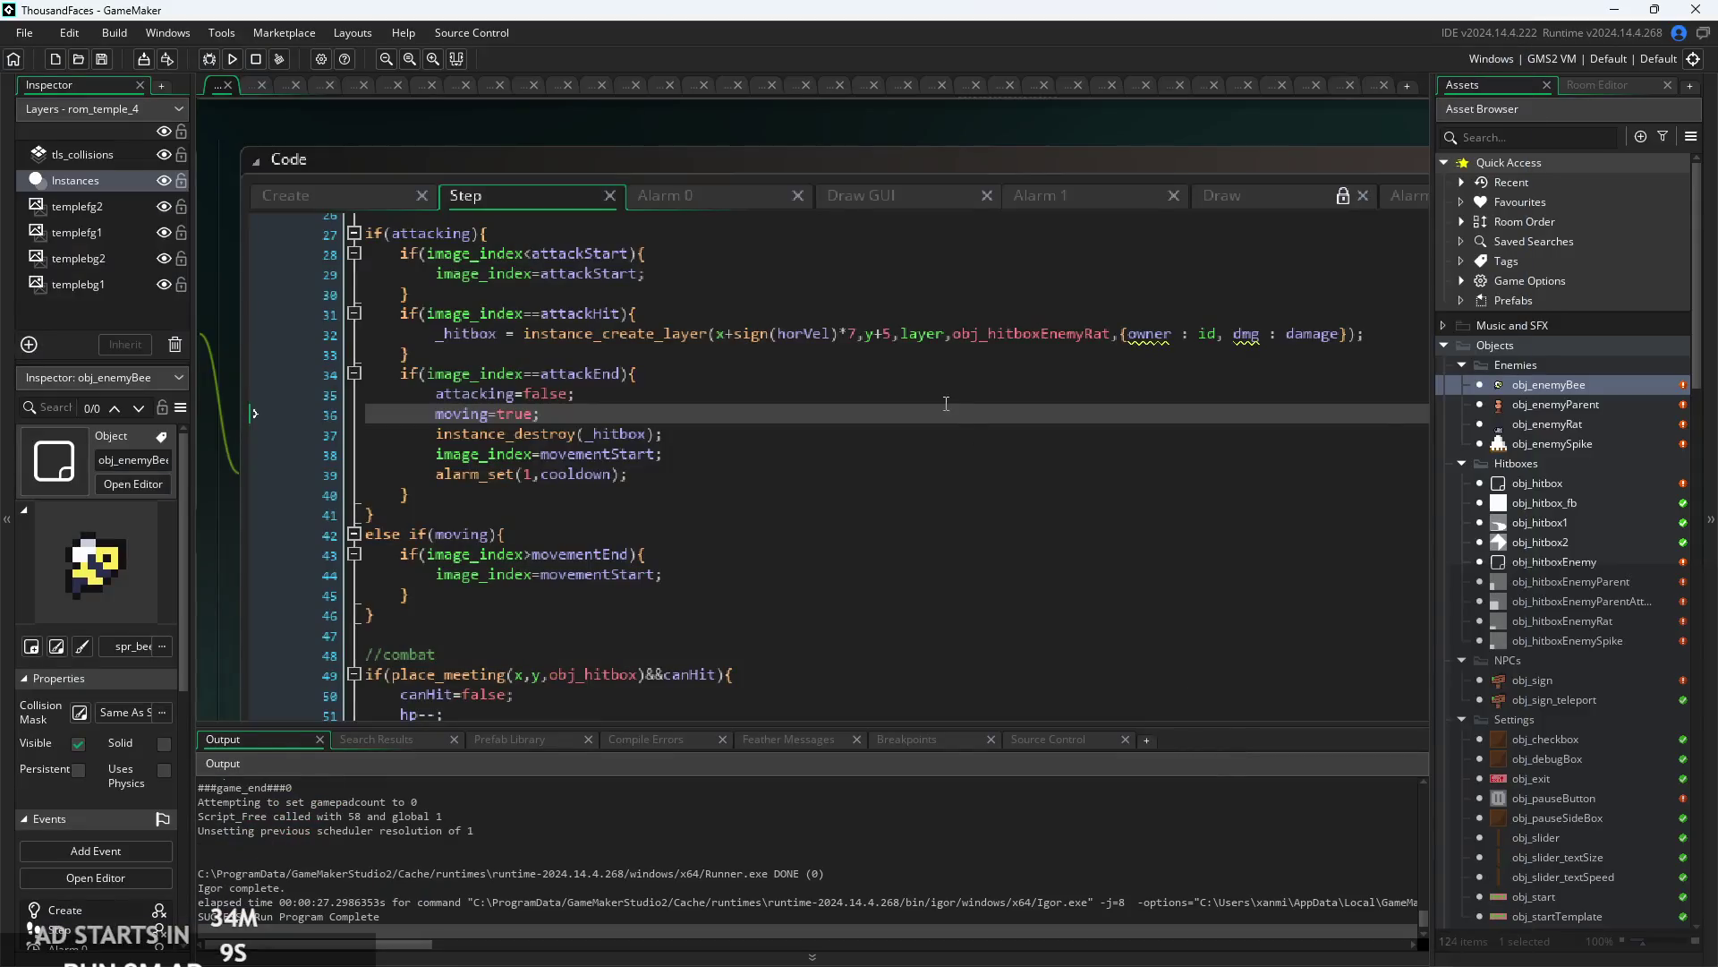
# - Review the attack-end block's alarm_set line and the bee's Alarm 1 event code
pyautogui.moveTo(1111, 338)
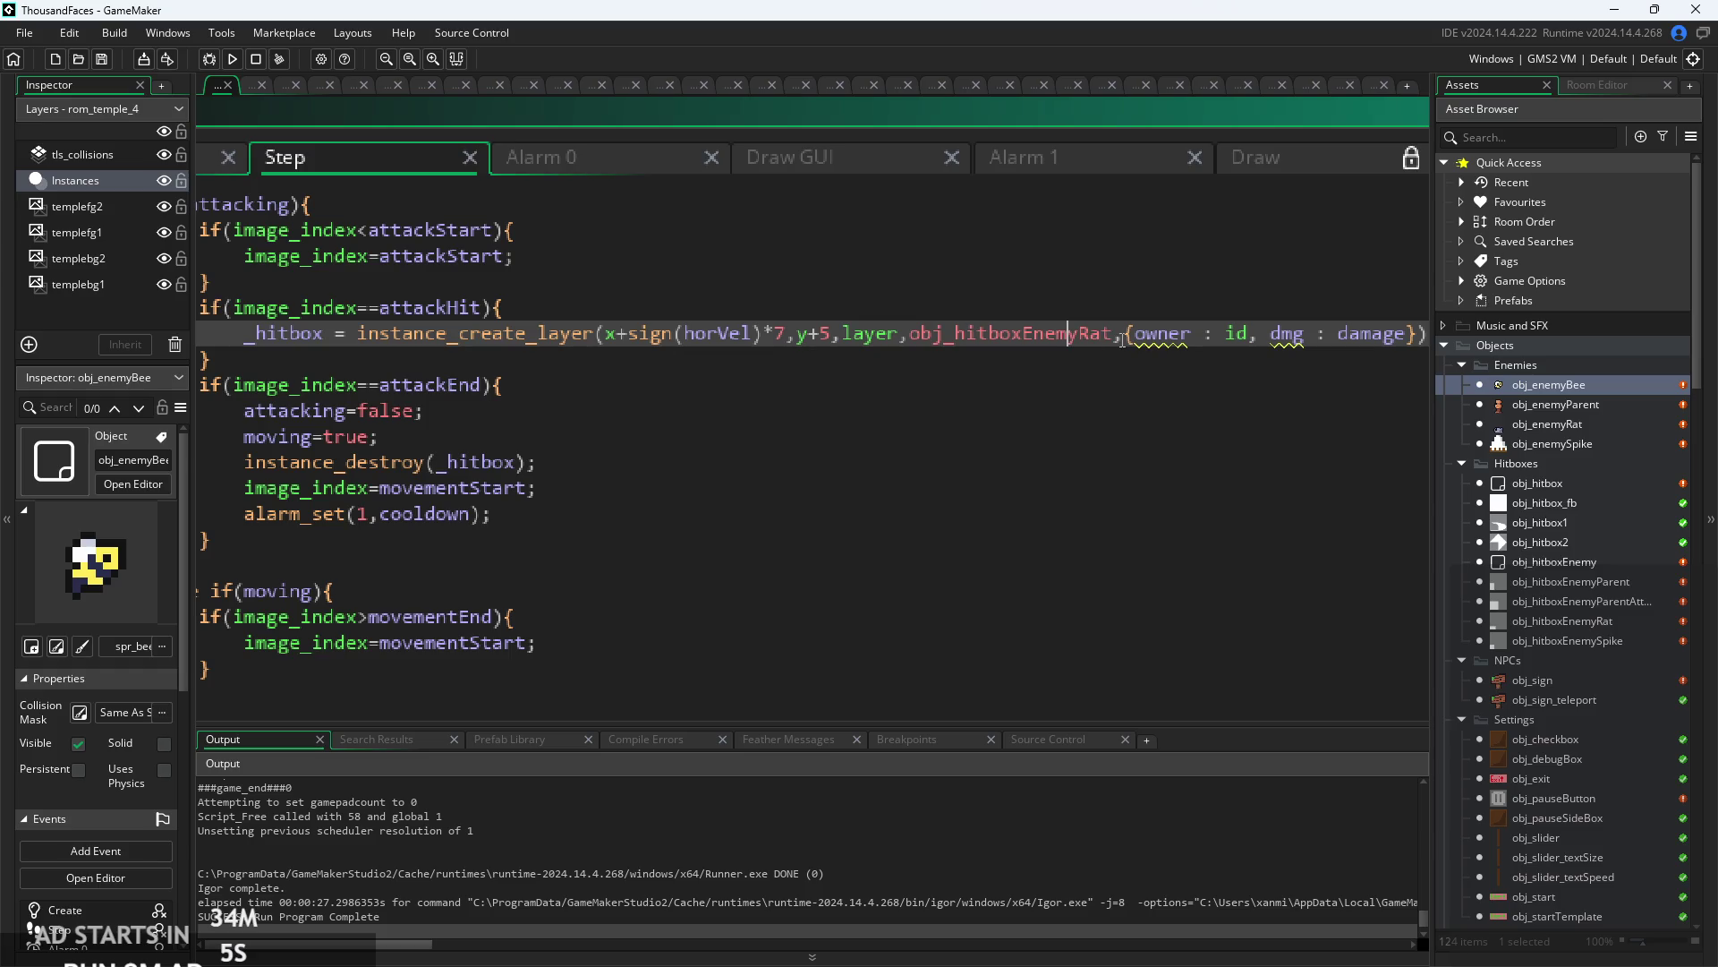
pyautogui.scroll(-2, 894, 365)
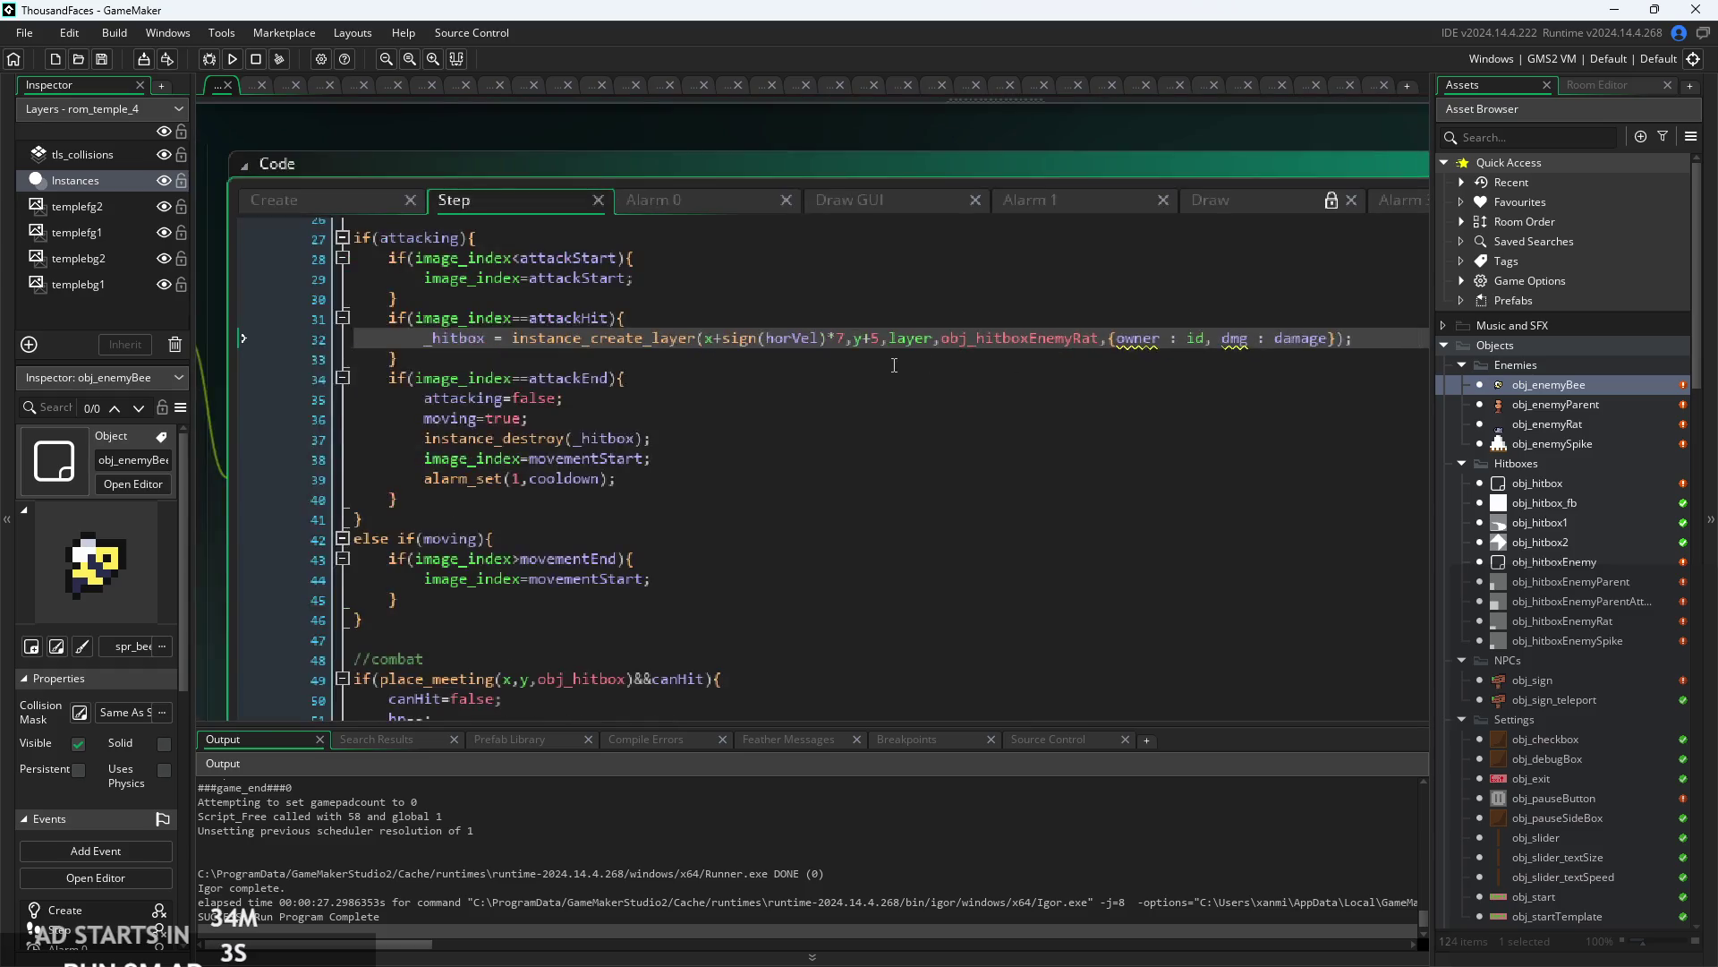
pyautogui.click(803, 355)
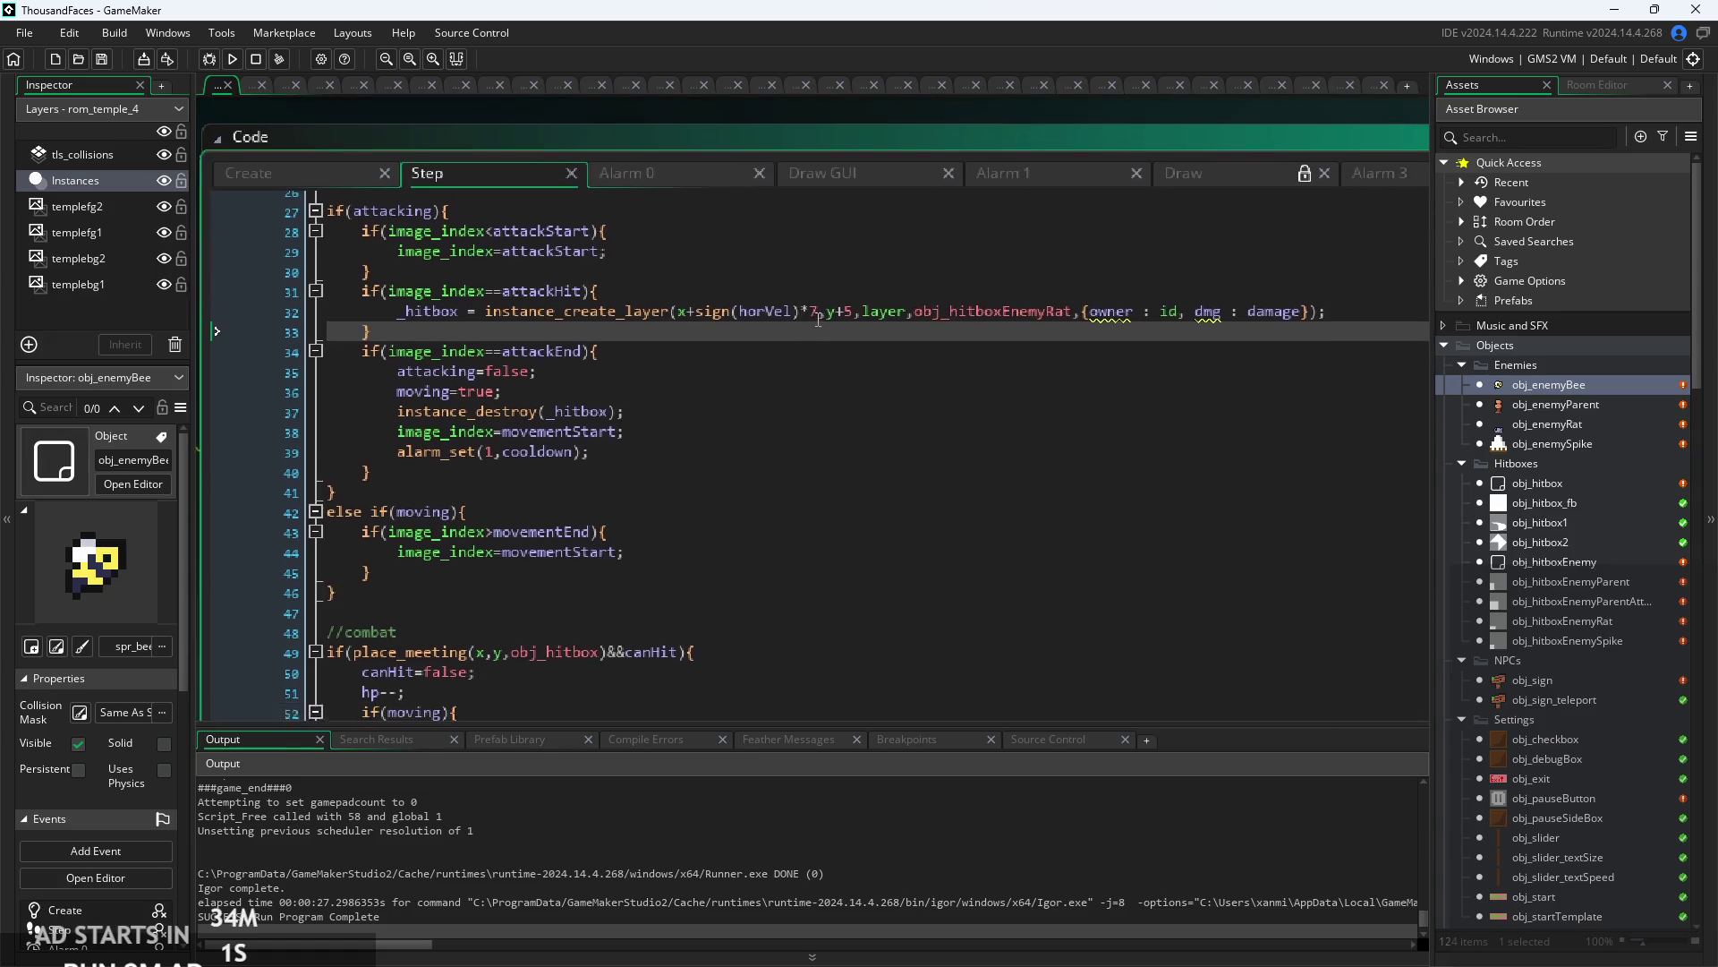
pyautogui.click(782, 423)
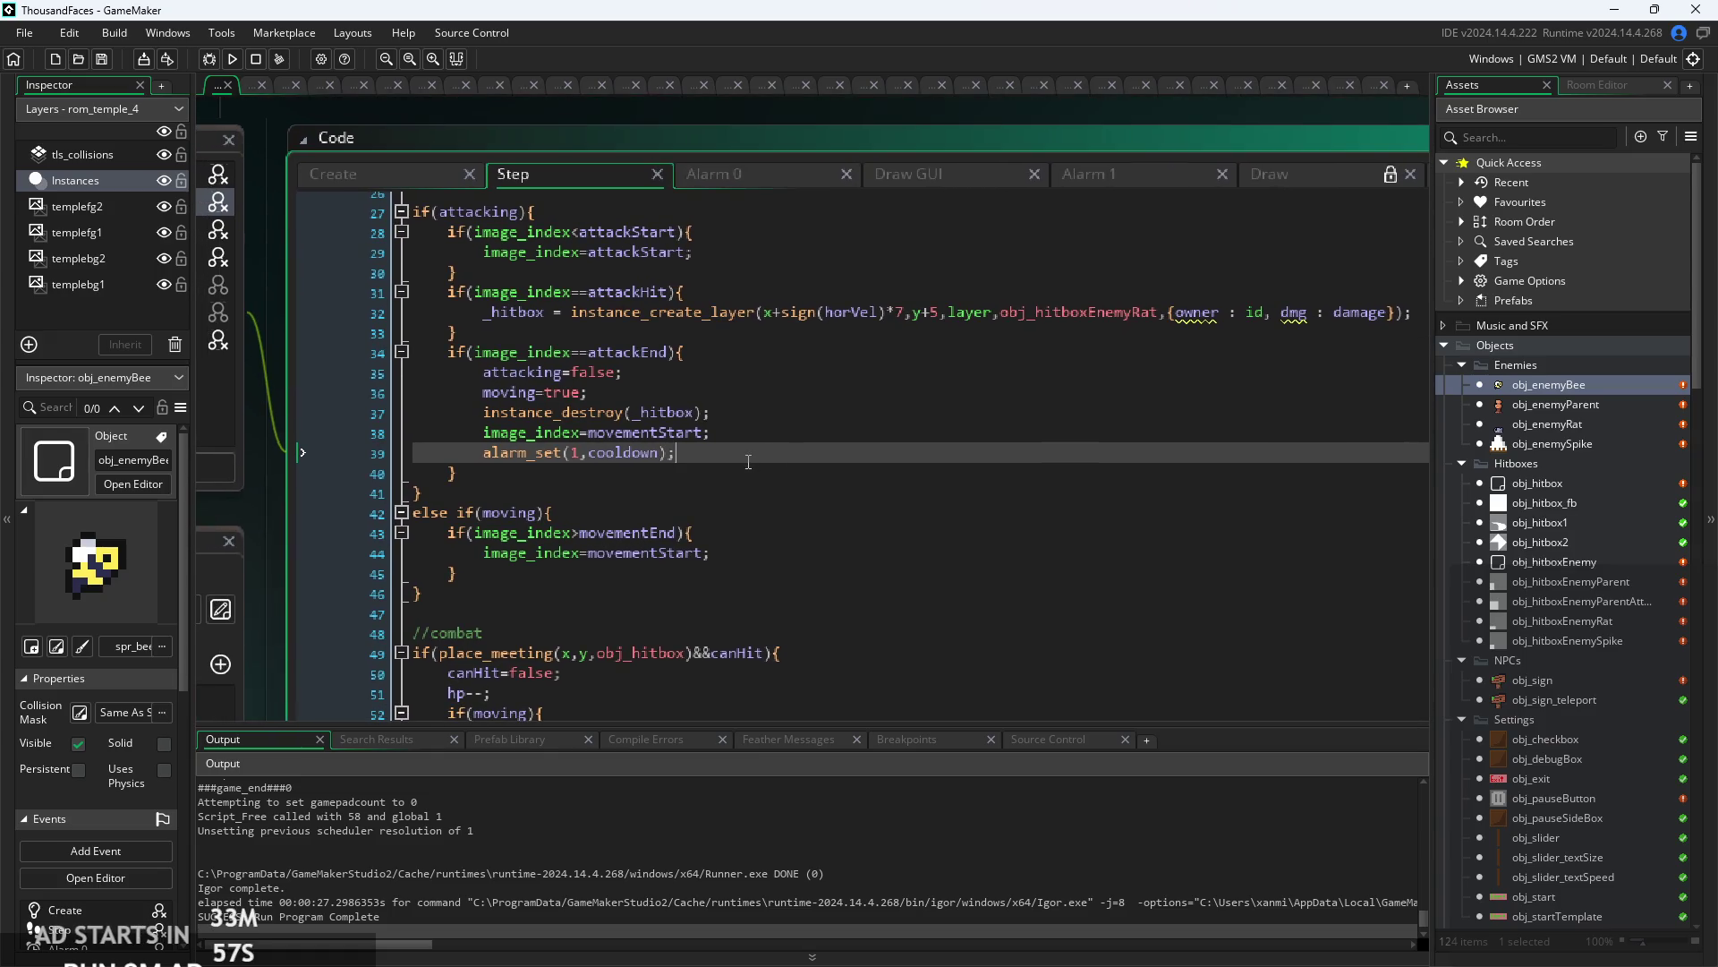
pyautogui.scroll(2, 750, 469)
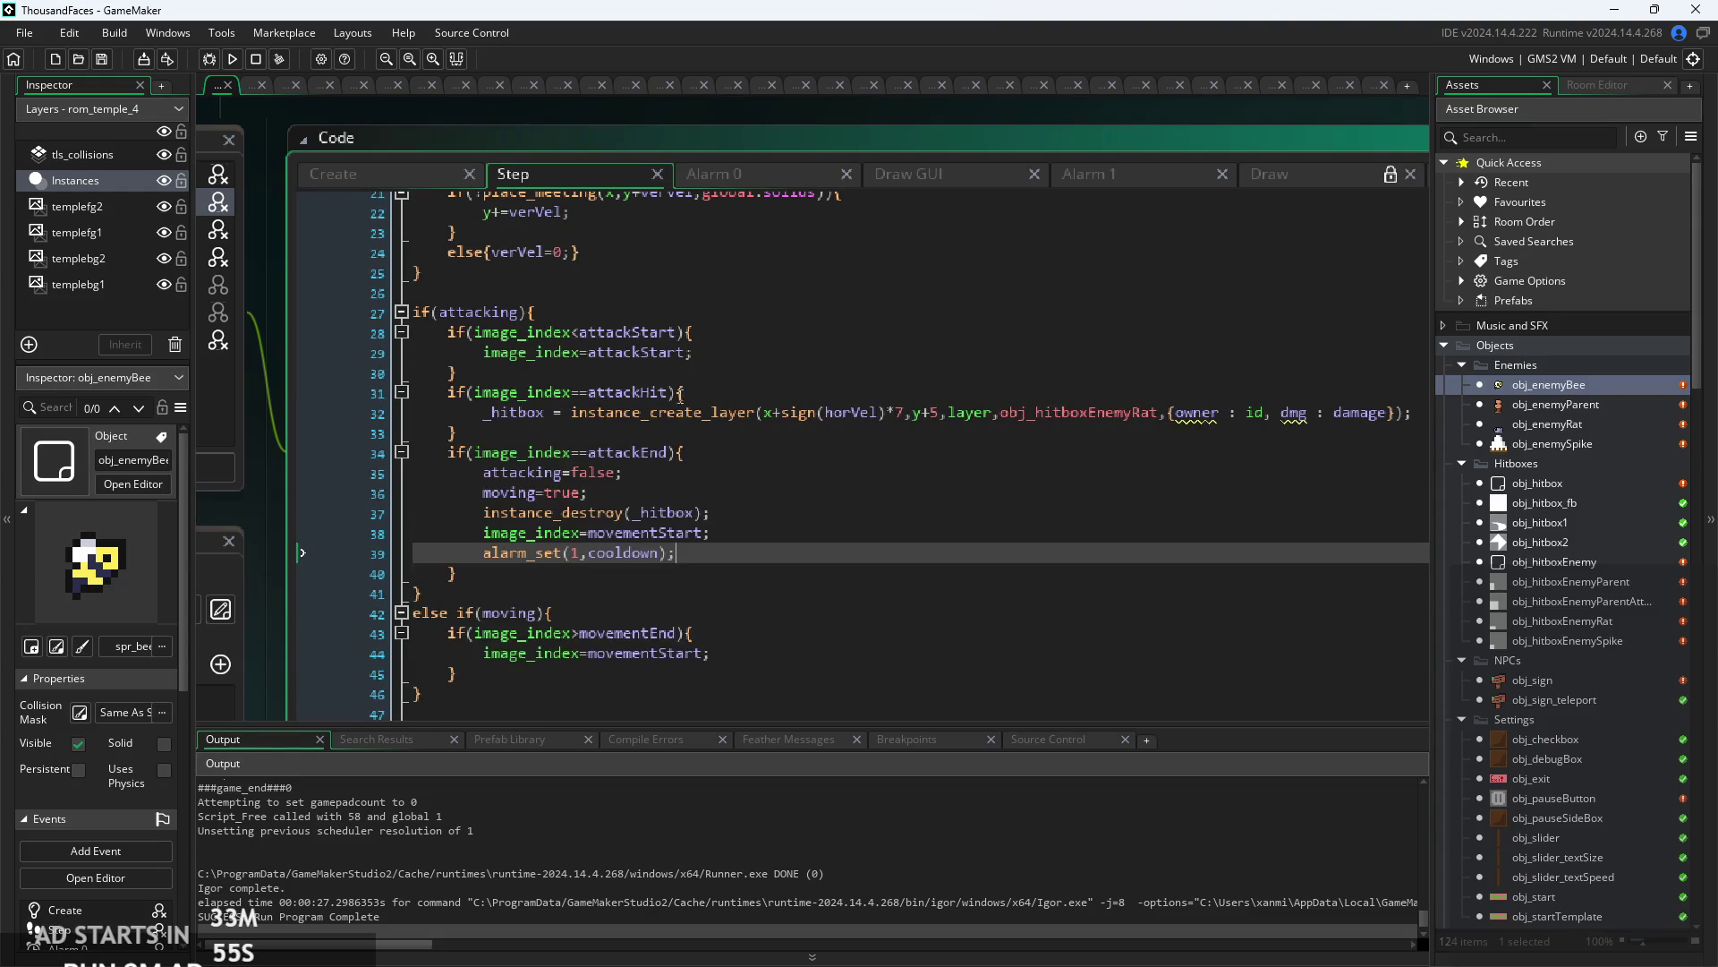
pyautogui.scroll(2, 667, 384)
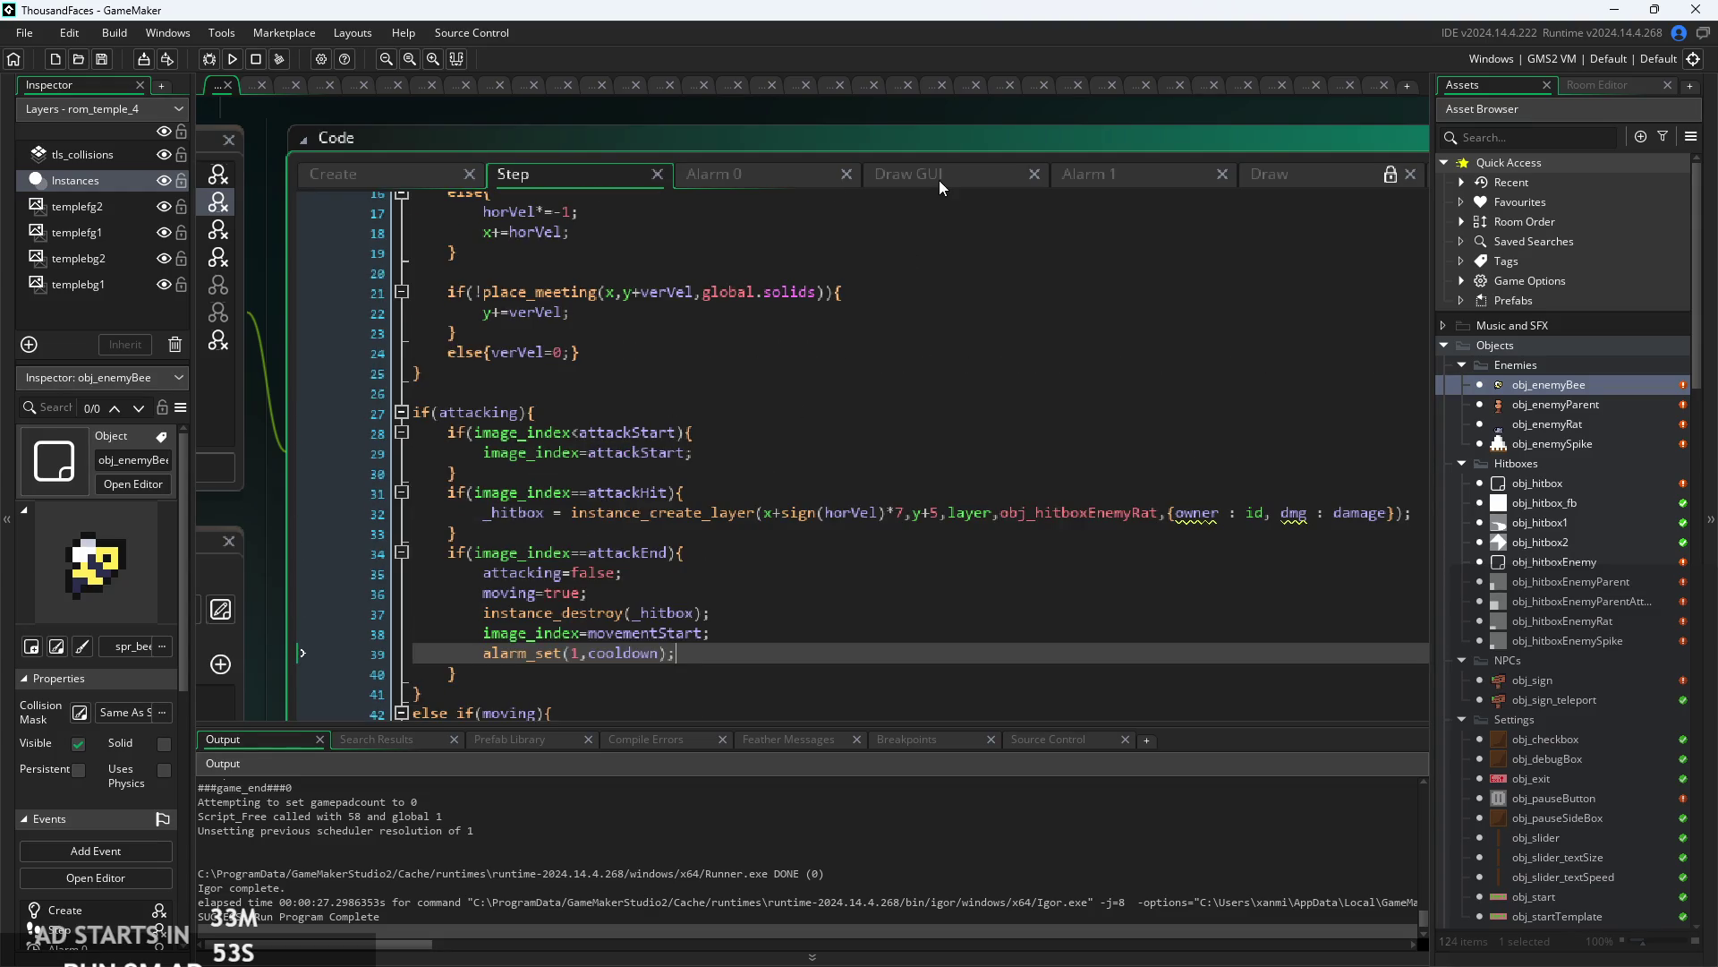
pyautogui.click(1092, 179)
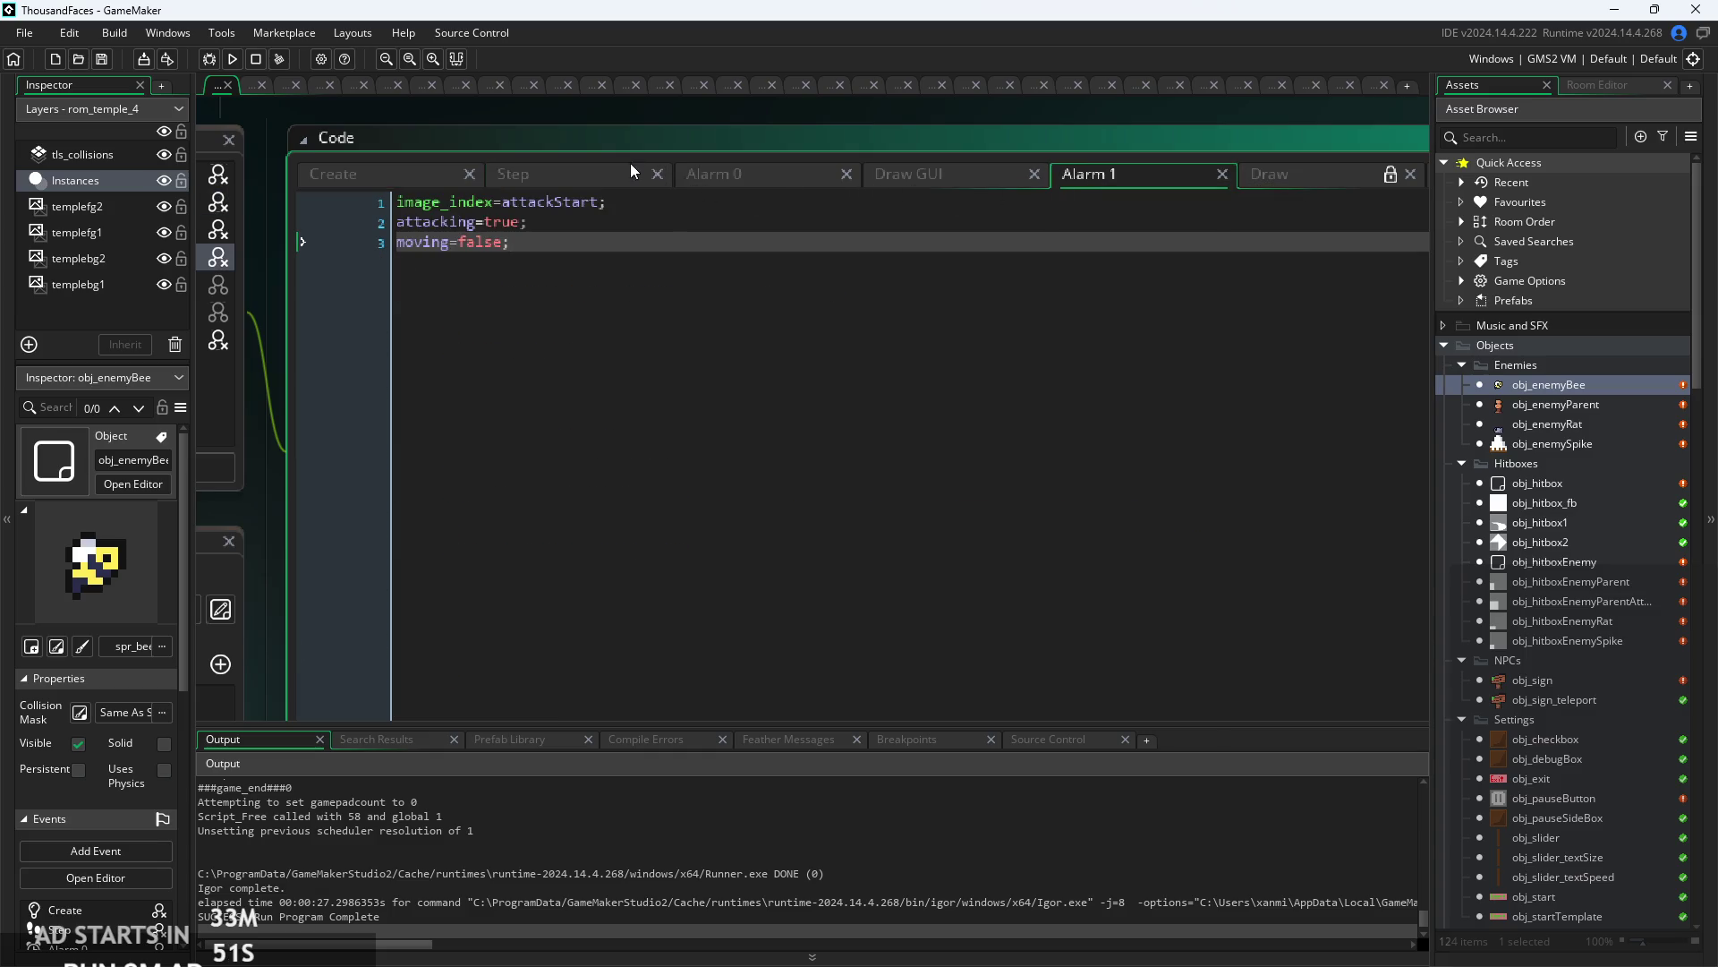
pyautogui.click(599, 175)
# - Inspect the attackStart block and the attackHit check on lines 29–31 of the Step code
pyautogui.click(741, 498)
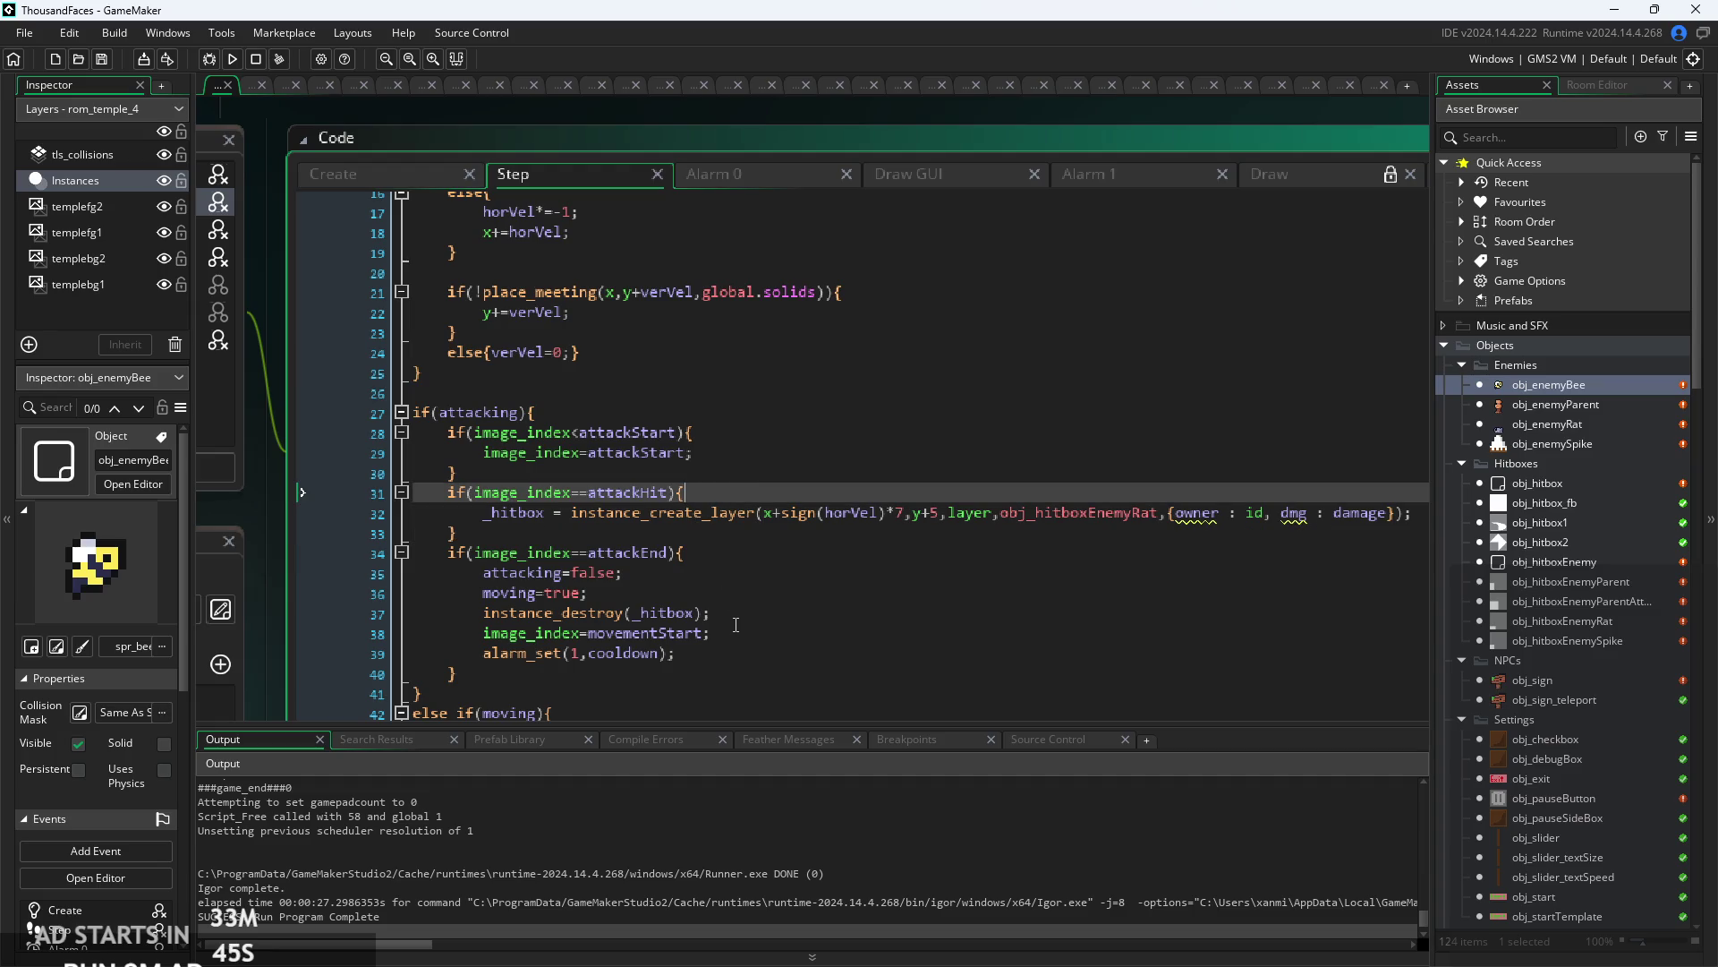
pyautogui.click(726, 454)
pyautogui.click(734, 432)
pyautogui.click(734, 492)
pyautogui.click(740, 453)
pyautogui.click(738, 492)
pyautogui.click(739, 474)
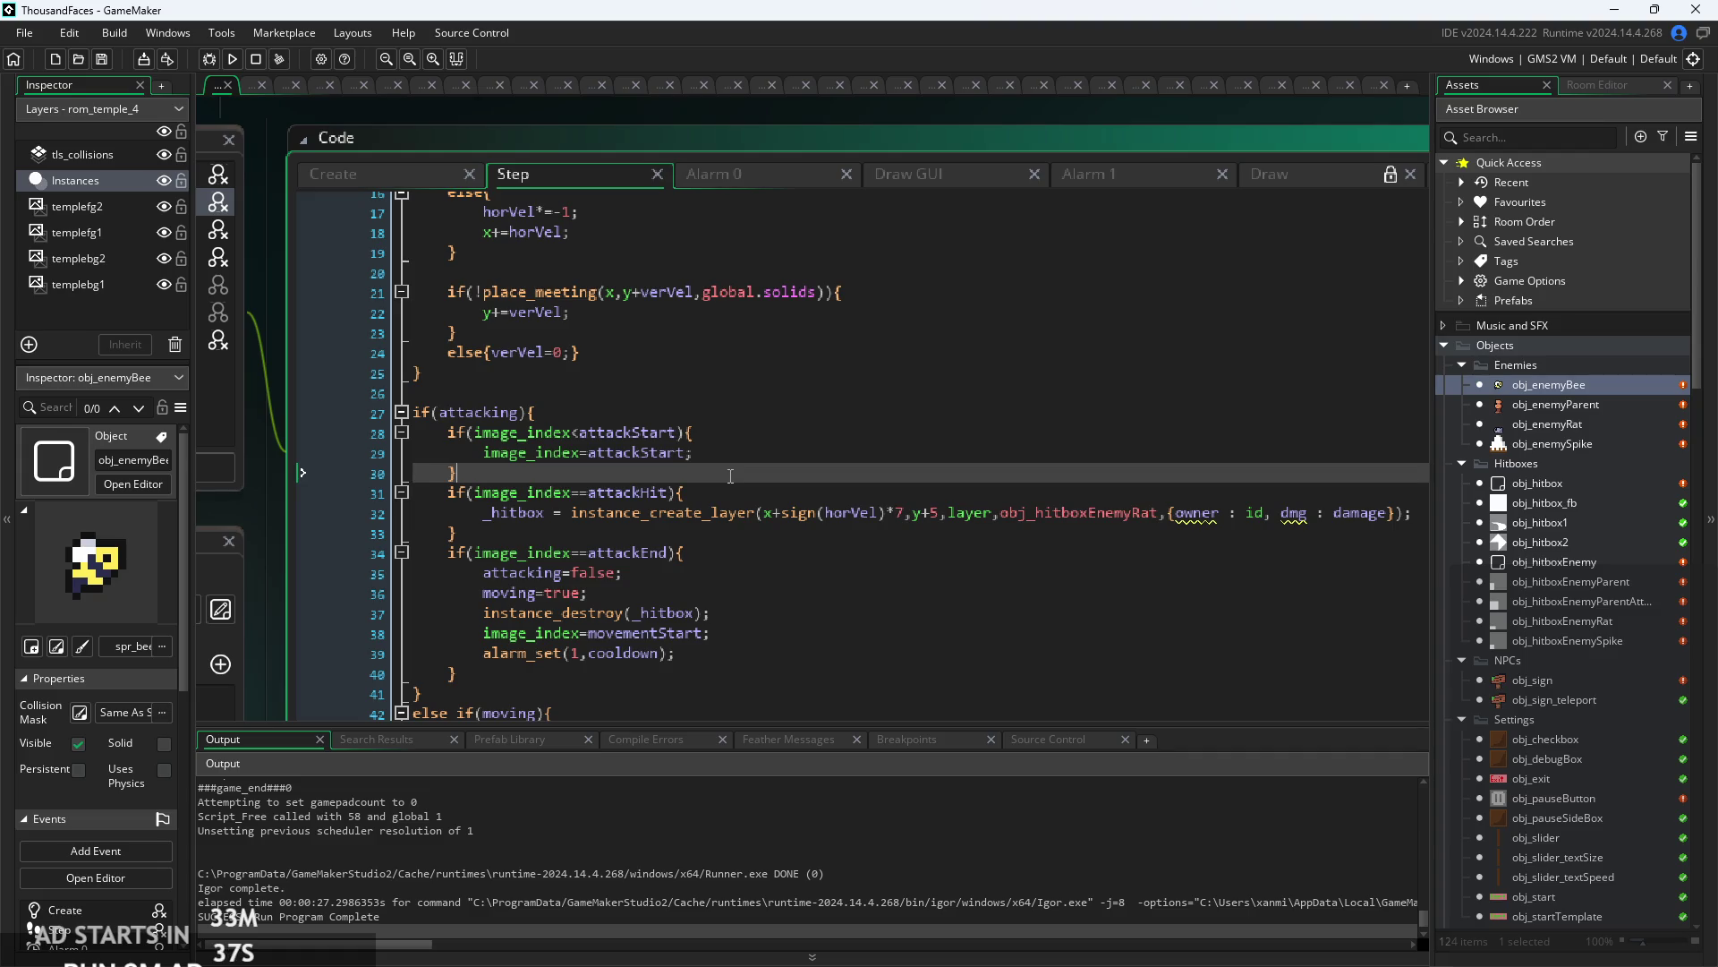
pyautogui.keyDown('ctrl'); pyautogui.scroll(-3, 735, 466); pyautogui.keyUp('ctrl')
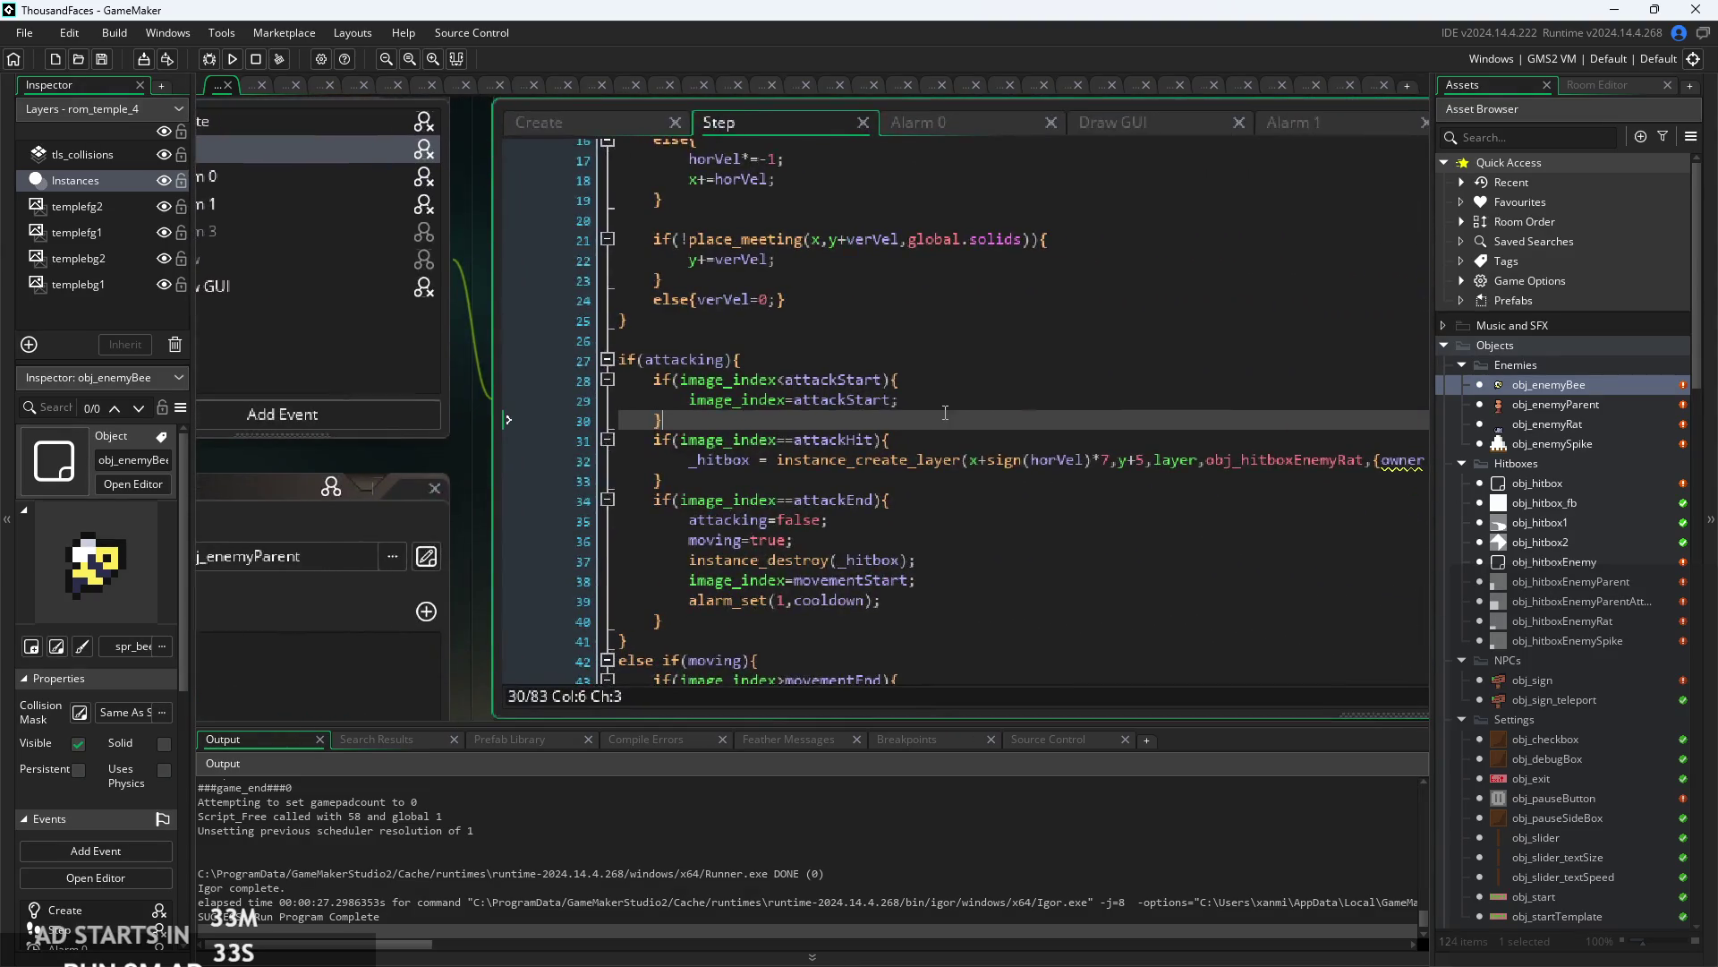
pyautogui.click(946, 400)
pyautogui.press('Down')
pyautogui.click(784, 440)
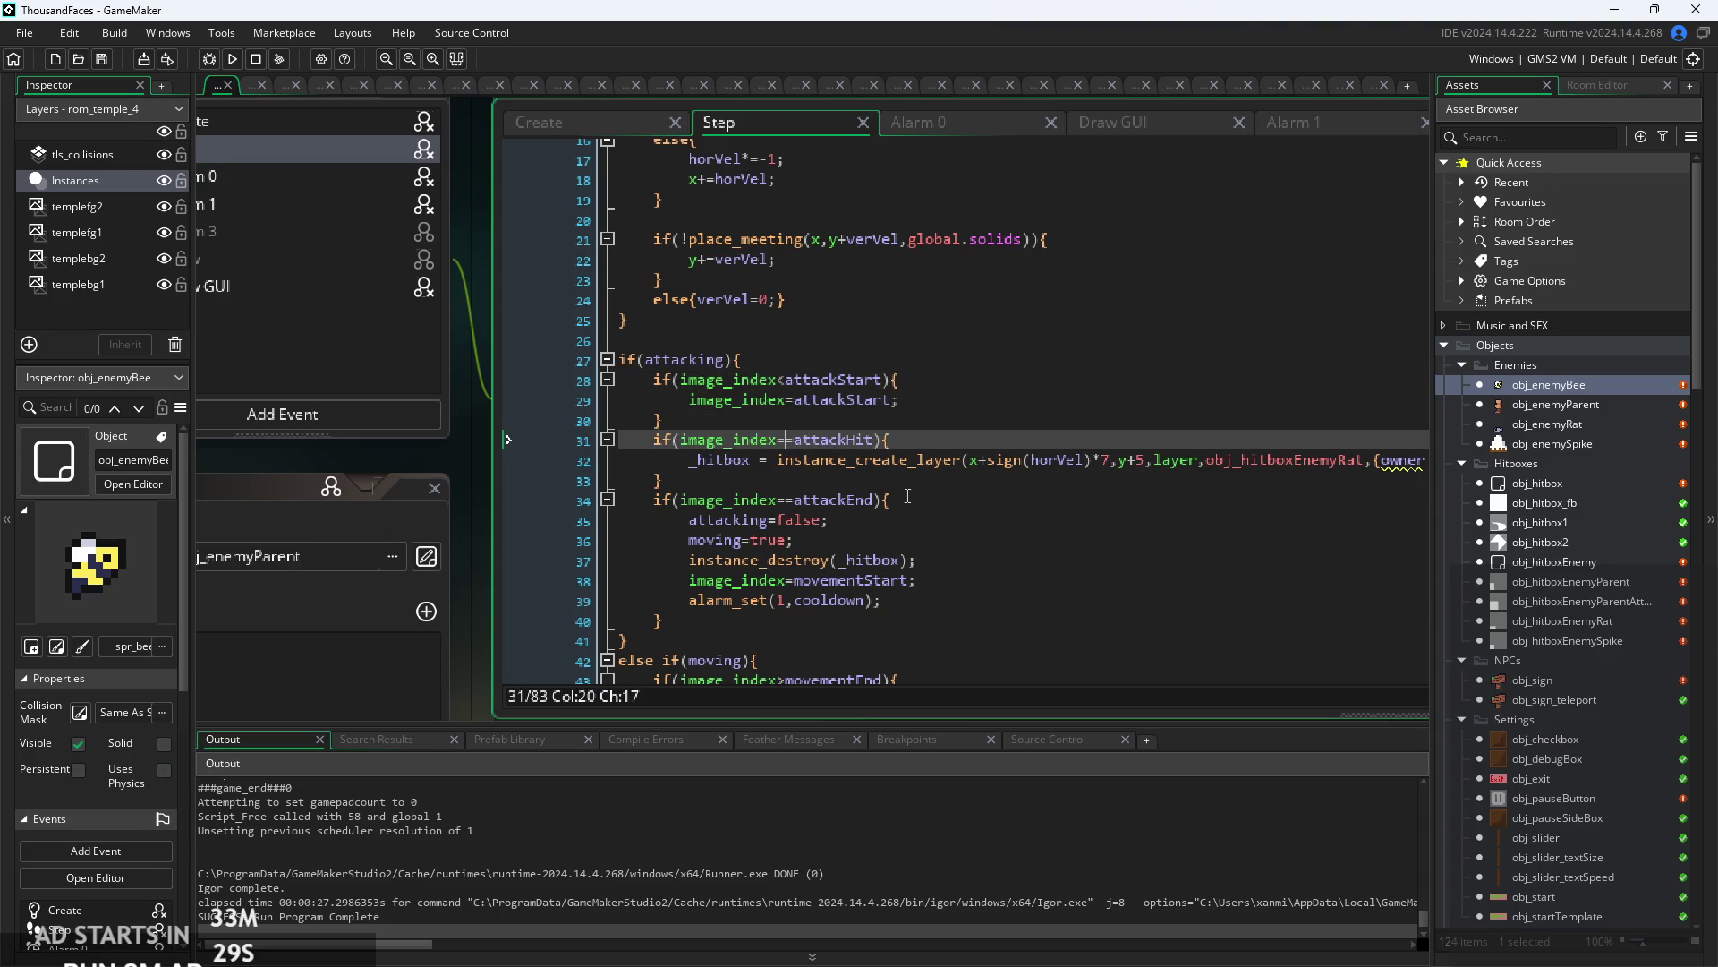
# - Check the hitbox creation's owner and dmg arguments on line 32, then open obj_hitboxEnemyRat
pyautogui.keyDown('ctrl'); pyautogui.scroll(2, 905, 484); pyautogui.keyUp('ctrl')
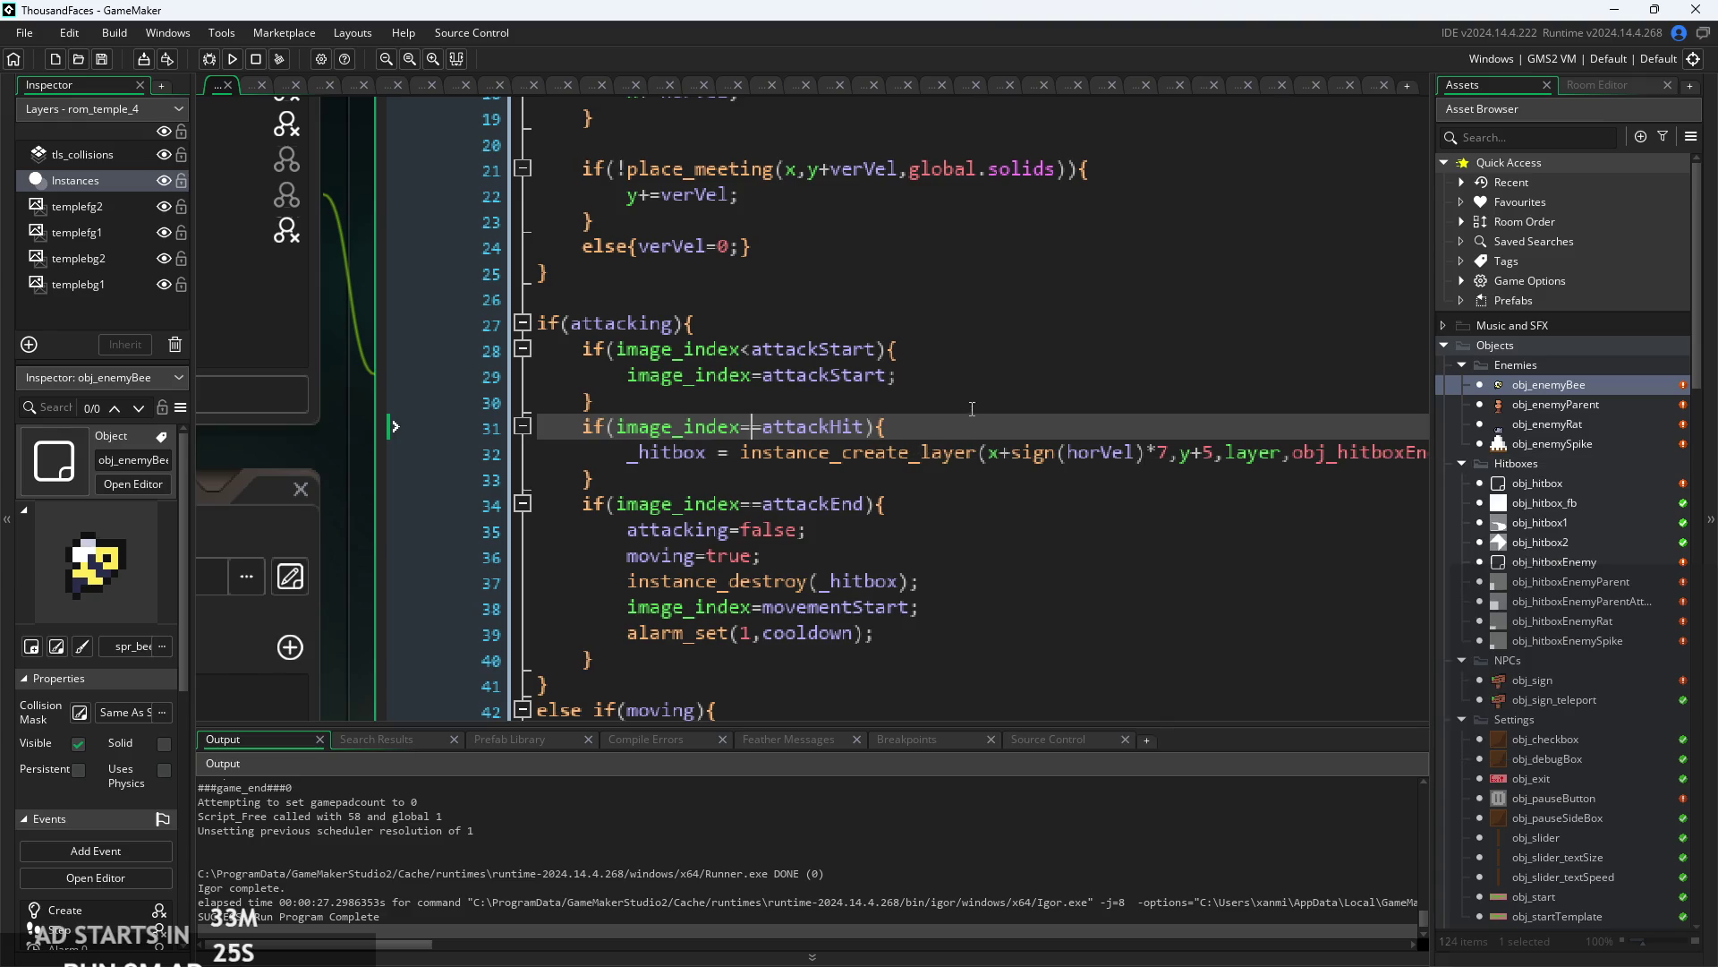
pyautogui.press('End')
pyautogui.hscroll(5, 984, 479)
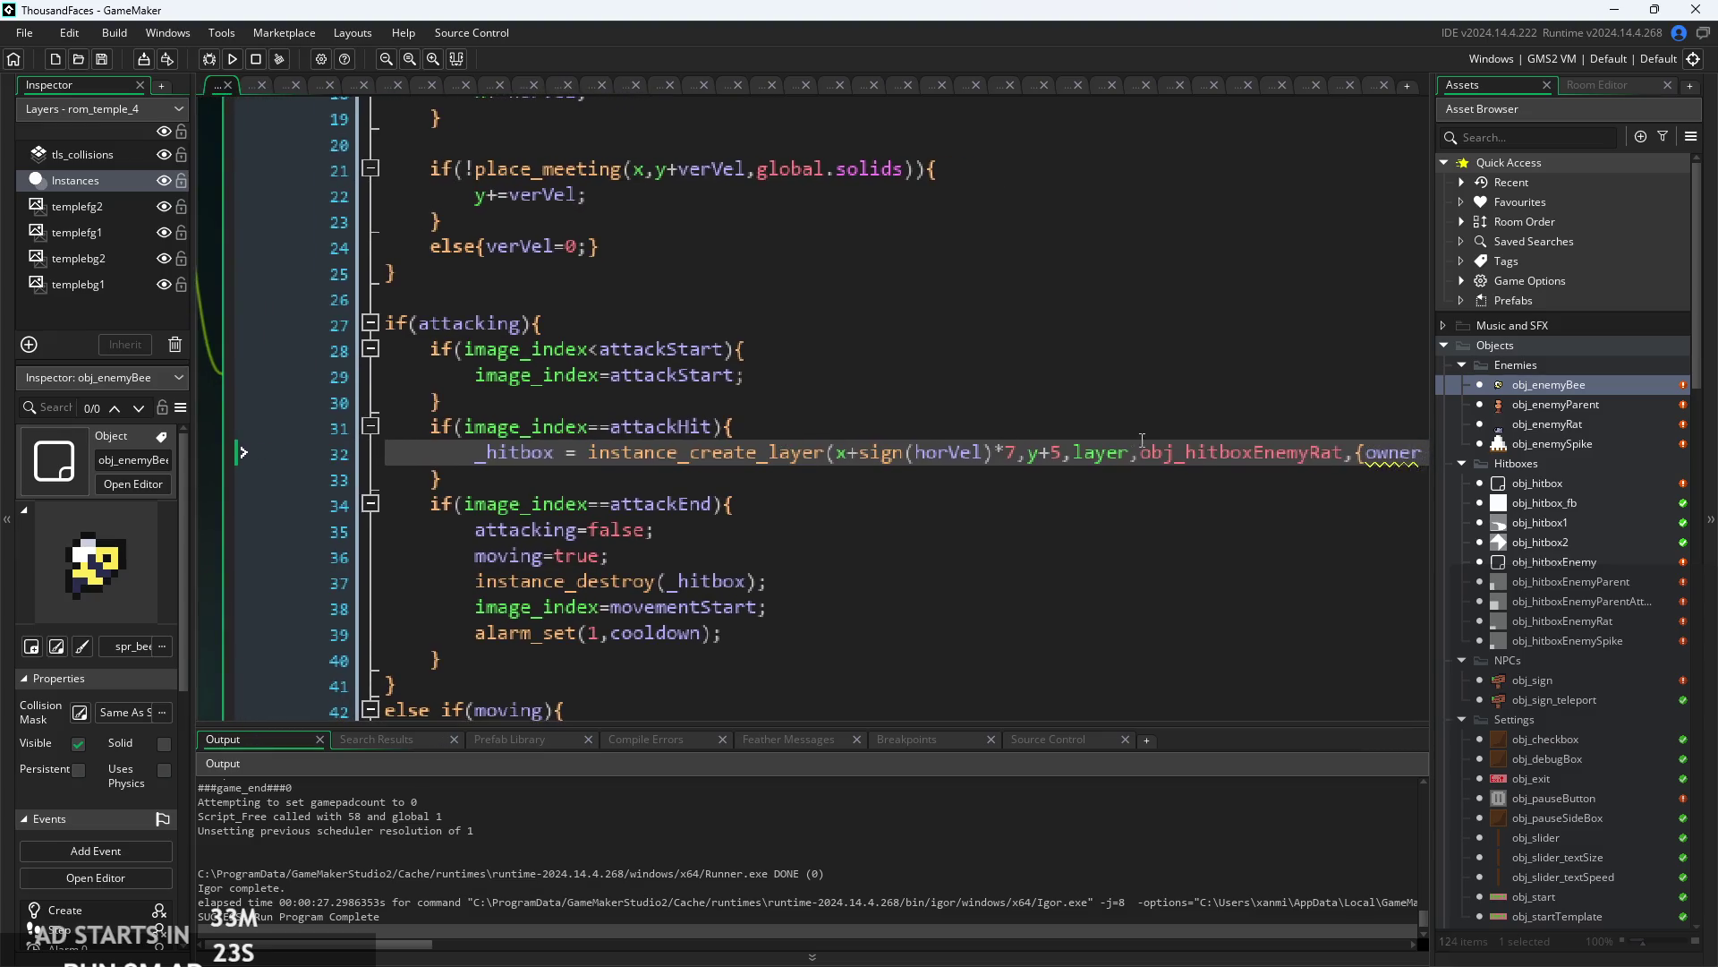
pyautogui.click(1229, 465)
pyautogui.hscroll(5, 1229, 464)
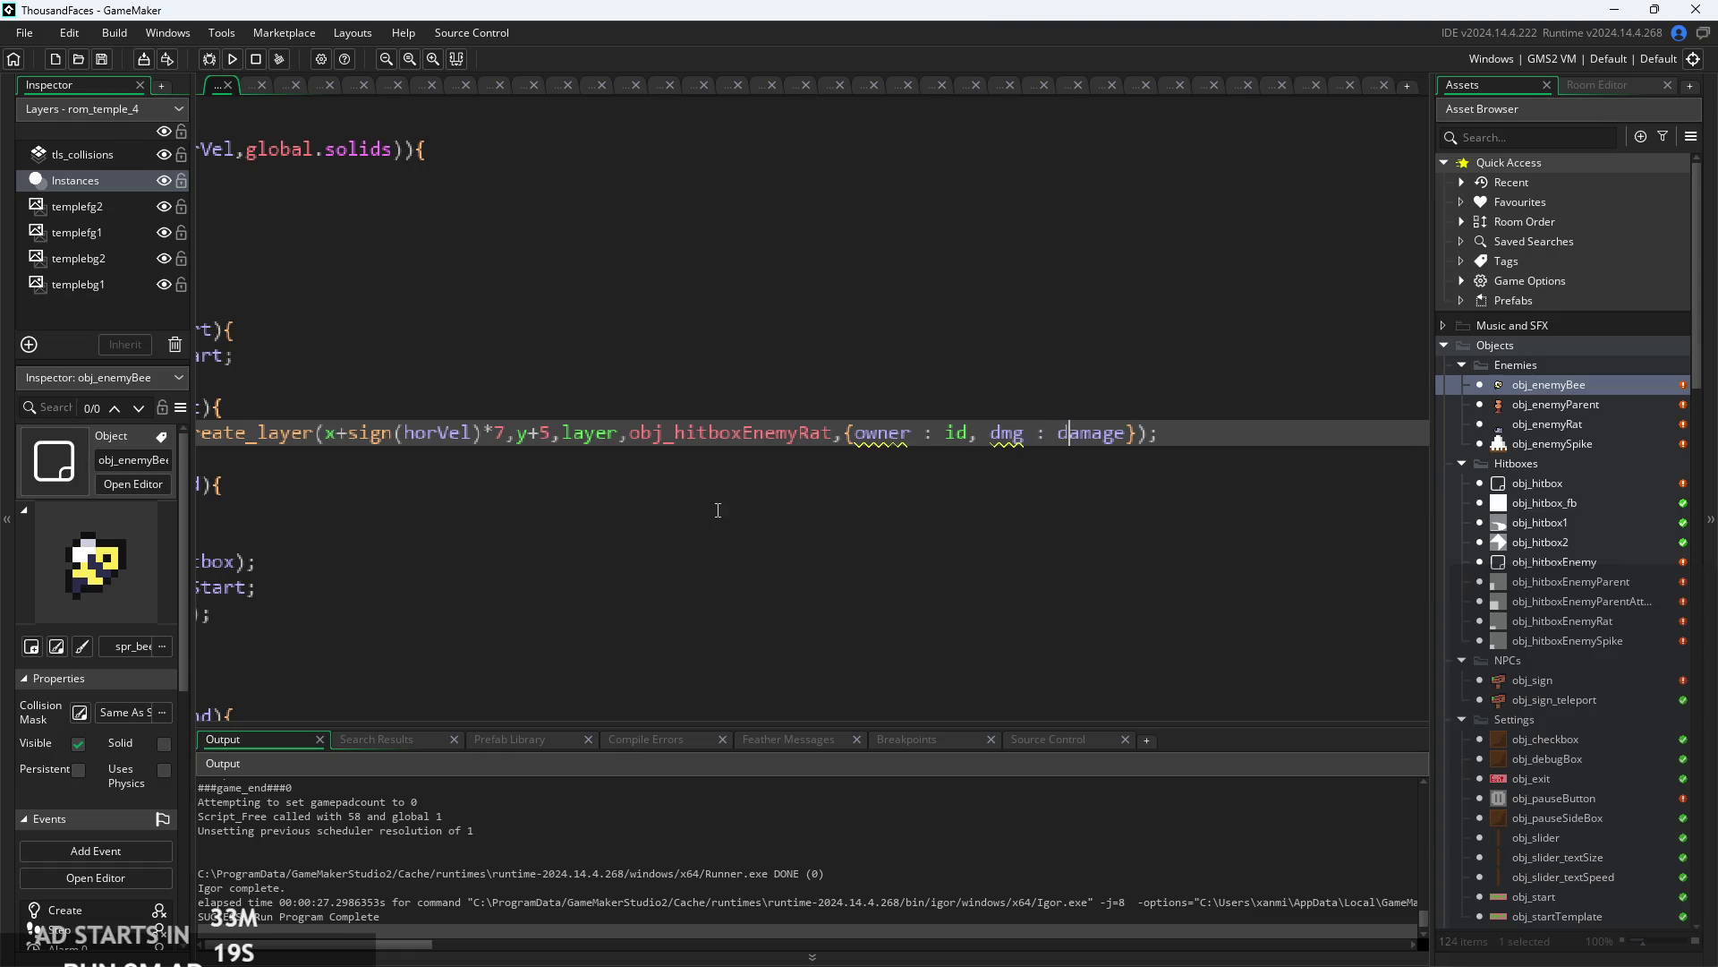
pyautogui.click(599, 517)
pyautogui.click(653, 483)
pyautogui.click(656, 495)
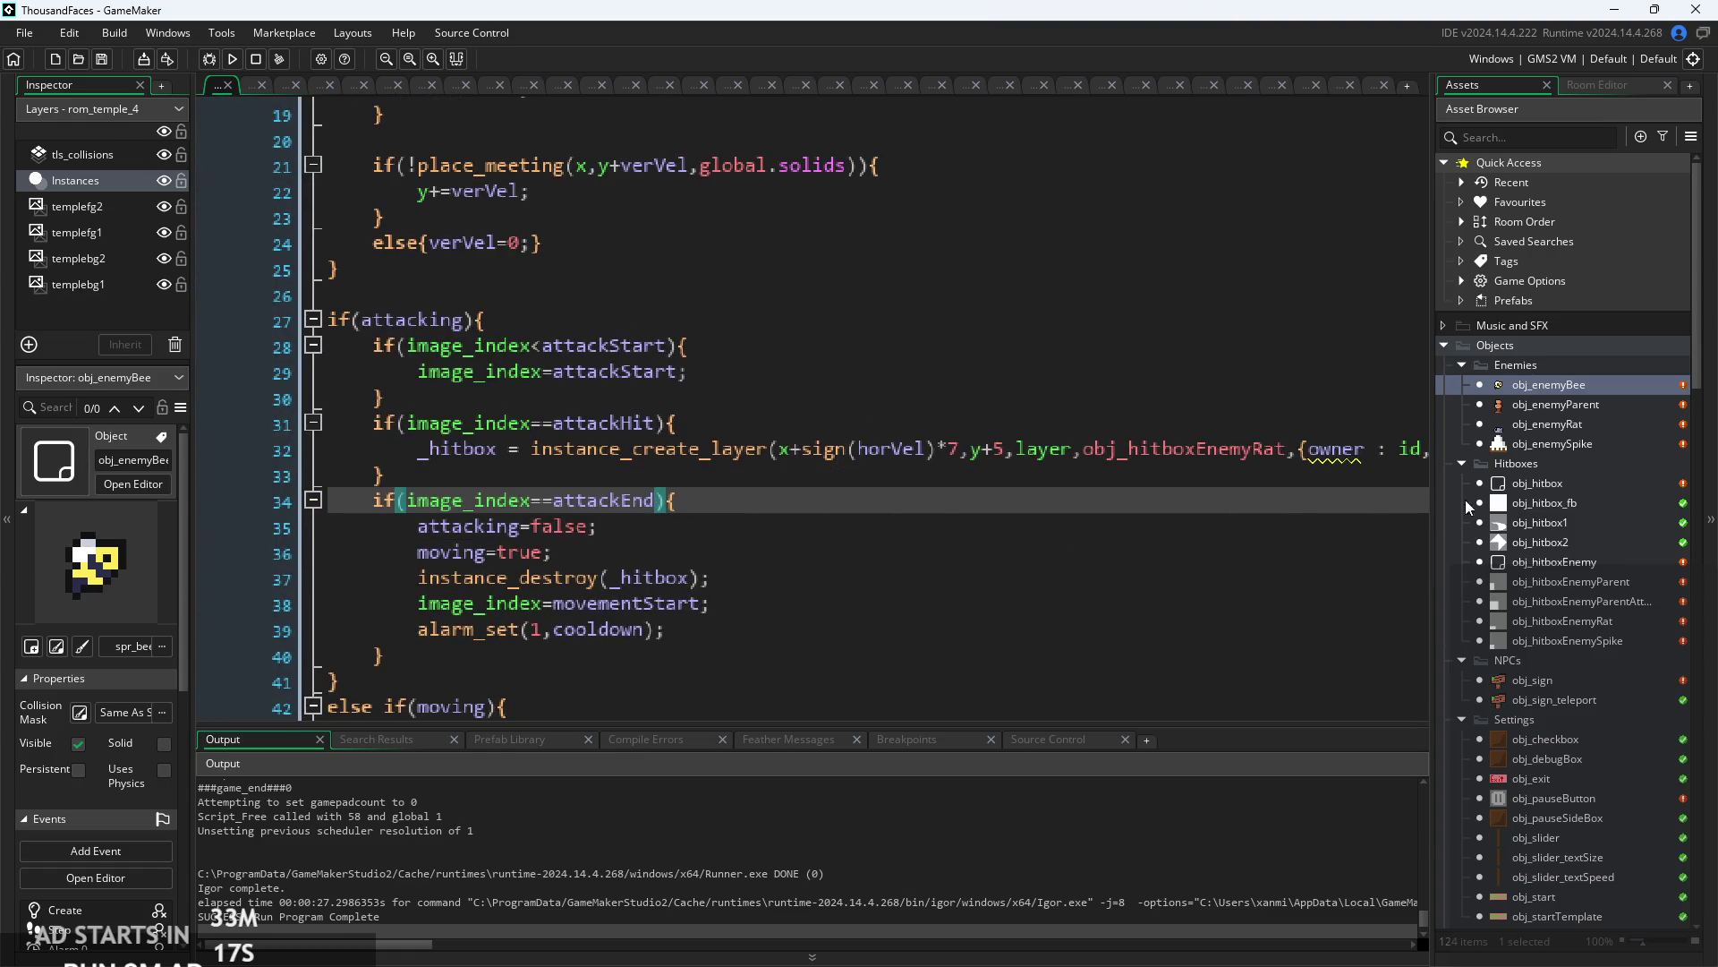
pyautogui.hscroll(2, 1083, 479)
pyautogui.click(1083, 477)
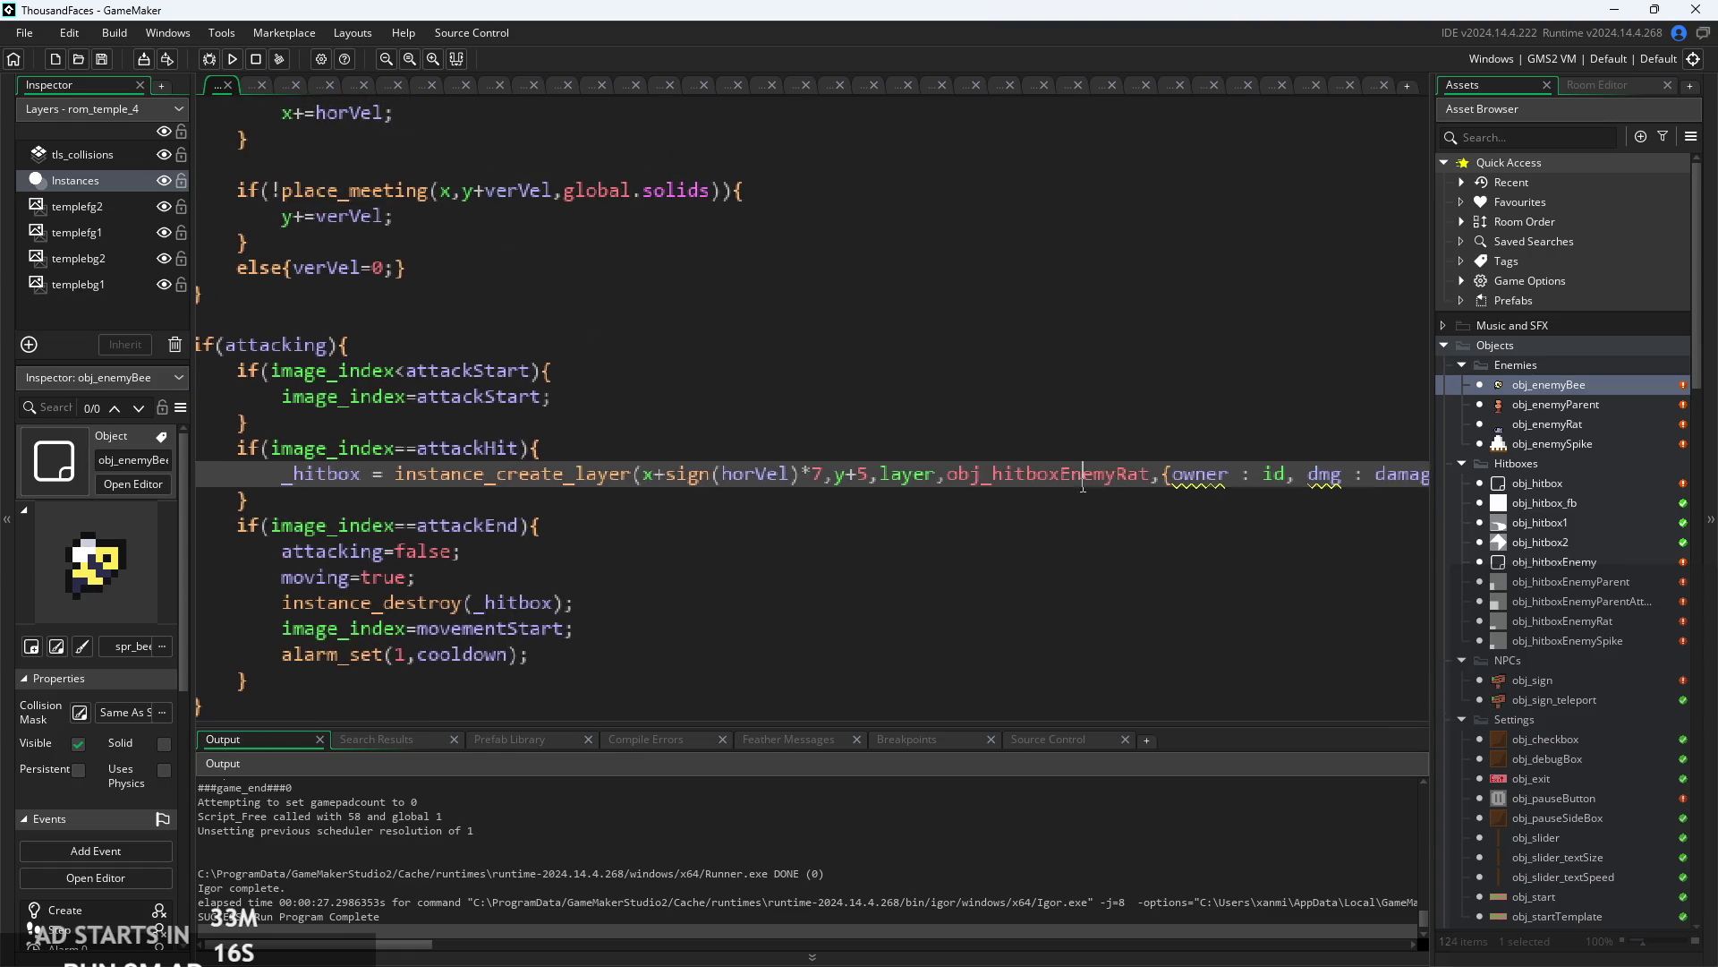
pyautogui.doubleClick(1565, 621)
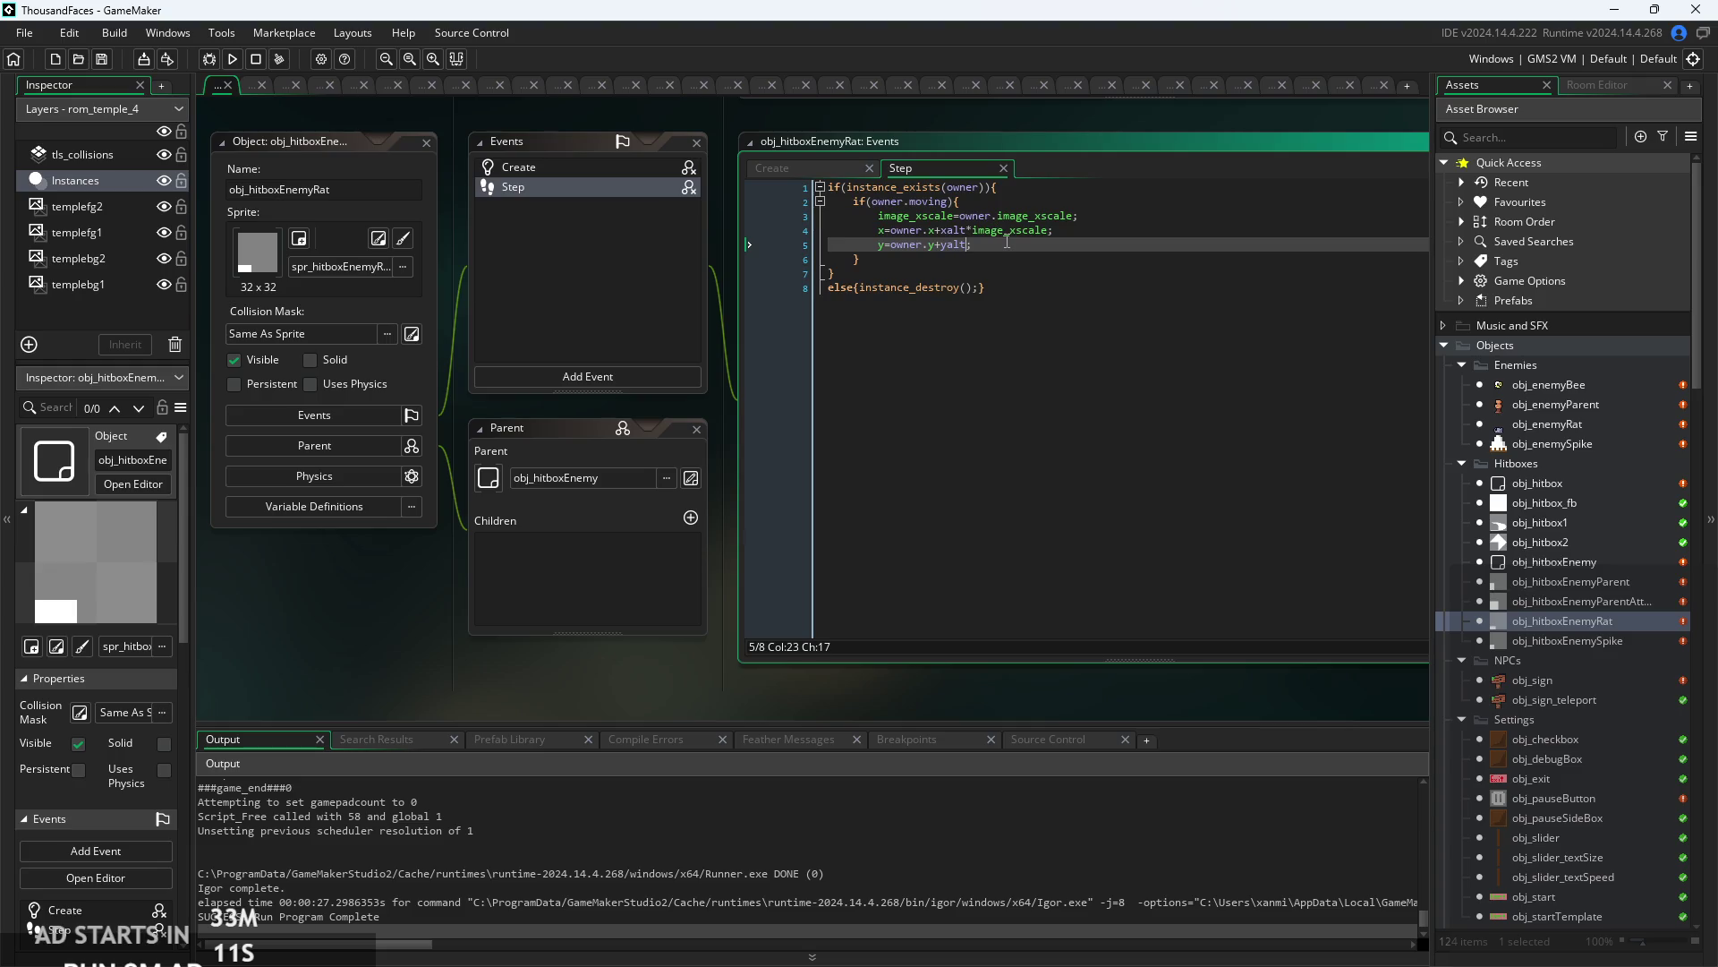
# - Inspect obj_hitboxEnemyRat's Step code following the owner's x and y with the yalt offset
pyautogui.keyDown('ctrl'); pyautogui.scroll(2, 1007, 242); pyautogui.keyUp('ctrl')
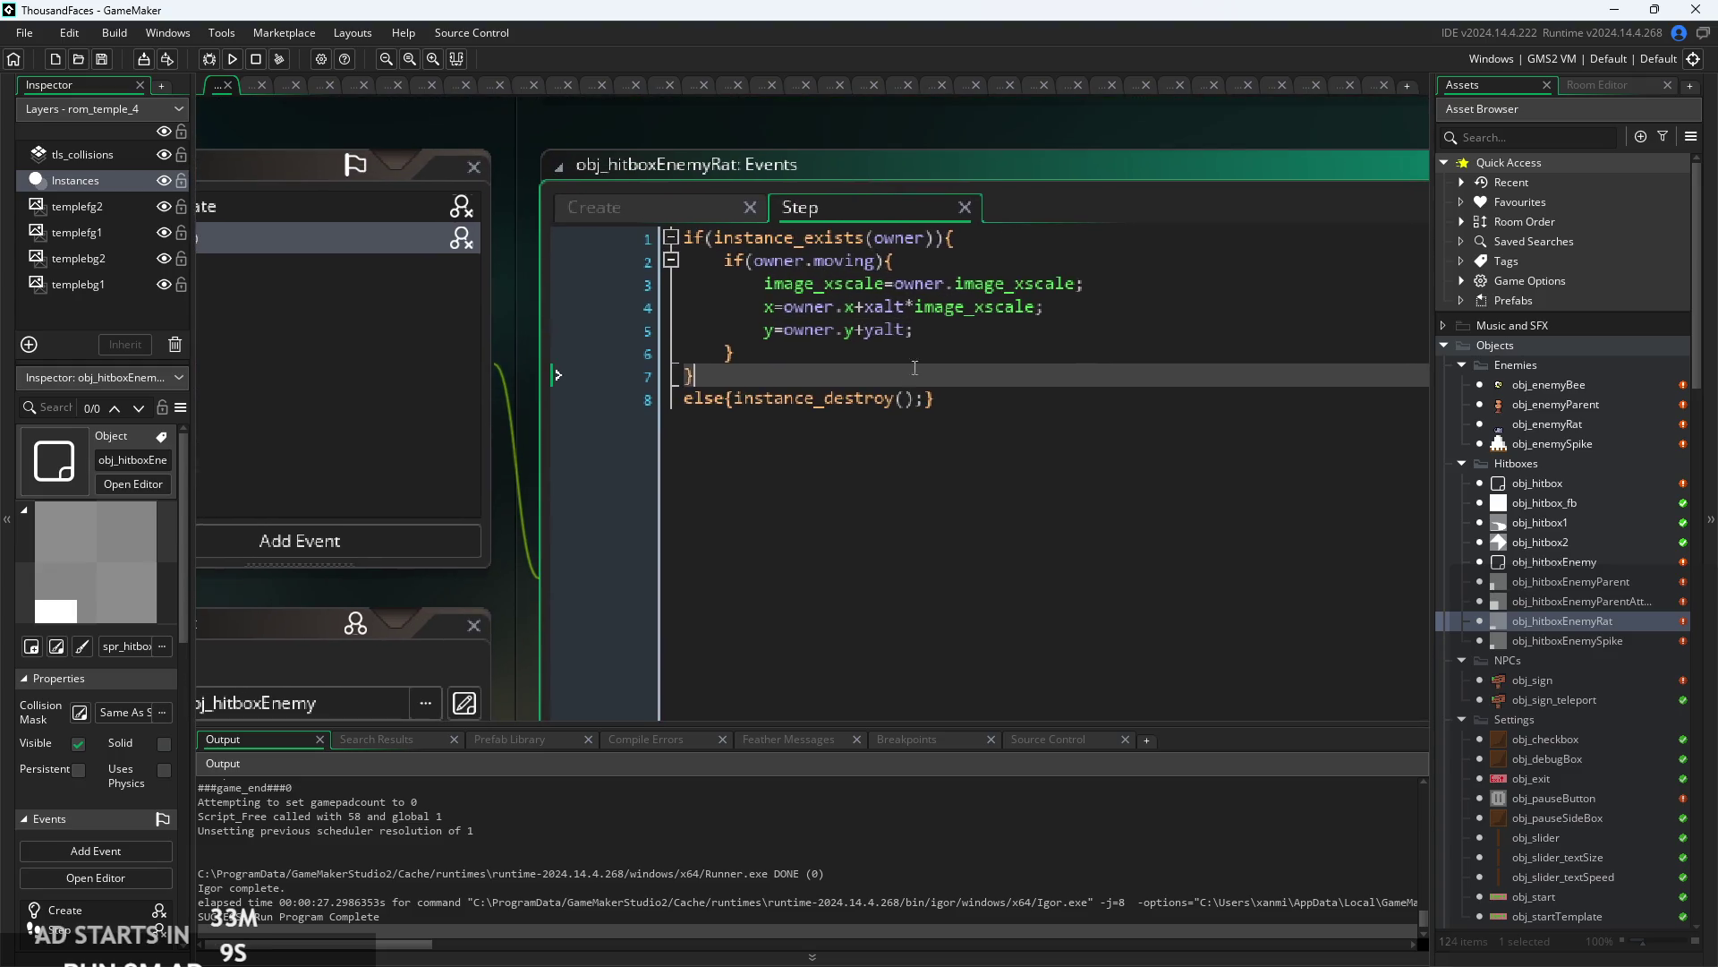
pyautogui.click(892, 307)
pyautogui.press('Down')
pyautogui.click(892, 308)
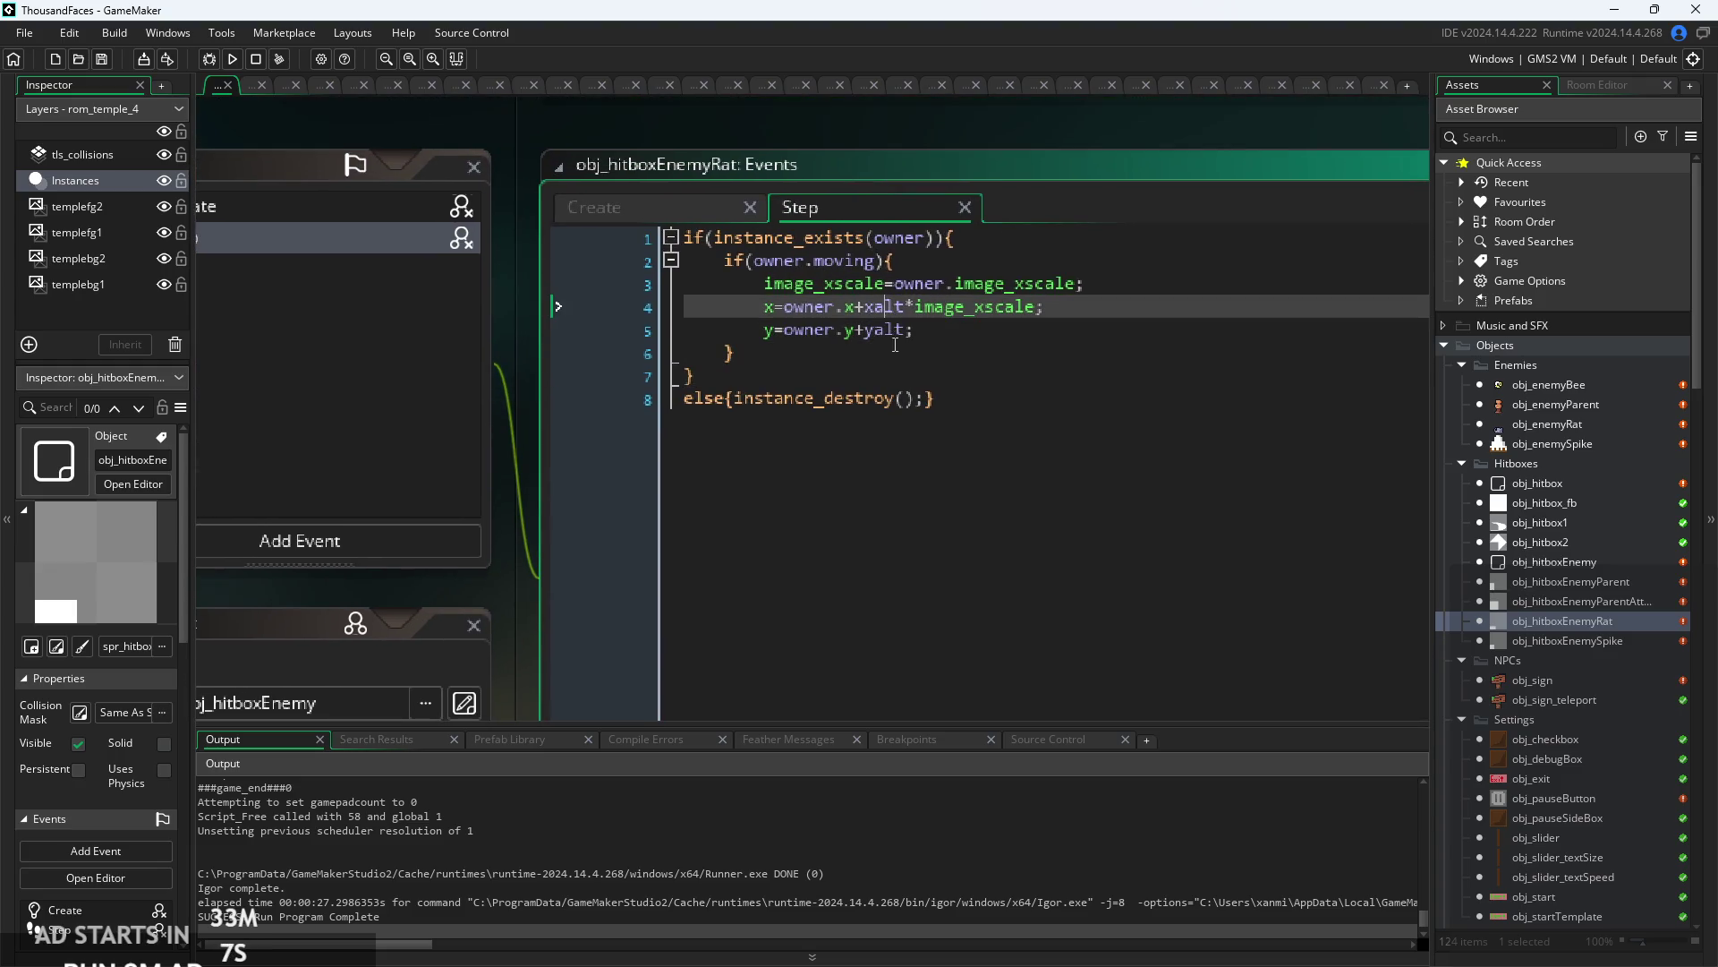
pyautogui.click(891, 335)
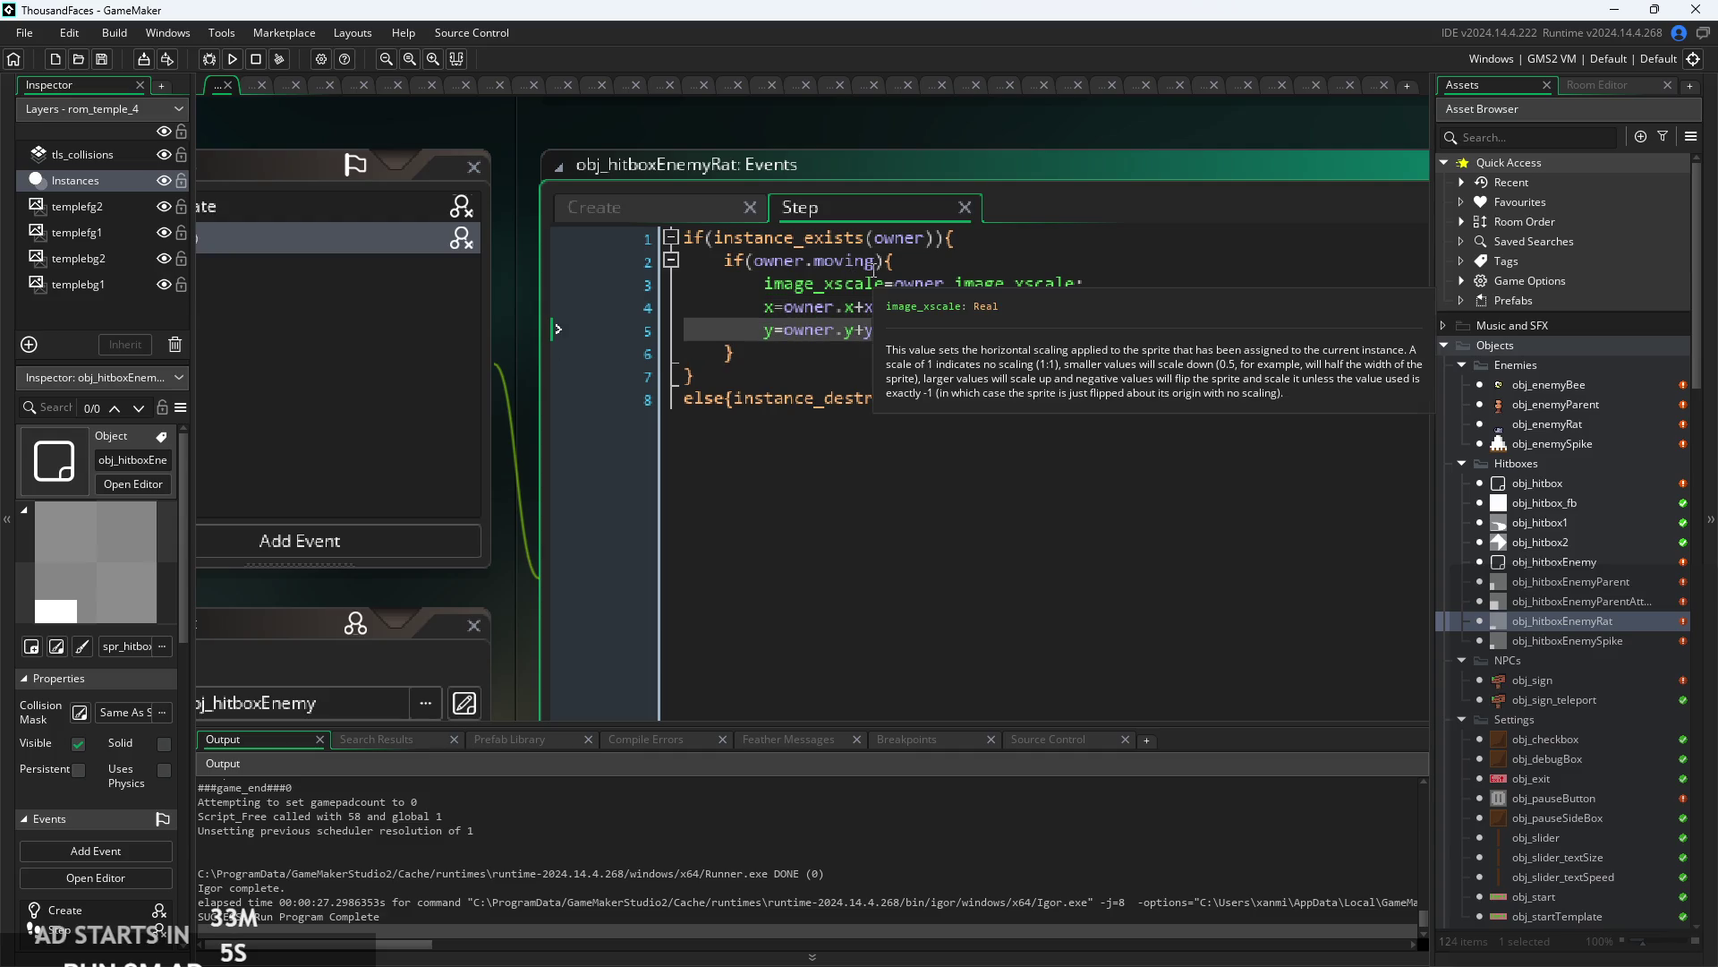
pyautogui.click(901, 263)
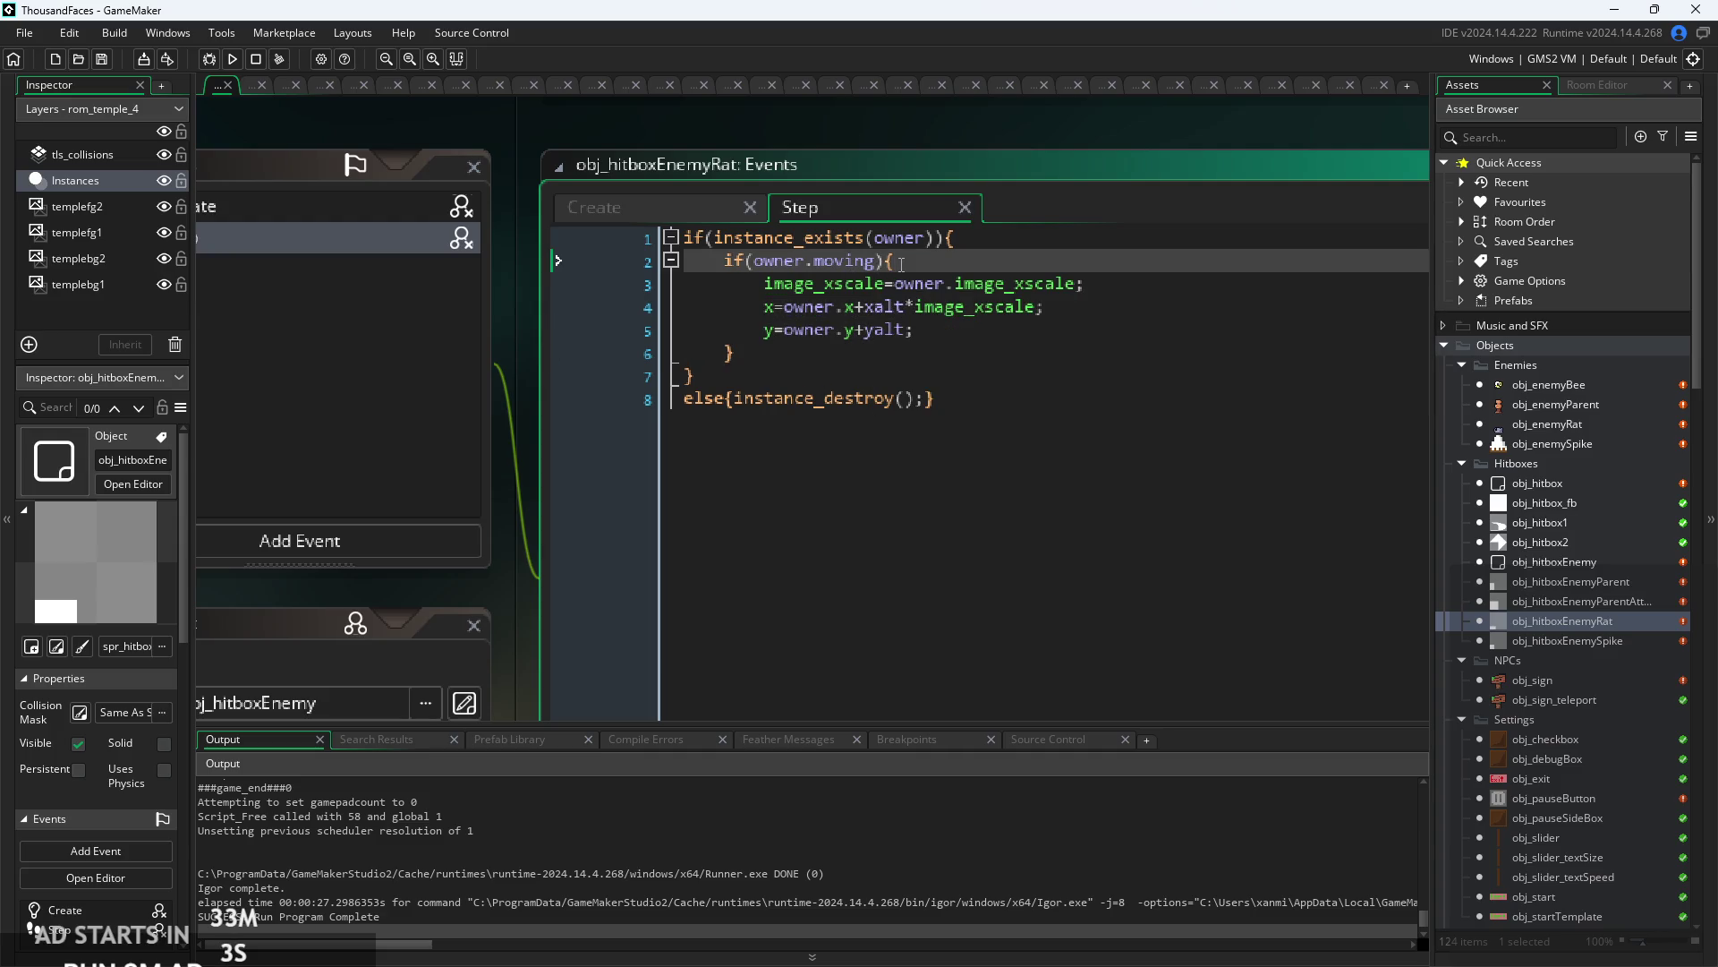
# - Review obj_hitboxEnemySpike's owner-following Step code and instance_destroy line, then return to obj_enemyBee
pyautogui.doubleClick(1565, 639)
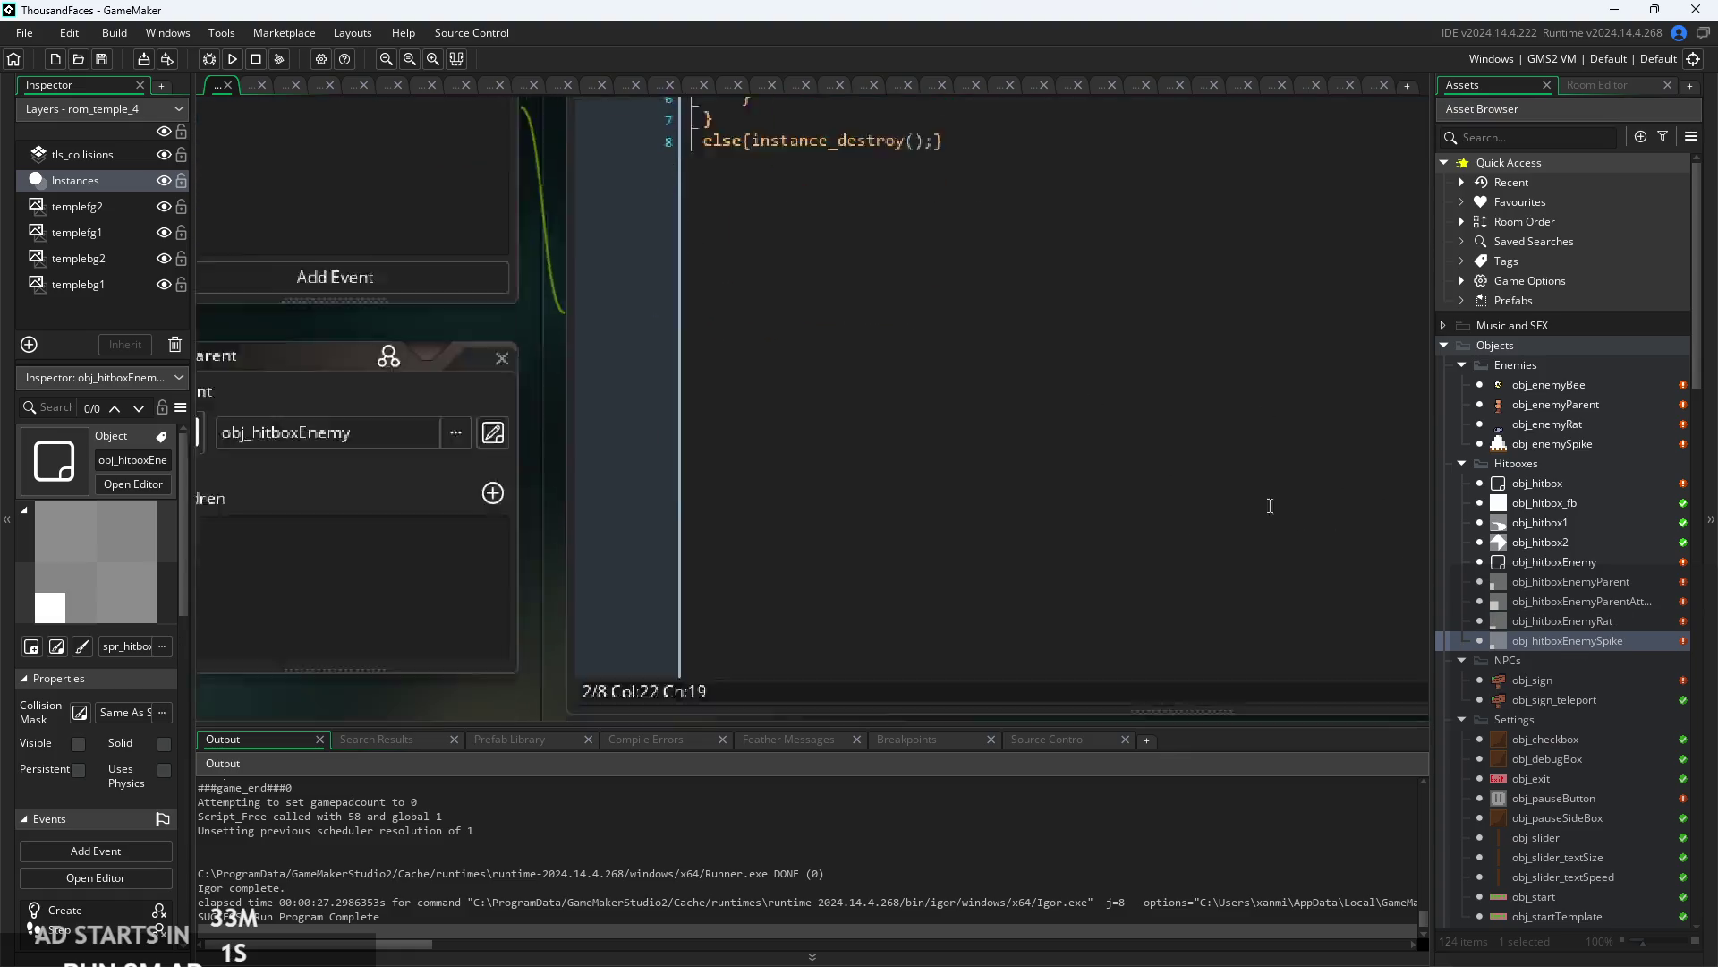
pyautogui.click(972, 258)
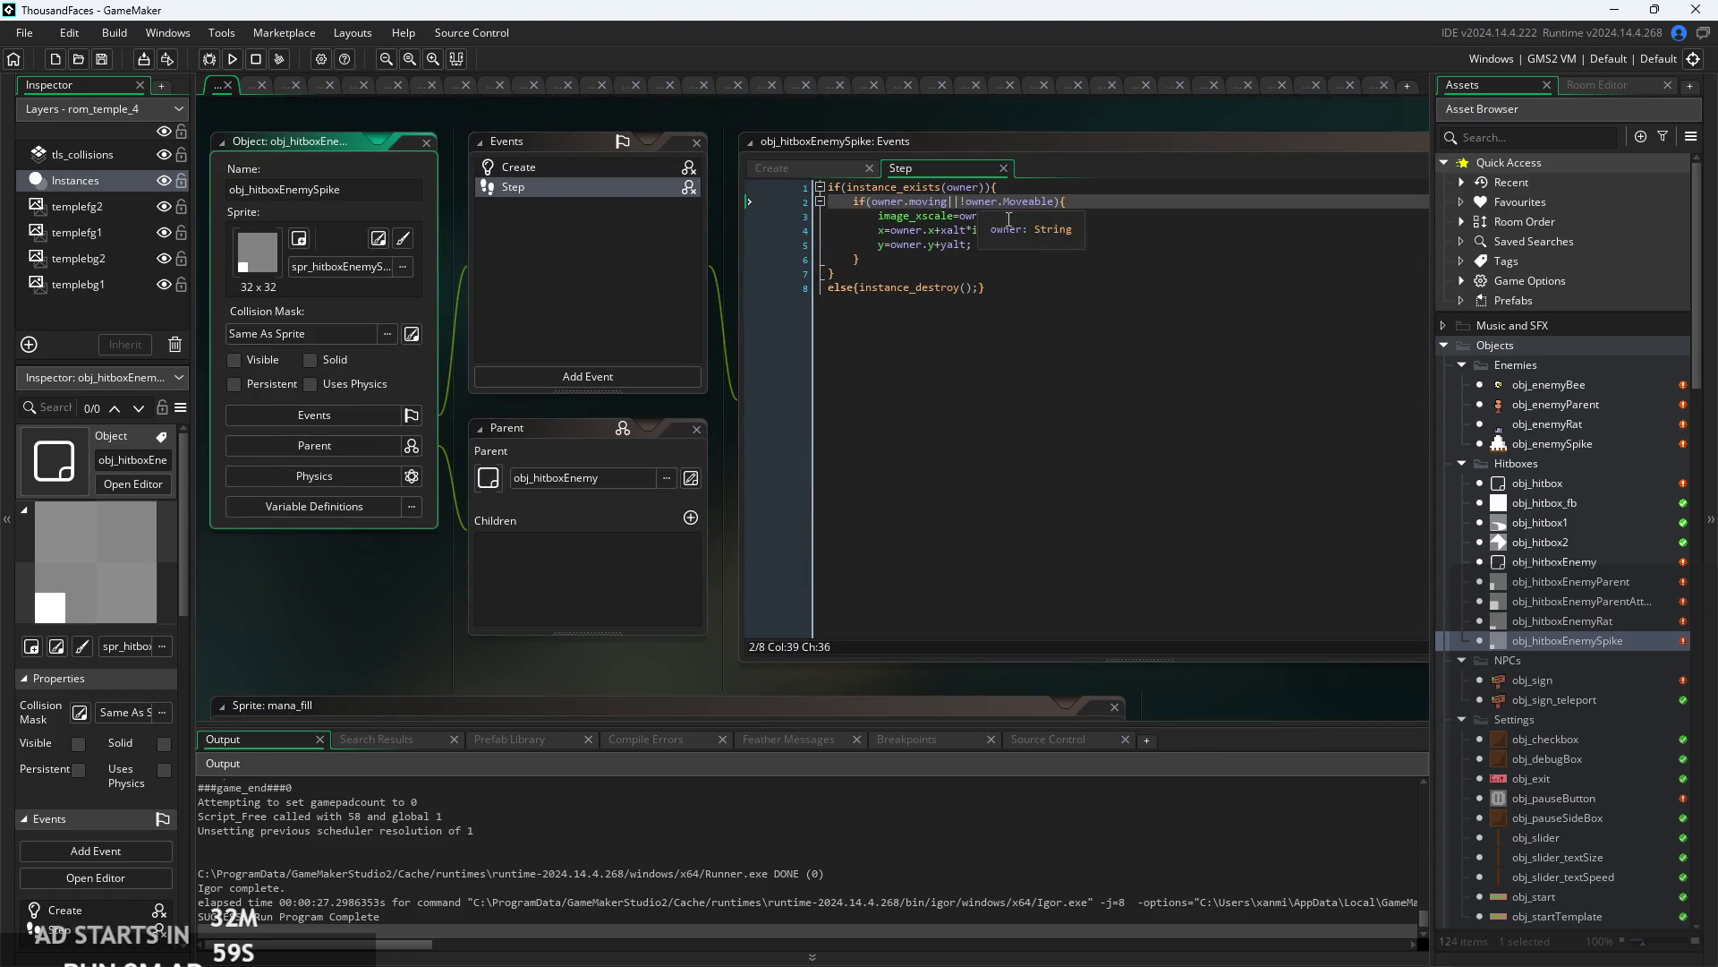
pyautogui.keyDown('ctrl'); pyautogui.scroll(2, 1002, 304); pyautogui.keyUp('ctrl')
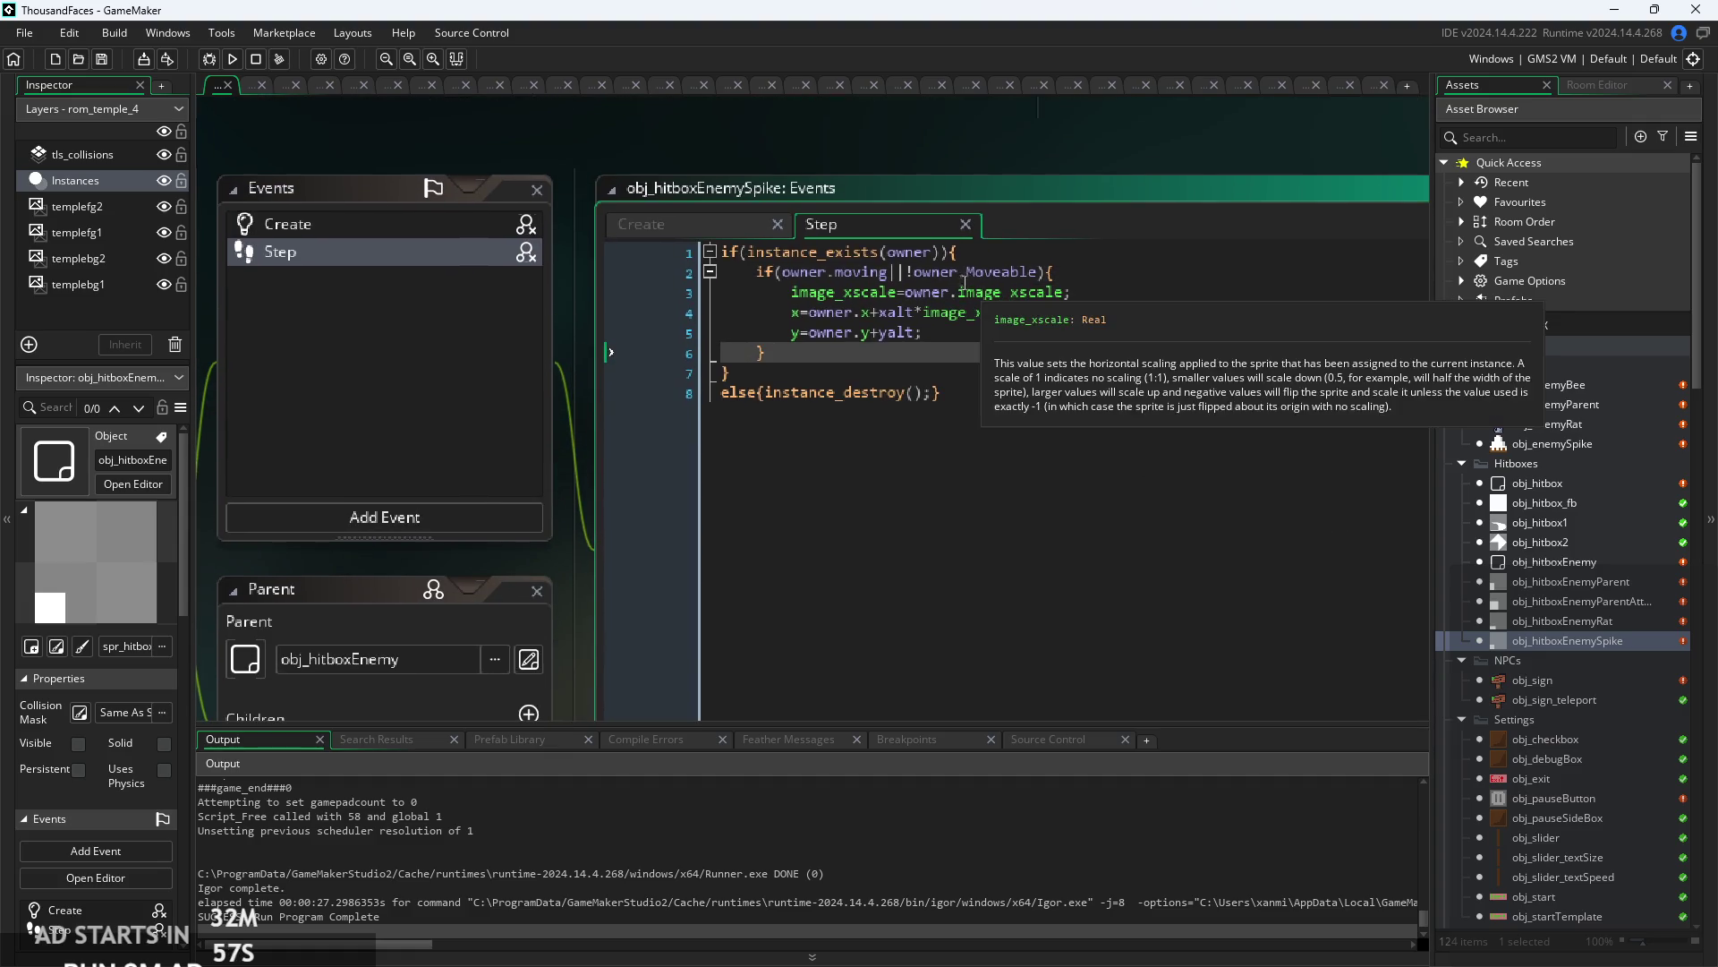
pyautogui.click(1054, 280)
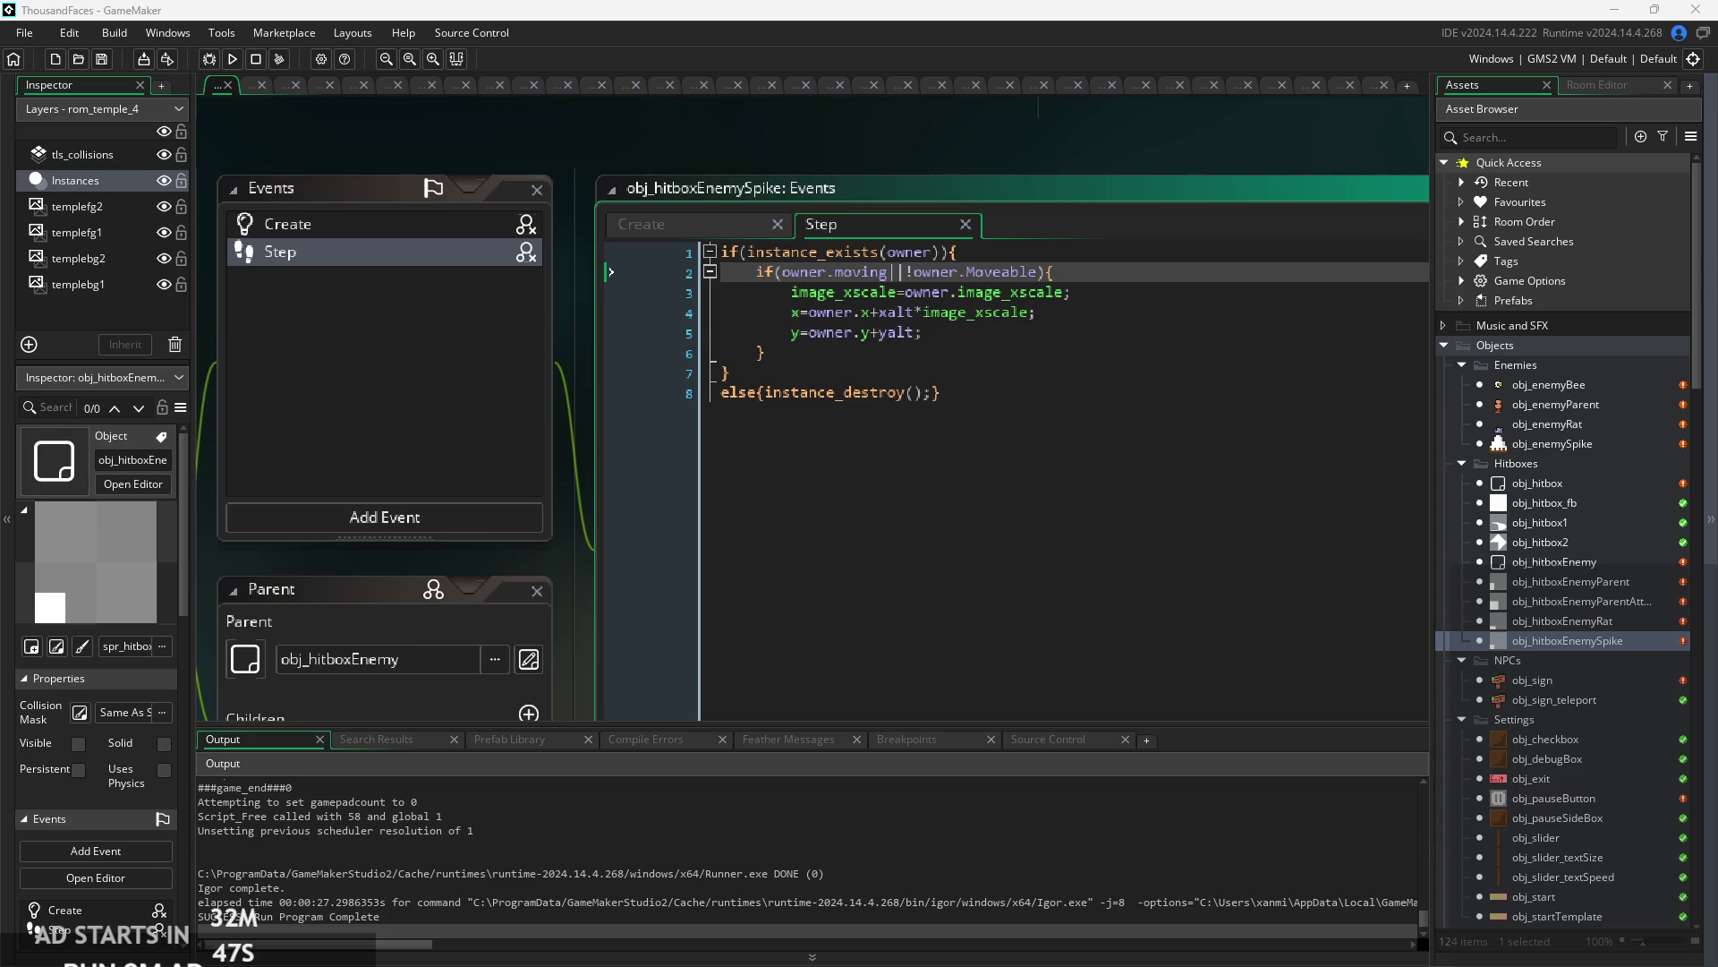
pyautogui.click(989, 424)
pyautogui.scroll(2, 1017, 465)
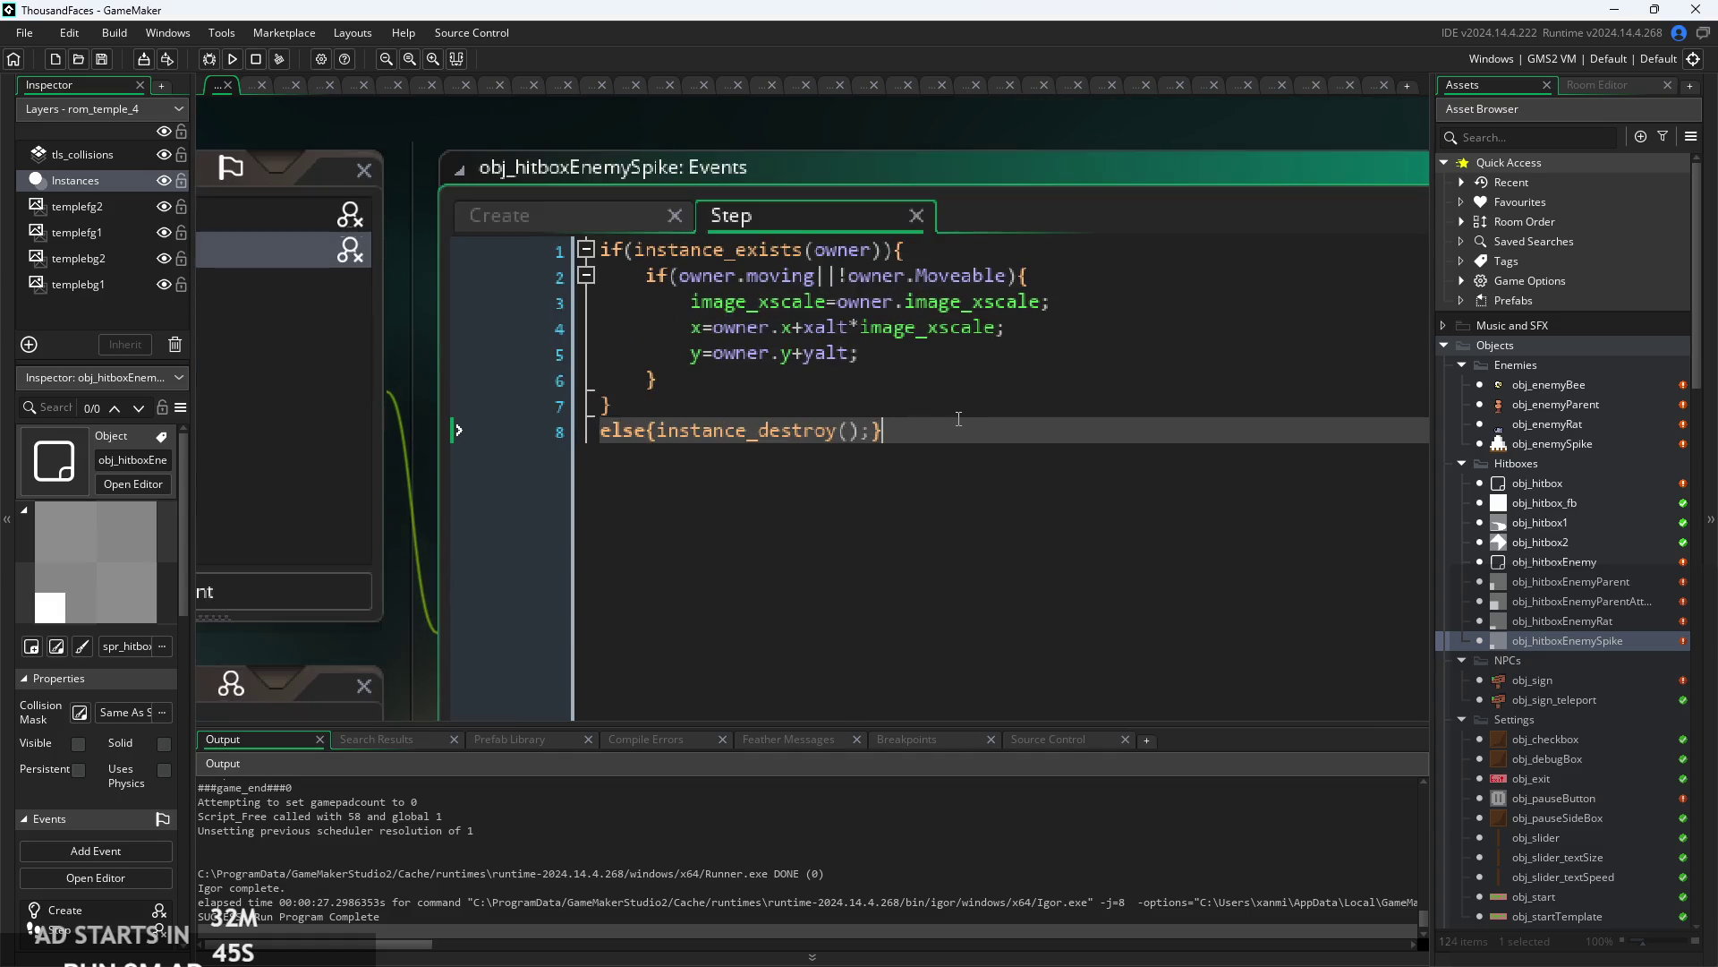
pyautogui.click(871, 380)
pyautogui.click(906, 347)
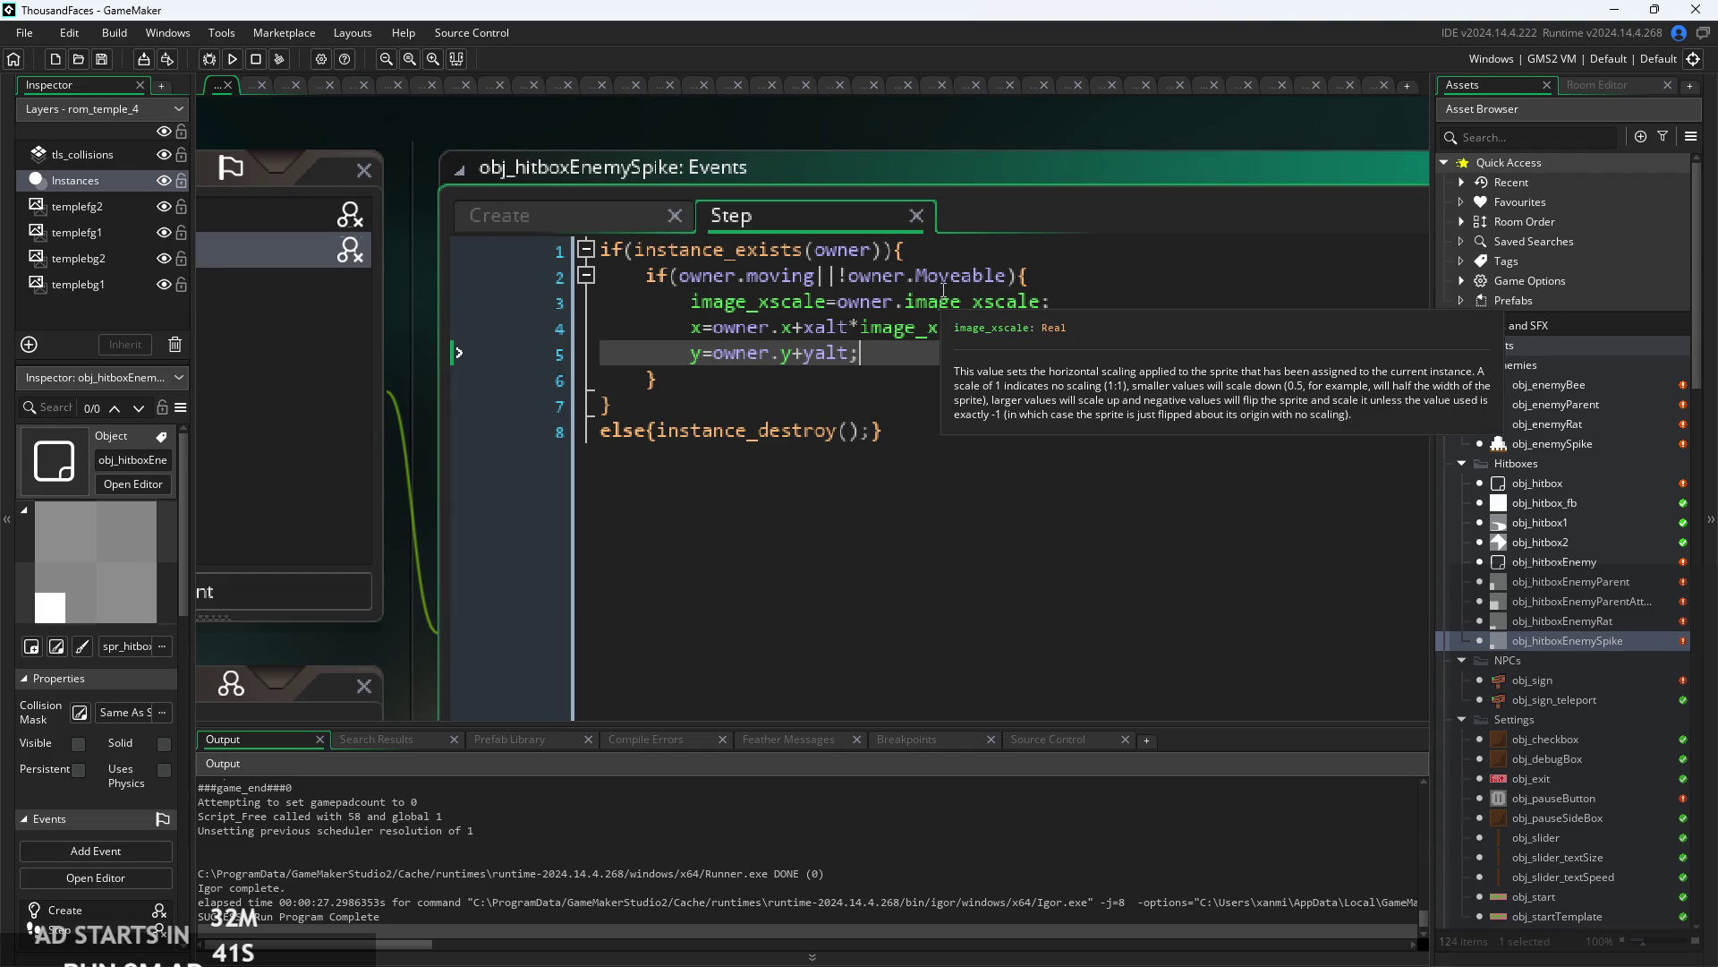
pyautogui.doubleClick(1548, 387)
pyautogui.scroll(4, 976, 303)
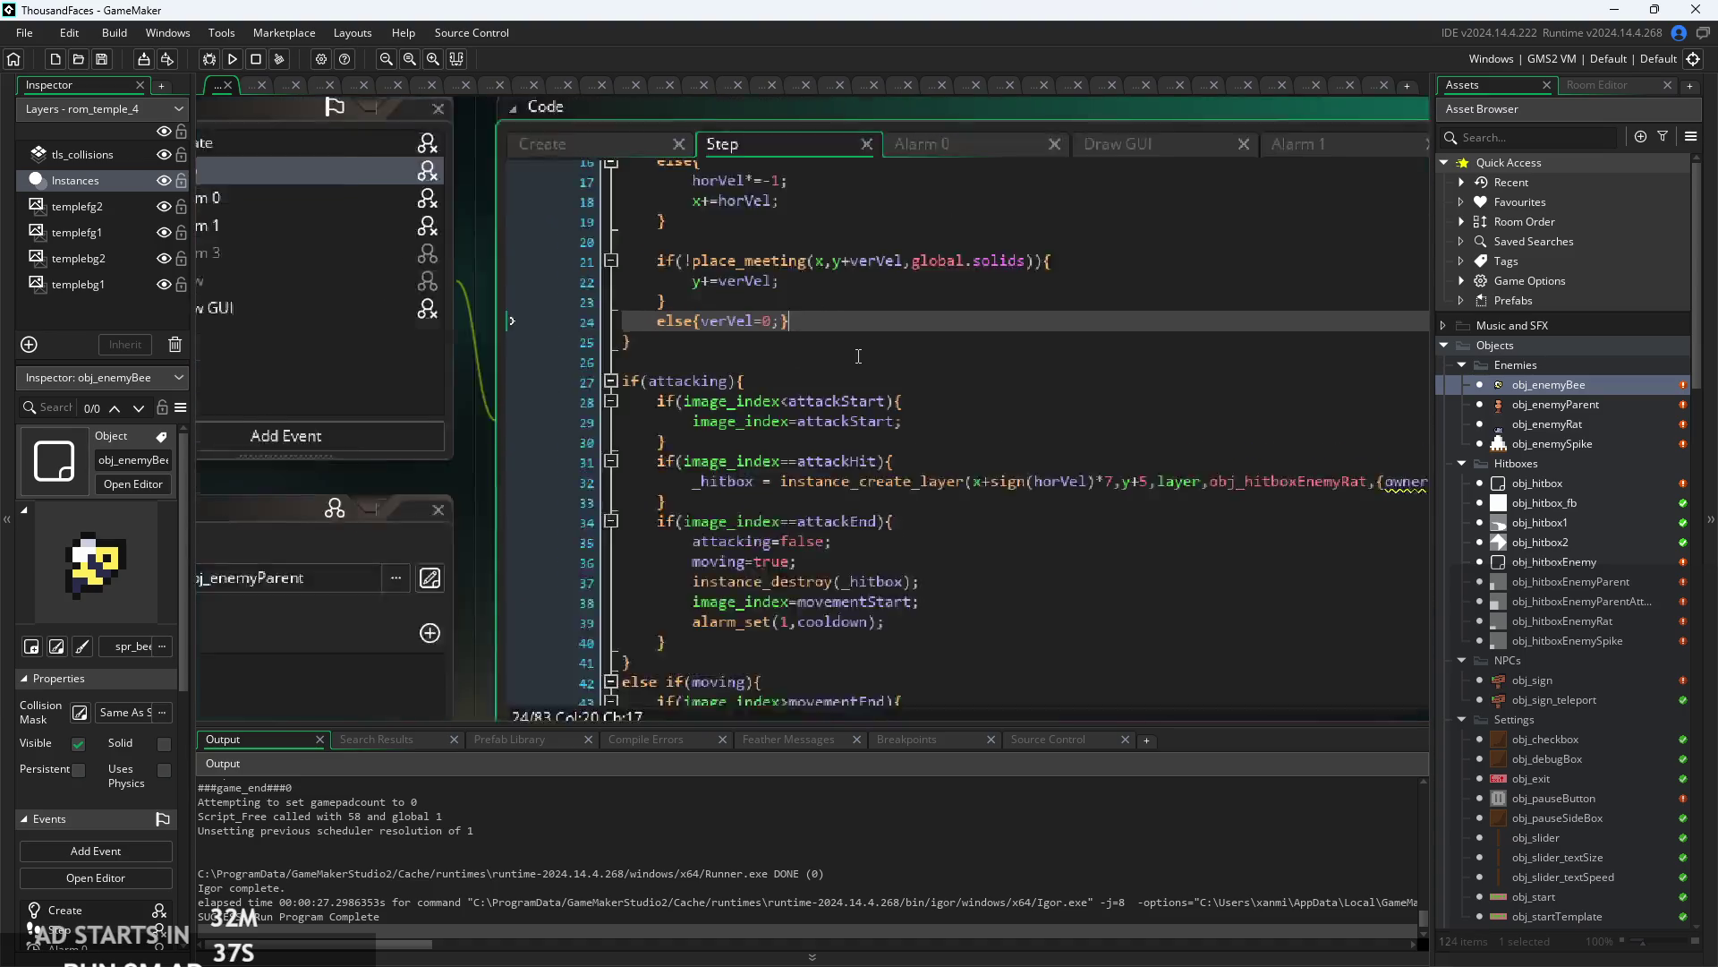
# - Check the bee's hitbox creation line, view obj_hitboxEnemyRat's Step code, then return to obj_enemyBee
pyautogui.click(813, 409)
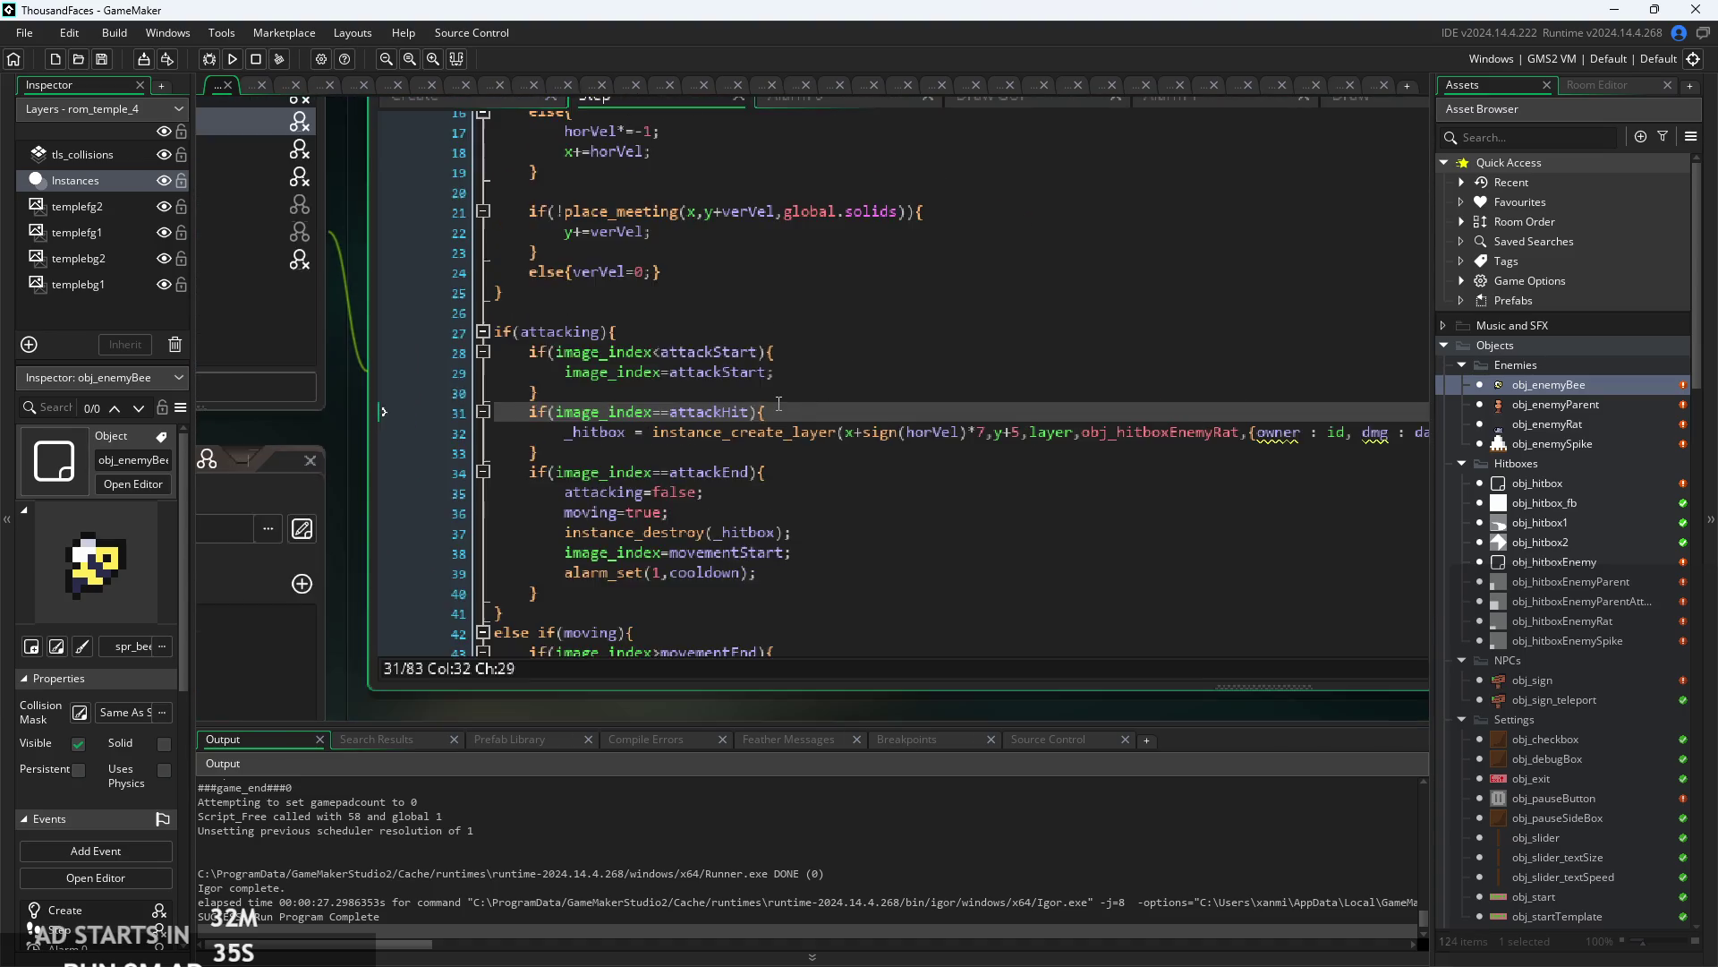
pyautogui.scroll(-4, 812, 408)
pyautogui.click(853, 431)
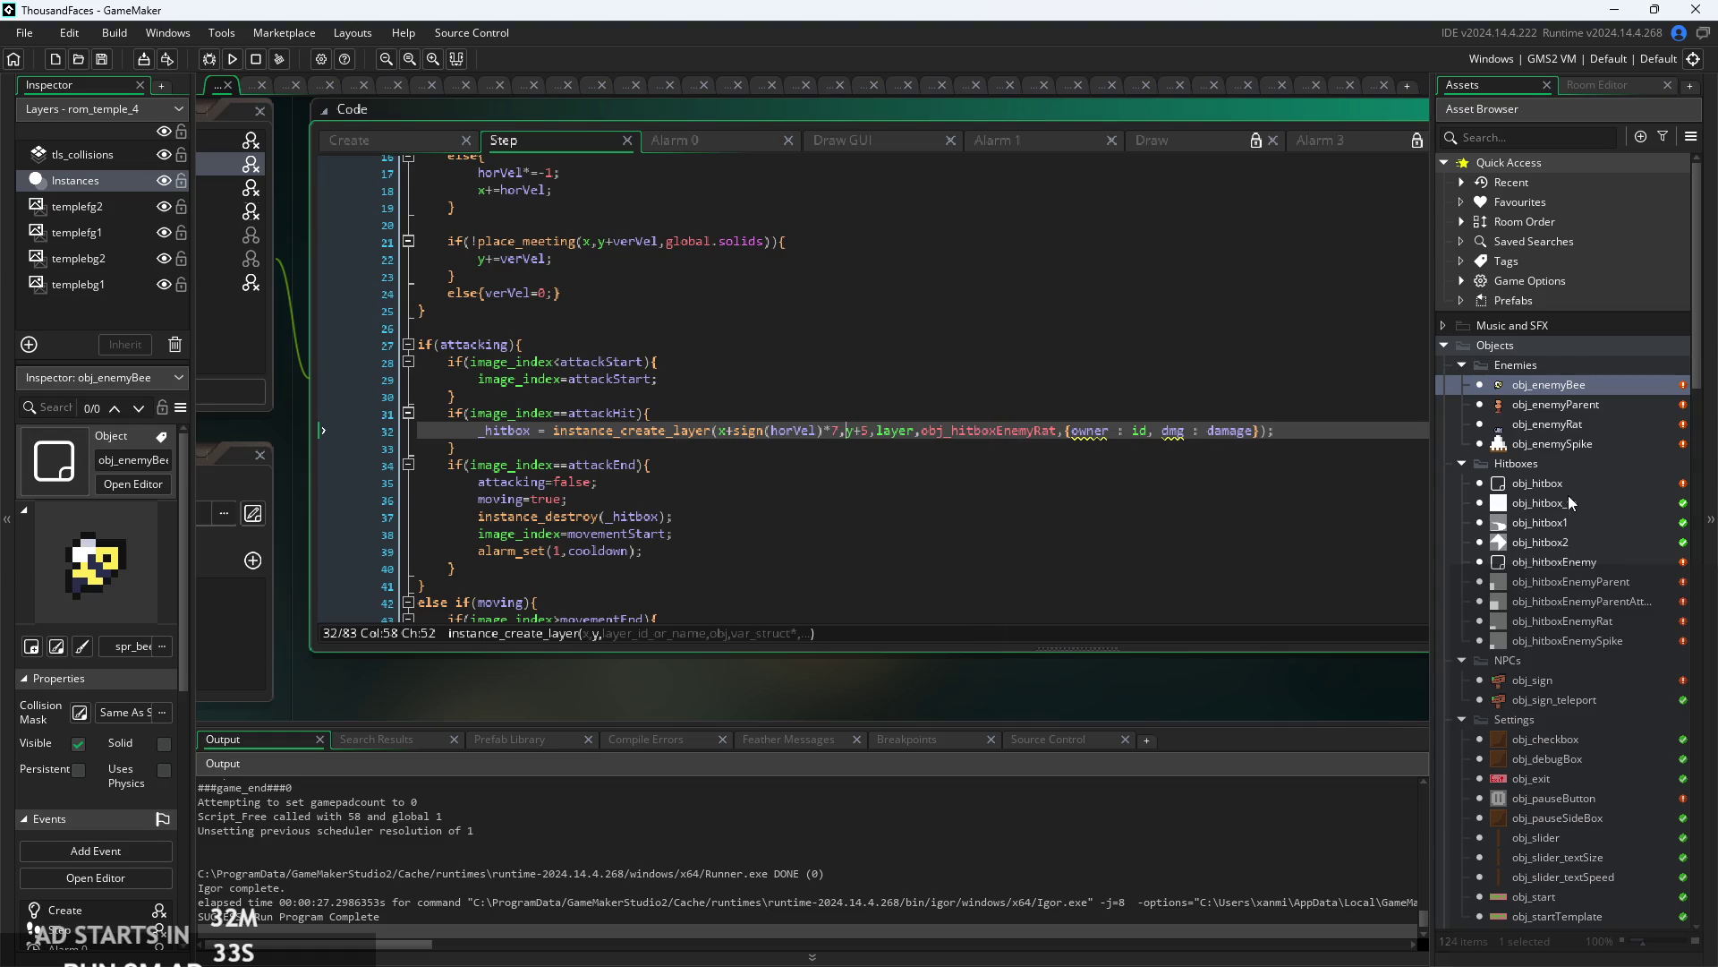
pyautogui.click(1561, 621)
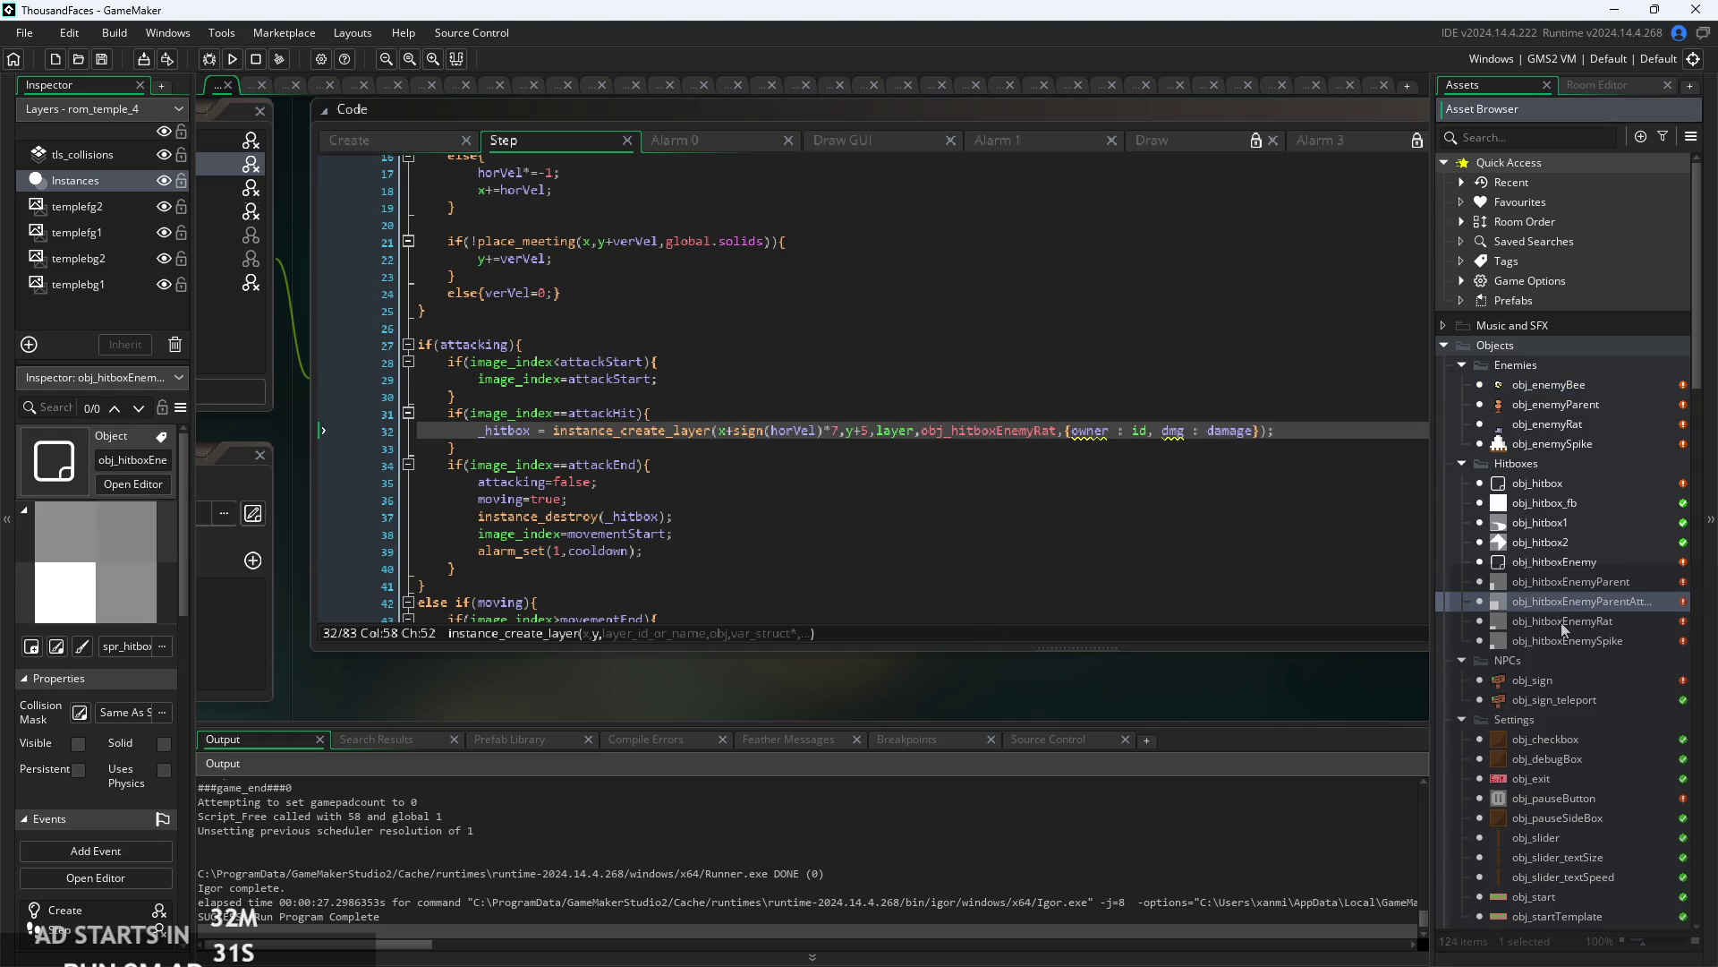
pyautogui.click(1563, 620)
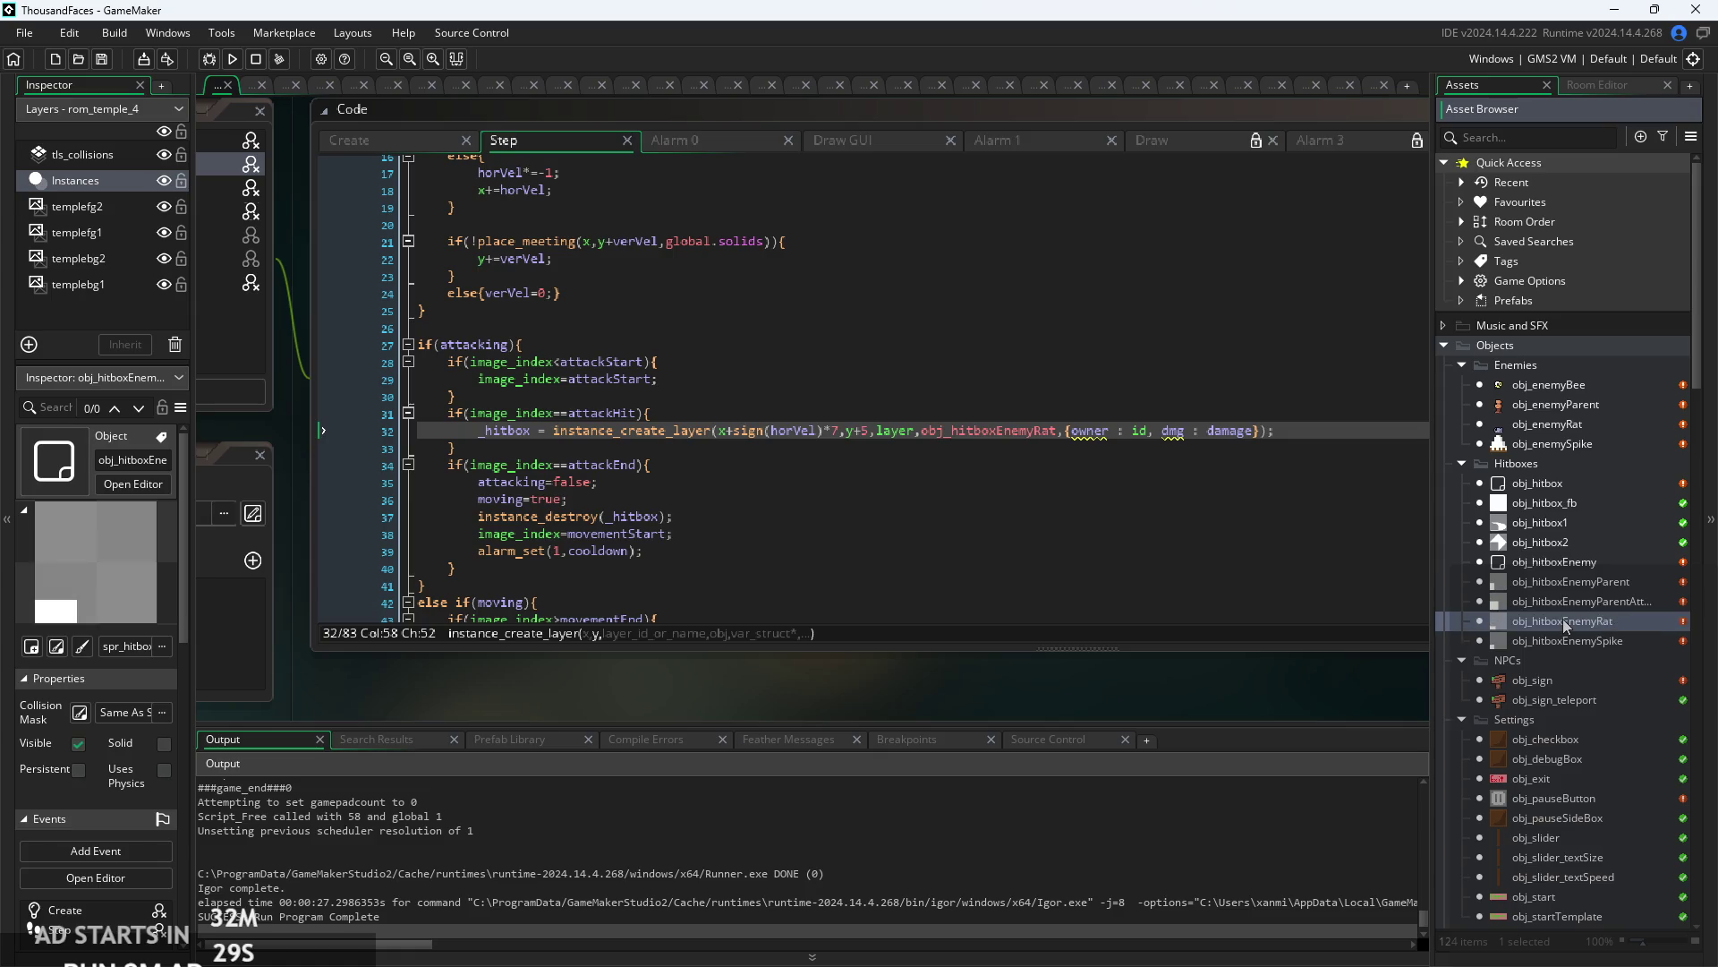
pyautogui.press('Escape')
pyautogui.doubleClick(1641, 625)
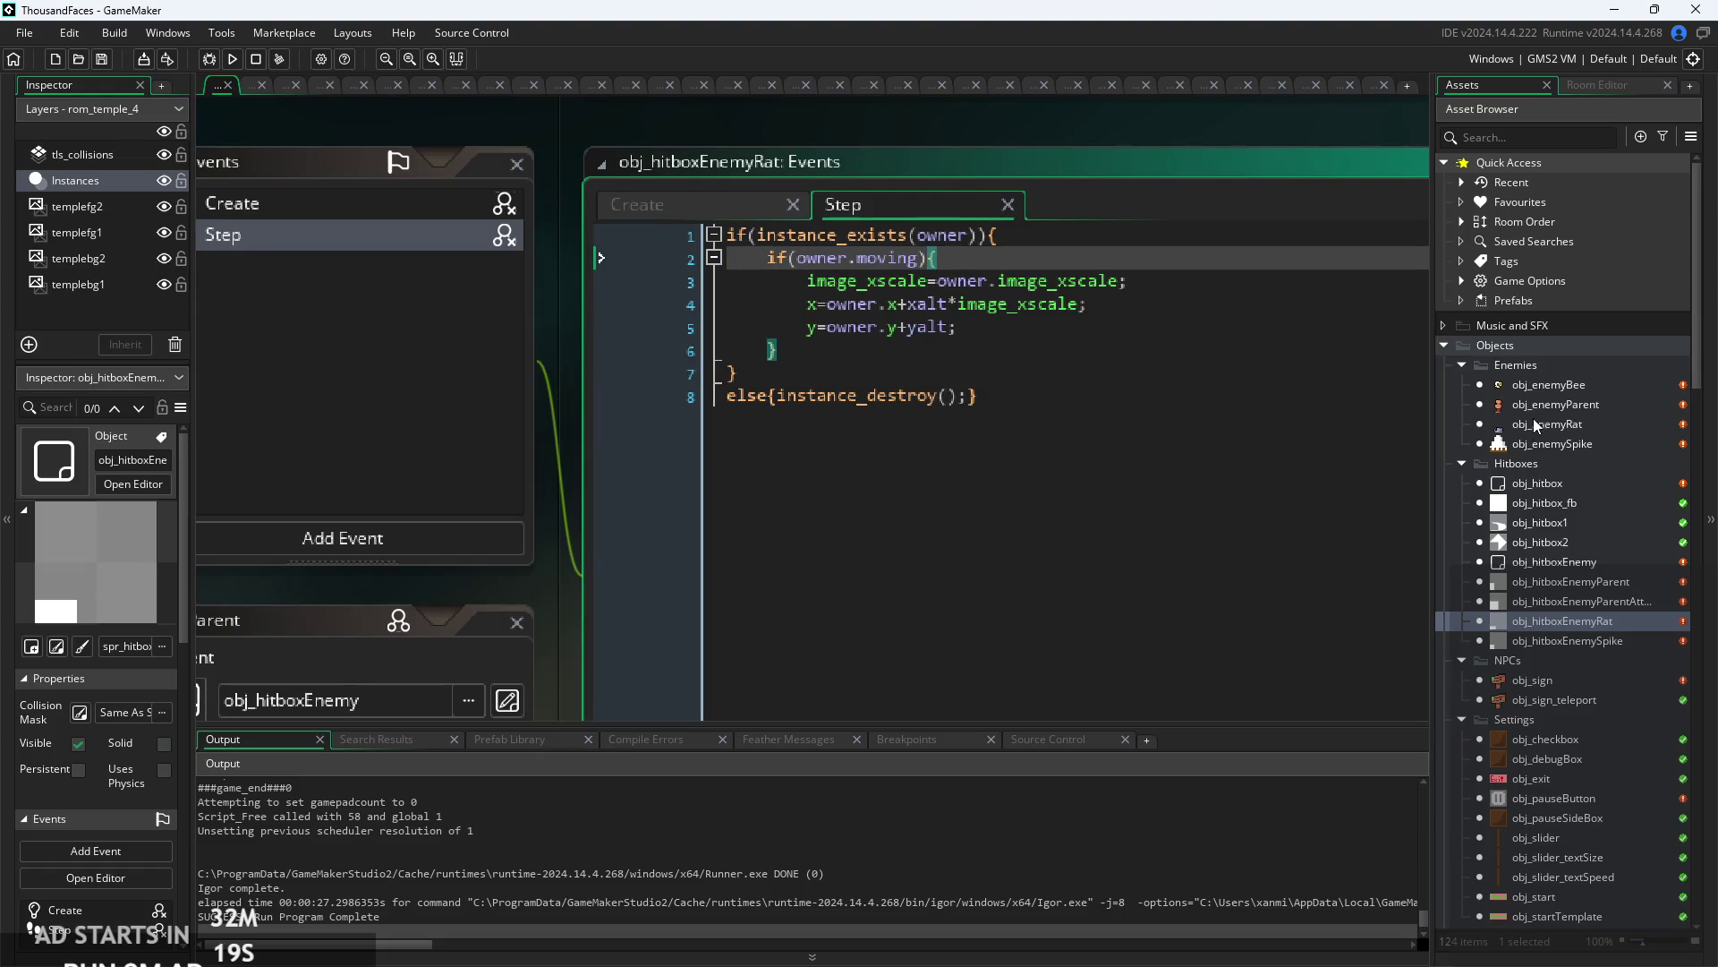
pyautogui.doubleClick(1549, 384)
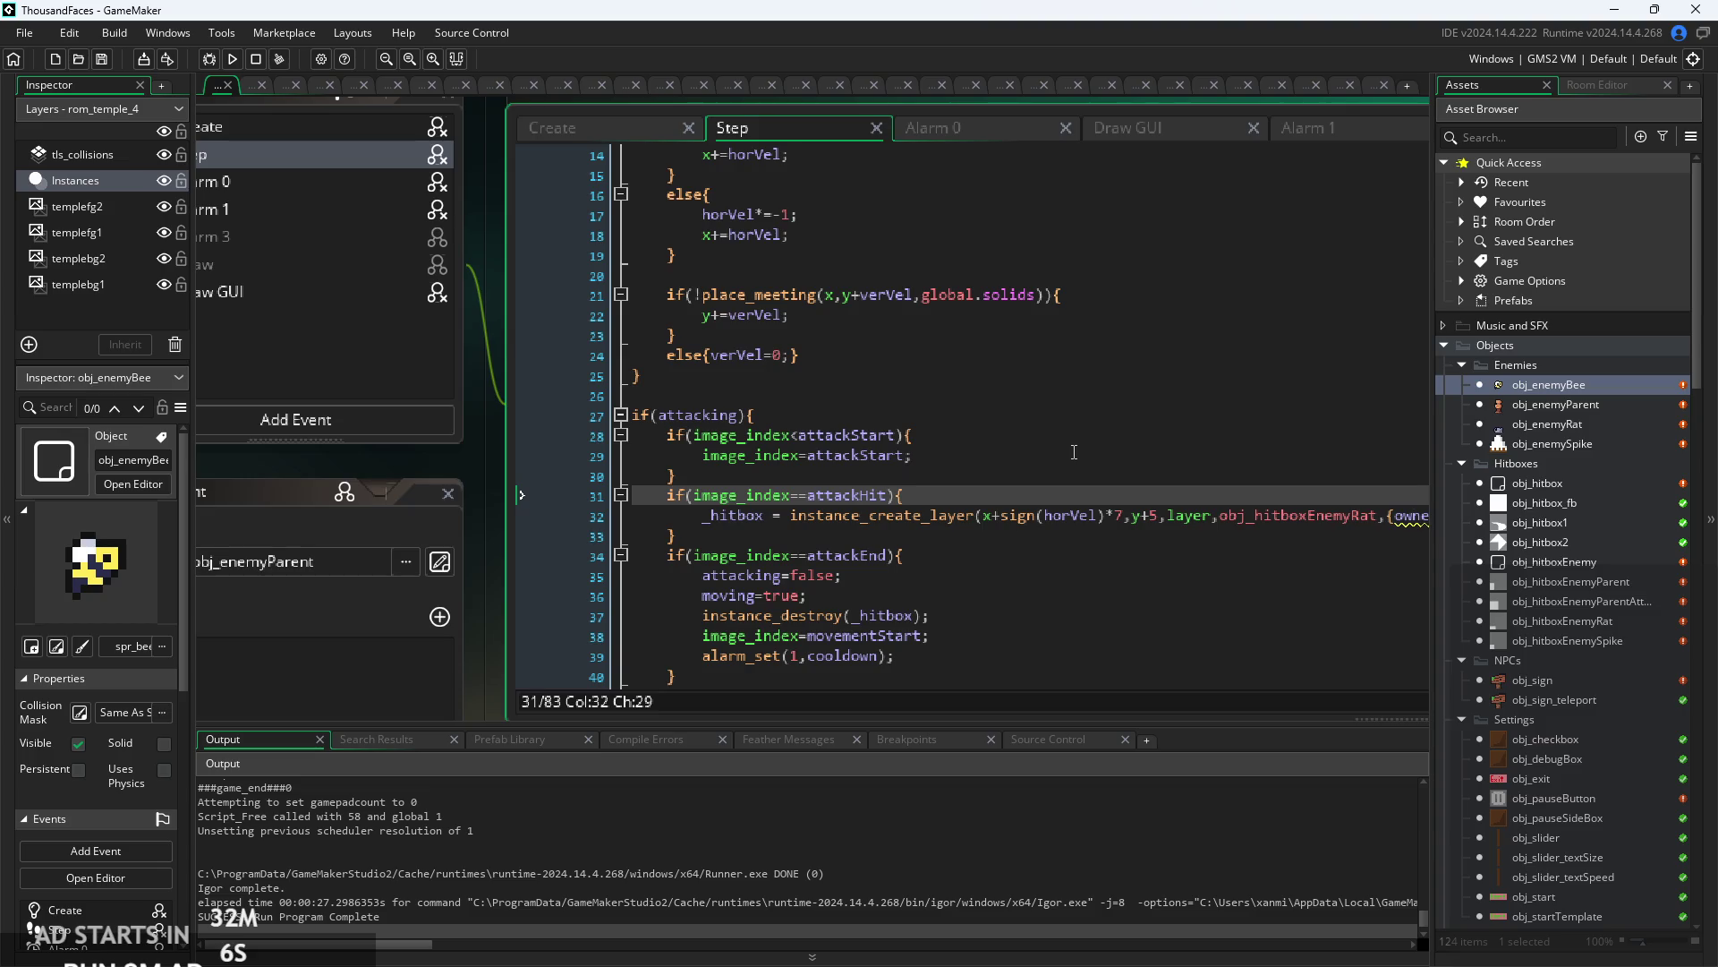
pyautogui.click(1074, 455)
pyautogui.scroll(3, 1074, 455)
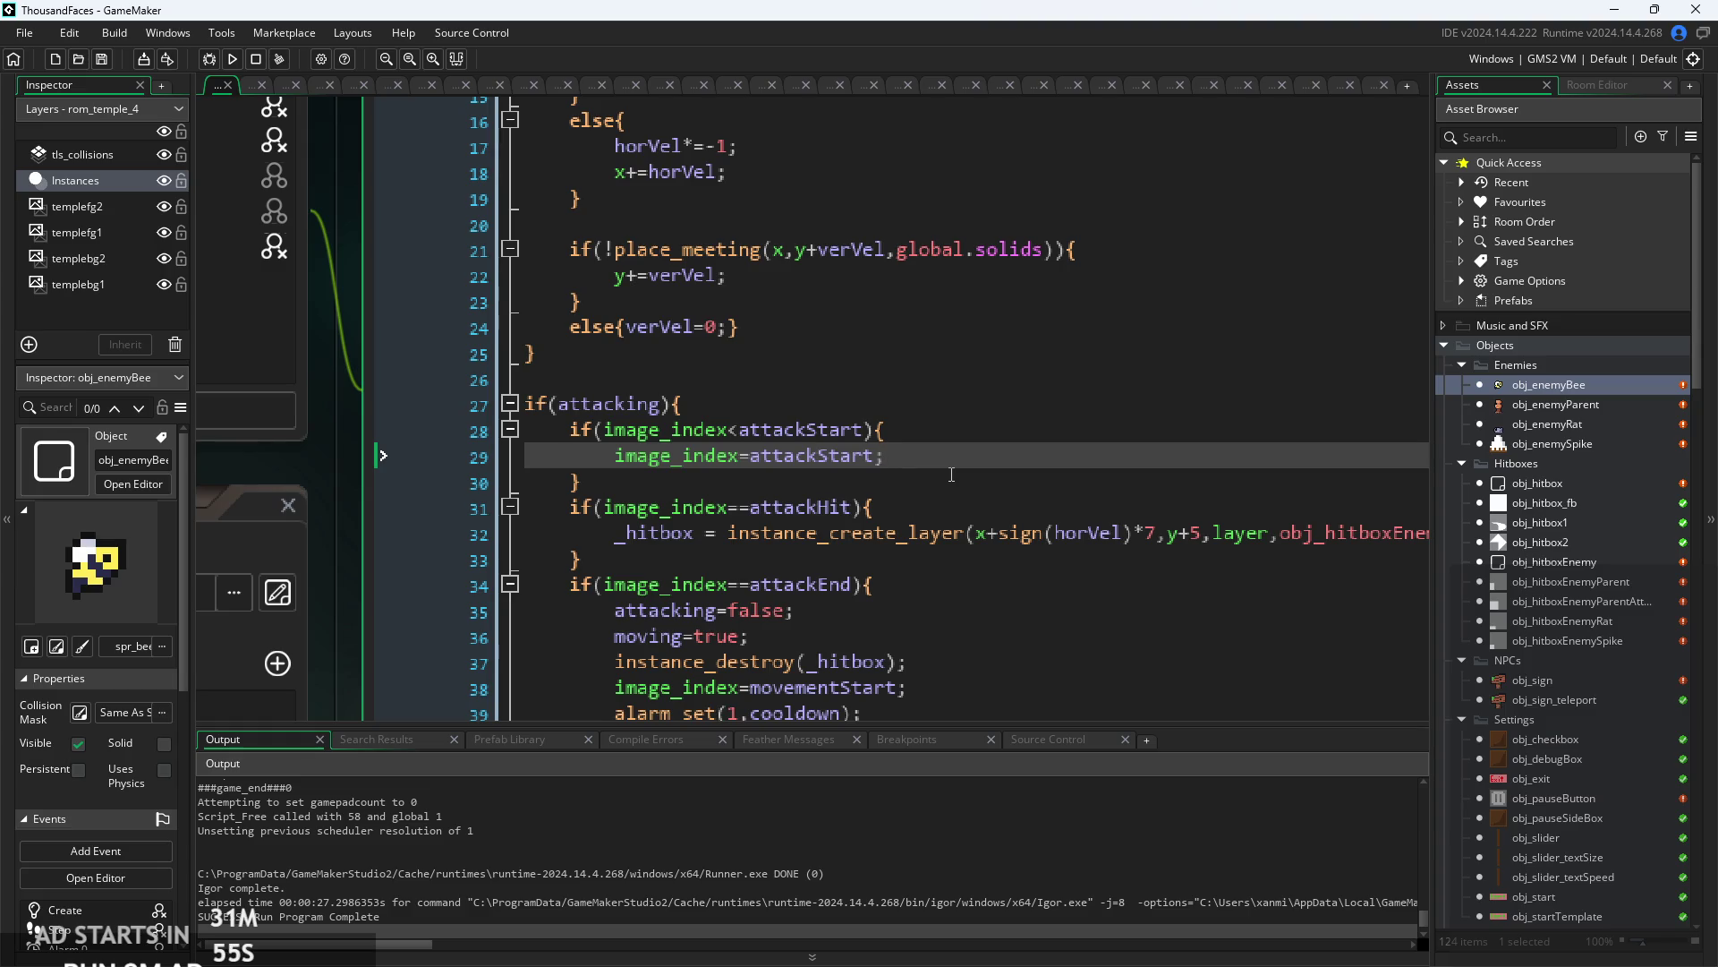
pyautogui.click(906, 493)
pyautogui.click(925, 469)
pyautogui.scroll(1, 925, 468)
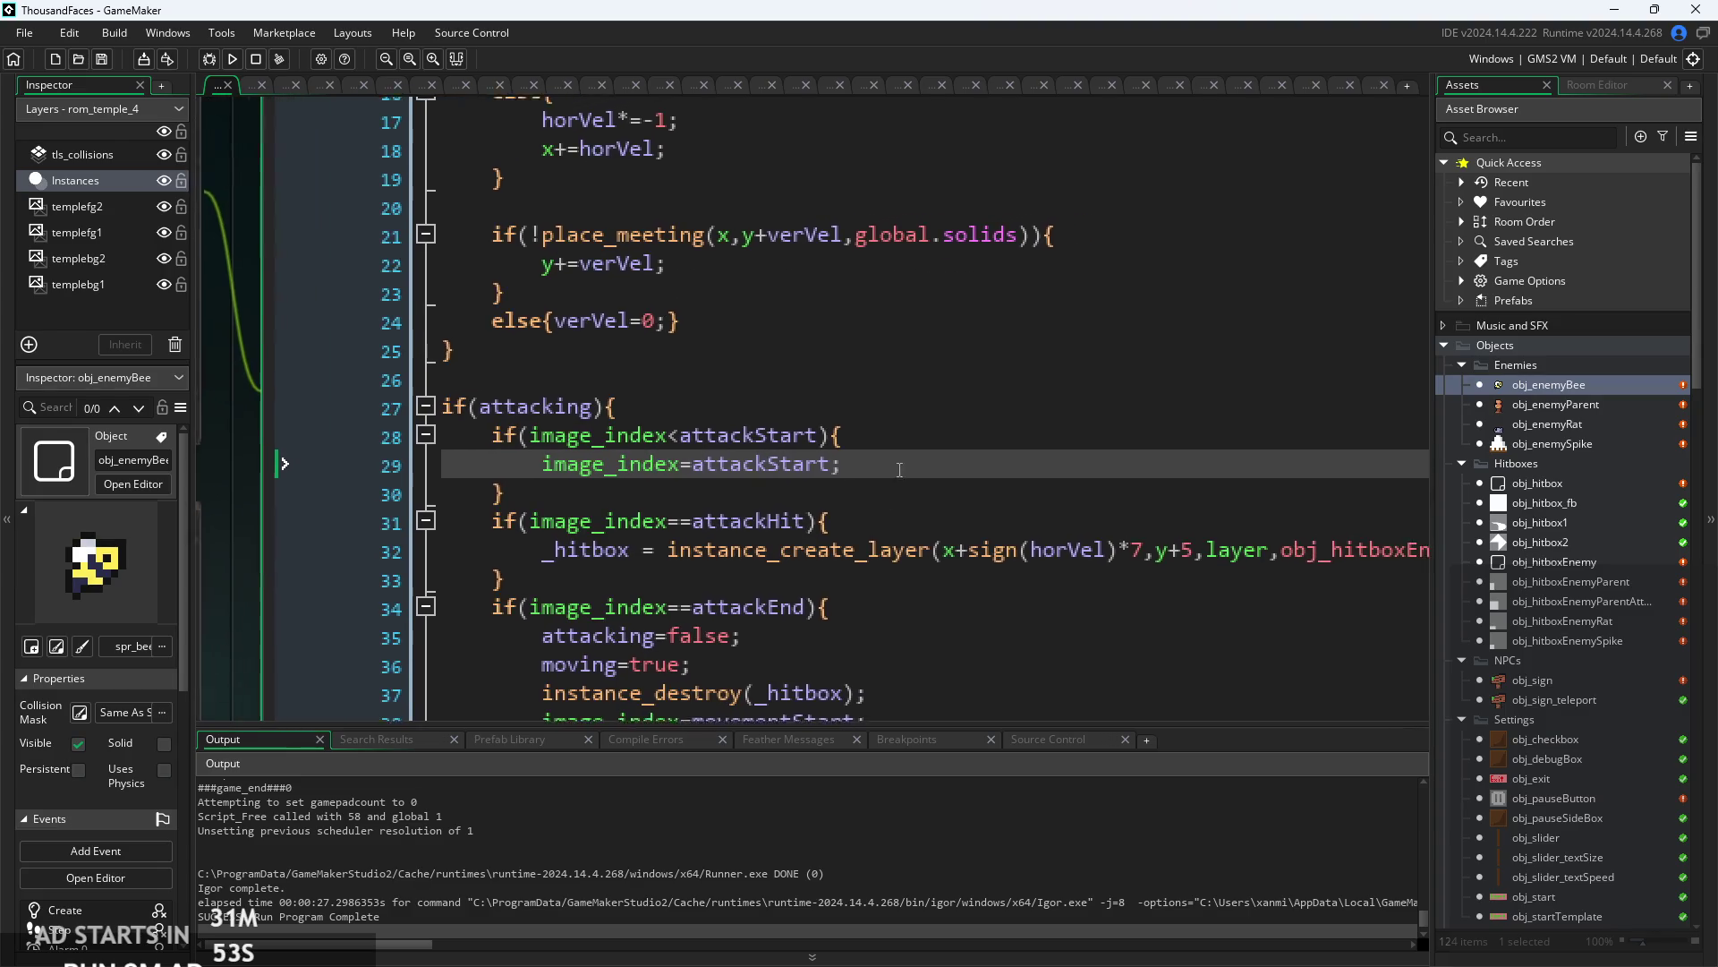
pyautogui.click(638, 437)
pyautogui.moveTo(501, 438)
pyautogui.mouseDown()
pyautogui.moveTo(537, 466)
pyautogui.moveTo(554, 443)
pyautogui.moveTo(552, 467)
pyautogui.mouseUp()
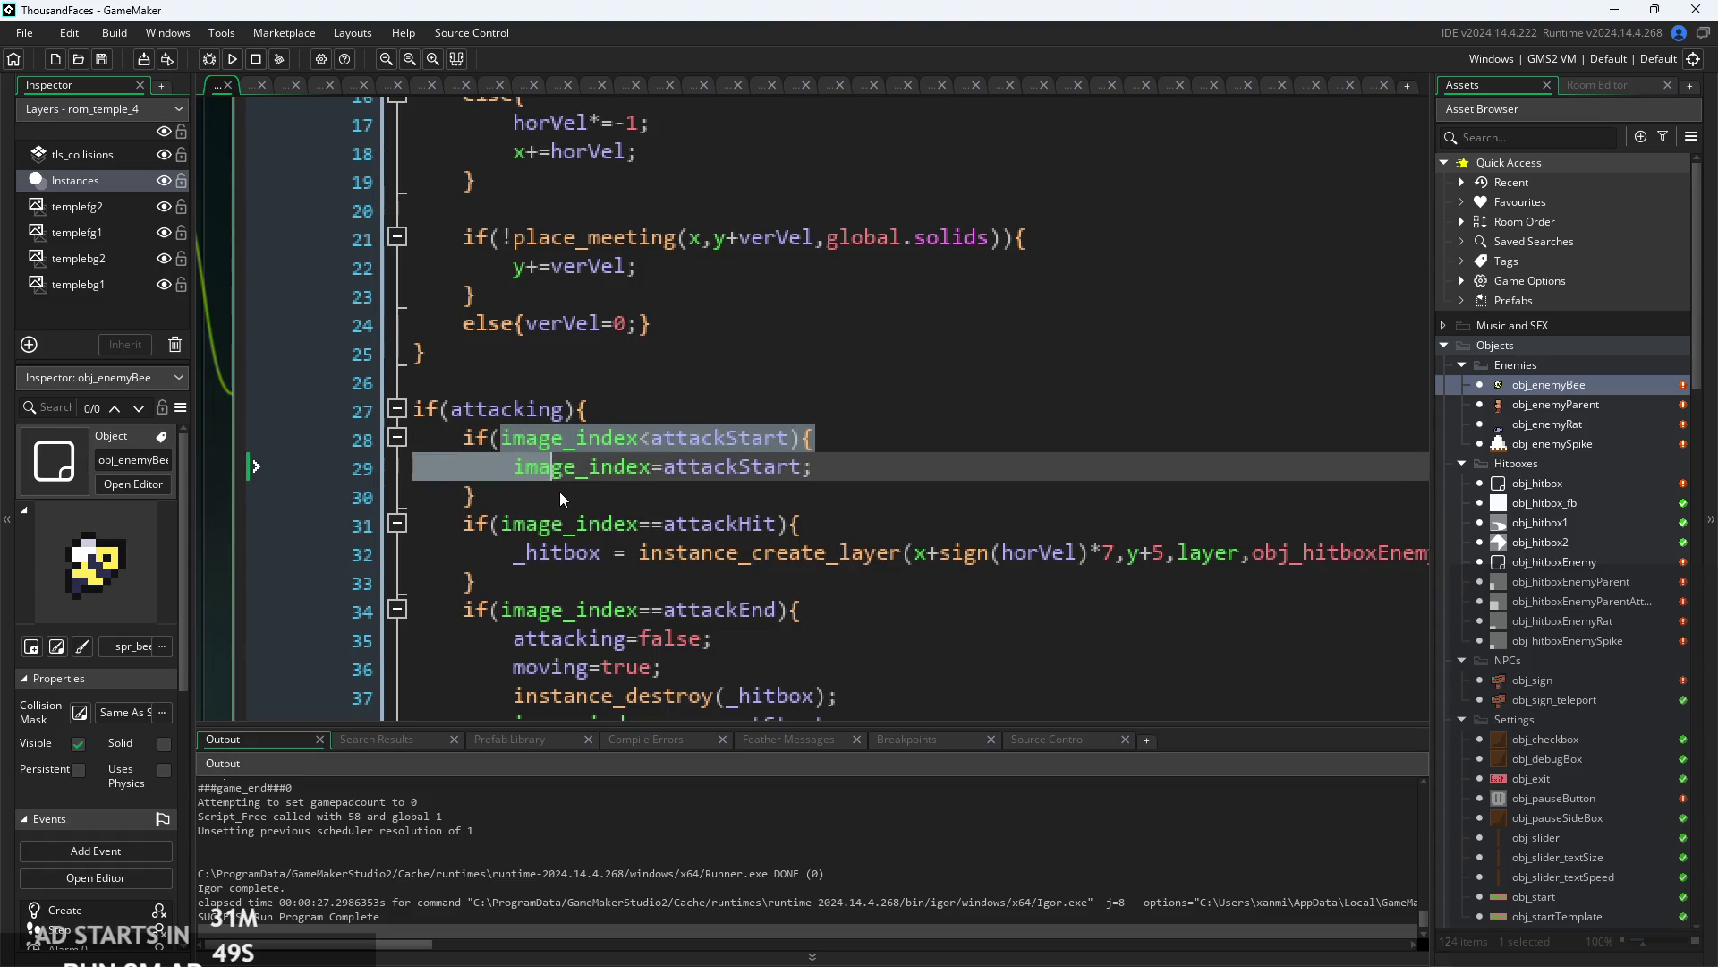
pyautogui.click(573, 466)
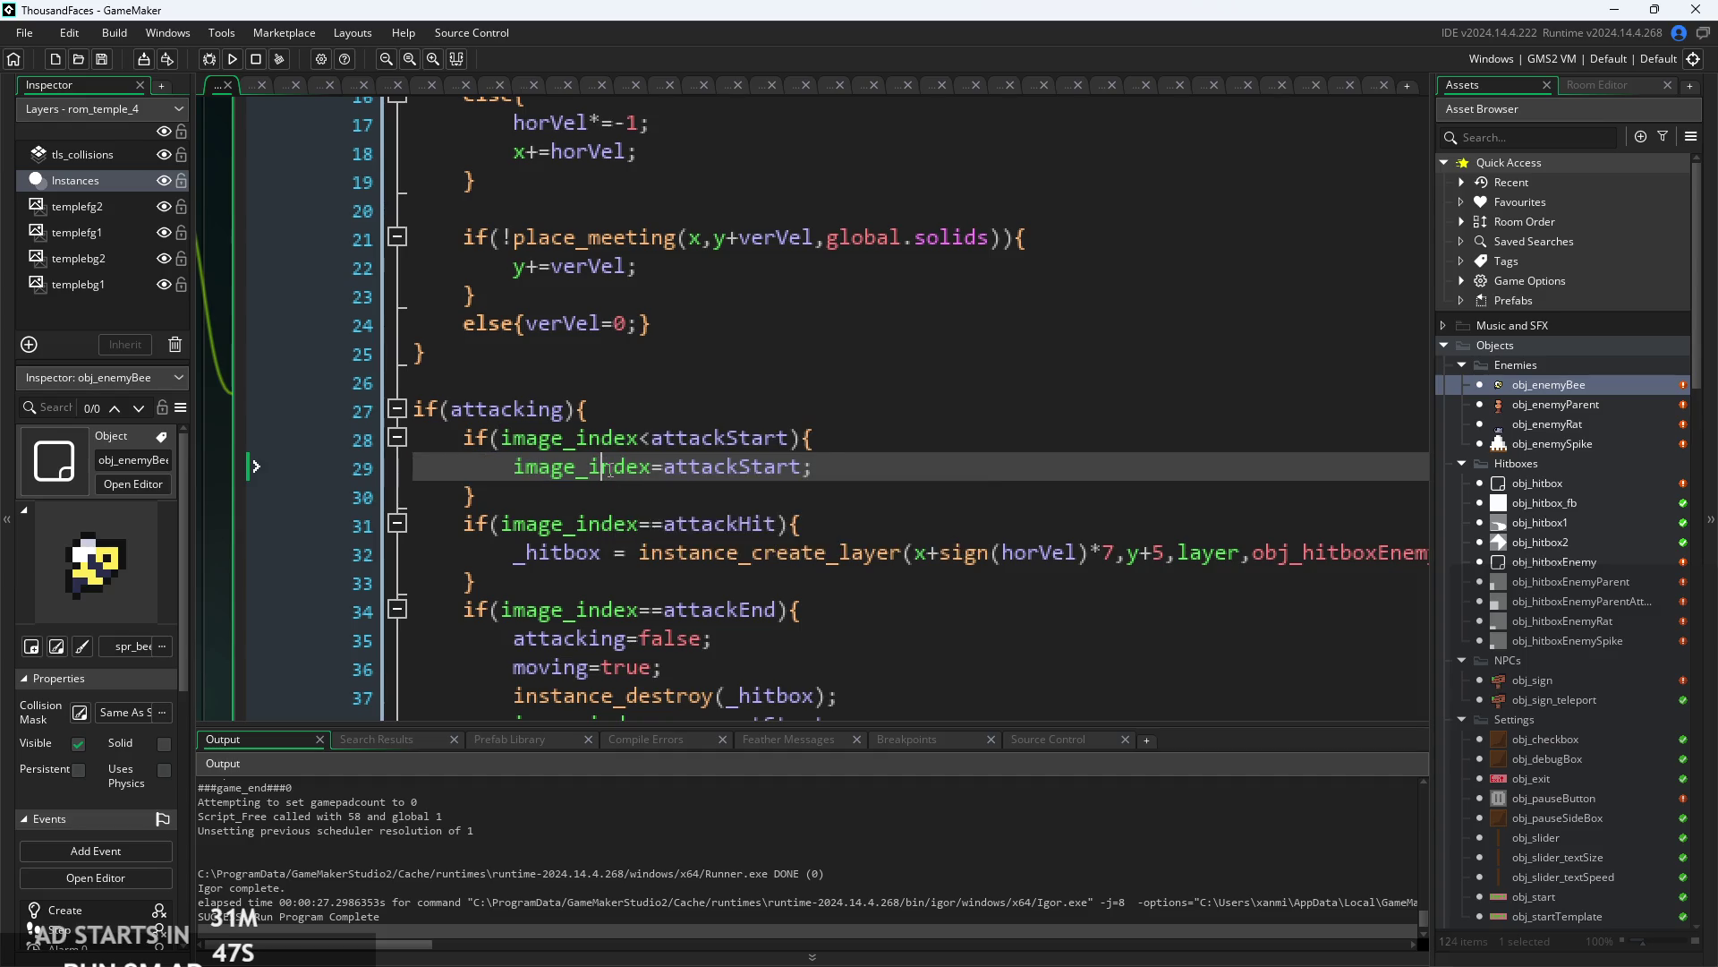
pyautogui.scroll(1, 634, 449)
pyautogui.press('End')
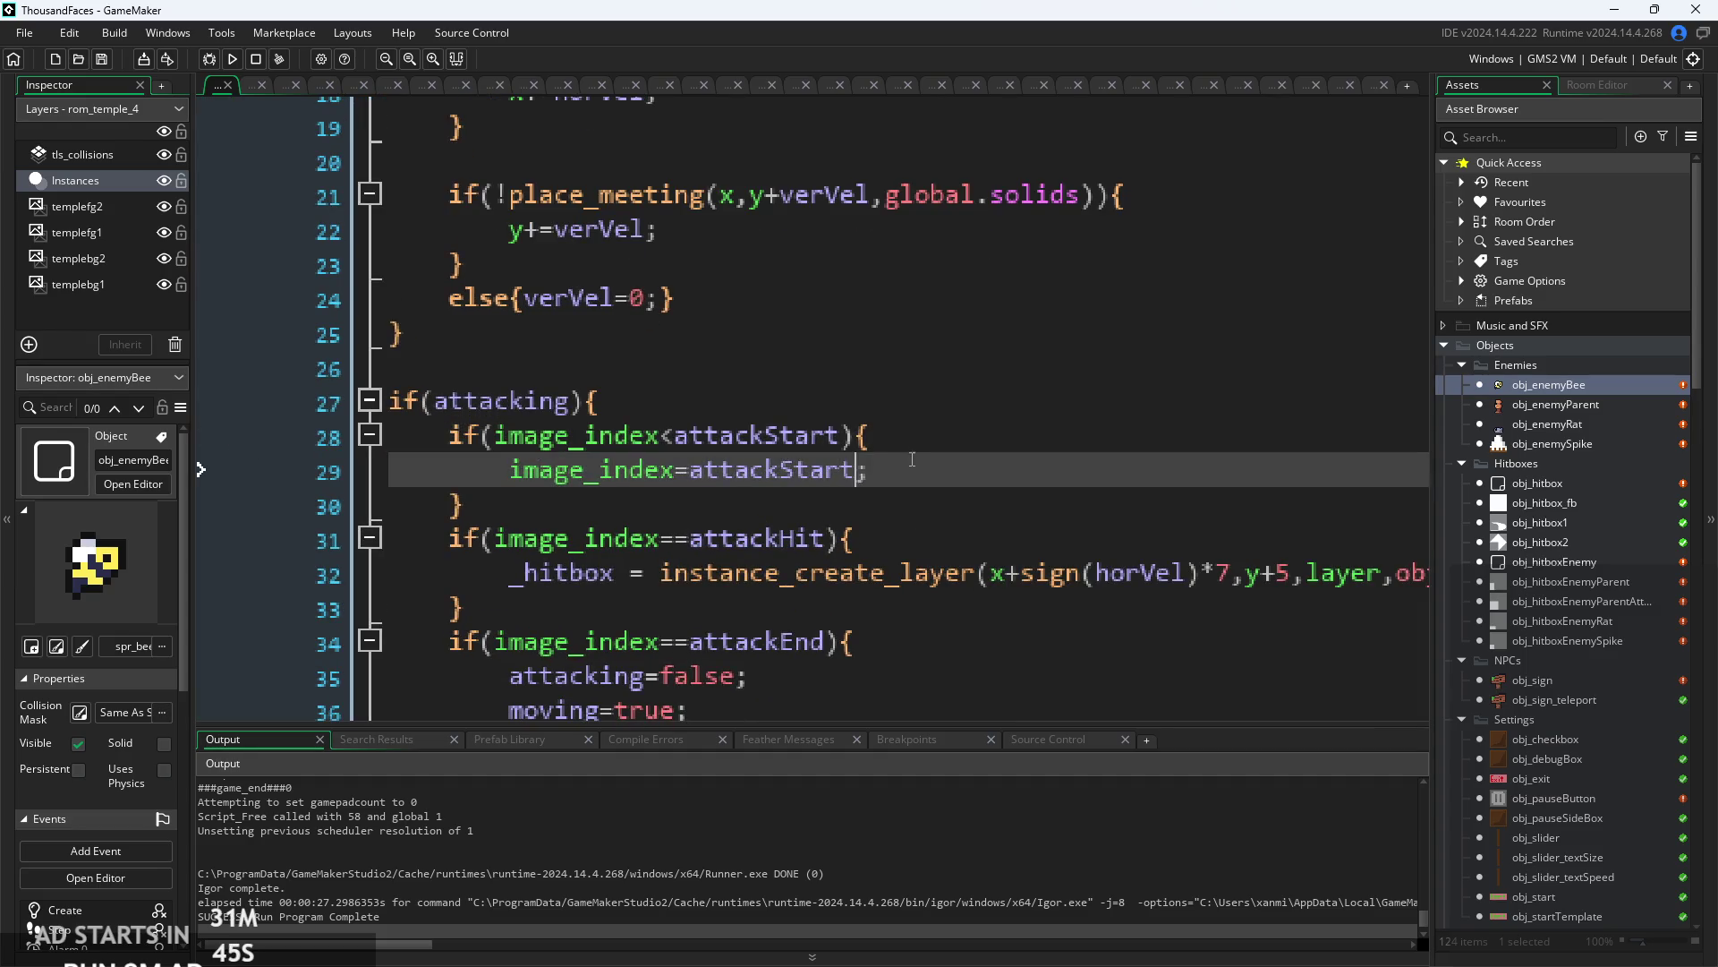
pyautogui.moveTo(483, 437); pyautogui.dragTo(845, 440)
pyautogui.click(844, 439)
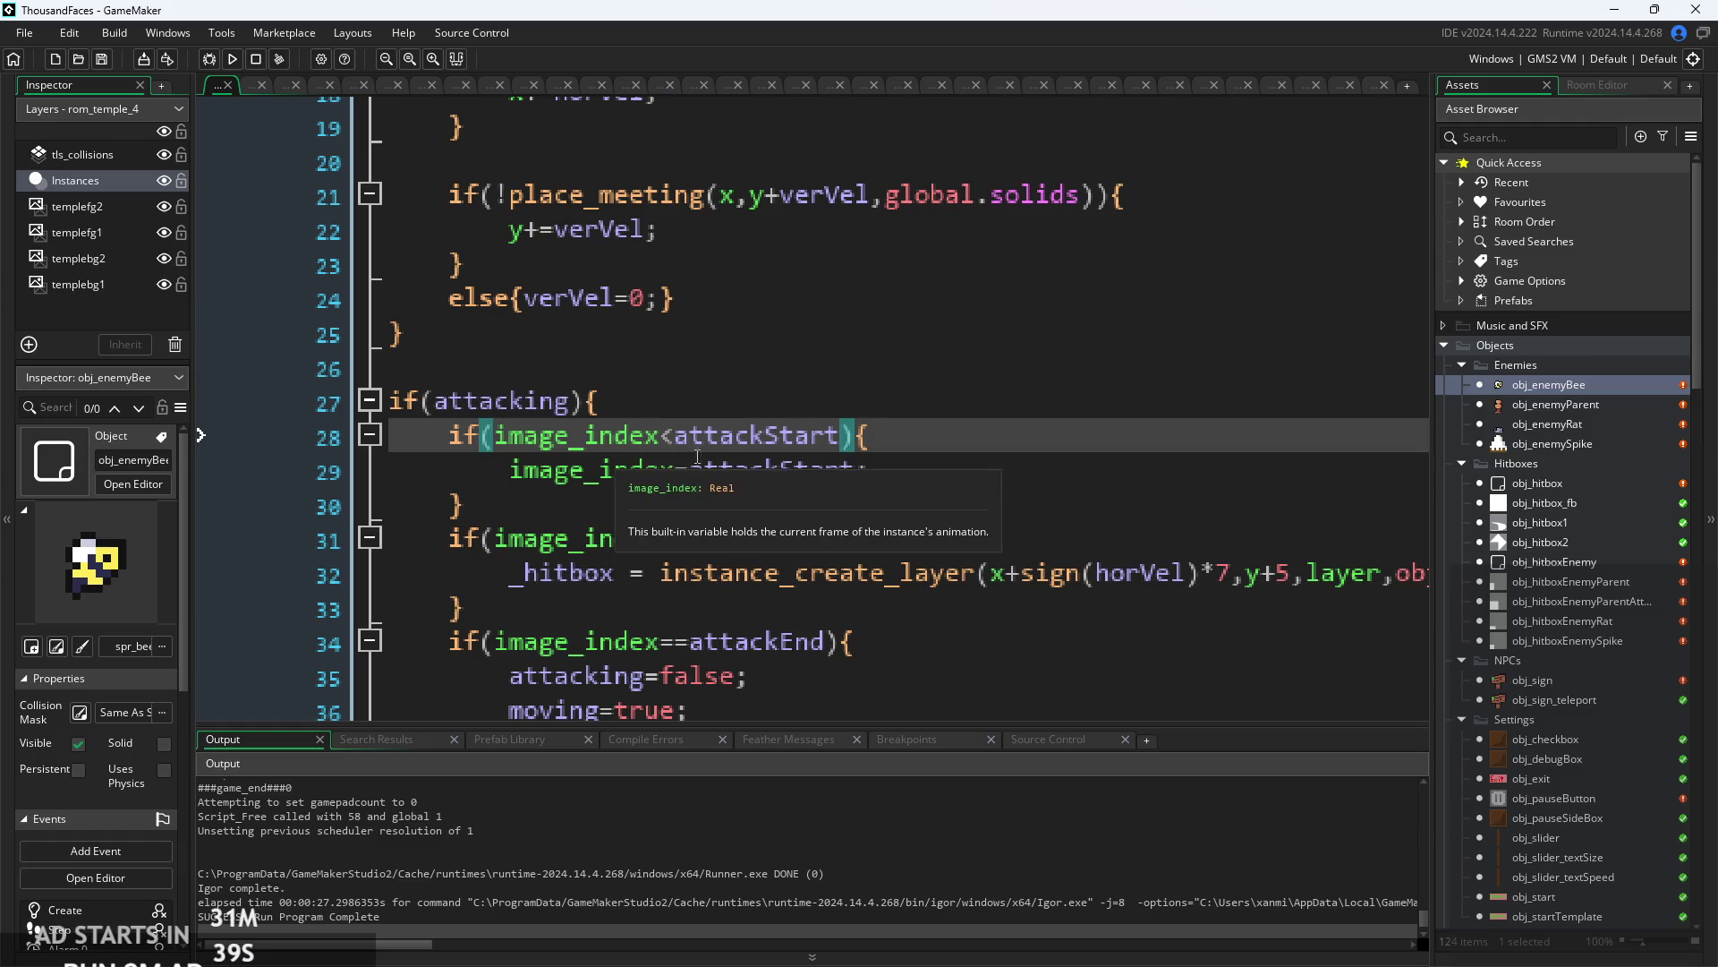
pyautogui.click(614, 470)
pyautogui.scroll(-5, 692, 497)
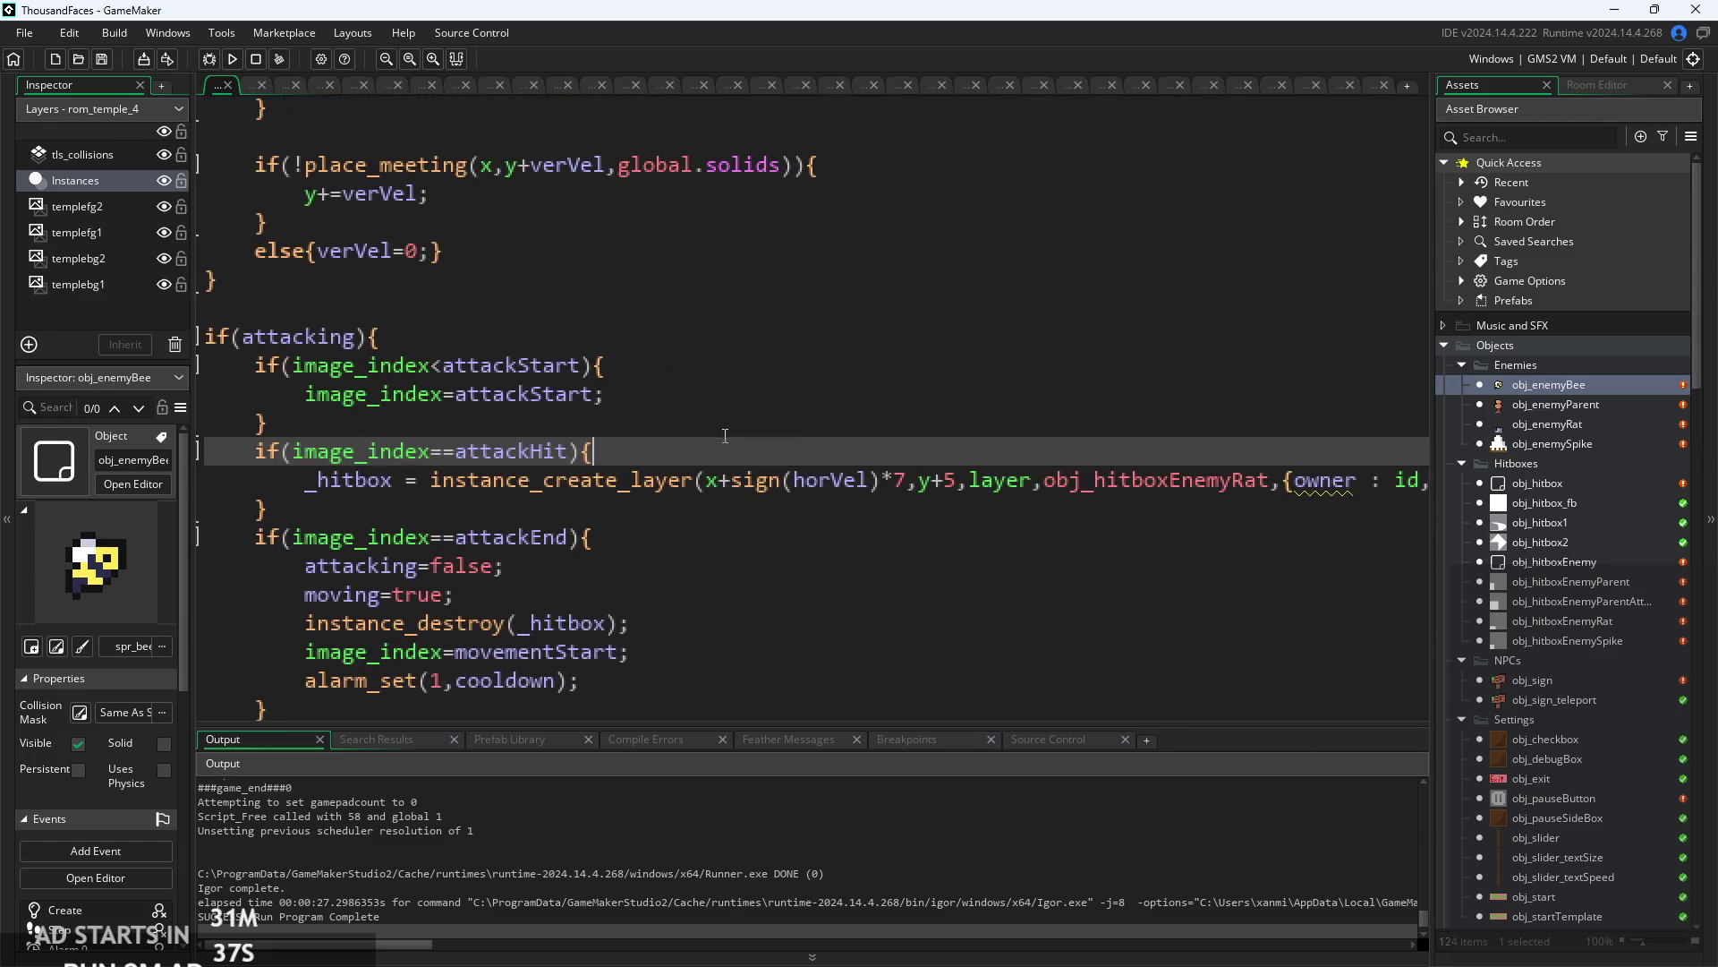
pyautogui.click(872, 517)
pyautogui.hscroll(3, 873, 516)
pyautogui.click(763, 483)
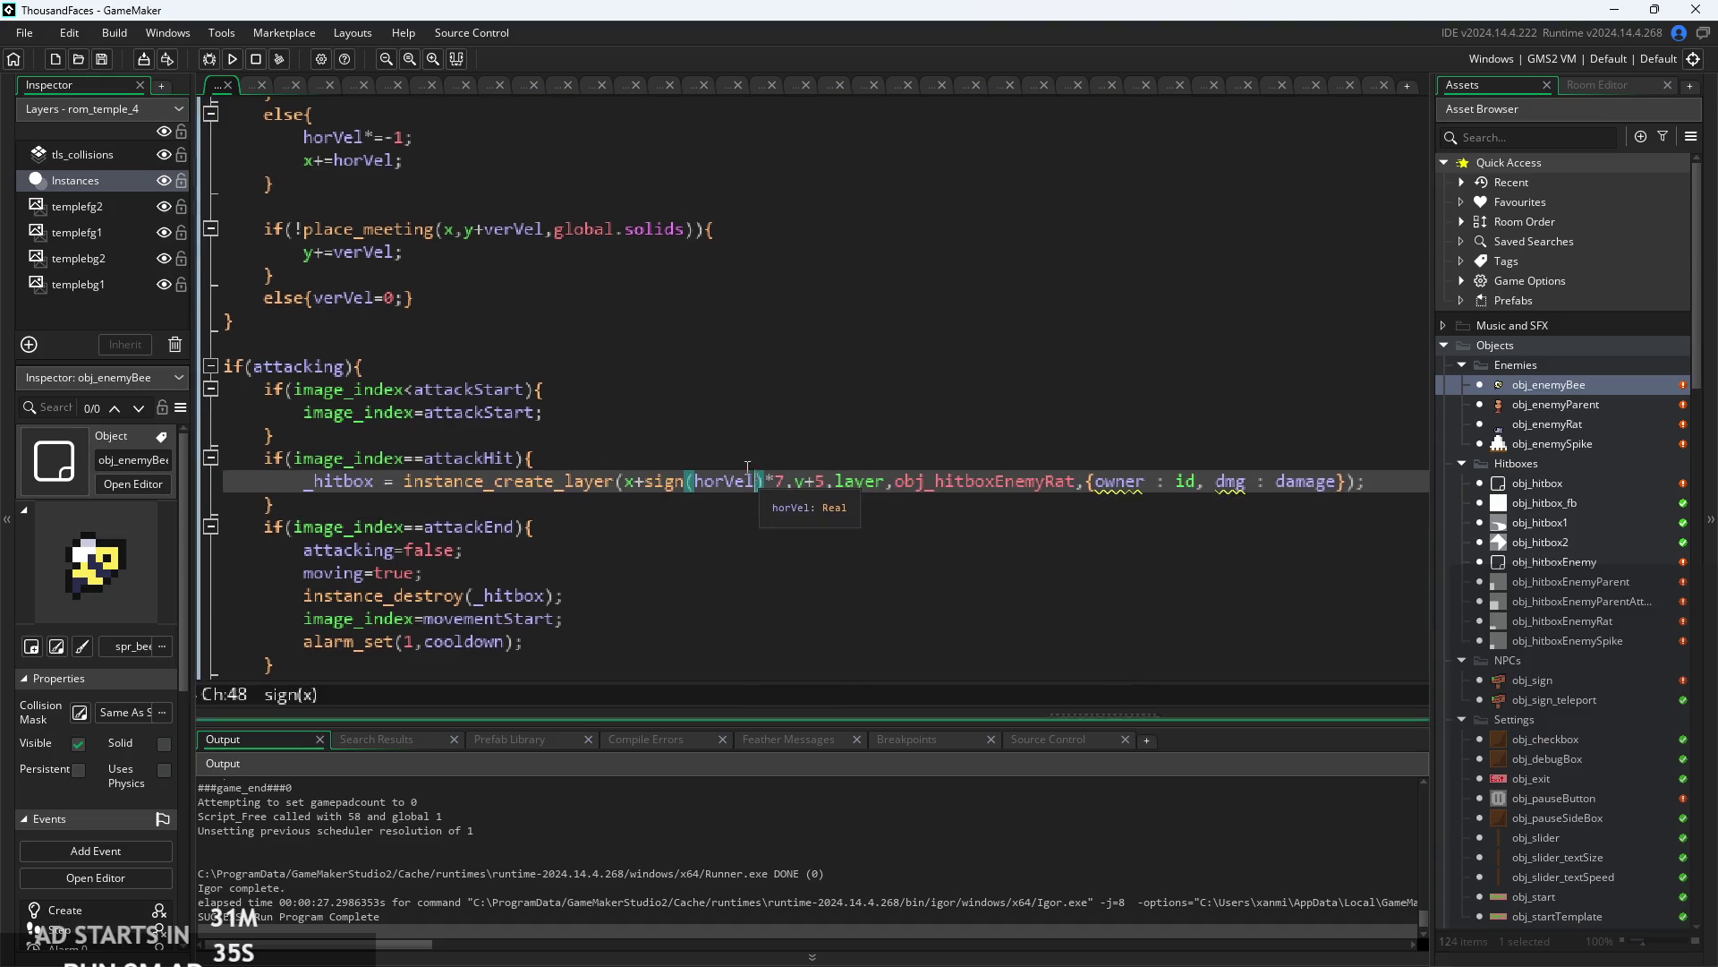
pyautogui.click(1053, 470)
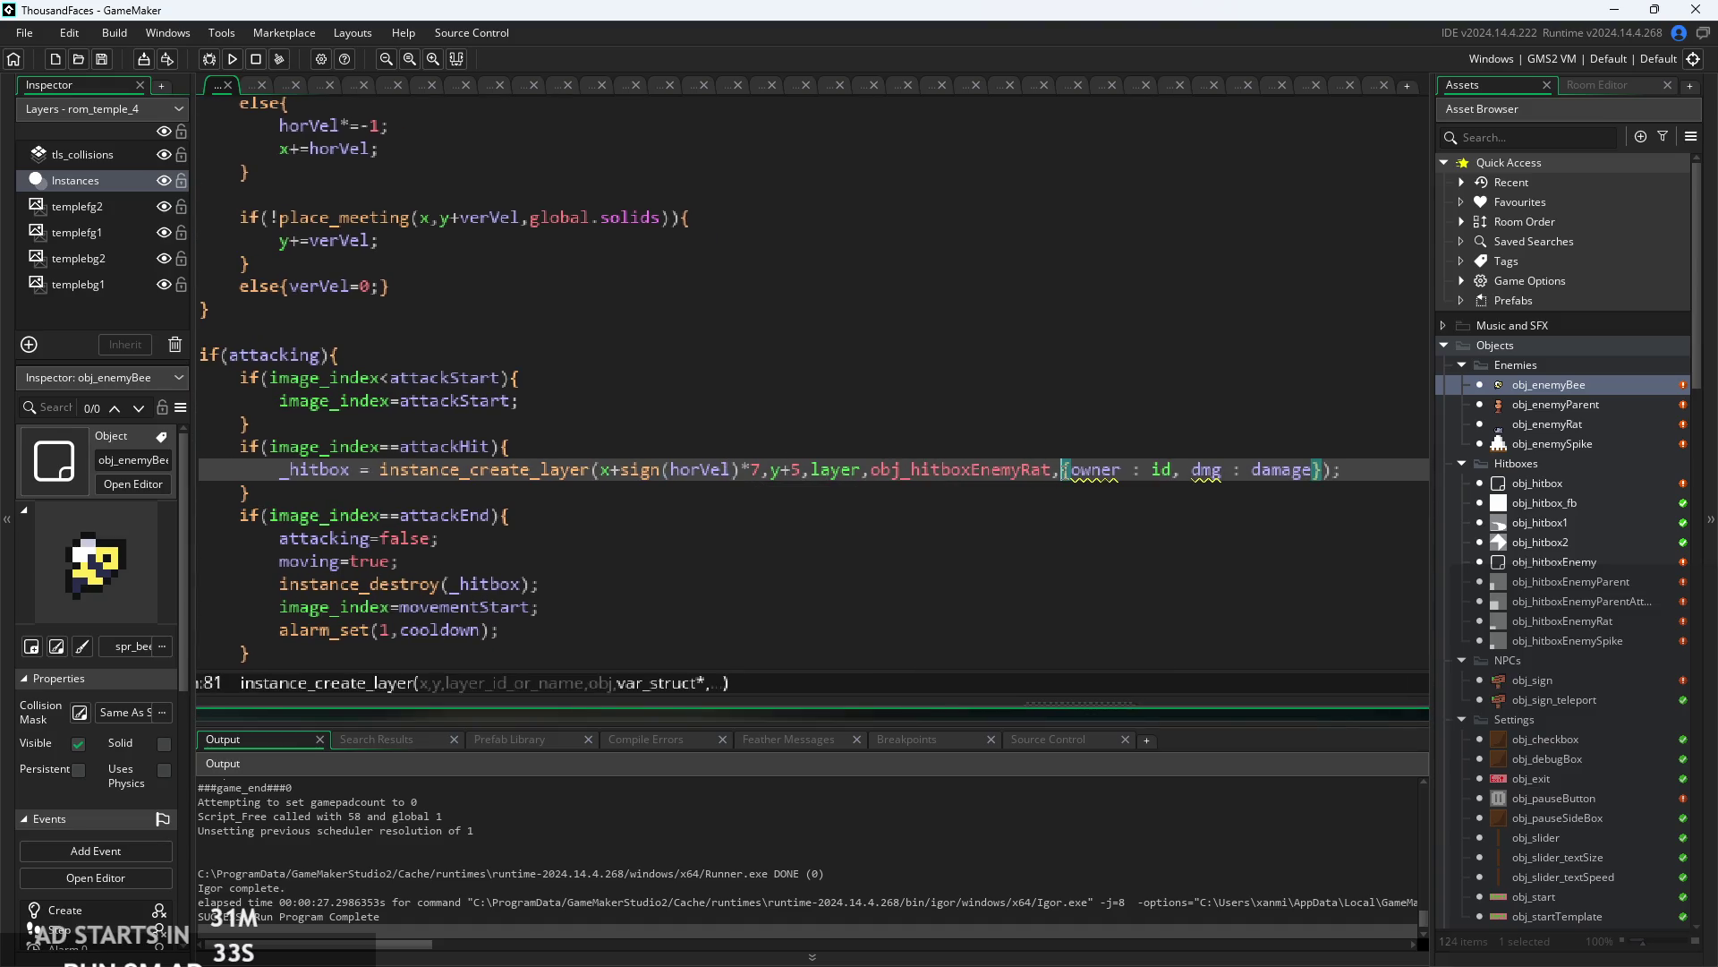
pyautogui.click(757, 492)
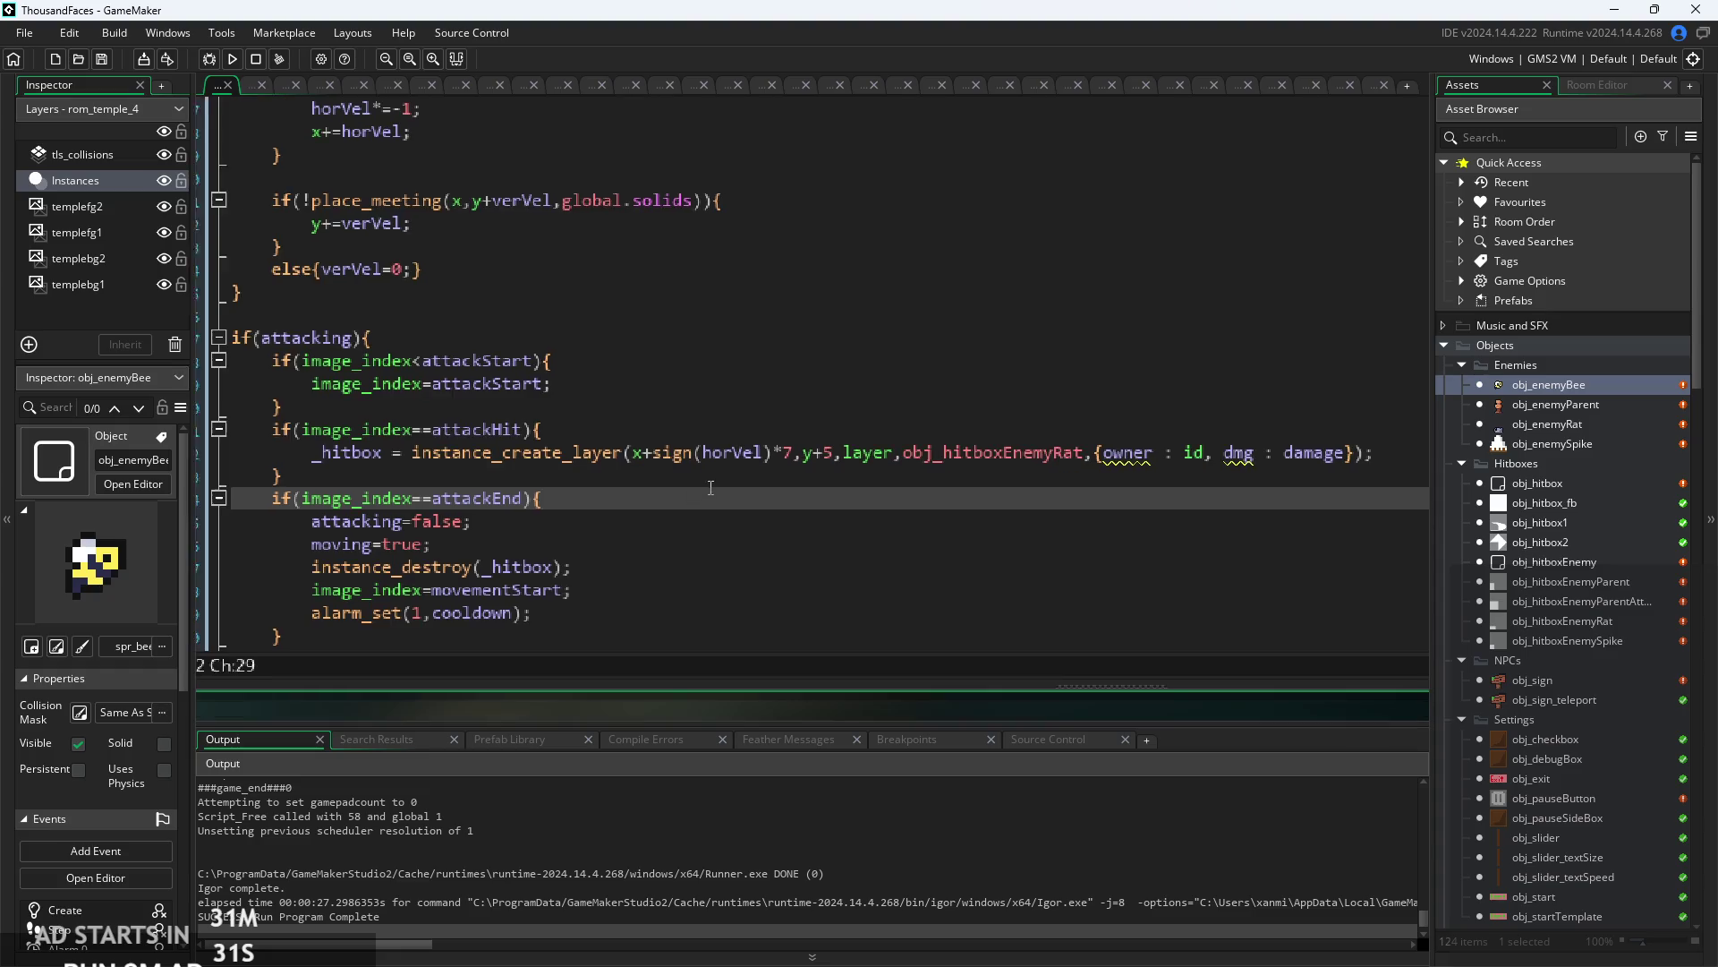
pyautogui.click(752, 468)
pyautogui.click(790, 464)
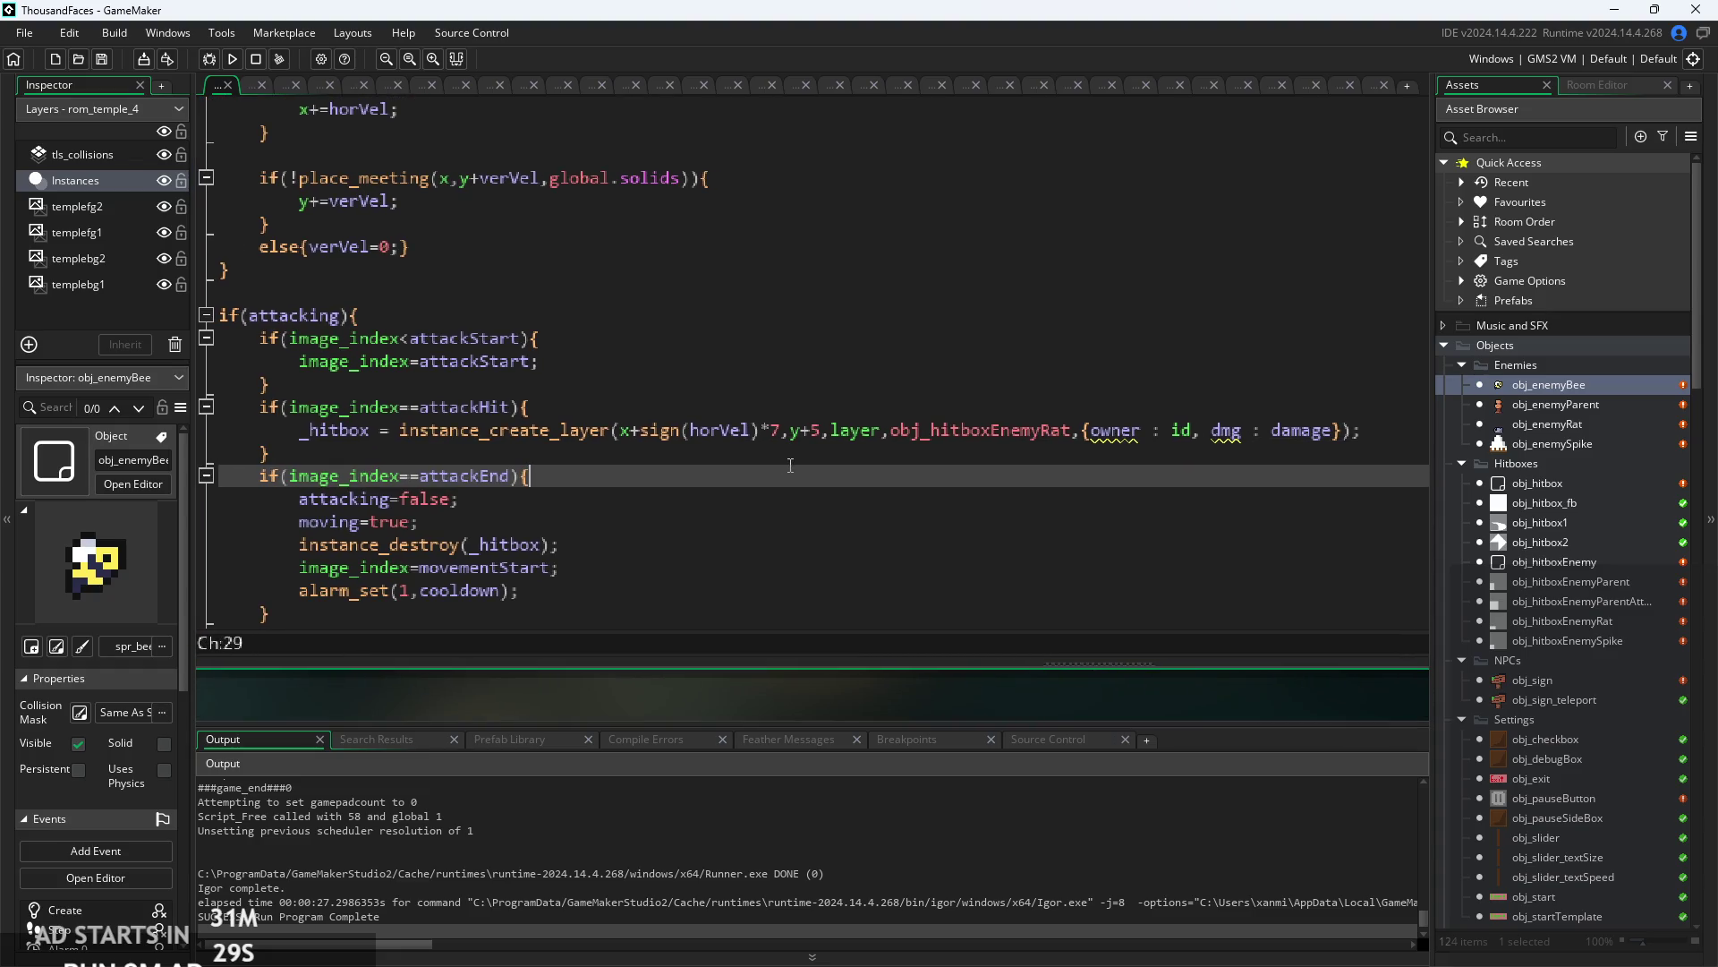
pyautogui.click(503, 469)
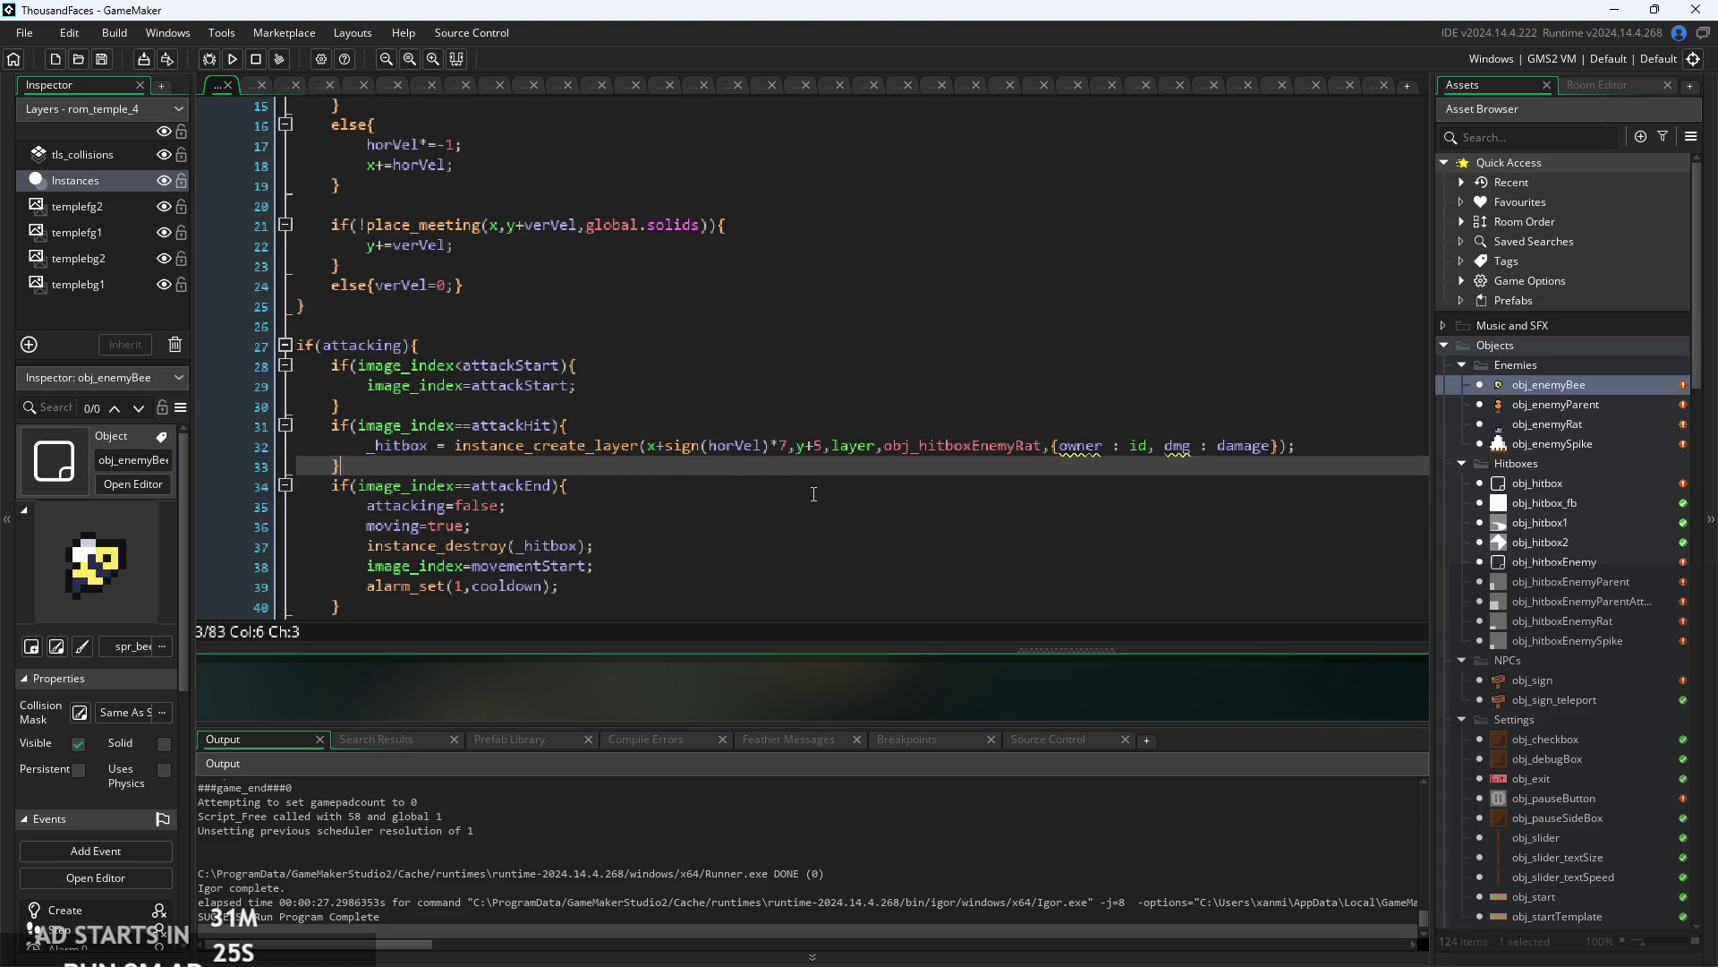
pyautogui.click(813, 493)
pyautogui.press('Up')
pyautogui.press('Up')
pyautogui.press('Up')
pyautogui.keyDown('ctrl'); pyautogui.scroll(2, 426, 461); pyautogui.keyUp('ctrl')
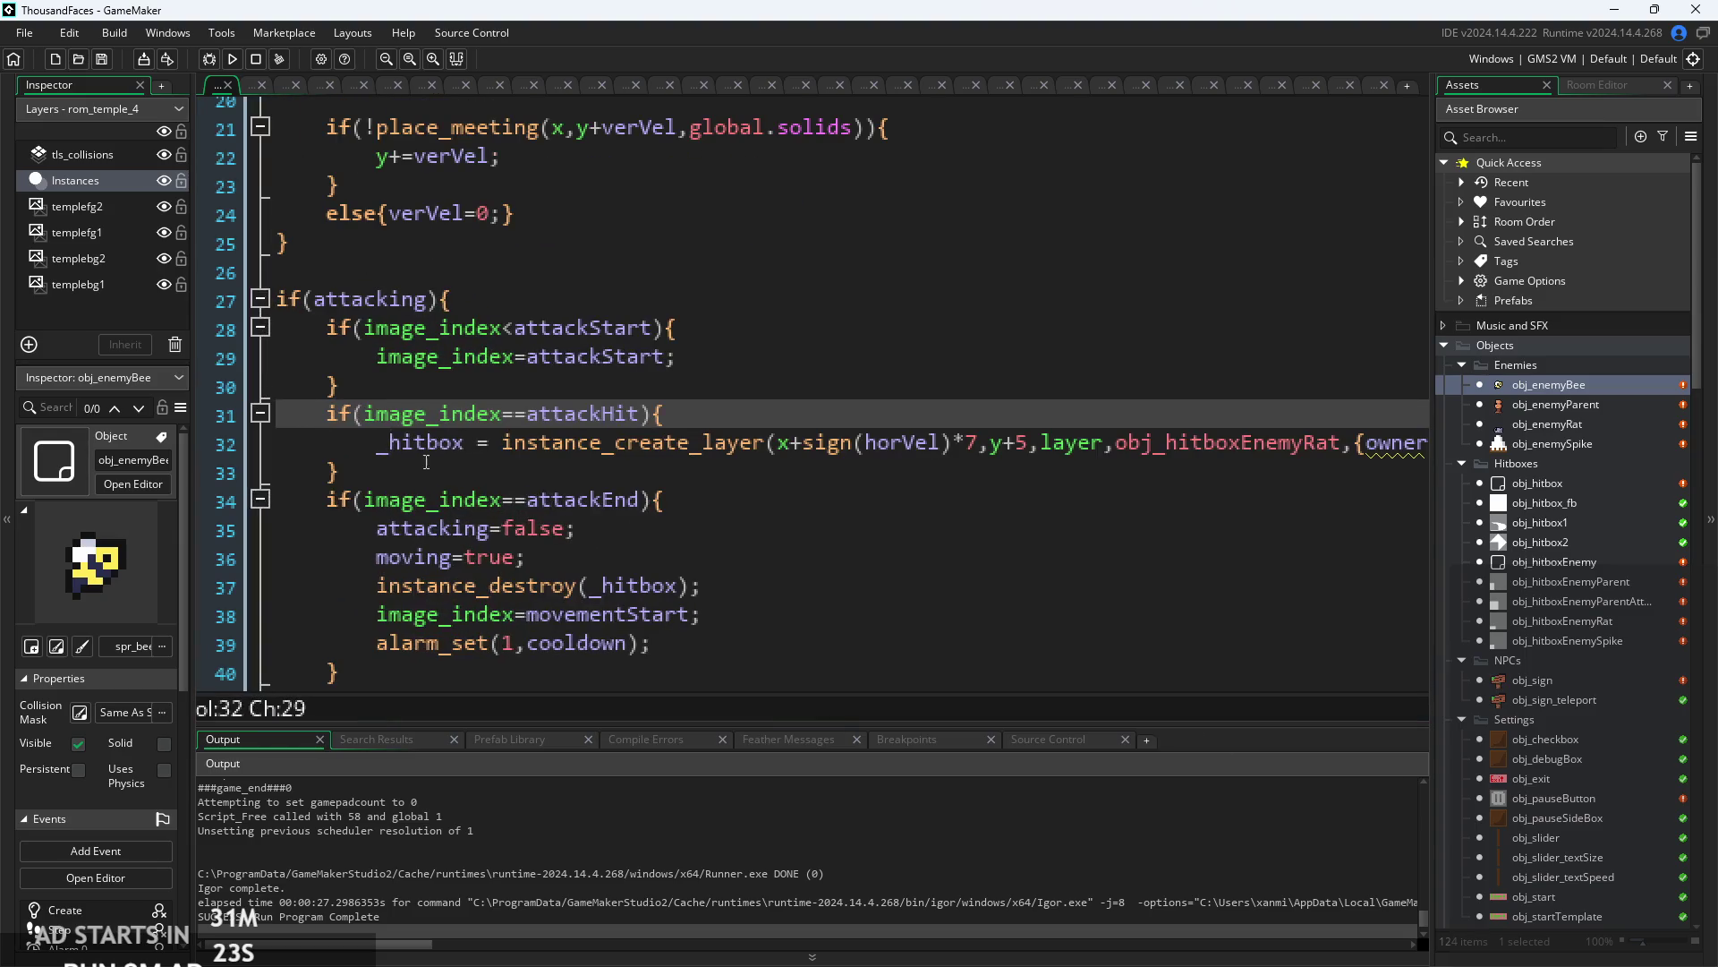
pyautogui.keyDown('ctrl'); pyautogui.scroll(-2, 426, 462); pyautogui.keyUp('ctrl')
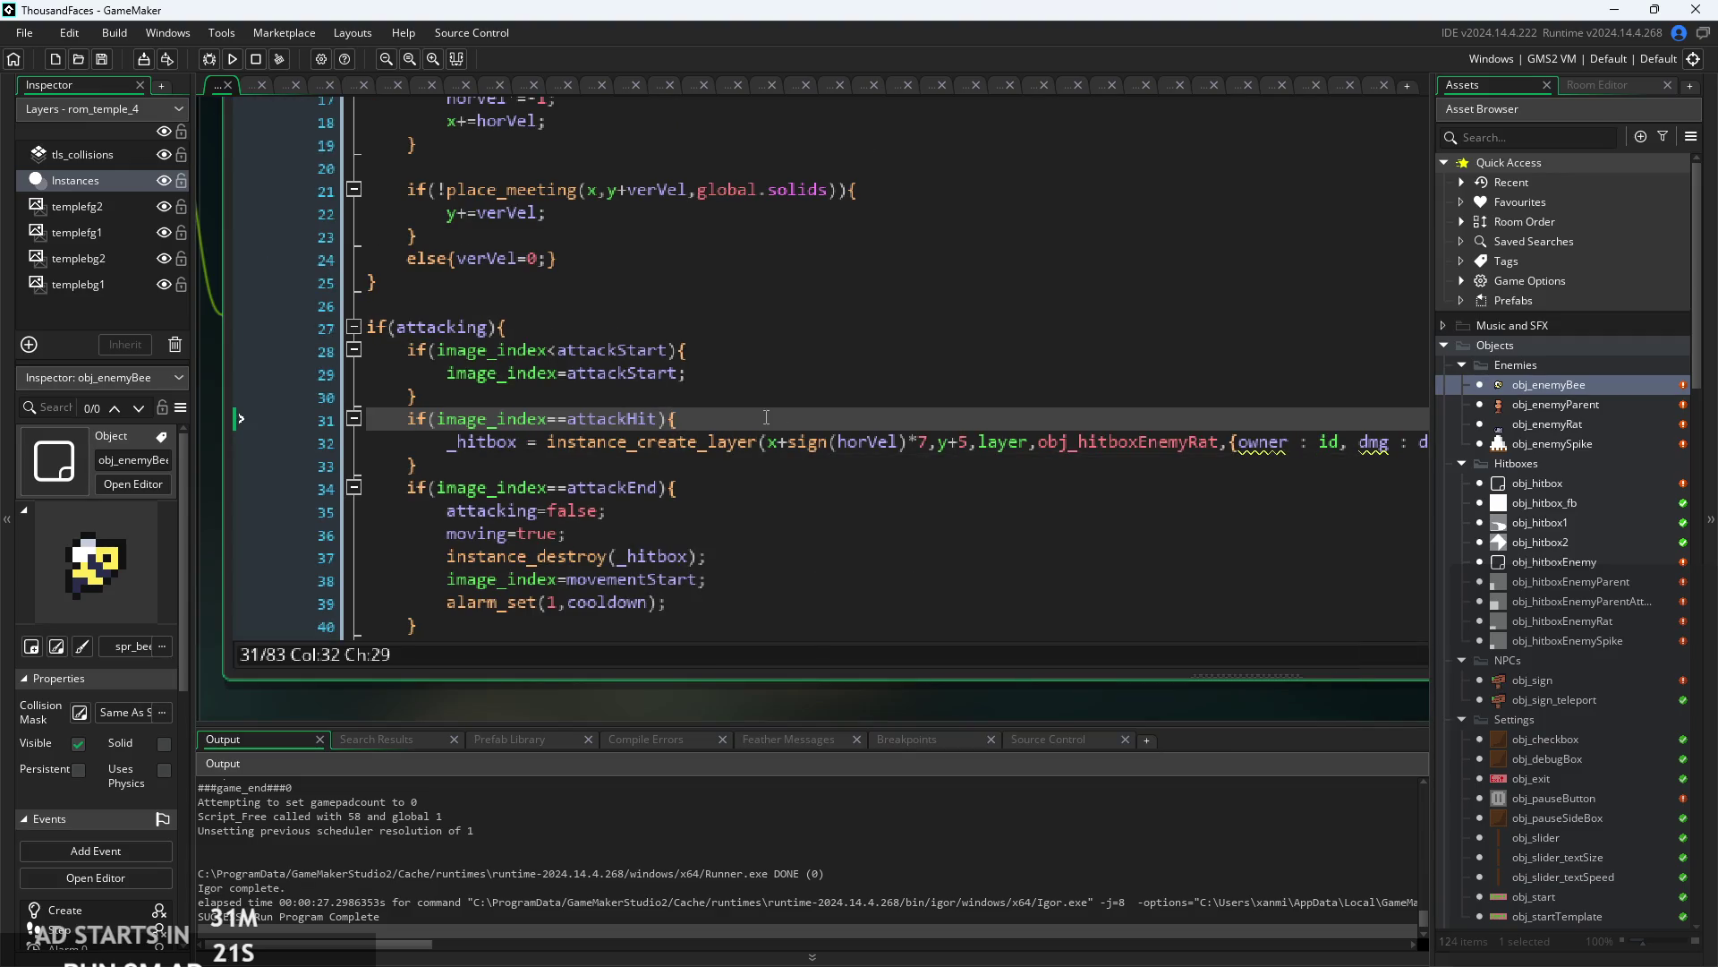
pyautogui.scroll(-3, 743, 430)
pyautogui.click(689, 430)
pyautogui.scroll(1, 689, 462)
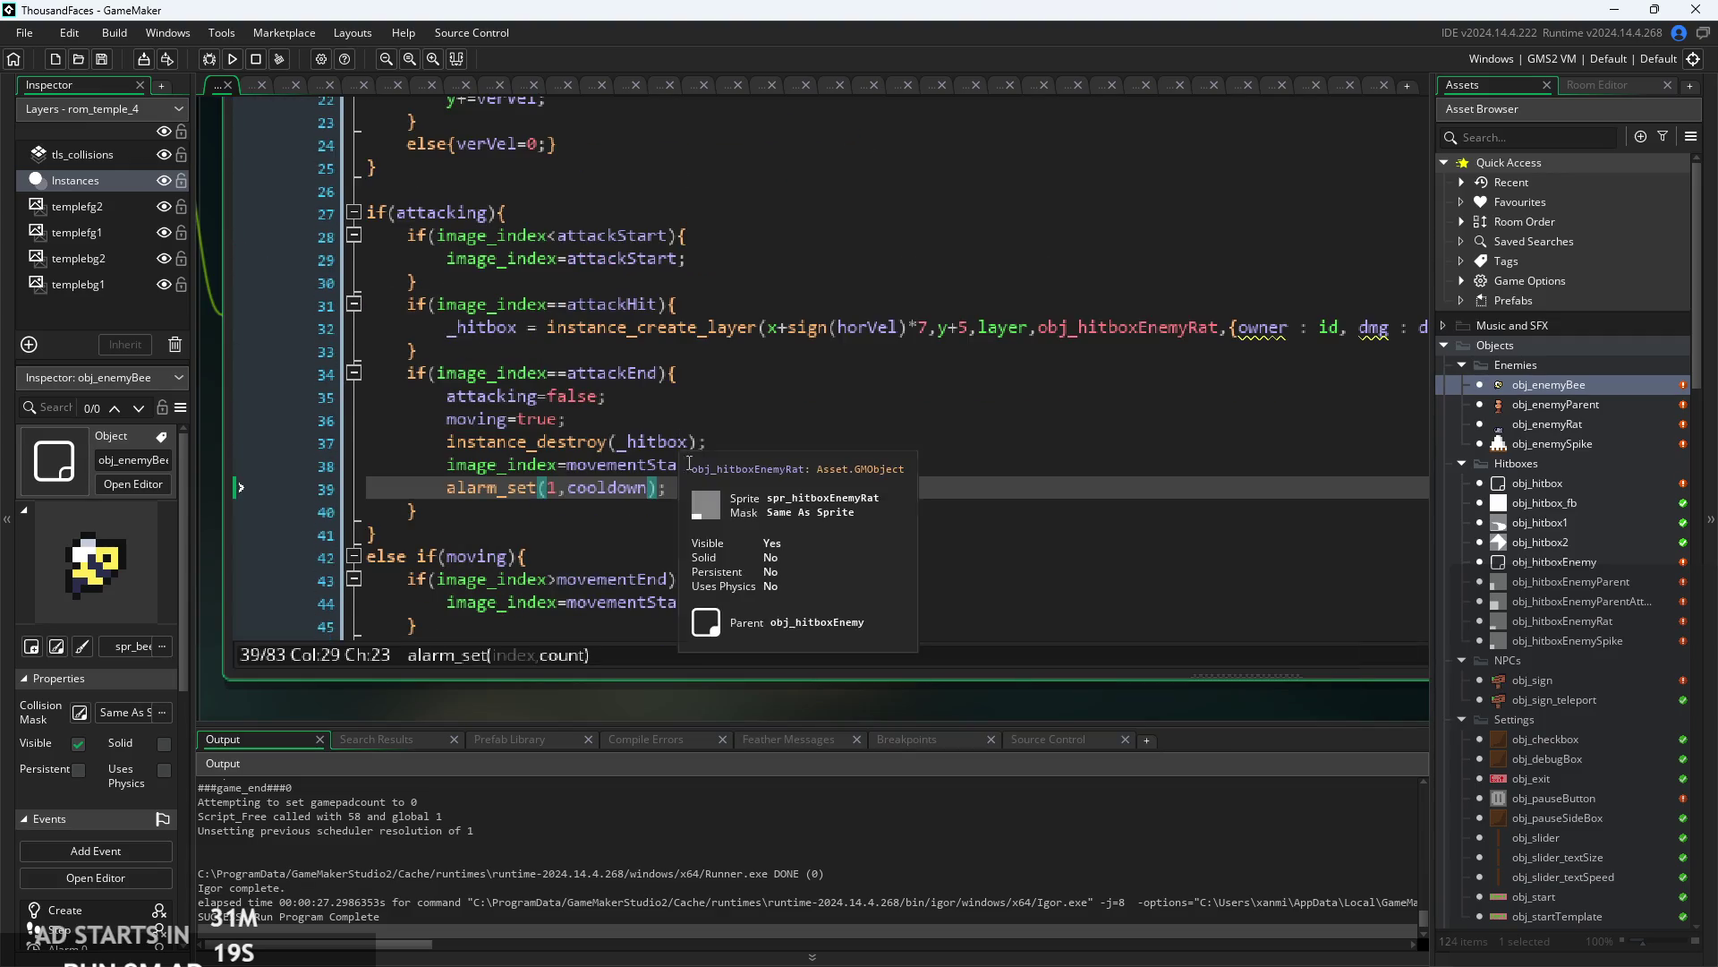
pyautogui.click(695, 396)
pyautogui.keyDown('ctrl'); pyautogui.scroll(2, 695, 391); pyautogui.keyUp('ctrl')
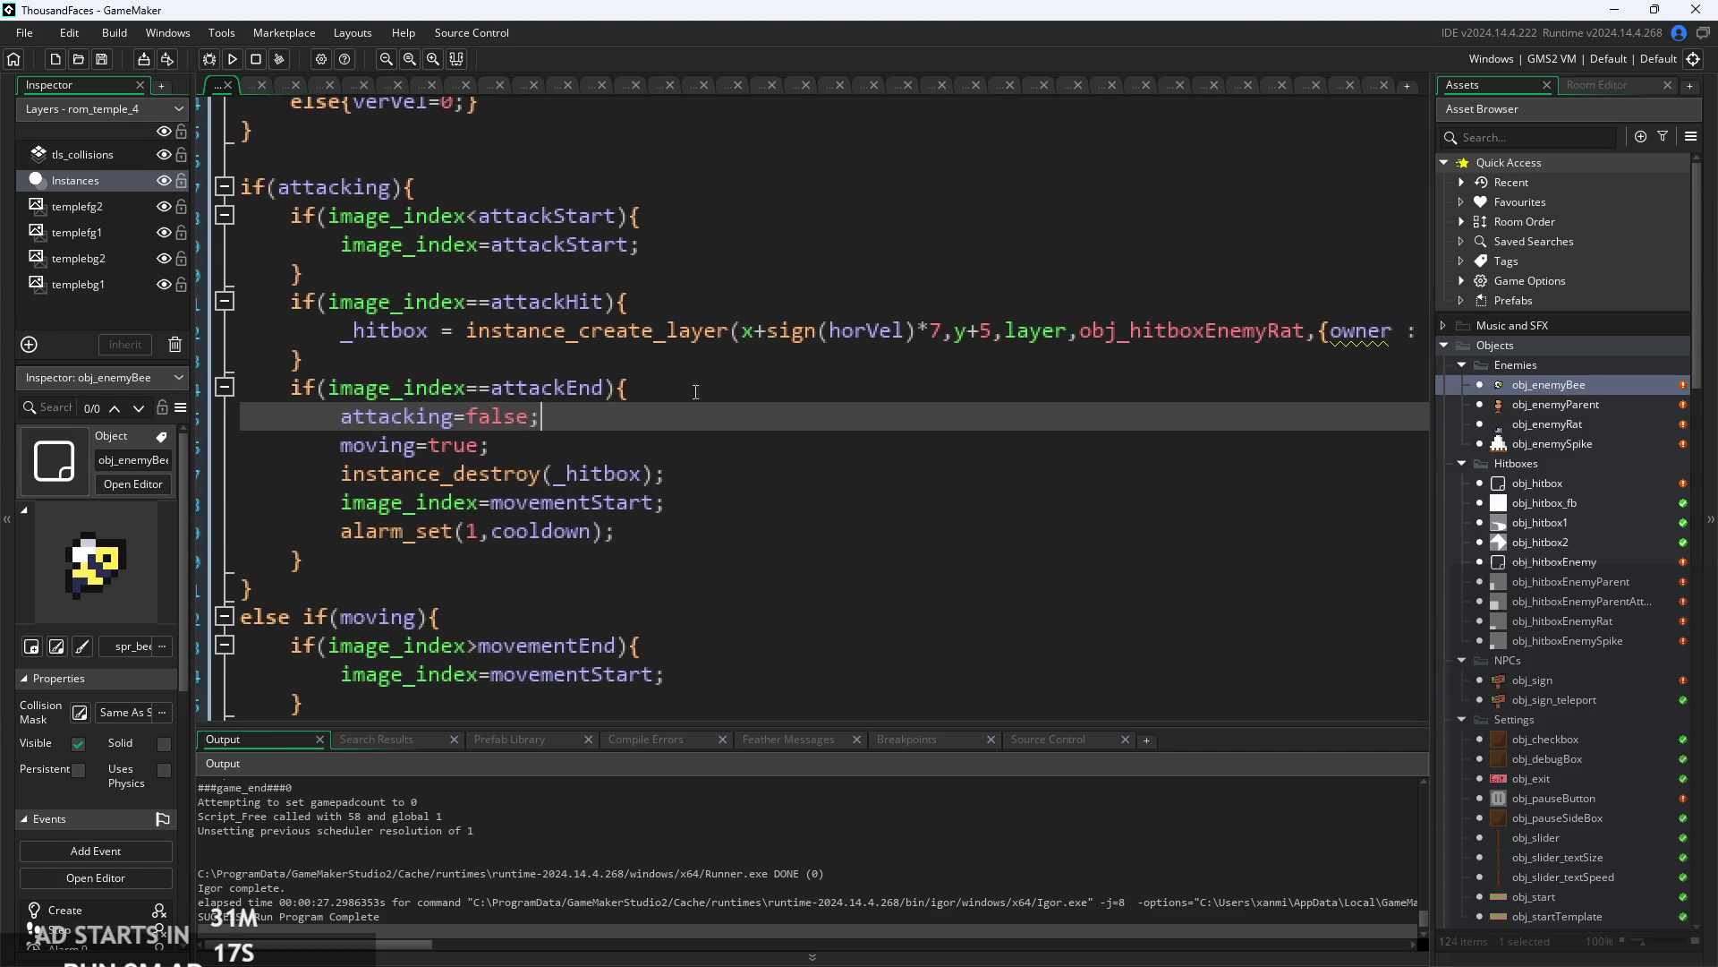
pyautogui.click(717, 331)
pyautogui.click(665, 298)
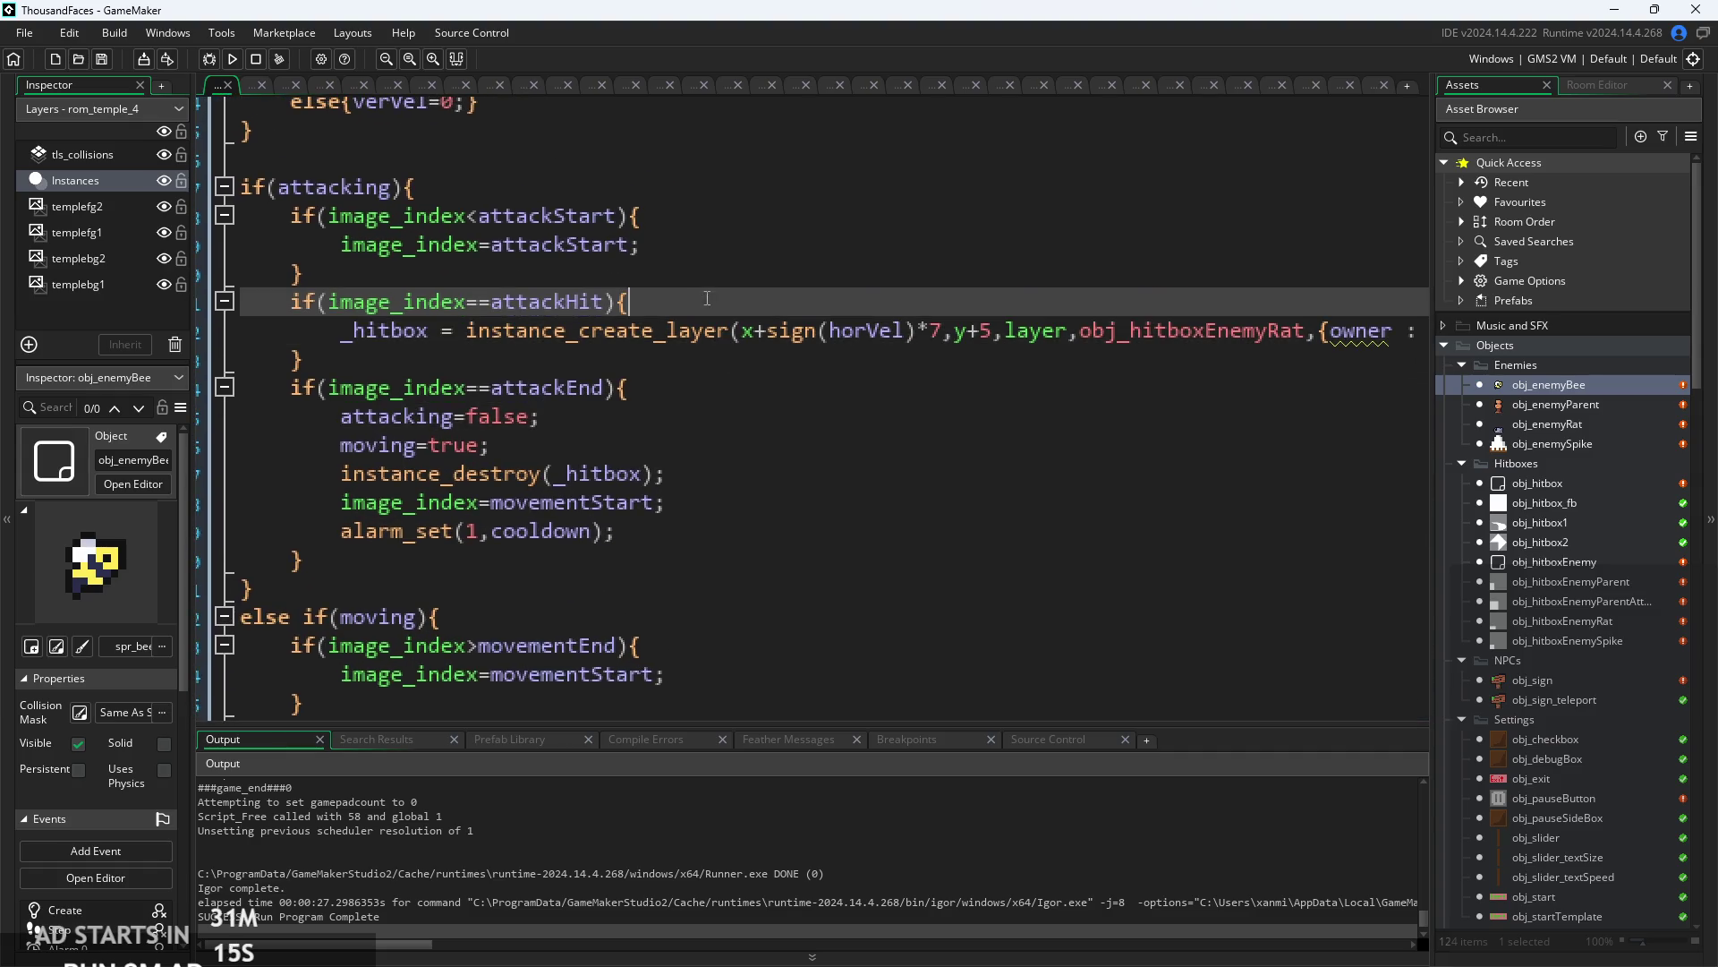
pyautogui.press('Return')
pyautogui.press('Down')
pyautogui.press('Tab')
# - Type if(_hitbox==noone){ above the hitbox creation line in the attackHit block
pyautogui.press('Up')
pyautogui.write('if(')
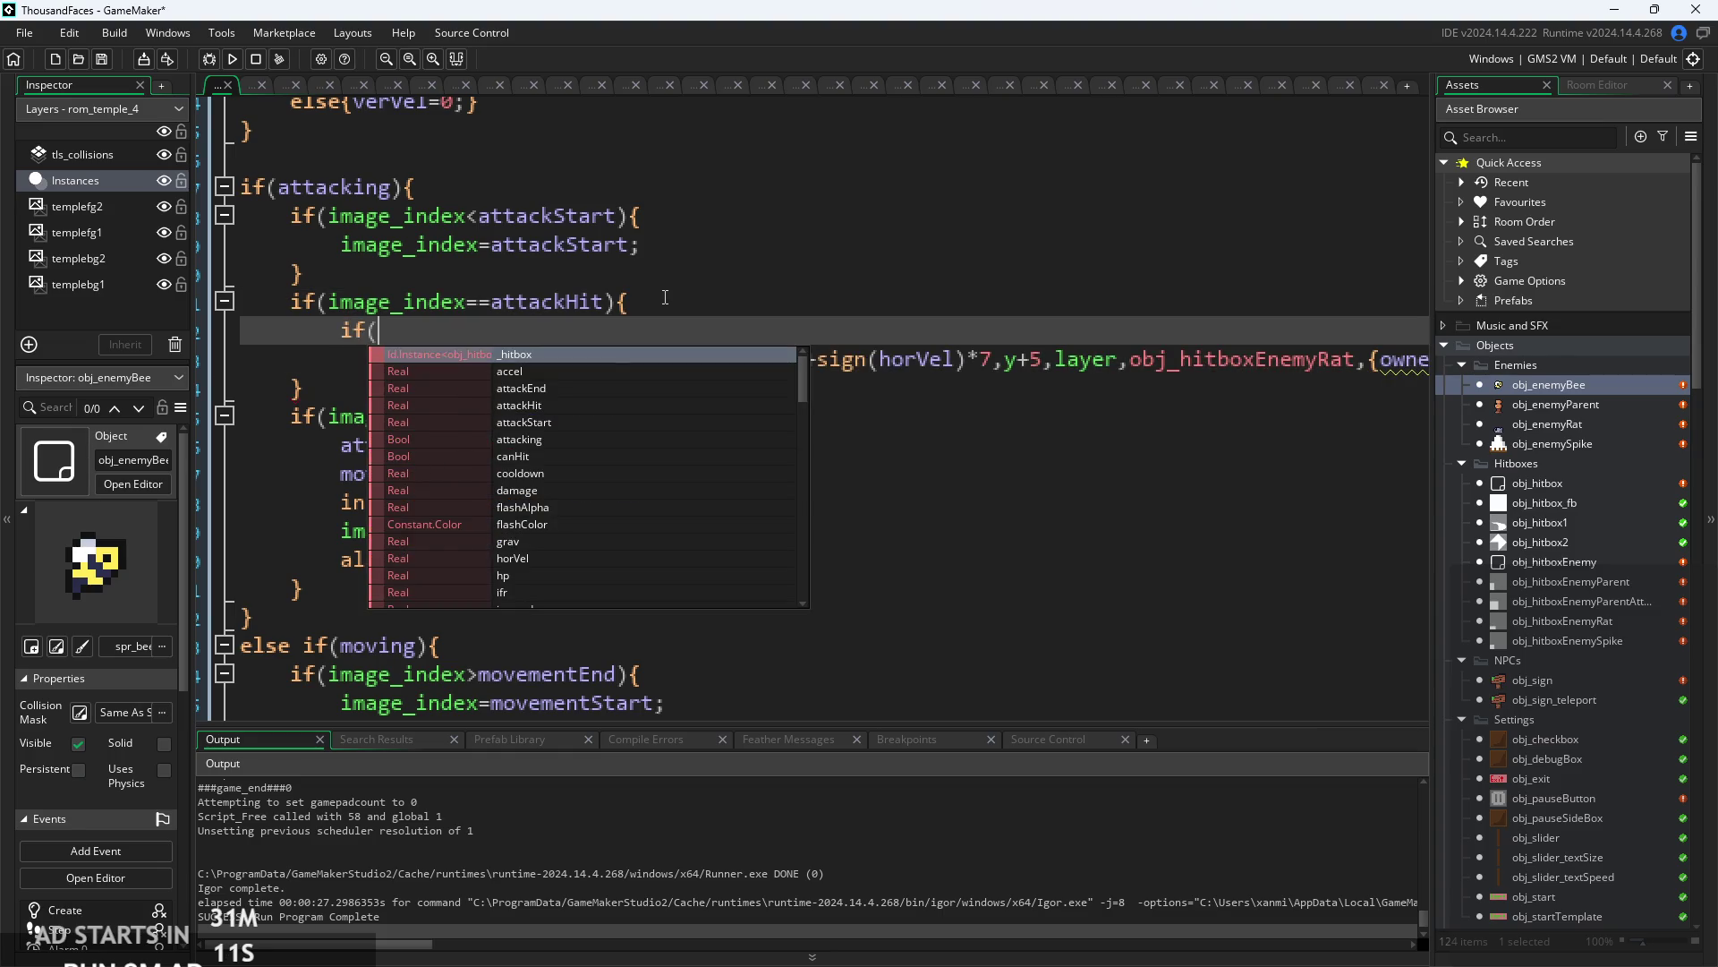
pyautogui.press('Return')
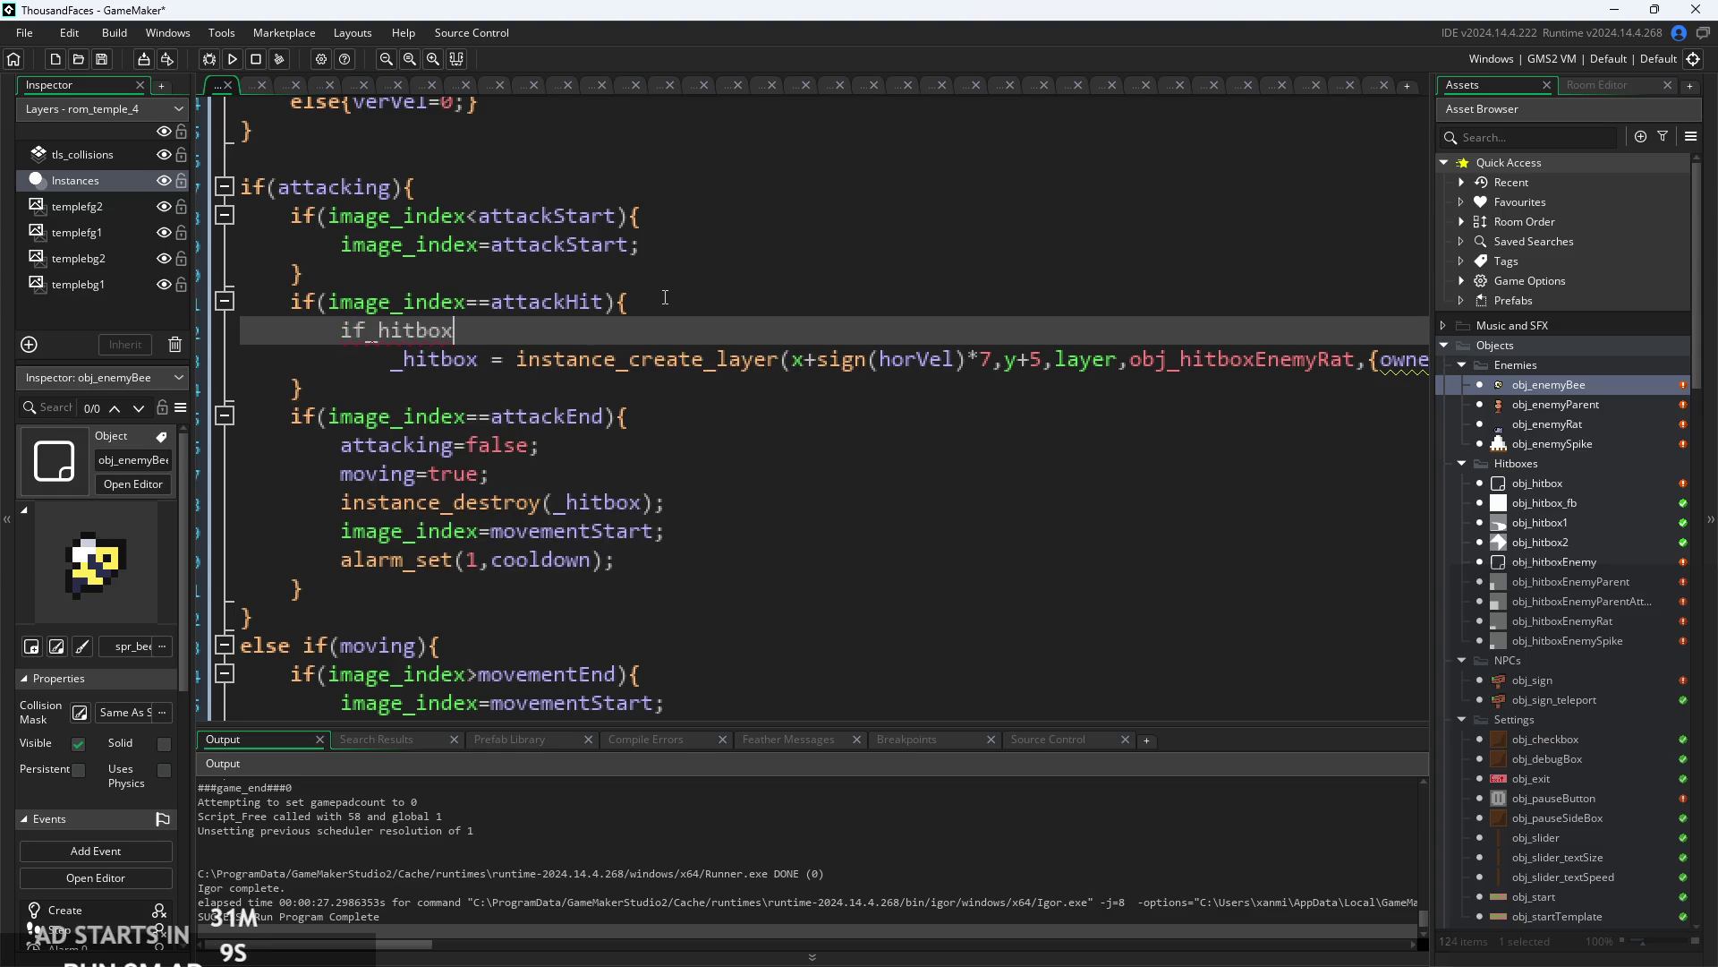
pyautogui.press('BackSpace')
pyautogui.press('BackSpace')
pyautogui.press('BackSpace')
pyautogui.write('(hi')
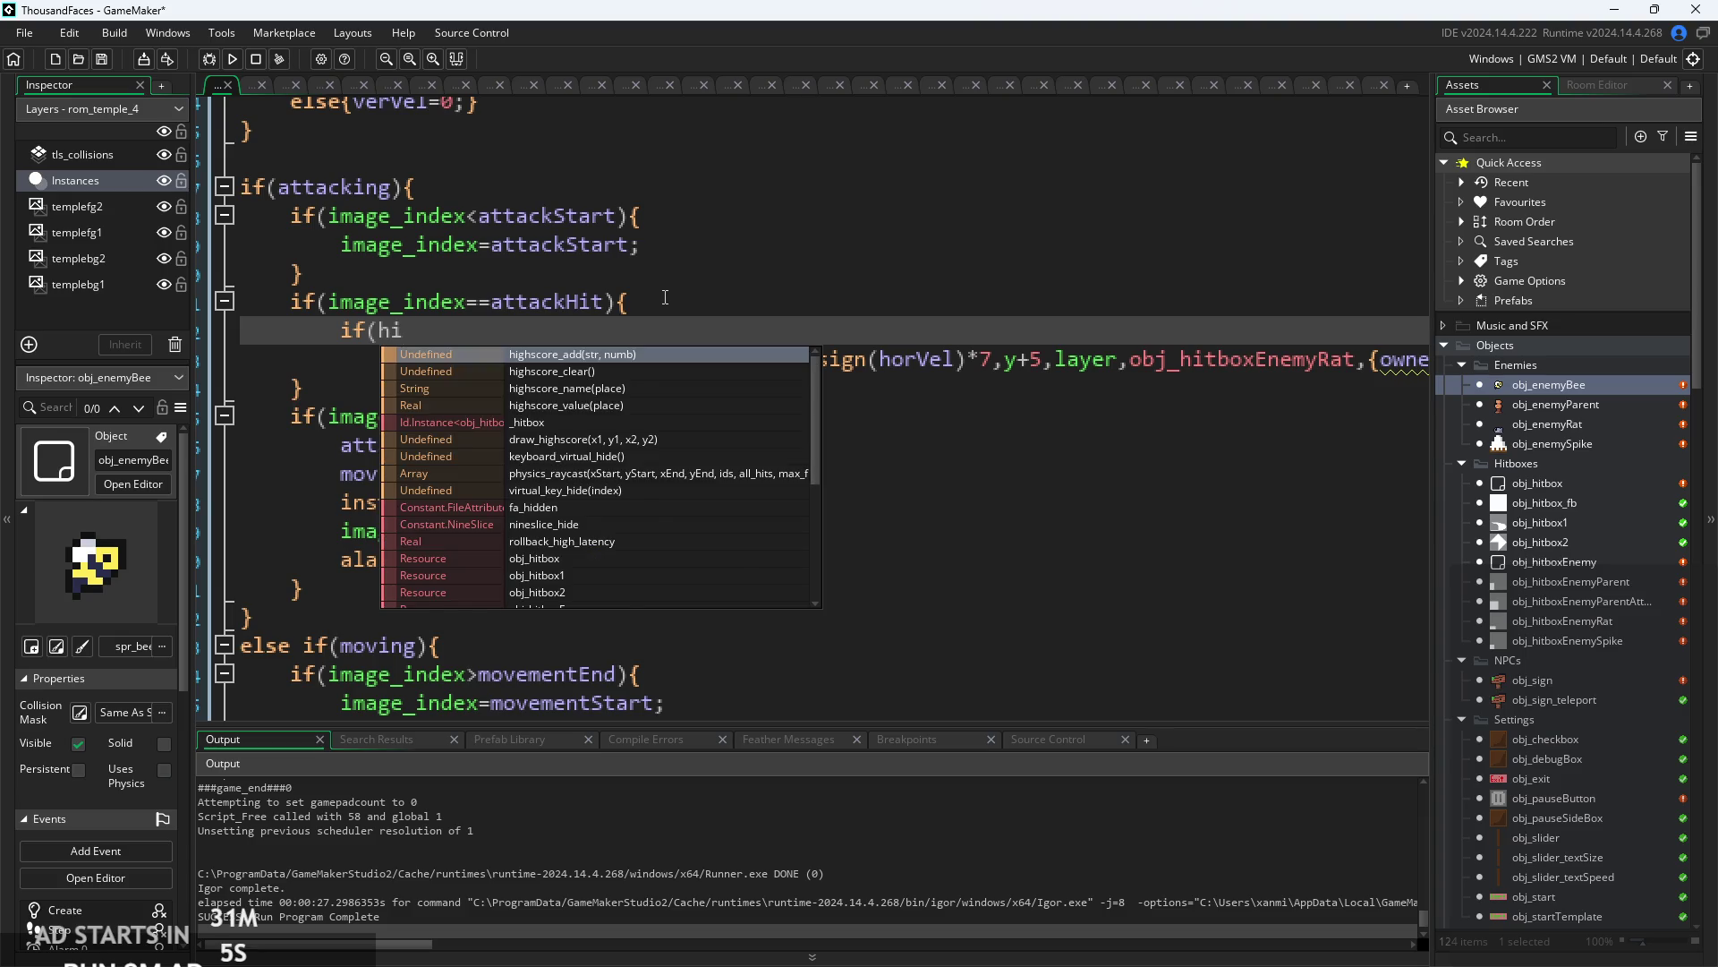
pyautogui.press('BackSpace')
pyautogui.press('BackSpace')
pyautogui.write('_h')
pyautogui.press('Return')
pyautogui.write('==')
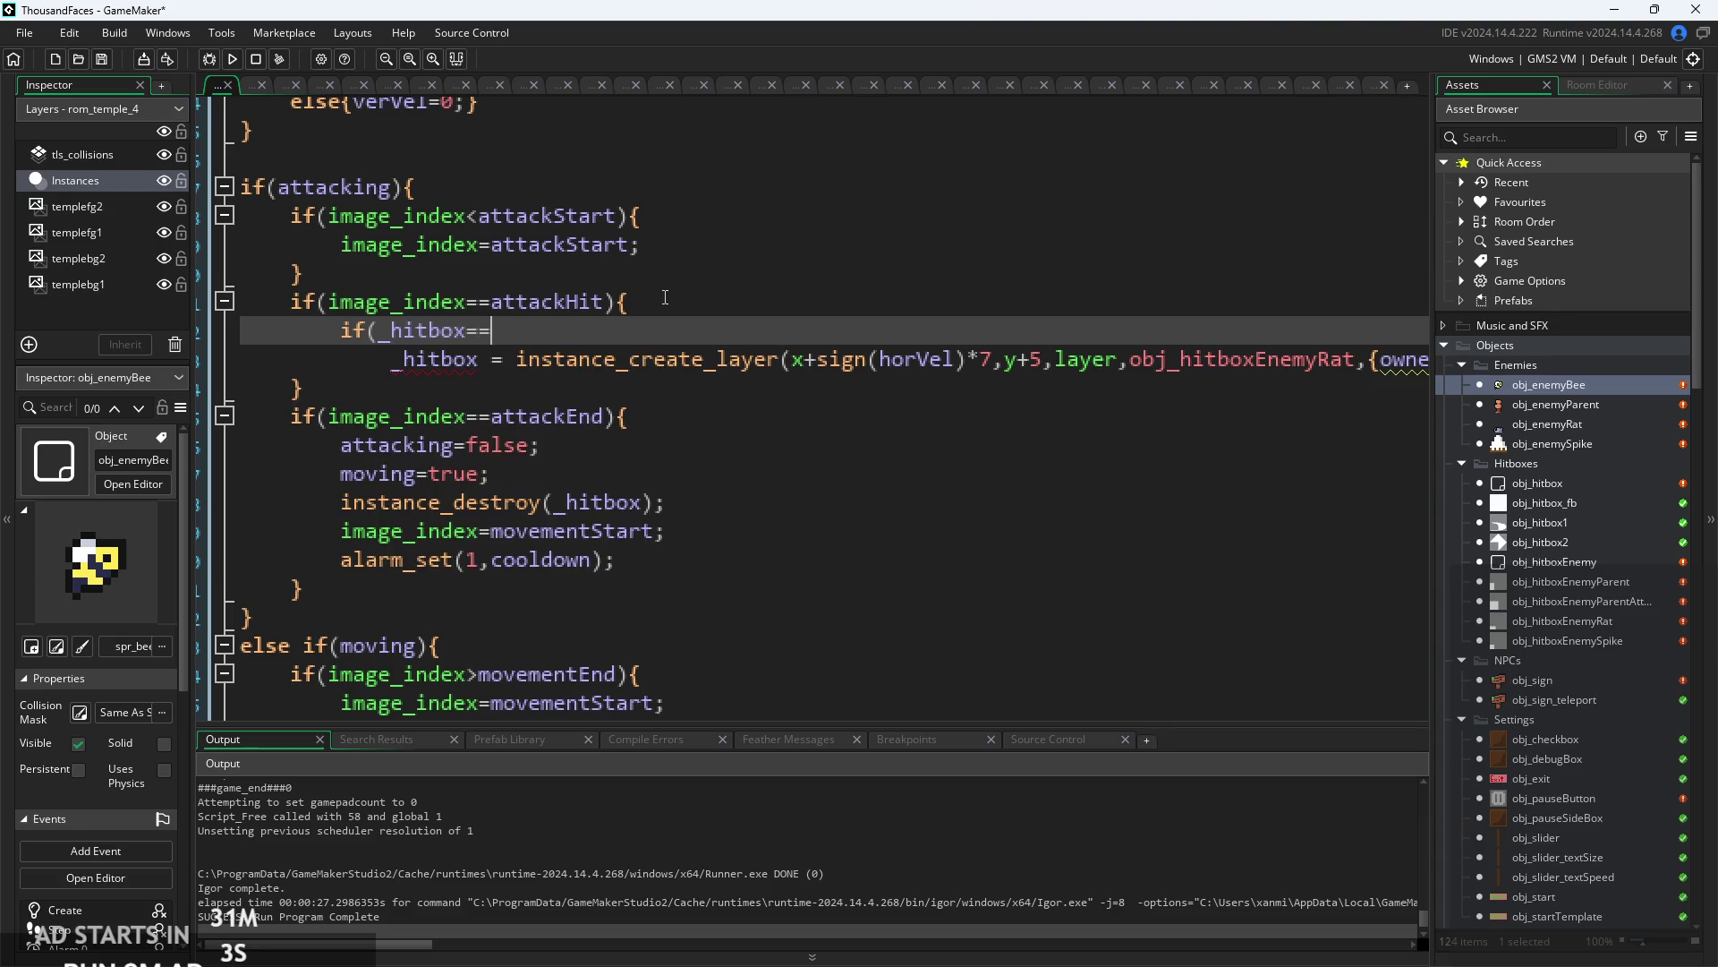
pyautogui.write('no')
pyautogui.press('Return')
pyautogui.write('_')
pyautogui.press('BackSpace')
pyautogui.write('){')
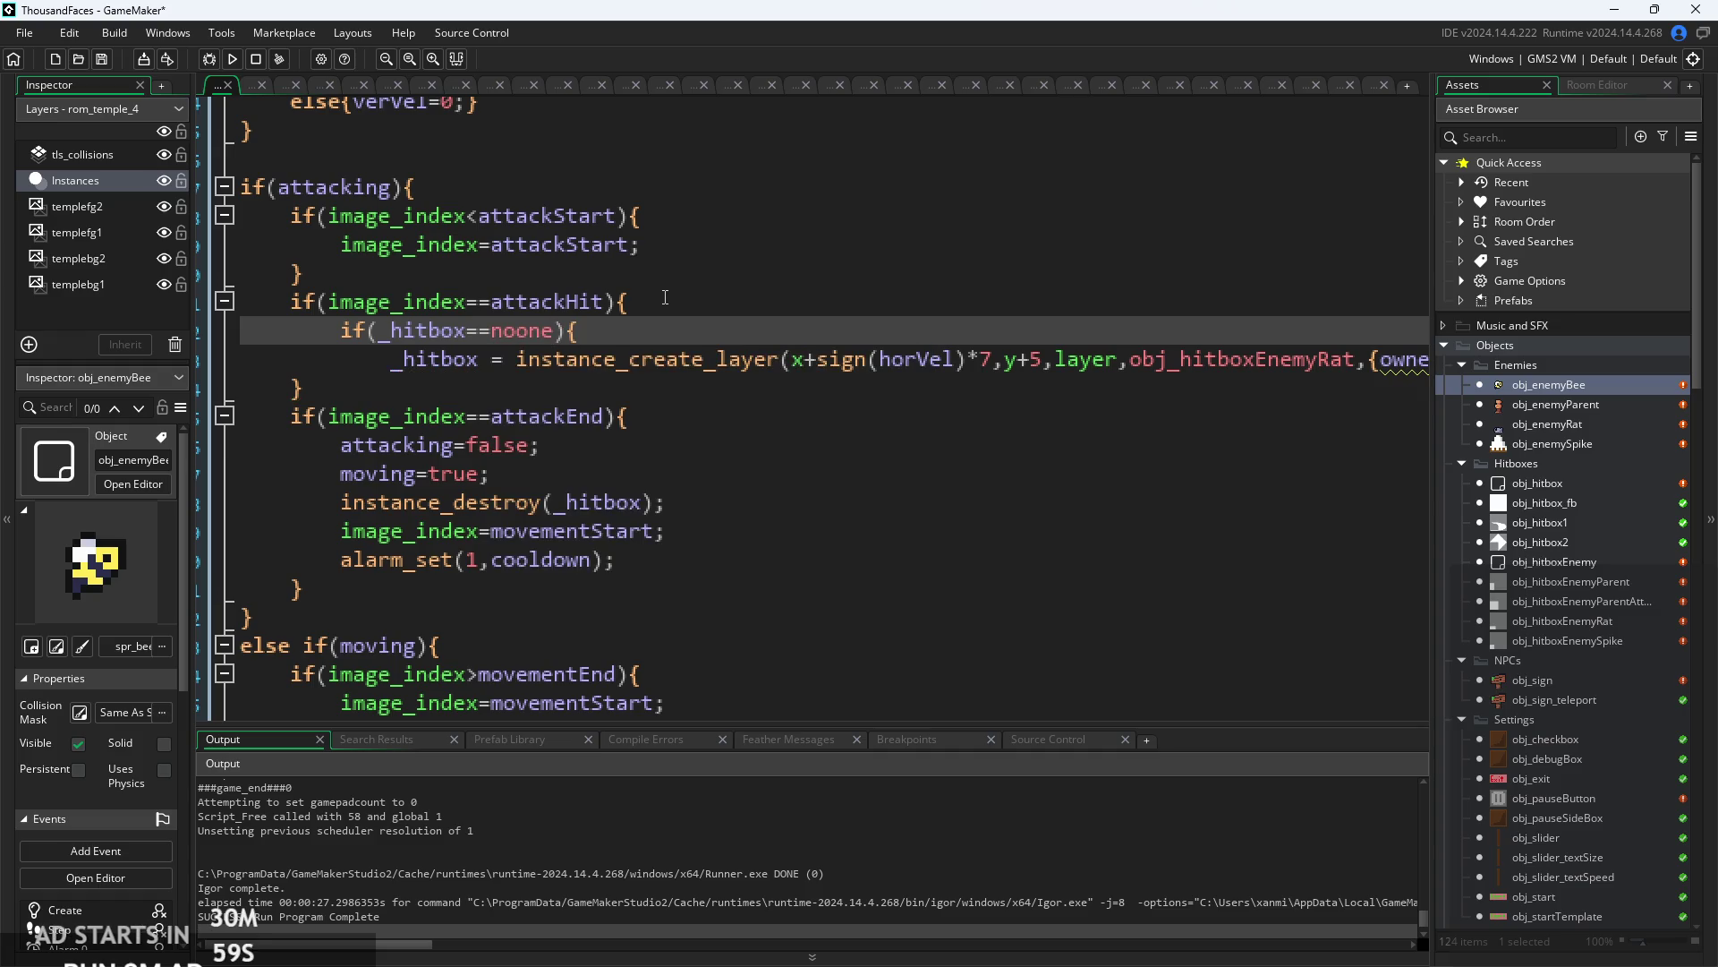
# - Add a closing line after the _hitbox creation and launch the game for a playtest
pyautogui.scroll(-3, 665, 297)
pyautogui.click(1365, 313)
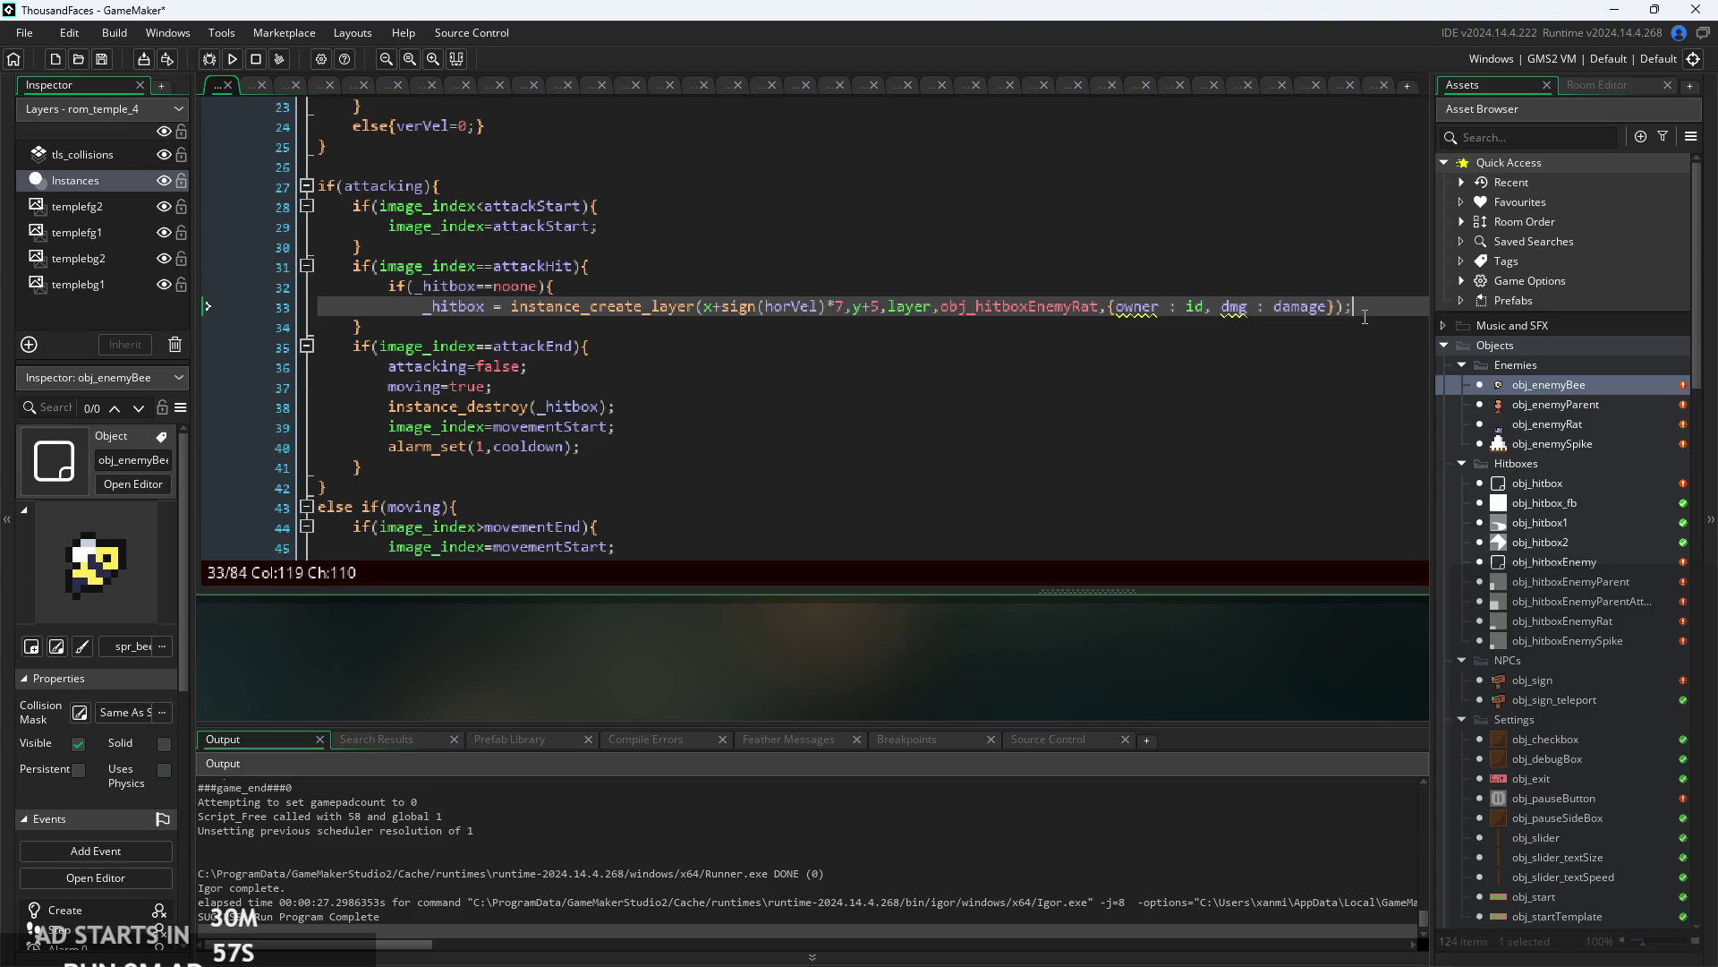
pyautogui.press('Return')
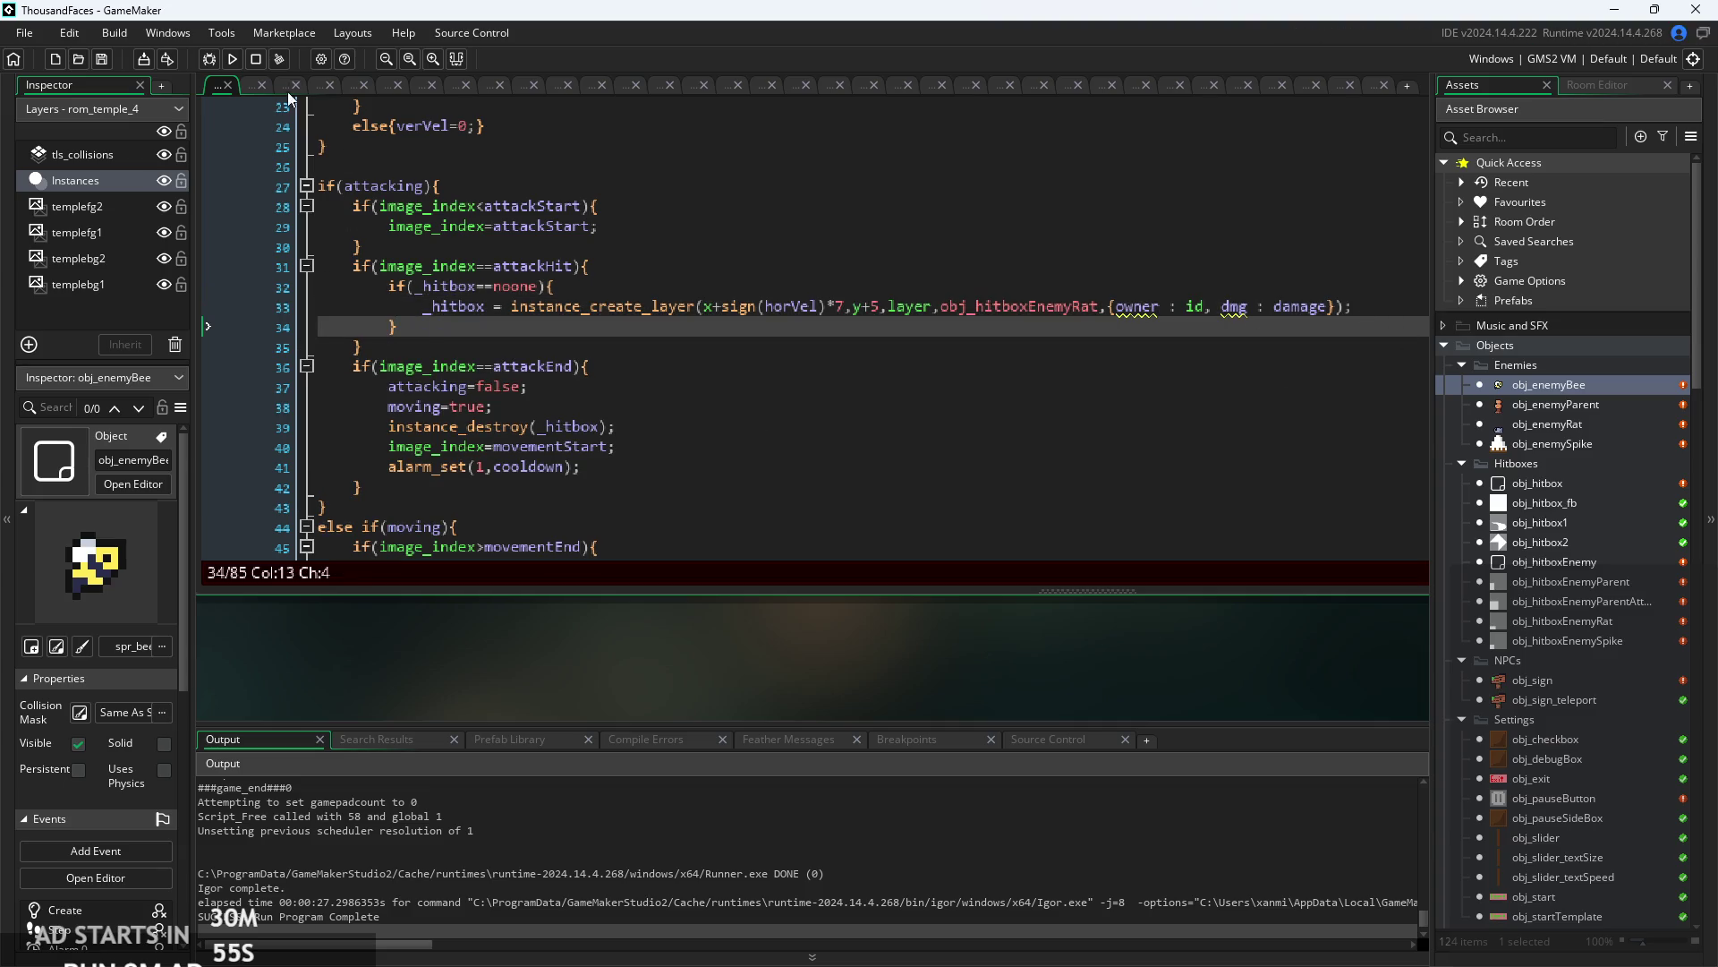
pyautogui.scroll(3, 654, 447)
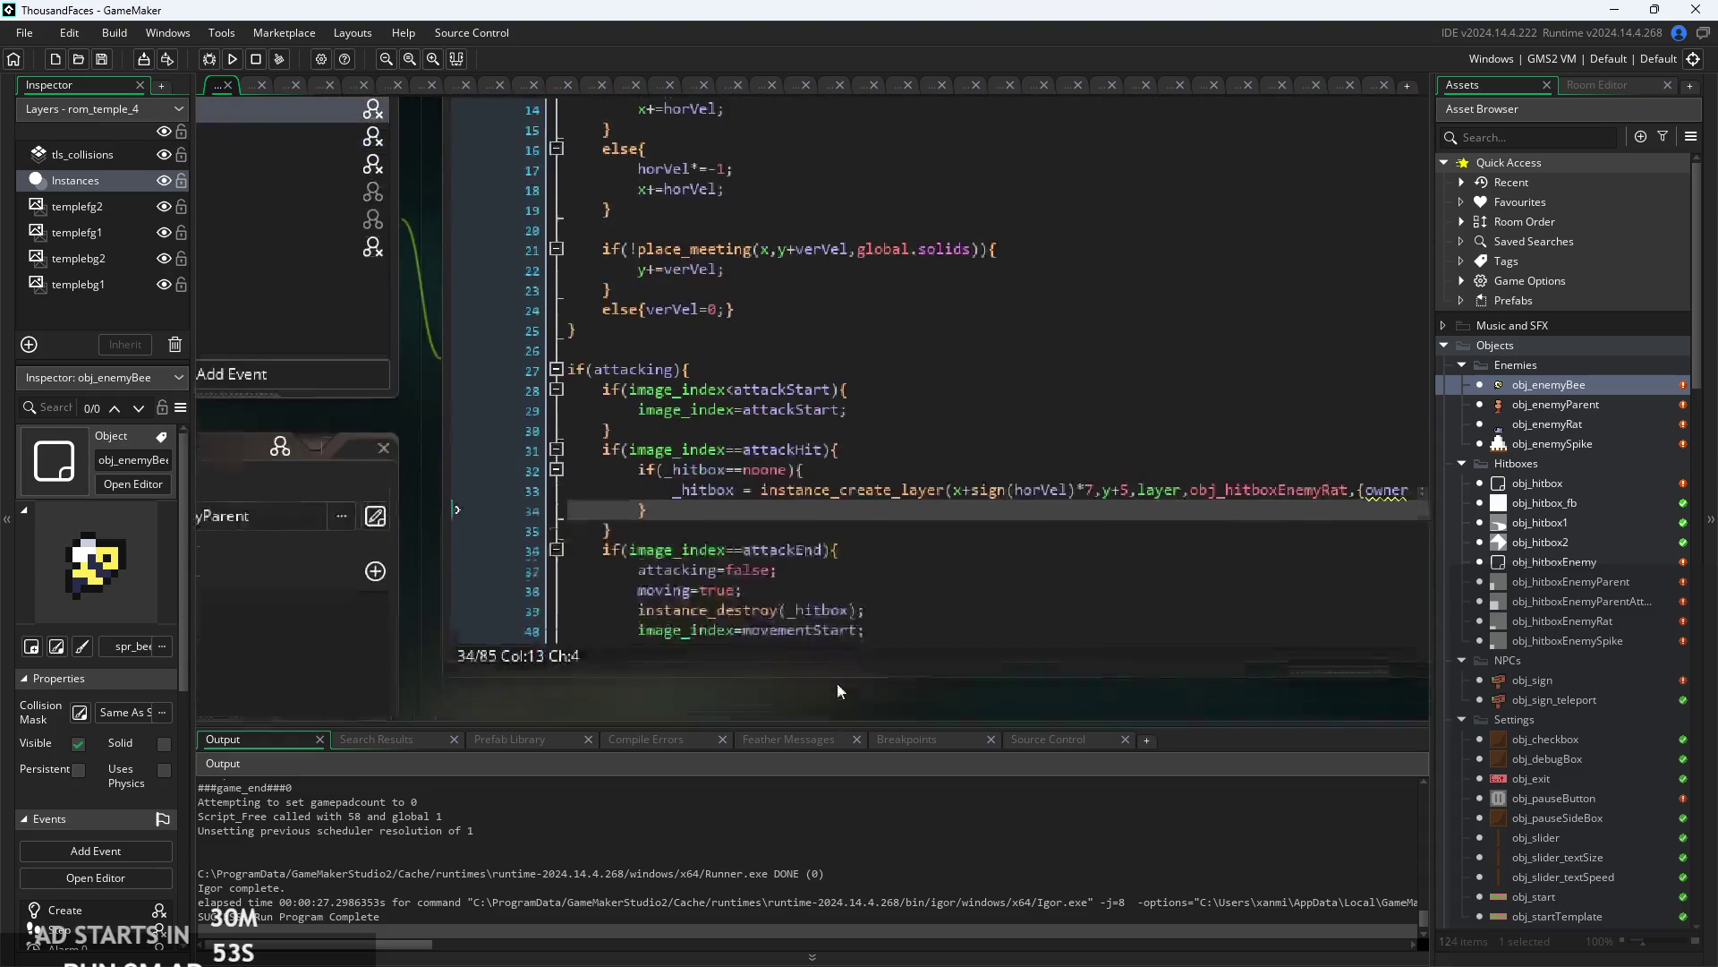
pyautogui.scroll(-3, 836, 683)
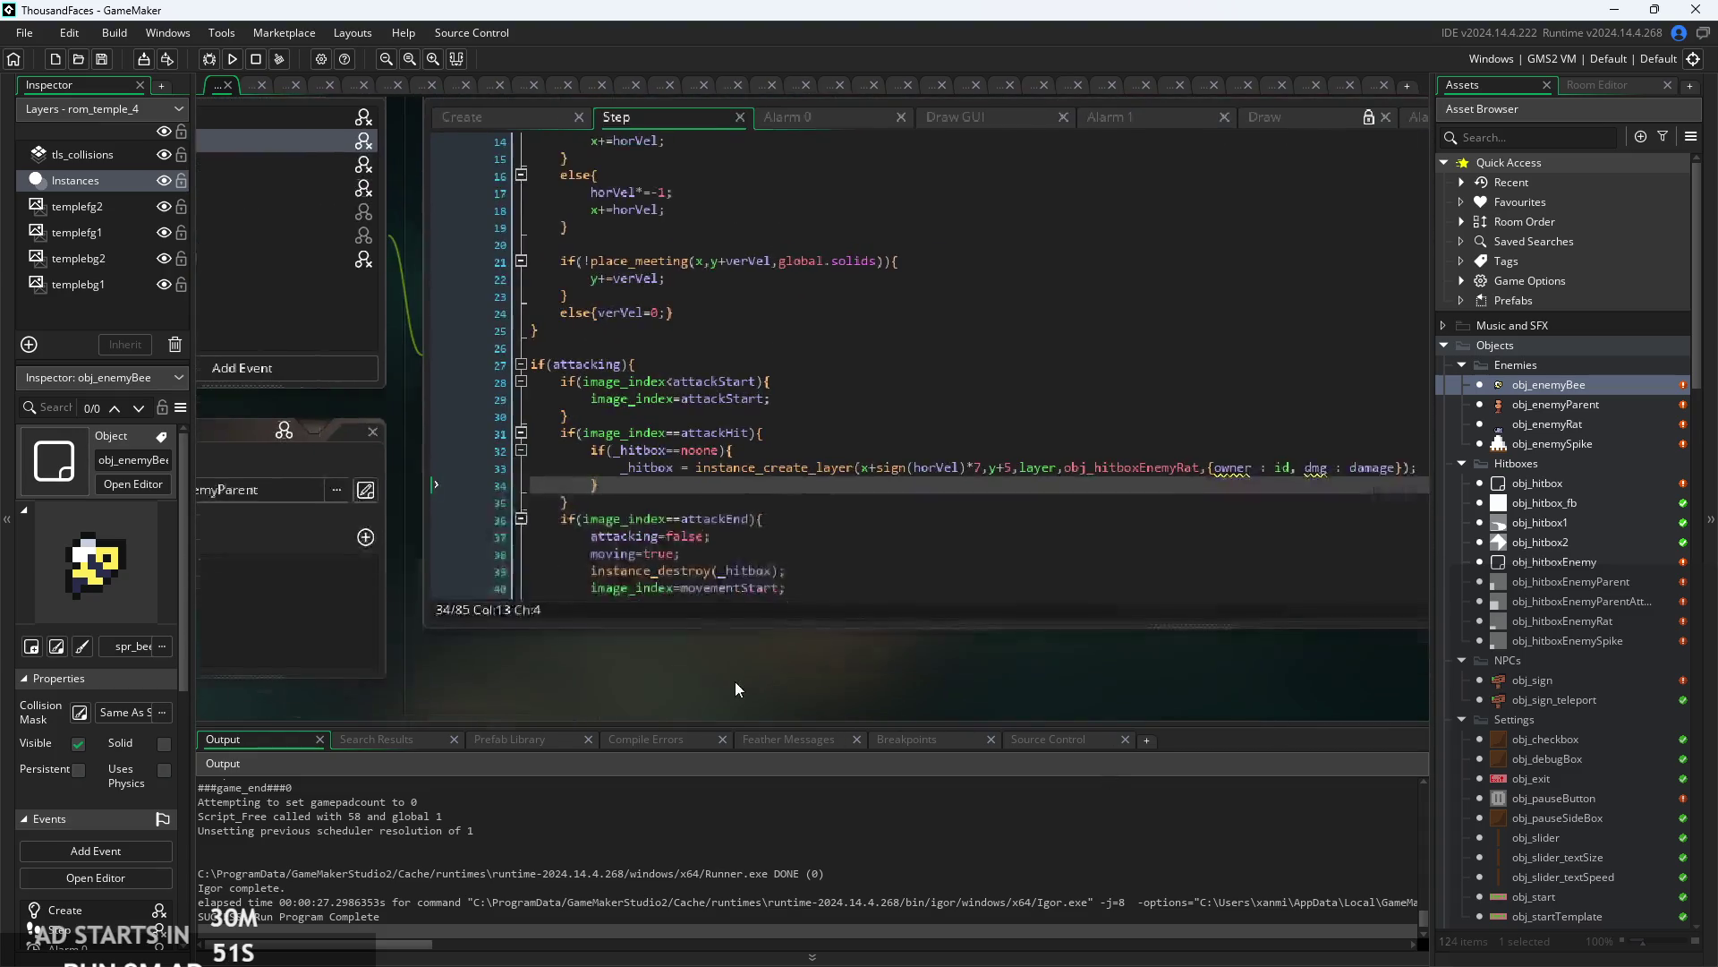
pyautogui.scroll(2, 702, 662)
pyautogui.click(238, 59)
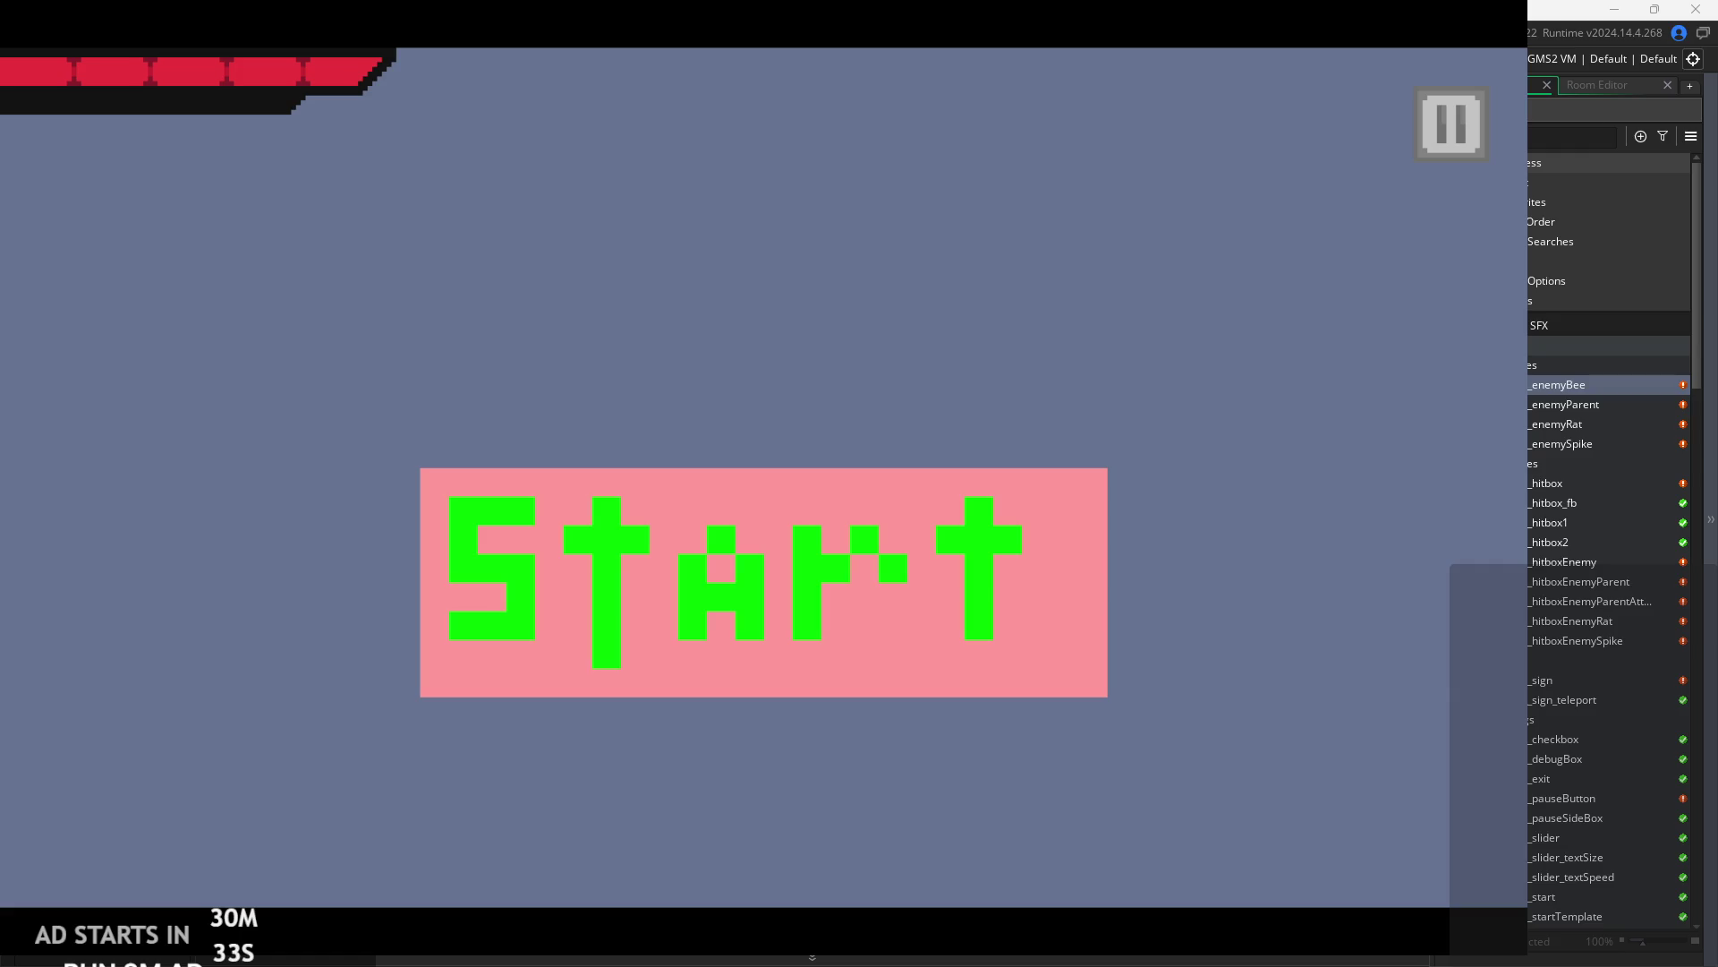
# - Start the game and walk the hero left and right toward the bee until it crashes
pyautogui.click(856, 578)
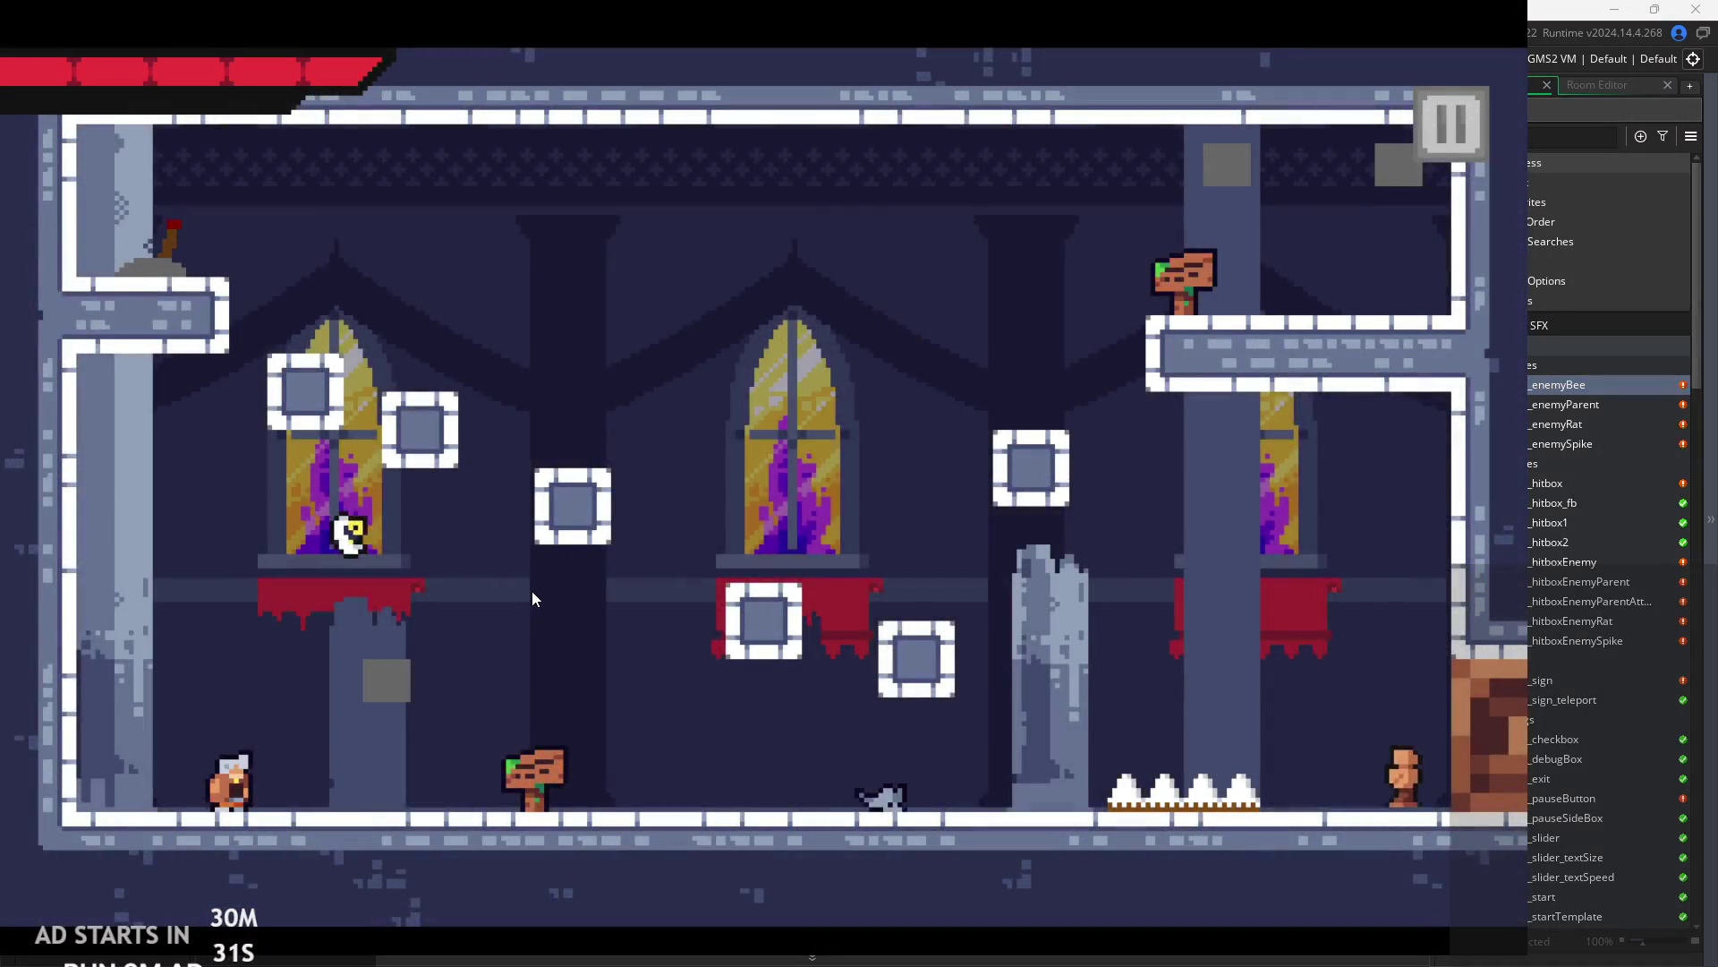
pyautogui.press('Right')
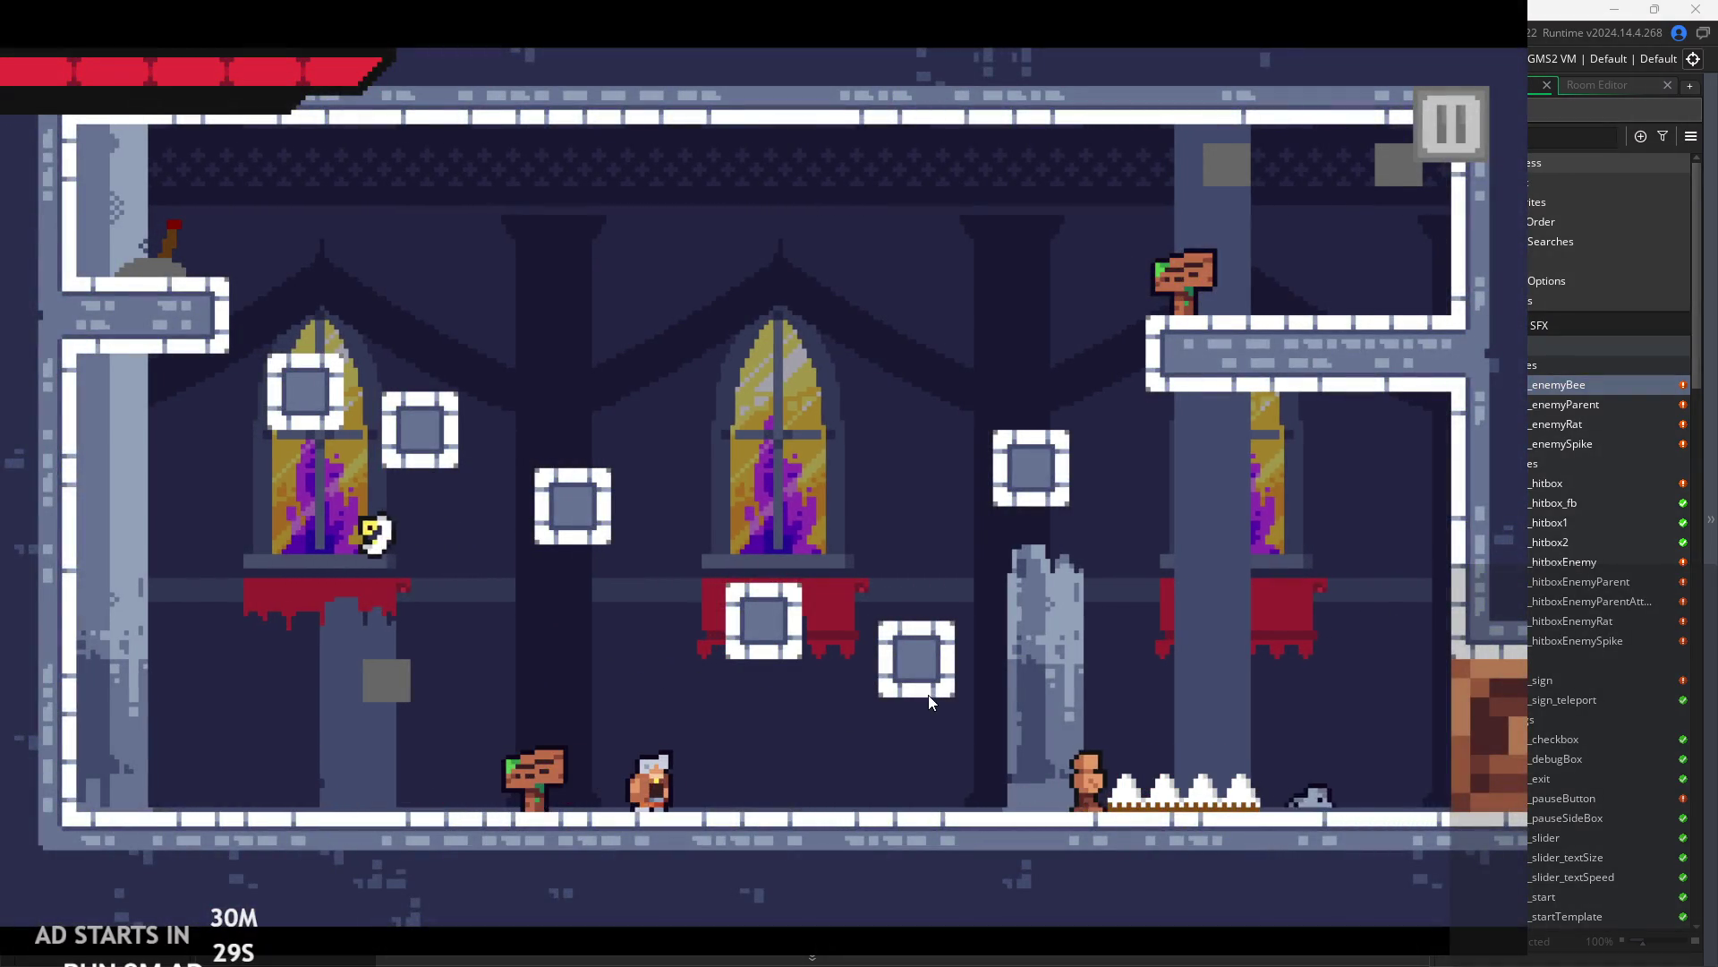
pyautogui.press('Left')
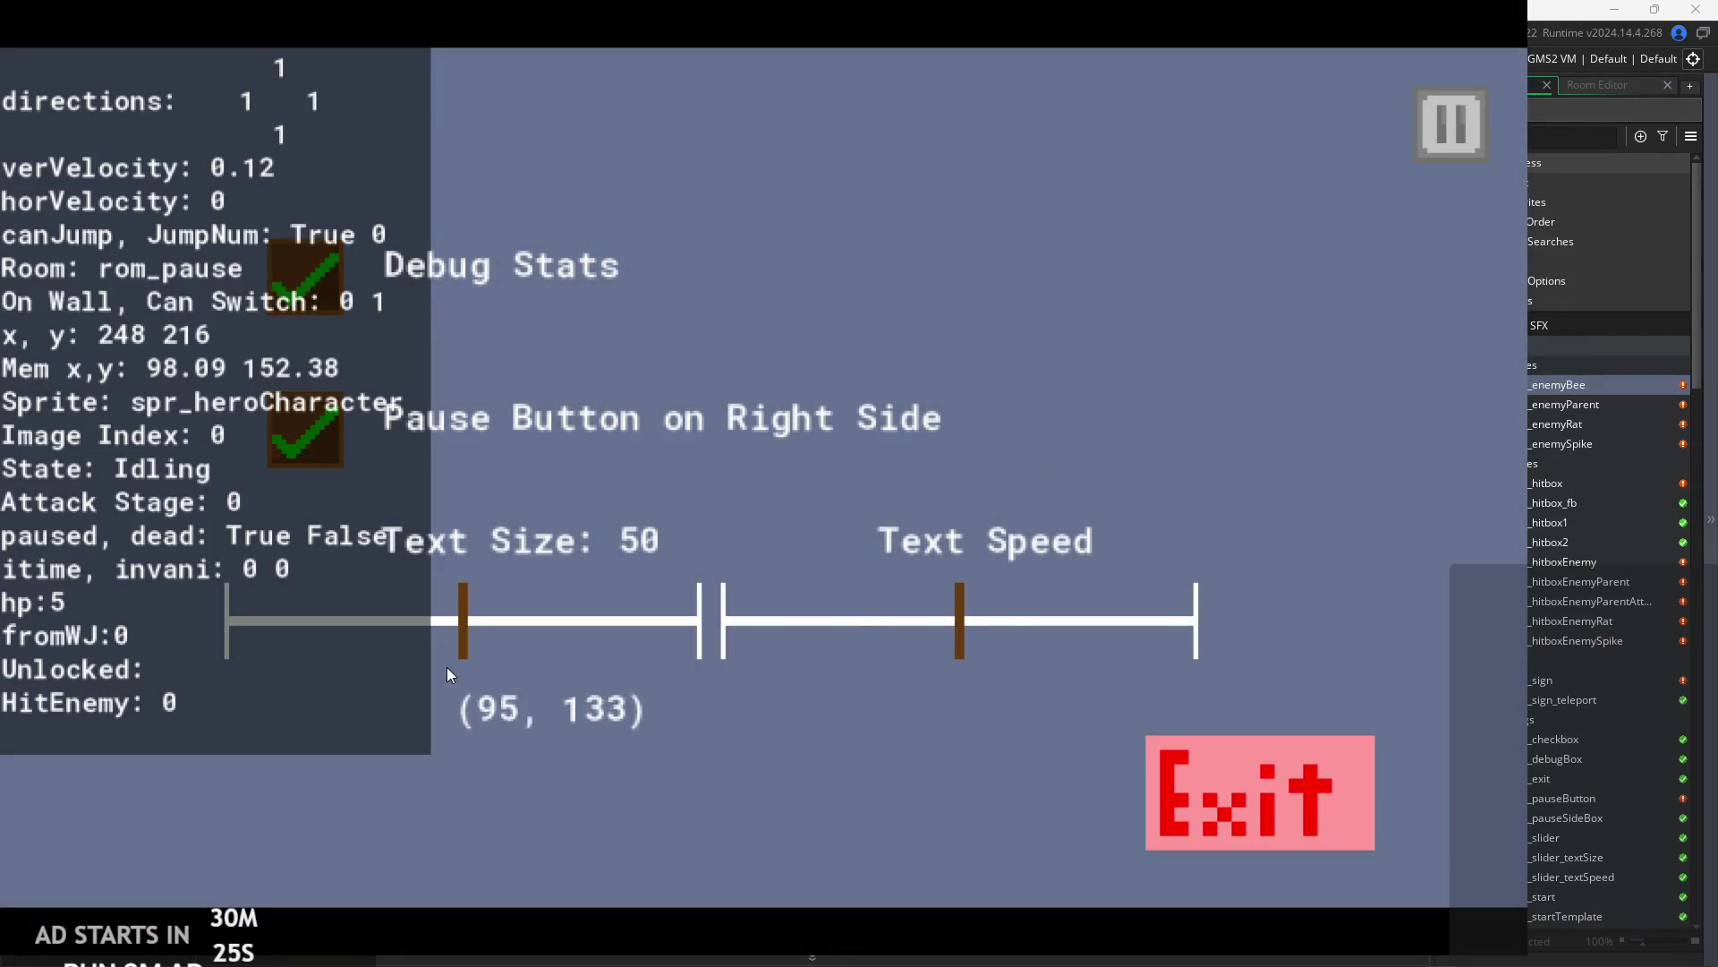
pyautogui.moveTo(452, 640); pyautogui.dragTo(104, 652)
pyautogui.click(1452, 123)
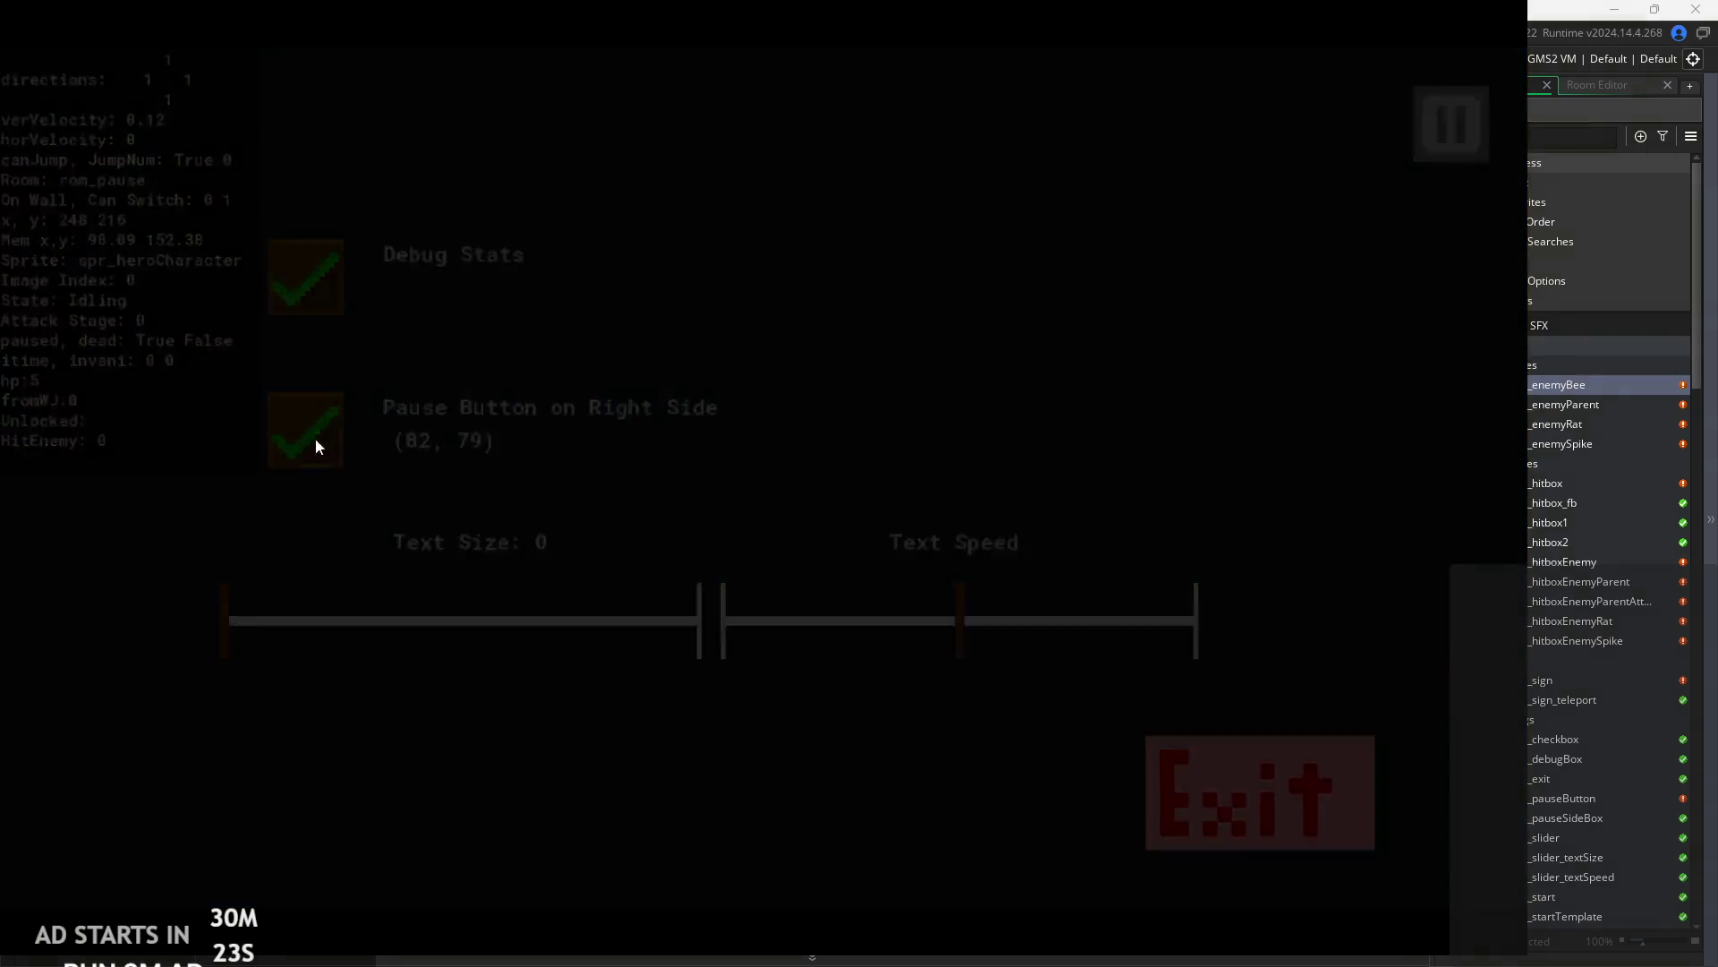
pyautogui.press('Left')
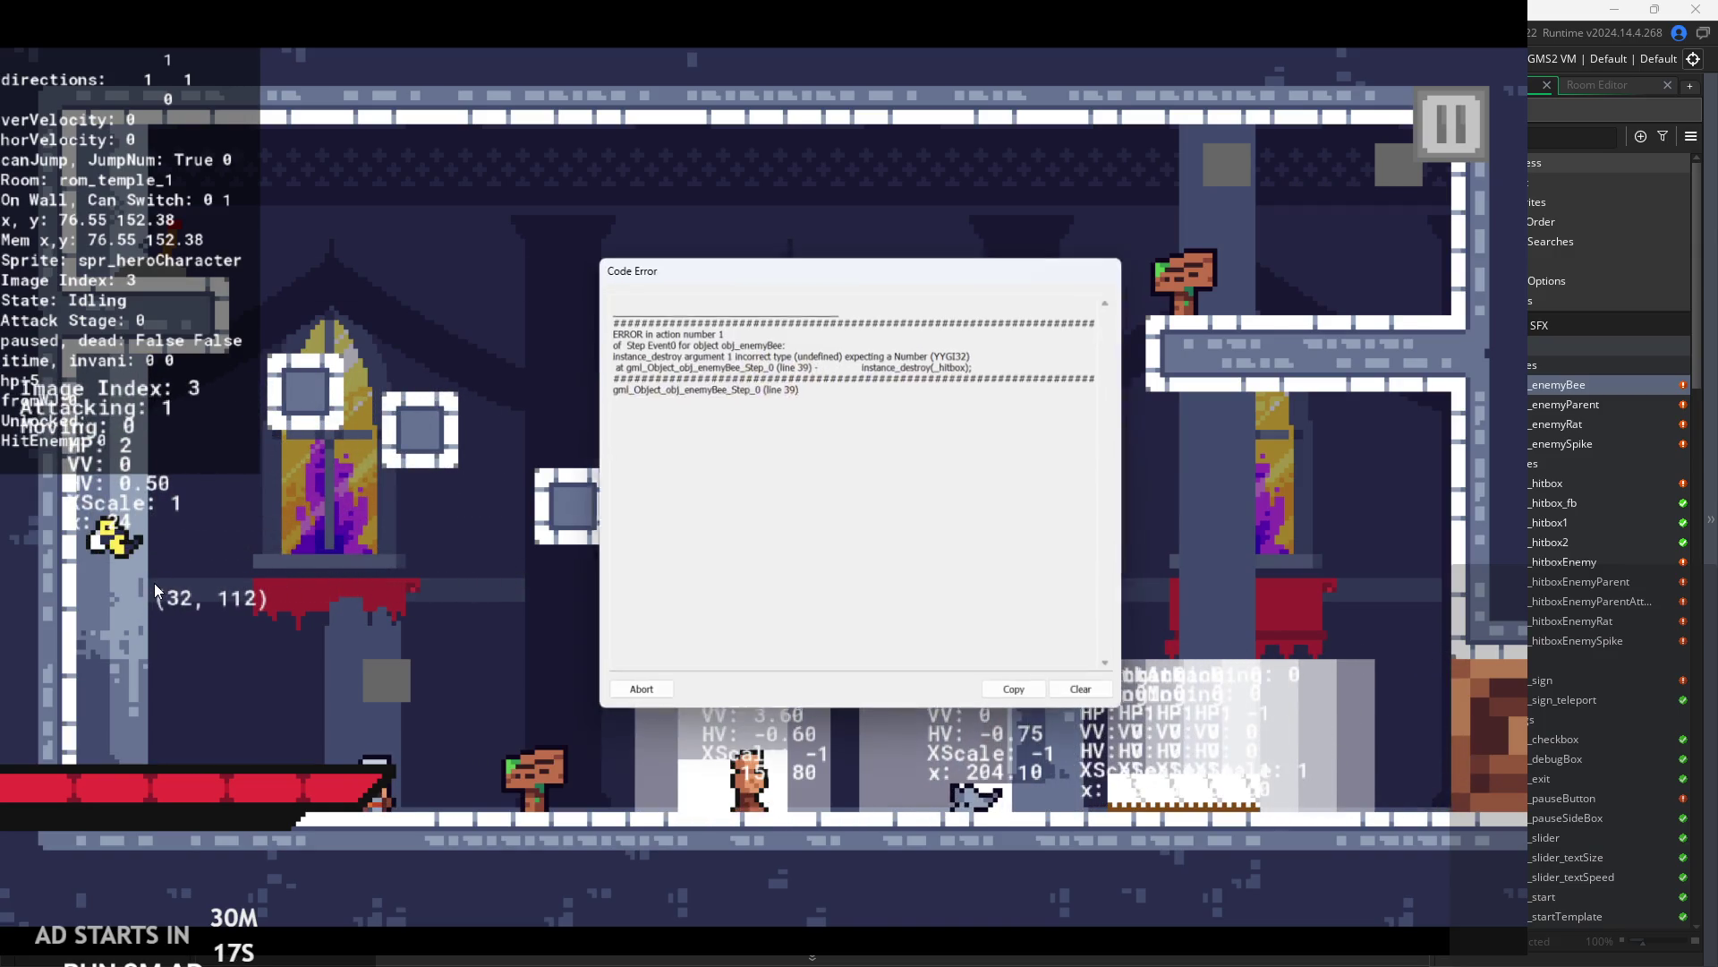
# - Read the instance_destroy undefined-argument error on line 39, then abort the crashed game
pyautogui.click(859, 350)
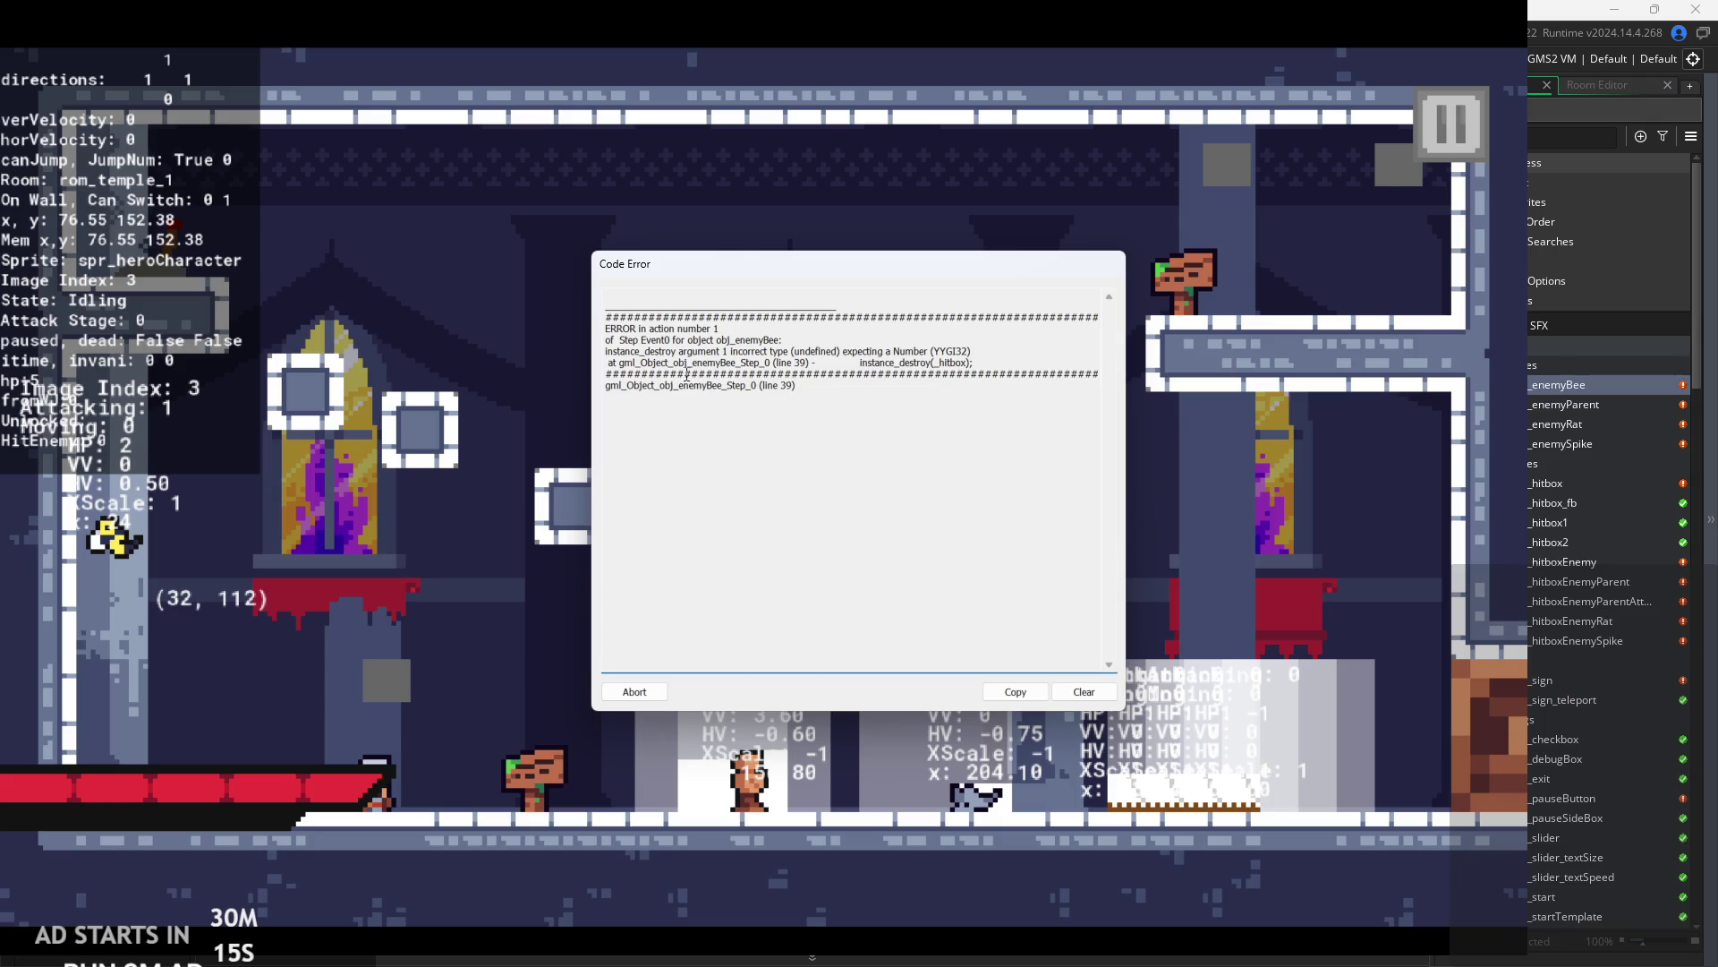
pyautogui.moveTo(622, 340); pyautogui.dragTo(784, 340)
pyautogui.moveTo(682, 350); pyautogui.dragTo(972, 351)
pyautogui.click(972, 351)
pyautogui.click(875, 422)
pyautogui.moveTo(985, 362)
pyautogui.mouseDown()
pyautogui.moveTo(605, 326)
pyautogui.moveTo(614, 351)
pyautogui.moveTo(801, 366)
pyautogui.moveTo(843, 351)
pyautogui.mouseUp()
pyautogui.click(841, 351)
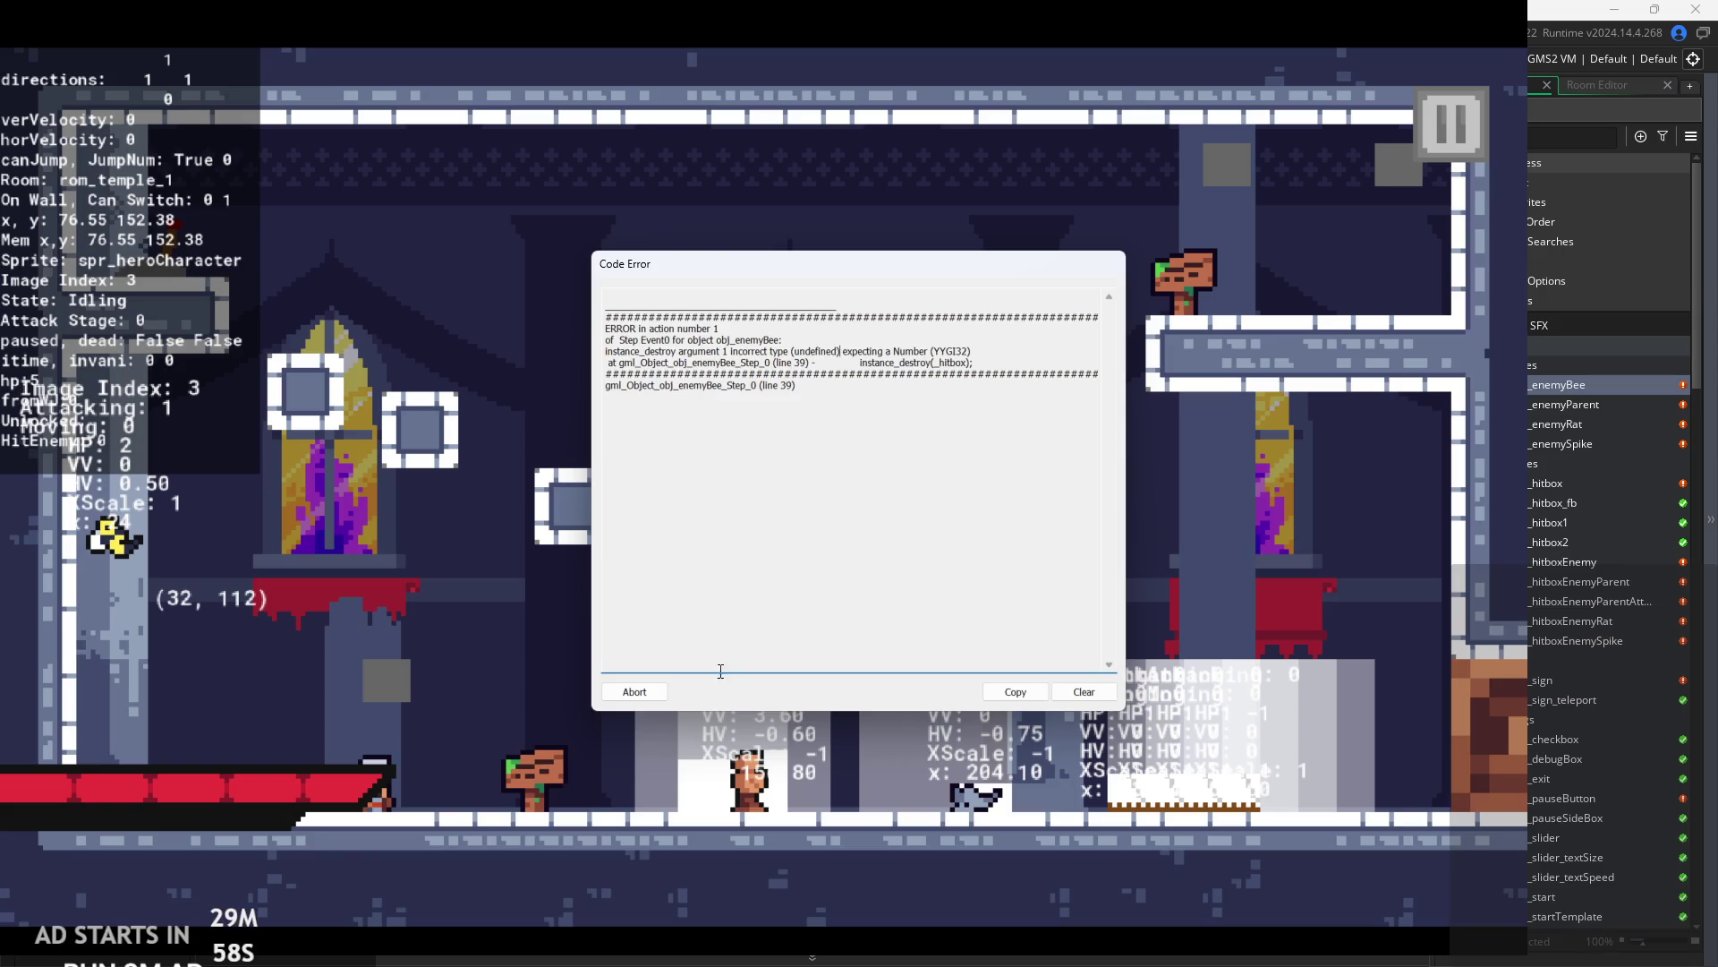
pyautogui.click(658, 698)
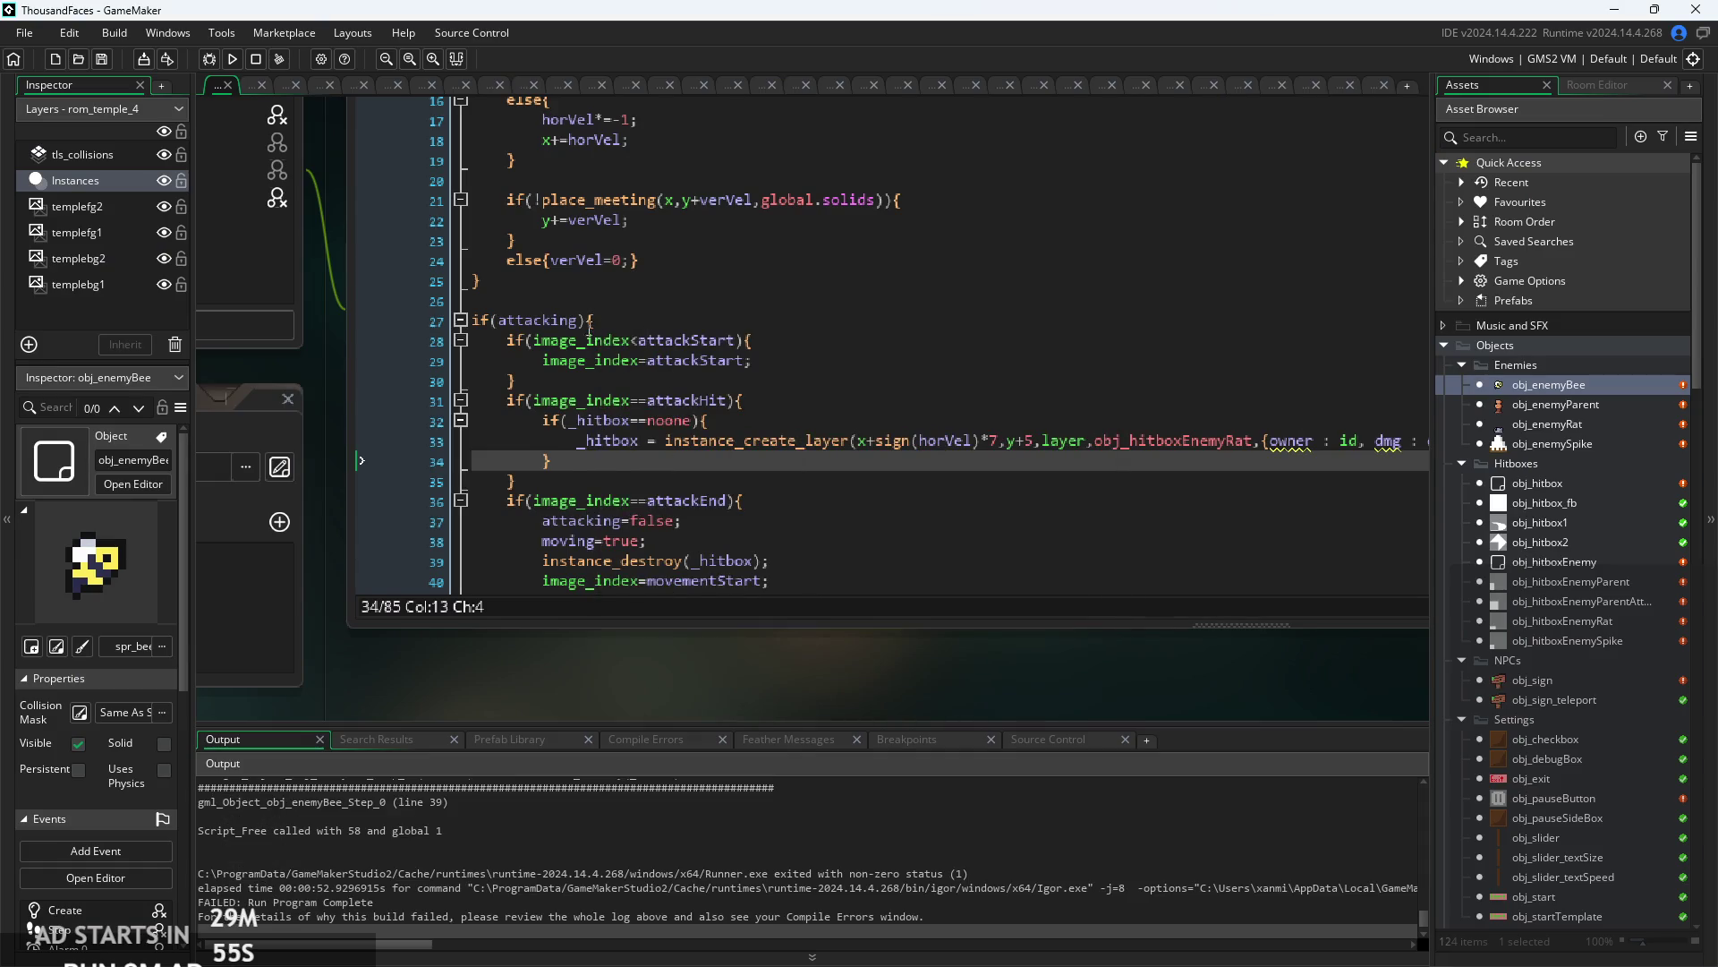
# - Replace noone with undefined in line 32's _hitbox check
pyautogui.scroll(2, 590, 328)
pyautogui.scroll(1, 723, 442)
pyautogui.doubleClick(662, 443)
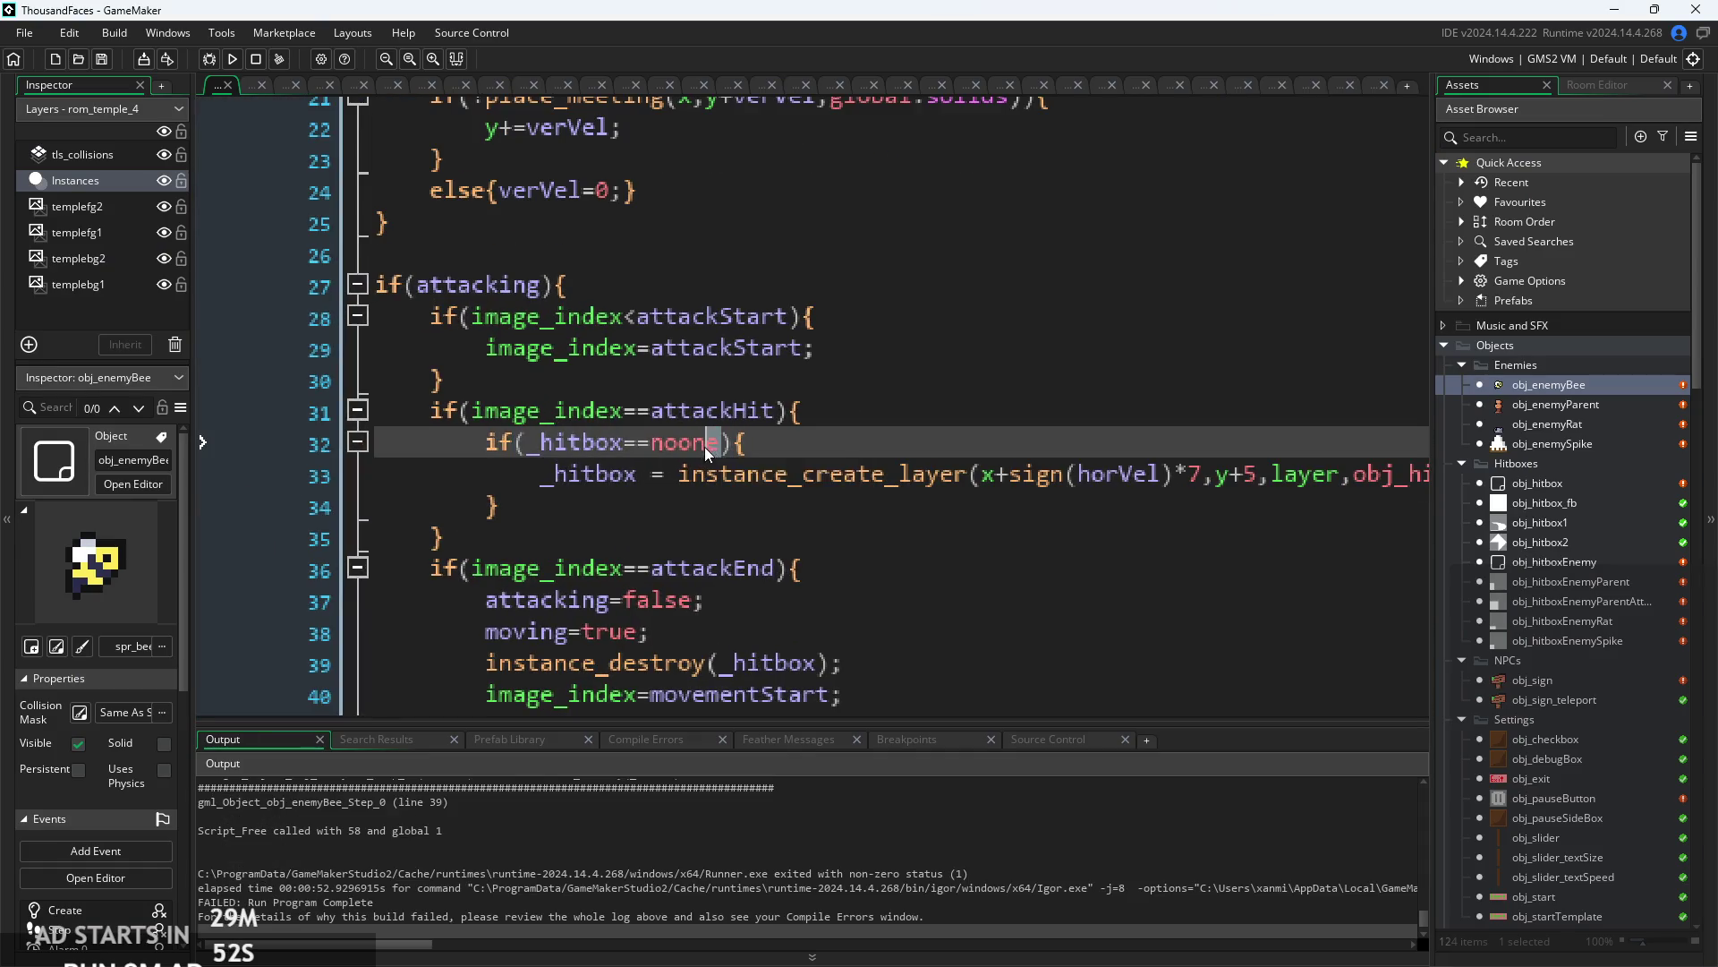
pyautogui.write('undefined')
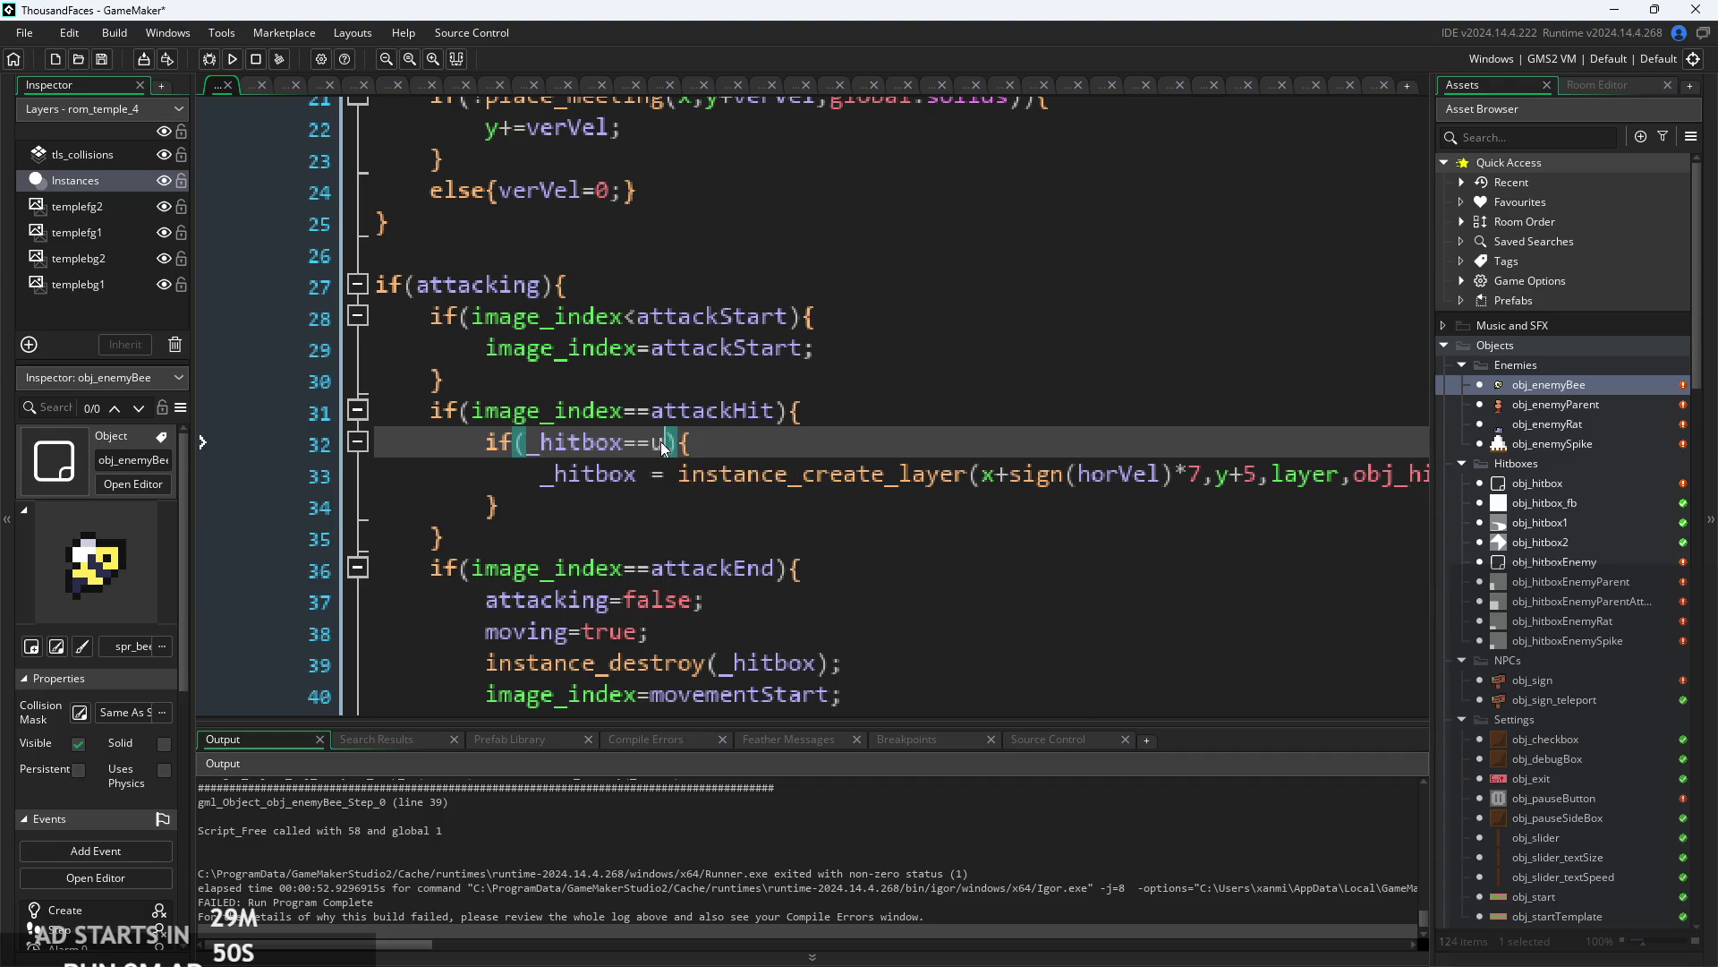
# - Review the hitbox creation and attackEnd lines below the updated check
pyautogui.scroll(-1, 795, 447)
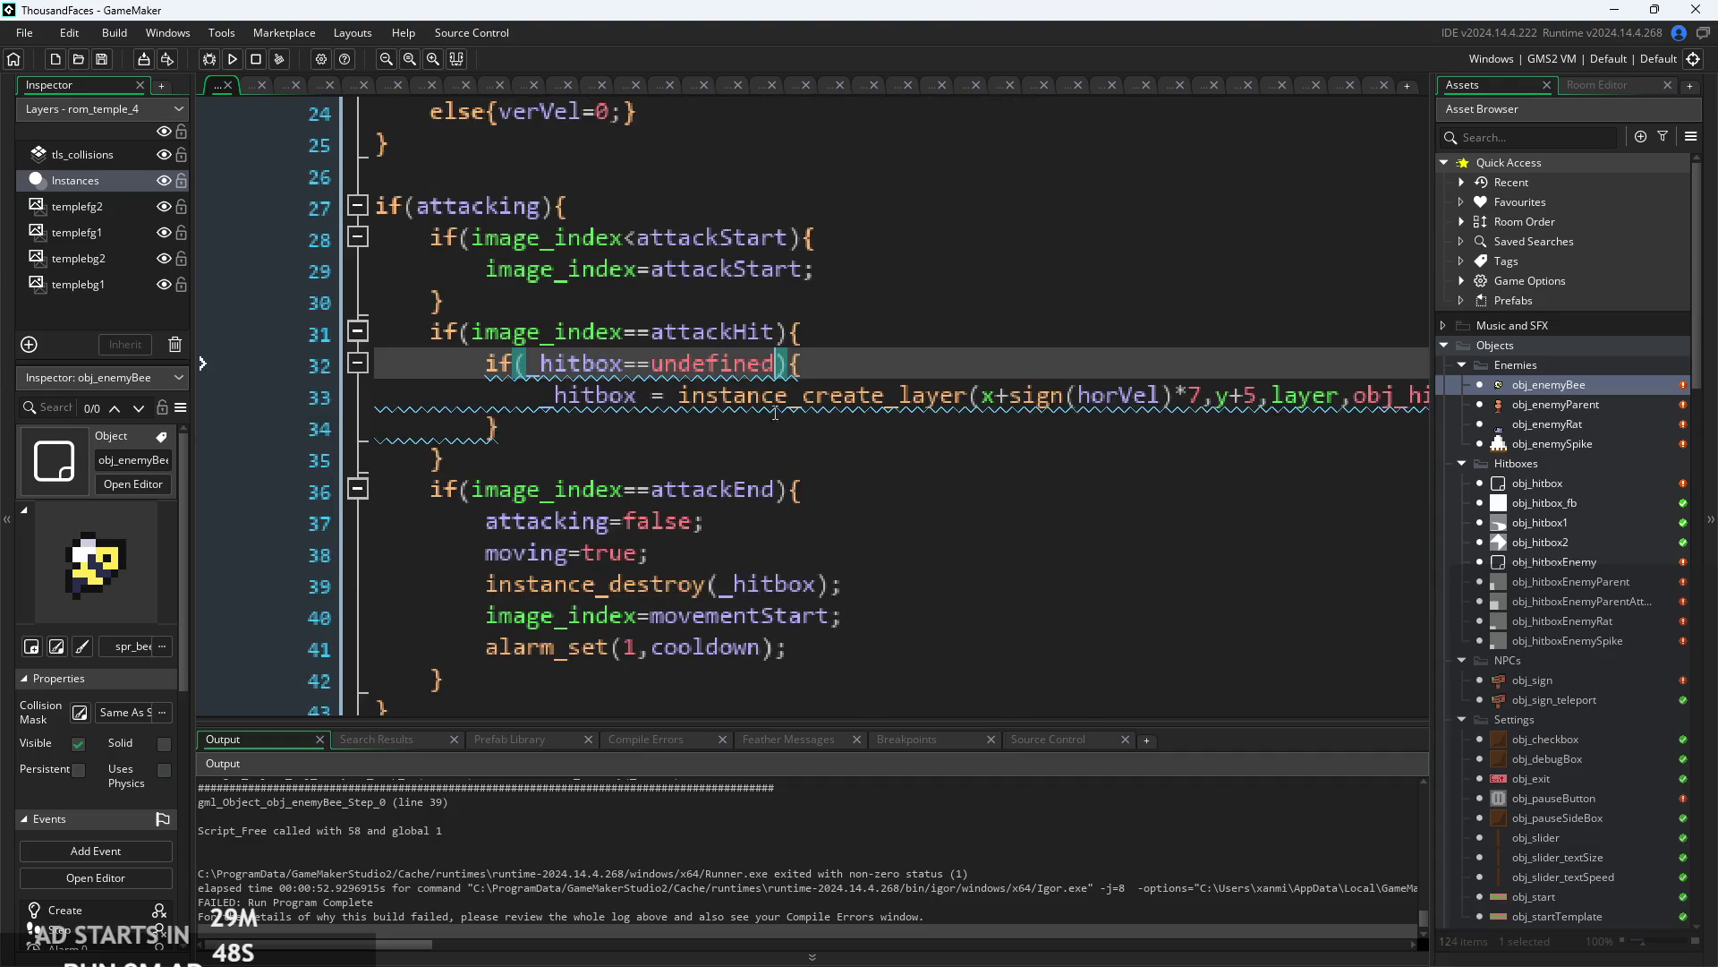
pyautogui.moveTo(713, 384)
pyautogui.click(714, 386)
pyautogui.scroll(-3, 761, 466)
pyautogui.click(798, 484)
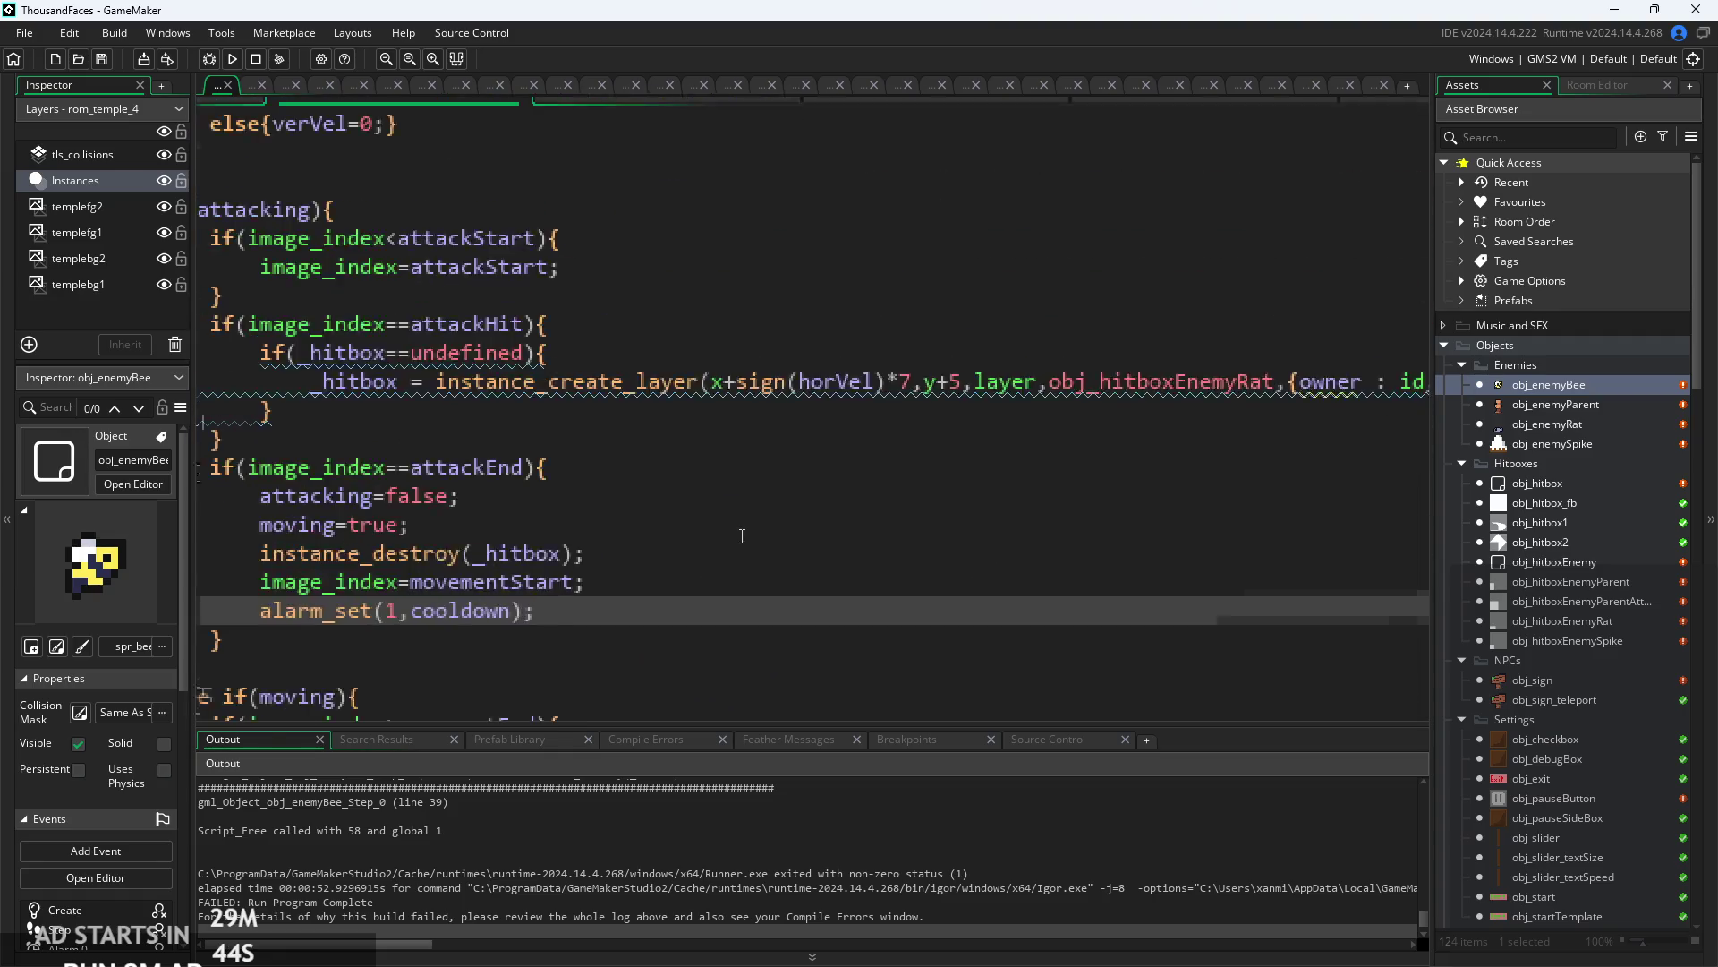
pyautogui.click(1207, 432)
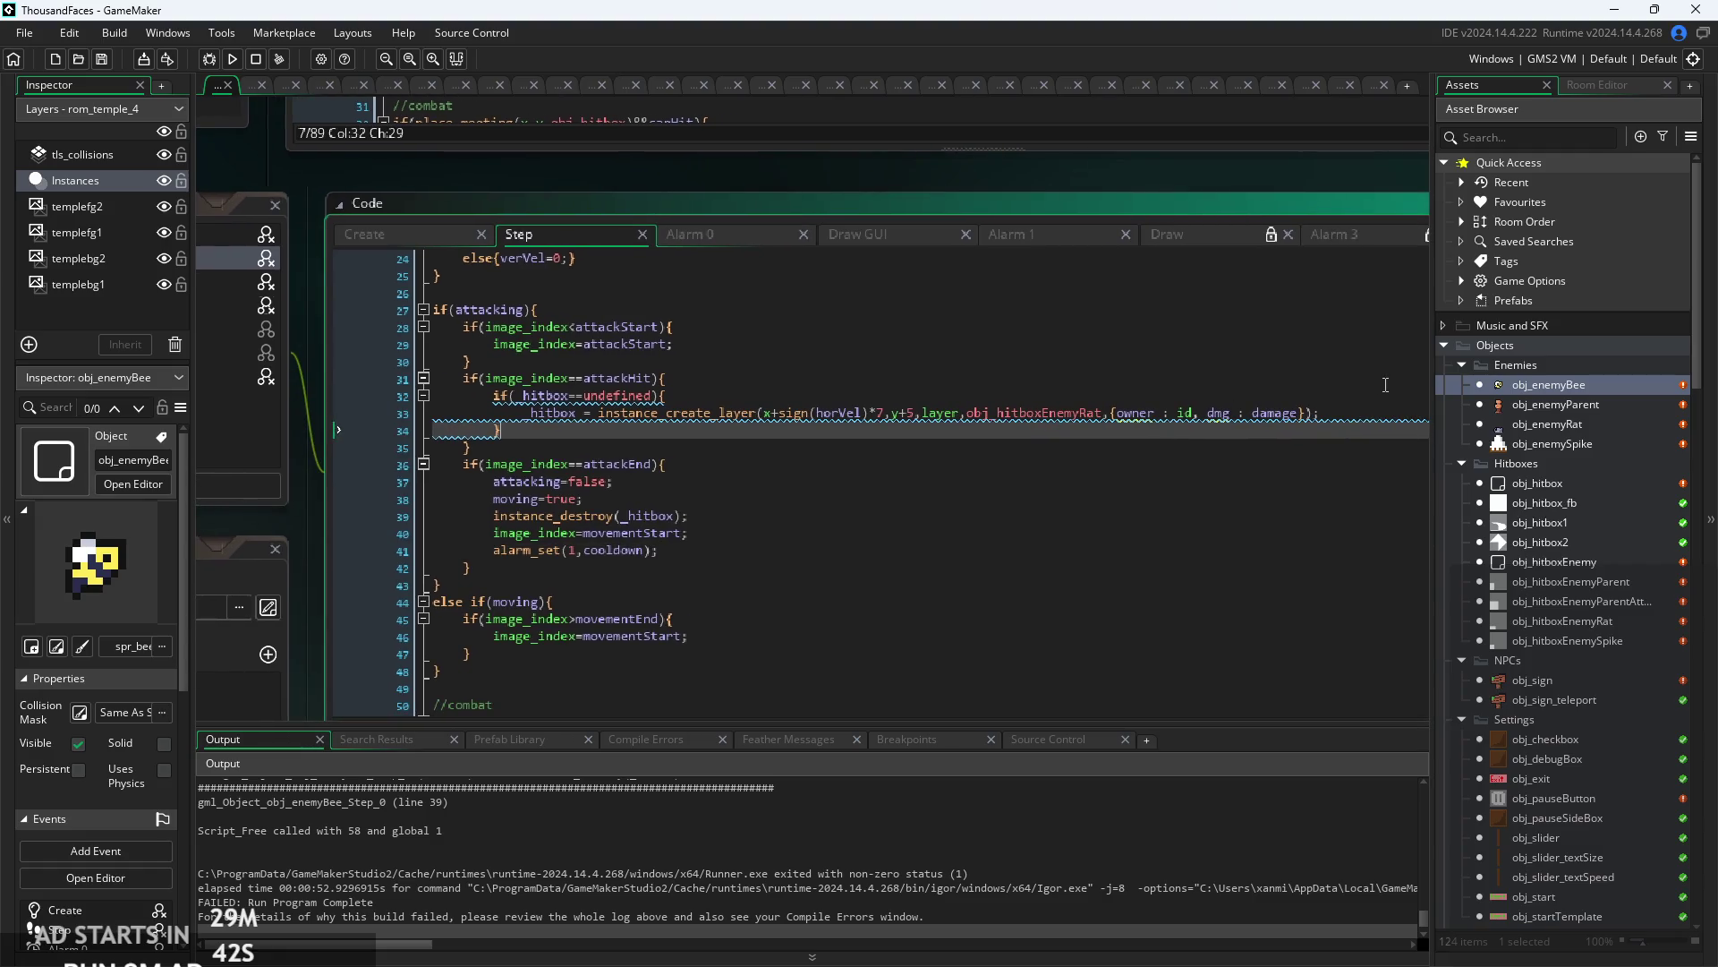
pyautogui.click(1352, 415)
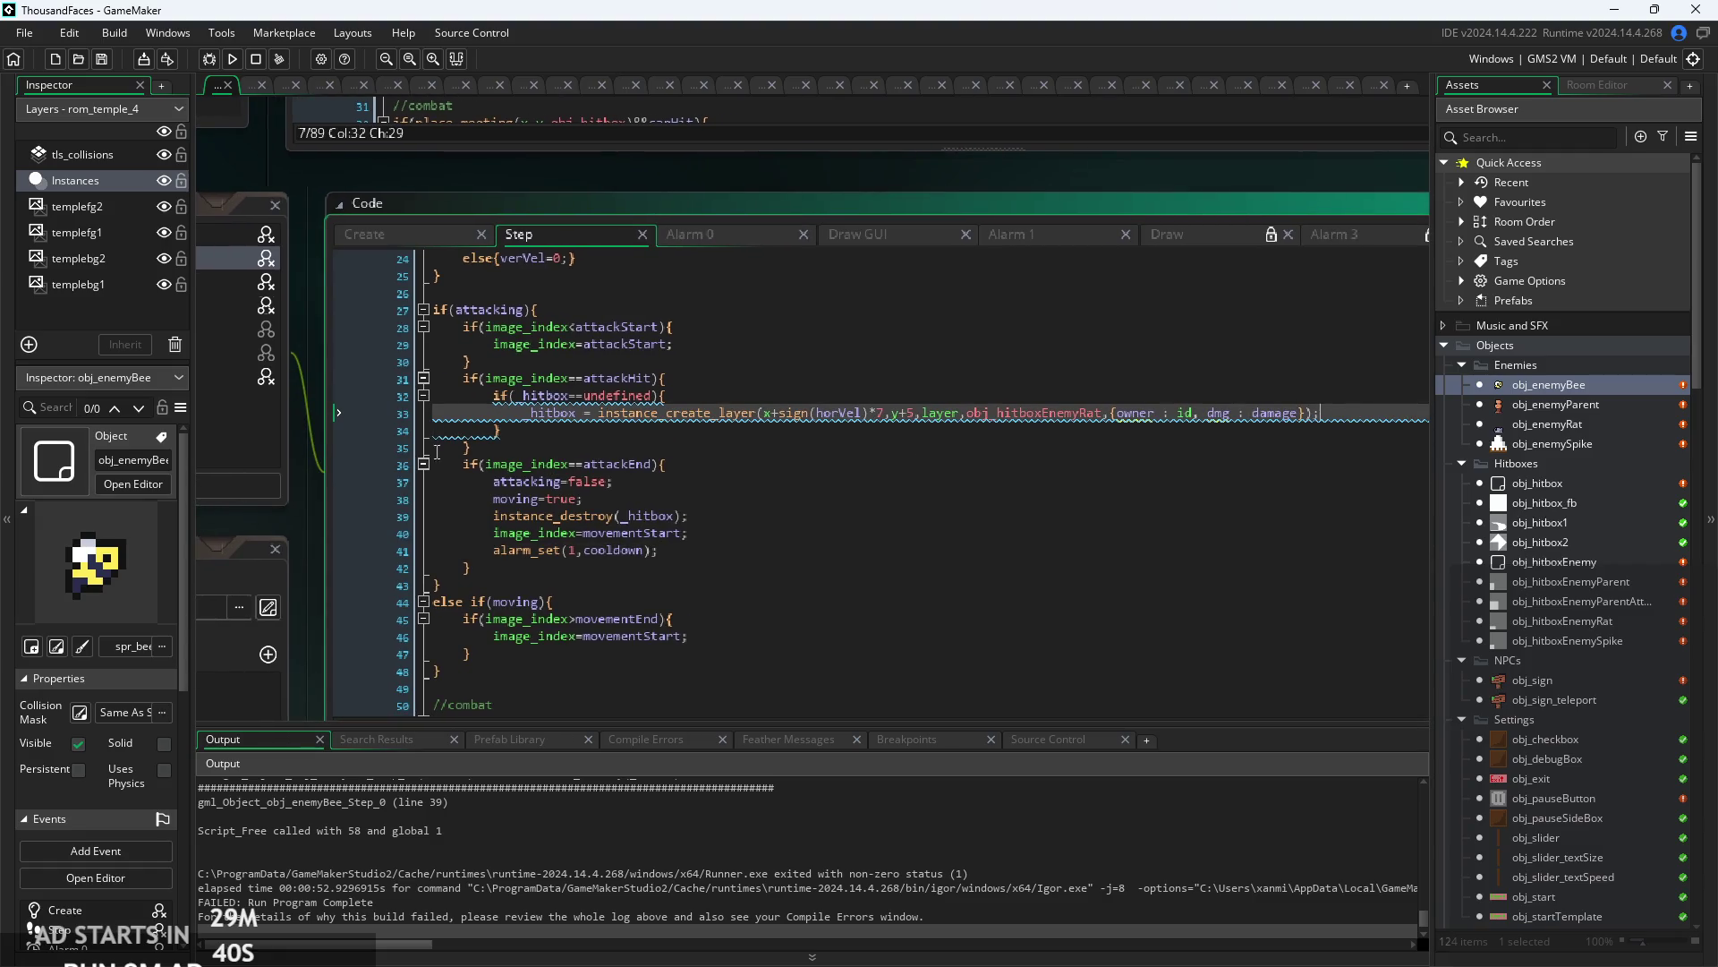
pyautogui.click(467, 430)
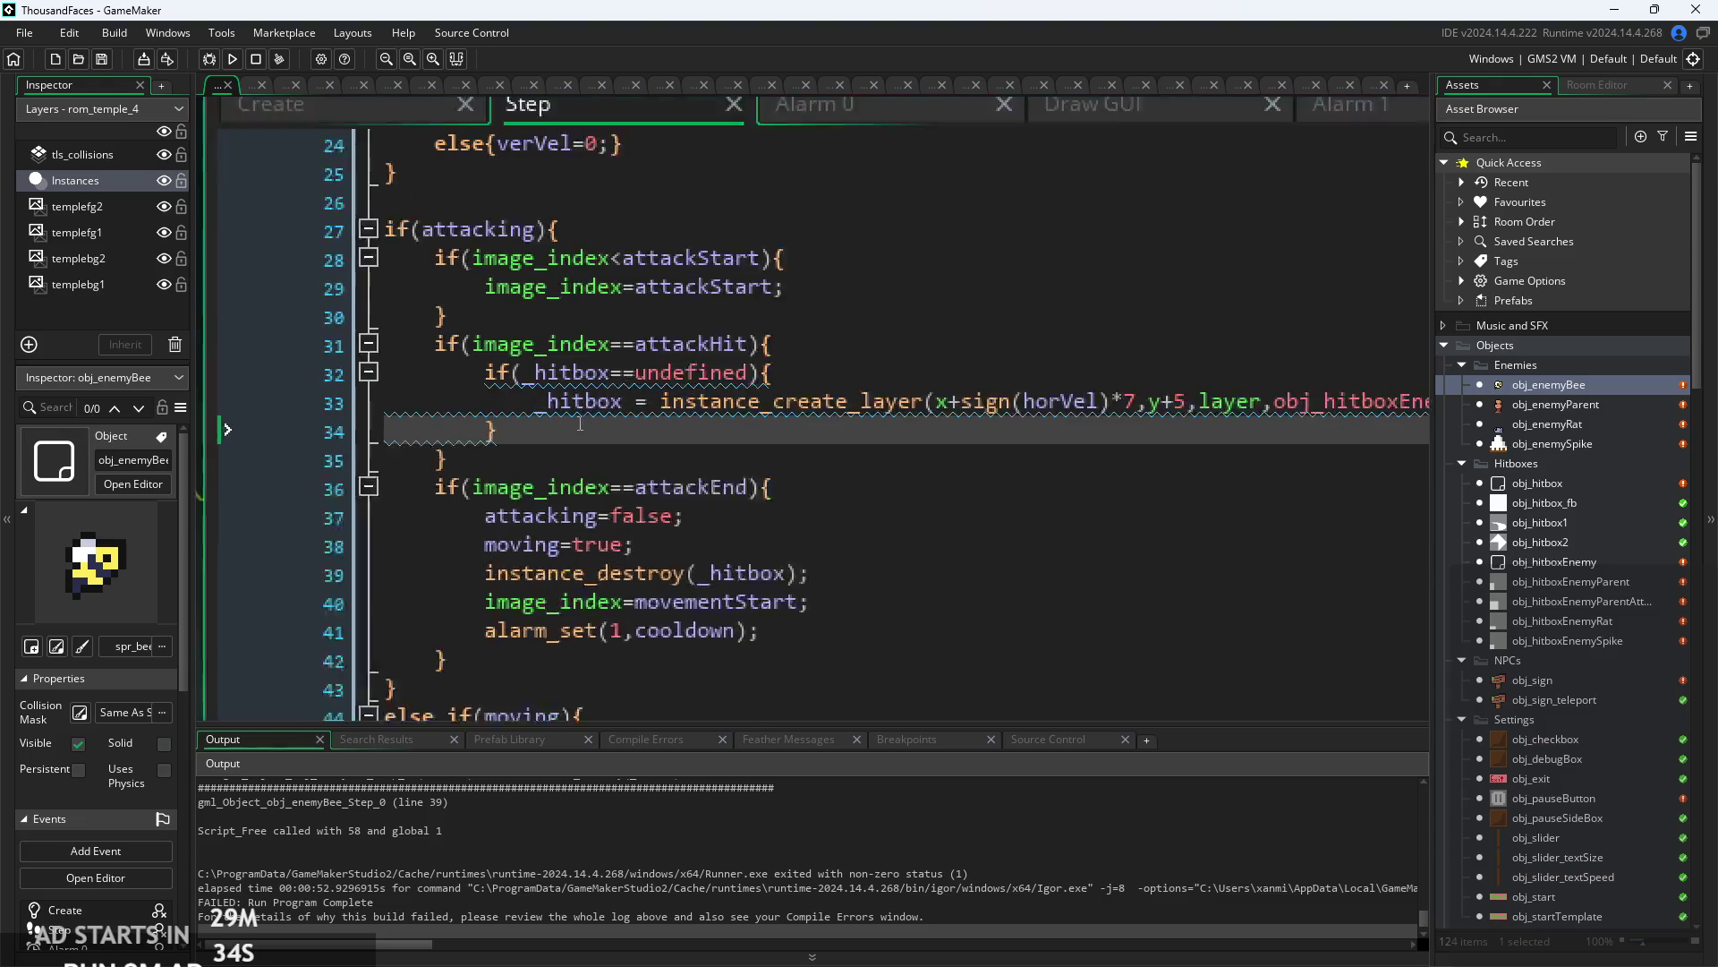
pyautogui.scroll(3, 580, 425)
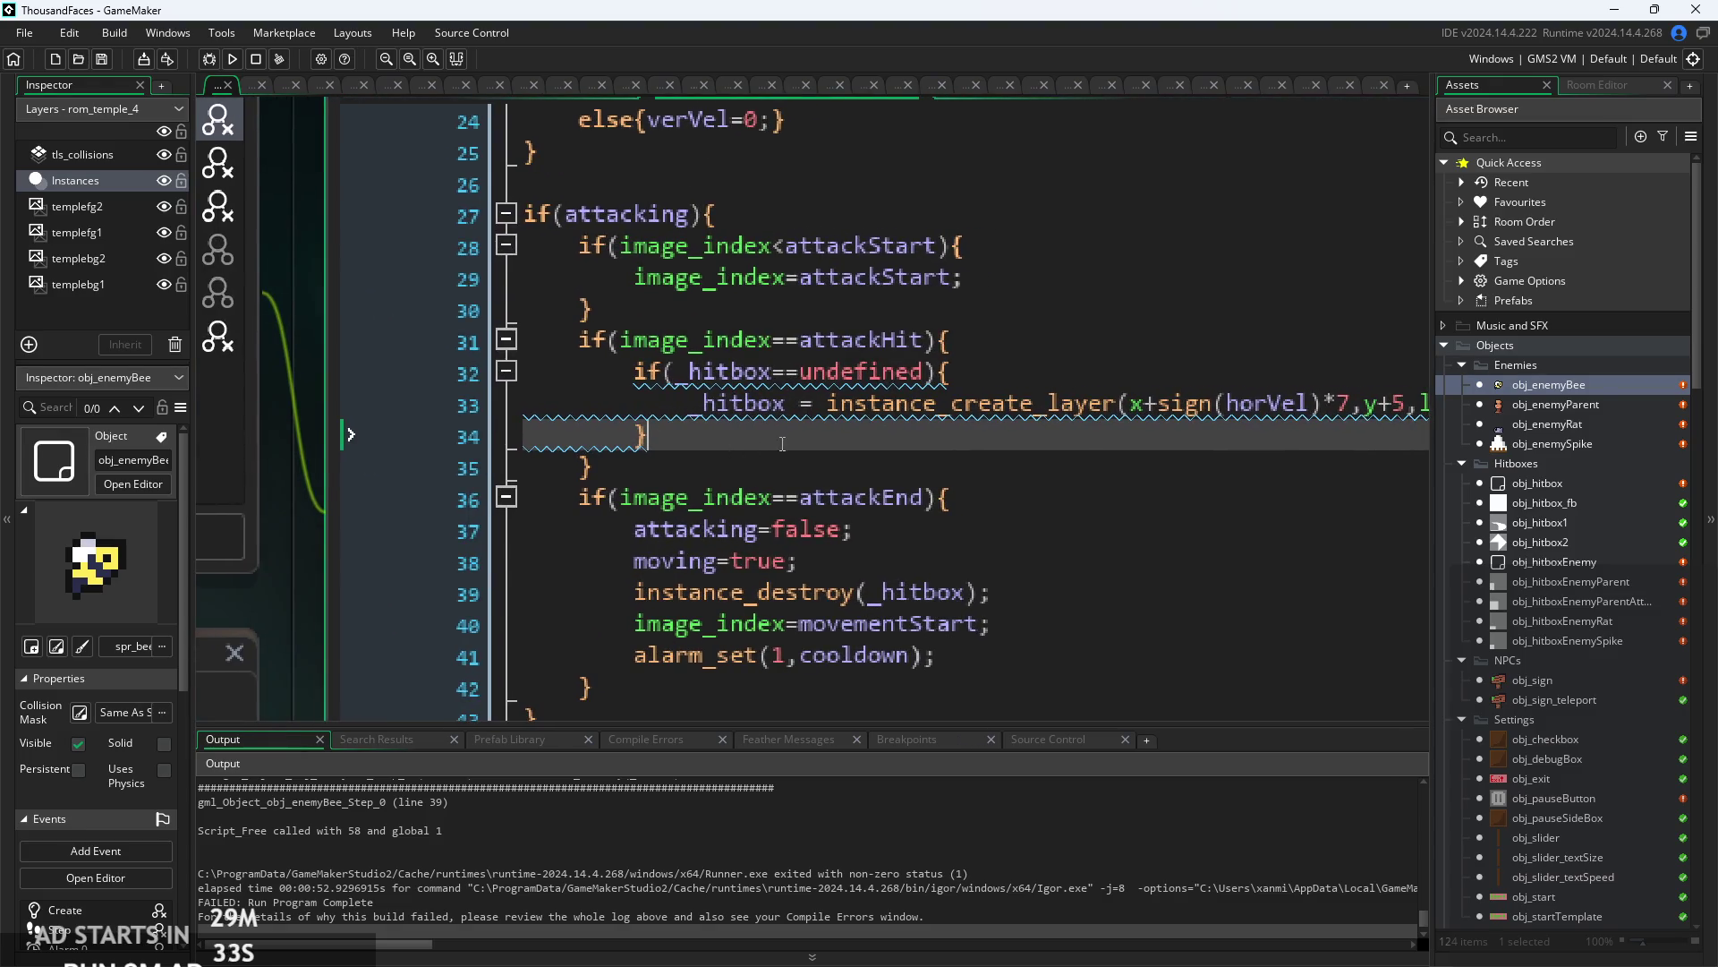
pyautogui.press('Down')
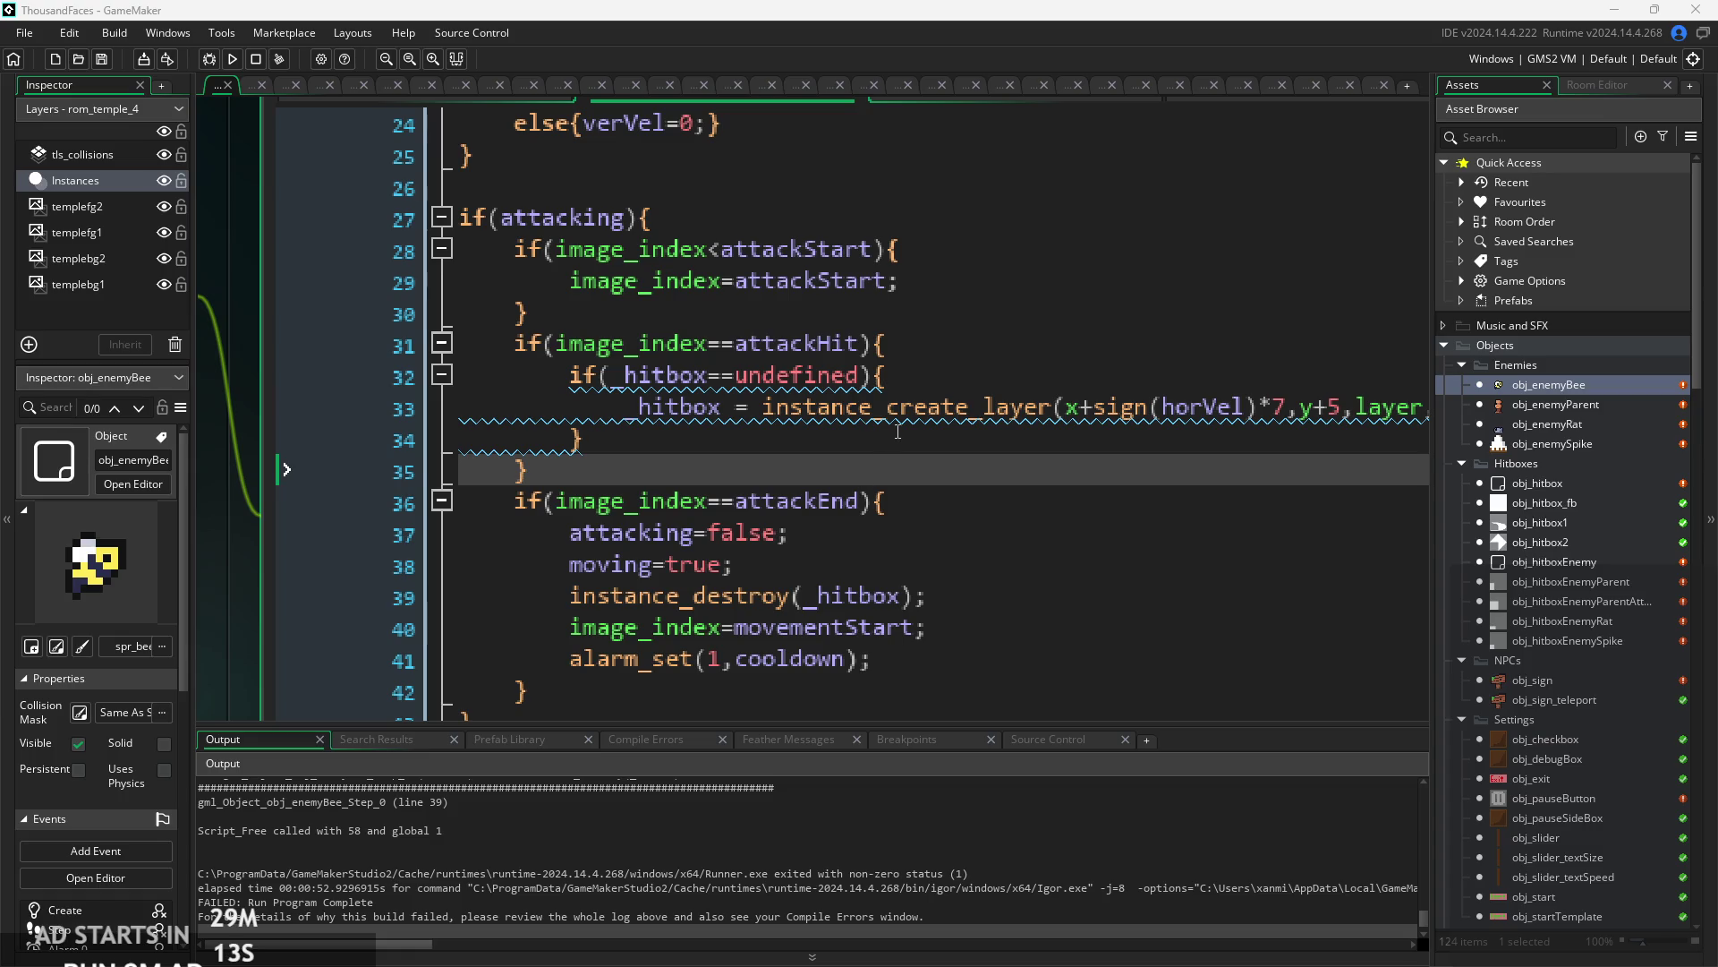
# - Inspect the instance_create_layer hitbox line 33 and the line below it
pyautogui.press('Up')
pyautogui.scroll(-3, 597, 394)
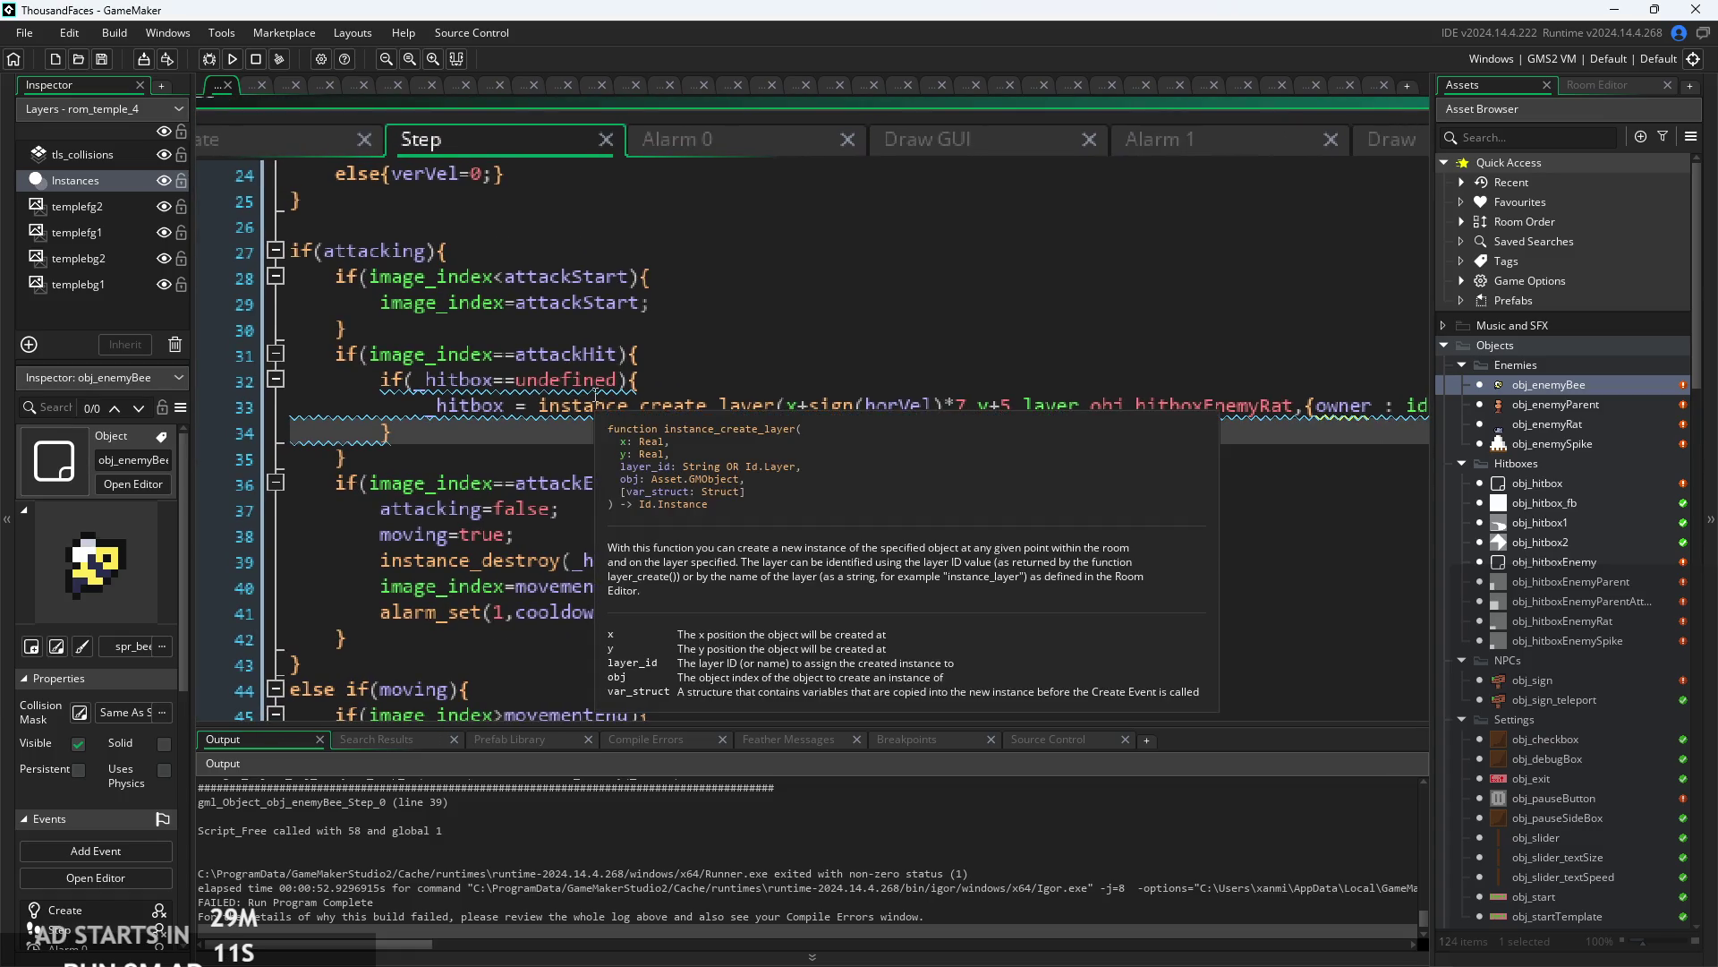
pyautogui.click(584, 406)
pyautogui.rightClick(584, 406)
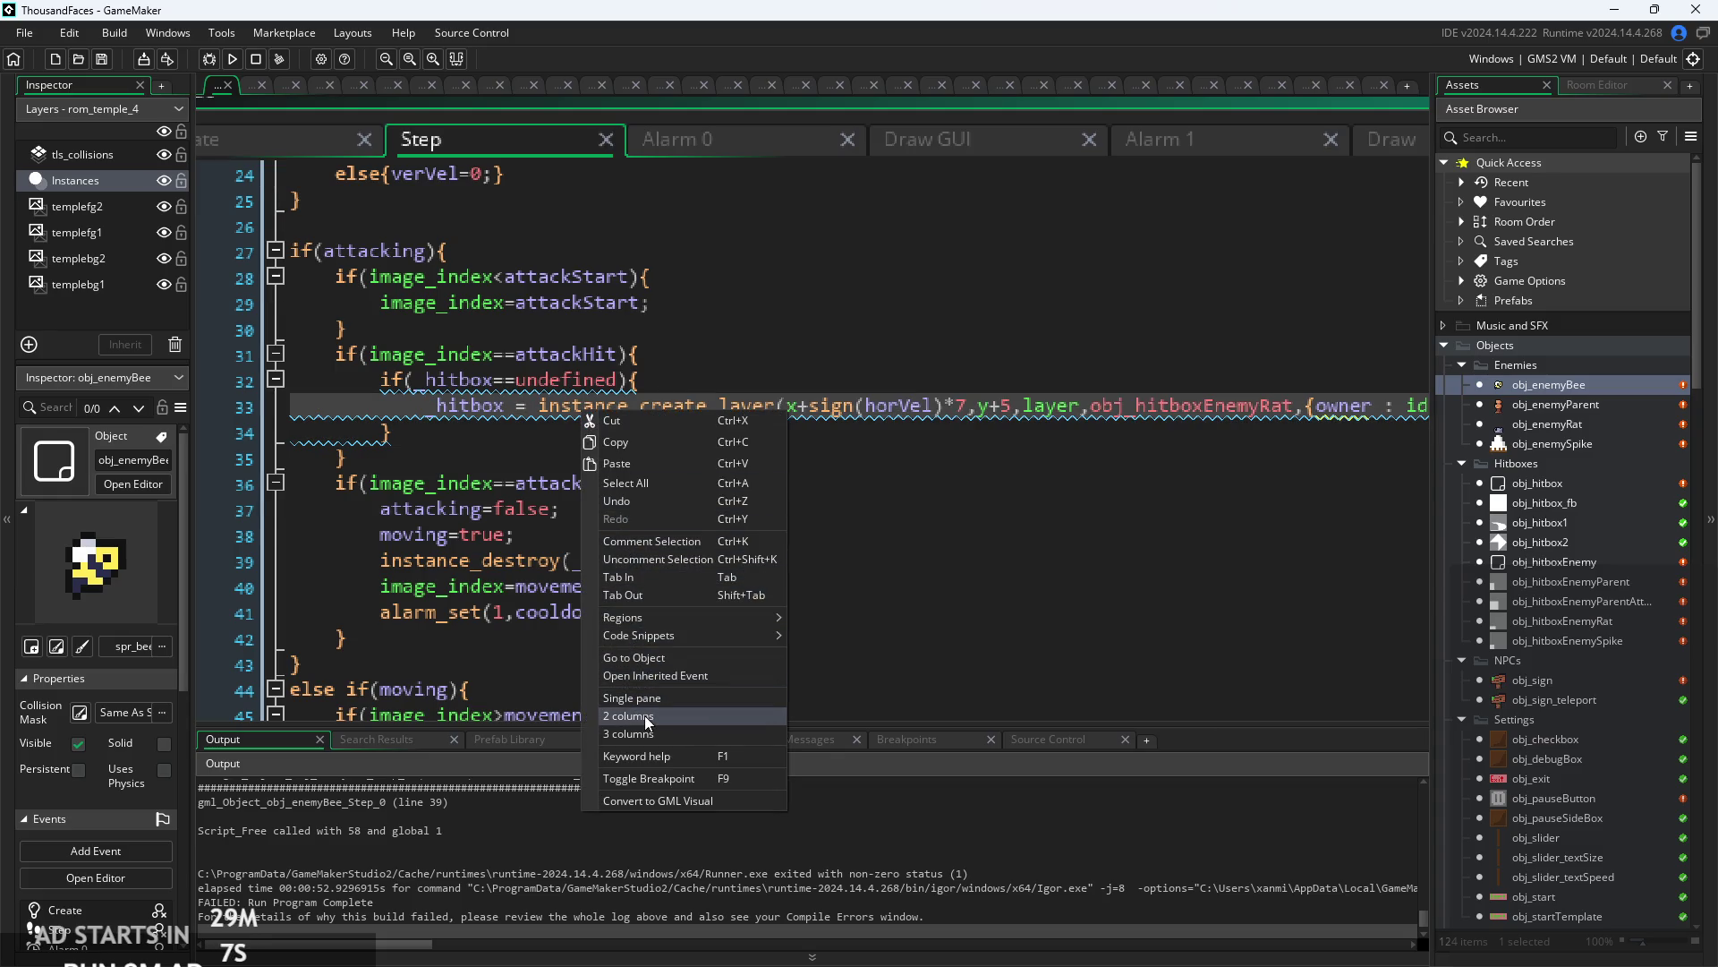
pyautogui.click(850, 435)
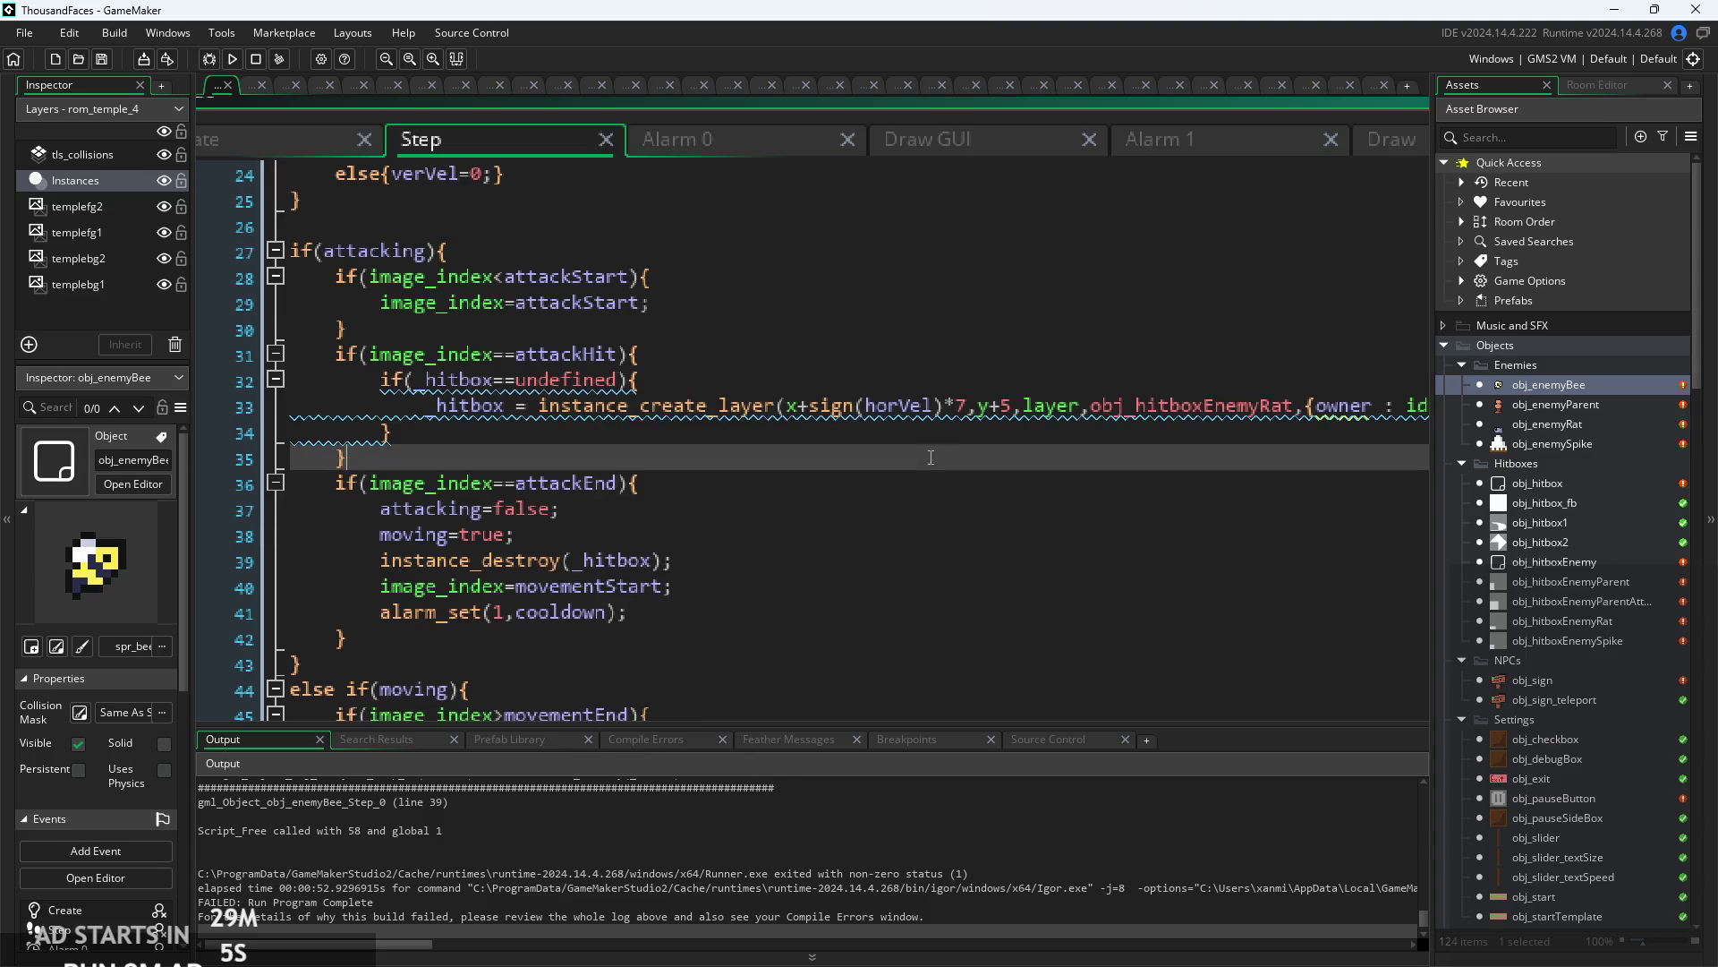
pyautogui.keyDown('ctrl'); pyautogui.scroll(3, 856, 466); pyautogui.keyUp('ctrl')
pyautogui.keyDown('ctrl'); pyautogui.scroll(-3, 856, 466); pyautogui.keyUp('ctrl')
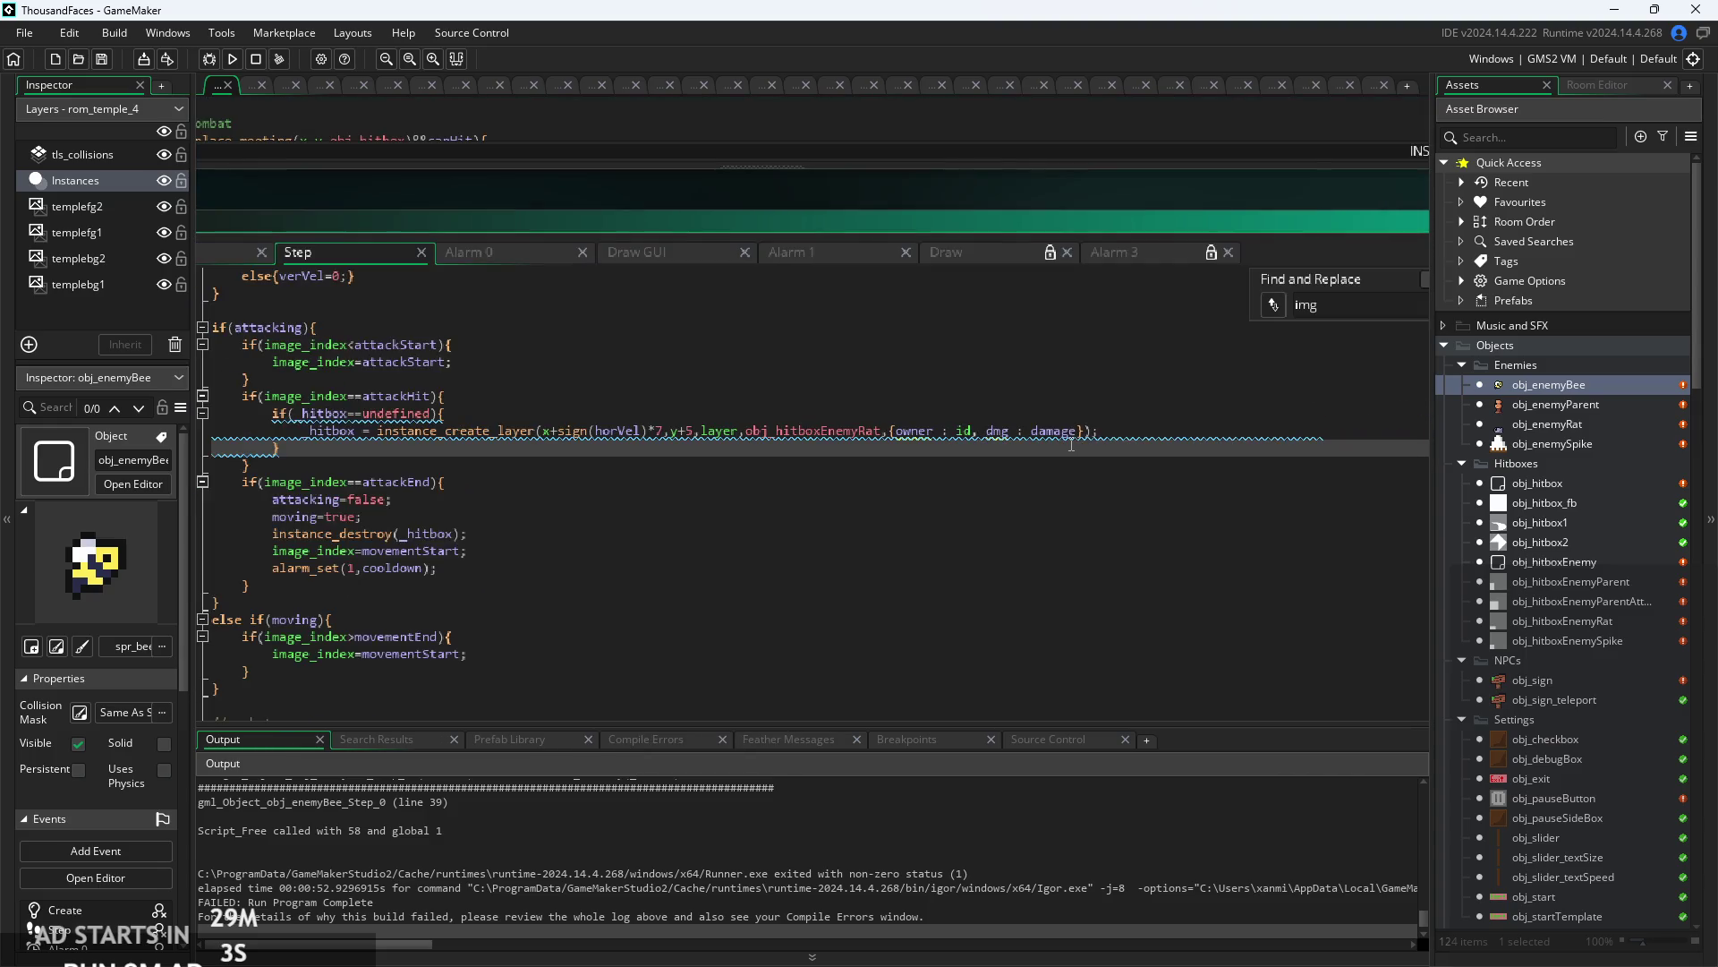
pyautogui.keyDown('ctrl'); pyautogui.scroll(2, 666, 470); pyautogui.keyUp('ctrl')
pyautogui.keyDown('ctrl'); pyautogui.scroll(-2, 666, 470); pyautogui.keyUp('ctrl')
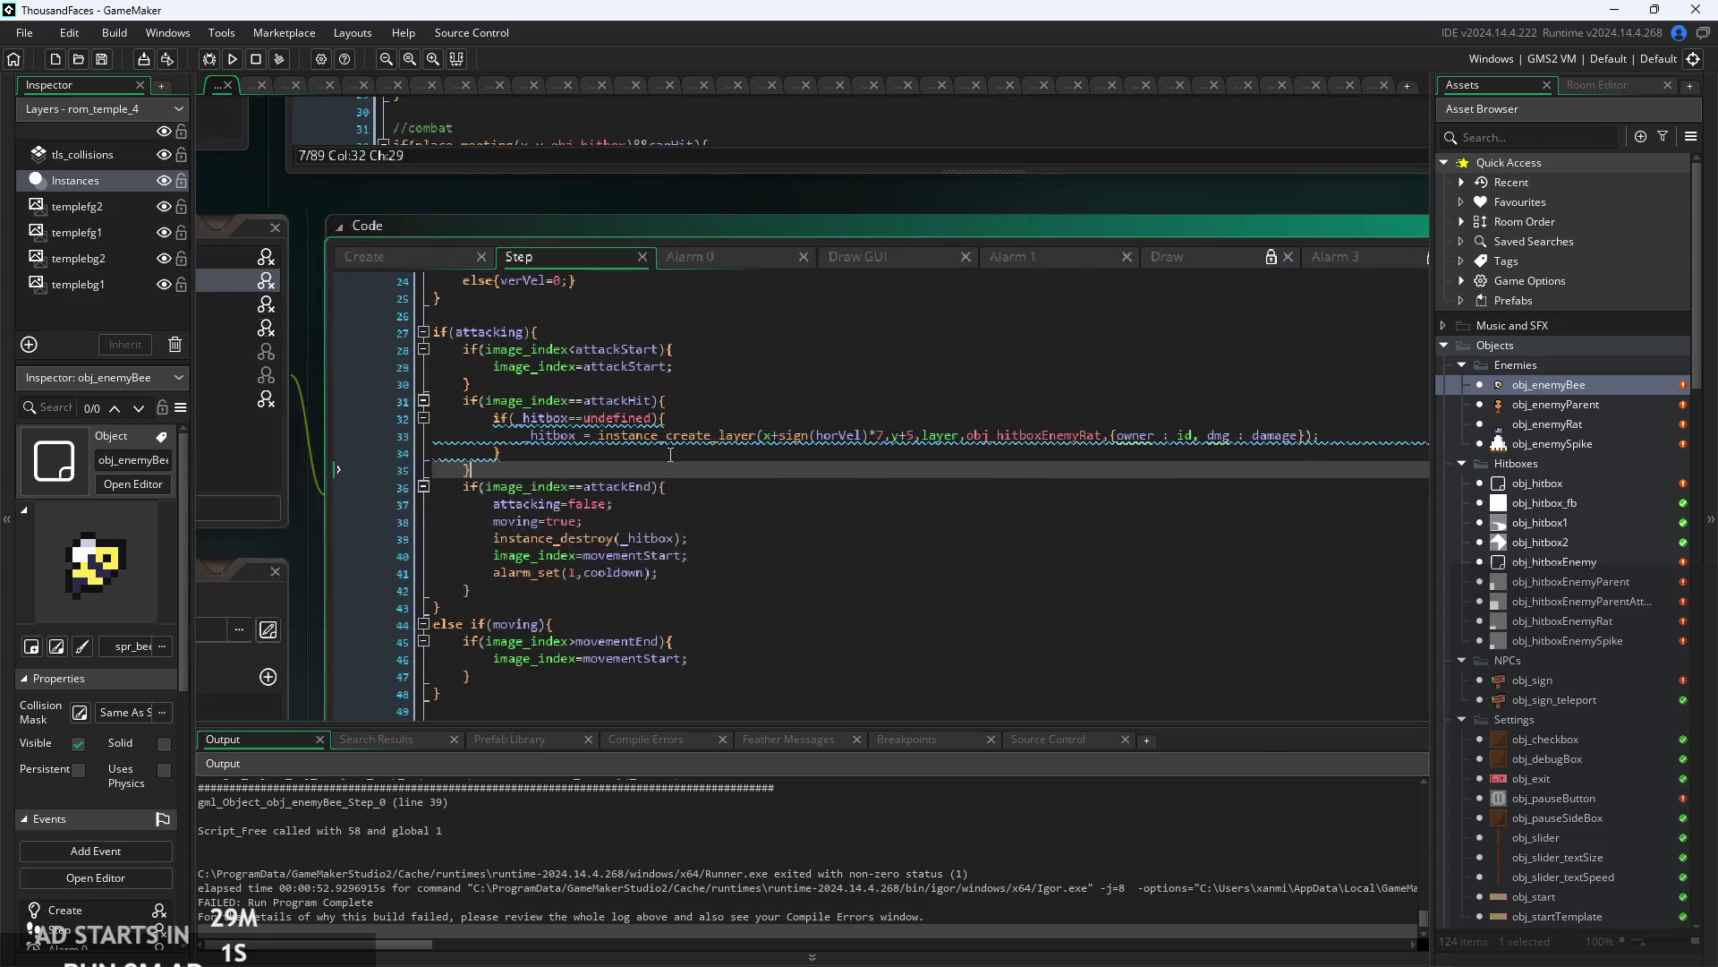
pyautogui.rightClick(546, 458)
pyautogui.keyDown('ctrl'); pyautogui.scroll(2, 546, 458); pyautogui.keyUp('ctrl')
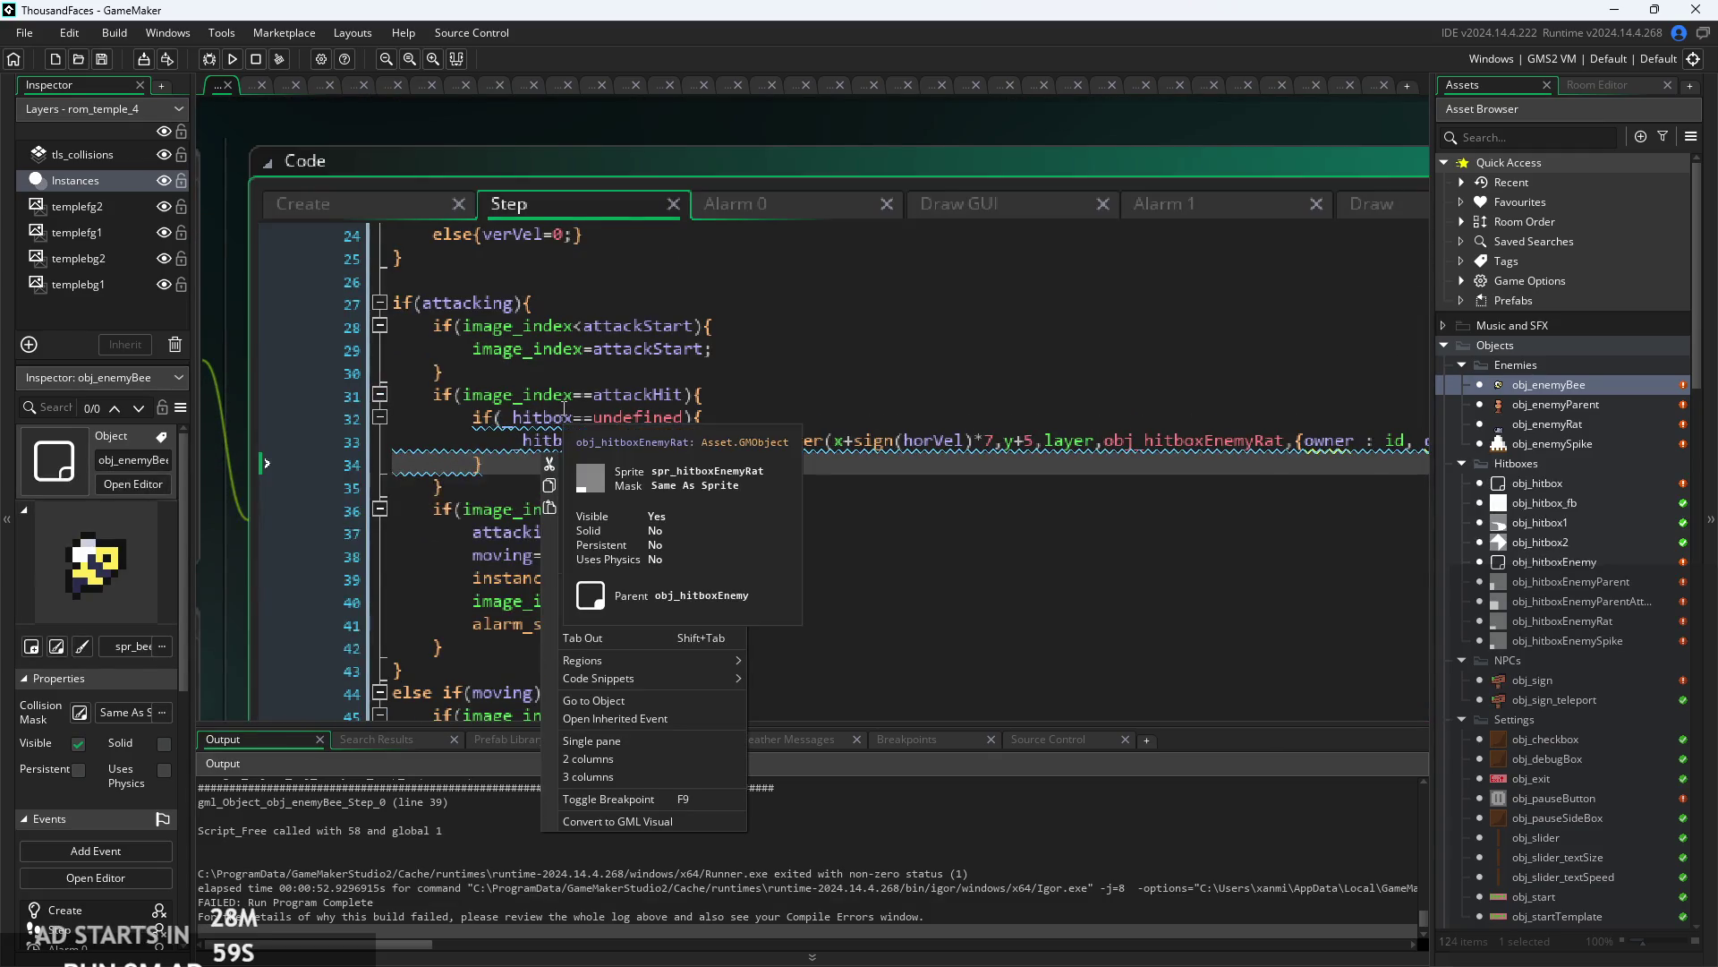
pyautogui.press('Escape')
# - Verify the parentheses of the if(_hitbox==undefined) condition on line 32
pyautogui.keyDown('ctrl'); pyautogui.scroll(2, 622, 418); pyautogui.keyUp('ctrl')
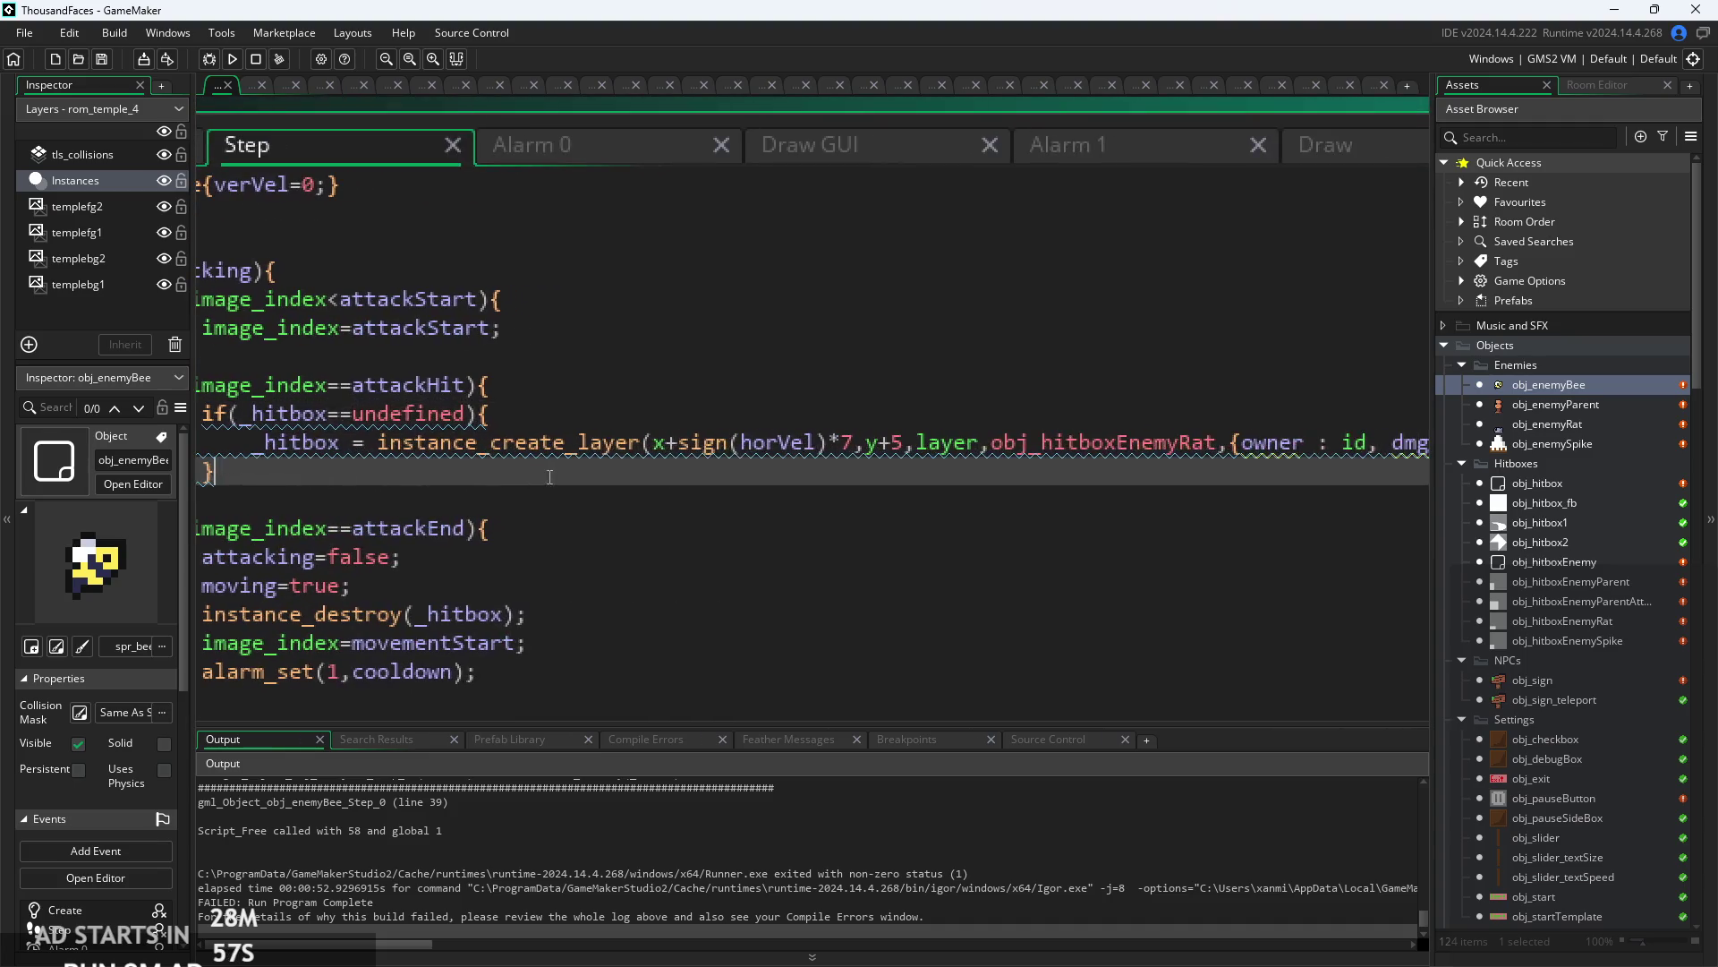
pyautogui.keyDown('ctrl'); pyautogui.scroll(-2, 622, 418); pyautogui.keyUp('ctrl')
pyautogui.click(622, 418)
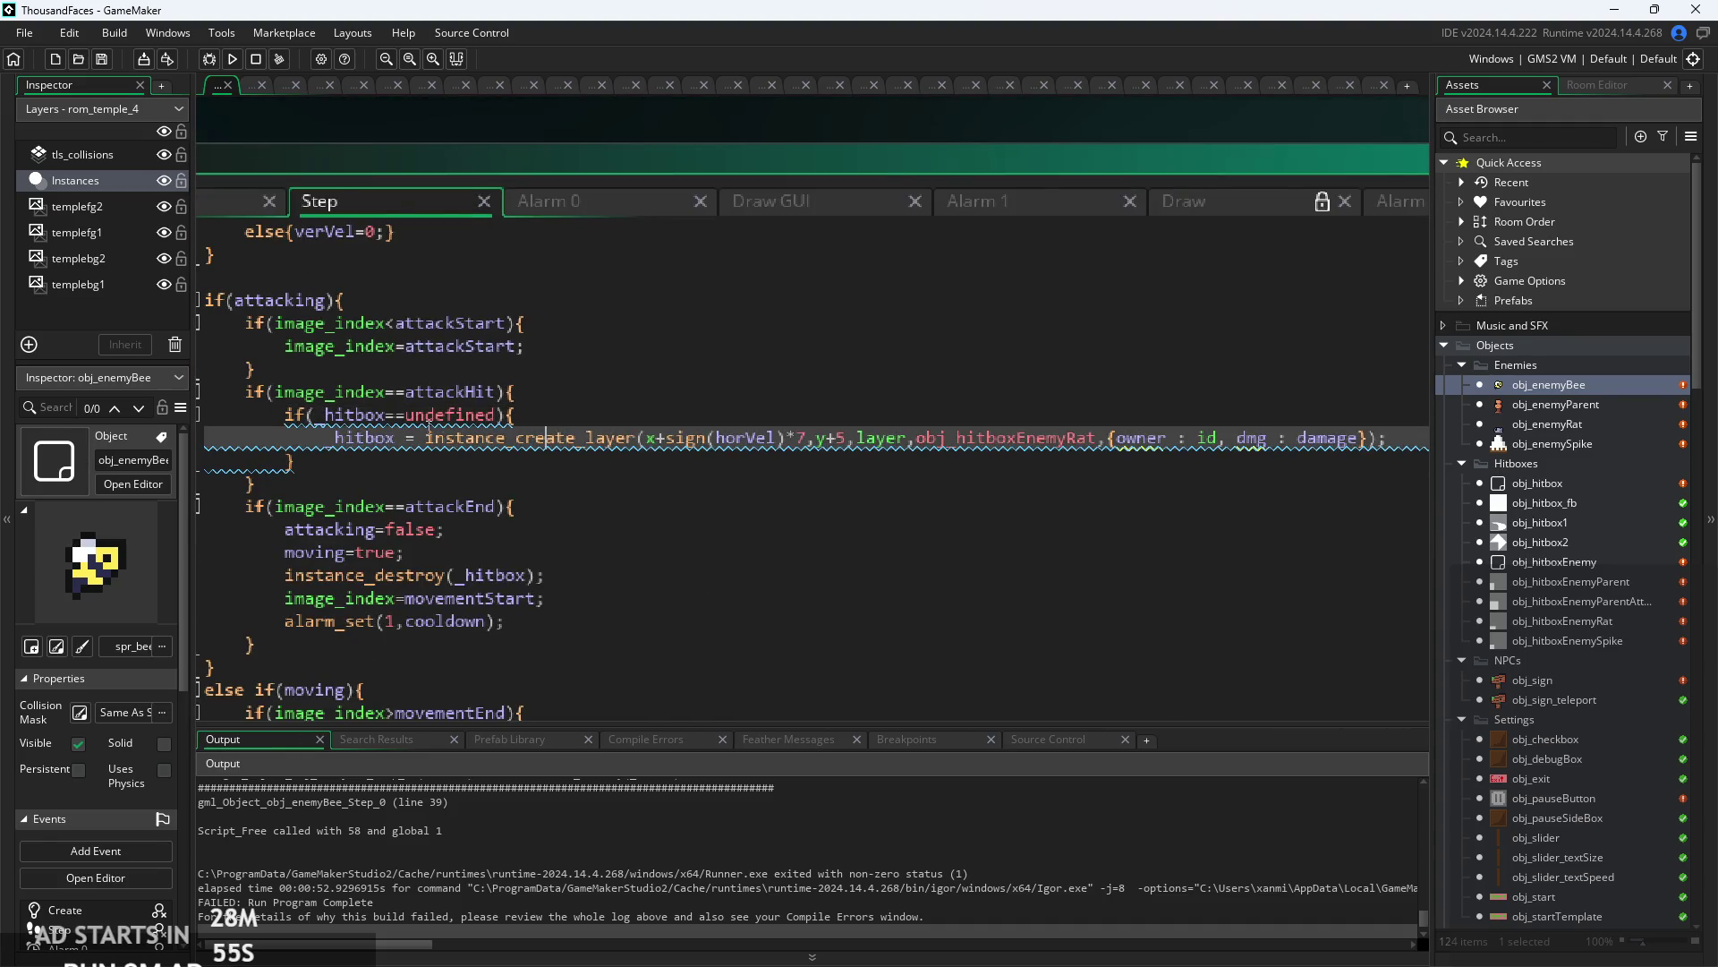
pyautogui.keyDown('ctrl'); pyautogui.scroll(3, 552, 434); pyautogui.keyUp('ctrl')
pyautogui.click(664, 397)
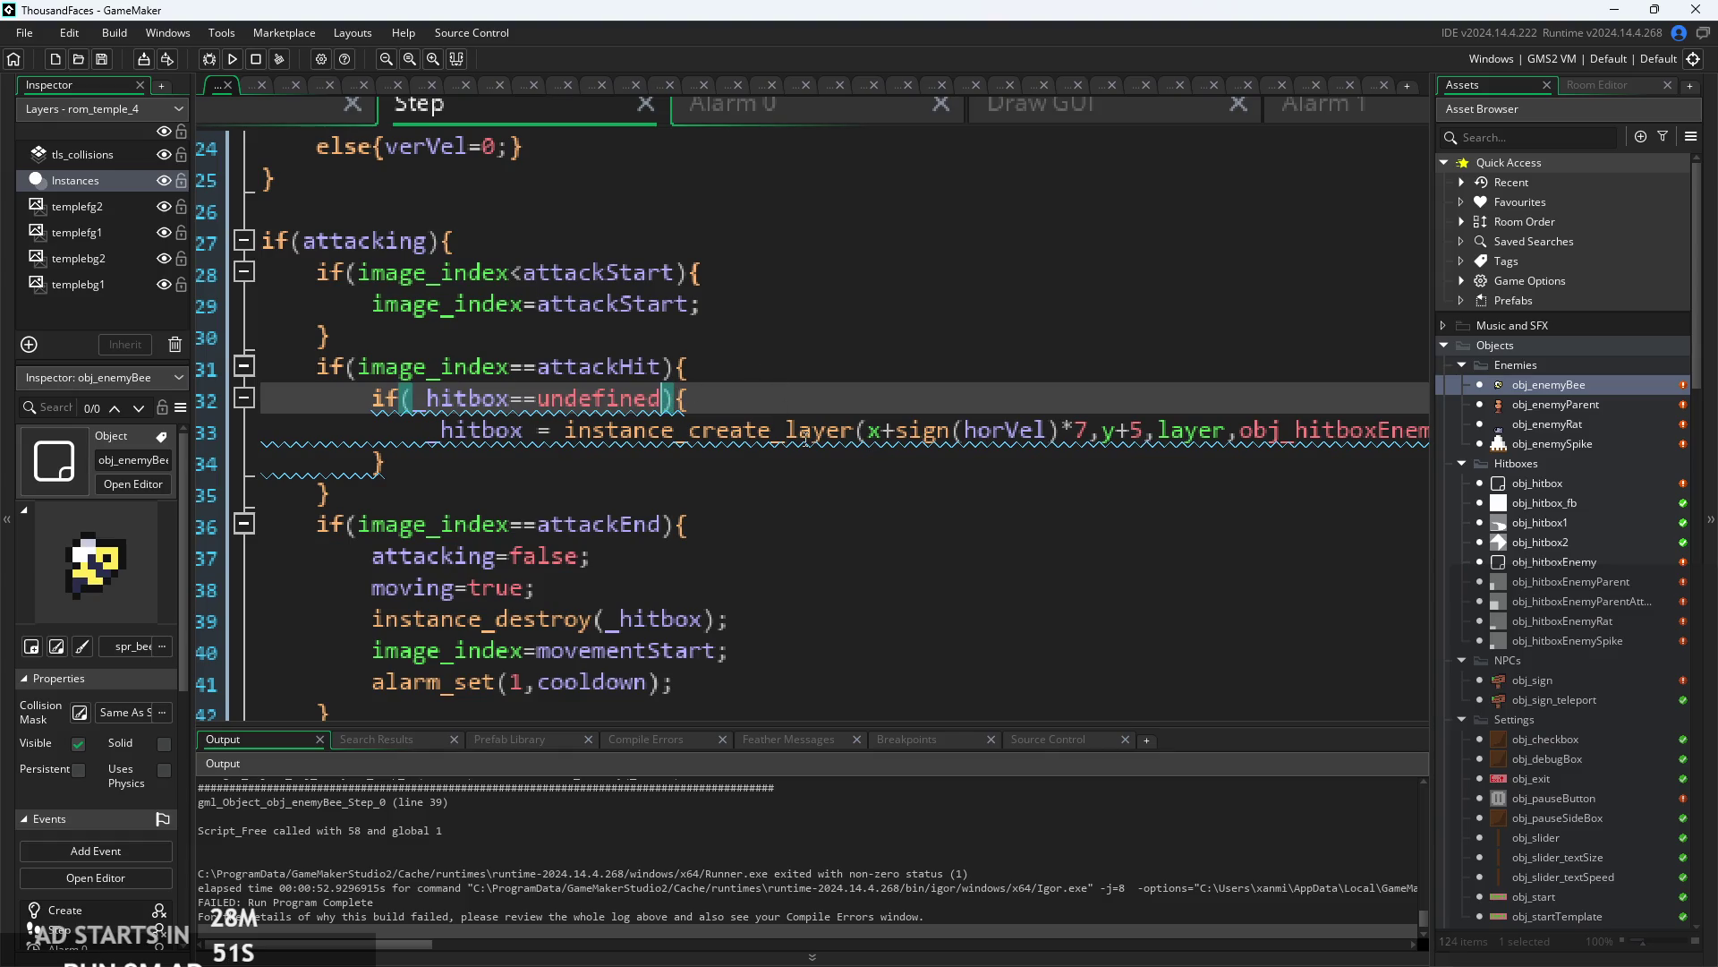
pyautogui.keyDown('ctrl'); pyautogui.scroll(-2, 583, 429); pyautogui.keyUp('ctrl')
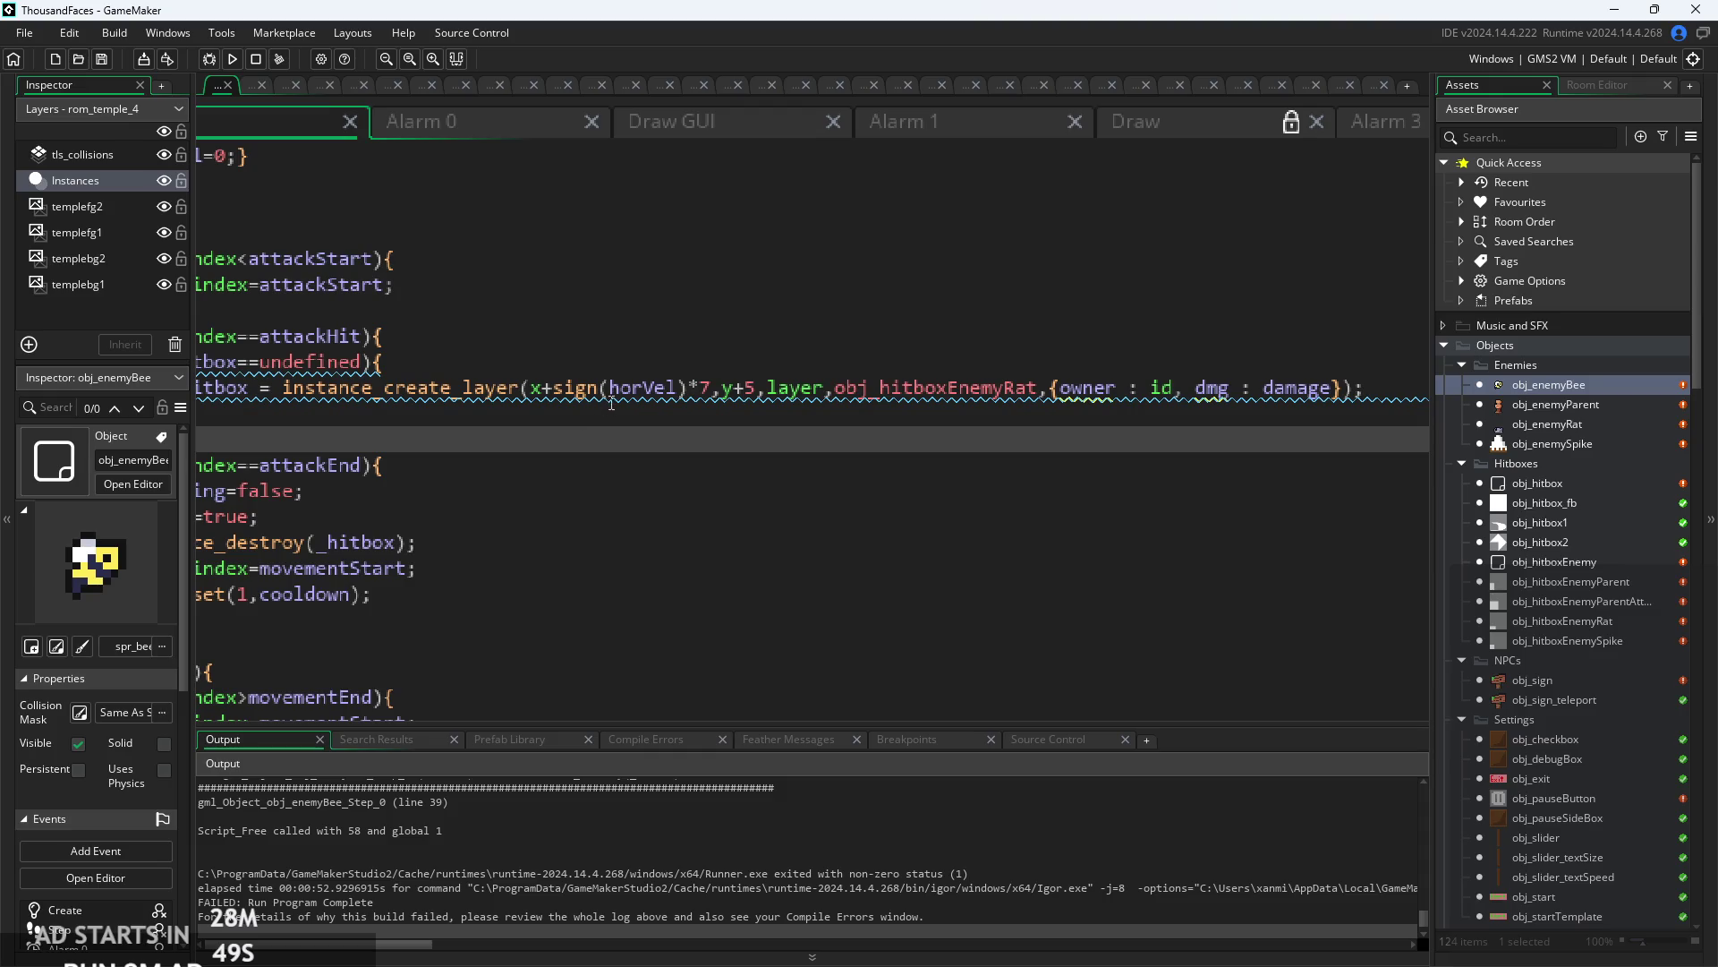
pyautogui.keyDown('ctrl'); pyautogui.scroll(-2, 611, 405); pyautogui.keyUp('ctrl')
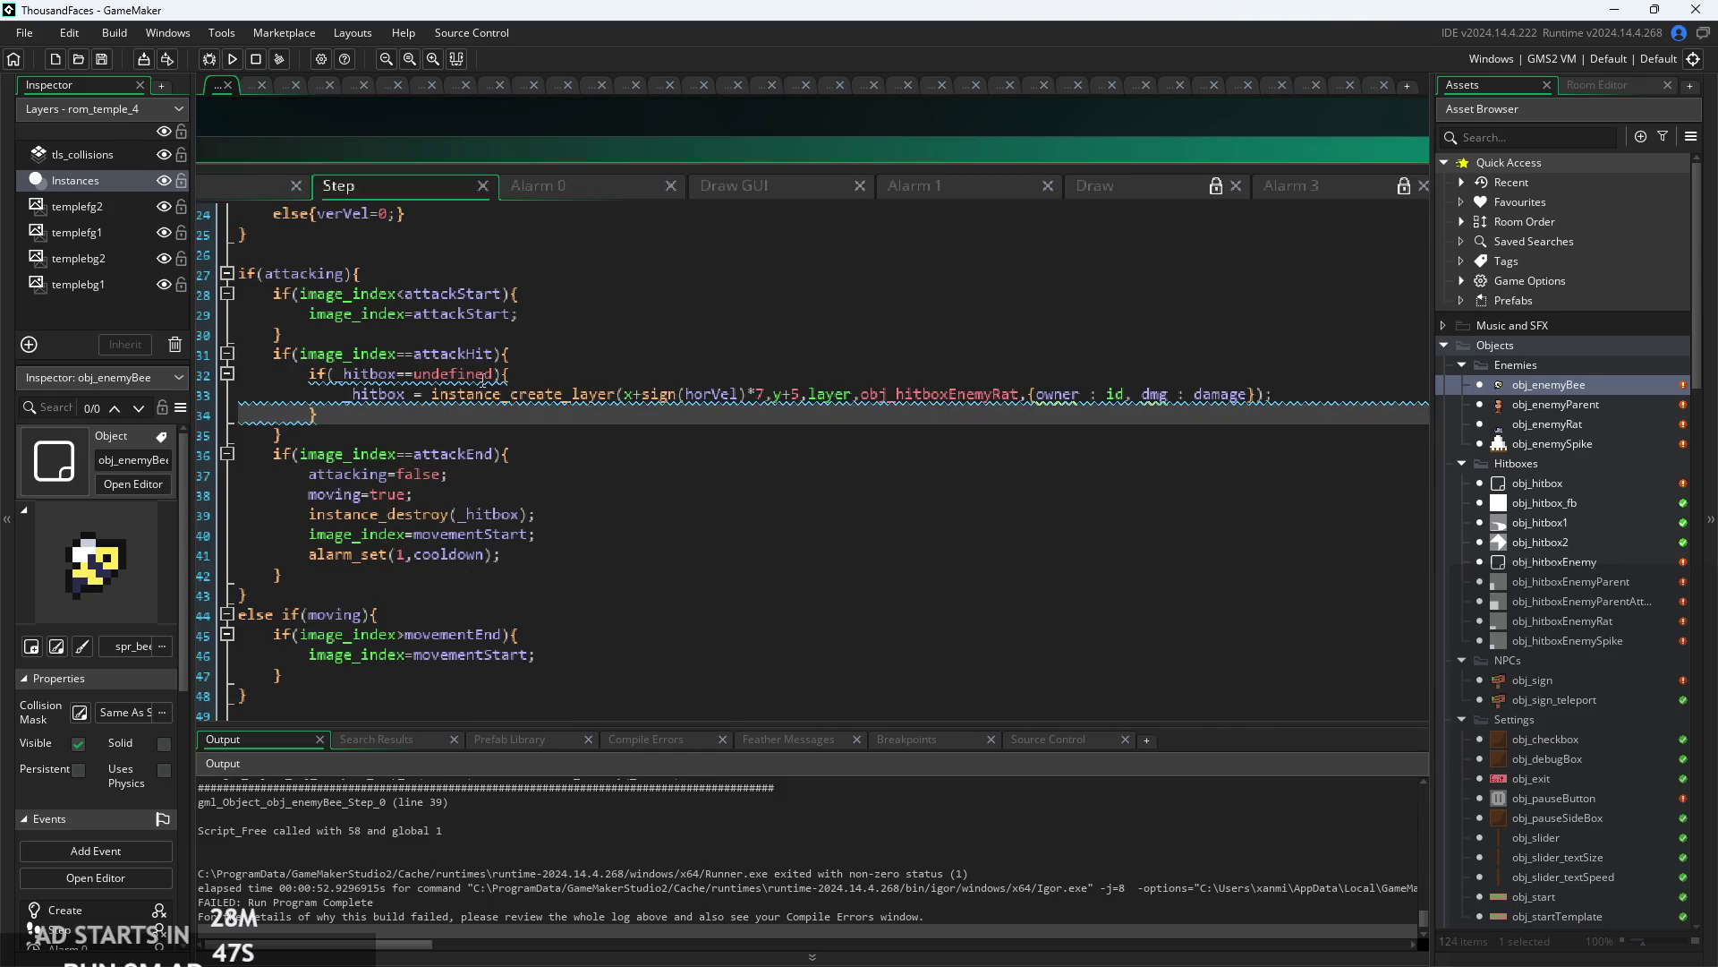
pyautogui.keyDown('ctrl'); pyautogui.scroll(2, 534, 391); pyautogui.keyUp('ctrl')
pyautogui.keyDown('ctrl'); pyautogui.scroll(-2, 252, 180); pyautogui.keyUp('ctrl')
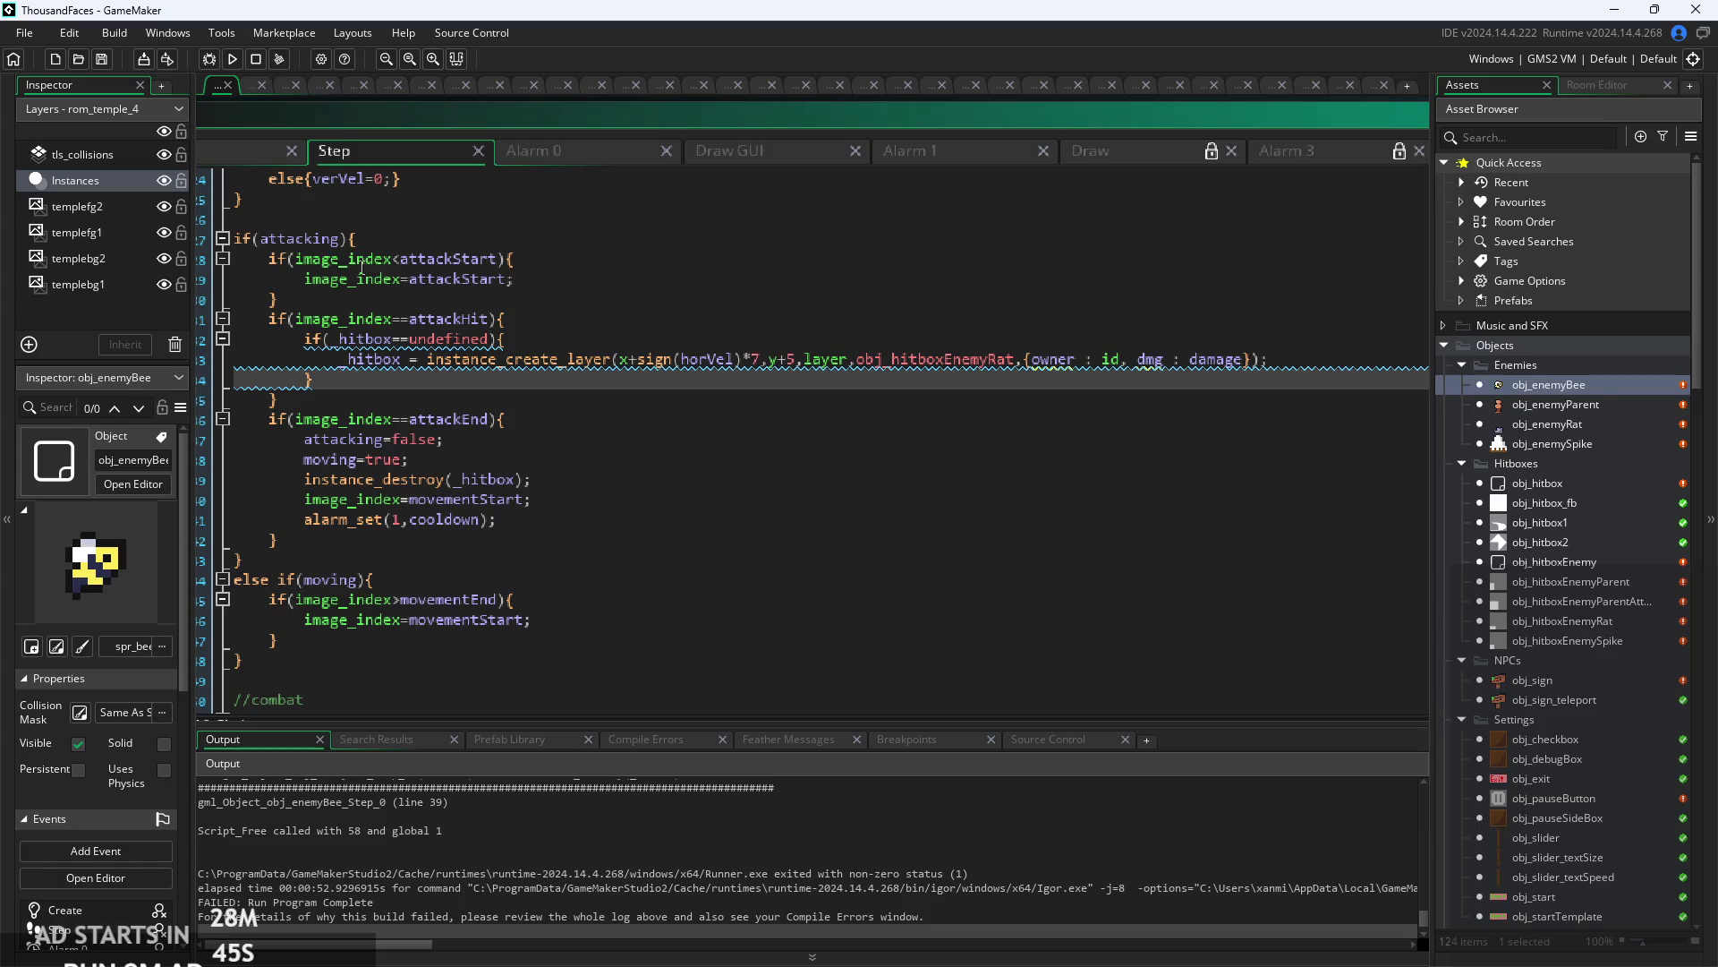
# - Confirm the Create event sets _hitbox to undefined, check Alarm 0, then run with F5
pyautogui.click(389, 199)
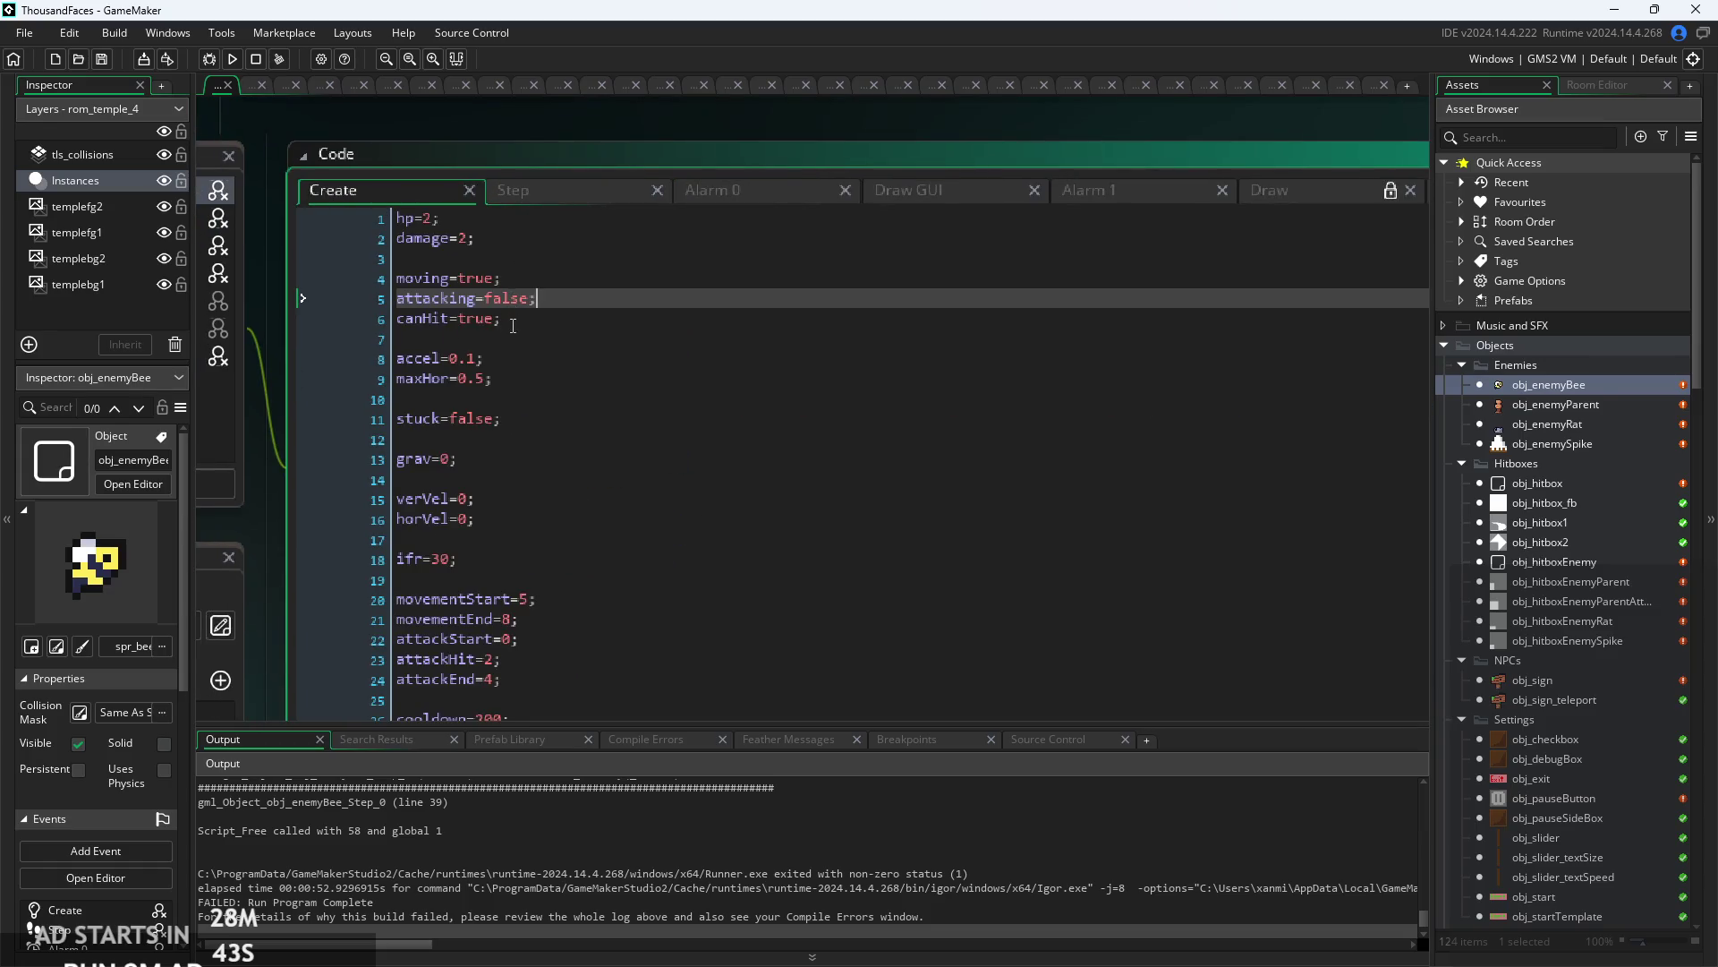
pyautogui.scroll(-5, 512, 326)
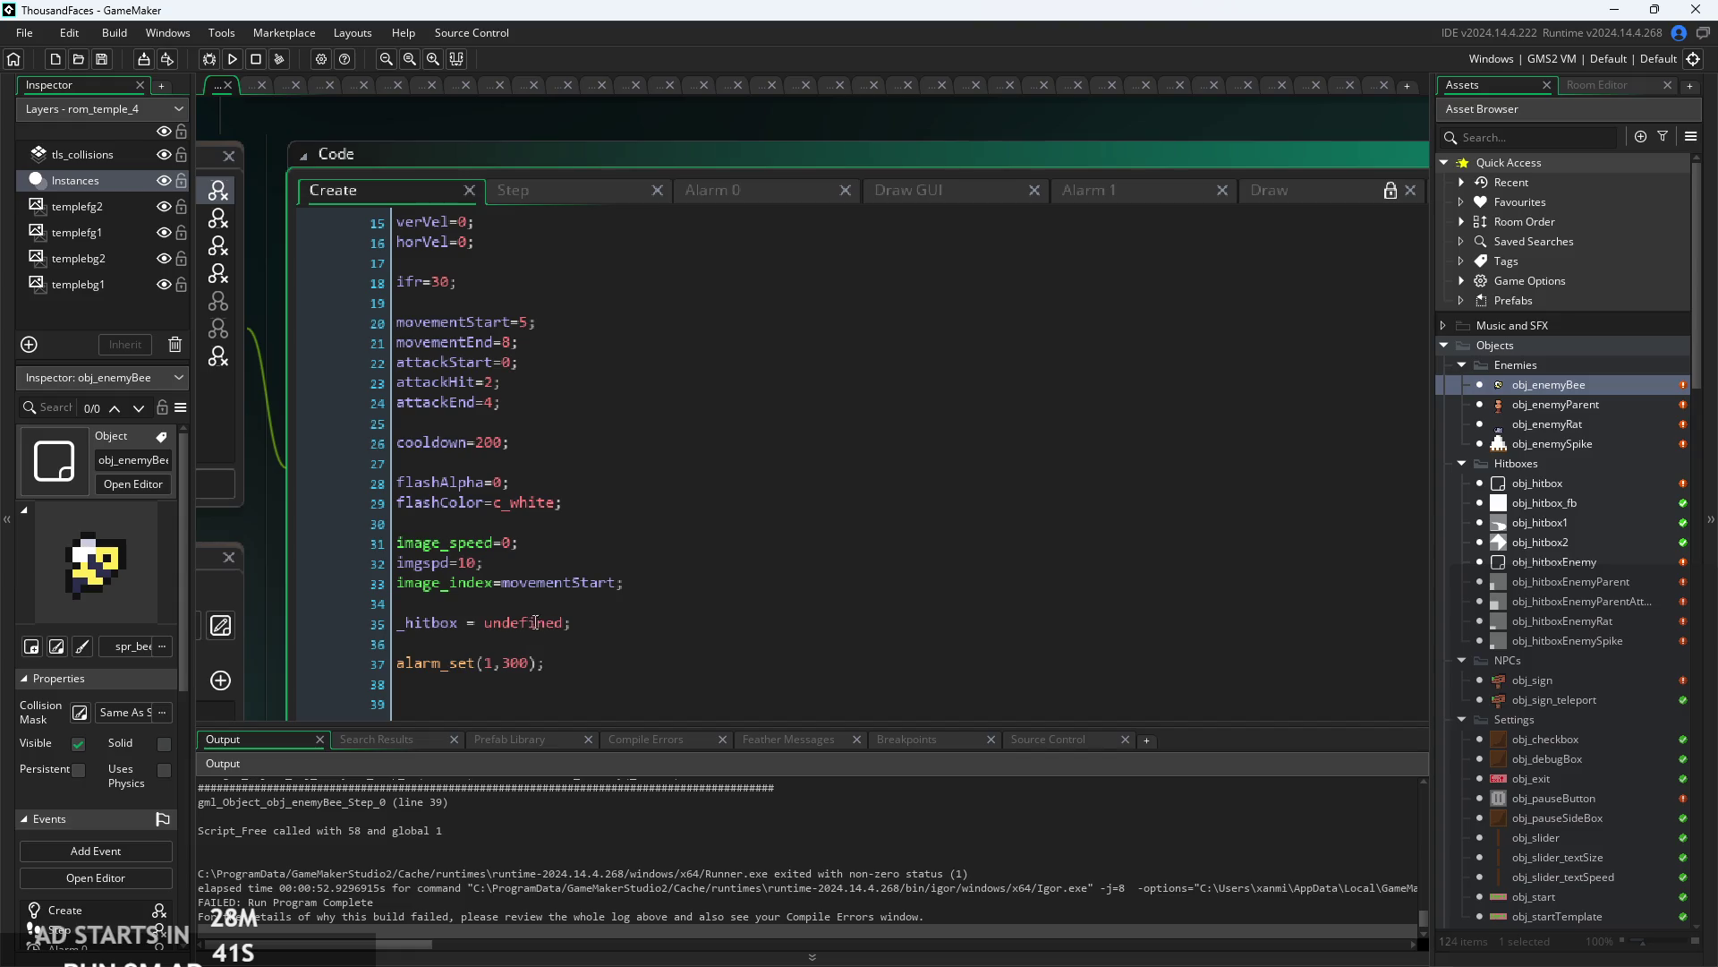
pyautogui.click(530, 195)
pyautogui.click(732, 202)
pyautogui.click(573, 190)
pyautogui.press('F5')
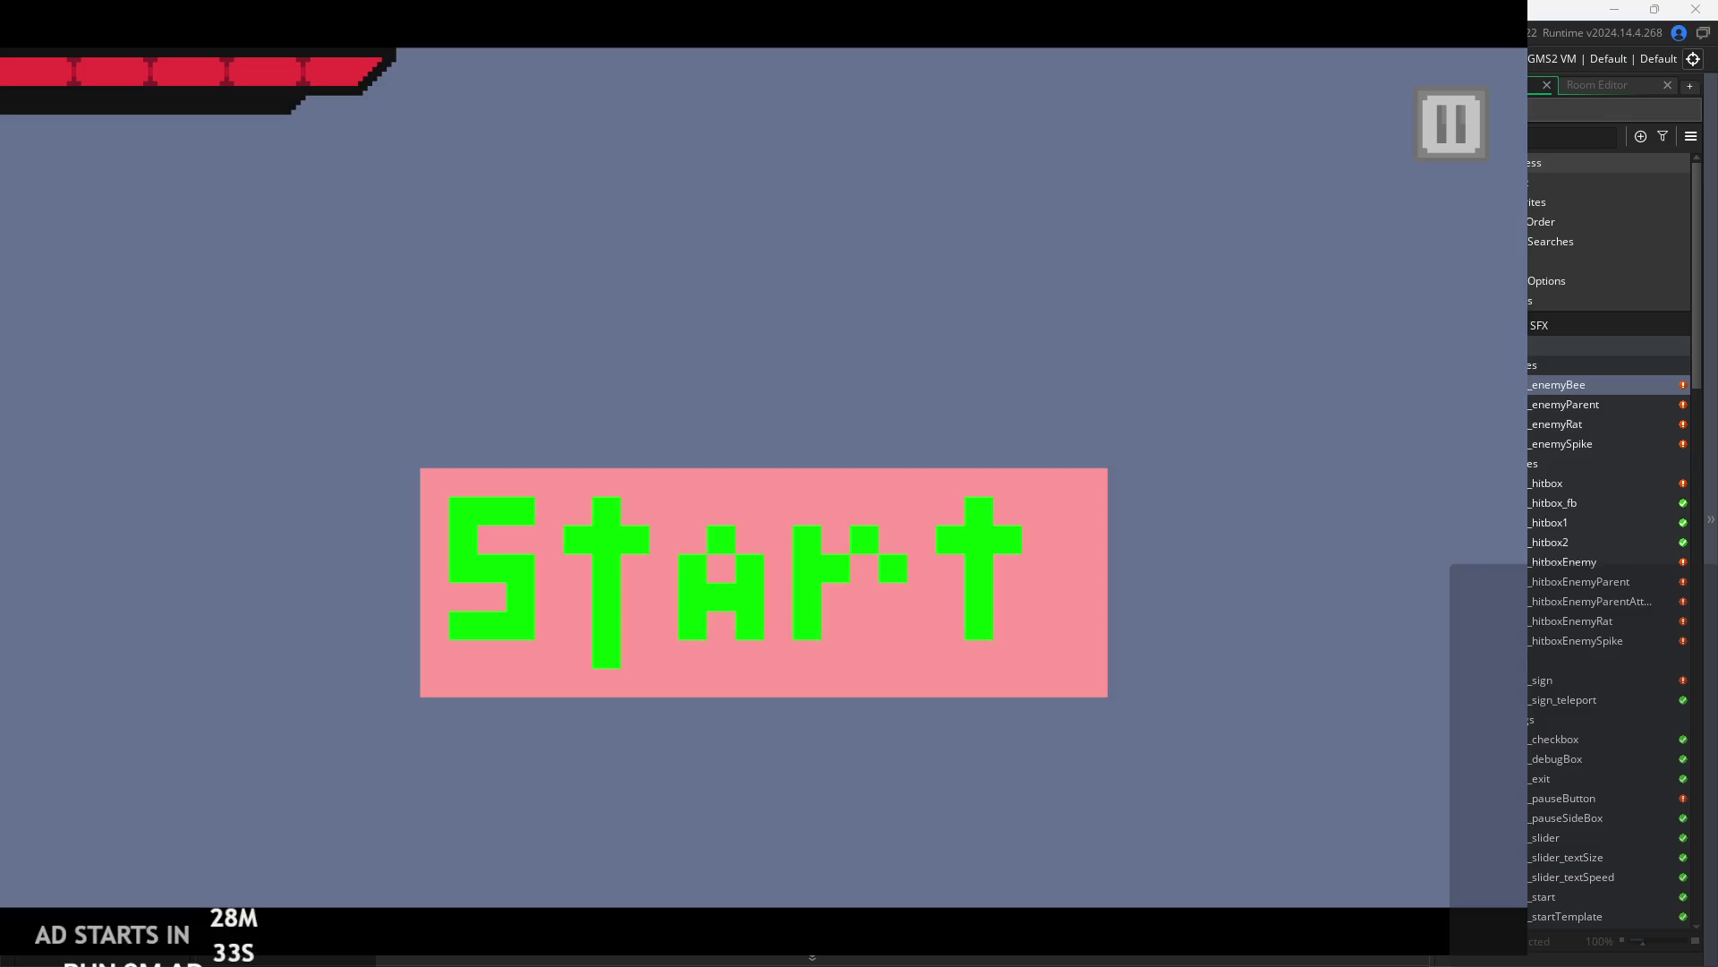
# - Start the game, turn on Debug Stats with text size 0, and resume play
pyautogui.click(572, 473)
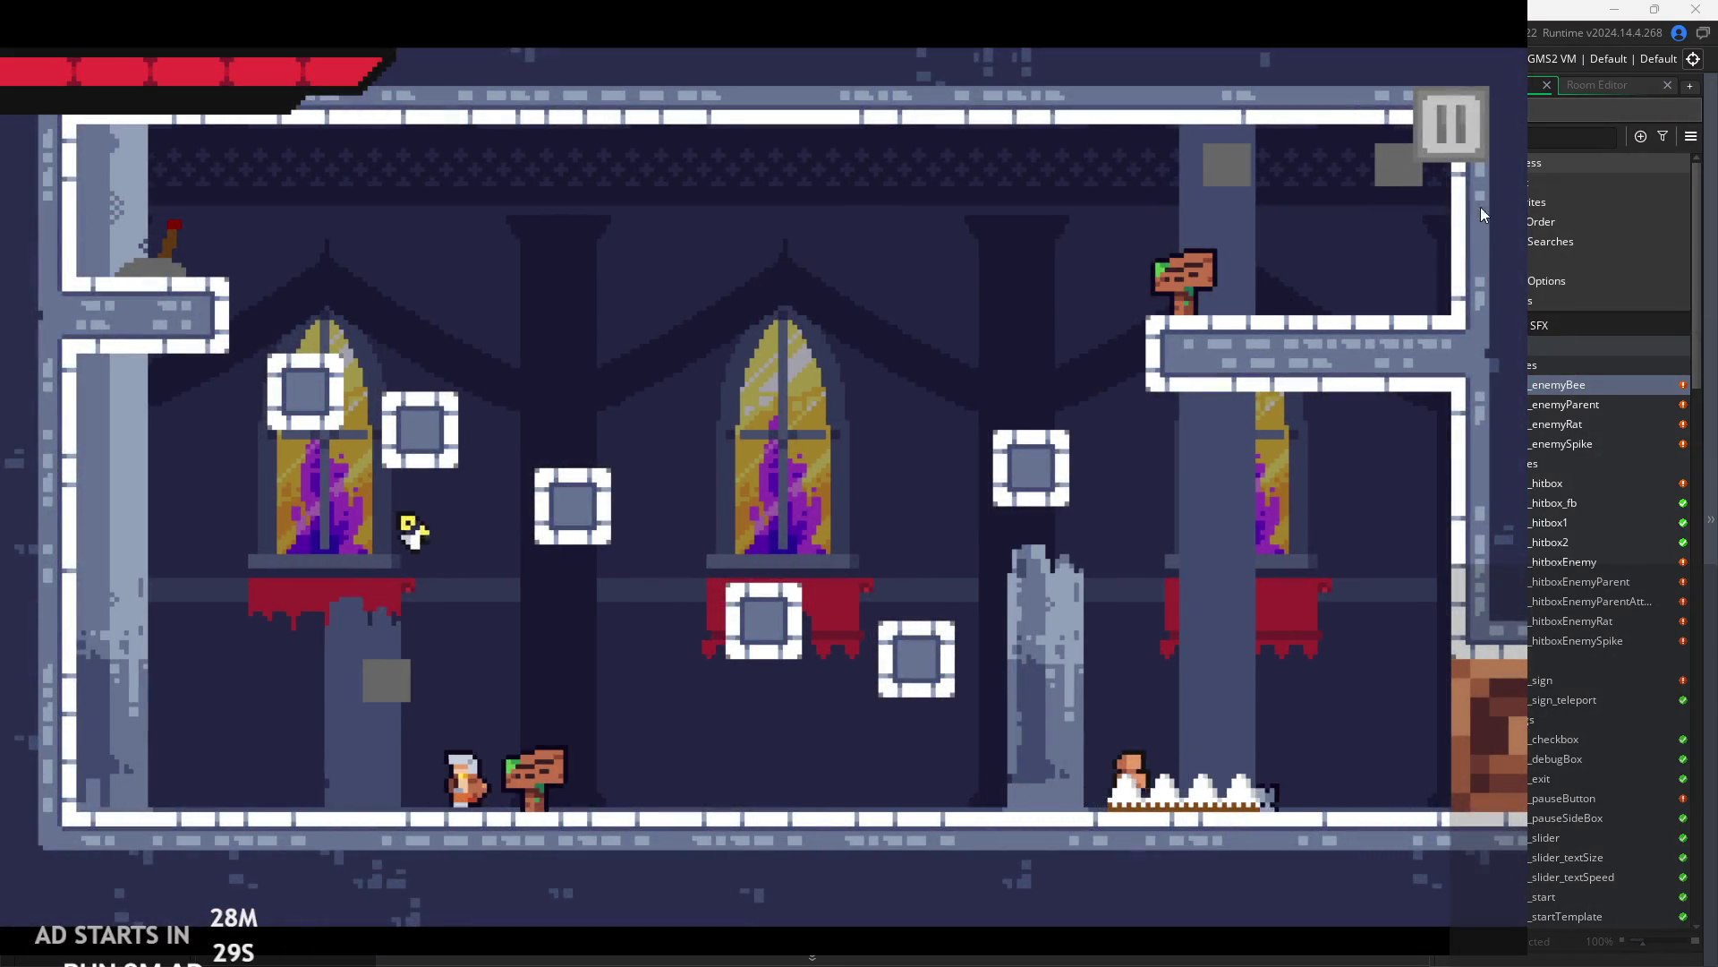
pyautogui.click(1450, 124)
pyautogui.click(296, 273)
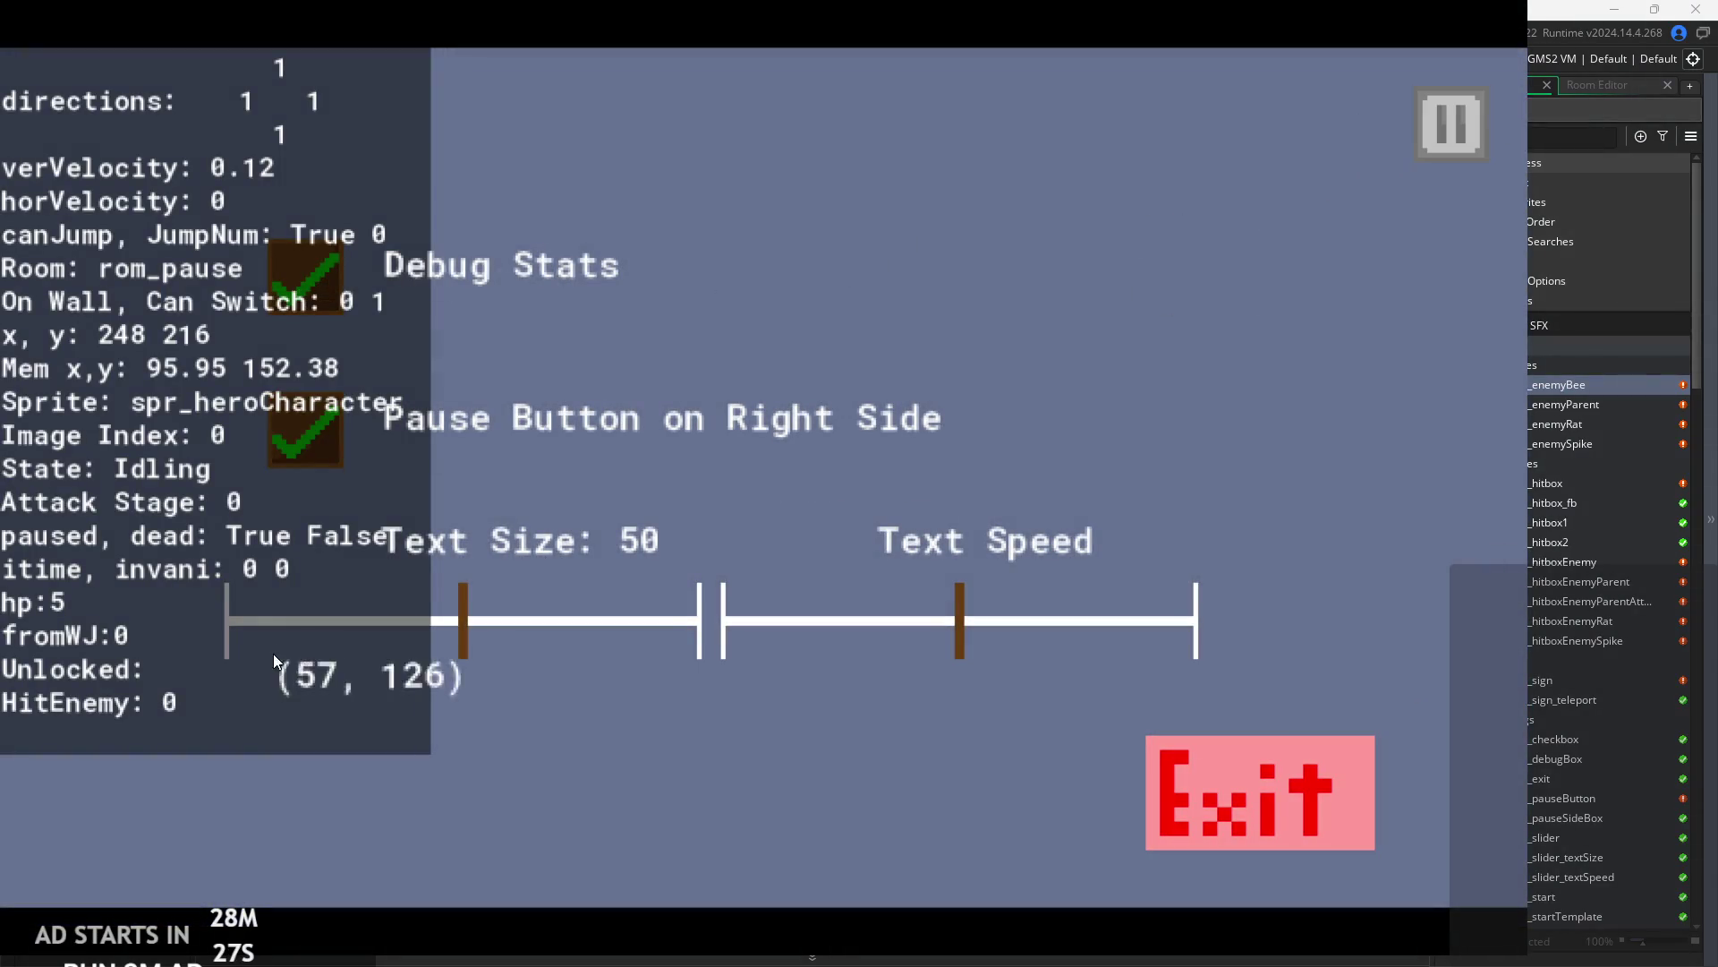
pyautogui.moveTo(442, 627); pyautogui.dragTo(163, 544)
pyautogui.press('Escape')
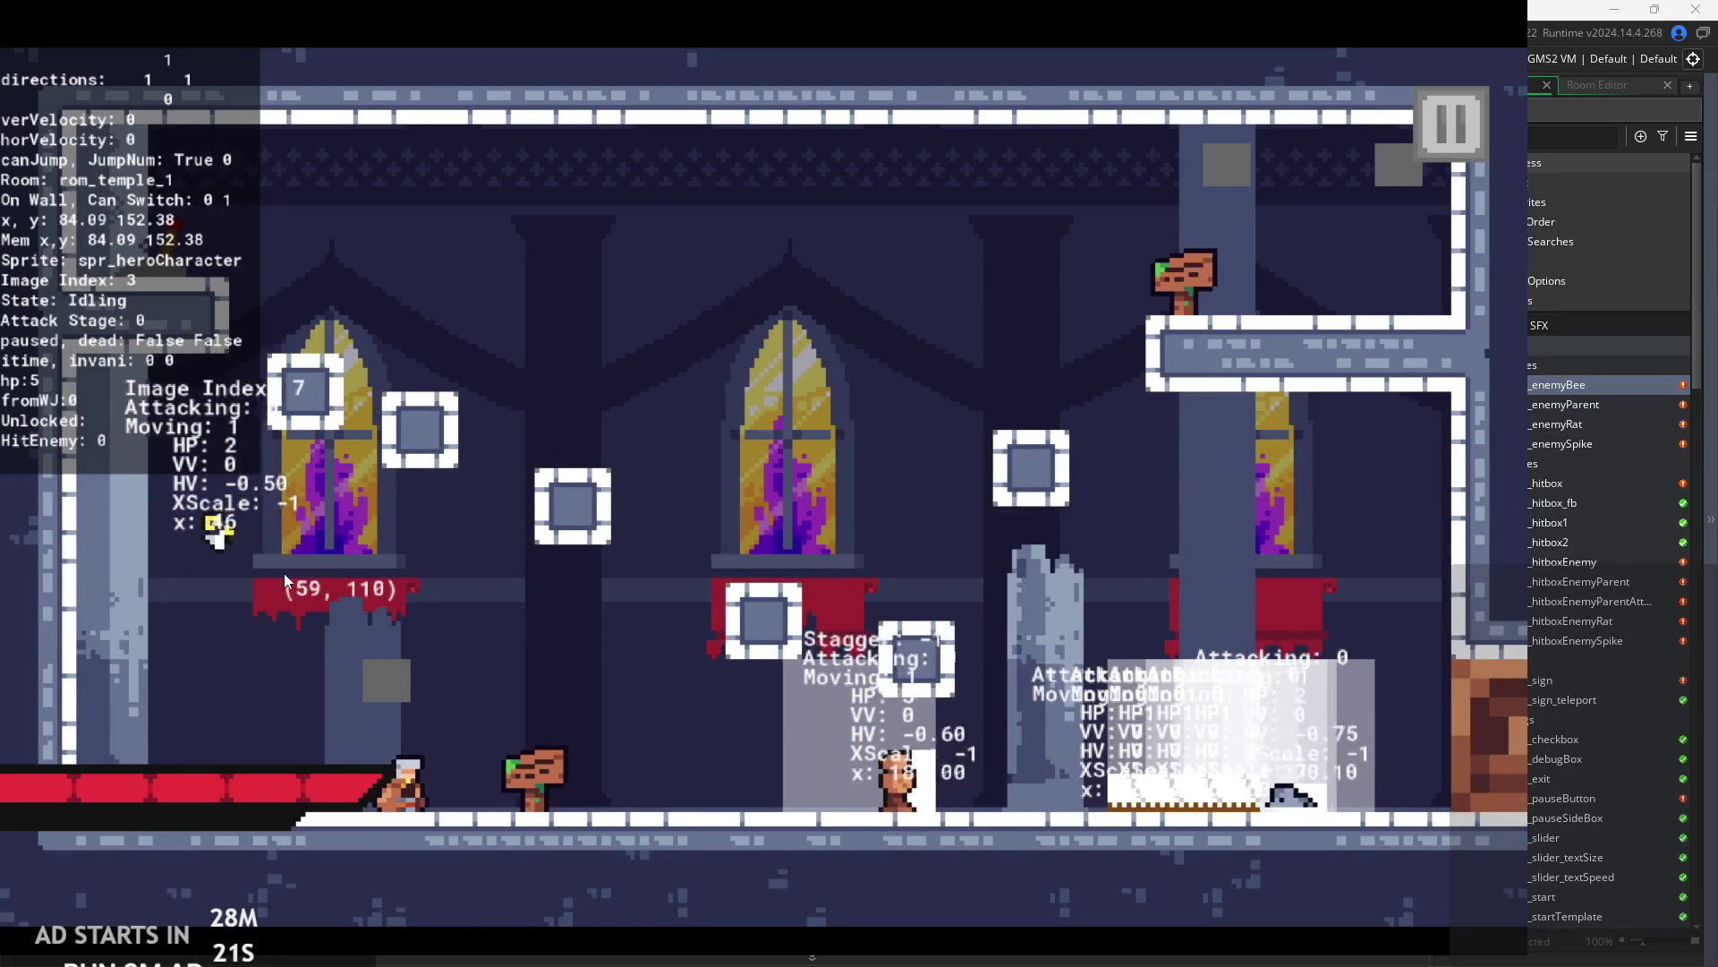
# - Attack with the knight, run right and back left, then quit to the editor
pyautogui.press('x')
pyautogui.press('x')
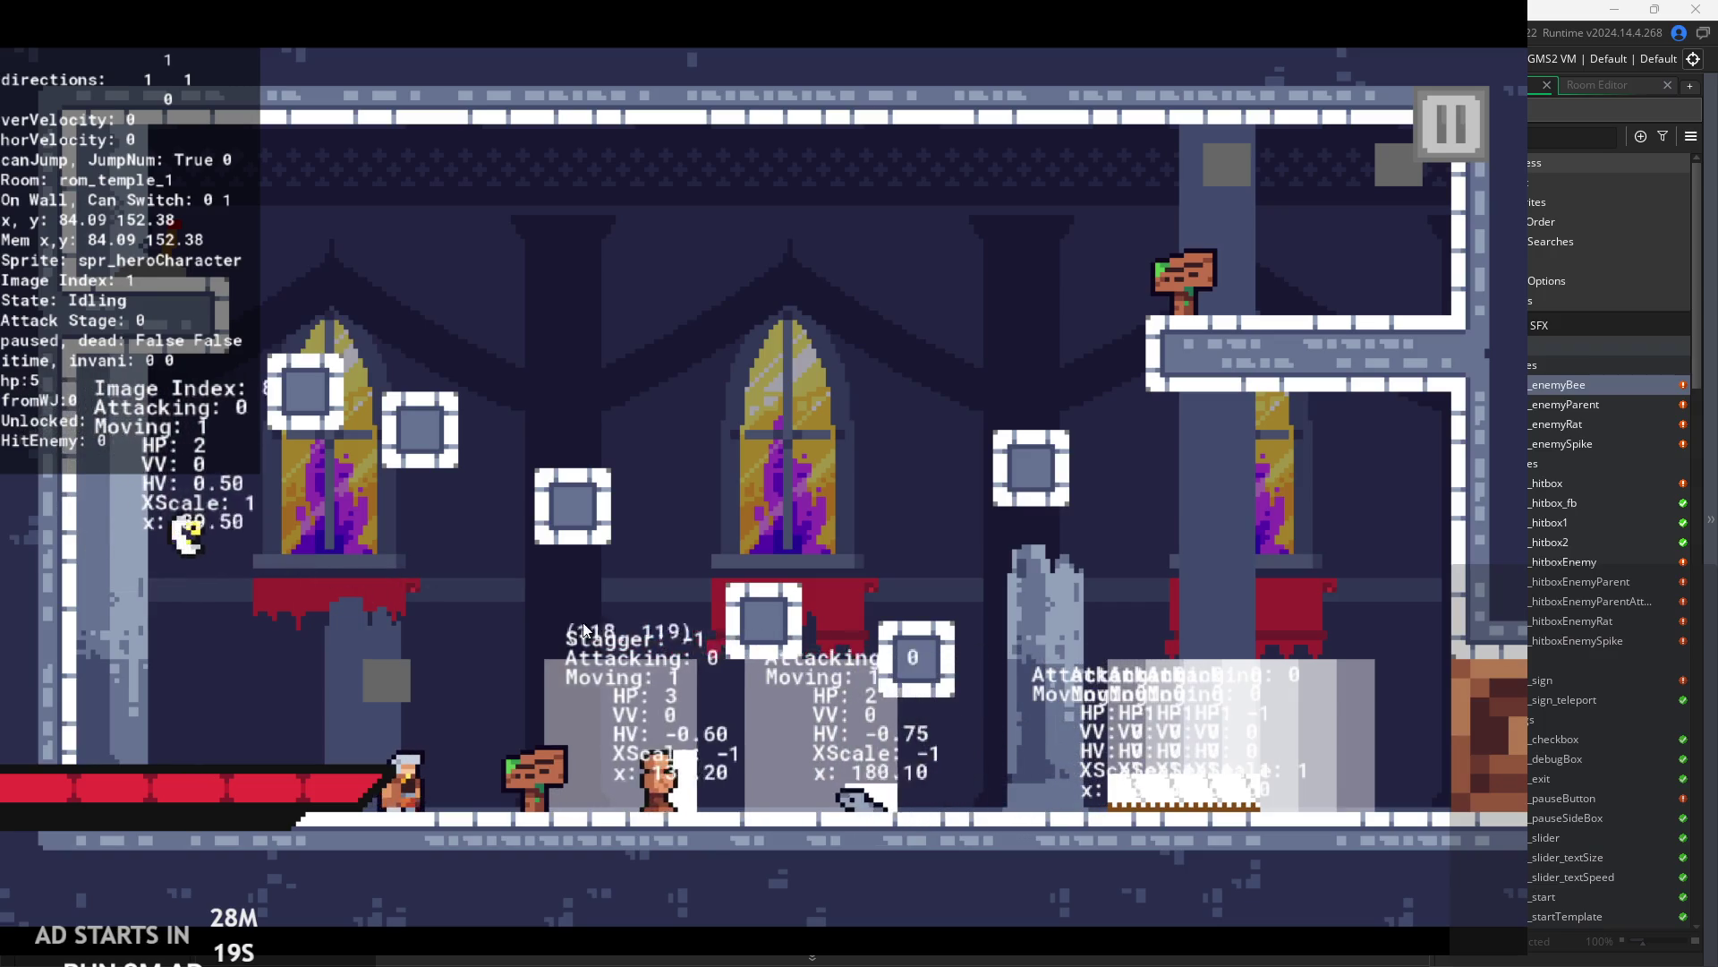
pyautogui.press('Right')
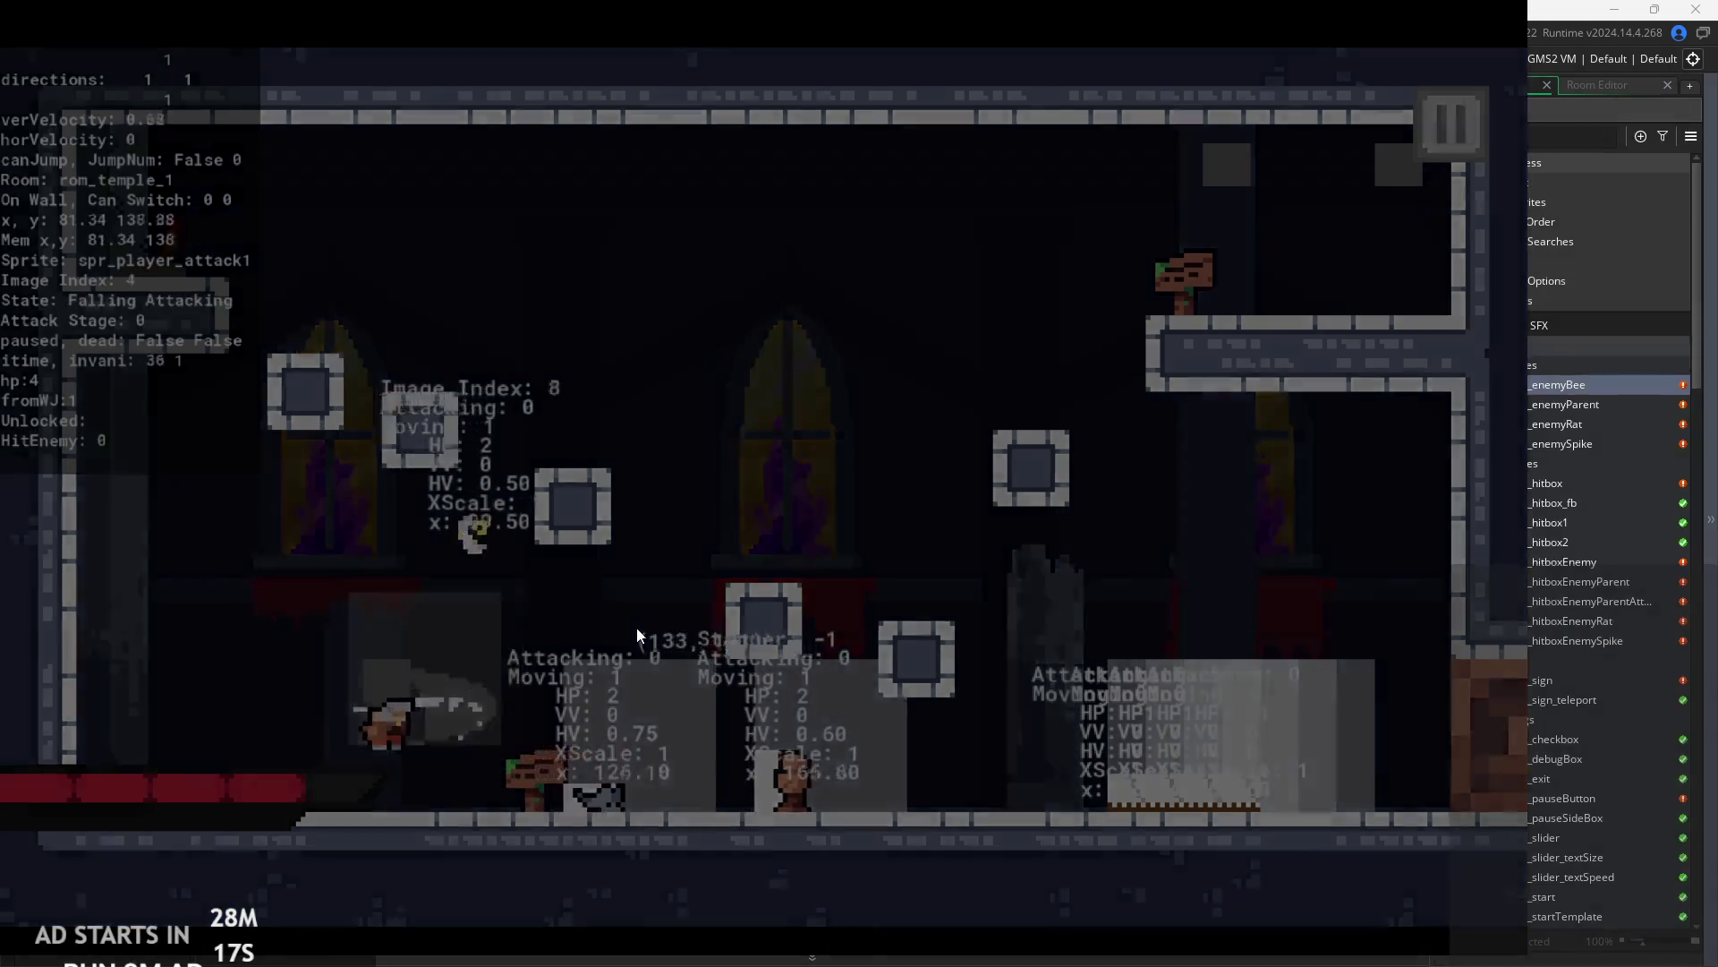
pyautogui.press('Right')
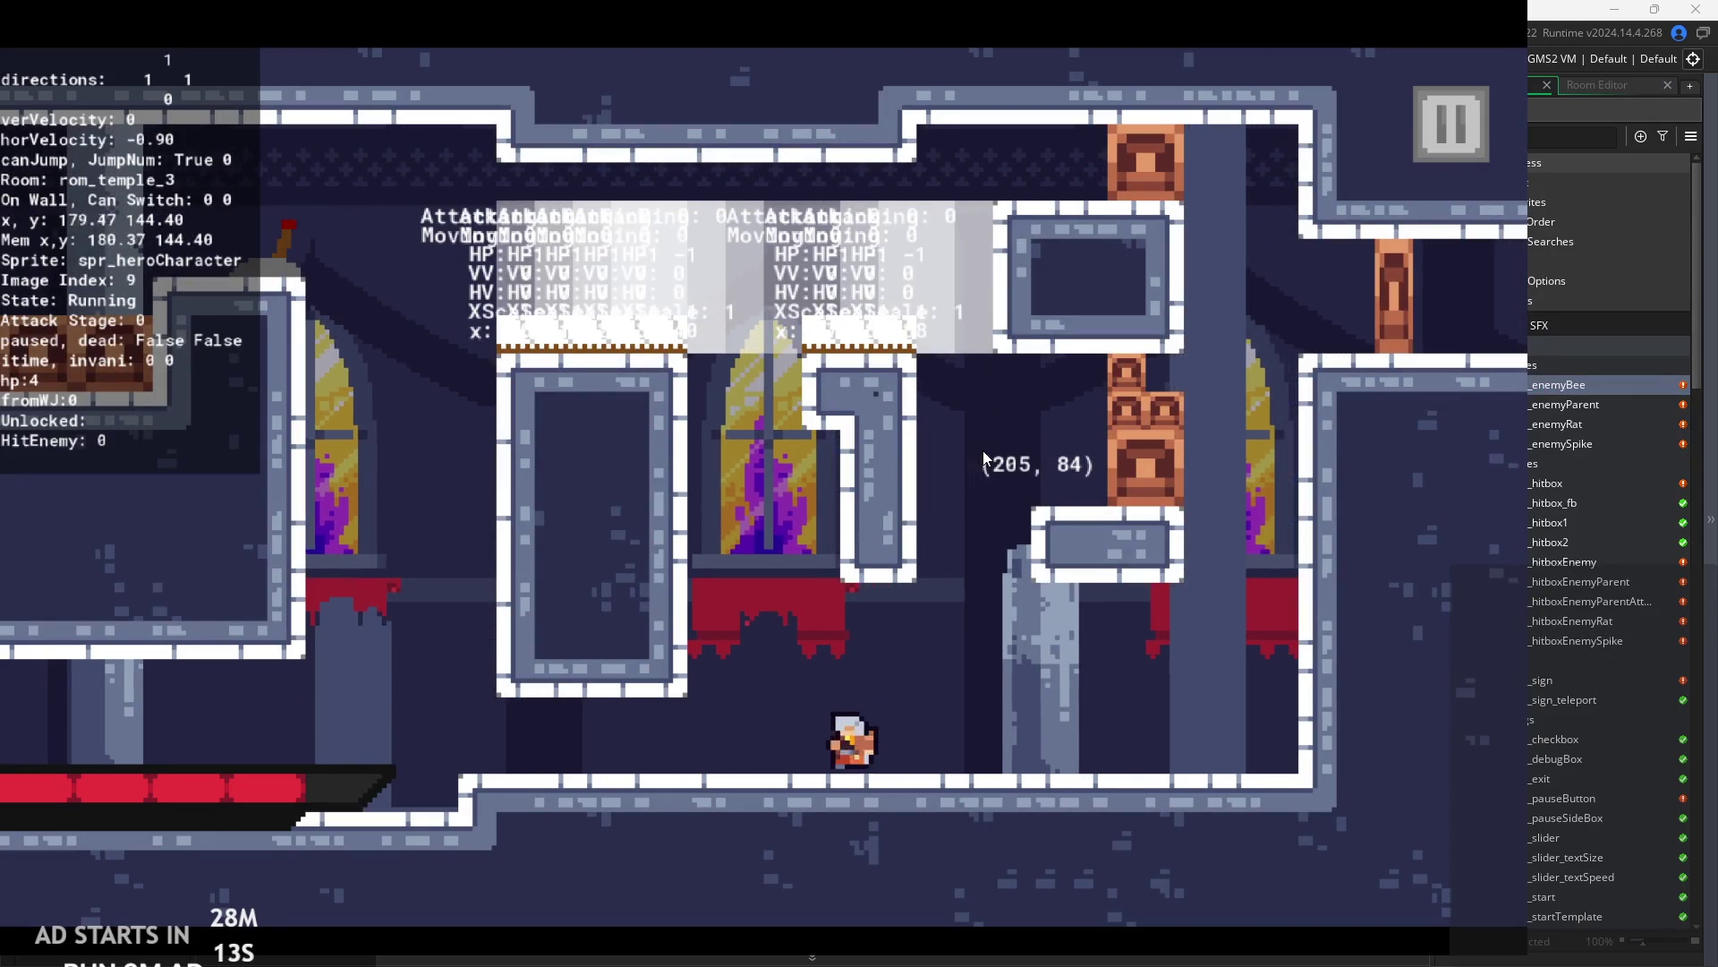
pyautogui.press('Left')
pyautogui.press('Escape')
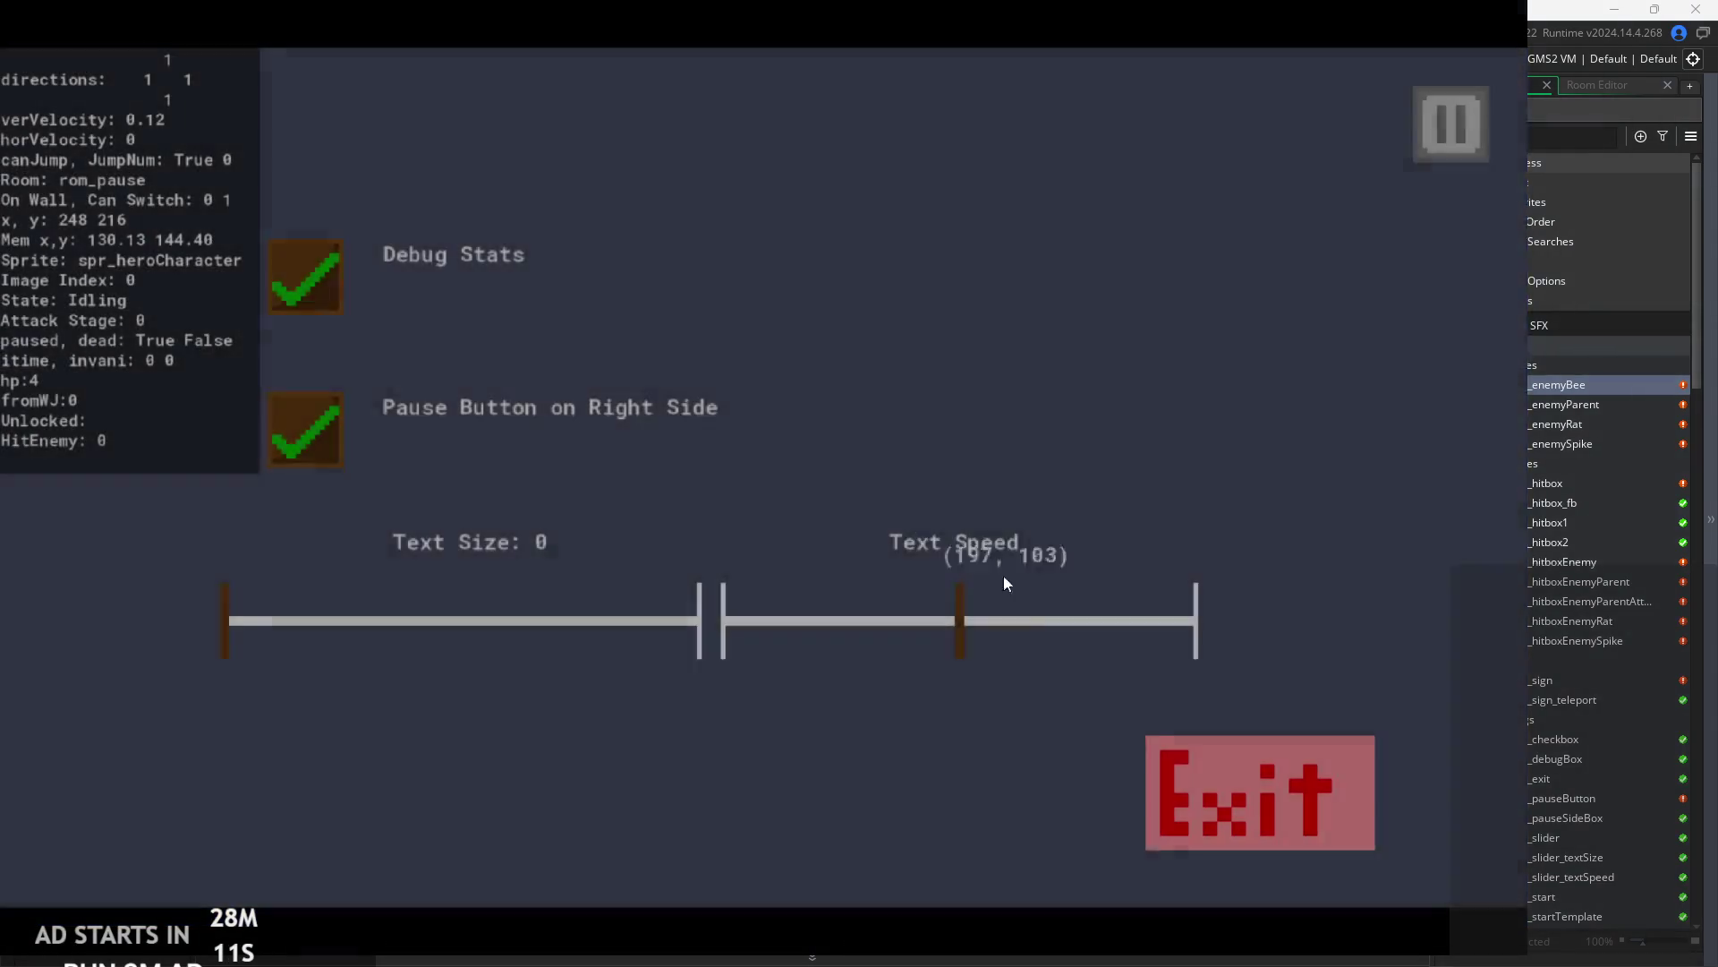
pyautogui.press('Escape')
# - Relaunch the game and jump the knight toward the bee
pyautogui.click(233, 59)
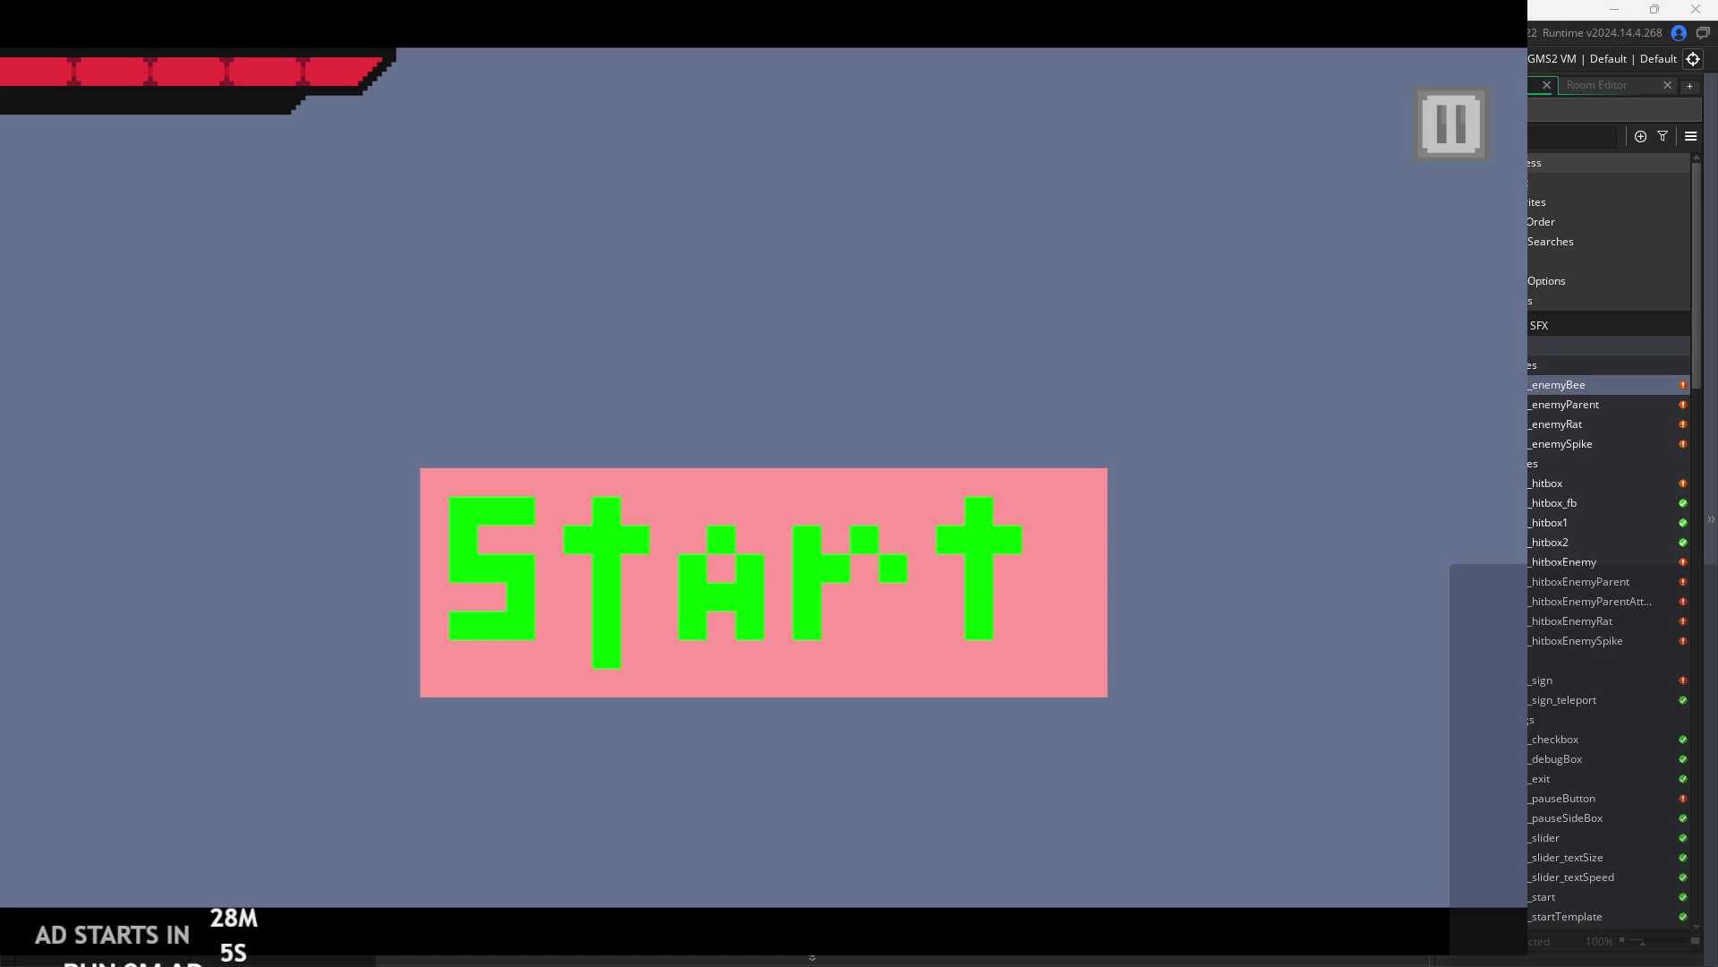
pyautogui.click(944, 524)
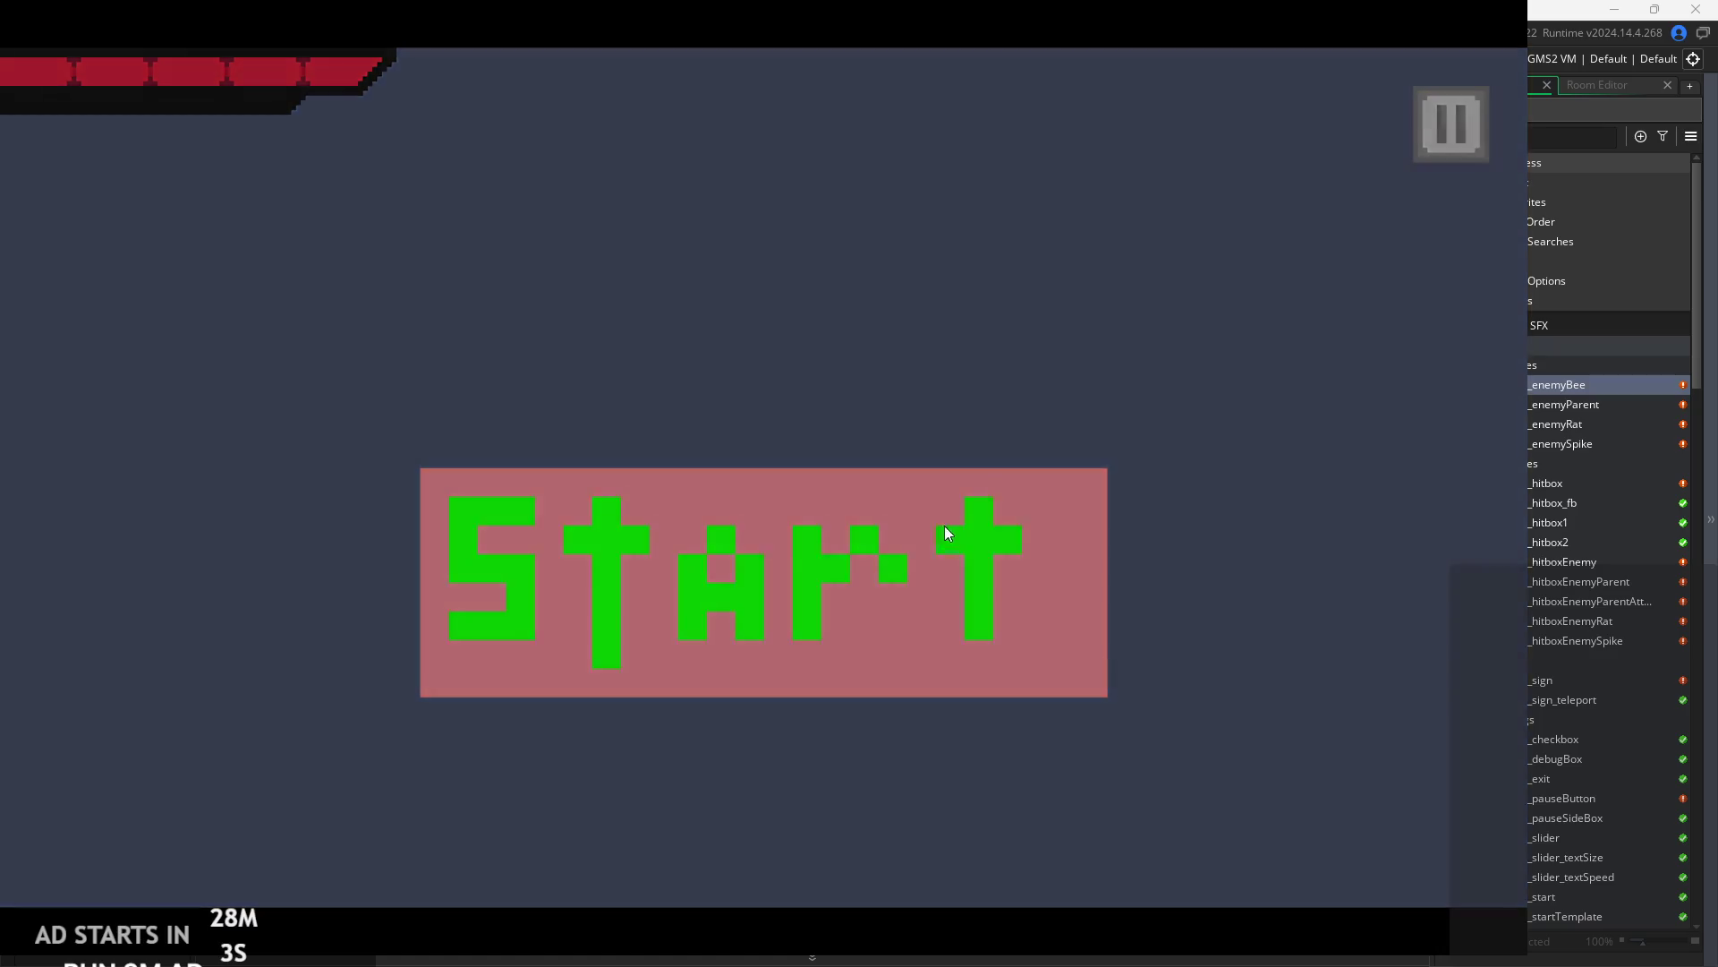
pyautogui.press('Left')
pyautogui.press('space')
pyautogui.press('space')
pyautogui.press('Left')
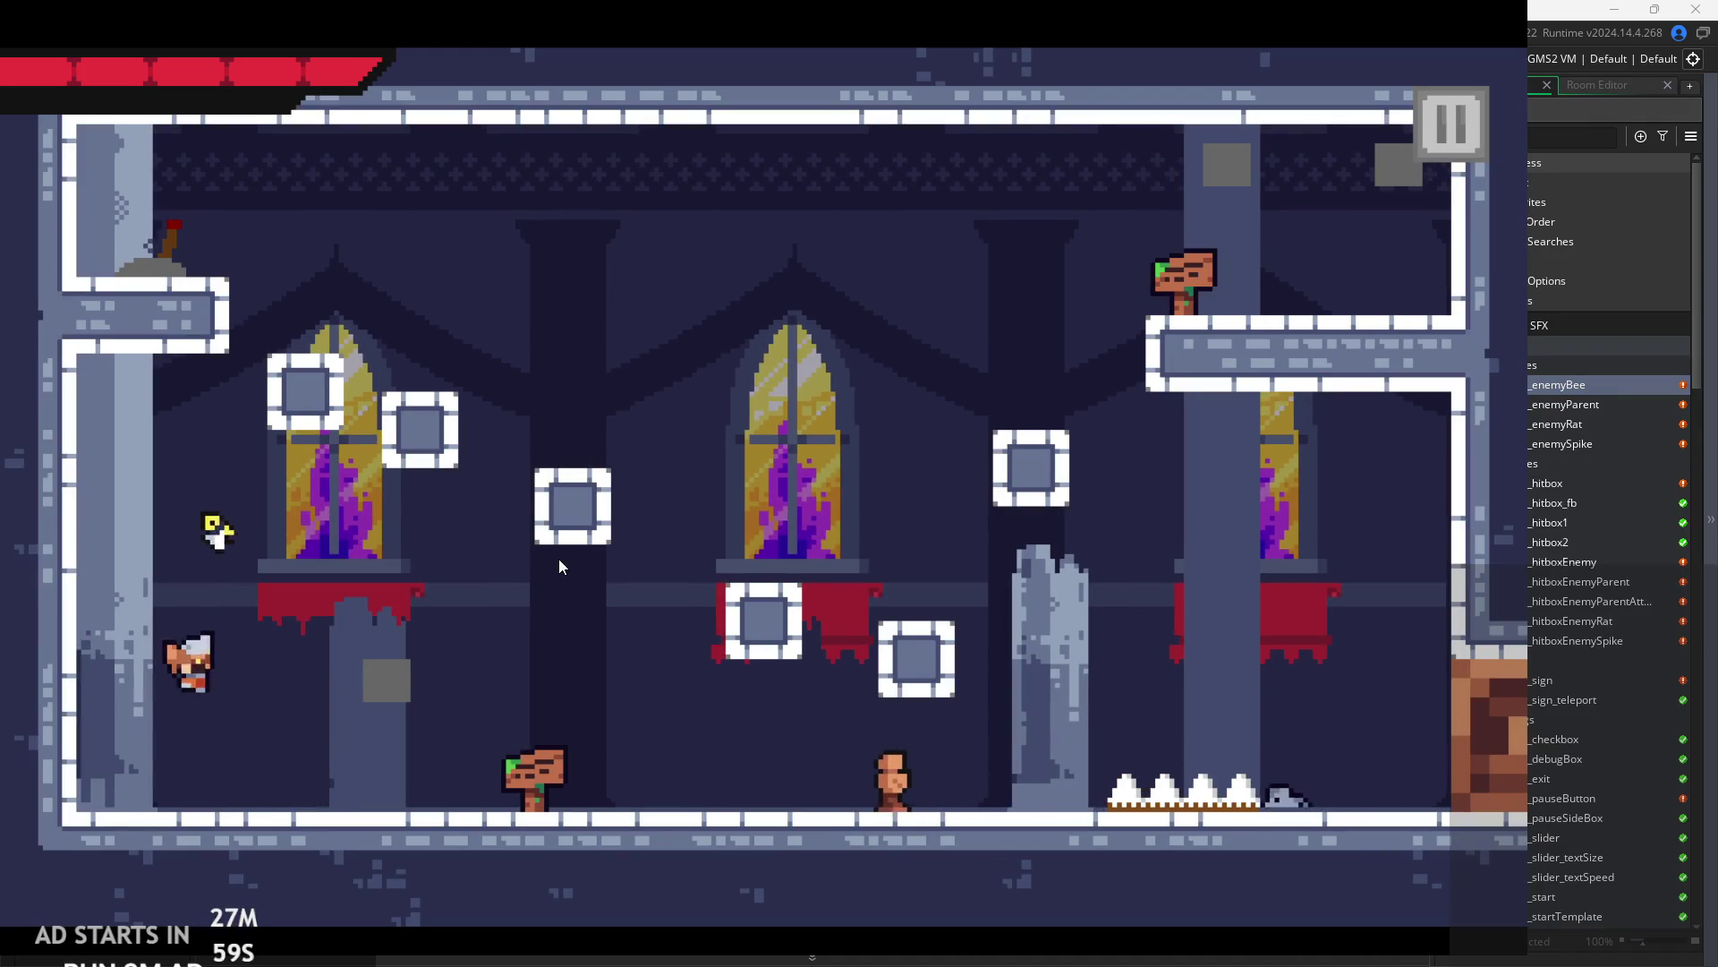
pyautogui.press('space')
pyautogui.press('space')
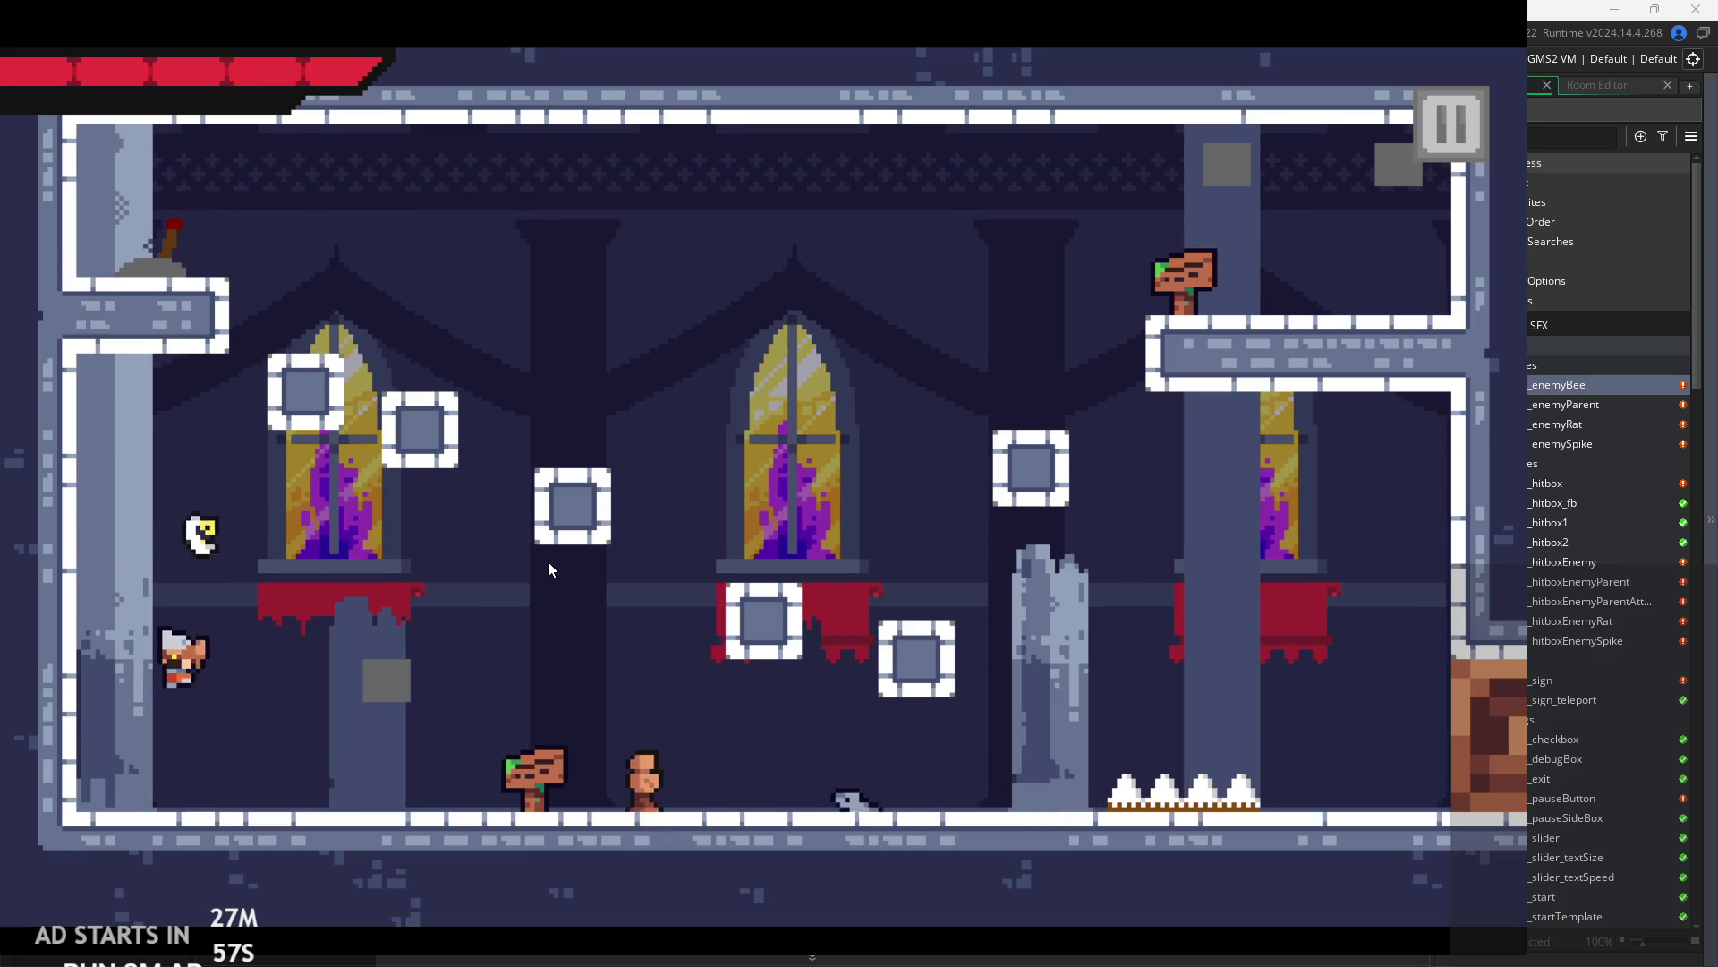
pyautogui.press('Right')
pyautogui.press('space')
# - Slash at nearby enemies and jump the knight back and forth over the sign
pyautogui.press('Right')
pyautogui.press('Right')
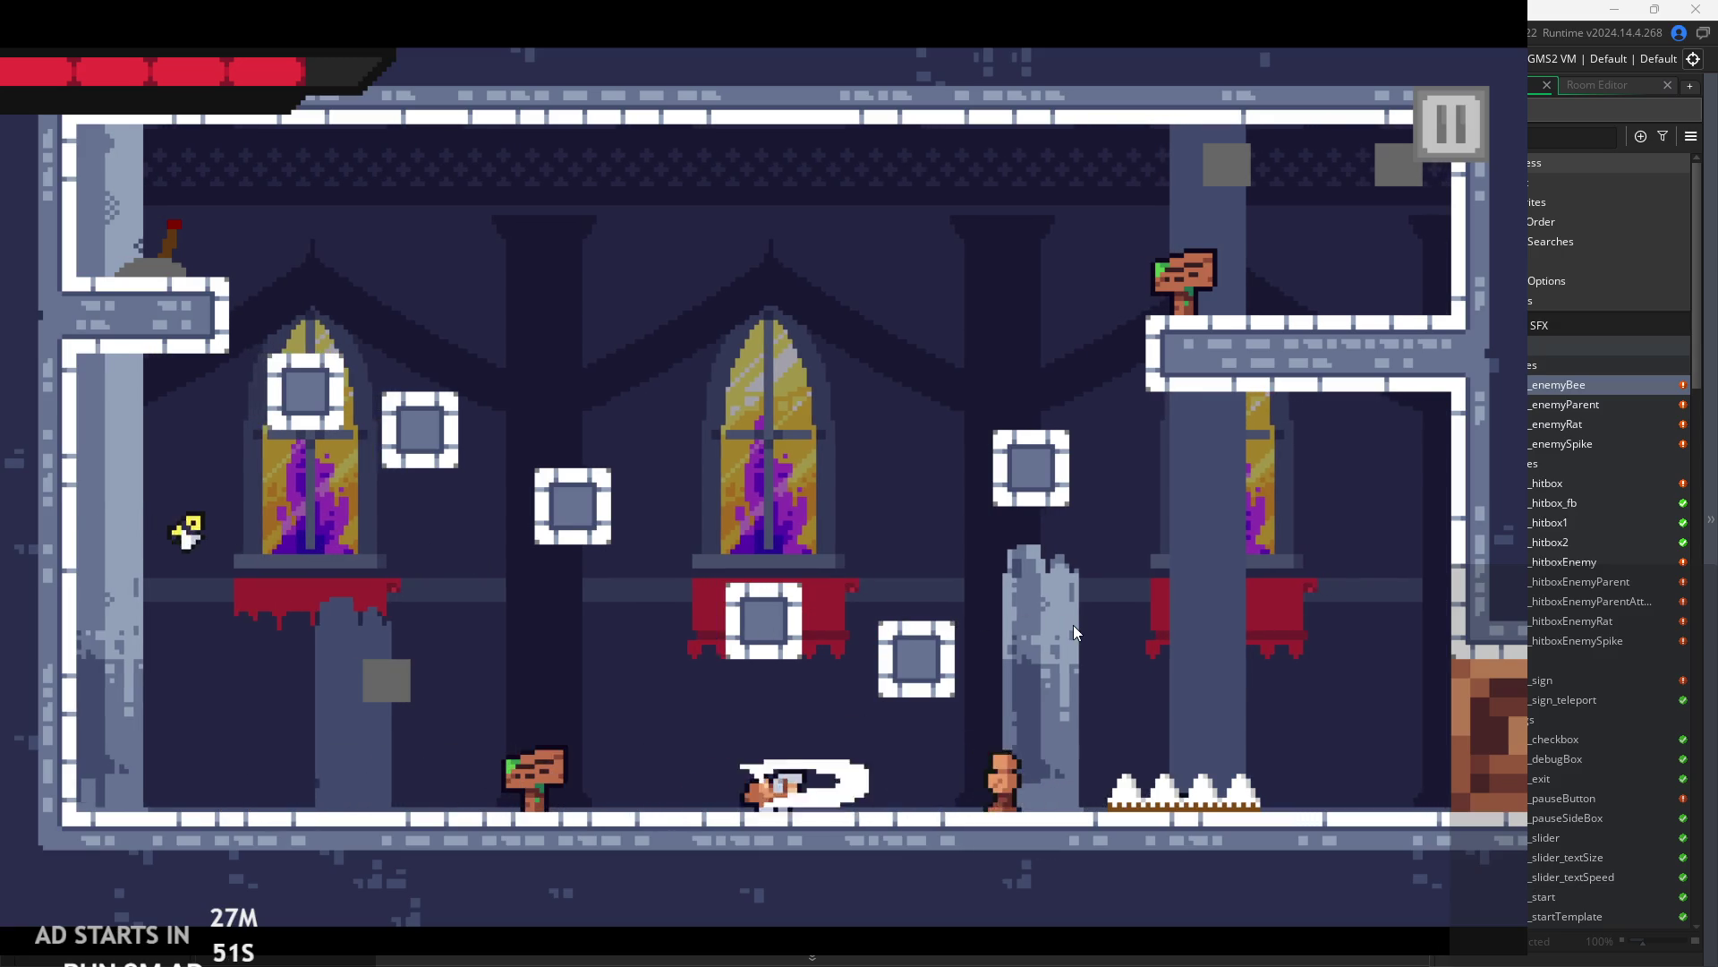
pyautogui.press('Left')
pyautogui.press('Left')
pyautogui.press('space')
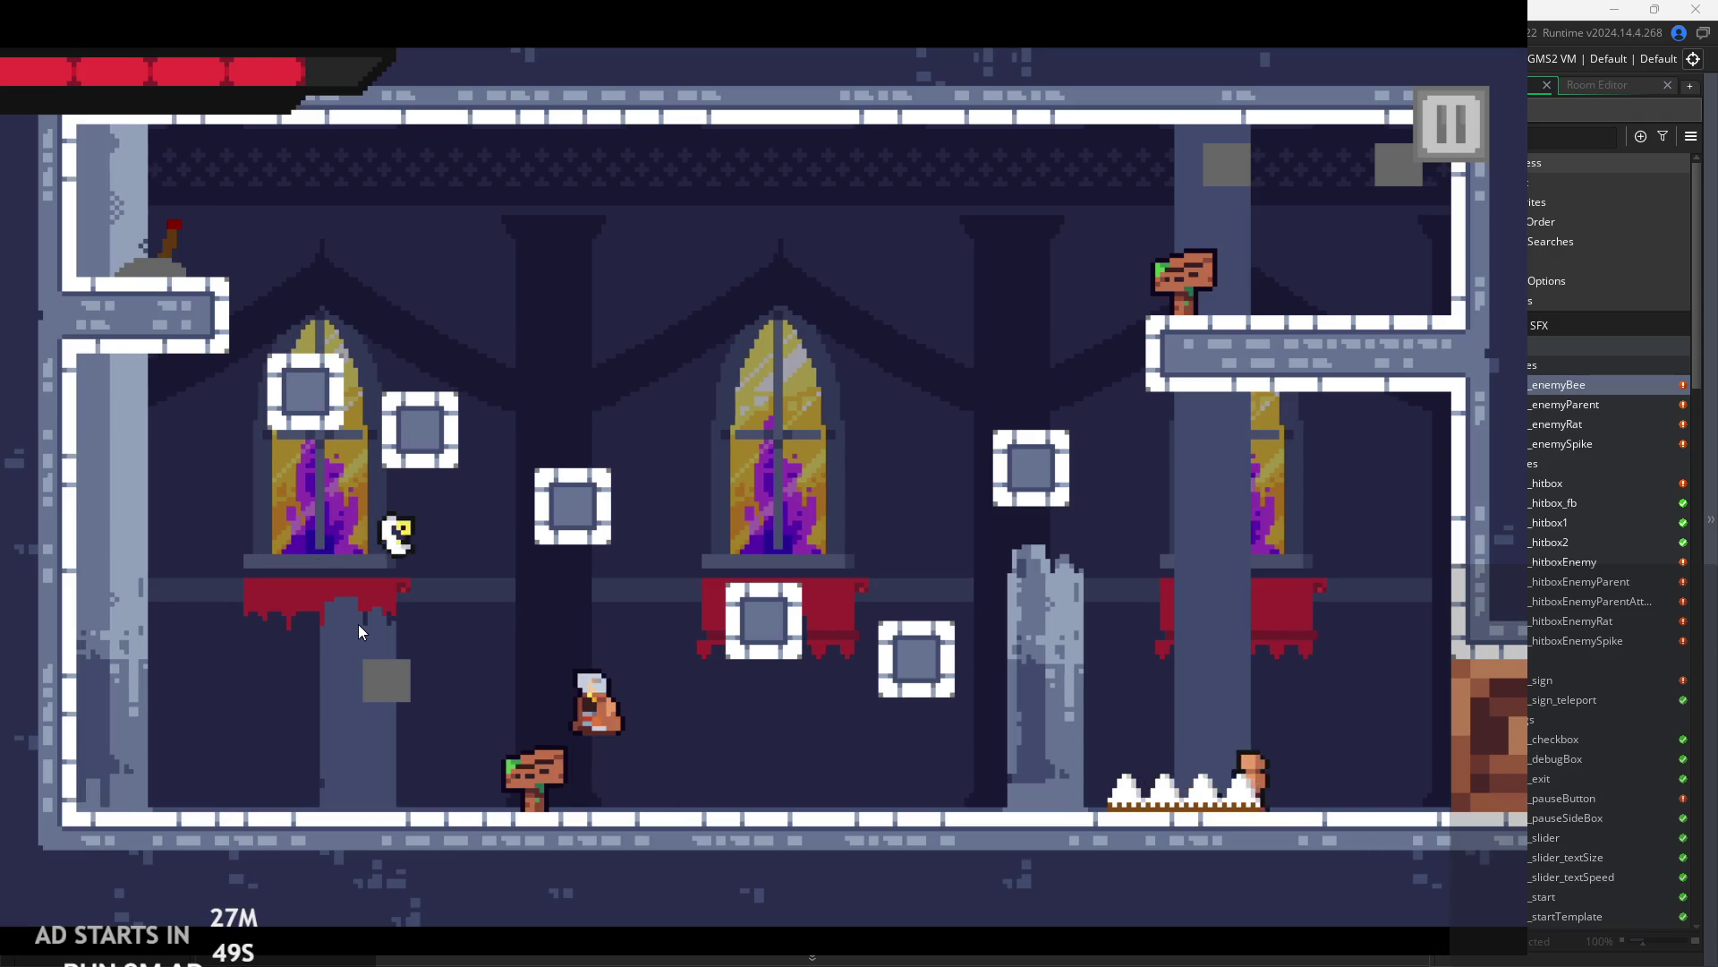
pyautogui.press('Left')
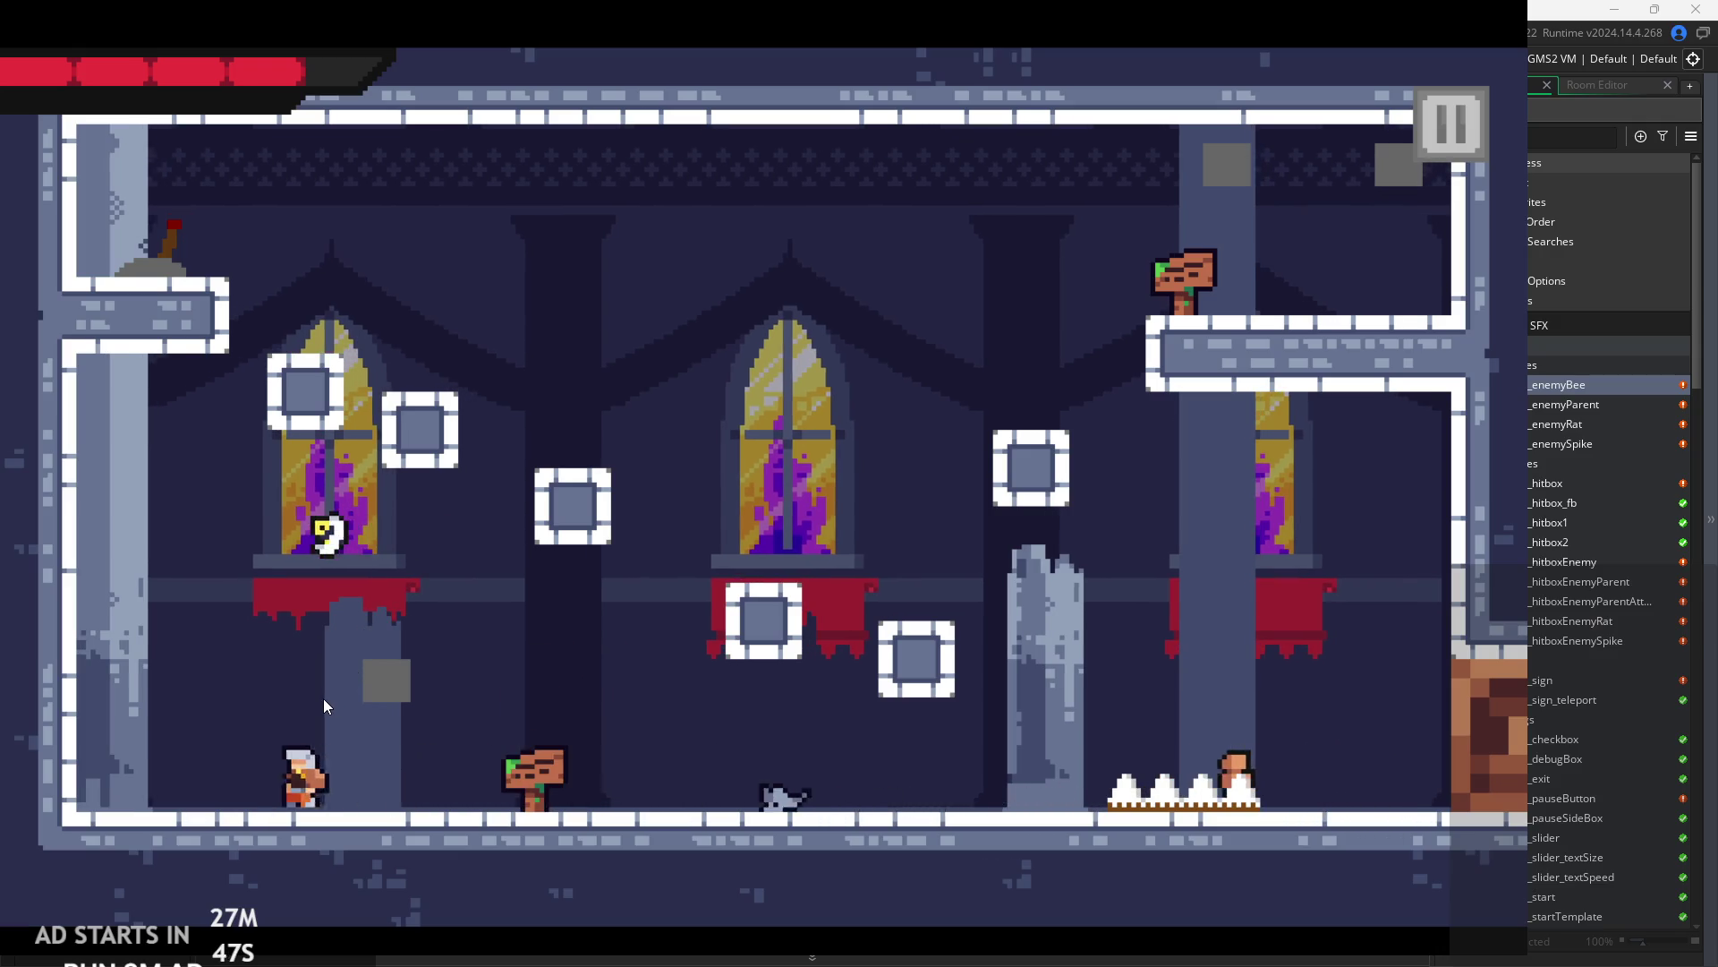
pyautogui.press('Right')
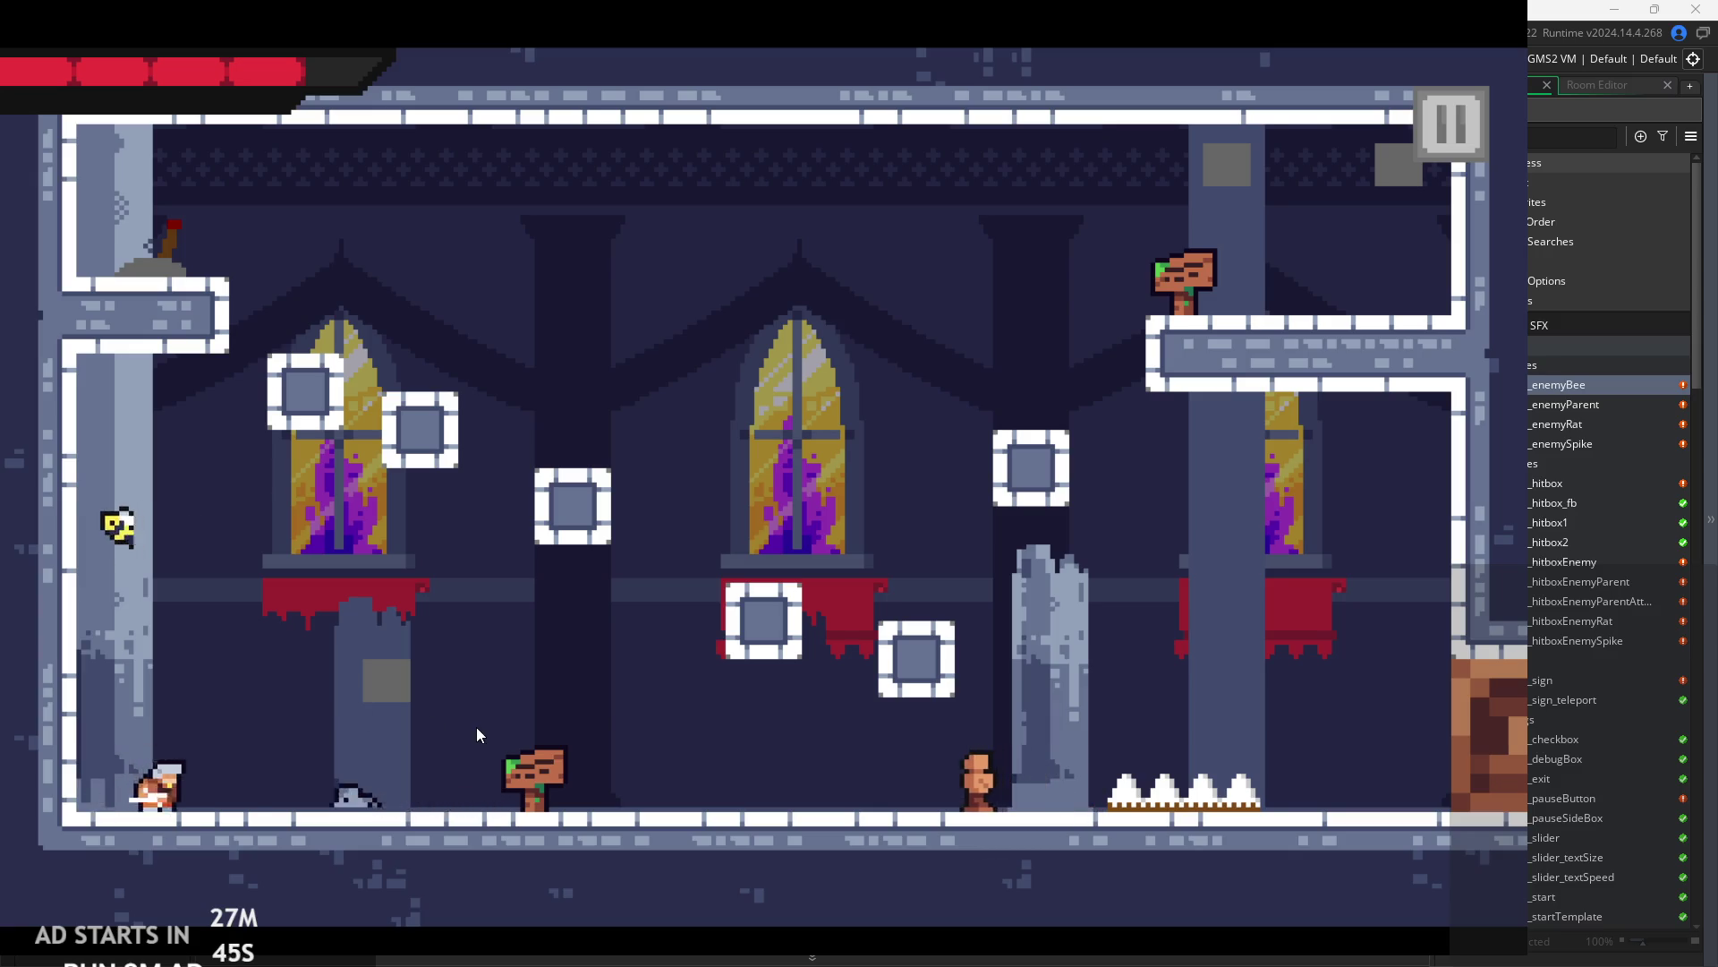
pyautogui.press('space')
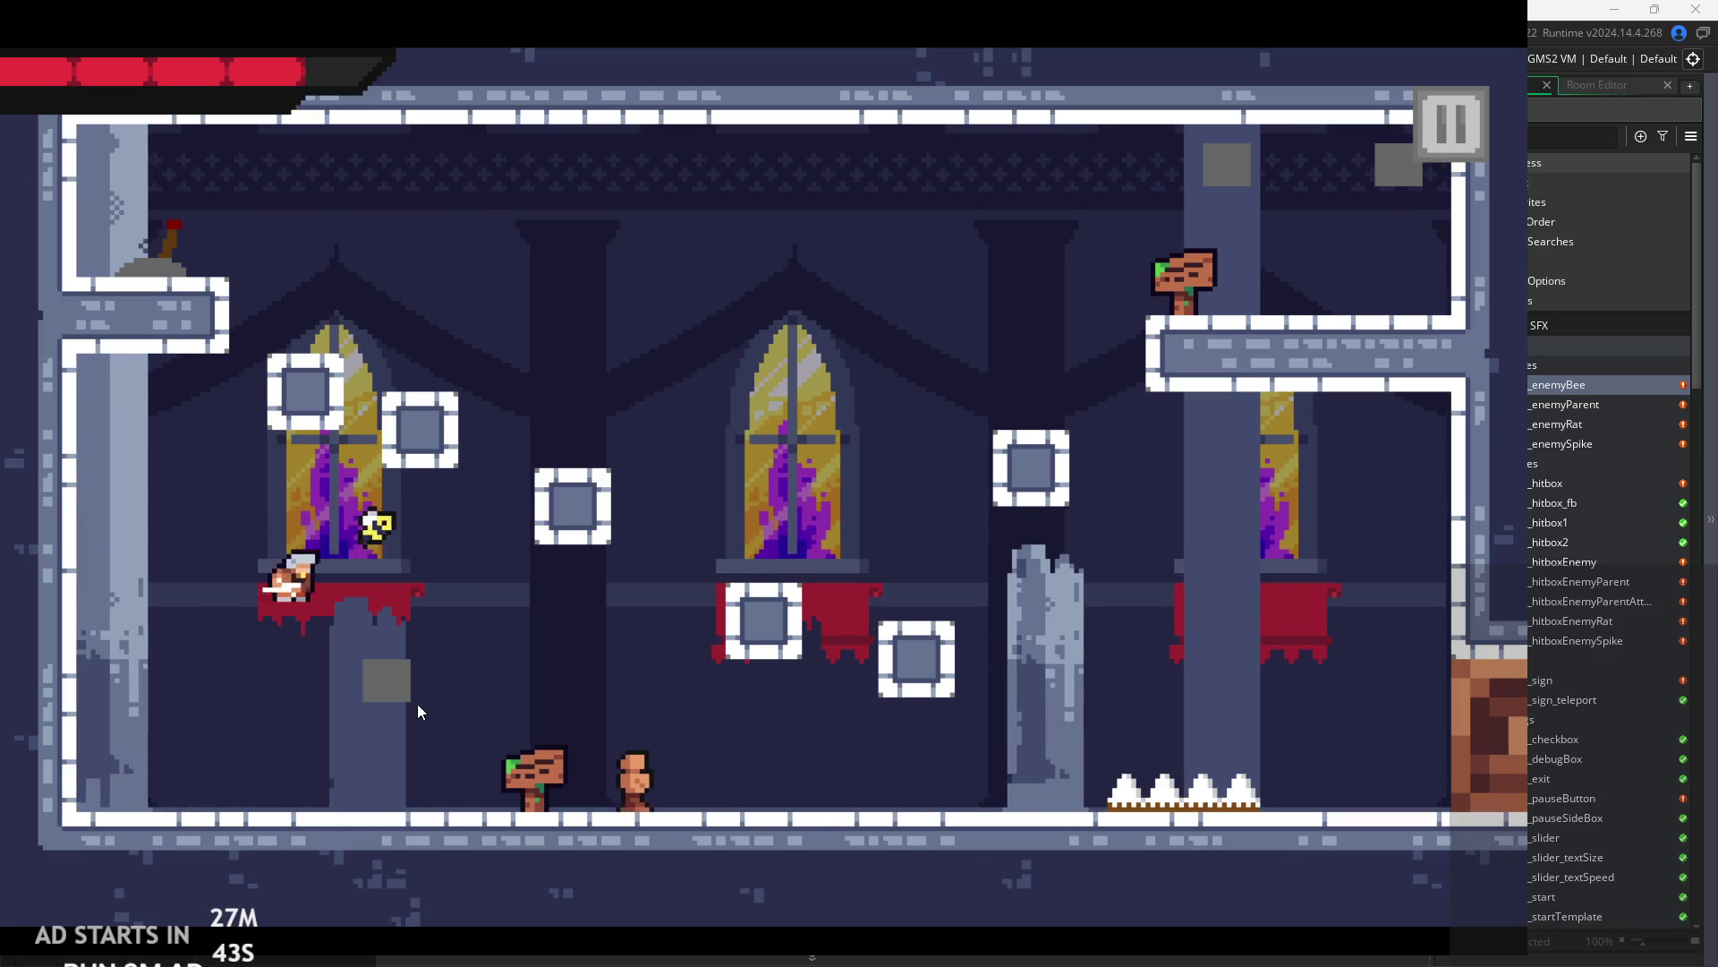
pyautogui.press('Right')
pyautogui.press('space')
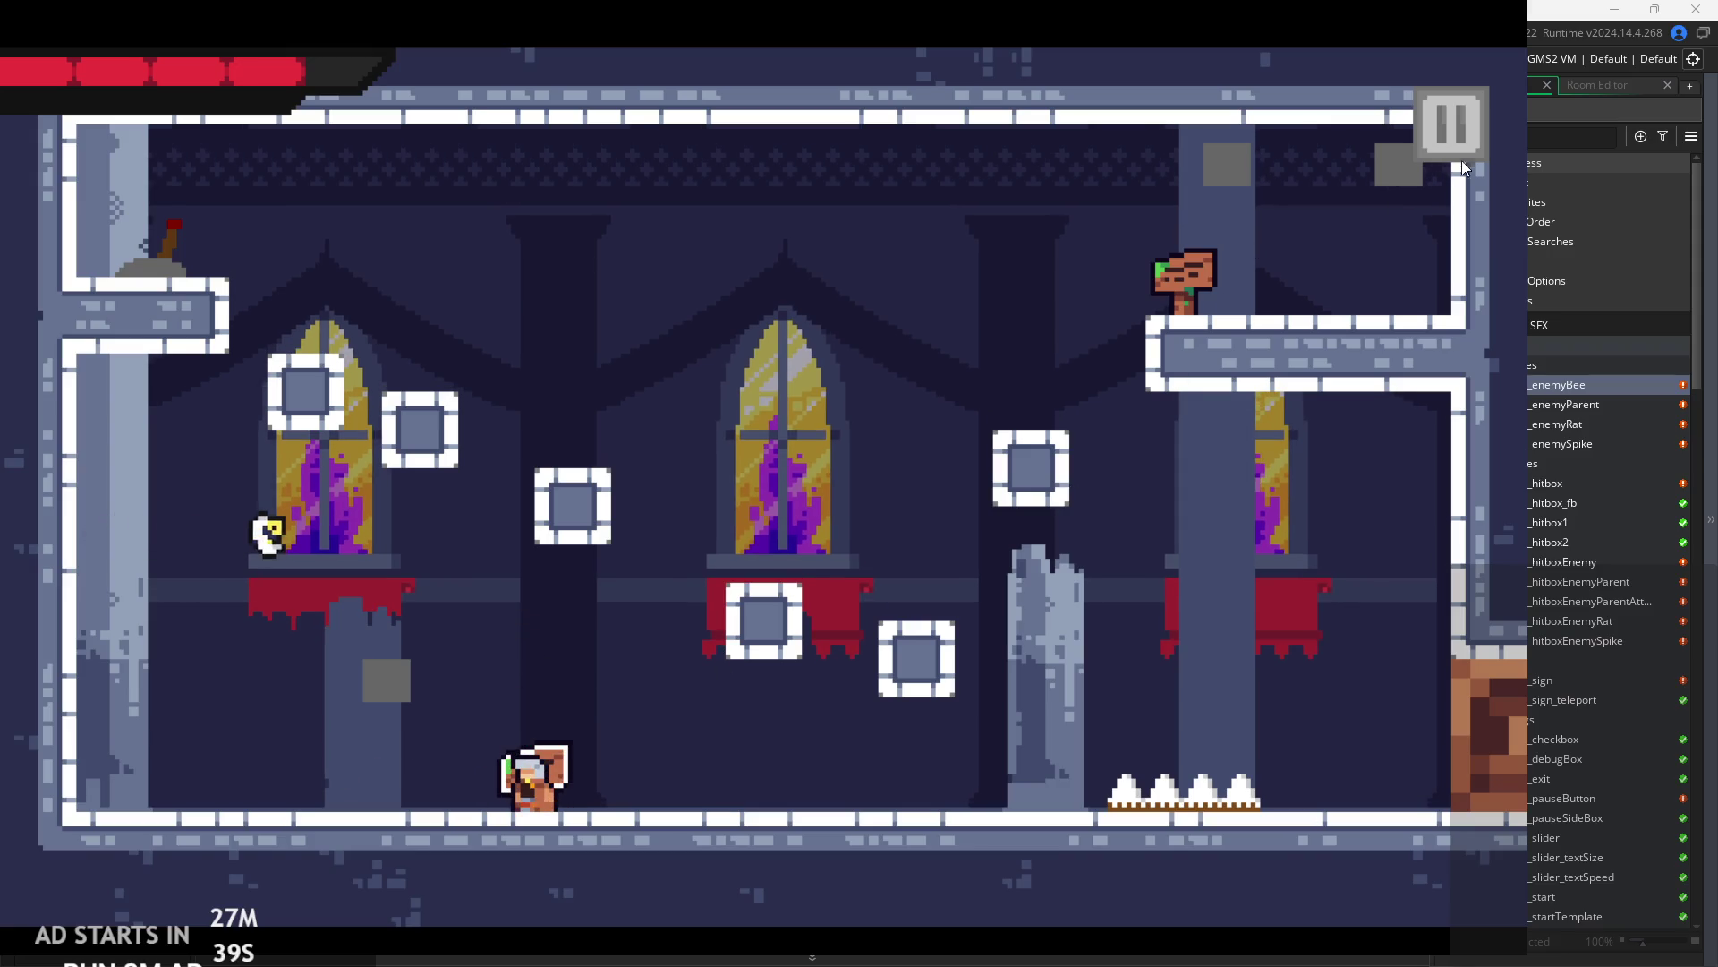
# - Re-enable Debug Stats, jump into the next room, then quit to the editor
pyautogui.click(1474, 136)
pyautogui.click(287, 274)
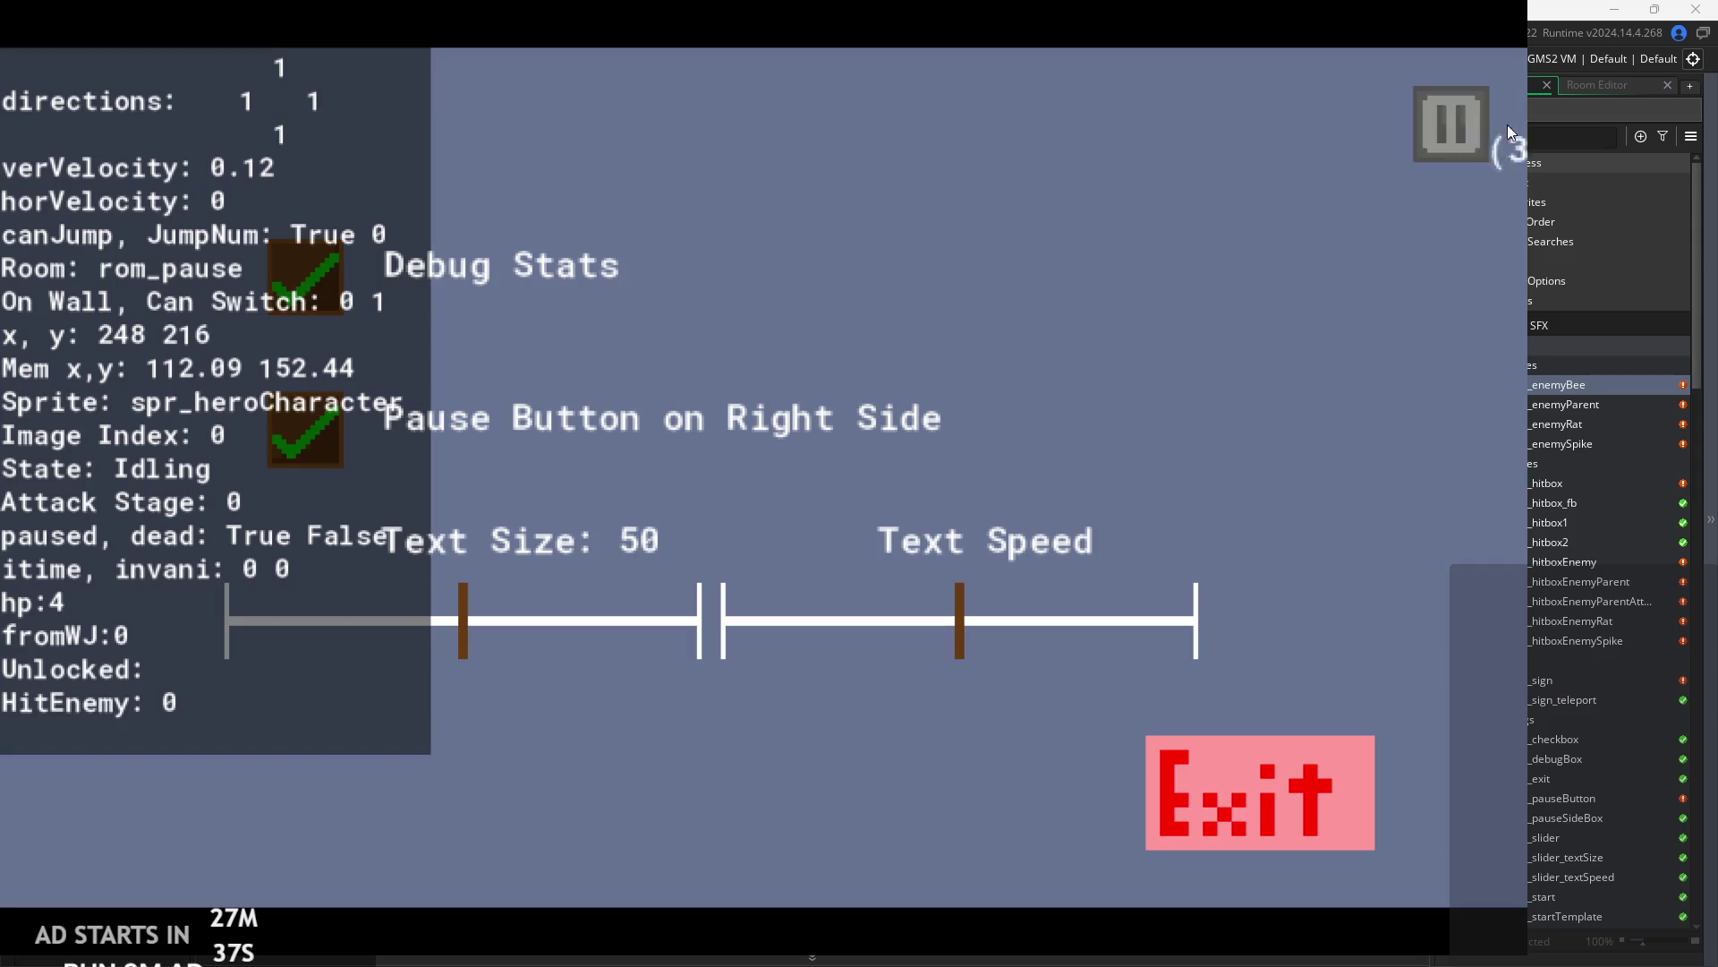
pyautogui.click(1468, 130)
pyautogui.press('Left')
pyautogui.press('space')
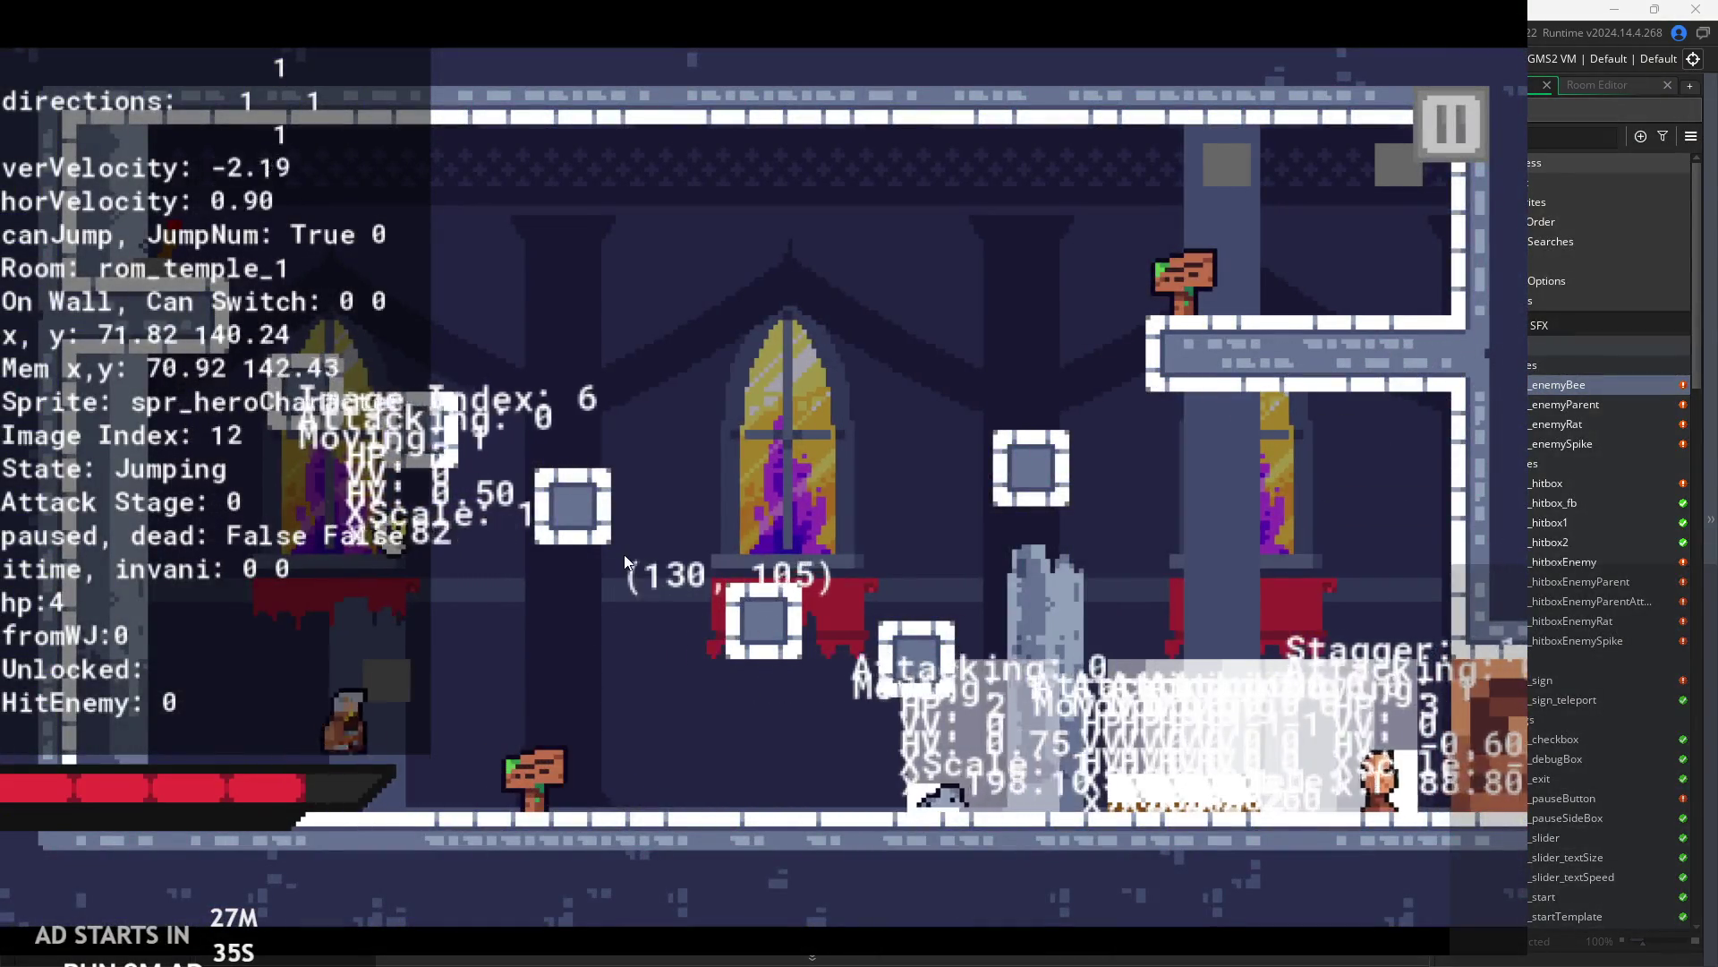
pyautogui.press('Escape')
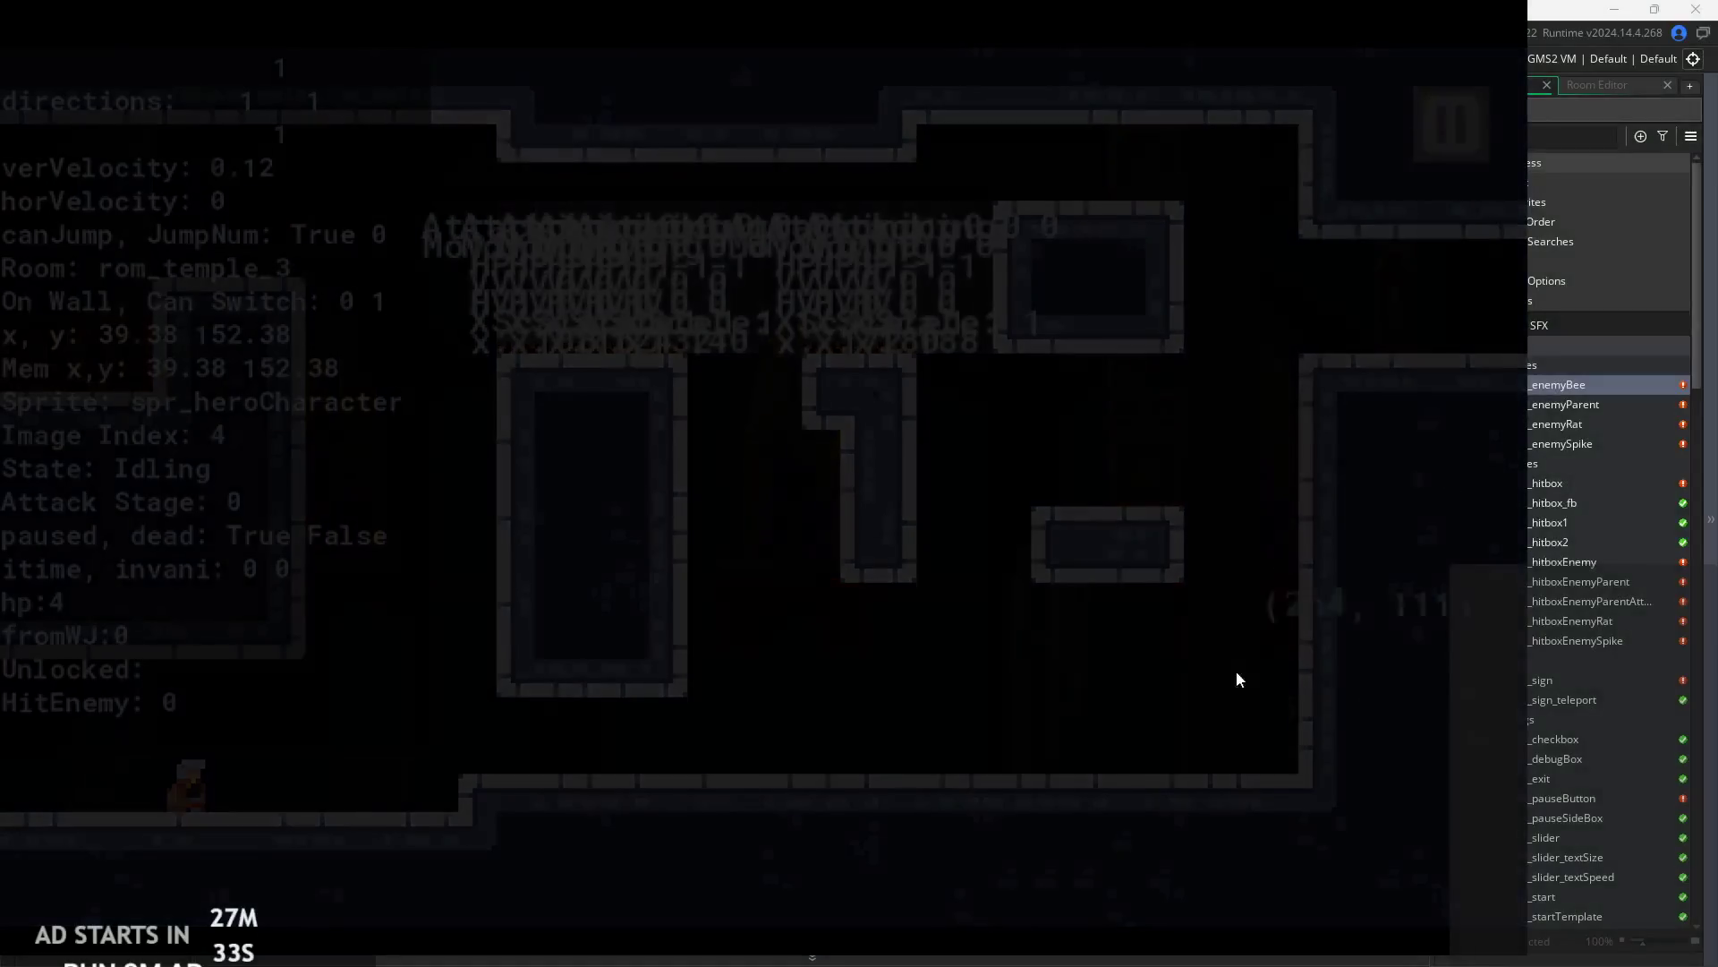
pyautogui.click(1118, 470)
pyautogui.scroll(-2, 1118, 470)
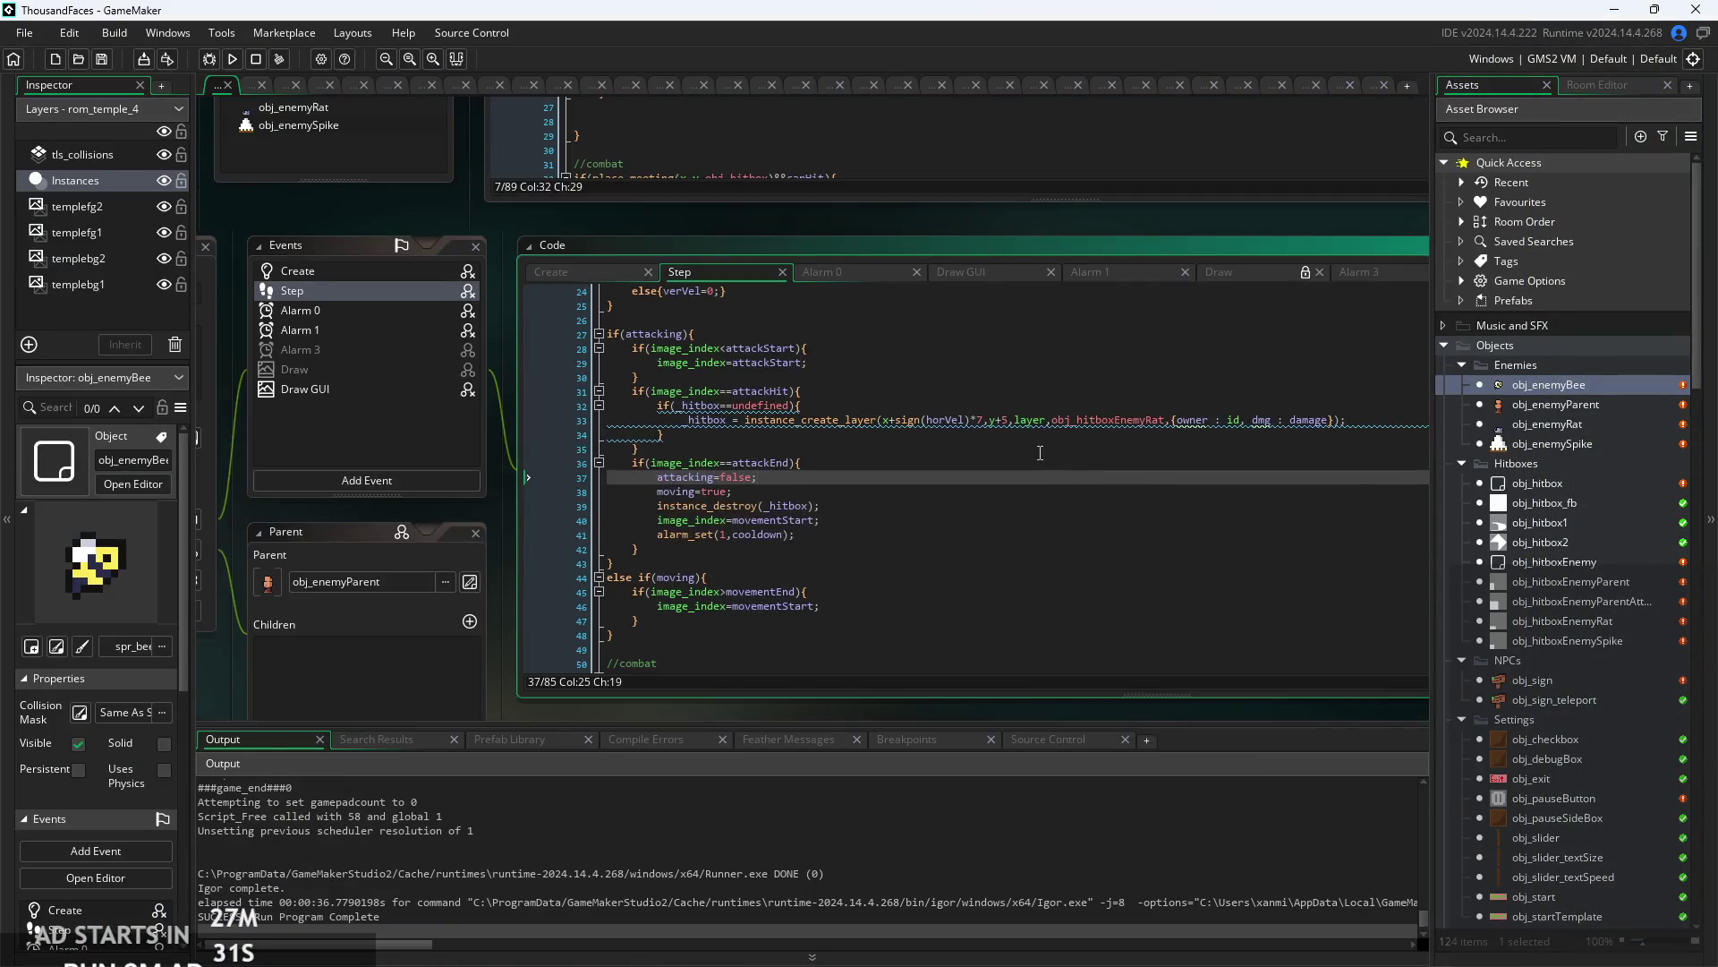
pyautogui.click(1048, 434)
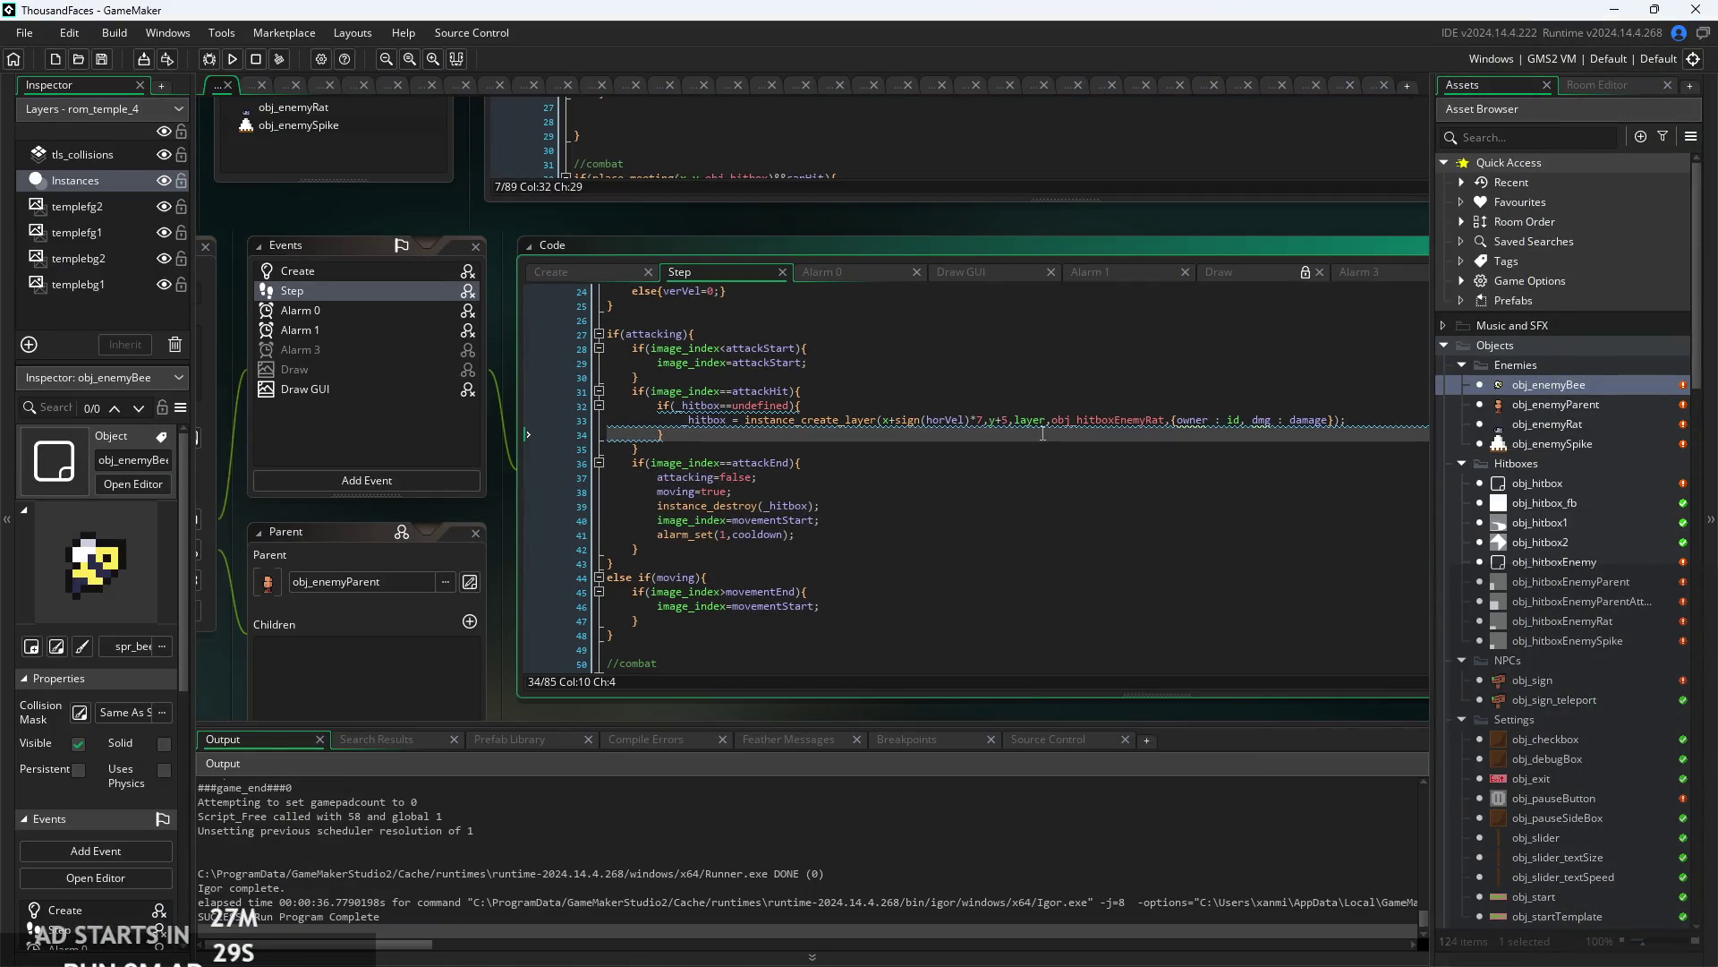
pyautogui.scroll(2, 926, 421)
pyautogui.click(856, 395)
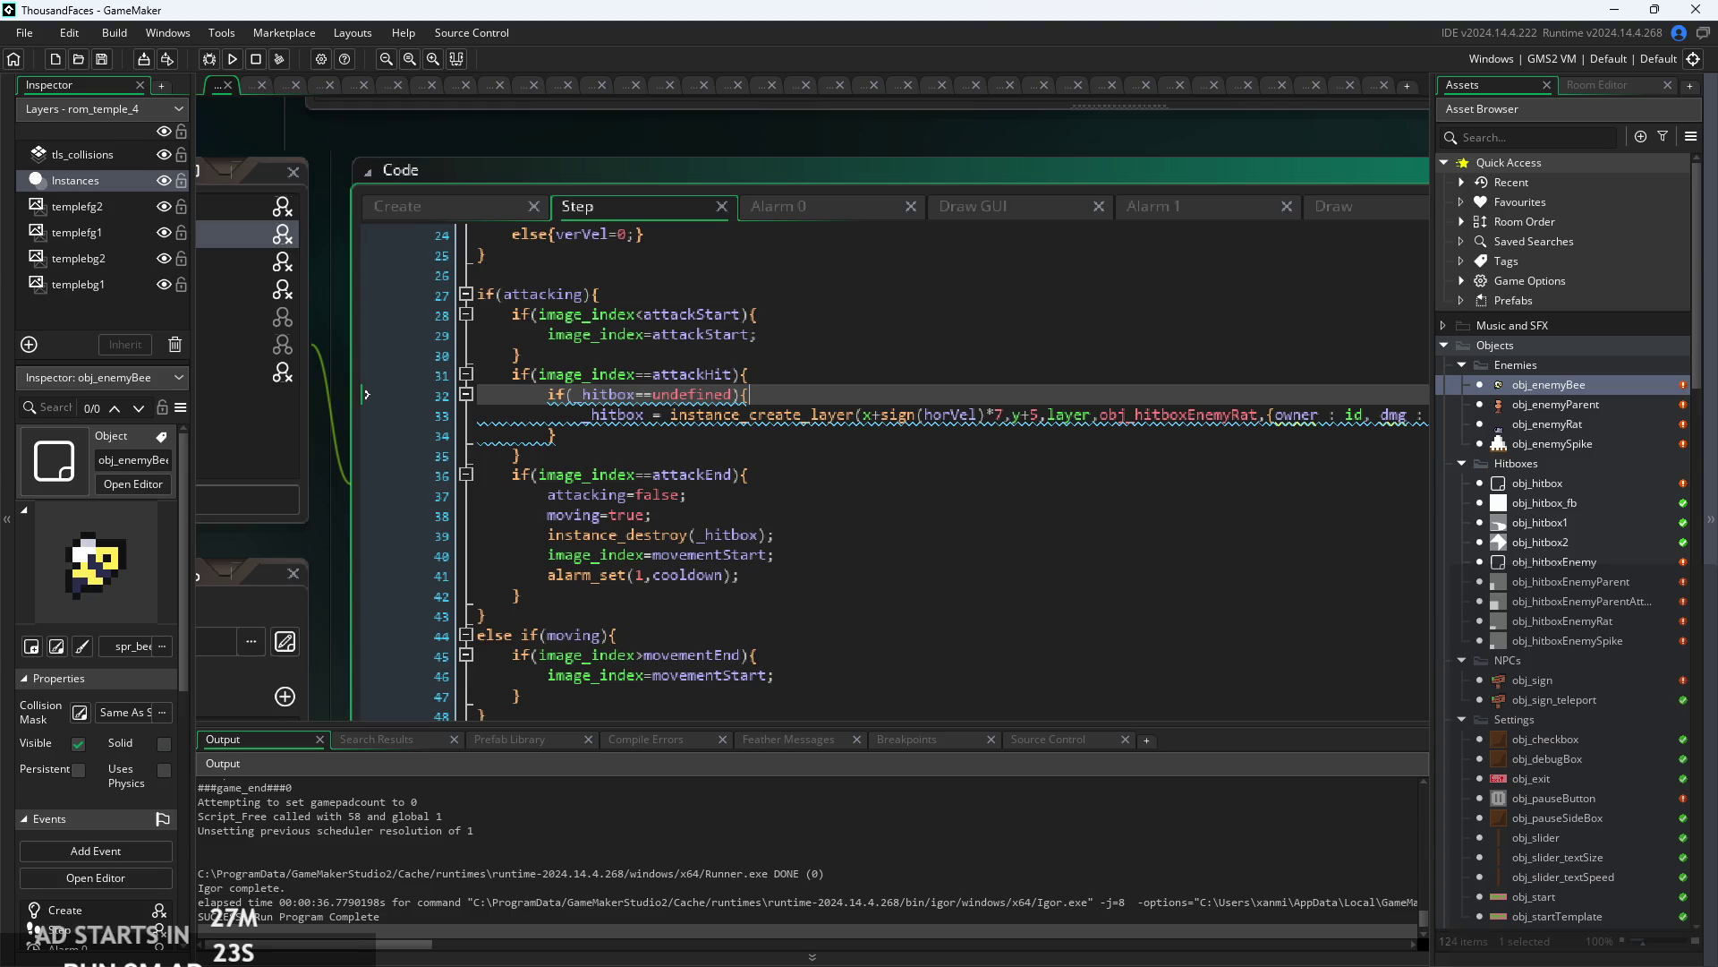
pyautogui.click(1137, 436)
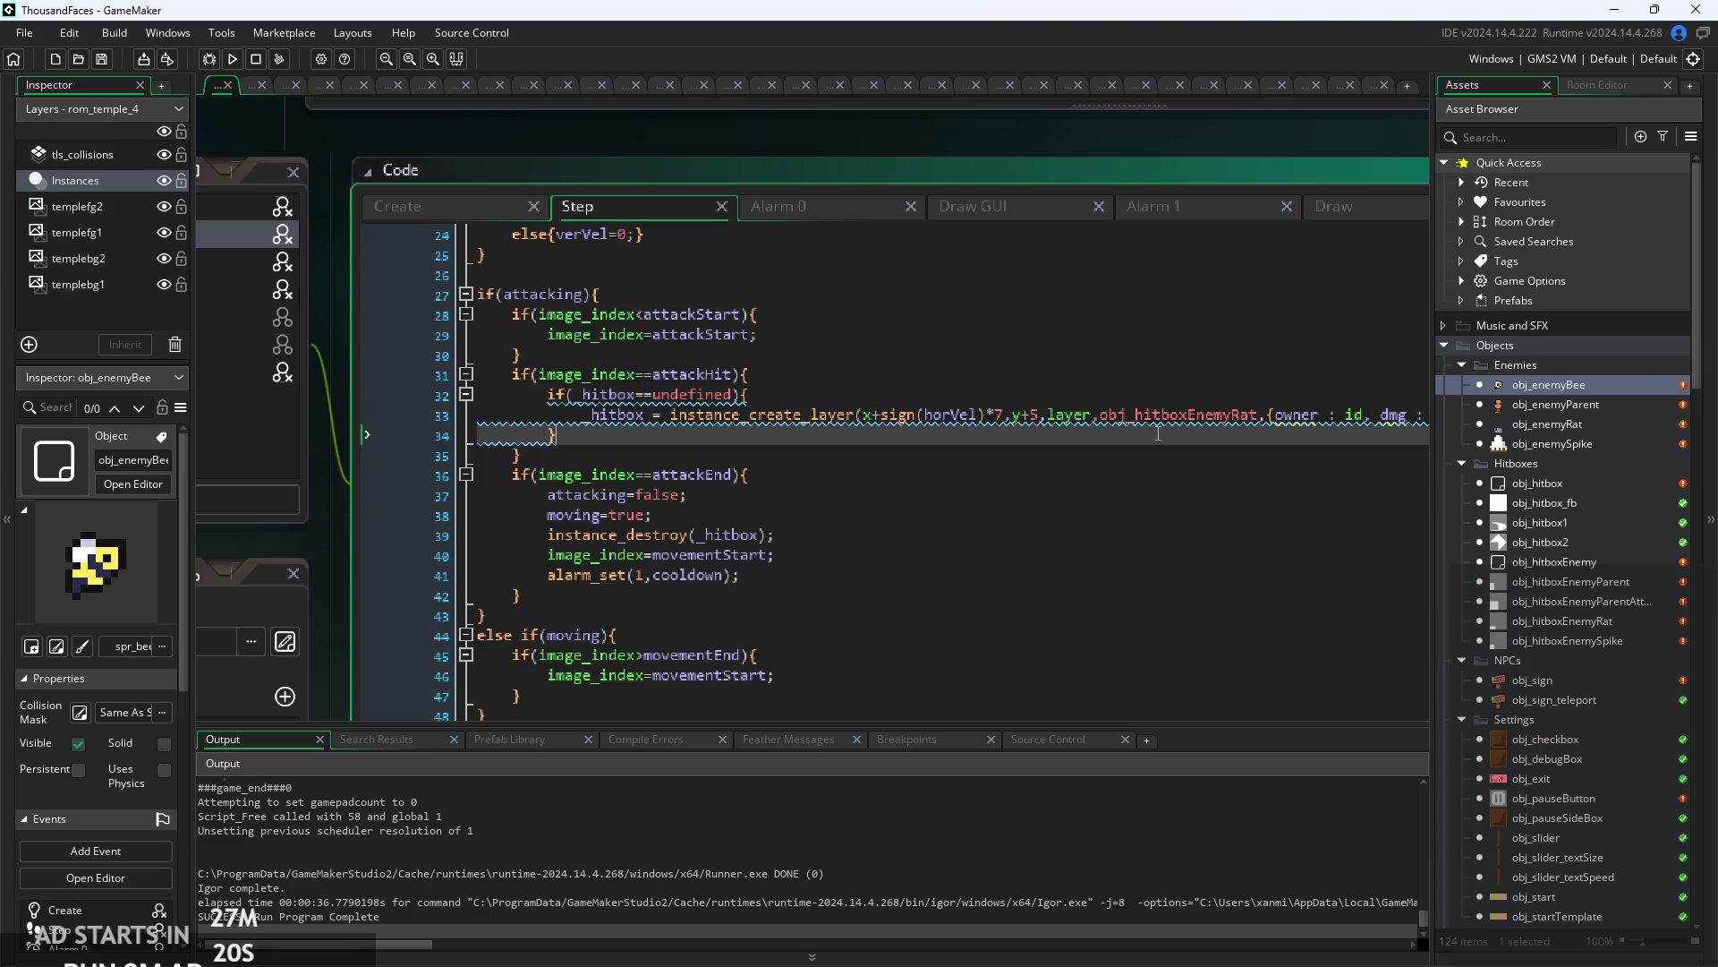
pyautogui.keyDown('ctrl'); pyautogui.scroll(-1, 1138, 436); pyautogui.keyUp('ctrl')
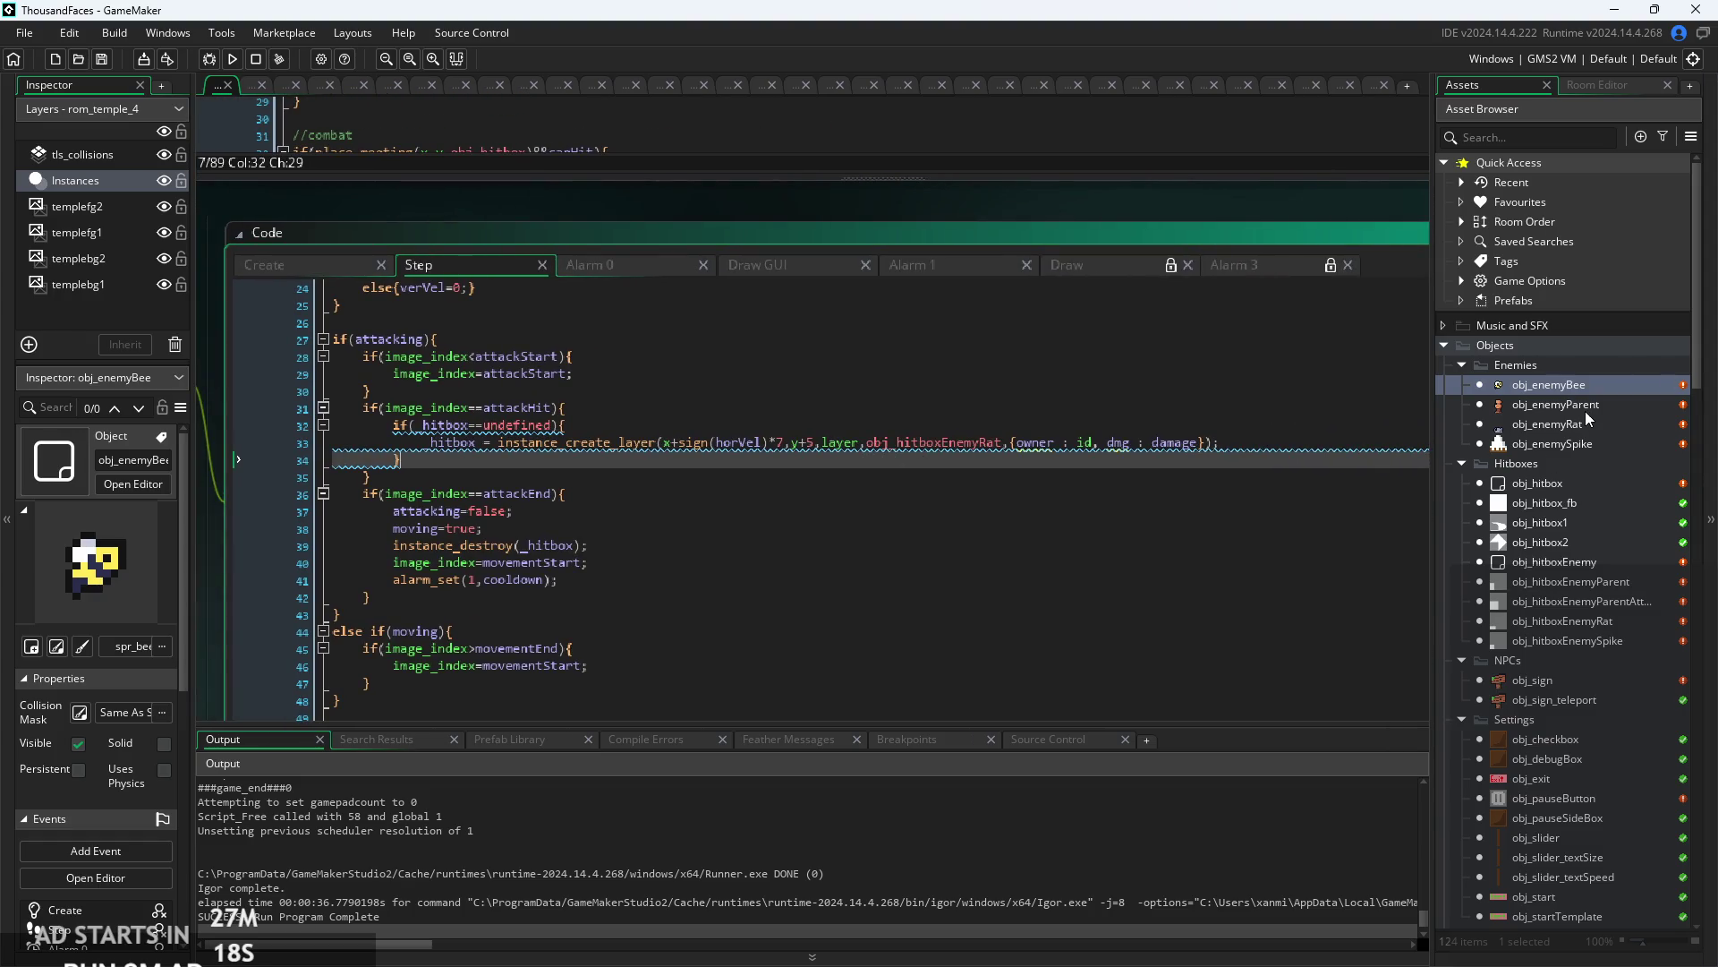
pyautogui.doubleClick(1587, 410)
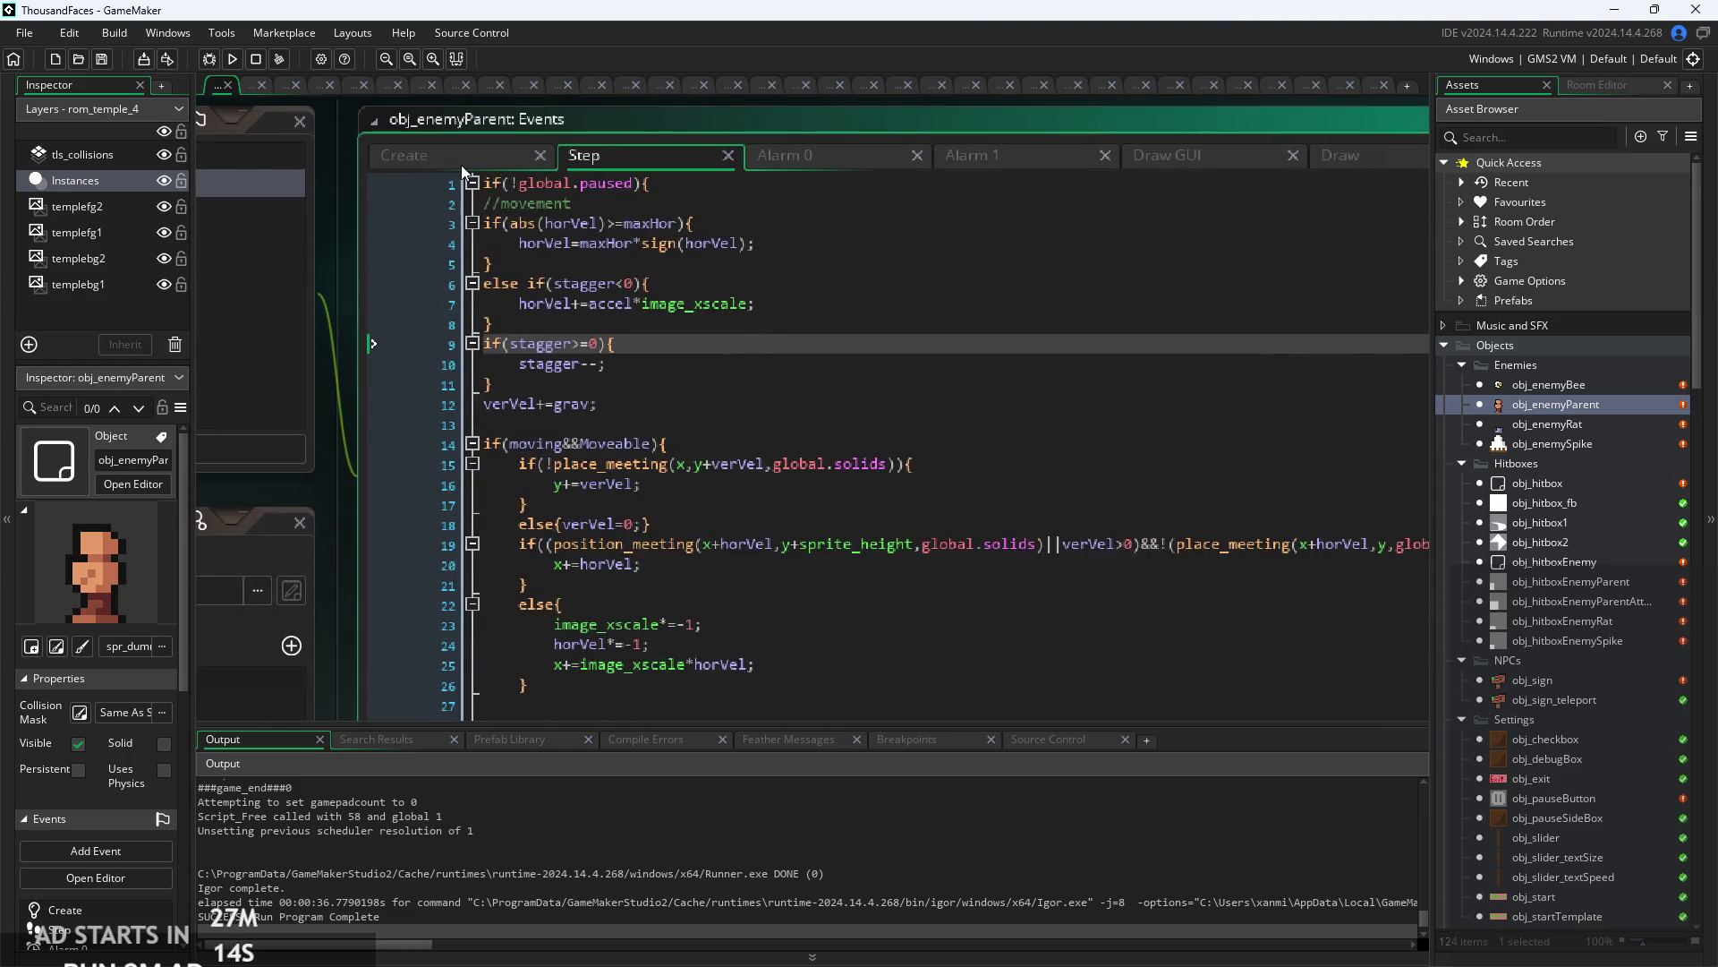
# - Delete the _hitbox = instance_create_layer line from obj_enemyParent's Alarm 1 event
pyautogui.scroll(-3, 733, 455)
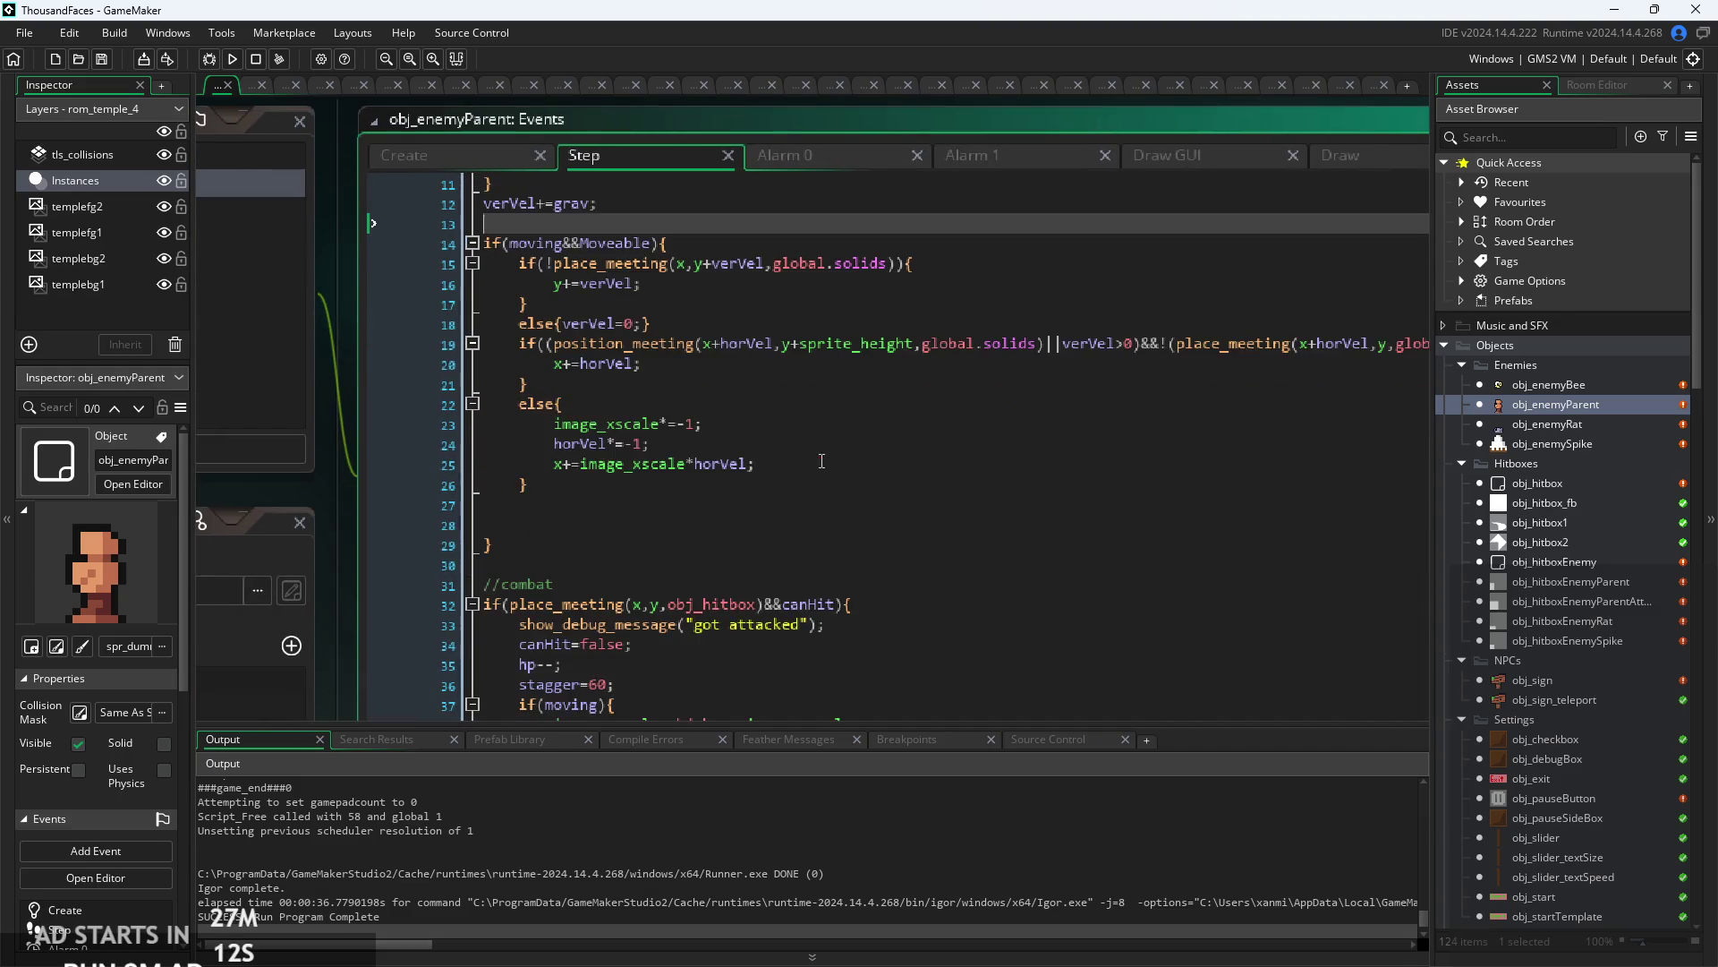
pyautogui.click(733, 455)
pyautogui.click(922, 189)
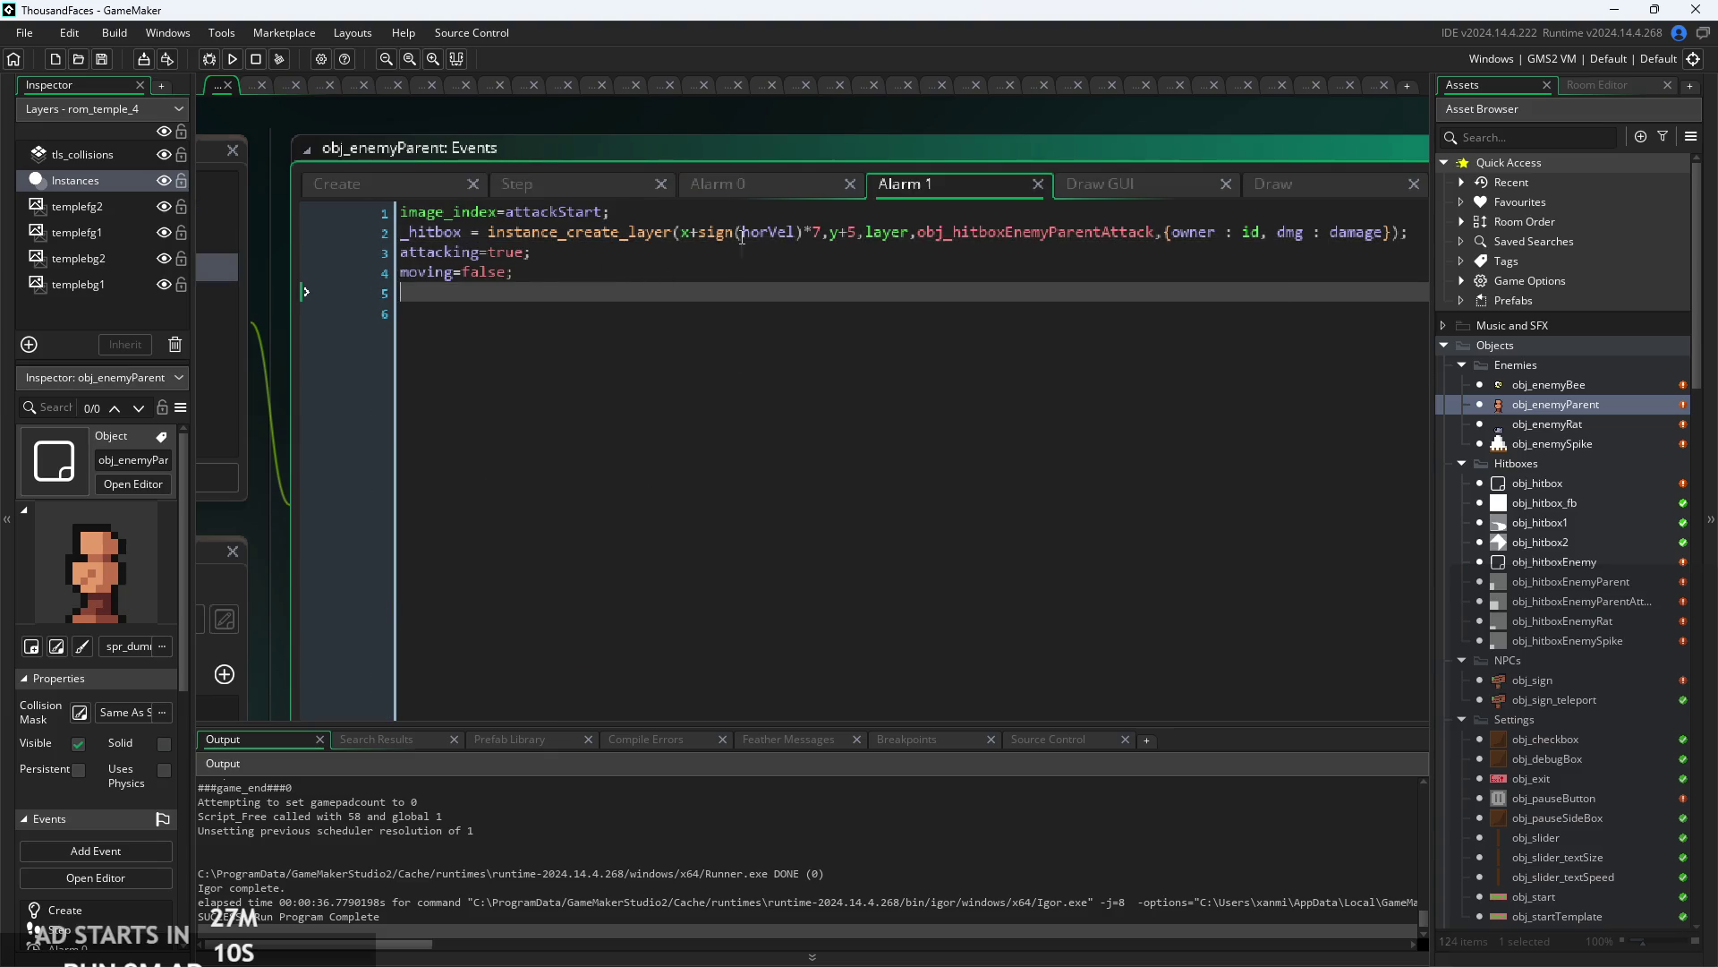
pyautogui.click(807, 271)
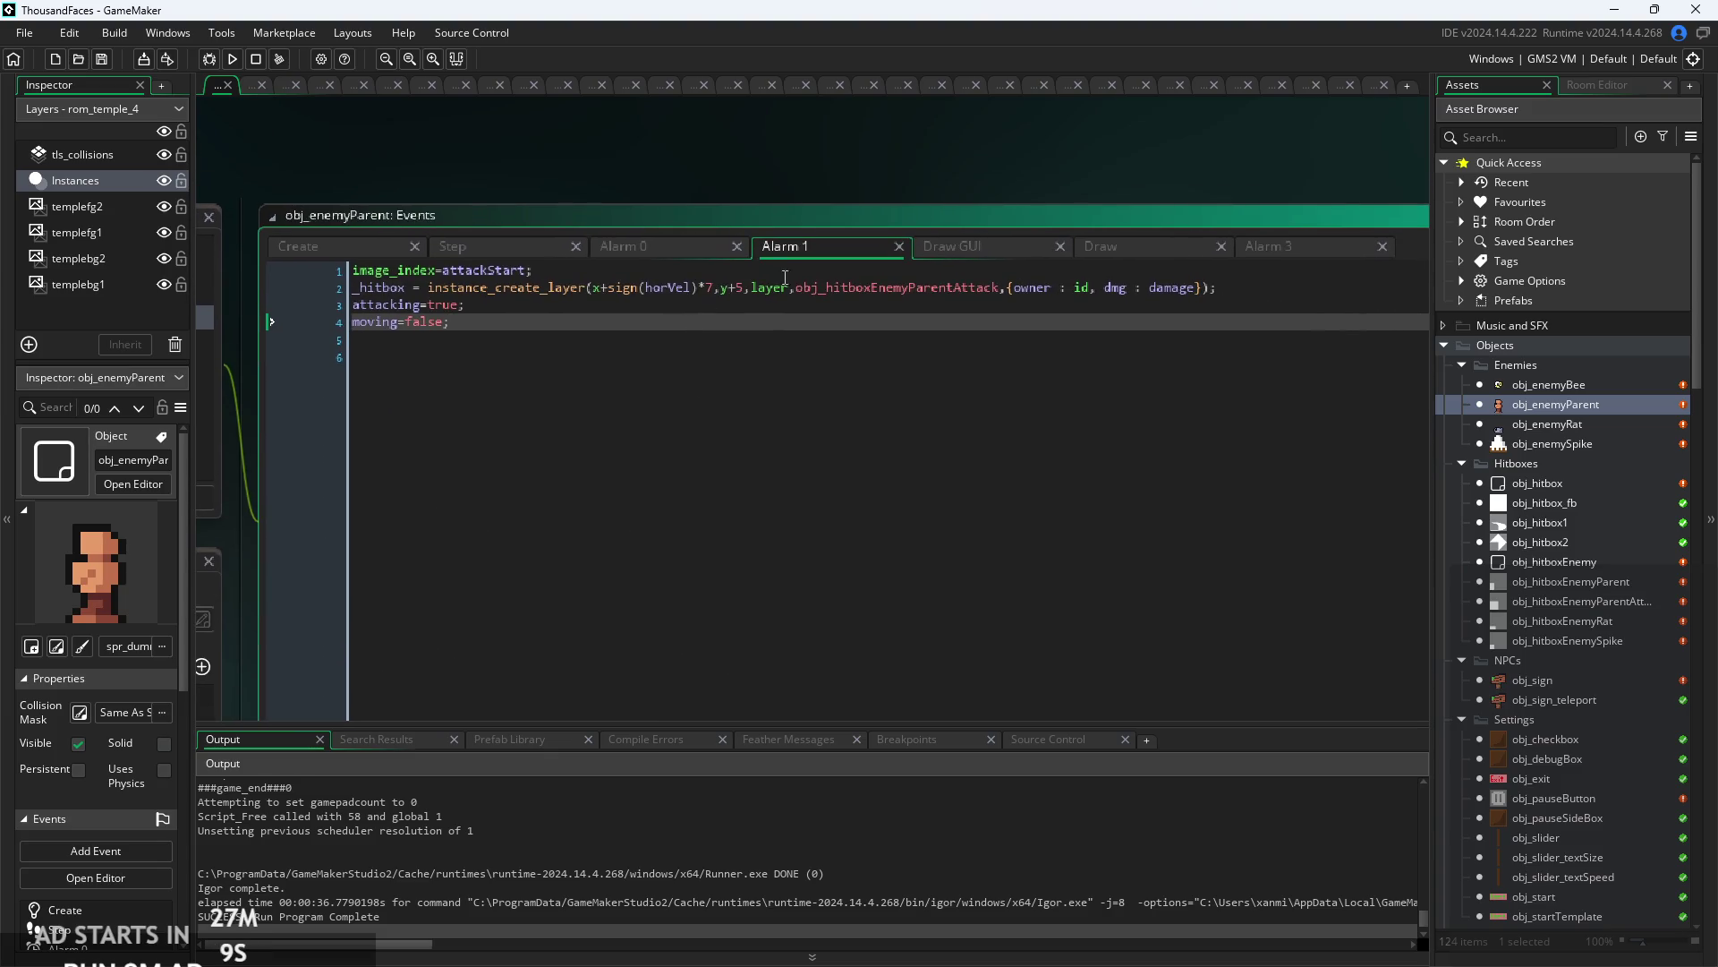
pyautogui.click(1272, 295)
pyautogui.moveTo(1273, 295); pyautogui.dragTo(7, 298)
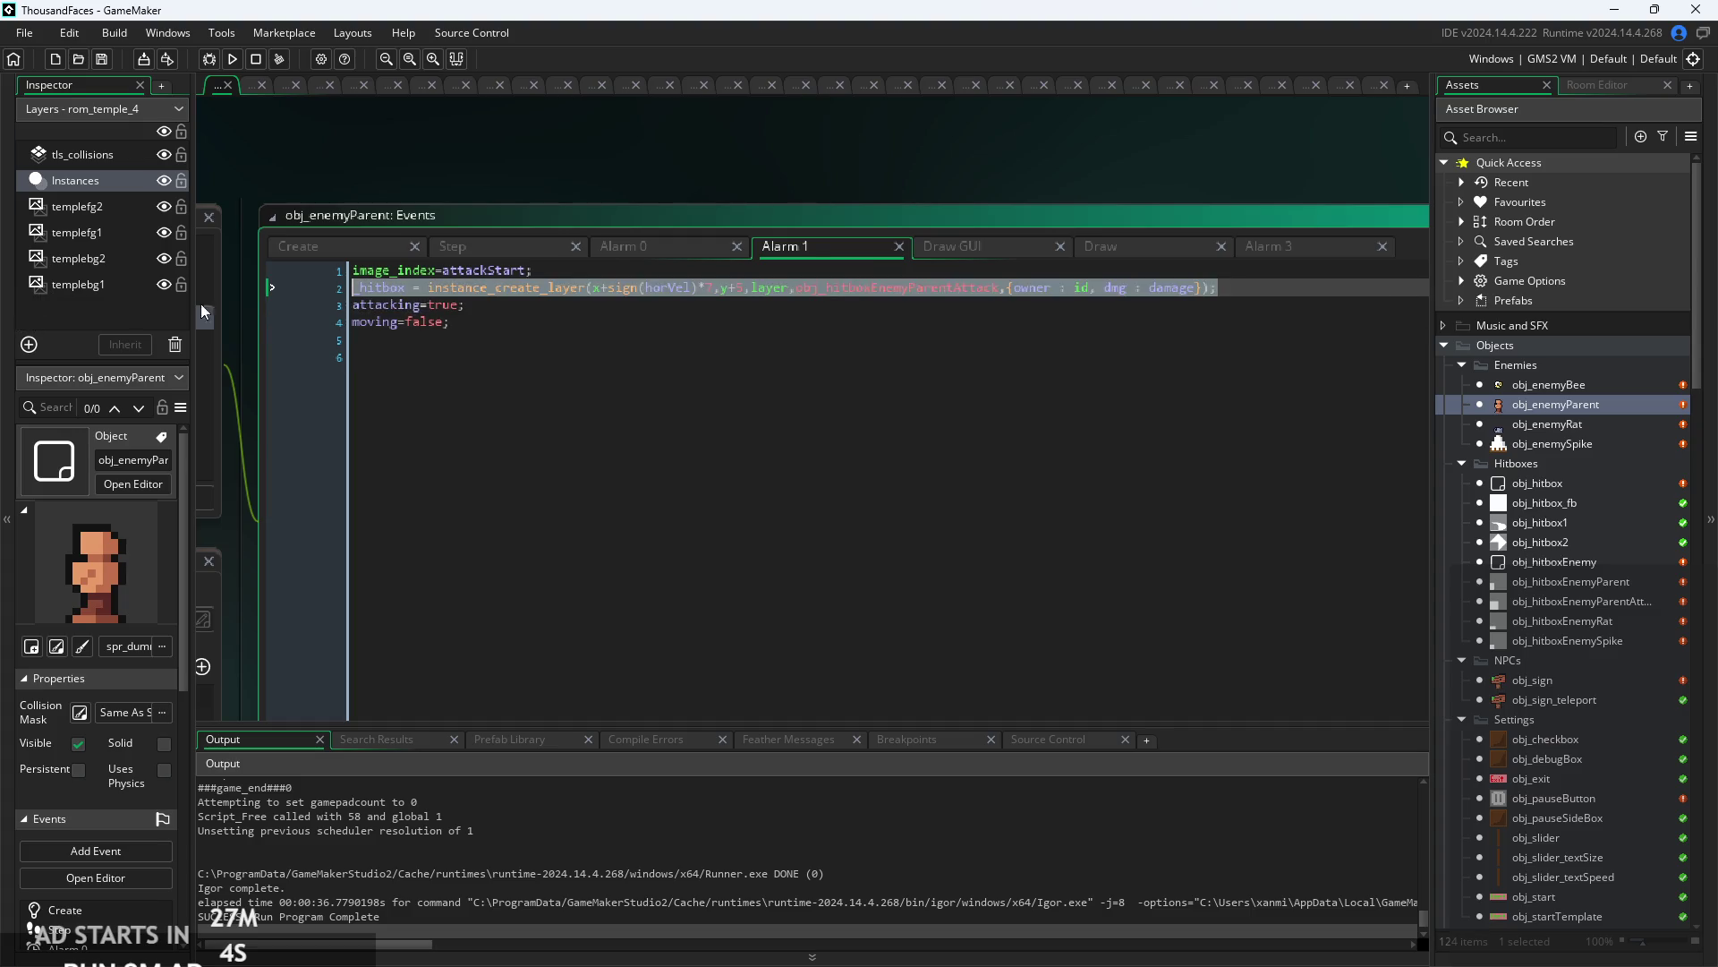
pyautogui.press('BackSpace')
pyautogui.press('BackSpace')
pyautogui.press('BackSpace')
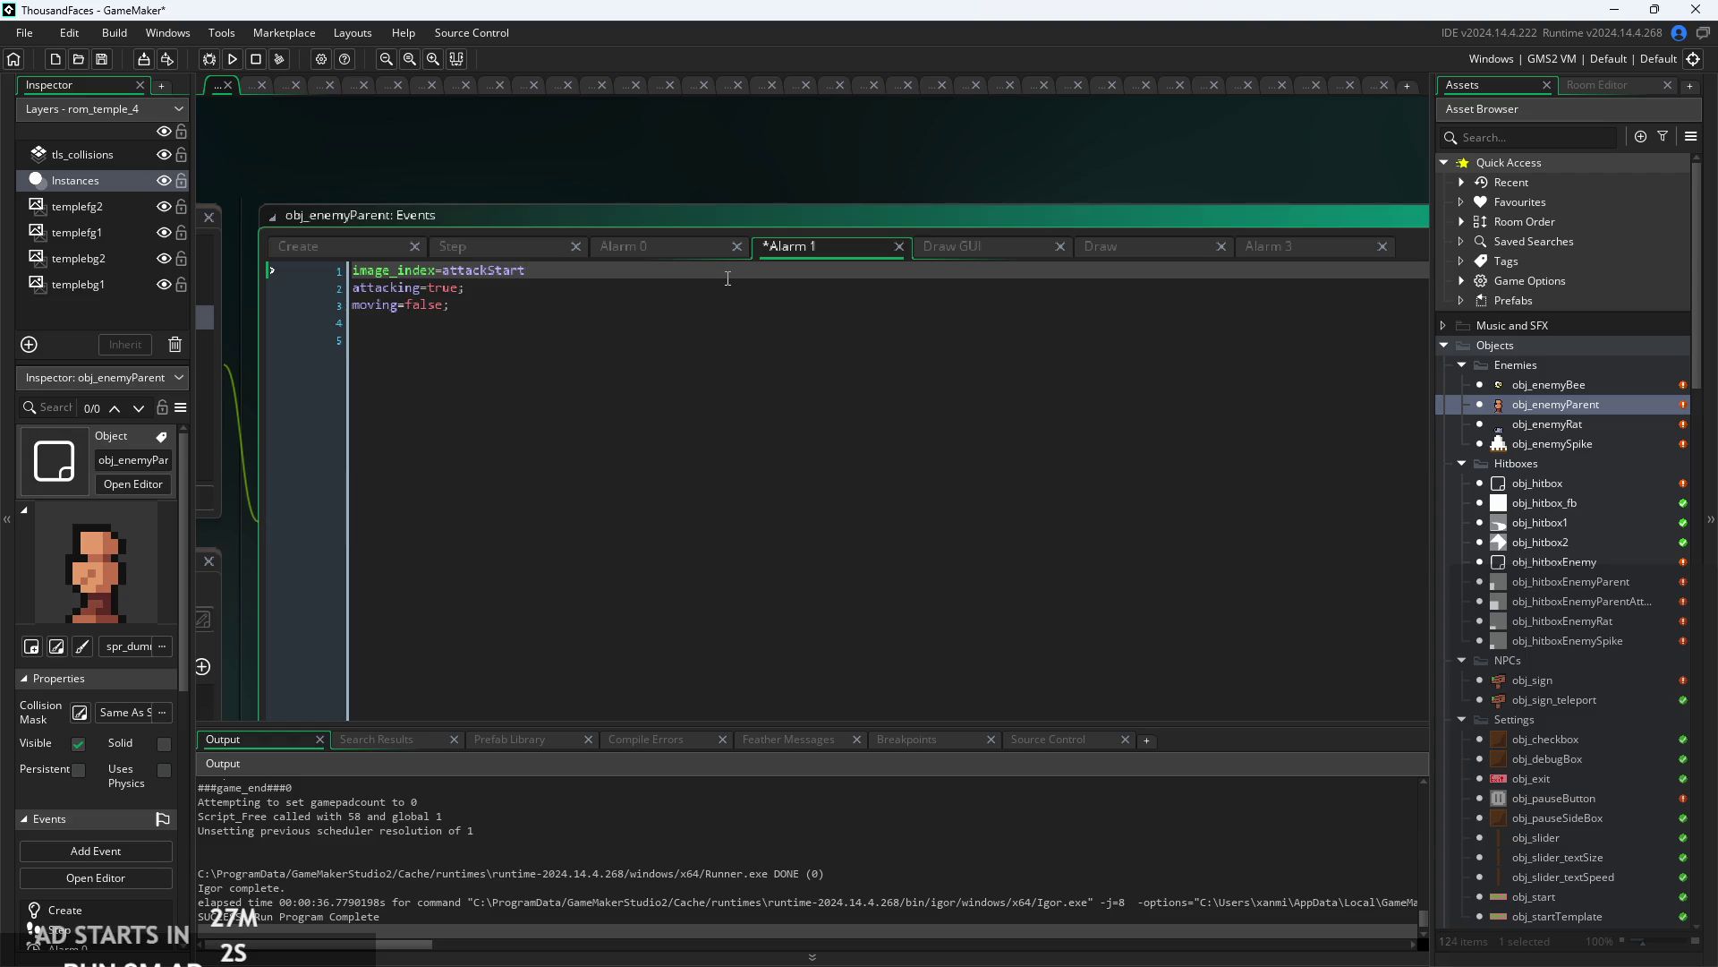
pyautogui.click(510, 254)
pyautogui.scroll(2, 481, 411)
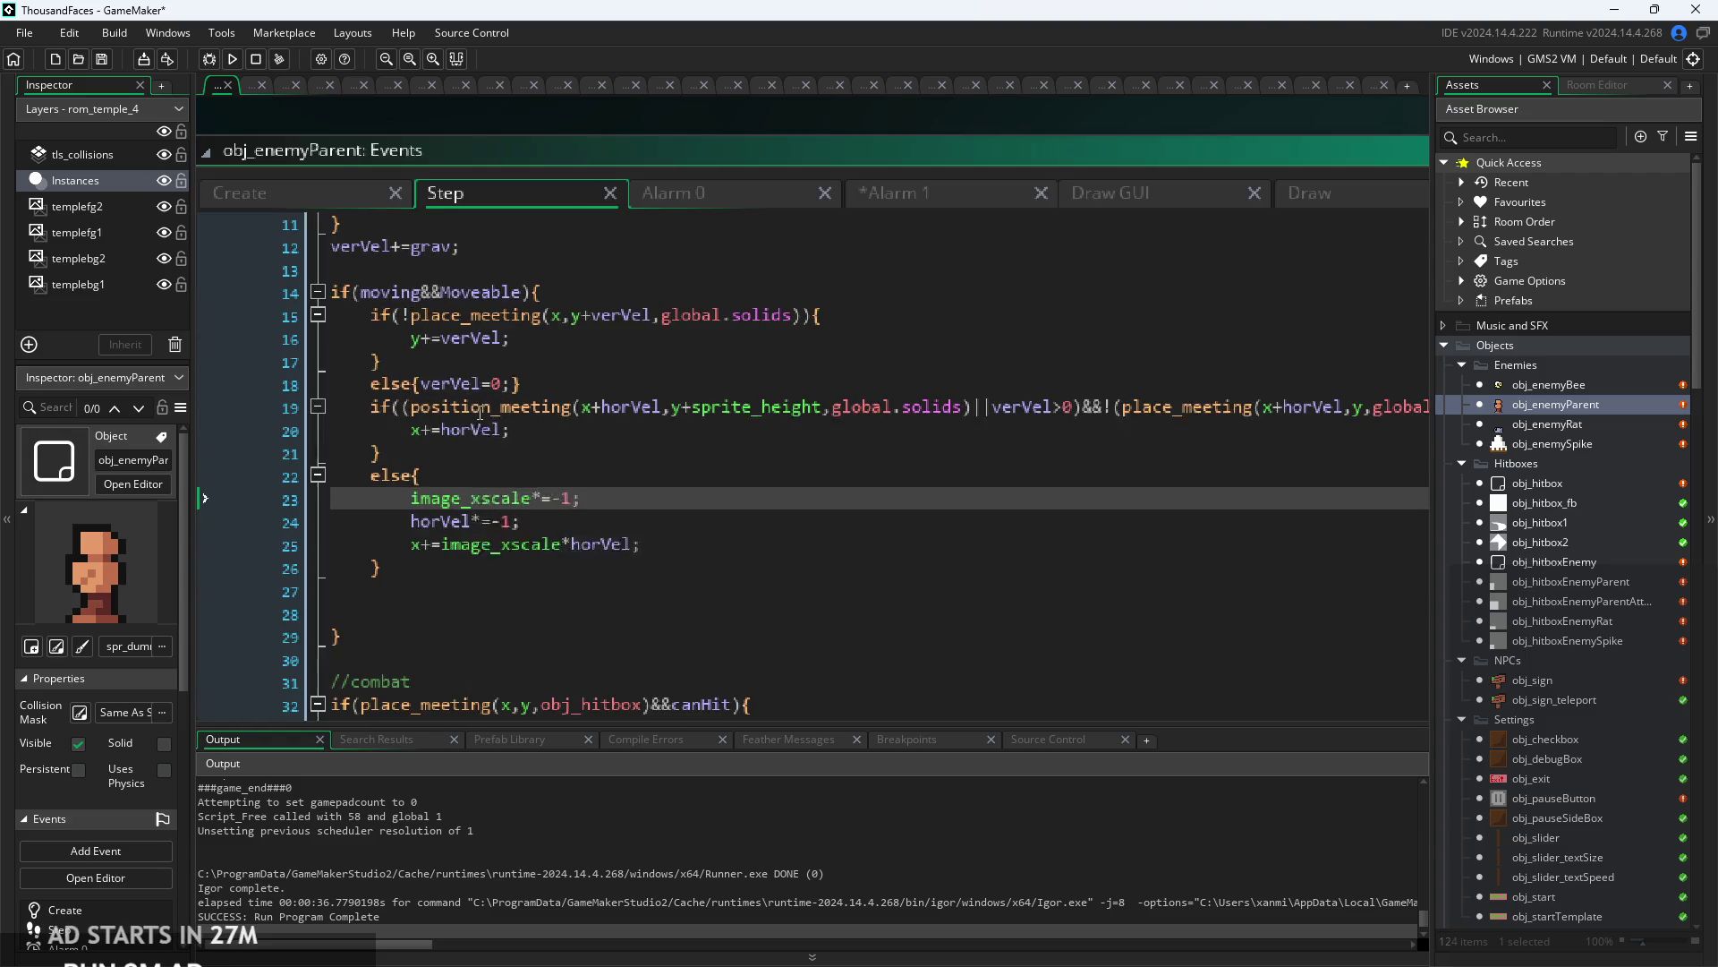
# - Add attackHit=3; on a new line after attackStart=1 in the Create event
pyautogui.click(324, 190)
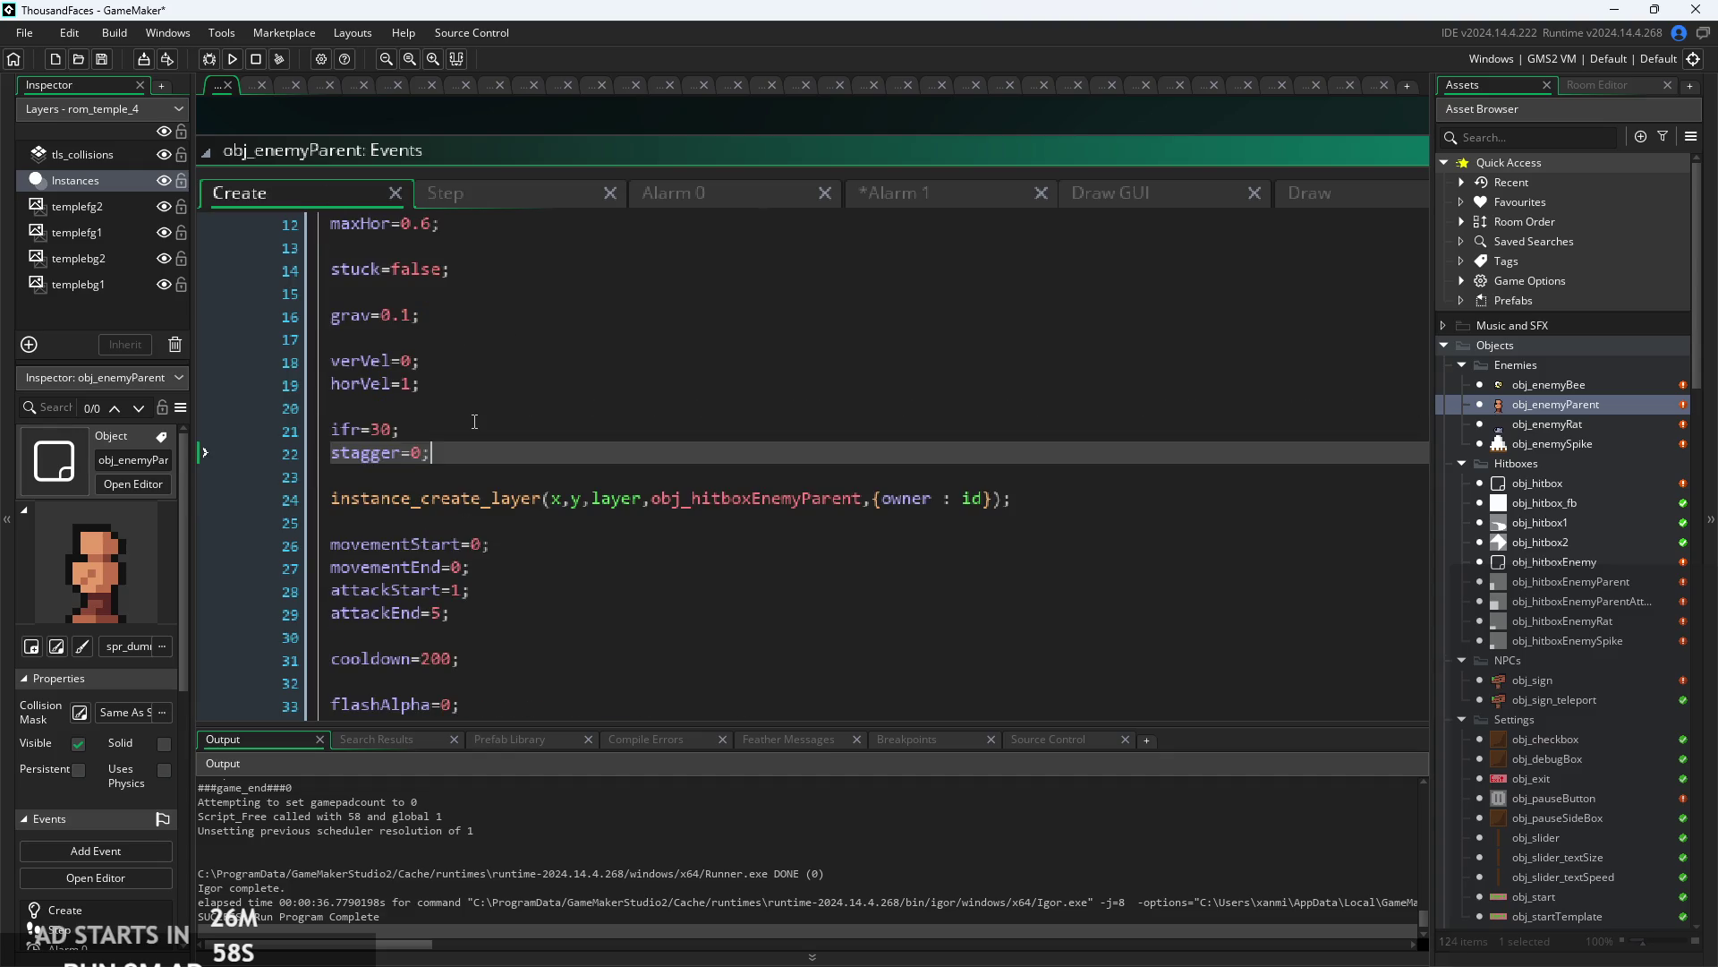
pyautogui.click(622, 340)
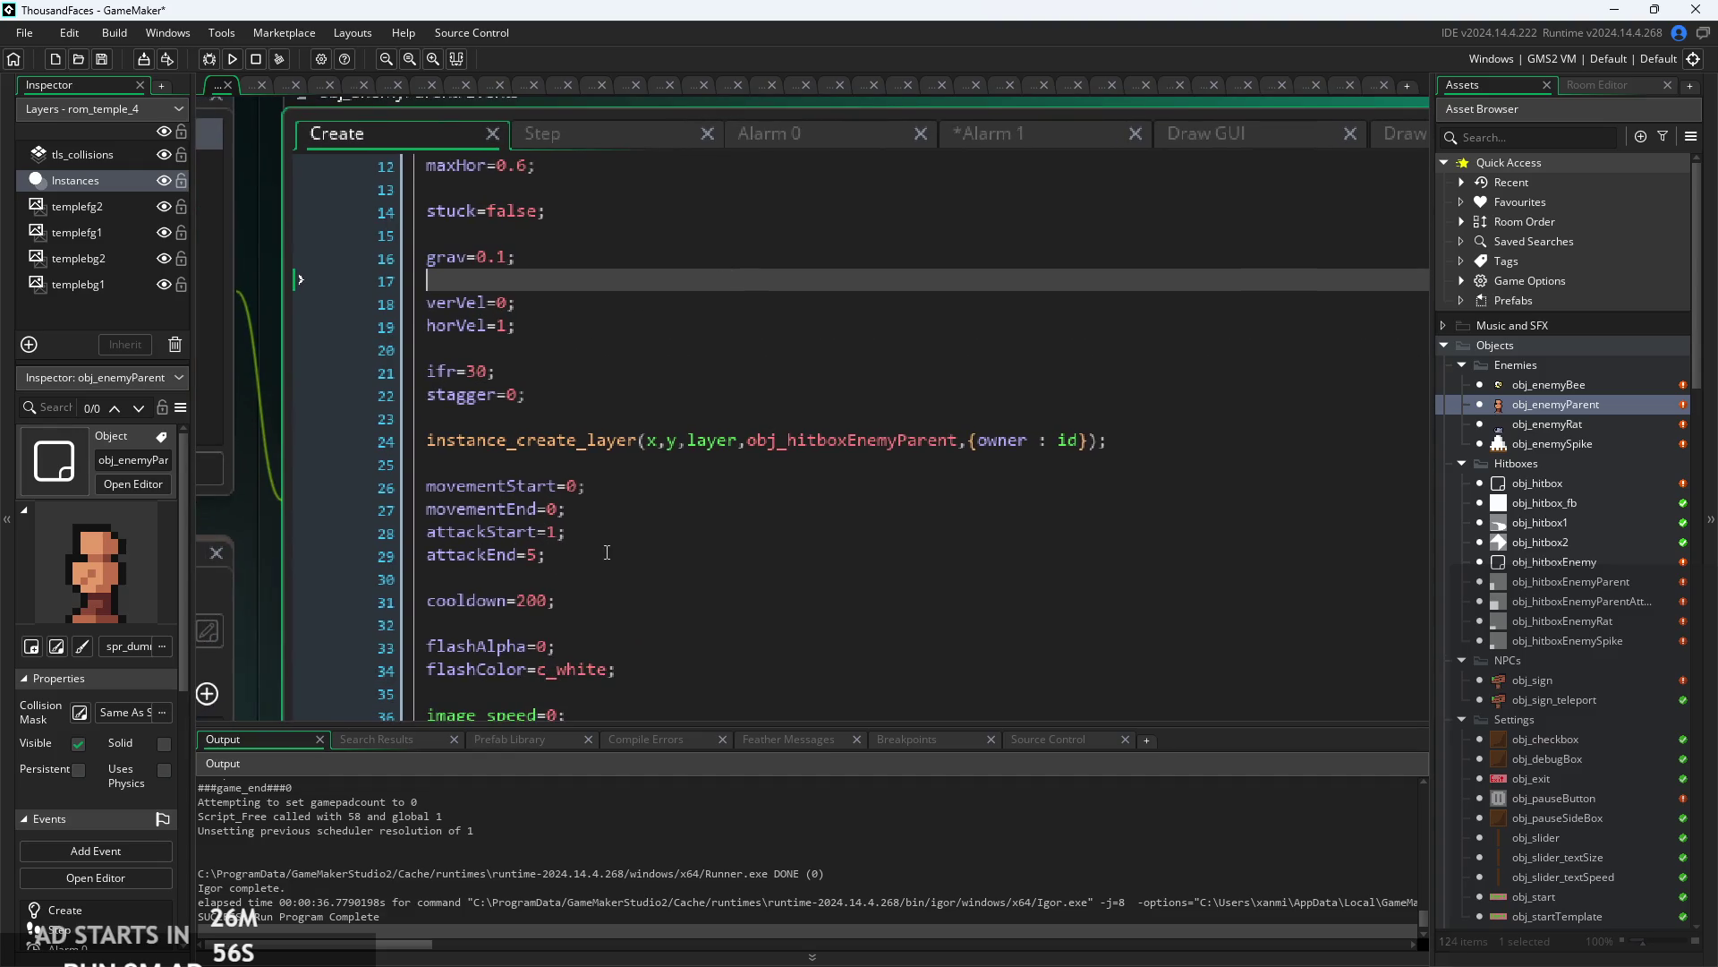
pyautogui.click(613, 533)
pyautogui.press('Return')
pyautogui.write('attack')
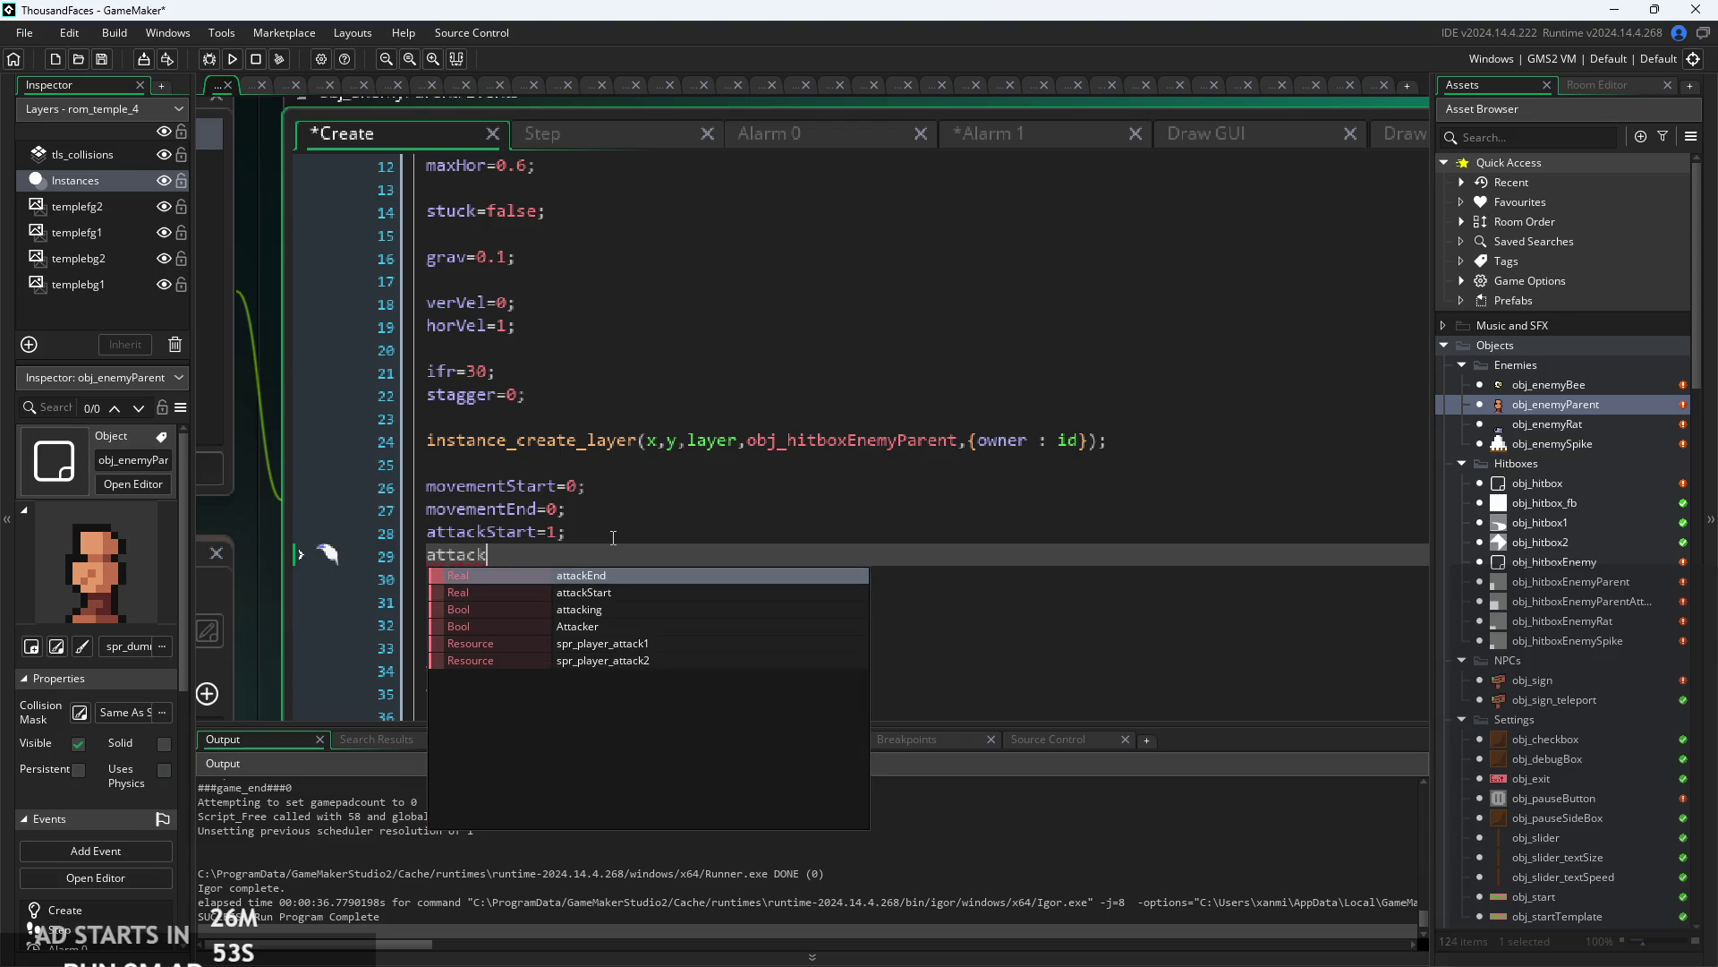
pyautogui.write('Hit=')
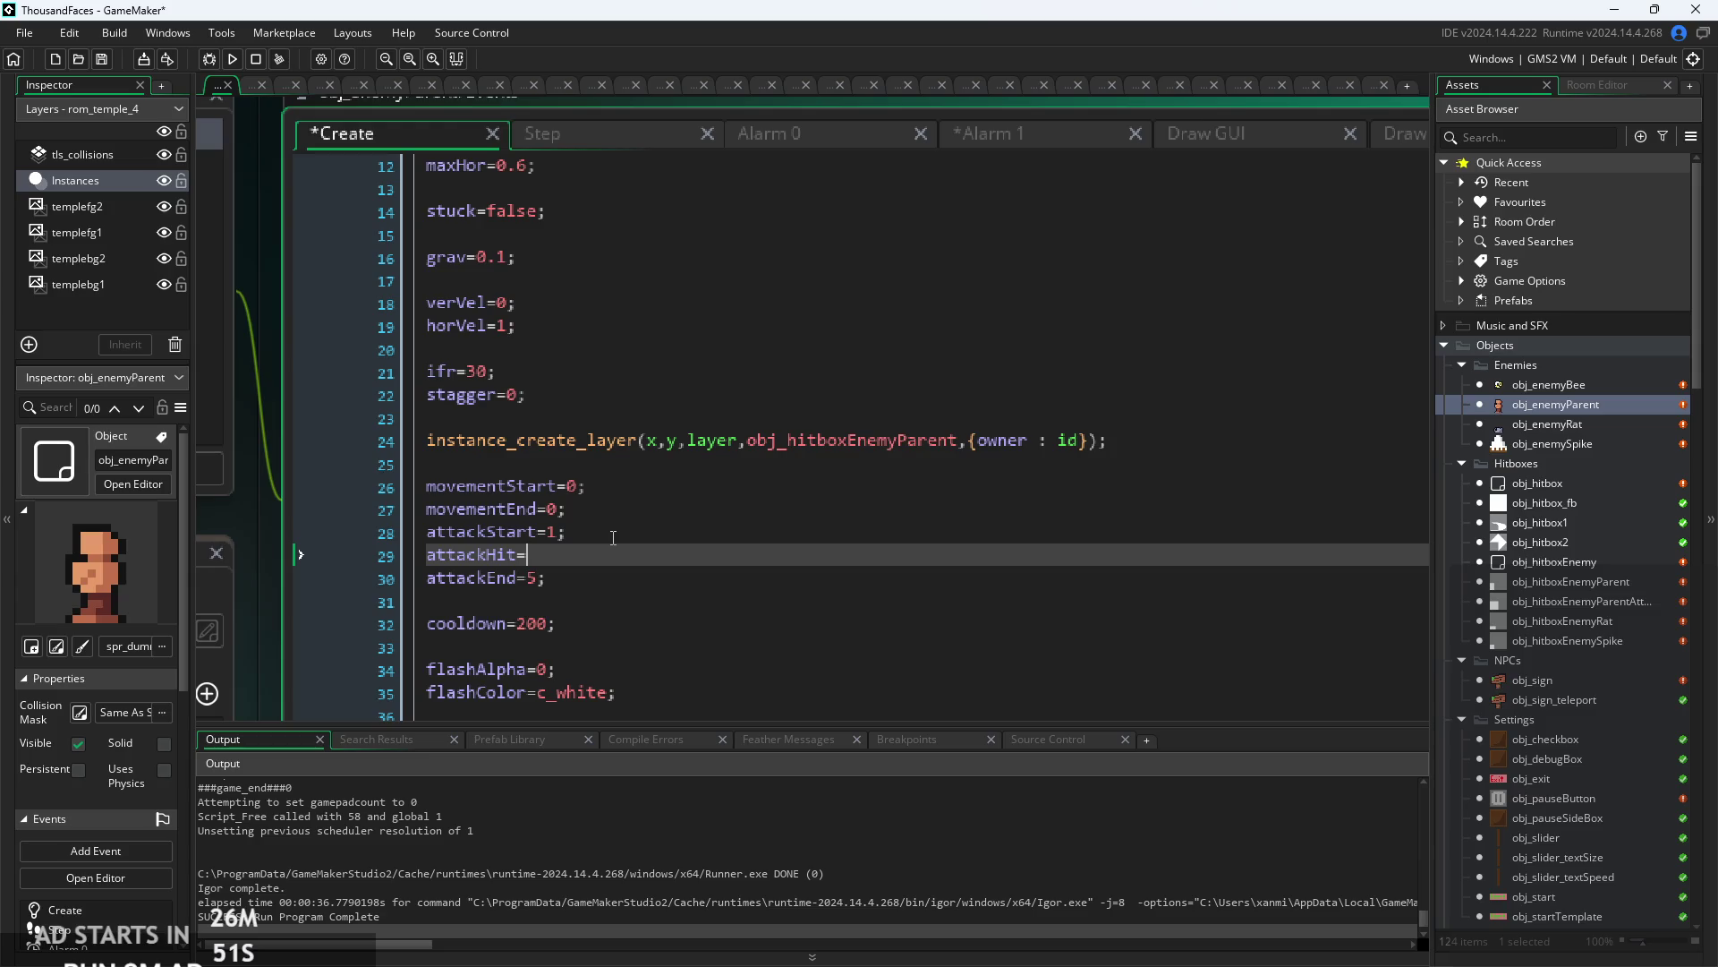
pyautogui.write('3')
pyautogui.write(';')
# - Scroll through obj_enemyParent's Step event to find the attackStart check block
pyautogui.click(565, 131)
pyautogui.click(770, 432)
pyautogui.click(770, 391)
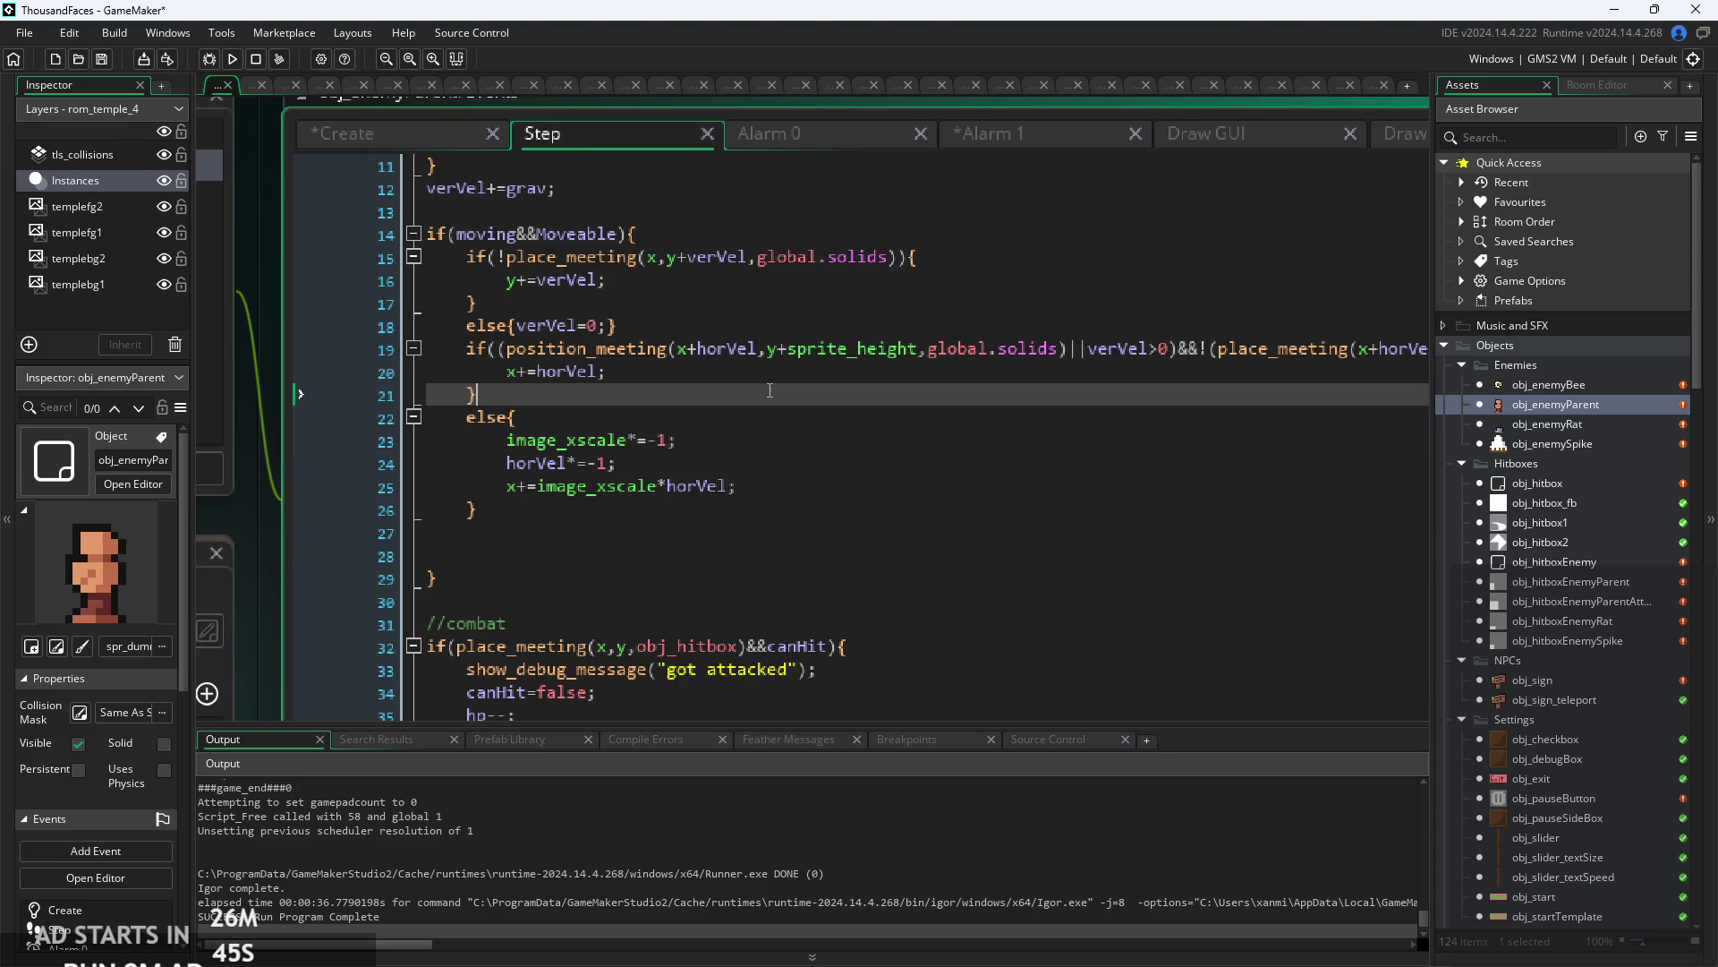
pyautogui.scroll(-6, 845, 534)
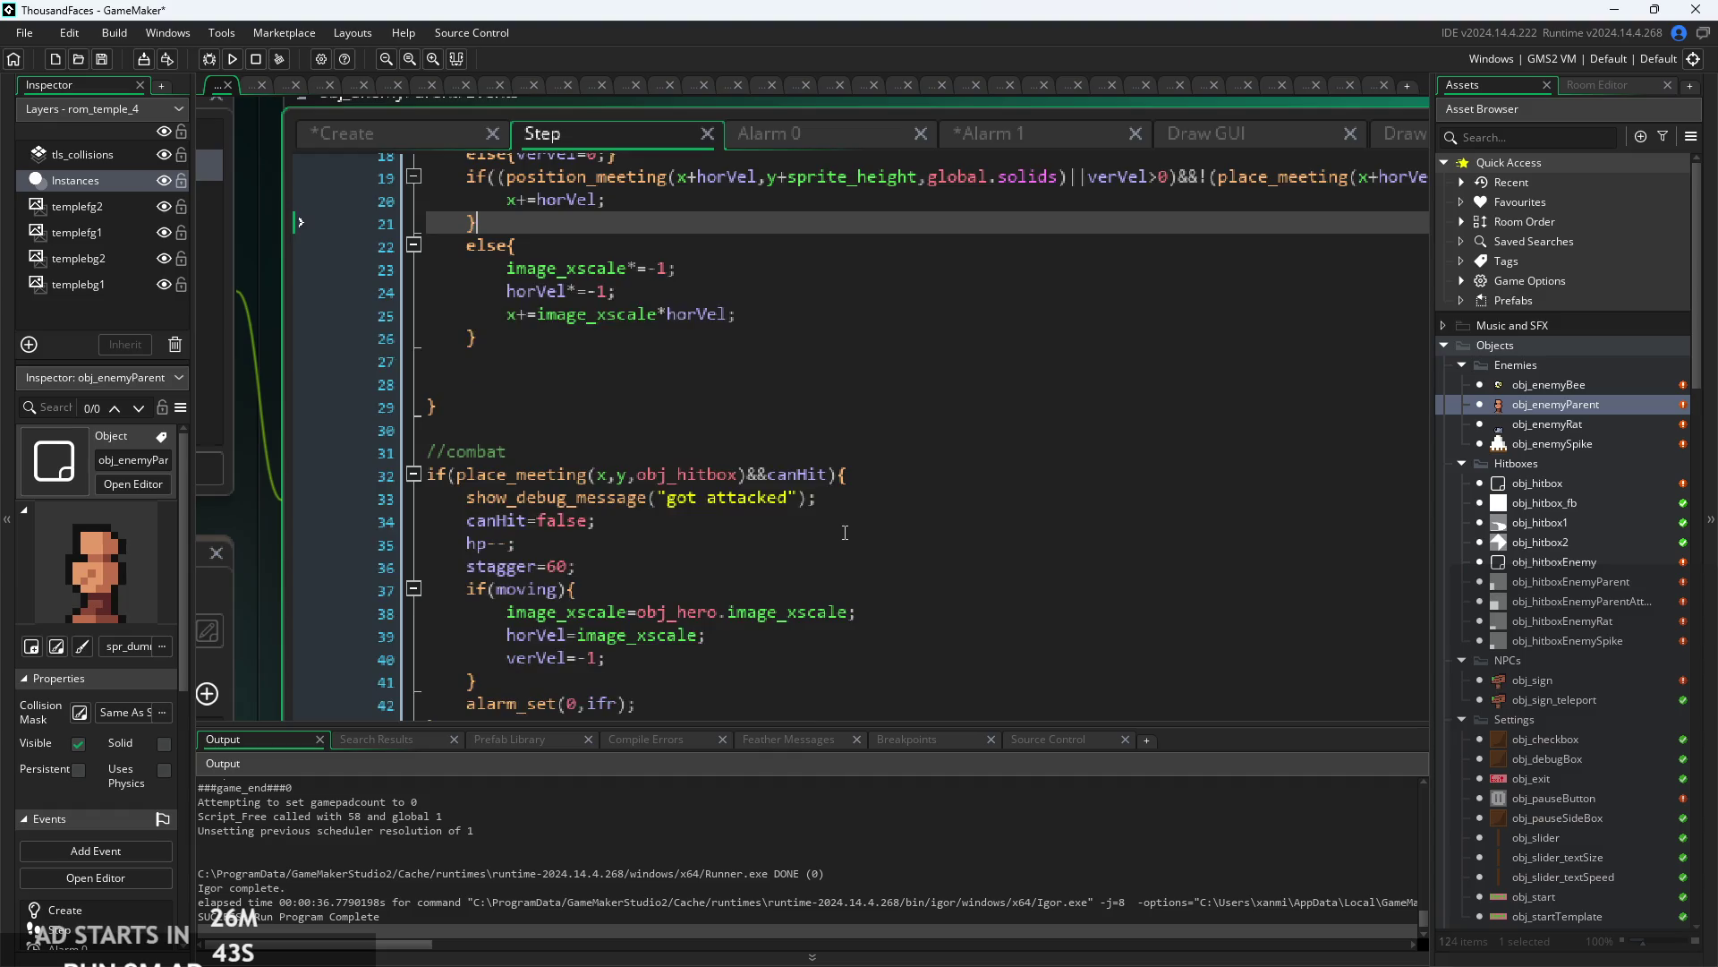
pyautogui.scroll(-3, 803, 431)
pyautogui.click(767, 403)
pyautogui.scroll(1, 767, 403)
pyautogui.scroll(-4, 761, 420)
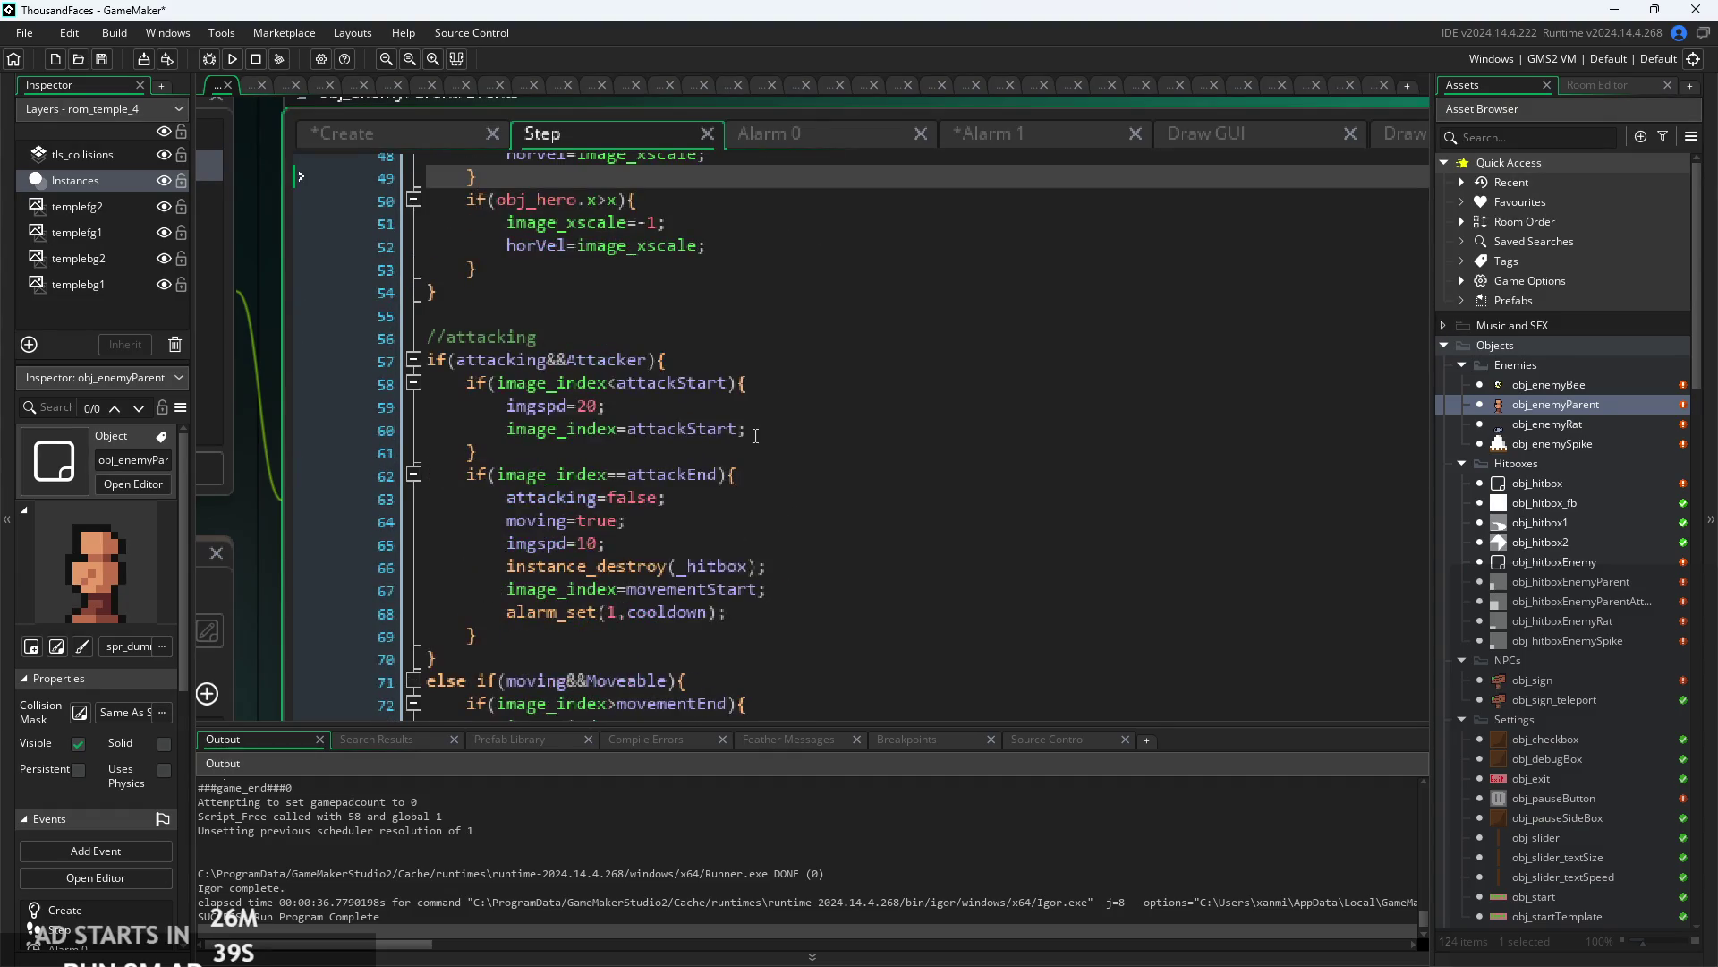
# - Add an if(image_index==attackHit){ block containing the pasted hitbox-creation line
pyautogui.click(760, 452)
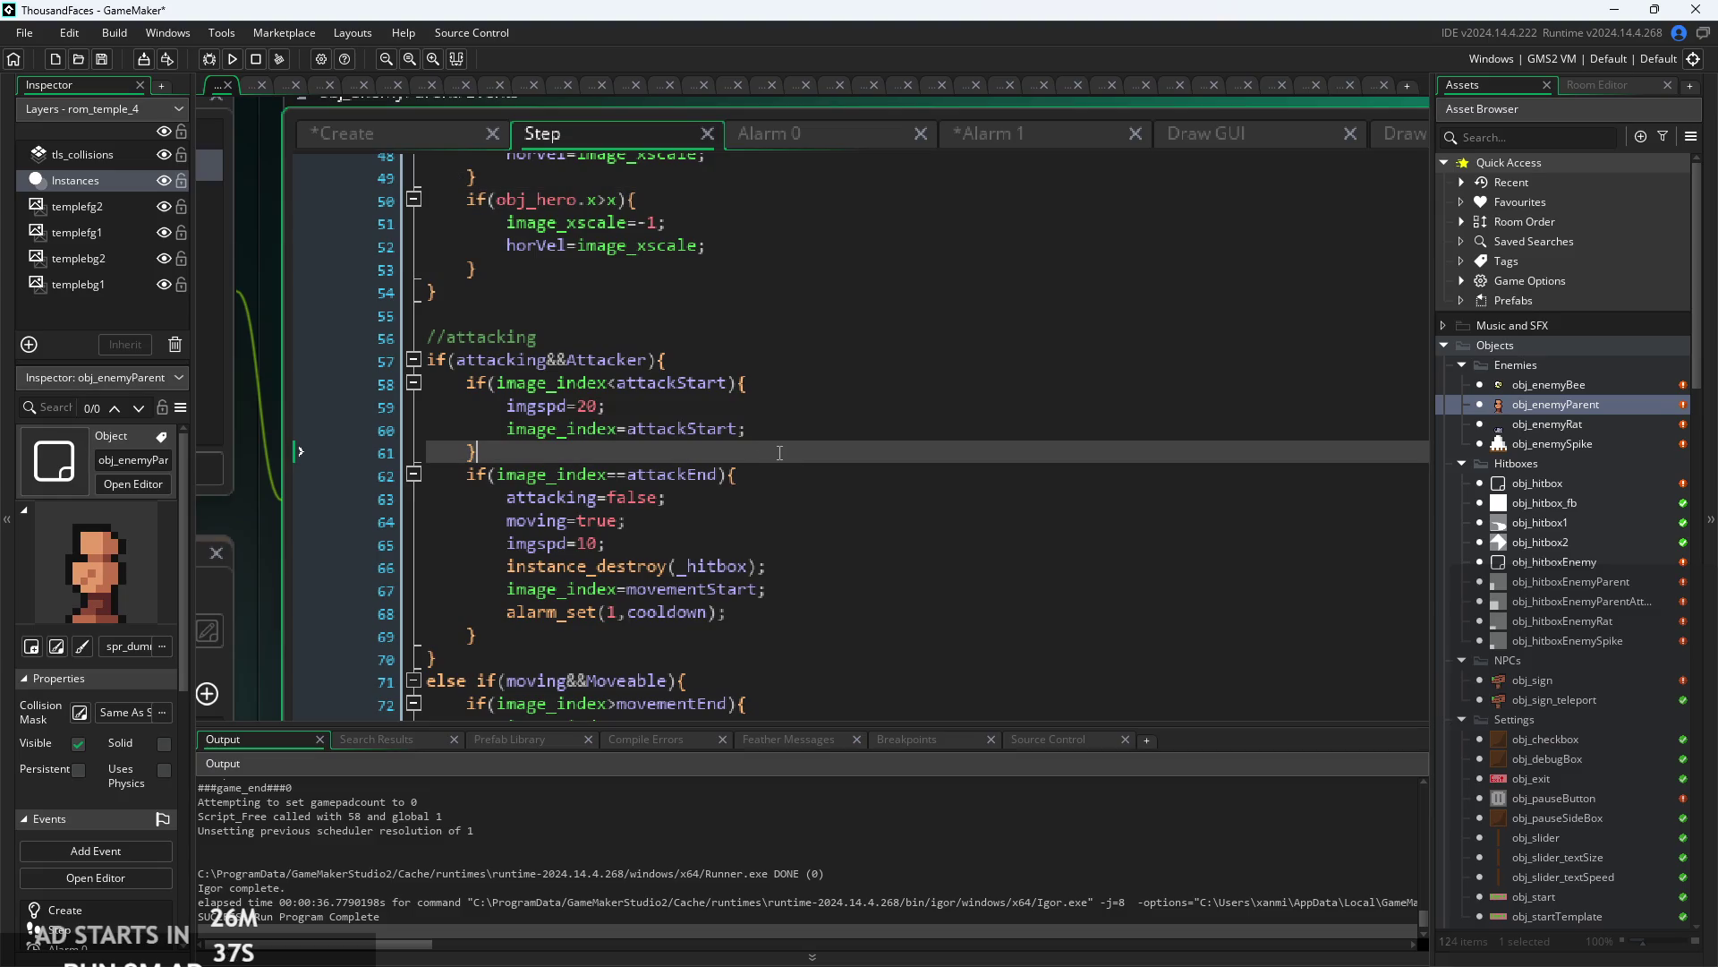
pyautogui.press('Return')
pyautogui.write('i')
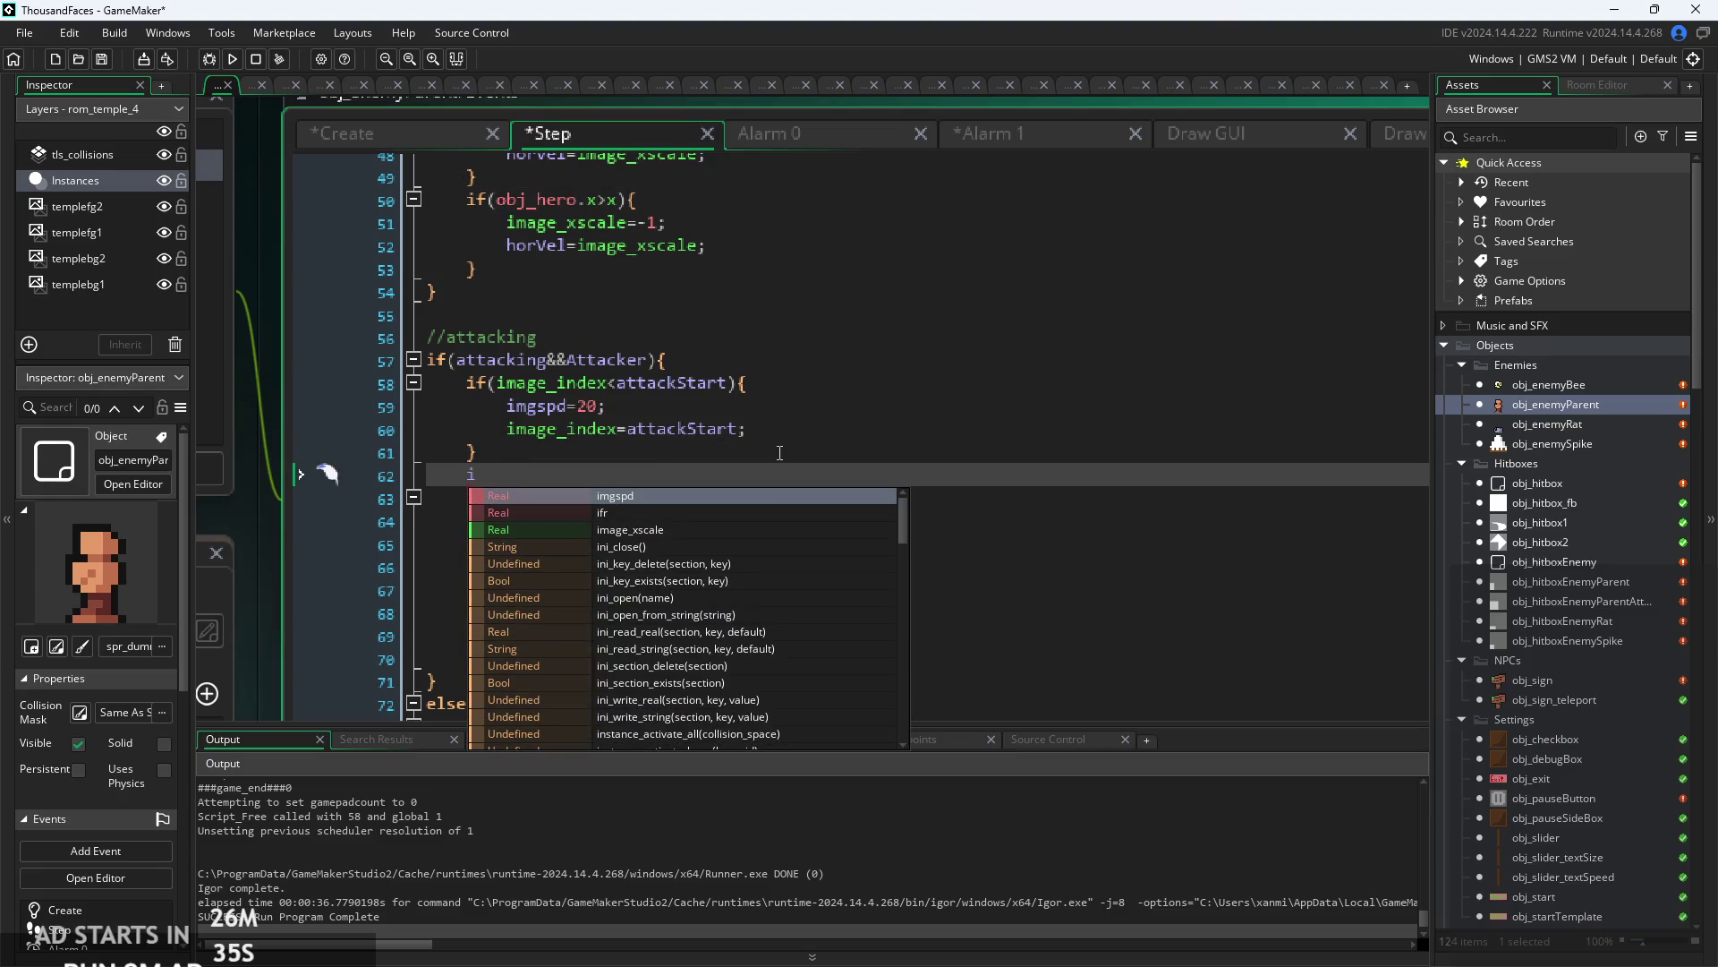
pyautogui.write('f(image')
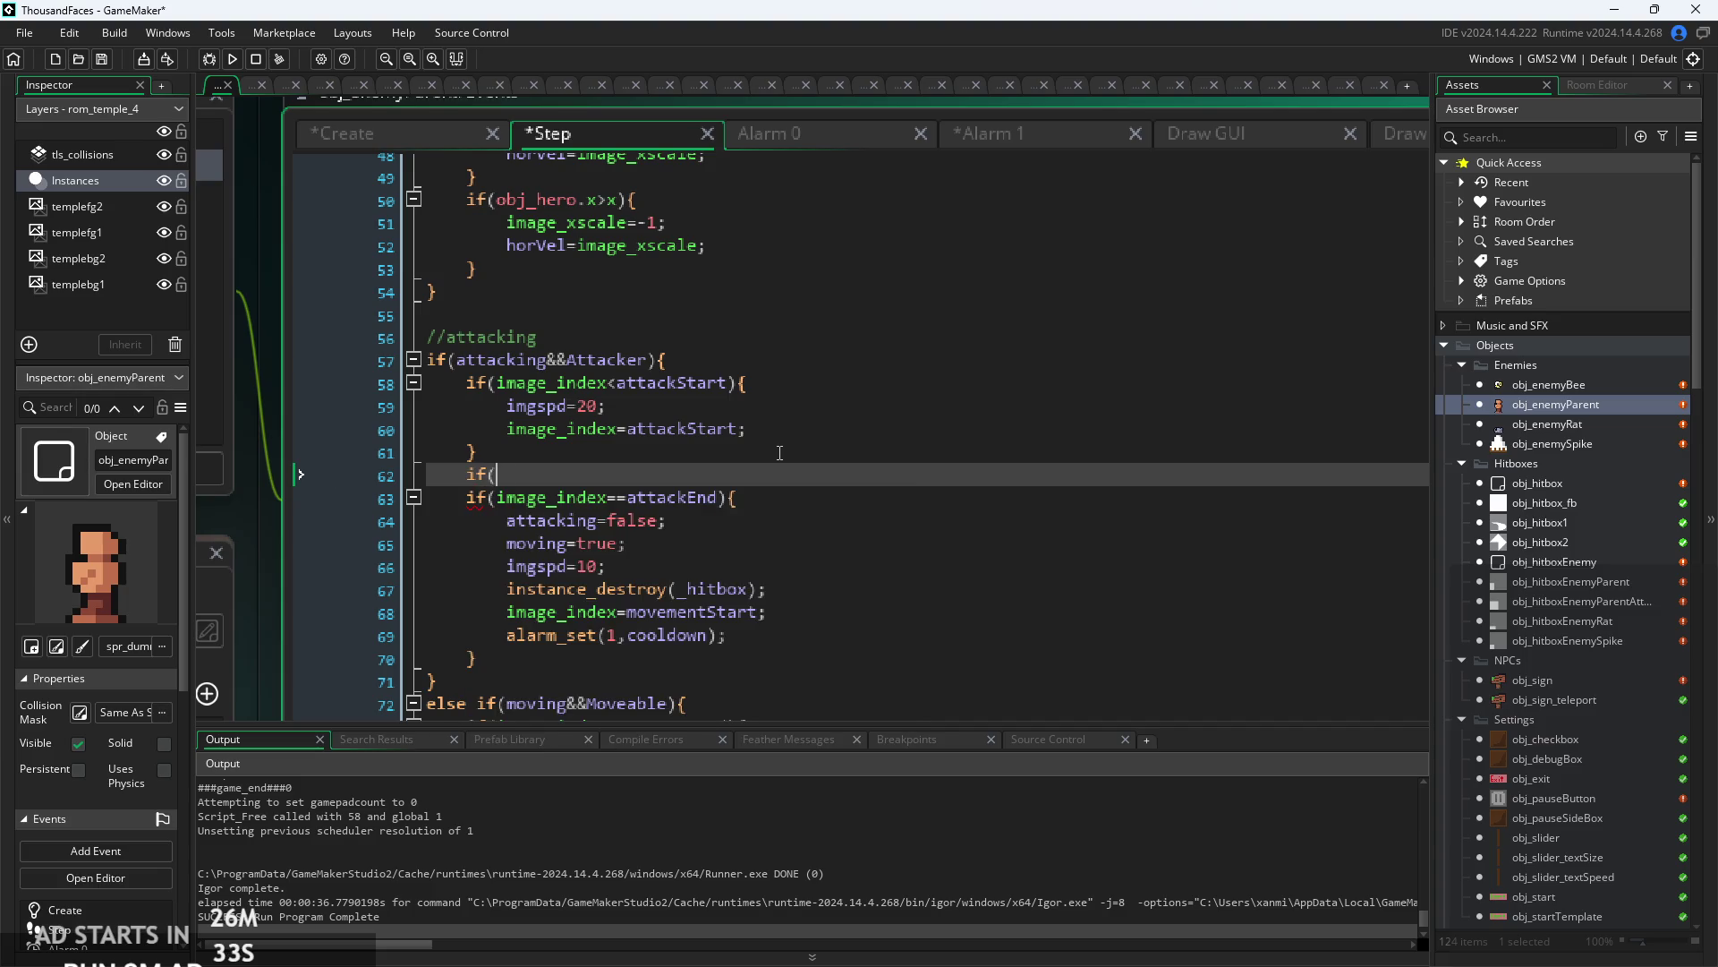
pyautogui.write('_')
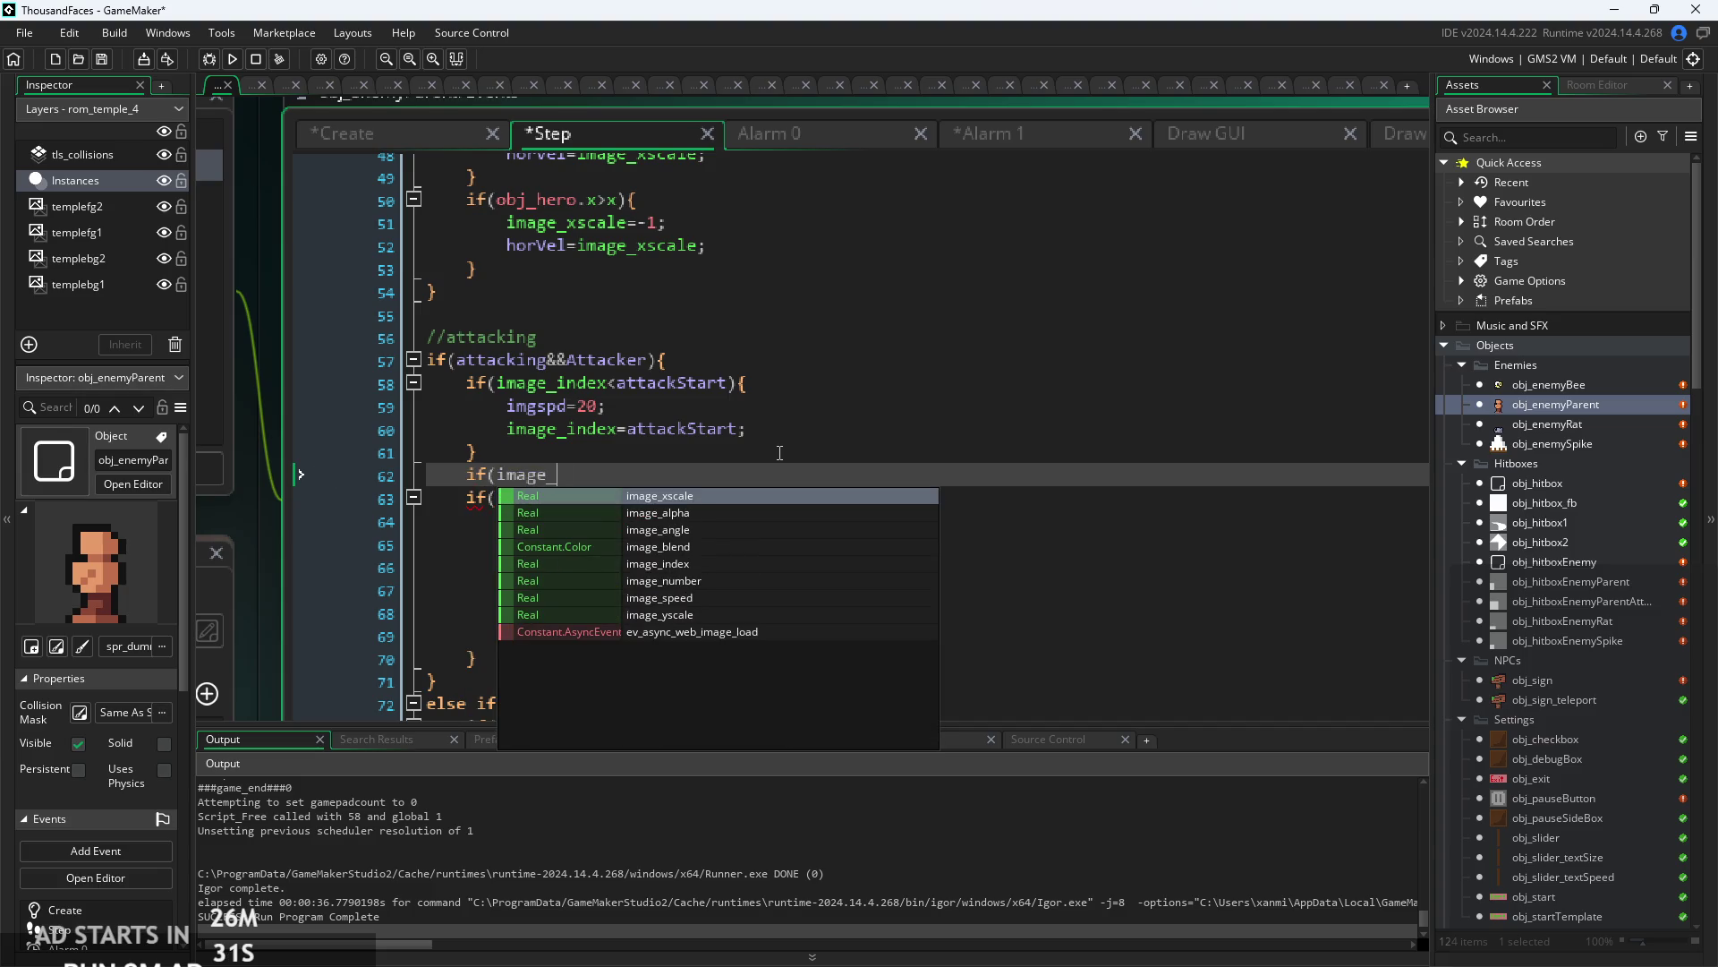
pyautogui.write('index-')
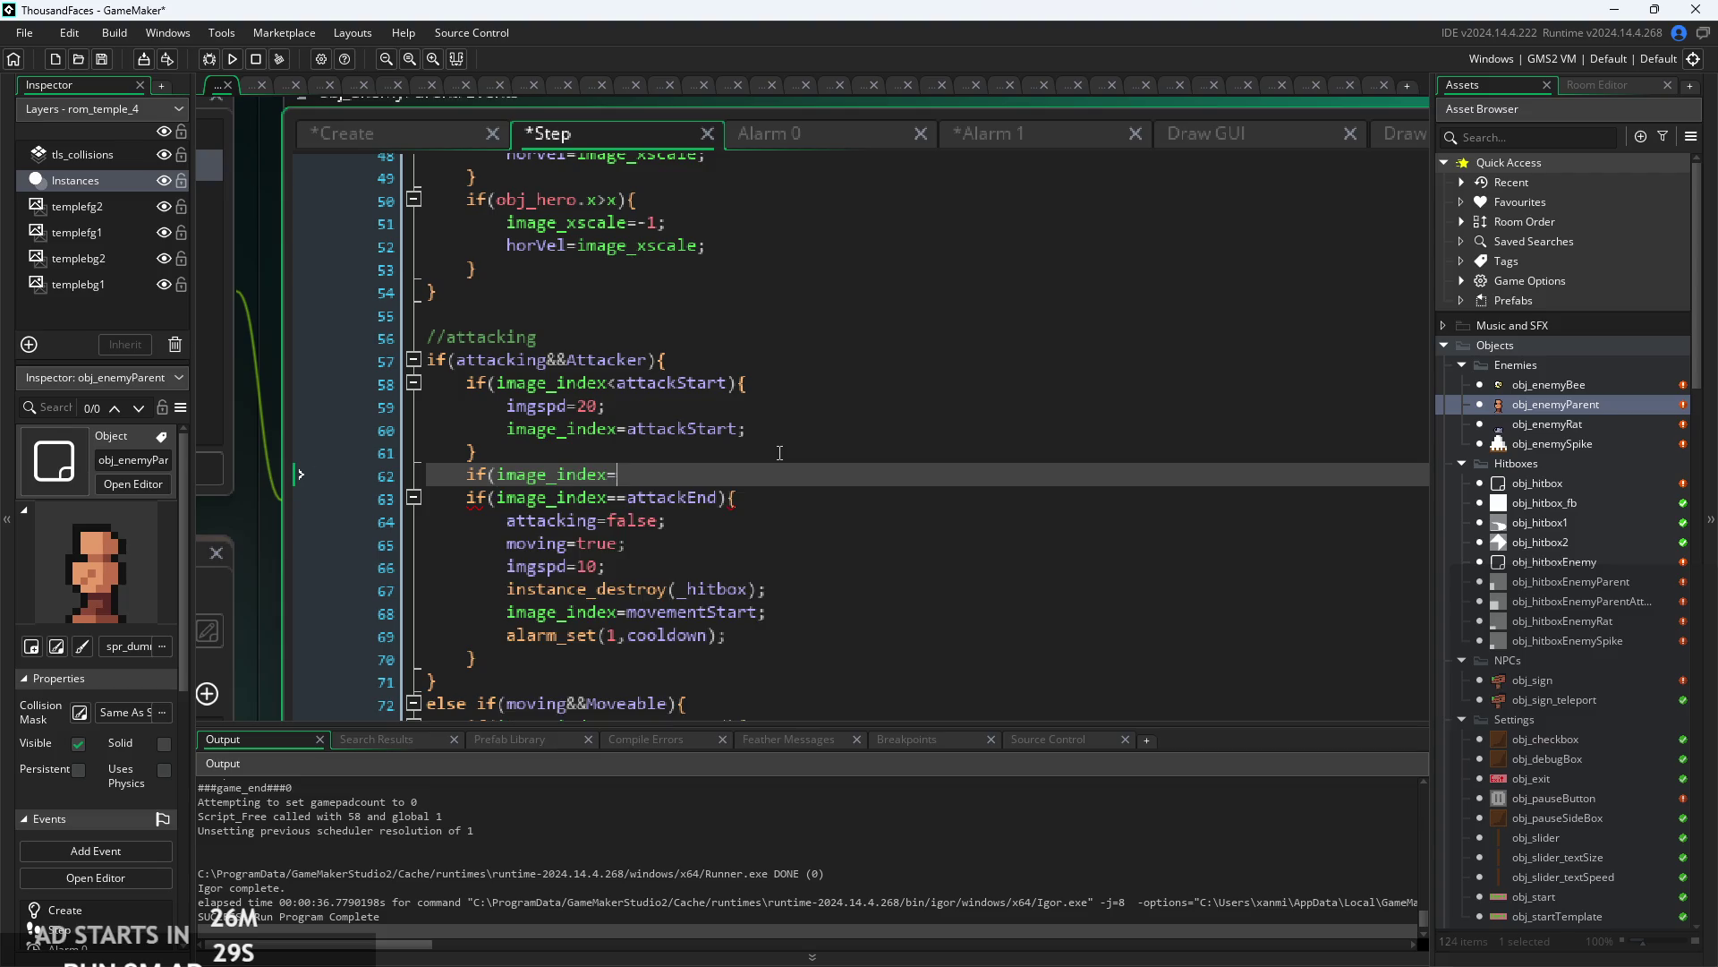
pyautogui.write('==')
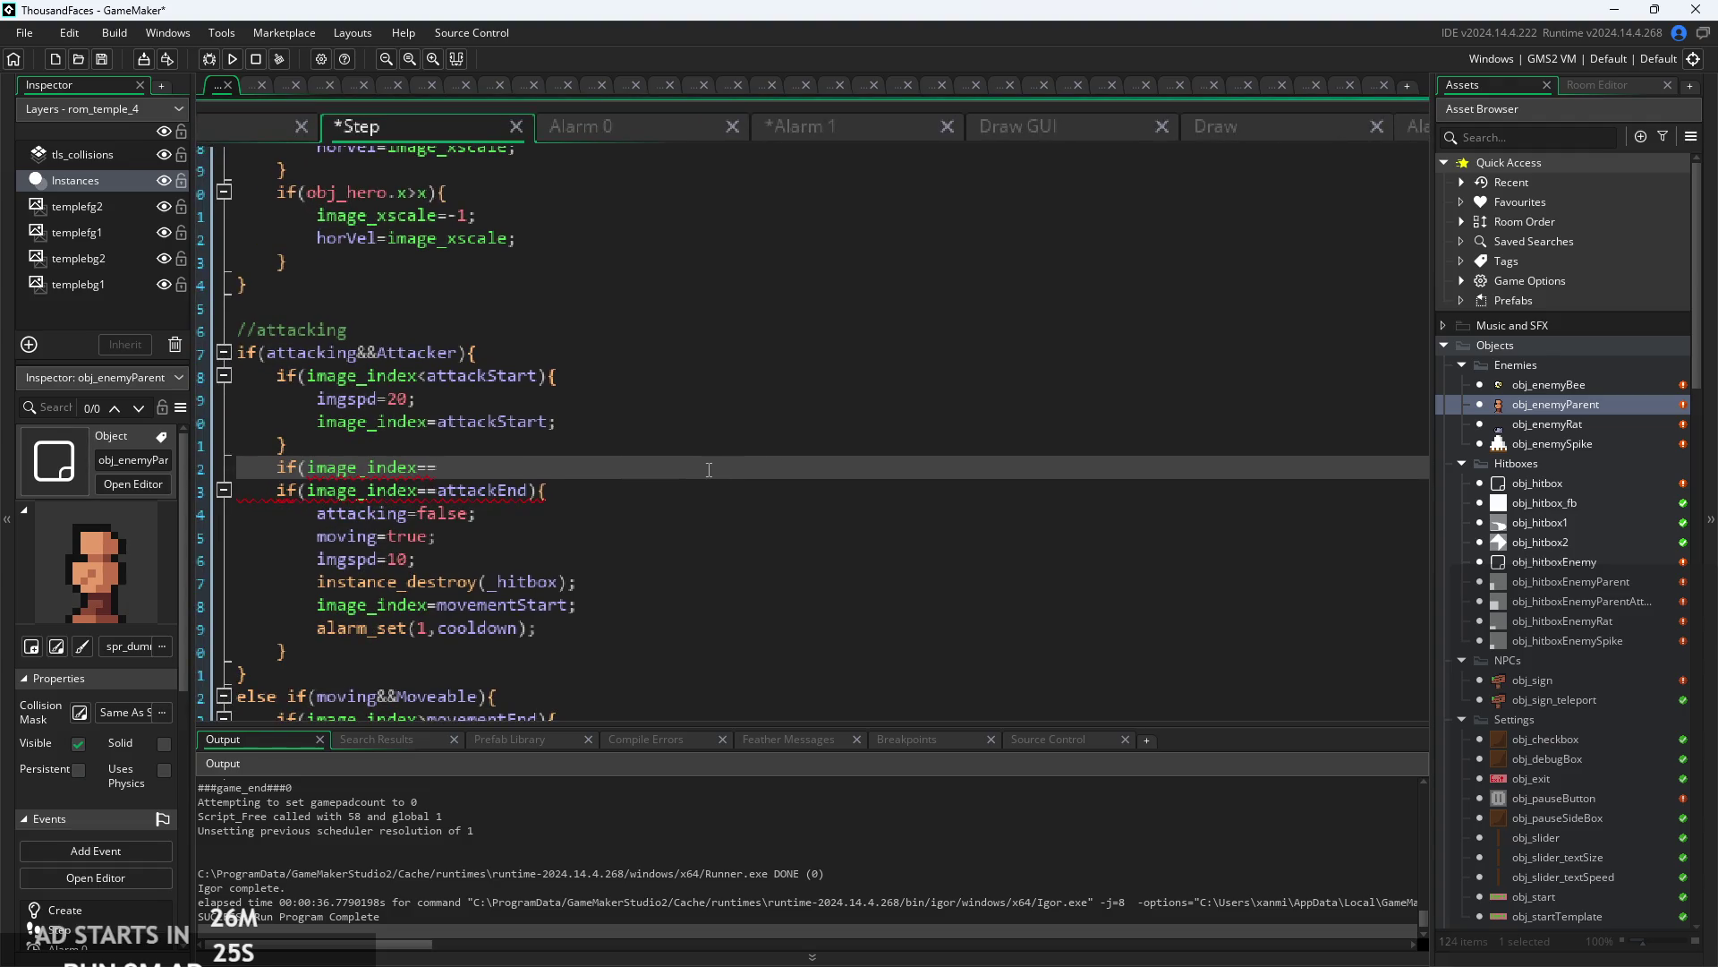
pyautogui.write('atta')
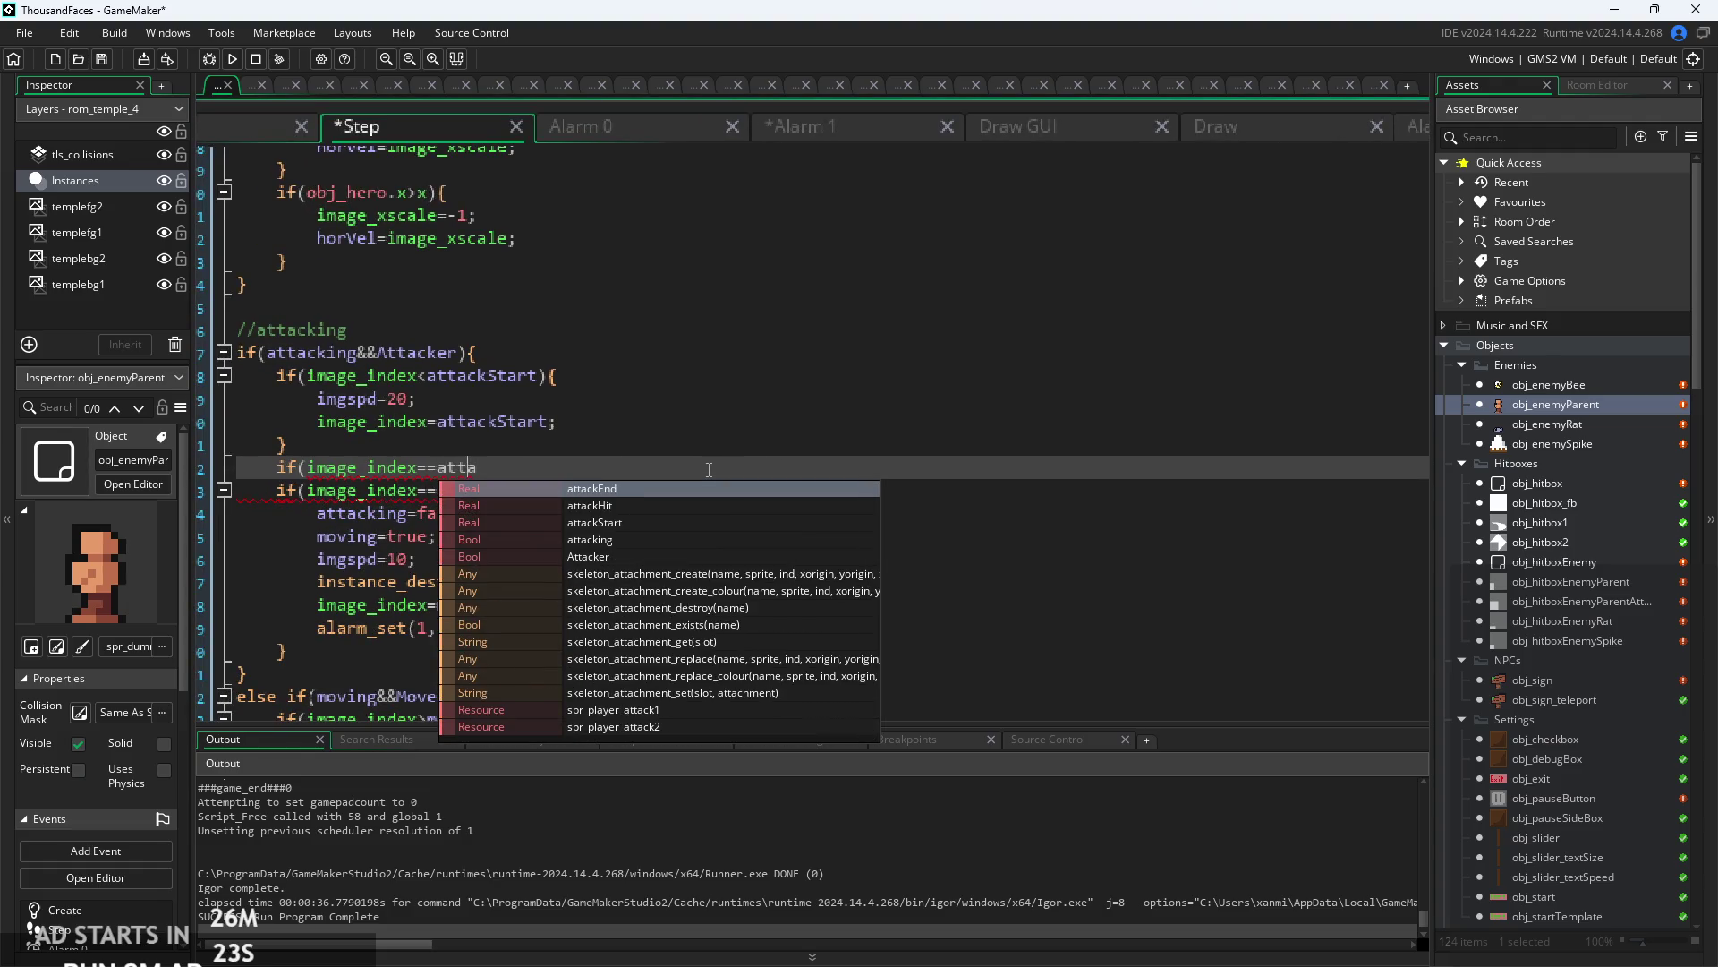
pyautogui.press('Down')
pyautogui.press('Return')
pyautogui.write(')')
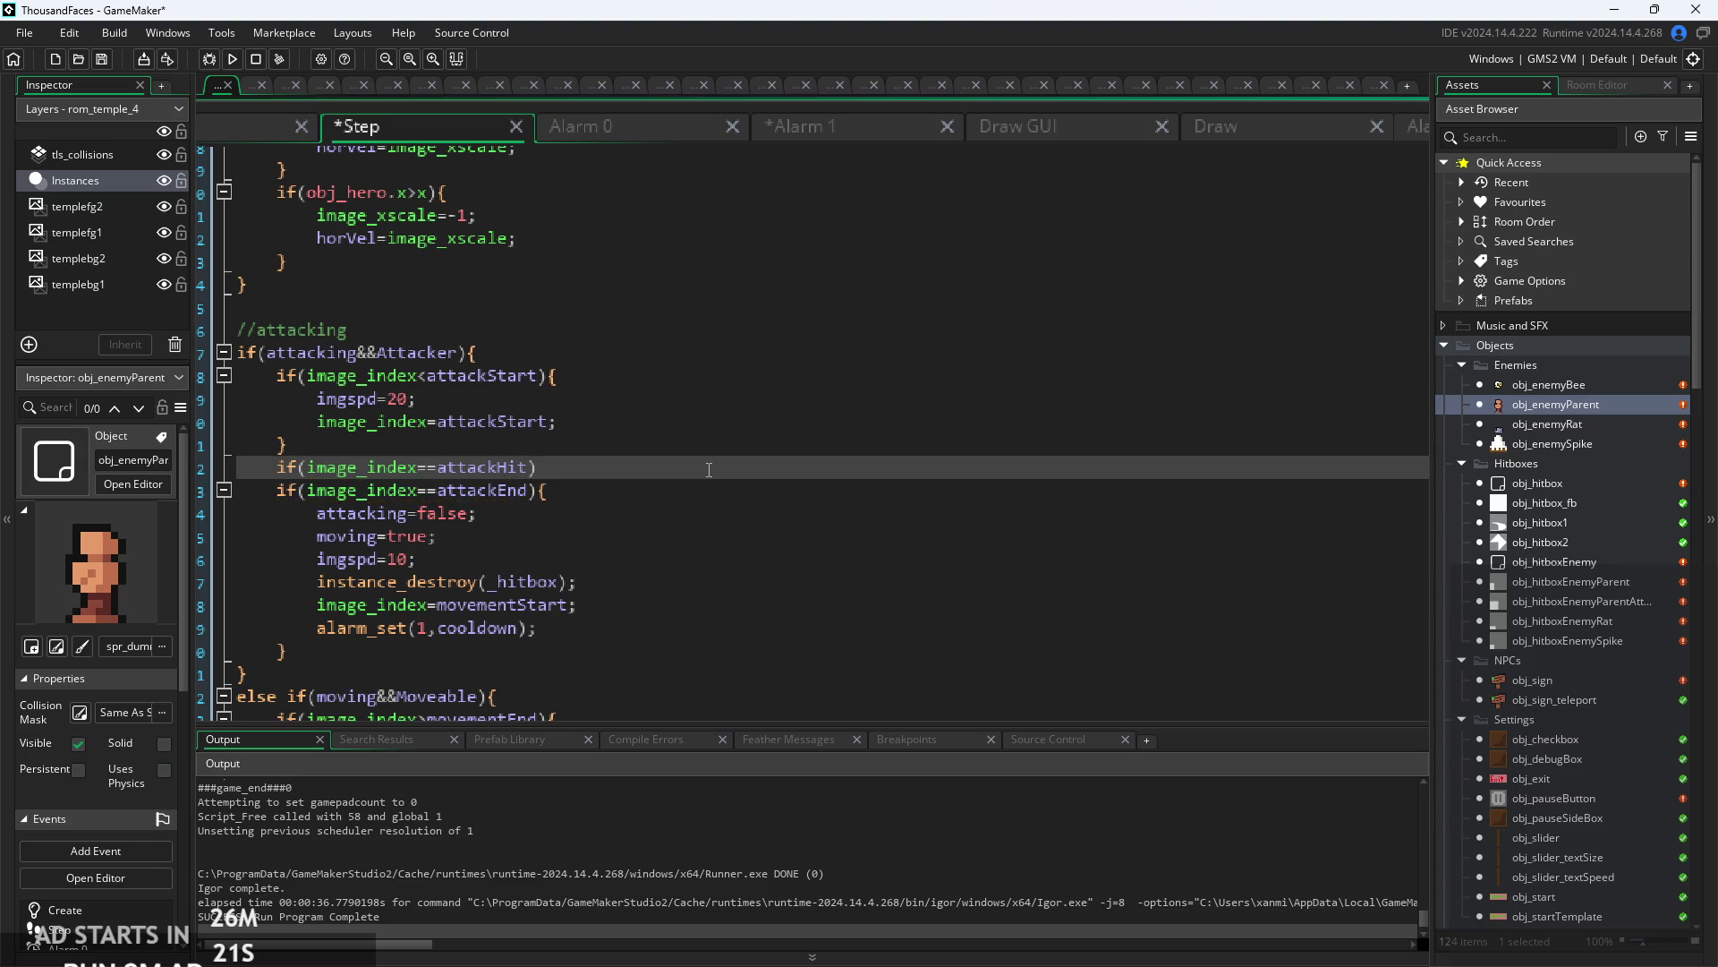
pyautogui.write('{')
pyautogui.press('Return')
pyautogui.write('_hitbox = instance_create_layer(x+sign(horVel)*7,y+5,layer,obj_hitboxEnemyParentAttack,{owner : id, dmg : damage});')
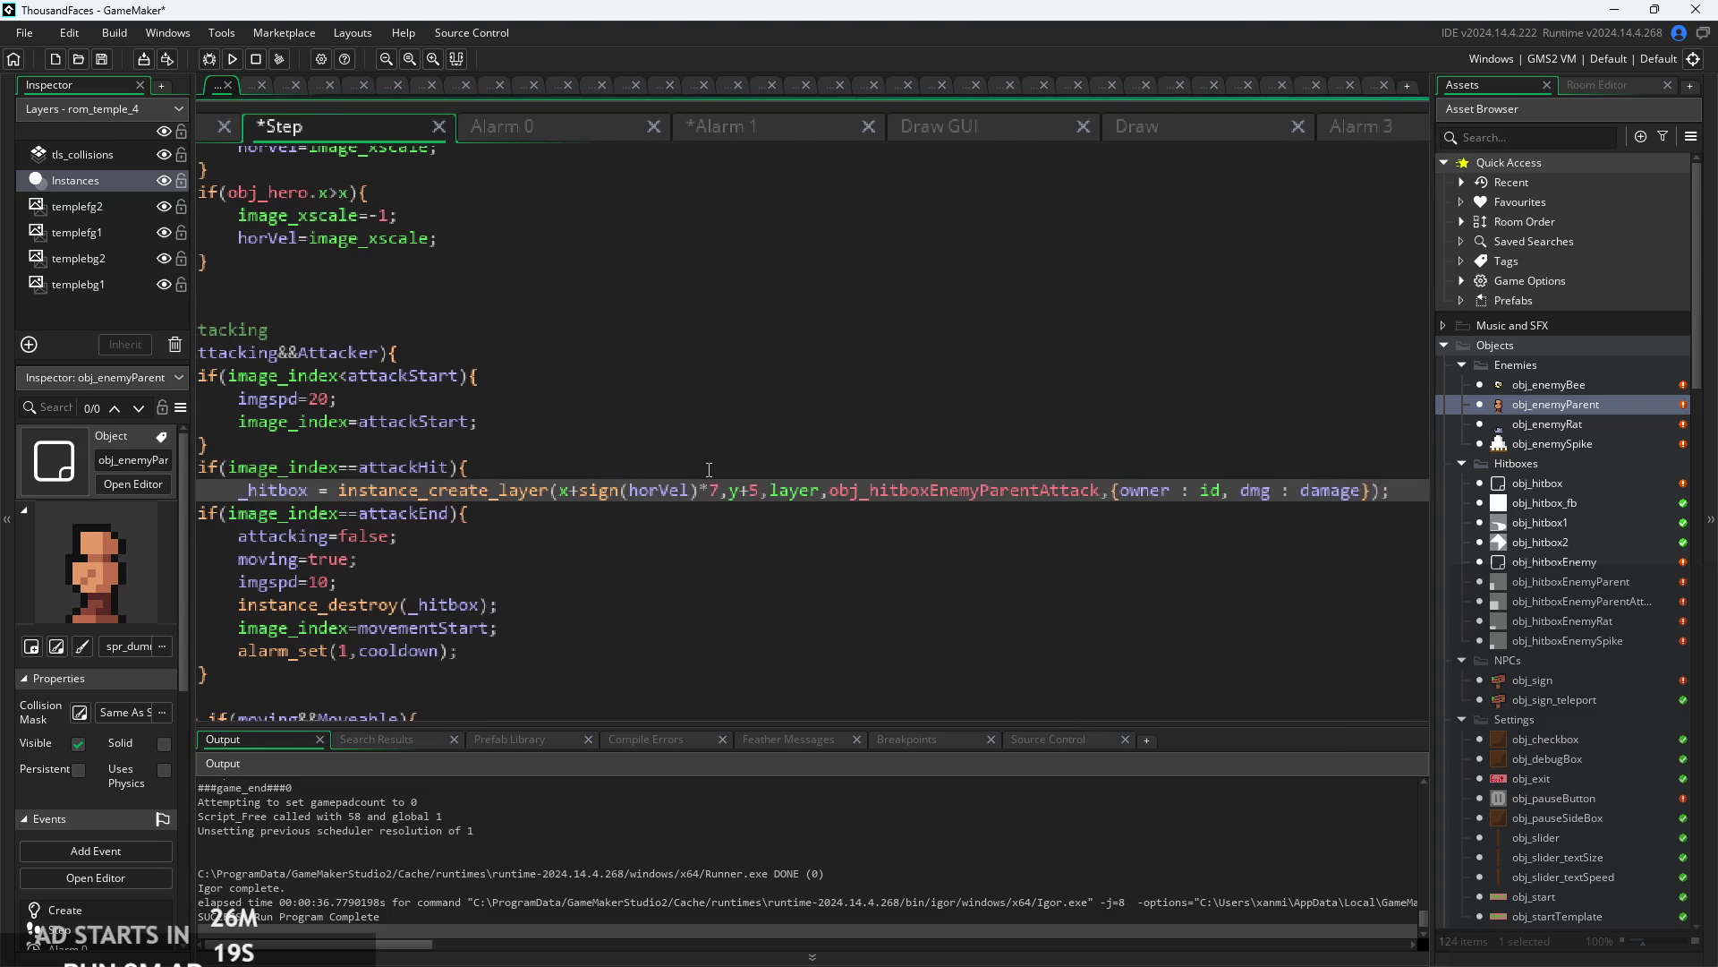
pyautogui.press('Return')
# - Review the new attackHit block, widening the editor to show line numbers
pyautogui.click(709, 470)
pyautogui.click(644, 490)
pyautogui.moveTo(644, 491); pyautogui.dragTo(900, 483)
pyautogui.click(764, 509)
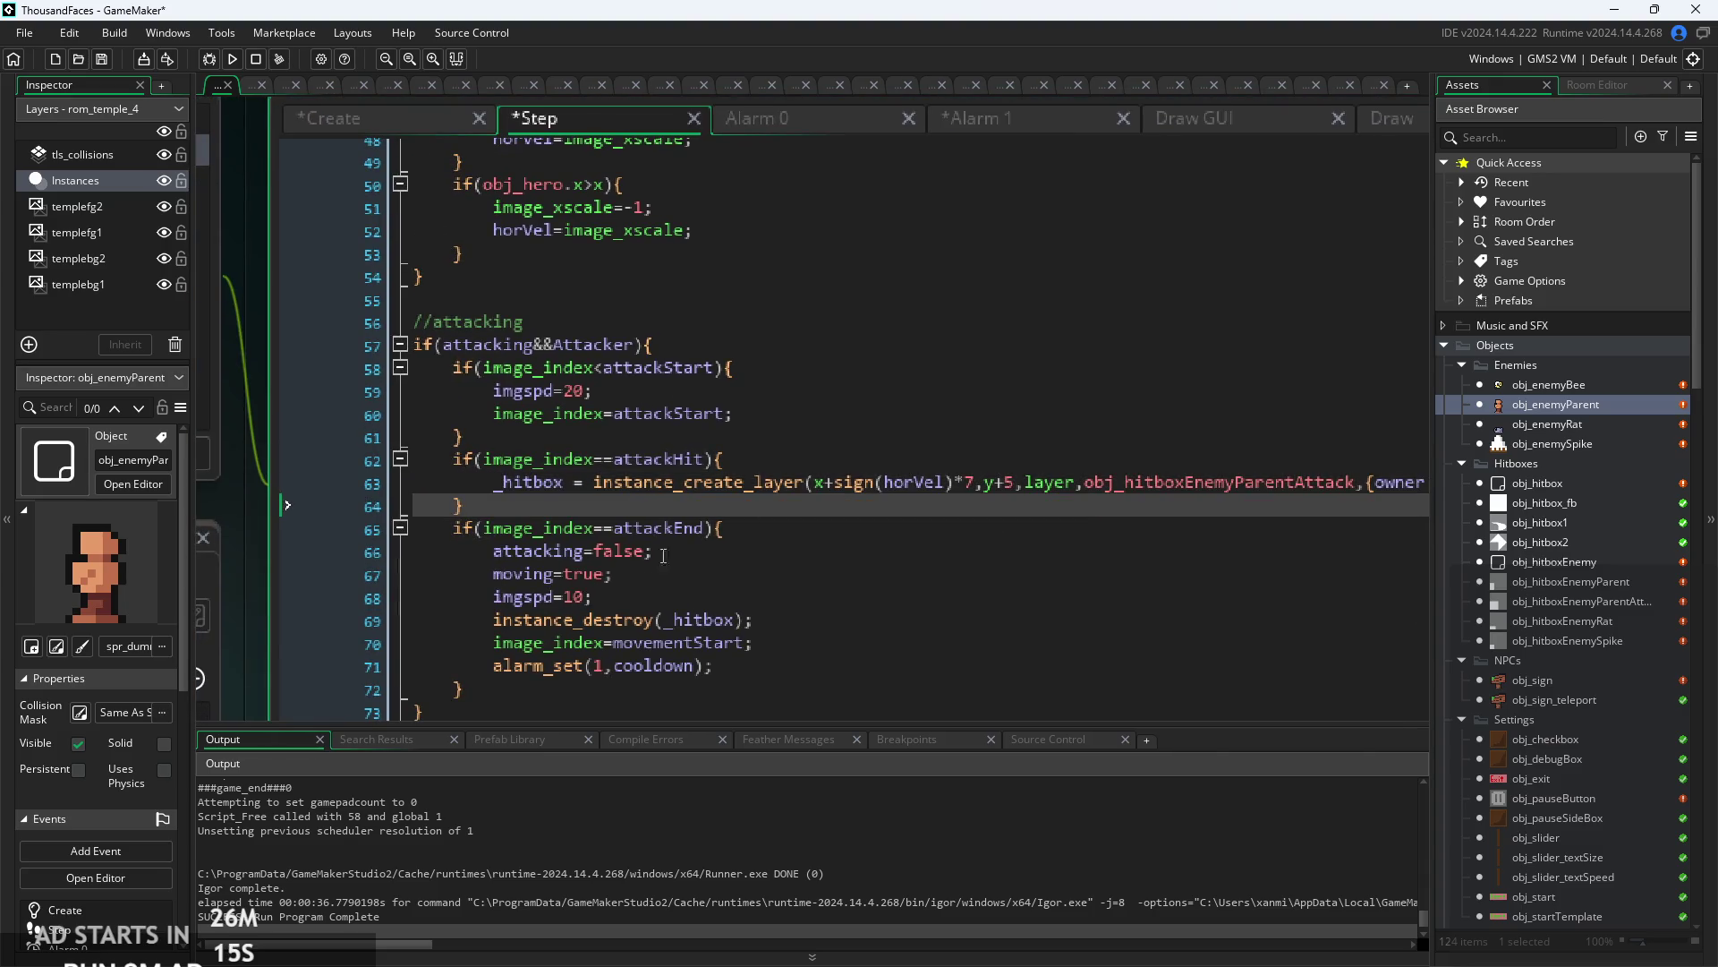
pyautogui.keyDown('ctrl'); pyautogui.scroll(2, 664, 555); pyautogui.keyUp('ctrl')
pyautogui.click(767, 508)
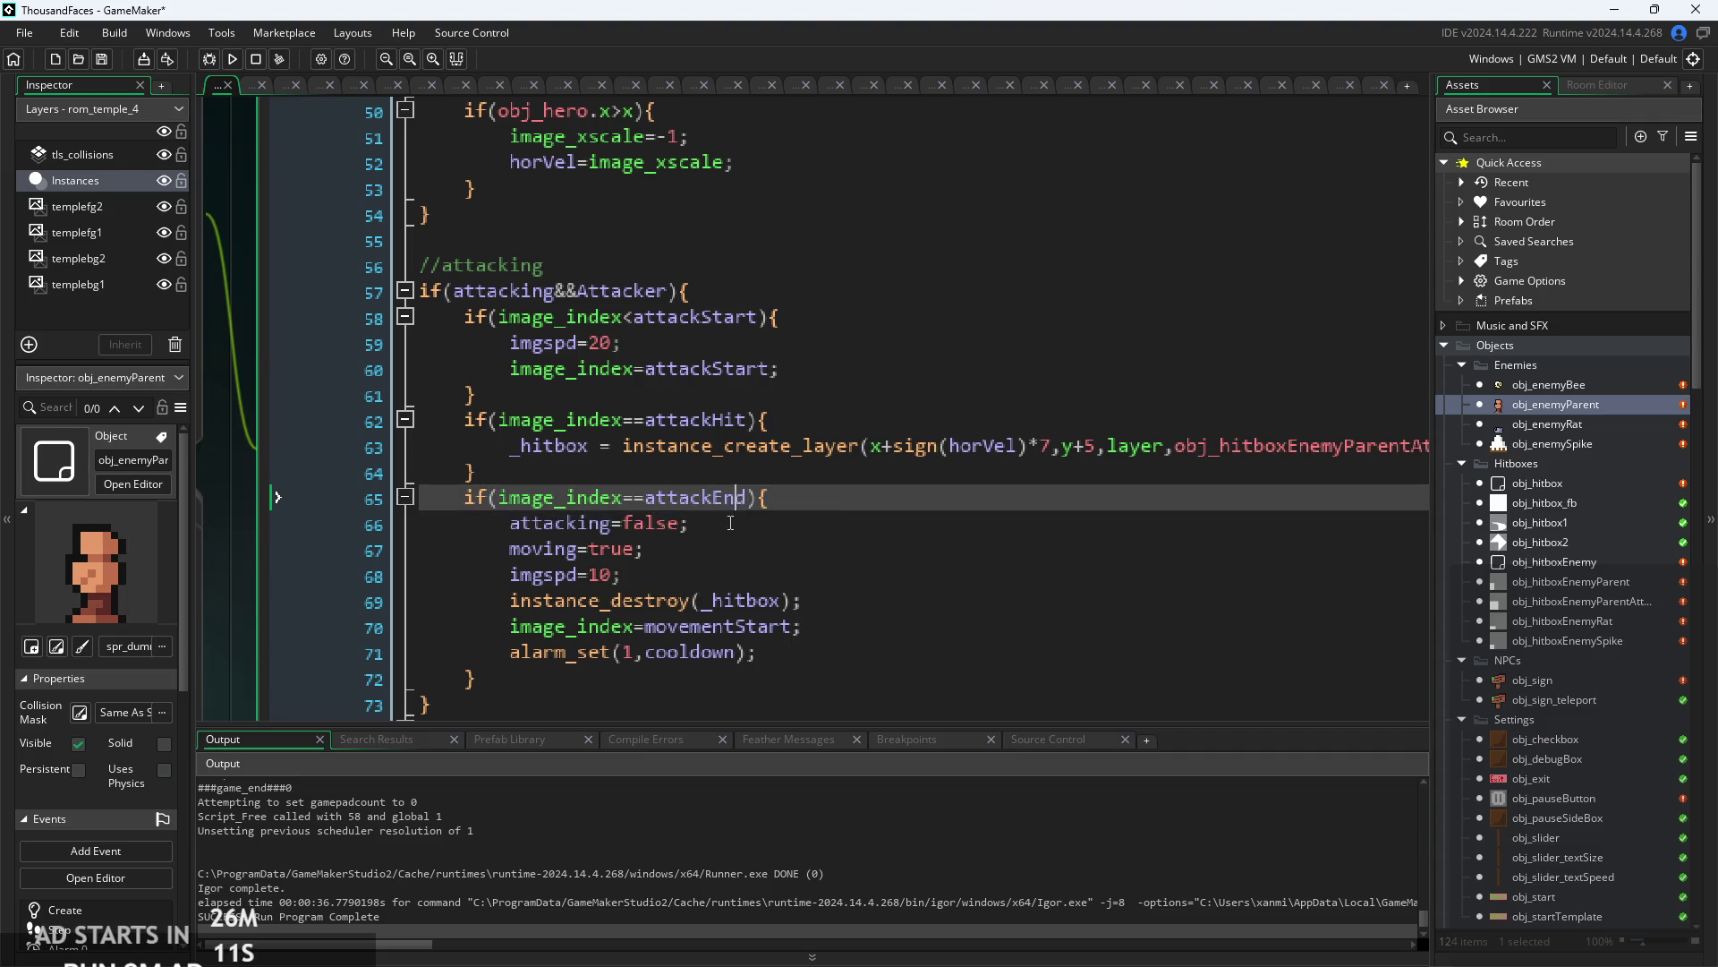
pyautogui.click(723, 512)
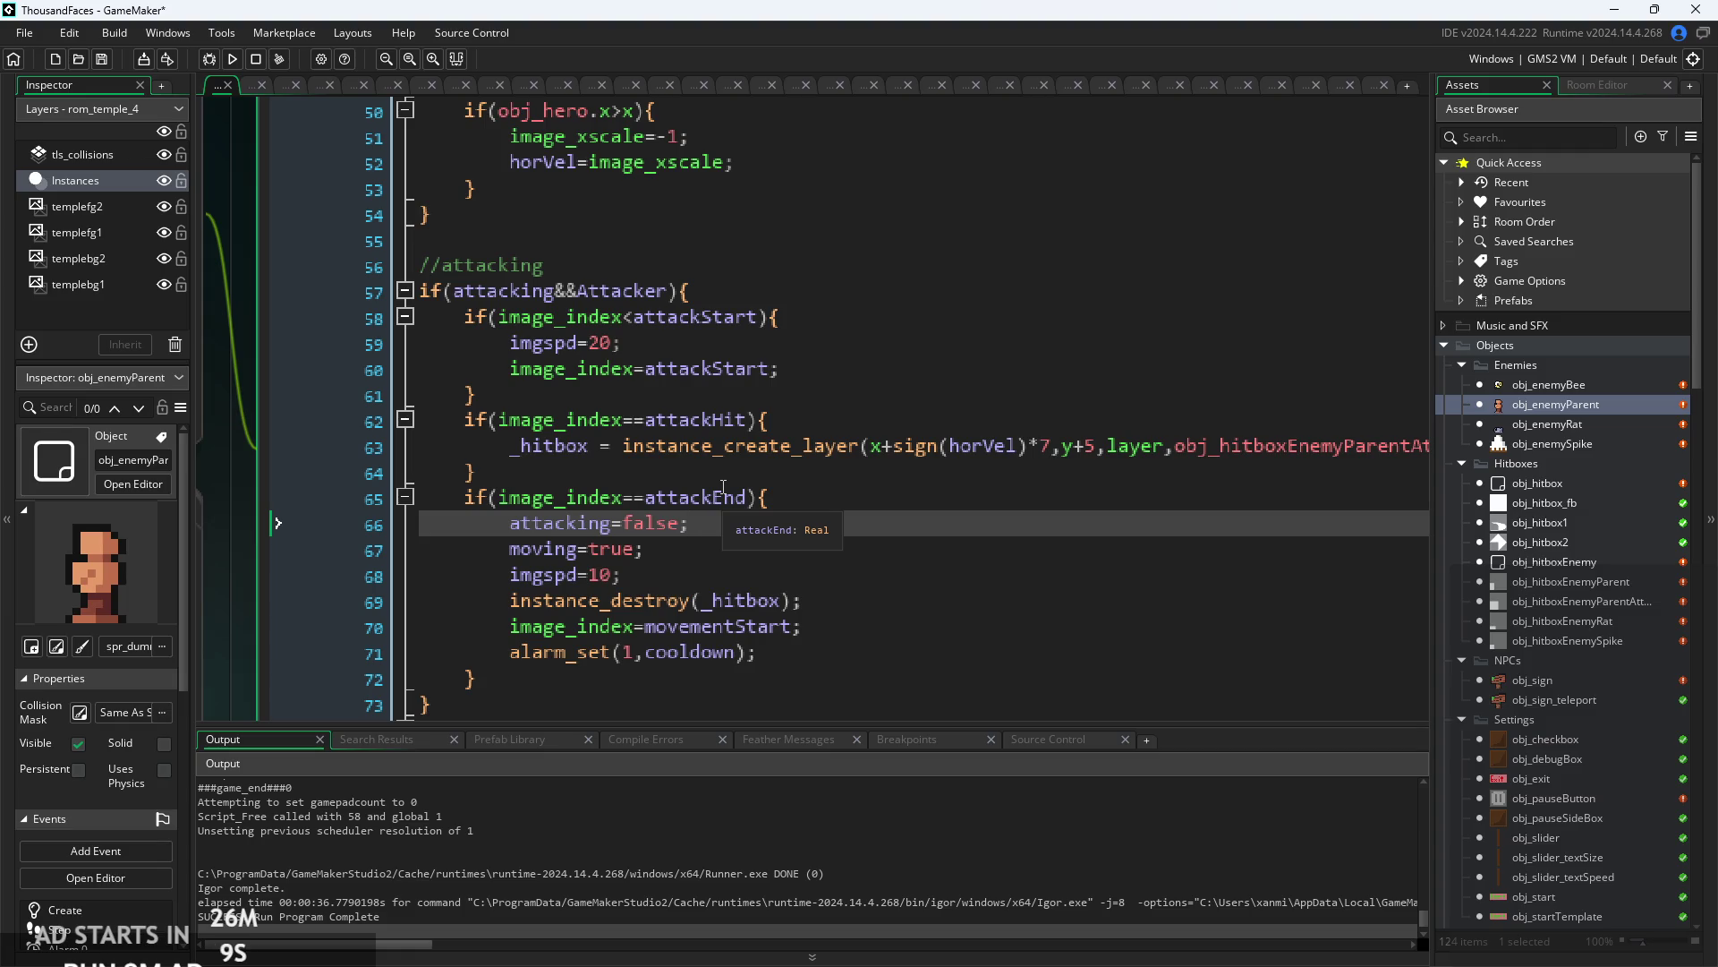
pyautogui.click(741, 483)
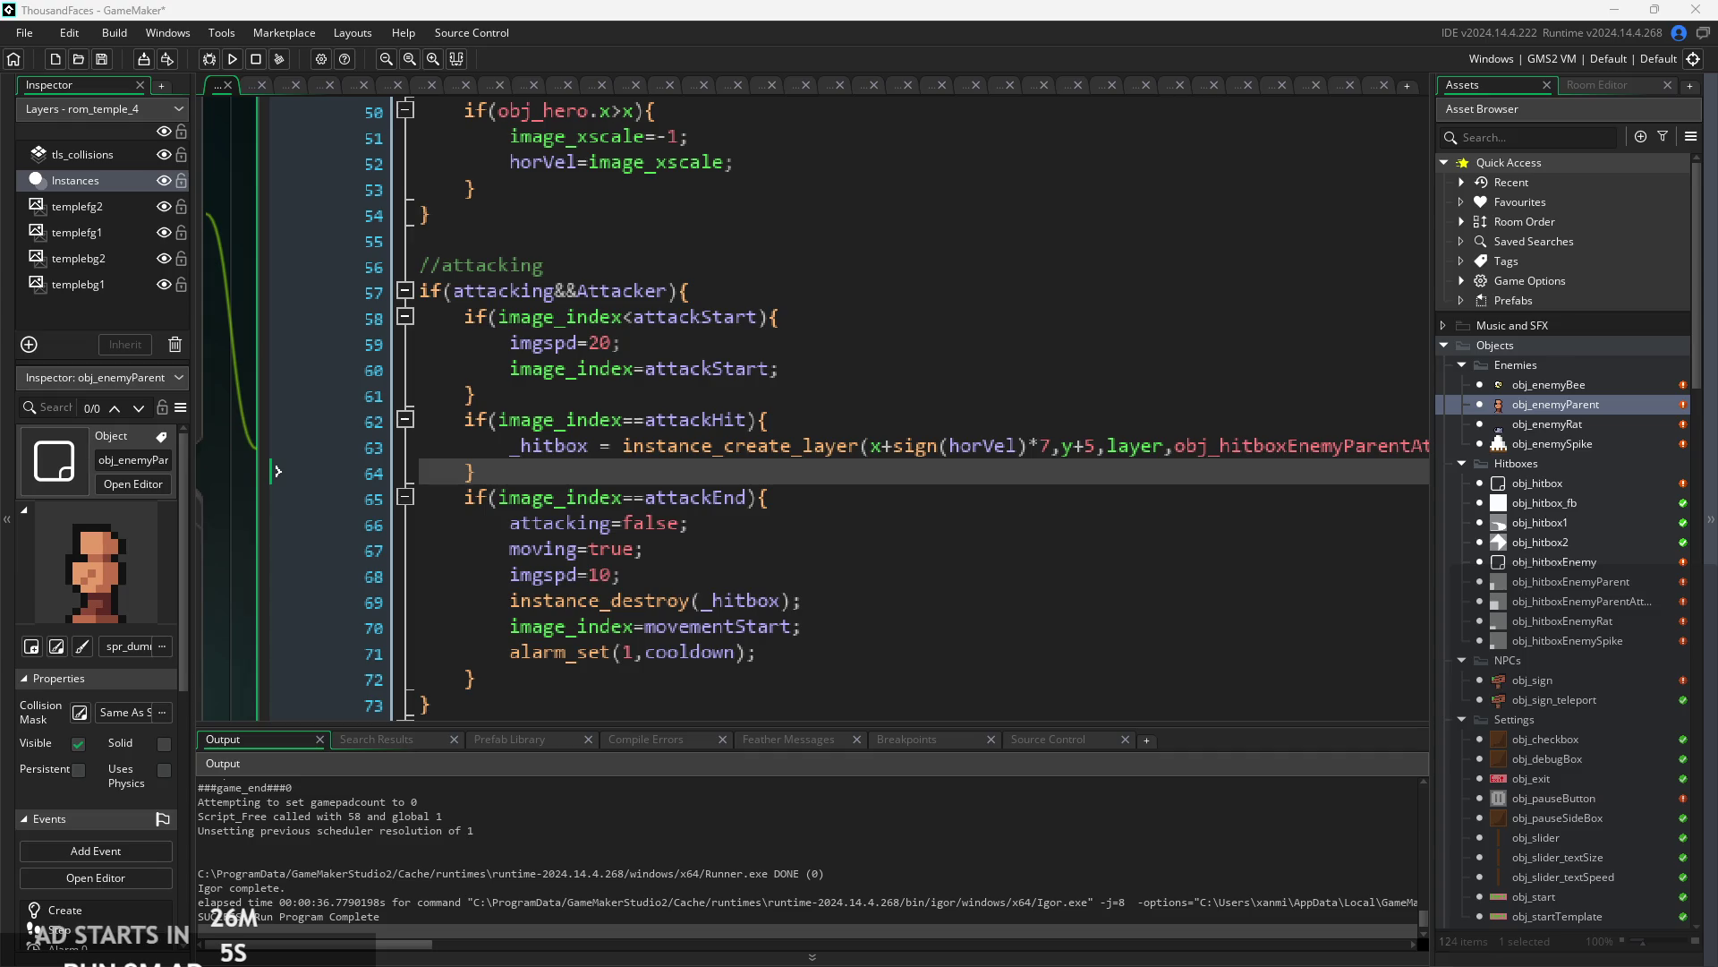
pyautogui.click(827, 522)
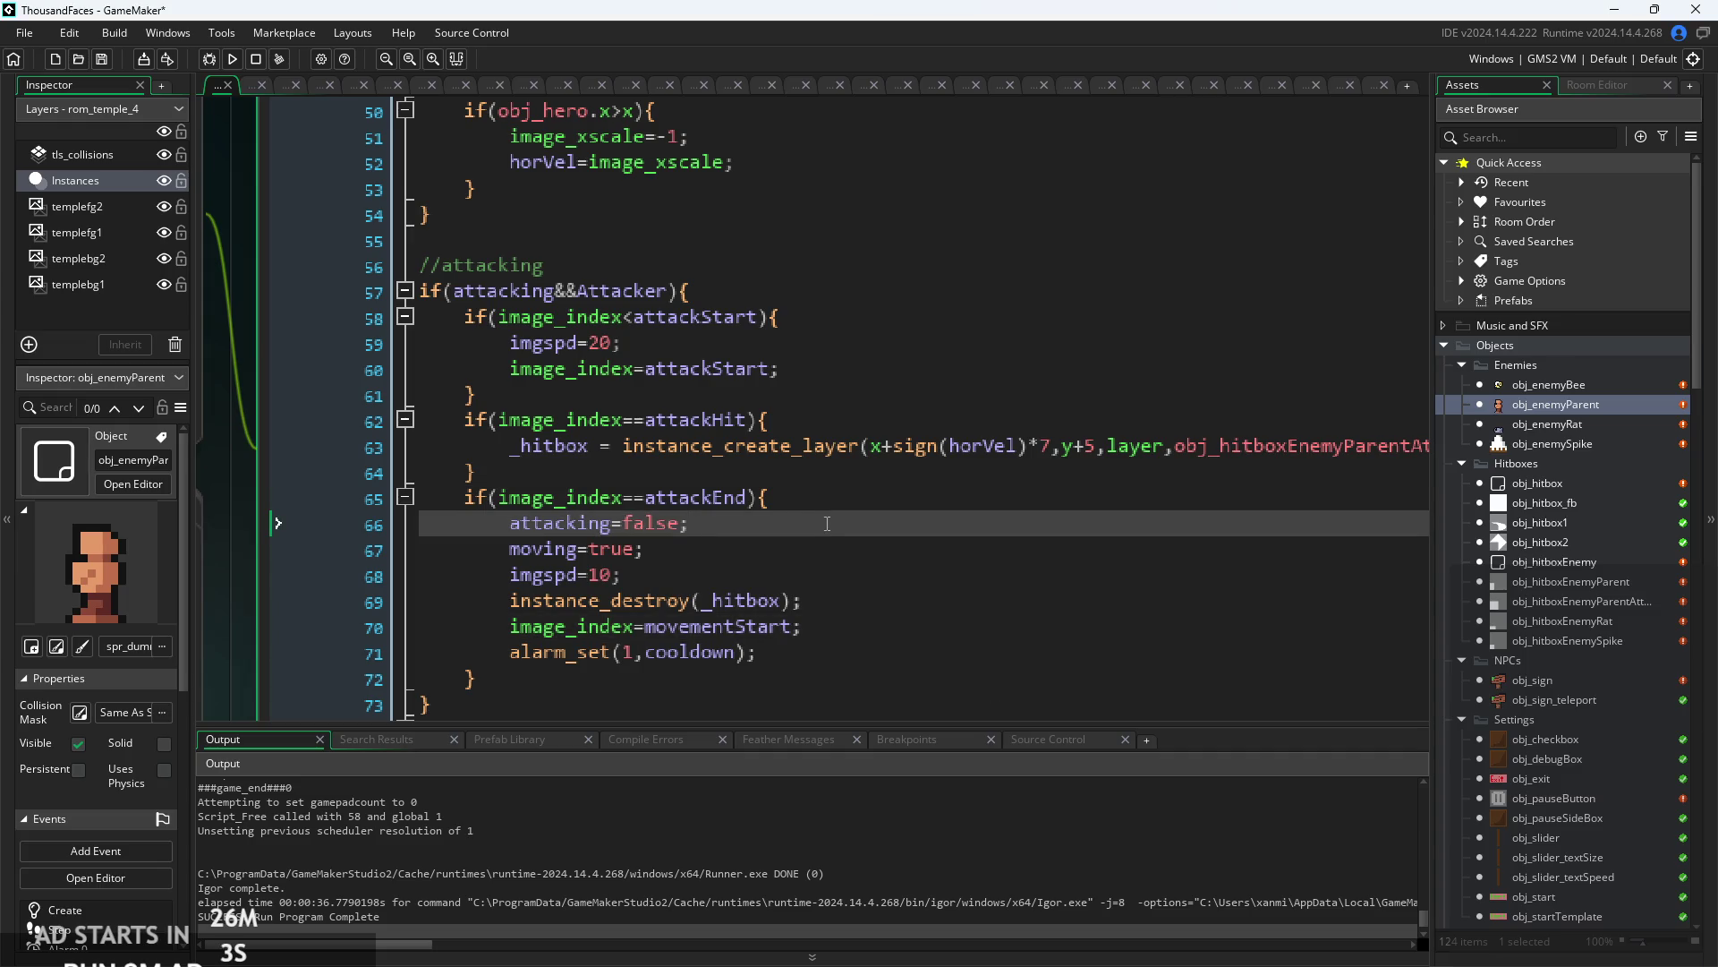
pyautogui.click(834, 472)
pyautogui.click(839, 500)
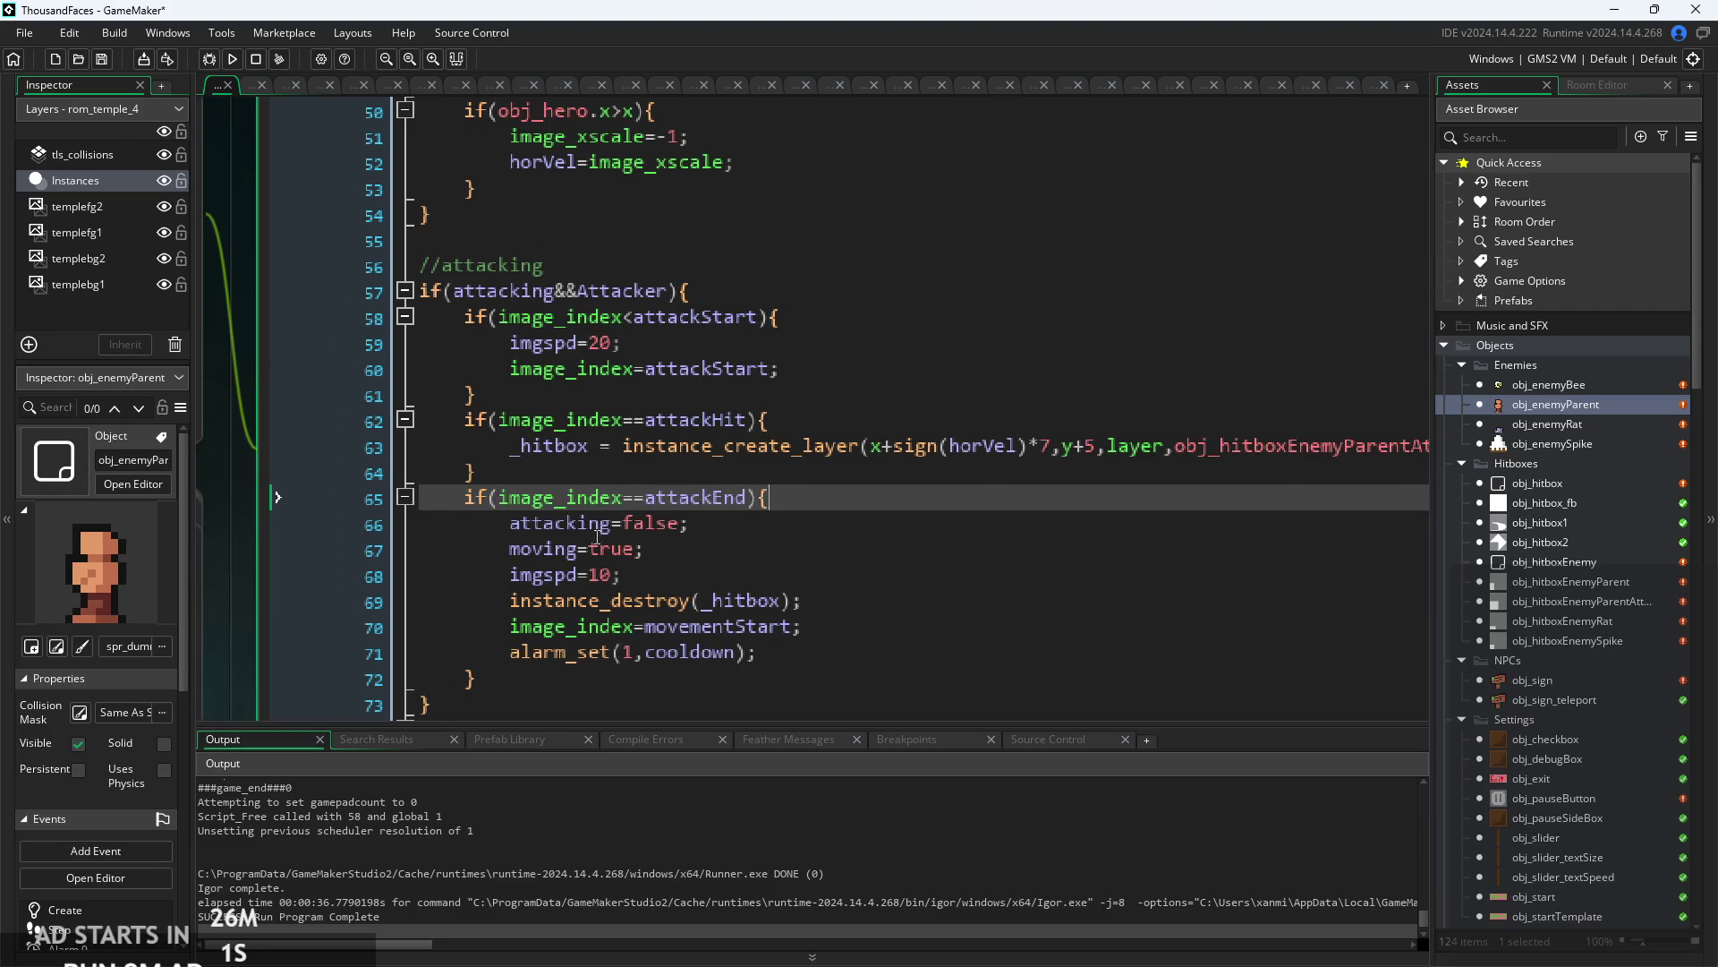
pyautogui.scroll(1, 839, 502)
# - Point out the attackEnd check and its instance_destroy(_hitbox) line
pyautogui.moveTo(490, 489)
pyautogui.mouseDown()
pyautogui.moveTo(810, 490)
pyautogui.moveTo(829, 515)
pyautogui.mouseUp()
pyautogui.click(819, 494)
pyautogui.press('Down')
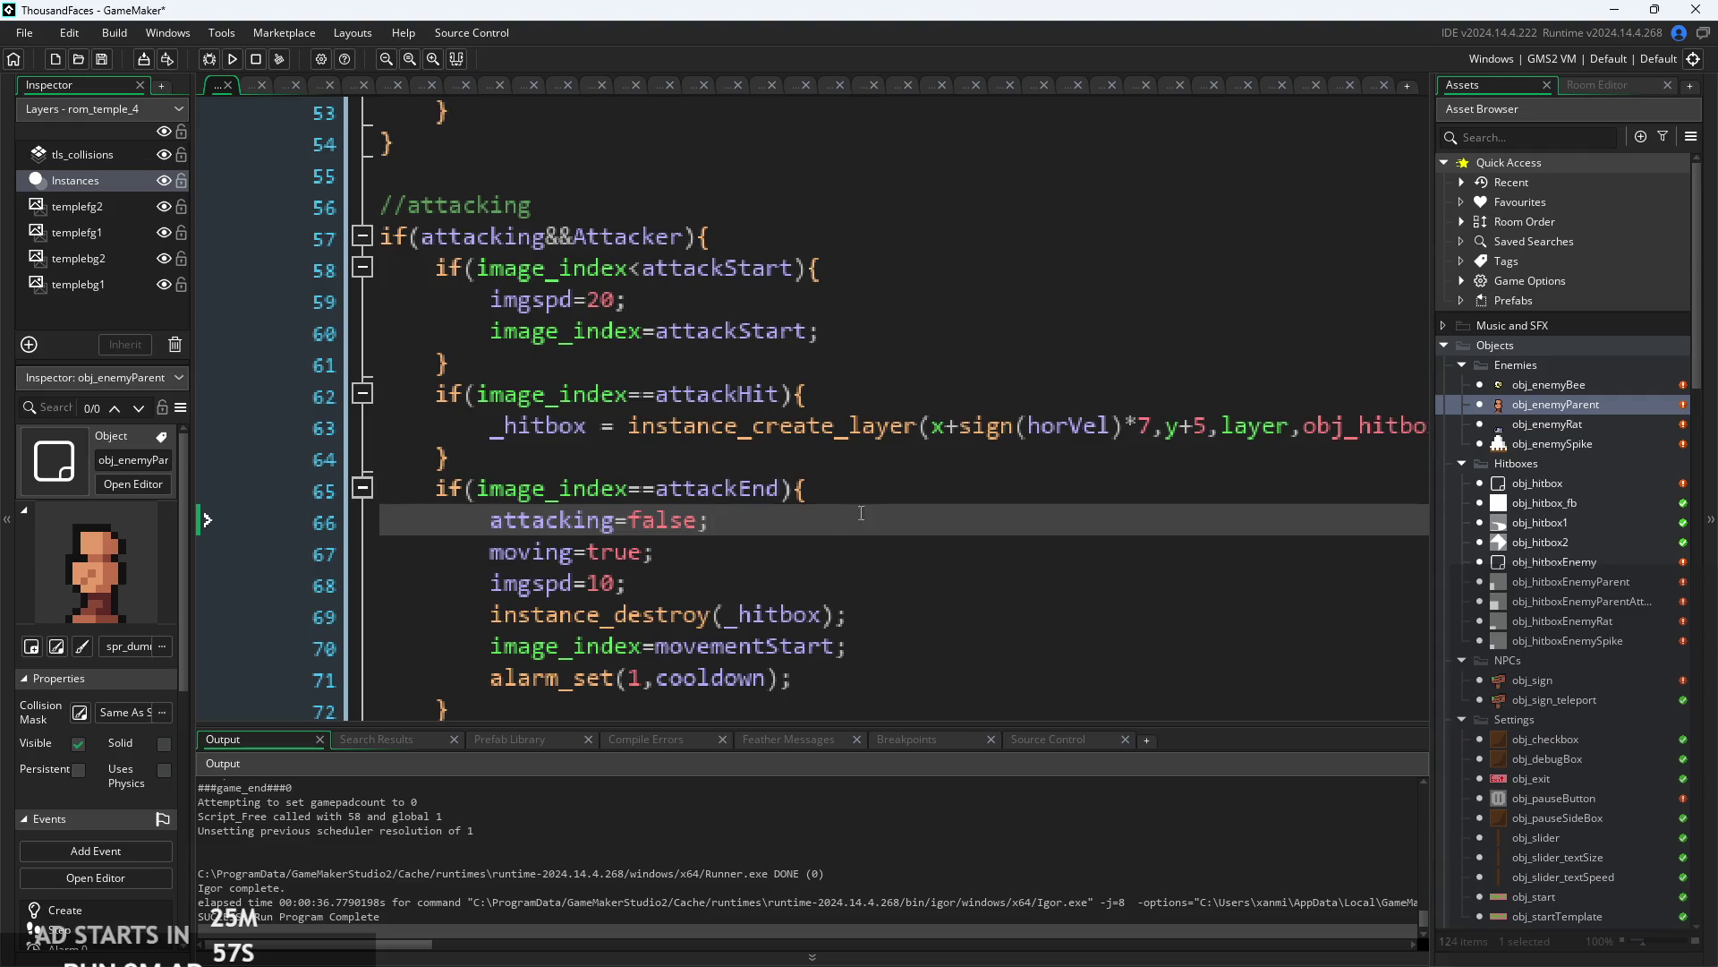
pyautogui.scroll(-1, 759, 408)
pyautogui.scroll(-1, 759, 409)
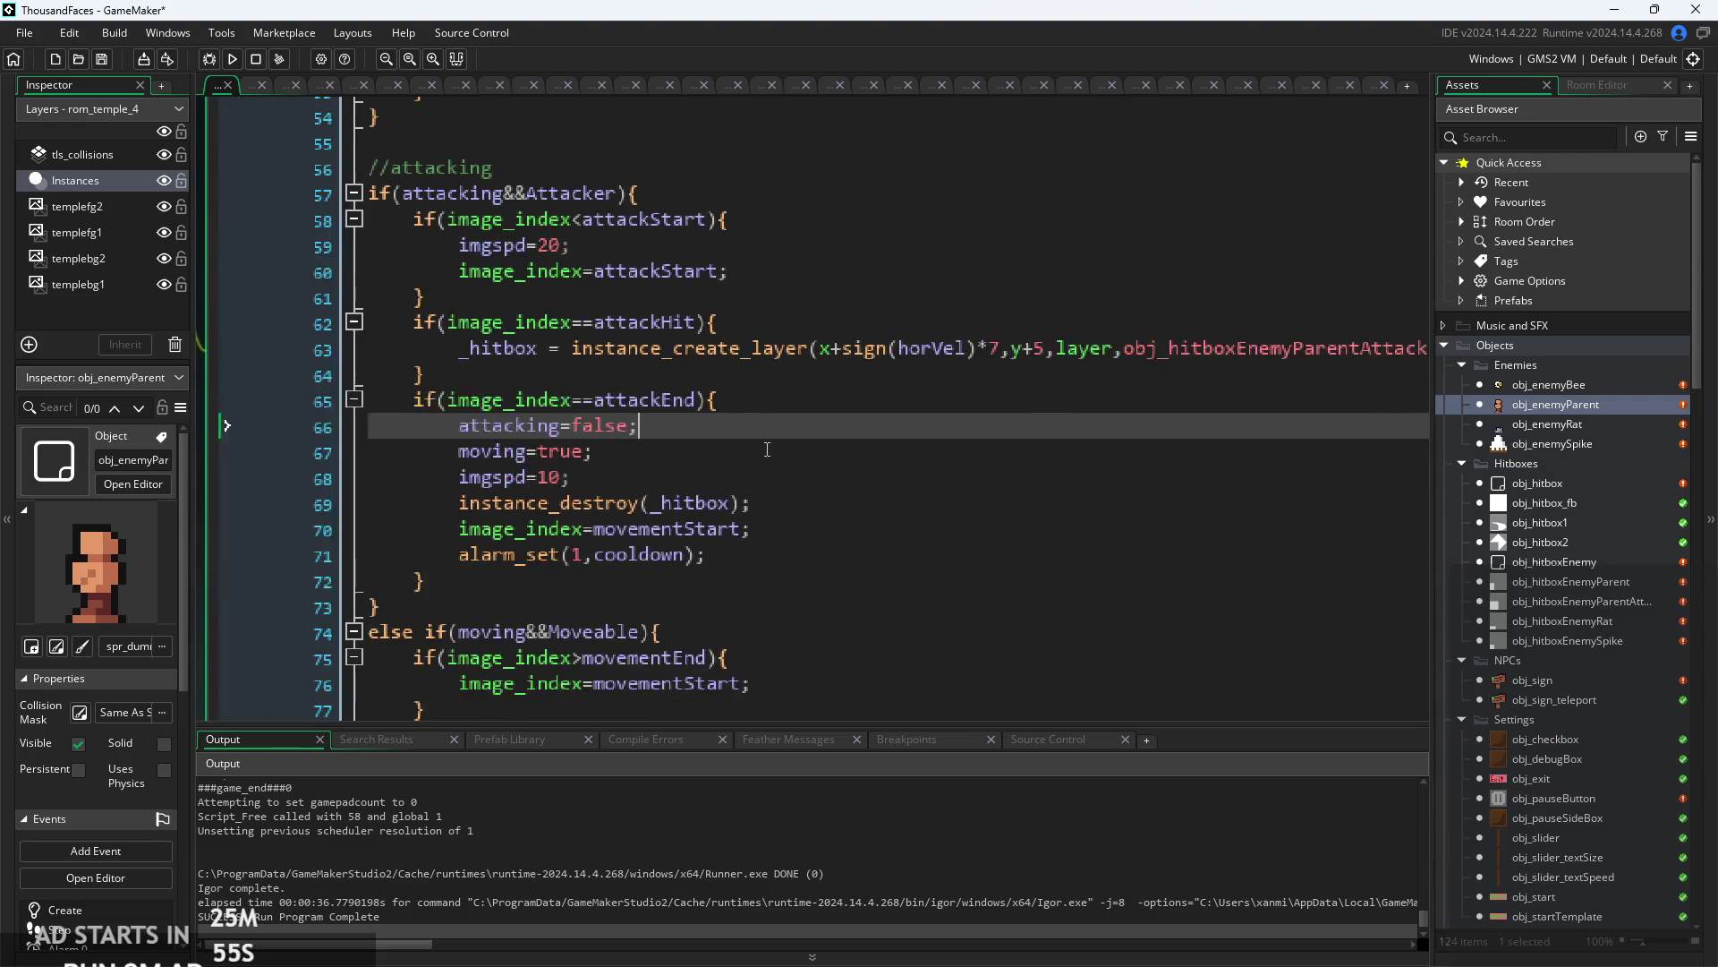
pyautogui.click(667, 448)
pyautogui.scroll(1, 644, 434)
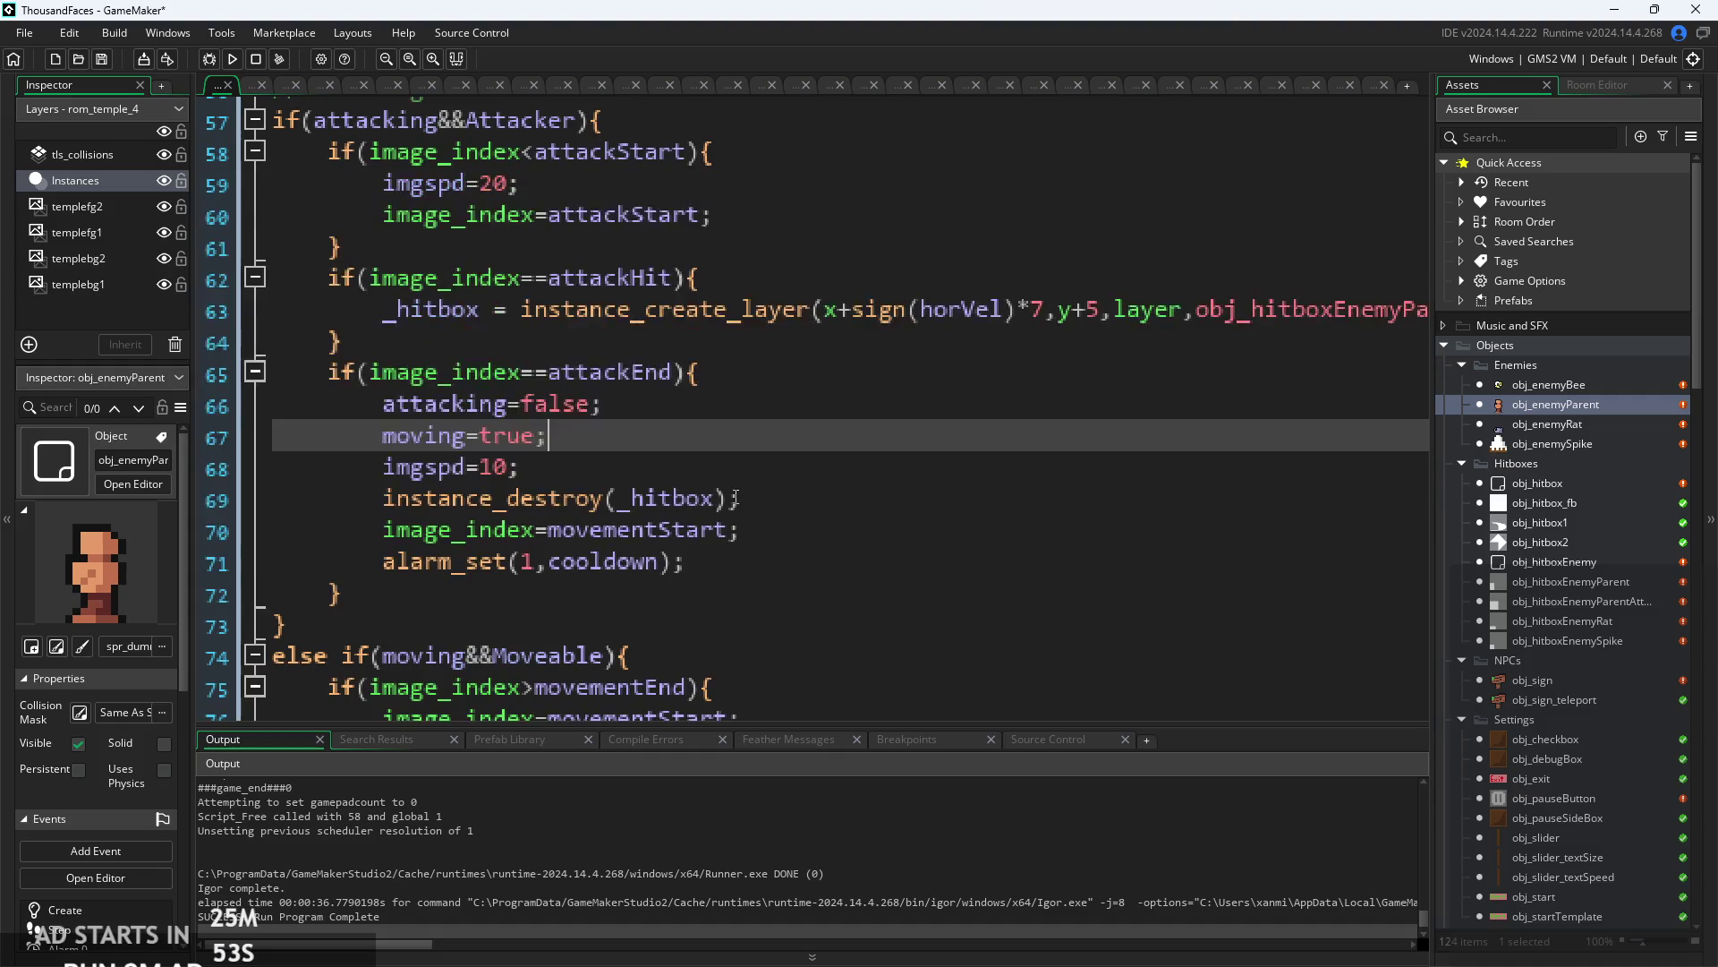
pyautogui.click(620, 412)
pyautogui.scroll(-1, 621, 422)
pyautogui.press('Up')
pyautogui.click(741, 308)
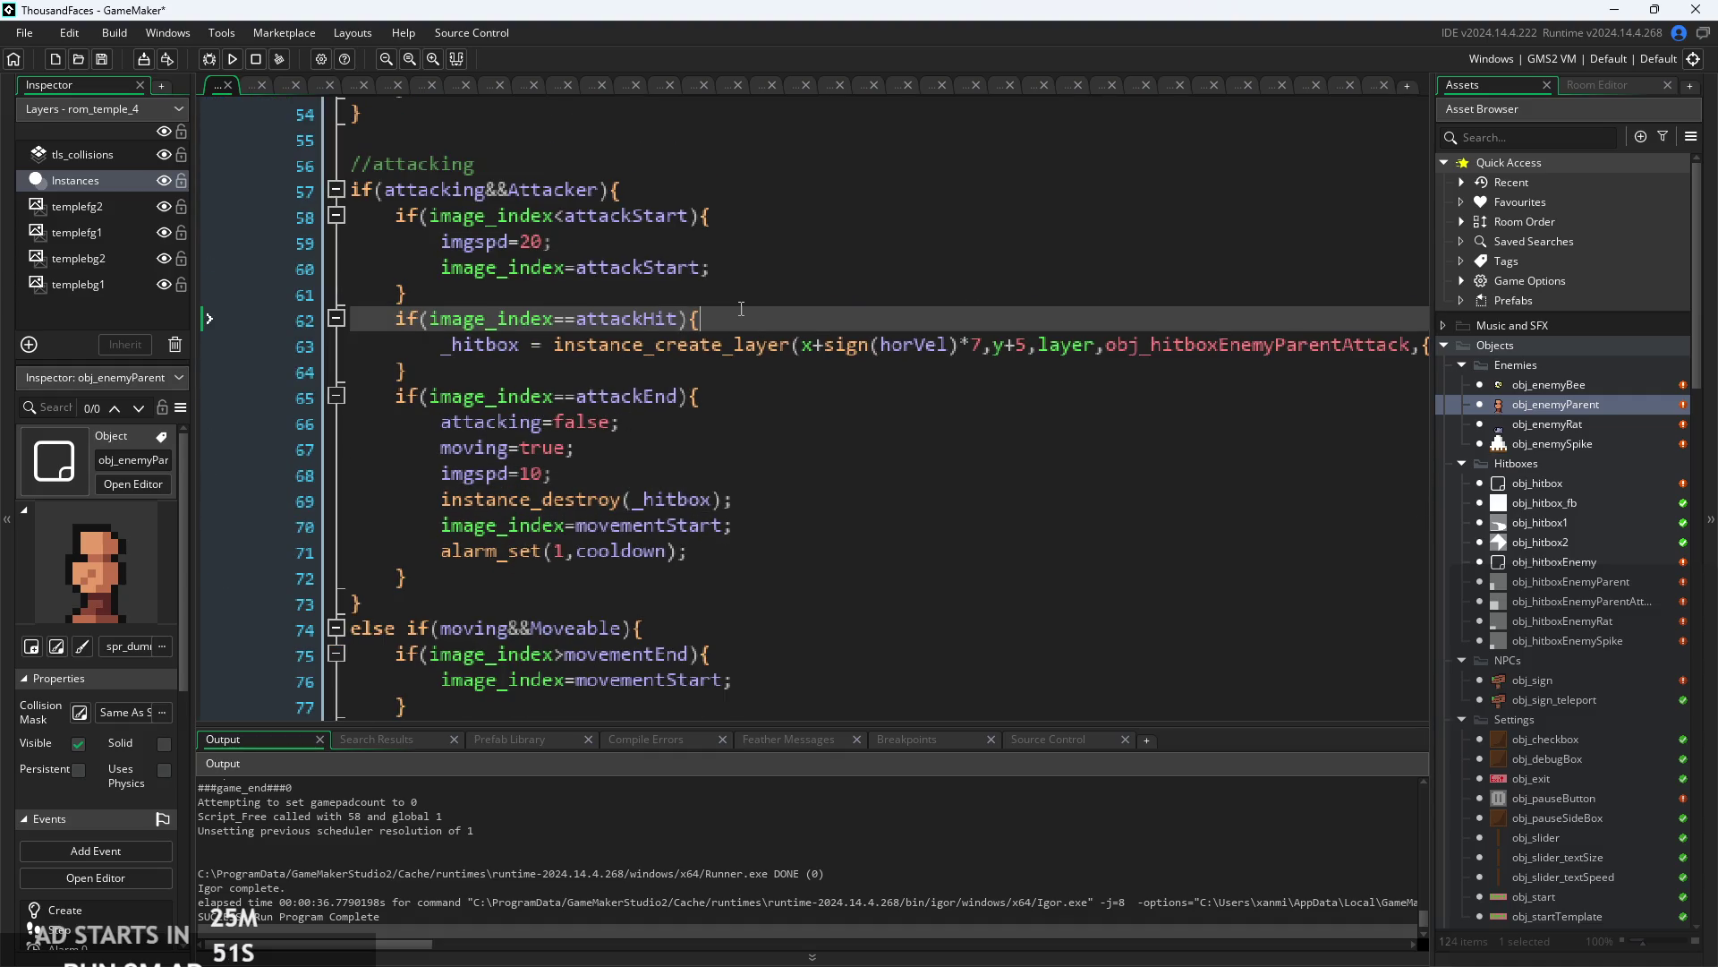
# - Wrap the _hitbox creation line in if(_hitbox==undefined){ } and indent it
pyautogui.press('Return')
pyautogui.write('if(')
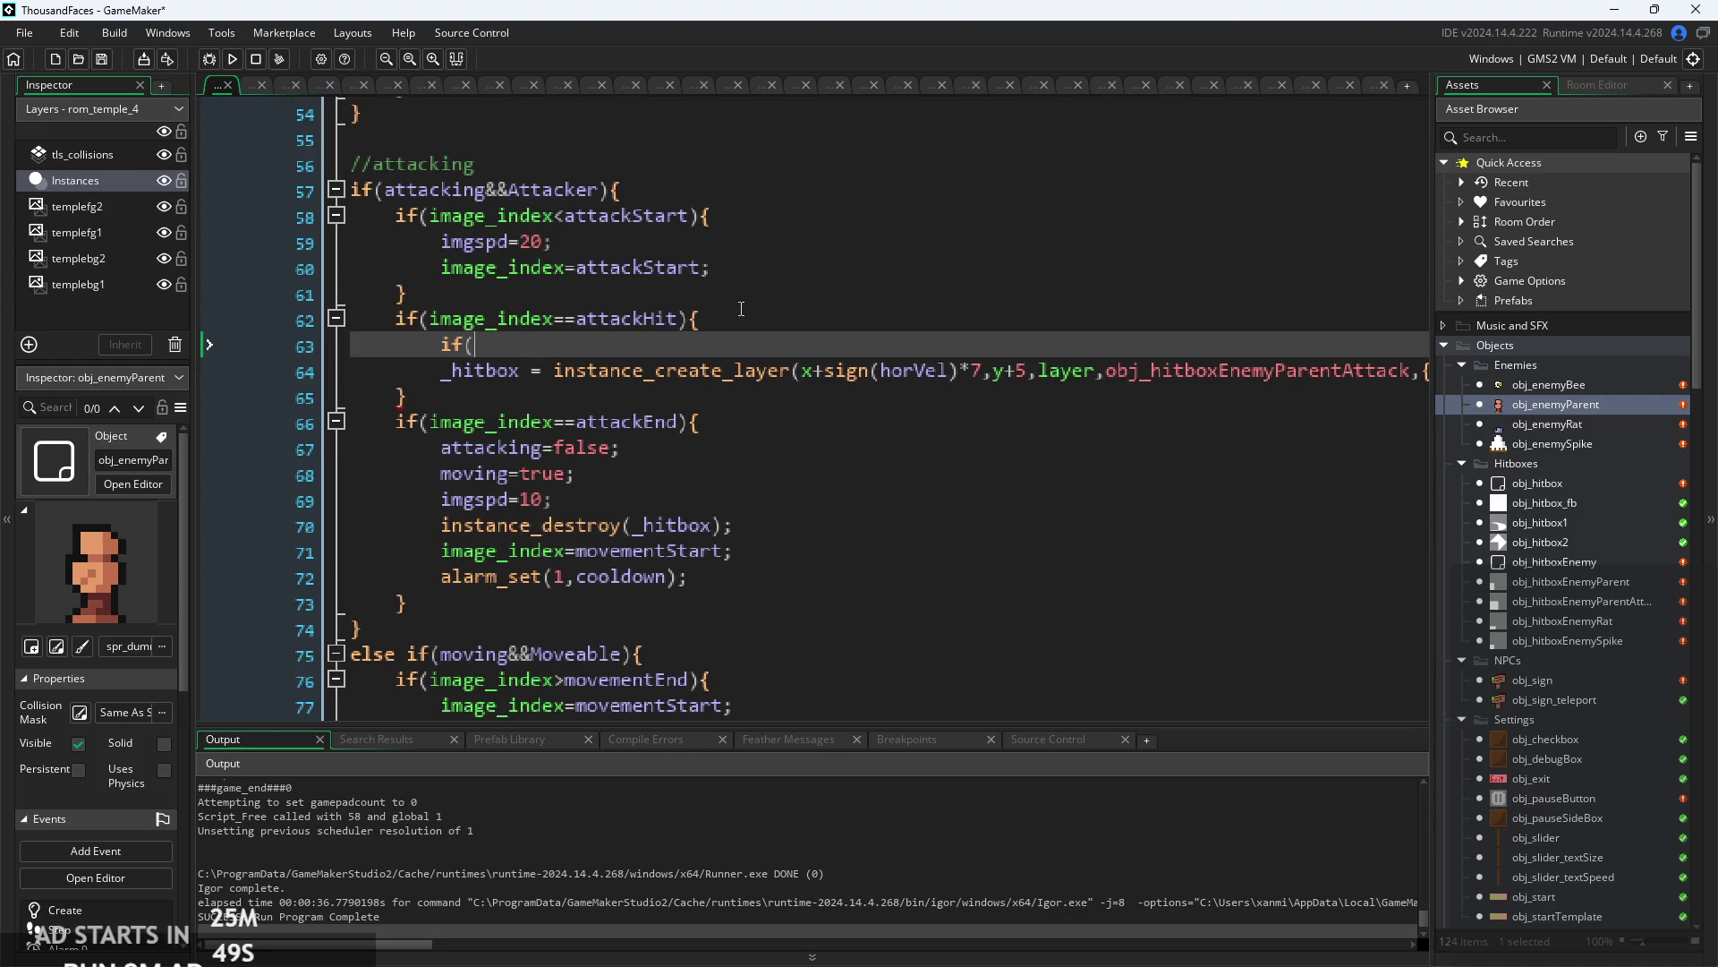
pyautogui.write('_hitbox==undefined)_')
pyautogui.press('BackSpace')
pyautogui.write('{')
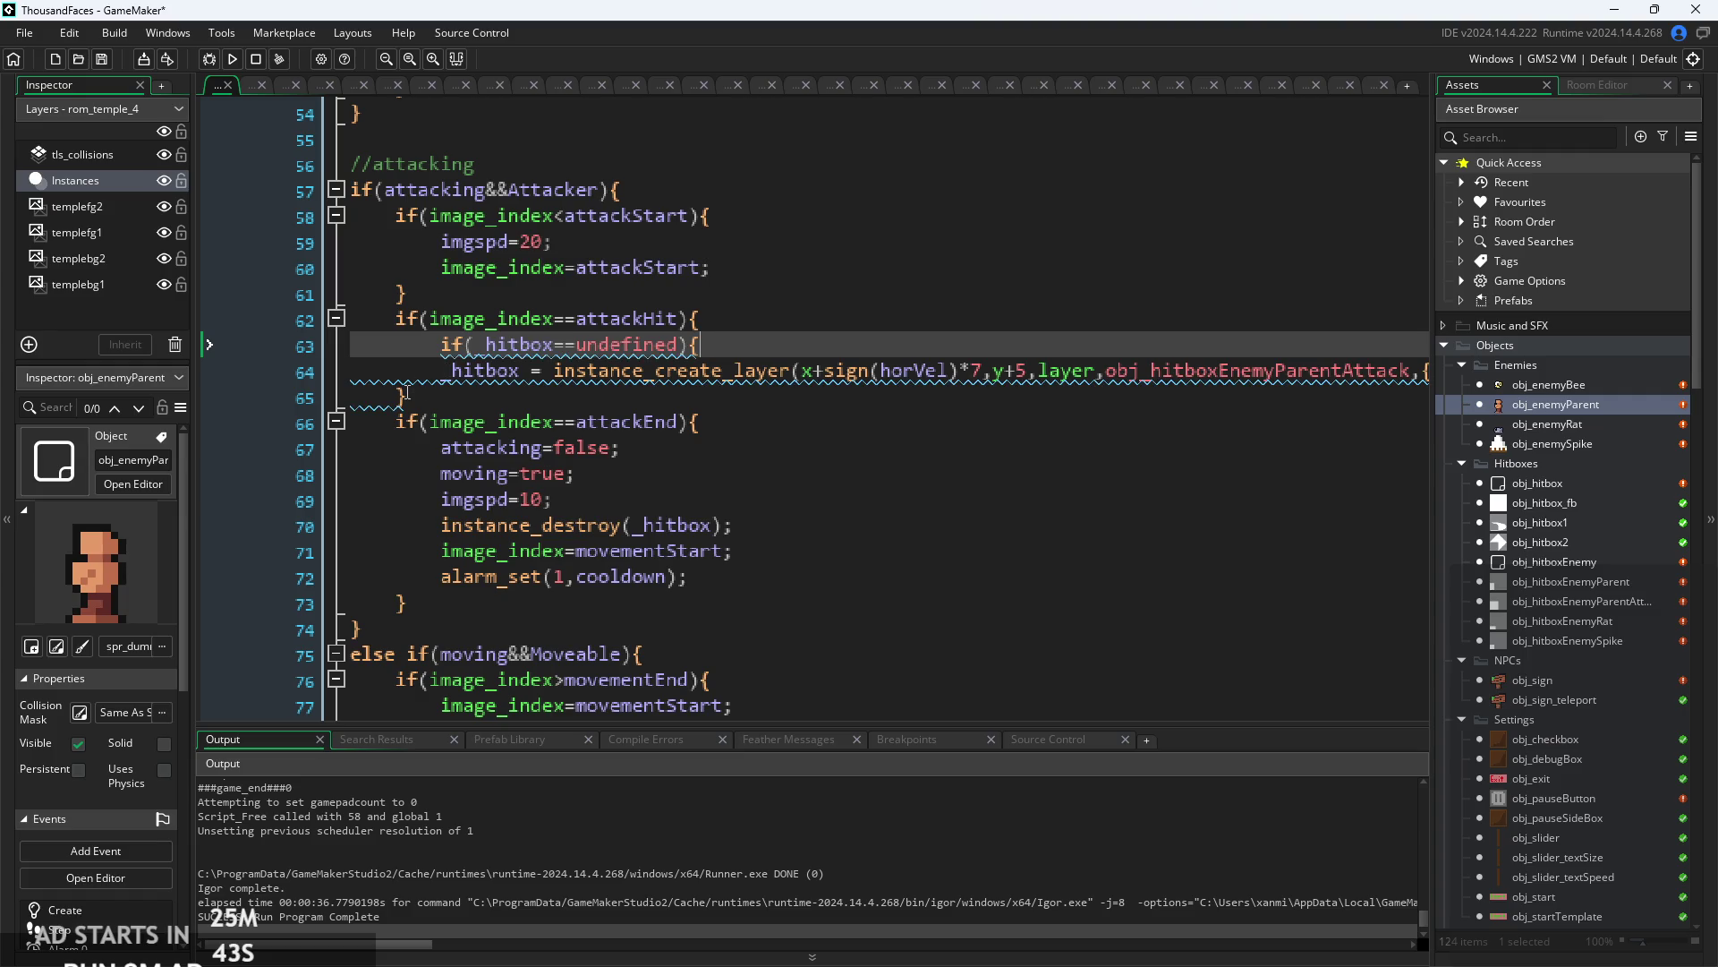
pyautogui.click(406, 394)
pyautogui.press('Return')
pyautogui.write('}')
pyautogui.click(442, 371)
pyautogui.press('Tab')
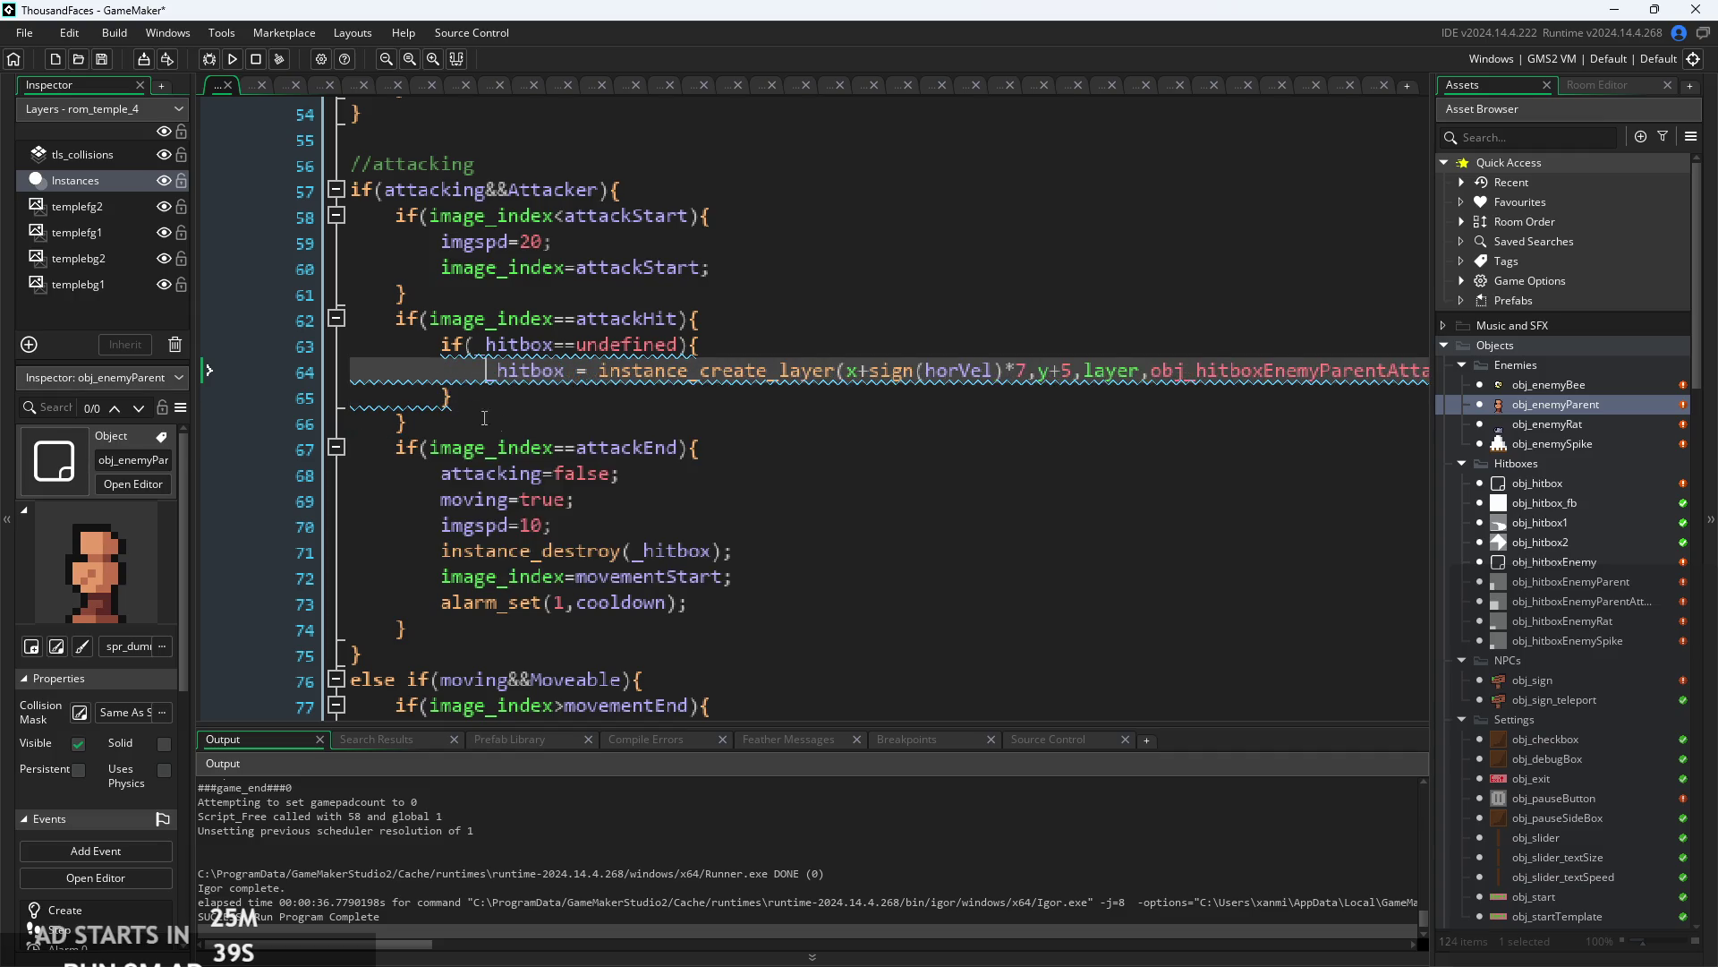
pyautogui.click(591, 422)
# - Bring up the Feather Messages list of warnings and suggestions
pyautogui.rightClick(480, 375)
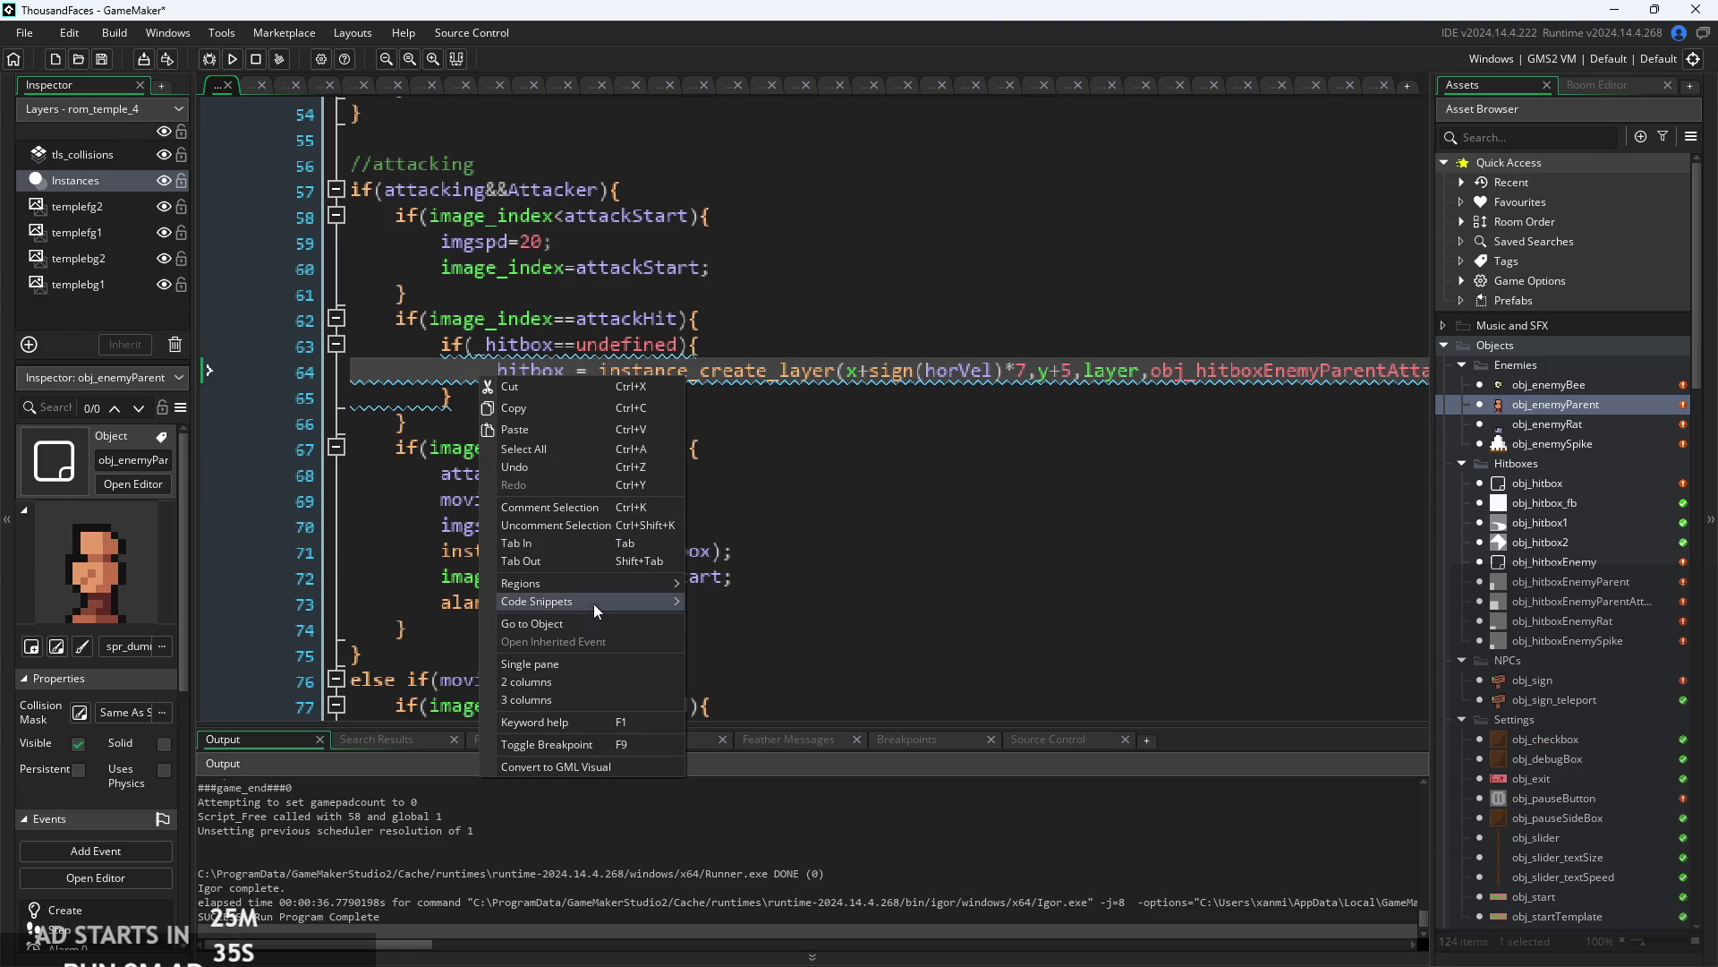
pyautogui.click(577, 717)
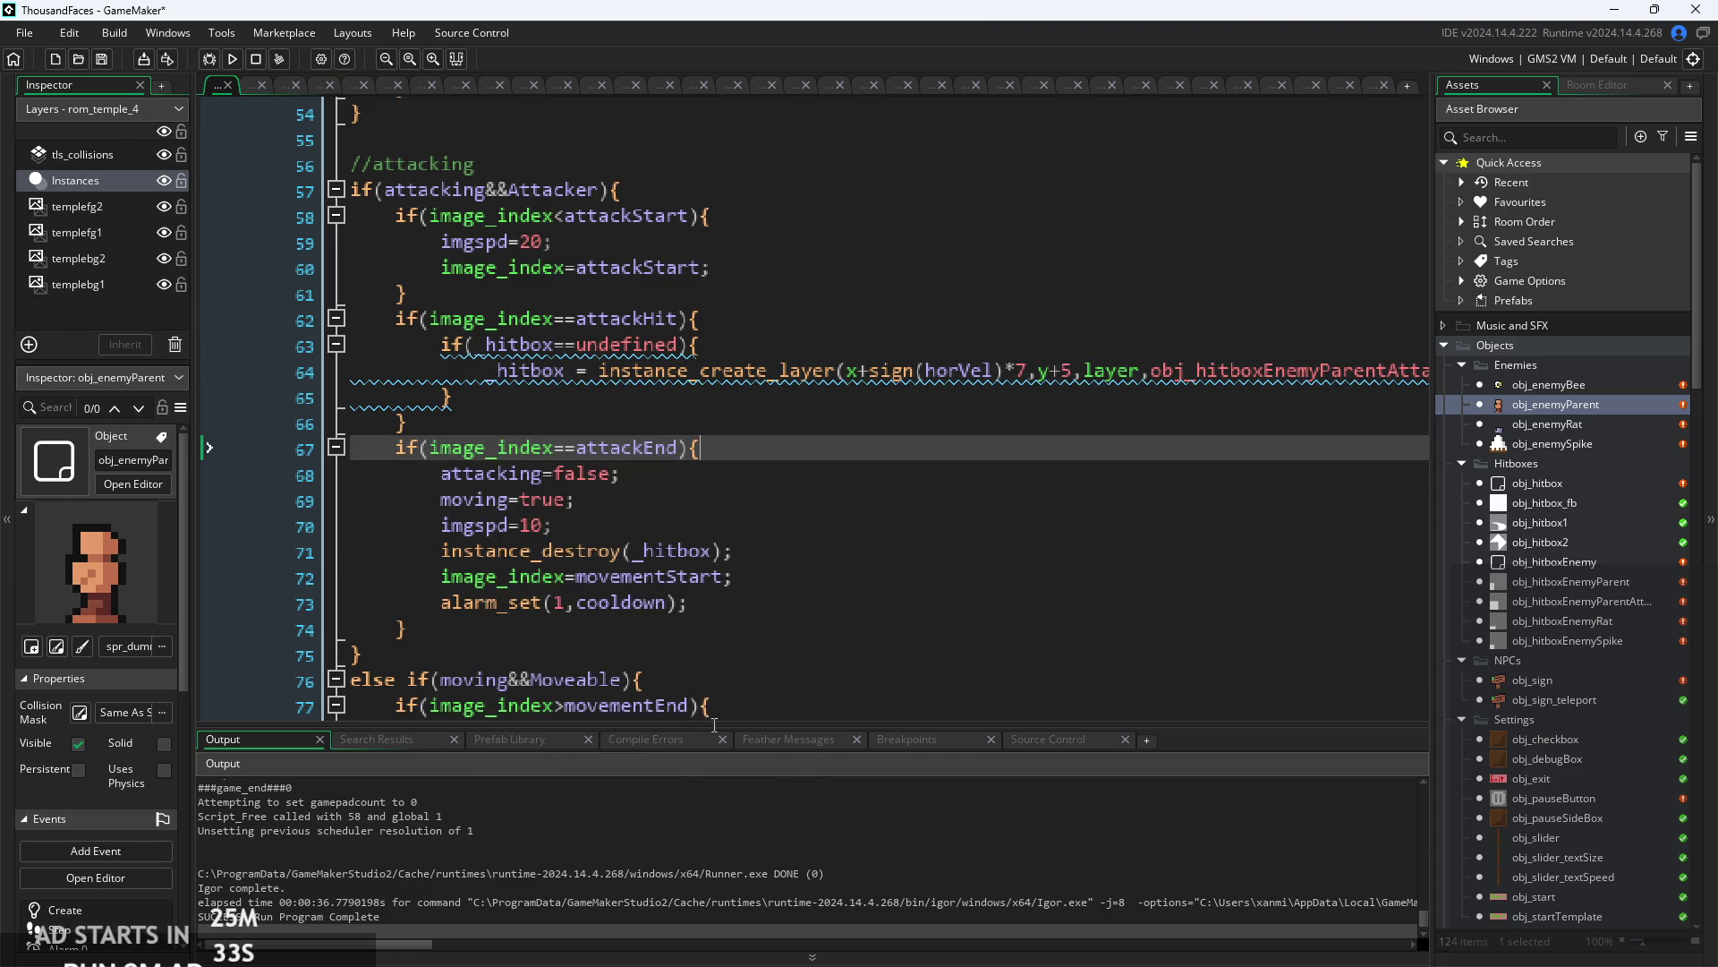
pyautogui.click(777, 743)
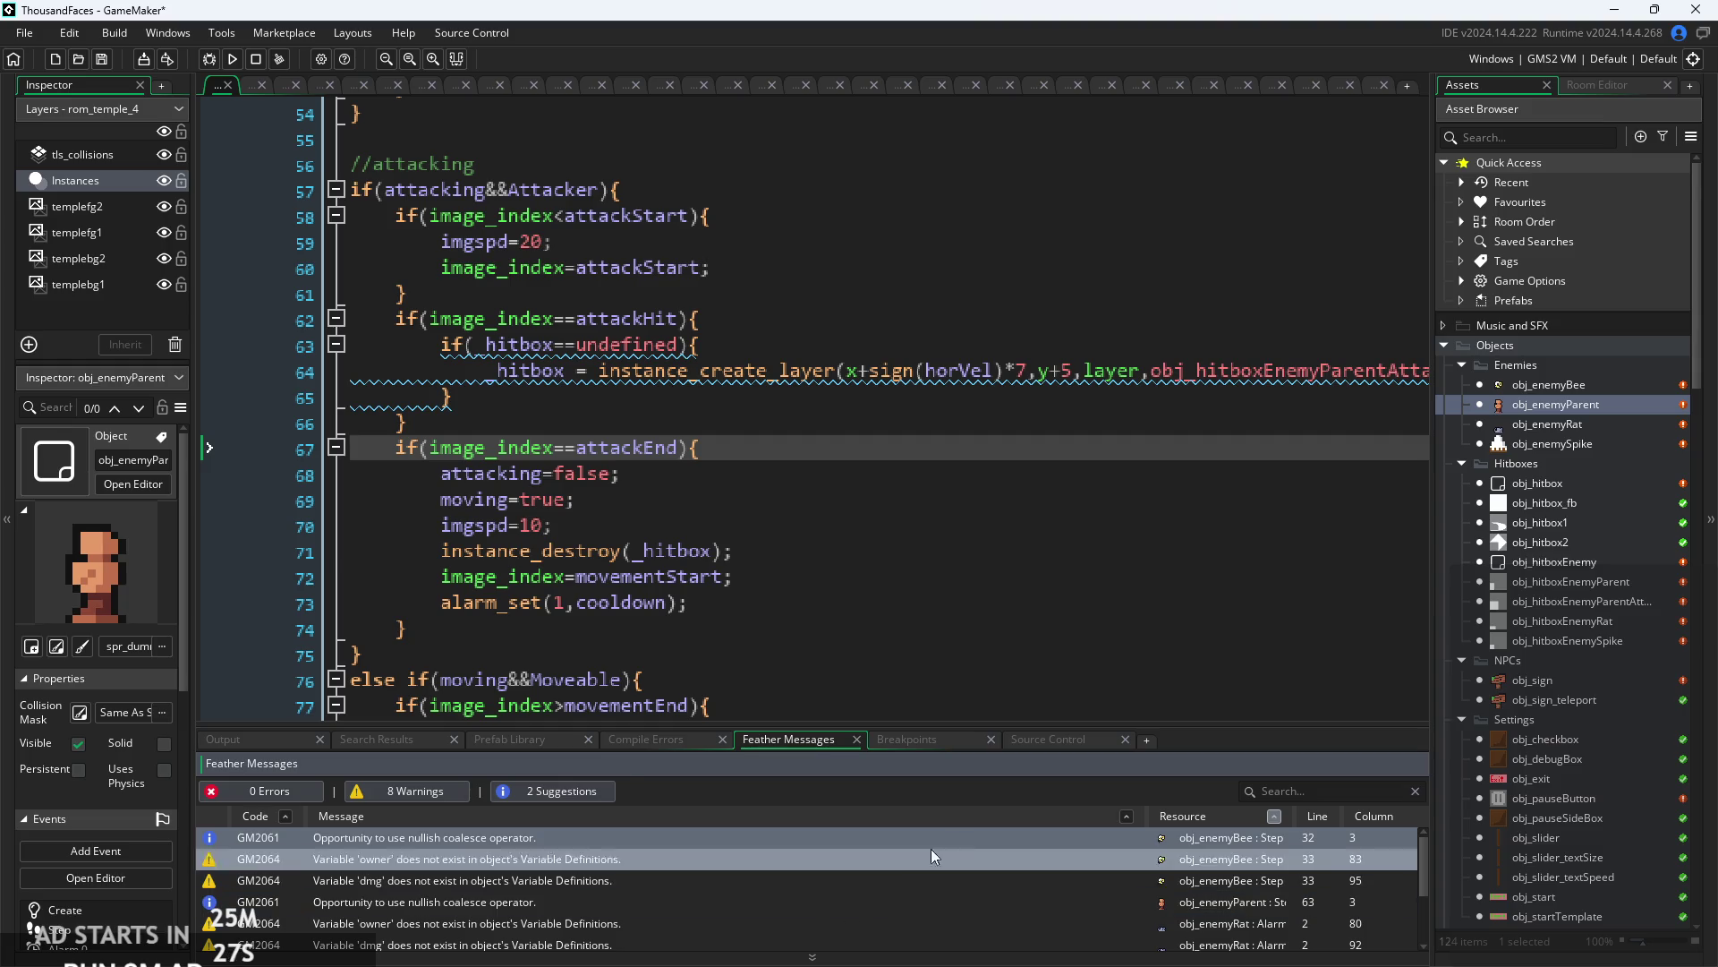
# - Use Go to Issue on the first Feather message (GM2061) to open its Step event
pyautogui.click(1081, 839)
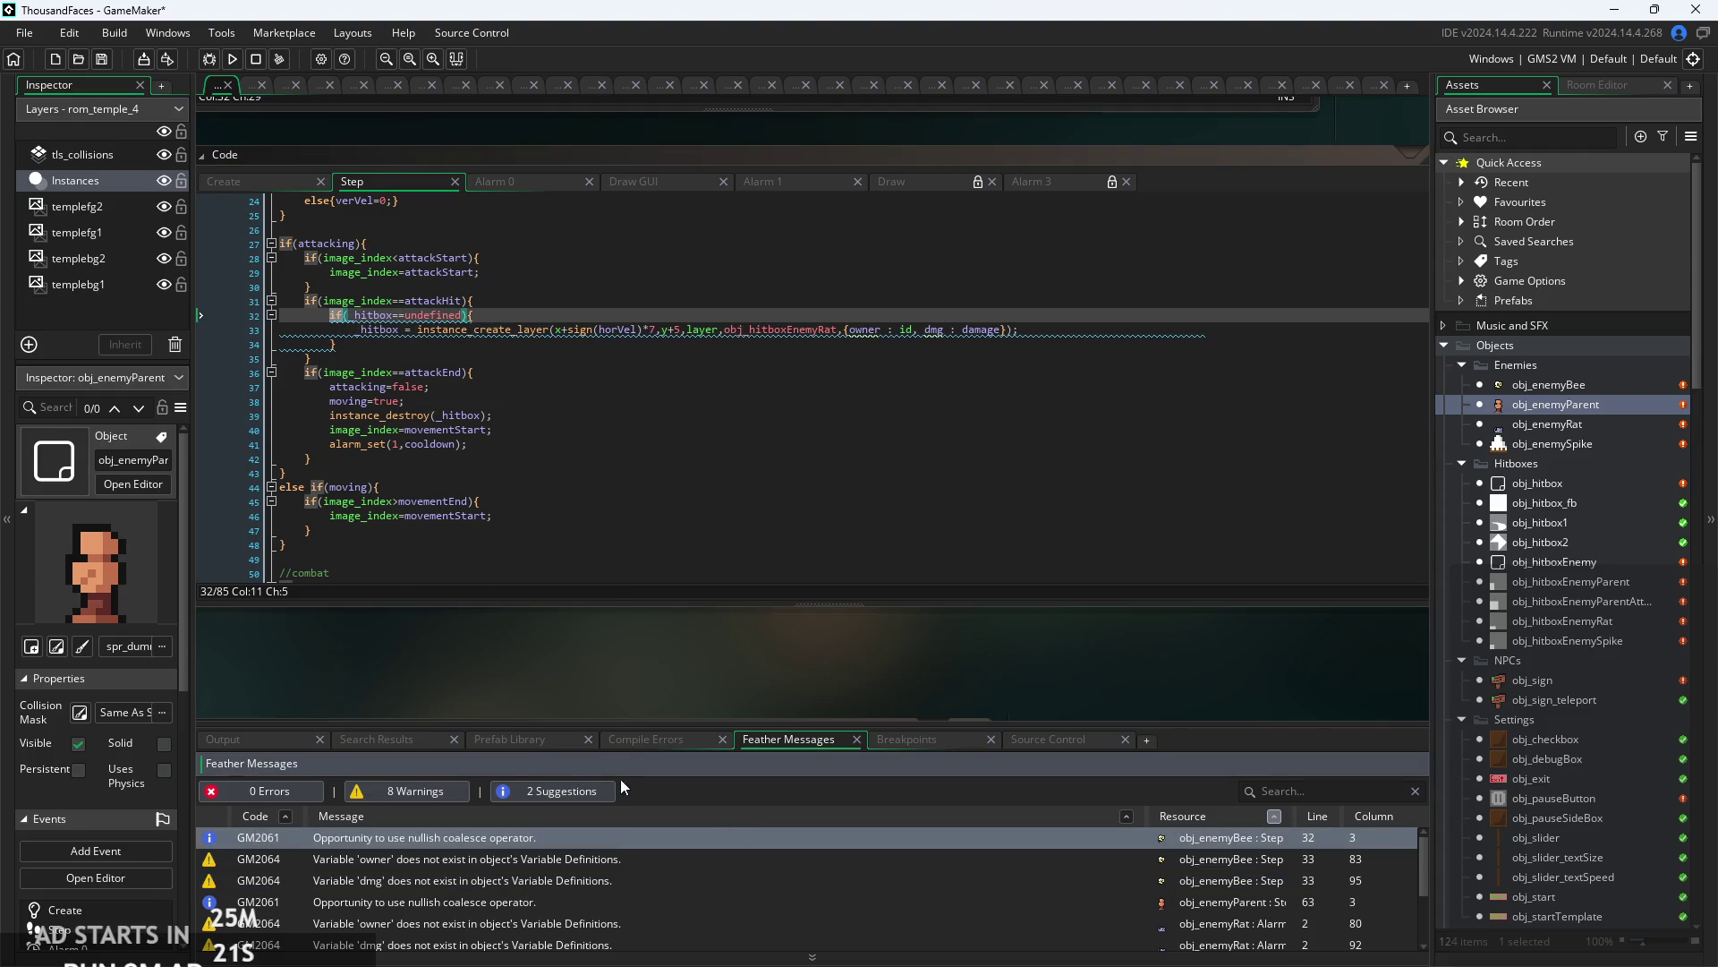
pyautogui.doubleClick(636, 834)
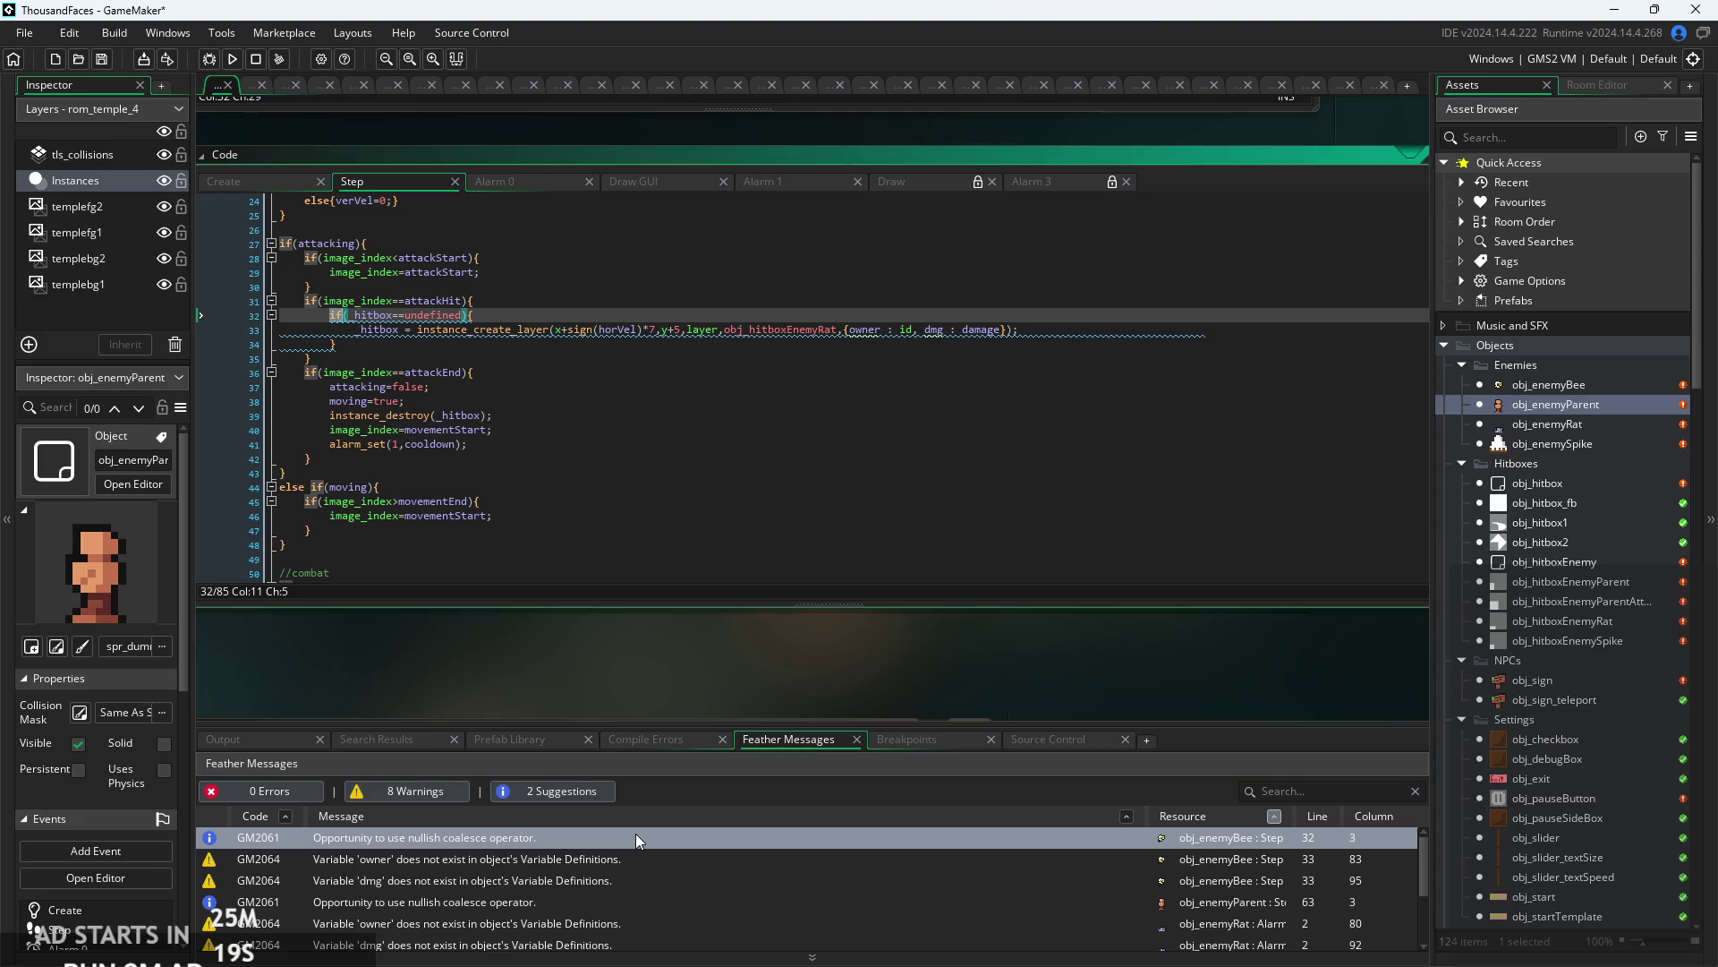
pyautogui.rightClick(637, 835)
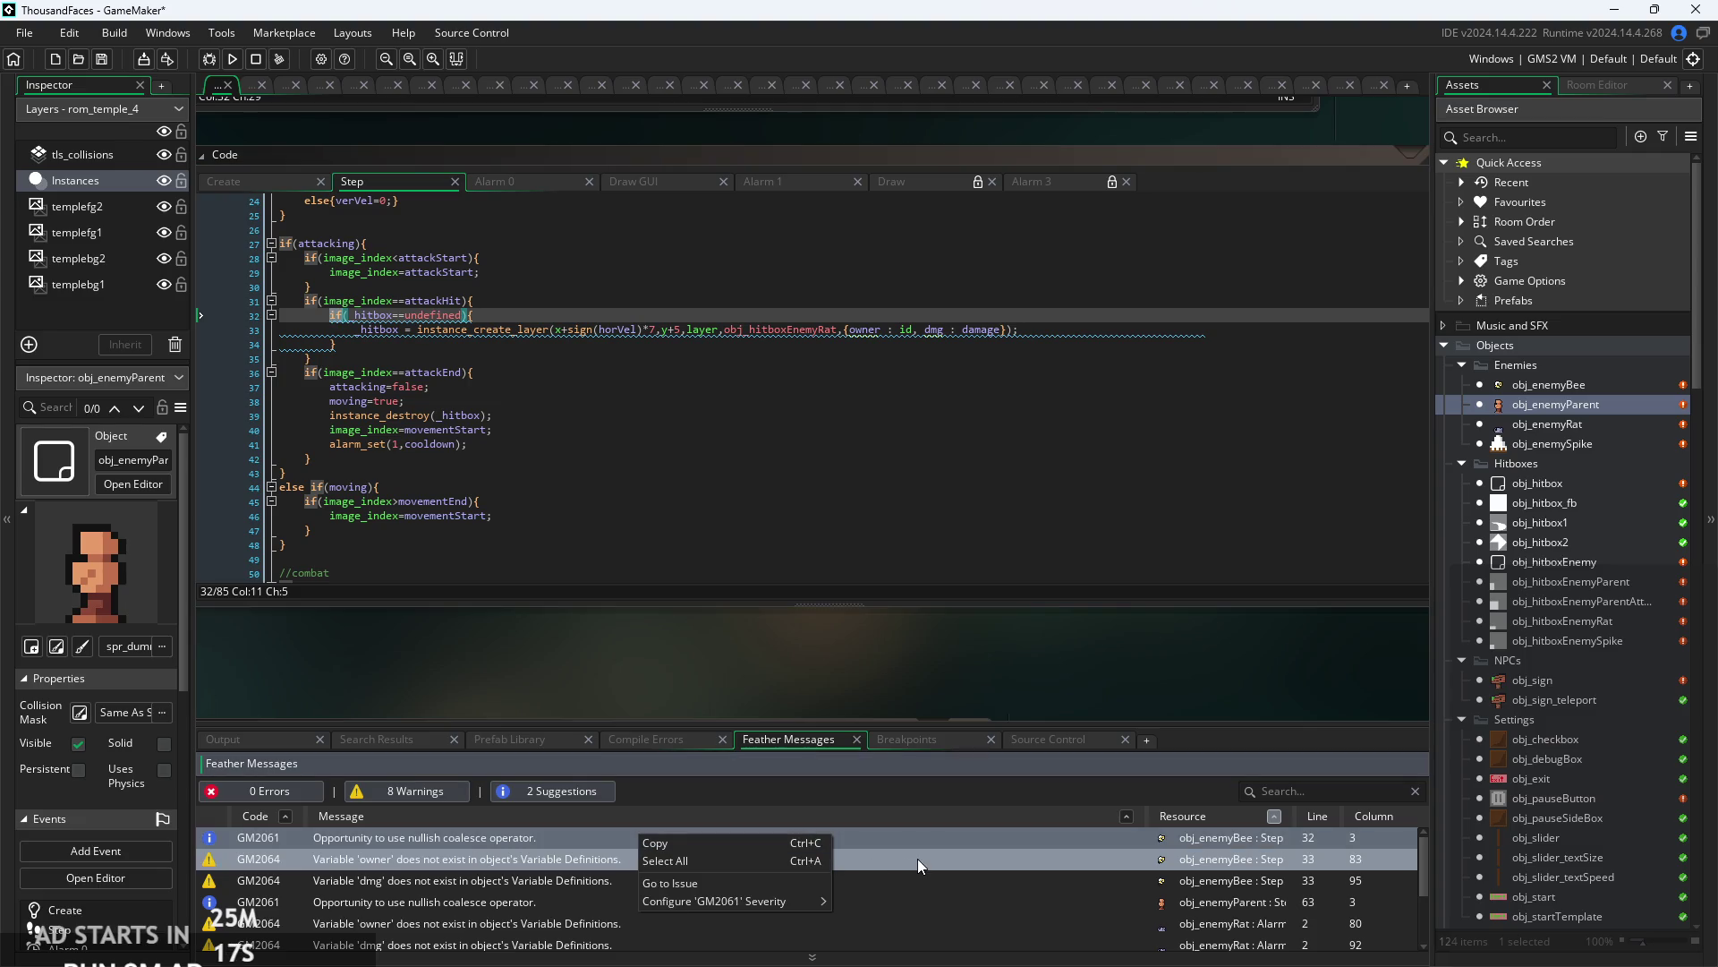
pyautogui.click(788, 879)
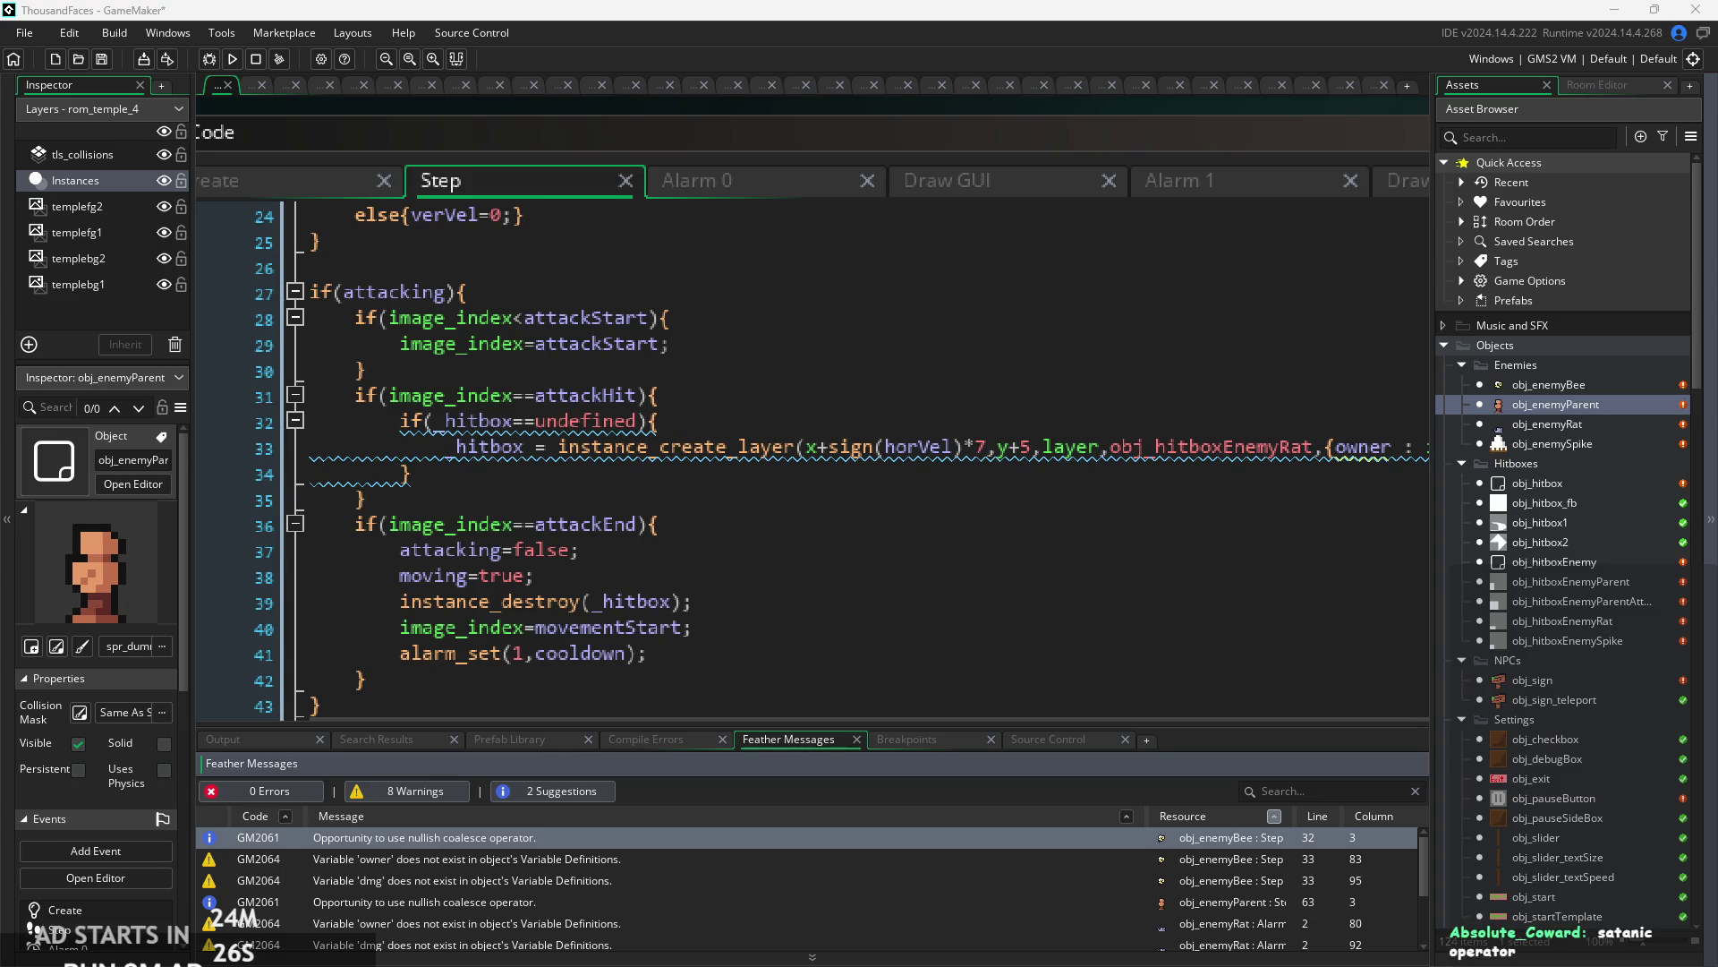
# - Inspect the if(_hitbox==undefined) guard and its closing brace in the attack block
pyautogui.click(695, 527)
pyautogui.click(688, 475)
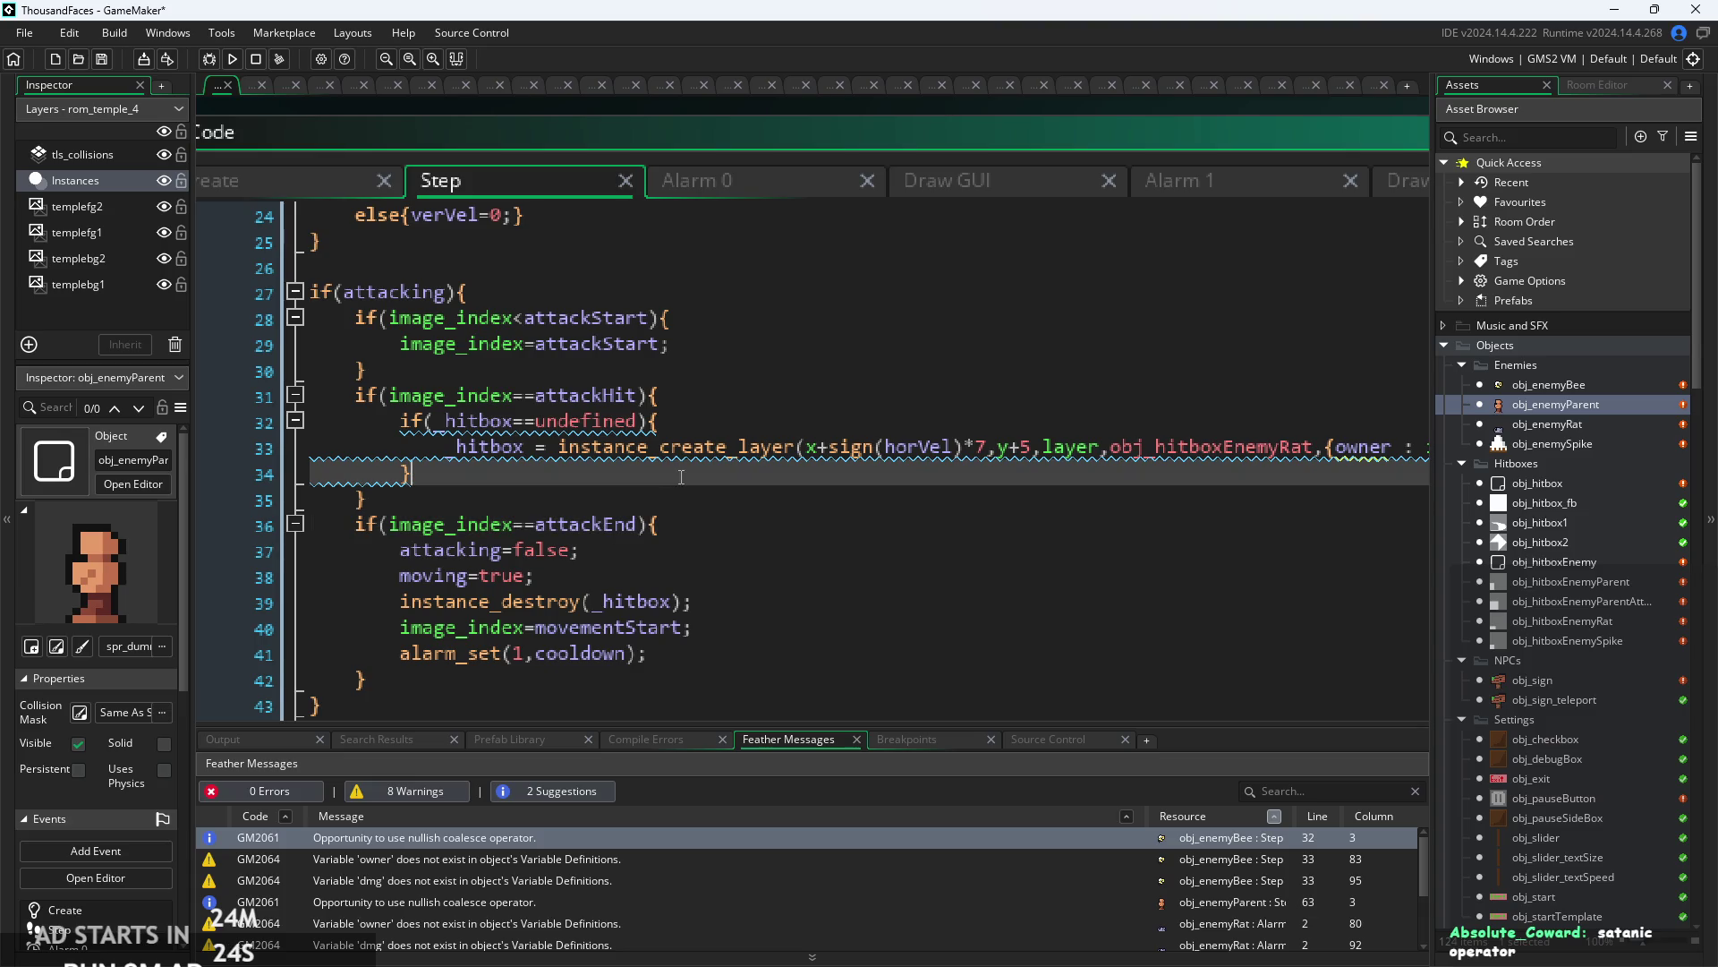
pyautogui.keyDown('ctrl'); pyautogui.scroll(5, 587, 400); pyautogui.keyUp('ctrl')
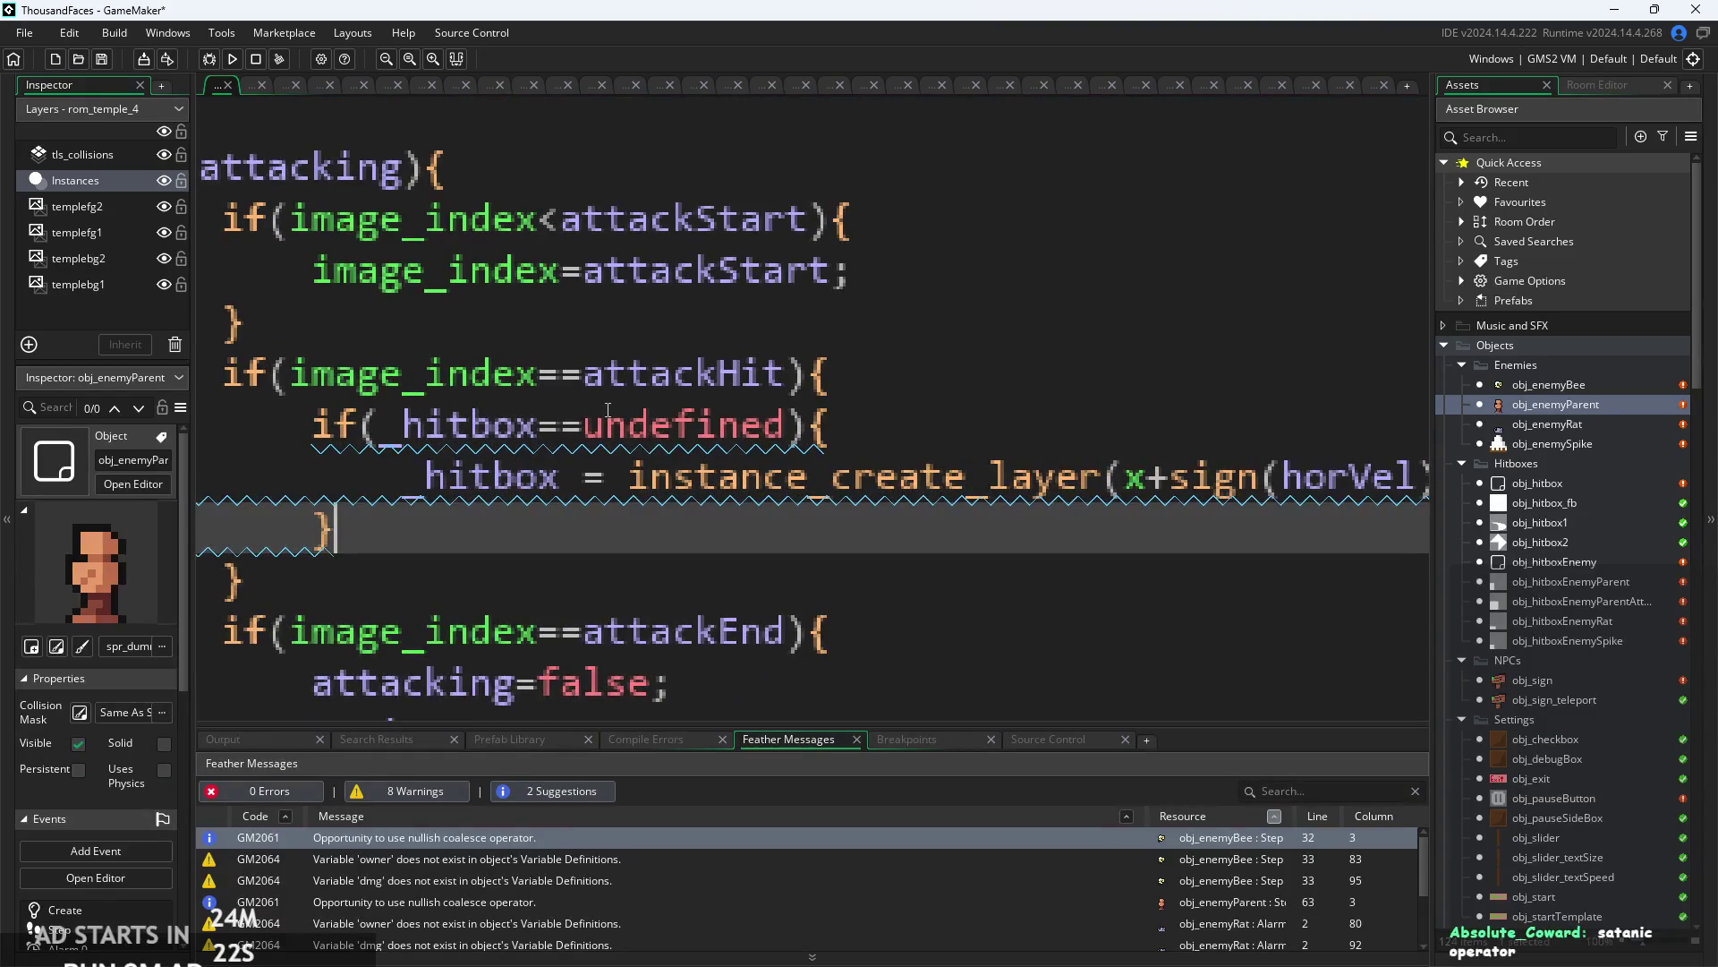
pyautogui.click(606, 426)
pyautogui.moveTo(707, 472)
pyautogui.keyDown('ctrl'); pyautogui.scroll(-5, 707, 470); pyautogui.keyUp('ctrl')
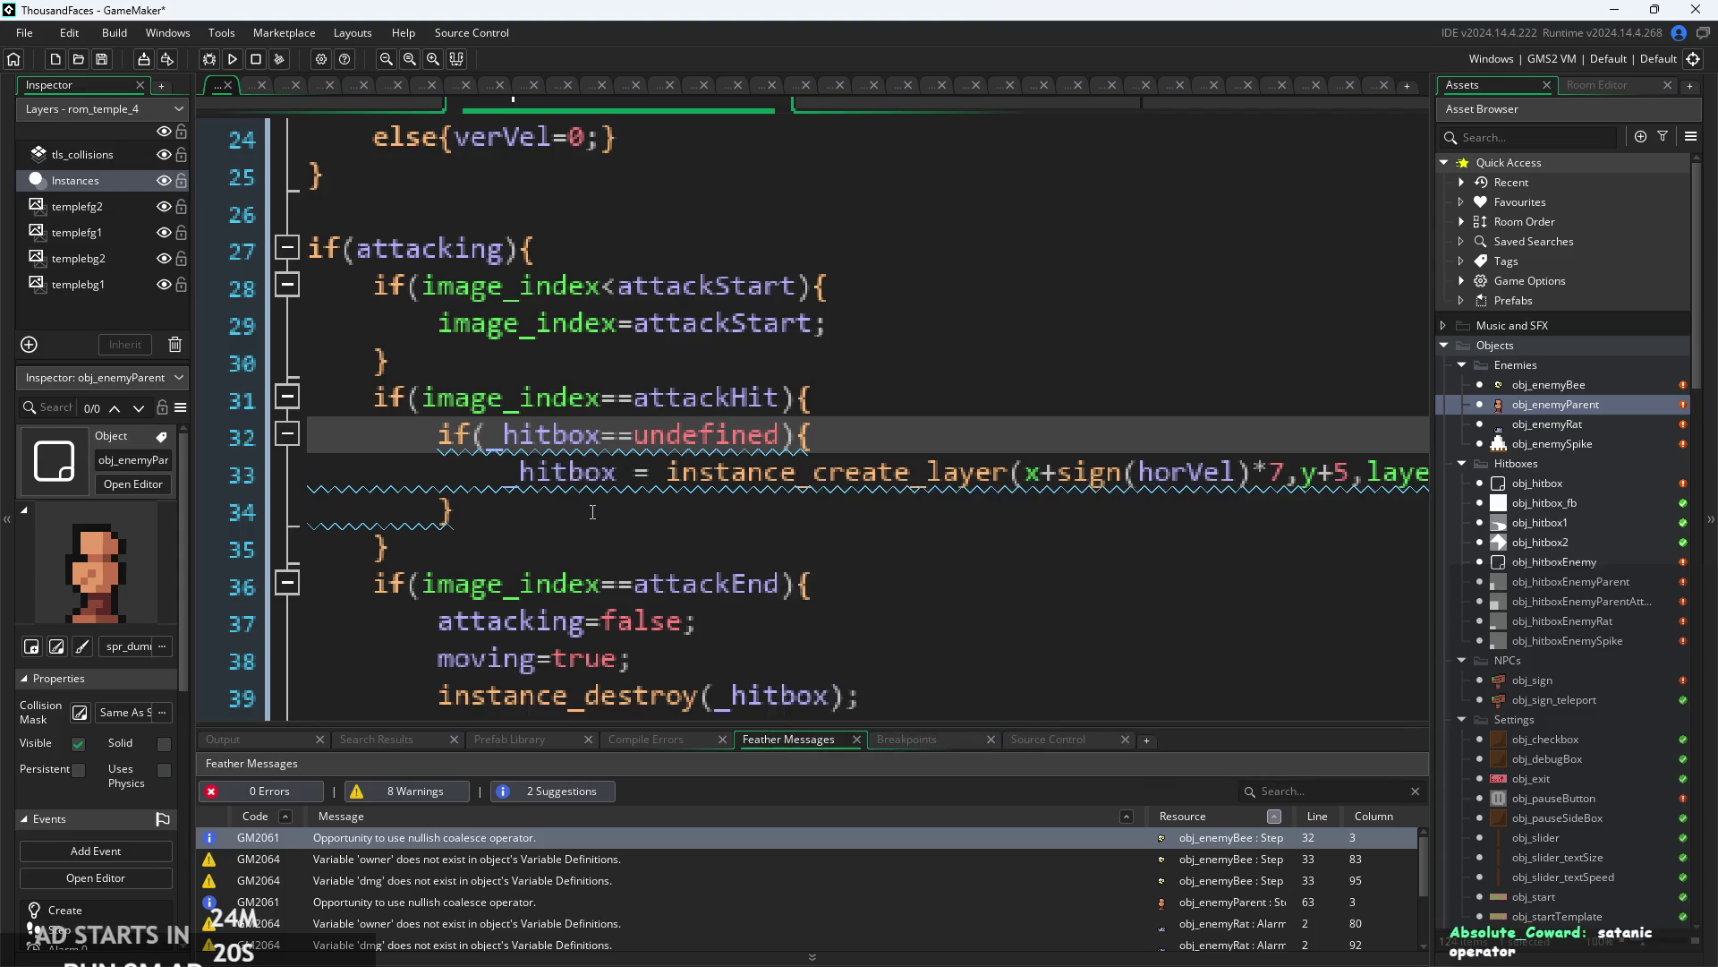
pyautogui.keyDown('ctrl'); pyautogui.scroll(-3, 597, 488); pyautogui.keyUp('ctrl')
pyautogui.press('Down')
pyautogui.press('Down')
pyautogui.keyDown('ctrl'); pyautogui.scroll(2, 597, 484); pyautogui.keyUp('ctrl')
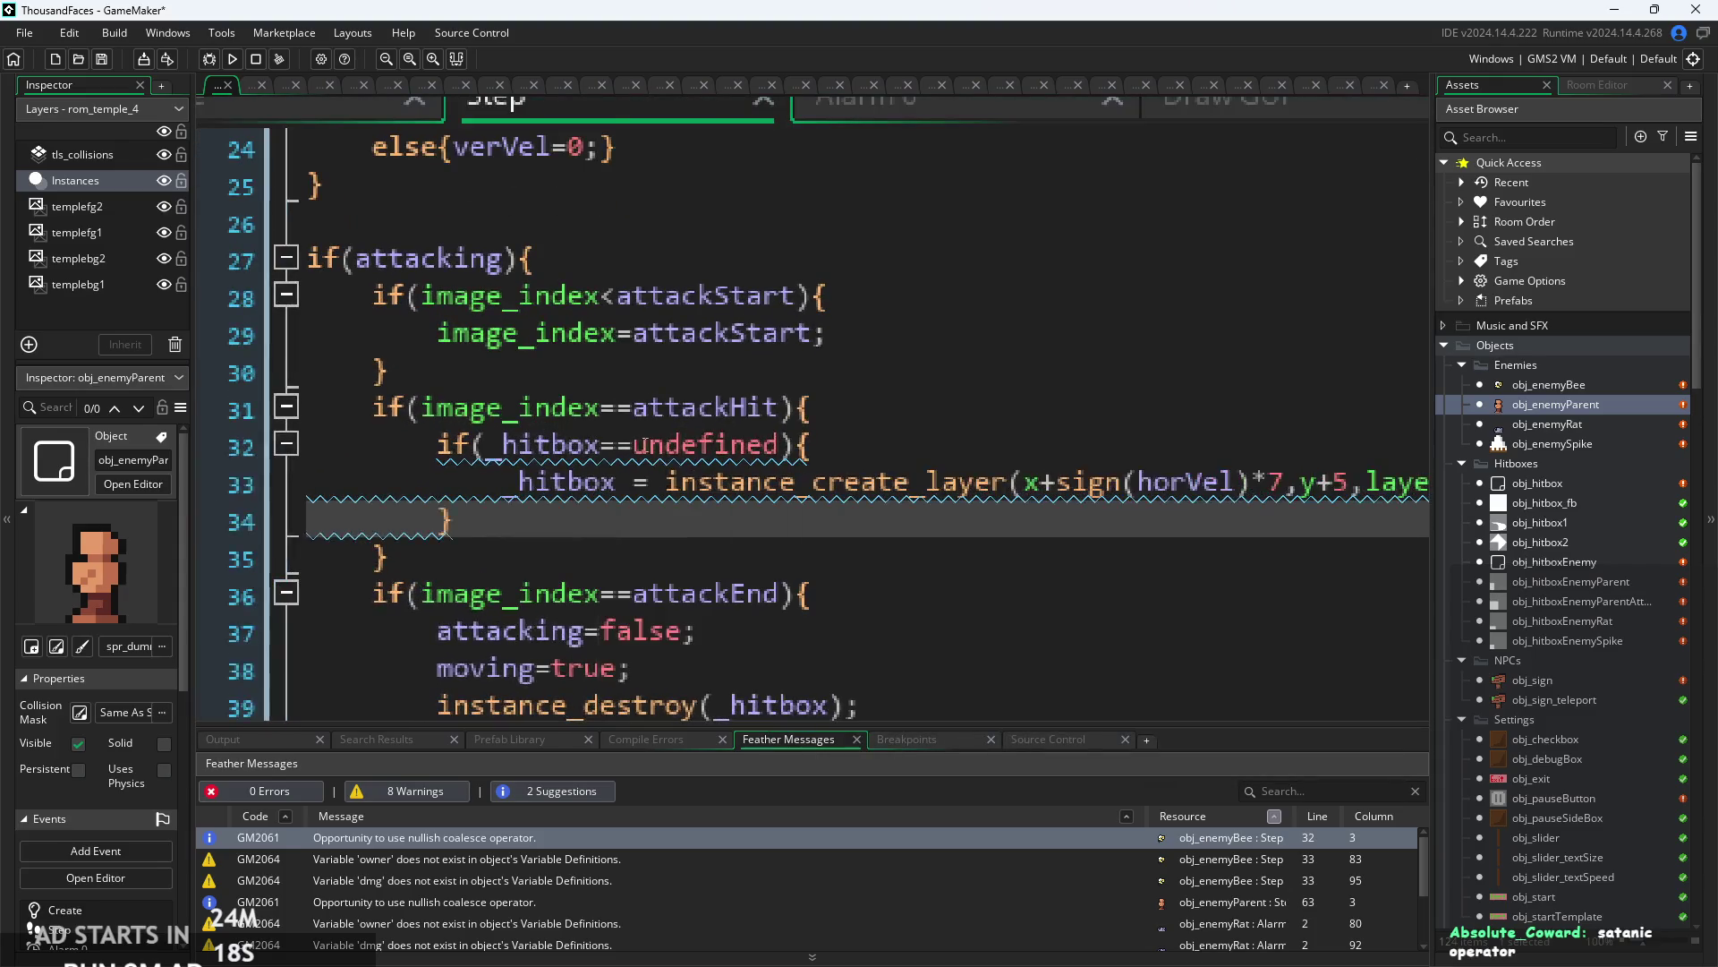
pyautogui.click(634, 444)
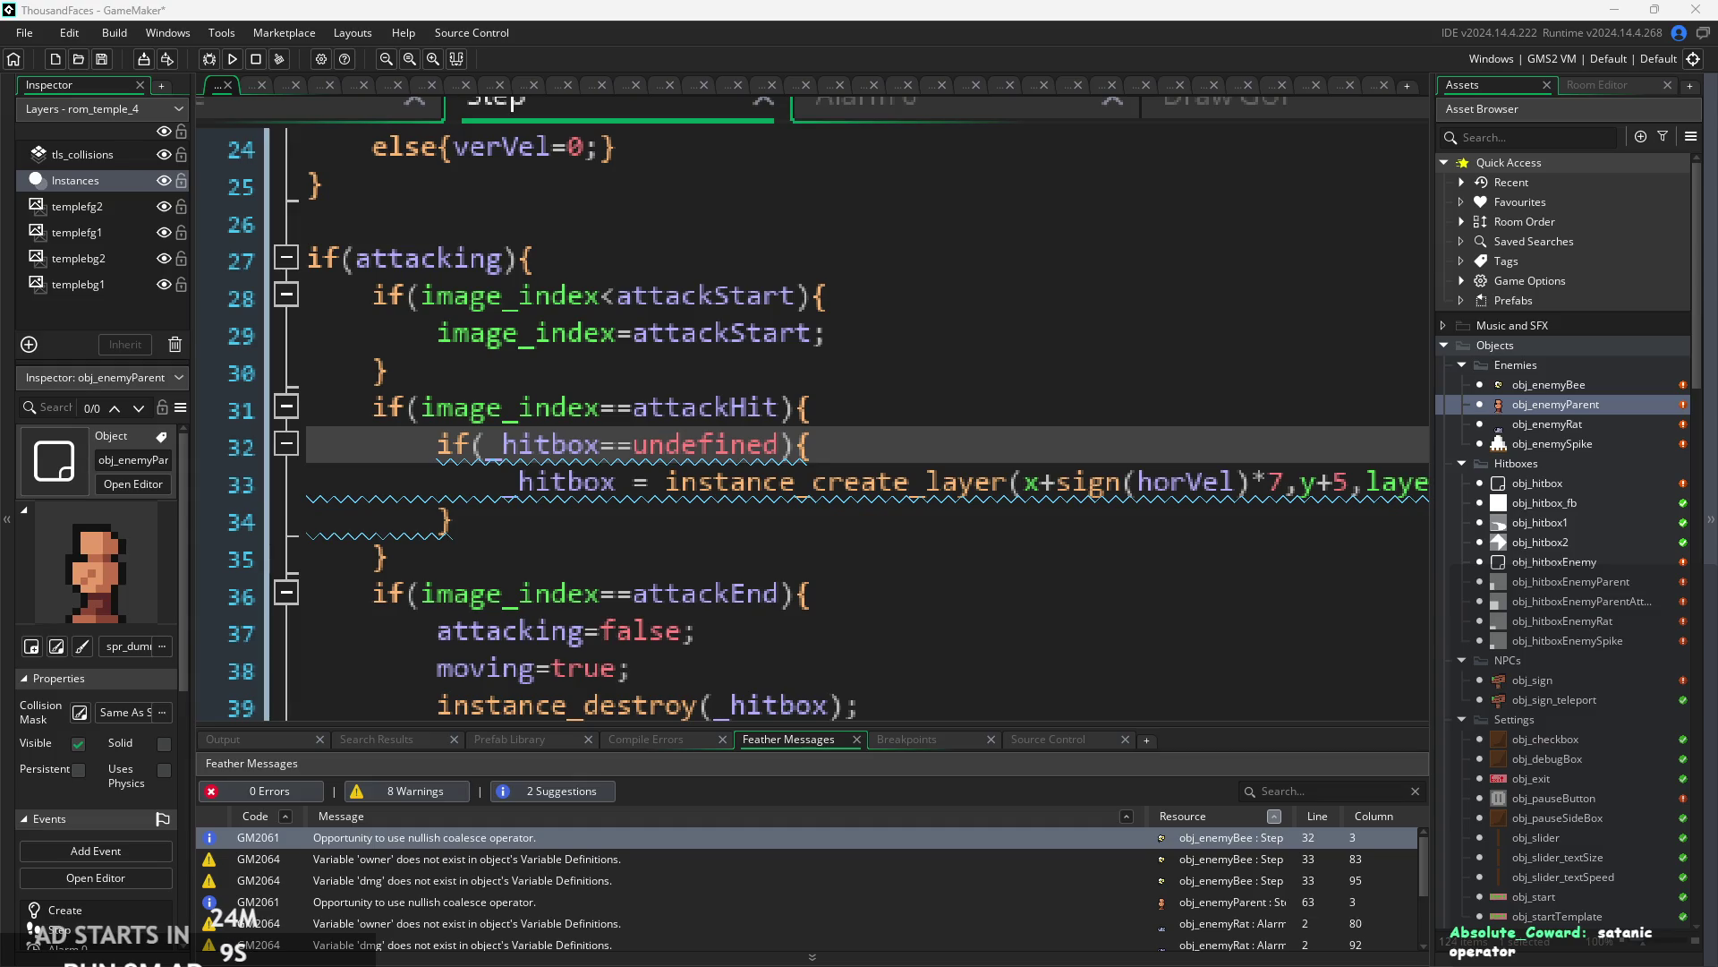
# - Check the guarded instance_create_layer call further along the Step code
pyautogui.click(1009, 519)
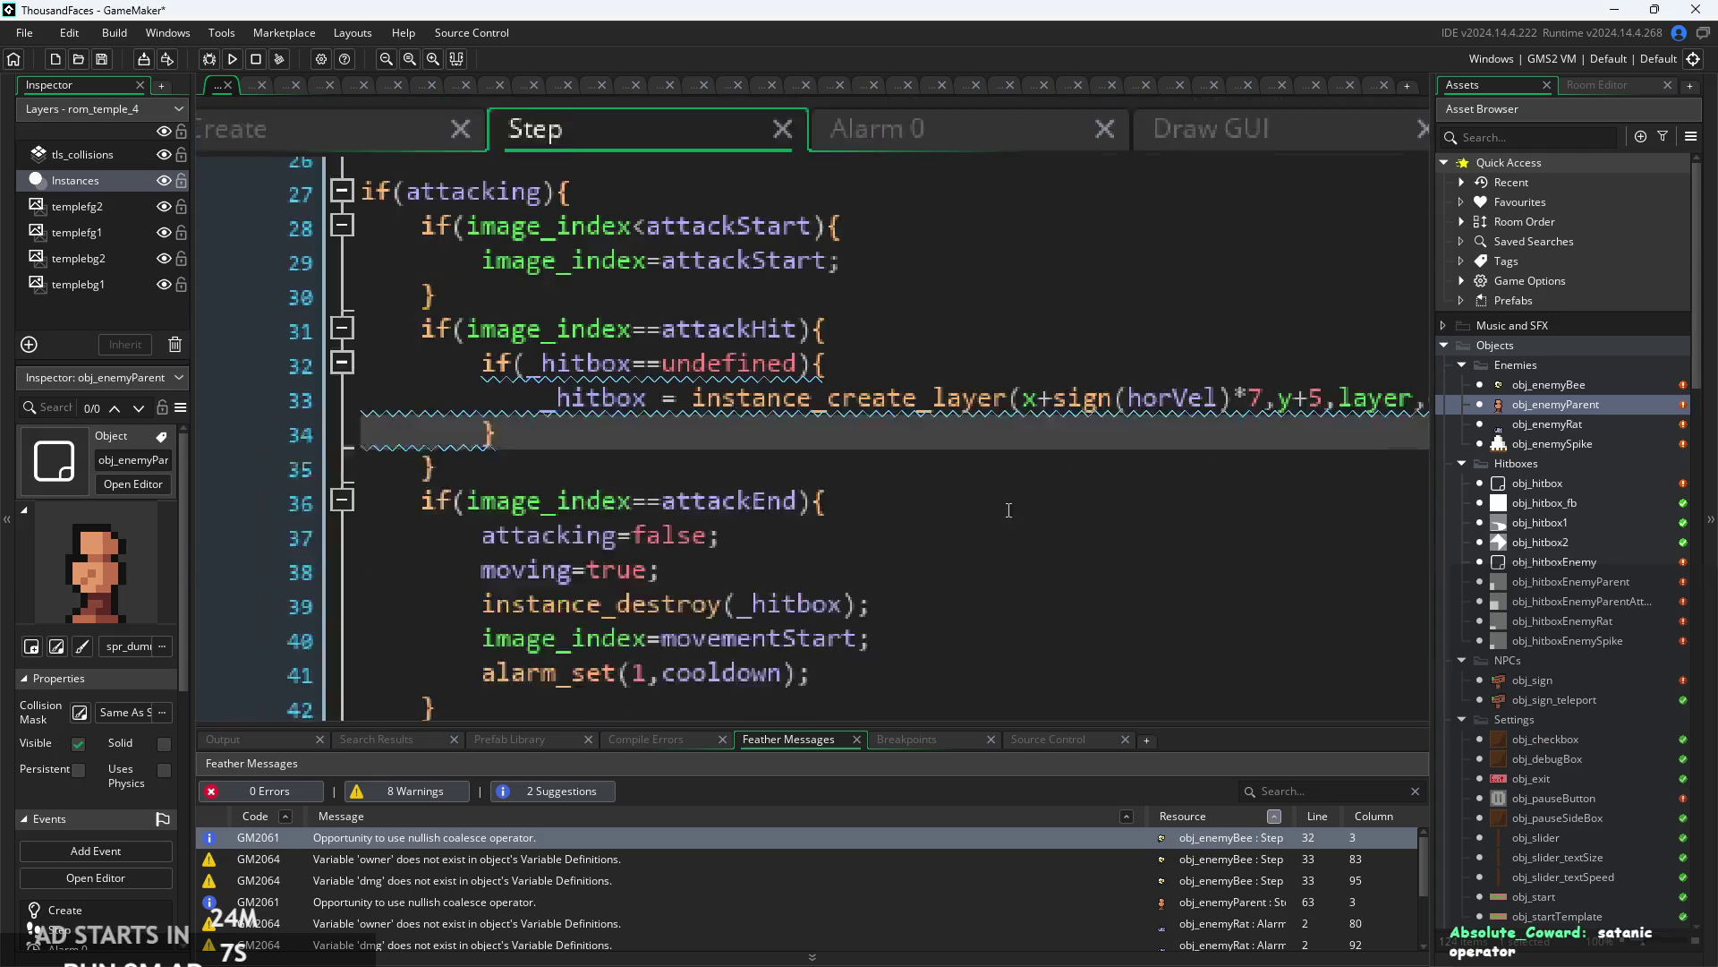
pyautogui.keyDown('ctrl'); pyautogui.scroll(-2, 1009, 508); pyautogui.keyUp('ctrl')
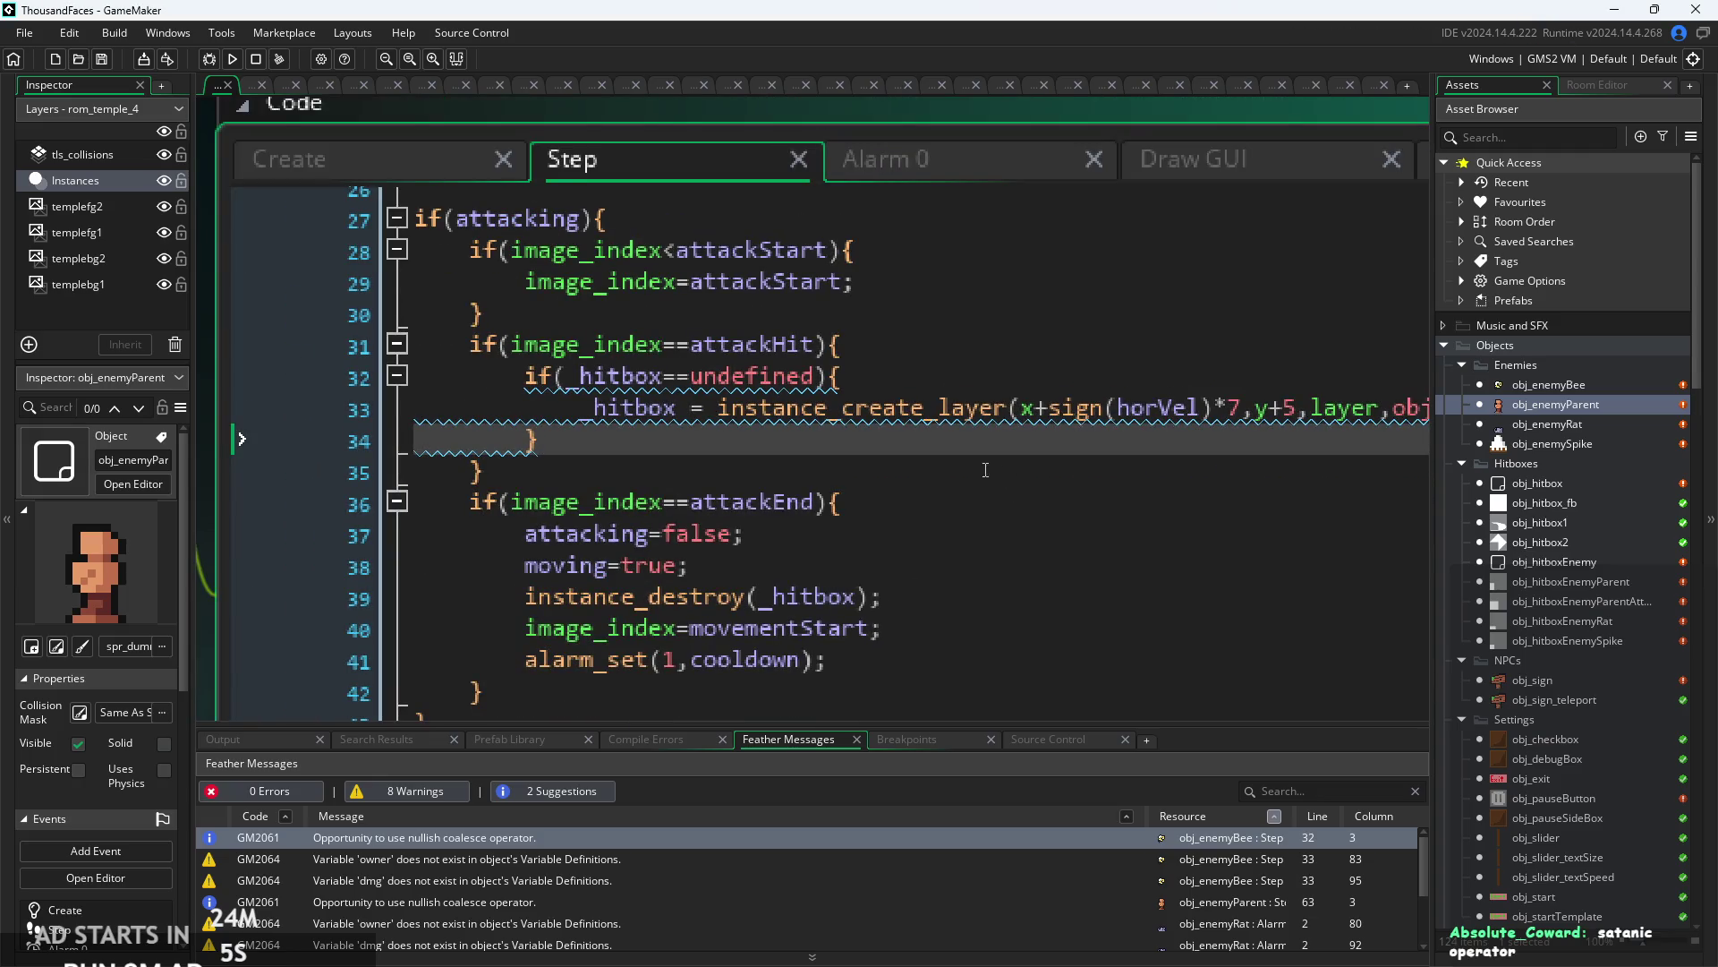
pyautogui.keyDown('ctrl'); pyautogui.scroll(-1, 976, 459); pyautogui.keyUp('ctrl')
pyautogui.scroll(-1, 966, 441)
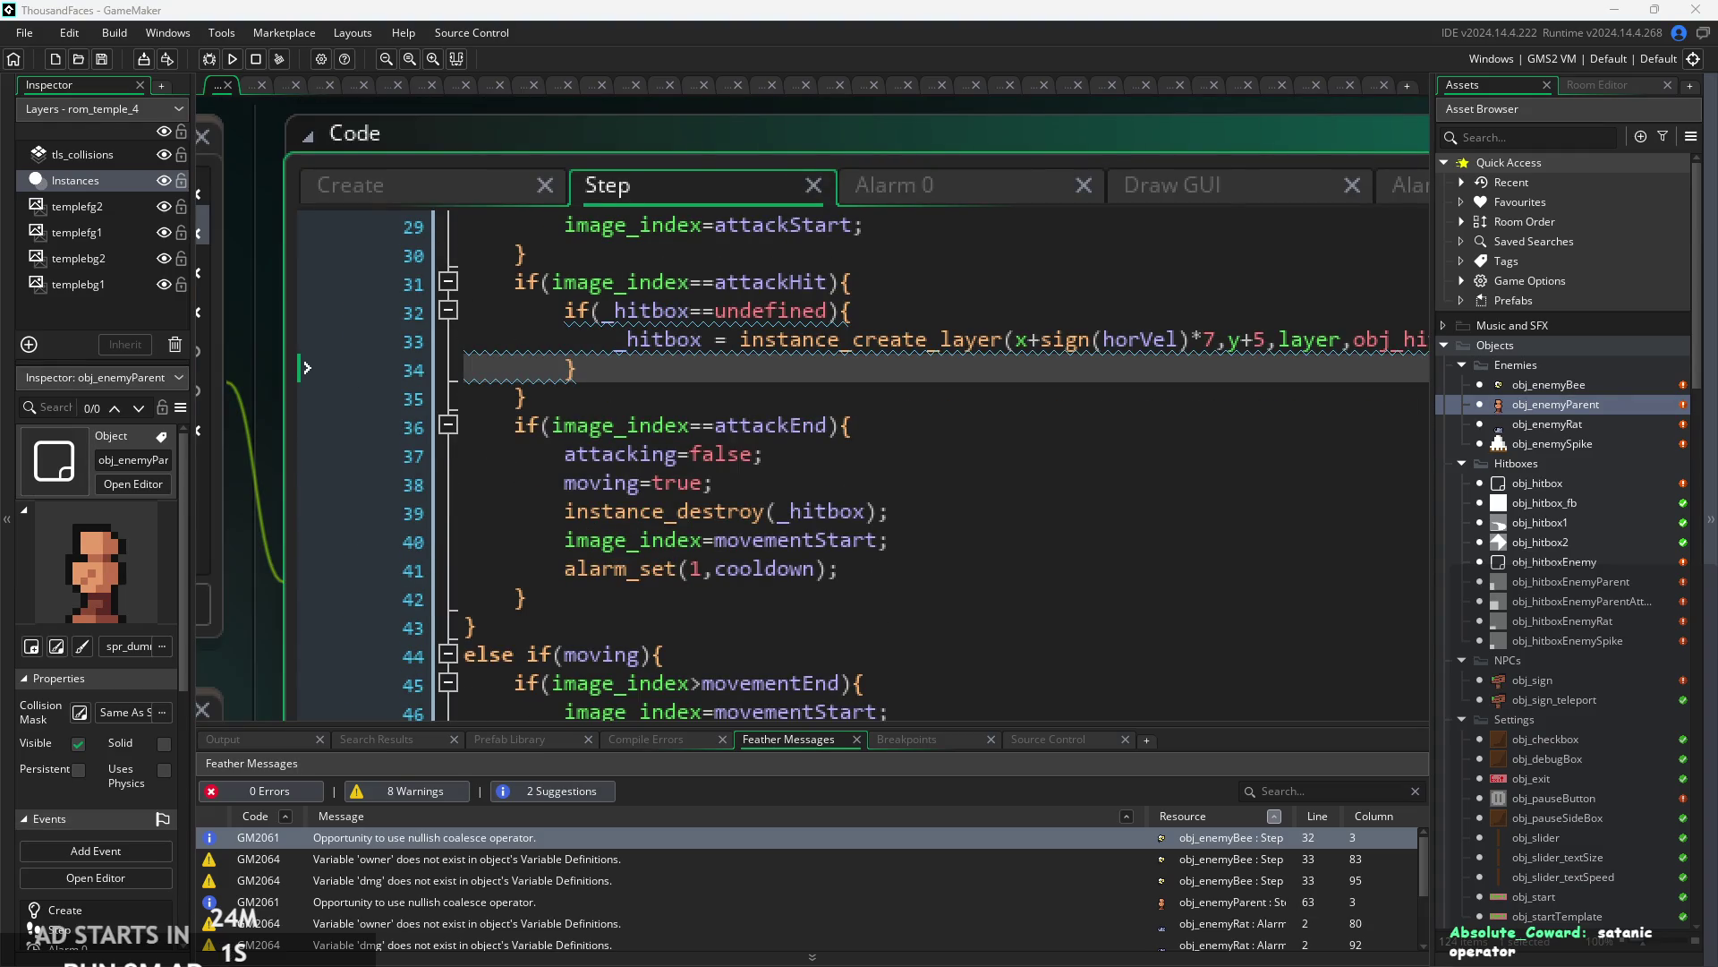
pyautogui.click(852, 340)
pyautogui.scroll(1, 845, 442)
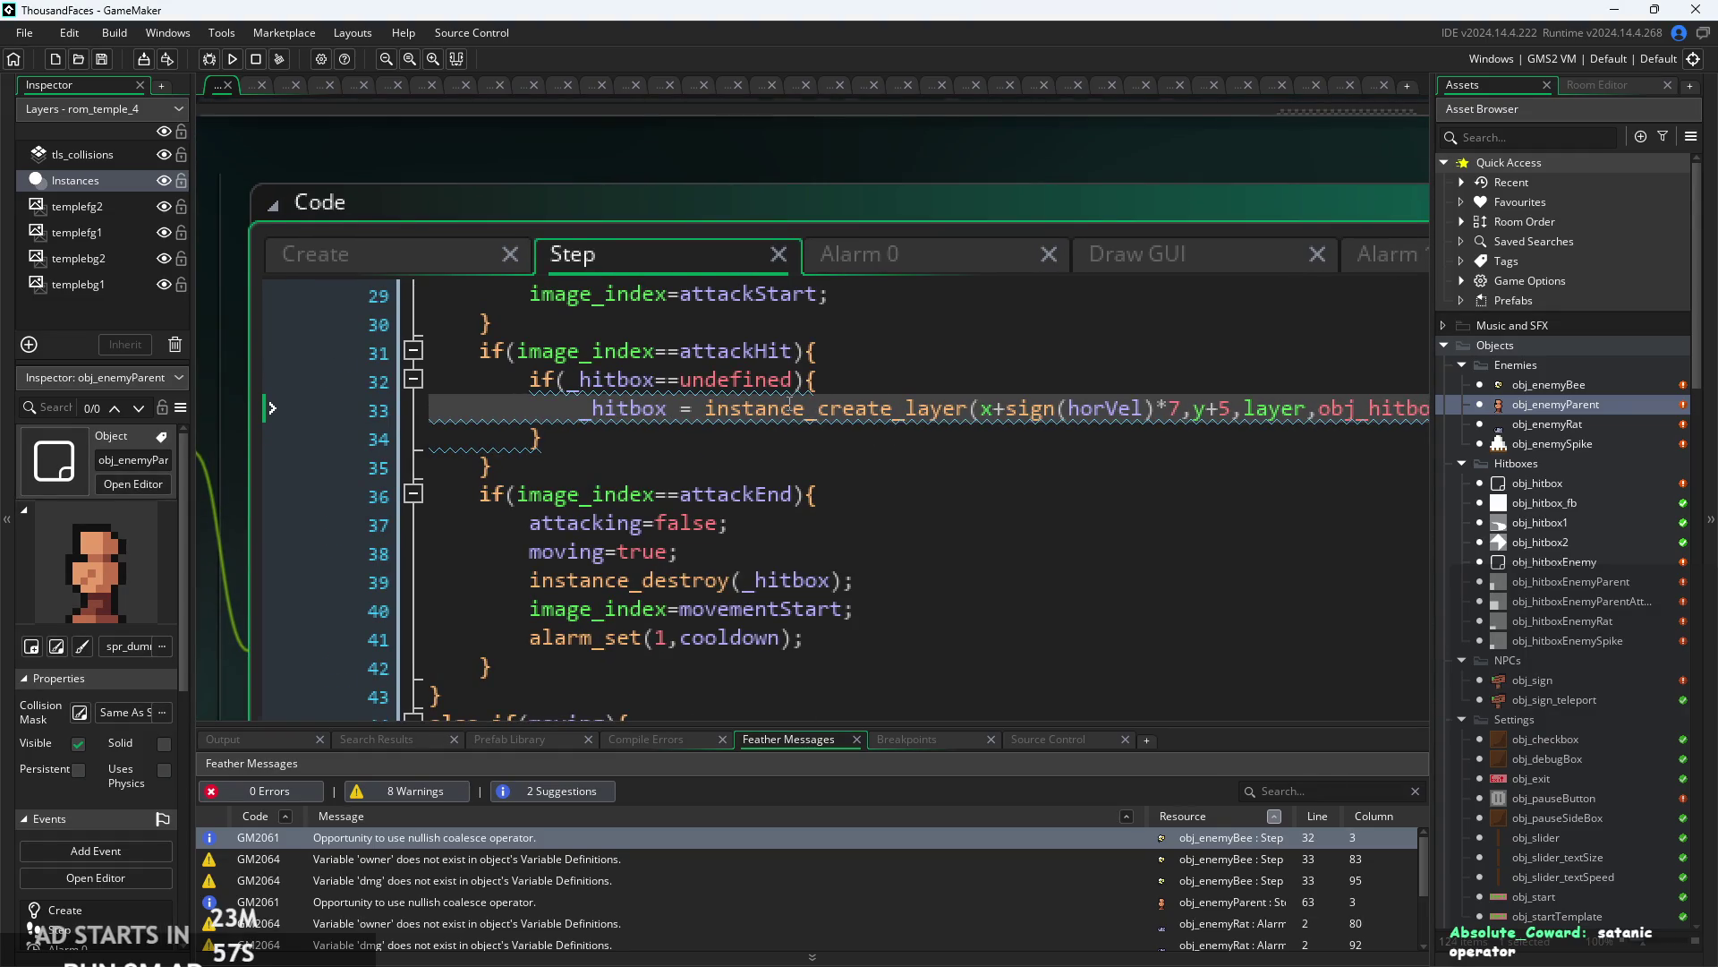
pyautogui.scroll(1, 791, 405)
pyautogui.click(852, 392)
pyautogui.keyDown('ctrl'); pyautogui.scroll(-1, 856, 430); pyautogui.keyUp('ctrl')
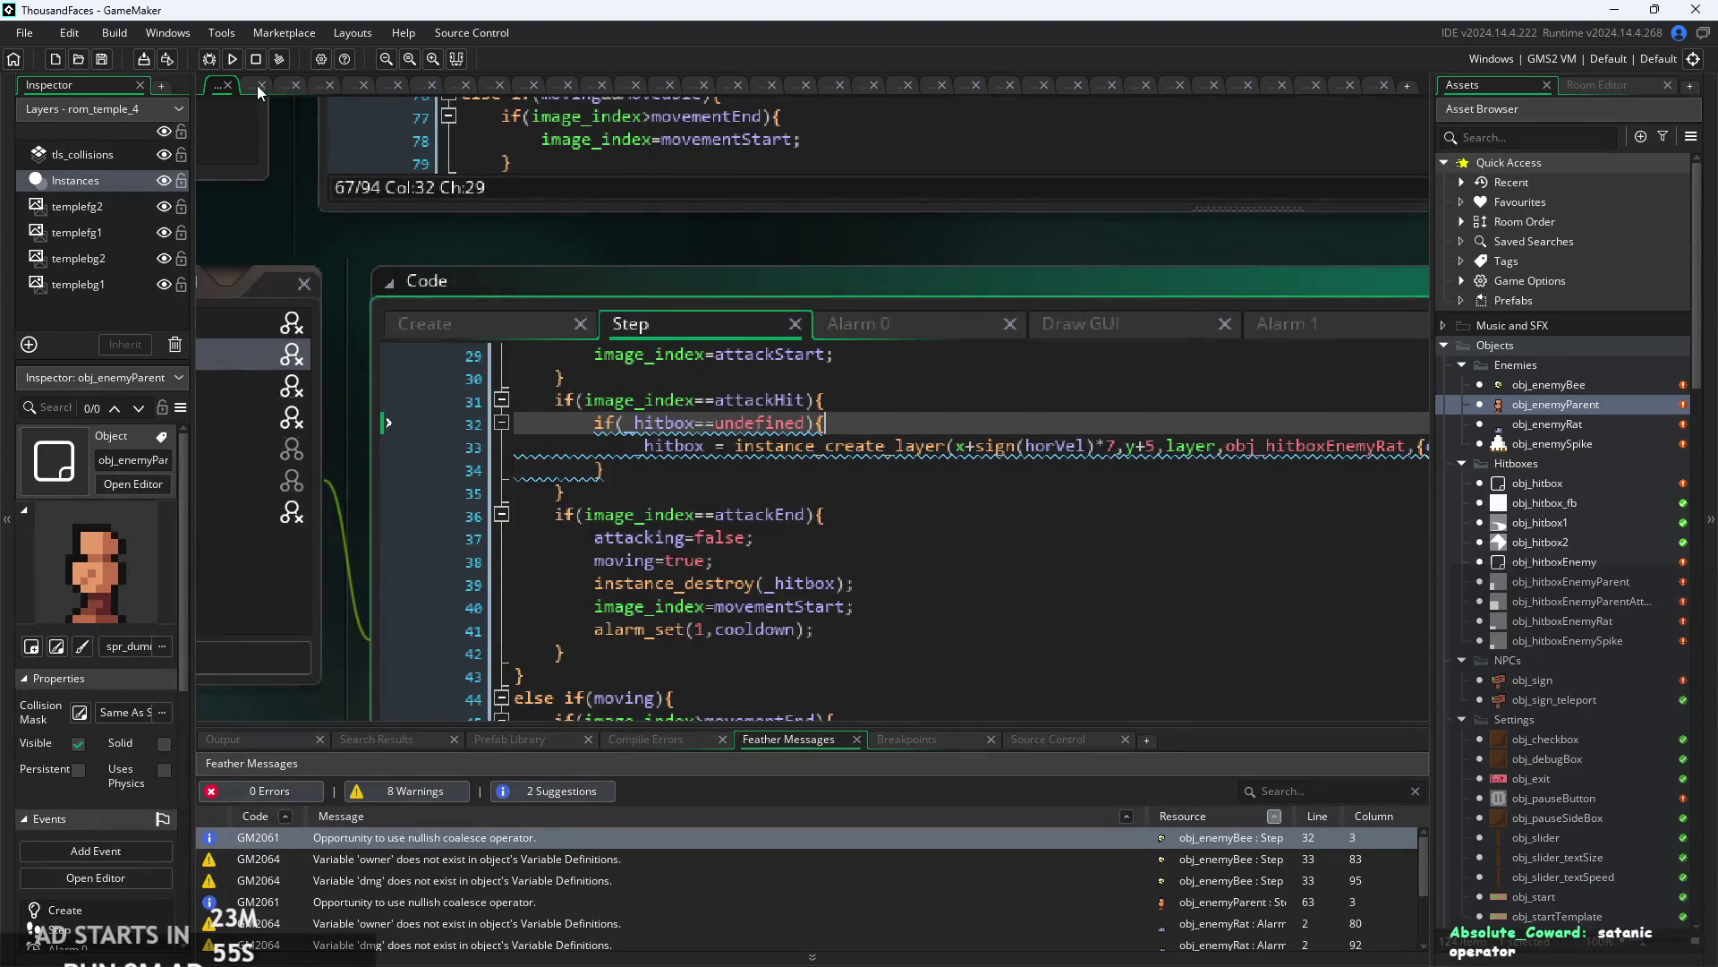
# - Launch the game from its title screen and turn on the Debug Stats overlay
pyautogui.click(232, 58)
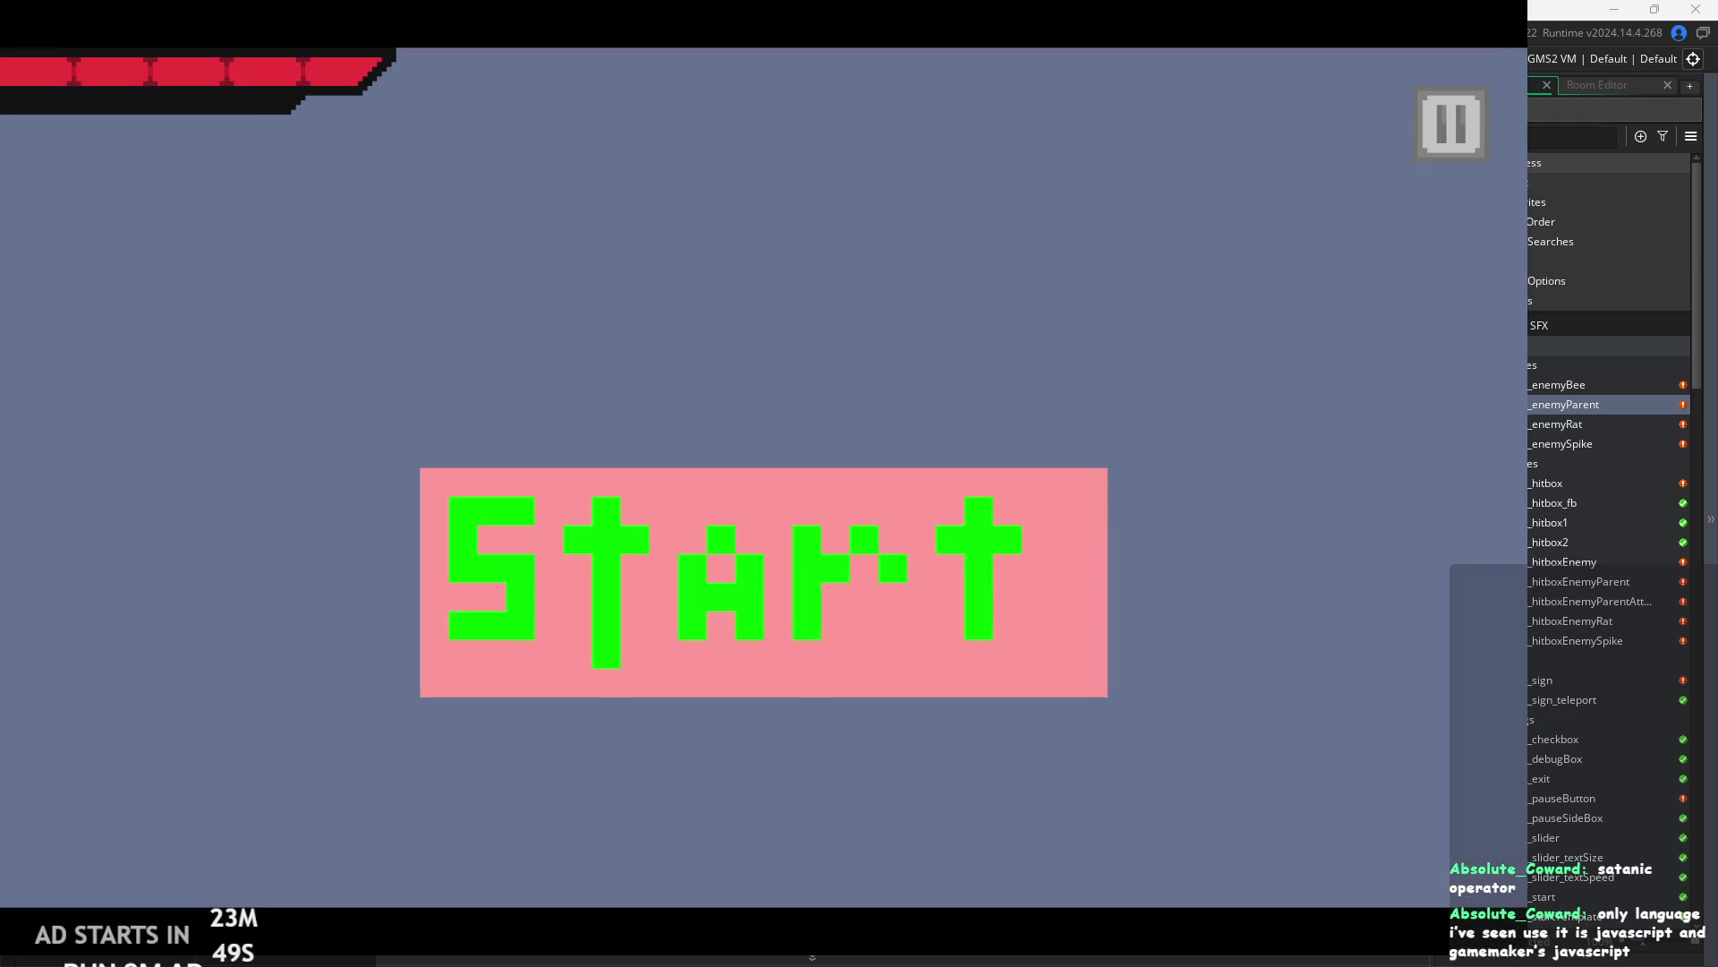
pyautogui.click(970, 556)
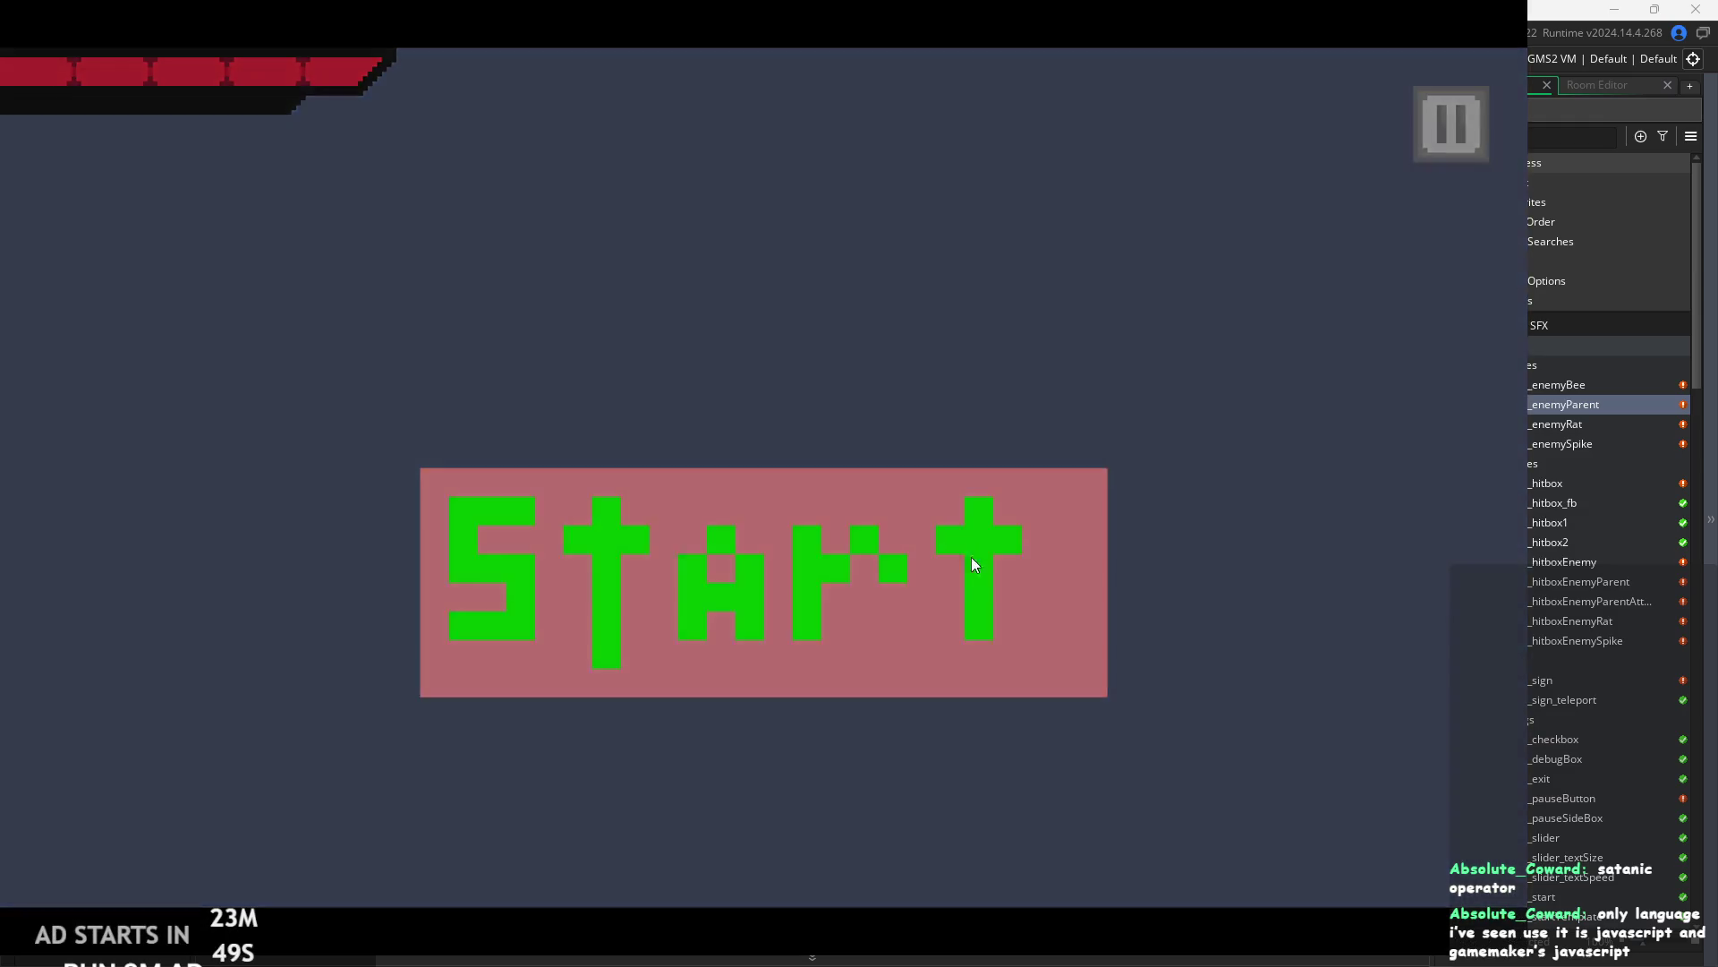
pyautogui.press('Right')
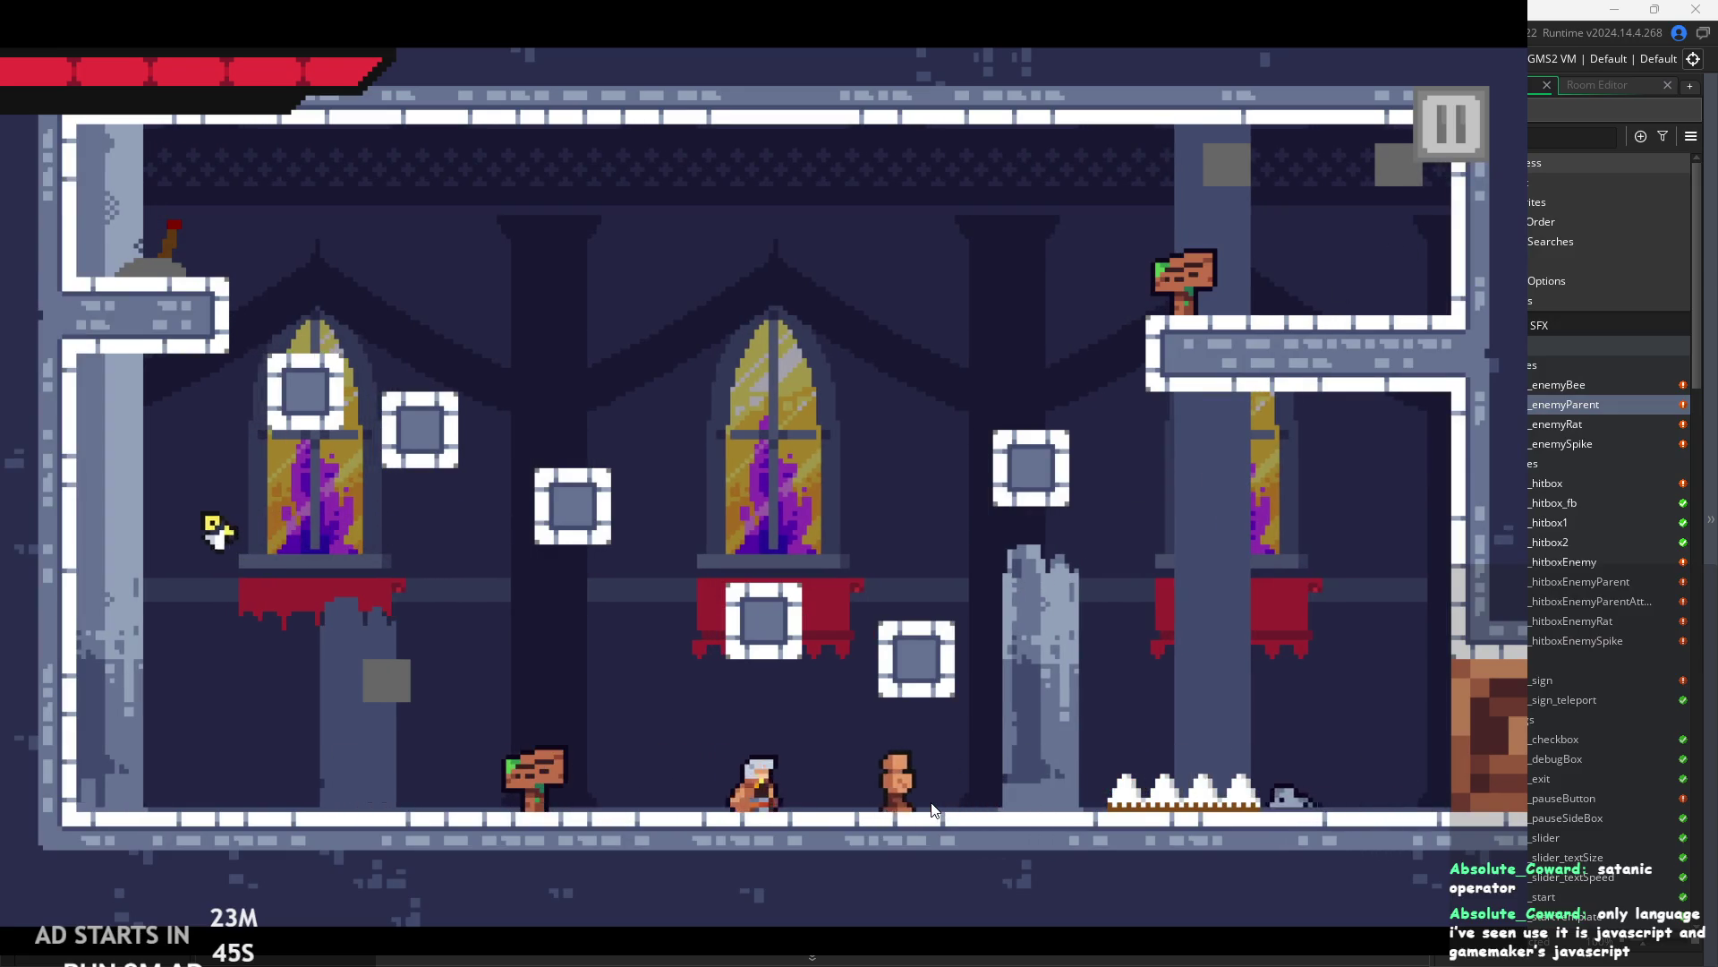
pyautogui.press('Escape')
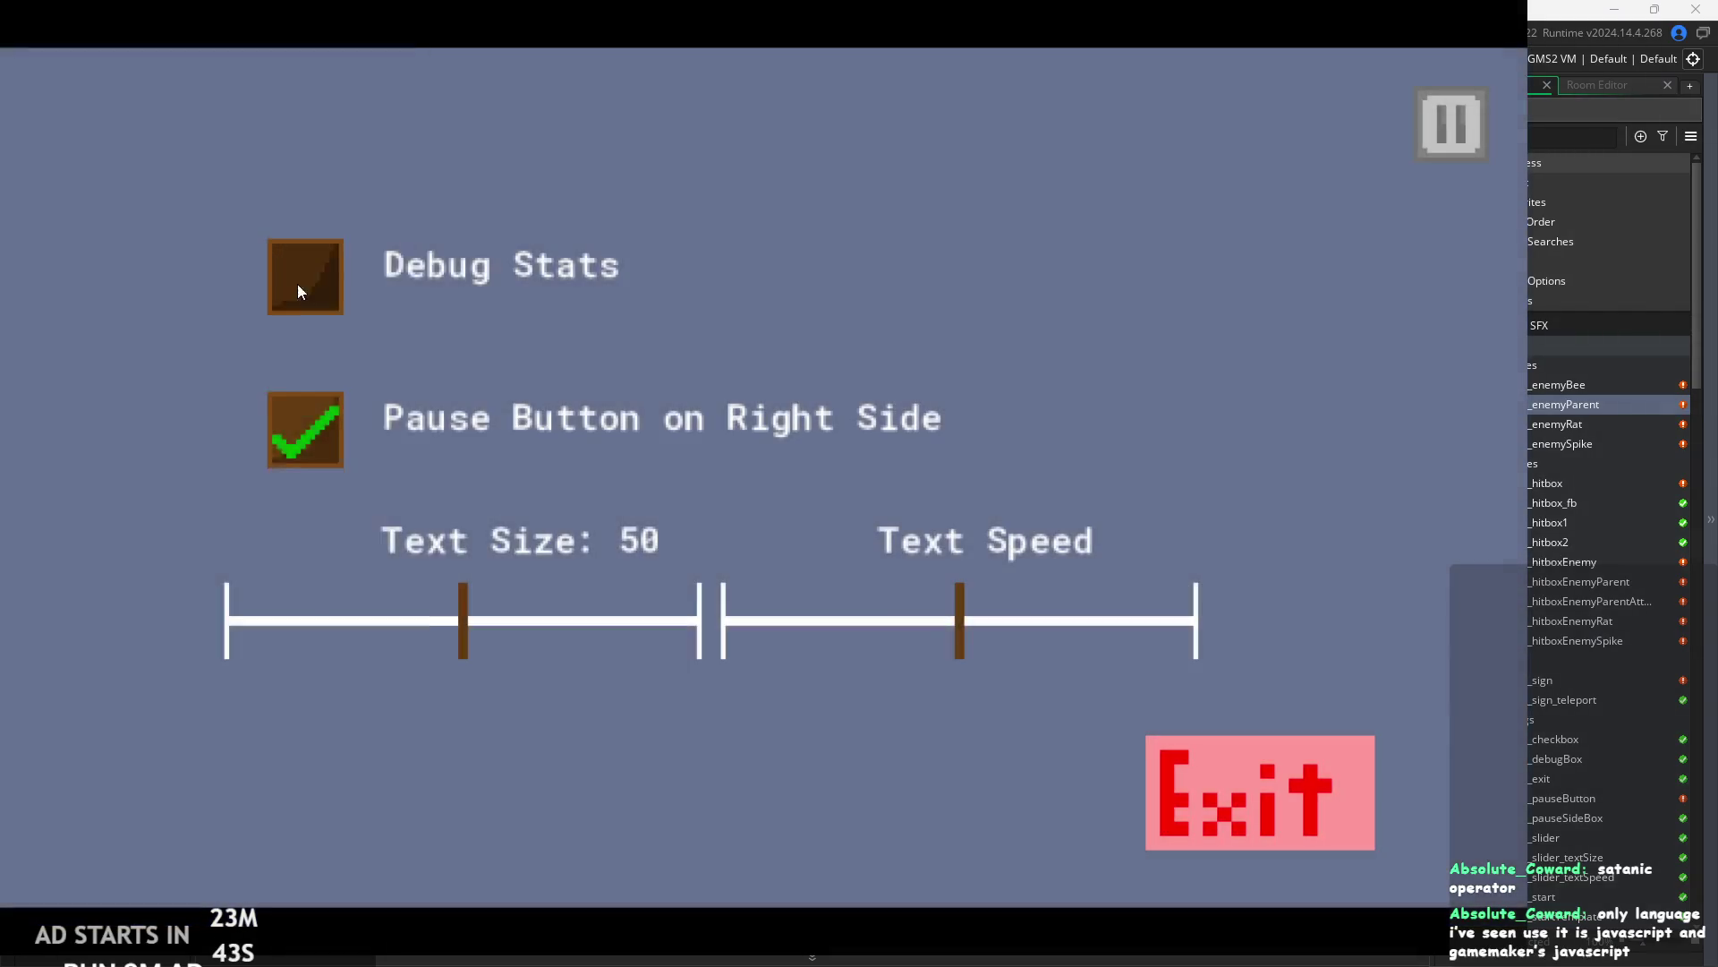
pyautogui.click(298, 291)
pyautogui.press('Escape')
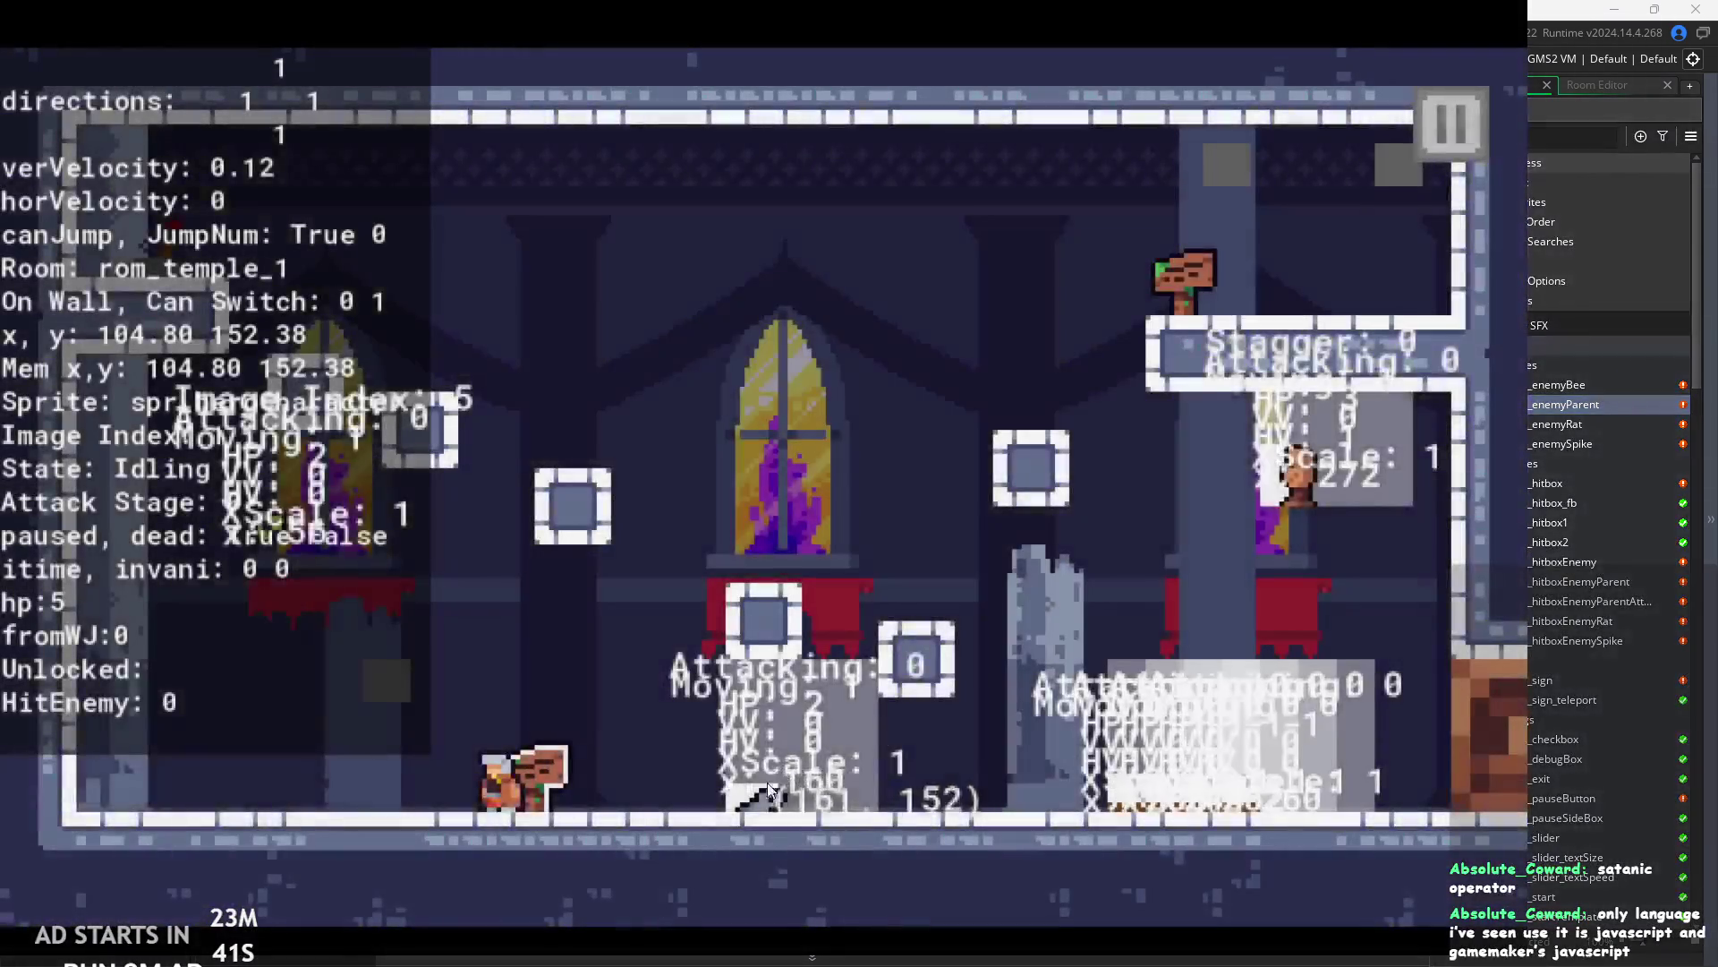
# - Run and jump the hero back and forth around the enemies in rom_temple_1
pyautogui.press('Right')
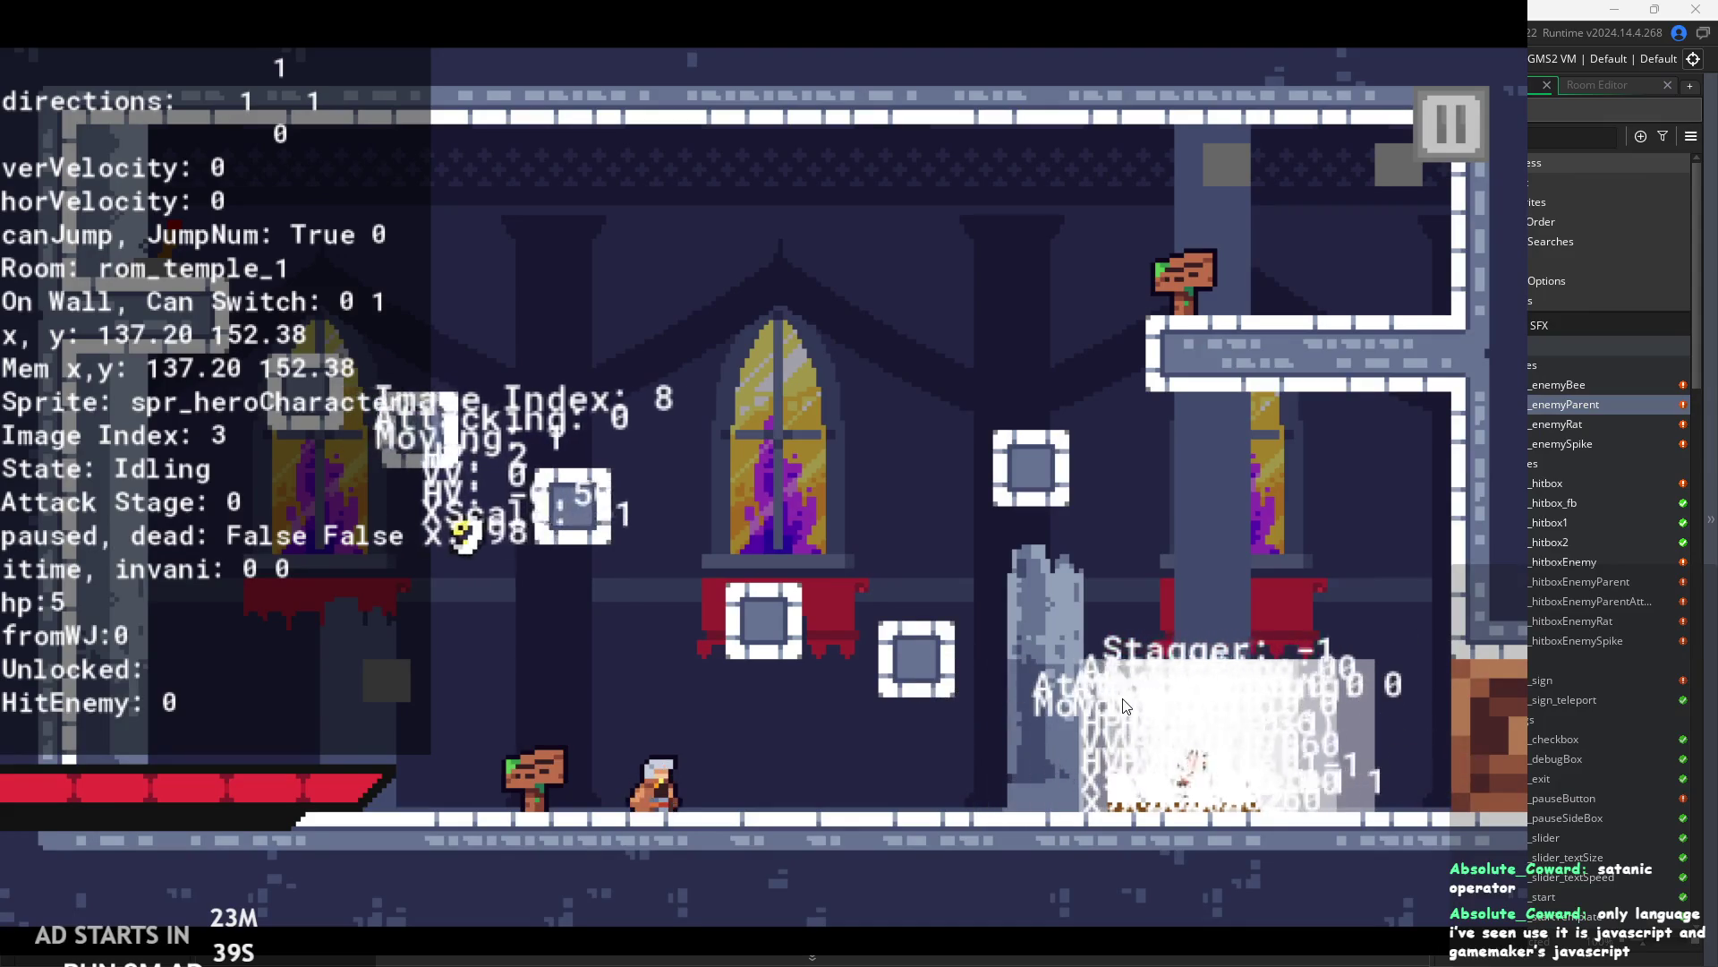
pyautogui.press('space')
pyautogui.press('Right')
pyautogui.press('Left')
pyautogui.press('space')
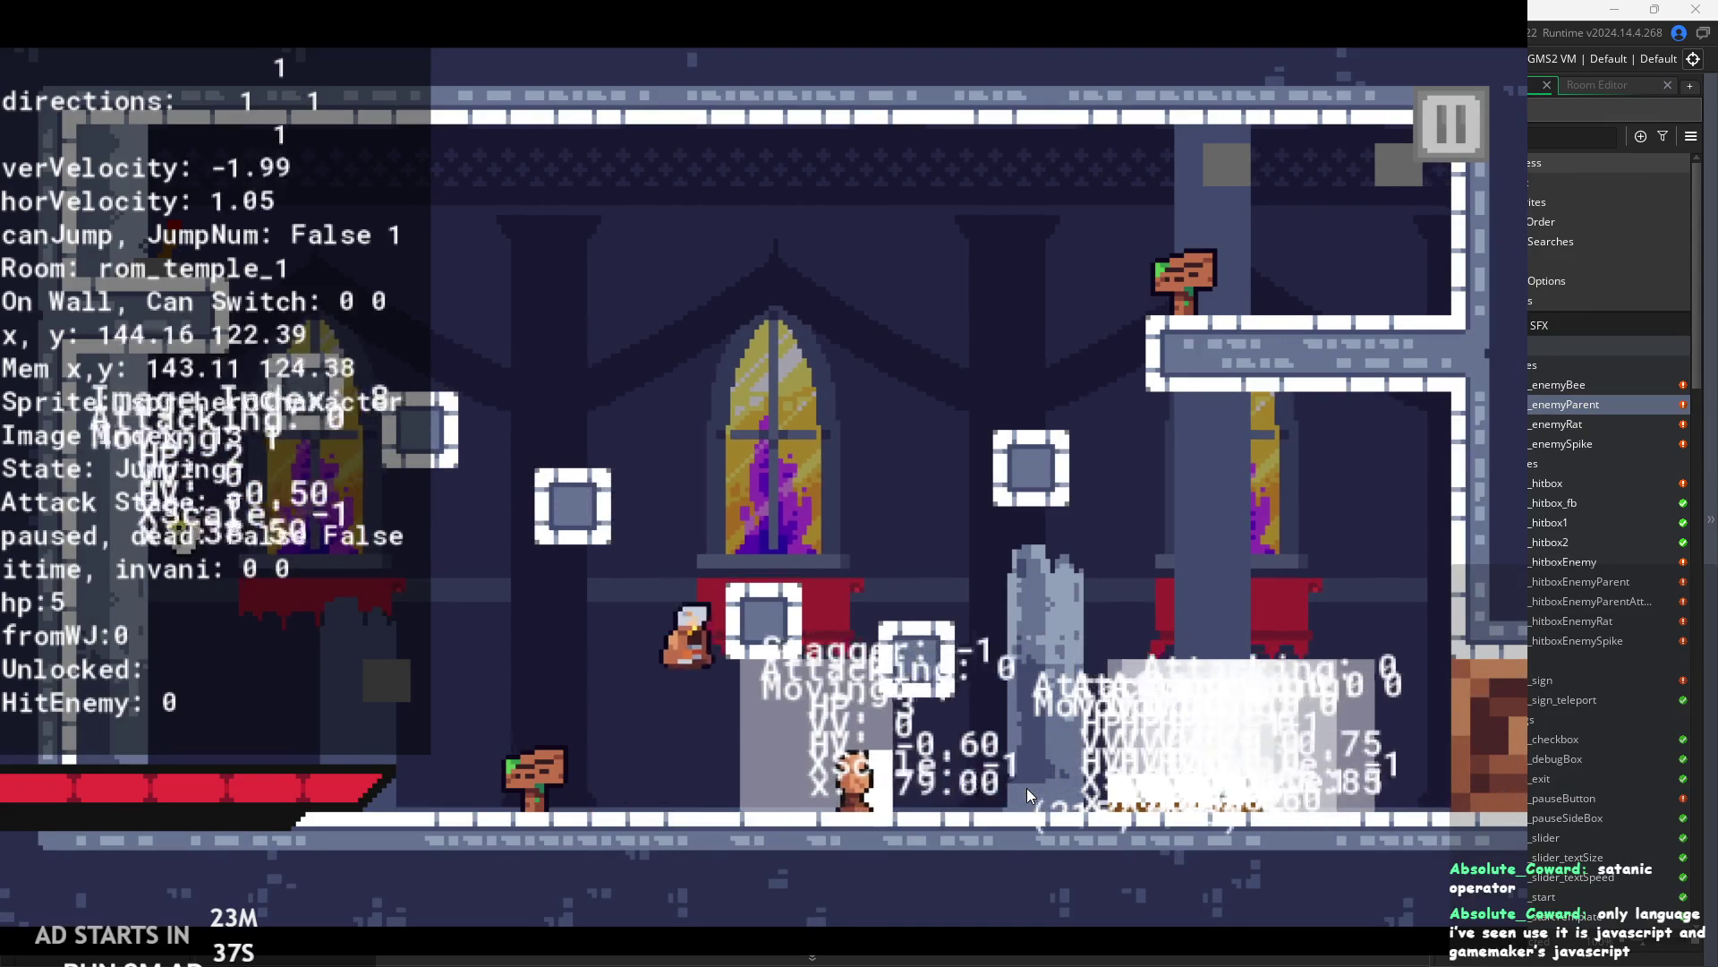
pyautogui.press('Right')
pyautogui.press('Left')
pyautogui.press('space')
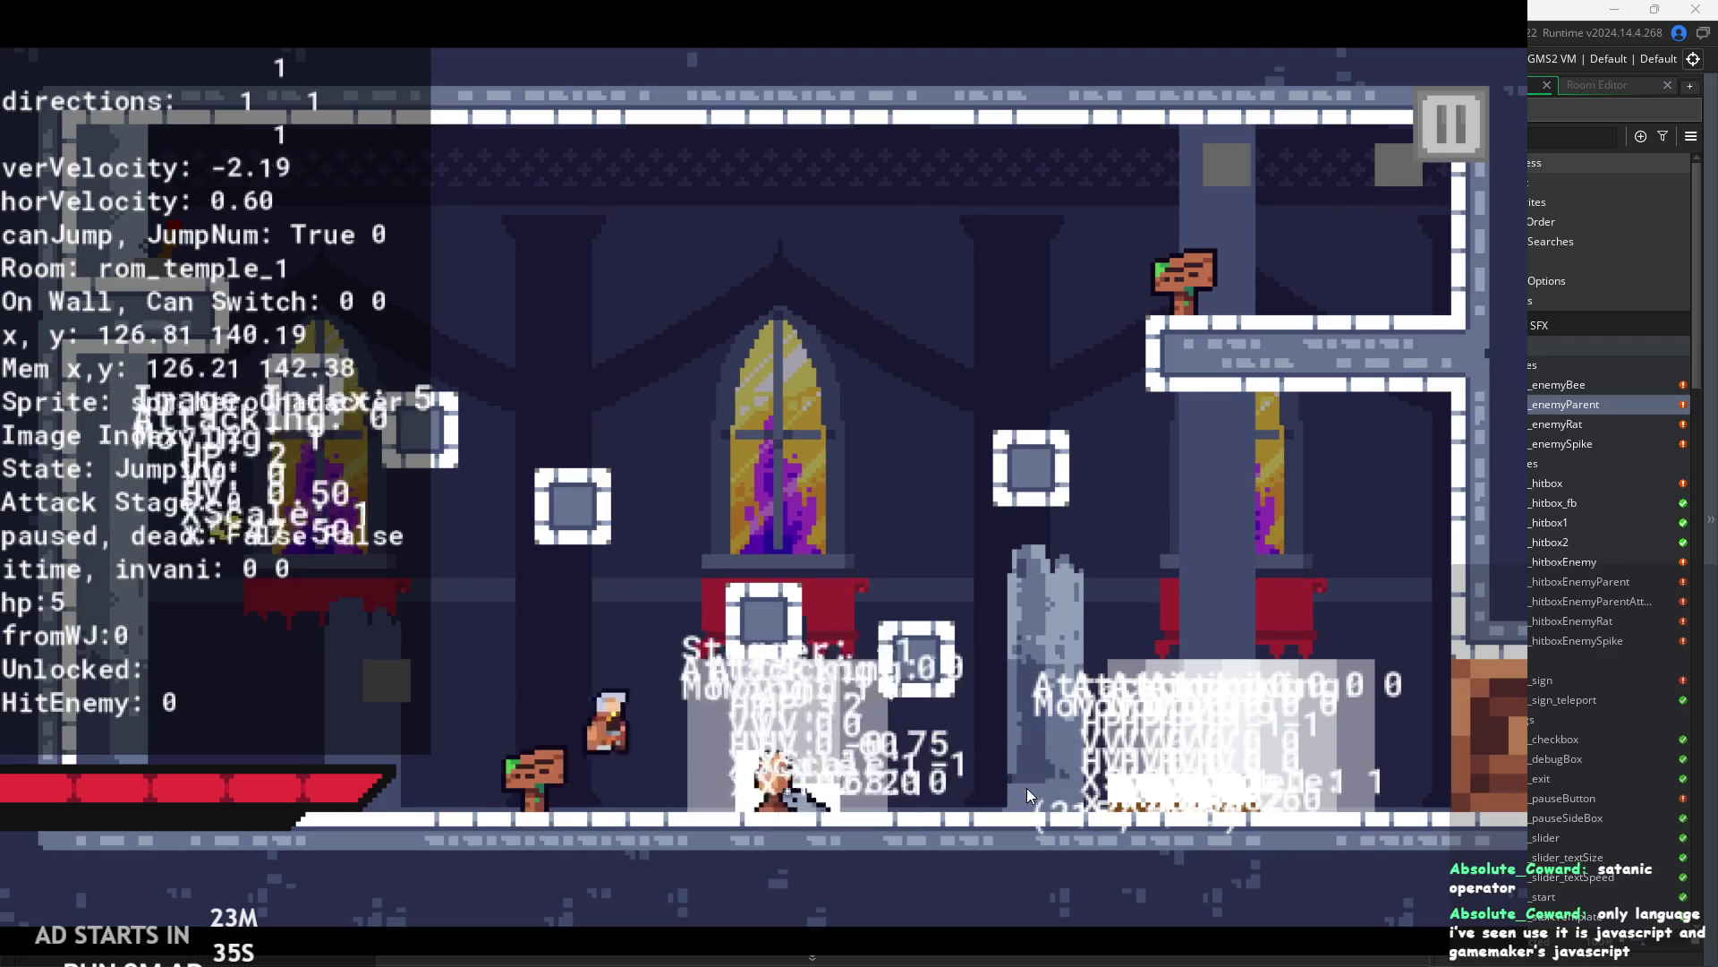
# - Jump the hero right past the enemy, then quit the game back to the editor
pyautogui.press('Right')
pyautogui.press('space')
pyautogui.press('Right')
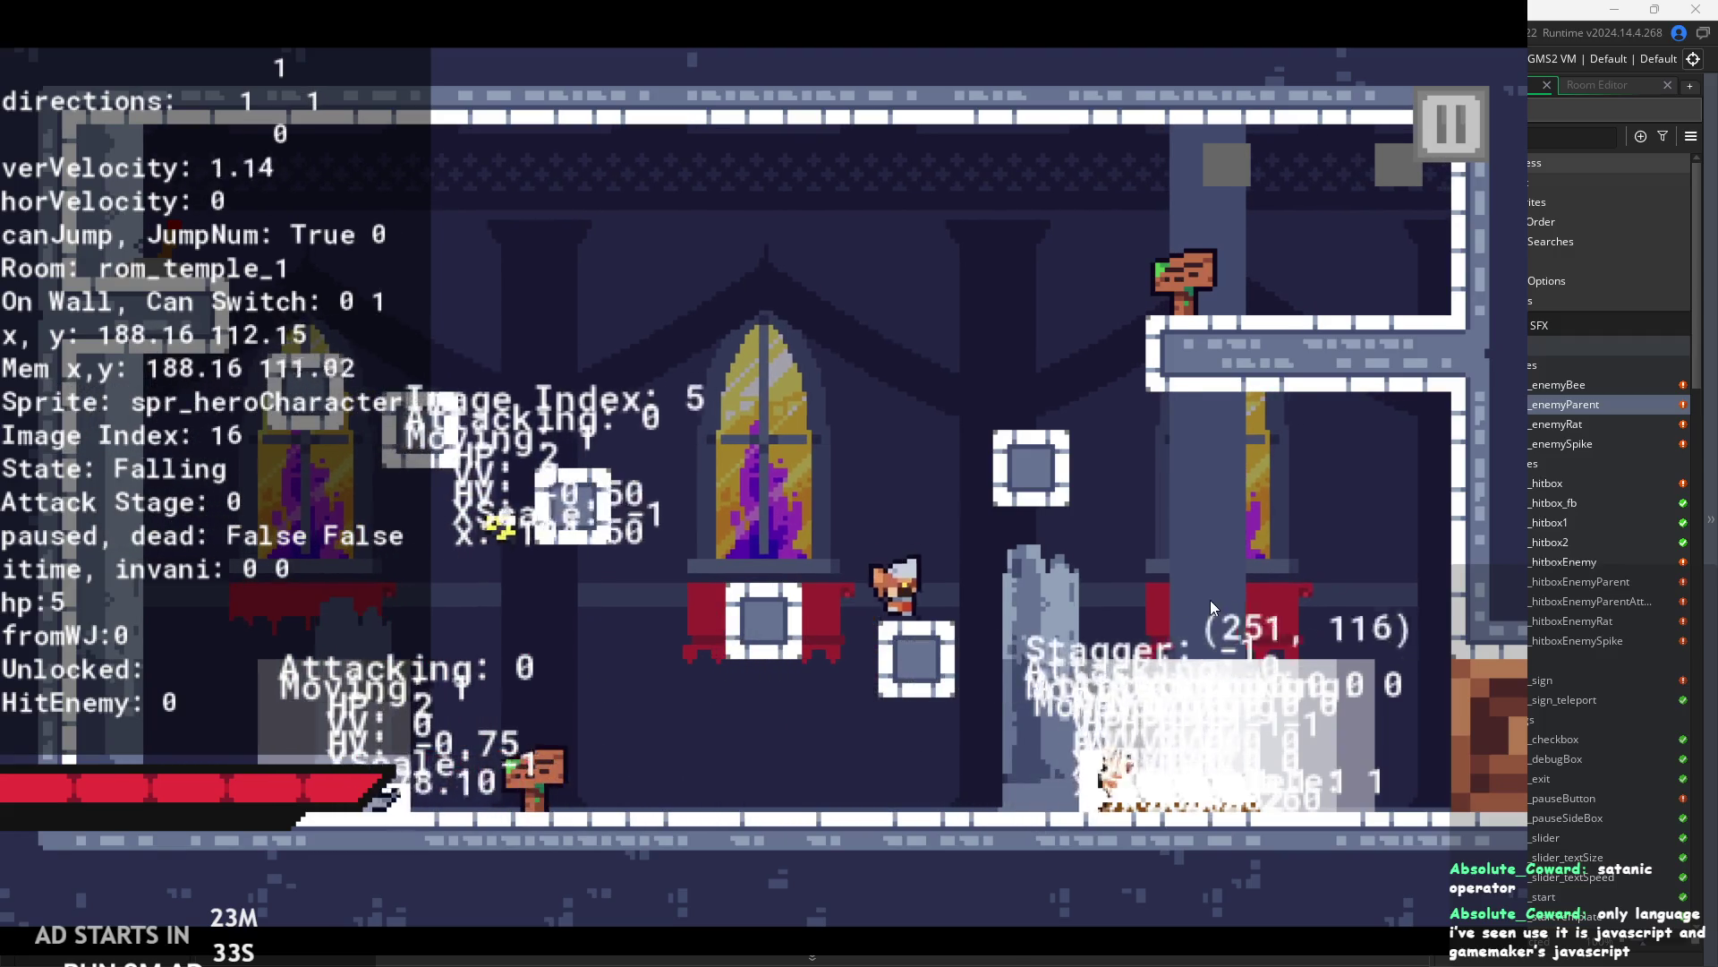
pyautogui.press('Left')
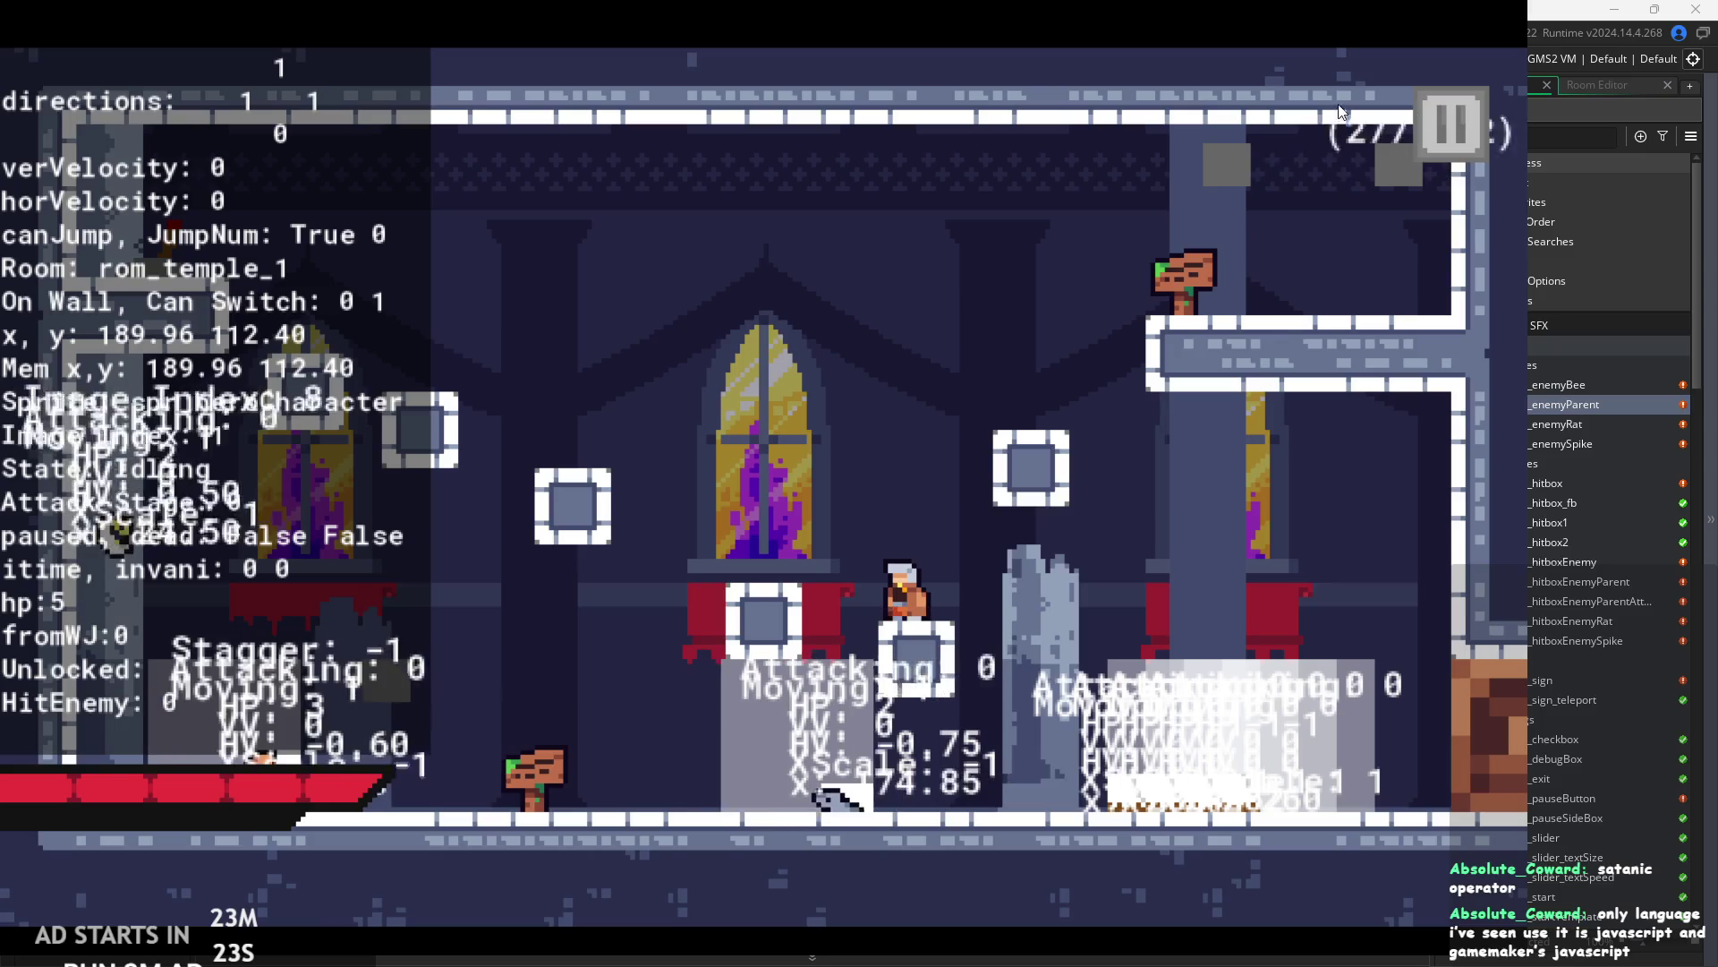
pyautogui.click(1450, 126)
pyautogui.click(1253, 794)
# - Review the enemy Step event code around line 34 and the attack-end lines
pyautogui.click(631, 470)
pyautogui.scroll(-2, 662, 448)
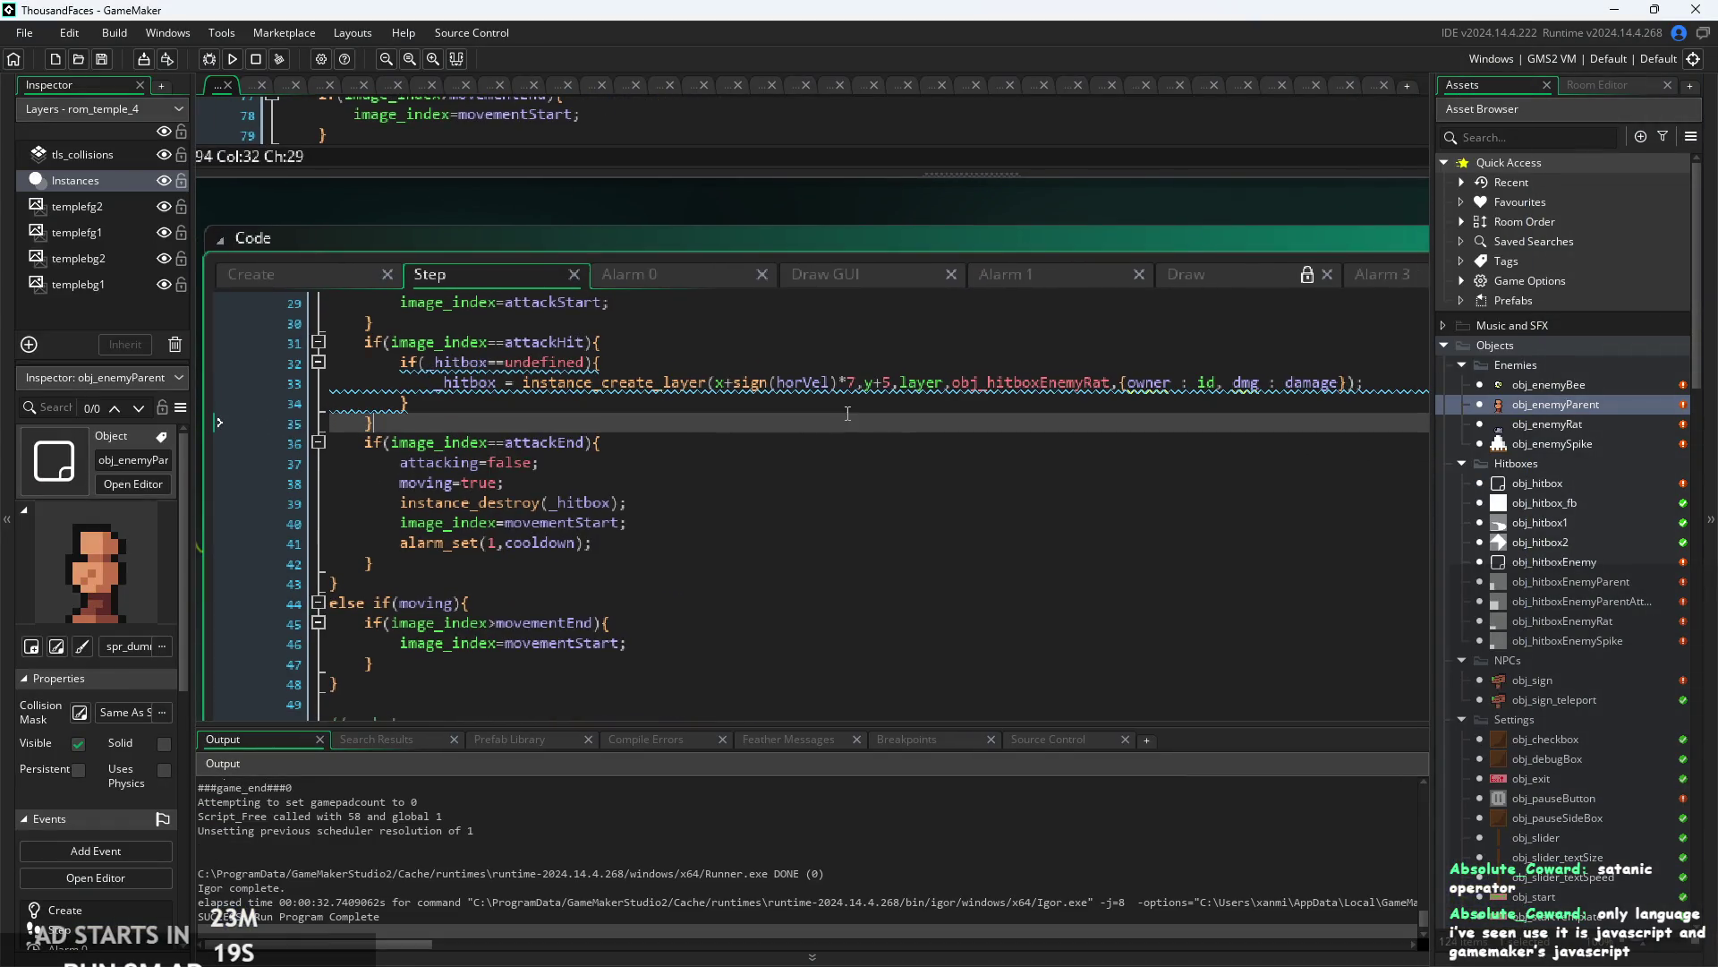
pyautogui.scroll(-2, 957, 385)
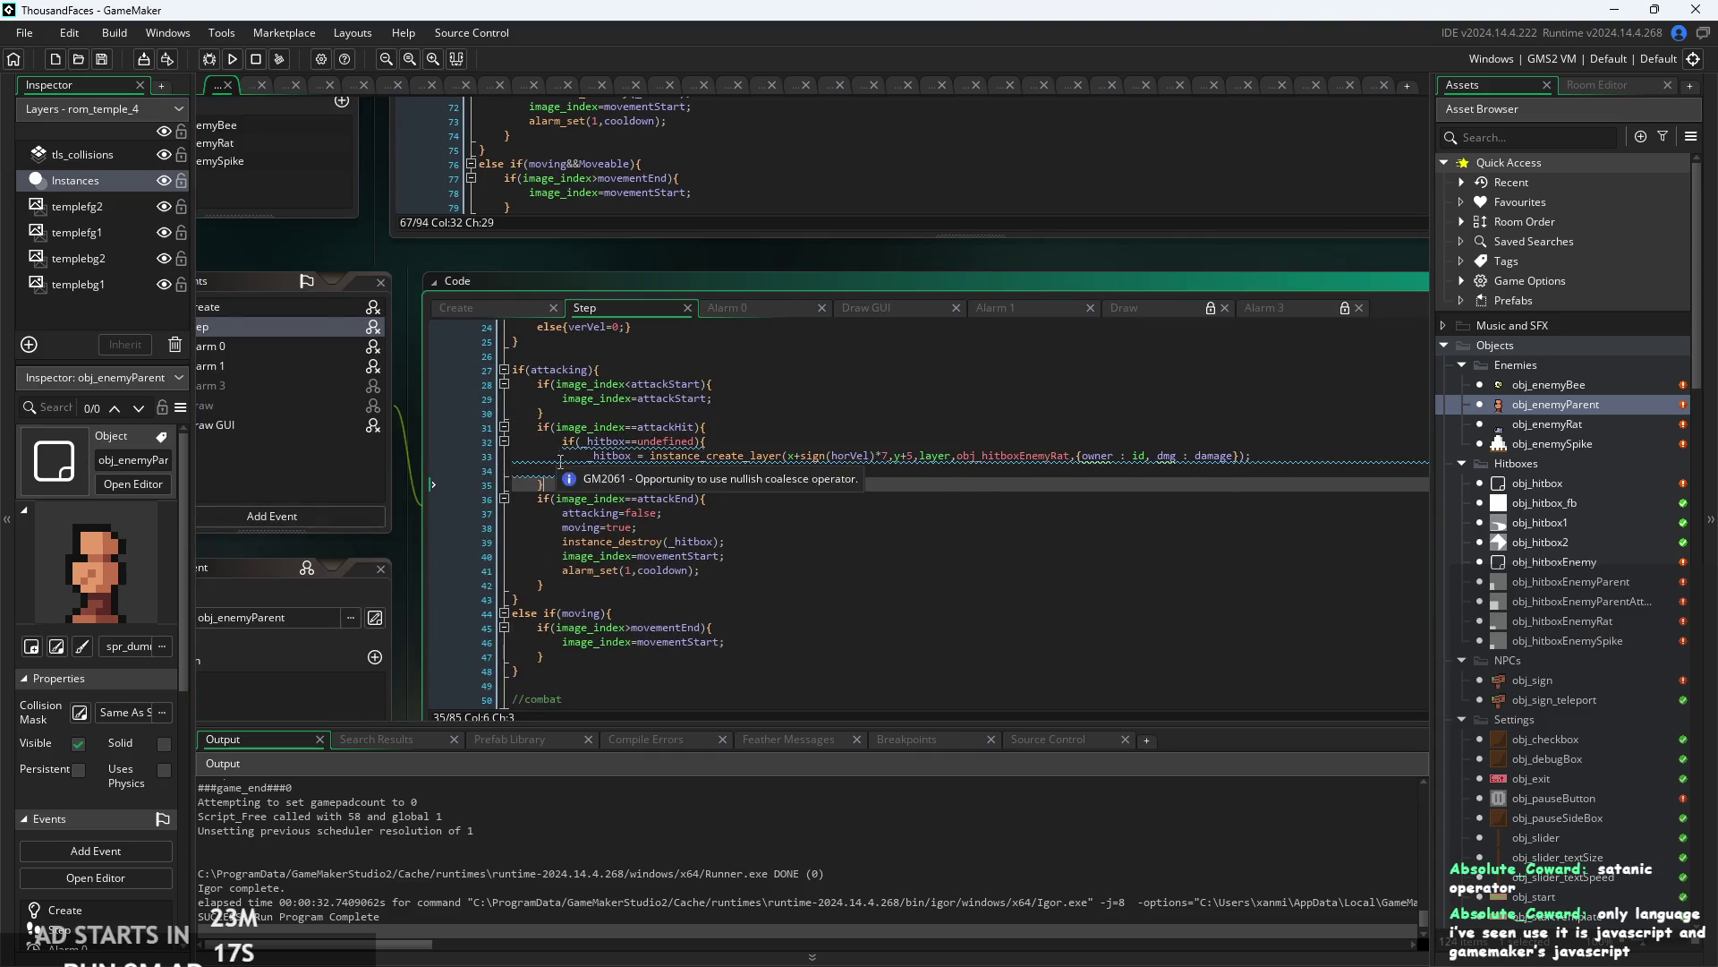
pyautogui.scroll(2, 560, 462)
pyautogui.click(672, 474)
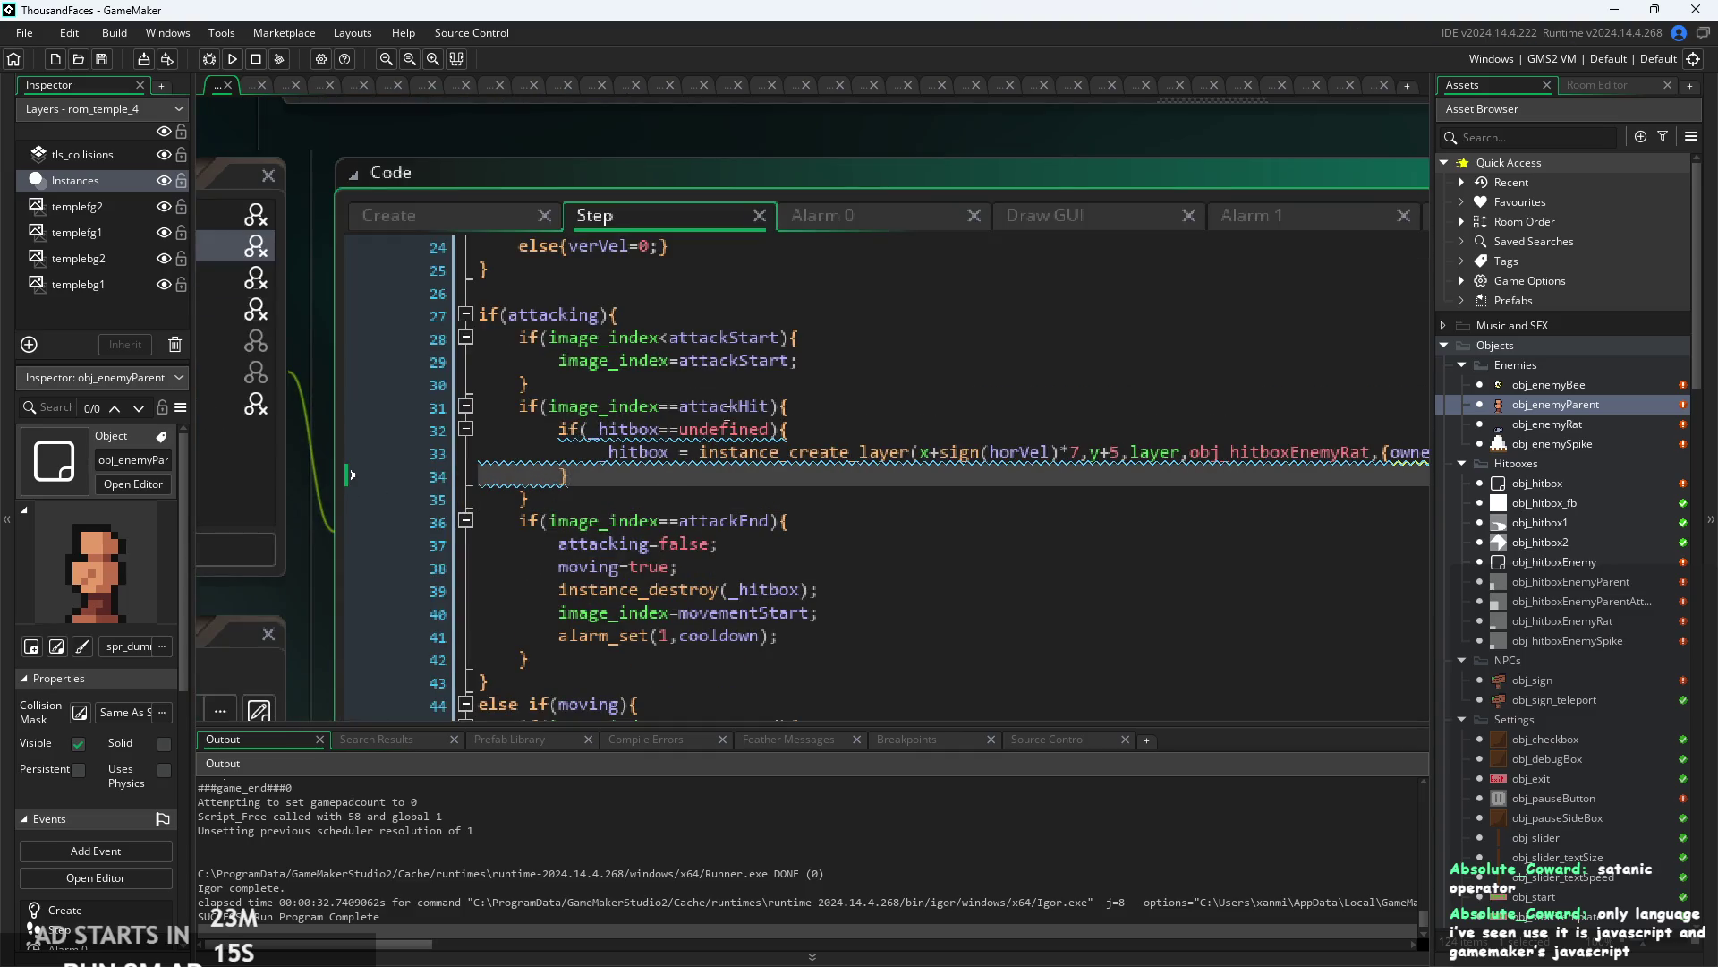
pyautogui.press('Down')
pyautogui.press('Down')
pyautogui.press('Down')
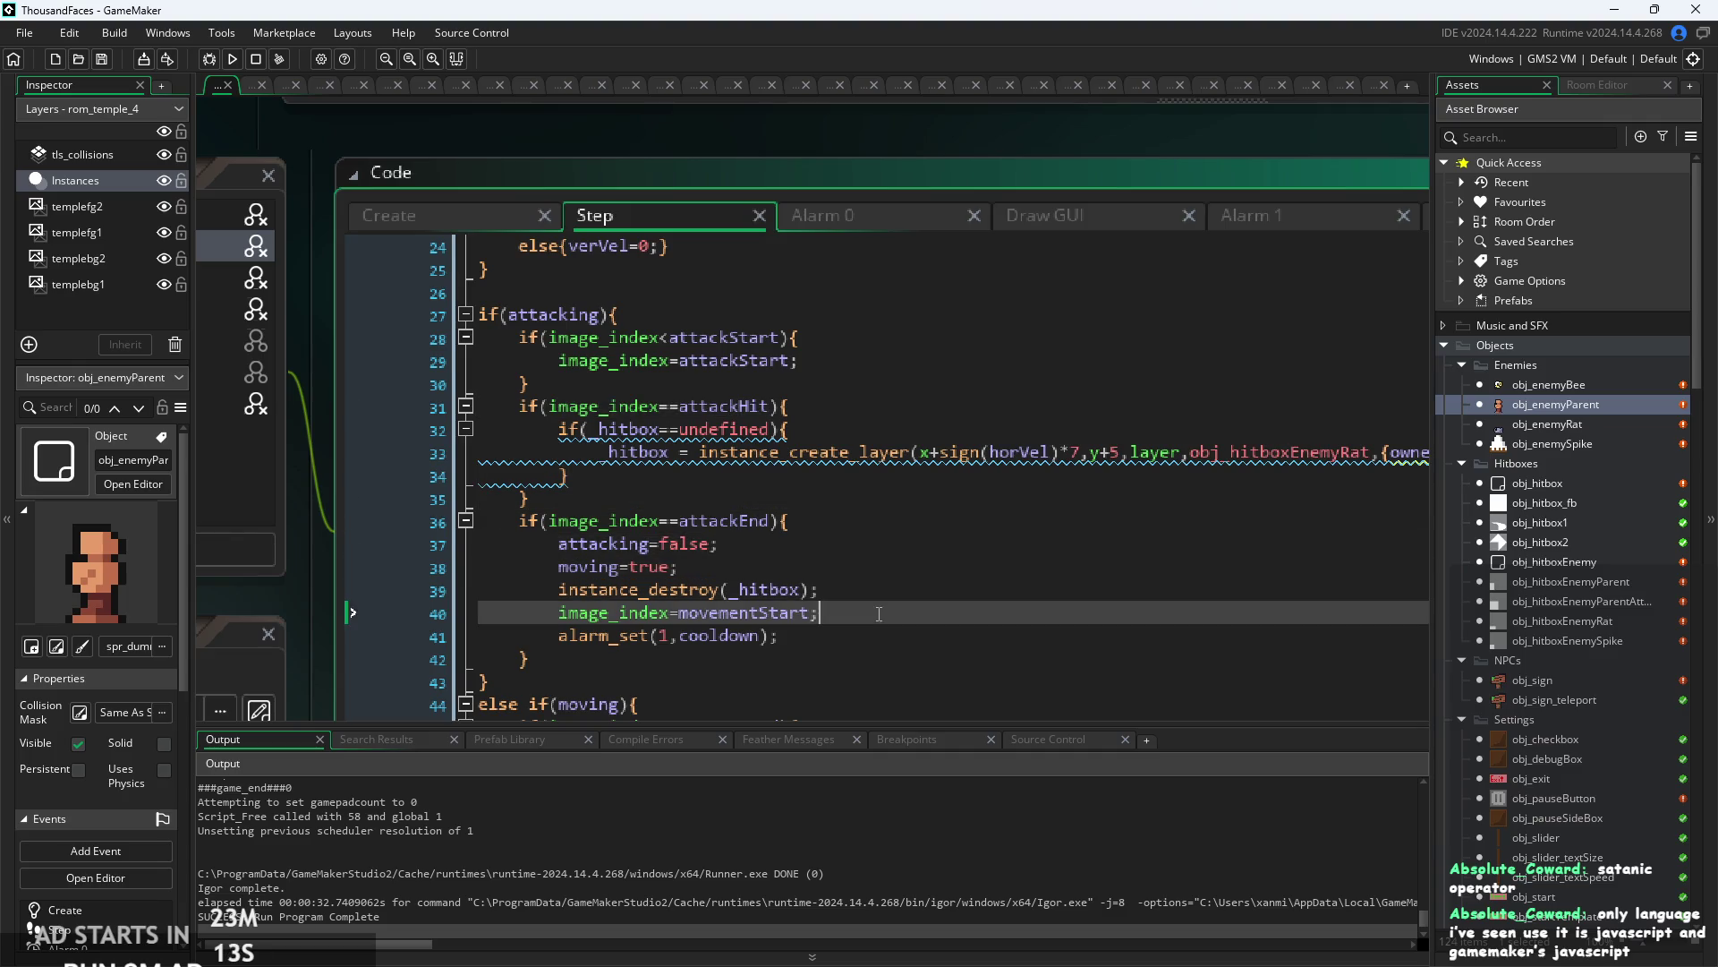
# - Check the instance_destroy and attacking=false lines, then relaunch the game past its Start screen
pyautogui.click(873, 598)
pyautogui.press('Down')
pyautogui.press('Down')
pyautogui.click(835, 558)
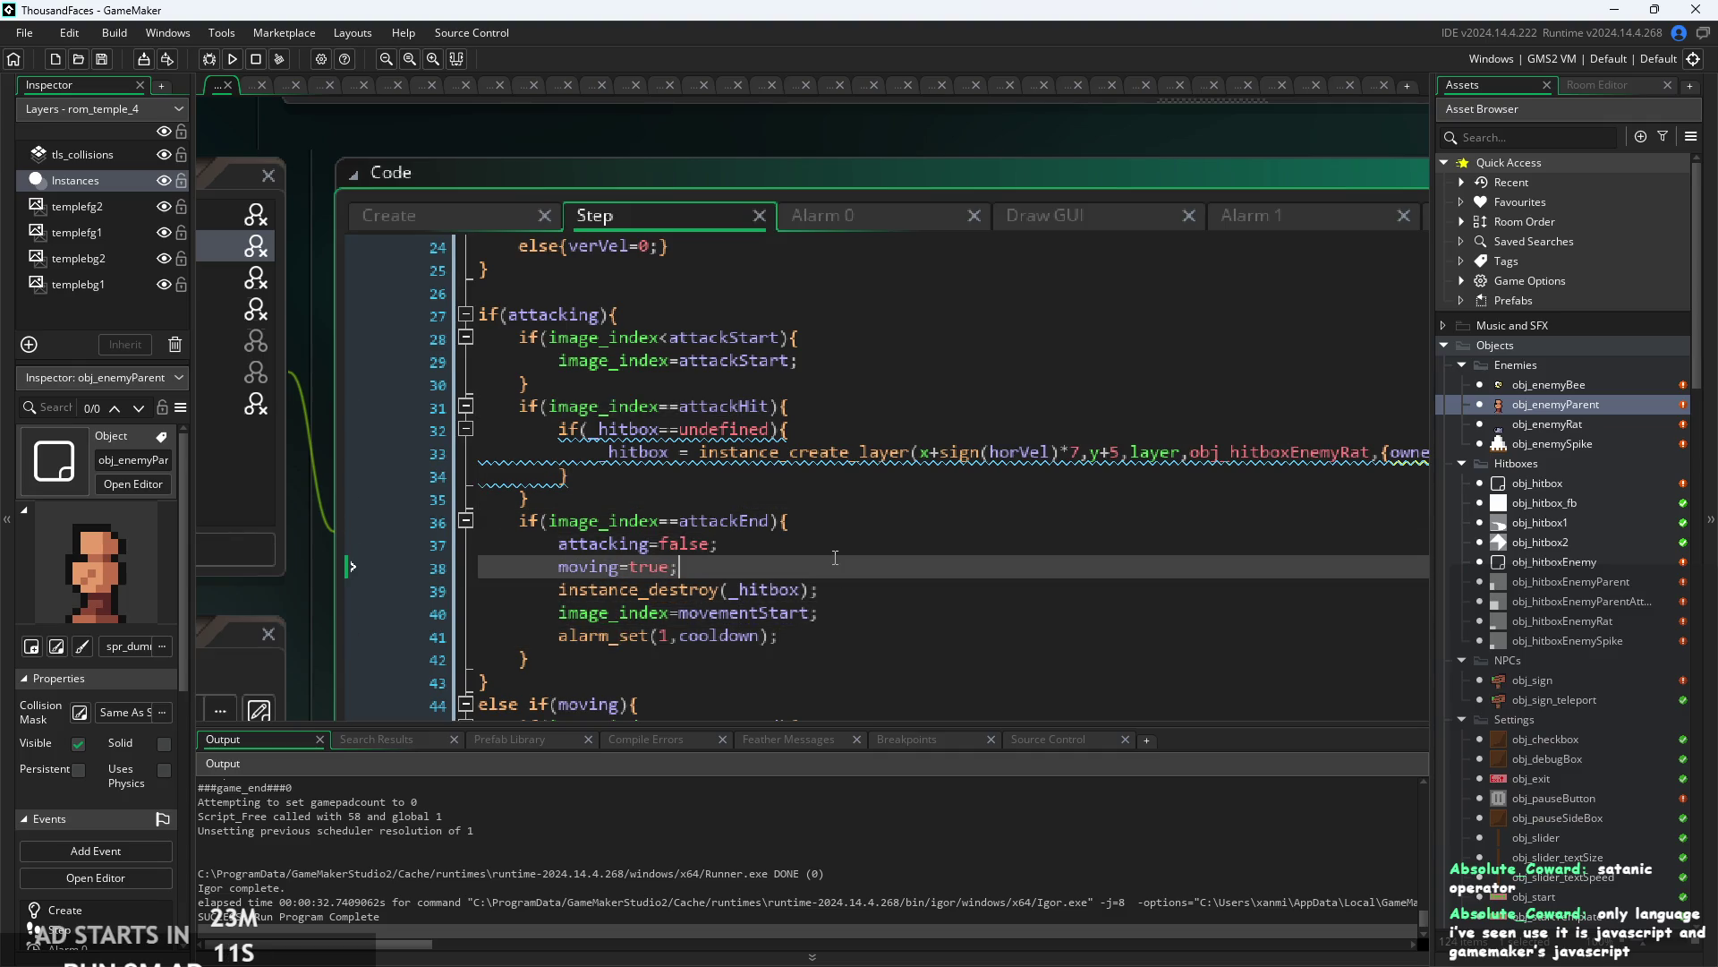
pyautogui.press('Up')
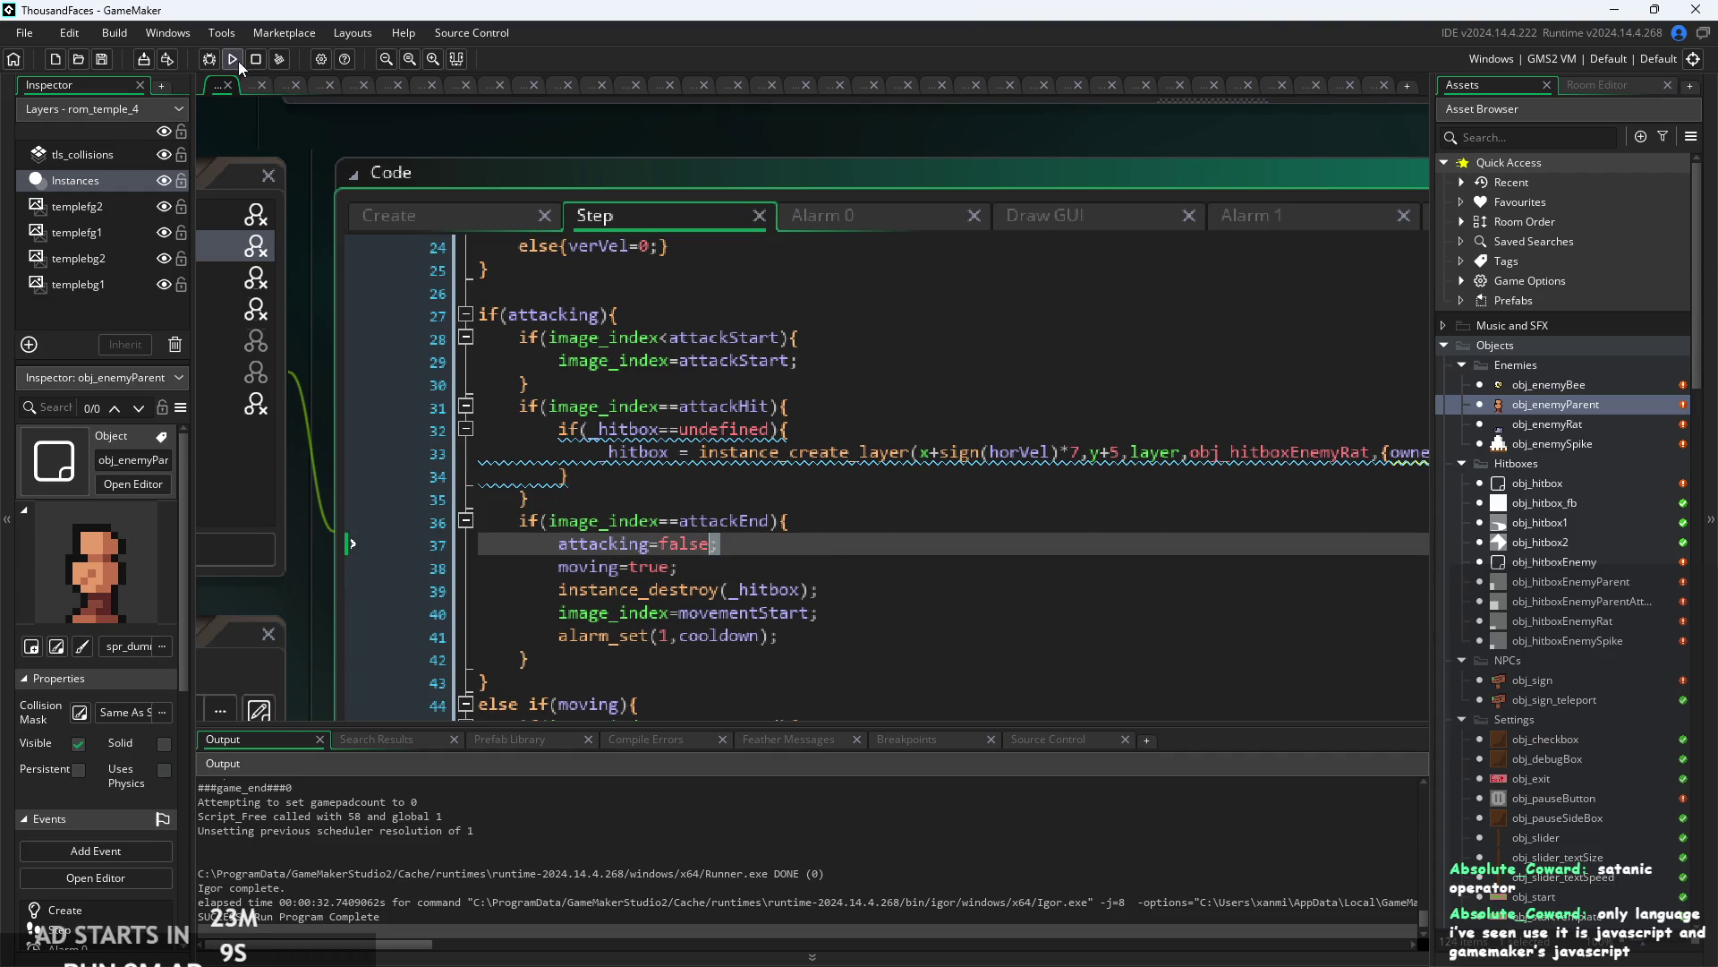
pyautogui.click(233, 59)
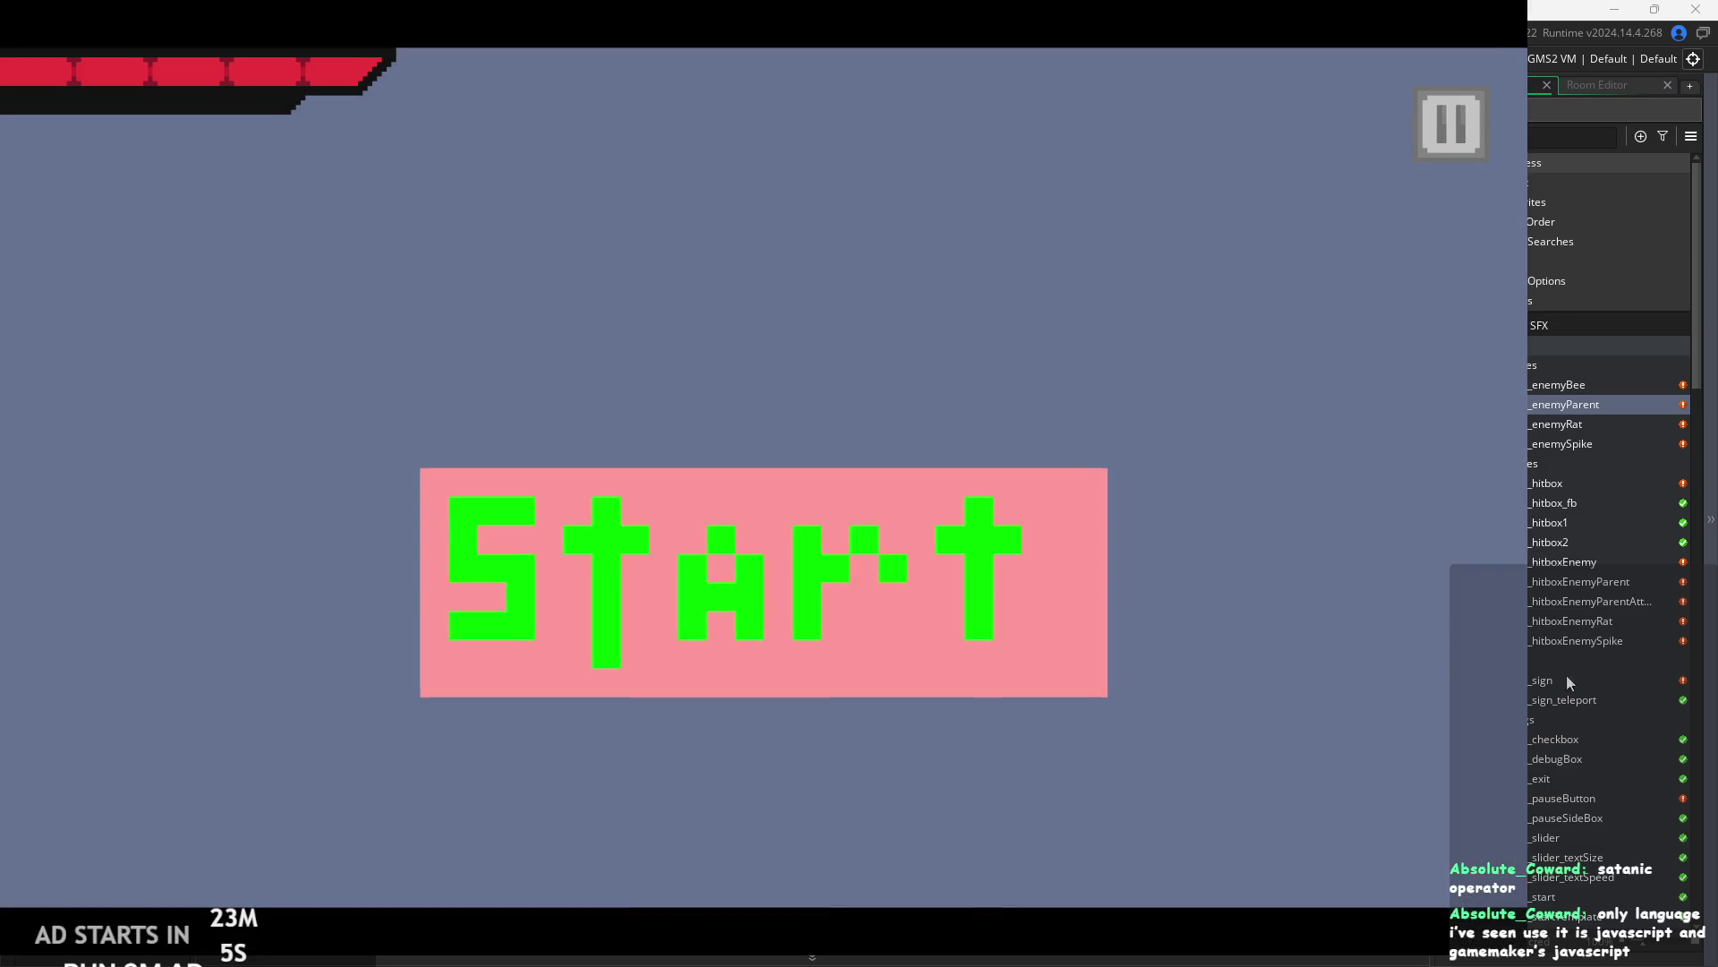
pyautogui.click(705, 615)
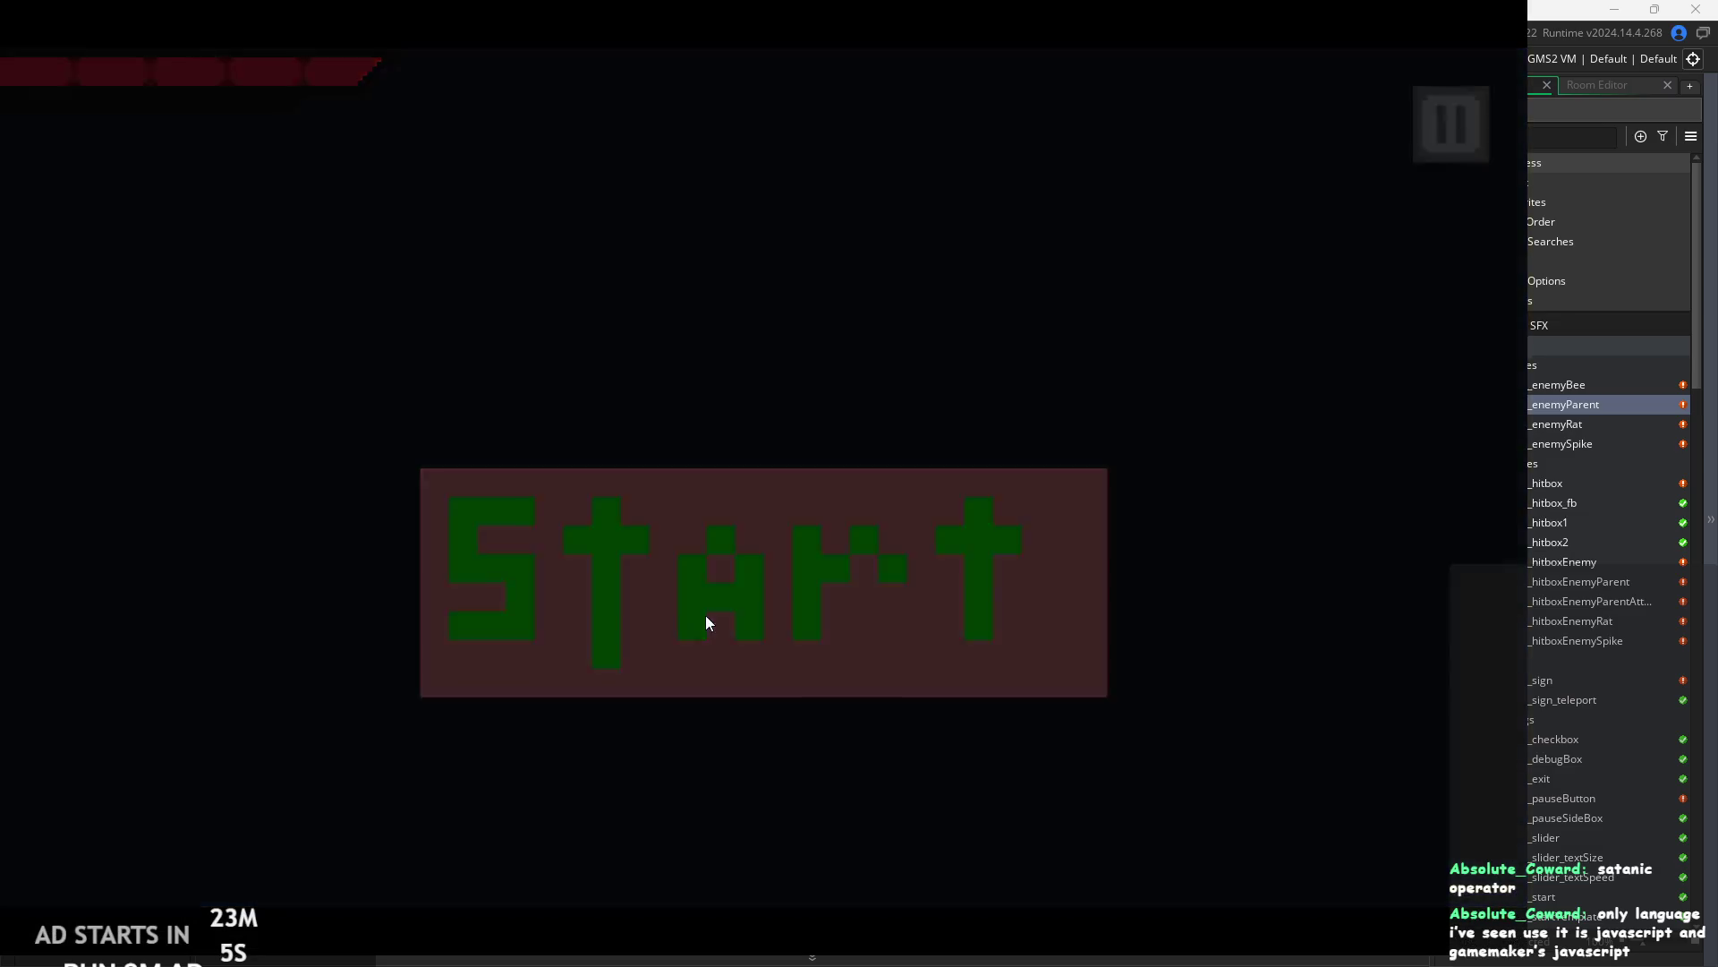
# - Enable Debug Stats with smaller text, then run the hero right and jump onto the stone block
pyautogui.click(1454, 134)
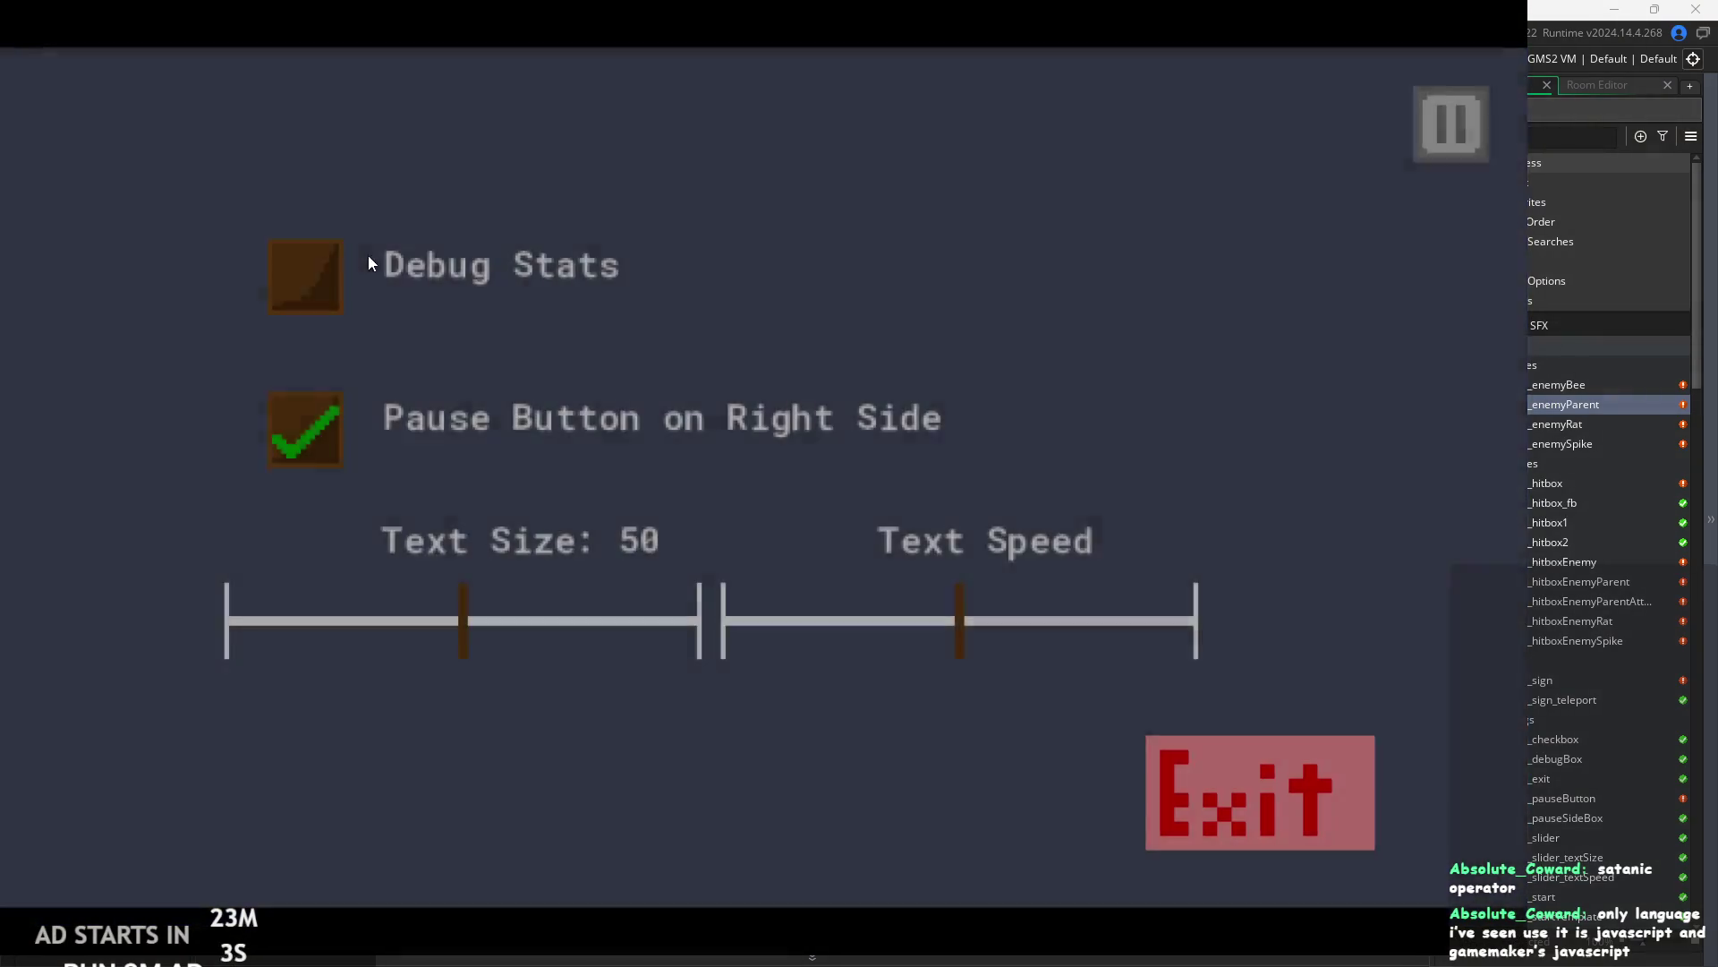
pyautogui.click(304, 273)
pyautogui.moveTo(485, 595); pyautogui.dragTo(229, 630)
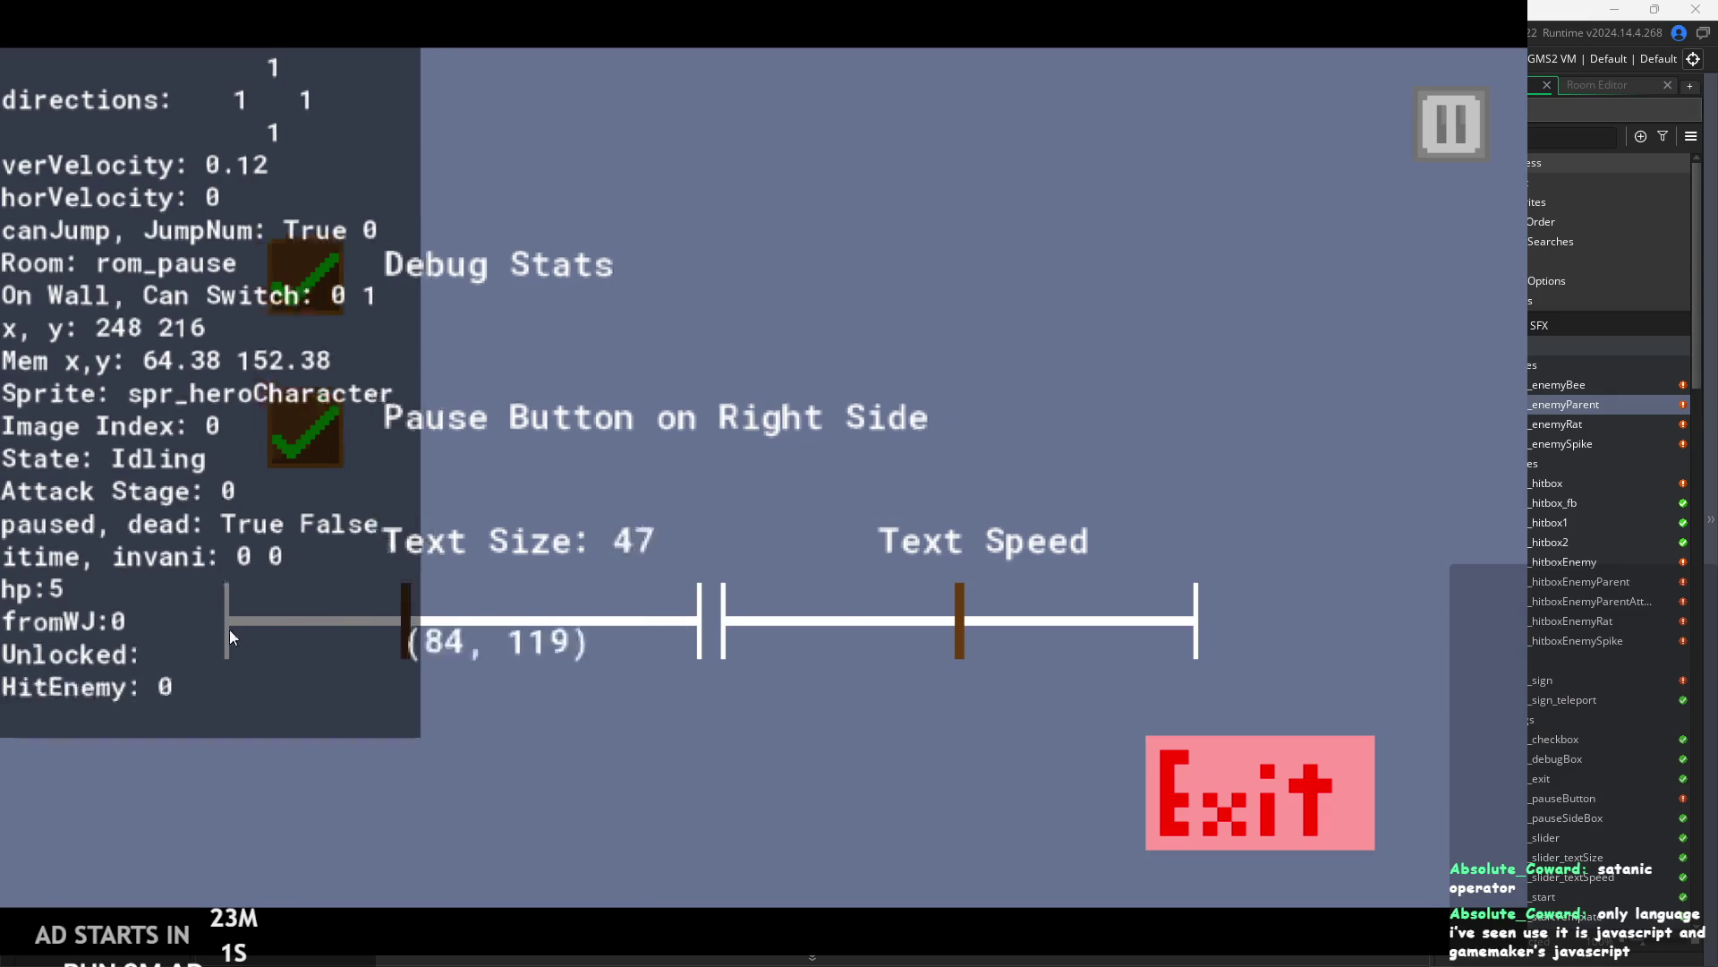
pyautogui.click(1437, 103)
pyautogui.press('Right')
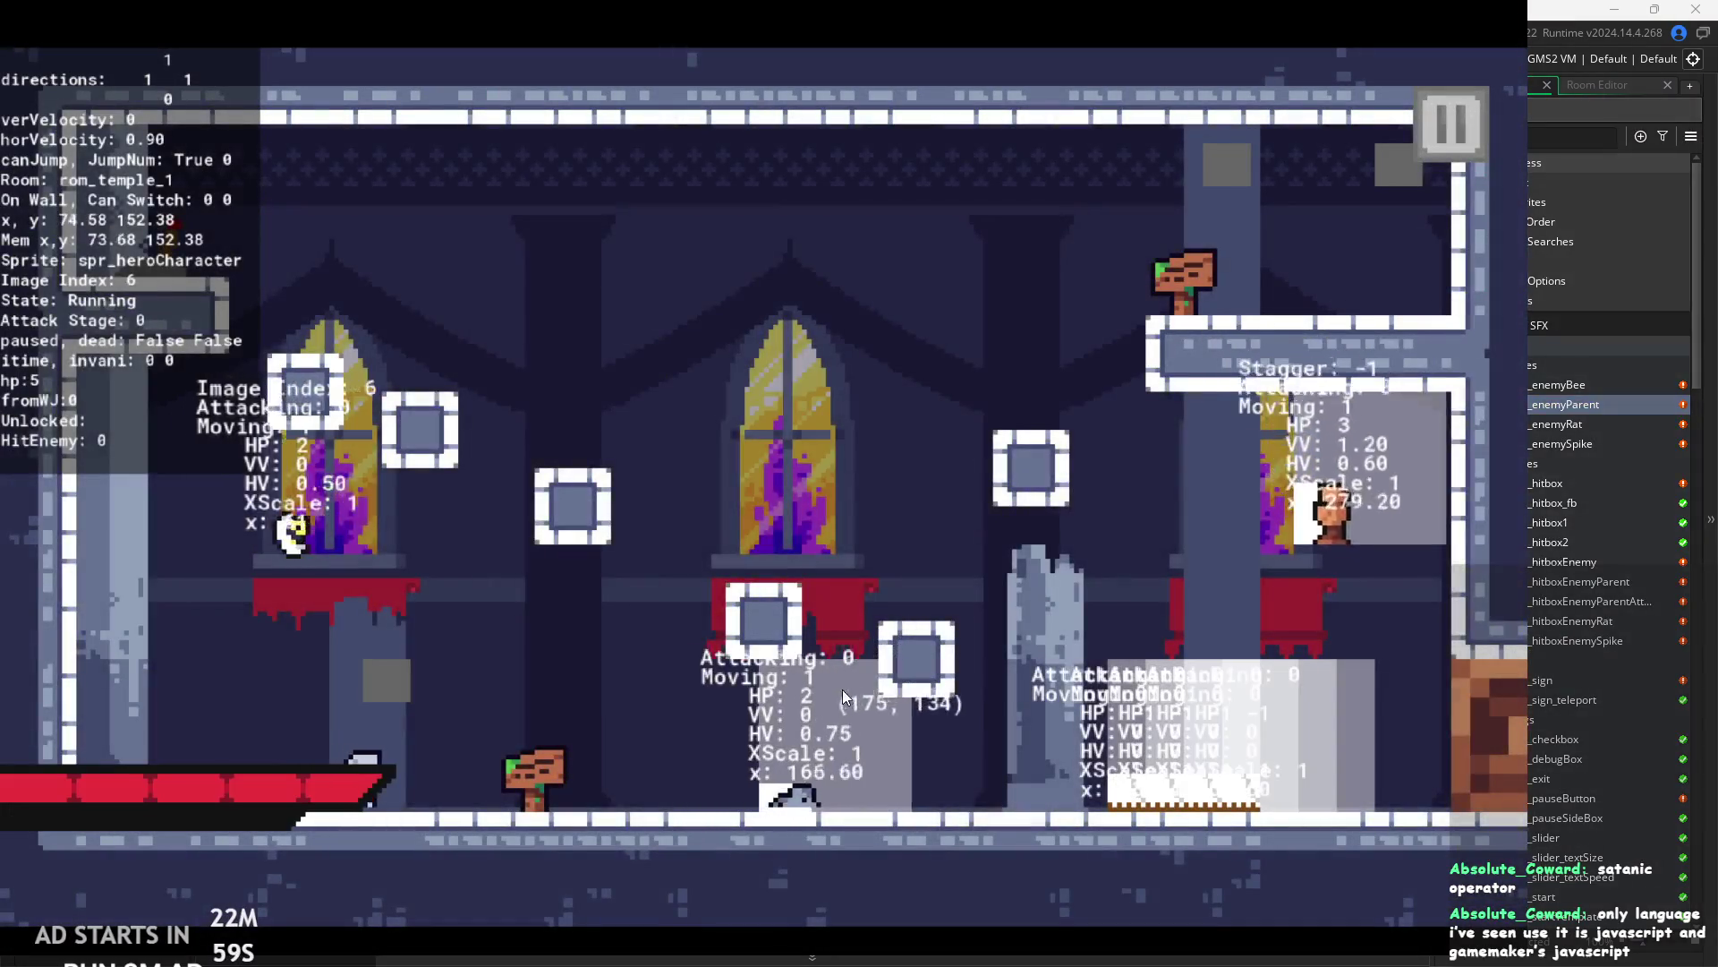
pyautogui.press('space')
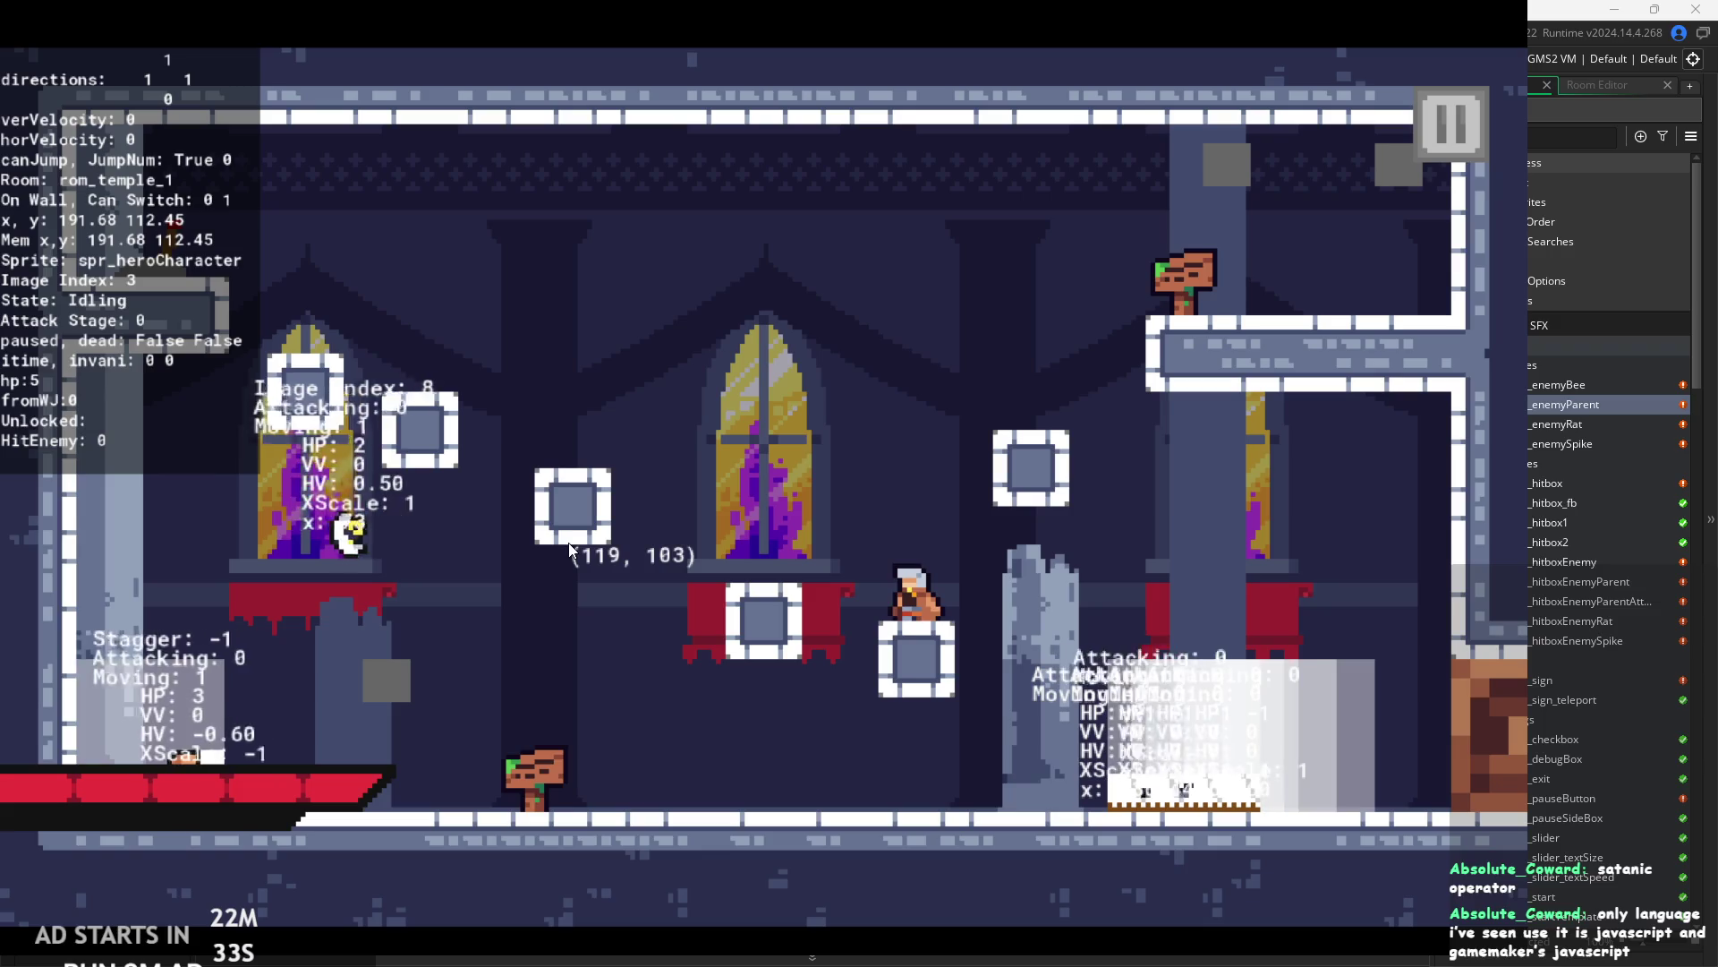
# - Quit the running game and return to the enemy Step event code
pyautogui.click(1442, 131)
pyautogui.click(1164, 770)
pyautogui.click(767, 472)
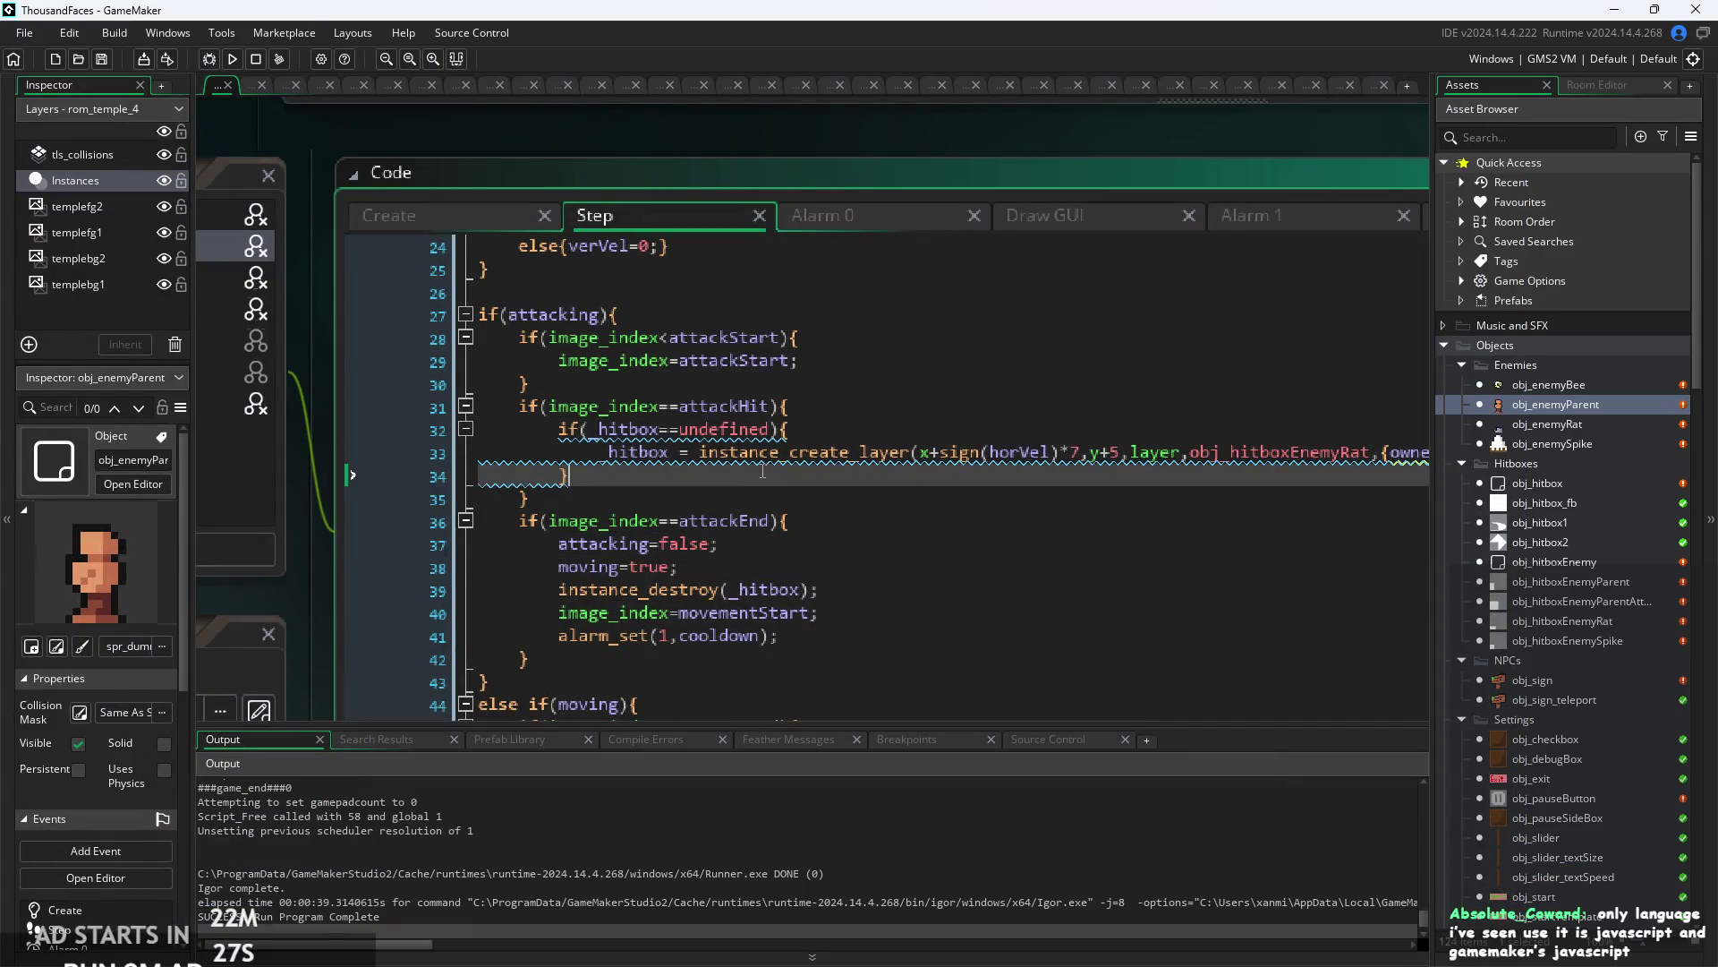
pyautogui.scroll(-2, 762, 472)
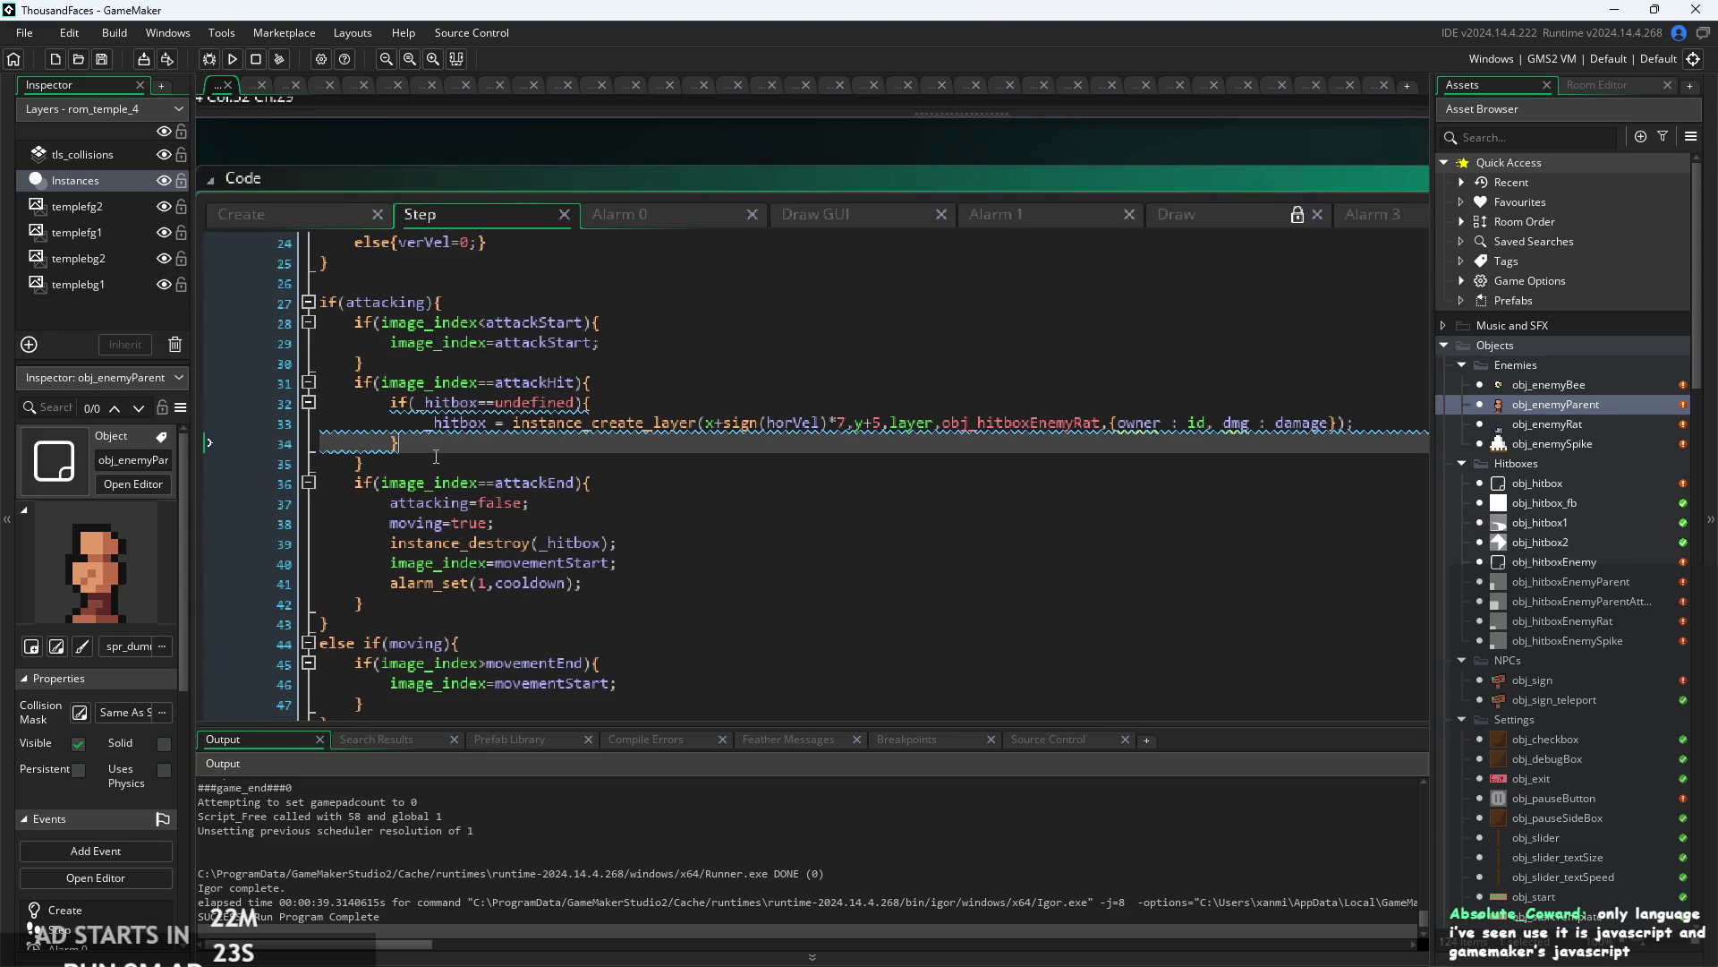
pyautogui.scroll(1, 436, 456)
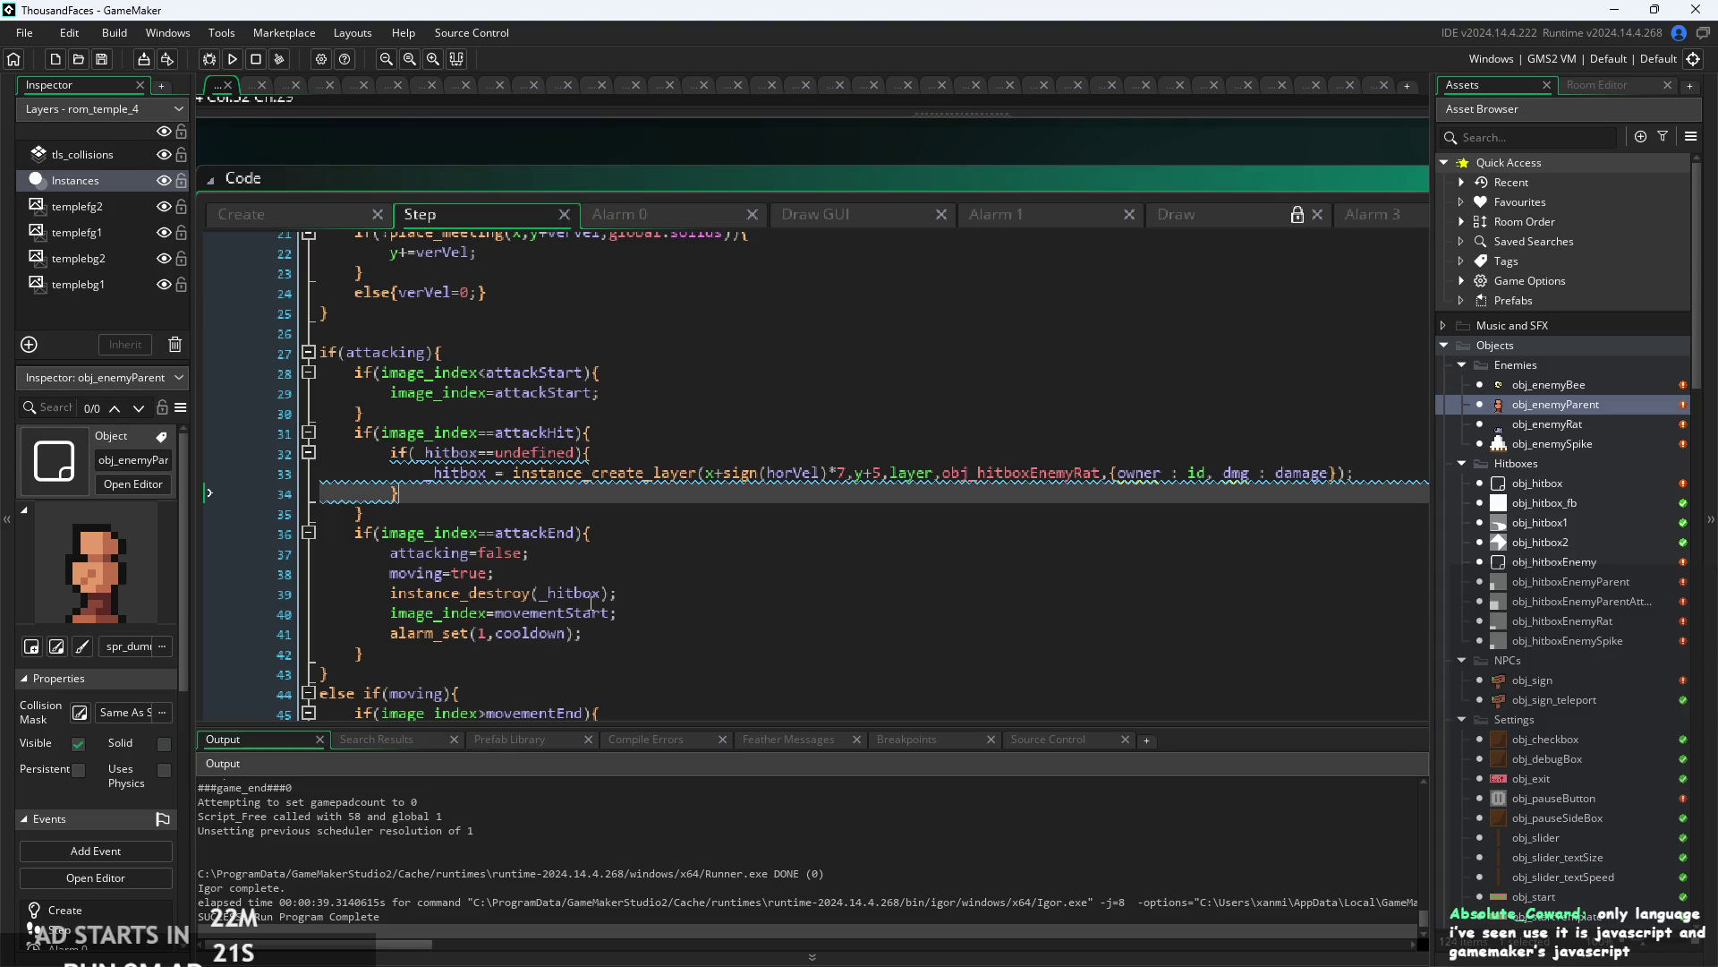
# - Change line 39 to _hitbox = instance_destroy(_hitbox); and open obj_enemyBee
pyautogui.click(594, 594)
pyautogui.scroll(2, 499, 598)
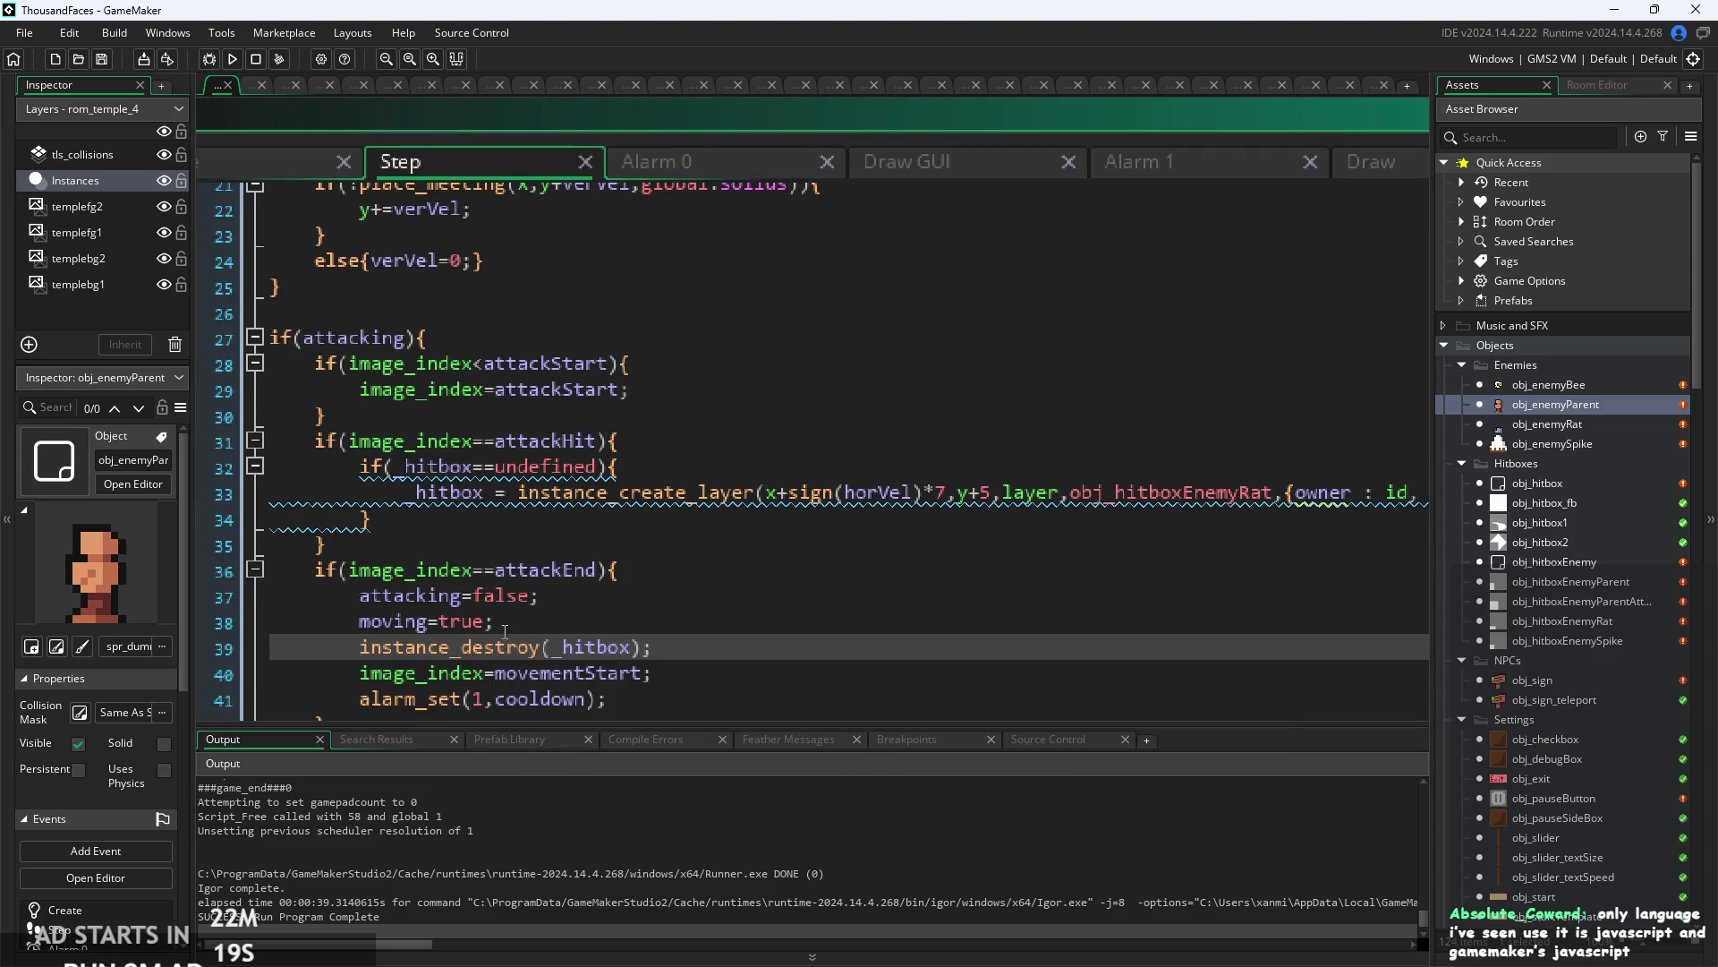
pyautogui.scroll(-2, 515, 645)
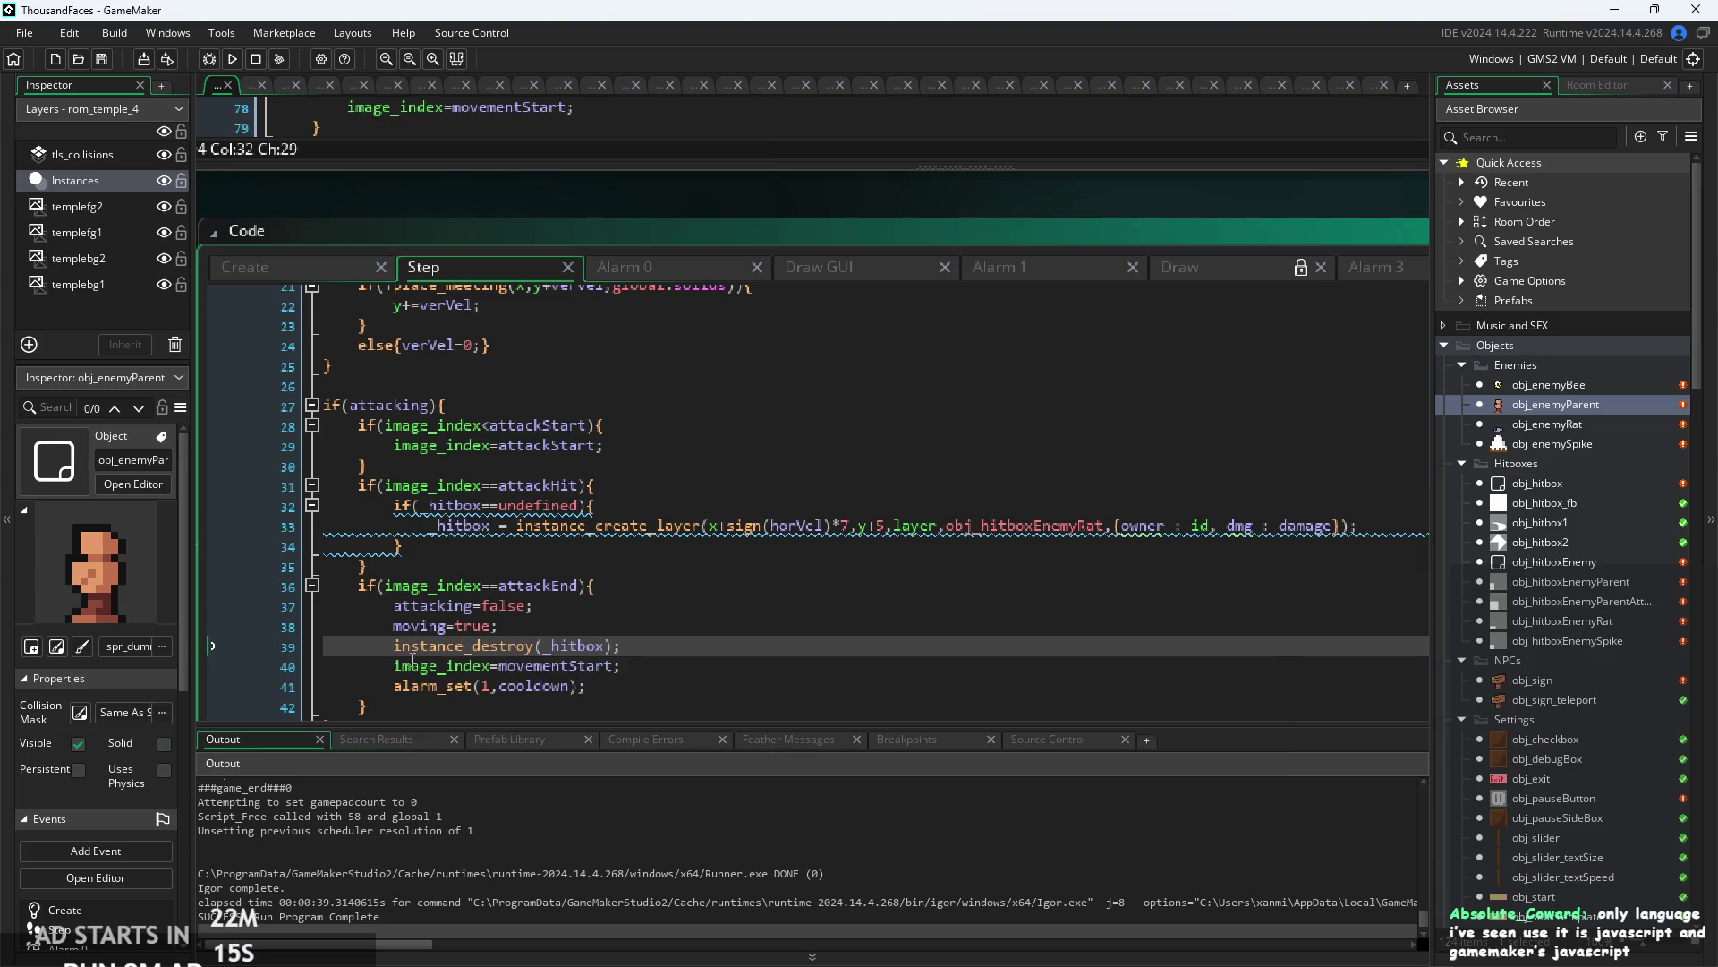
pyautogui.moveTo(415, 656)
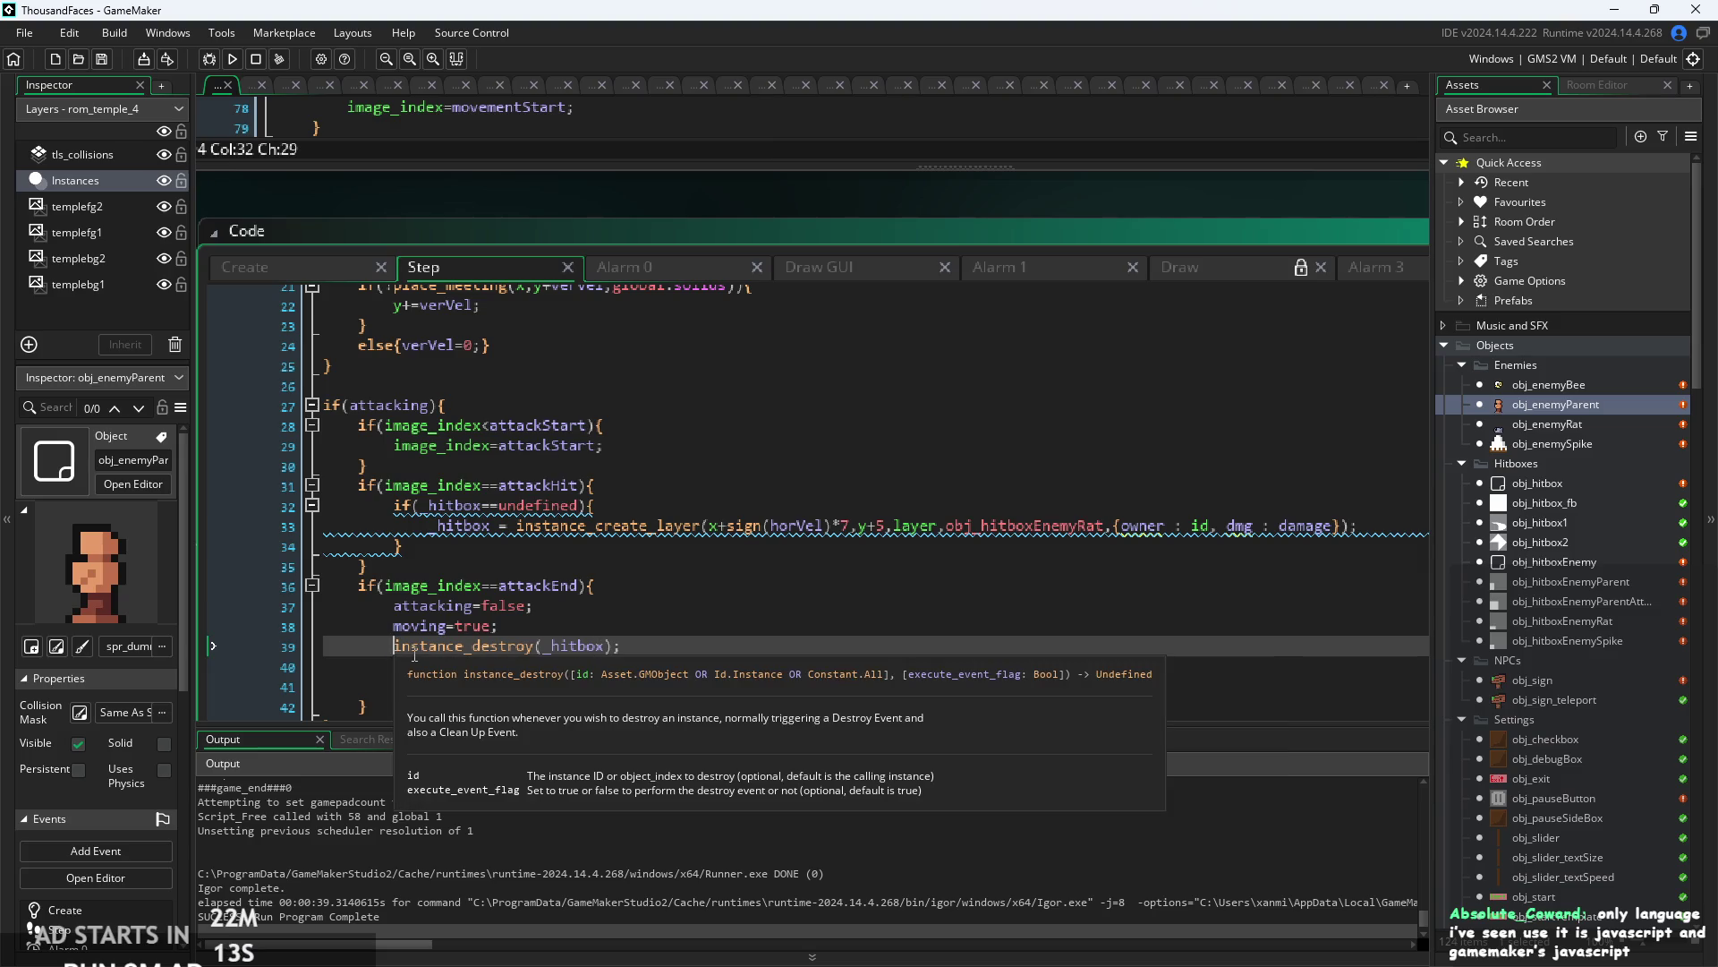
pyautogui.write('_hitbox =')
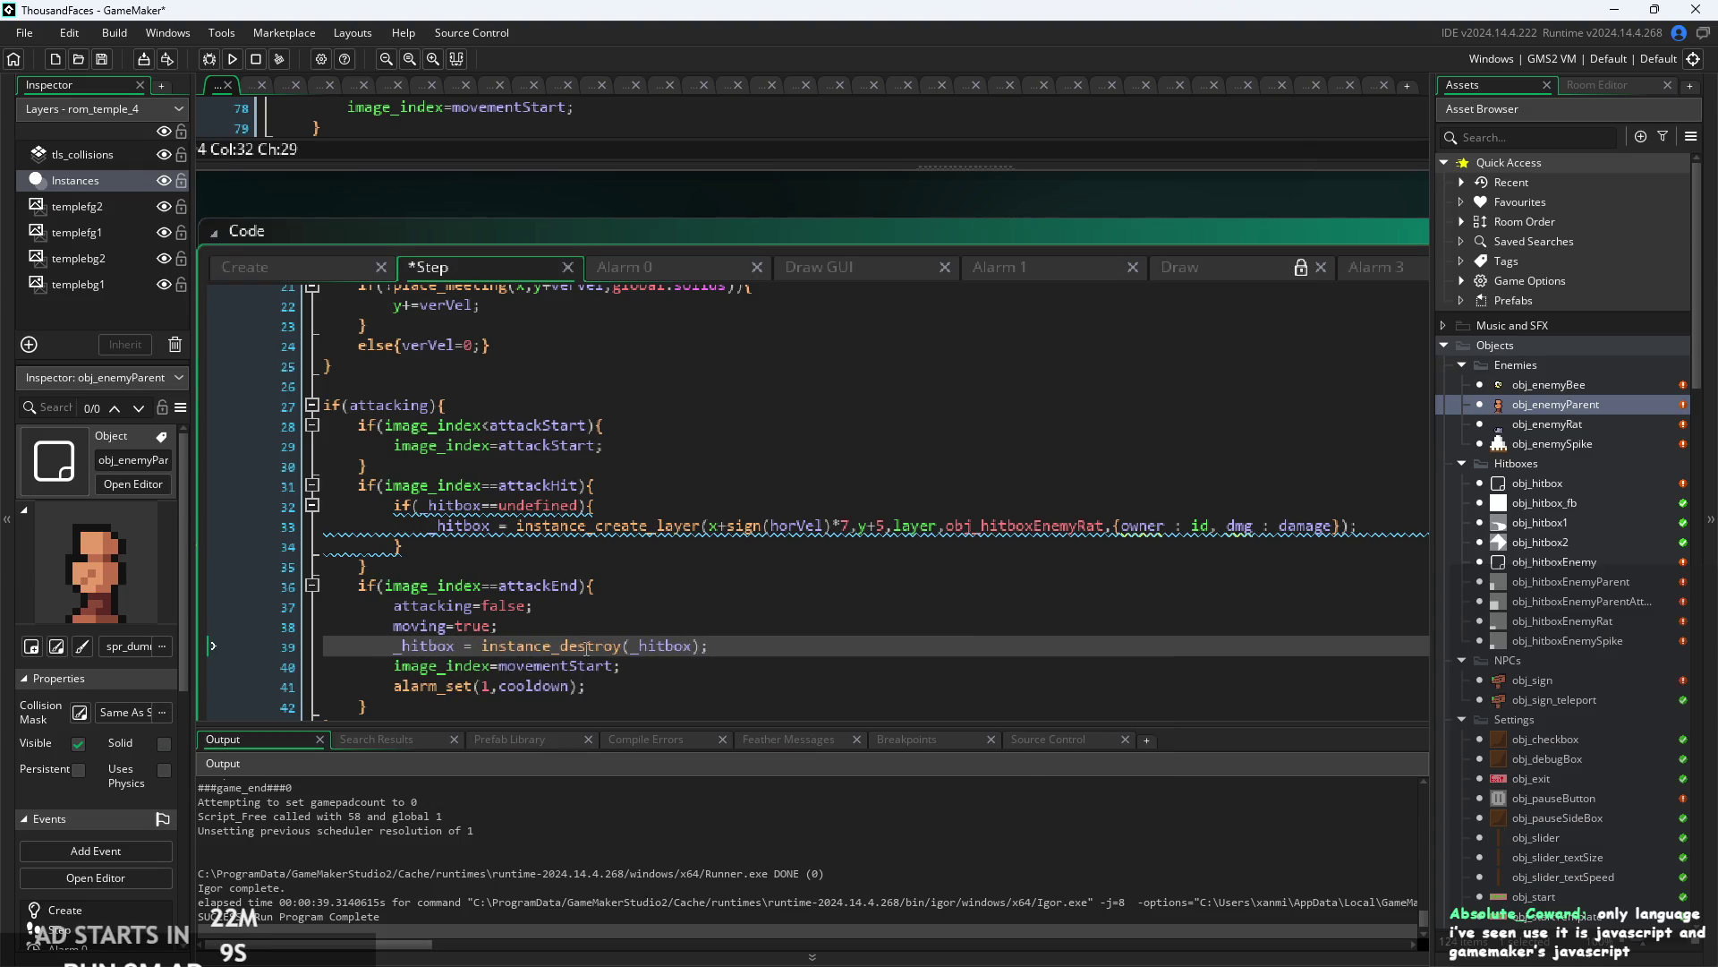
pyautogui.keyDown('ctrl'); pyautogui.scroll(2, 413, 668); pyautogui.keyUp('ctrl')
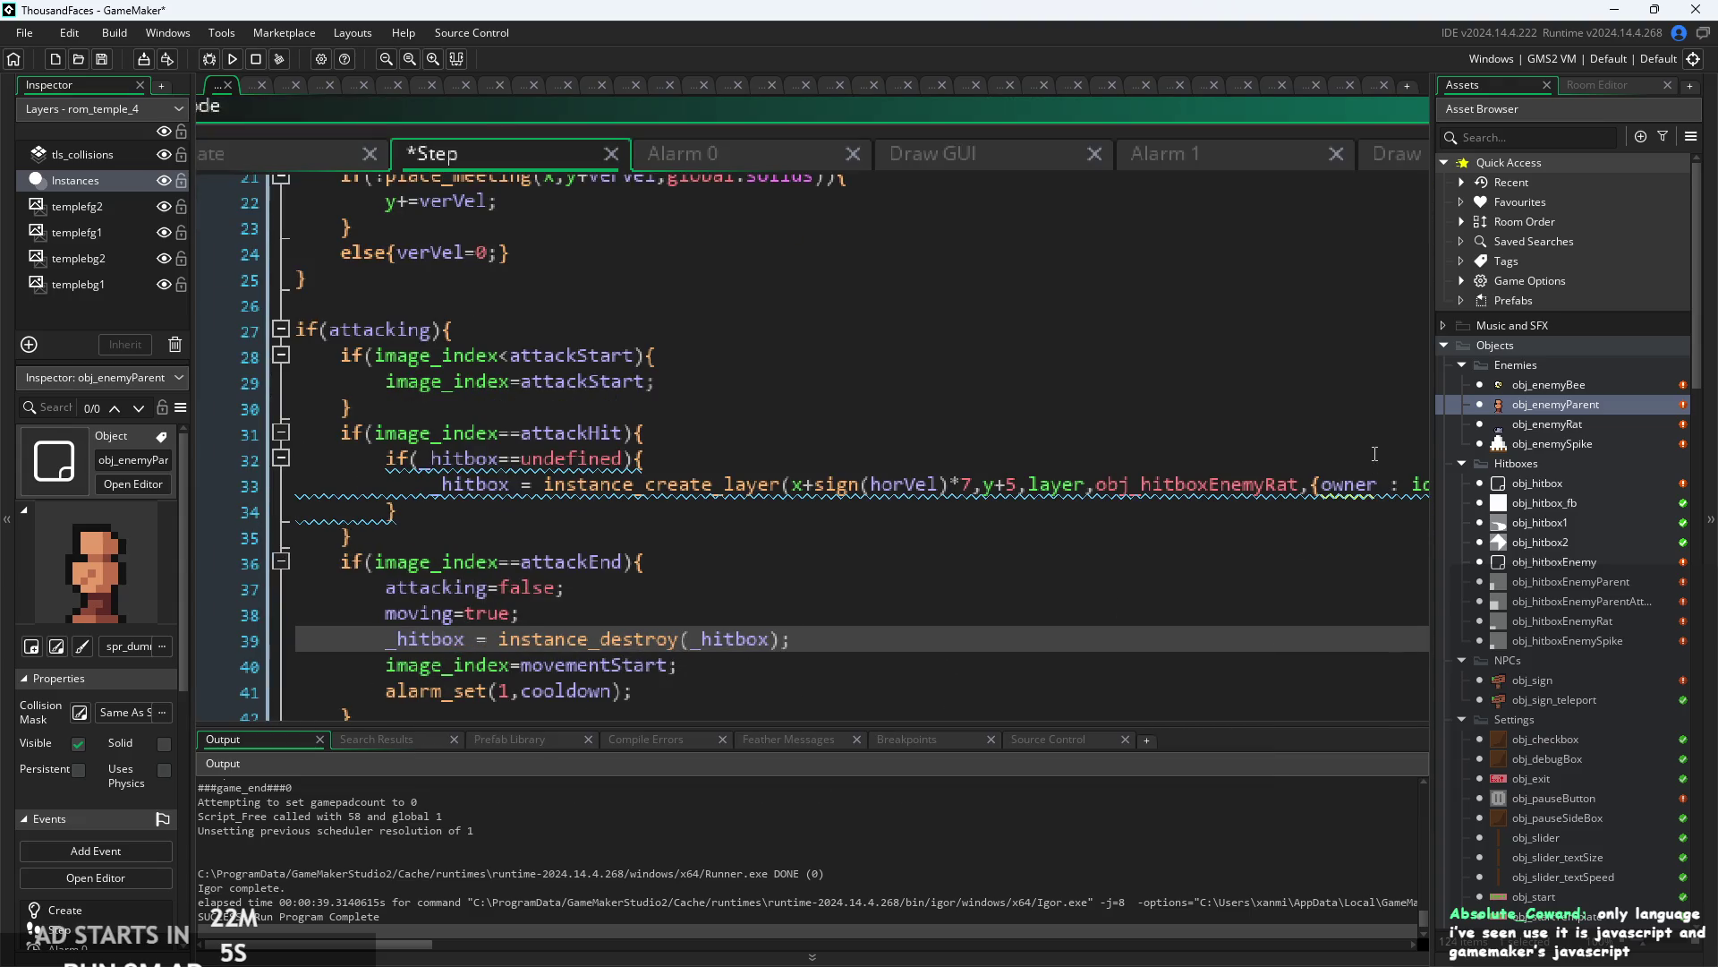
pyautogui.doubleClick(1562, 385)
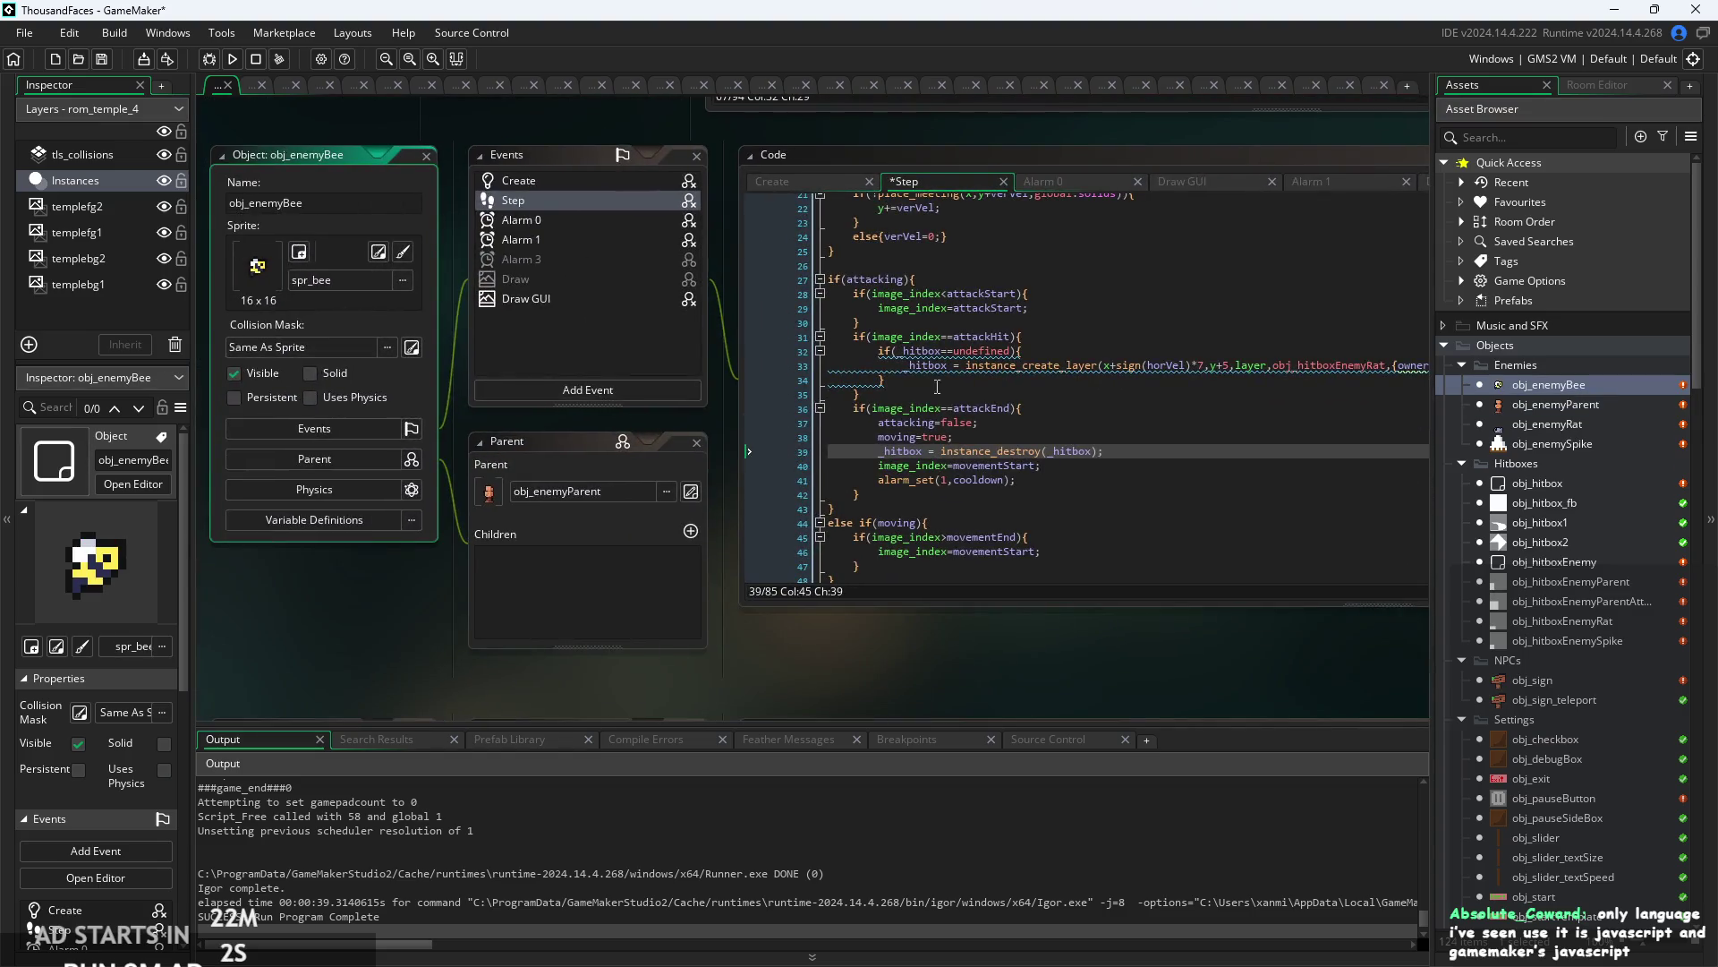
# - Check obj_enemyParent's Step code near line 66, then relaunch the game and start it
pyautogui.doubleClick(1562, 406)
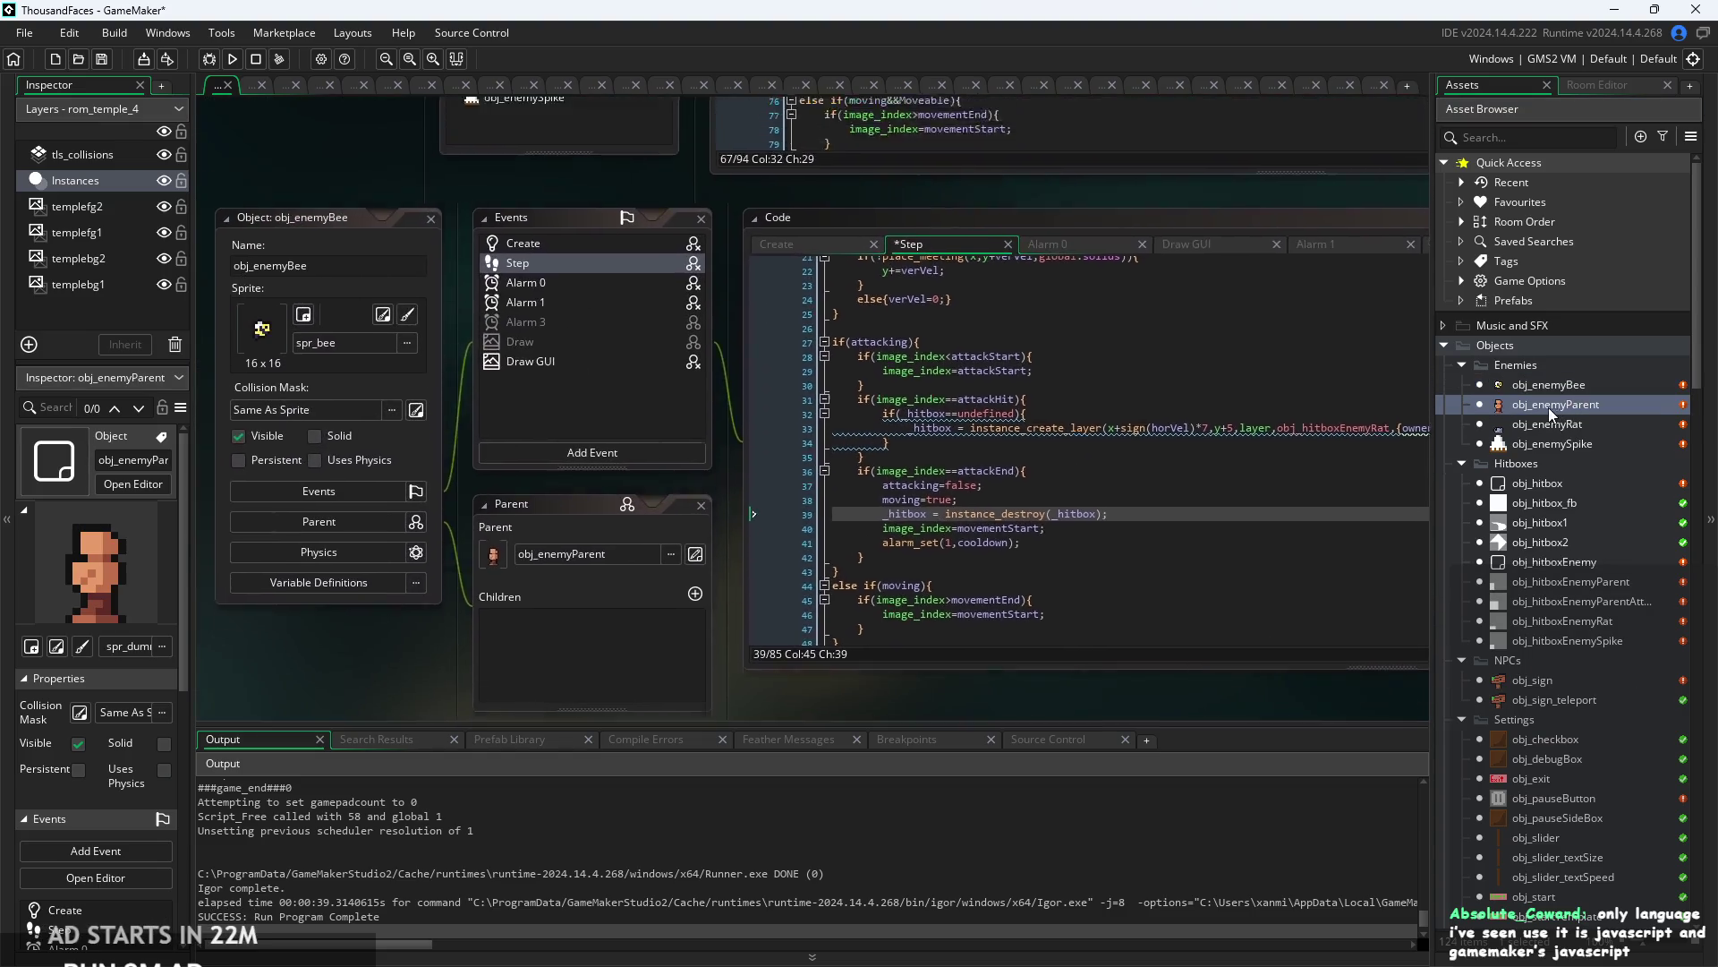
pyautogui.click(765, 436)
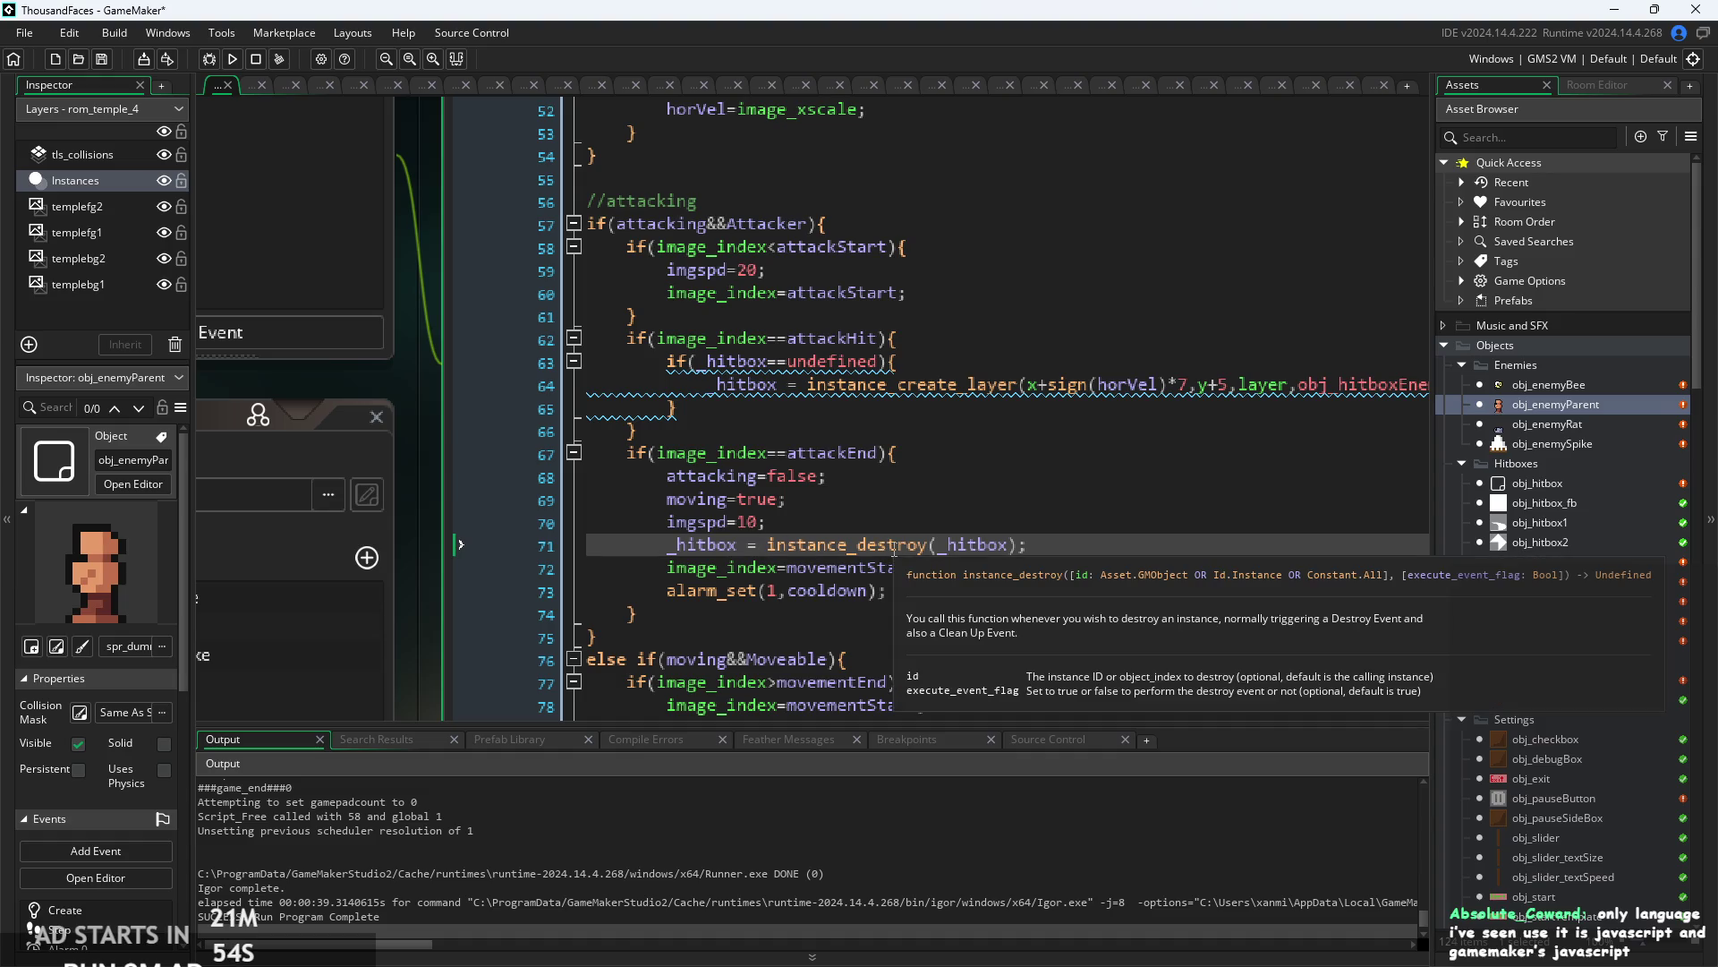
pyautogui.click(231, 65)
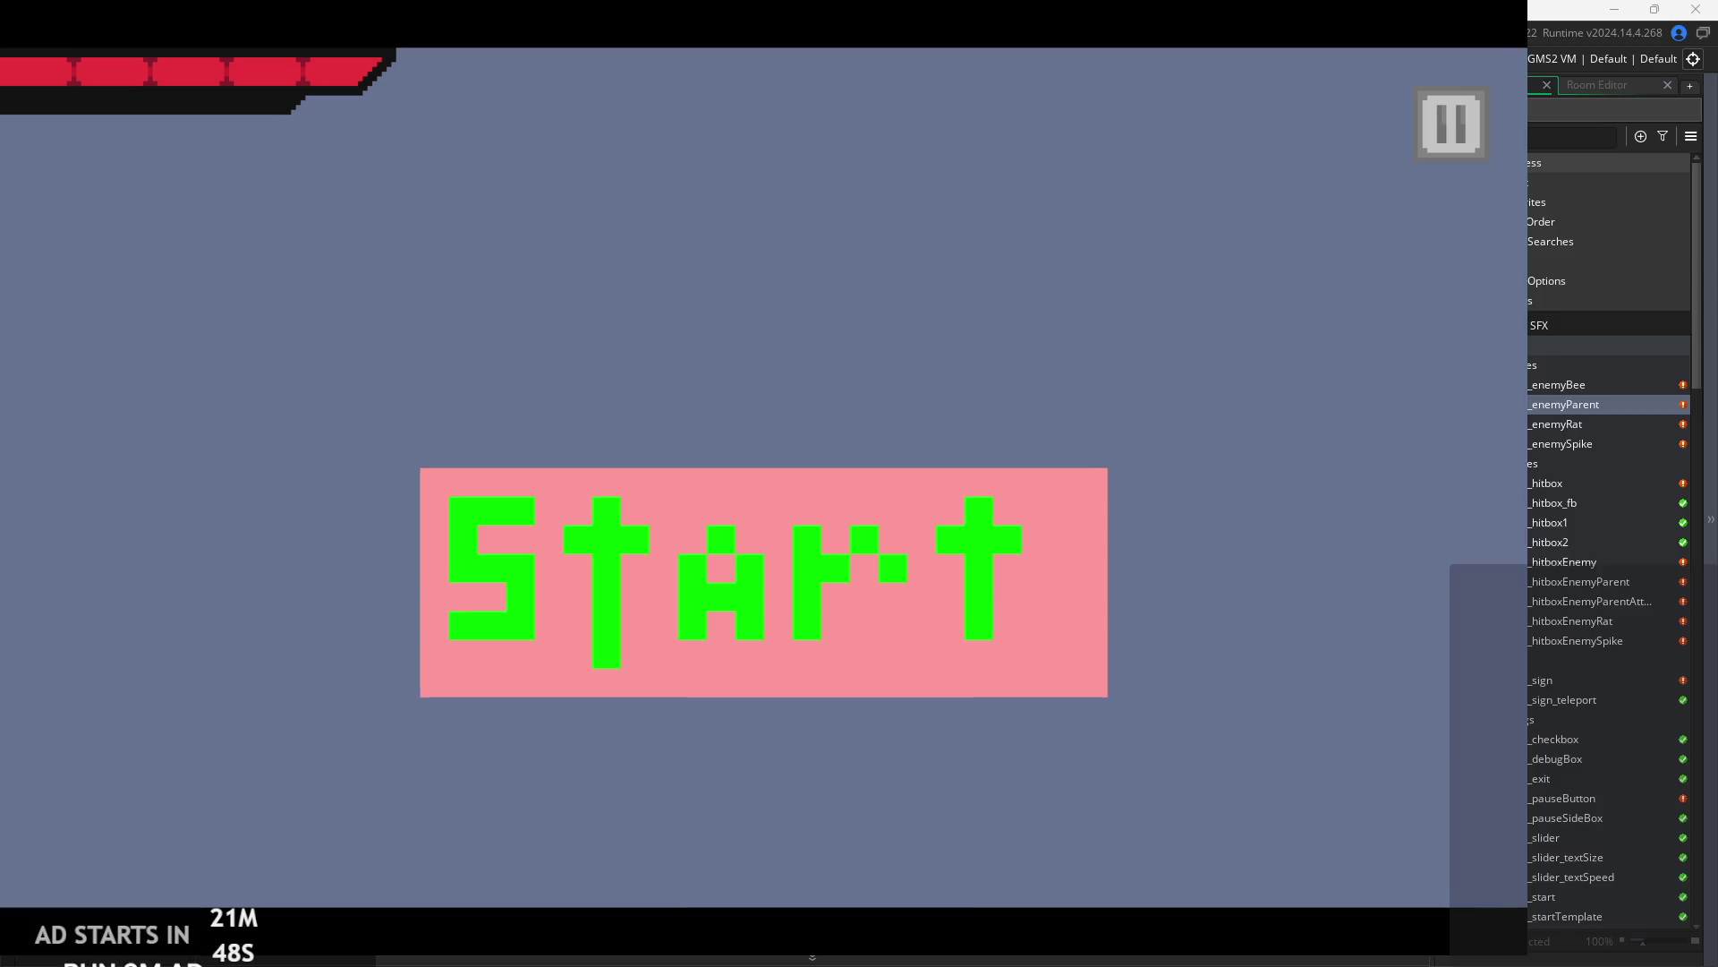
pyautogui.click(1081, 553)
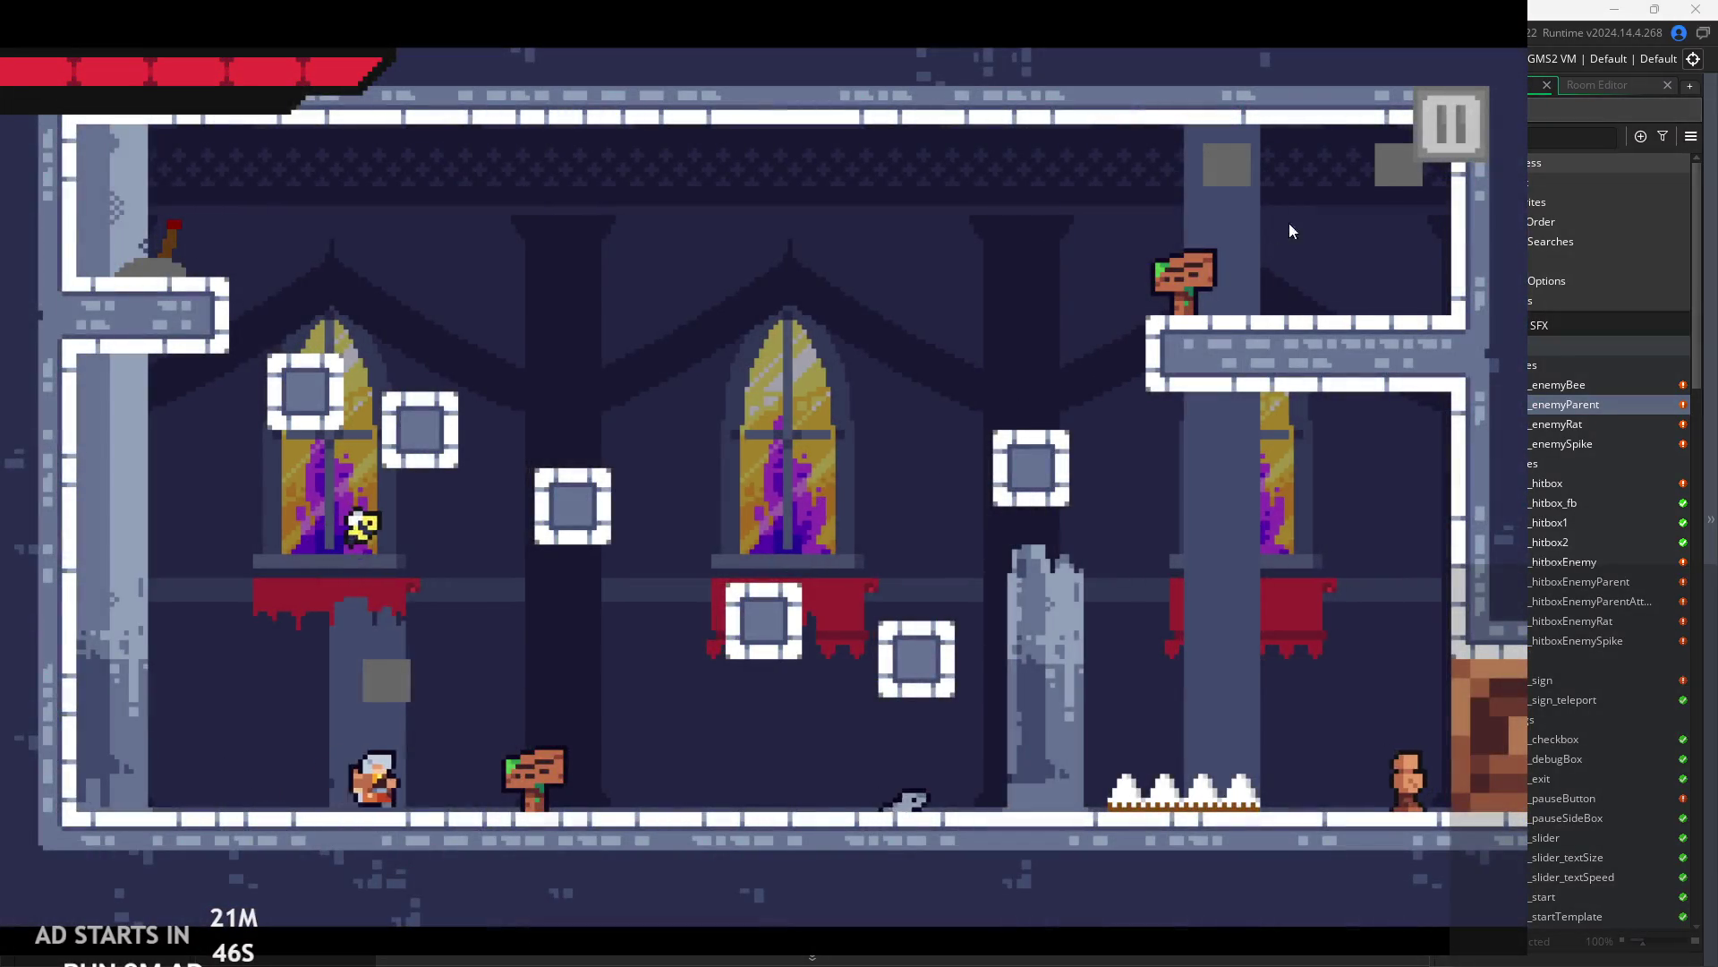
# - Turn on Debug Stats with text size 0 and resume the level
pyautogui.press('Escape')
pyautogui.click(333, 260)
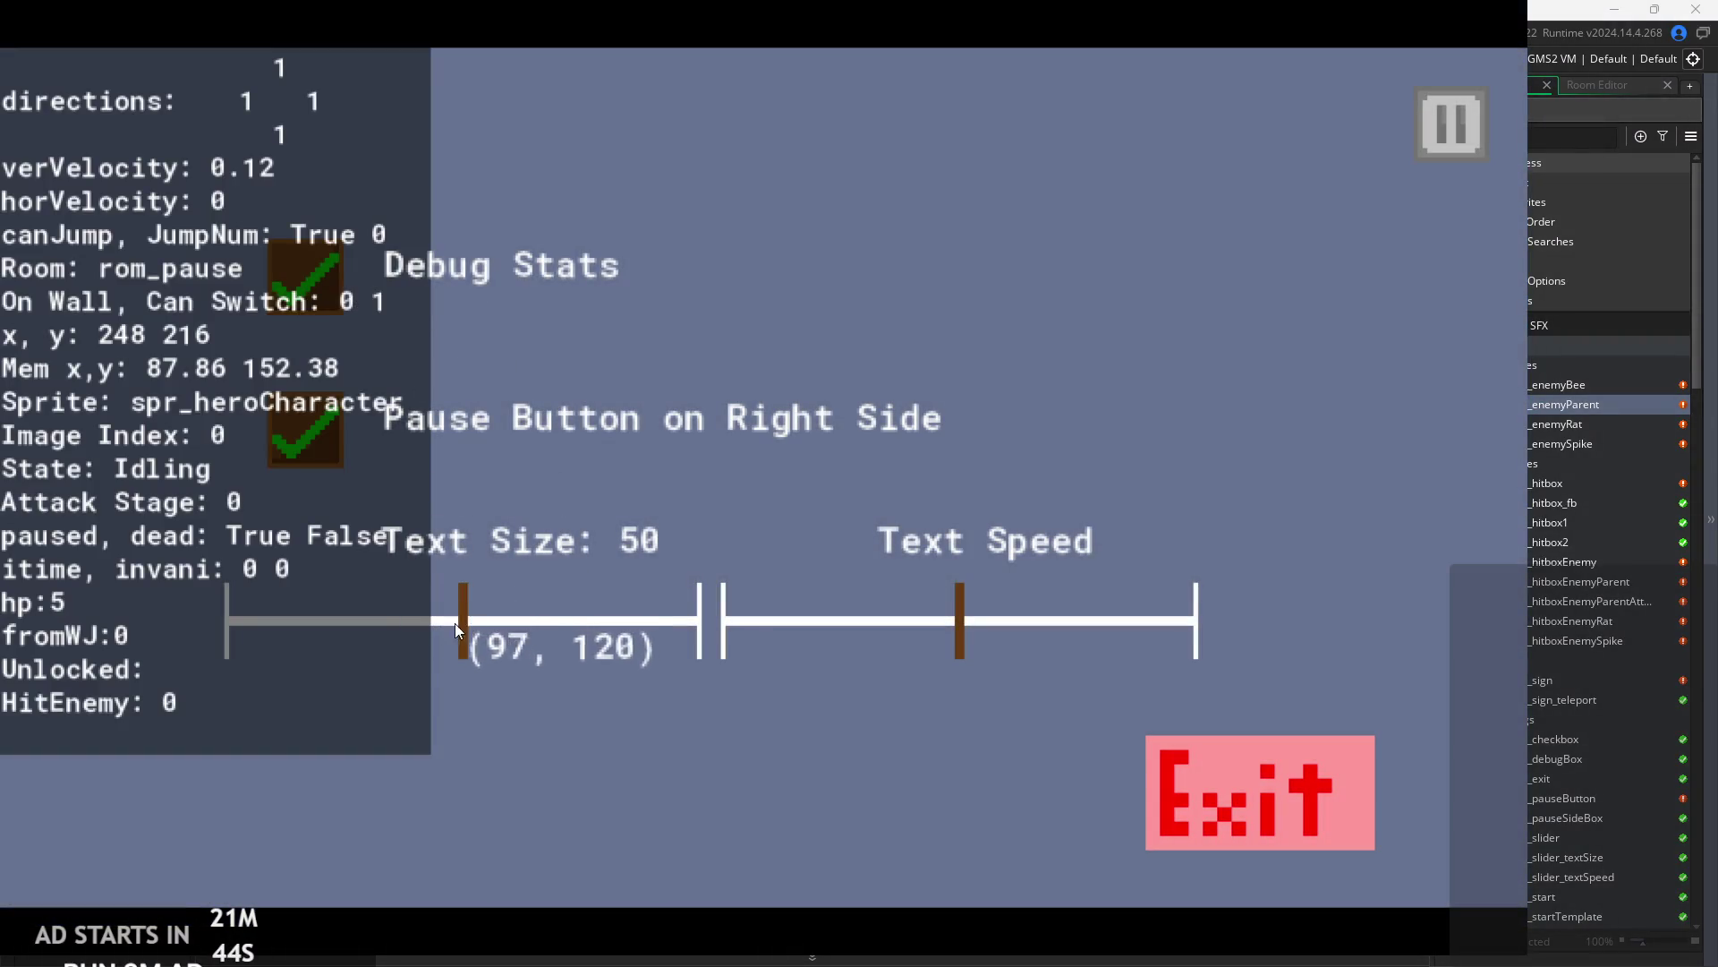
pyautogui.moveTo(479, 640); pyautogui.dragTo(227, 627)
pyautogui.click(1446, 125)
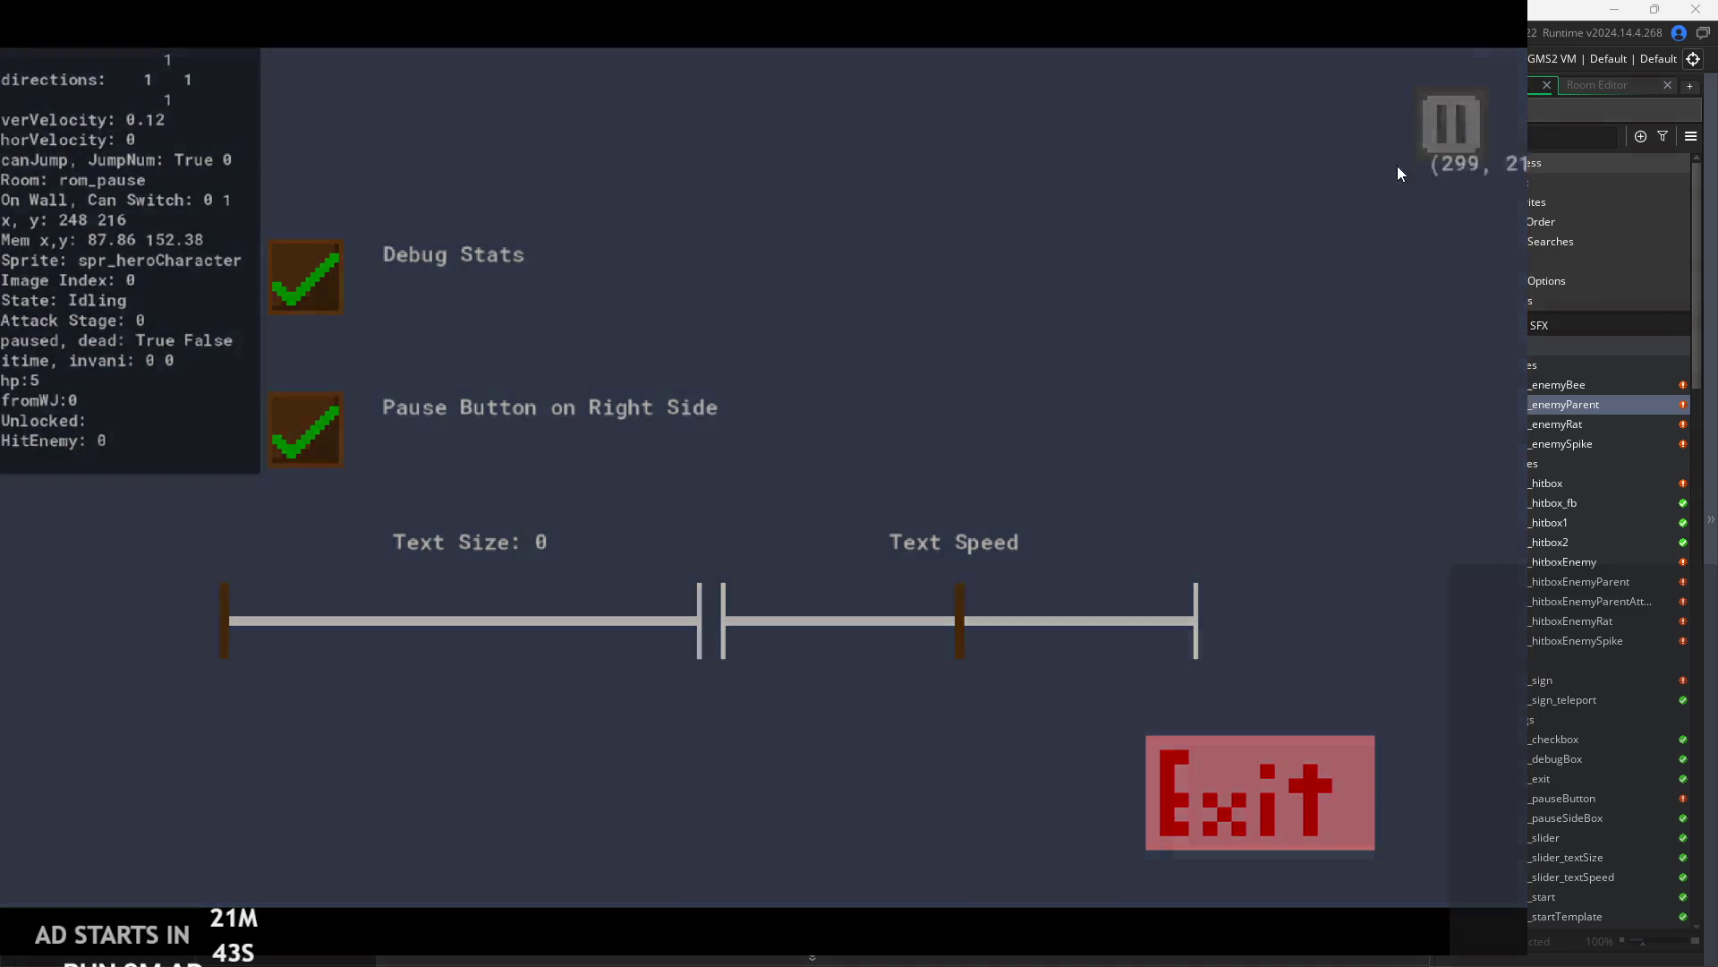
# - Walk and jump the hero across the blocks, then run left along the floor
pyautogui.press('Right')
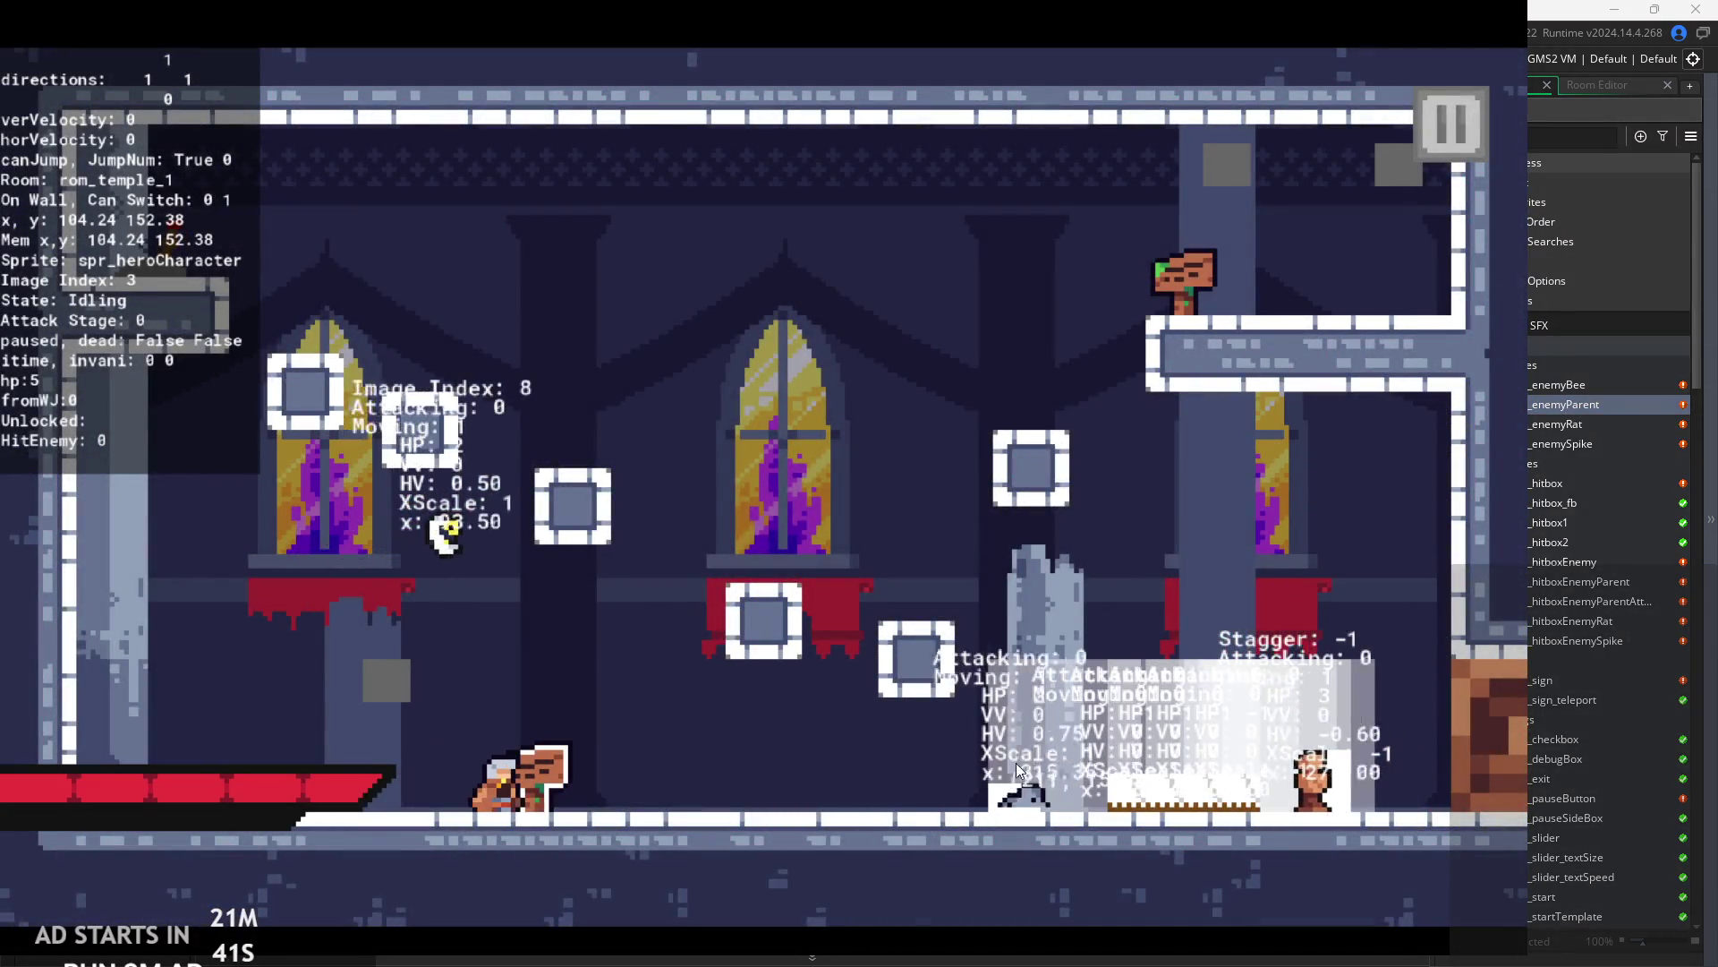
pyautogui.press('Right')
pyautogui.press('space')
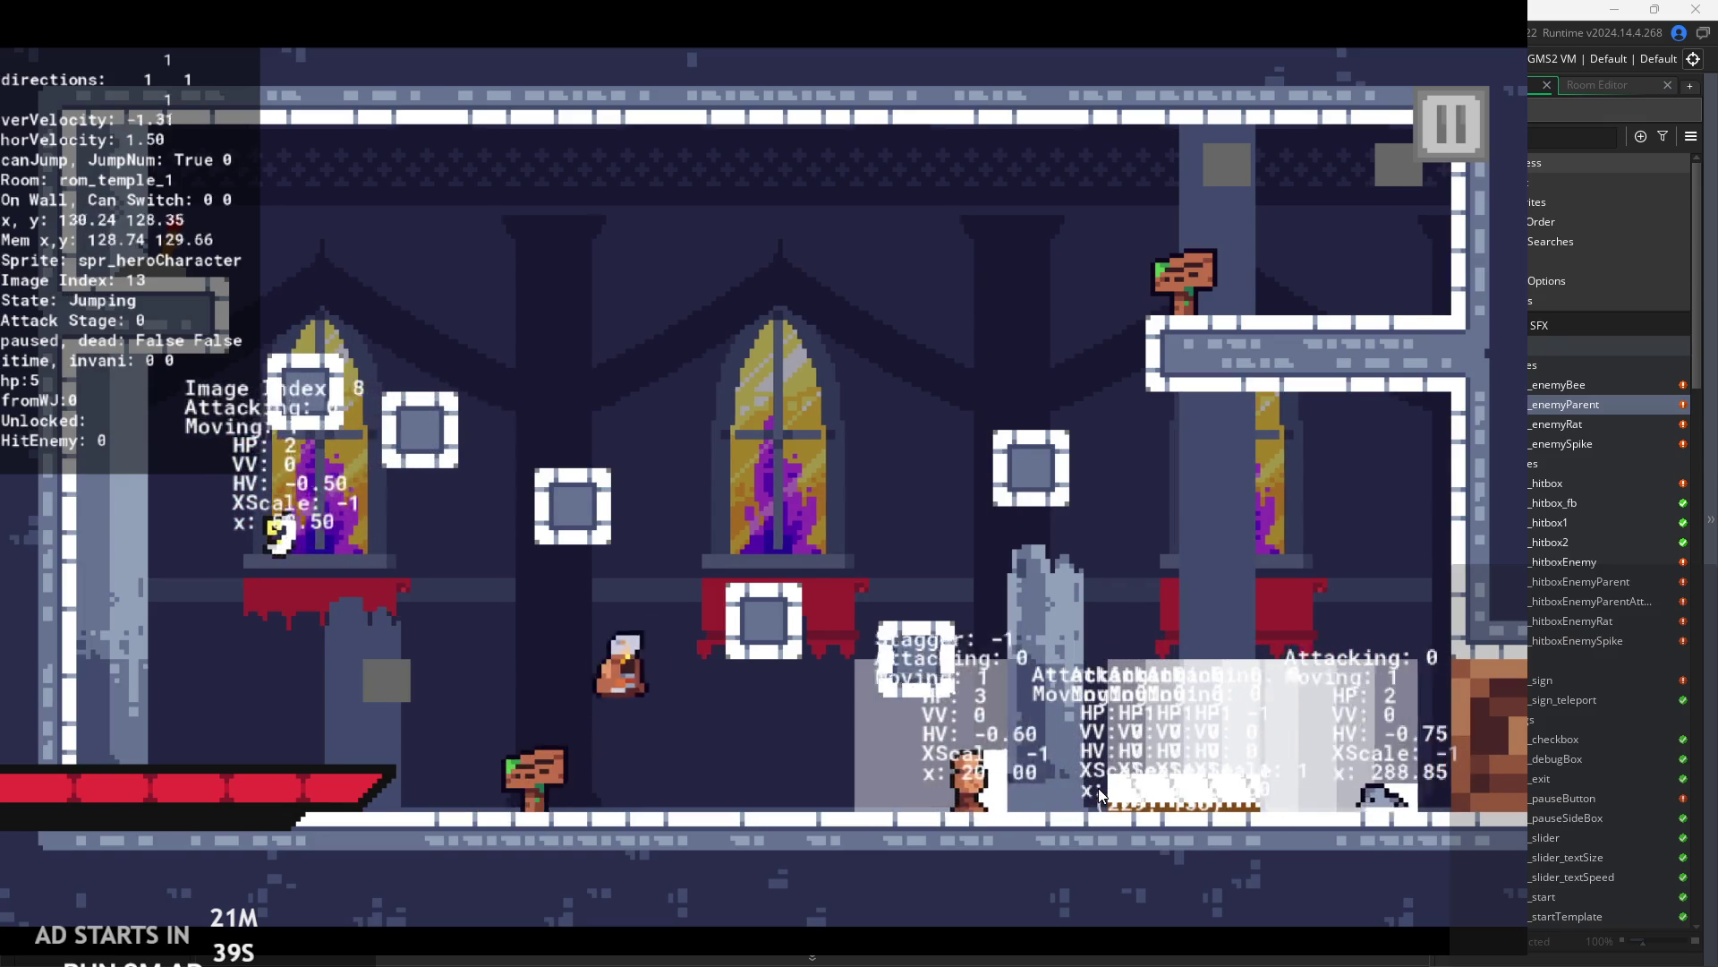
pyautogui.press('Left')
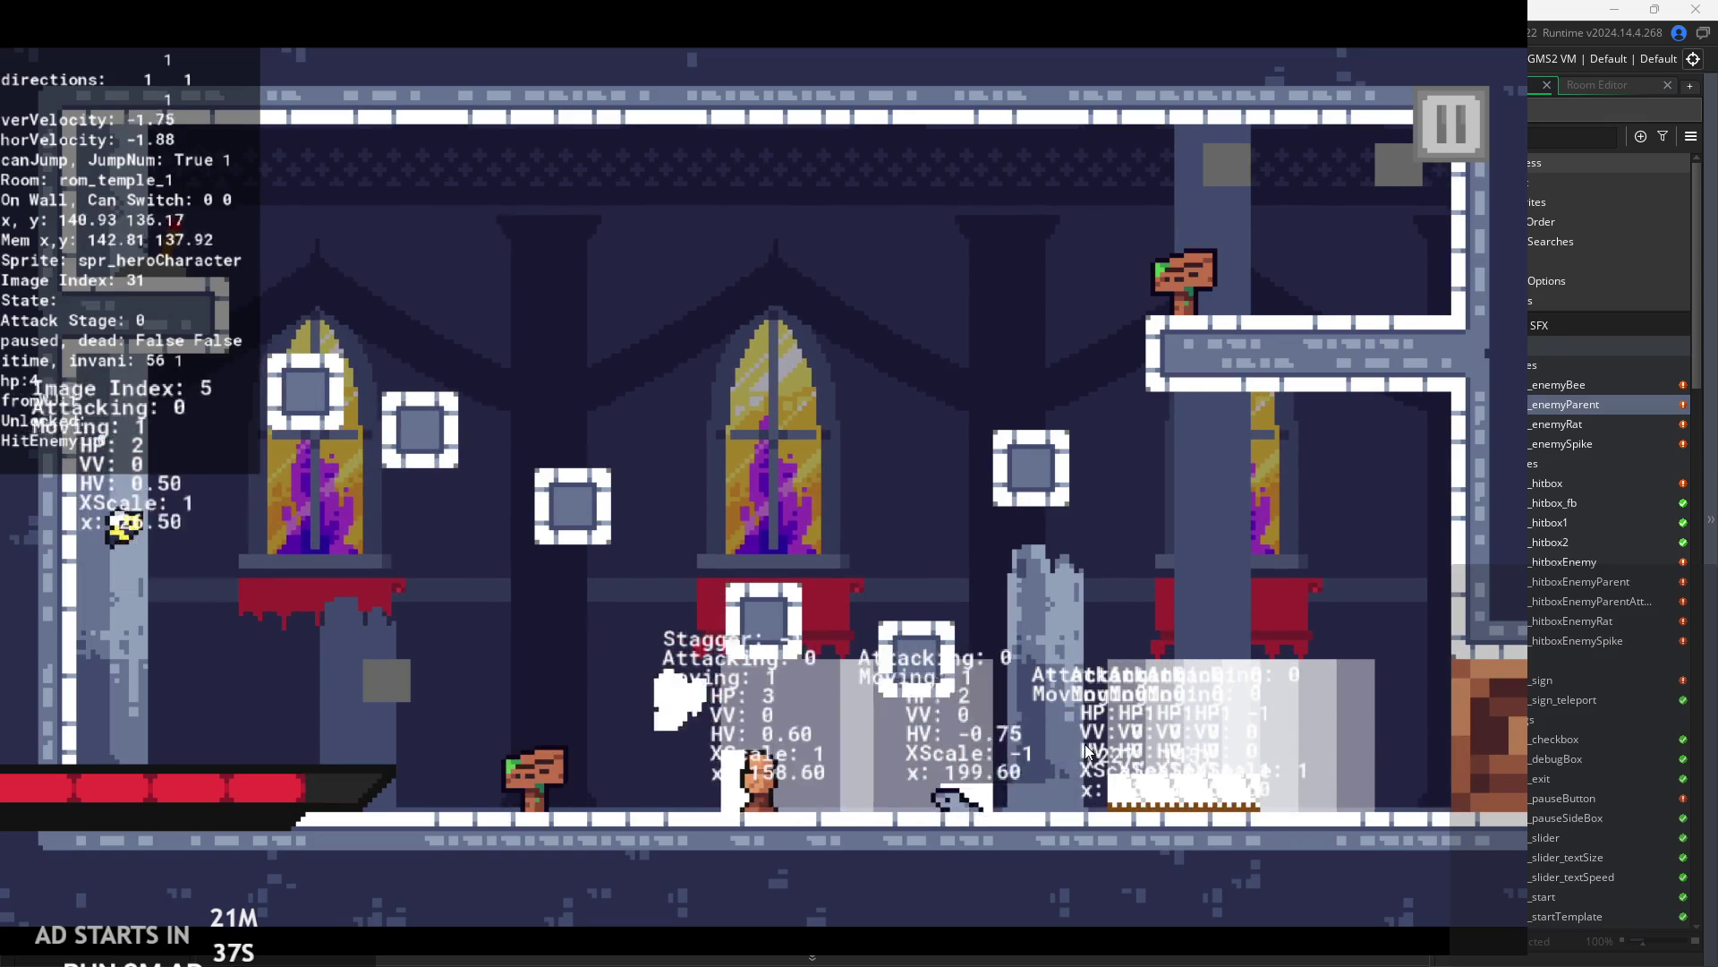
pyautogui.press('space')
pyautogui.press('Right')
pyautogui.press('Right')
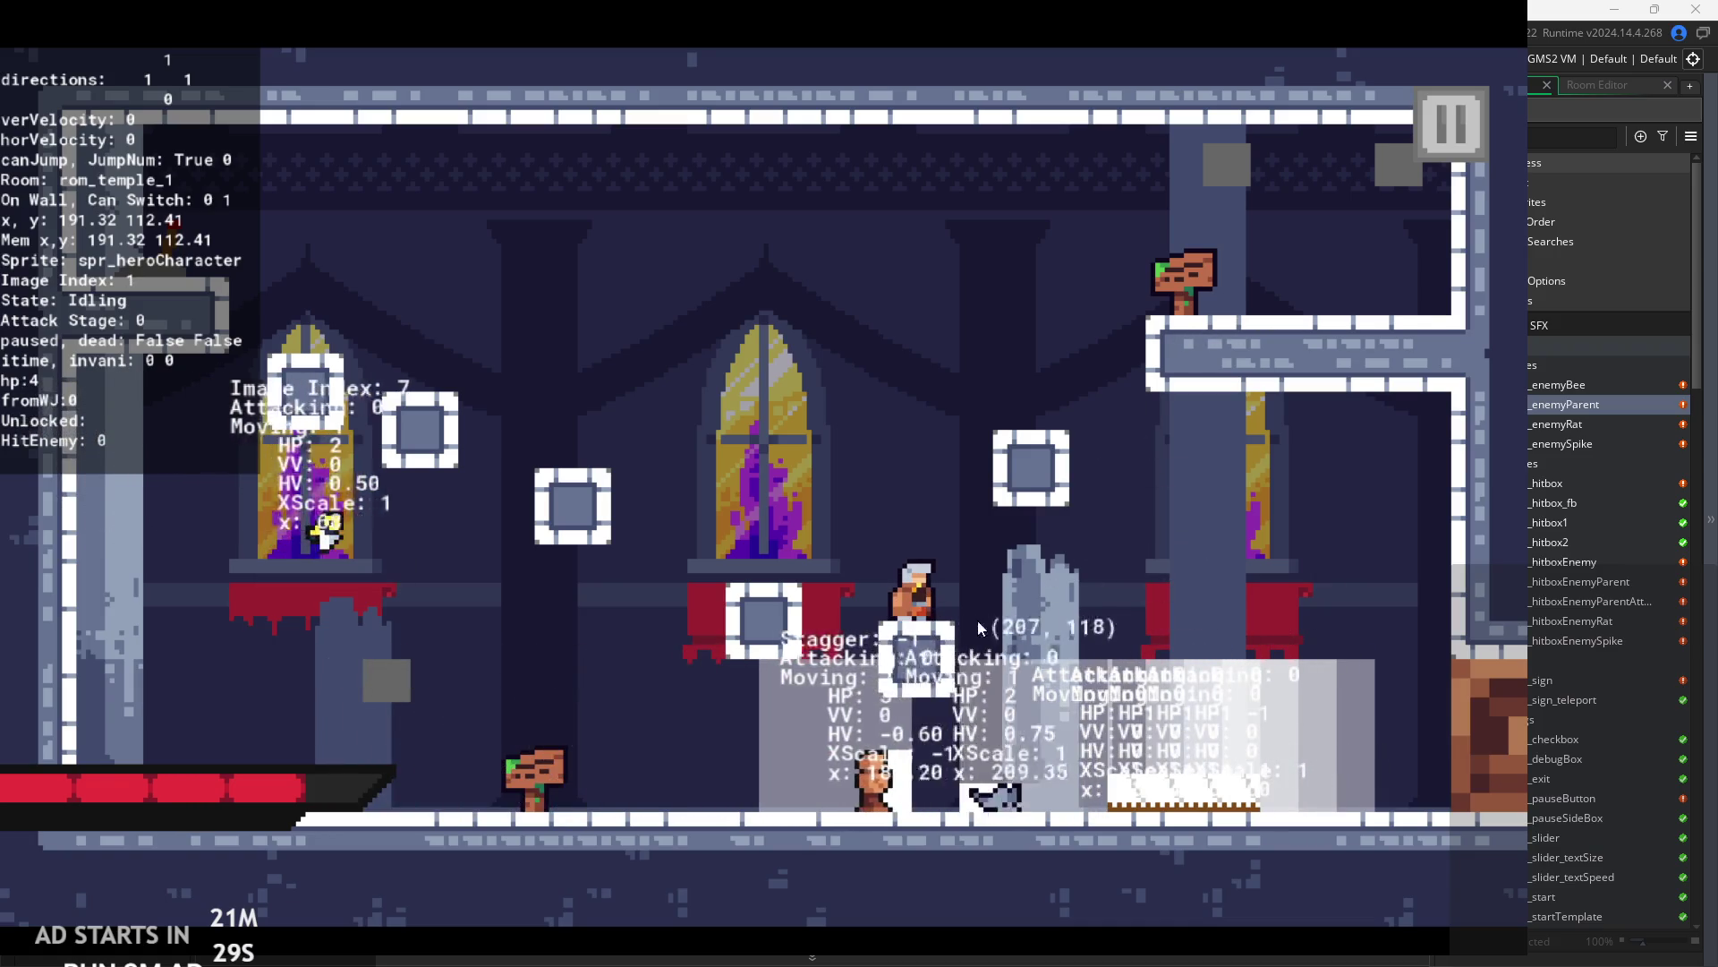
pyautogui.press('Right')
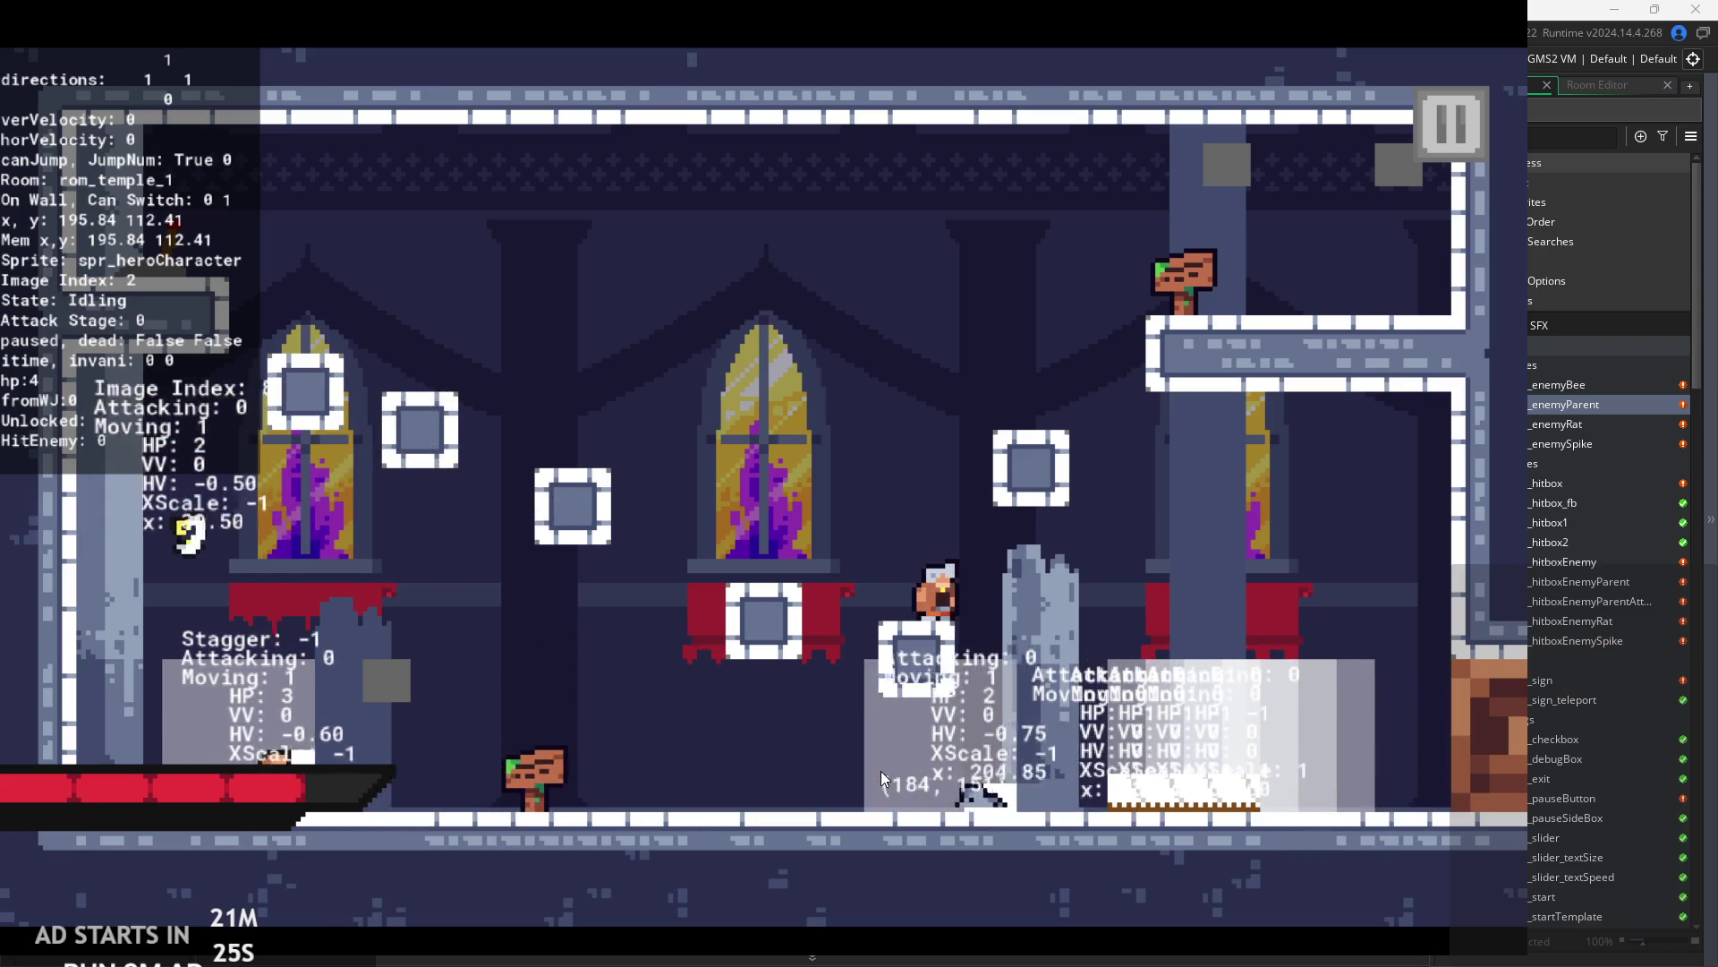
pyautogui.press('Left')
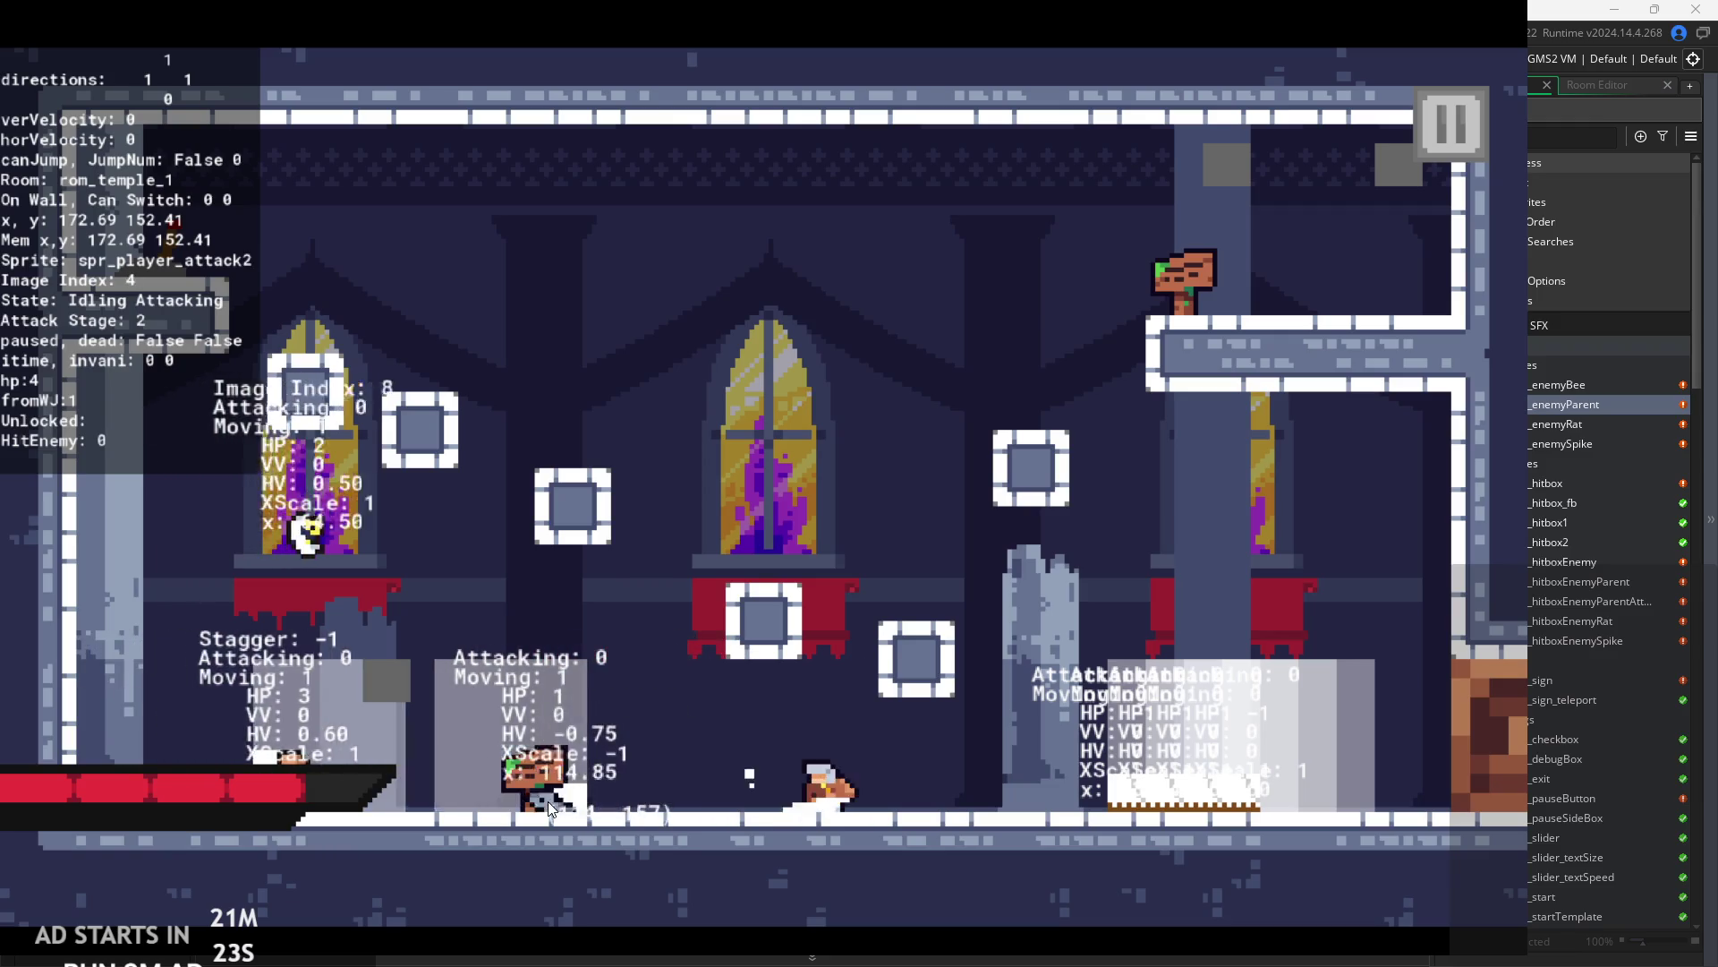
pyautogui.press('Left')
pyautogui.press('Left')
# - Attack the left enemy, then jump up the ledges to the top-right exit
pyautogui.press('x')
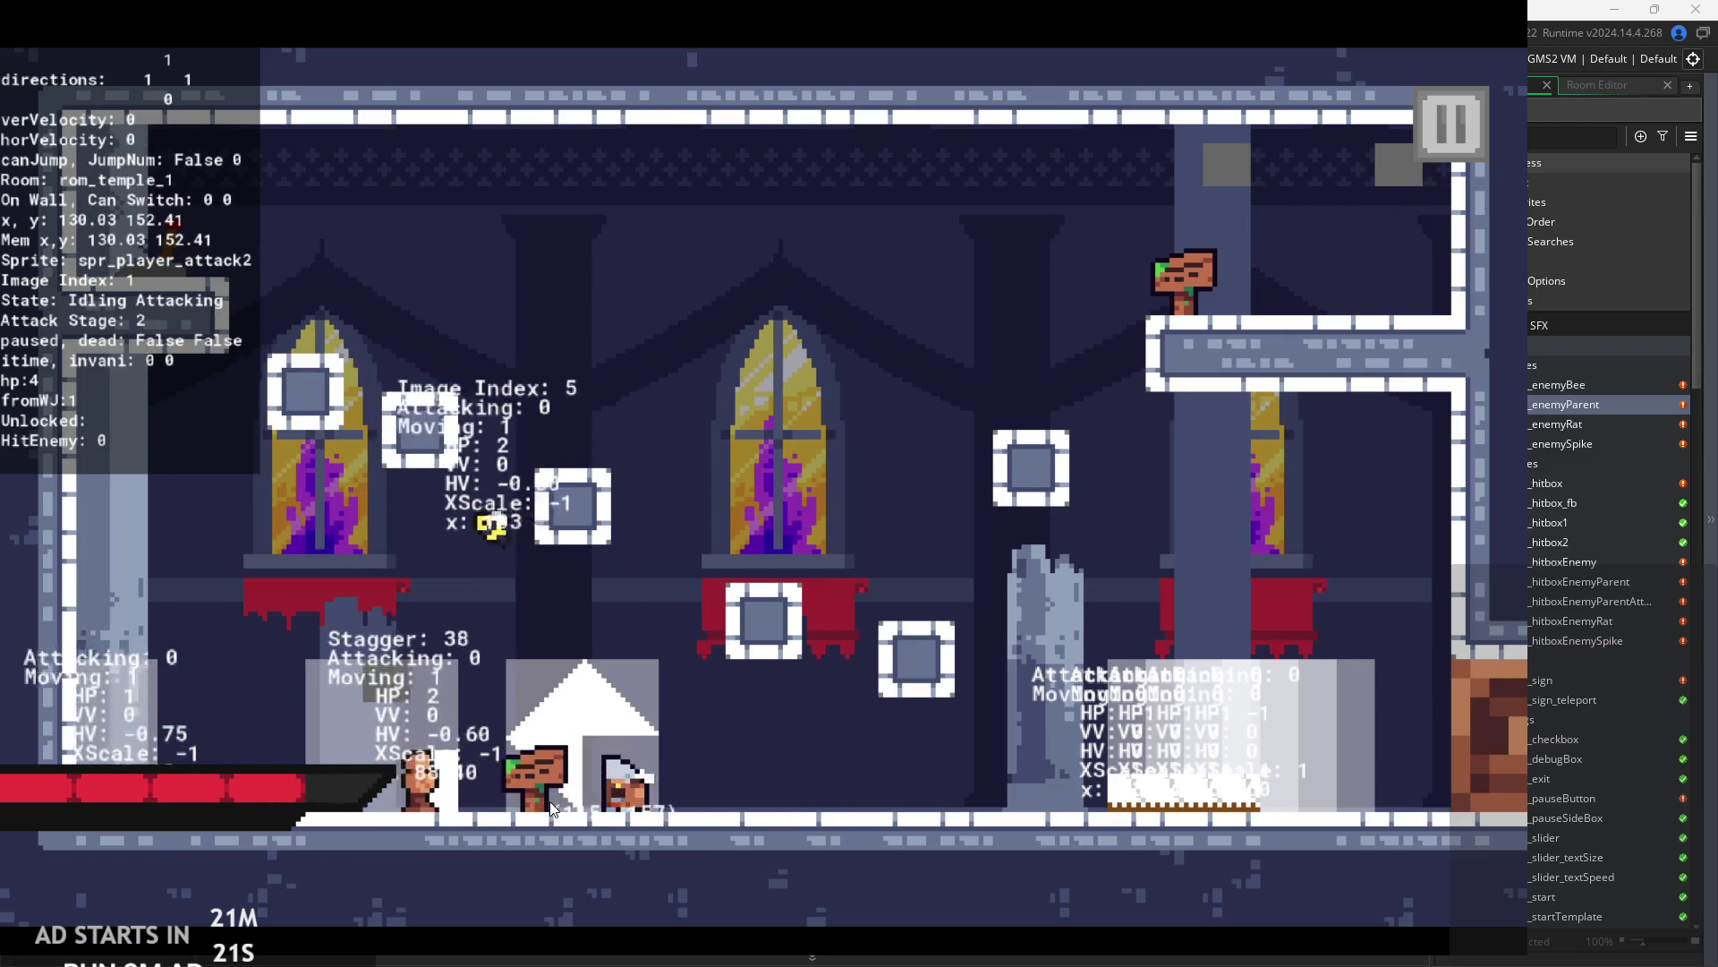
pyautogui.press('x')
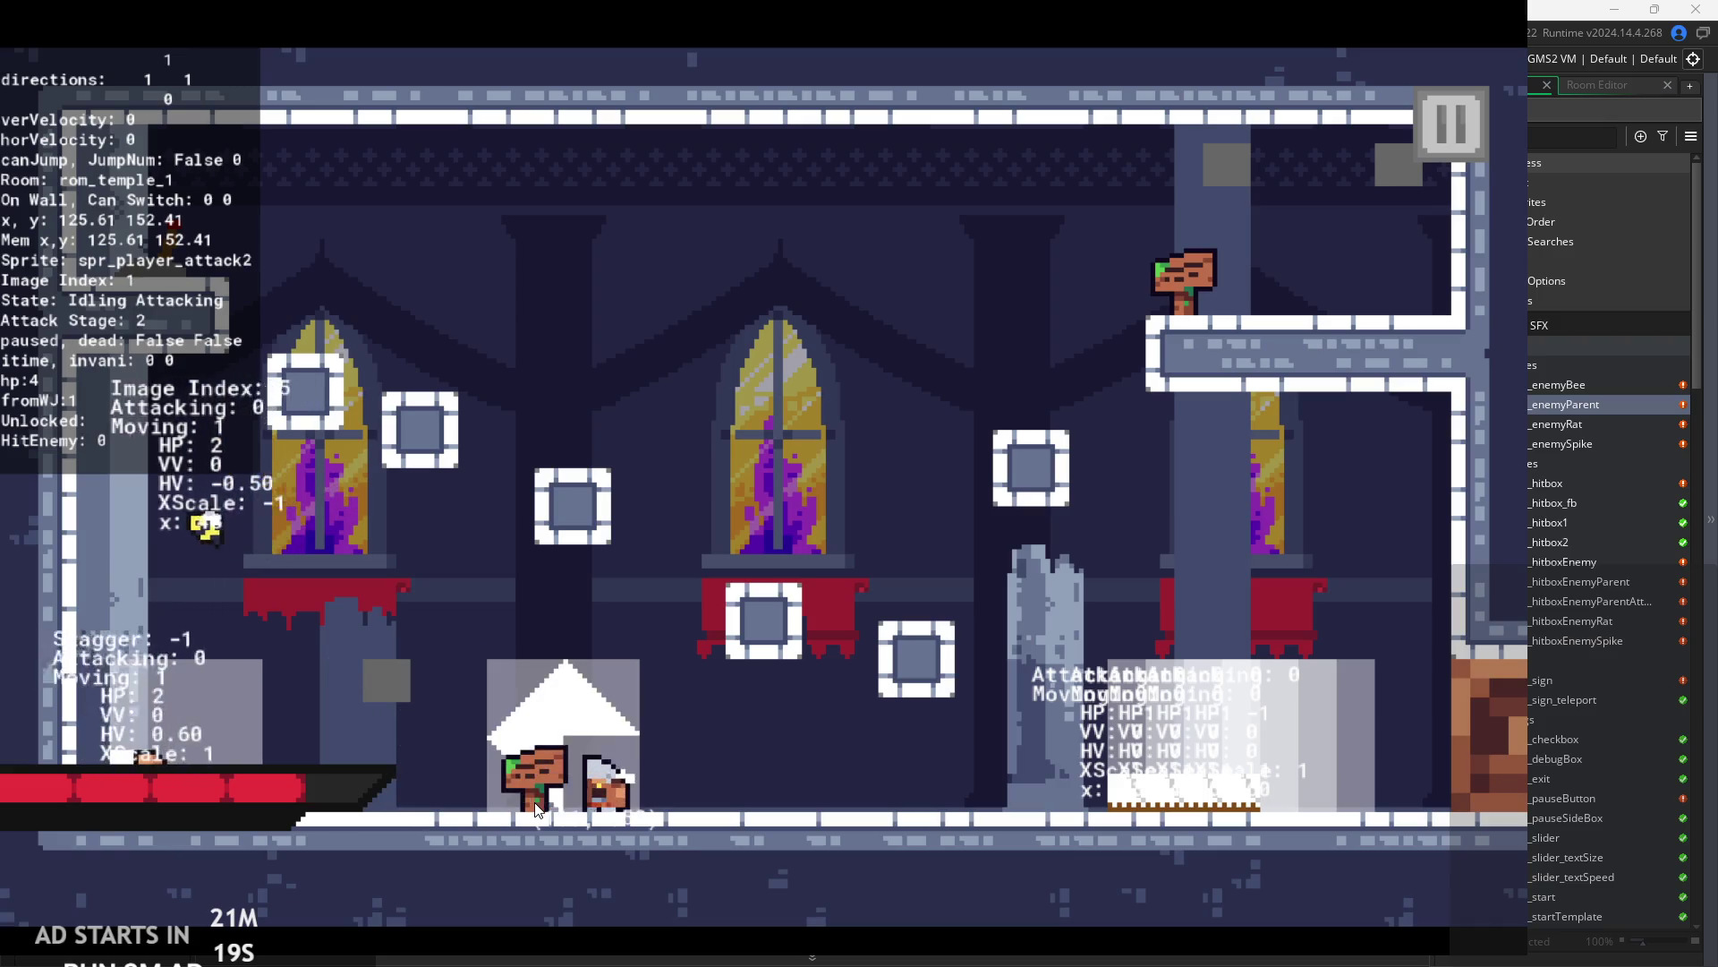
pyautogui.press('Right')
pyautogui.press('space')
pyautogui.press('space')
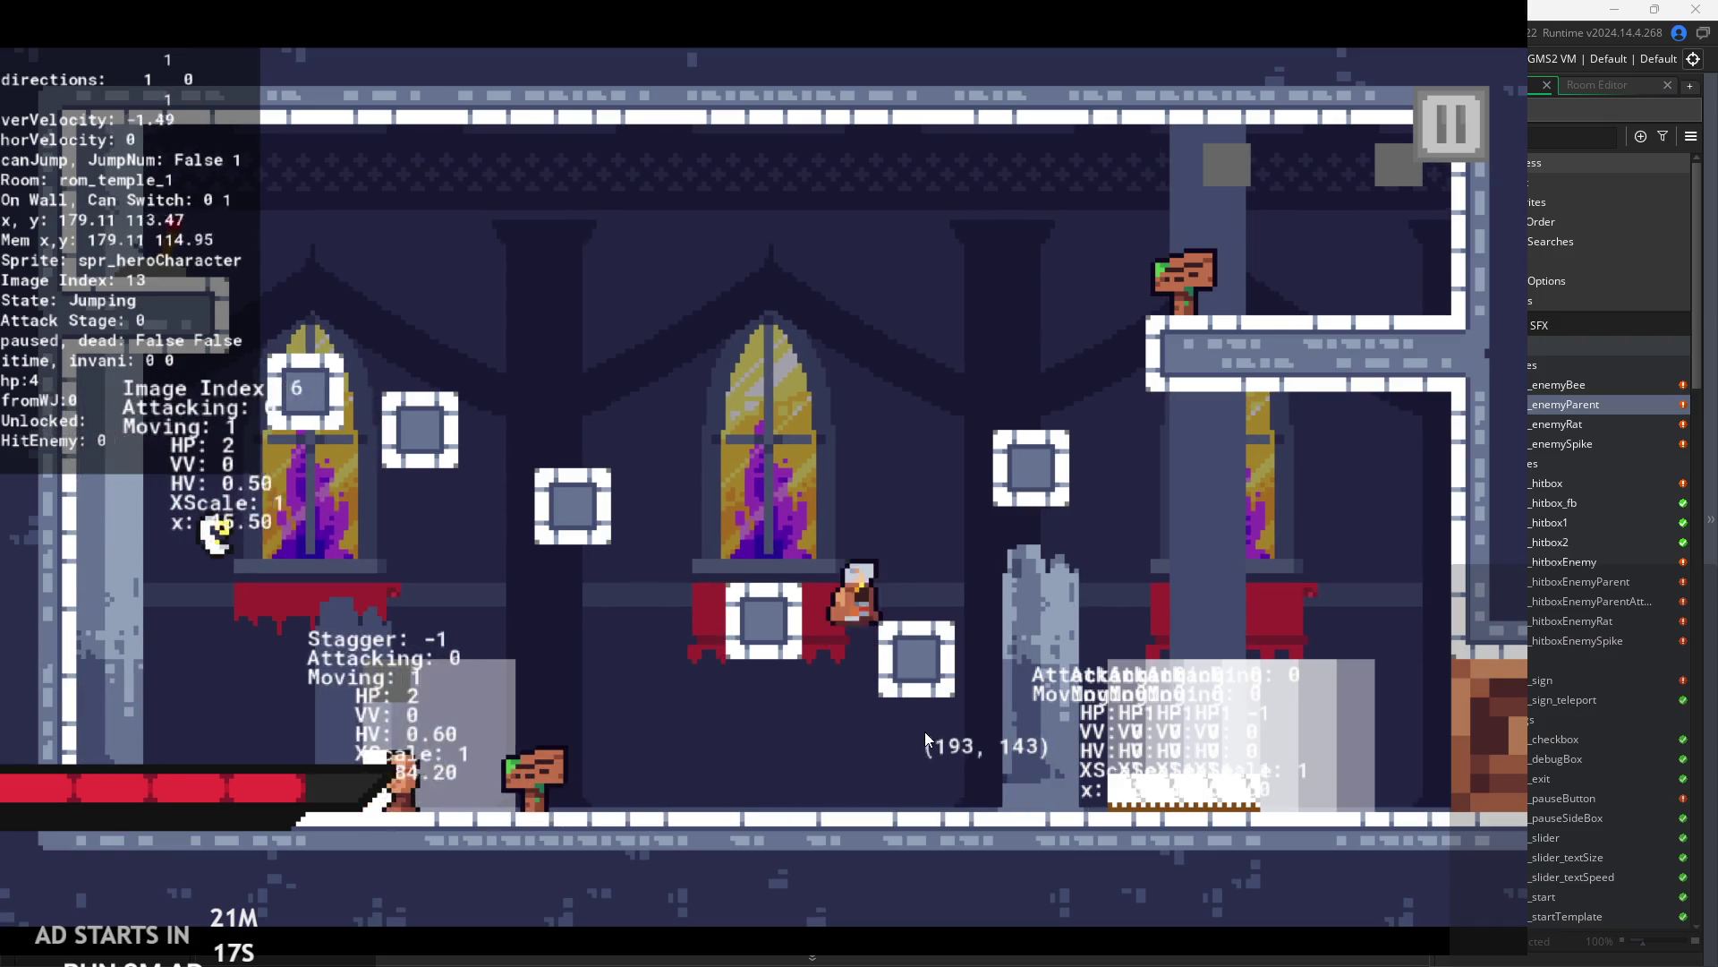
pyautogui.press('Left')
pyautogui.press('space')
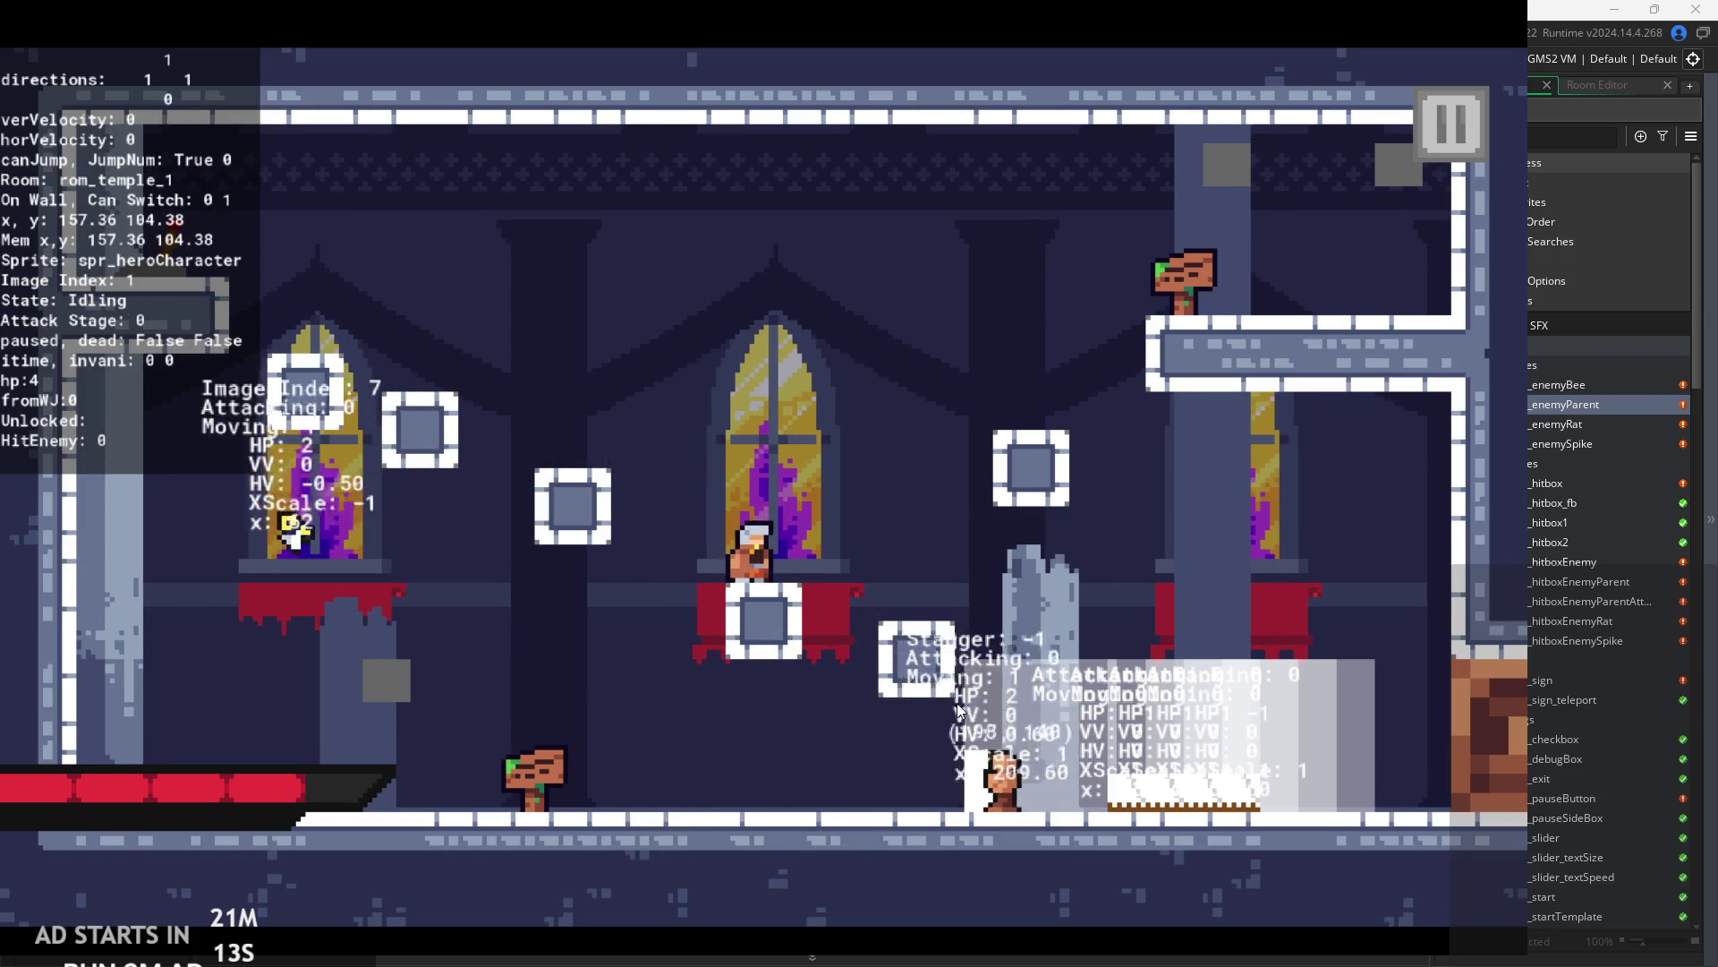
pyautogui.press('Right')
pyautogui.press('space')
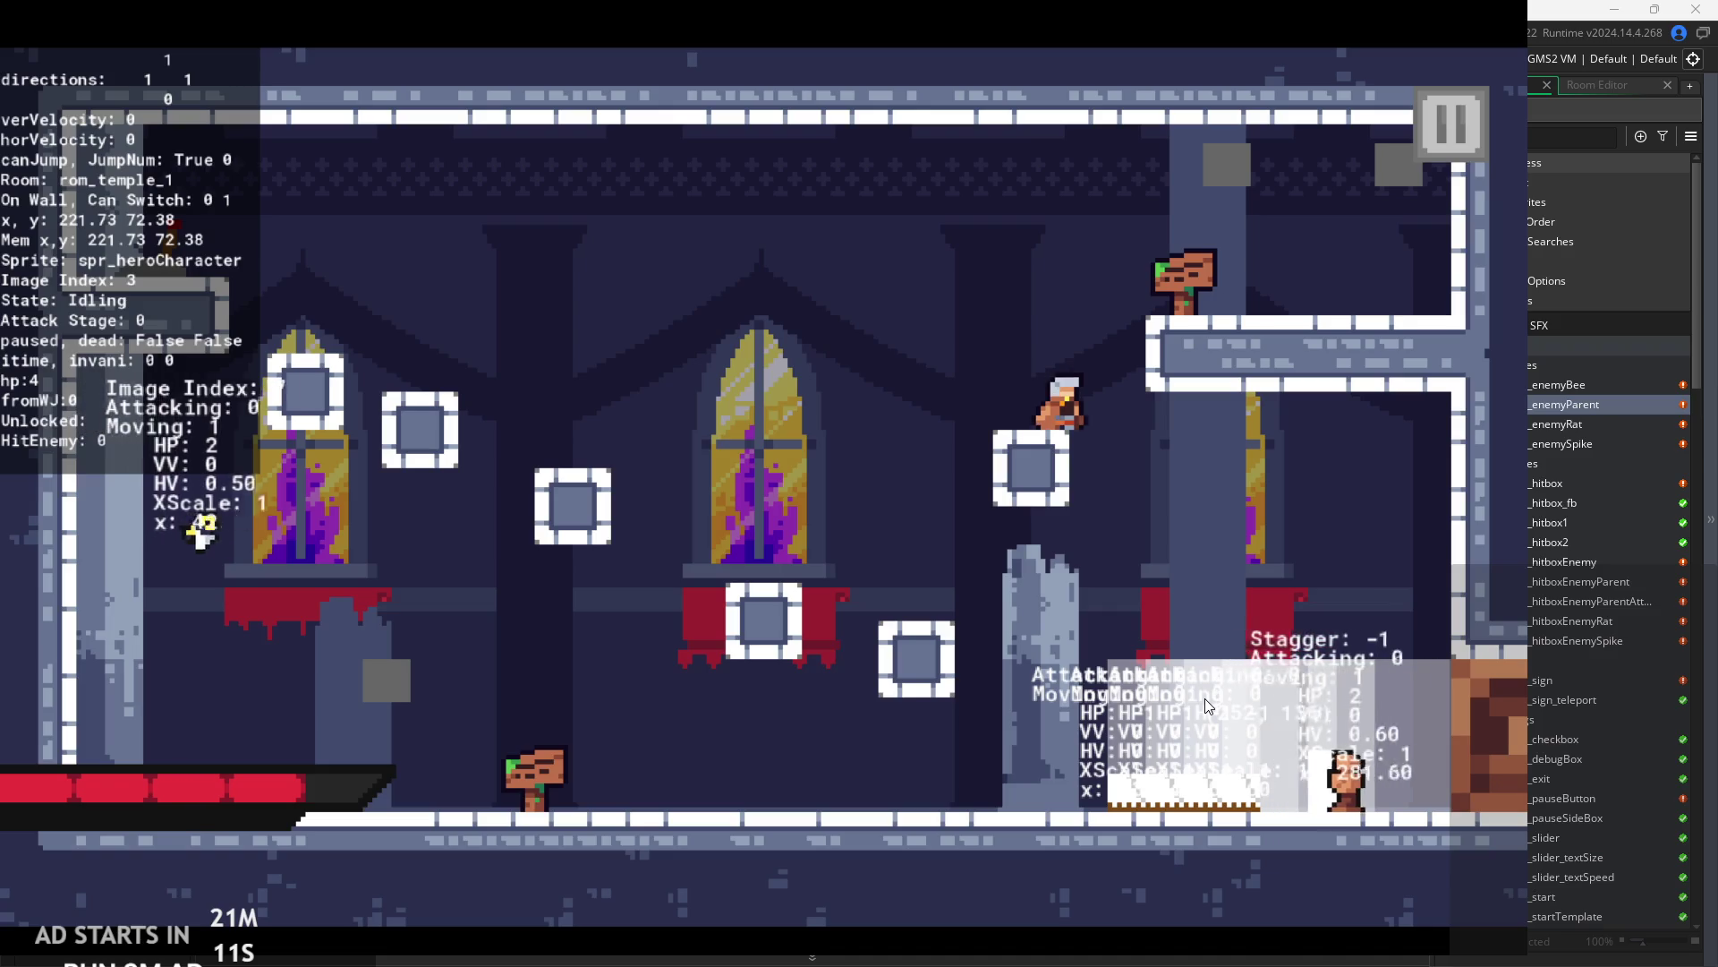
pyautogui.press('Right')
pyautogui.press('space')
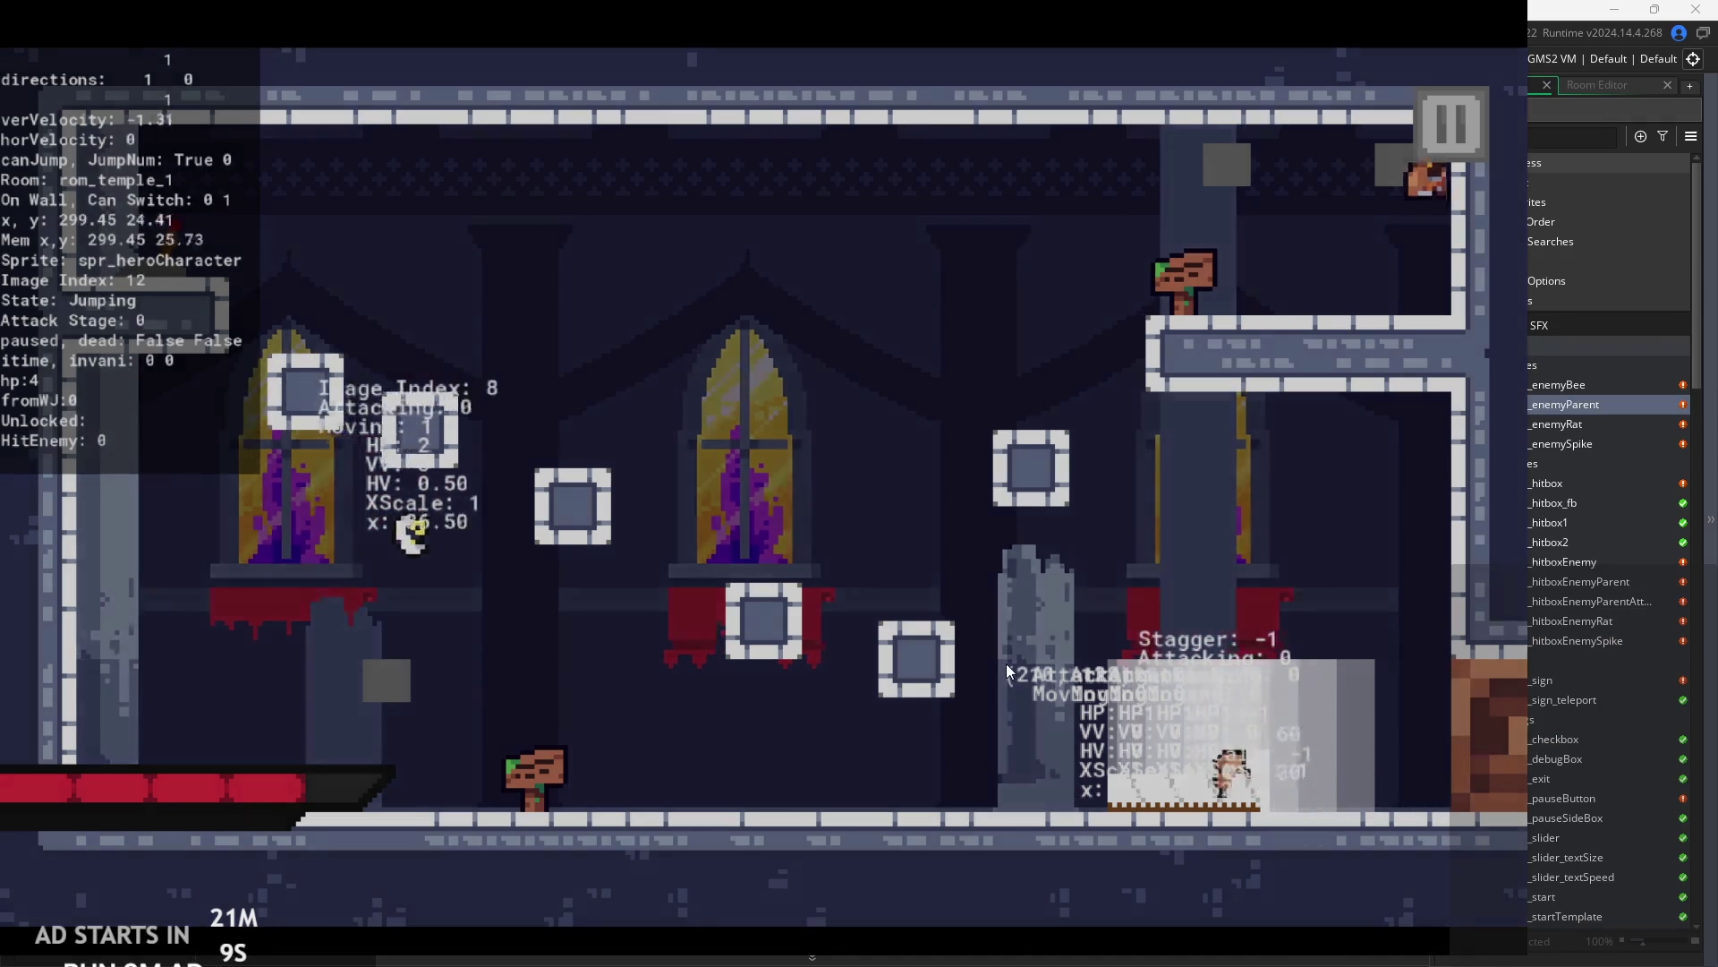
pyautogui.press('Right')
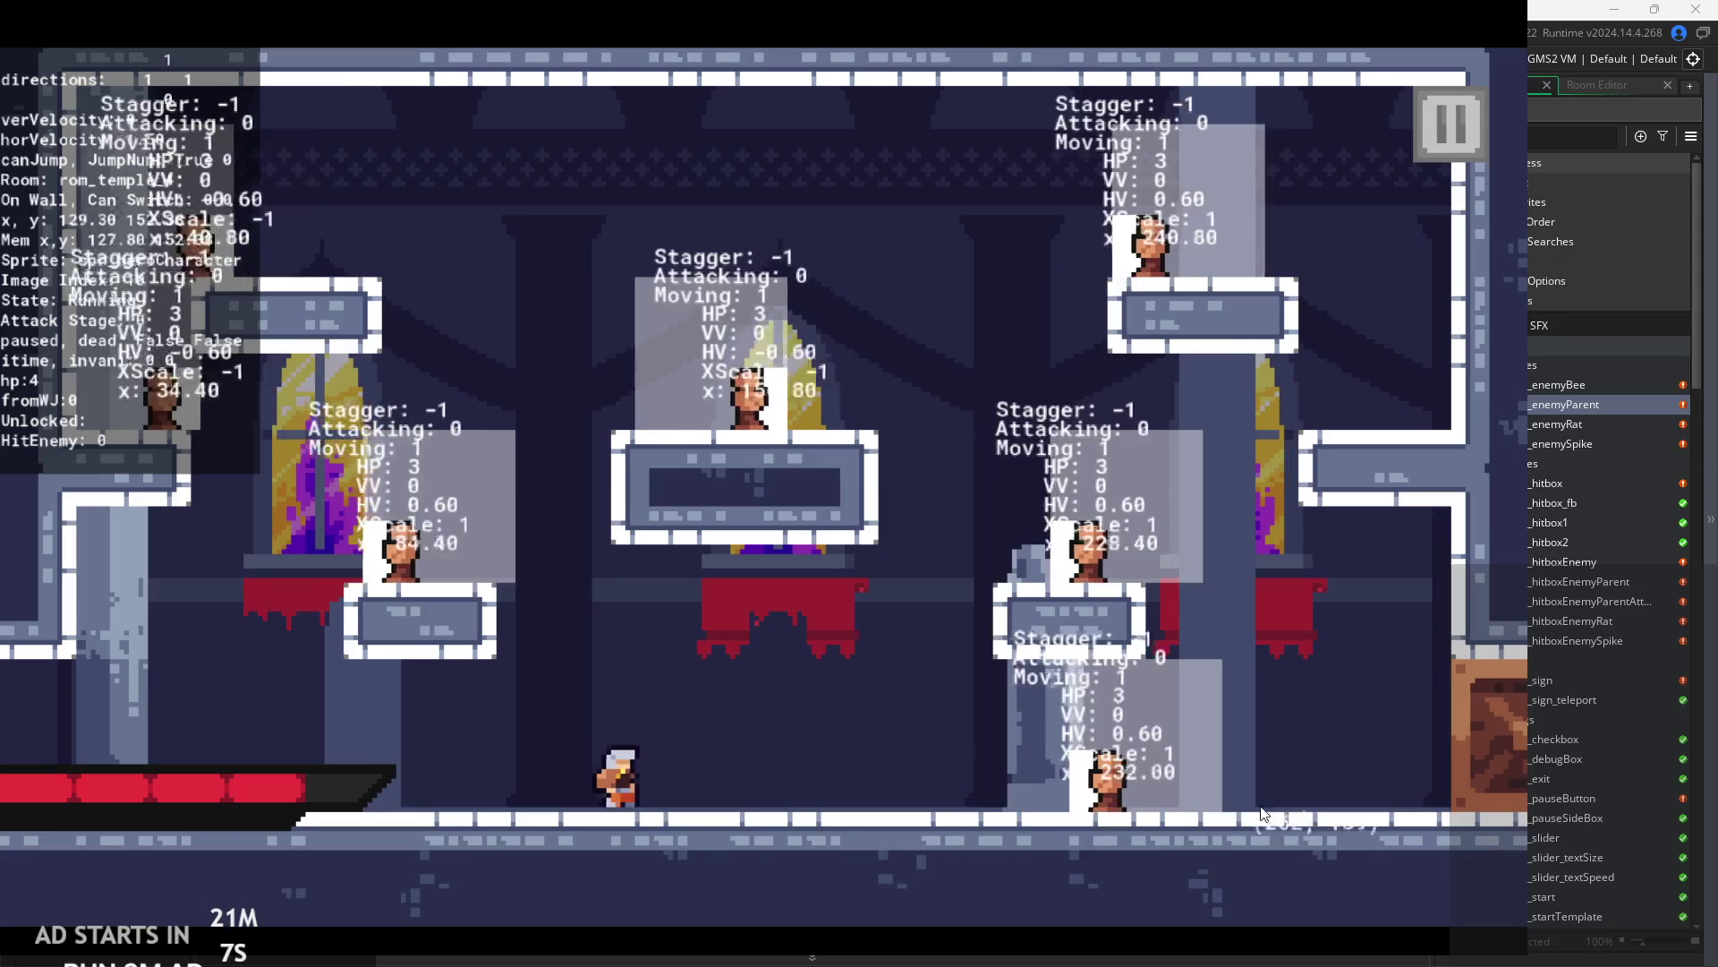
# - Strike the right enemy twice with the sword, then jump and steer the hero back to the floor
pyautogui.press('x')
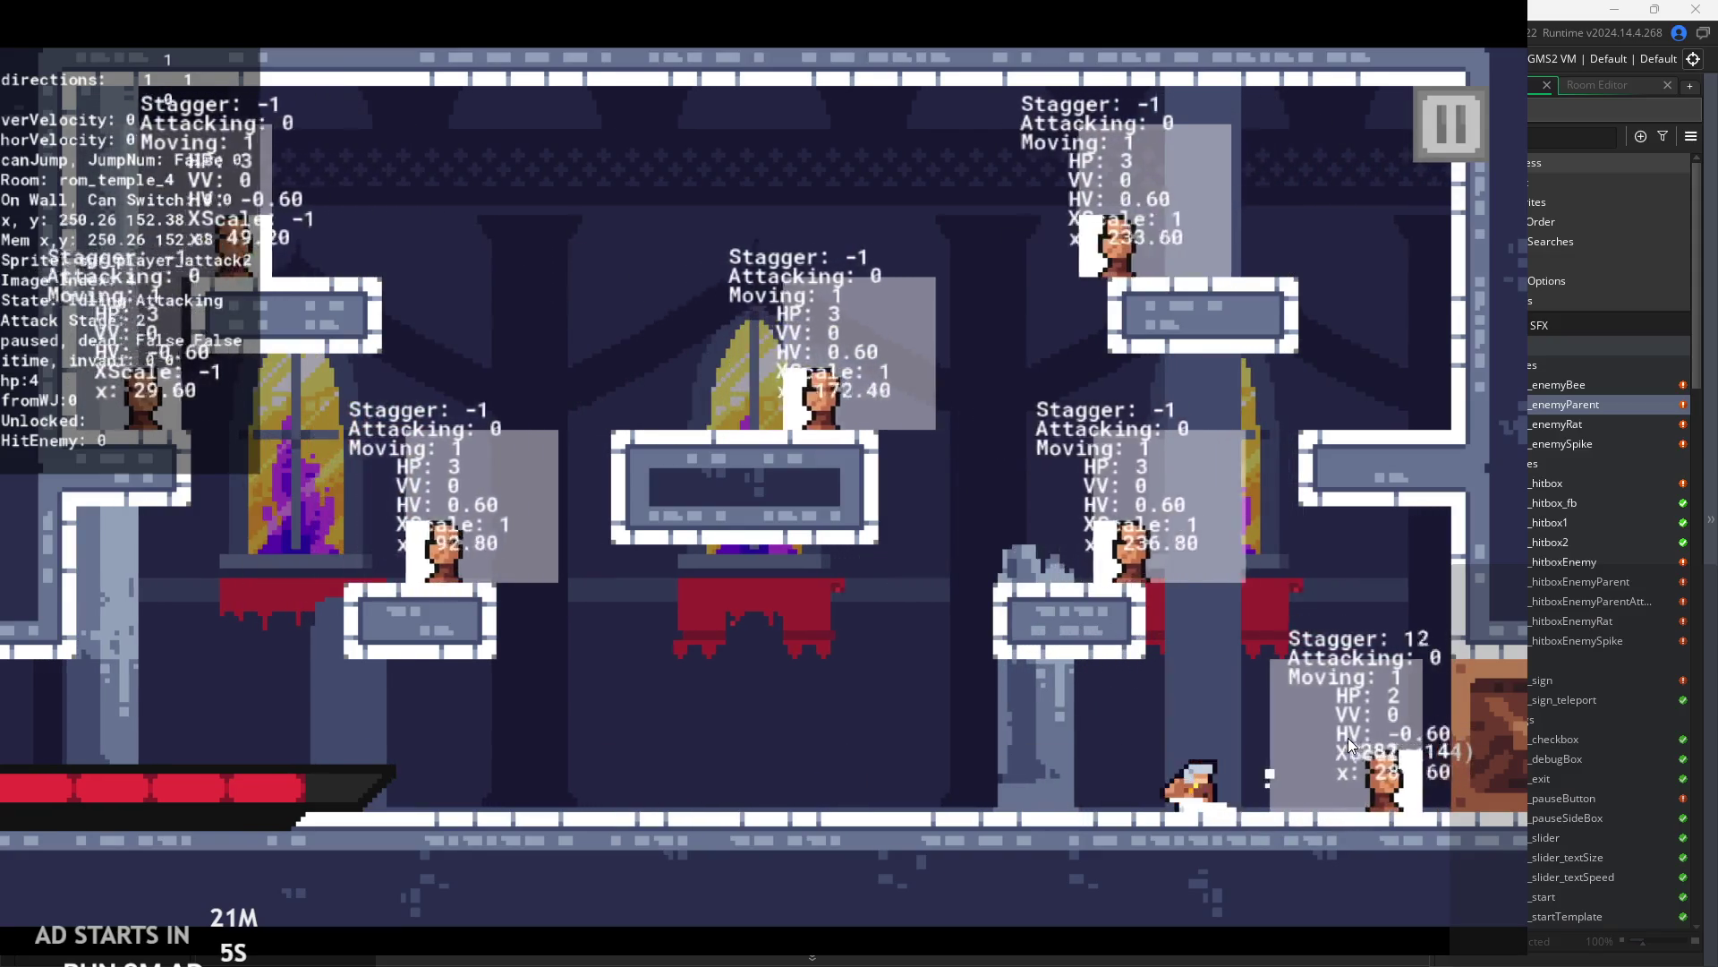
pyautogui.press('x')
pyautogui.press('Right')
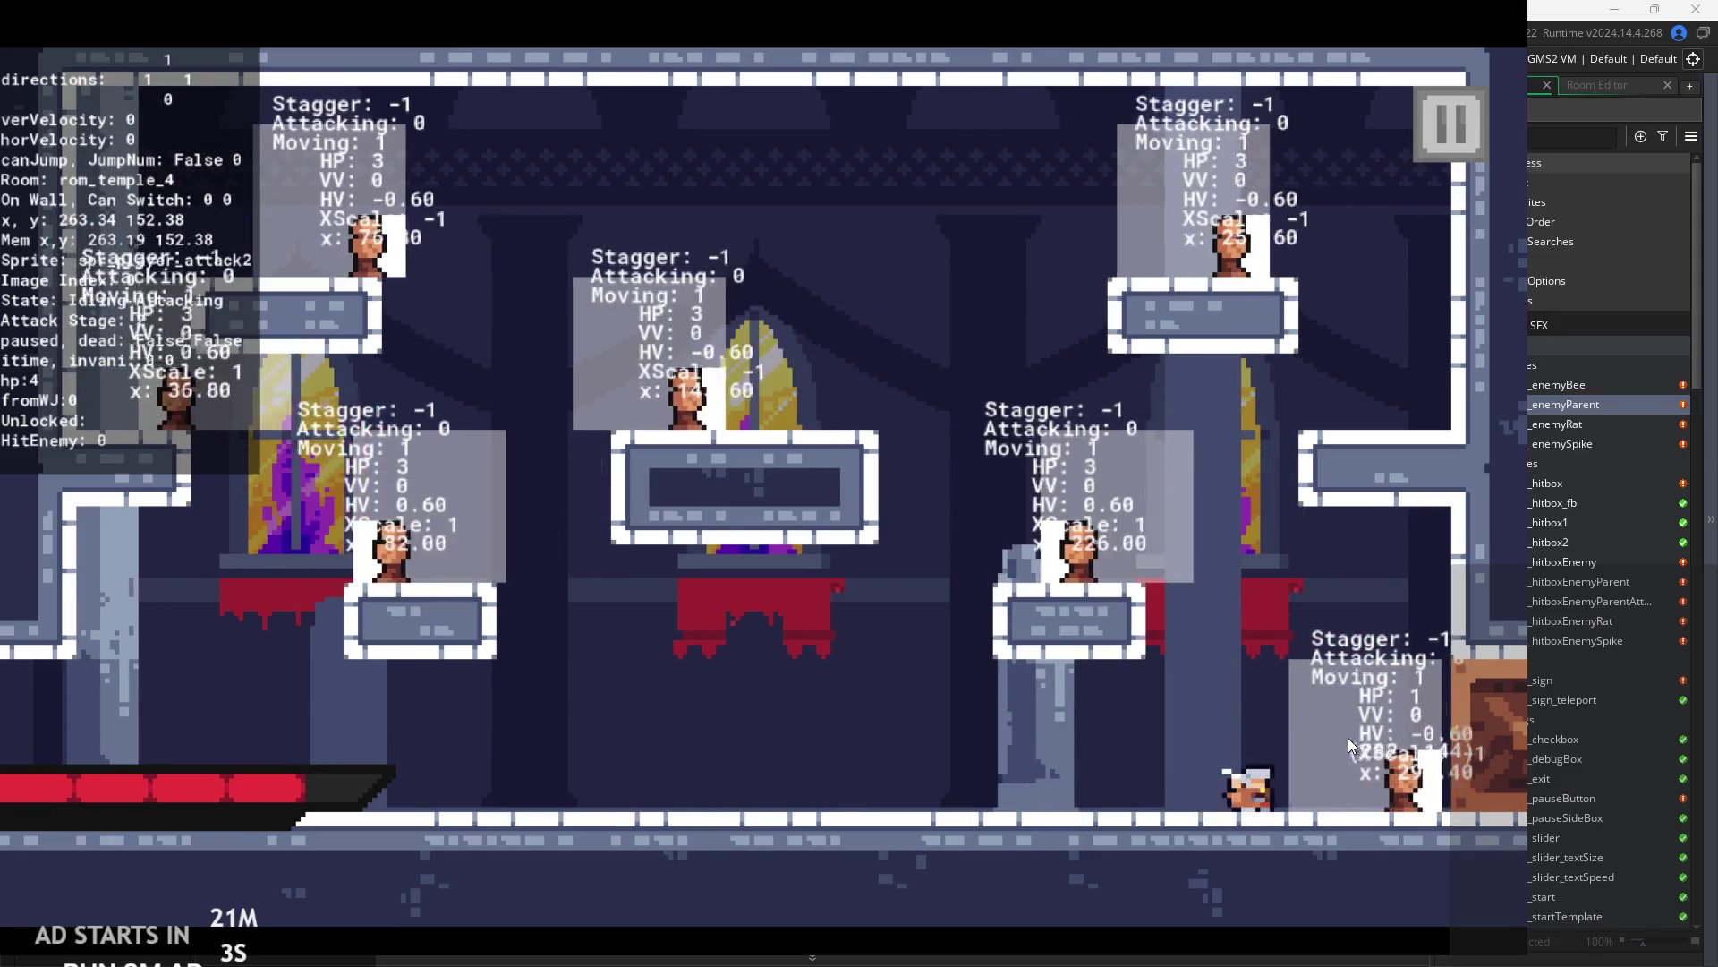
pyautogui.press('z')
pyautogui.press('Left')
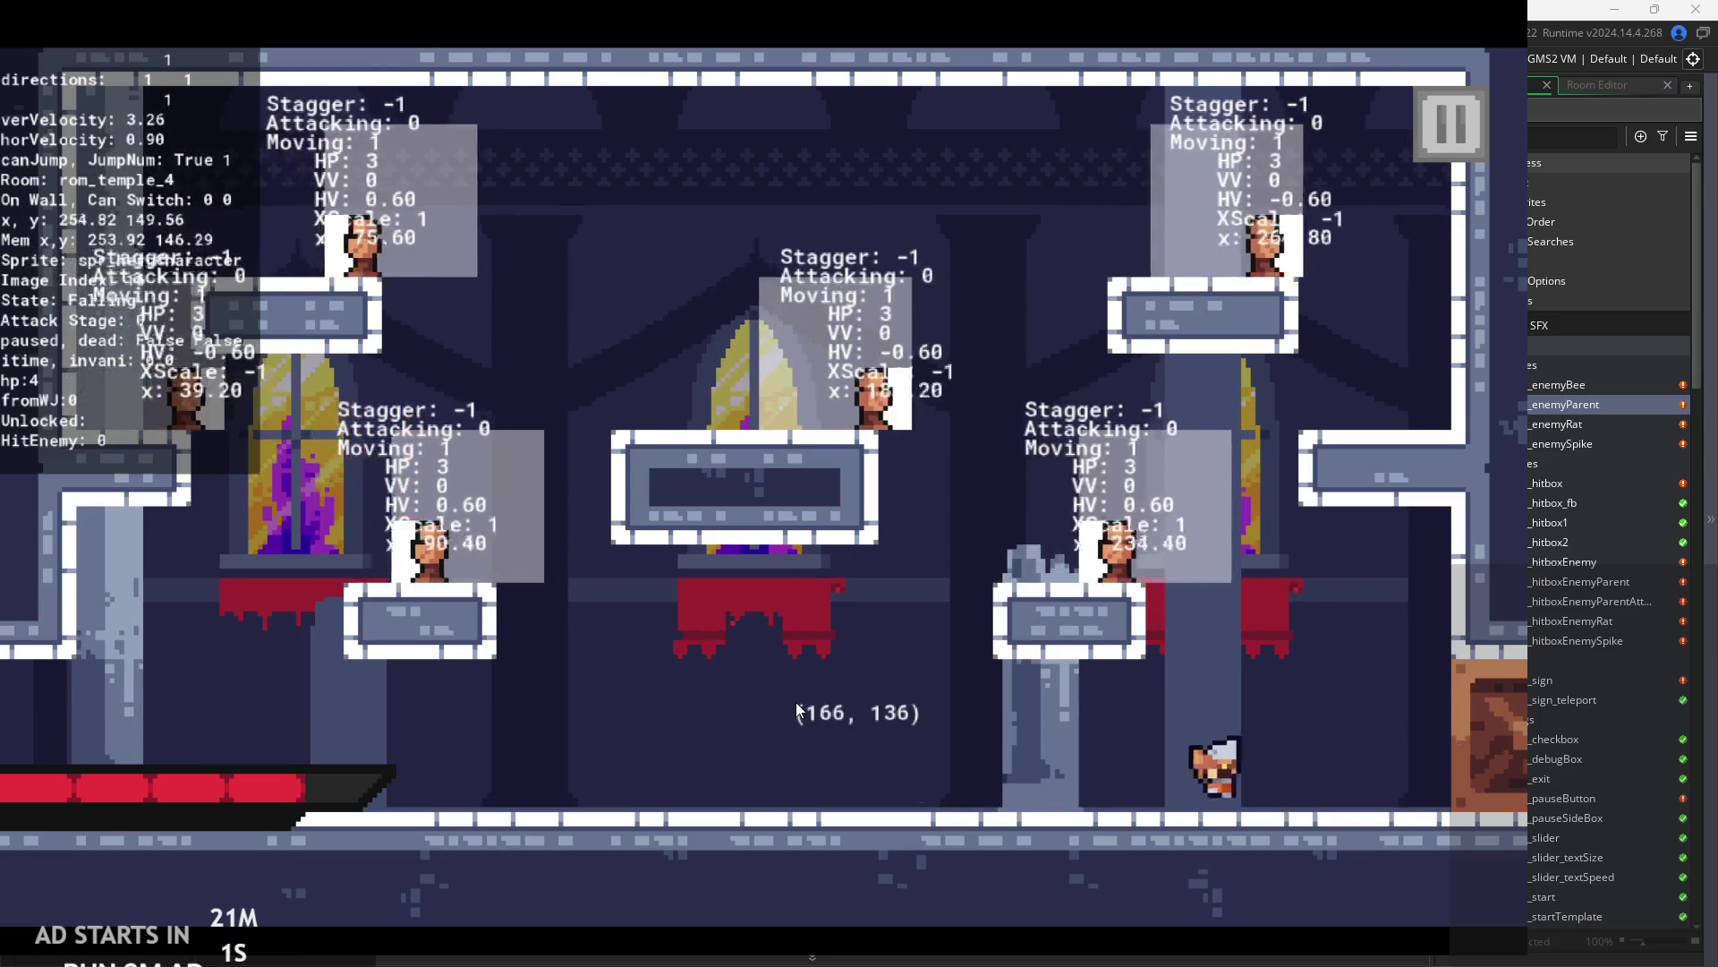
pyautogui.press('z')
pyautogui.press('Right')
pyautogui.press('Left')
pyautogui.press('z')
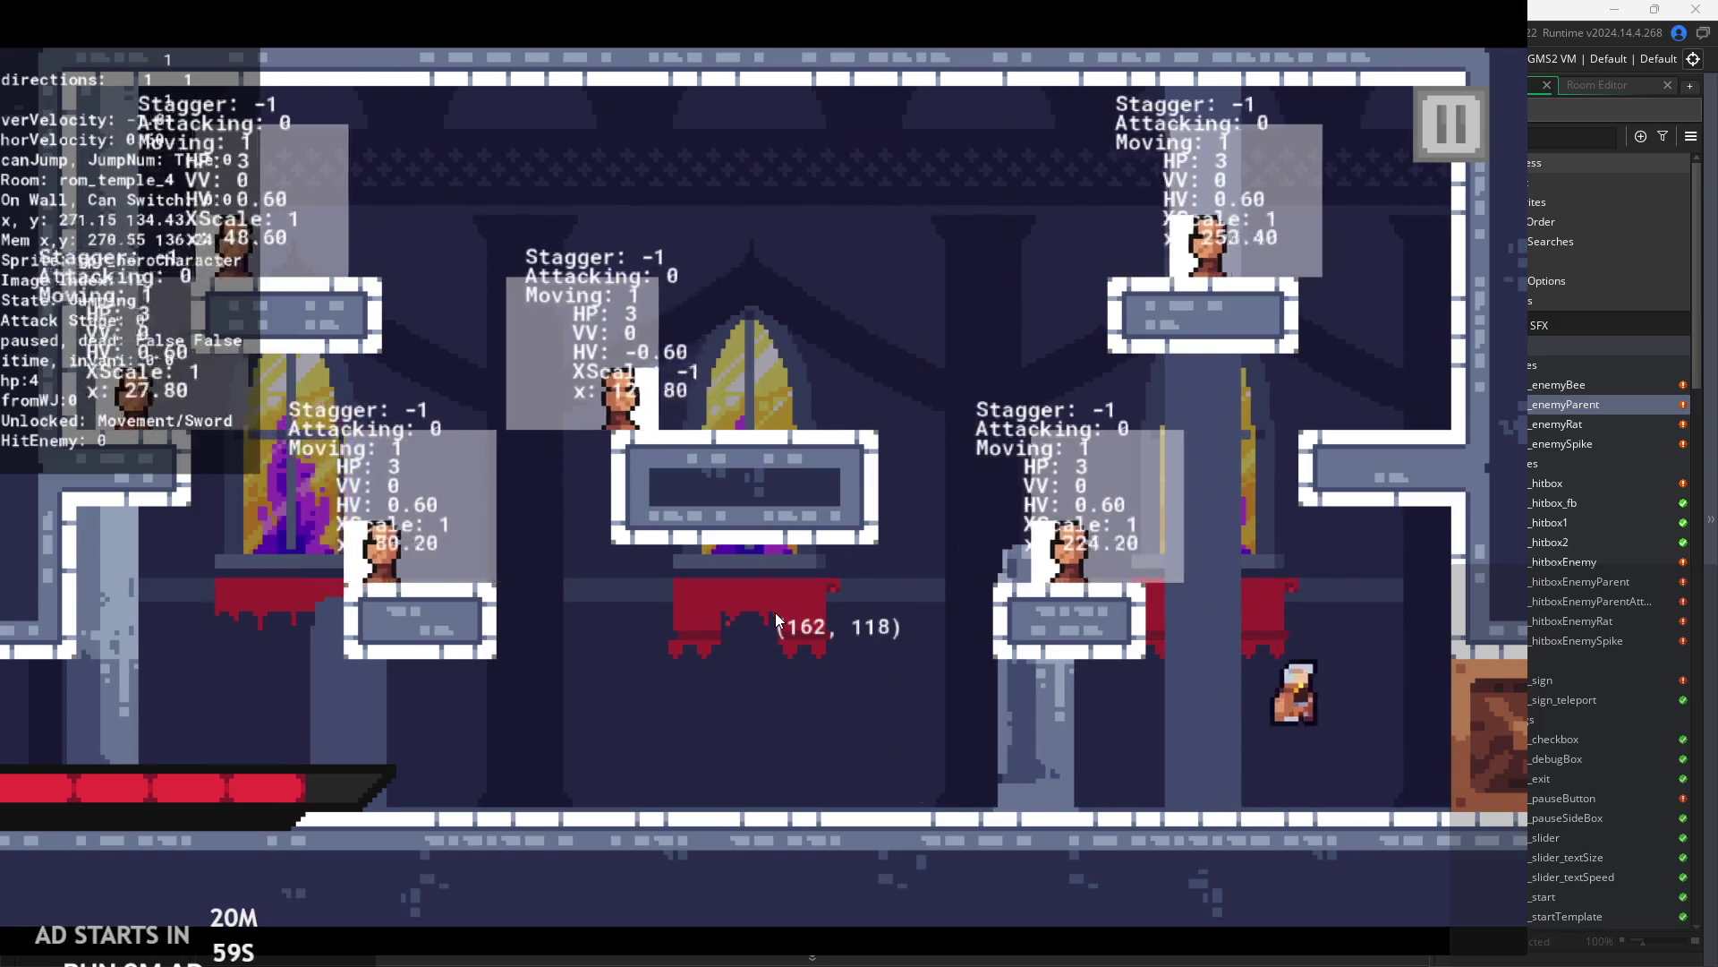
pyautogui.press('Right')
pyautogui.press('Left')
pyautogui.press('Right')
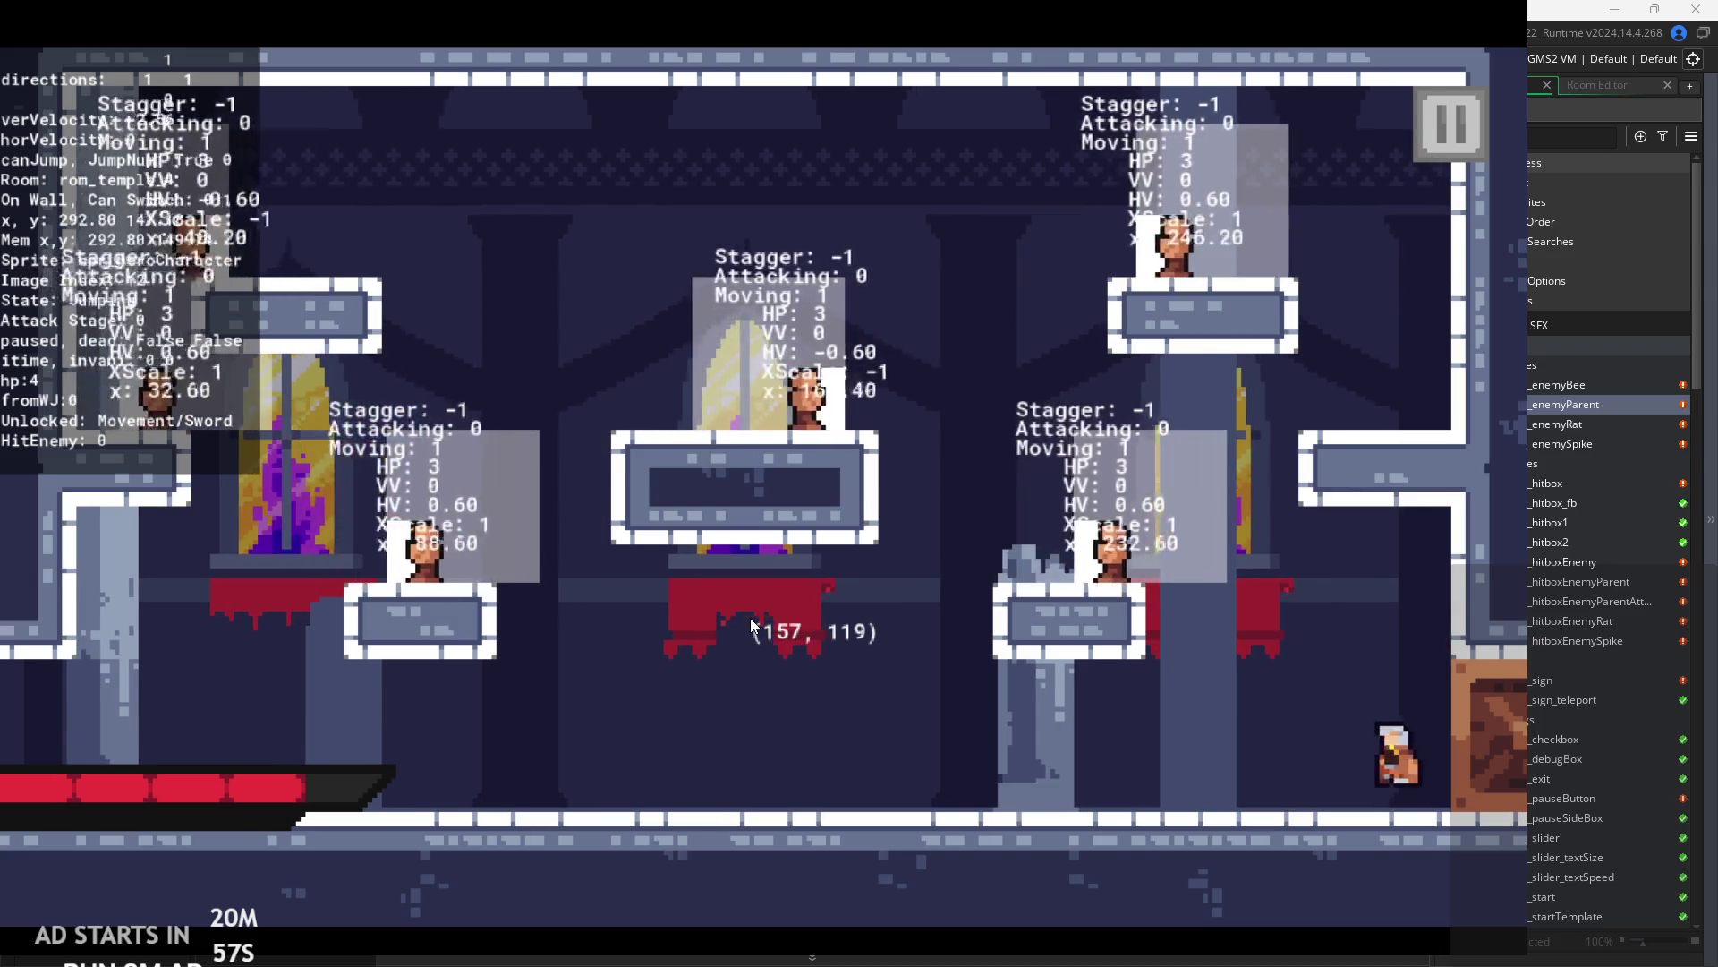
# - Jump up-left onto the ledge, recover from a knockback, and return to the stone block
pyautogui.press('z')
pyautogui.press('Left')
pyautogui.press('x')
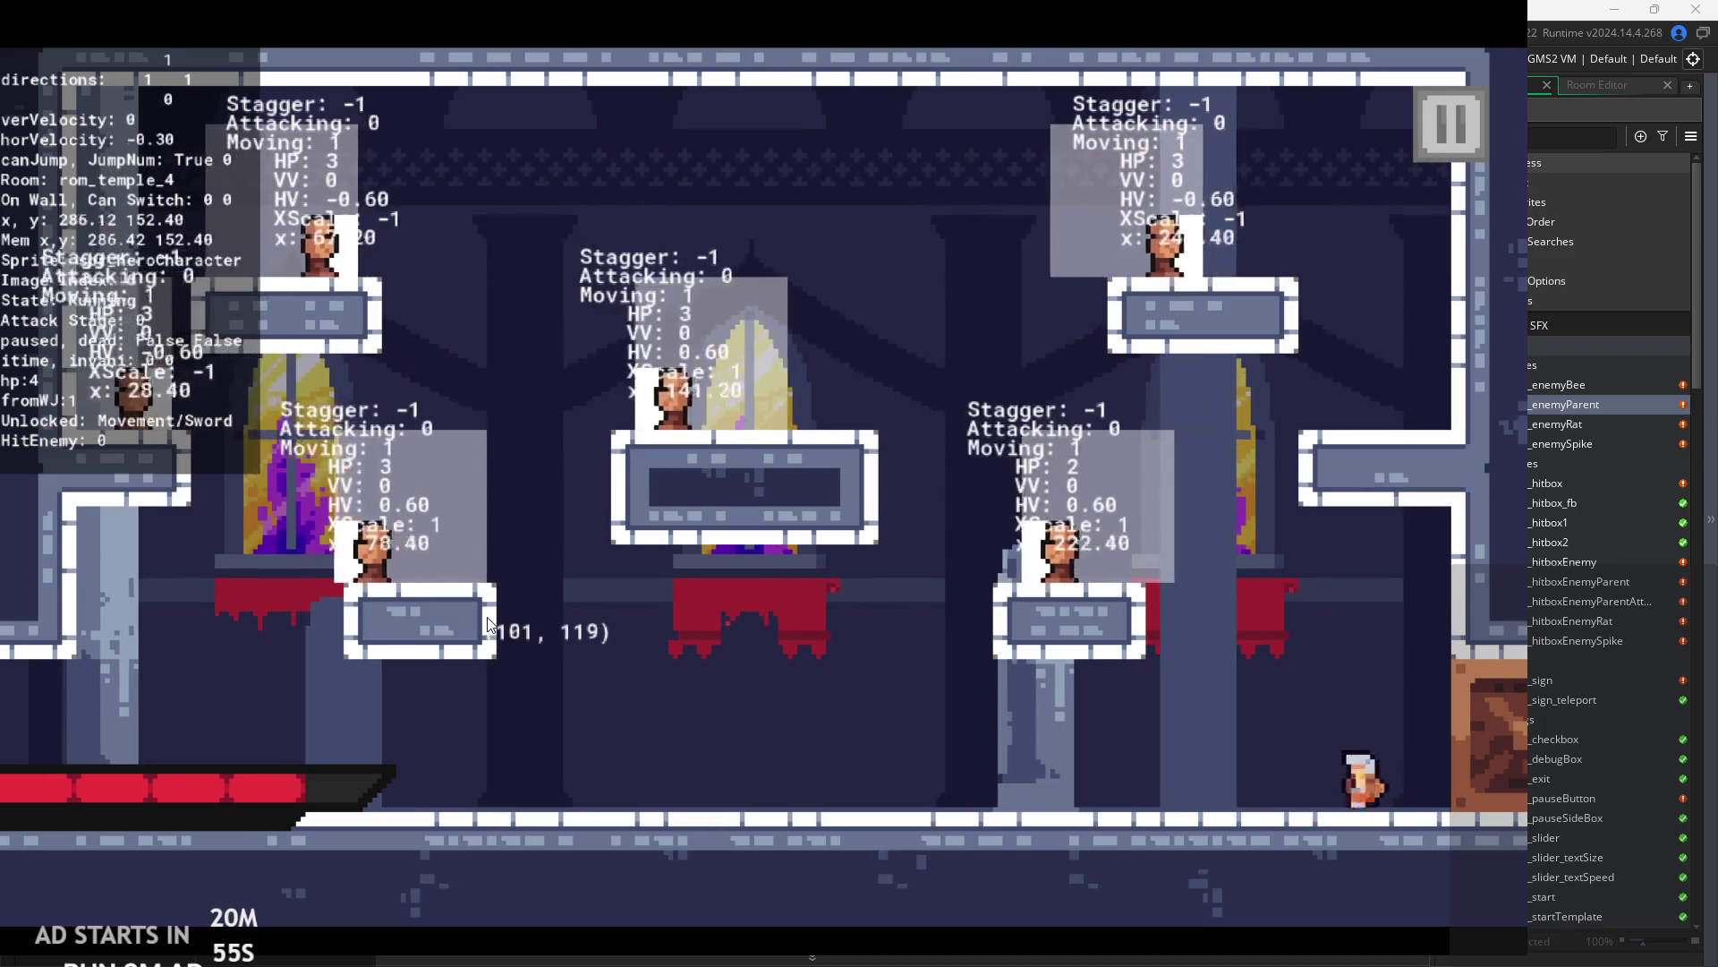
pyautogui.press('z')
pyautogui.press('Left')
pyautogui.press('Right')
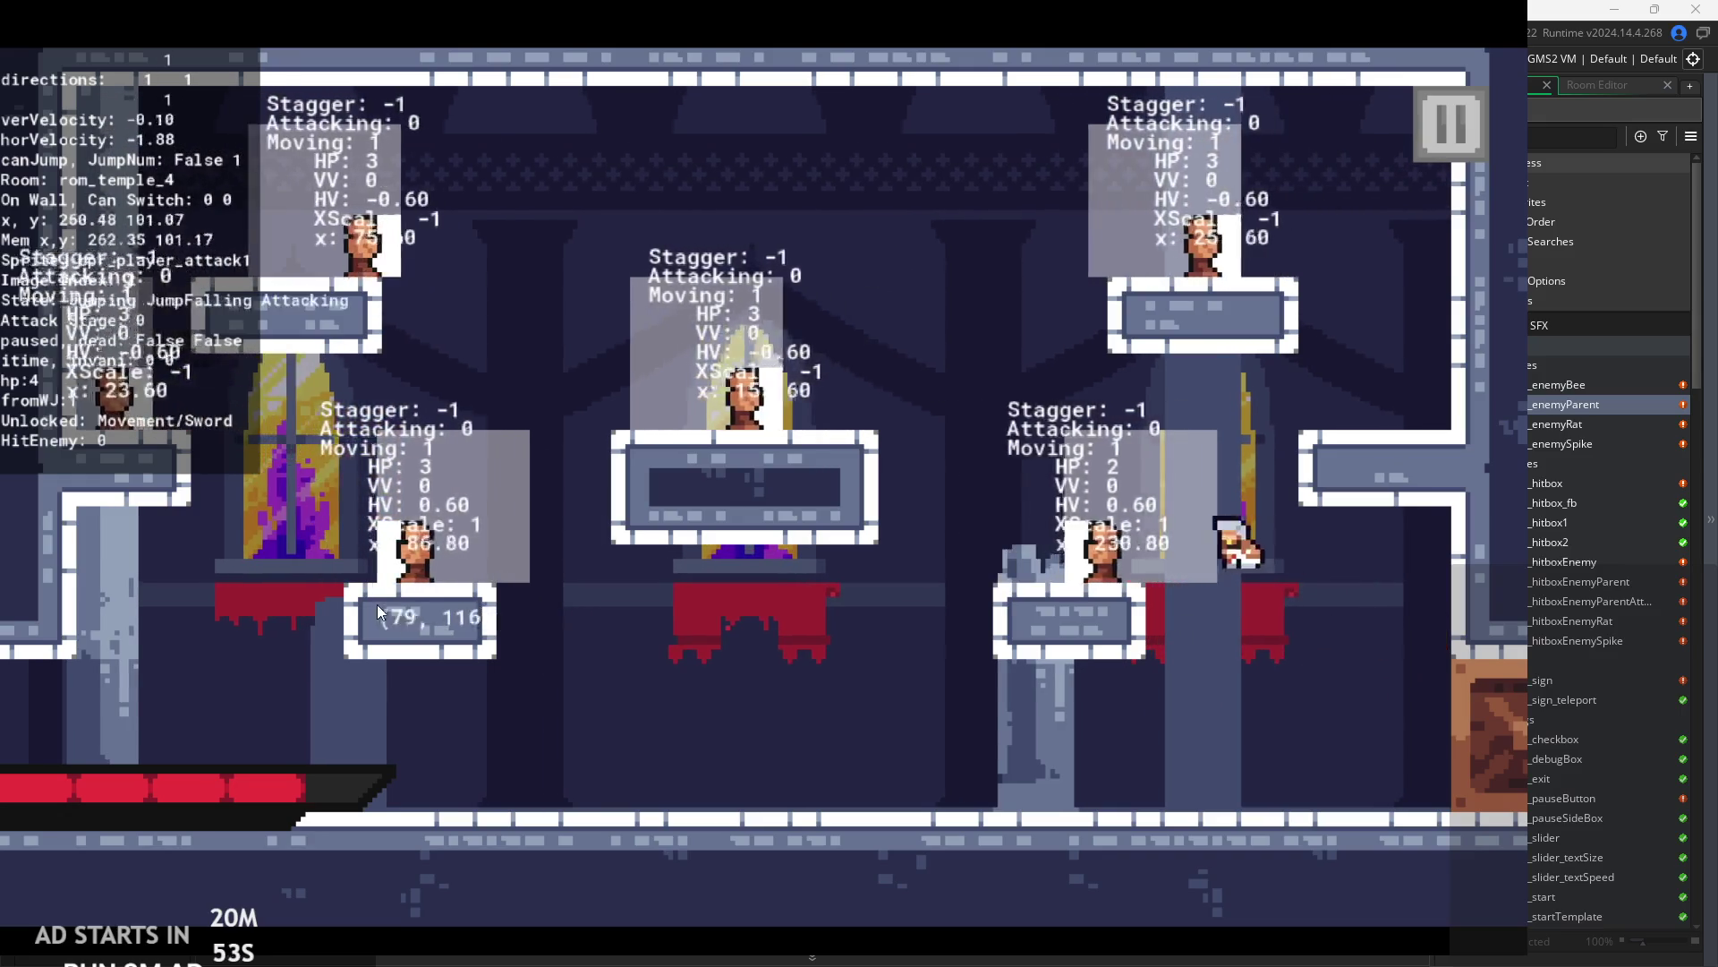
pyautogui.press('Left')
pyautogui.press('z')
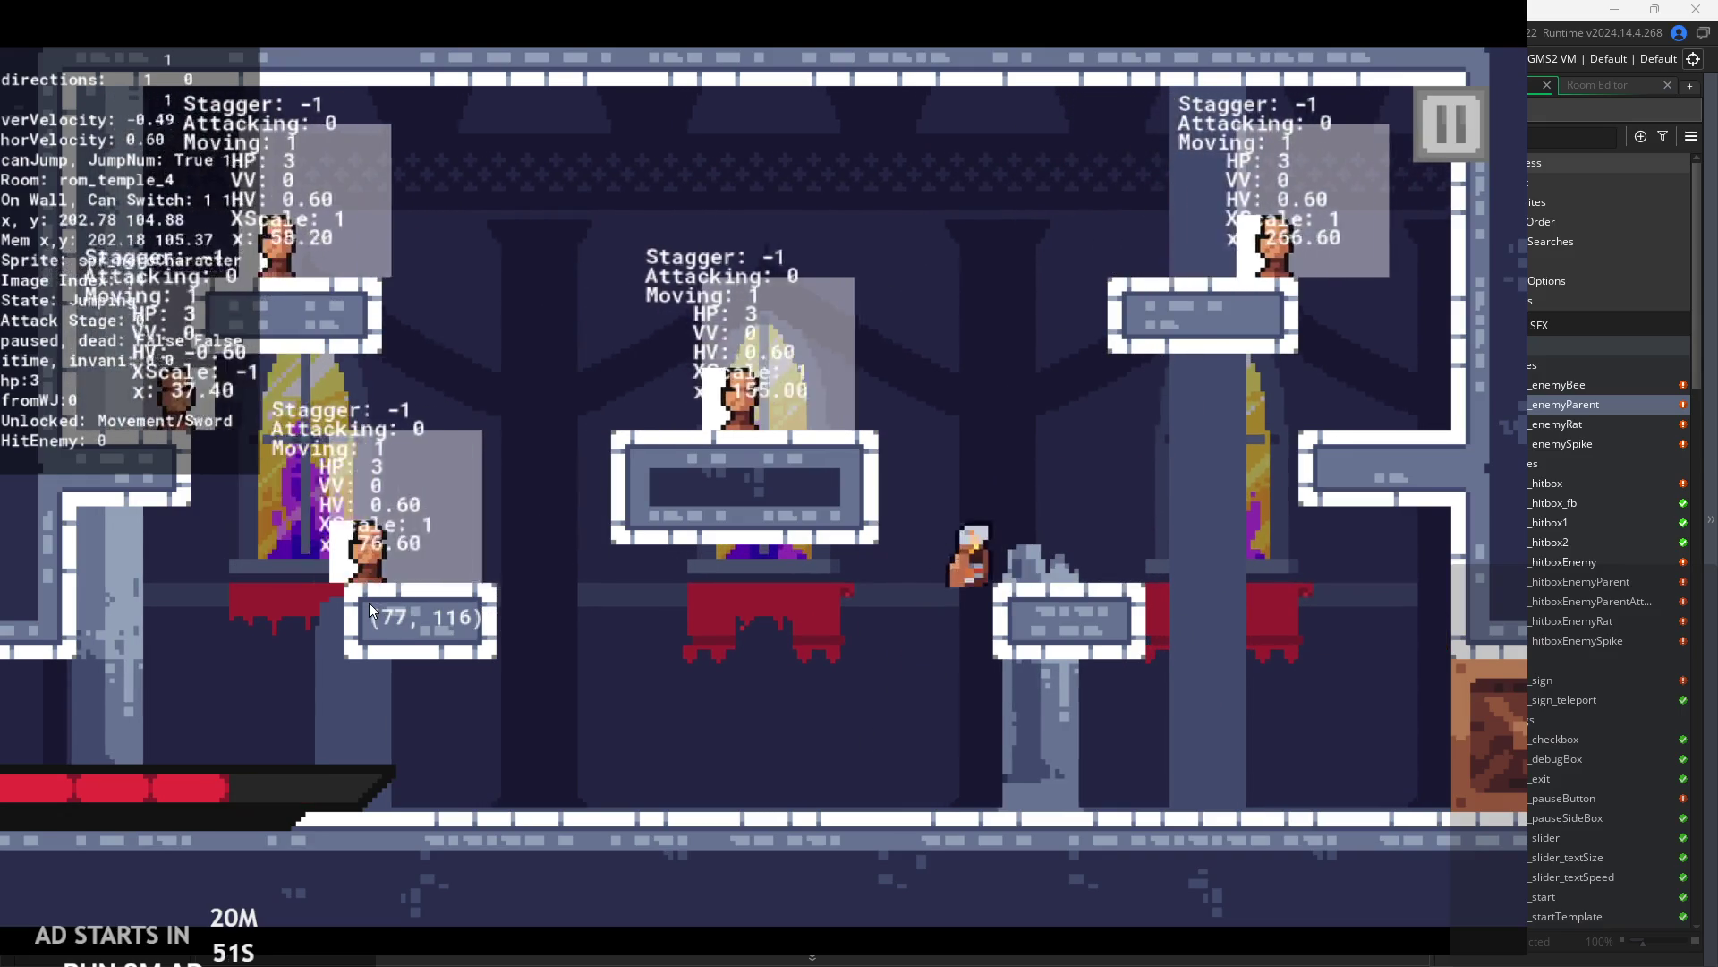
pyautogui.press('Right')
pyautogui.press('Left')
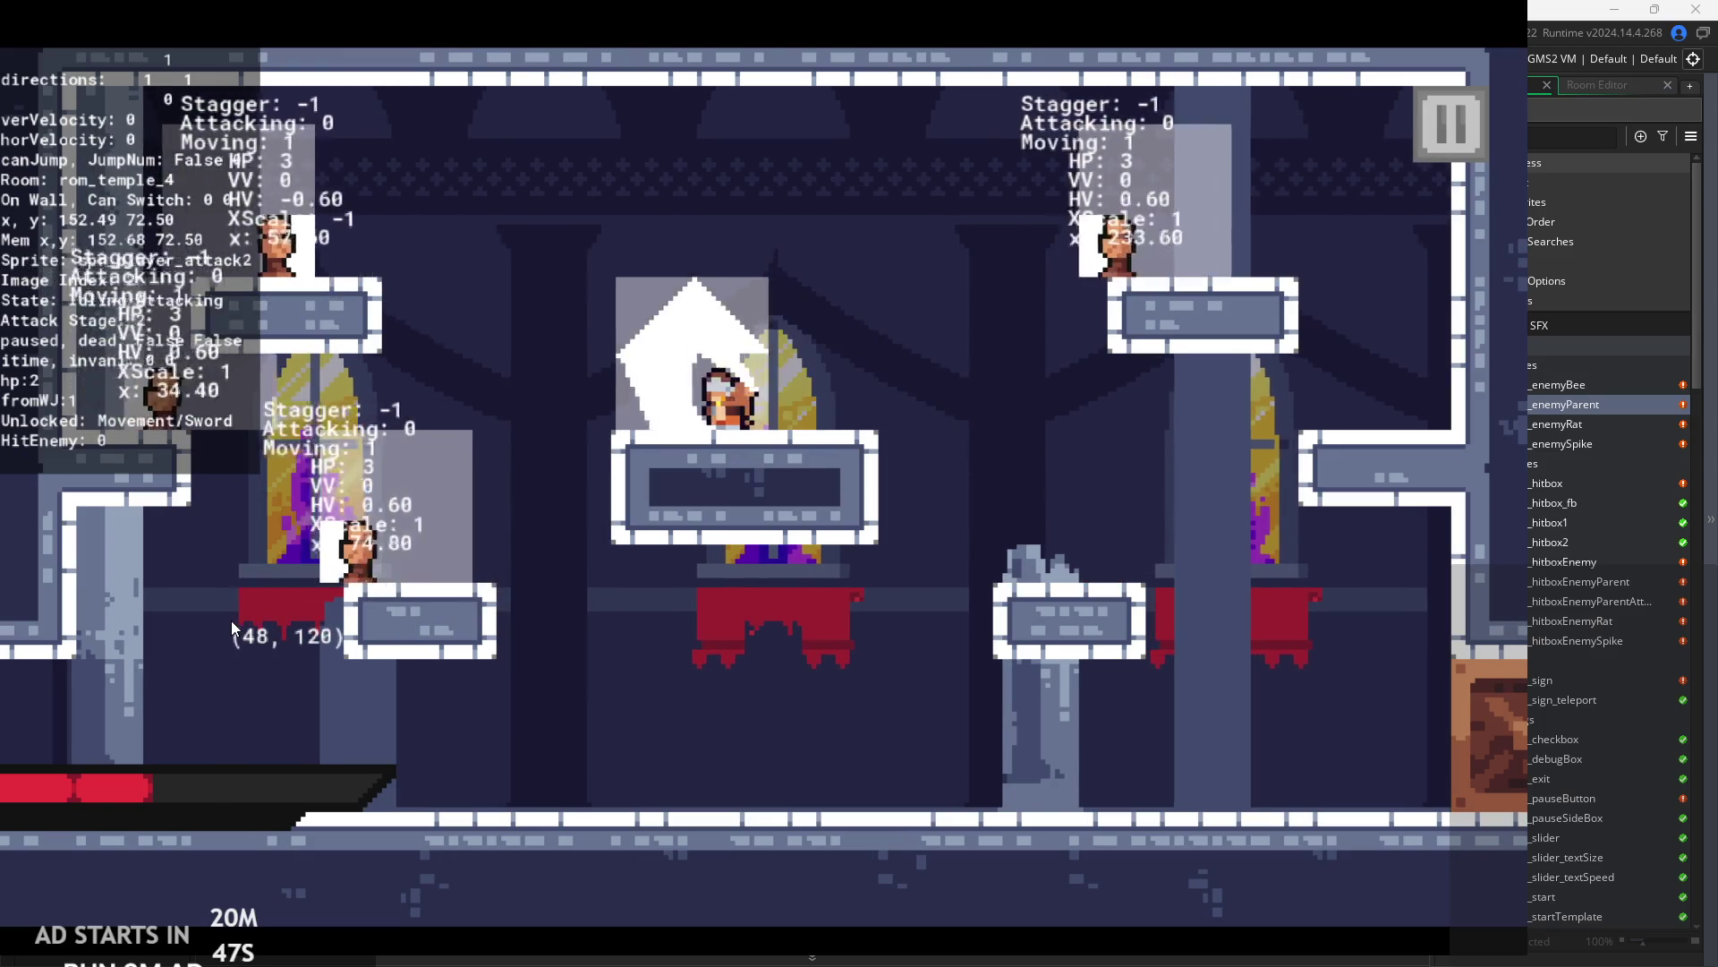
# - Jump up and defeat the enemy on the upper-right platform
pyautogui.press('Right')
pyautogui.press('space')
pyautogui.press('Right')
pyautogui.press('x')
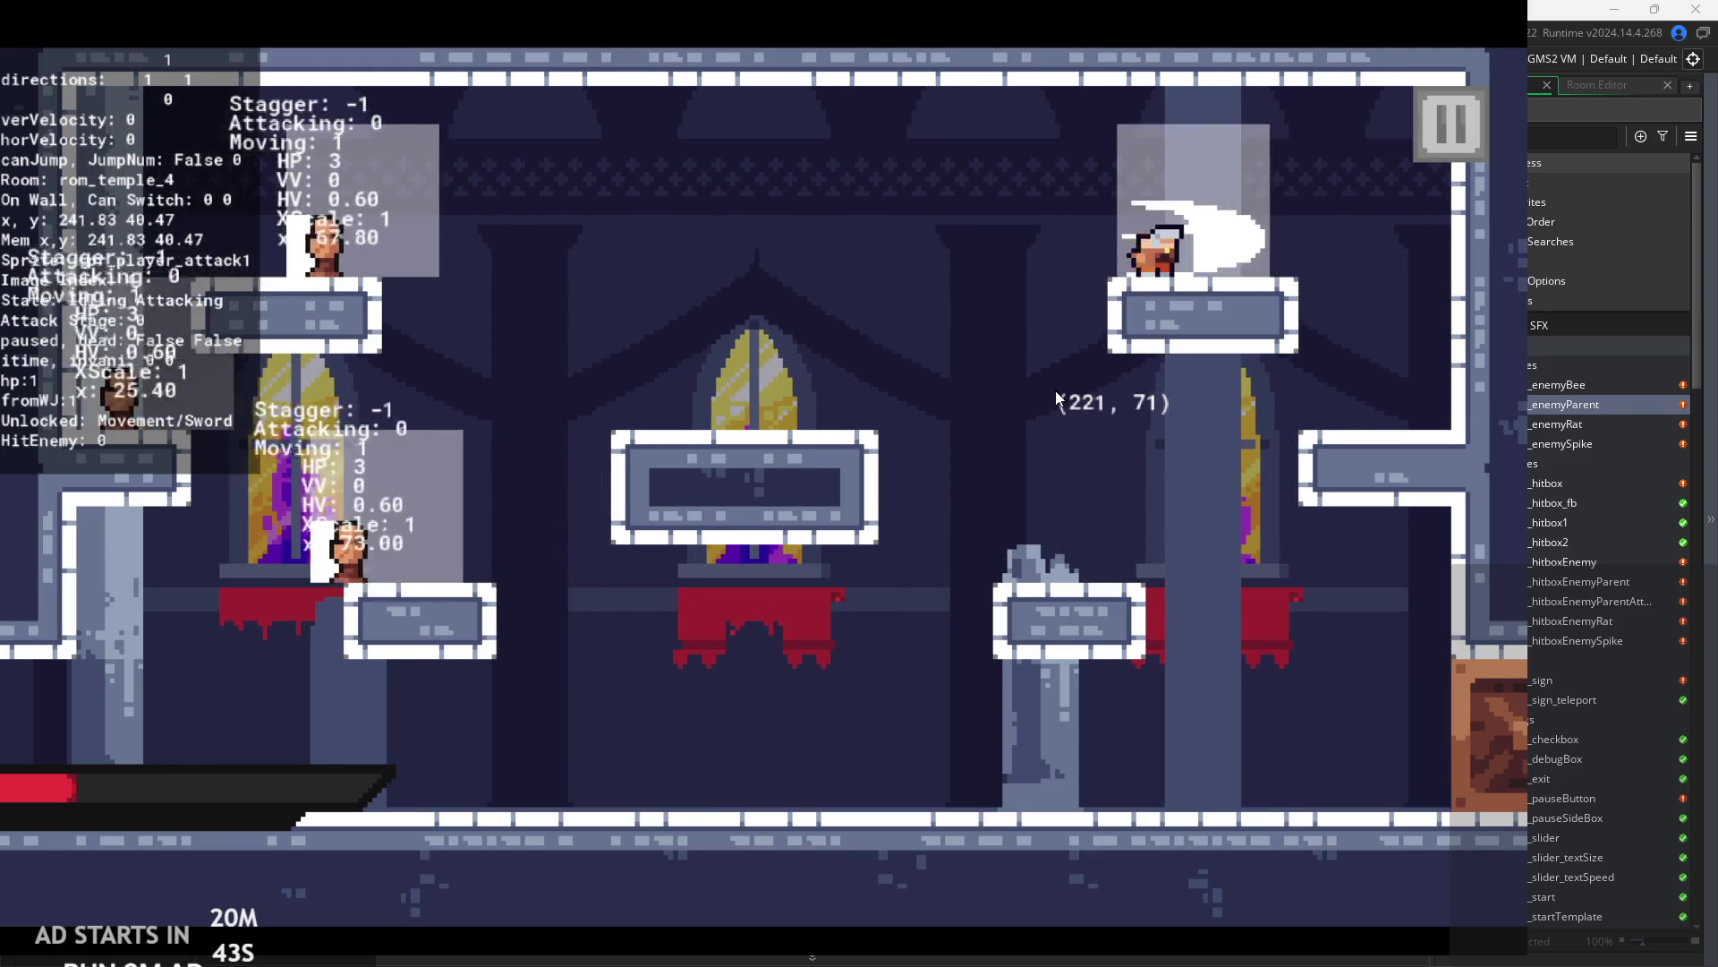
pyautogui.press('Right')
pyautogui.press('space')
pyautogui.press('Left')
pyautogui.press('Left')
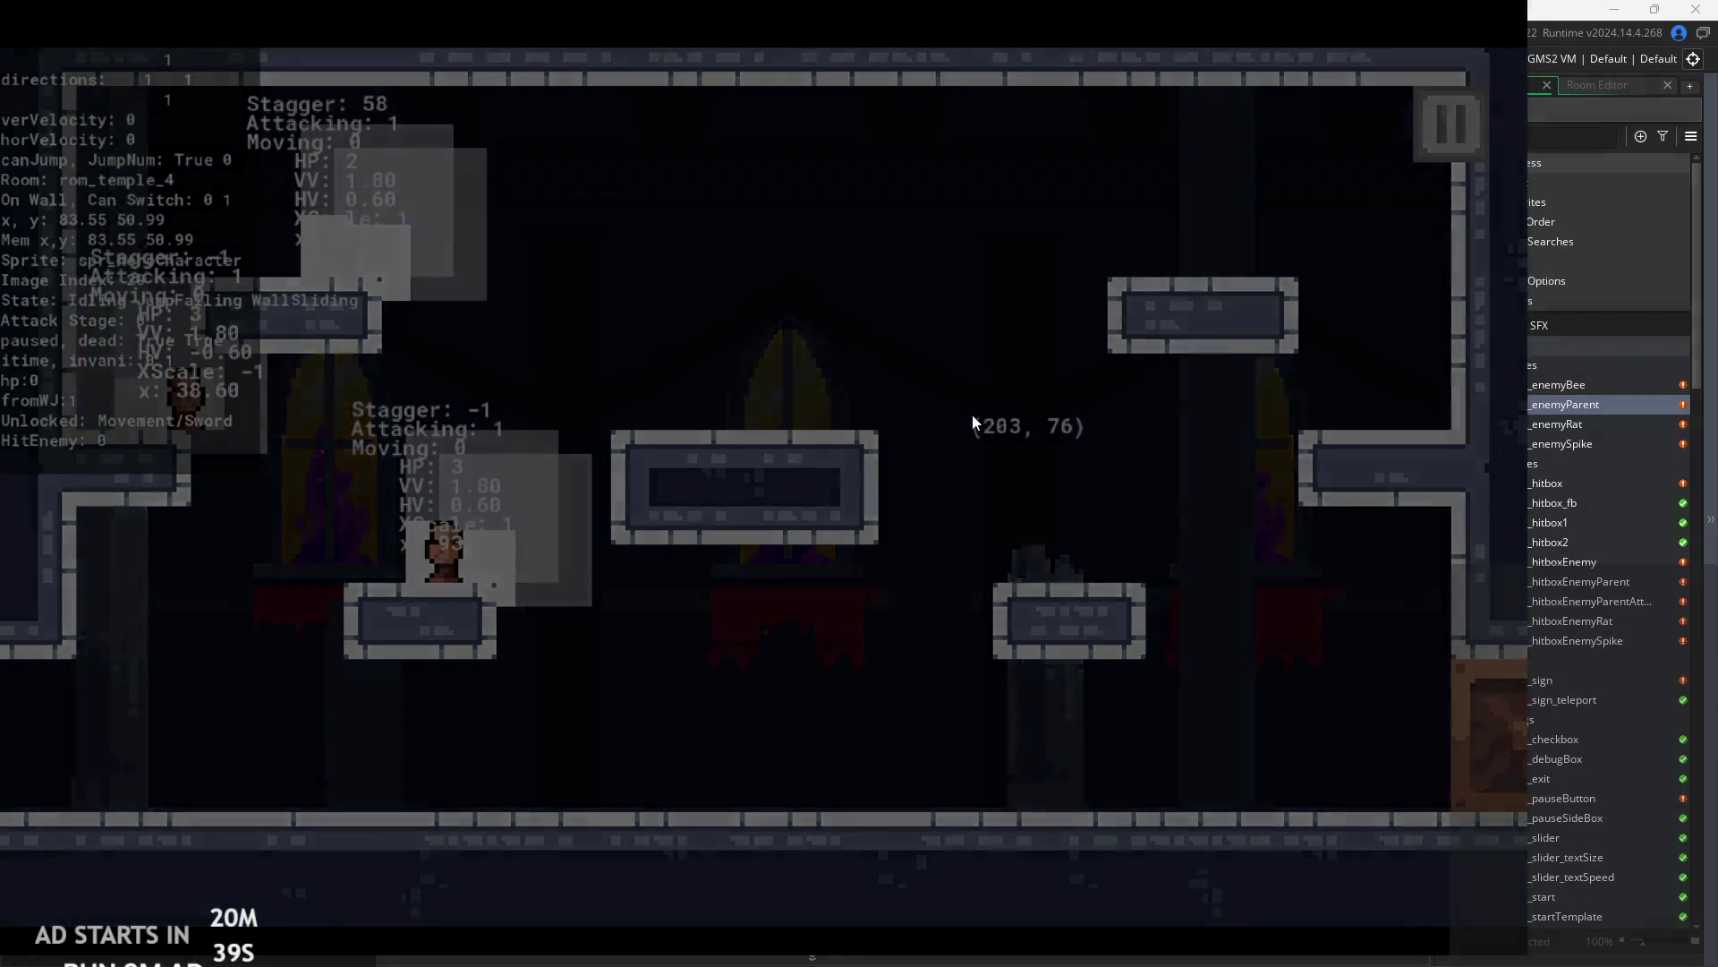
# - After respawning, walk right and slash the nearby enemies while jumping
pyautogui.press('Right')
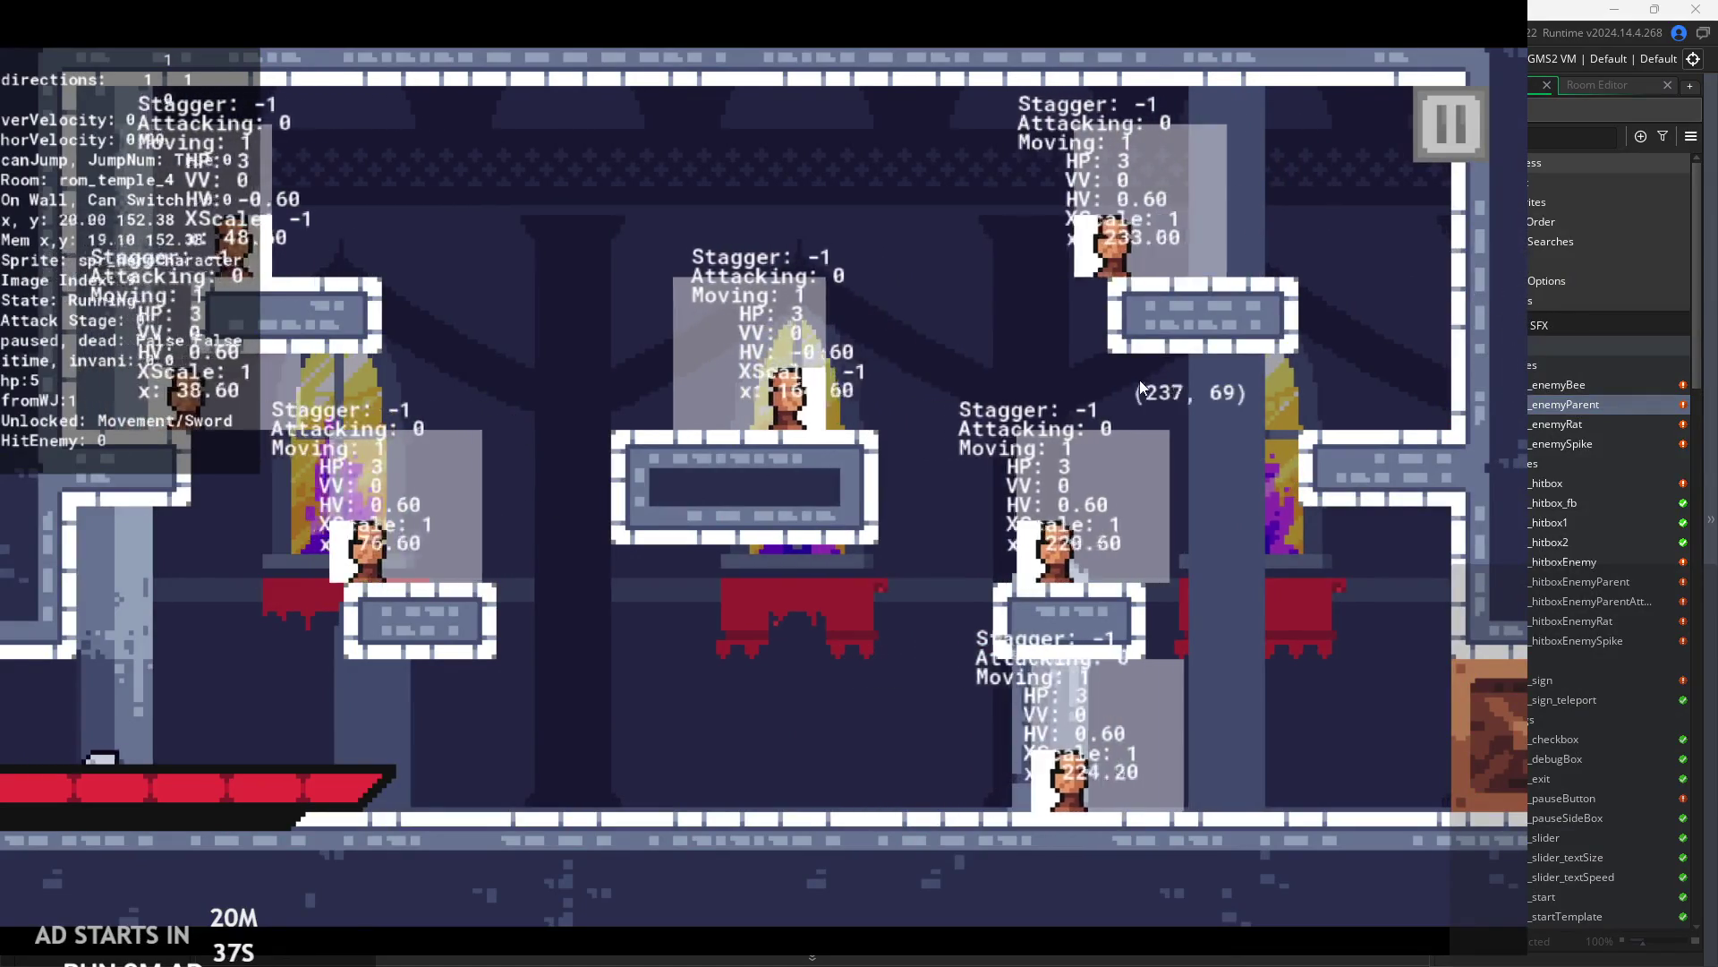
pyautogui.press('Right')
pyautogui.press('x')
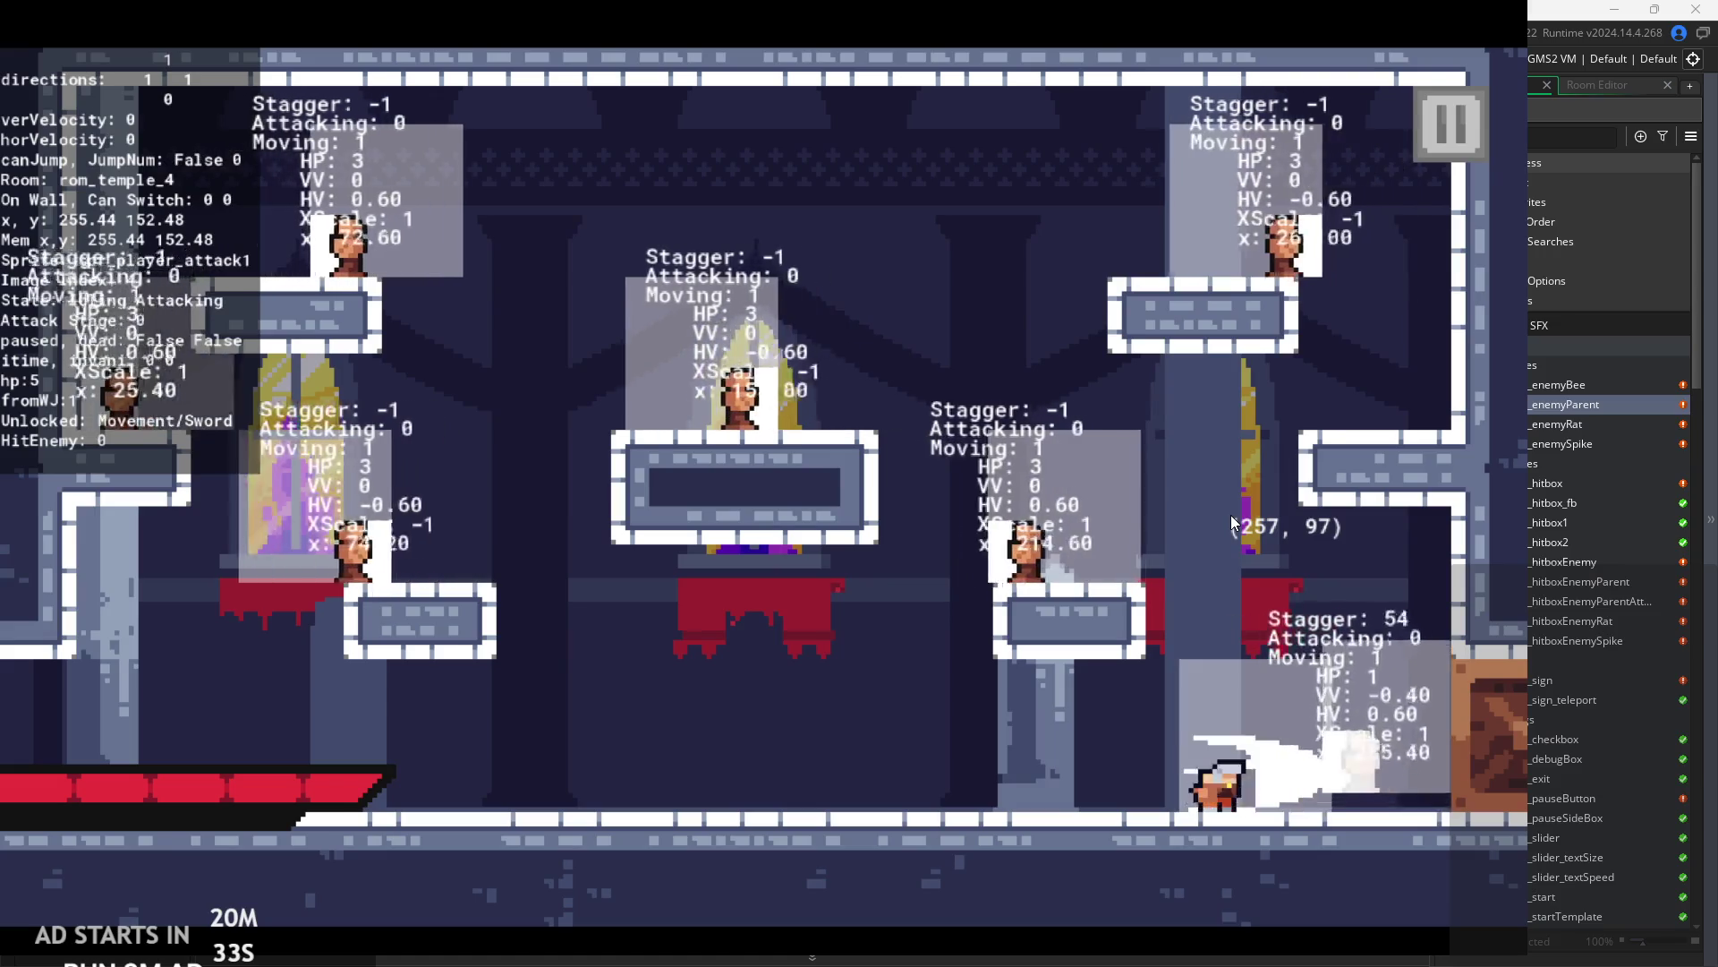
pyautogui.press('space')
pyautogui.press('Right')
pyautogui.press('x')
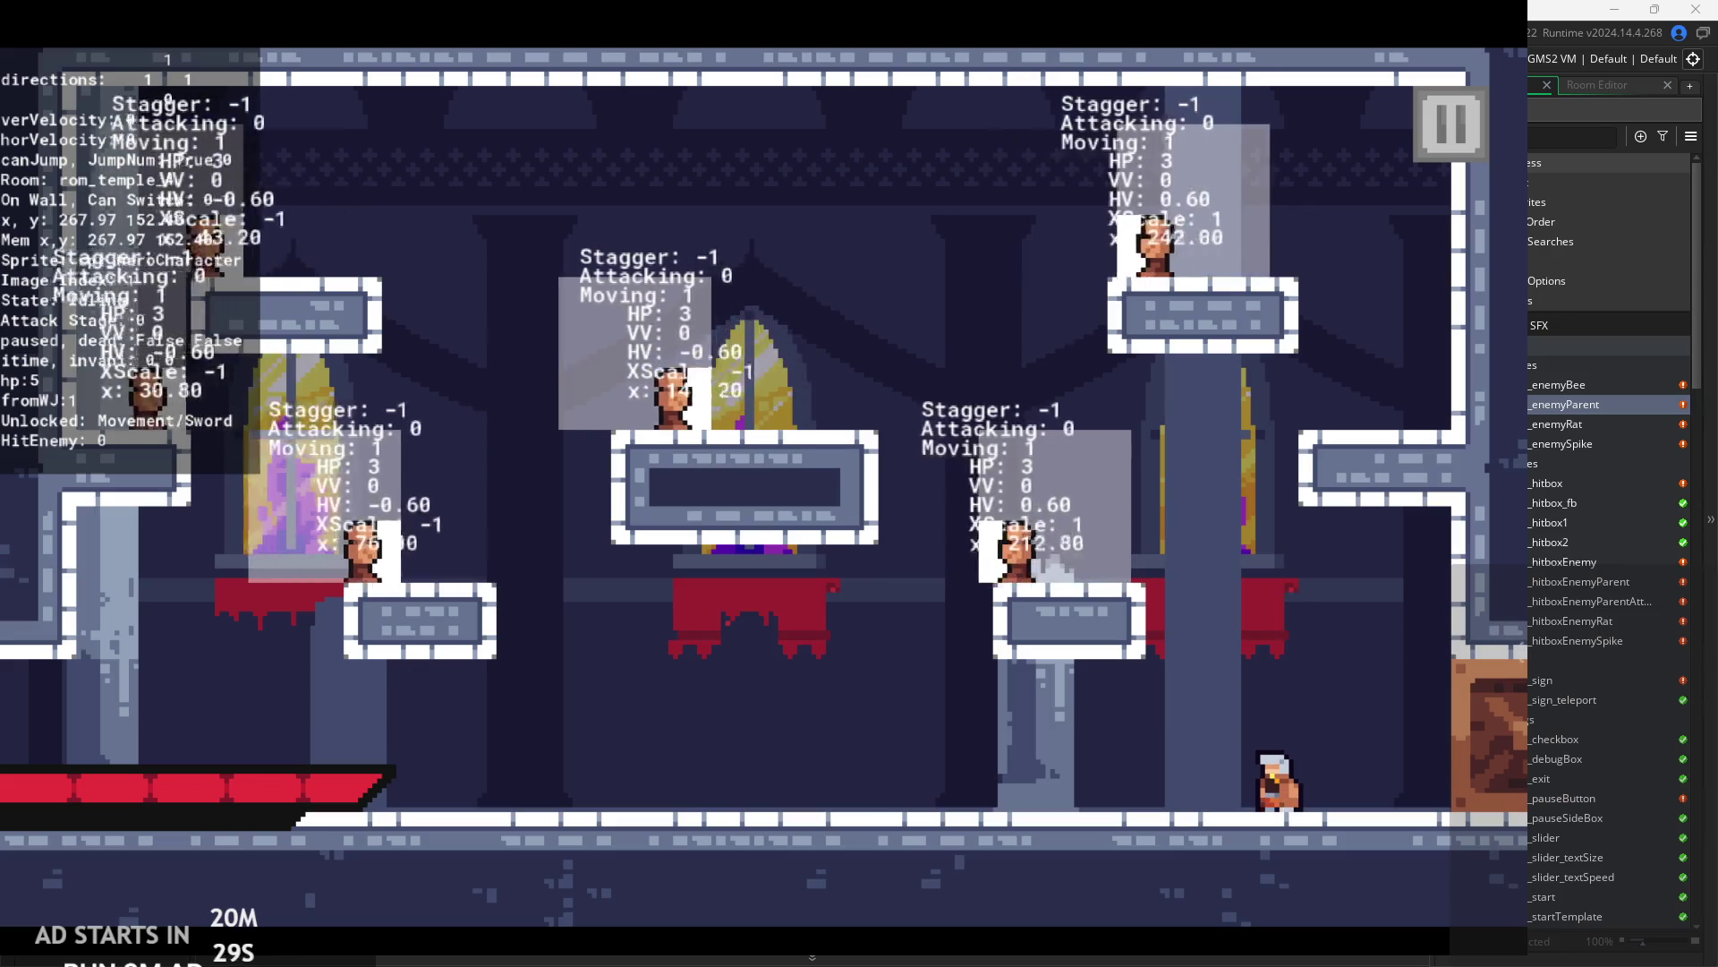
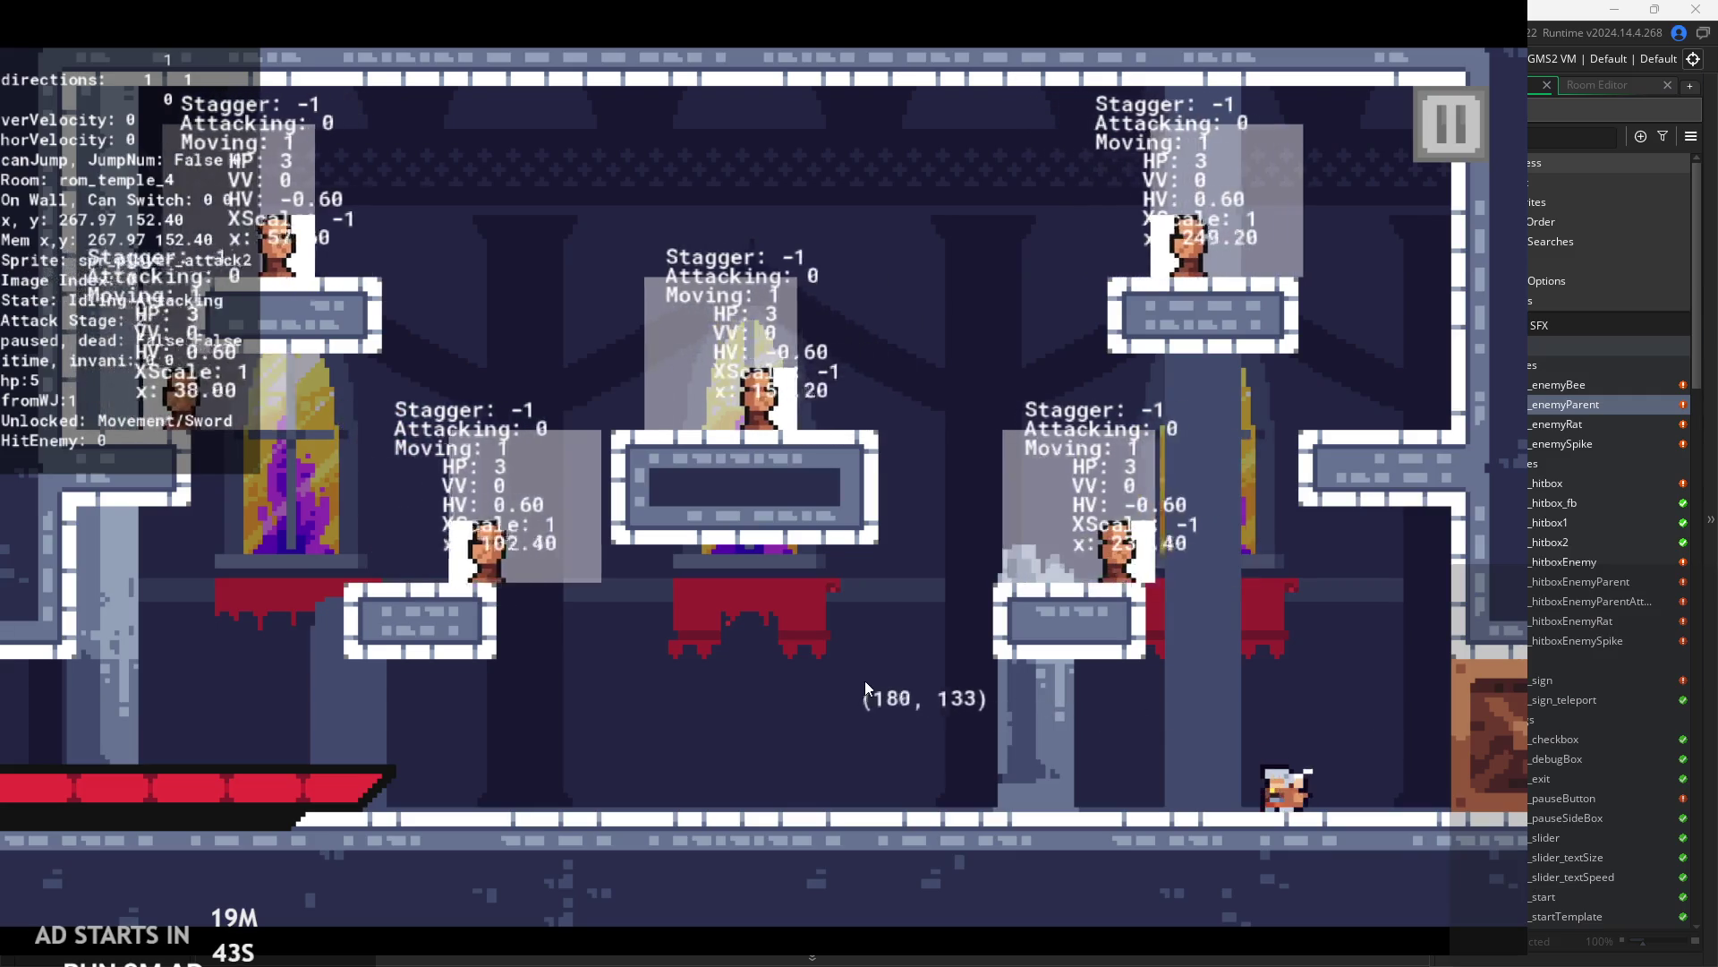
# - Jump and slash at the right-hand enemy in the temple room until it is defeated
pyautogui.press('space')
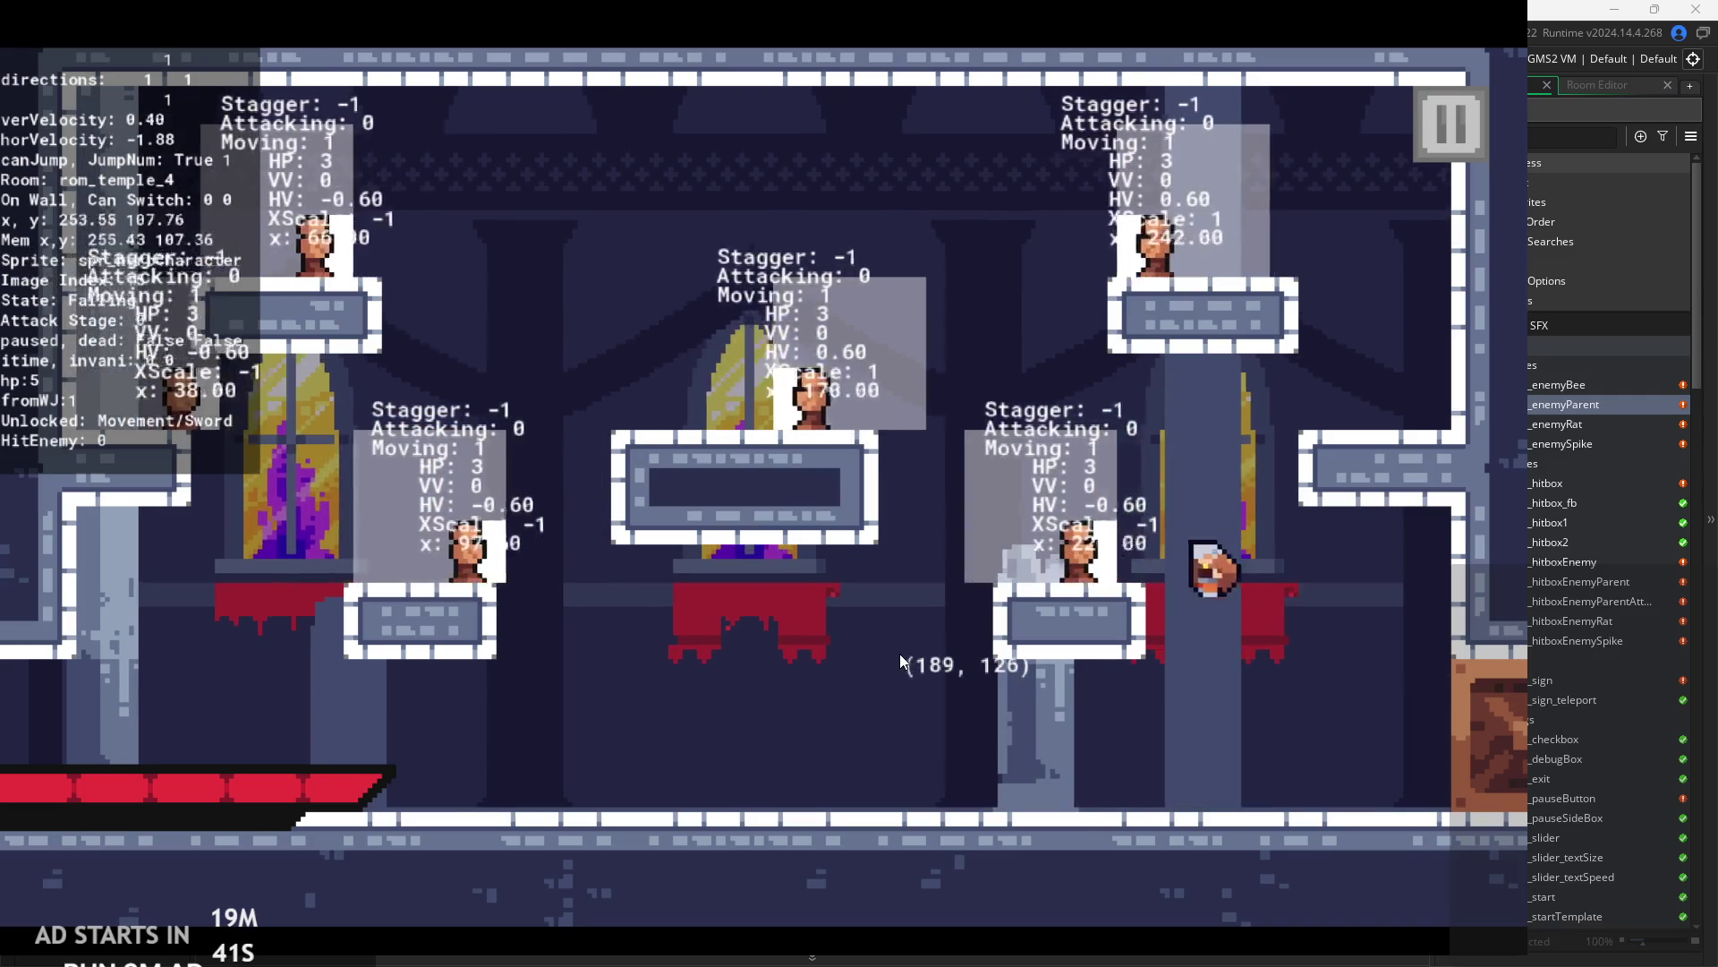
pyautogui.press('space')
pyautogui.press('x')
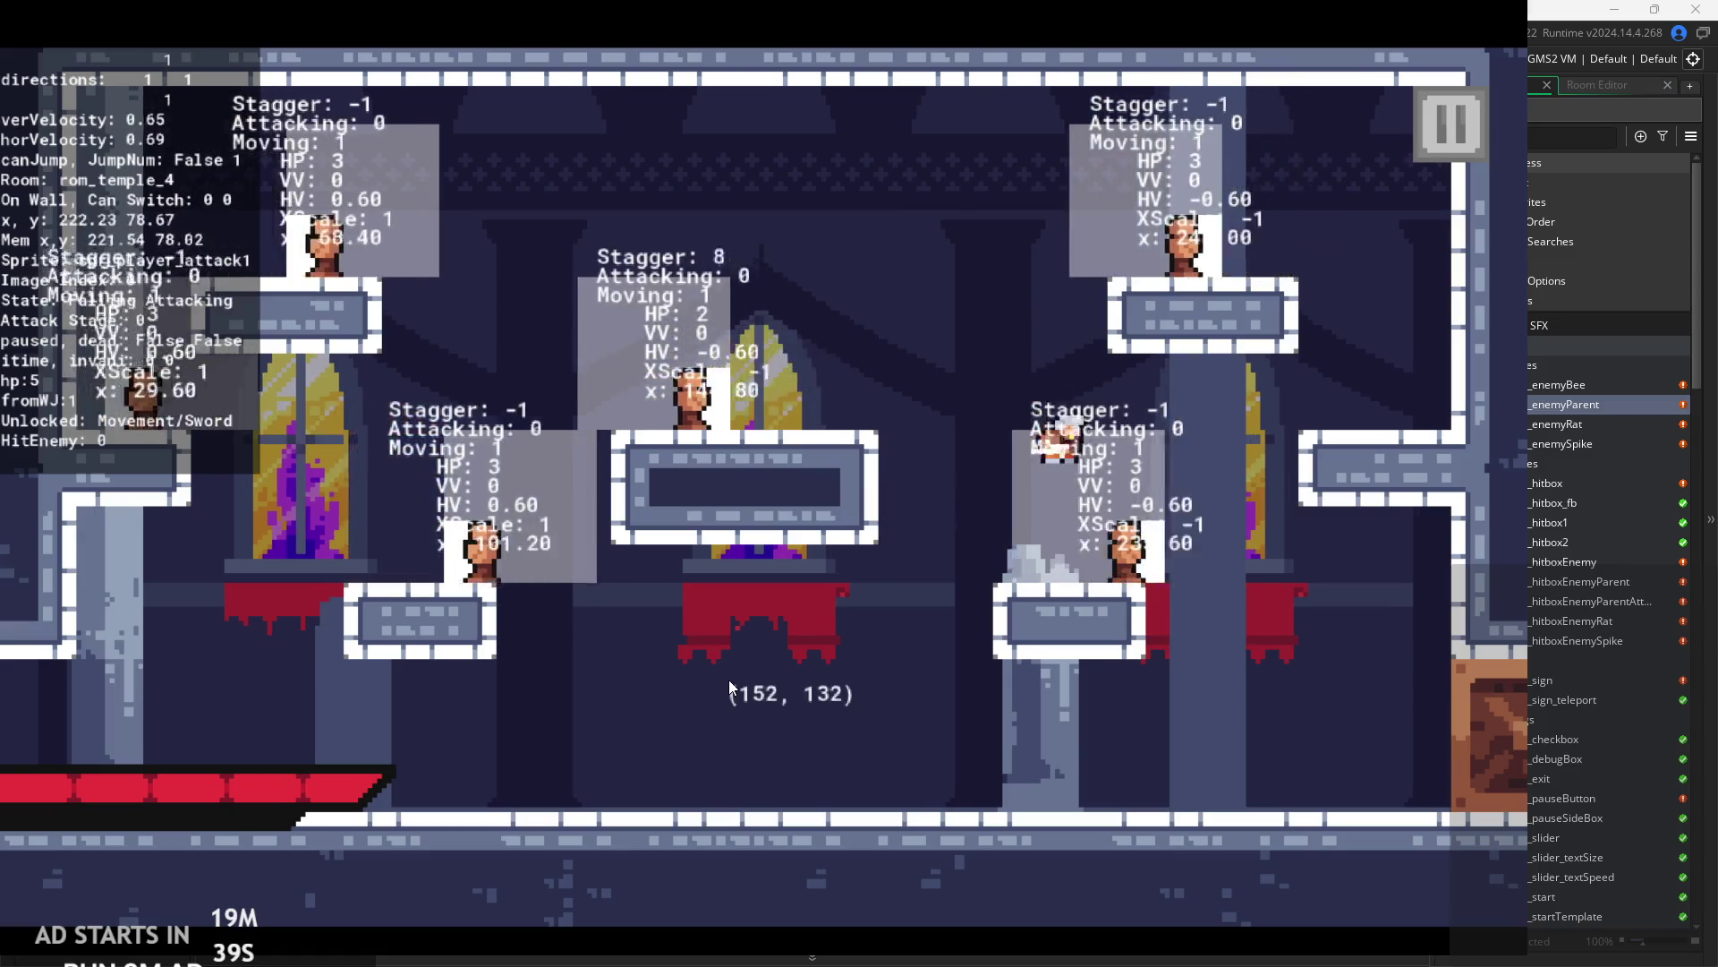
pyautogui.press('Right')
pyautogui.press('Left')
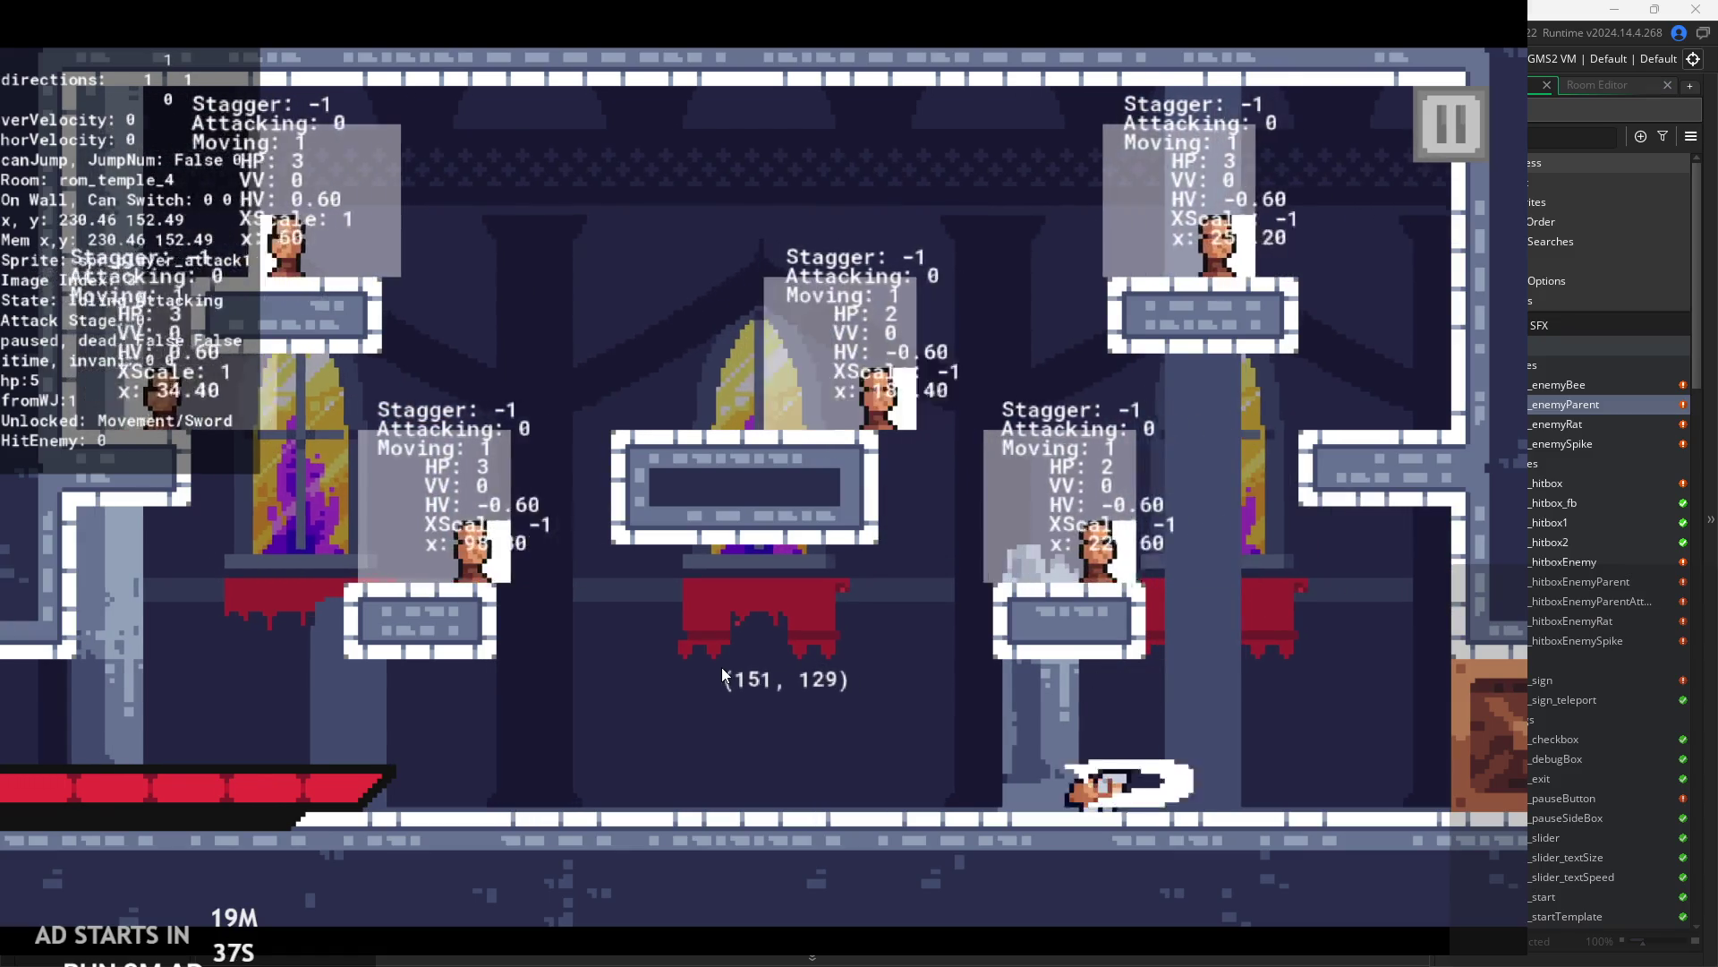
pyautogui.press('Right')
pyautogui.press('space')
pyautogui.press('Left')
pyautogui.press('x')
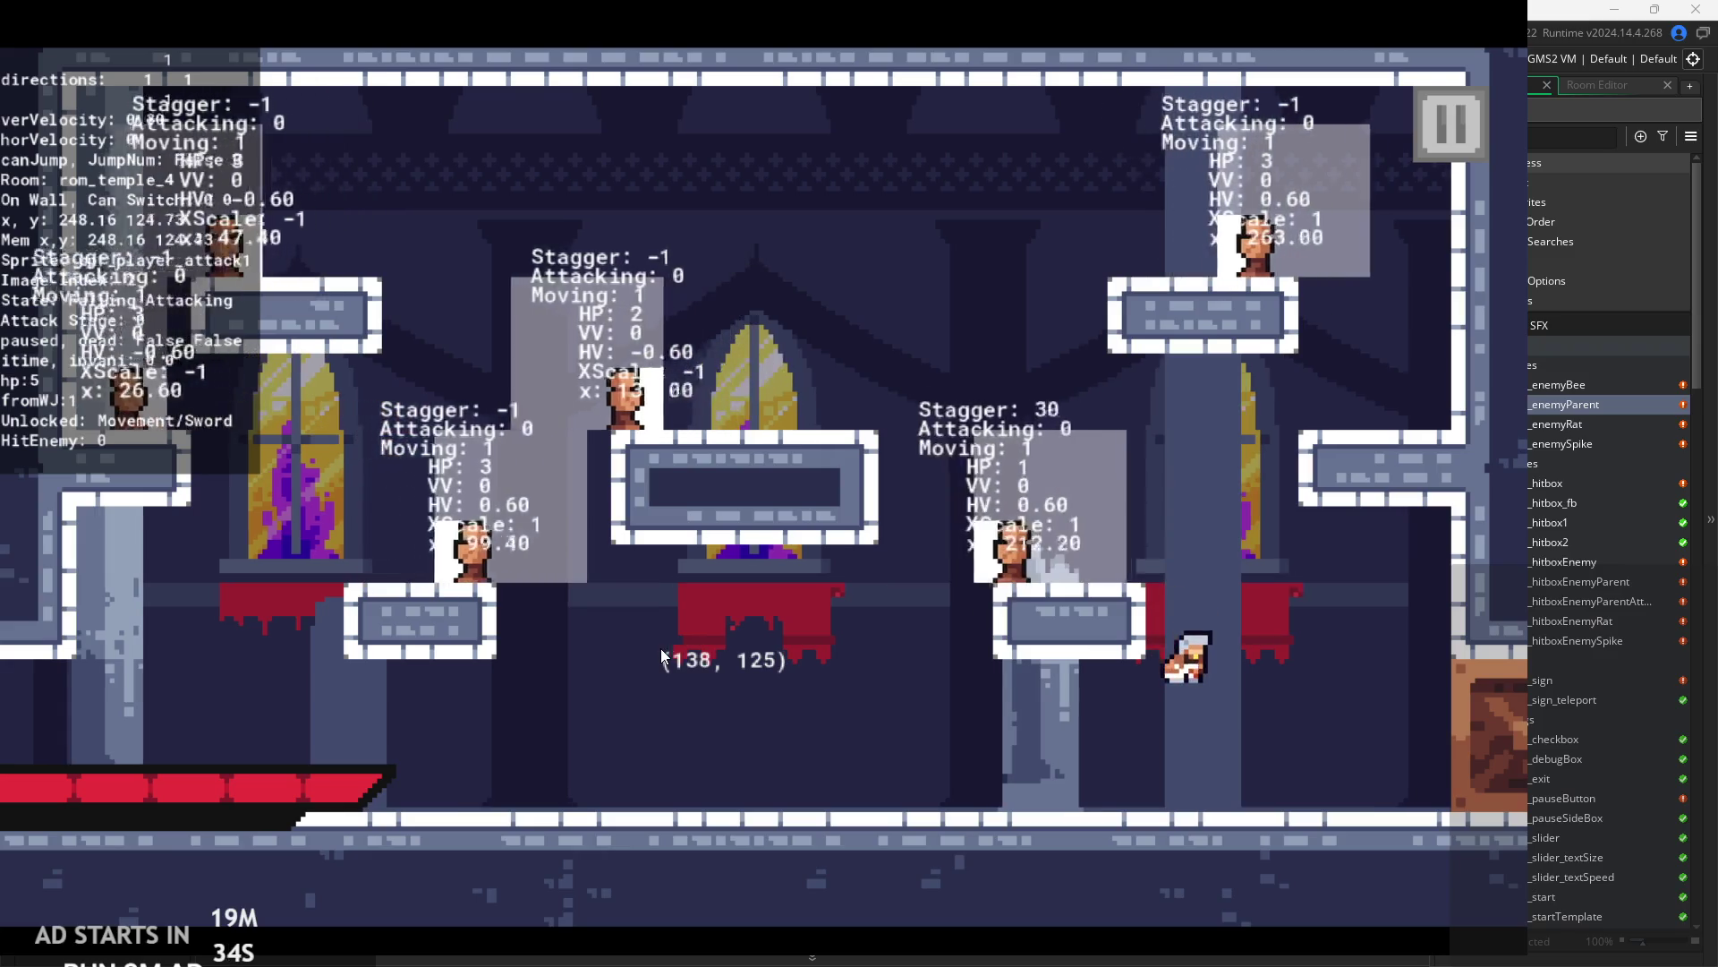
pyautogui.press('Right')
pyautogui.press('Left')
pyautogui.press('space')
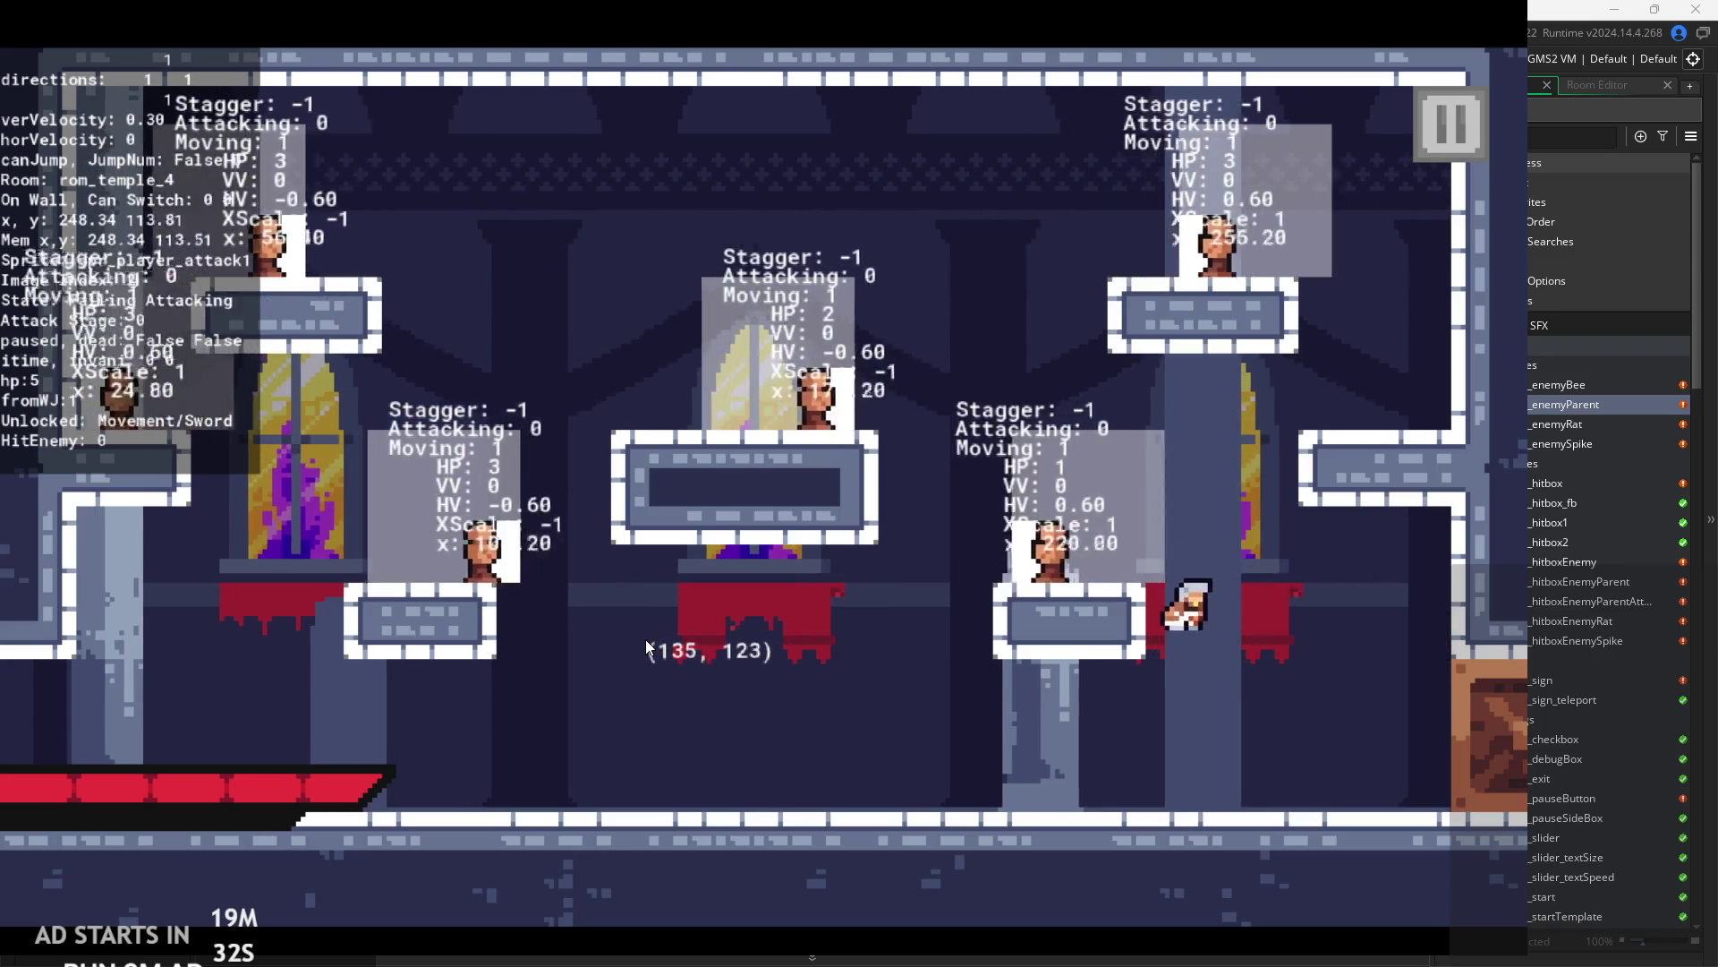
pyautogui.press('Right')
pyautogui.press('space')
pyautogui.press('Left')
pyautogui.press('x')
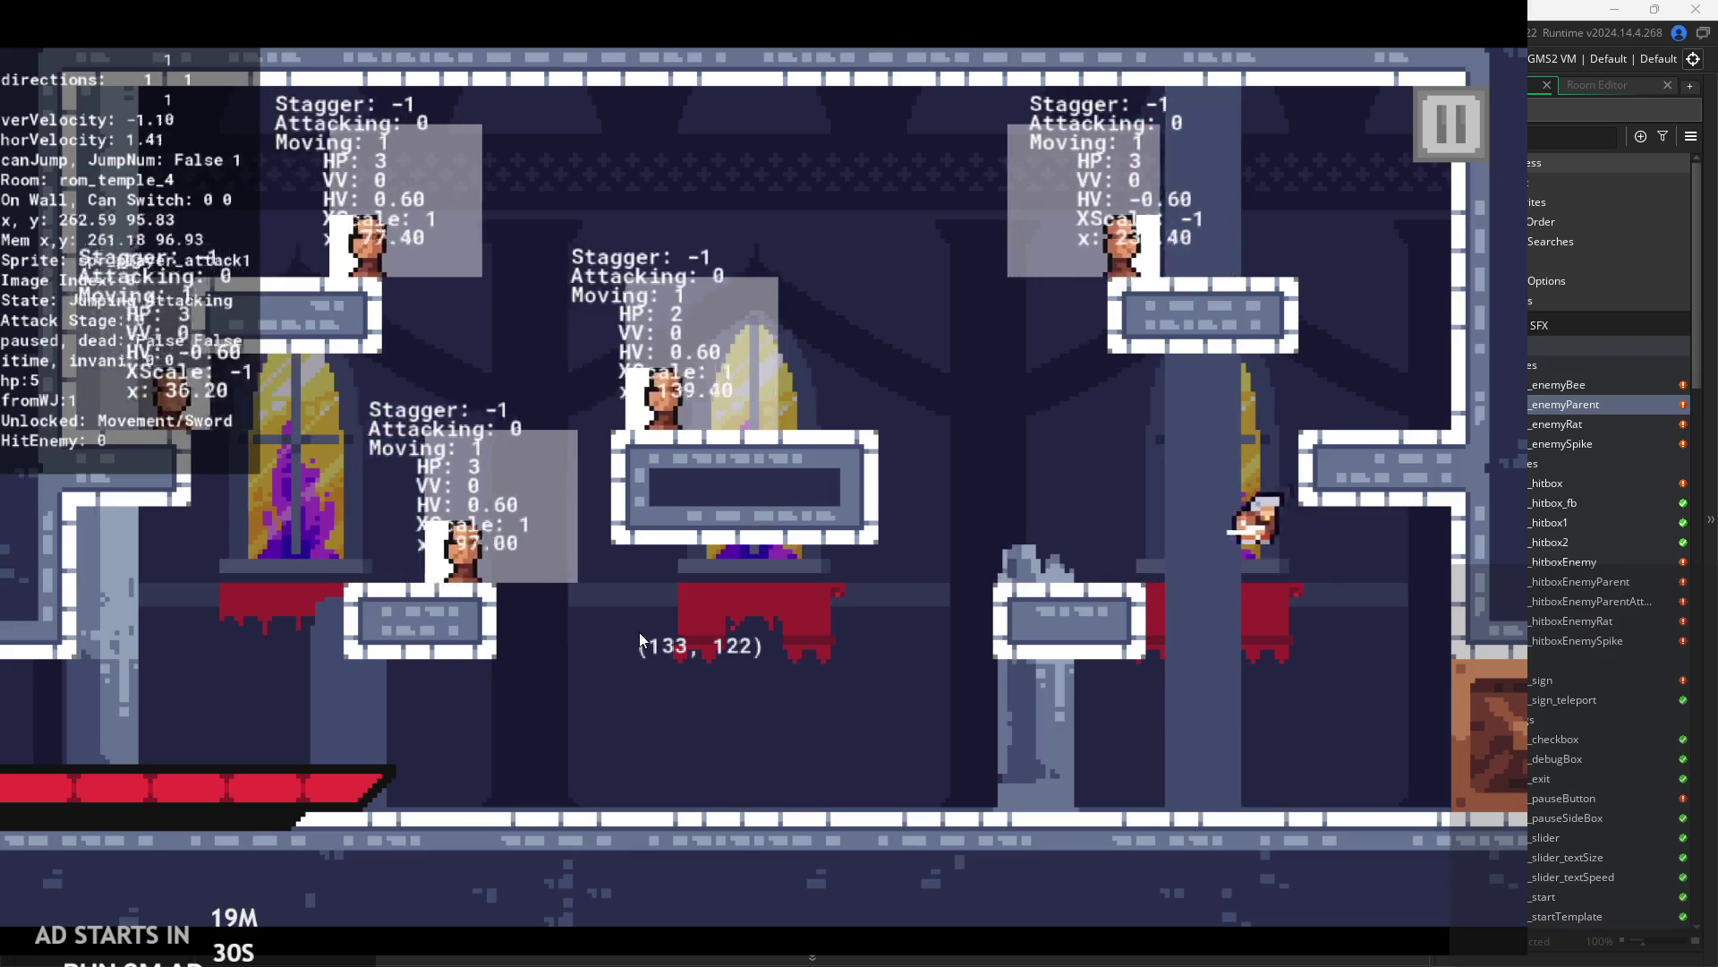
# - Leap between the ledges and central pillar, slashing enemies on the way to the upper-right platform
pyautogui.press('Right')
pyautogui.press('space')
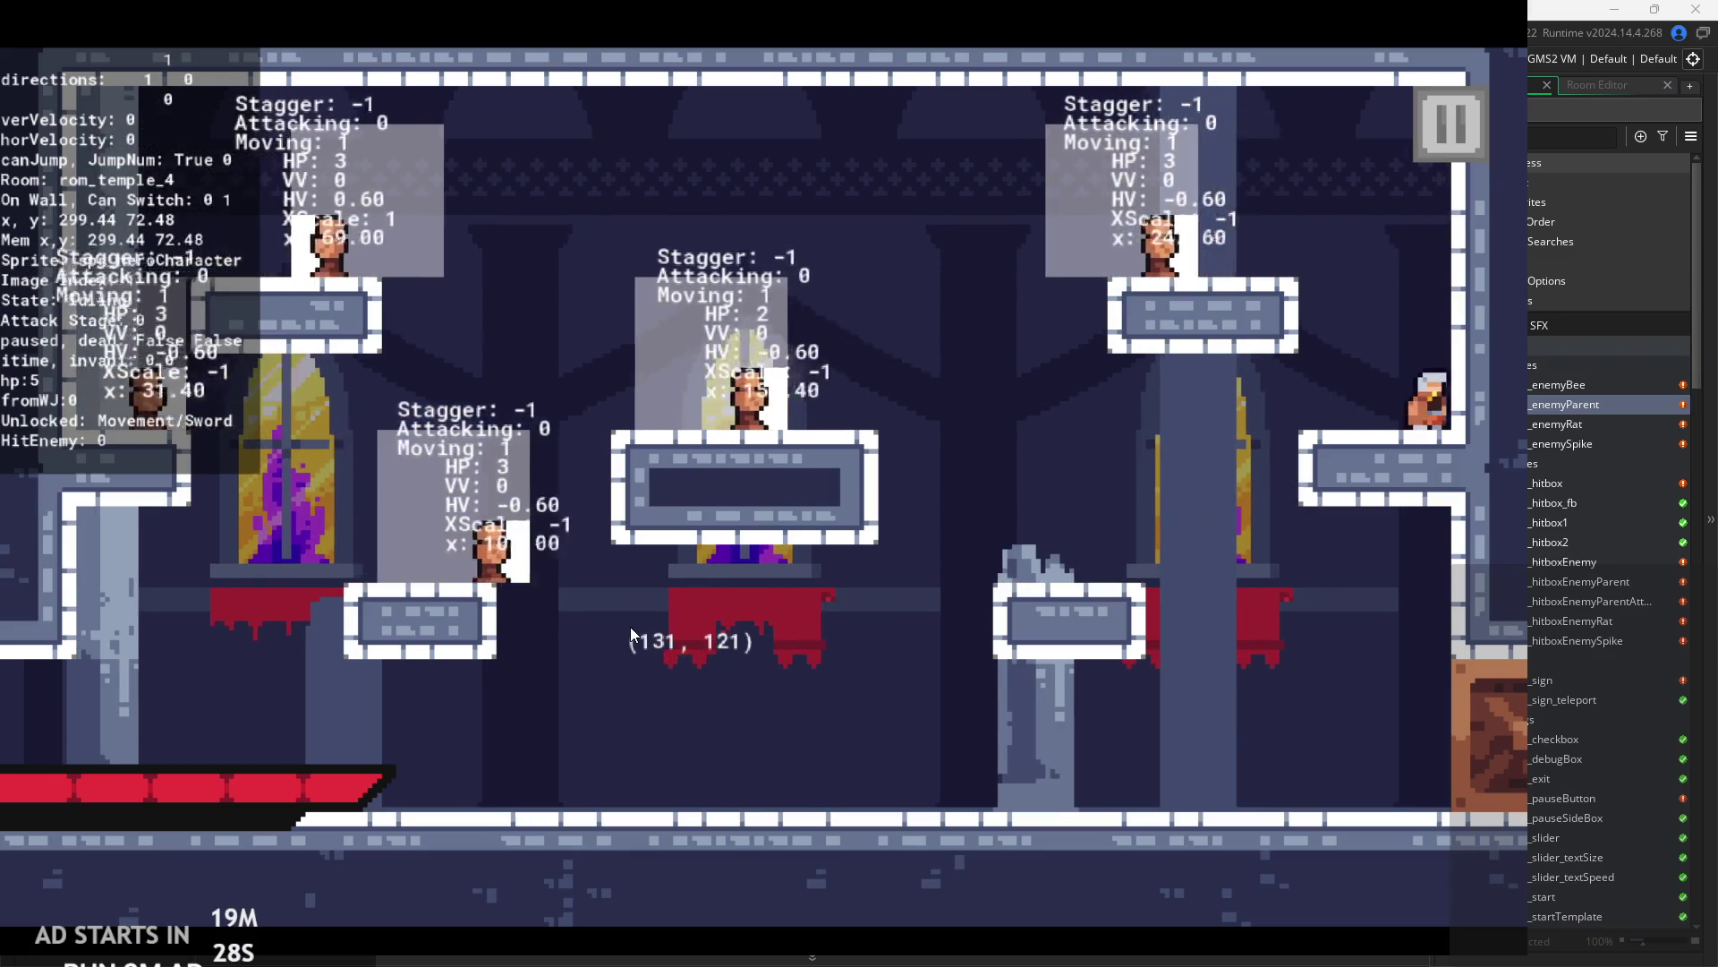
pyautogui.press('space')
pyautogui.press('space')
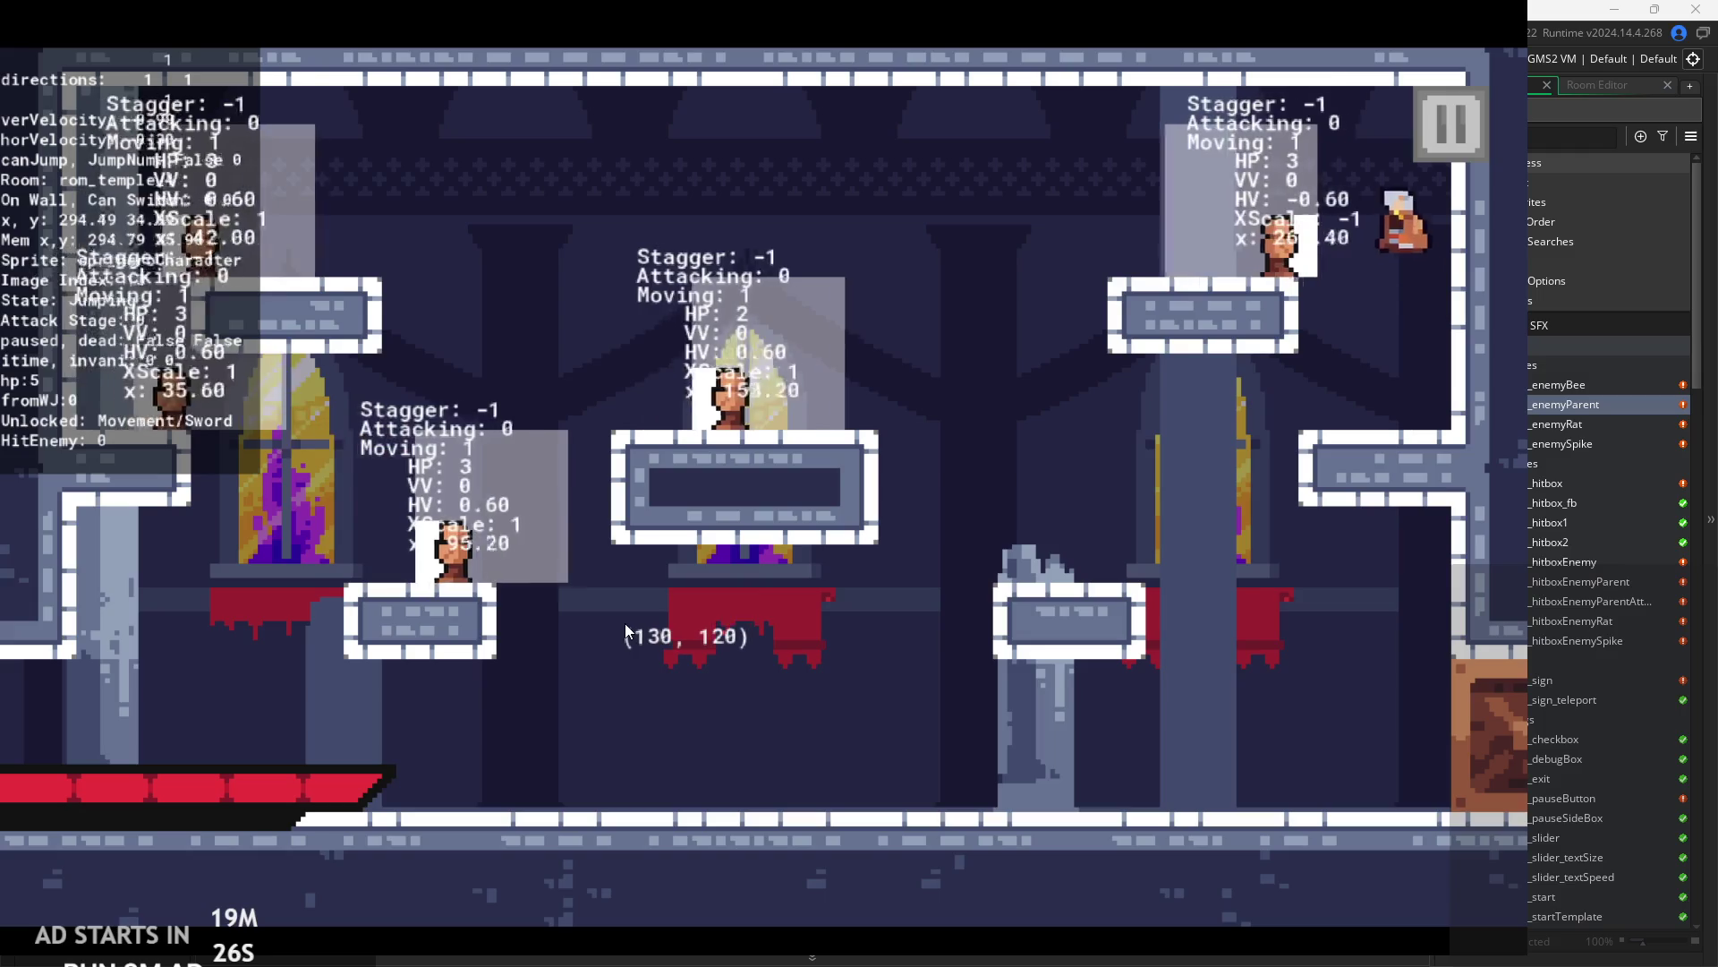
pyautogui.press('space')
pyautogui.press('Left')
pyautogui.press('x')
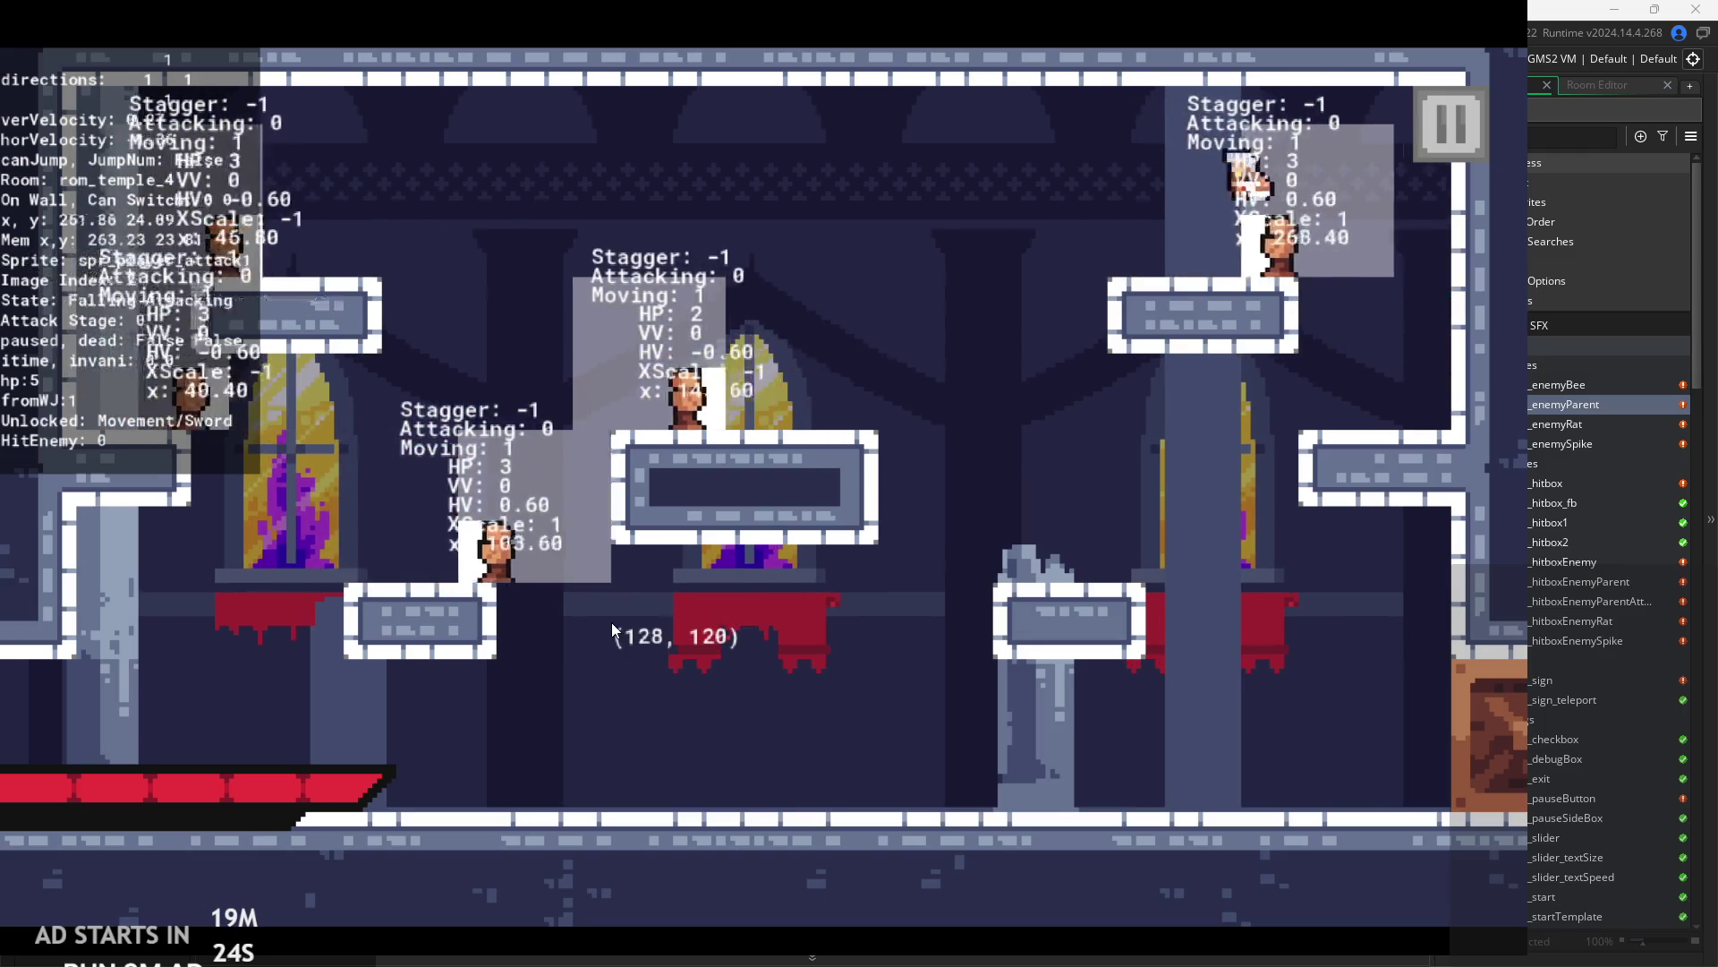
pyautogui.press('Right')
pyautogui.press('space')
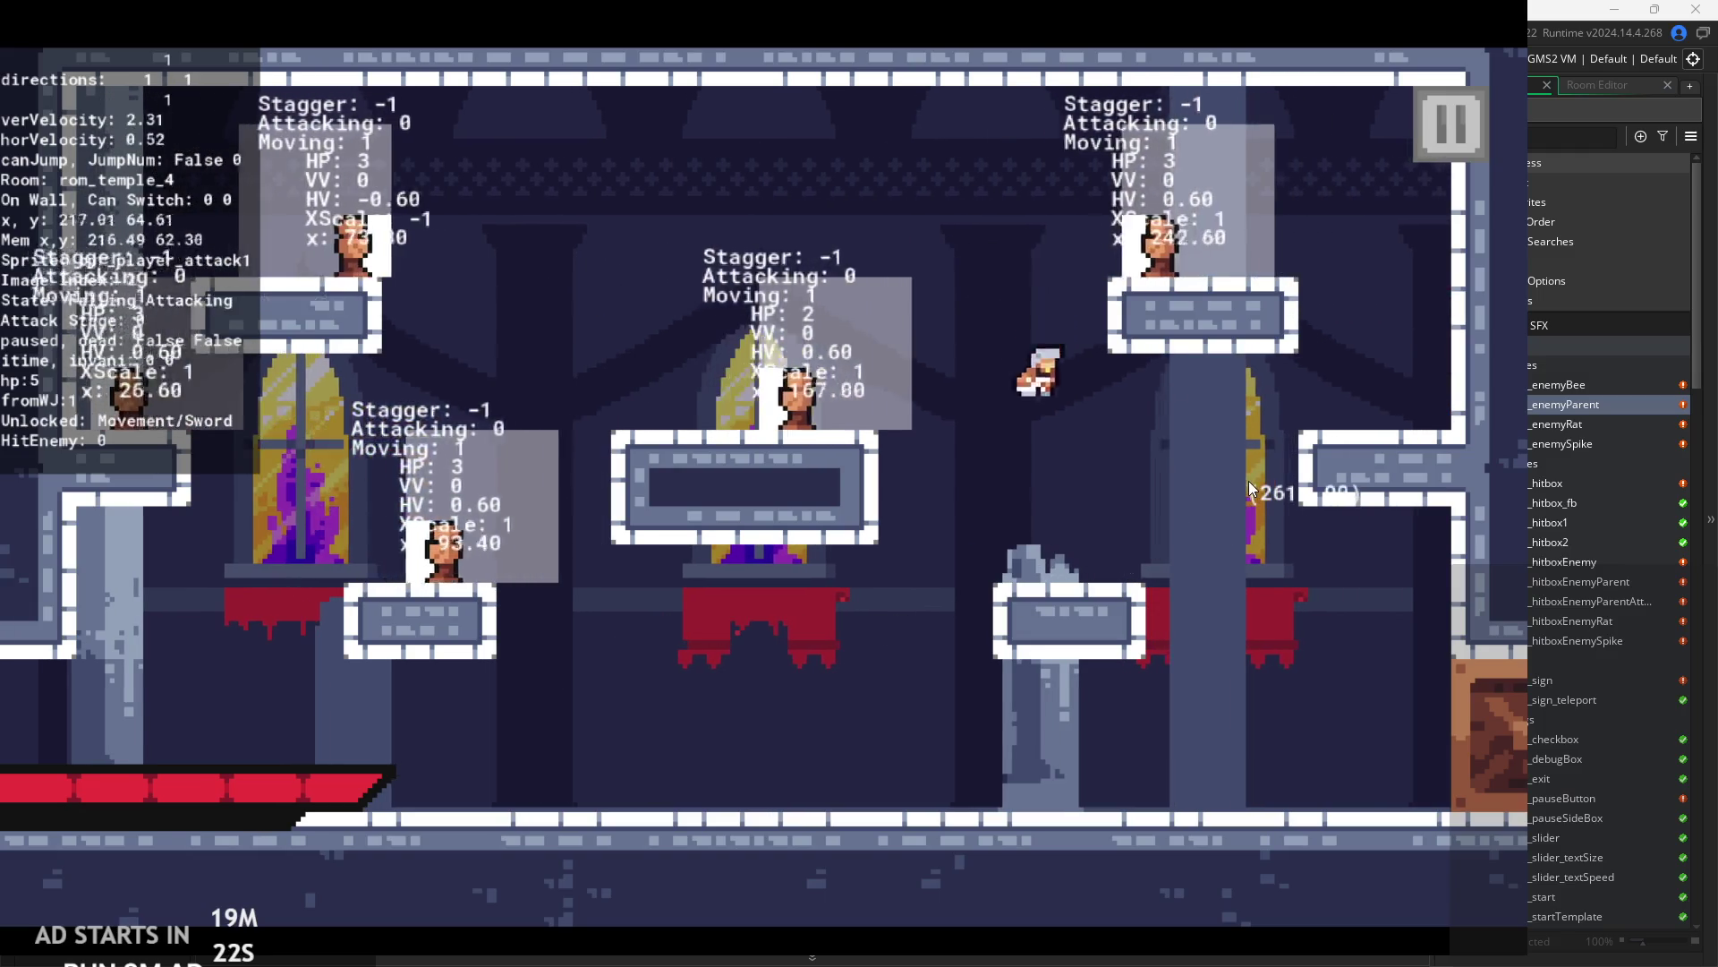
pyautogui.press('Left')
pyautogui.press('Right')
pyautogui.press('space')
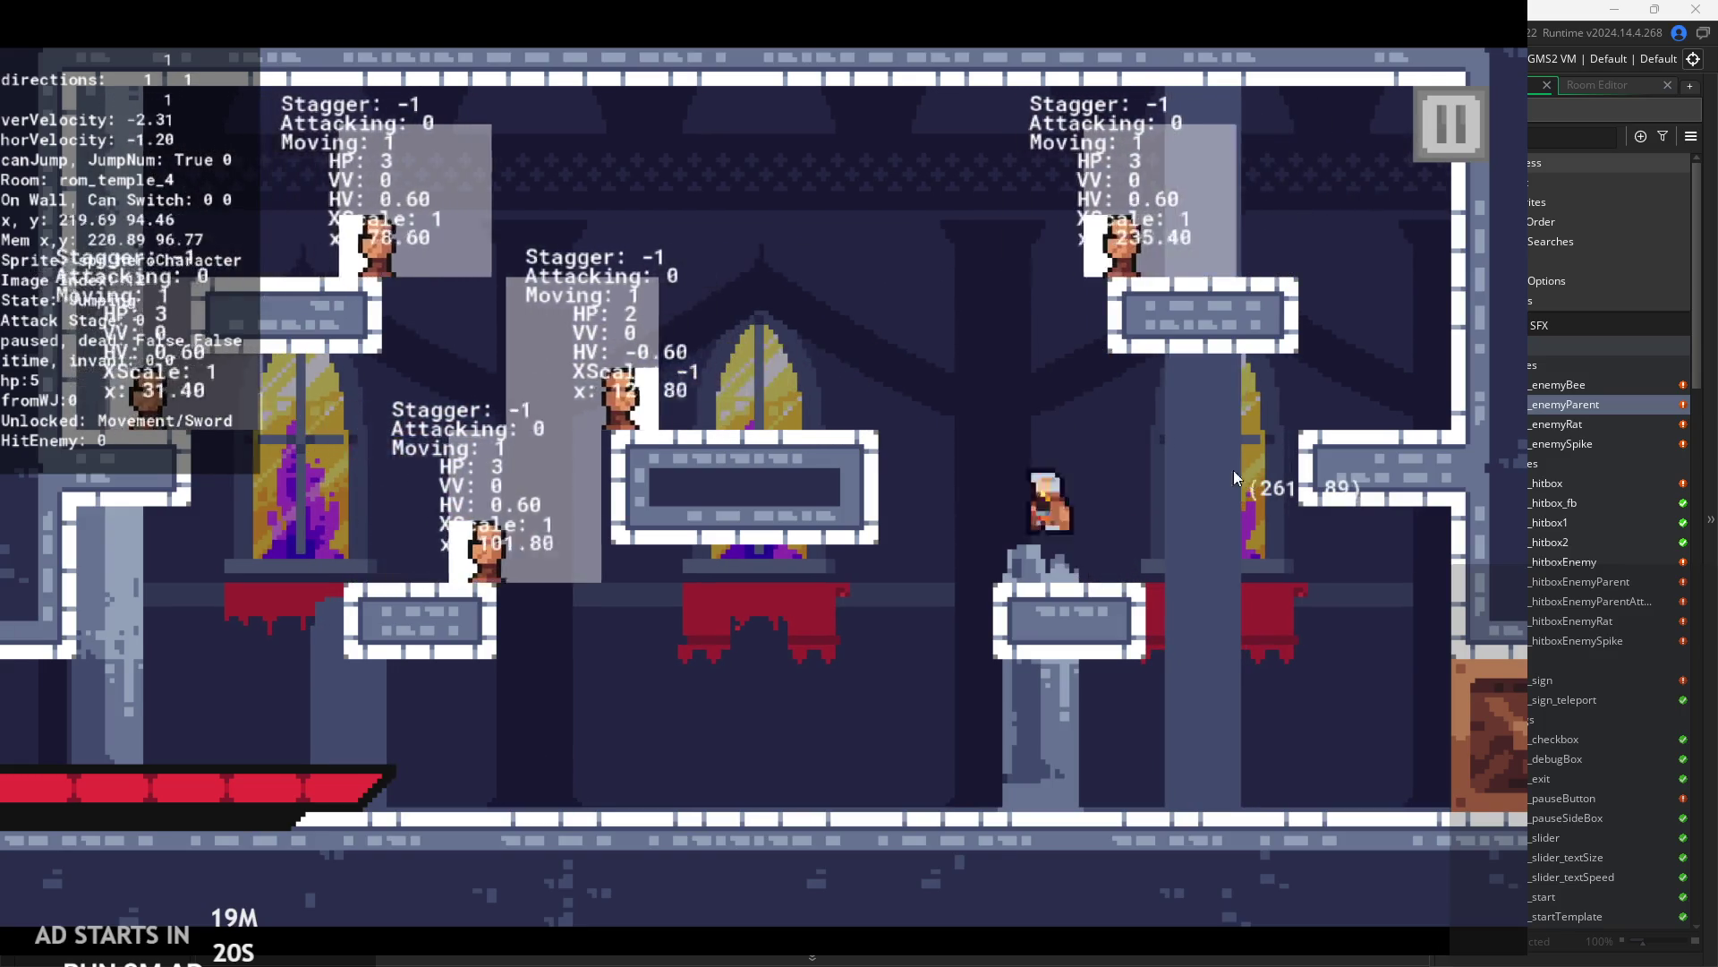
pyautogui.press('Left')
pyautogui.press('x')
pyautogui.press('Right')
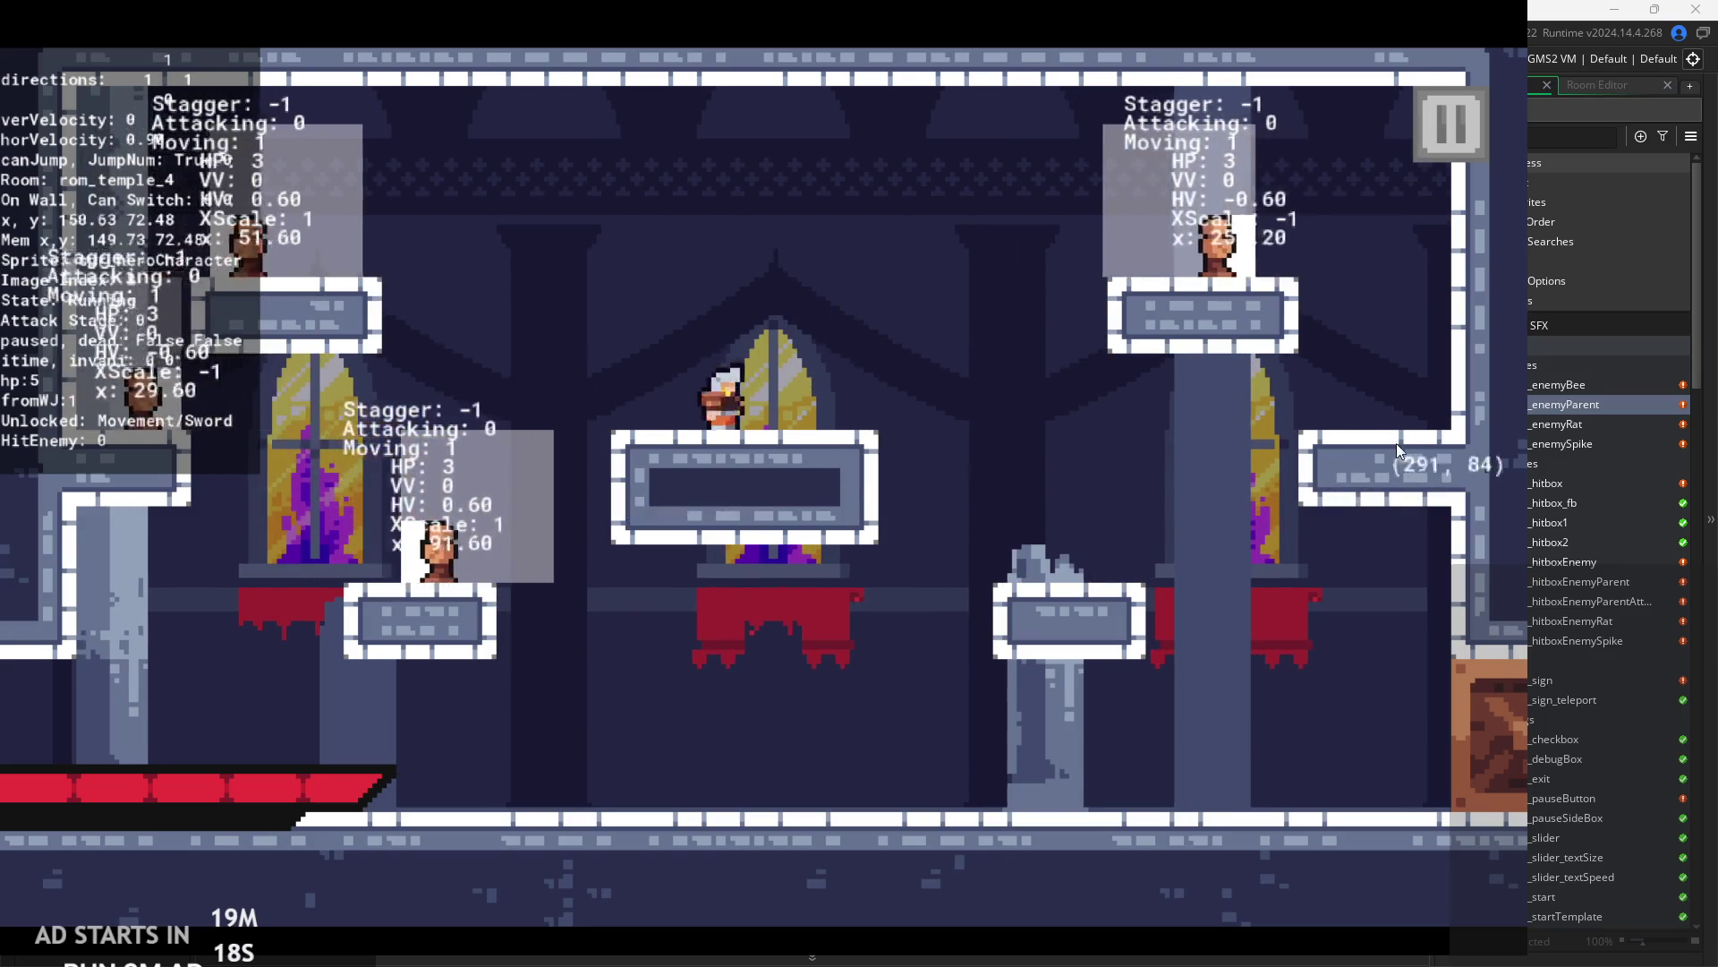
pyautogui.press('space')
pyautogui.press('Right')
pyautogui.press('x')
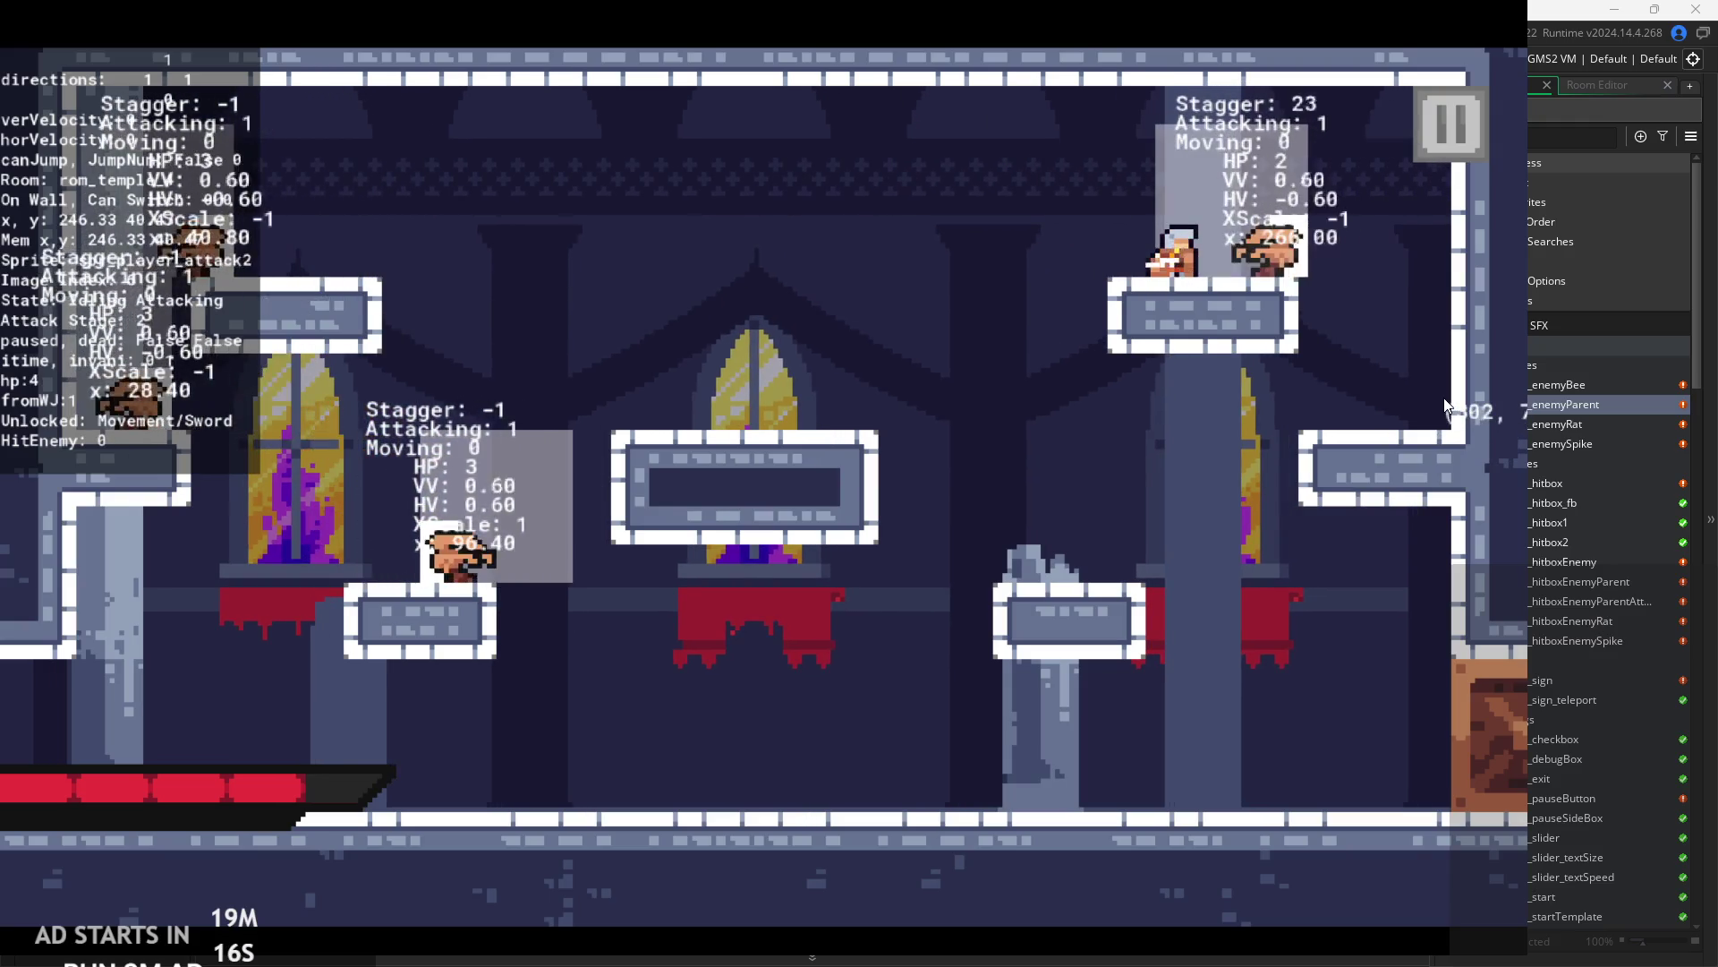
pyautogui.press('Right')
# - Jump left along the ceiling to the upper-left platform, then back toward the centre platform
pyautogui.press('space')
pyautogui.press('Left')
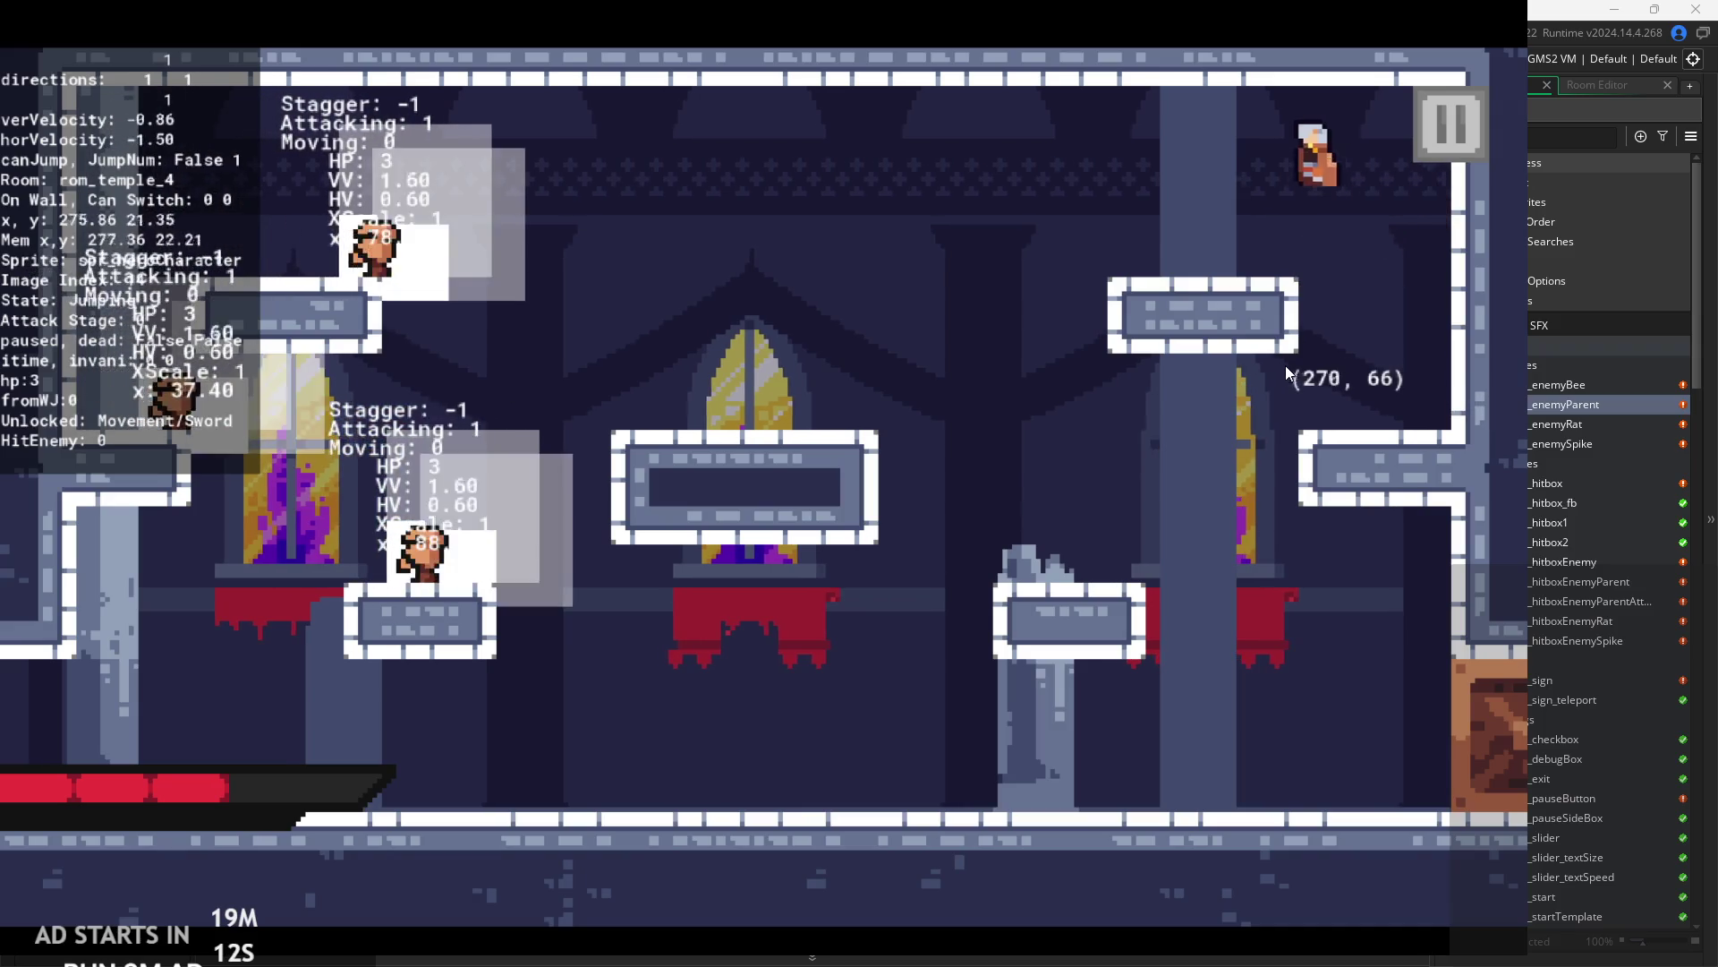
pyautogui.press('Left')
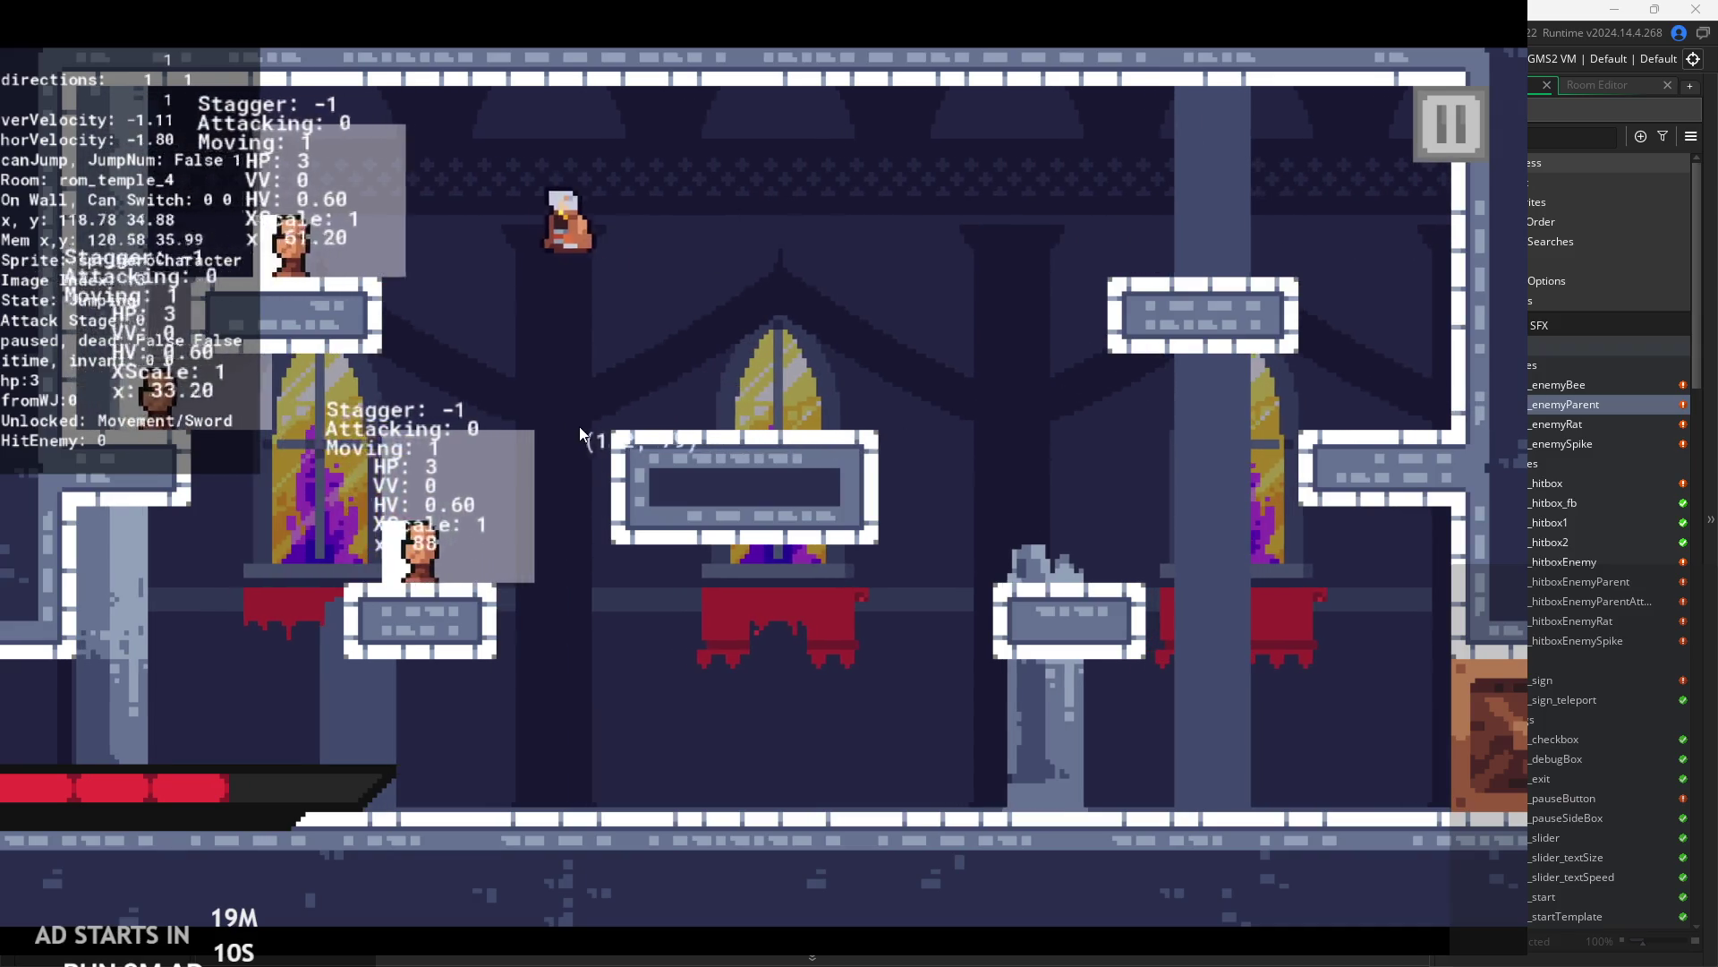
pyautogui.press('Left')
pyautogui.press('x')
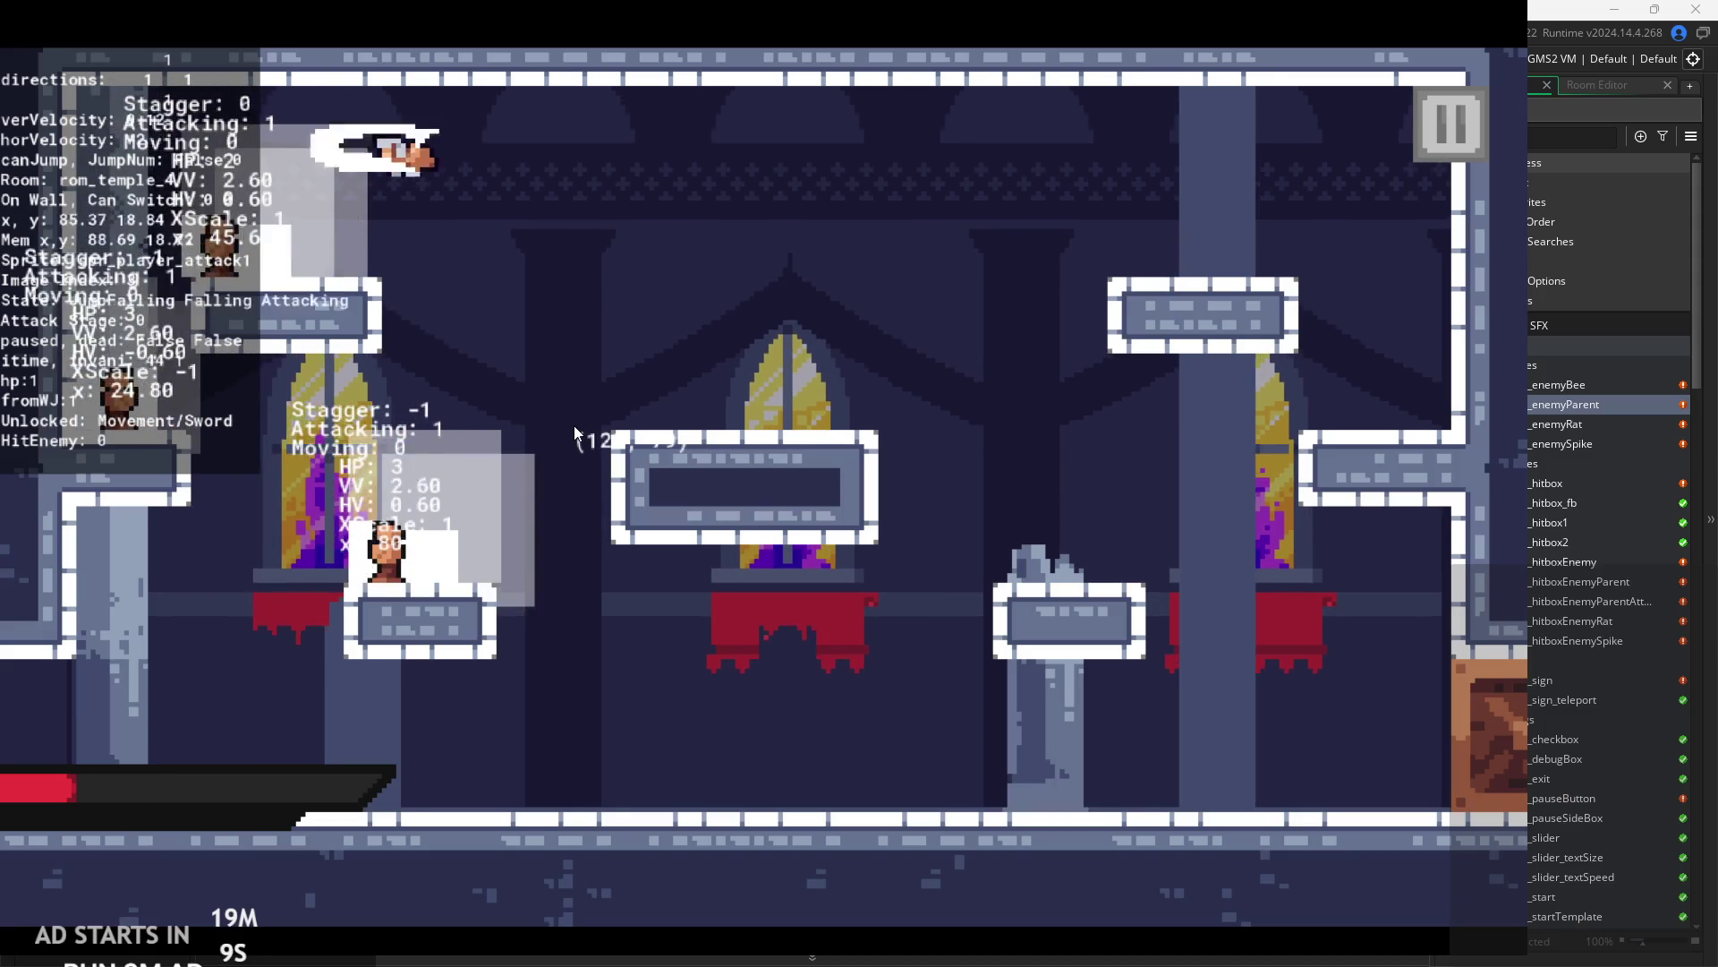
pyautogui.press('Left')
pyautogui.press('Right')
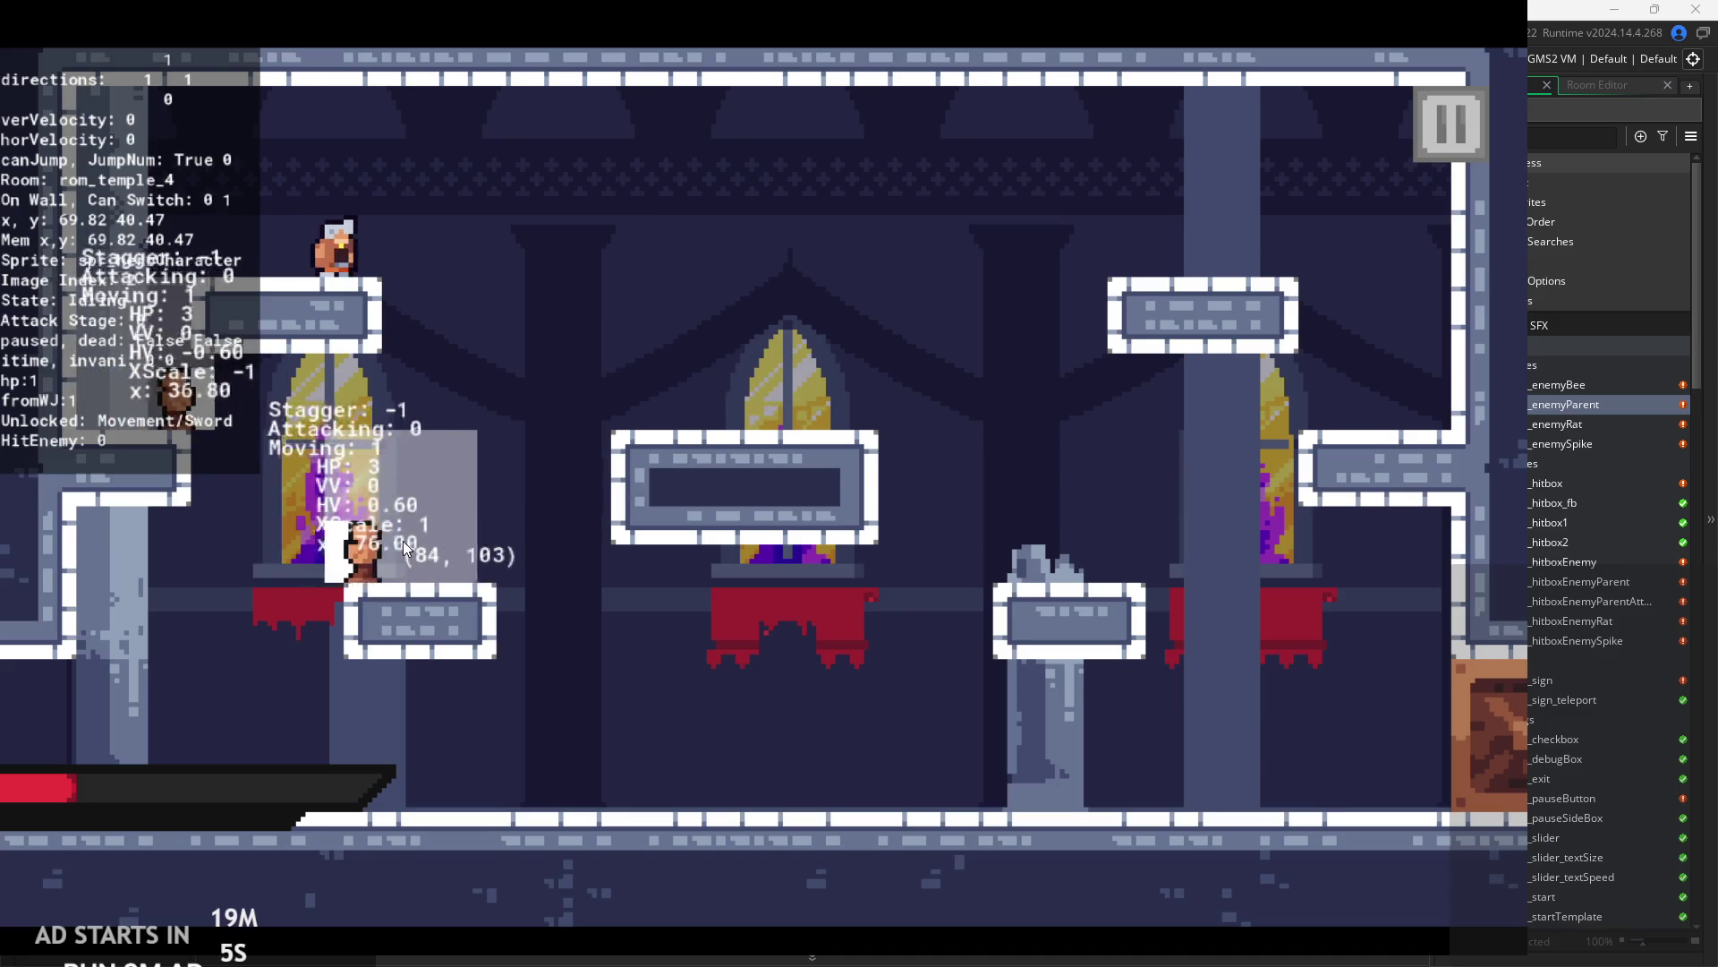
pyautogui.press('space')
pyautogui.press('Right')
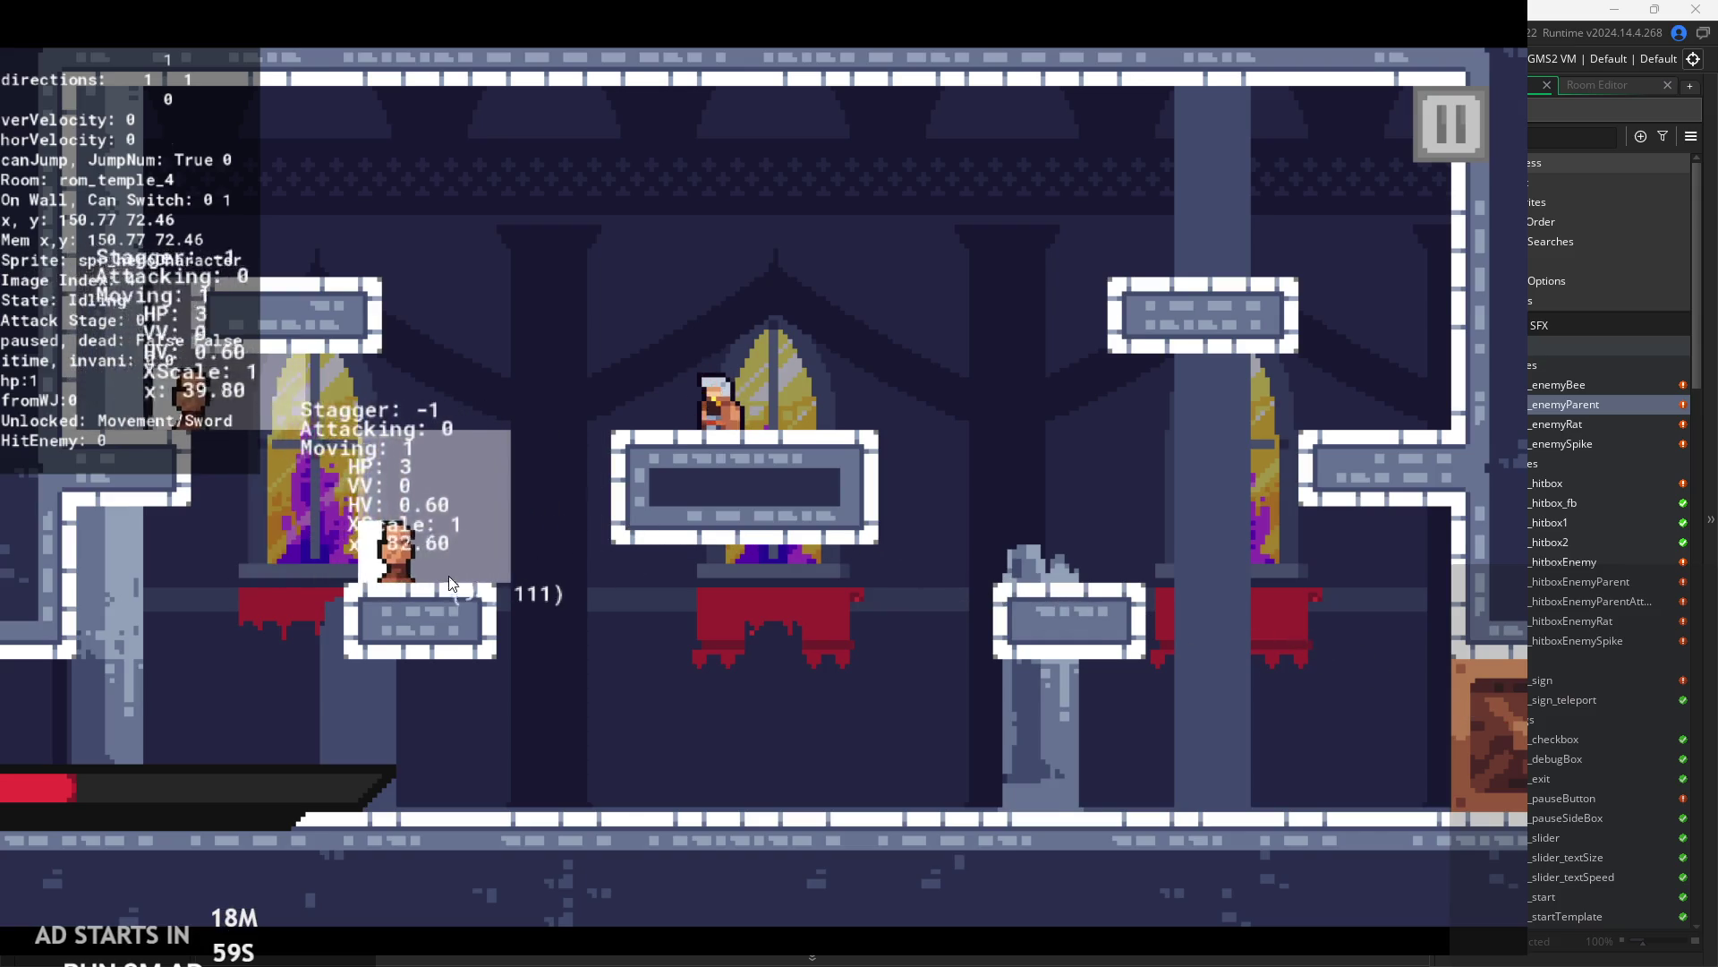
pyautogui.press('space')
pyautogui.press('Left')
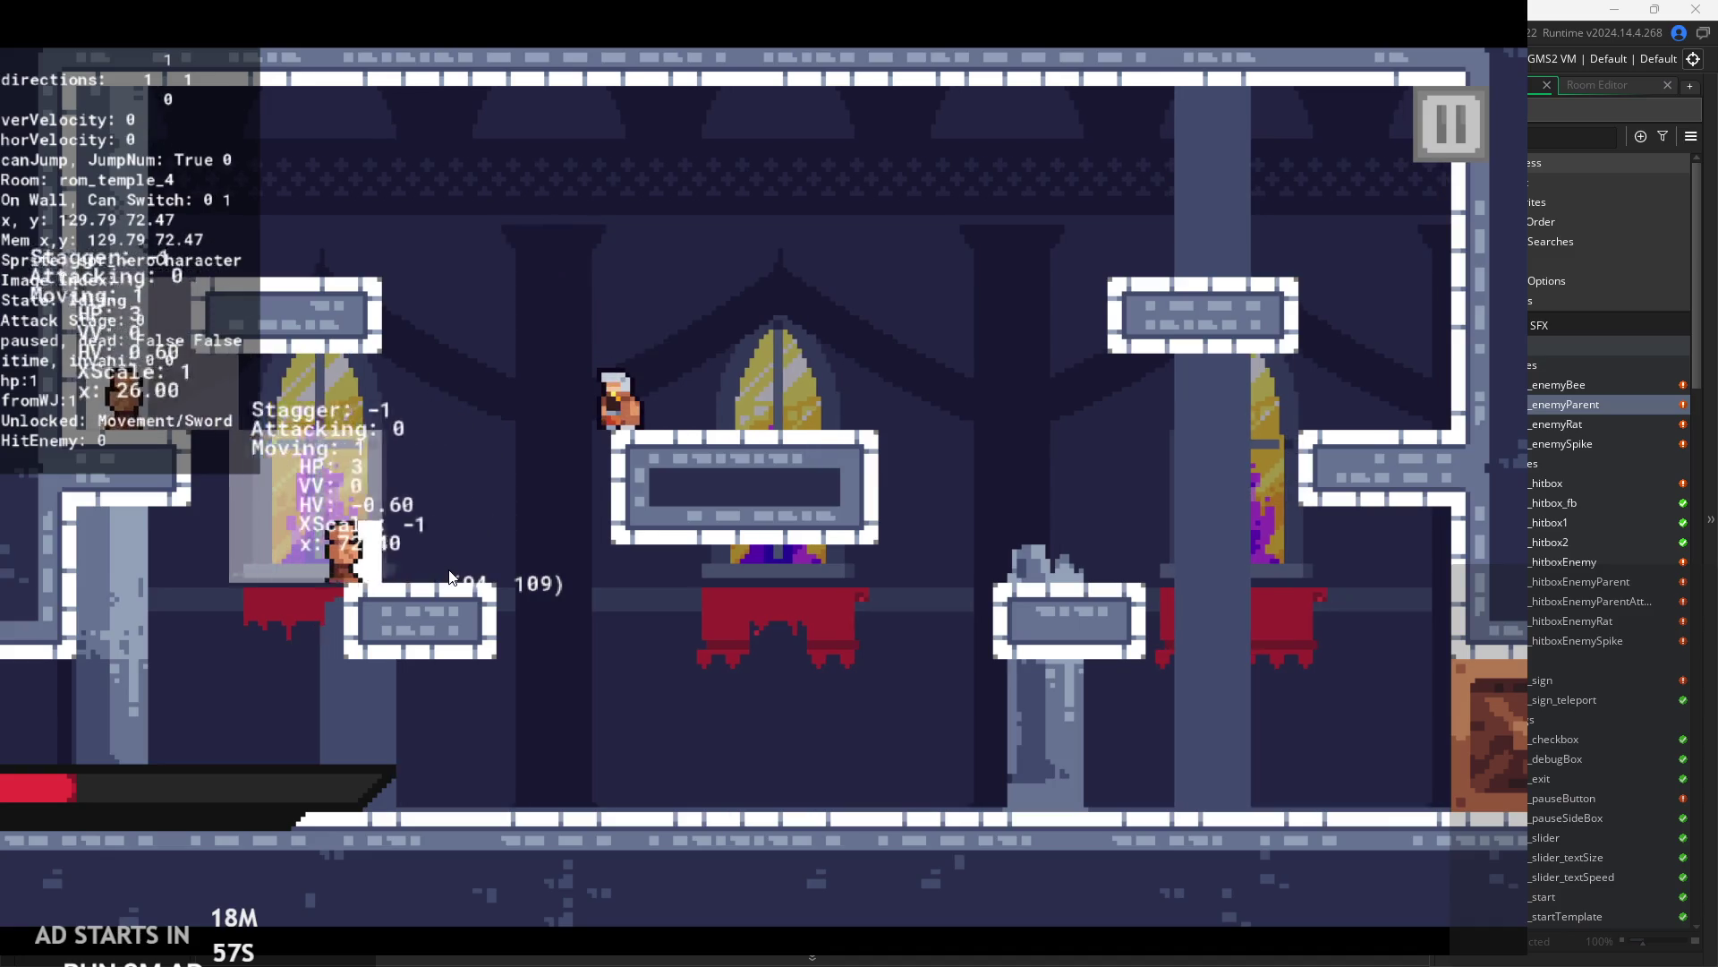
pyautogui.press('space')
pyautogui.press('Right')
pyautogui.press('x')
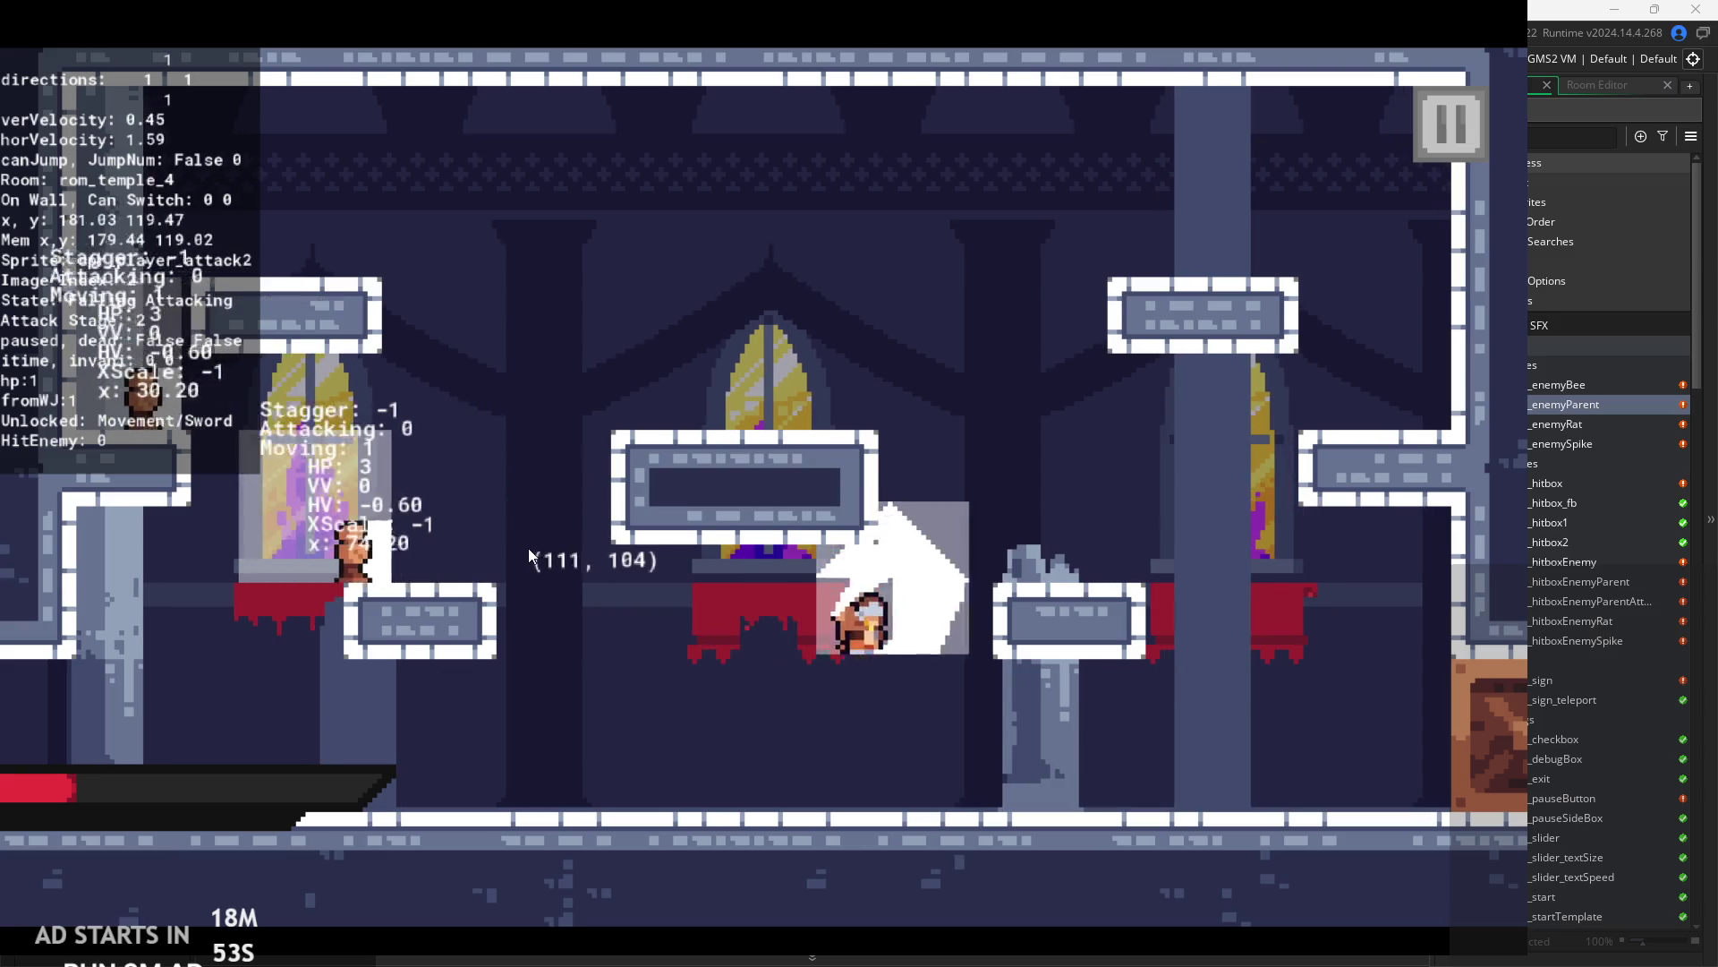
# - Fight the enemies around the centre of the room with repeated jumps and sword slashes
pyautogui.press('Left')
pyautogui.press('space')
pyautogui.press('x')
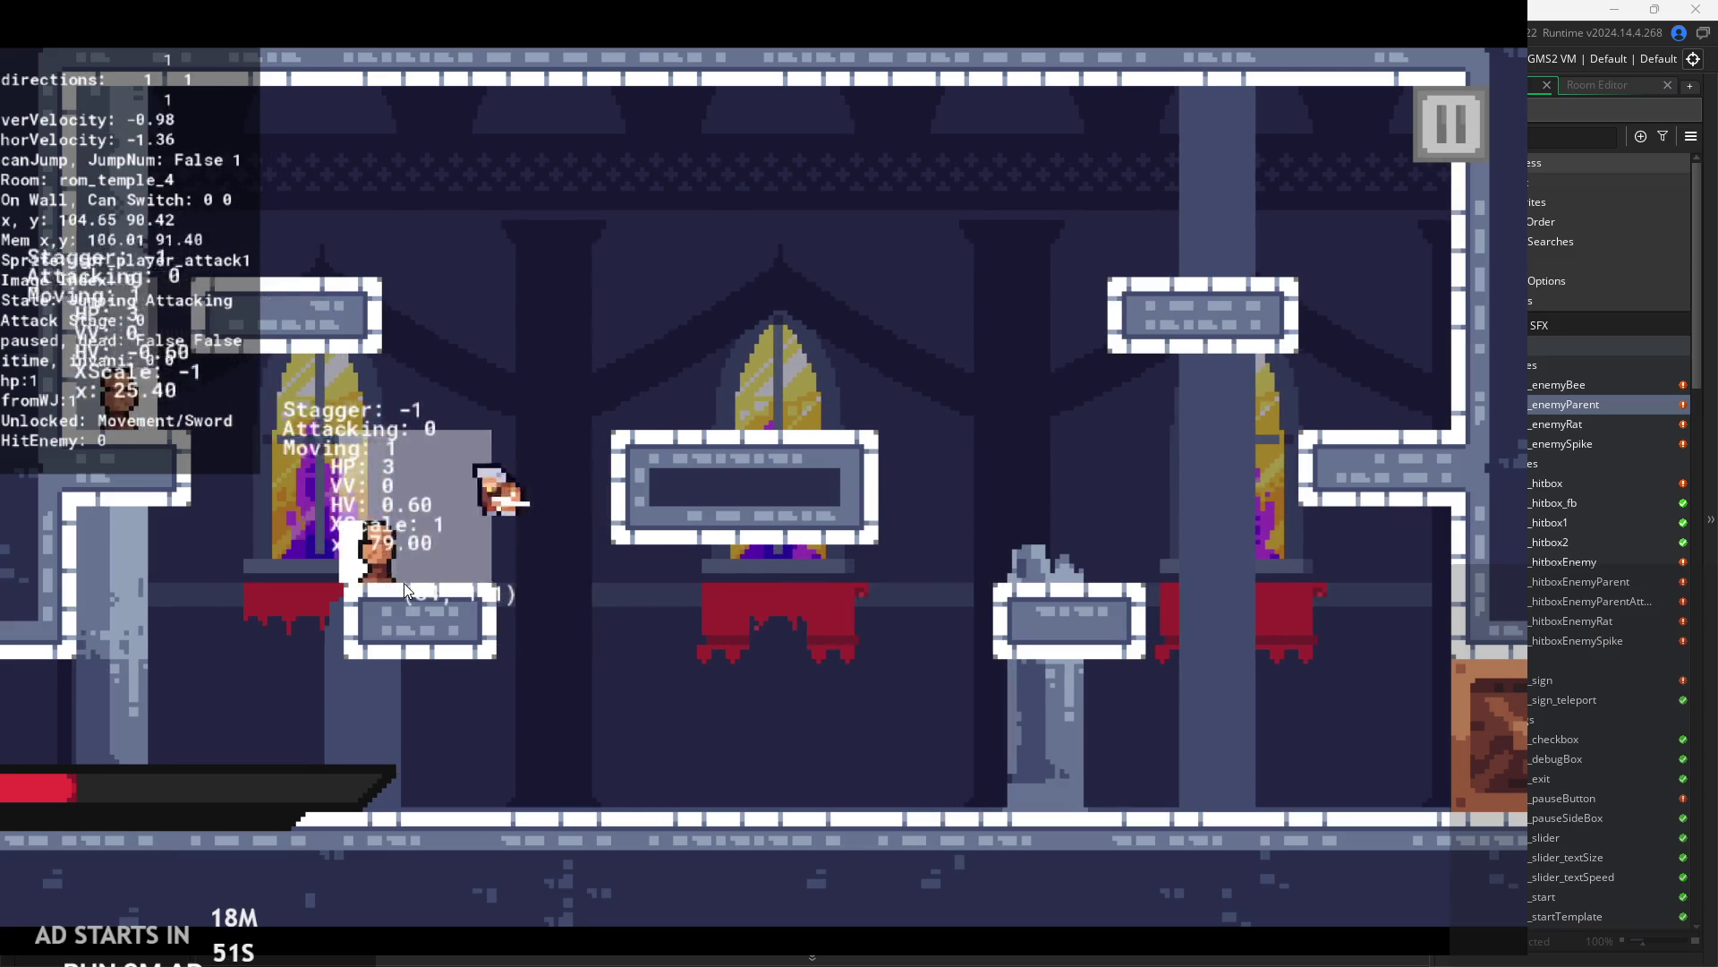
pyautogui.press('x')
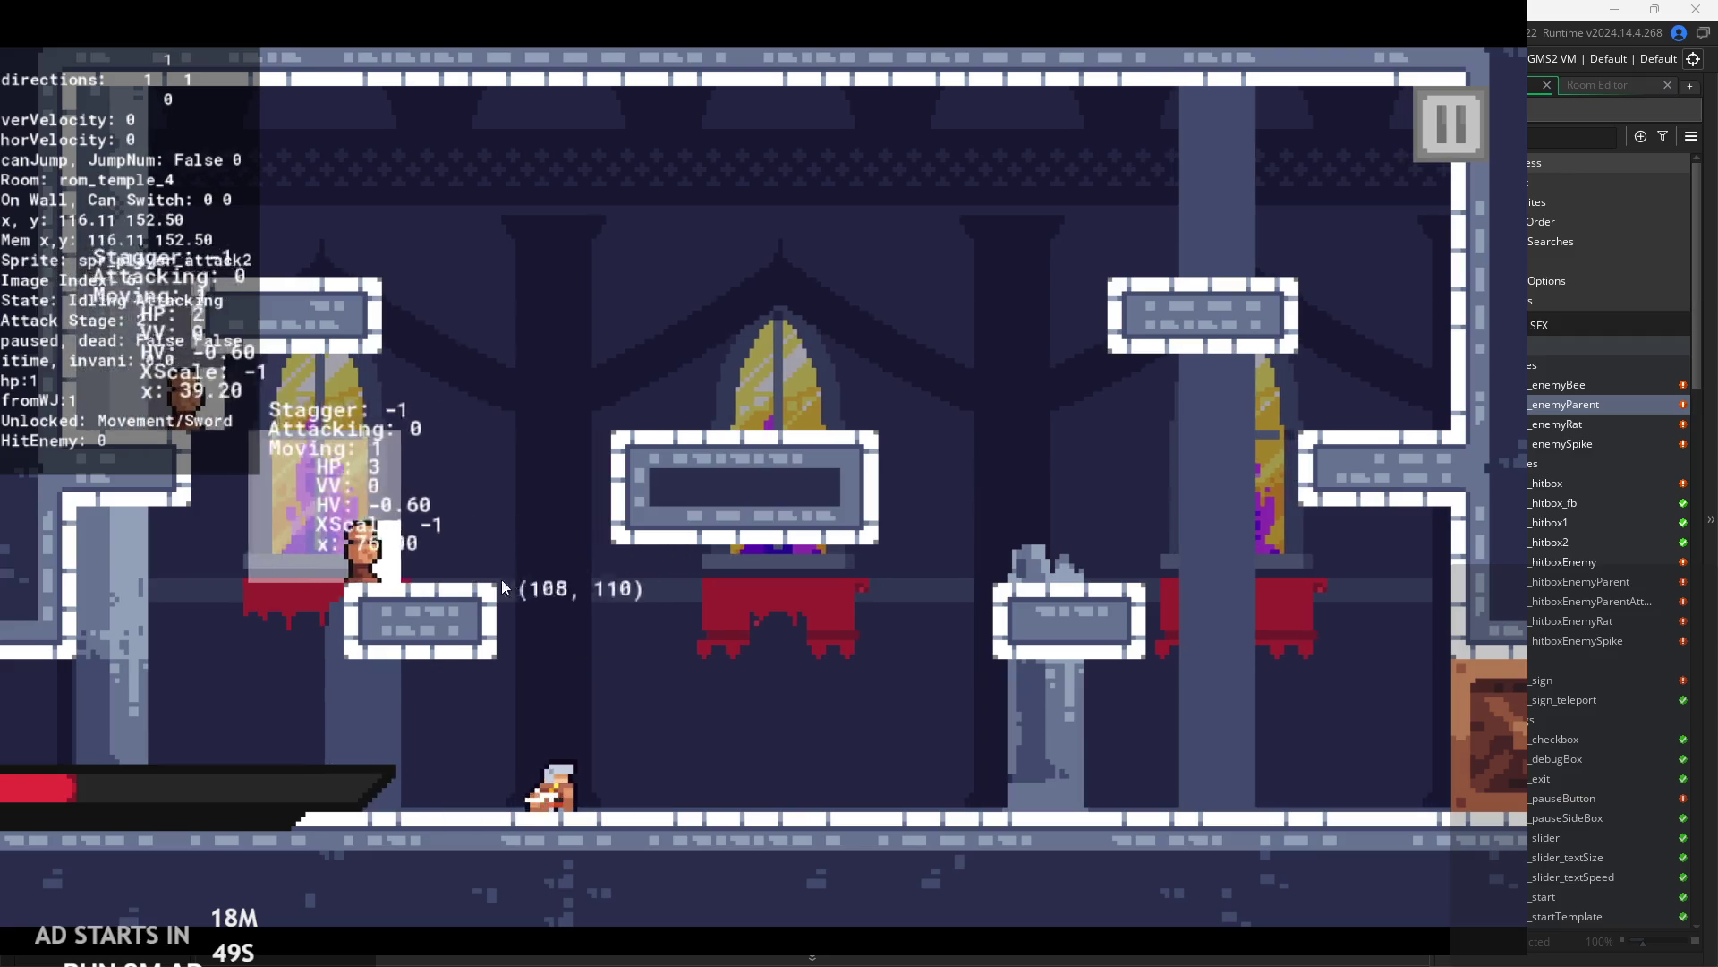
pyautogui.press('Right')
pyautogui.press('space')
pyautogui.press('Left')
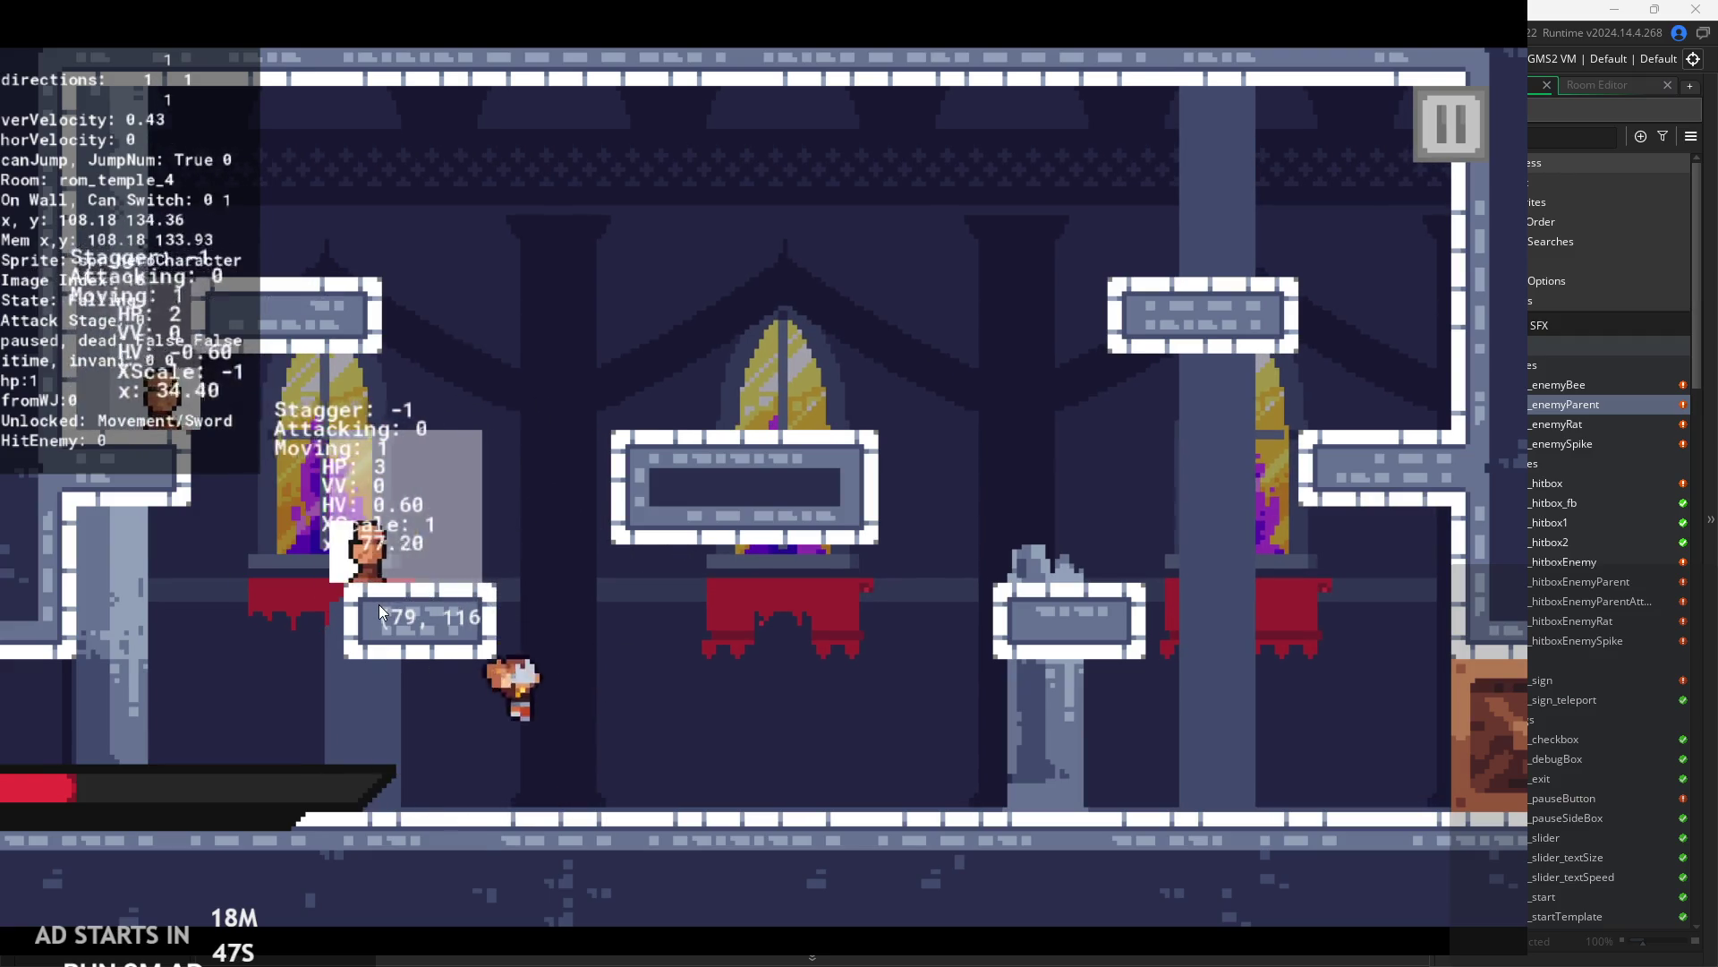
pyautogui.press('x')
pyautogui.press('space')
pyautogui.press('x')
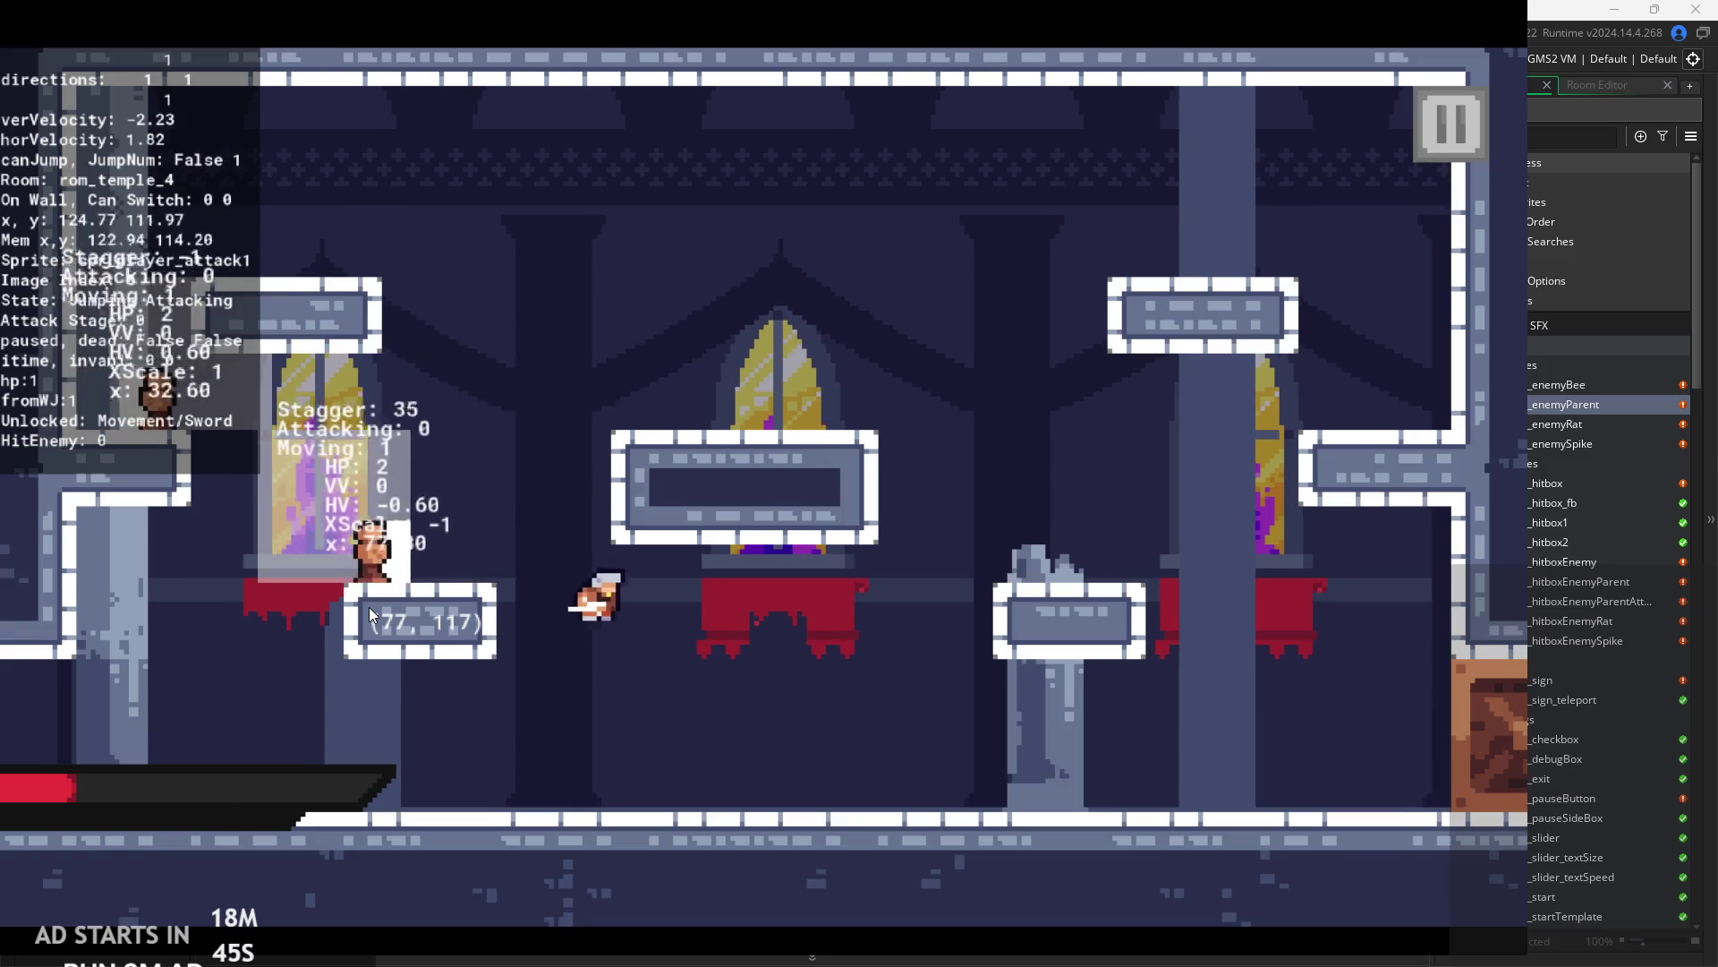
pyautogui.press('Left')
pyautogui.press('Right')
pyautogui.press('x')
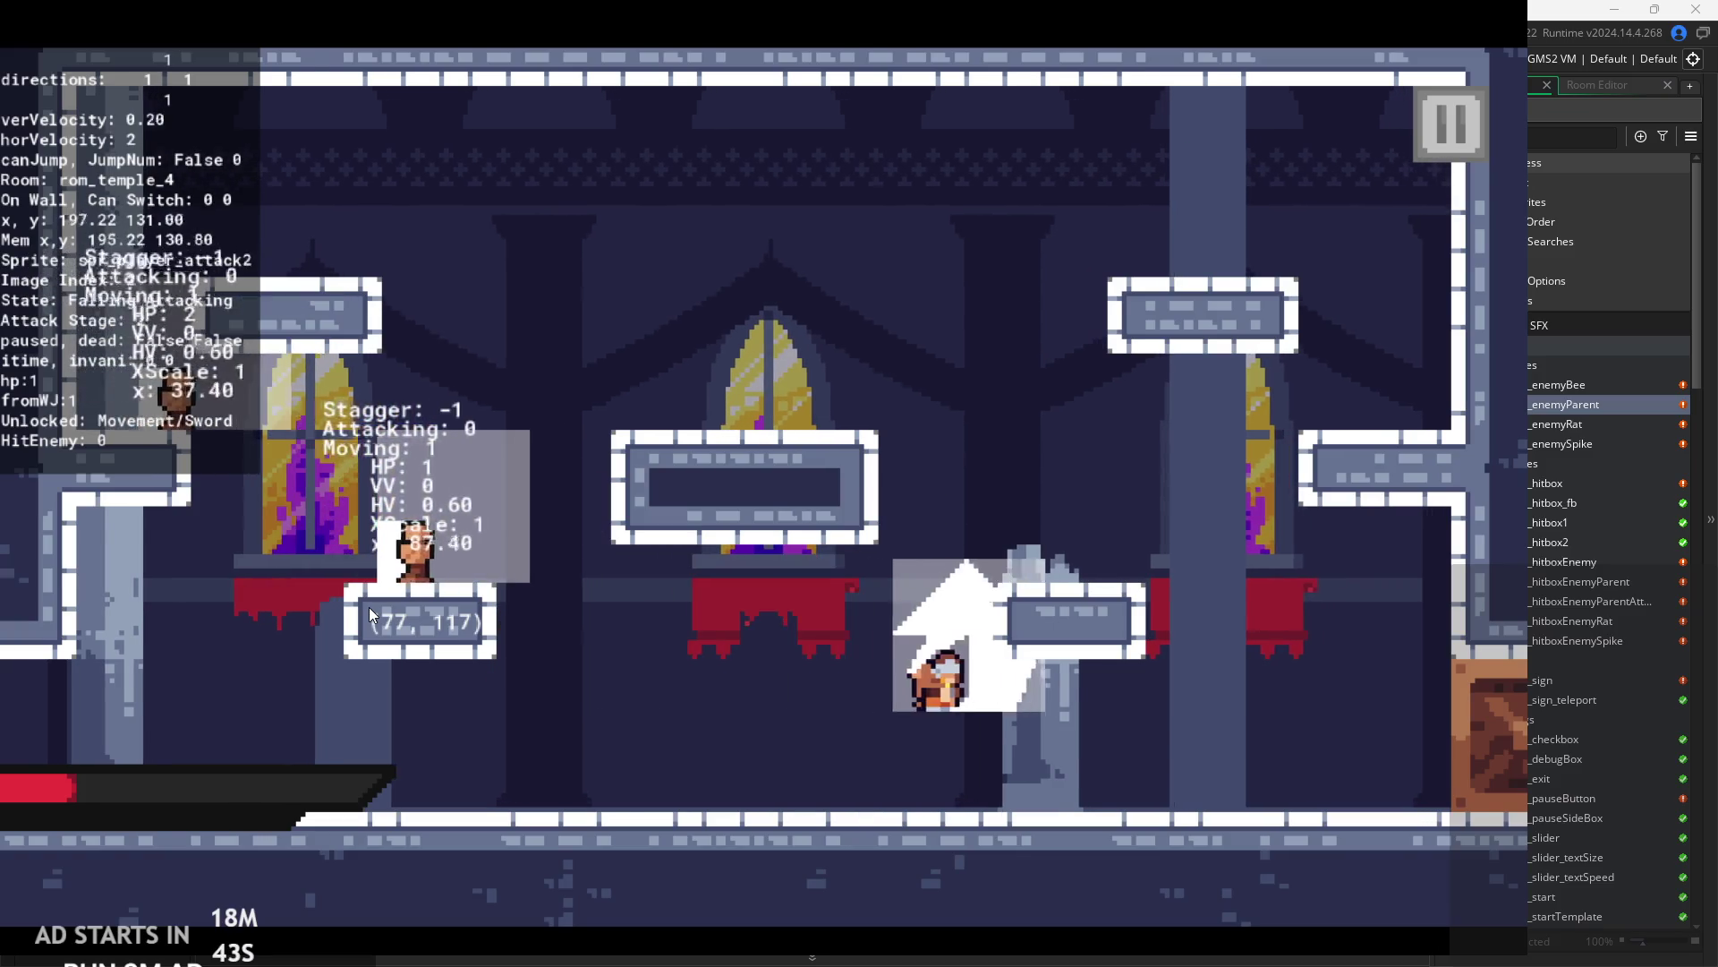
pyautogui.press('Left')
pyautogui.press('x')
pyautogui.press('Right')
pyautogui.press('space')
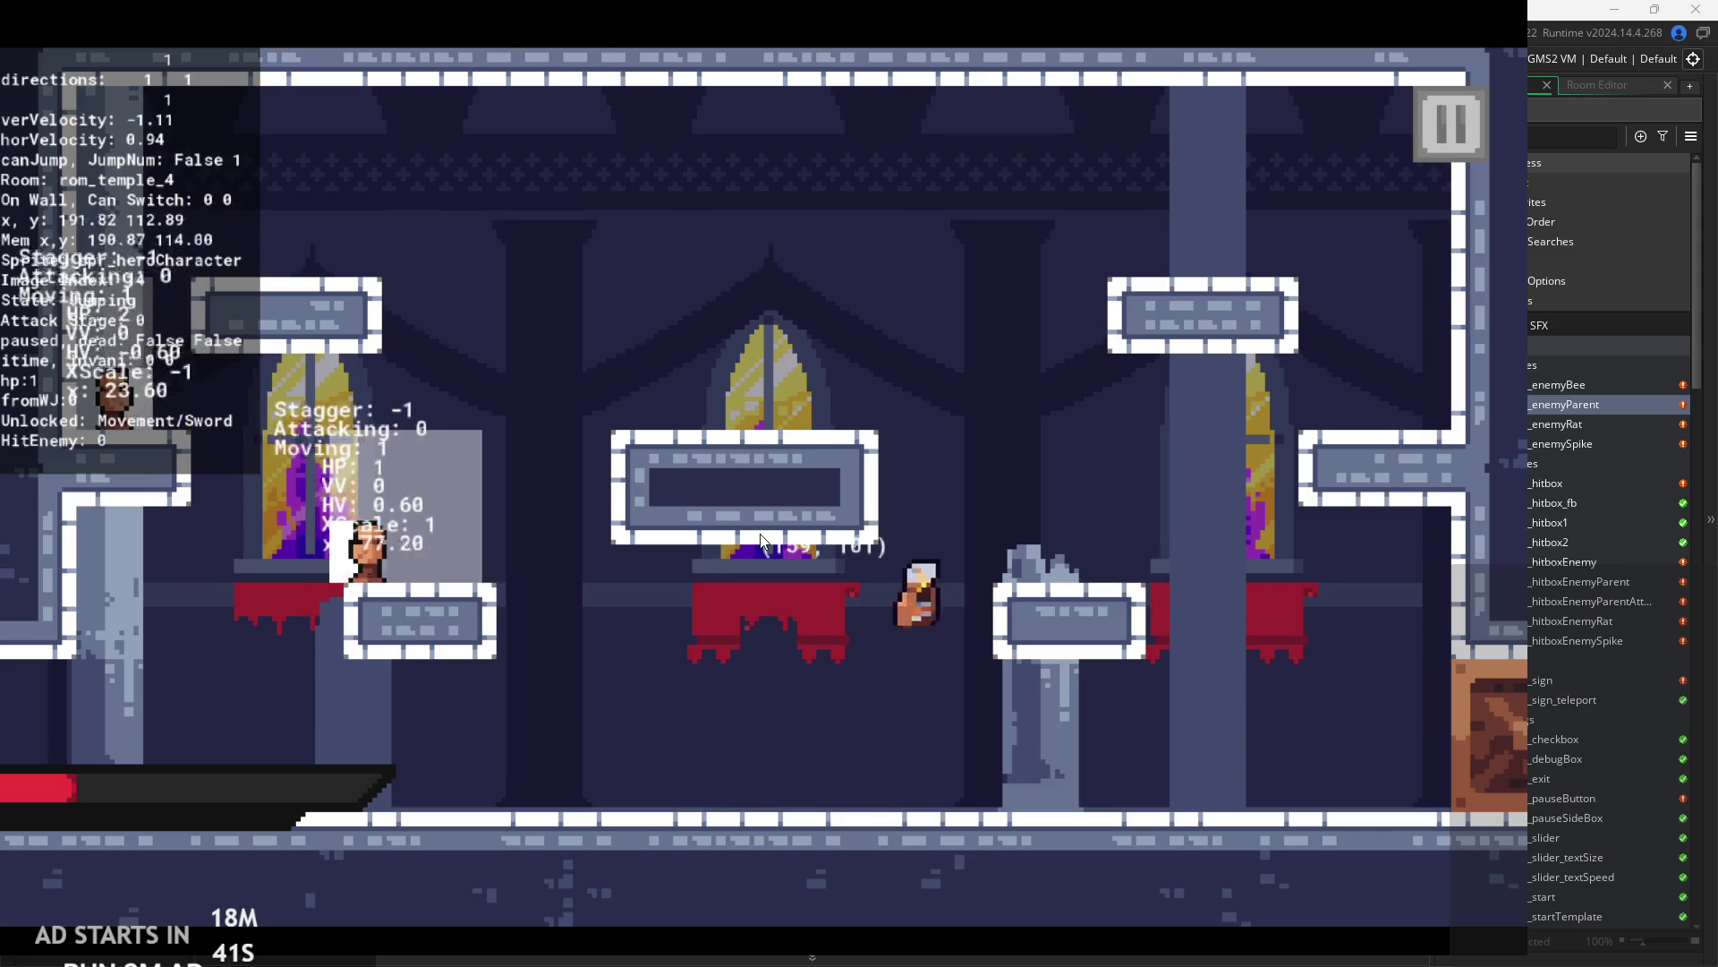
pyautogui.press('Right')
pyautogui.press('Left')
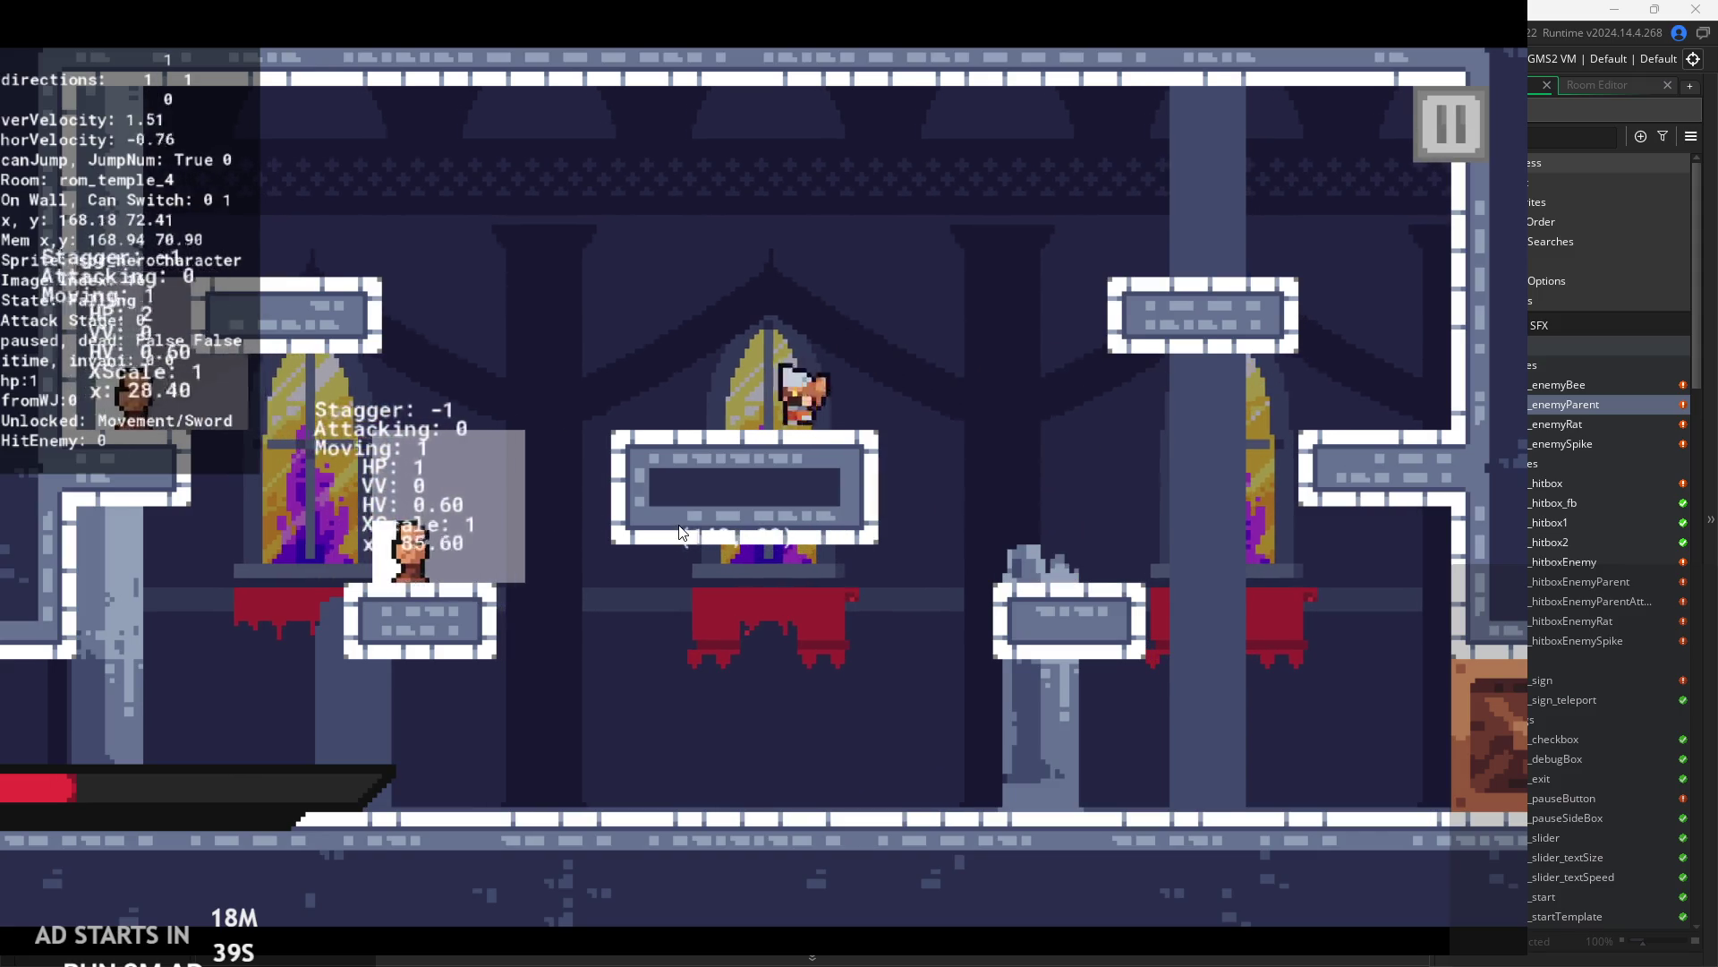
pyautogui.press('Right')
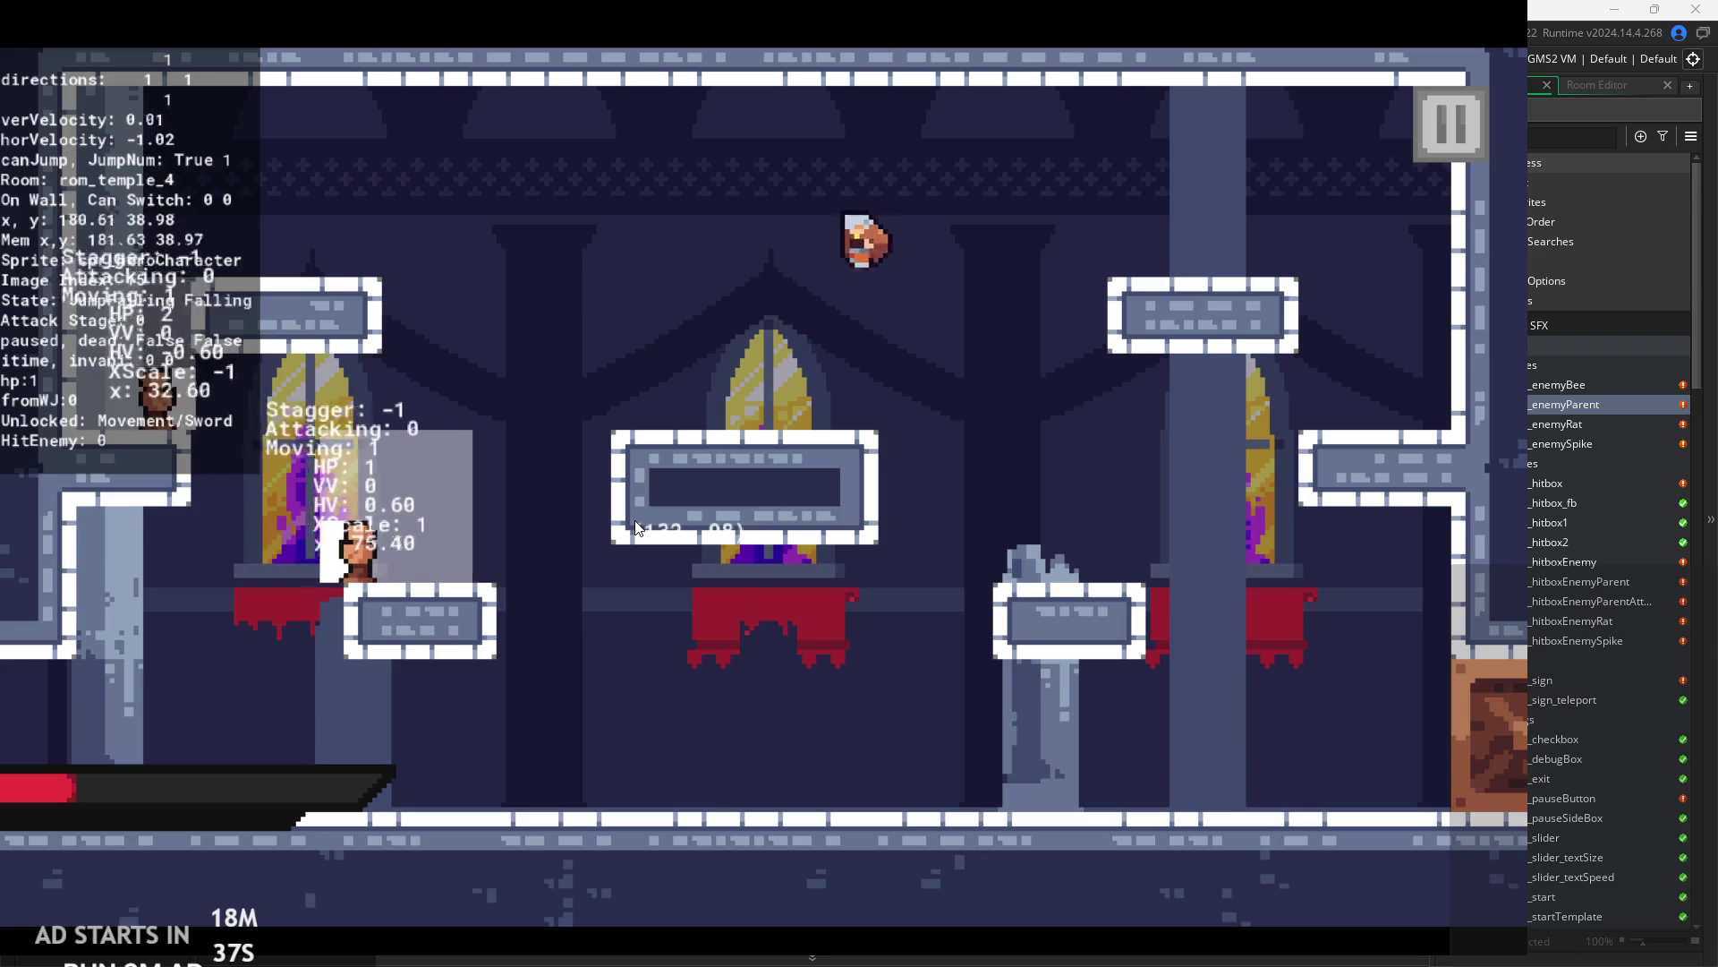
# - Jump back across the room and climb onto the upper-right platform, slashing in mid-air
pyautogui.press('Right')
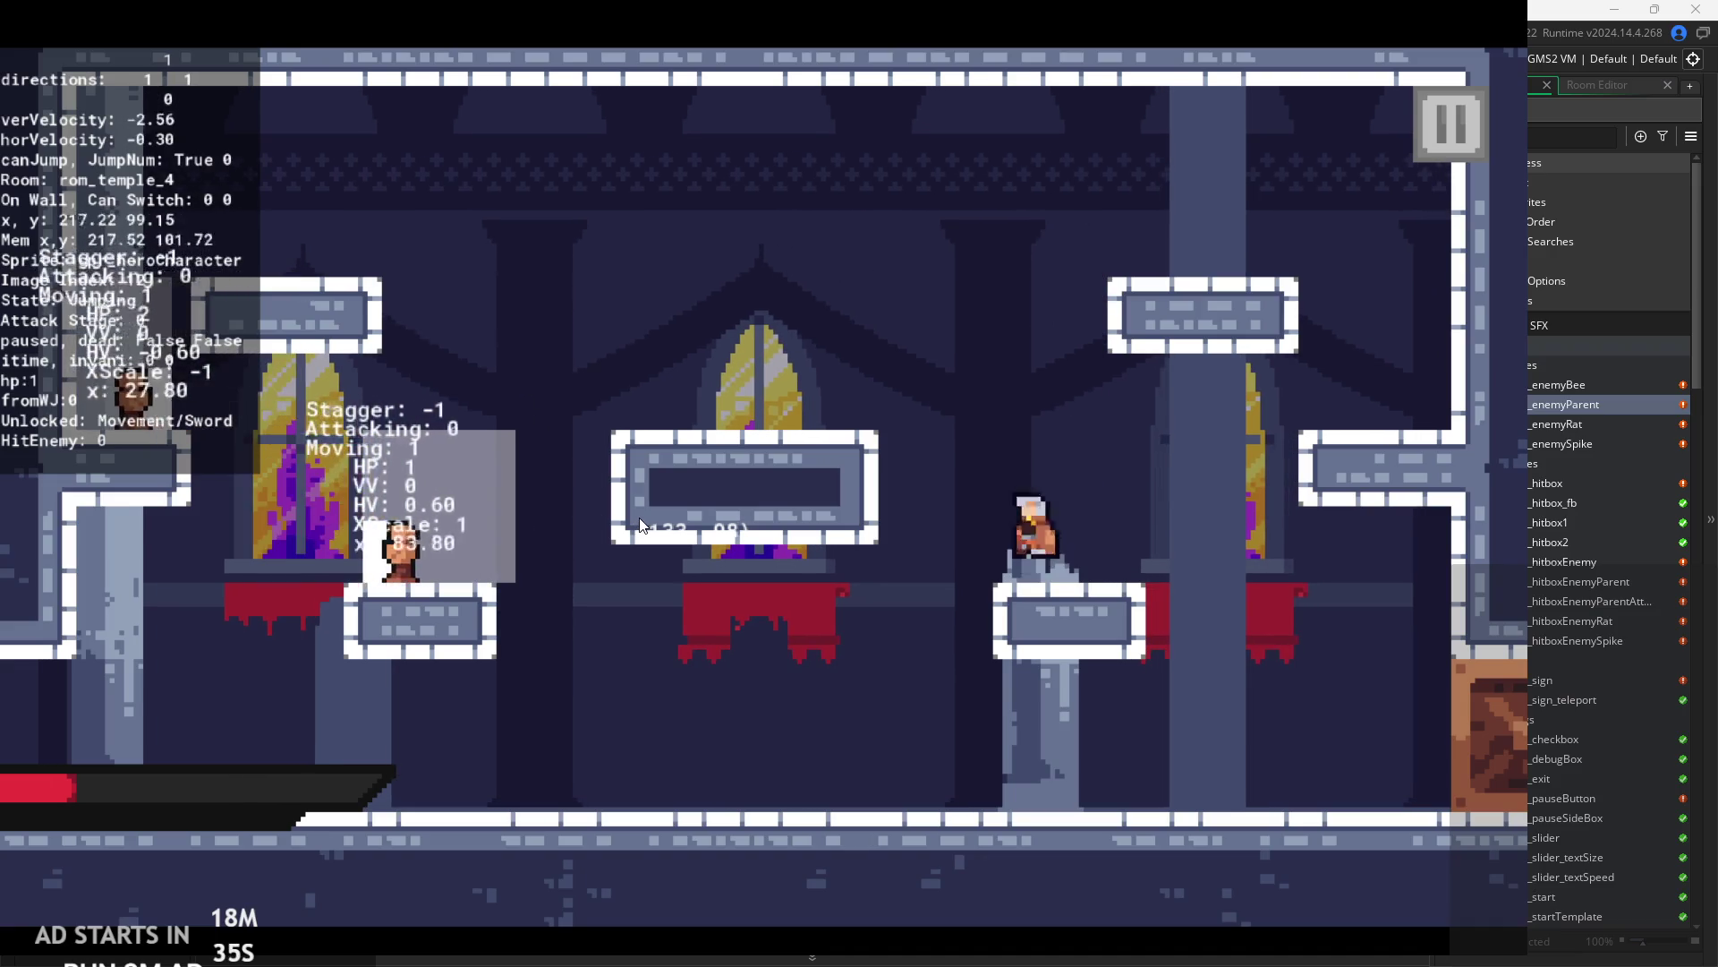
pyautogui.press('space')
pyautogui.press('Right')
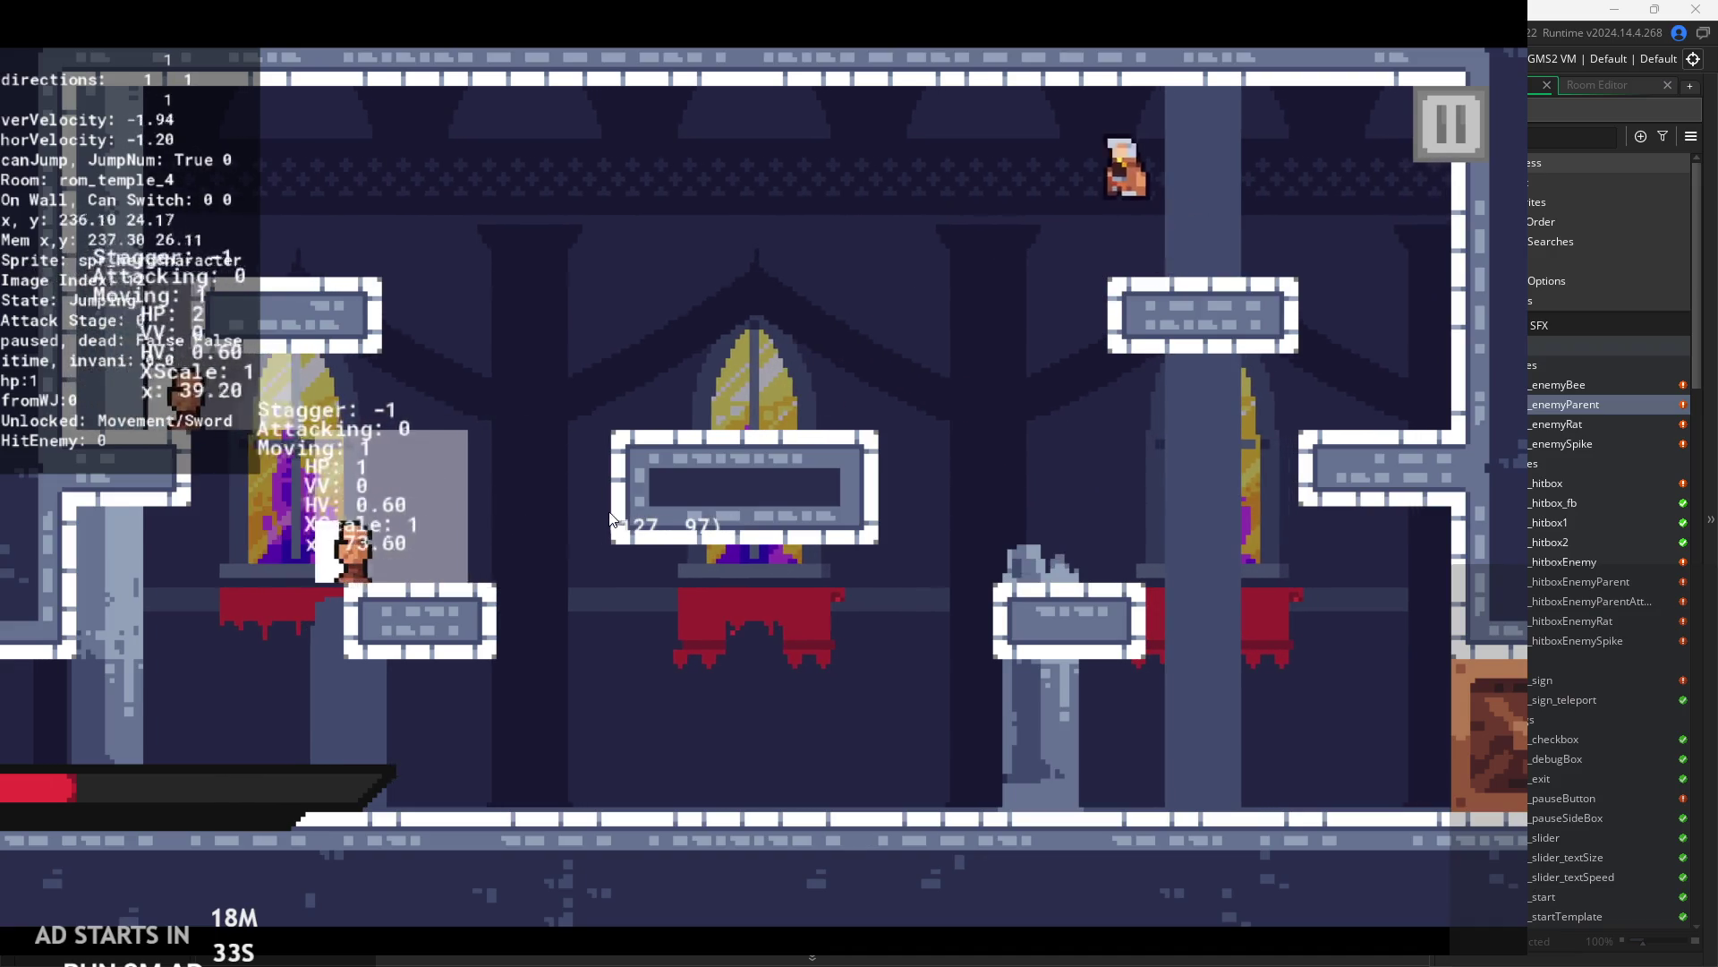
pyautogui.press('Left')
pyautogui.press('x')
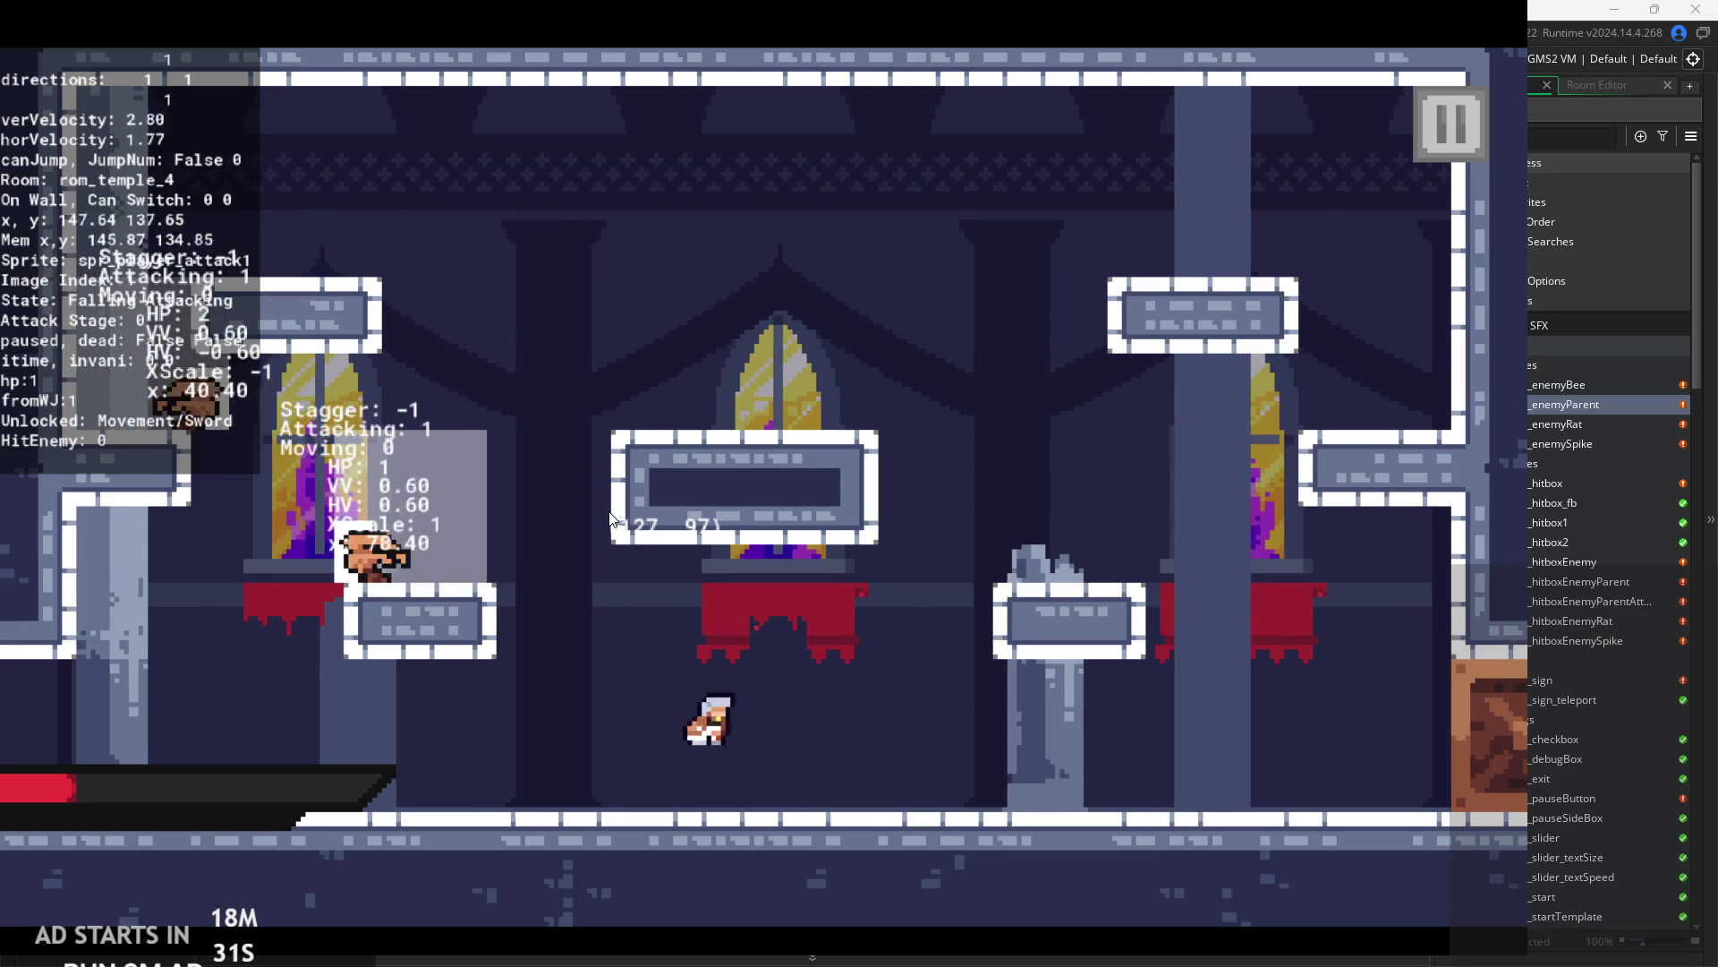
pyautogui.press('Right')
pyautogui.press('space')
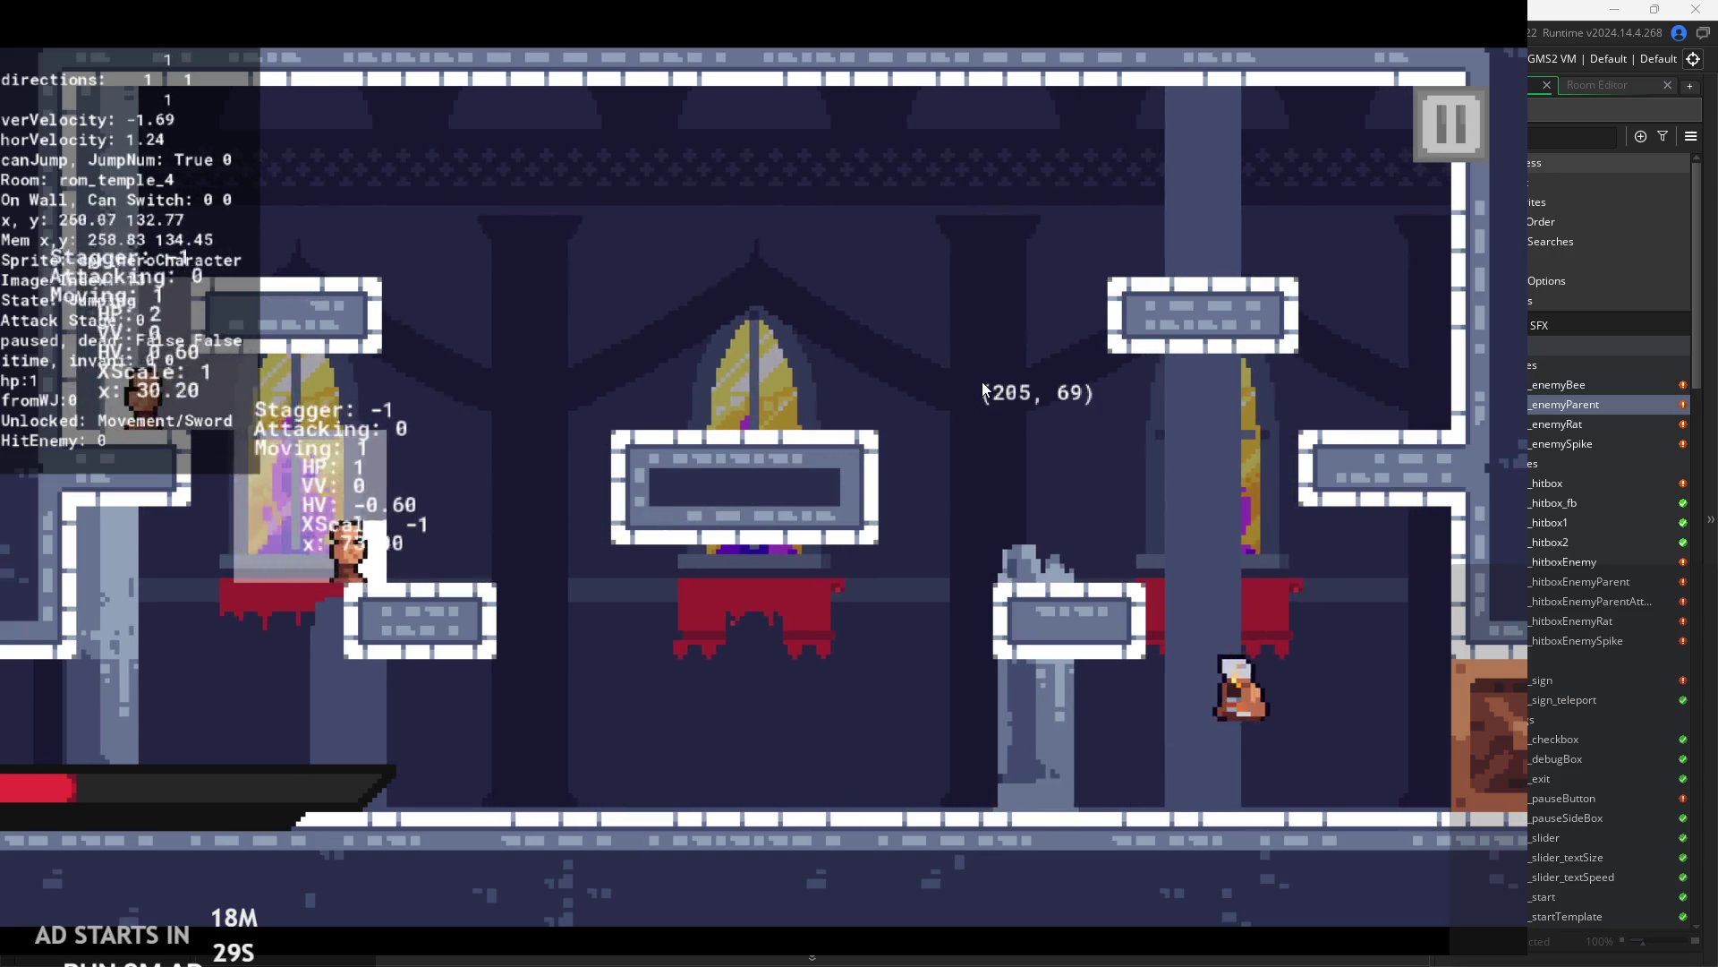
pyautogui.press('Left')
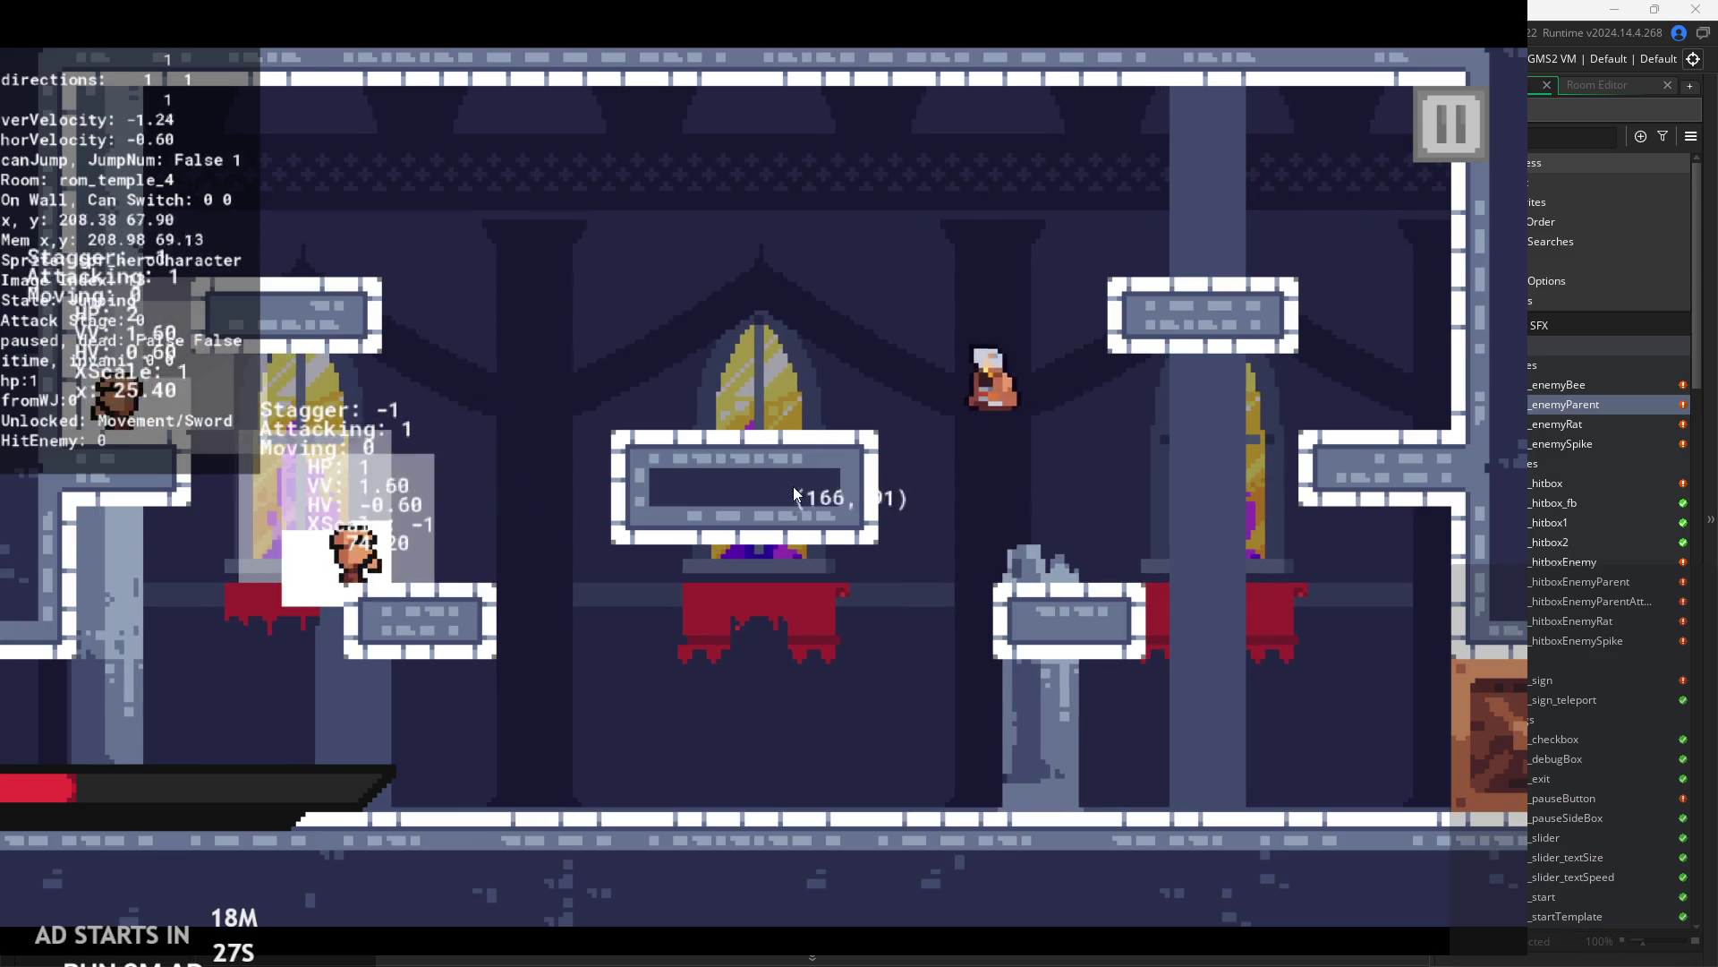
pyautogui.press('space')
pyautogui.press('Left')
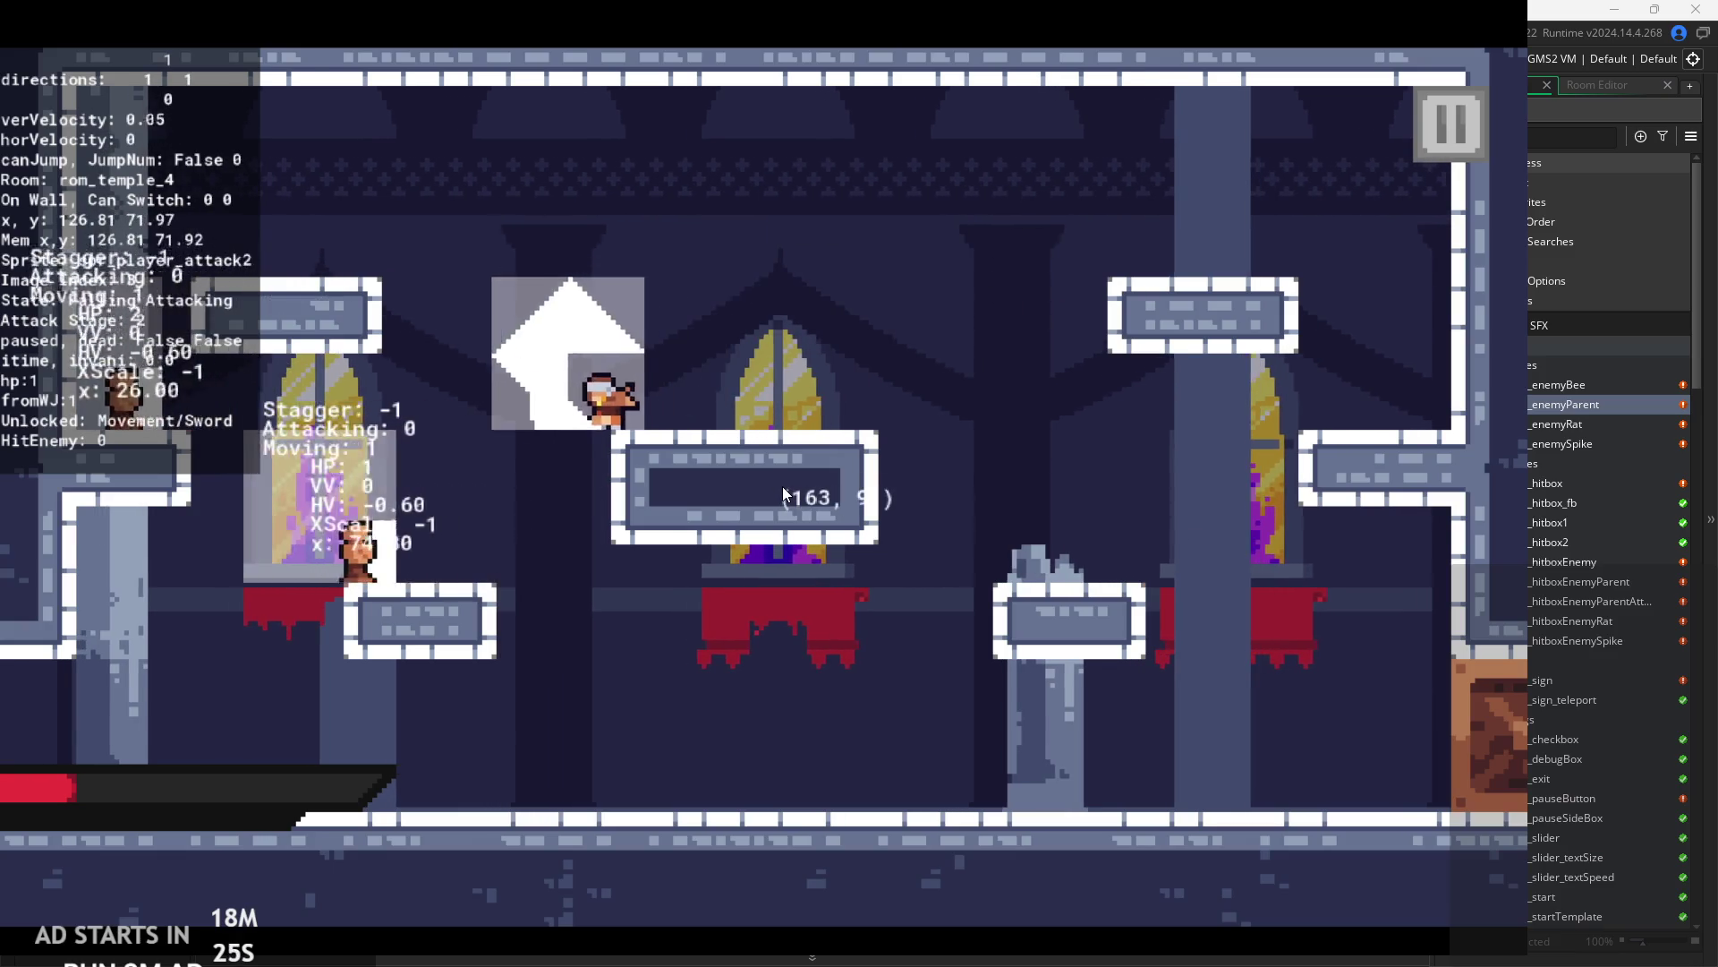
pyautogui.press('Right')
pyautogui.press('space')
pyautogui.press('Right')
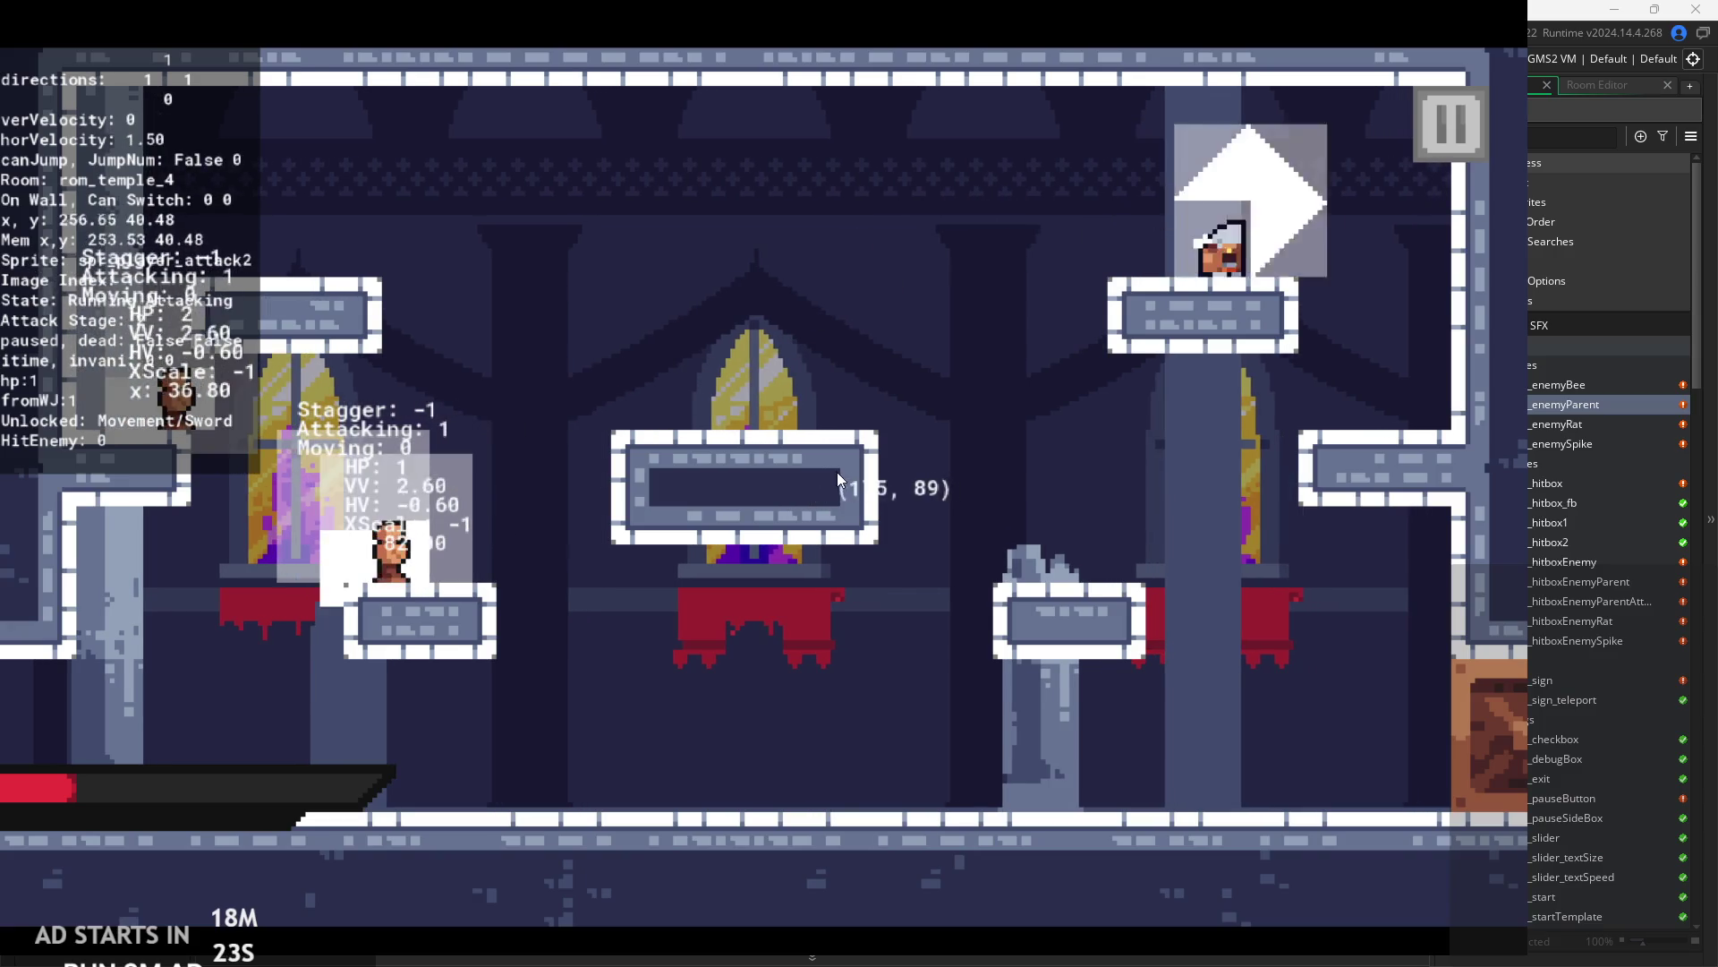
pyautogui.press('Left')
pyautogui.press('Left')
pyautogui.press('x')
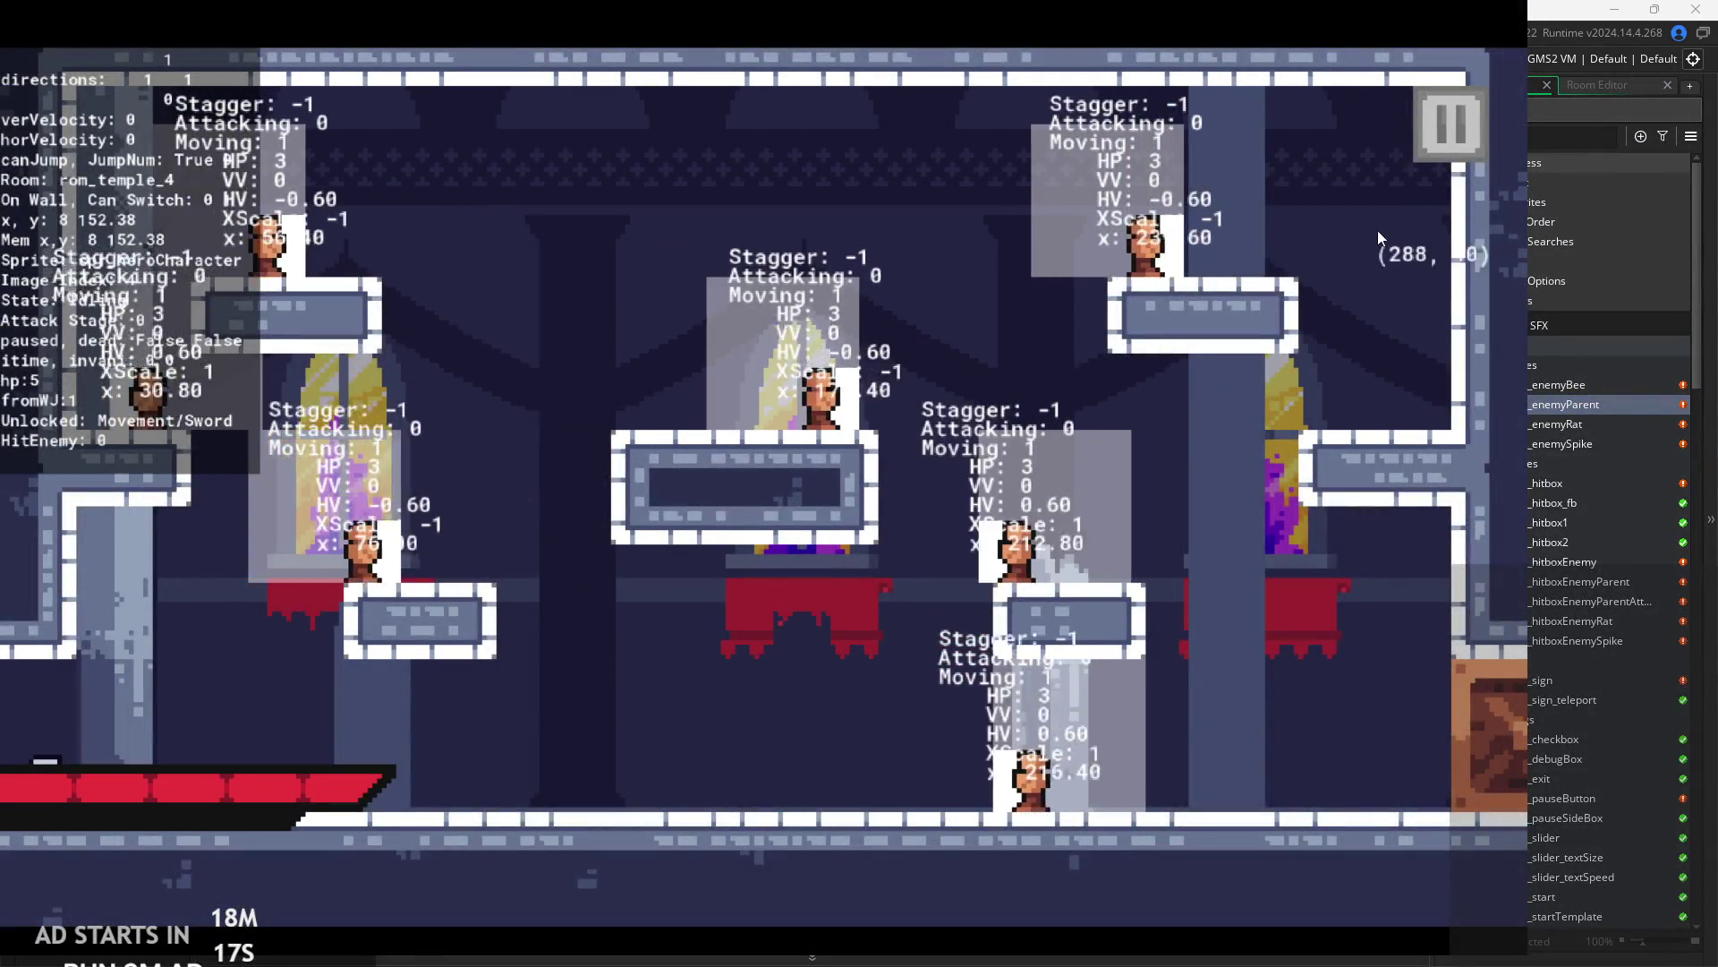
# - Run right across the floor slashing, wall-jump, then retreat left out of the right corner
pyautogui.press('Right')
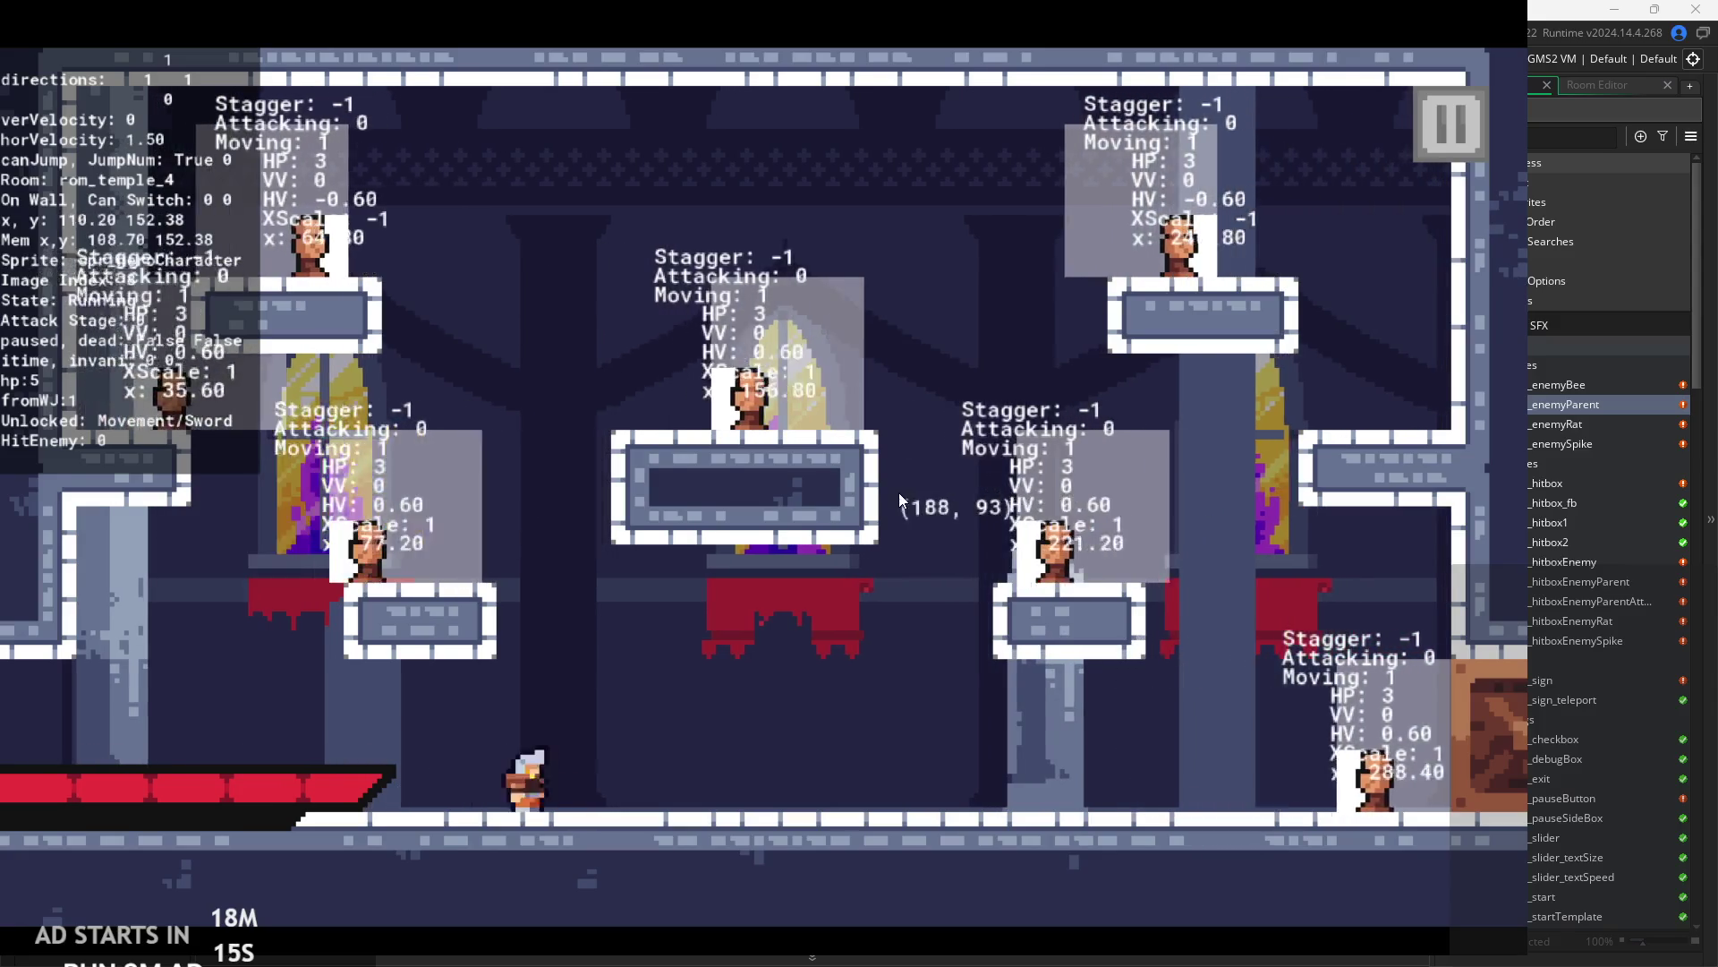
pyautogui.press('x')
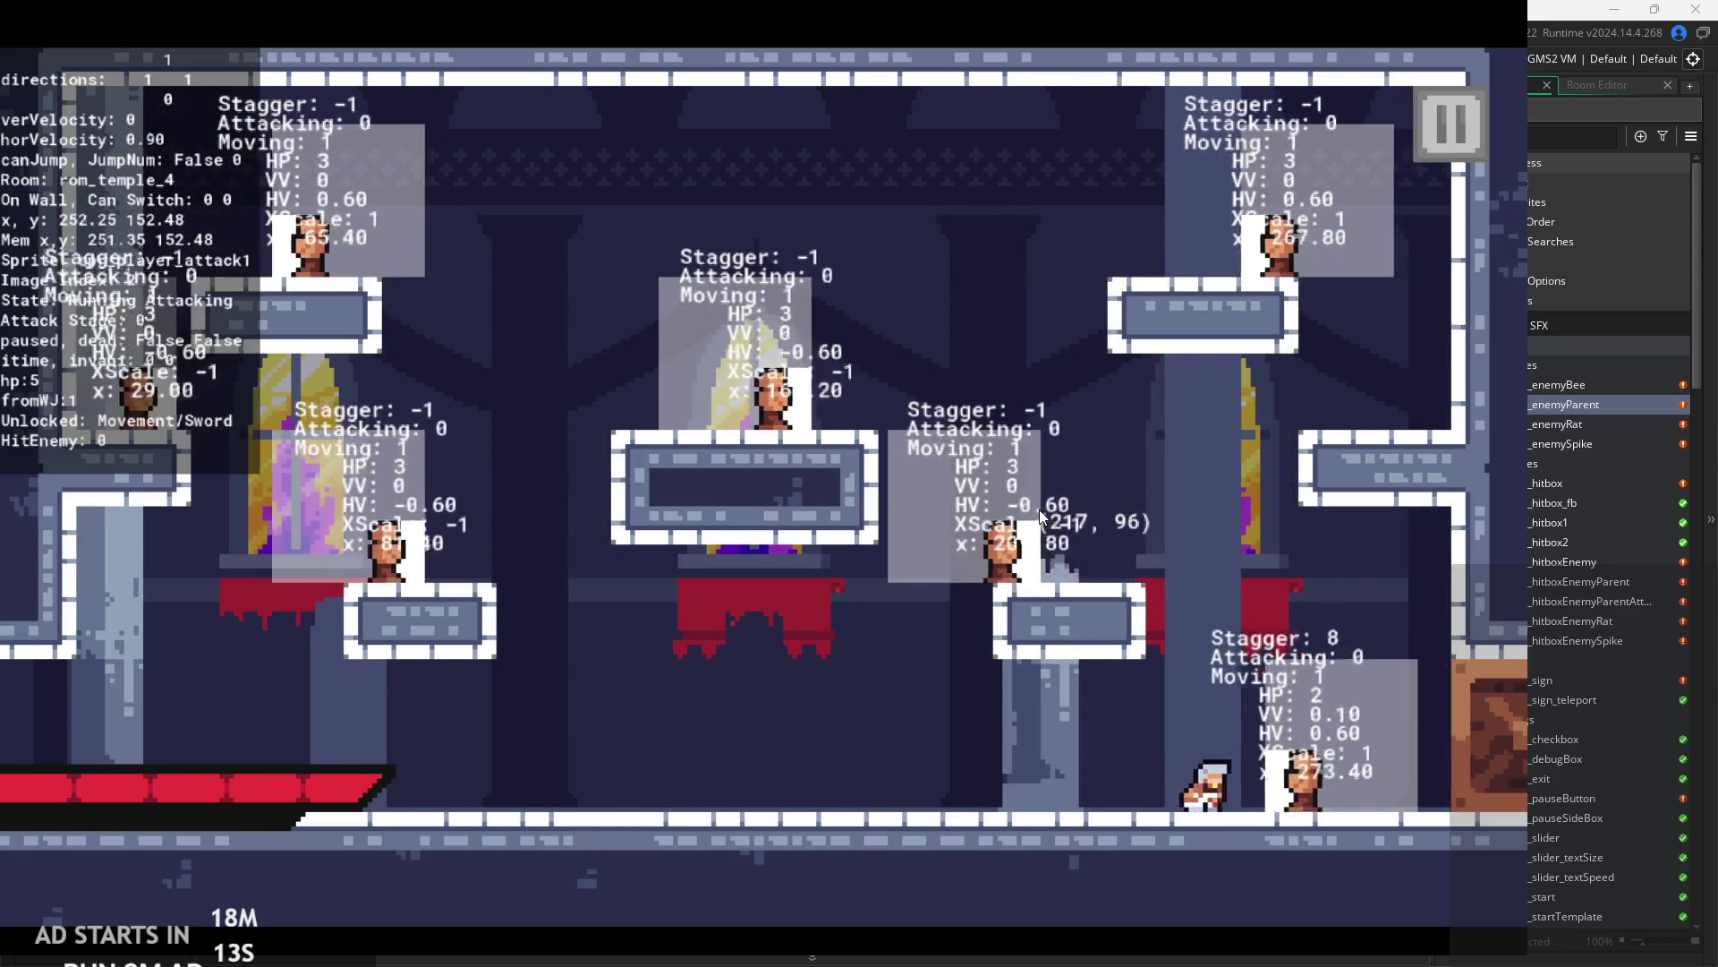
pyautogui.press('x')
pyautogui.press('z')
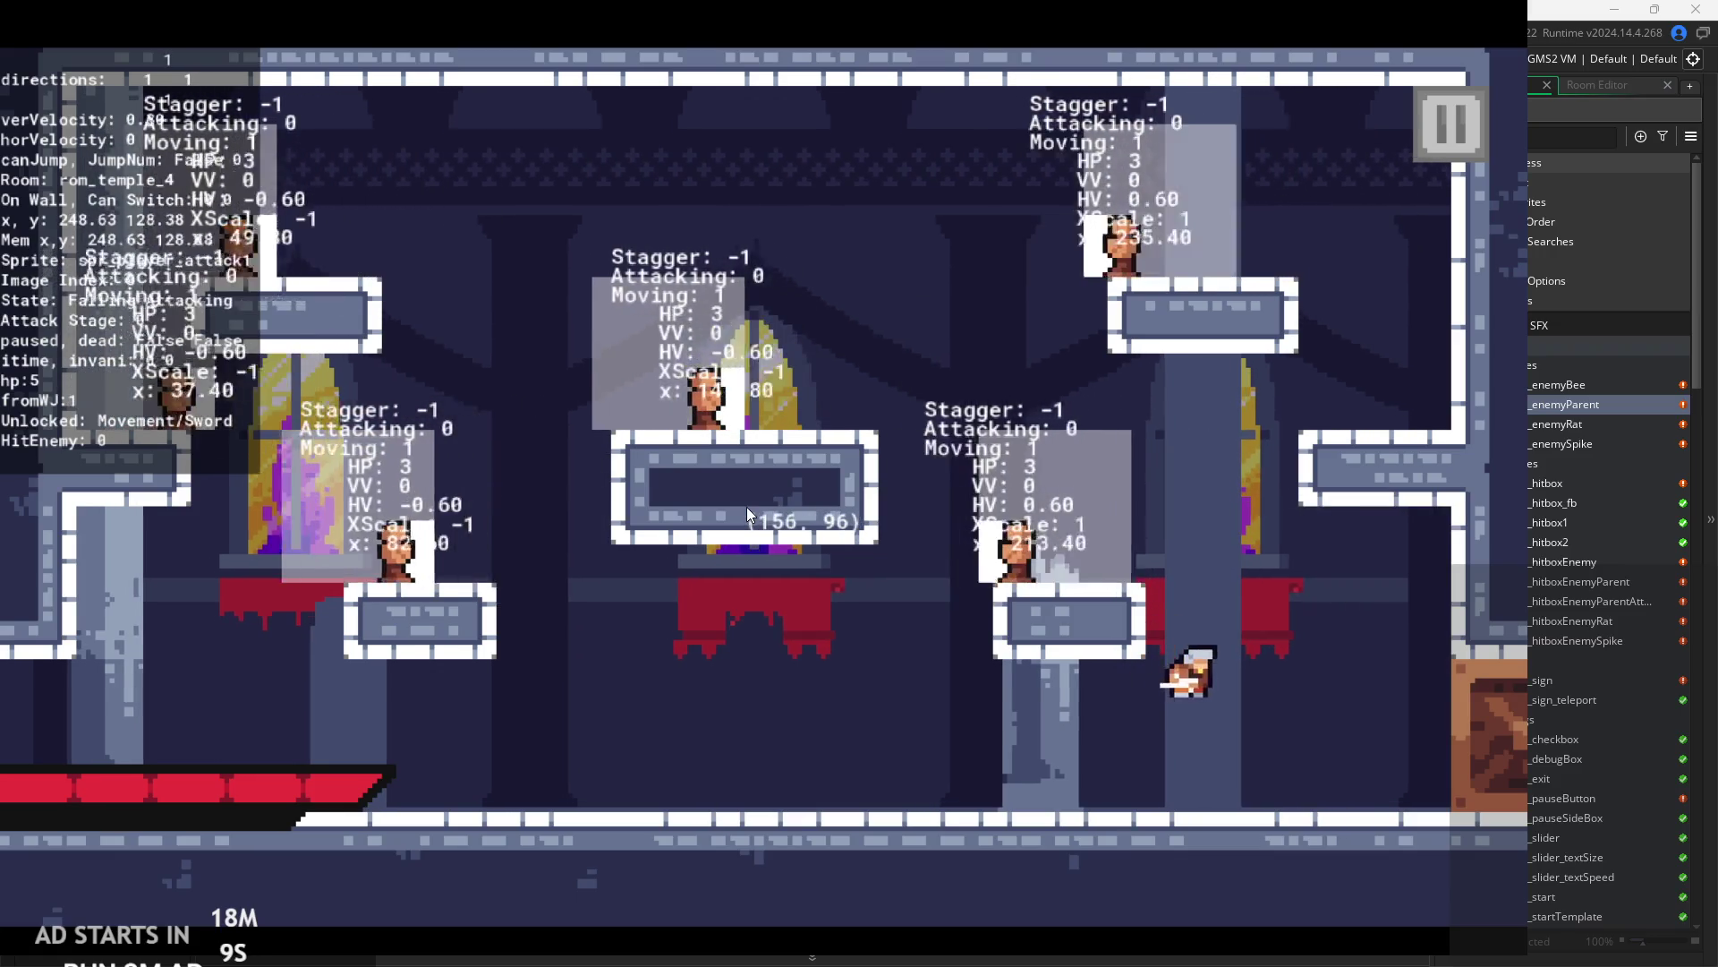
pyautogui.press('Right')
pyautogui.press('Left')
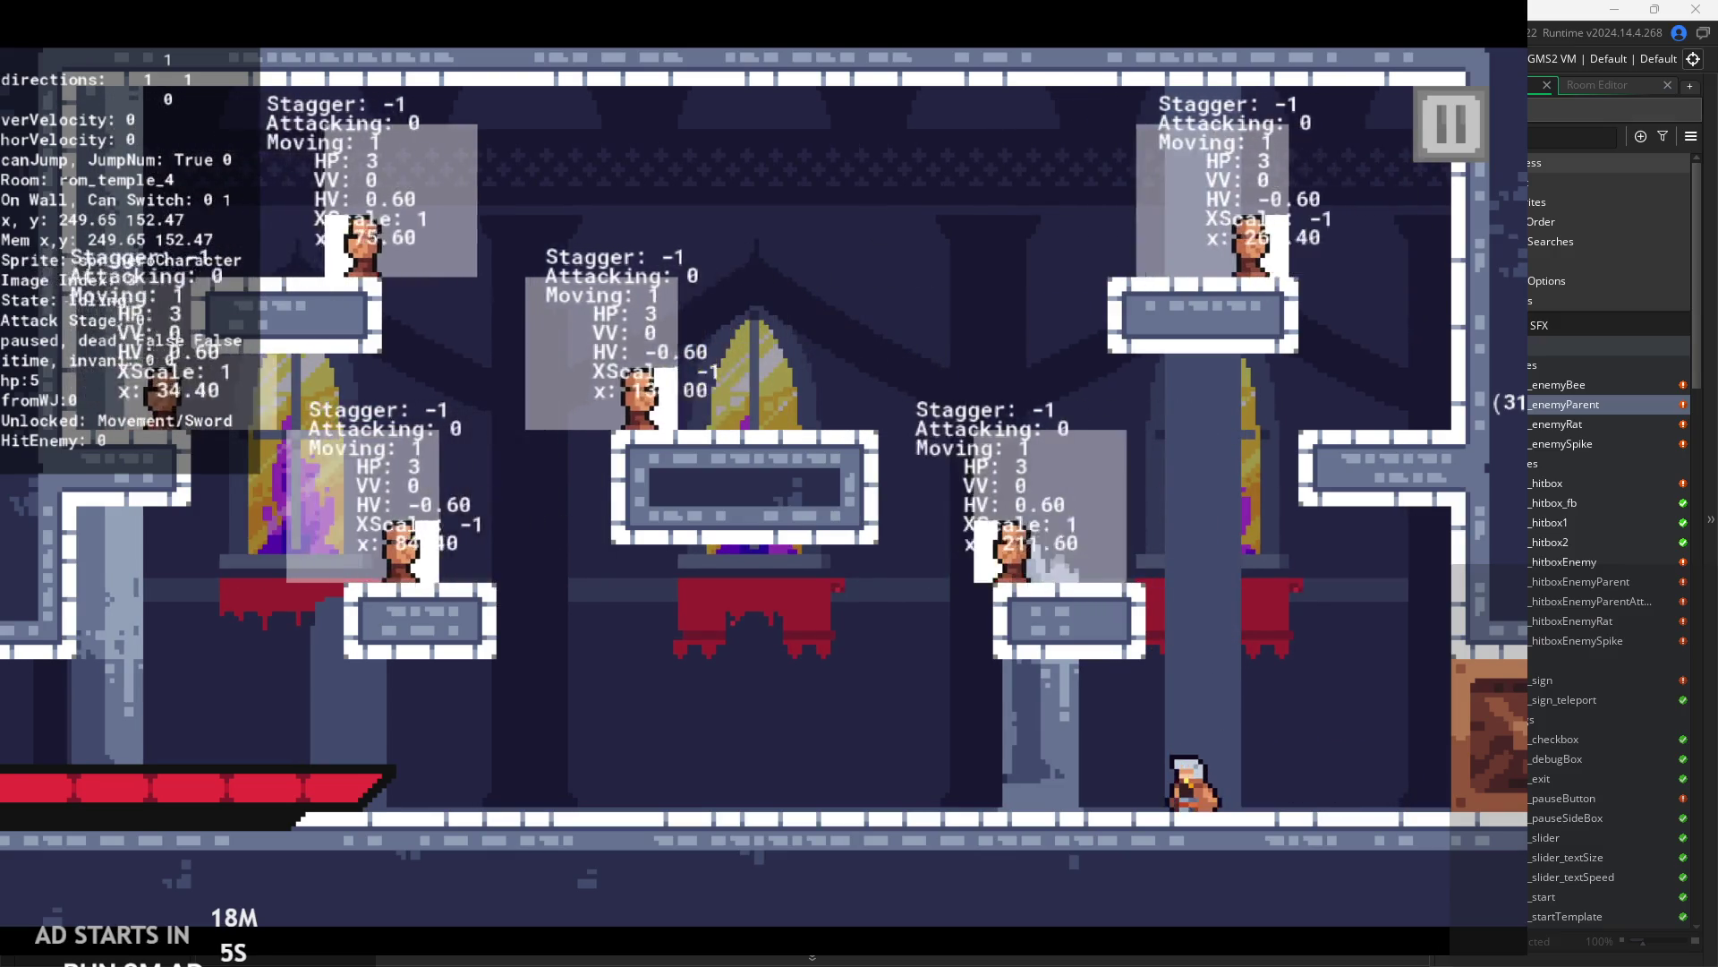
# - Attack the enemies while moving left, then pause with Escape and exit the game
pyautogui.press('Left')
pyautogui.press('x')
pyautogui.press('Left')
pyautogui.press('z')
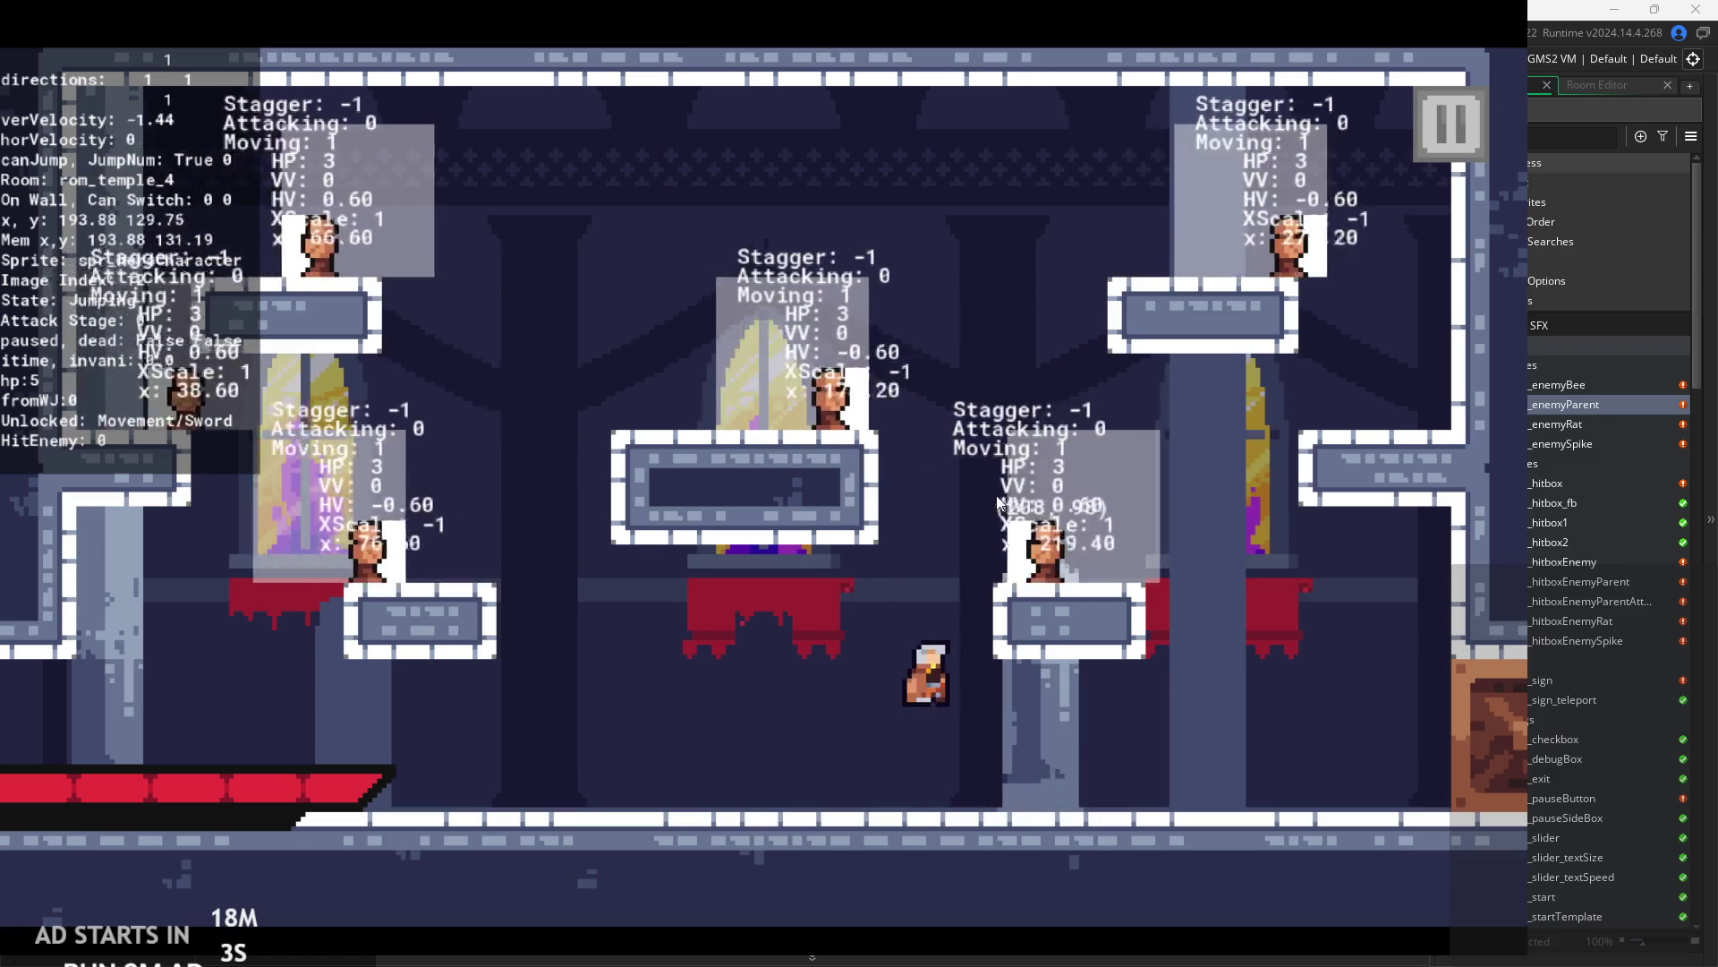
pyautogui.press('Left')
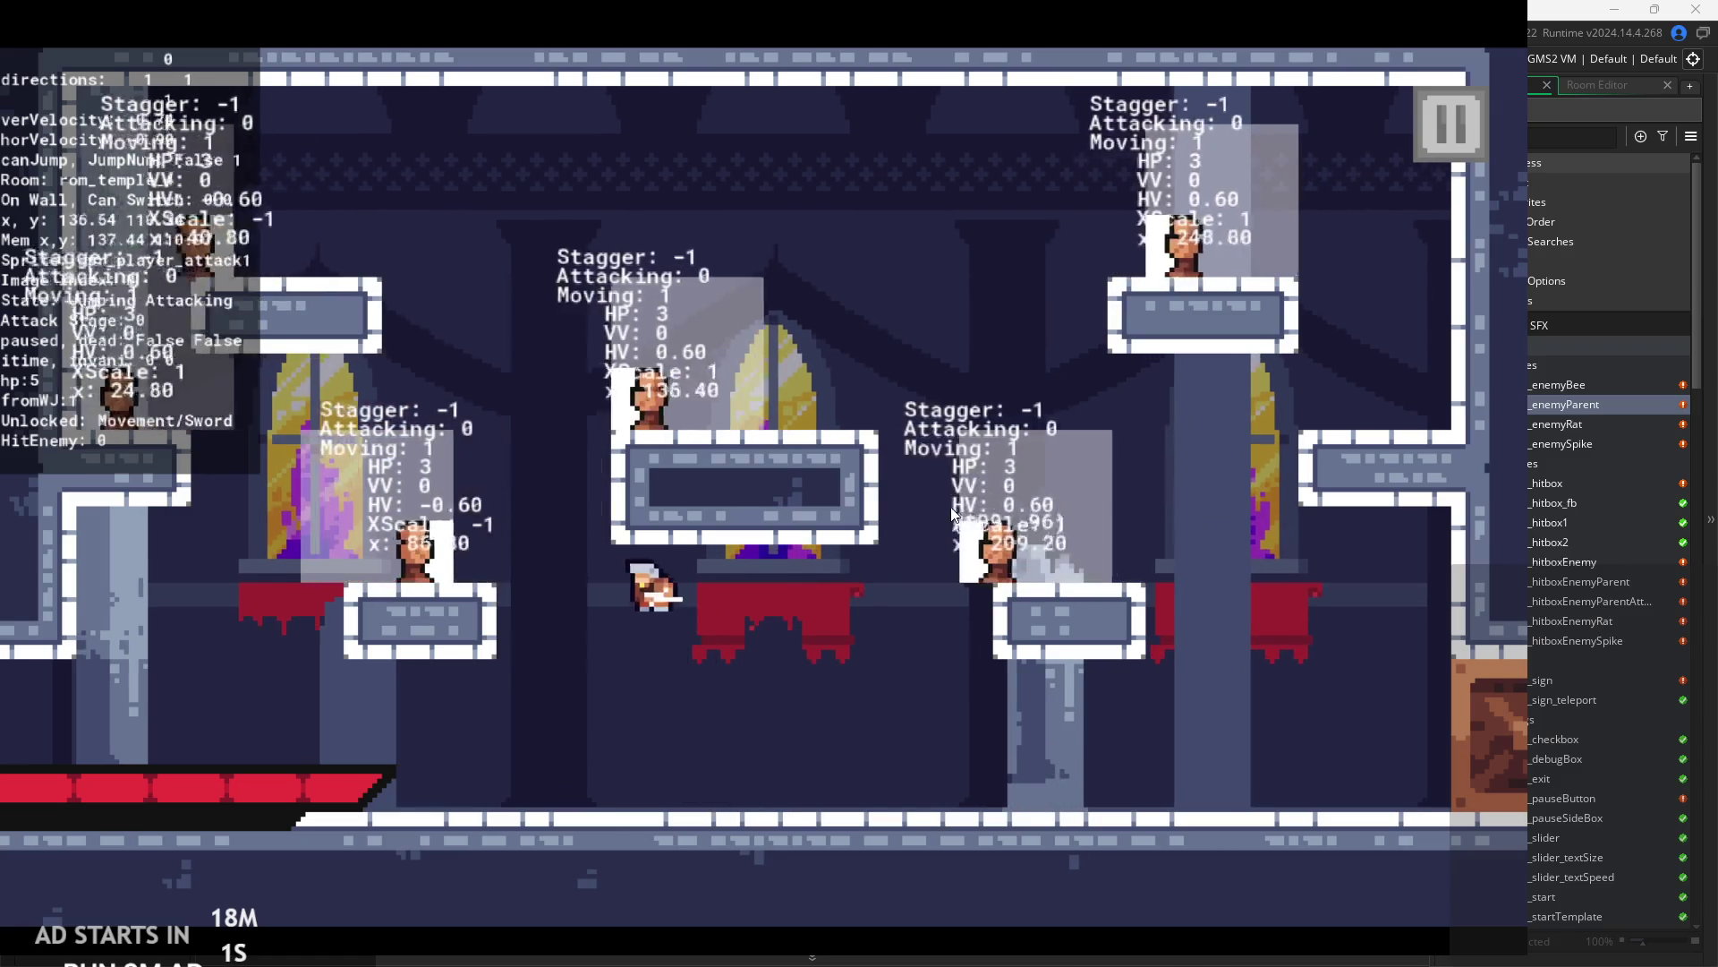
pyautogui.press('x')
pyautogui.press('Right')
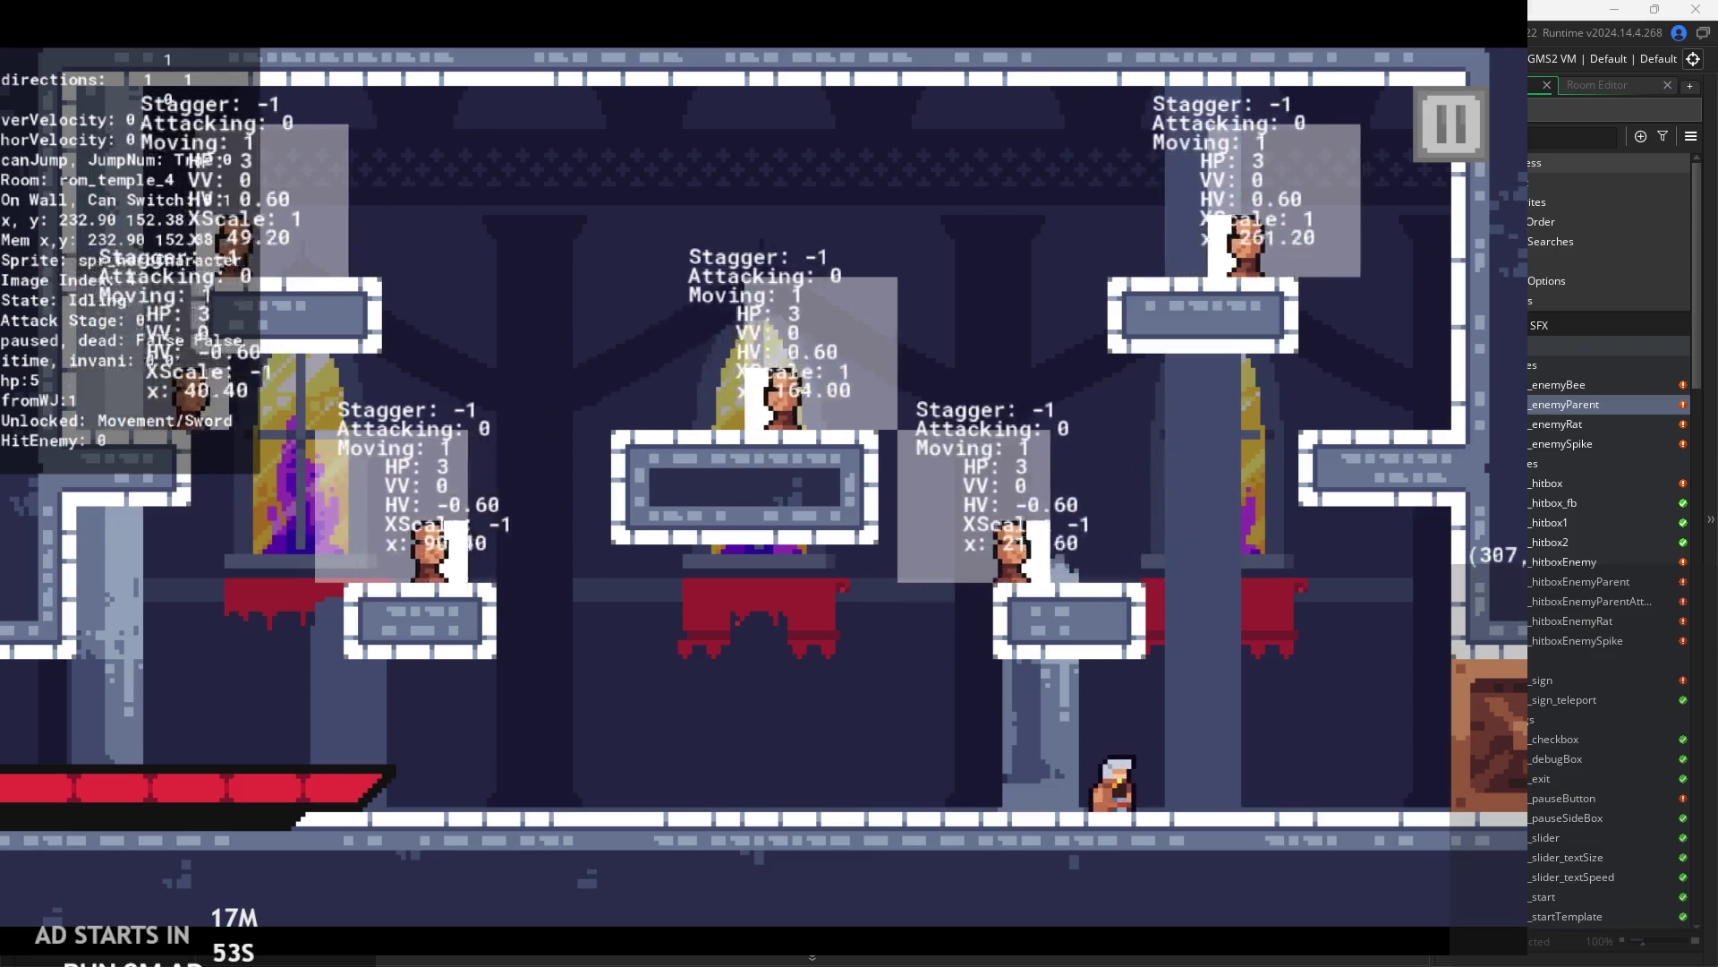
pyautogui.press('Escape')
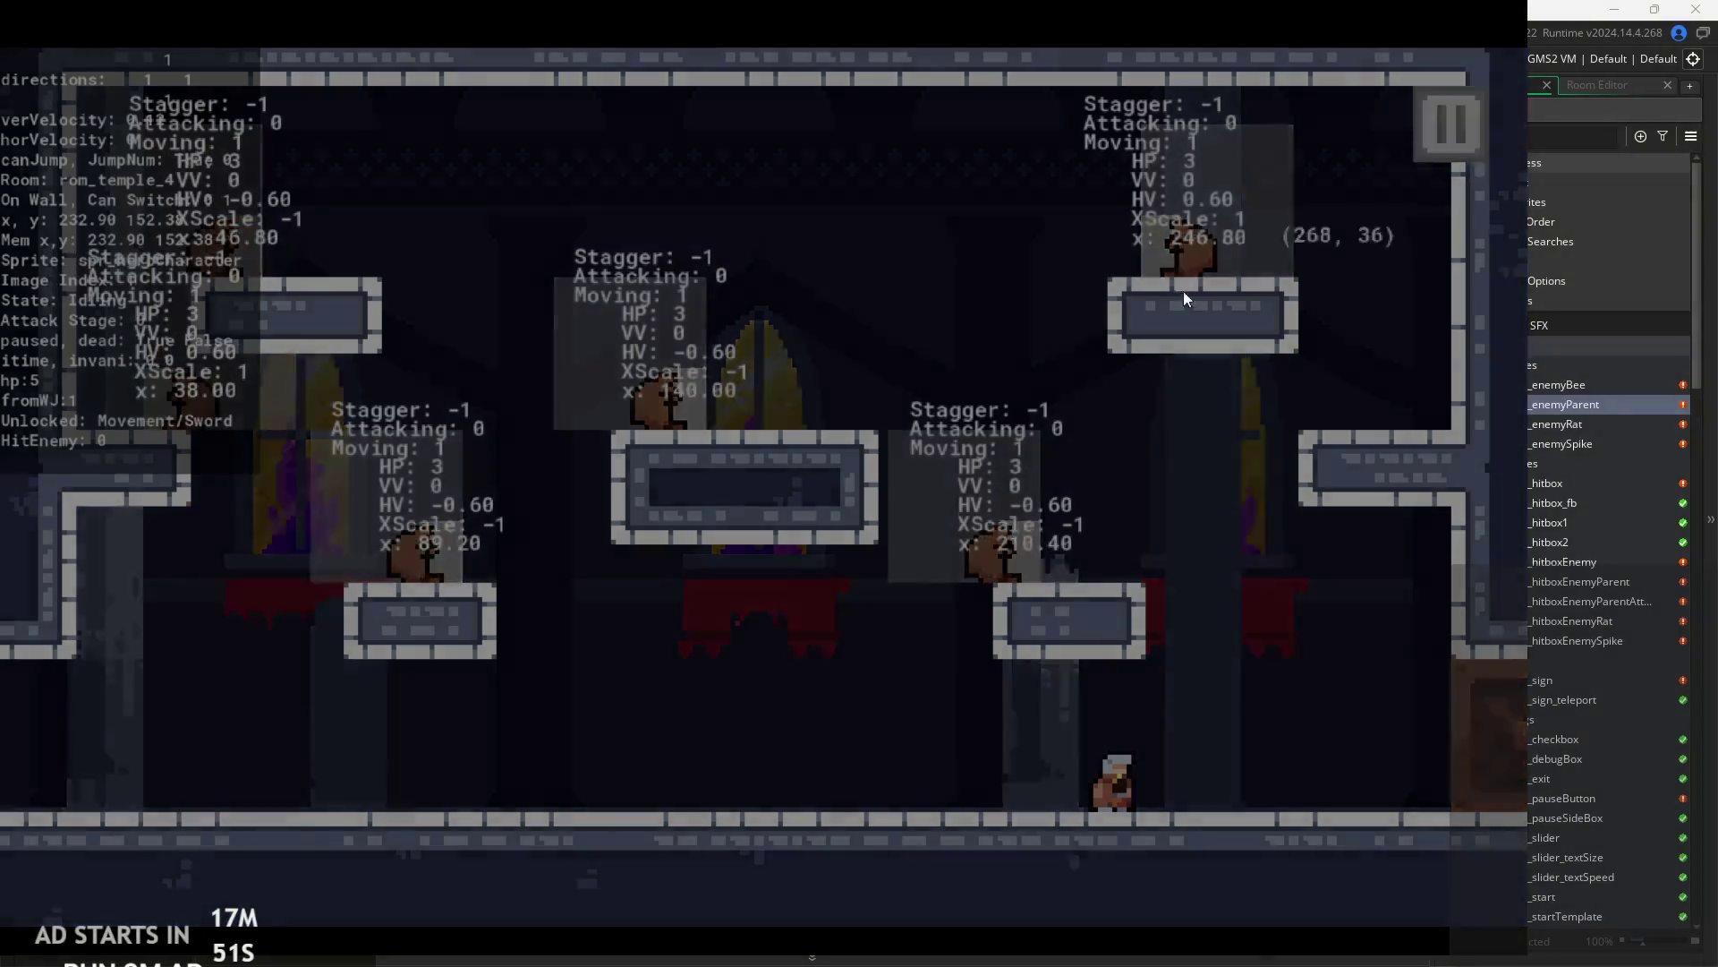
pyautogui.click(1287, 808)
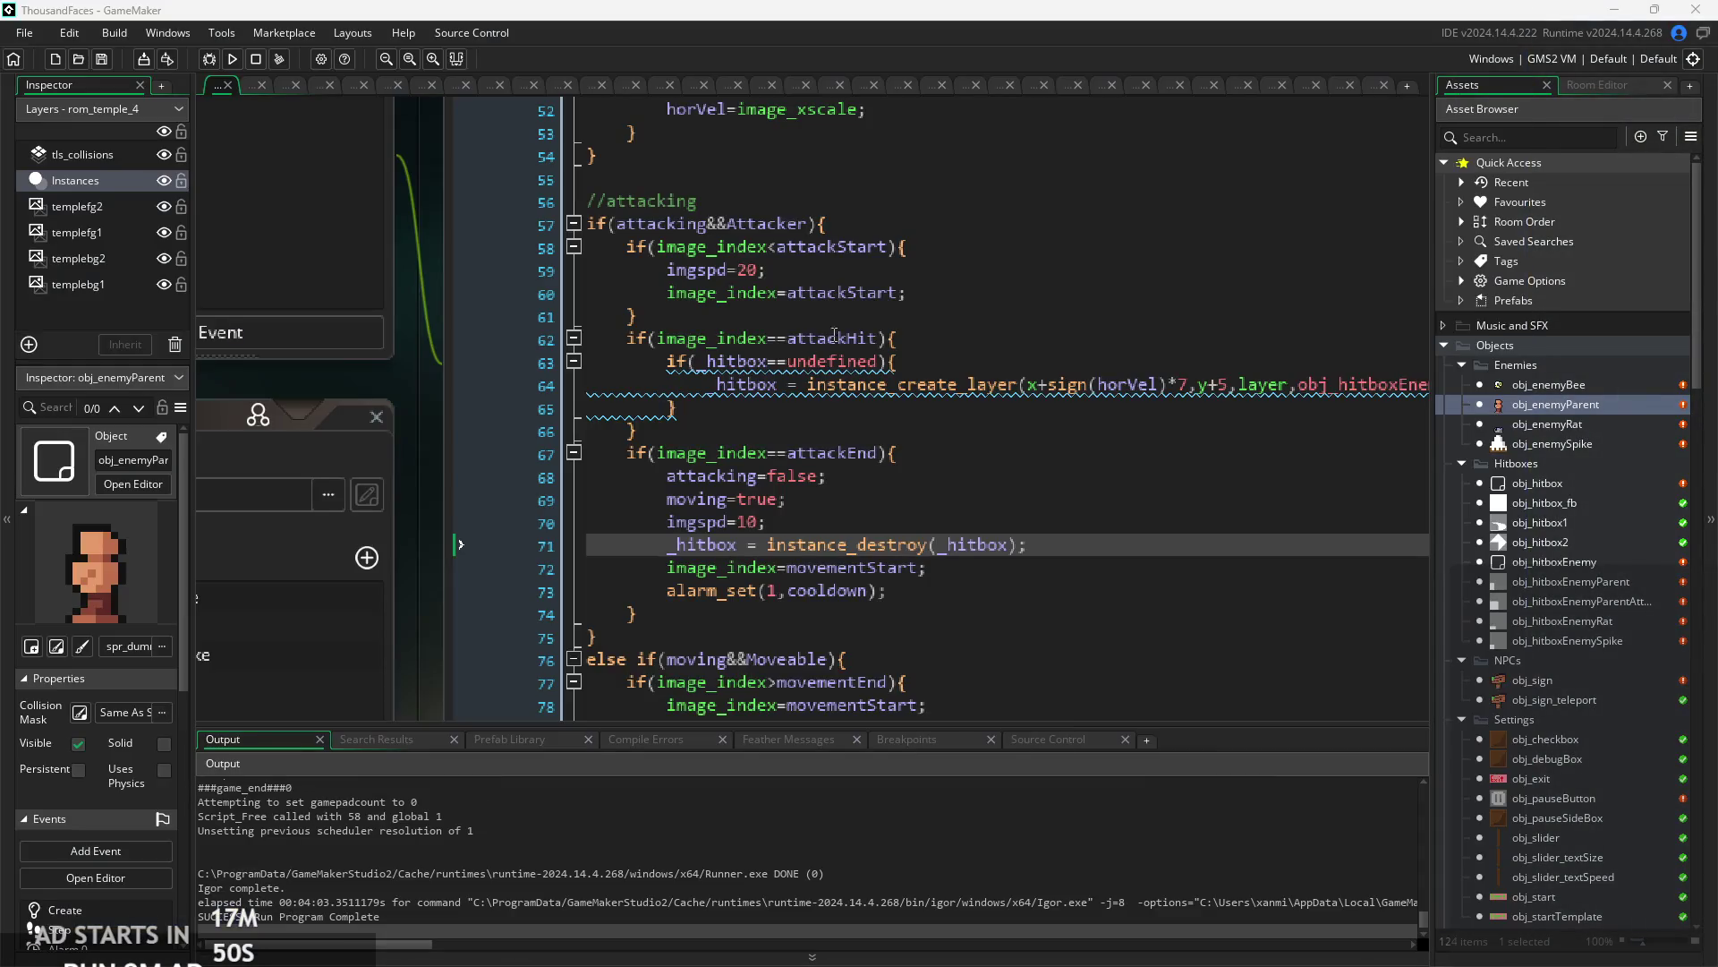
# - Open obj_enemyParent's Create code and append random_range after cooldown=200 on line 32
pyautogui.doubleClick(1583, 406)
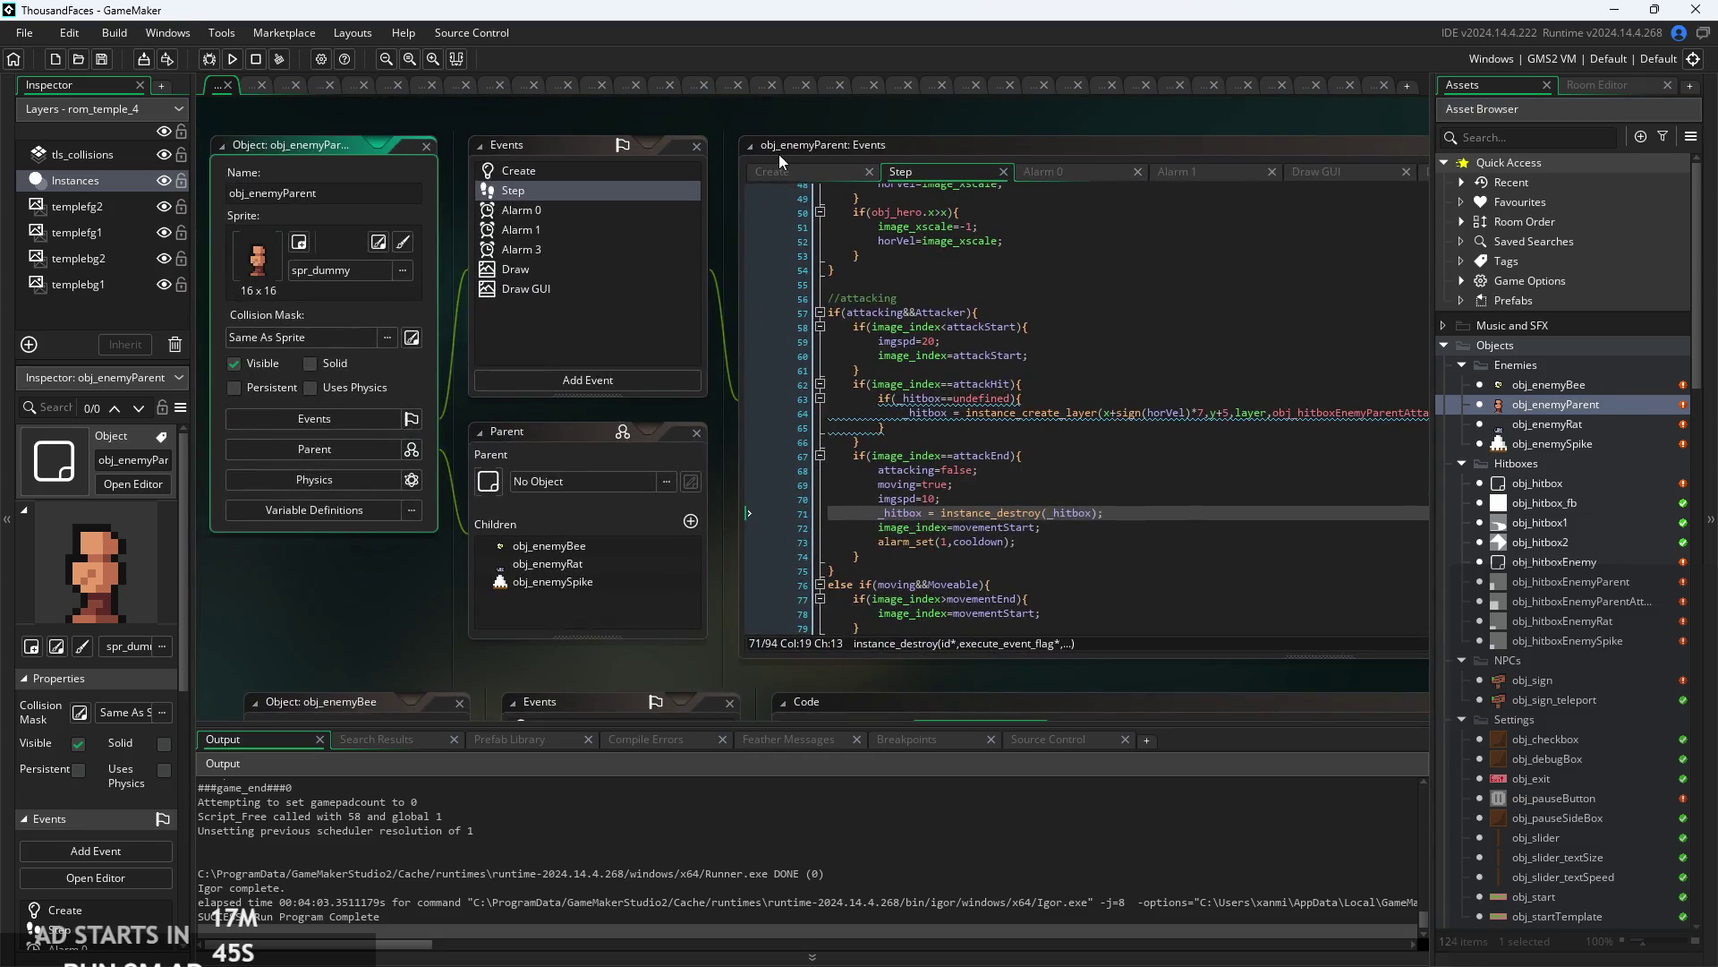
pyautogui.click(775, 170)
pyautogui.scroll(3, 981, 339)
pyautogui.scroll(-3, 884, 450)
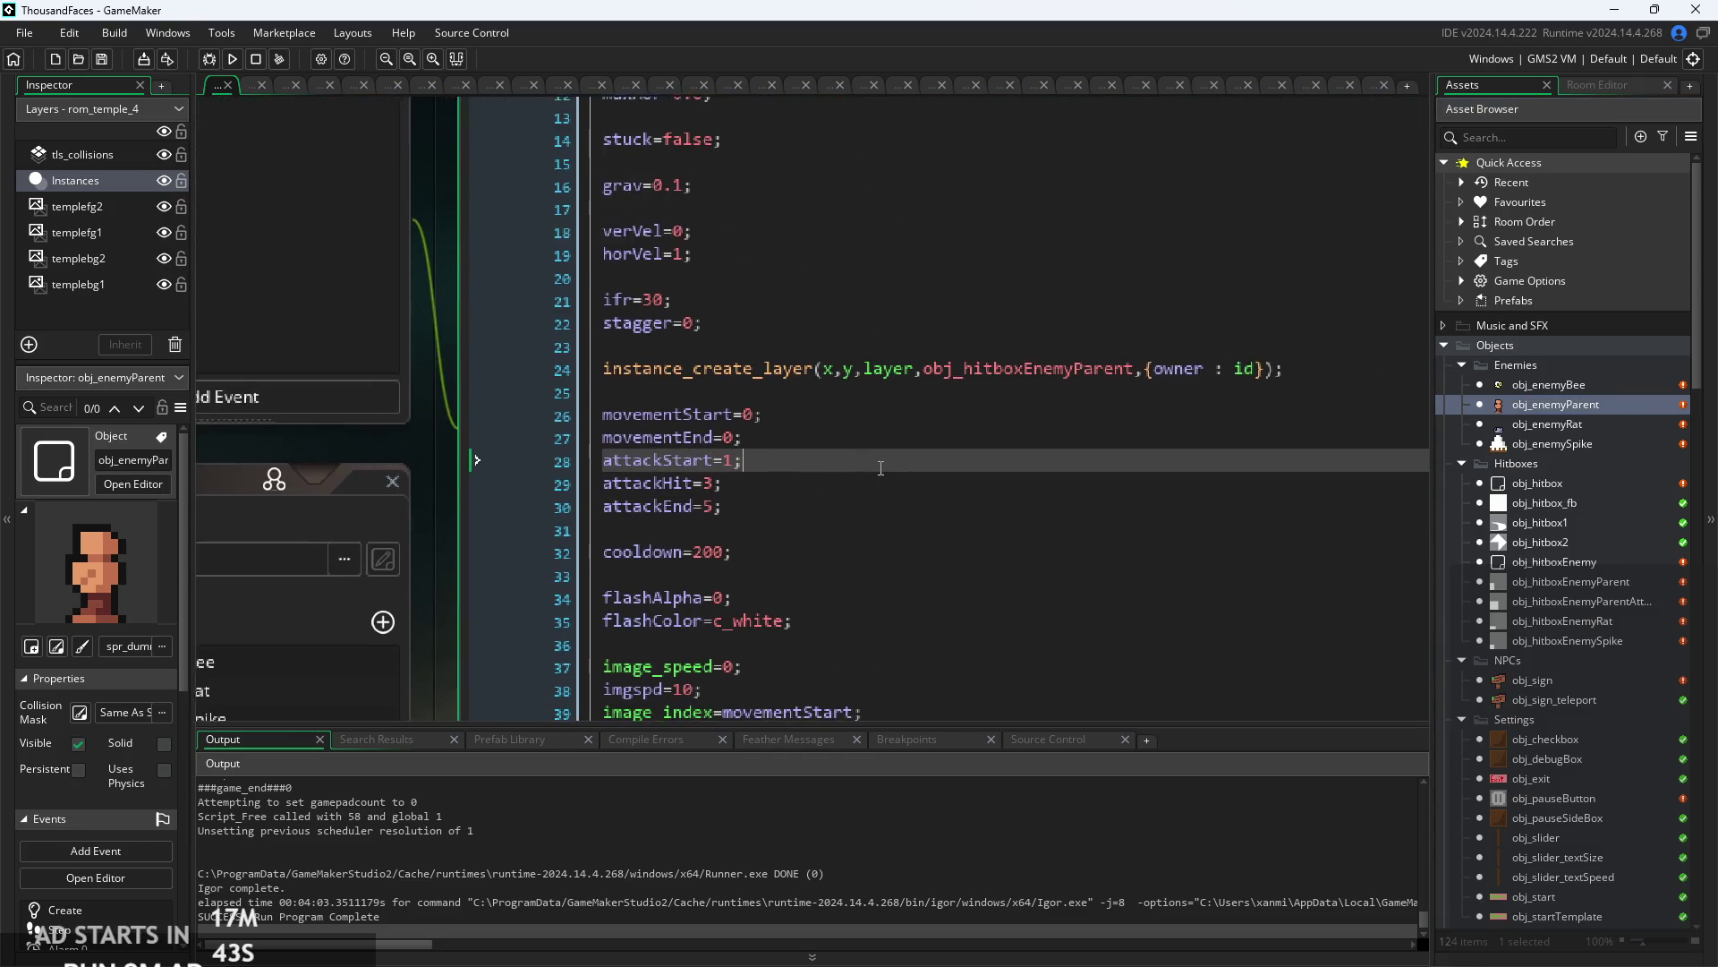
pyautogui.click(697, 495)
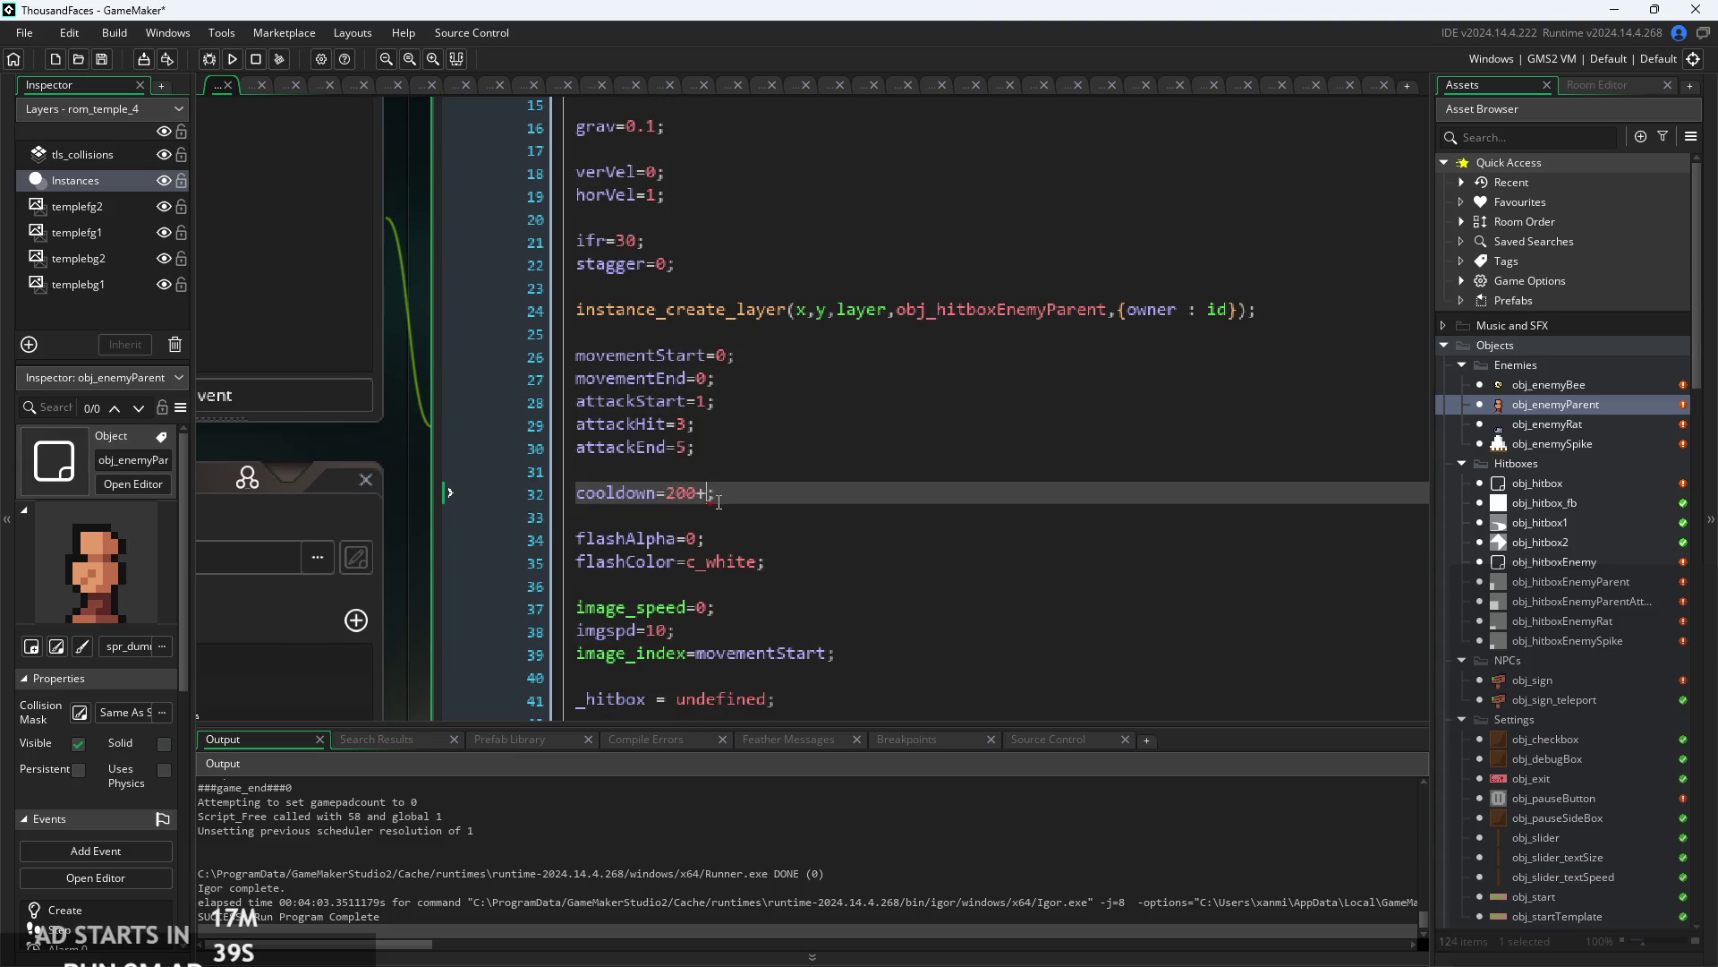
pyautogui.write('rand')
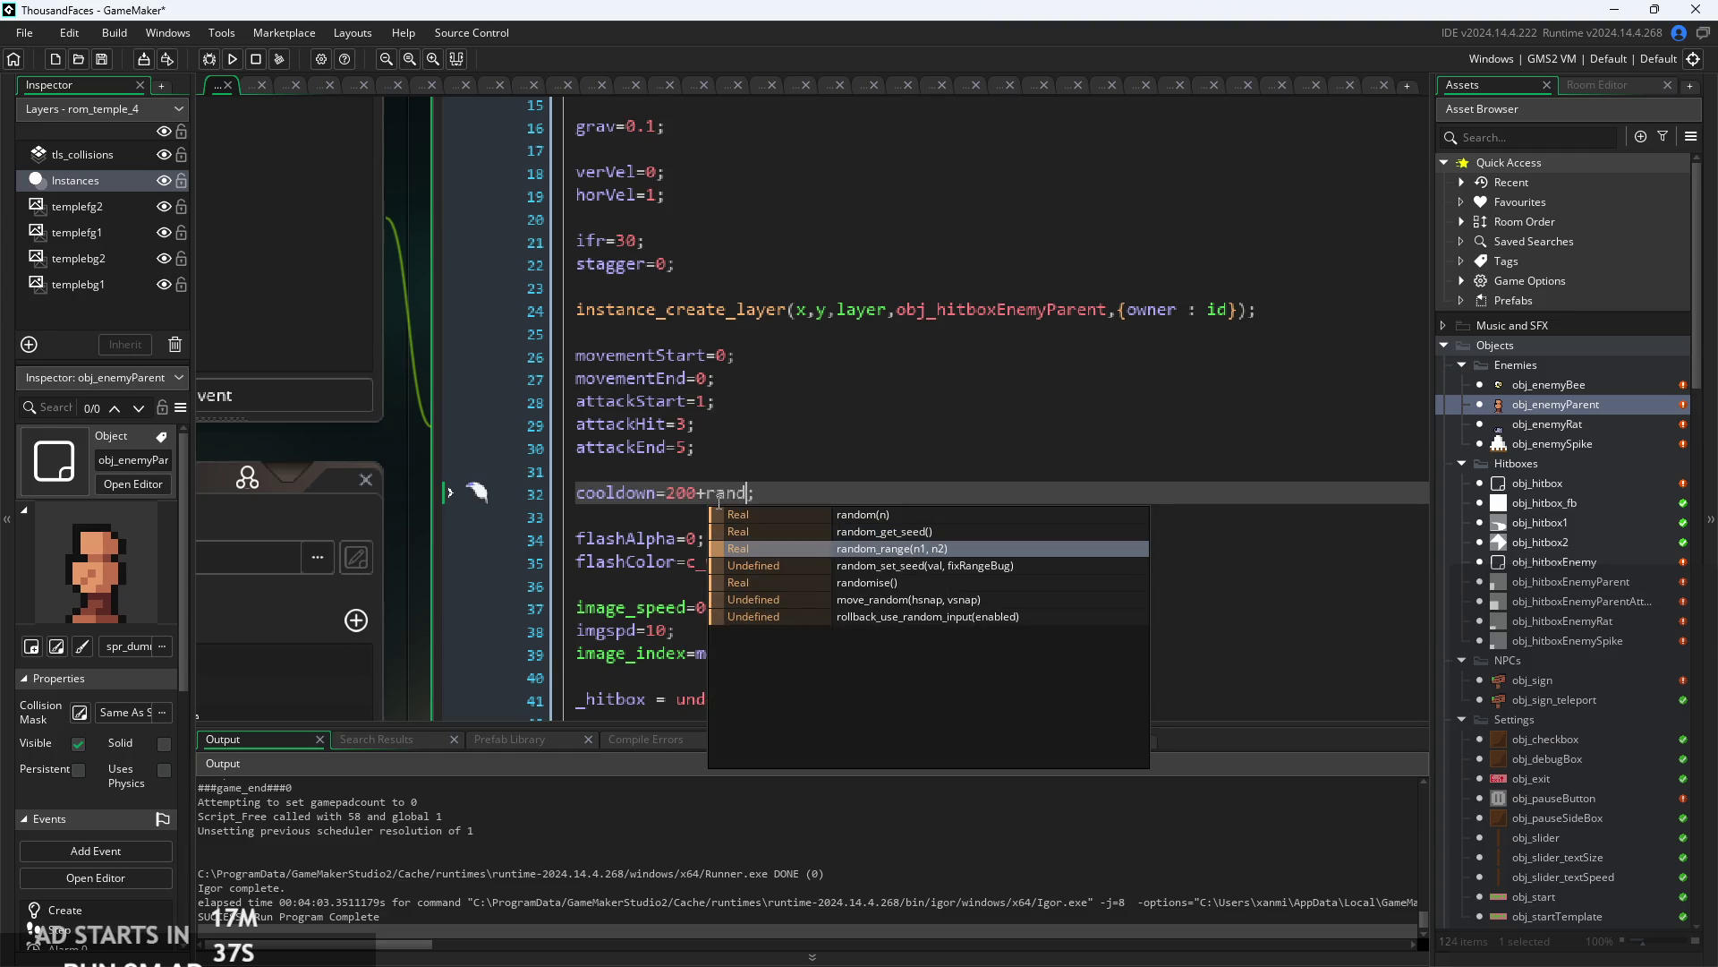
pyautogui.press('Return')
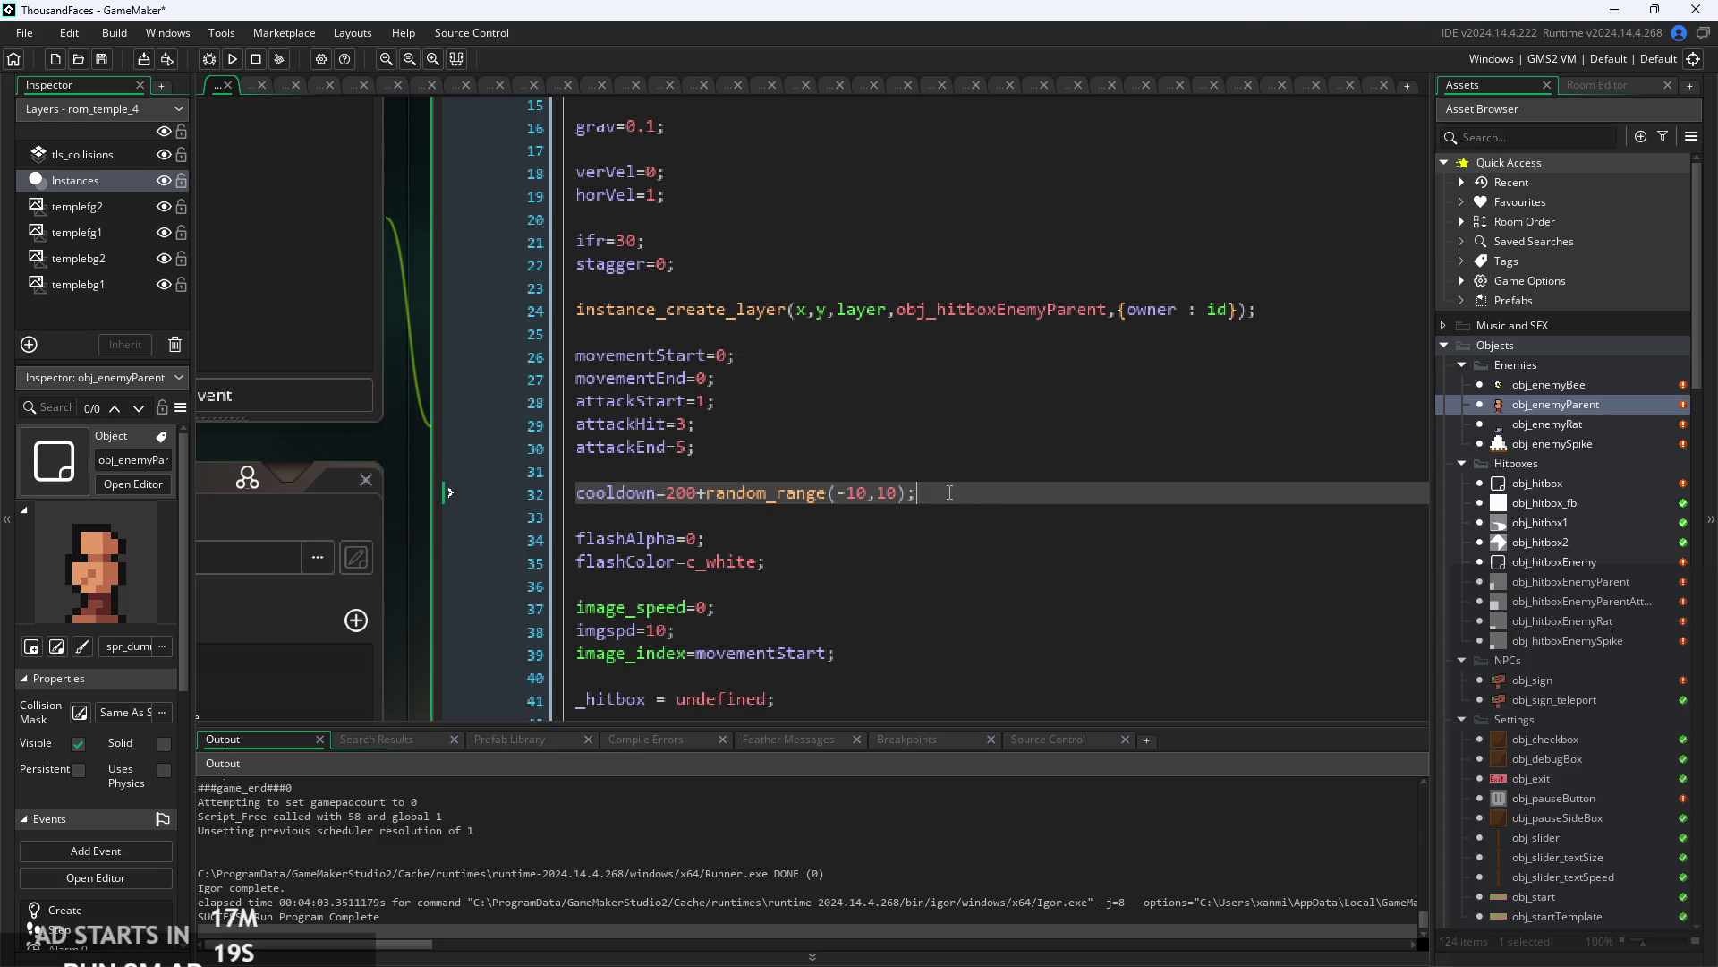
# - Delete the random_range addition so line 32 reads cooldown=200 again
pyautogui.moveTo(944, 495)
pyautogui.mouseDown()
pyautogui.moveTo(712, 498)
pyautogui.moveTo(919, 493)
pyautogui.mouseUp()
pyautogui.keyDown('shift'); pyautogui.click(701, 505); pyautogui.keyUp('shift')
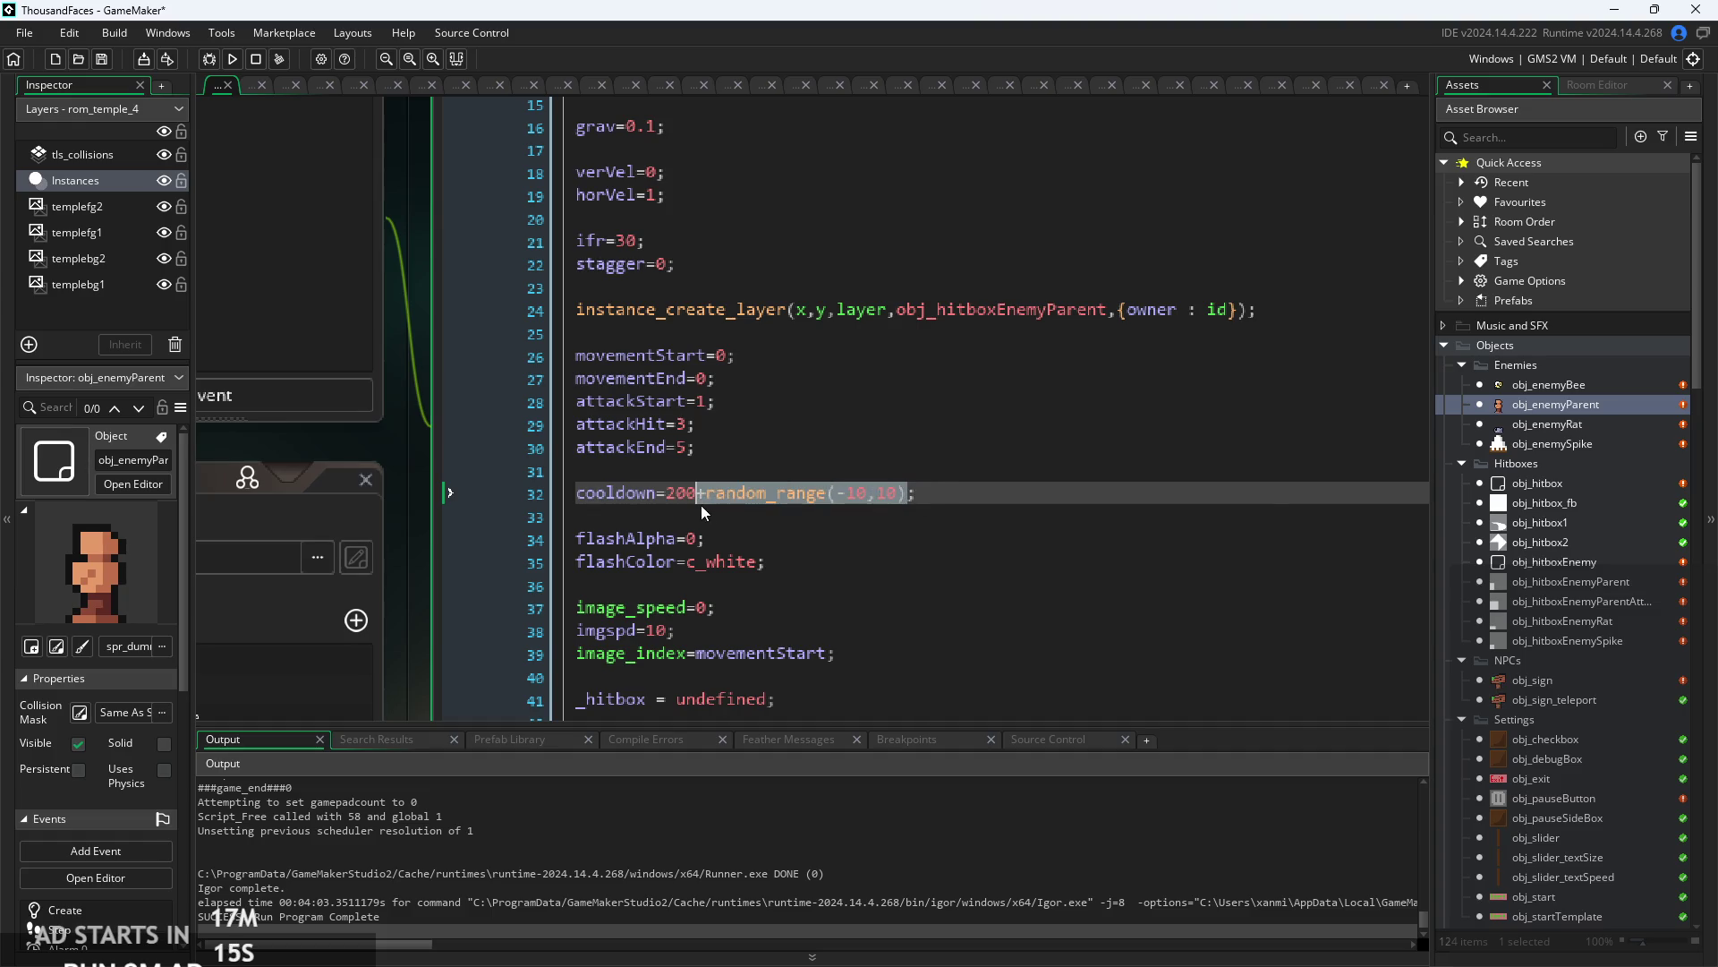
pyautogui.press('BackSpace')
pyautogui.scroll(-2, 811, 470)
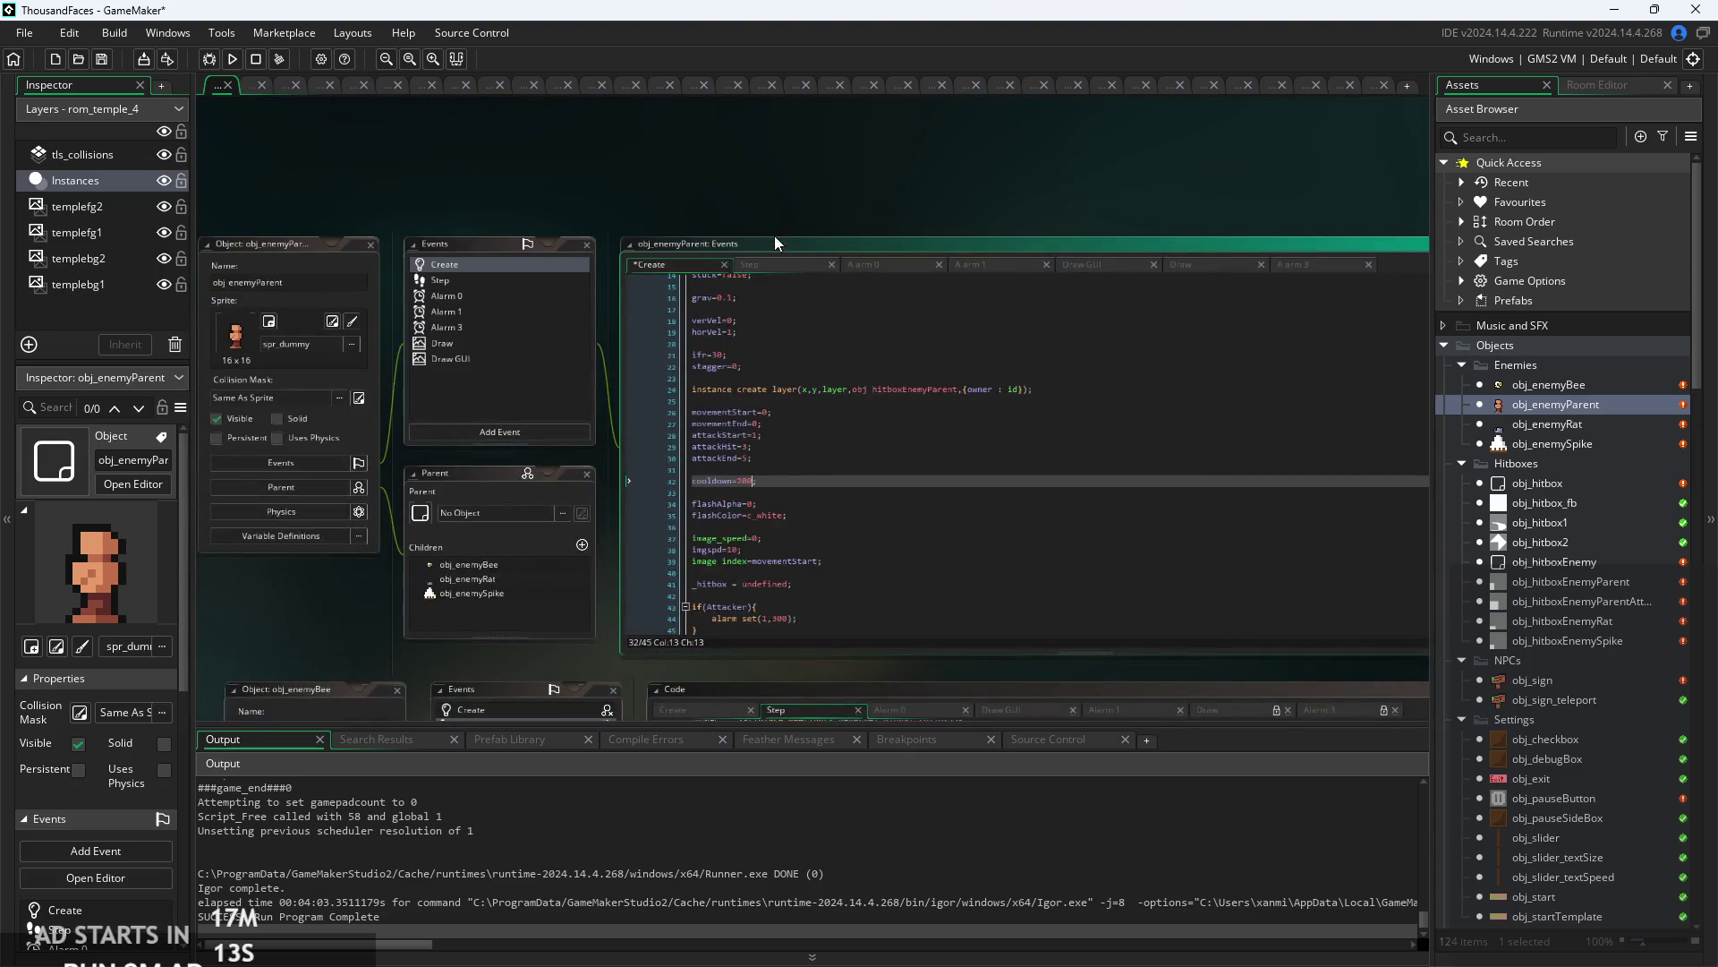
pyautogui.click(771, 268)
pyautogui.scroll(4, 896, 605)
# - Paste +random_range(-10,10) after cooldown on Step line 73, with bounds set to -25 and 25
pyautogui.click(792, 576)
pyautogui.write('+random_range(-10,10)')
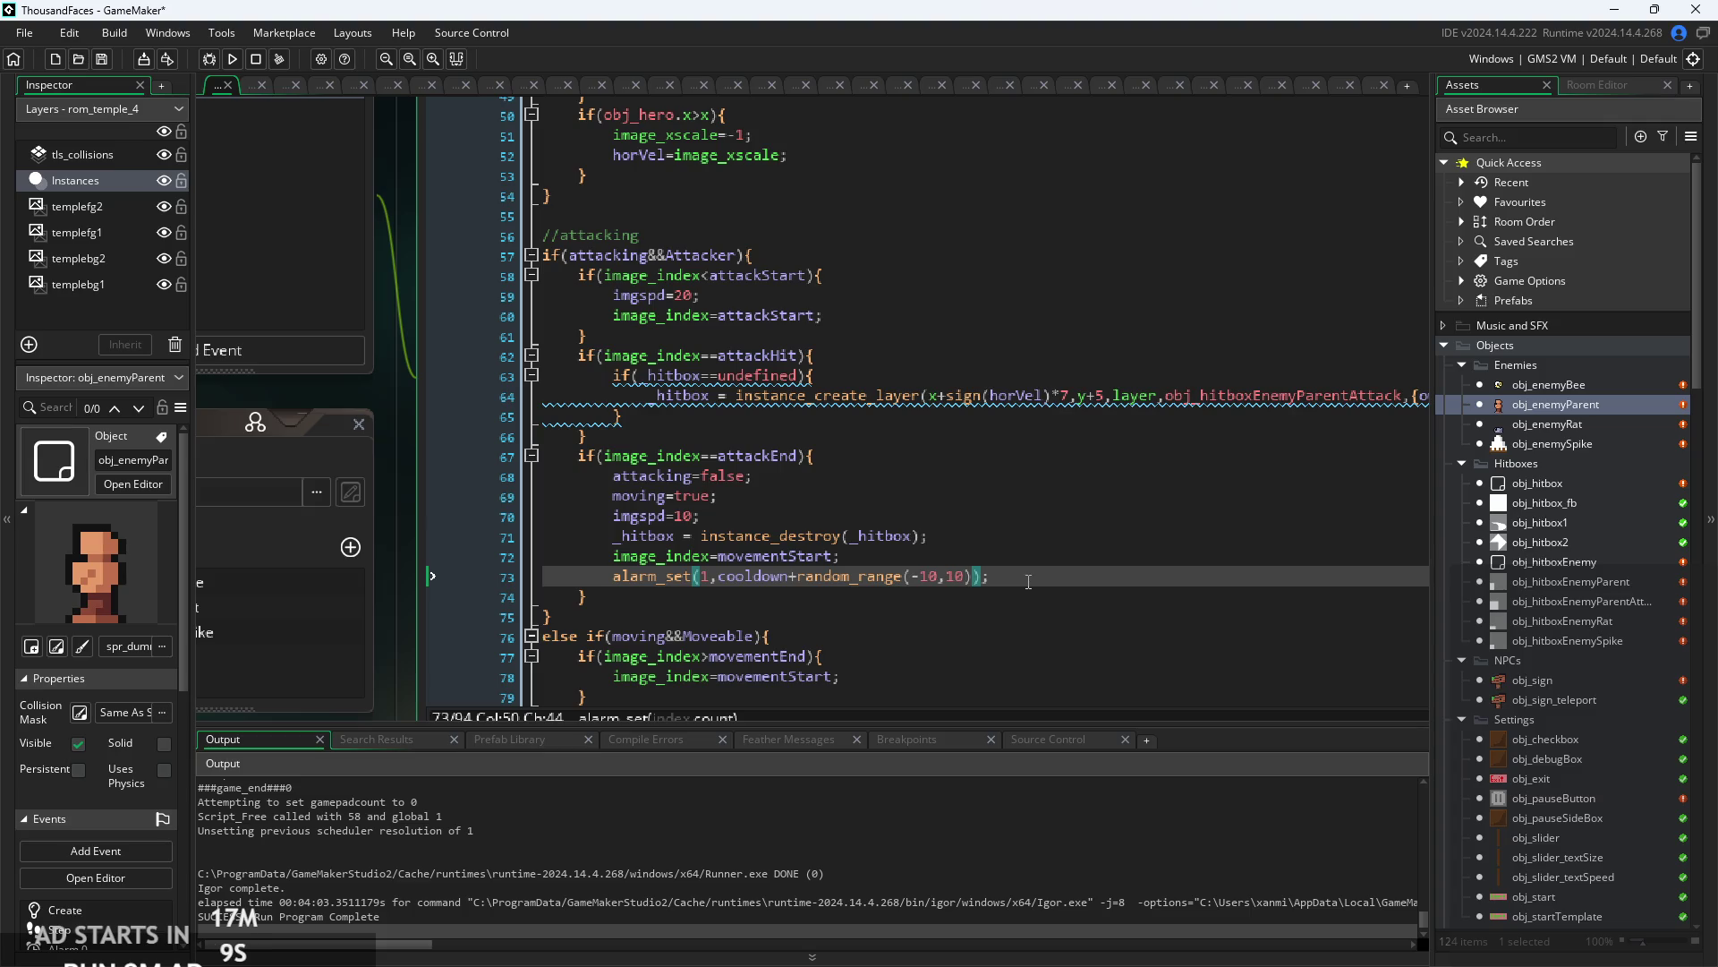
pyautogui.click(931, 576)
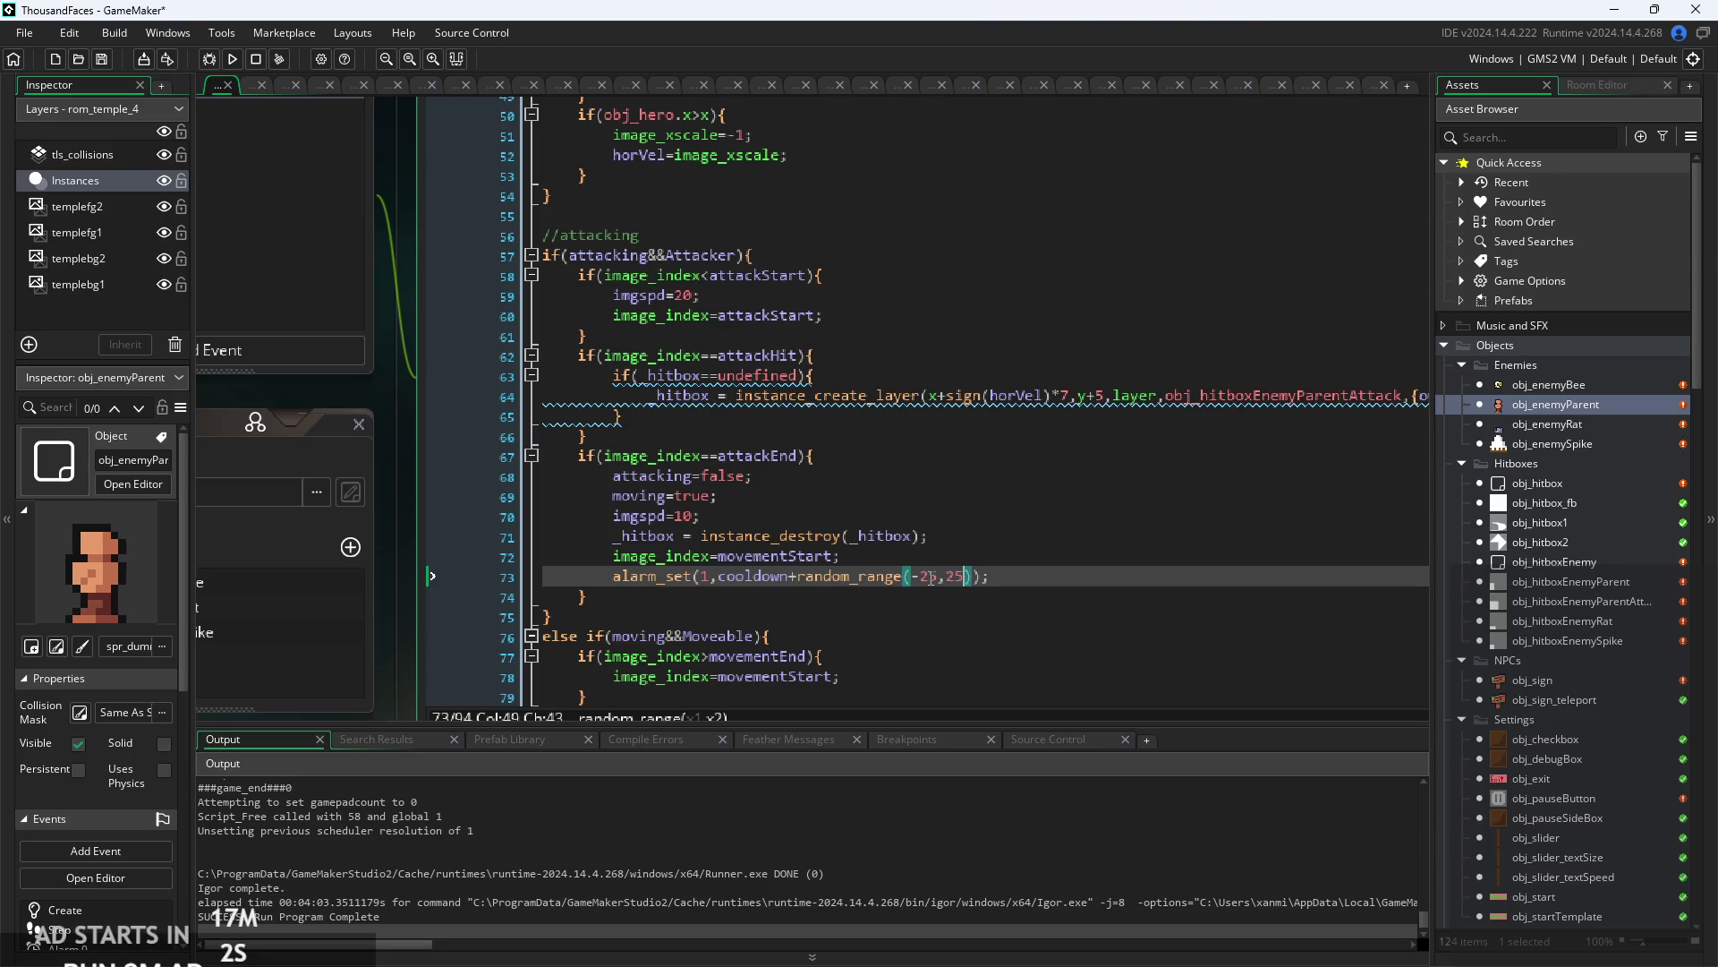
pyautogui.scroll(-3, 1021, 570)
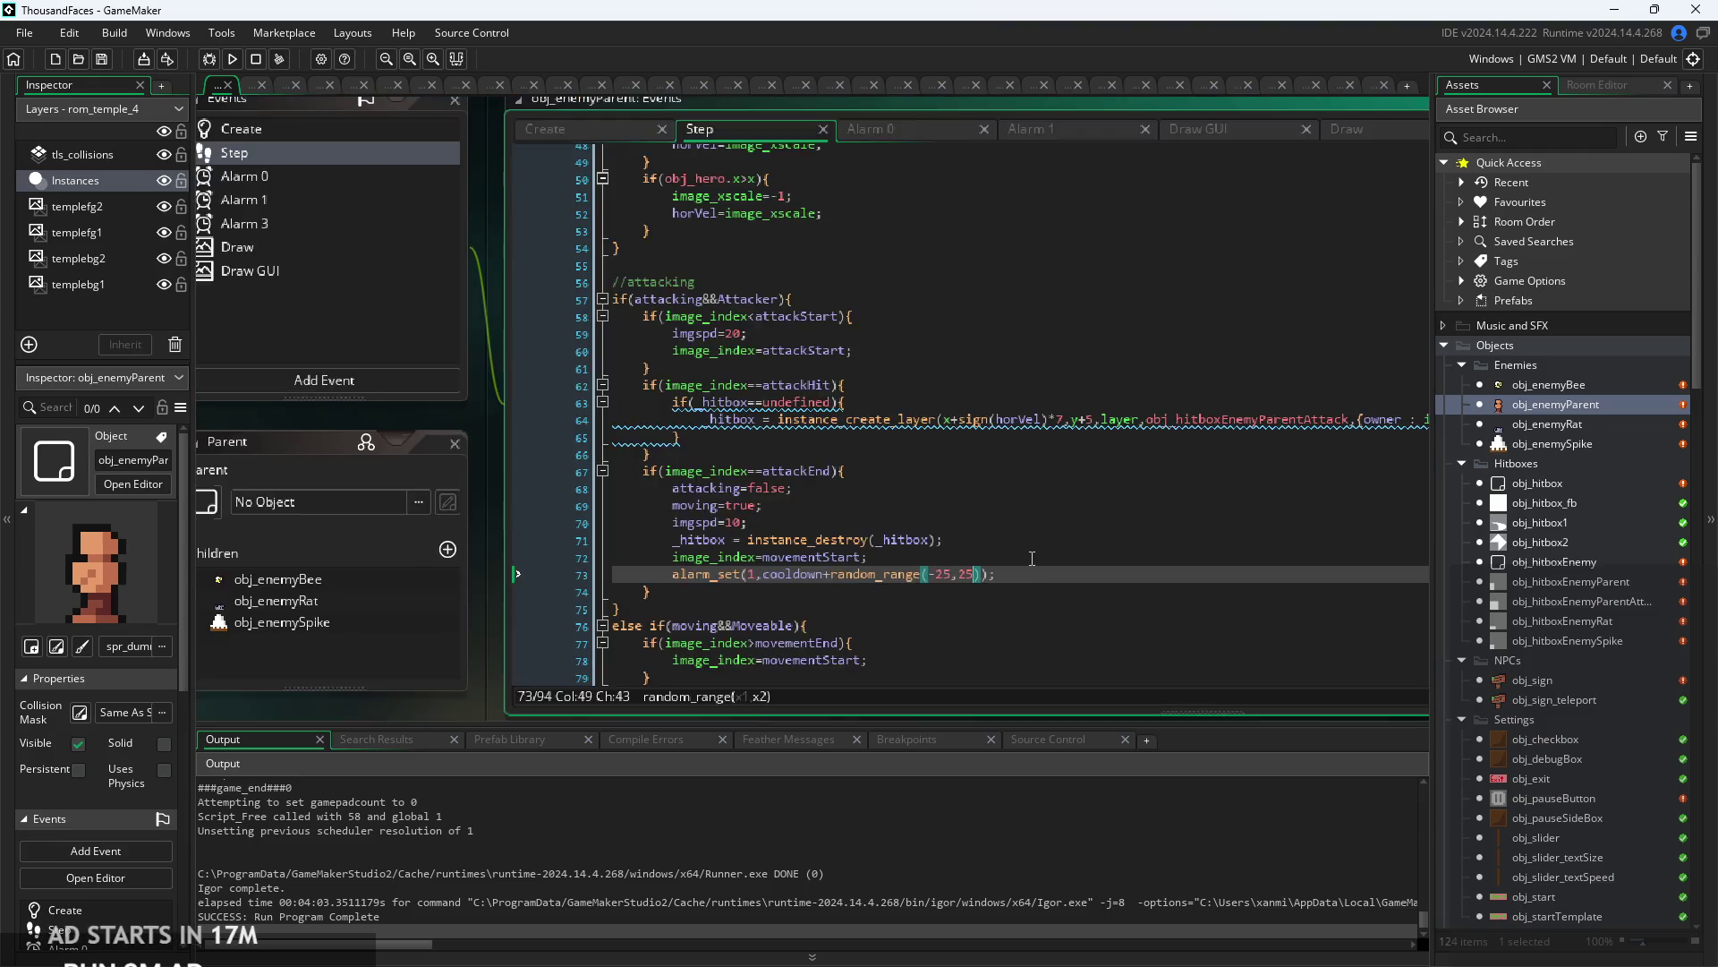
pyautogui.scroll(4, 871, 577)
pyautogui.moveTo(875, 564); pyautogui.dragTo(1109, 573)
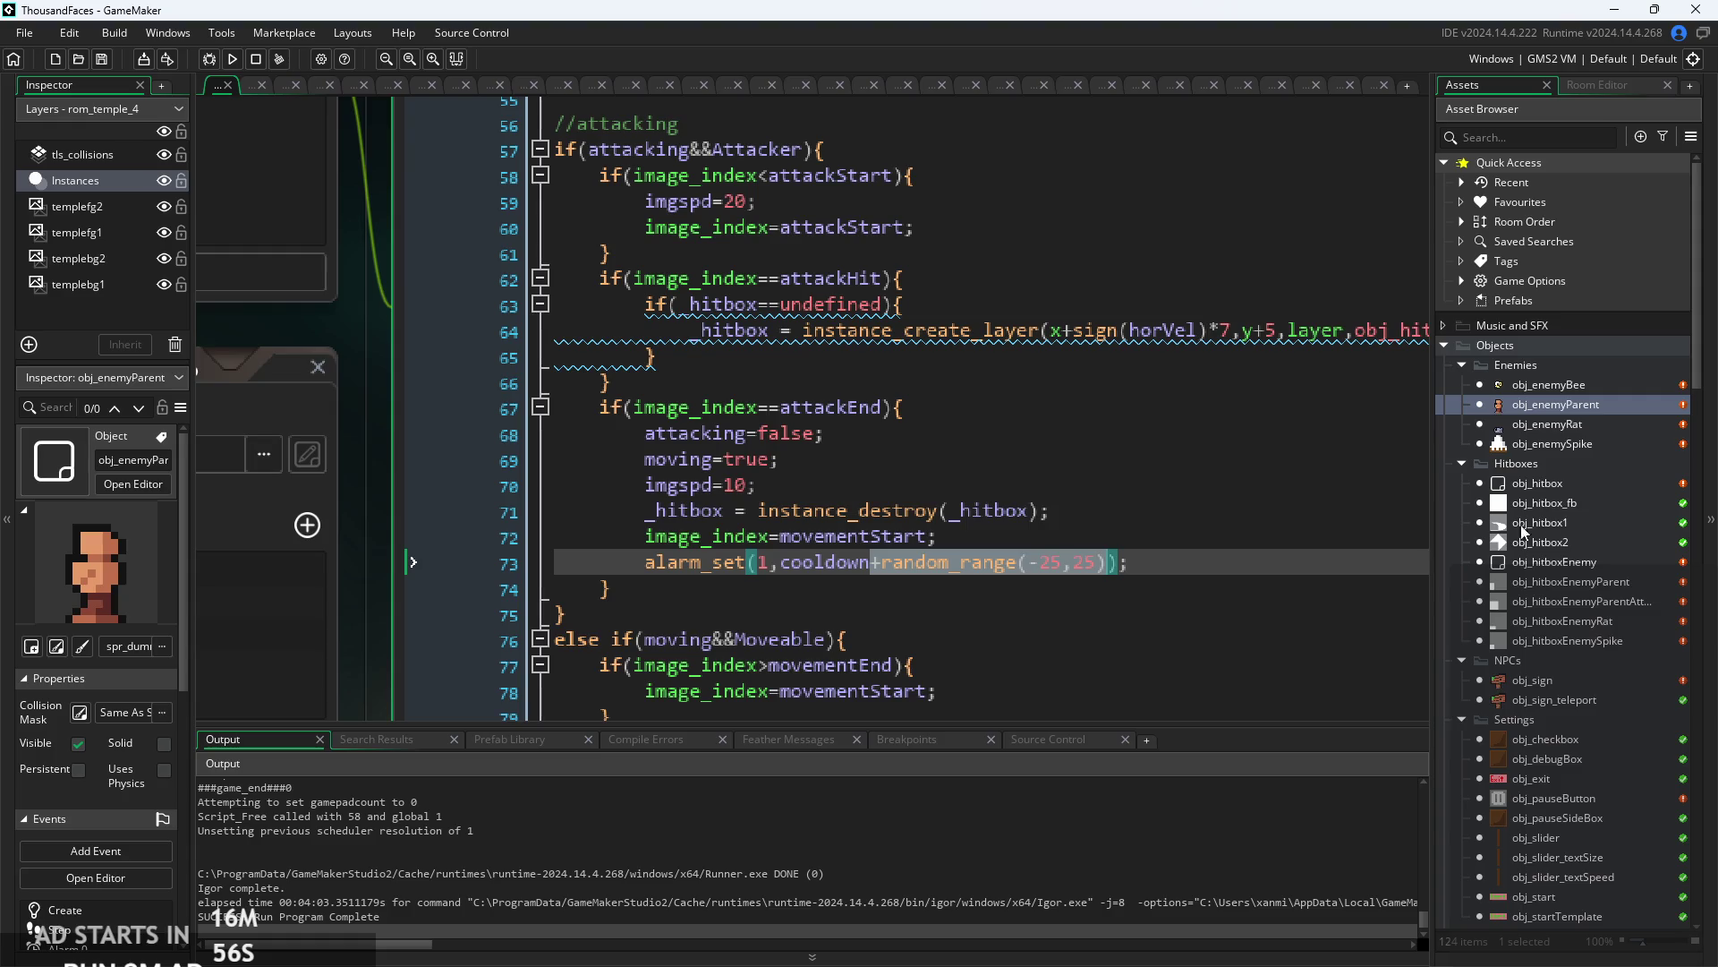
# - Check obj_enemyBee's Create code, then return to obj_enemyParent's Step event
pyautogui.doubleClick(1589, 385)
pyautogui.click(734, 349)
pyautogui.scroll(-4, 734, 350)
pyautogui.scroll(2, 798, 356)
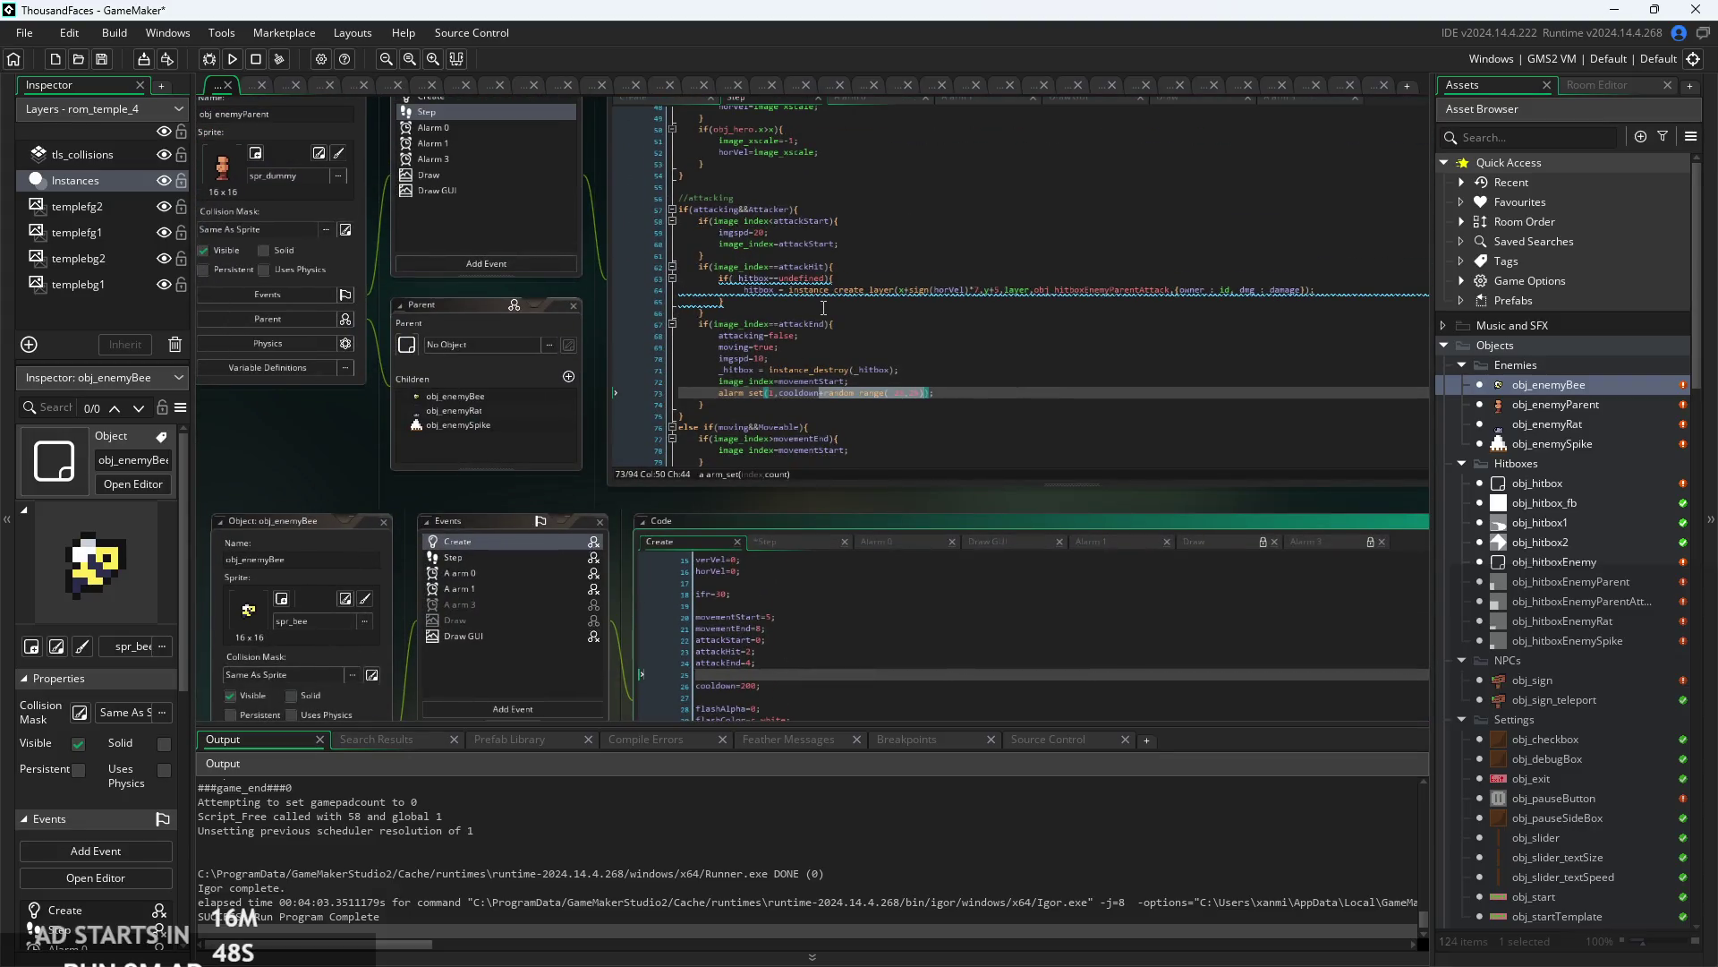
pyautogui.scroll(3, 824, 307)
pyautogui.click(634, 224)
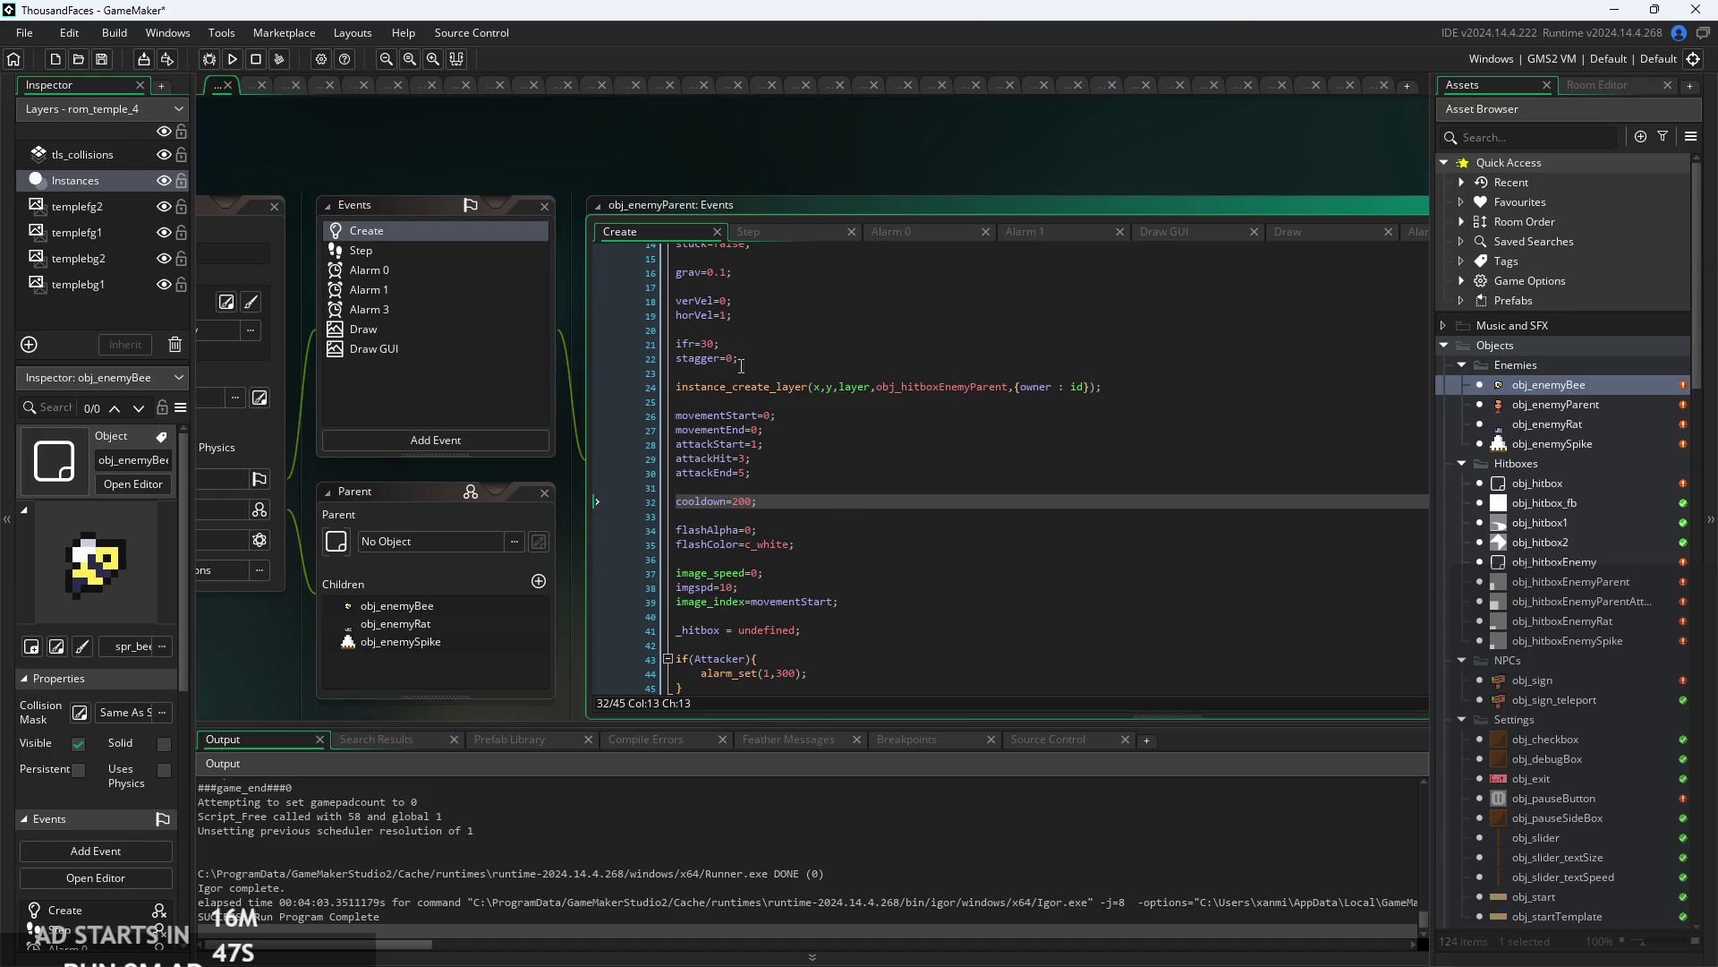
pyautogui.click(774, 233)
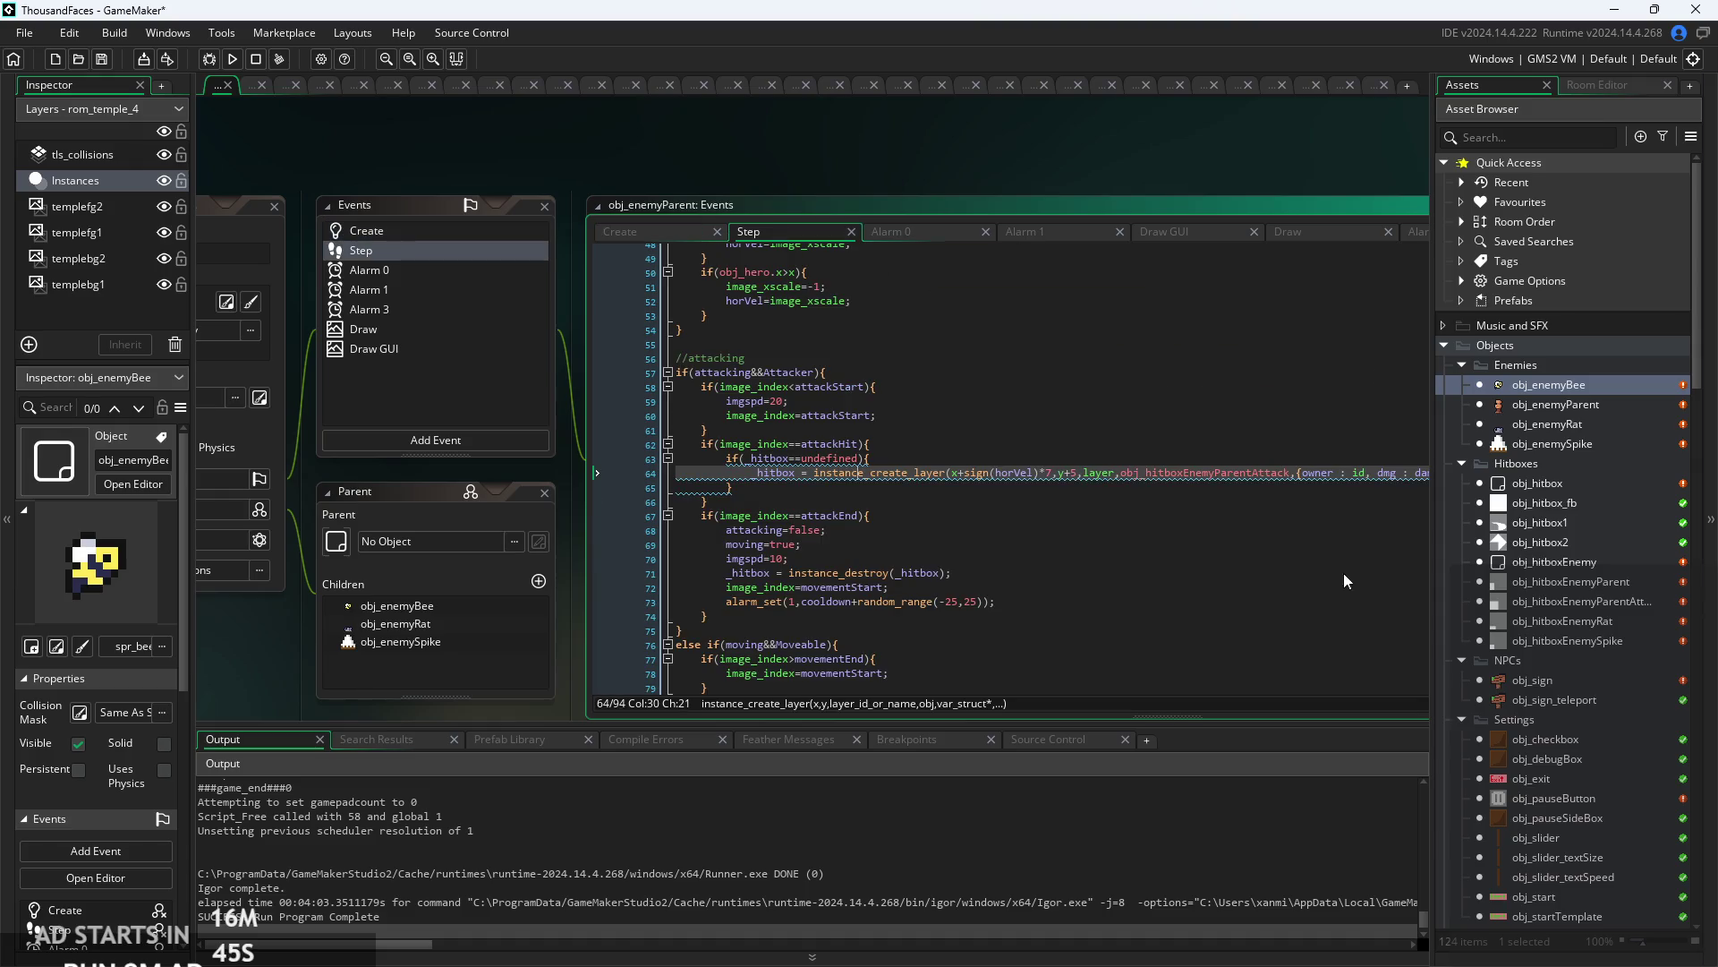
pyautogui.scroll(3, 959, 505)
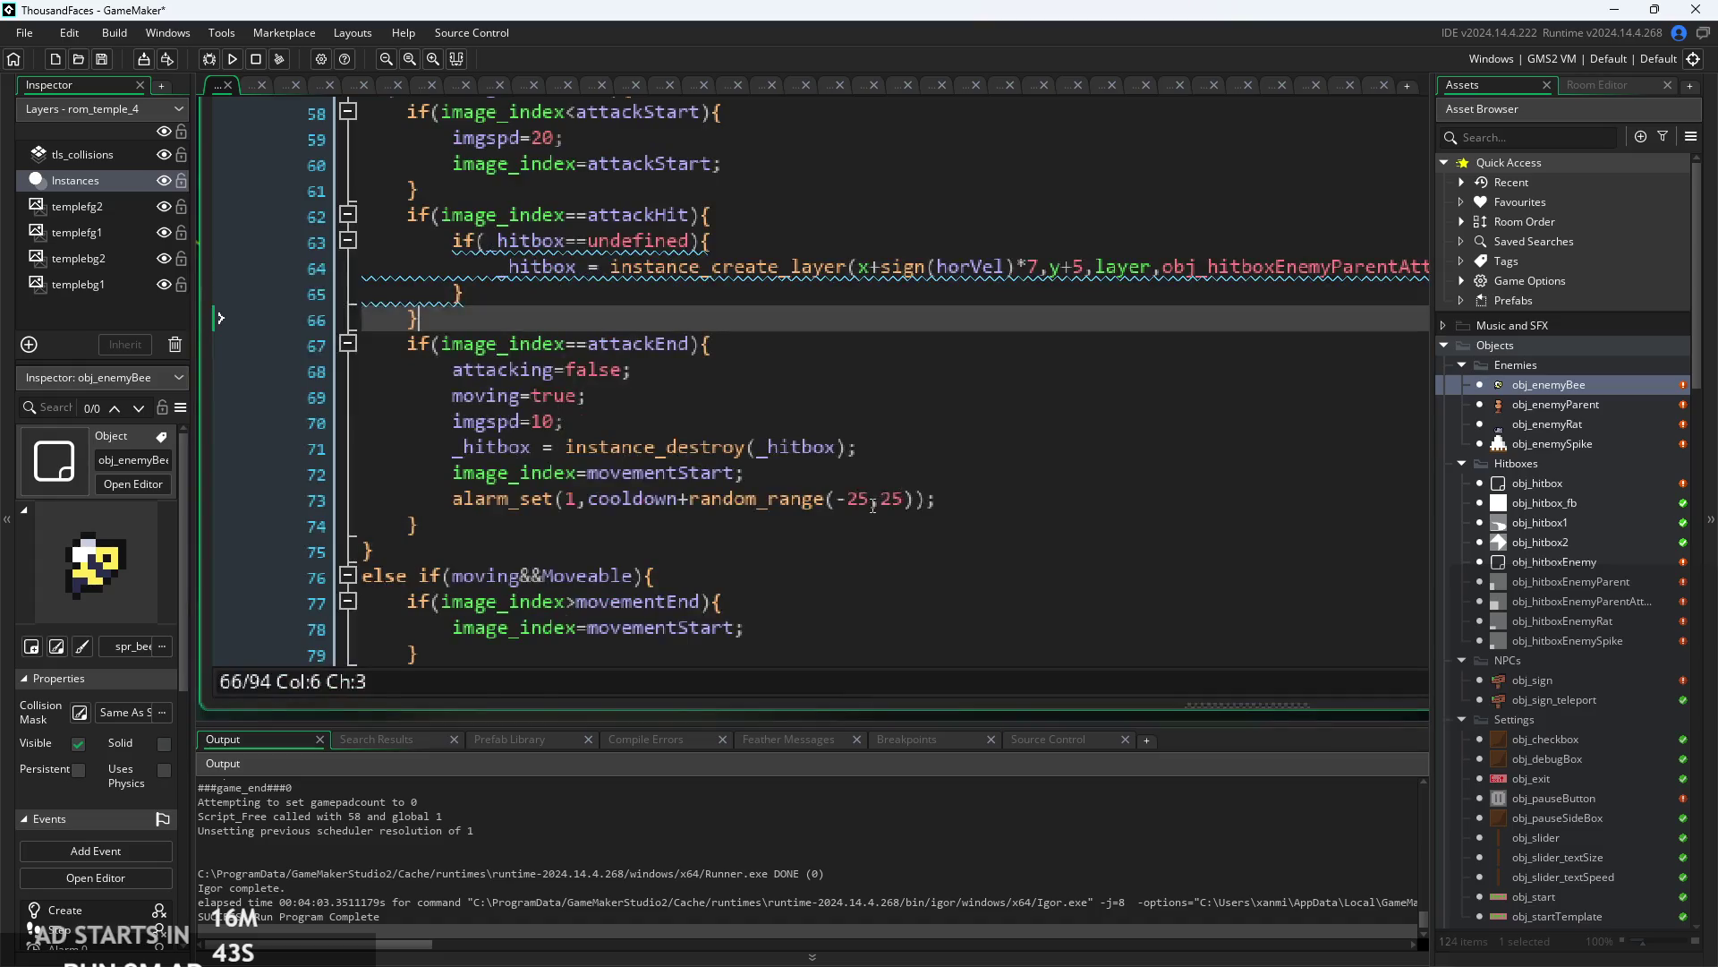
# - Replace both random_range bounds on line 73 with -cooldown/8 and cooldown/8
pyautogui.click(872, 505)
pyautogui.press('BackSpace')
pyautogui.write('cooldown')
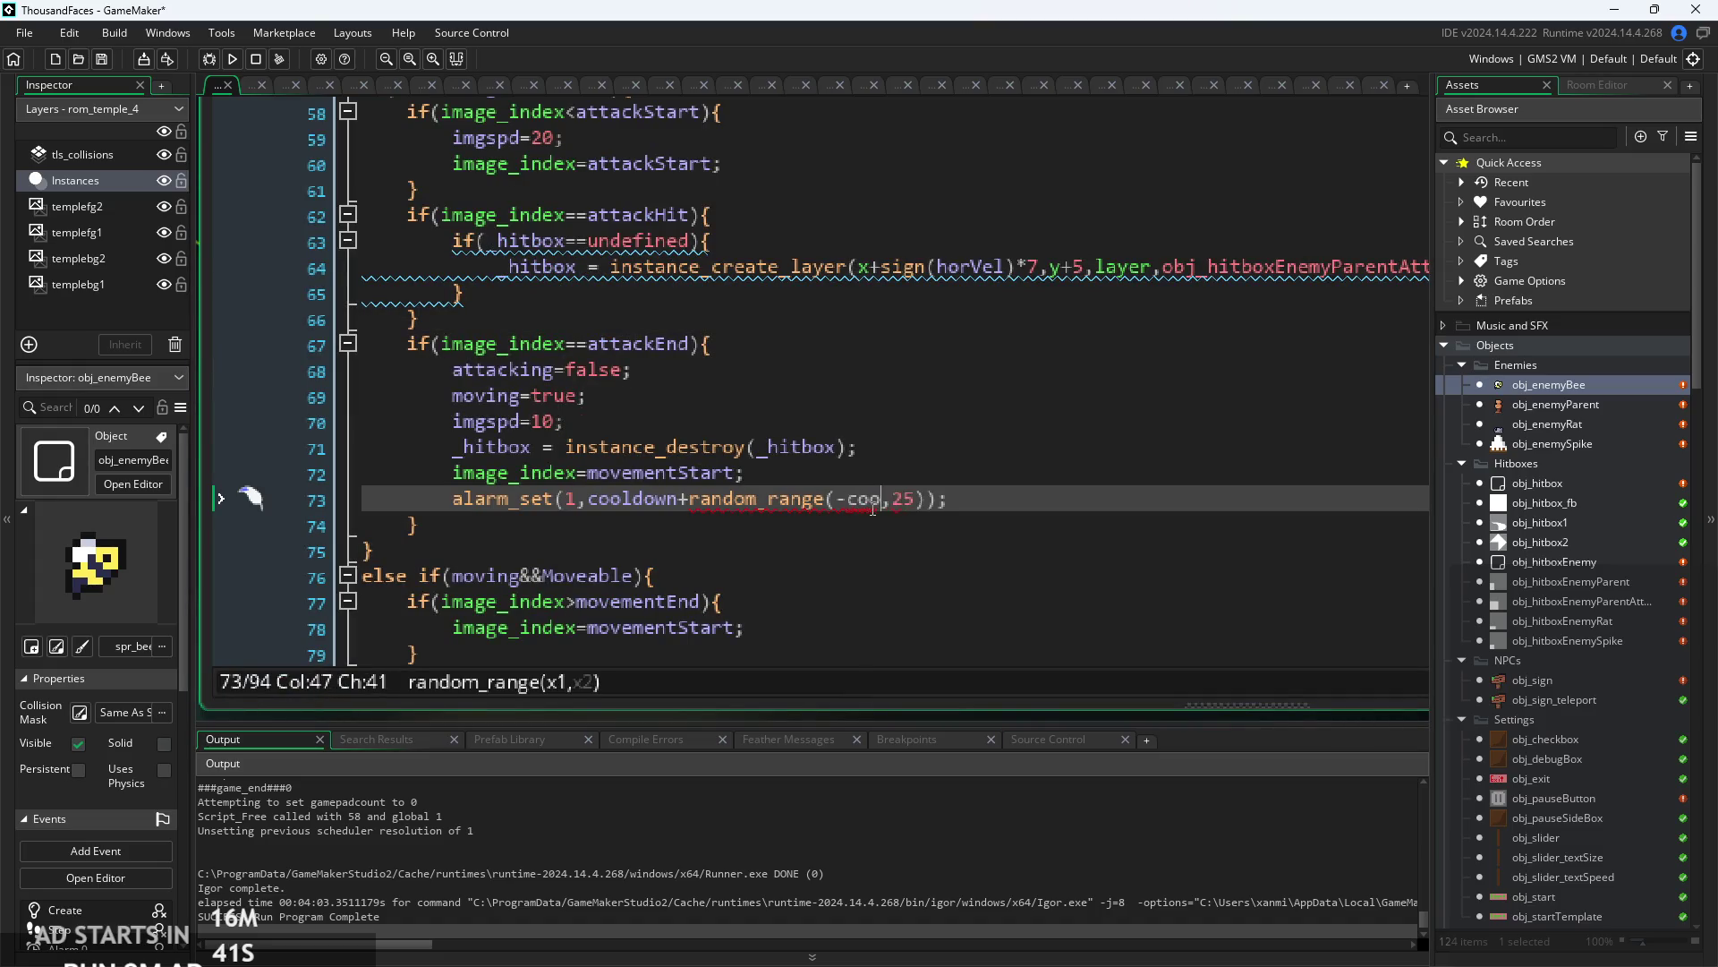
pyautogui.write('/8')
pyautogui.press('Right')
pyautogui.press('BackSpace')
pyautogui.press('BackSpace')
pyautogui.write('cooldown/')
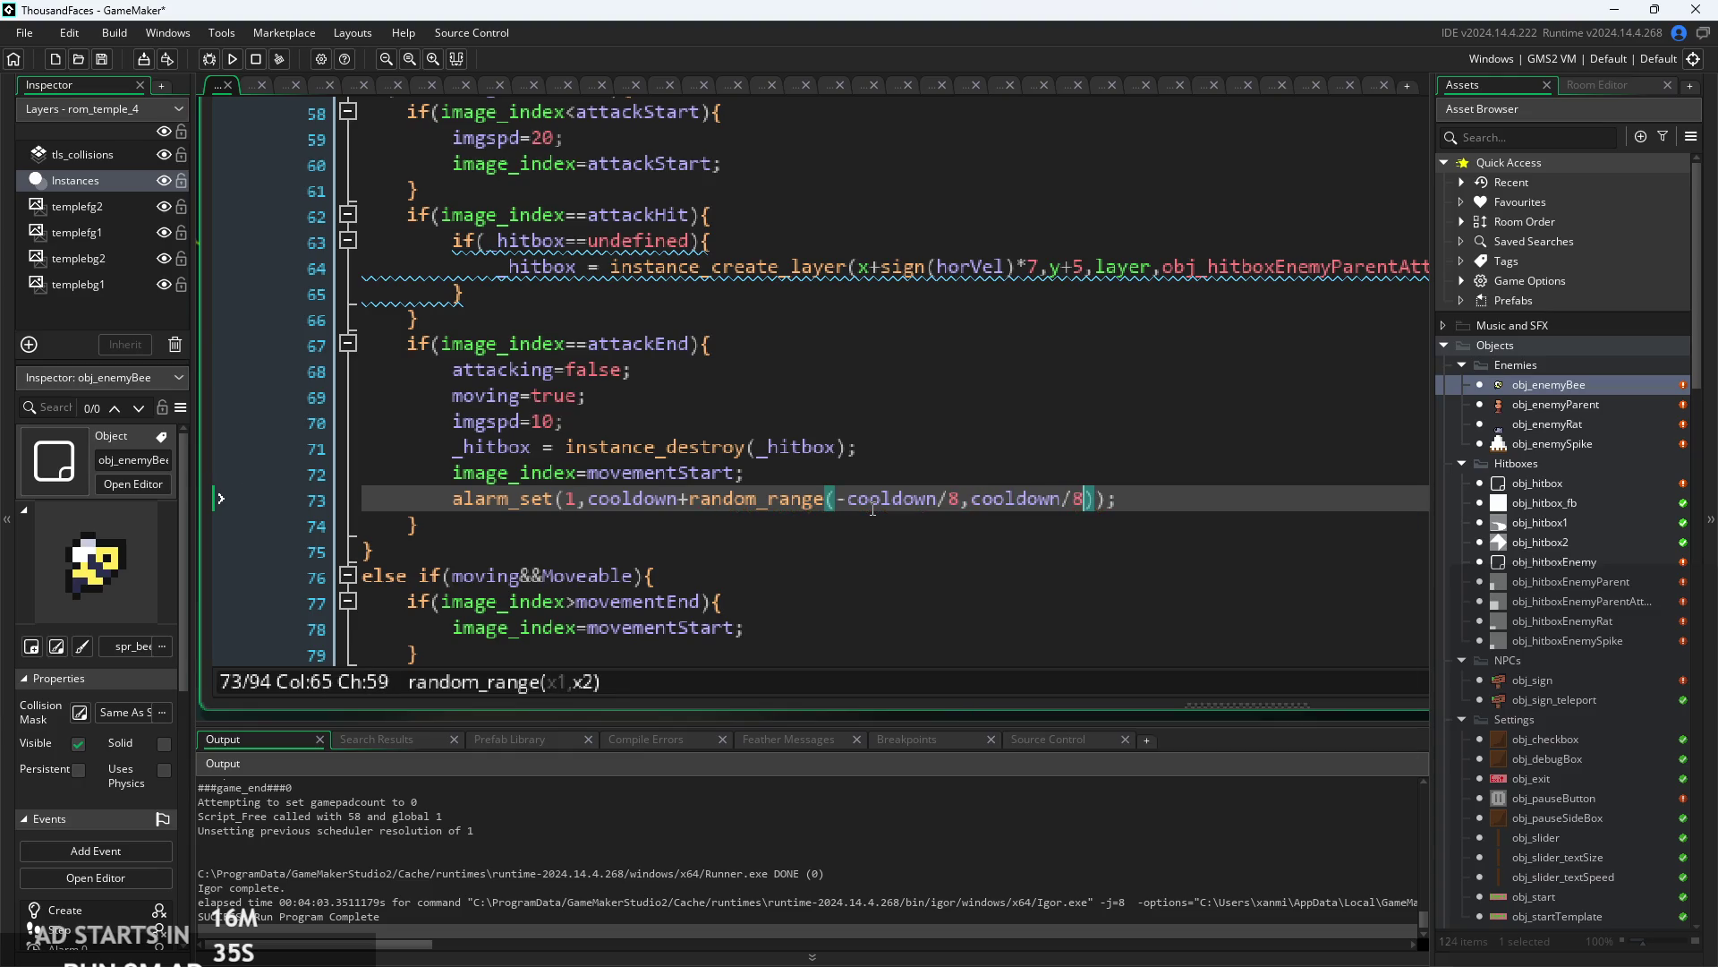
# - Review the finished alarm line, then select obj_enemyParent in the Asset Browser
pyautogui.click(688, 517)
pyautogui.moveTo(678, 505); pyautogui.dragTo(1096, 510)
pyautogui.click(1104, 523)
pyautogui.click(1149, 498)
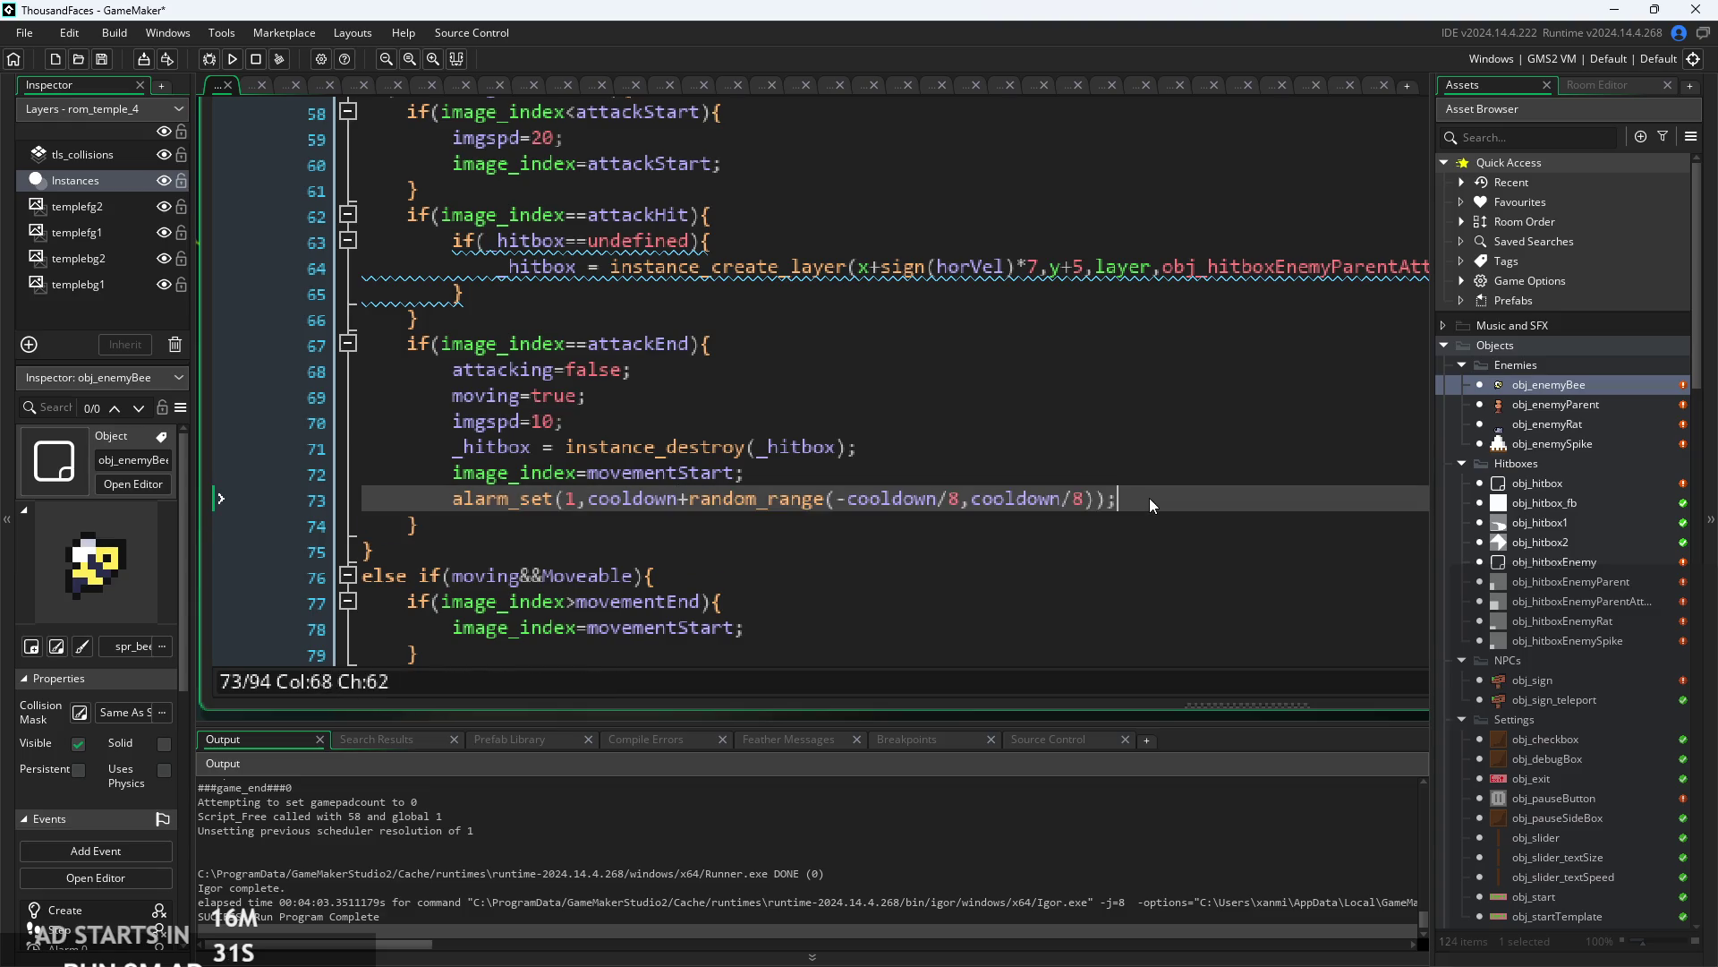
pyautogui.keyDown('ctrl'); pyautogui.scroll(-1, 1149, 498); pyautogui.keyUp('ctrl')
pyautogui.press('Up')
pyautogui.scroll(-6, 923, 459)
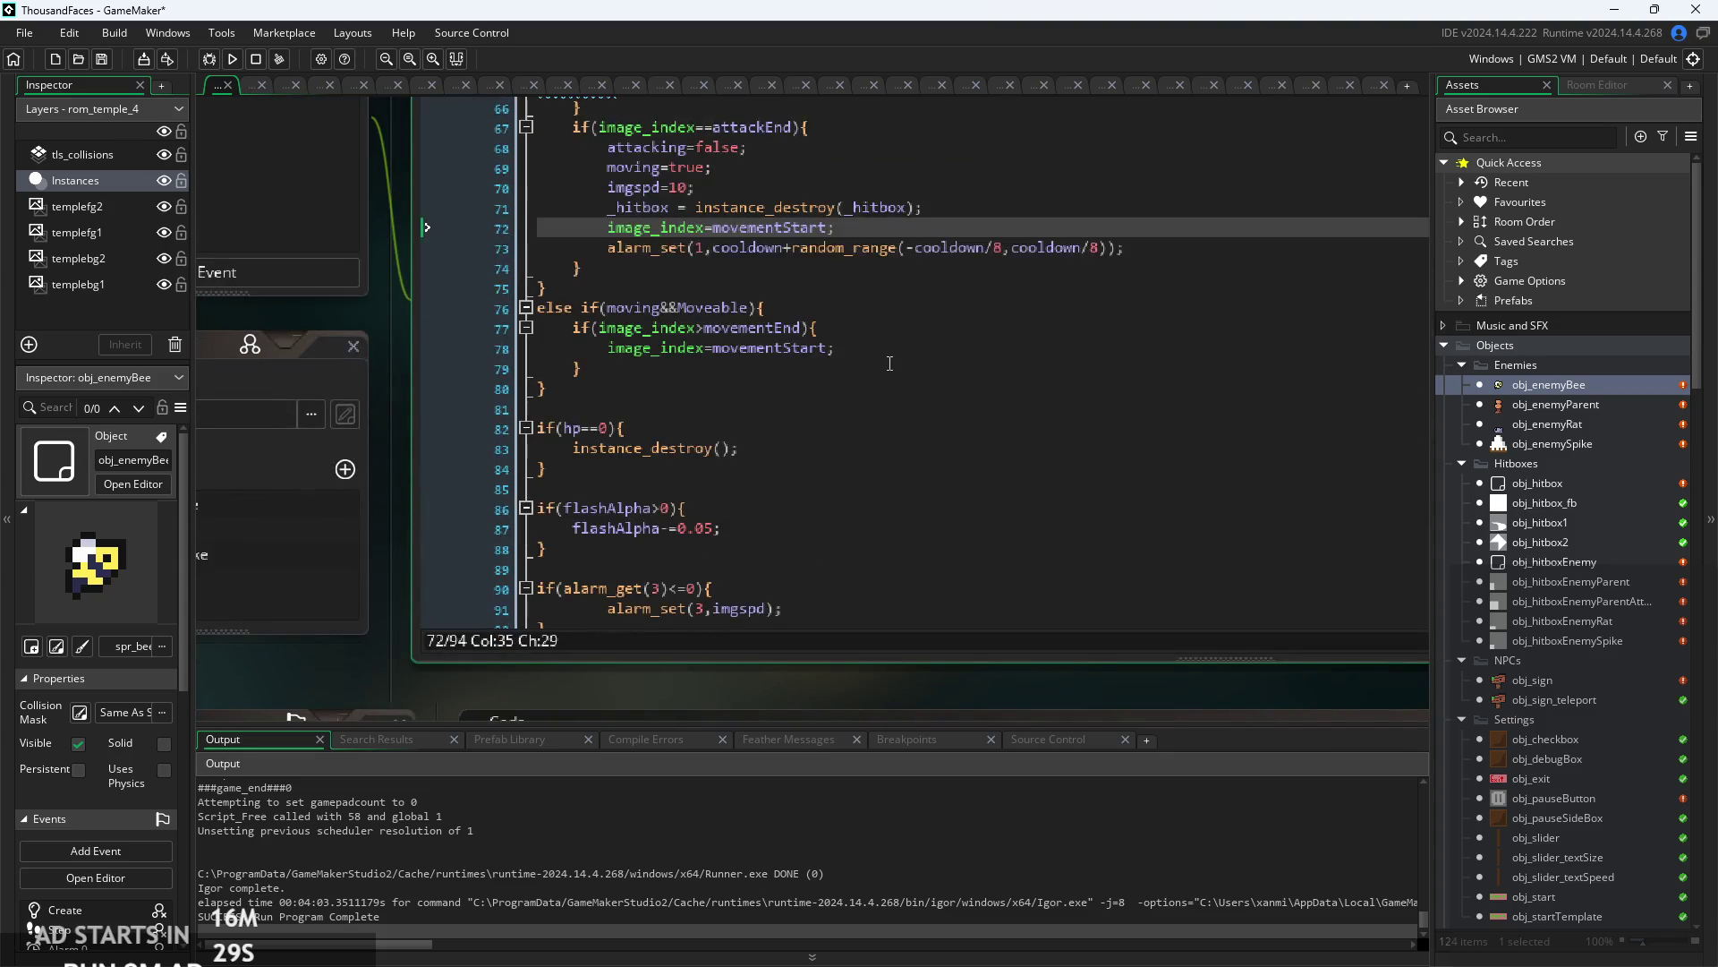
pyautogui.click(1555, 404)
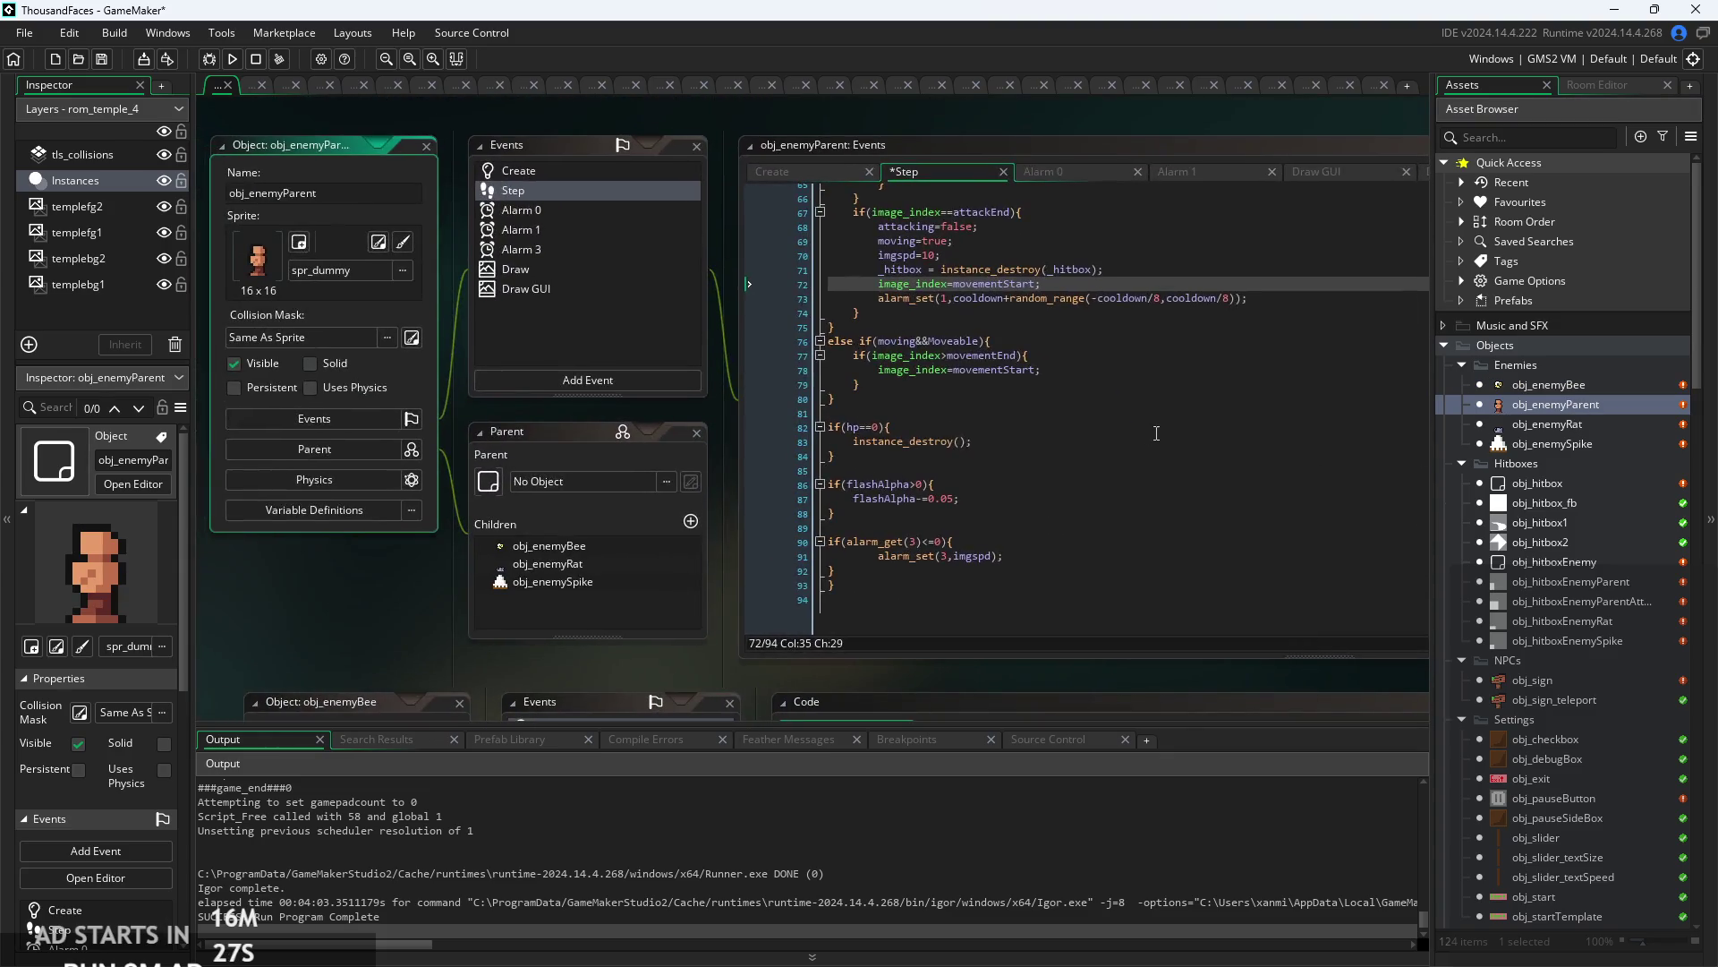
pyautogui.keyDown('ctrl'); pyautogui.scroll(2, 1034, 413); pyautogui.keyUp('ctrl')
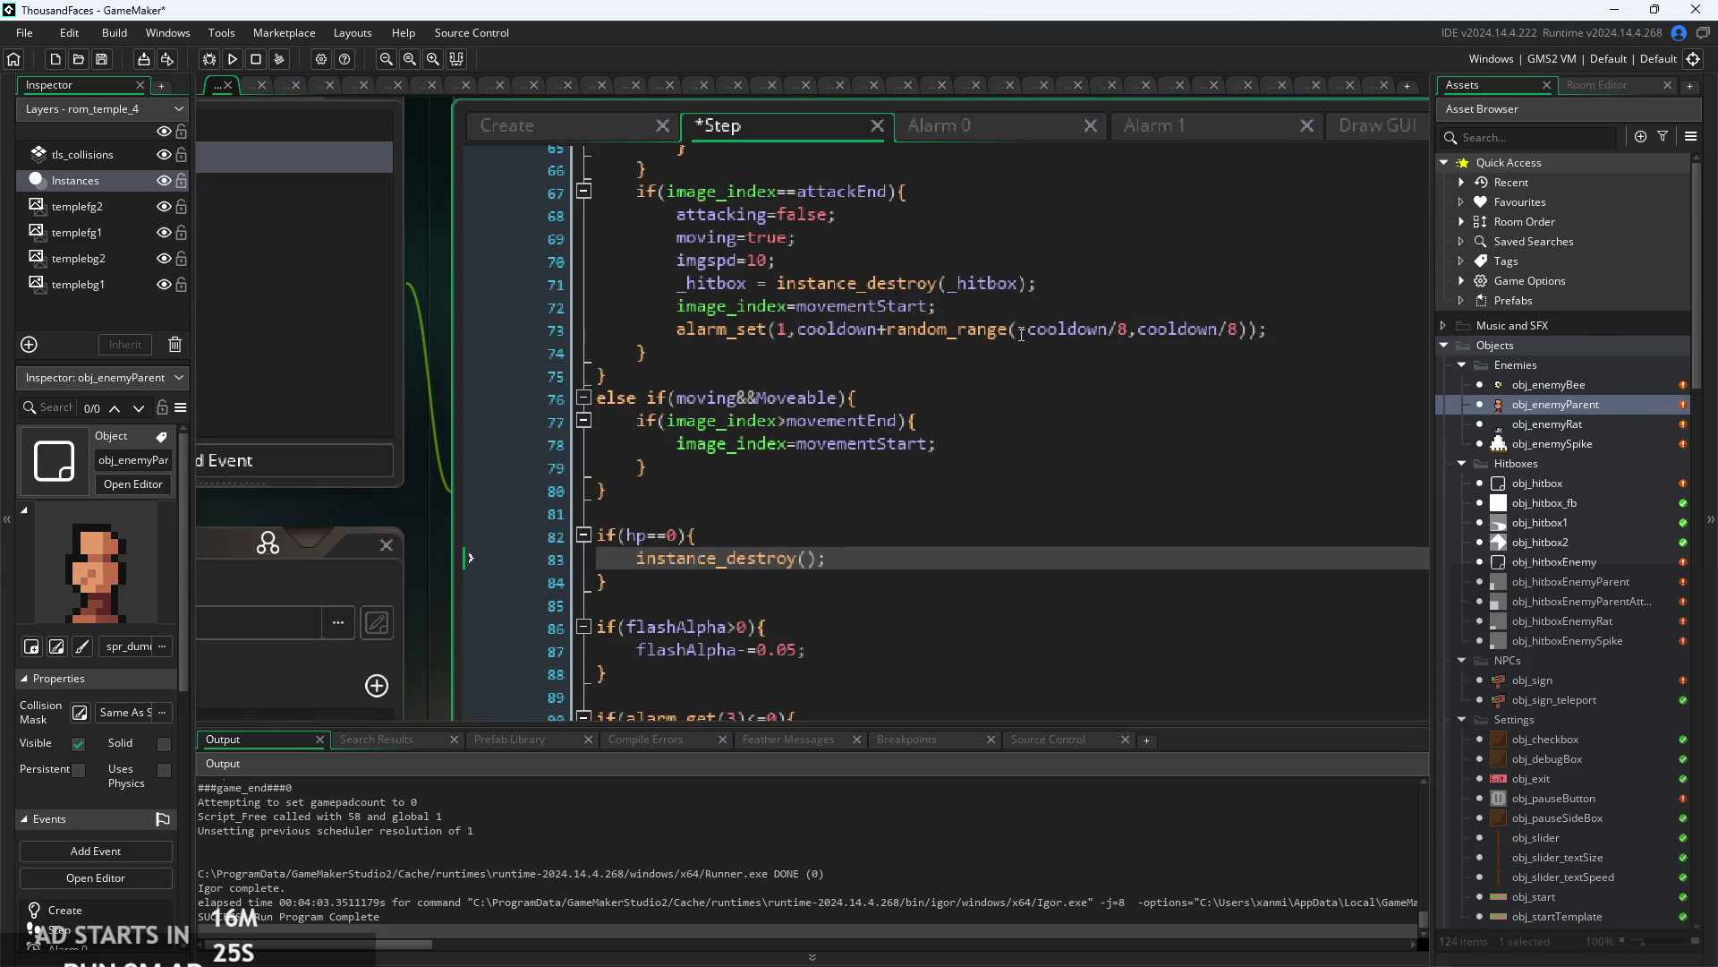
# - In obj_enemyBee's Step code, change the alarm variance to random_range(-cooldown/8,cooldown/8)
pyautogui.doubleClick(1562, 387)
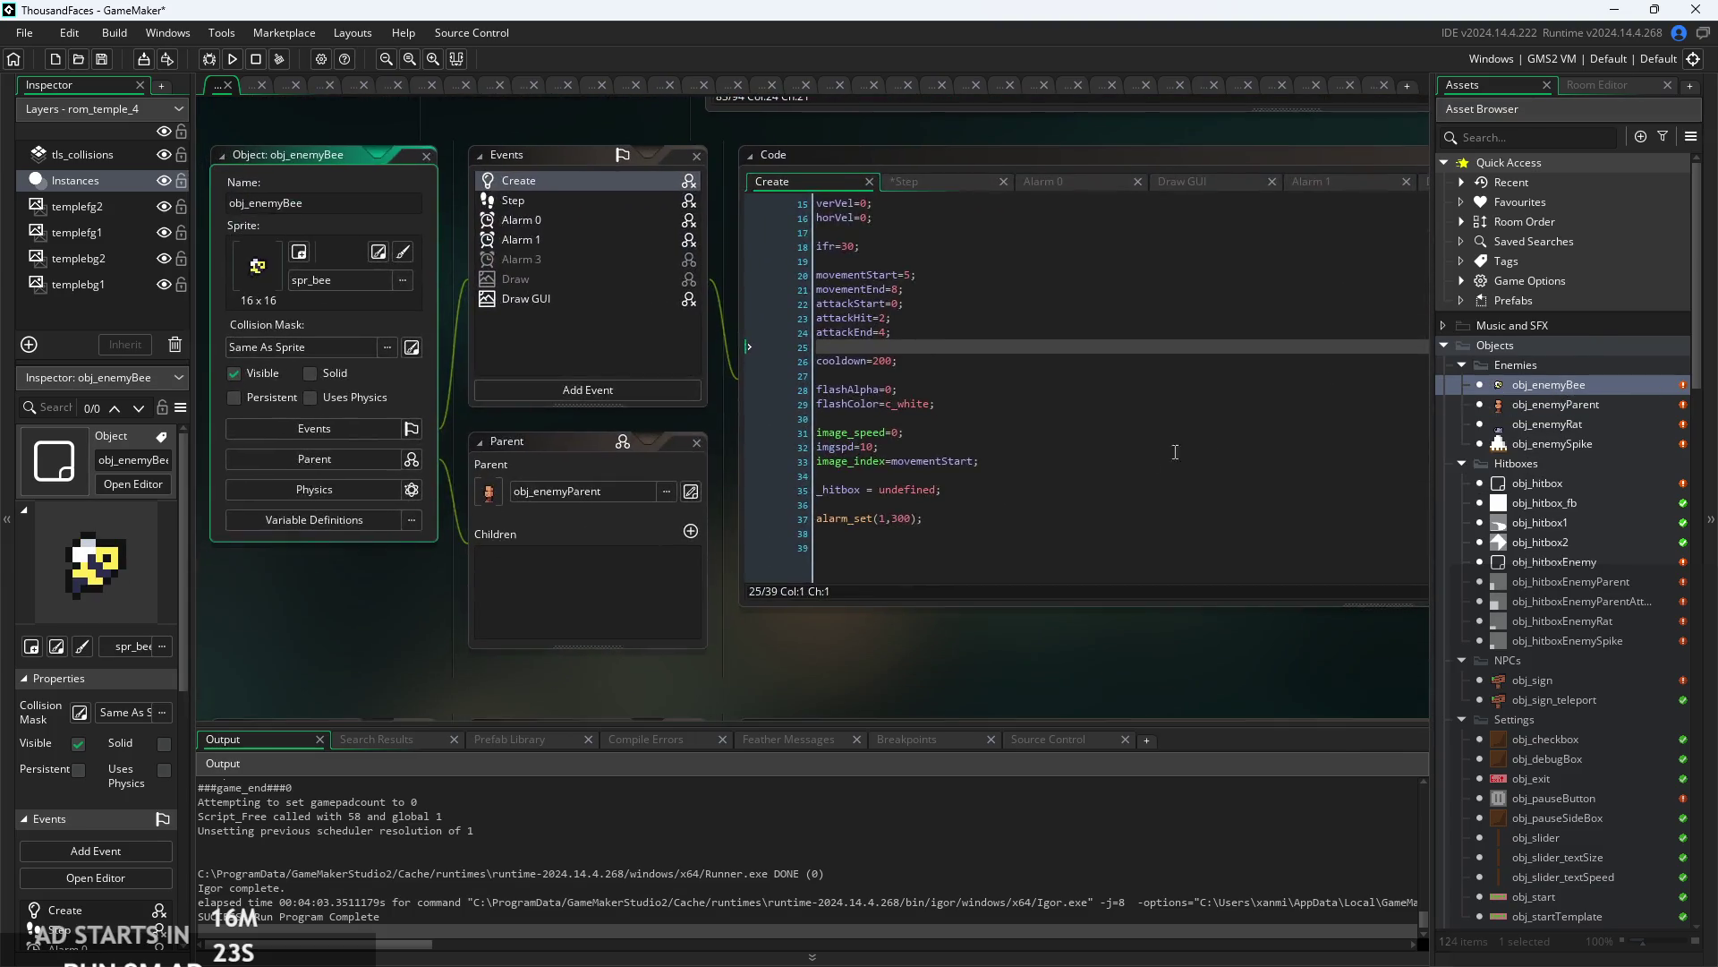
pyautogui.keyDown('ctrl'); pyautogui.scroll(3, 694, 451); pyautogui.keyUp('ctrl')
pyautogui.press('Up')
pyautogui.press('Up')
pyautogui.press('Up')
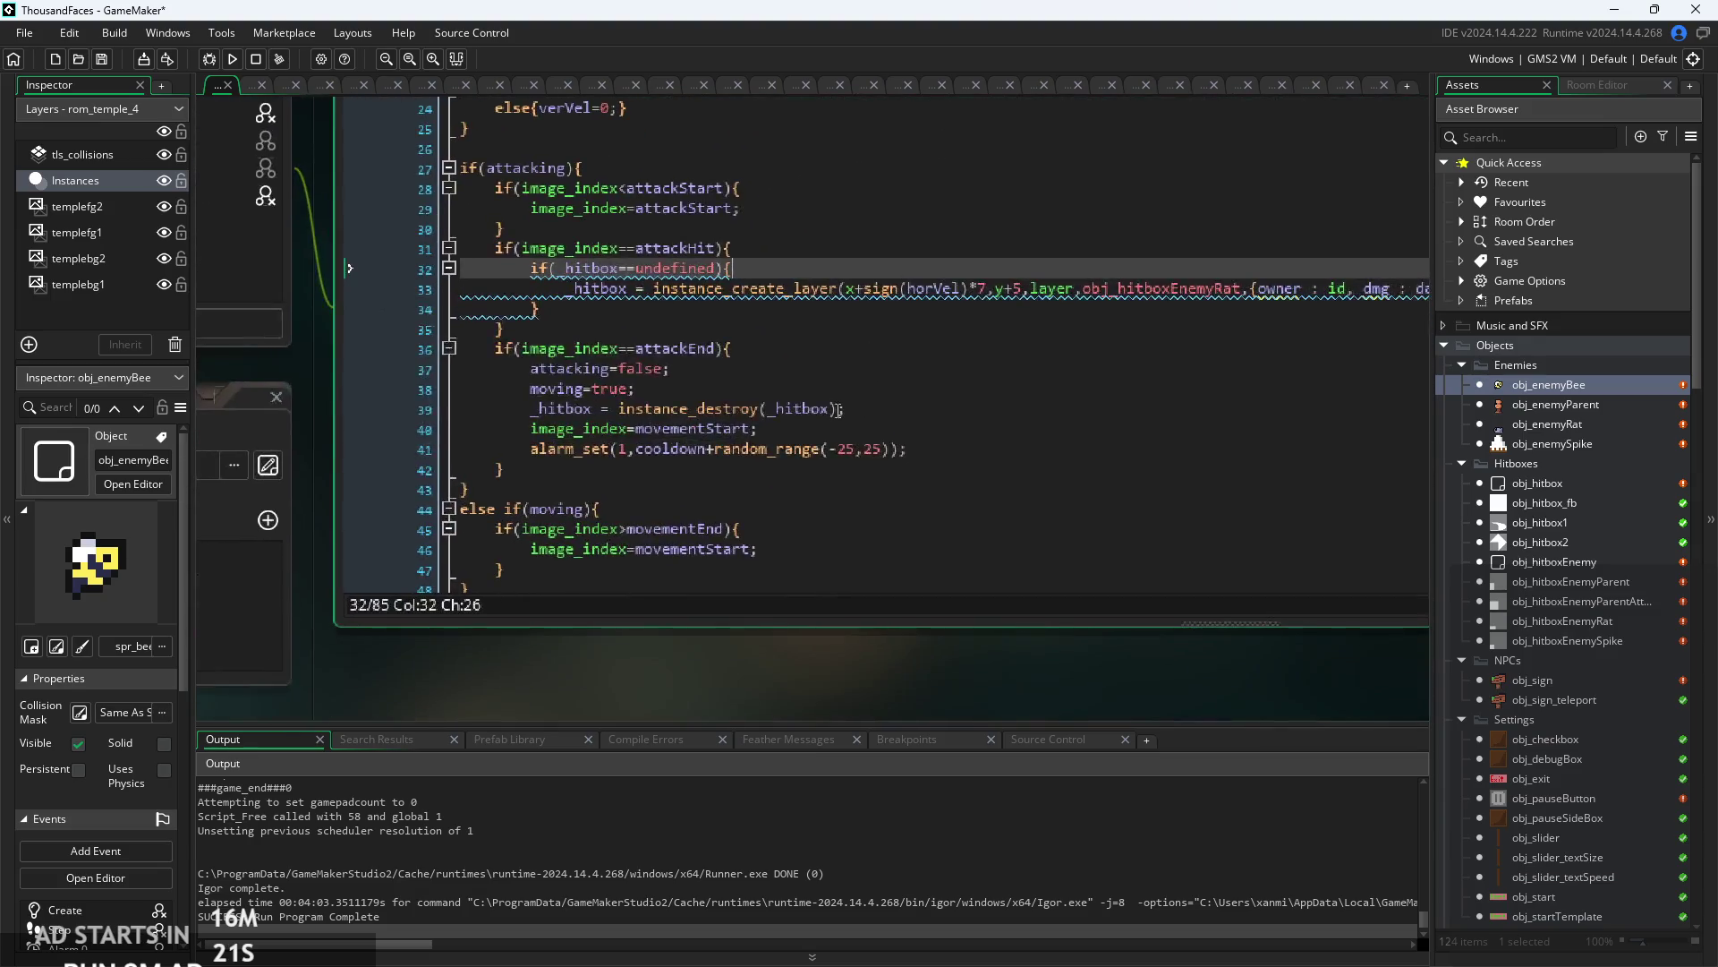
pyautogui.click(927, 445)
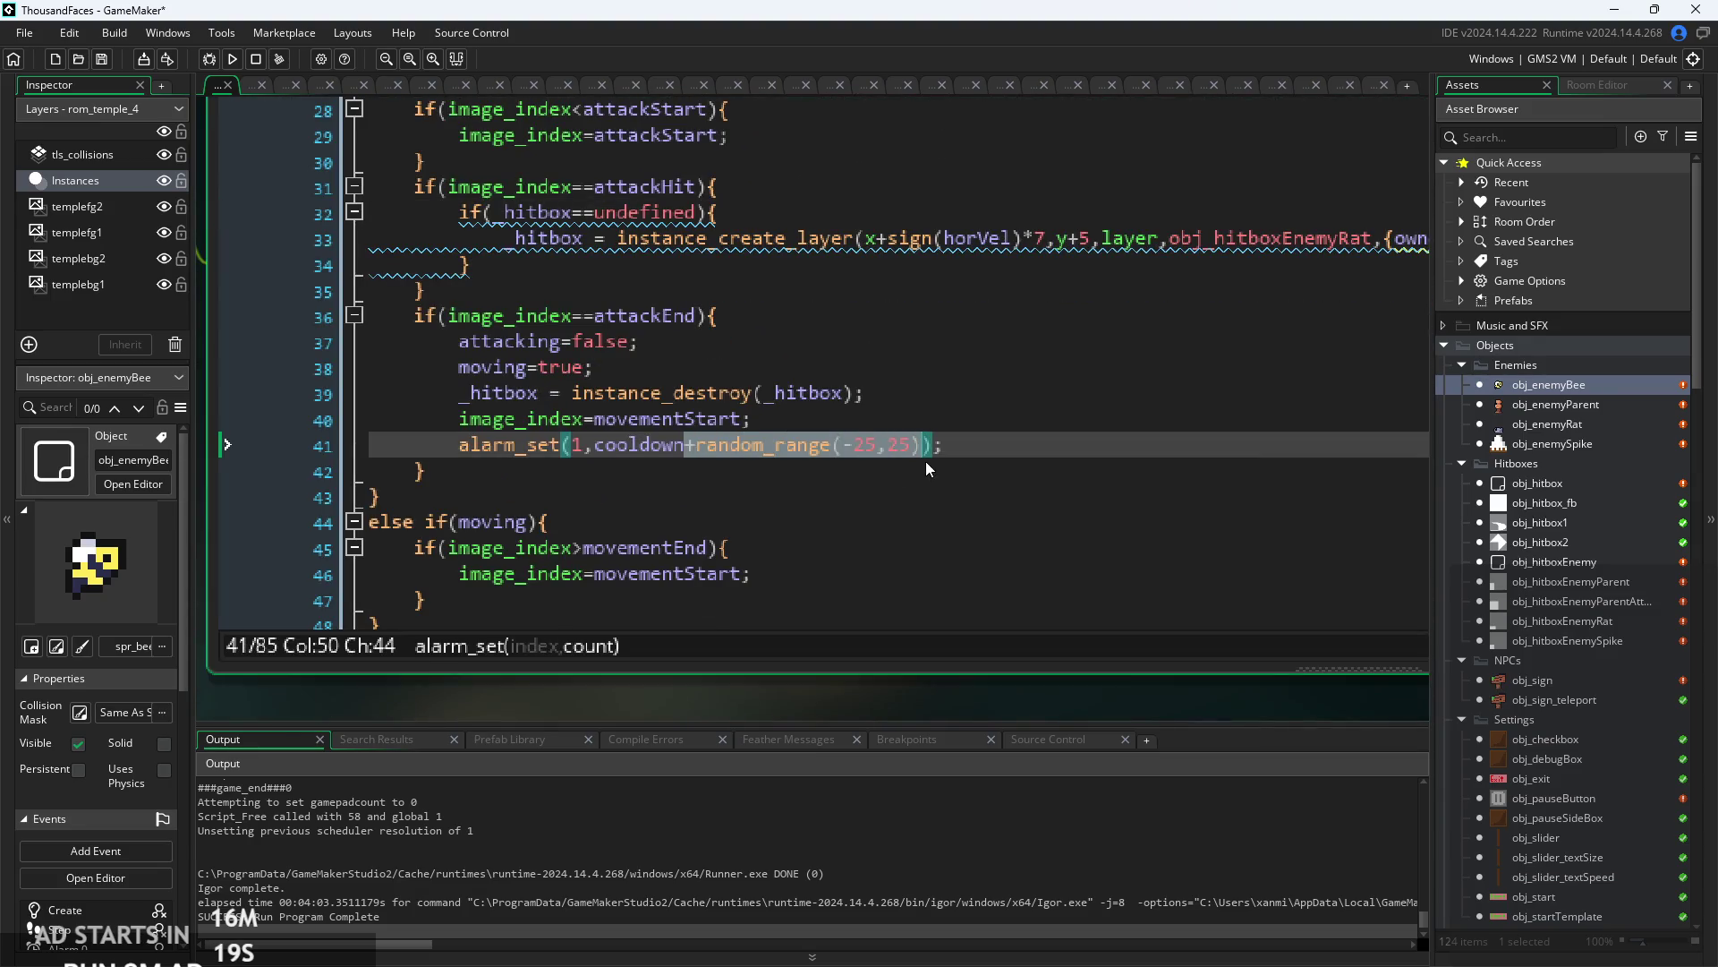
pyautogui.hotkey('ctrl', 'z')
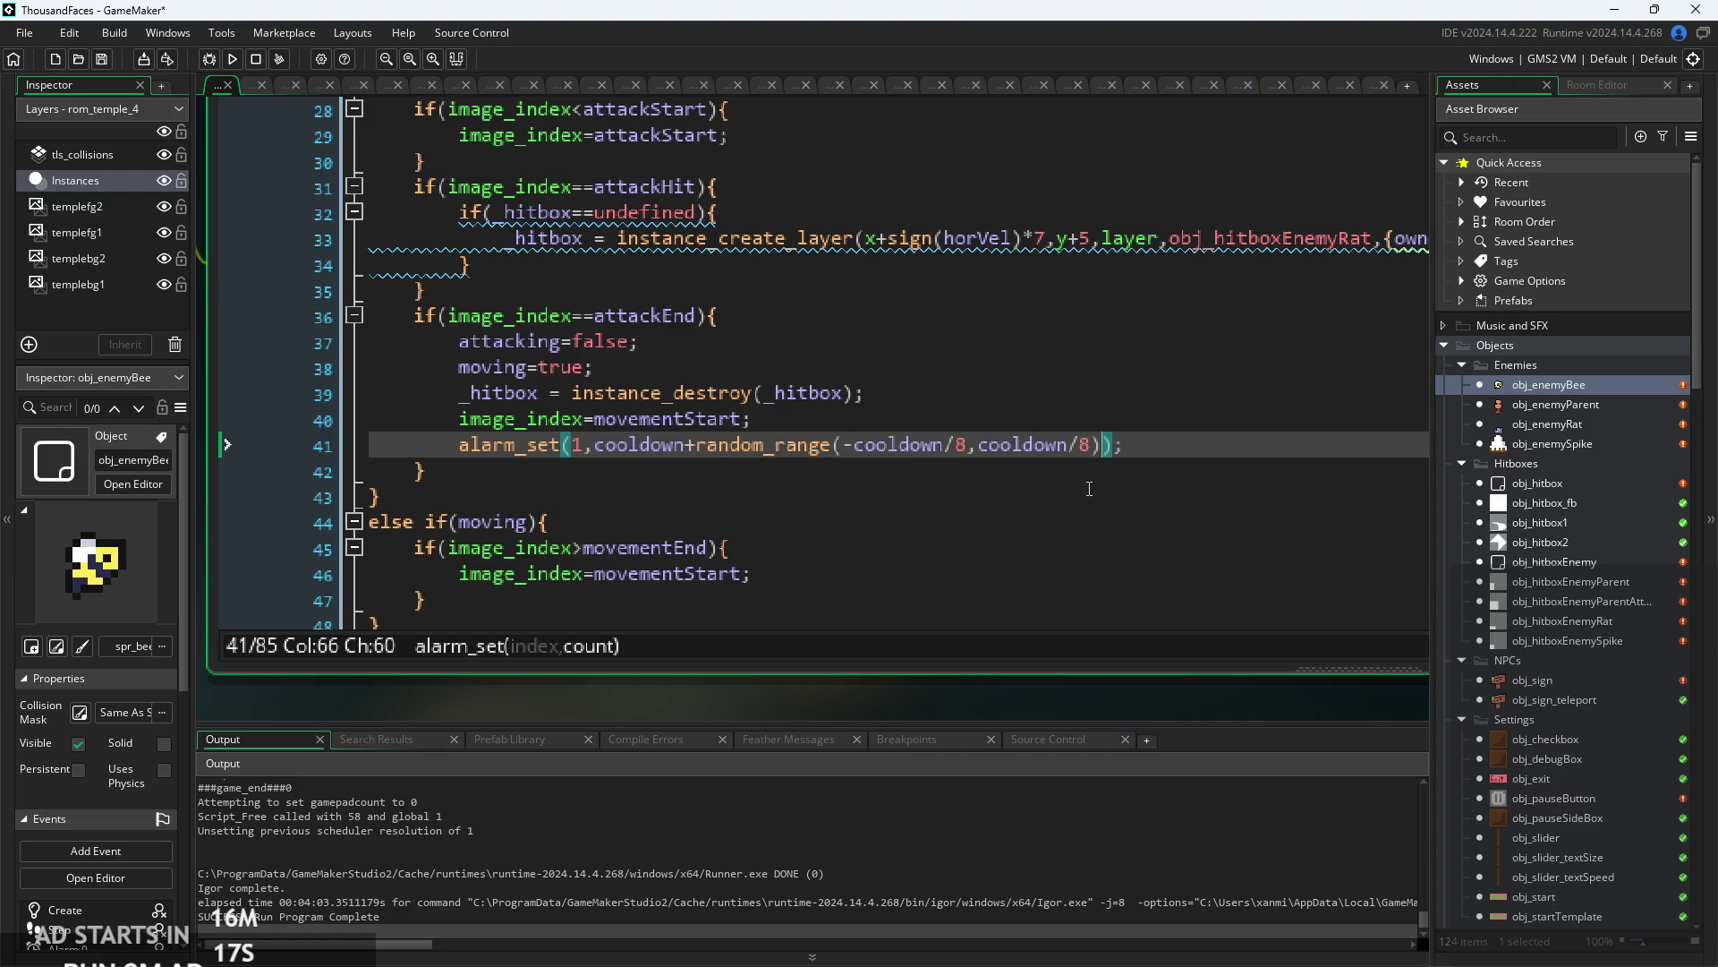
# - Run the game and start it from its title screen
pyautogui.keyDown('ctrl'); pyautogui.scroll(-2, 1133, 460); pyautogui.keyUp('ctrl')
pyautogui.click(233, 61)
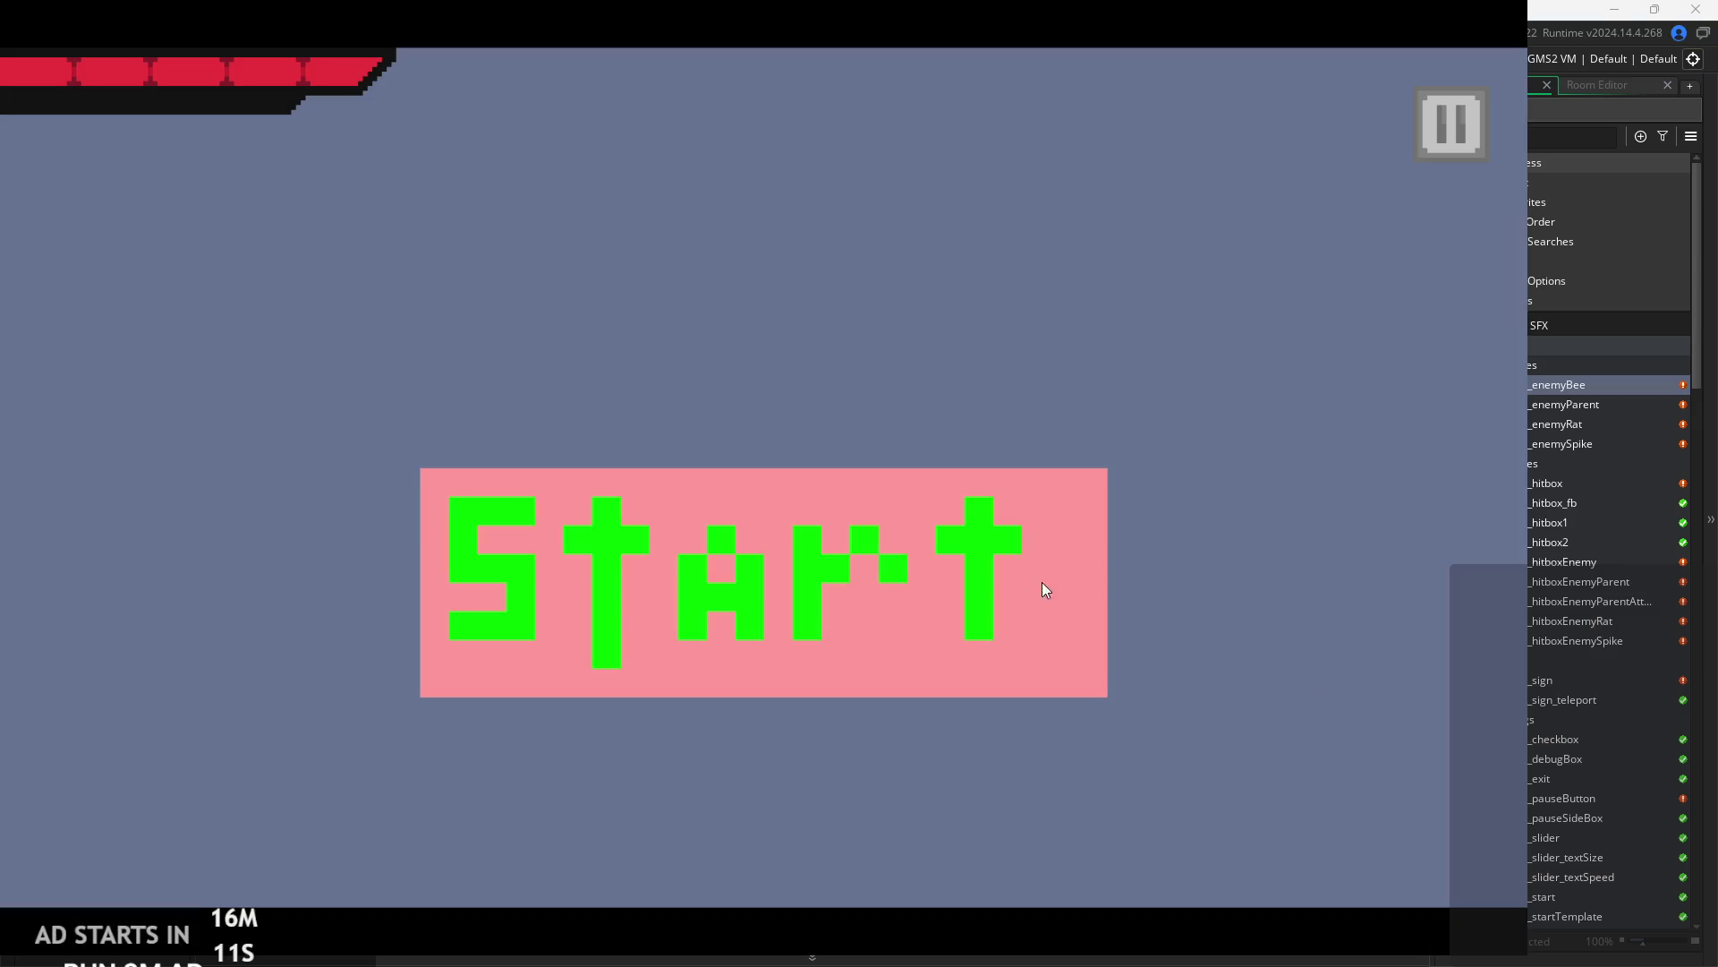
pyautogui.click(906, 583)
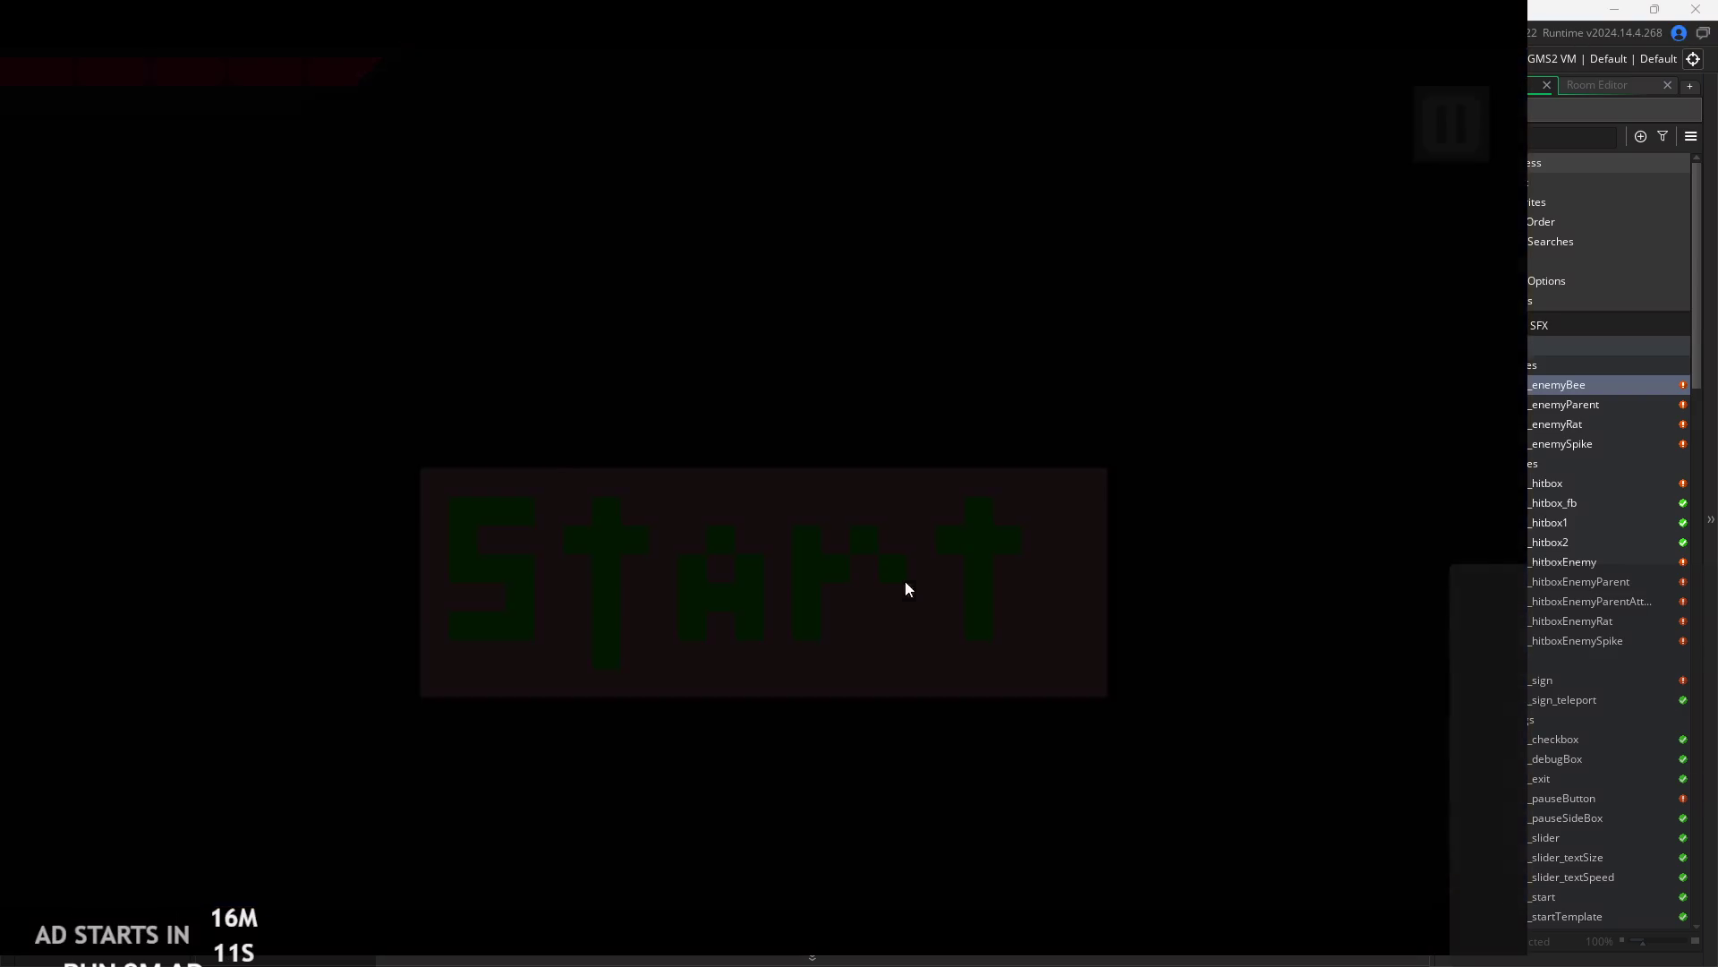
# - Walk the hero right through the temple level, slashing at the enemies
pyautogui.press('Right')
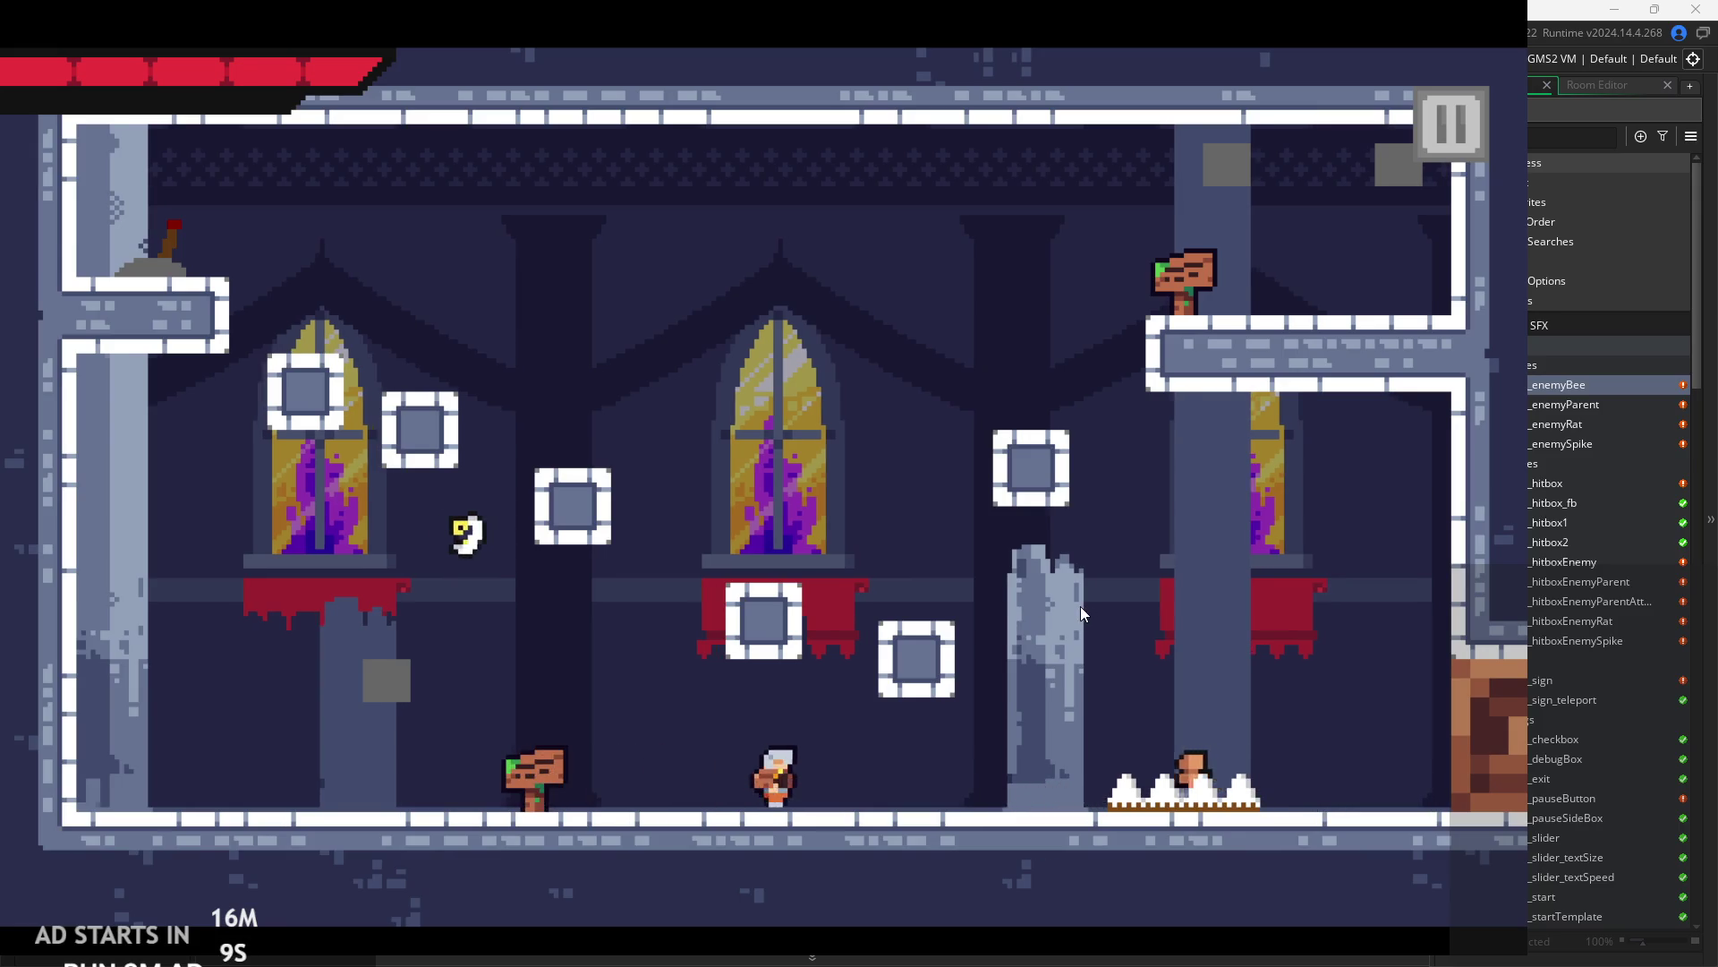
pyautogui.press('Right')
pyautogui.press('x')
pyautogui.press('Left')
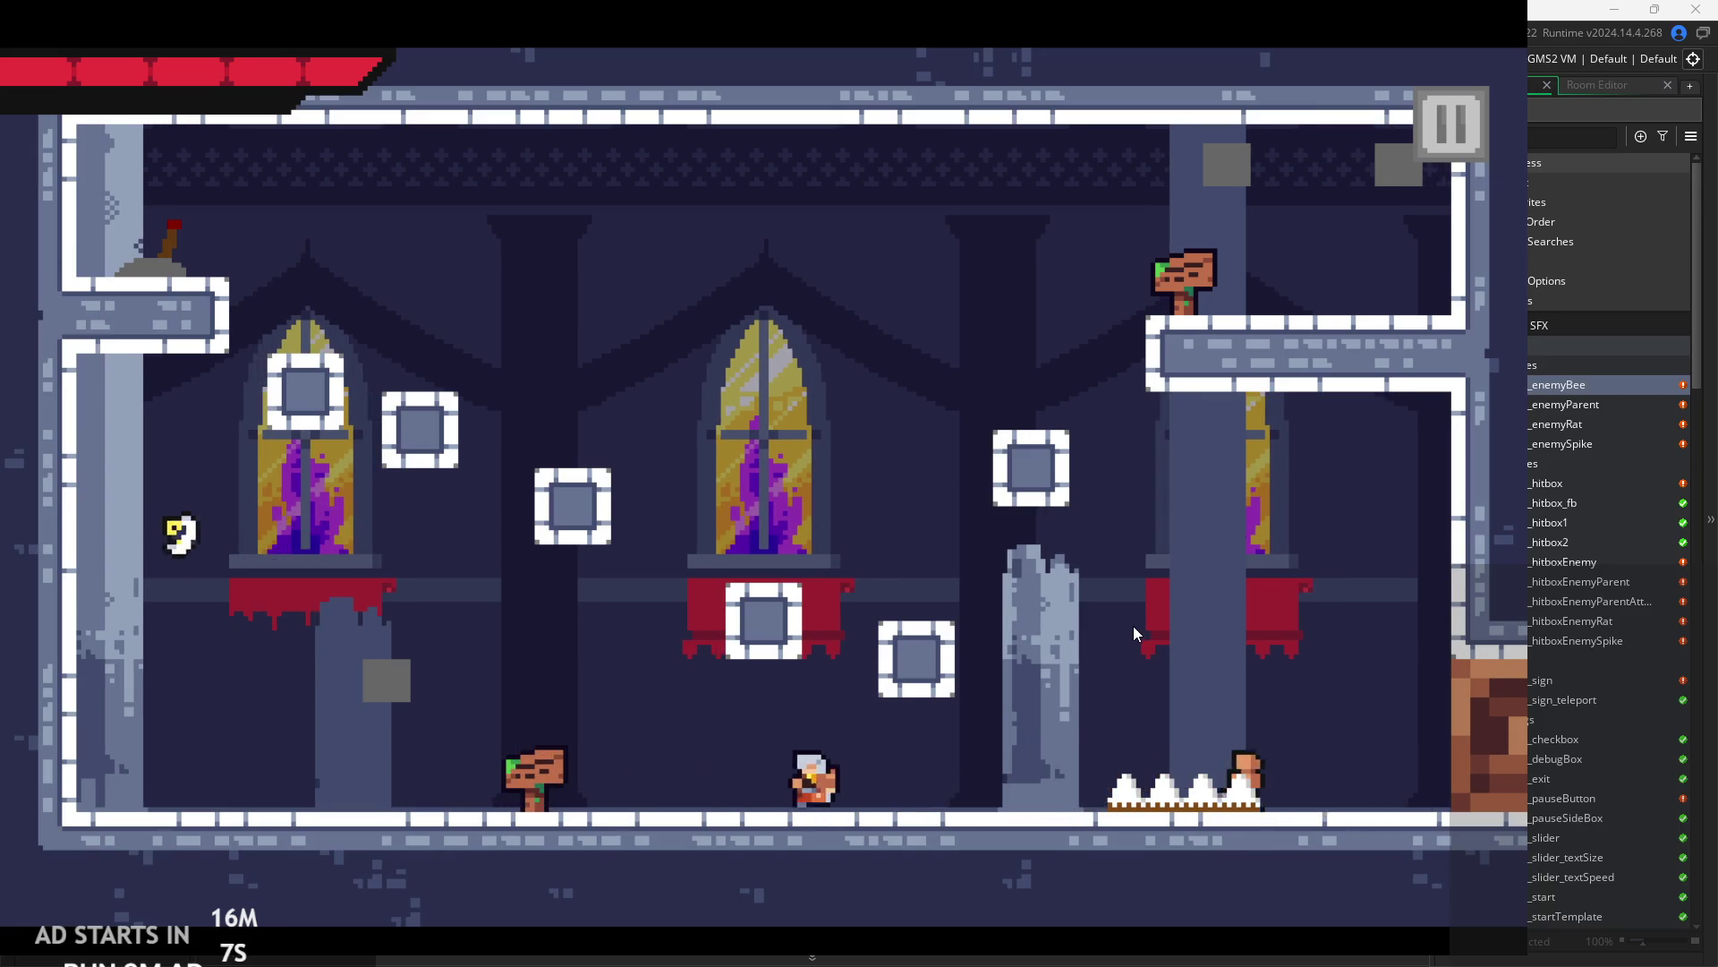
pyautogui.press('Right')
pyautogui.press('x')
pyautogui.press('x')
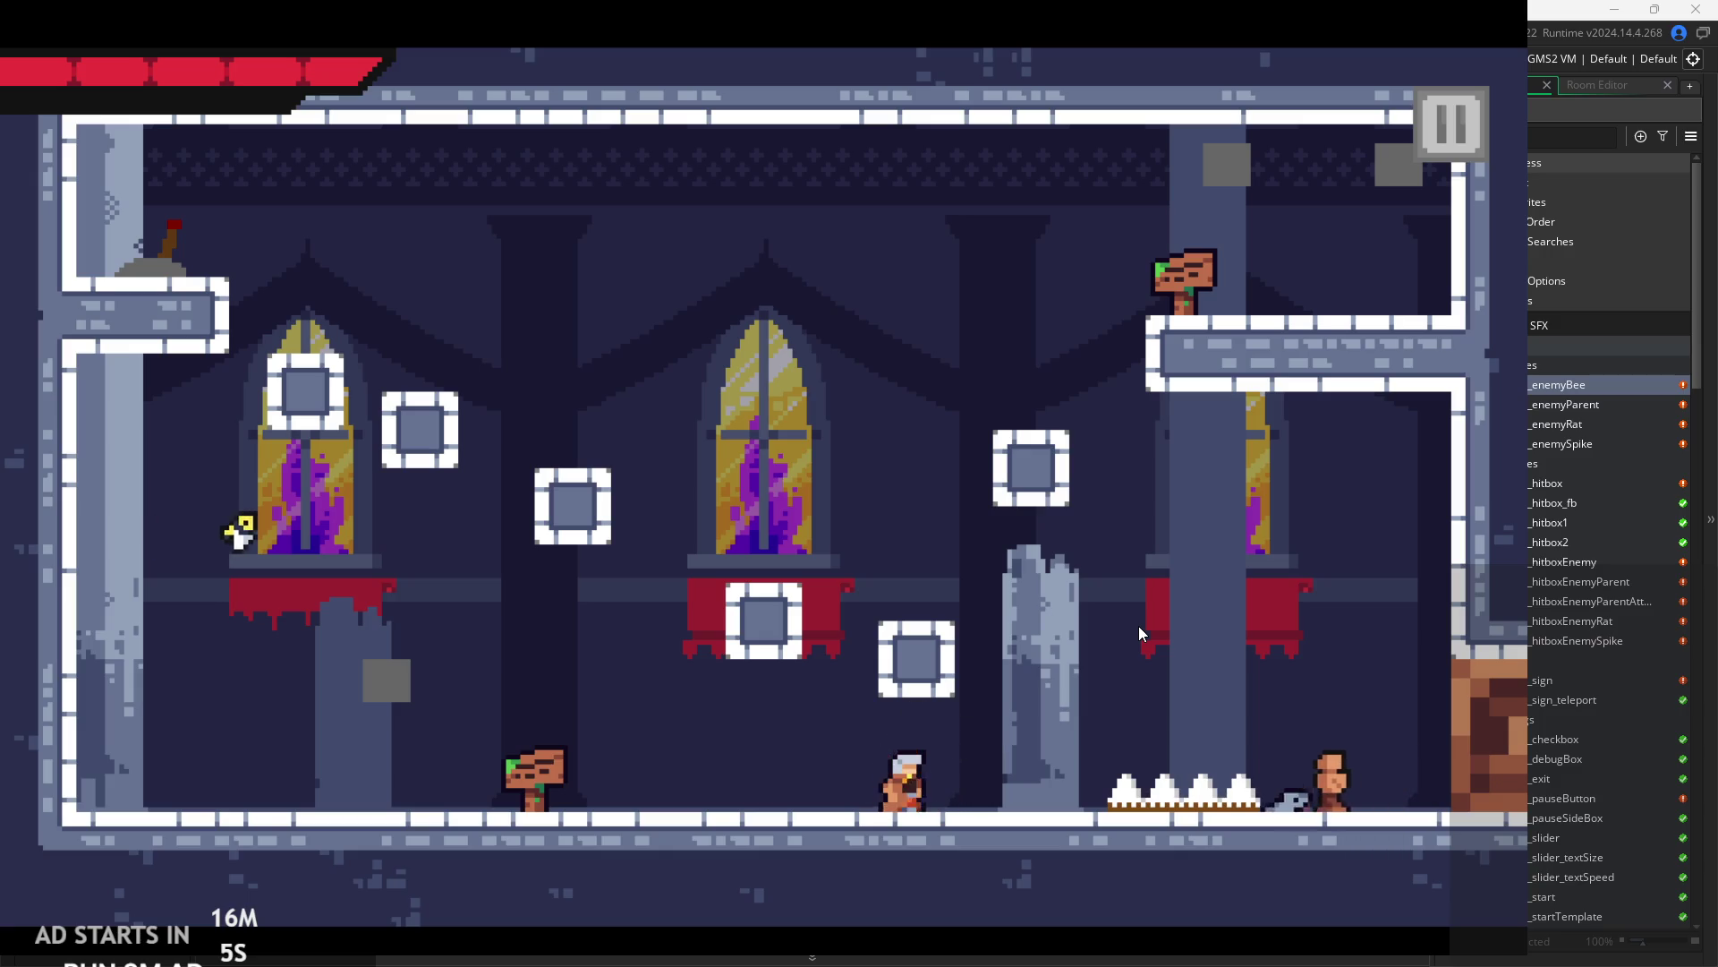
pyautogui.press('Right')
pyautogui.press('x')
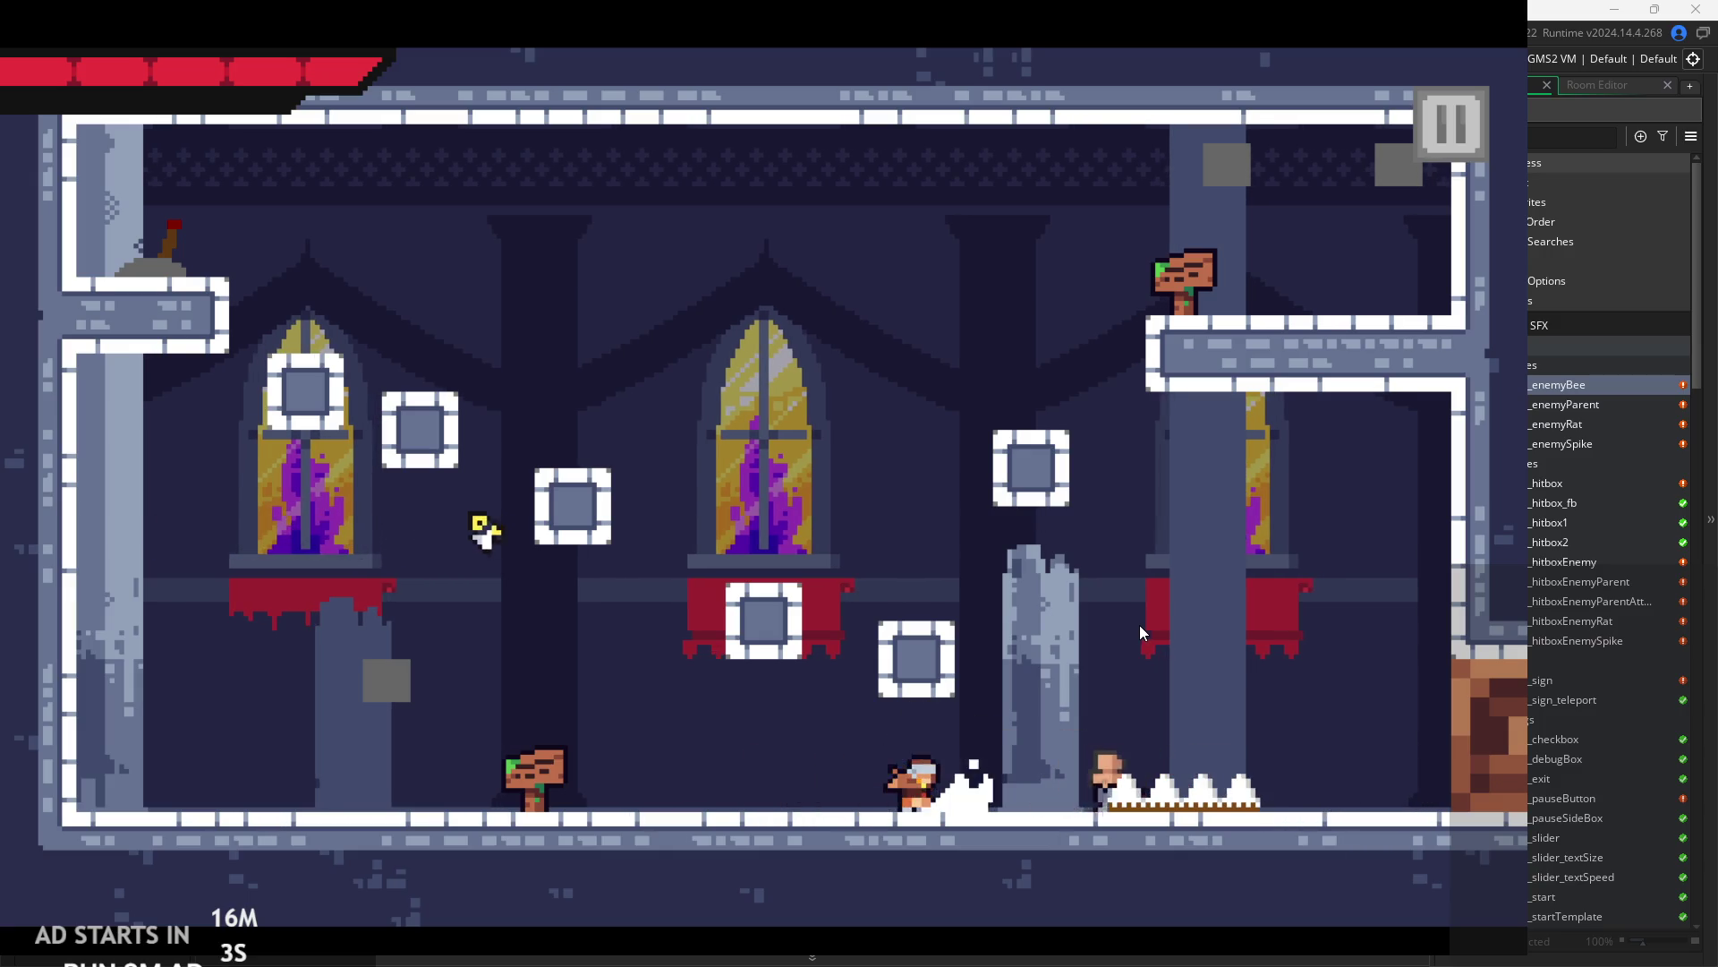
pyautogui.press('x')
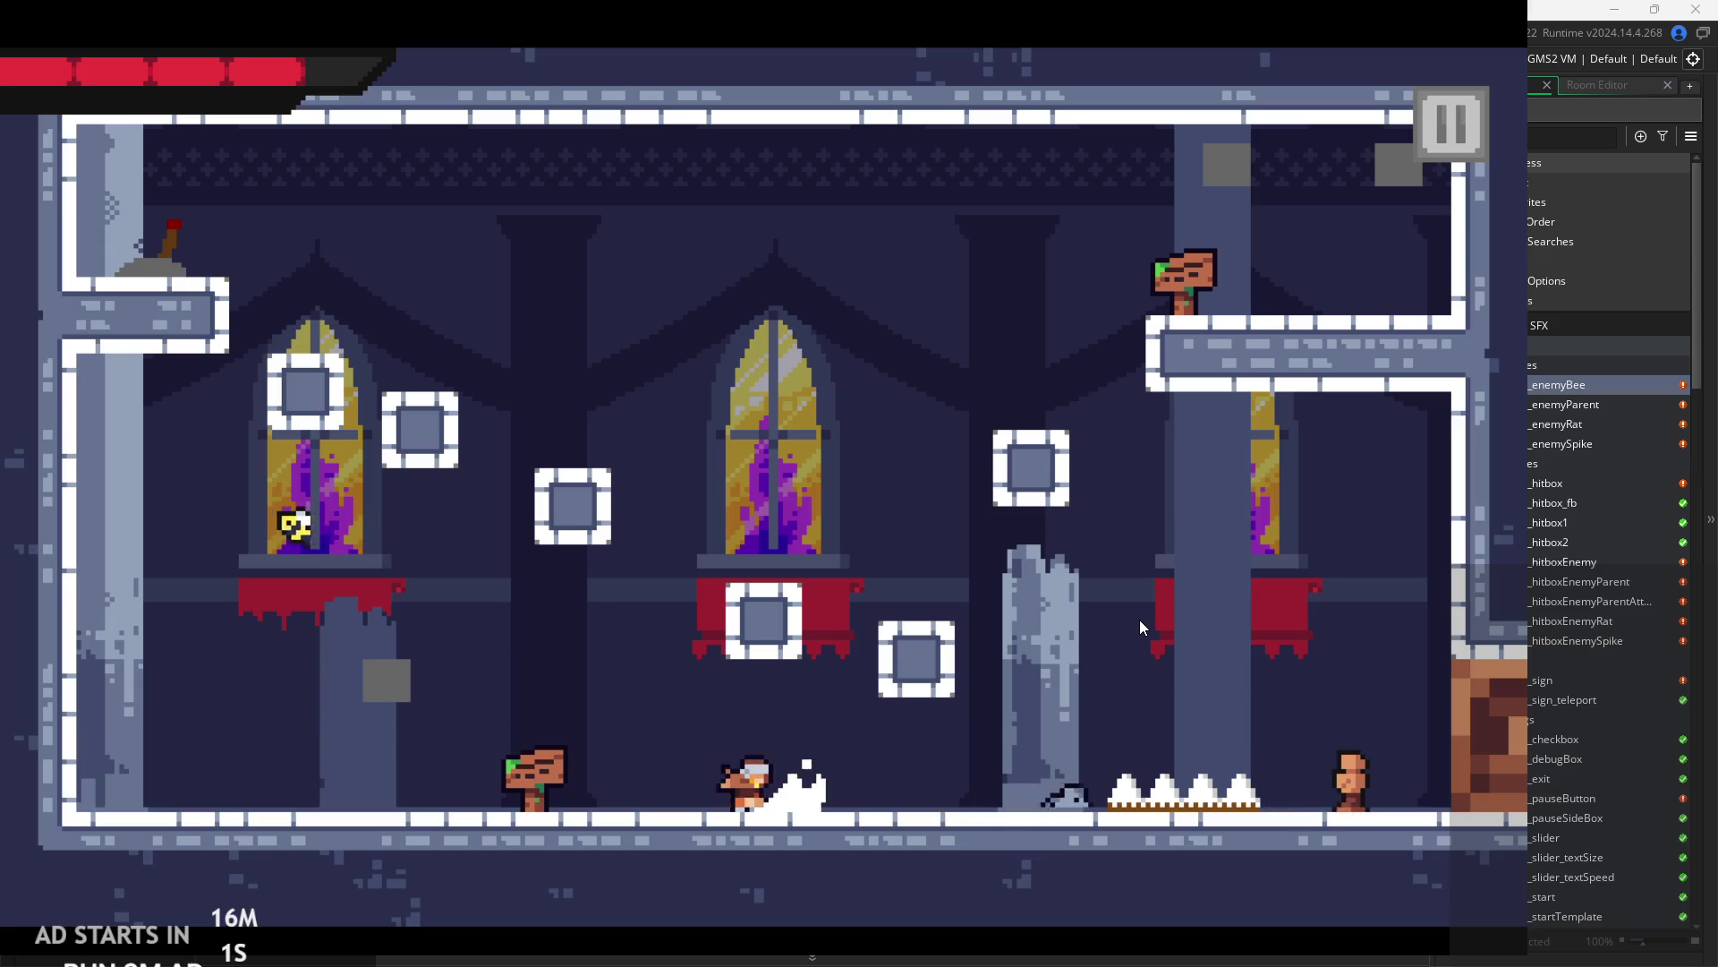
# - Move the hero back left, then return right to attack the enemies again
pyautogui.press('Left')
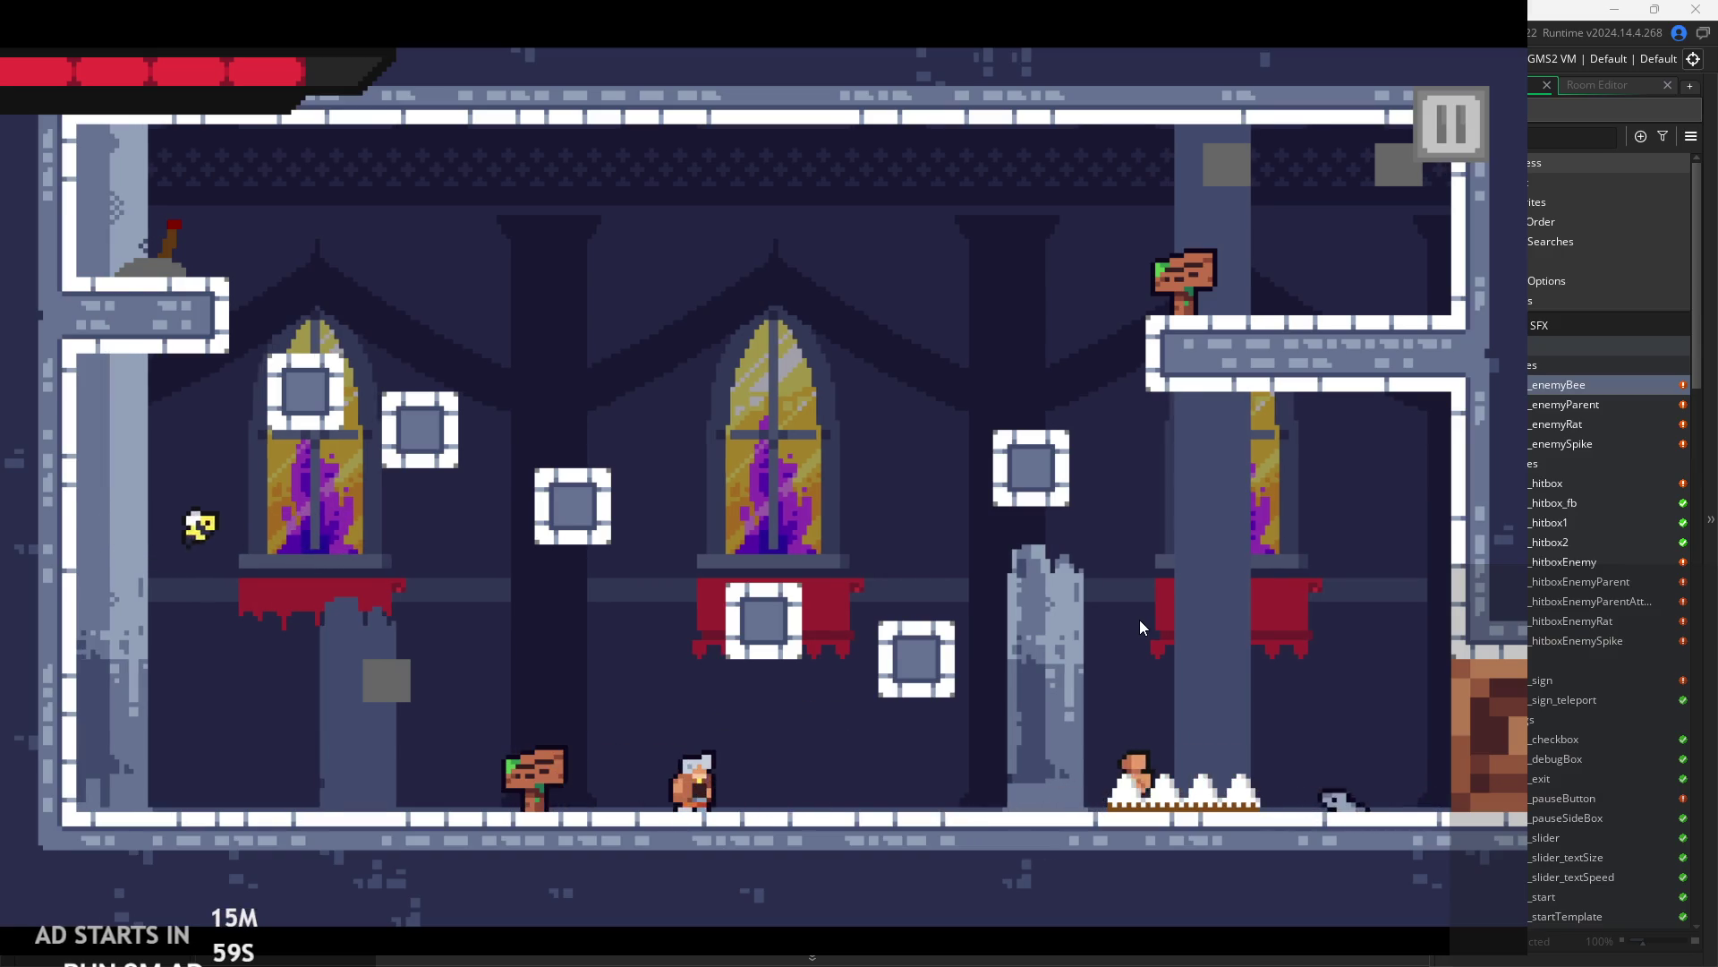
pyautogui.press('Left')
pyautogui.press('Right')
pyautogui.press('x')
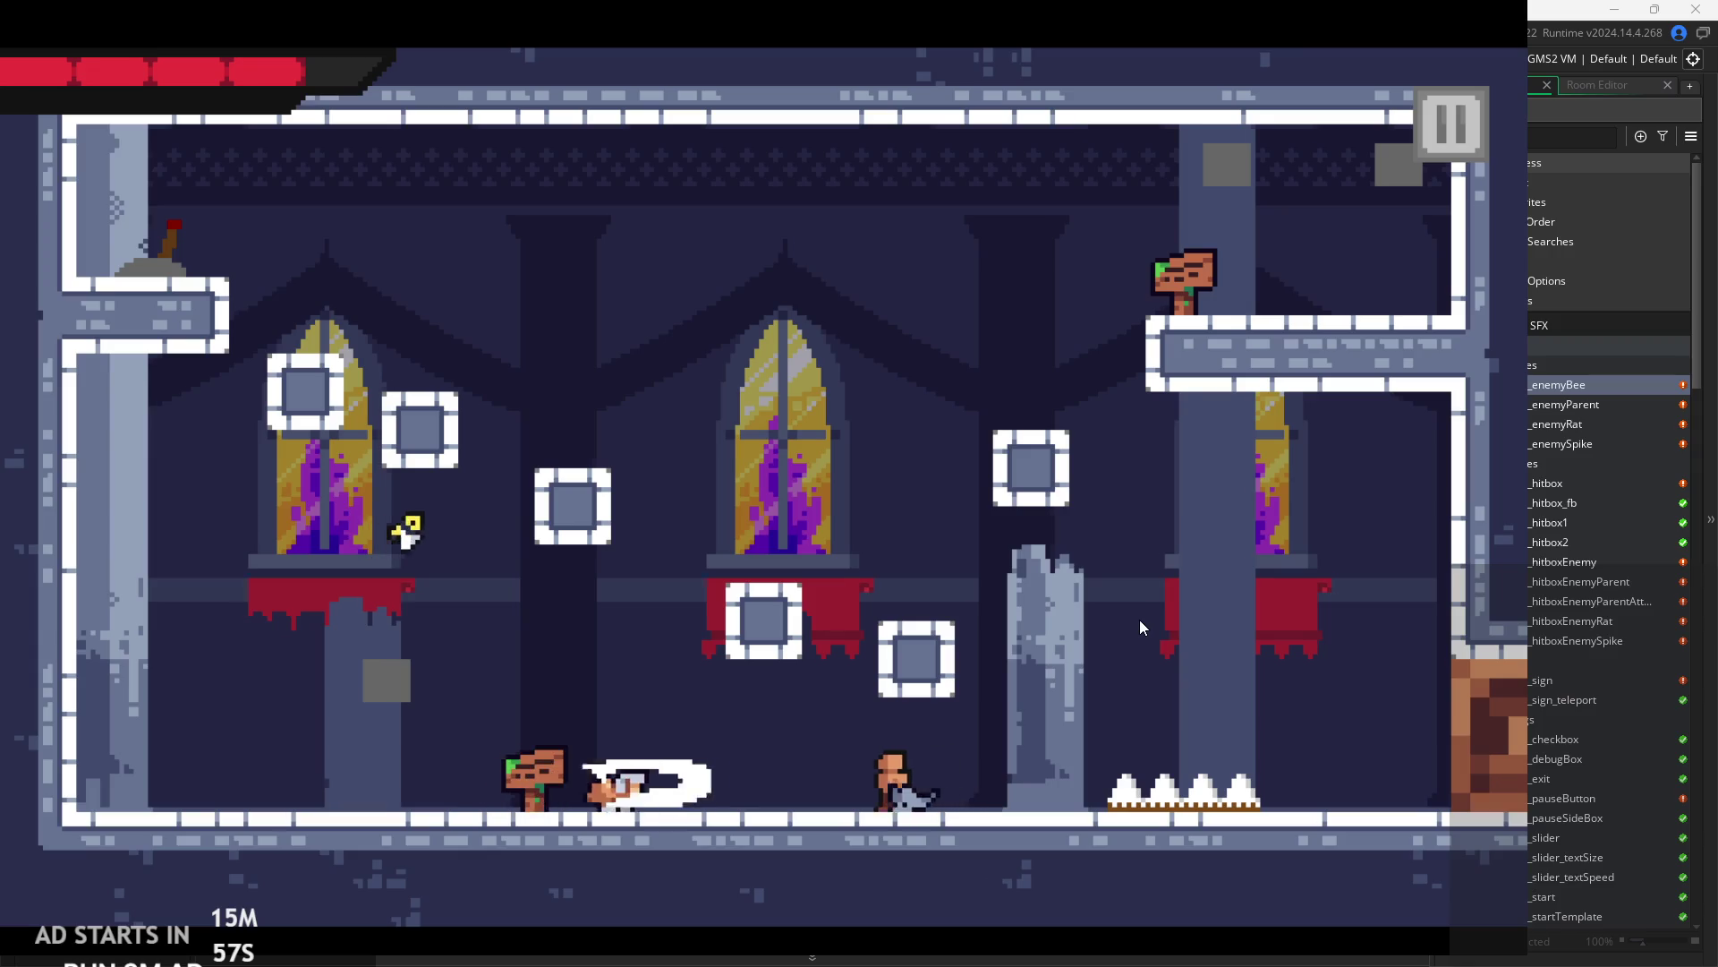
# - Jump the hero up onto the raised blocks, face left, and pause the game
pyautogui.press('Right')
pyautogui.press('z')
pyautogui.press('Right')
pyautogui.press('Left')
pyautogui.press('z')
pyautogui.press('Right')
pyautogui.press('Left')
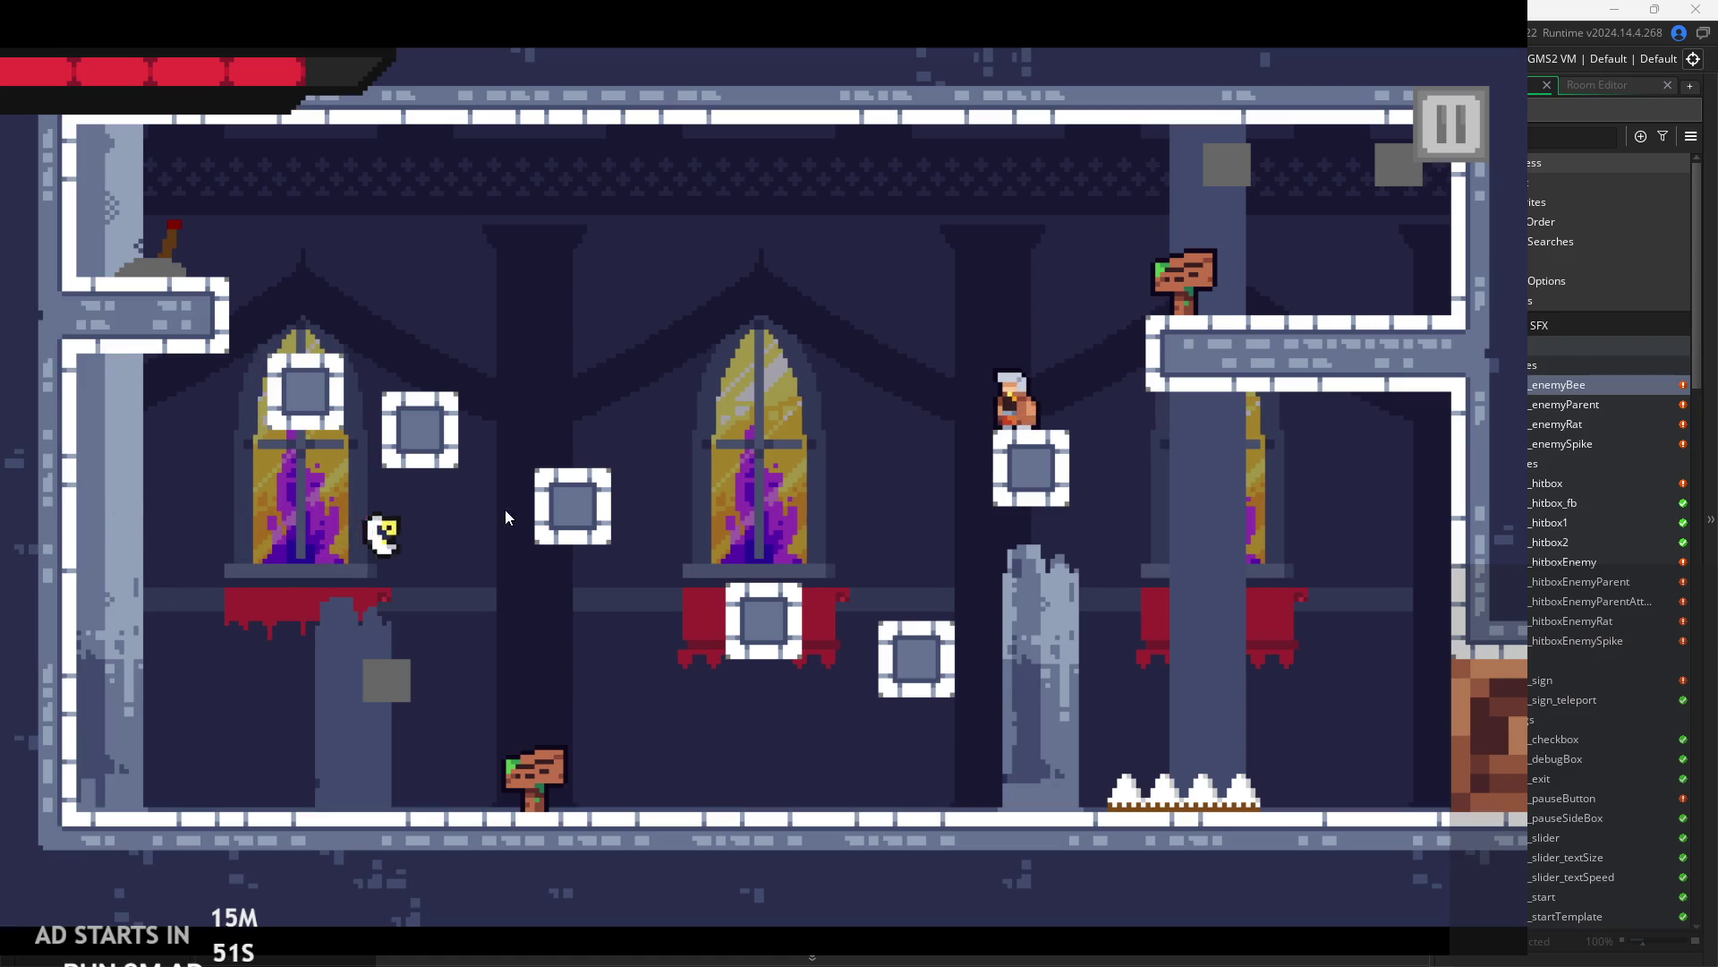
pyautogui.click(1443, 135)
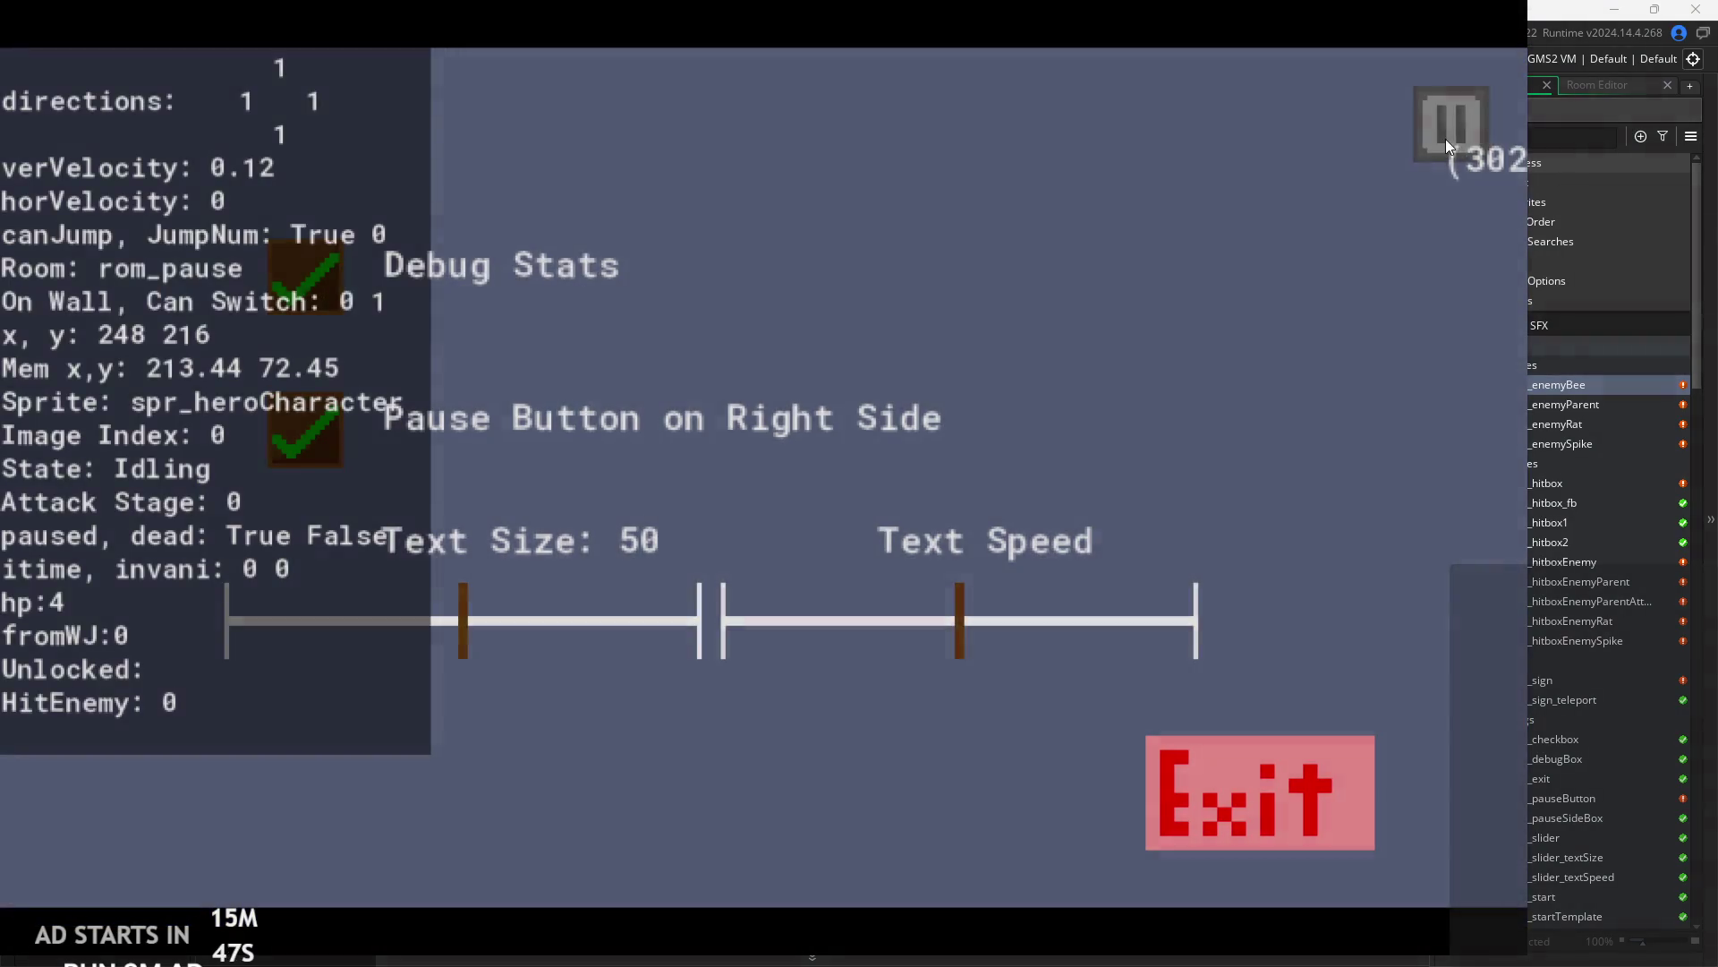
# - Resume play, jump off the platform, then jump up and run right into the next room
pyautogui.click(1446, 137)
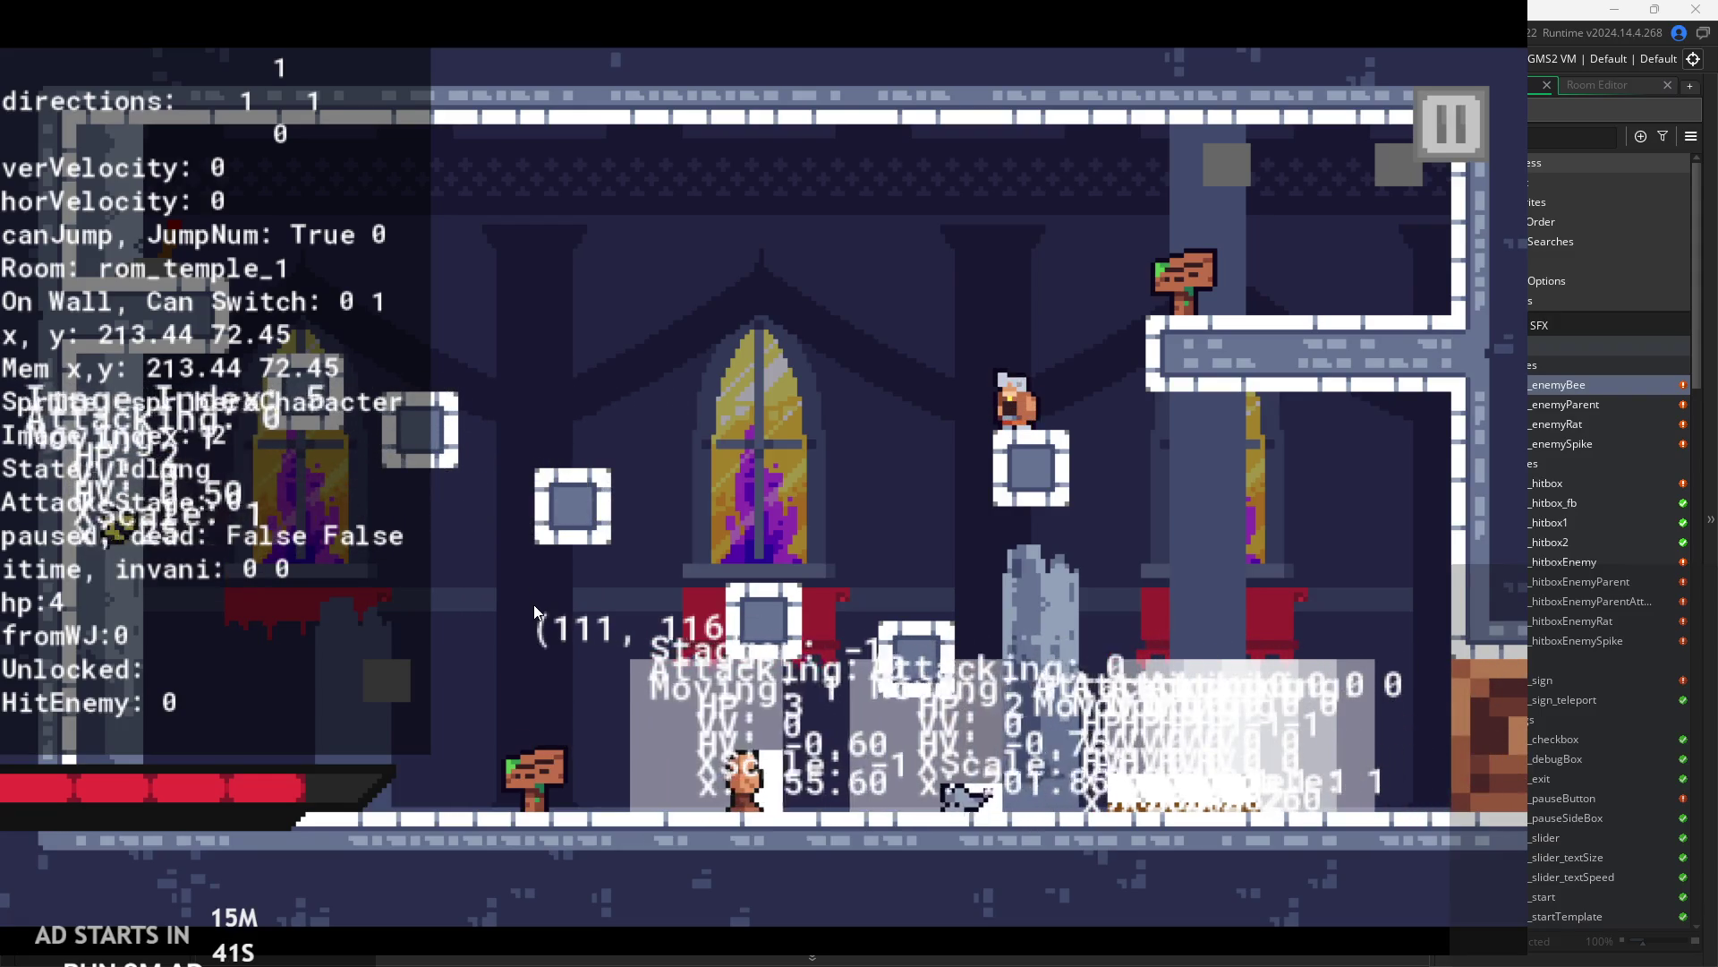
pyautogui.press('Left')
pyautogui.press('space')
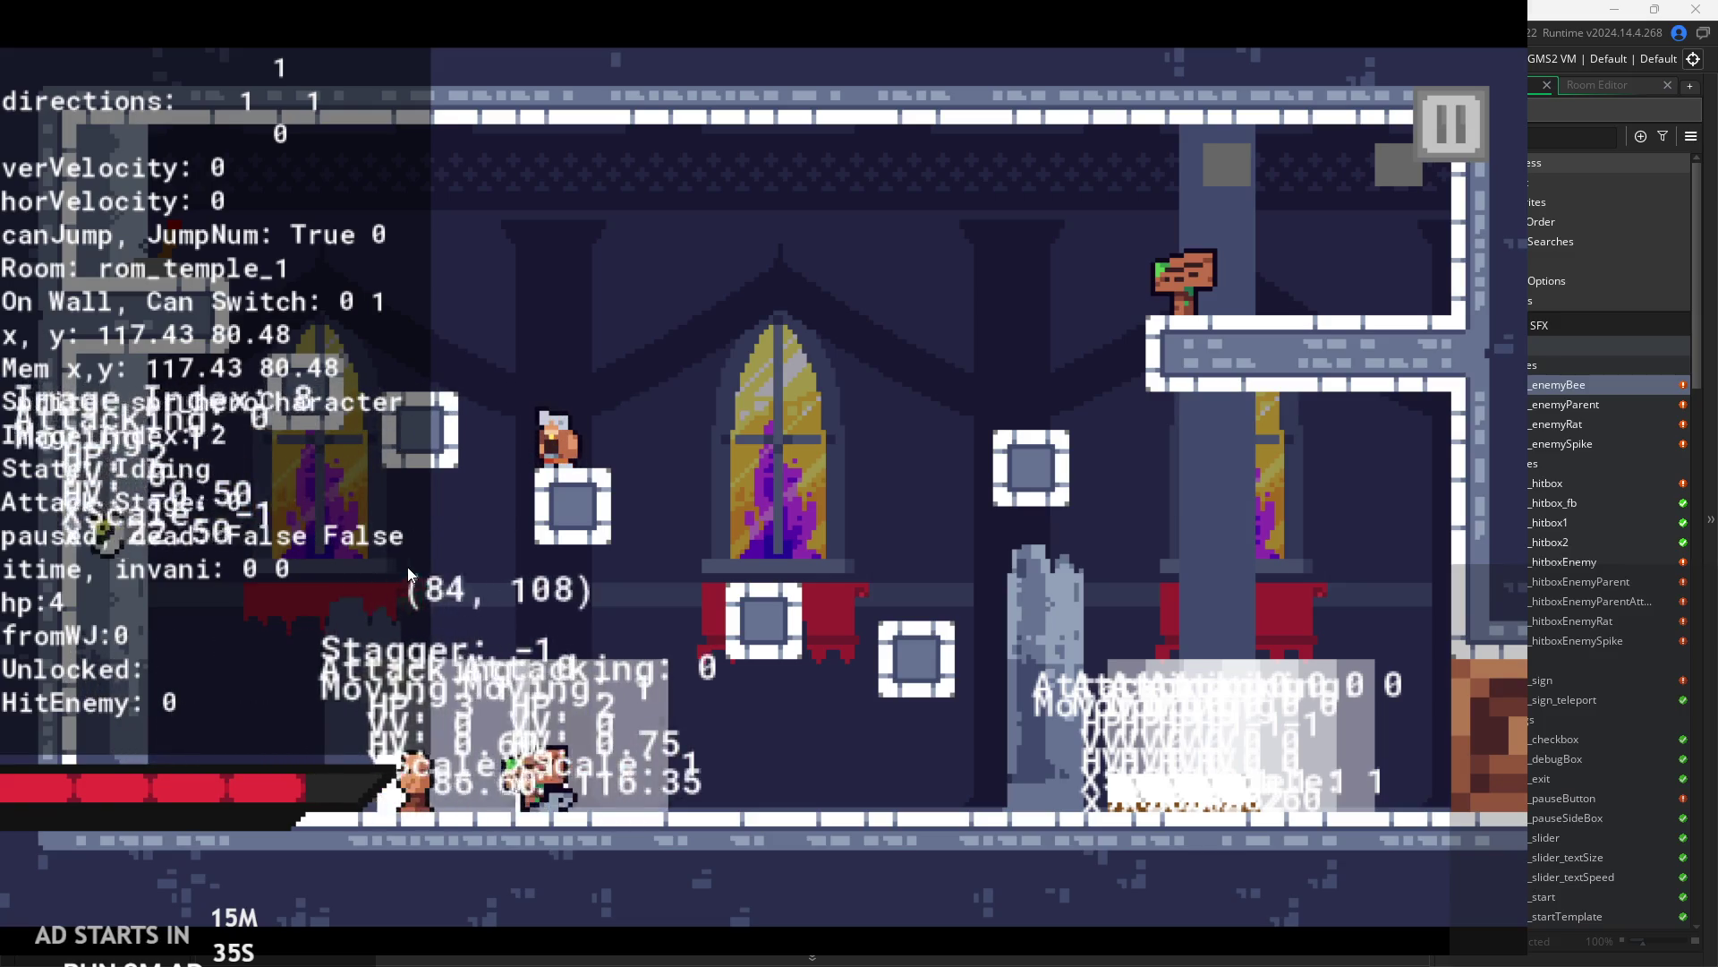
pyautogui.press('Right')
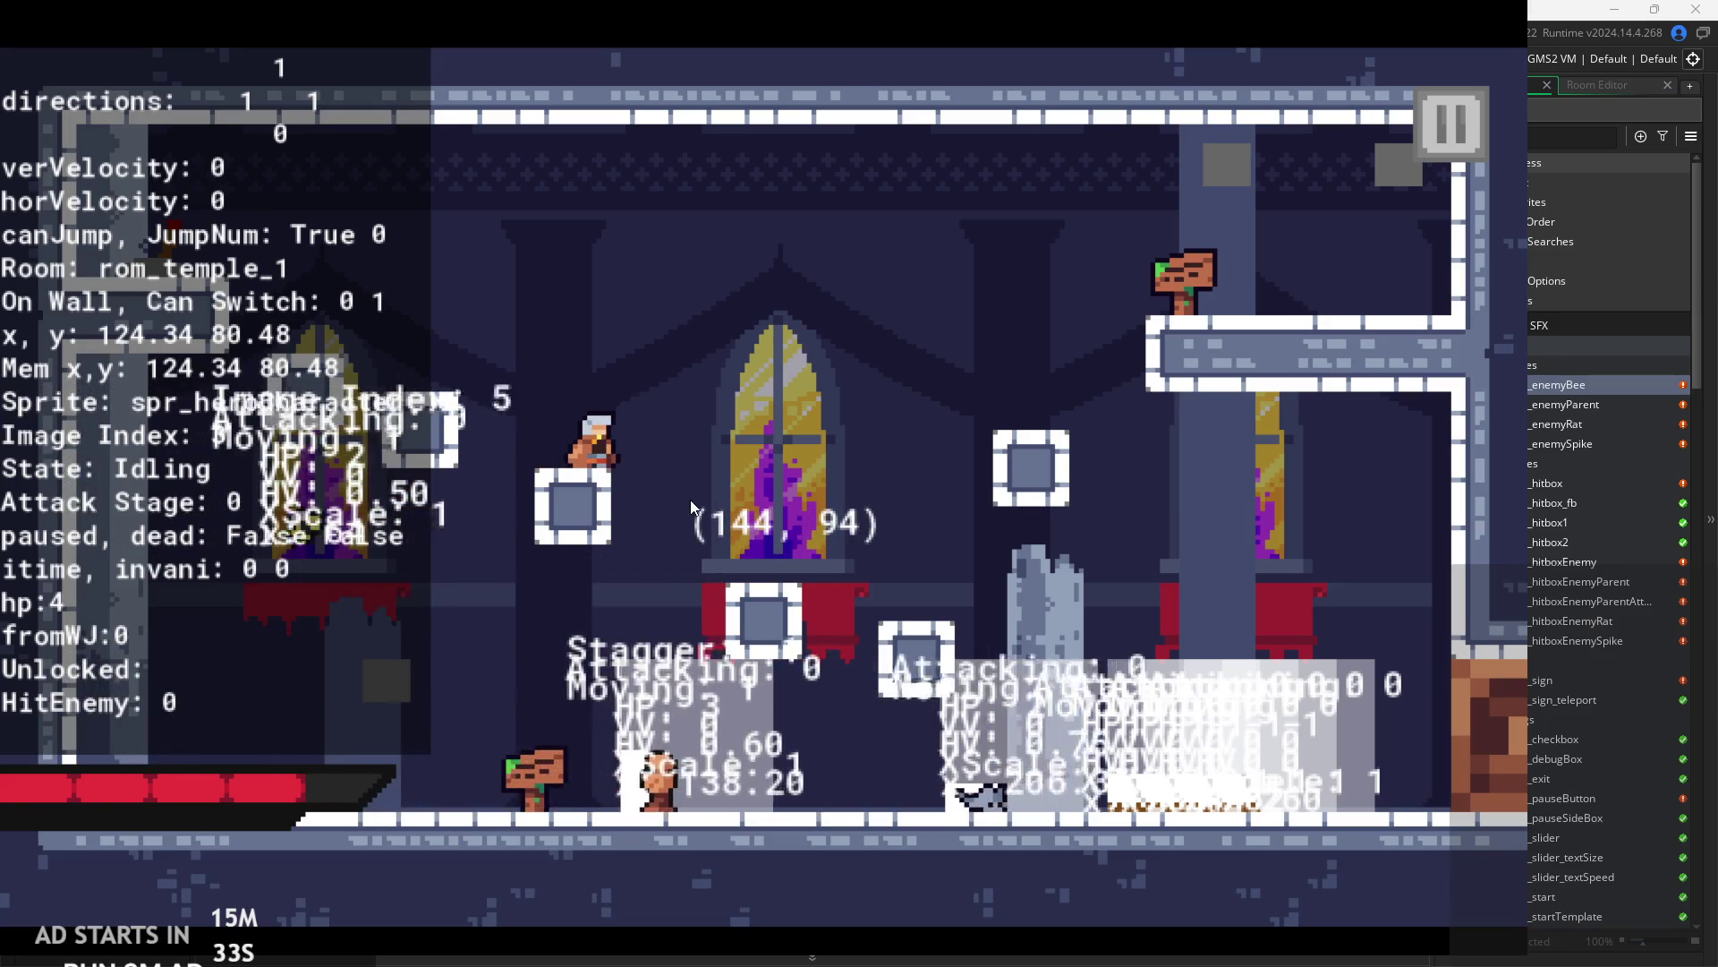
pyautogui.press('Right')
pyautogui.press('space')
pyautogui.press('space')
pyautogui.press('Right')
pyautogui.press('Right')
# - Fight the enemies in the new room with repeated attacks, then pause the game
pyautogui.press('x')
pyautogui.press('x')
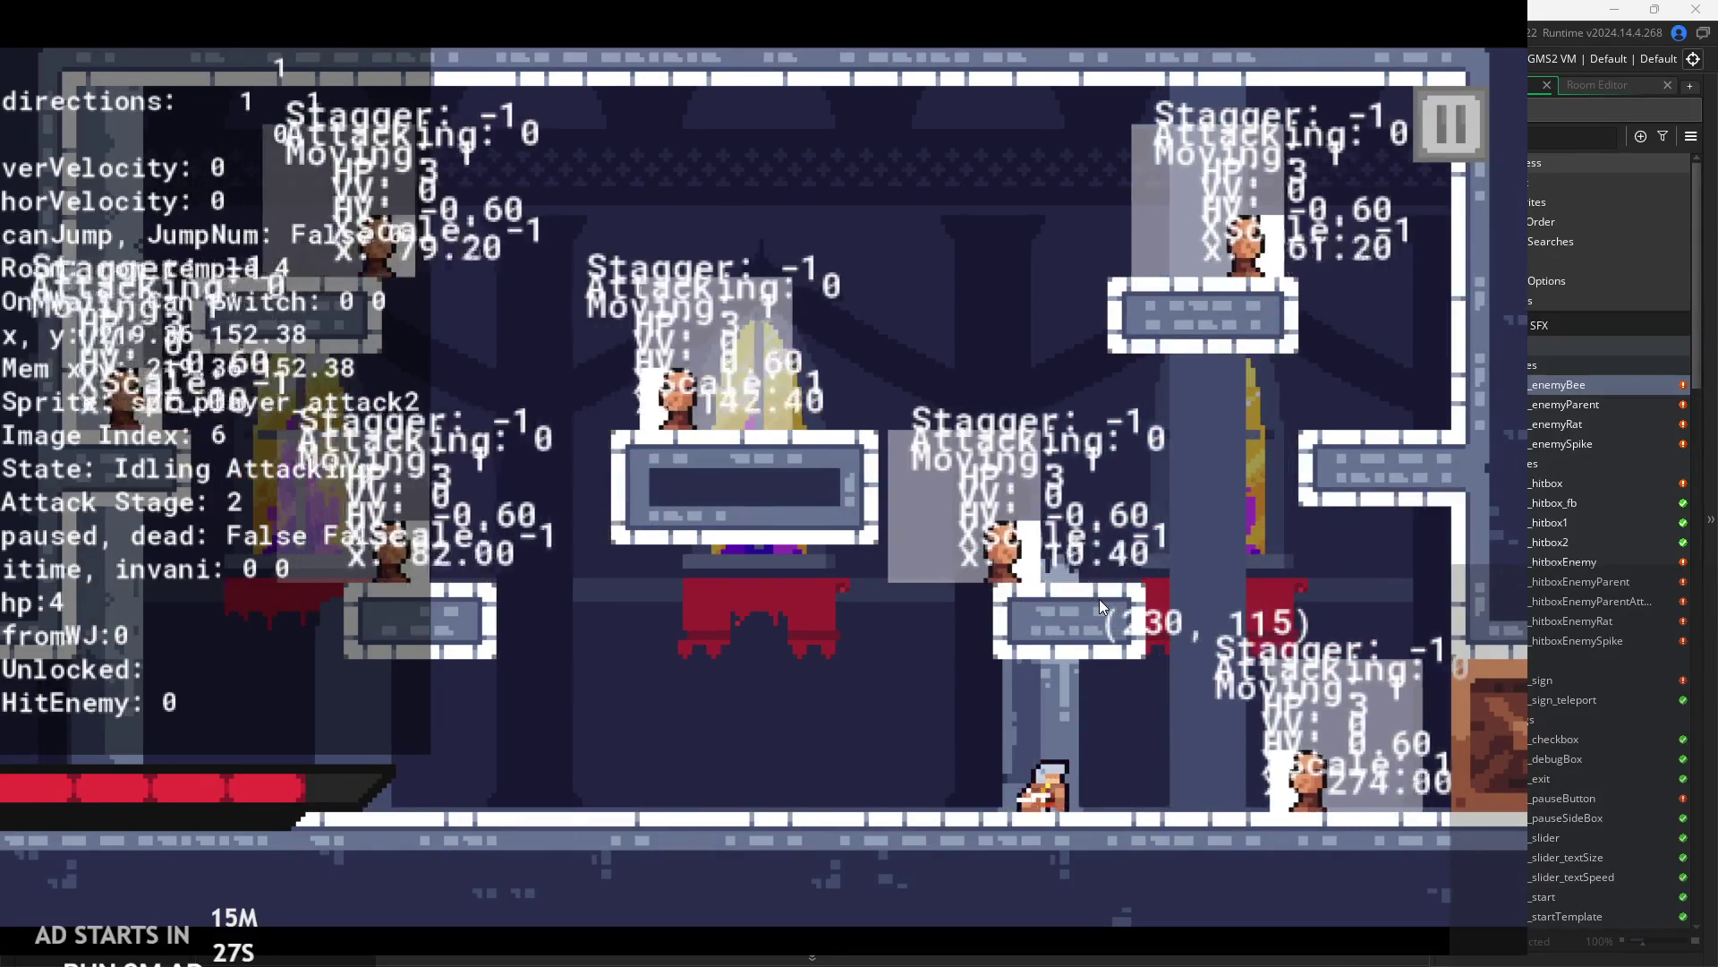
pyautogui.press('Left')
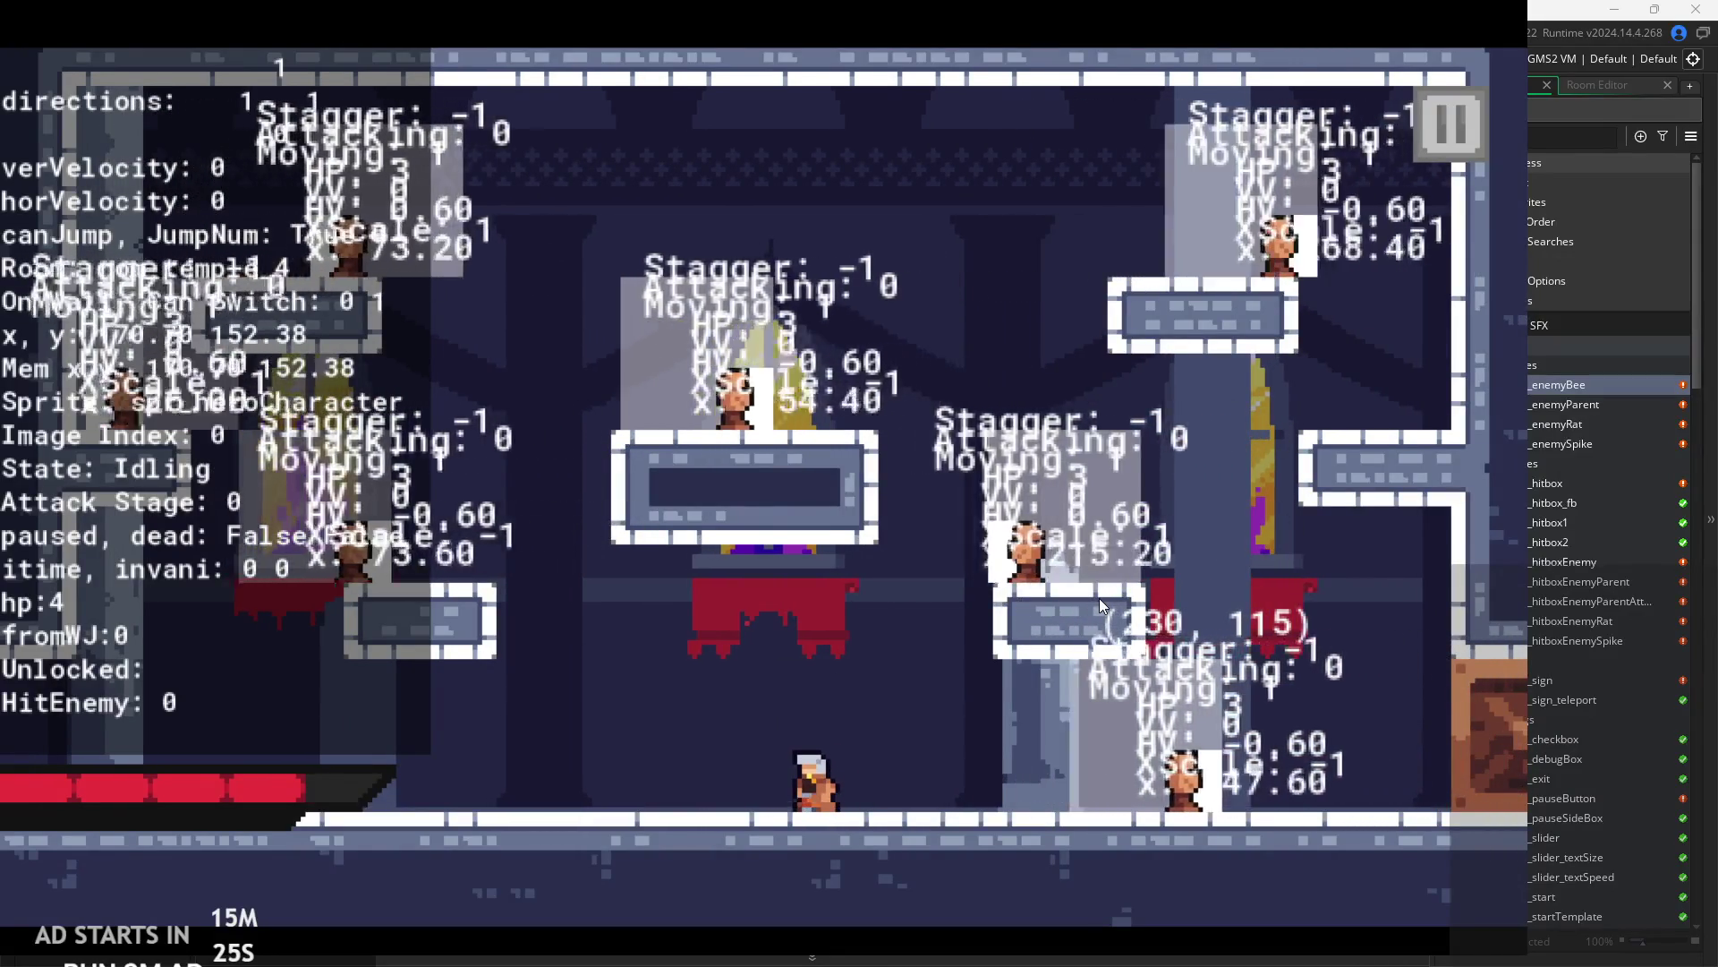
pyautogui.press('Right')
pyautogui.press('x')
pyautogui.press('x')
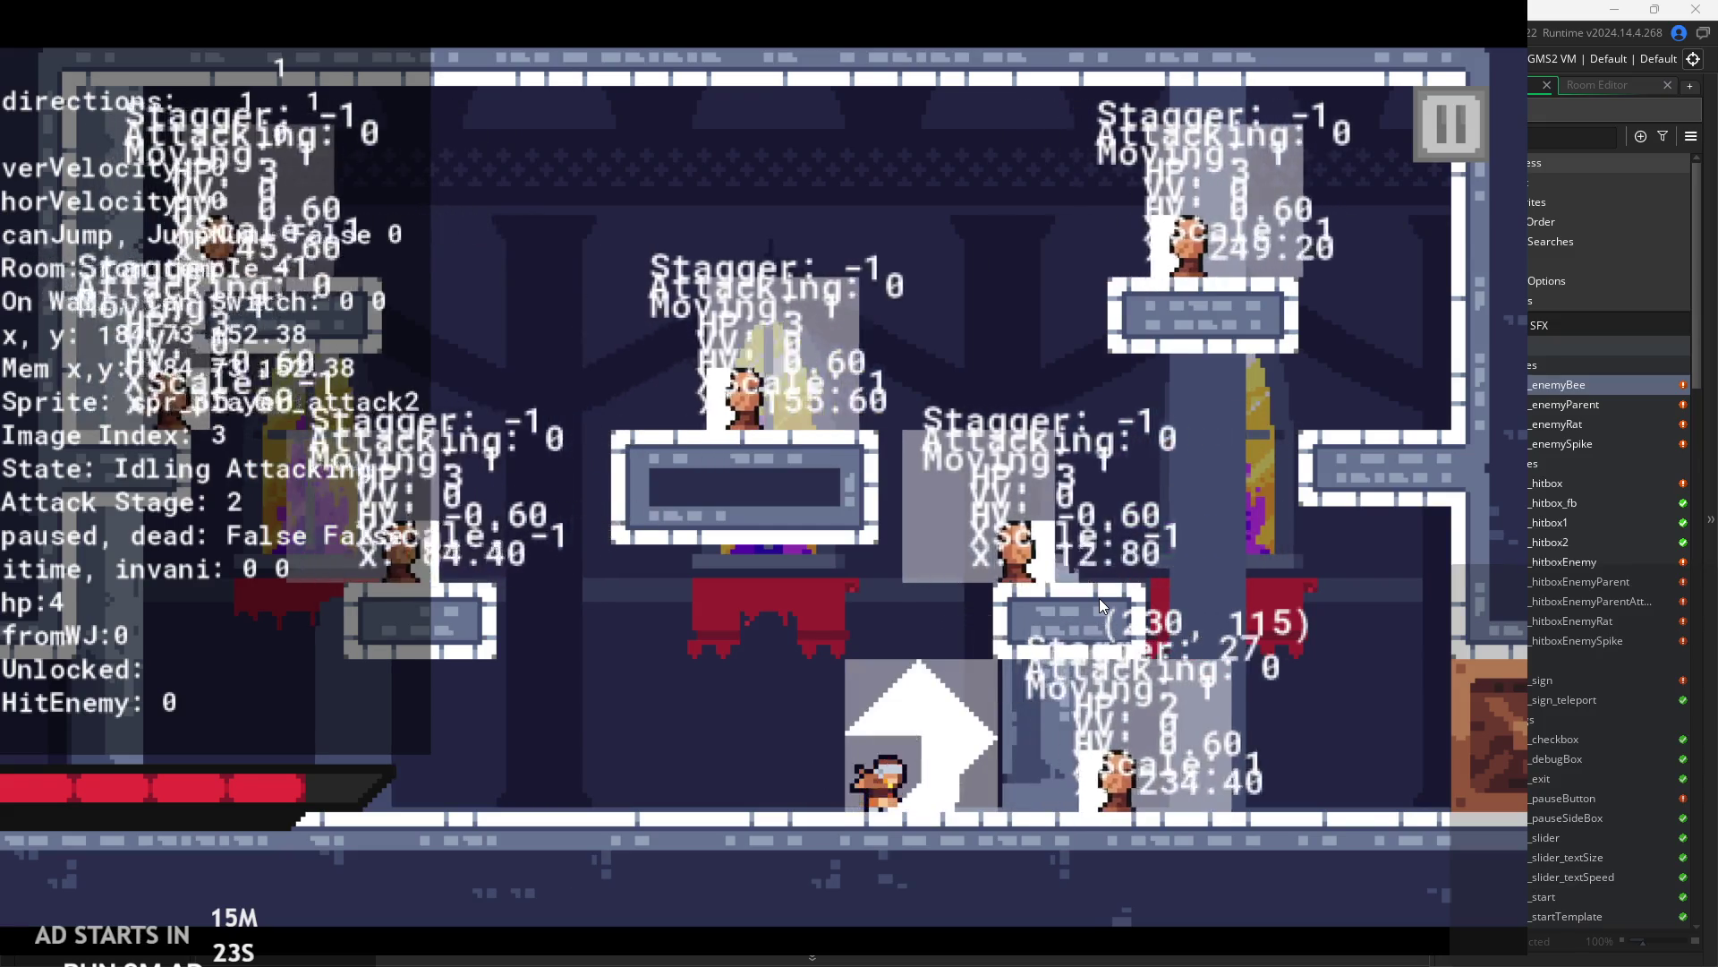
pyautogui.press('Right')
pyautogui.press('x')
pyautogui.press('x')
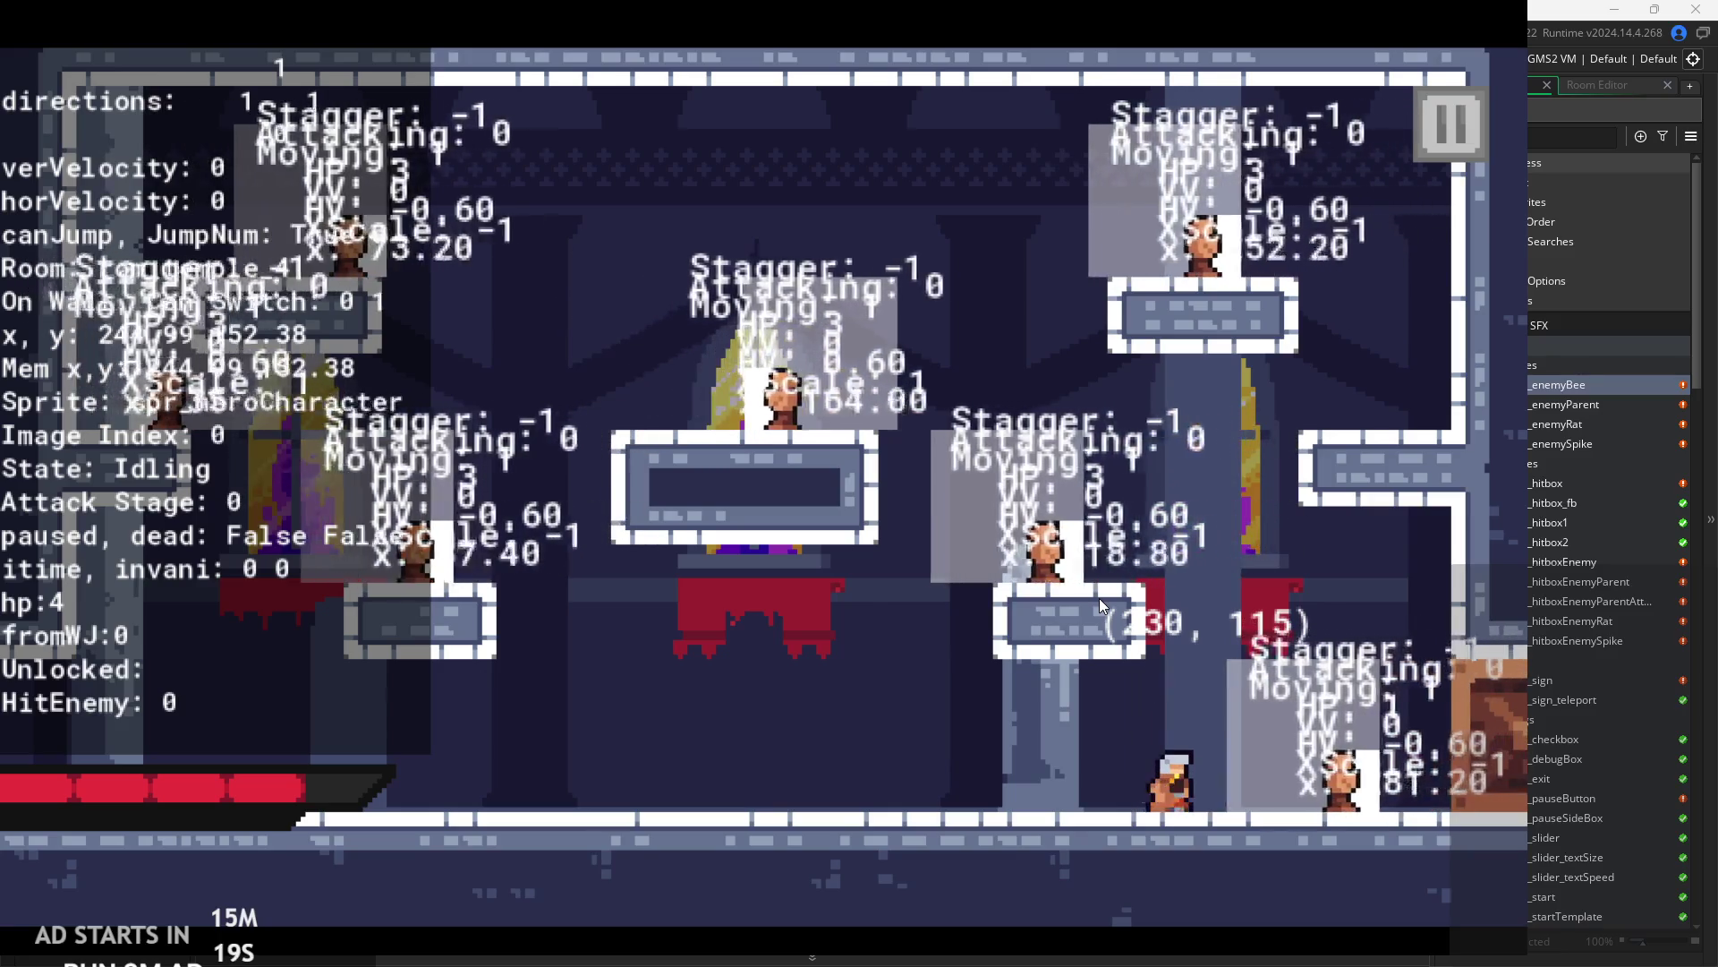
pyautogui.press('x')
pyautogui.press('x')
pyautogui.click(1464, 136)
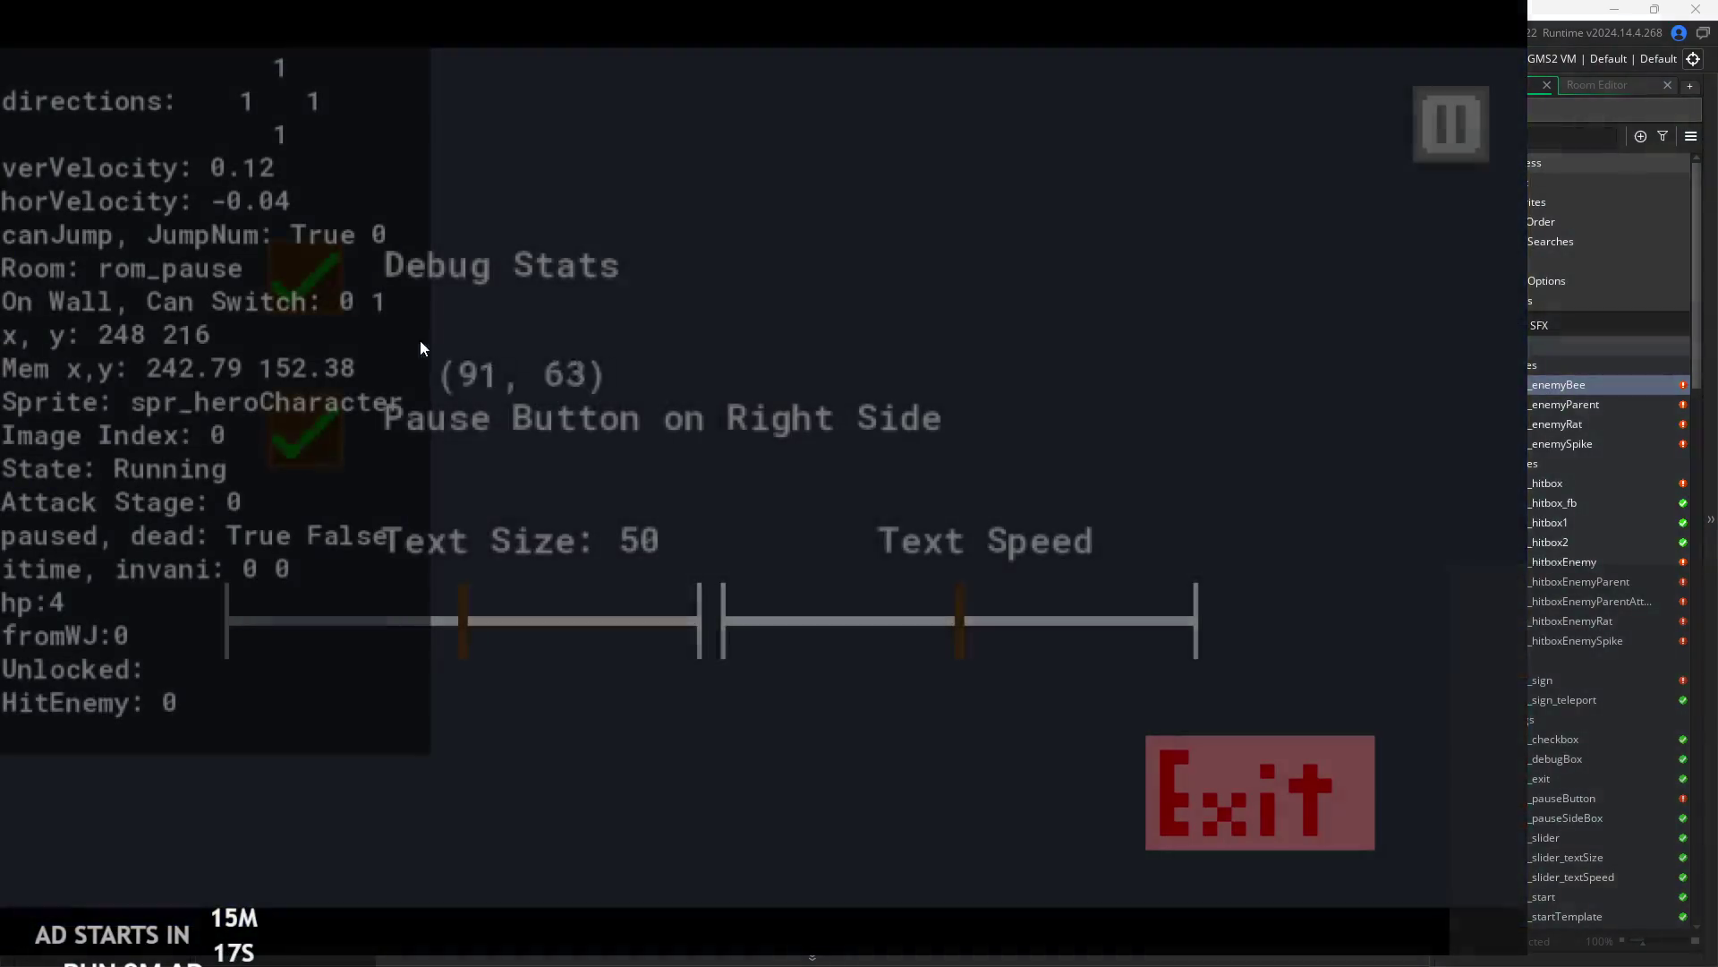
# - Turn off the Debug Stats overlay, resume, and slash and dash the hero across the room
pyautogui.click(304, 278)
pyautogui.click(1451, 123)
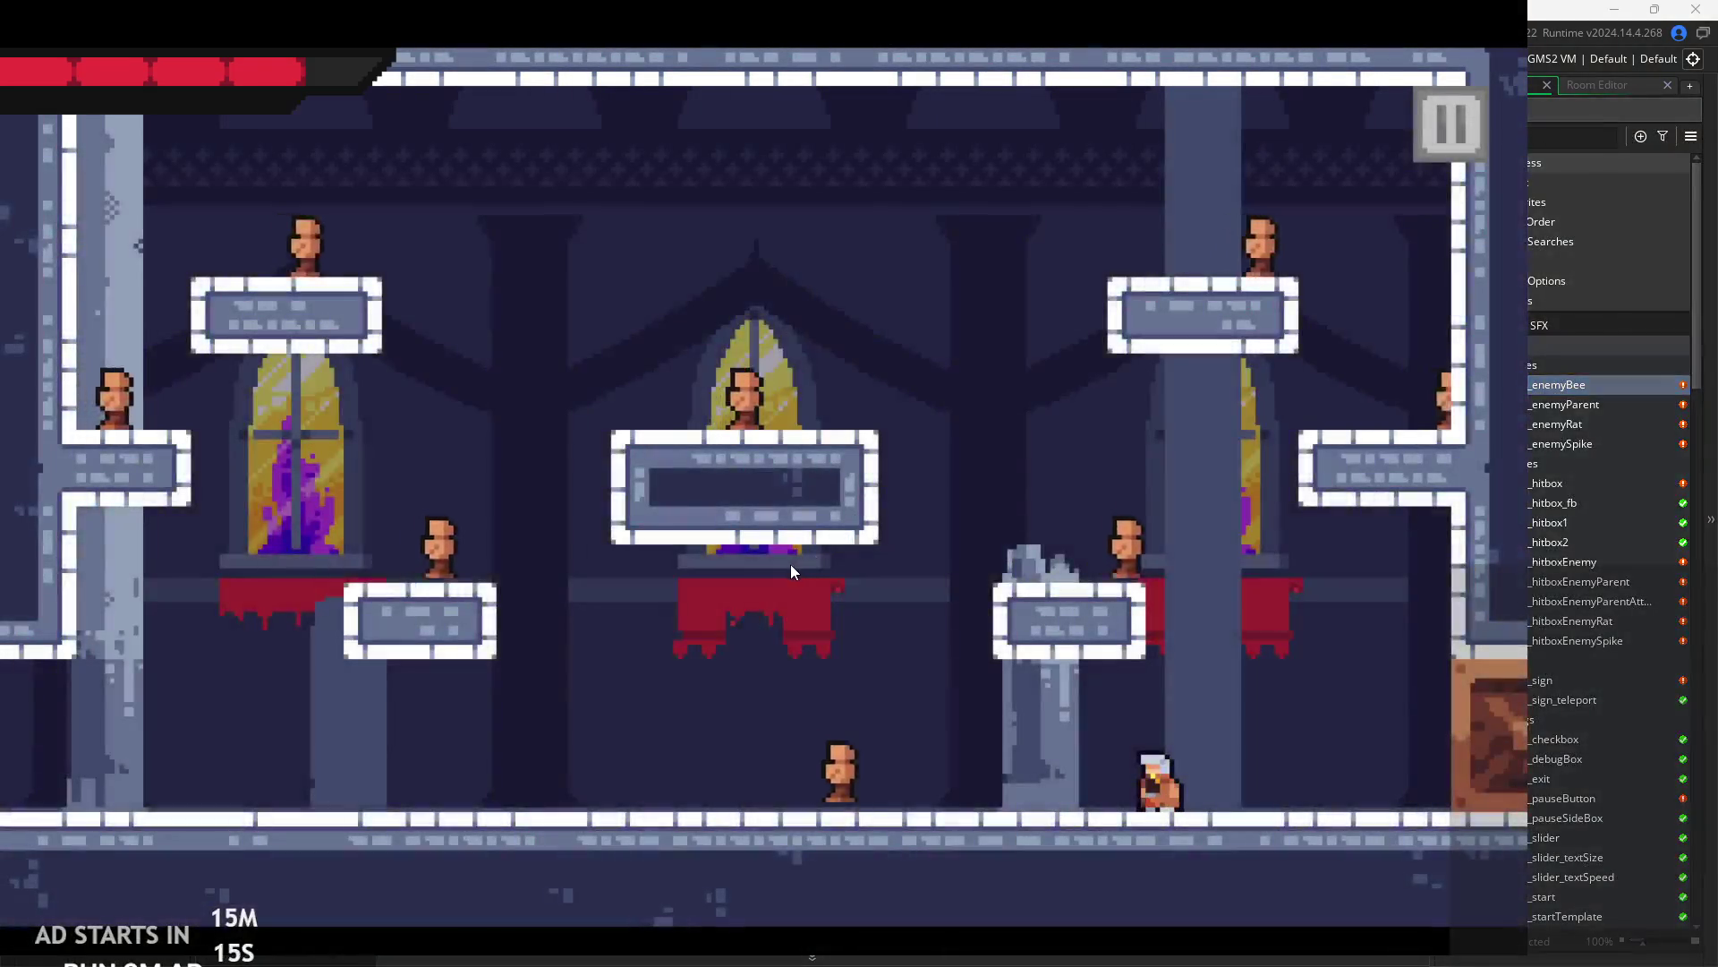
pyautogui.press('x')
pyautogui.press('x')
pyautogui.press('Left')
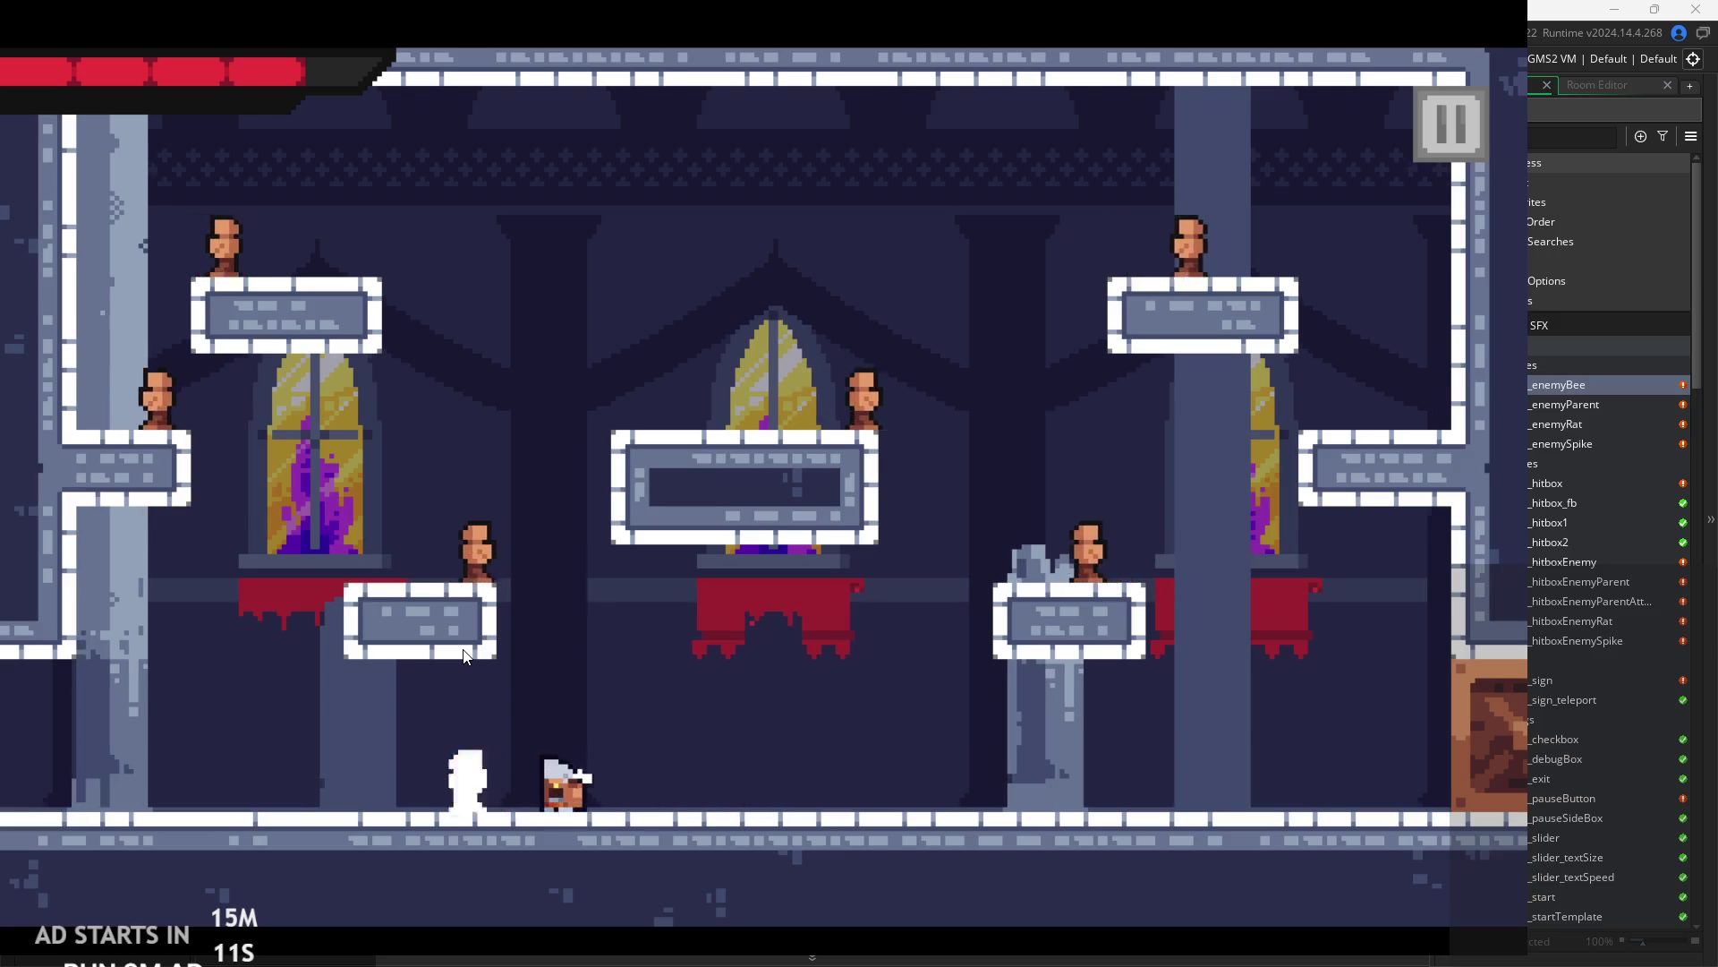
pyautogui.press('Right')
pyautogui.press('space')
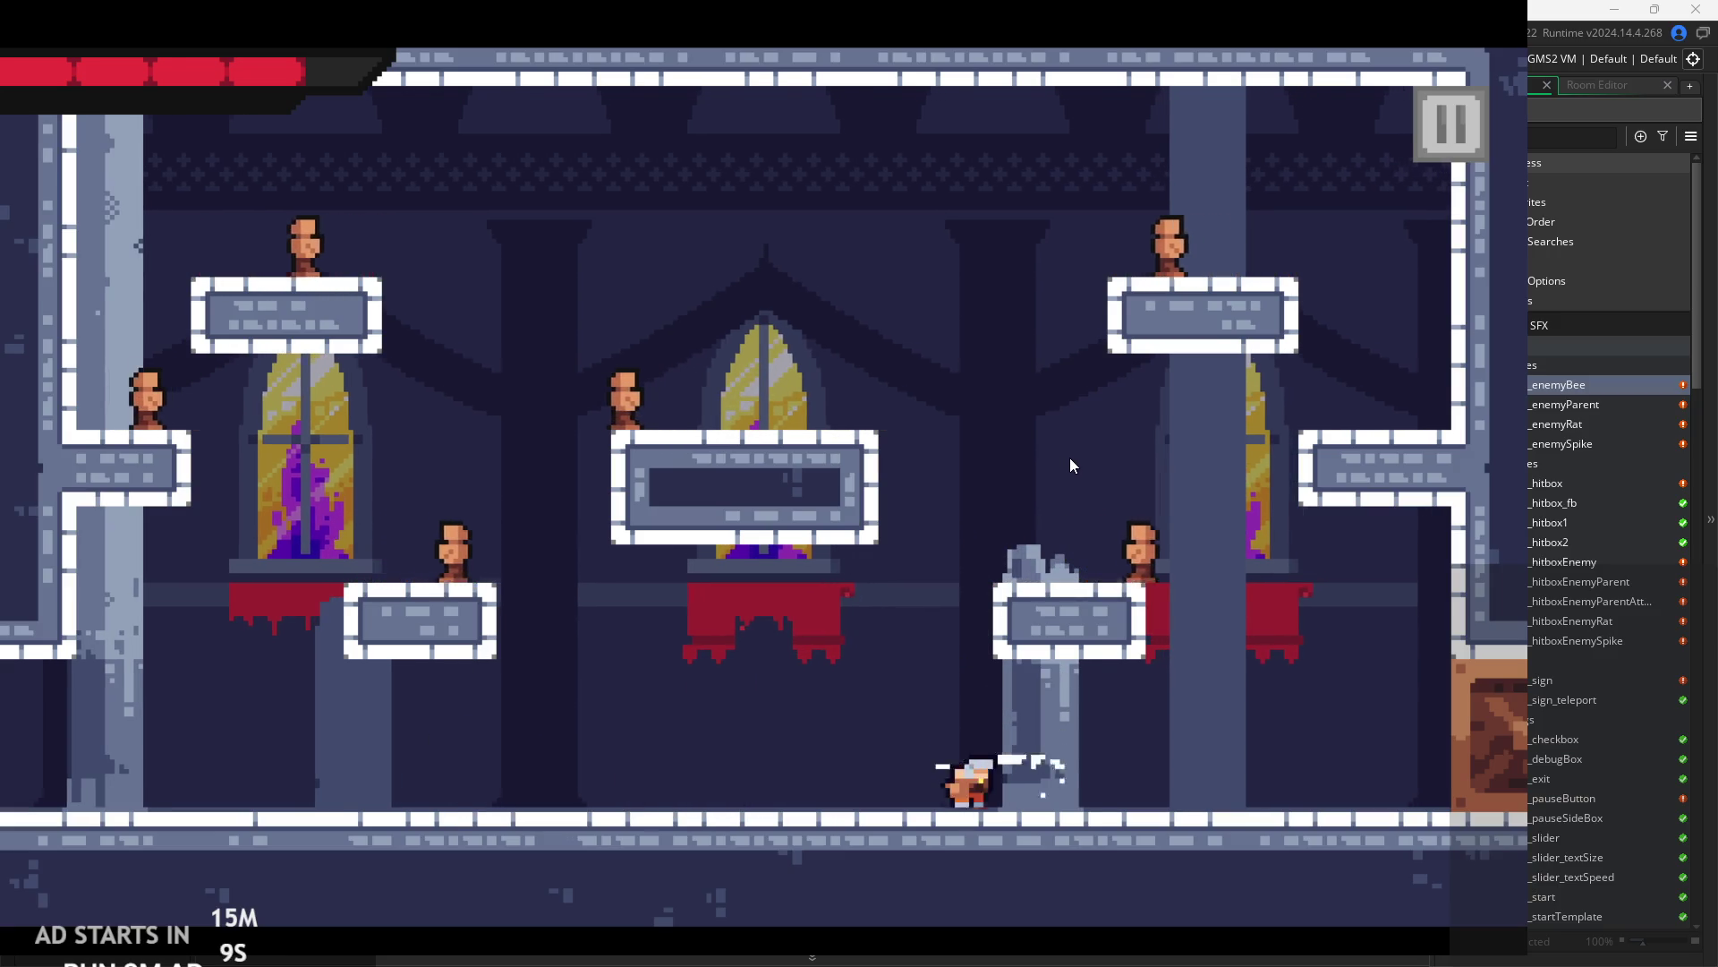
# - Jump the hero up the wall and back down, then pause and exit to the editor
pyautogui.press('Right')
pyautogui.press('space')
pyautogui.press('Left')
pyautogui.click(1436, 117)
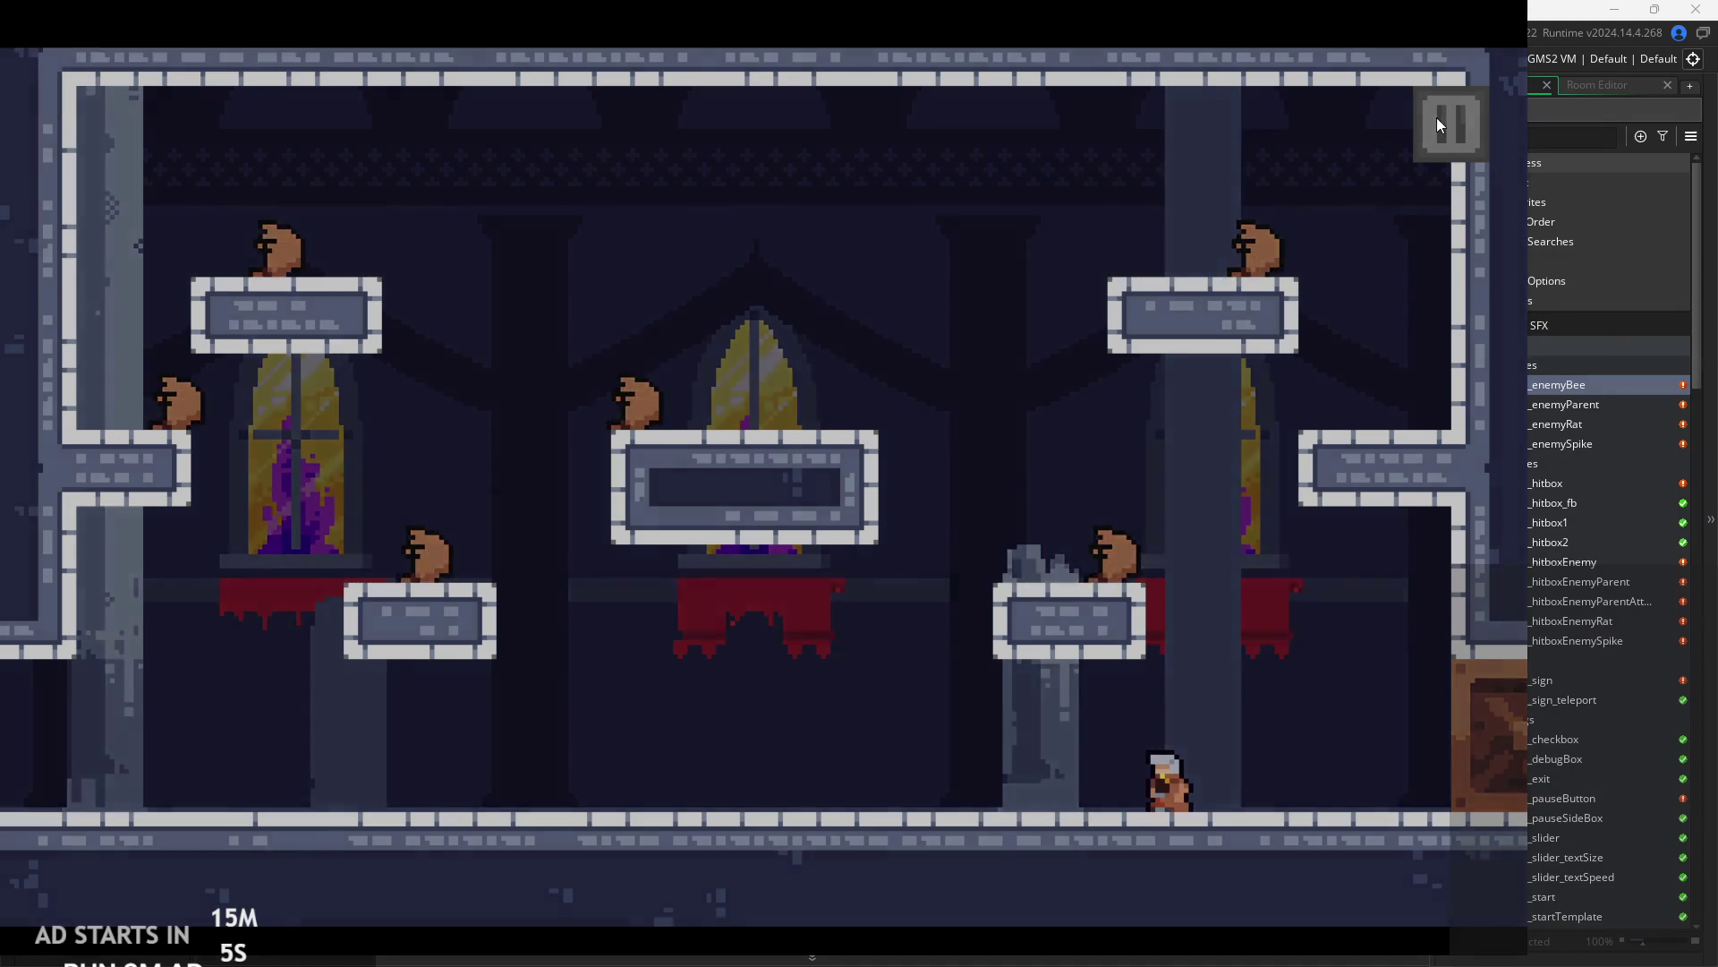
pyautogui.click(1309, 804)
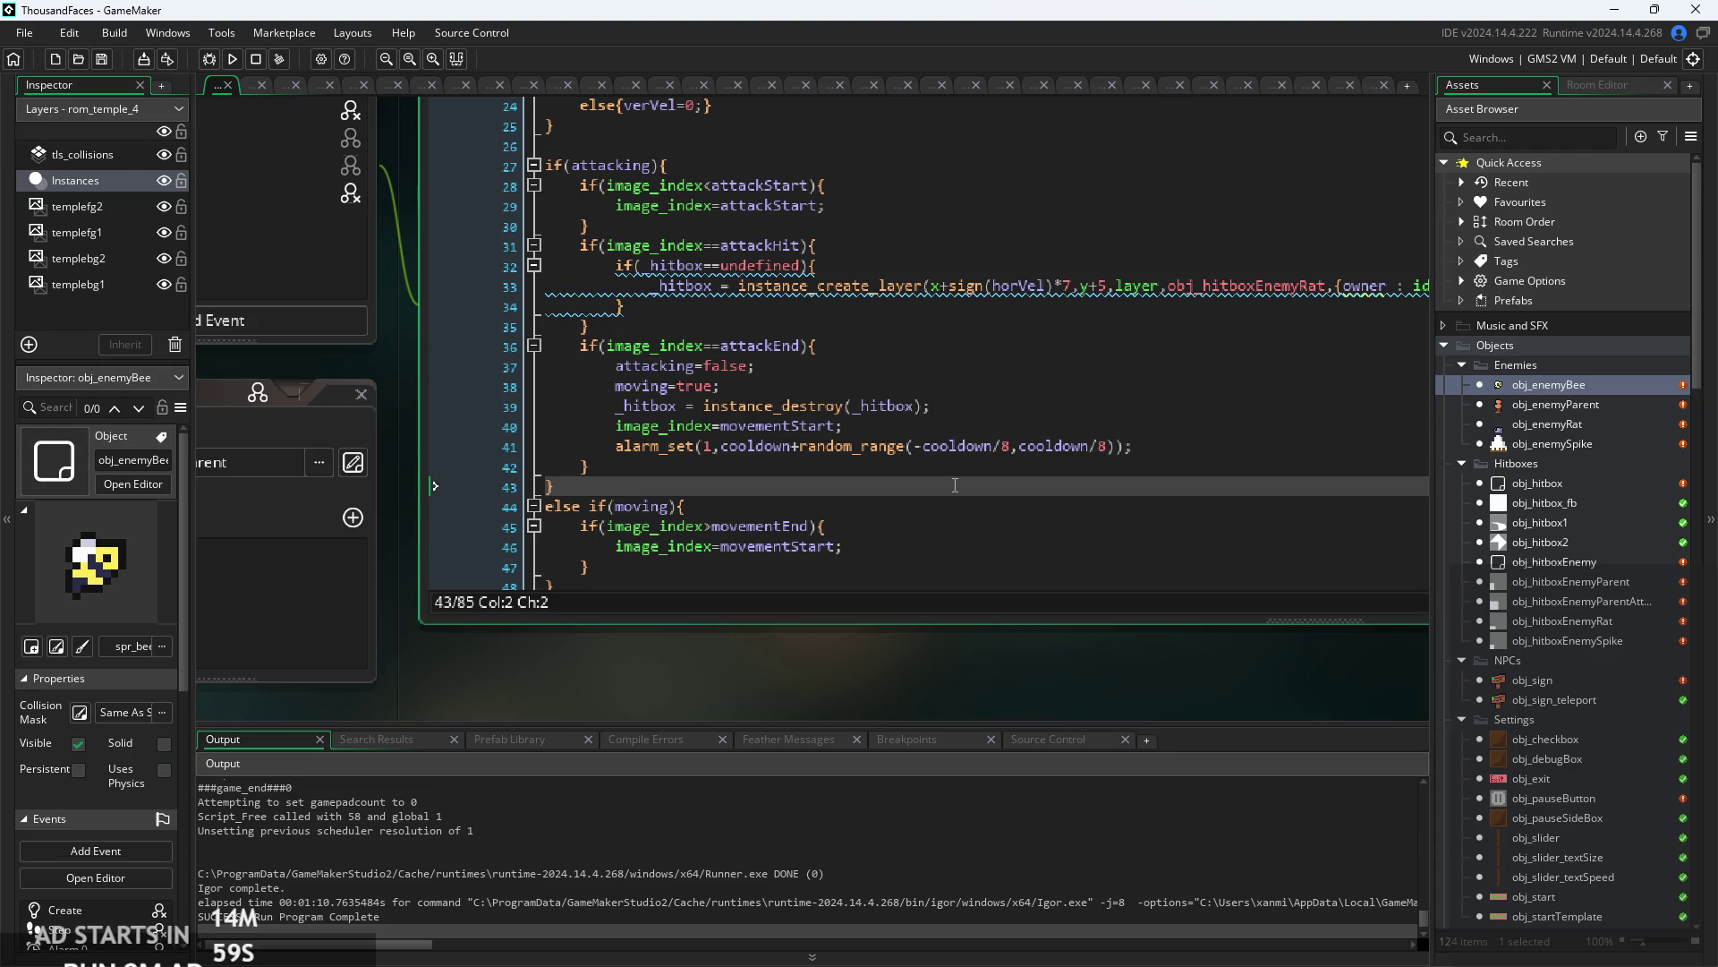
# - Open obj_controller and place the caret after the global.Theme array in its Create code
pyautogui.scroll(-7, 1583, 525)
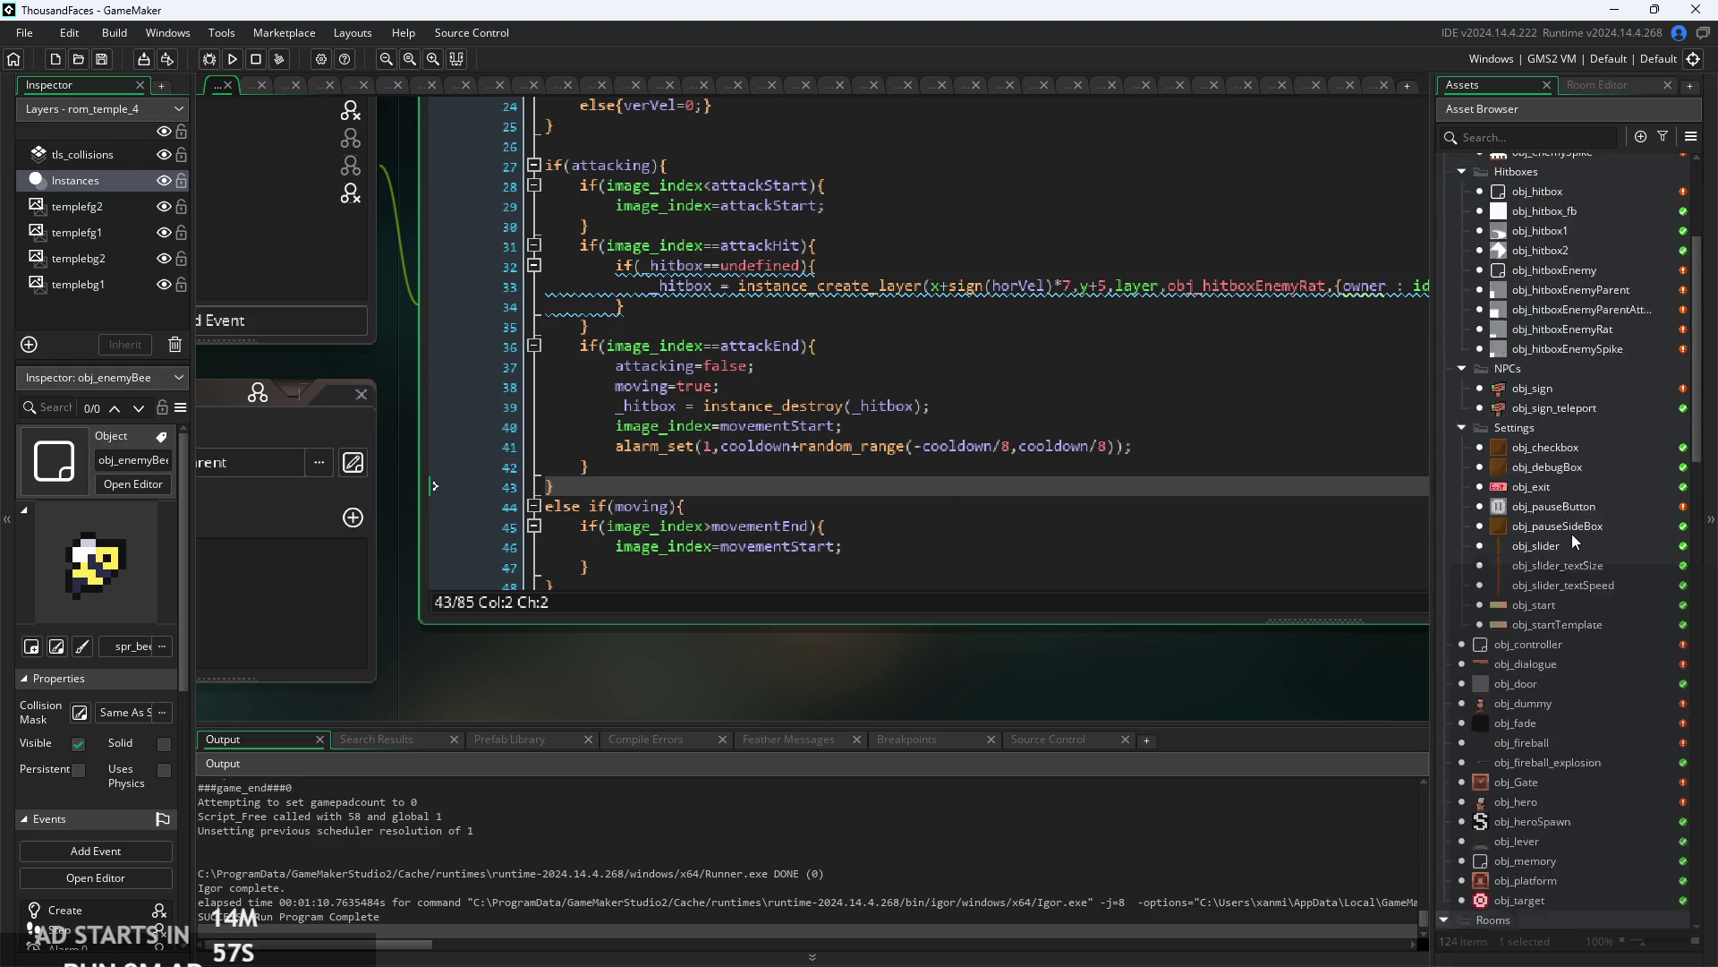
pyautogui.doubleClick(1554, 539)
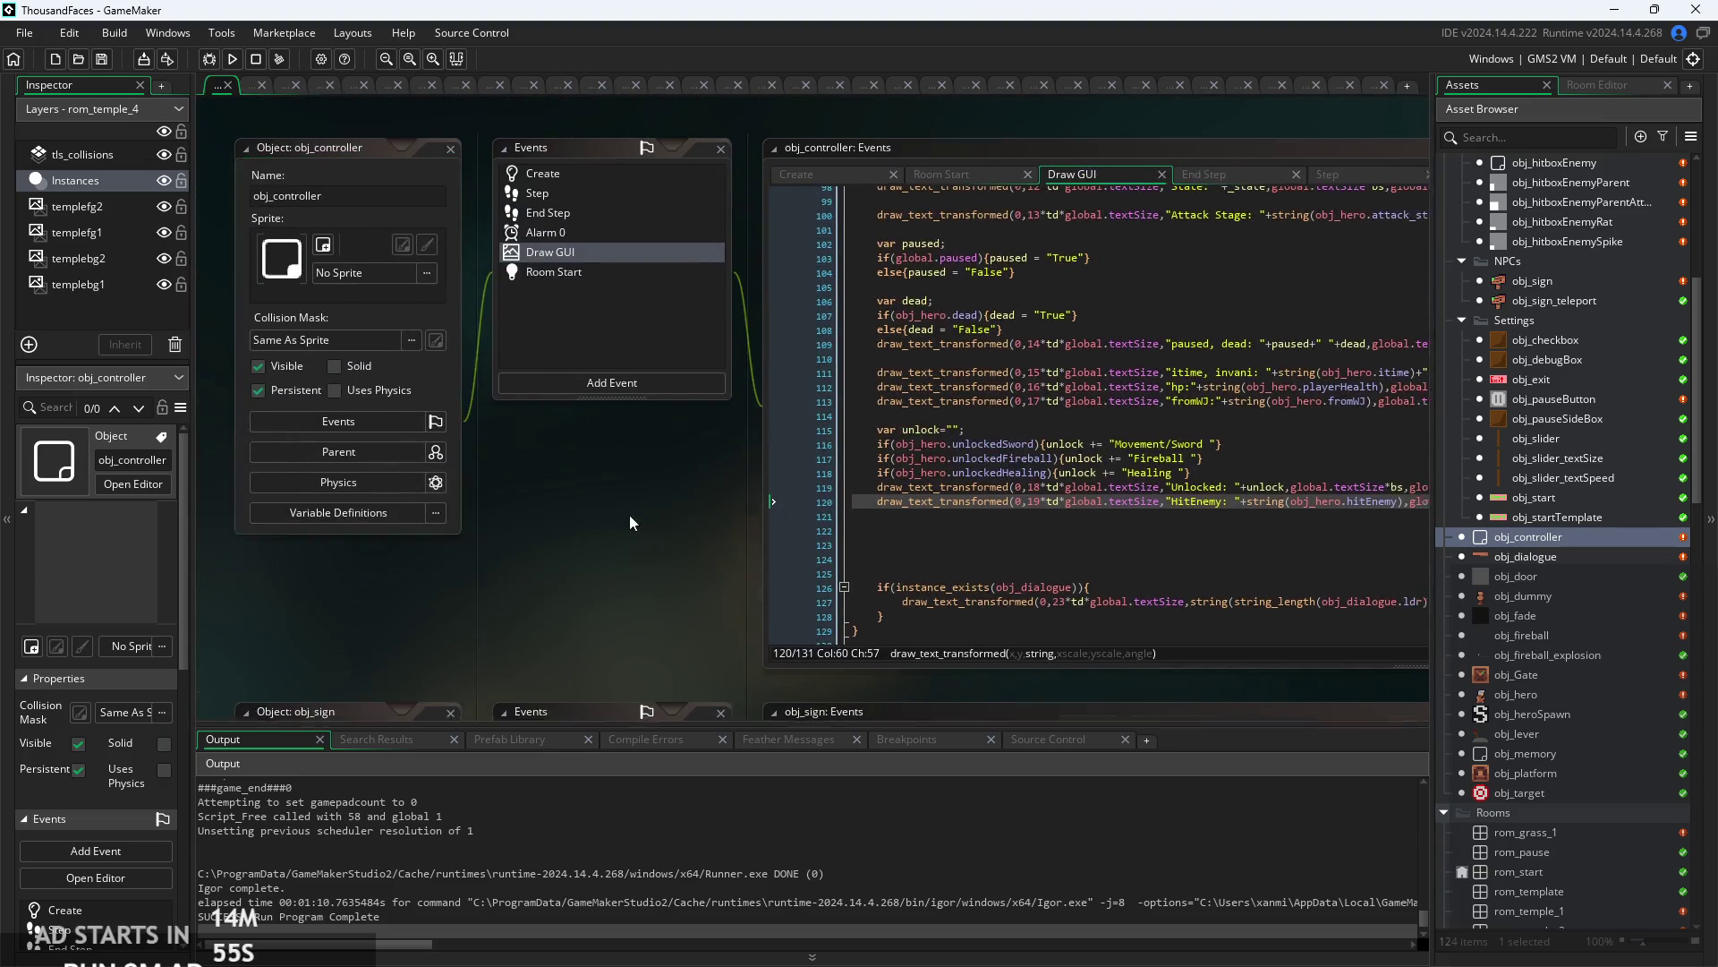
pyautogui.scroll(3, 534, 535)
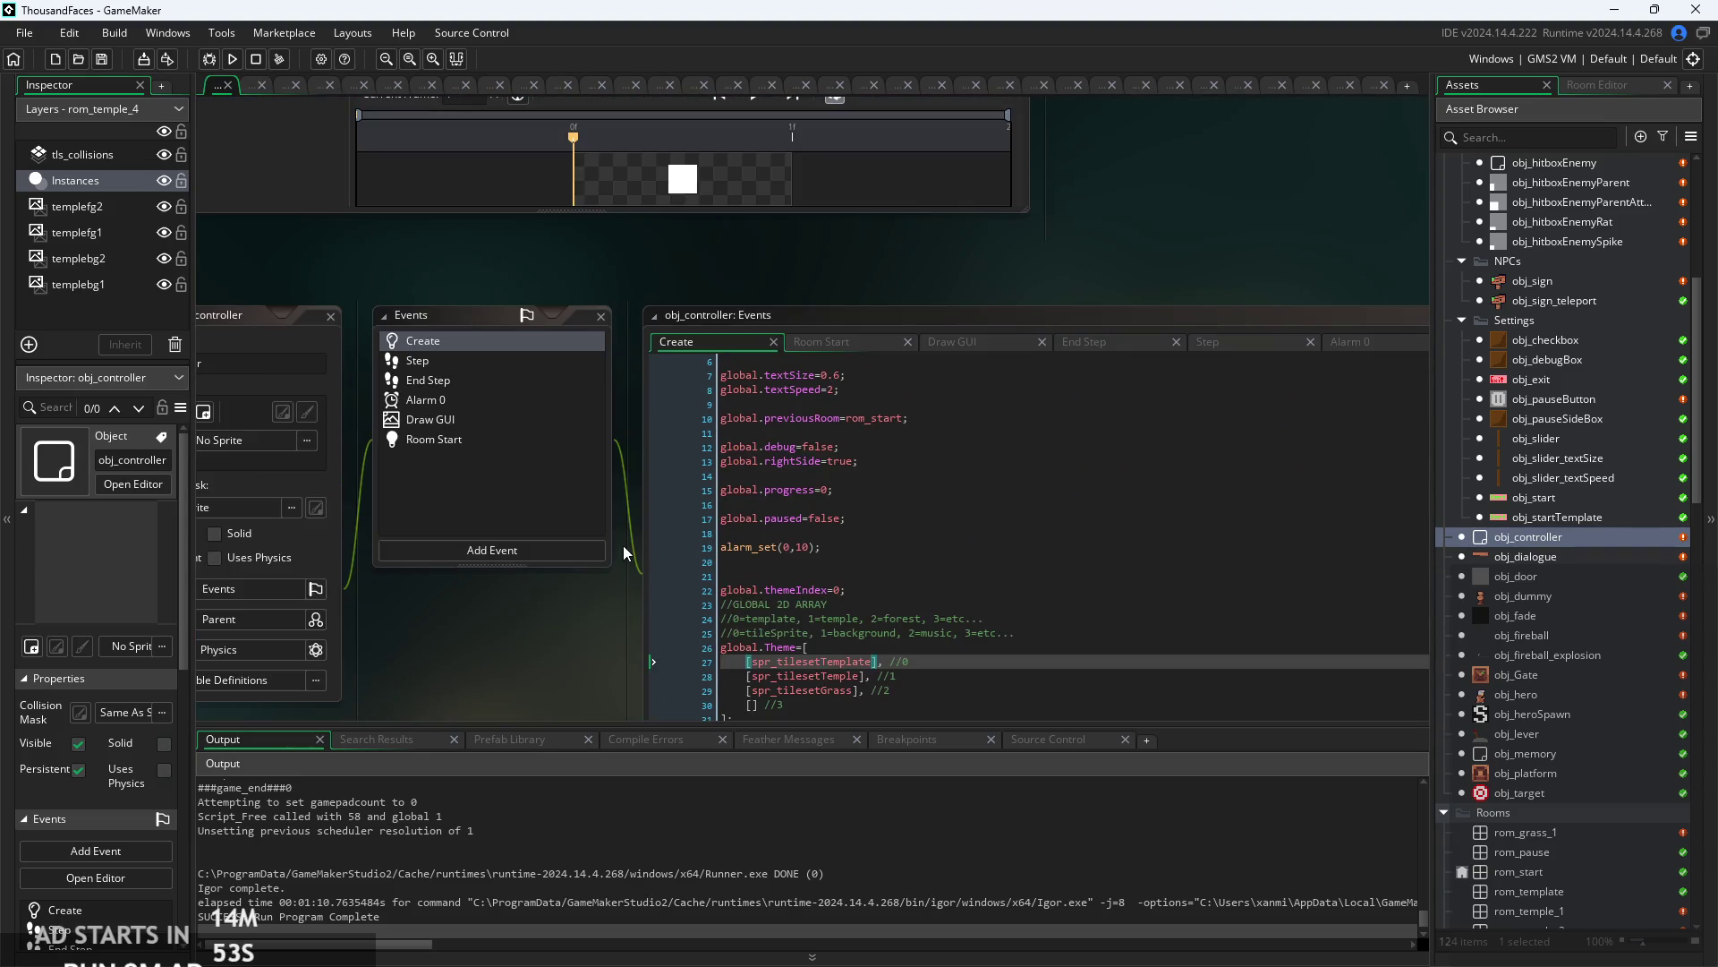
pyautogui.scroll(3, 623, 545)
pyautogui.scroll(1, 612, 391)
pyautogui.click(838, 490)
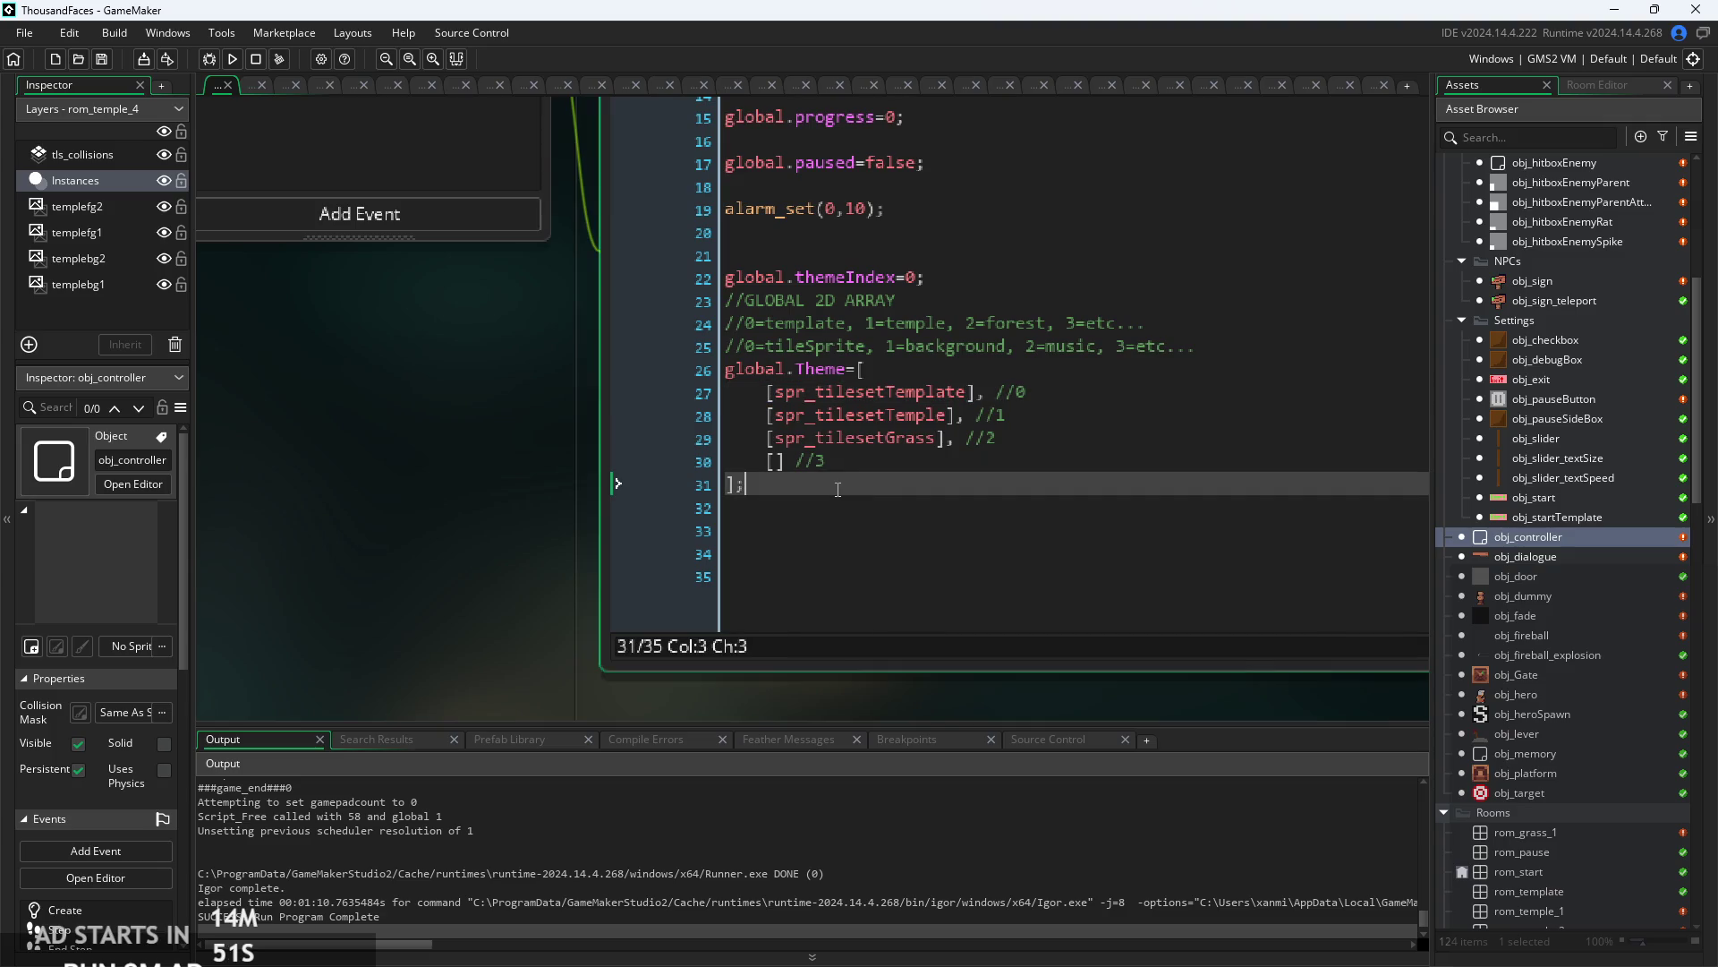
# - Below global.Theme, add an empty array=[ ] block wrapped in a /* comment
pyautogui.press('Return')
pyautogui.press('Return')
pyautogui.write('array')
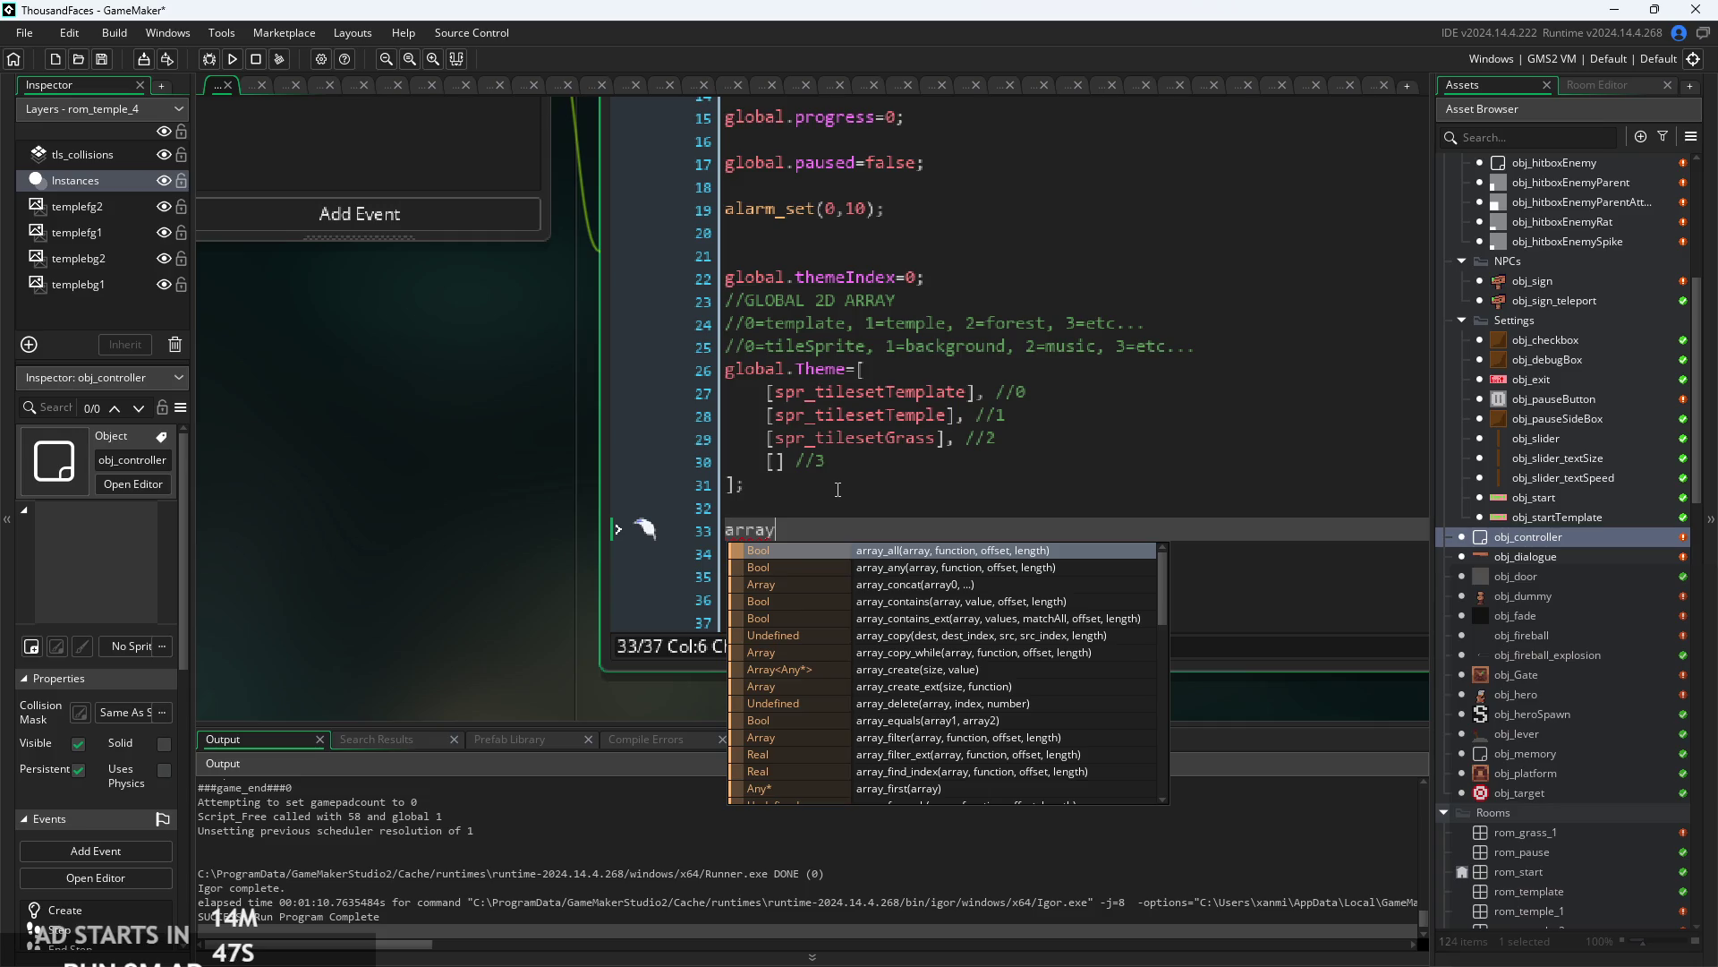
pyautogui.write('=[')
pyautogui.press('Return')
pyautogui.press('Return')
pyautogui.press('Return')
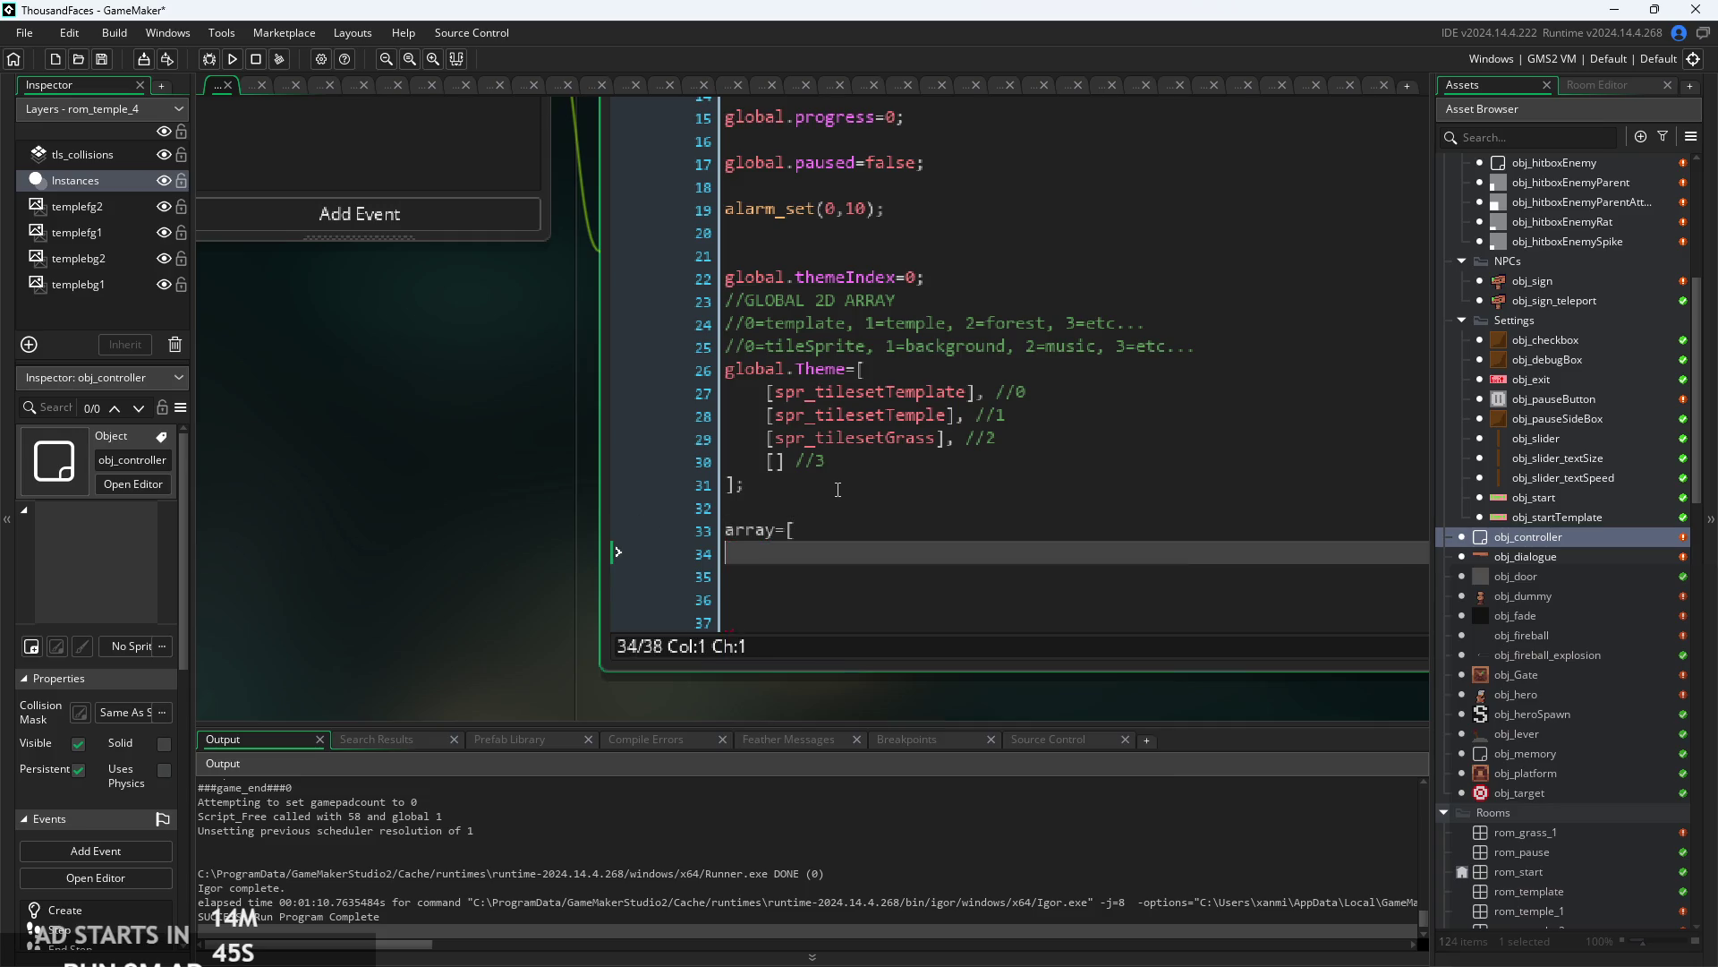
pyautogui.write(']')
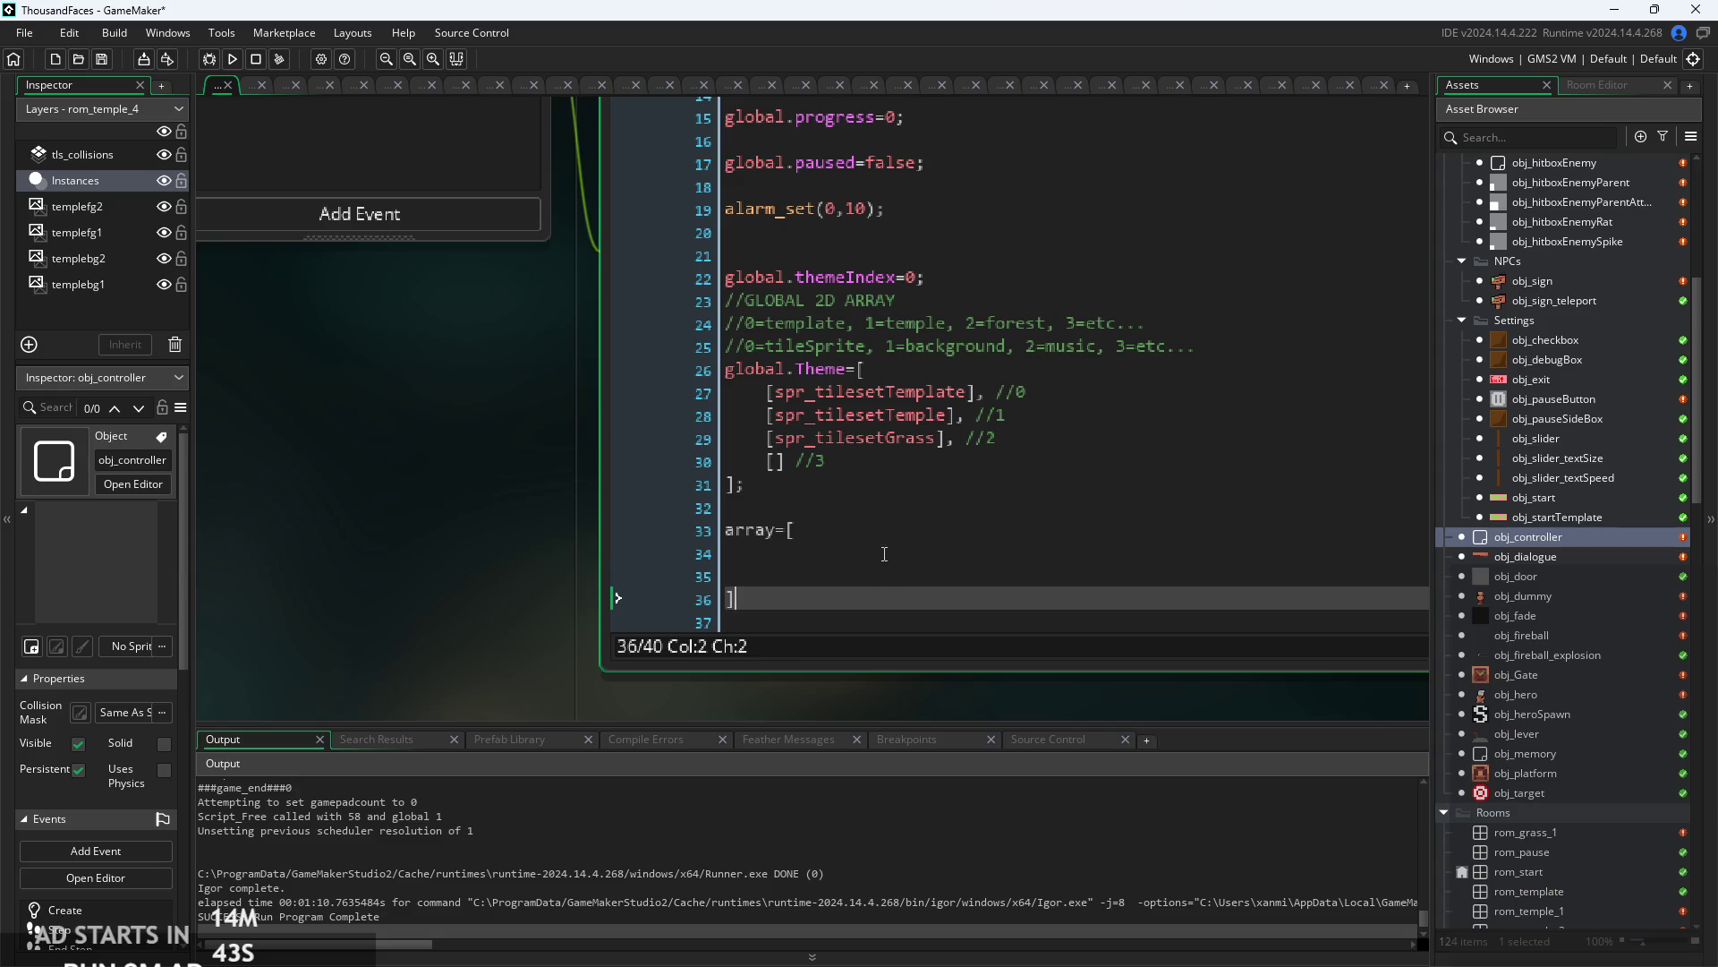
pyautogui.click(886, 551)
pyautogui.press('Up')
pyautogui.press('Up')
pyautogui.write('/*')
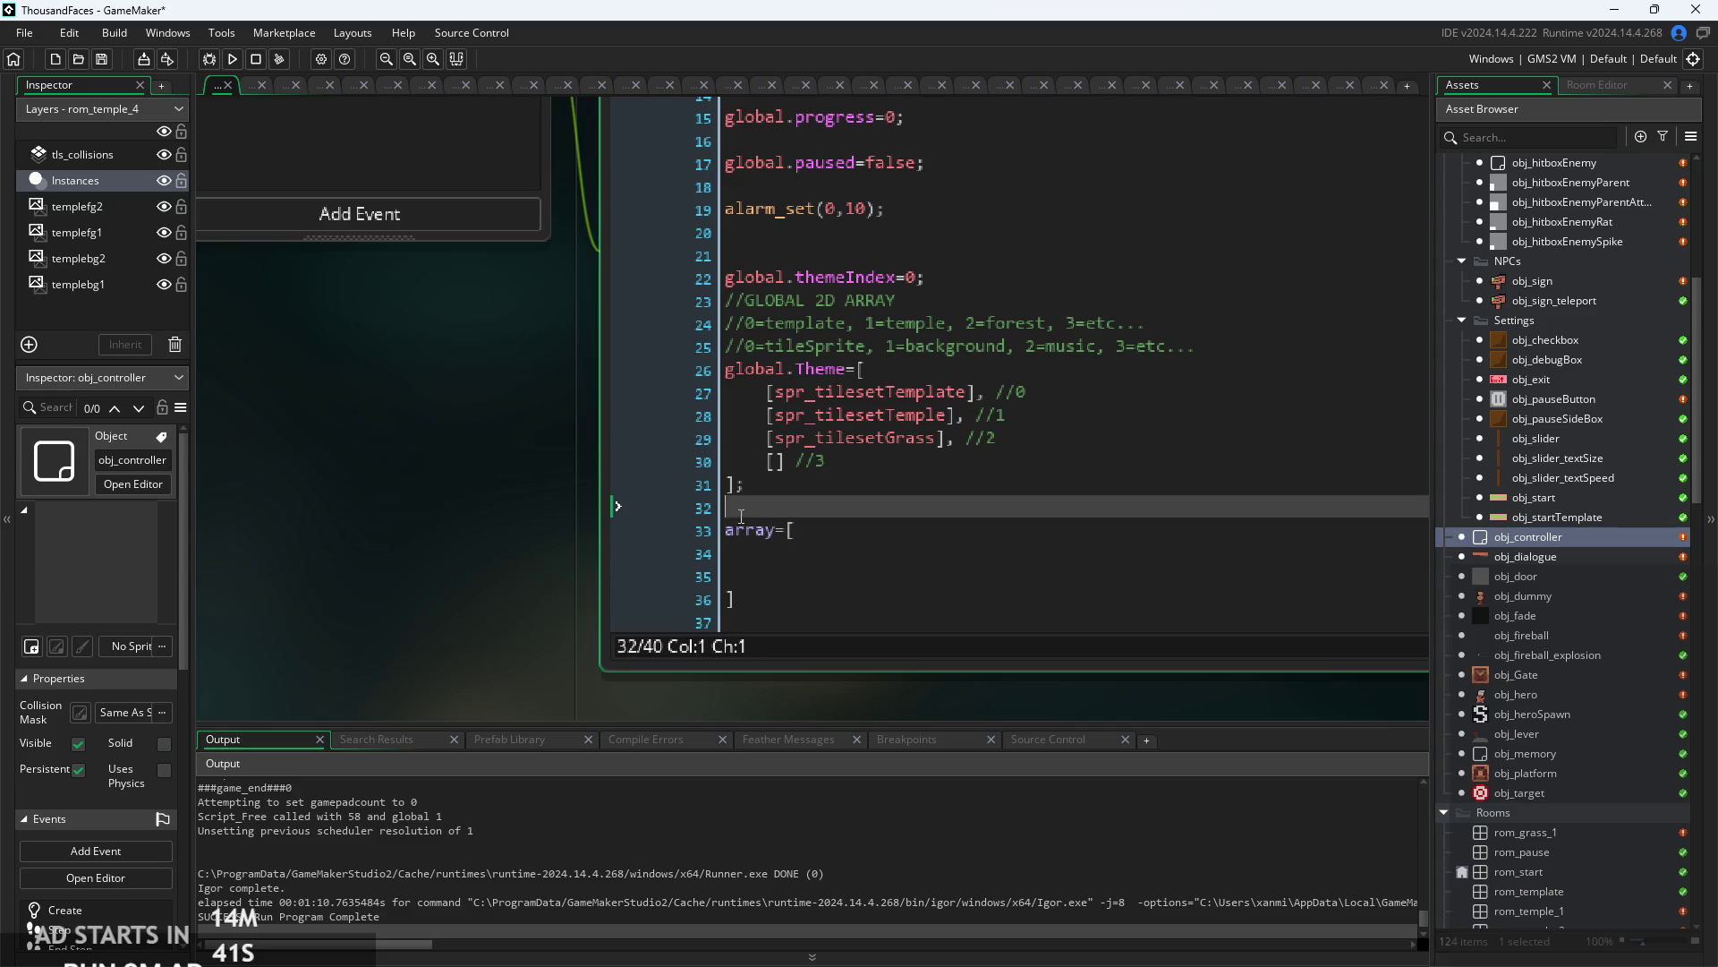
pyautogui.click(809, 621)
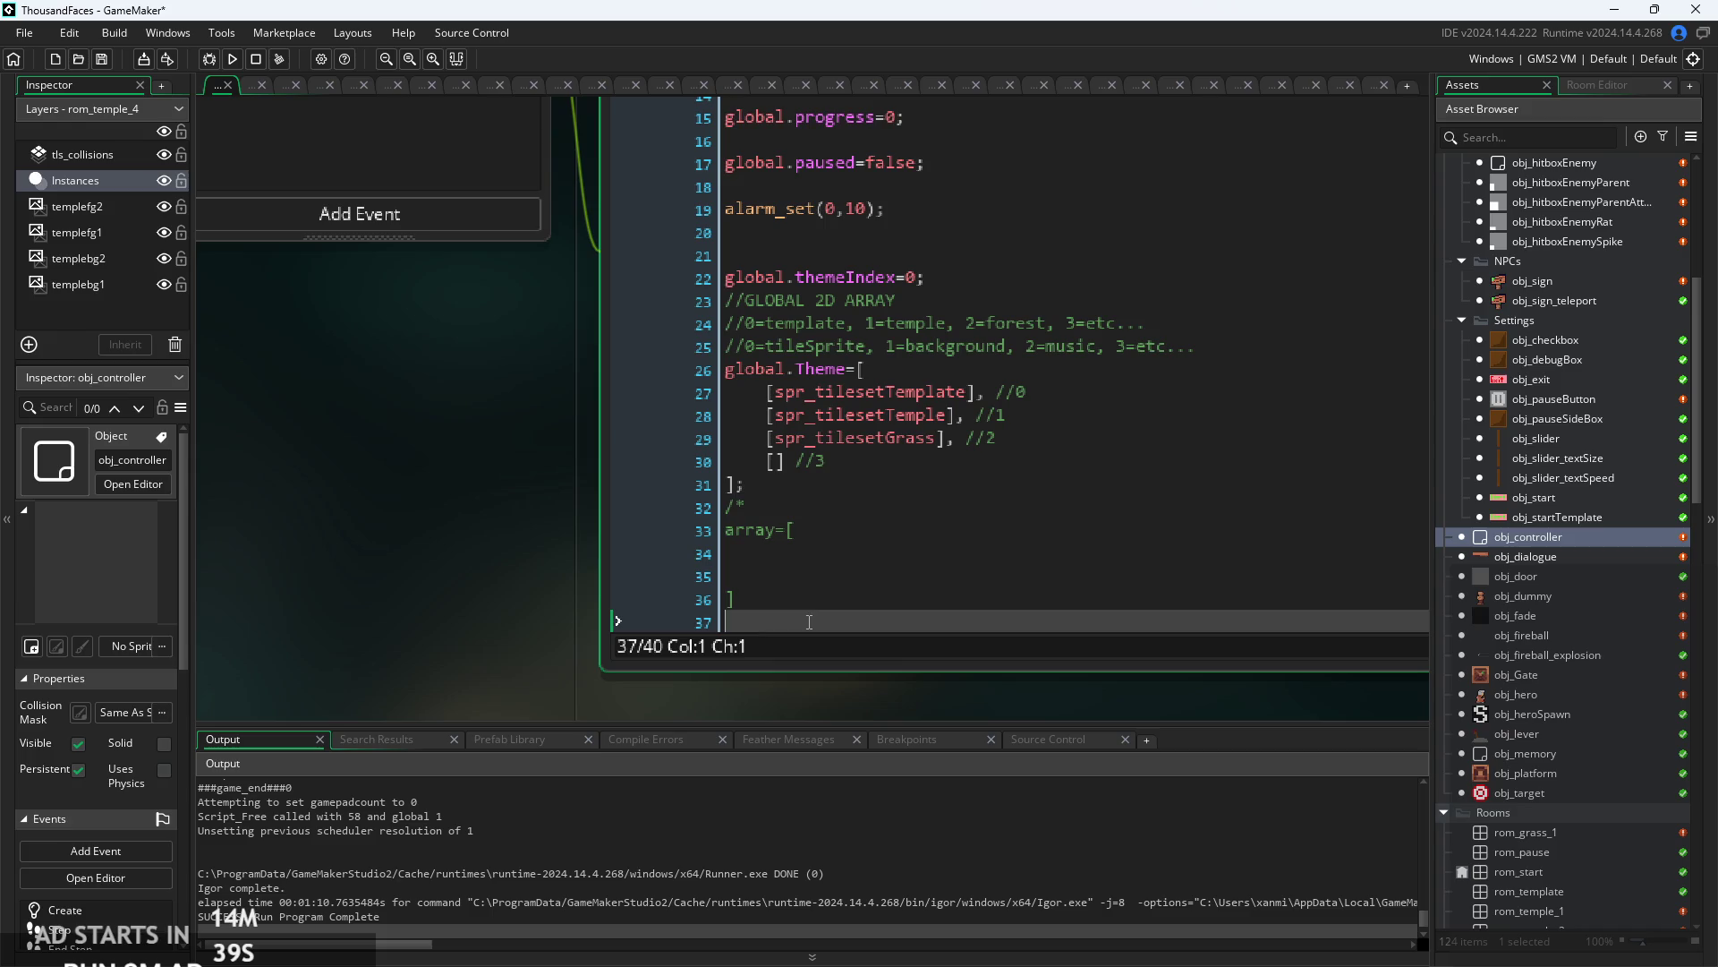
pyautogui.write('*/')
pyautogui.click(841, 555)
pyautogui.write('enemiesDefeated?')
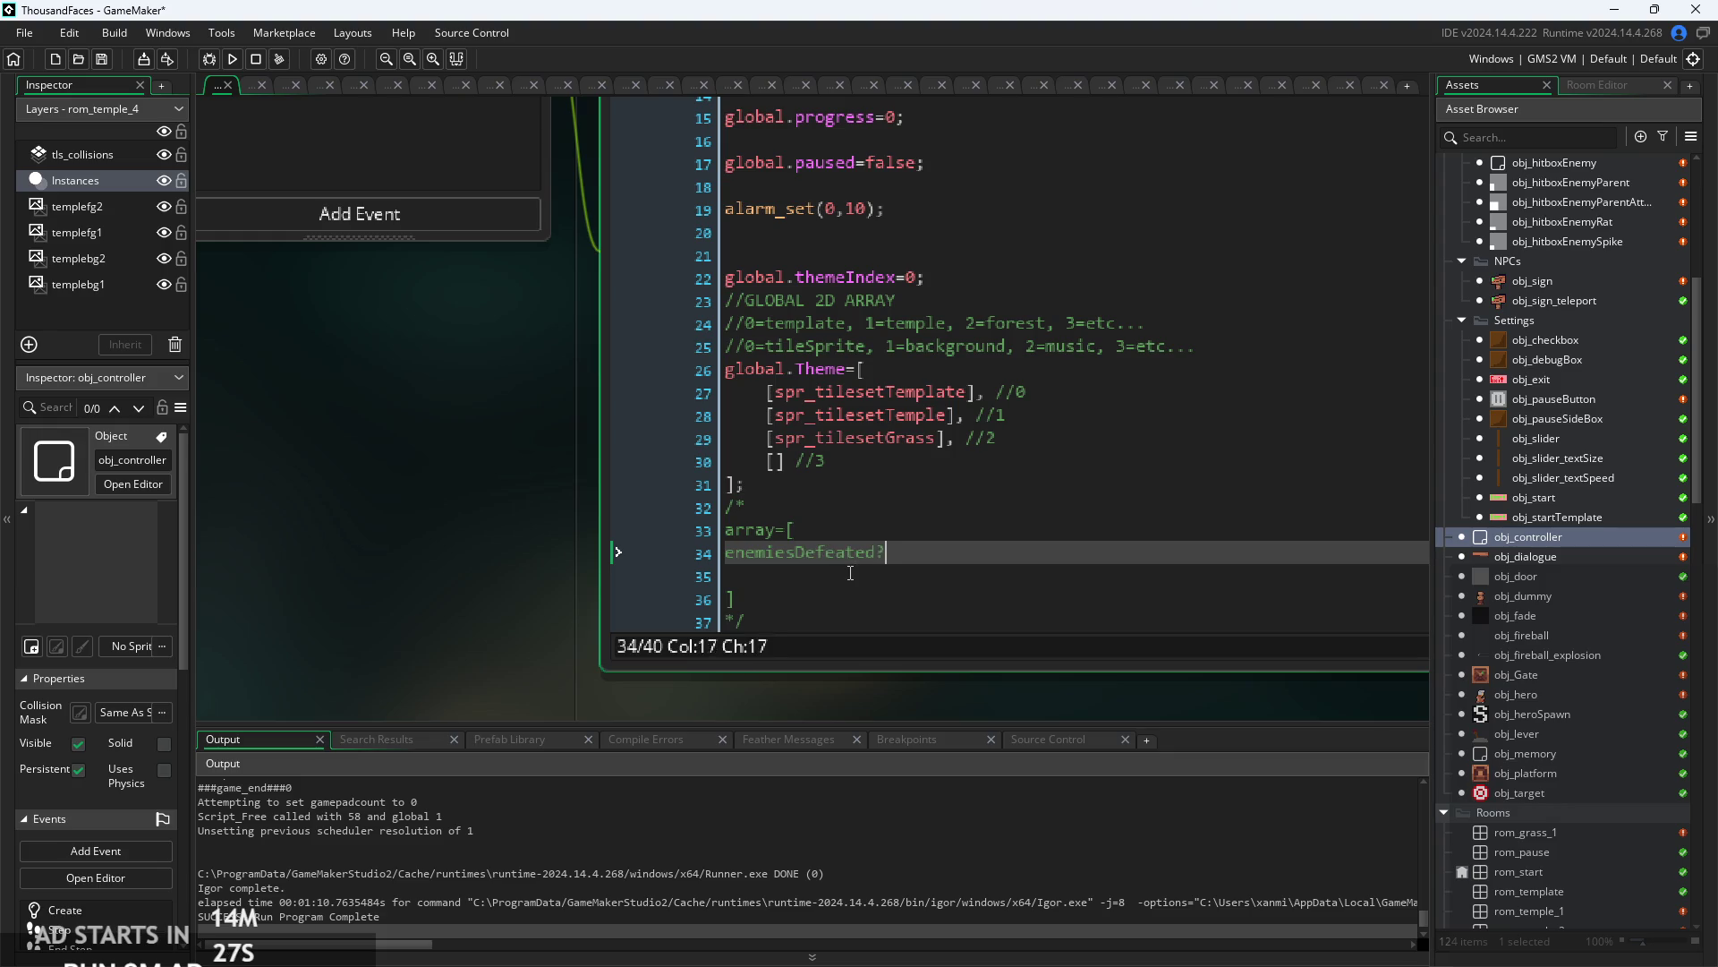
# - Add levelFlipped? after enemiesDefeated? inside the array and remove the leftover blank lines
pyautogui.press('Return')
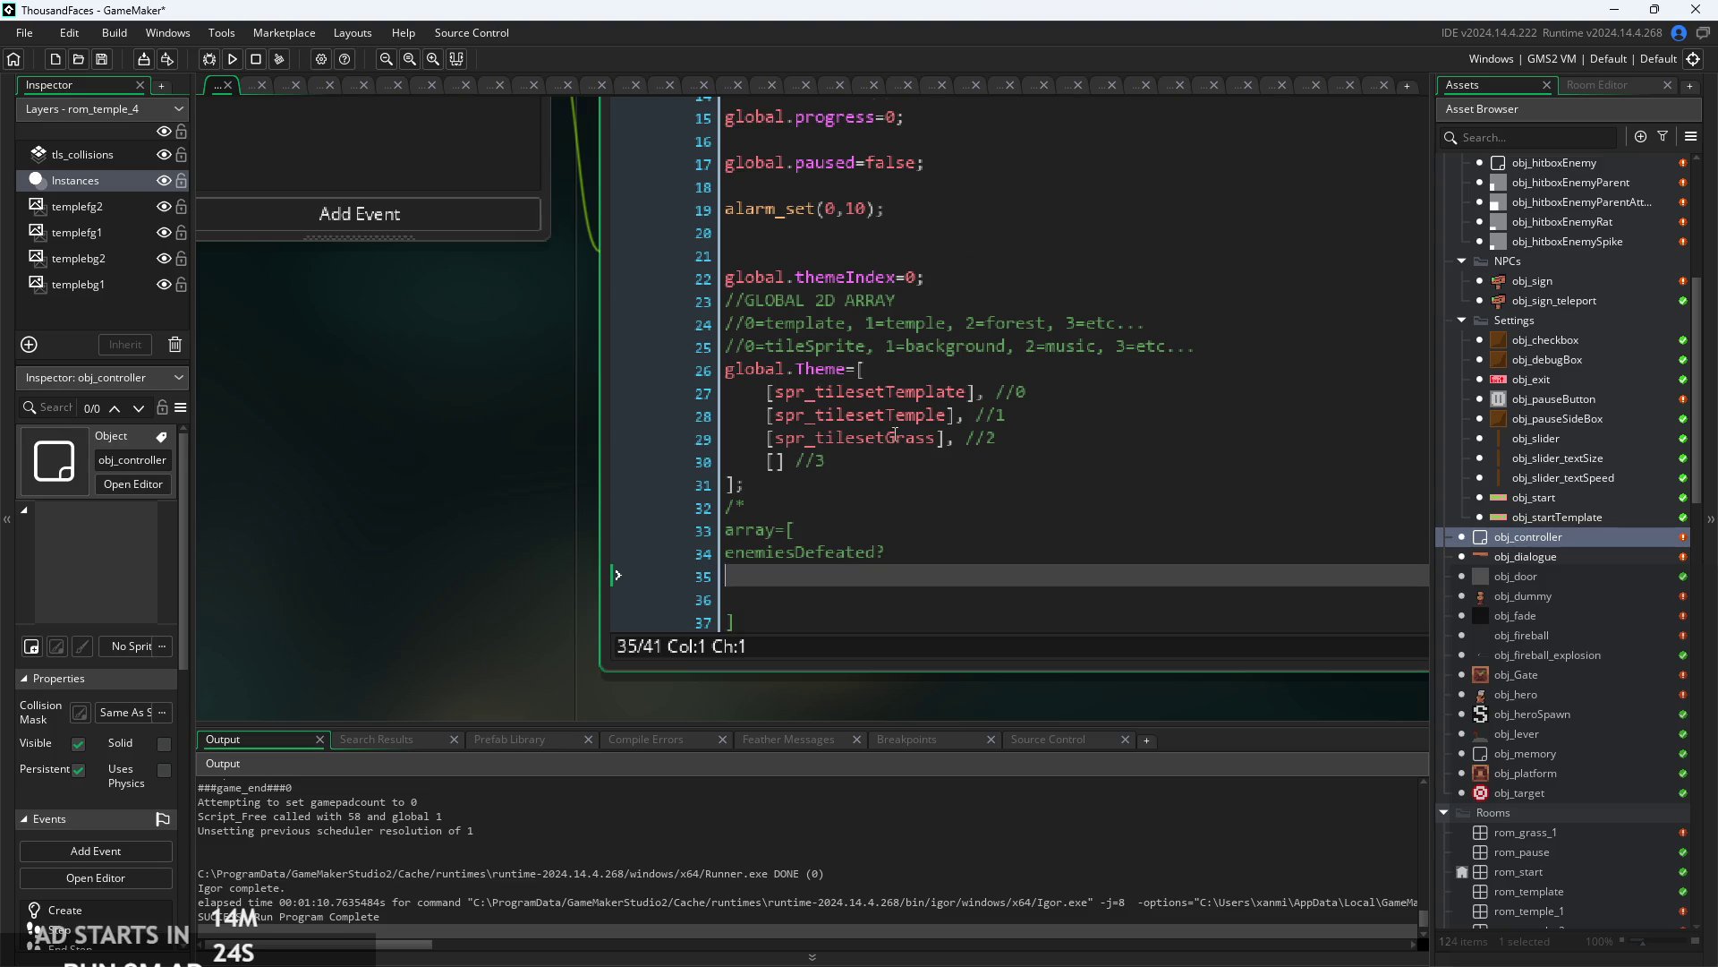
pyautogui.scroll(-2, 895, 436)
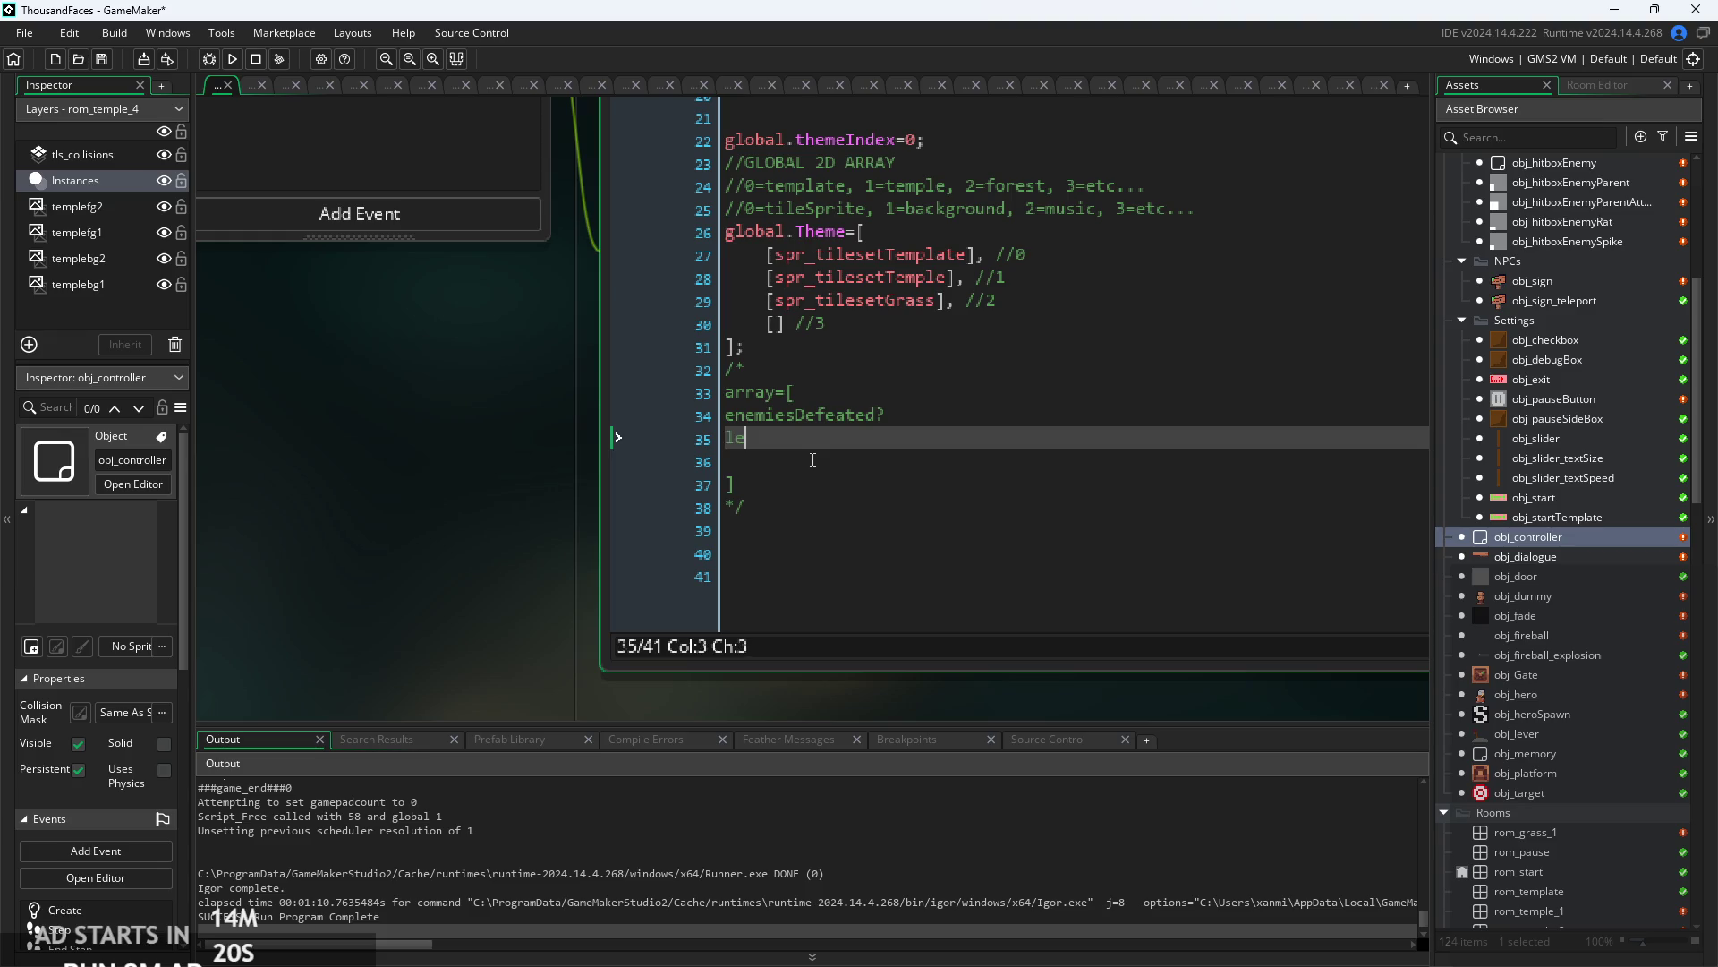
pyautogui.write('levelFlippe')
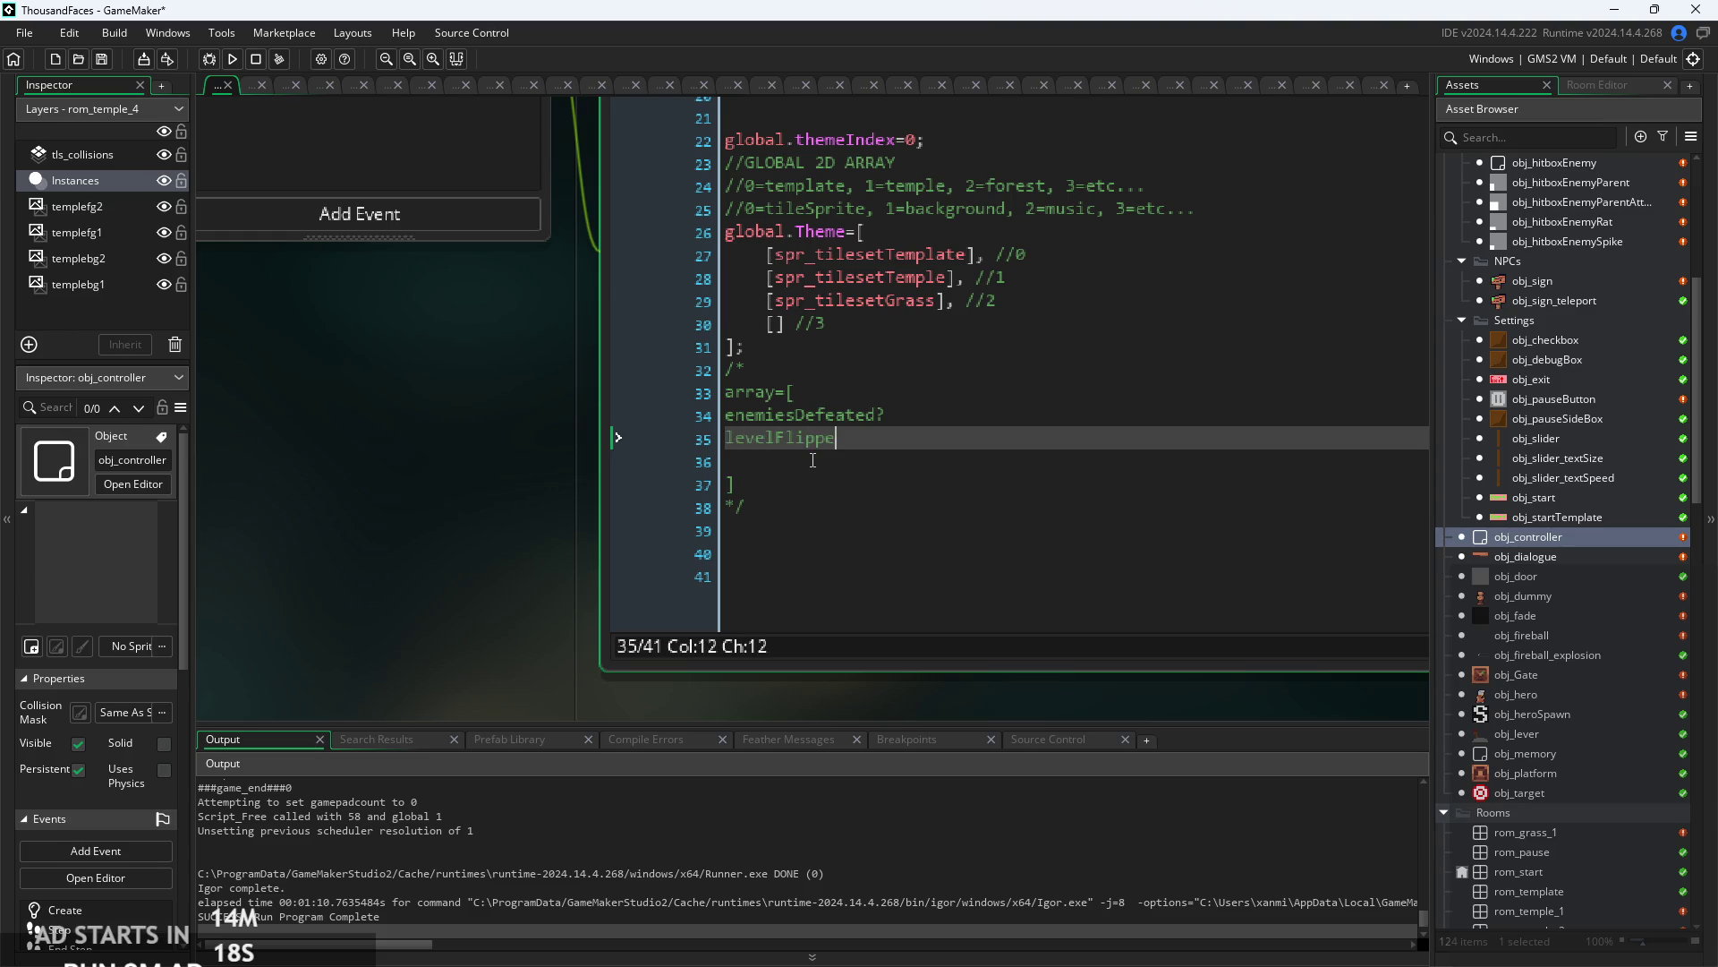
pyautogui.write('d?')
pyautogui.press('Return')
pyautogui.press('Delete')
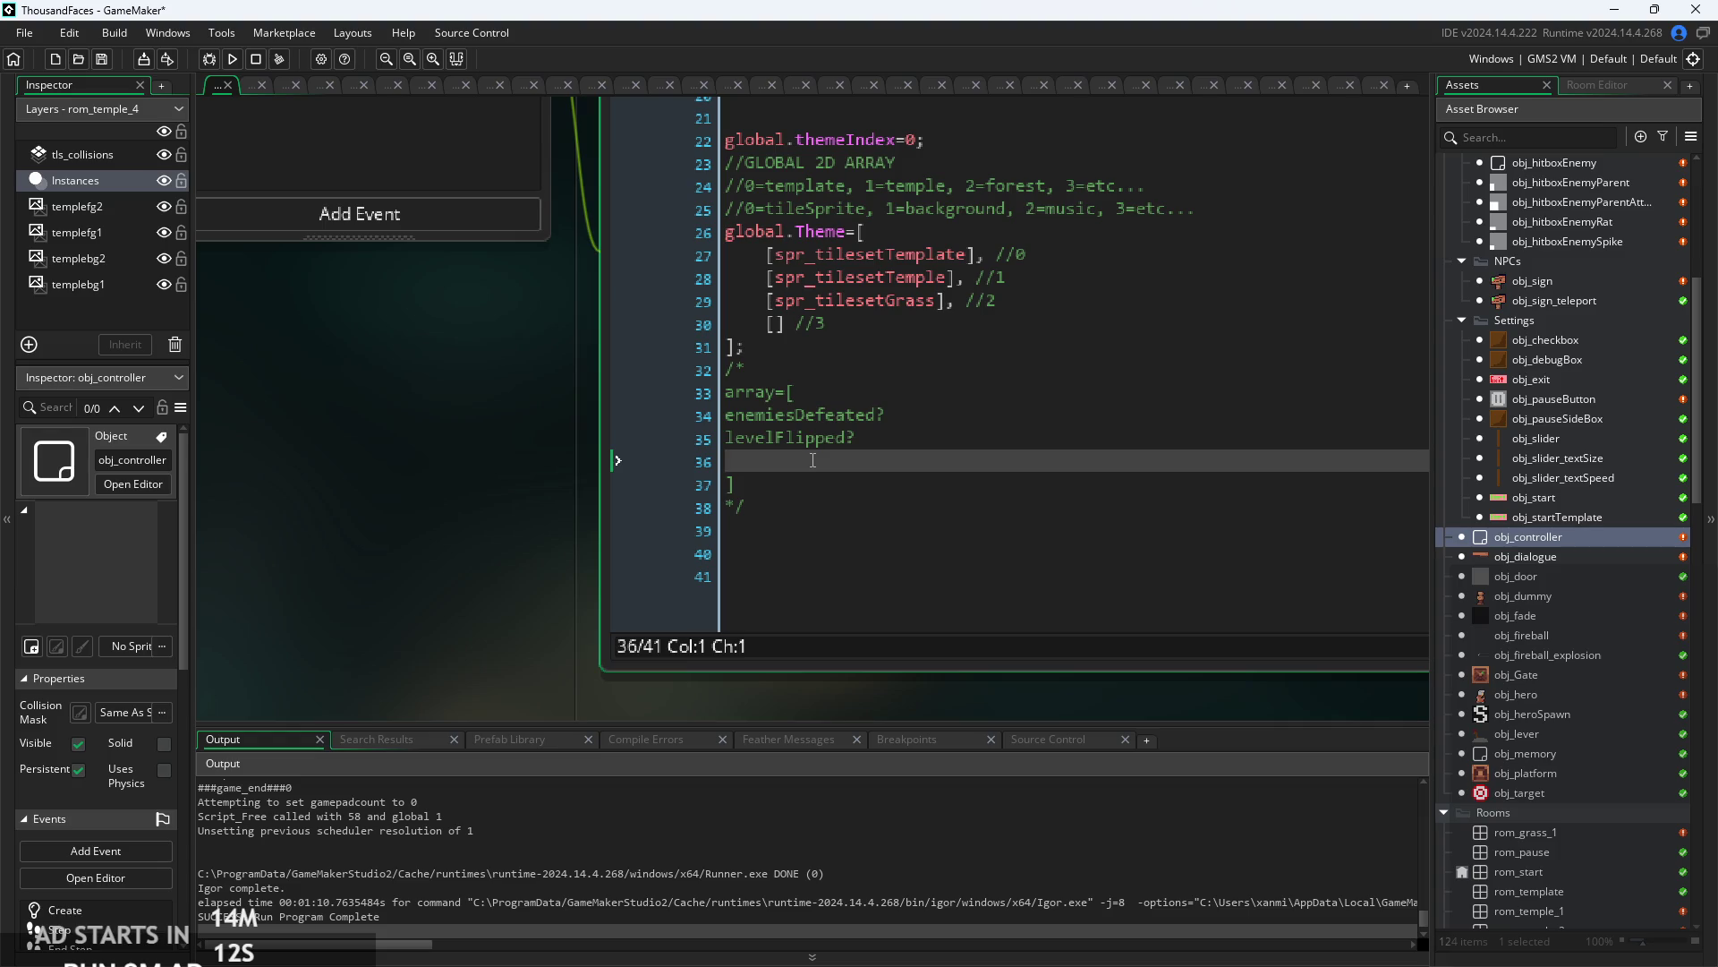
pyautogui.press('BackSpace')
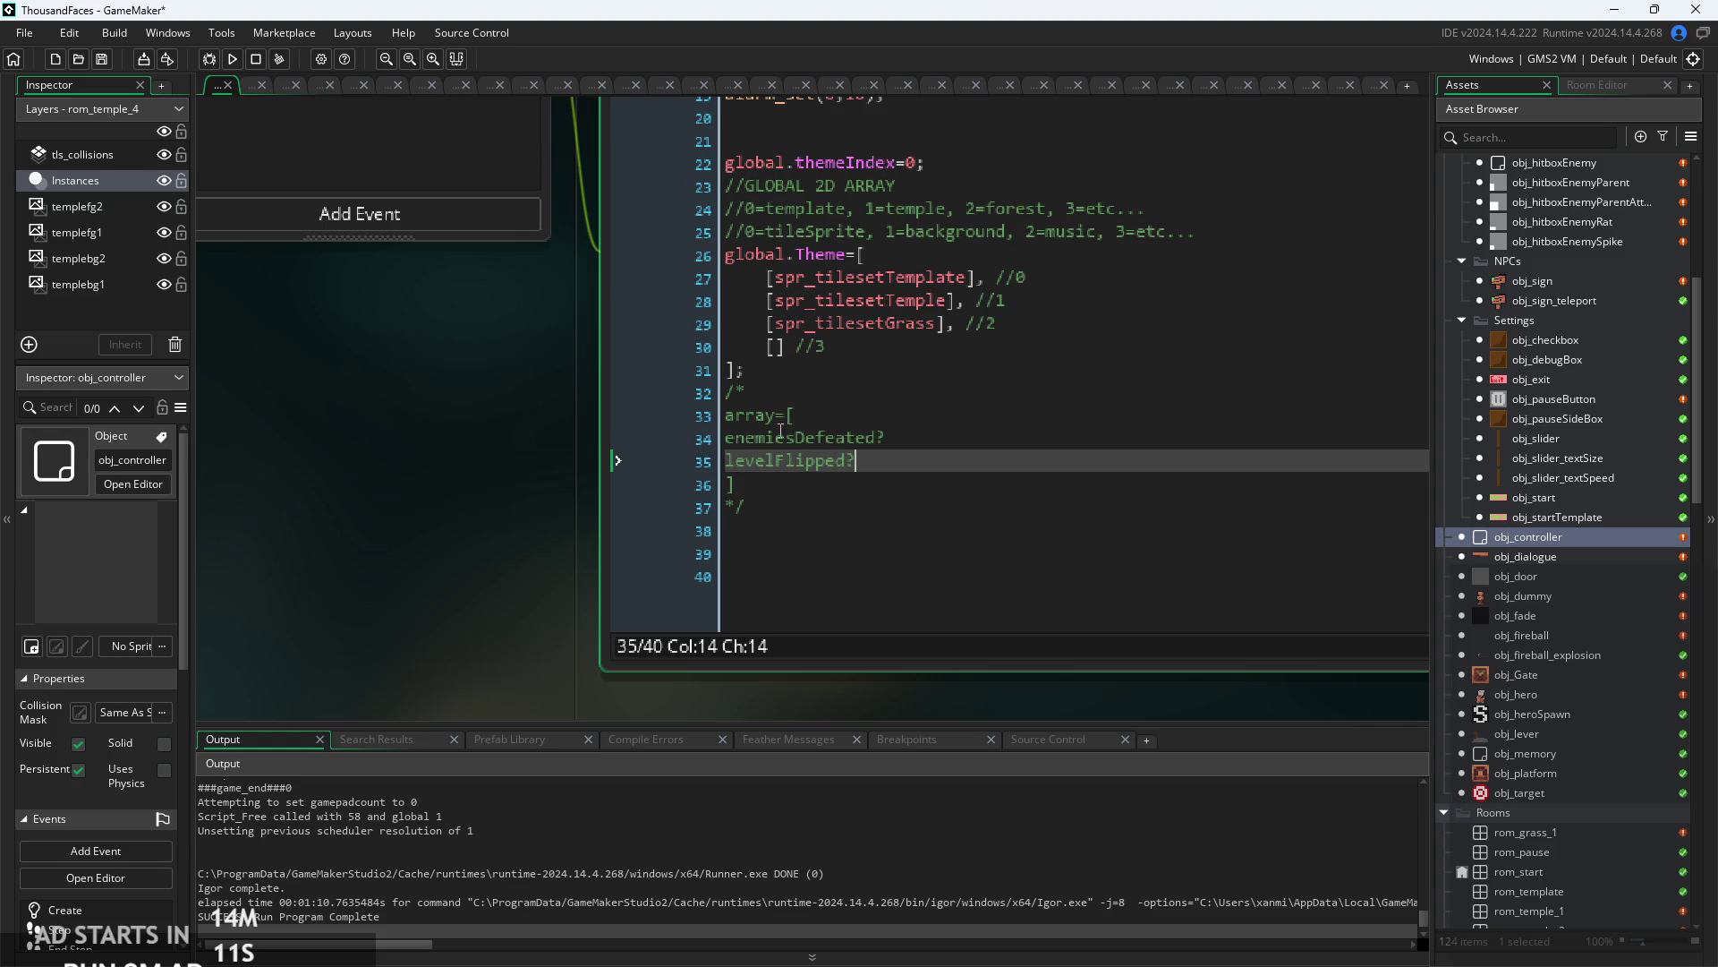
# - Rename the first entry to allEnemiesDefeated? and add puzzleSolved? after levelFlipped?
pyautogui.click(730, 439)
pyautogui.write('all')
pyautogui.press('Delete')
pyautogui.write('E')
pyautogui.click(958, 472)
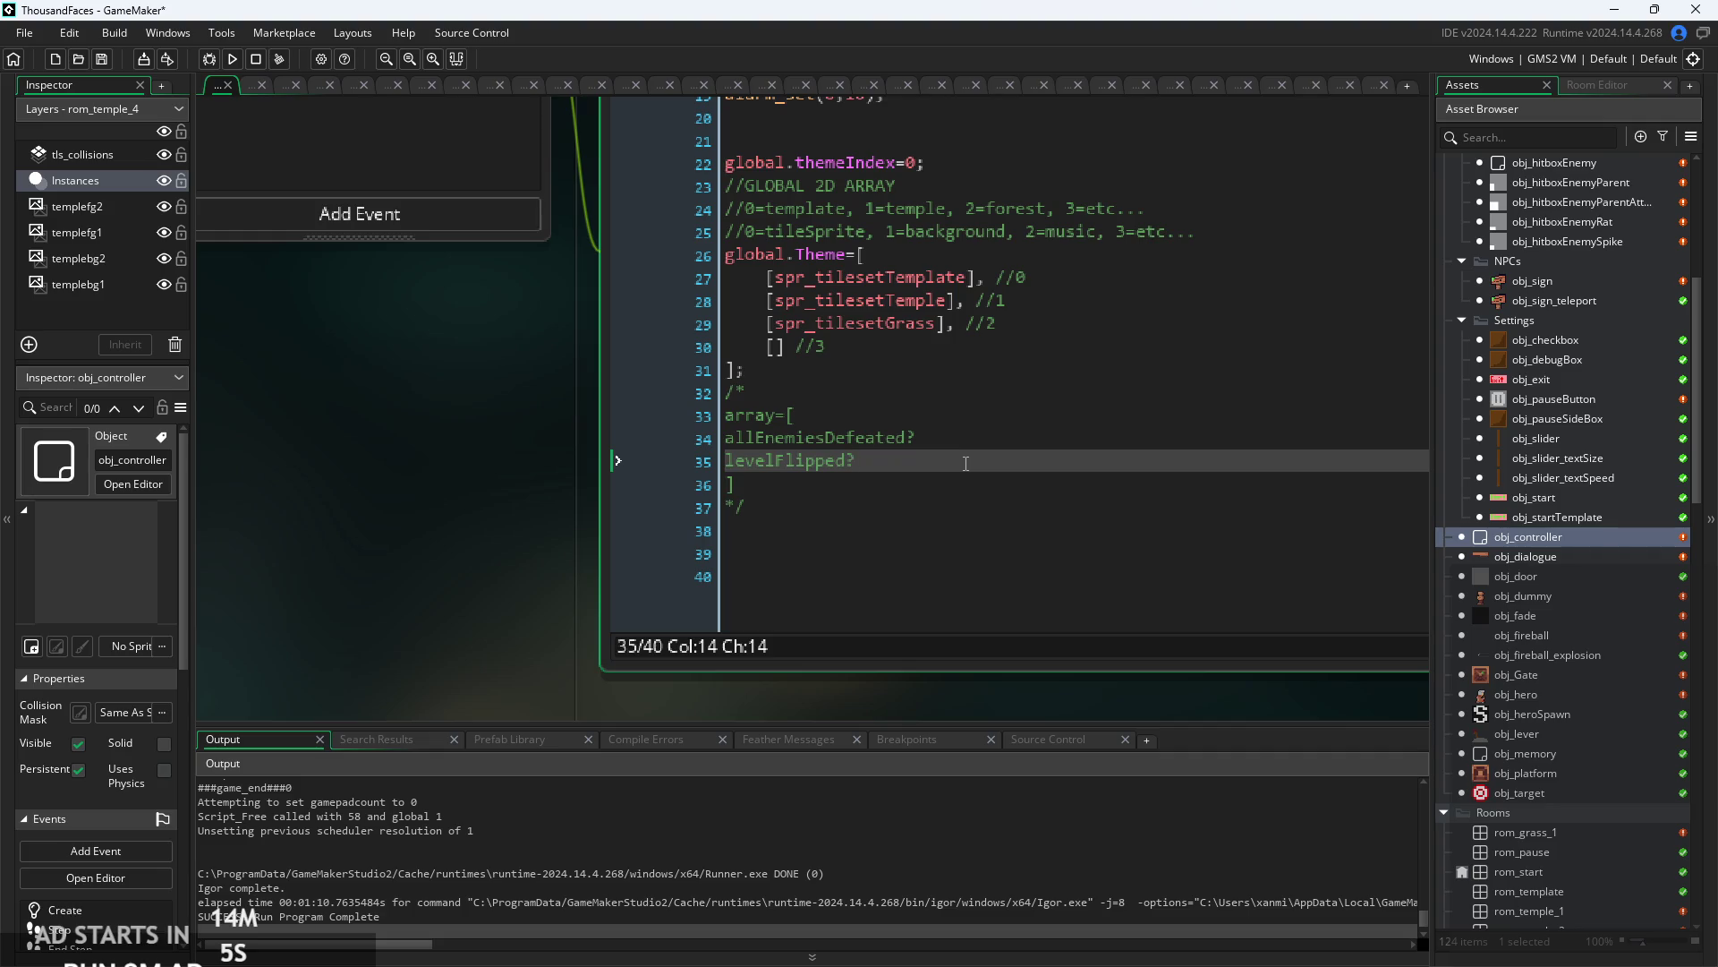
pyautogui.press('Return')
pyautogui.write('puzzle')
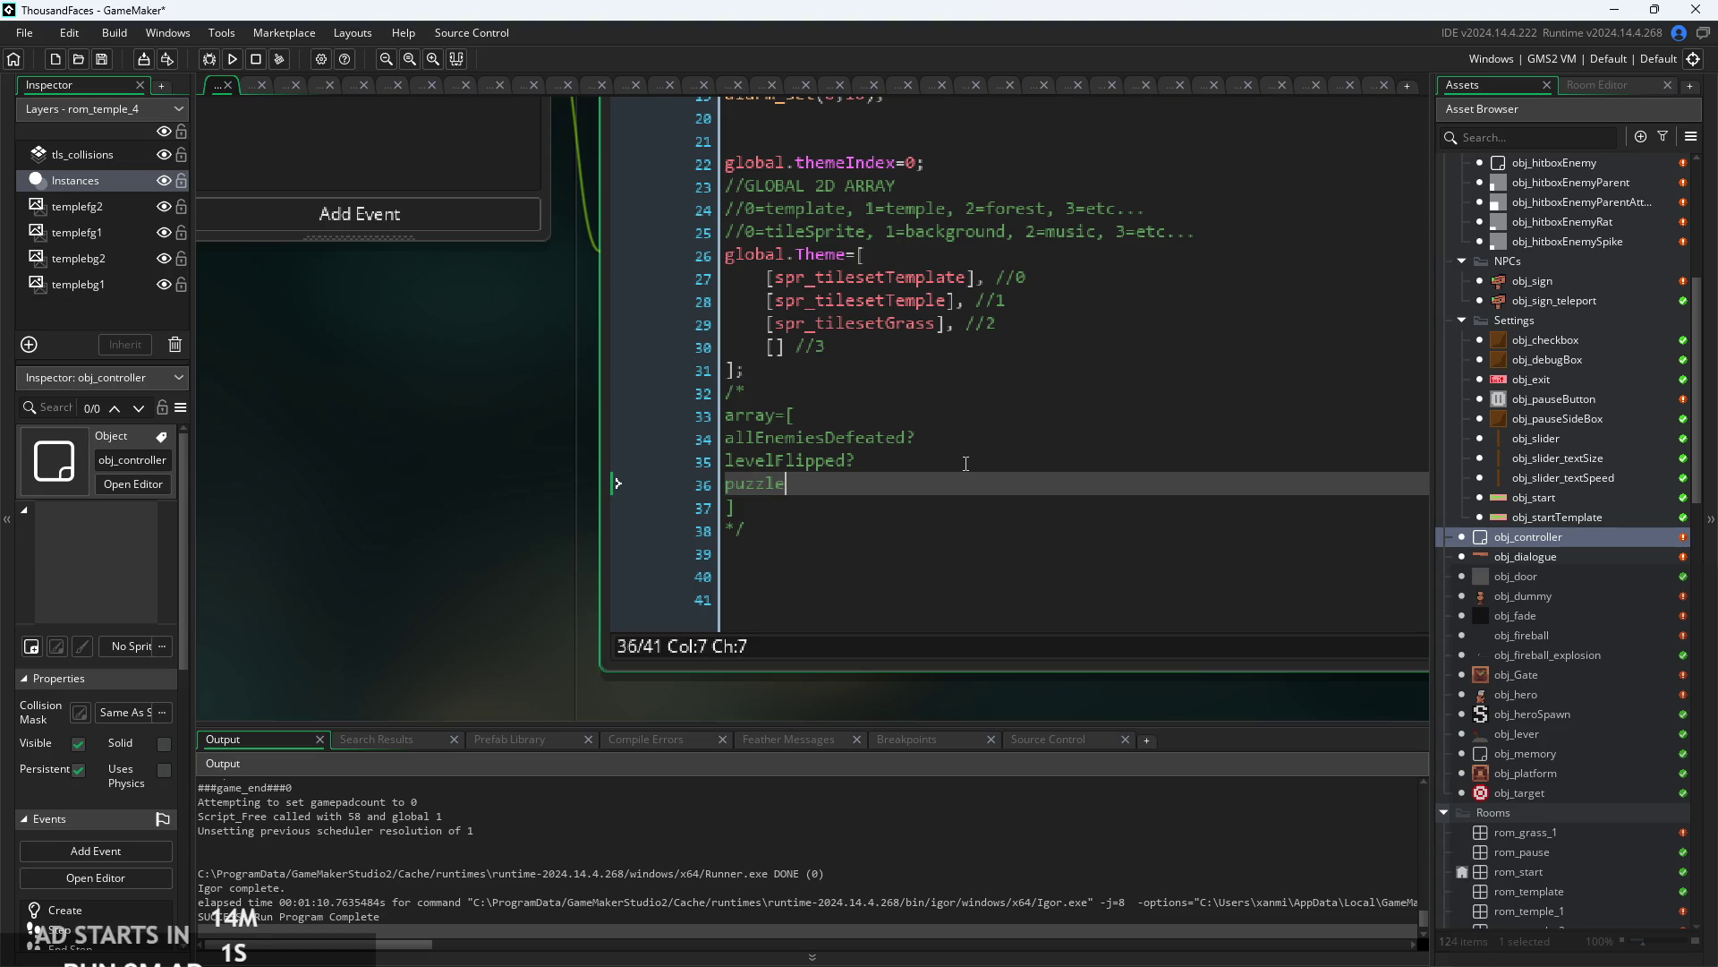
pyautogui.write('Solved?')
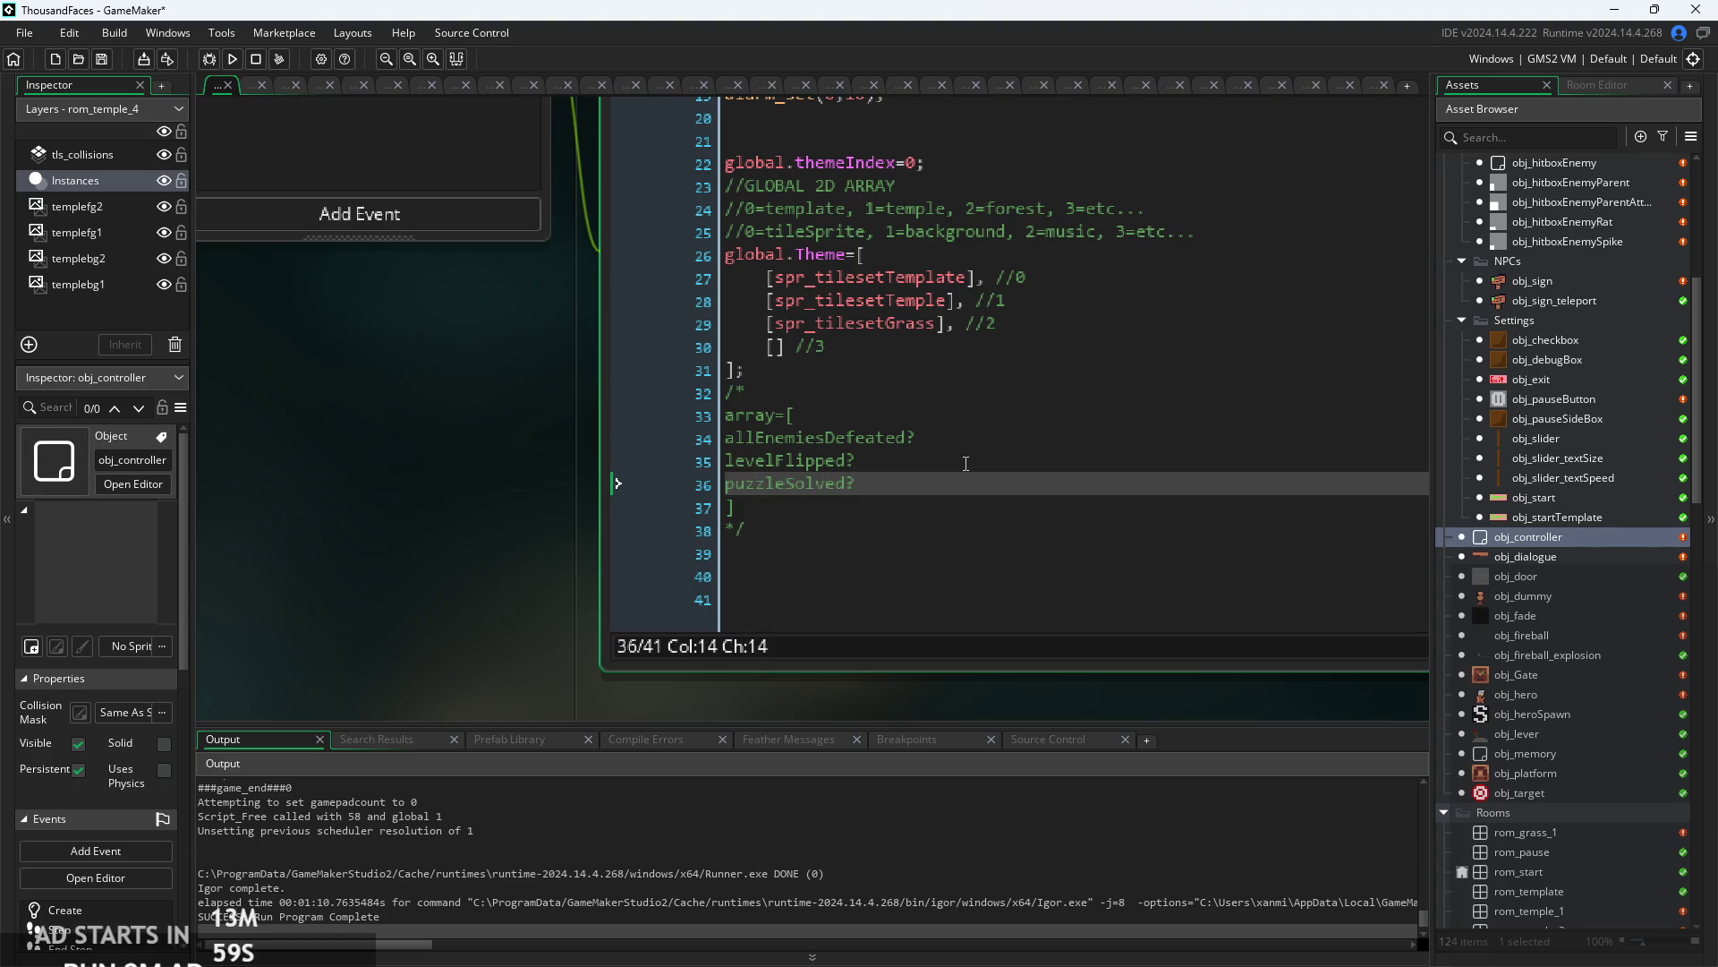
pyautogui.scroll(2, 930, 456)
pyautogui.click(924, 453)
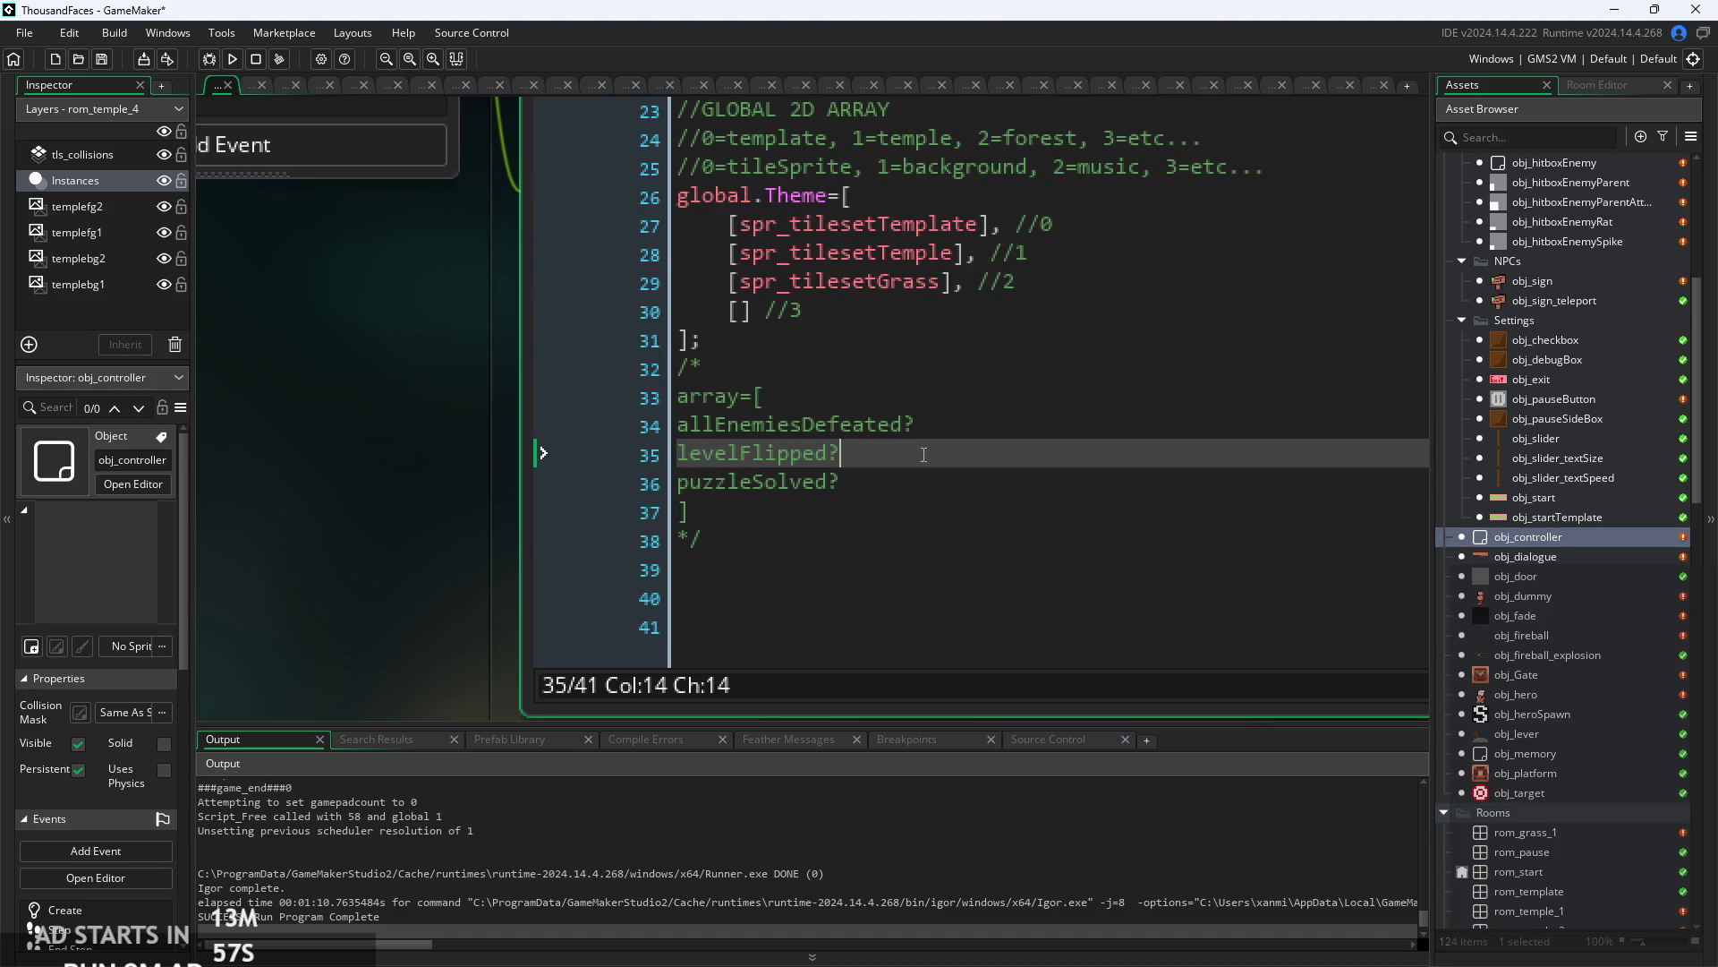
# - Scroll through obj_controller's Create code from the array sketch up to the global.themeIndex line
pyautogui.scroll(3, 924, 454)
pyautogui.press('Down')
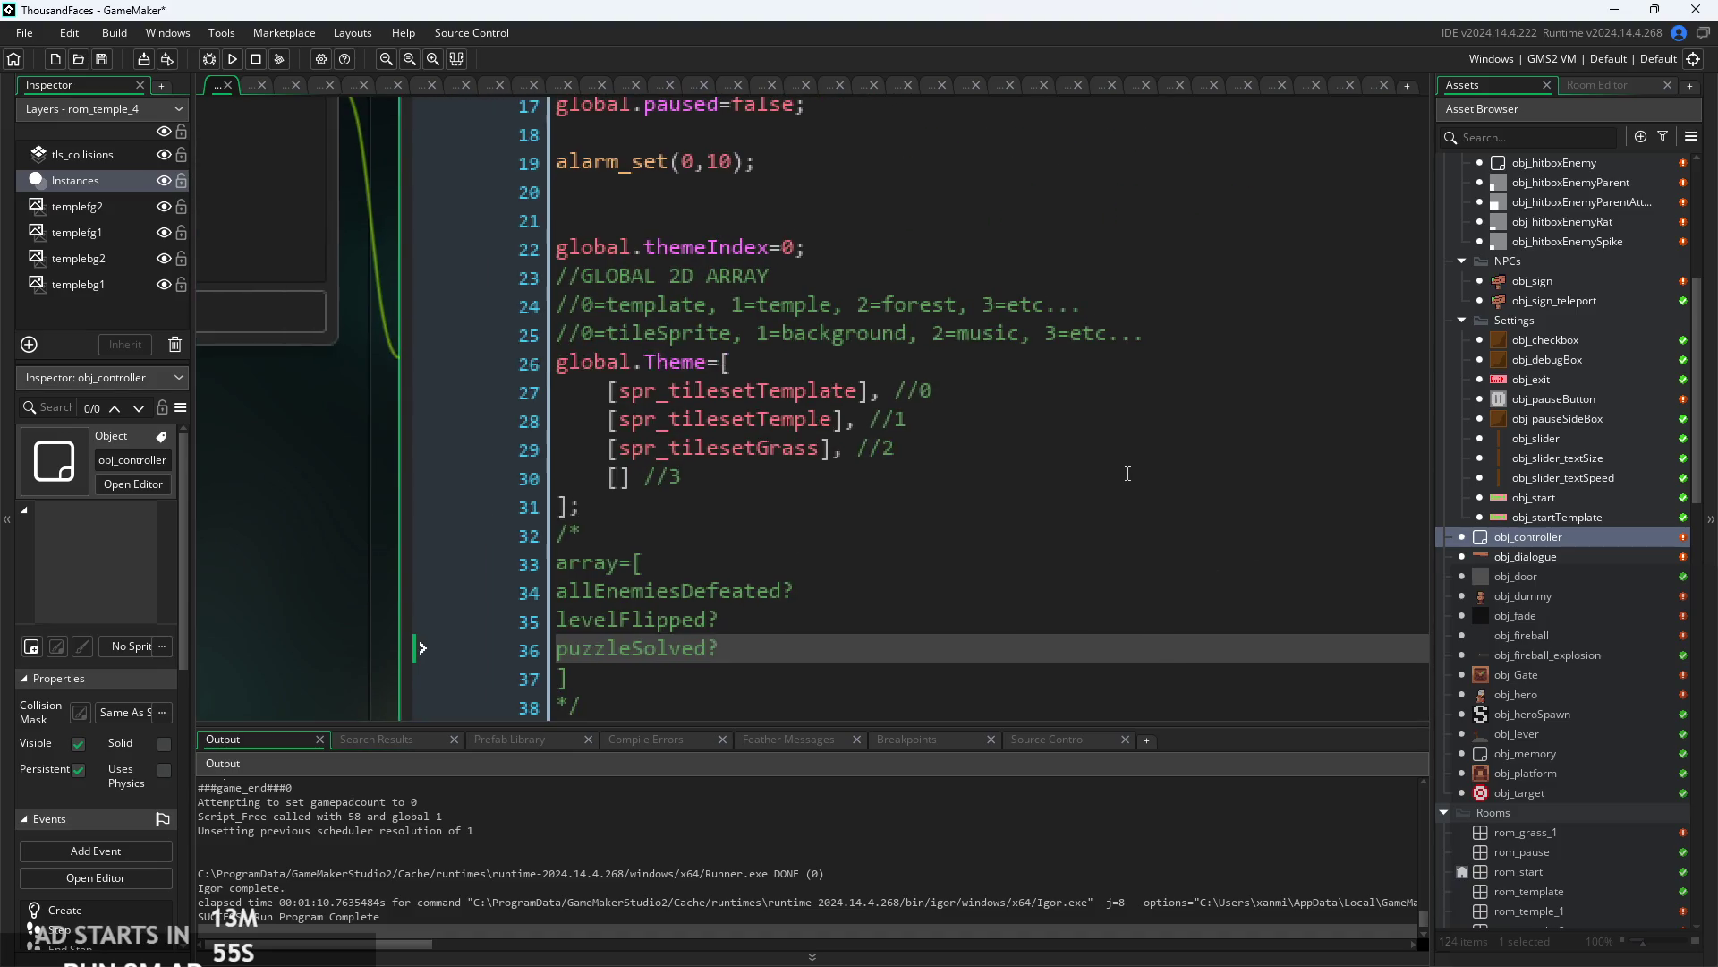
pyautogui.scroll(-3, 1128, 473)
pyautogui.click(997, 320)
pyautogui.scroll(3, 997, 340)
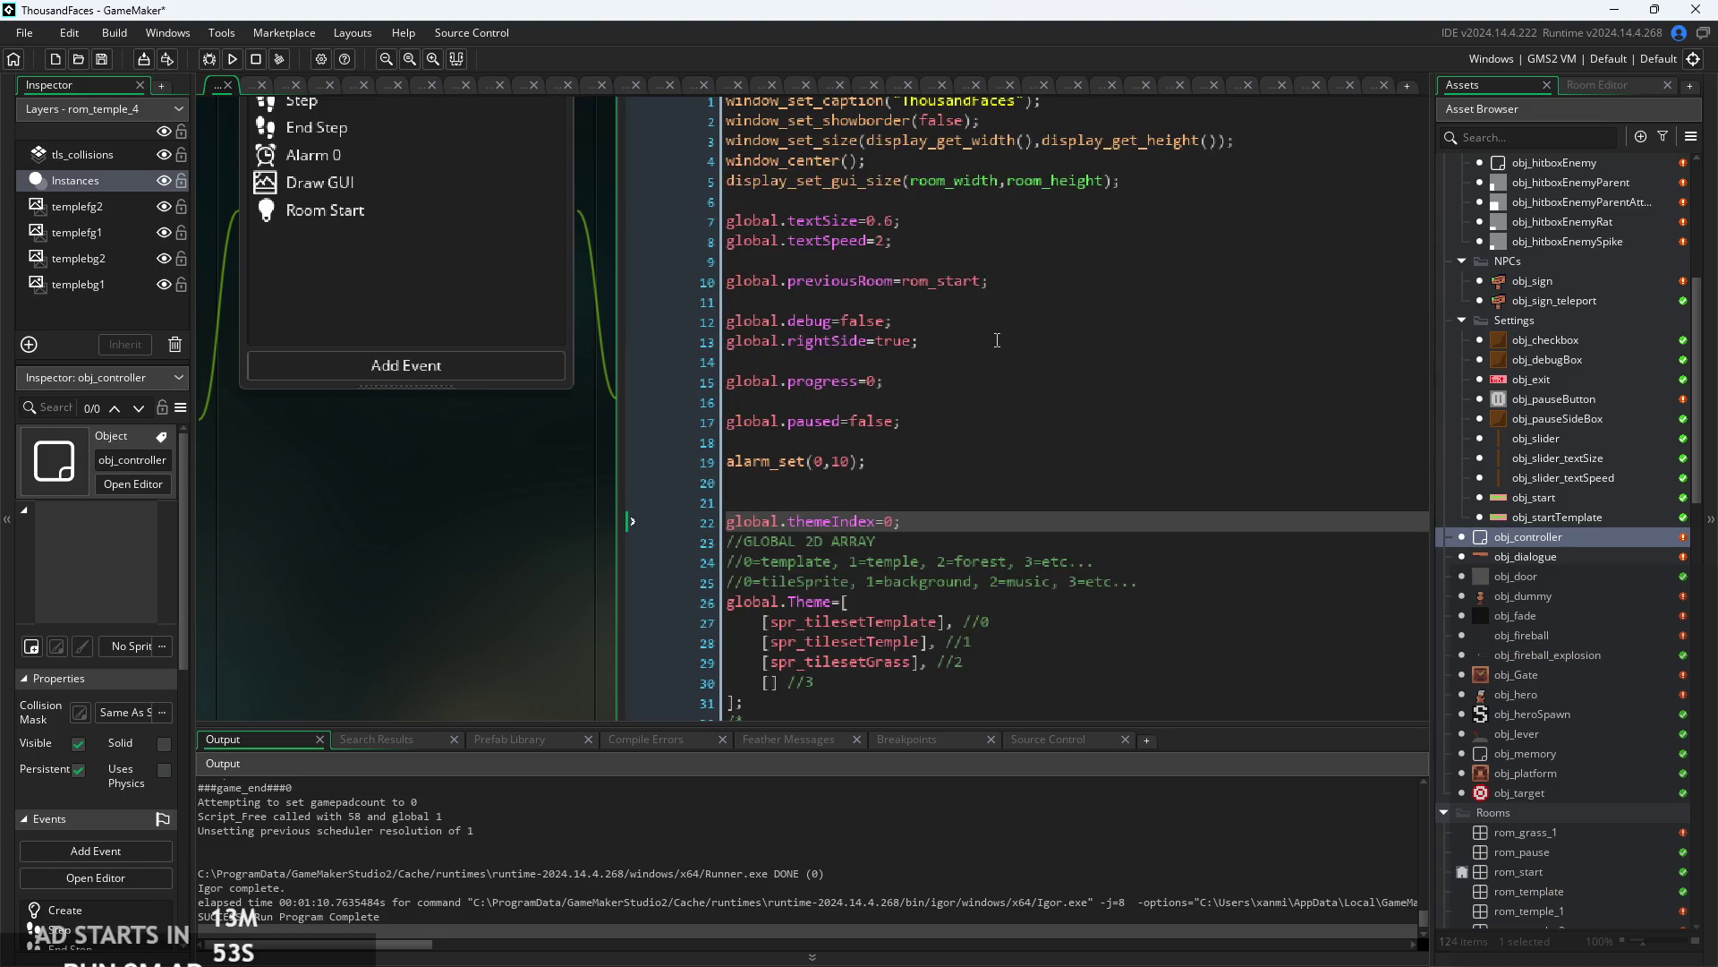
pyautogui.scroll(2, 566, 506)
# - Review obj_controller's Room Start, Draw GUI, Step, Alarm 0, End Step and Create event code
pyautogui.click(858, 179)
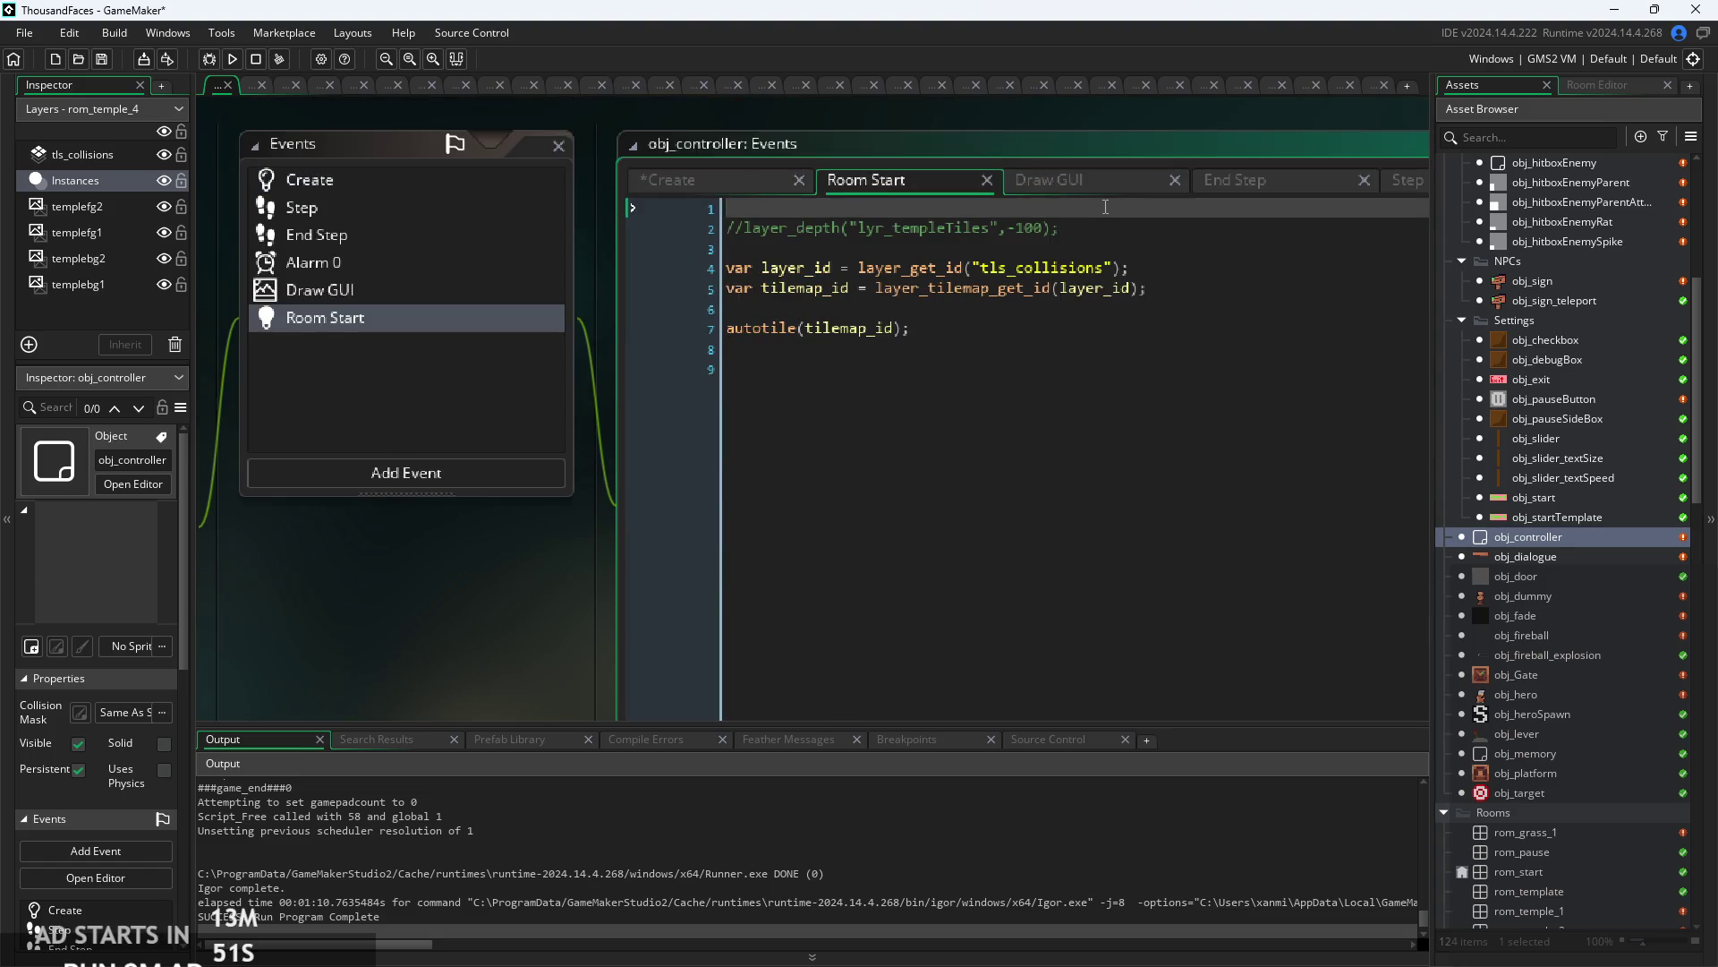
pyautogui.click(1067, 181)
pyautogui.scroll(3, 1074, 416)
pyautogui.click(1074, 416)
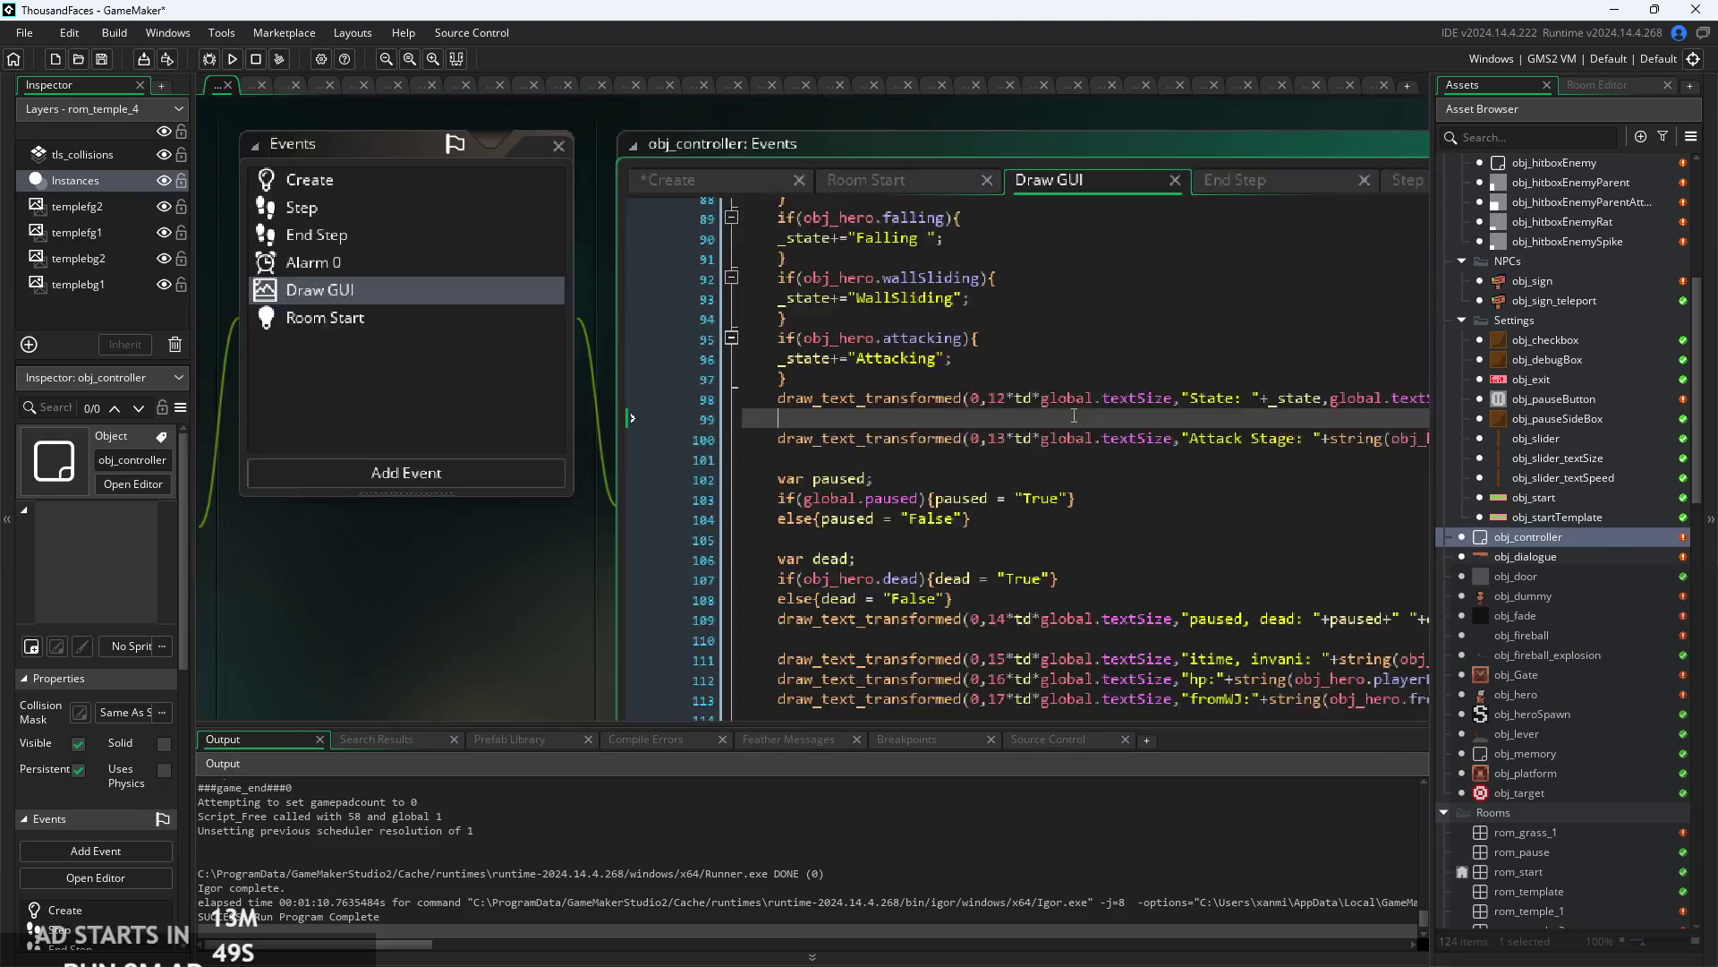
pyautogui.click(866, 179)
pyautogui.scroll(-3, 869, 497)
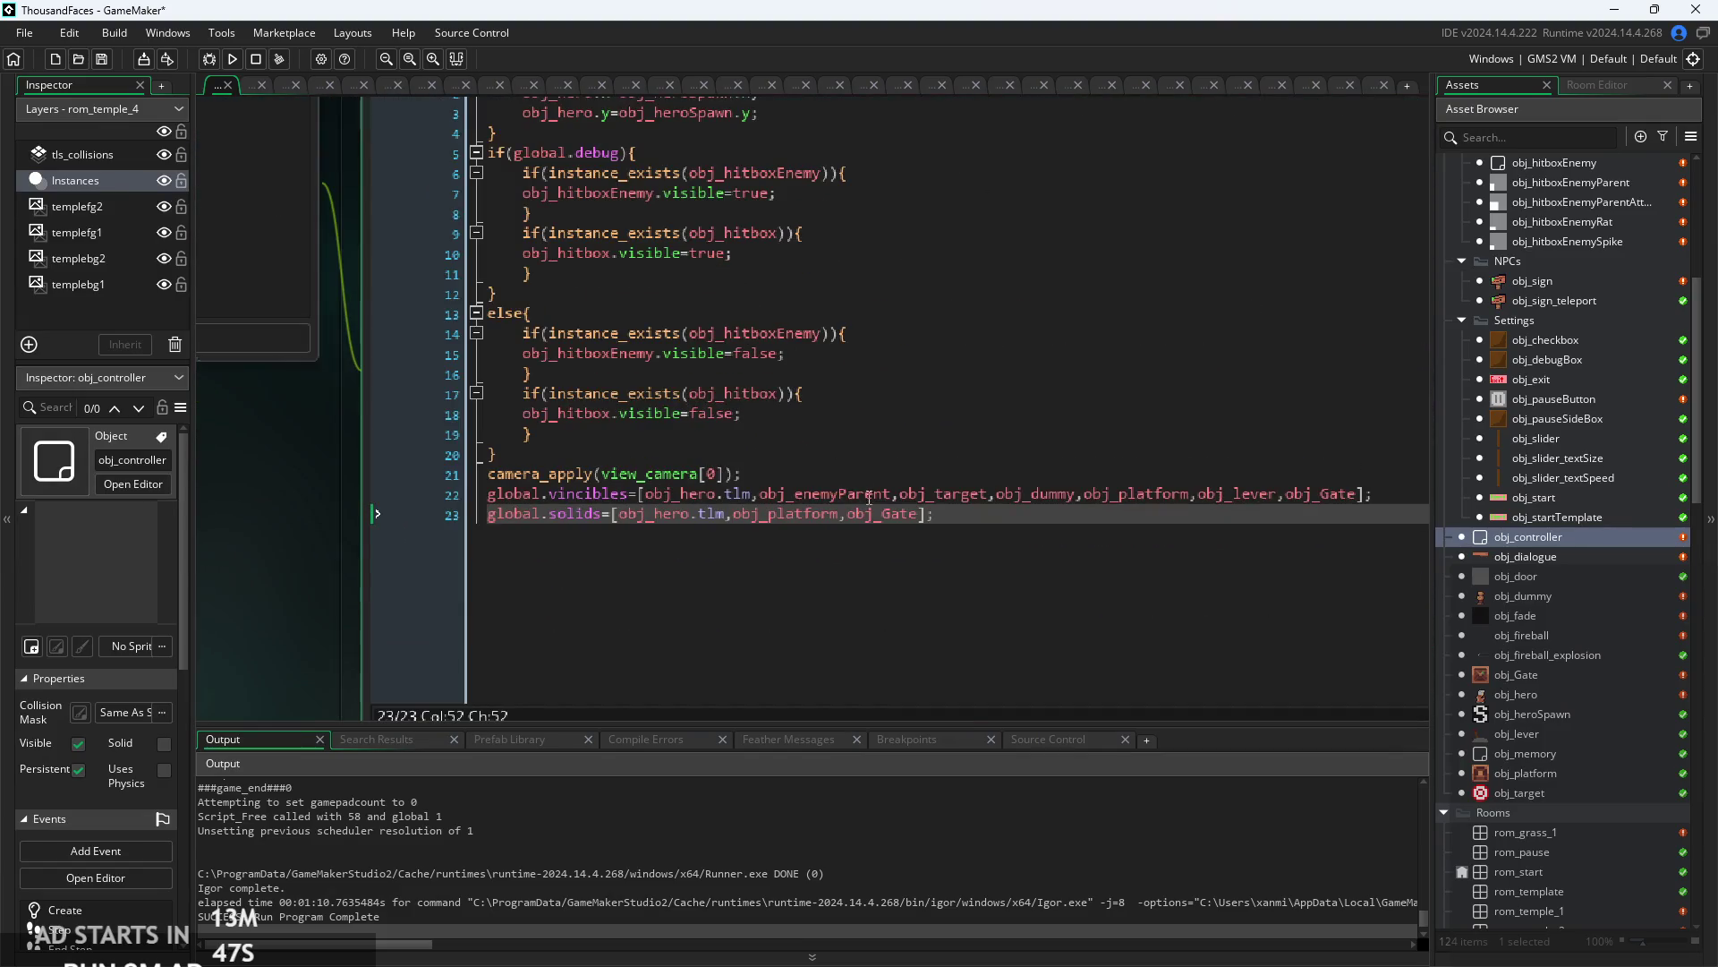
pyautogui.scroll(2, 869, 496)
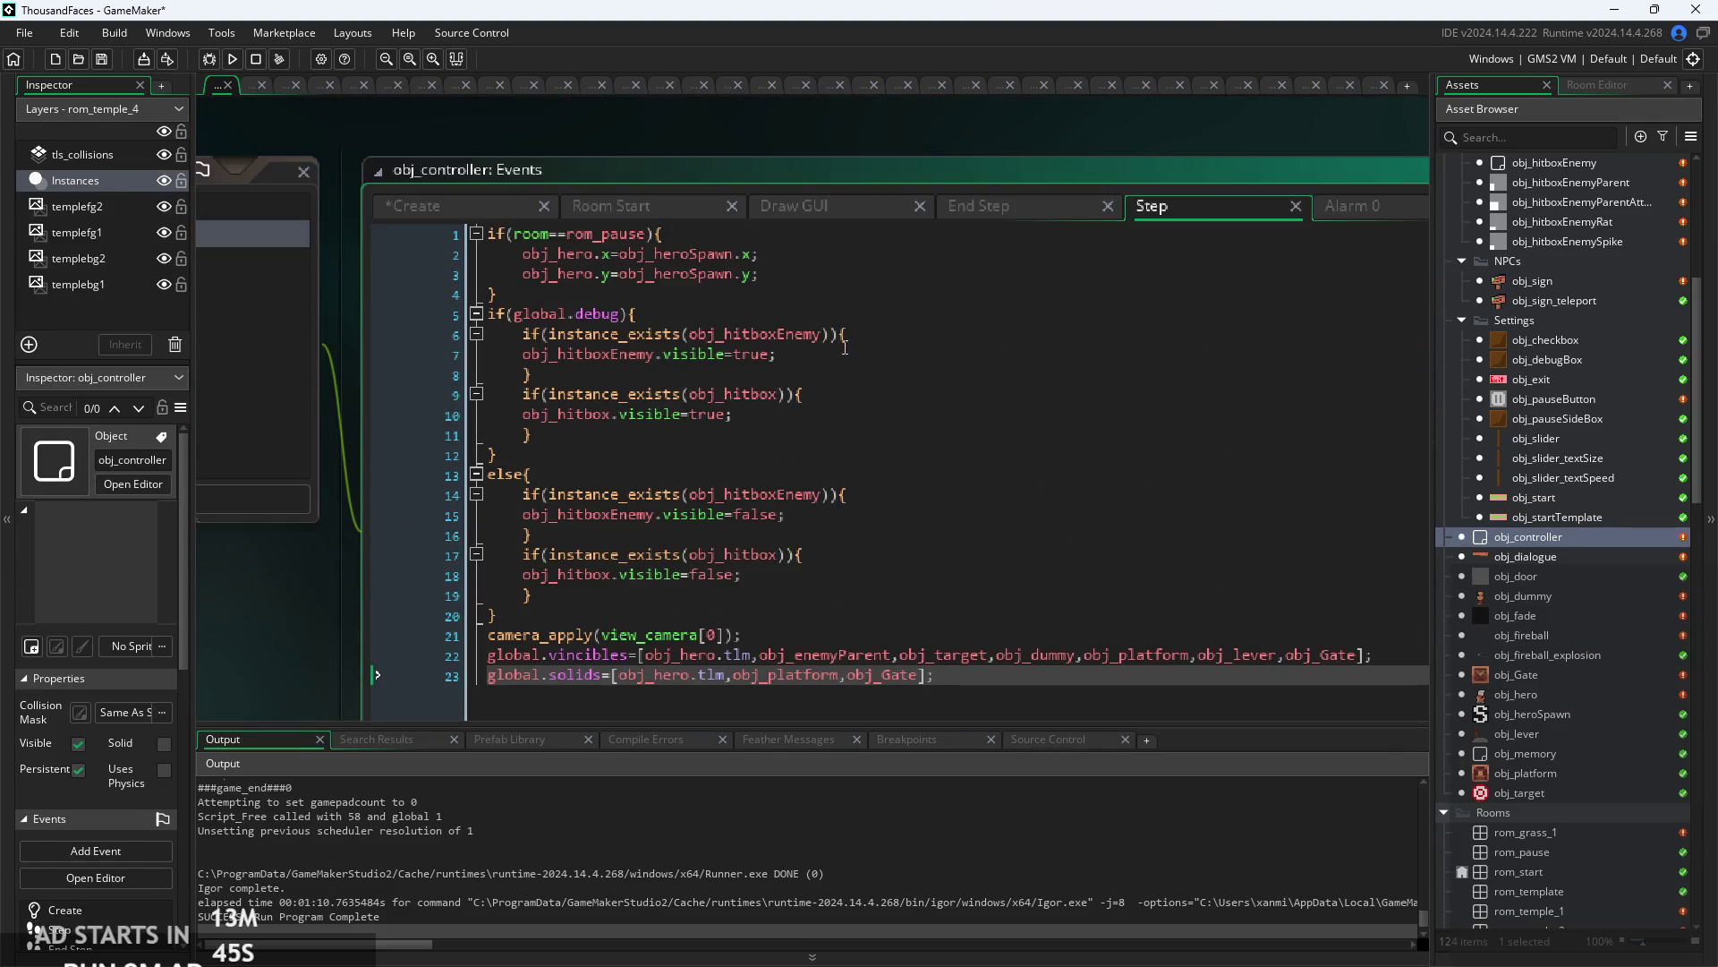
pyautogui.click(1200, 192)
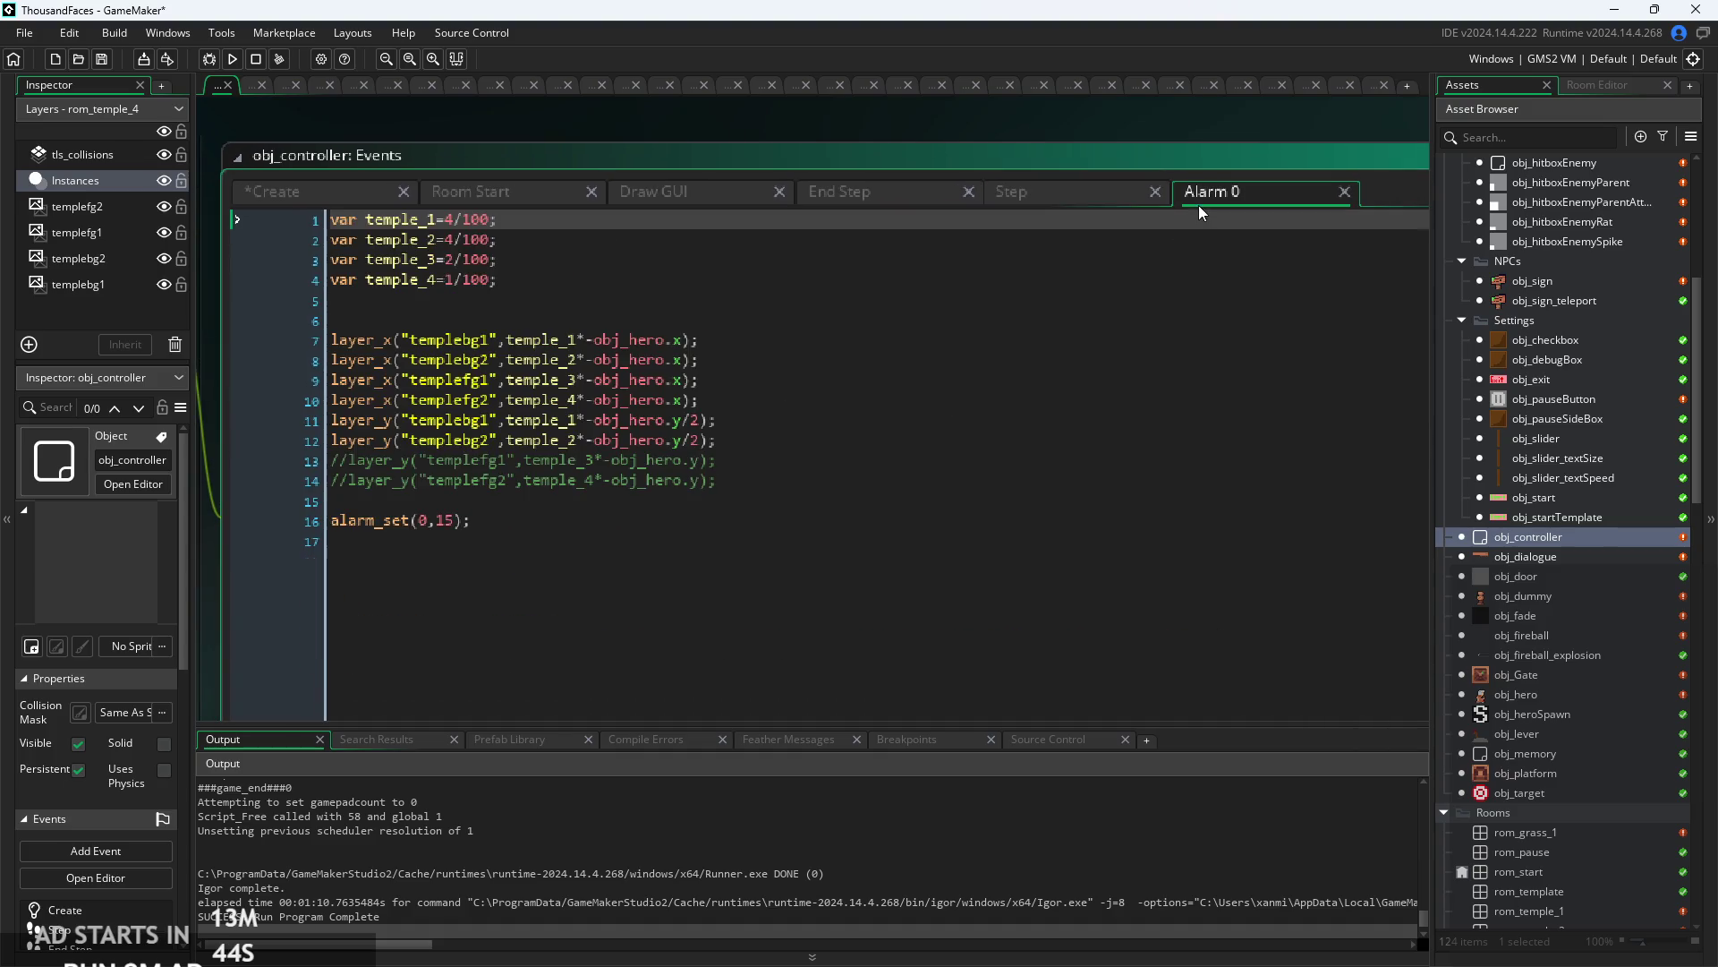
pyautogui.click(840, 192)
pyautogui.click(642, 192)
pyautogui.scroll(-3, 578, 410)
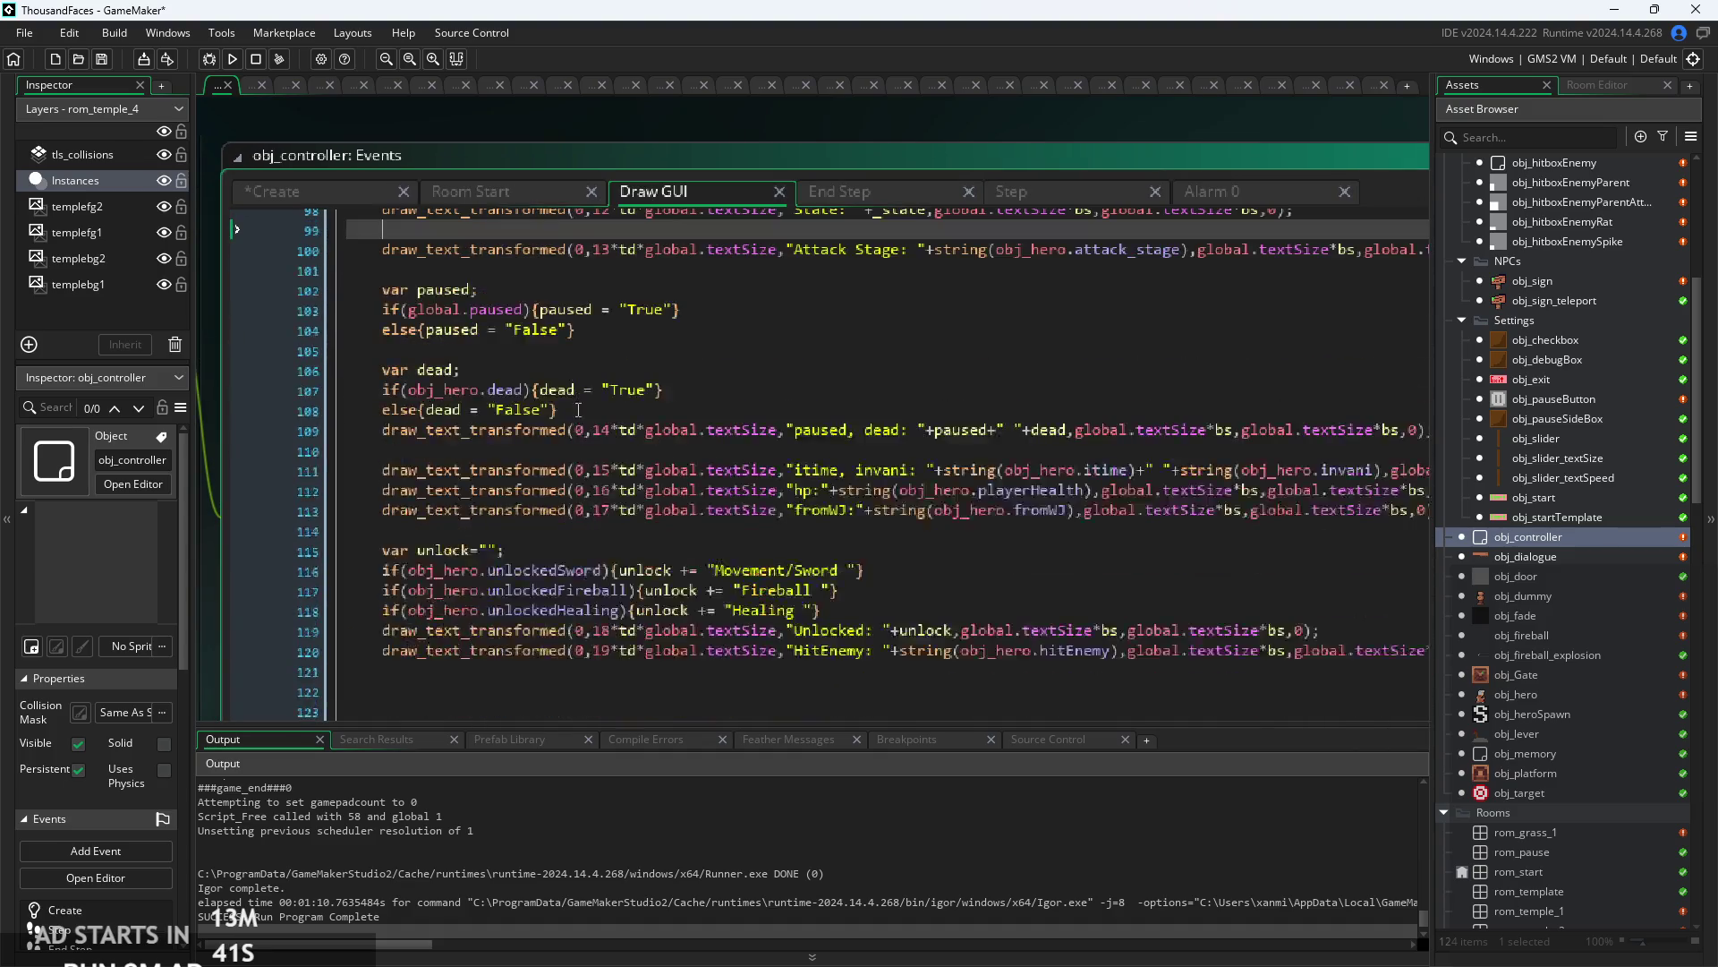
pyautogui.scroll(5, 578, 409)
pyautogui.click(501, 191)
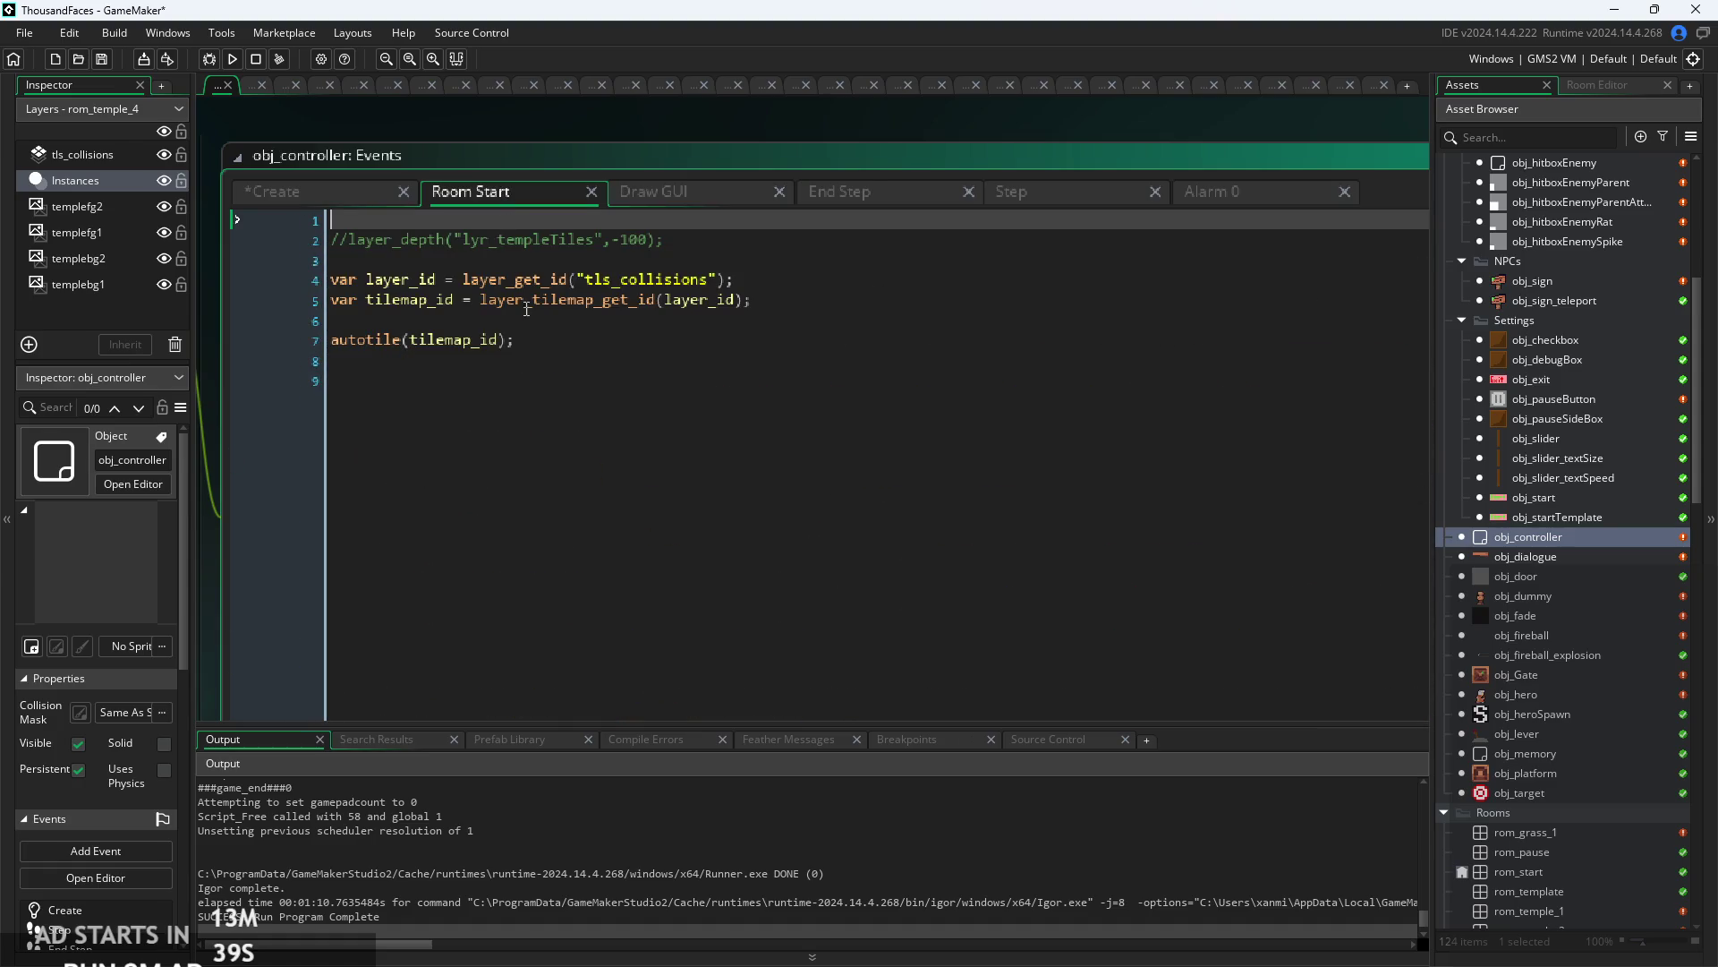
pyautogui.click(337, 190)
# - Check the textSize, textSpeed and spr_tilesetGrass Theme lines, then open obj_lever
pyautogui.click(533, 345)
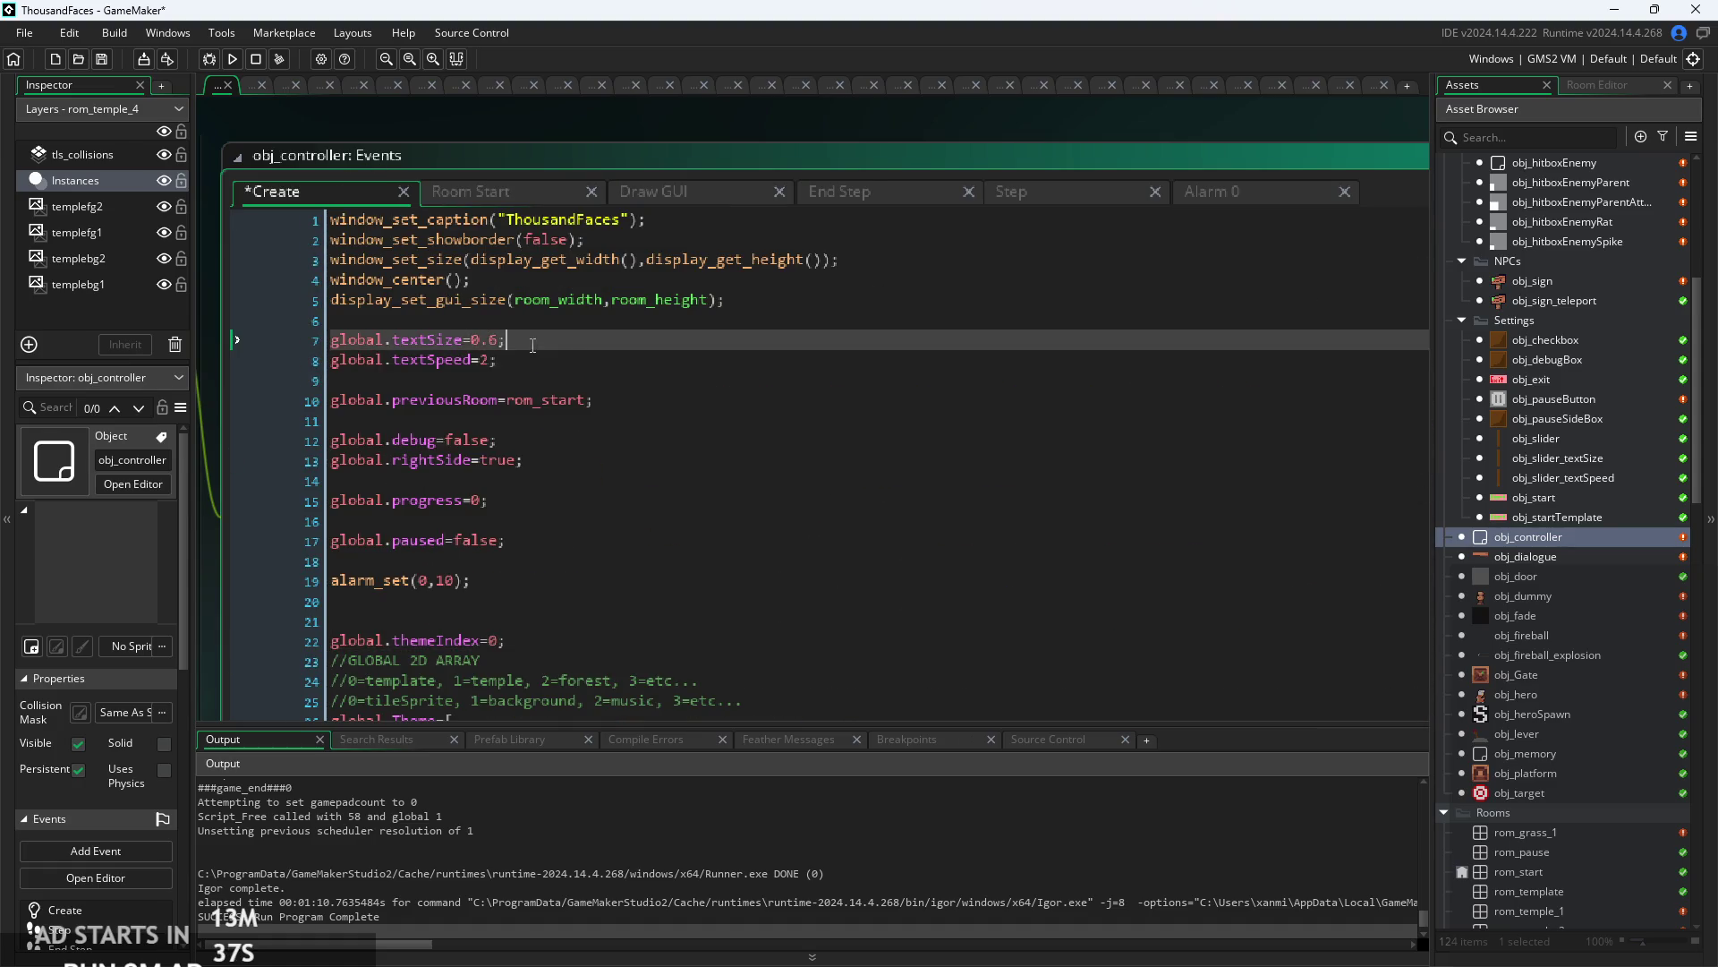
pyautogui.keyDown('ctrl'); pyautogui.scroll(2, 533, 345); pyautogui.keyUp('ctrl')
pyautogui.press('Down')
pyautogui.scroll(-1, 814, 374)
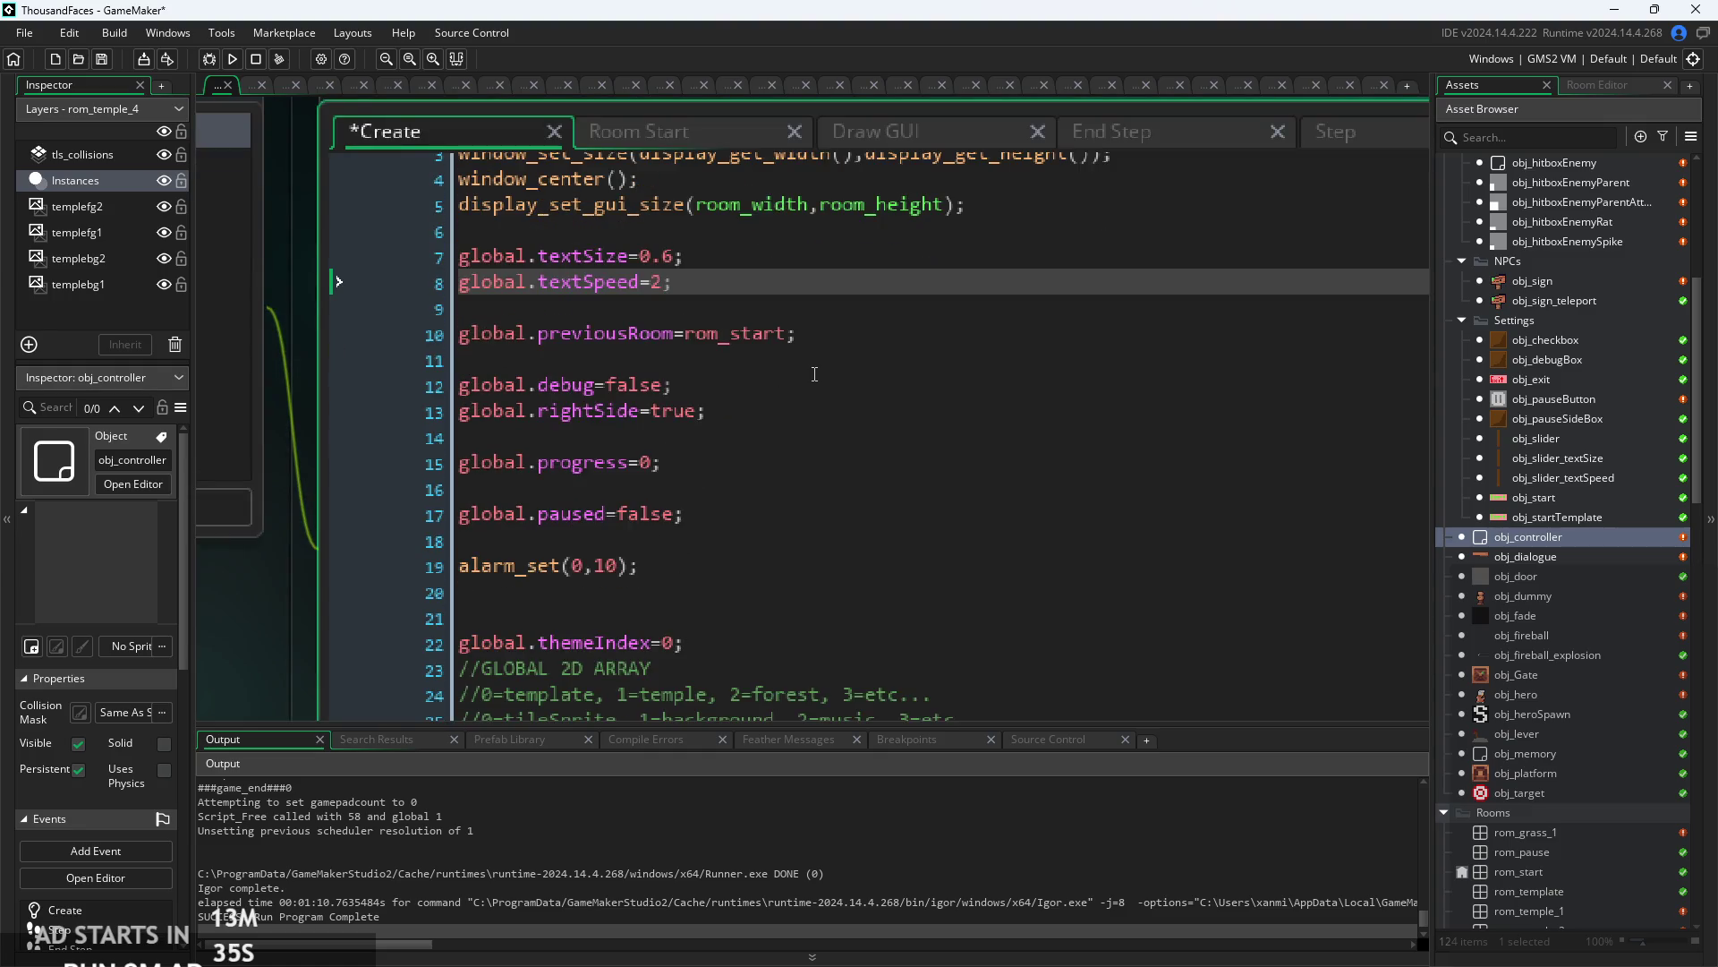
pyautogui.scroll(-2, 815, 374)
pyautogui.scroll(-5, 814, 374)
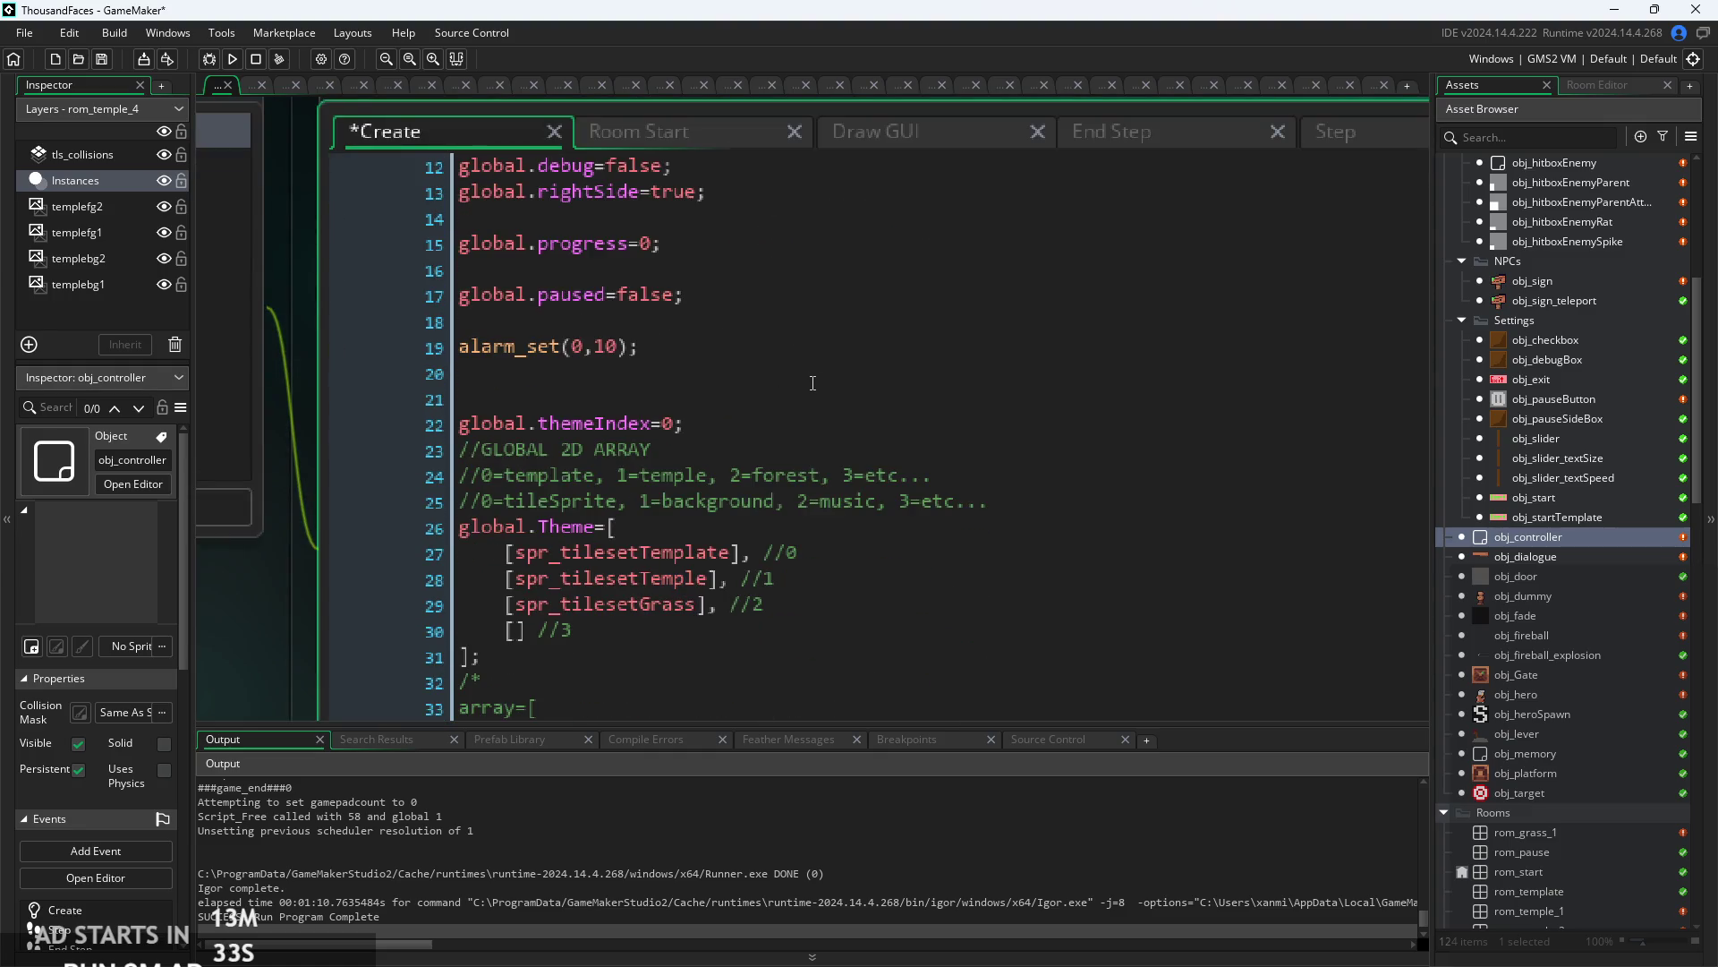
pyautogui.click(978, 466)
pyautogui.scroll(-2, 979, 440)
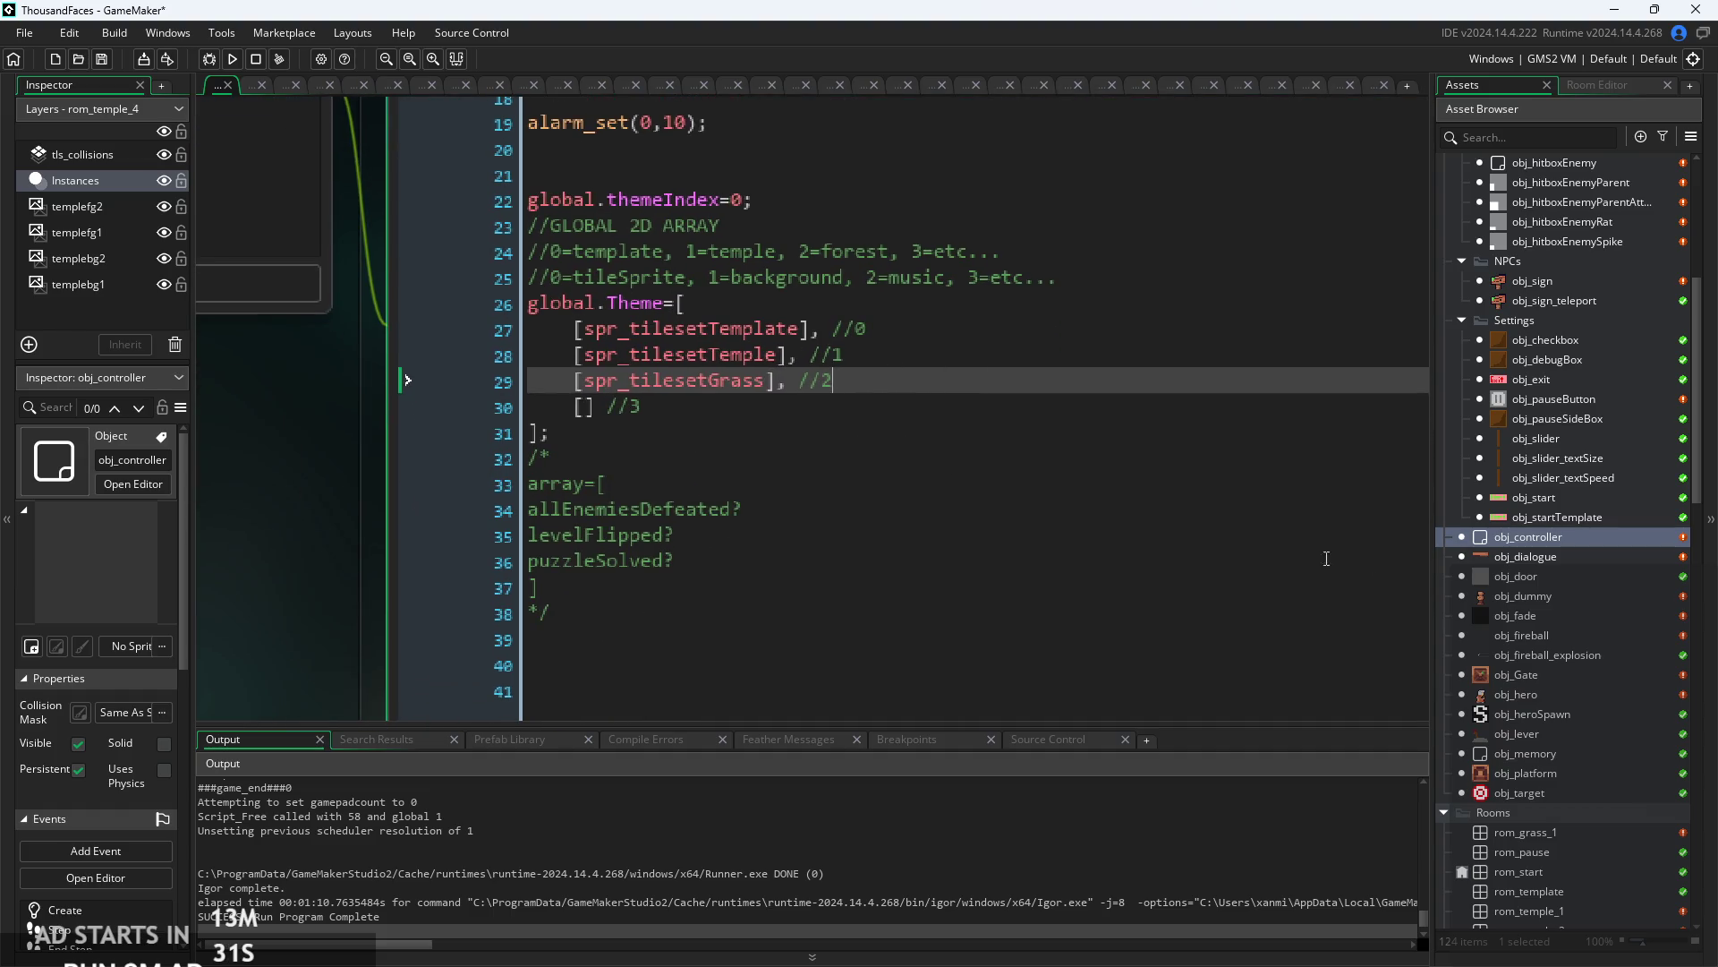
pyautogui.doubleClick(1539, 733)
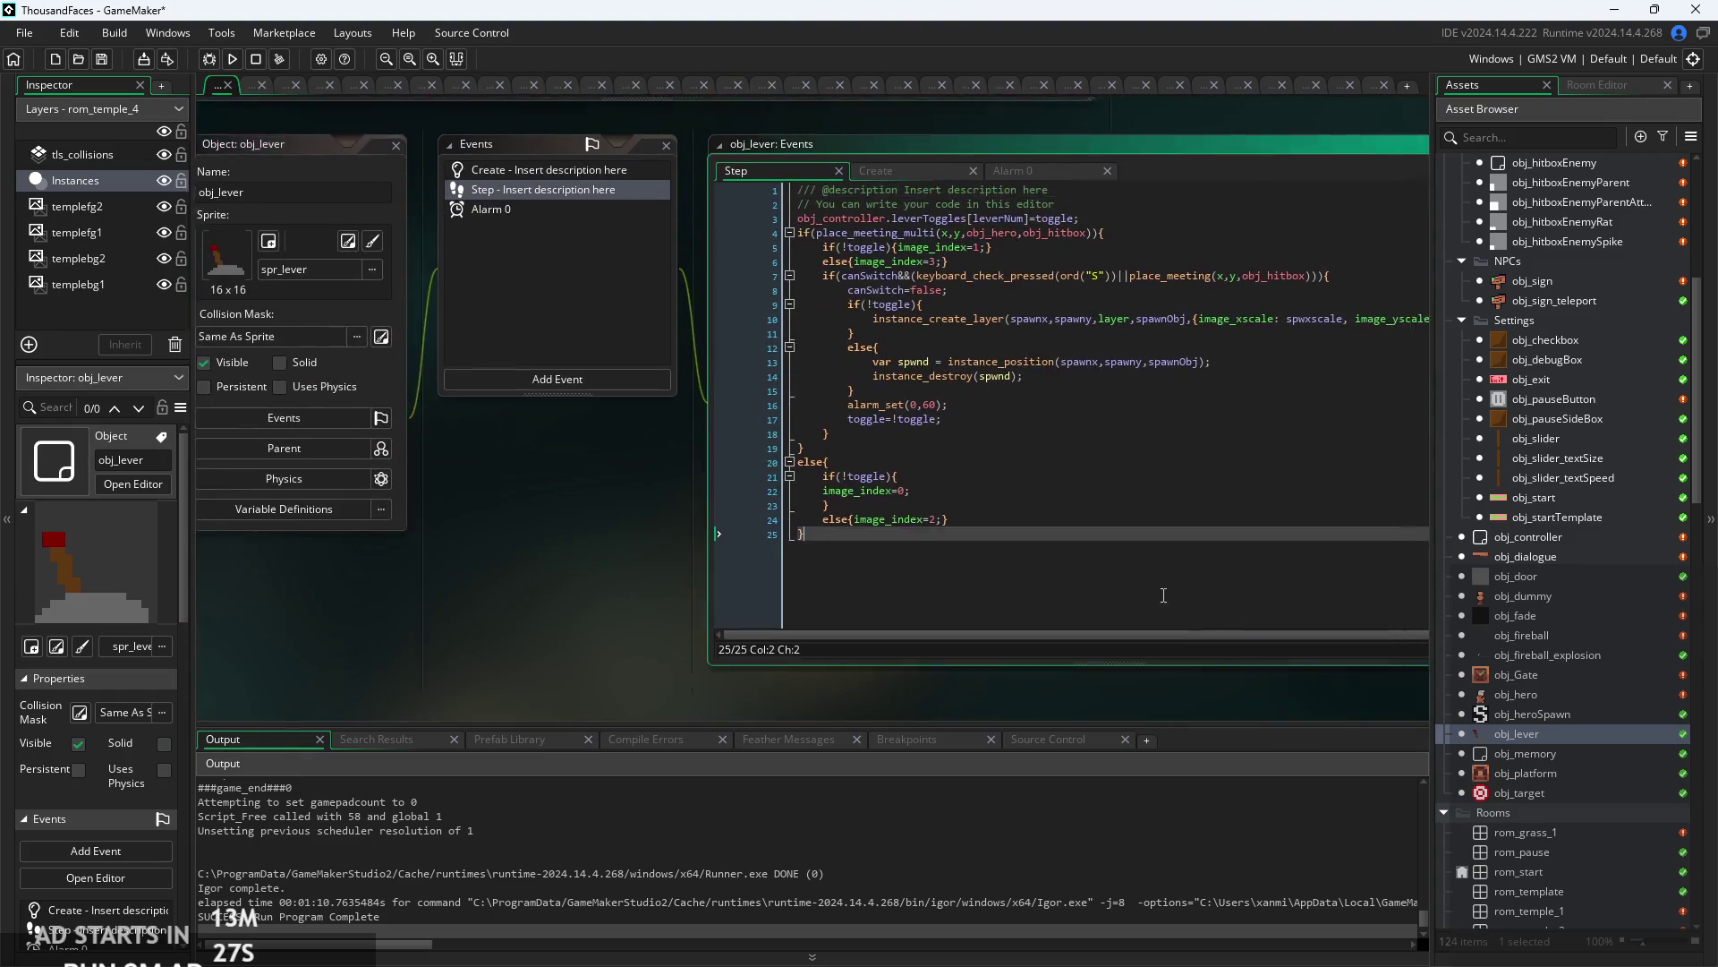
# - Review obj_lever's Step, Create and Alarm 0 code and its object settings
pyautogui.click(813, 567)
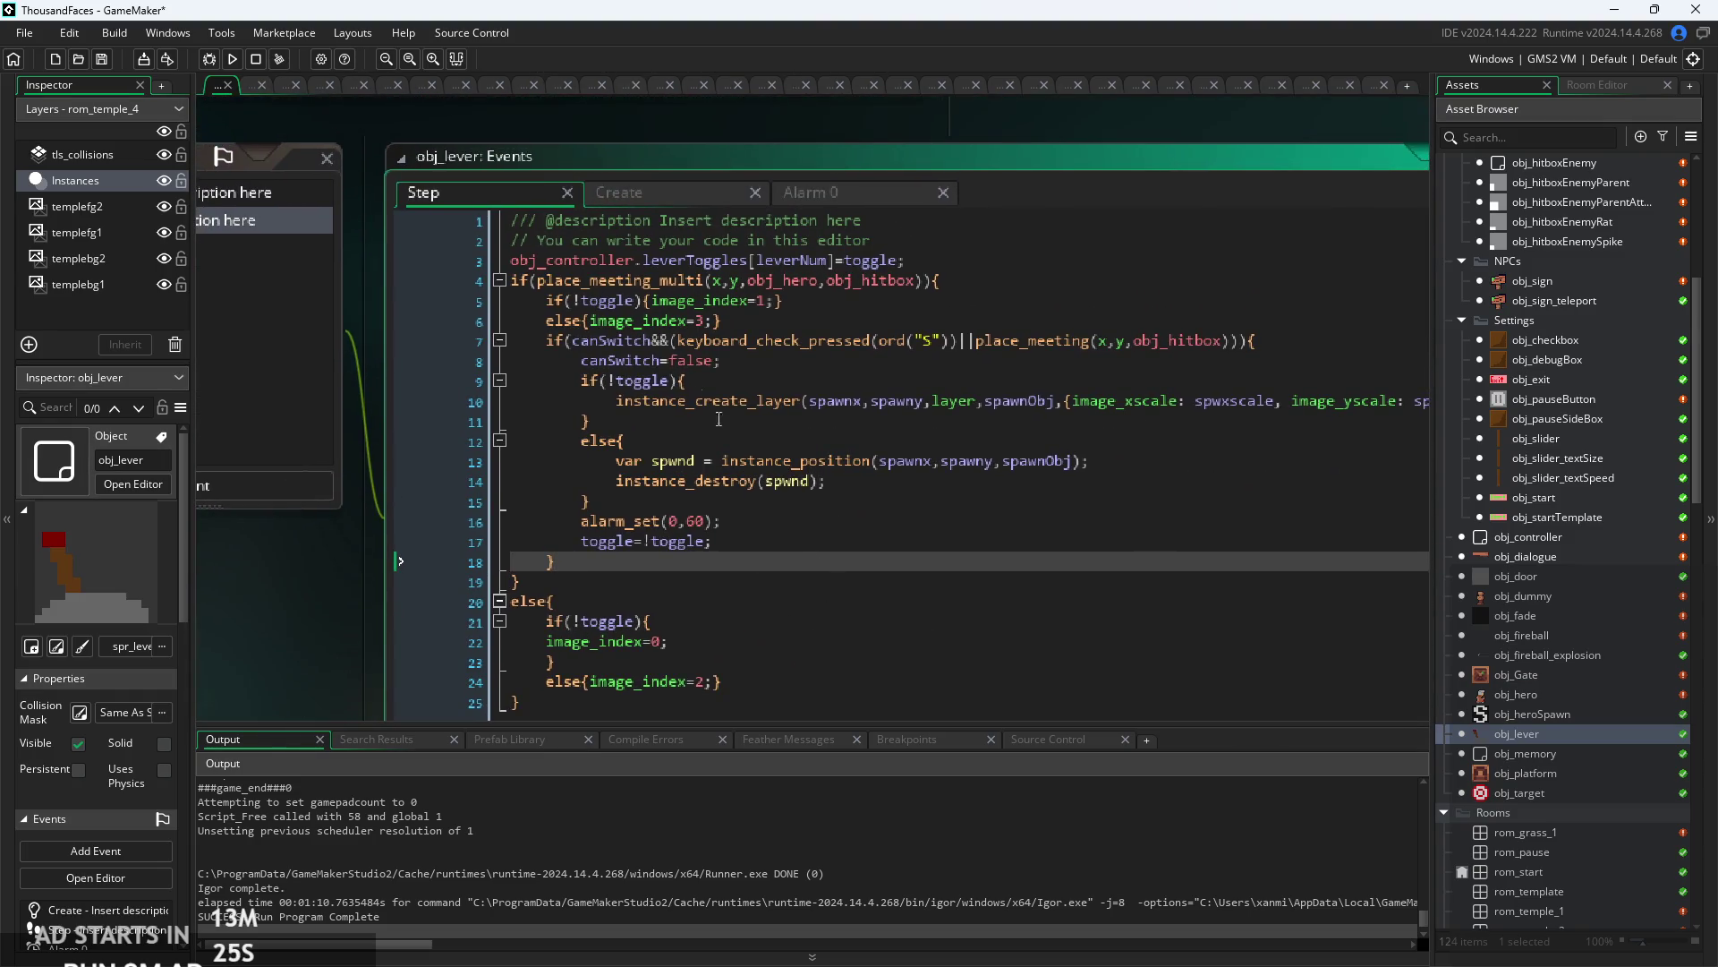
pyautogui.click(647, 195)
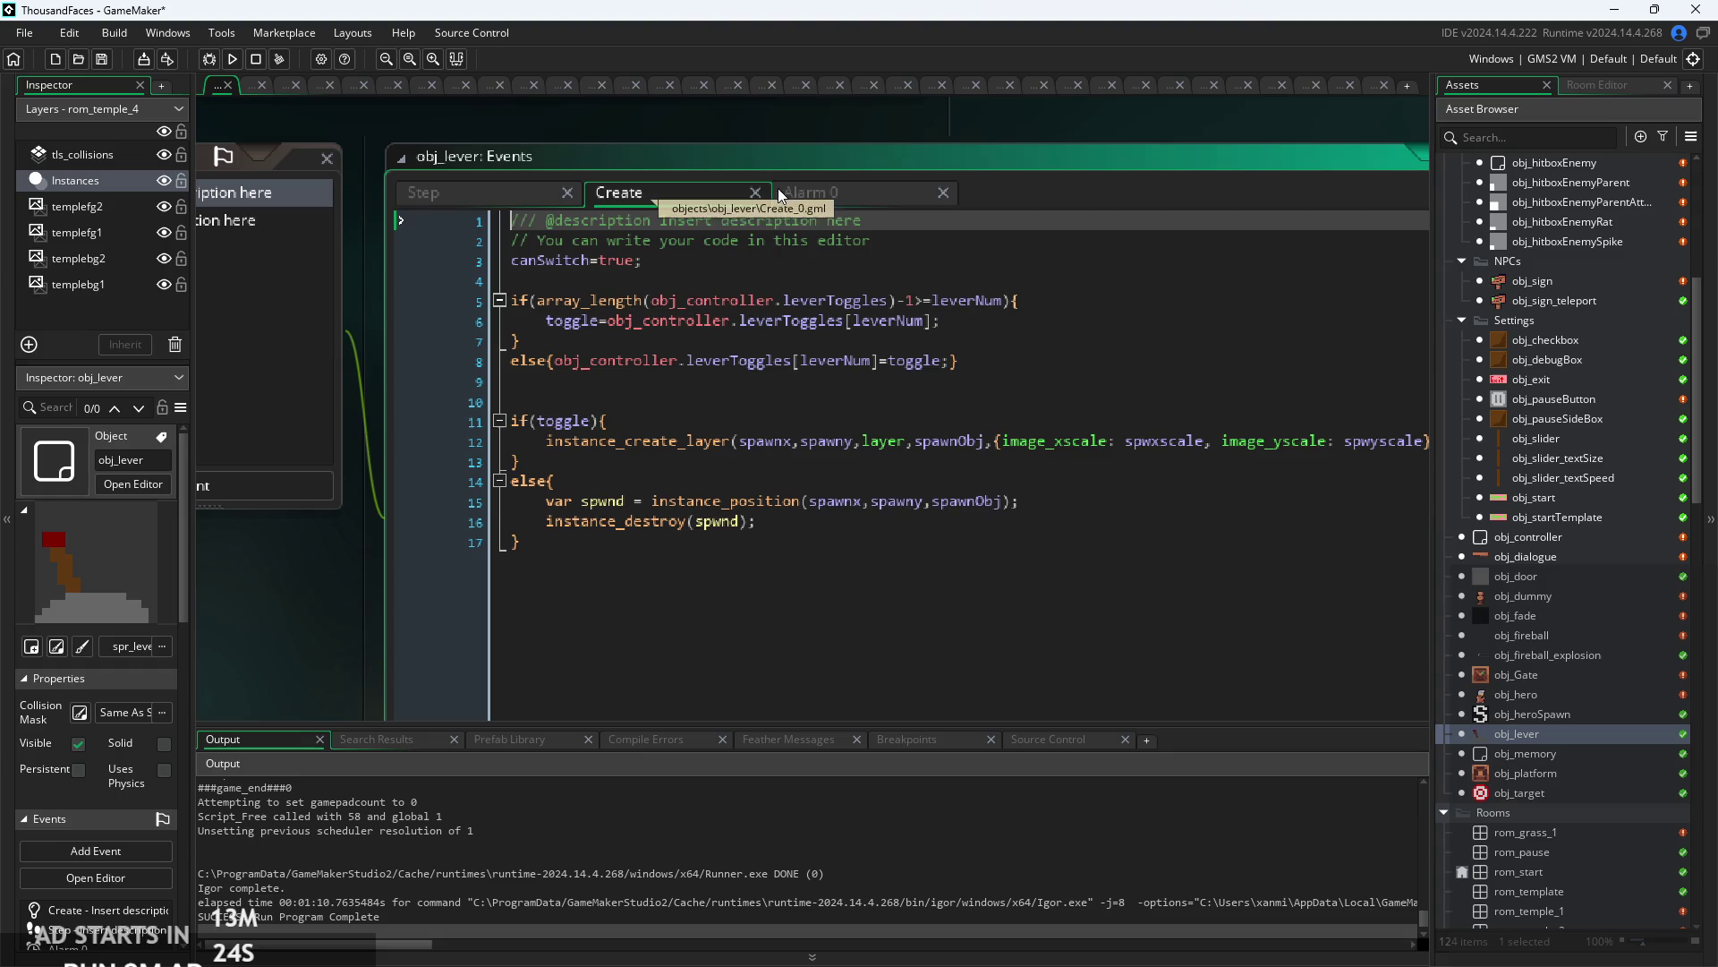
pyautogui.click(823, 195)
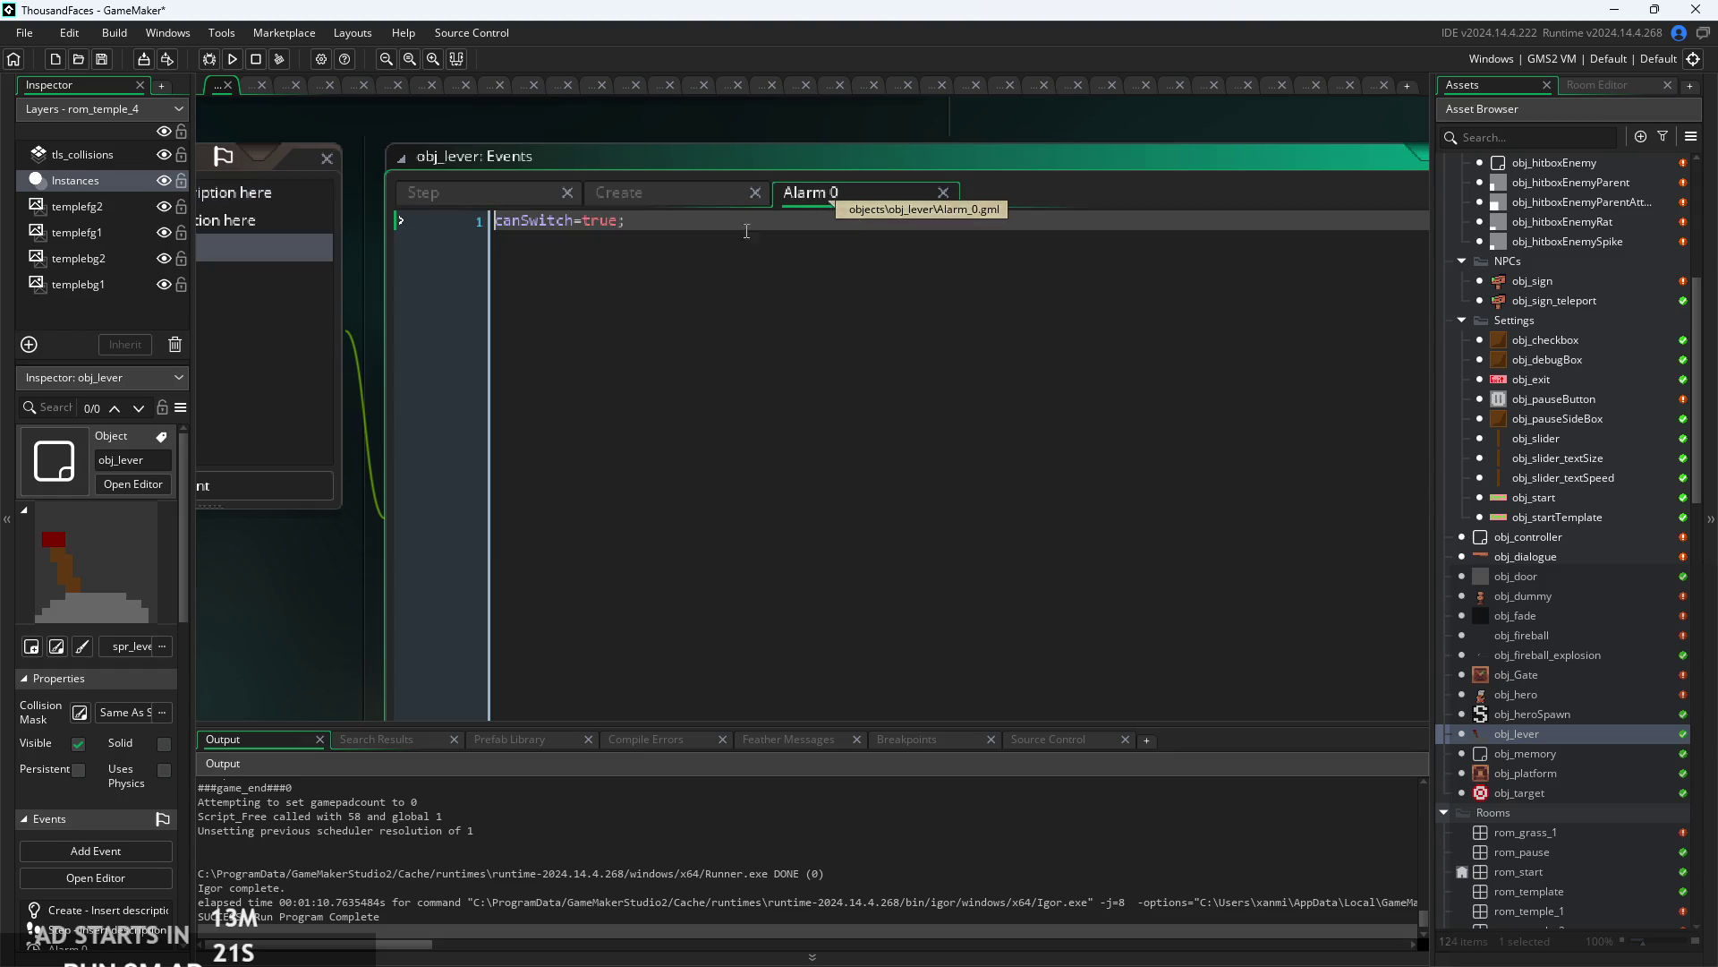
pyautogui.moveTo(313, 555)
pyautogui.mouseDown()
pyautogui.moveTo(969, 465)
pyautogui.moveTo(839, 560)
pyautogui.moveTo(494, 614)
pyautogui.moveTo(476, 587)
pyautogui.moveTo(379, 612)
pyautogui.mouseUp()
pyautogui.click(1030, 147)
# - Inspect the leverToggles assignment in obj_lever's Step code, then reopen obj_controller
pyautogui.scroll(1, 477, 587)
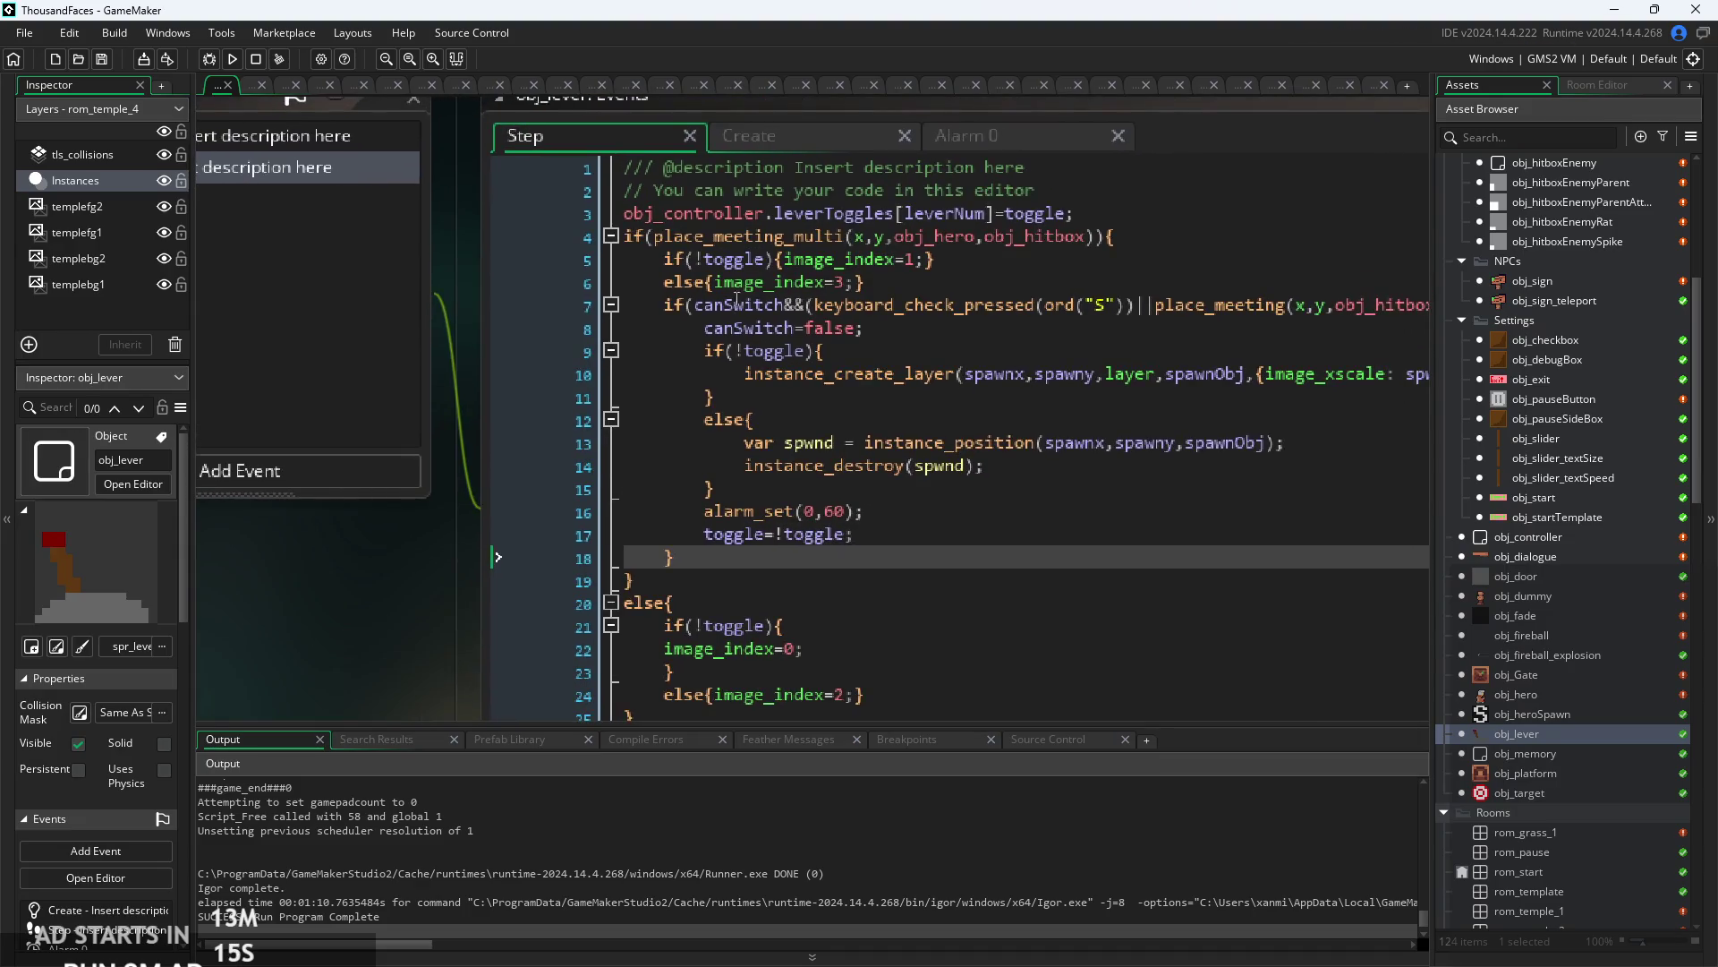
pyautogui.scroll(1, 735, 300)
pyautogui.click(736, 277)
pyautogui.scroll(1, 736, 277)
pyautogui.click(940, 249)
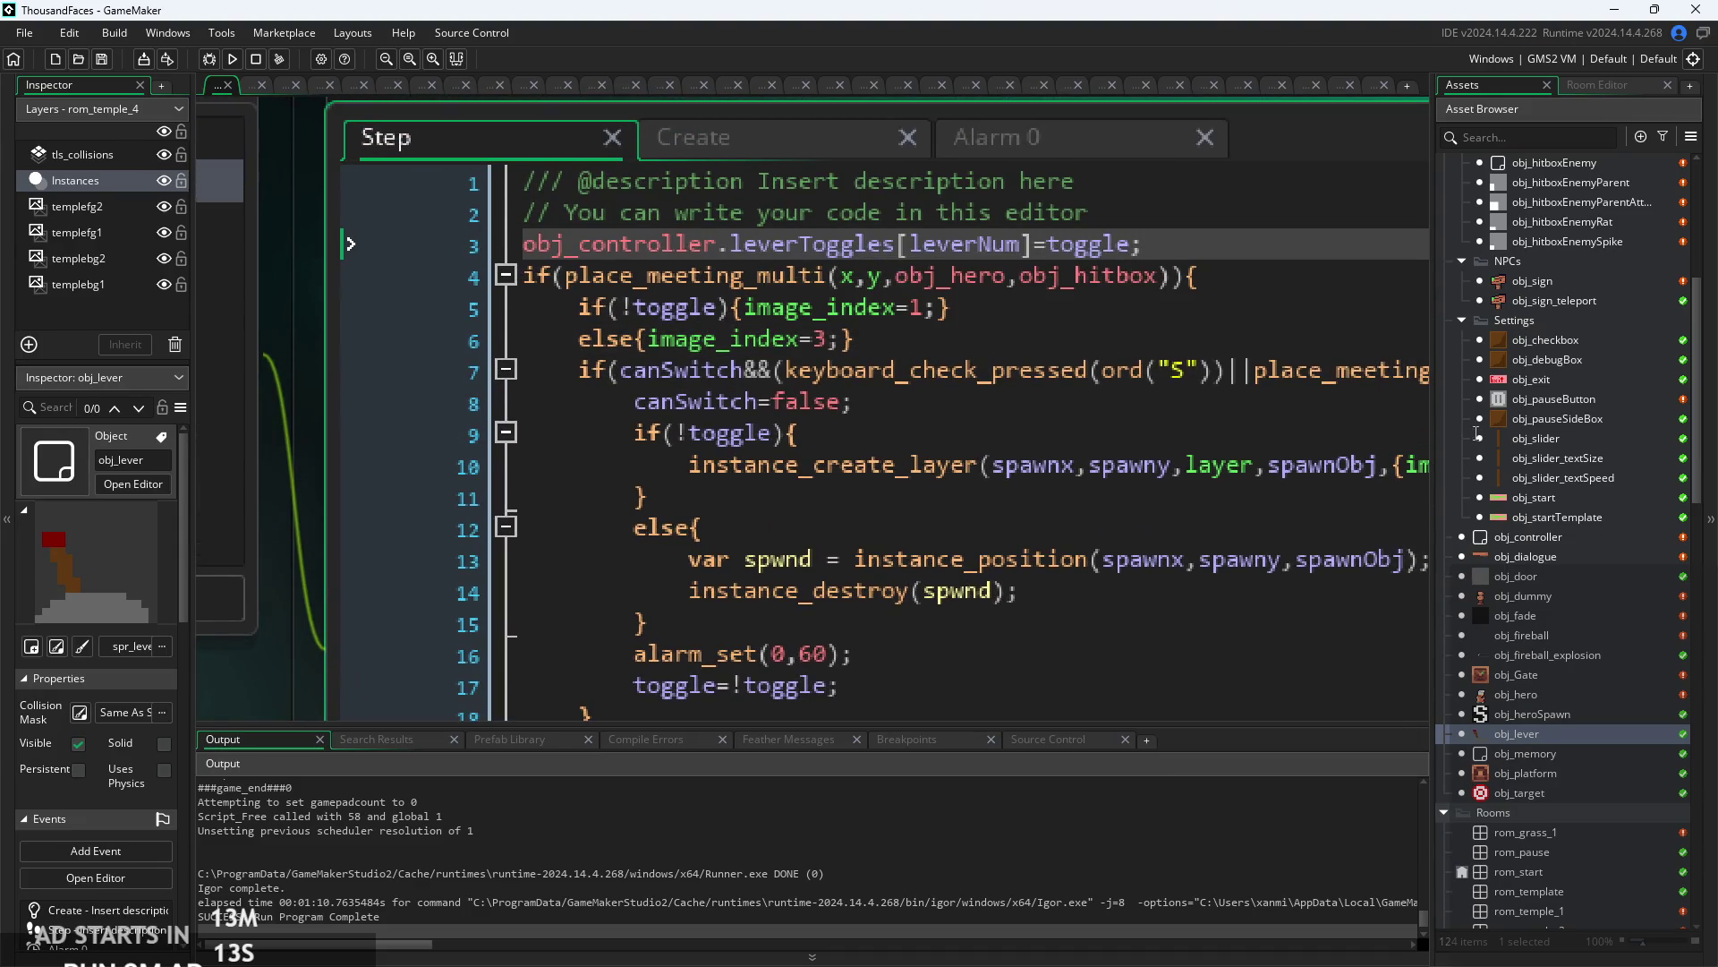
pyautogui.scroll(1, 1550, 691)
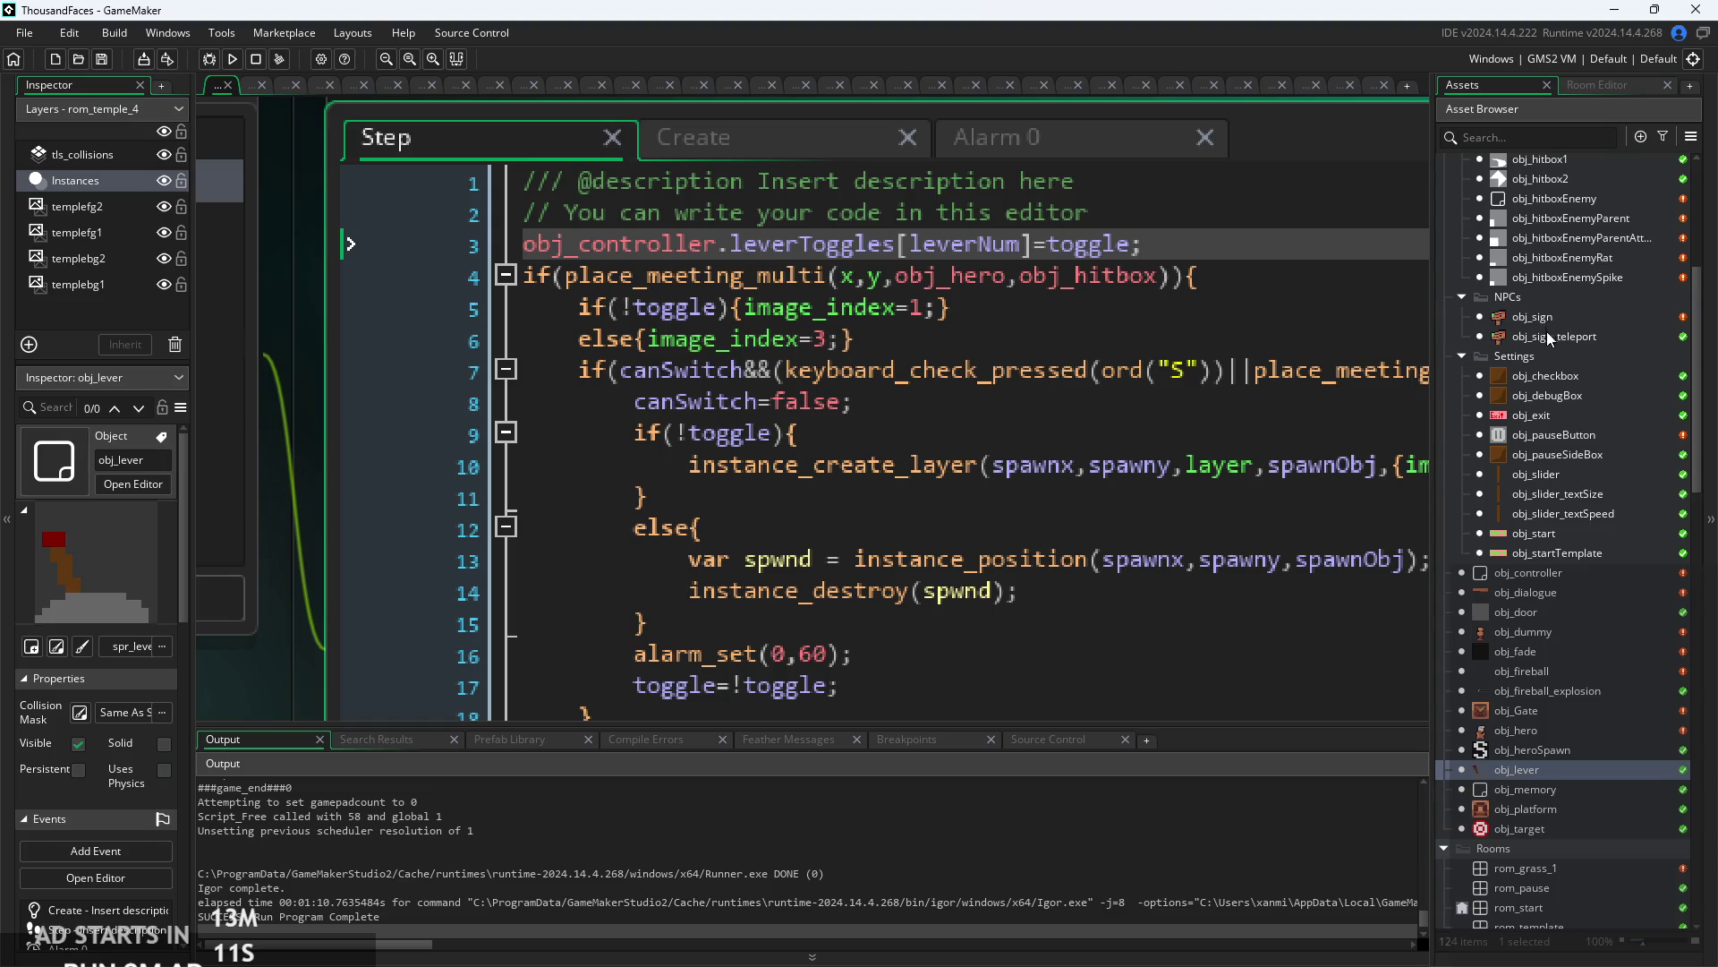
pyautogui.scroll(5, 1547, 331)
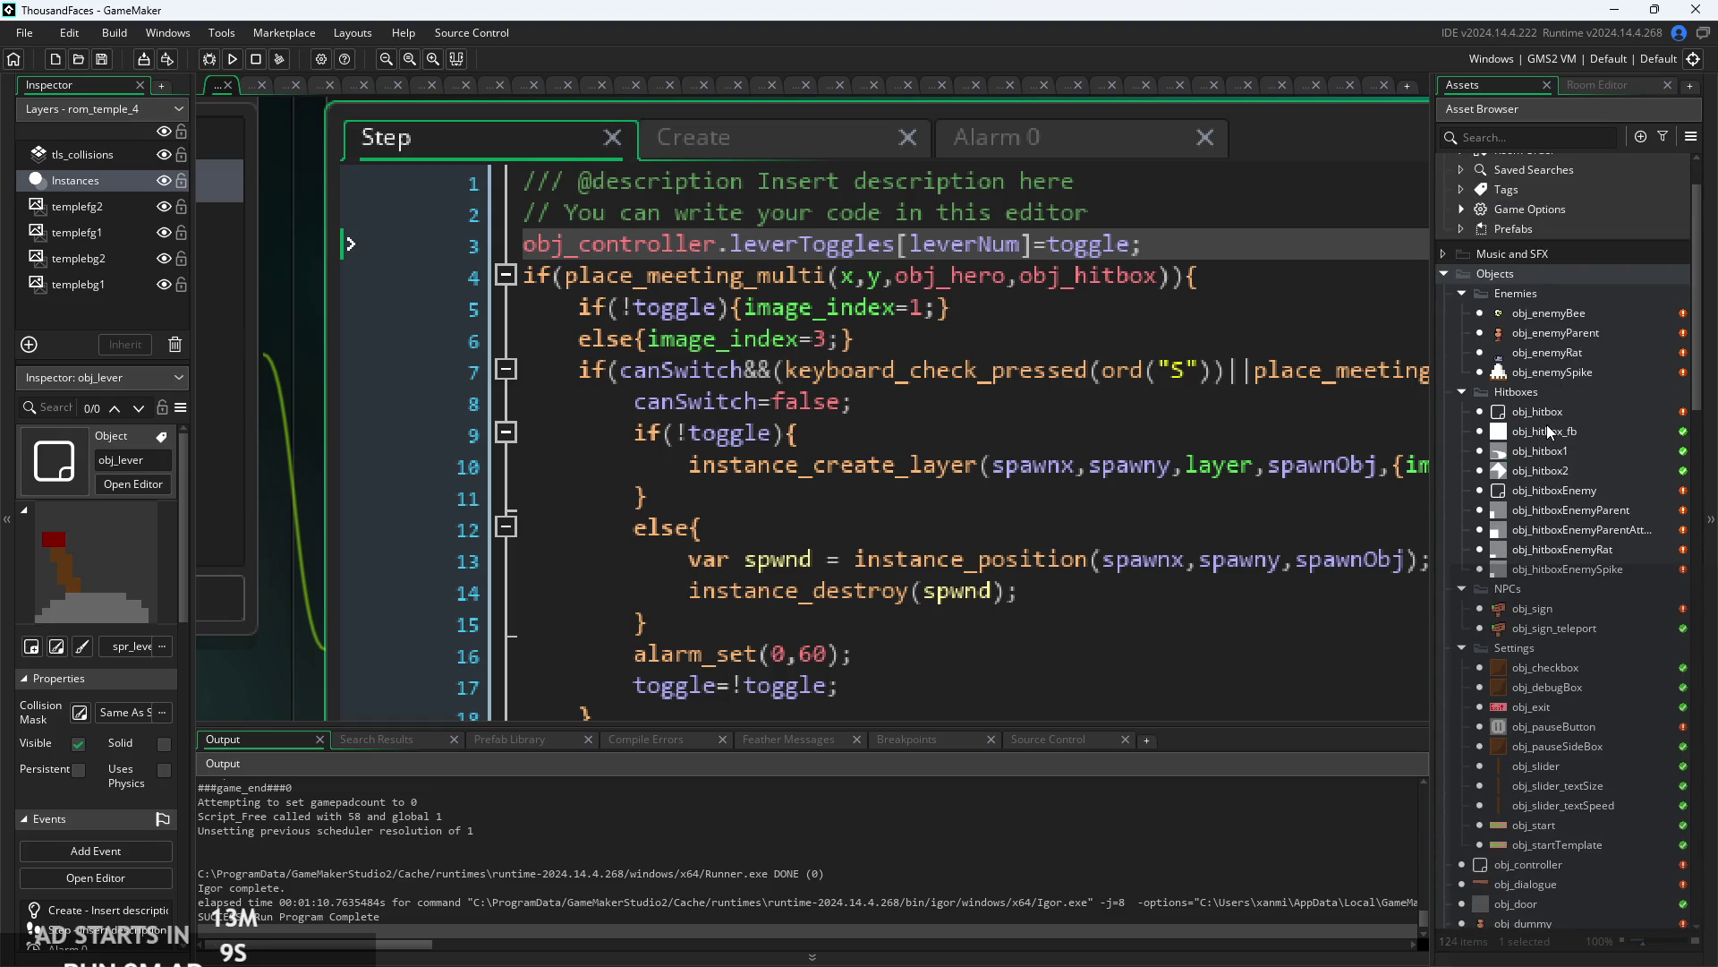
pyautogui.scroll(-3, 1554, 511)
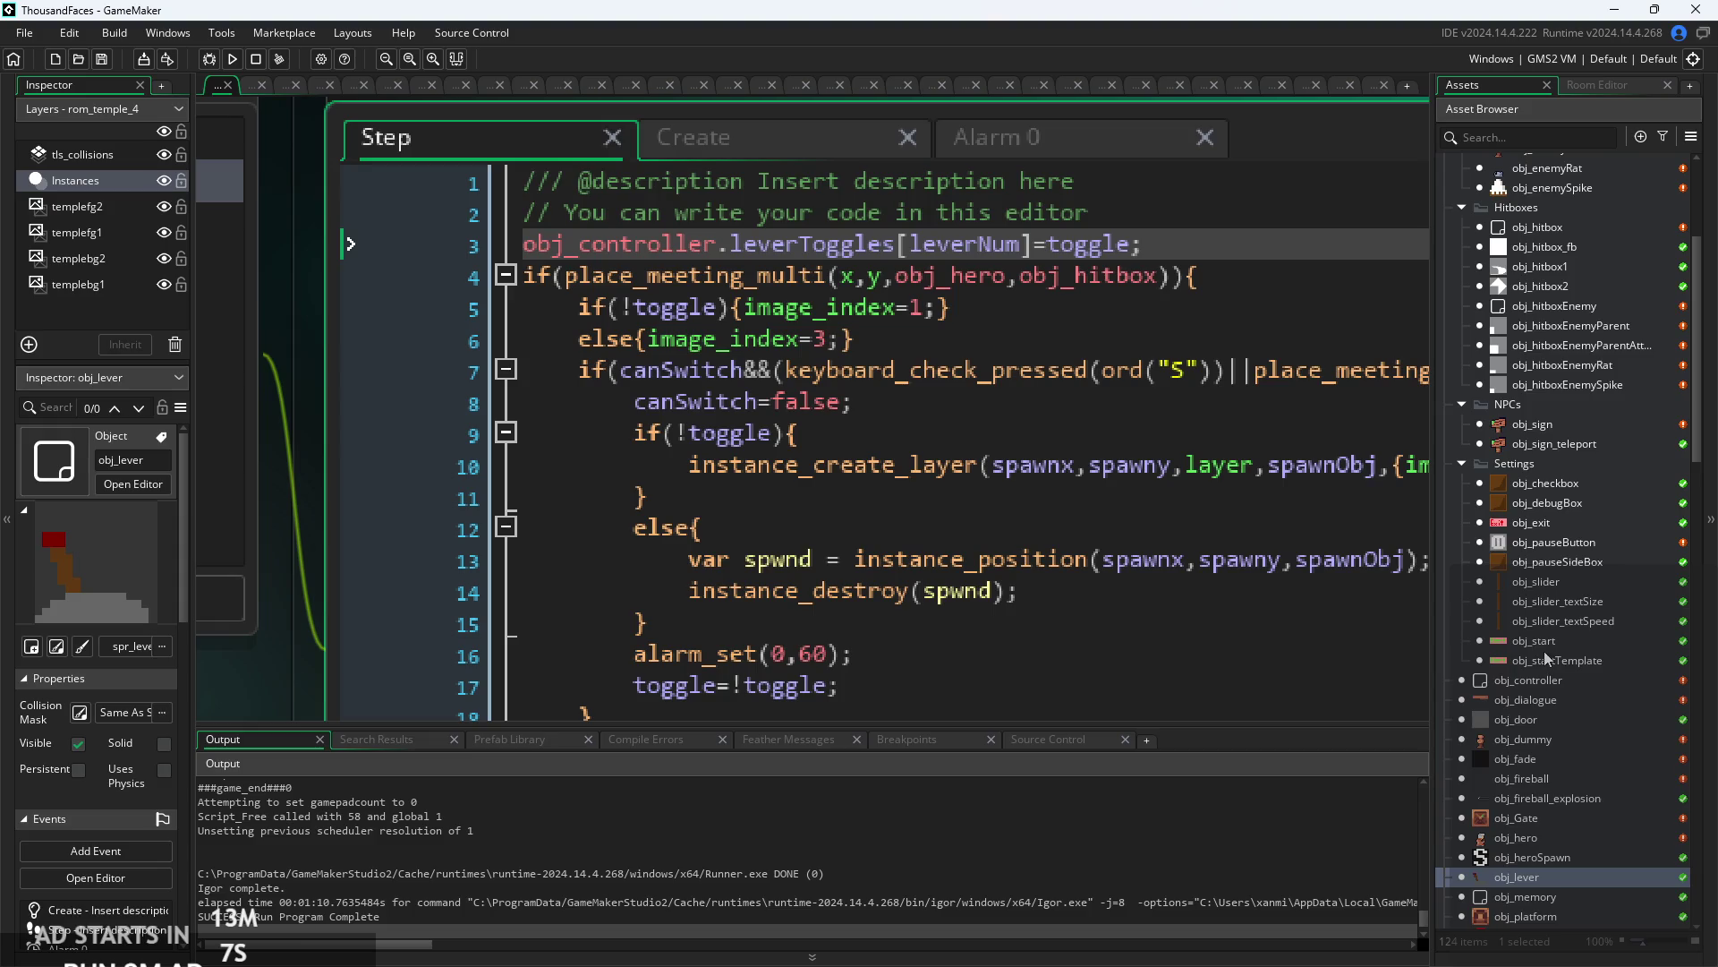
pyautogui.doubleClick(1554, 682)
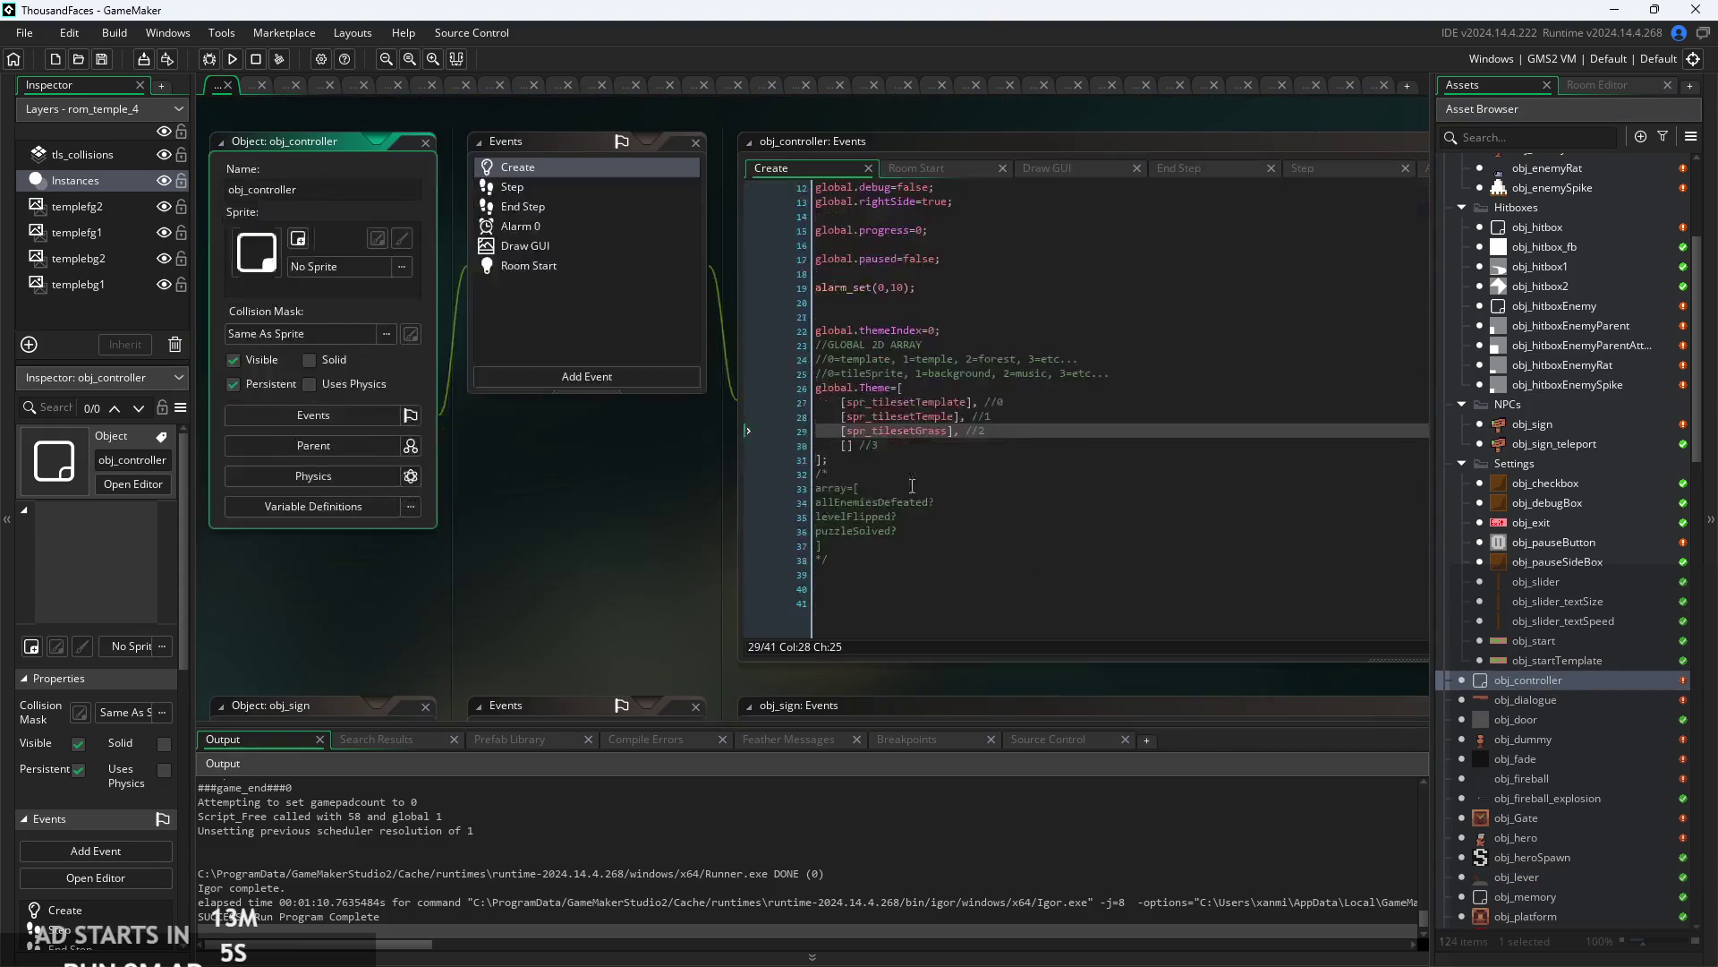
pyautogui.keyDown('ctrl'); pyautogui.scroll(4, 591, 535); pyautogui.keyUp('ctrl')
pyautogui.click(636, 535)
pyautogui.click(638, 512)
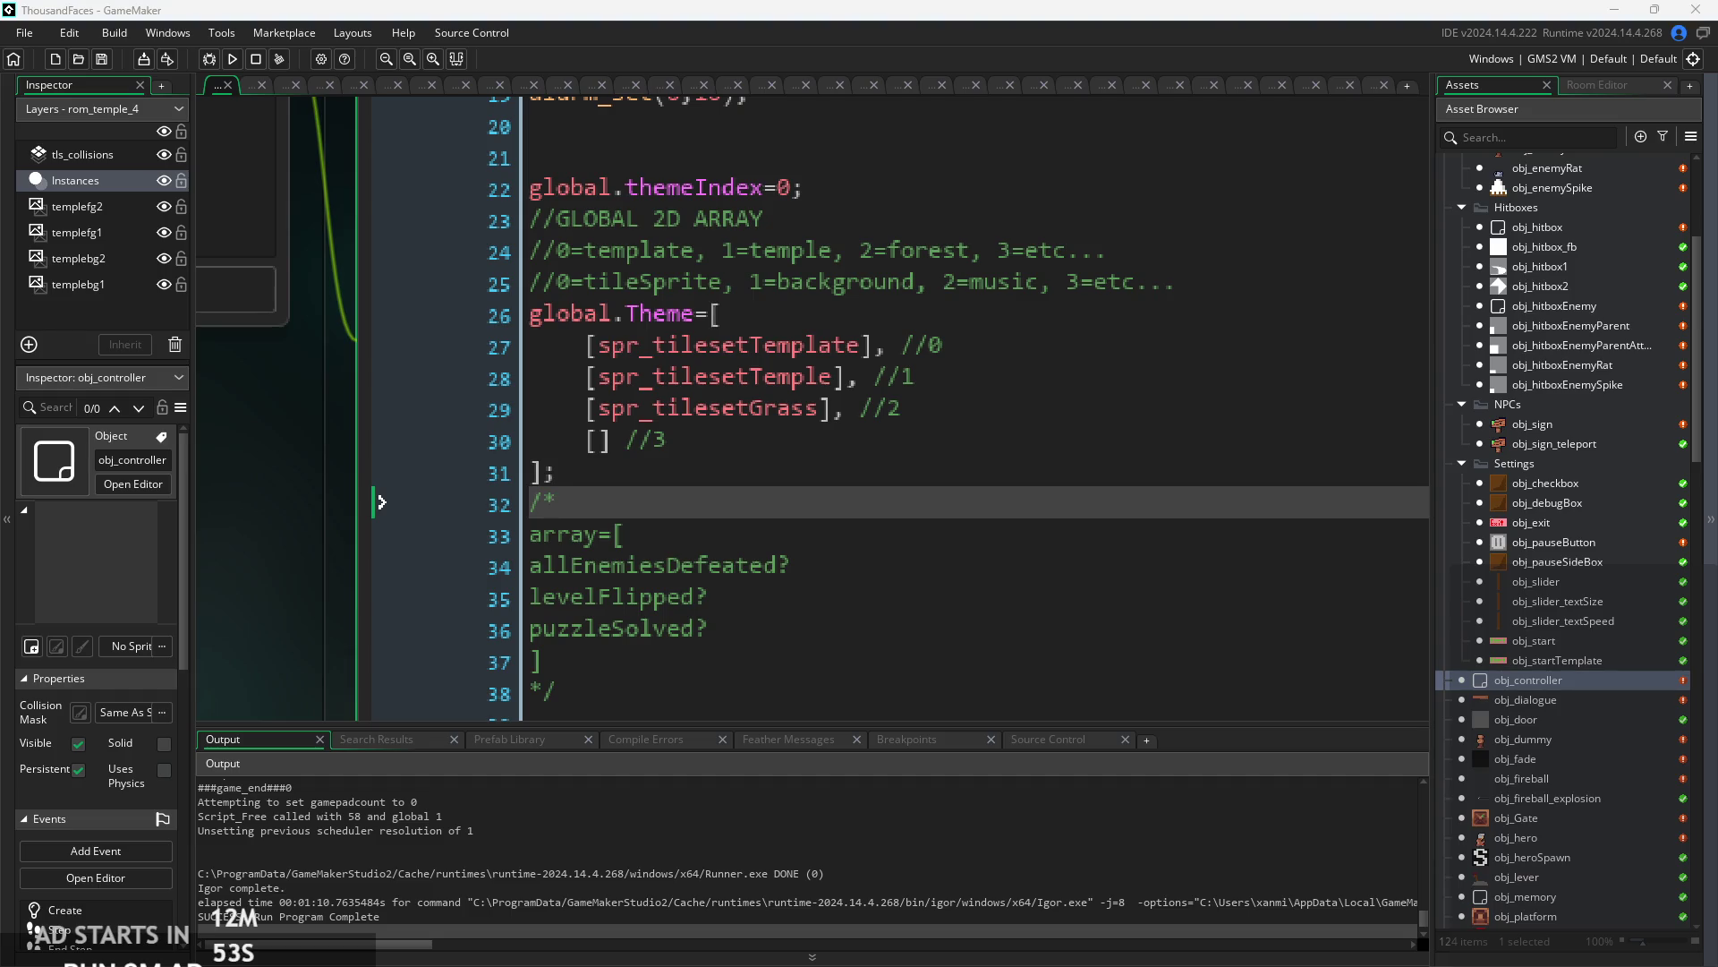
pyautogui.click(1160, 537)
pyautogui.scroll(-2, 1128, 537)
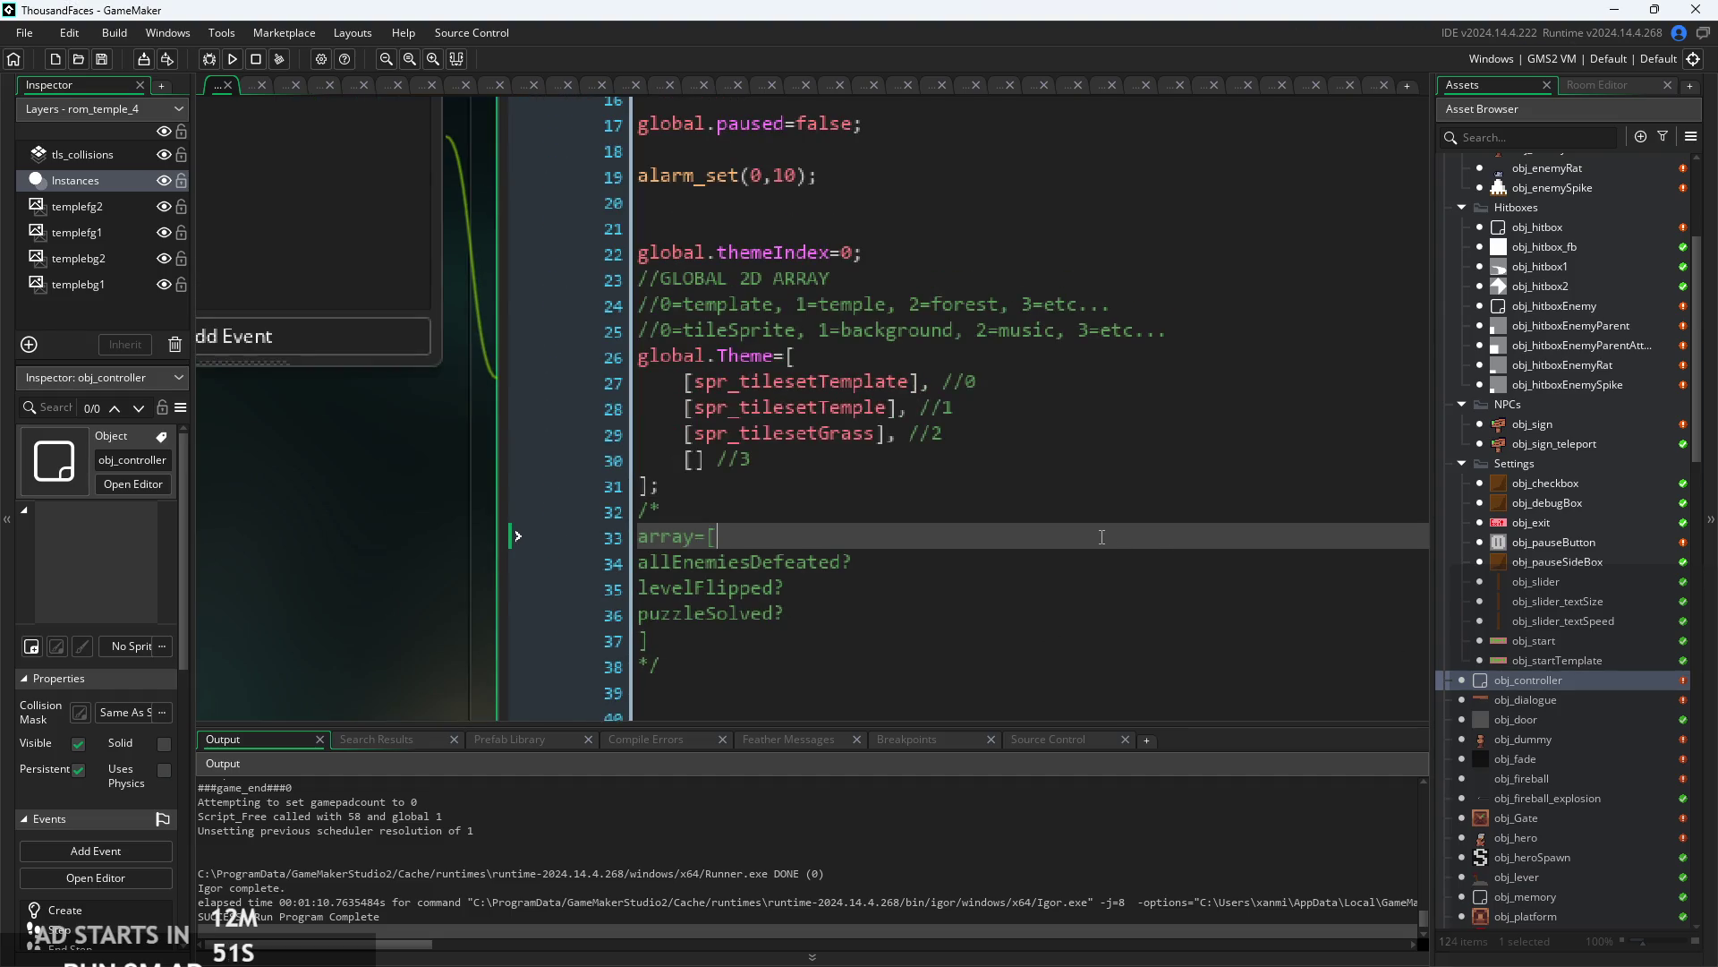
pyautogui.press('Up')
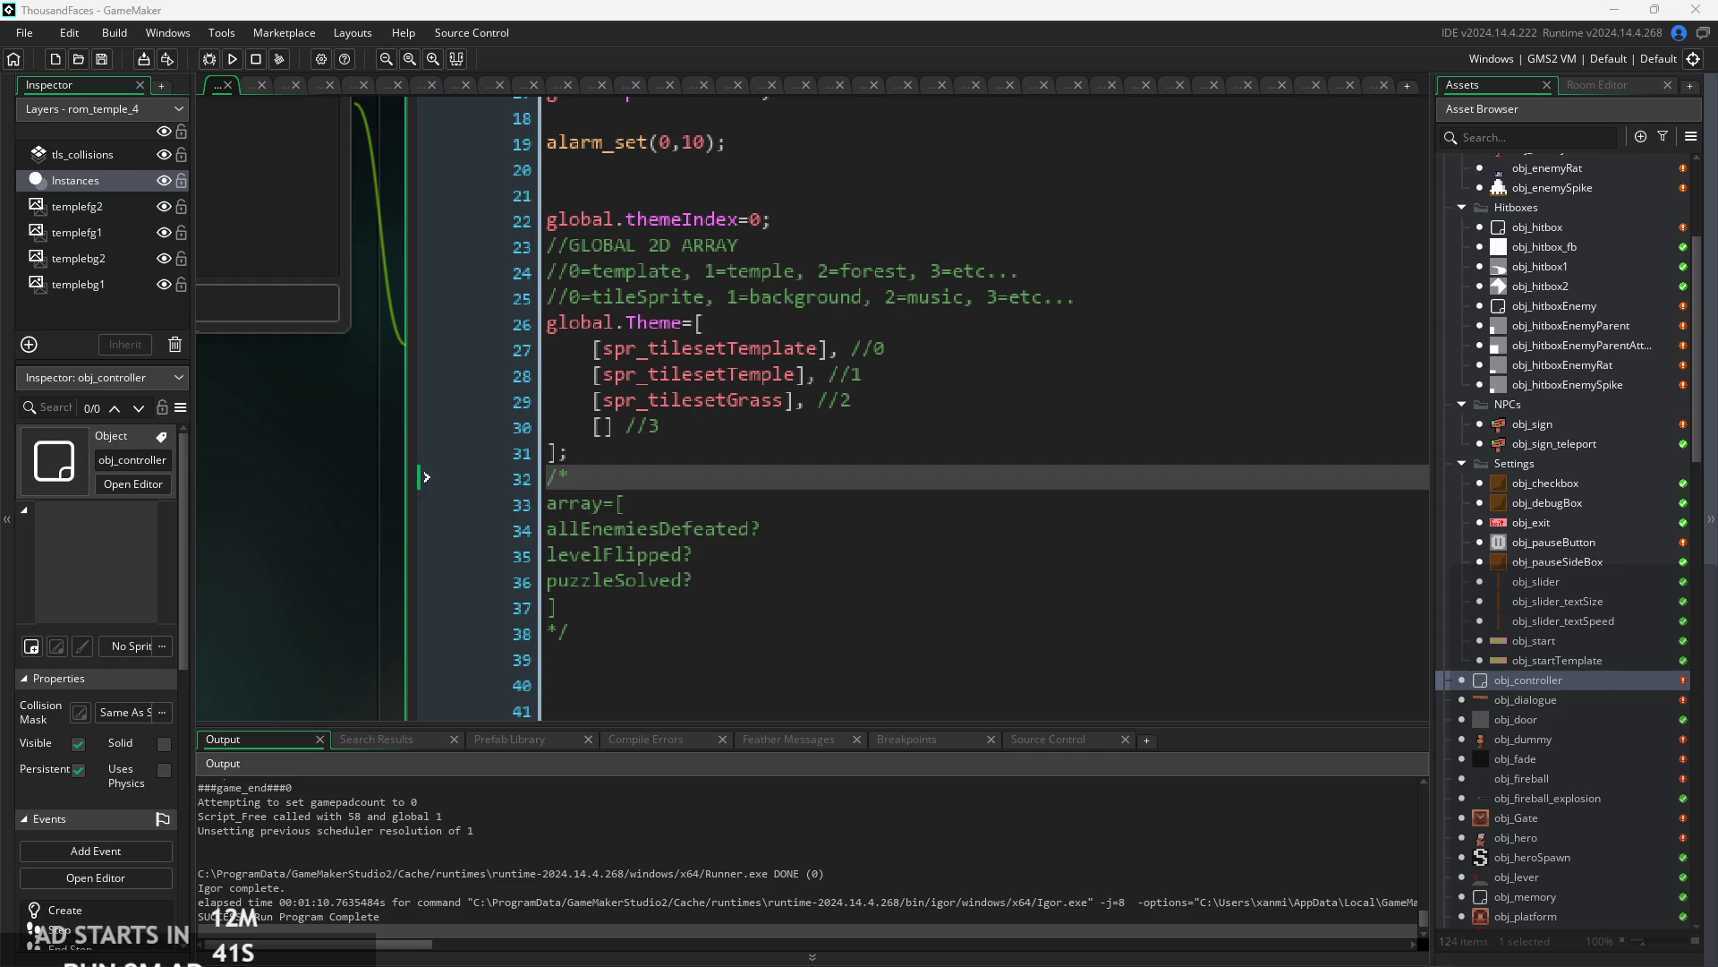
pyautogui.click(989, 529)
pyautogui.click(875, 462)
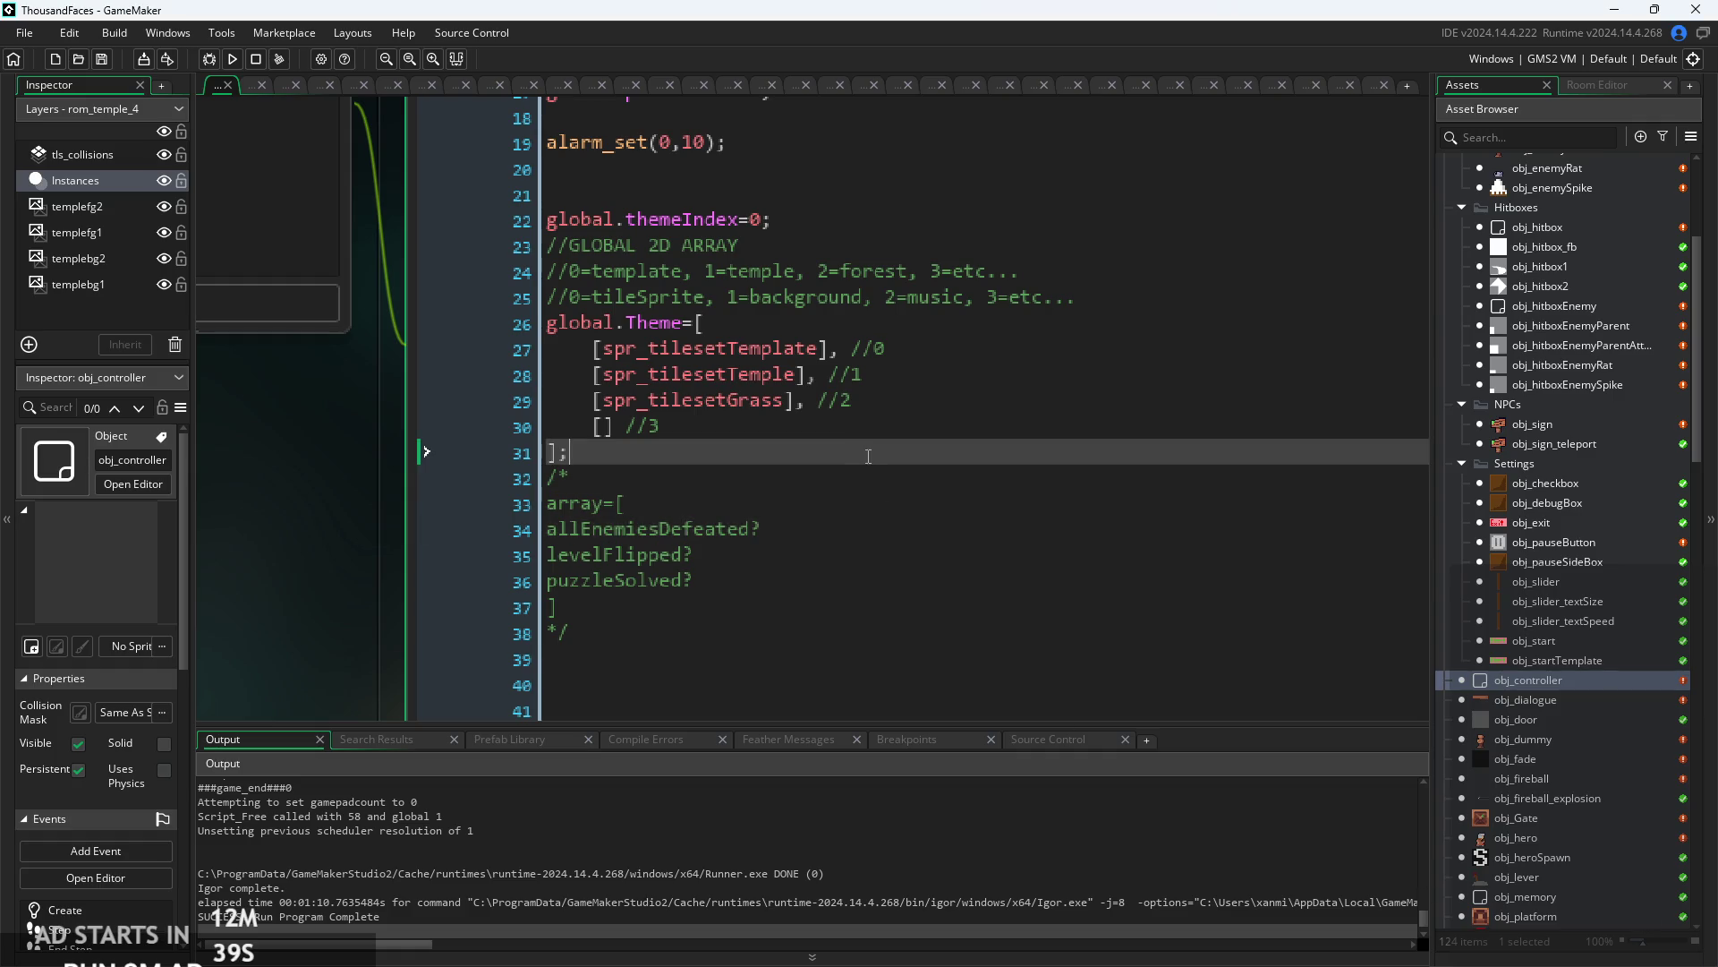
pyautogui.moveTo(875, 462); pyautogui.dragTo(922, 512)
pyautogui.keyDown('ctrl'); pyautogui.scroll(-2, 829, 486); pyautogui.keyUp('ctrl')
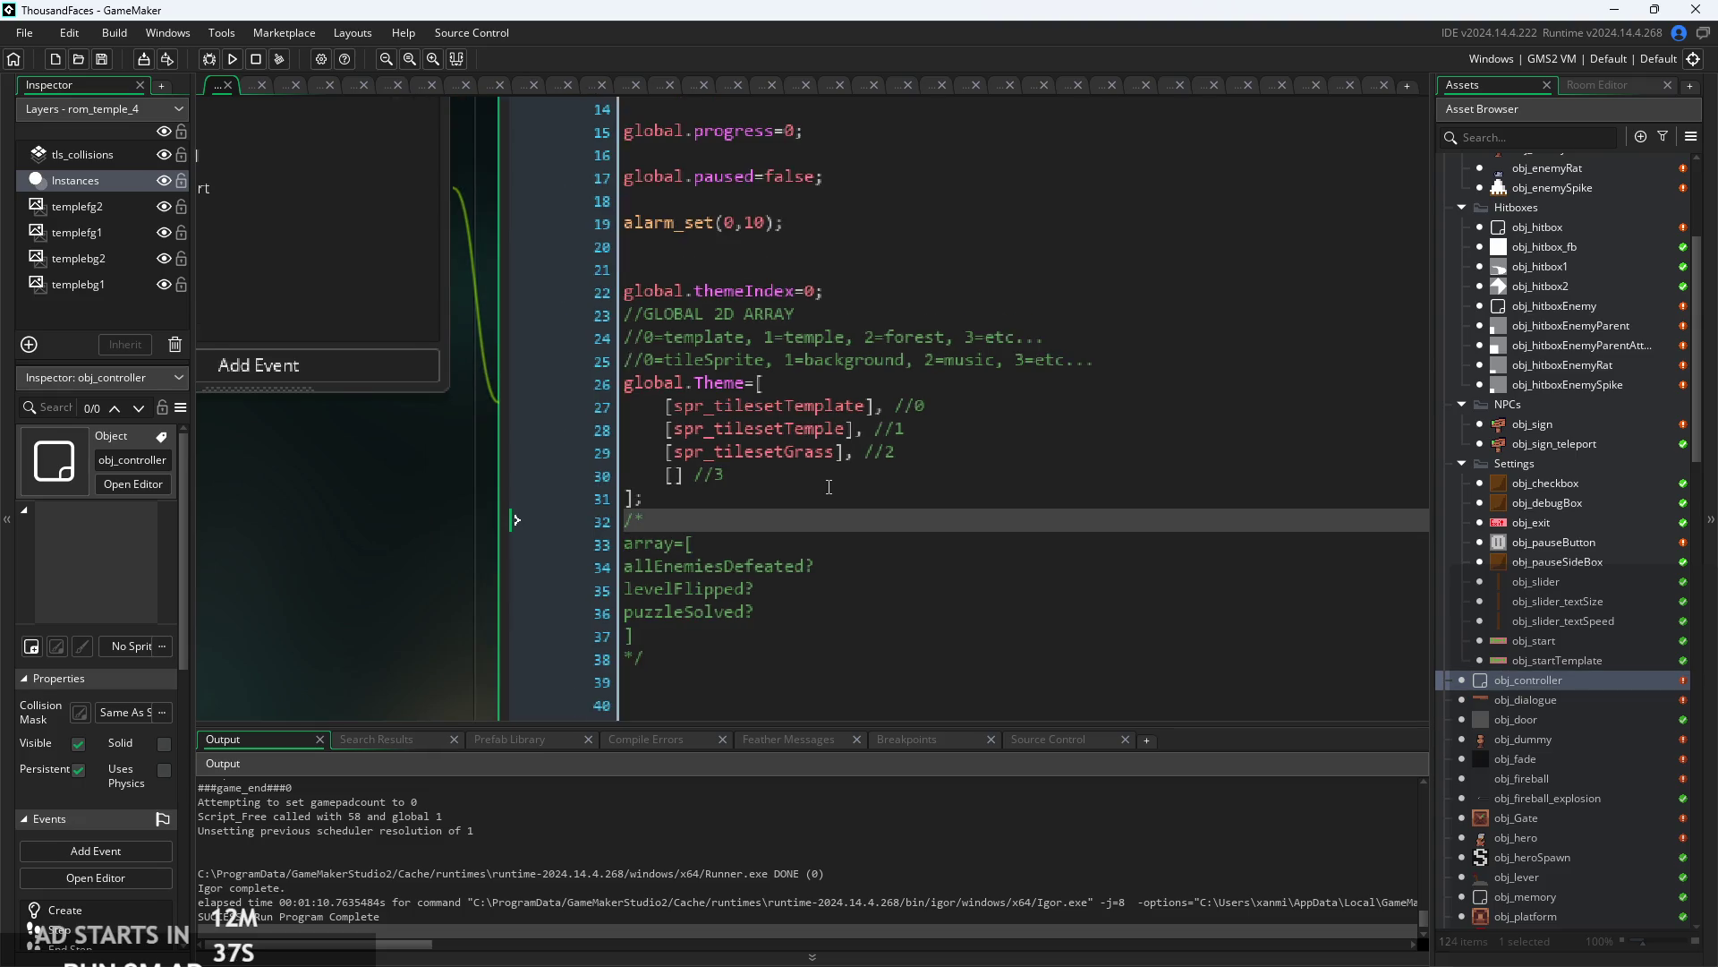
pyautogui.click(834, 475)
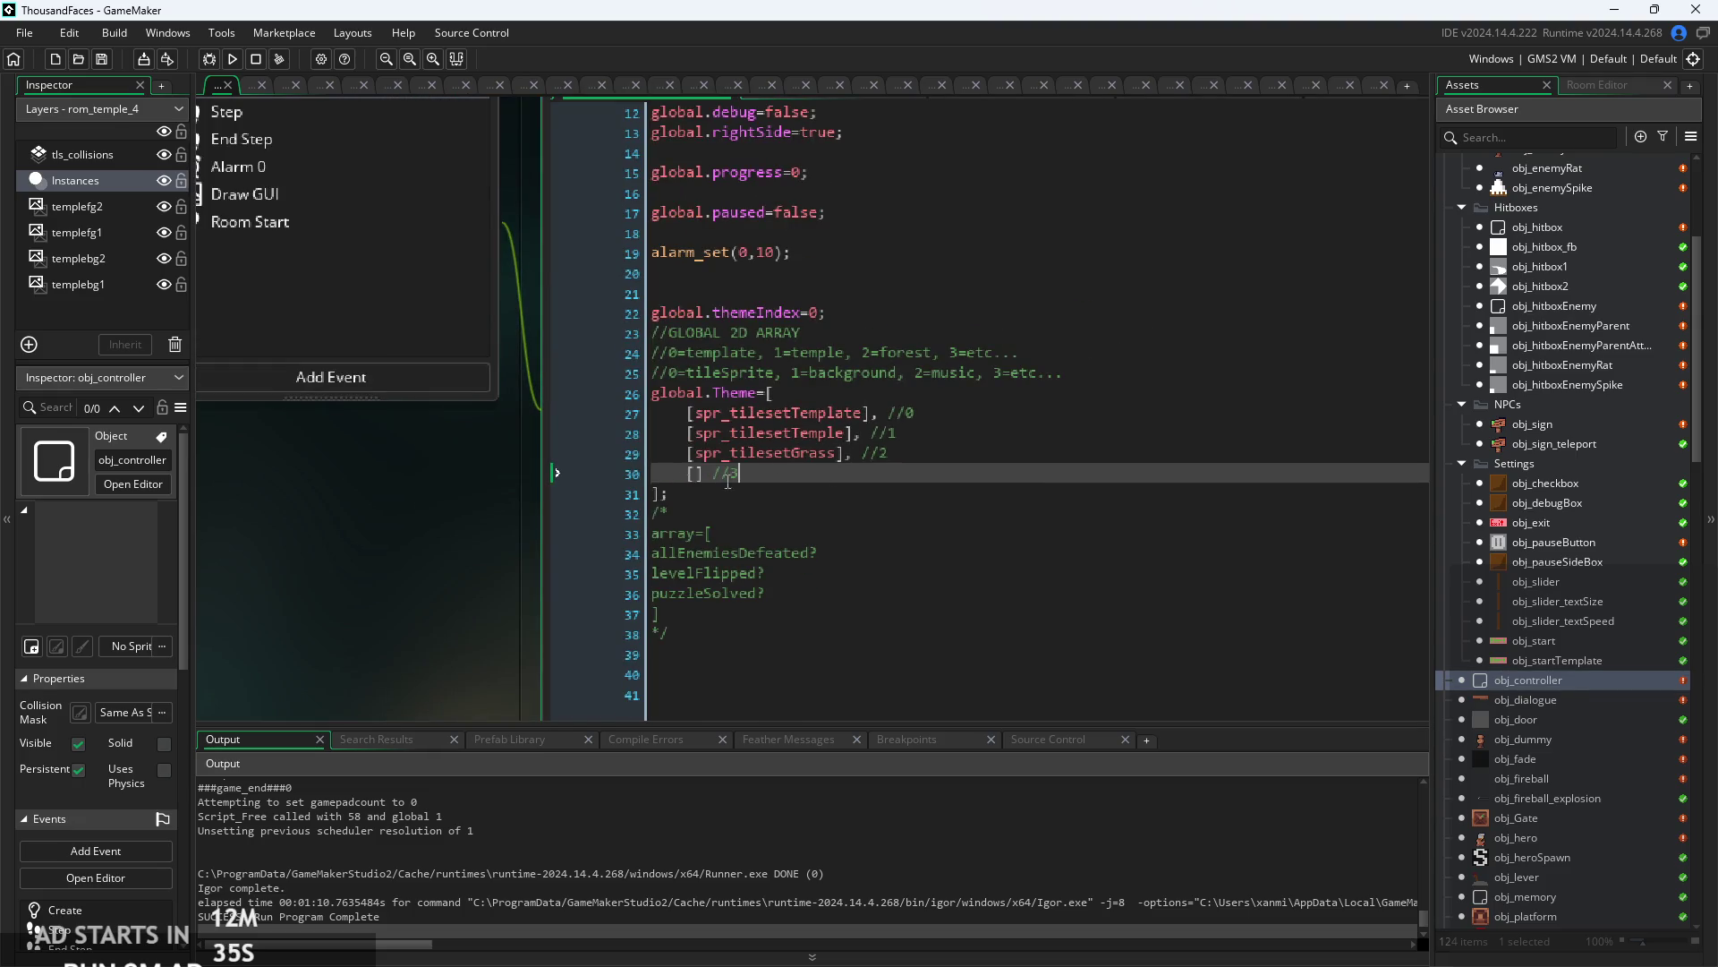
pyautogui.moveTo(433, 549); pyautogui.dragTo(339, 568)
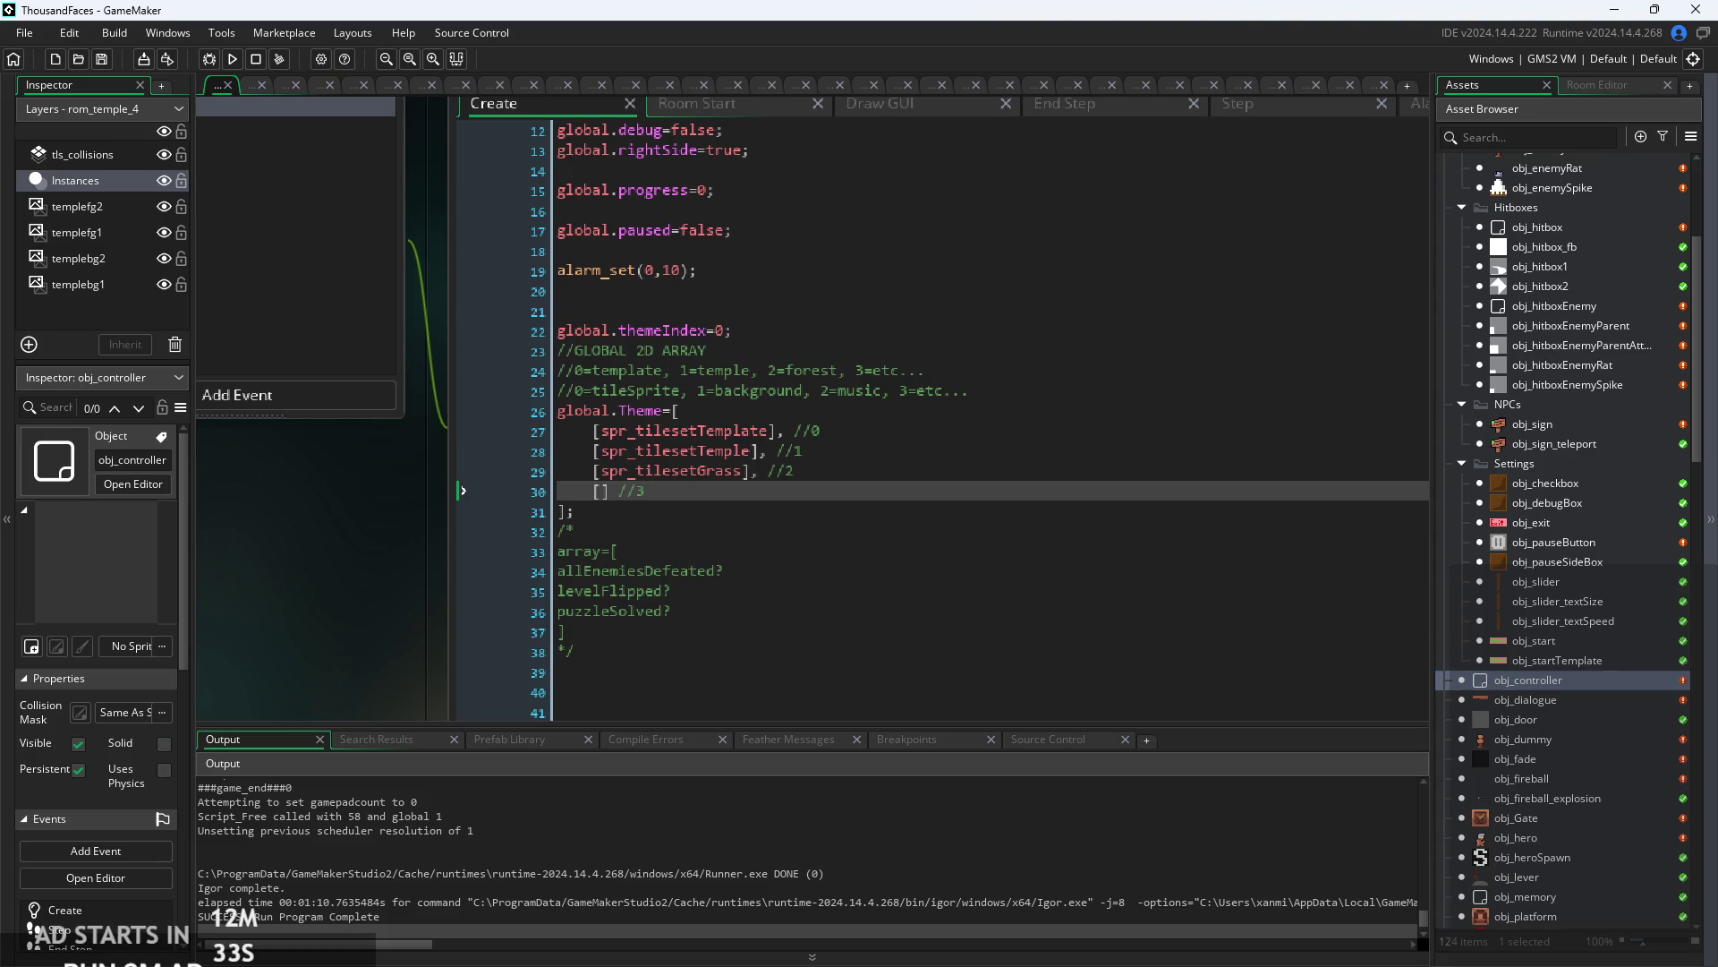
pyautogui.click(840, 545)
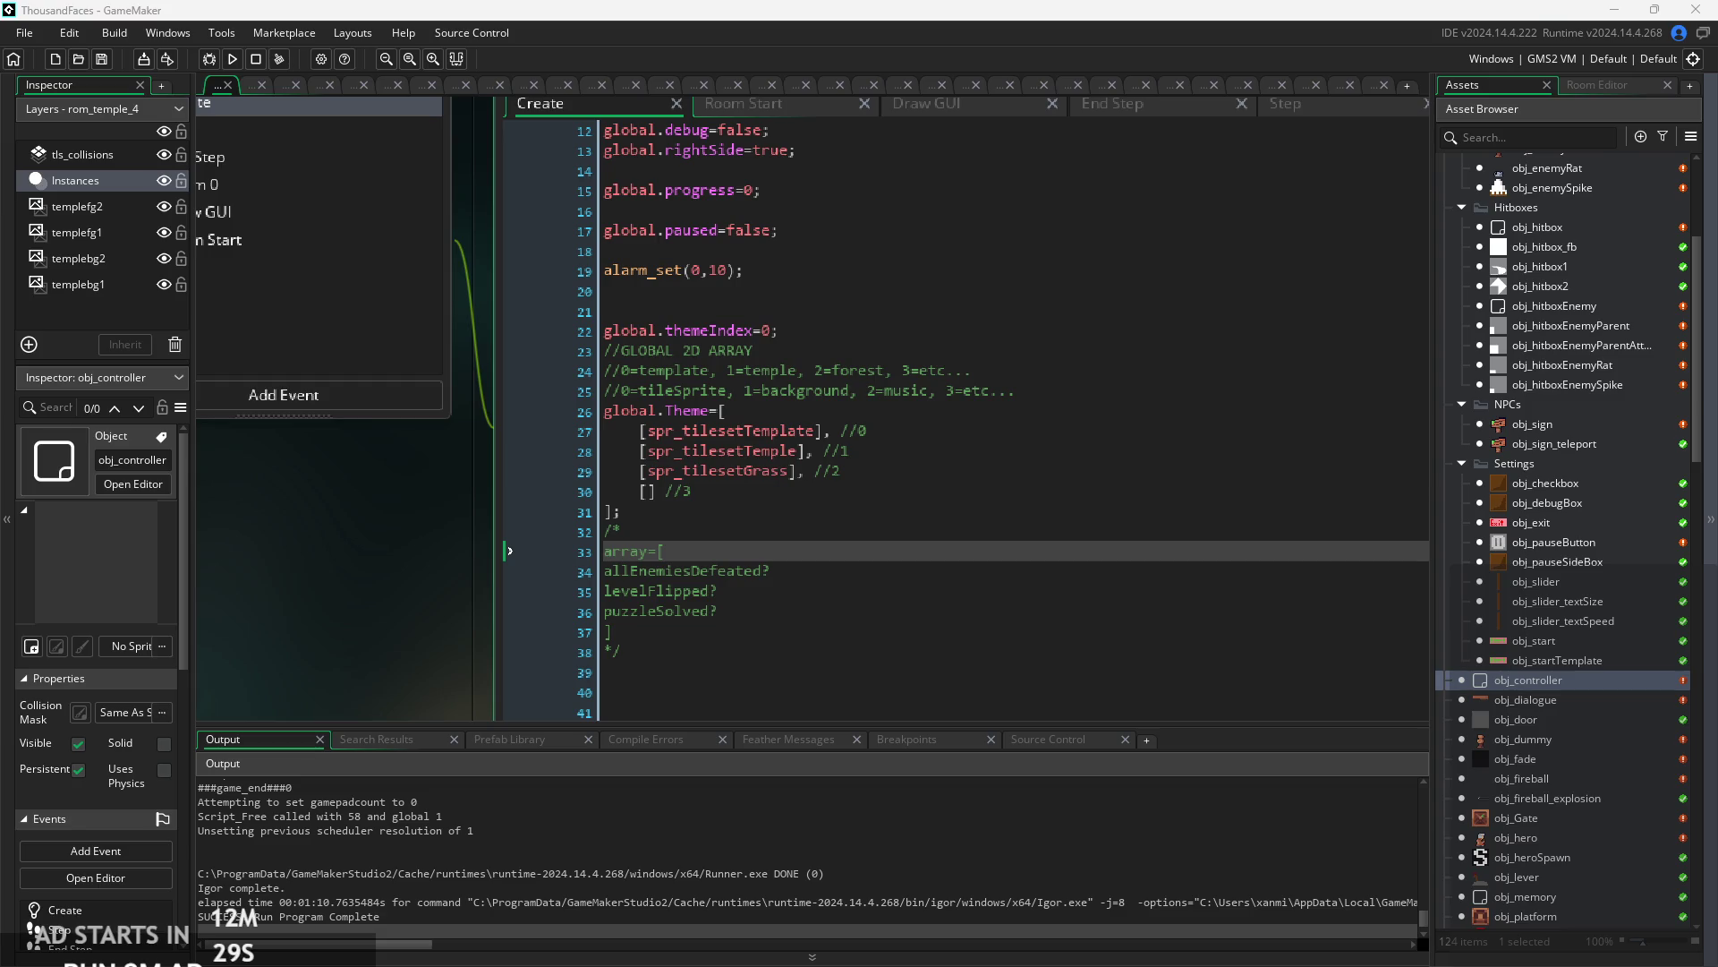
pyautogui.press('Up')
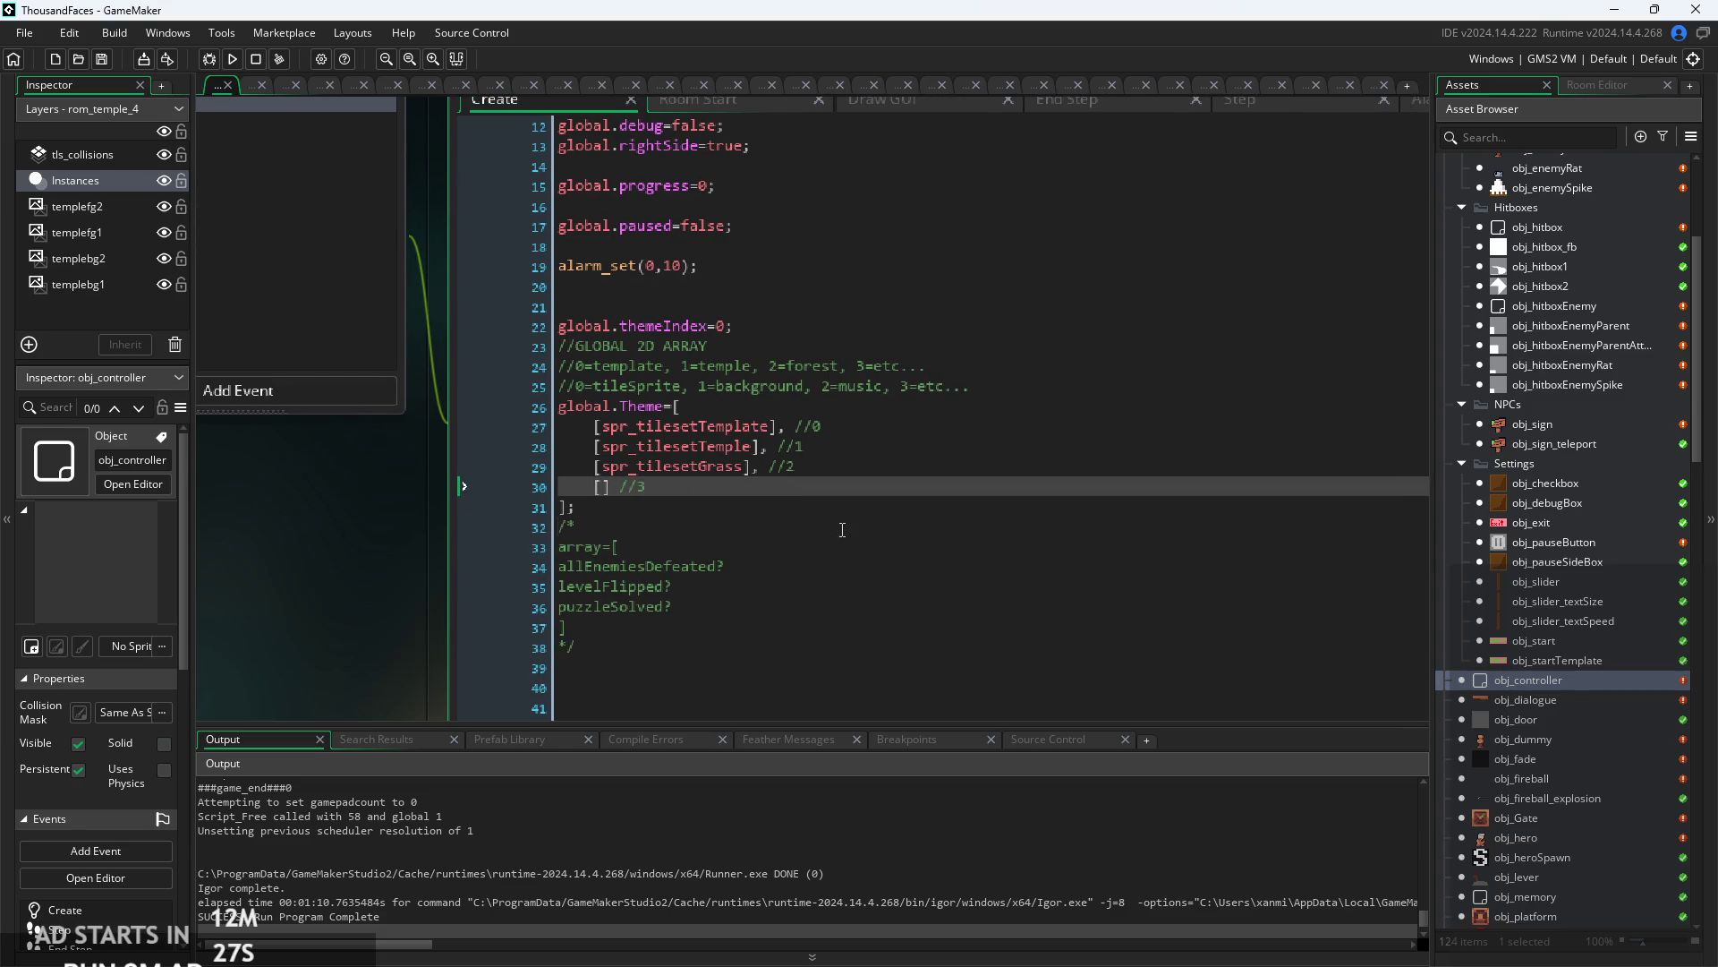
pyautogui.press('Up')
pyautogui.press('Up')
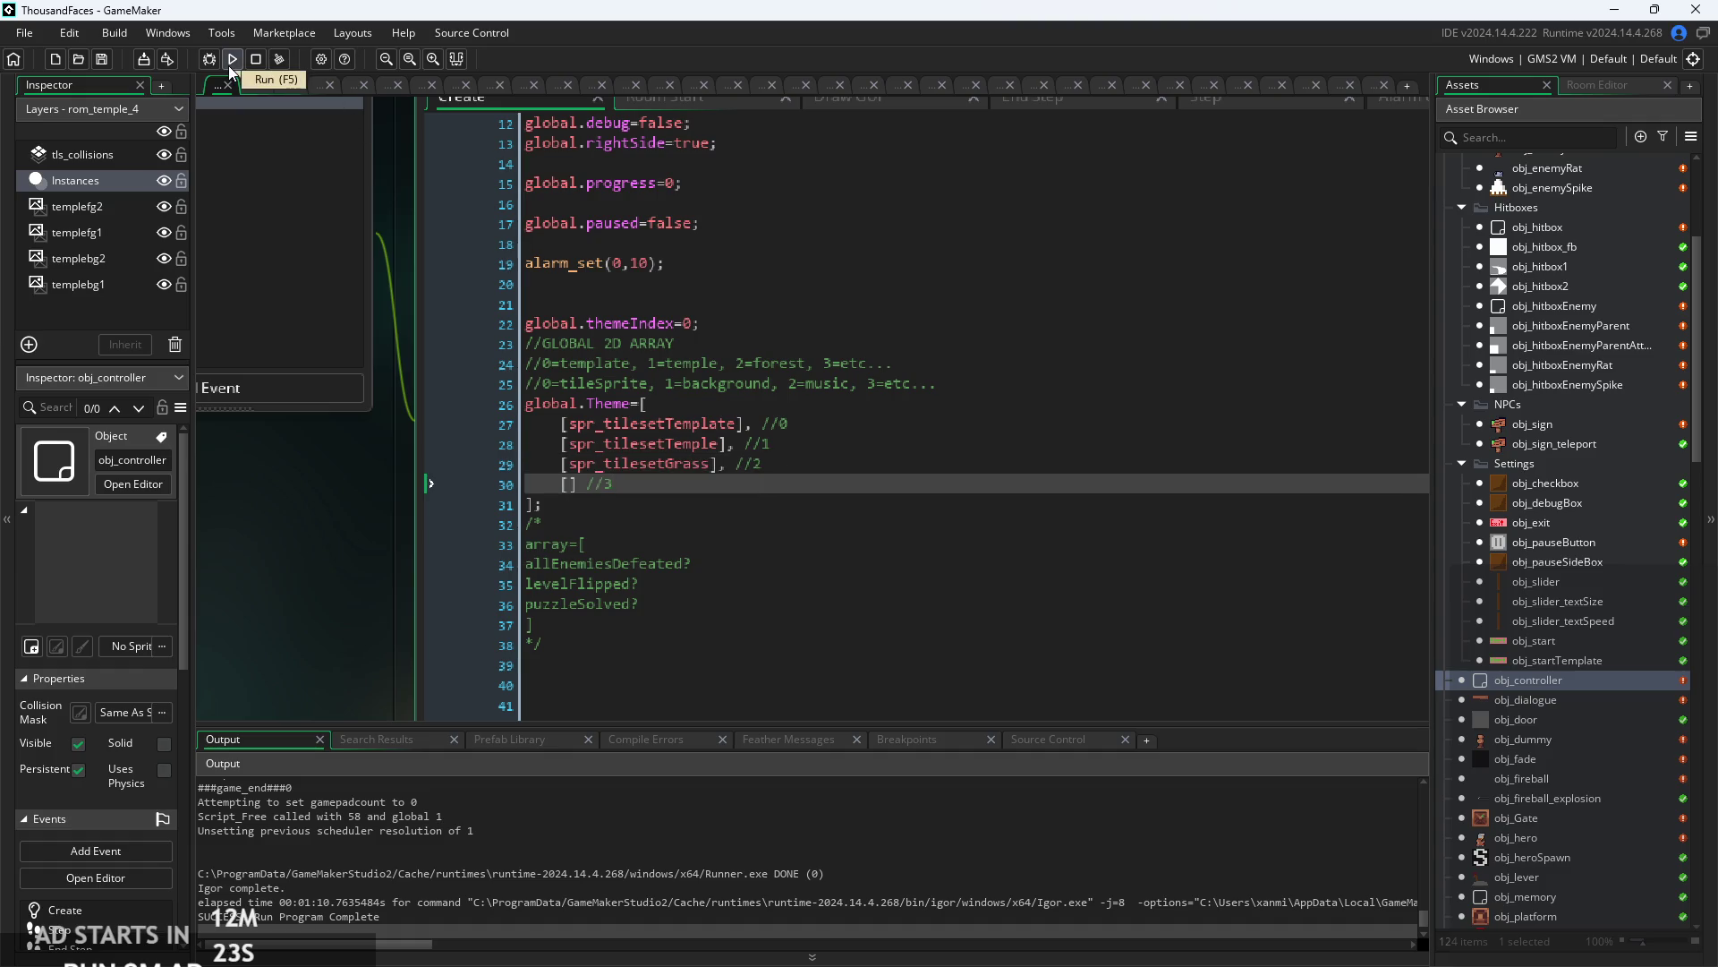
pyautogui.scroll(3, 1527, 453)
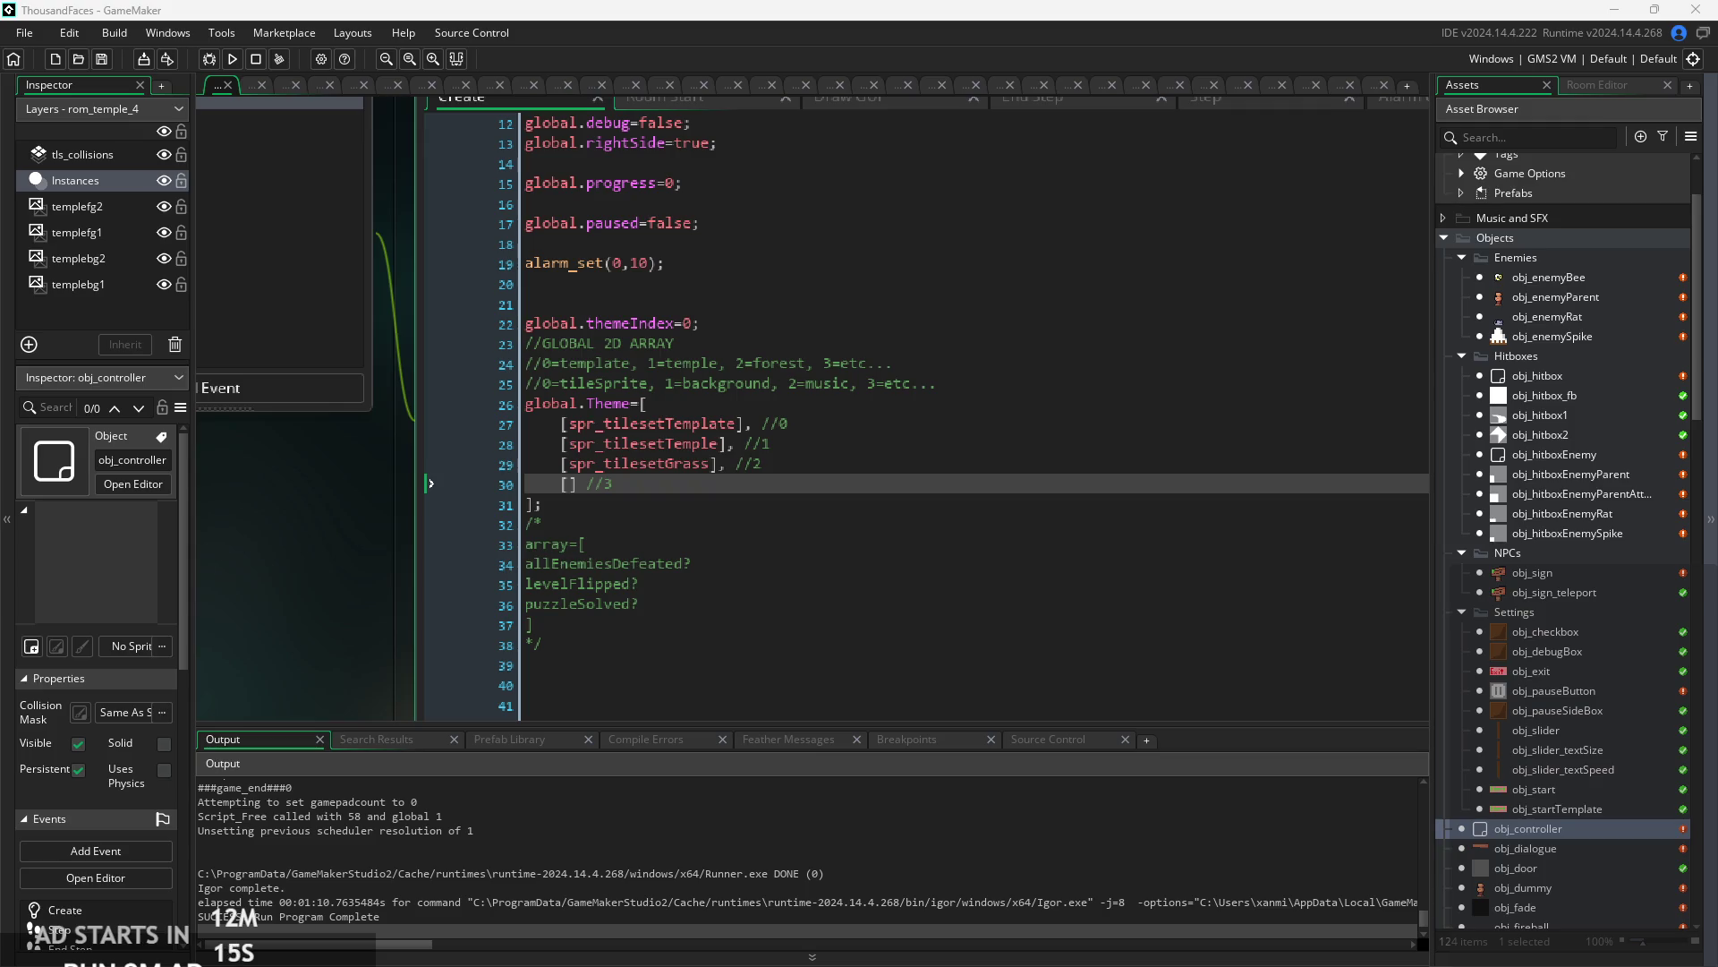
pyautogui.click(646, 403)
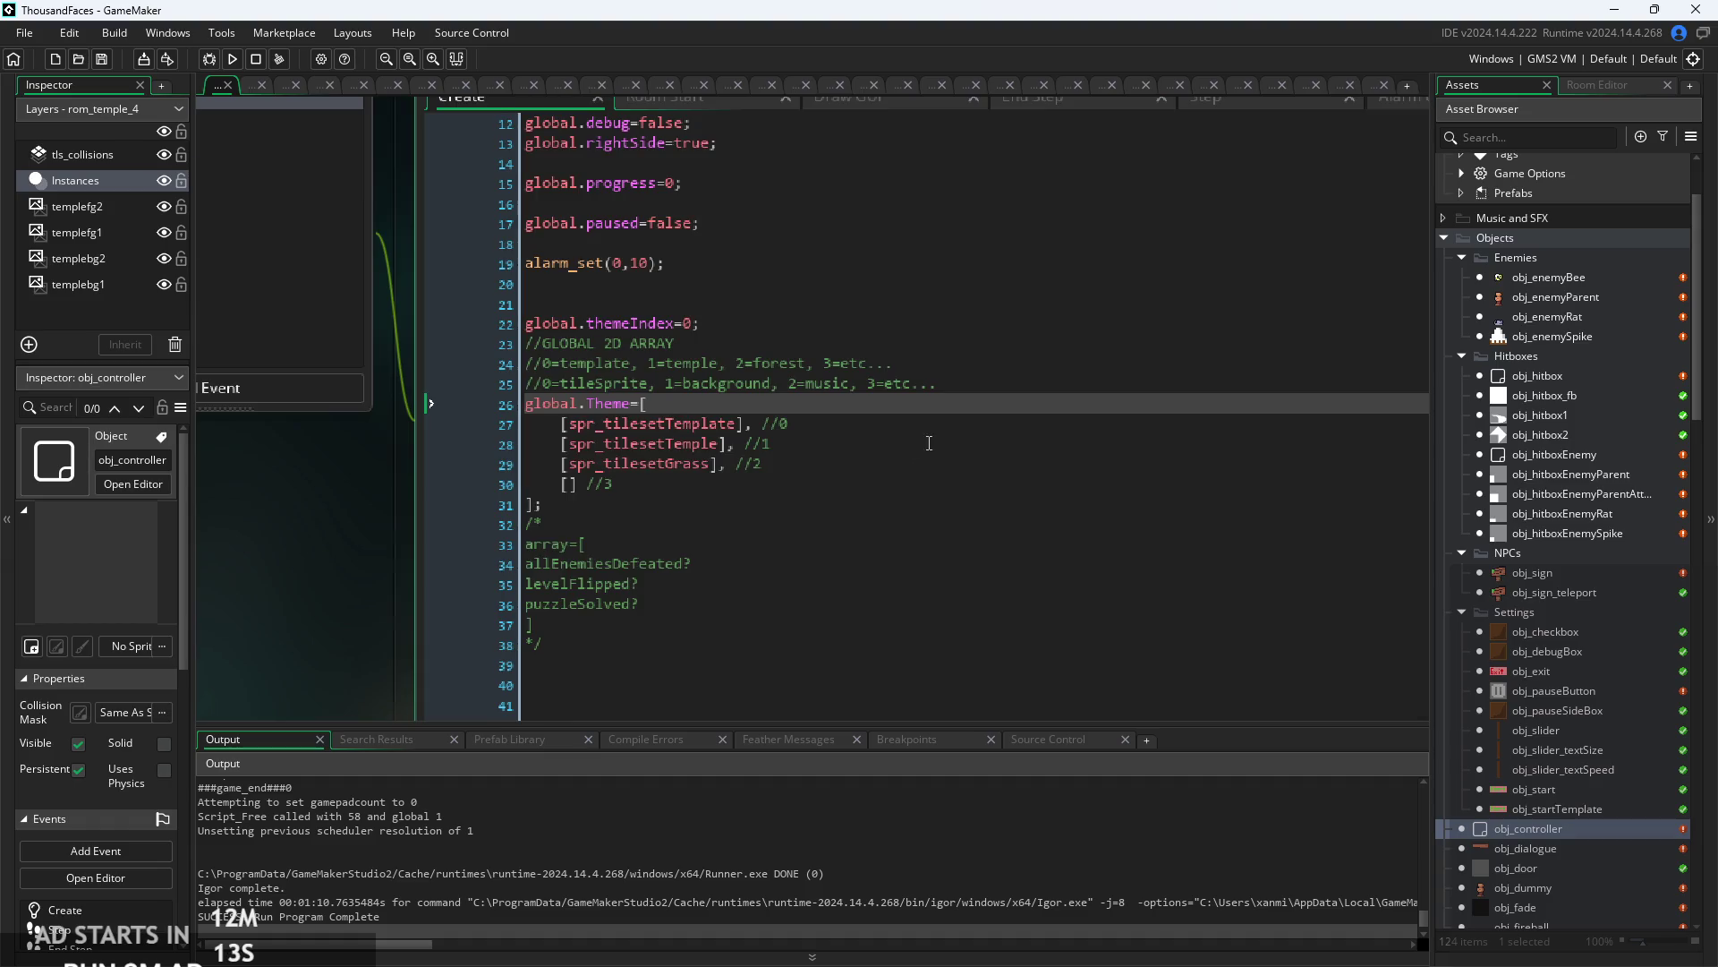
# - Zoom out to the full obj_controller events window and select bars_container among the GUI sprites
pyautogui.hotkey('ctrl', '0')
pyautogui.scroll(-10, 1600, 631)
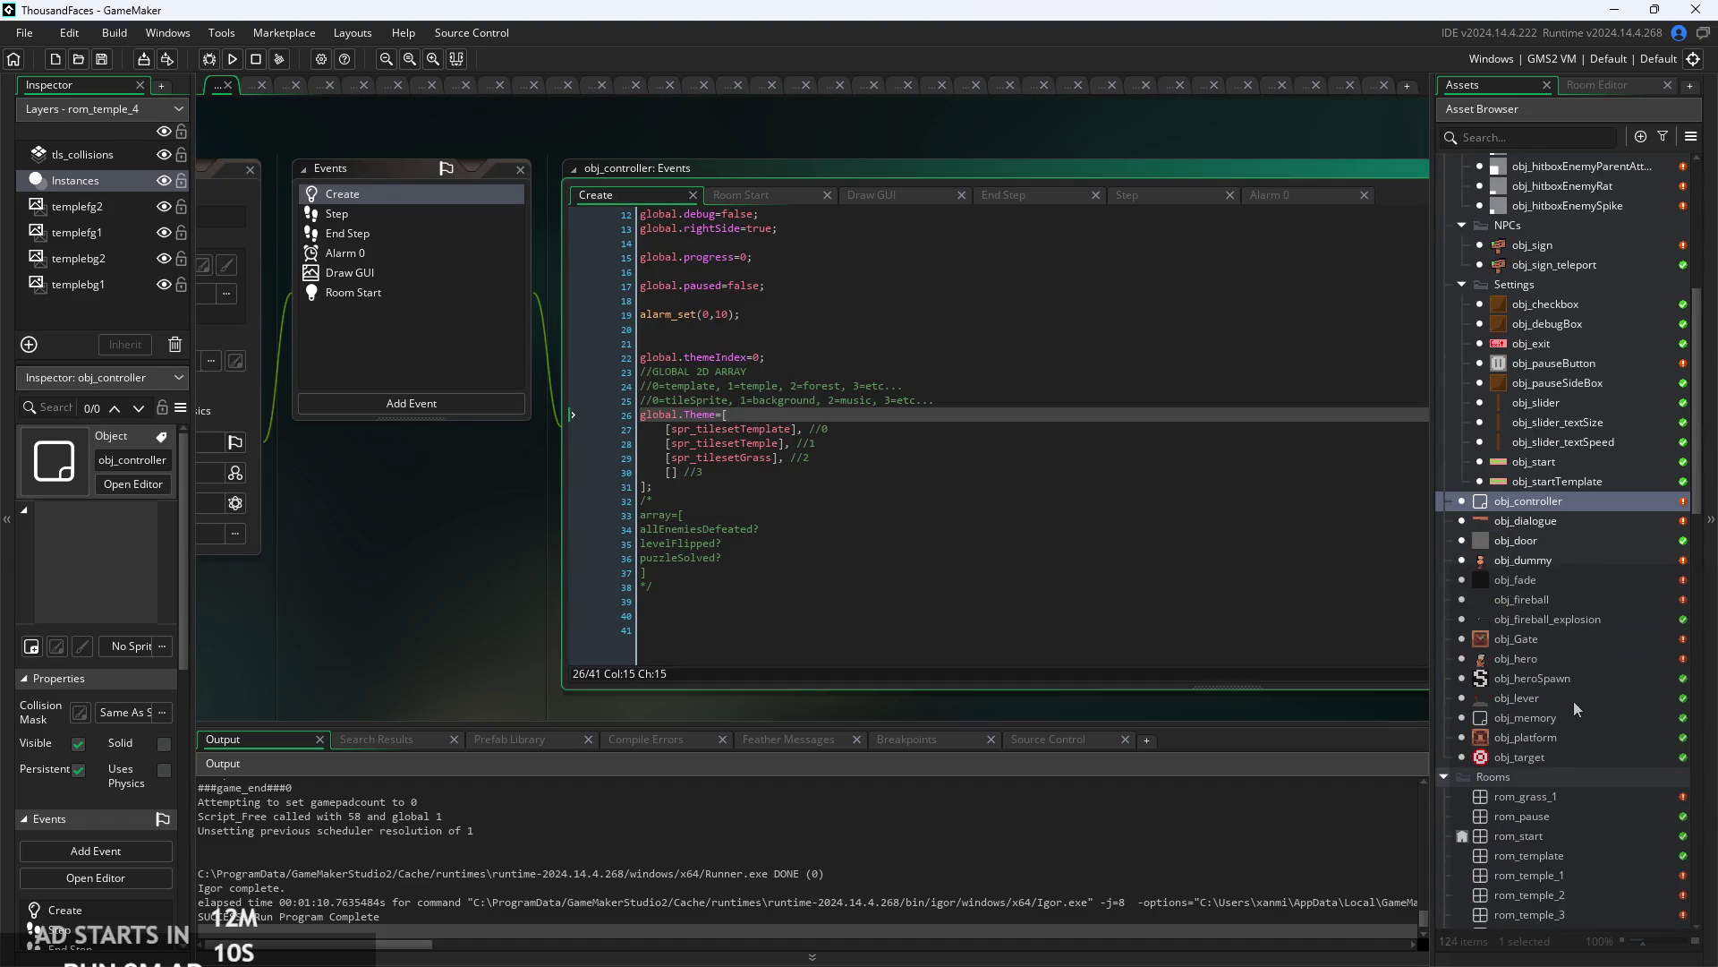
pyautogui.scroll(-8, 1571, 707)
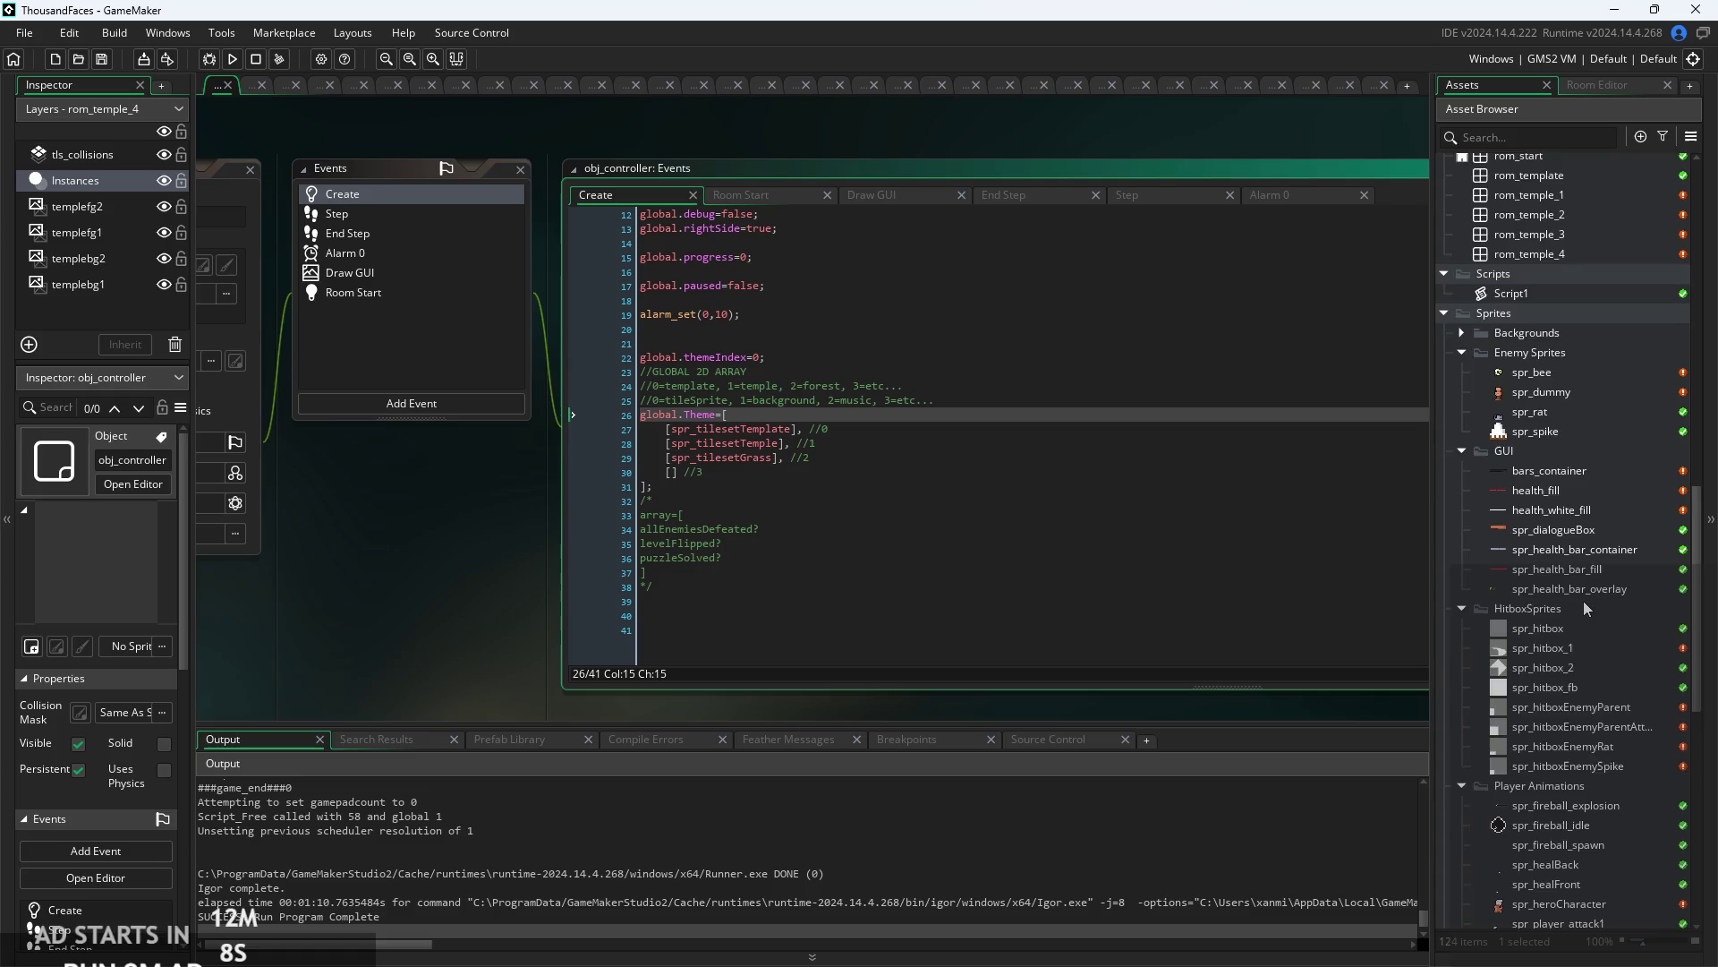
pyautogui.scroll(1, 1583, 600)
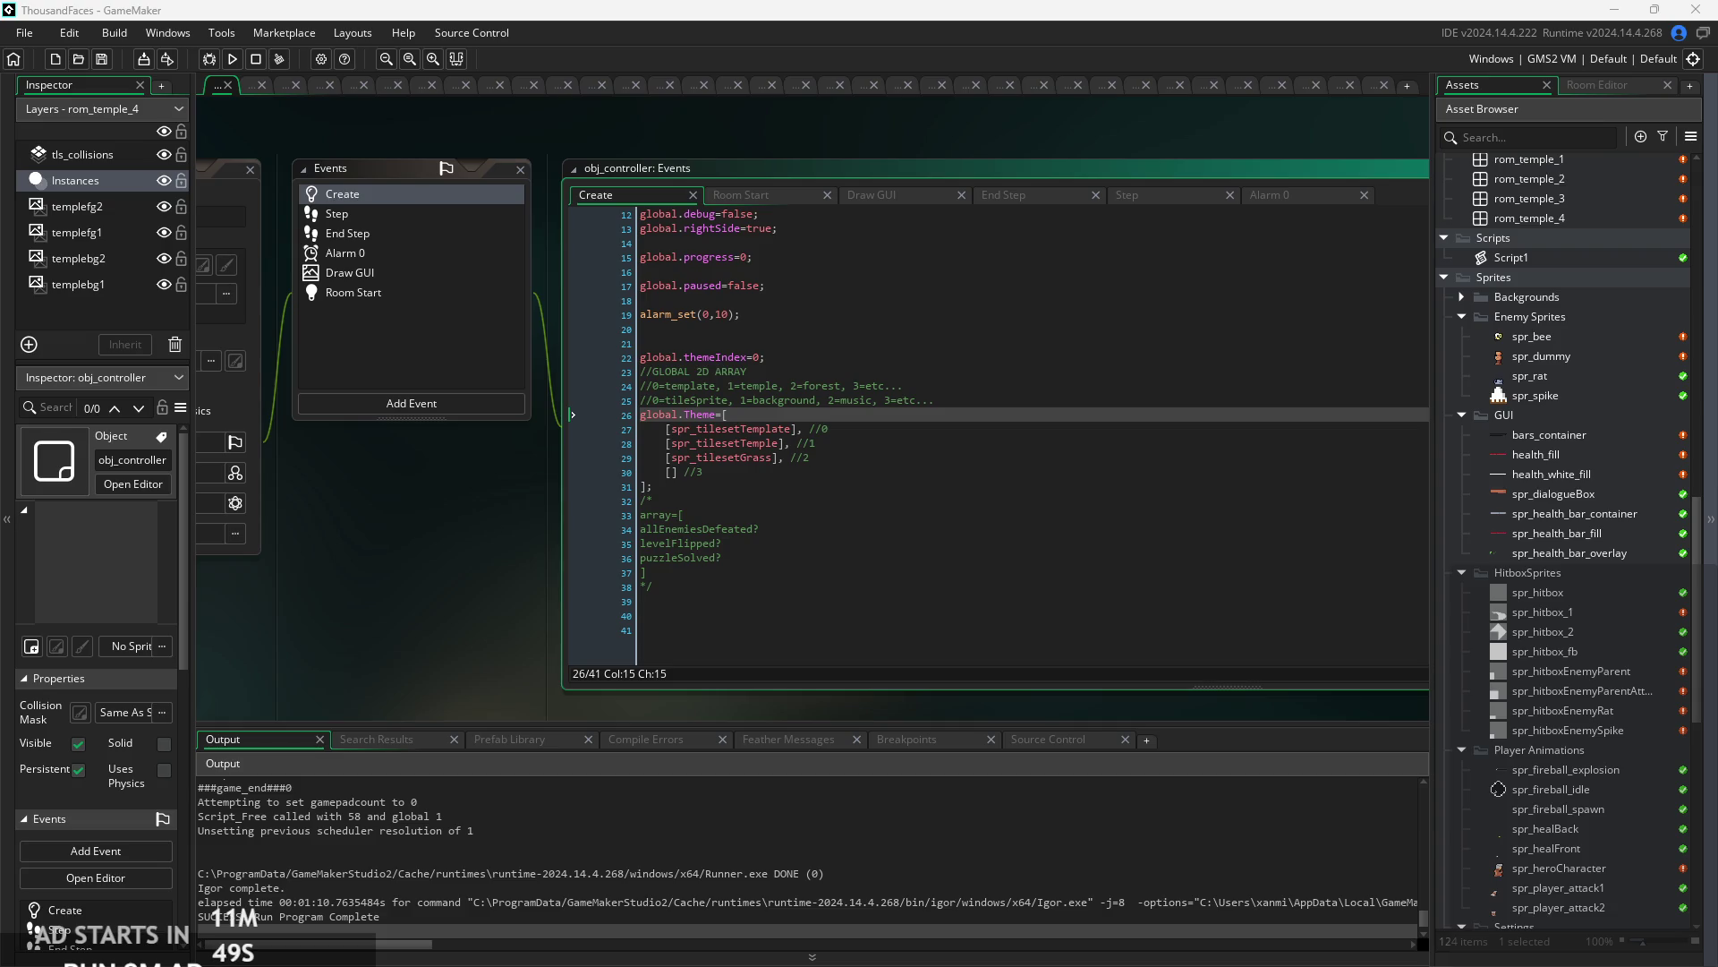
pyautogui.click(1557, 435)
# - Import the cyan mana fill image as sprite mana_fill_1_; renaming it mana_fill fails as duplicate
pyautogui.moveTo(1568, 462); pyautogui.dragTo(1568, 462)
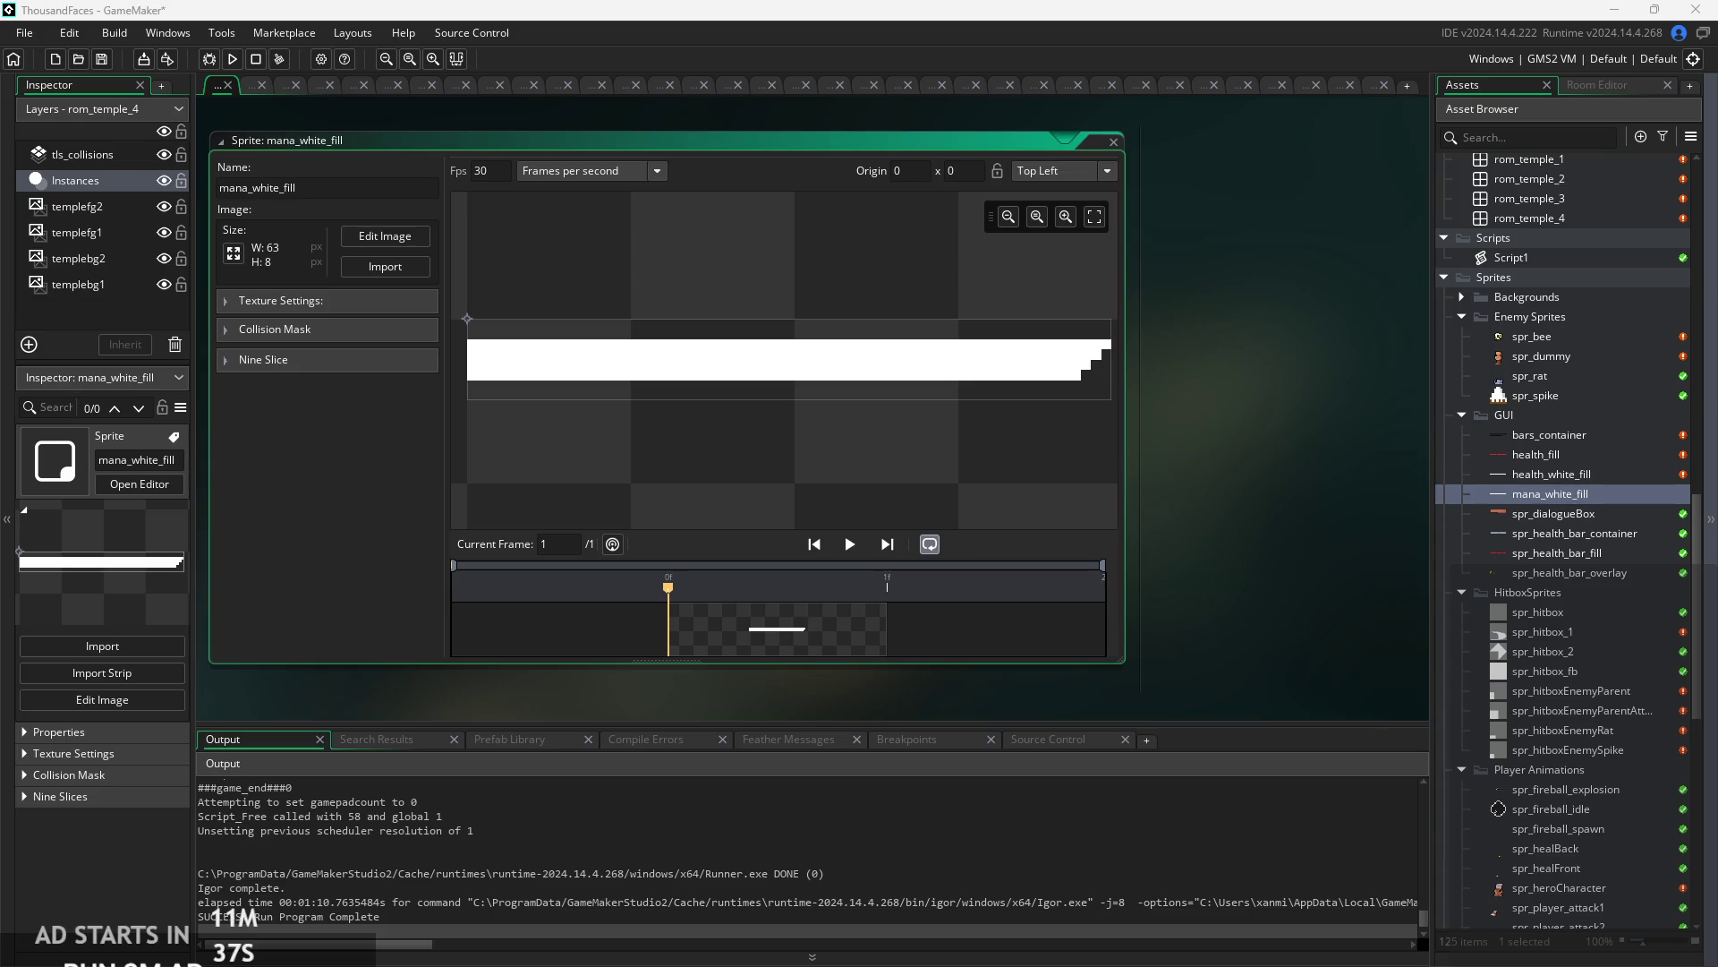
pyautogui.moveTo(1572, 556); pyautogui.dragTo(1491, 495)
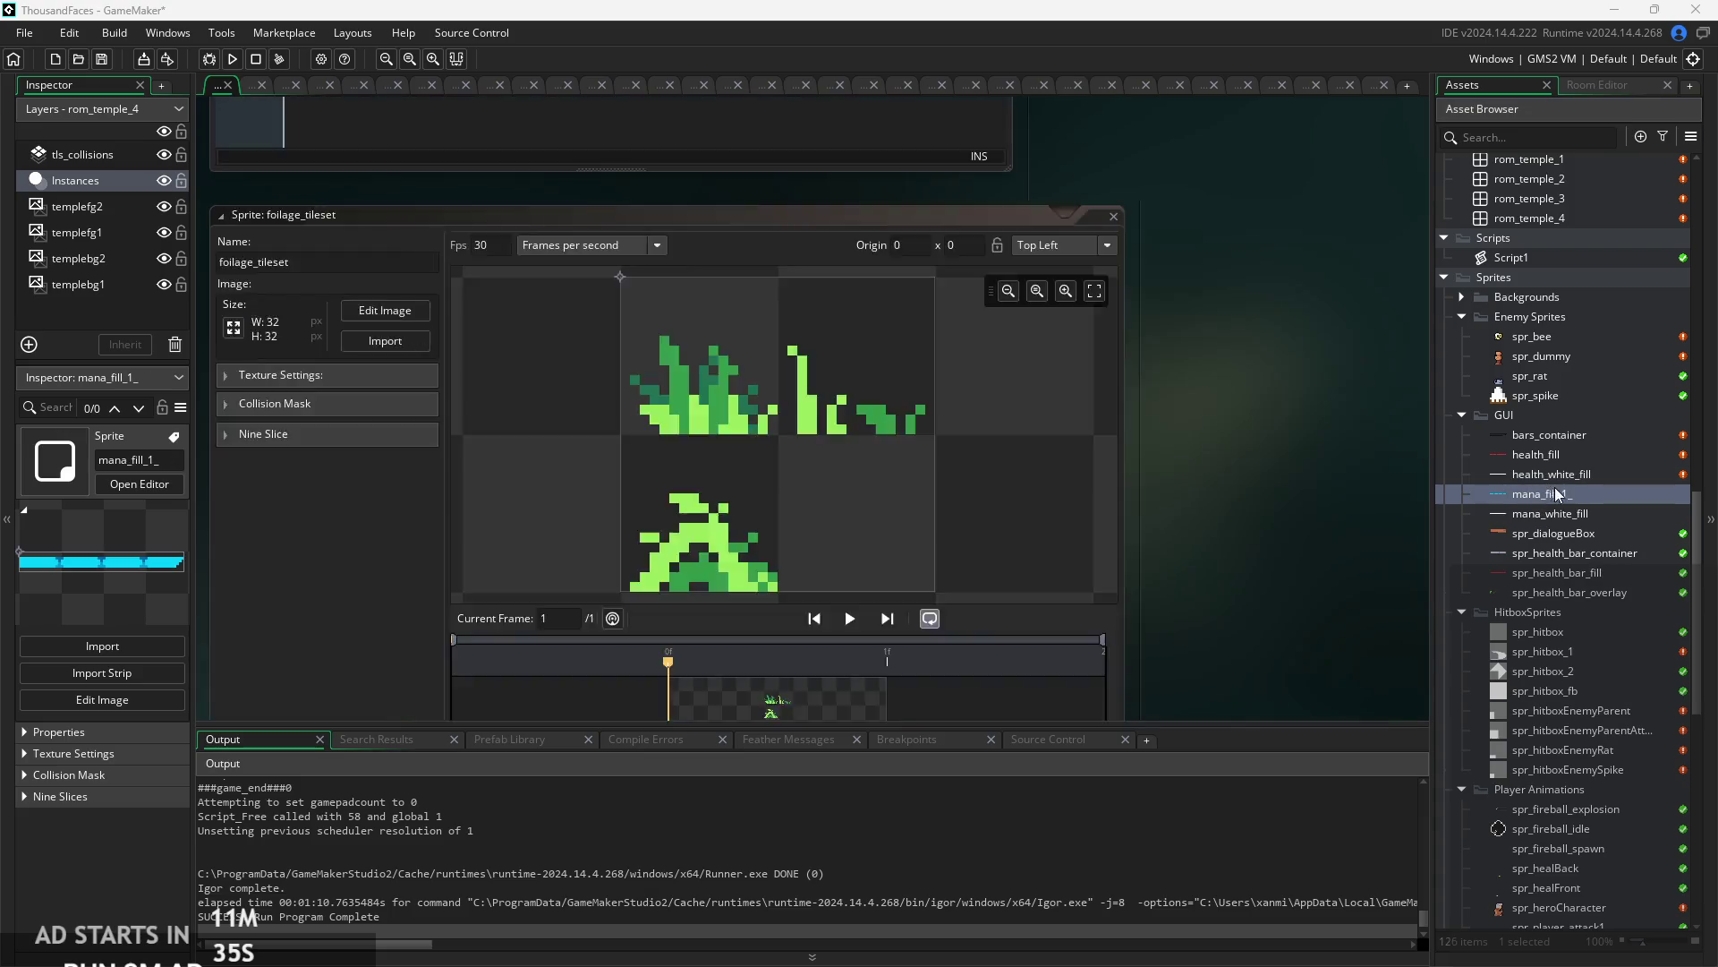
pyautogui.doubleClick(1558, 495)
pyautogui.press('BackSpace')
pyautogui.press('BackSpace')
pyautogui.press('BackSpace')
pyautogui.press('Return')
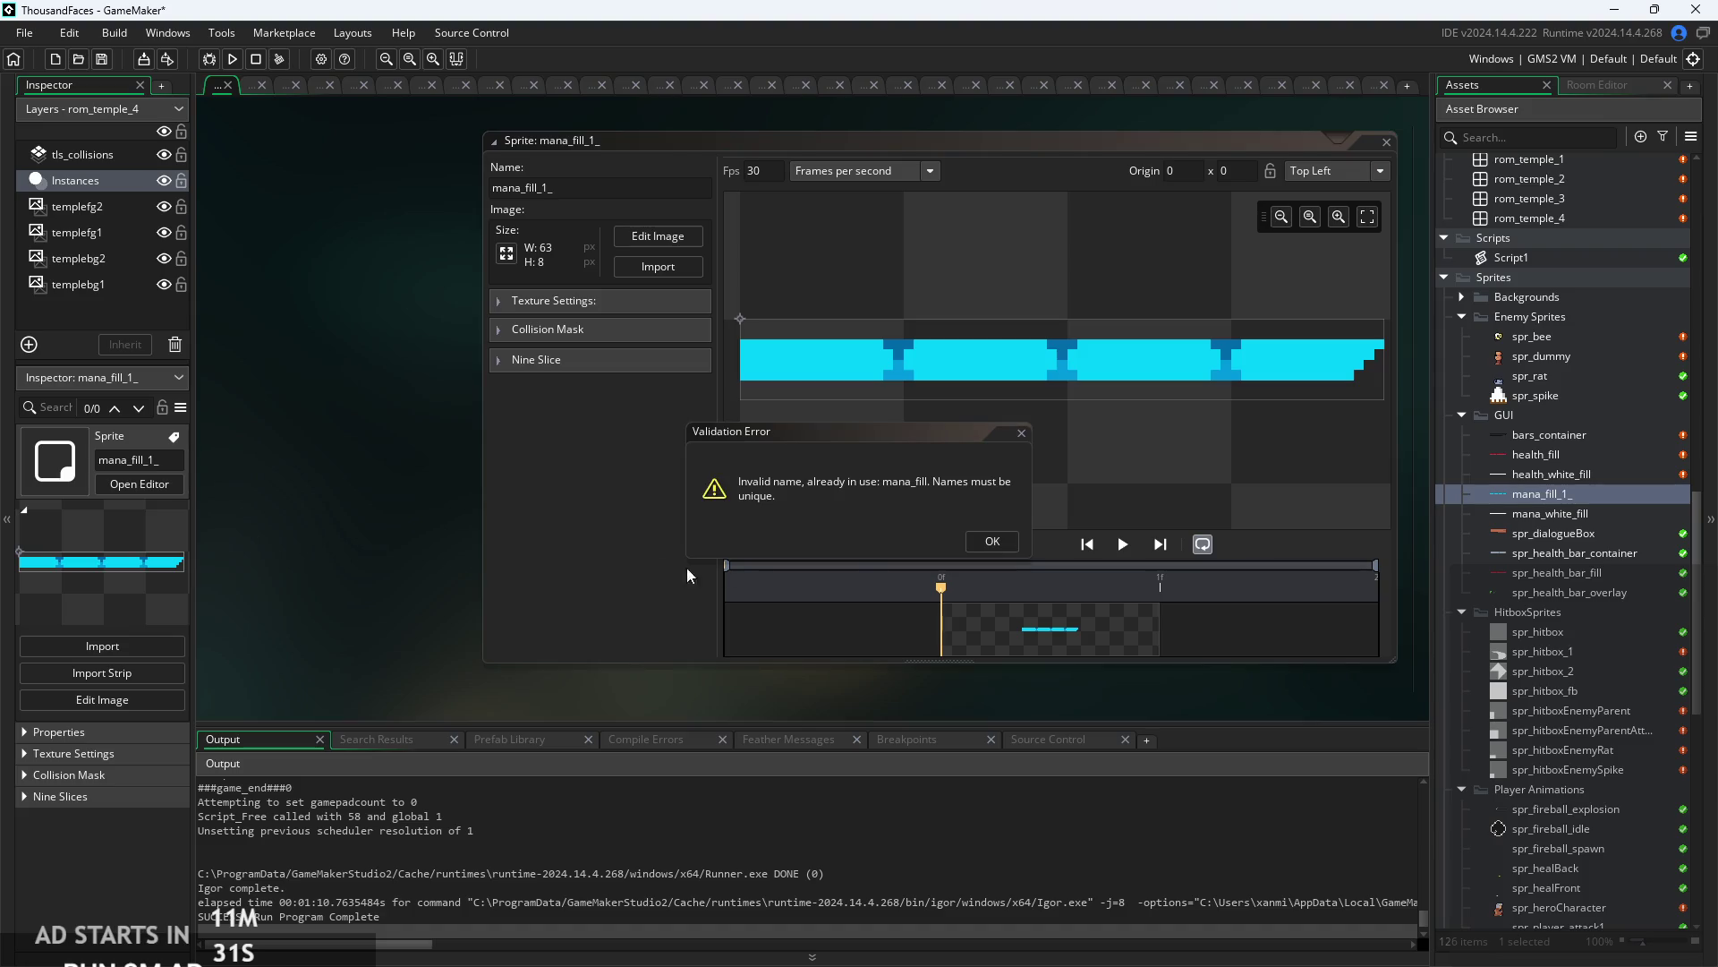
pyautogui.click(991, 543)
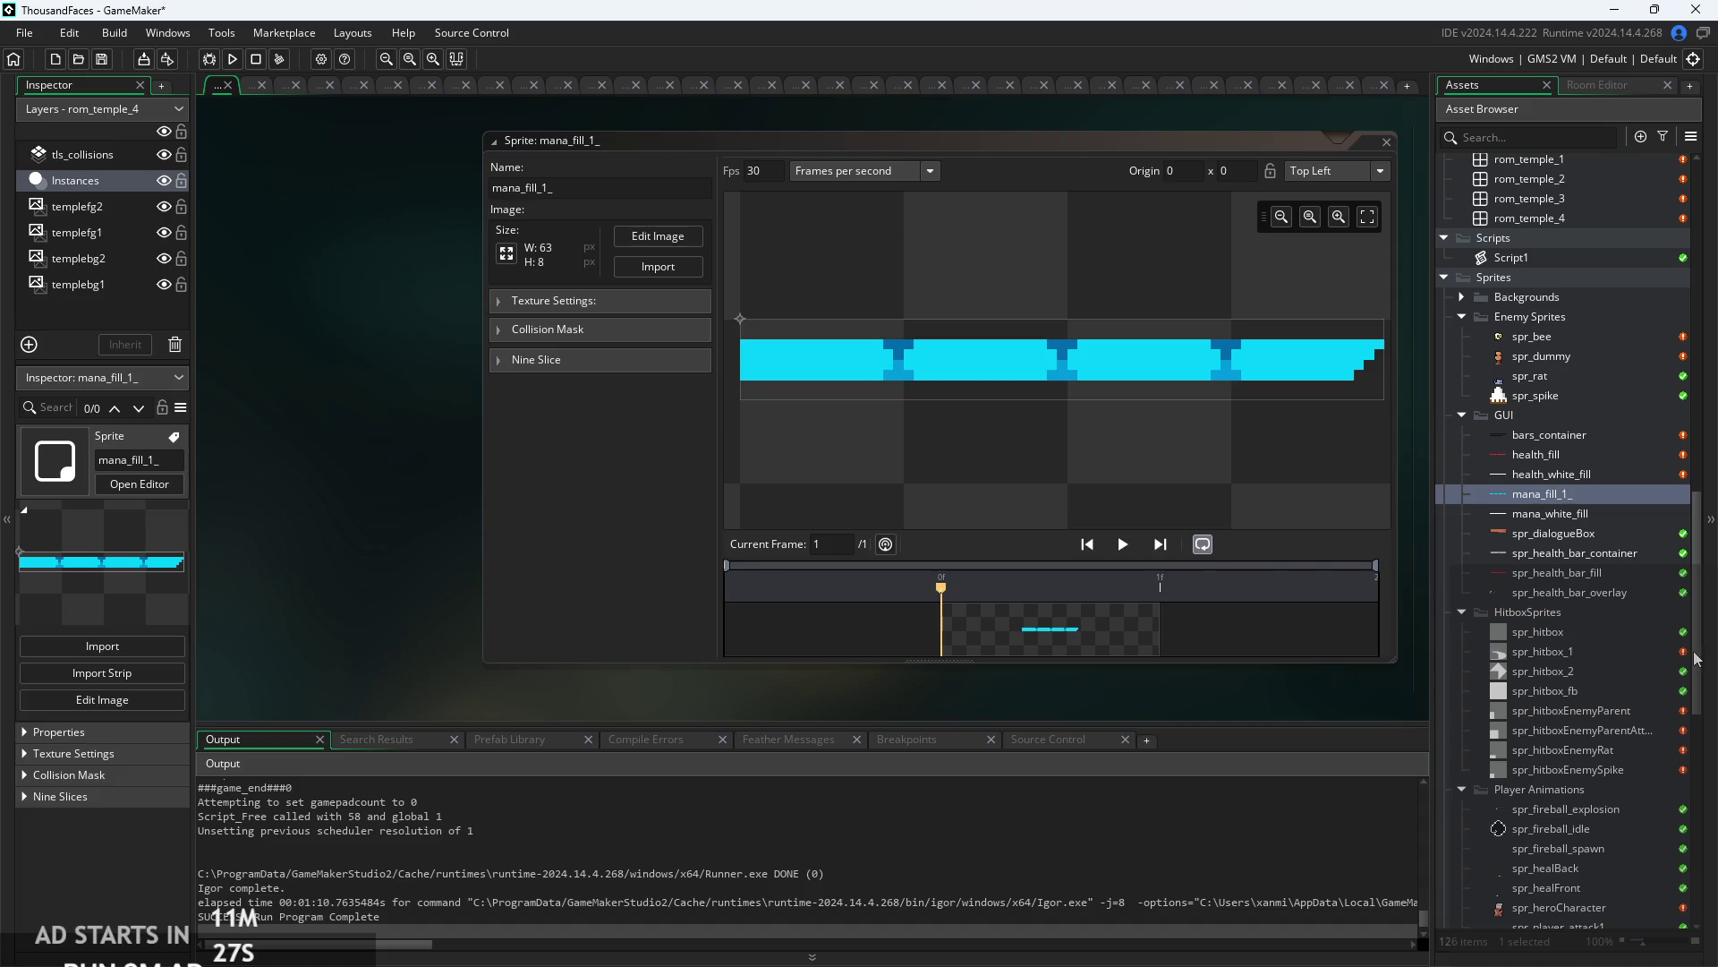
# - Locate the old mana_fill sprite in the GUI folder and open its context menu
pyautogui.scroll(-8, 1634, 640)
pyautogui.scroll(-3, 1650, 639)
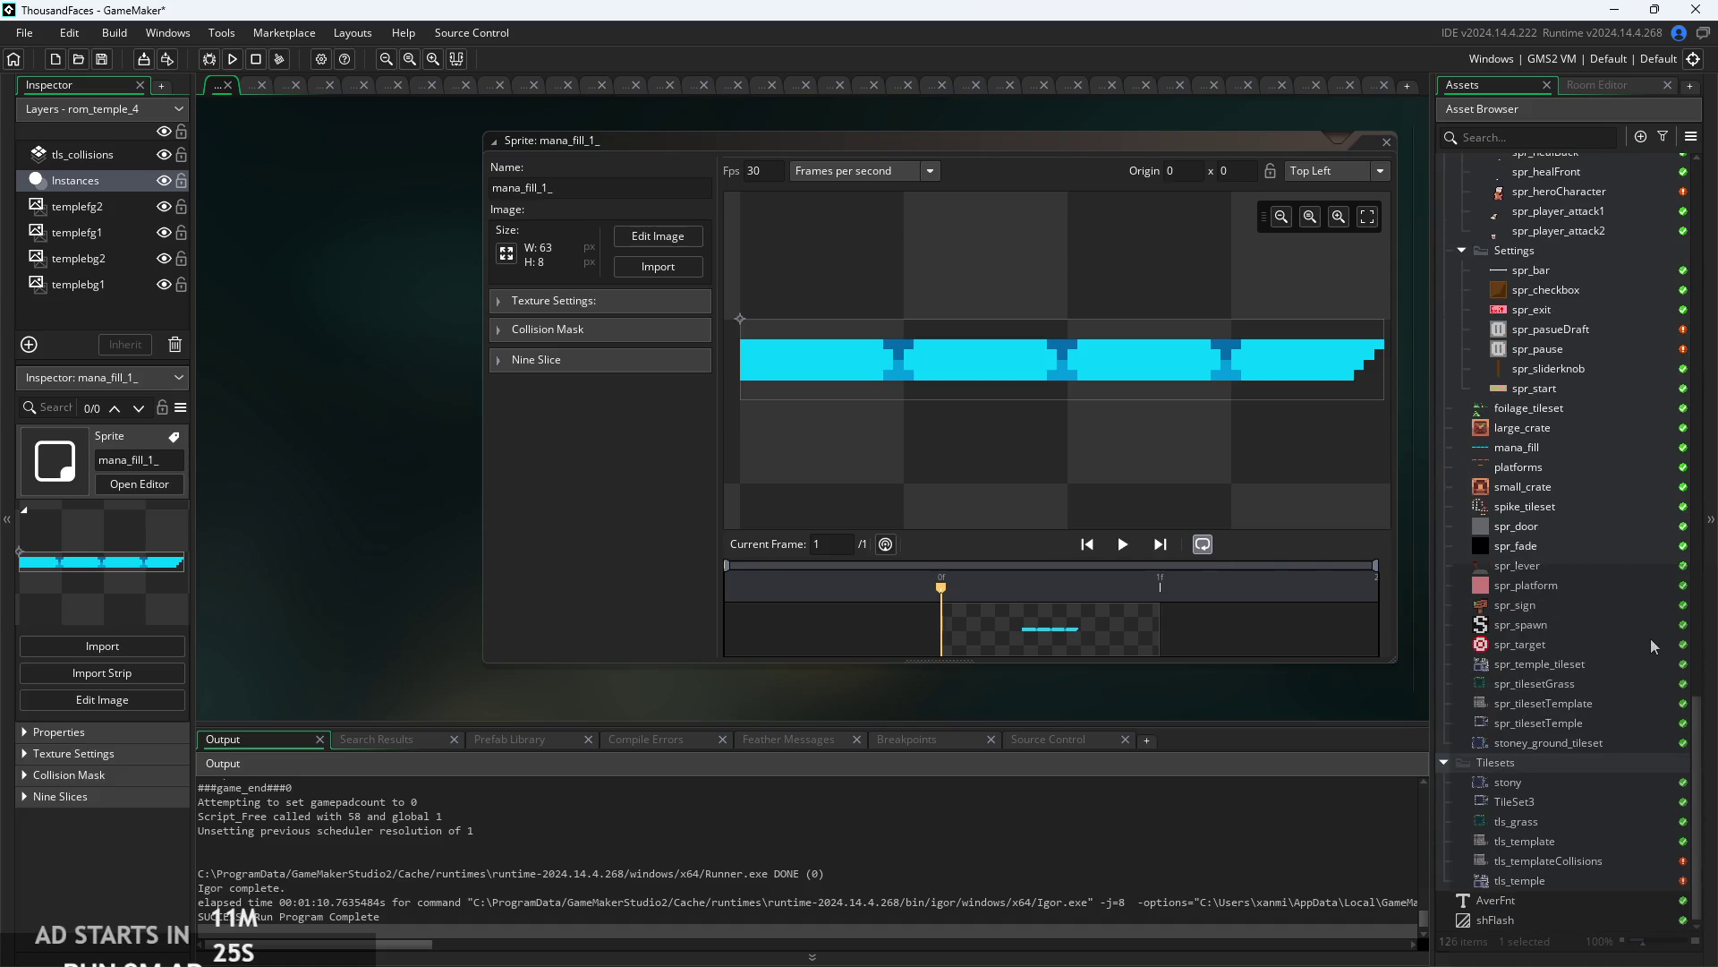
pyautogui.click(1544, 447)
pyautogui.rightClick(1544, 445)
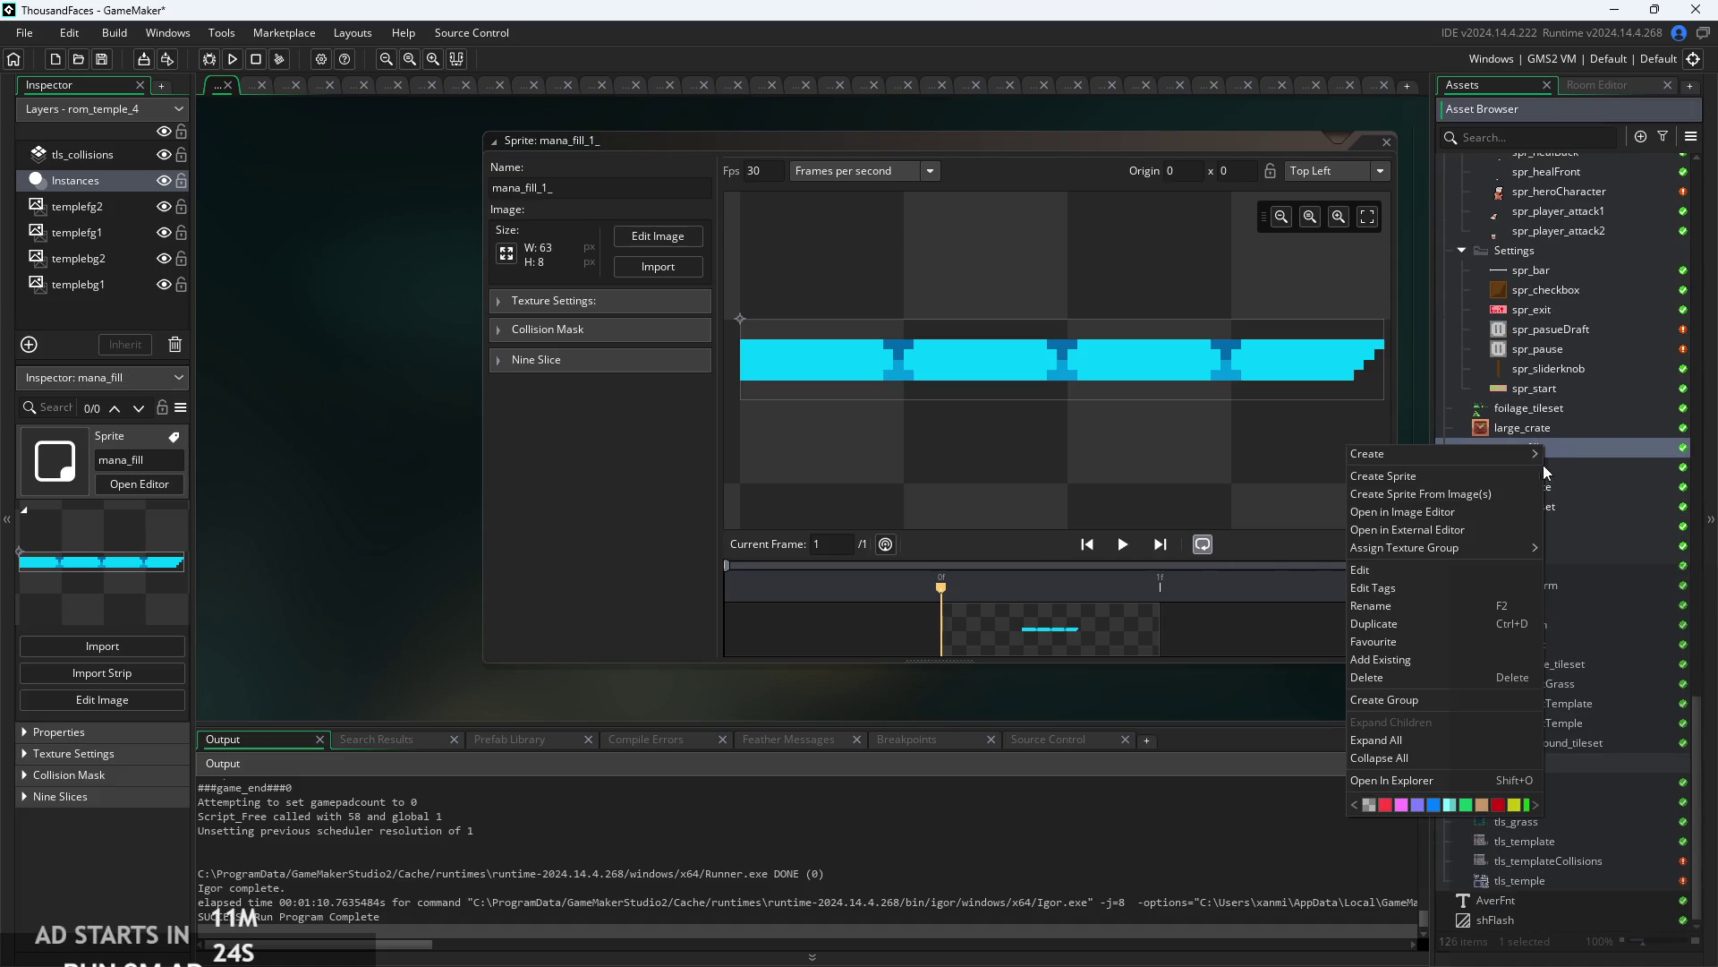
# - Delete the old mana_fill sprite and rename the new cyan sprite to mana_fill
pyautogui.click(1389, 678)
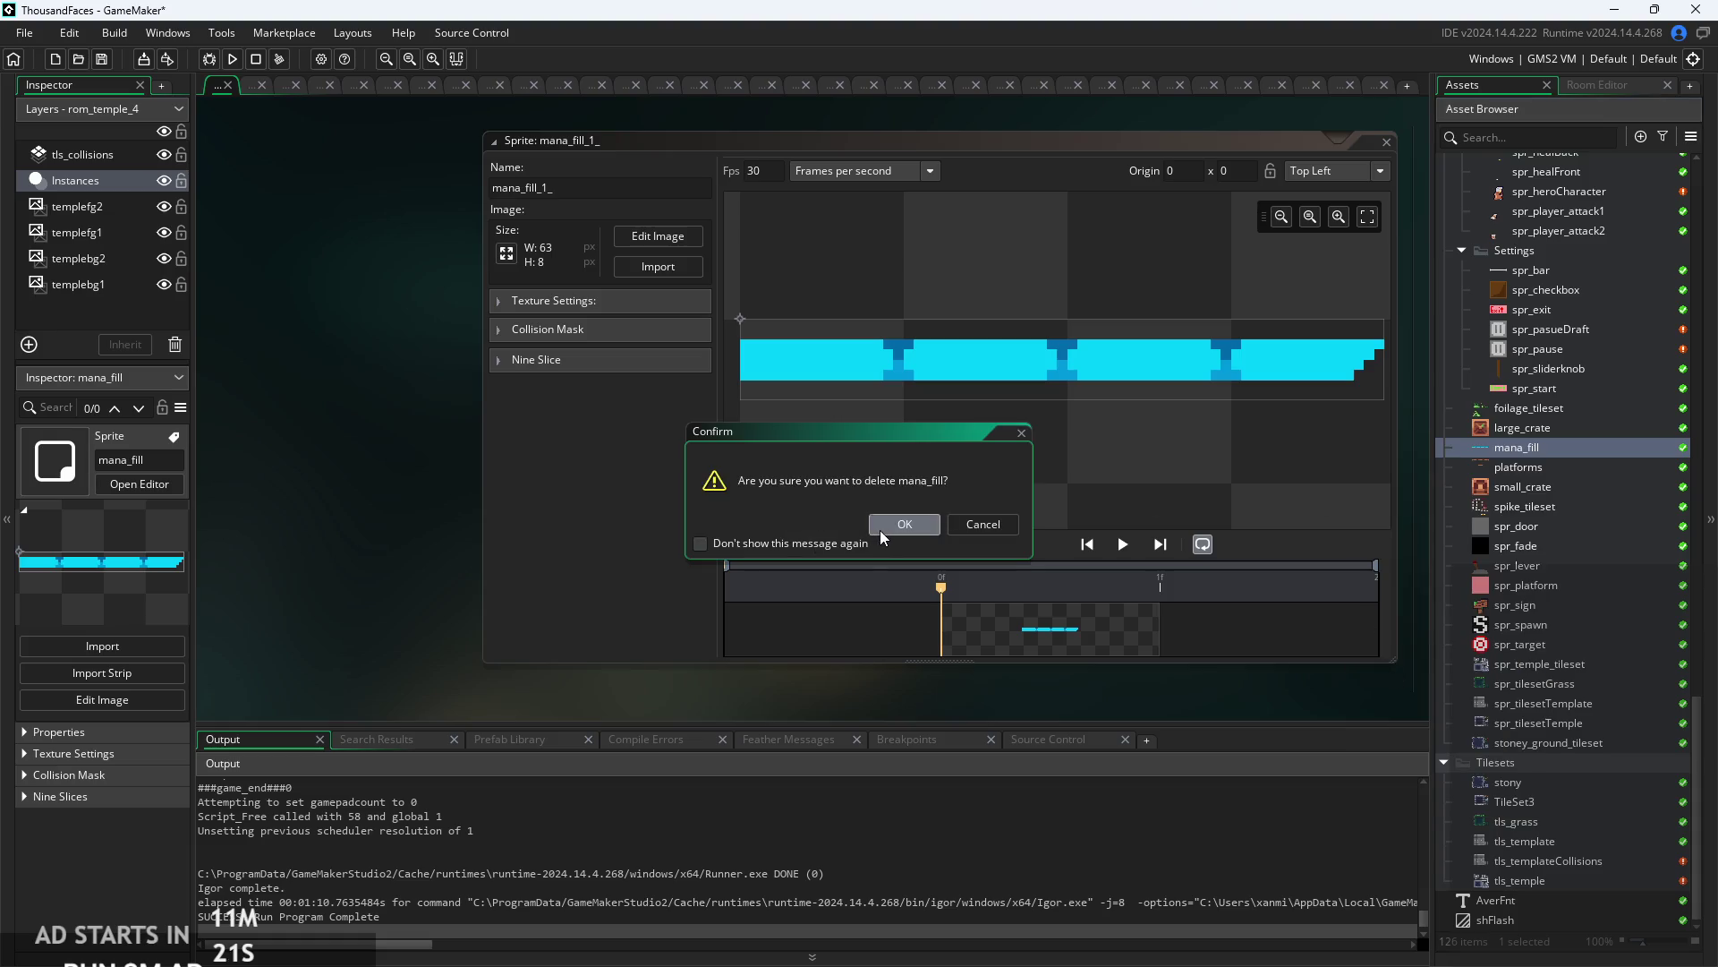
pyautogui.click(904, 524)
pyautogui.press('BackSpace')
pyautogui.press('BackSpace')
pyautogui.press('BackSpace')
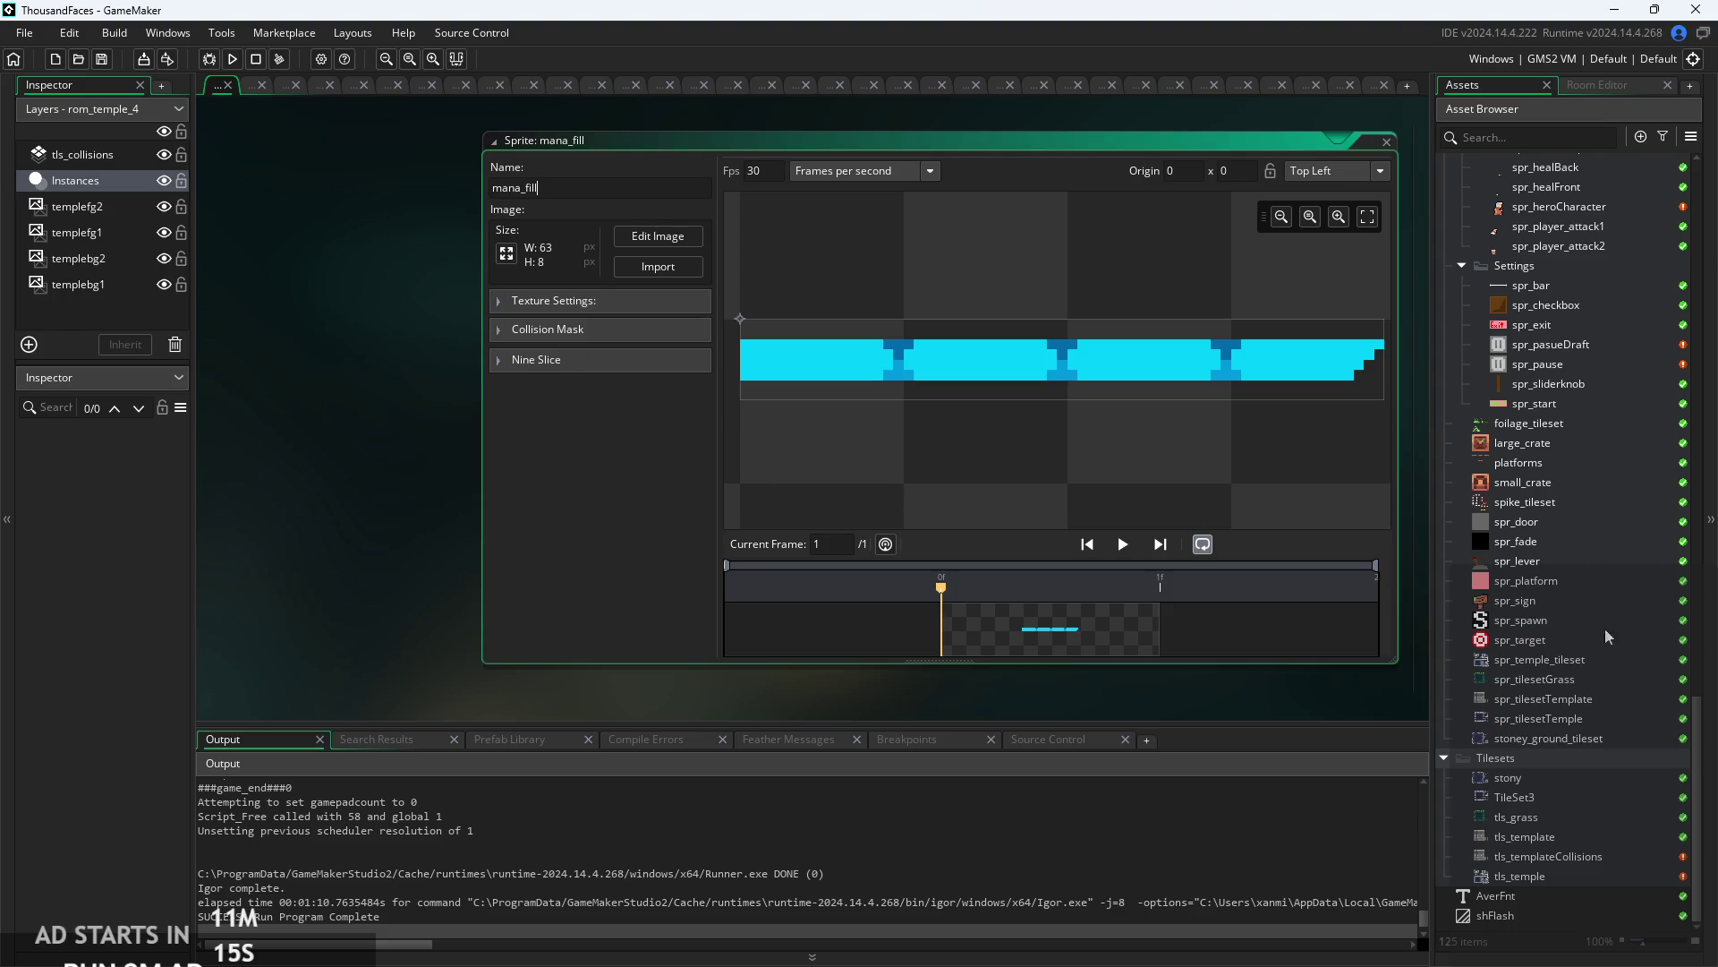
pyautogui.scroll(3, 1584, 568)
pyautogui.scroll(20, 1585, 570)
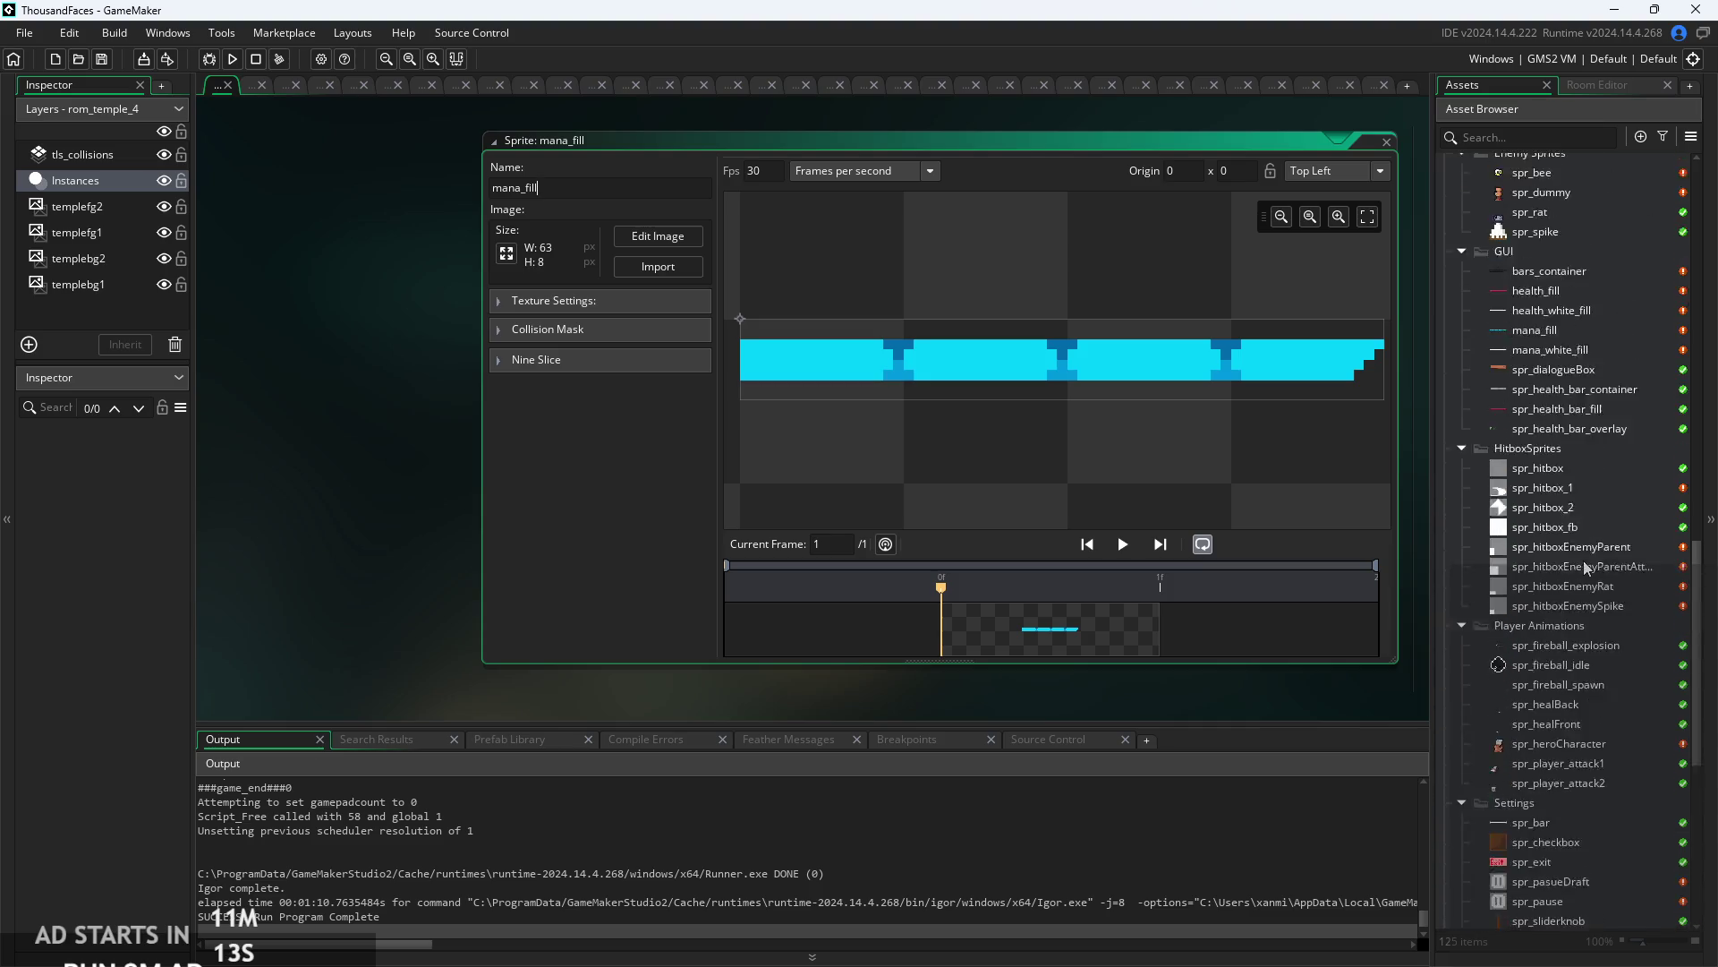
pyautogui.click(1534, 616)
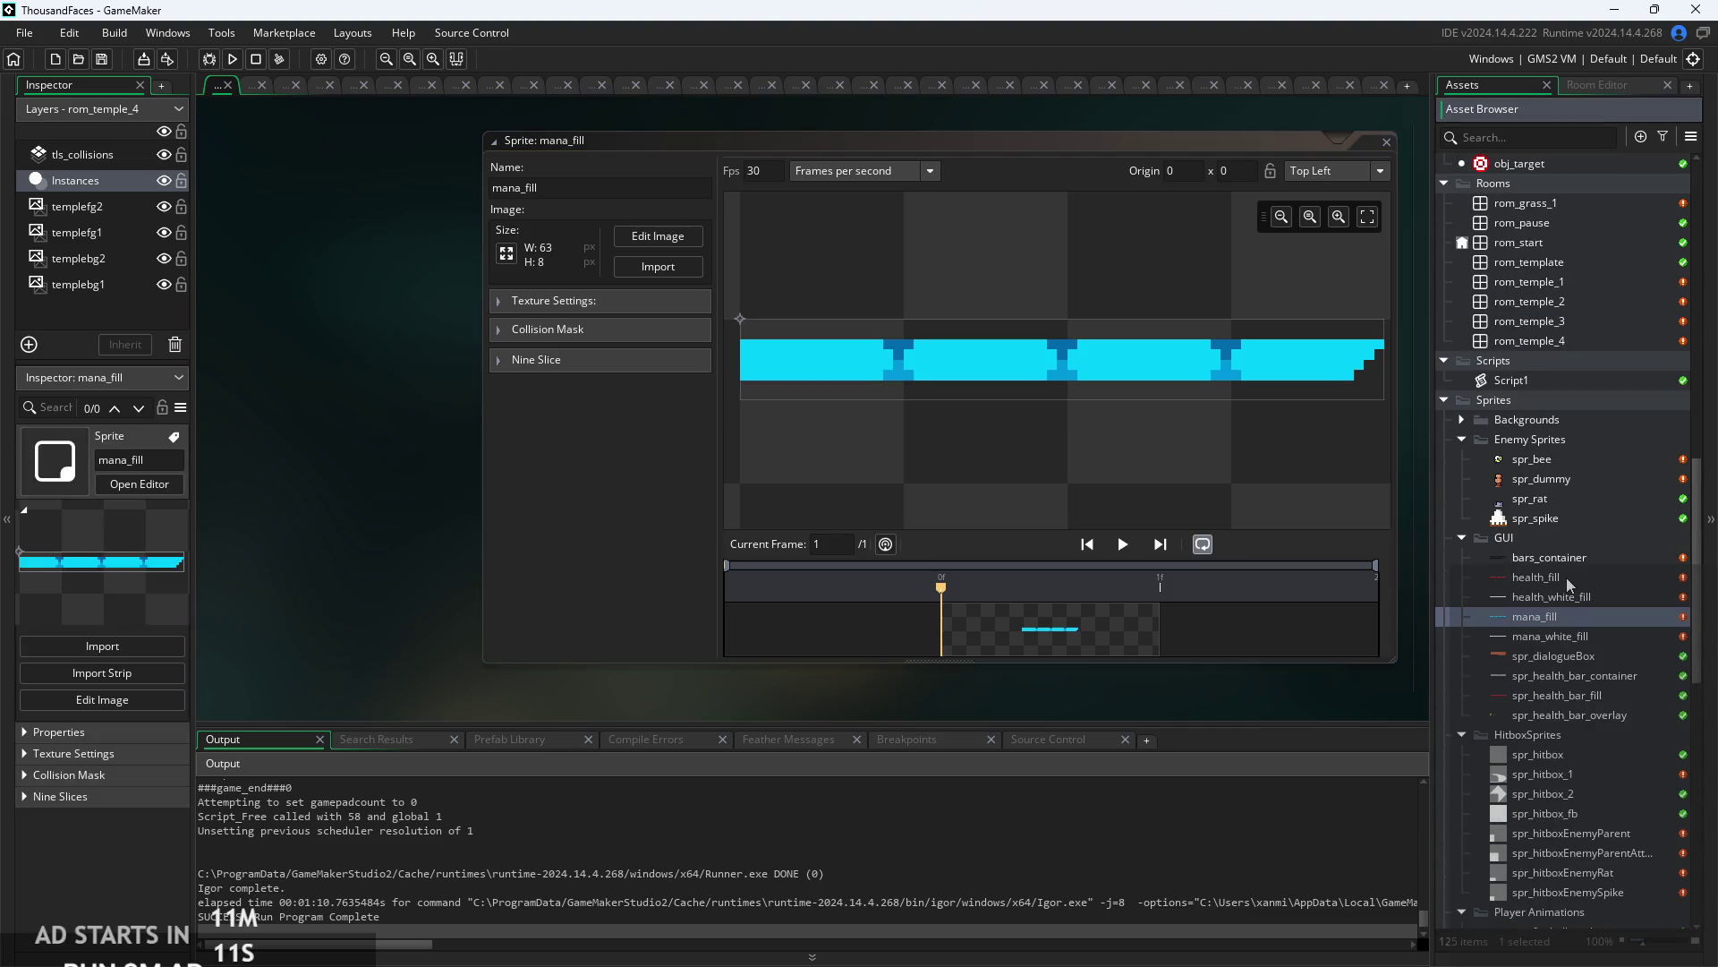
# - Find obj_hero in the Asset Browser and bring up its context menu
pyautogui.scroll(-7, 1566, 578)
pyautogui.scroll(-3, 1548, 372)
pyautogui.scroll(-2, 1584, 496)
pyautogui.scroll(15, 1584, 496)
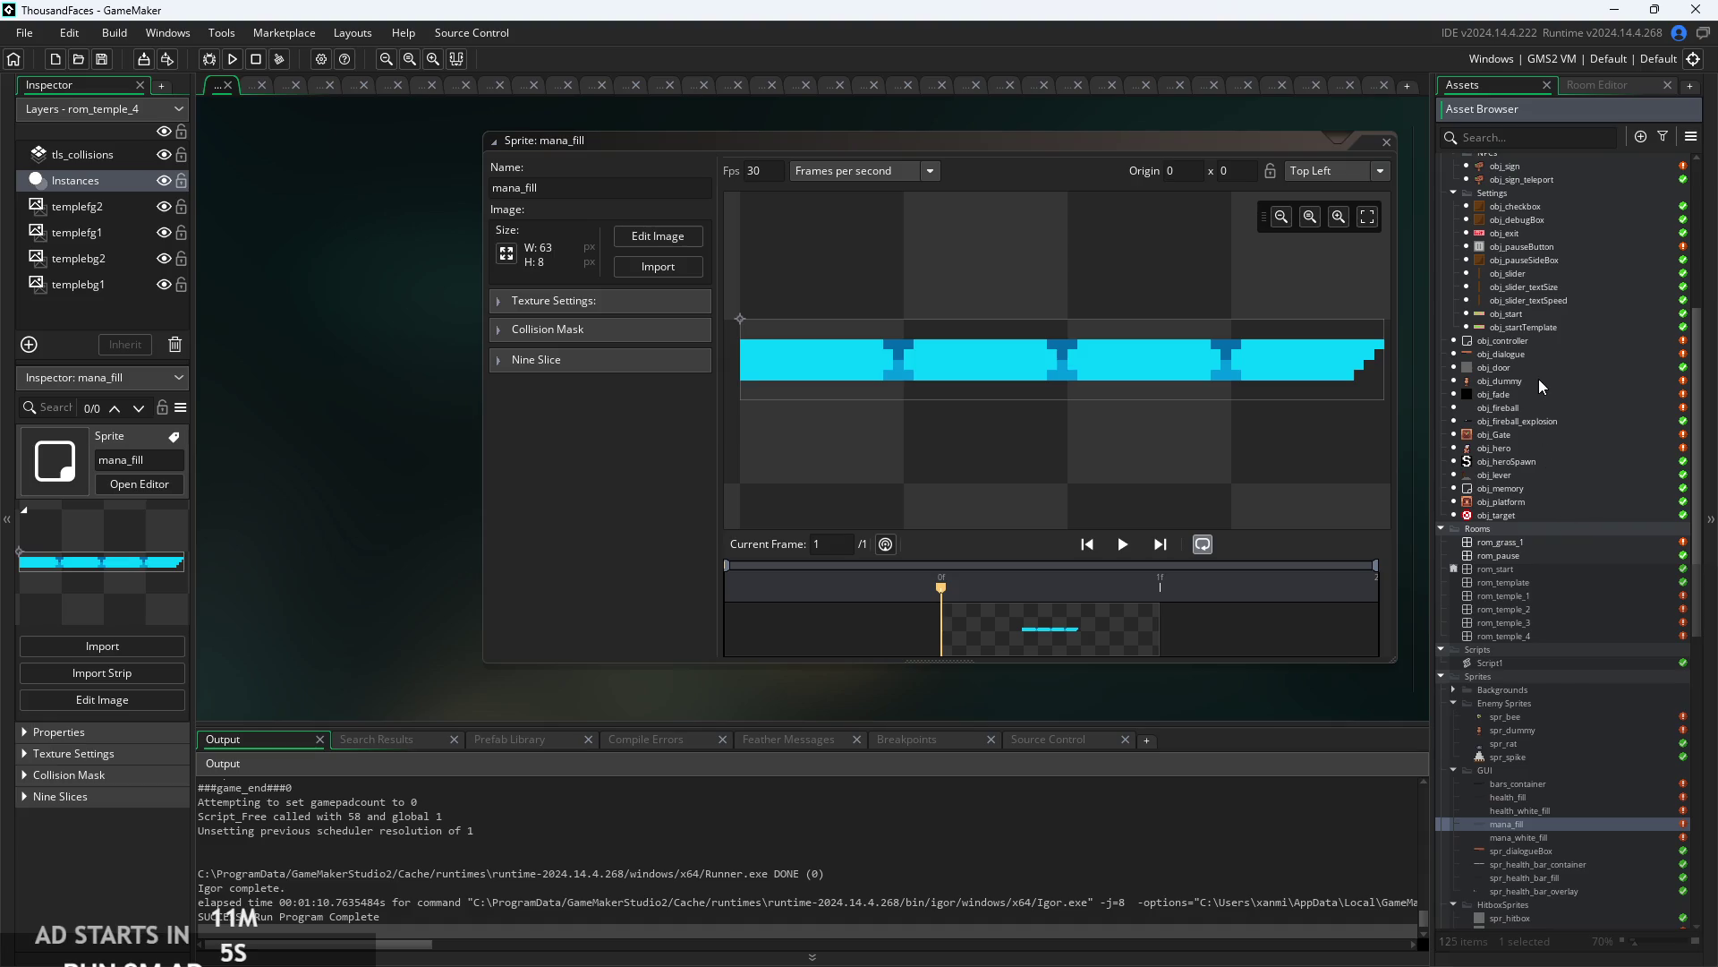
pyautogui.scroll(5, 1538, 379)
pyautogui.scroll(2, 1580, 503)
pyautogui.scroll(2, 1568, 420)
pyautogui.scroll(5, 1568, 421)
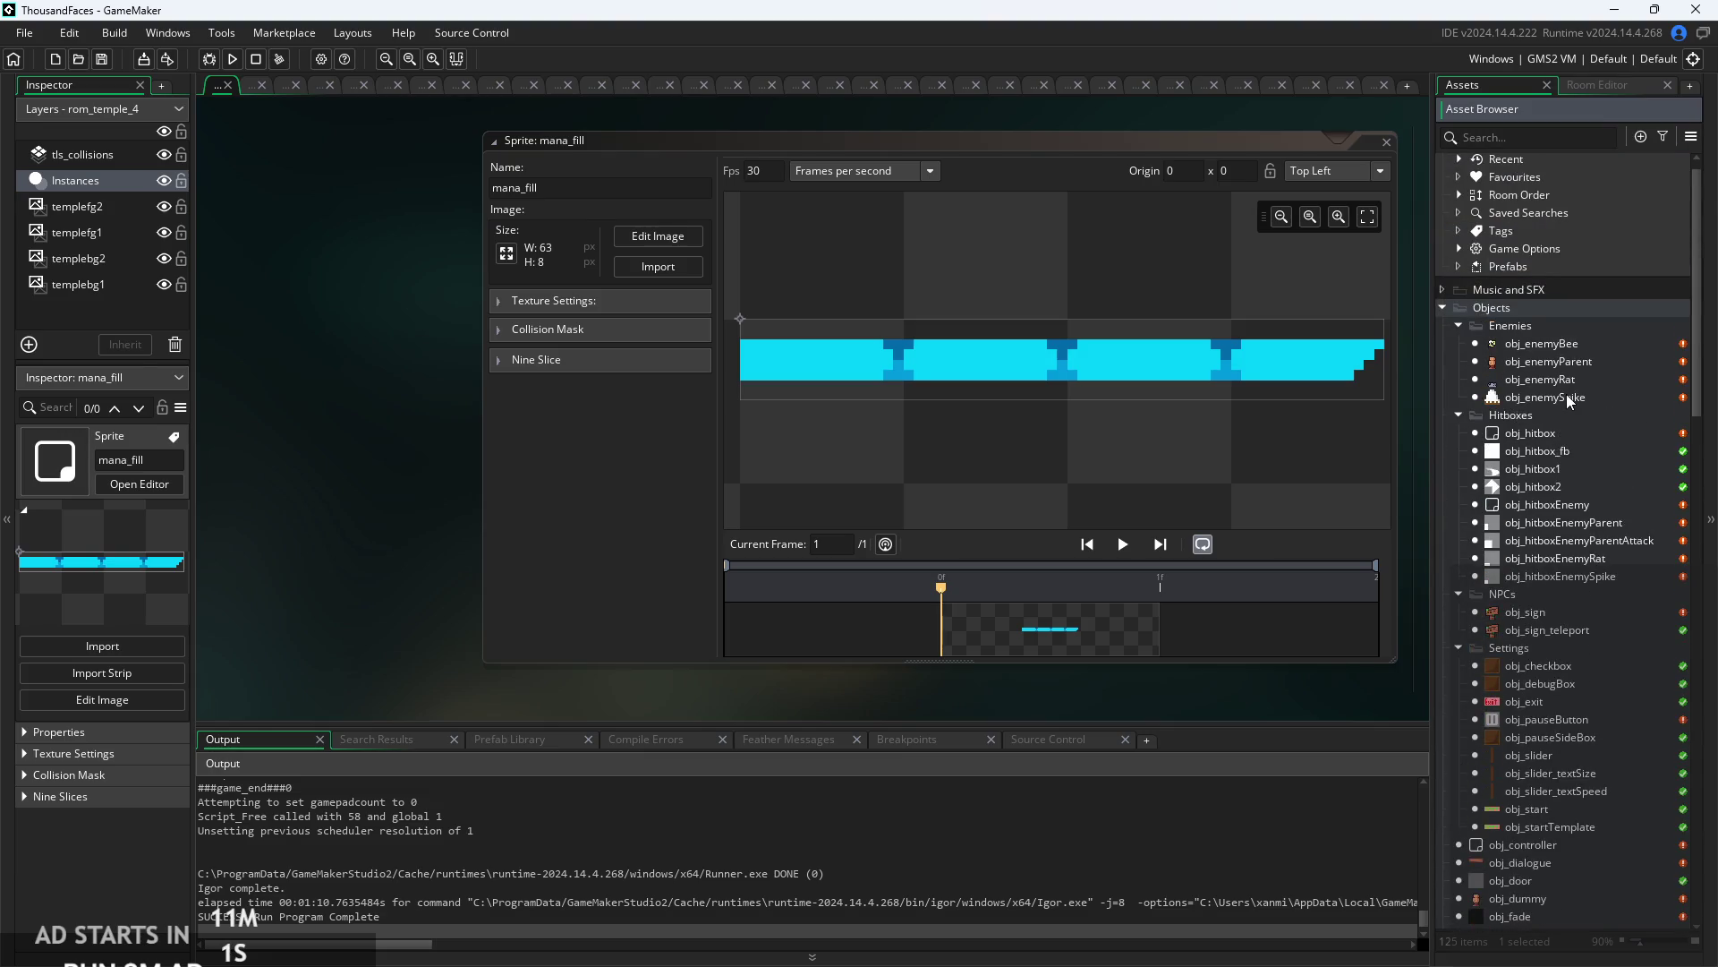
pyautogui.scroll(-8, 1535, 348)
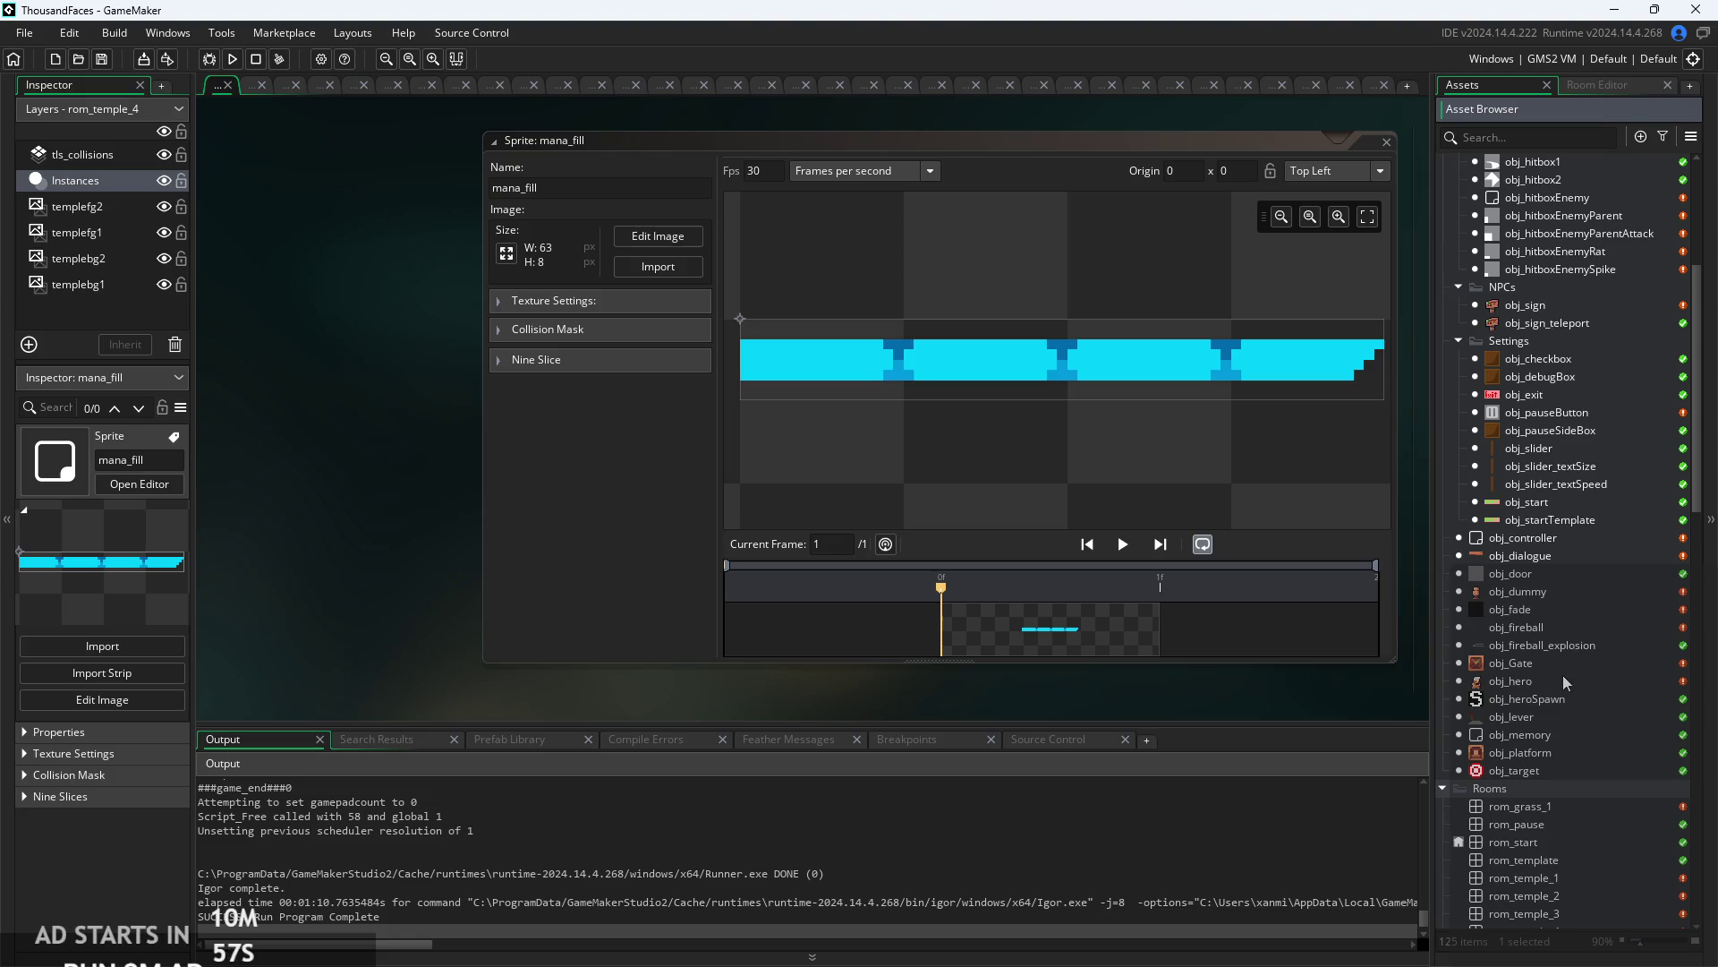
pyautogui.click(1538, 682)
pyautogui.rightClick(1537, 682)
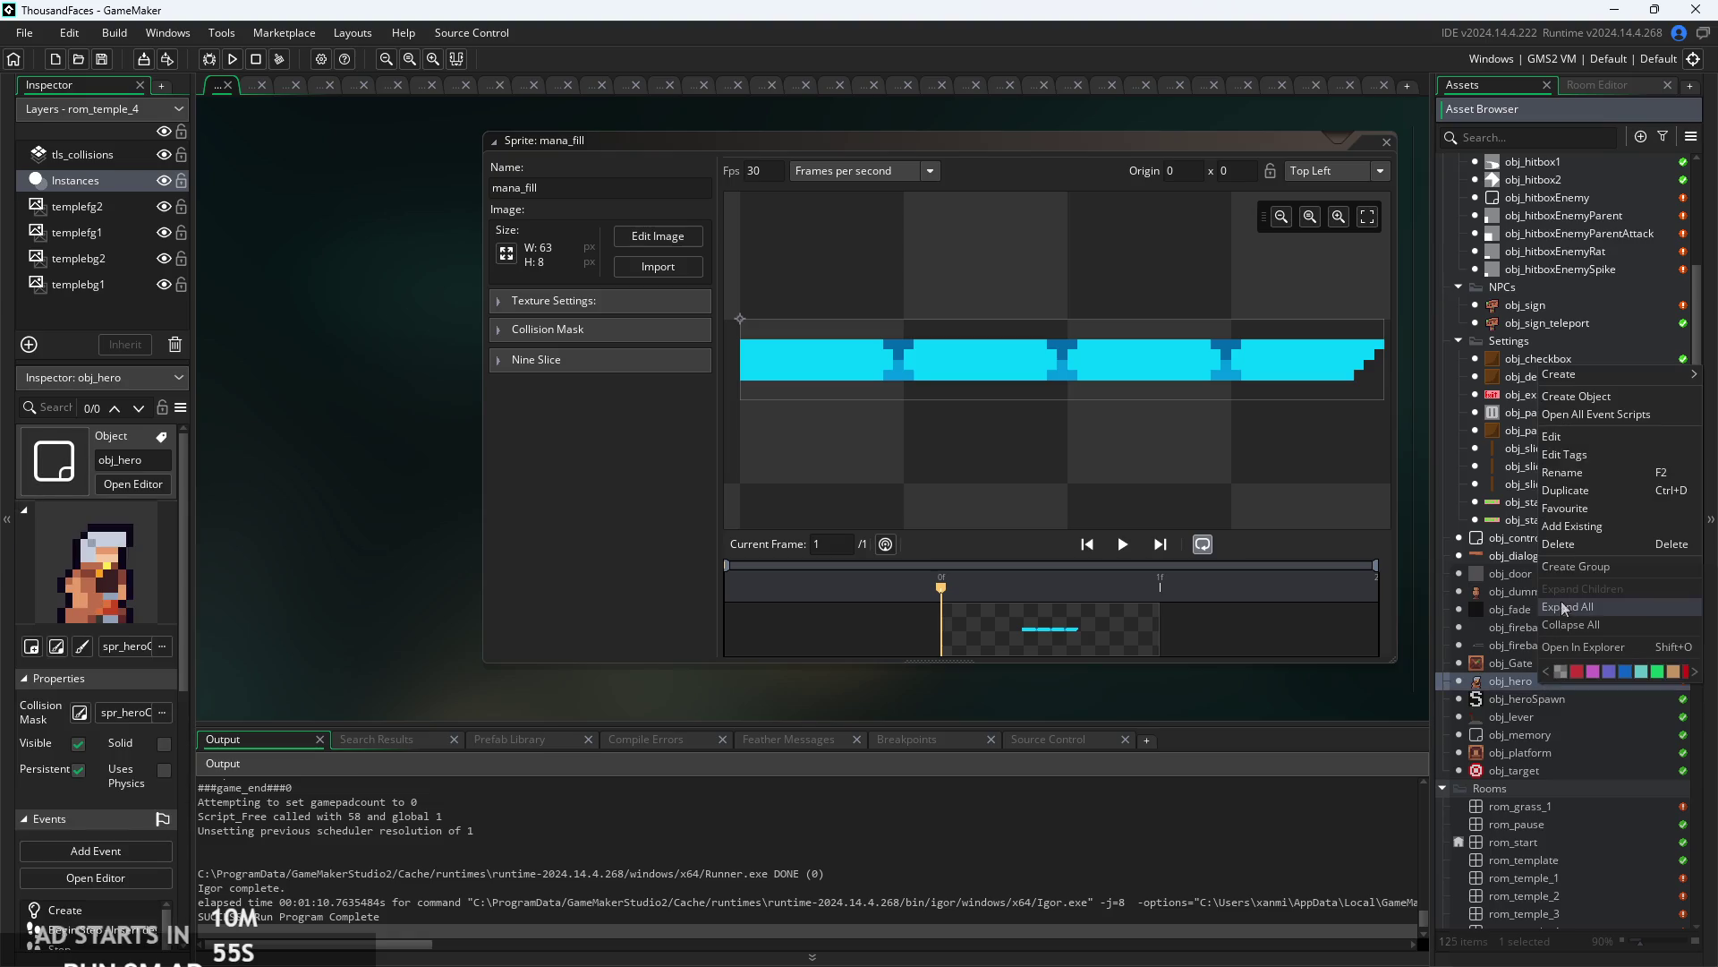
# - Expand Quick Access > Favourites, showing obj_controller and obj_hero, and select obj_hero
pyautogui.click(1604, 601)
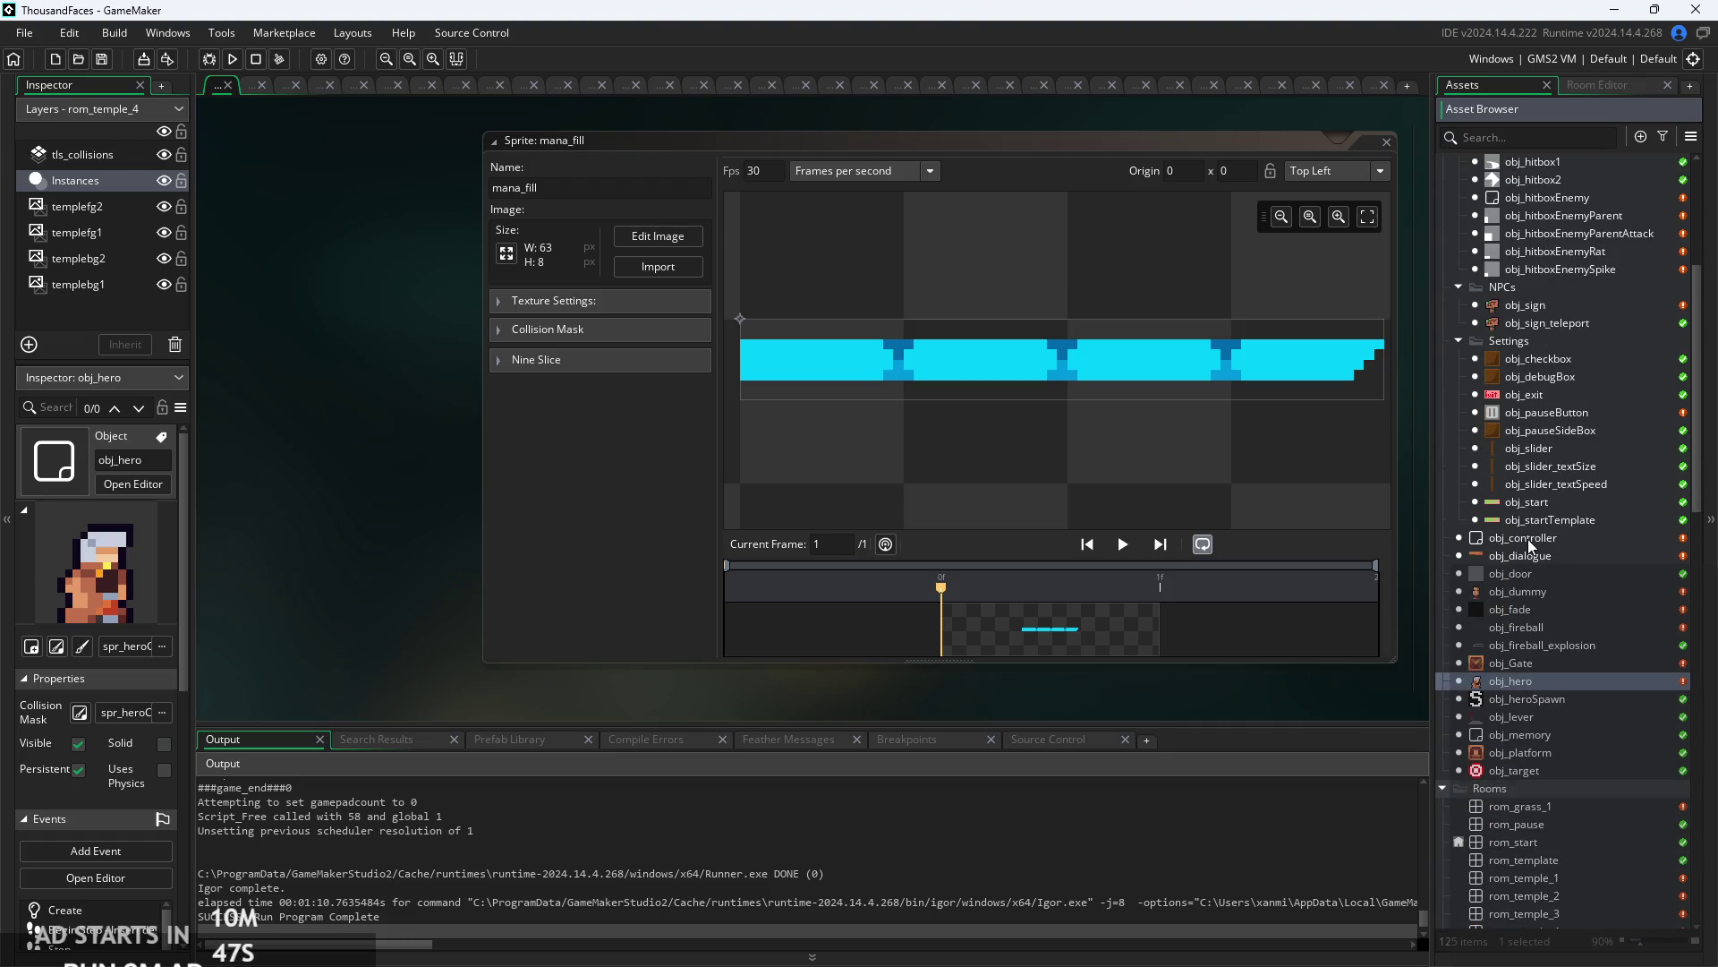
pyautogui.rightClick(1530, 539)
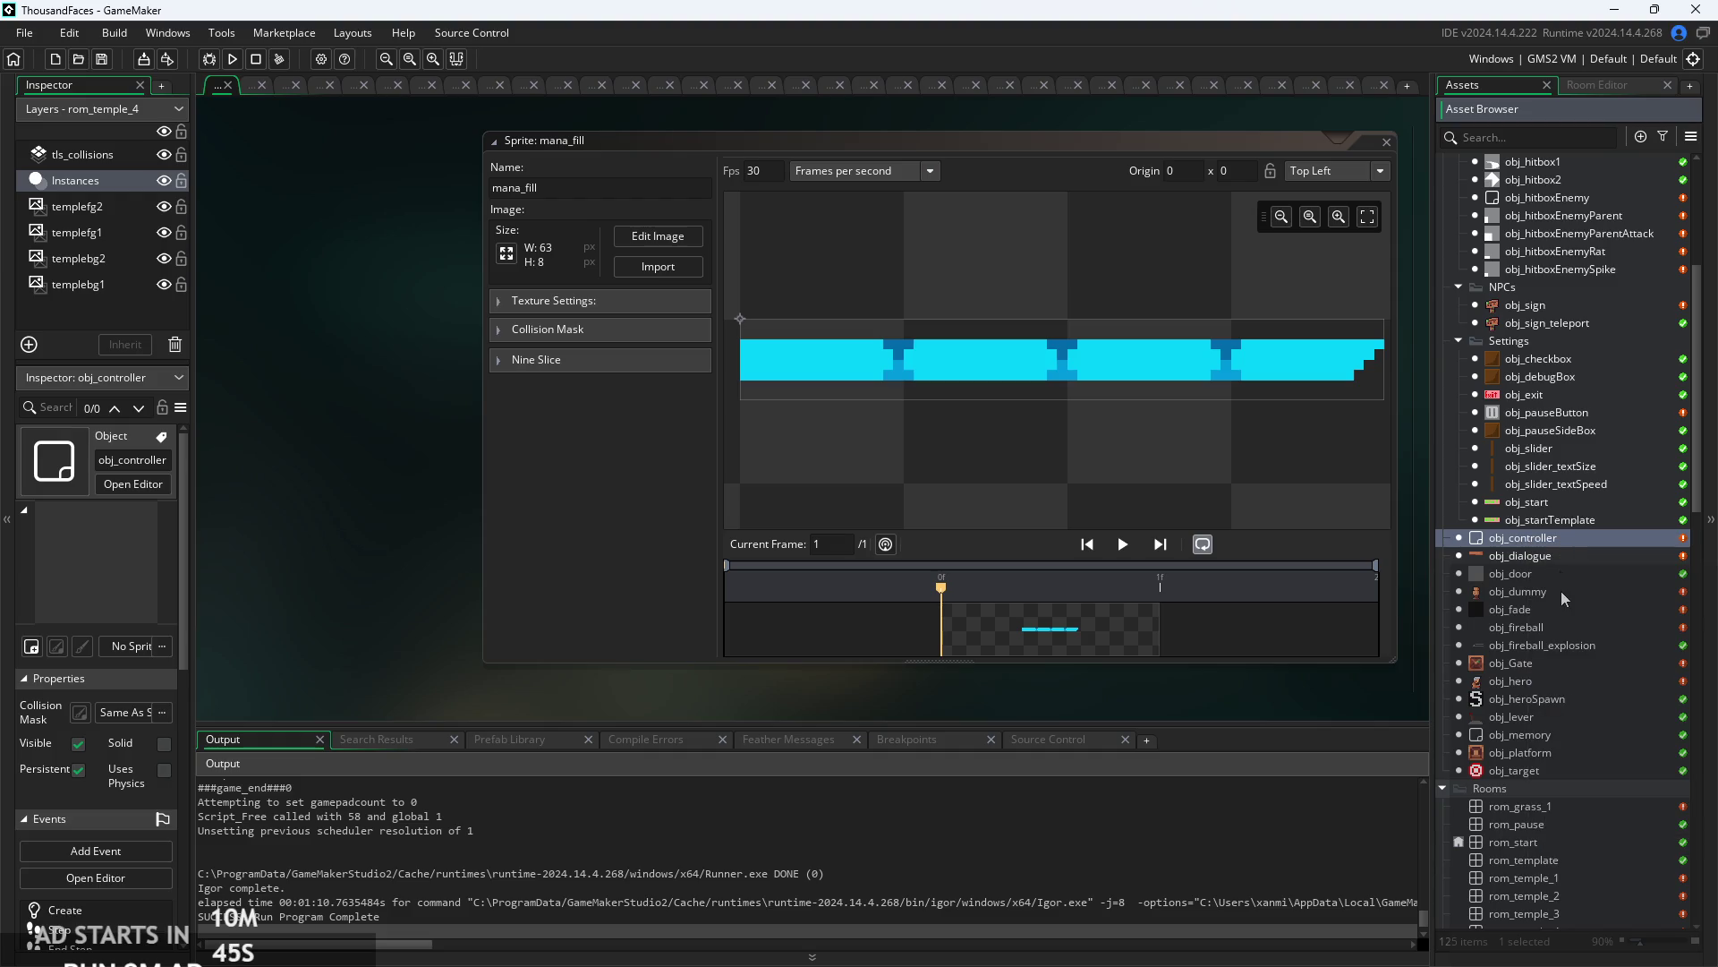
pyautogui.scroll(9, 1561, 591)
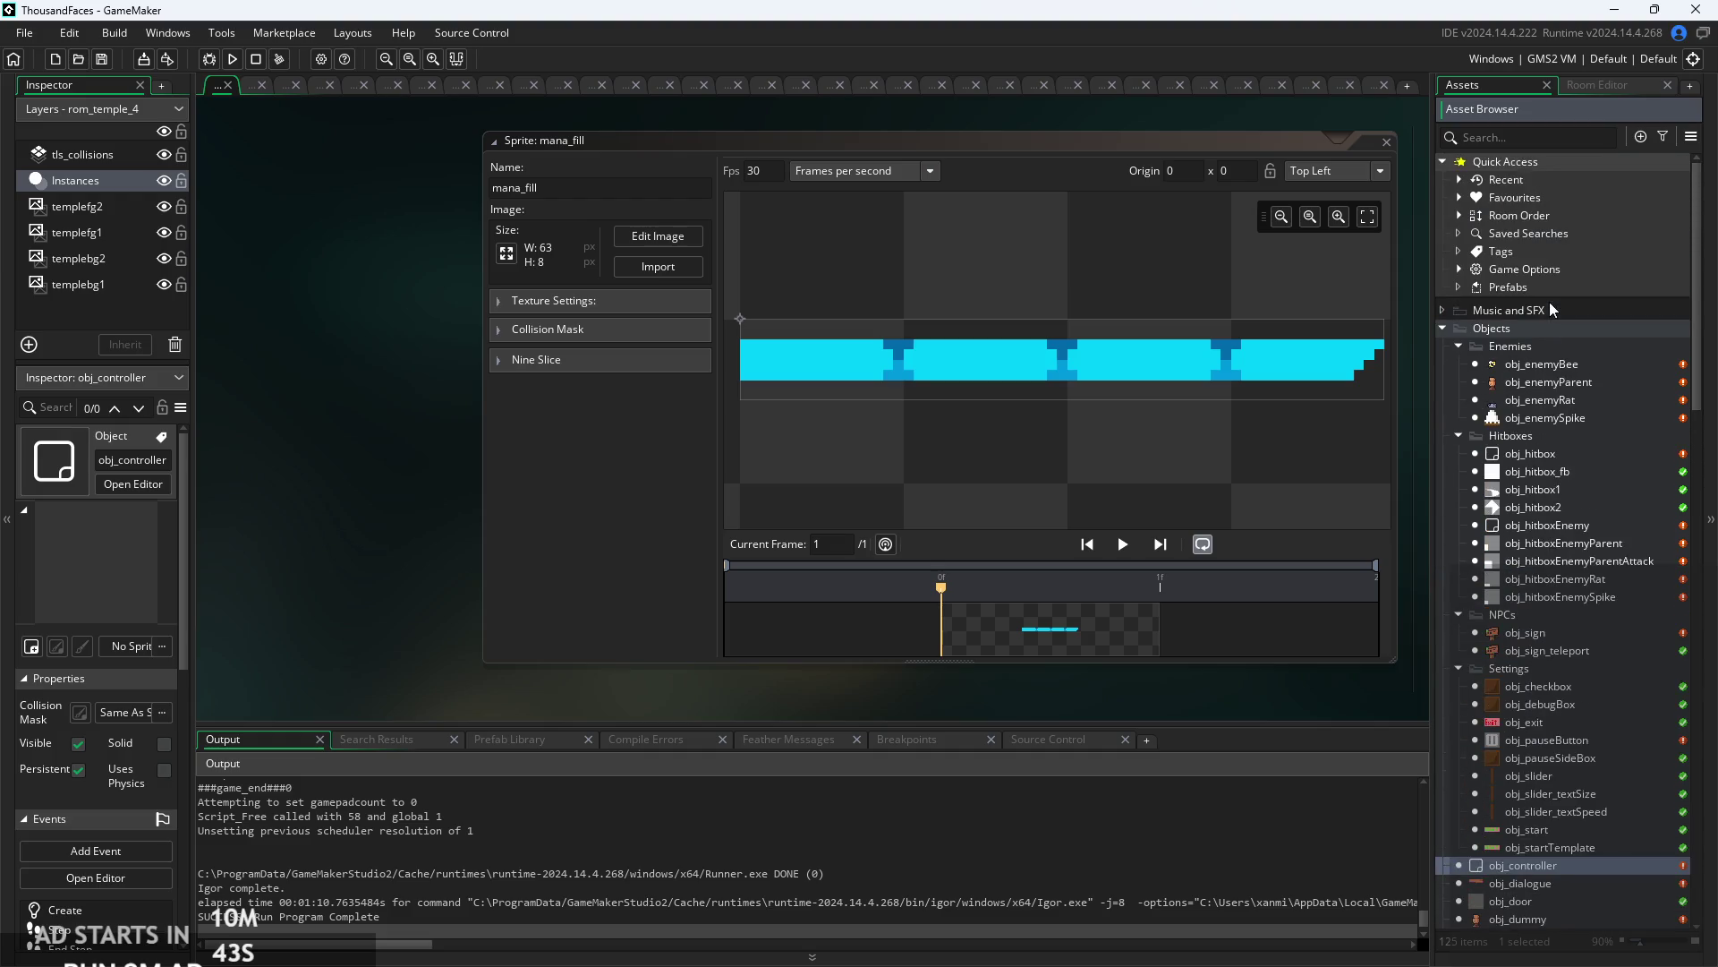
pyautogui.click(1460, 197)
pyautogui.click(1551, 235)
pyautogui.click(1539, 215)
pyautogui.click(1548, 234)
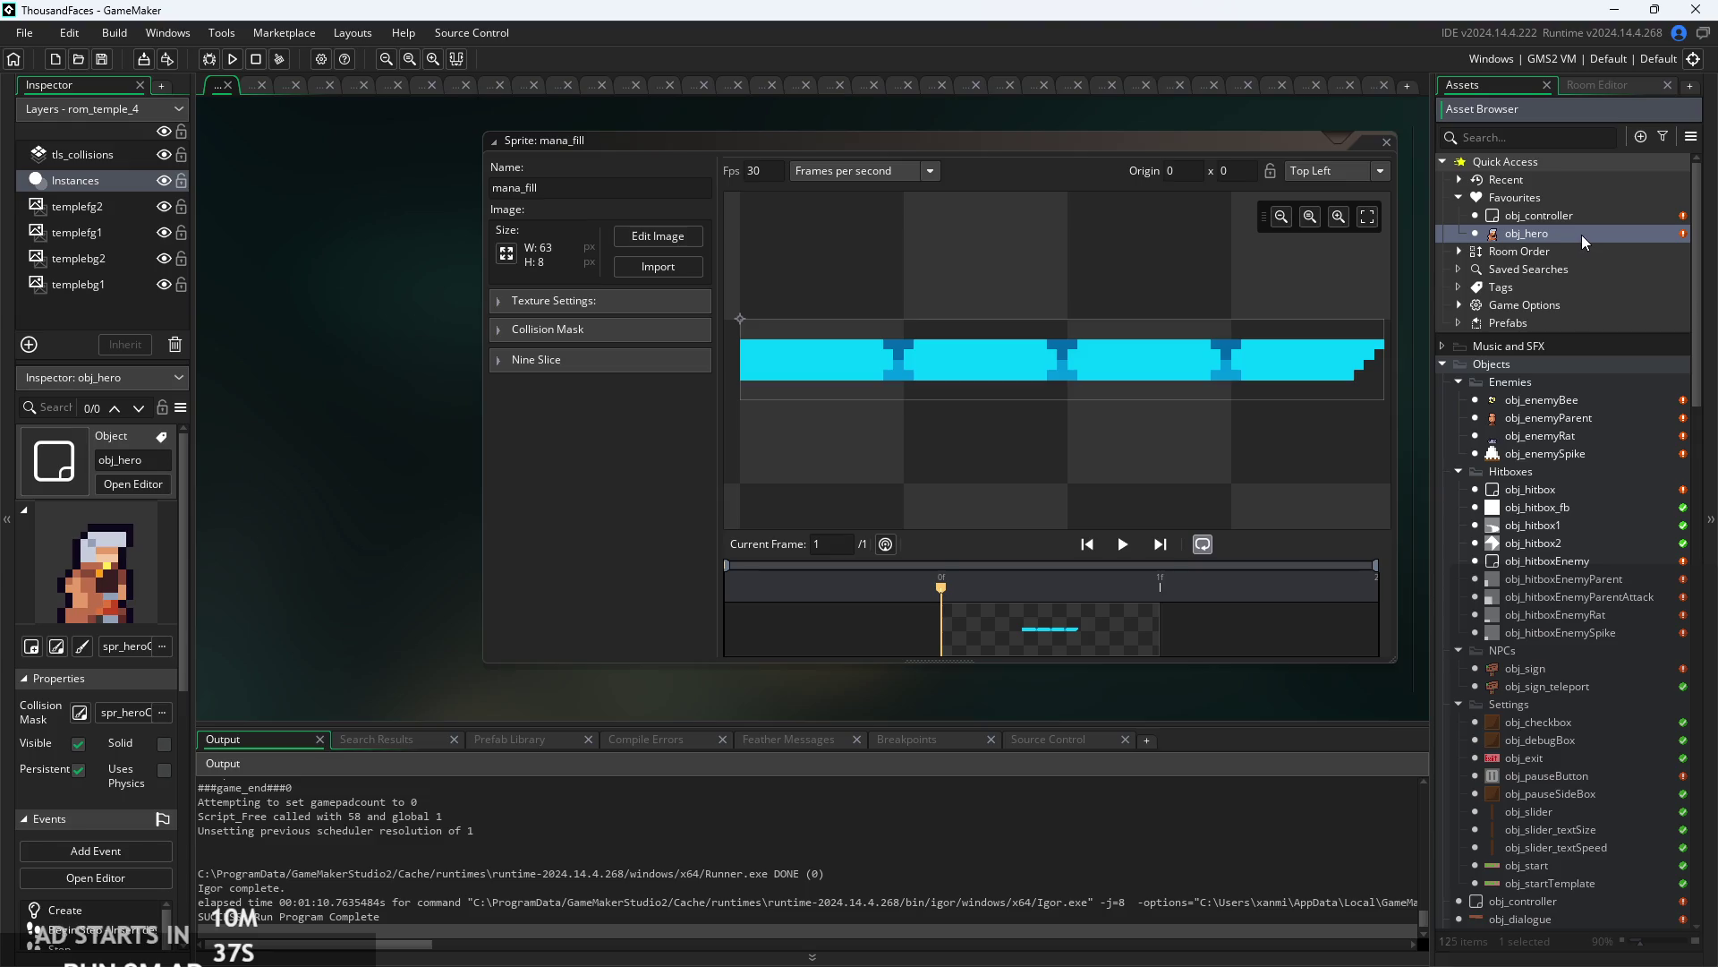
# - Open obj_hero's Draw code and delete the commented overlay line 14
pyautogui.doubleClick(1582, 234)
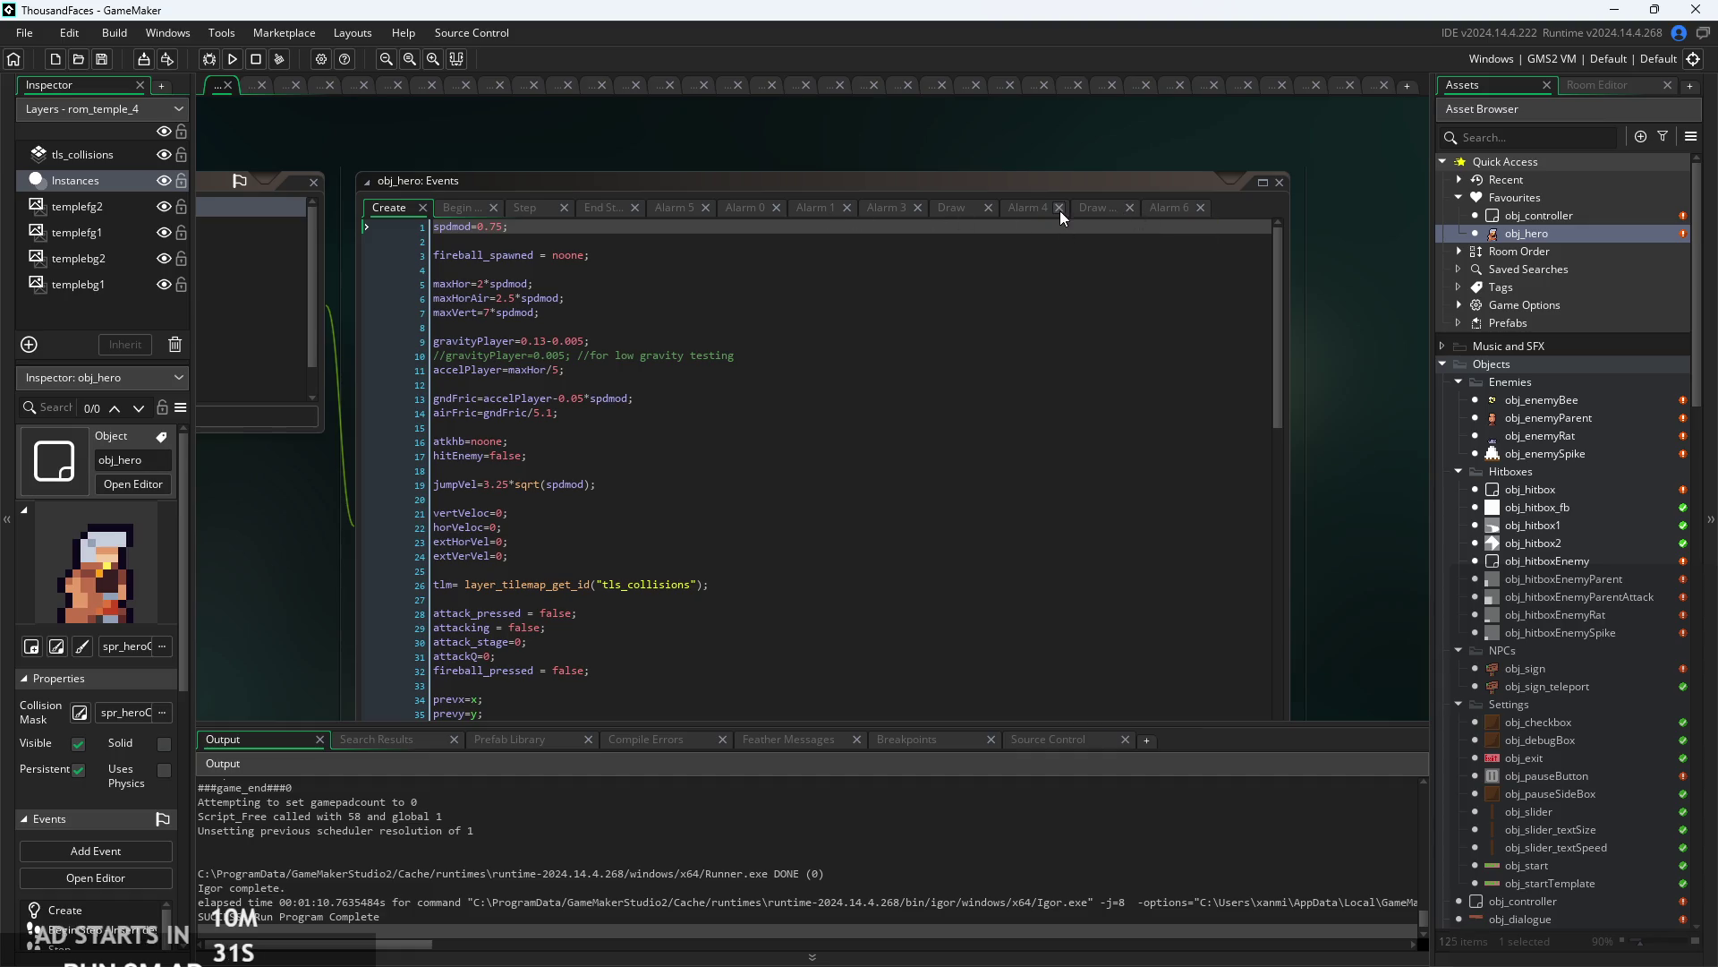
pyautogui.click(1094, 208)
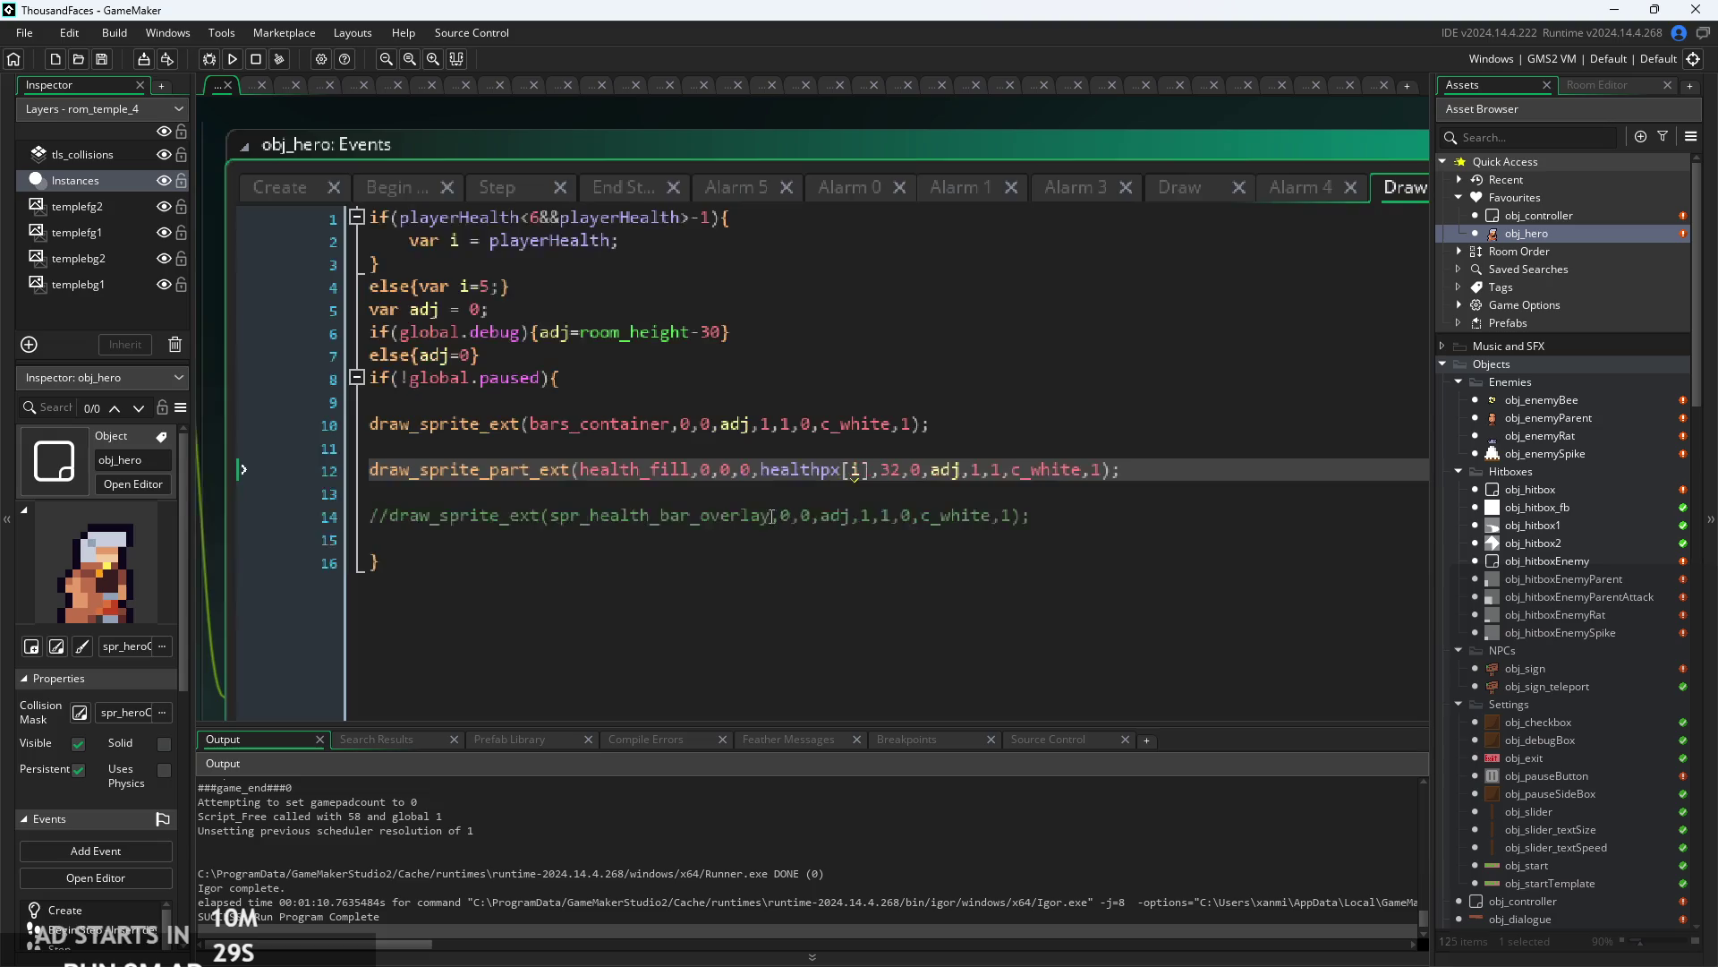
pyautogui.moveTo(1076, 524); pyautogui.dragTo(314, 519)
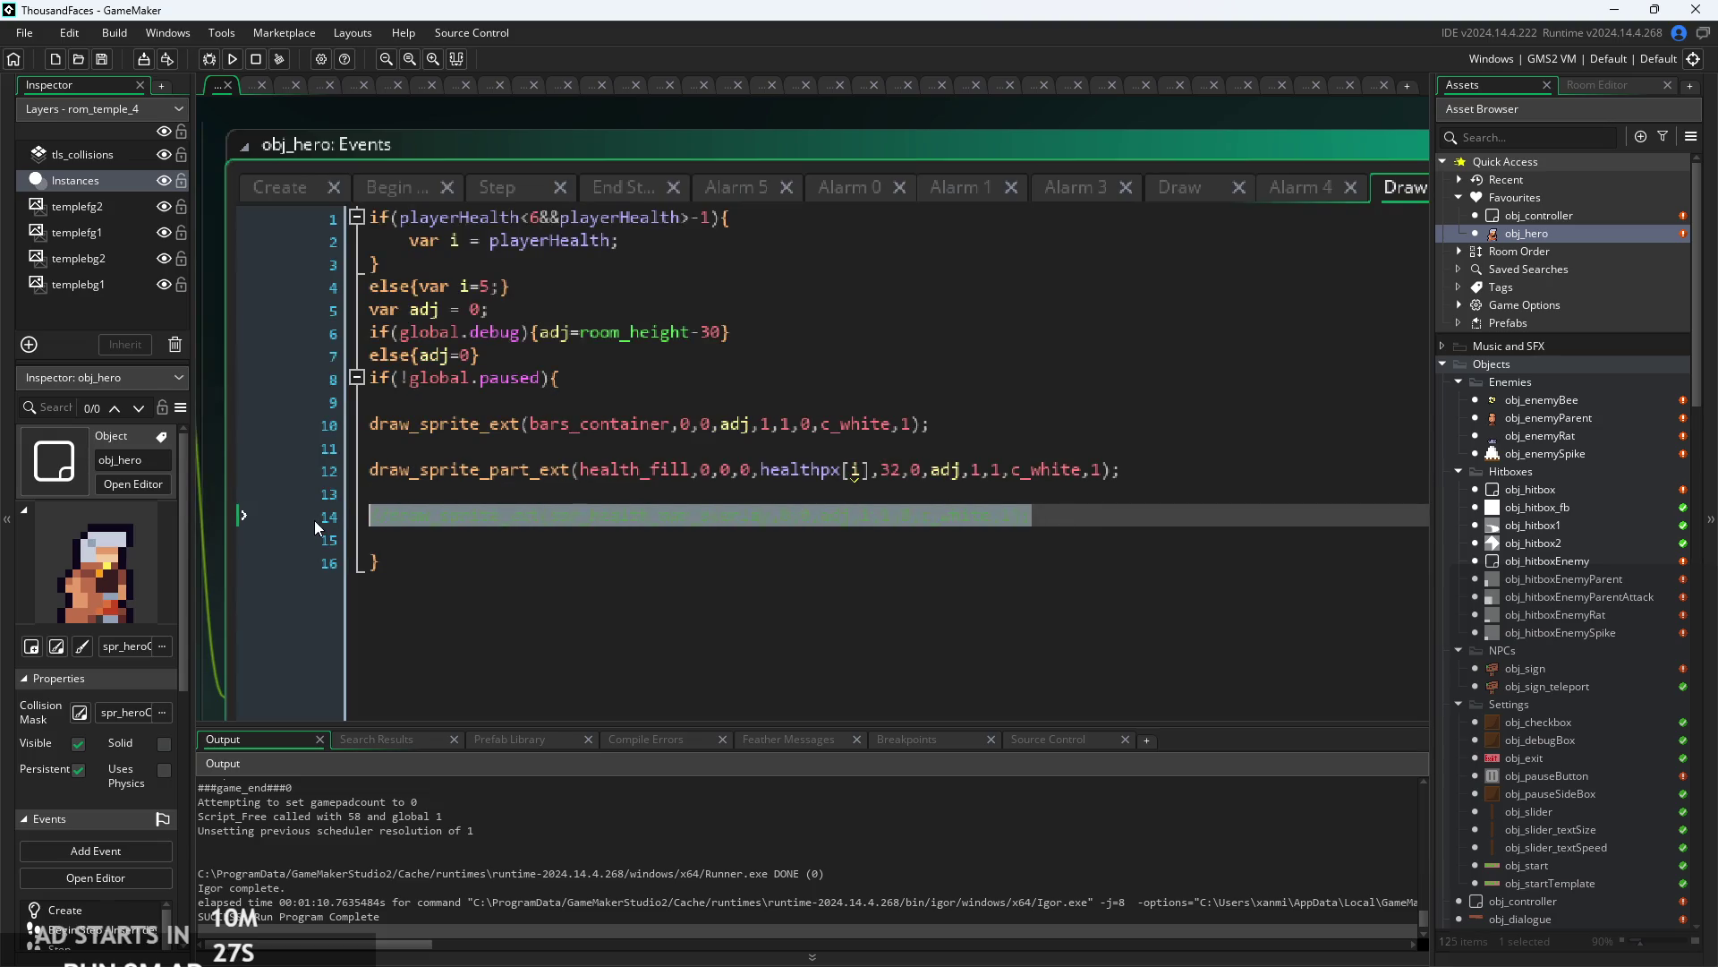
pyautogui.press('Delete')
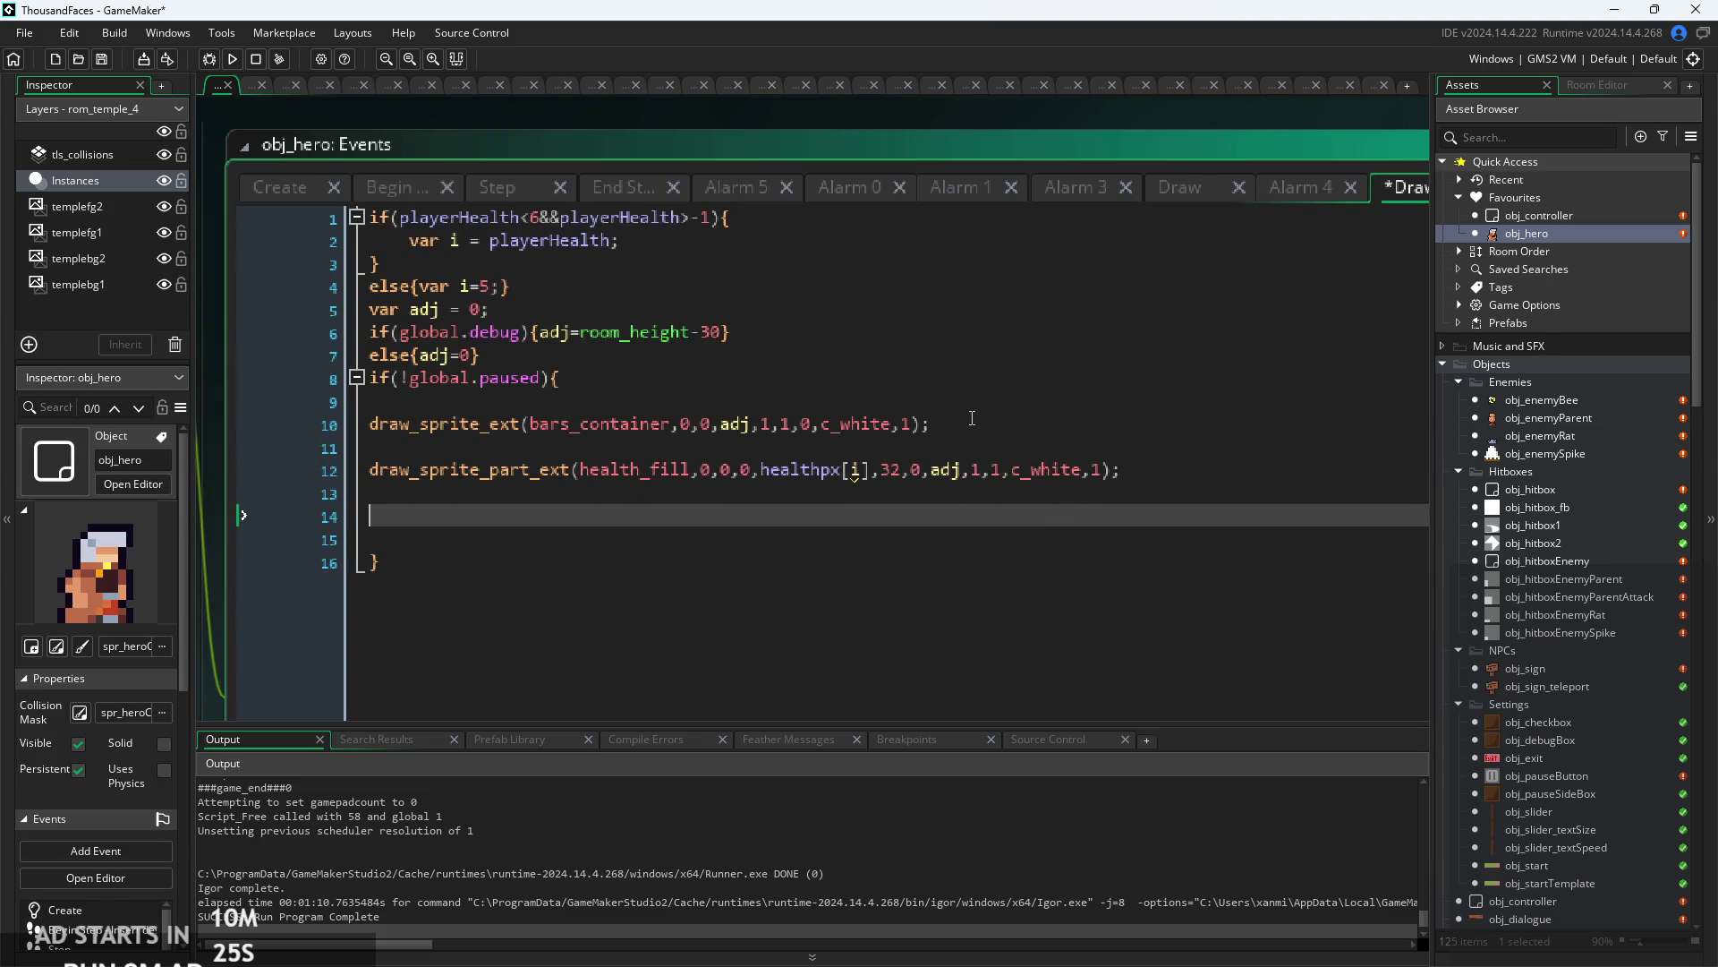
# - Copy the health_fill draw line onto line 14, changing health_ to mana_
pyautogui.click(586, 452)
pyautogui.hotkey('shift', 'Up')
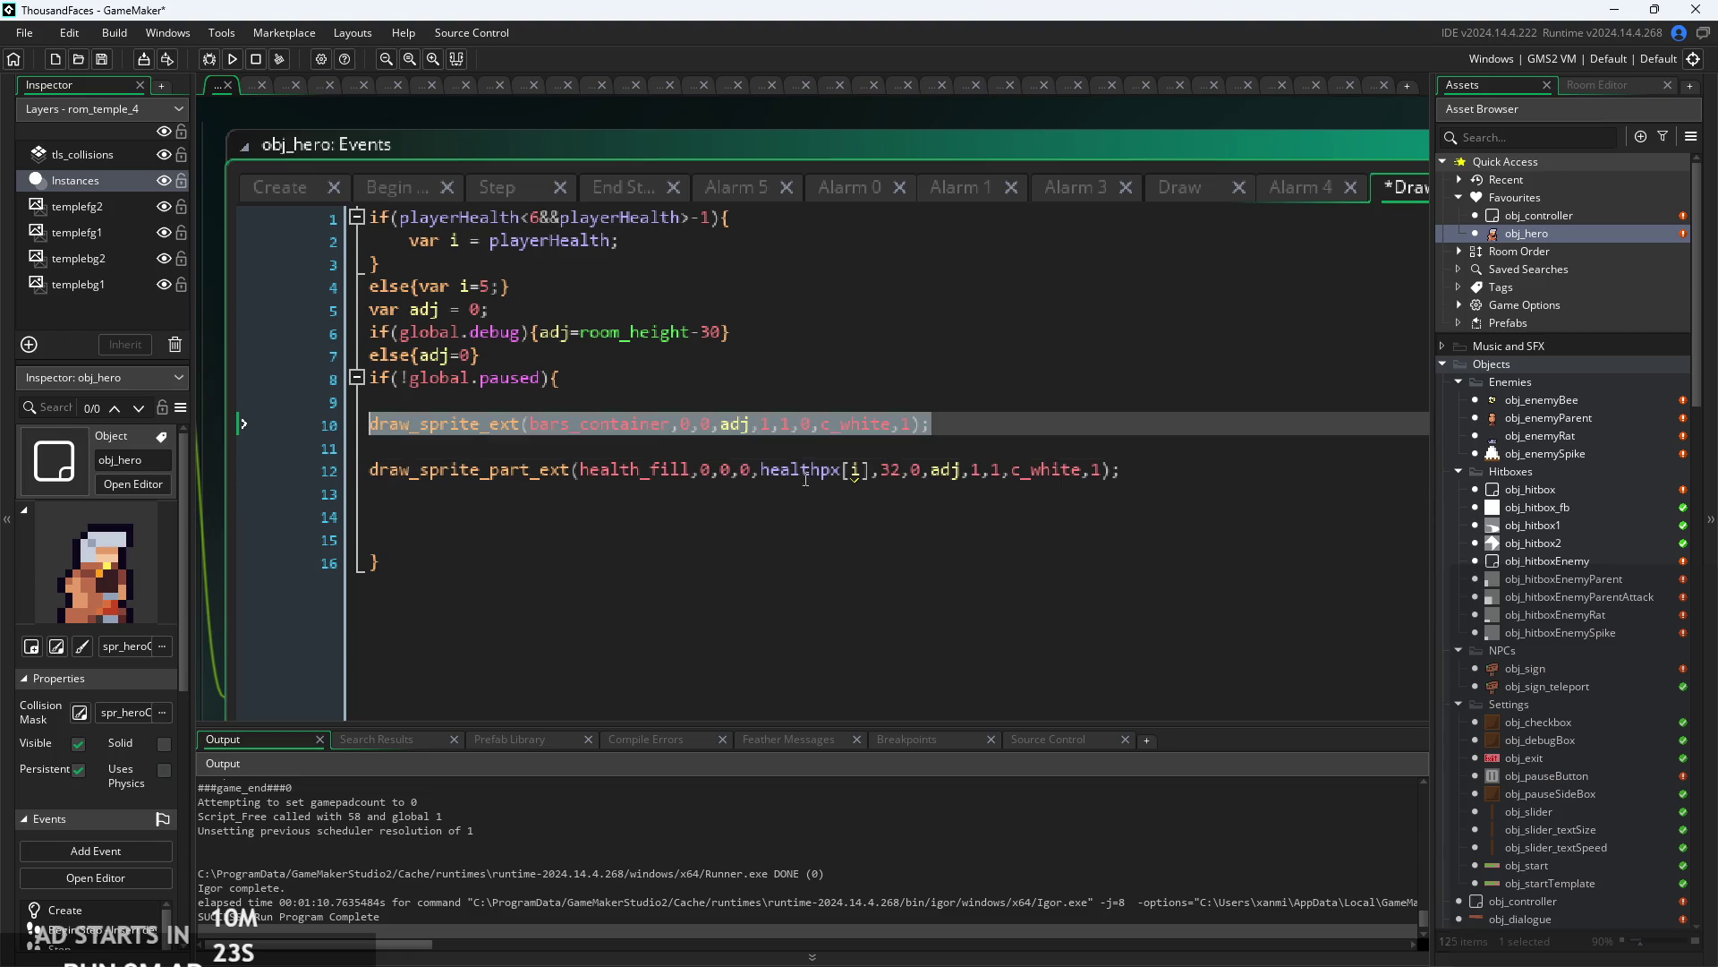
pyautogui.click(373, 471)
pyautogui.hotkey('shift', 'End')
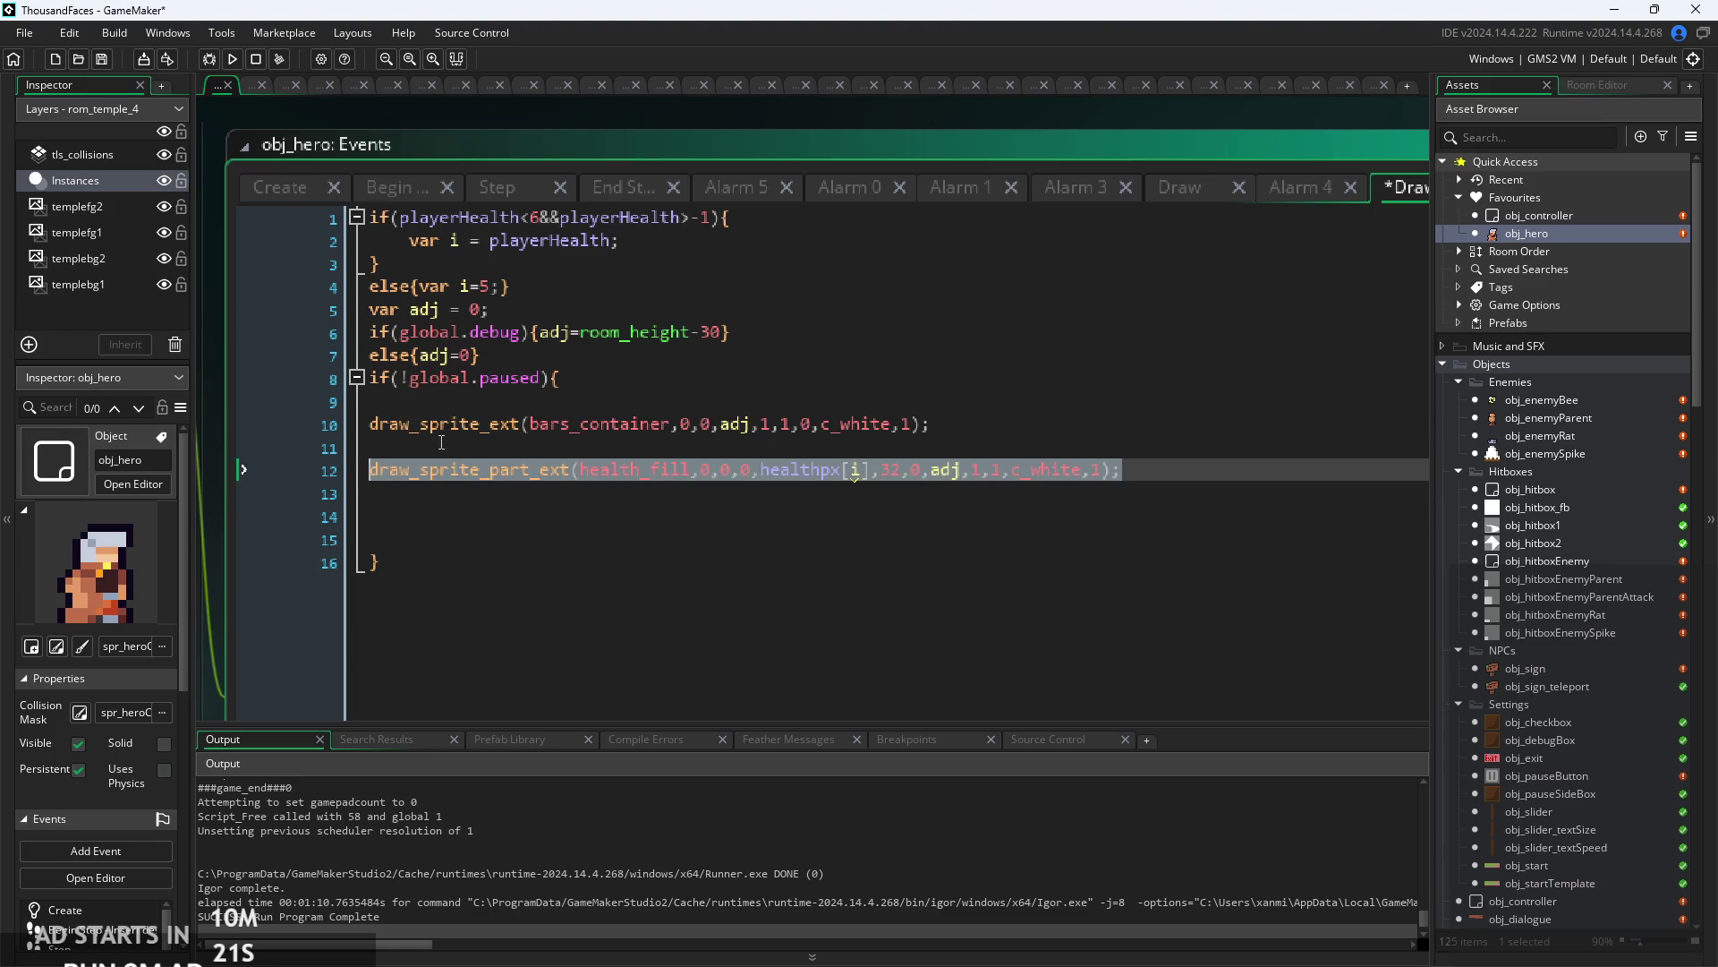
pyautogui.hotkey('ctrl', 'c')
pyautogui.click(370, 517)
pyautogui.hotkey('ctrl', 'v')
pyautogui.moveTo(580, 516); pyautogui.dragTo(651, 516)
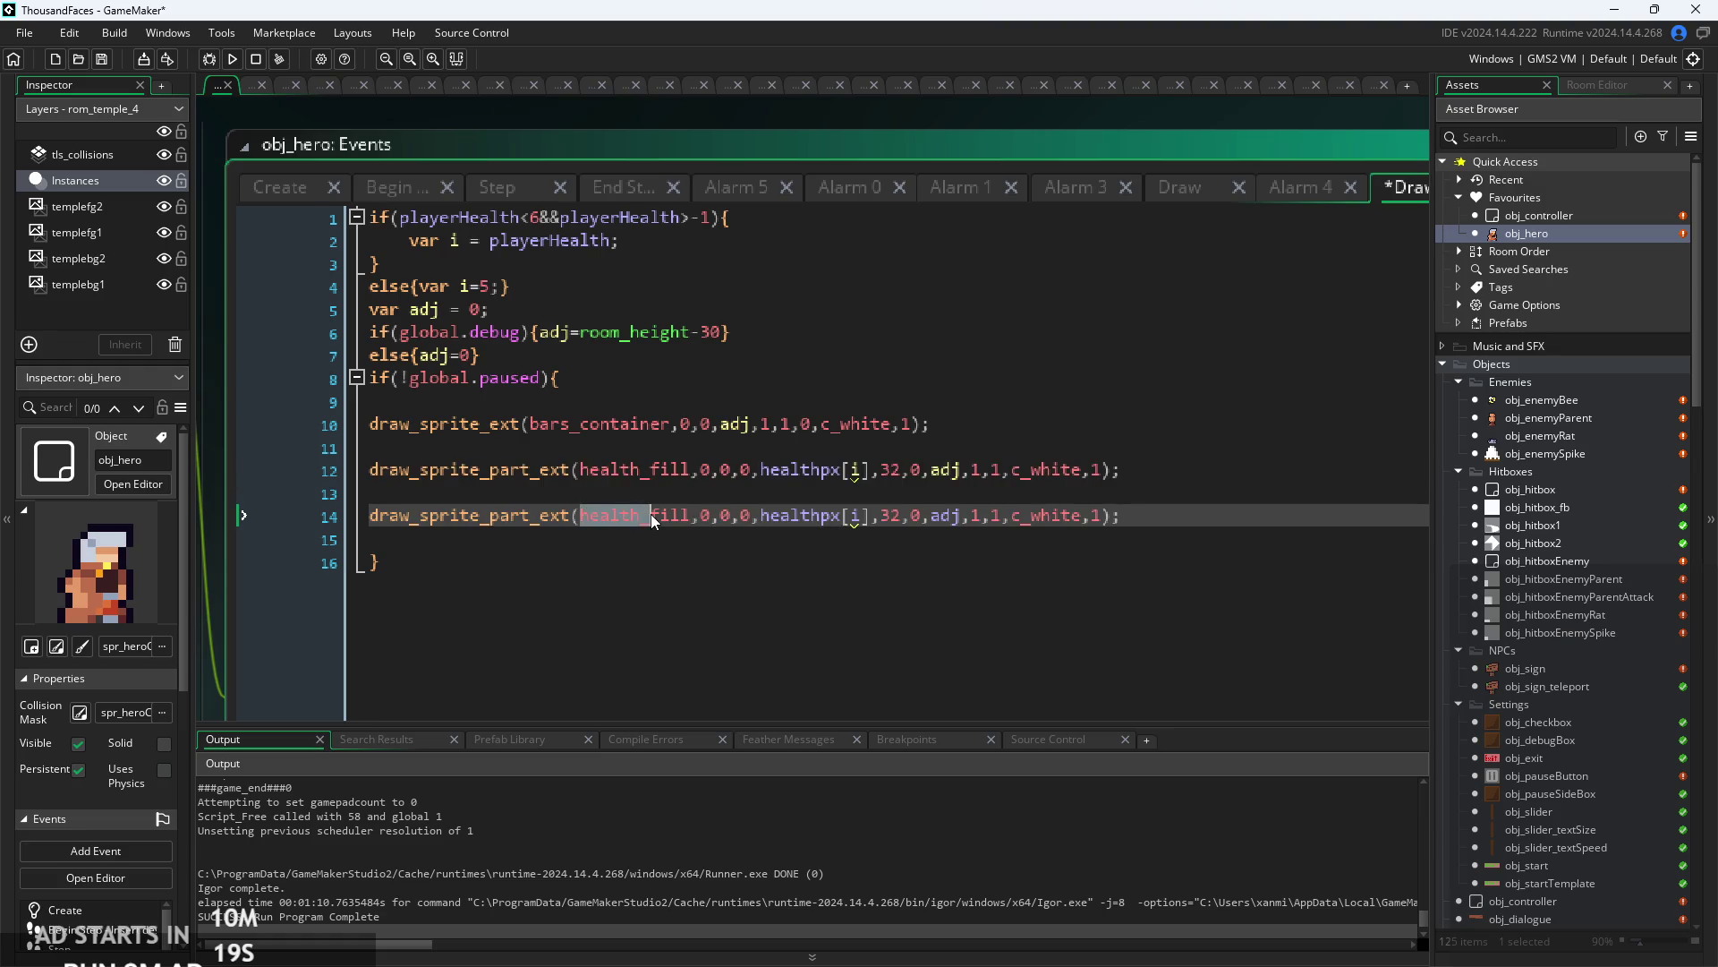
pyautogui.write('mana_')
pyautogui.click(689, 515)
pyautogui.scroll(-2, 565, 89)
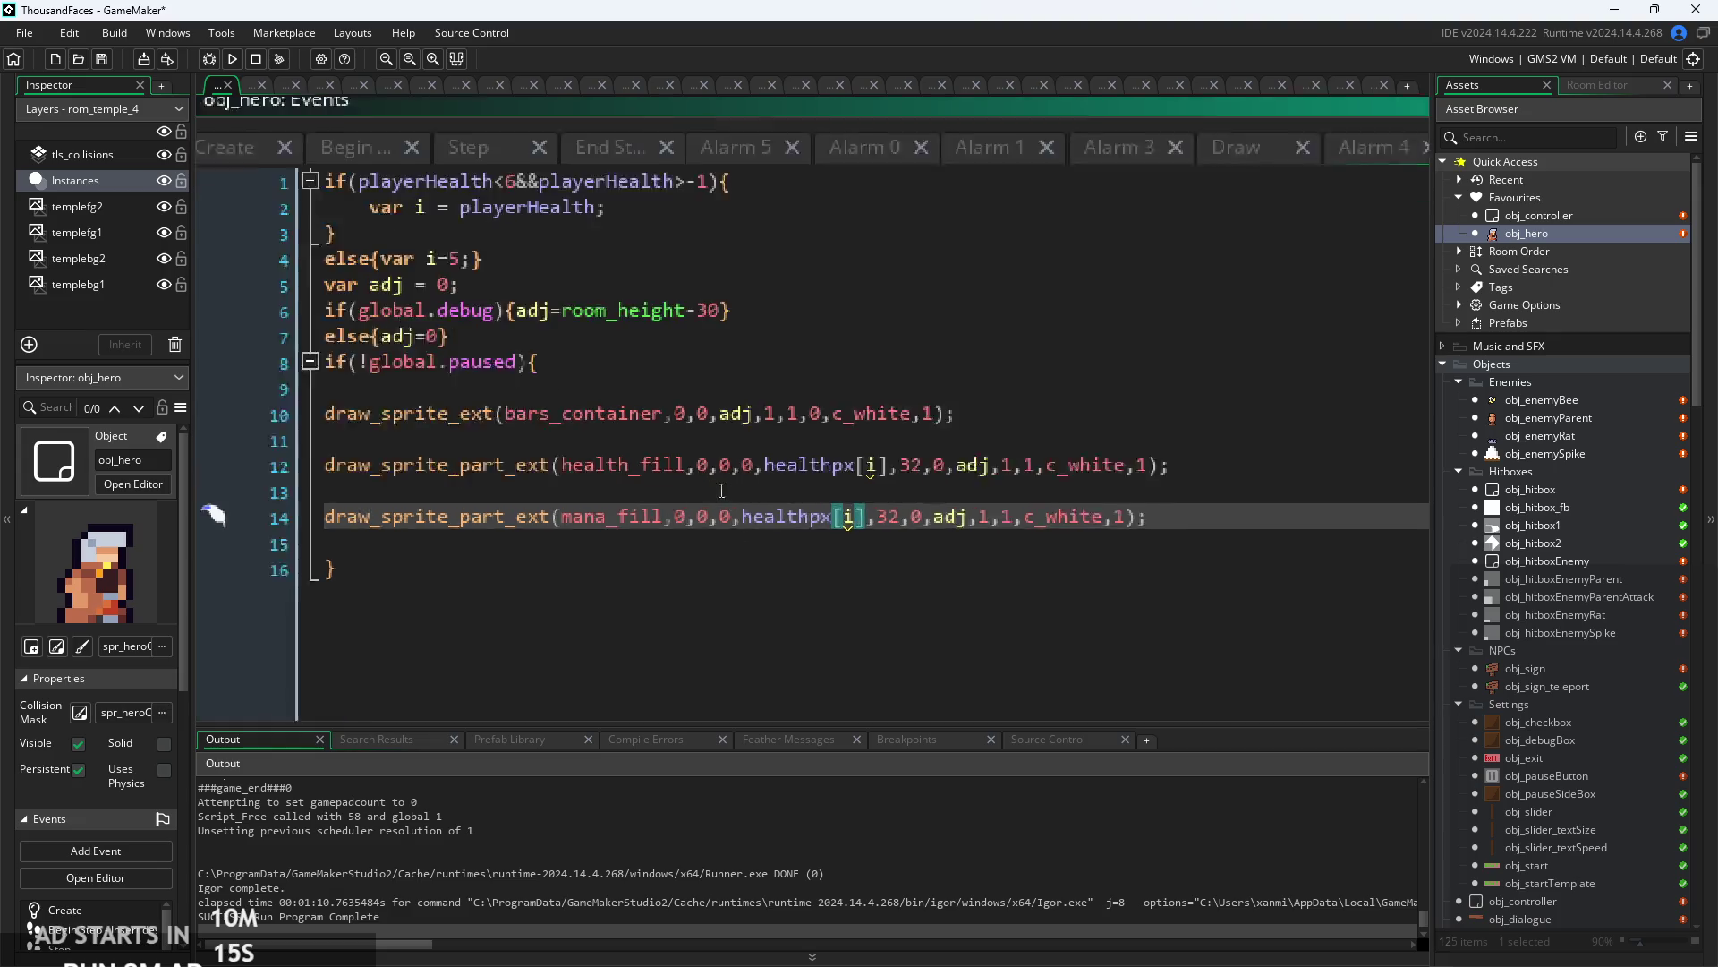
pyautogui.click(356, 161)
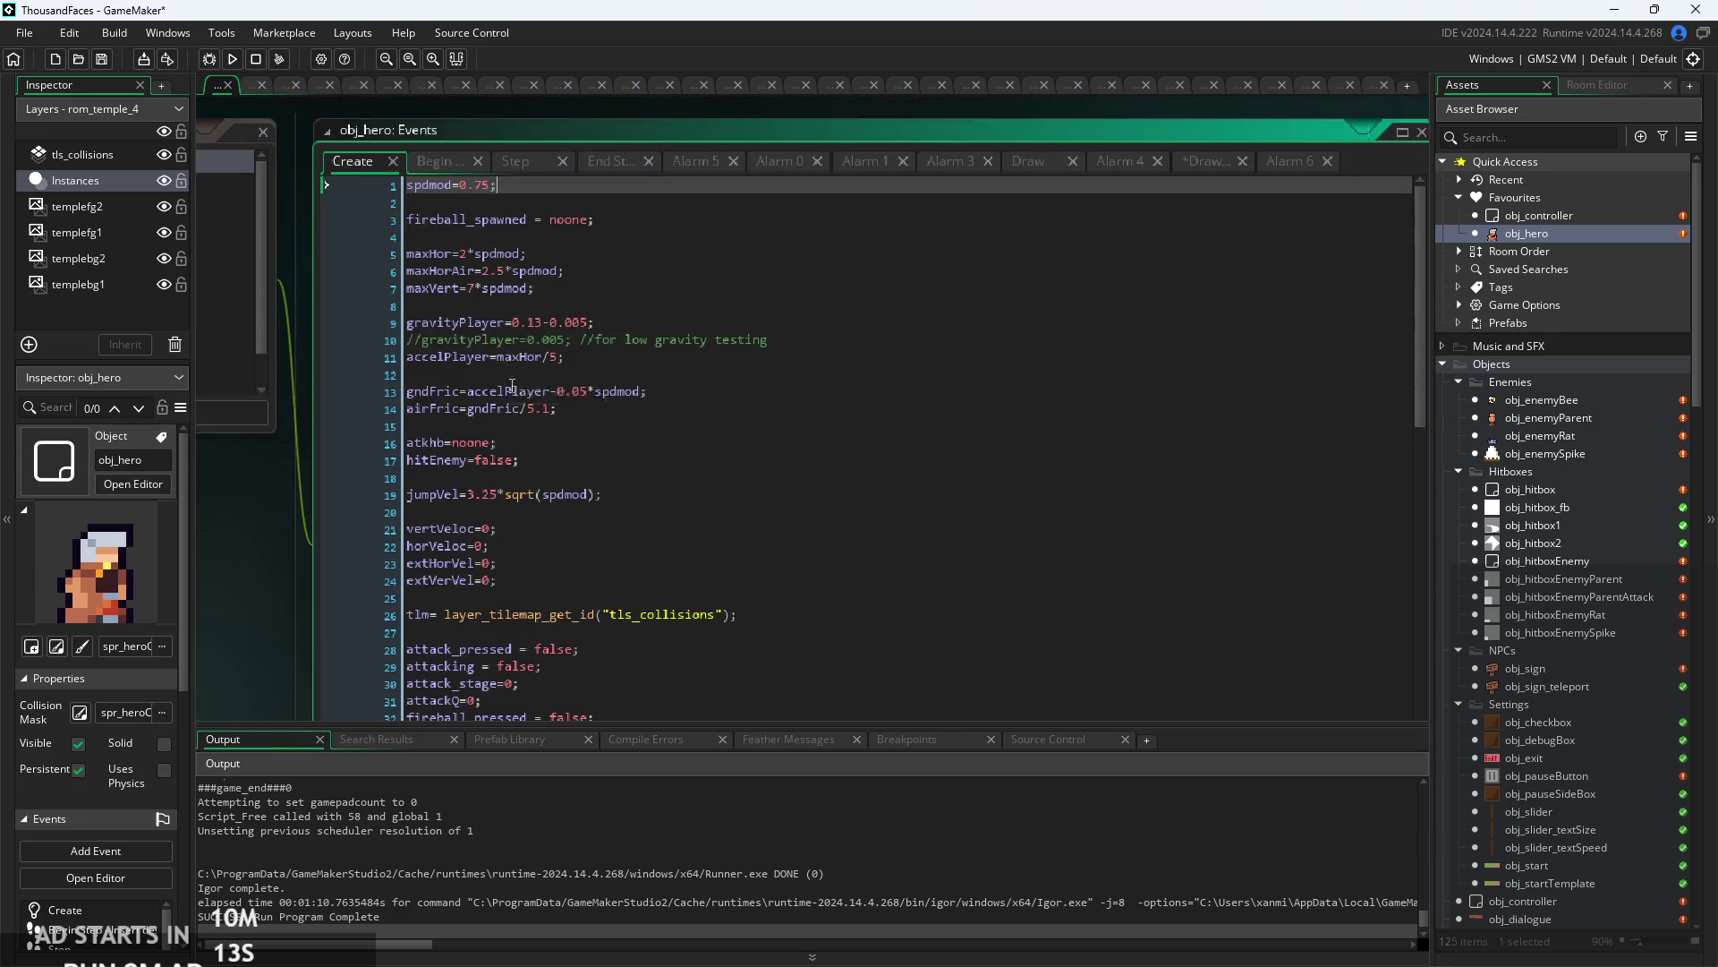
# - Add a new line 63, manapx=[];, below the healthpx array in the Create code
pyautogui.scroll(-3, 512, 385)
pyautogui.click(689, 451)
pyautogui.scroll(-3, 689, 430)
pyautogui.scroll(-10, 693, 415)
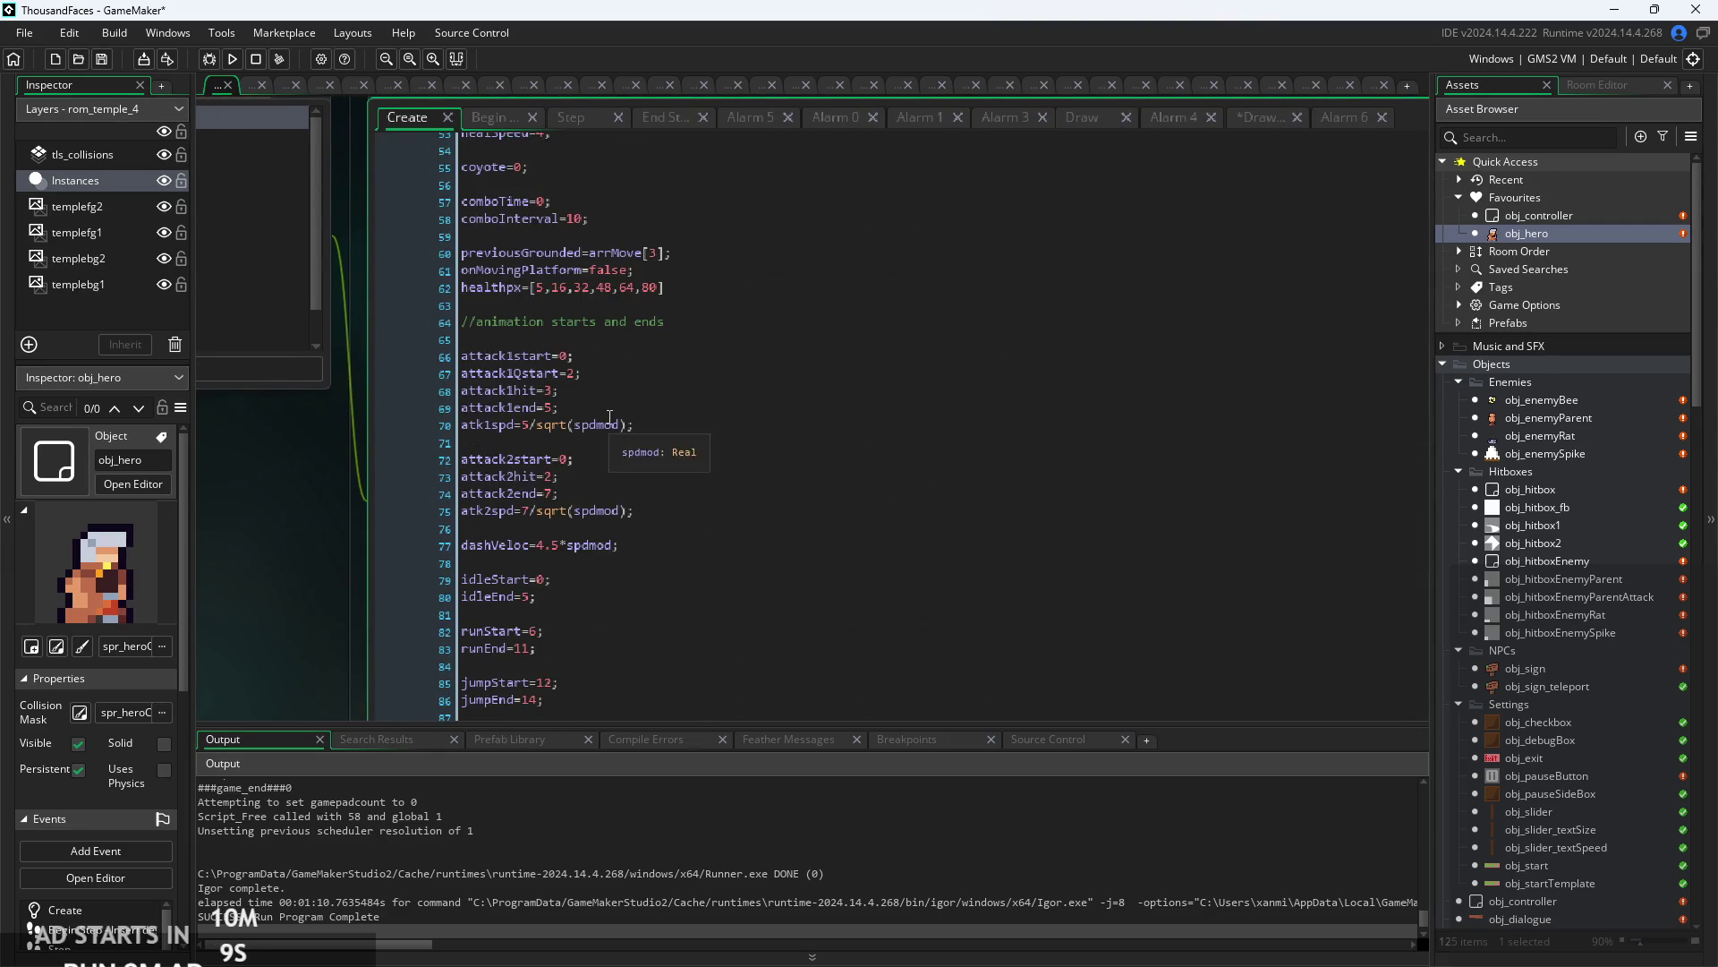
pyautogui.keyDown('ctrl'); pyautogui.scroll(2, 671, 487); pyautogui.keyUp('ctrl')
pyautogui.click(671, 487)
pyautogui.scroll(-12, 683, 526)
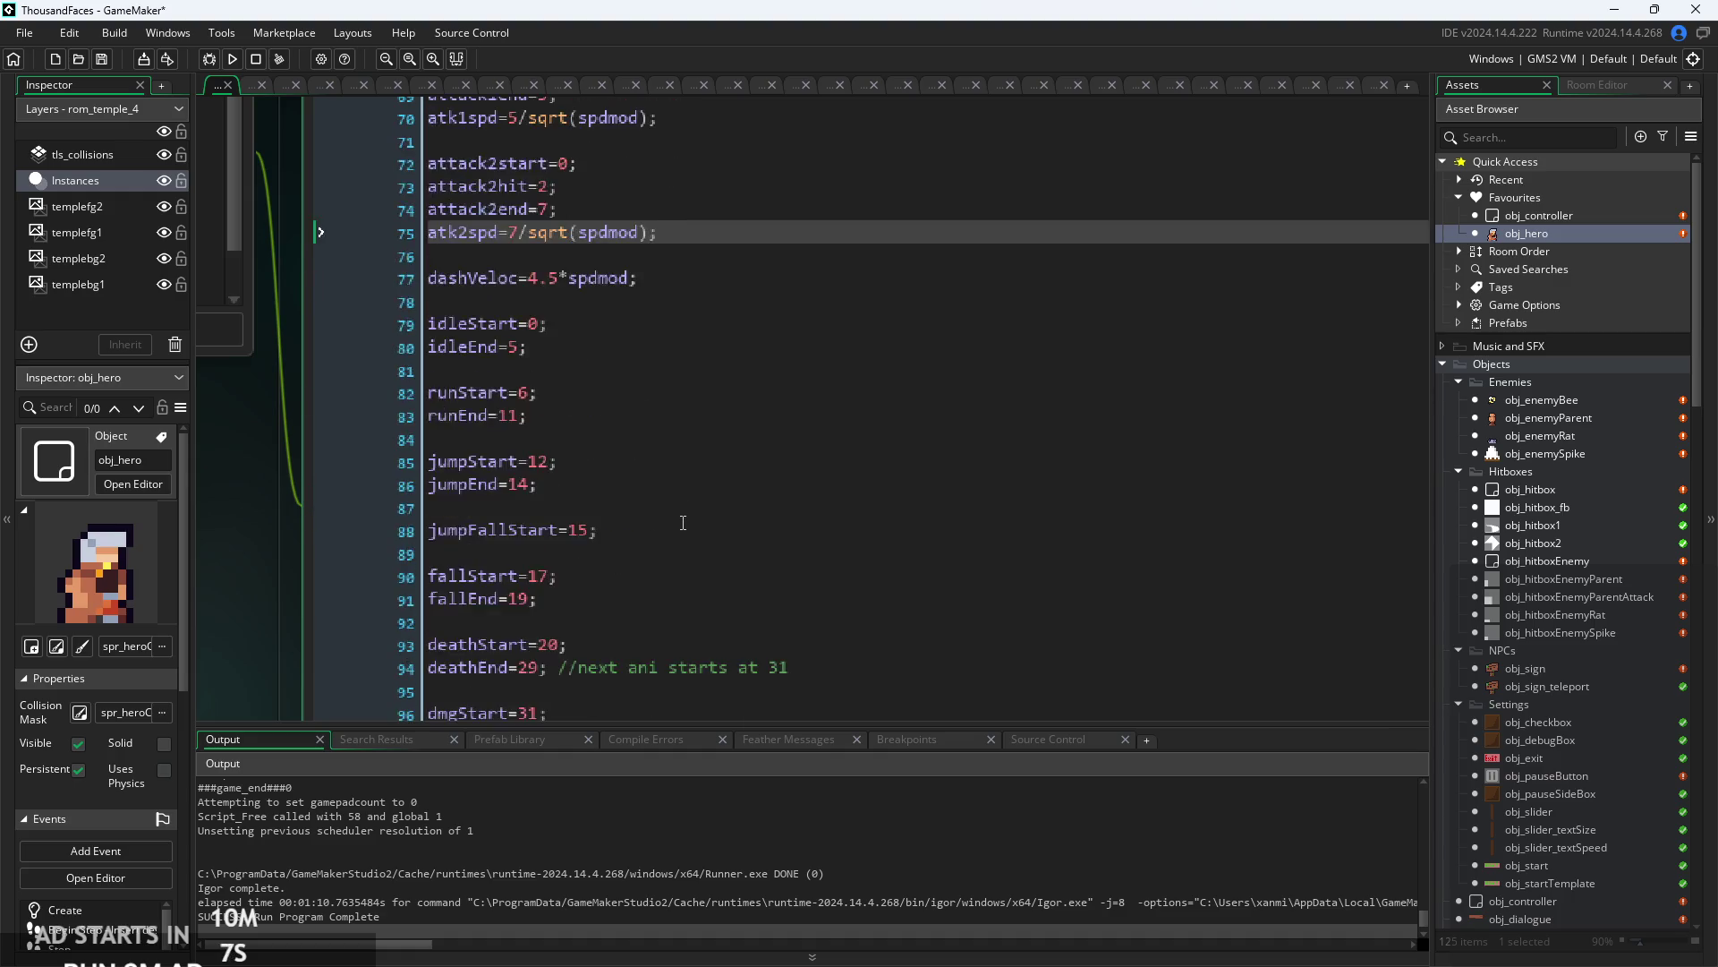
pyautogui.scroll(15, 683, 508)
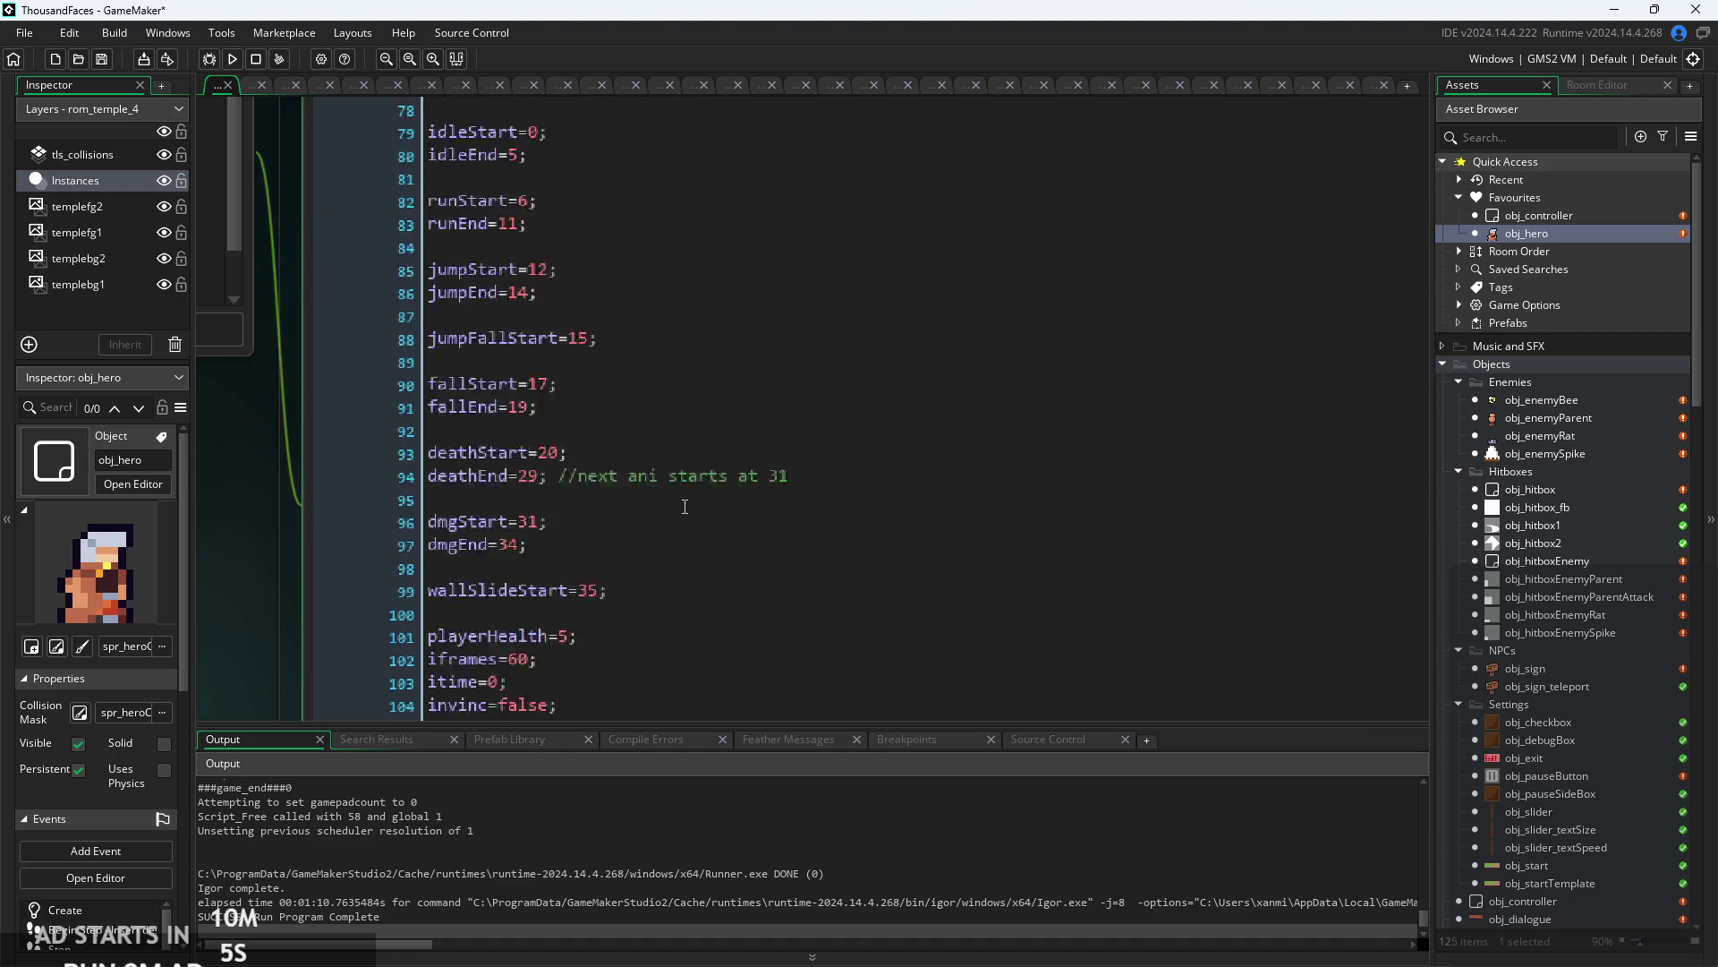
pyautogui.click(749, 537)
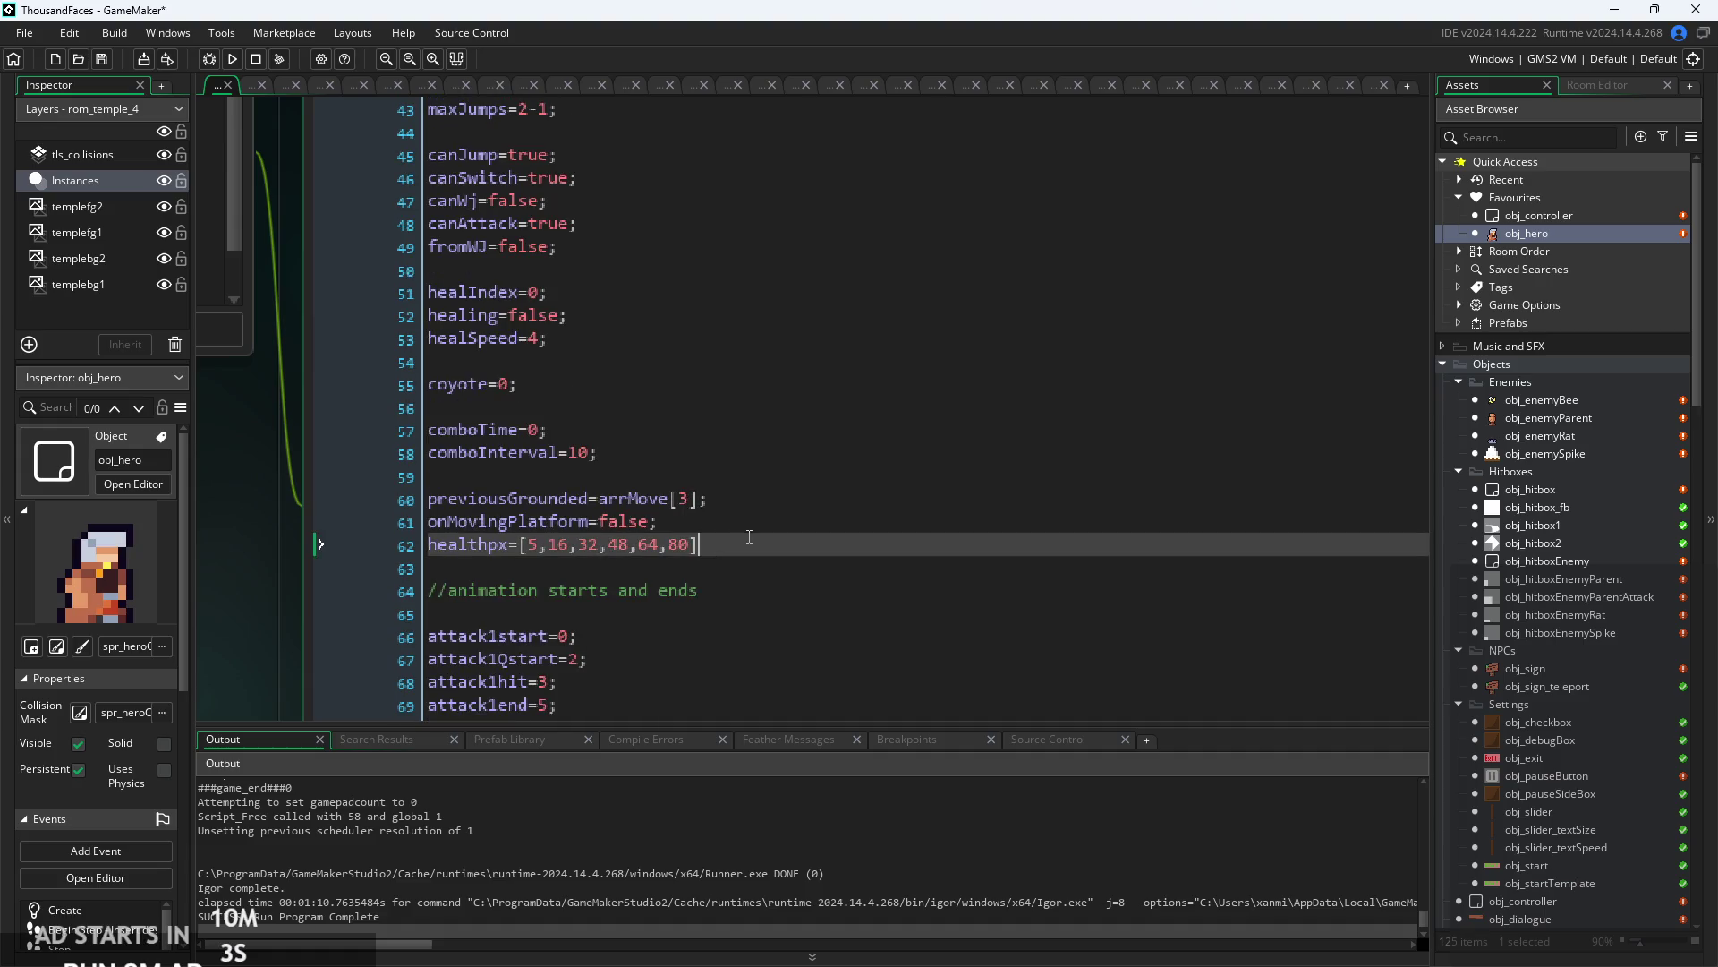
pyautogui.press('Return')
pyautogui.write('manapc')
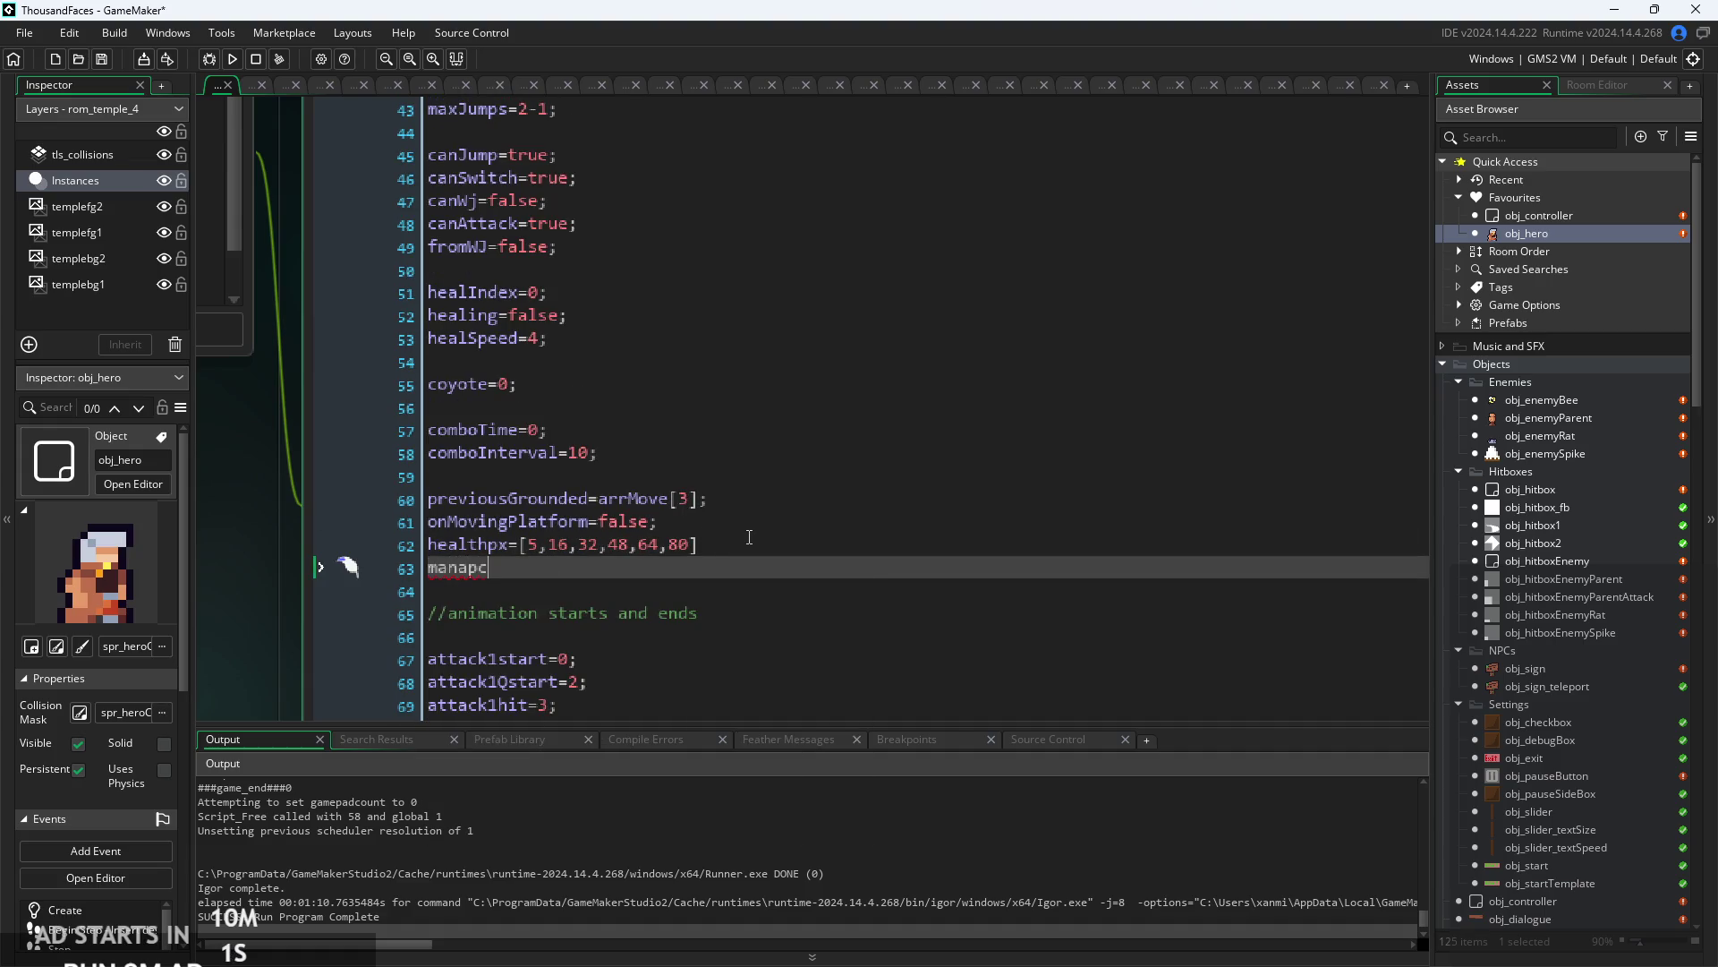
pyautogui.write('=')
pyautogui.write(';')
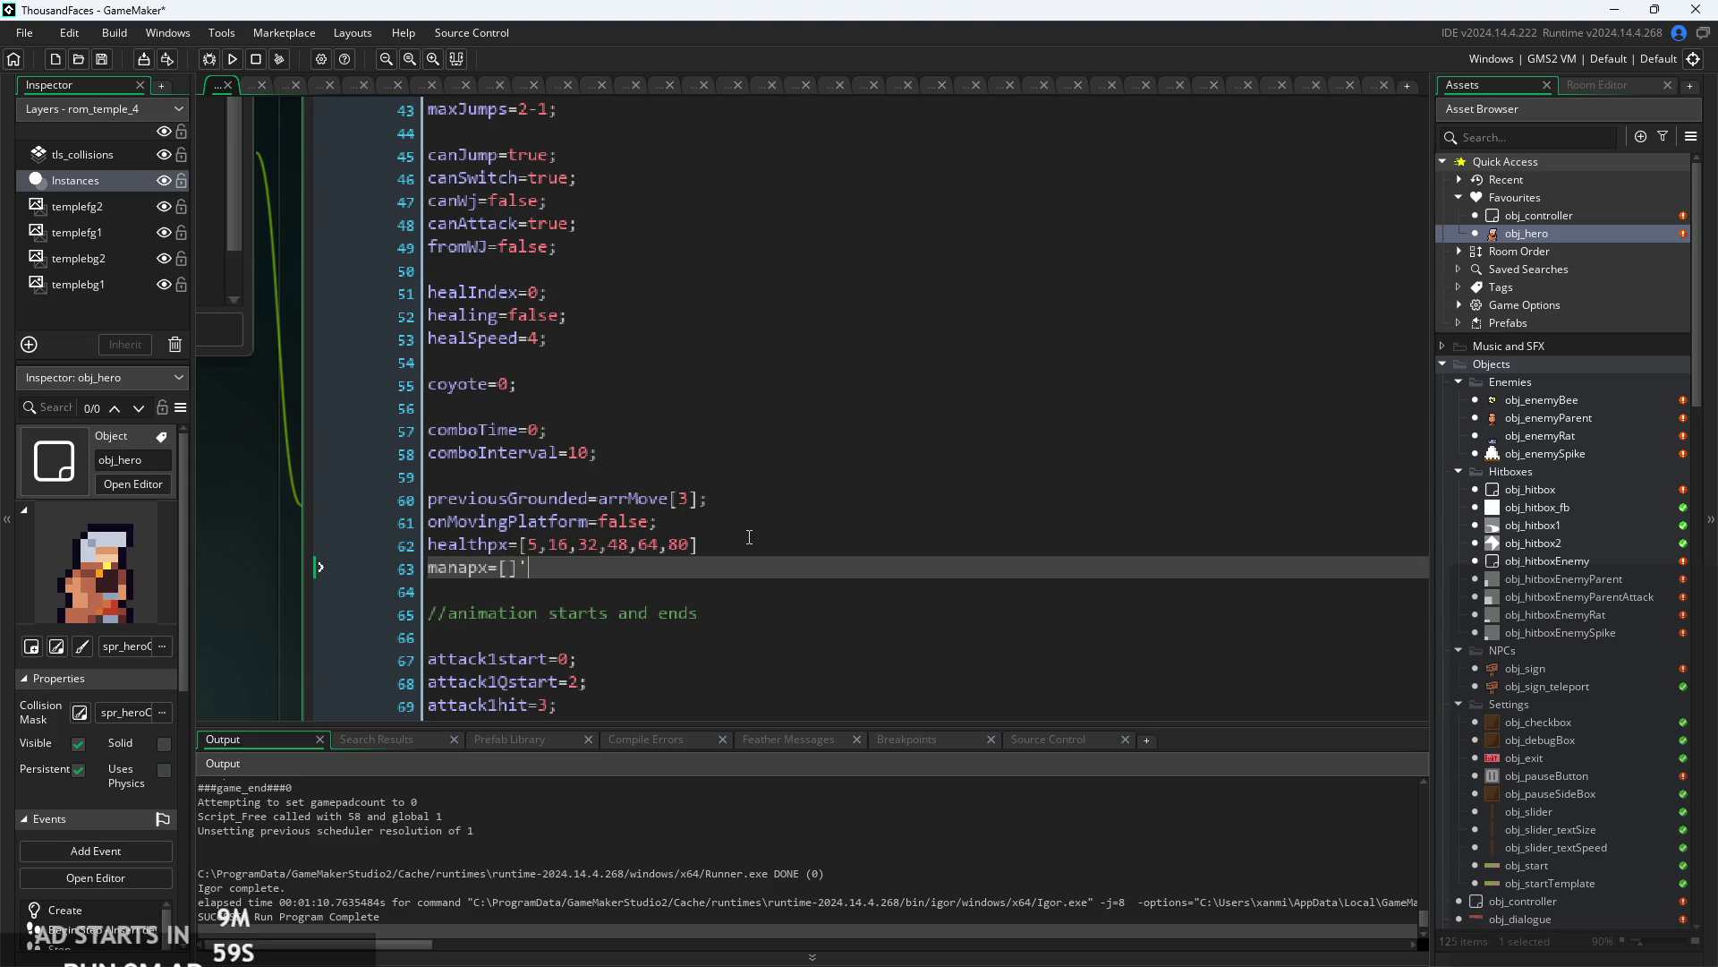
pyautogui.press('BackSpace')
pyautogui.write(';')
pyautogui.scroll(-15, 1603, 702)
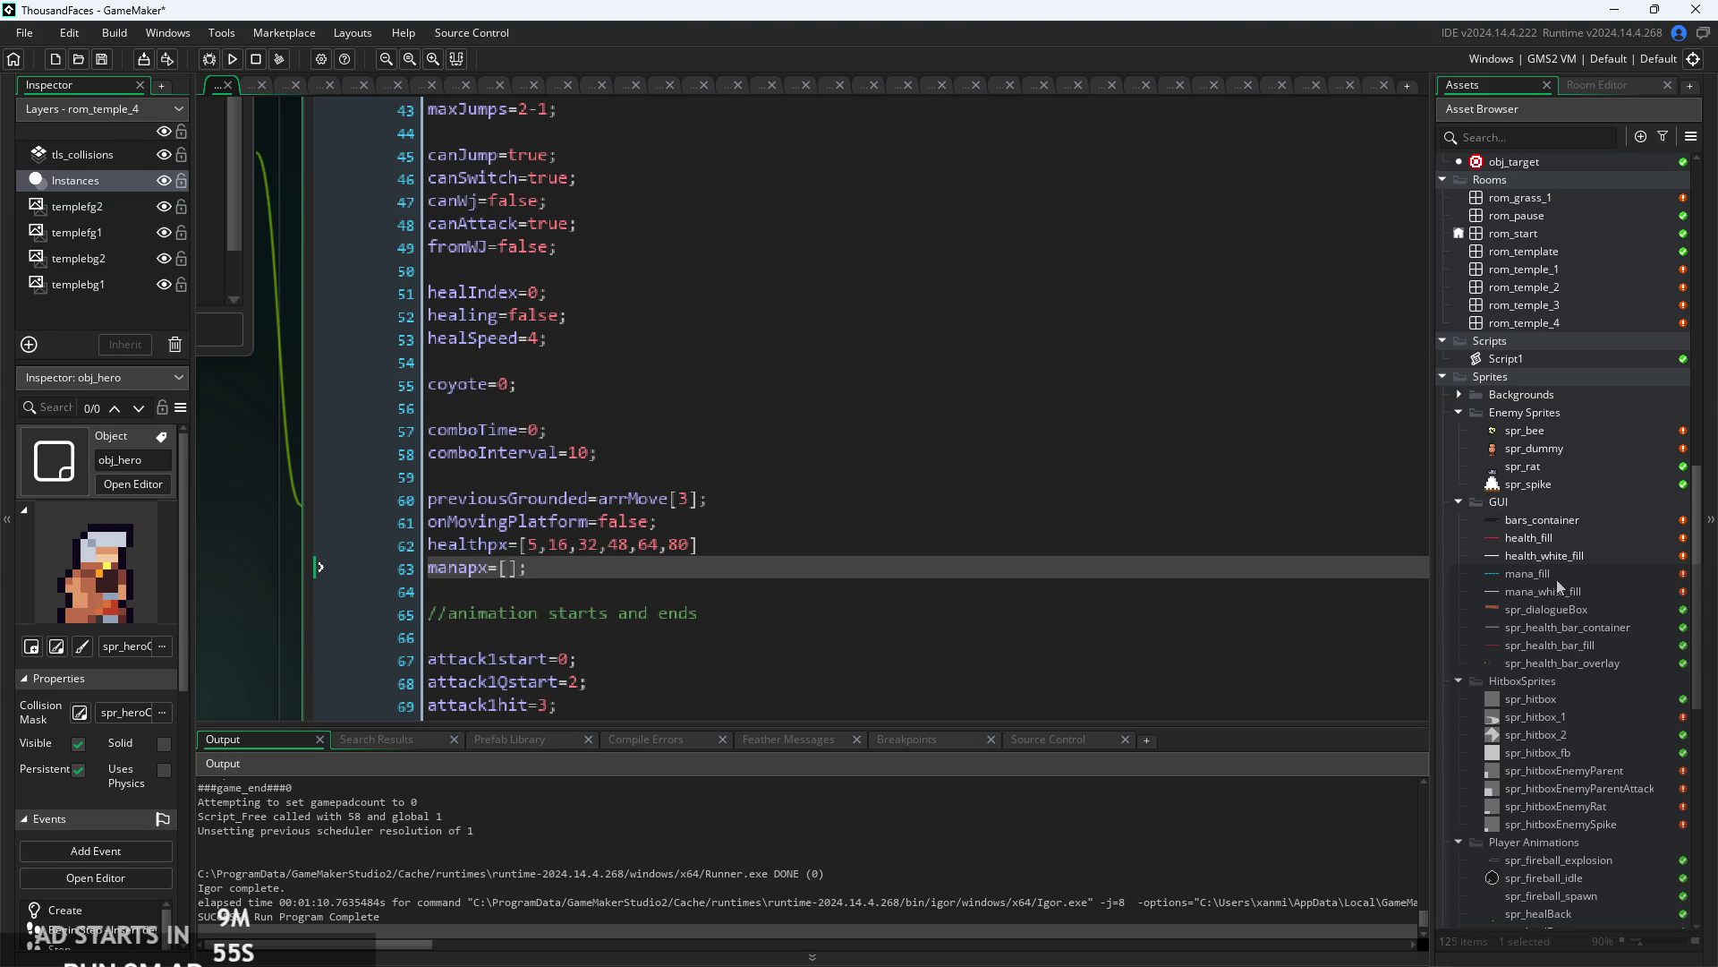
# - Open mana_fill in the Image Editor, rectangle-select rows of the bar's pixels, then close it
pyautogui.doubleClick(1559, 578)
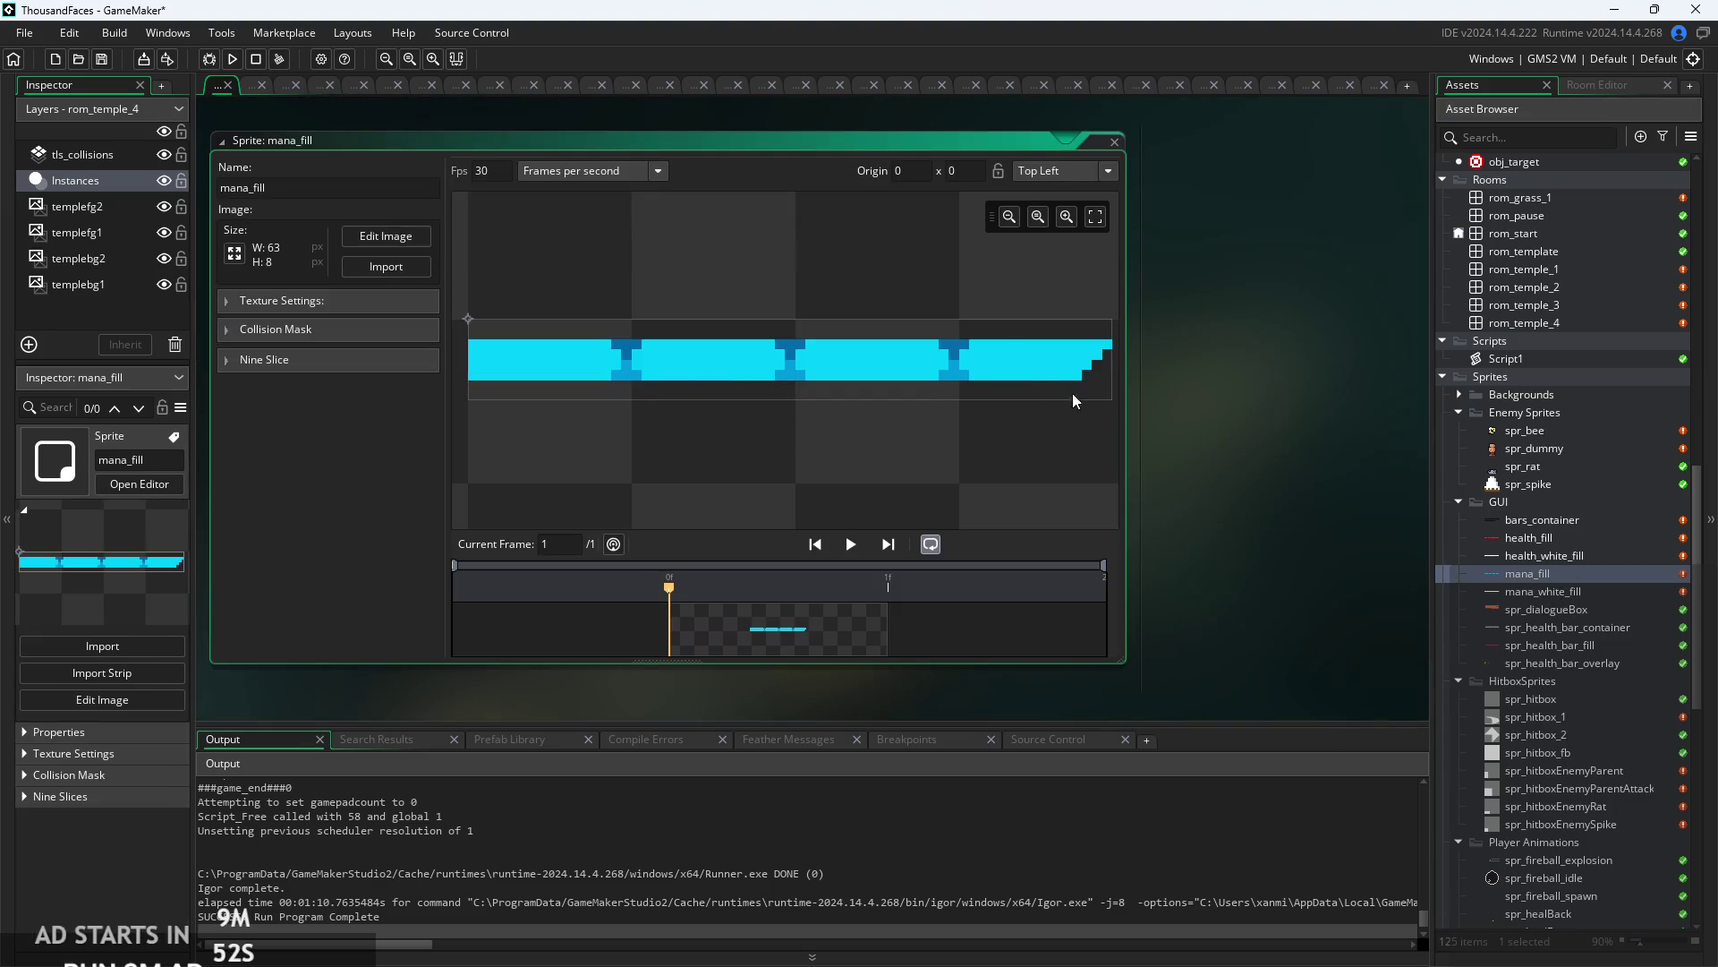
pyautogui.click(386, 238)
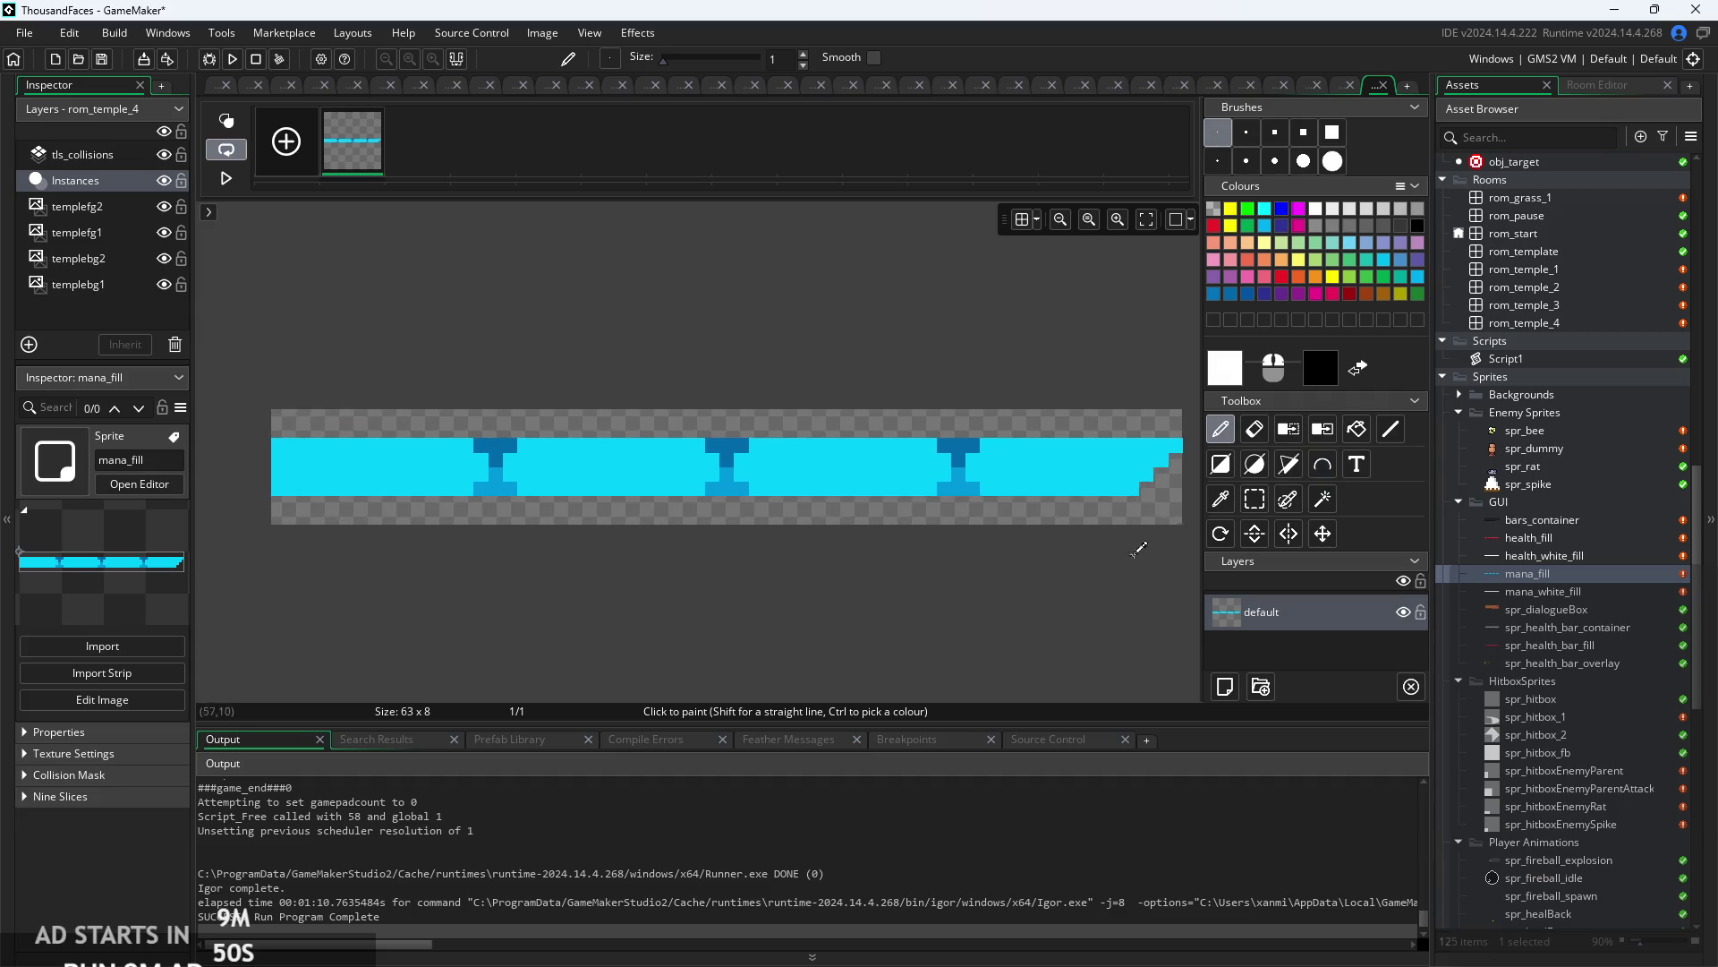
pyautogui.click(1254, 499)
pyautogui.moveTo(276, 441)
pyautogui.mouseDown()
pyautogui.moveTo(1150, 415)
pyautogui.moveTo(1116, 353)
pyautogui.moveTo(944, 347)
pyautogui.moveTo(1104, 403)
pyautogui.moveTo(1070, 432)
pyautogui.moveTo(385, 427)
pyautogui.moveTo(269, 287)
pyautogui.moveTo(501, 289)
pyautogui.moveTo(576, 403)
pyautogui.moveTo(658, 378)
pyautogui.moveTo(741, 276)
pyautogui.mouseUp()
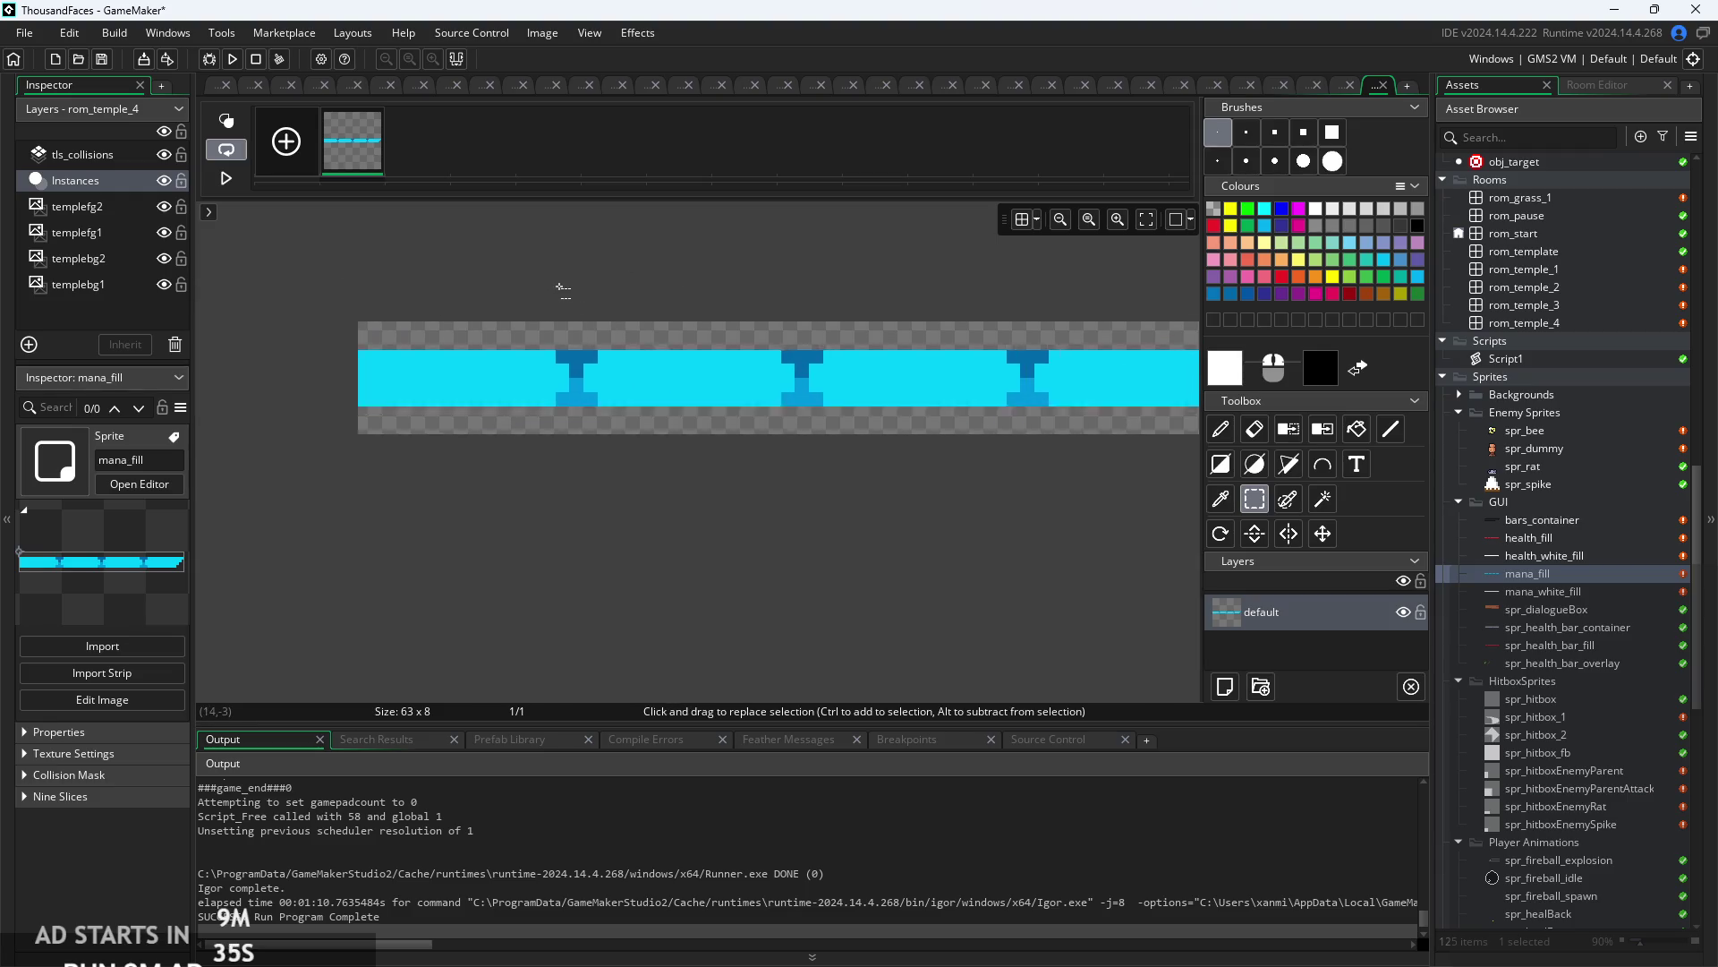
pyautogui.scroll(-1, 537, 282)
pyautogui.moveTo(304, 351)
pyautogui.mouseDown()
pyautogui.moveTo(1020, 336)
pyautogui.moveTo(1027, 364)
pyautogui.moveTo(855, 352)
pyautogui.mouseUp()
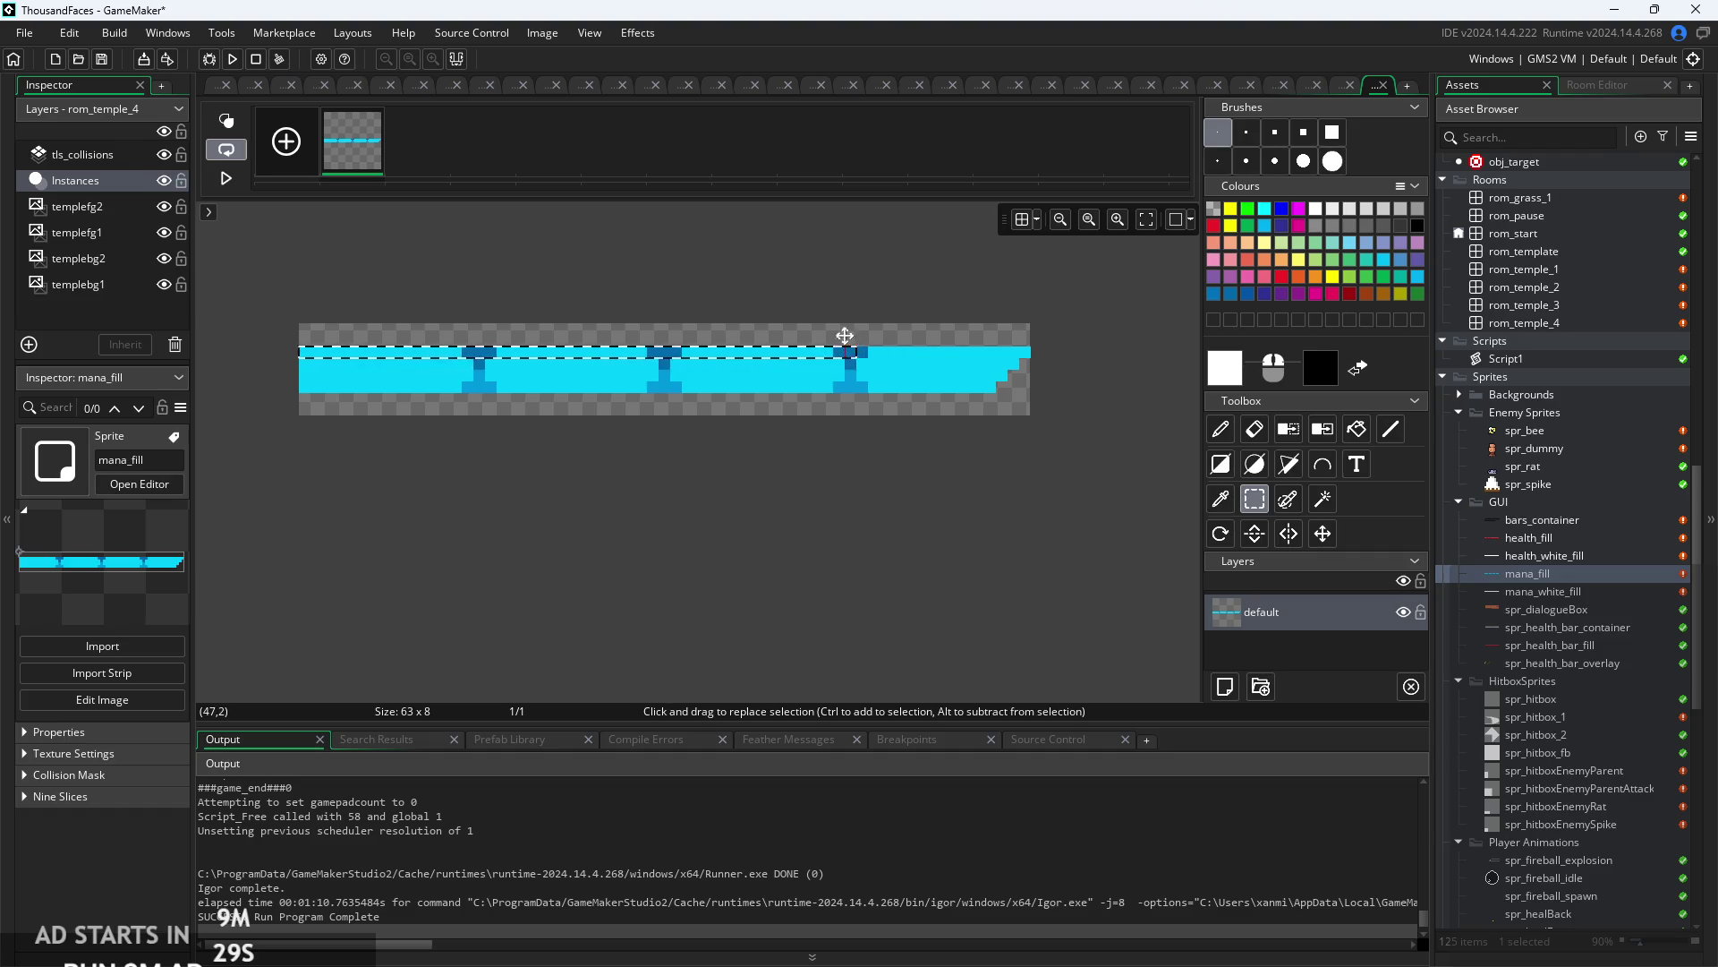
pyautogui.hotkey('ctrl', 'w')
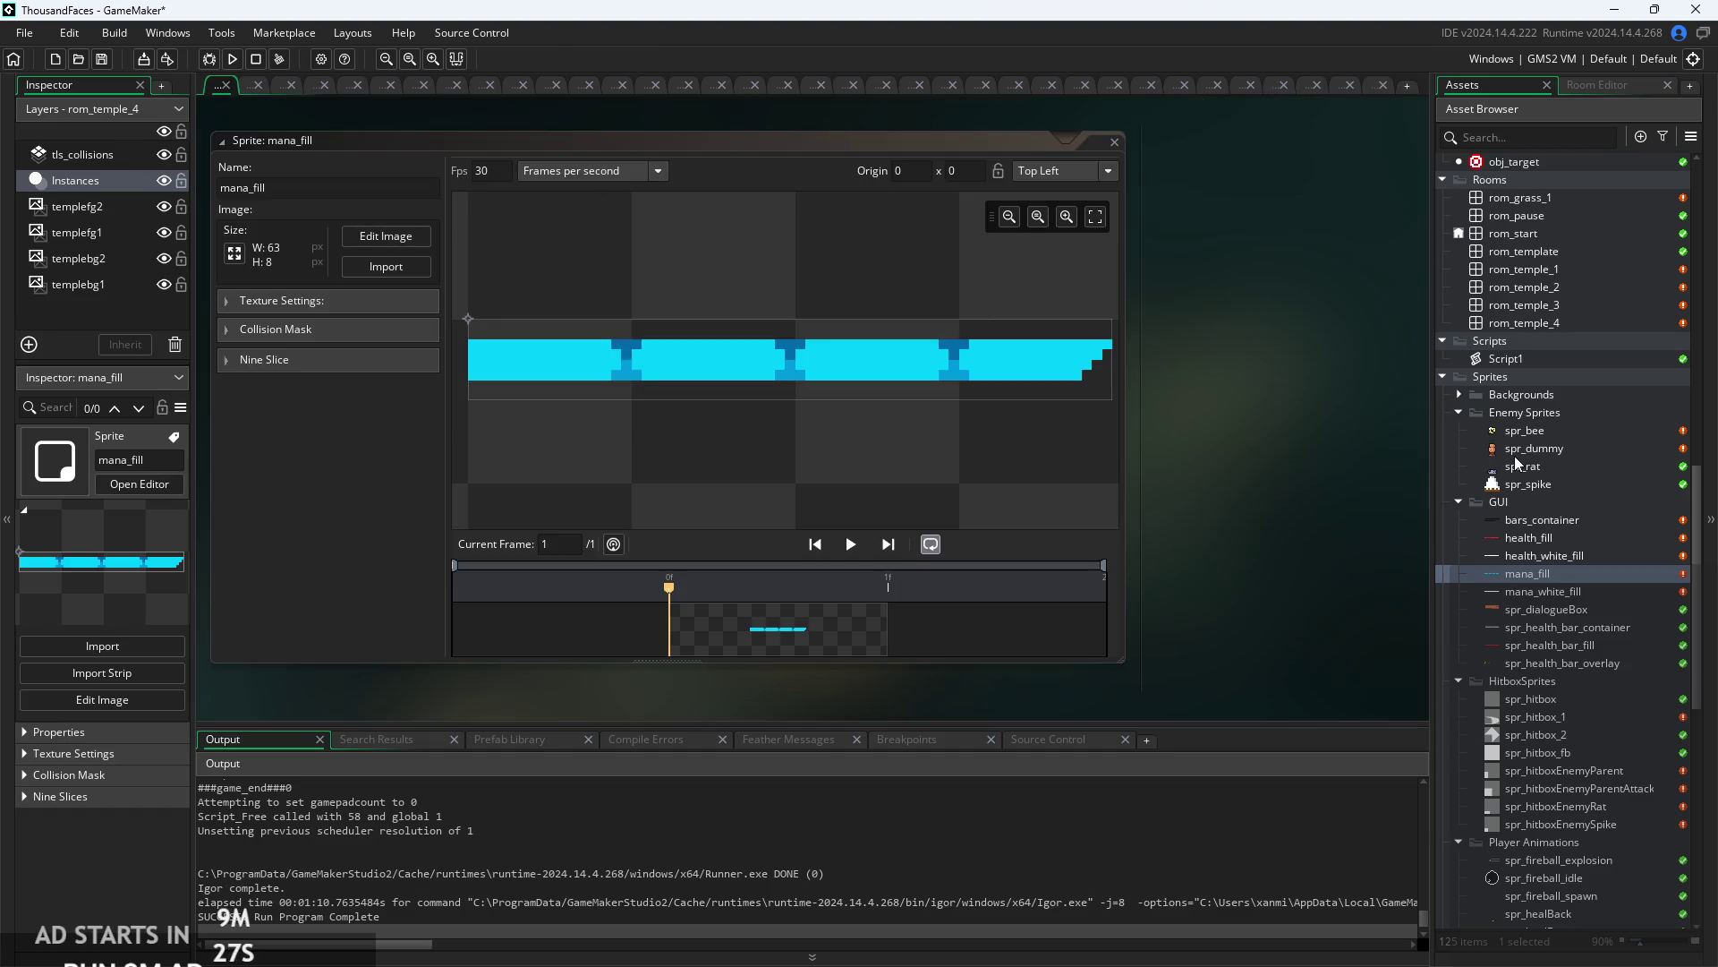
pyautogui.scroll(10, 1517, 451)
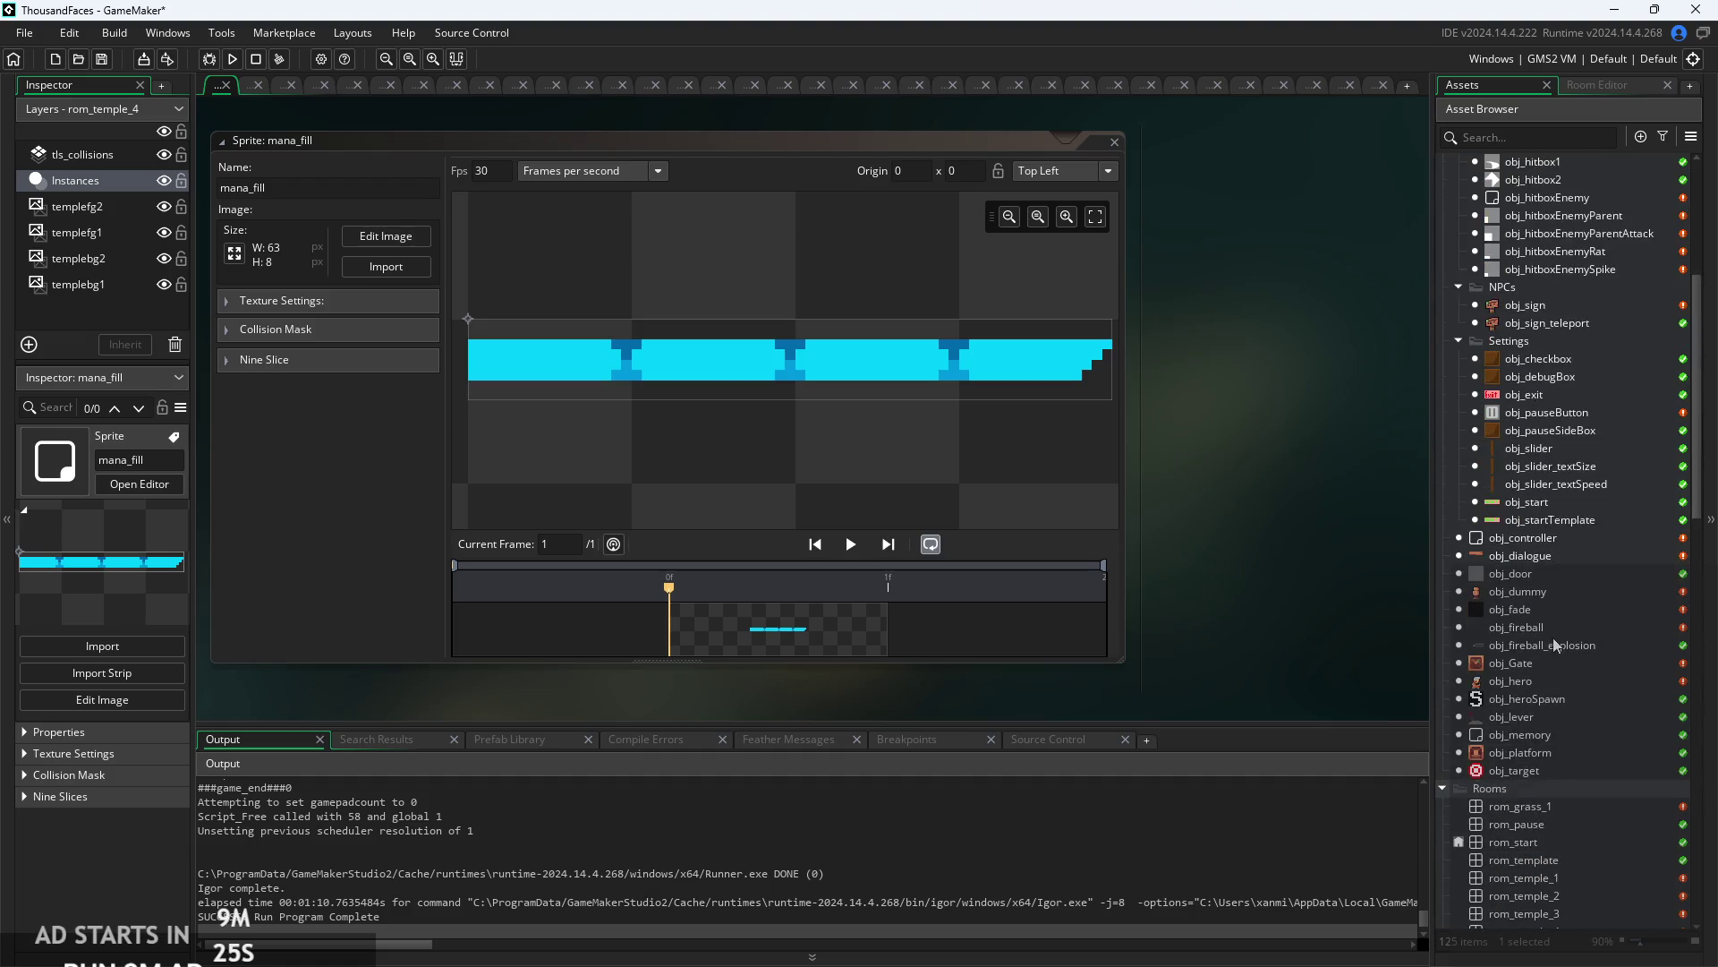
# - Reopen obj_hero and fill line 63 with manapx=[5,16,48,63];
pyautogui.scroll(4, 1554, 645)
pyautogui.scroll(2, 1532, 235)
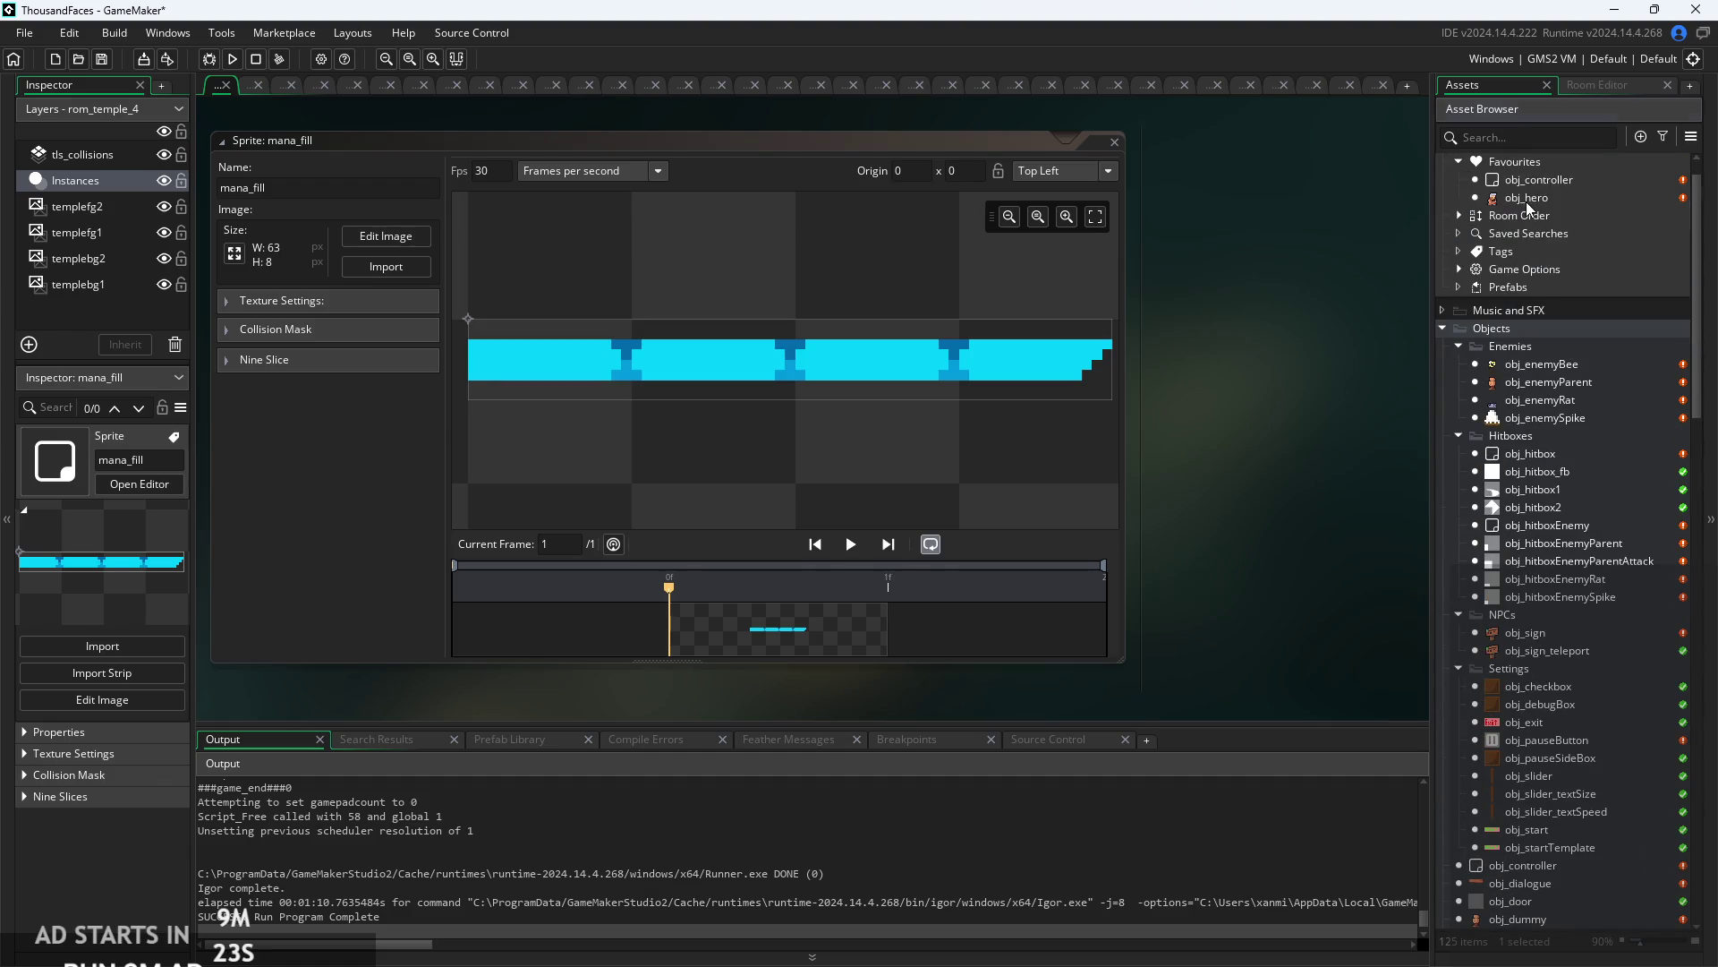
pyautogui.doubleClick(1527, 197)
pyautogui.keyDown('ctrl'); pyautogui.scroll(3, 484, 549); pyautogui.keyUp('ctrl')
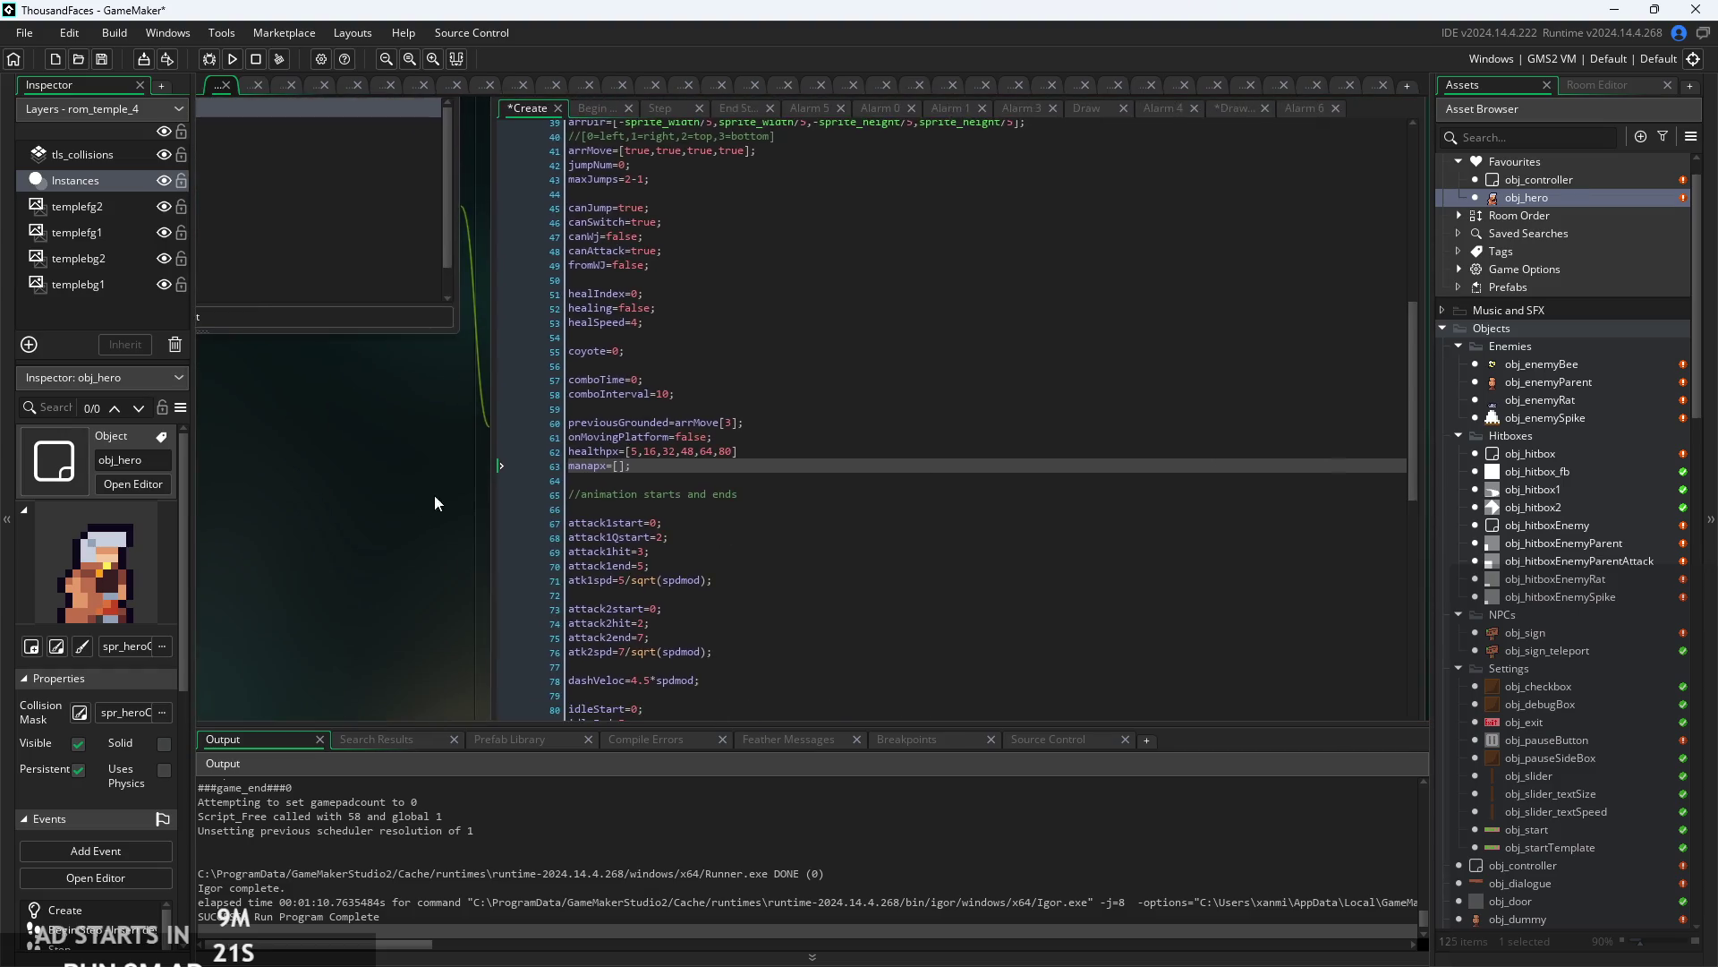
pyautogui.keyDown('ctrl'); pyautogui.scroll(2, 667, 454); pyautogui.keyUp('ctrl')
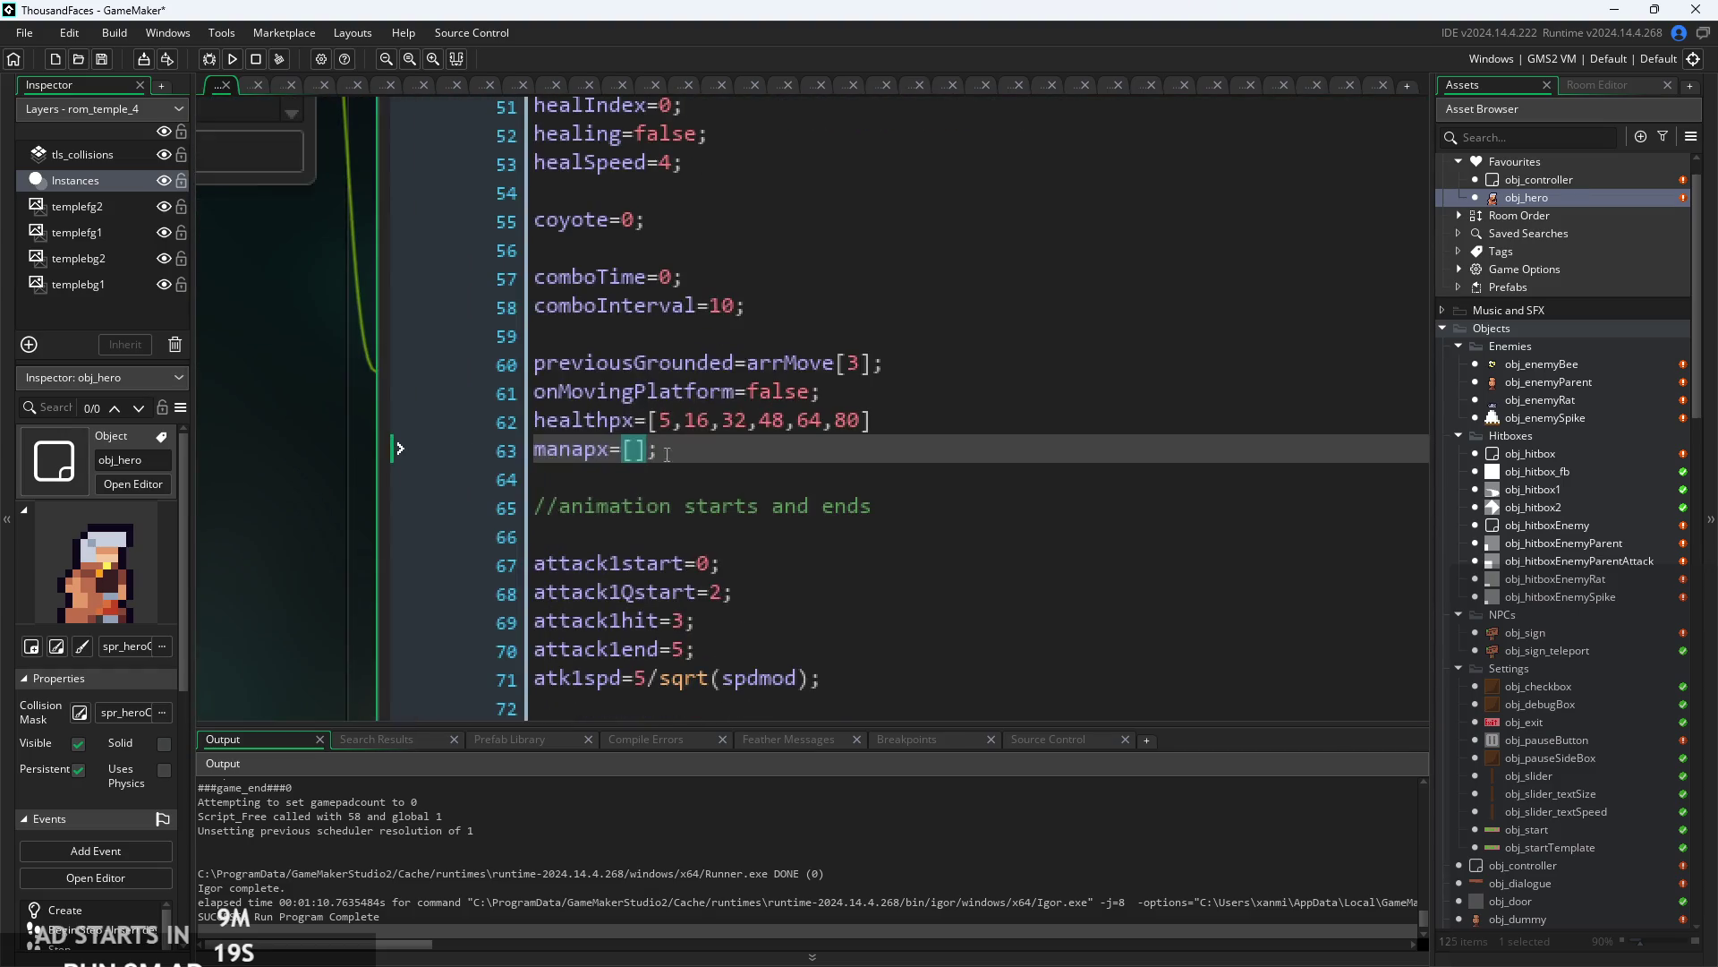
pyautogui.write('16,6')
pyautogui.write('3')
pyautogui.write(',43')
pyautogui.press('BackSpace')
pyautogui.press('BackSpace')
pyautogui.press('BackSpace')
pyautogui.press('Left')
pyautogui.press('Left')
pyautogui.write('48,')
pyautogui.press('Left')
pyautogui.press('Left')
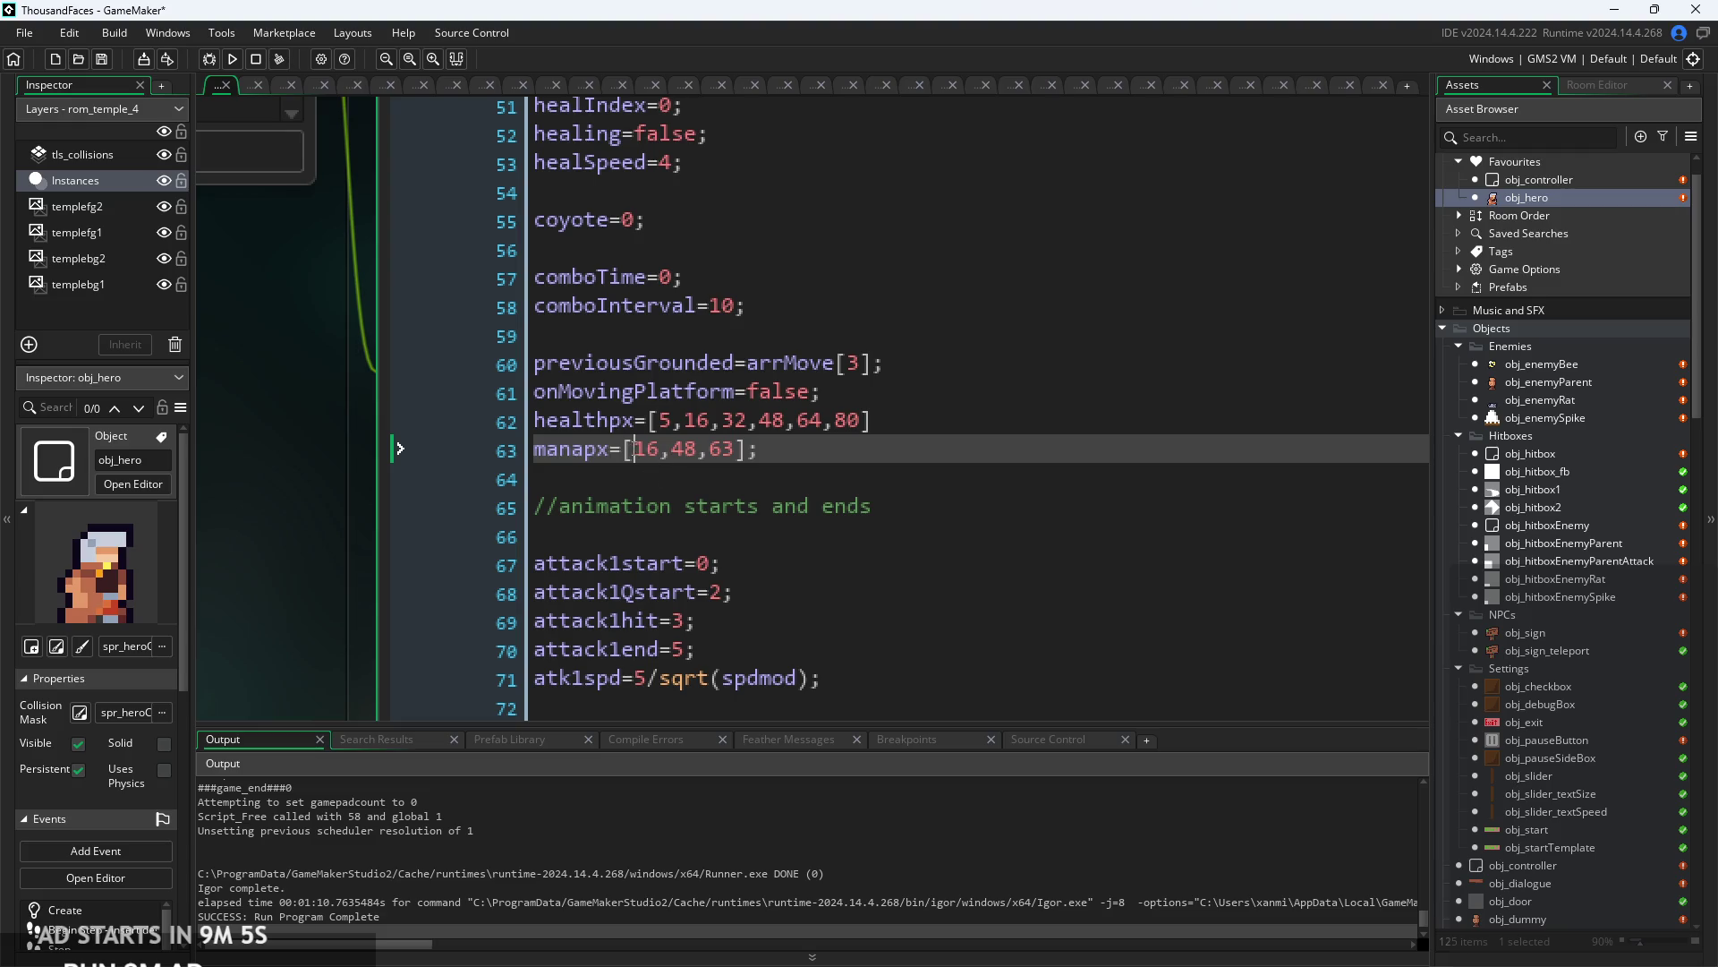
pyautogui.write('5,')
pyautogui.click(845, 447)
# - Compare the manapx values against the healthpx array on the line above
pyautogui.scroll(1, 673, 449)
pyautogui.press('Up')
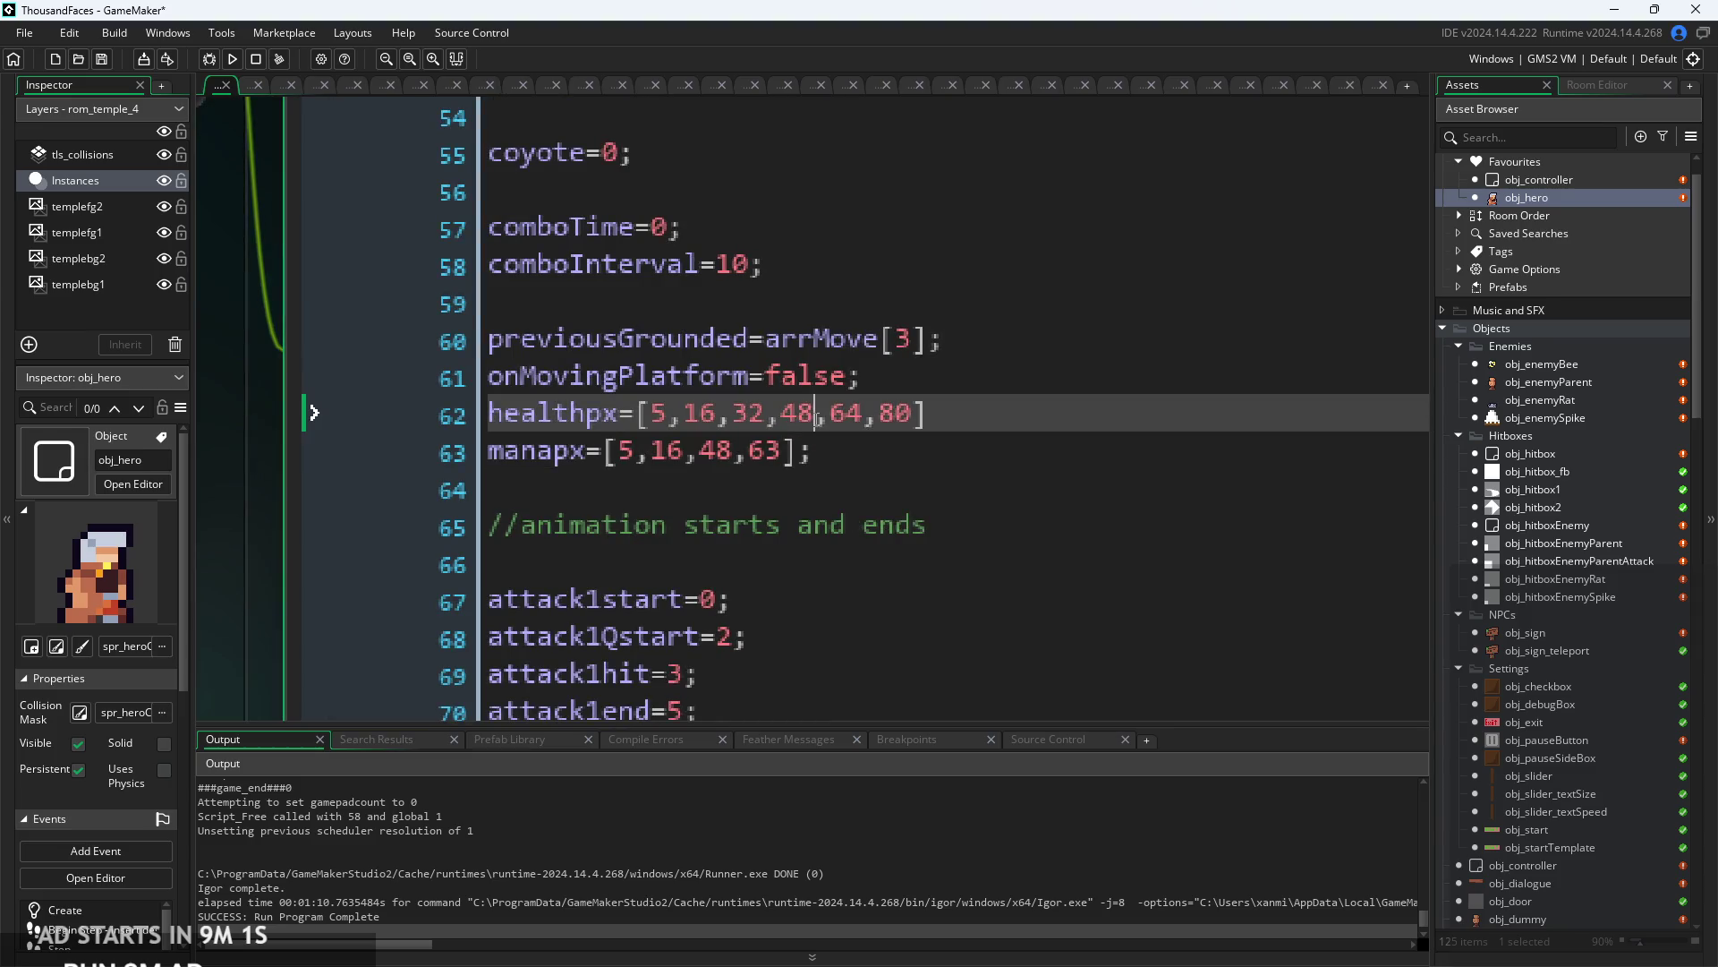
pyautogui.press('Right')
pyautogui.press('Right')
pyautogui.press('Right')
pyautogui.hotkey('shift', 'Left')
pyautogui.hotkey('shift', 'Left')
pyautogui.hotkey('shift', 'Left')
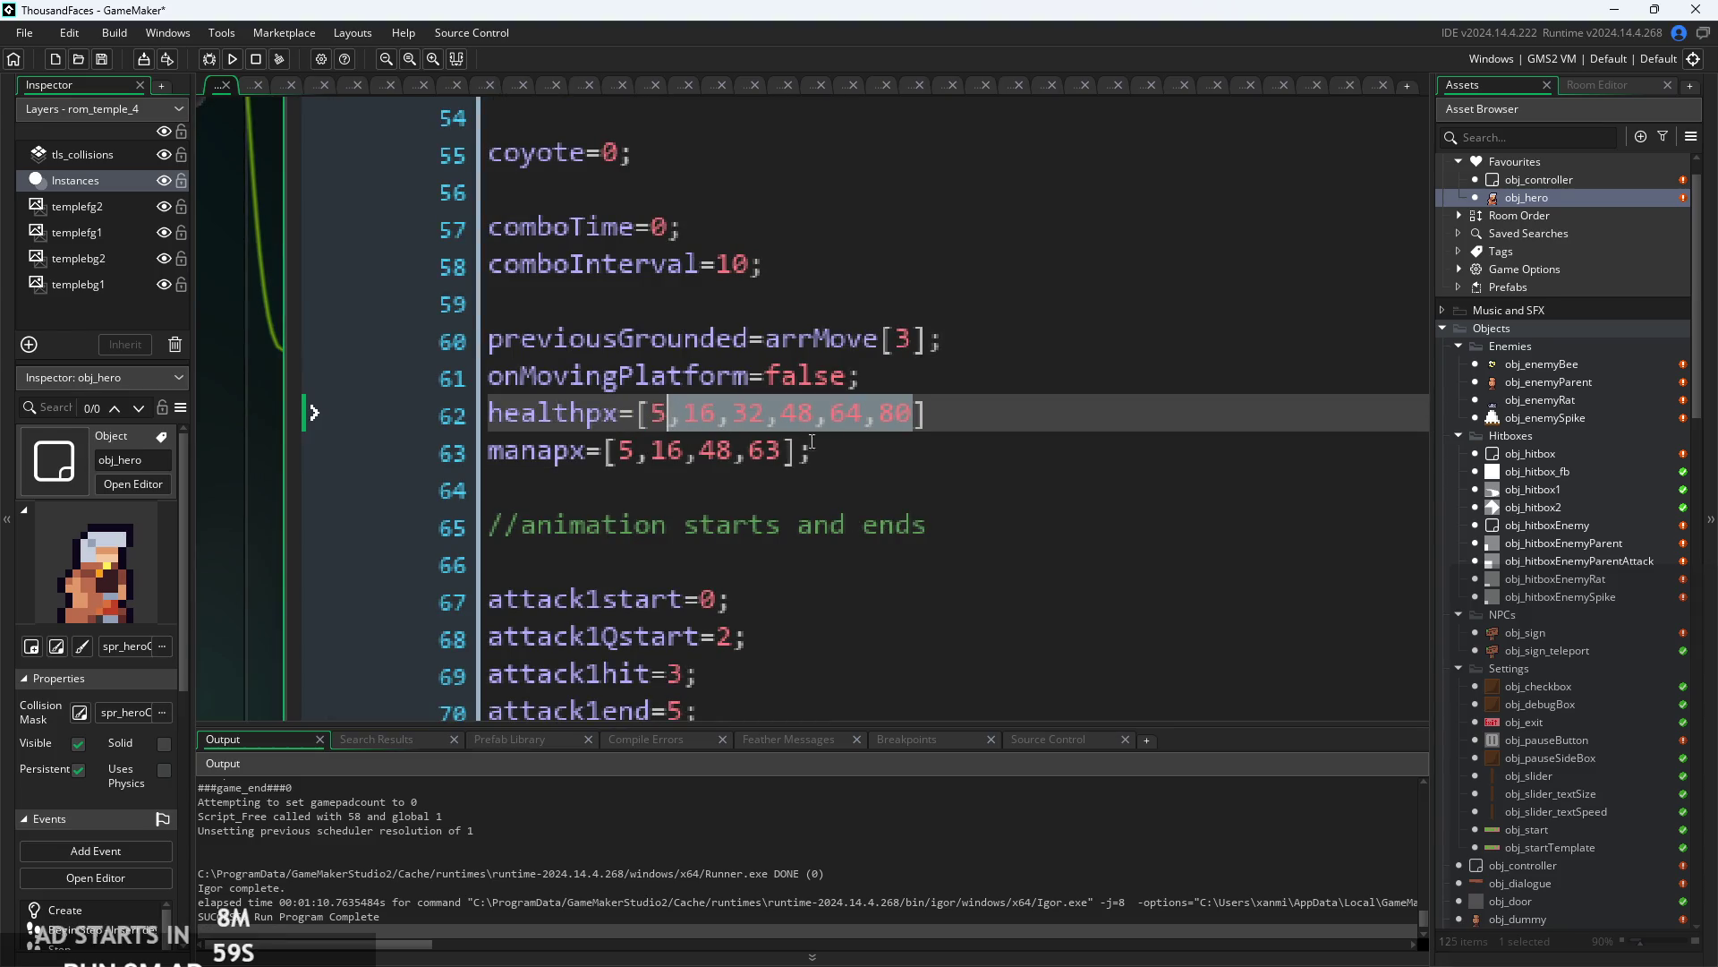
pyautogui.press('Right')
pyautogui.moveTo(915, 413); pyautogui.dragTo(764, 433)
pyautogui.scroll(-1, 802, 429)
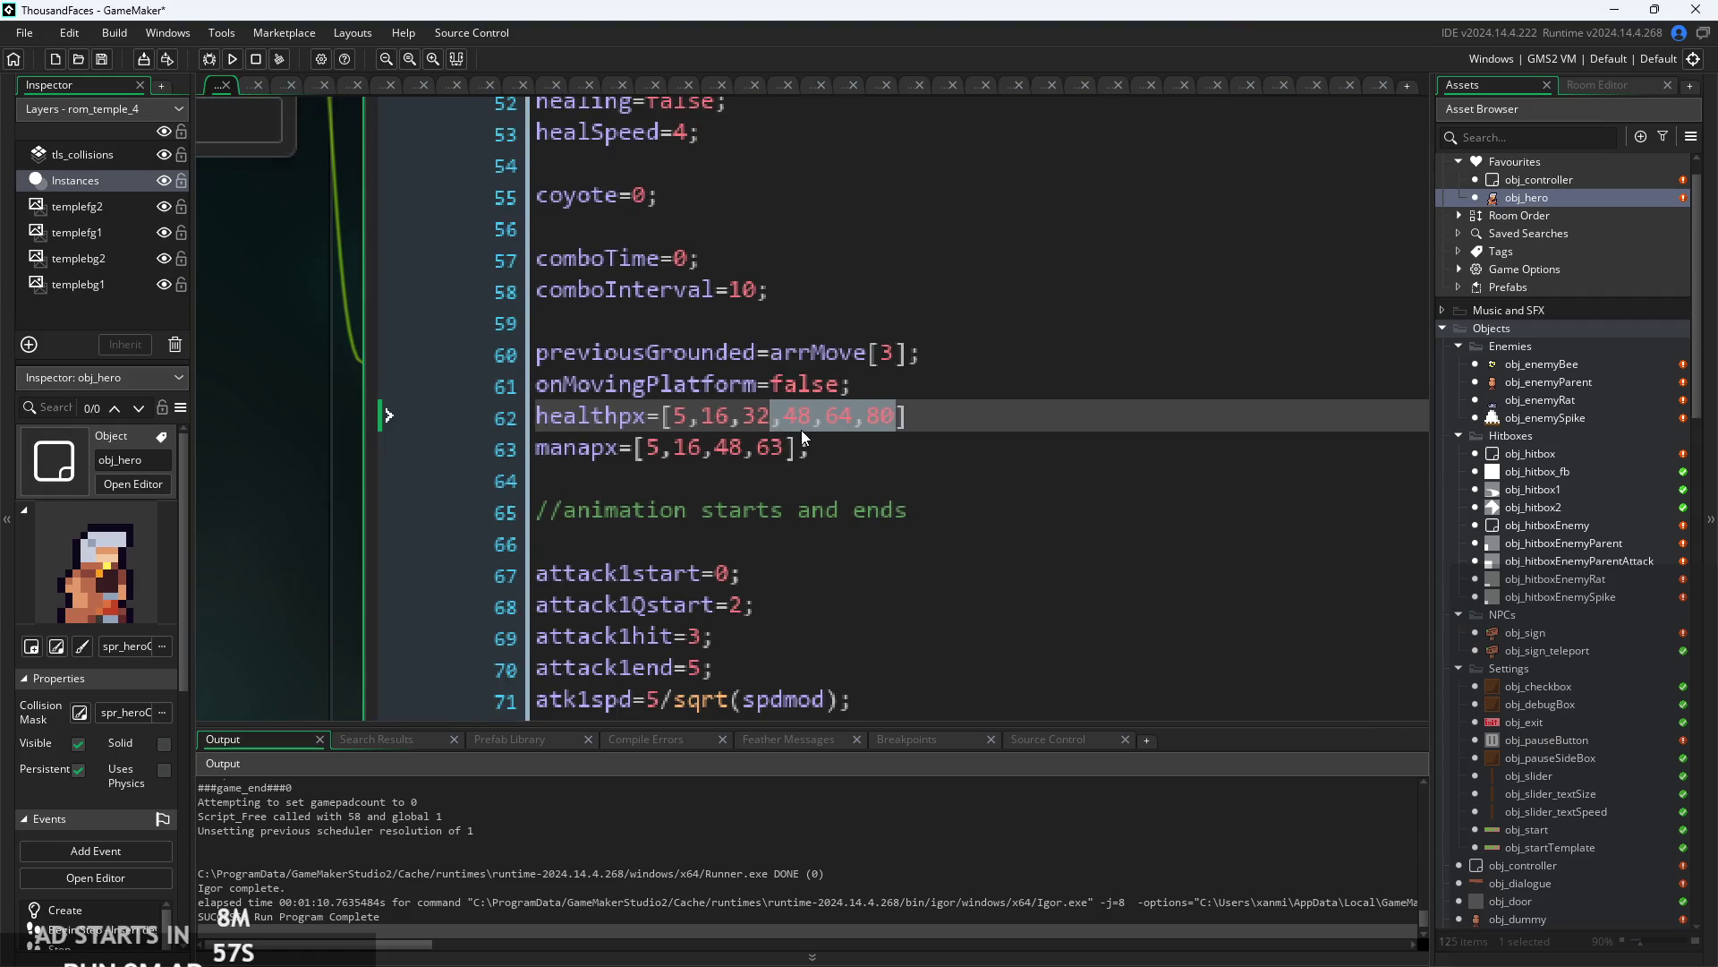
pyautogui.click(702, 416)
pyautogui.scroll(-1, 681, 443)
pyautogui.press('Down')
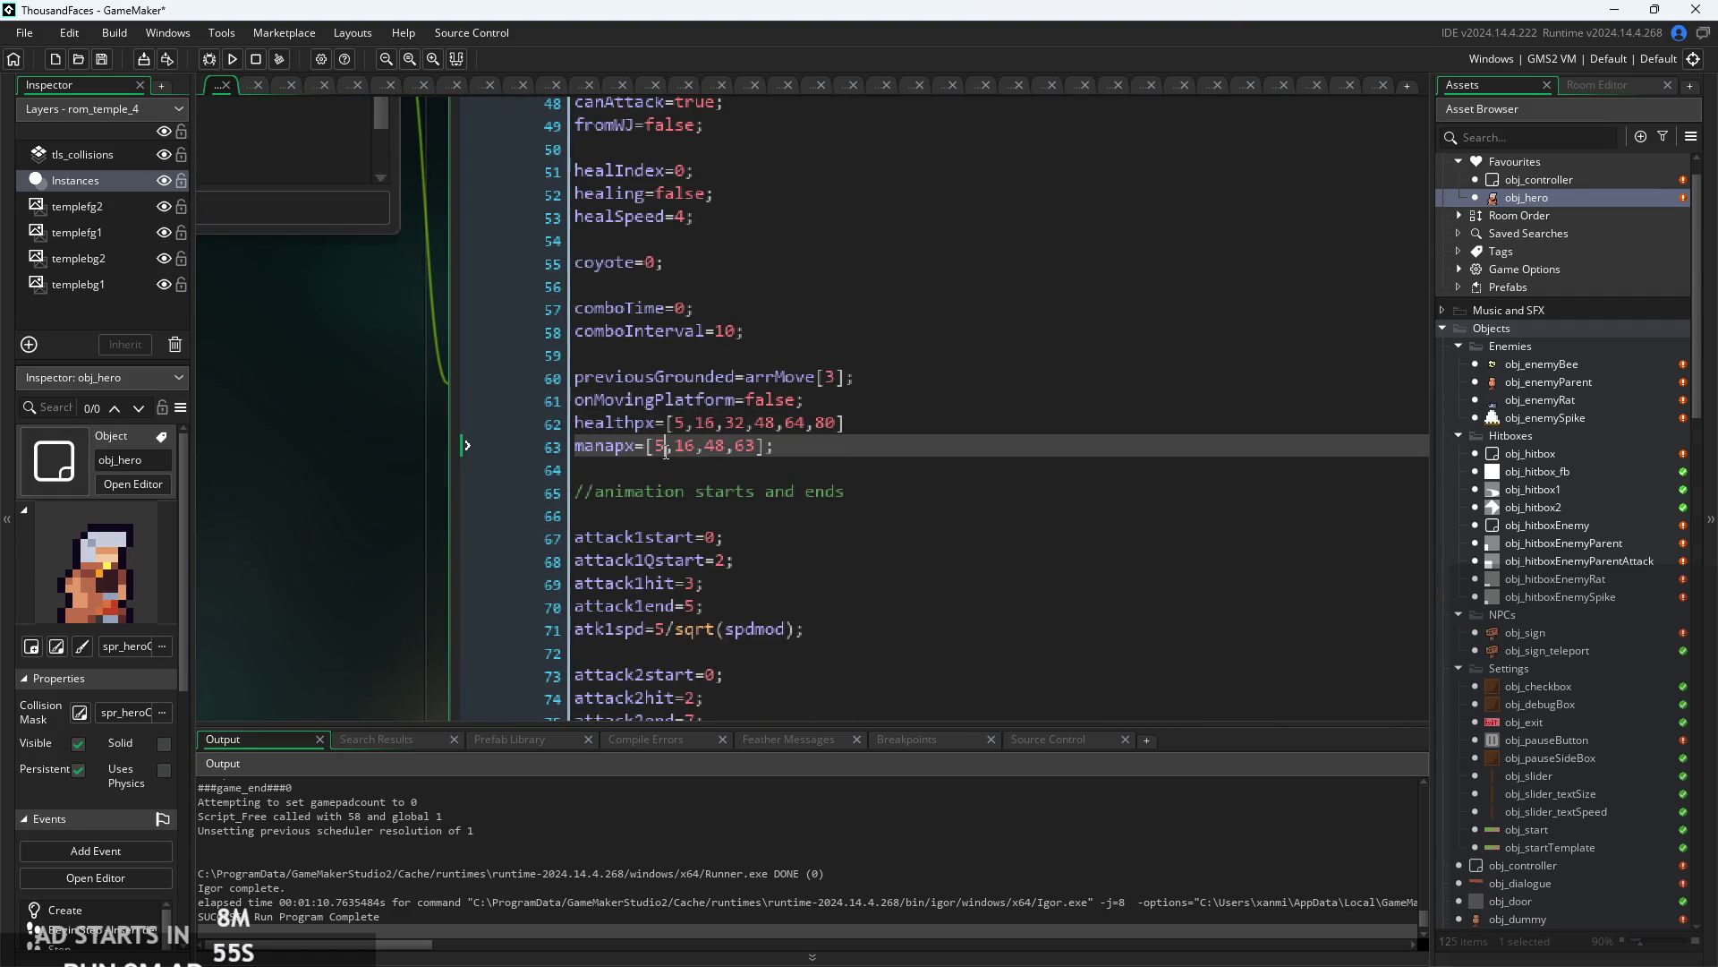
pyautogui.scroll(-1, 799, 454)
pyautogui.press('Up')
pyautogui.scroll(-1, 800, 454)
pyautogui.scroll(-20, 1513, 518)
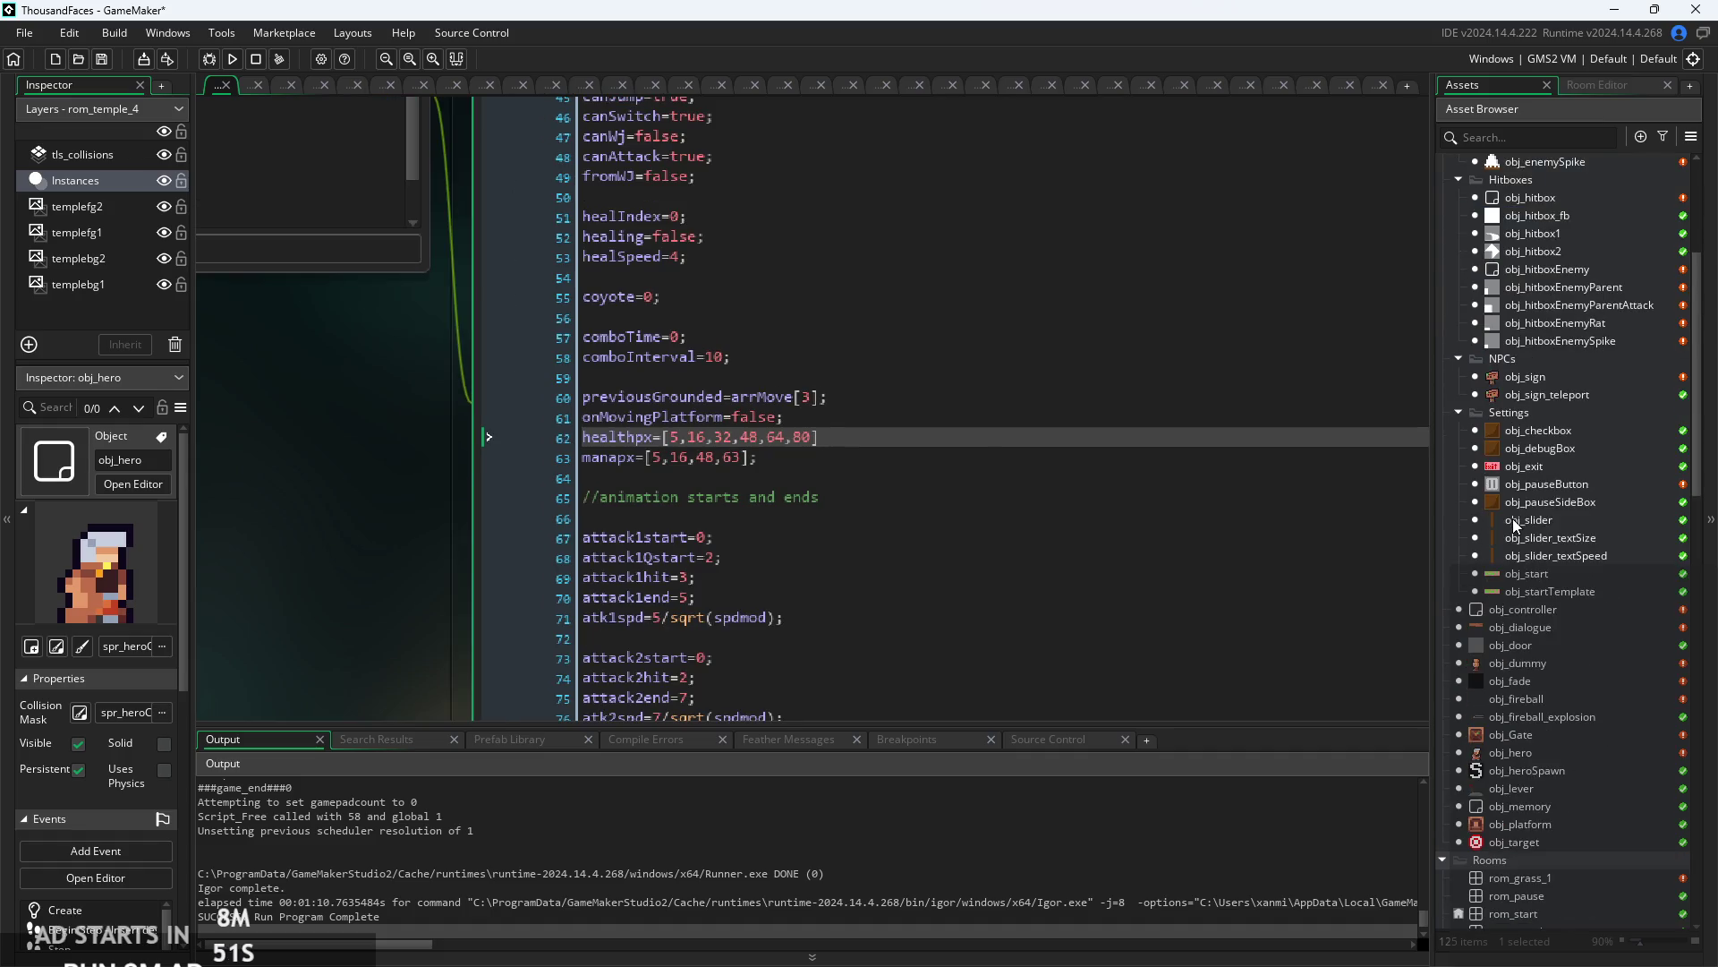
pyautogui.scroll(-2, 1512, 525)
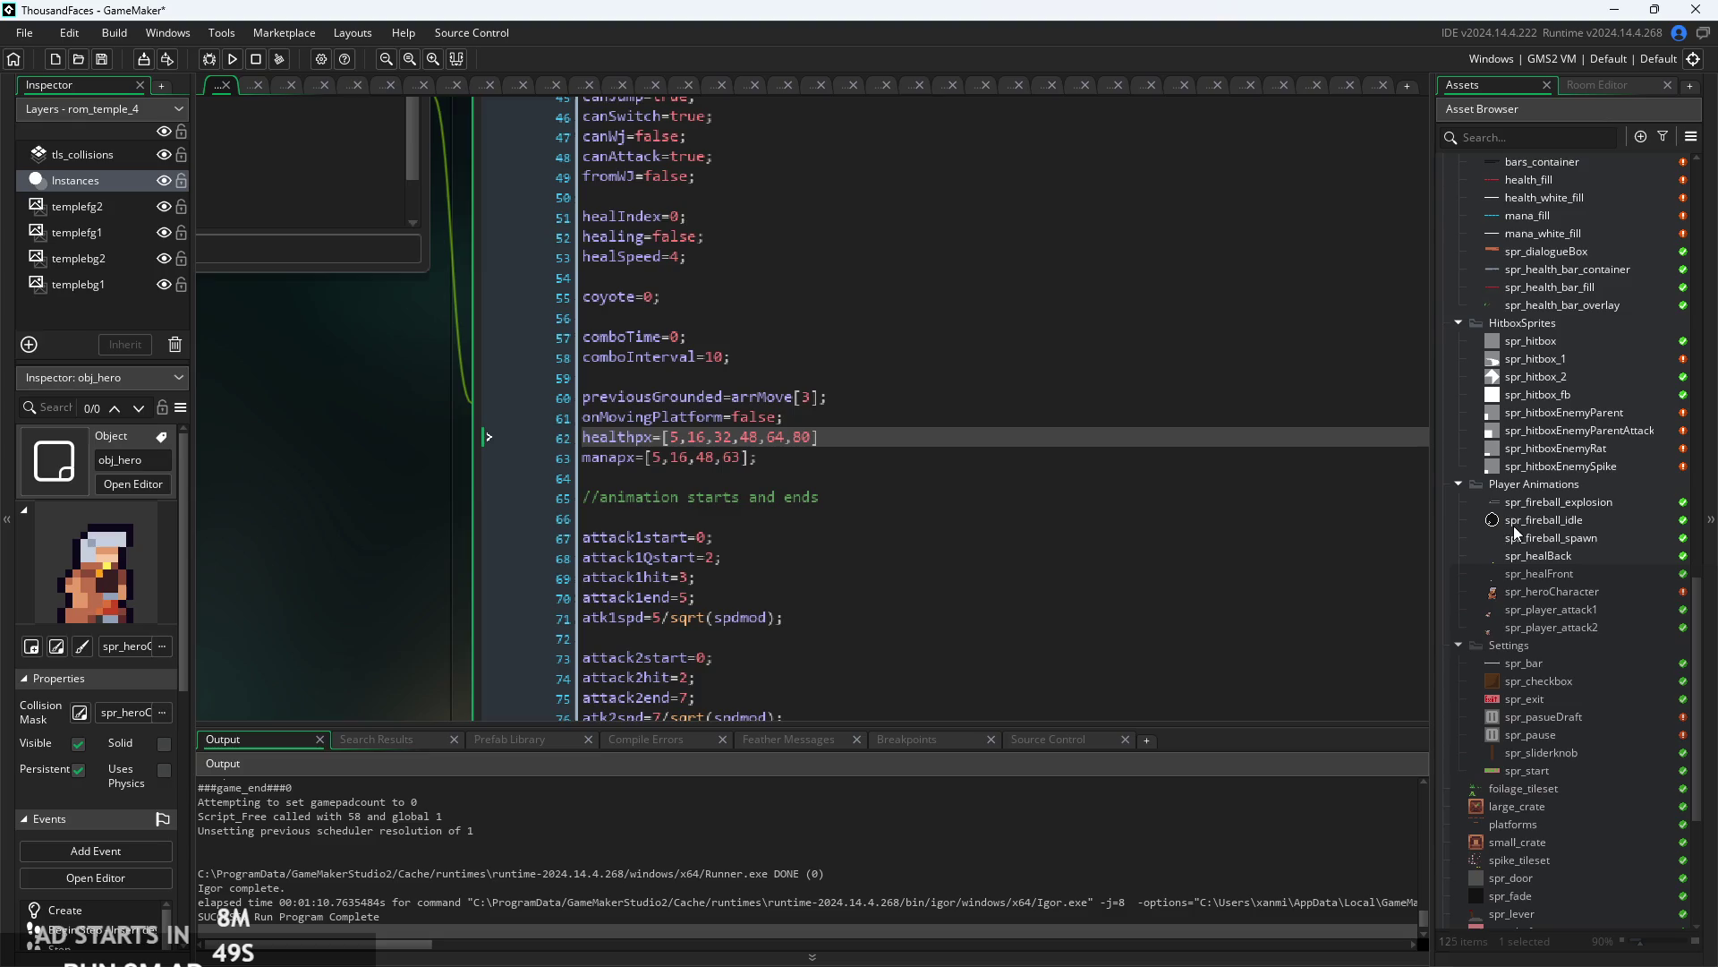
pyautogui.scroll(5, 1580, 444)
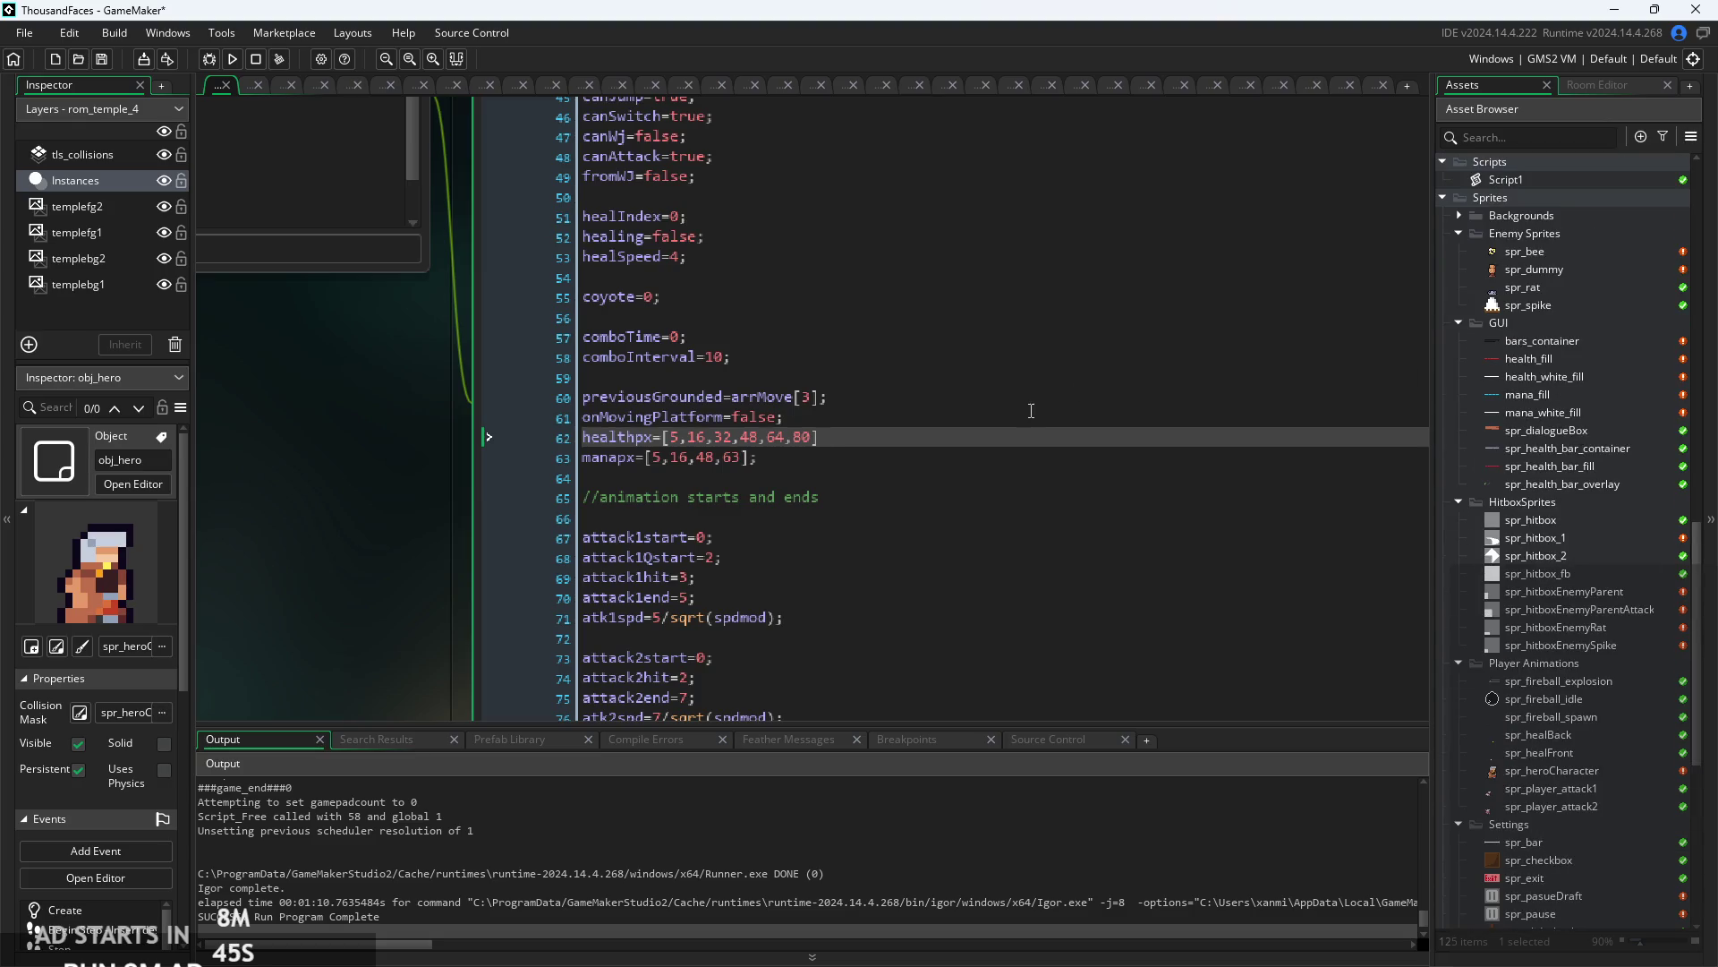
pyautogui.scroll(5, 1031, 411)
pyautogui.scroll(-1, 730, 473)
# - Open obj_hero's Draw event and move through the code to the mana_fill draw line 14
pyautogui.click(684, 435)
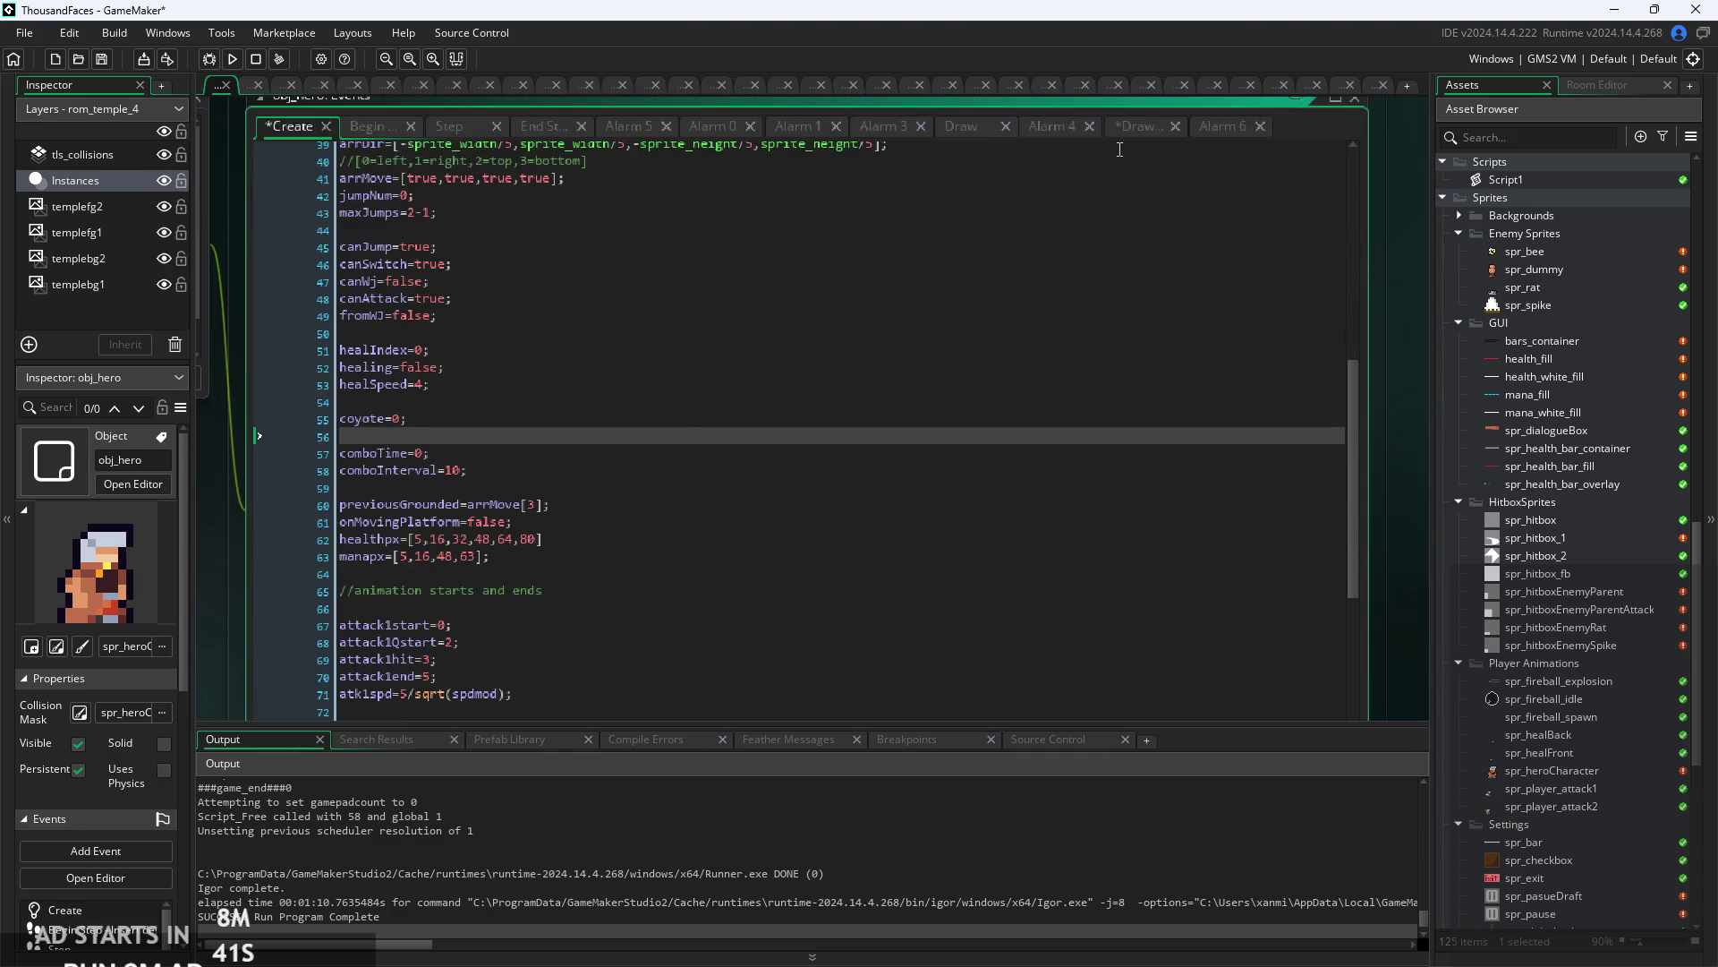
pyautogui.click(1222, 126)
pyautogui.click(1142, 125)
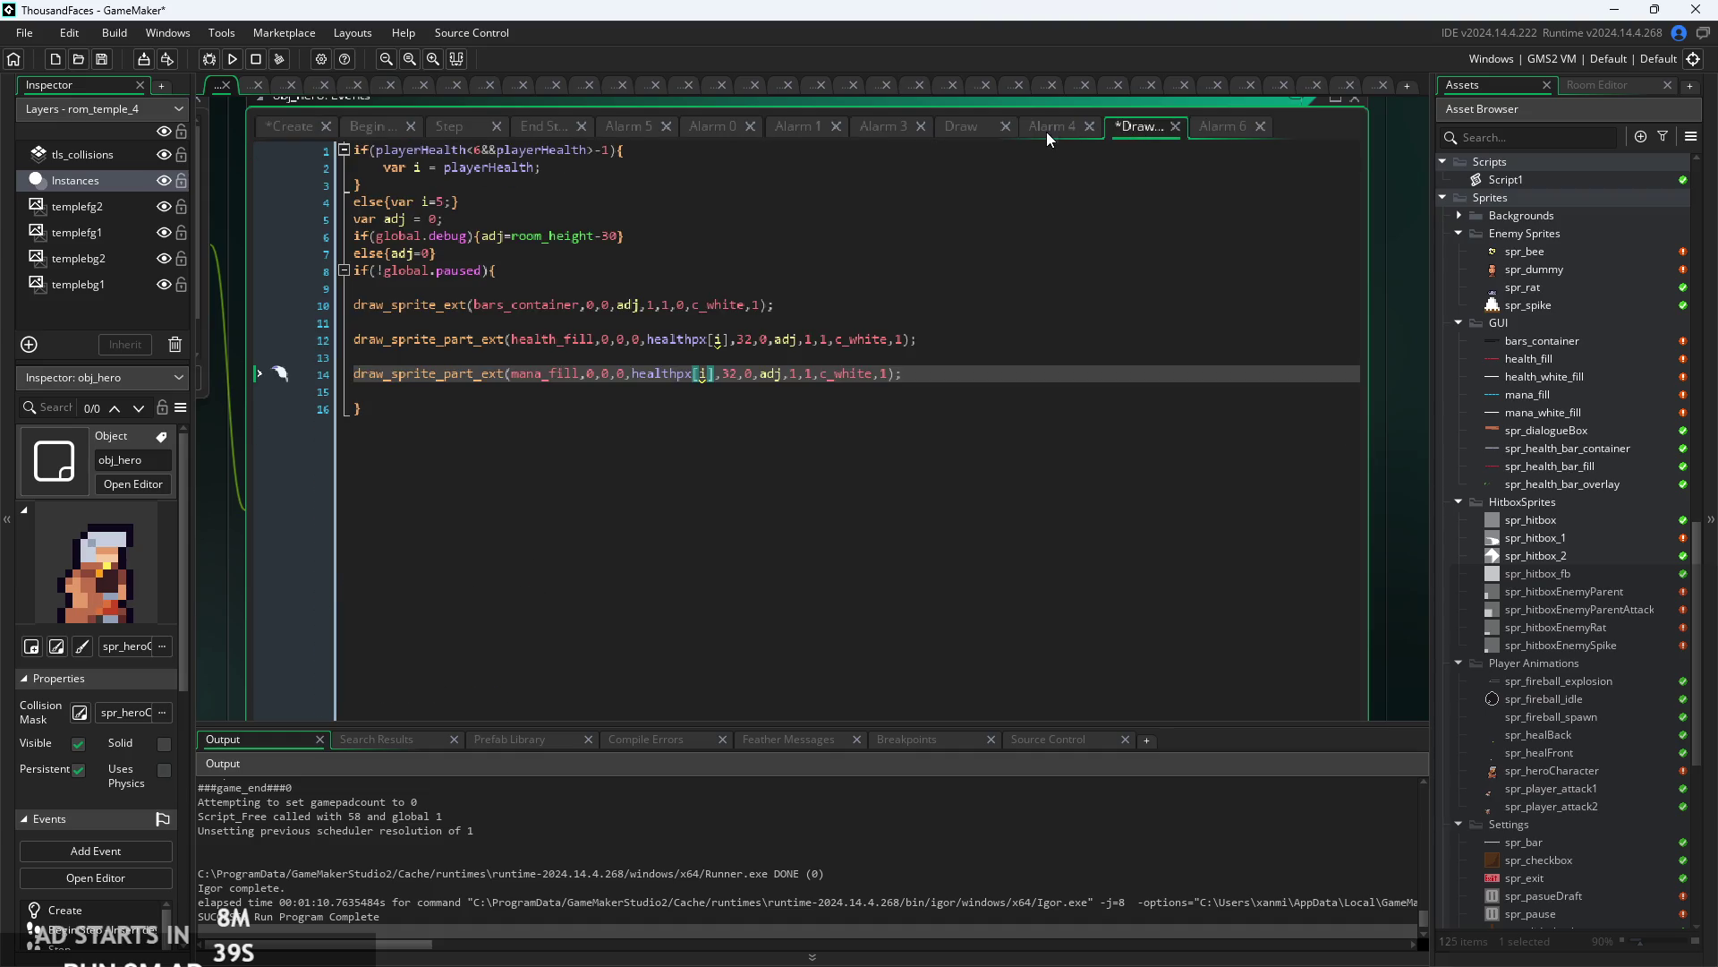
pyautogui.click(684, 167)
pyautogui.scroll(2, 557, 191)
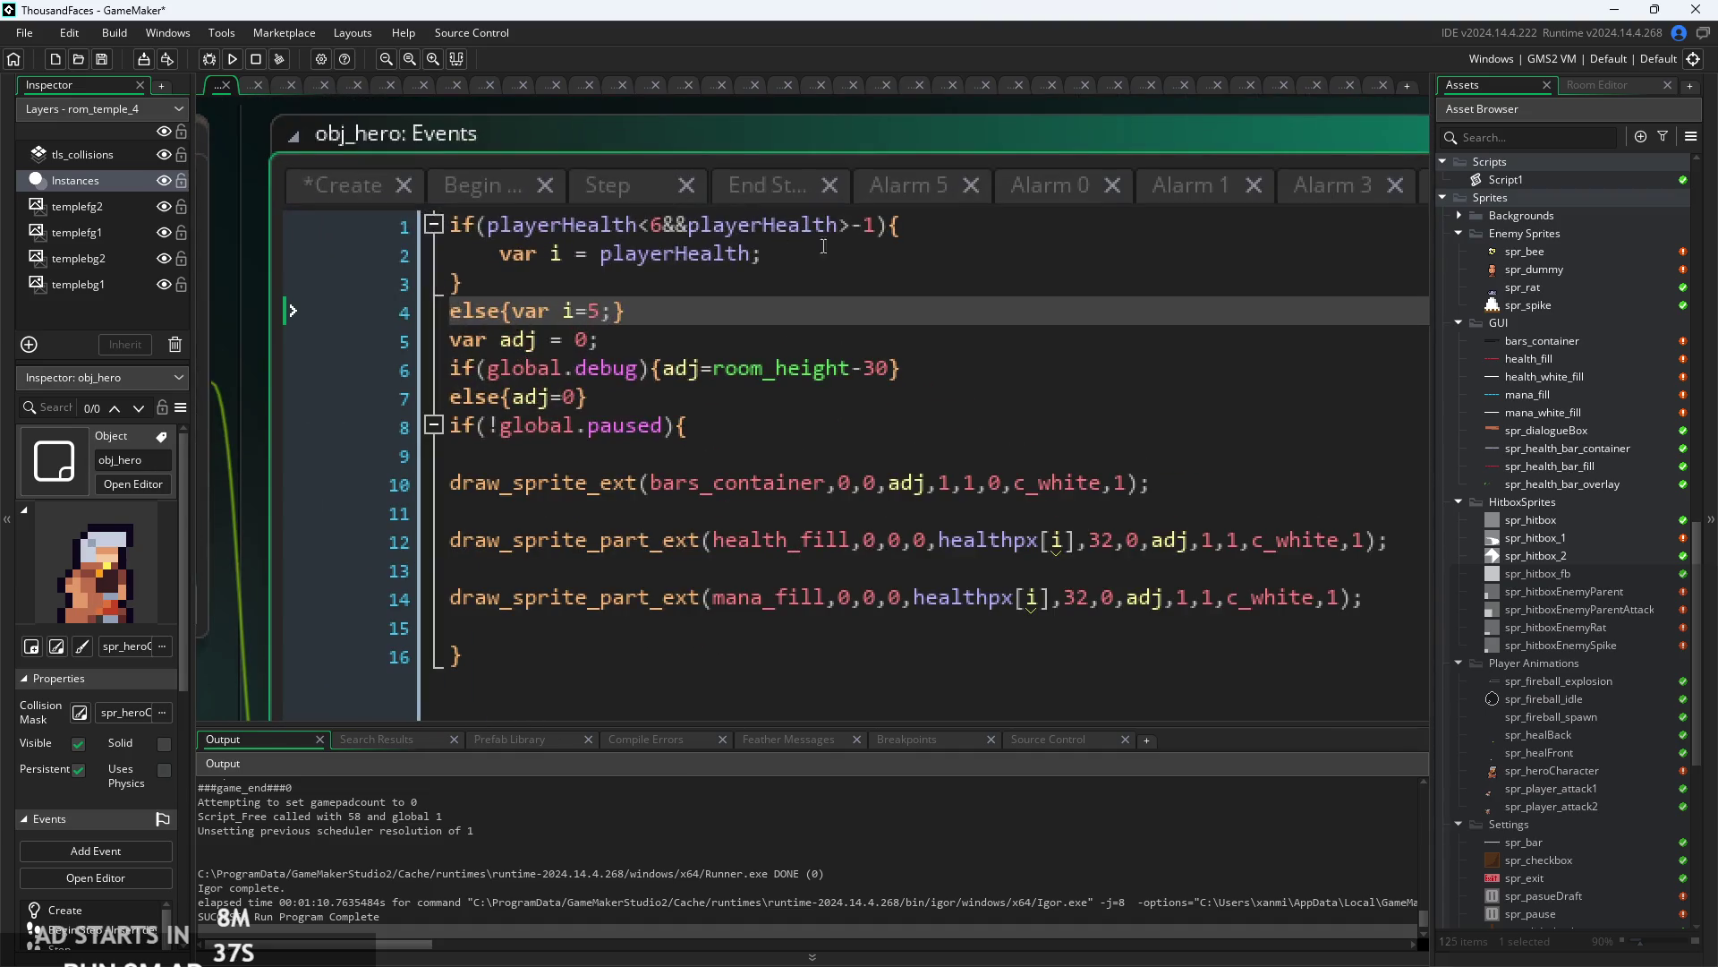
pyautogui.press('Down')
pyautogui.press('Down')
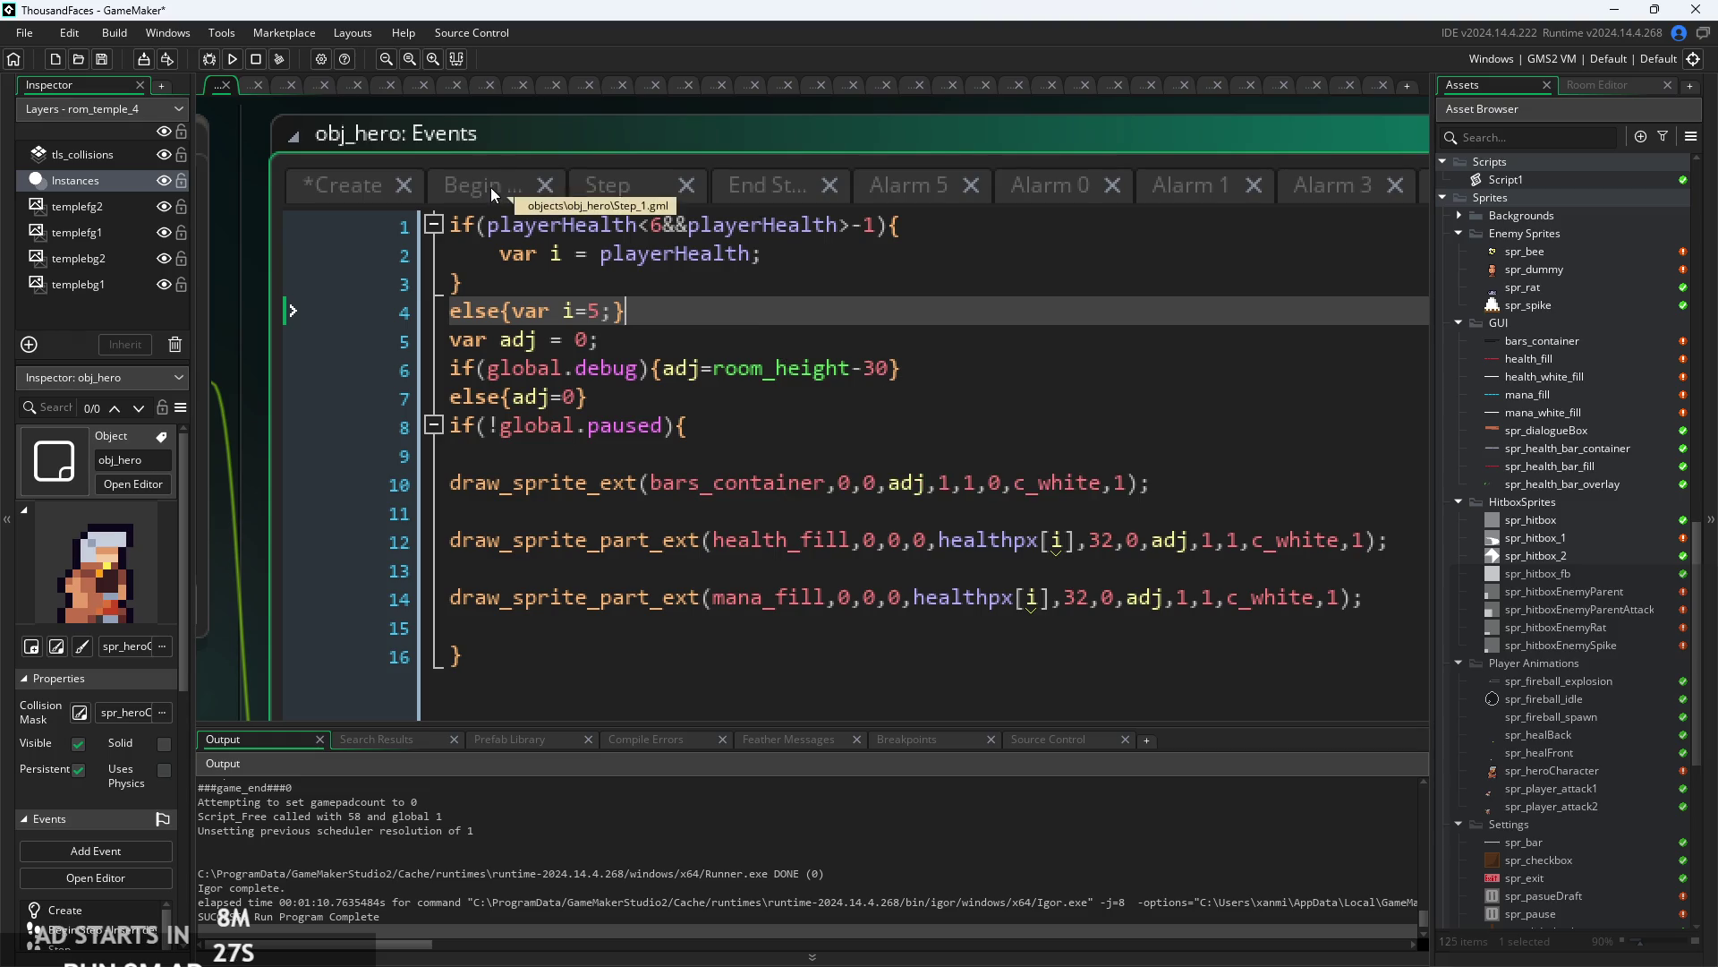
pyautogui.moveTo(834, 460)
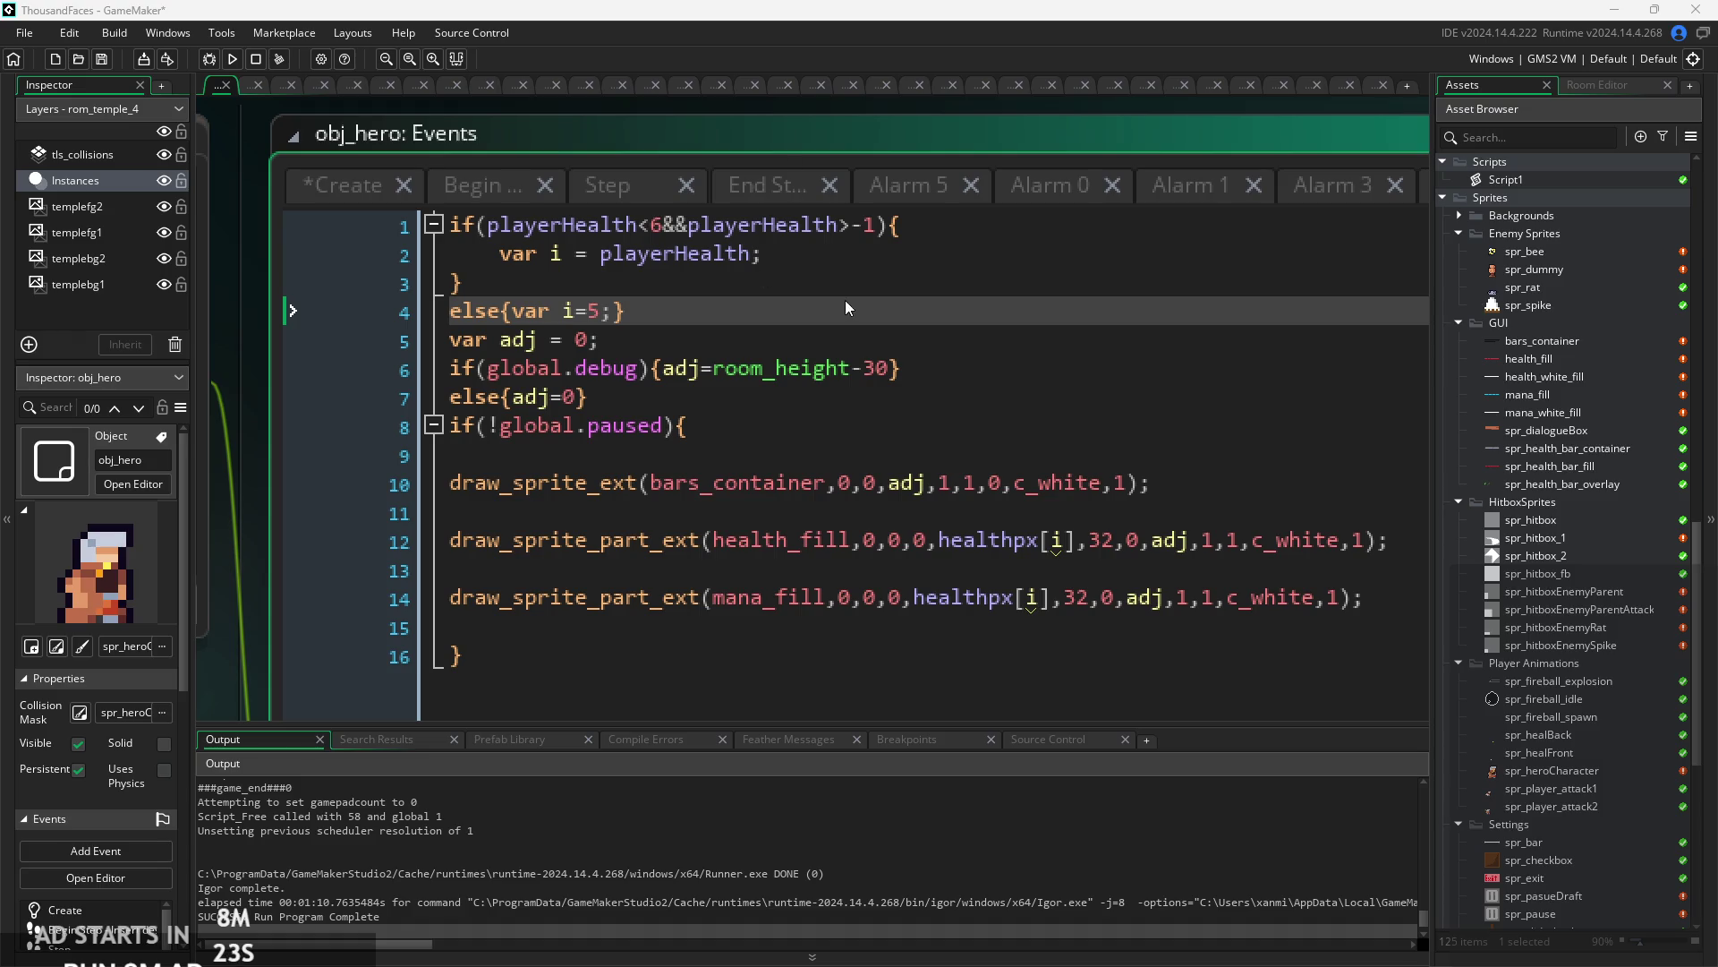
pyautogui.click(830, 349)
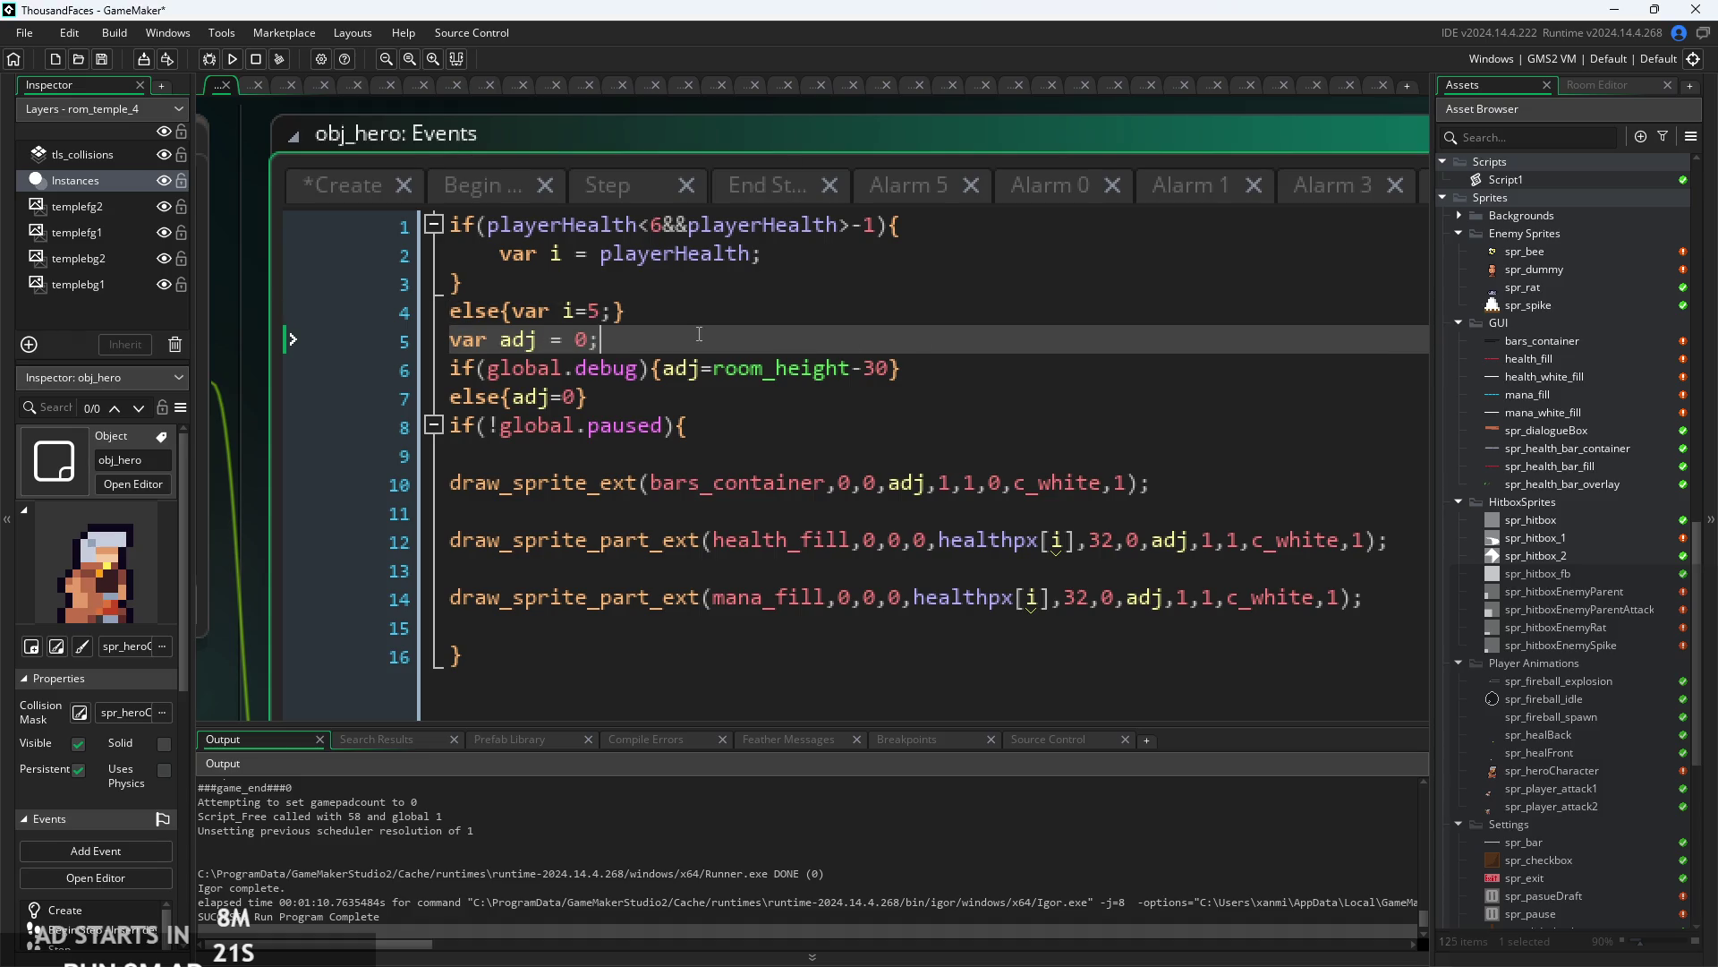
pyautogui.scroll(2, 699, 334)
pyautogui.click(857, 431)
pyautogui.scroll(1, 858, 431)
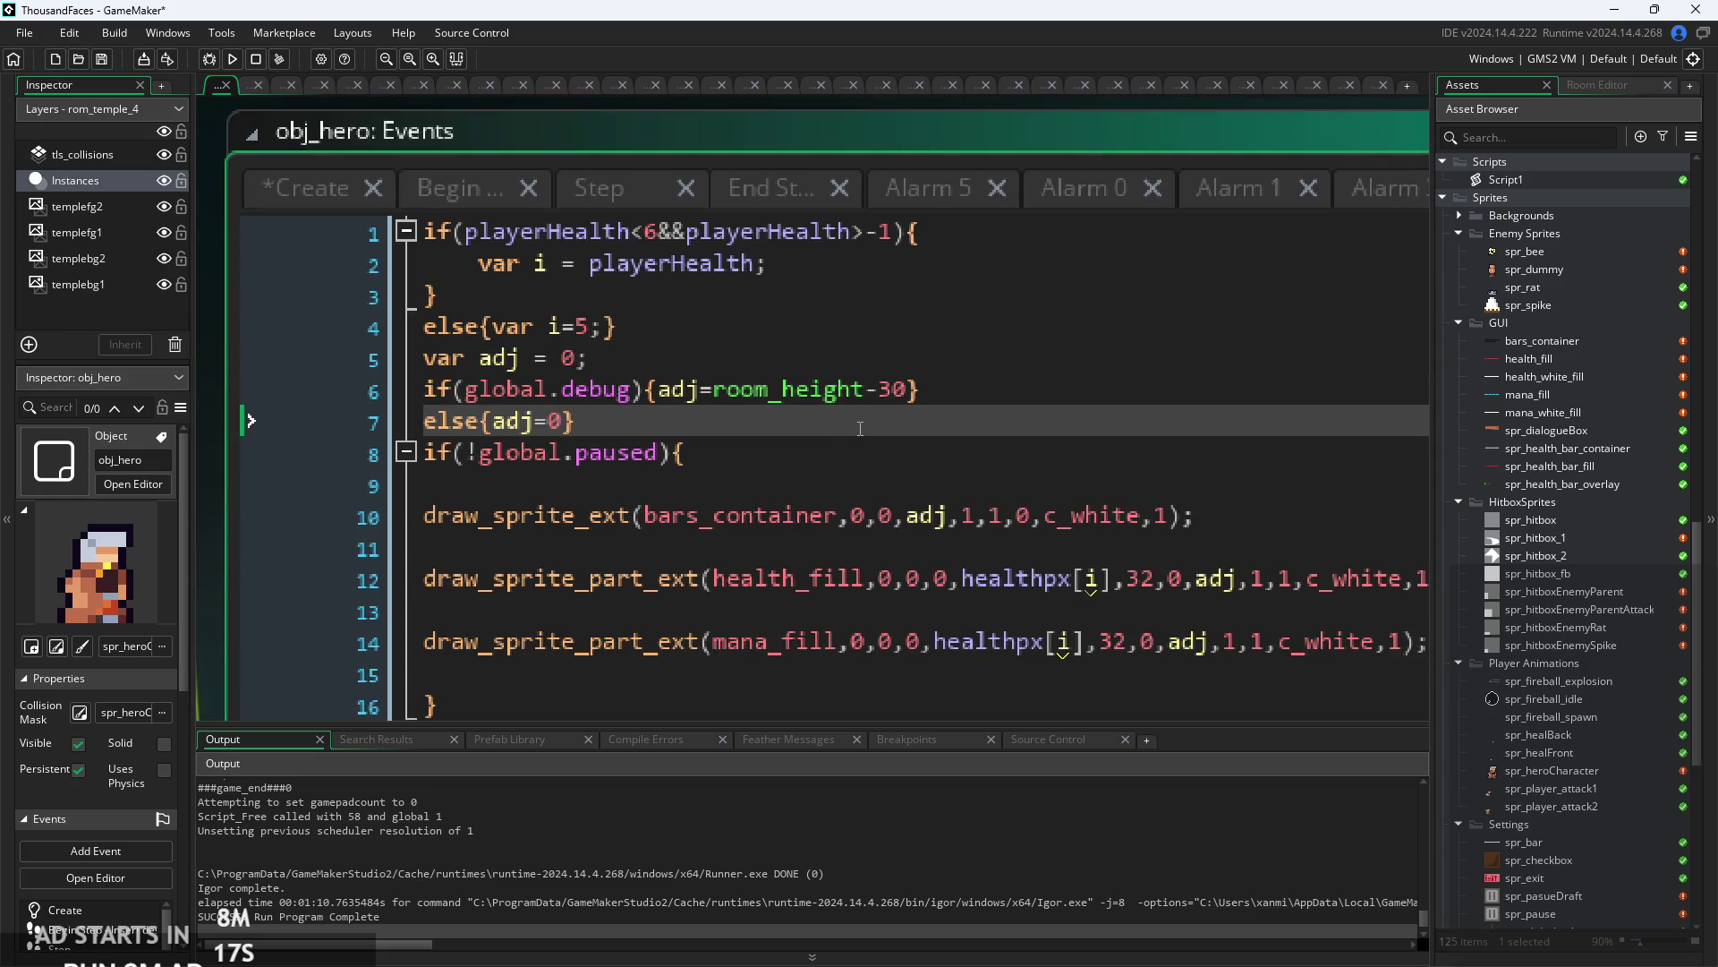
pyautogui.scroll(1, 830, 436)
pyautogui.click(859, 514)
pyautogui.scroll(-1, 859, 515)
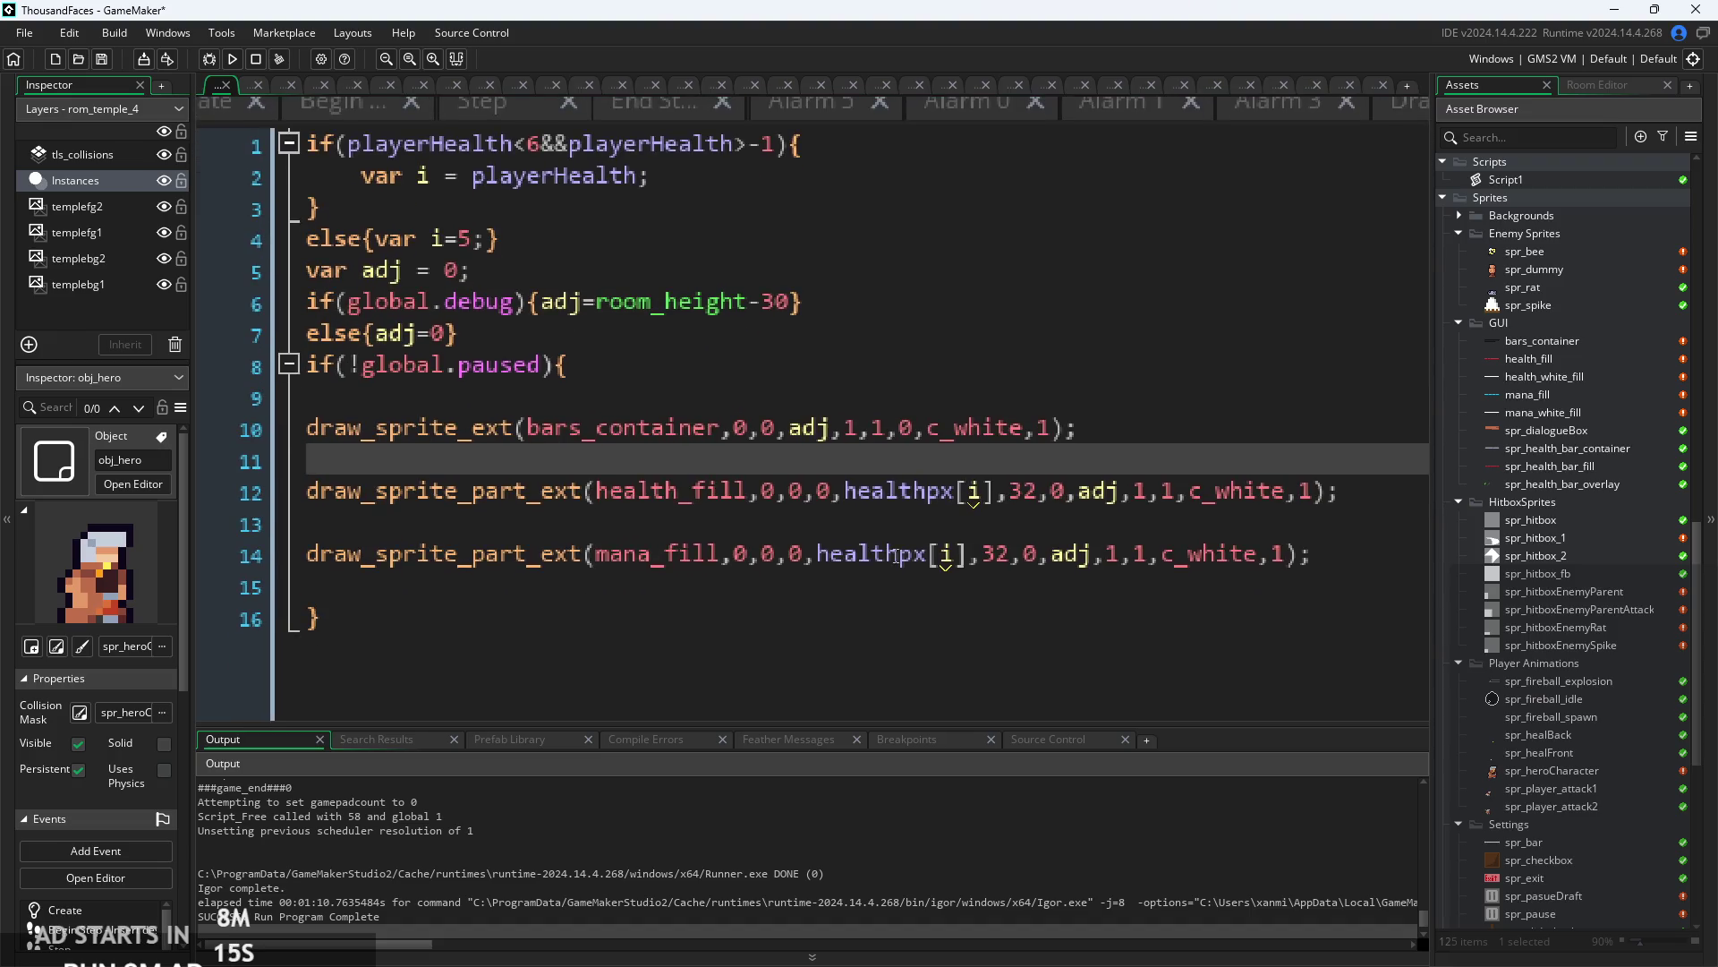
pyautogui.click(890, 554)
# - Replace healthpx[i] with manapx[i] in the mana_fill draw call
pyautogui.moveTo(893, 555)
pyautogui.mouseDown()
pyautogui.moveTo(825, 564)
pyautogui.moveTo(827, 583)
pyautogui.mouseUp()
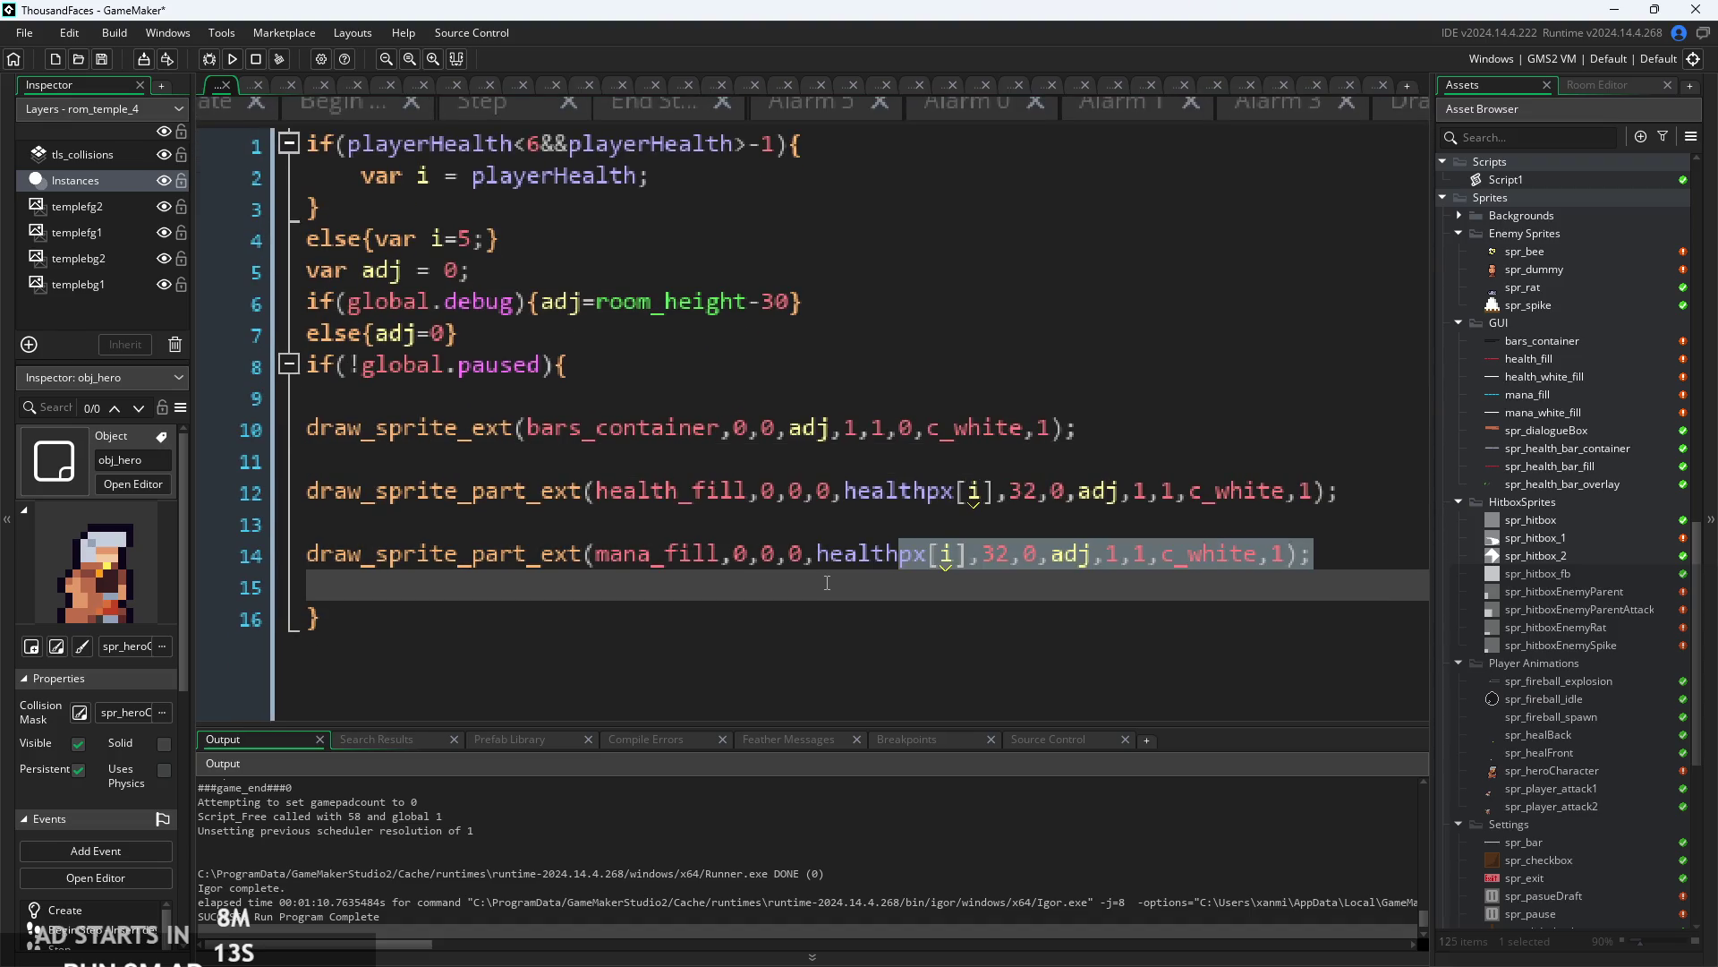
pyautogui.click(817, 557)
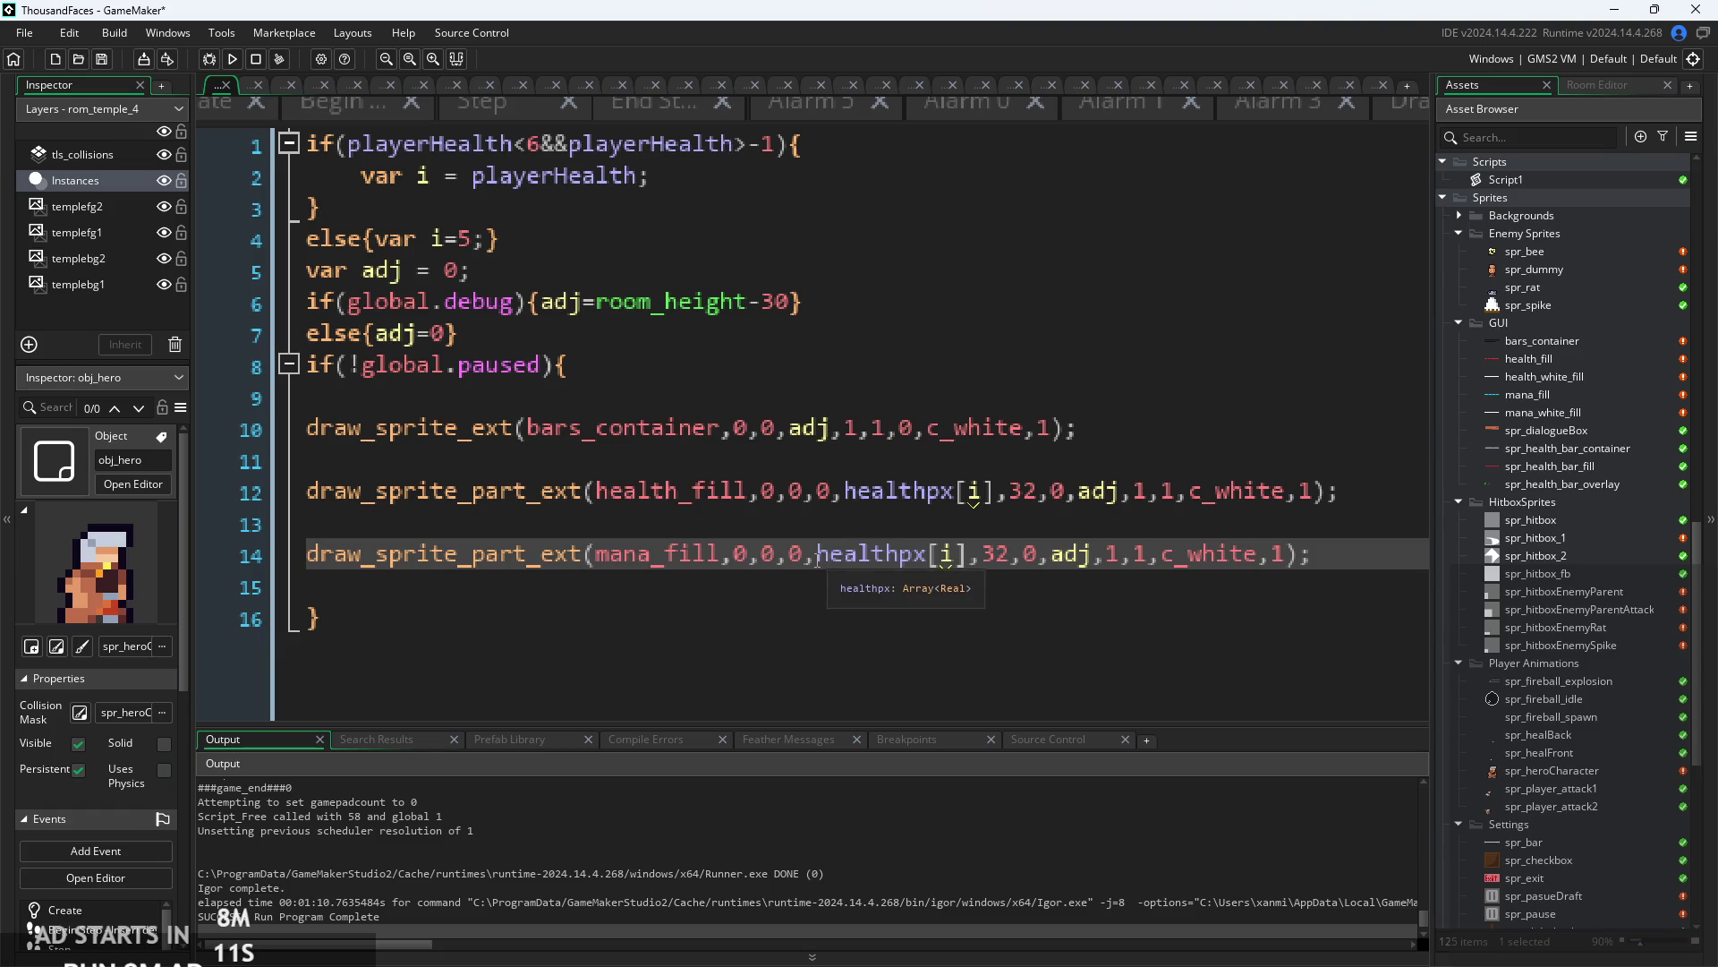
pyautogui.moveTo(817, 556); pyautogui.dragTo(926, 557)
pyautogui.write('man')
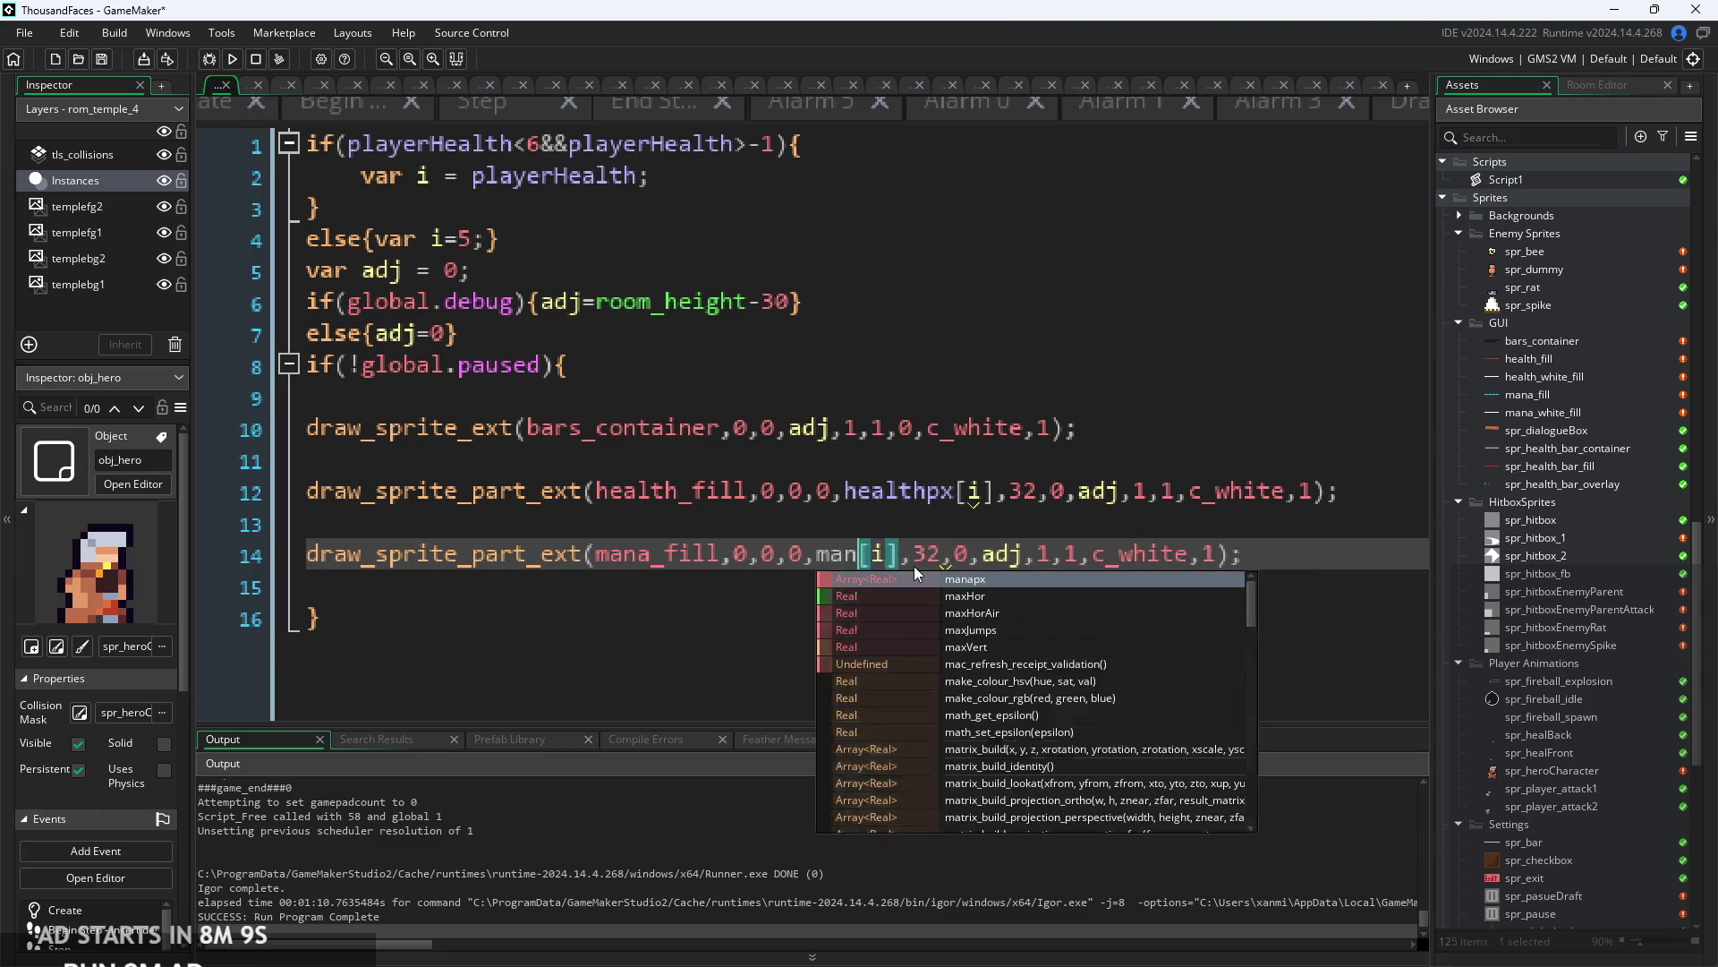
pyautogui.write('apcv')
pyautogui.press('BackSpace')
pyautogui.press('BackSpace')
pyautogui.write('x')
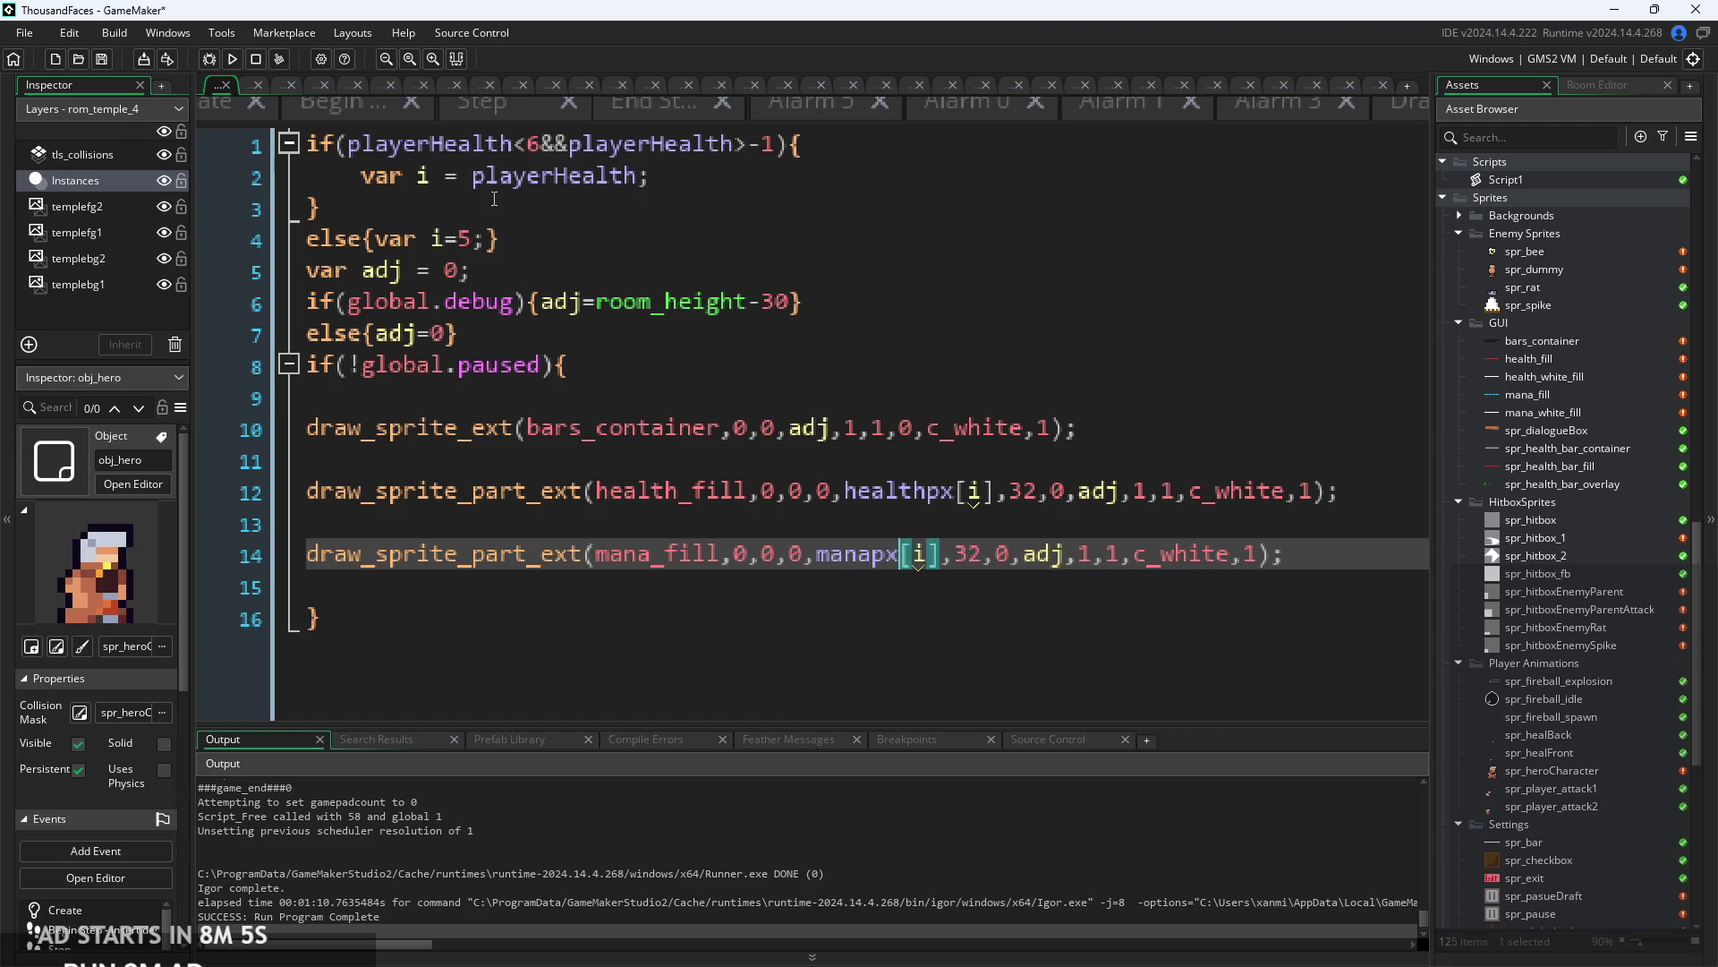
pyautogui.click(340, 175)
pyautogui.click(635, 464)
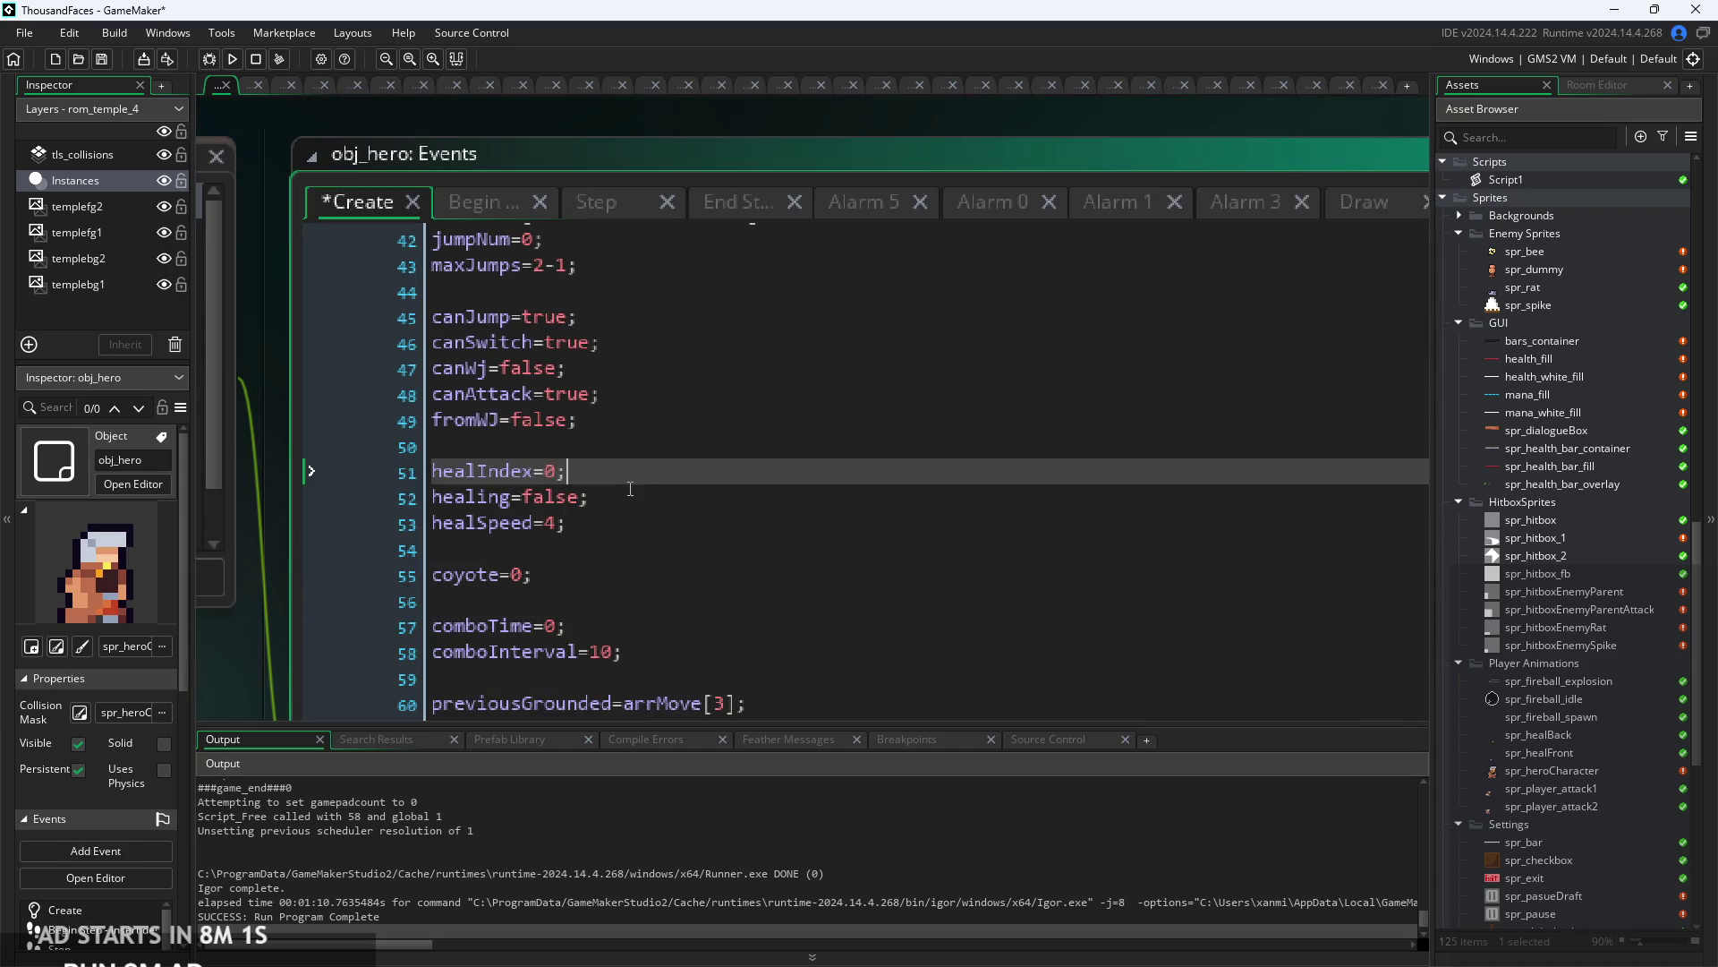
# - Add playerMana=4; on a new line after playerHealth in the Create code
pyautogui.click(632, 523)
pyautogui.scroll(-2, 632, 522)
pyautogui.scroll(-1, 631, 523)
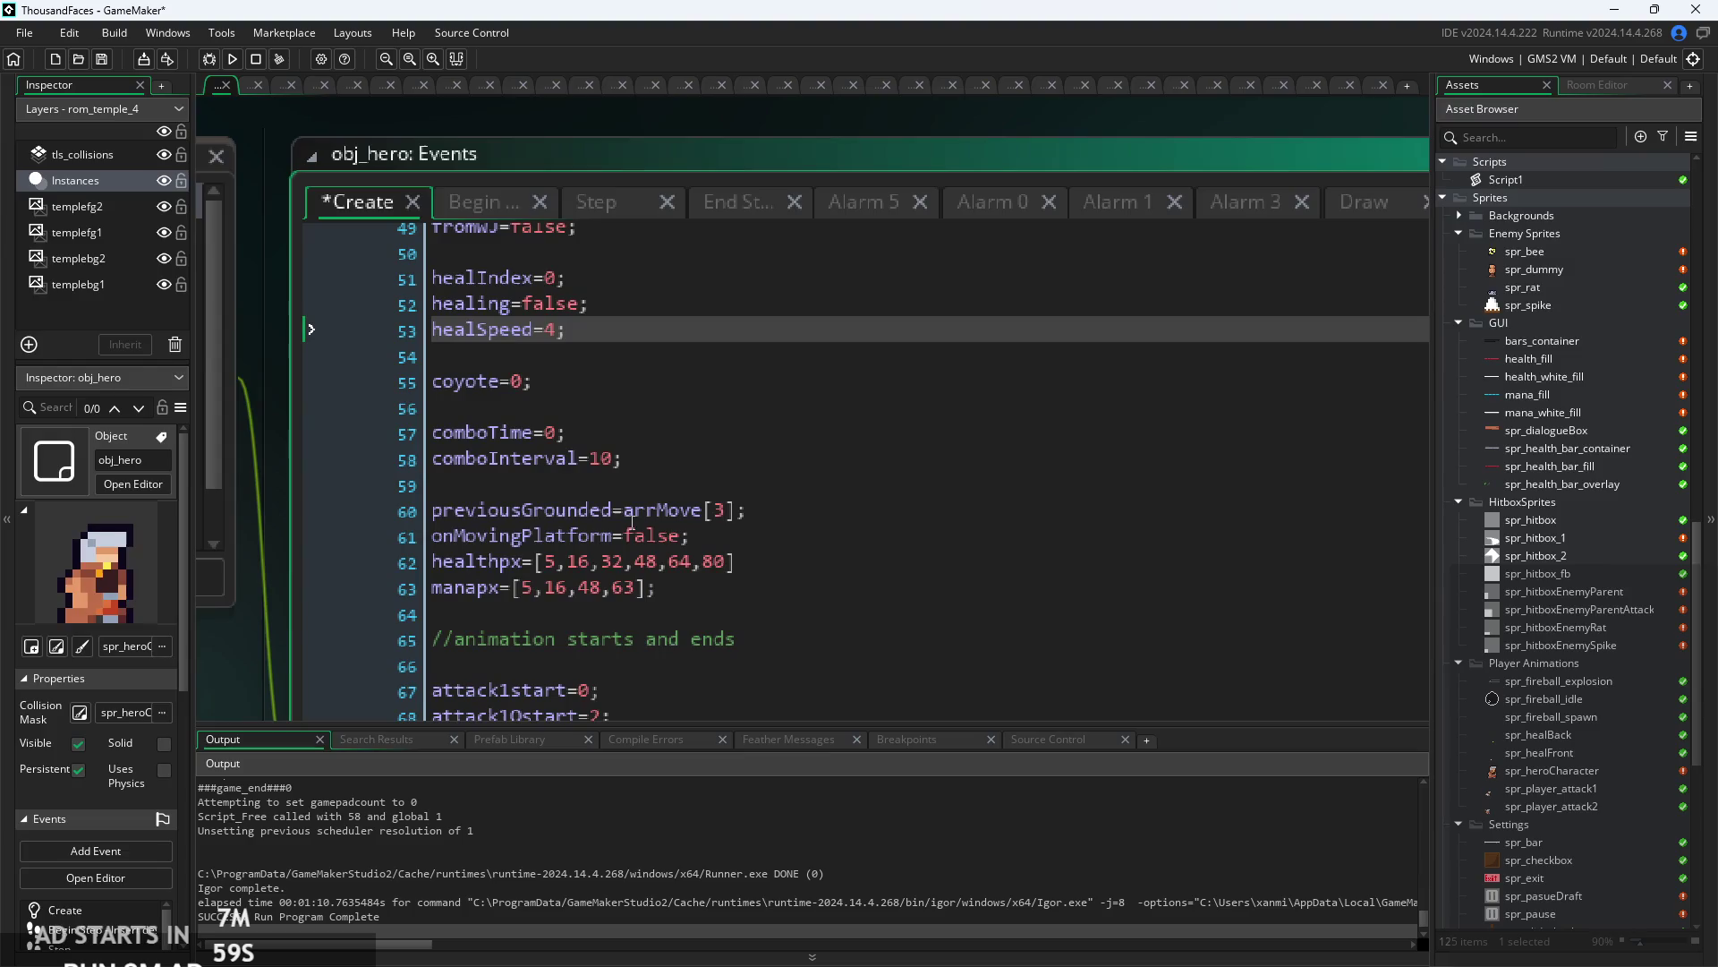
pyautogui.hotkey('ctrl', 'f')
pyautogui.write('play')
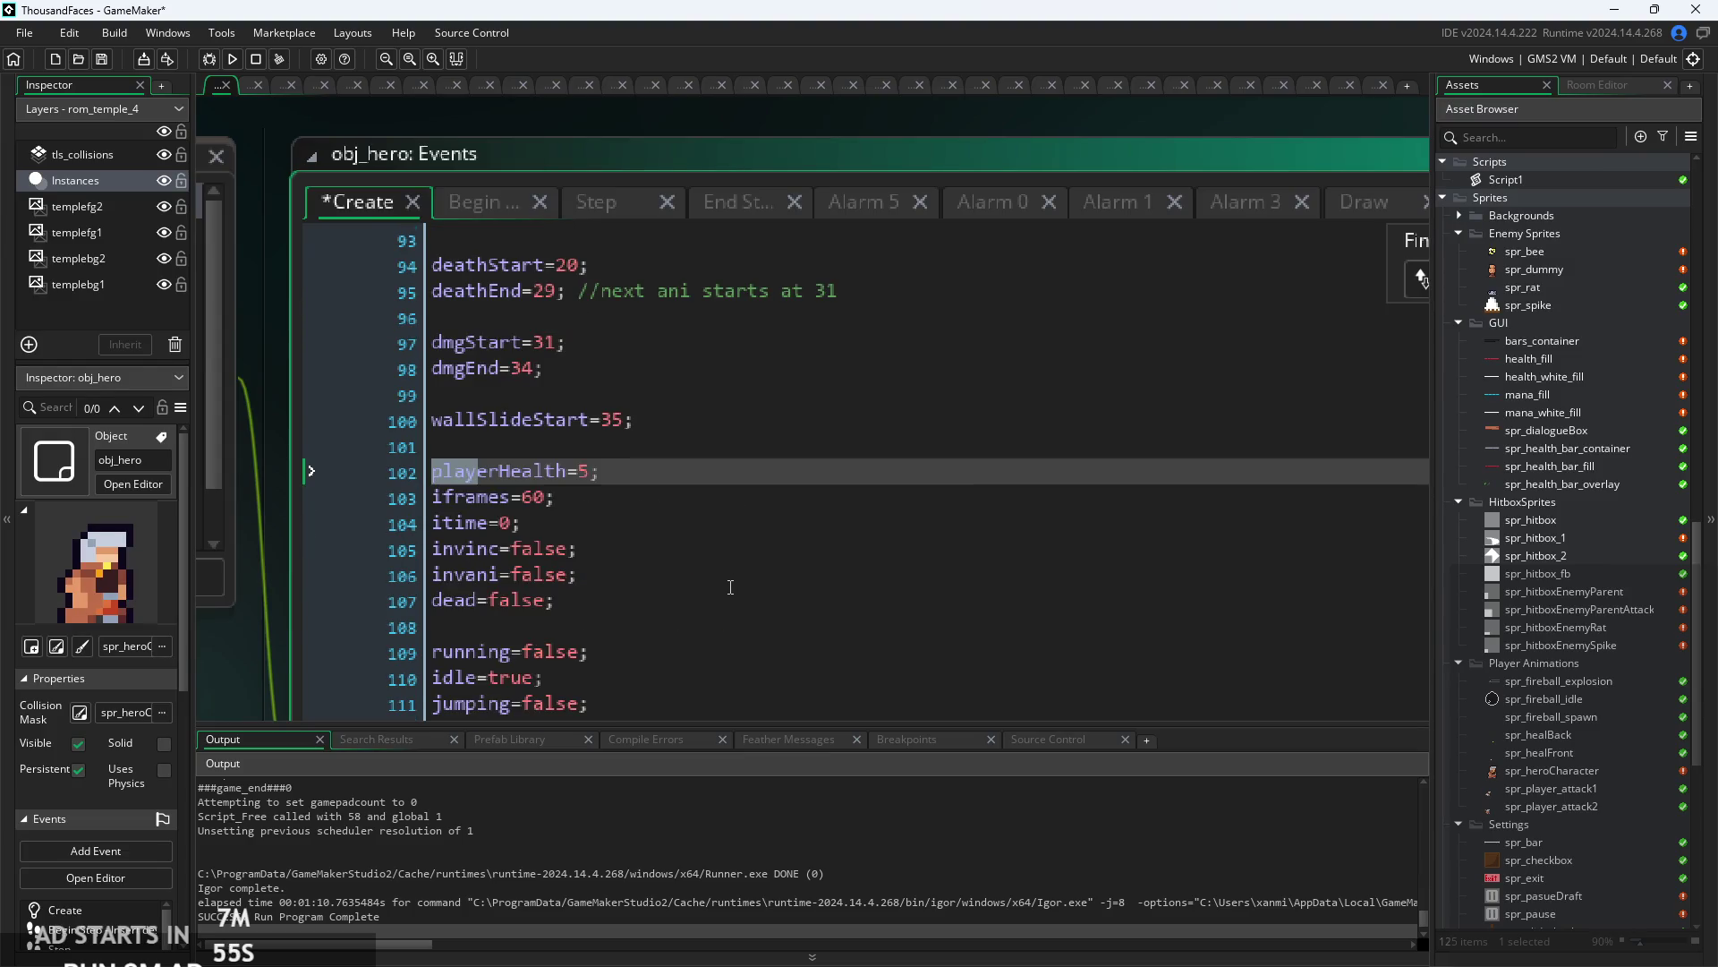
pyautogui.click(731, 486)
pyautogui.press('Return')
pyautogui.write('playerMana=4;')
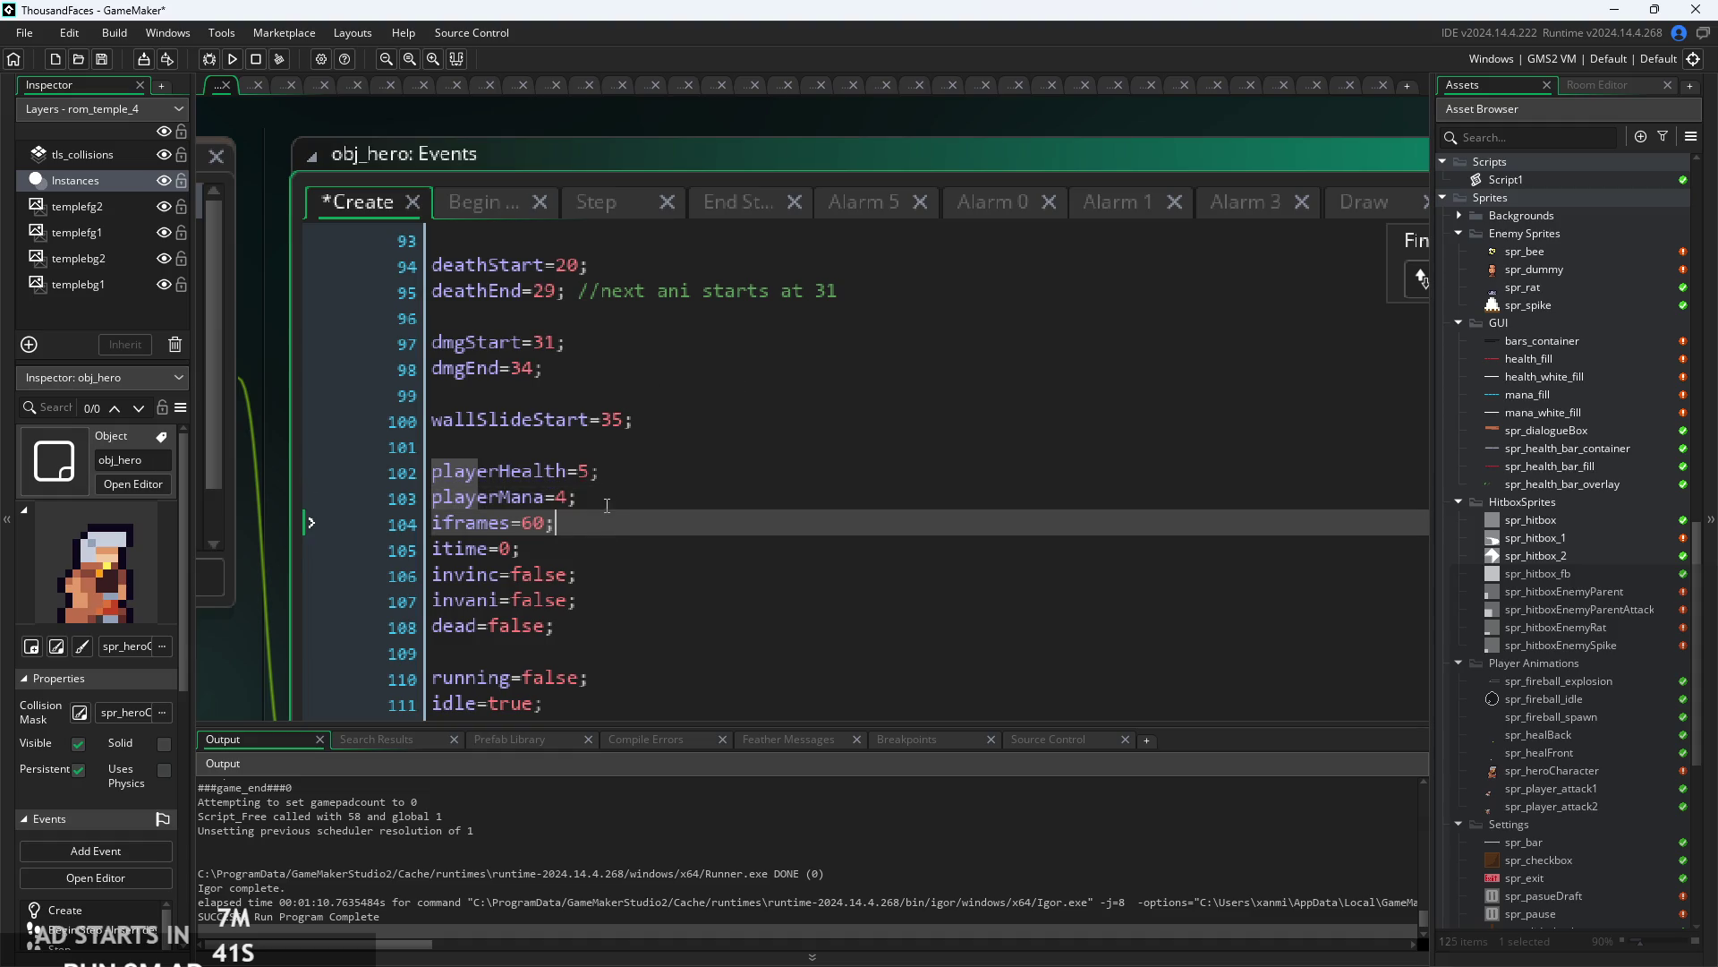
pyautogui.hotkey('ctrl', 'f')
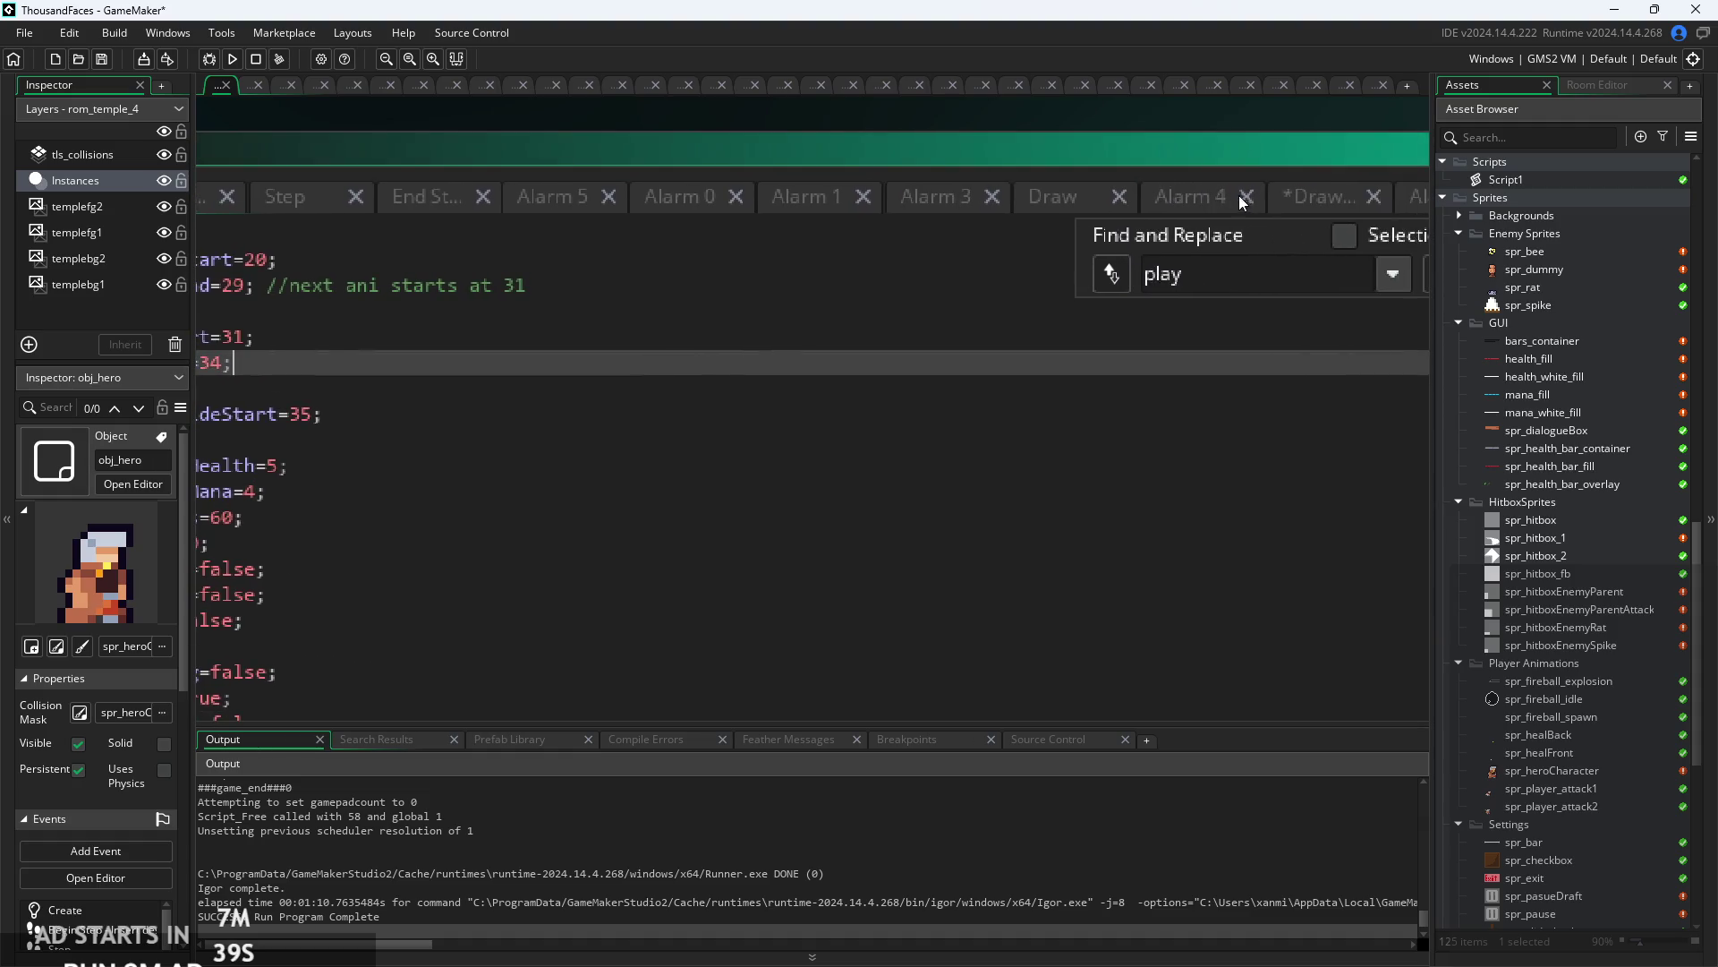
# - Return to the Draw event code and go to the empty line after mana_fill
pyautogui.scroll(-2, 936, 390)
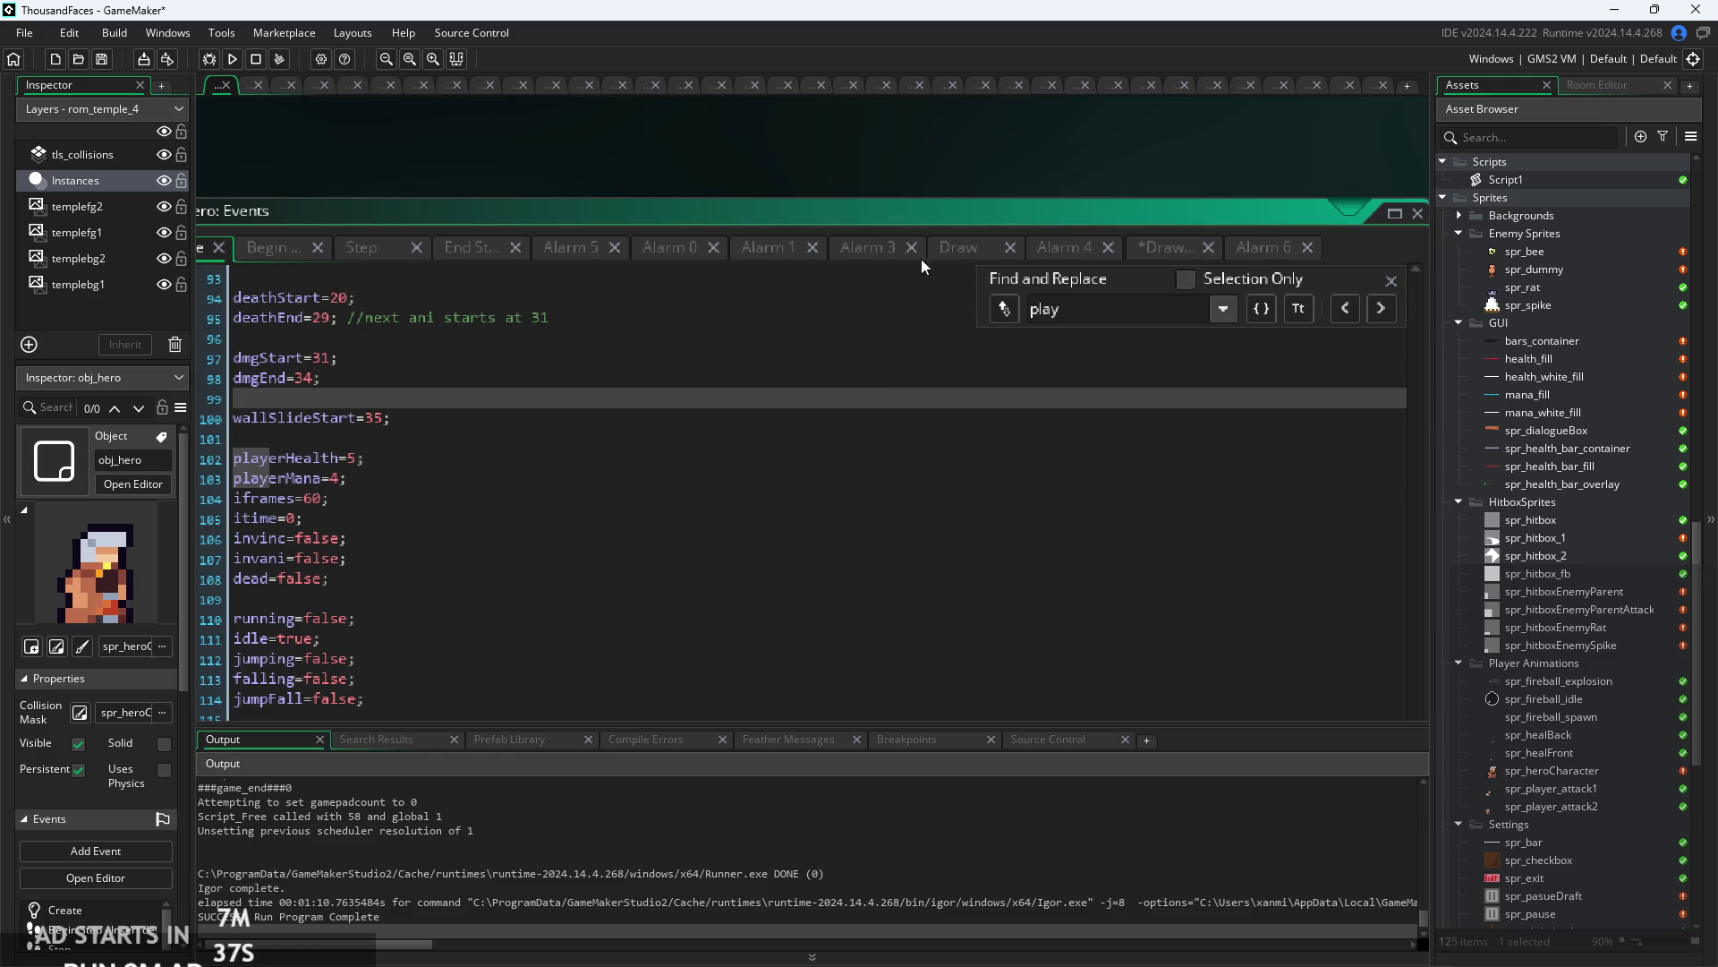
pyautogui.click(1164, 247)
pyautogui.scroll(1, 544, 536)
pyautogui.click(755, 594)
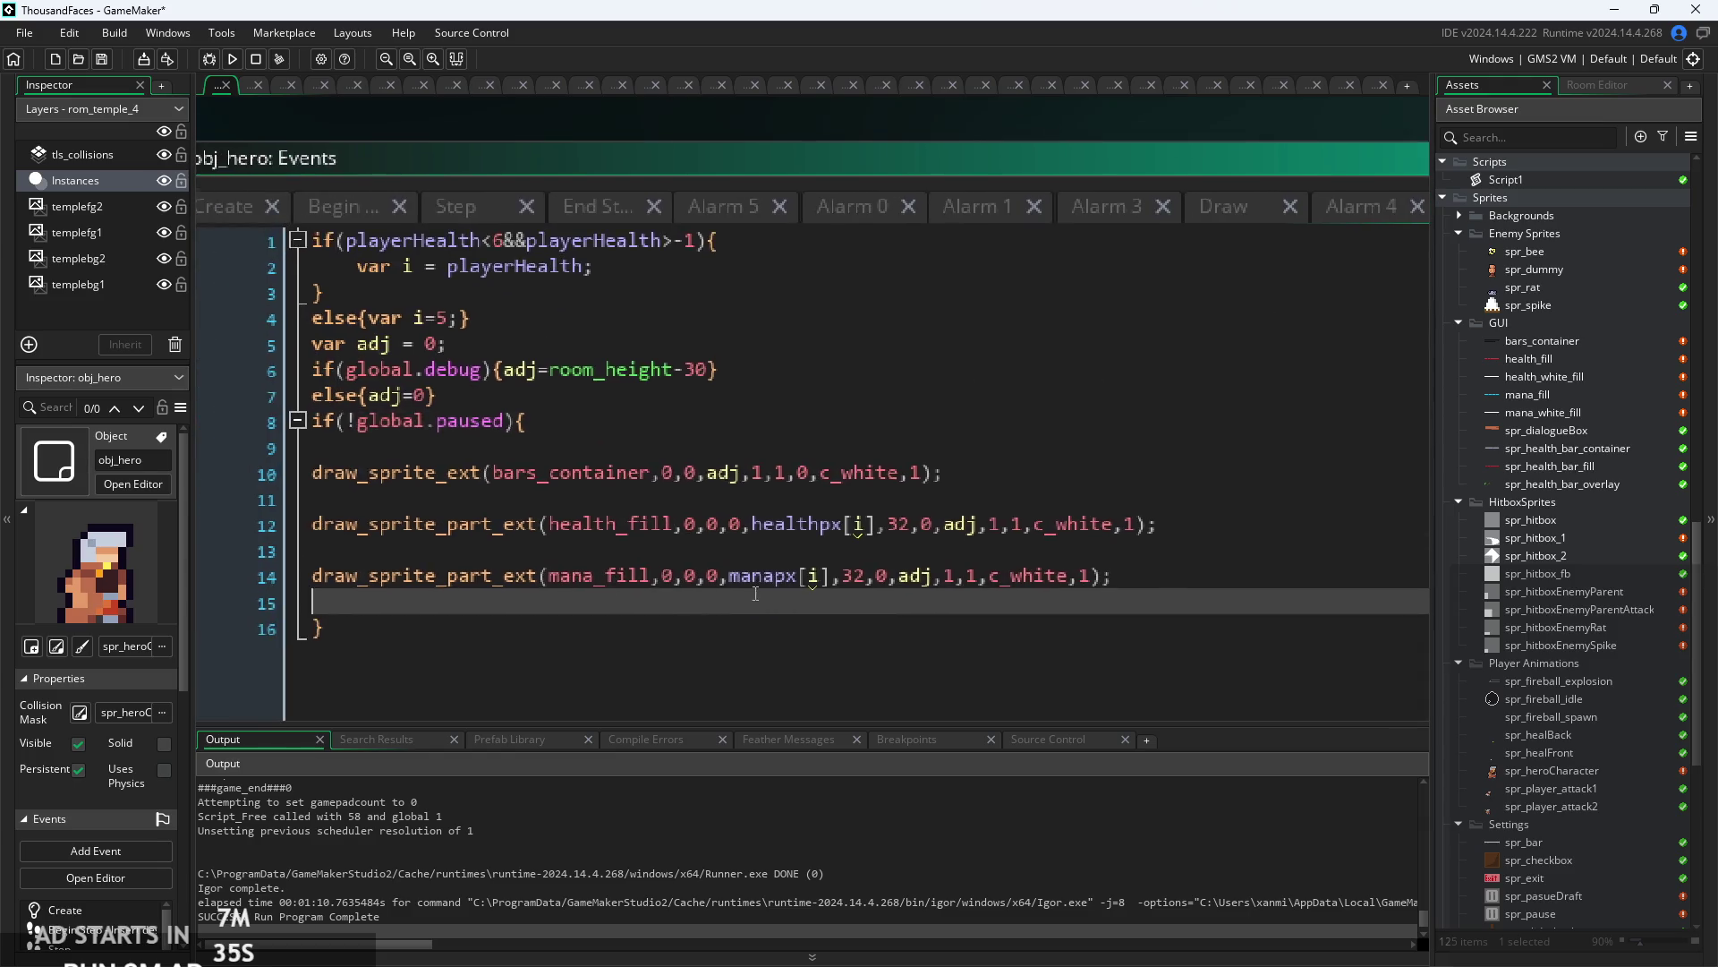
# - Duplicate the four-line health index if/else block directly below the original
pyautogui.moveTo(608, 290); pyautogui.dragTo(254, 230)
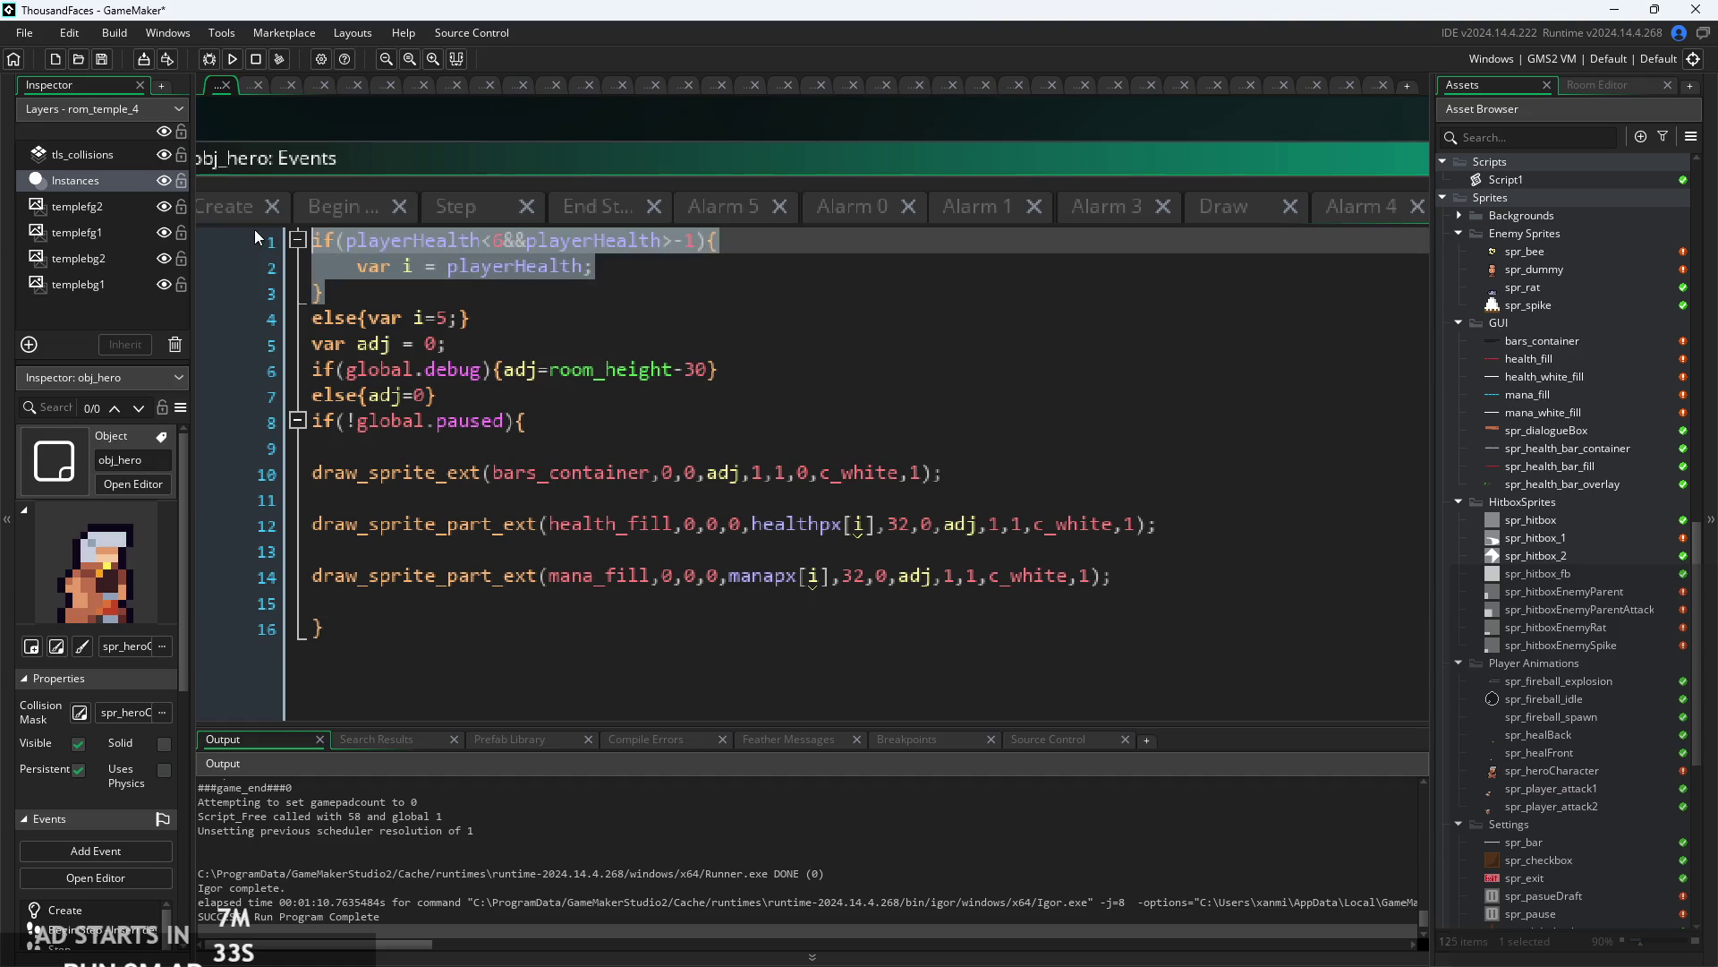
pyautogui.hotkey('shift', 'Down')
pyautogui.hotkey('shift', 'End')
pyautogui.hotkey('ctrl', 'c')
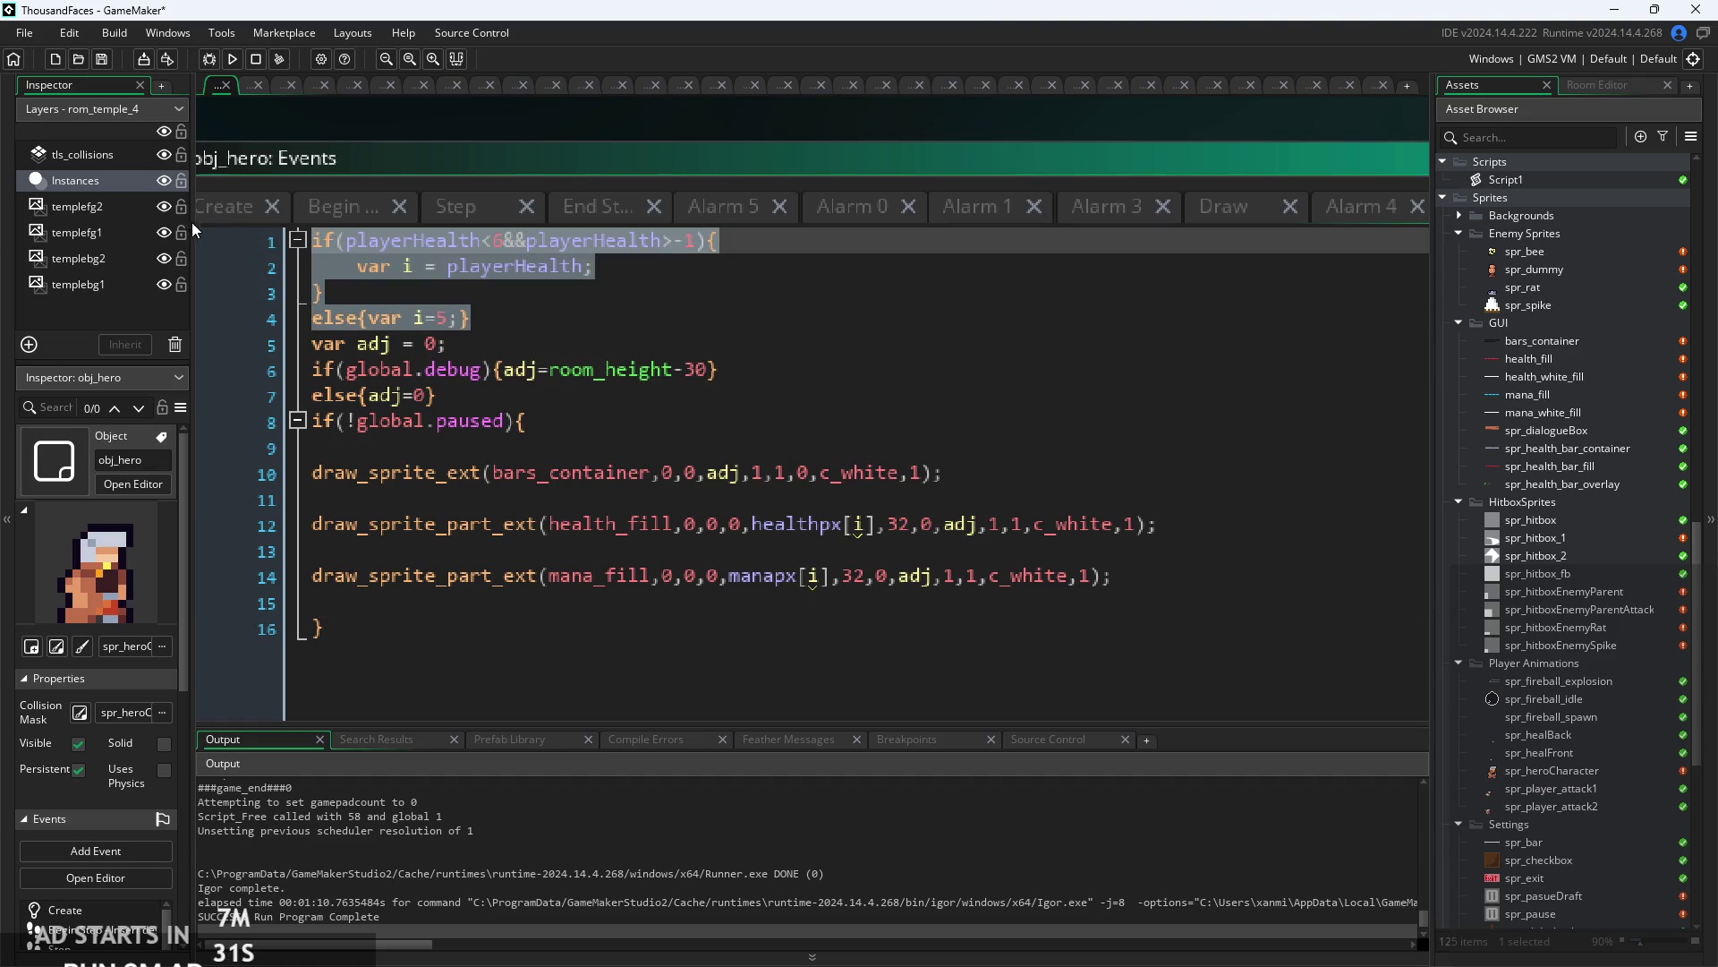
pyautogui.click(518, 319)
pyautogui.press('Return')
pyautogui.hotkey('ctrl', 'v')
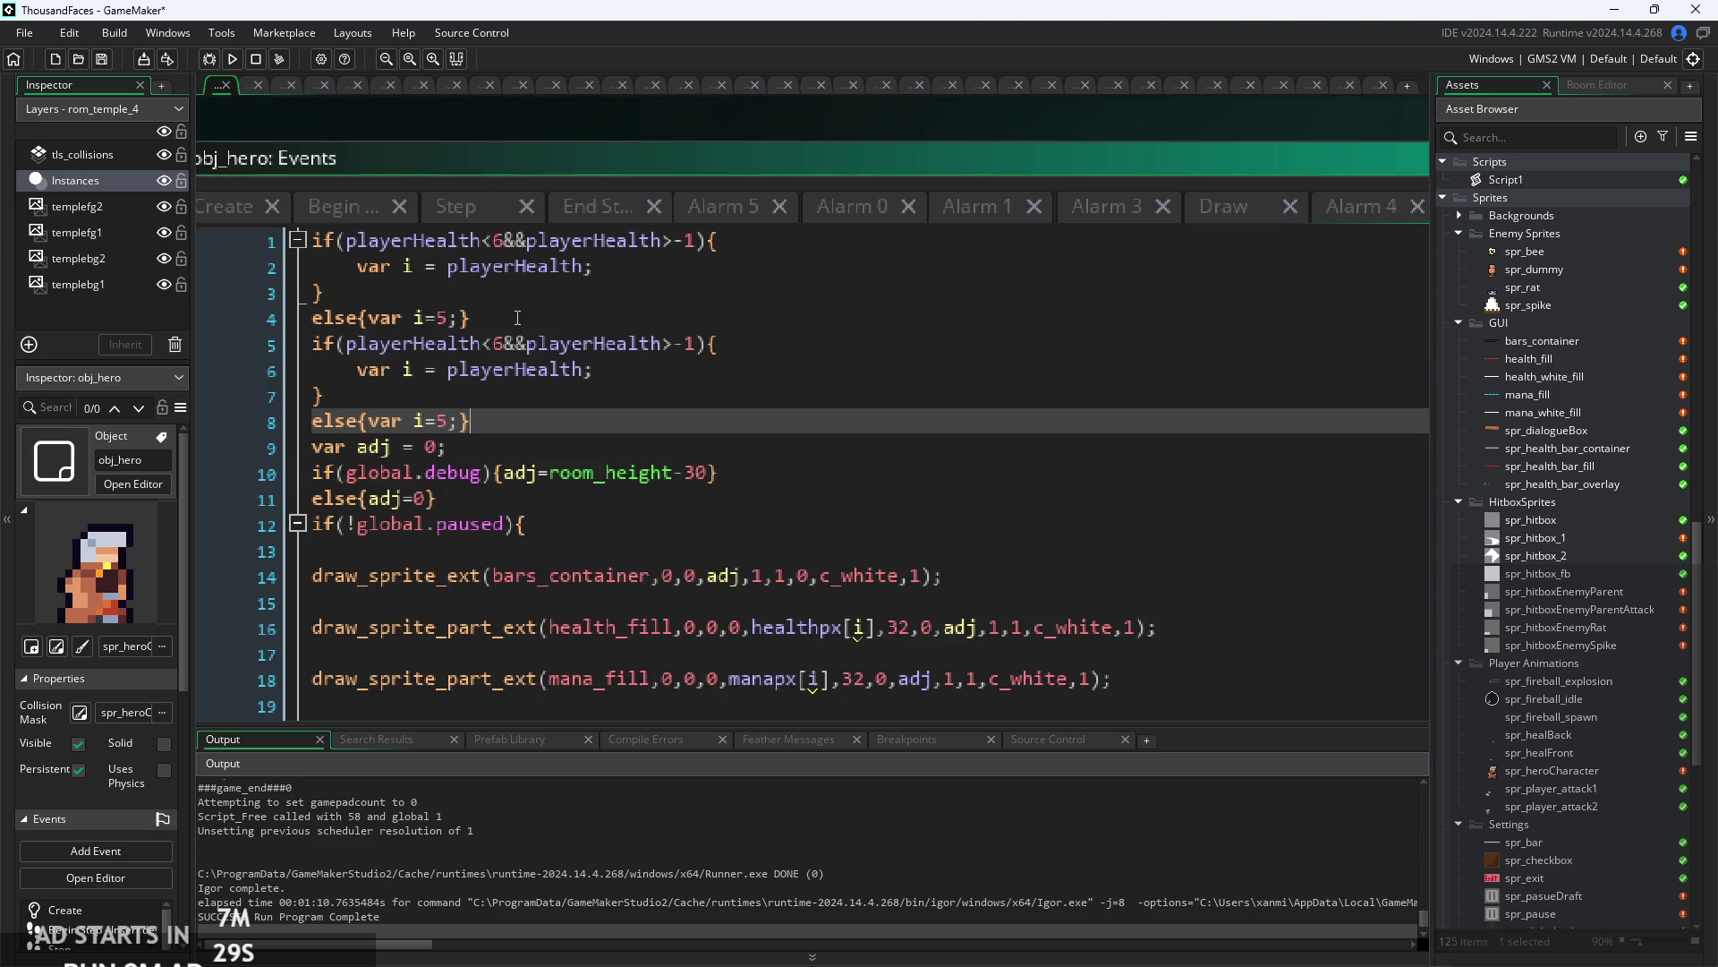
pyautogui.scroll(1, 377, 358)
# - Change the copied condition to test playerMana with a threshold of 5
pyautogui.moveTo(517, 338); pyautogui.dragTo(427, 348)
pyautogui.write('na')
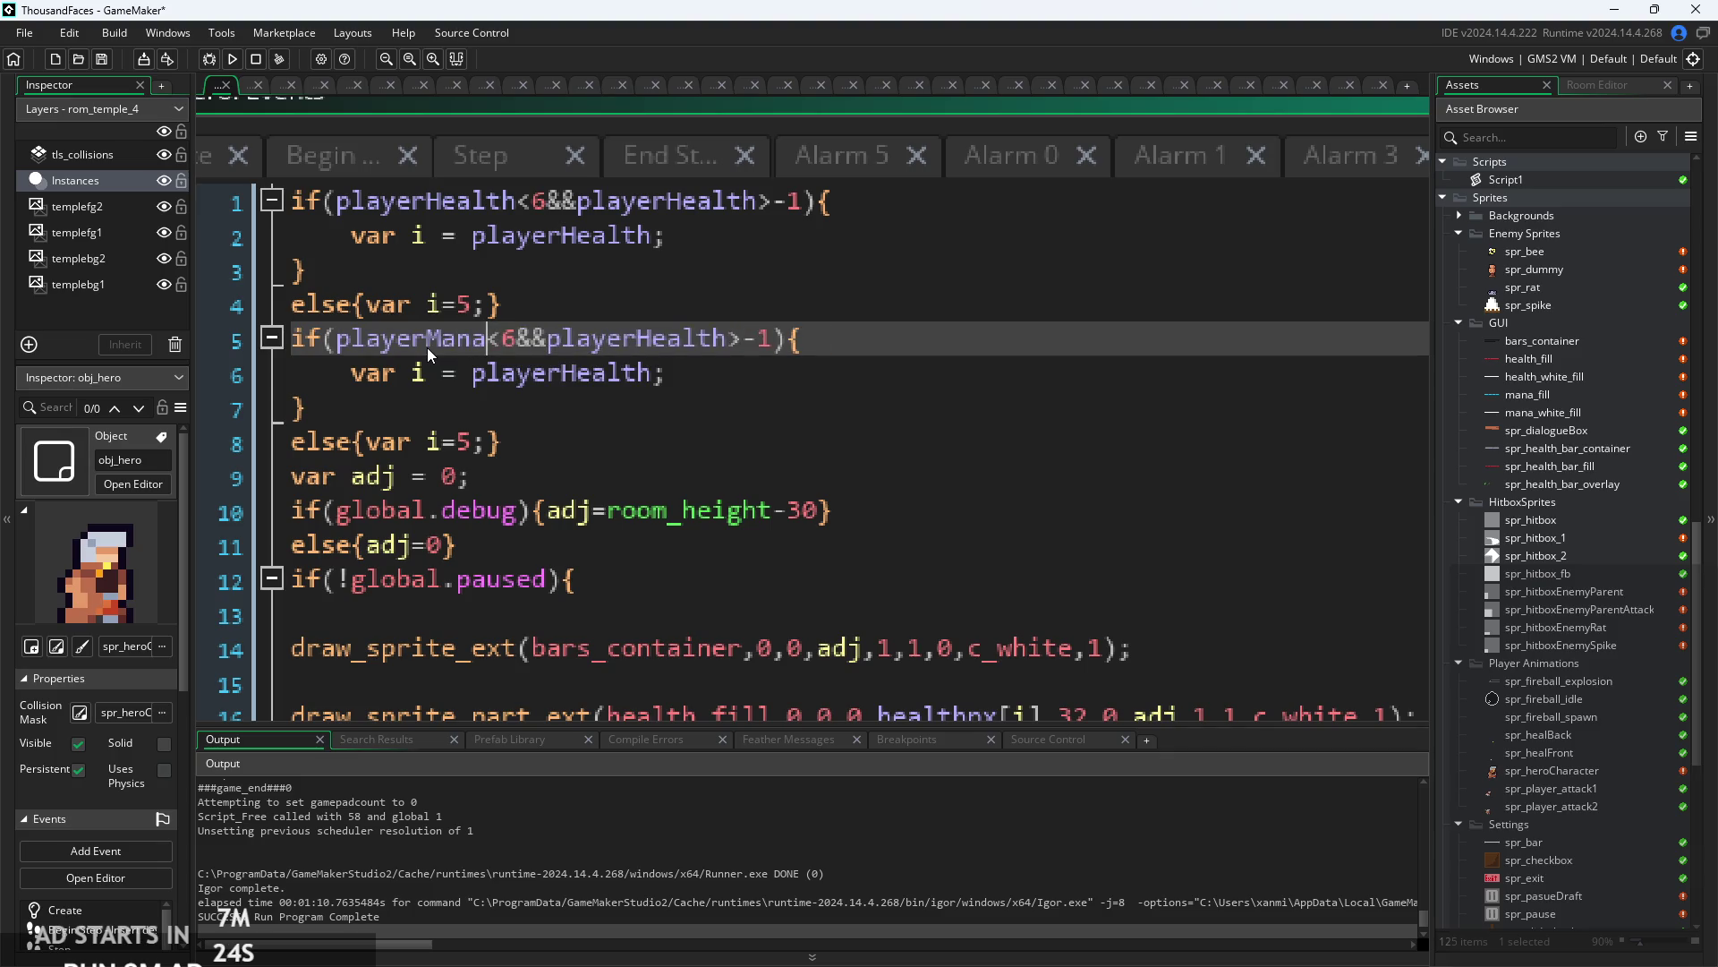
pyautogui.press('Right')
pyautogui.press('Right')
pyautogui.press('BackSpace')
pyautogui.write('4')
pyautogui.press('BackSpace')
pyautogui.write('5')
# - Turn the copied assignment into var j = playerMana
pyautogui.click(548, 372)
pyautogui.click(428, 373)
pyautogui.press('BackSpace')
pyautogui.write('j')
pyautogui.press('Right')
pyautogui.press('Right')
pyautogui.press('Right')
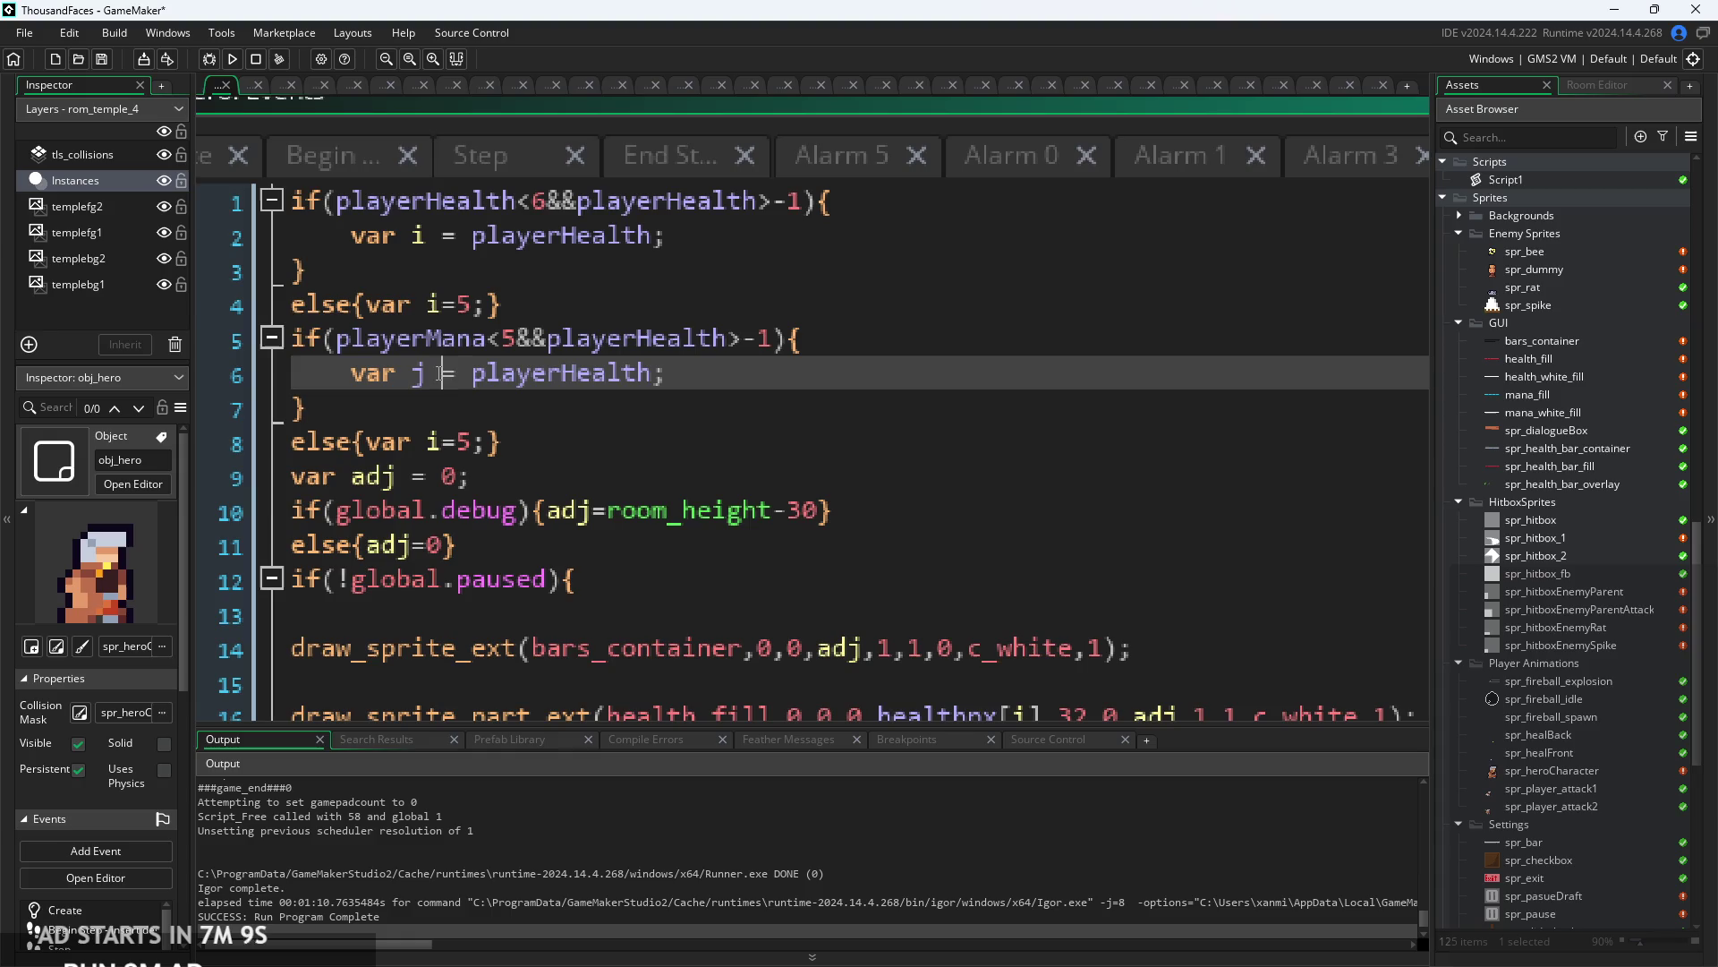
pyautogui.press('Right')
pyautogui.hotkey('shift', 'Right')
pyautogui.hotkey('shift', 'Right')
pyautogui.hotkey('shift', 'Right')
pyautogui.write('Mana')
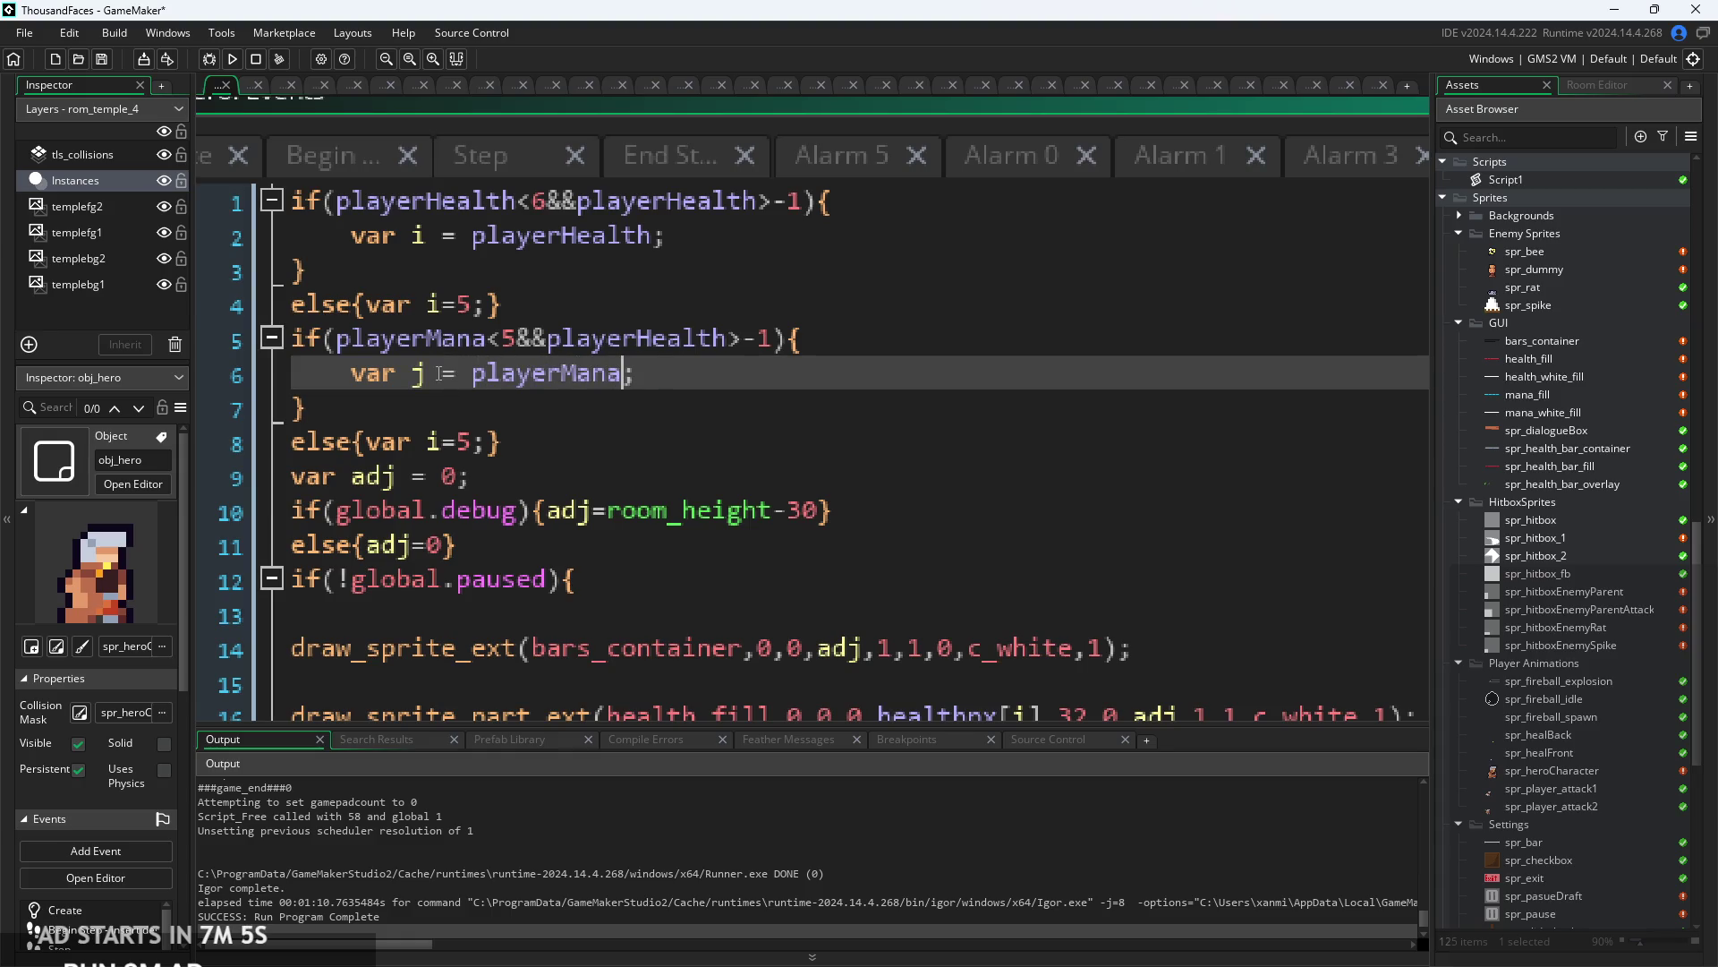
# - Set the else branch to var j = 4
pyautogui.click(445, 445)
pyautogui.press('BackSpace')
pyautogui.write('j')
pyautogui.press('Right')
pyautogui.press('Right')
pyautogui.press('BackSpace')
pyautogui.write('4')
# - Look over the mana_fill draw line and its manapx reference
pyautogui.press('Down')
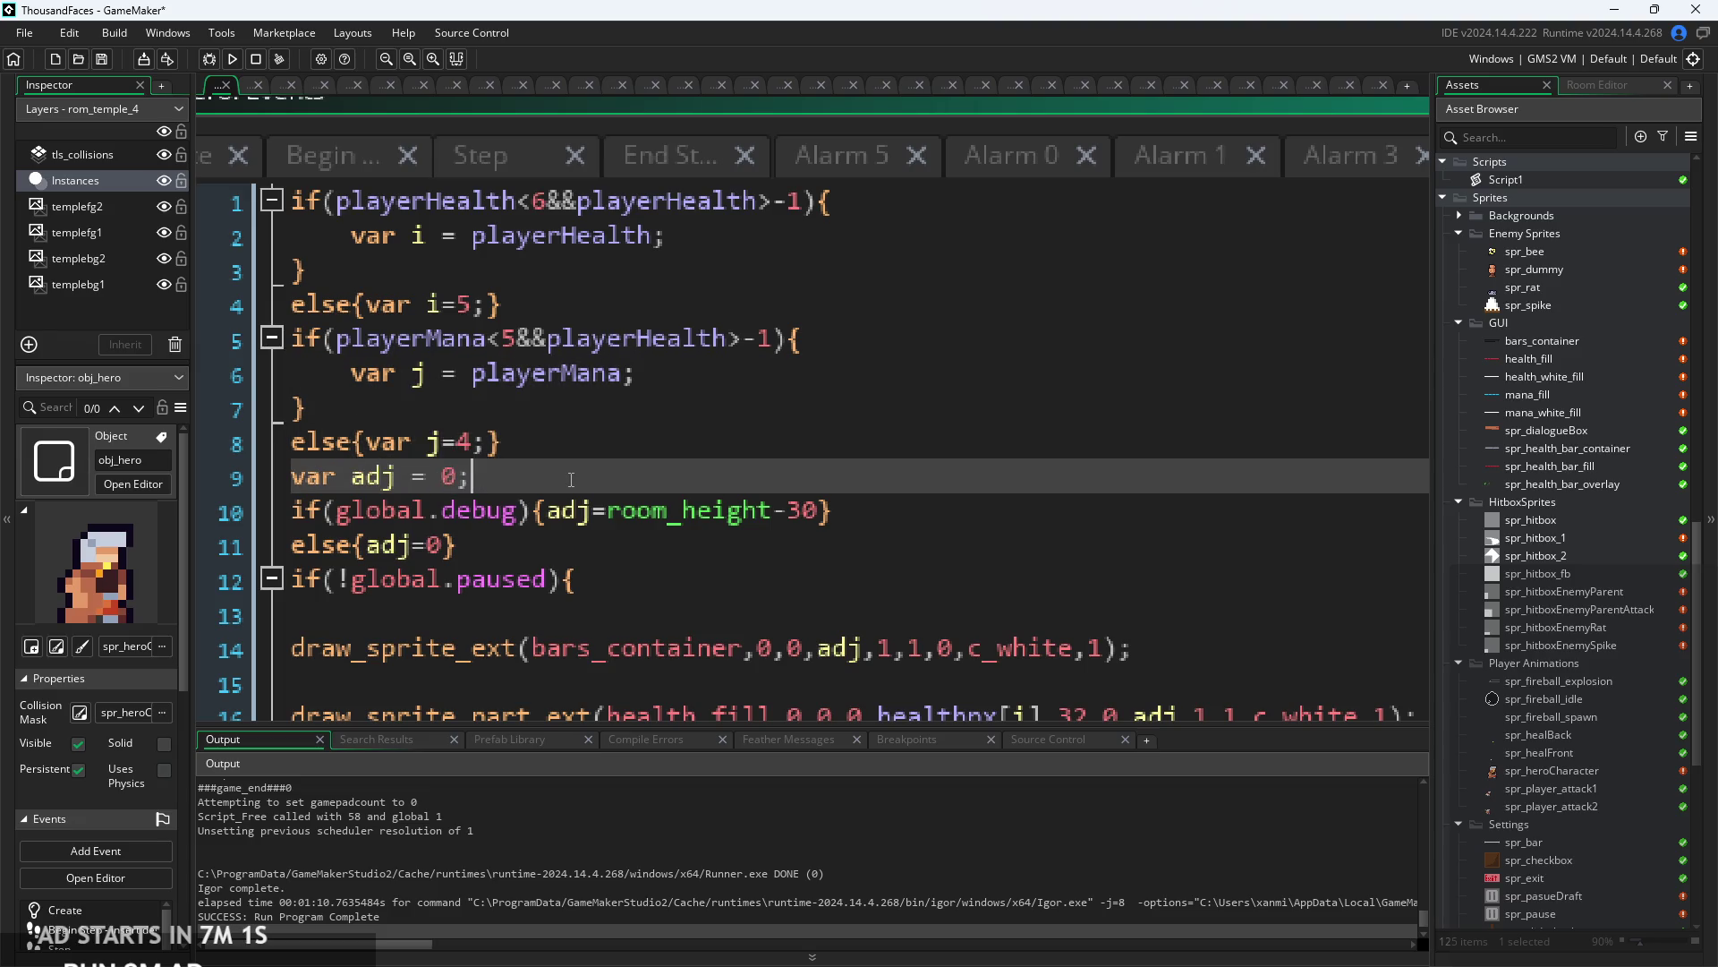
pyautogui.keyDown('ctrl'); pyautogui.scroll(-1, 627, 402); pyautogui.keyUp('ctrl')
pyautogui.scroll(-1, 636, 375)
pyautogui.click(637, 376)
pyautogui.click(636, 474)
pyautogui.scroll(-2, 716, 447)
pyautogui.click(789, 452)
pyautogui.click(788, 512)
pyautogui.keyDown('ctrl'); pyautogui.scroll(3, 789, 512); pyautogui.keyUp('ctrl')
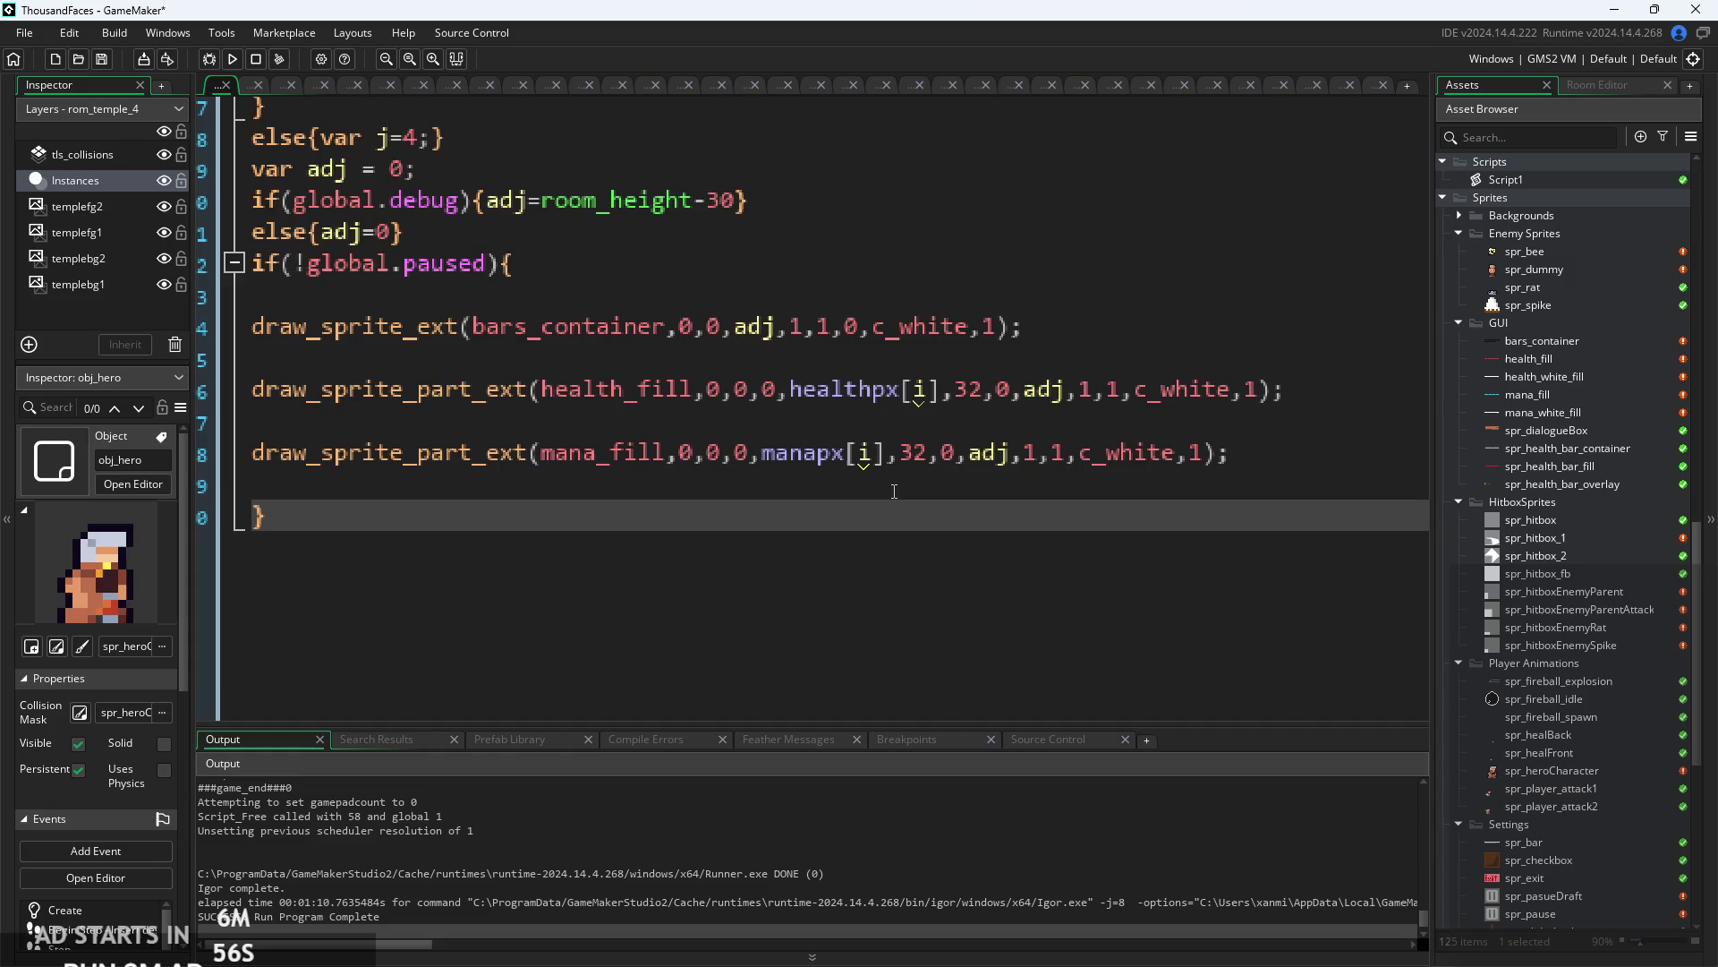
# - Change the mana_fill line's vertical offset from adj to adj+10
pyautogui.click(926, 447)
pyautogui.keyDown('ctrl'); pyautogui.scroll(-2, 494, 453); pyautogui.keyUp('ctrl')
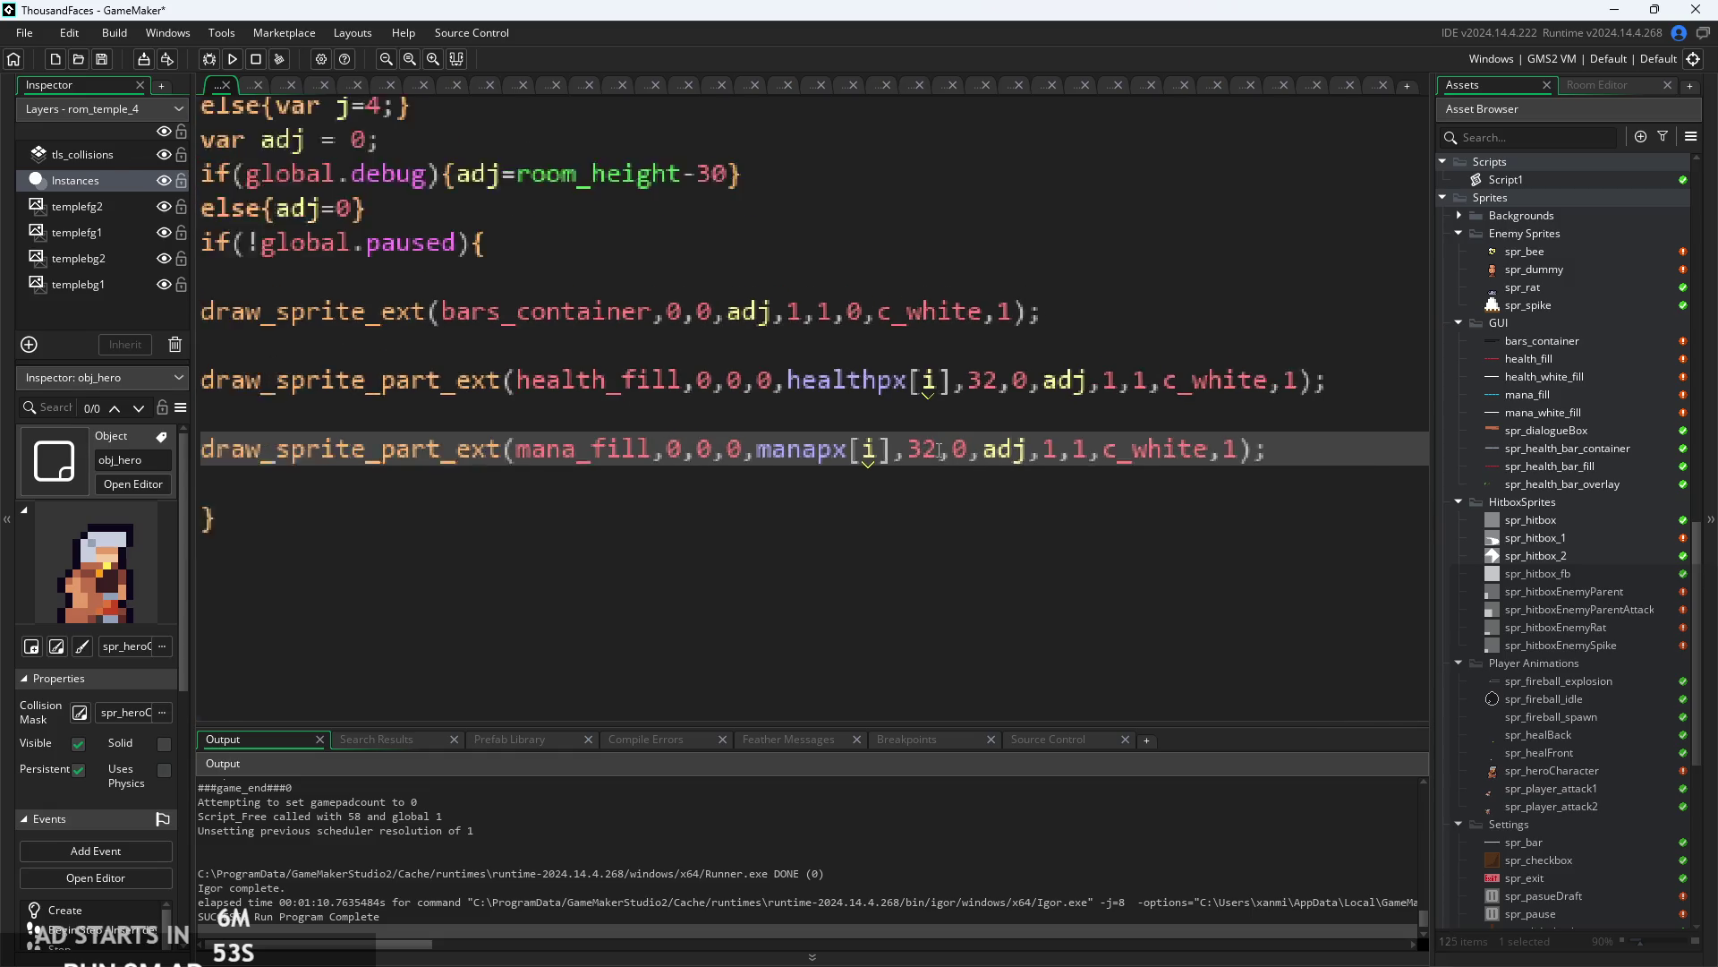
pyautogui.moveTo(493, 453)
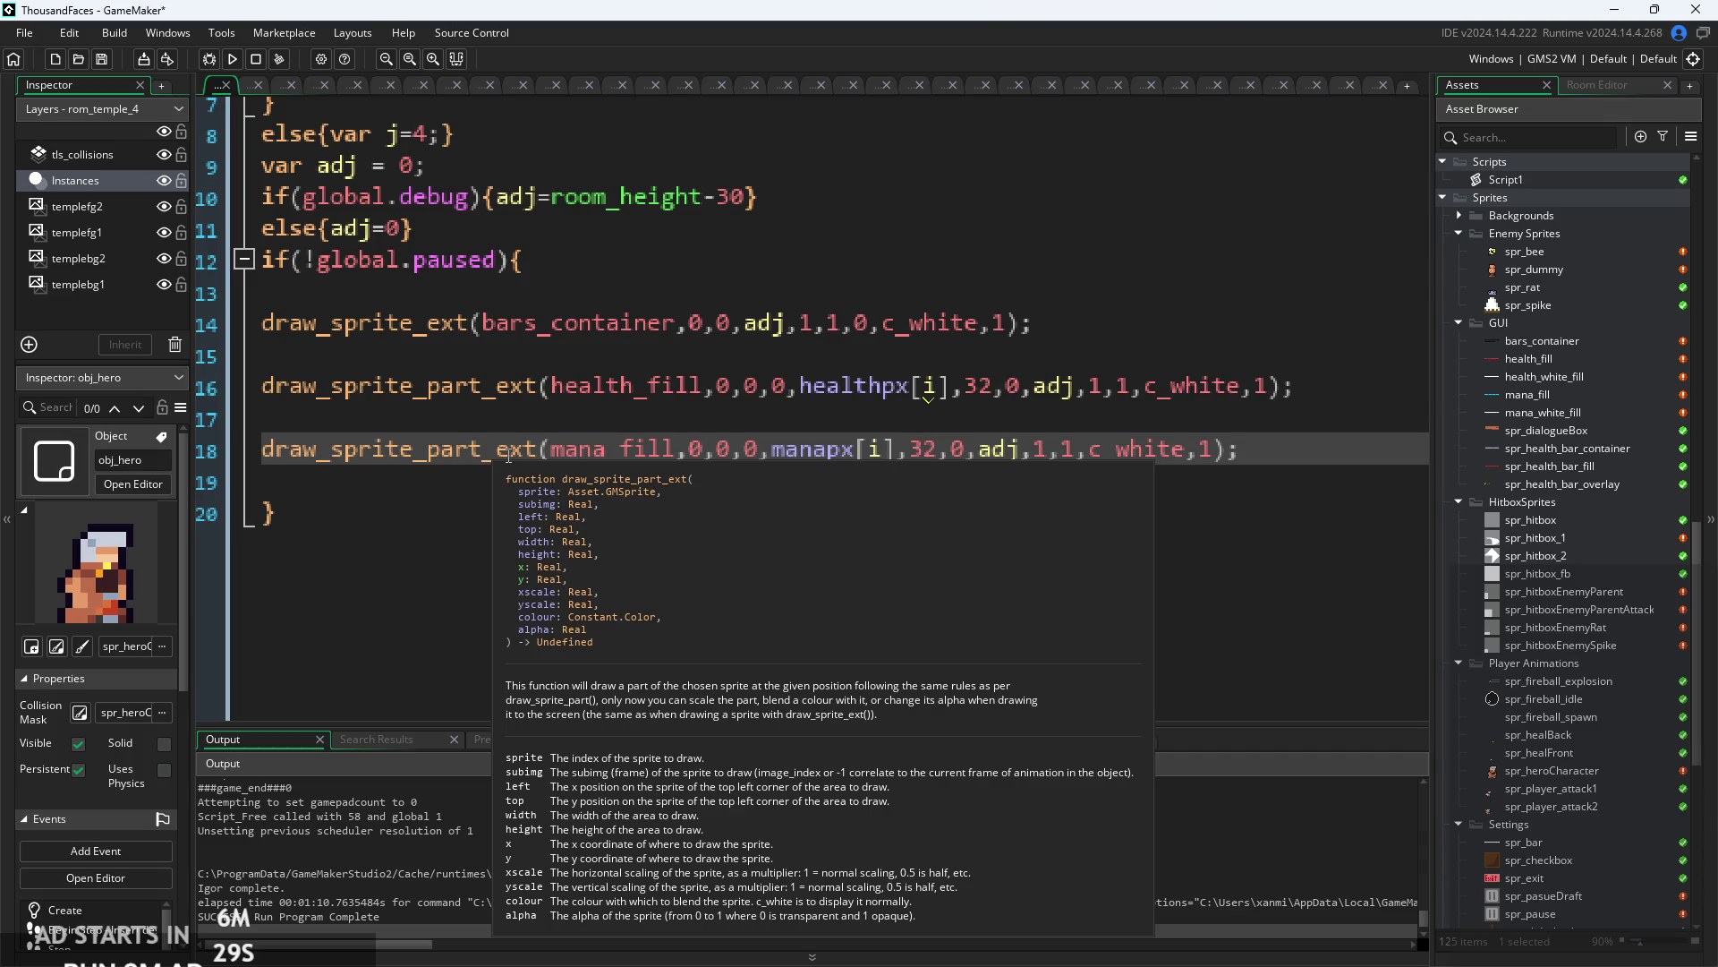
pyautogui.click(1022, 450)
pyautogui.write('+10')
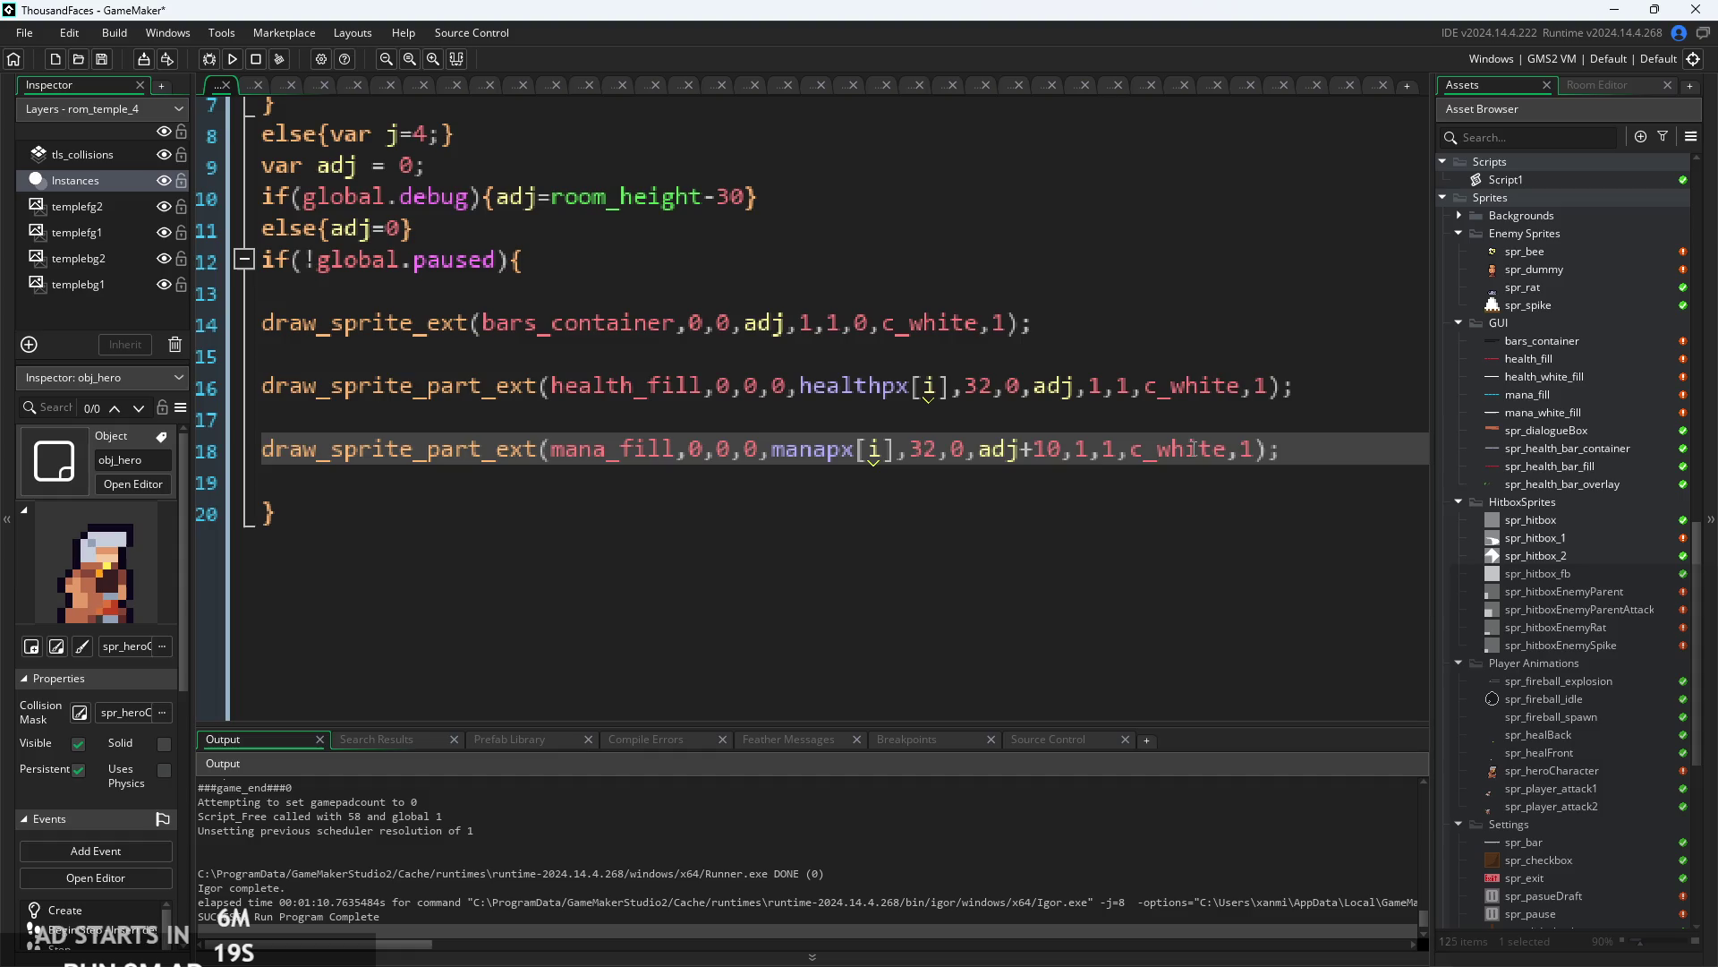
# - Index the mana_fill width with manapx[j] instead of manapx[i]
pyautogui.keyDown('ctrl'); pyautogui.scroll(-1, 1241, 482); pyautogui.keyUp('ctrl')
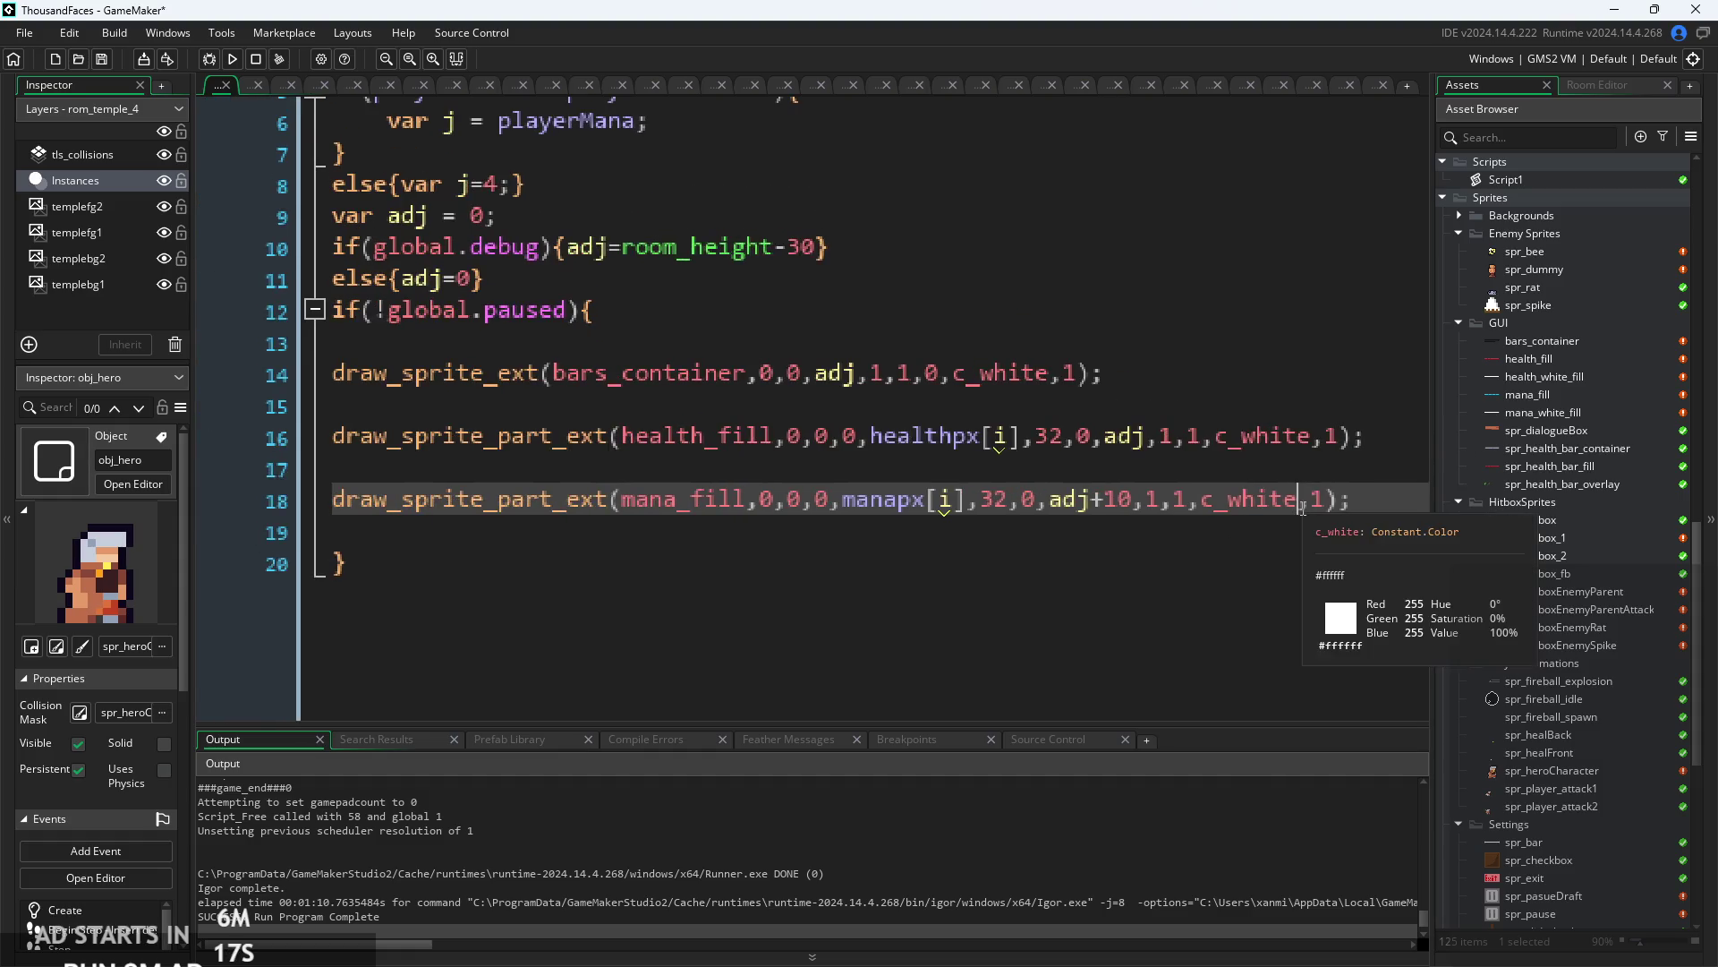
pyautogui.click(1091, 563)
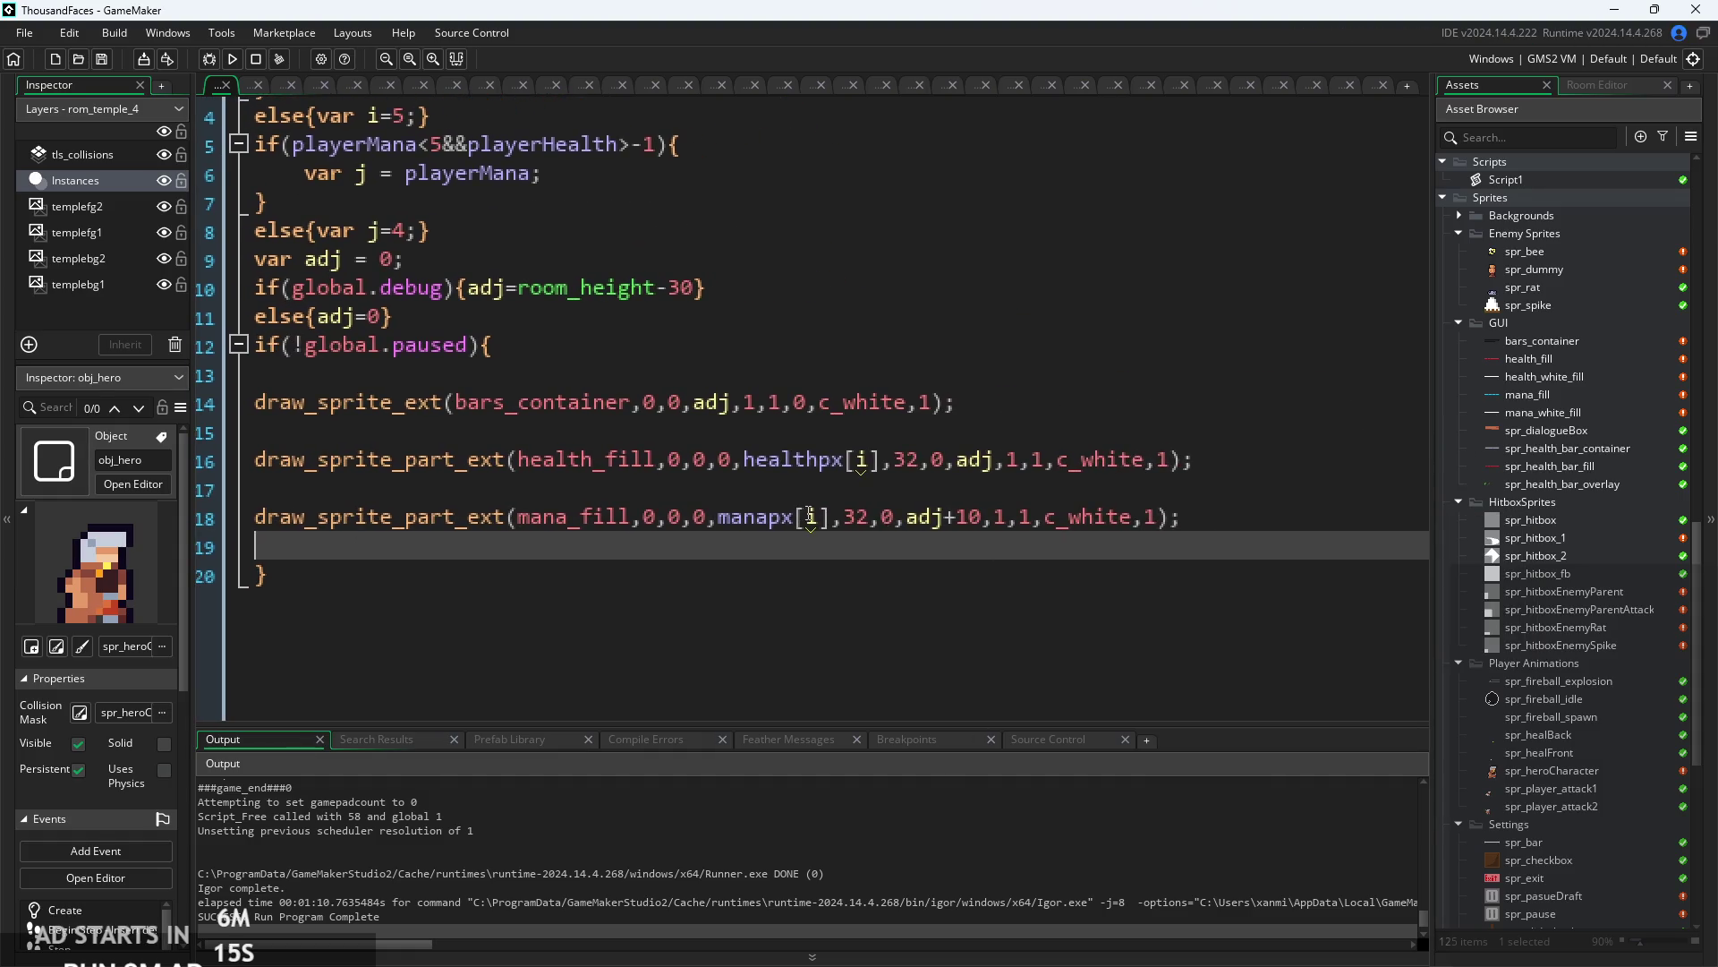
pyautogui.doubleClick(810, 517)
pyautogui.press('BackSpace')
pyautogui.write('j')
pyautogui.click(922, 434)
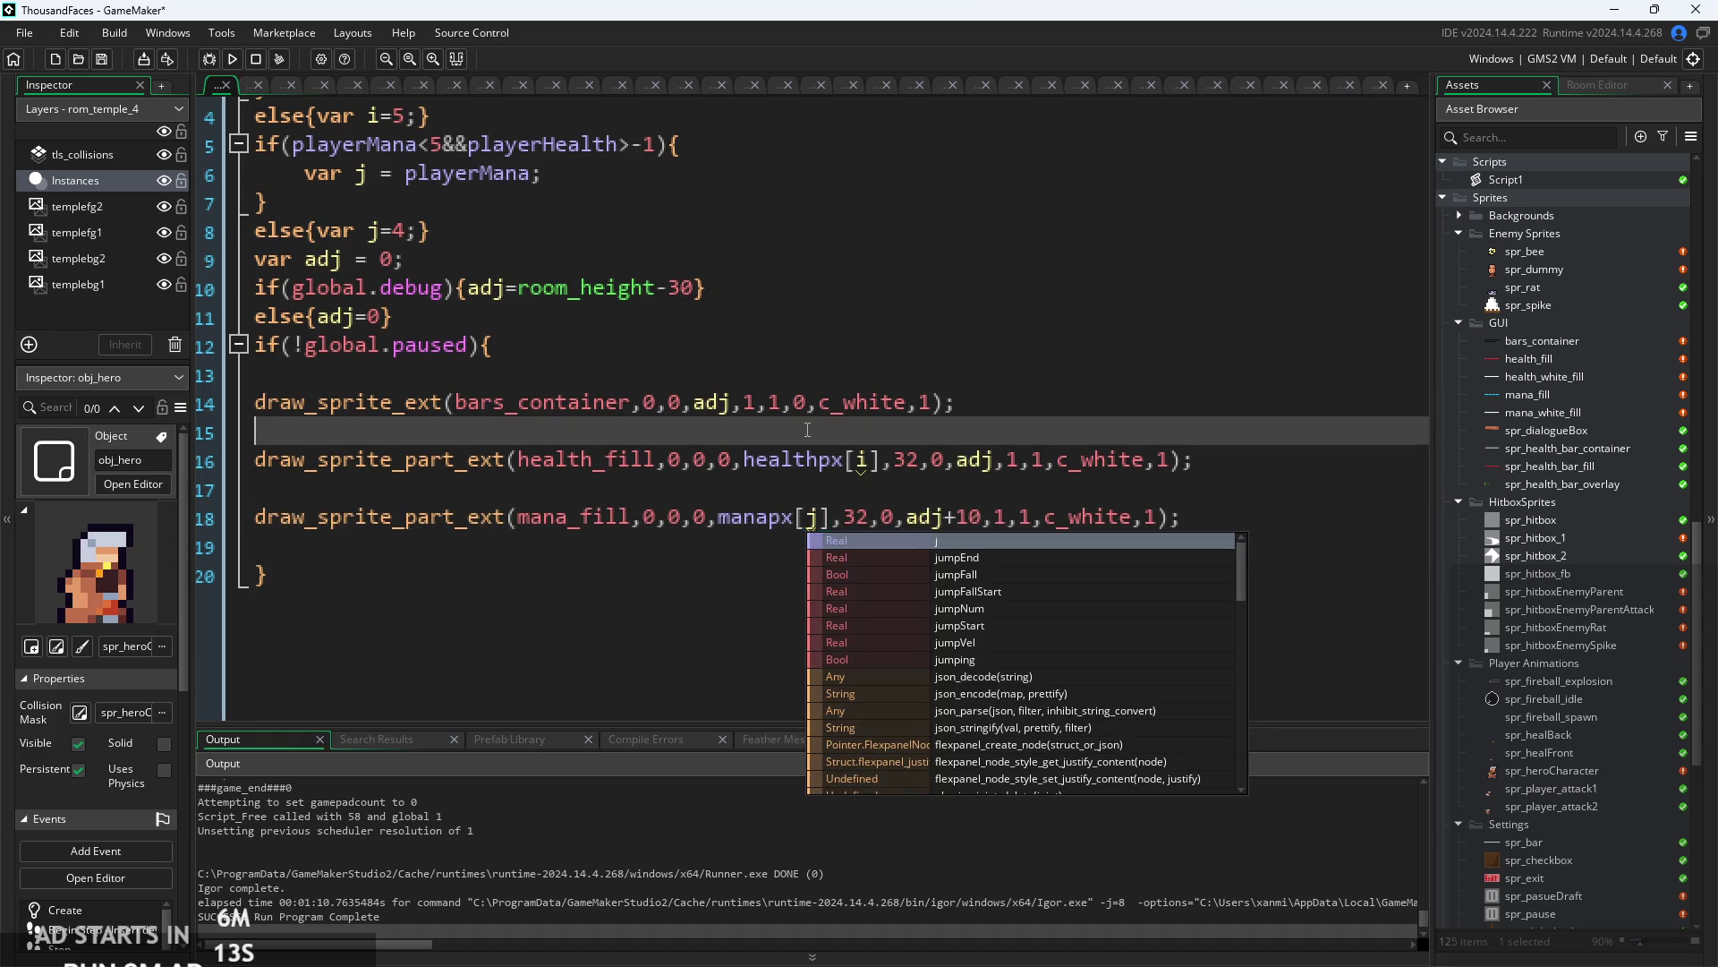
pyautogui.keyDown('ctrl'); pyautogui.scroll(-1, 924, 494); pyautogui.keyUp('ctrl')
pyautogui.click(579, 514)
pyautogui.keyDown('ctrl'); pyautogui.scroll(-2, 580, 514); pyautogui.keyUp('ctrl')
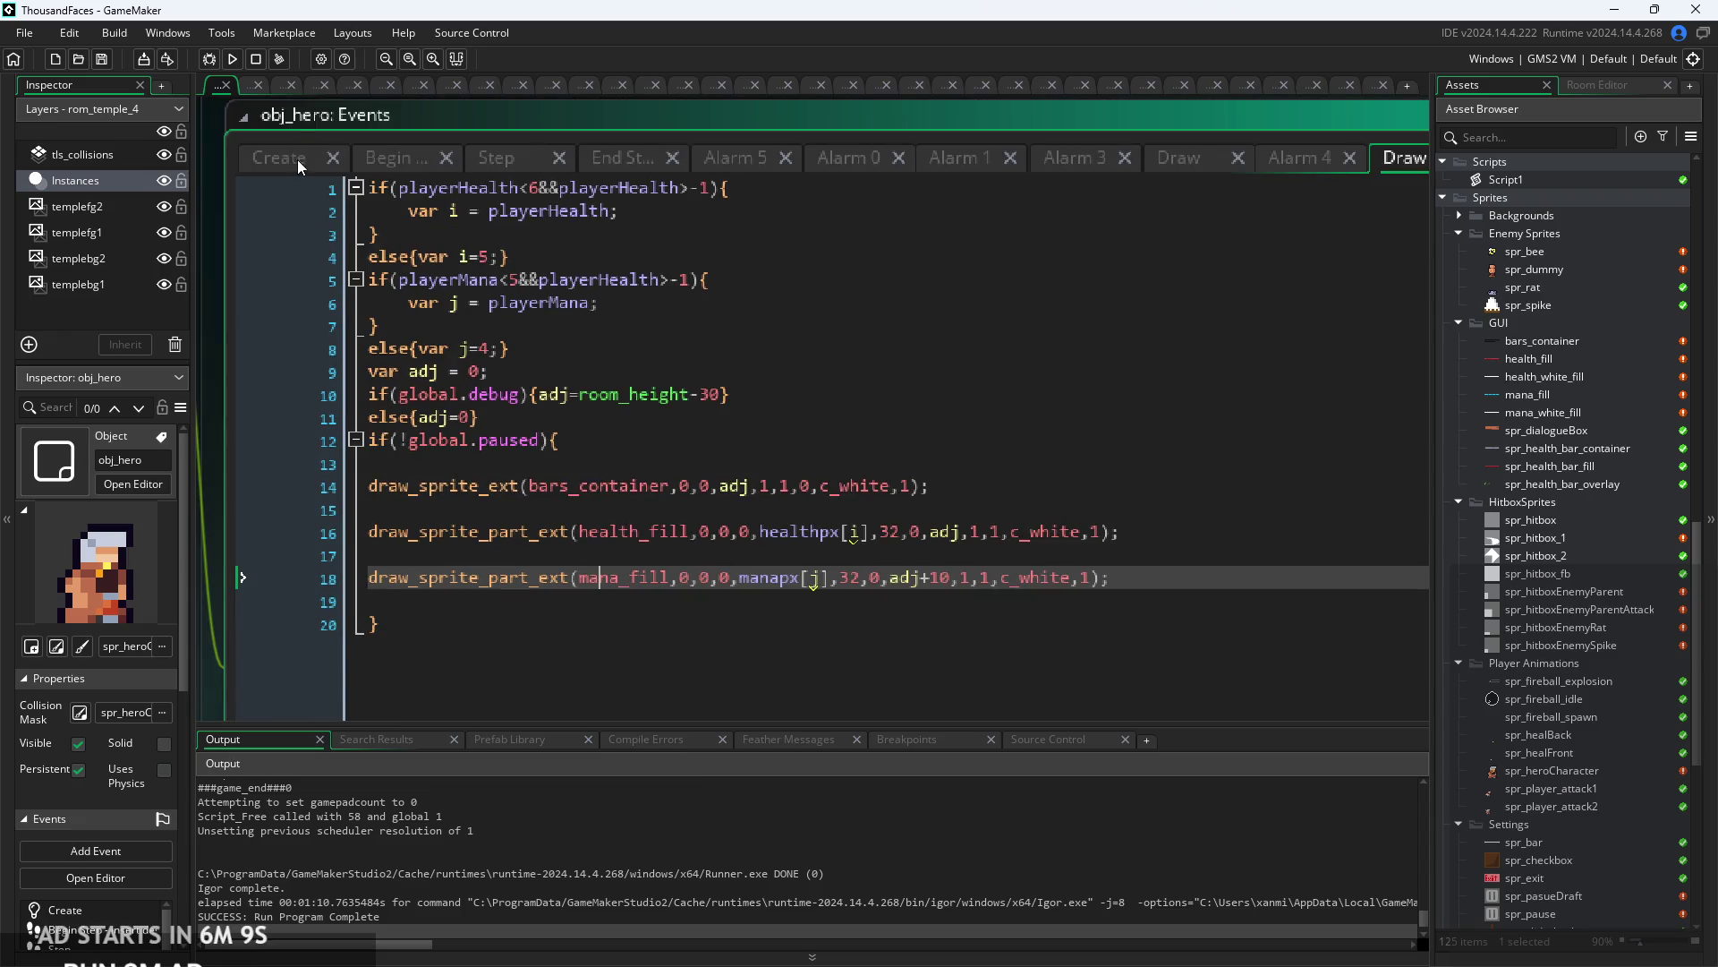
# - Open the hero's Create event and run the game to test the bars
pyautogui.click(297, 159)
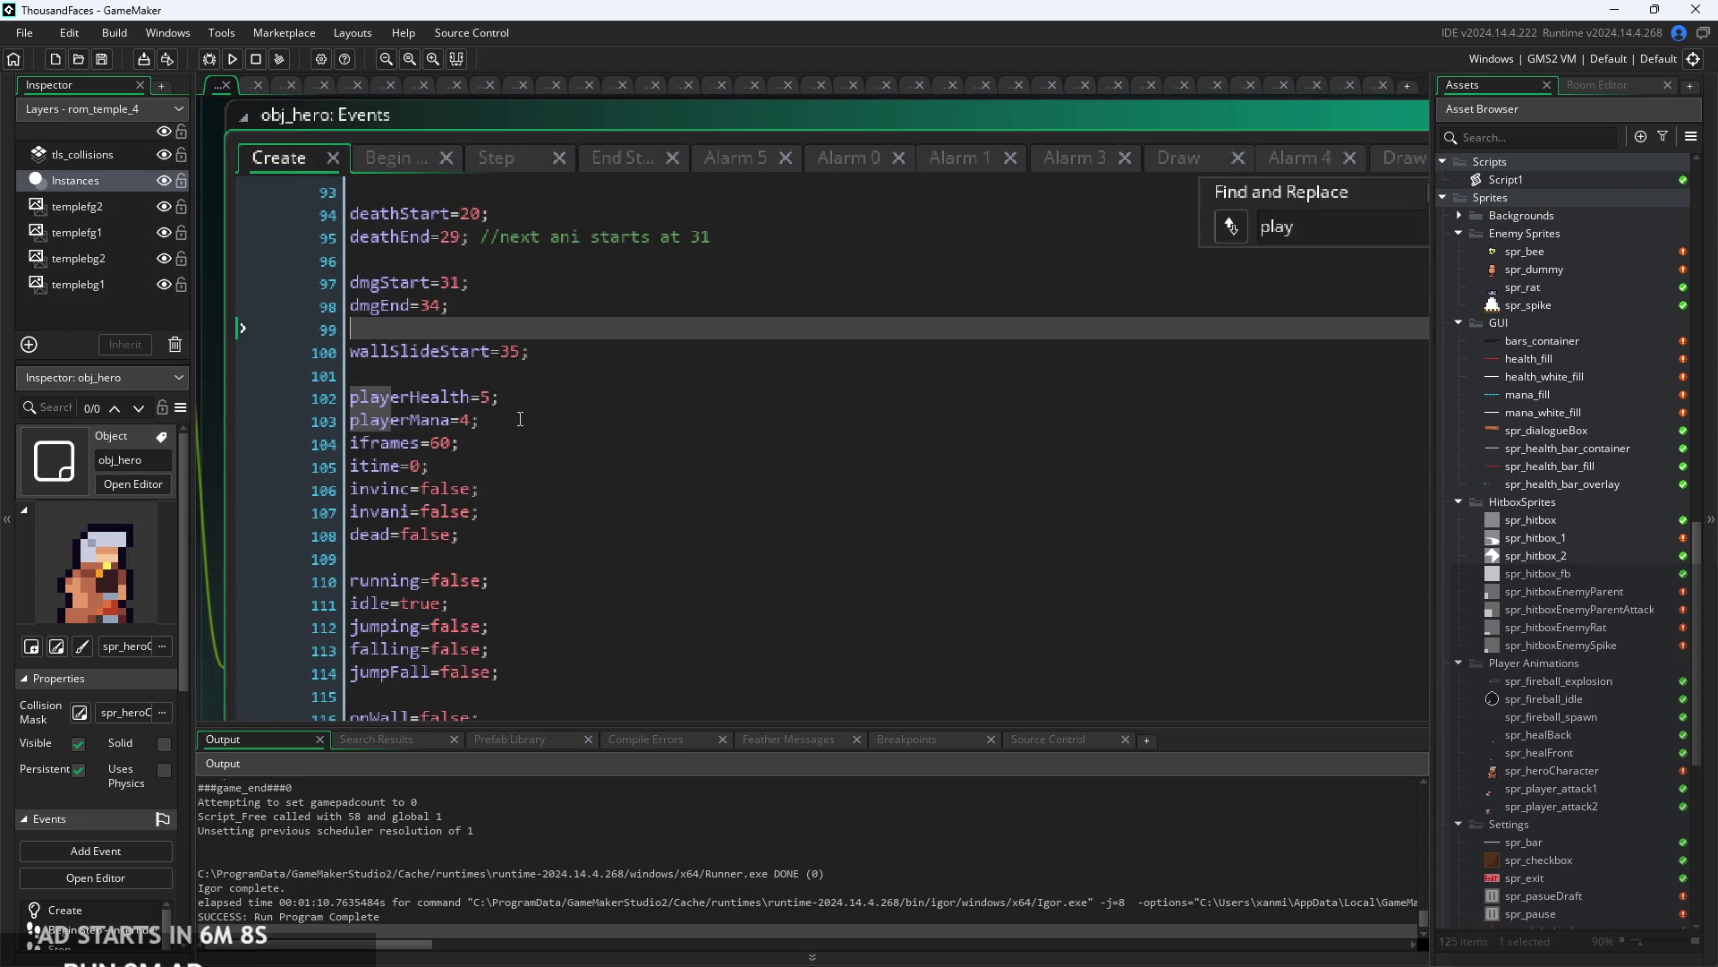
pyautogui.click(231, 59)
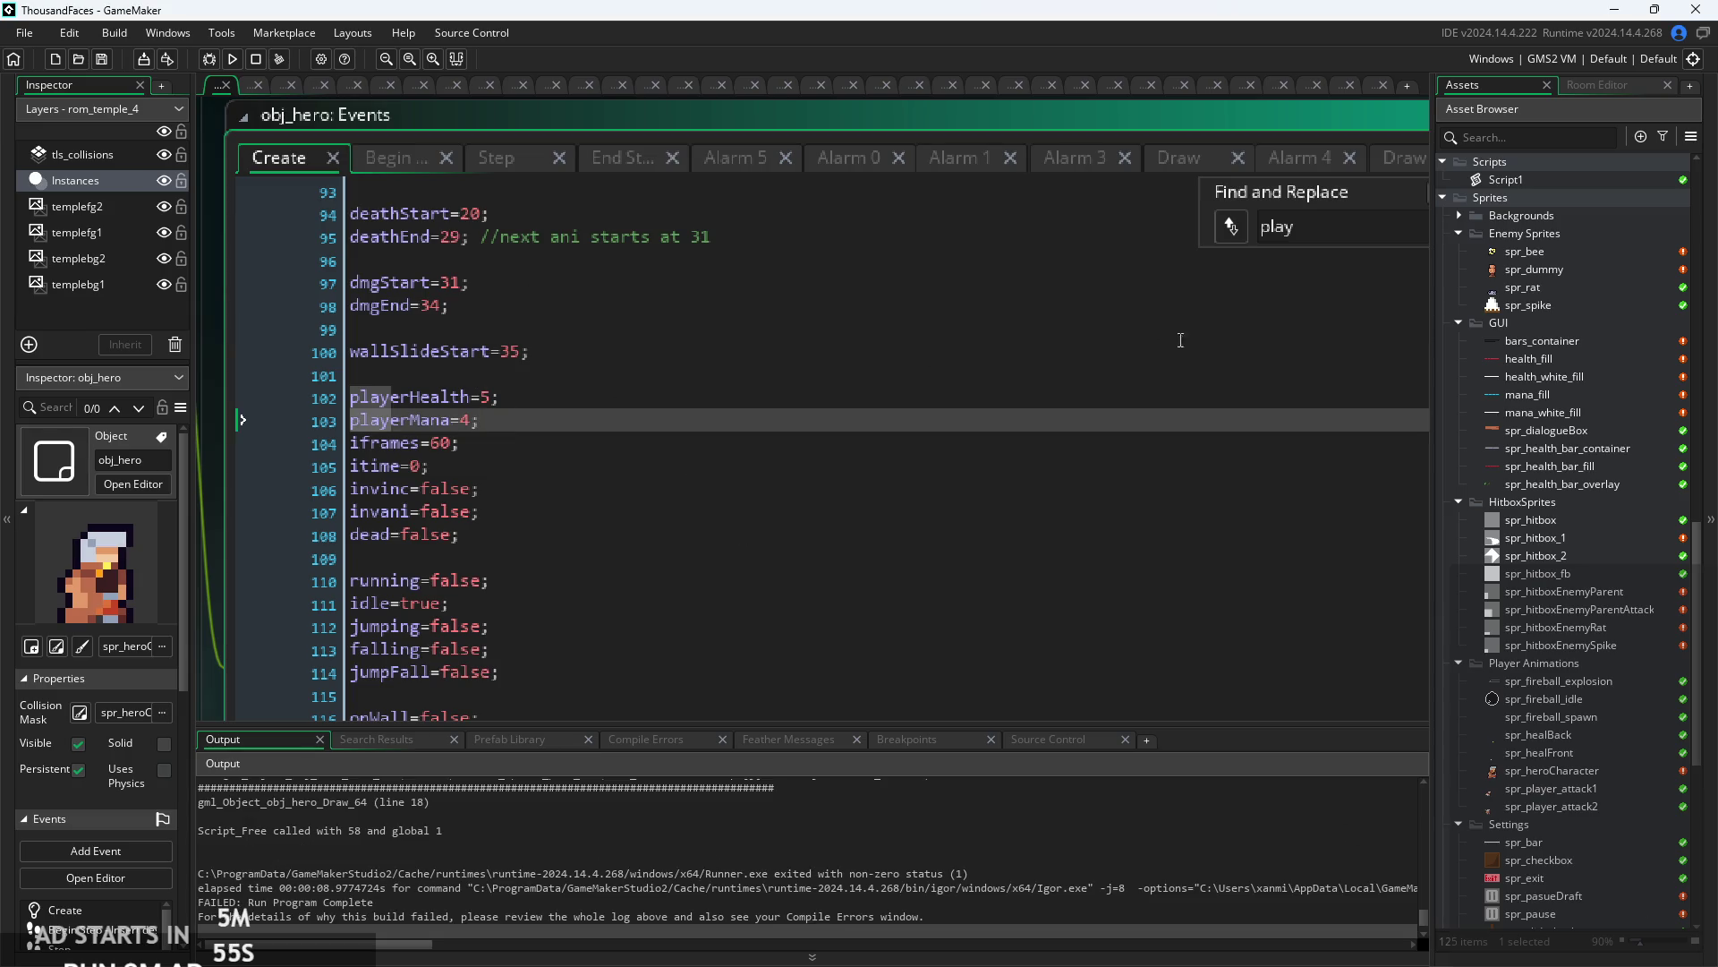
pyautogui.click(1199, 376)
pyautogui.scroll(-1, 1131, 372)
# - Search the Create code for 'mana' and compare manapx [5,16,48,63] with healthpx
pyautogui.hotkey('ctrl', 'f')
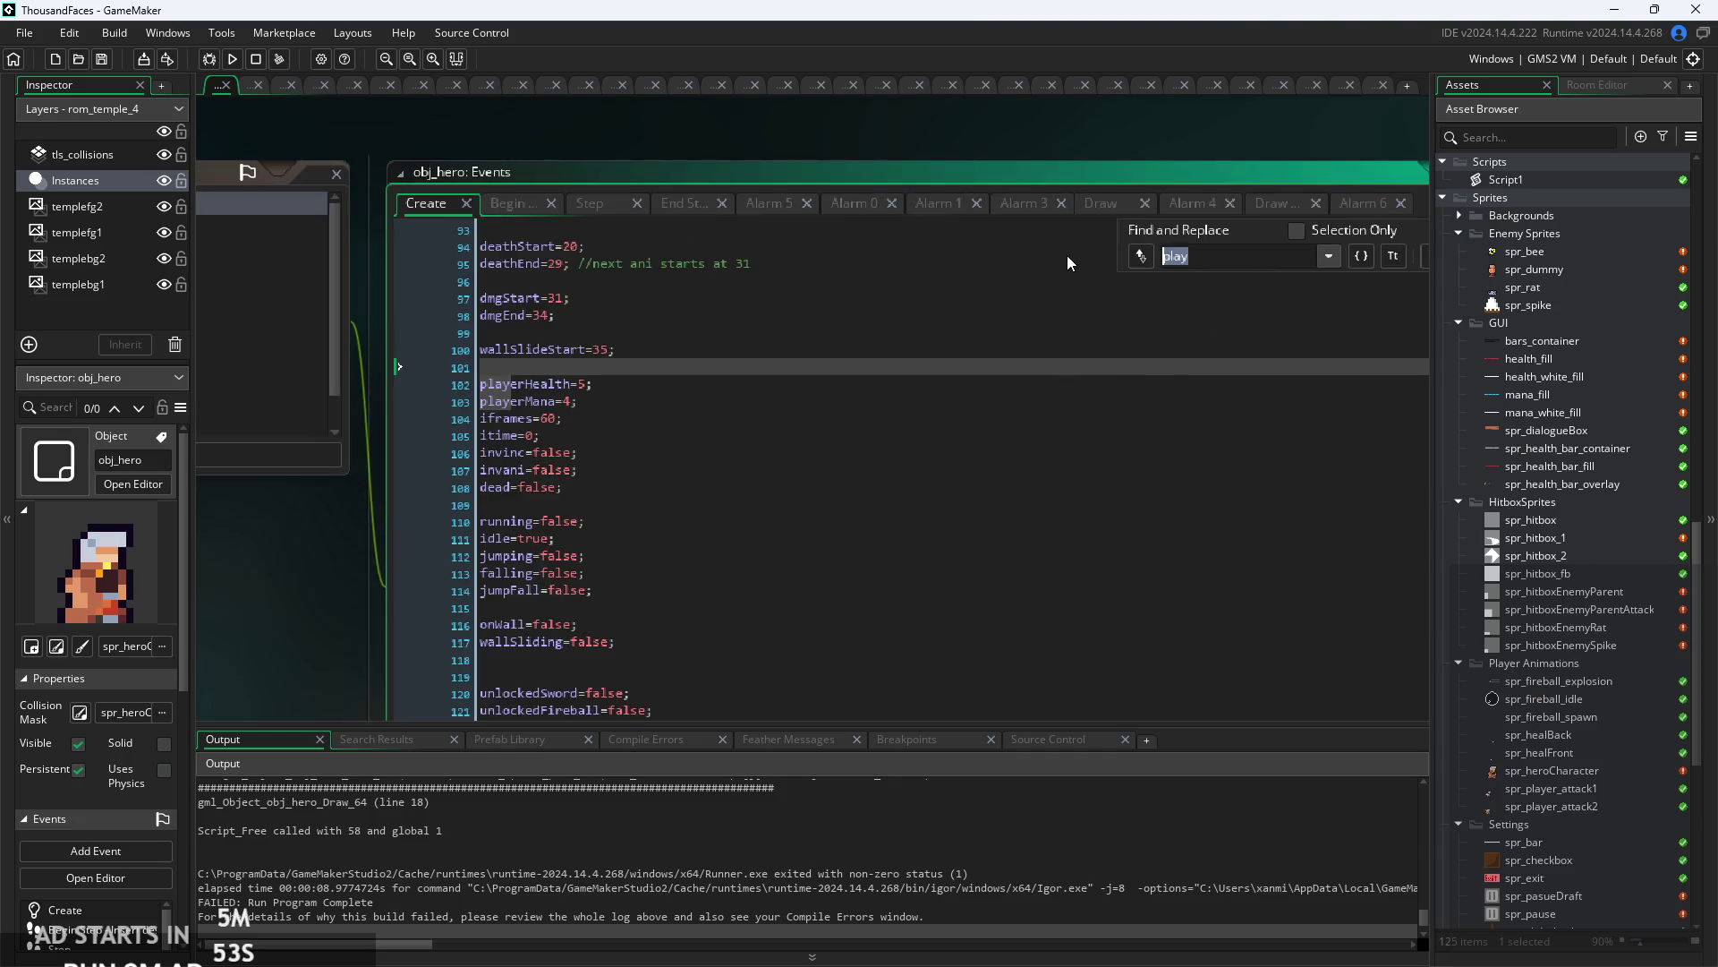
pyautogui.write('mana')
pyautogui.click(786, 179)
pyautogui.scroll(2, 913, 330)
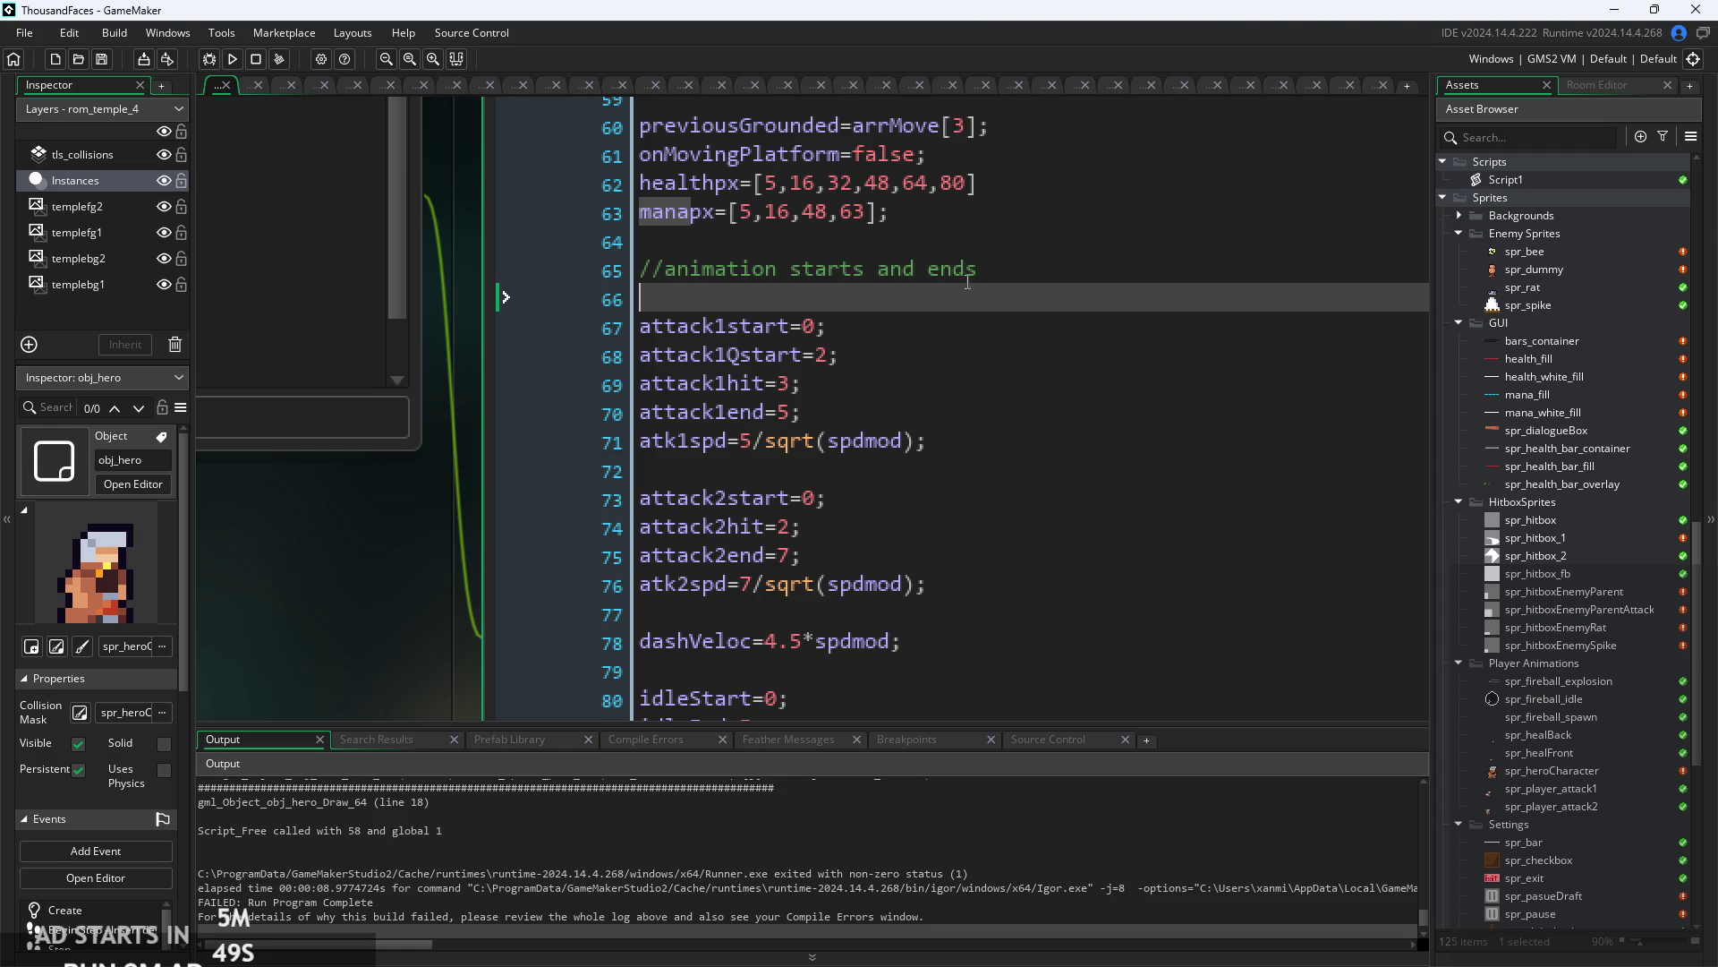
pyautogui.click(904, 213)
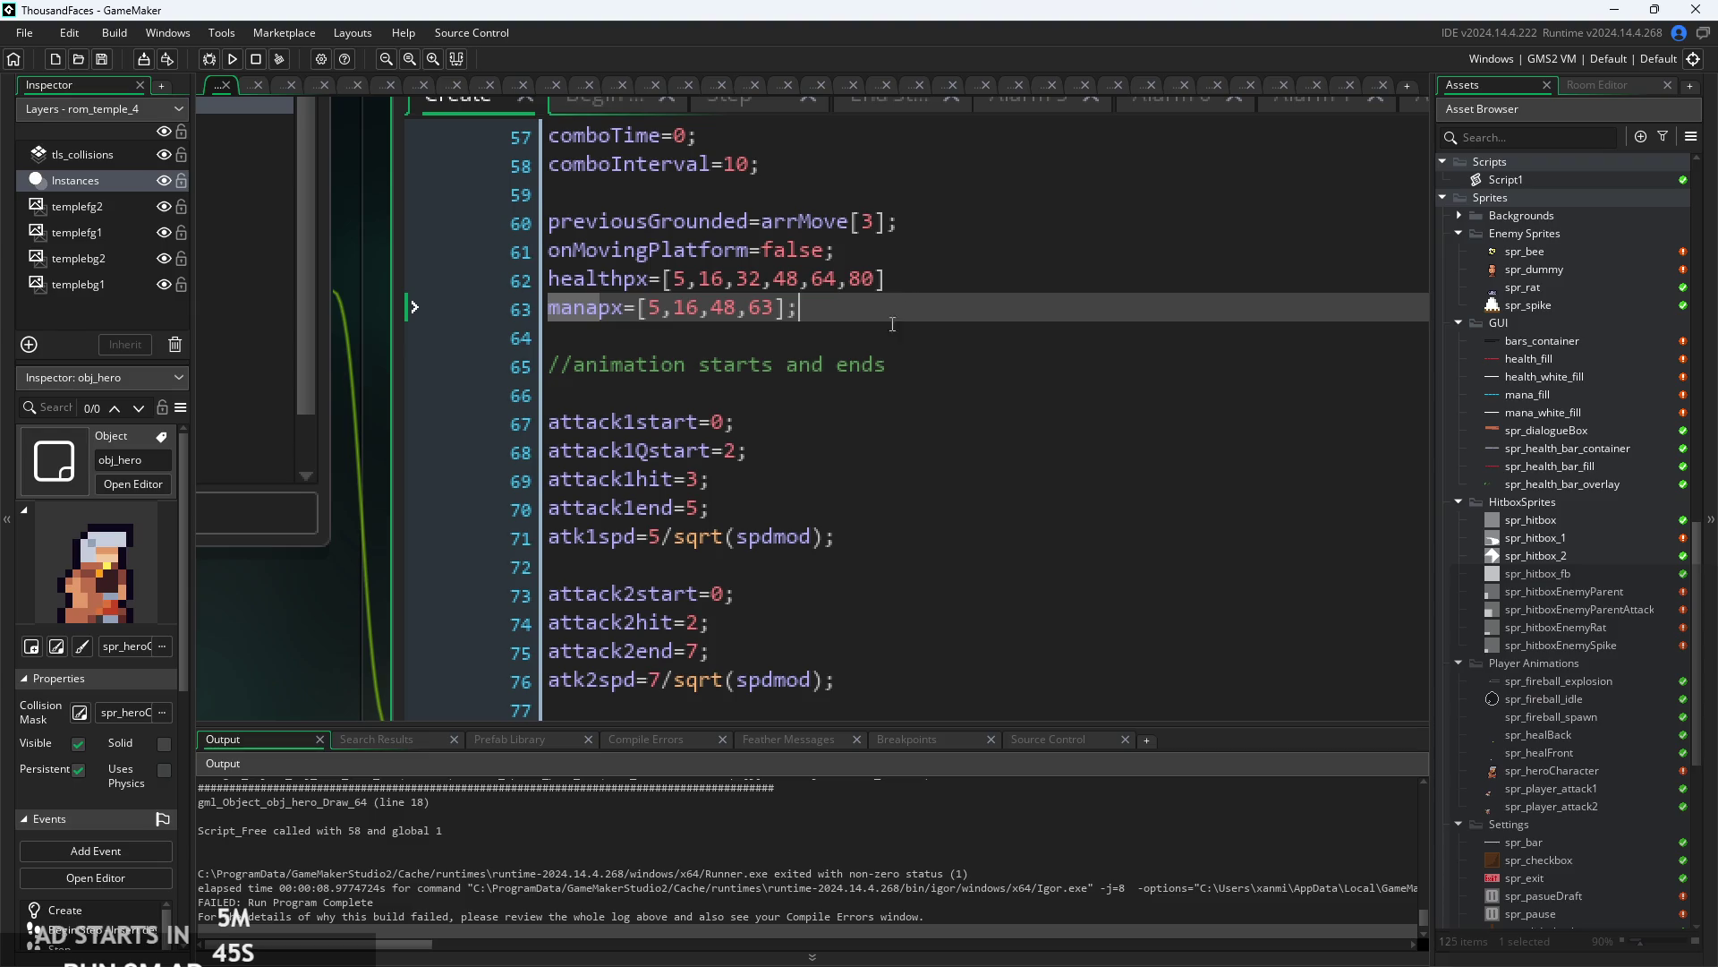
pyautogui.keyDown('ctrl'); pyautogui.scroll(4, 893, 324); pyautogui.keyUp('ctrl')
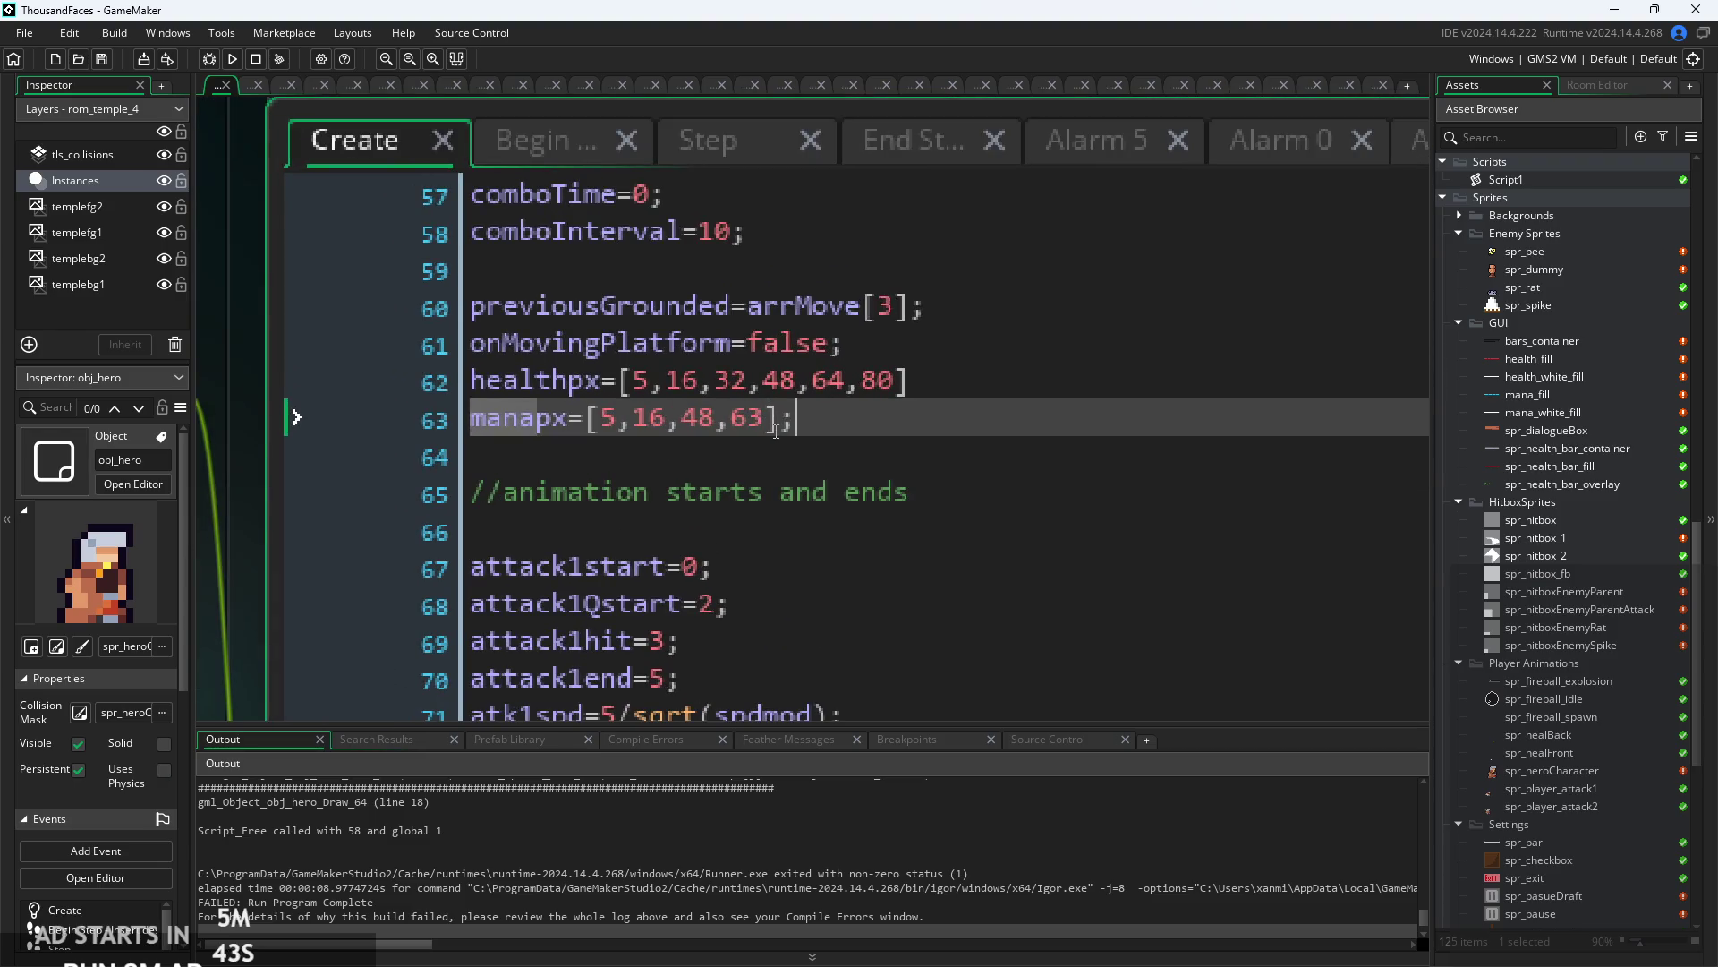
pyautogui.click(690, 423)
pyautogui.press('Right')
pyautogui.press('Right')
pyautogui.press('Right')
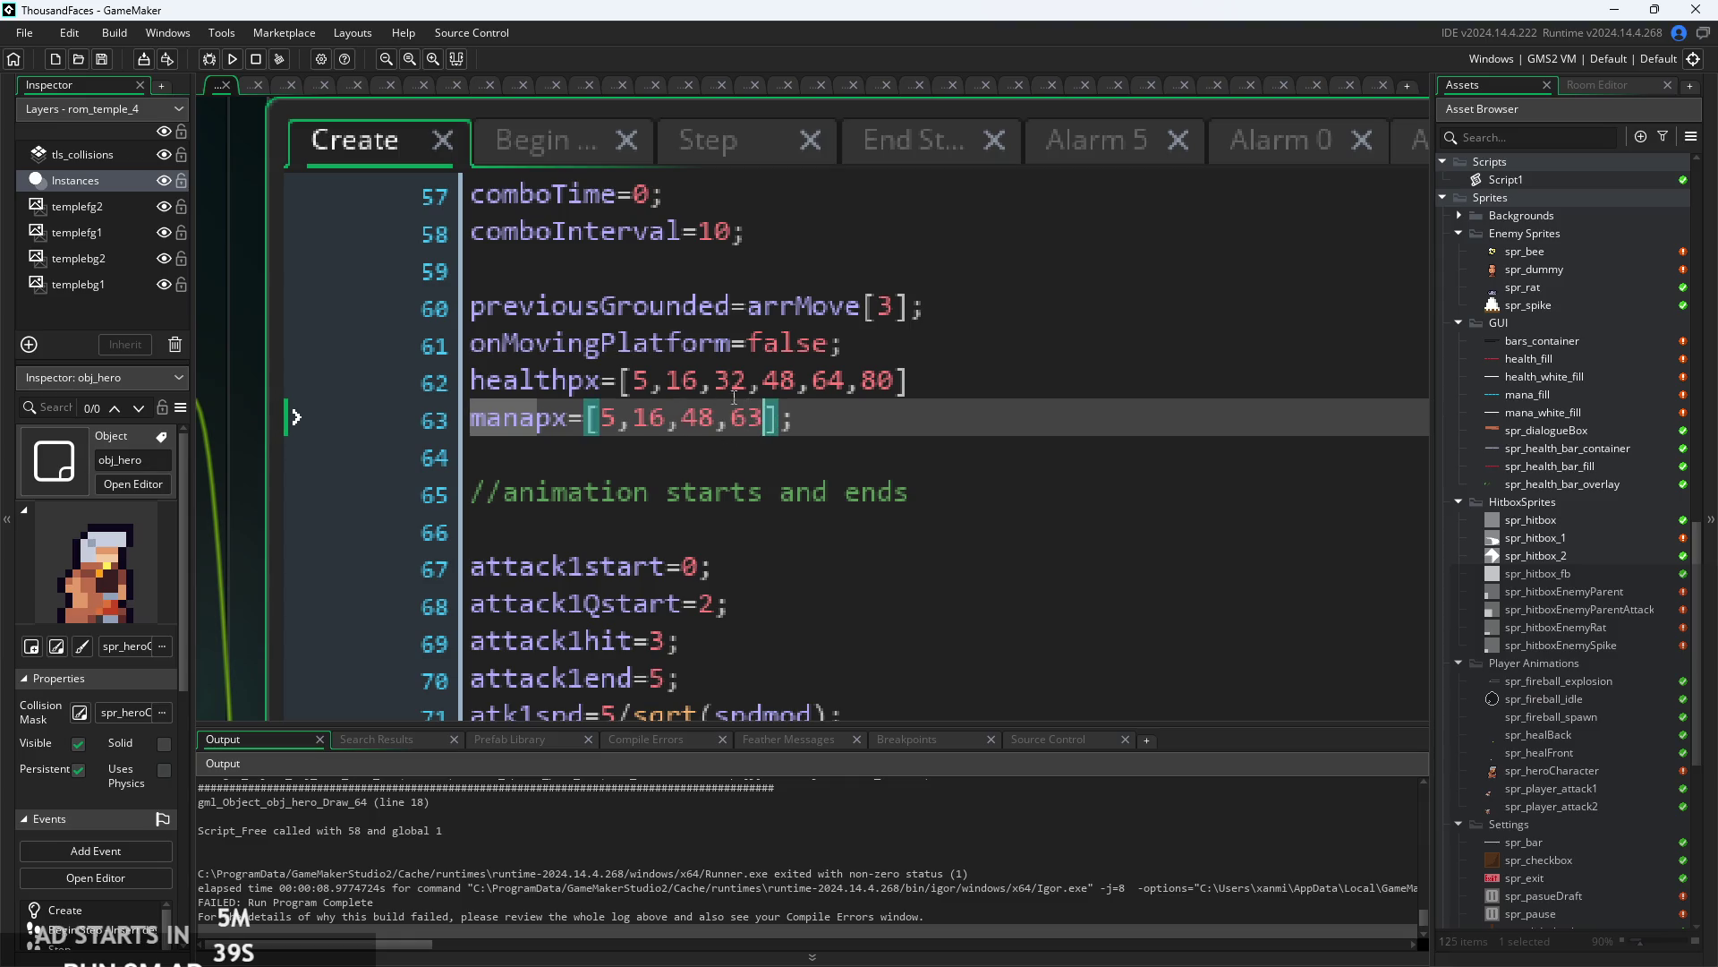
pyautogui.click(734, 385)
pyautogui.click(649, 418)
pyautogui.press('Right')
pyautogui.press('Right')
pyautogui.press('Right')
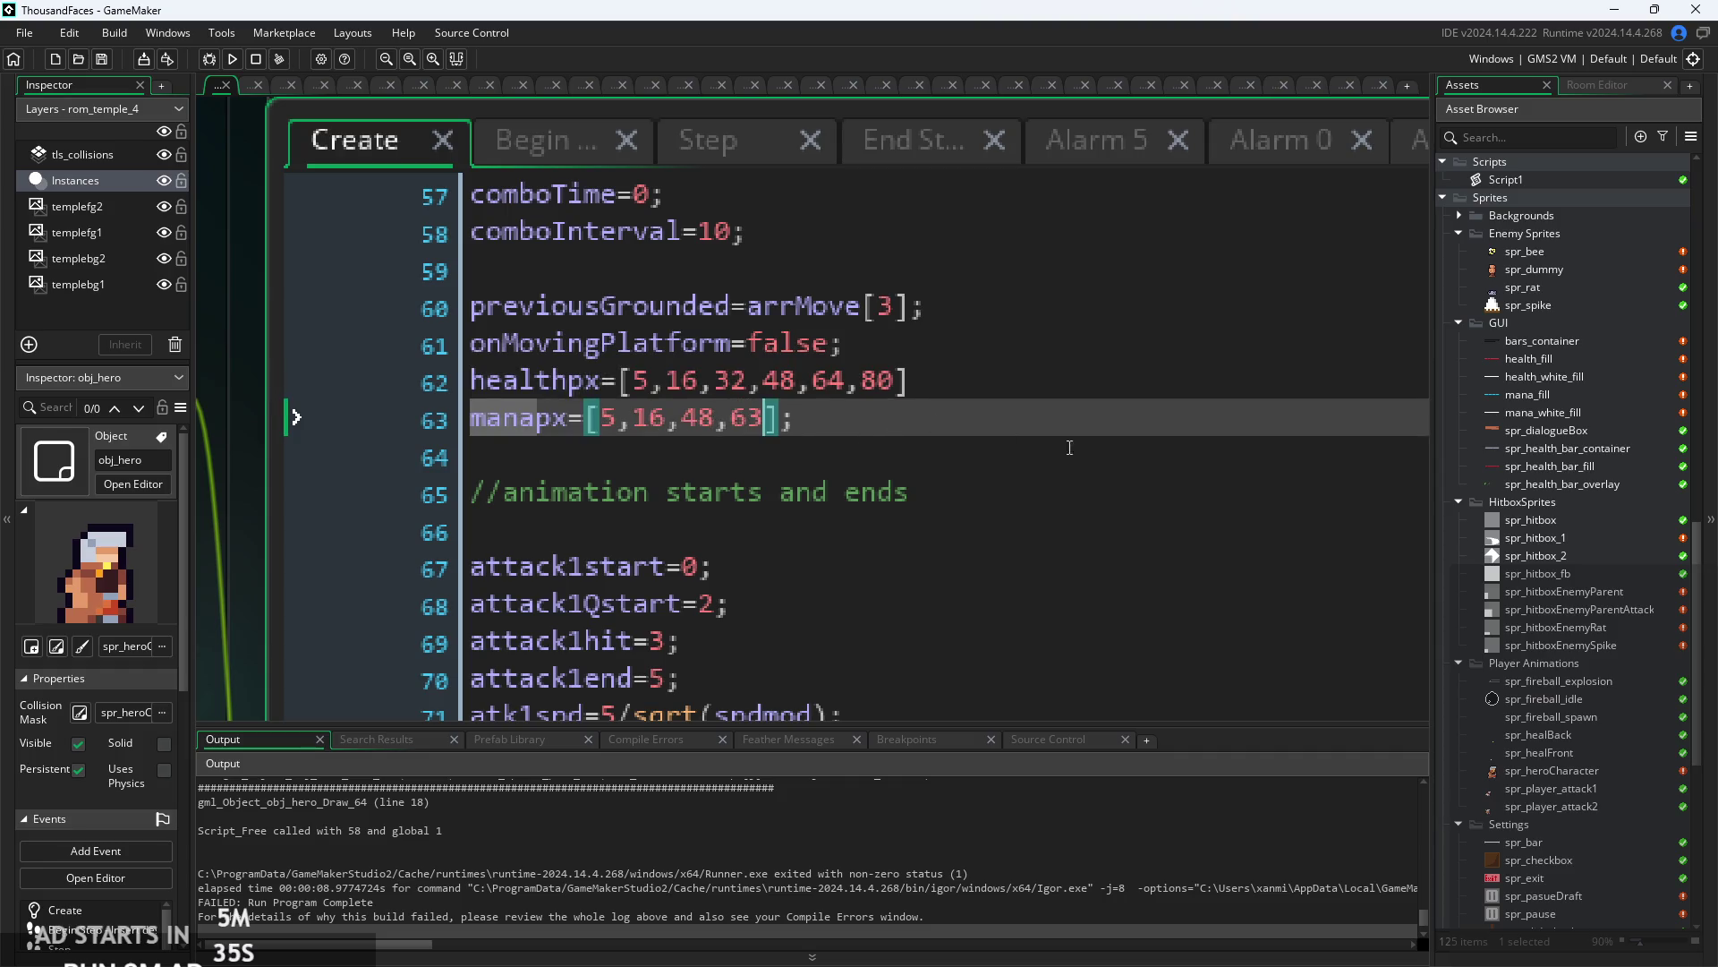
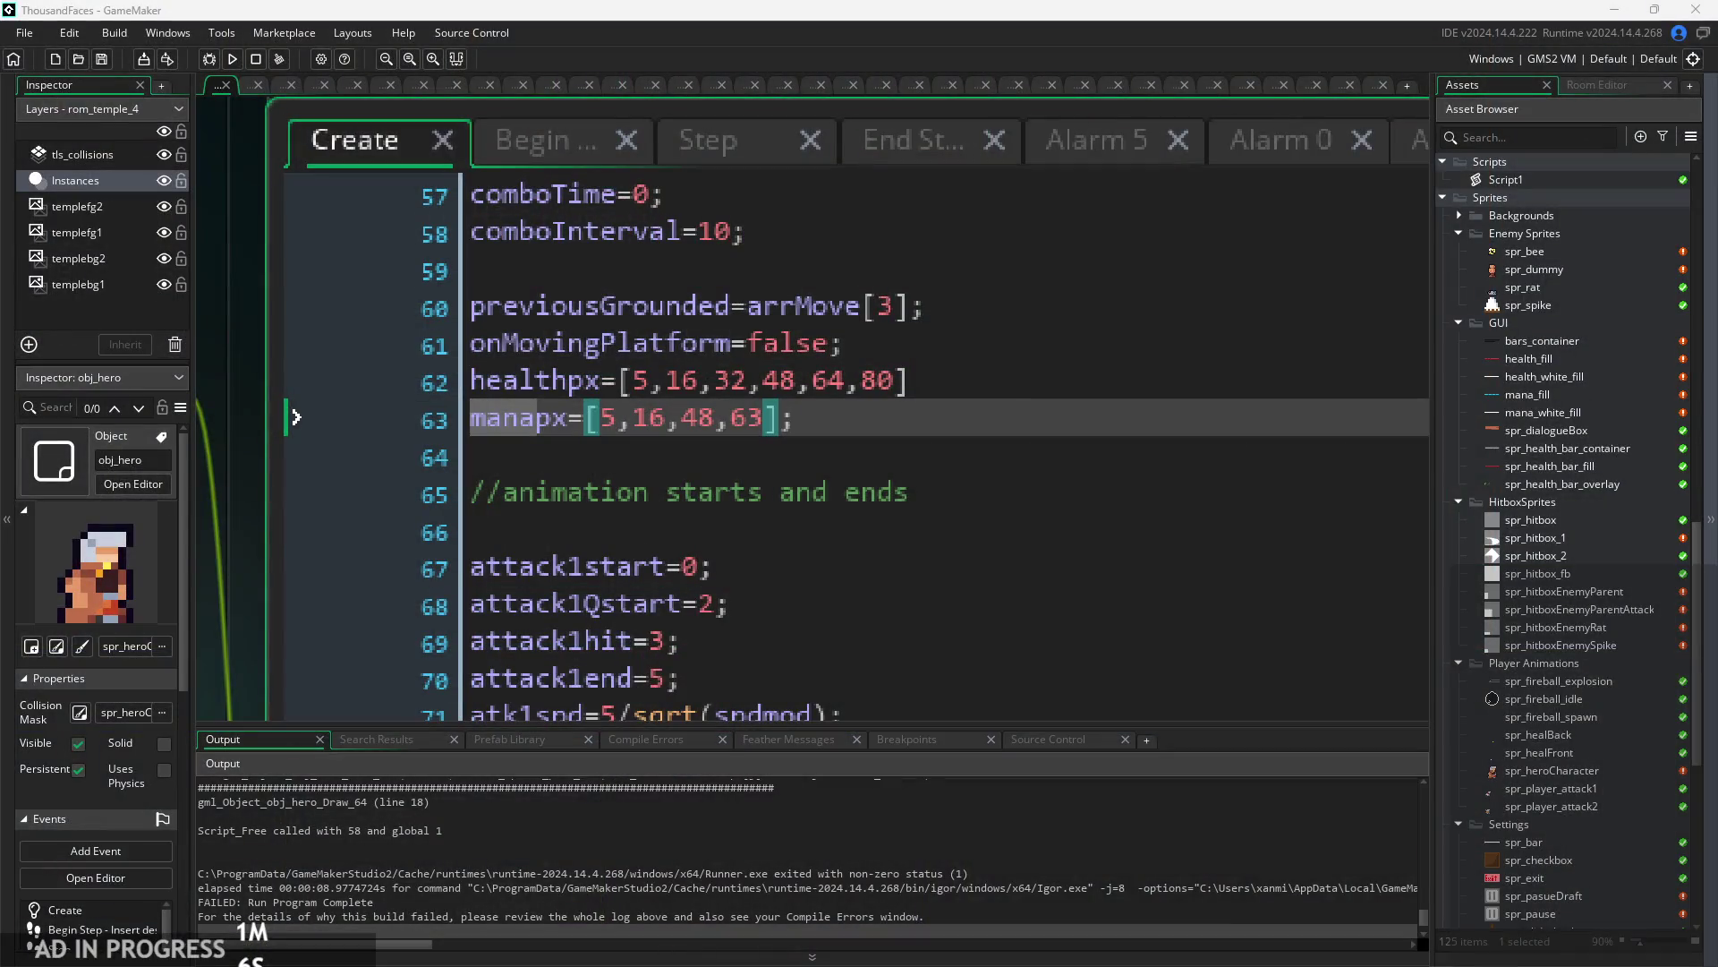
# - Locate the manapx array in obj_hero's Create code and step through its values
pyautogui.click(874, 498)
pyautogui.scroll(2, 842, 470)
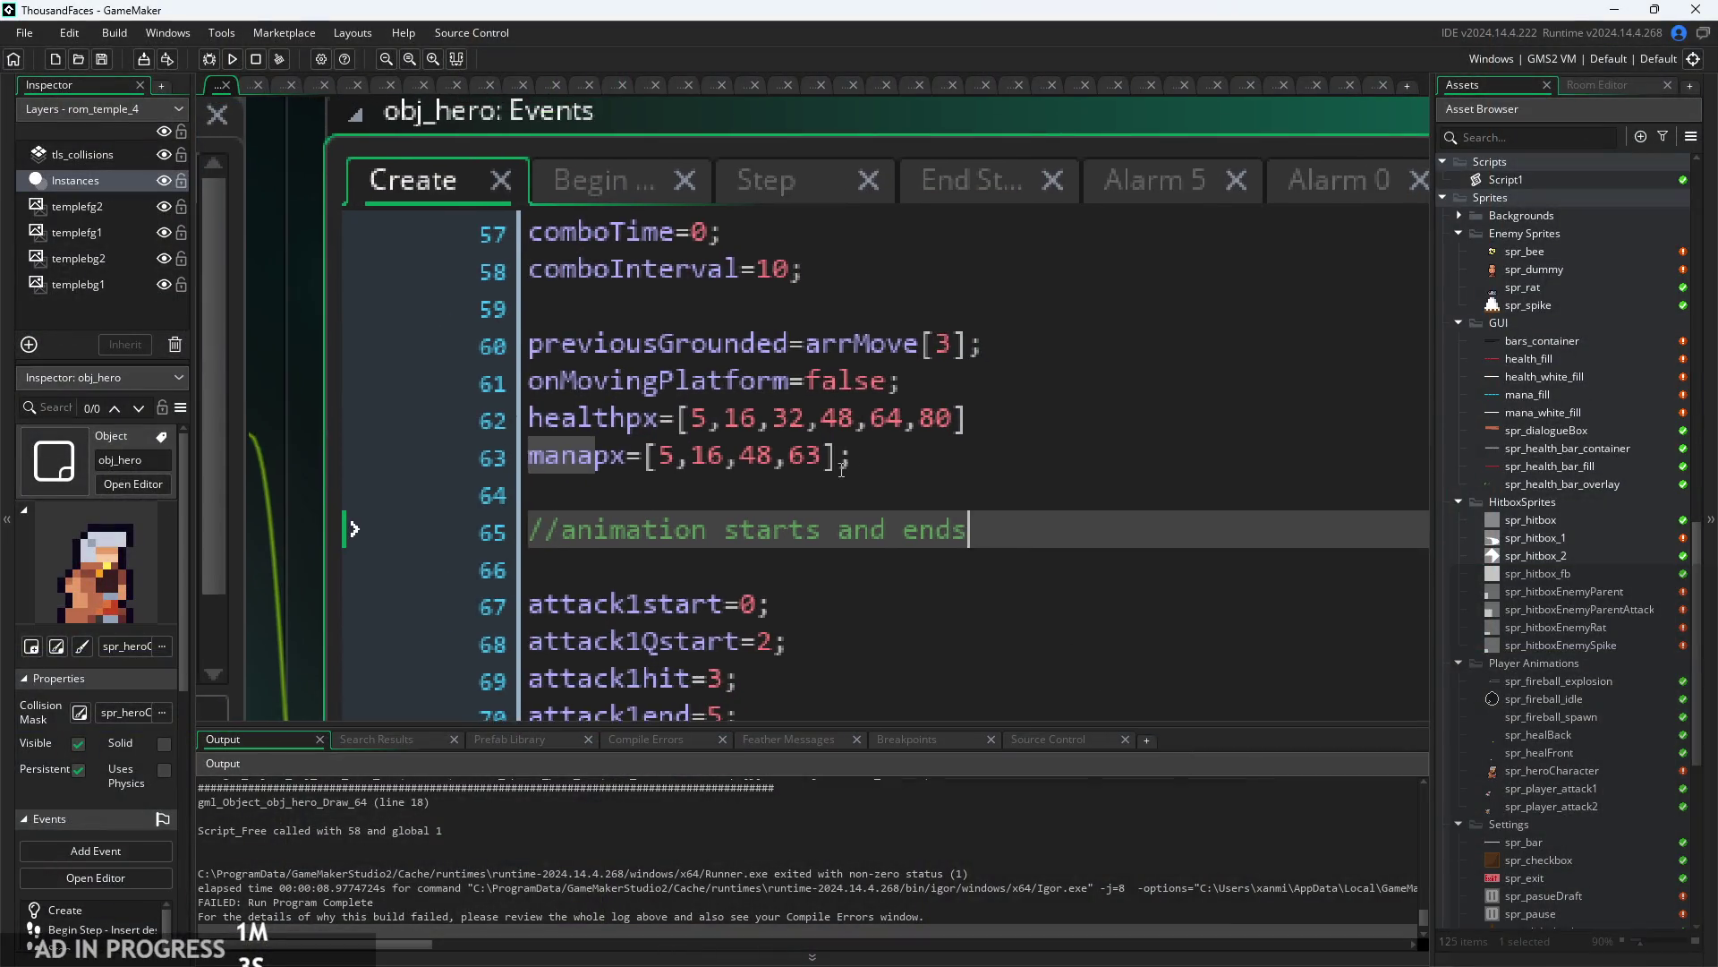
pyautogui.click(842, 469)
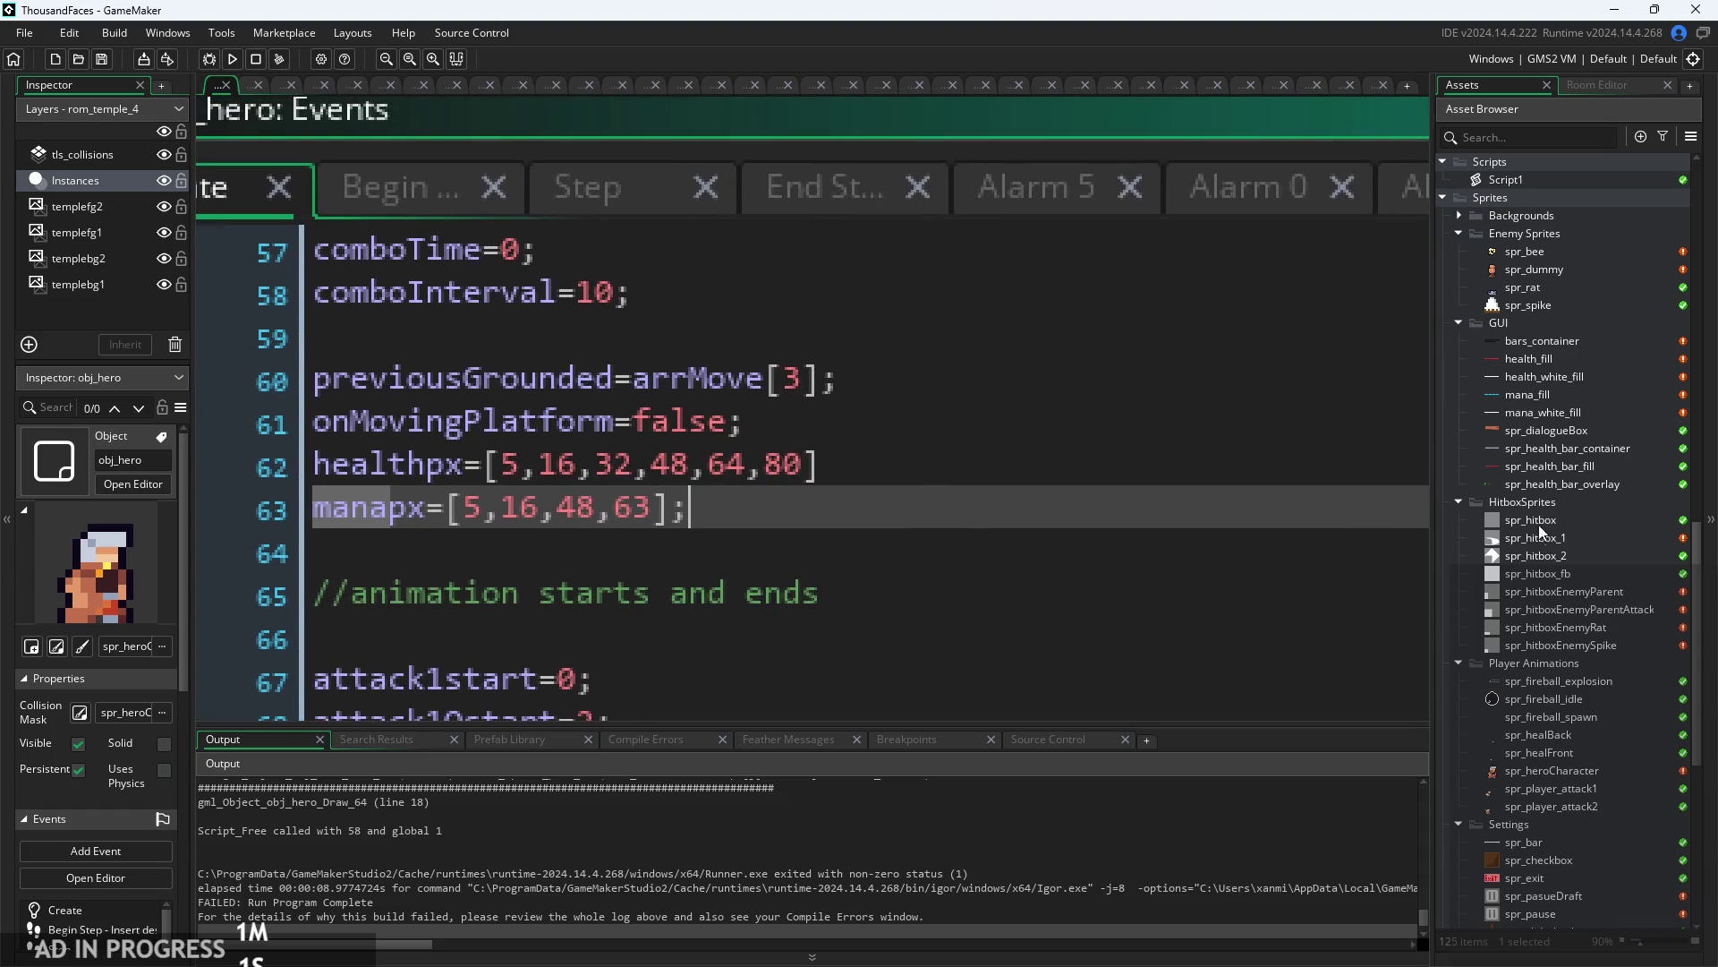
pyautogui.scroll(-3, 1539, 524)
pyautogui.scroll(-5, 1544, 483)
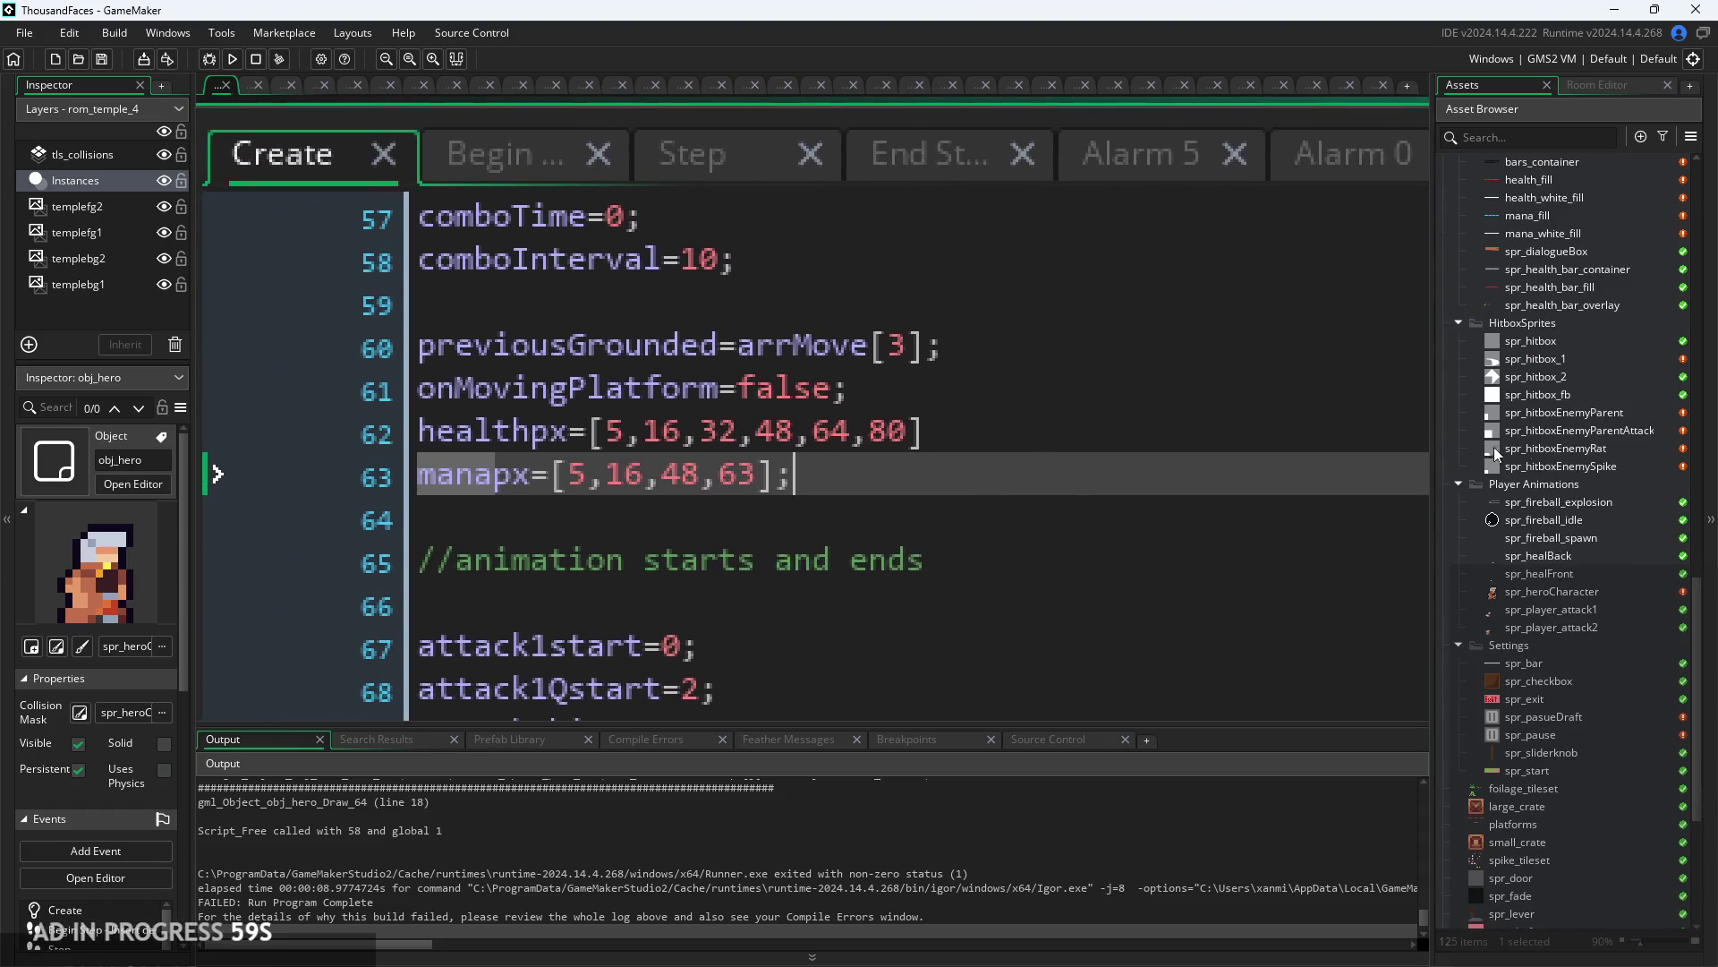
pyautogui.scroll(-2, 1534, 452)
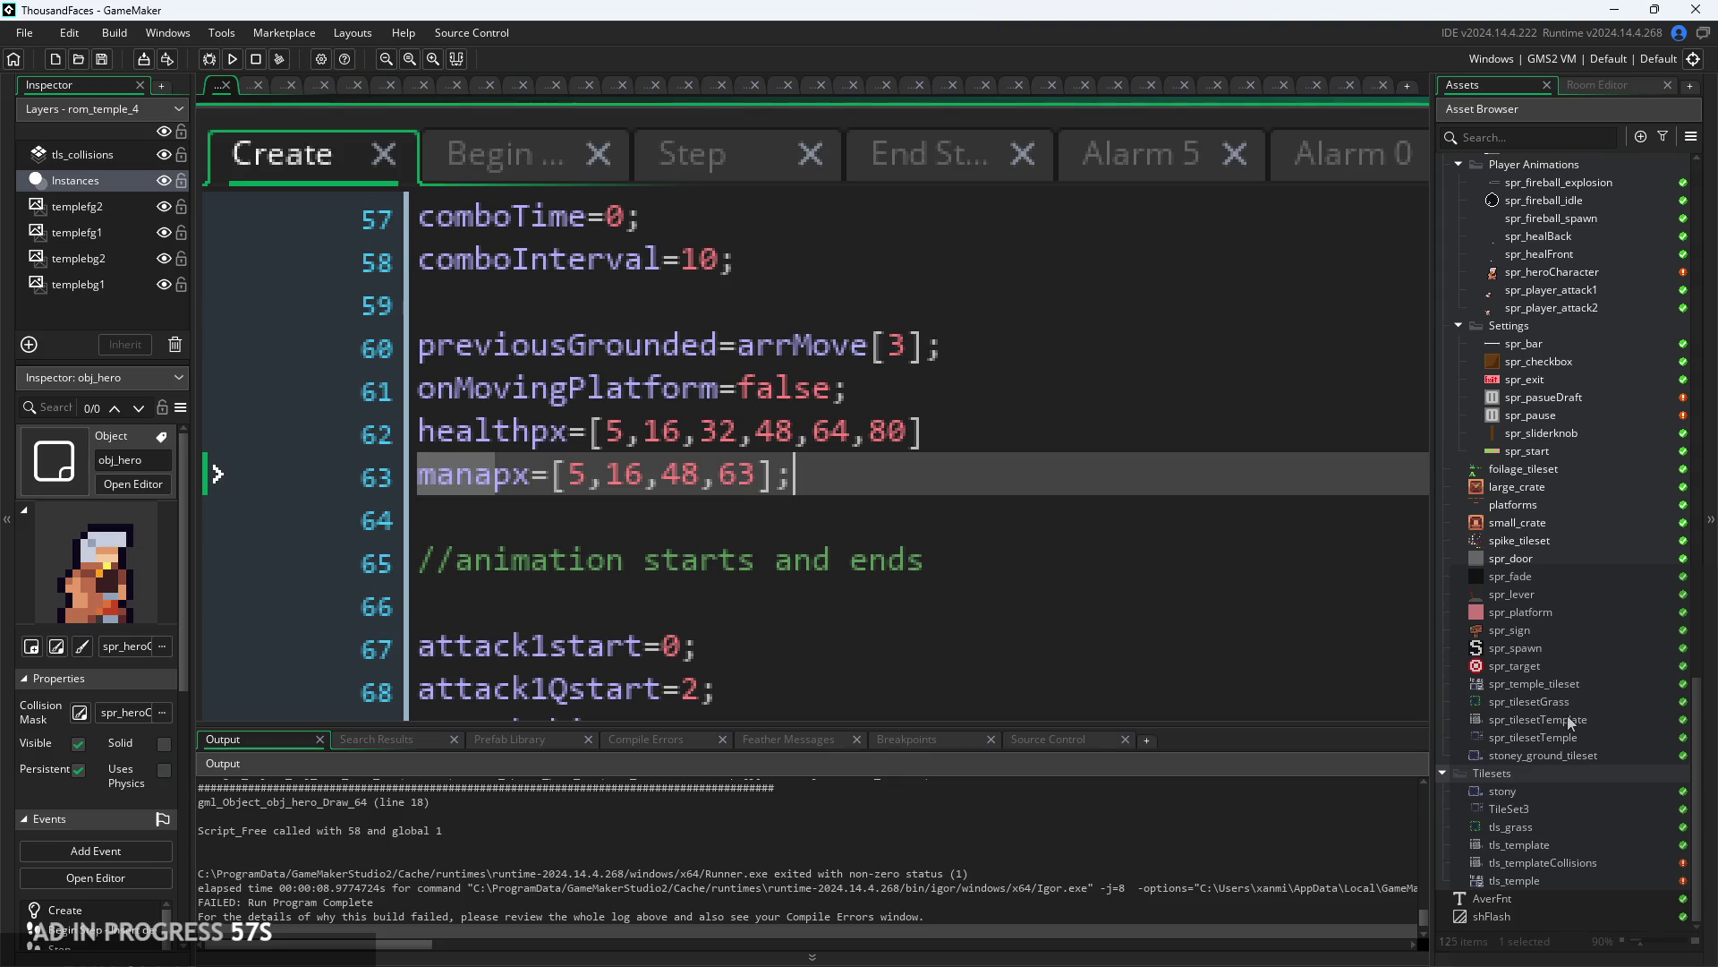
pyautogui.click(586, 475)
pyautogui.press('Right')
pyautogui.press('Right')
pyautogui.press('Right')
pyautogui.scroll(4, 1550, 626)
pyautogui.scroll(3, 1550, 565)
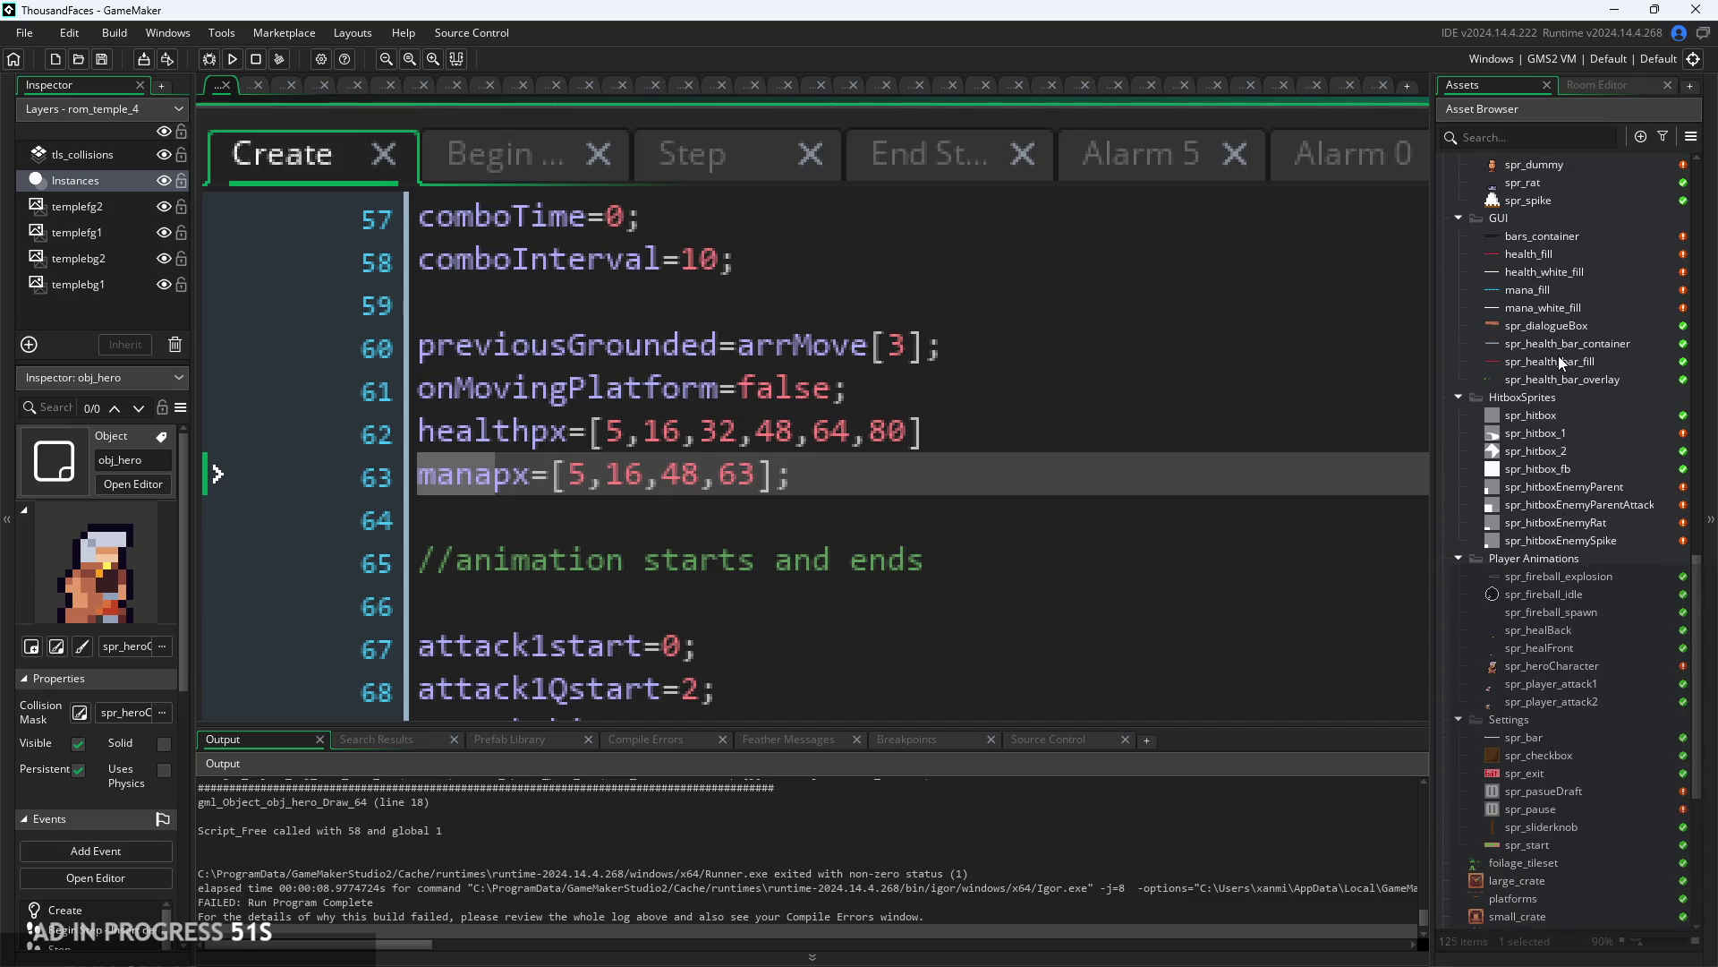
# - Open the mana_fill sprite image and measure the width of its first bar segment
pyautogui.click(1559, 360)
pyautogui.doubleClick(1560, 250)
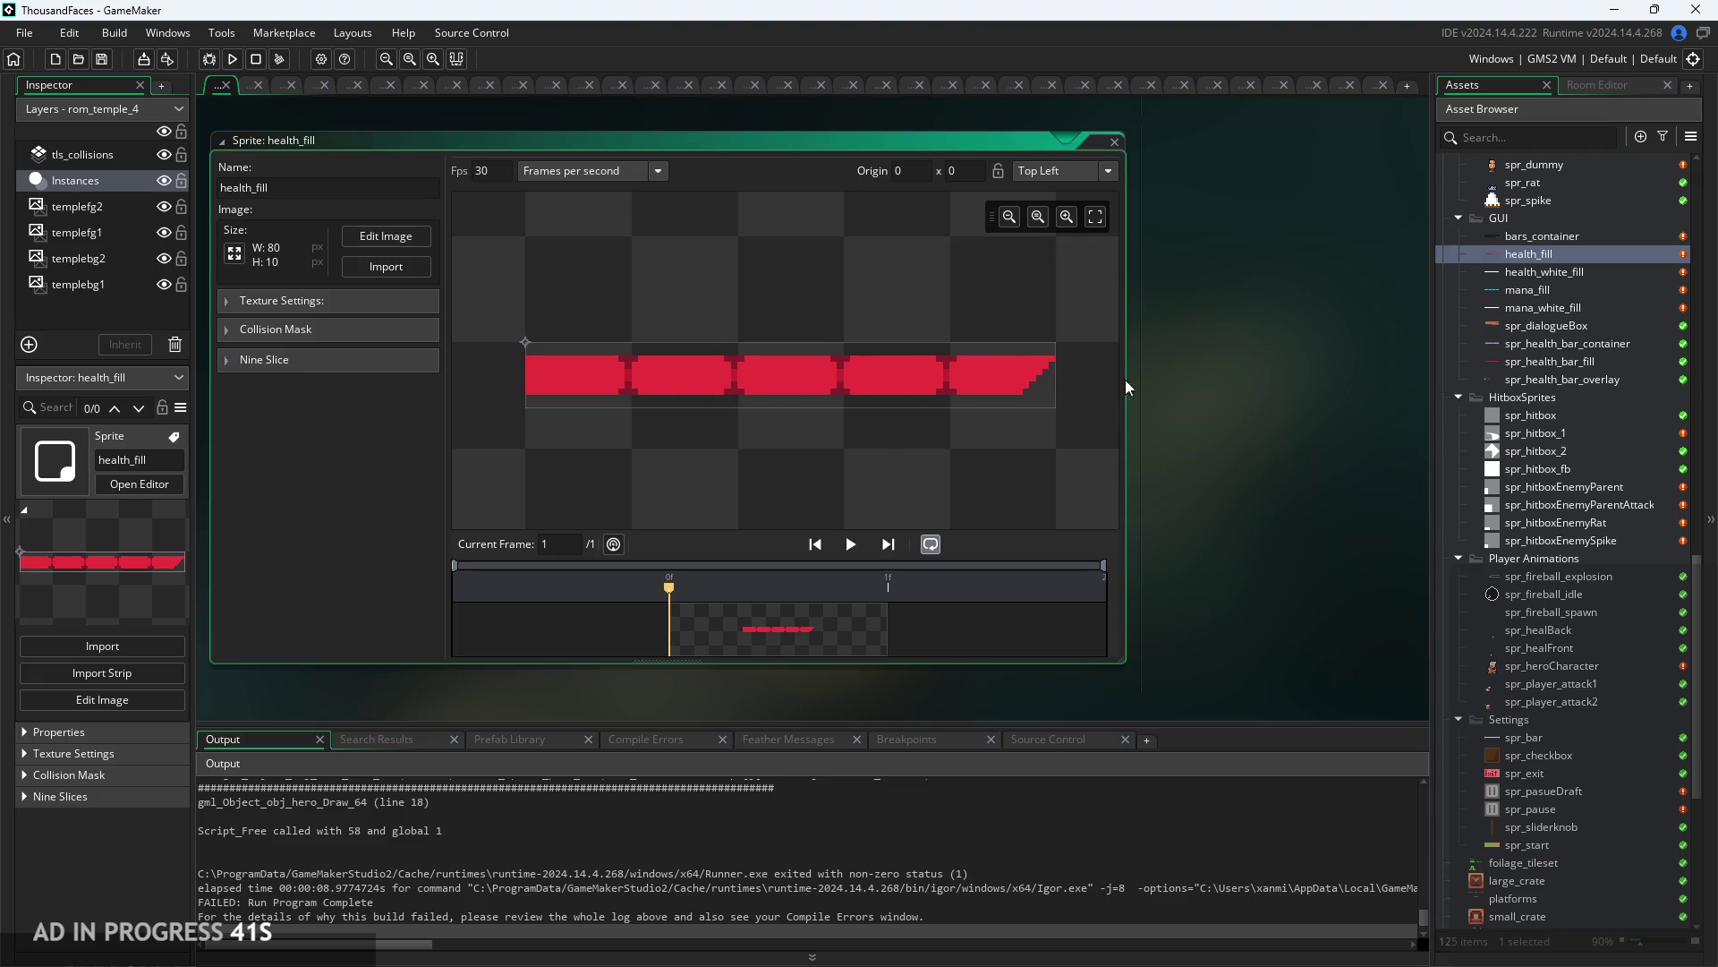
pyautogui.doubleClick(1577, 291)
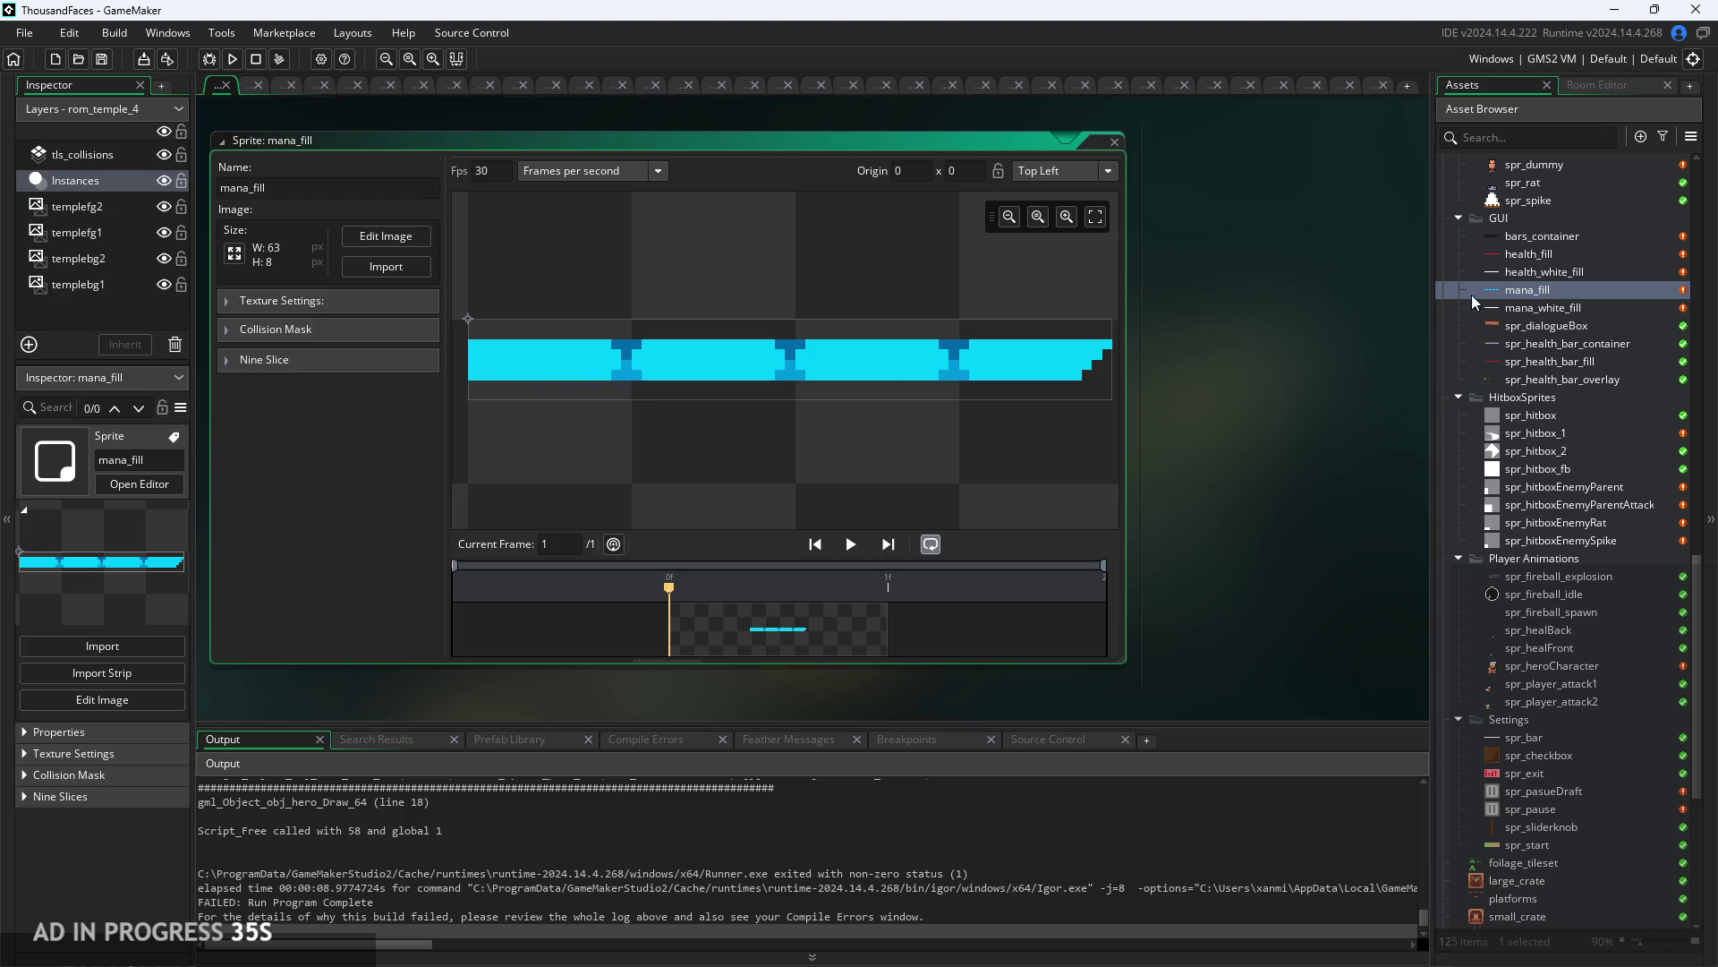
pyautogui.scroll(3, 1500, 256)
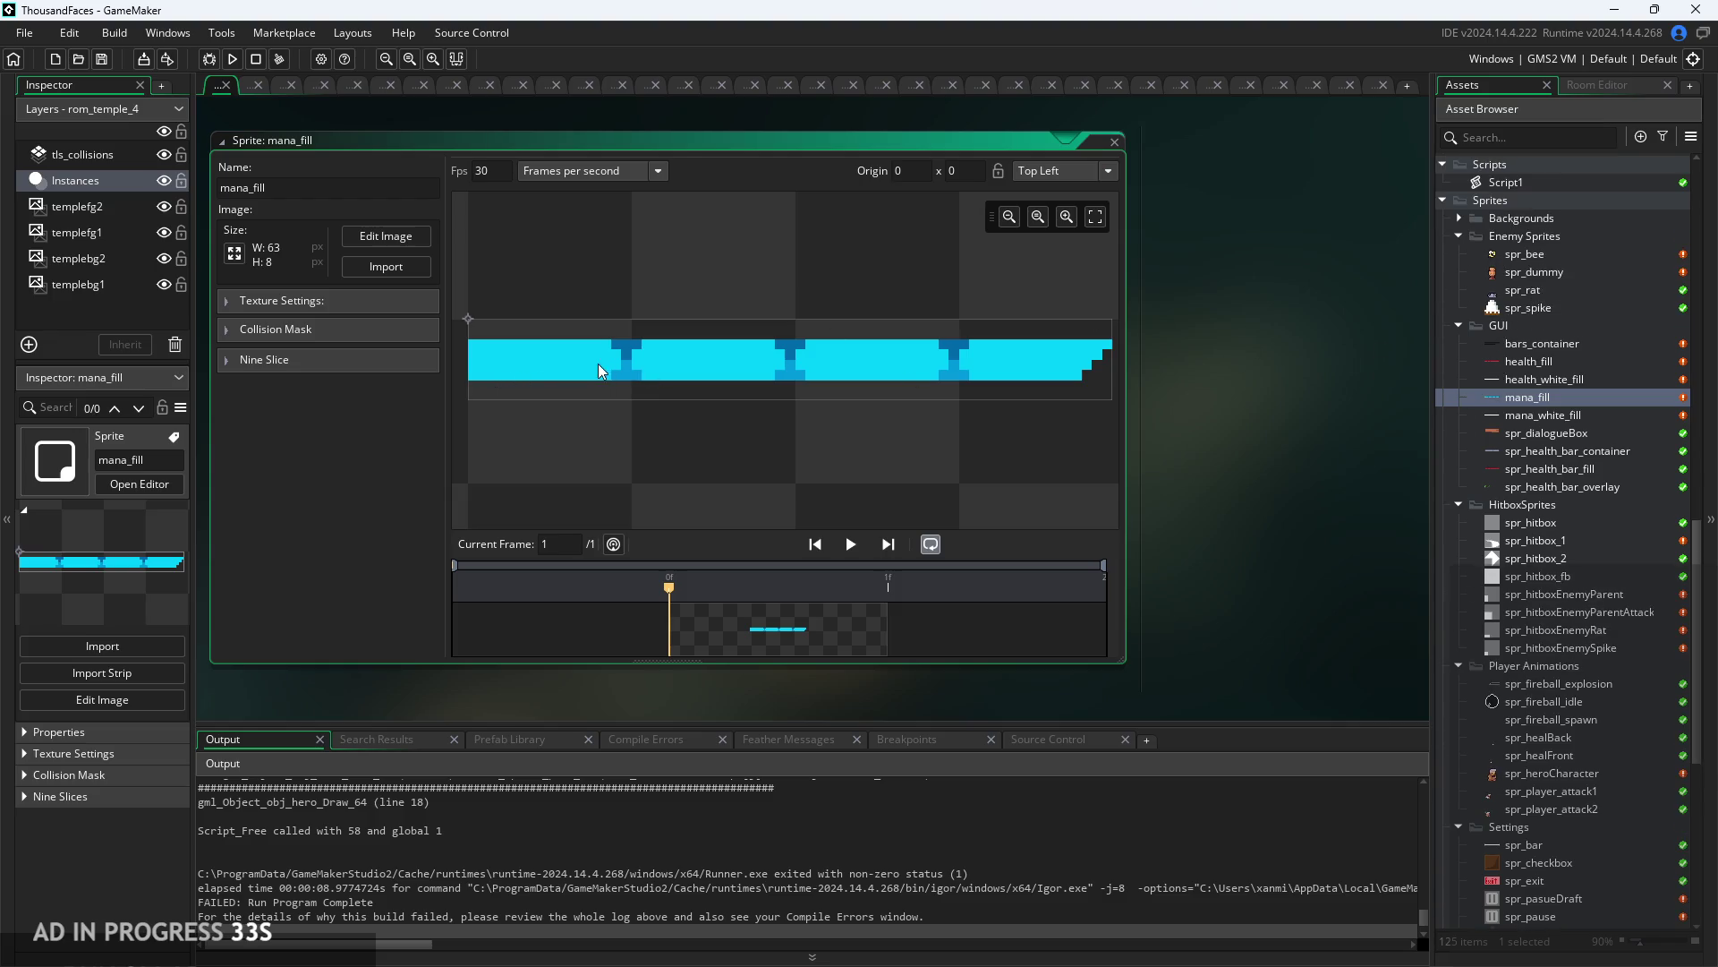
pyautogui.click(387, 238)
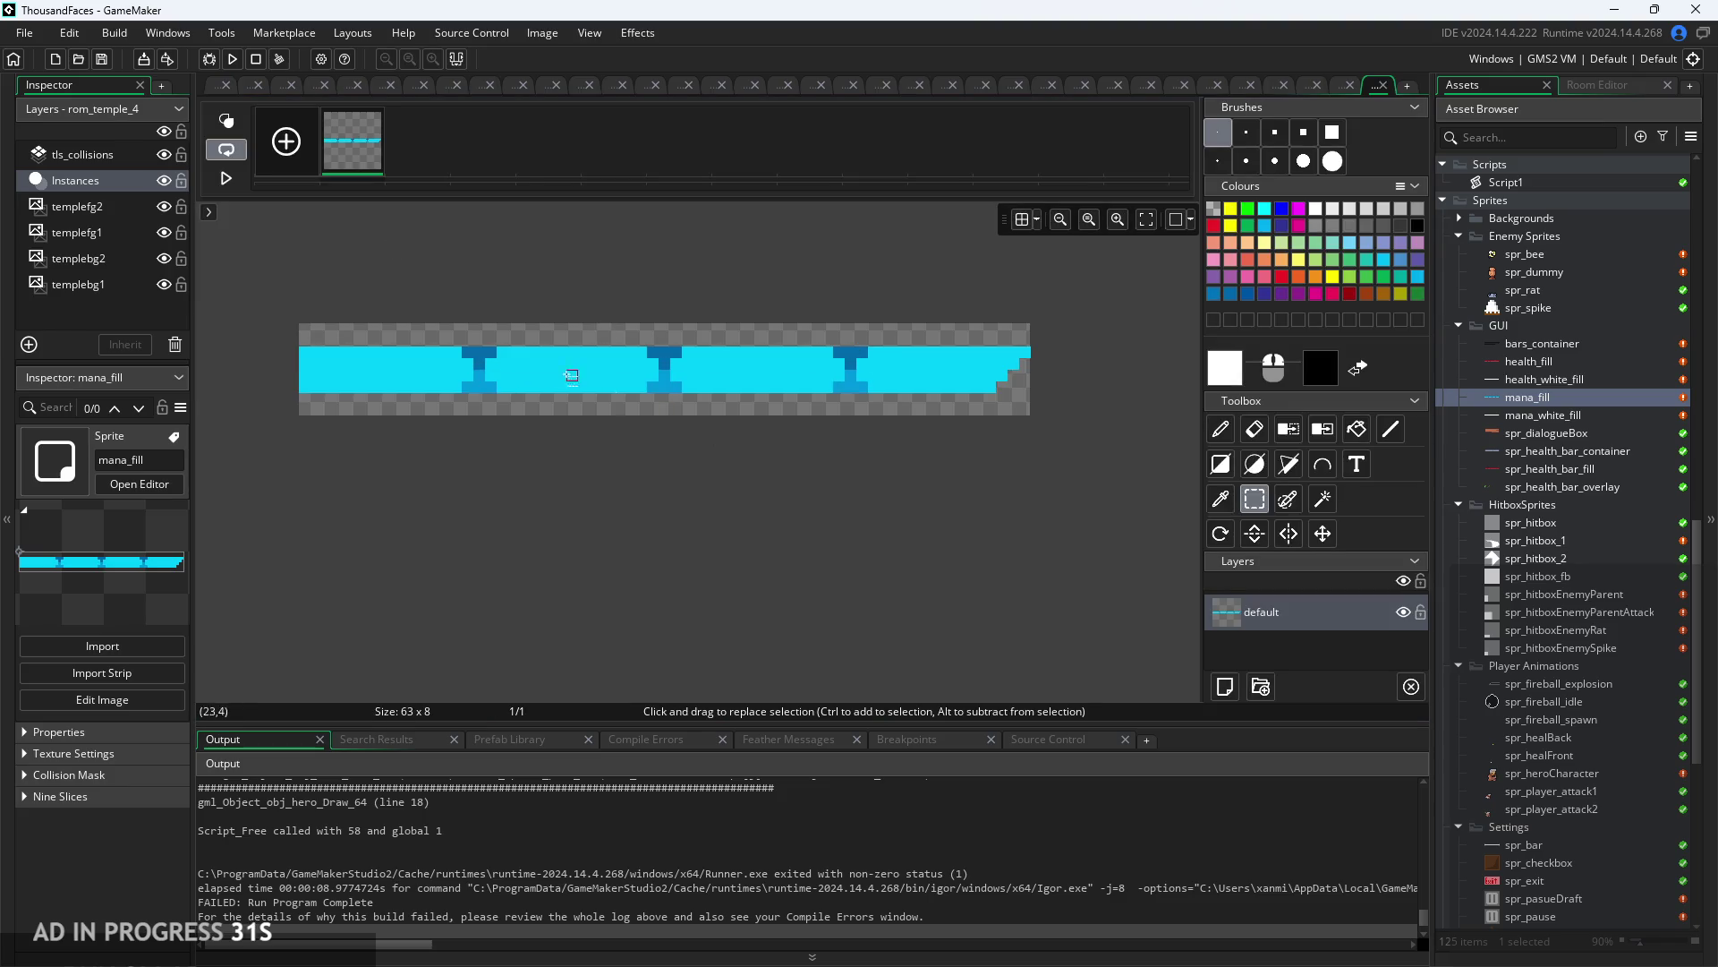
pyautogui.moveTo(664, 356); pyautogui.dragTo(306, 364)
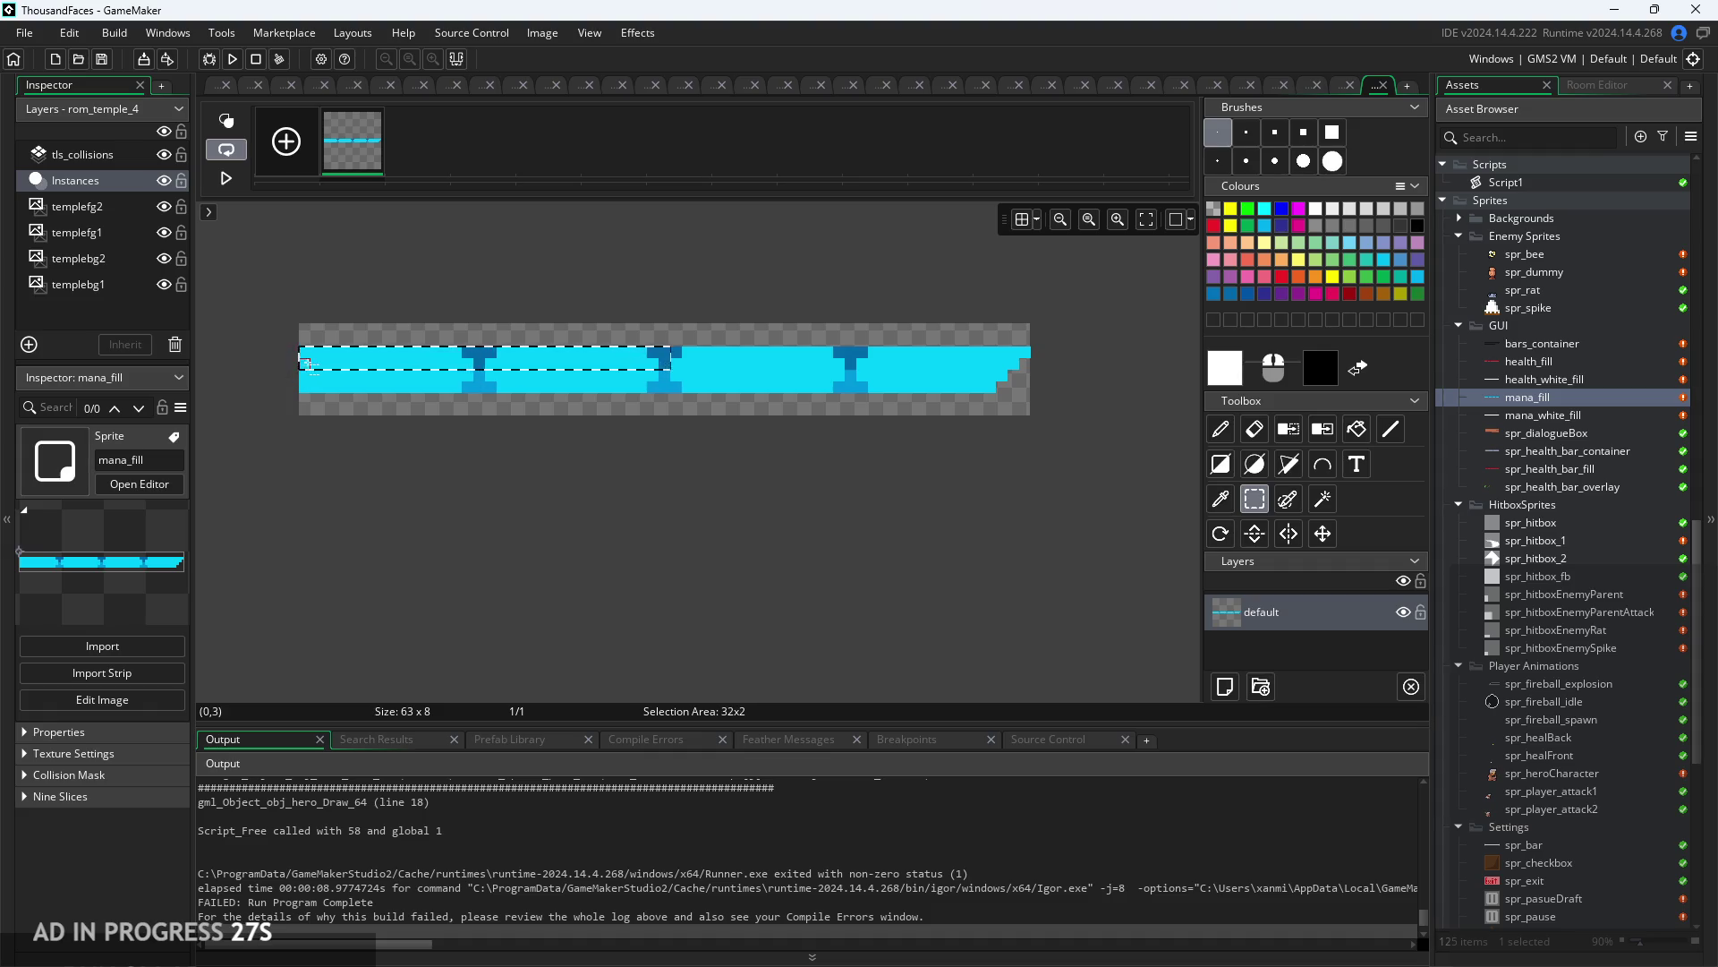
pyautogui.click(312, 206)
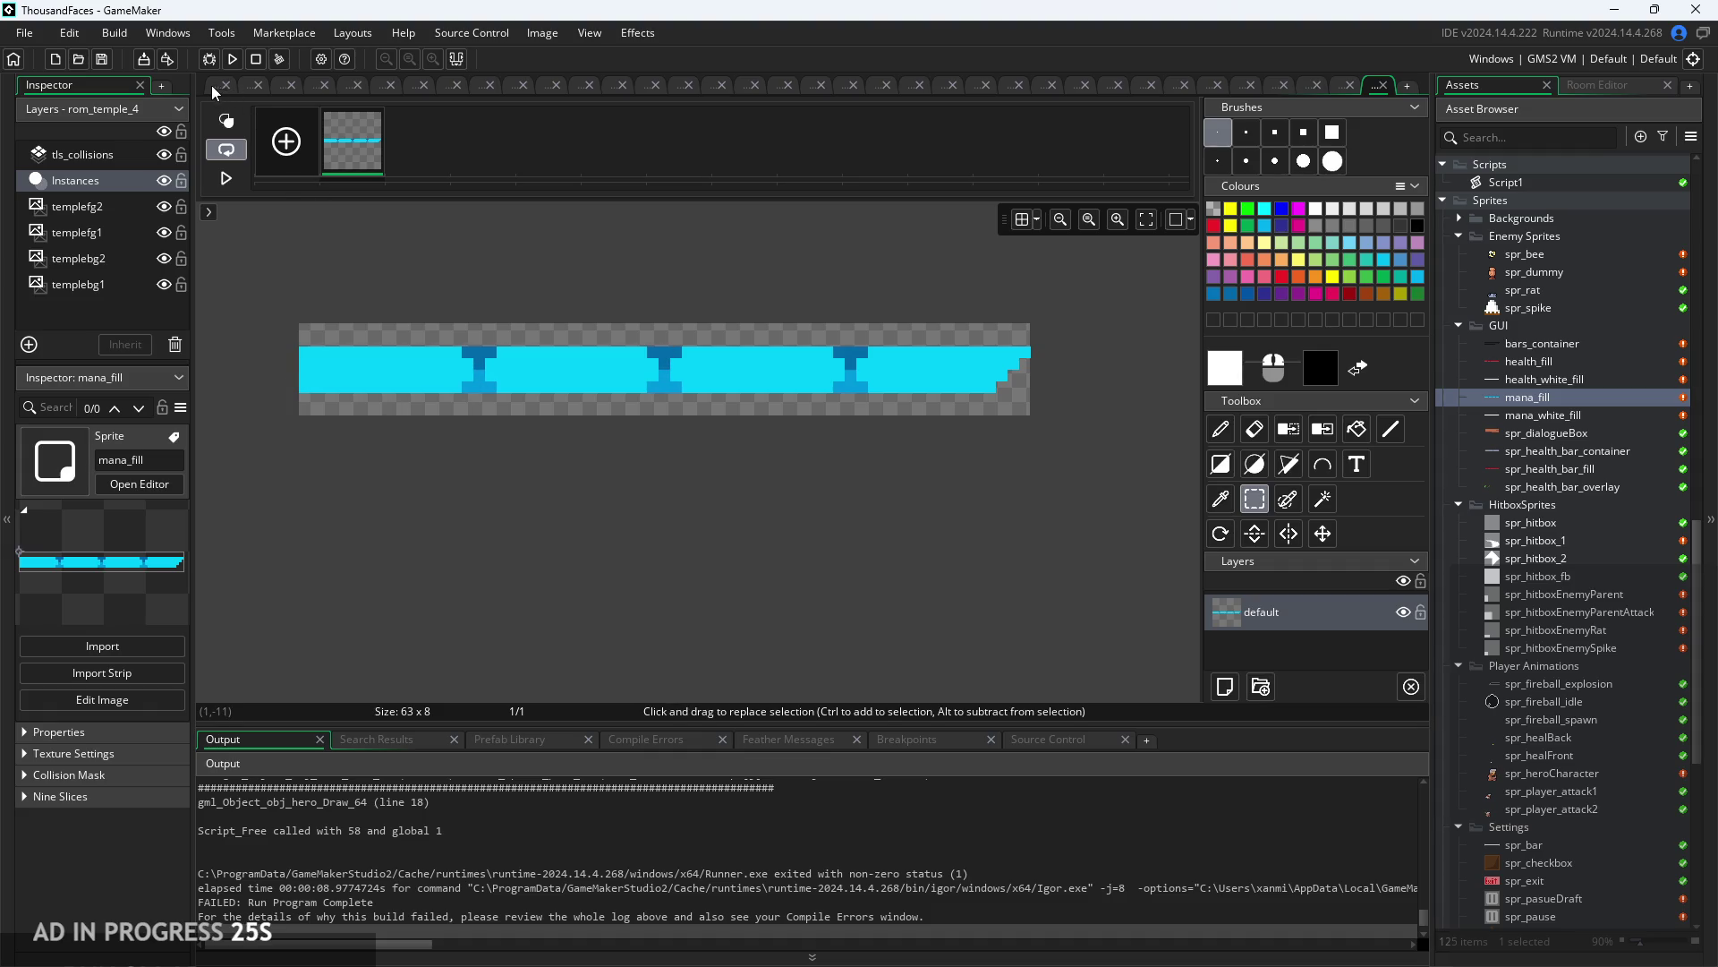
pyautogui.click(213, 85)
pyautogui.scroll(10, 1591, 379)
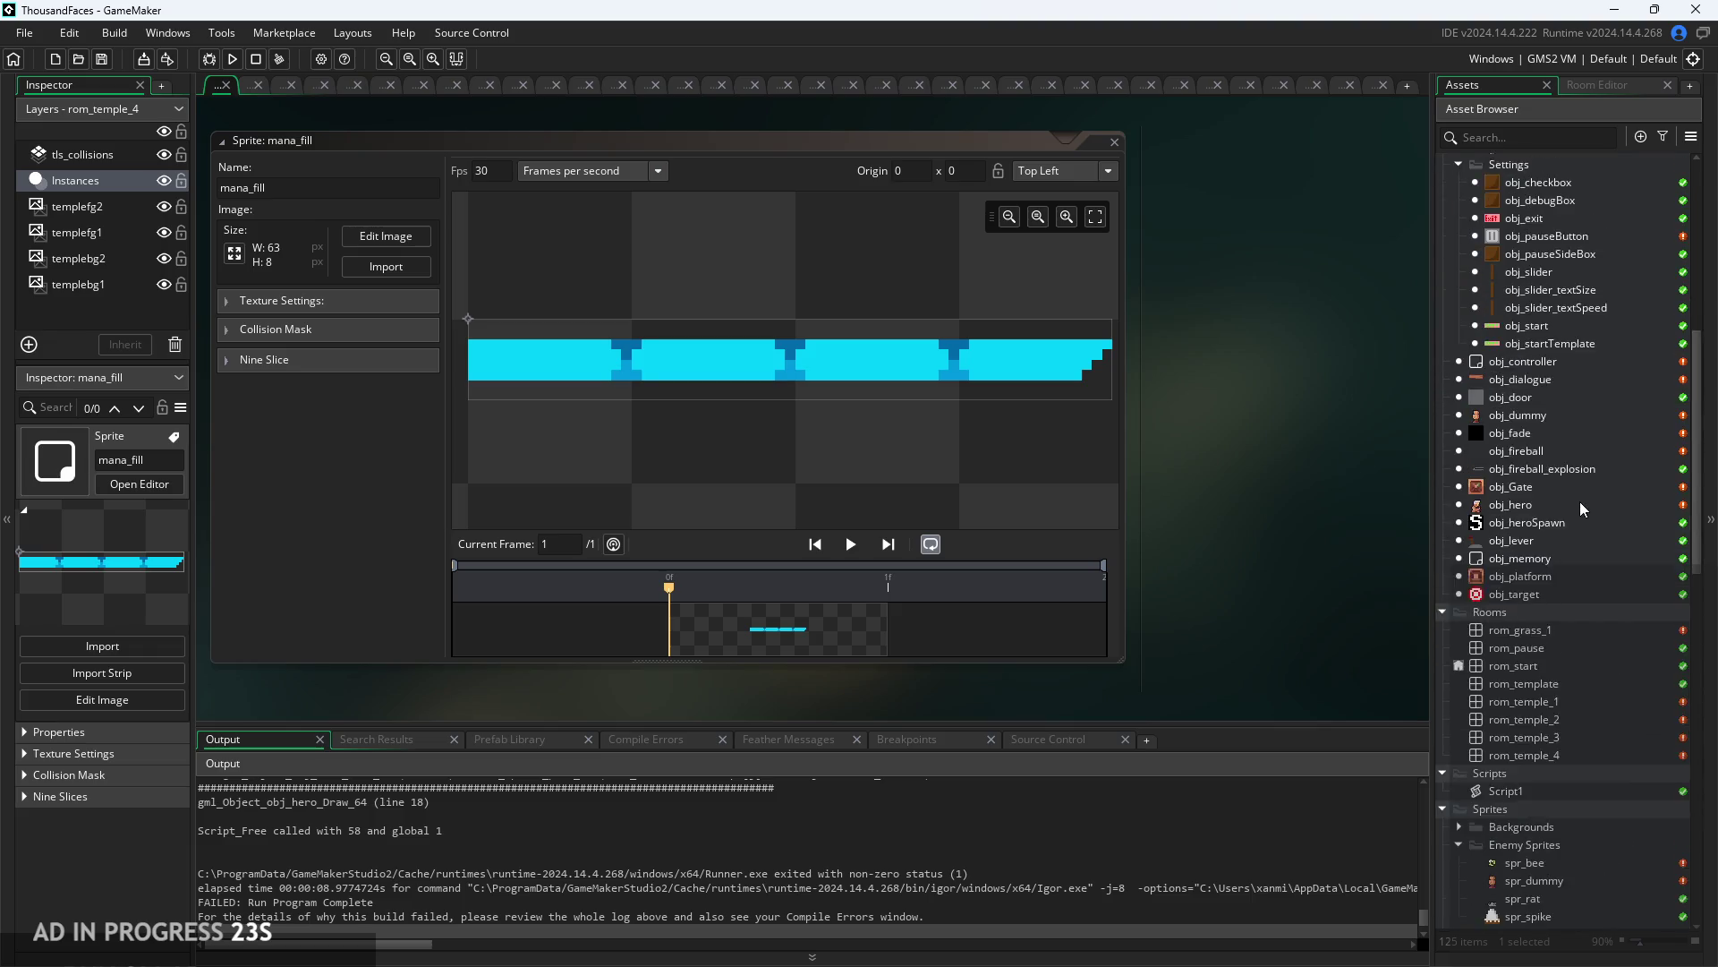
pyautogui.scroll(10, 1586, 421)
# - Add 32 to obj_hero's manapx array, making it [5,16,32,48,63], then save and run the game
pyautogui.click(1592, 201)
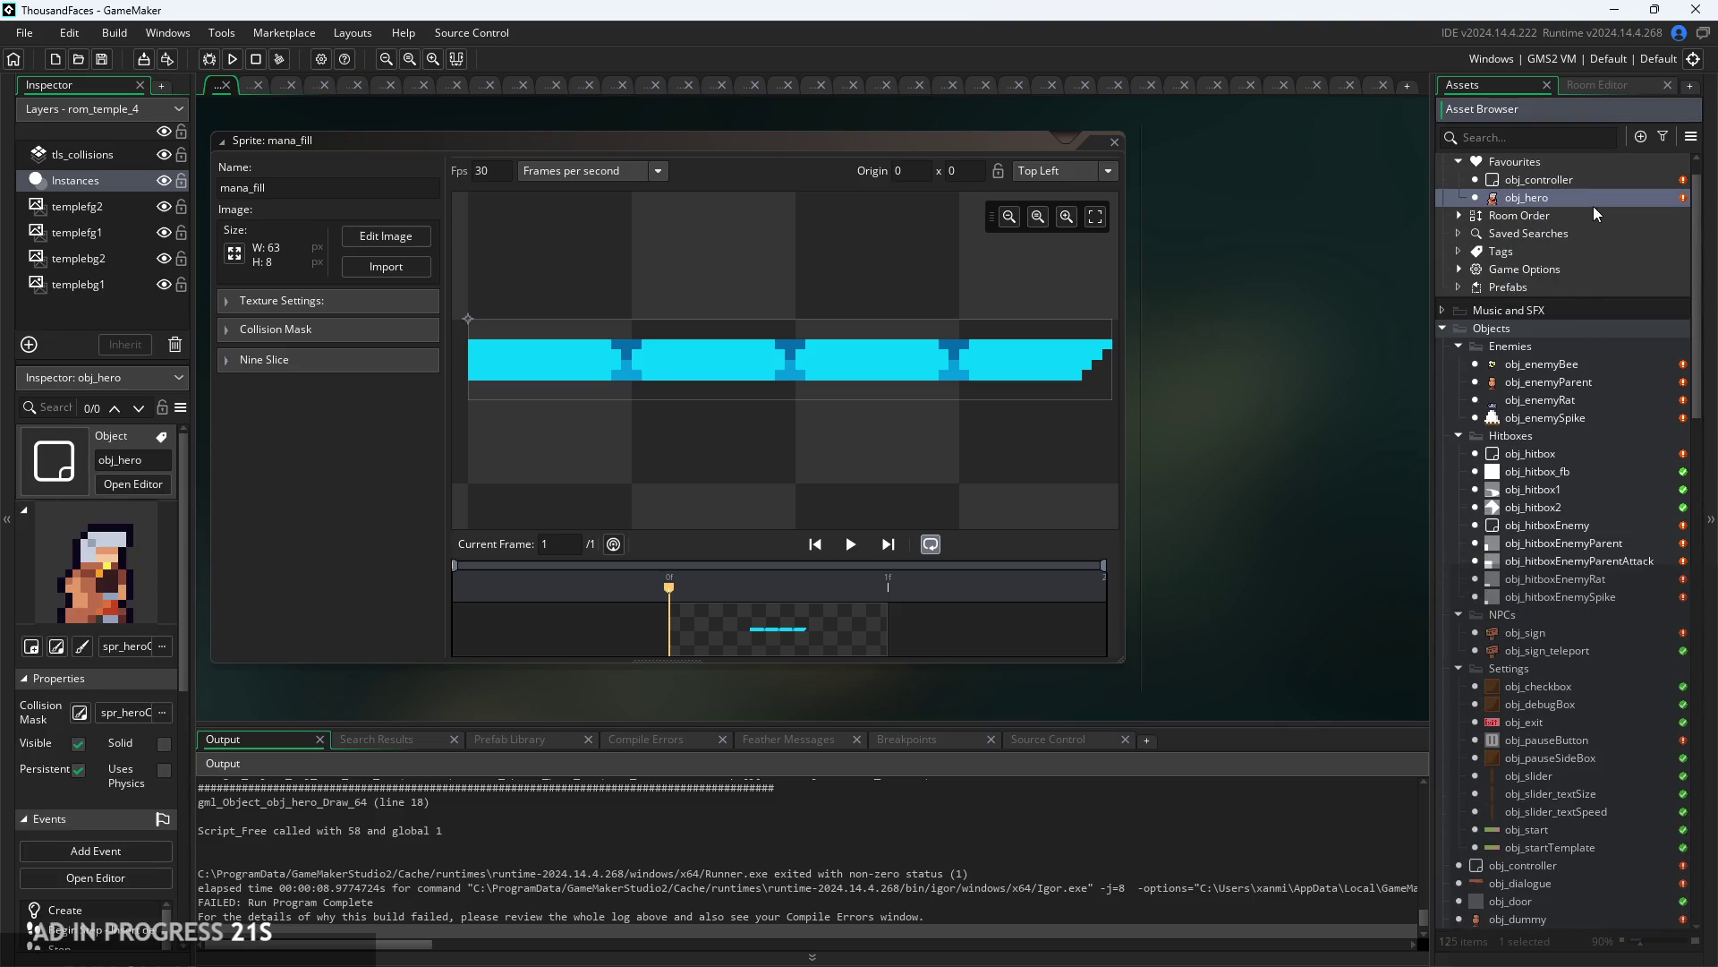
pyautogui.doubleClick(1593, 206)
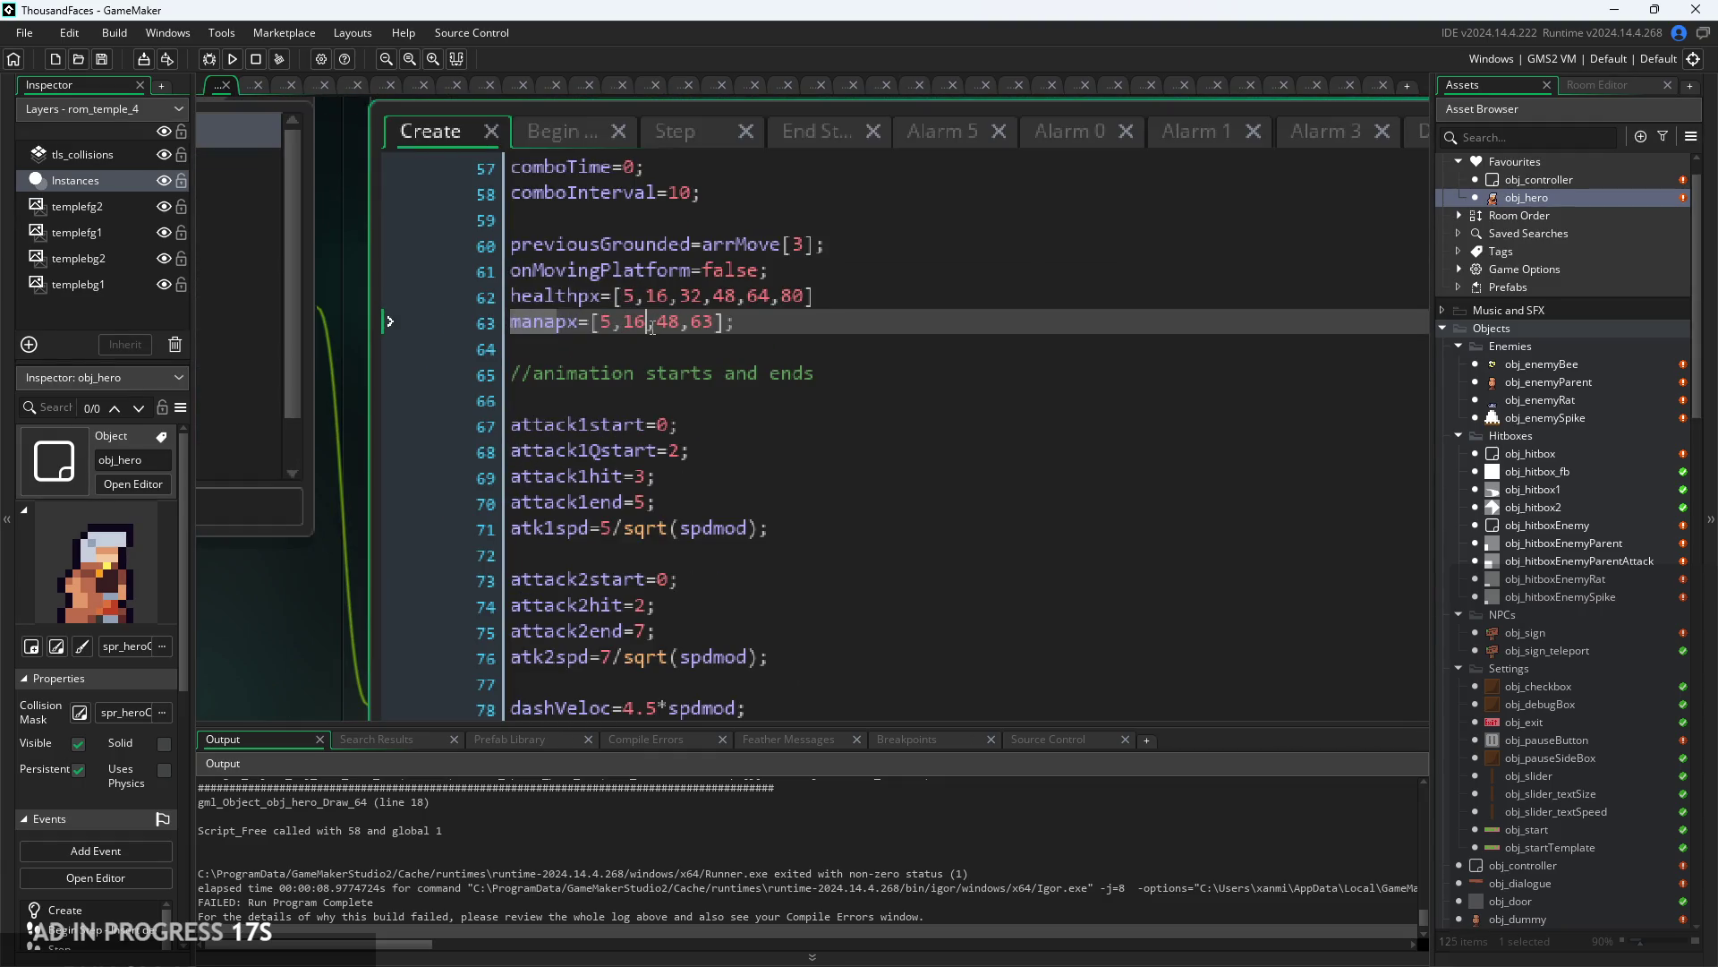
pyautogui.write(',32')
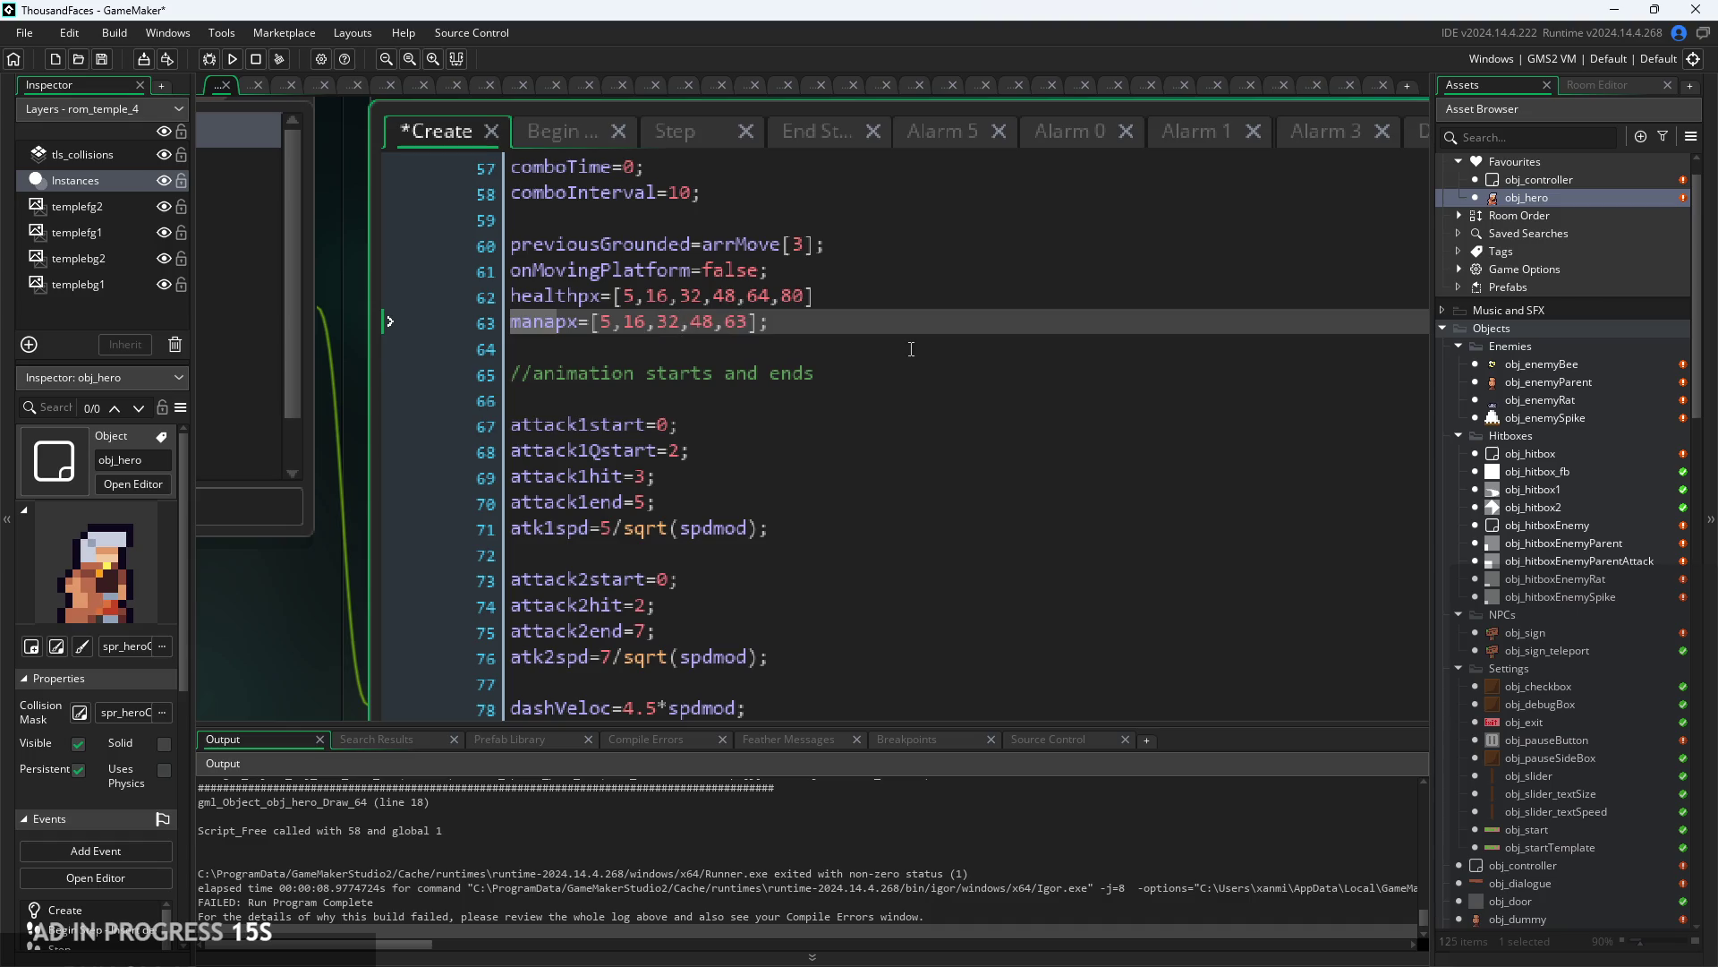
pyautogui.click(911, 349)
pyautogui.hotkey('ctrl', 's')
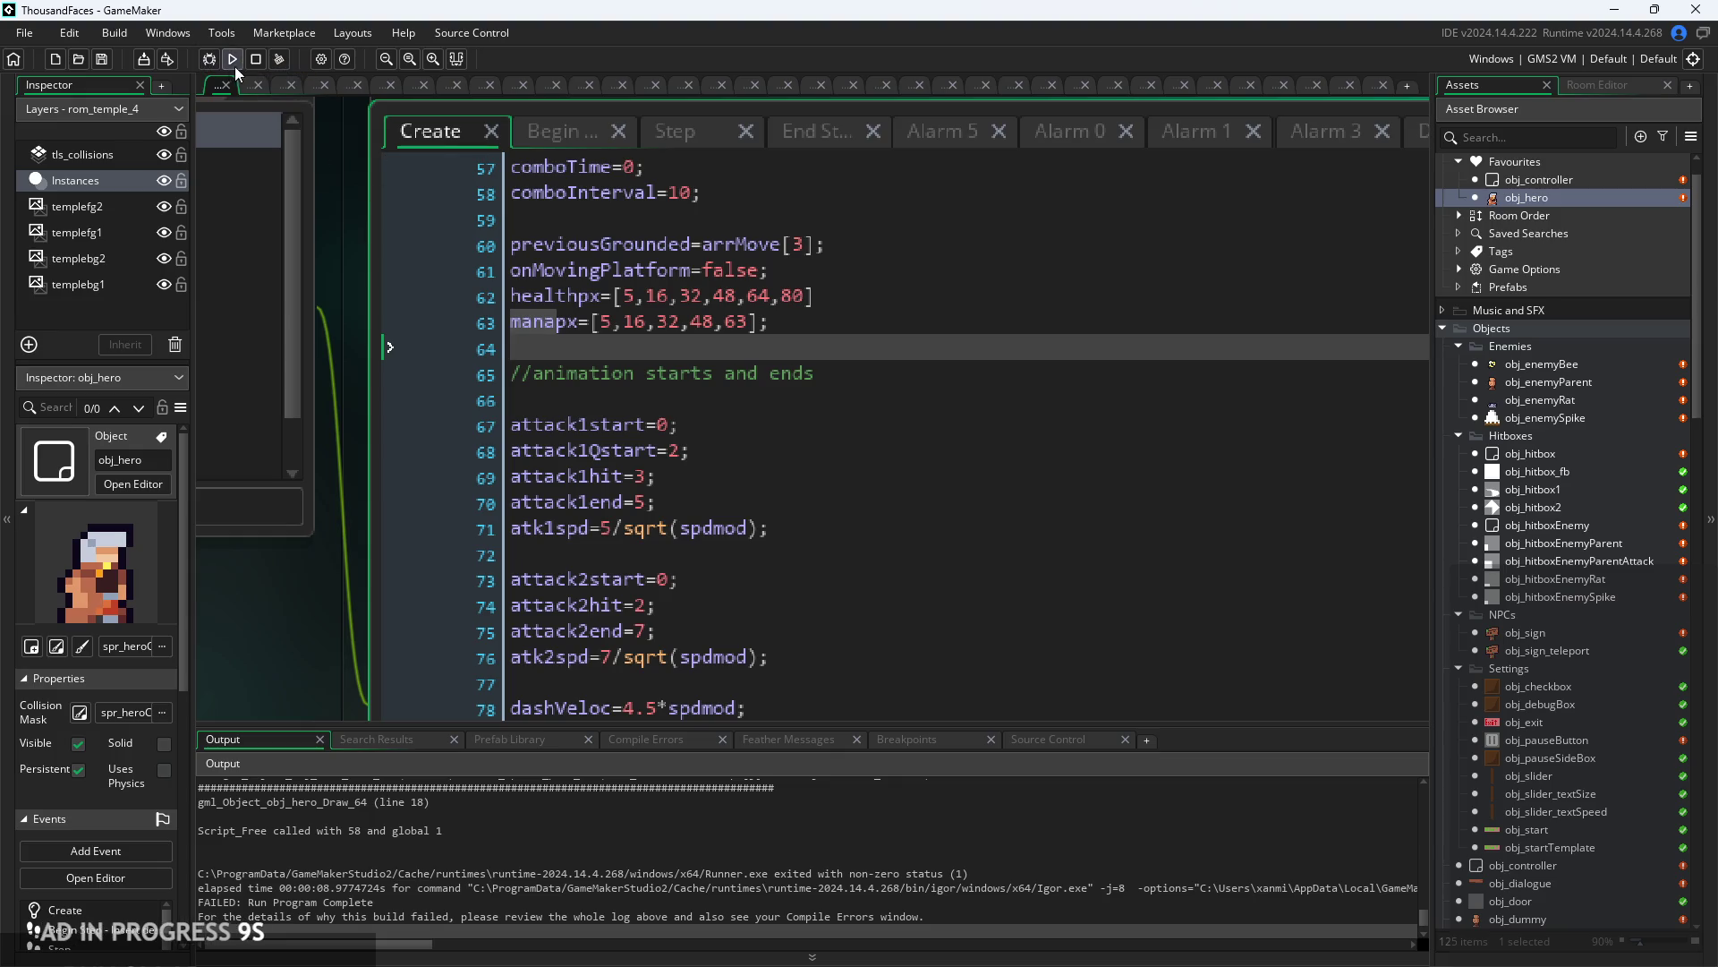
pyautogui.click(234, 66)
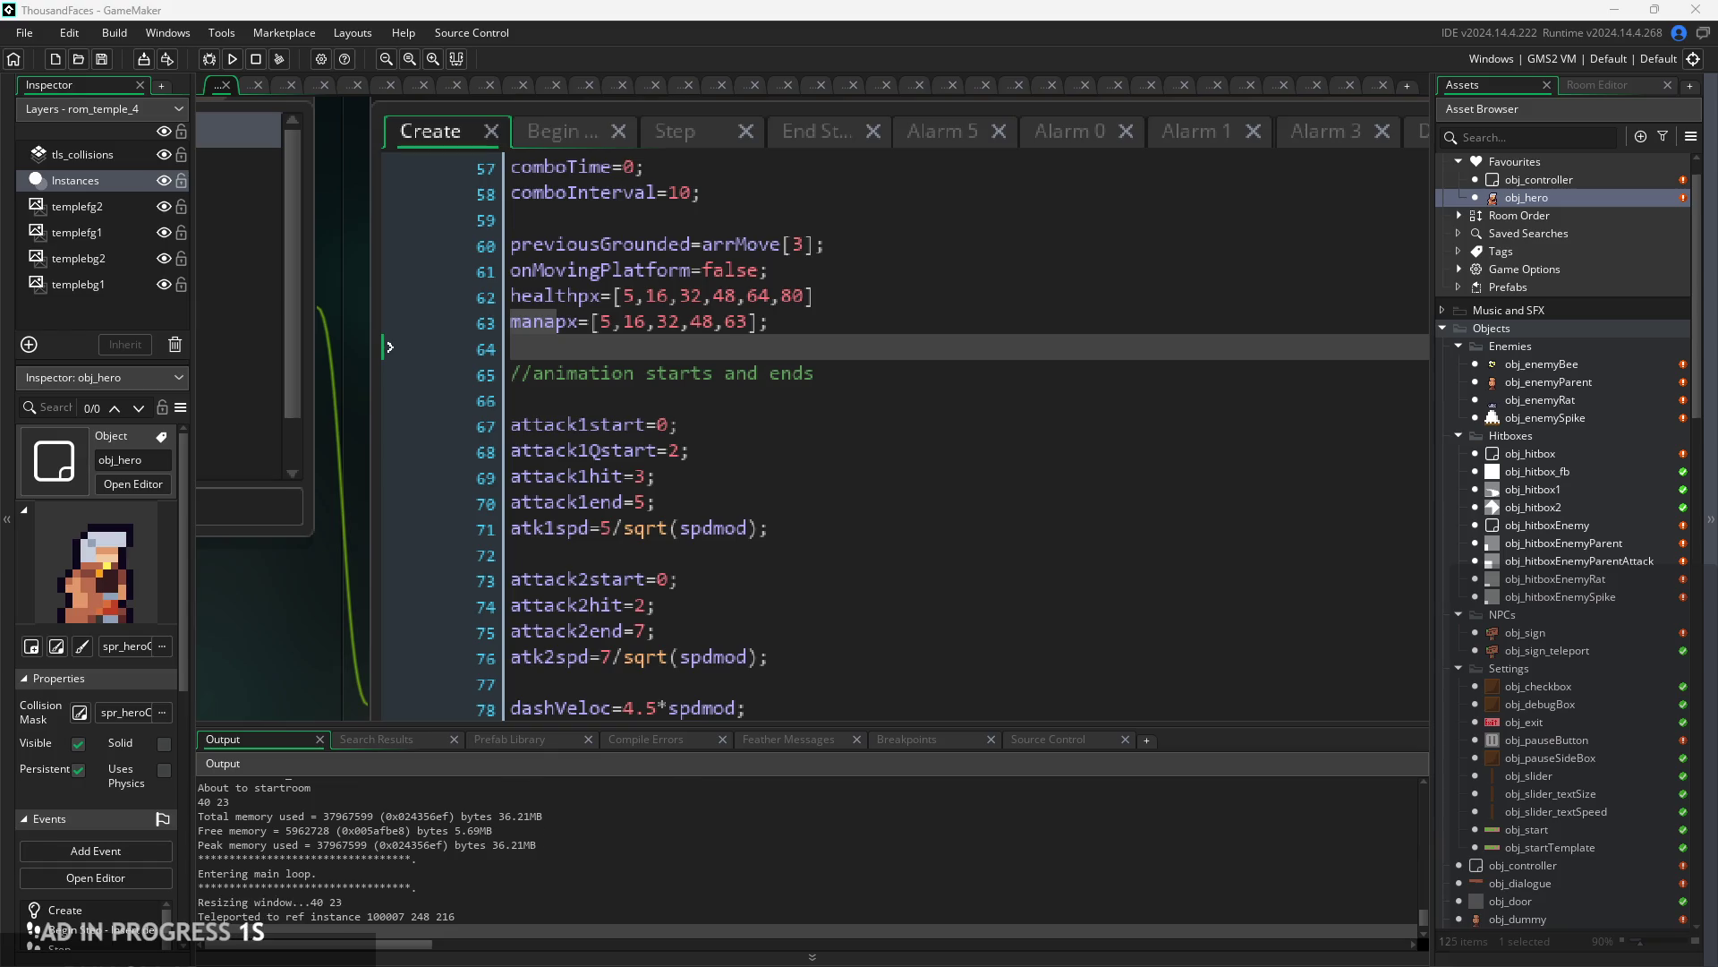
# - Open the mana_fill sprite from the Asset Browser
pyautogui.scroll(-20, 1533, 603)
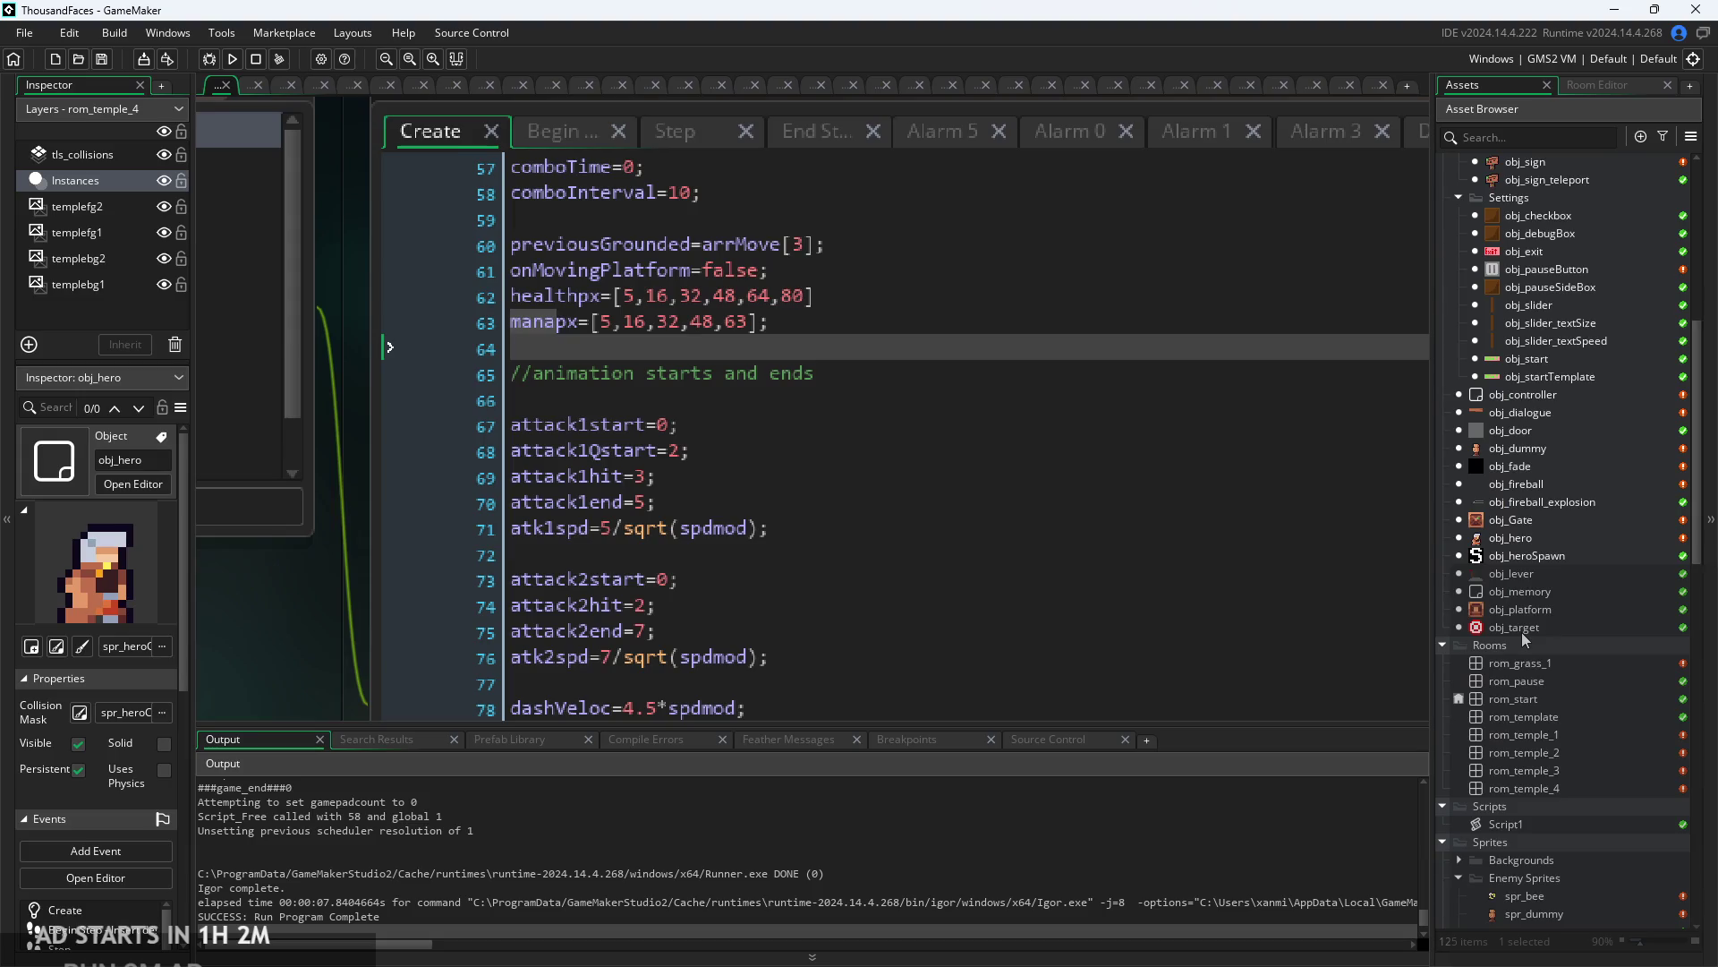
pyautogui.scroll(-3, 1611, 698)
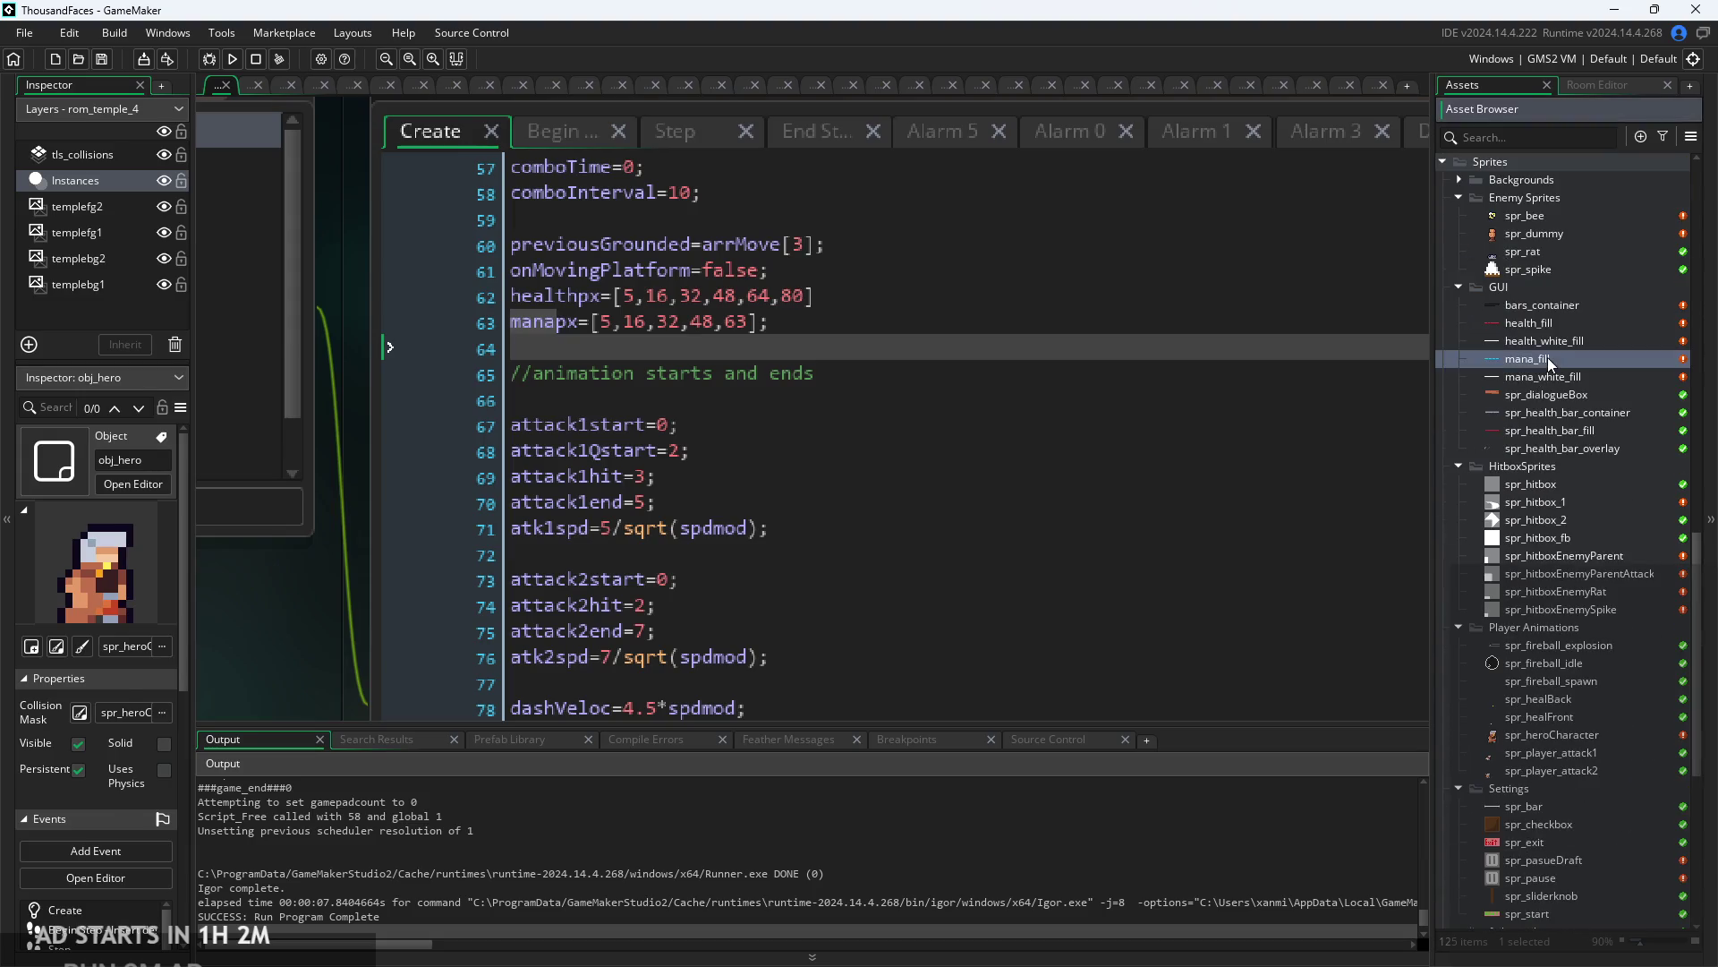
pyautogui.doubleClick(1535, 359)
pyautogui.moveTo(1180, 461); pyautogui.dragTo(1208, 460)
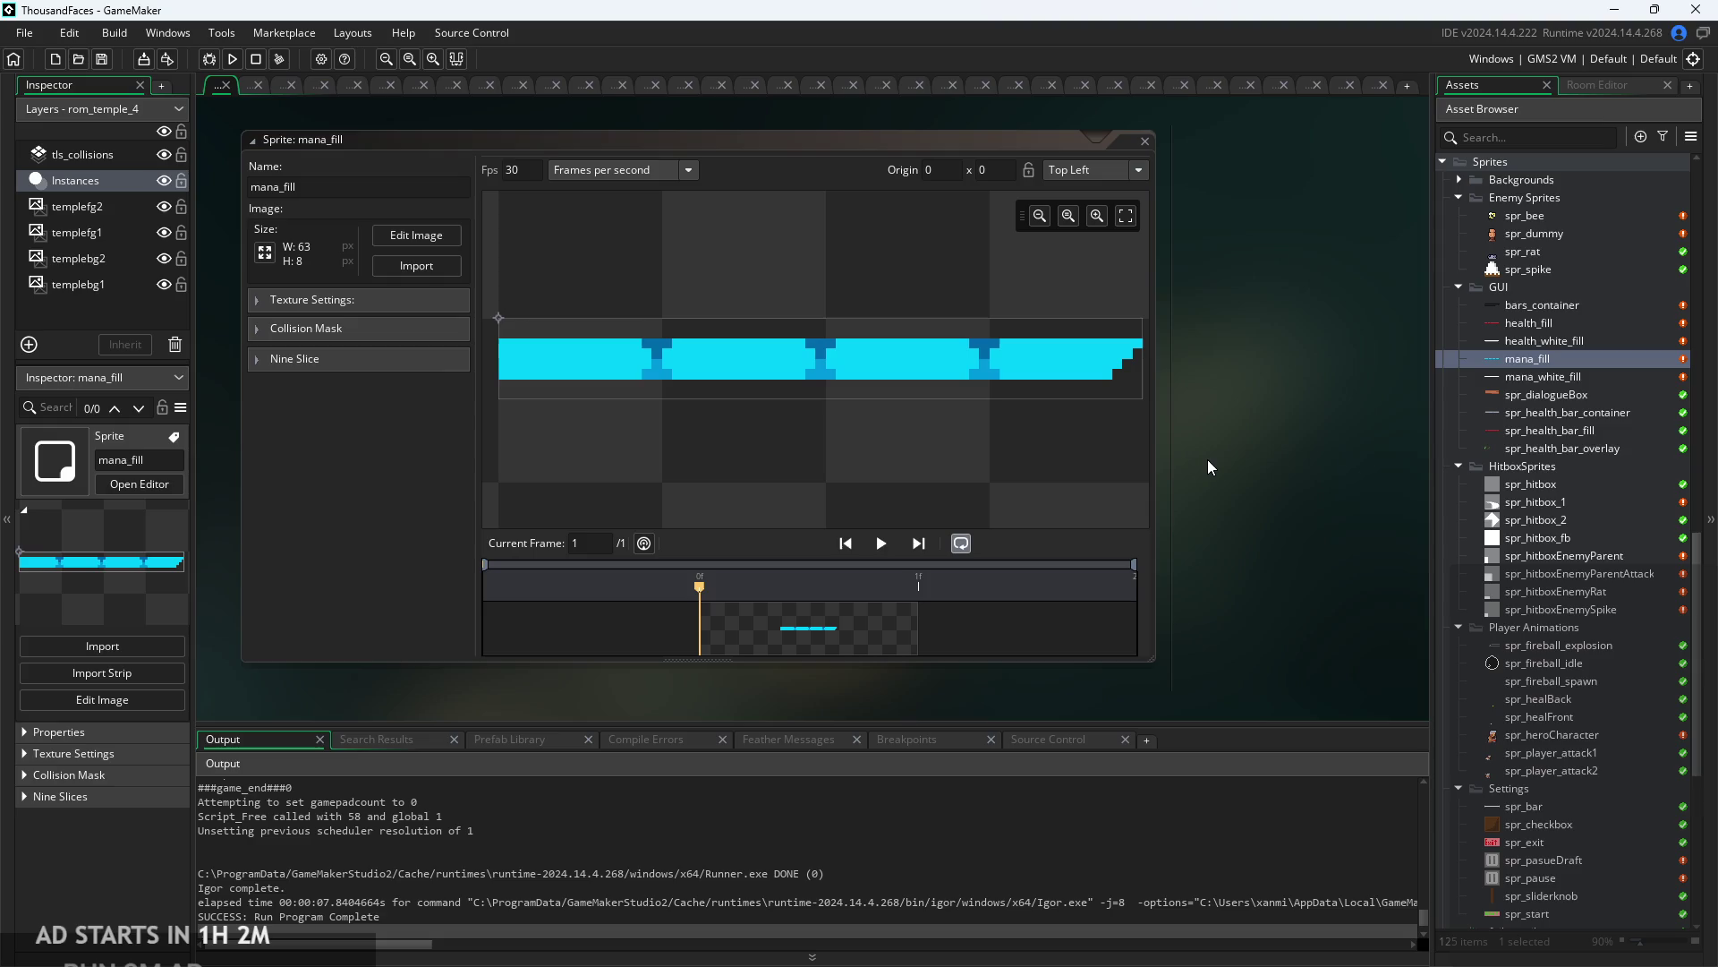
# - Inspect the bars_container image, rectangle-selecting a strip at its left edge
pyautogui.doubleClick(1560, 304)
pyautogui.click(672, 232)
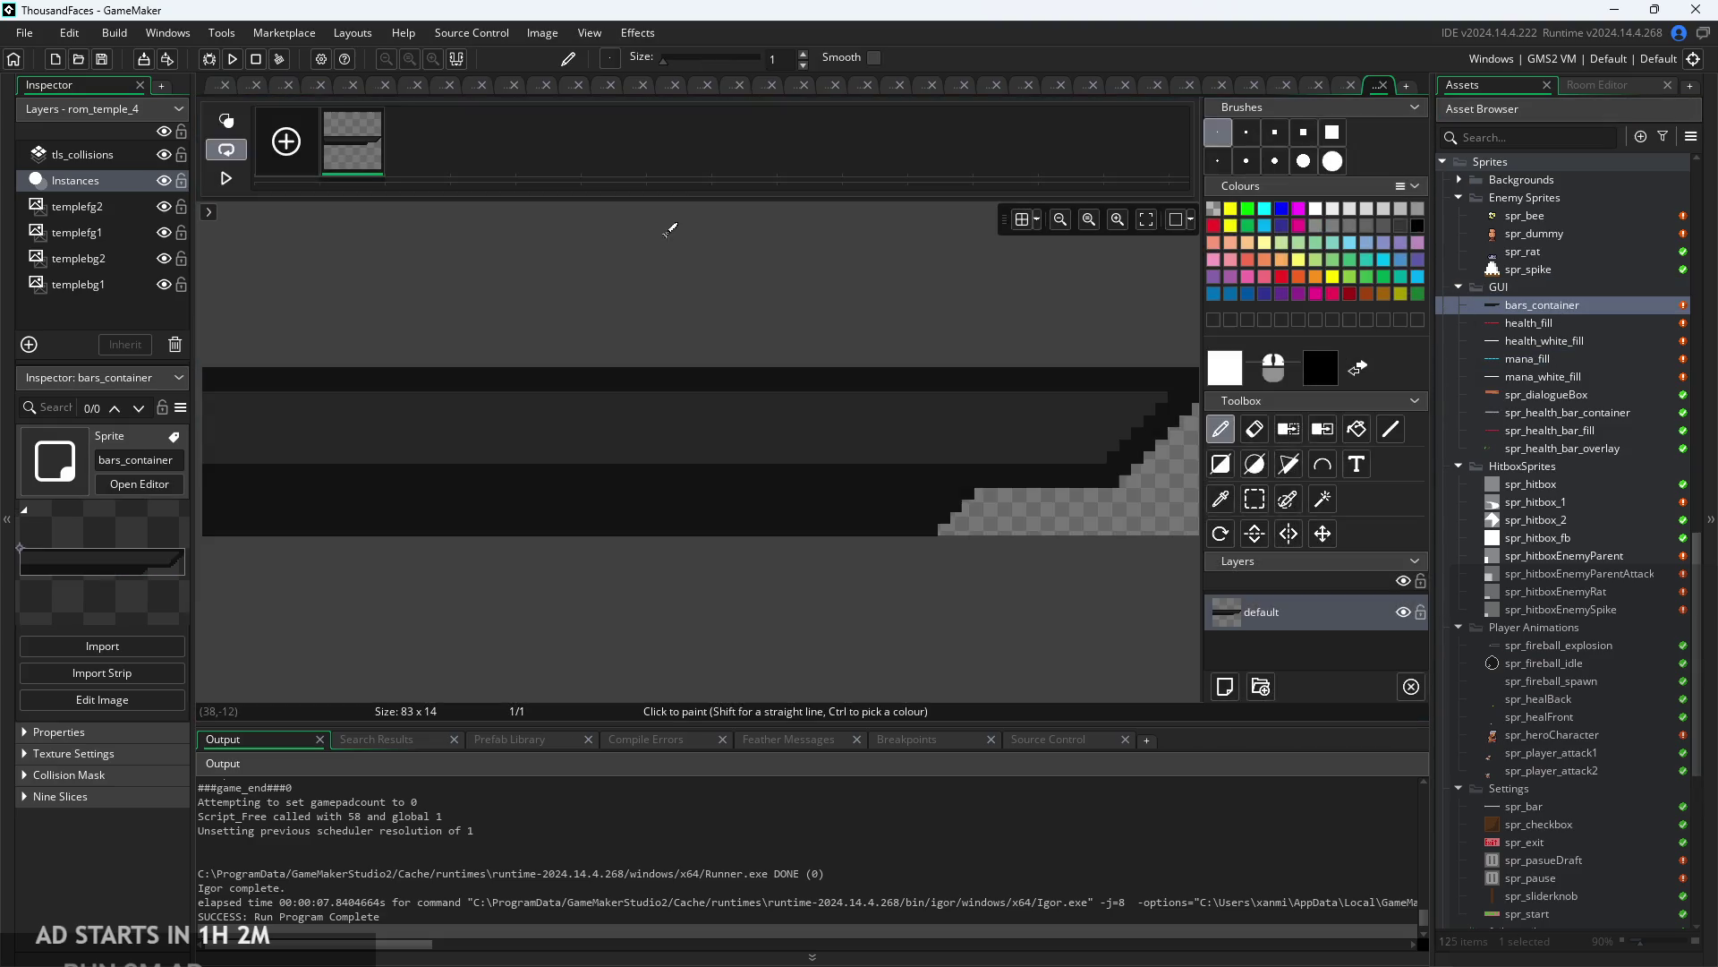
pyautogui.click(1255, 499)
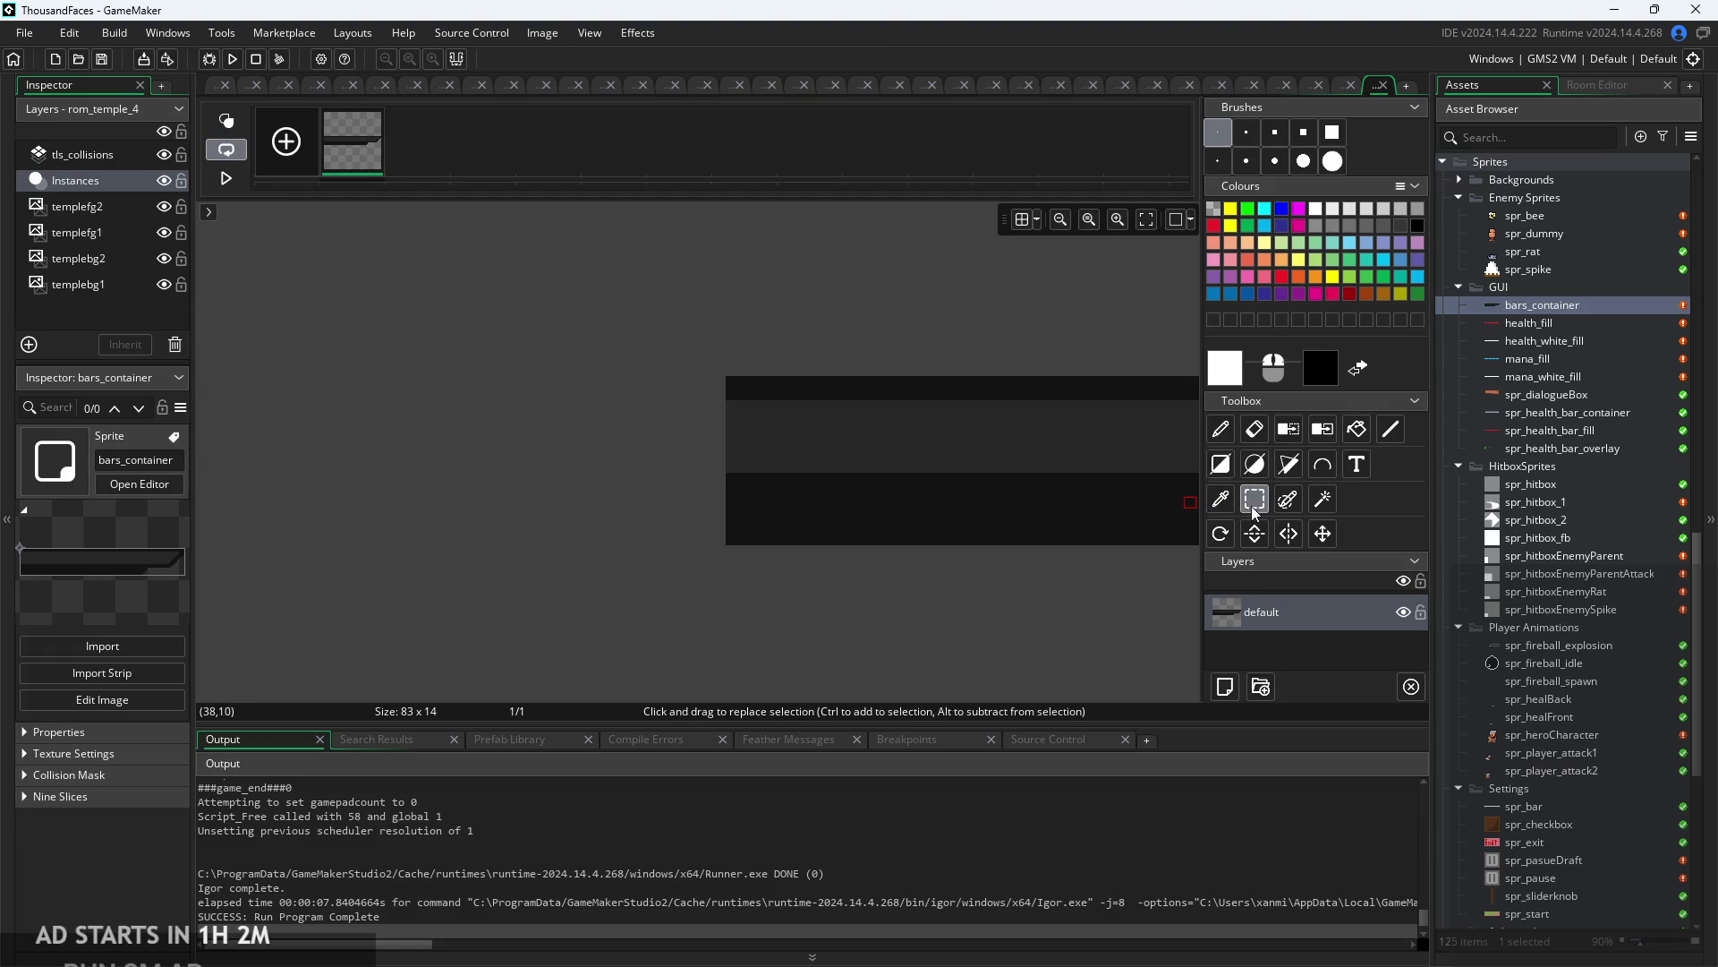
pyautogui.moveTo(552, 367)
pyautogui.mouseDown()
pyautogui.moveTo(506, 452)
pyautogui.moveTo(483, 458)
pyautogui.mouseUp()
pyautogui.click(480, 456)
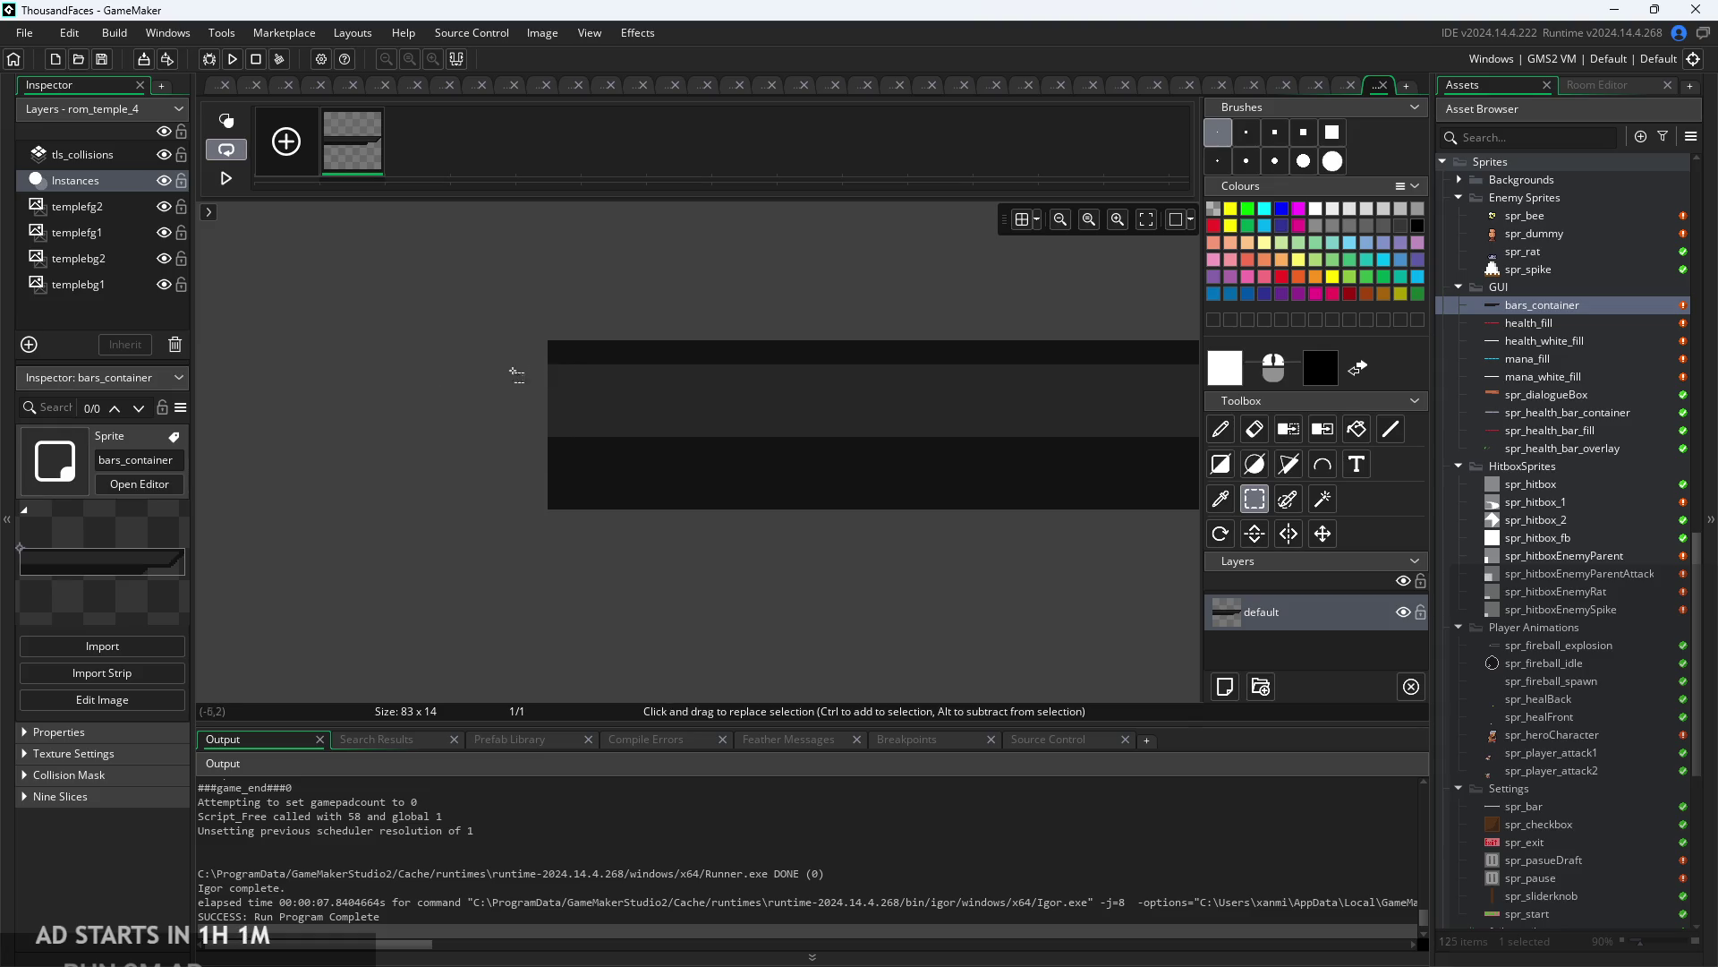
pyautogui.hscroll(5, 352, 379)
pyautogui.scroll(3, 540, 548)
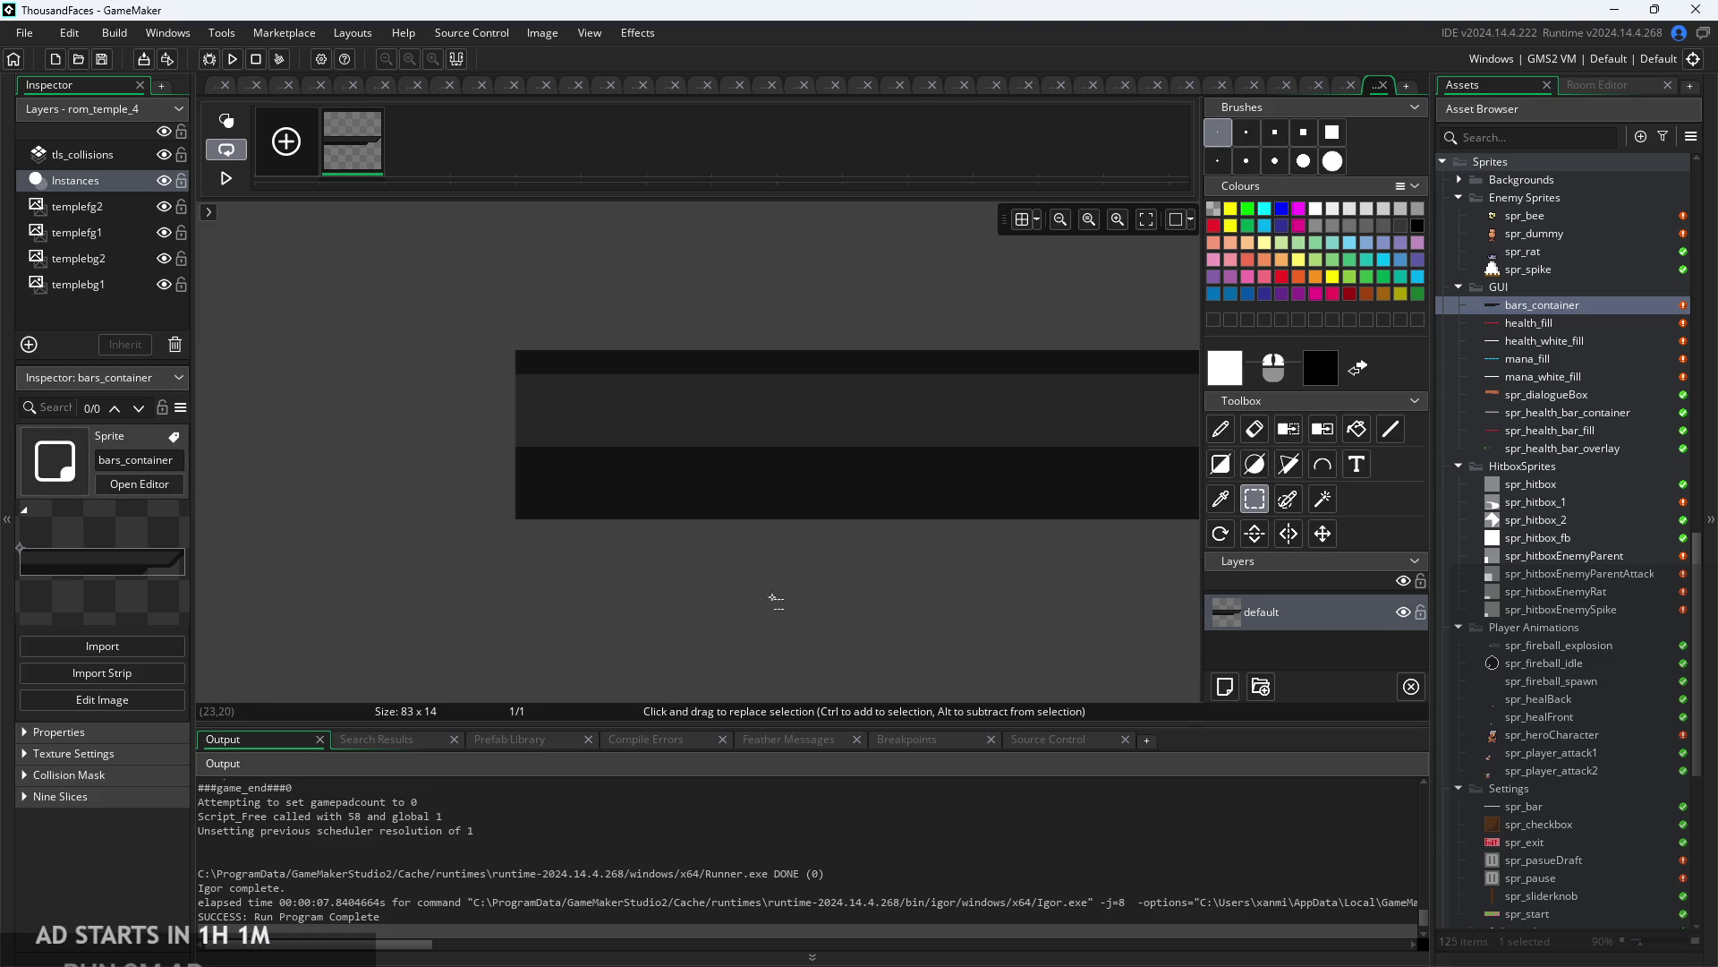
pyautogui.hscroll(-5, 895, 584)
pyautogui.hscroll(3, 575, 556)
pyautogui.hscroll(-3, 421, 518)
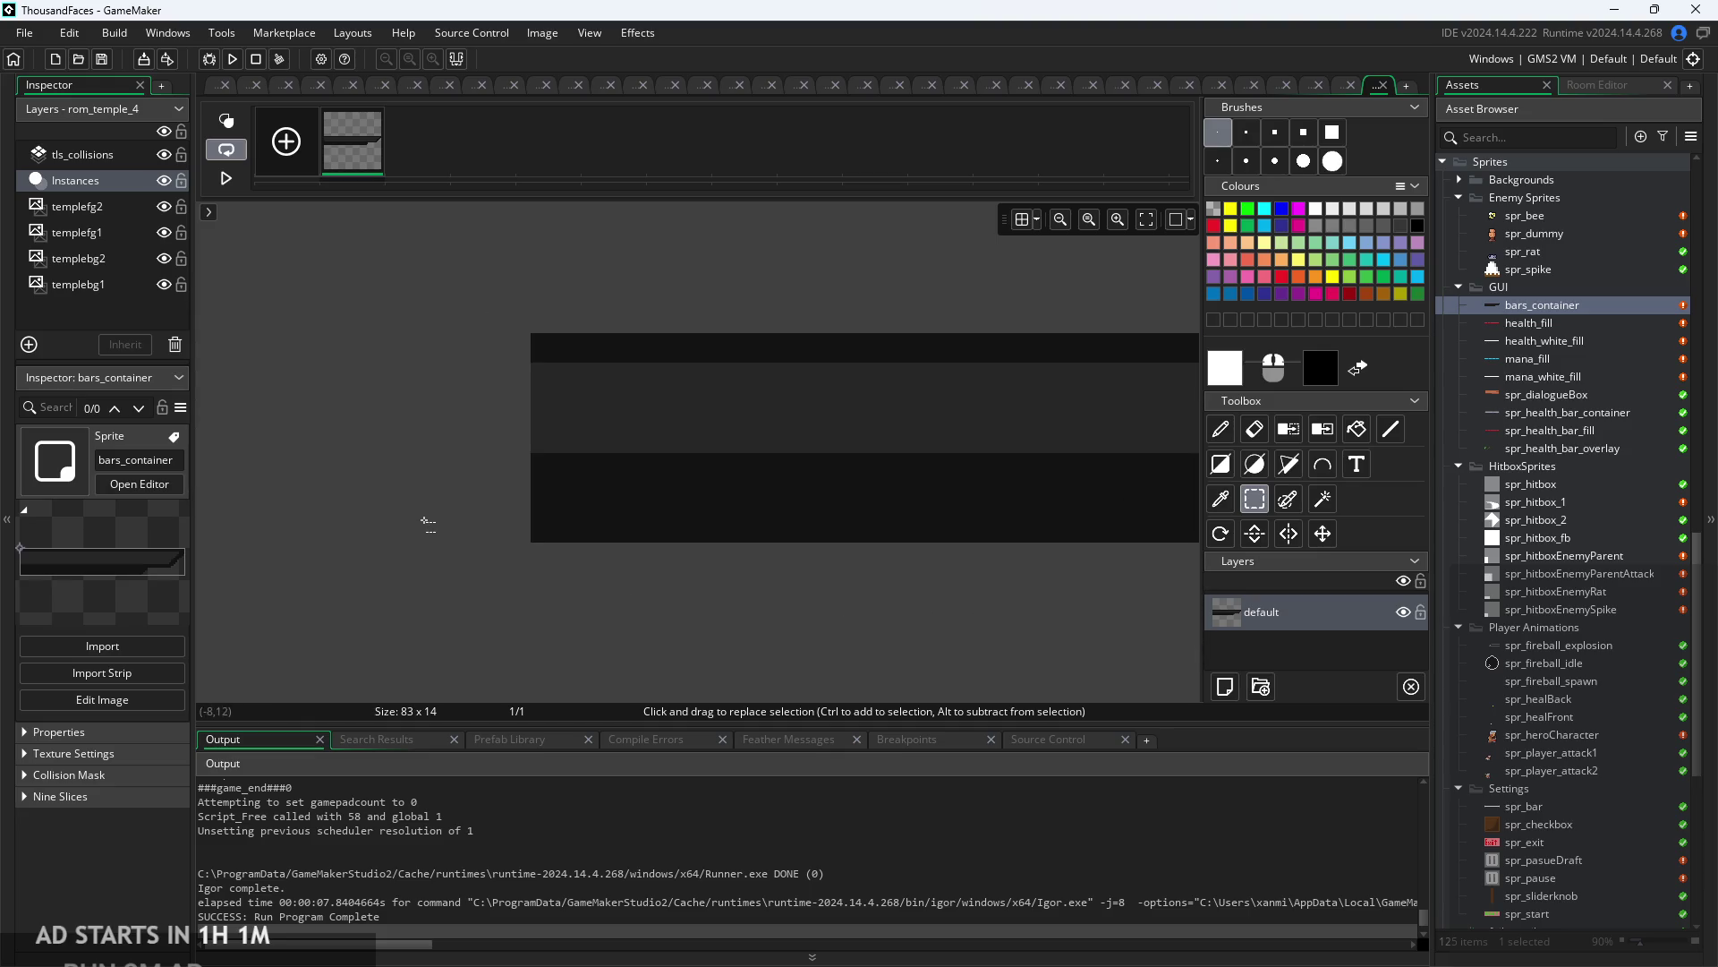
pyautogui.scroll(3, 453, 498)
pyautogui.scroll(-2, 415, 411)
pyautogui.scroll(1, 913, 474)
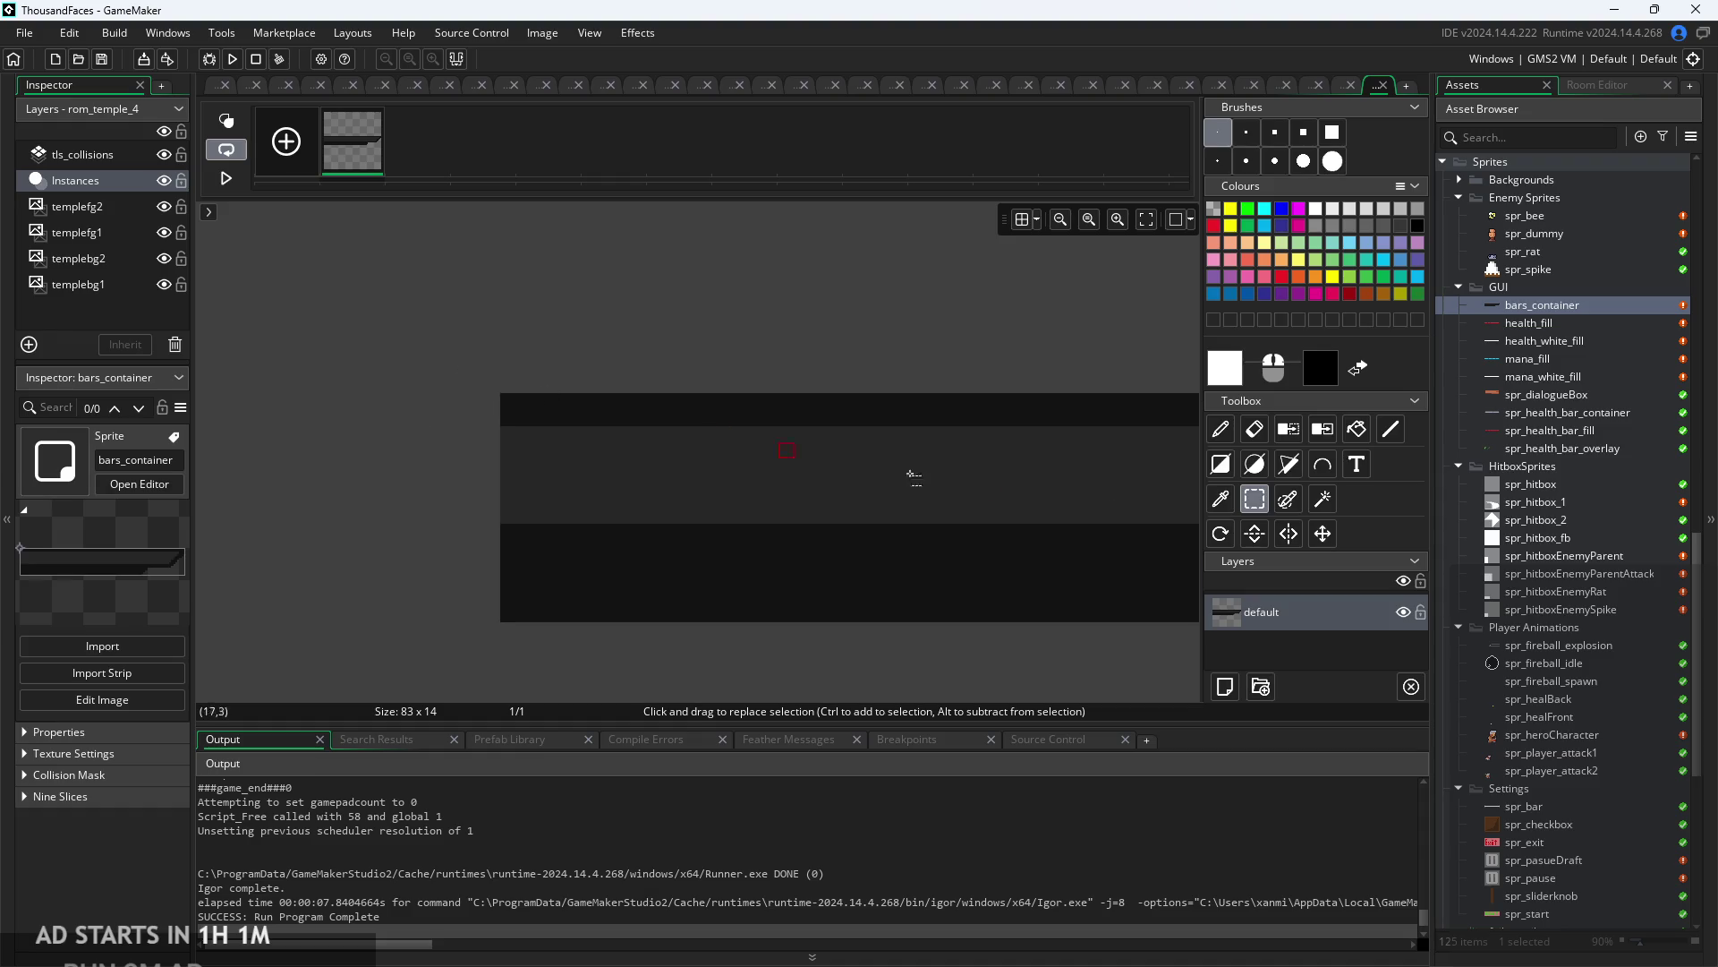
# - Reopen the 63×8 mana_fill sprite in the sprite editor
pyautogui.doubleClick(1541, 358)
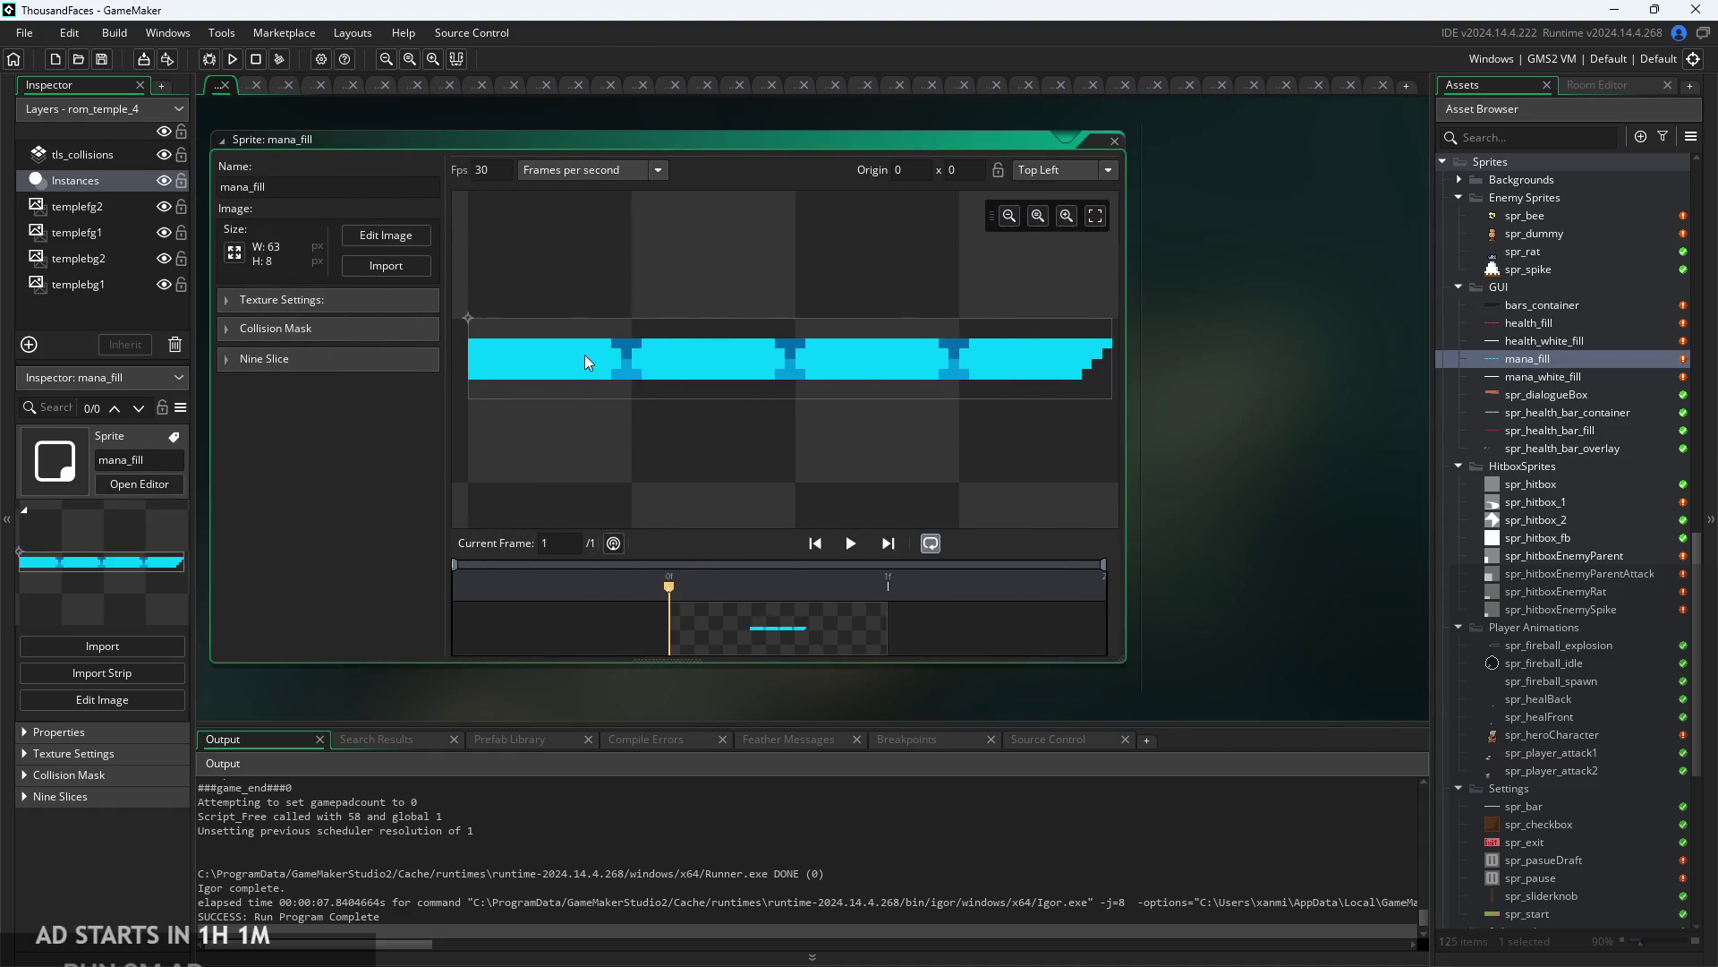
pyautogui.scroll(2, 501, 324)
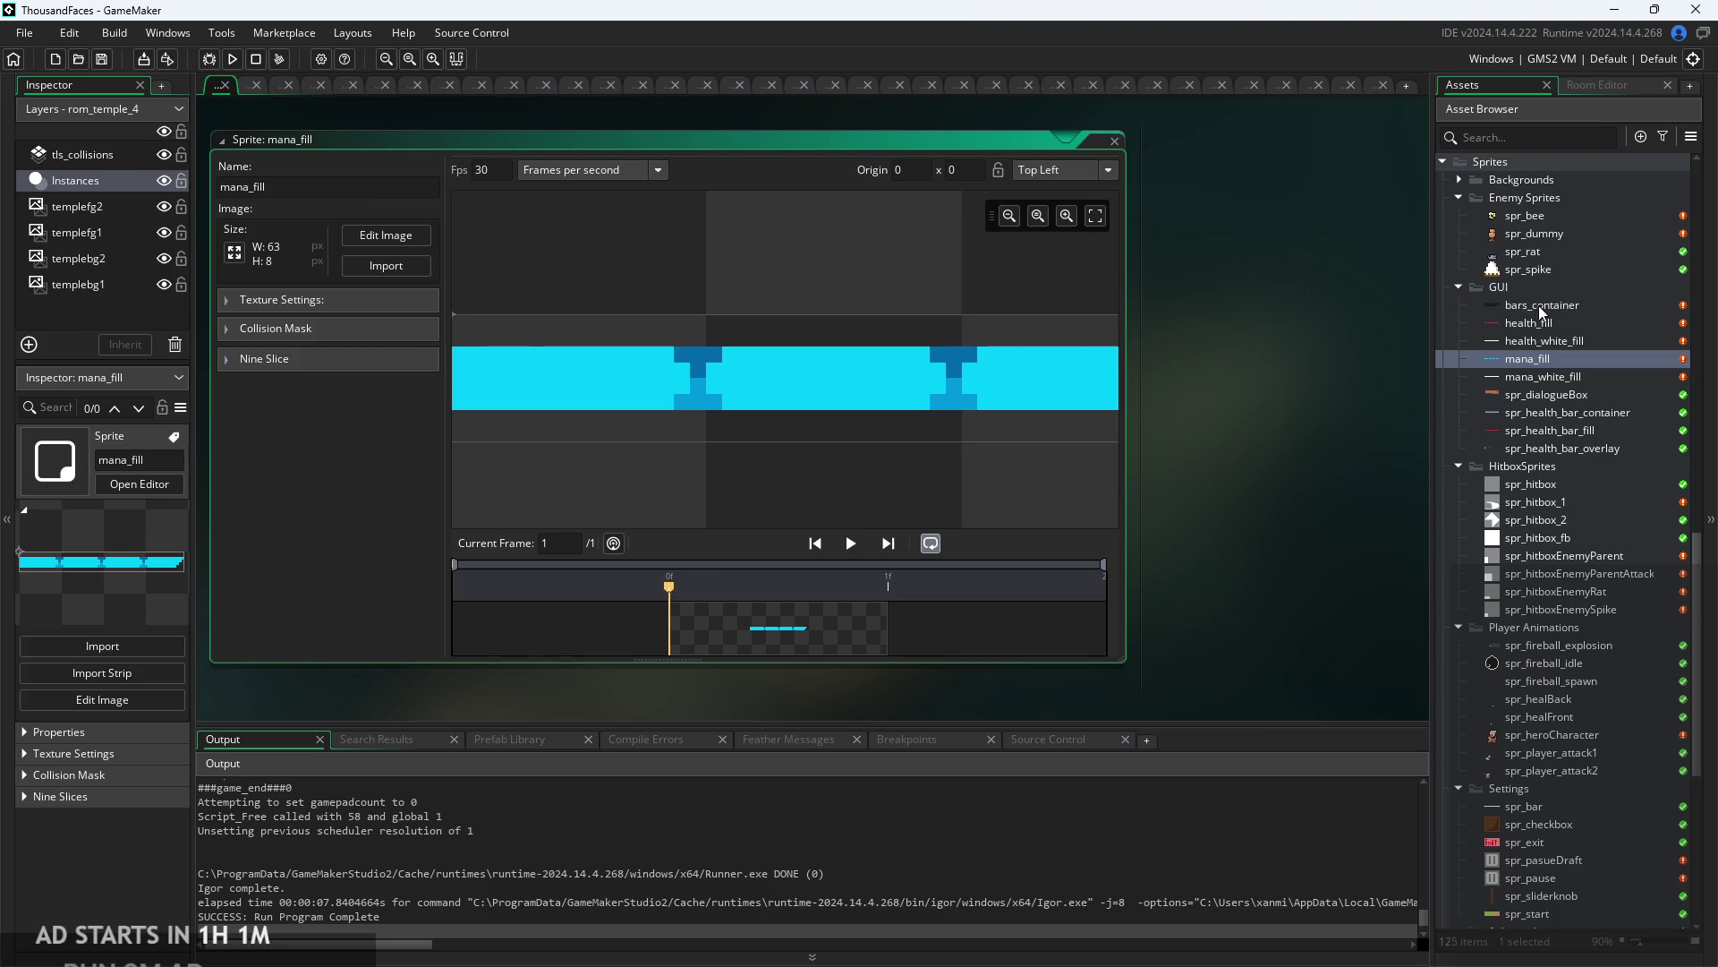
pyautogui.scroll(15, 1529, 330)
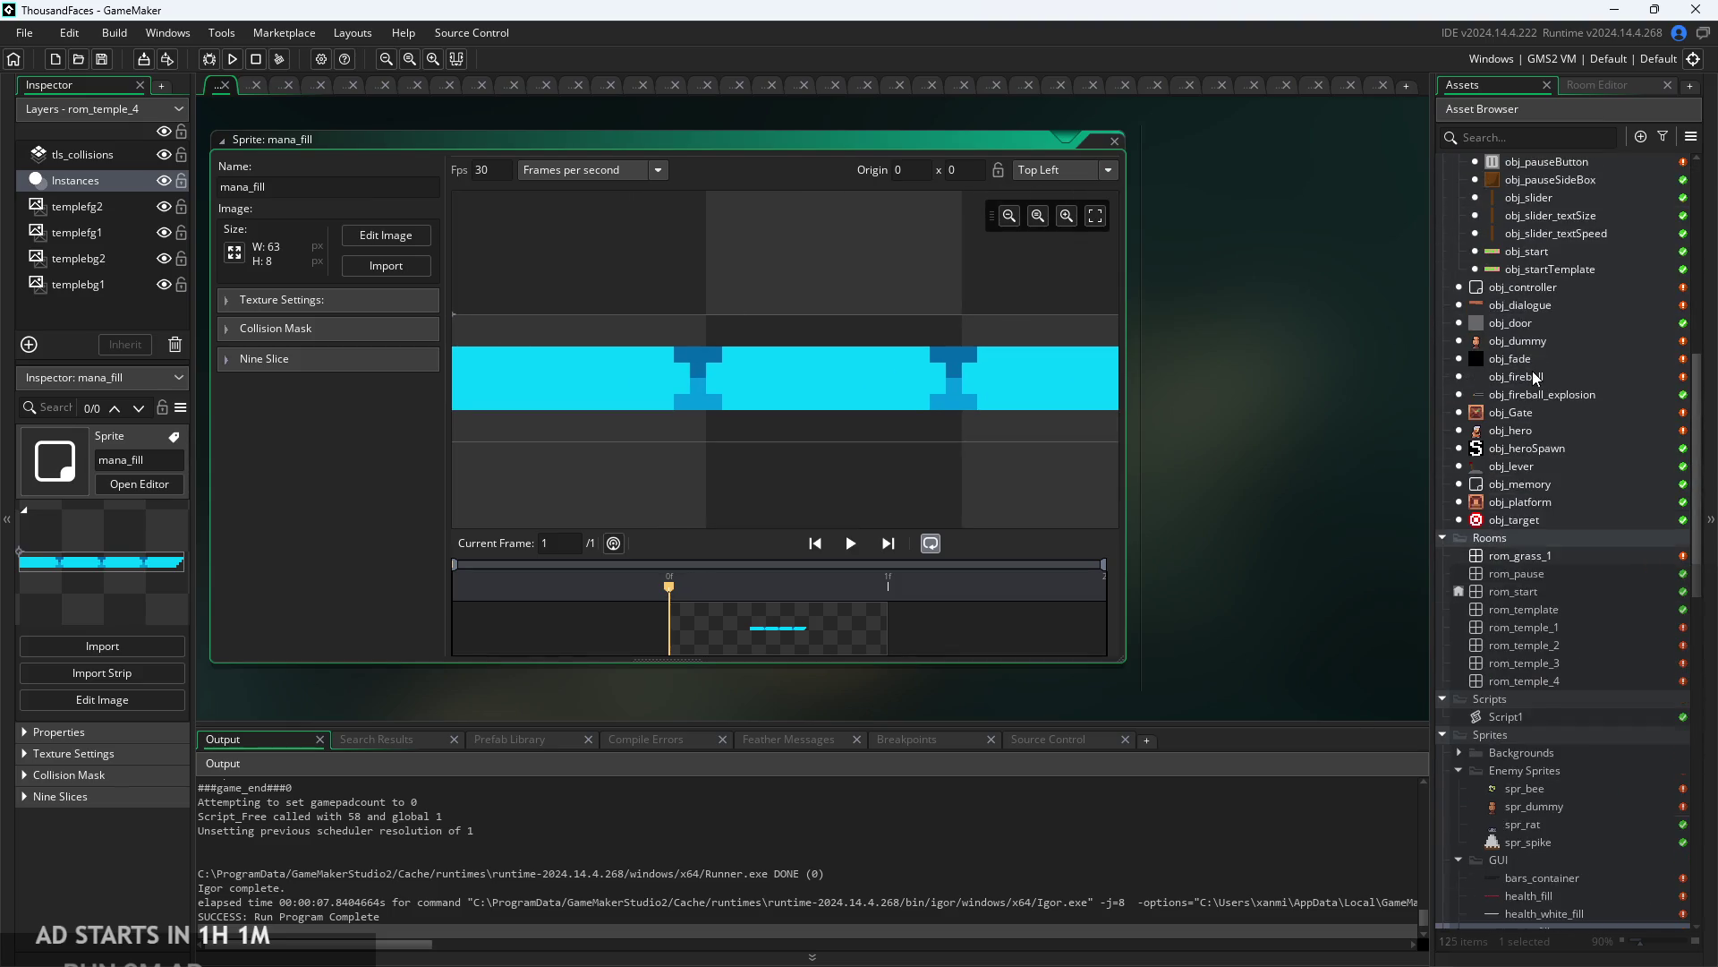
# - Bring up obj_hero's Draw GUI event code
pyautogui.doubleClick(1533, 434)
pyautogui.click(1218, 207)
pyautogui.click(1145, 212)
pyautogui.click(1093, 215)
pyautogui.click(1014, 207)
pyautogui.click(1086, 210)
pyautogui.click(1233, 210)
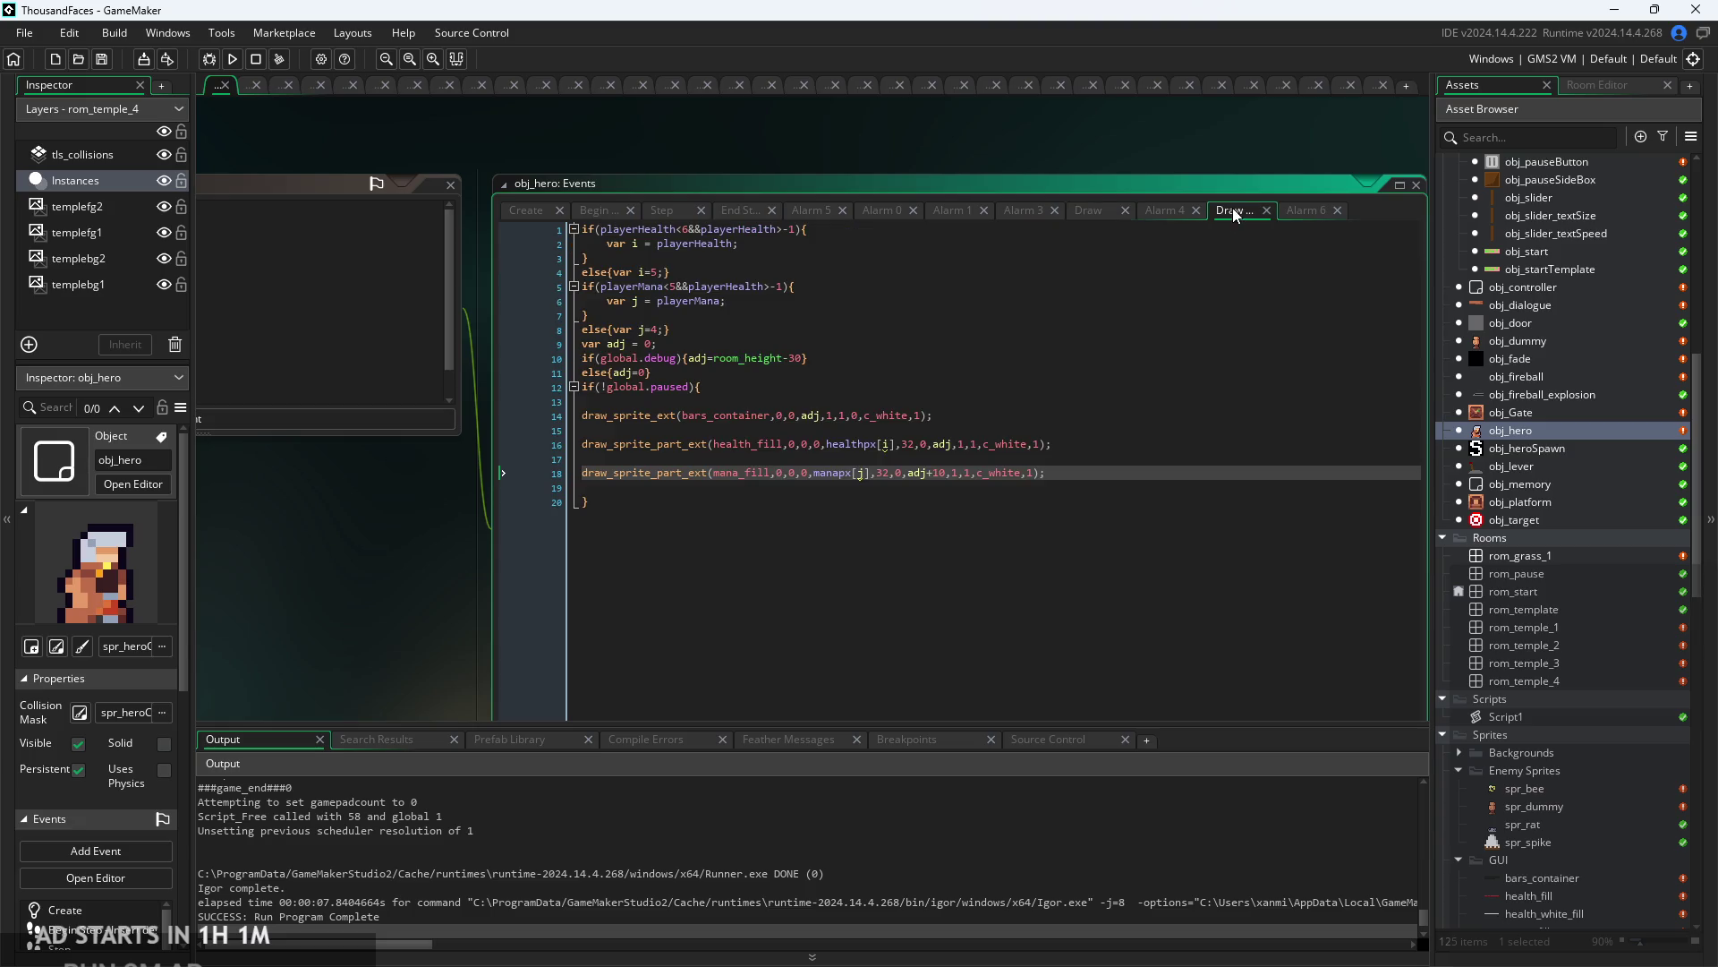
pyautogui.scroll(3, 946, 590)
# - Change the mana bar offset from adj+10 to adj+6 on line 18 and test-run the game
pyautogui.click(995, 564)
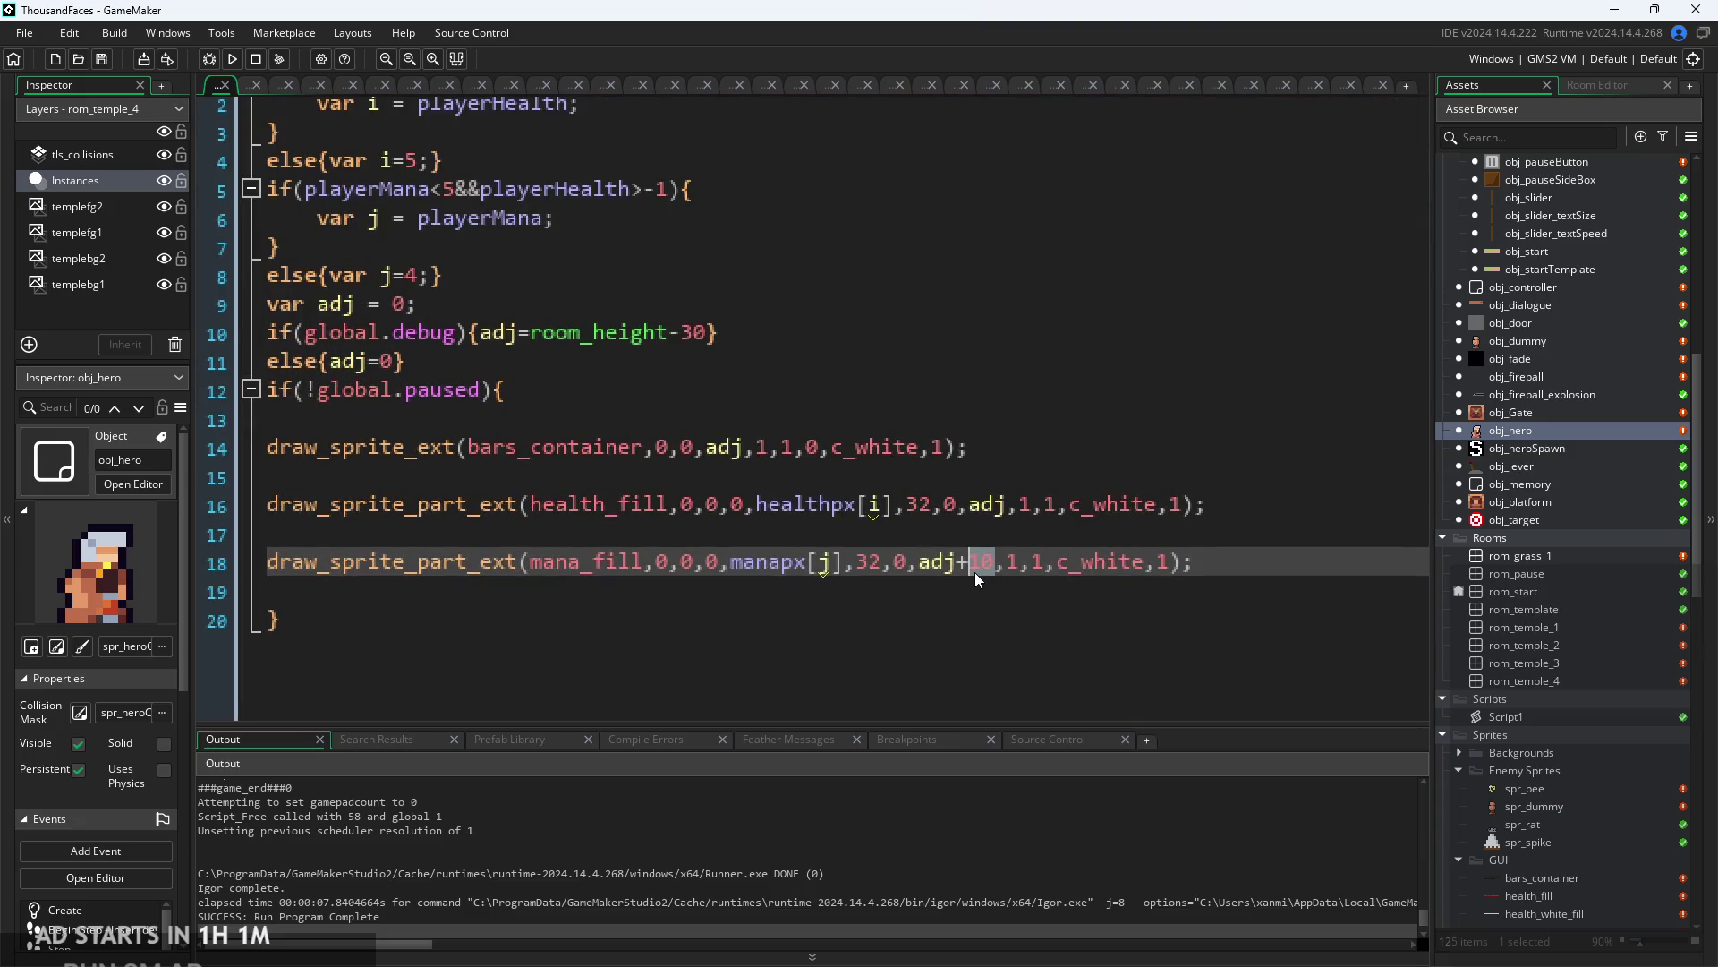
pyautogui.press('BackSpace')
pyautogui.write('7')
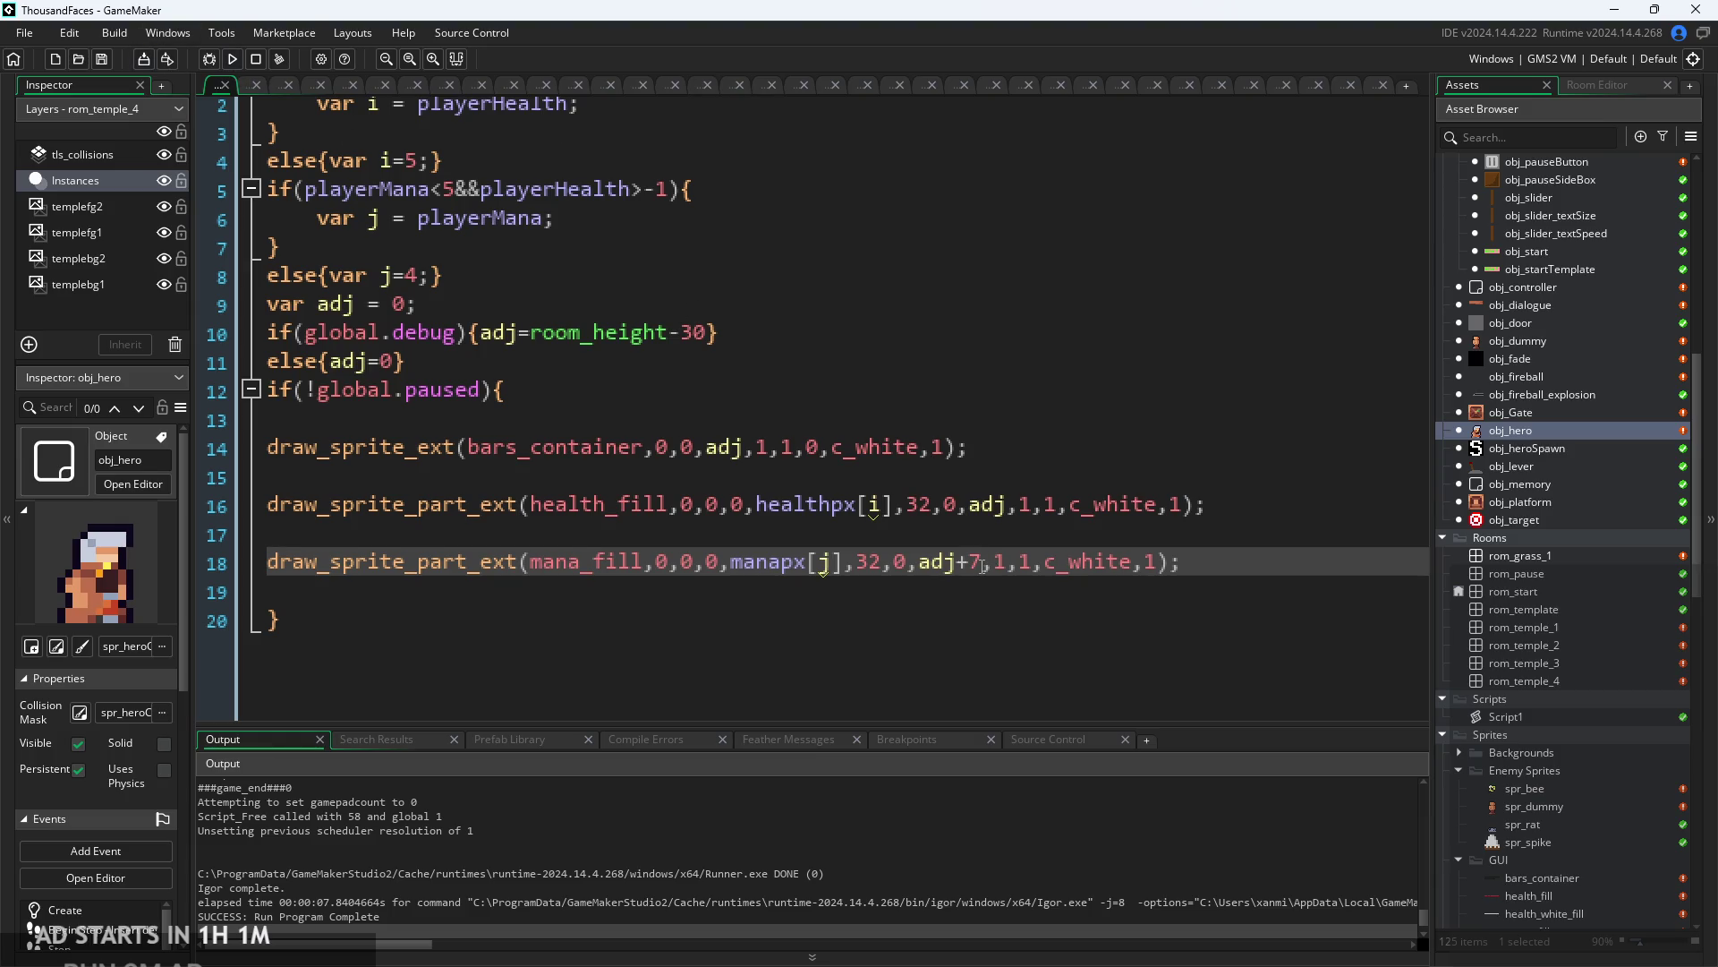
pyautogui.press('BackSpace')
pyautogui.write('6')
pyautogui.click(230, 63)
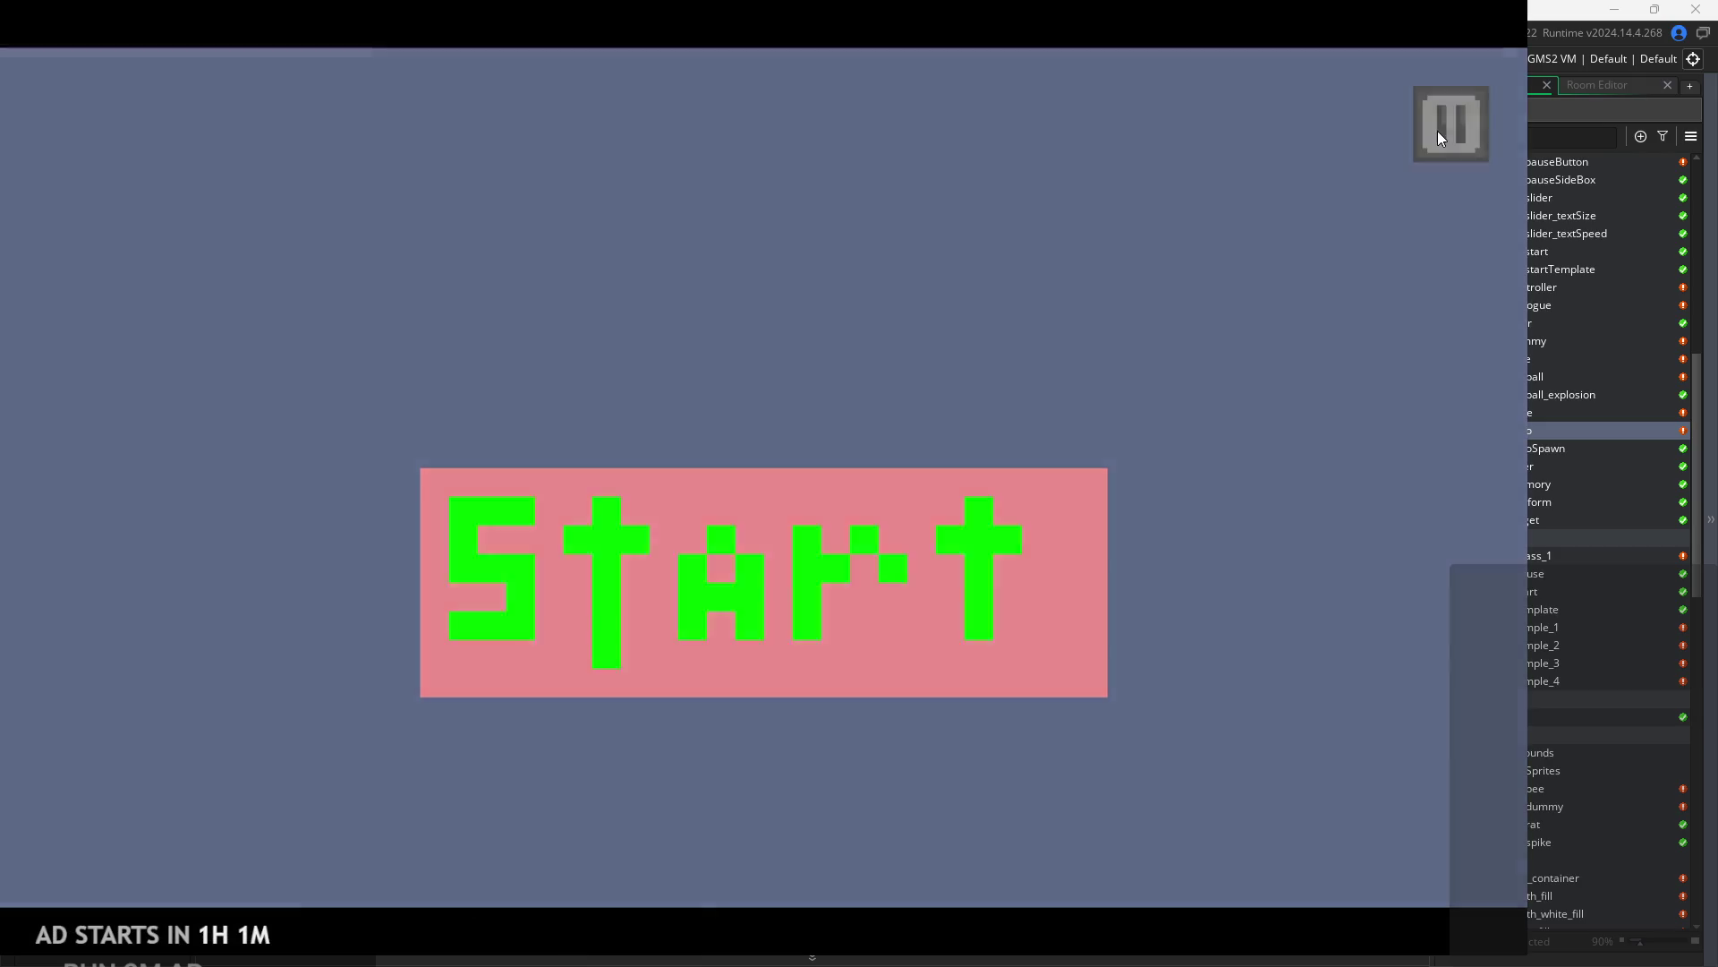
pyautogui.click(1438, 130)
# - Exit the test run and change the mana bar offset to adj+7
pyautogui.click(1301, 829)
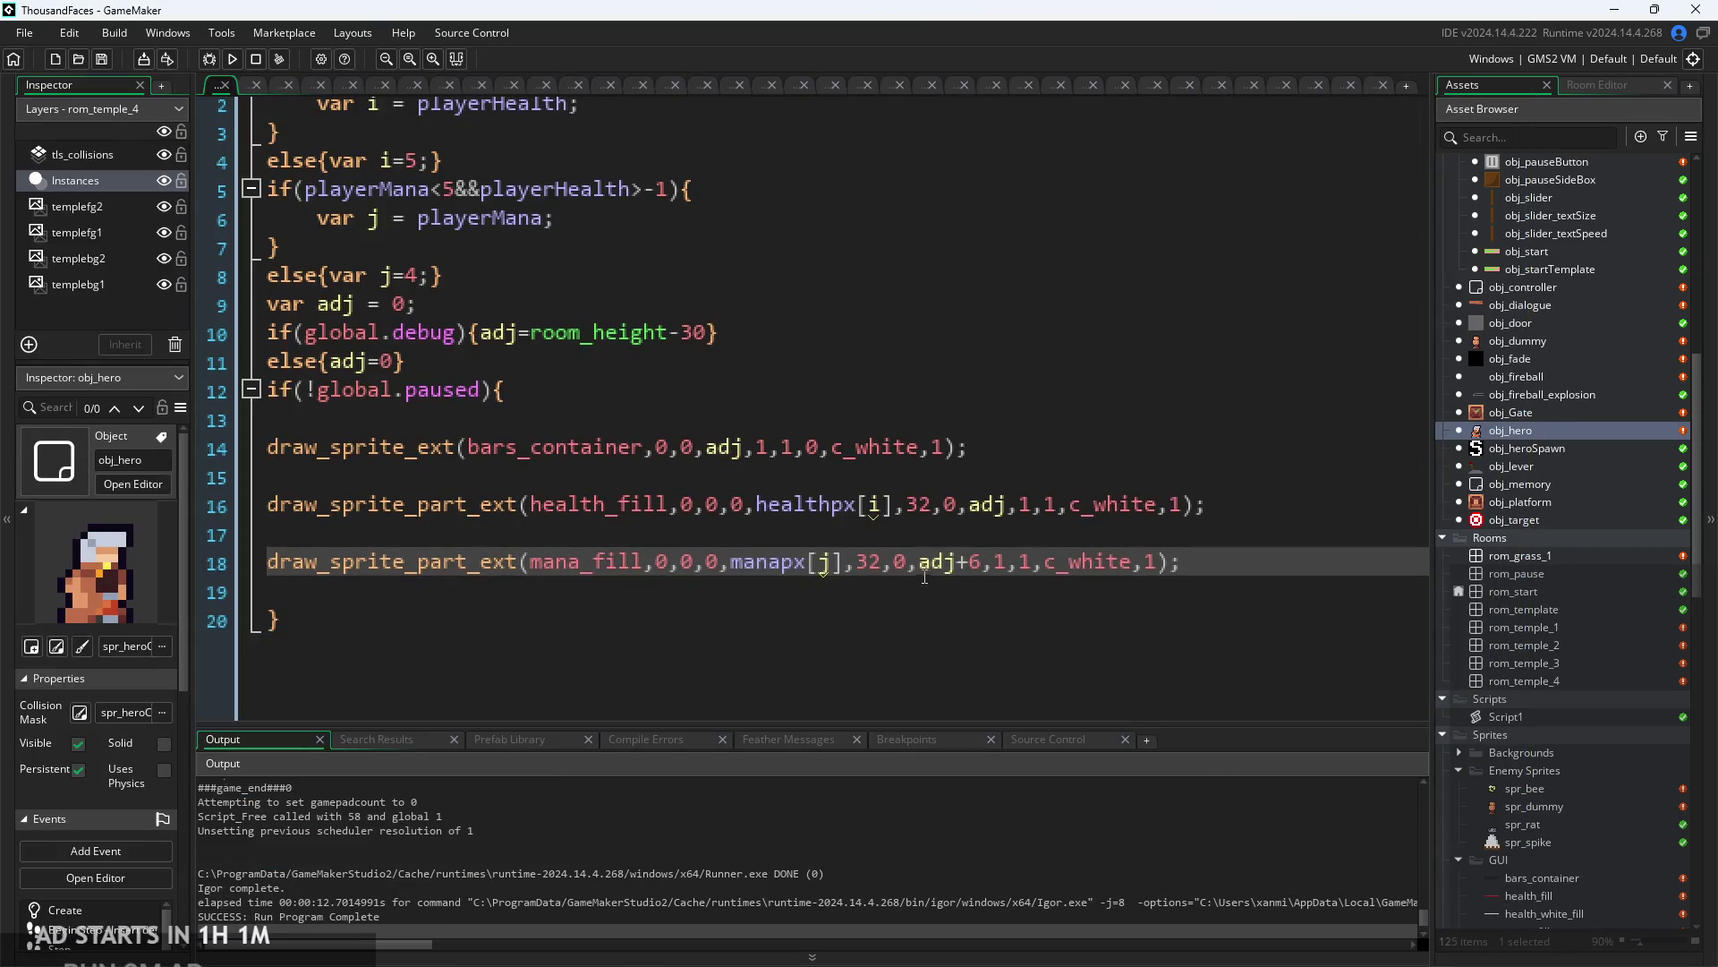
pyautogui.click(982, 564)
pyautogui.press('BackSpace')
pyautogui.write('7')
# - Test-run the game again, exit it, and restore the code editor to its windowed view
pyautogui.click(233, 59)
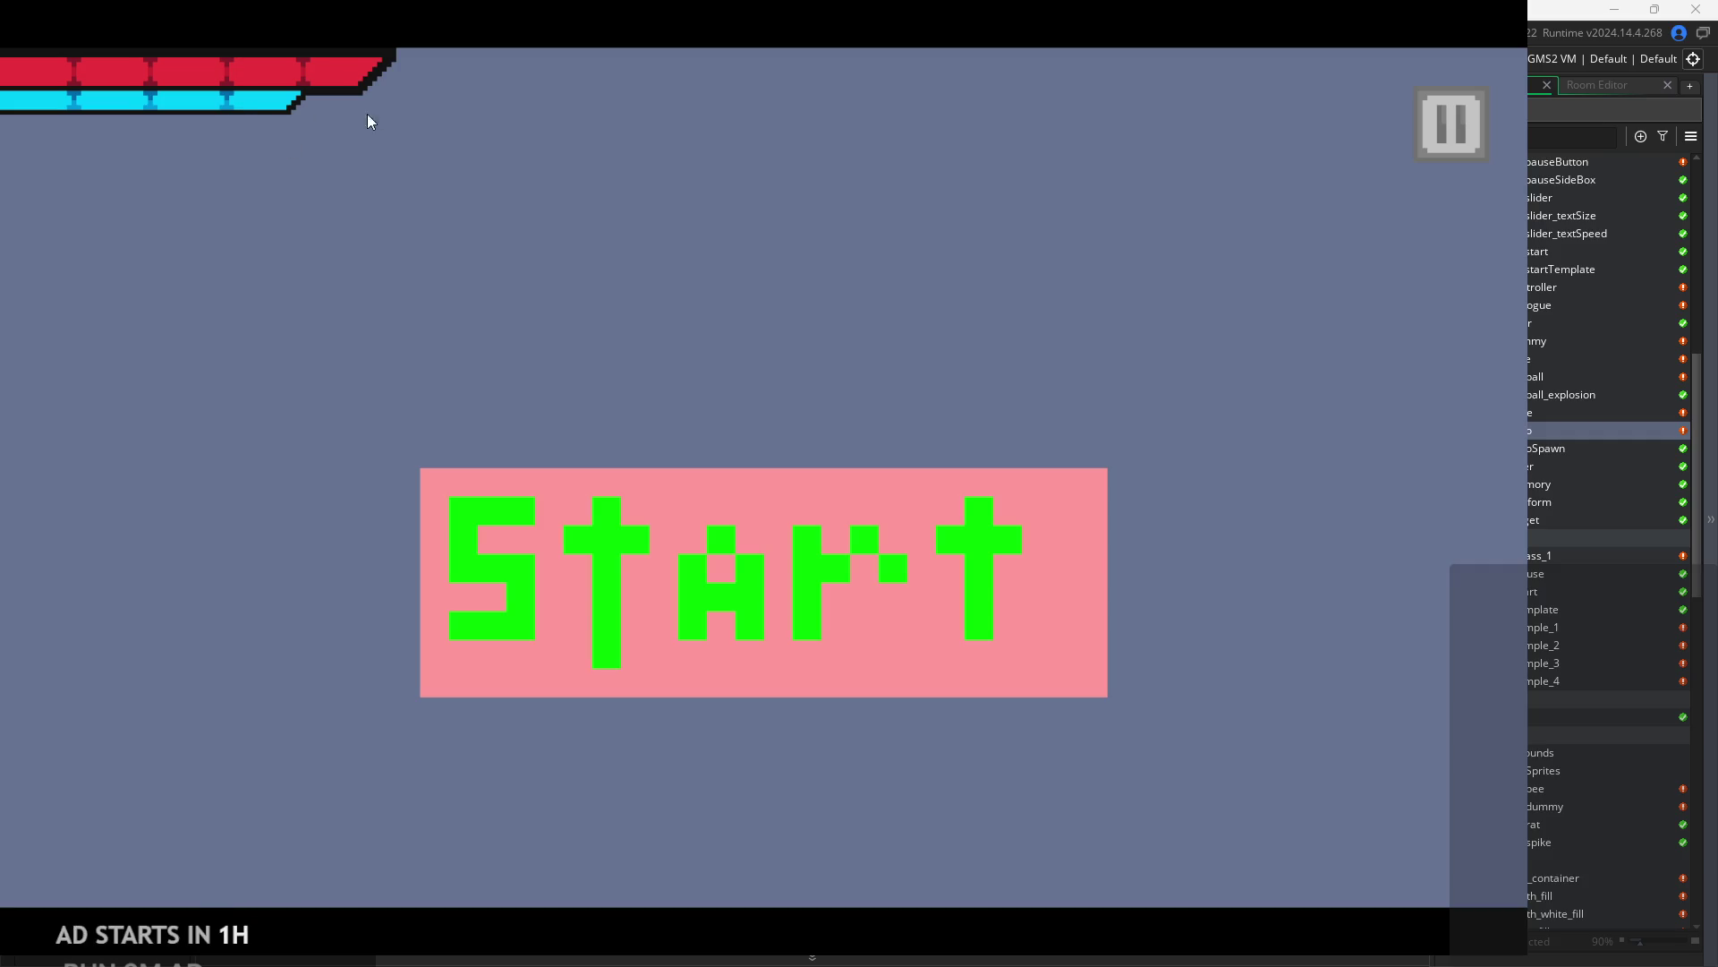
pyautogui.click(1454, 121)
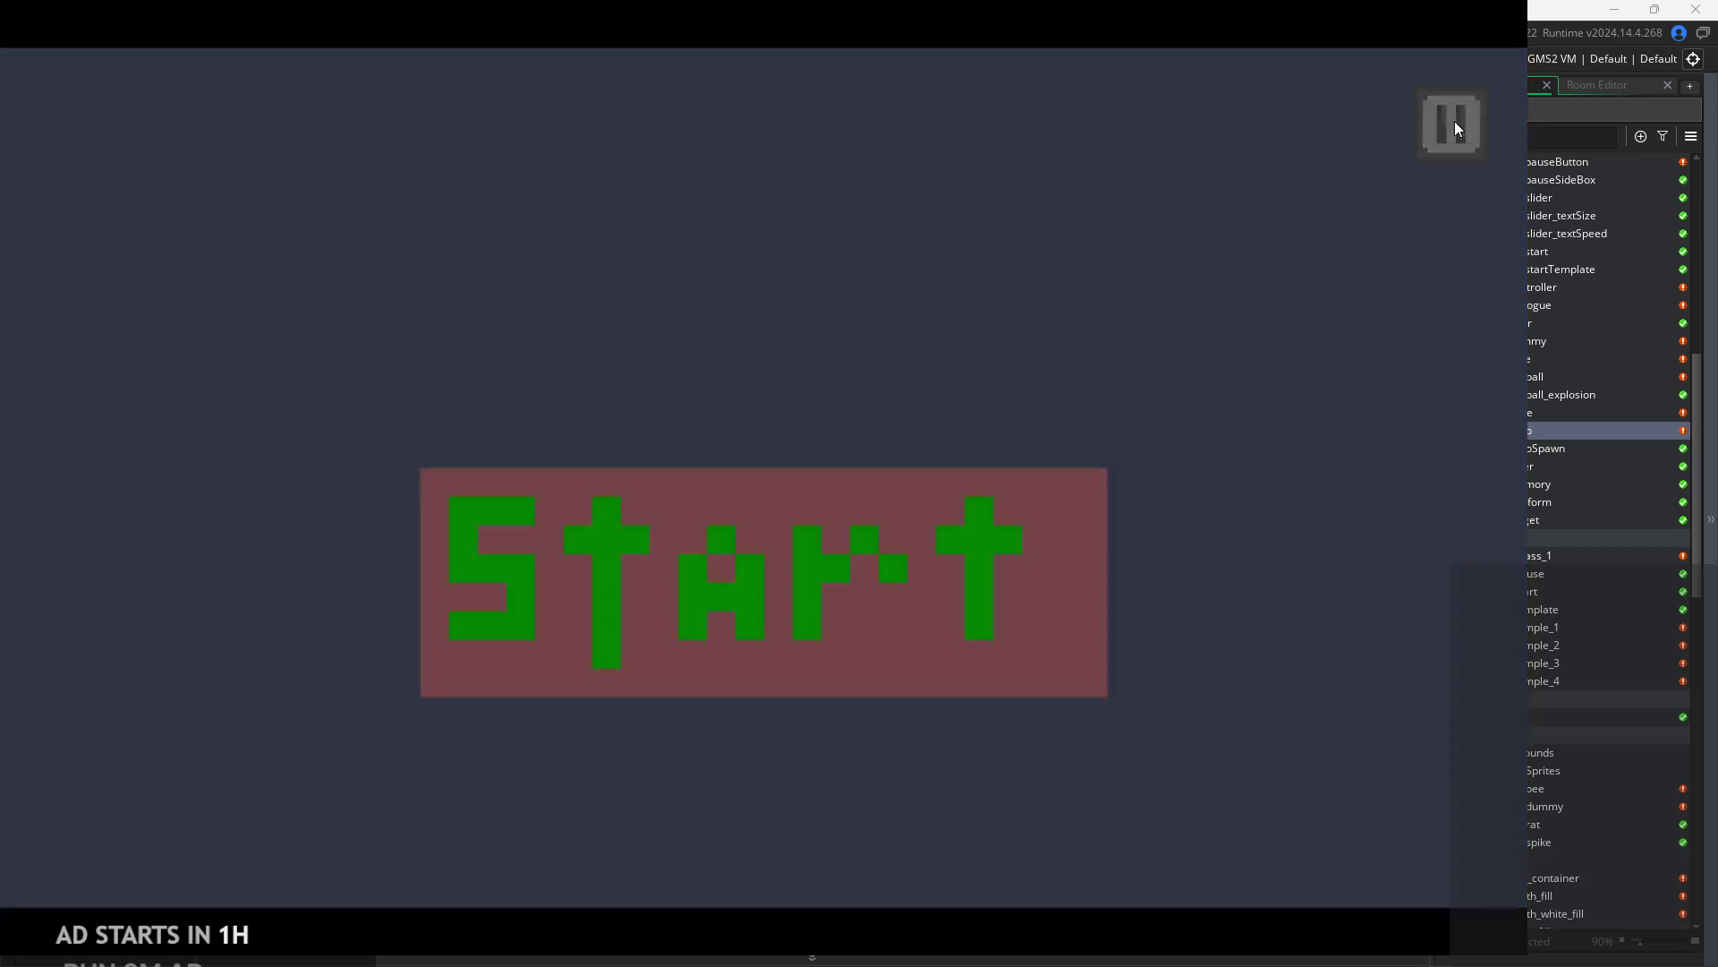
pyautogui.click(1296, 835)
pyautogui.click(982, 504)
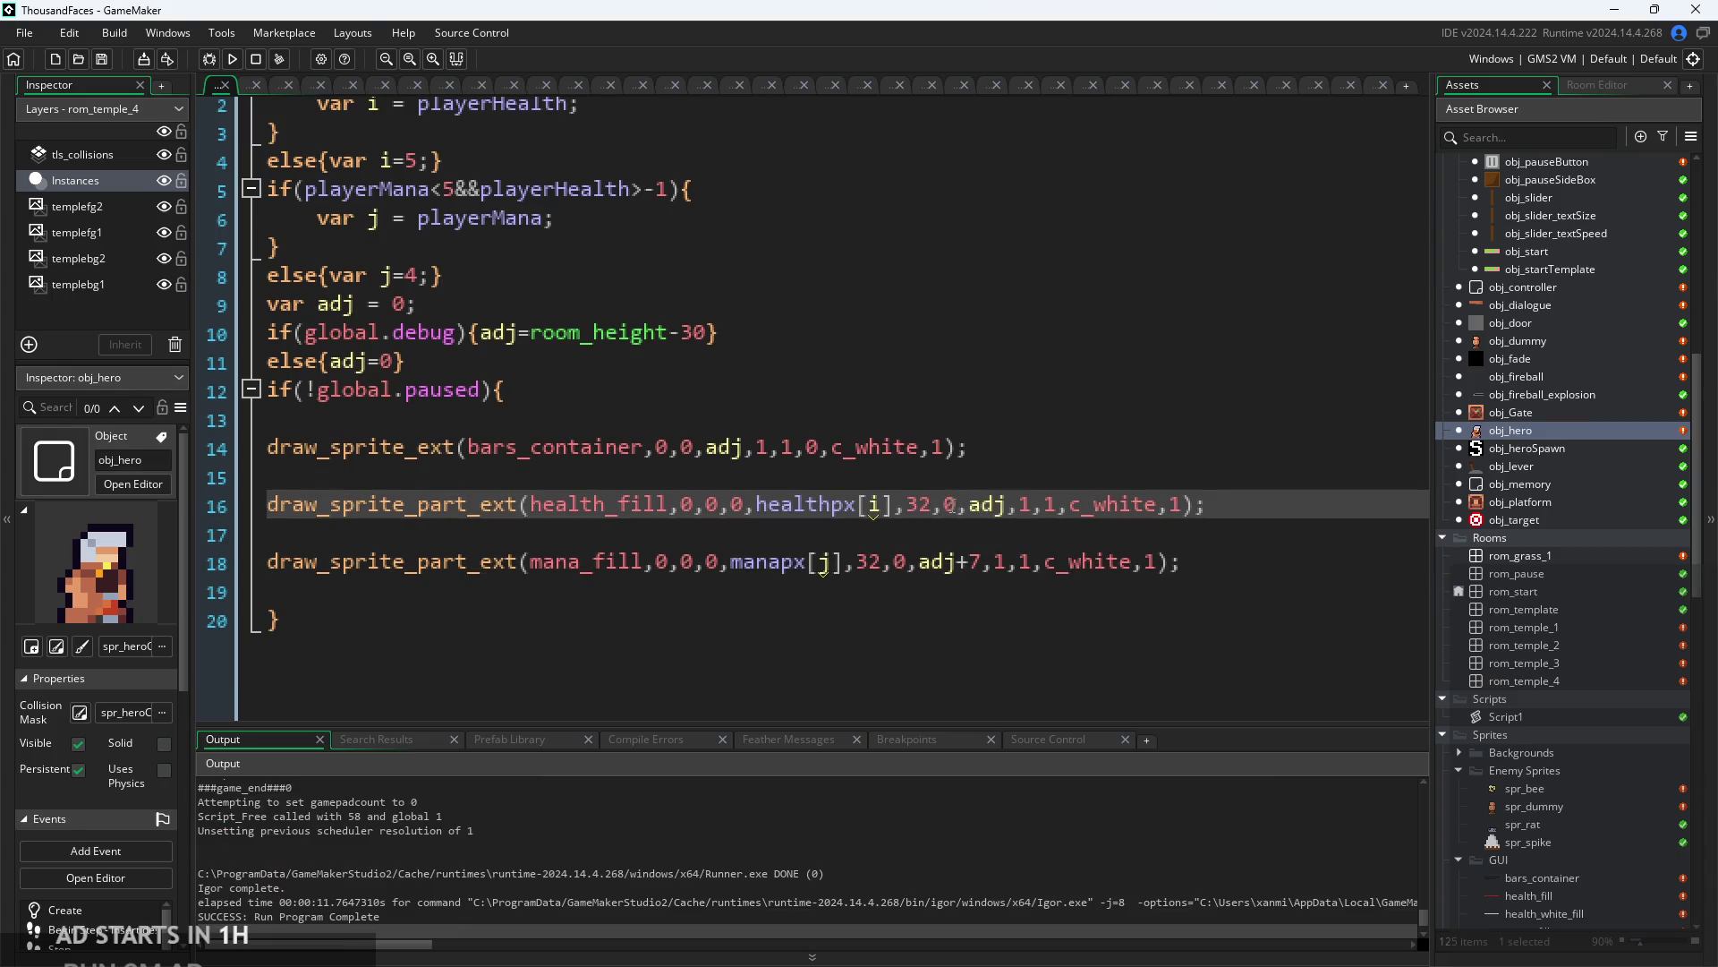
pyautogui.press('Escape')
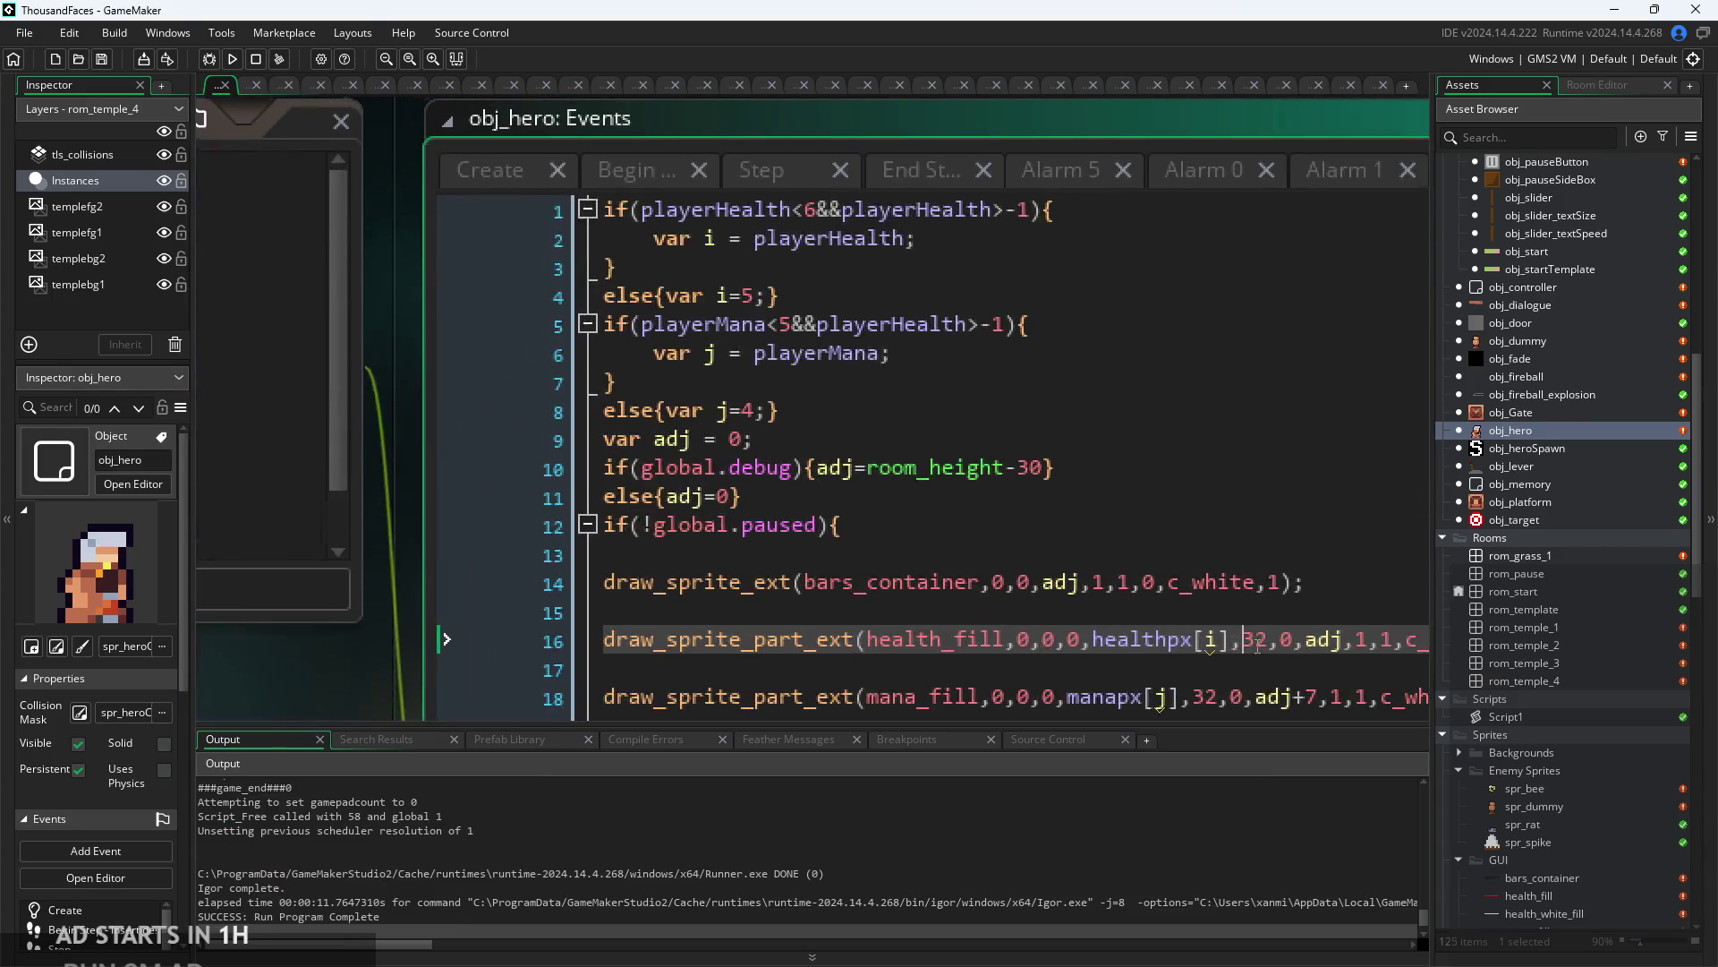
# - Set var adj to 3 and test-run the game
pyautogui.click(756, 547)
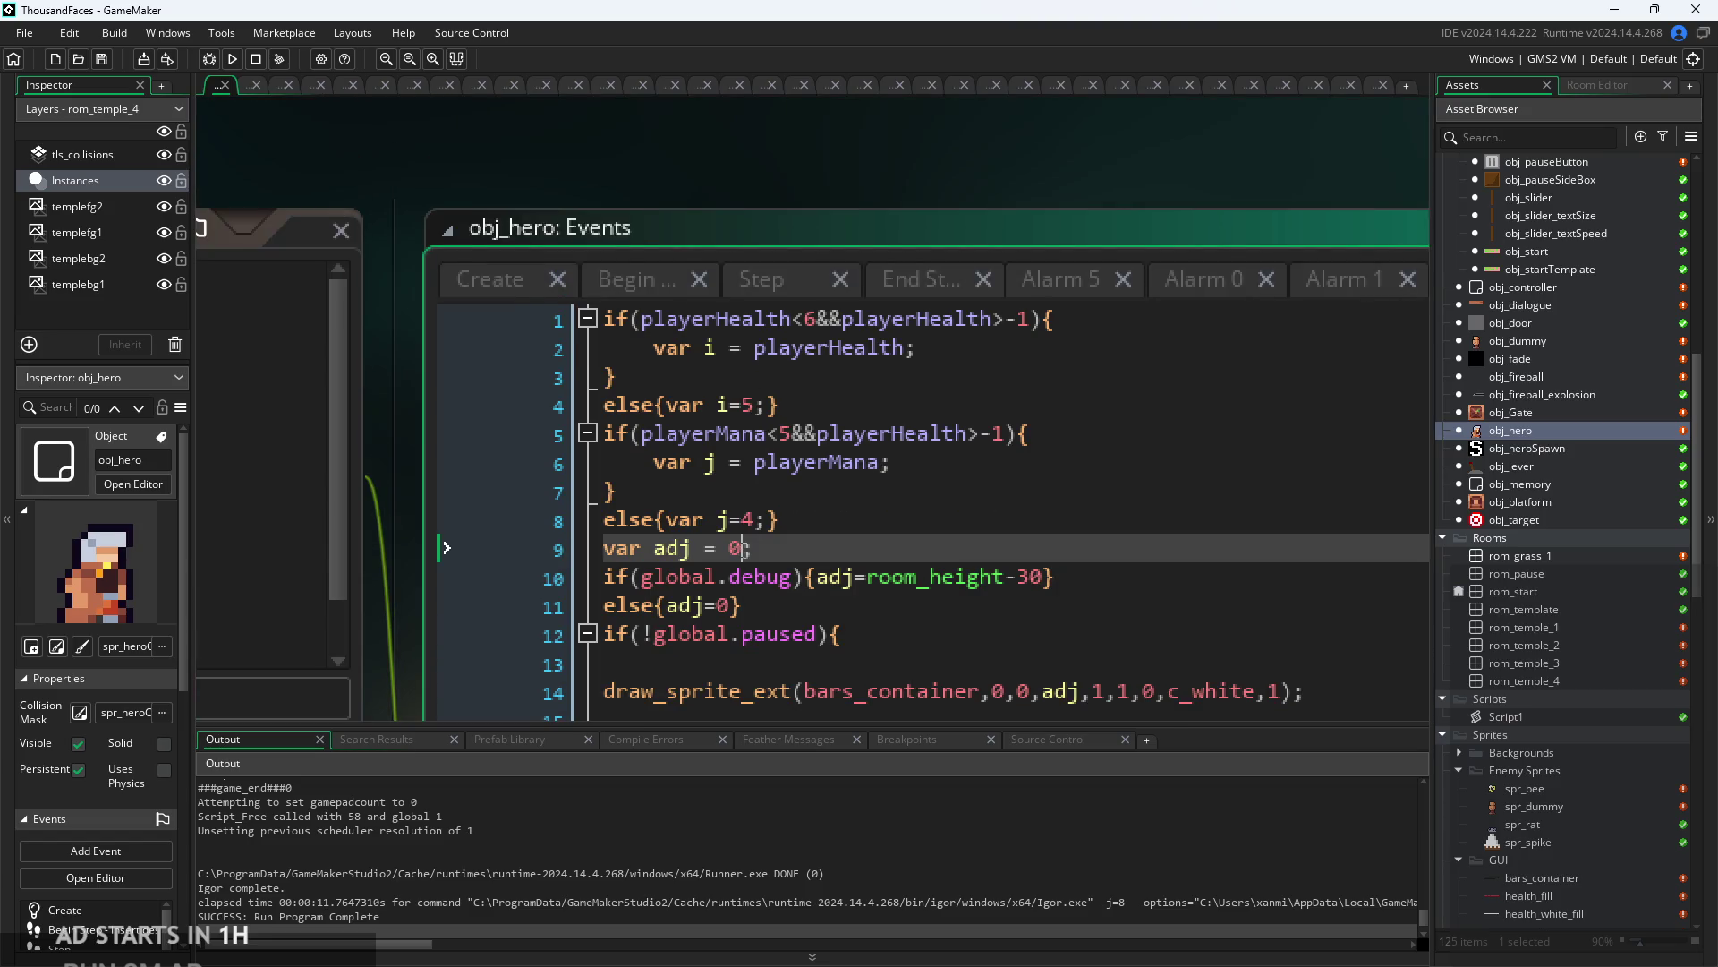
pyautogui.press('BackSpace')
pyautogui.write('3')
pyautogui.click(232, 59)
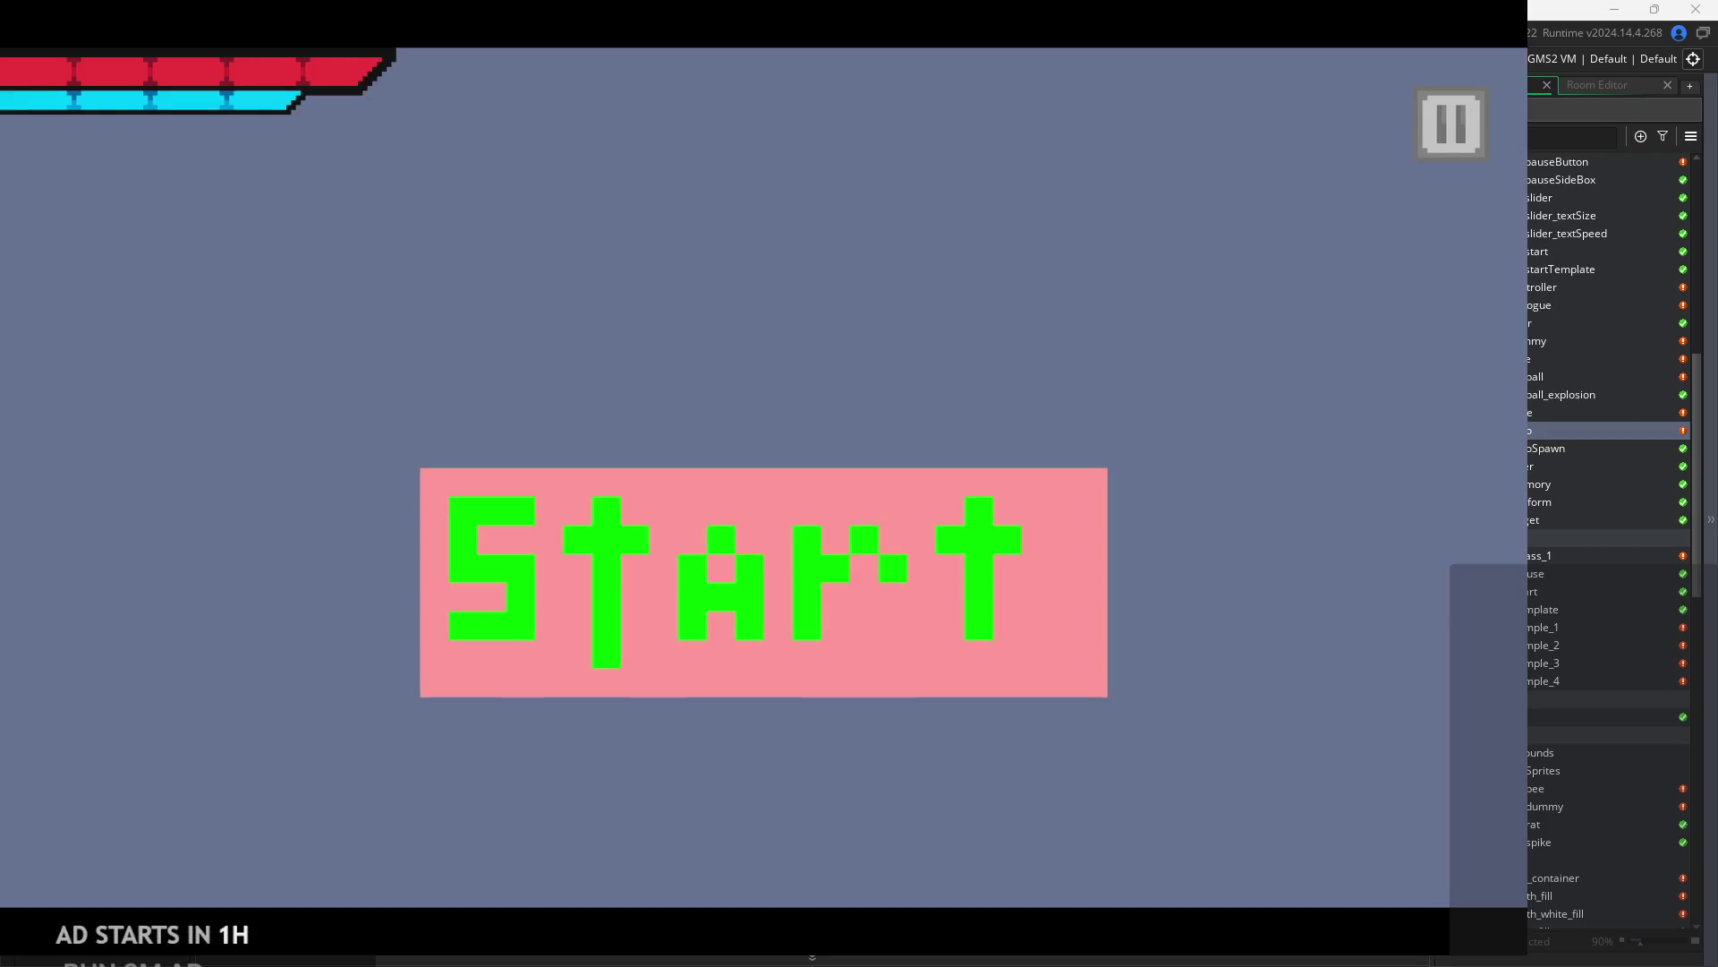
pyautogui.click(862, 567)
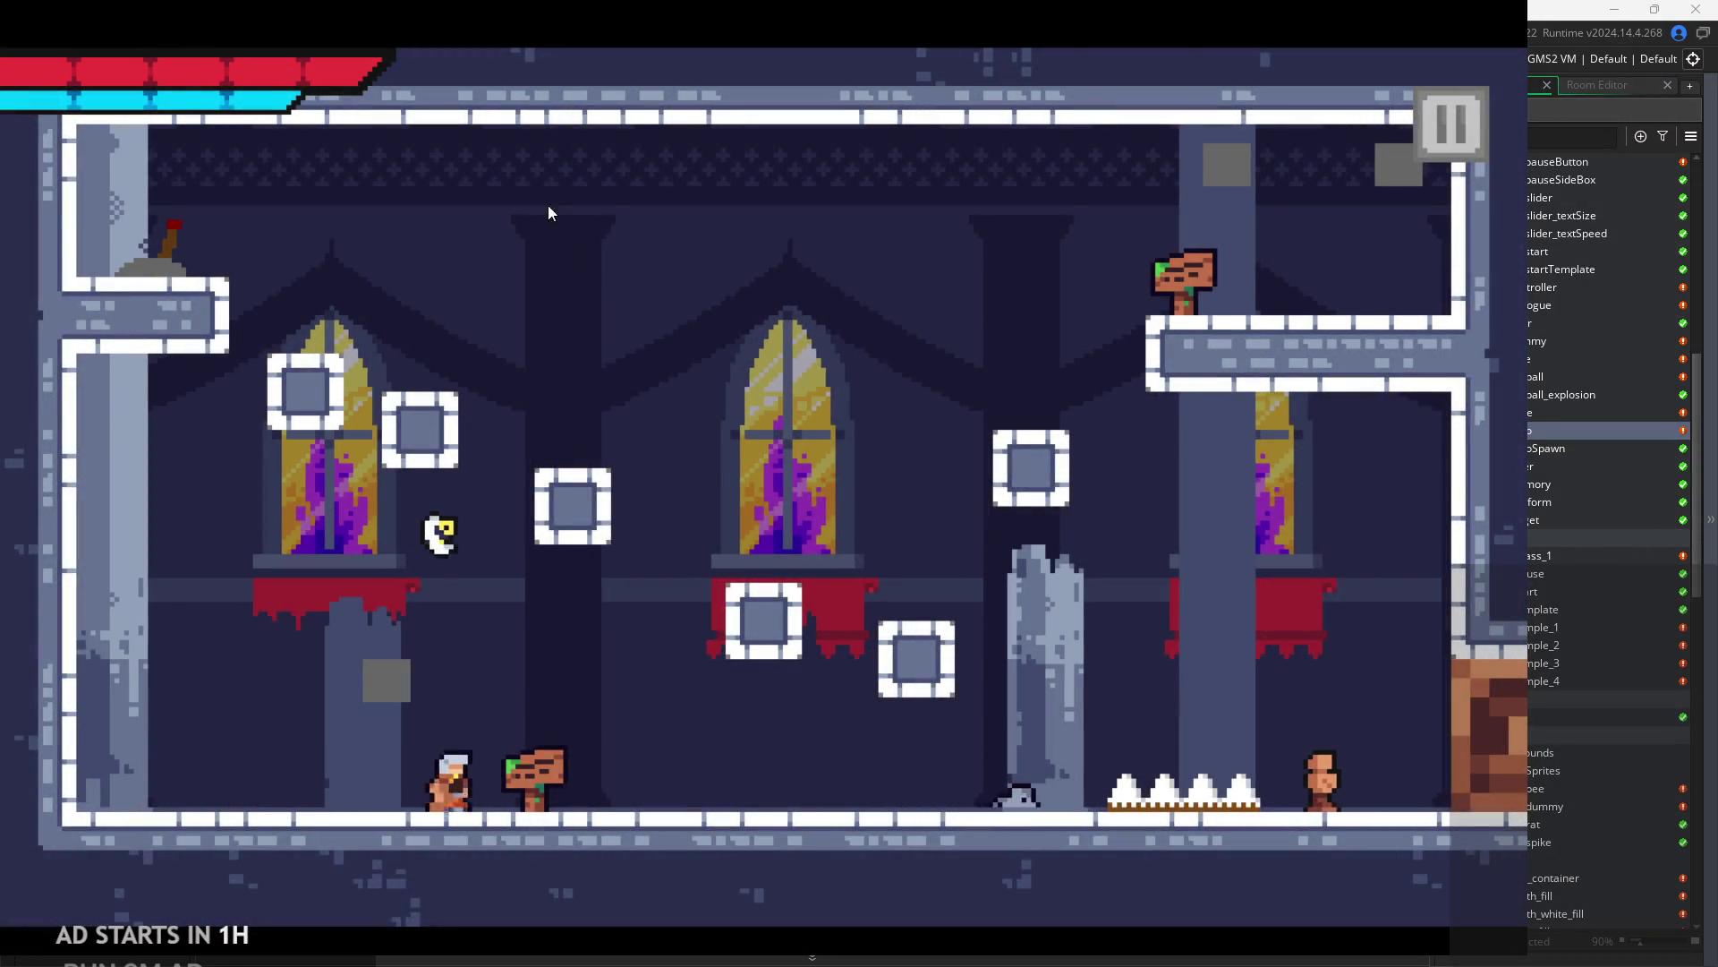
pyautogui.click(1451, 125)
pyautogui.click(1257, 788)
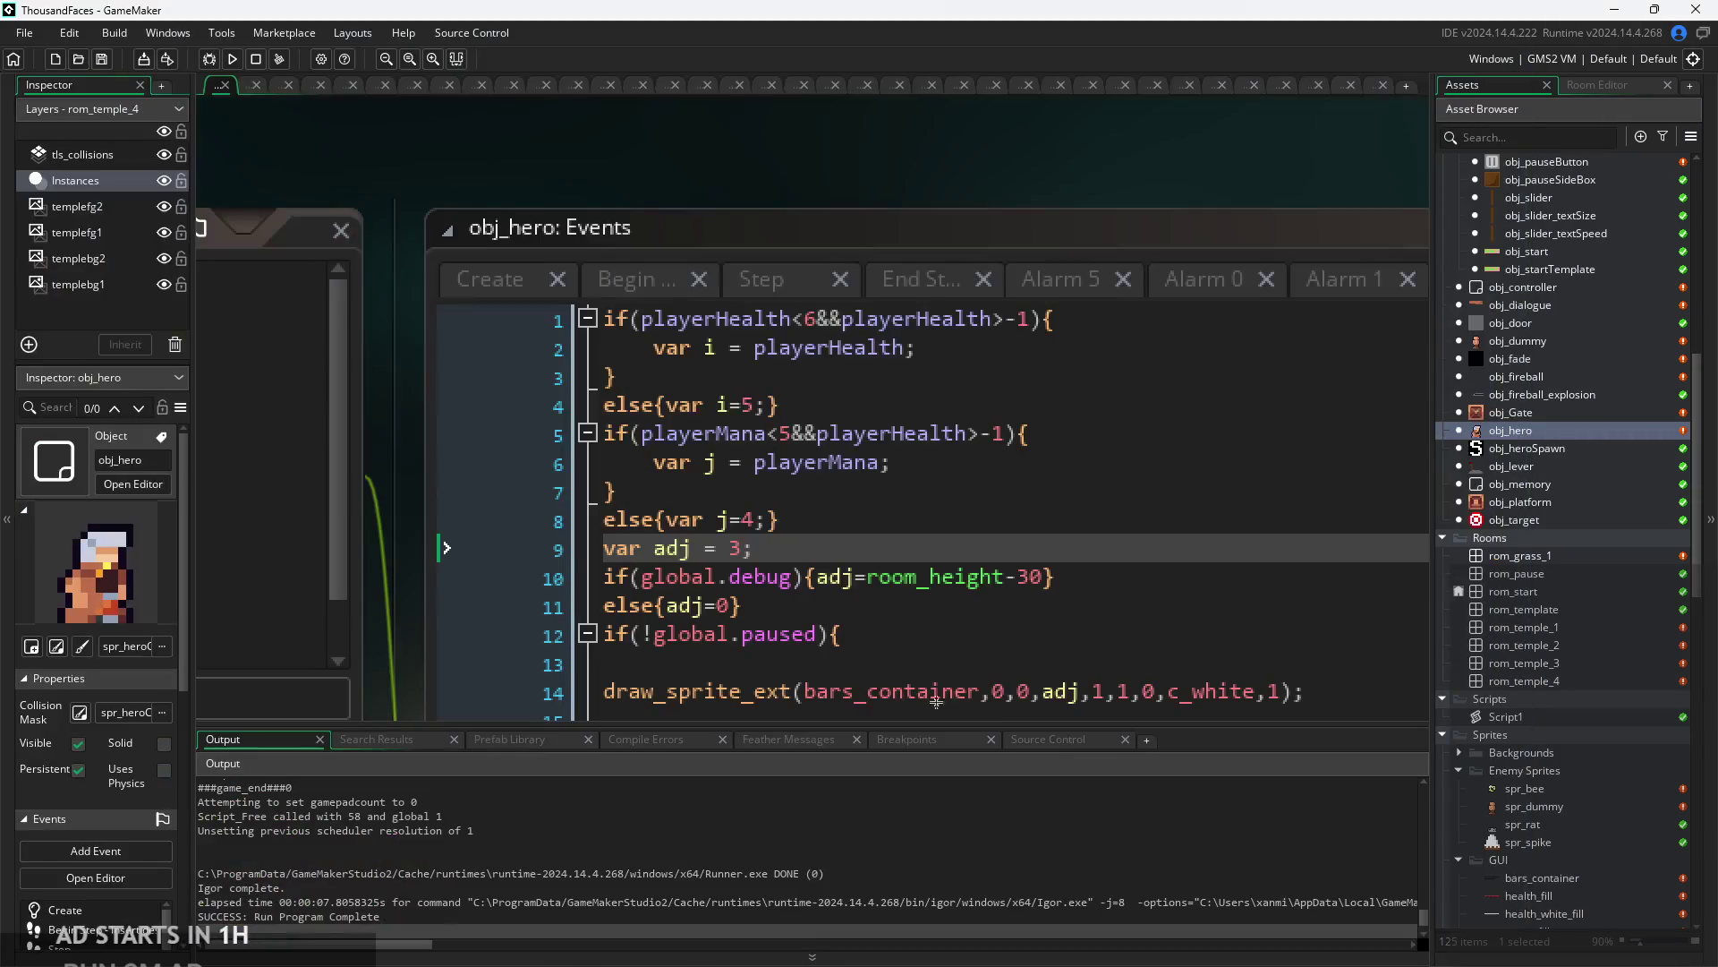
# - Revert var adj to 0 and change the else branch to adj=3
pyautogui.keyDown('ctrl'); pyautogui.scroll(3, 573, 511); pyautogui.keyUp('ctrl')
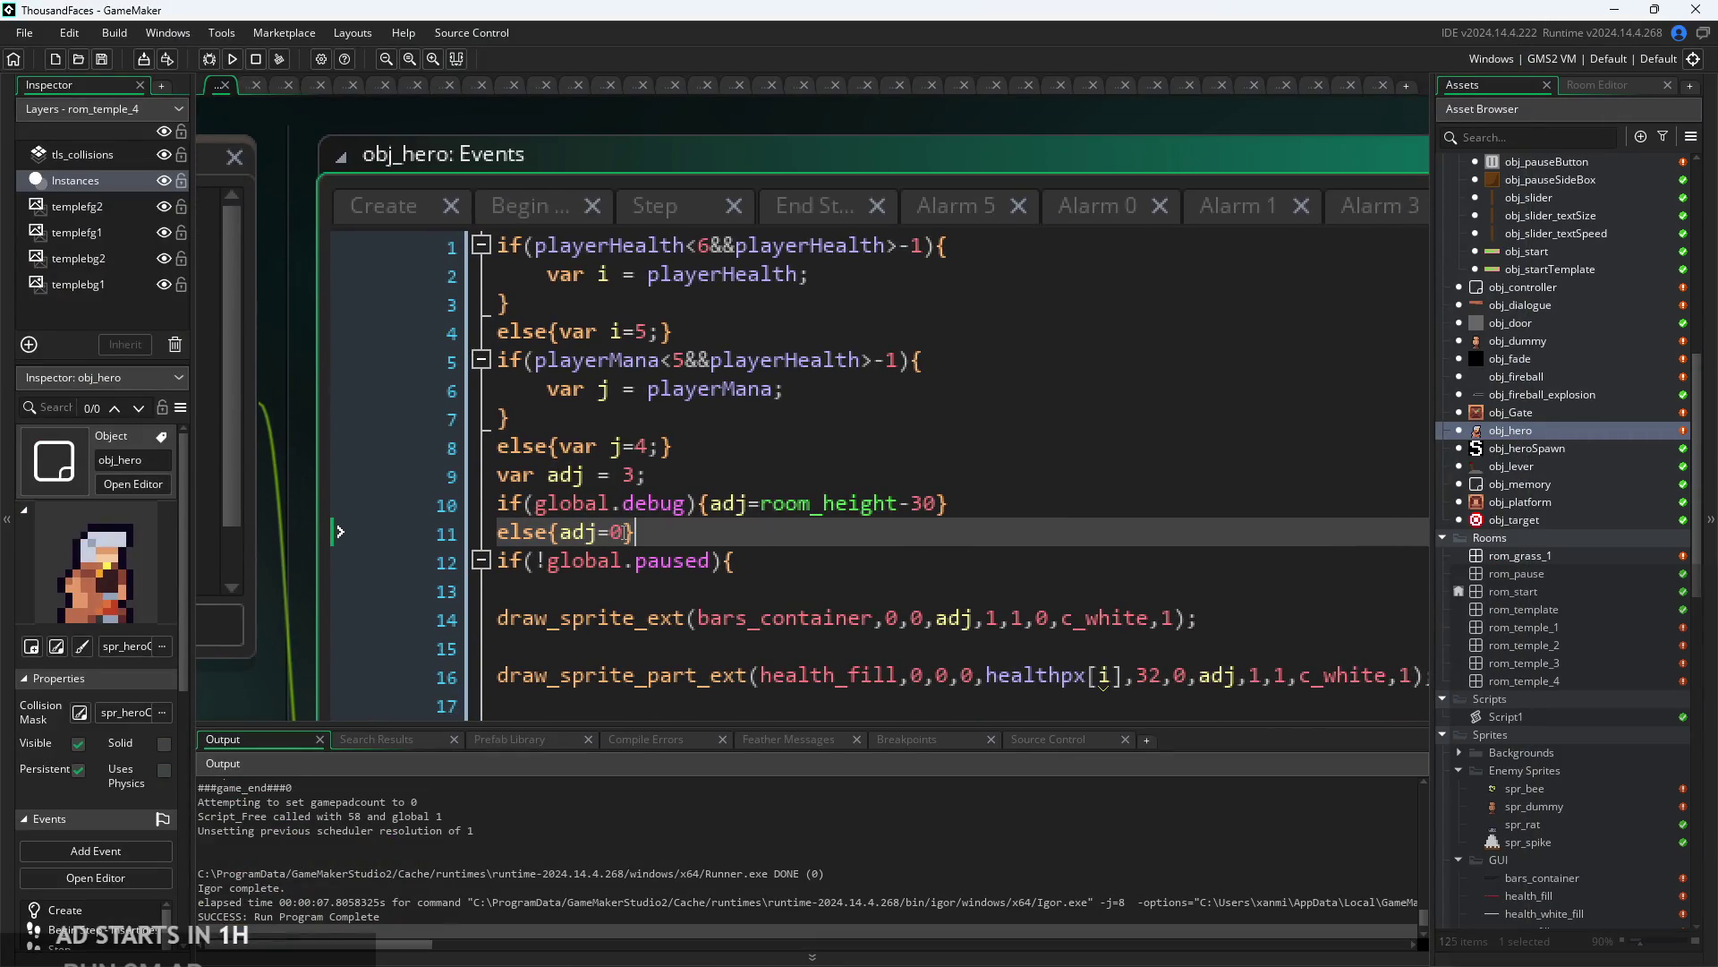
pyautogui.click(631, 472)
pyautogui.write('0')
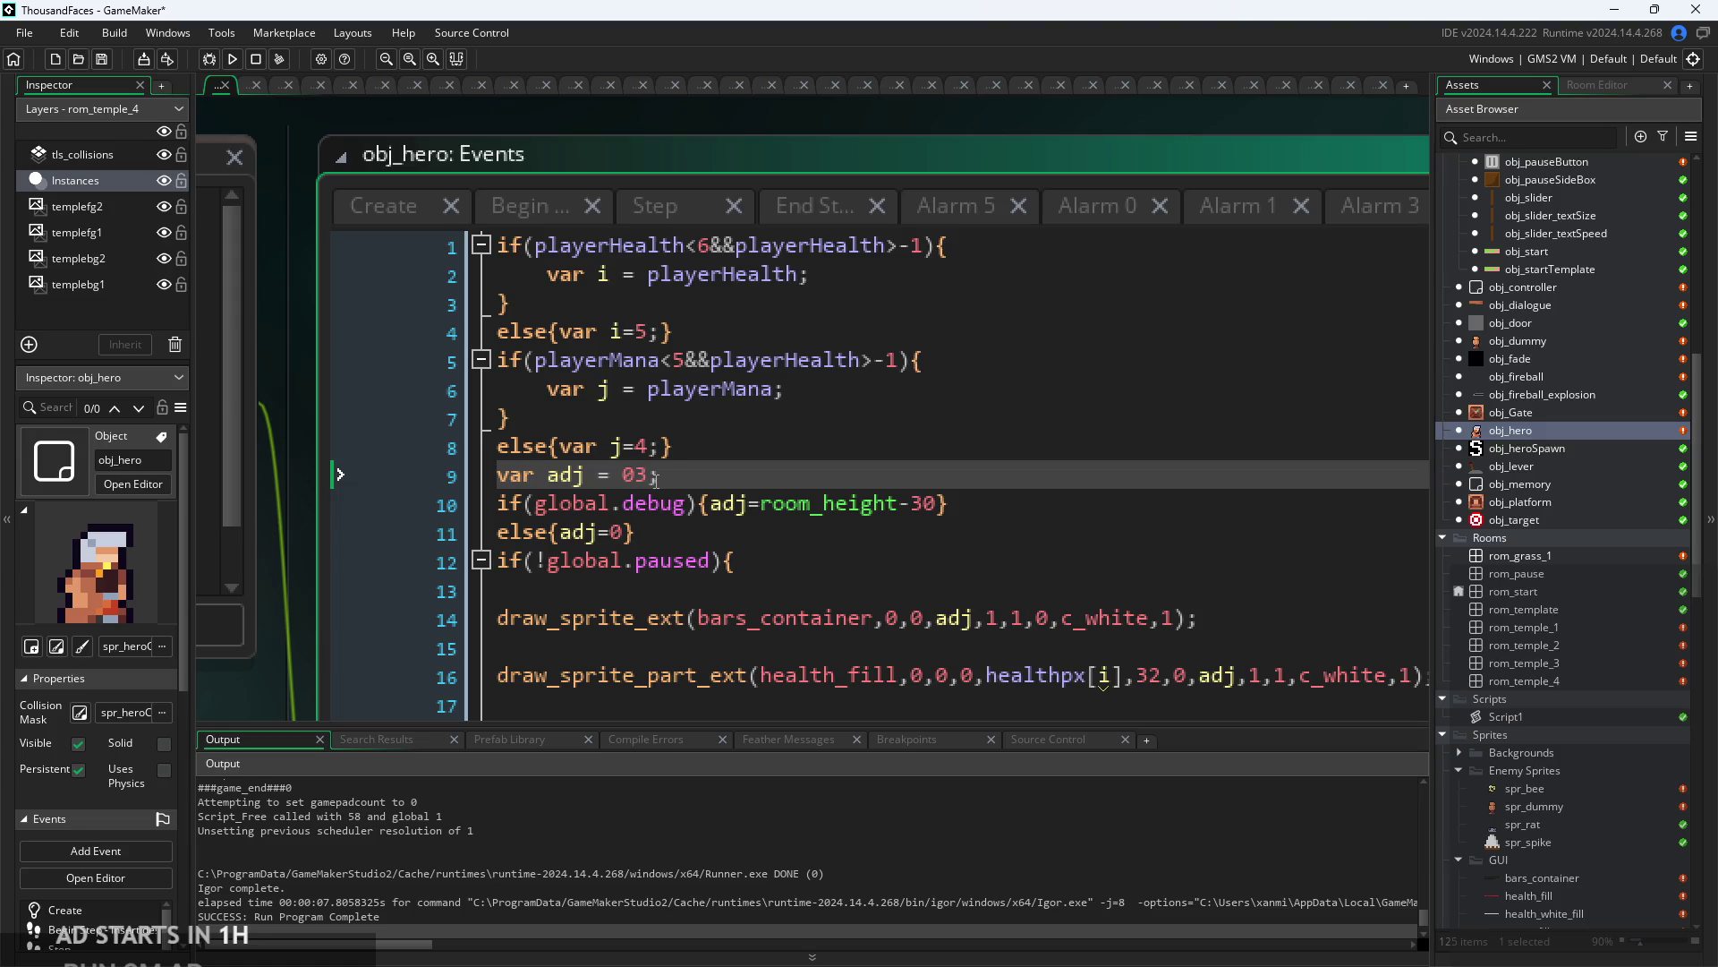
pyautogui.press('Delete')
pyautogui.press('Down')
pyautogui.press('Down')
pyautogui.press('BackSpace')
pyautogui.write('3')
# - Run the game, play the castle level with runs and jumps, then exit
pyautogui.click(209, 59)
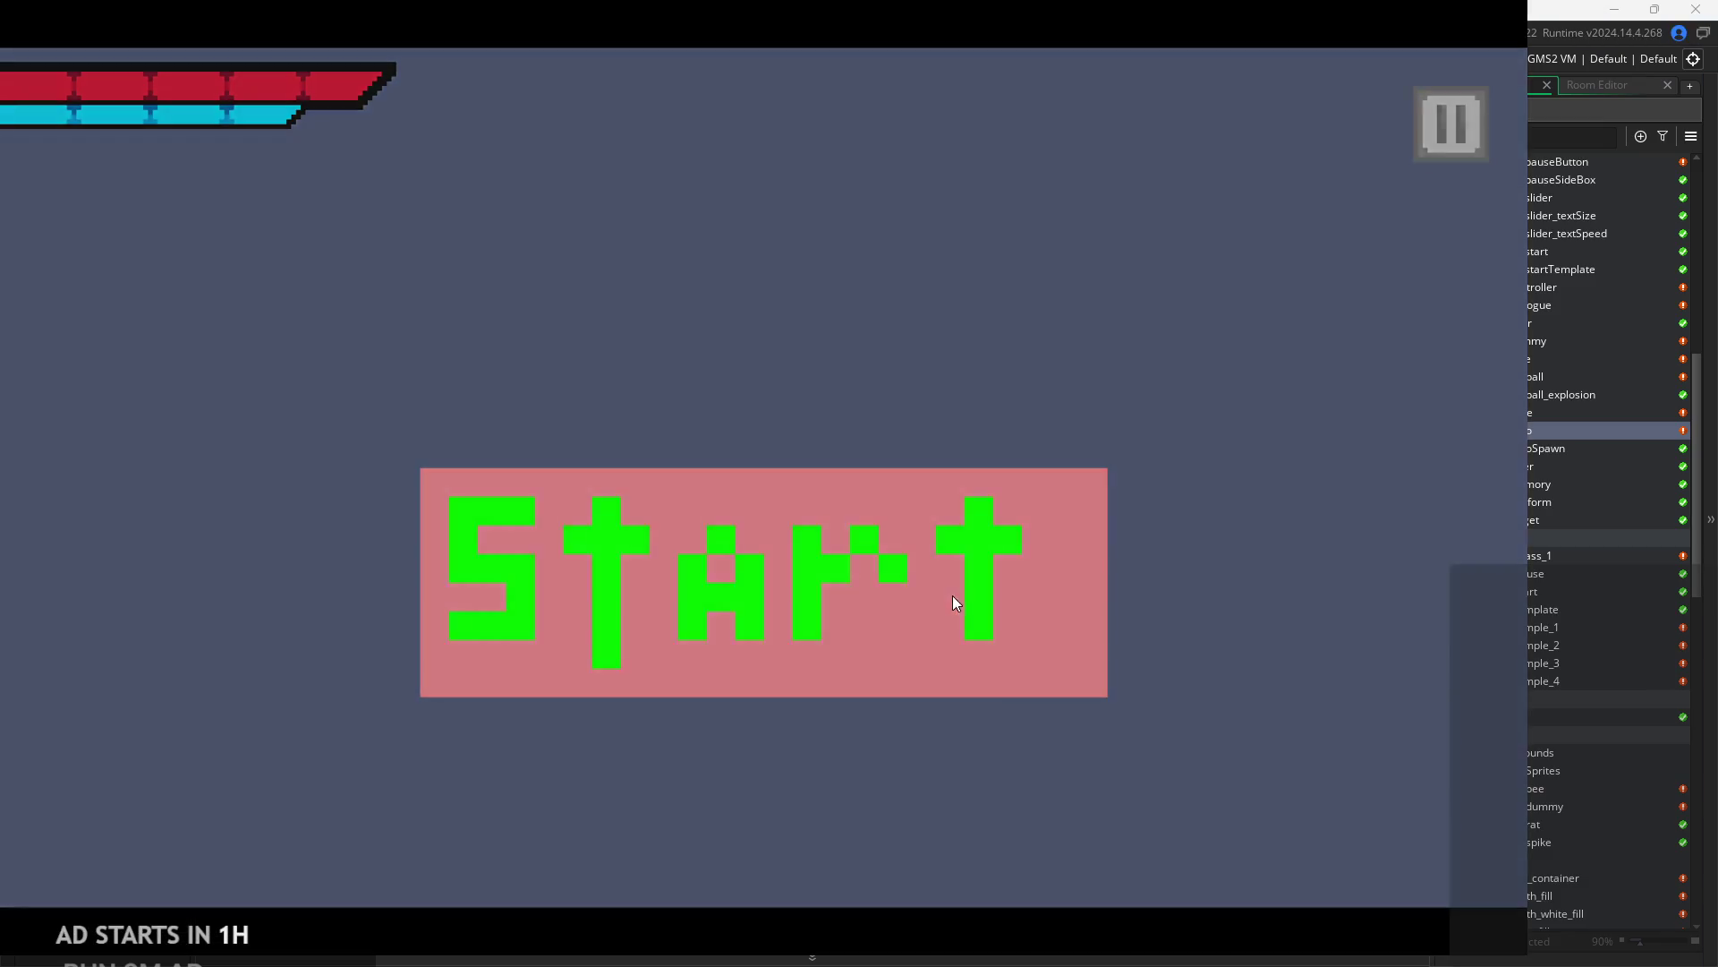
pyautogui.click(948, 594)
pyautogui.press('Right')
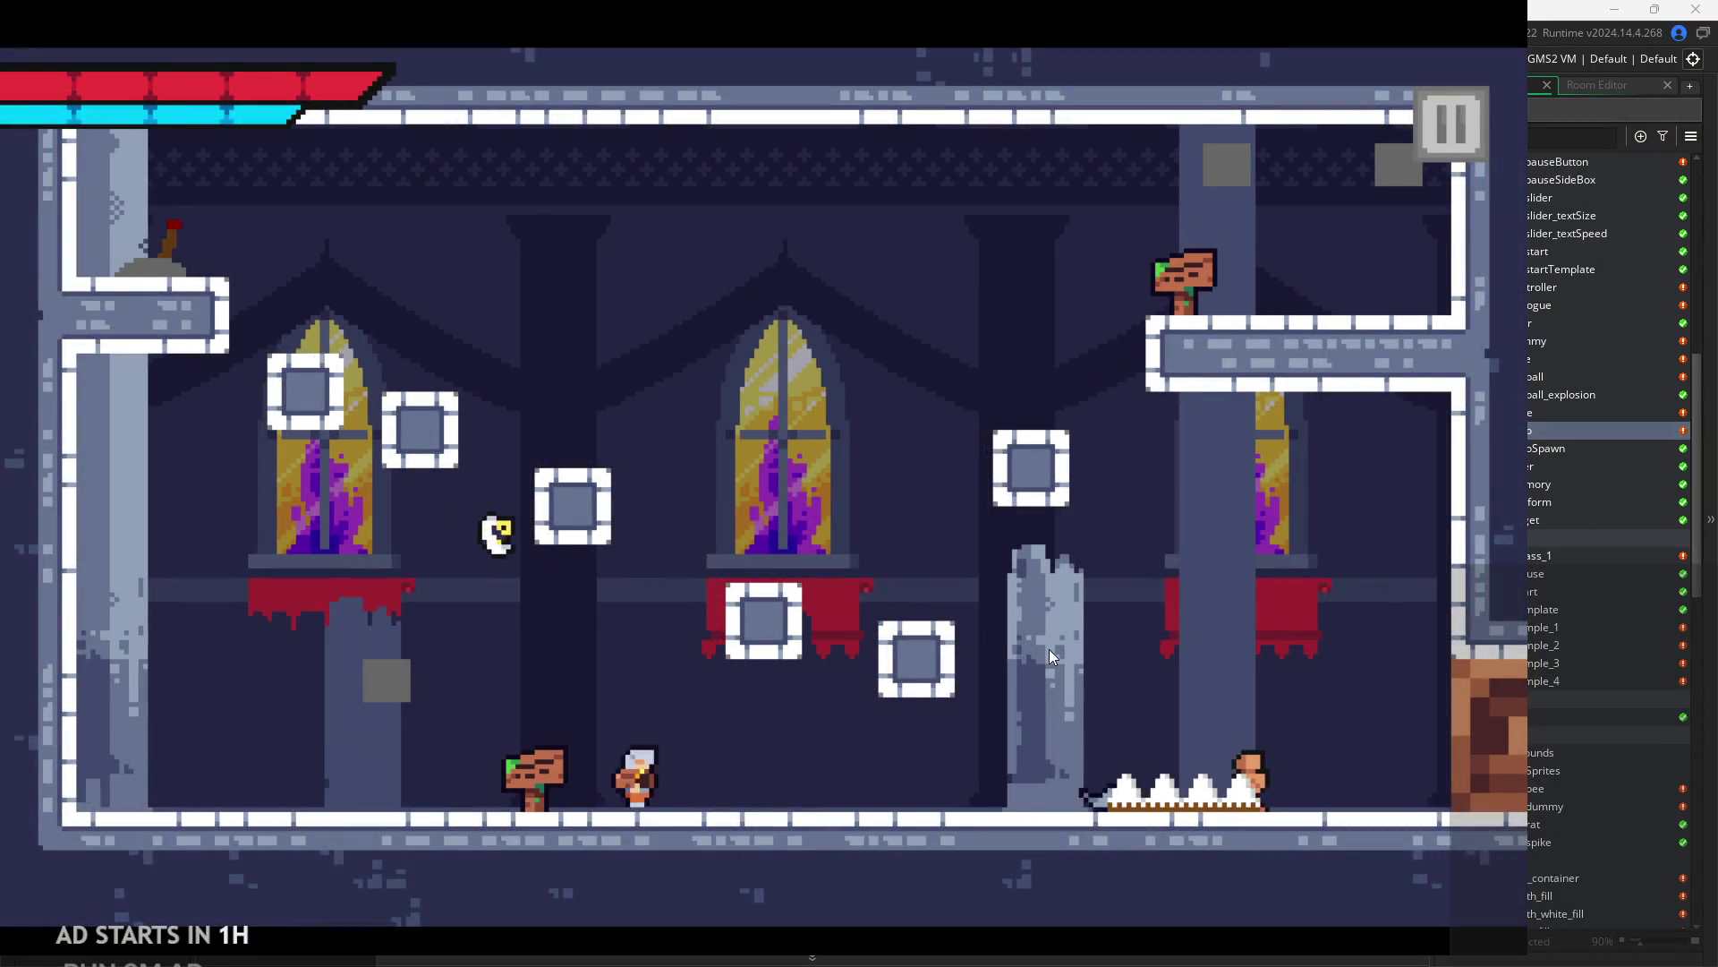
pyautogui.press('space')
pyautogui.press('Left')
pyautogui.press('space')
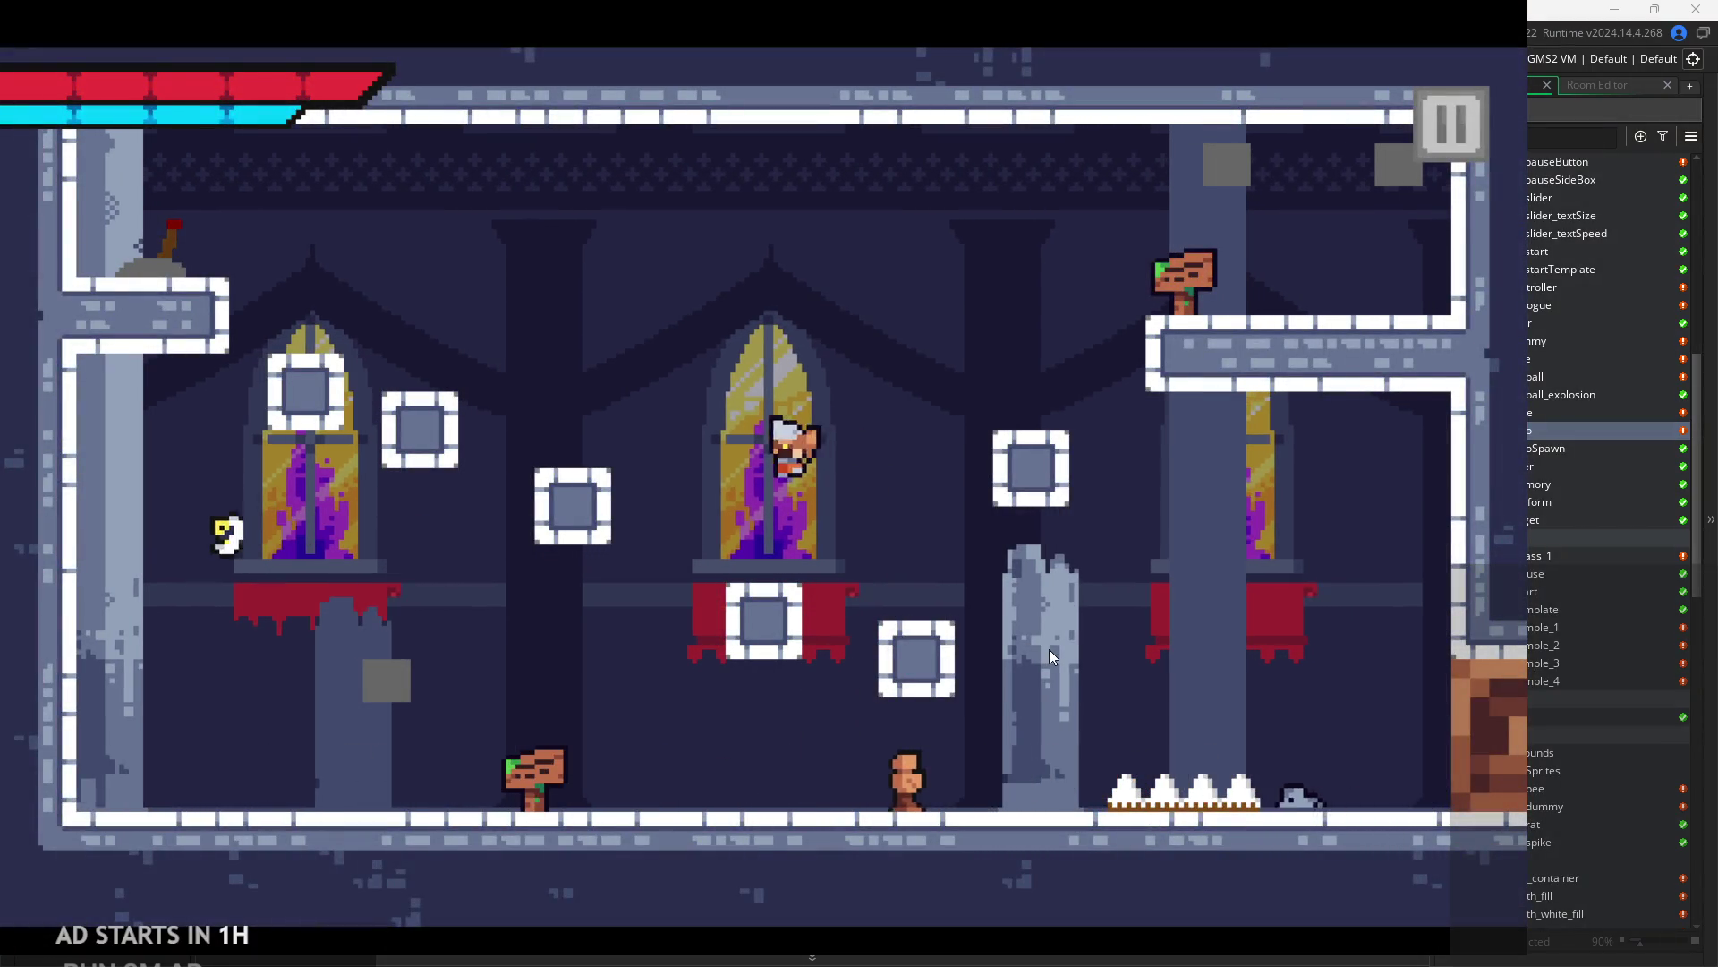
pyautogui.press('Right')
pyautogui.press('space')
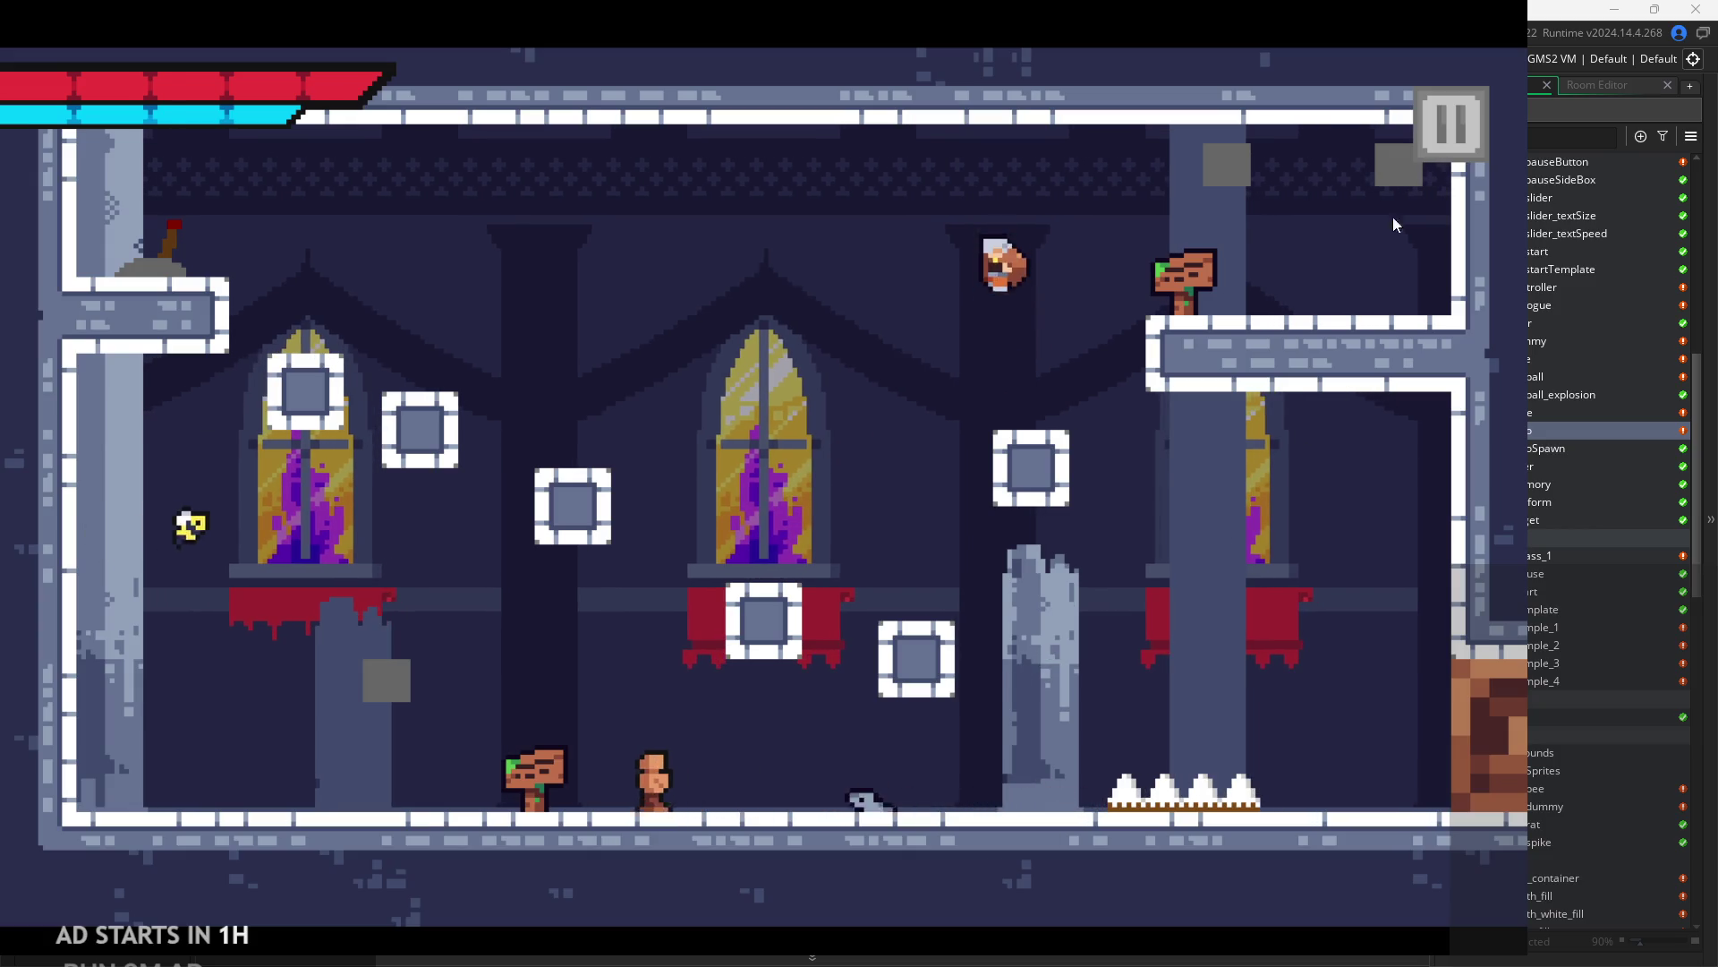
pyautogui.click(1454, 148)
pyautogui.click(1289, 757)
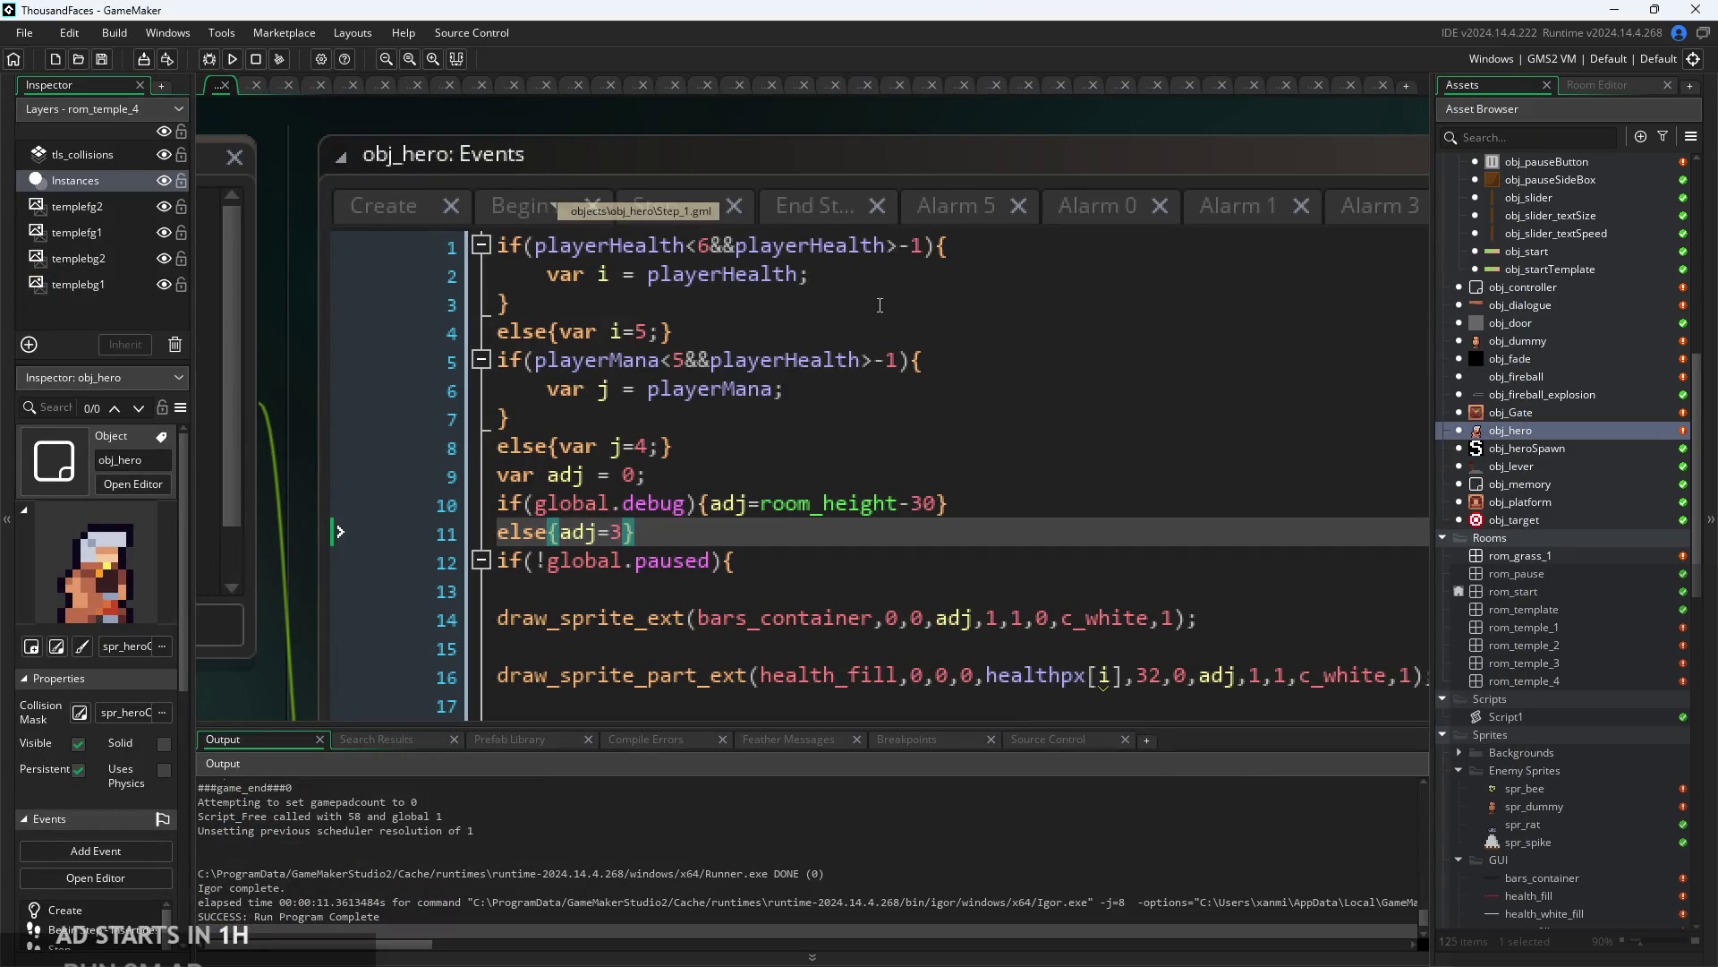
# - Bring up obj_hero's Step event code
pyautogui.scroll(5, 1507, 499)
pyautogui.scroll(4, 1533, 356)
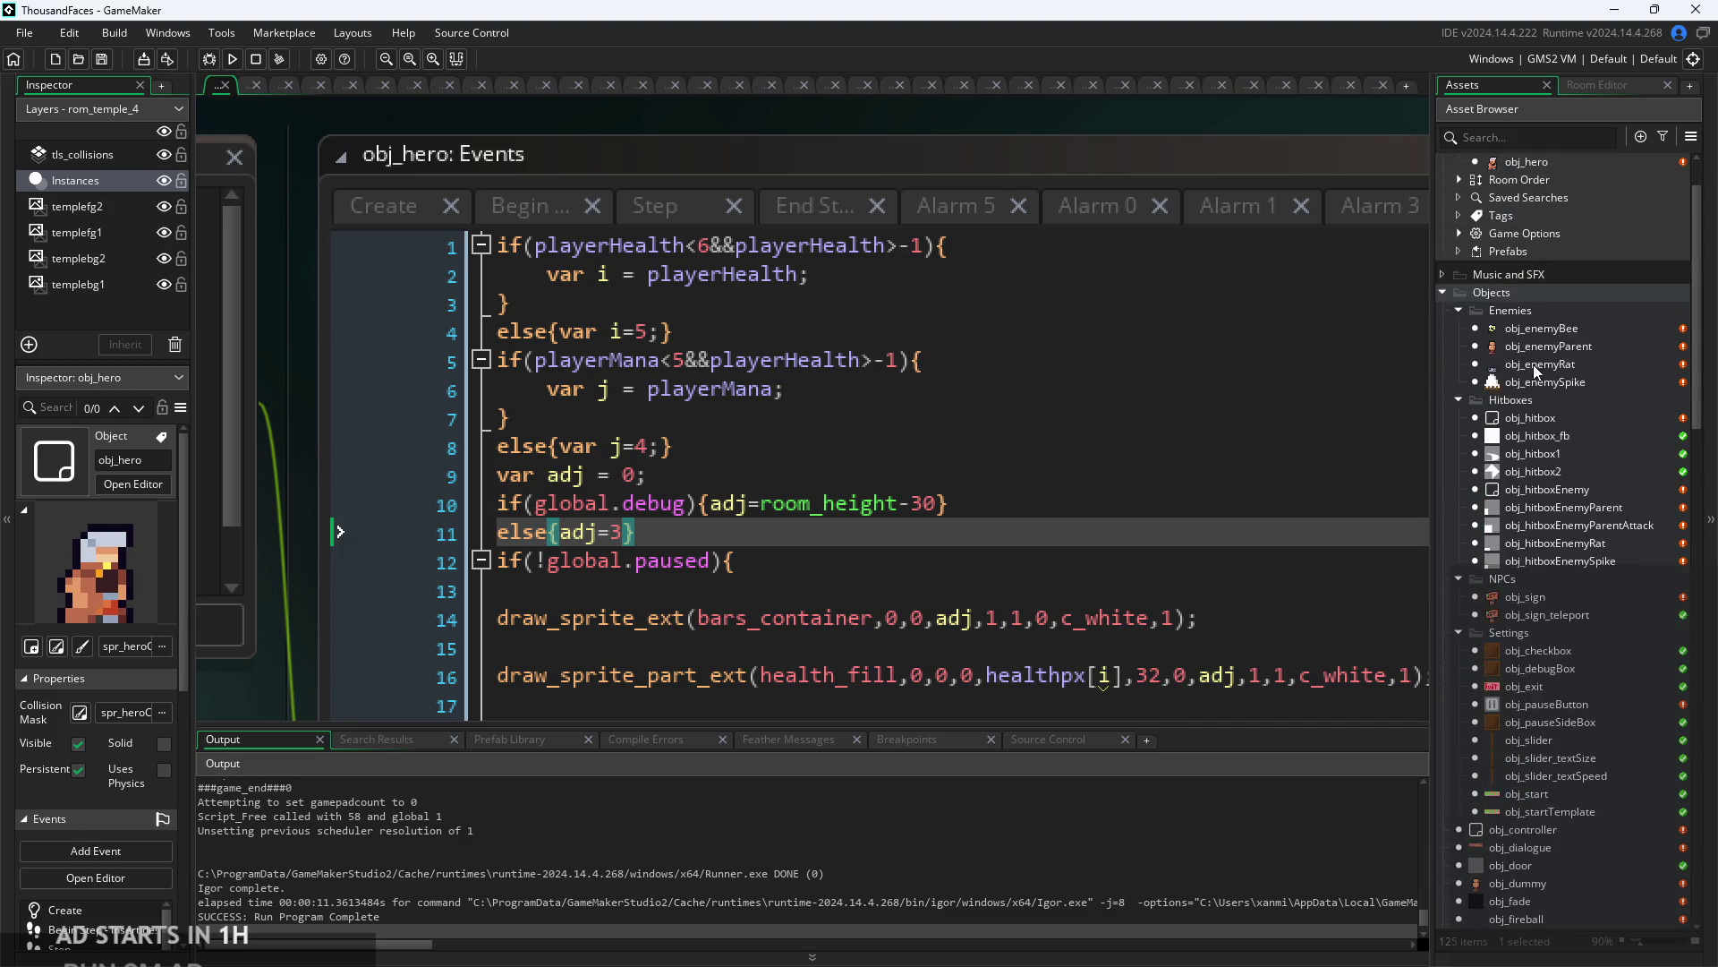
pyautogui.click(526, 208)
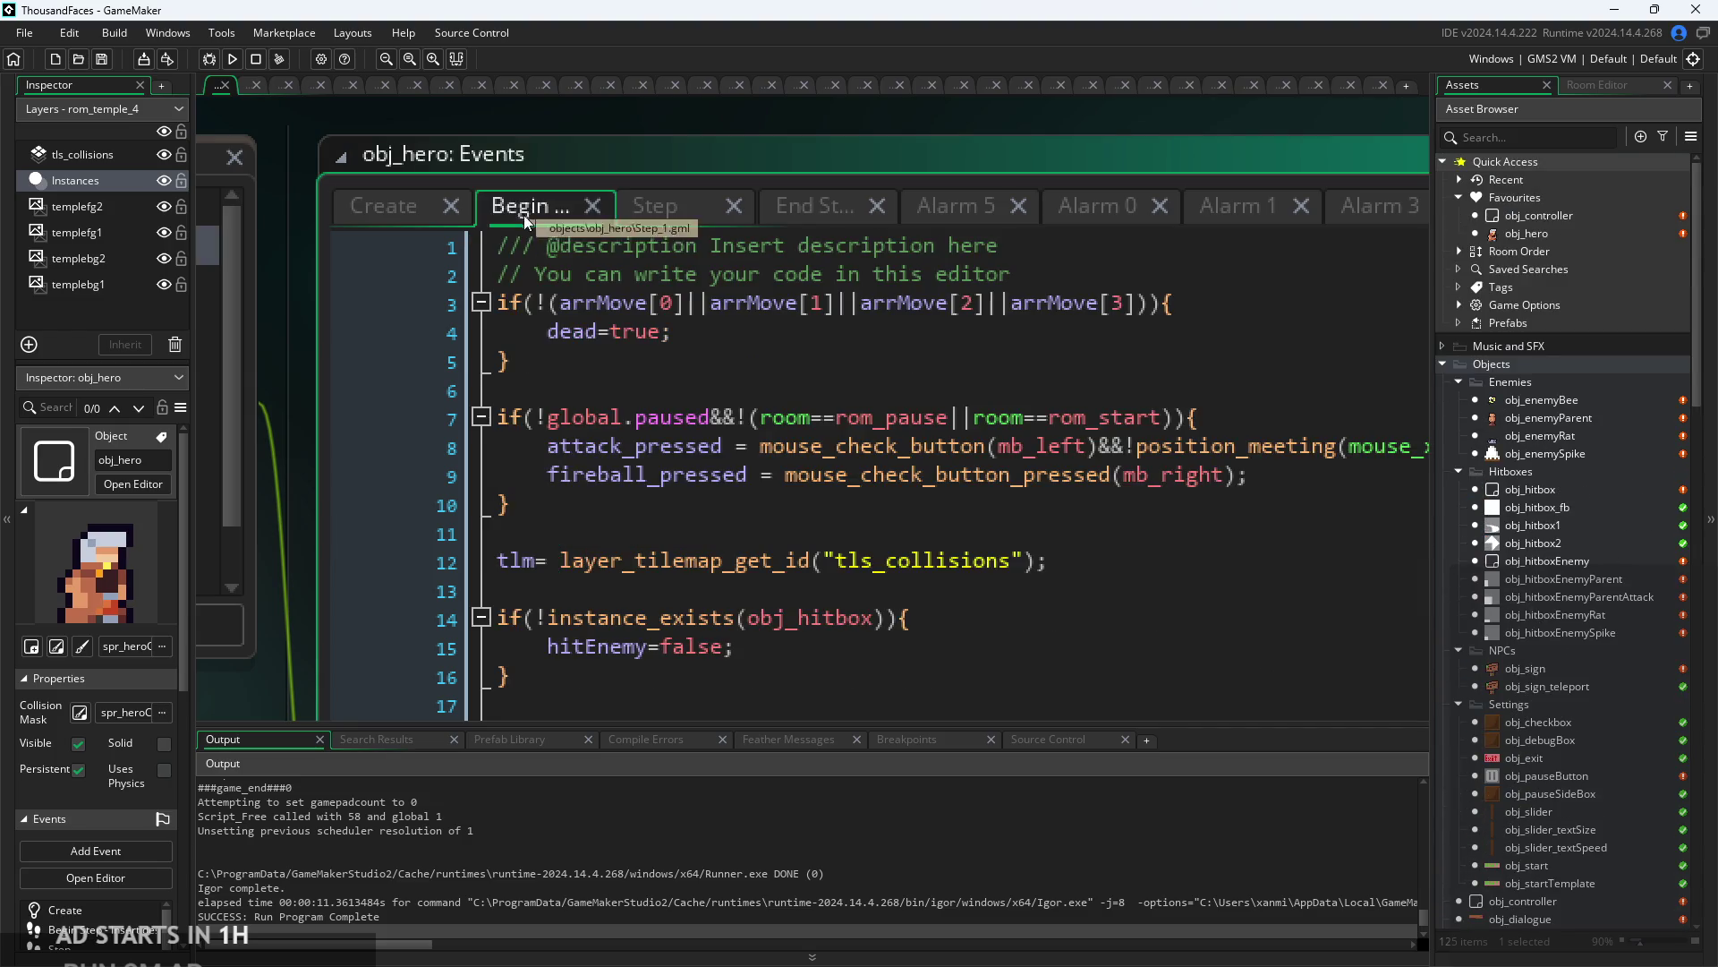
pyautogui.click(699, 381)
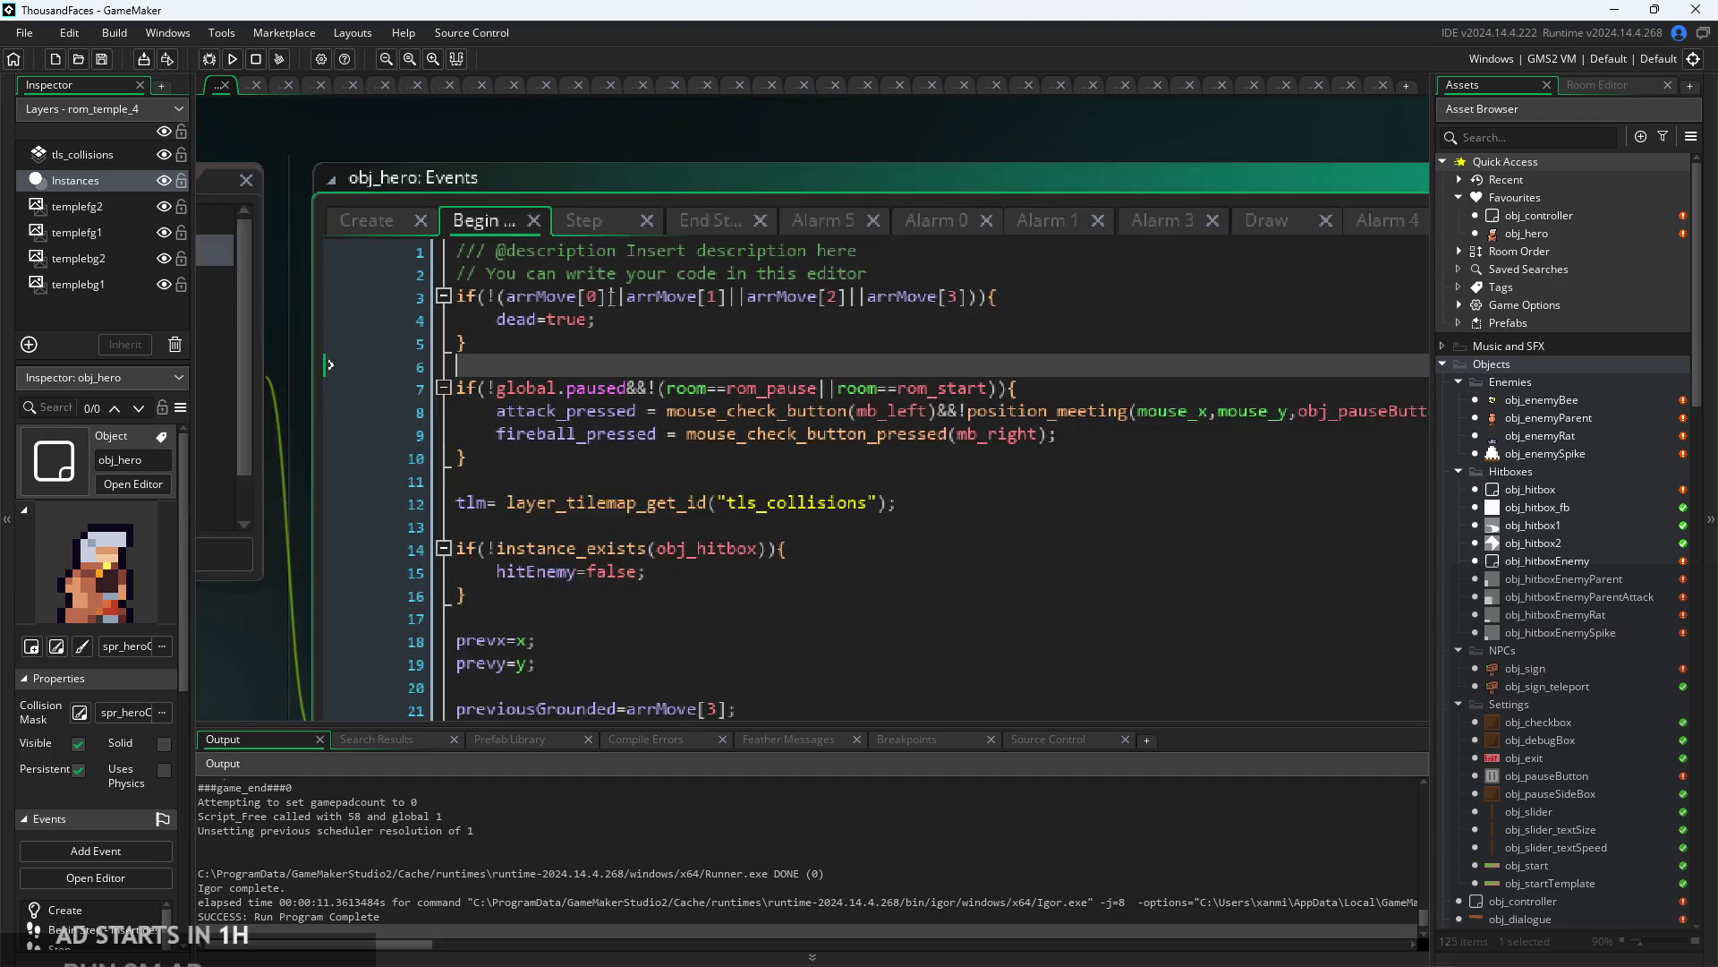
pyautogui.click(557, 208)
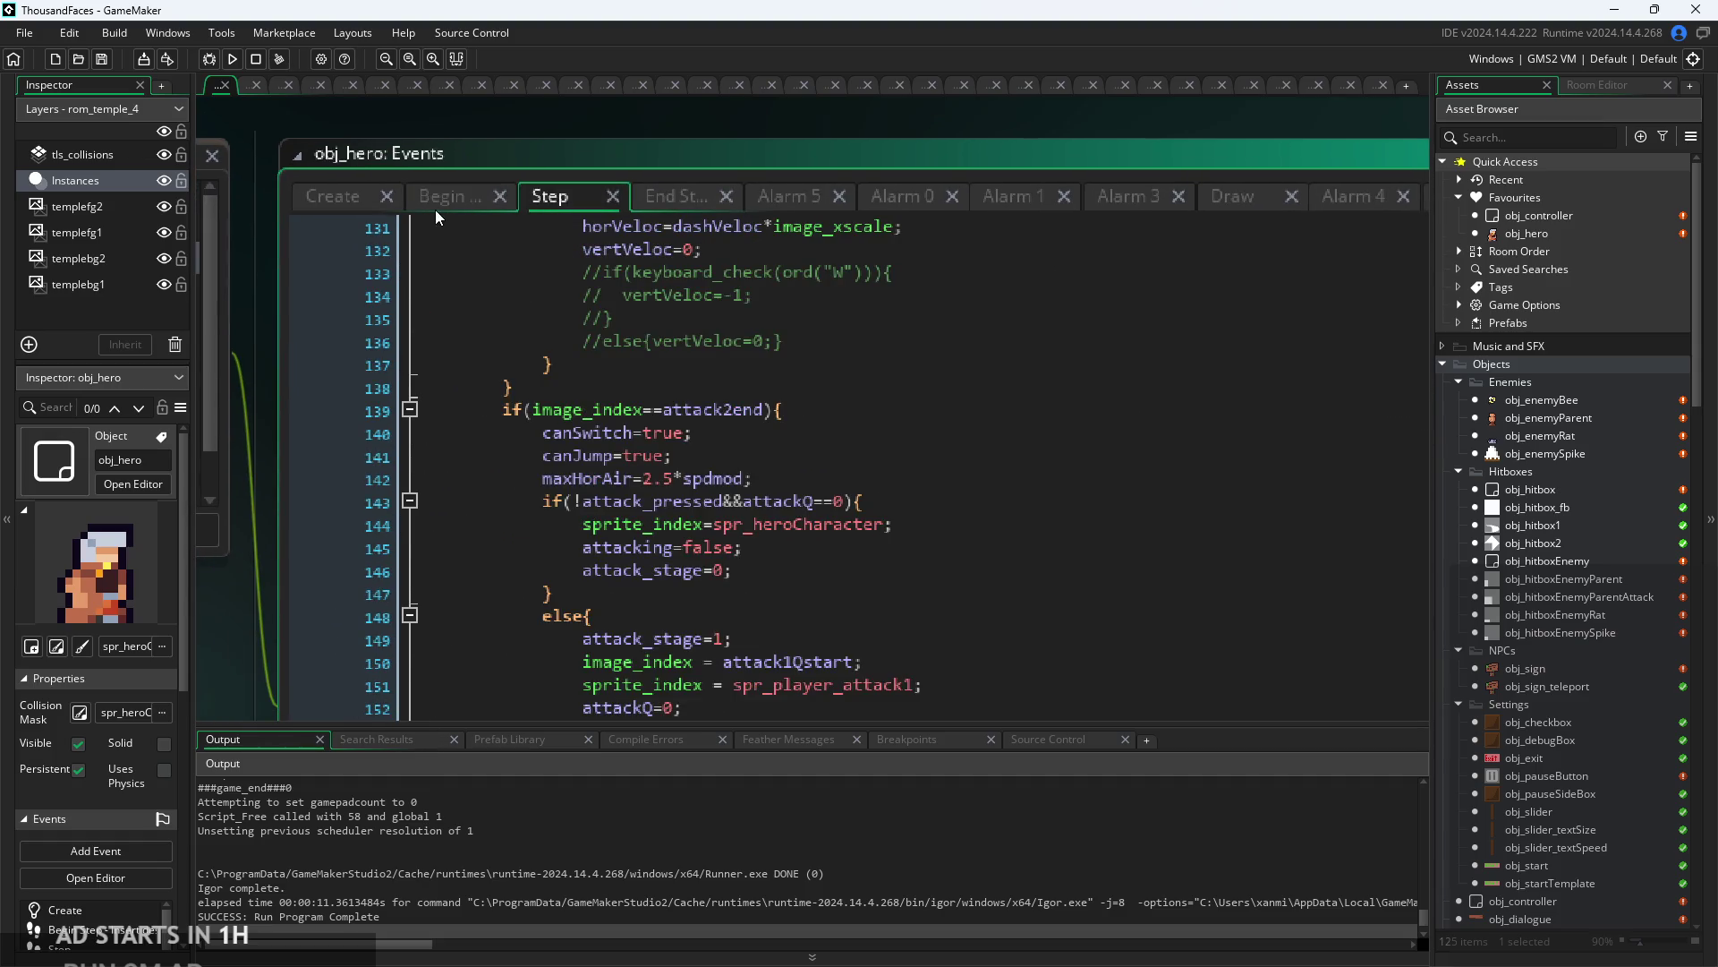
pyautogui.scroll(15, 736, 397)
pyautogui.scroll(7, 737, 398)
# - Append &&playerMana>0 to the fireball condition on line 57
pyautogui.click(684, 591)
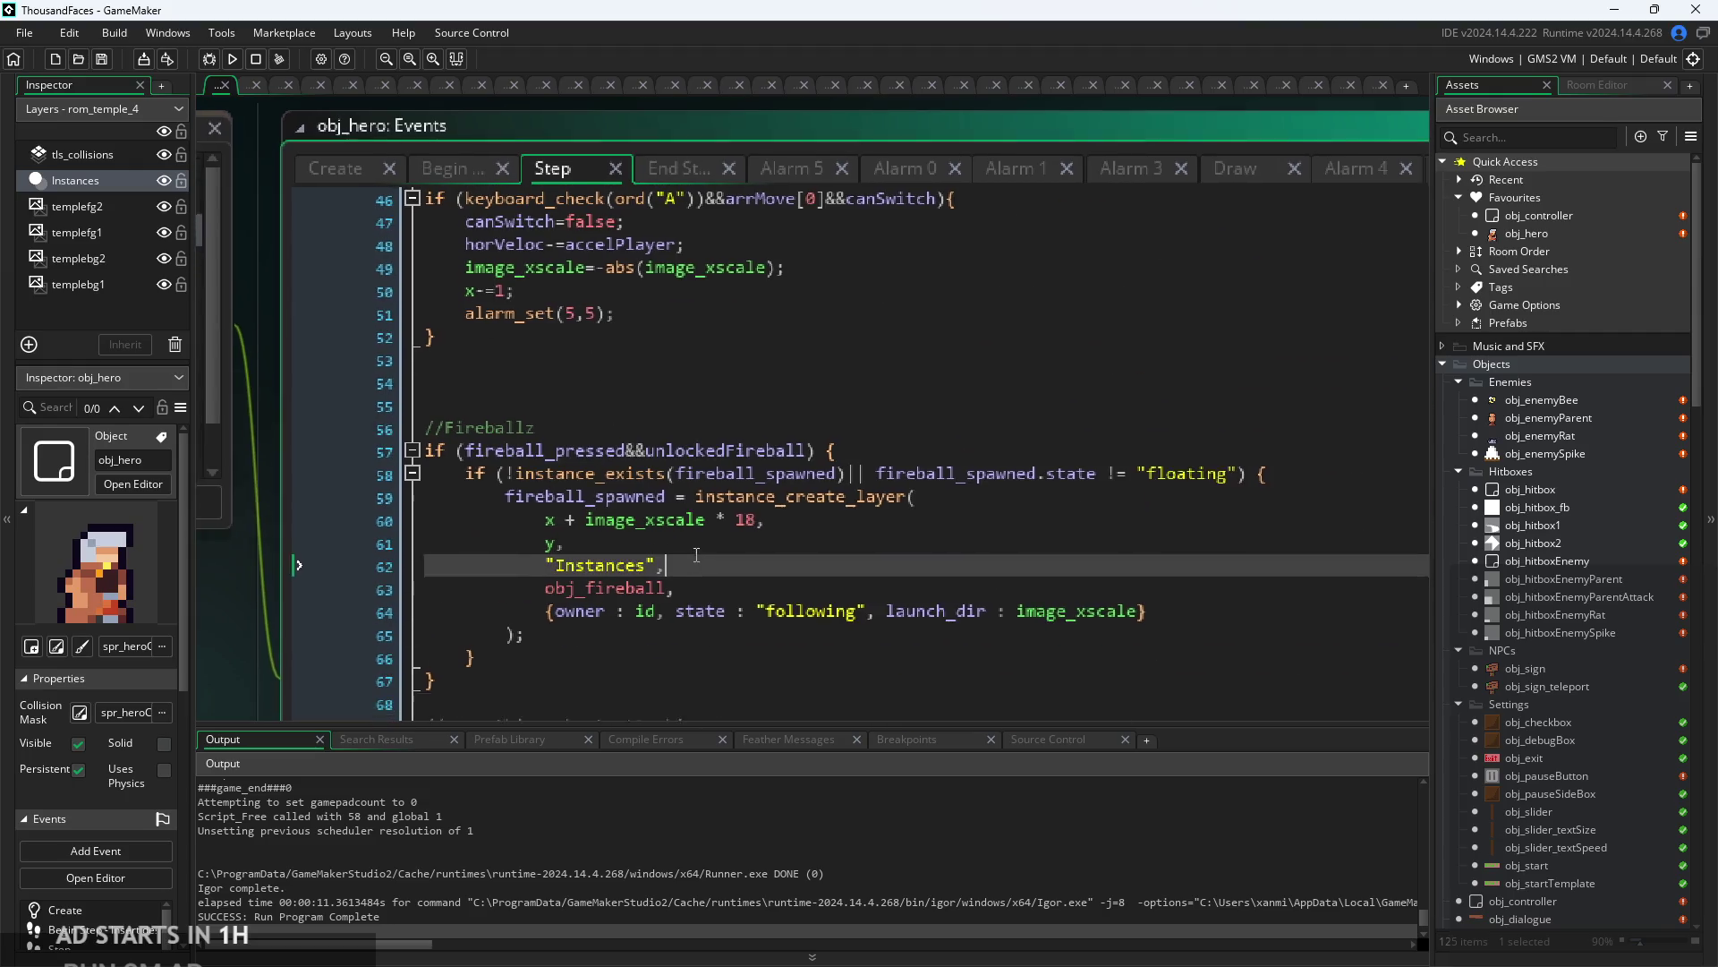
pyautogui.scroll(2, 760, 465)
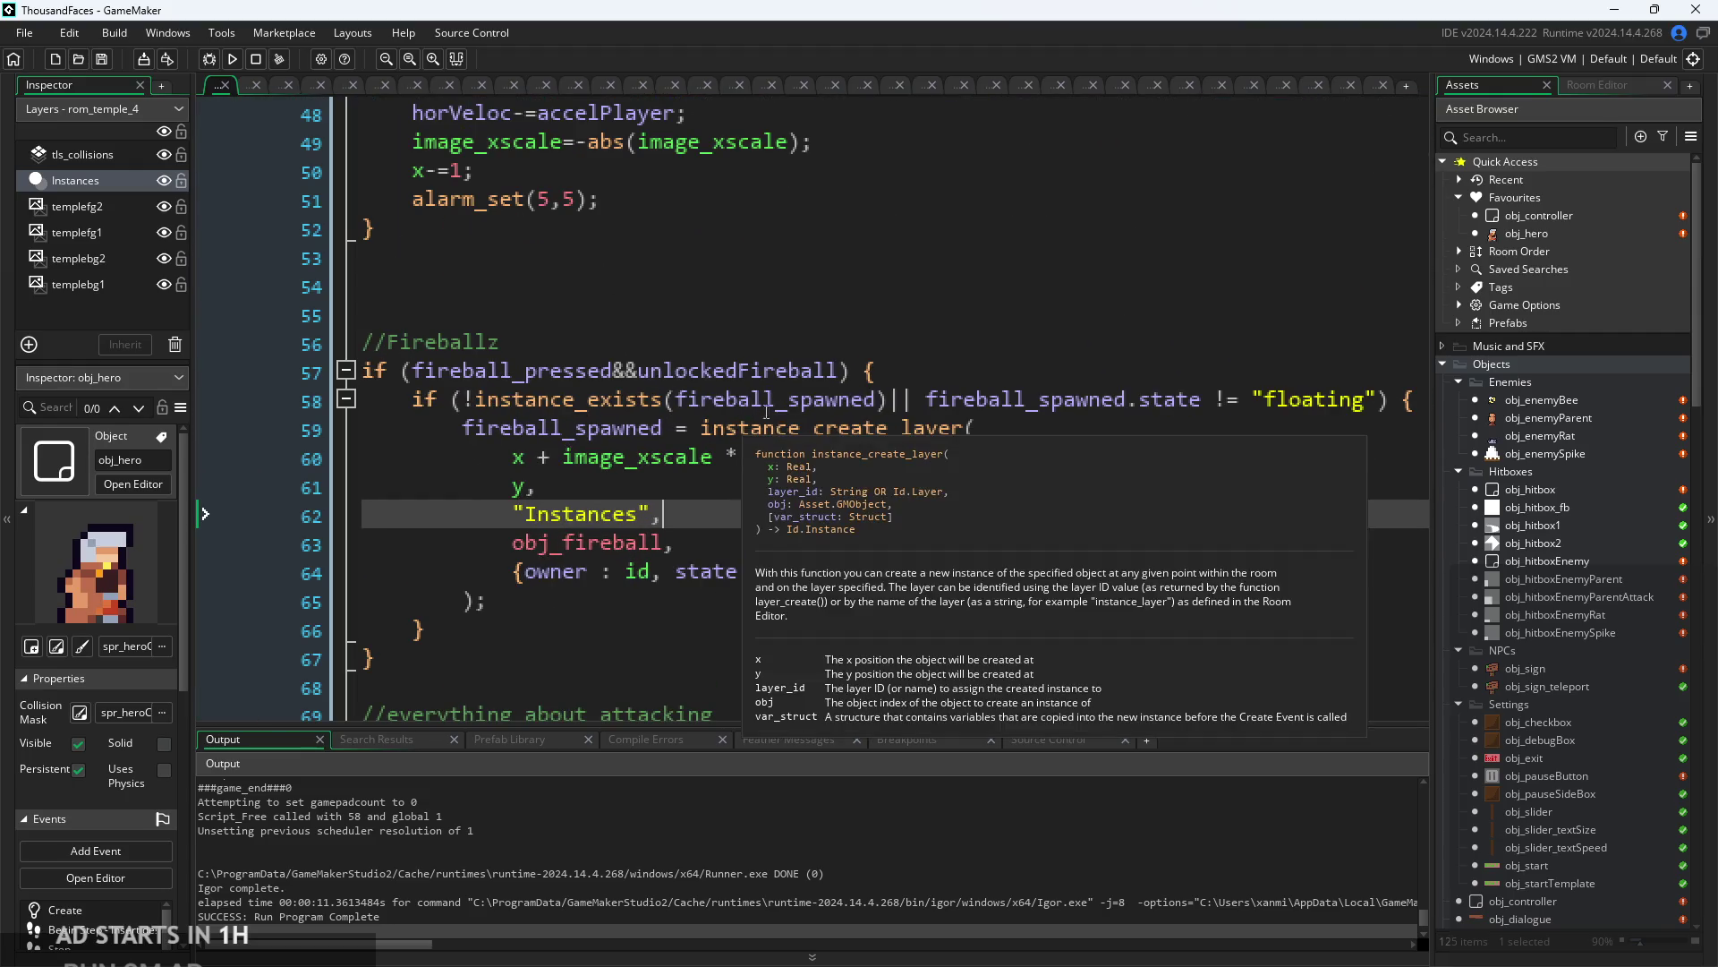
pyautogui.click(842, 372)
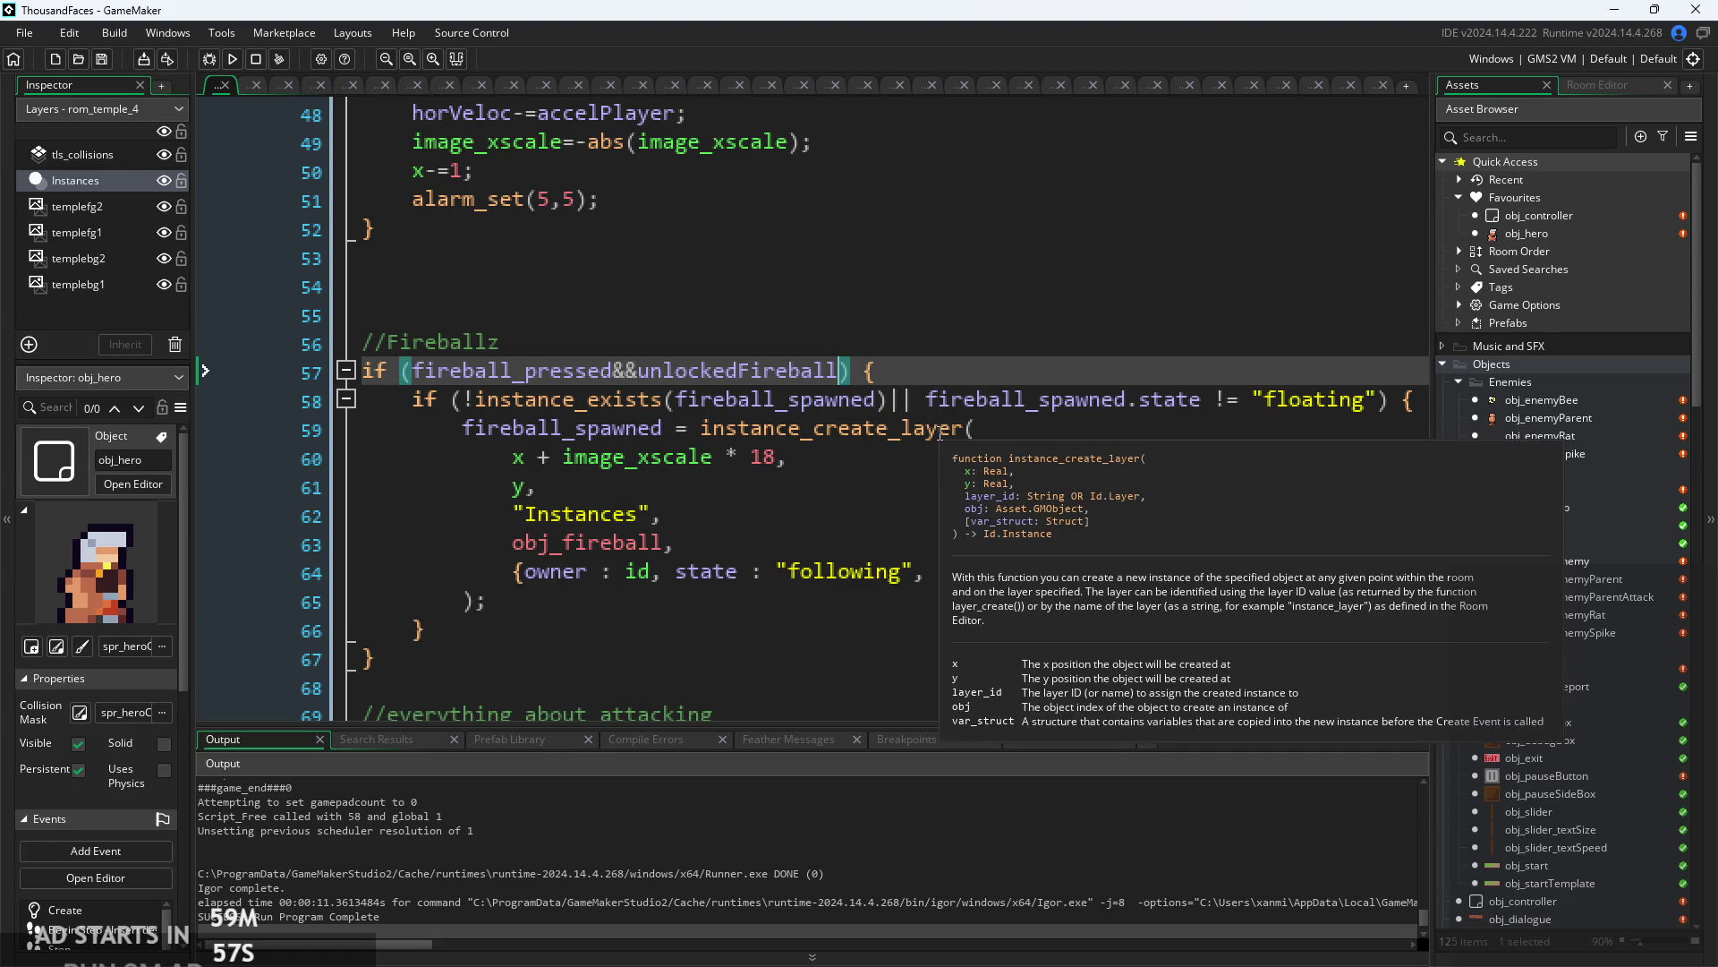
pyautogui.write('&&')
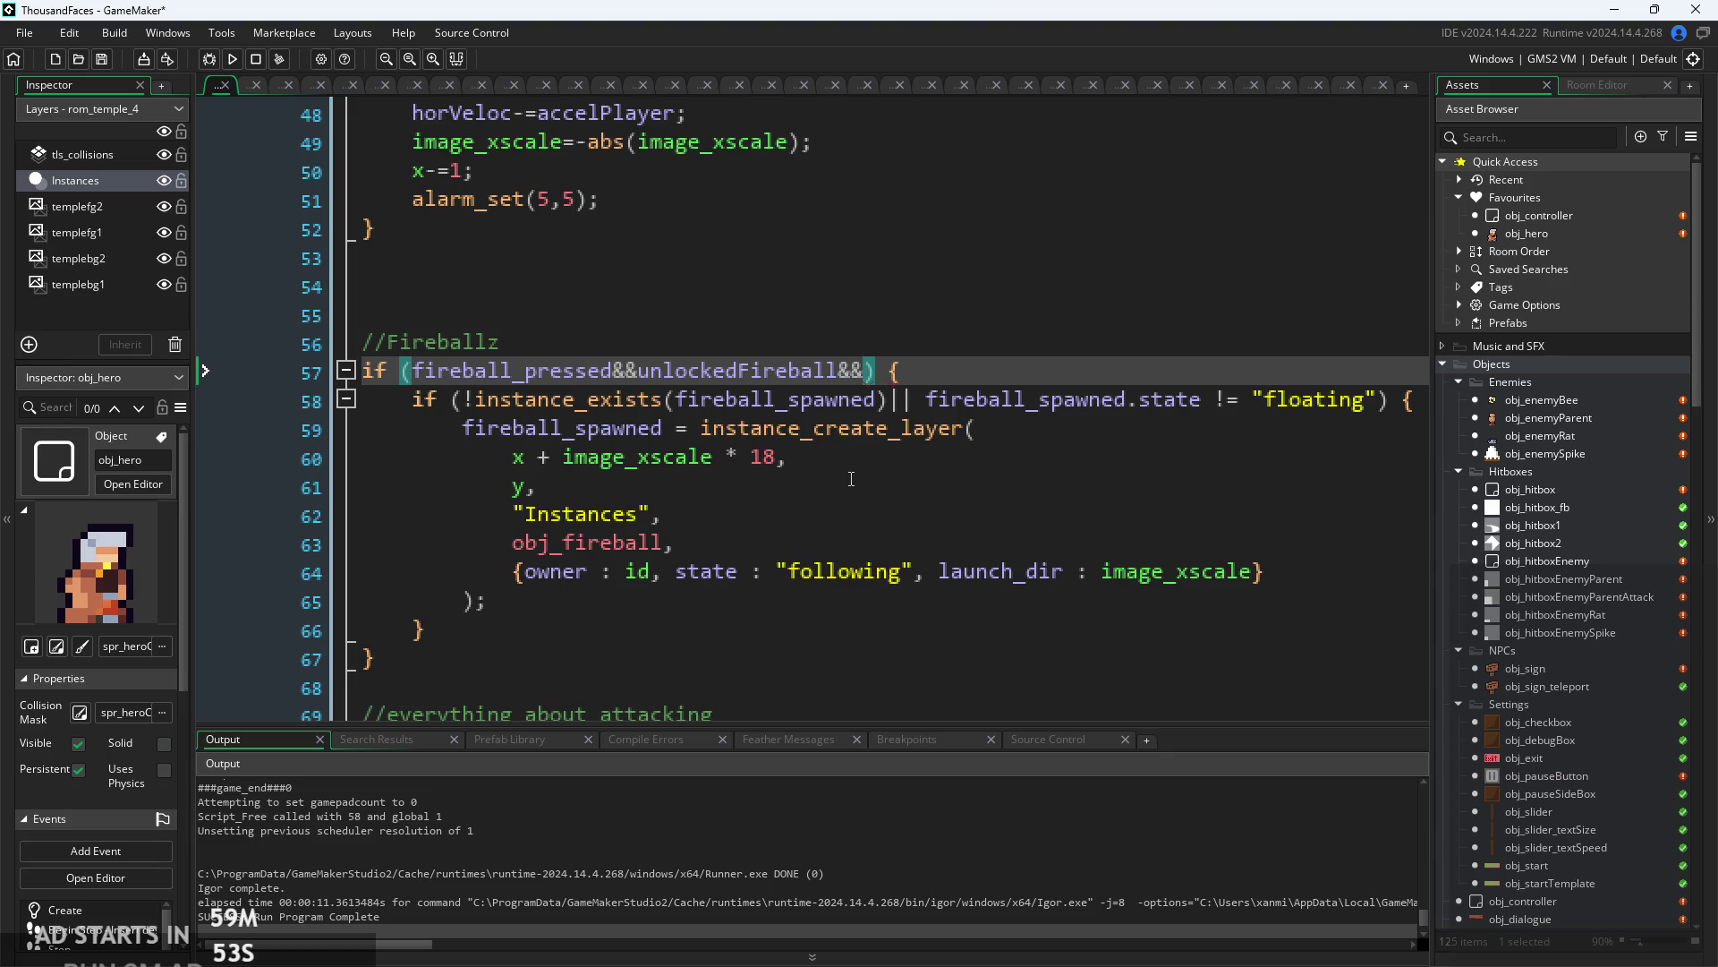
pyautogui.write('play')
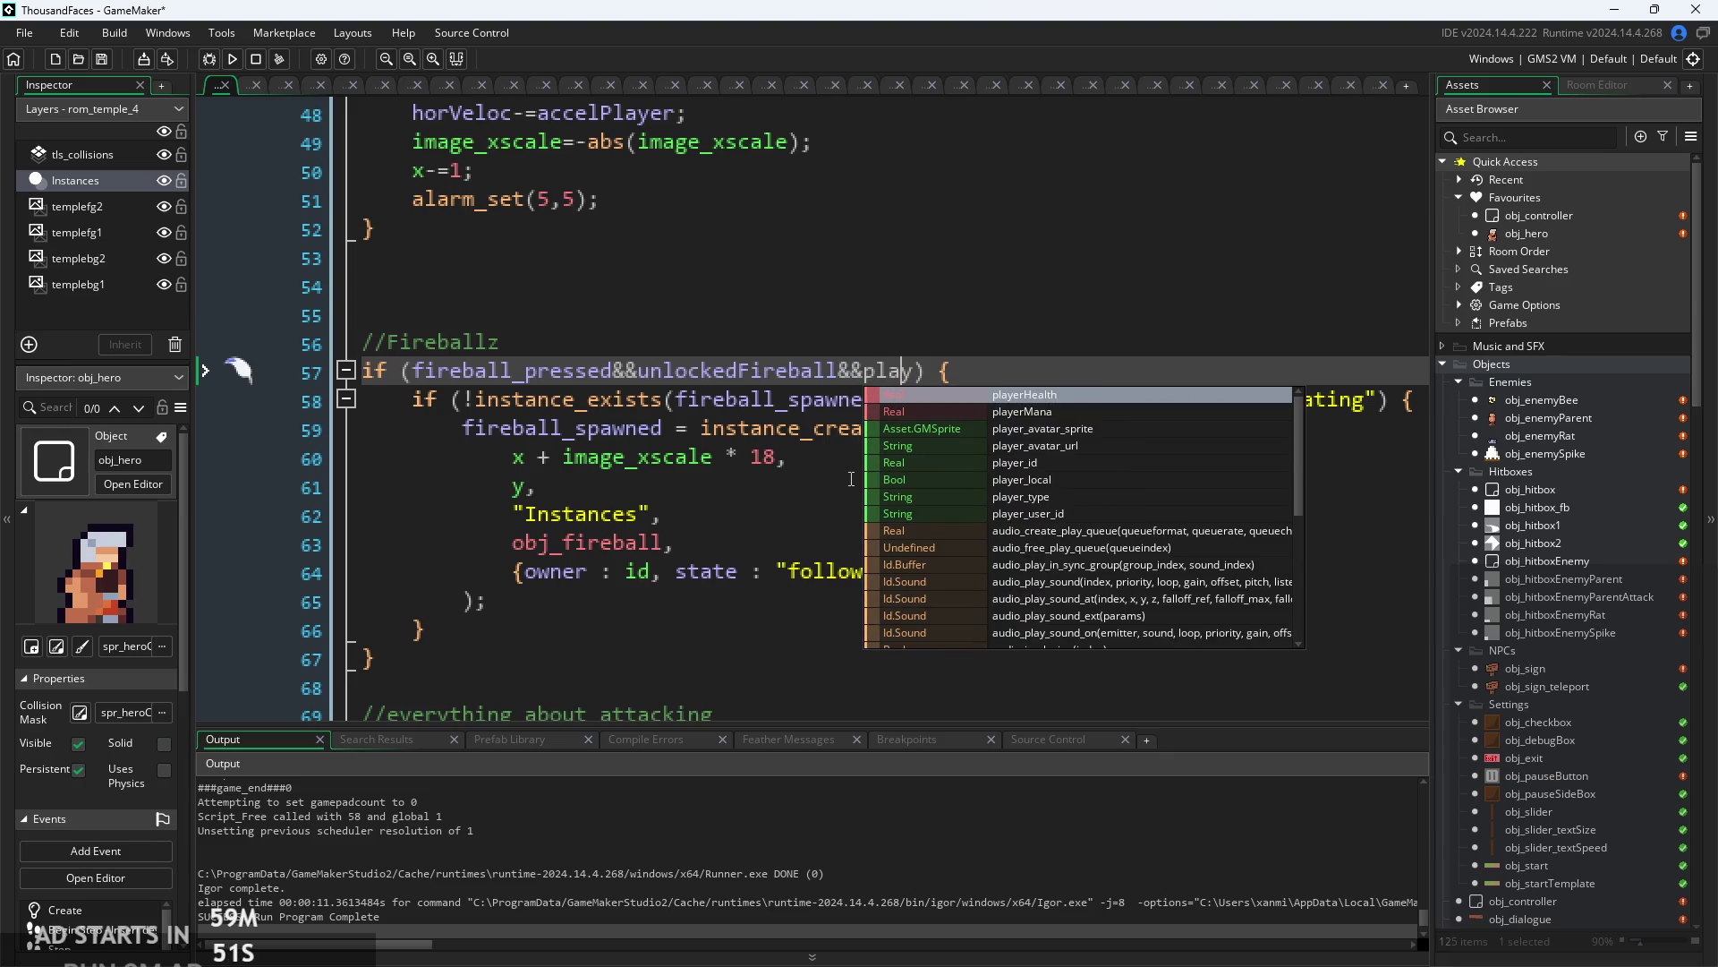
pyautogui.press('Return')
pyautogui.write('>0')
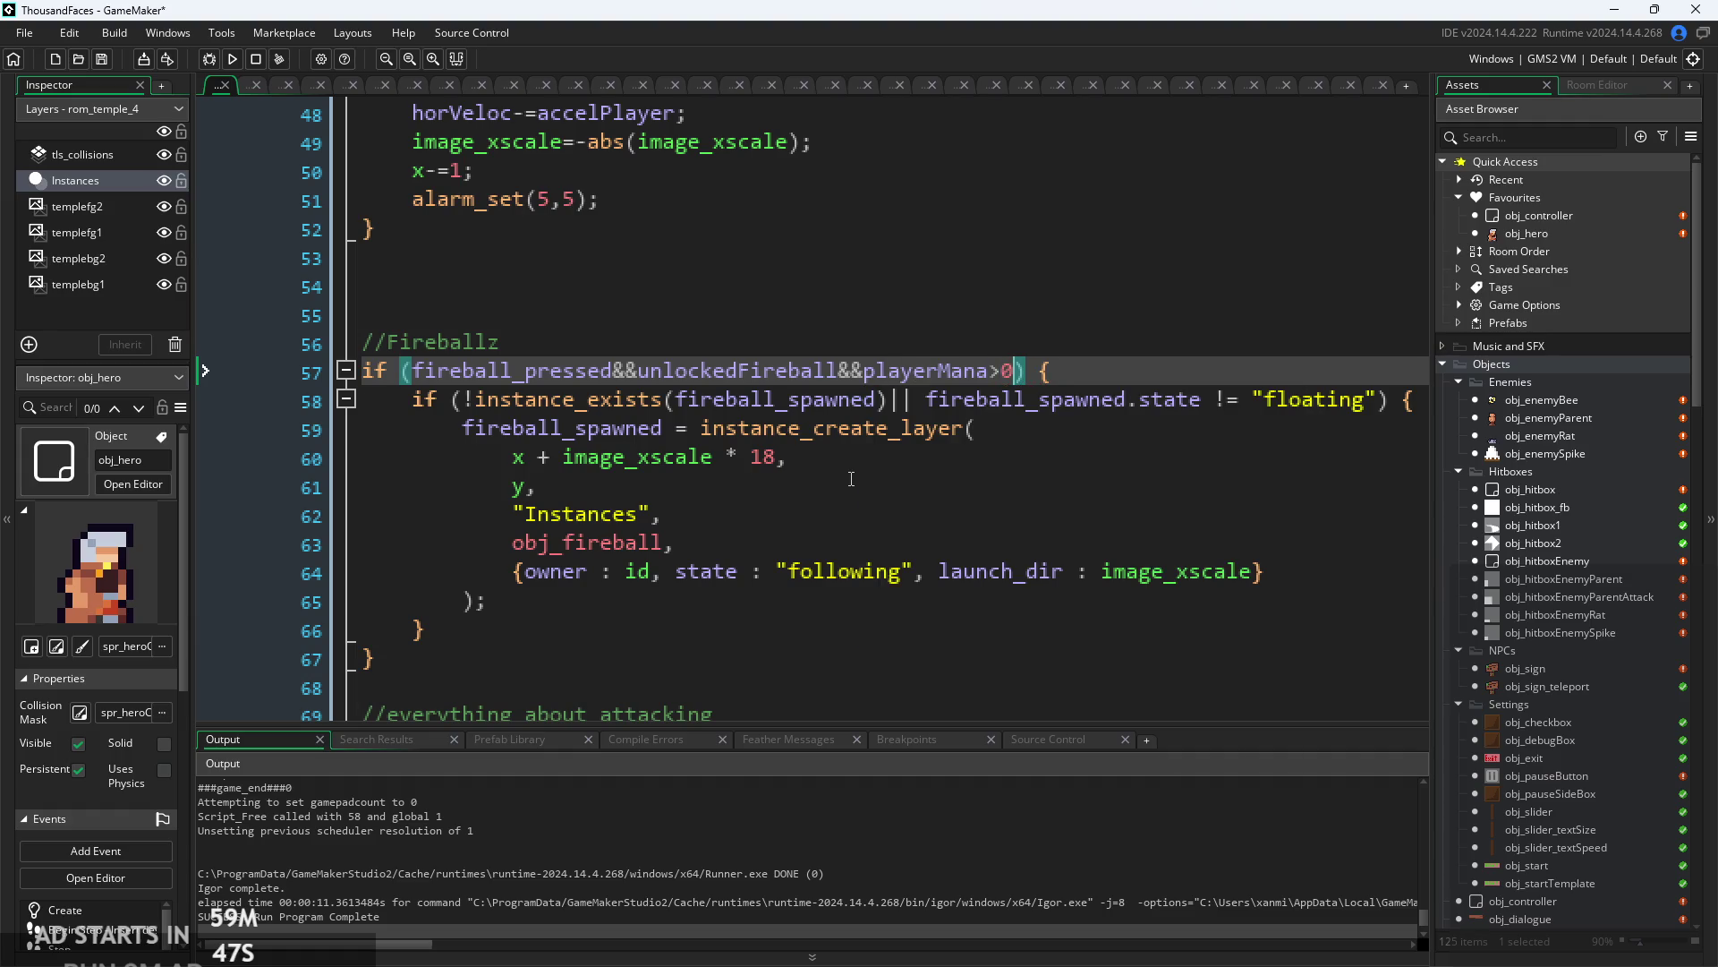
# - Add a playerMana--; line right under the fireball condition's brace
pyautogui.click(1104, 388)
pyautogui.scroll(-1, 1104, 387)
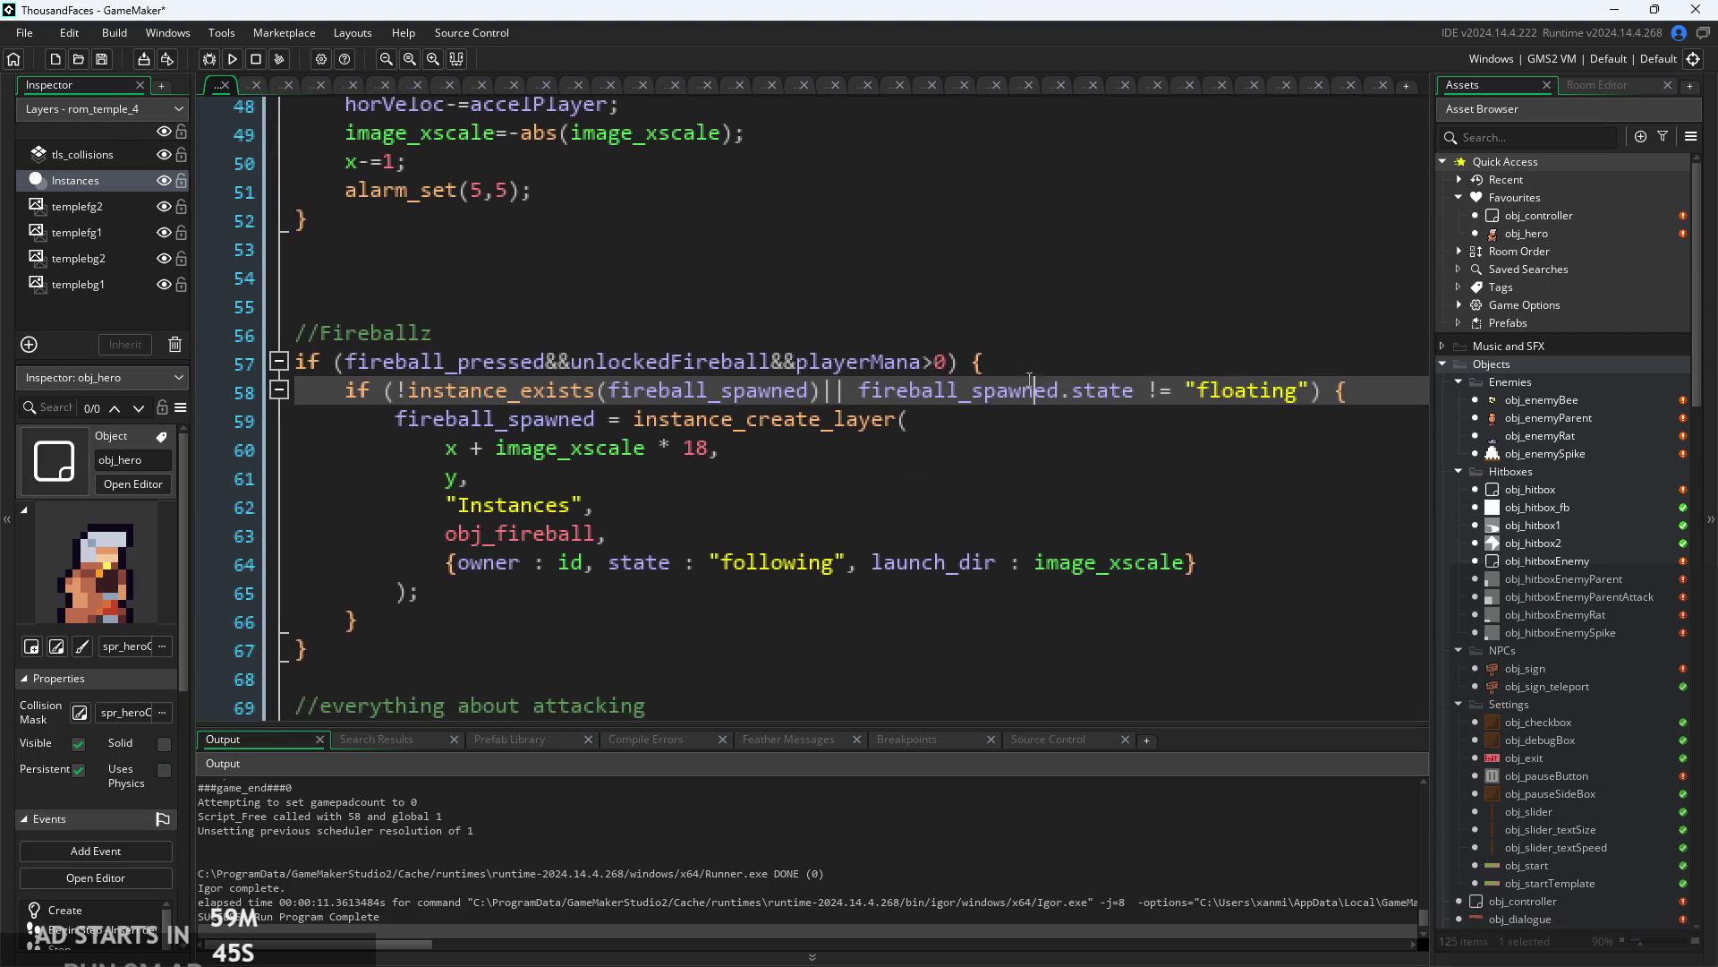
pyautogui.click(1014, 369)
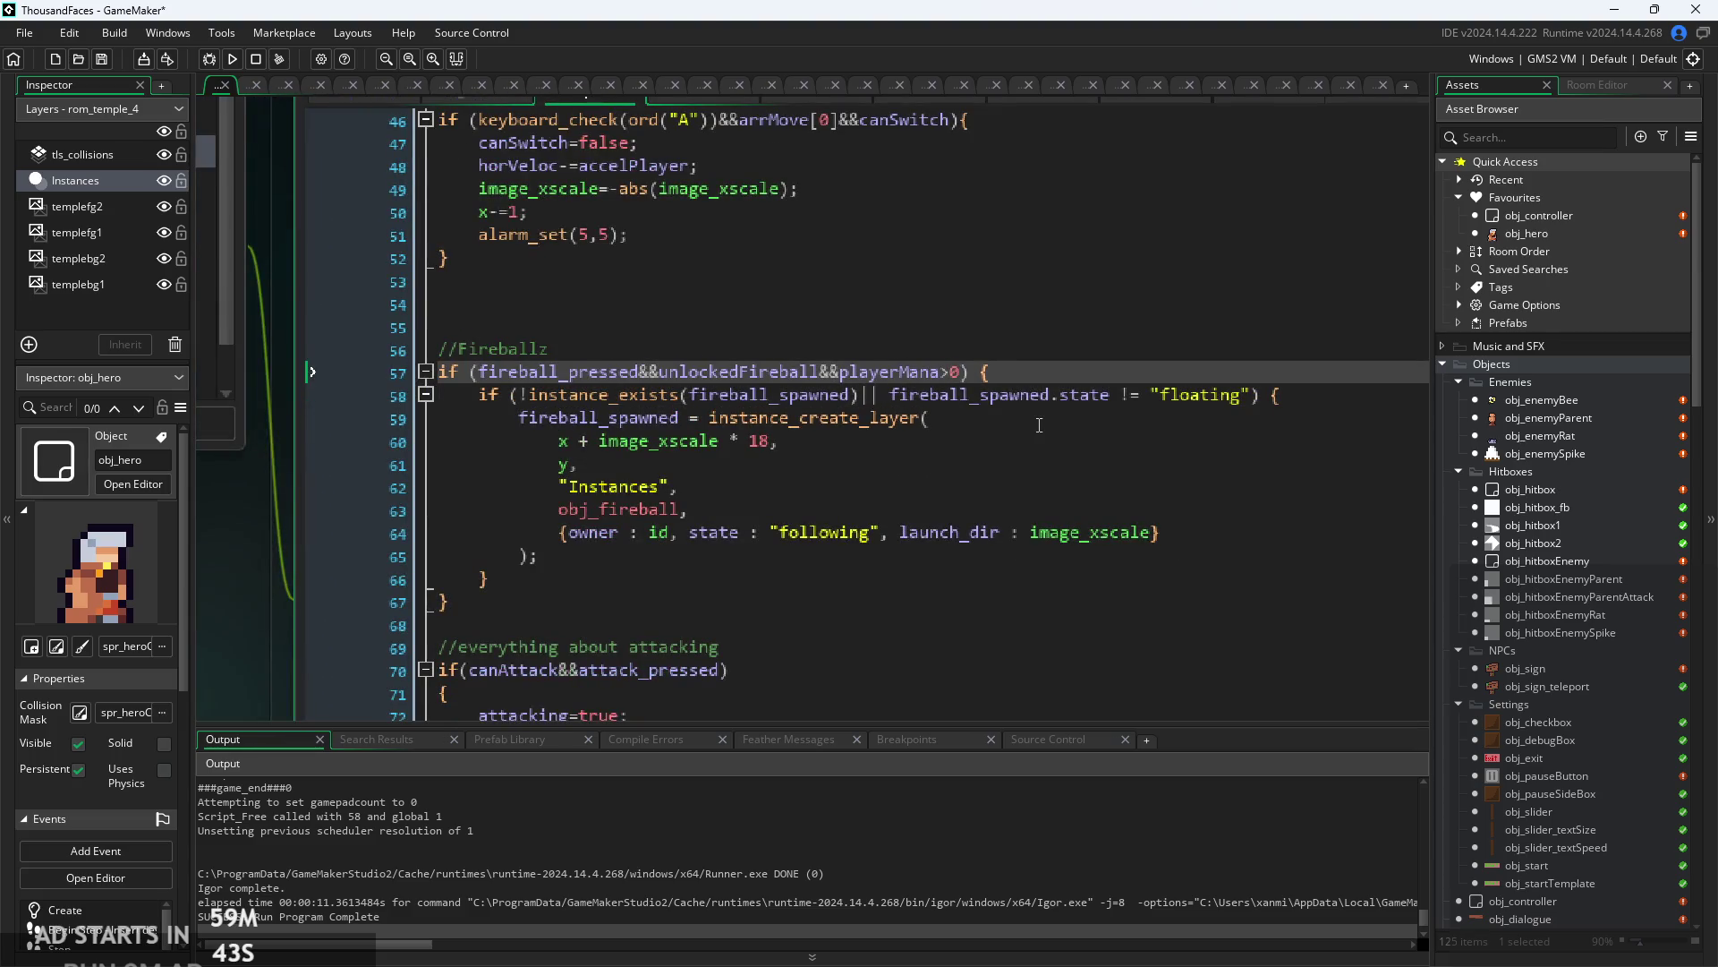
pyautogui.click(1052, 417)
pyautogui.click(1036, 368)
pyautogui.press('Return')
pyautogui.write('playerMana--')
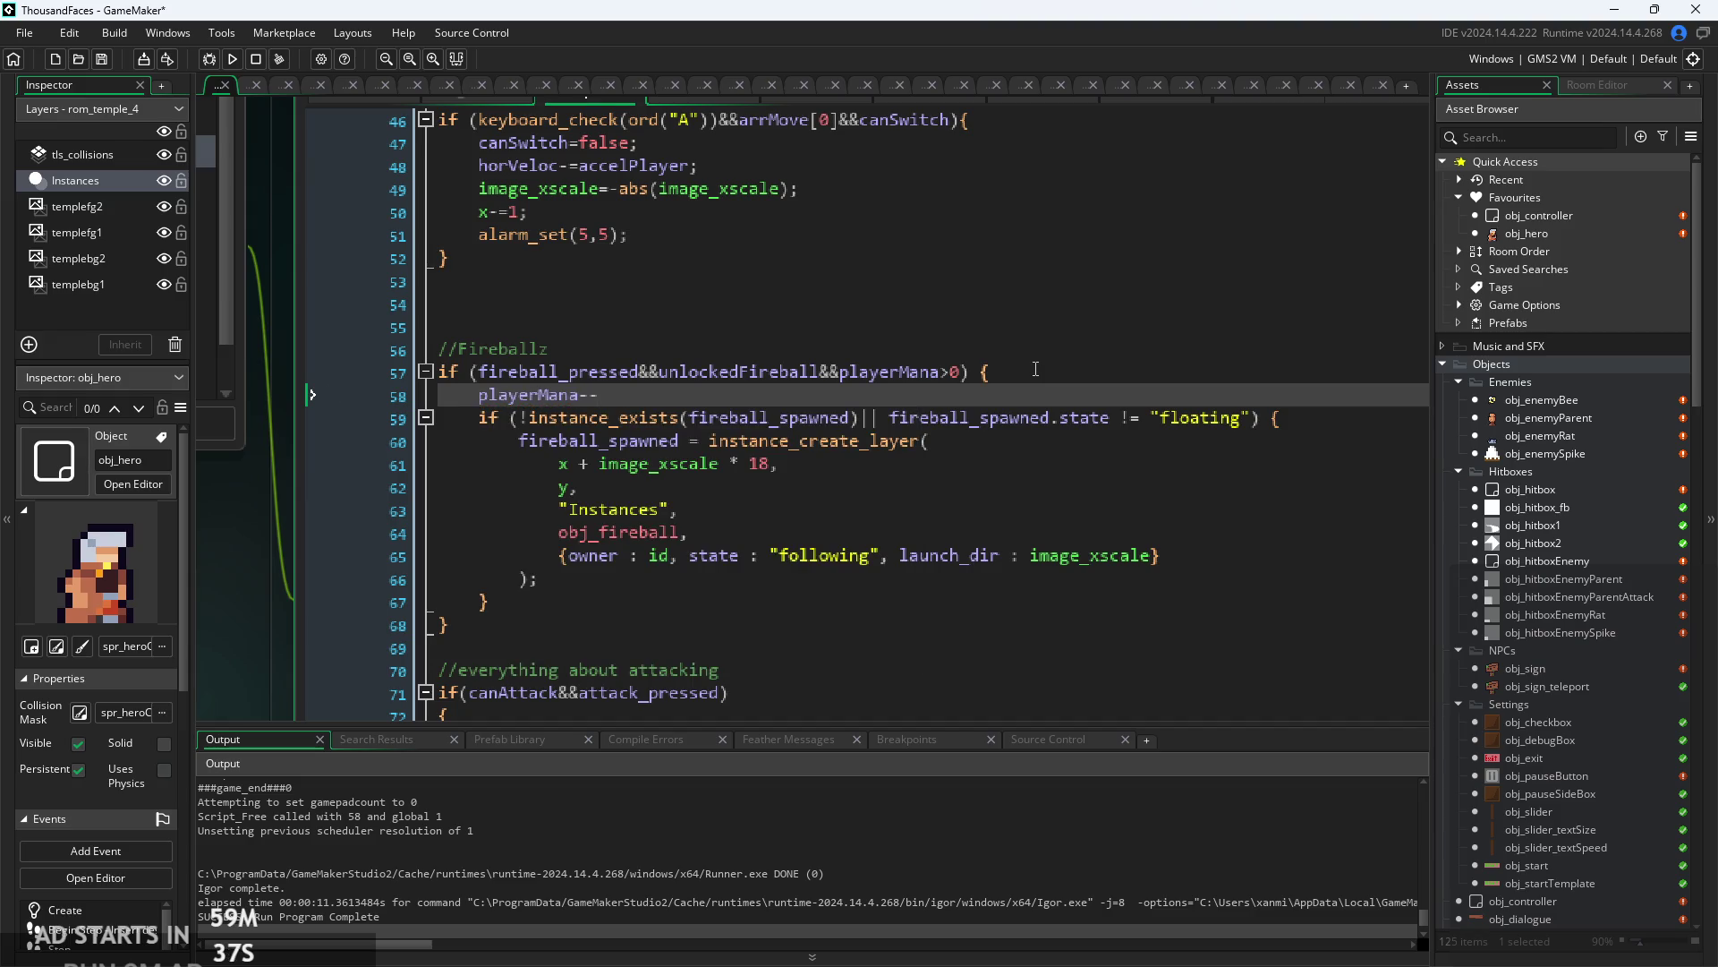
pyautogui.write(';')
# - Move playerMana--; into the inner instance_exists(fireball_spawned) spawn block
pyautogui.scroll(2, 835, 390)
pyautogui.moveTo(590, 395); pyautogui.dragTo(428, 391)
pyautogui.hotkey('ctrl', 'c')
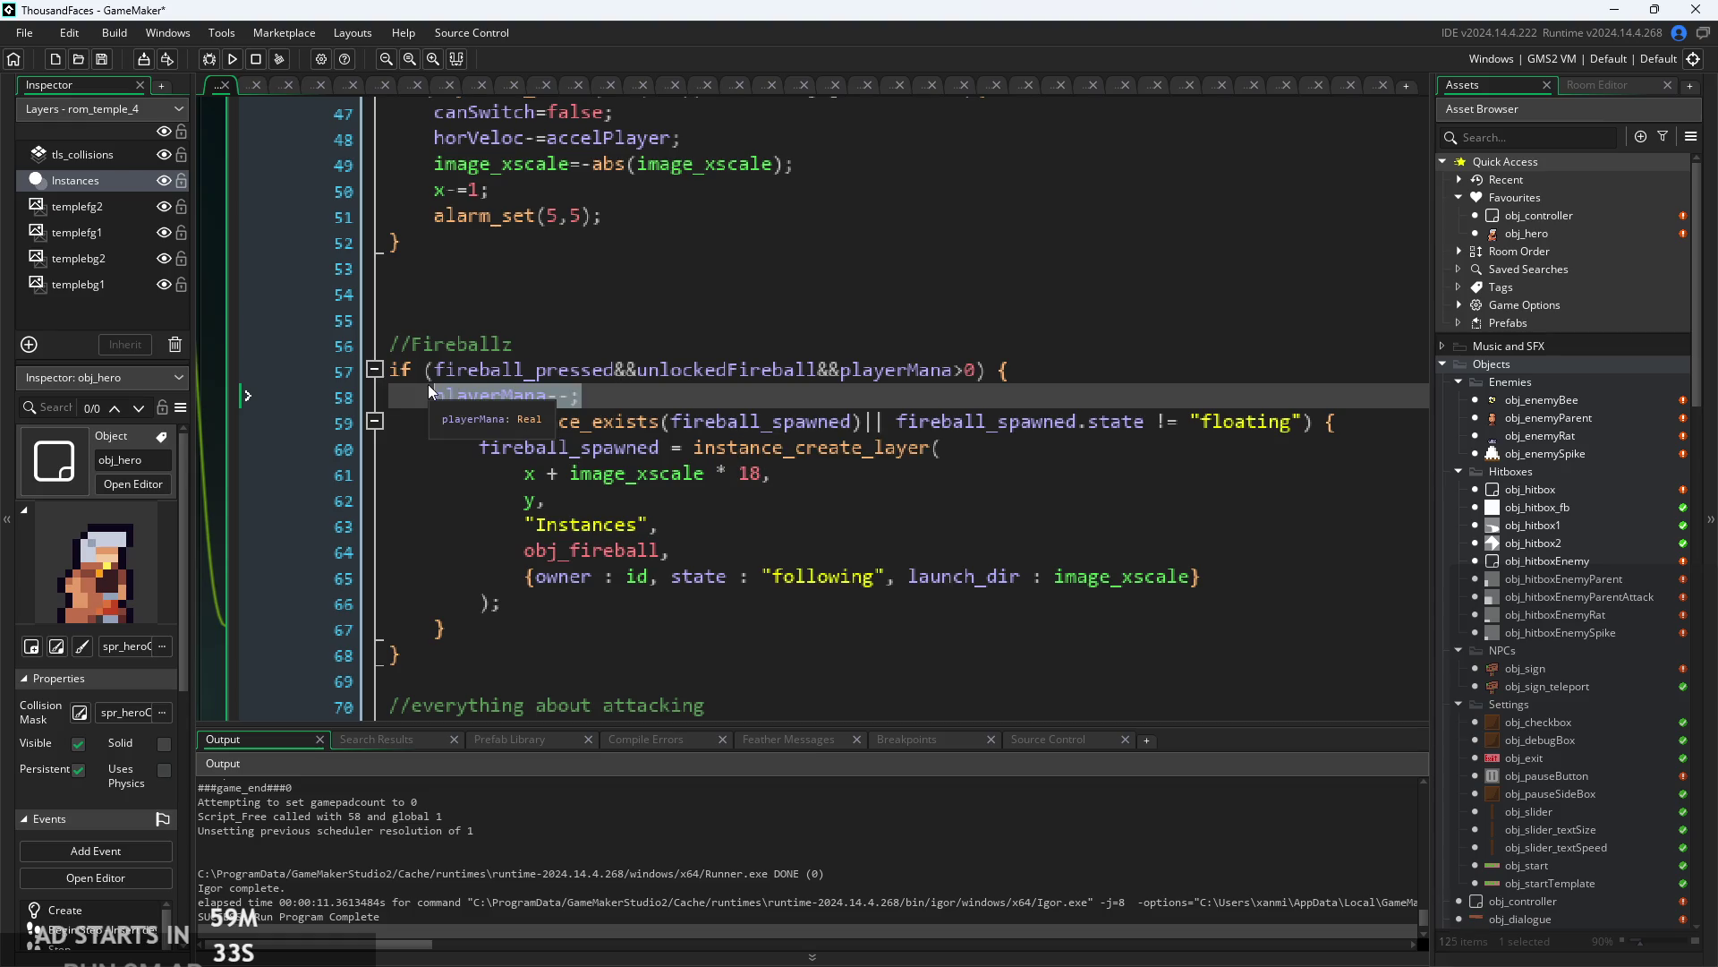
pyautogui.press('BackSpace')
pyautogui.press('BackSpace')
pyautogui.press('BackSpace')
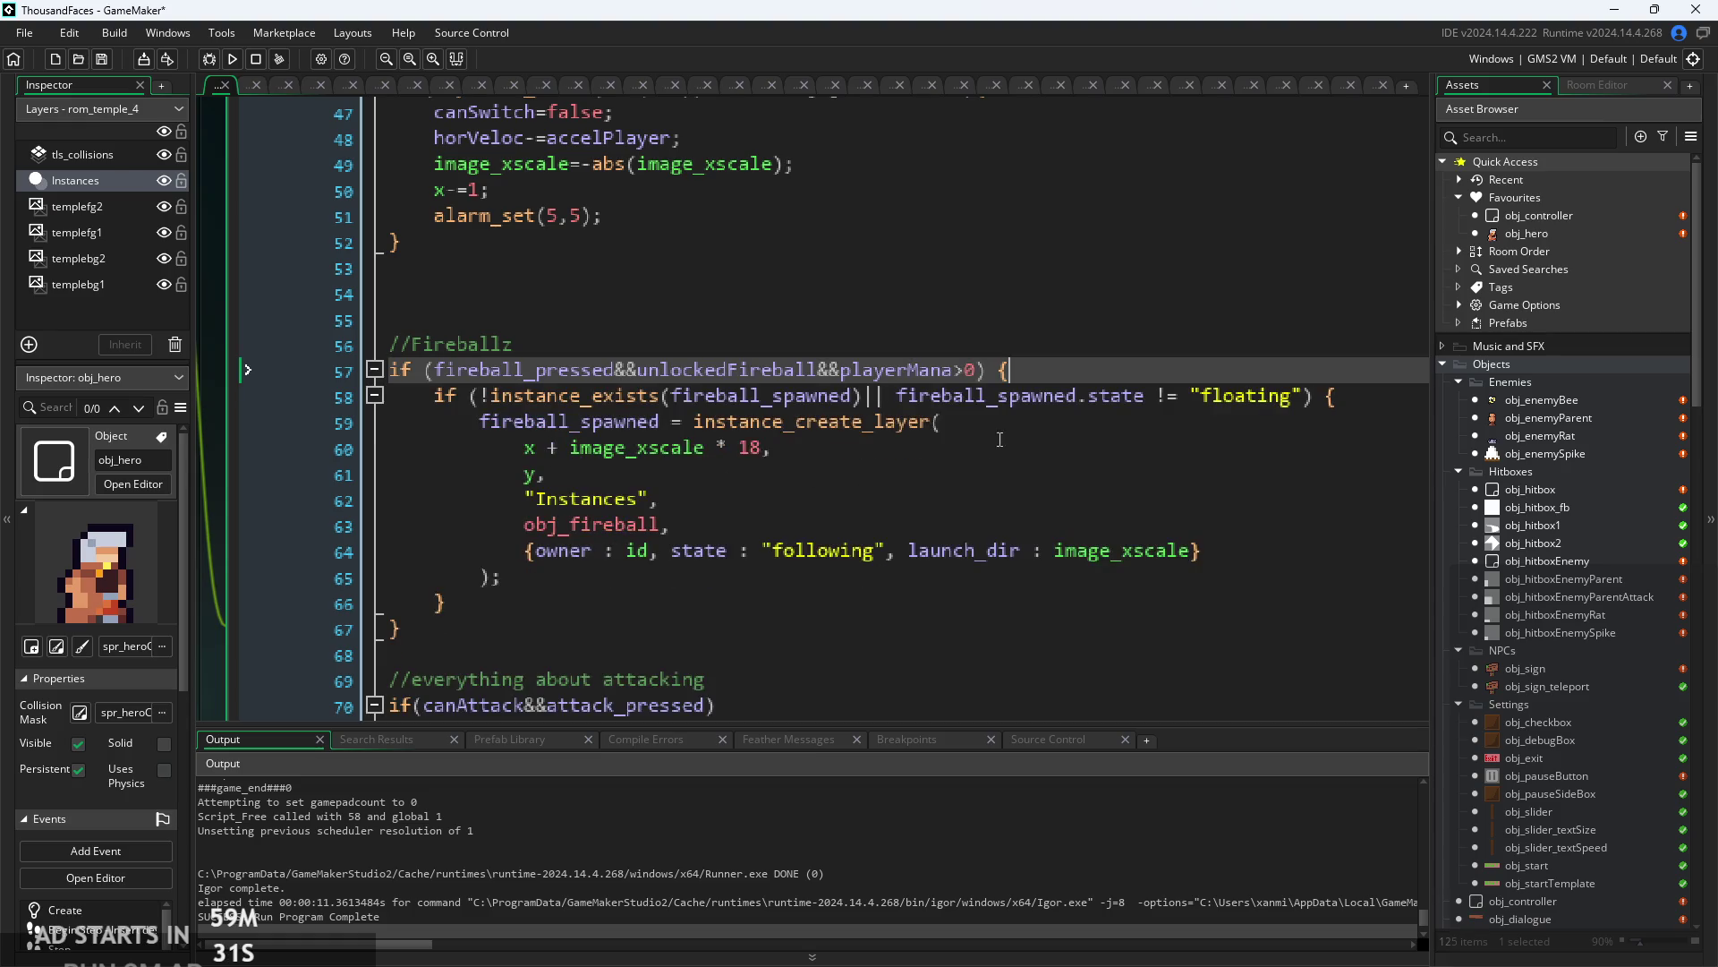
pyautogui.press('Down')
pyautogui.press('Down')
pyautogui.click(1369, 391)
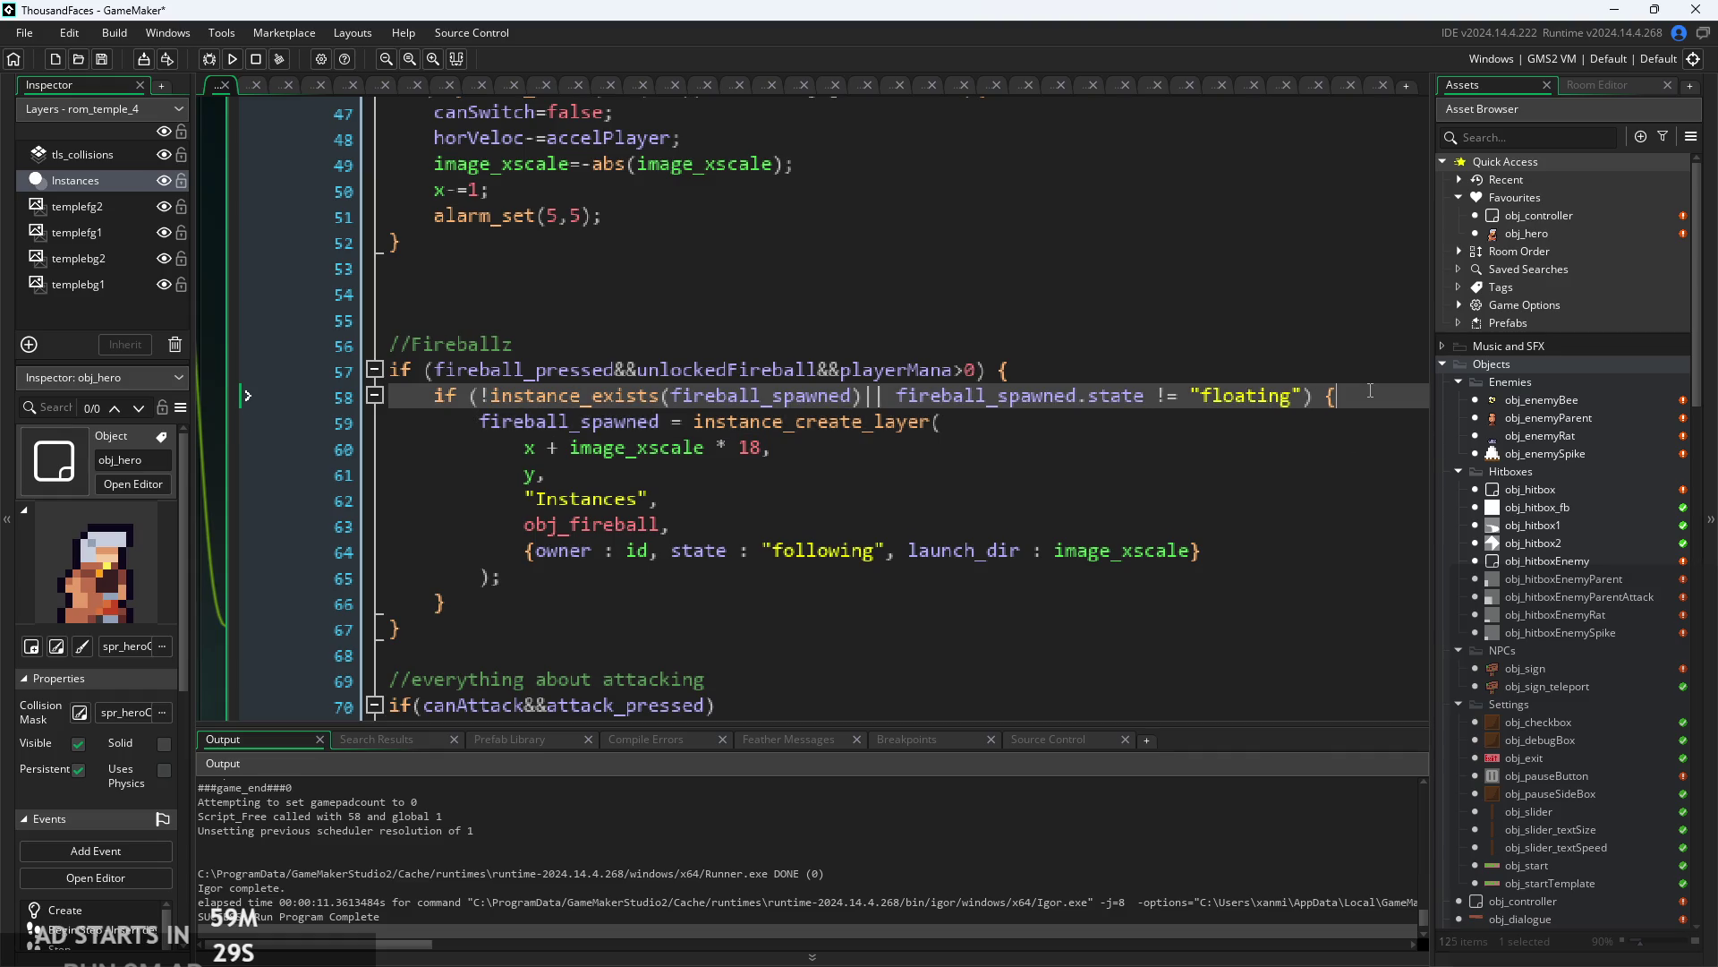
pyautogui.press('Return')
pyautogui.hotkey('ctrl', 'v')
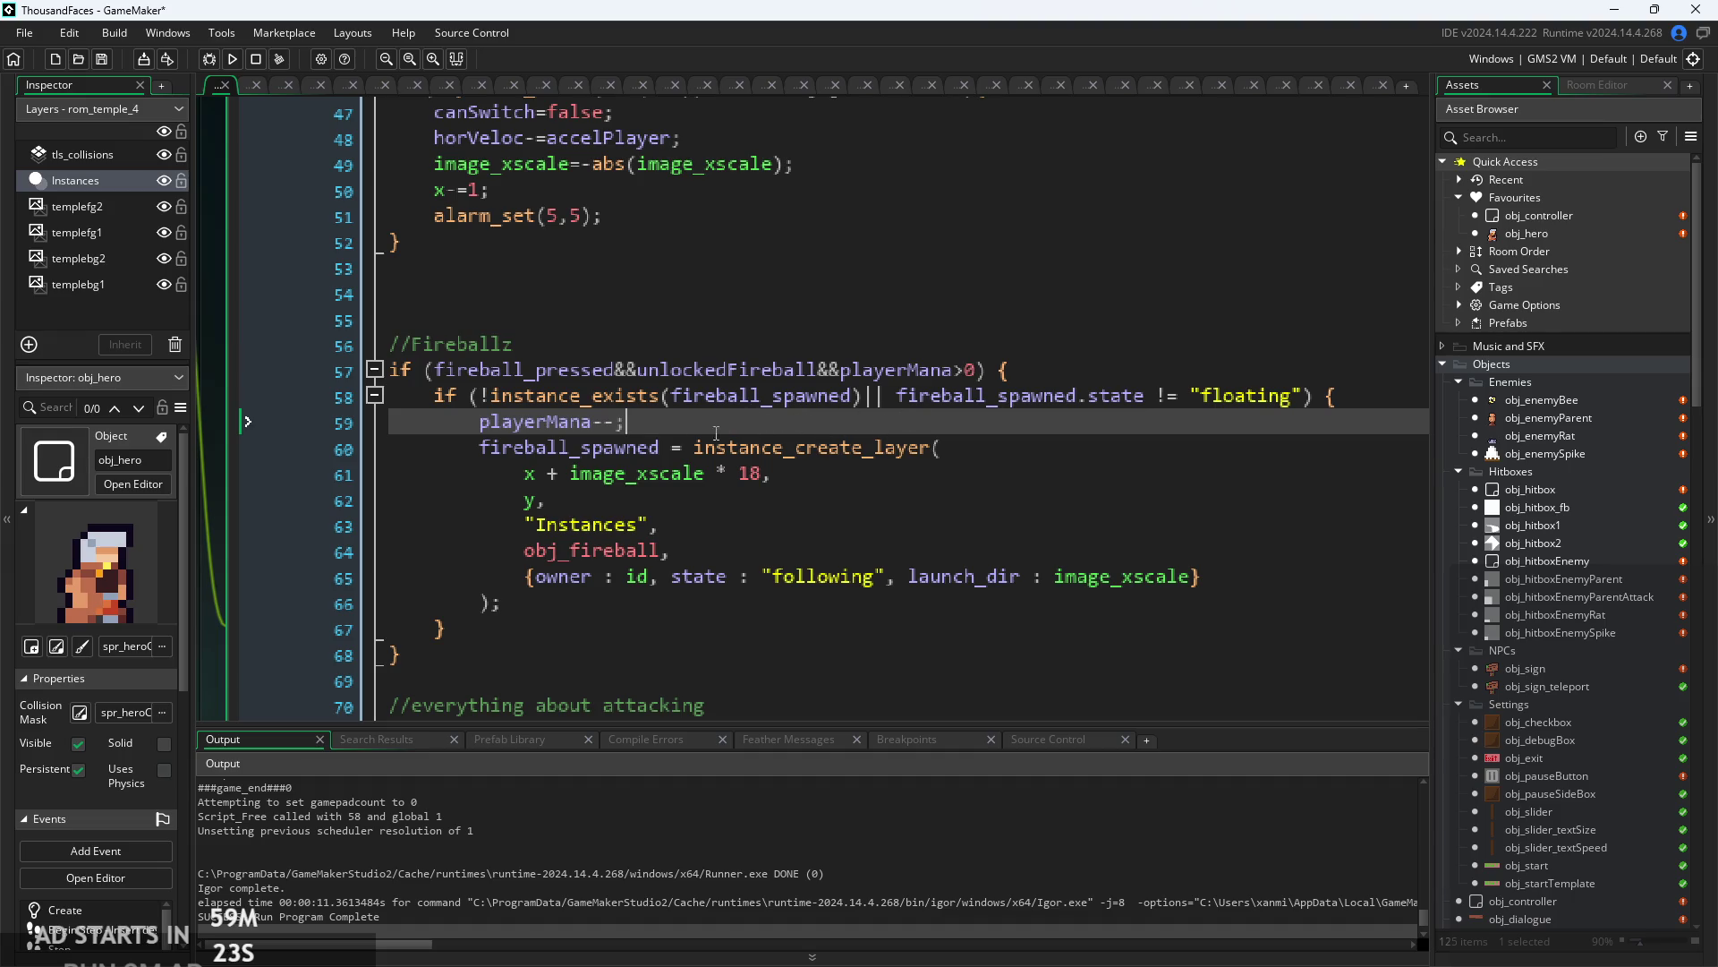
# - Review the playerMana>0 condition on line 57
pyautogui.keyDown('ctrl'); pyautogui.scroll(-1, 689, 429); pyautogui.keyUp('ctrl')
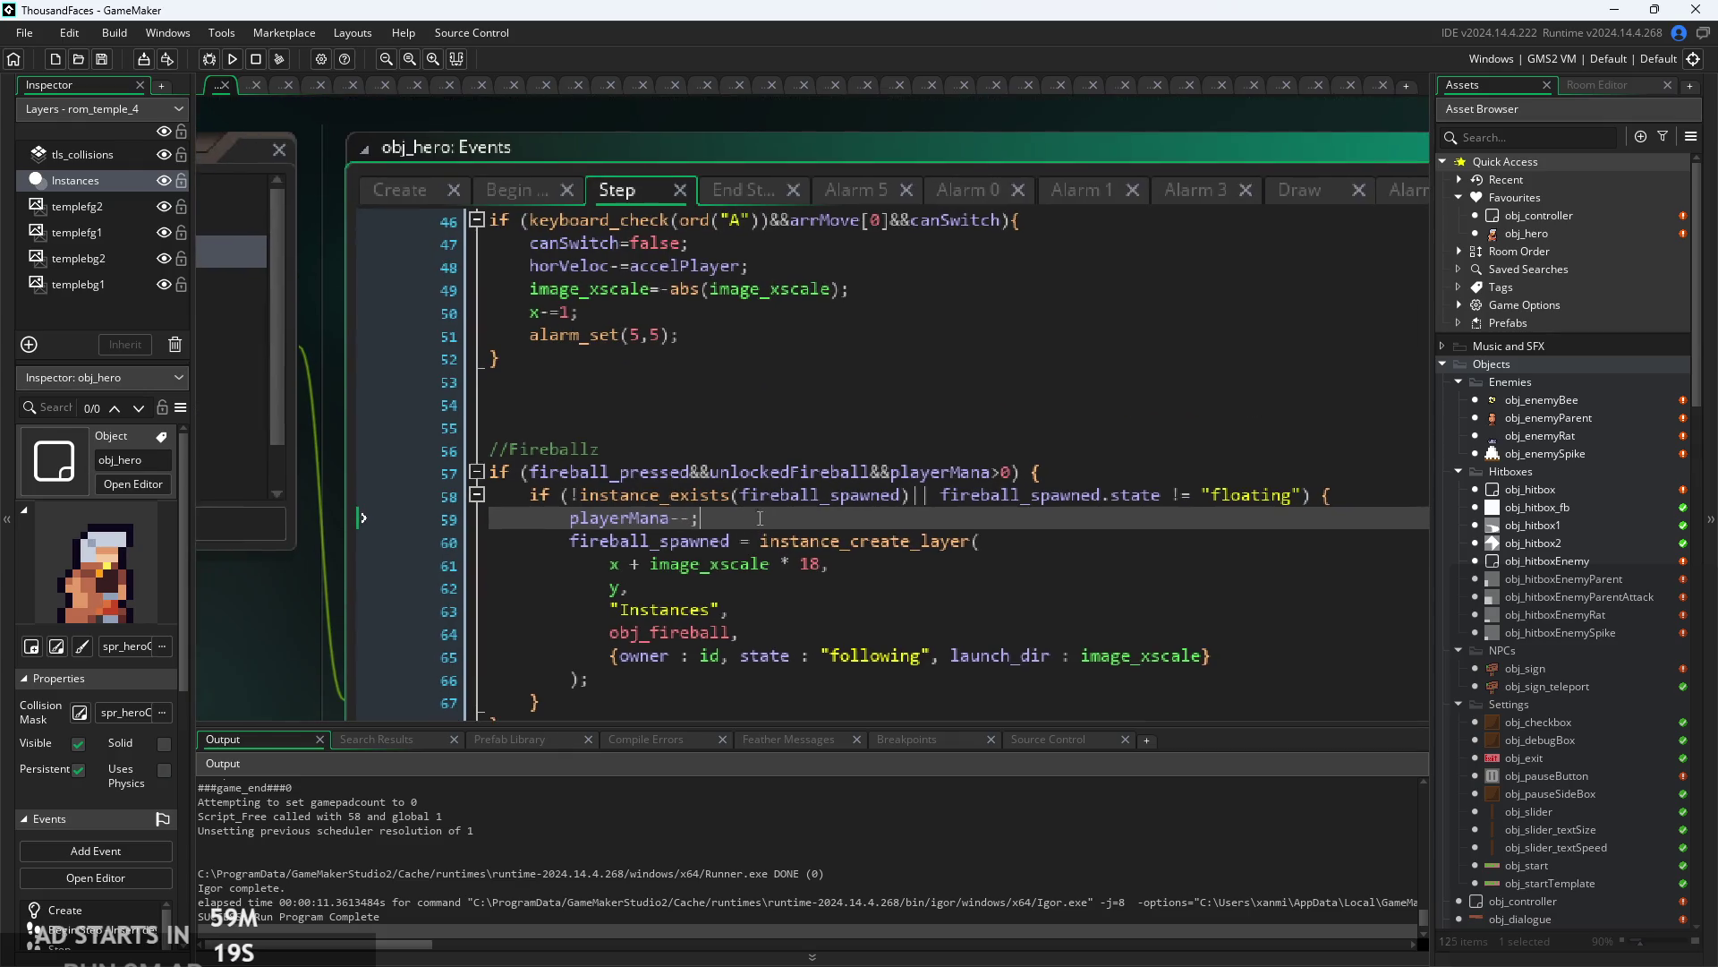
pyautogui.moveTo(870, 472); pyautogui.dragTo(1012, 481)
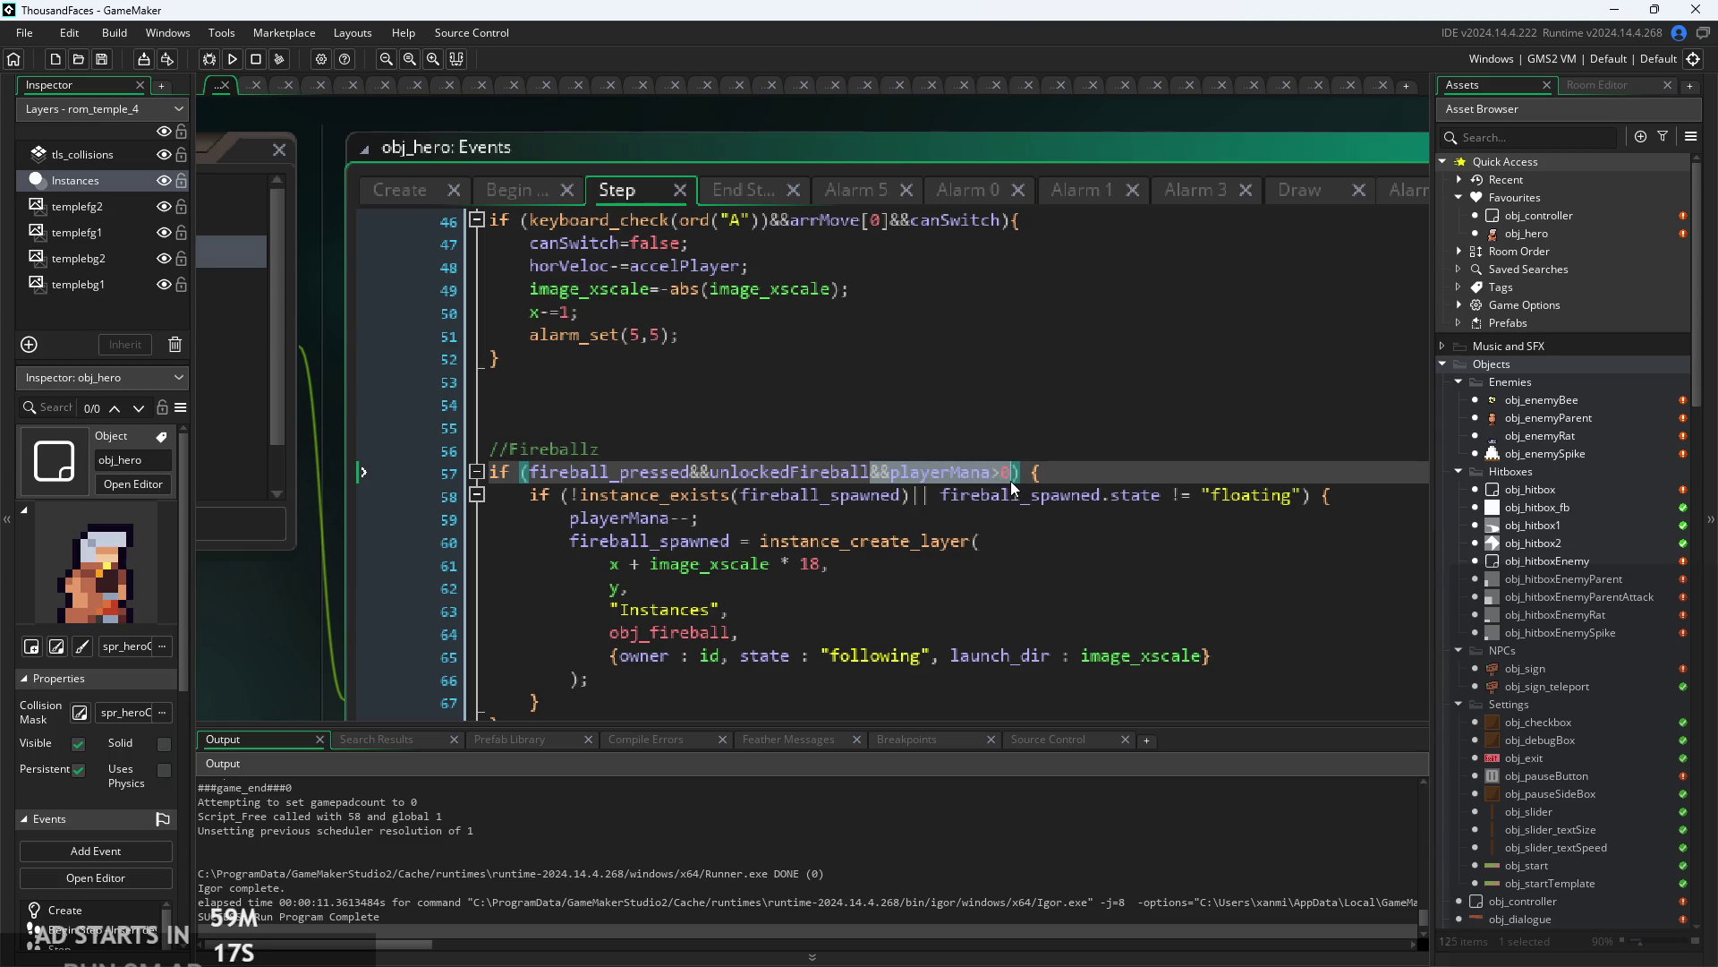
pyautogui.click(713, 382)
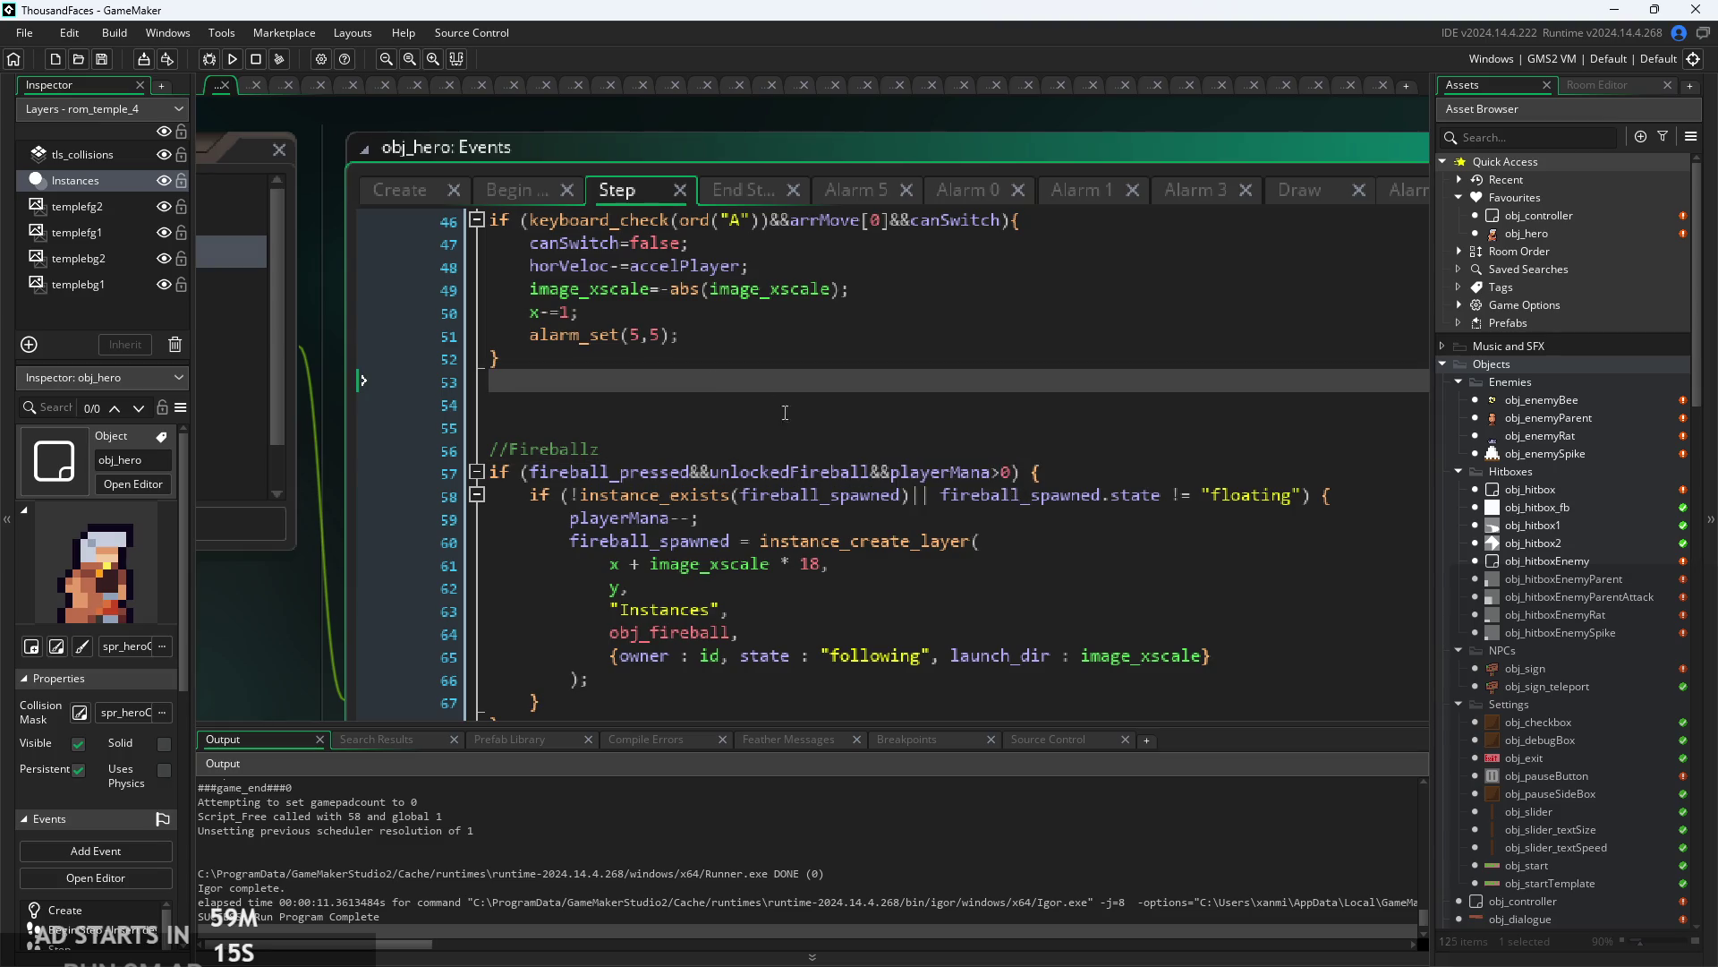
pyautogui.scroll(8, 785, 413)
pyautogui.click(684, 372)
pyautogui.scroll(-2, 684, 372)
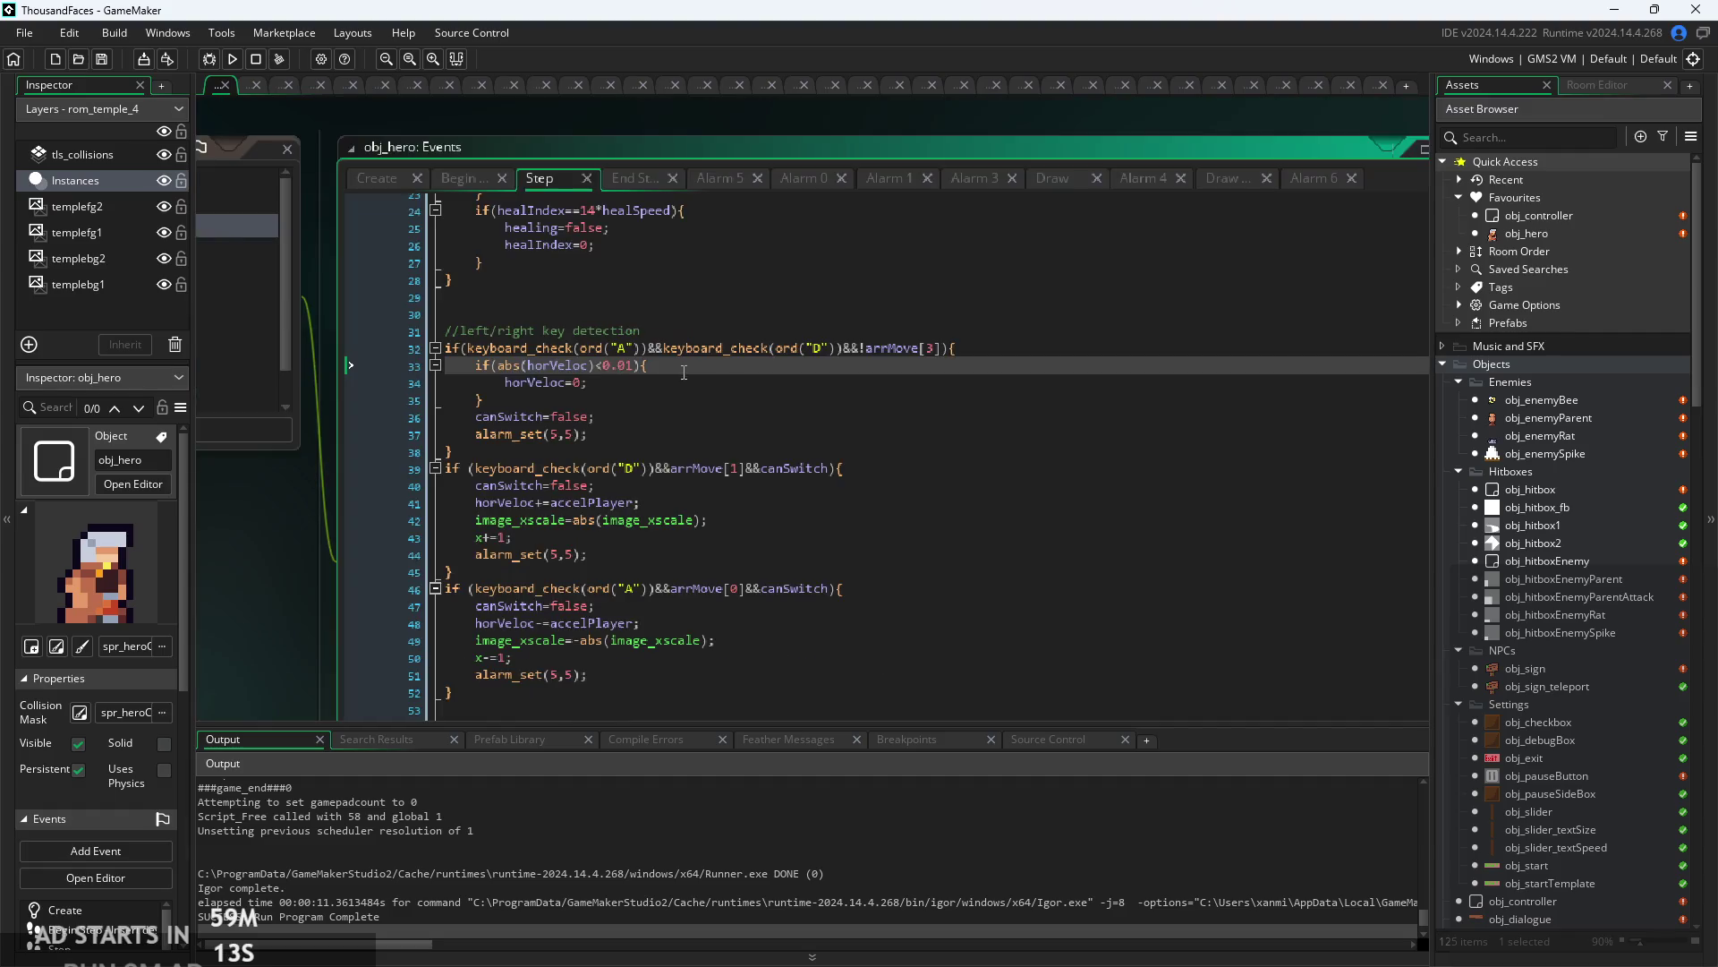
# - Append &&playerMana>0 to the healing condition on line 16
pyautogui.scroll(6, 684, 372)
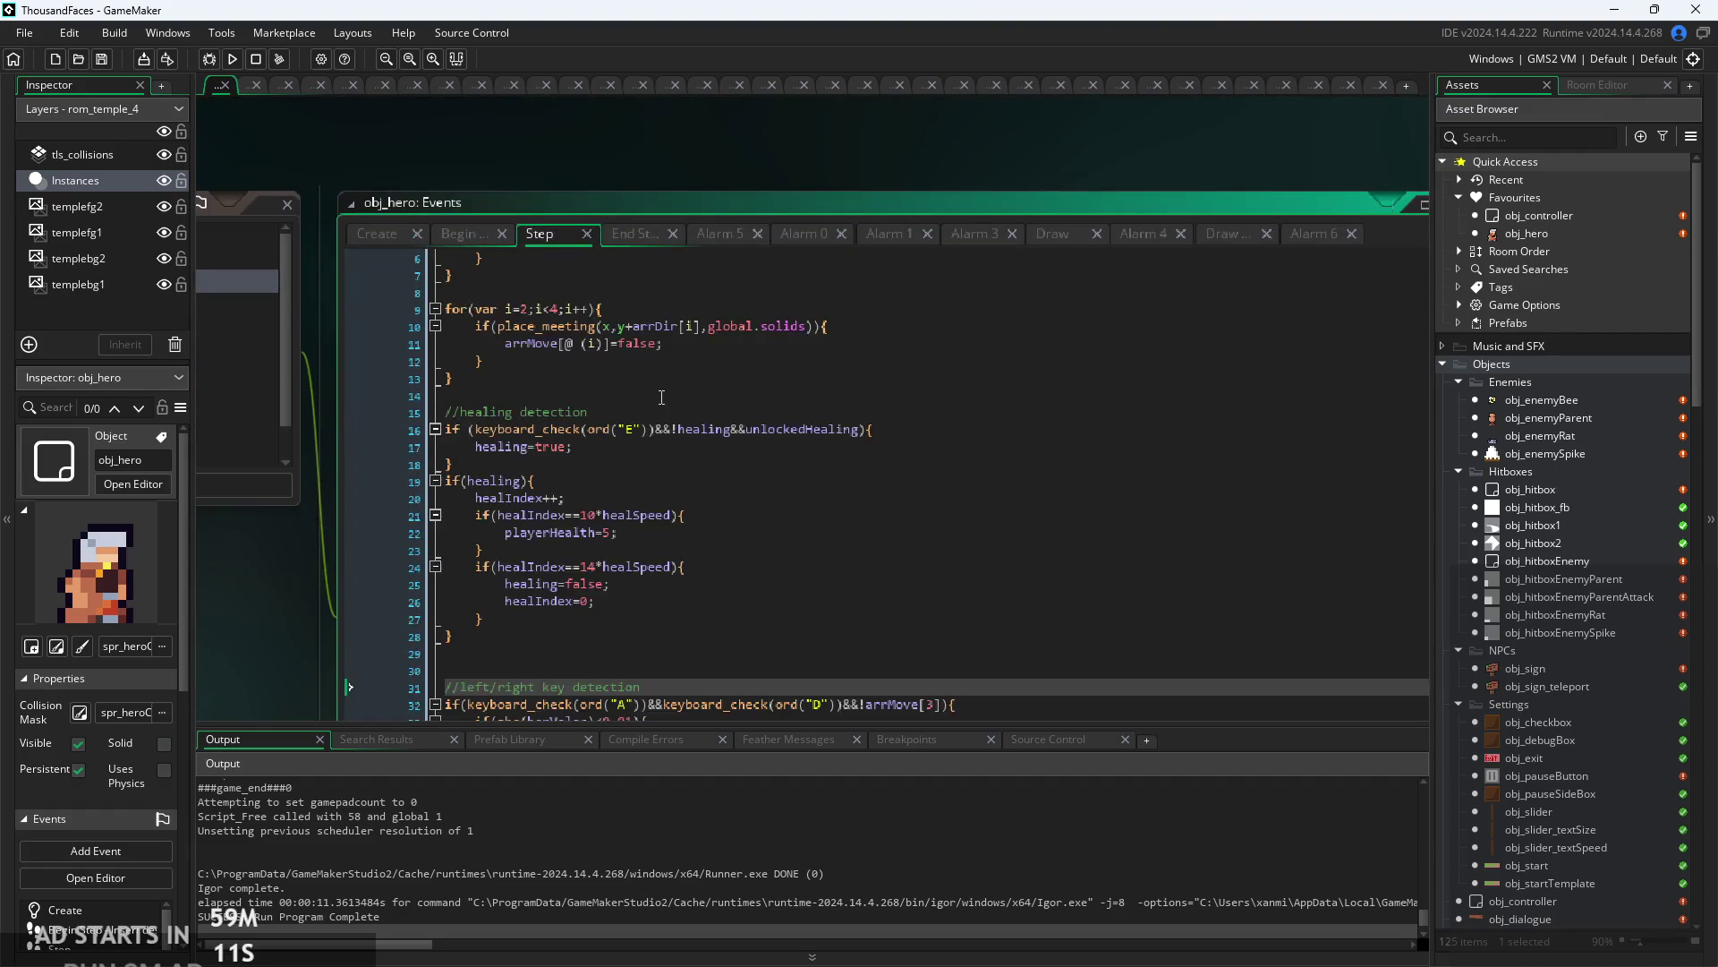
pyautogui.scroll(3, 662, 396)
pyautogui.click(993, 461)
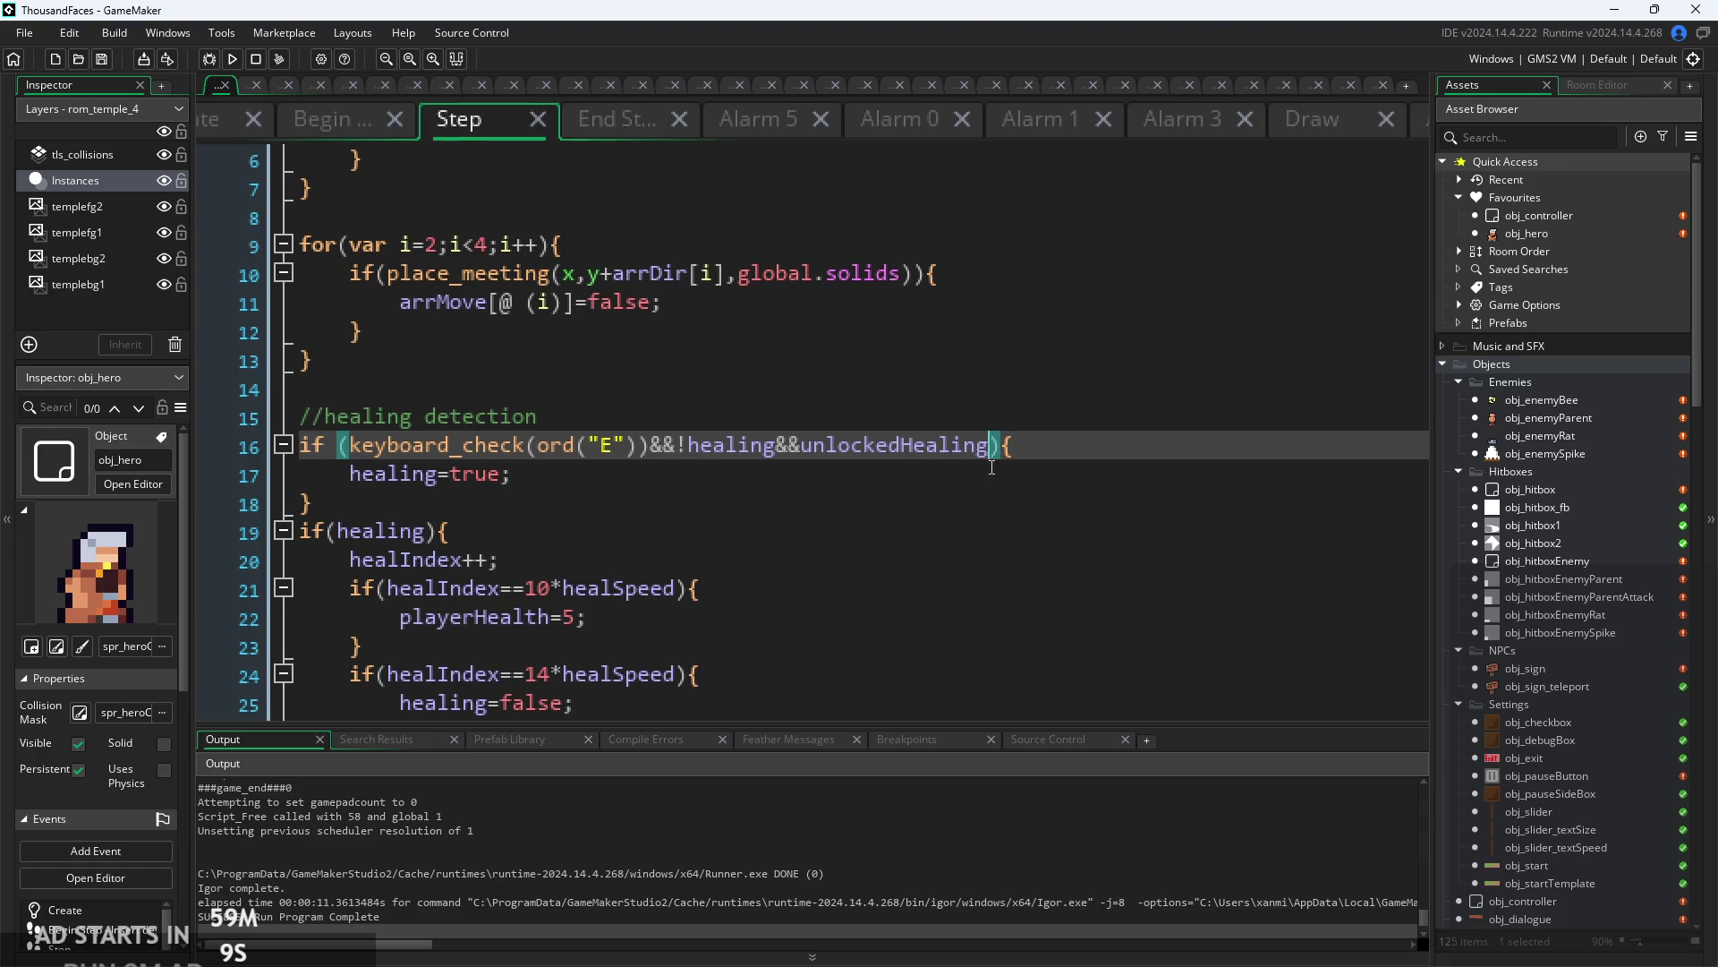
pyautogui.write('&&playerMana>0')
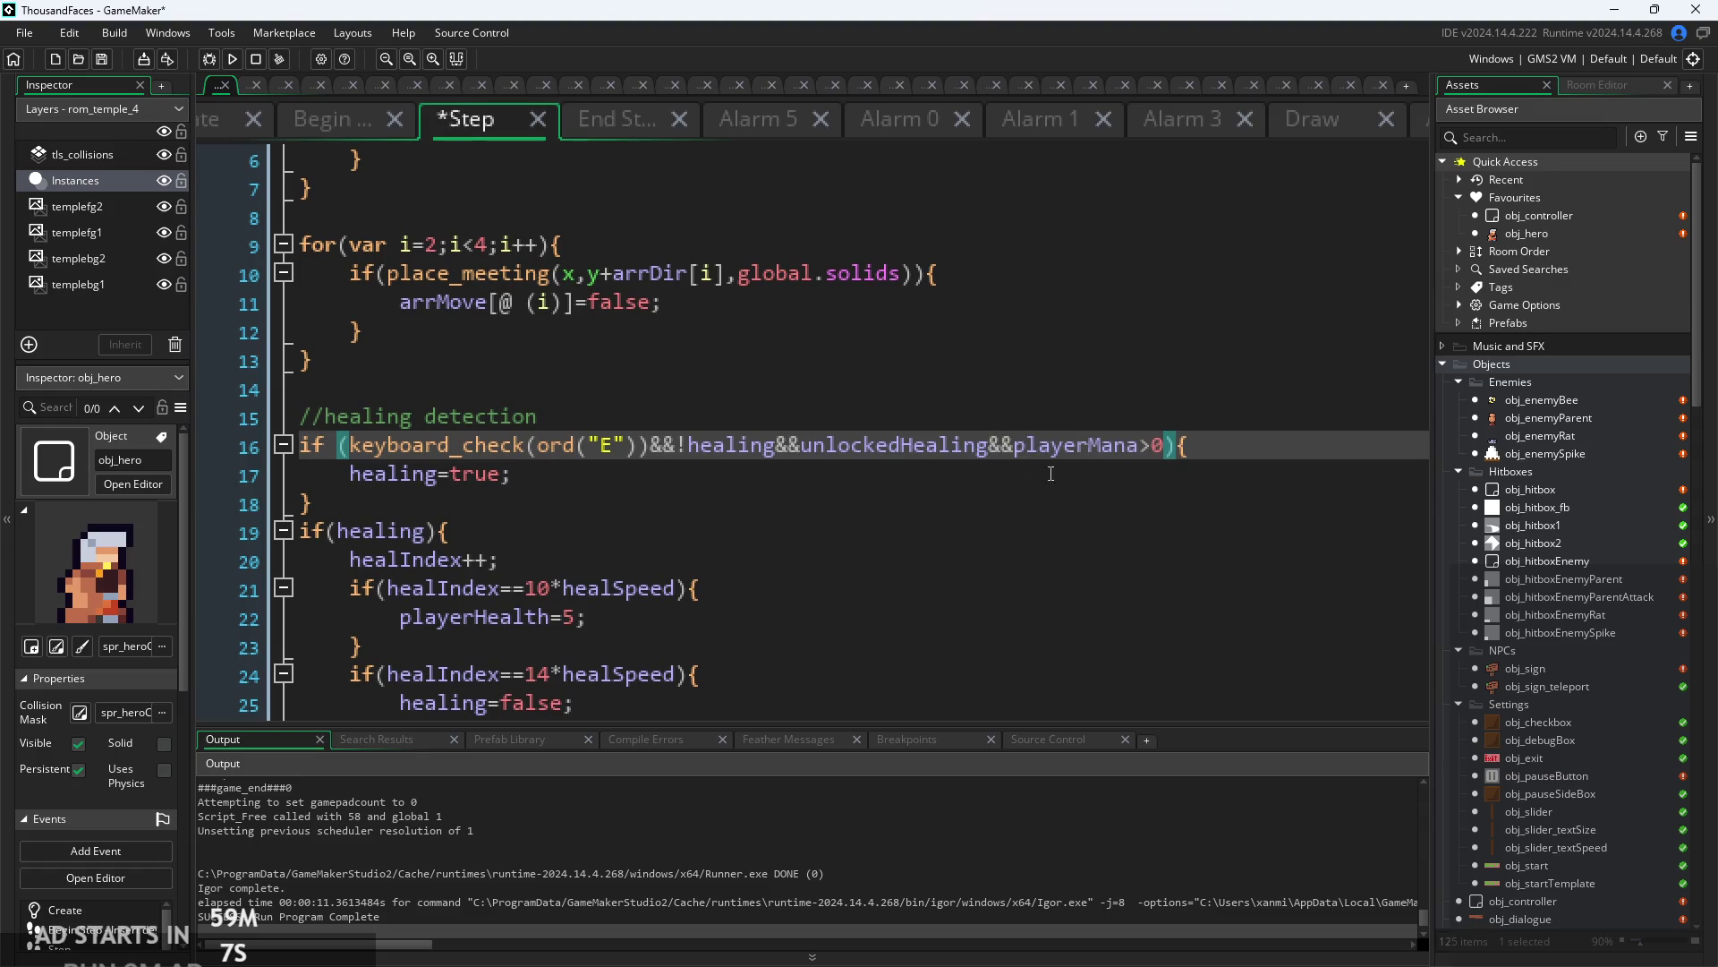
# - Add playerMana--; after healing=true; and save the Step event
pyautogui.click(670, 506)
pyautogui.click(1012, 476)
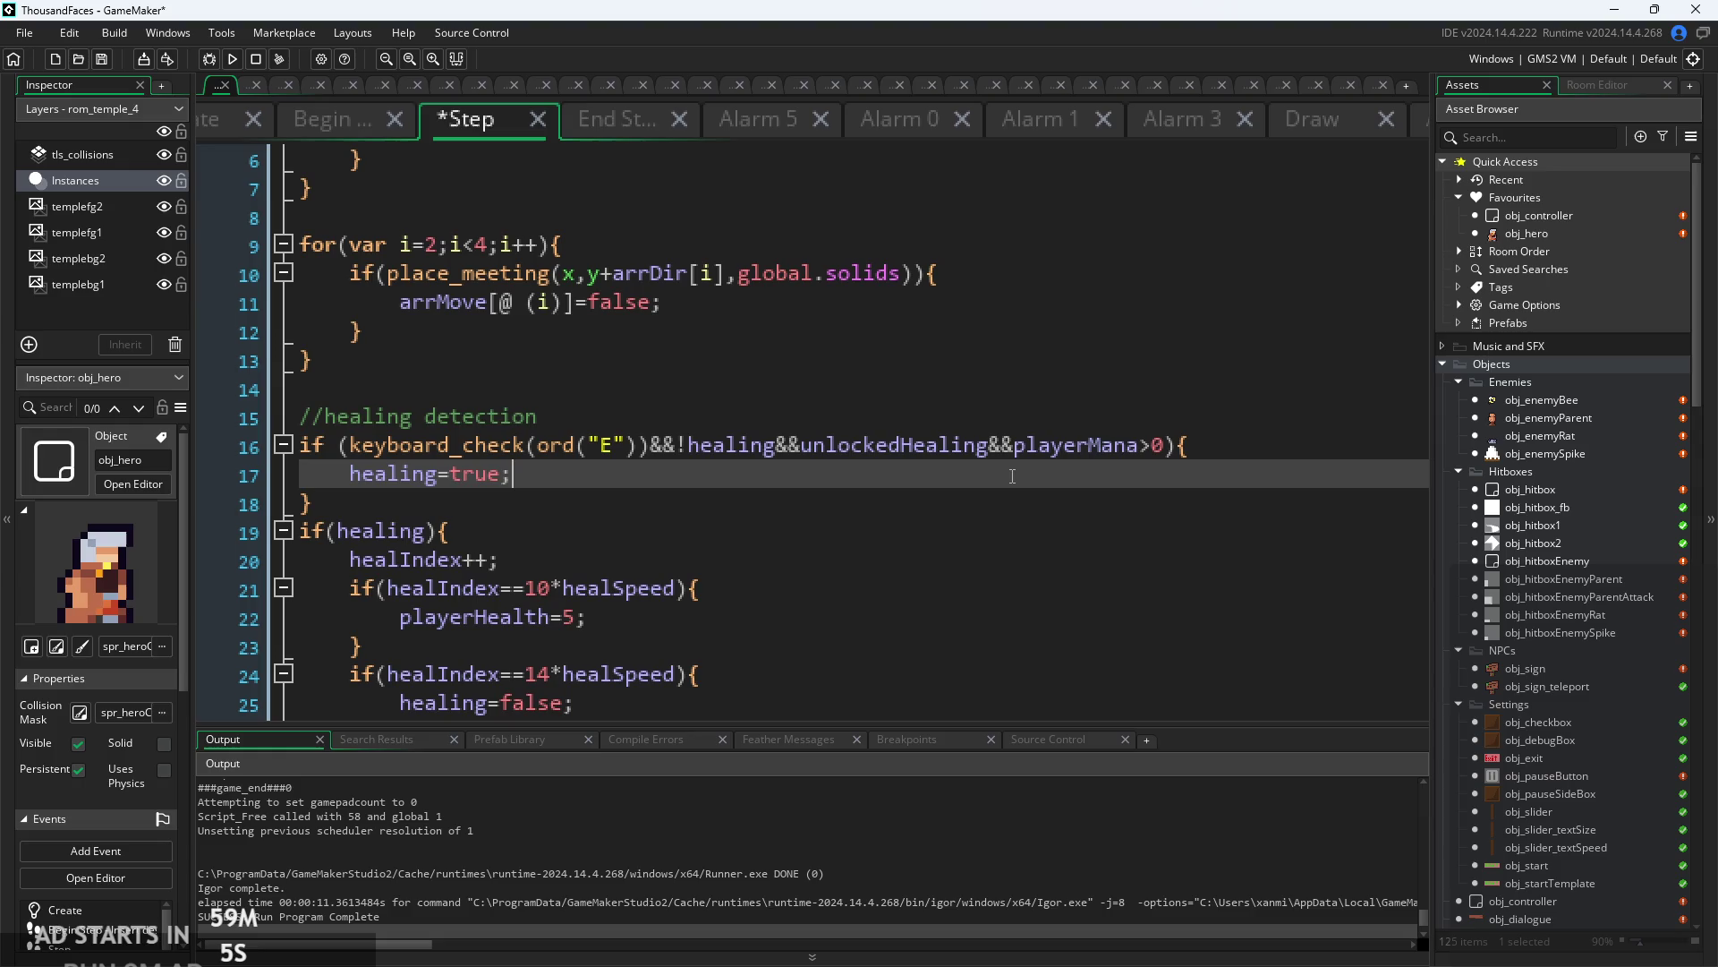
pyautogui.press('Return')
pyautogui.write('play')
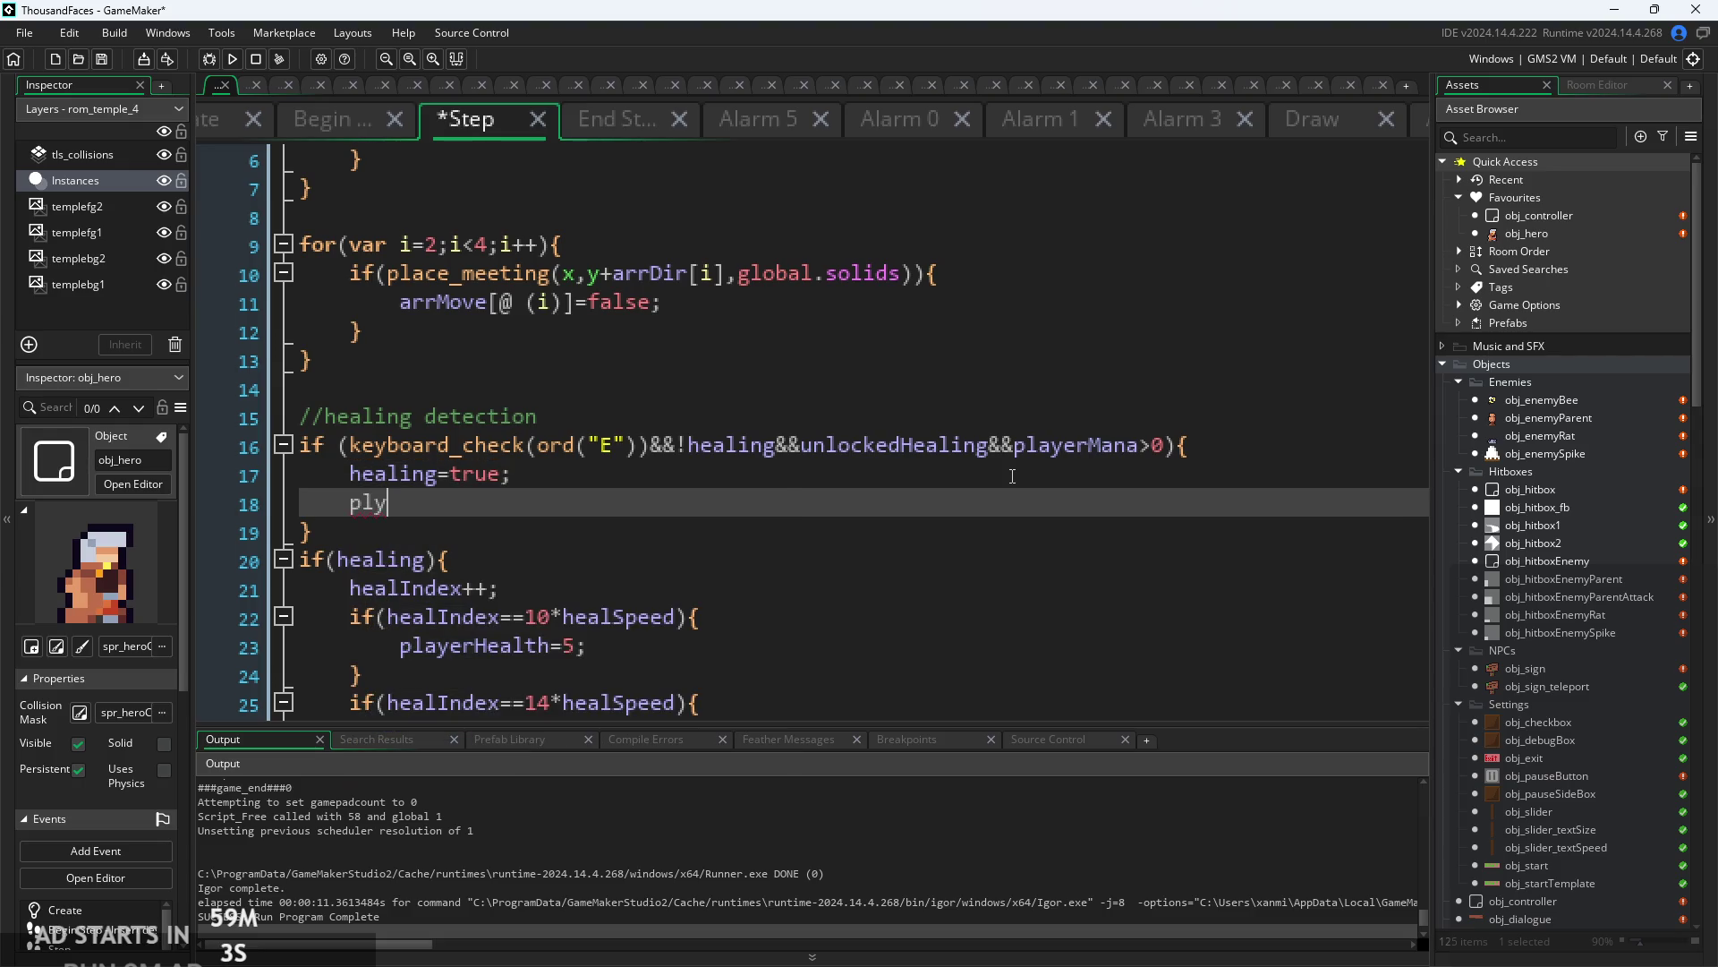
pyautogui.write('erMana--;')
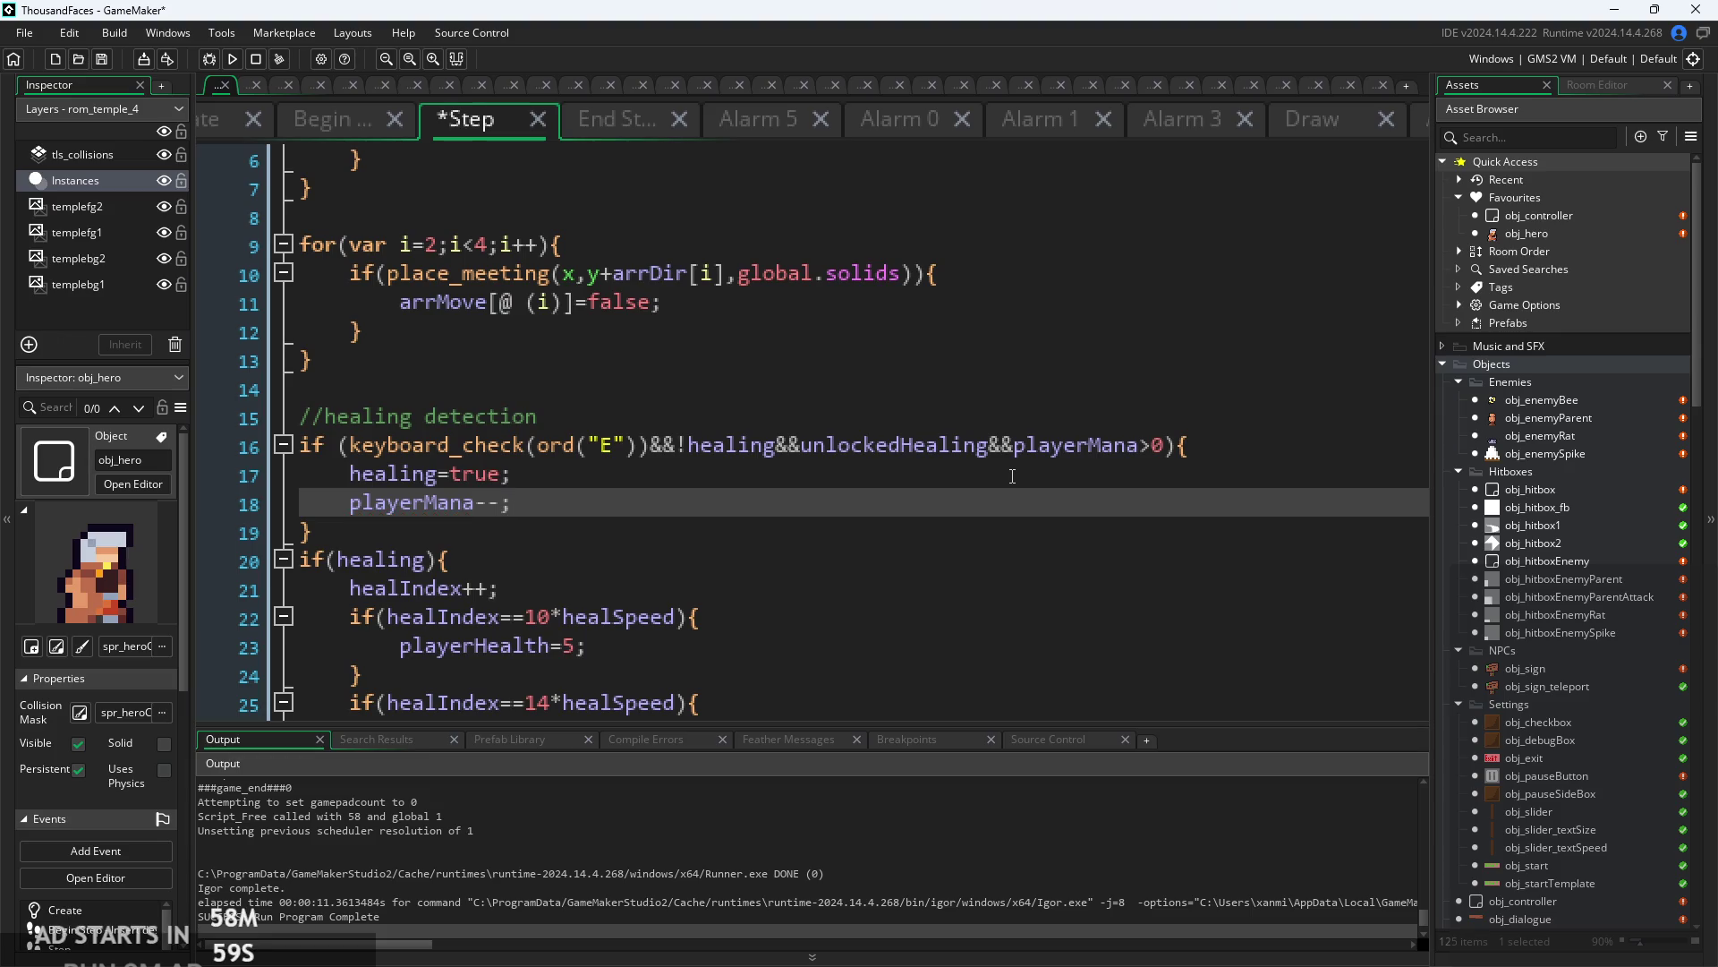
pyautogui.hotkey('ctrl', 's')
# - Restore the events window to normal size and return to the healing=true line
pyautogui.scroll(-3, 940, 456)
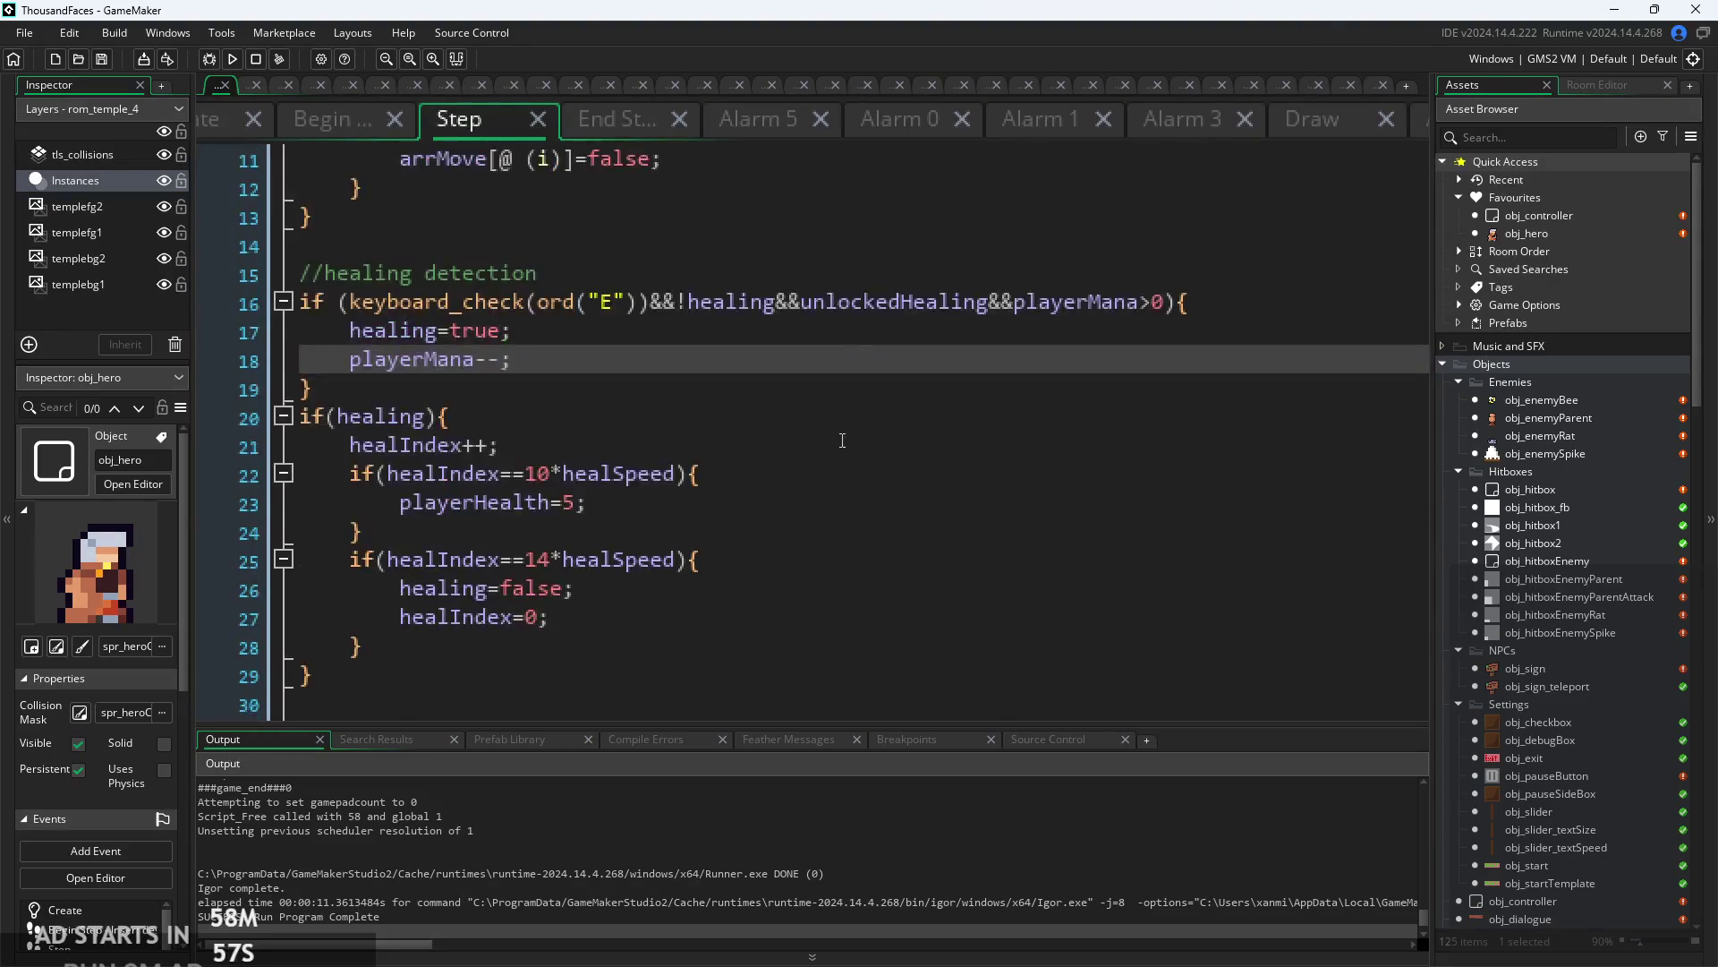
pyautogui.click(837, 434)
pyautogui.click(816, 481)
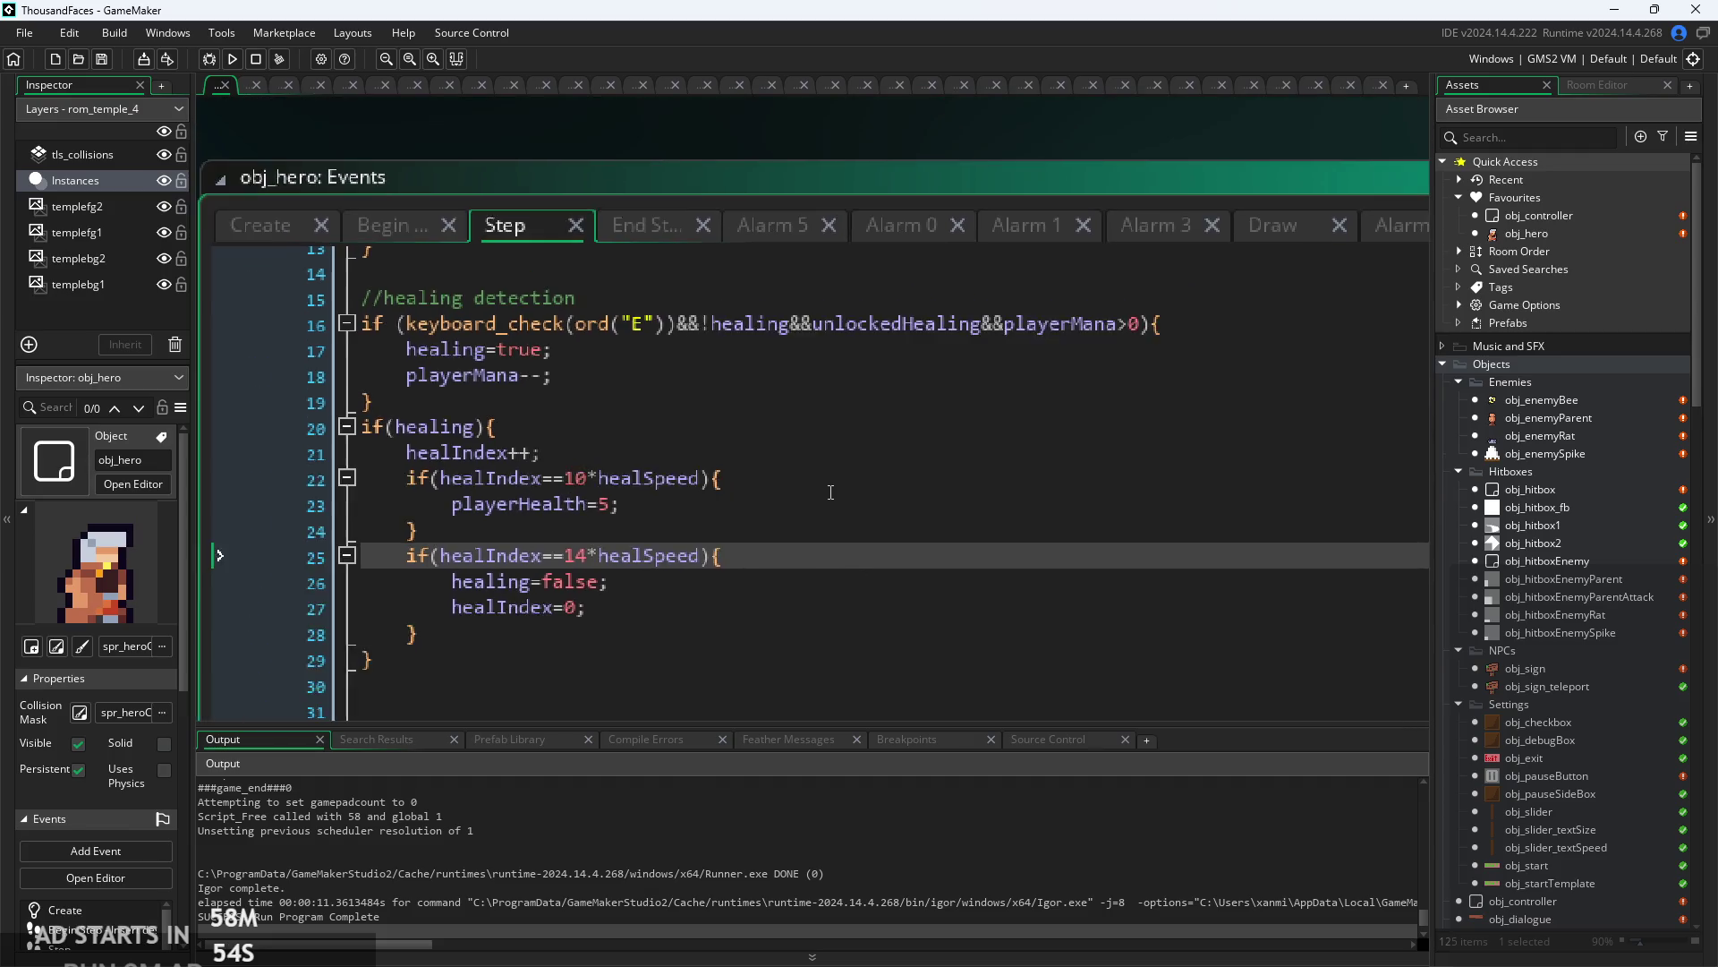
pyautogui.click(700, 364)
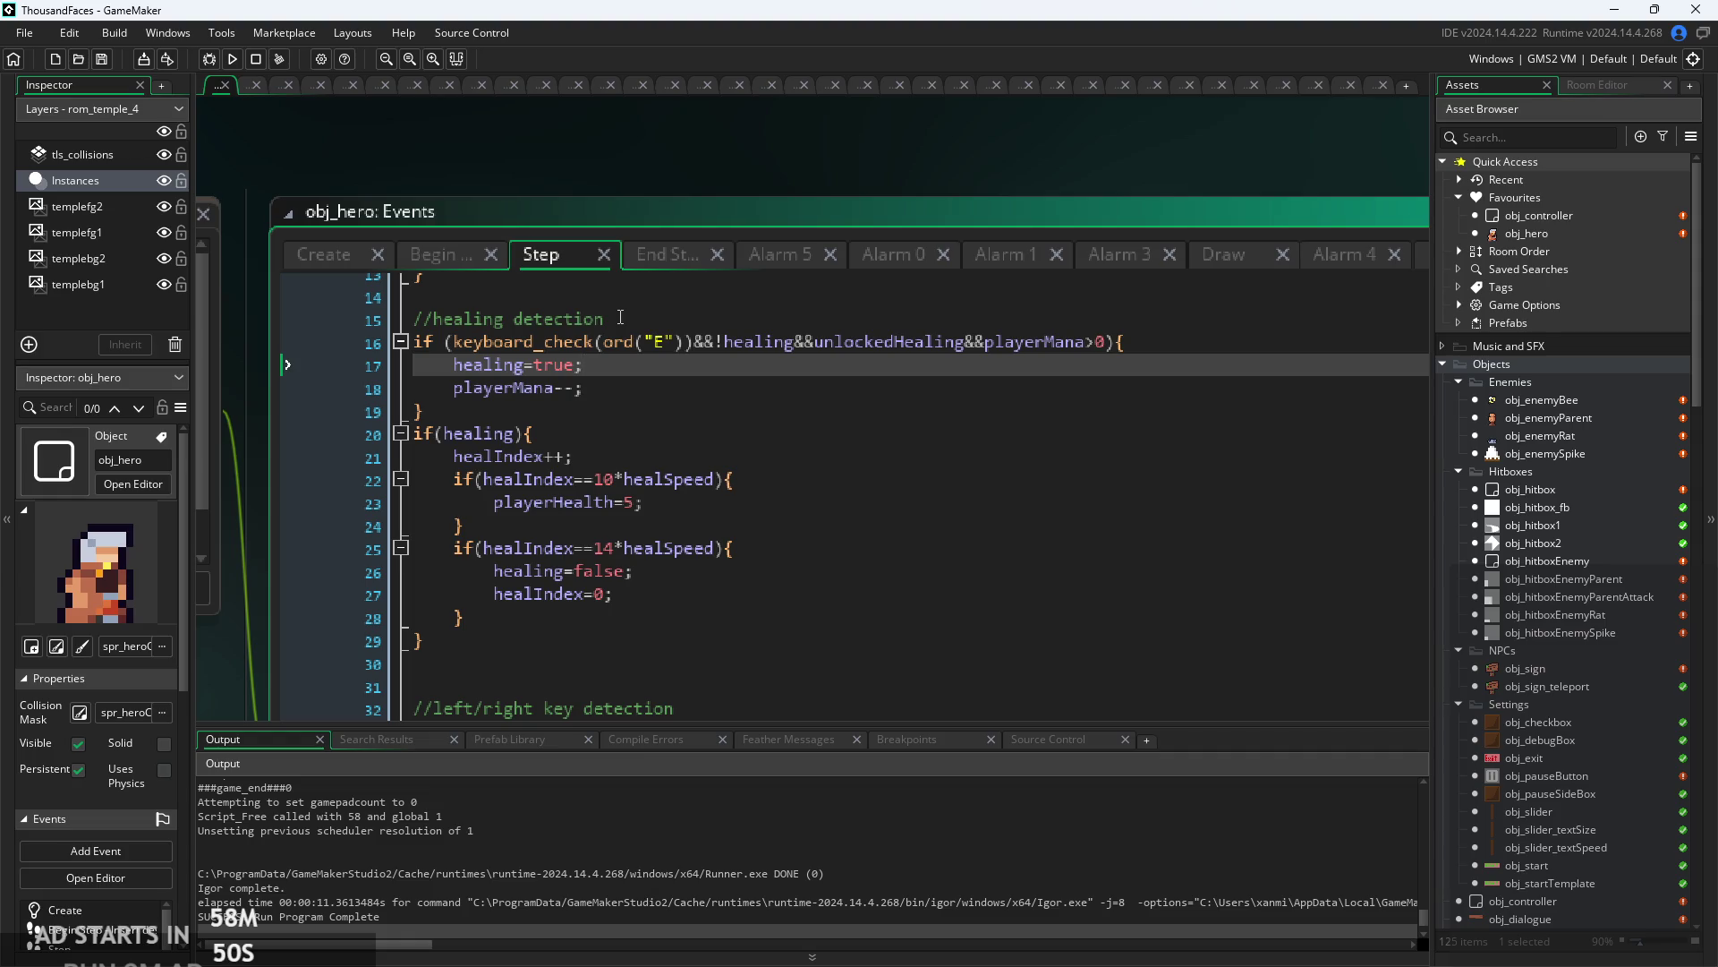
# - In obj_hero's Create event, type manacd=30; on a new line below manapx=[5,16,32,48,63]
pyautogui.click(329, 256)
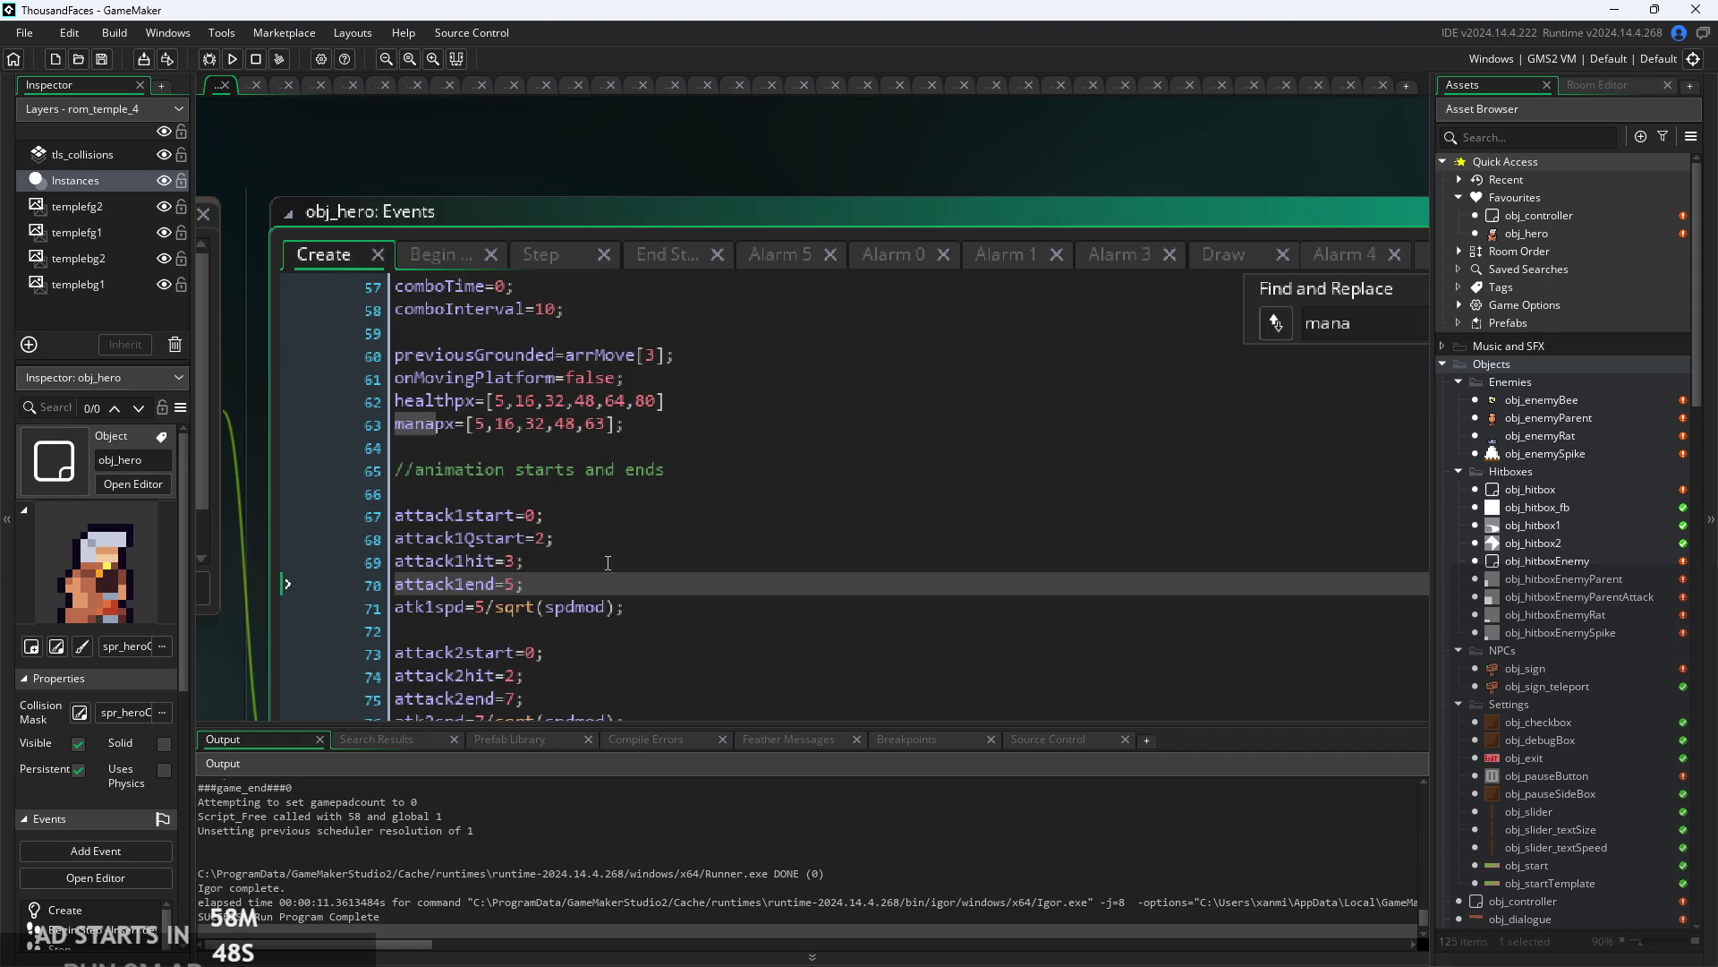
pyautogui.click(664, 426)
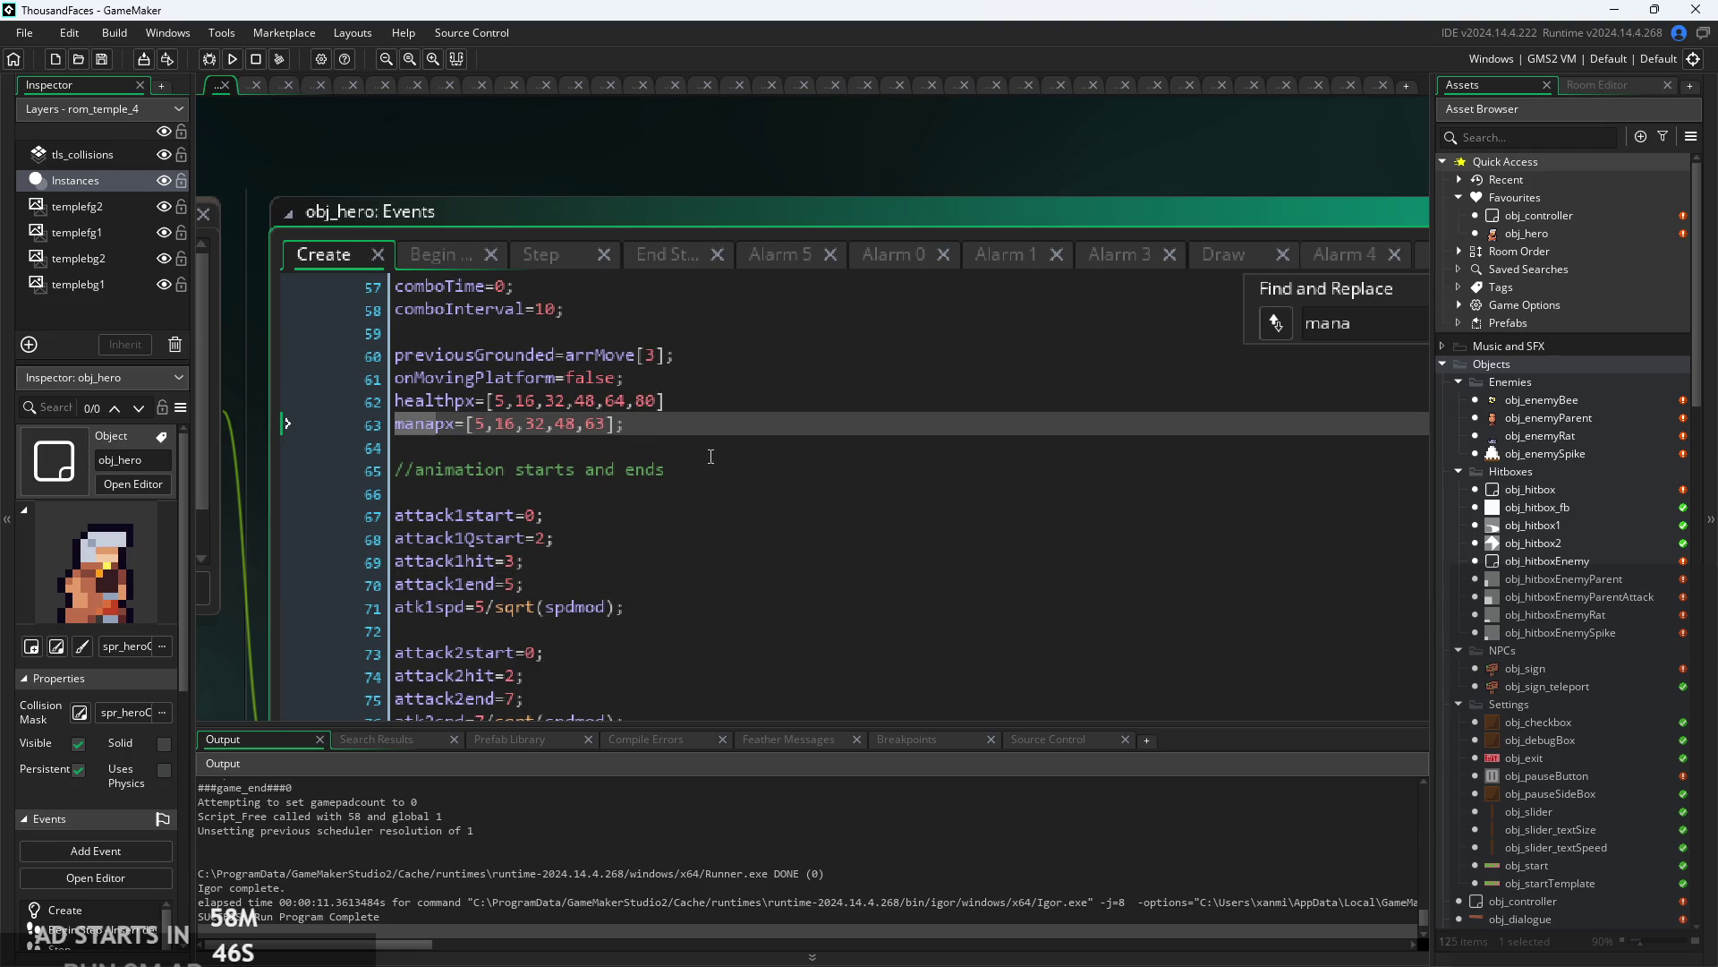
pyautogui.press('Return')
pyautogui.write('man')
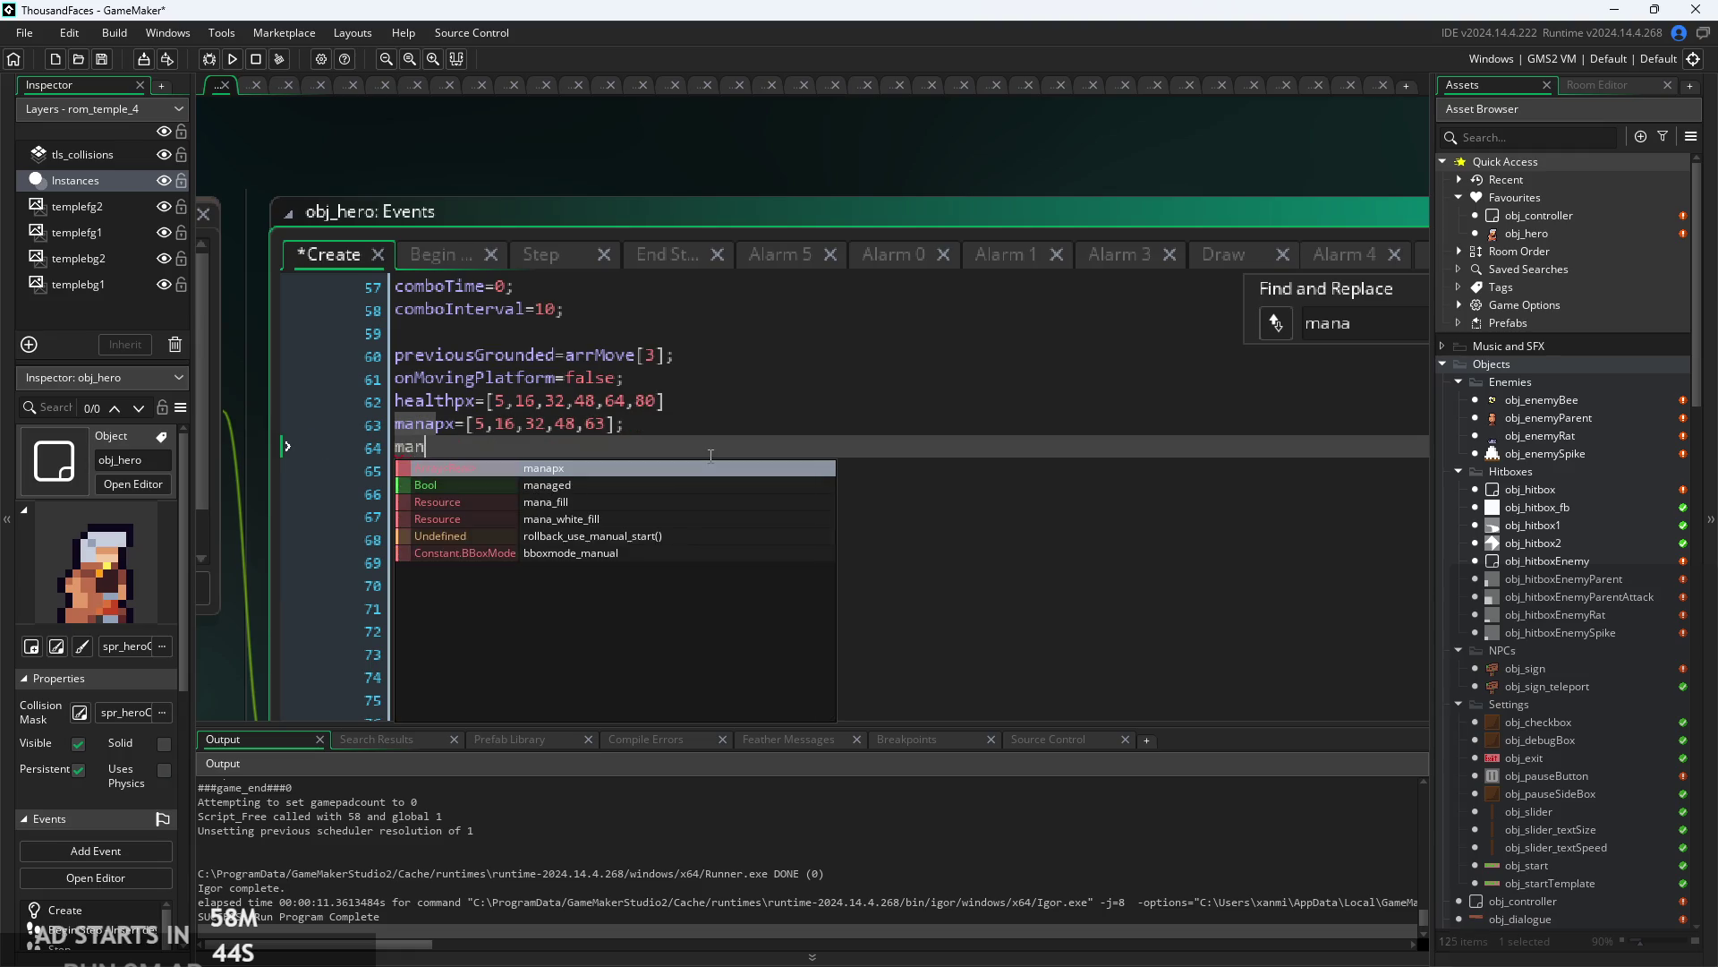
pyautogui.write('acd=')
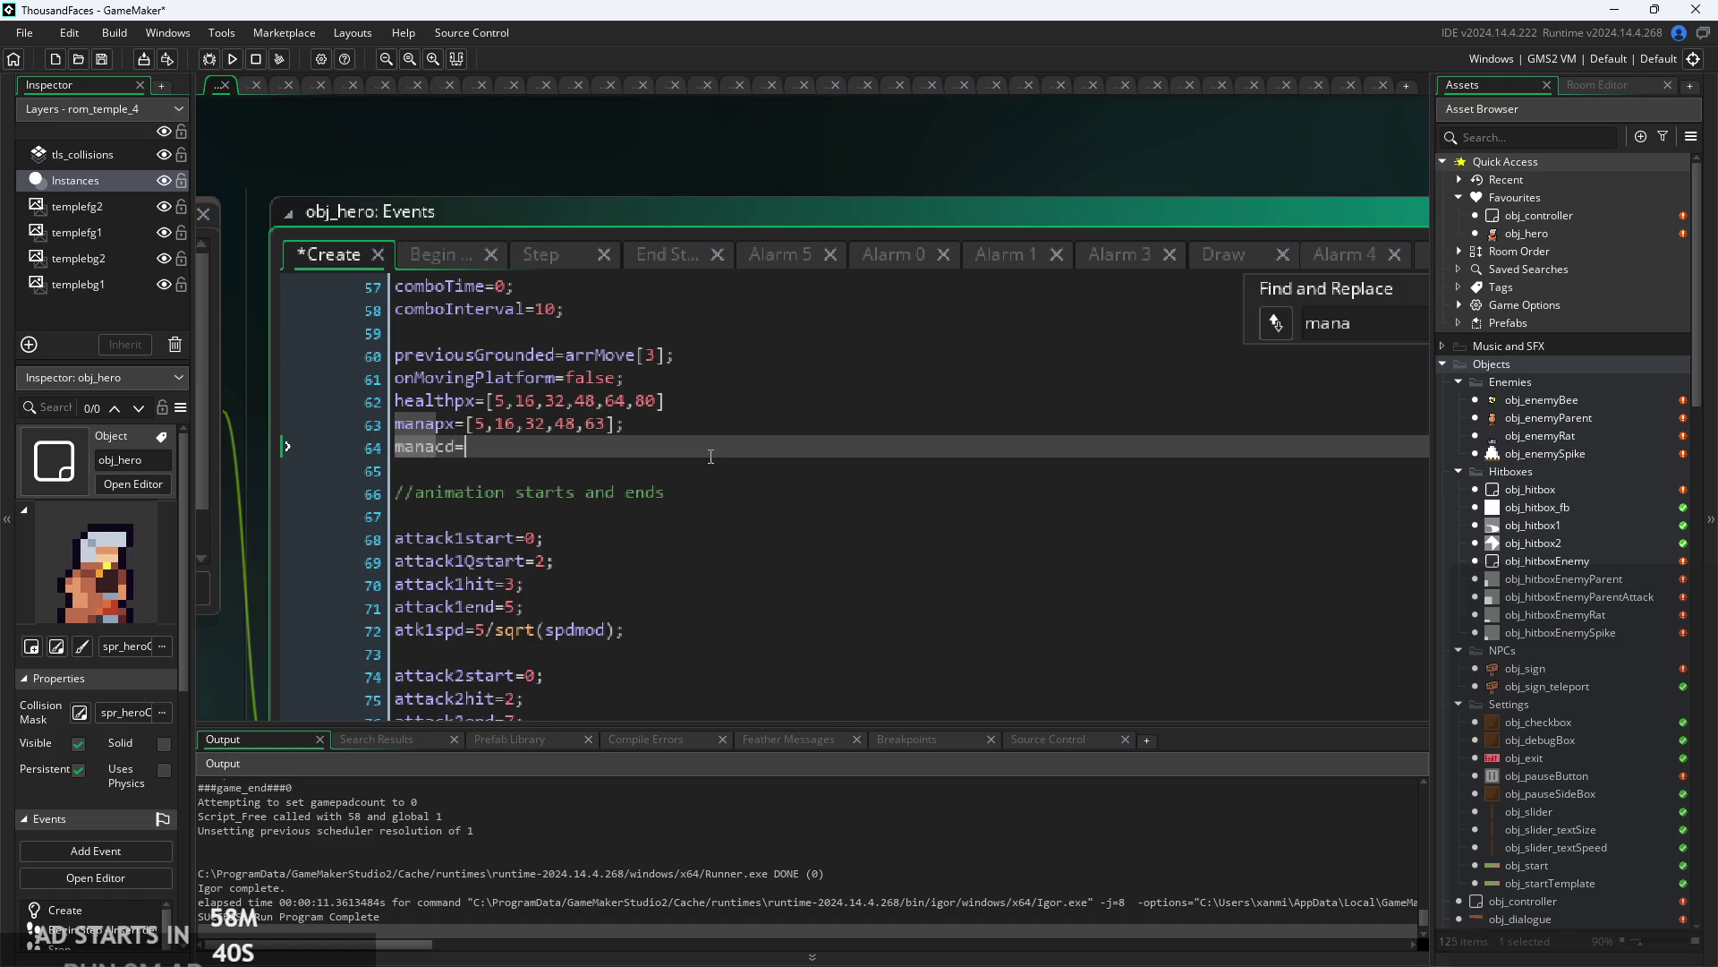
pyautogui.write('30')
pyautogui.write(';')
# - Add an Alarm event to obj_hero and clear its placeholder comment
pyautogui.scroll(-3, 353, 526)
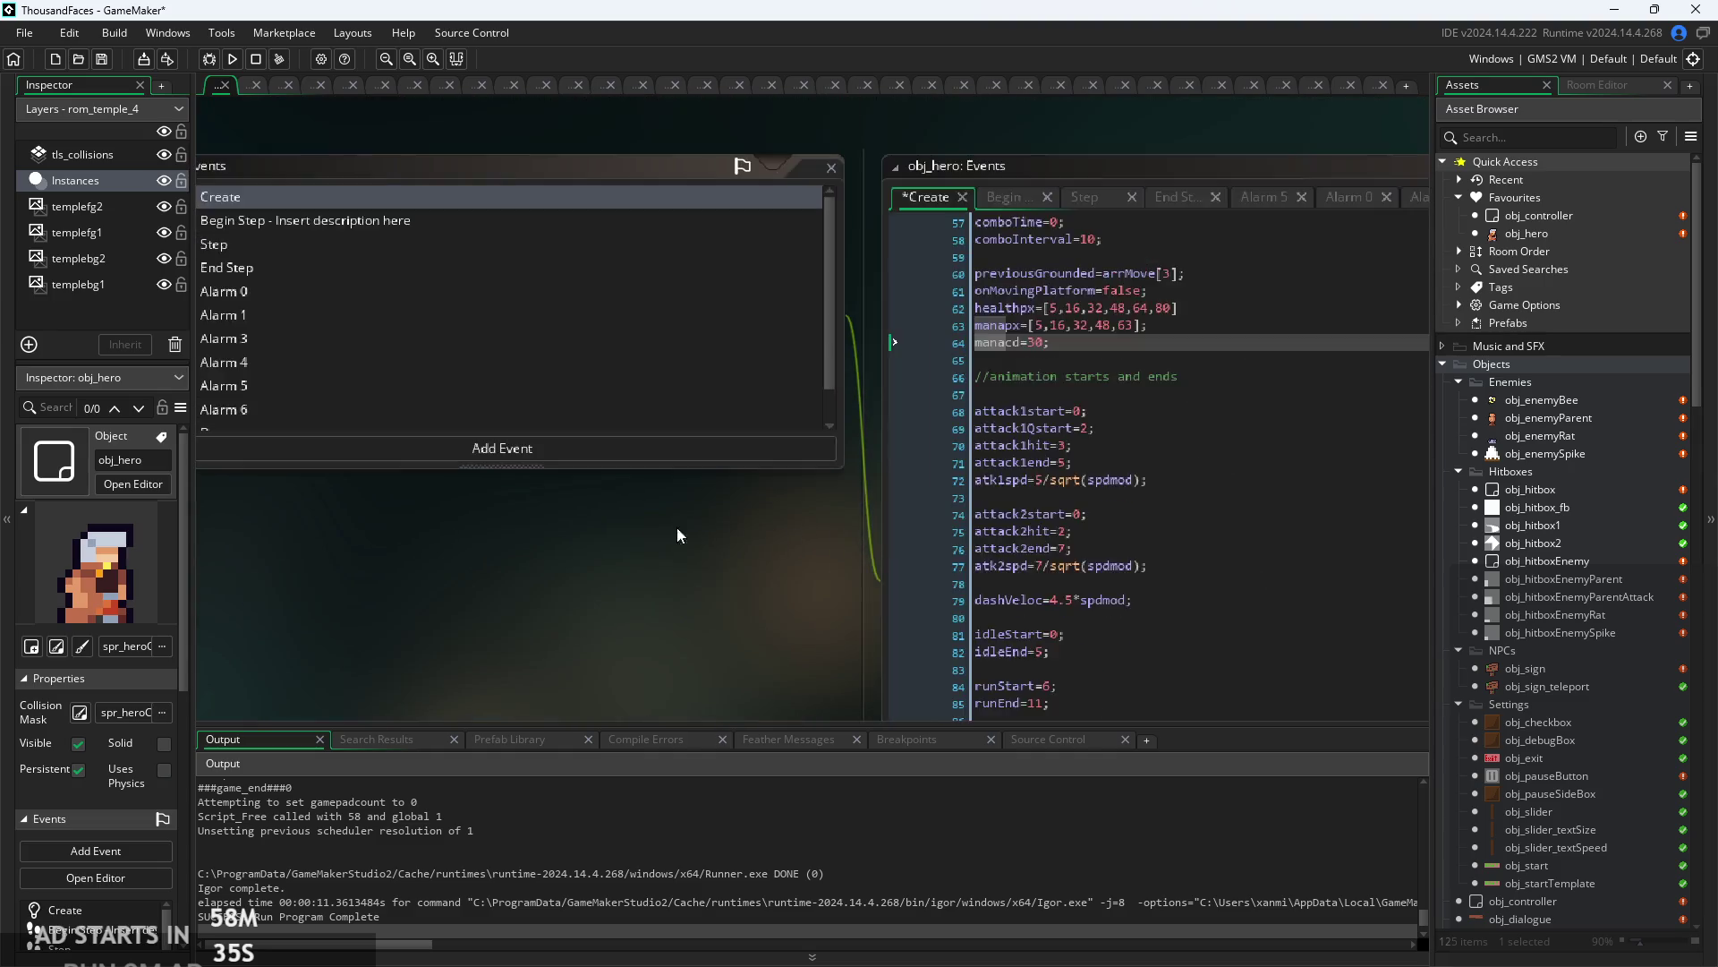
pyautogui.moveTo(772, 541); pyautogui.dragTo(642, 561)
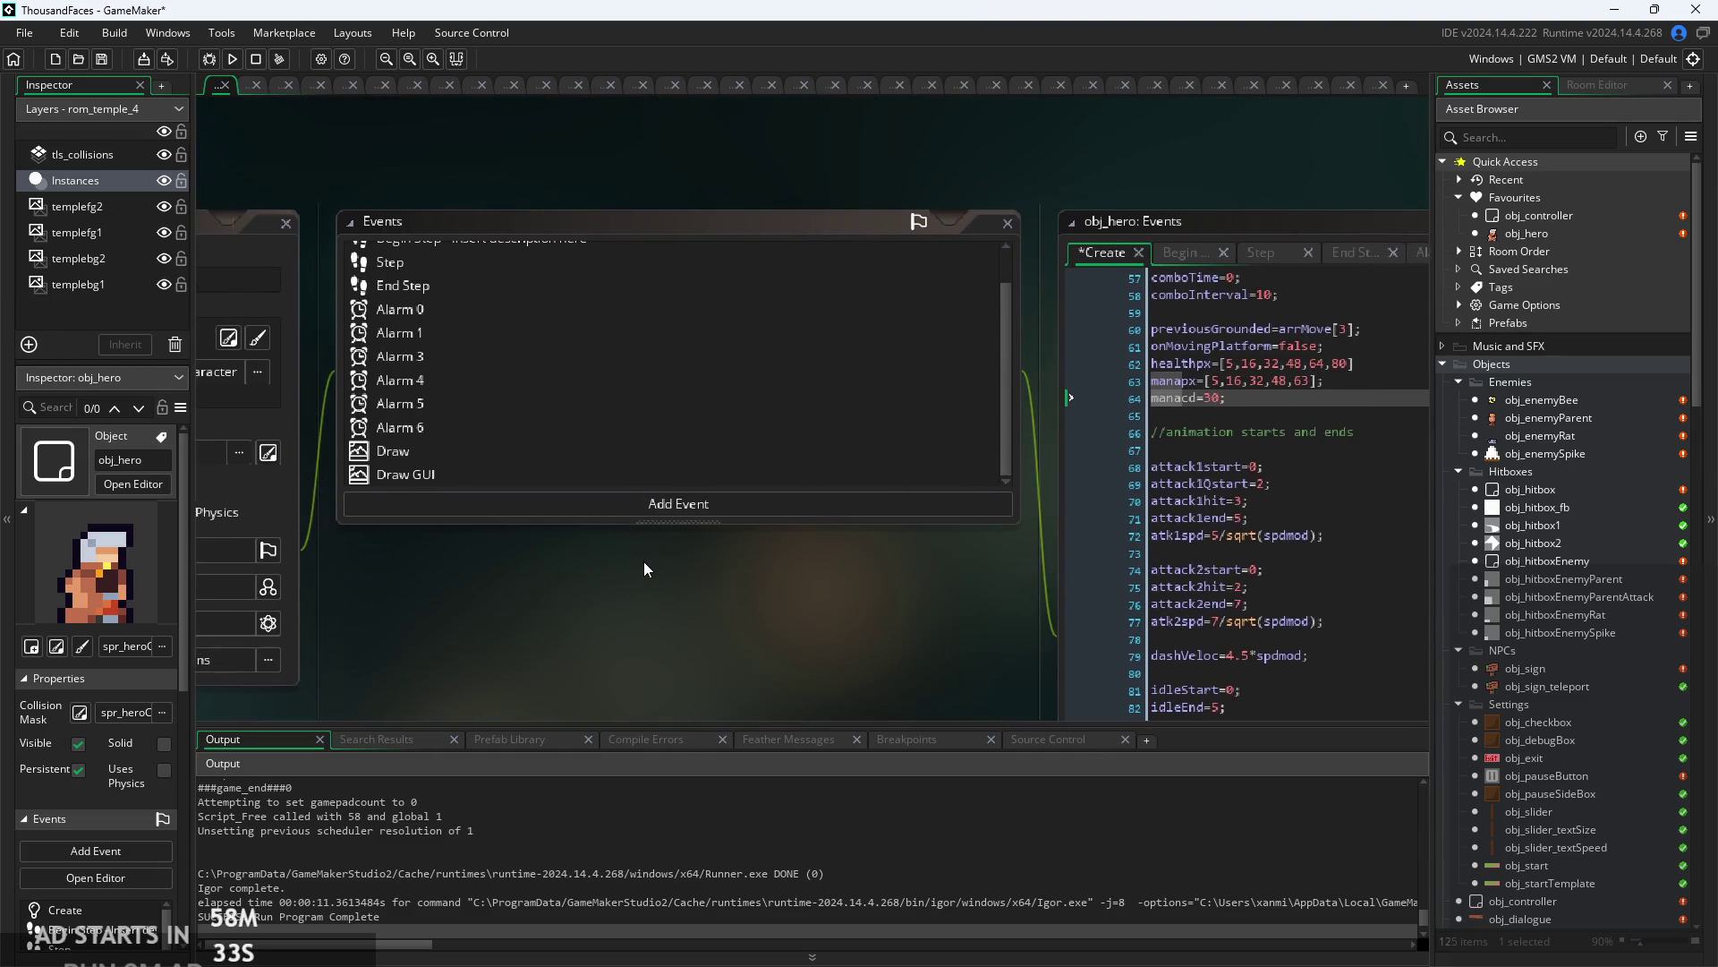
pyautogui.click(612, 512)
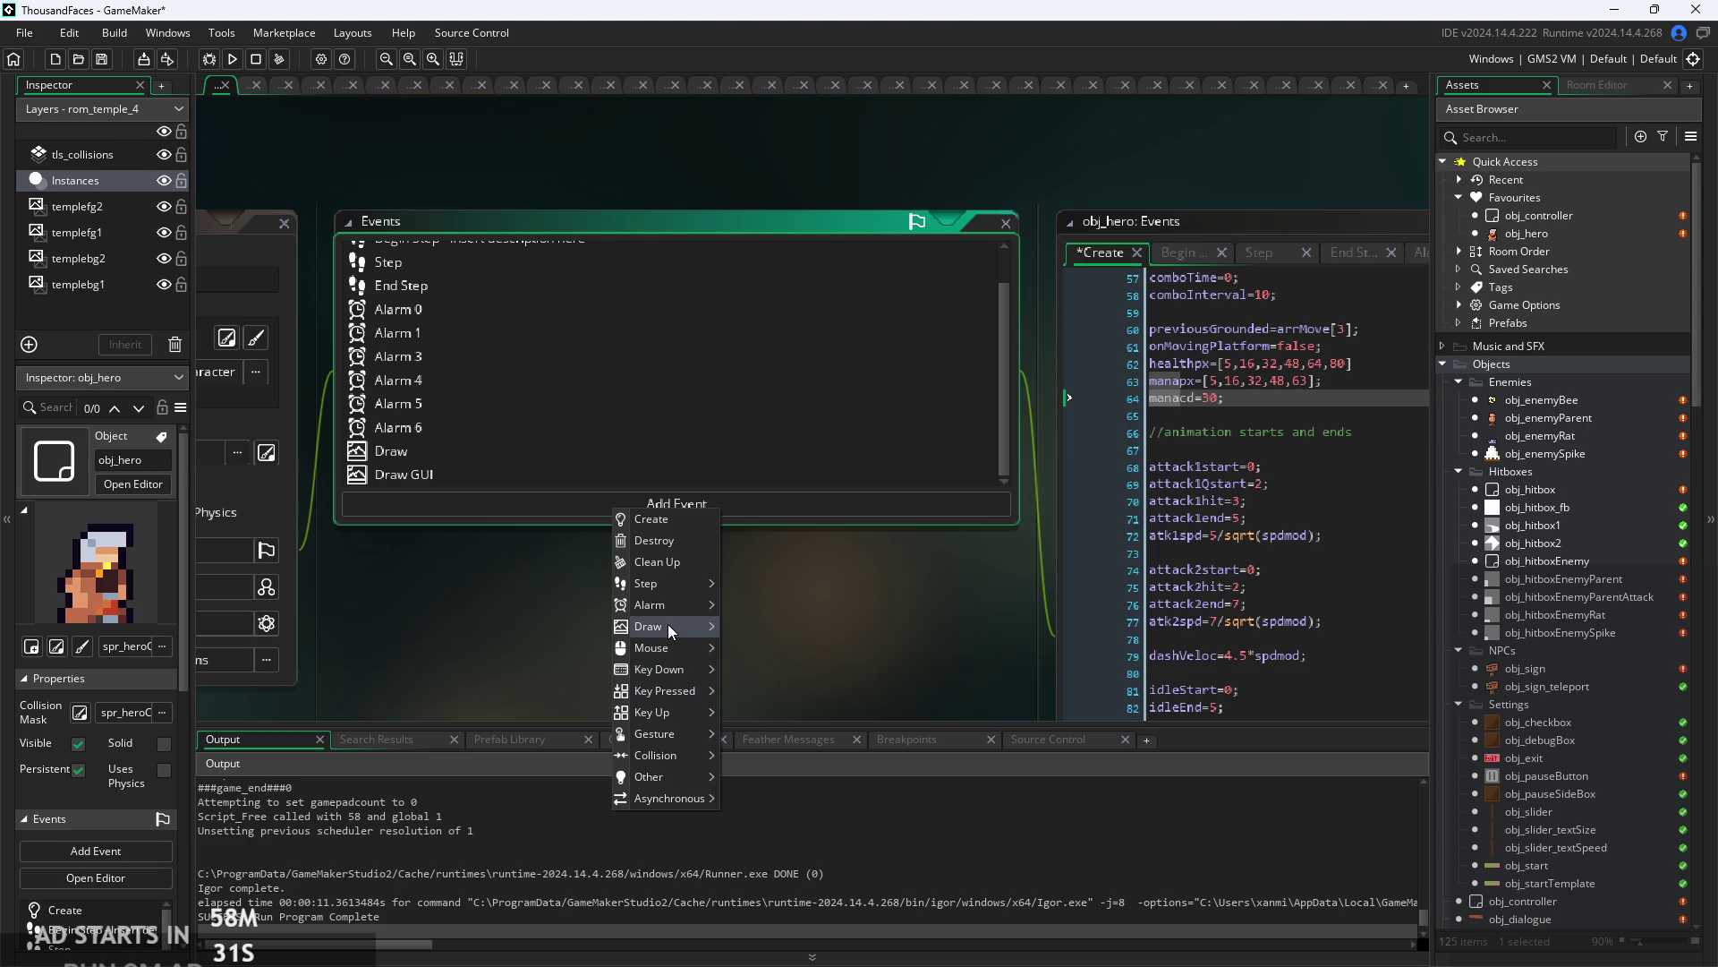
pyautogui.moveTo(667, 607)
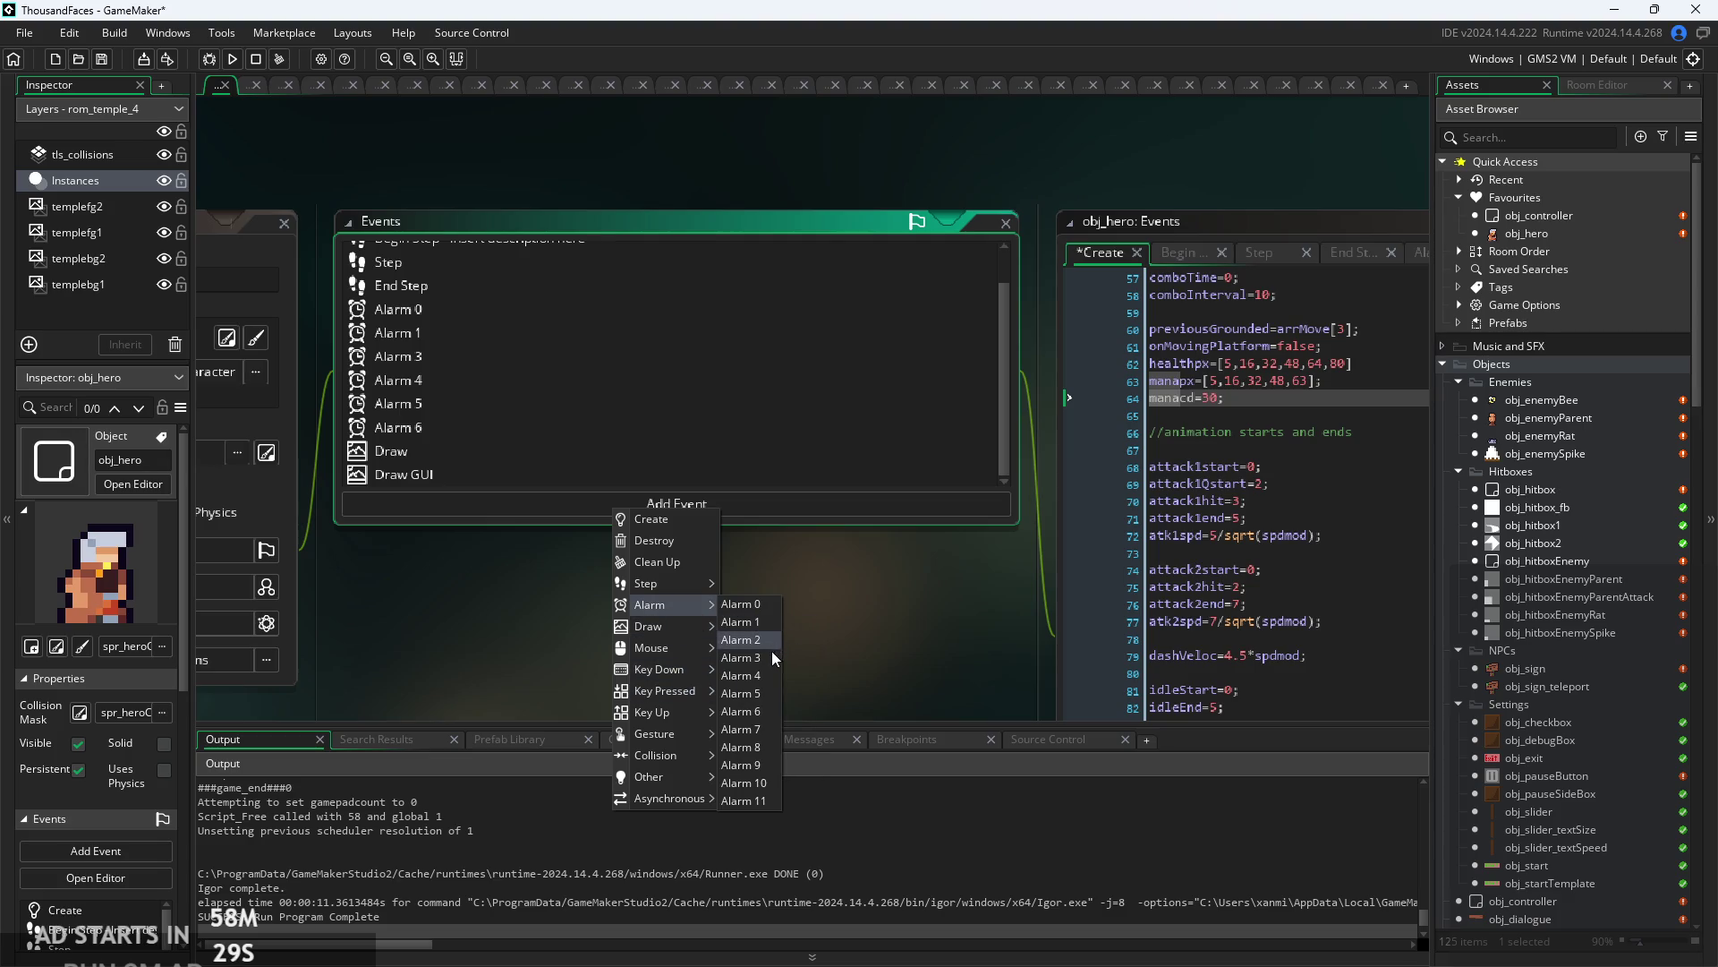
pyautogui.click(765, 722)
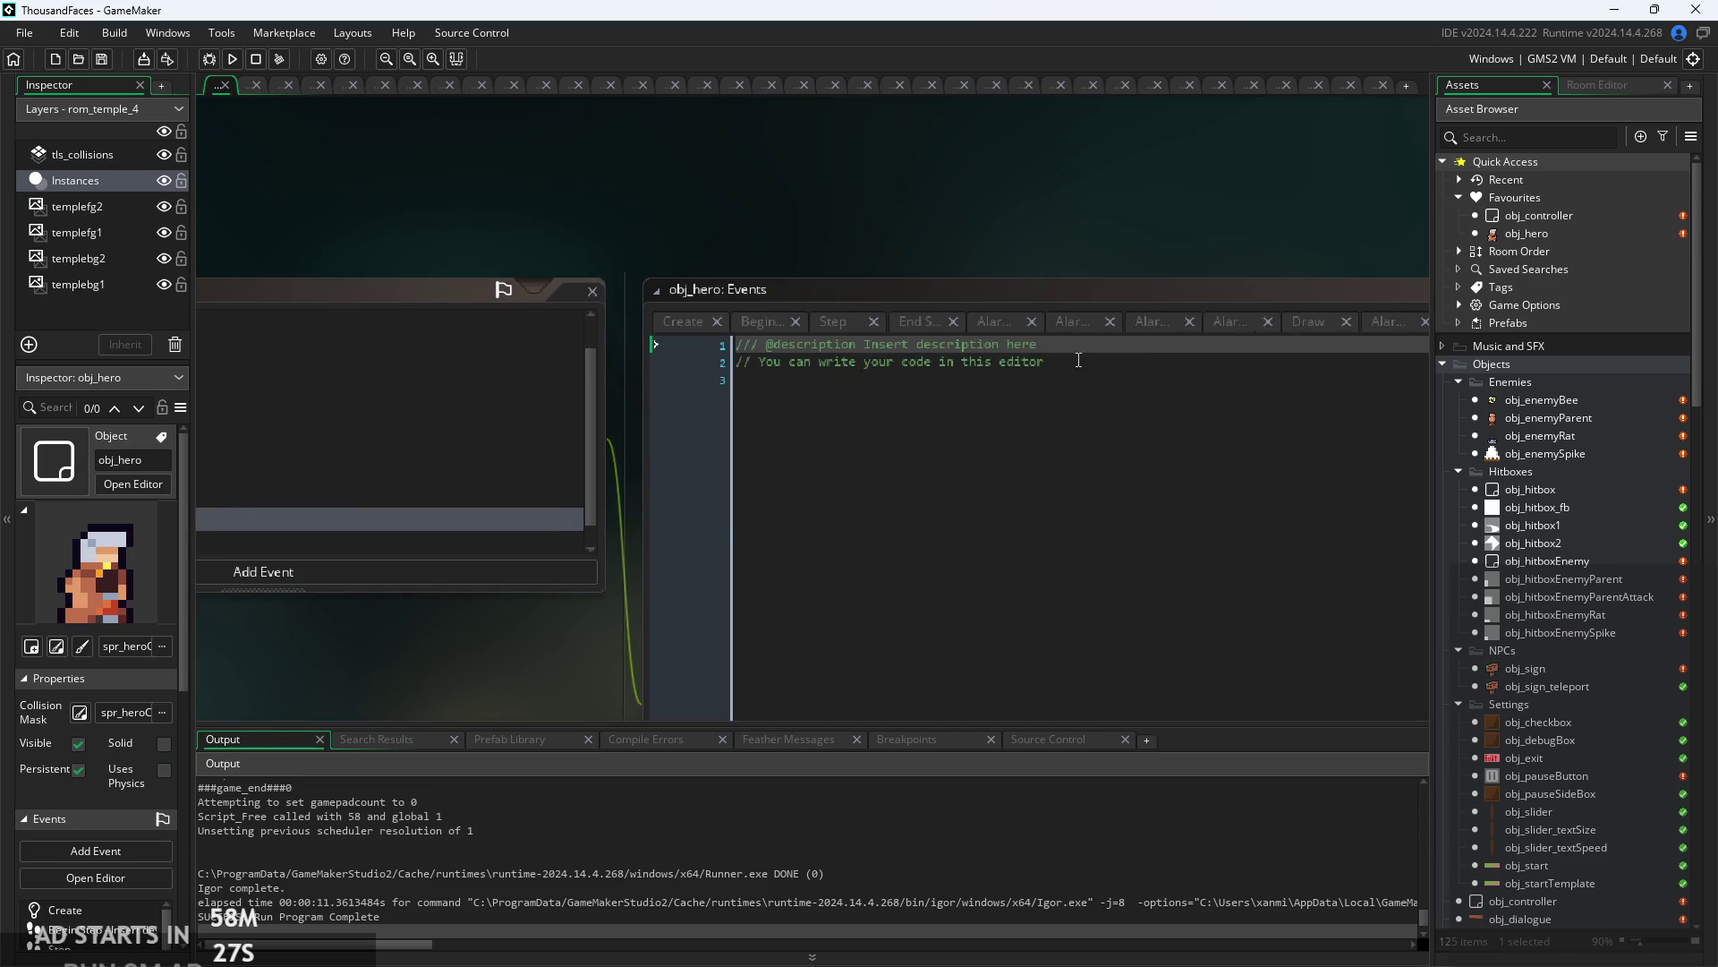
pyautogui.press('BackSpace')
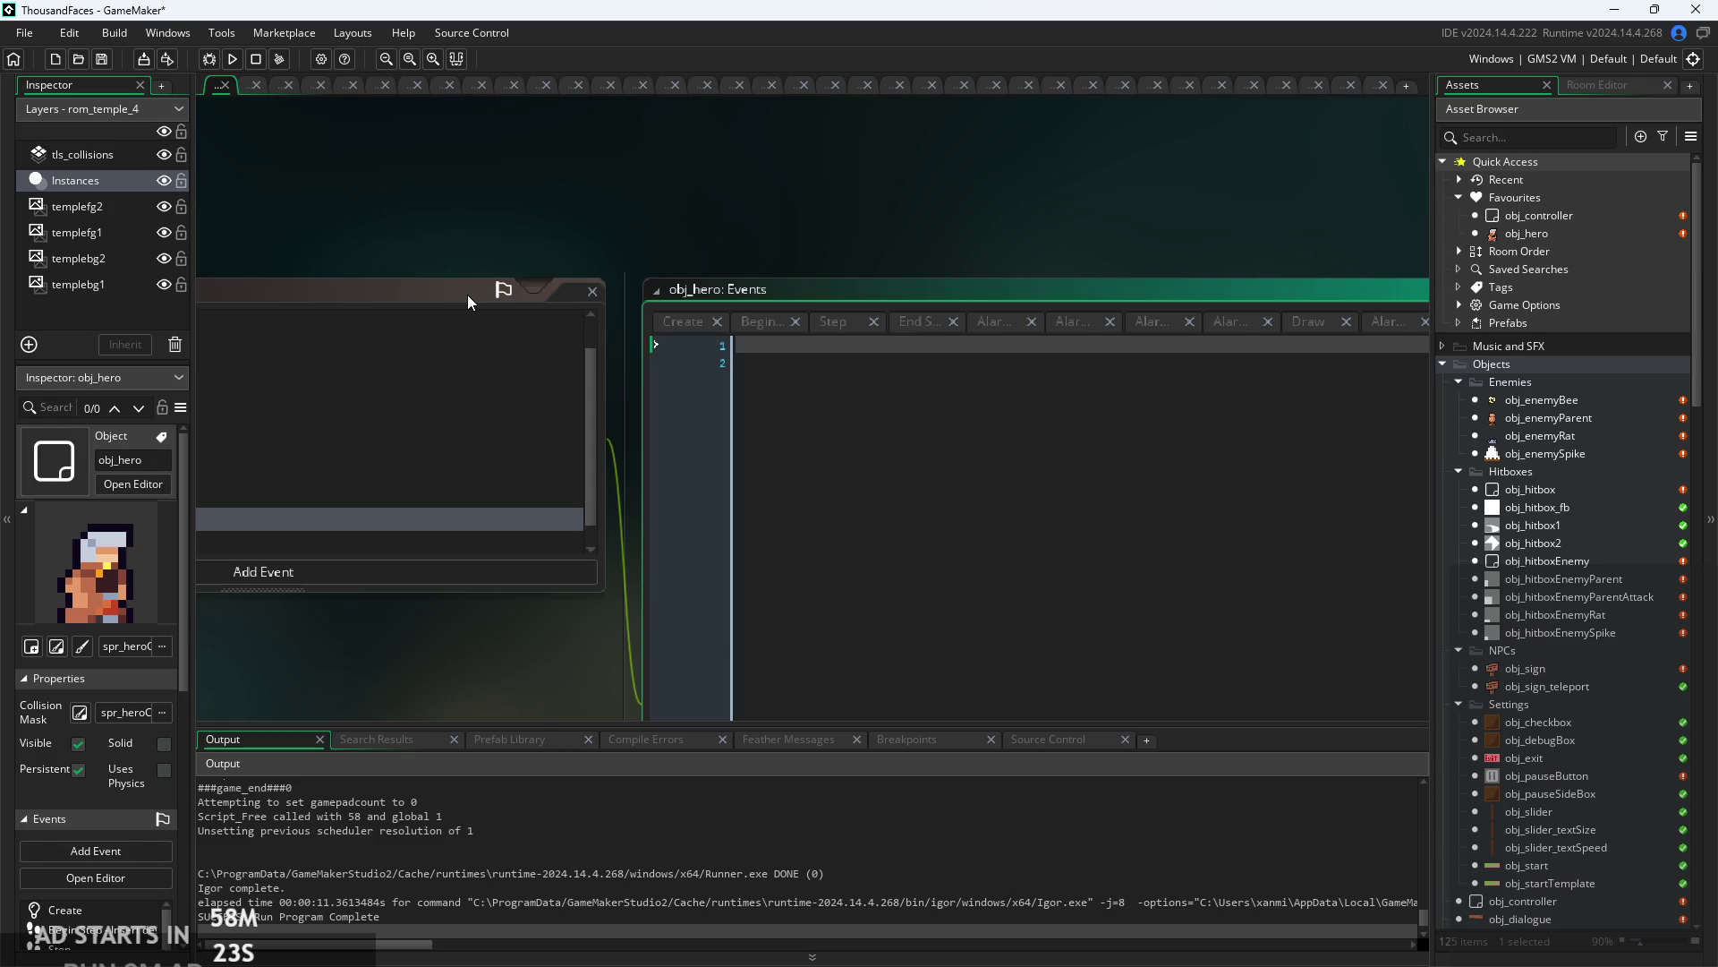
# - Look over the Create and Begin Step code, then bring up the new Alarm event's code
pyautogui.click(674, 321)
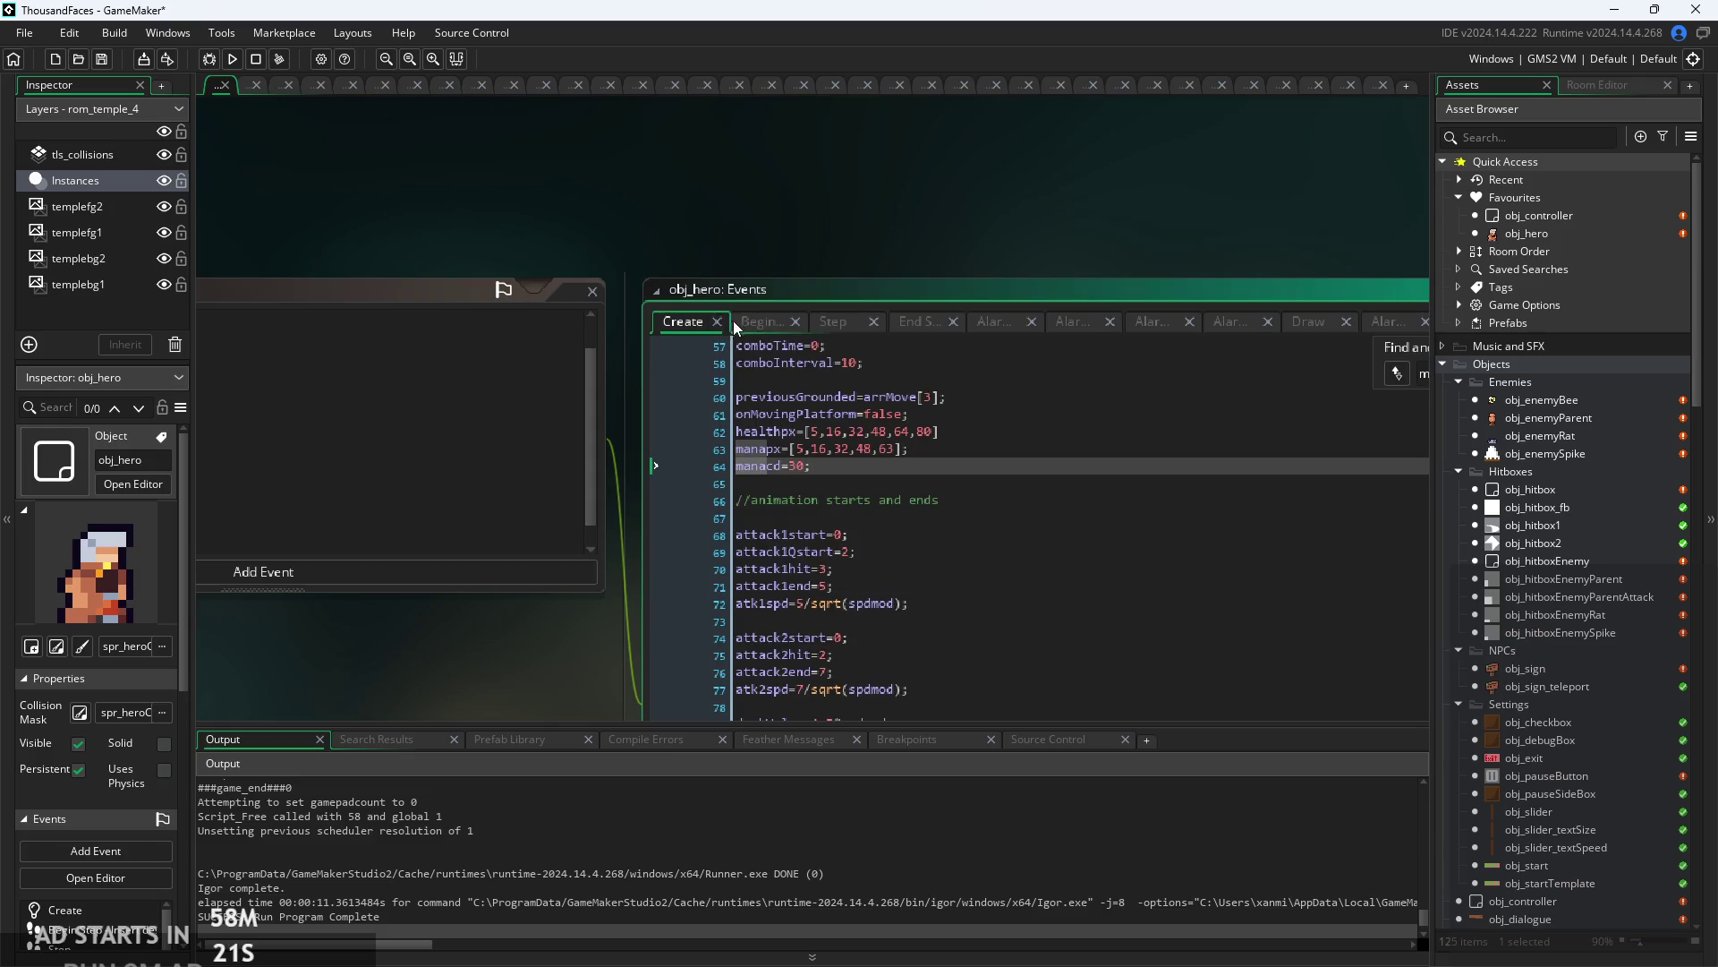
pyautogui.click(750, 322)
pyautogui.click(683, 321)
pyautogui.click(1364, 265)
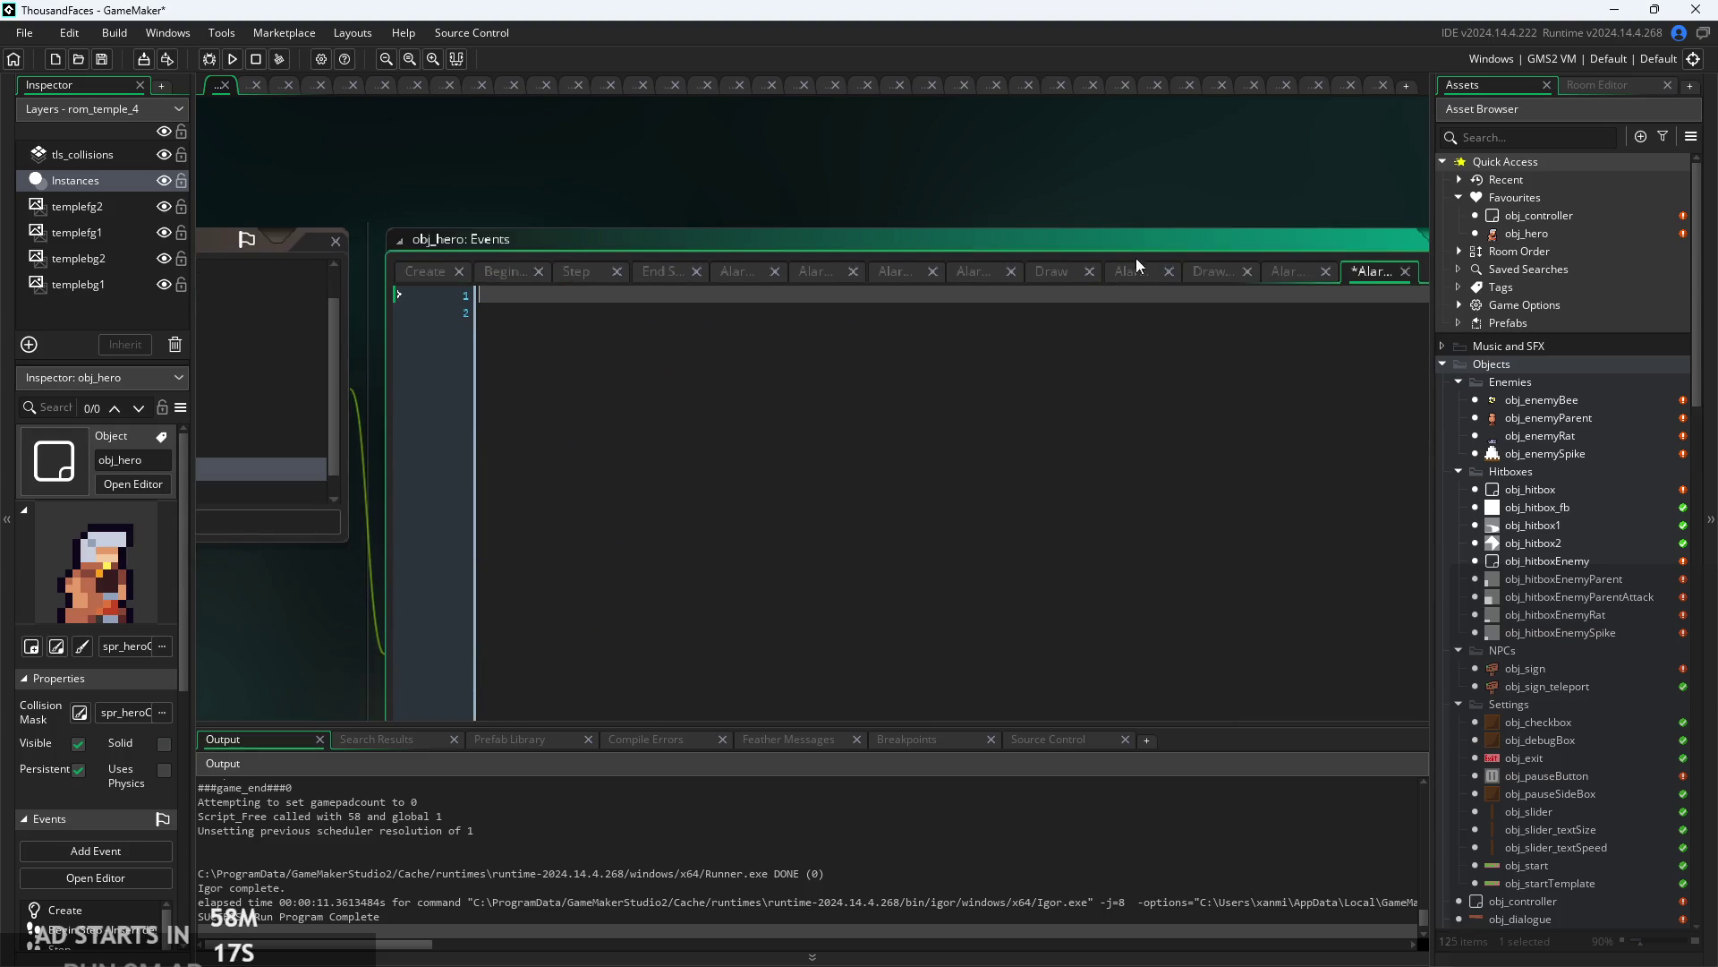
# - Write canCast=true; in the new Alarm event, fixing the typo in true
pyautogui.write('canCast')
pyautogui.write('=tr')
pyautogui.press('BackSpace')
pyautogui.press('BackSpace')
pyautogui.write('ue;')
# - Add canCast=true; on a new Create event line right after manacd=30;
pyautogui.click(424, 270)
pyautogui.scroll(2, 577, 414)
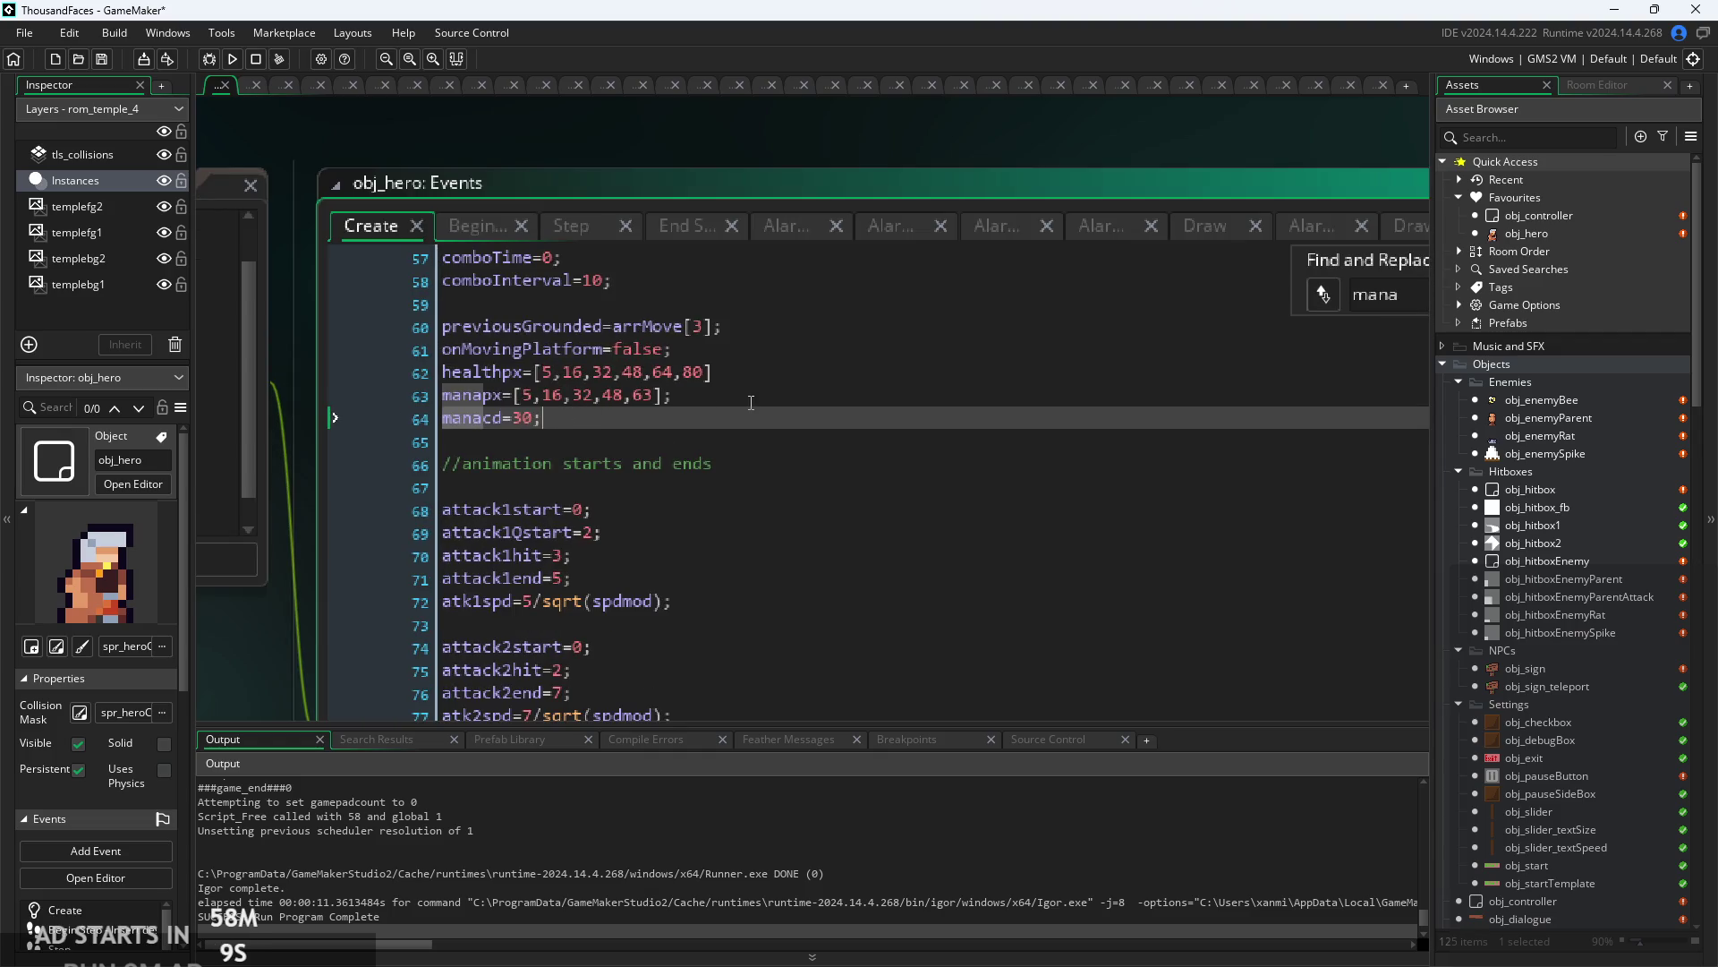
pyautogui.press('Return')
pyautogui.write('canCast-')
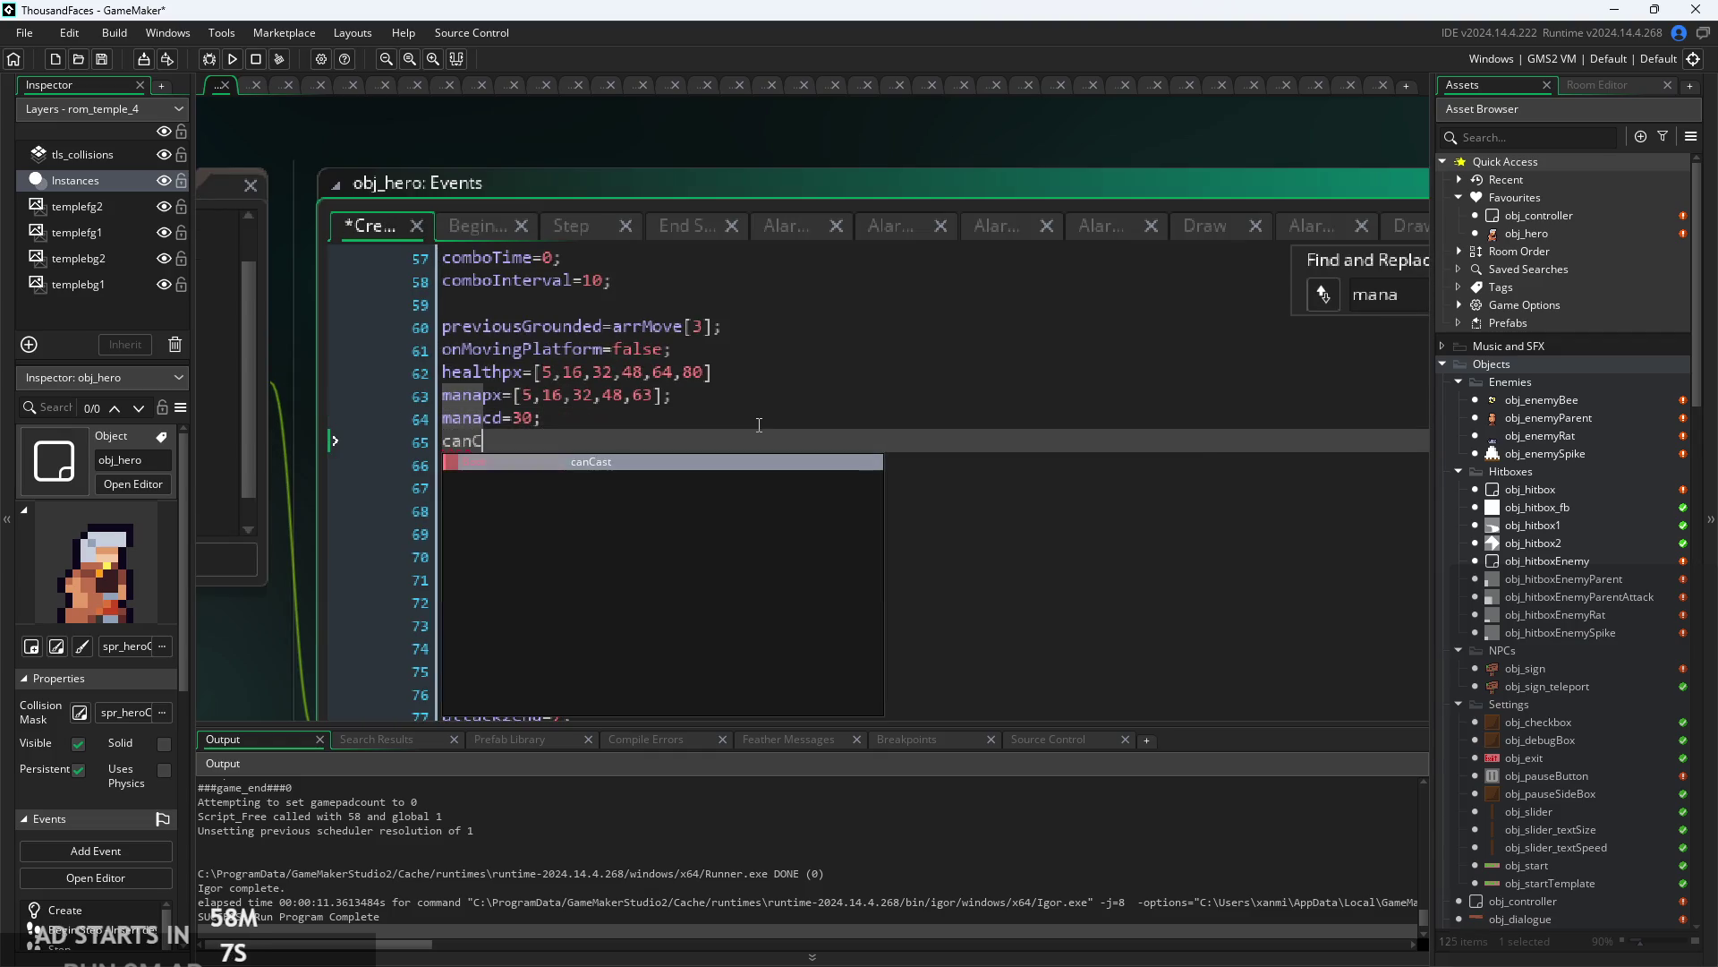
pyautogui.press('BackSpace')
pyautogui.write('=tru')
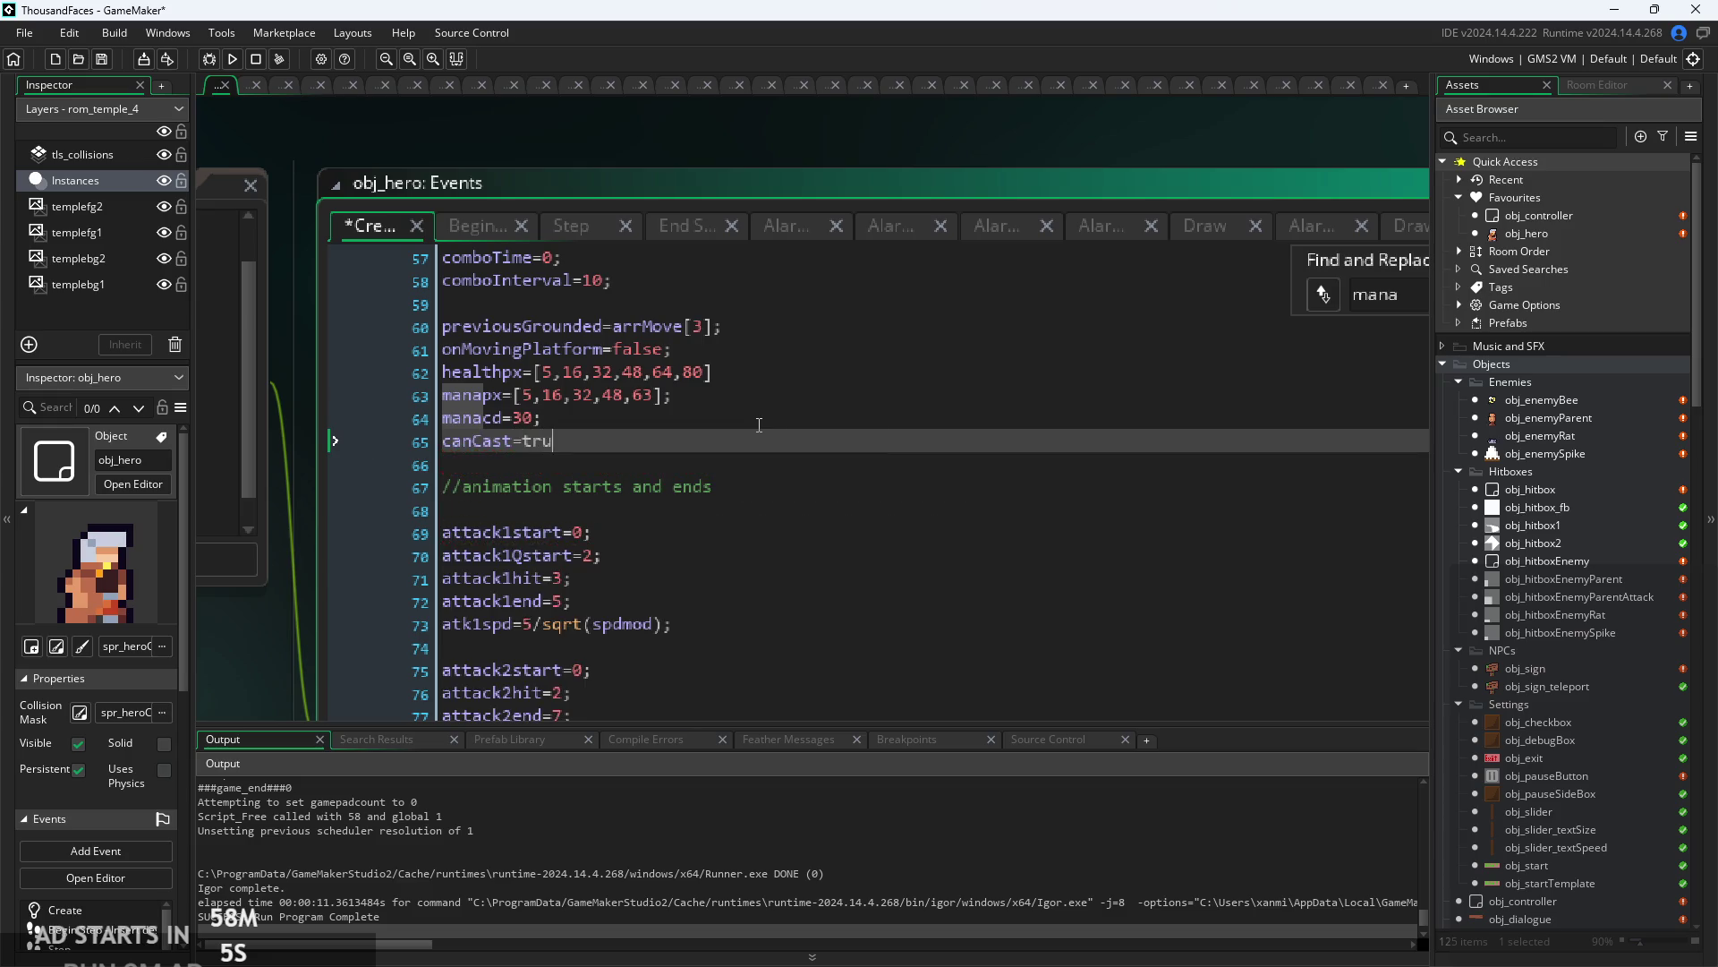
pyautogui.write('e;')
pyautogui.click(554, 234)
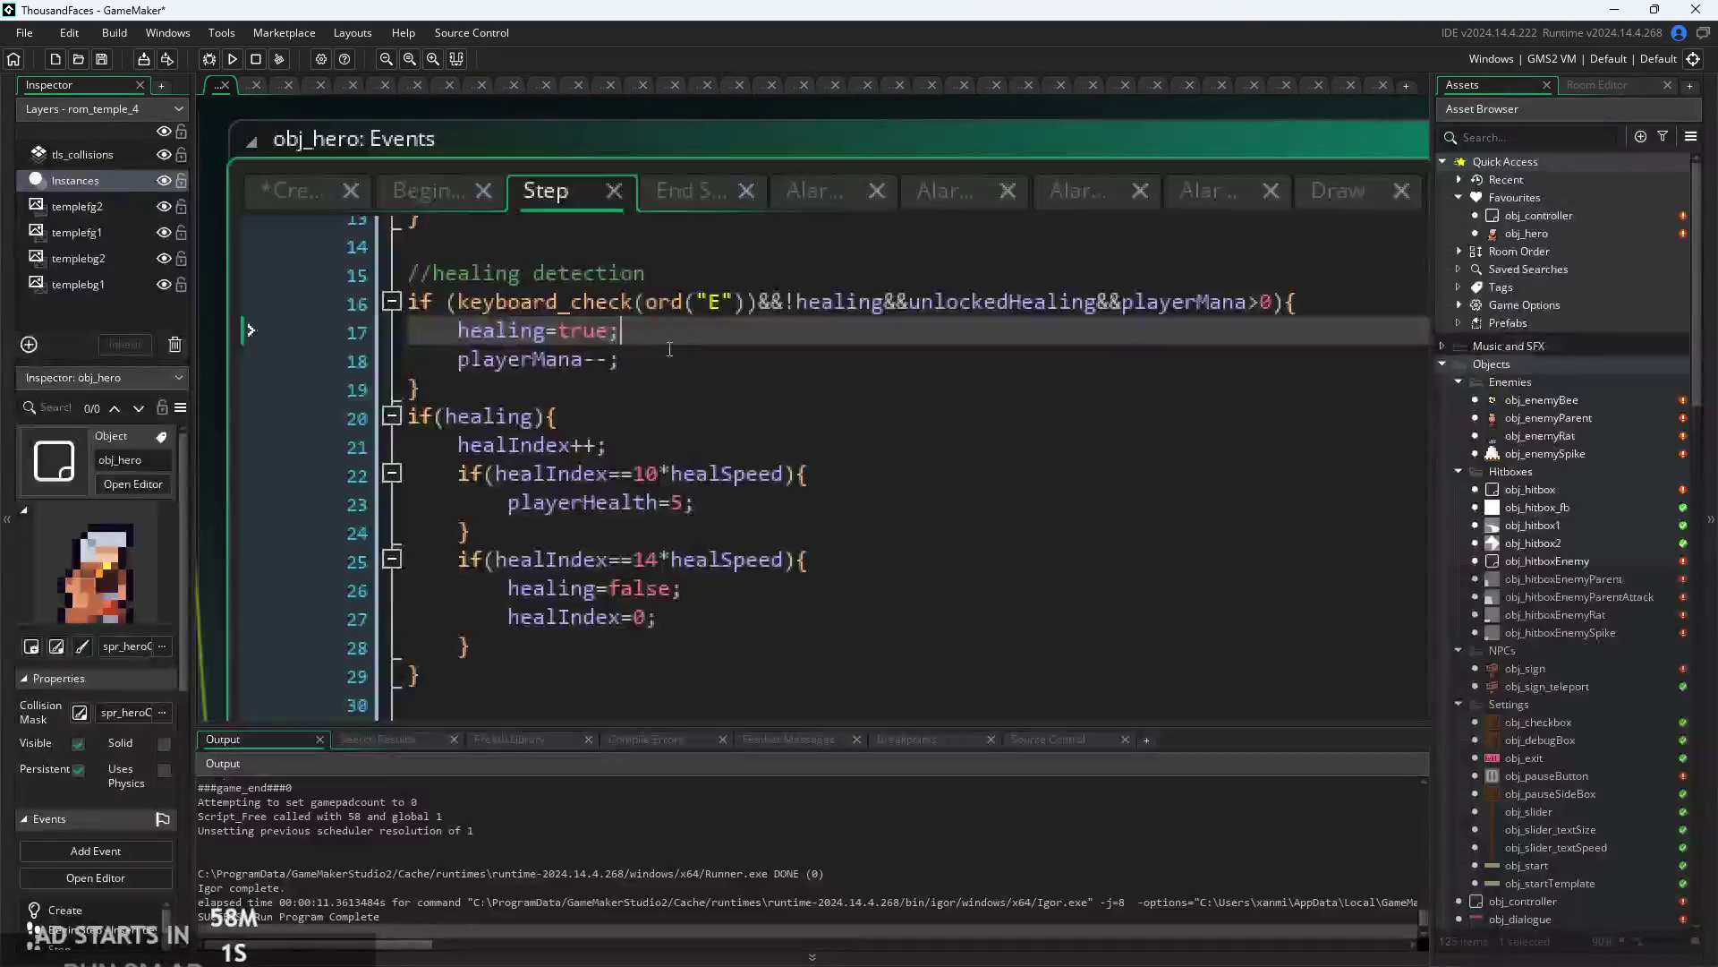
# - Add canCast=false; below healing=true; in the Step event's healing block
pyautogui.press('Return')
pyautogui.write('can')
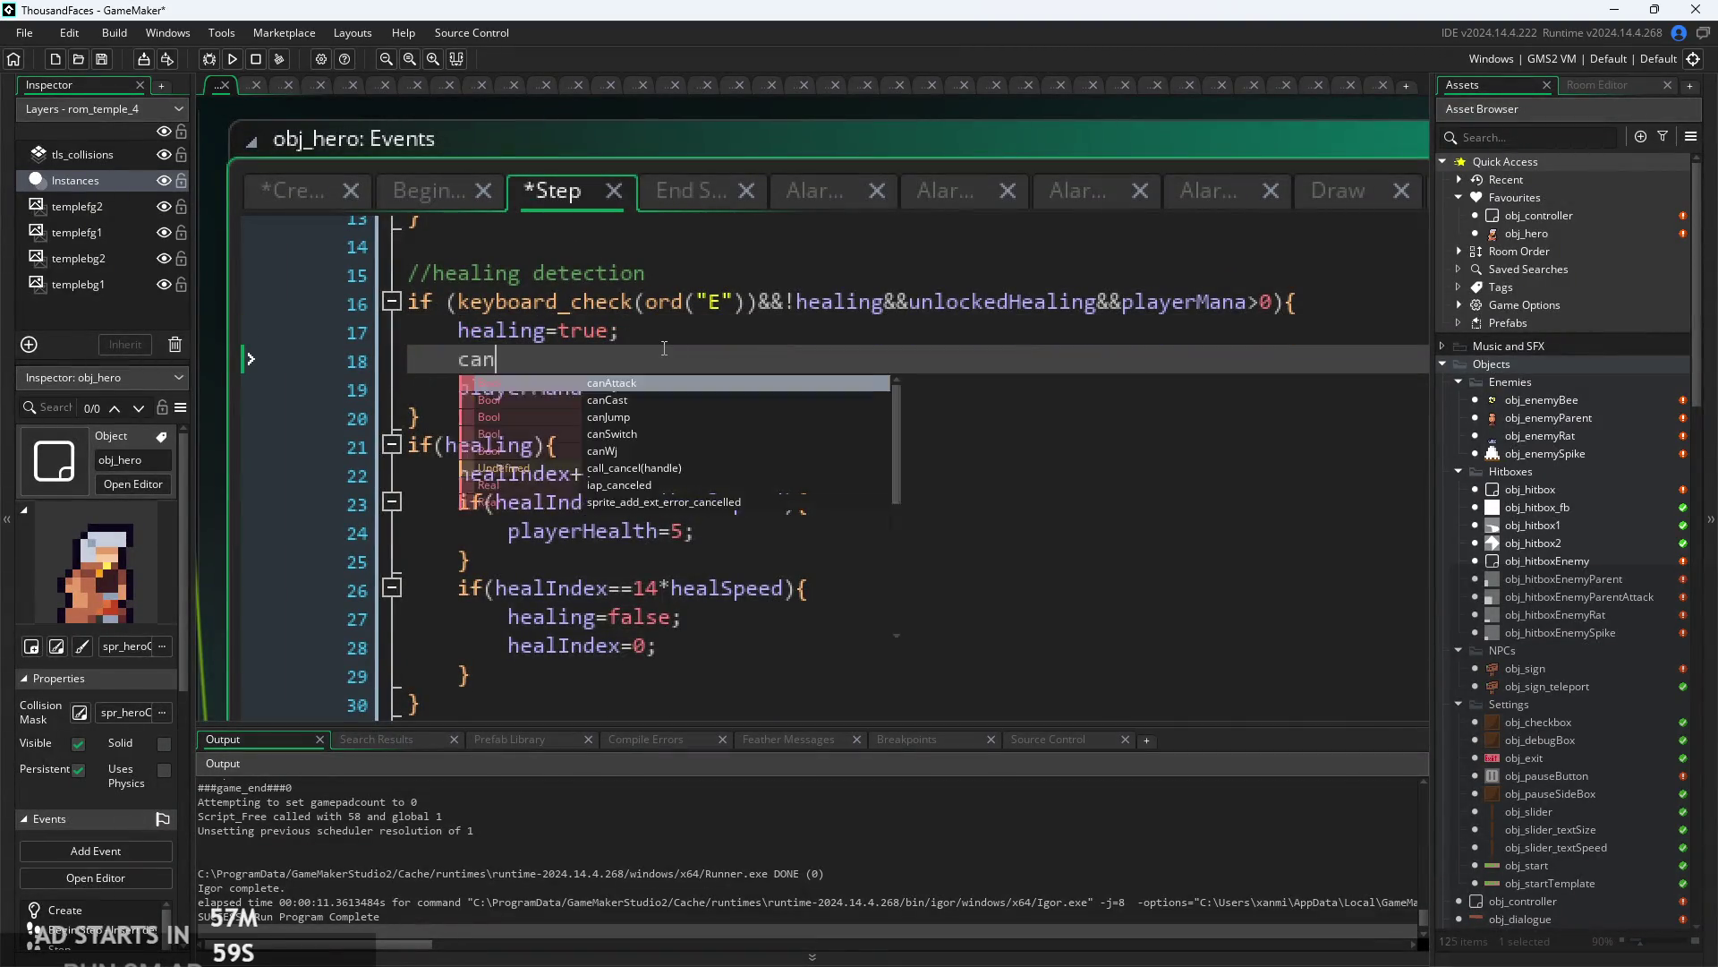
pyautogui.write('Cast=f')
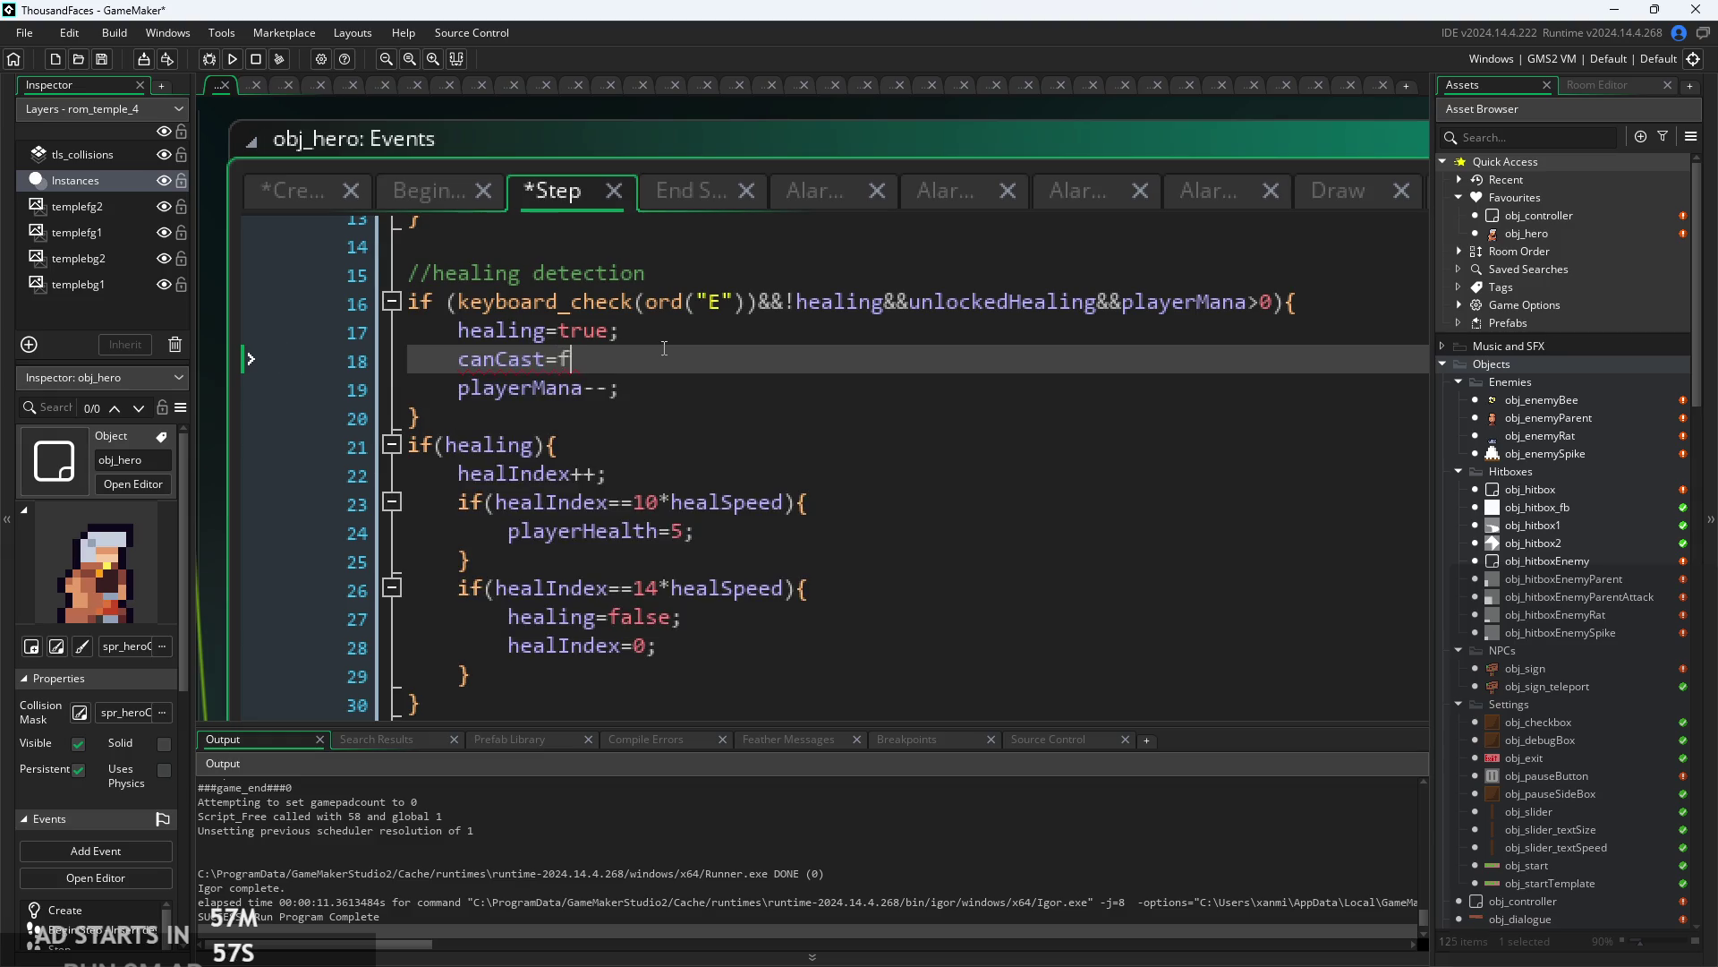
pyautogui.write('alse;')
pyautogui.press('Down')
# - Add alarm_set(7,manacd); after playerMana--, using autocomplete for the function and manacd
pyautogui.press('Return')
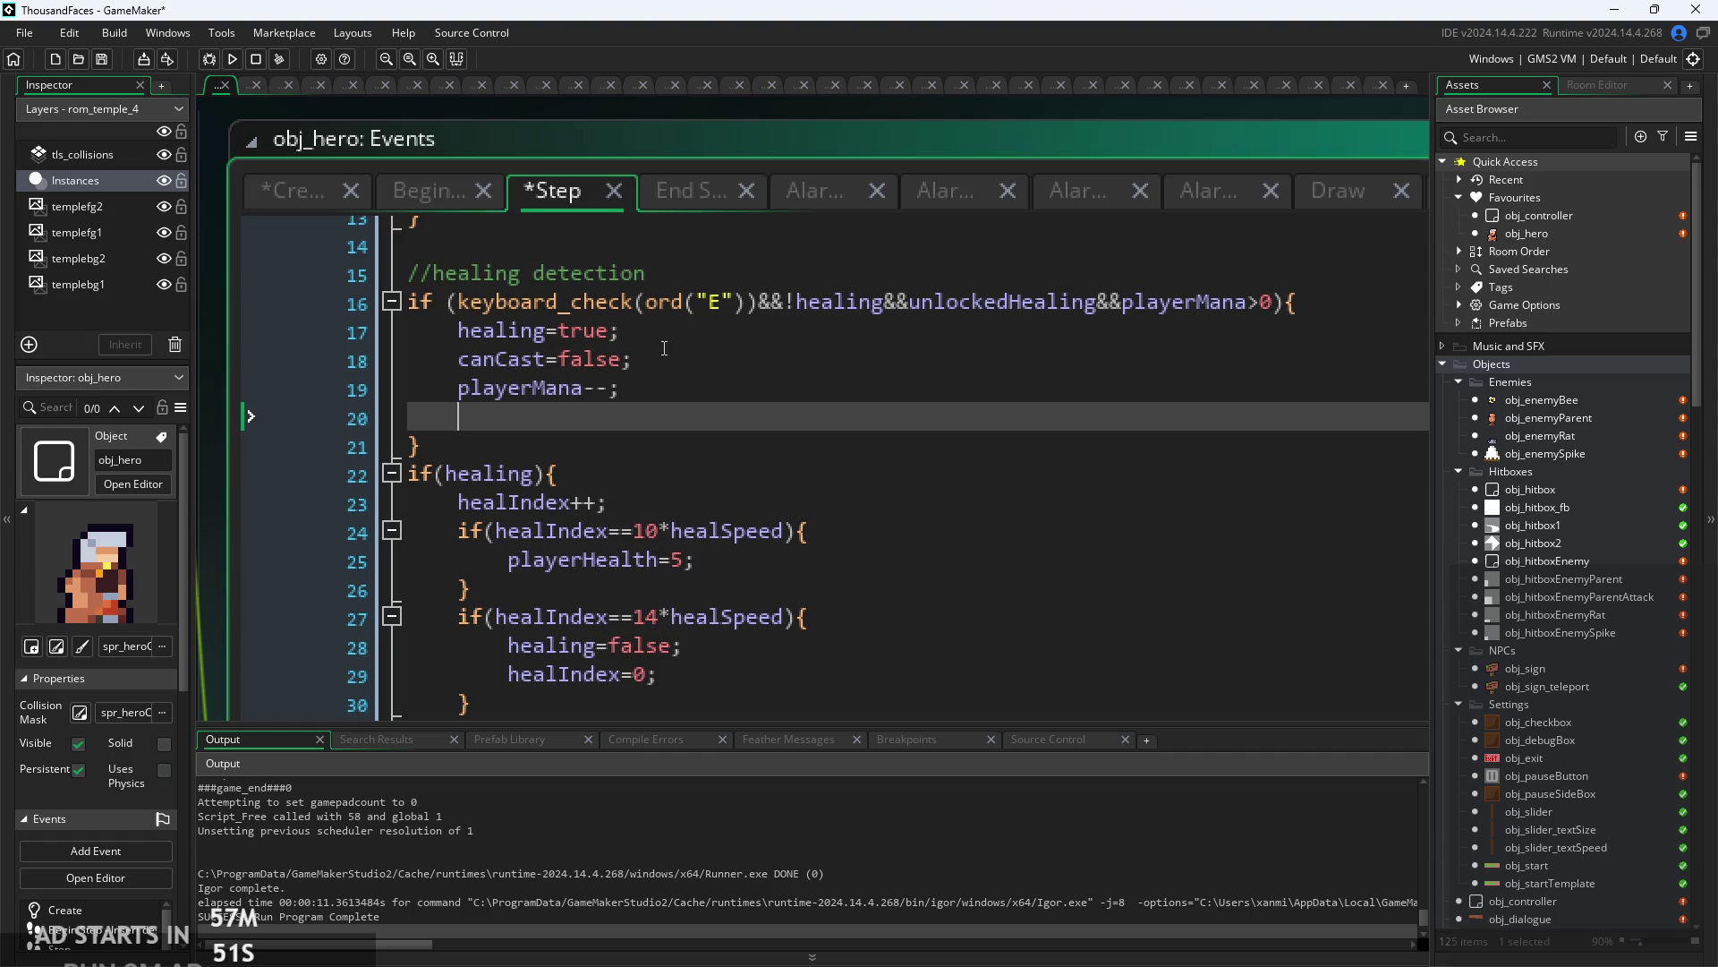
pyautogui.write('alar')
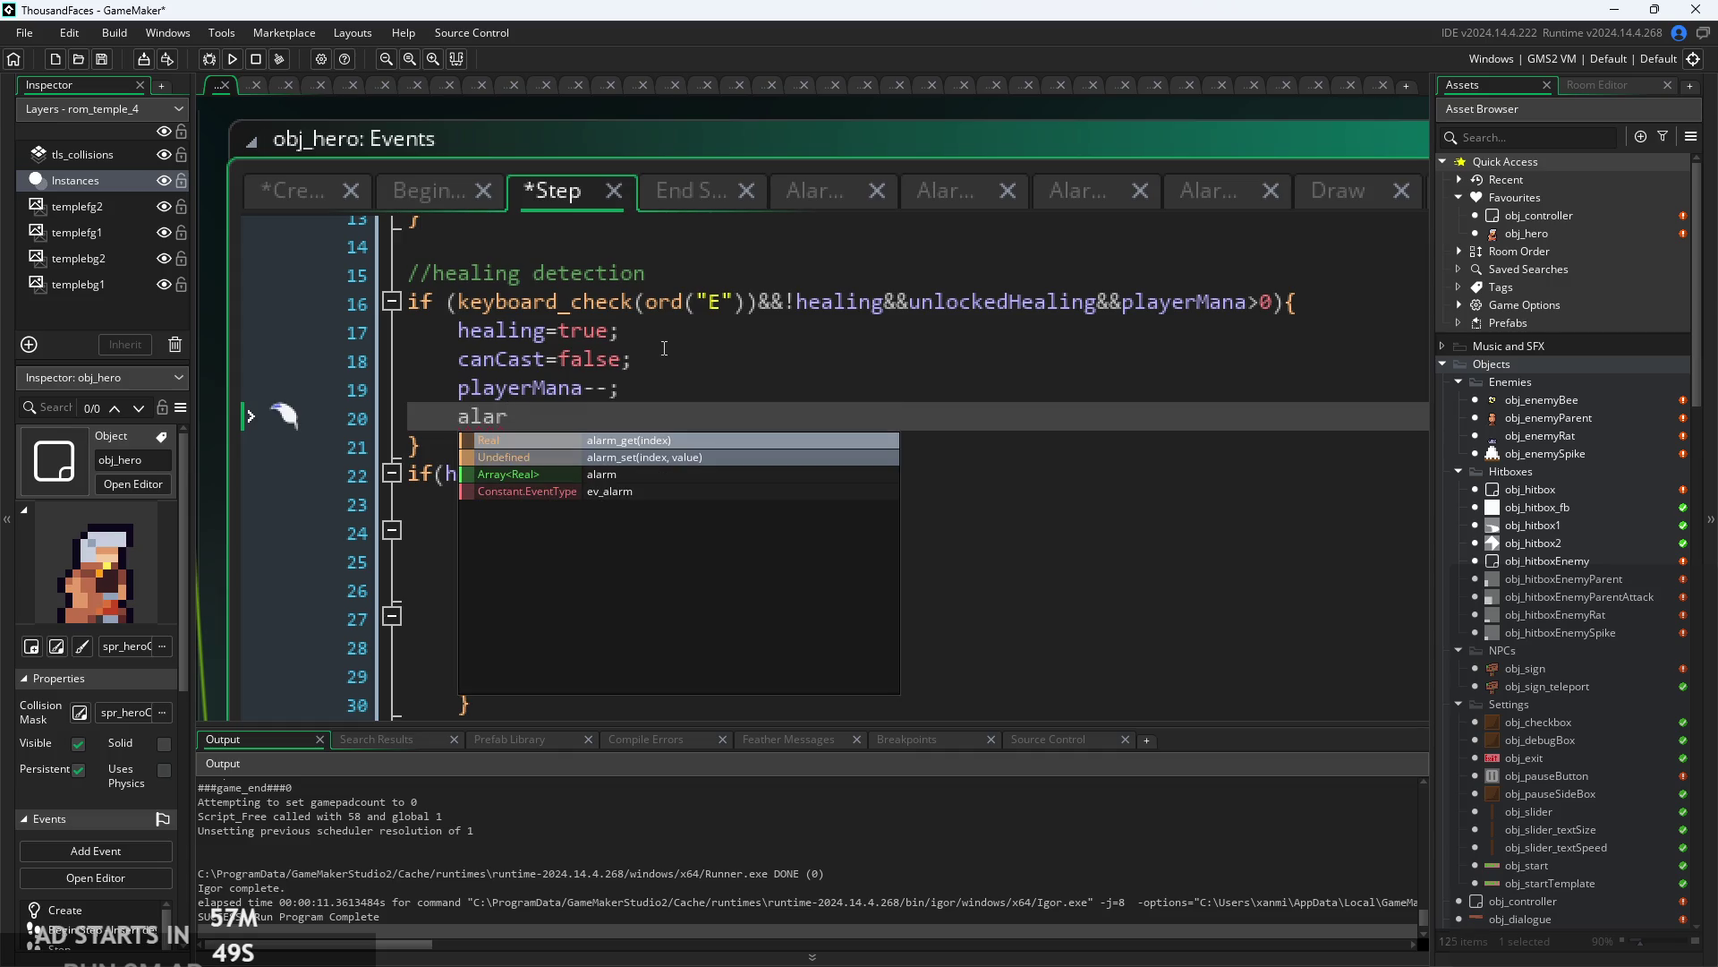
pyautogui.press('Down')
pyautogui.press('Return')
pyautogui.write('7,30')
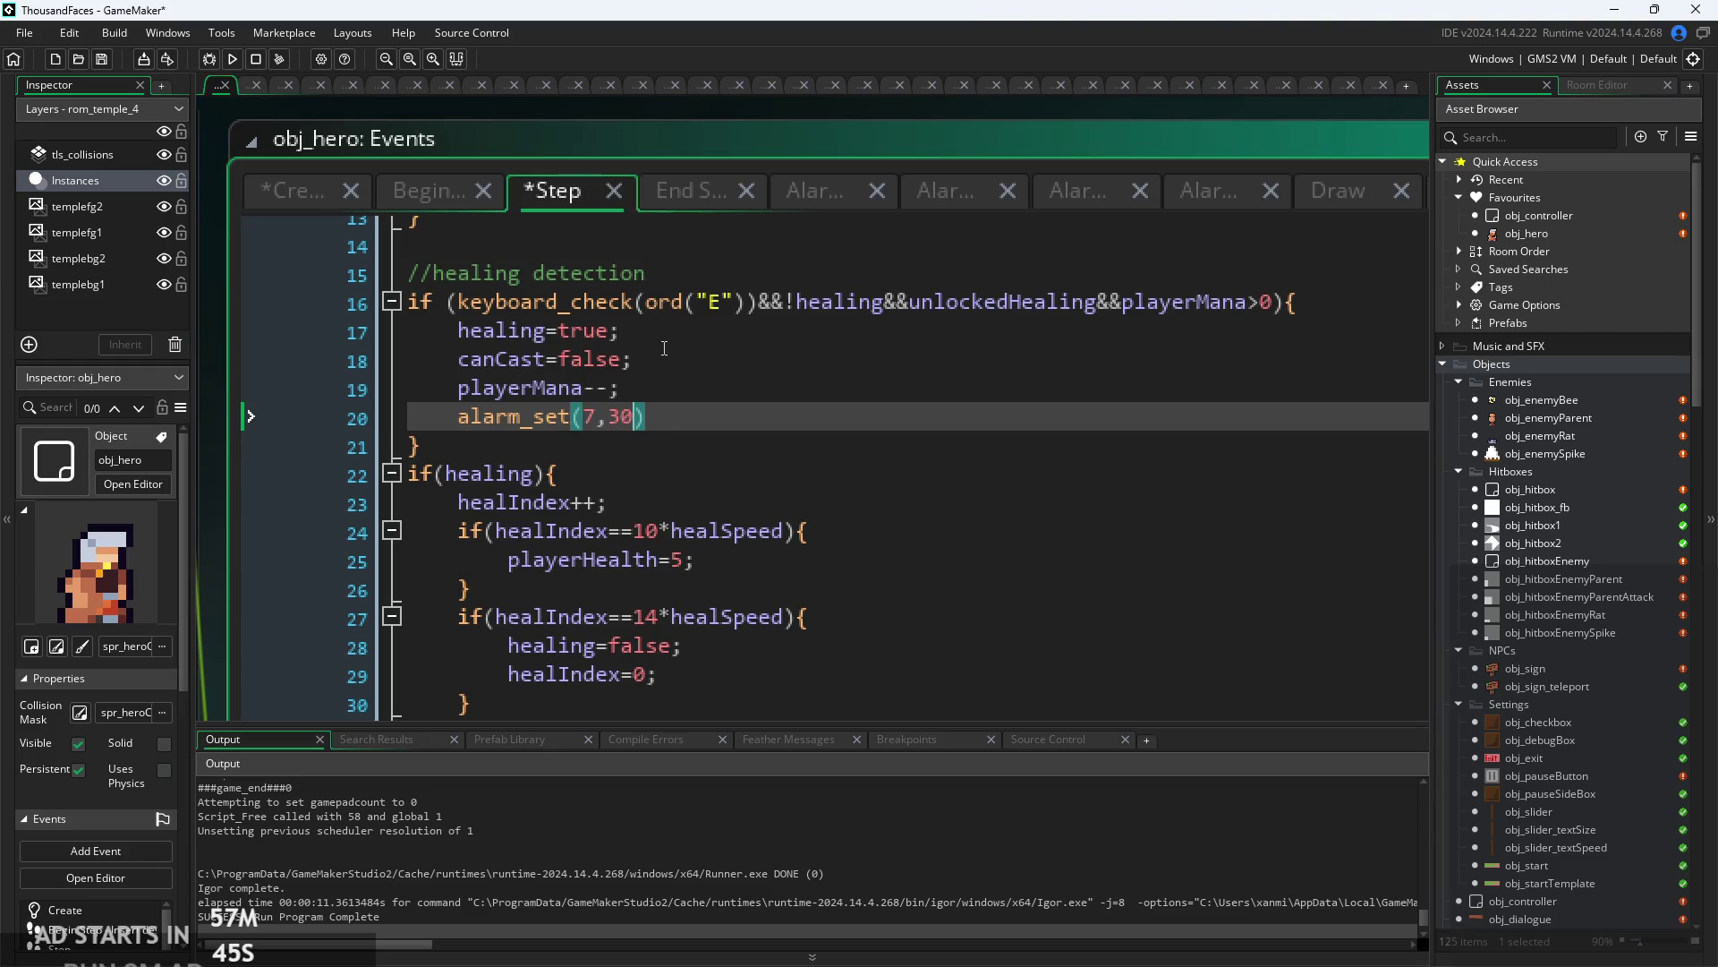
pyautogui.press('BackSpace')
pyautogui.press('BackSpace')
pyautogui.write('man')
pyautogui.press('Down')
pyautogui.press('Down')
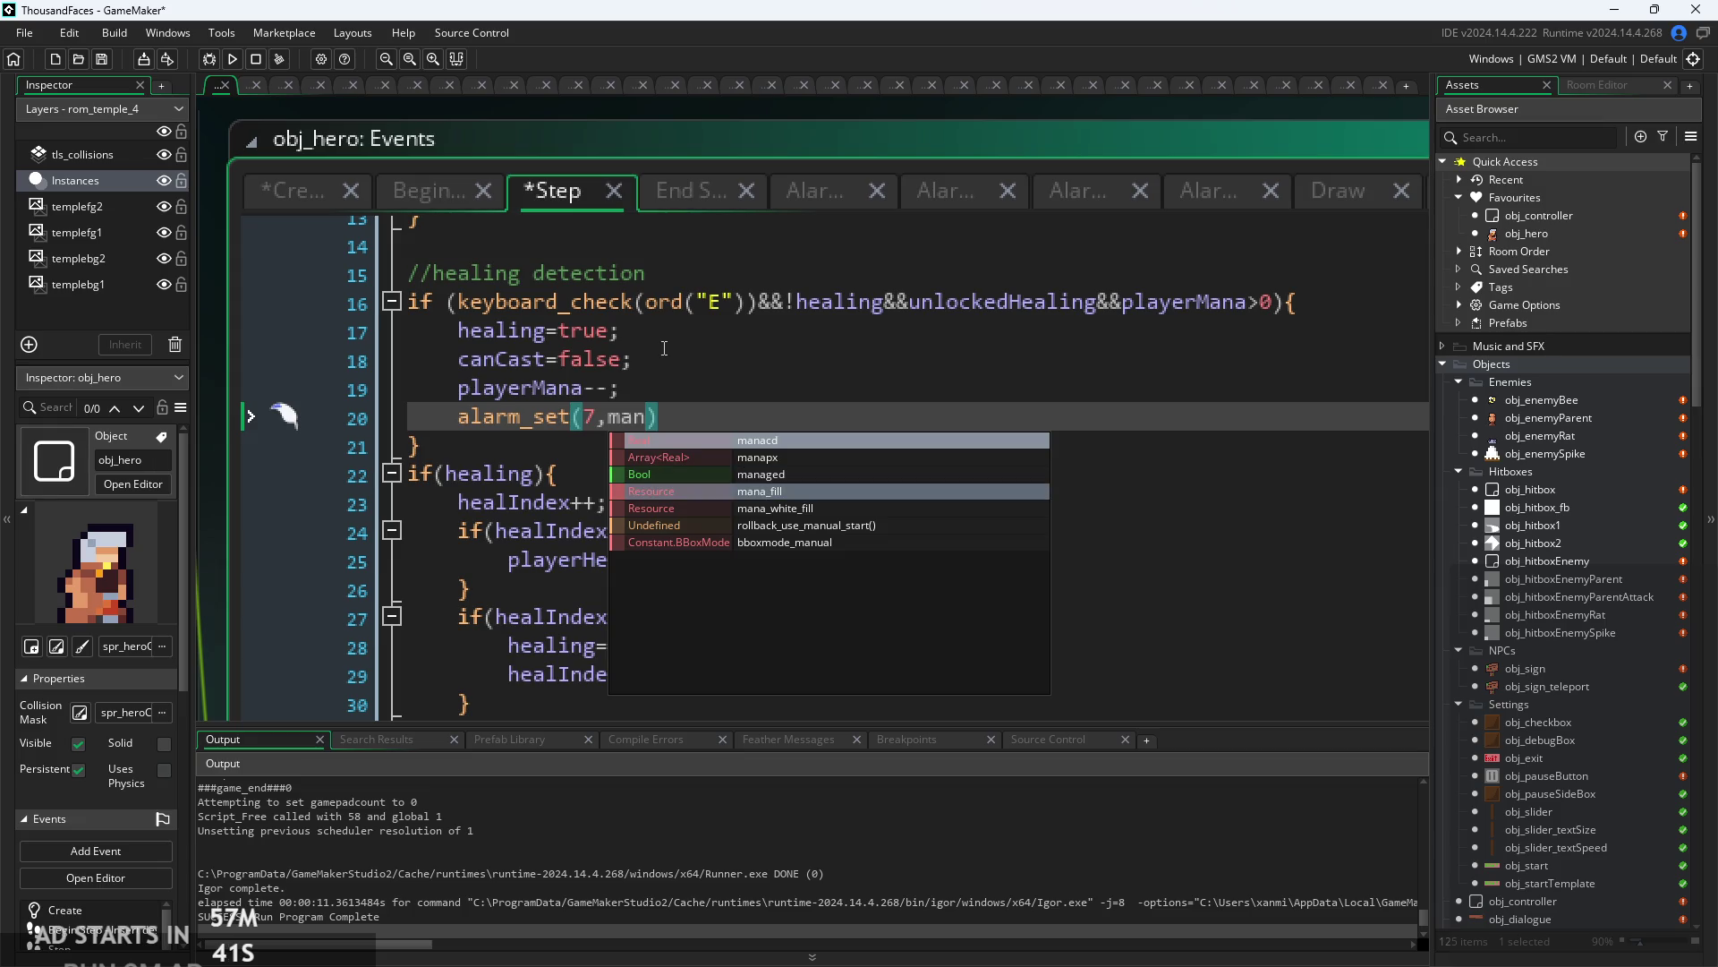
pyautogui.press('Up')
pyautogui.press('Up')
pyautogui.press('Up')
pyautogui.press('Return')
pyautogui.write(';')
# - Select and copy the three new cooldown lines
pyautogui.moveTo(710, 416); pyautogui.dragTo(460, 351)
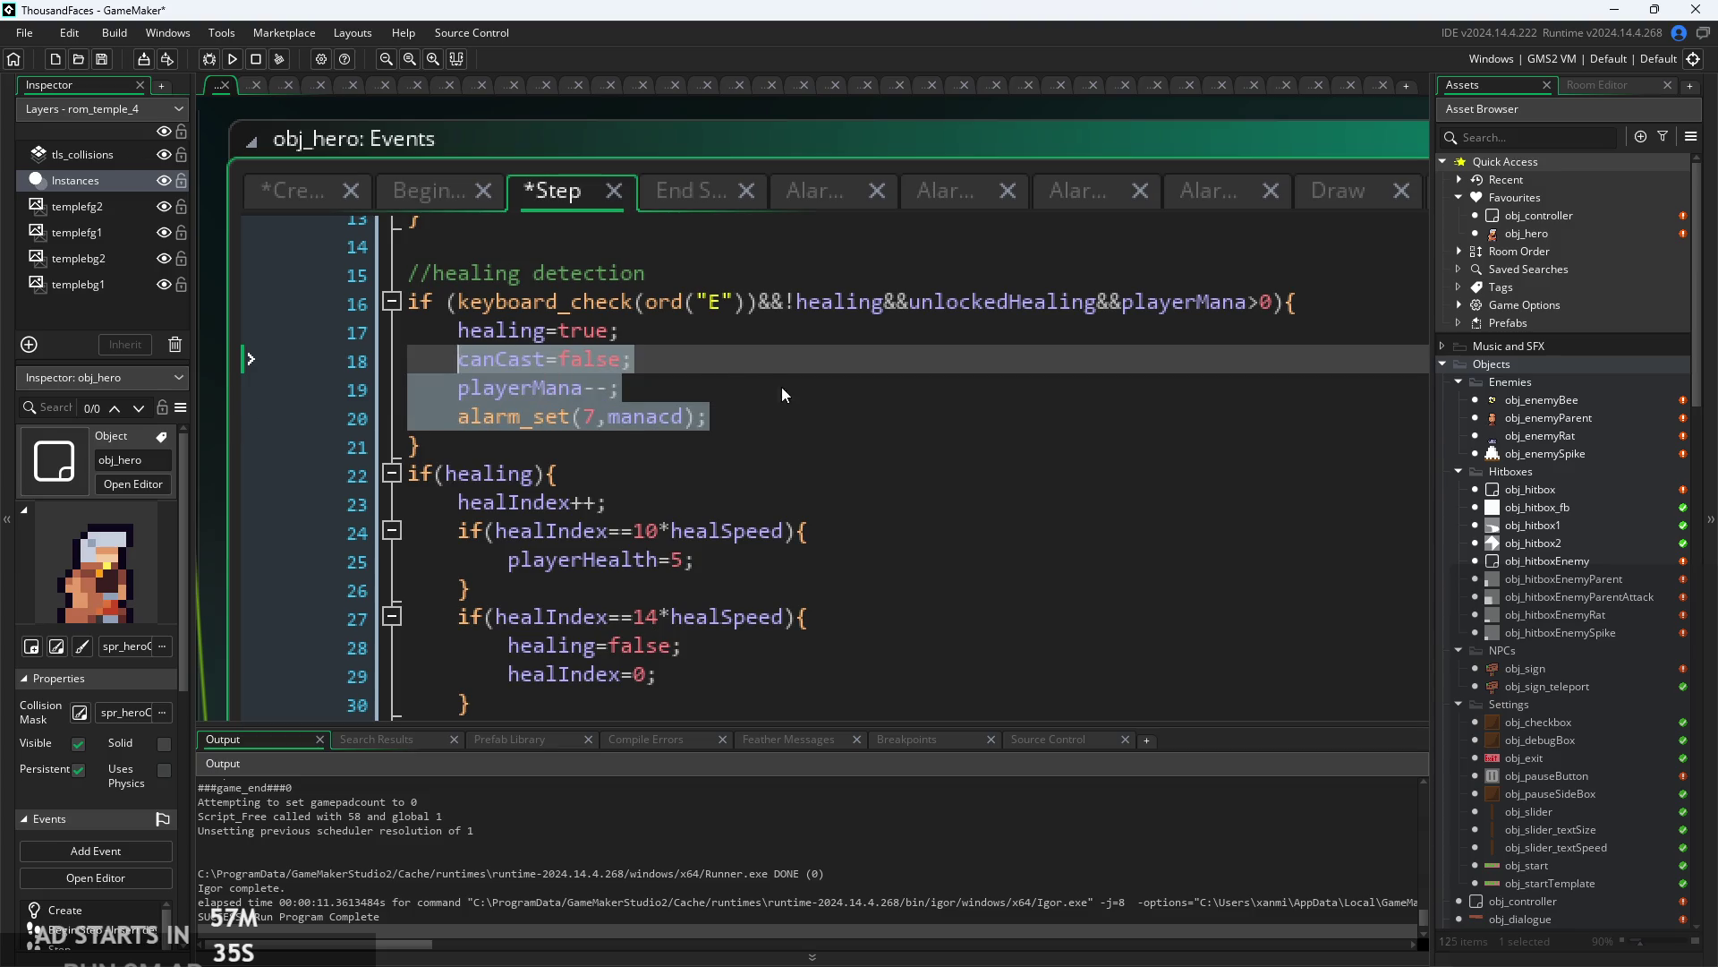
pyautogui.click(781, 386)
pyautogui.scroll(-1, 782, 387)
pyautogui.scroll(-14, 795, 516)
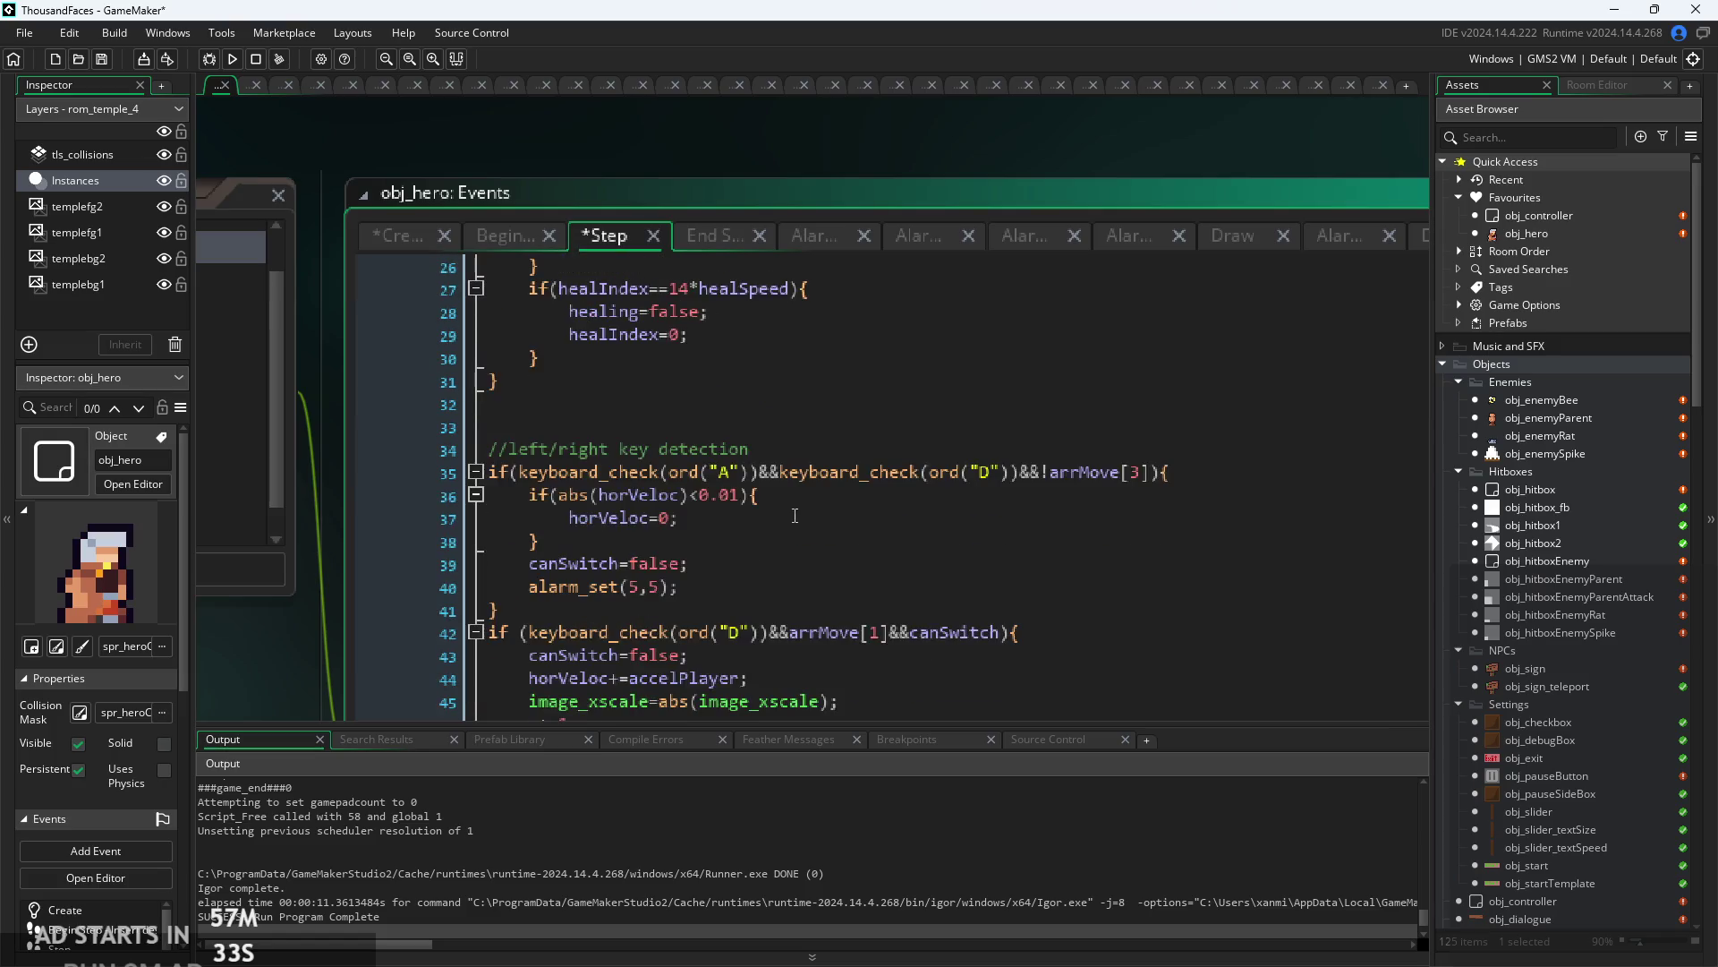
# - Paste the cooldown lines over playerMana-- in the fireball block and indent them to match
pyautogui.scroll(1, 922, 489)
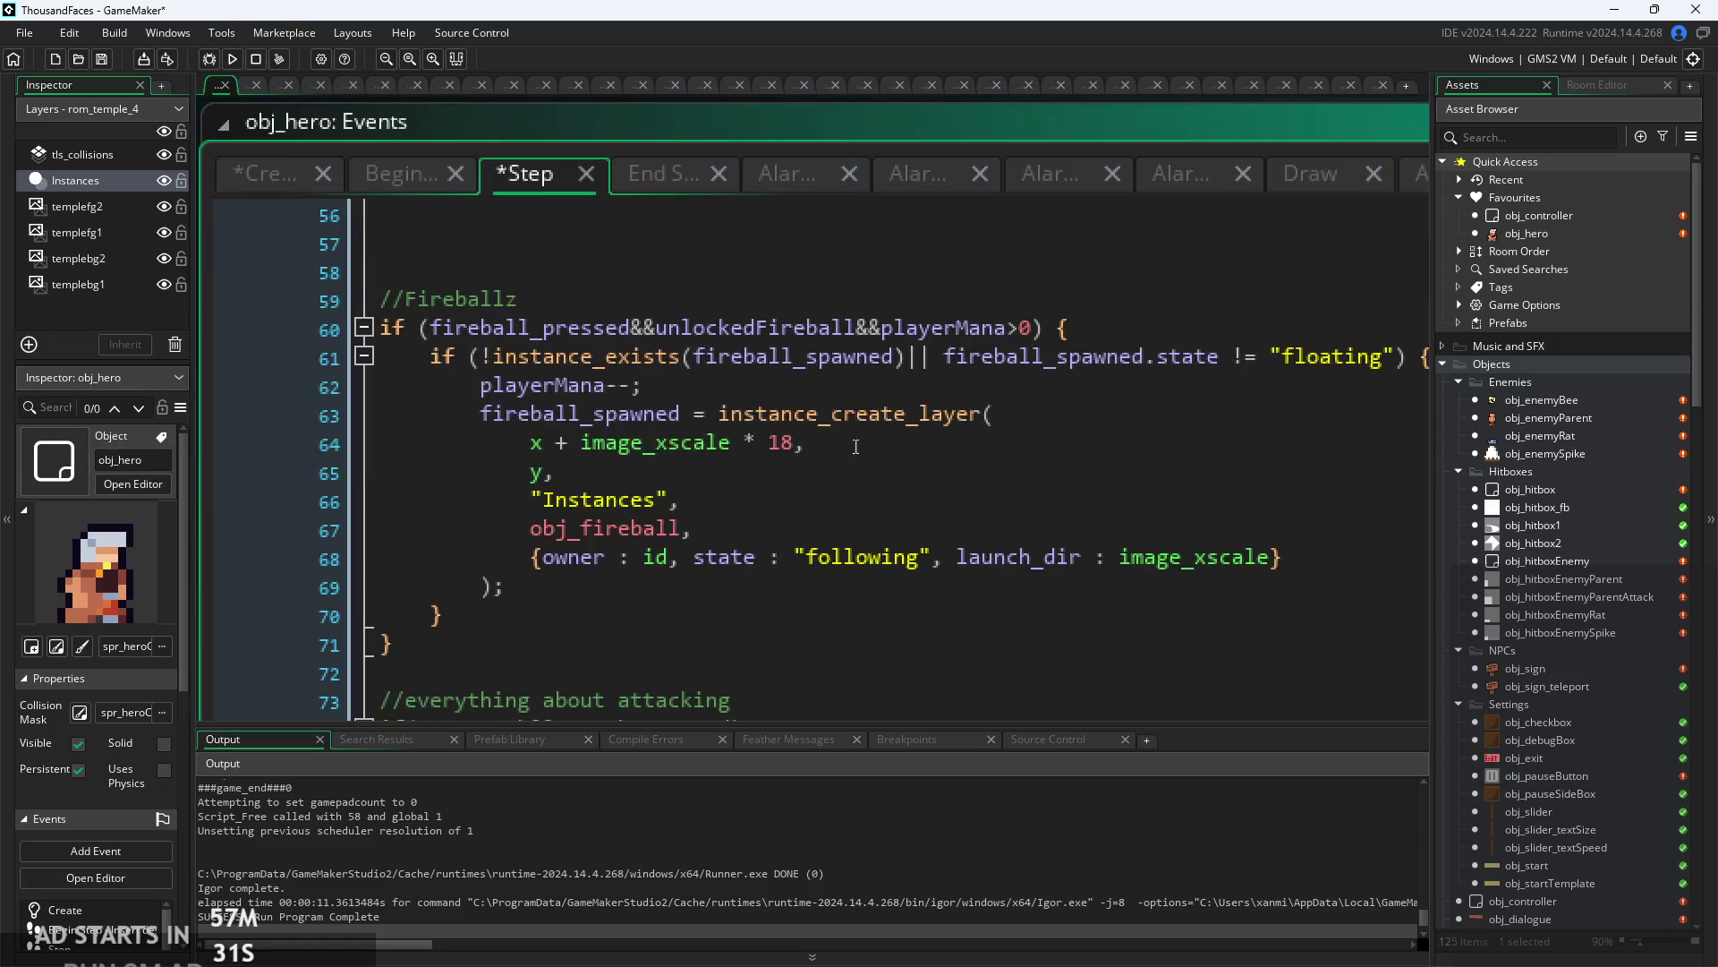
pyautogui.moveTo(655, 387); pyautogui.dragTo(475, 381)
pyautogui.write('canCast=false; \tplayerMana--; \talarm_set(7,manacd);')
pyautogui.click(410, 420)
pyautogui.press('Tab')
pyautogui.click(428, 444)
pyautogui.press('Tab')
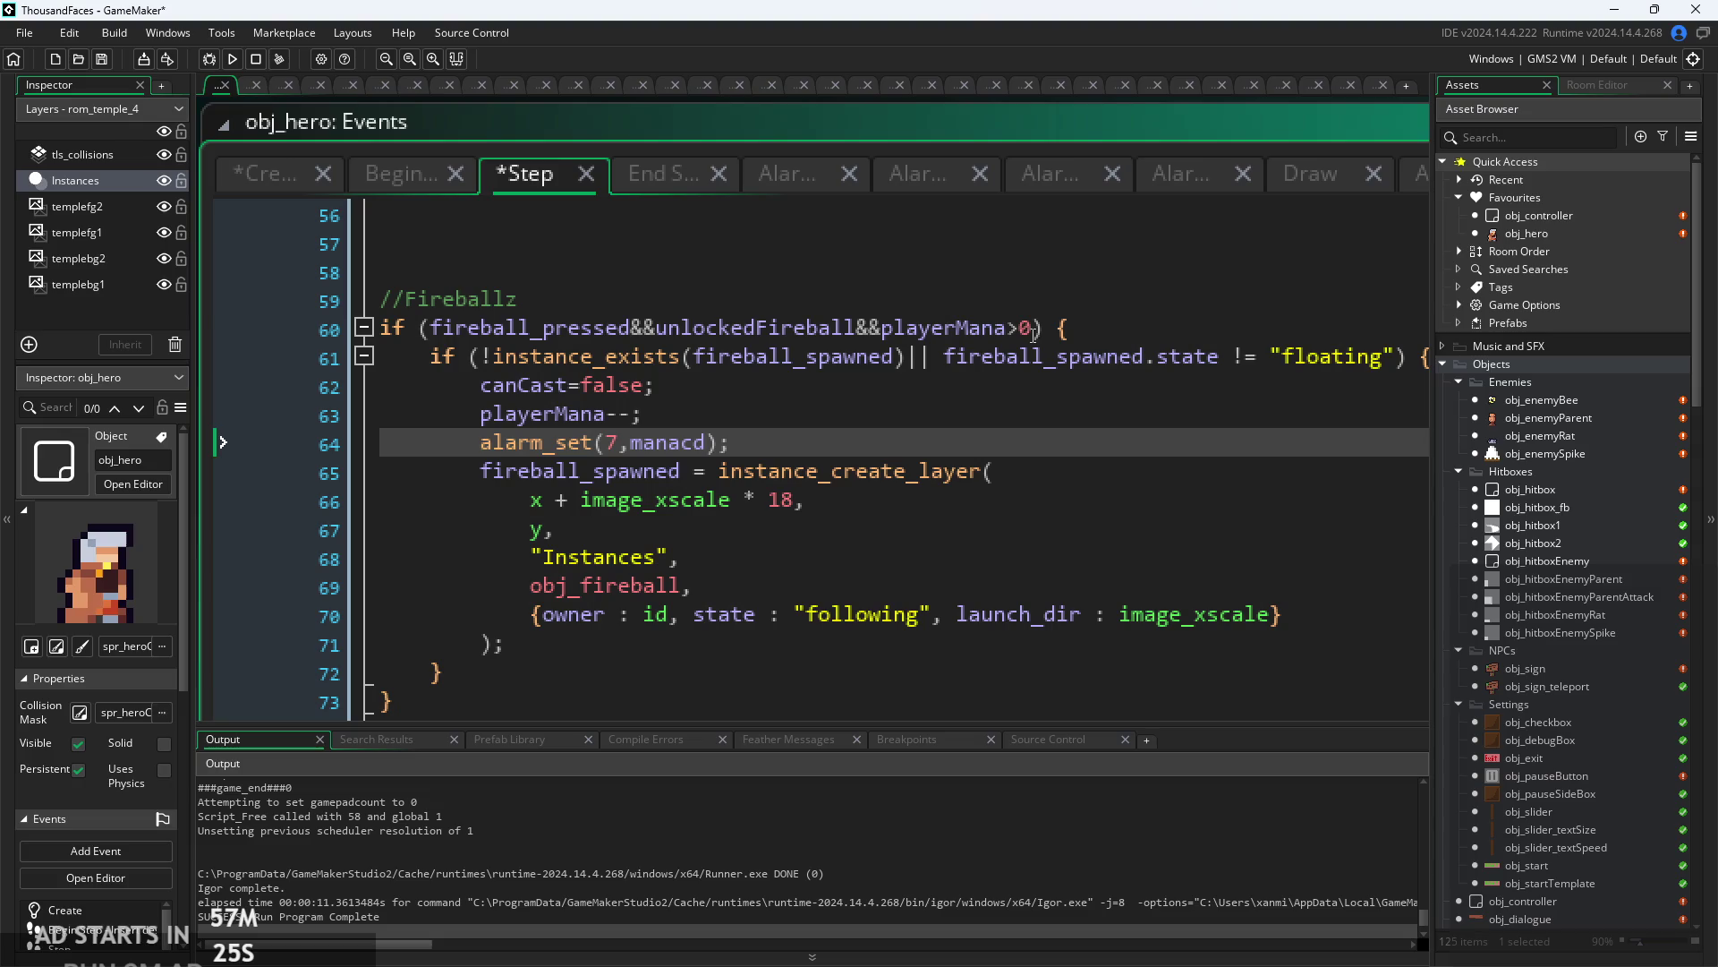
# - Append &&canCast to both the fireball and healing if-conditions
pyautogui.click(1033, 332)
pyautogui.write('&&canCast')
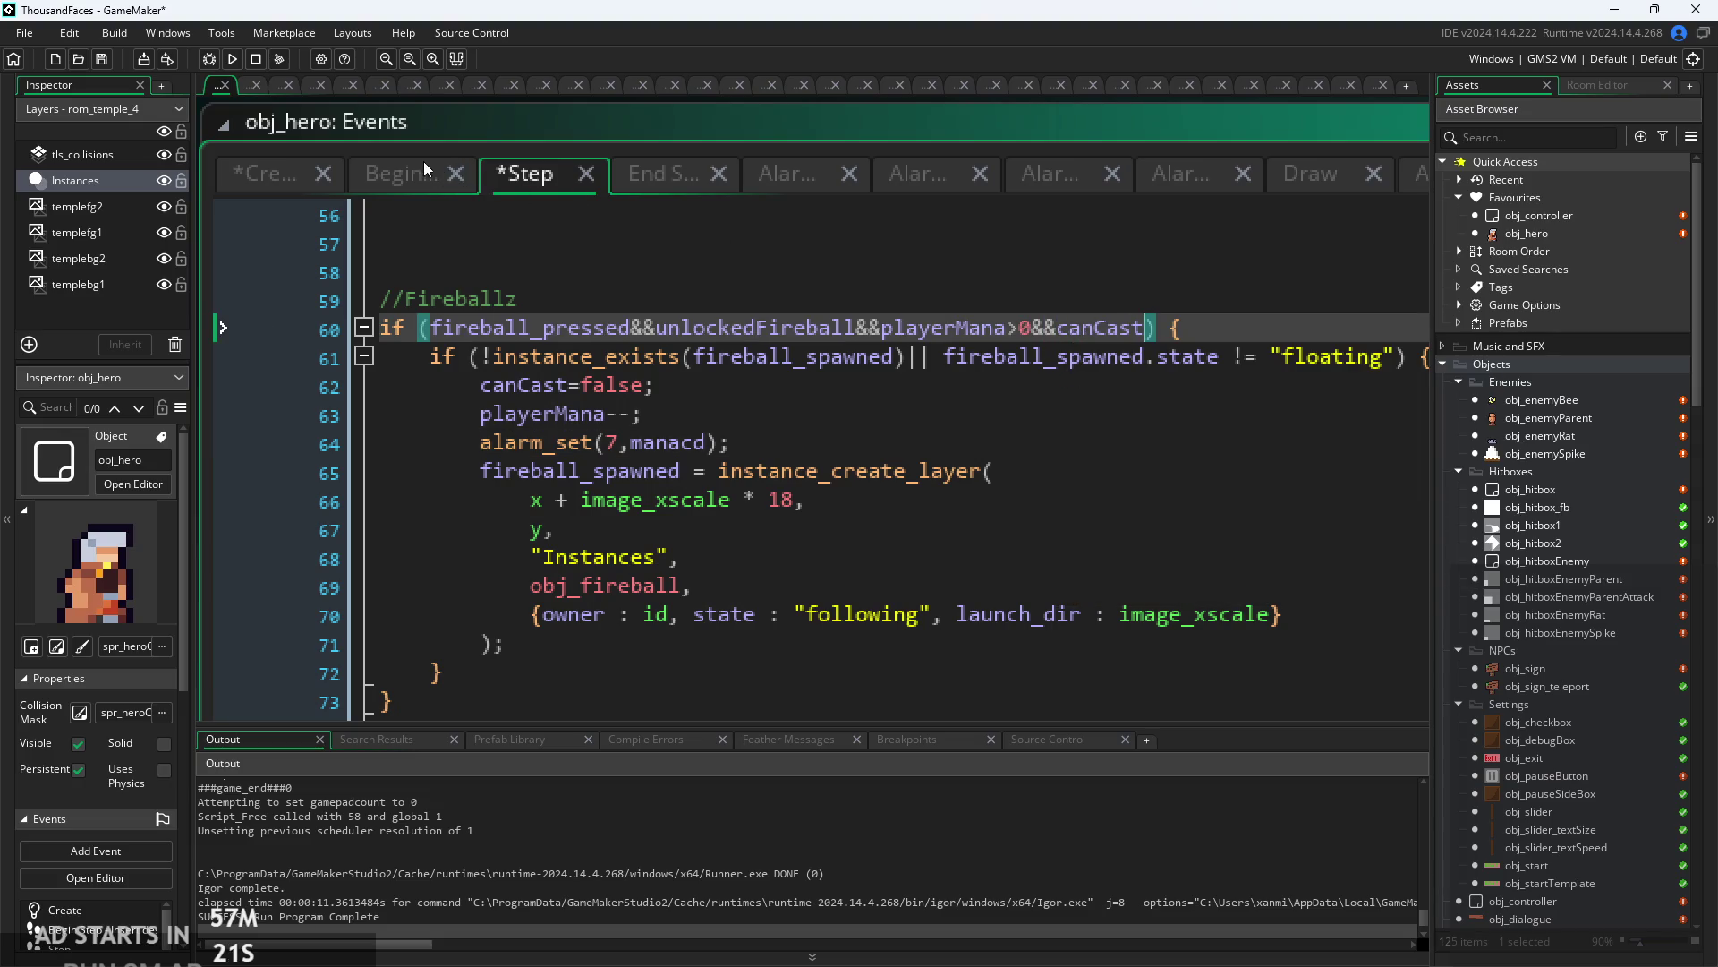
pyautogui.scroll(12, 909, 431)
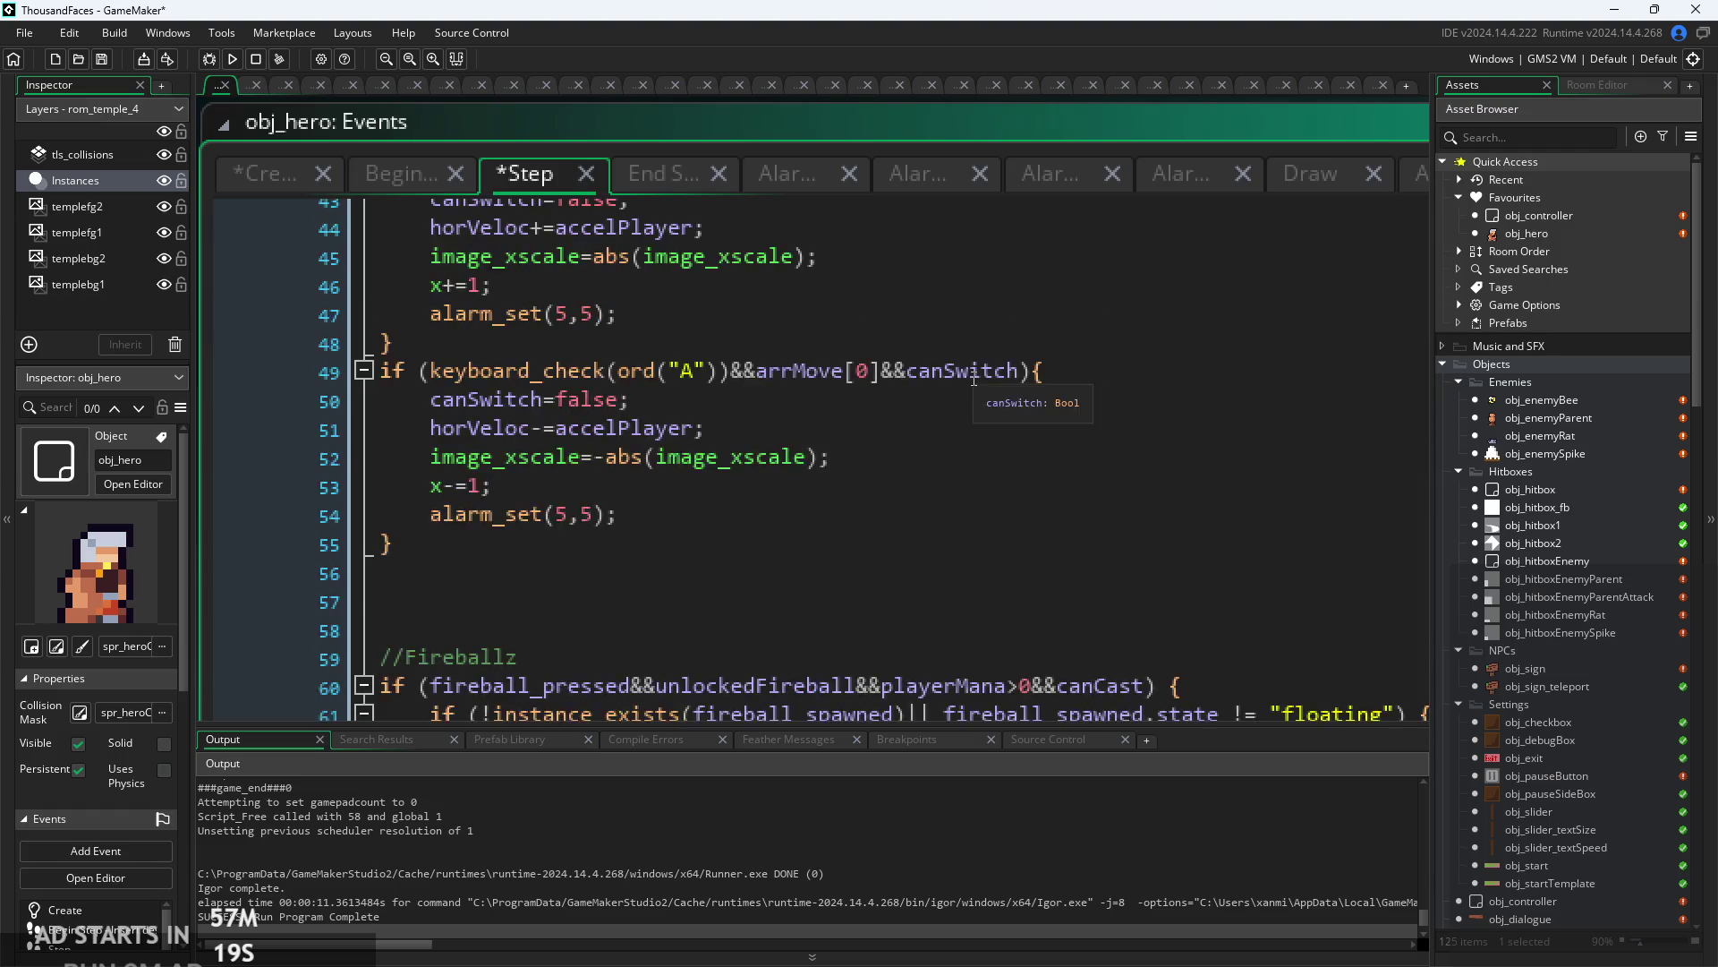
pyautogui.scroll(4, 908, 460)
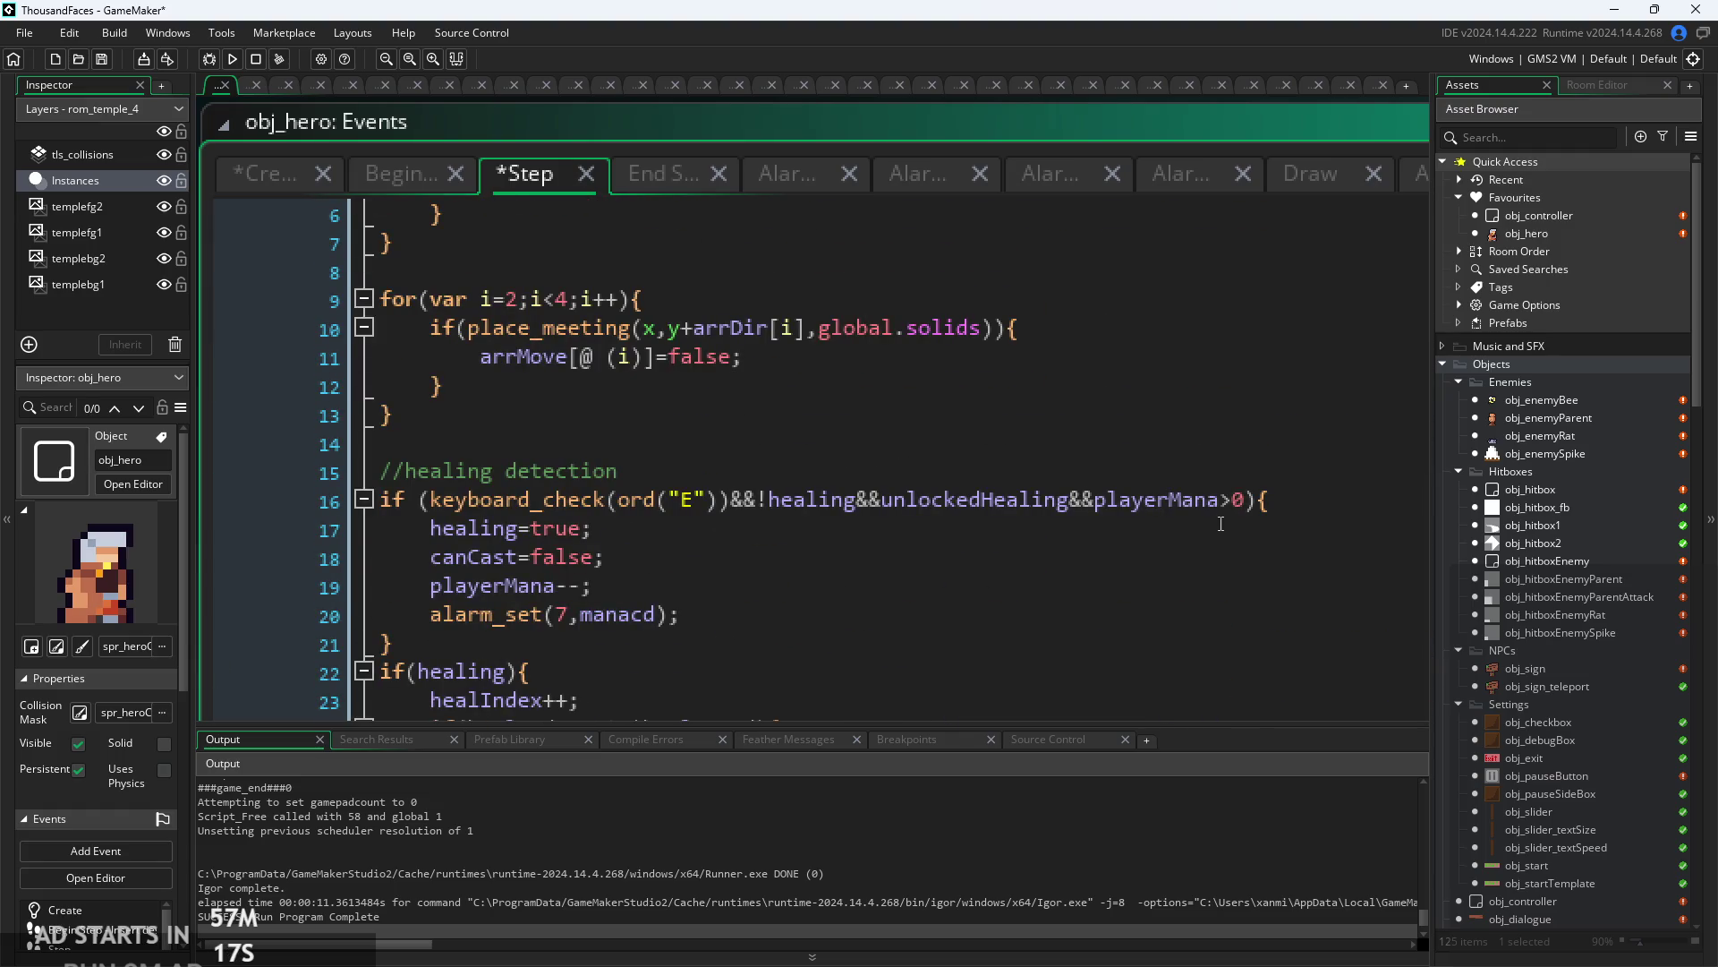
pyautogui.click(1250, 503)
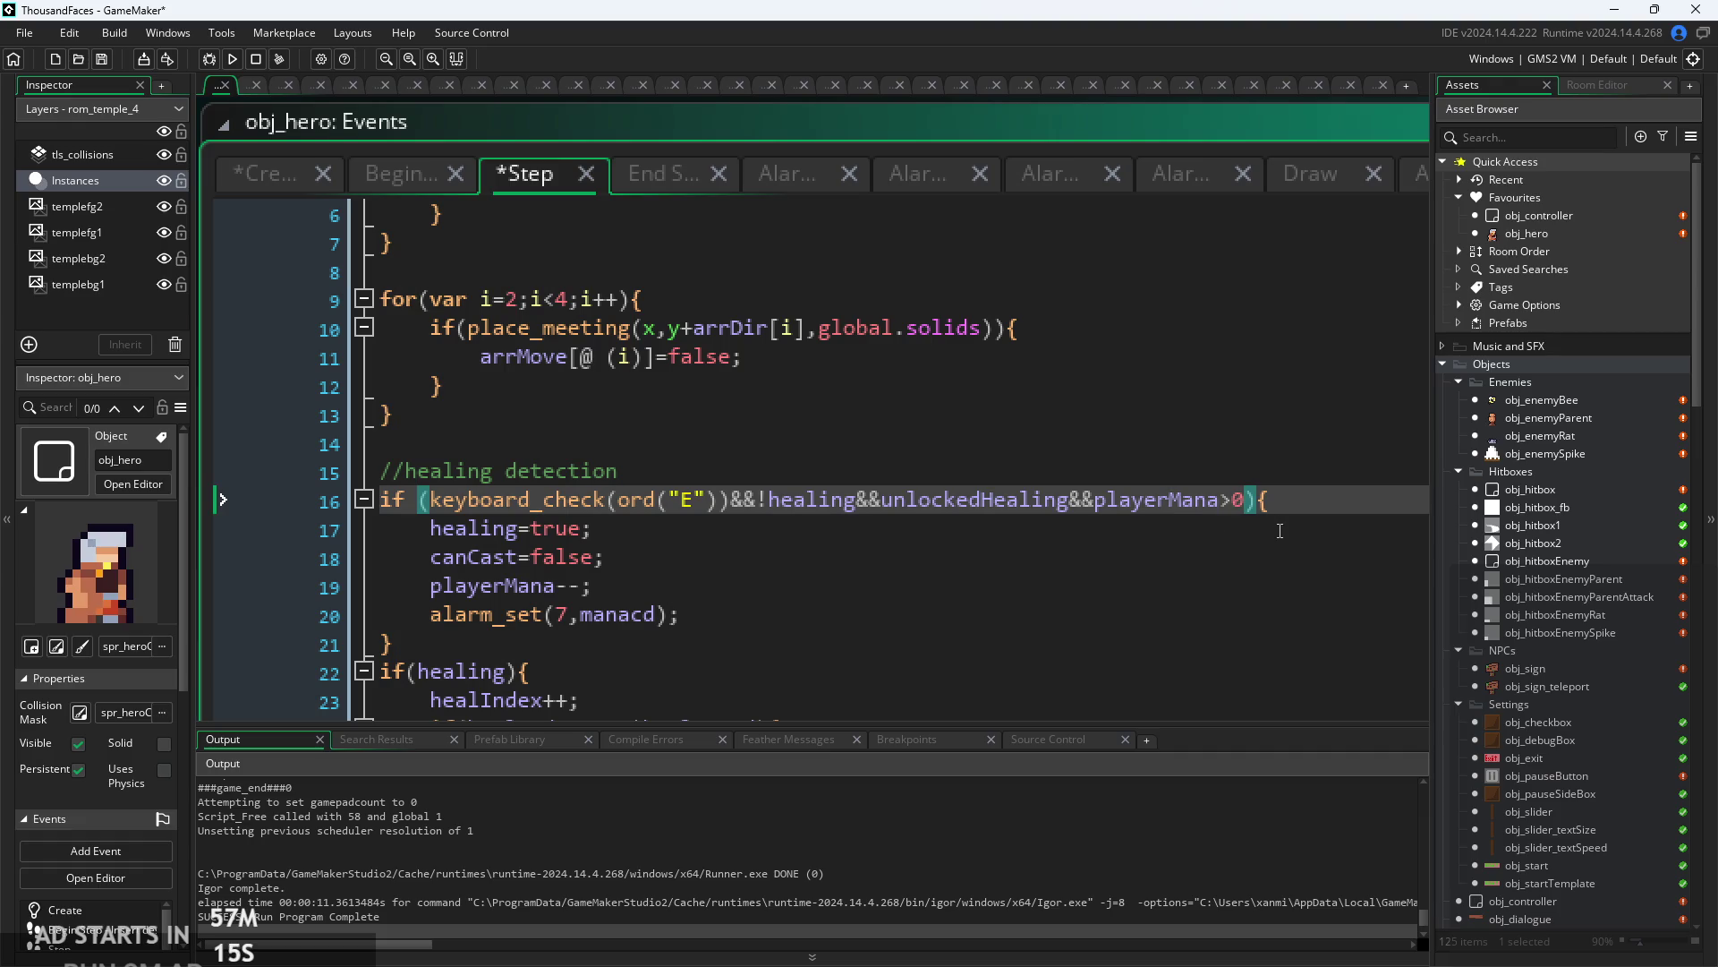
pyautogui.write('&&canc')
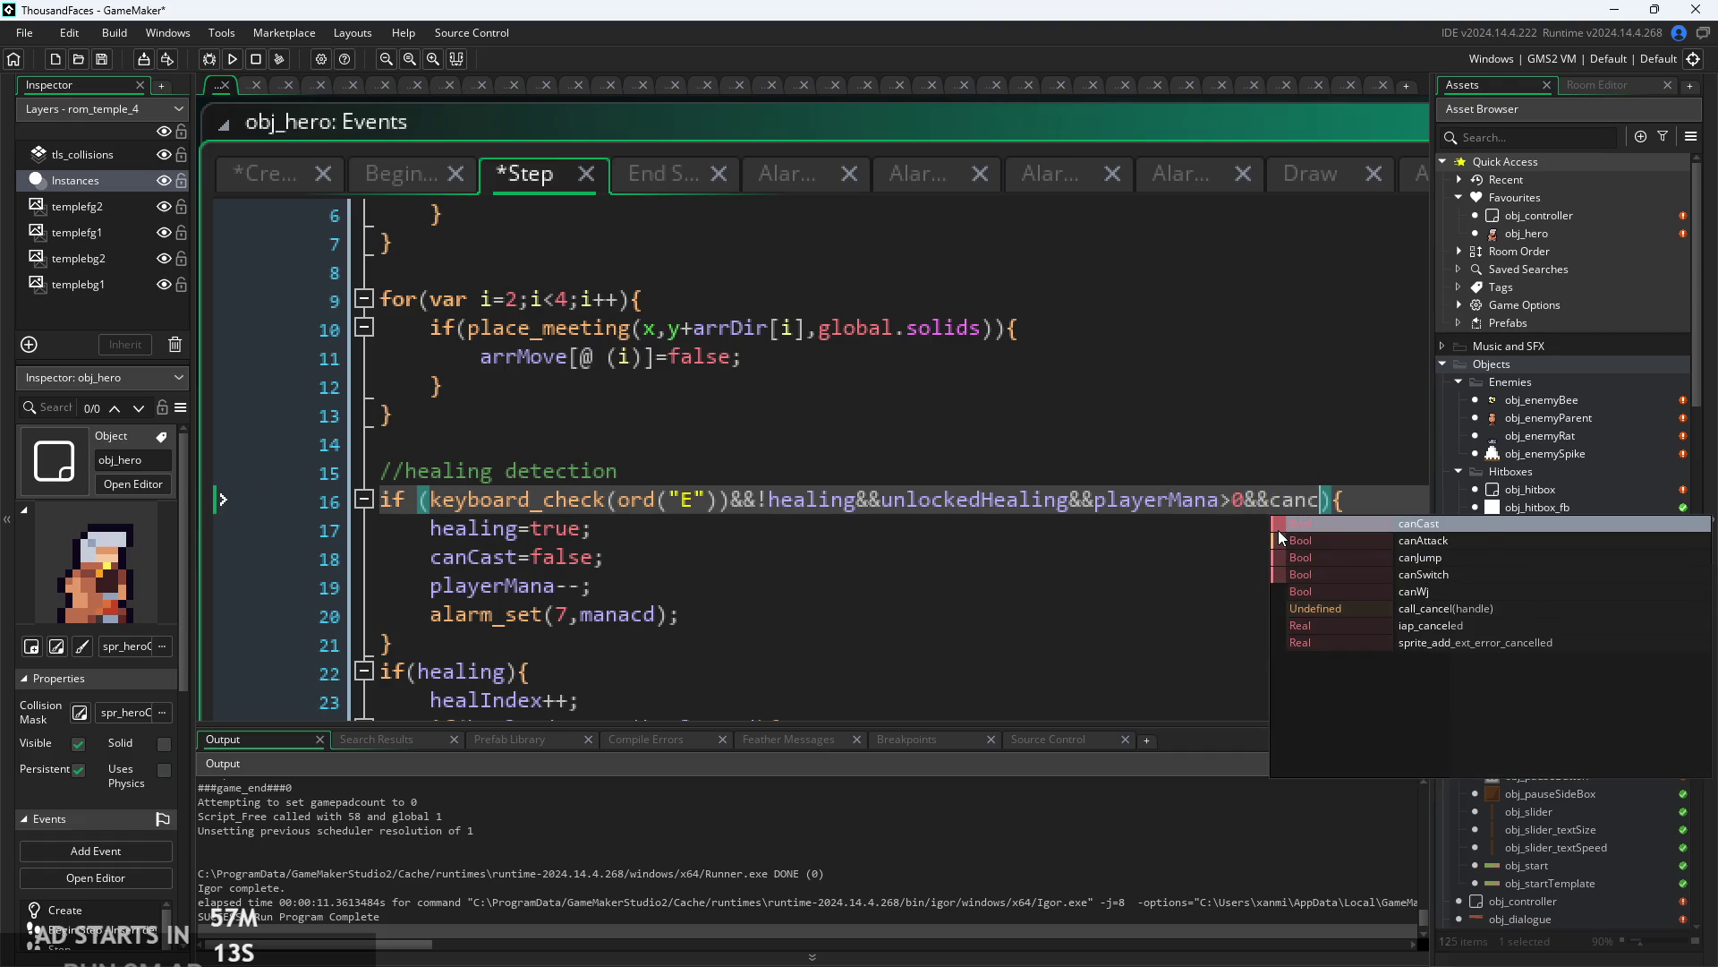
pyautogui.press('Return')
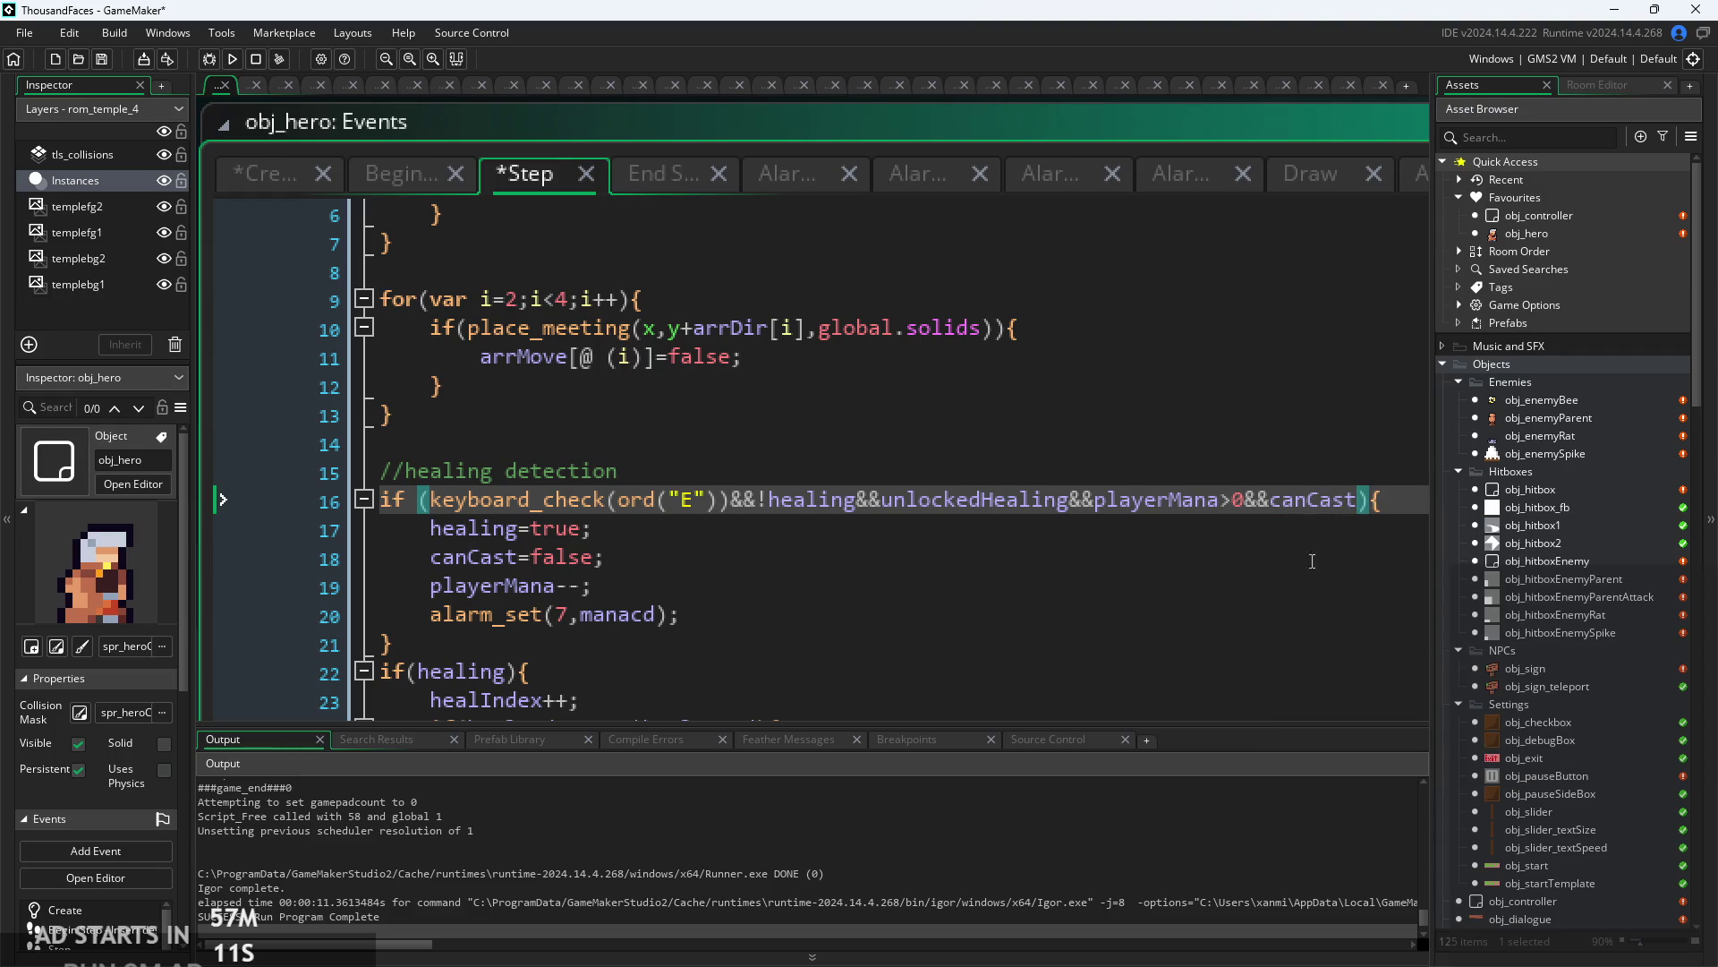
pyautogui.scroll(-1, 1246, 510)
pyautogui.click(1246, 510)
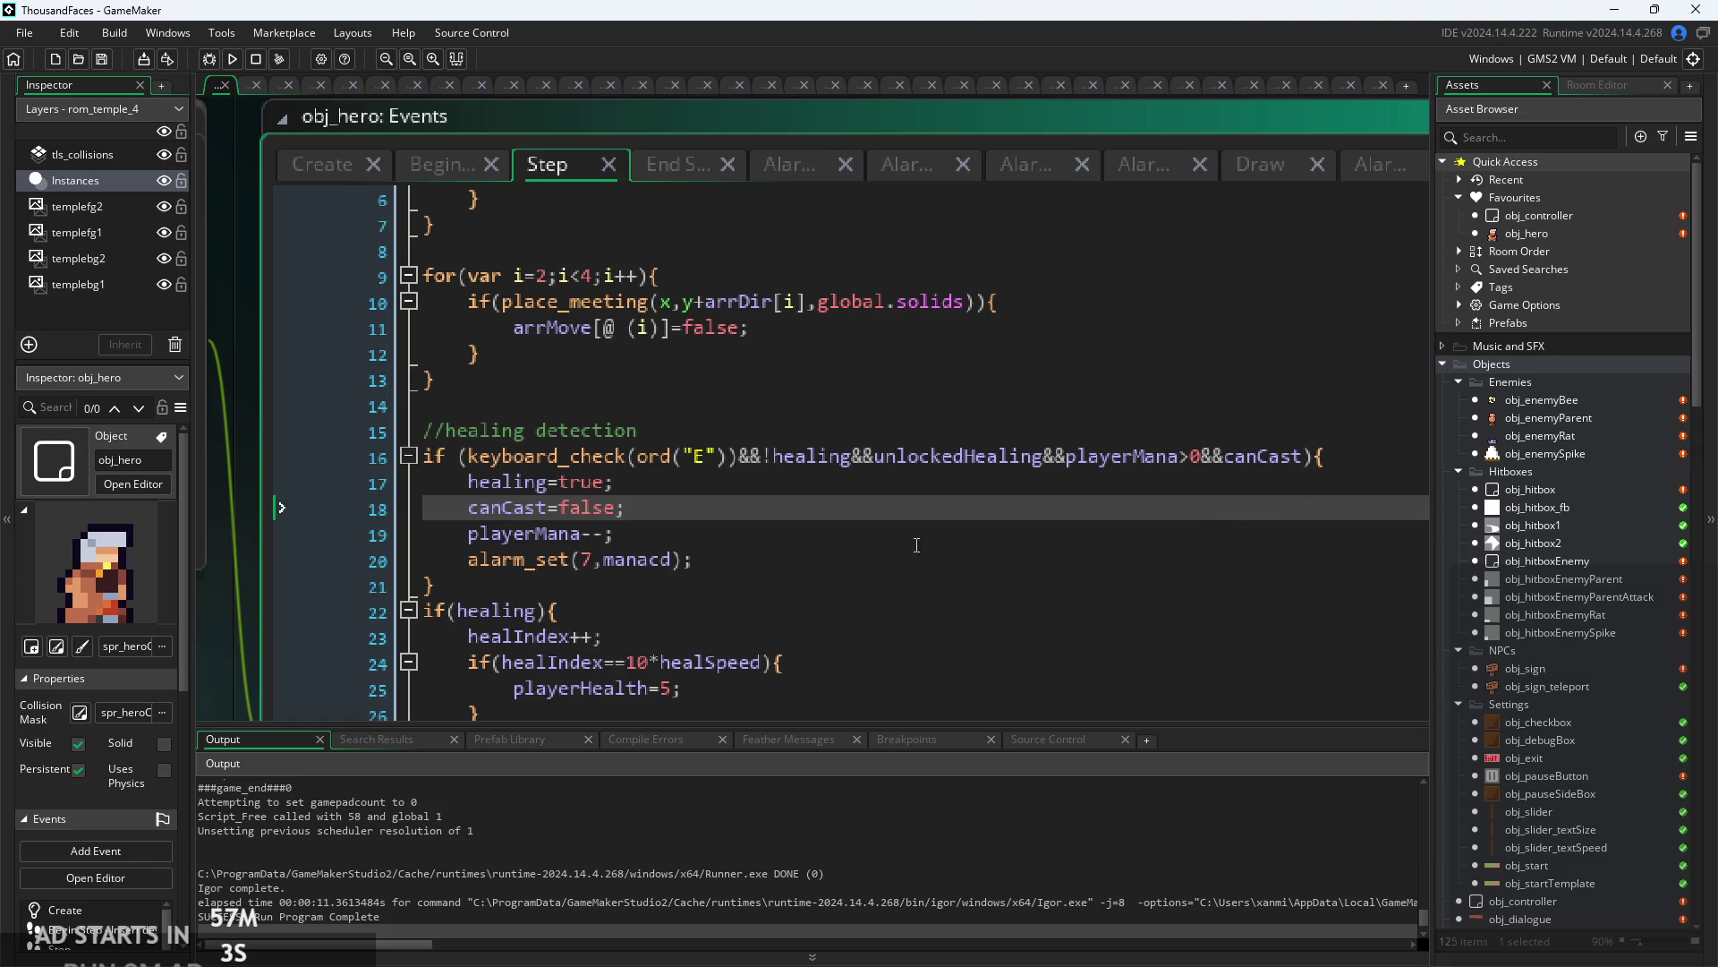
# - Review the edited healing block and its alarm_set line in the Step event
pyautogui.scroll(2, 1248, 508)
pyautogui.scroll(-3, 893, 621)
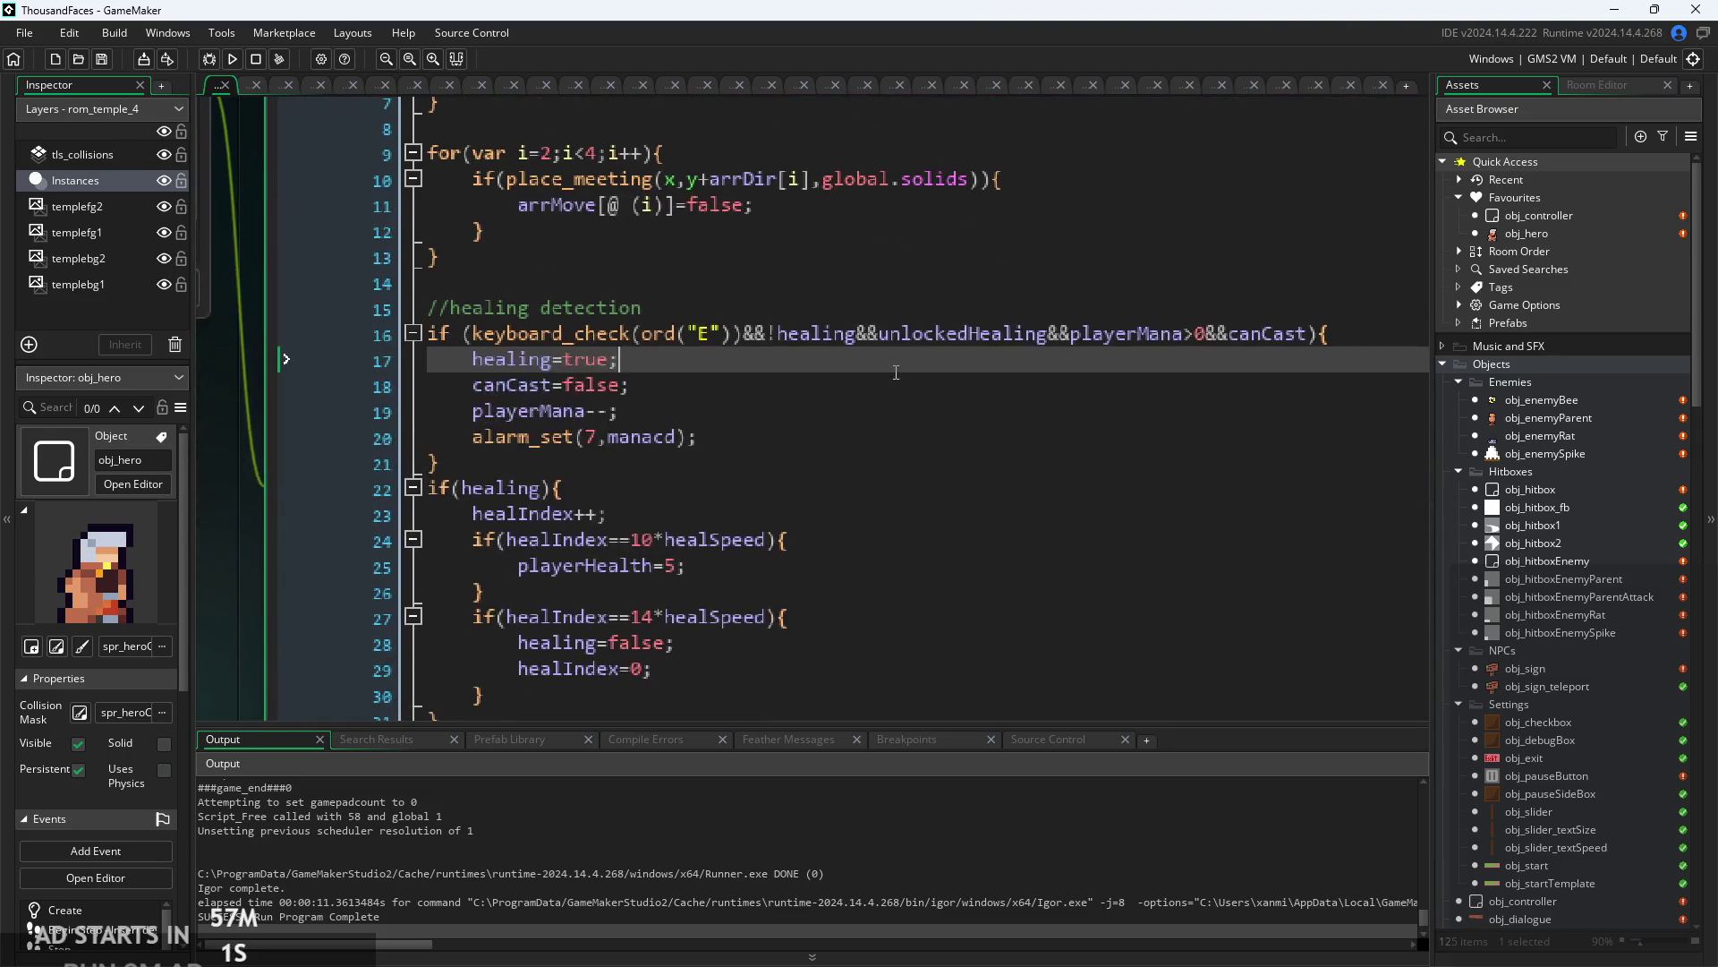
pyautogui.click(914, 437)
pyautogui.keyDown('ctrl'); pyautogui.scroll(-4, 914, 430); pyautogui.keyUp('ctrl')
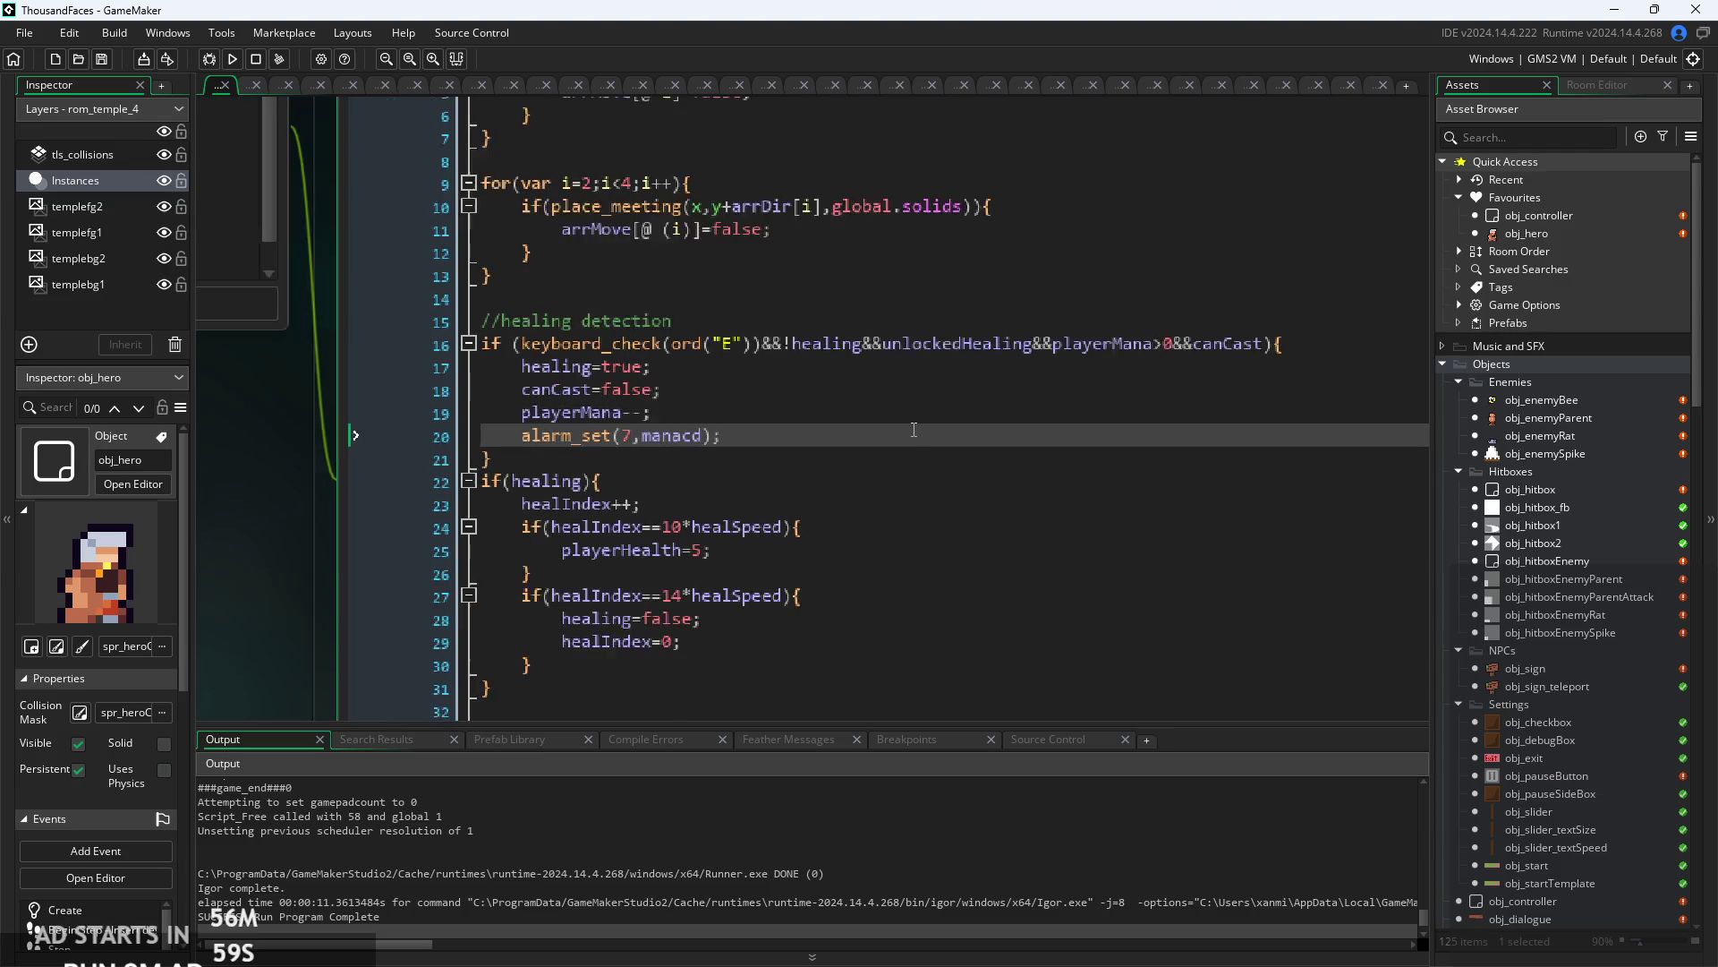
pyautogui.press('Up')
pyautogui.press('Up')
pyautogui.press('Up')
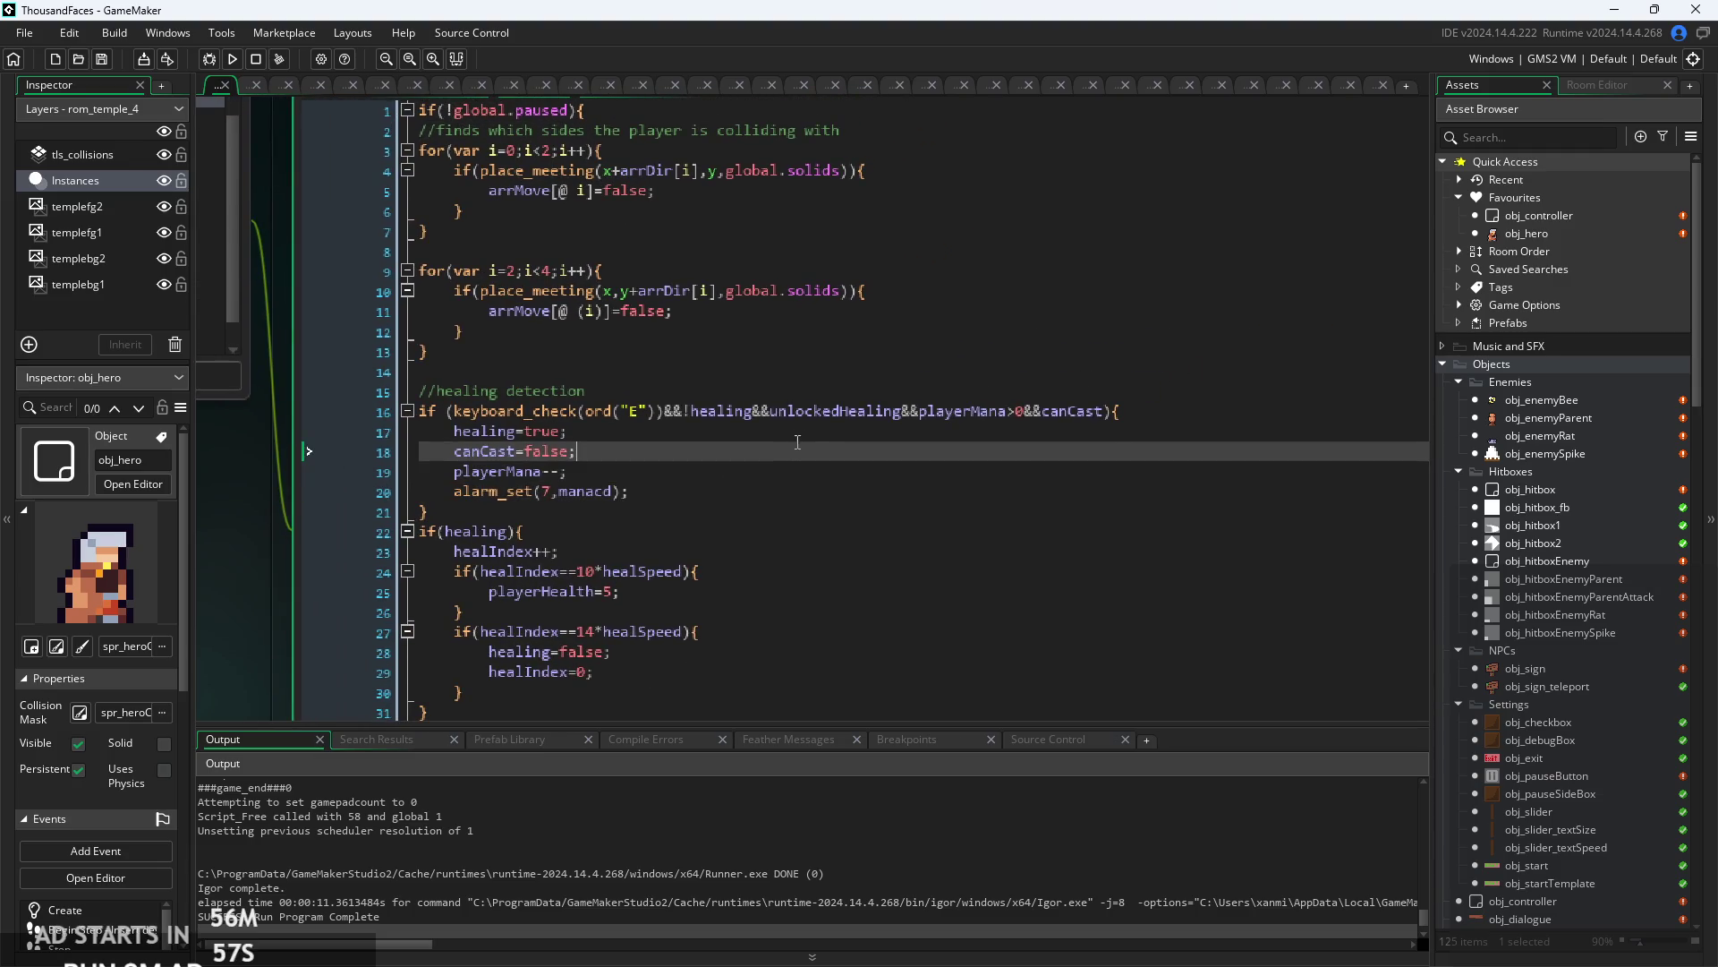
pyautogui.click(842, 353)
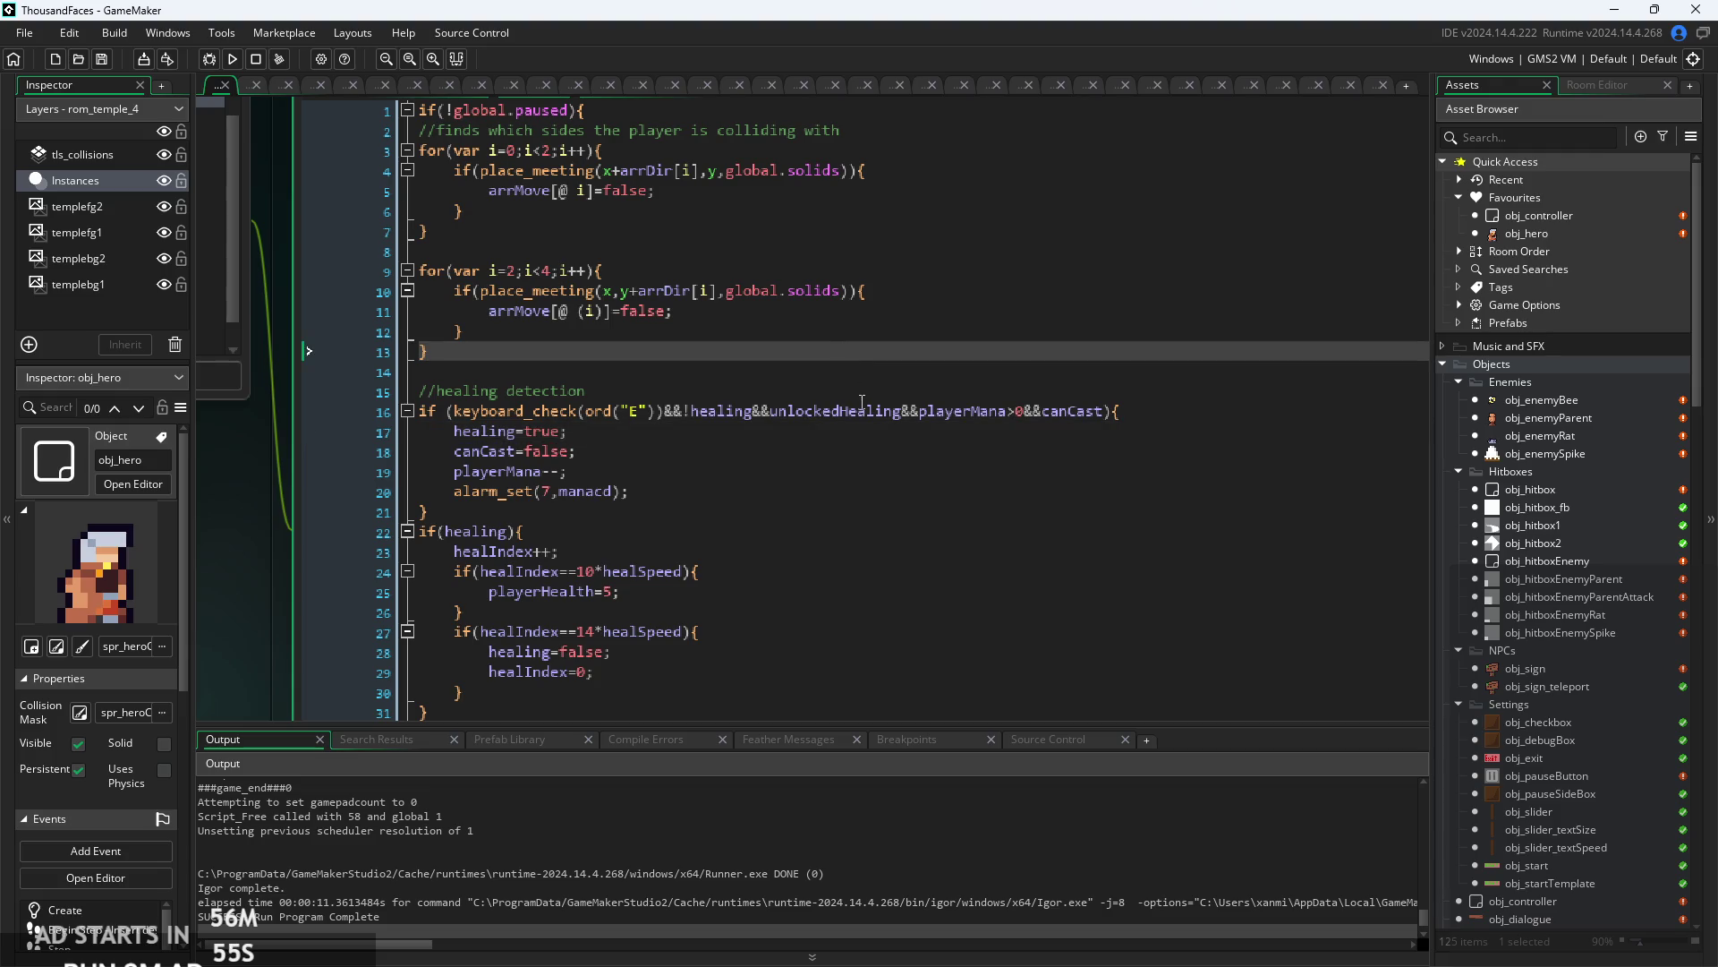
pyautogui.moveTo(849, 364); pyautogui.dragTo(857, 459)
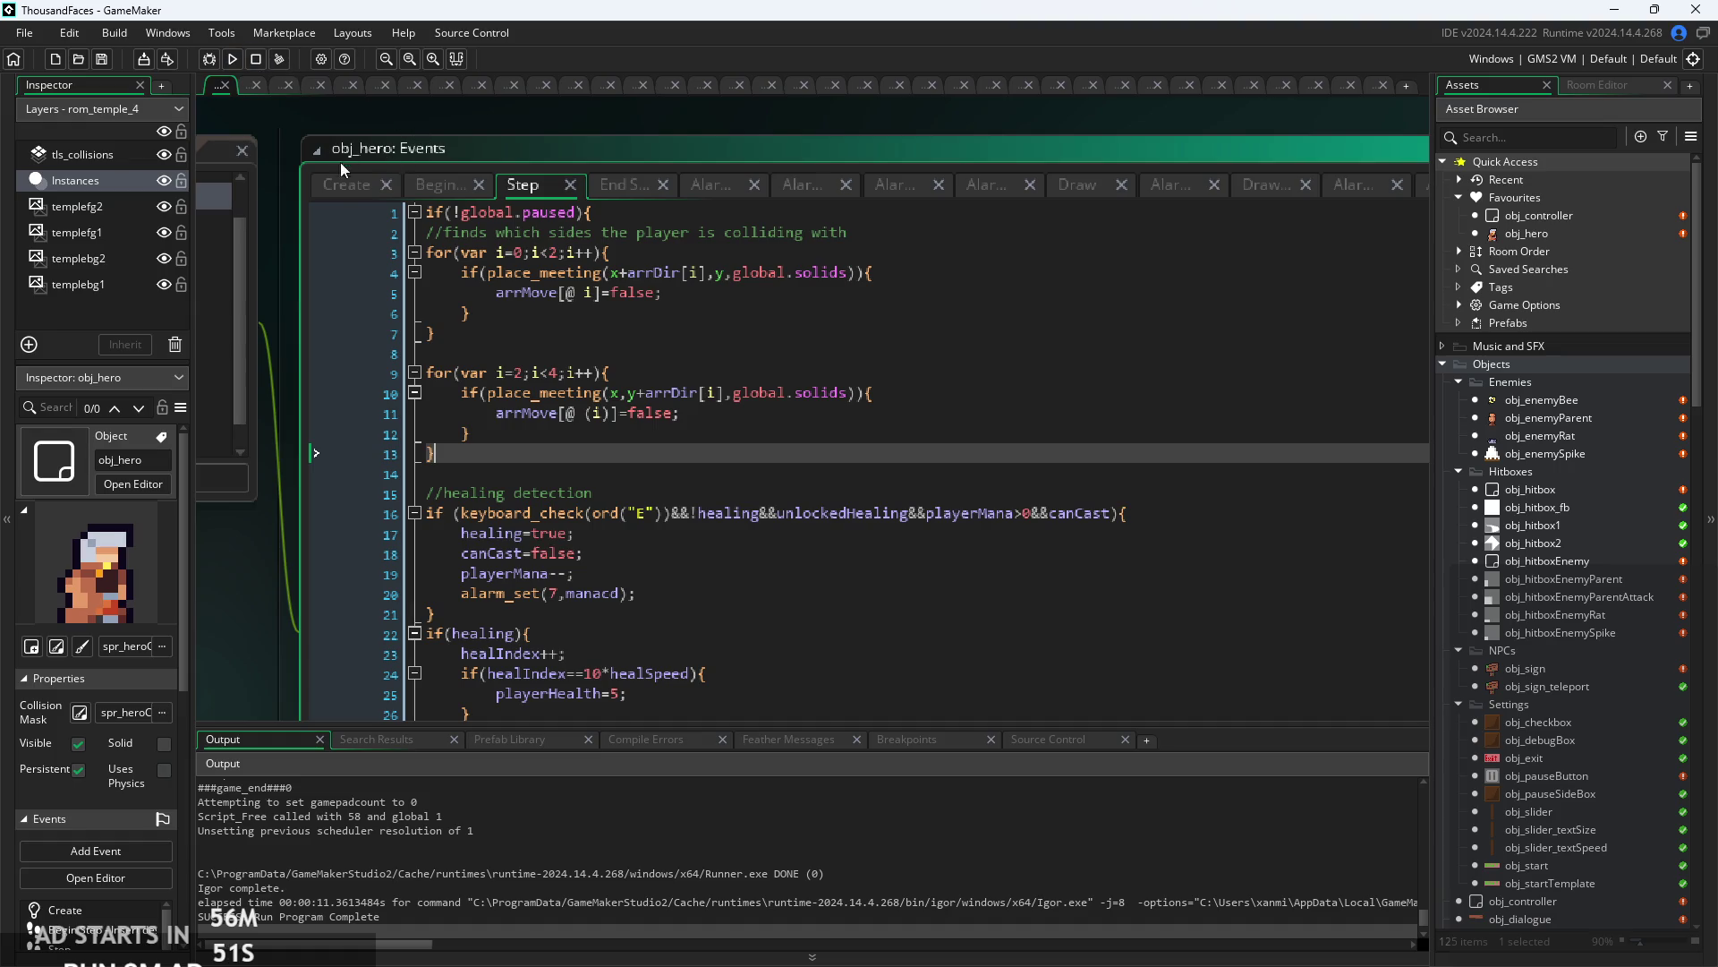
# - Check the Create and Begin Step hitEnemy code, then build, run and start the game
pyautogui.click(349, 185)
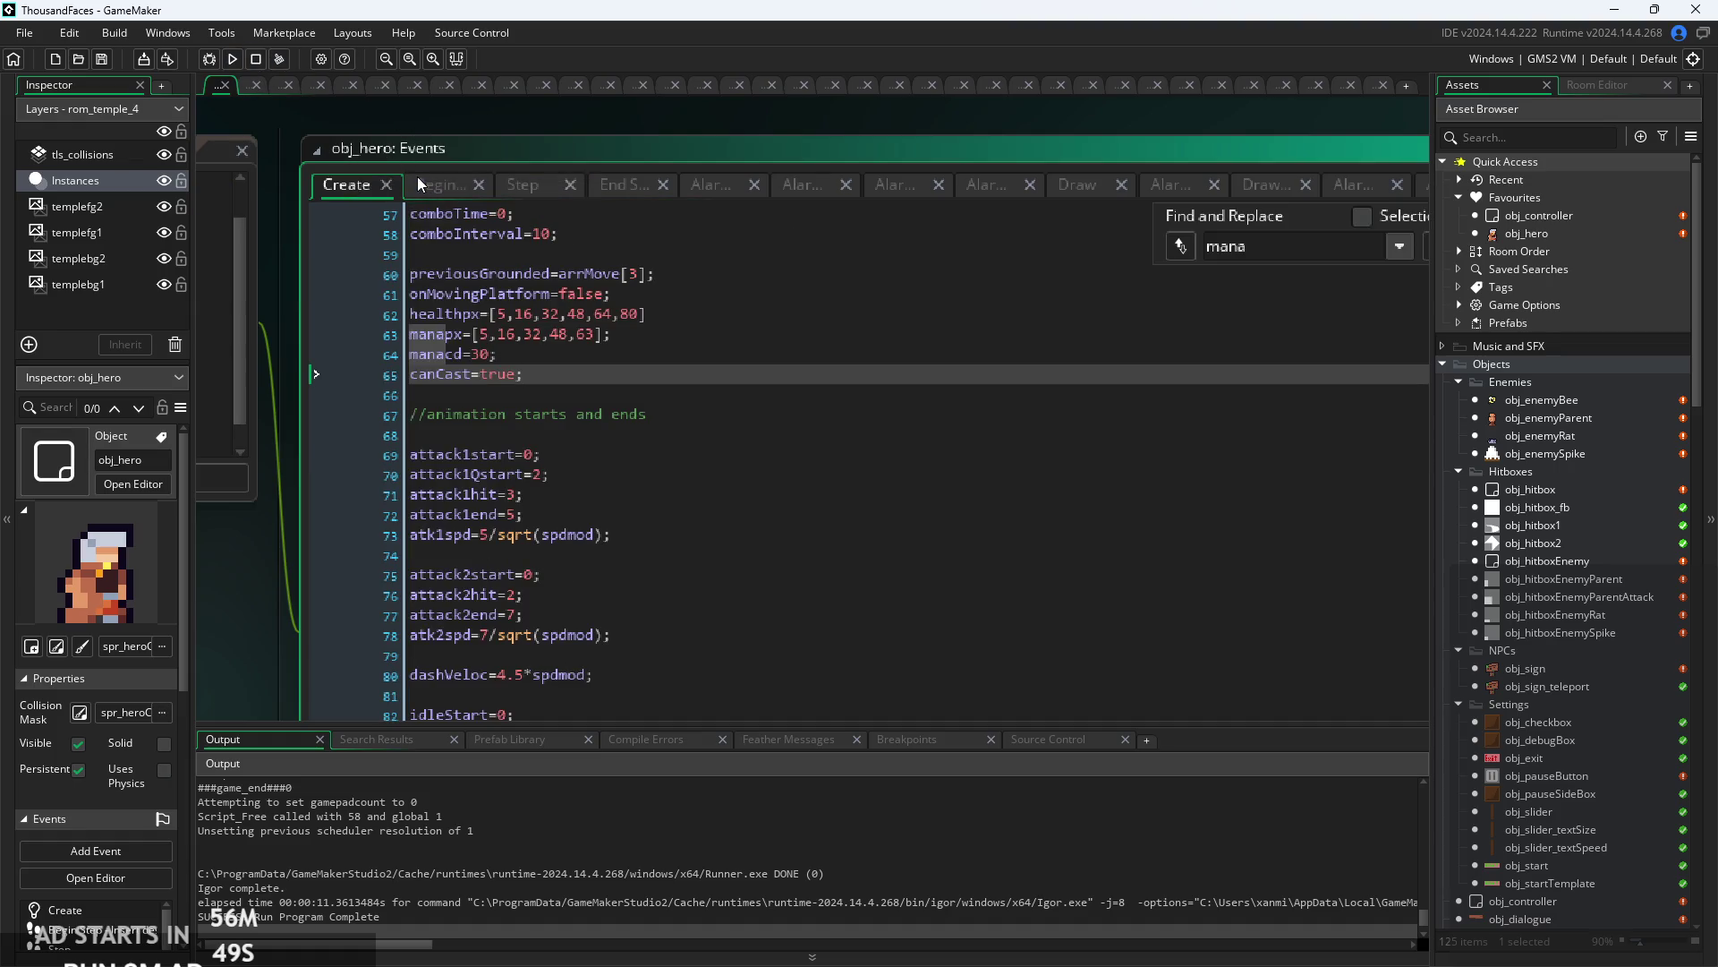
pyautogui.click(455, 182)
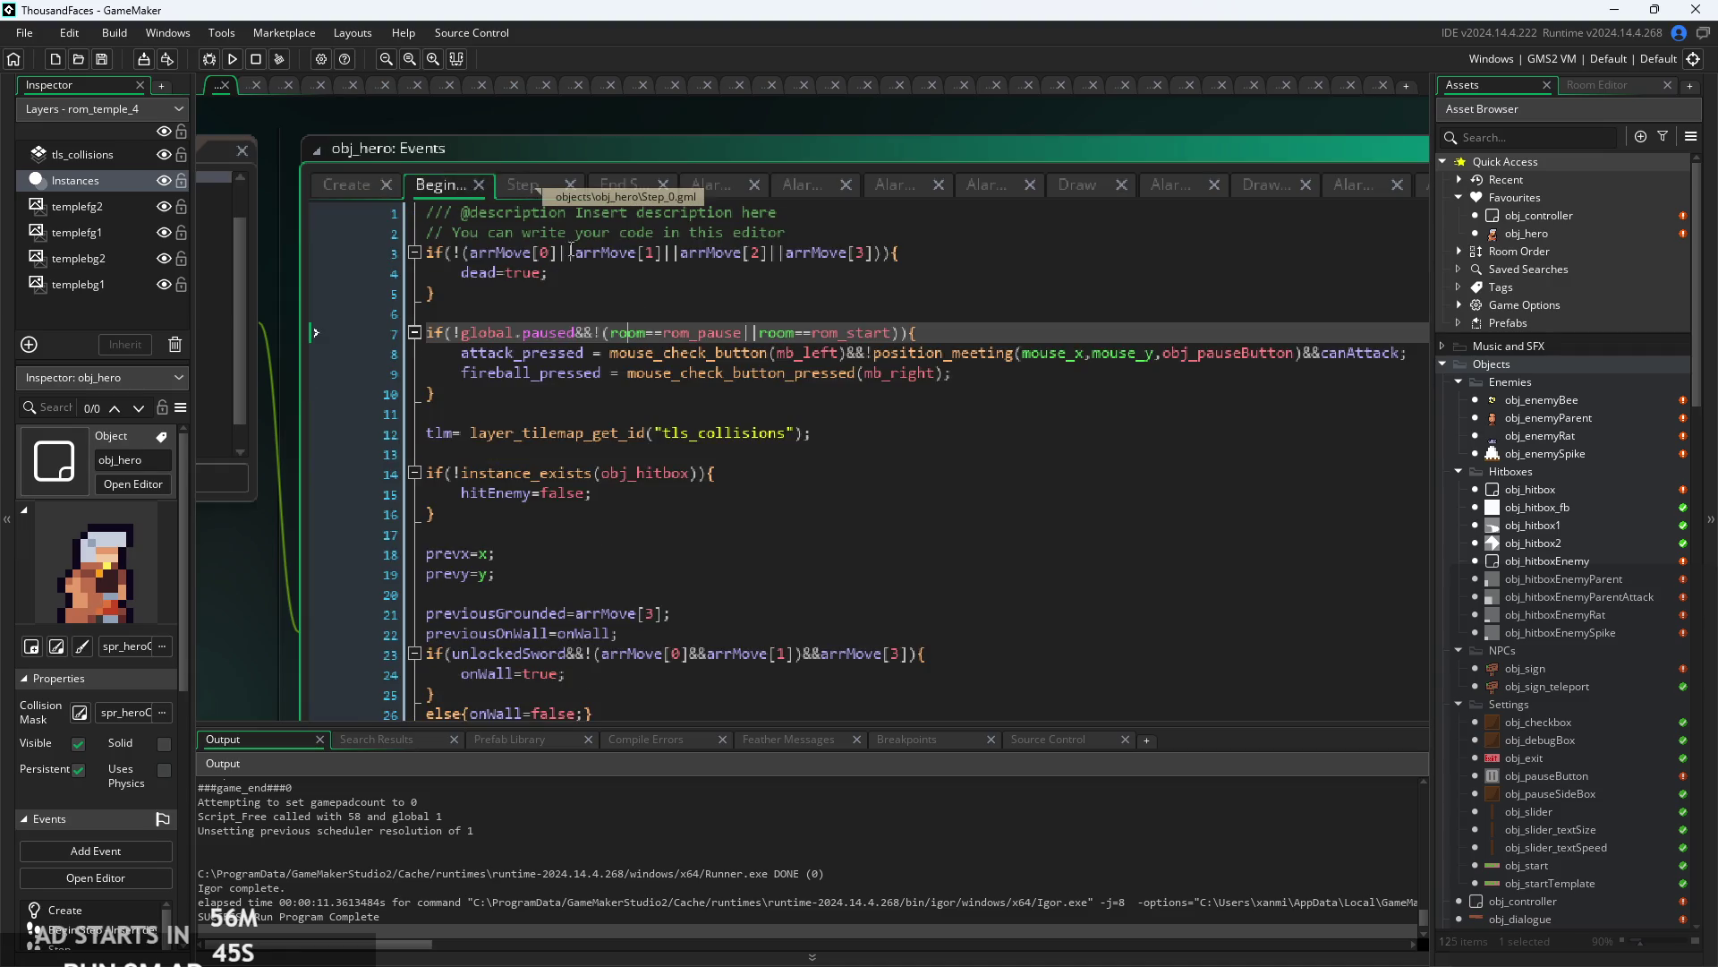
pyautogui.click(616, 495)
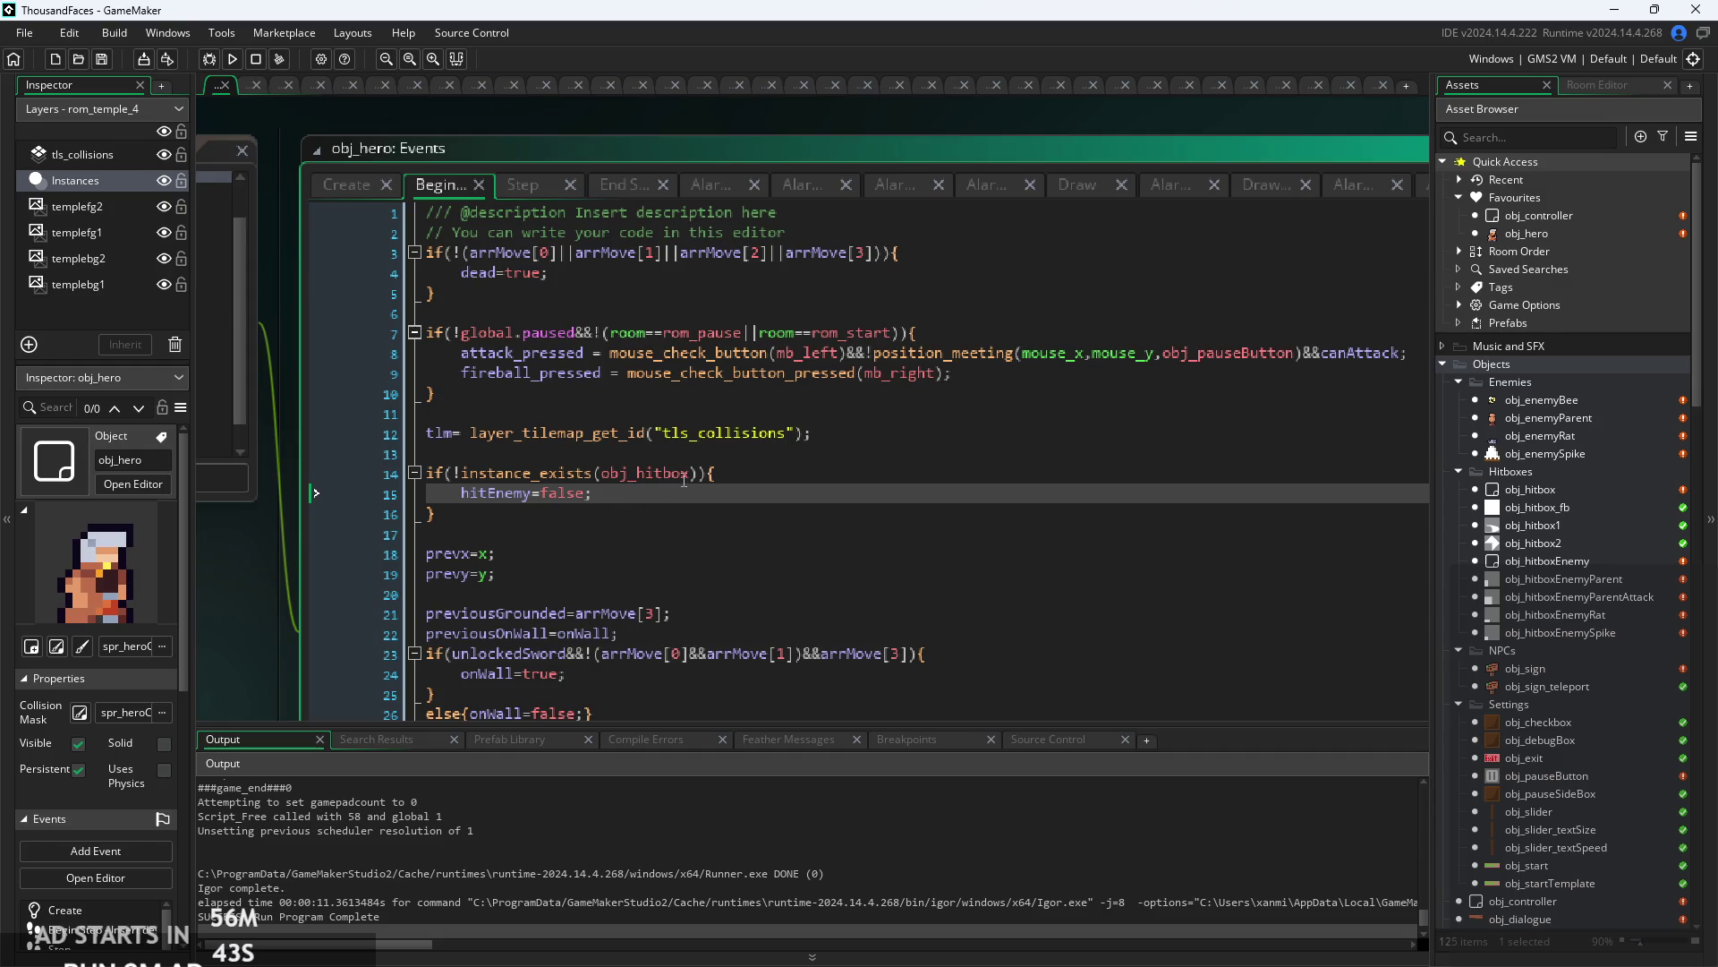
pyautogui.keyDown('ctrl'); pyautogui.scroll(3, 684, 481); pyautogui.keyUp('ctrl')
pyautogui.click(643, 477)
pyautogui.press('Up')
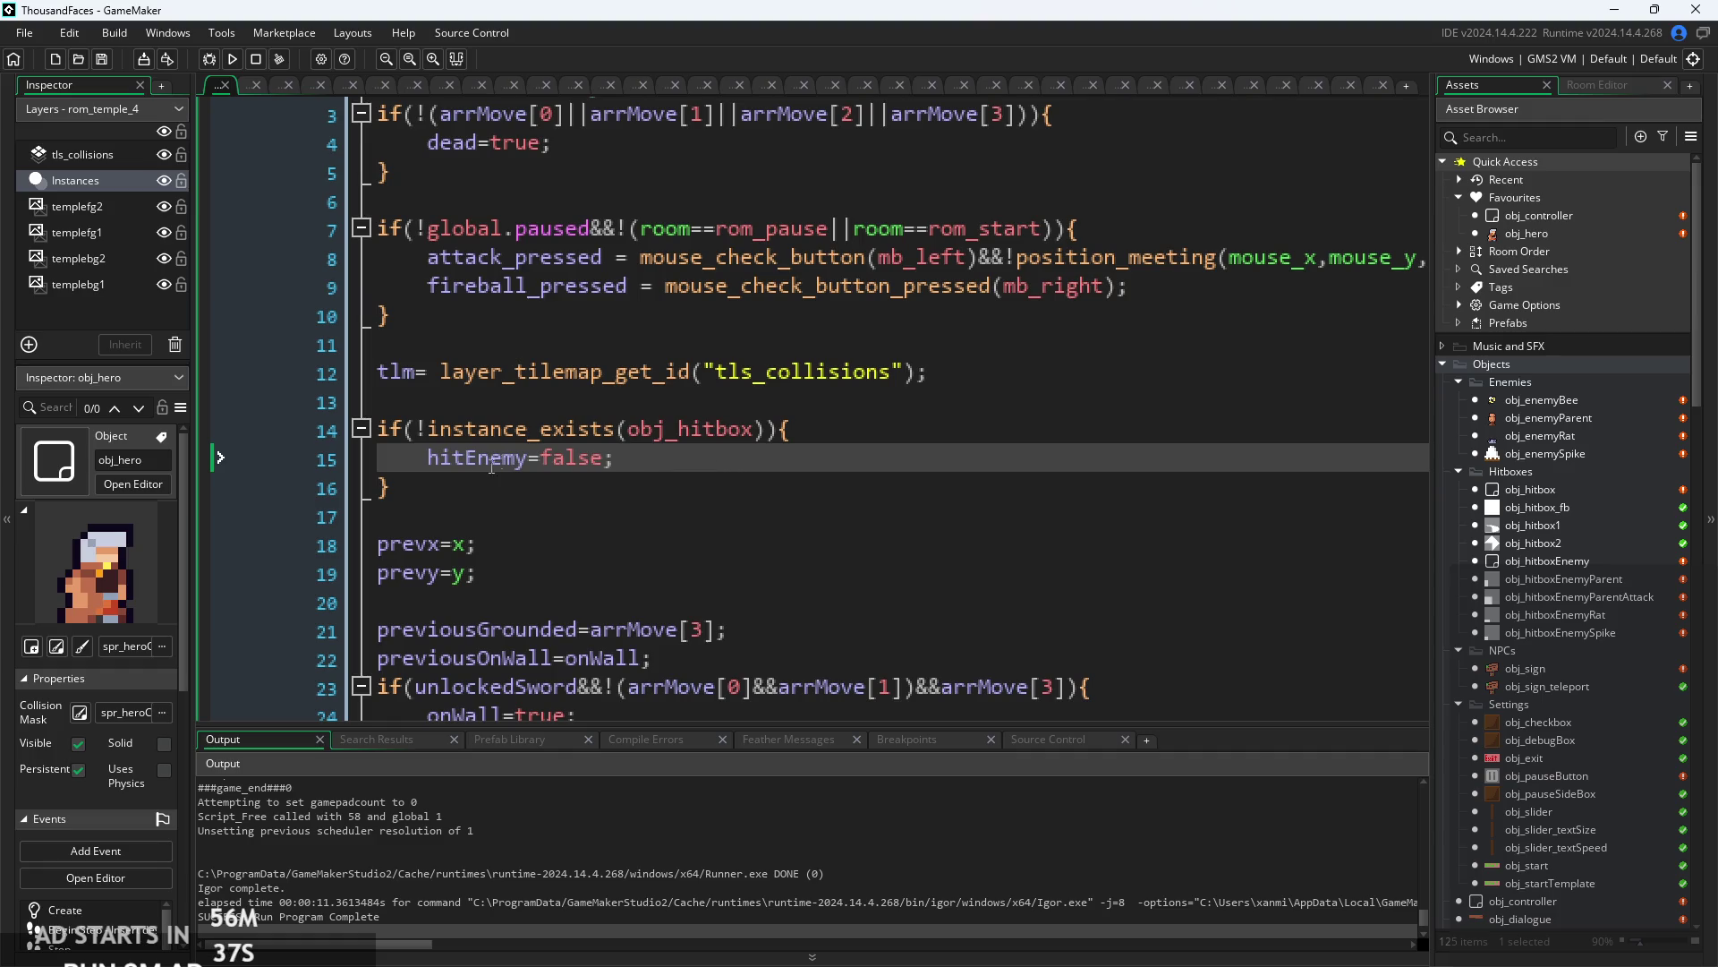
pyautogui.moveTo(491, 475); pyautogui.dragTo(629, 465)
pyautogui.click(628, 465)
pyautogui.click(242, 58)
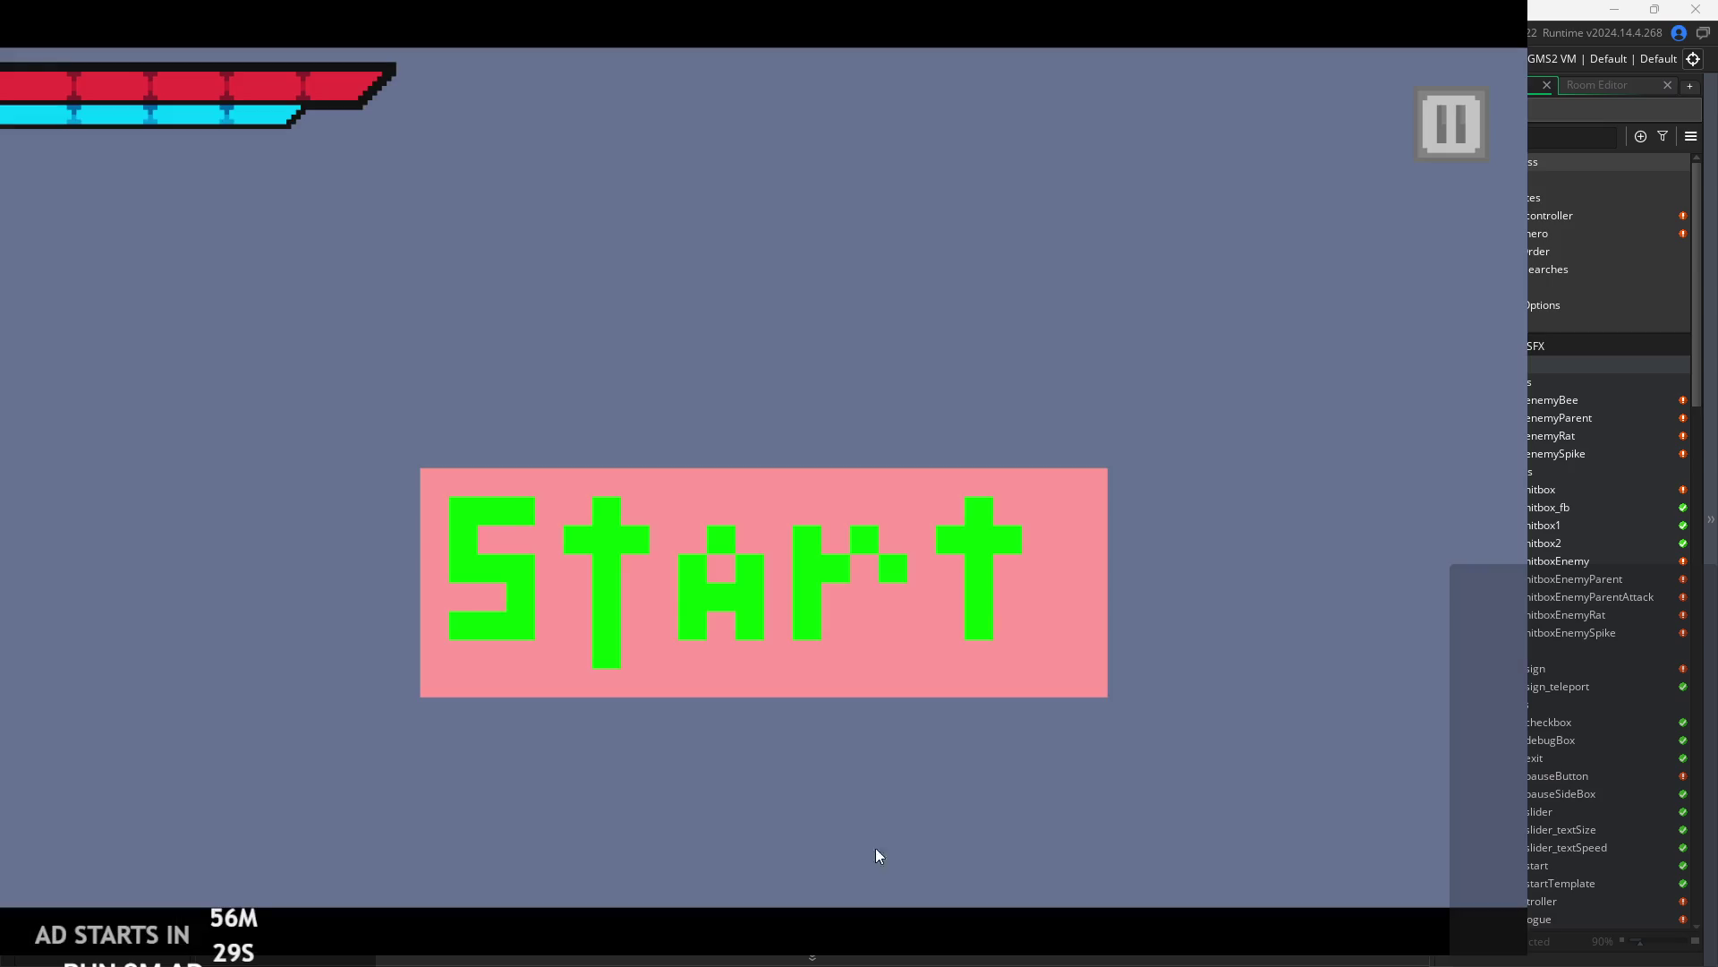
pyautogui.click(826, 630)
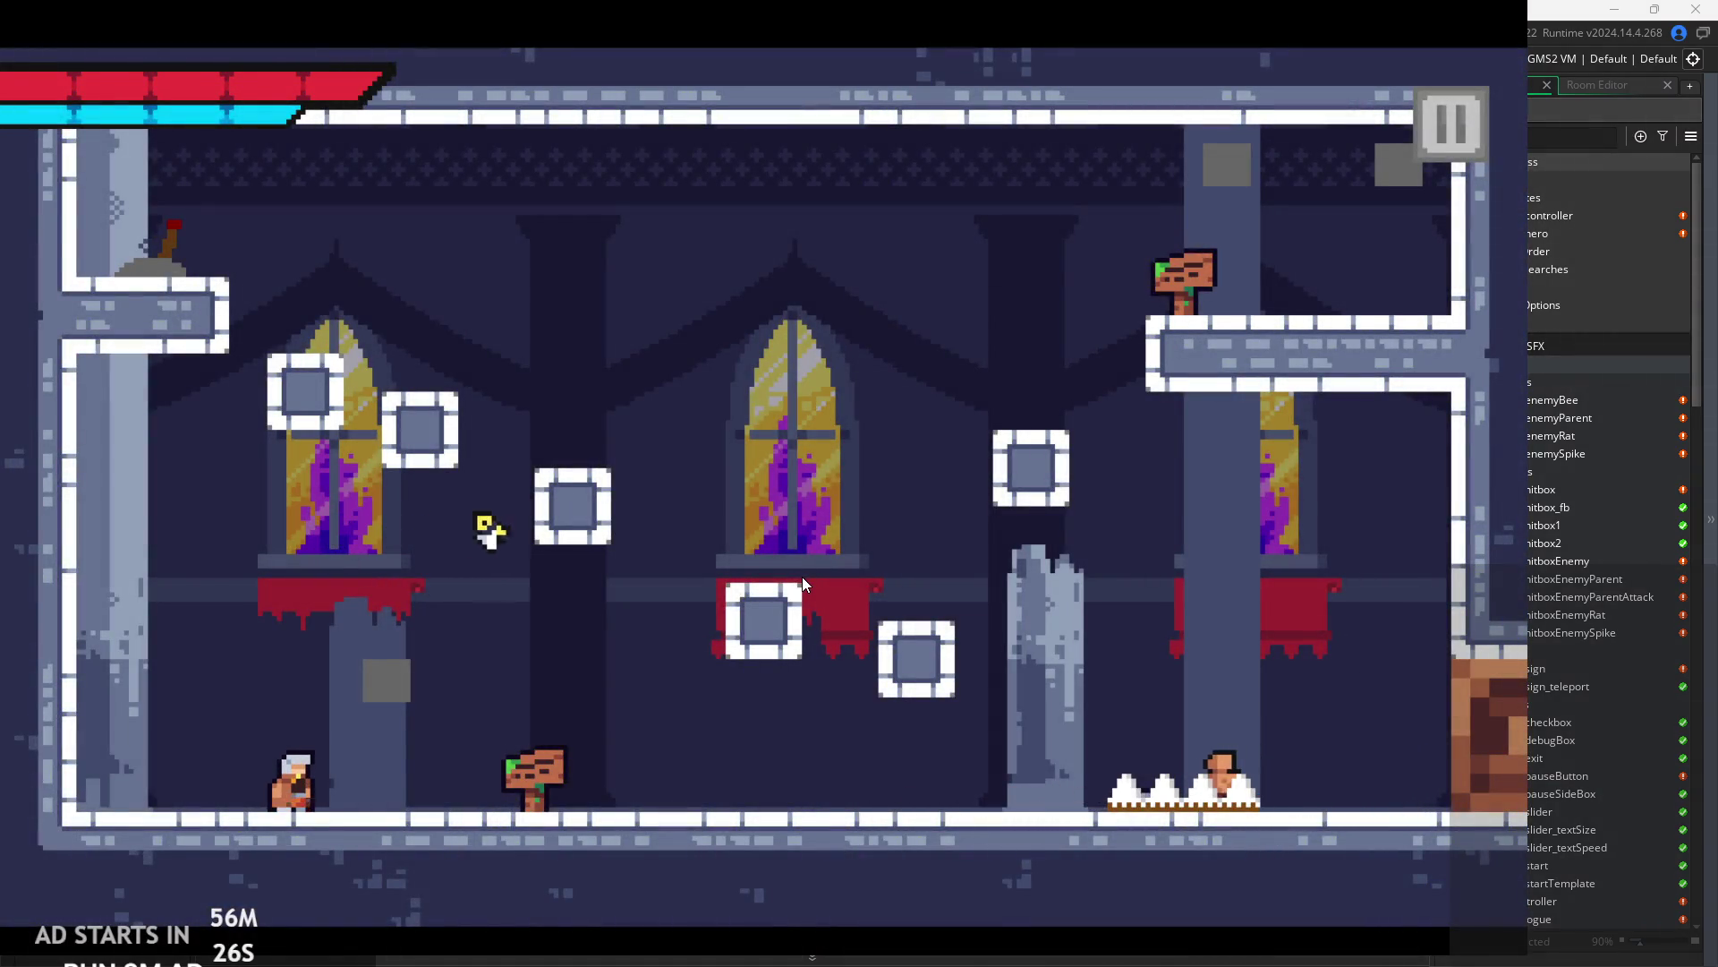
# - Attack, step left and right, dash, and fire a dark orb spell in the temple room
pyautogui.press('x')
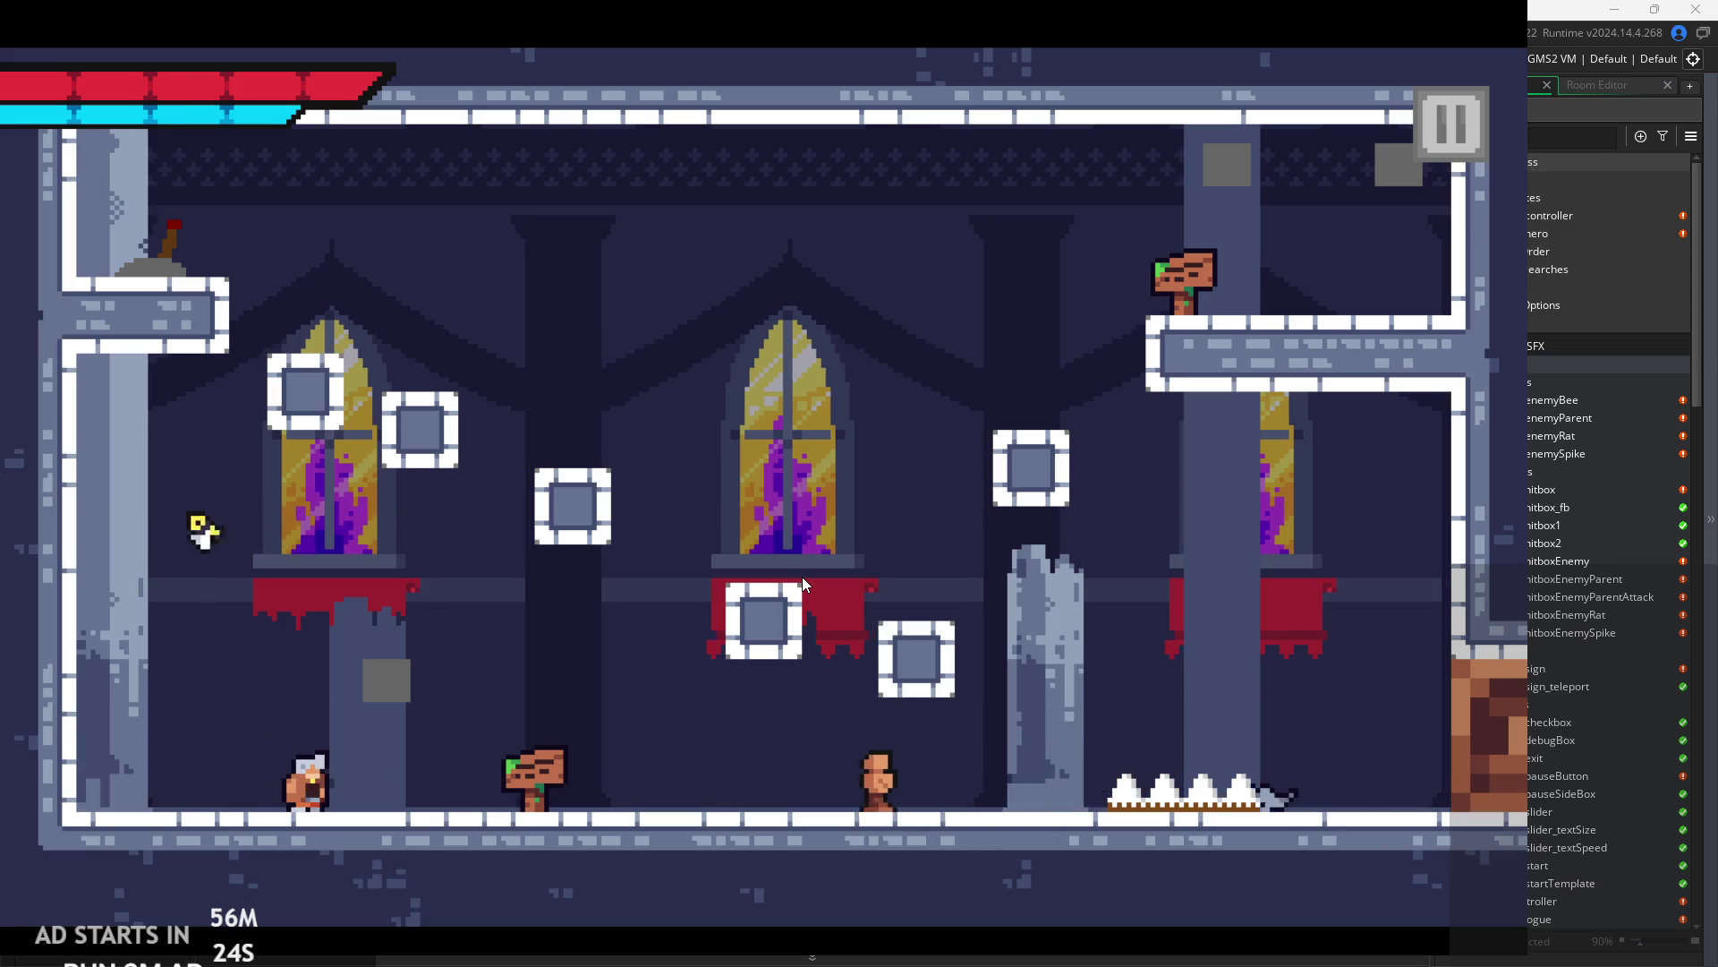
pyautogui.press('Left')
pyautogui.press('Right')
pyautogui.press('Right')
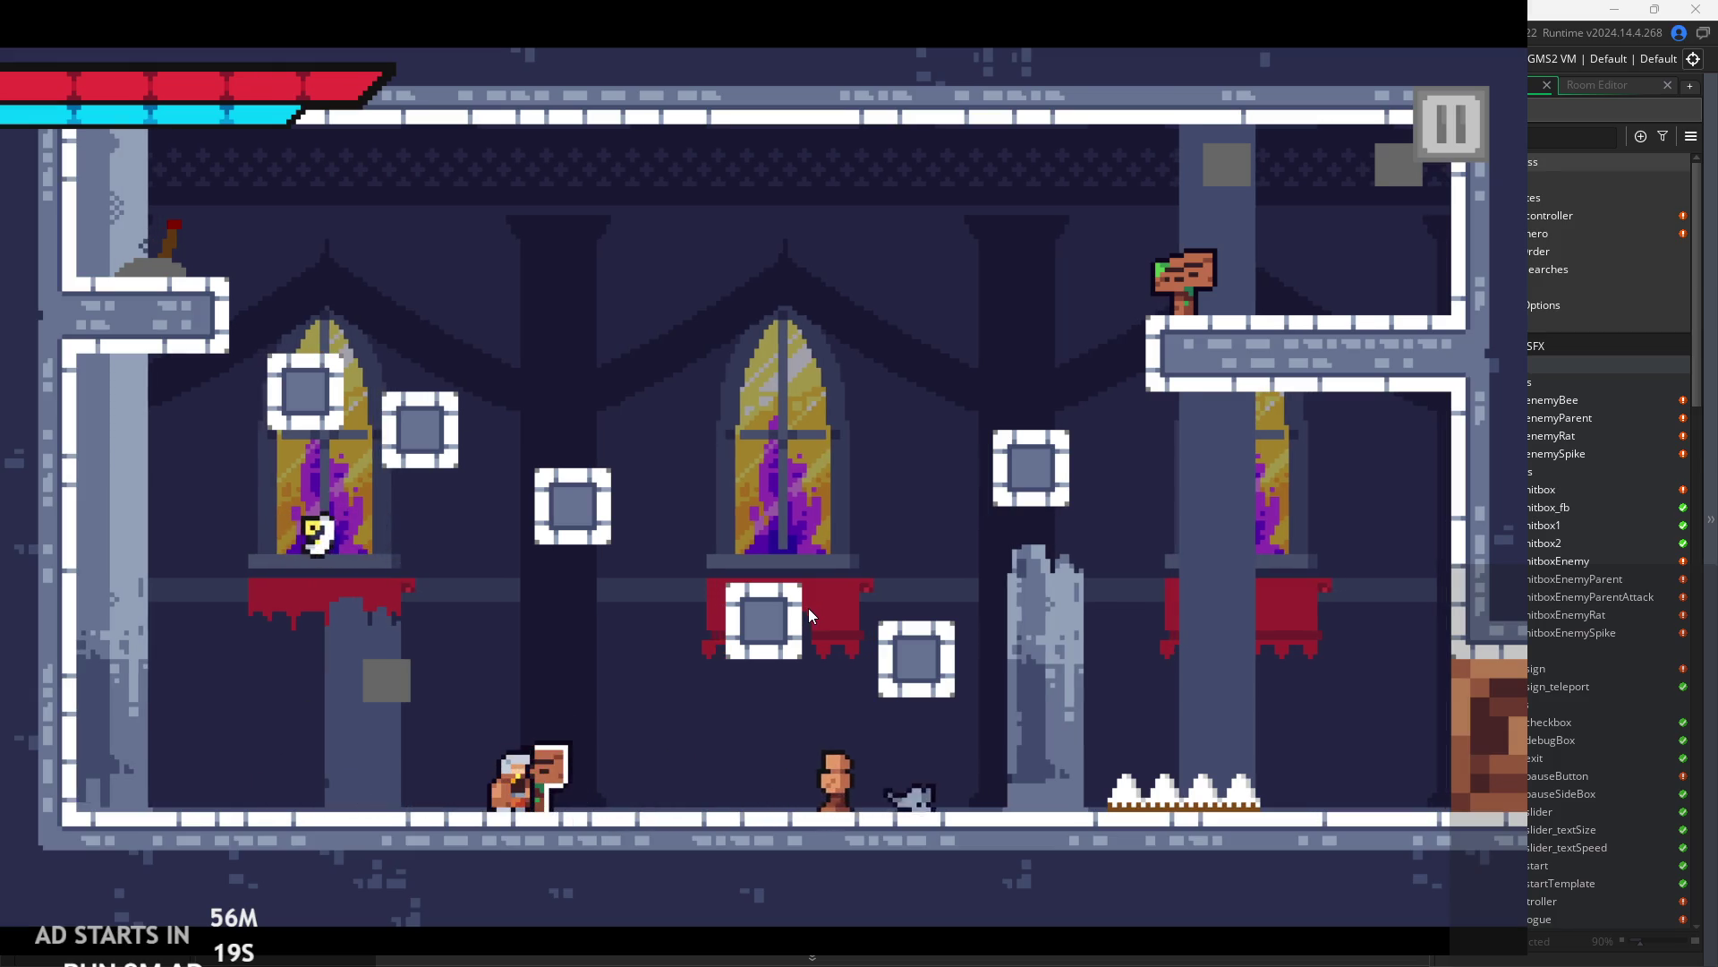
pyautogui.press('Right')
pyautogui.press('x')
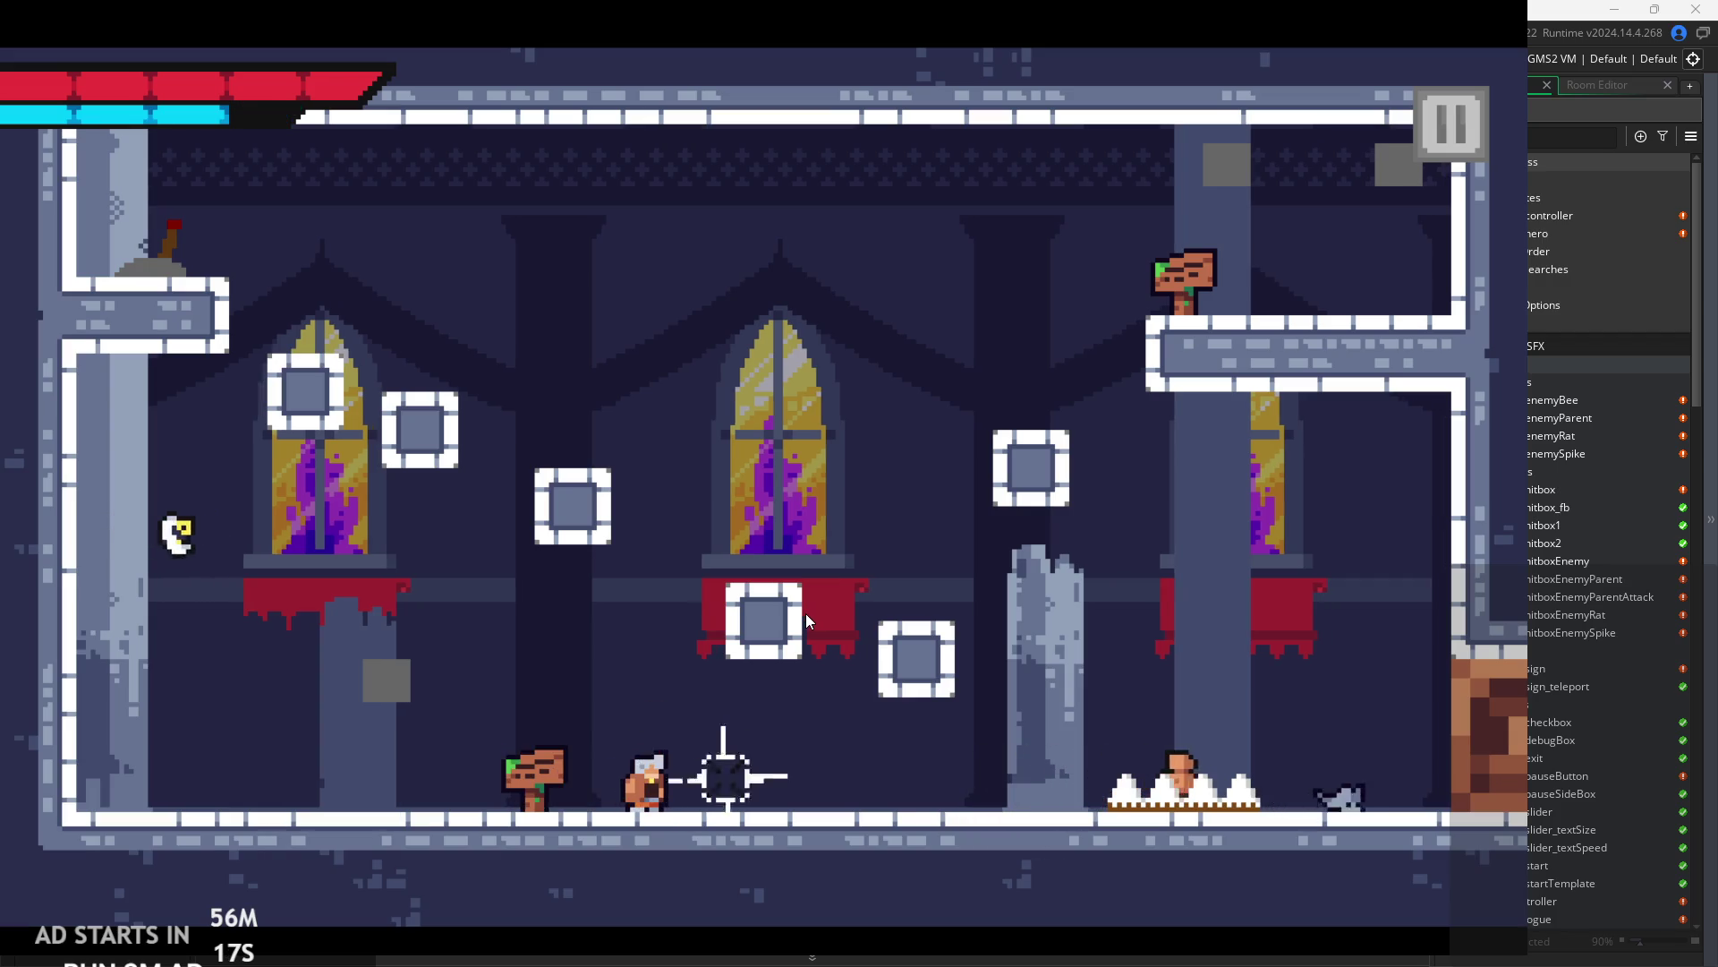
pyautogui.press('Right')
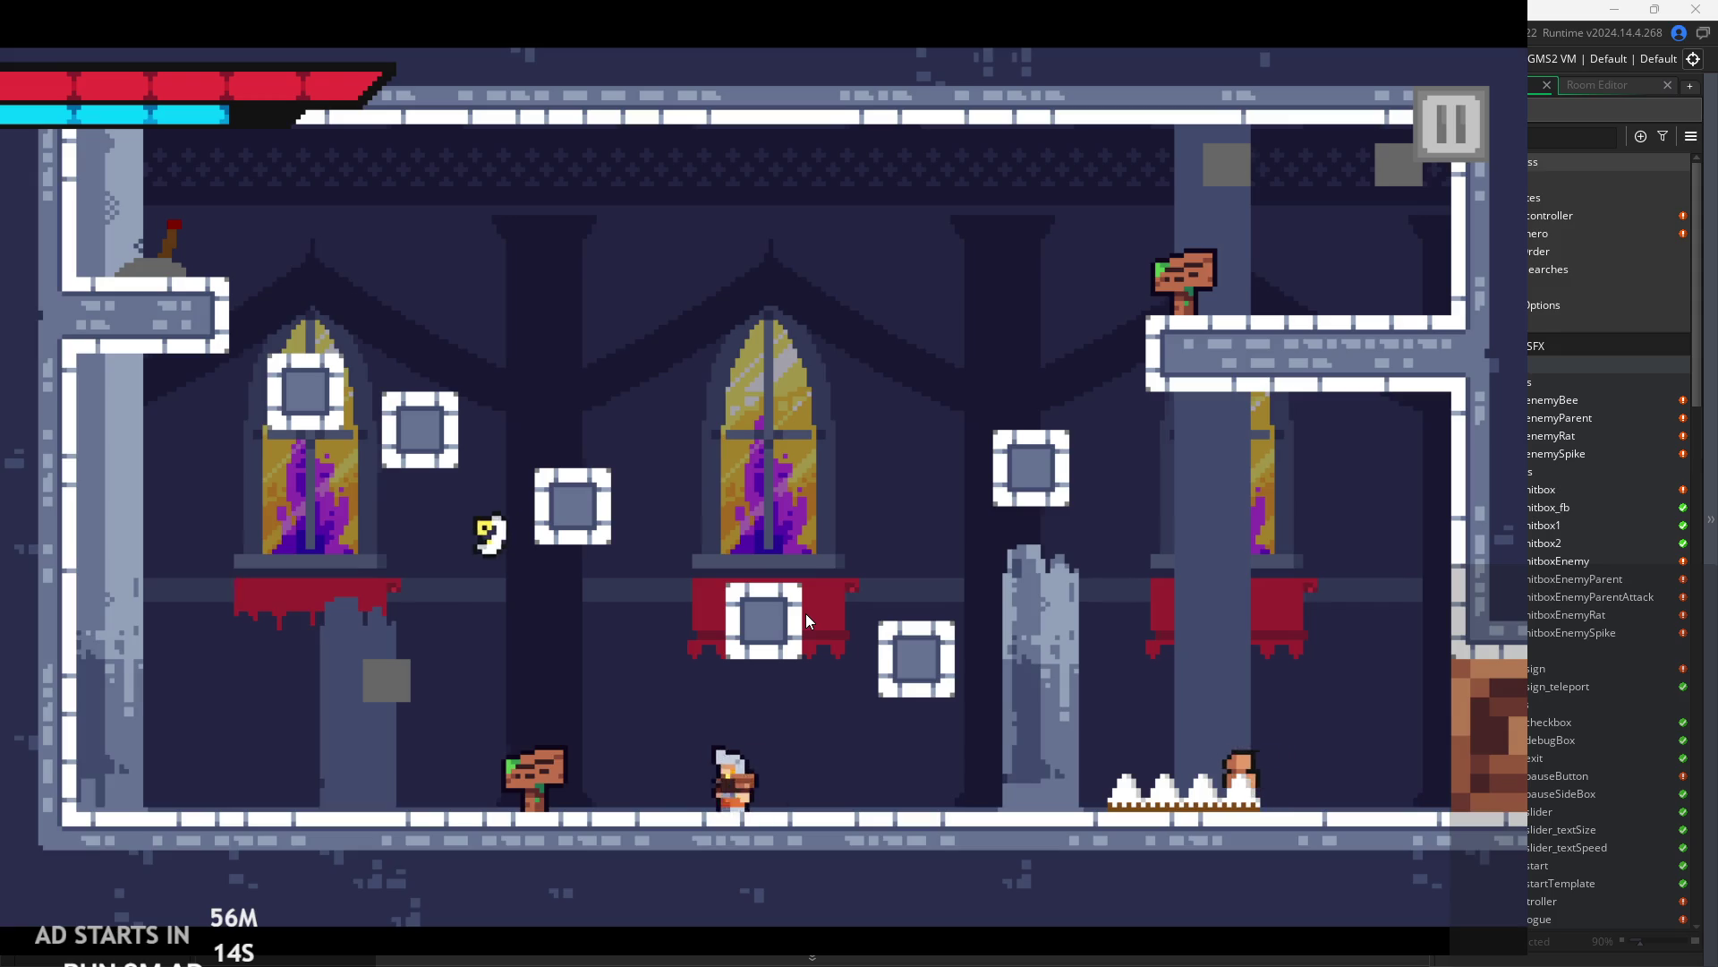
# - Jump toward the broken pillar and slash around the spikes
pyautogui.press('Left')
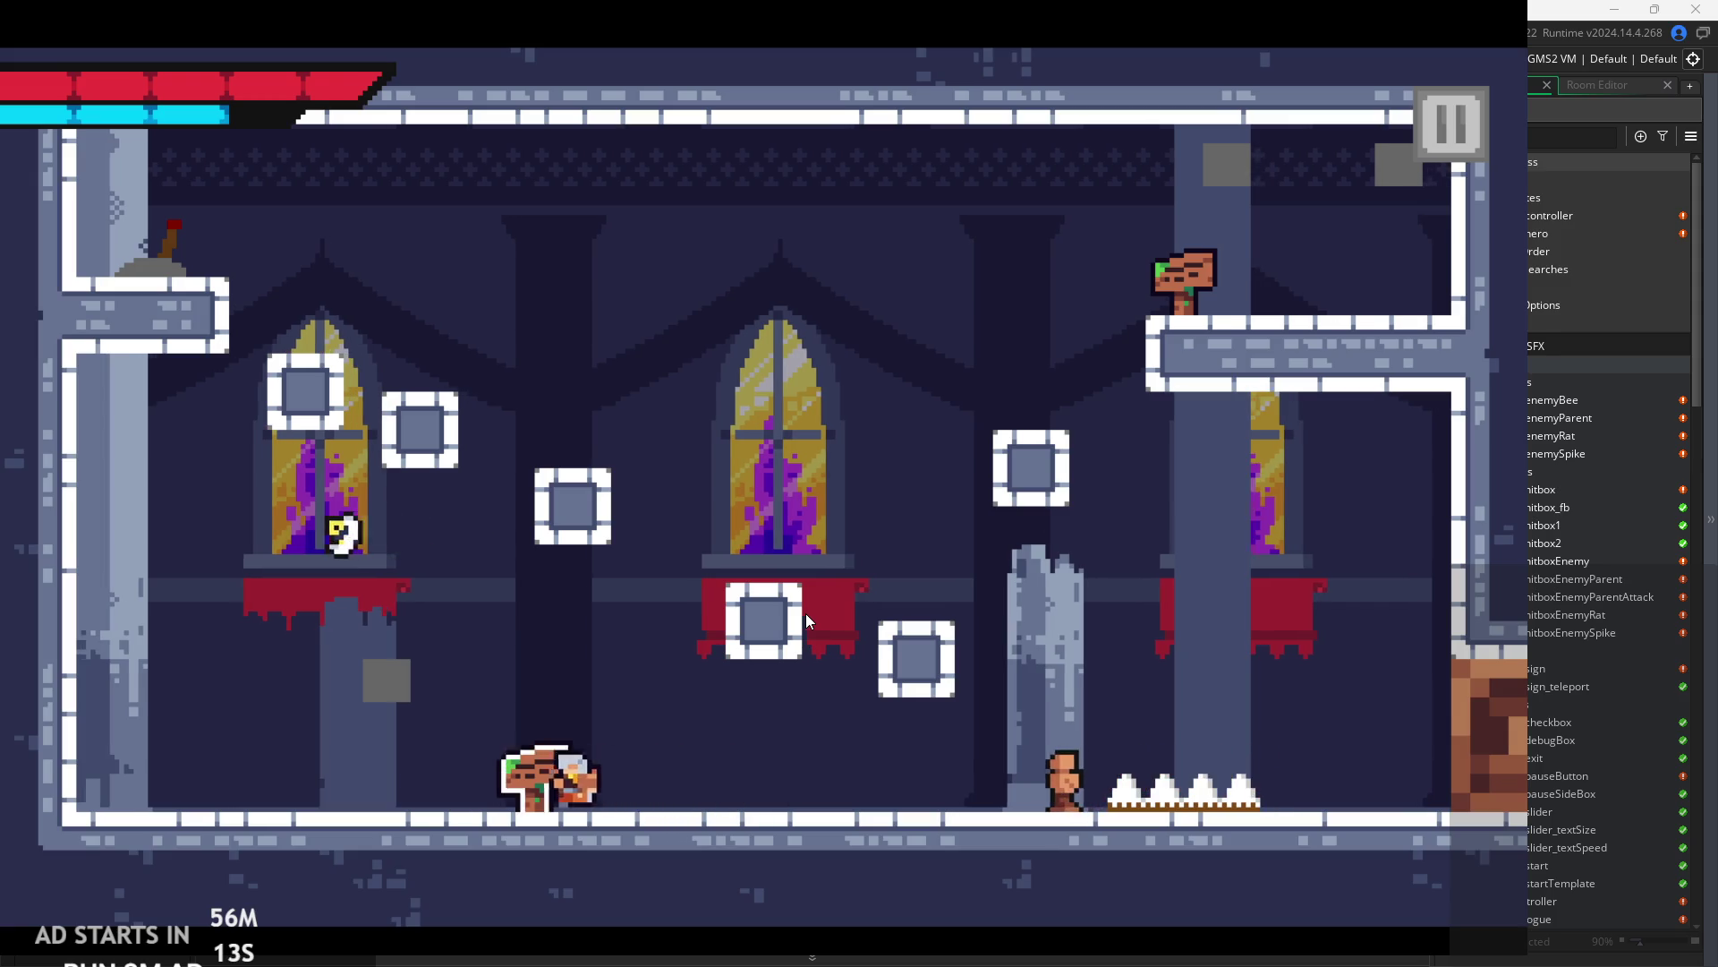
pyautogui.press('Right')
pyautogui.press('z')
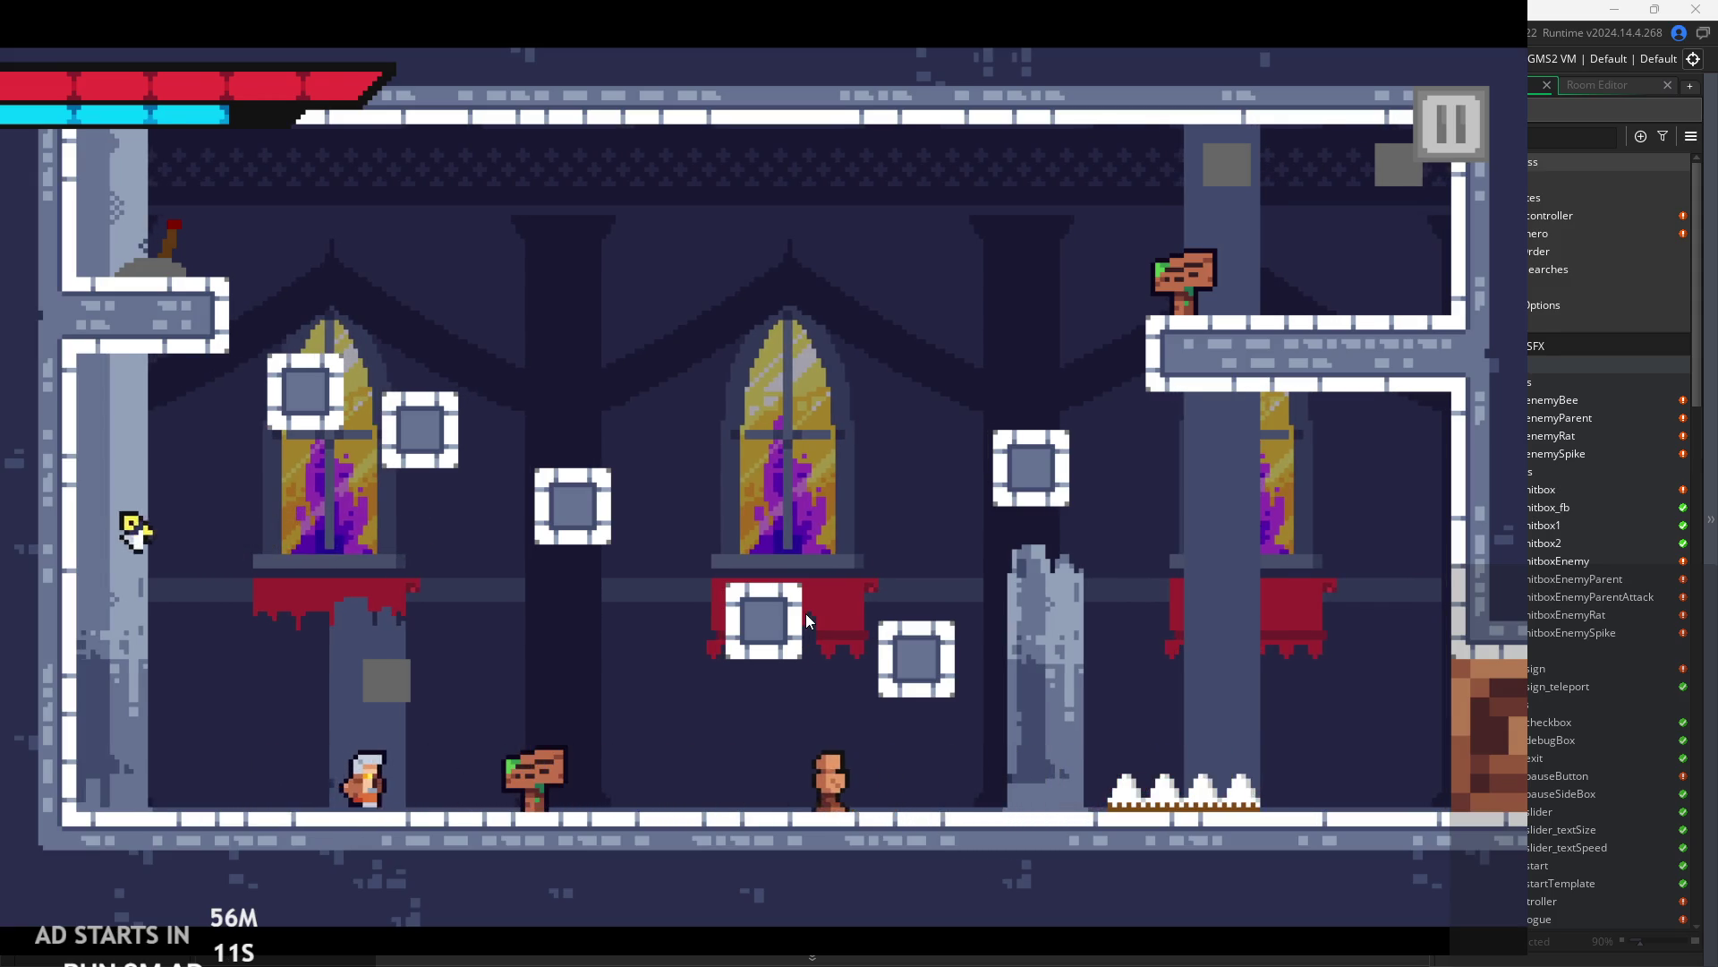
pyautogui.press('Right')
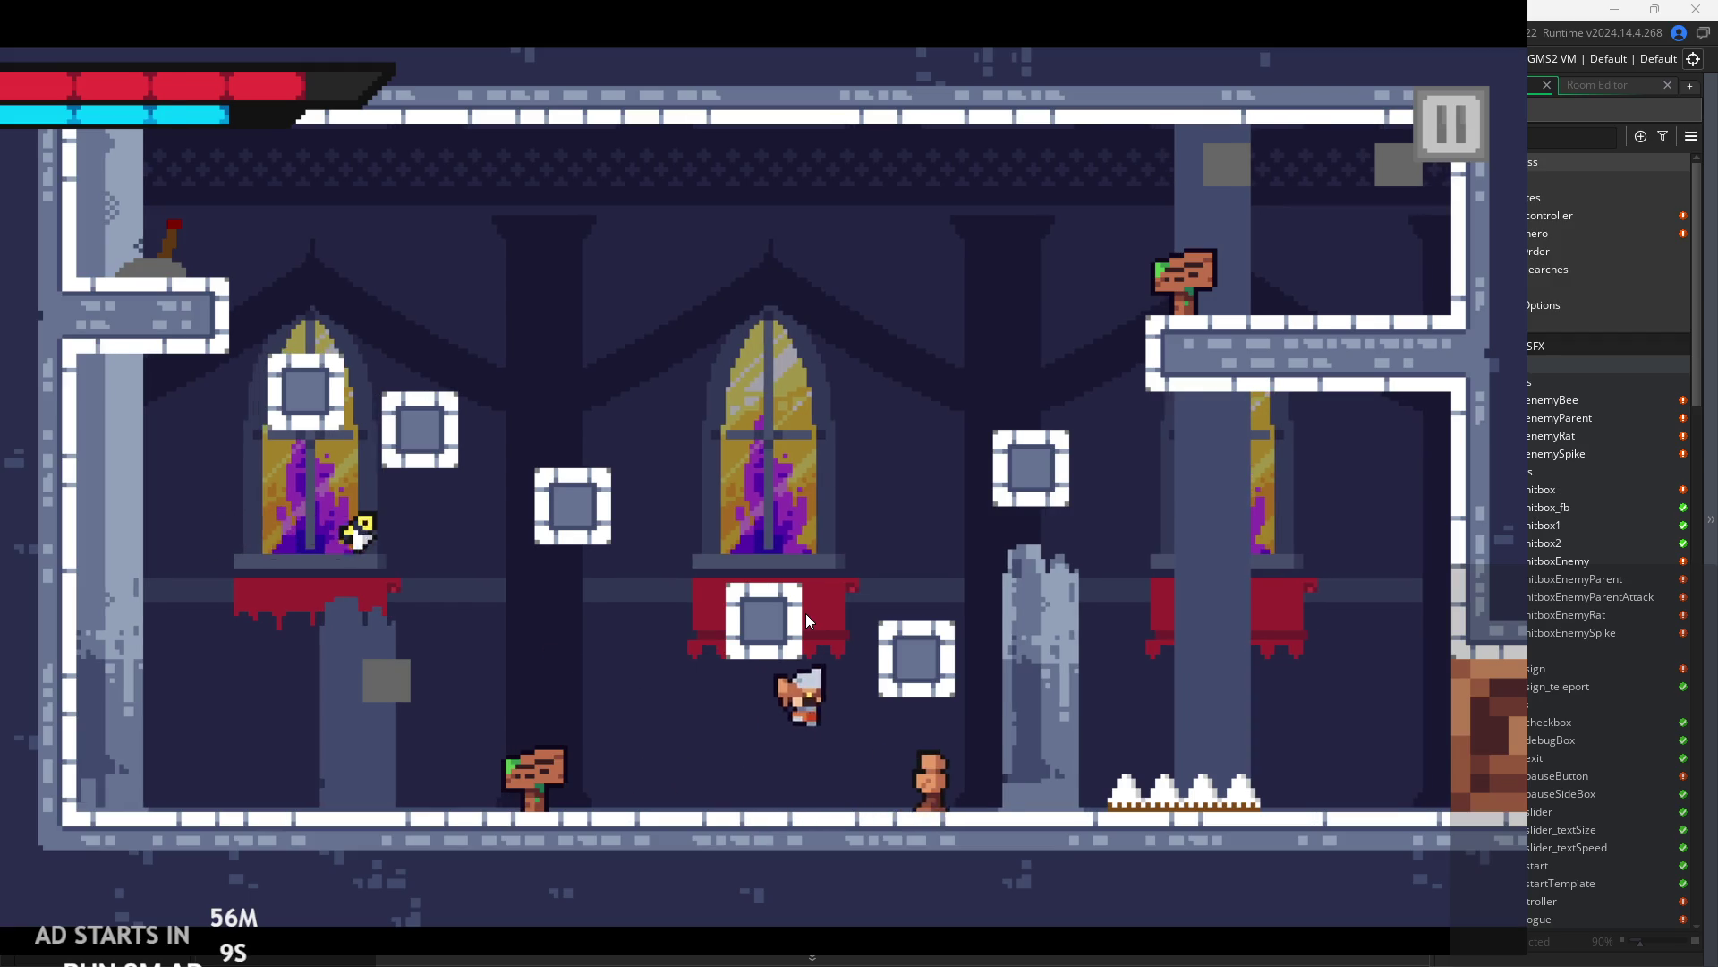
pyautogui.press('z')
pyautogui.press('Right')
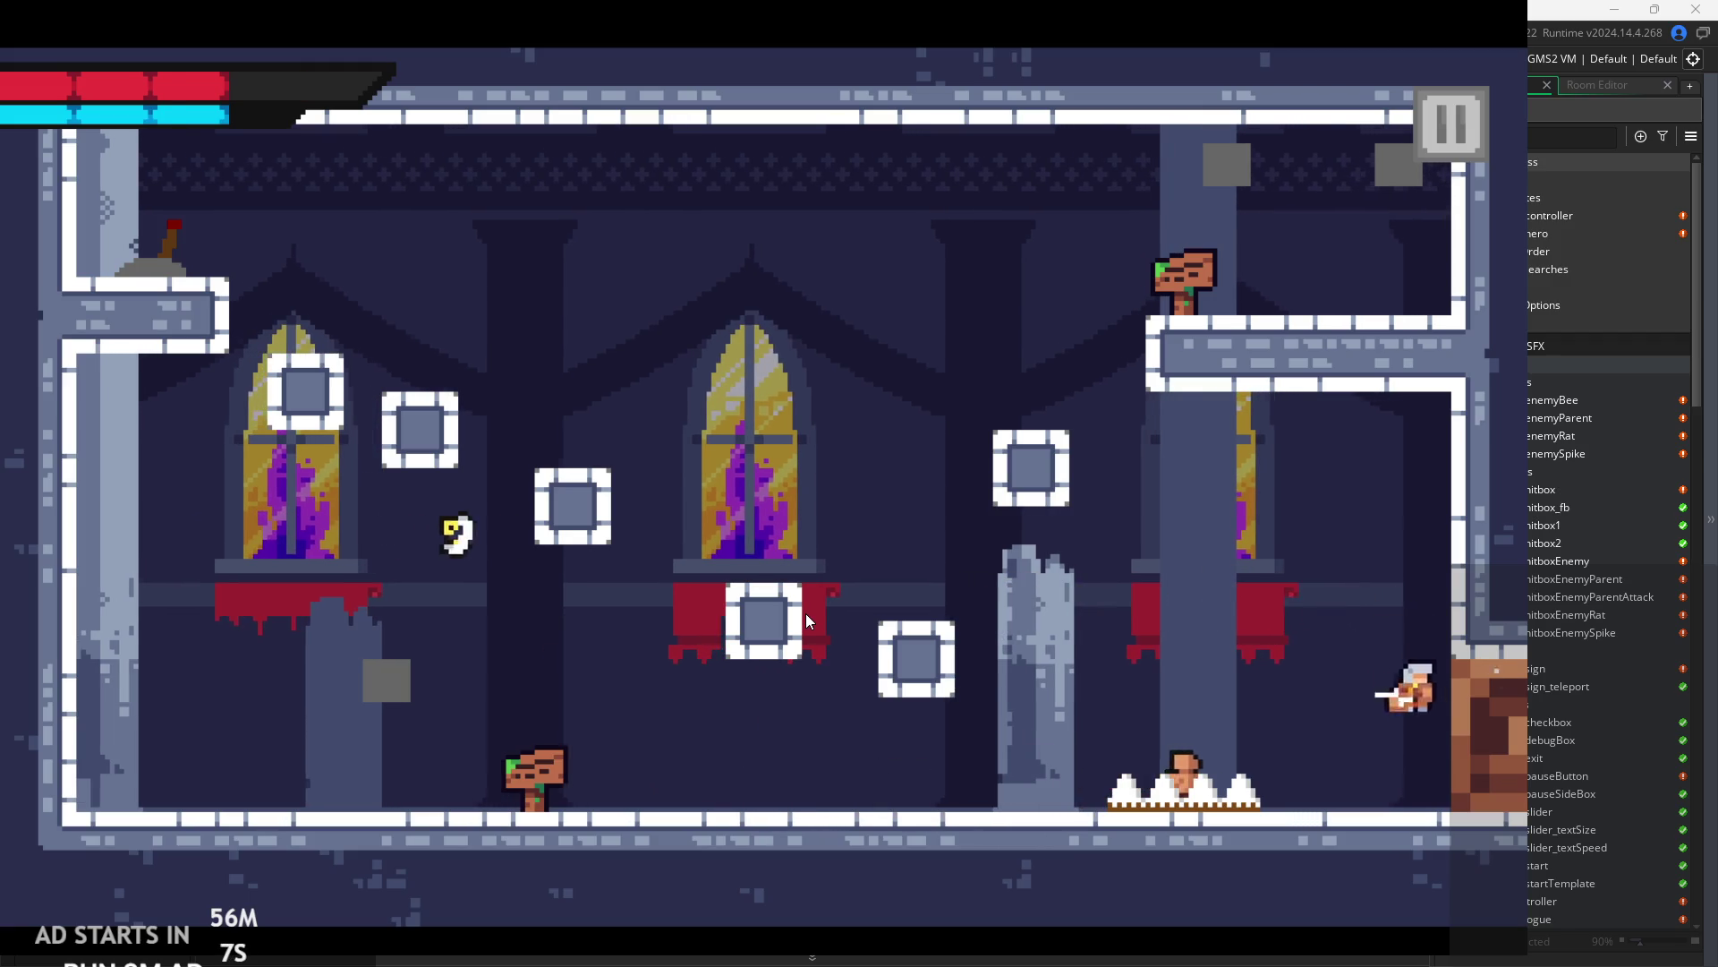
pyautogui.press('Left')
pyautogui.press('x')
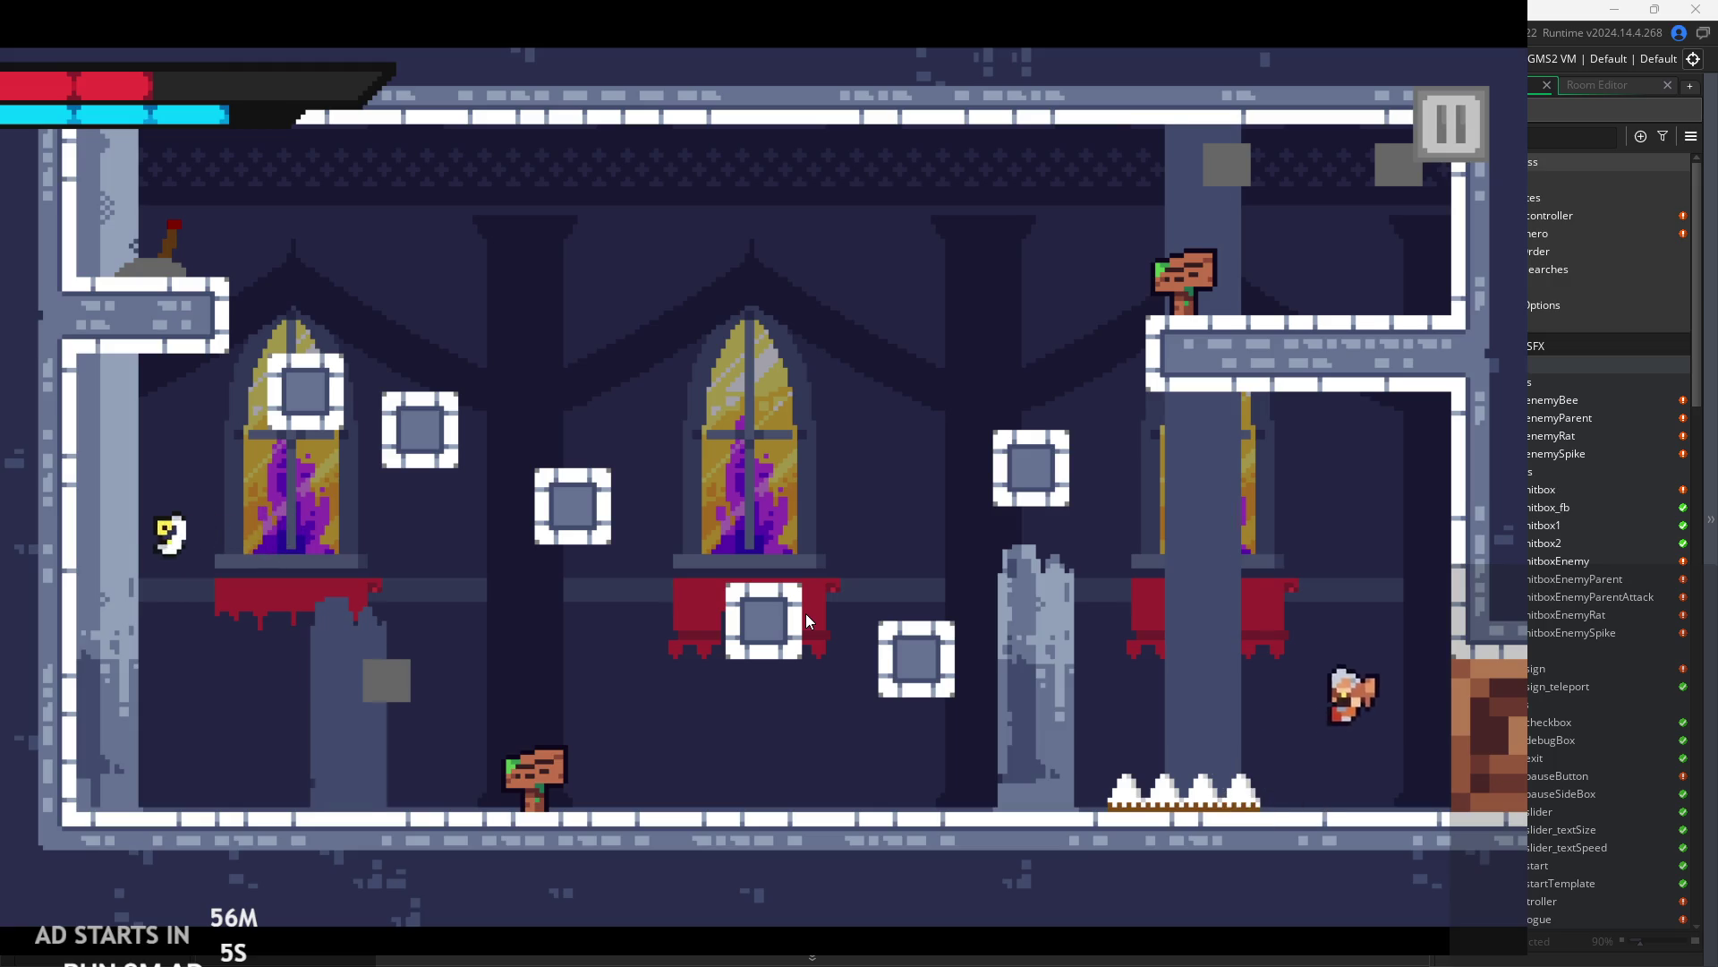
pyautogui.press('Left')
pyautogui.press('z')
pyautogui.press('Left')
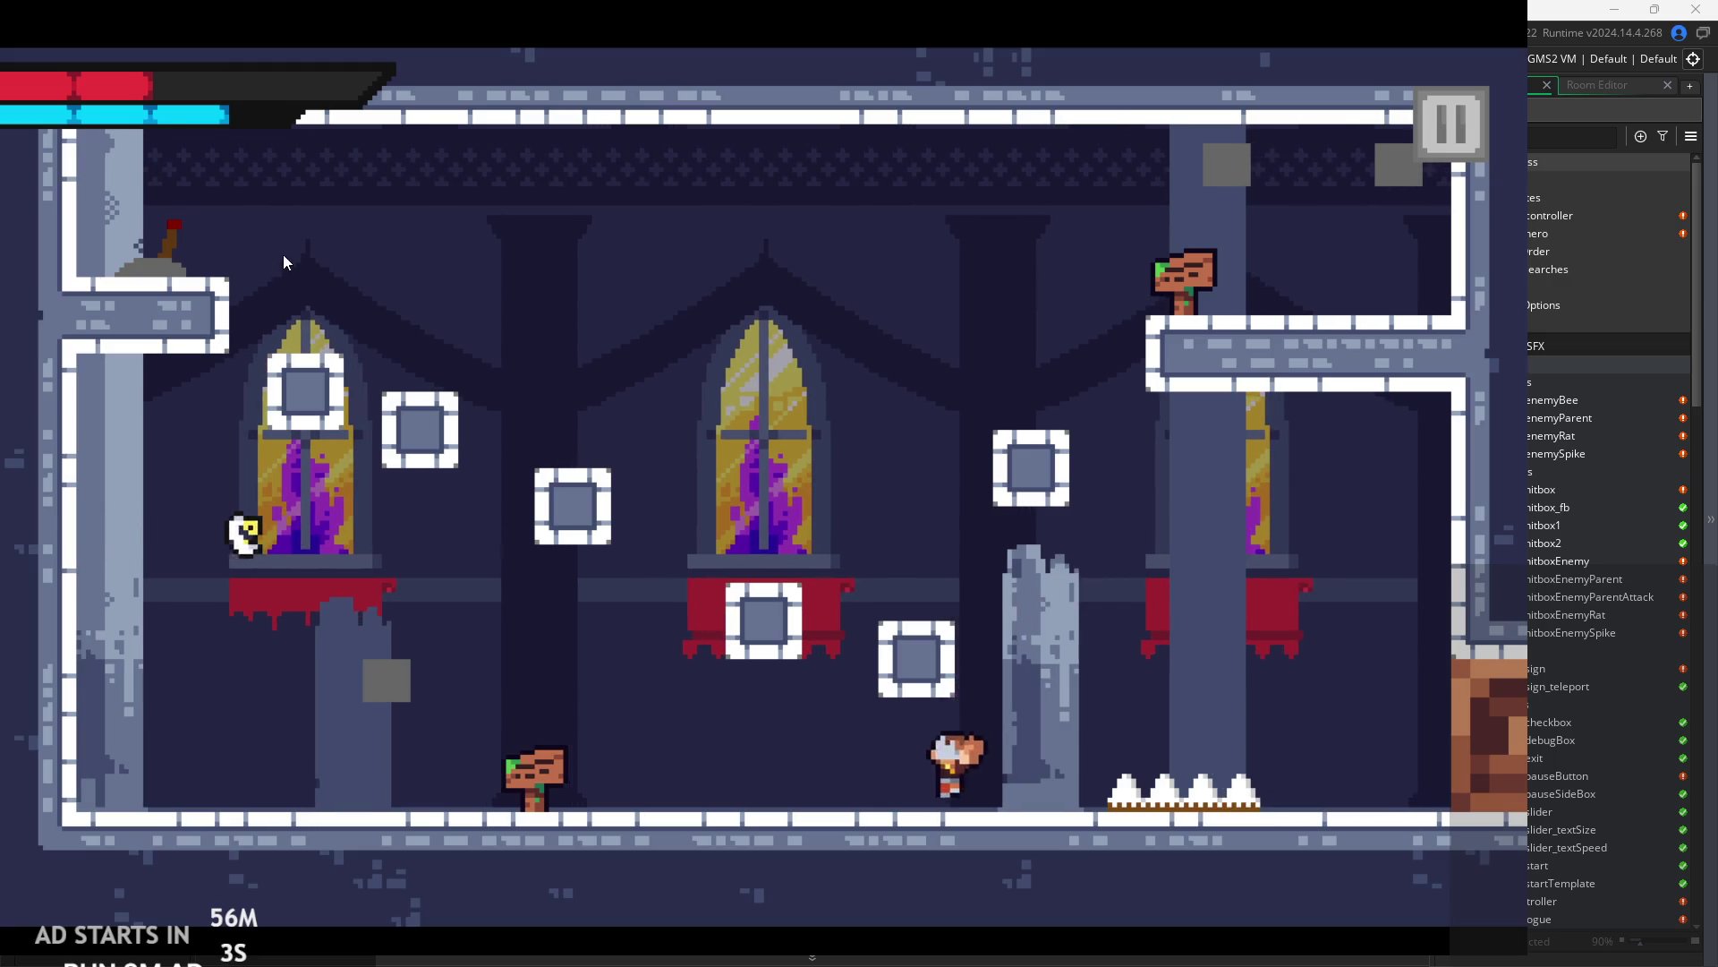
pyautogui.press('x')
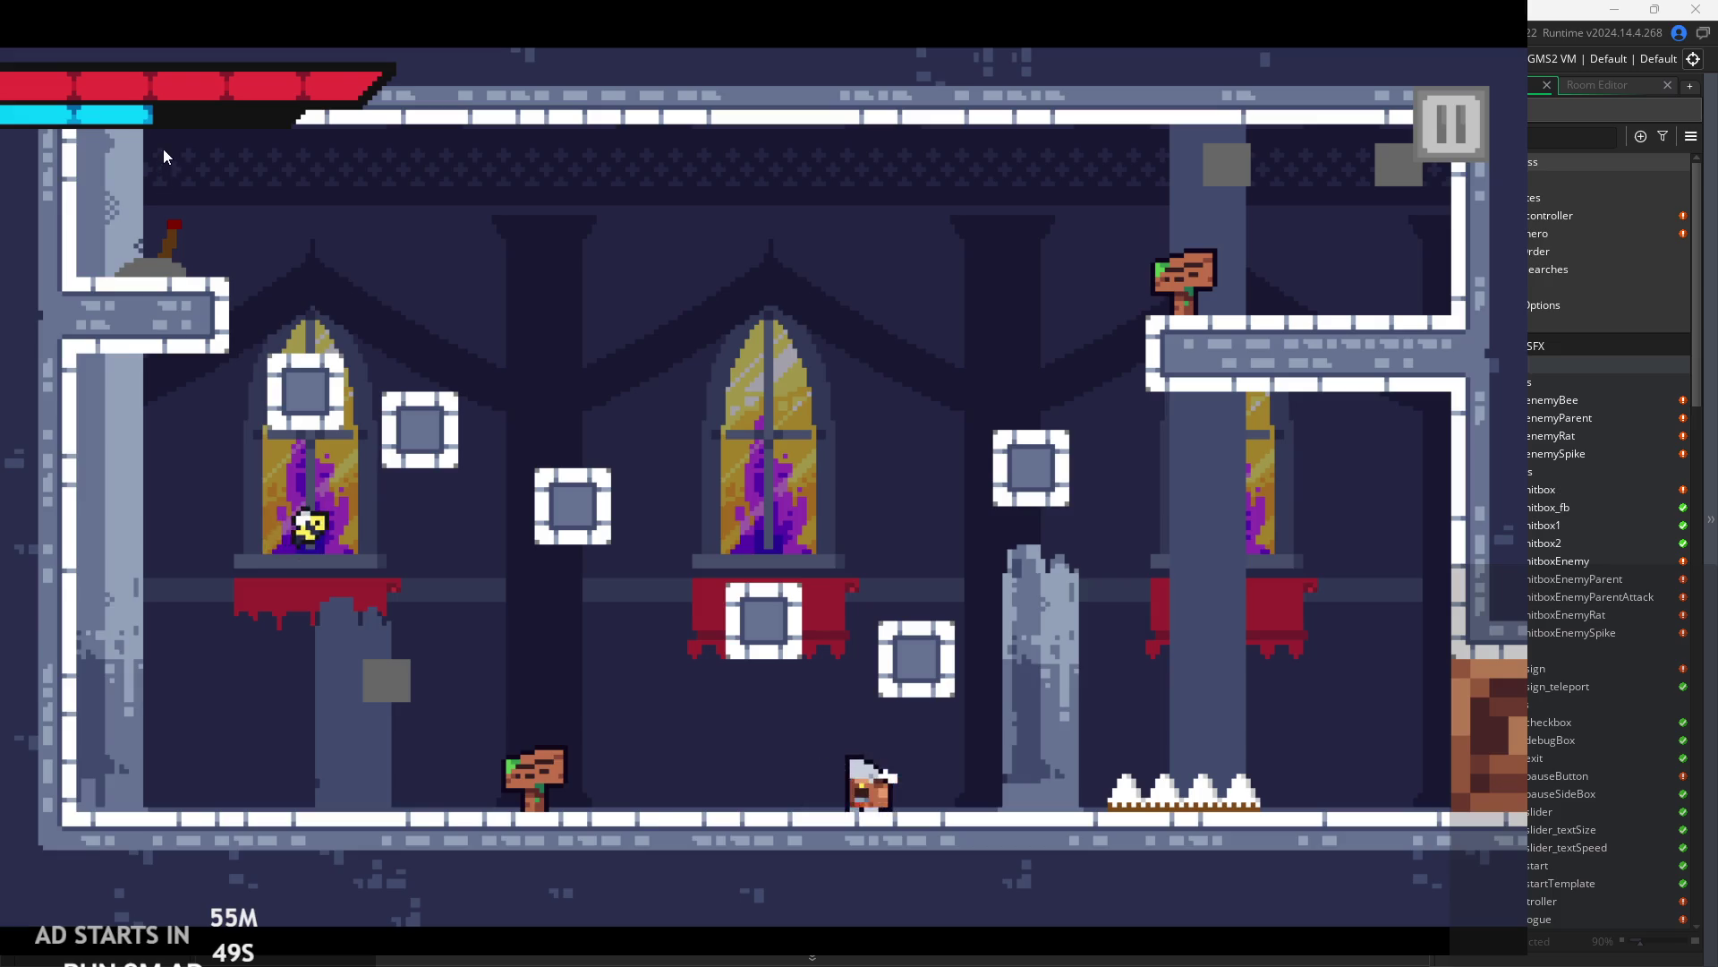
# - Walk left and jump out into the next room
pyautogui.press('Left')
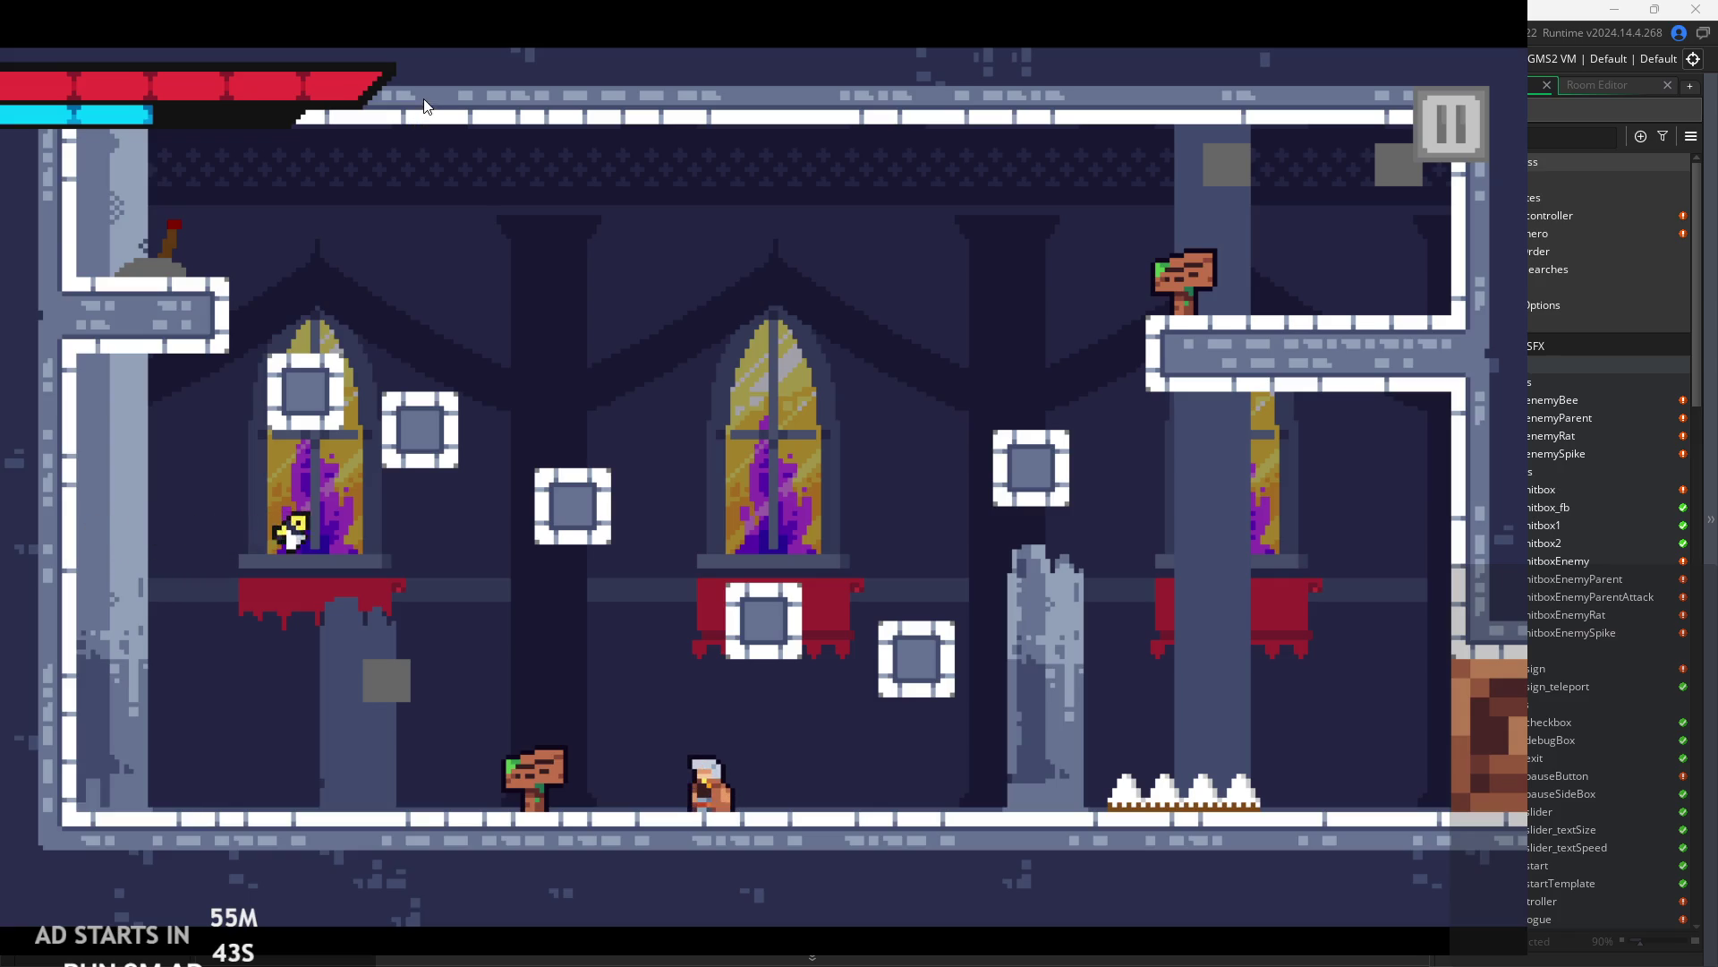
pyautogui.press('Left')
pyautogui.press('space')
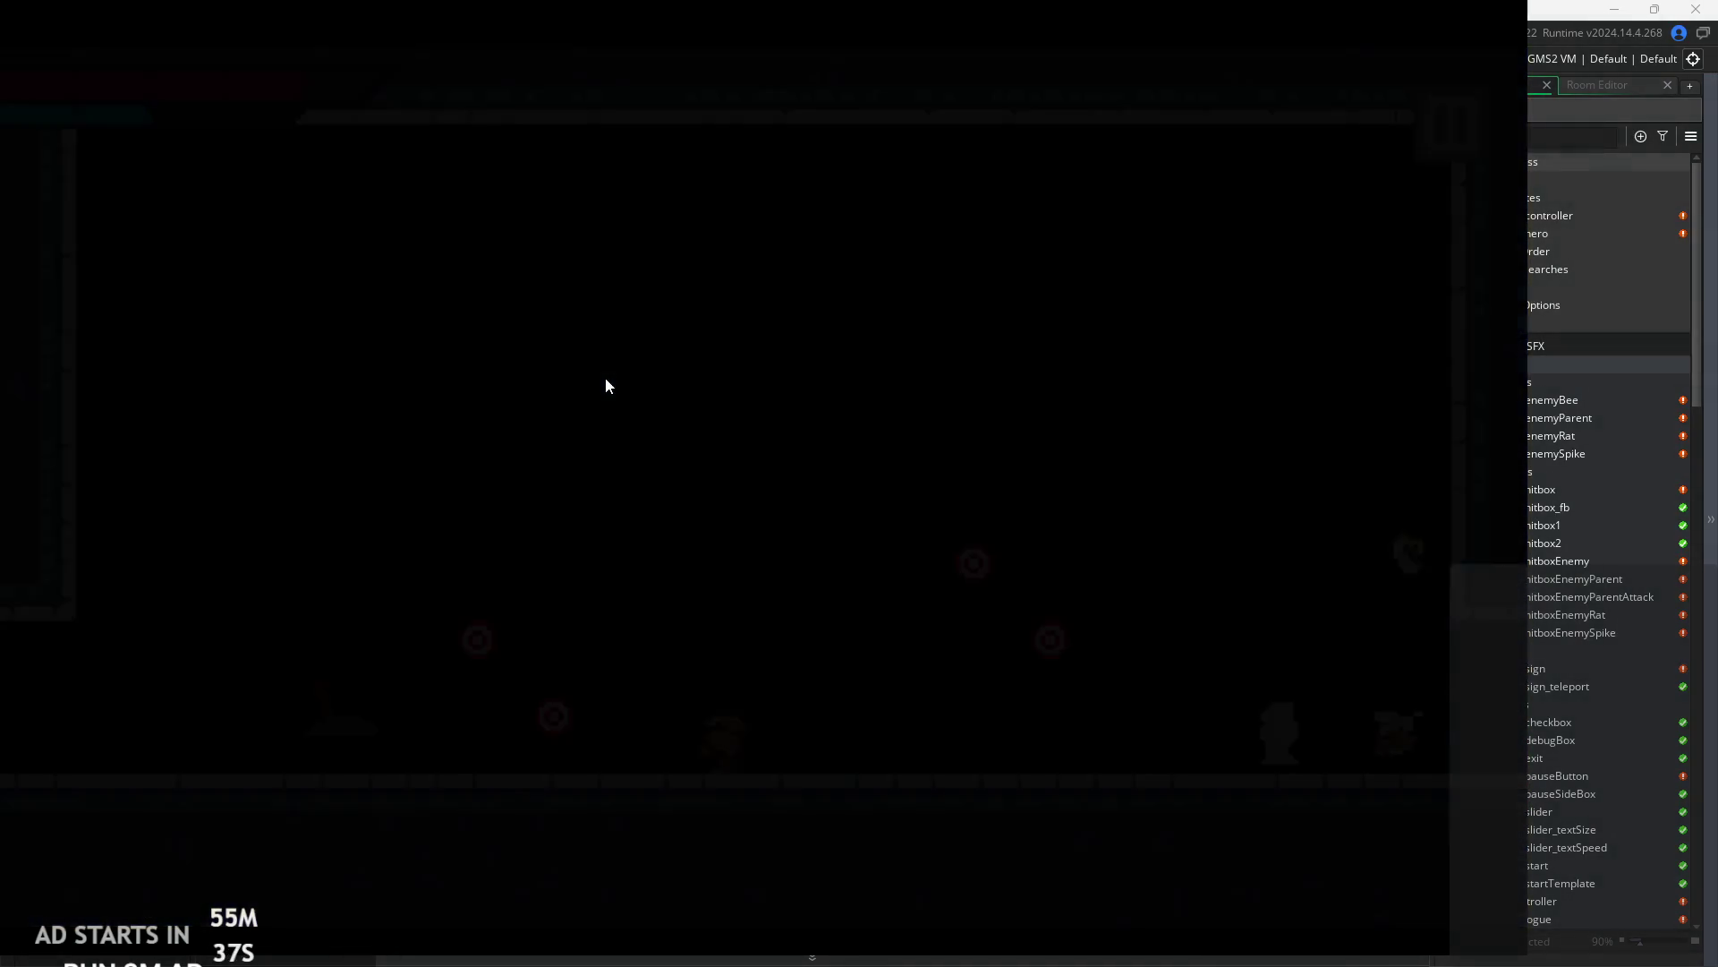
# - Dash, jump and slash back and forth at the dummy enemy in the new room
pyautogui.press('Left')
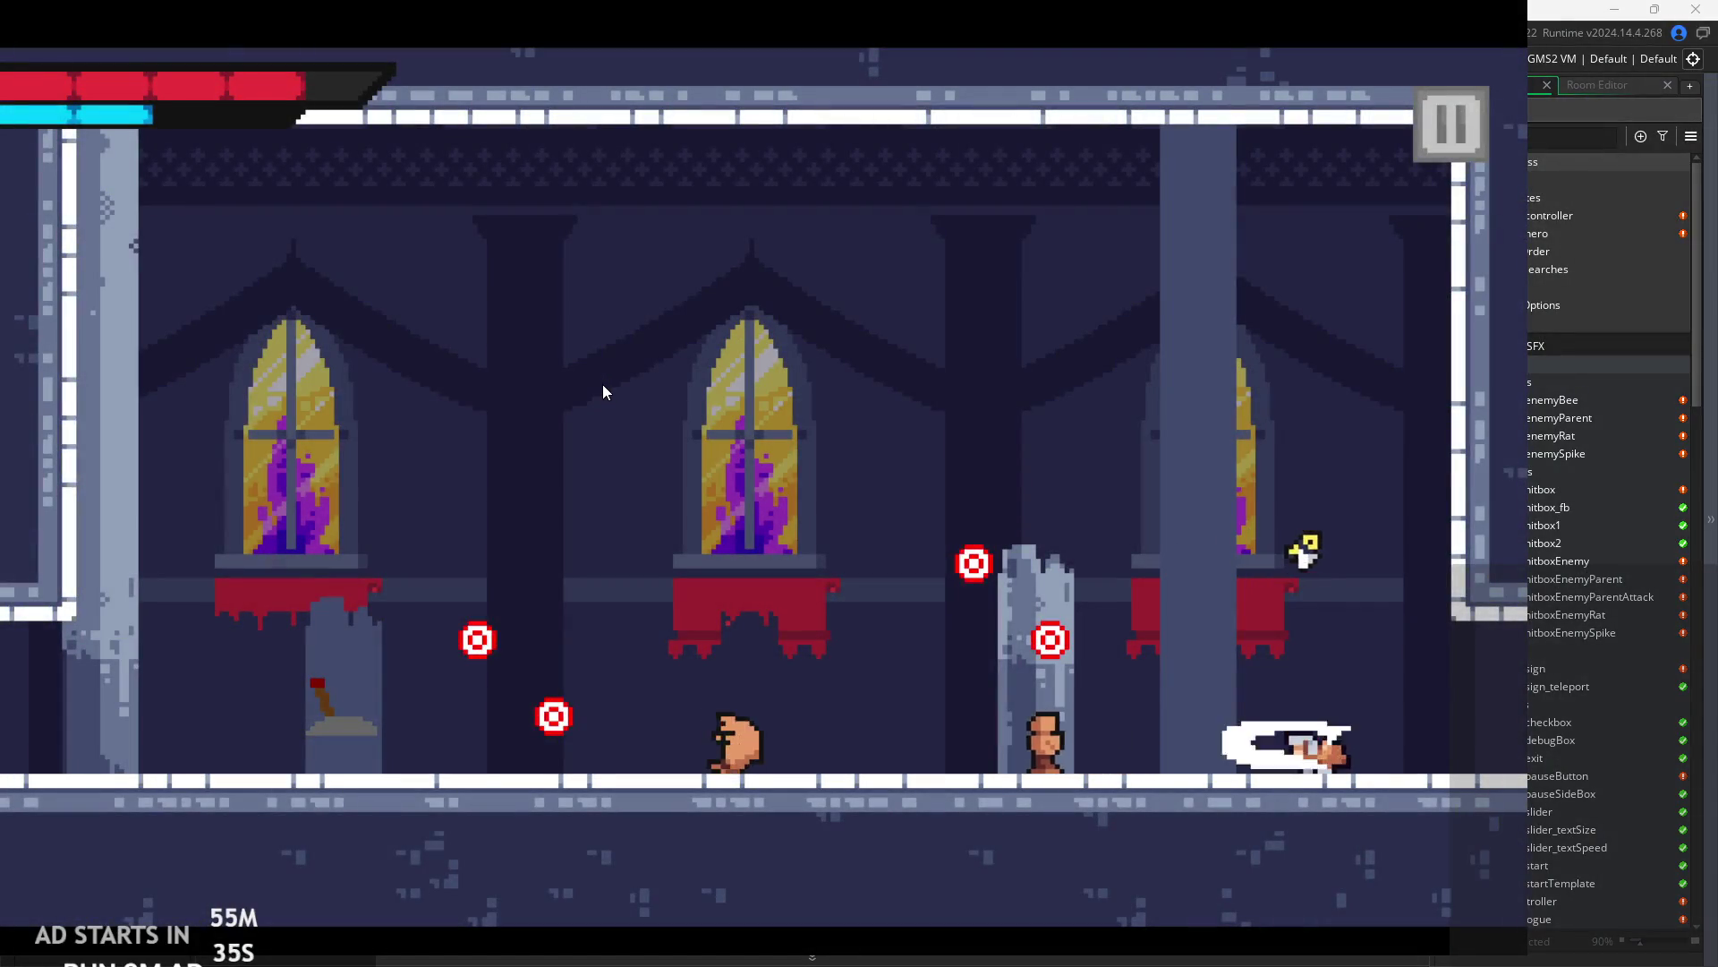
pyautogui.press('space')
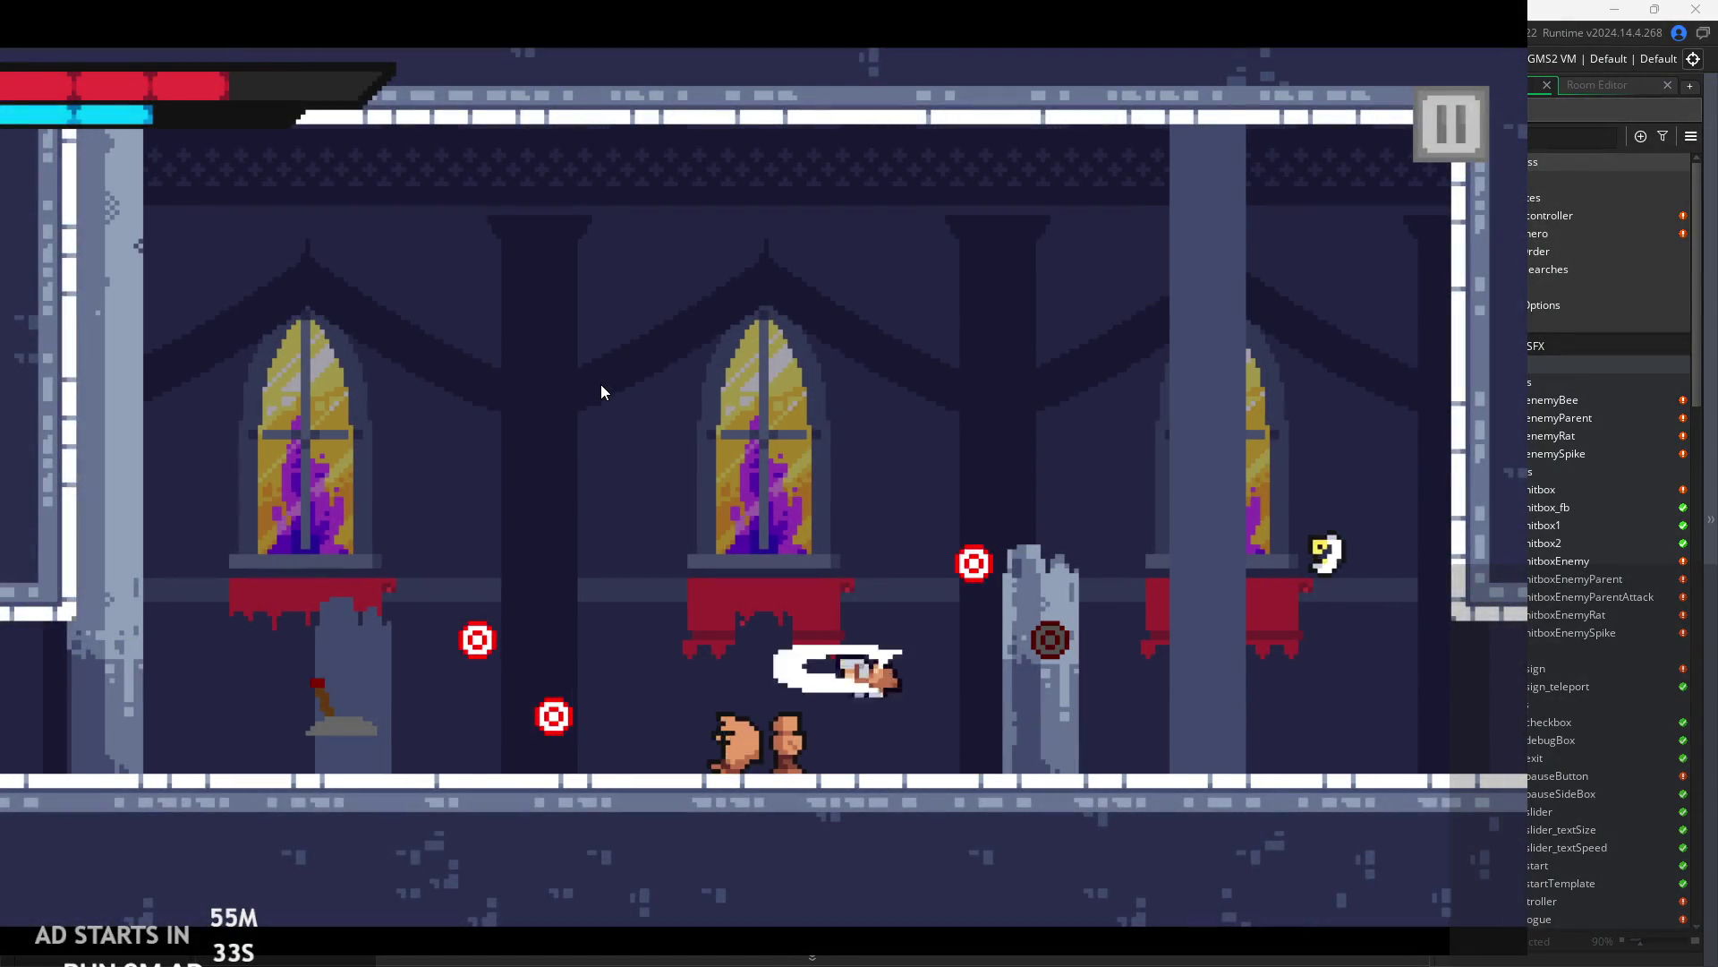
pyautogui.press('Left')
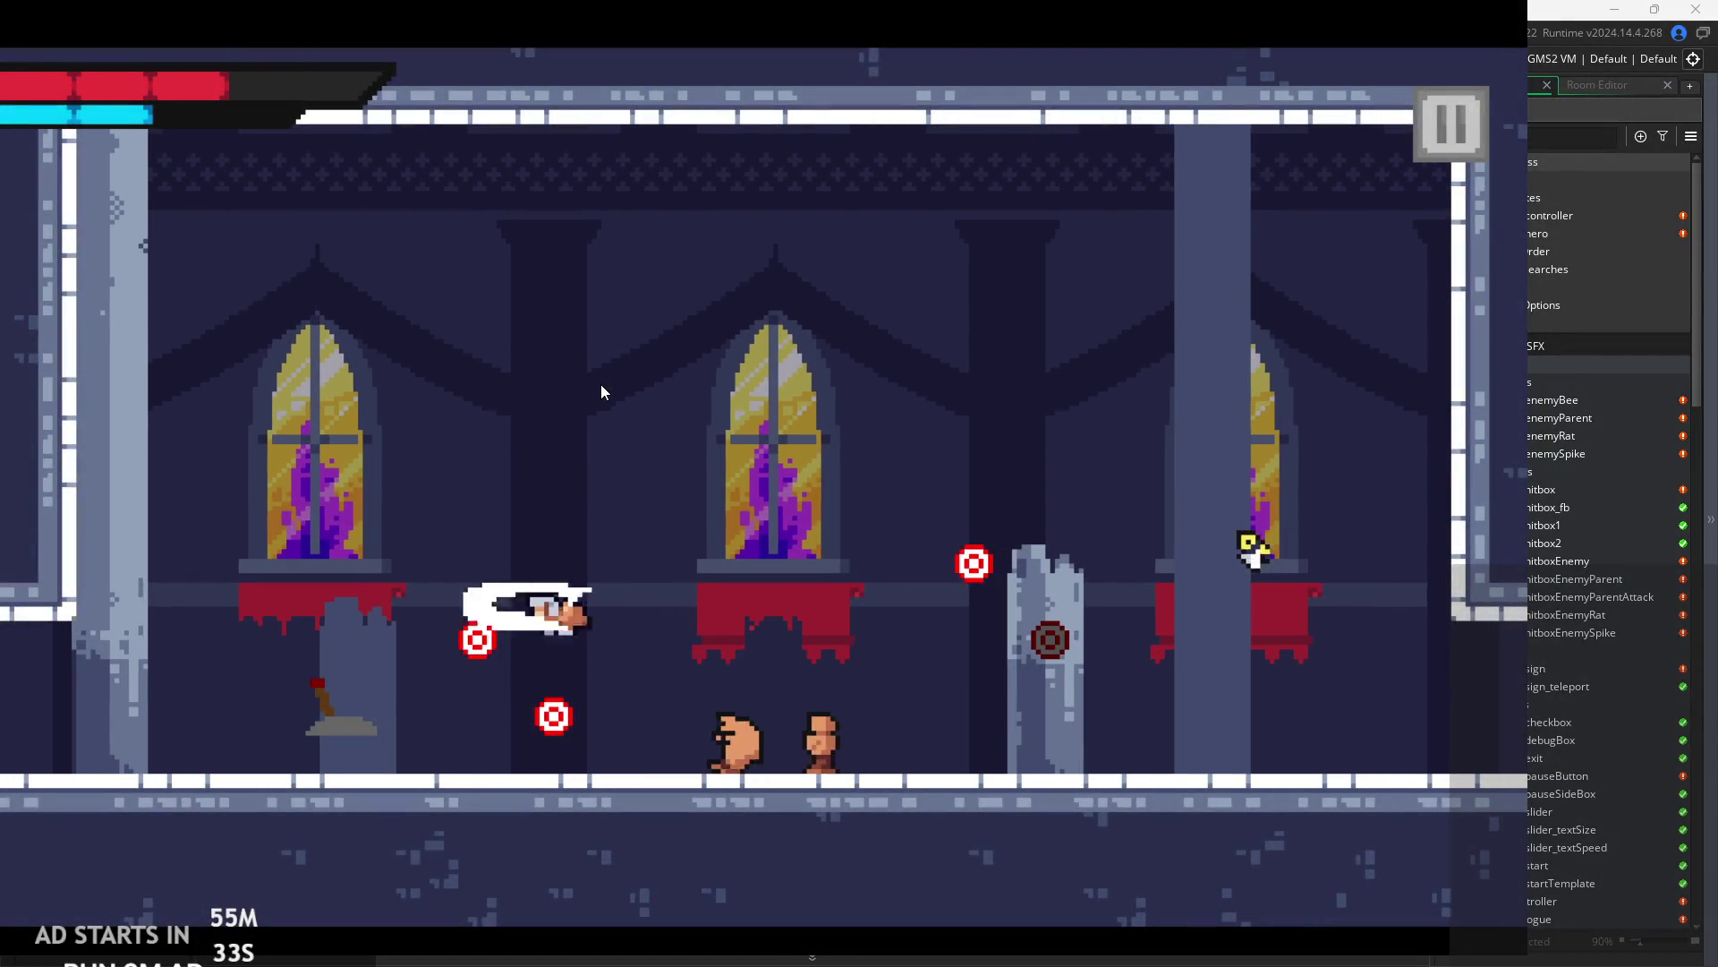
pyautogui.press('Right')
pyautogui.press('Right')
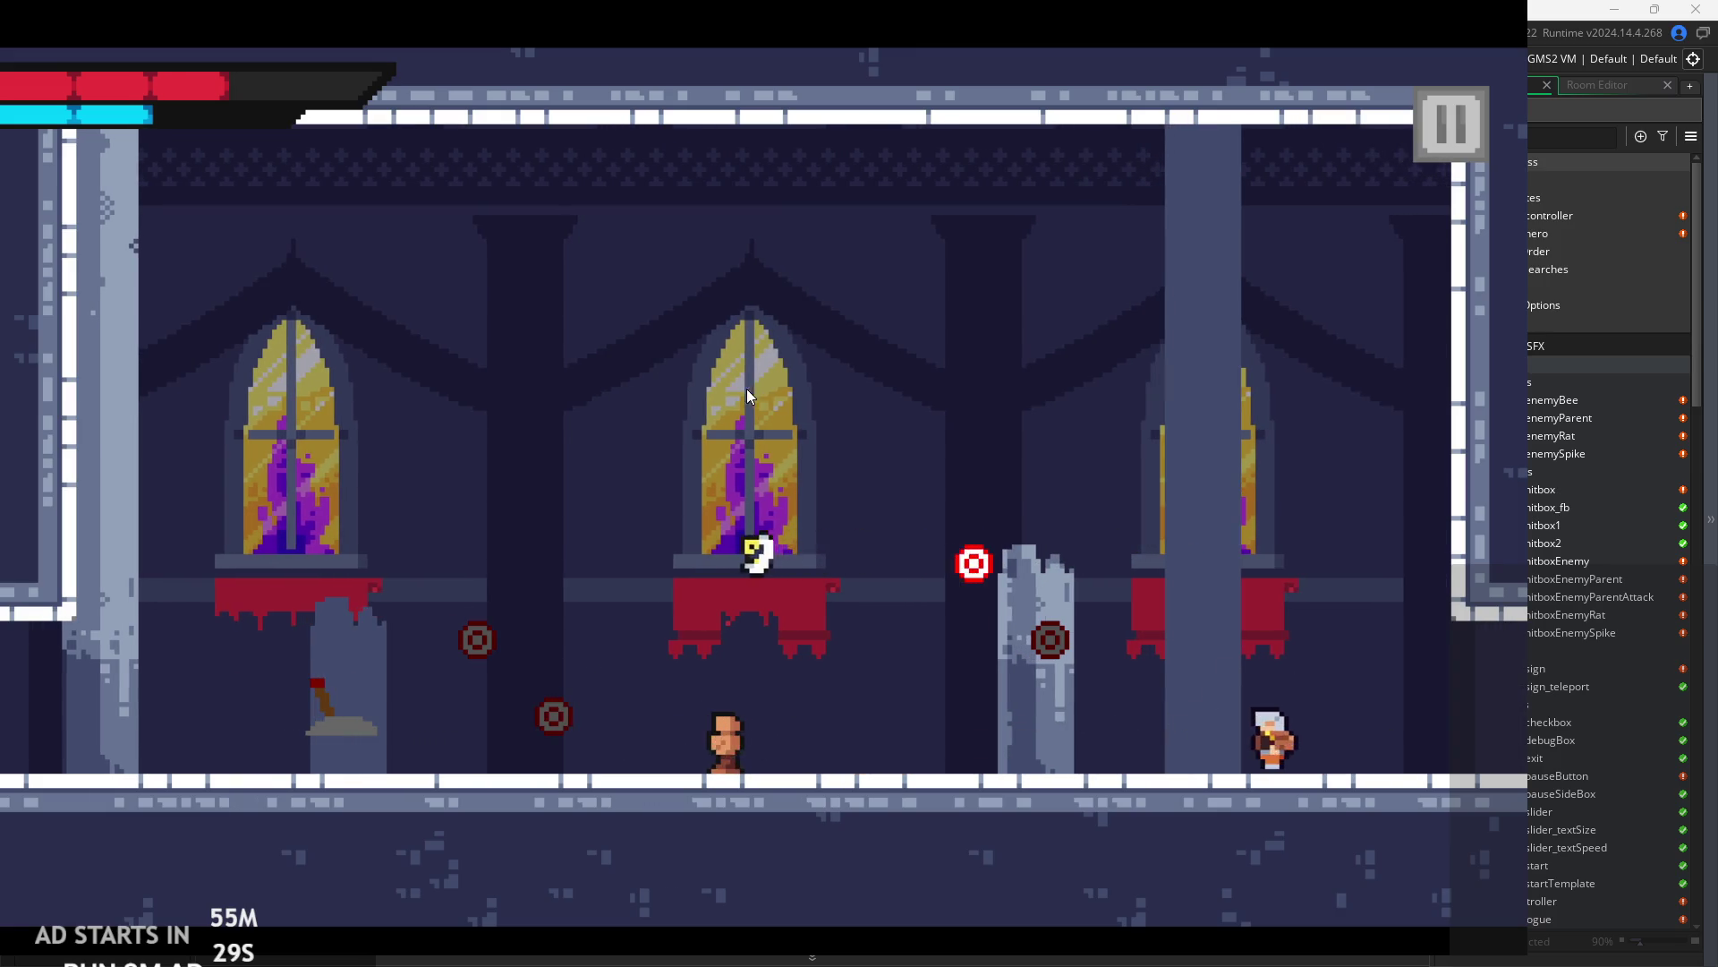
pyautogui.press('Left')
pyautogui.press('space')
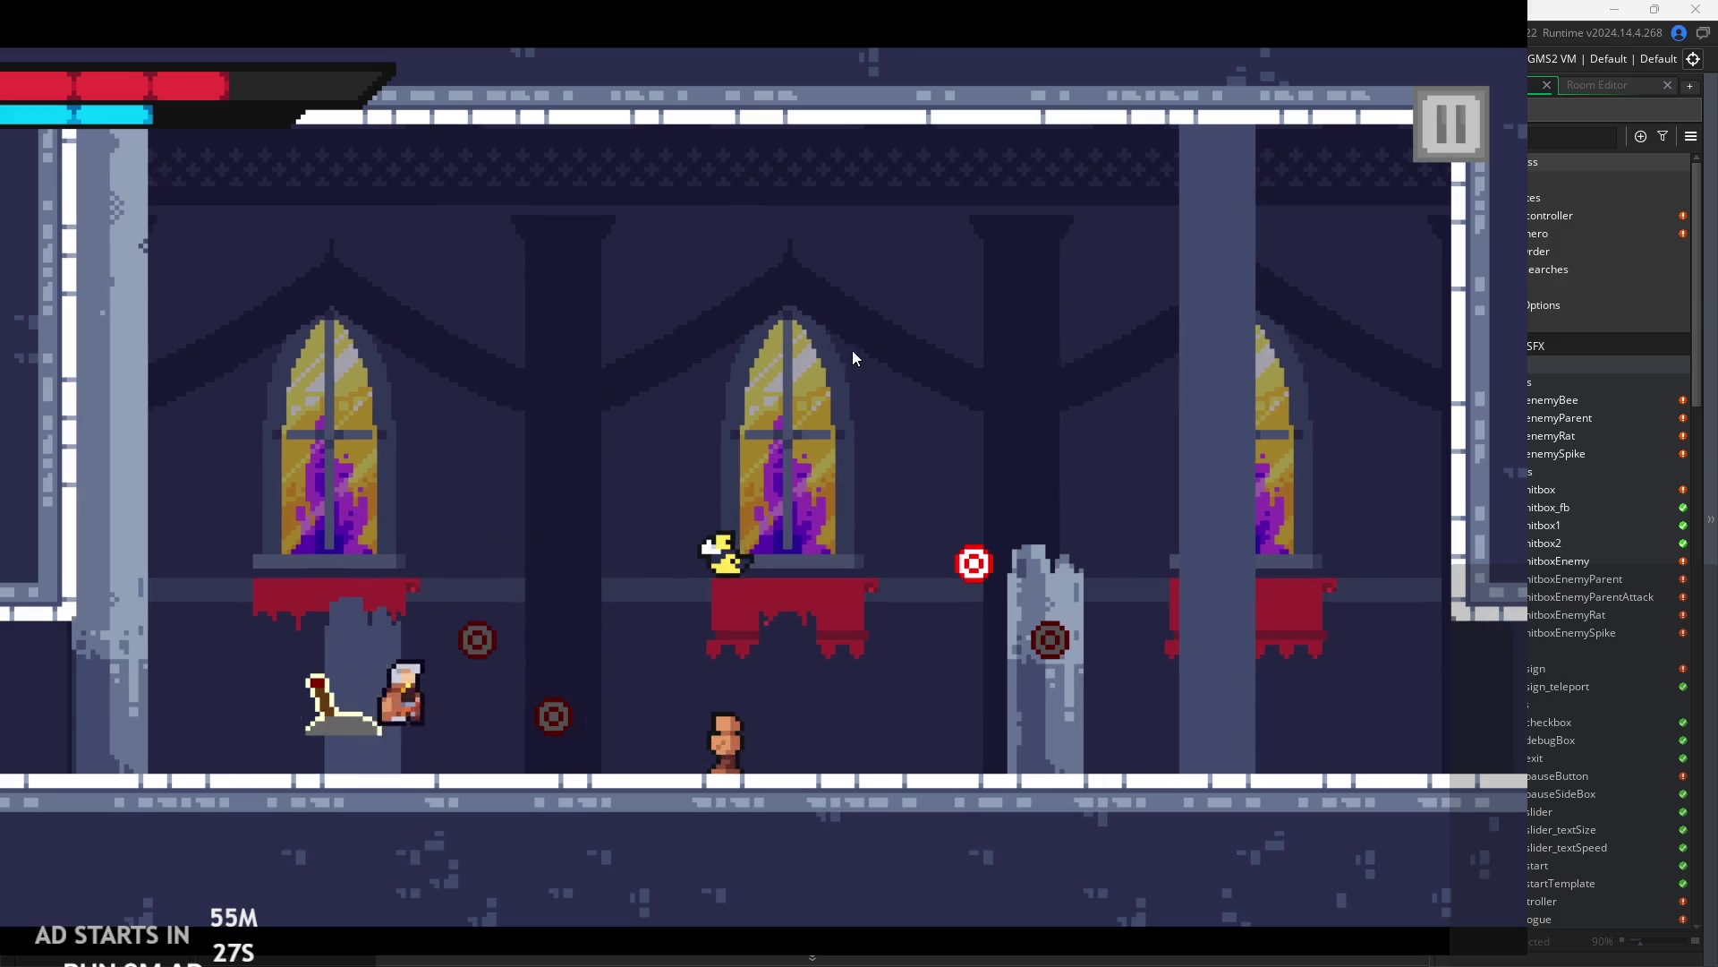
pyautogui.press('Right')
pyautogui.press('space')
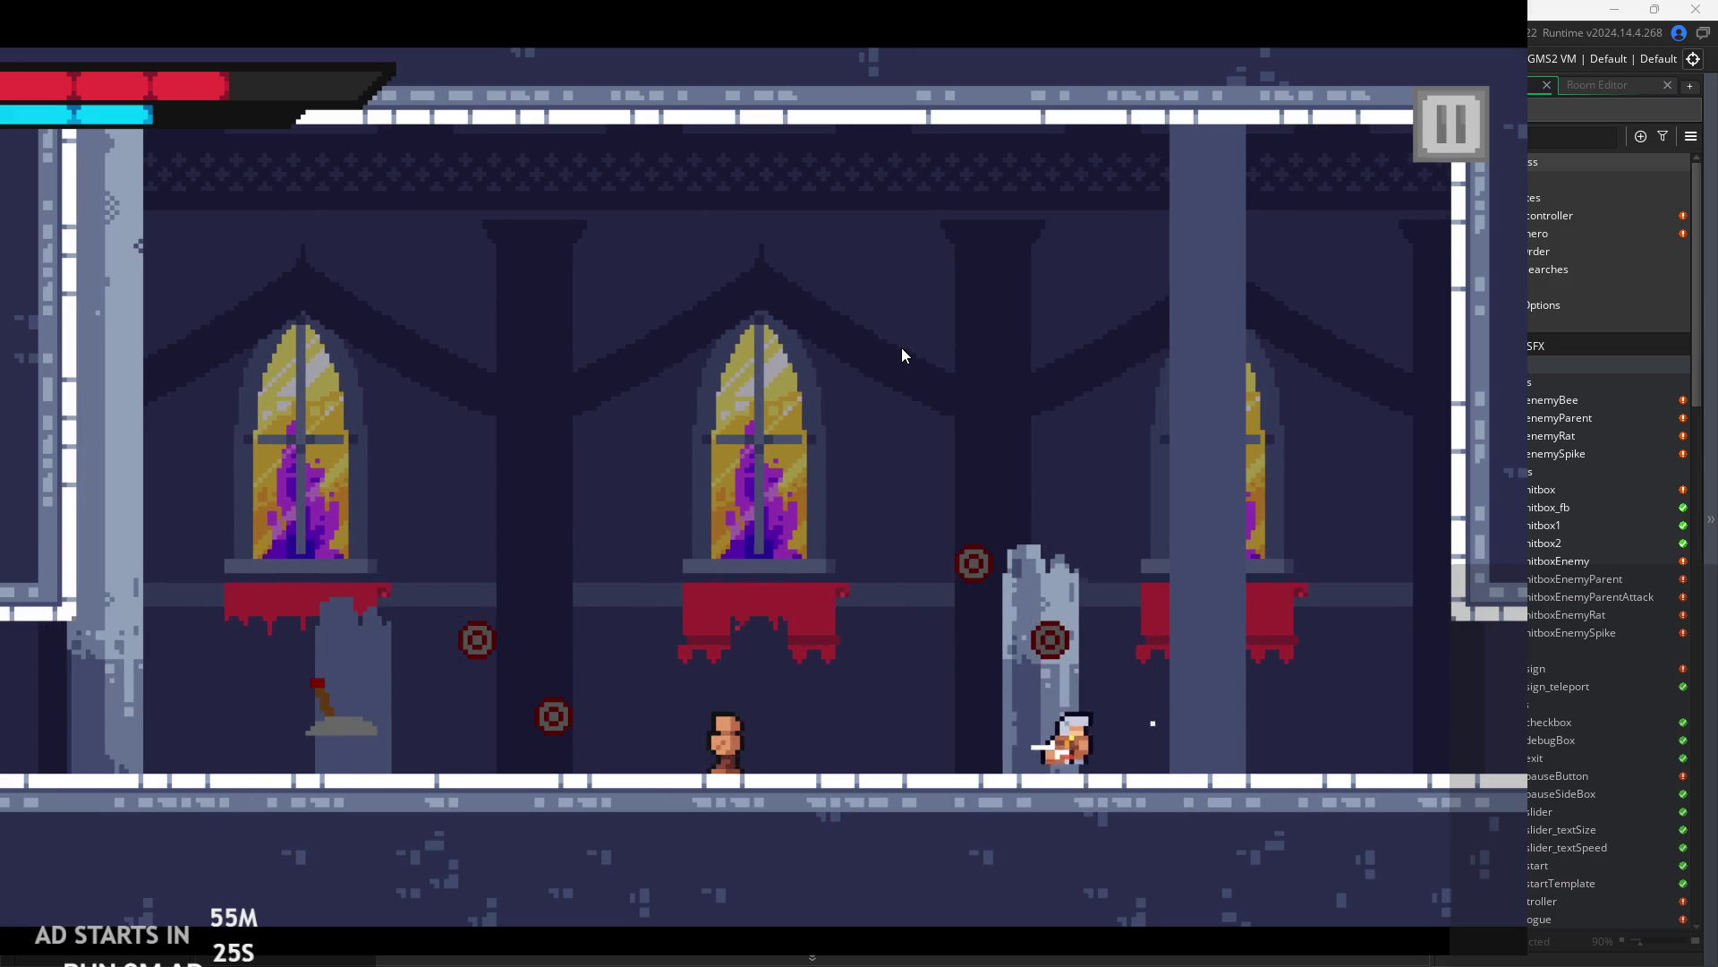
pyautogui.press('Left')
pyautogui.press('space')
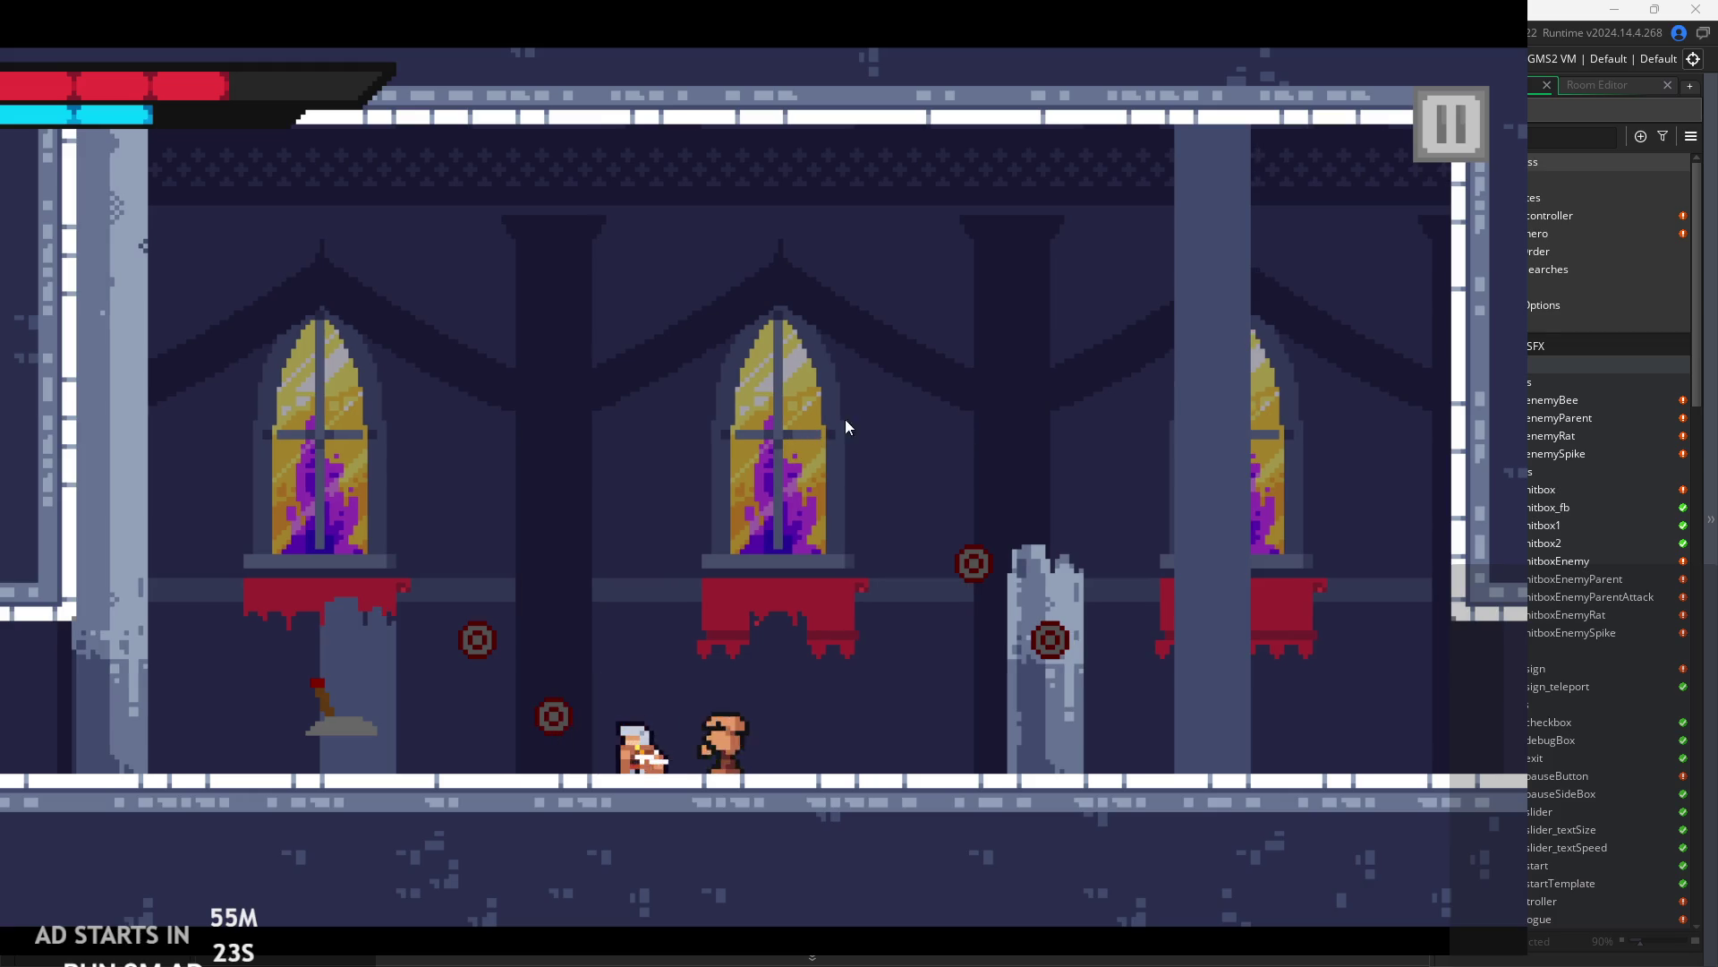
pyautogui.press('Right')
pyautogui.press('space')
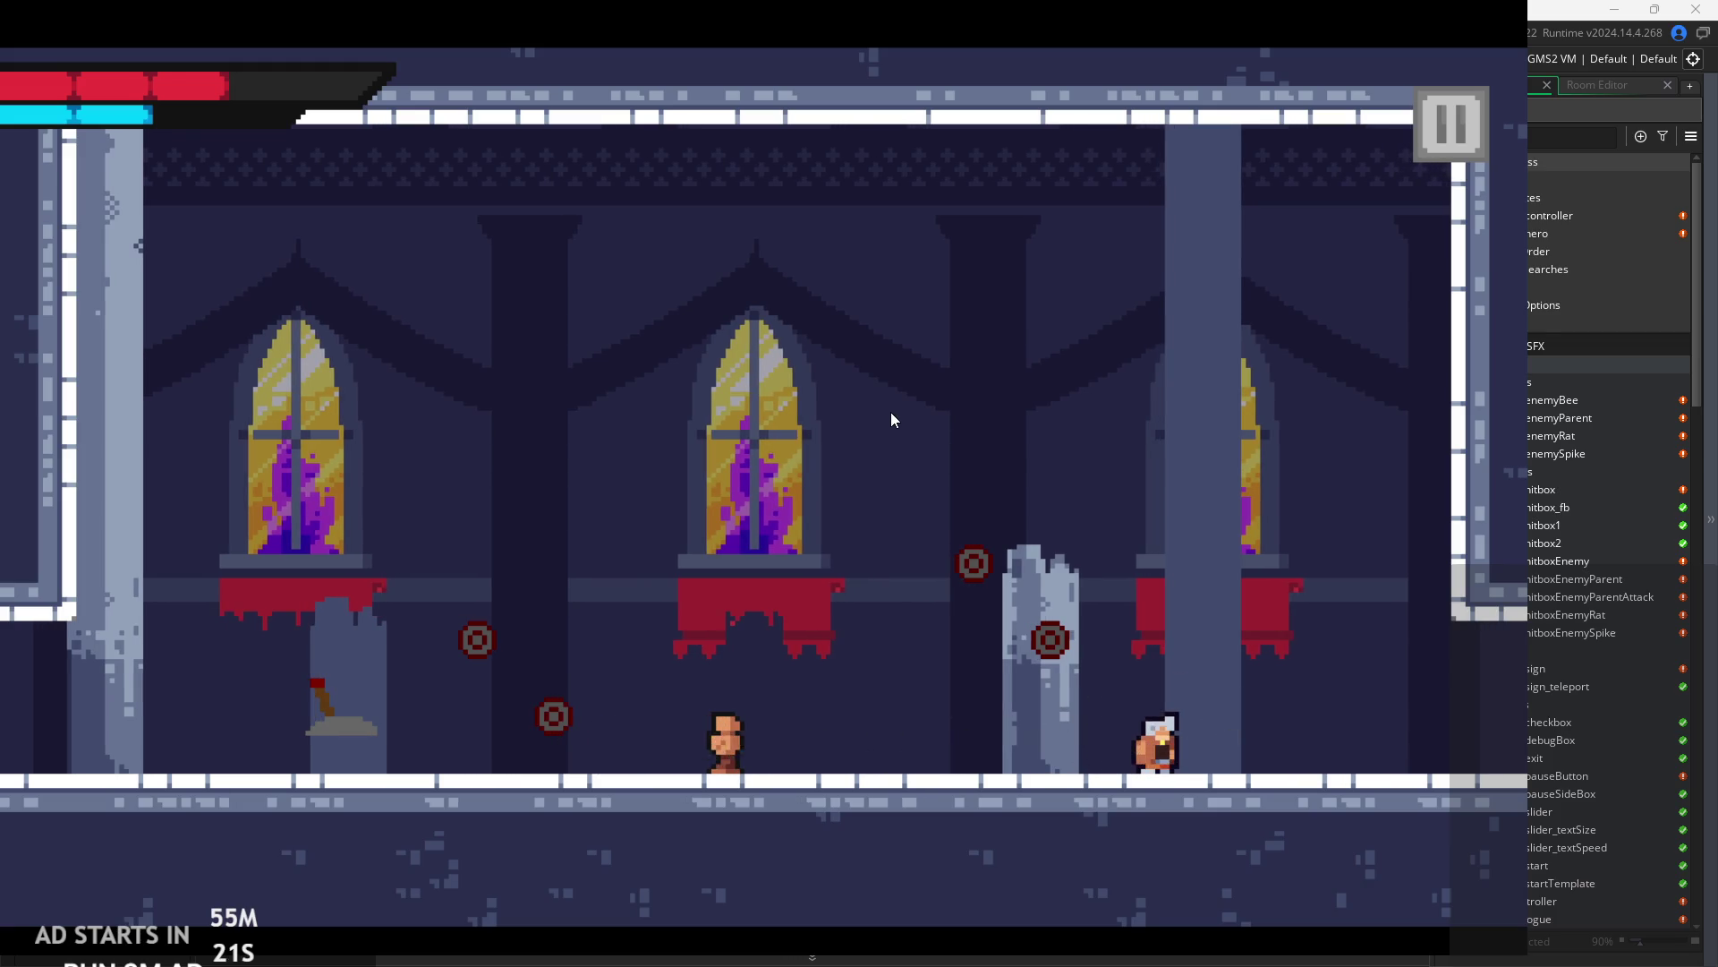
pyautogui.press('Left')
pyautogui.press('space')
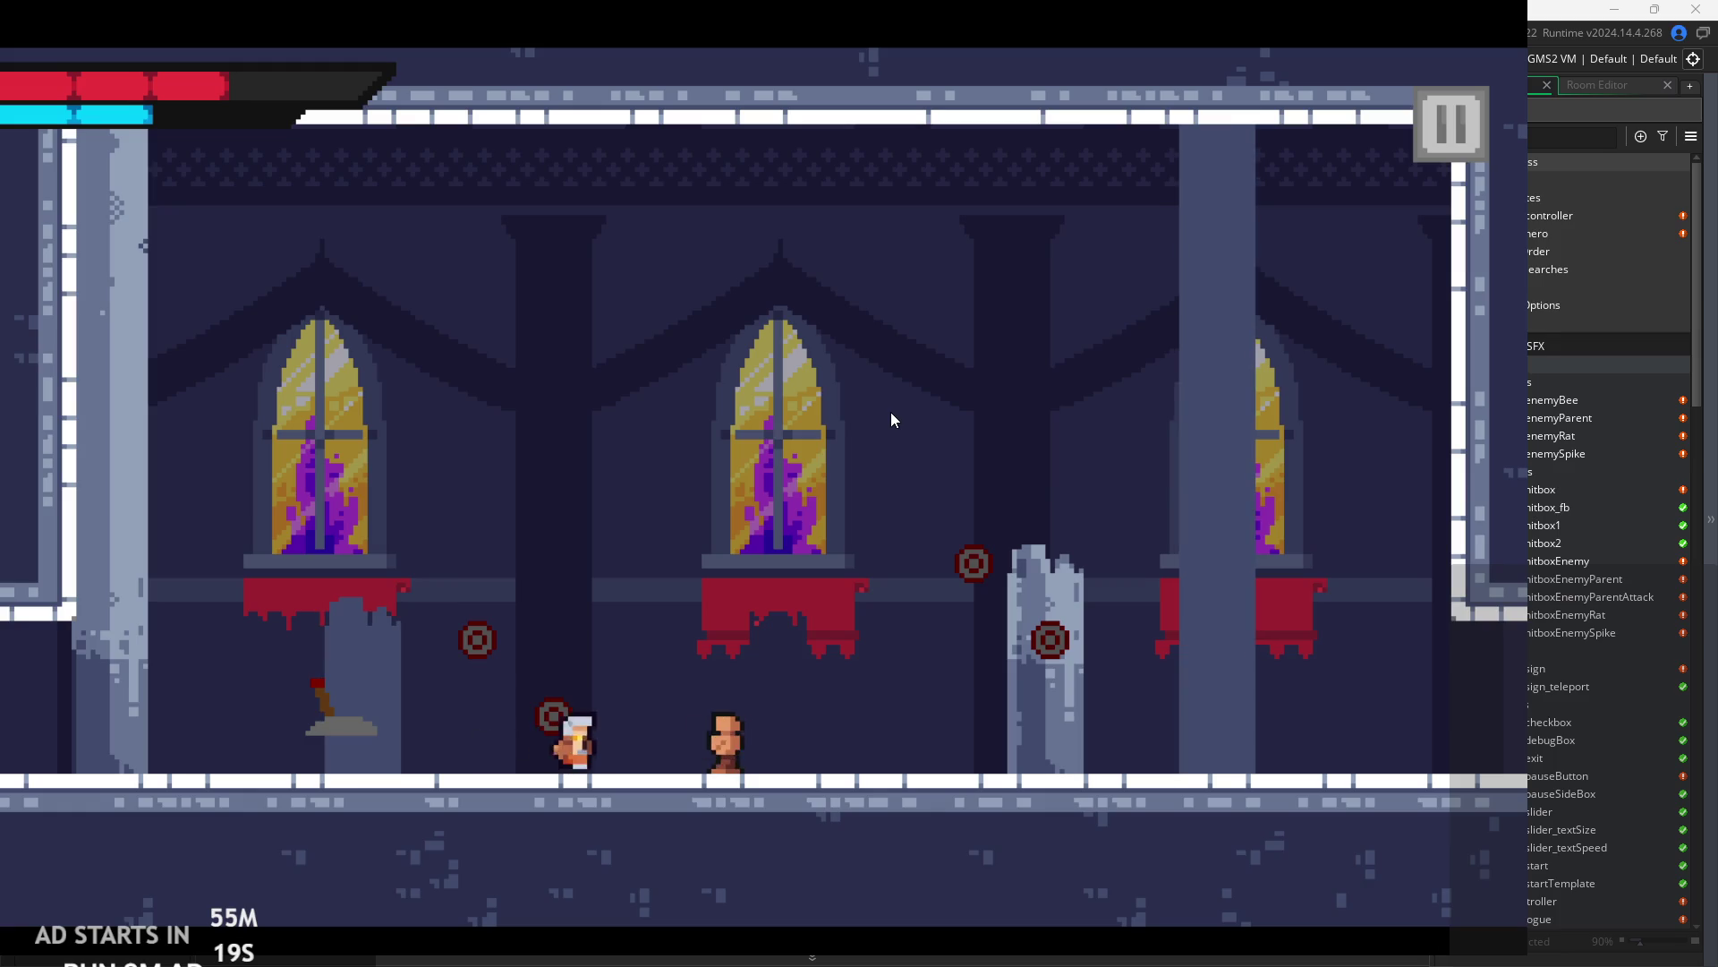
pyautogui.press('Right')
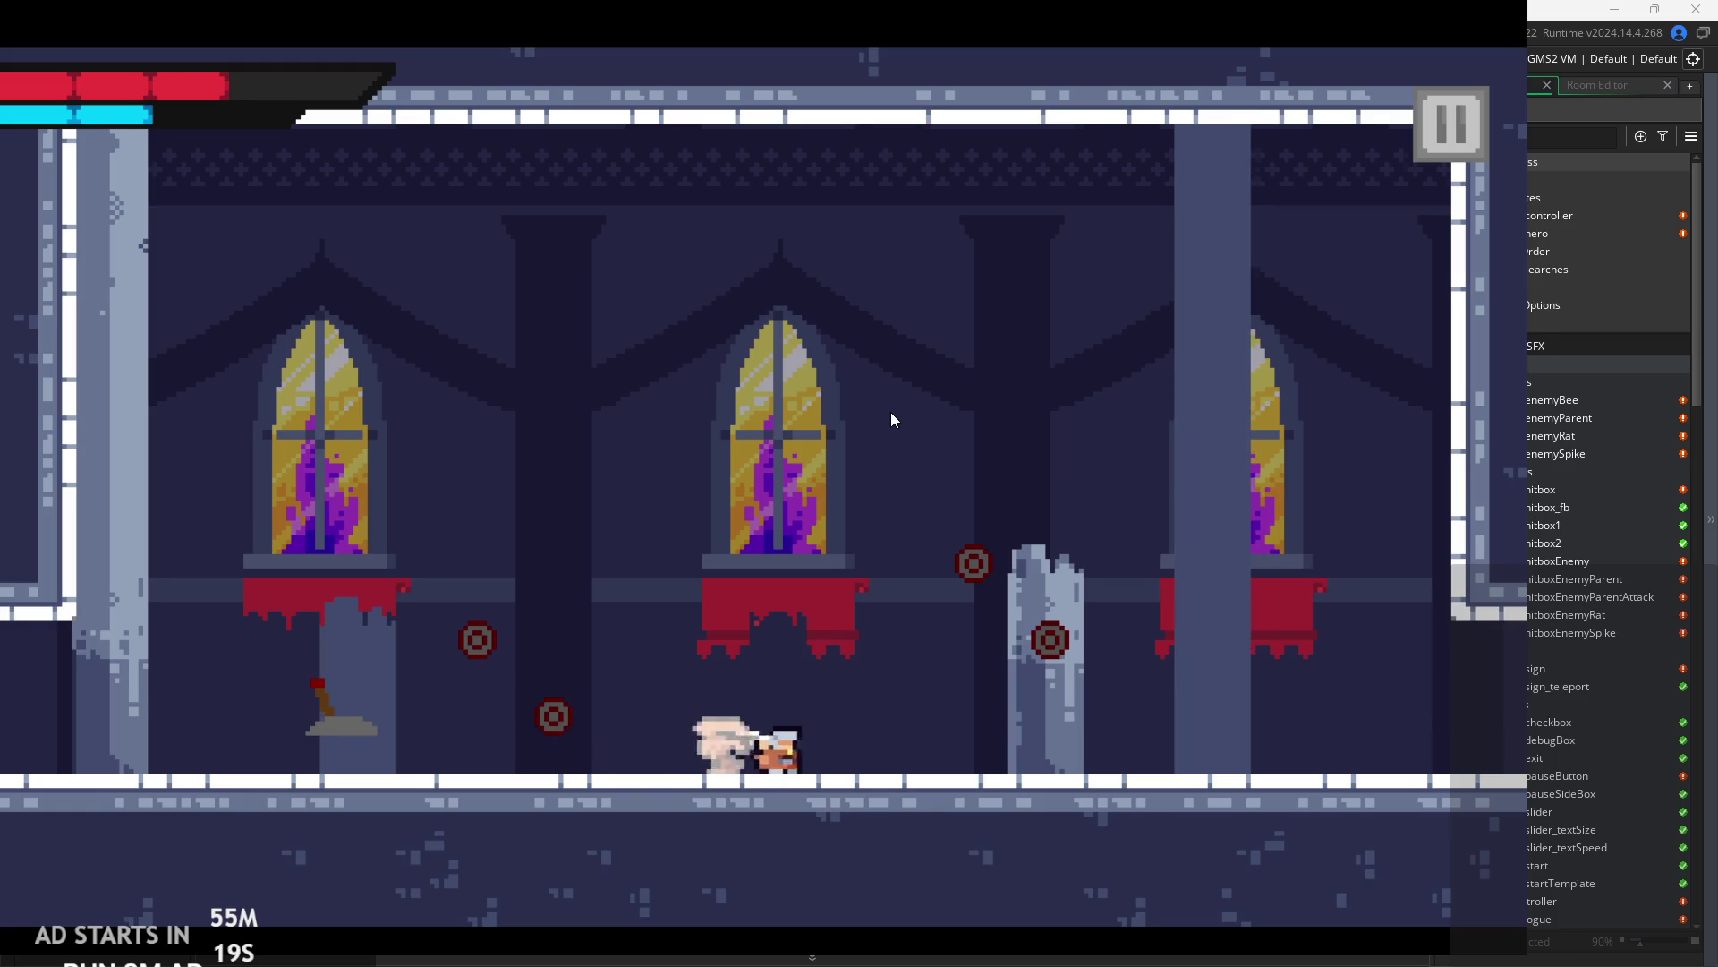
pyautogui.press('space')
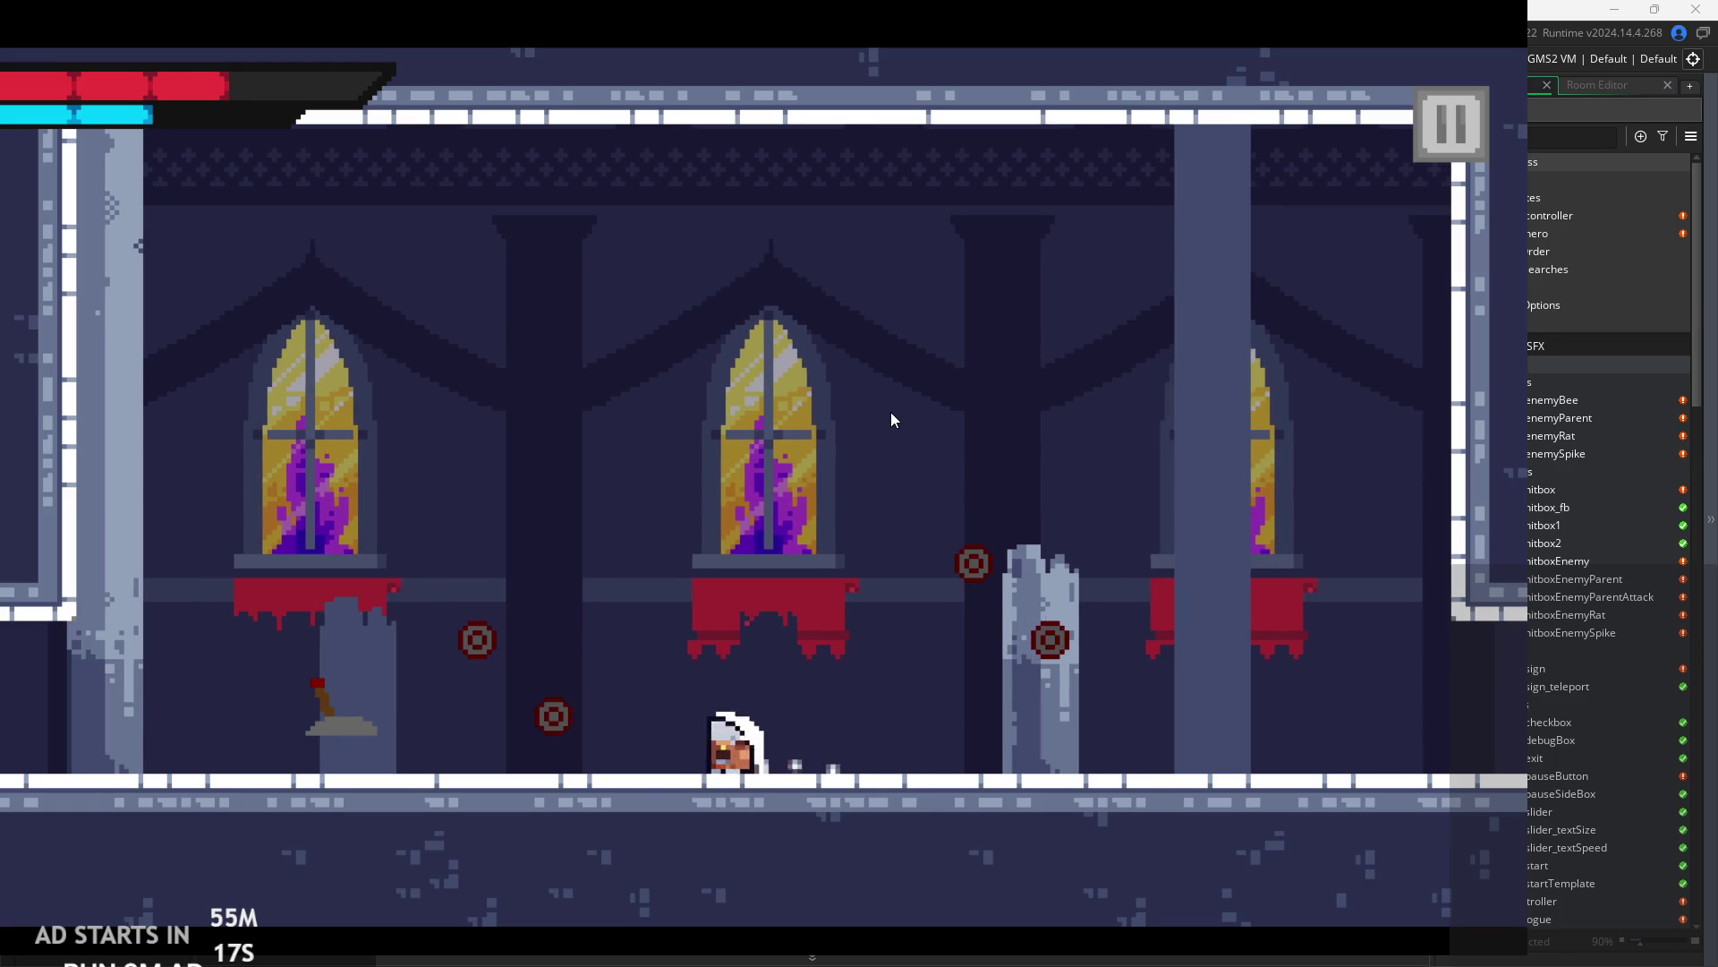
# - Keep dashing past the enemy with slashes, then pause the game into its settings menu
pyautogui.press('Left')
pyautogui.press('Right')
pyautogui.press('space')
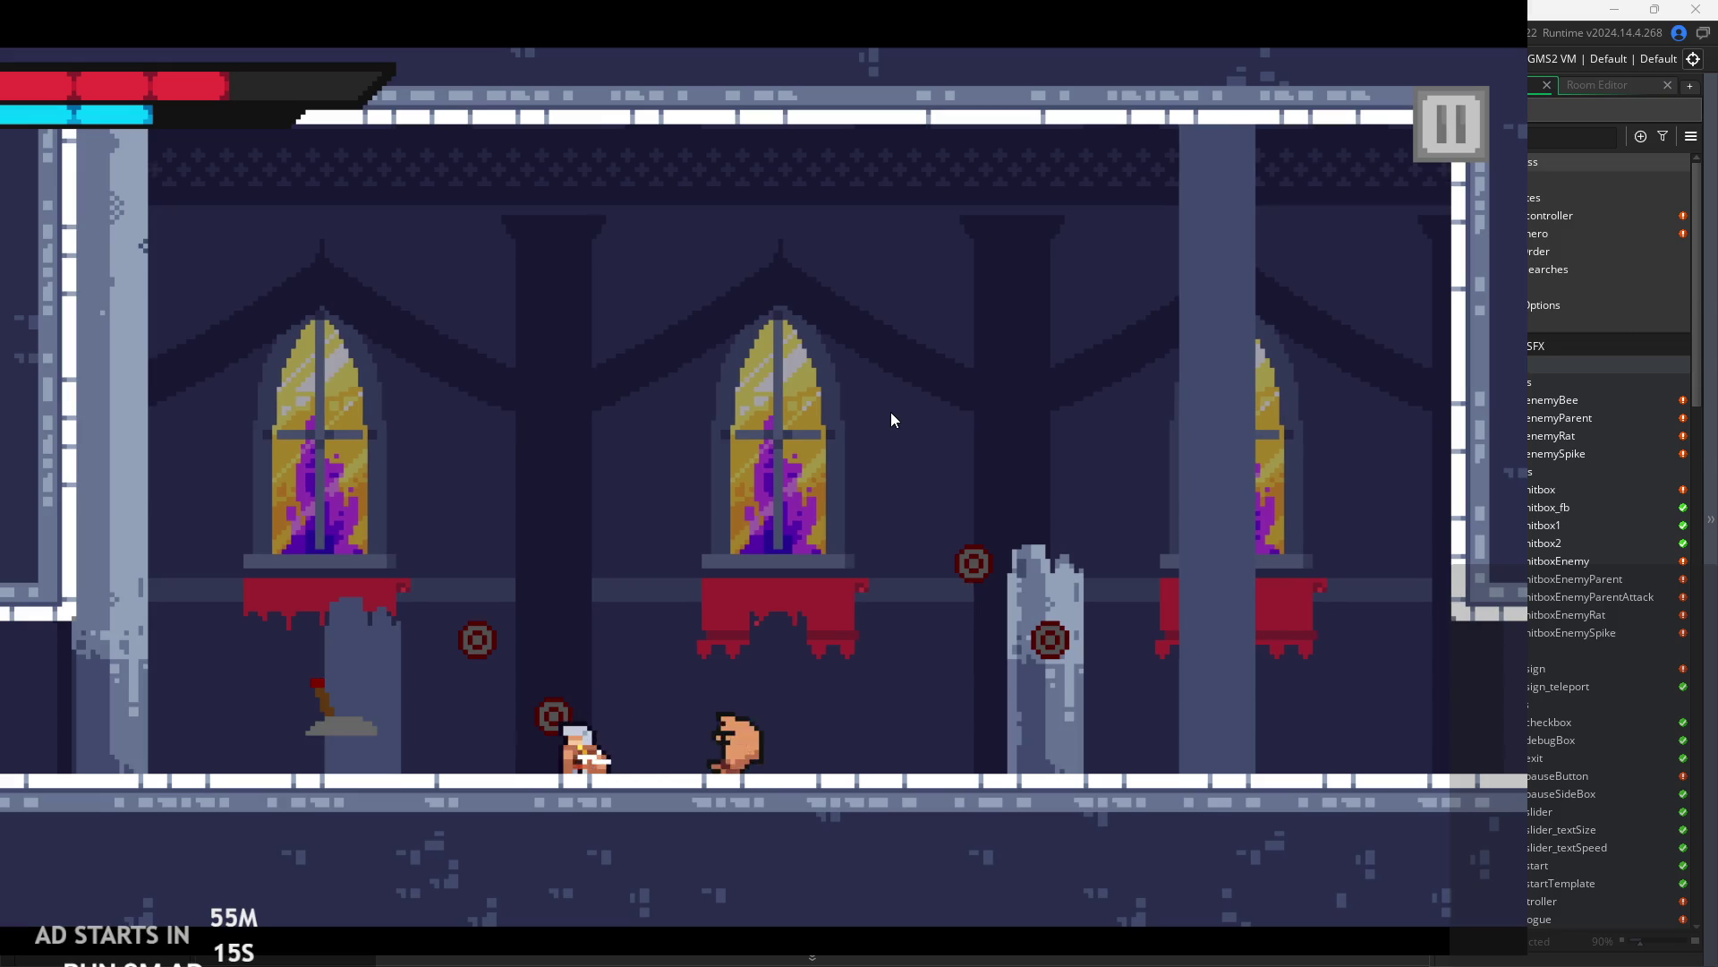
pyautogui.press('Right')
pyautogui.press('space')
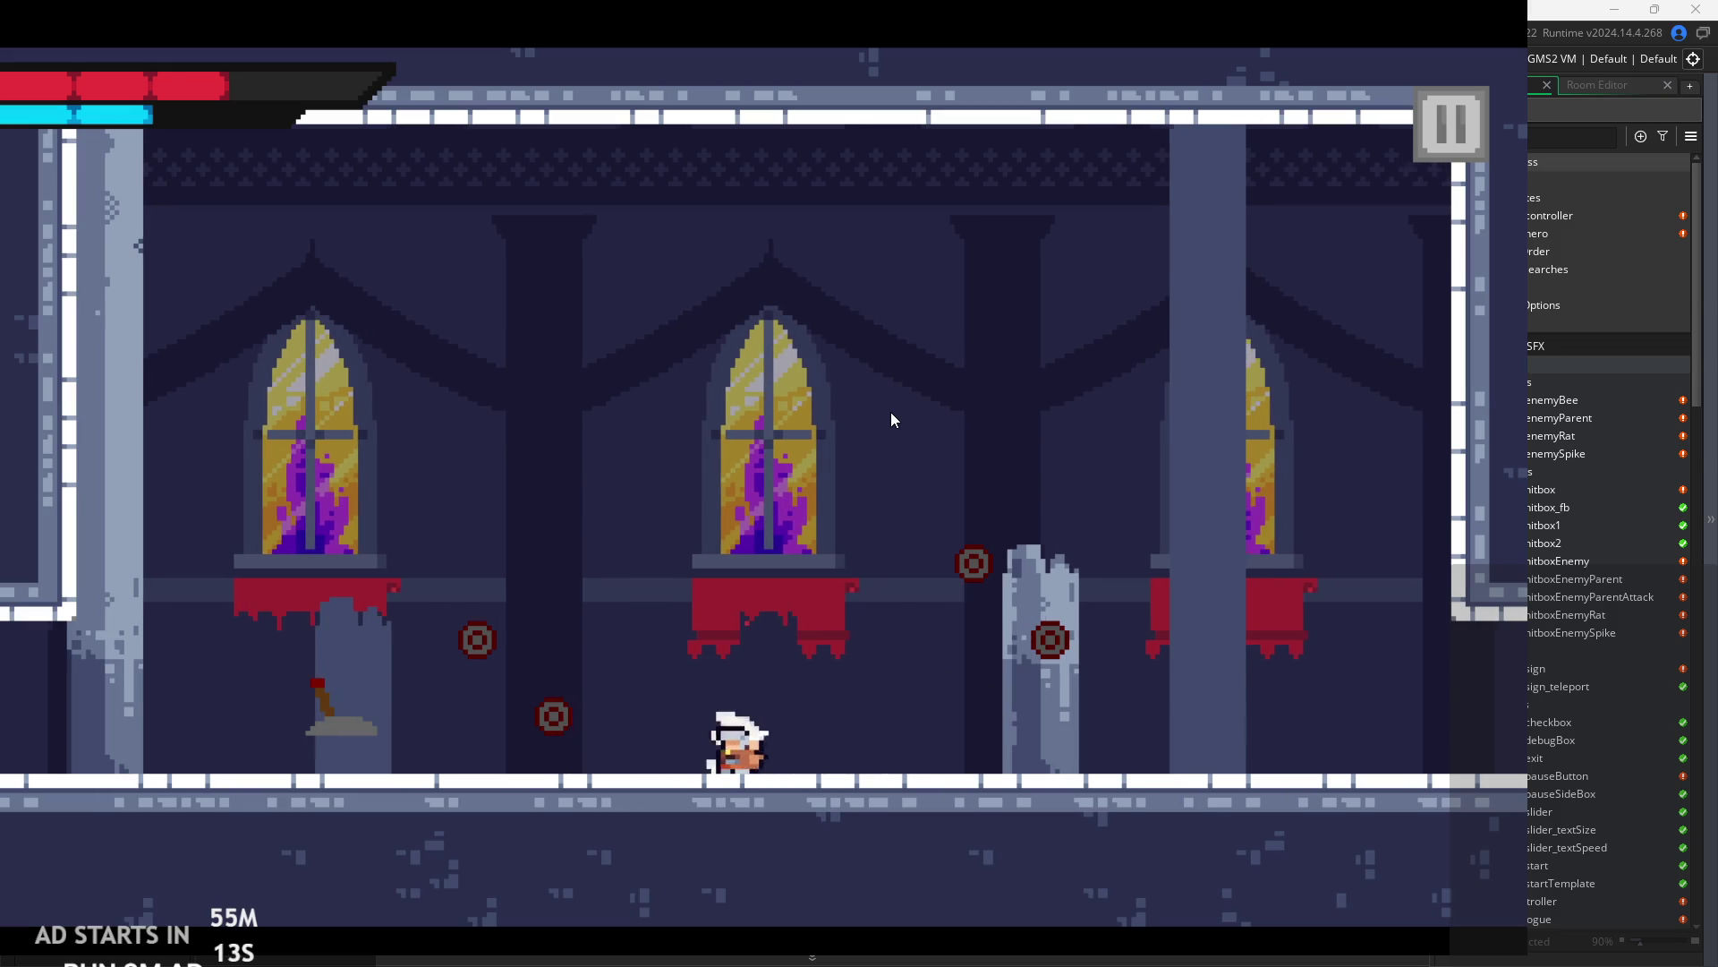
pyautogui.press('Left')
pyautogui.press('space')
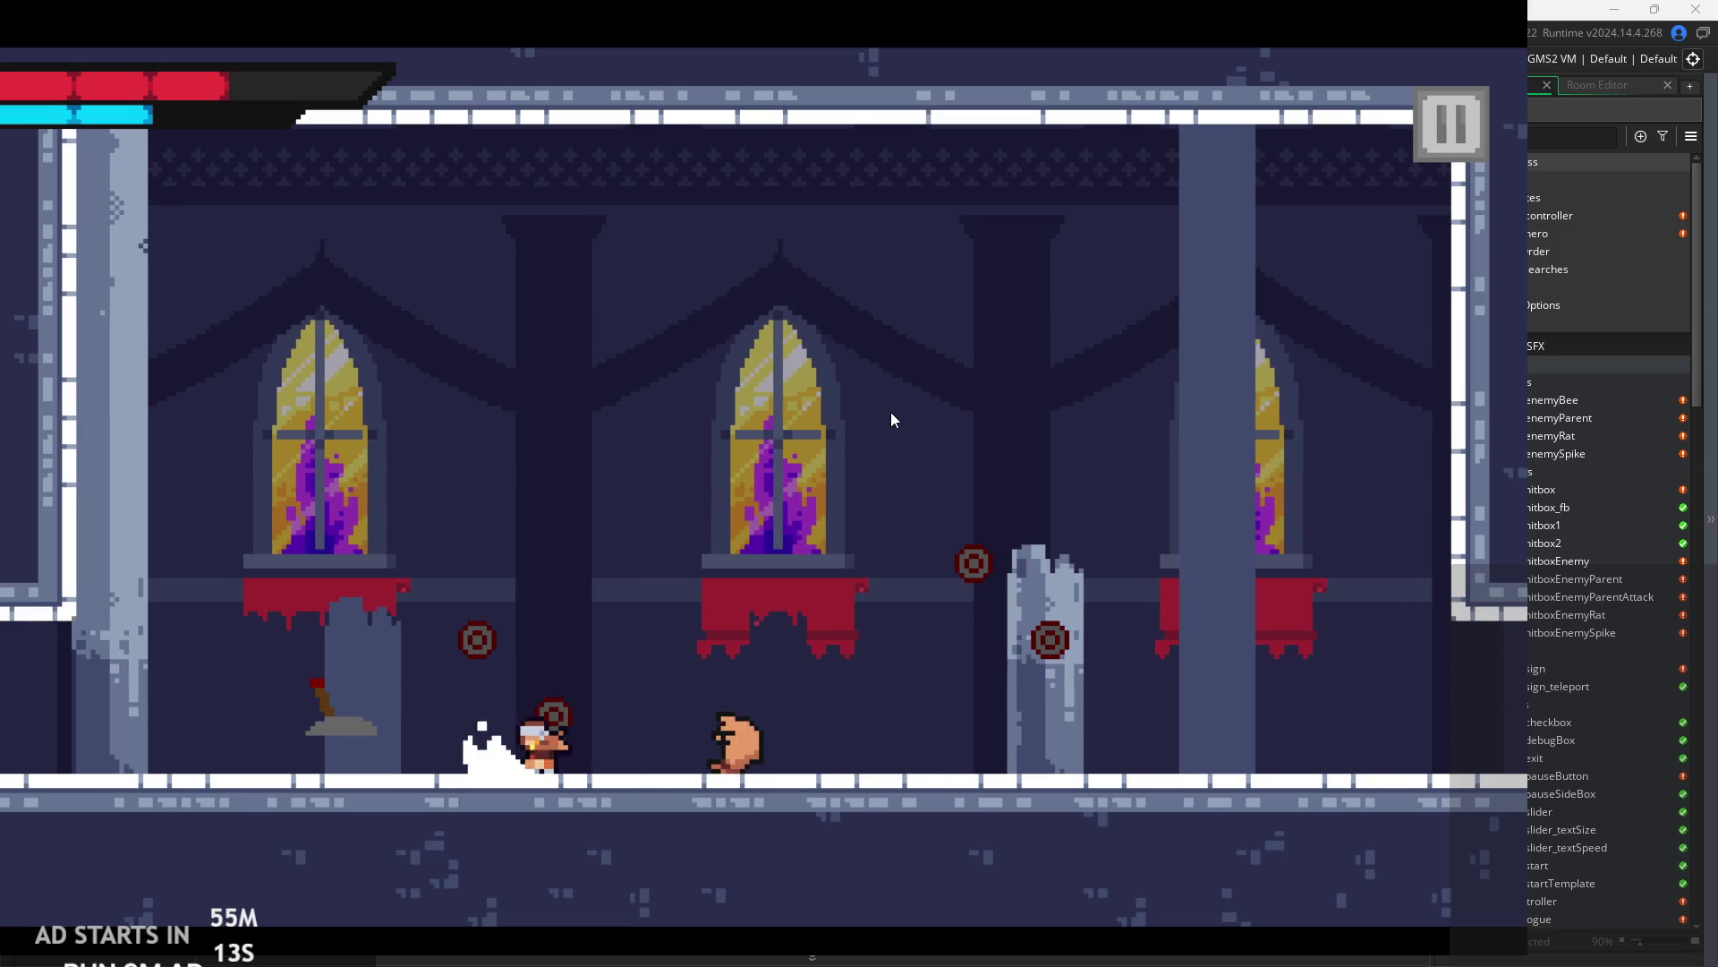
pyautogui.press('Right')
pyautogui.press('space')
pyautogui.press('Left')
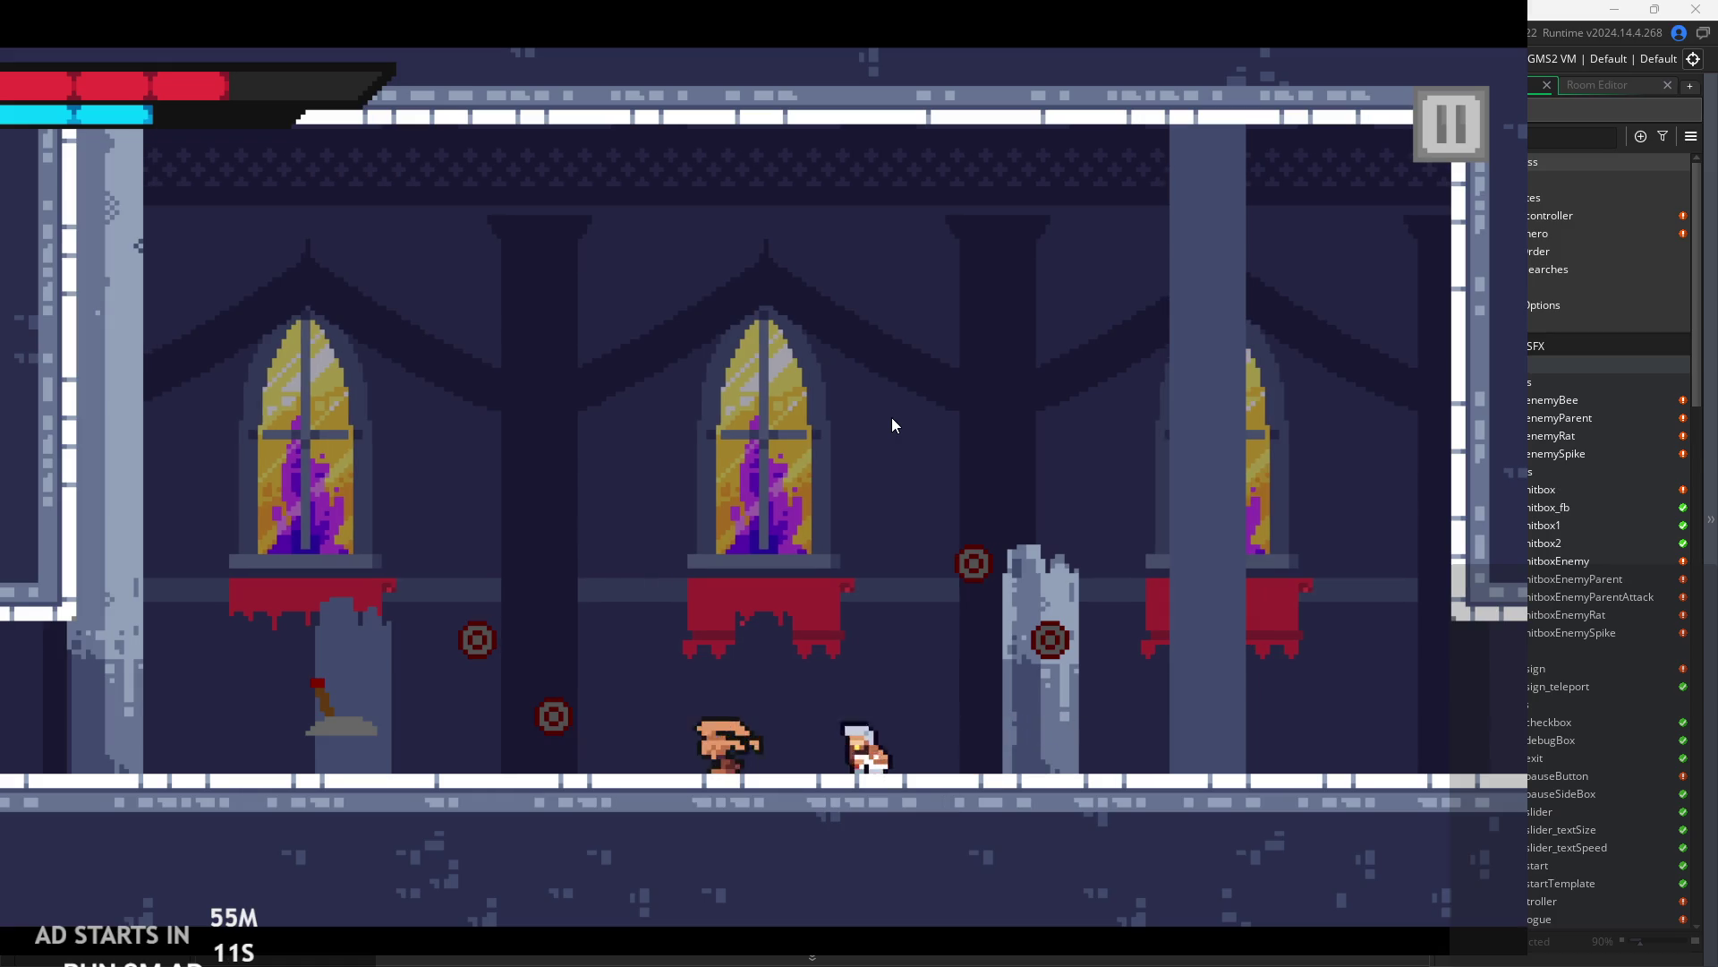
pyautogui.press('Left')
pyautogui.press('space')
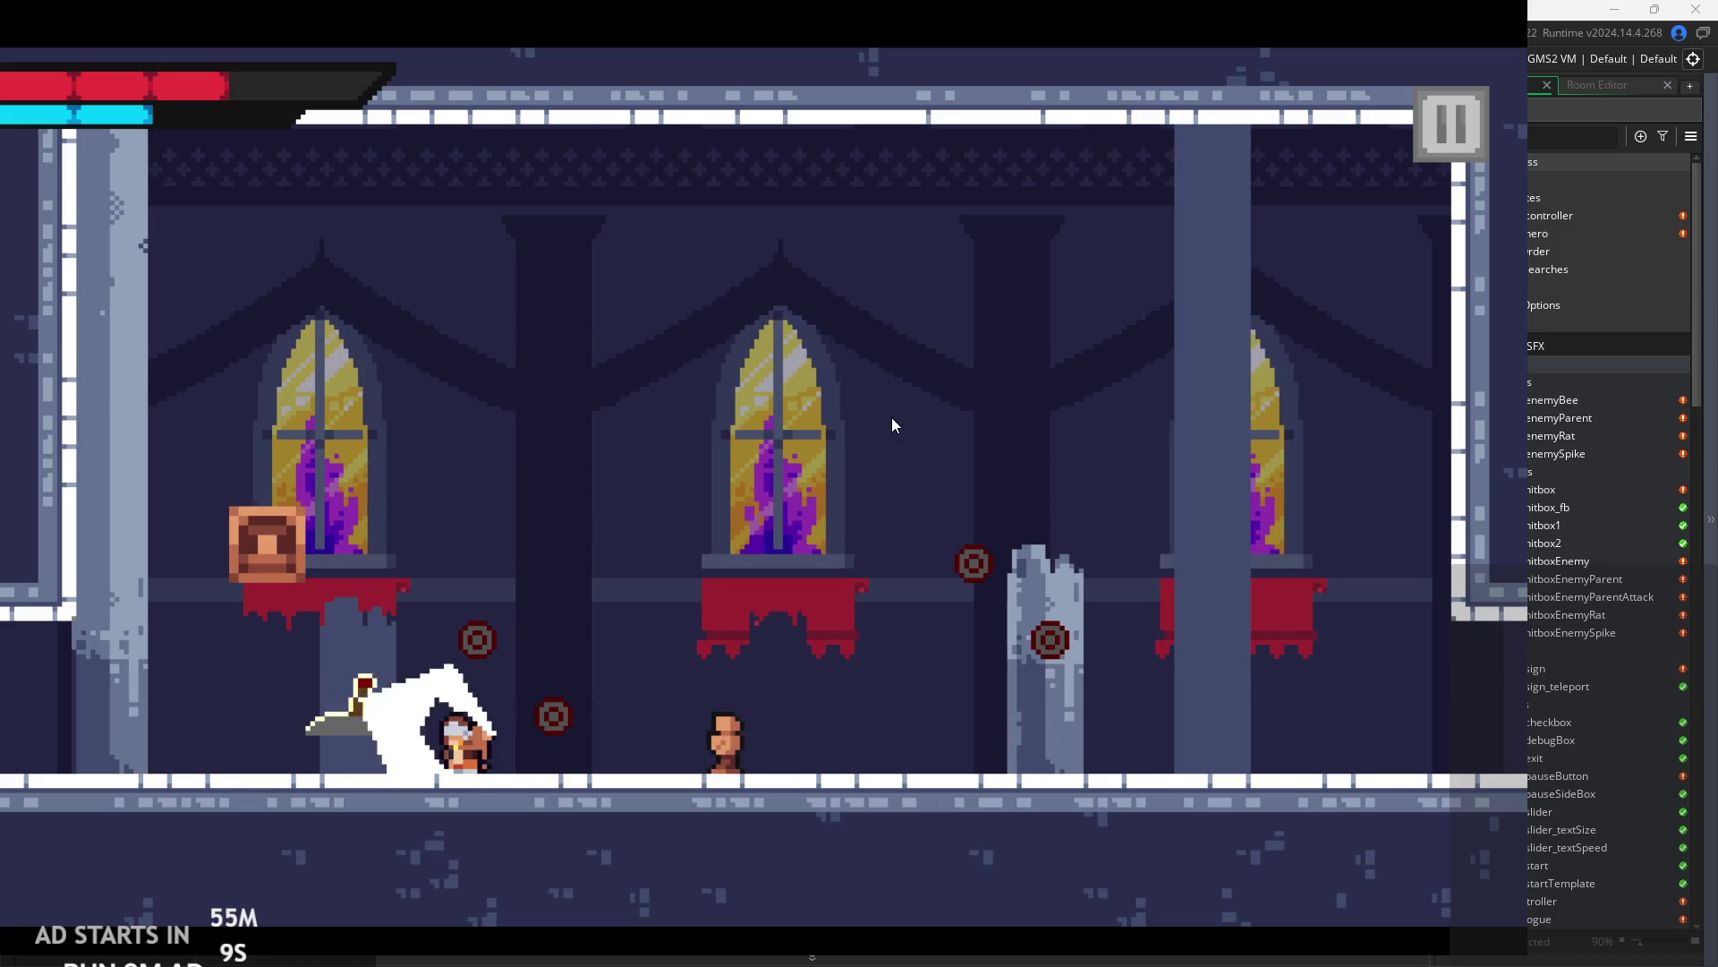
pyautogui.press('Right')
pyautogui.press('space')
pyautogui.press('Left')
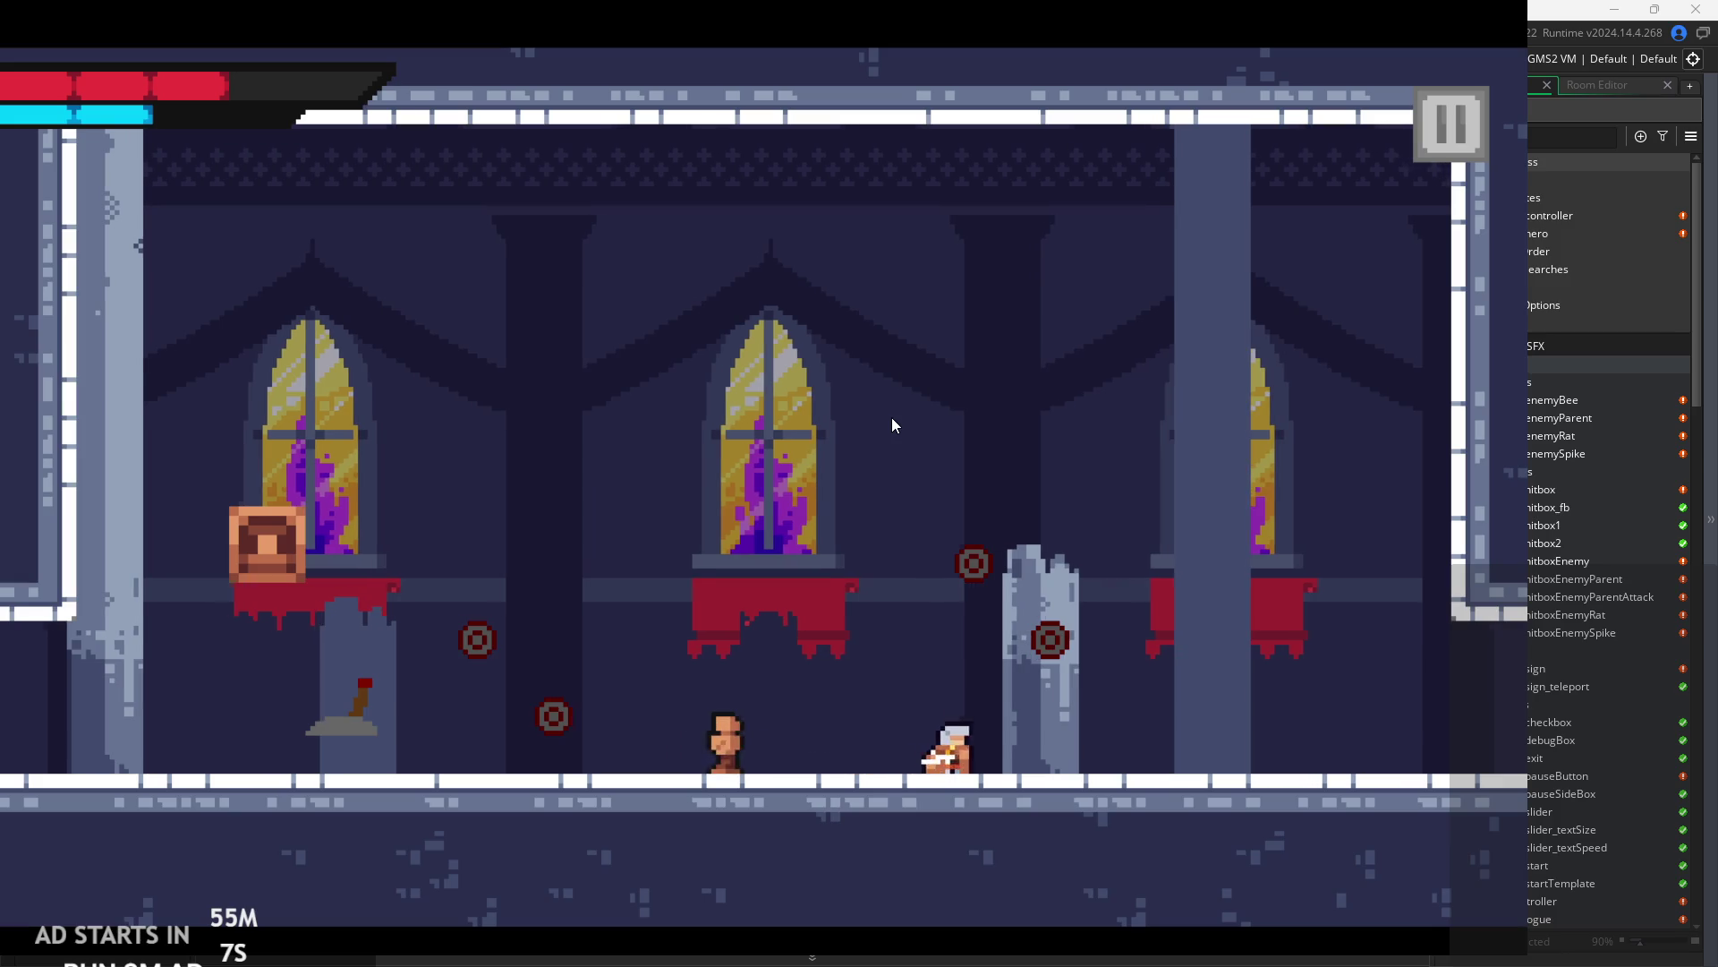
pyautogui.press('Left')
pyautogui.press('Right')
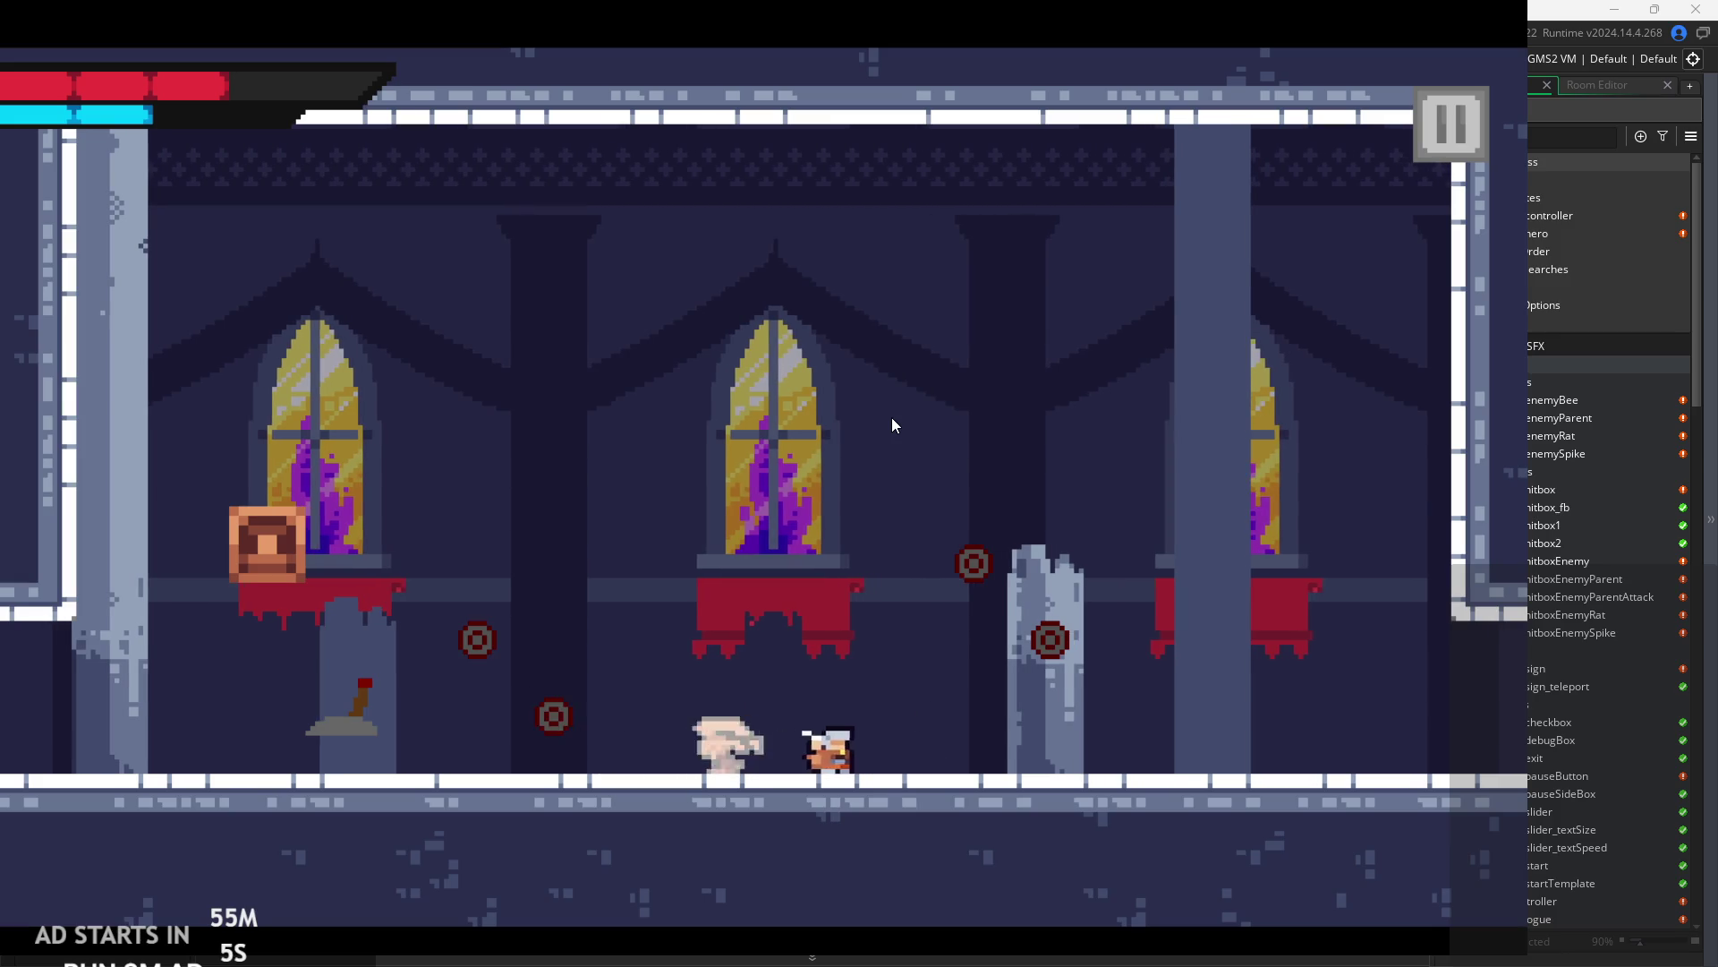
pyautogui.press('space')
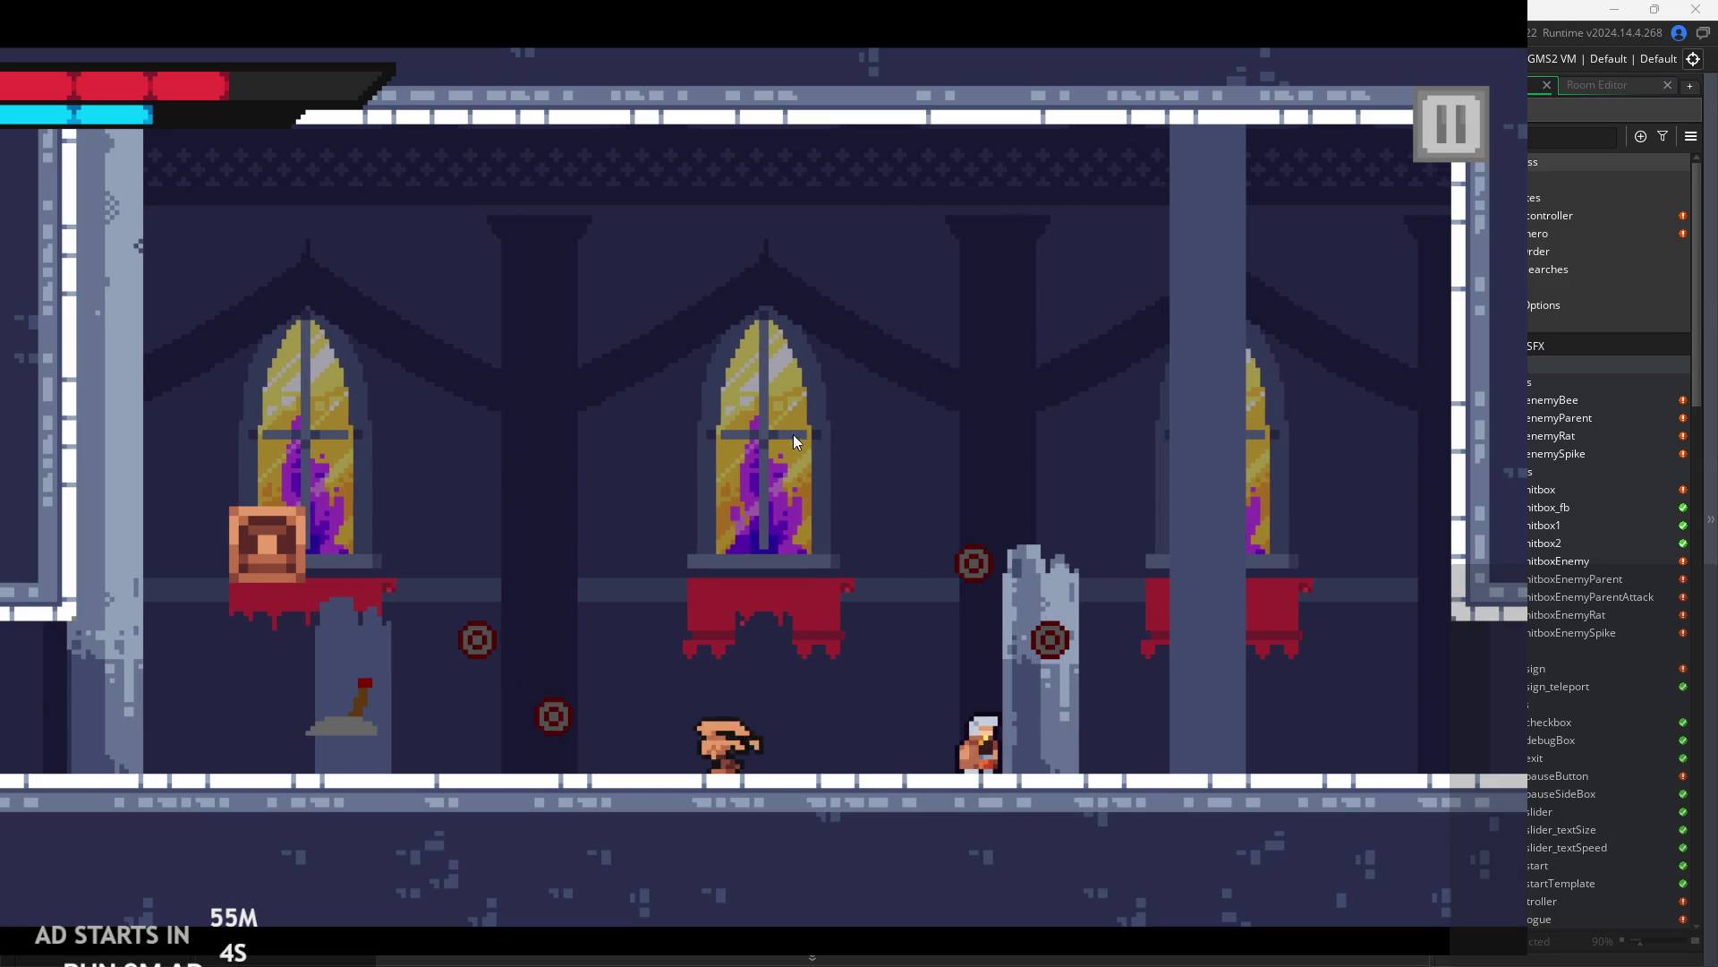
pyautogui.press('Left')
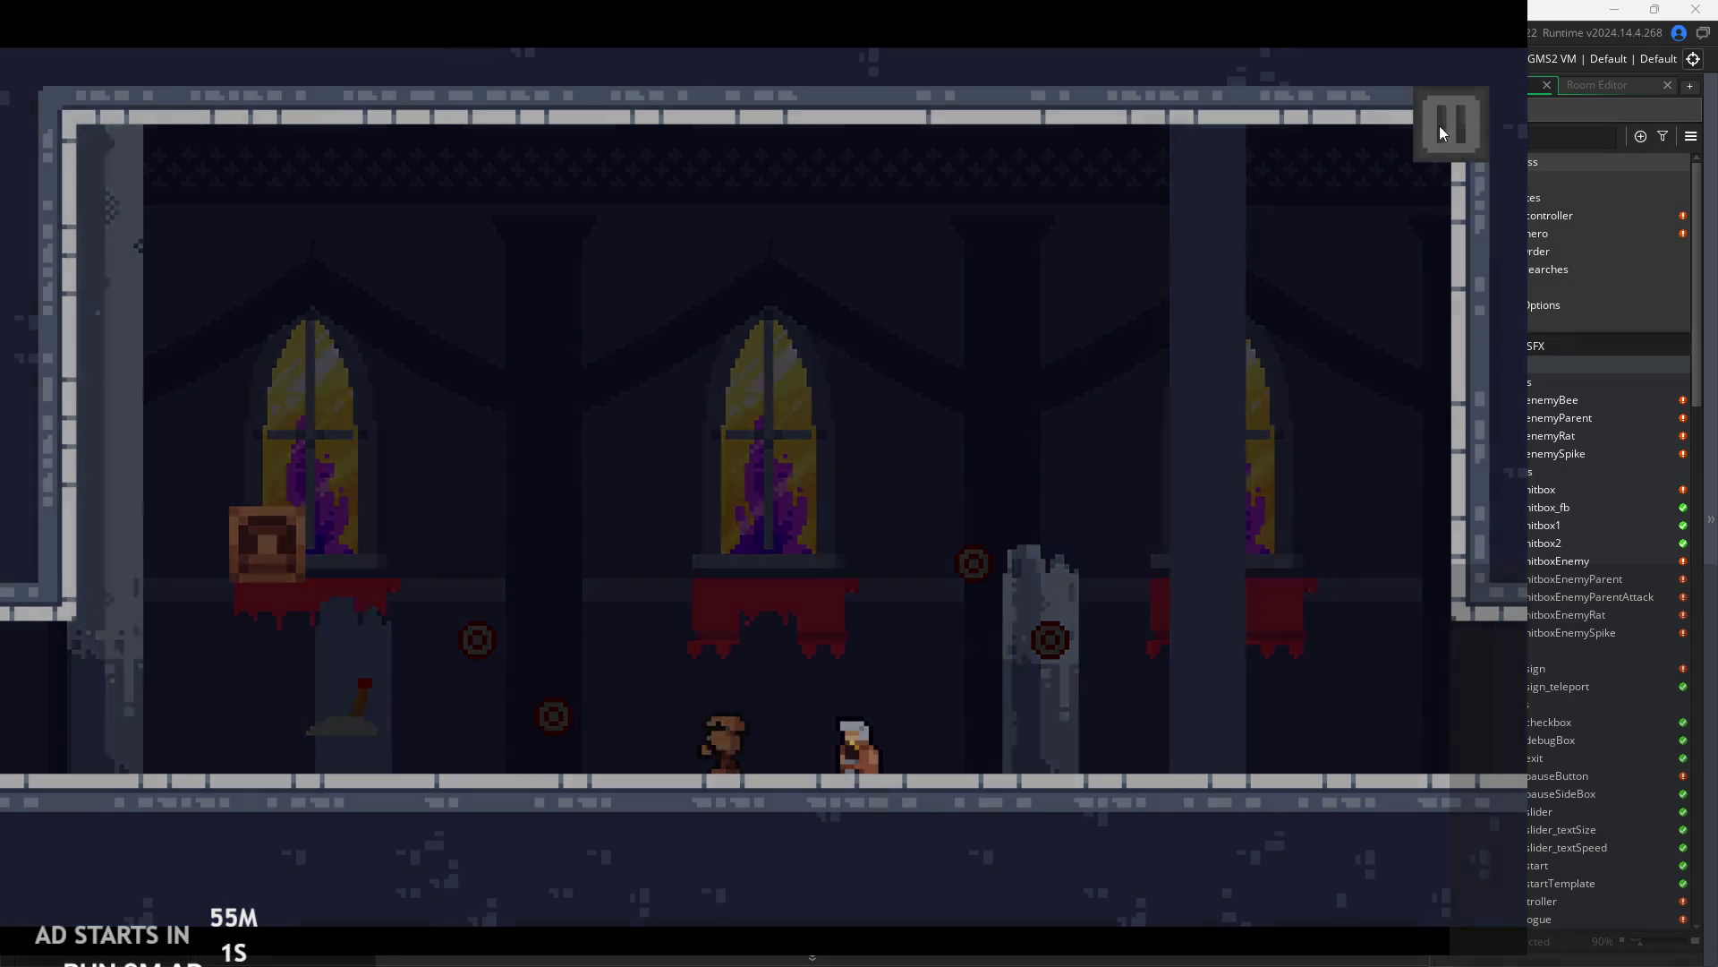
pyautogui.click(1441, 126)
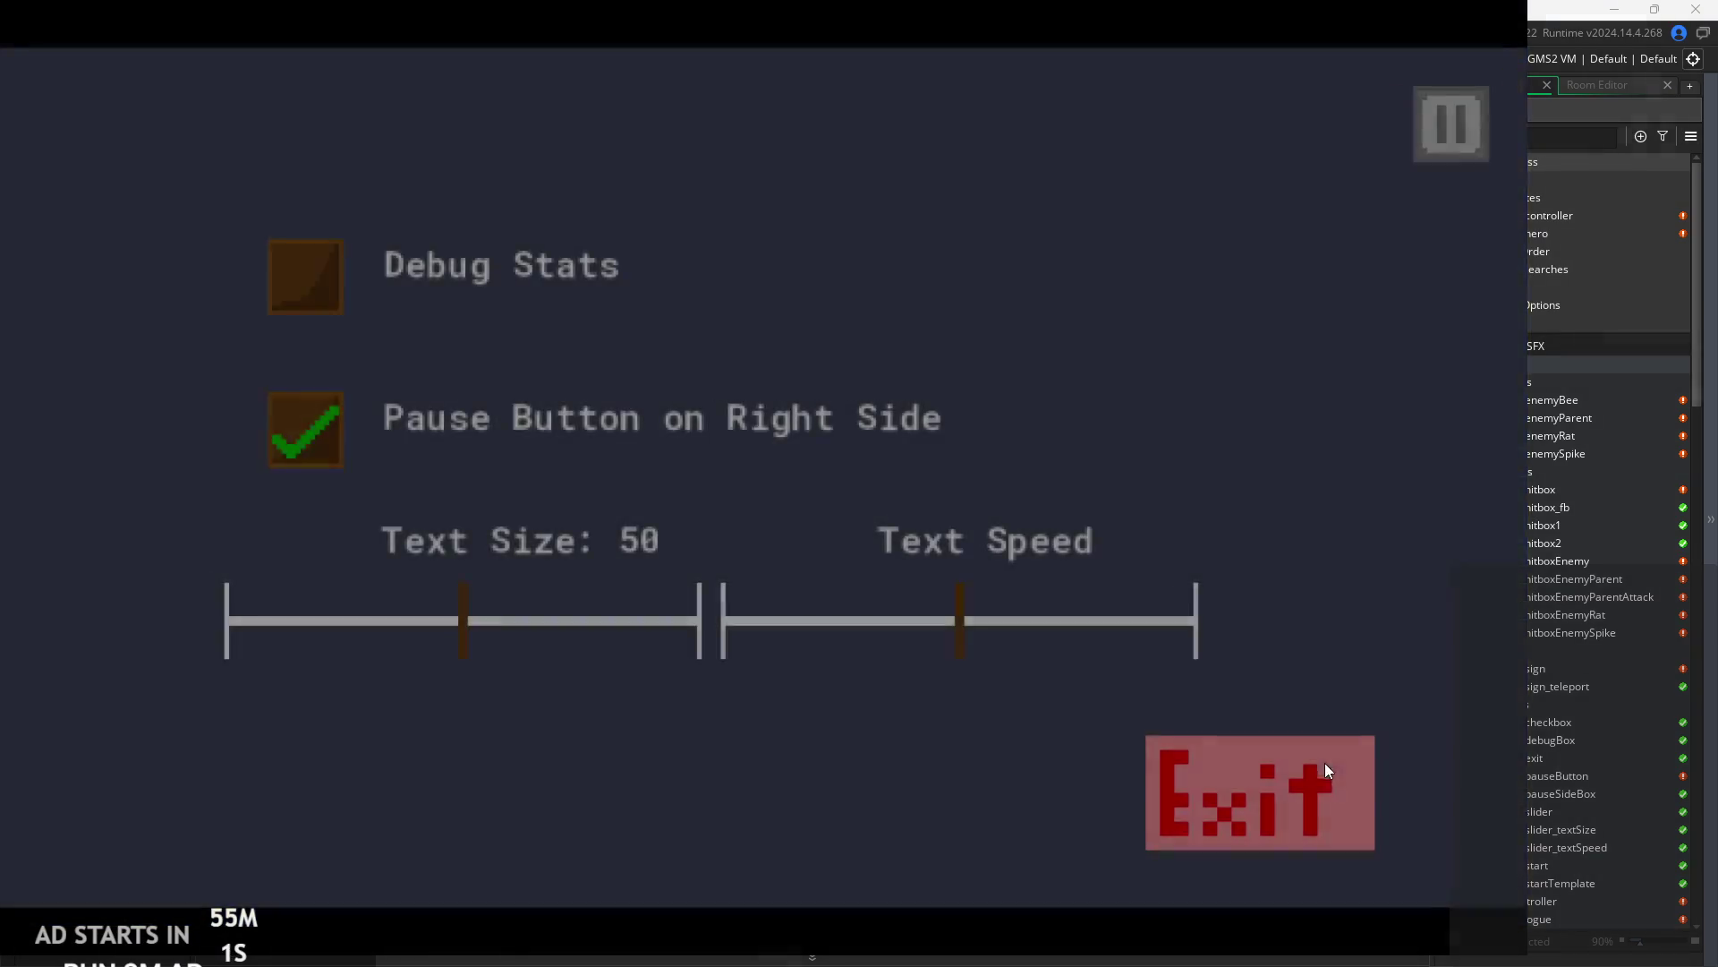
# - Quit the test run and inspect obj_enemyParent's Create code near the imgspd line
pyautogui.click(1324, 763)
pyautogui.doubleClick(1582, 421)
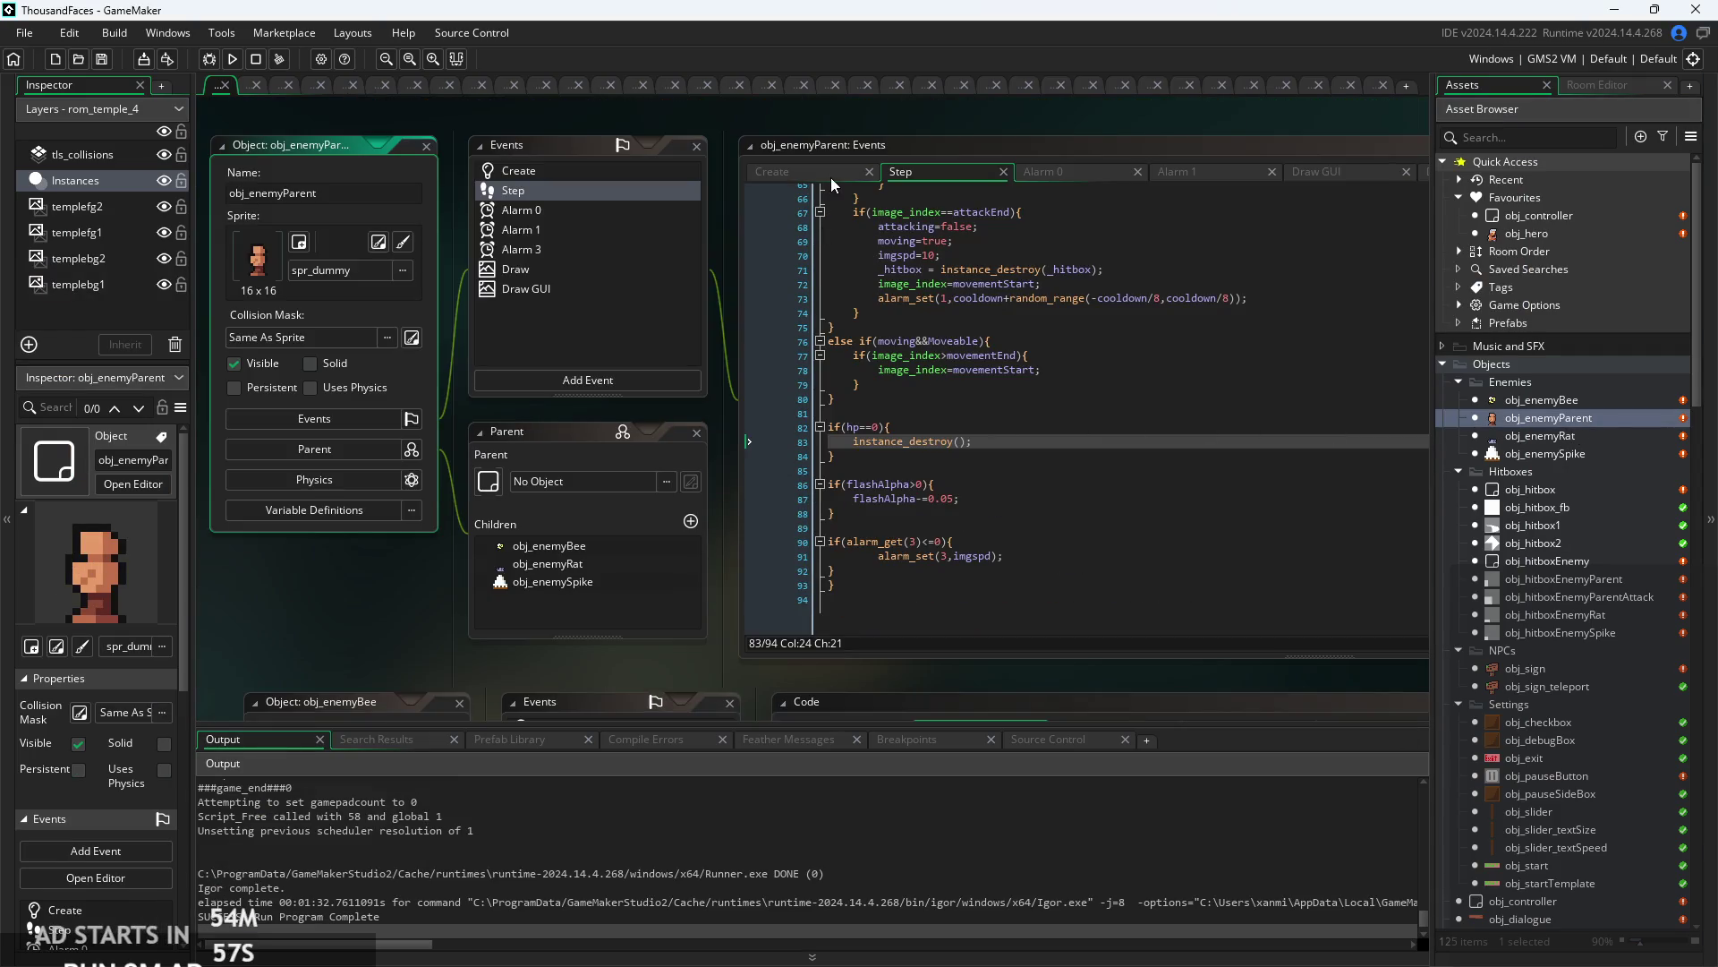
pyautogui.click(810, 172)
pyautogui.scroll(2, 967, 241)
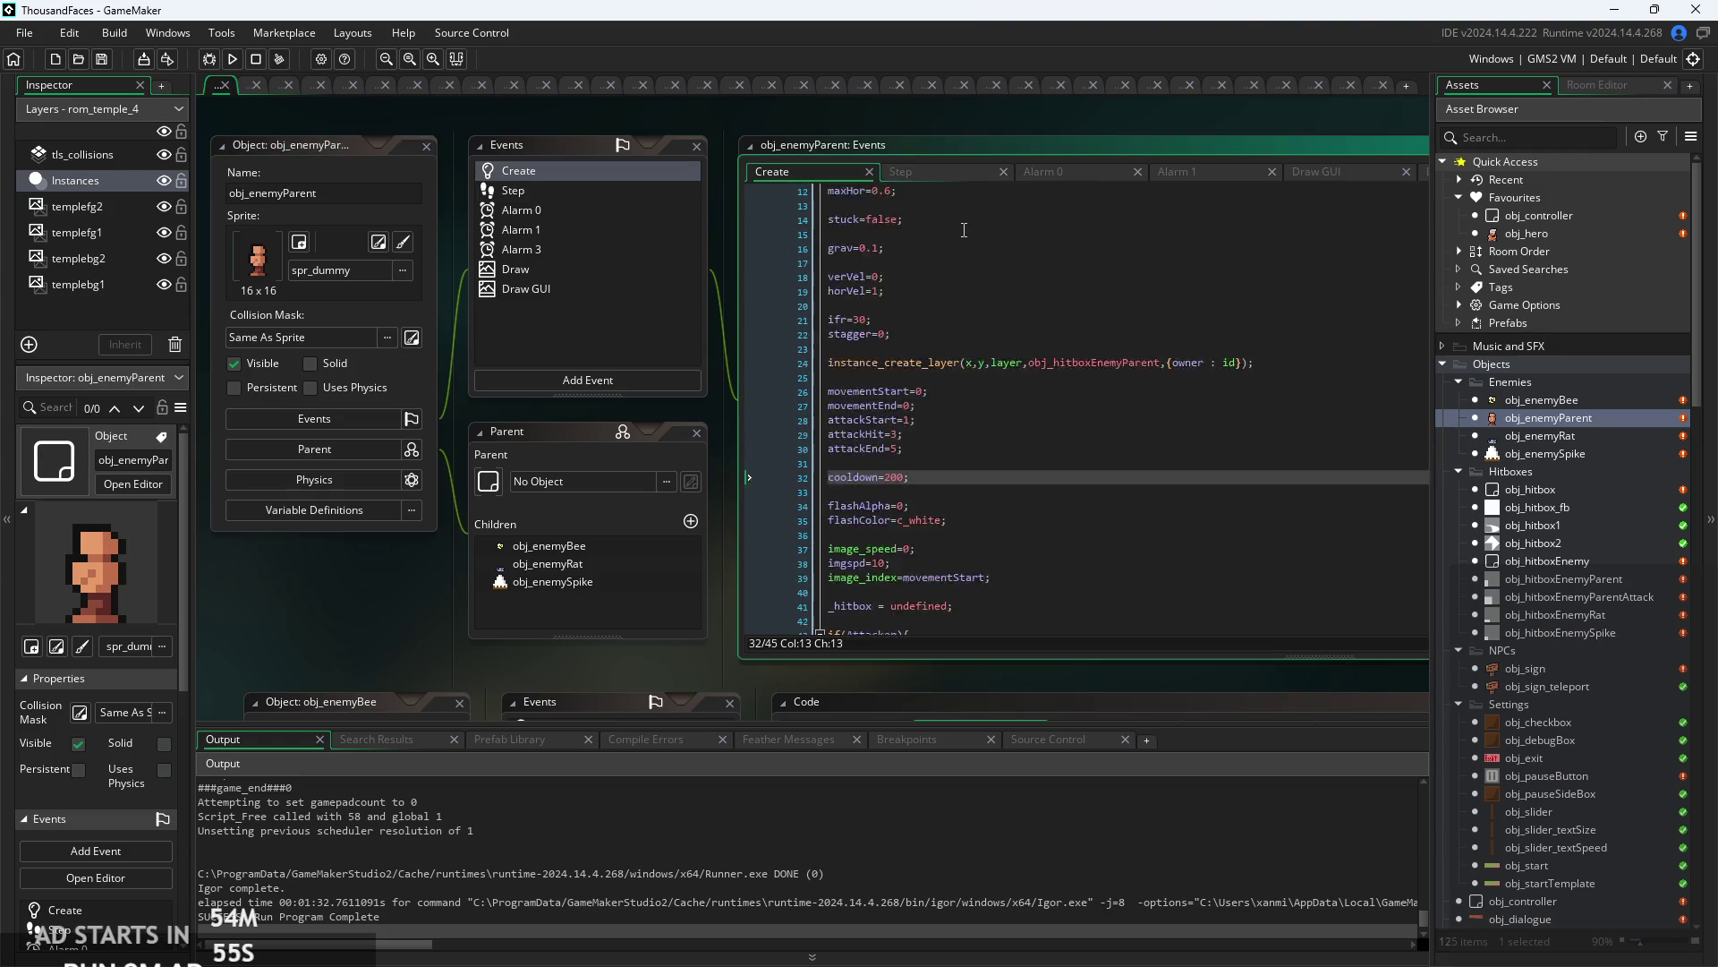
pyautogui.scroll(-5, 1008, 431)
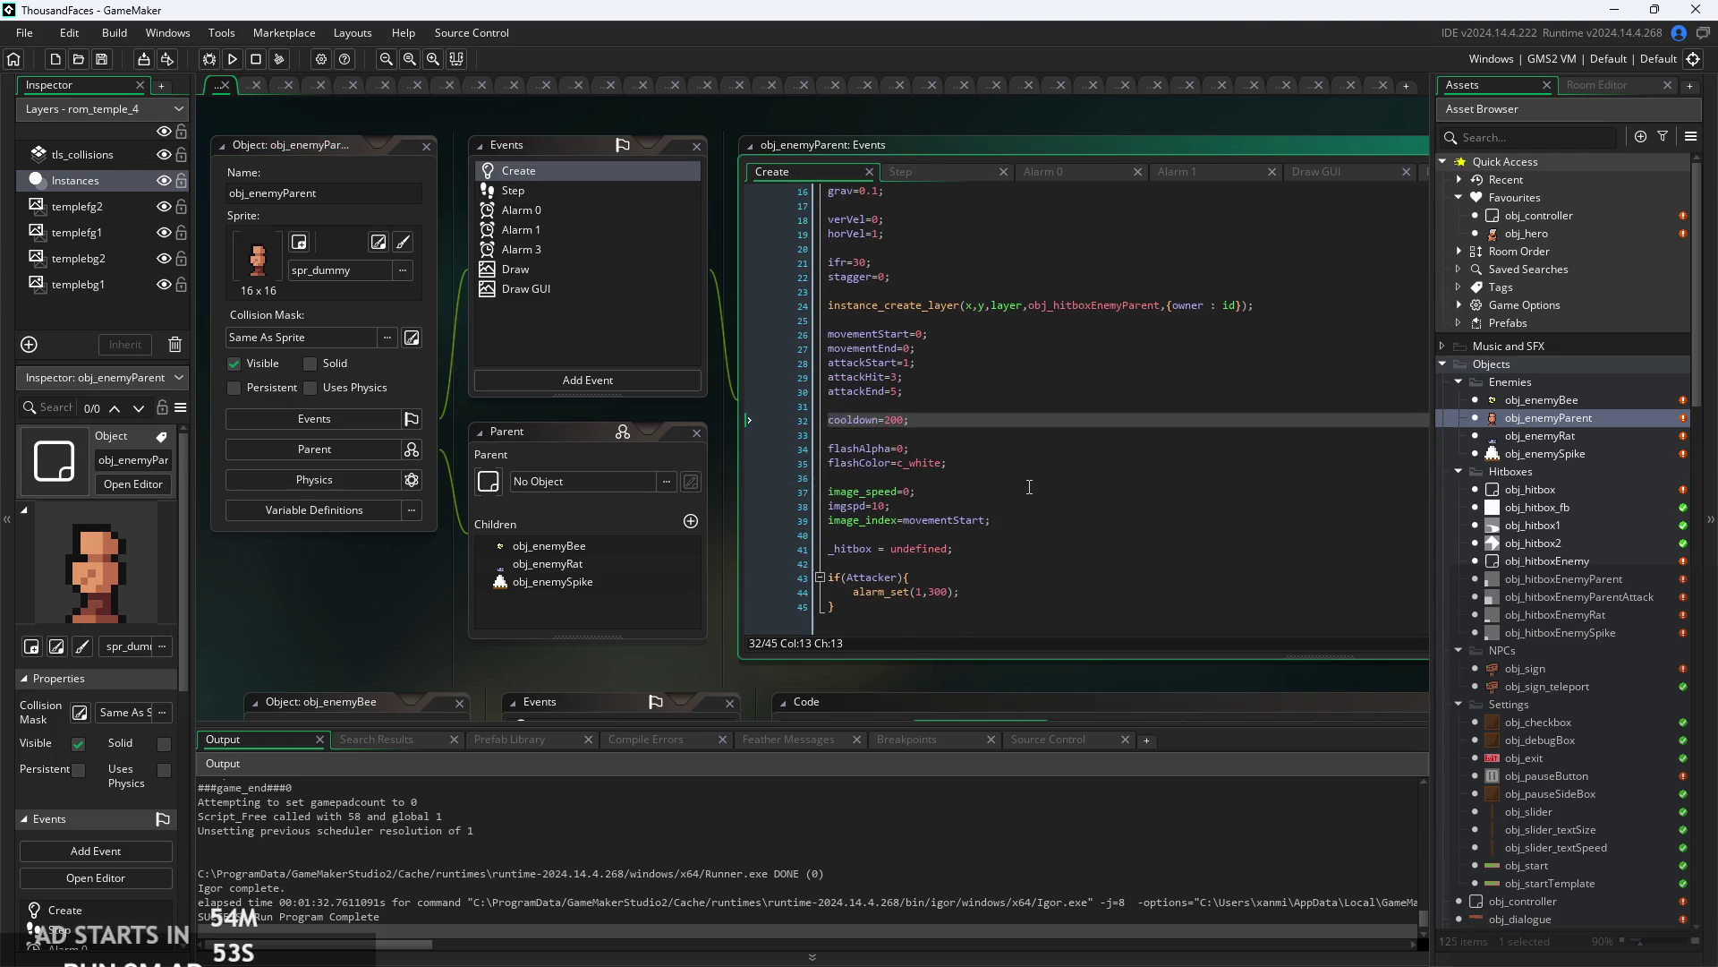
pyautogui.click(960, 496)
pyautogui.keyDown('ctrl'); pyautogui.scroll(3, 994, 498); pyautogui.keyUp('ctrl')
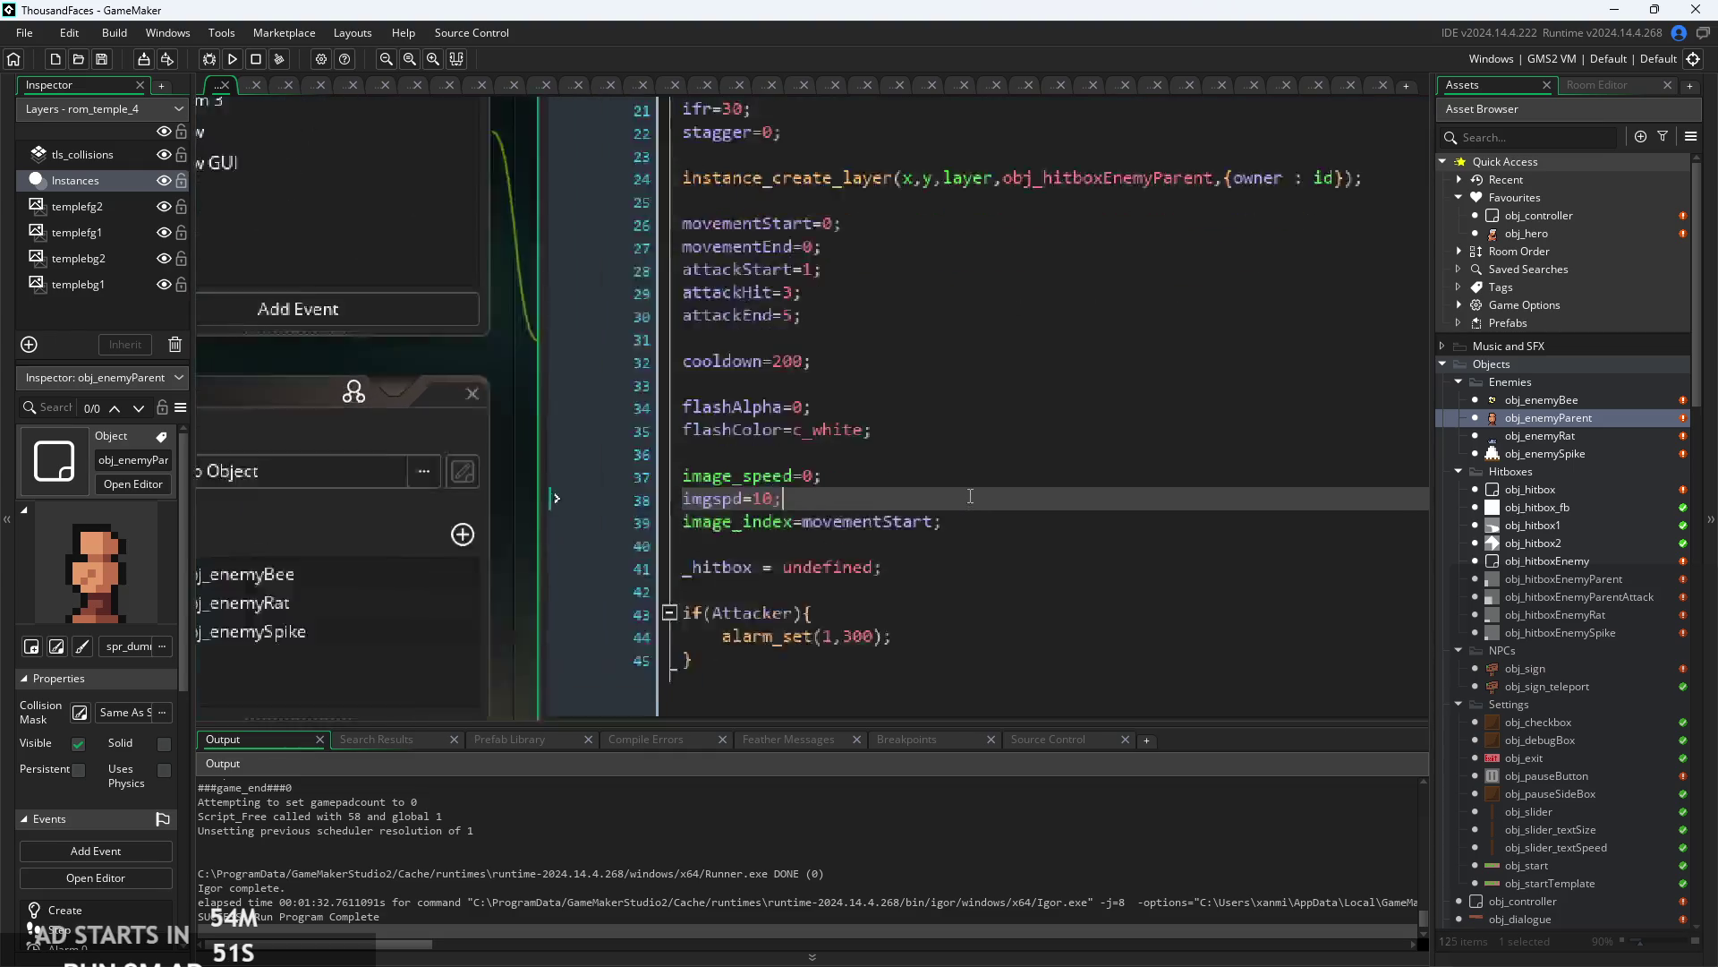
pyautogui.click(988, 530)
# - Scroll down to the enemy sprites and open spr_bee, then spr_dummy
pyautogui.scroll(2, 989, 530)
pyautogui.scroll(2, 988, 531)
pyautogui.scroll(-5, 991, 527)
pyautogui.scroll(5, 998, 516)
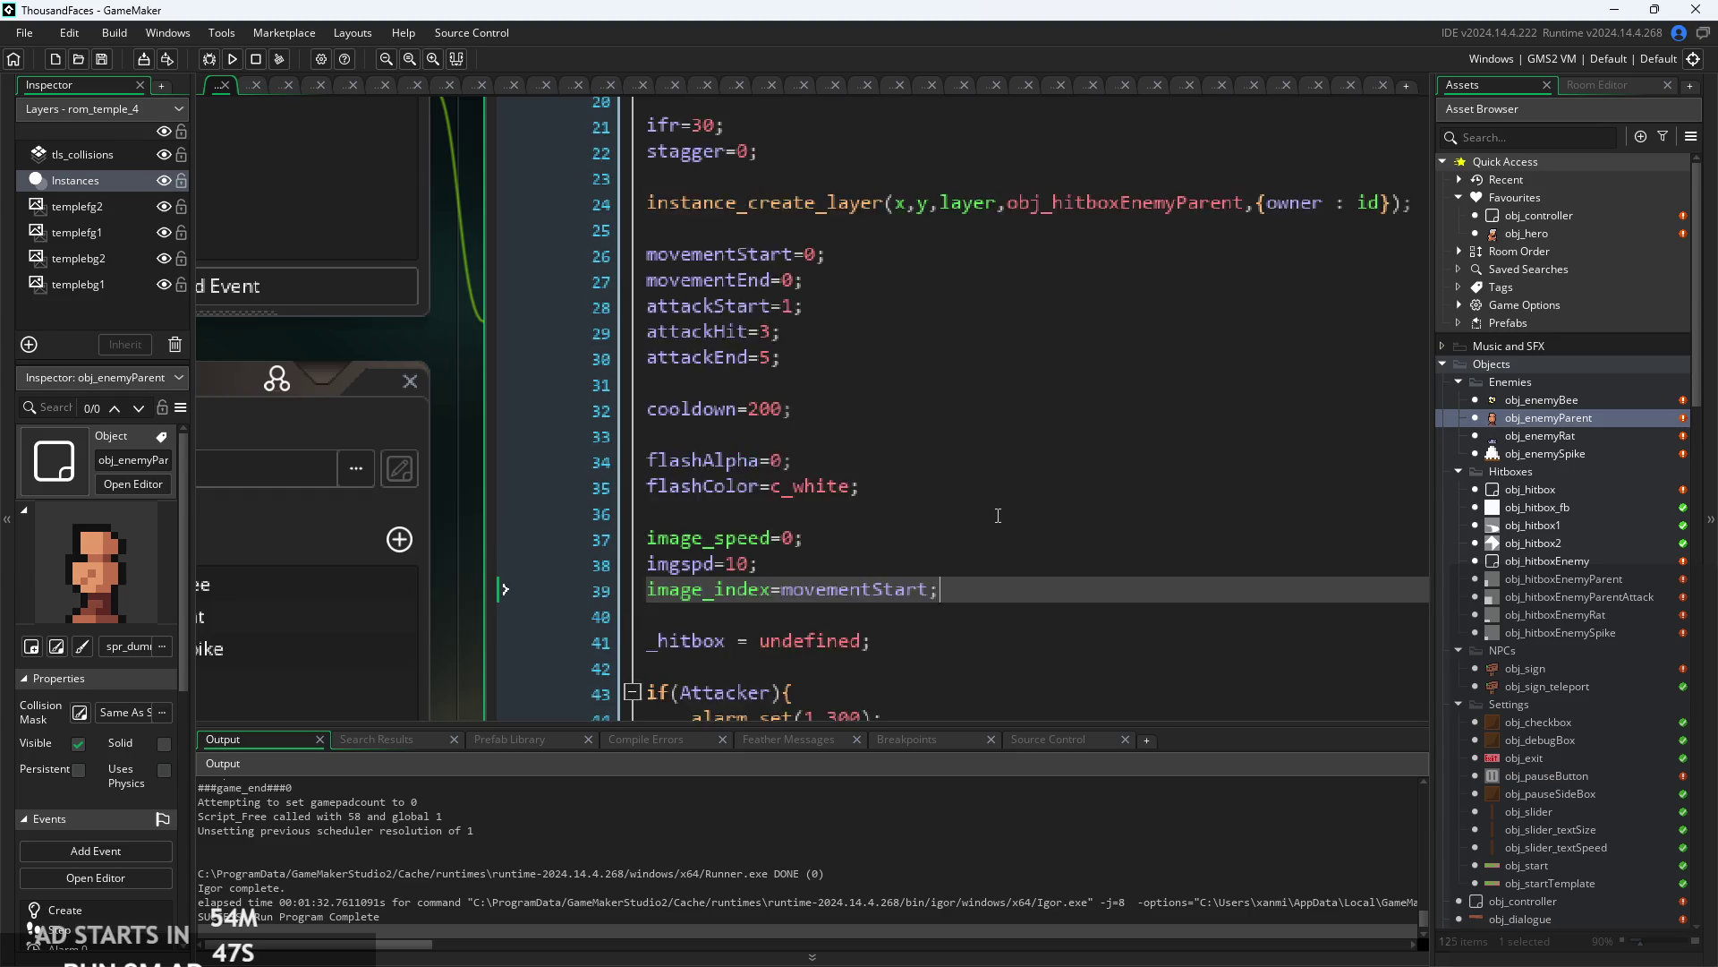
pyautogui.keyDown('ctrl'); pyautogui.scroll(-2, 884, 349); pyautogui.keyUp('ctrl')
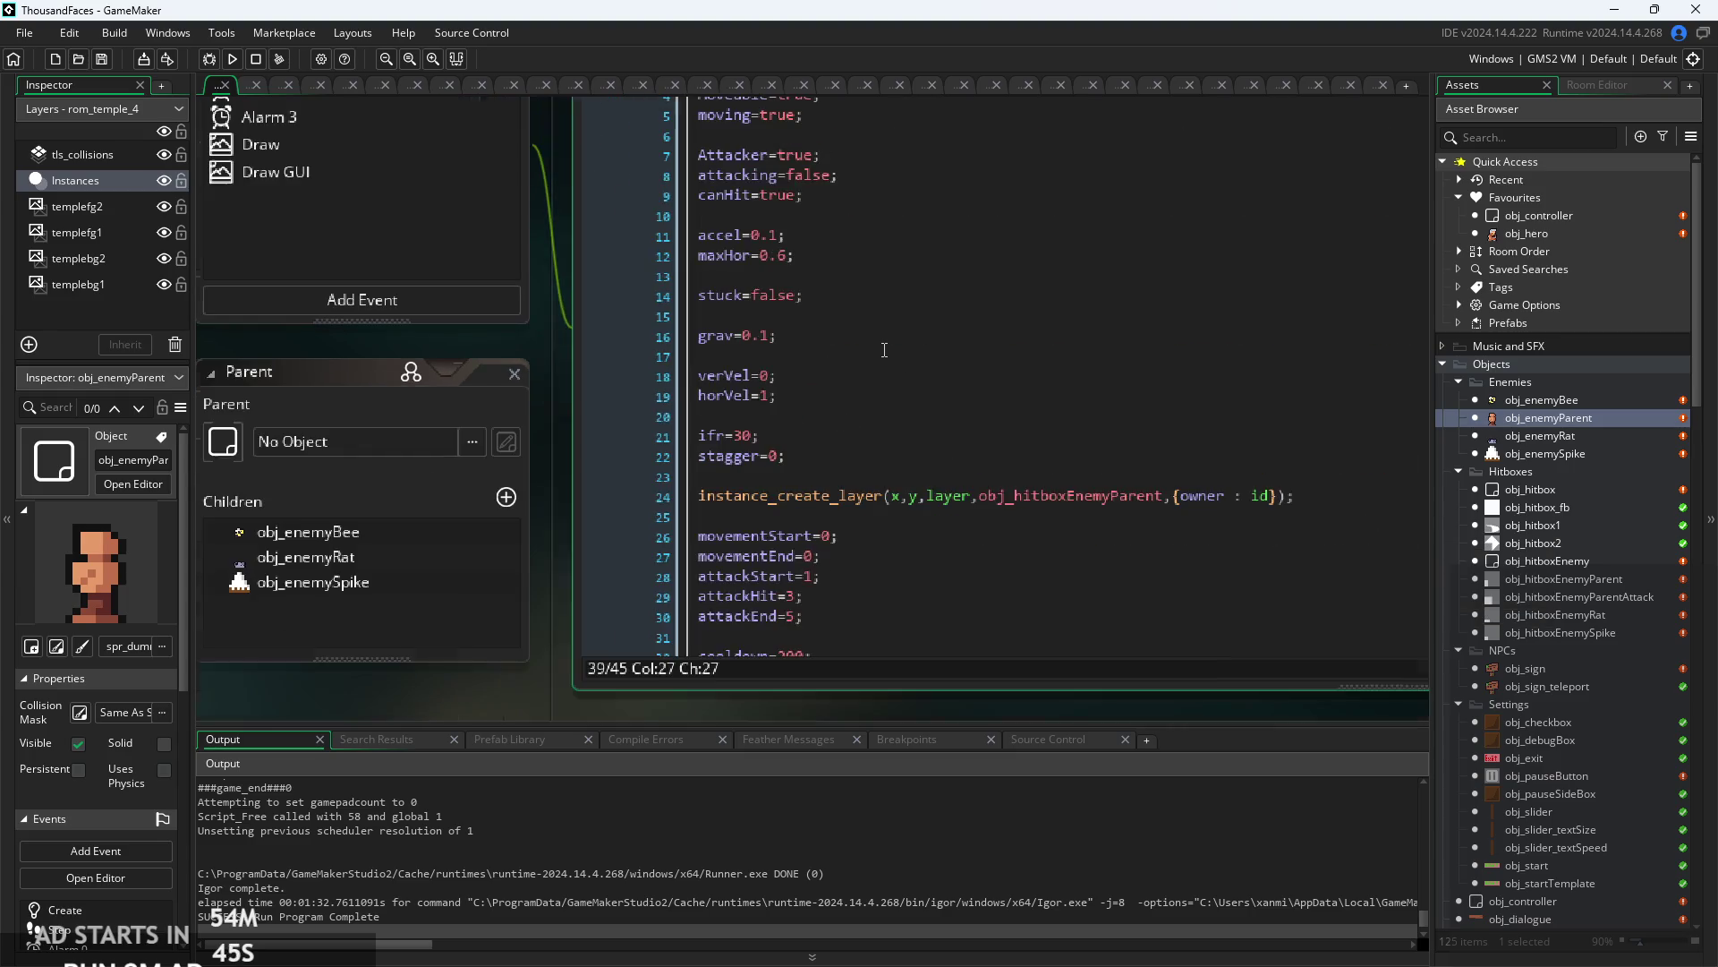
pyautogui.scroll(-5, 1473, 550)
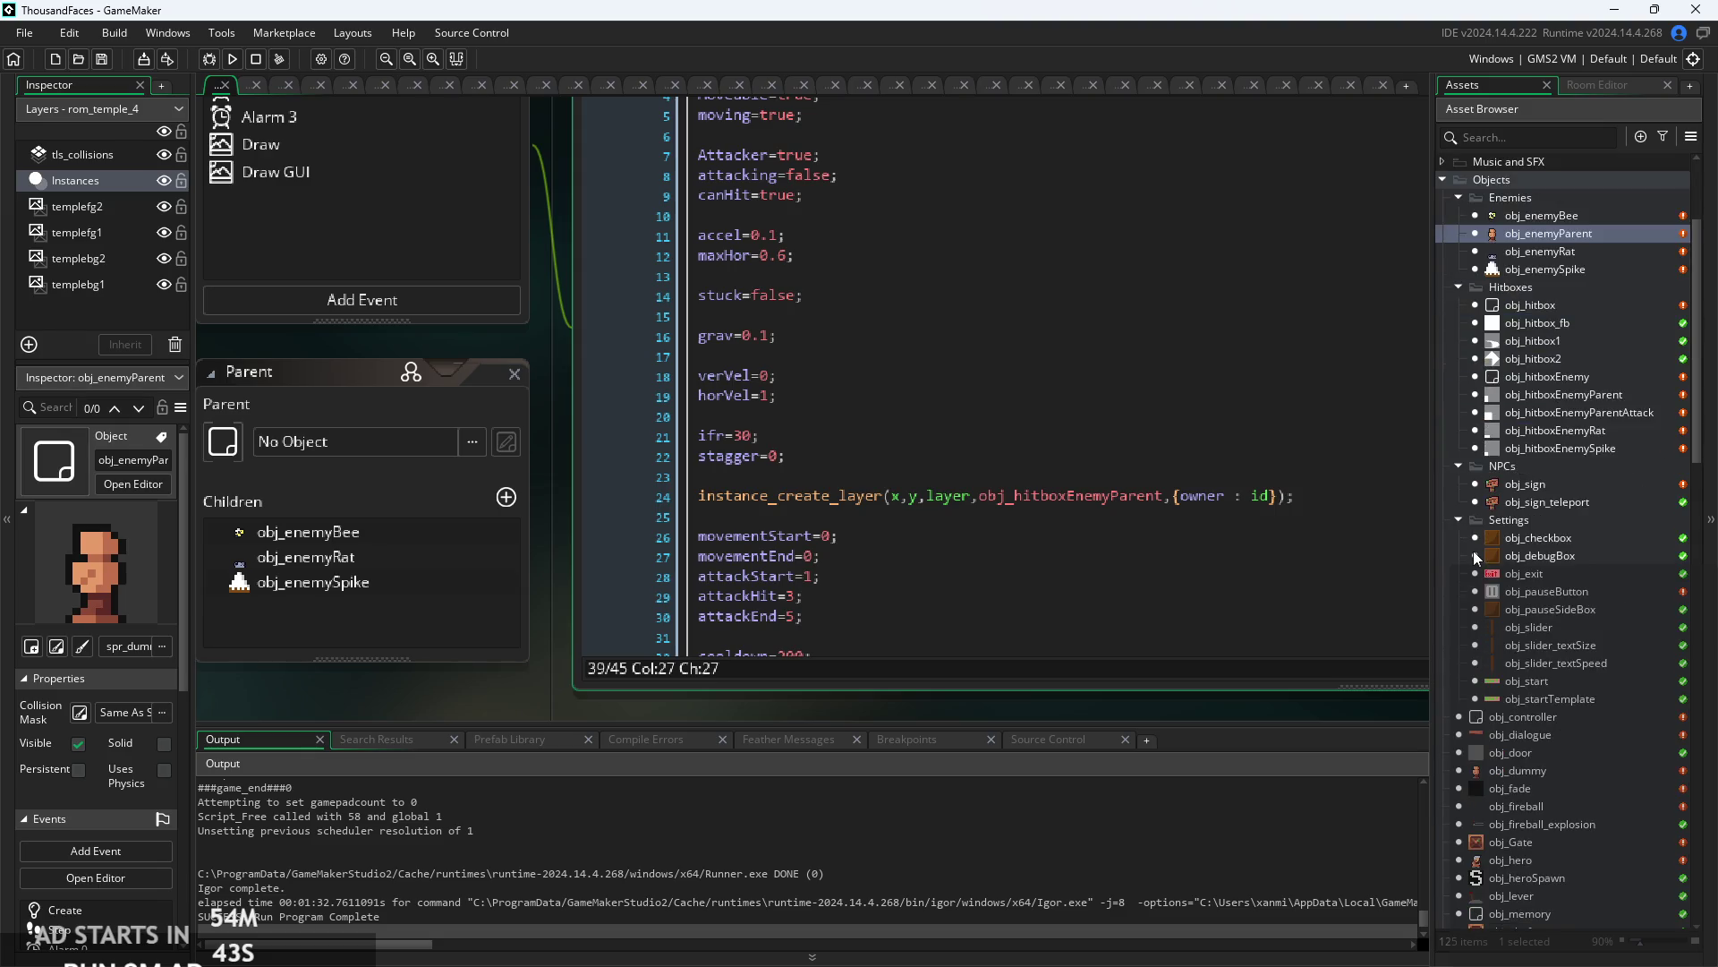
pyautogui.scroll(-10, 1538, 473)
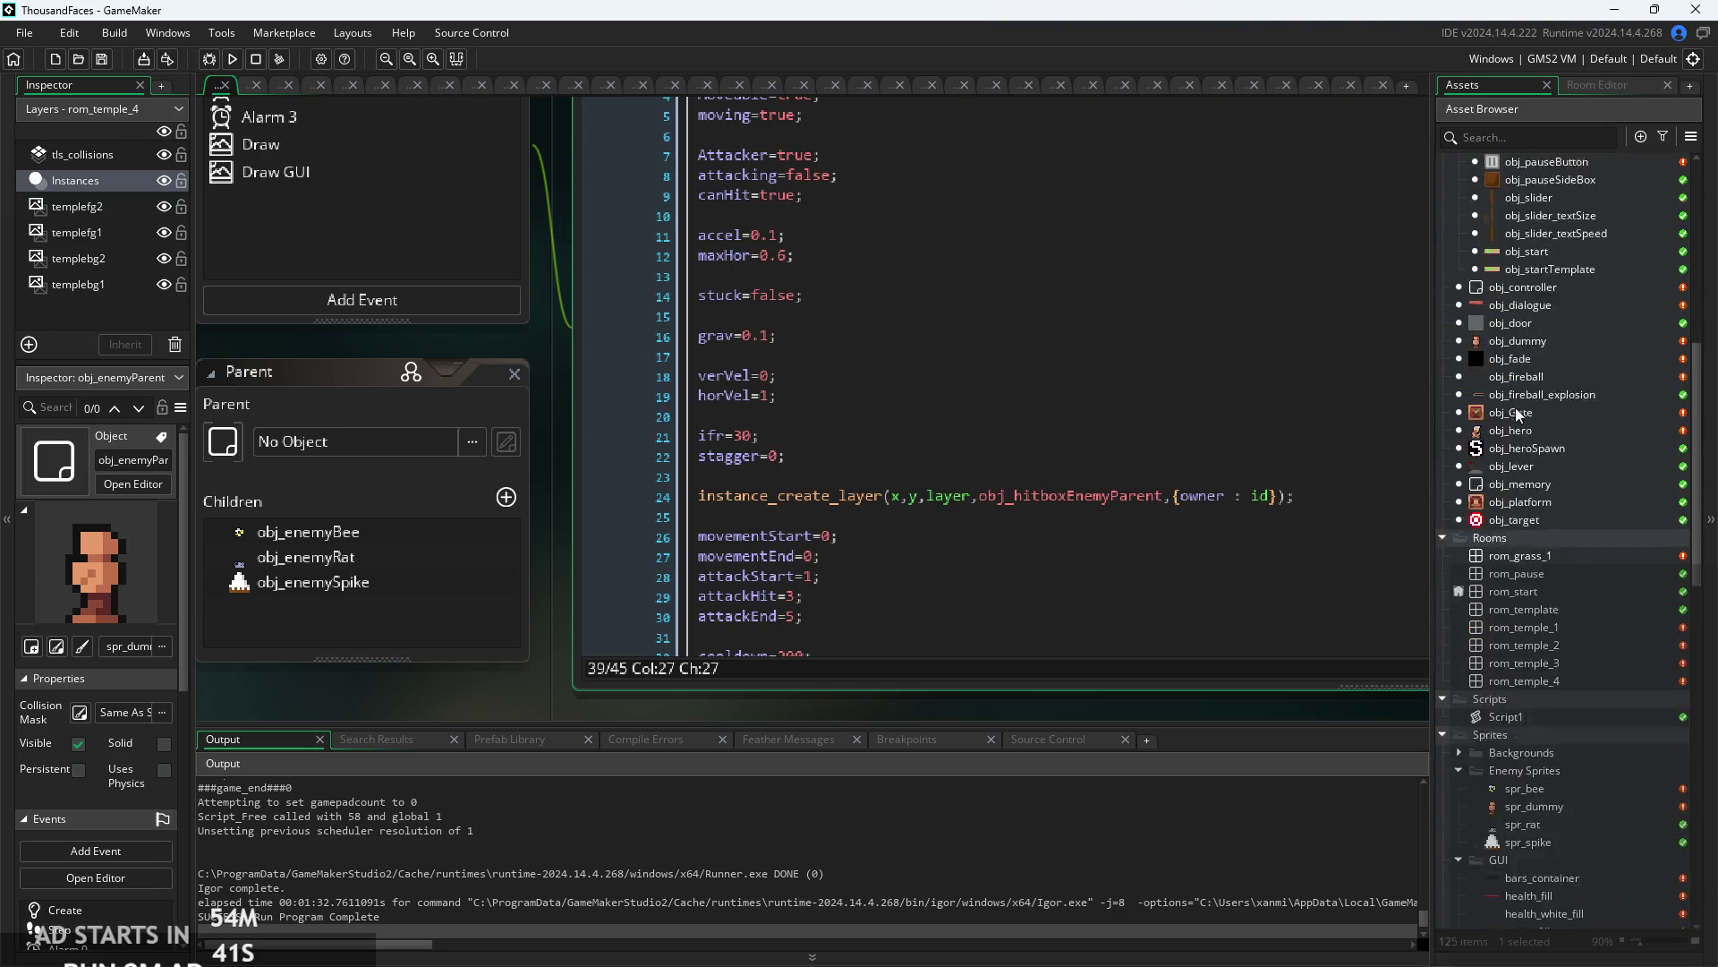
pyautogui.doubleClick(1554, 510)
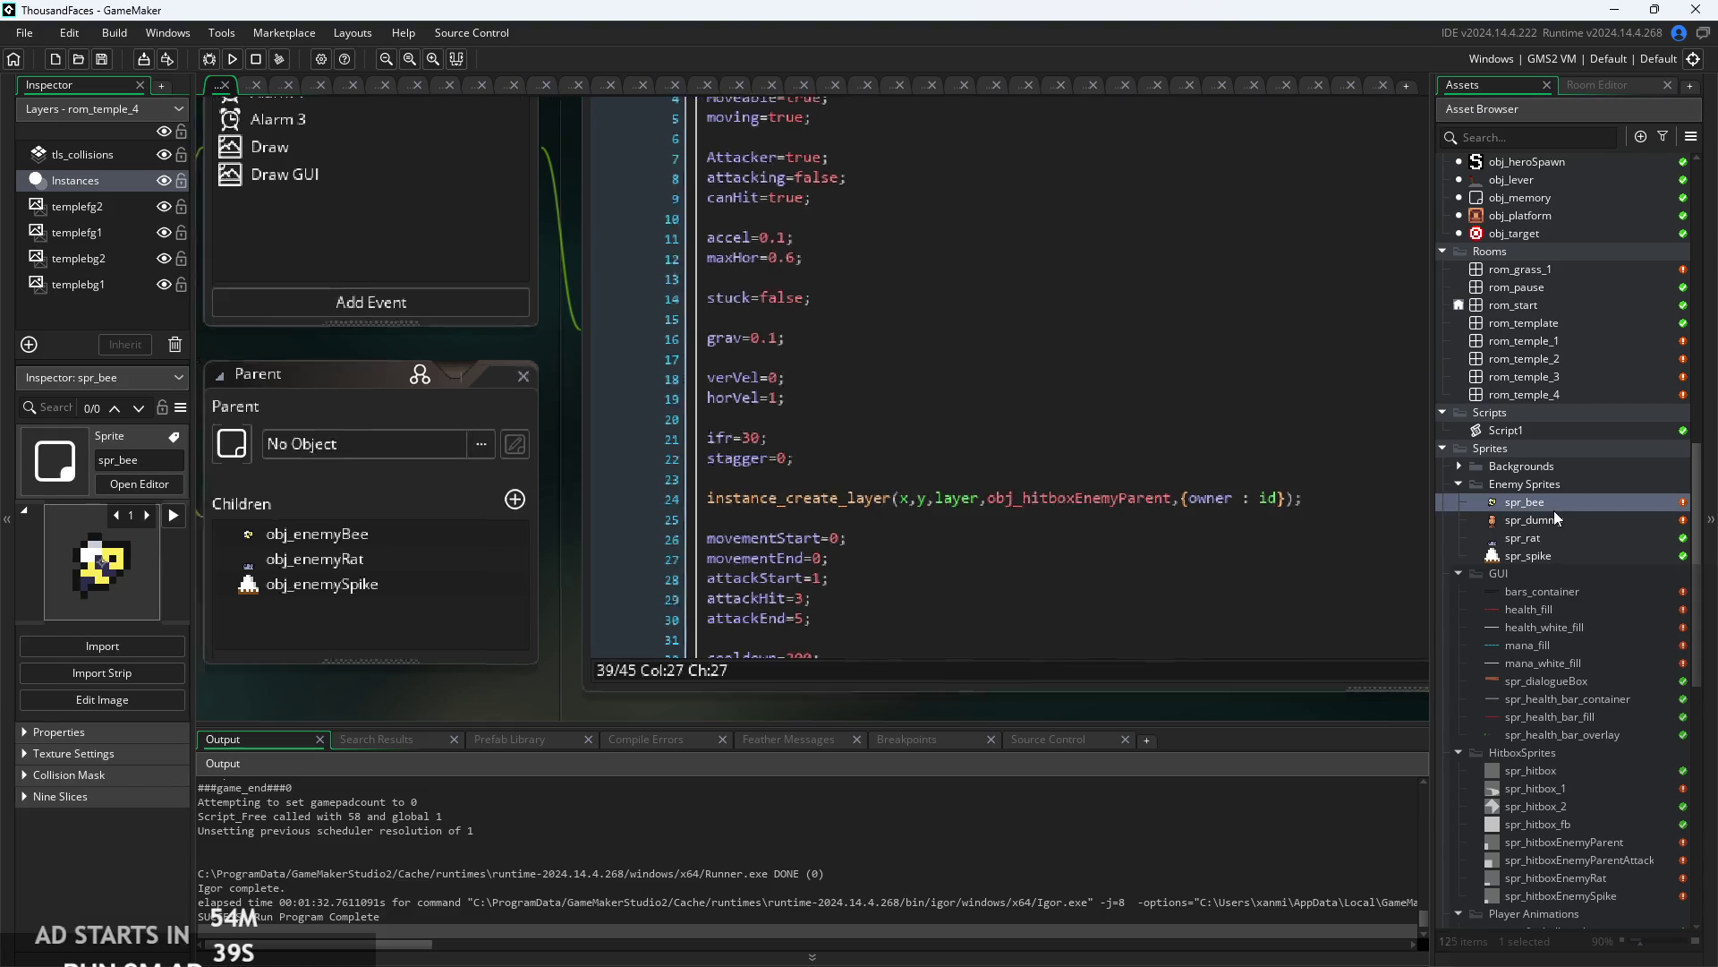
pyautogui.click(1565, 526)
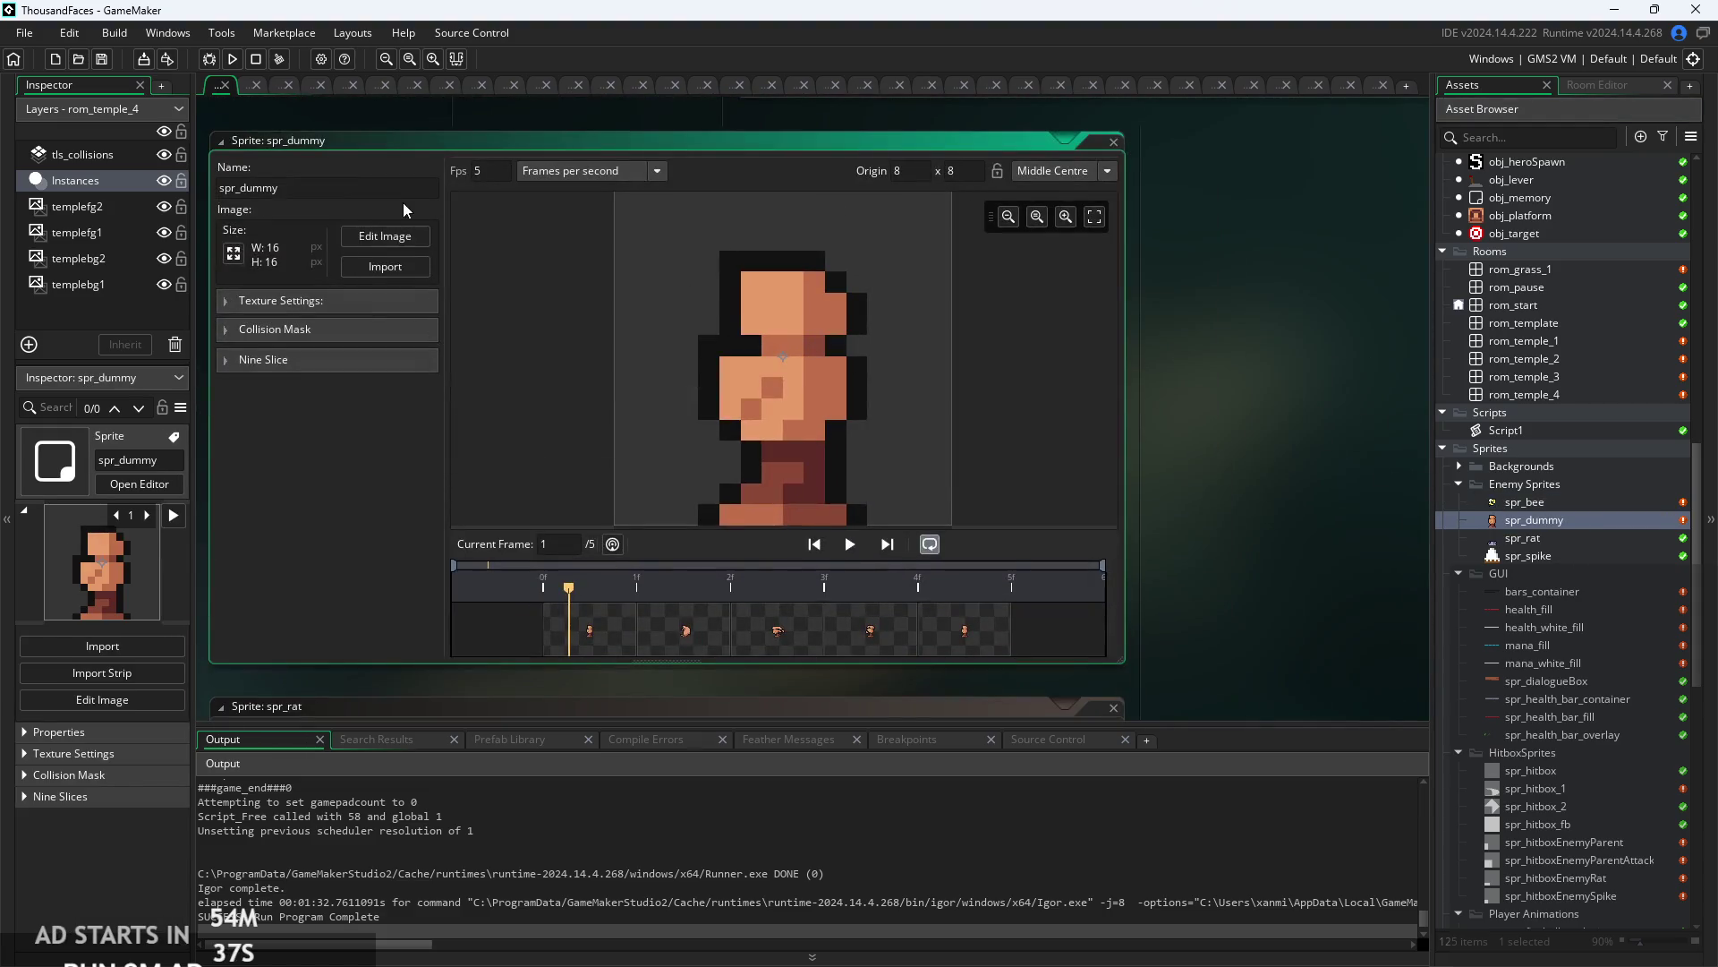
# - Mirror all five spr_dummy frames with Image > Flip > All Frames and return to its sprite editor
pyautogui.click(385, 236)
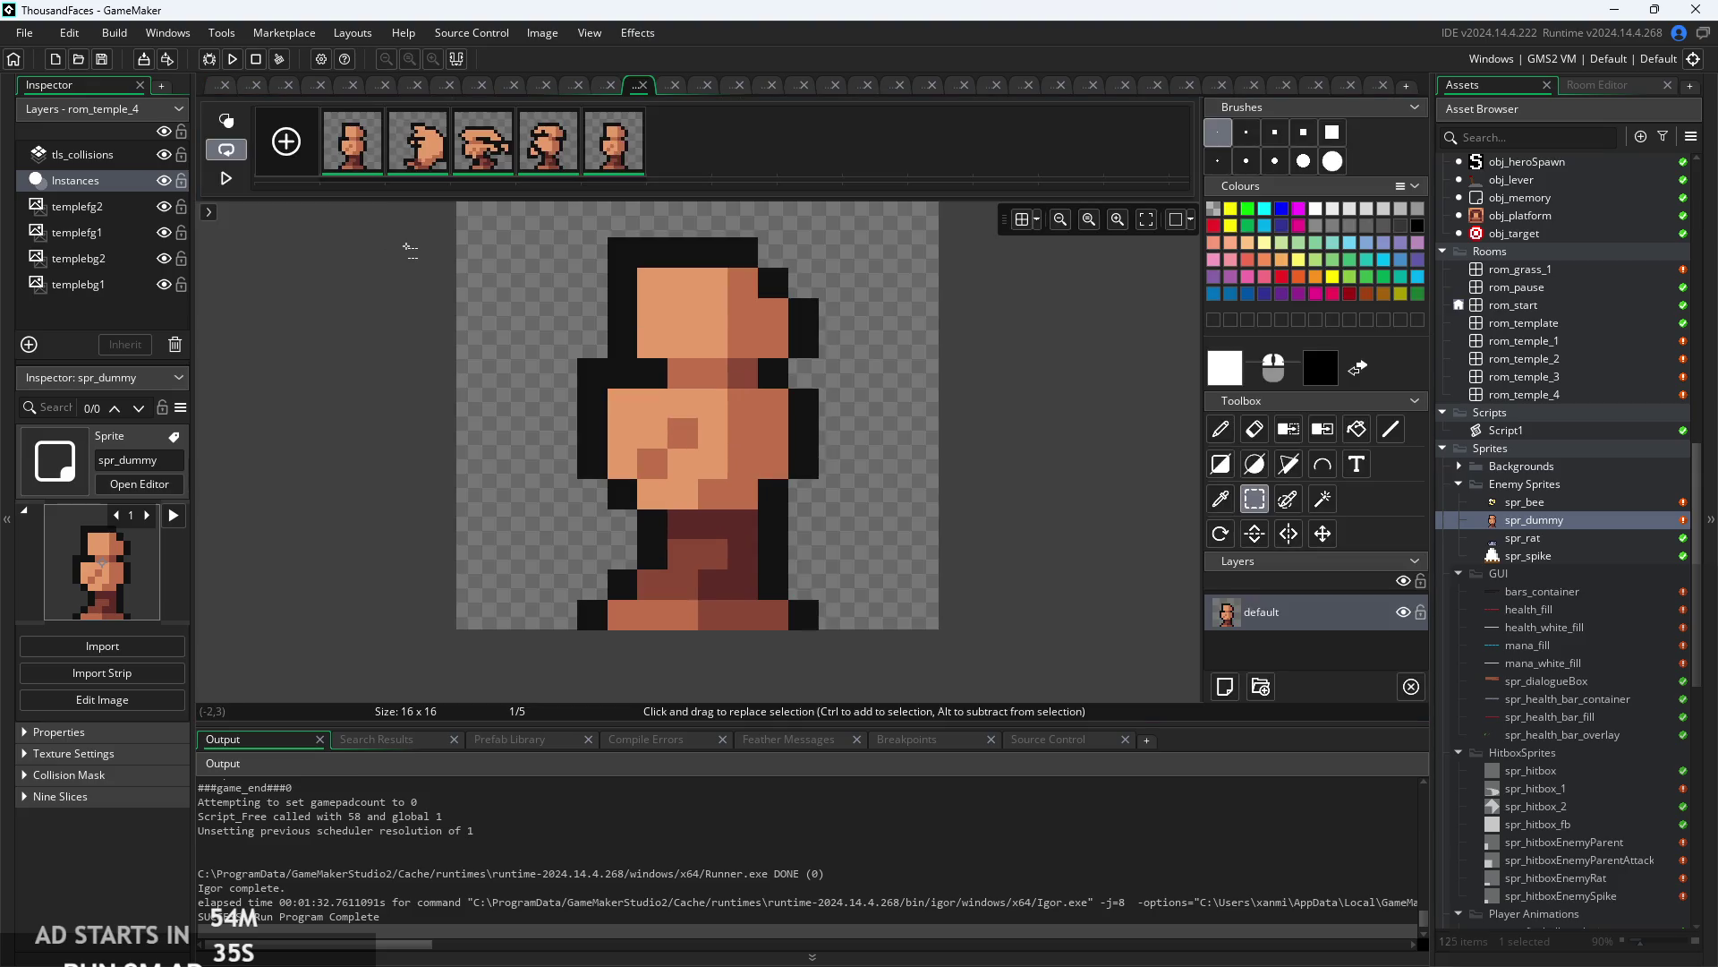
pyautogui.moveTo(598, 249)
pyautogui.mouseDown()
pyautogui.moveTo(815, 597)
pyautogui.moveTo(941, 626)
pyautogui.mouseUp()
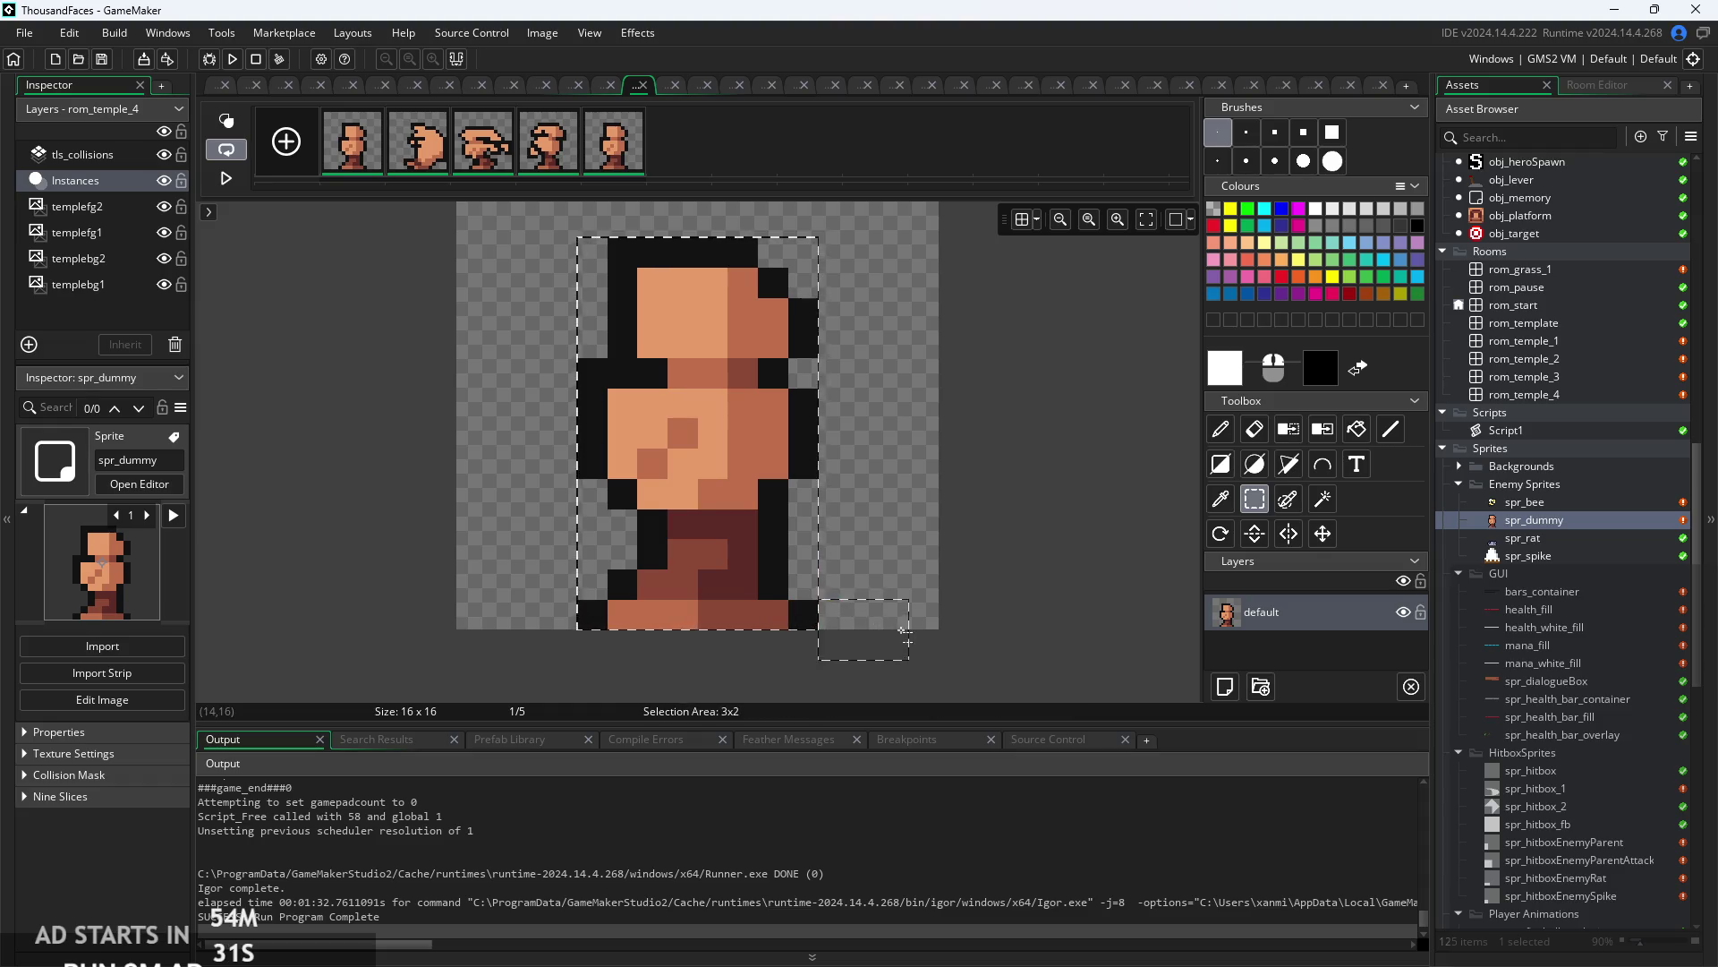
pyautogui.click(560, 618)
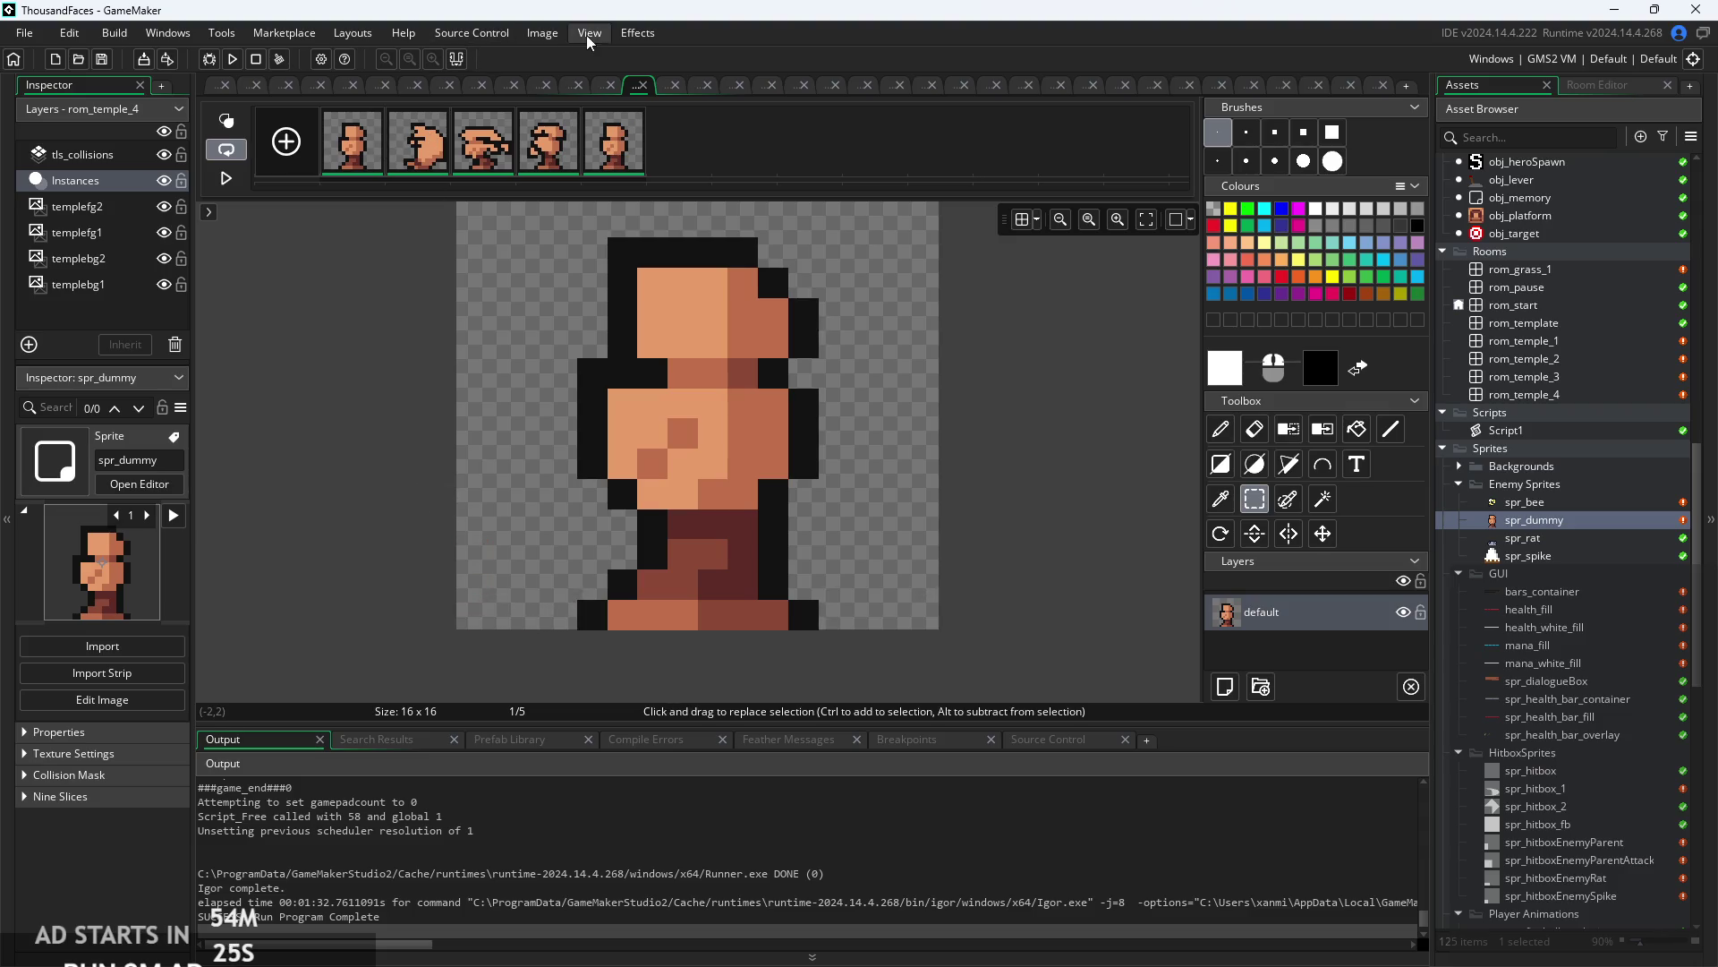
pyautogui.click(542, 33)
pyautogui.moveTo(637, 402)
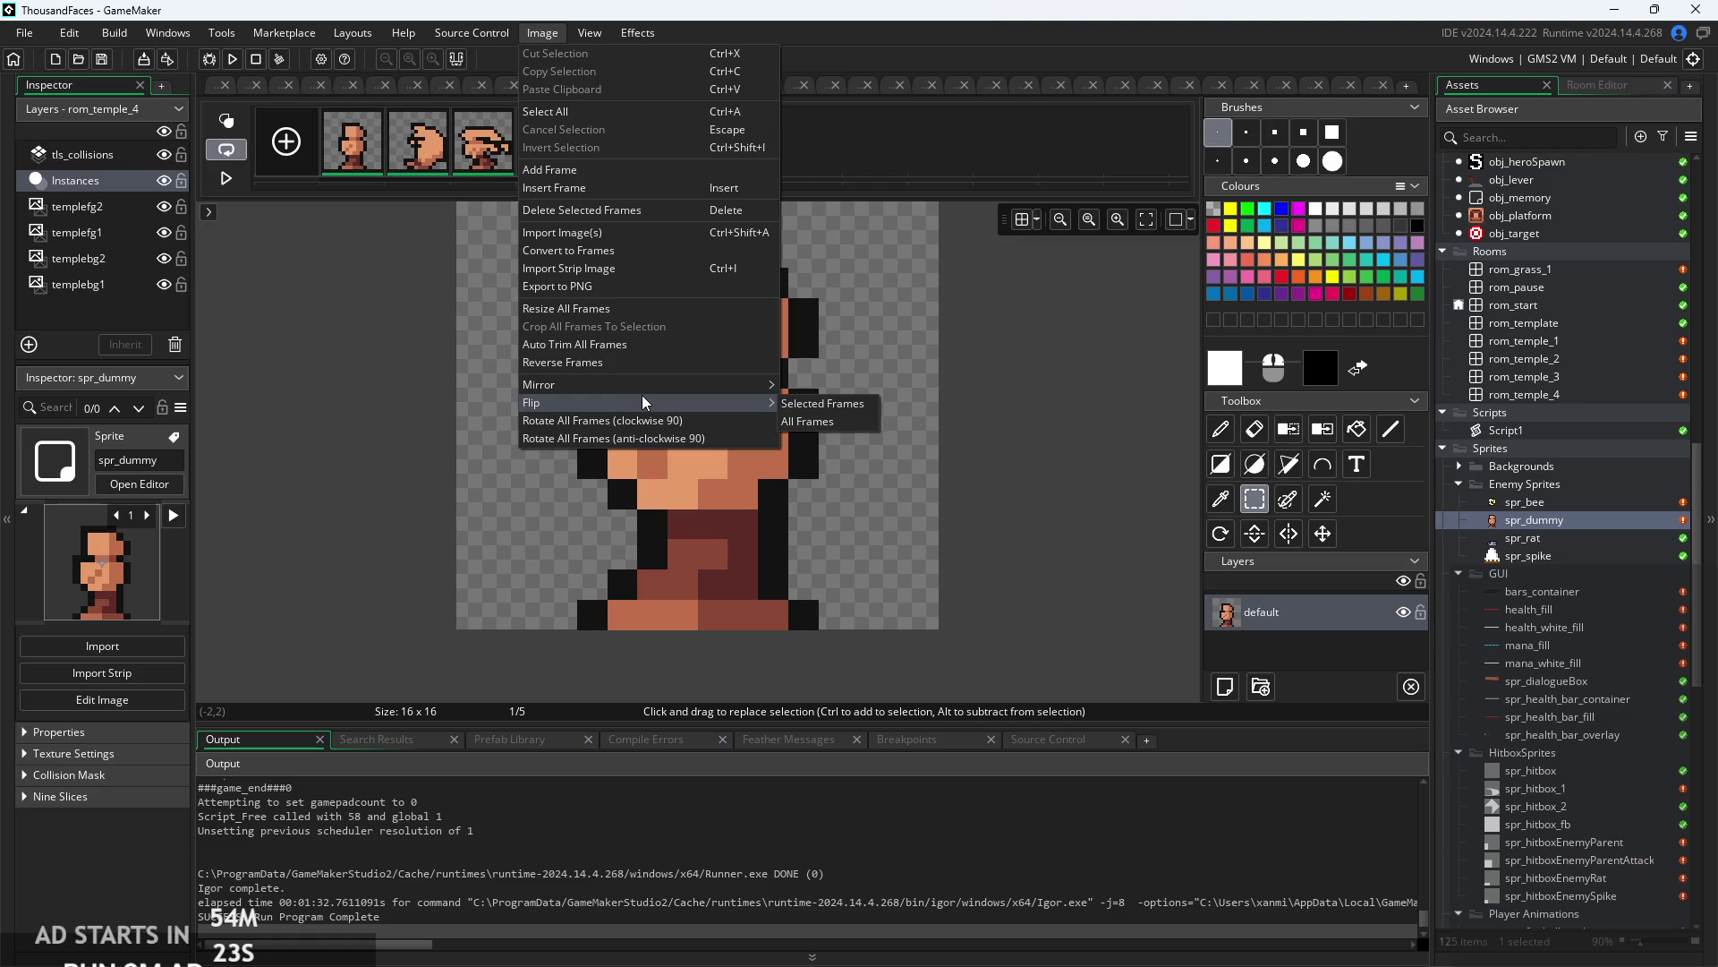
pyautogui.click(841, 406)
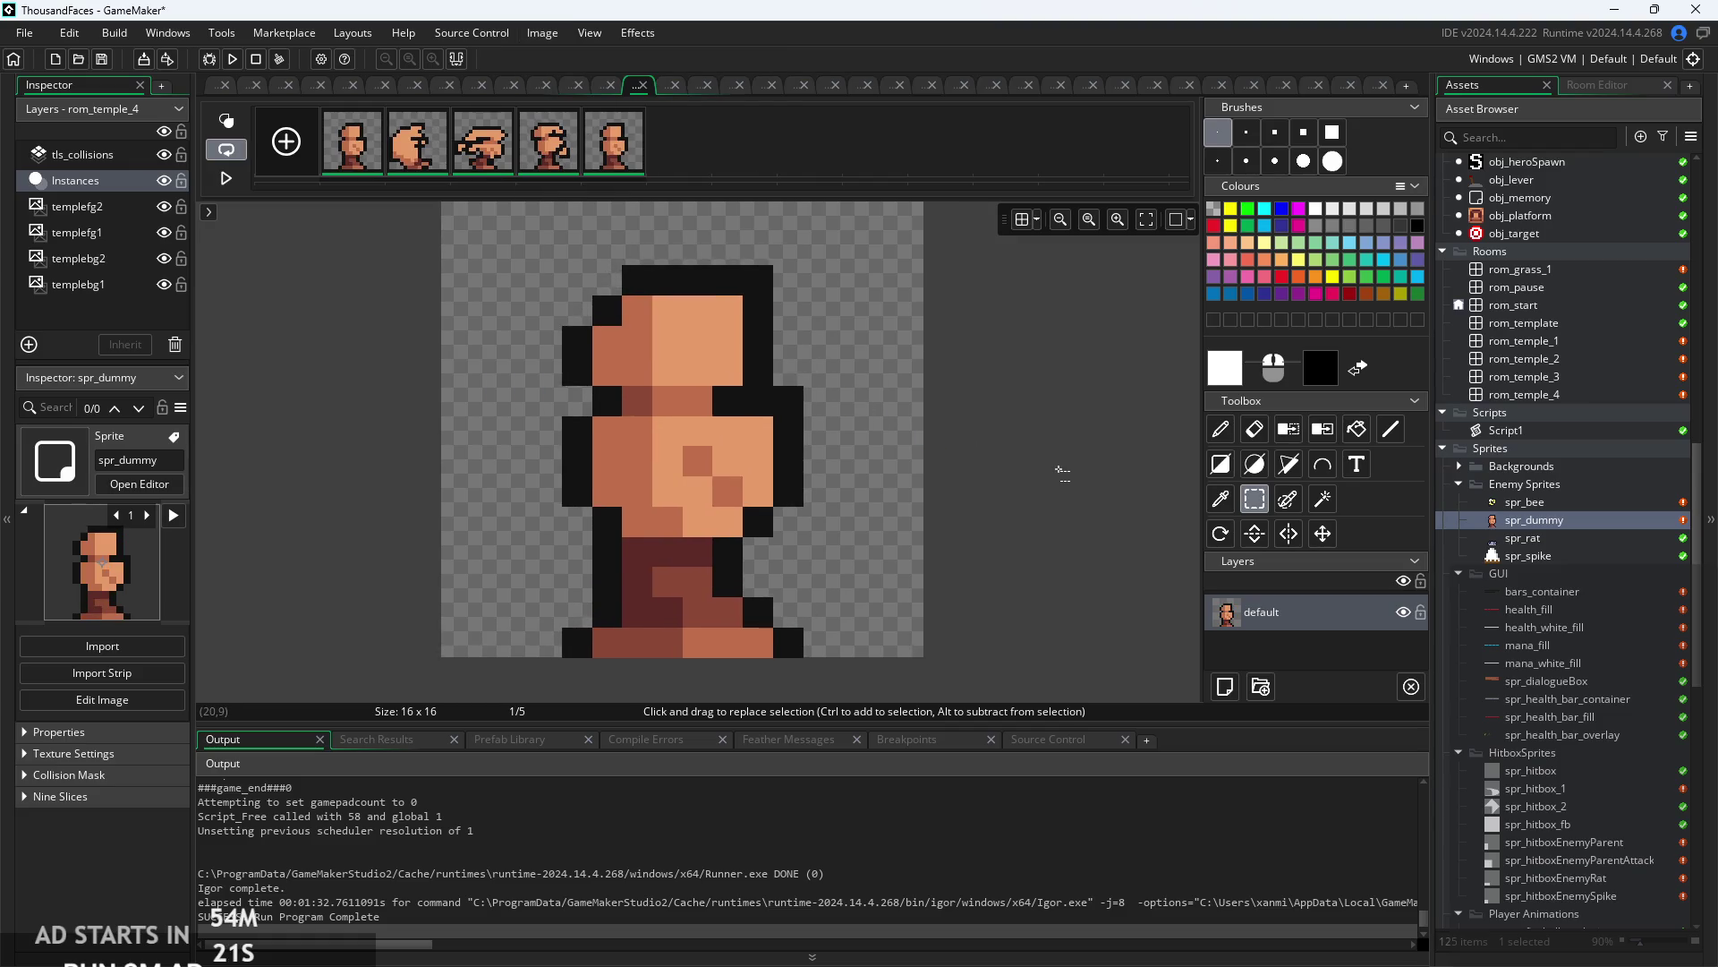
pyautogui.click(224, 94)
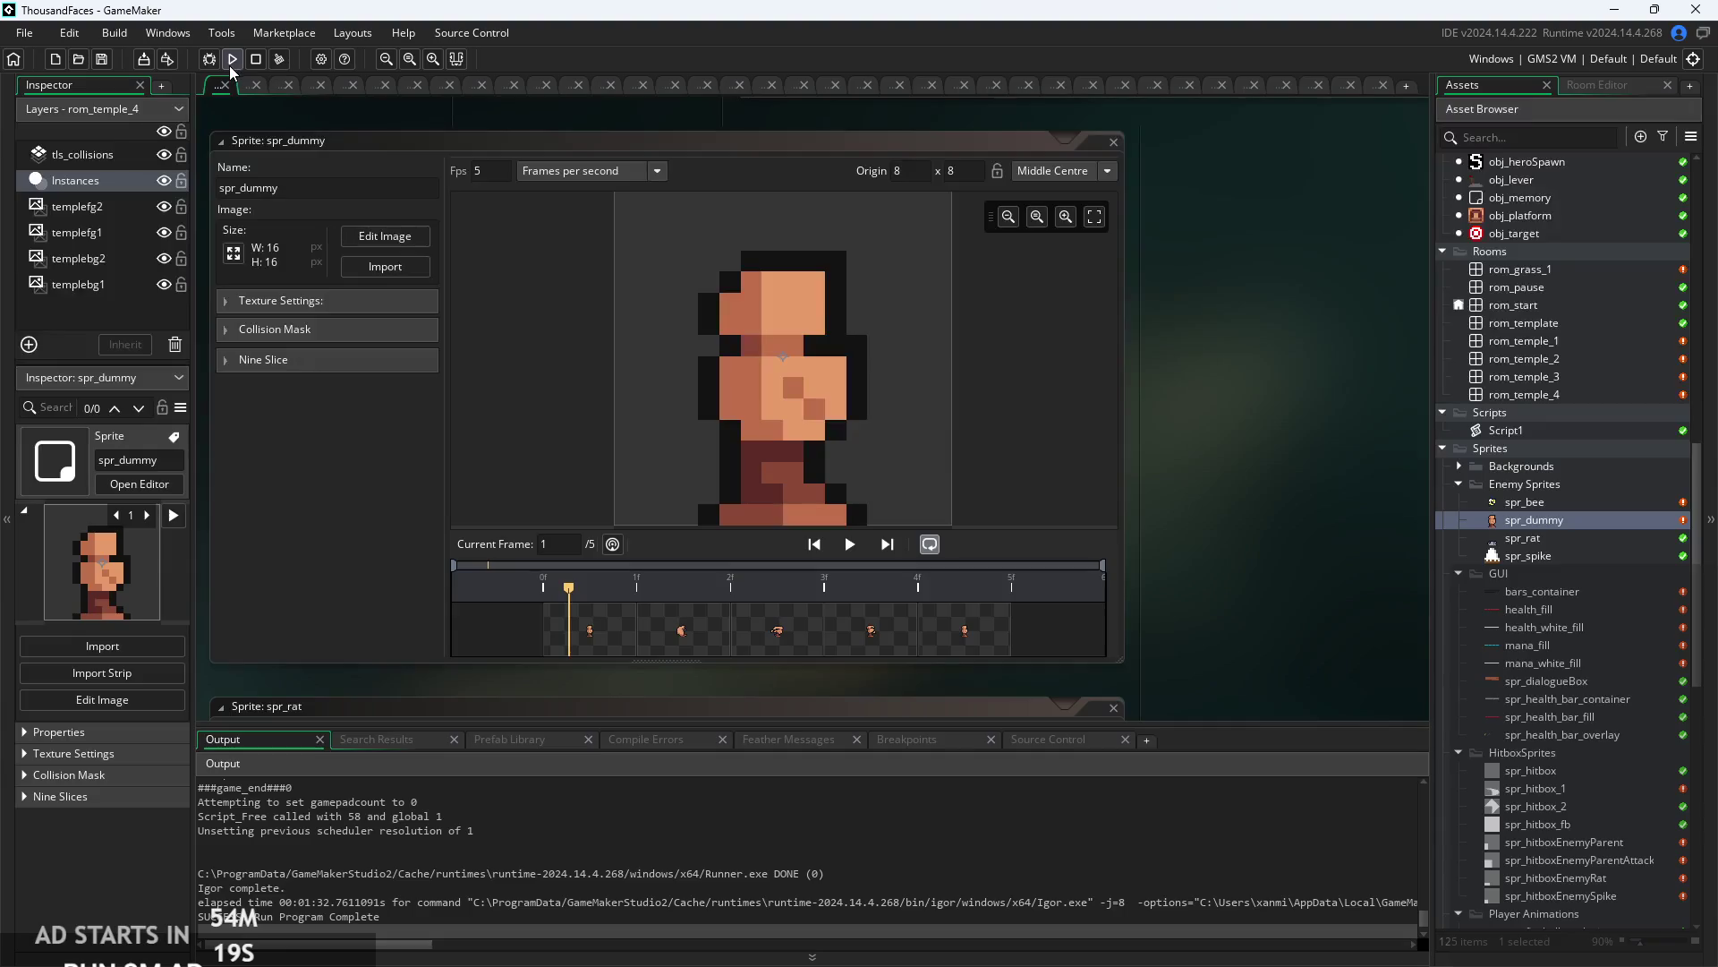
# - Run the game, start rom_temple_1, and turn on Debug Stats from the pause menu
pyautogui.click(232, 59)
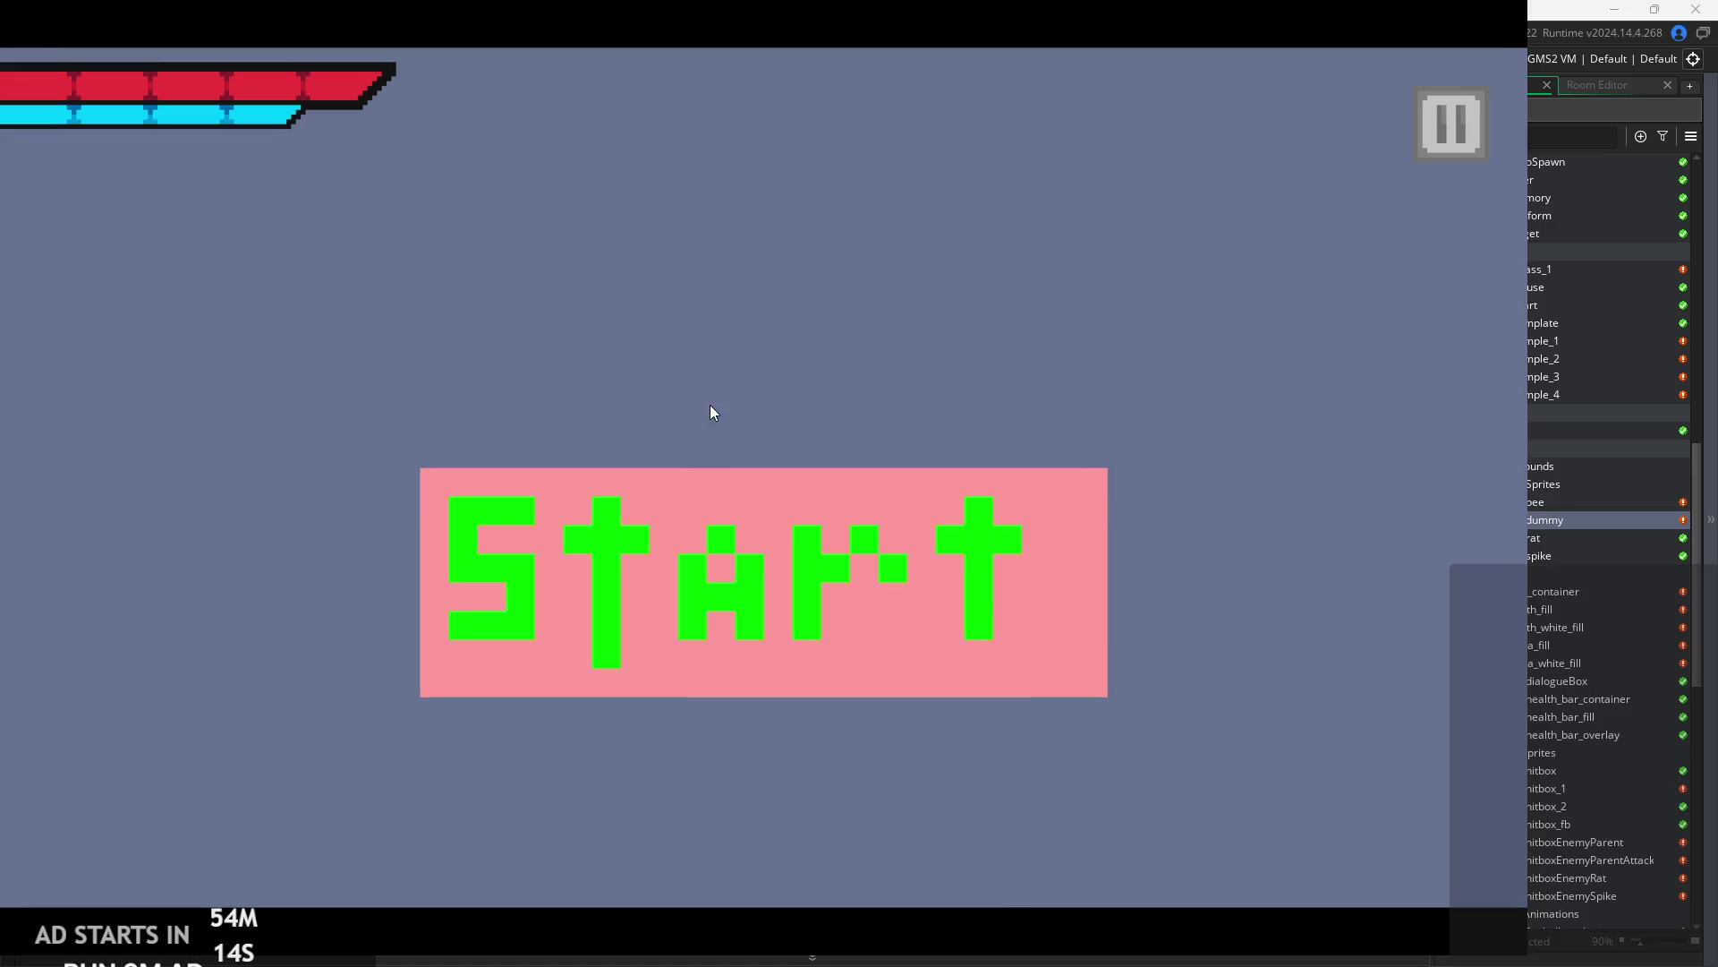
pyautogui.click(788, 483)
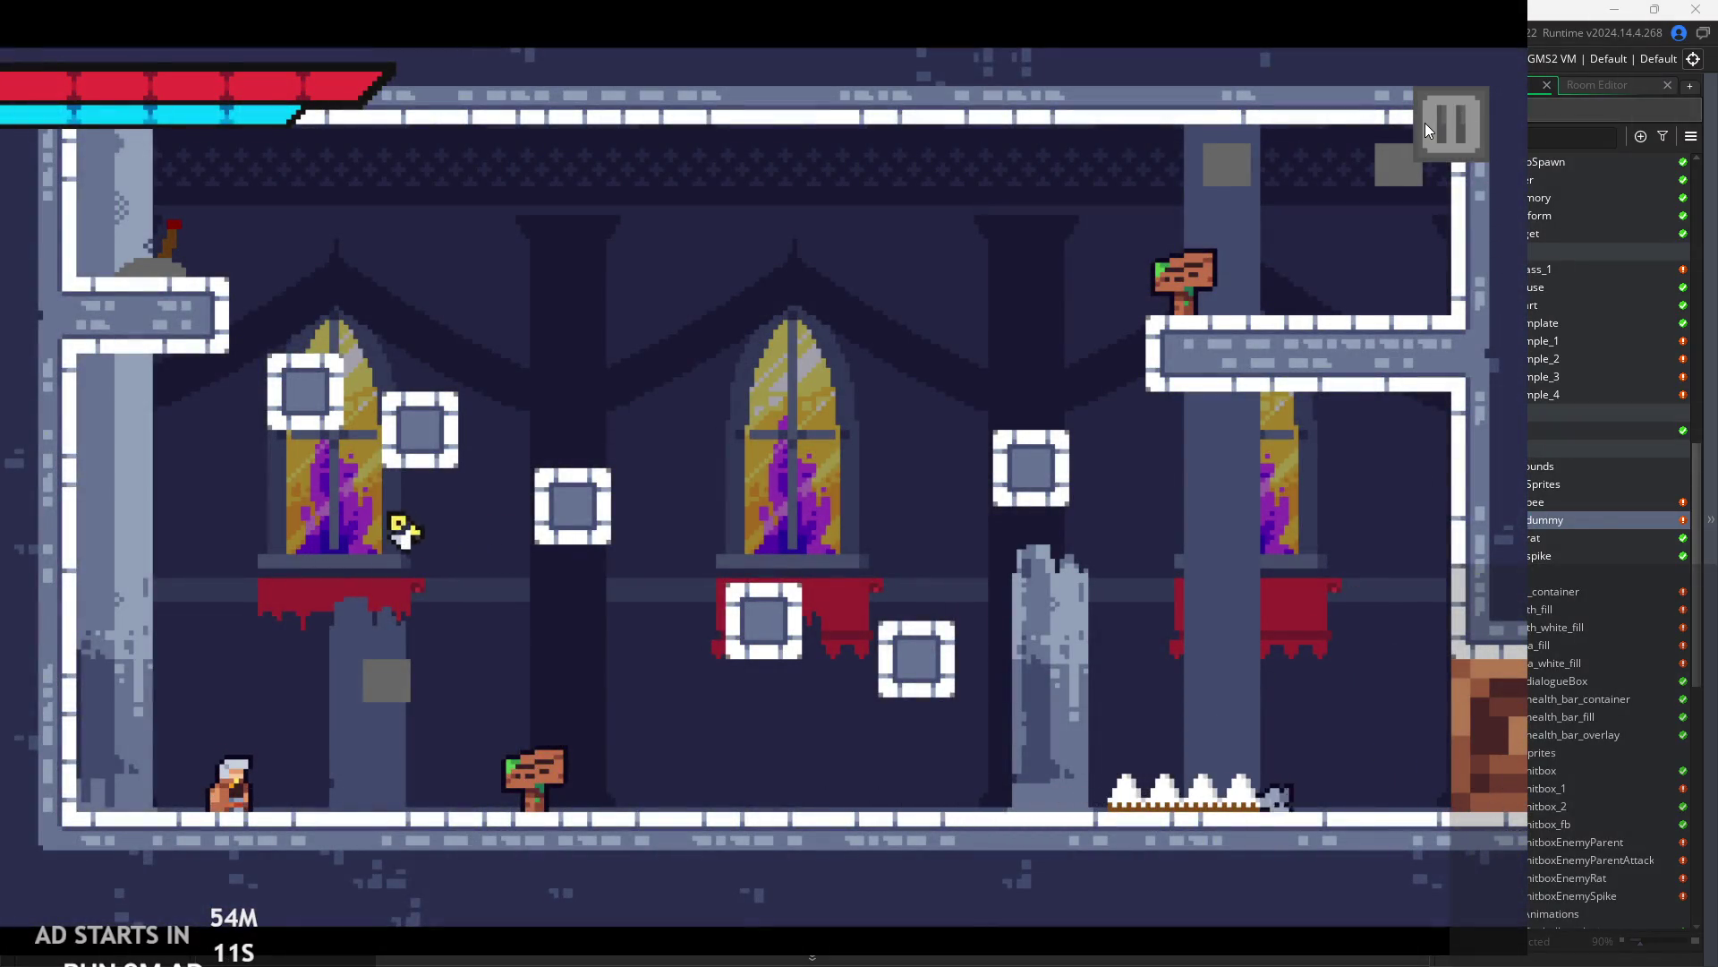
pyautogui.press('Right')
pyautogui.press('space')
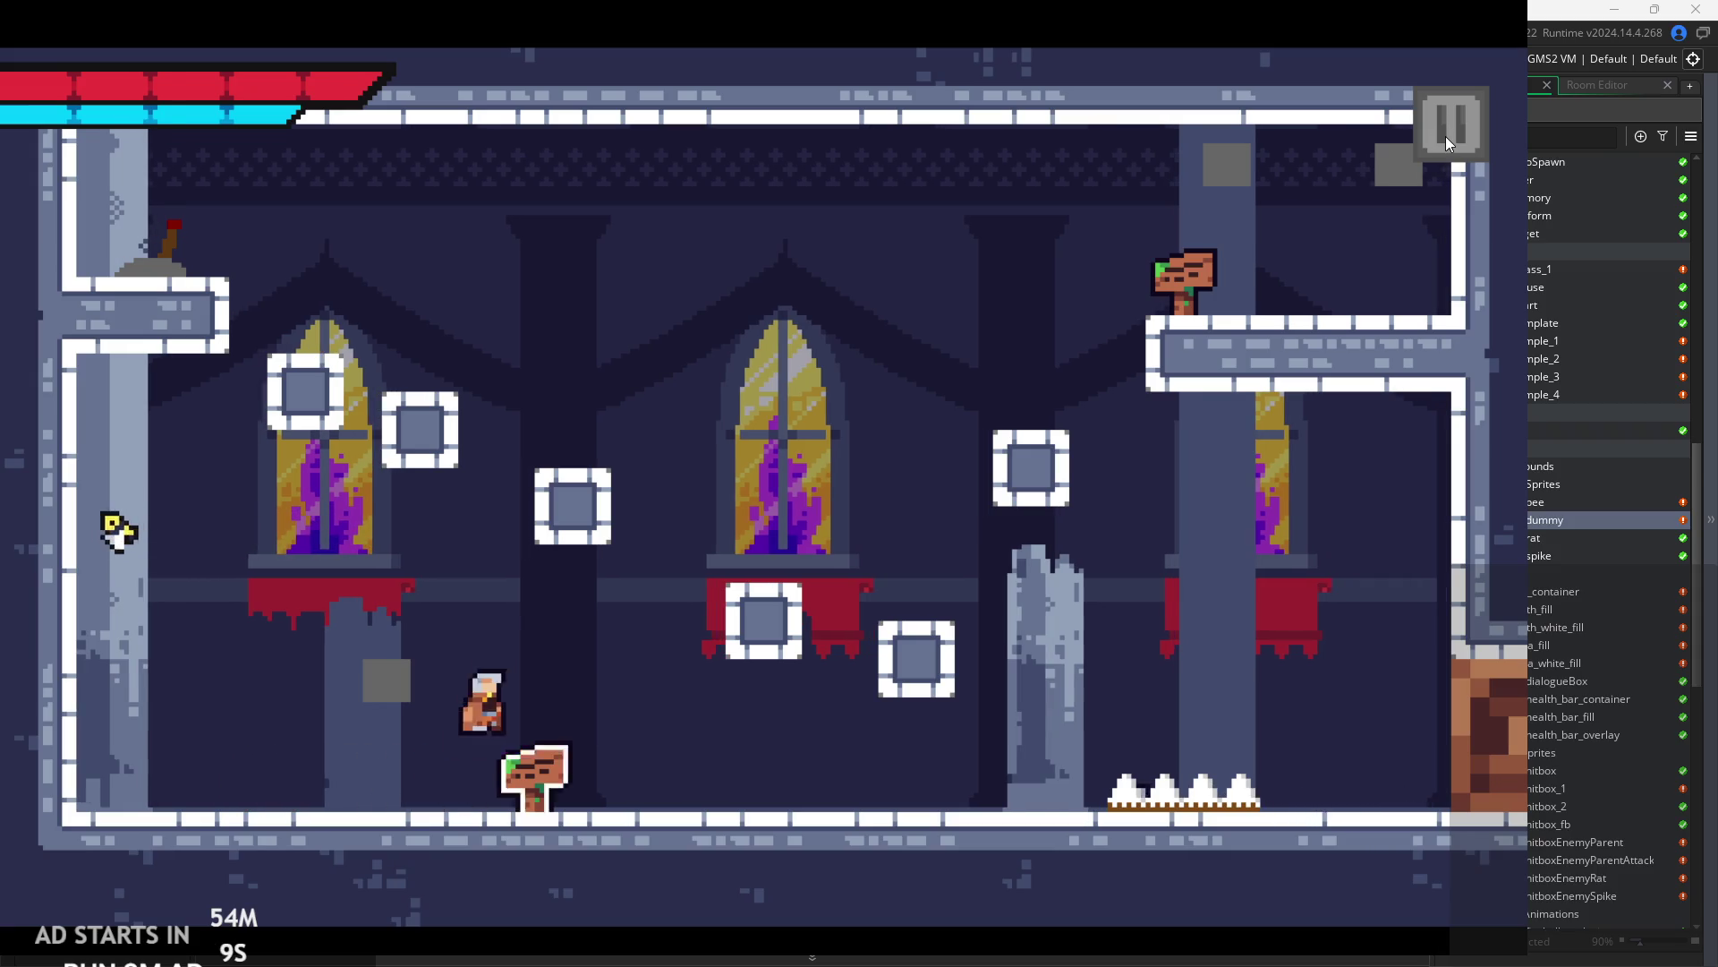
pyautogui.click(1446, 136)
pyautogui.click(278, 303)
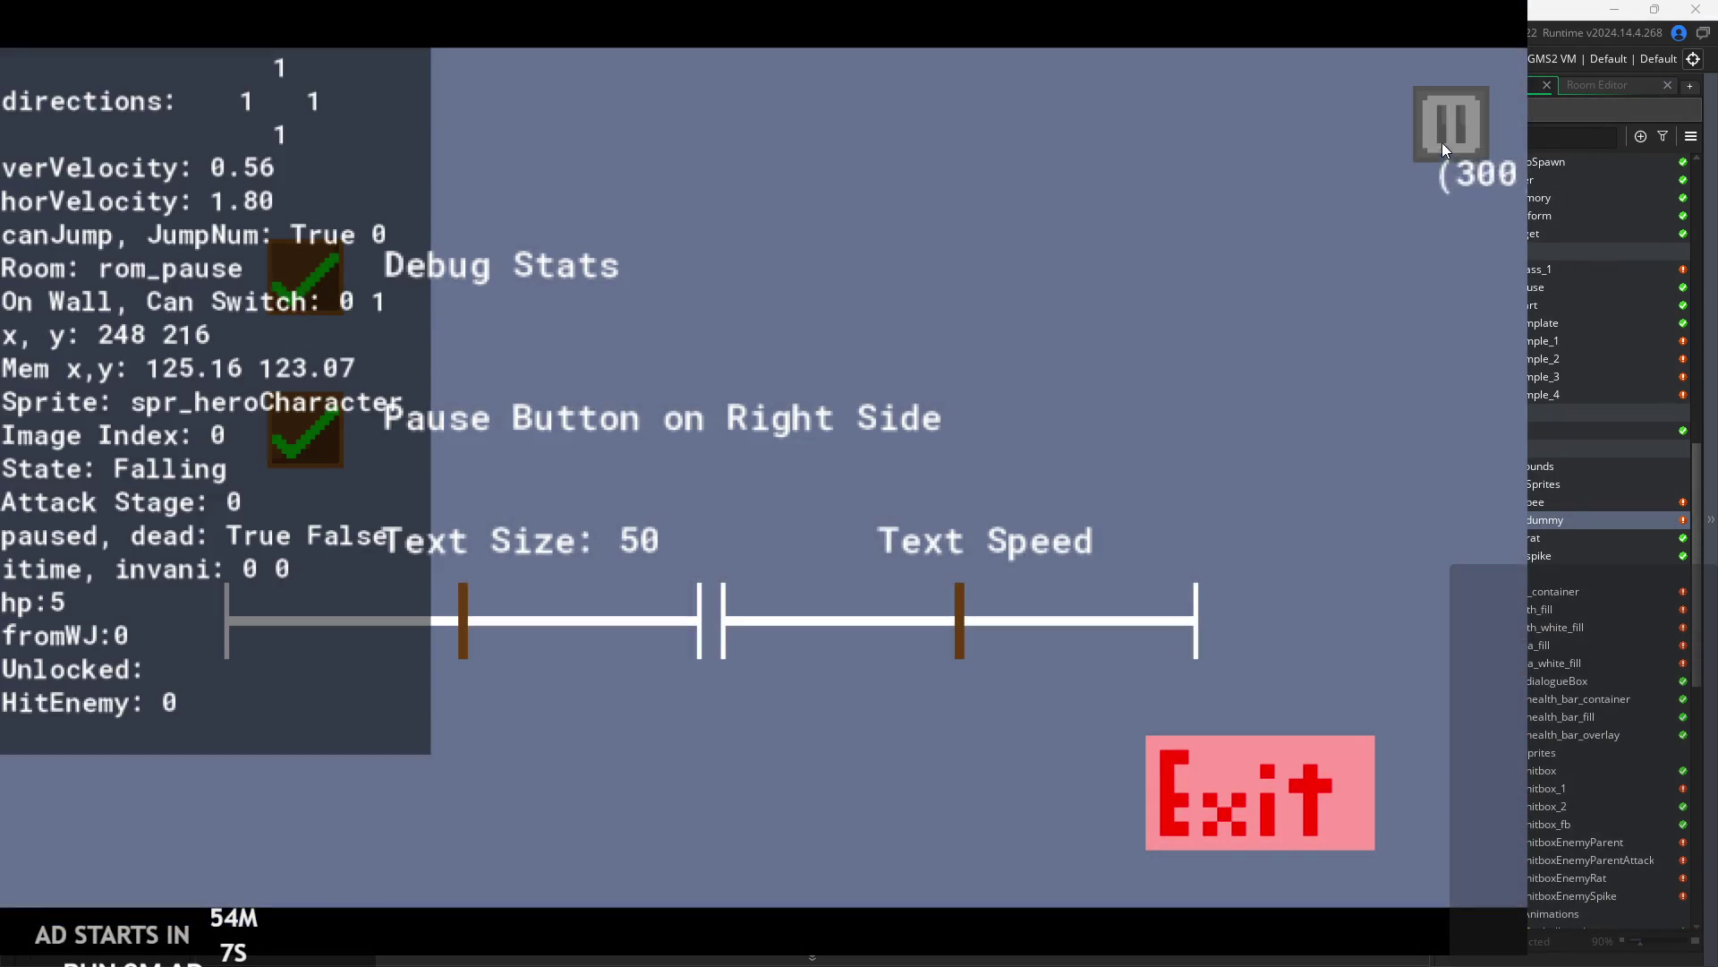
pyautogui.click(1442, 143)
# - Run and jump the player around the blocks to test the dummy, then pause
pyautogui.press('Left')
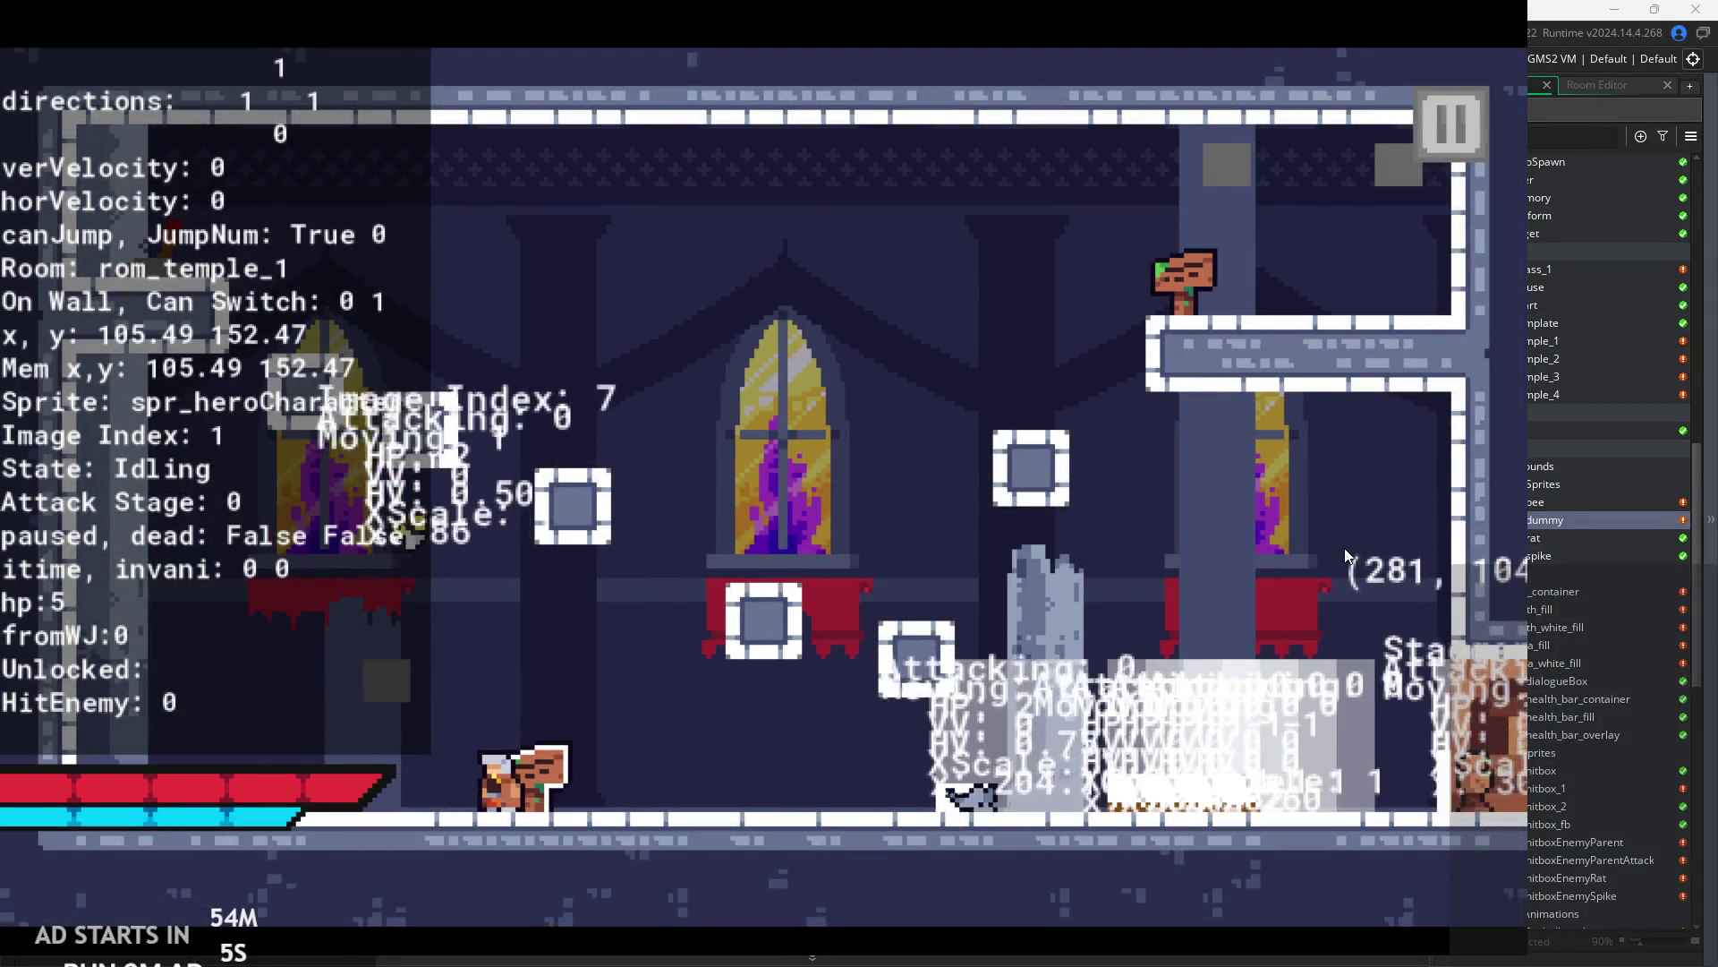
pyautogui.press('Right')
pyautogui.press('space')
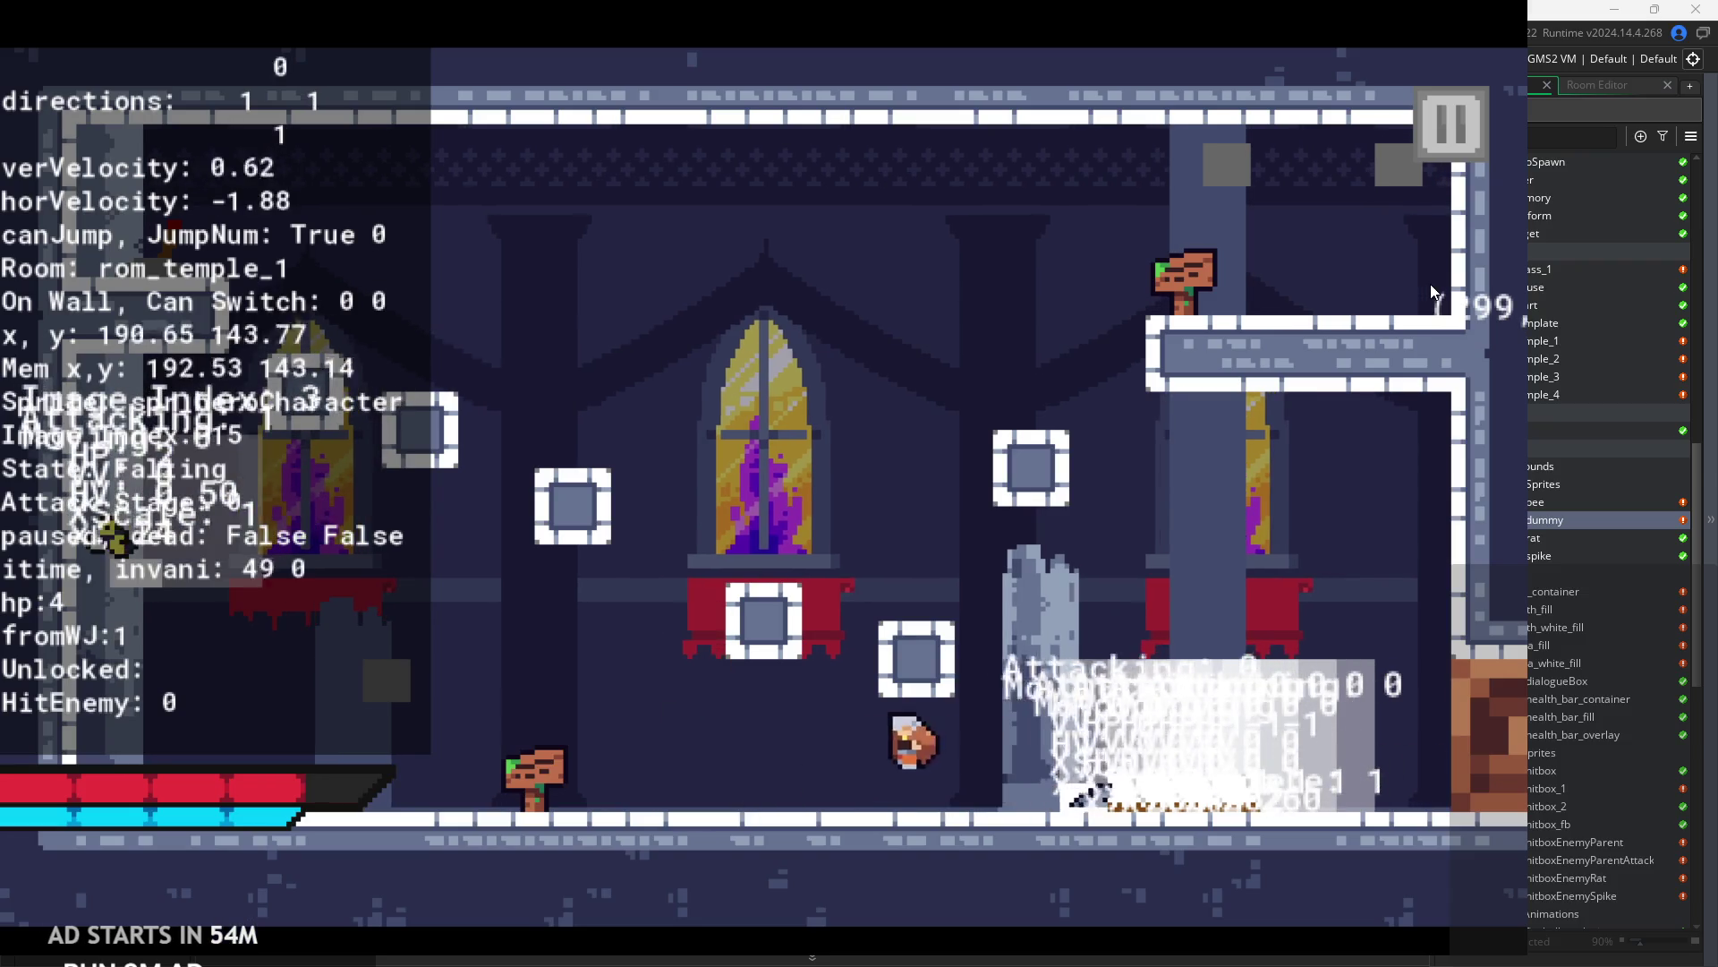
pyautogui.press('space')
pyautogui.press('space')
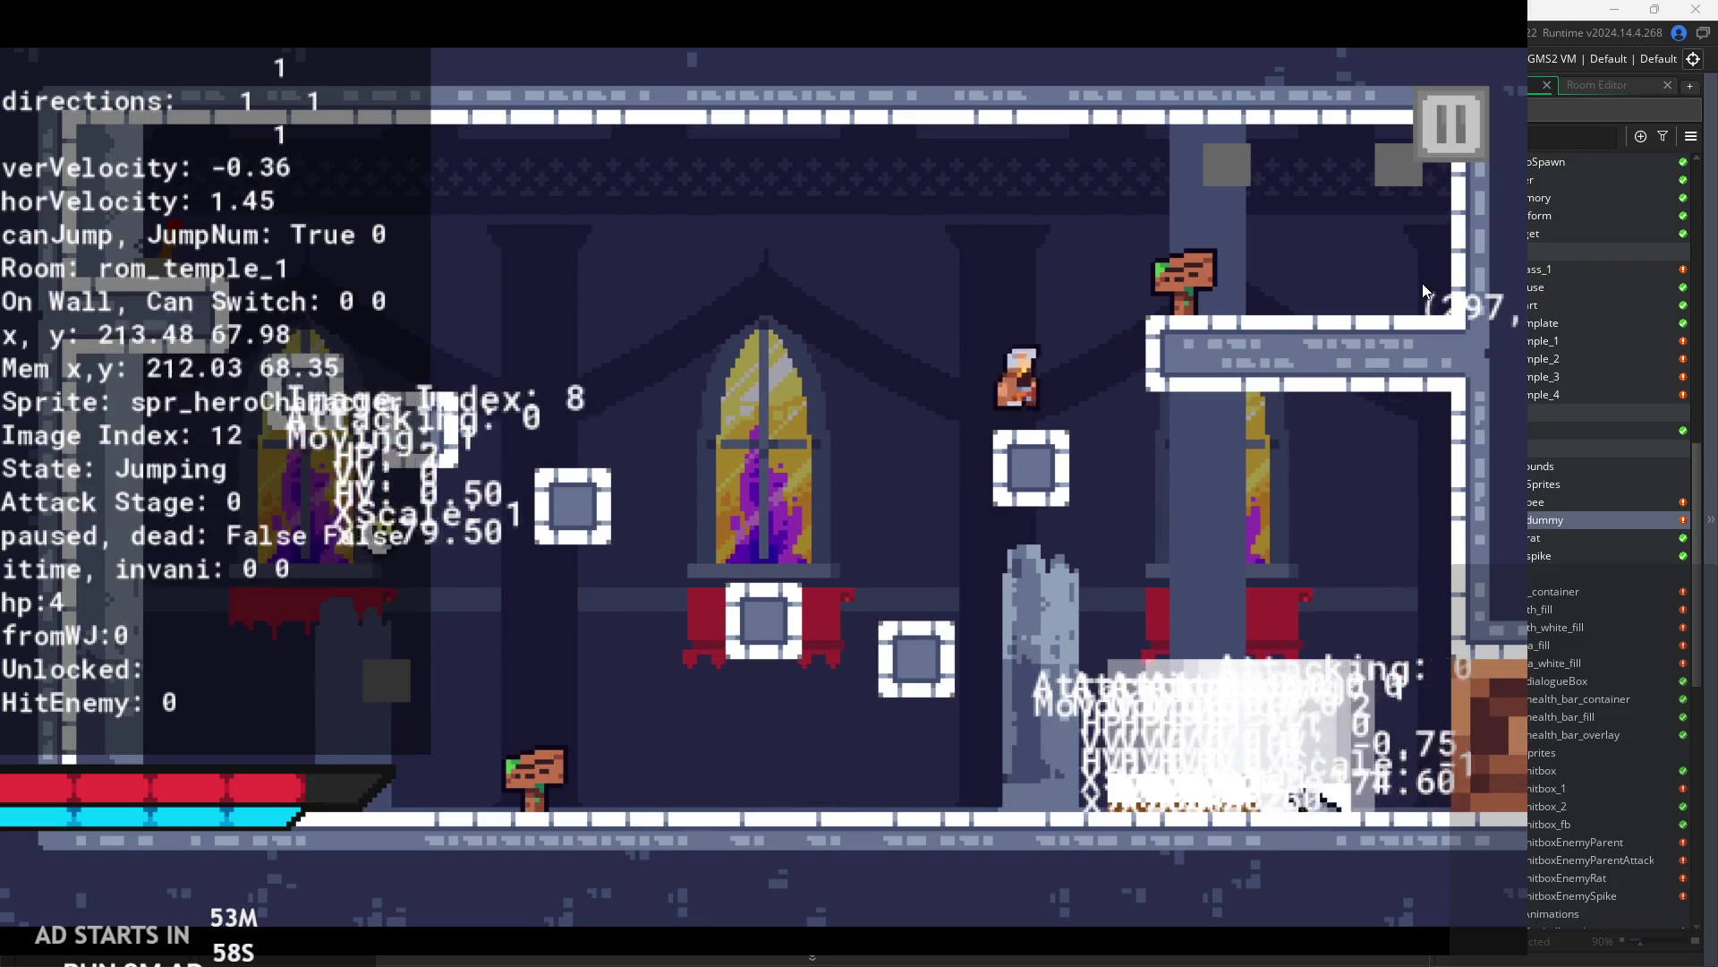
pyautogui.press('Left')
pyautogui.press('space')
pyautogui.press('space')
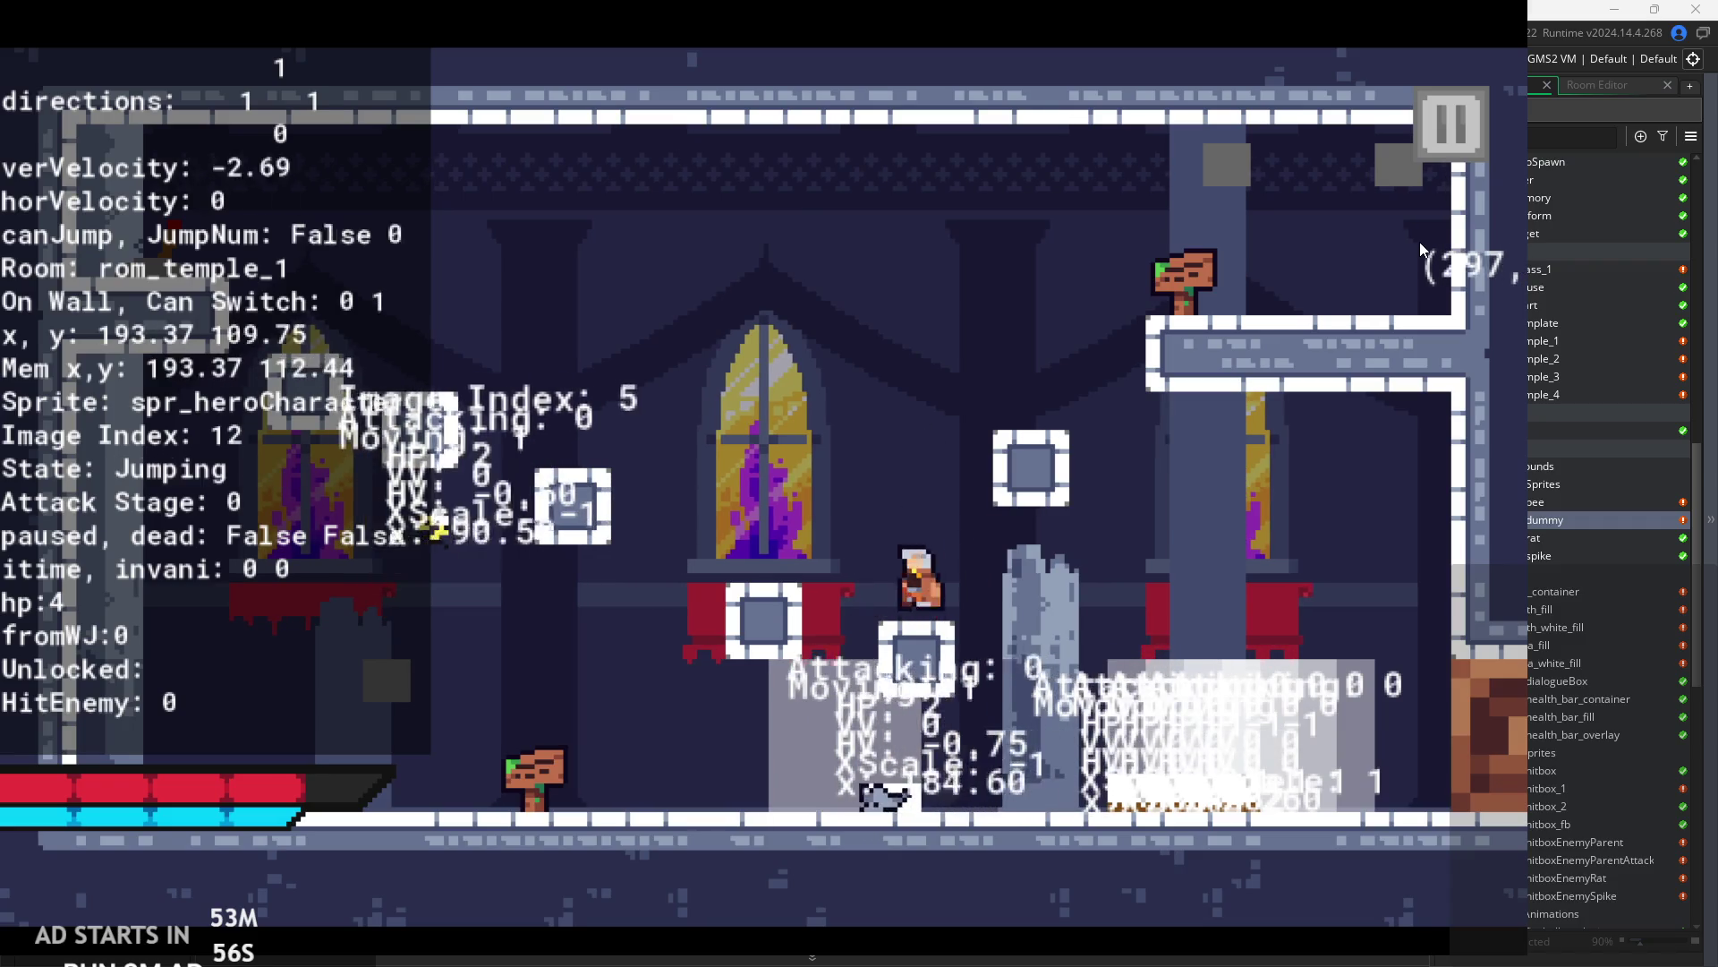
pyautogui.press('Right')
pyautogui.press('space')
pyautogui.press('Escape')
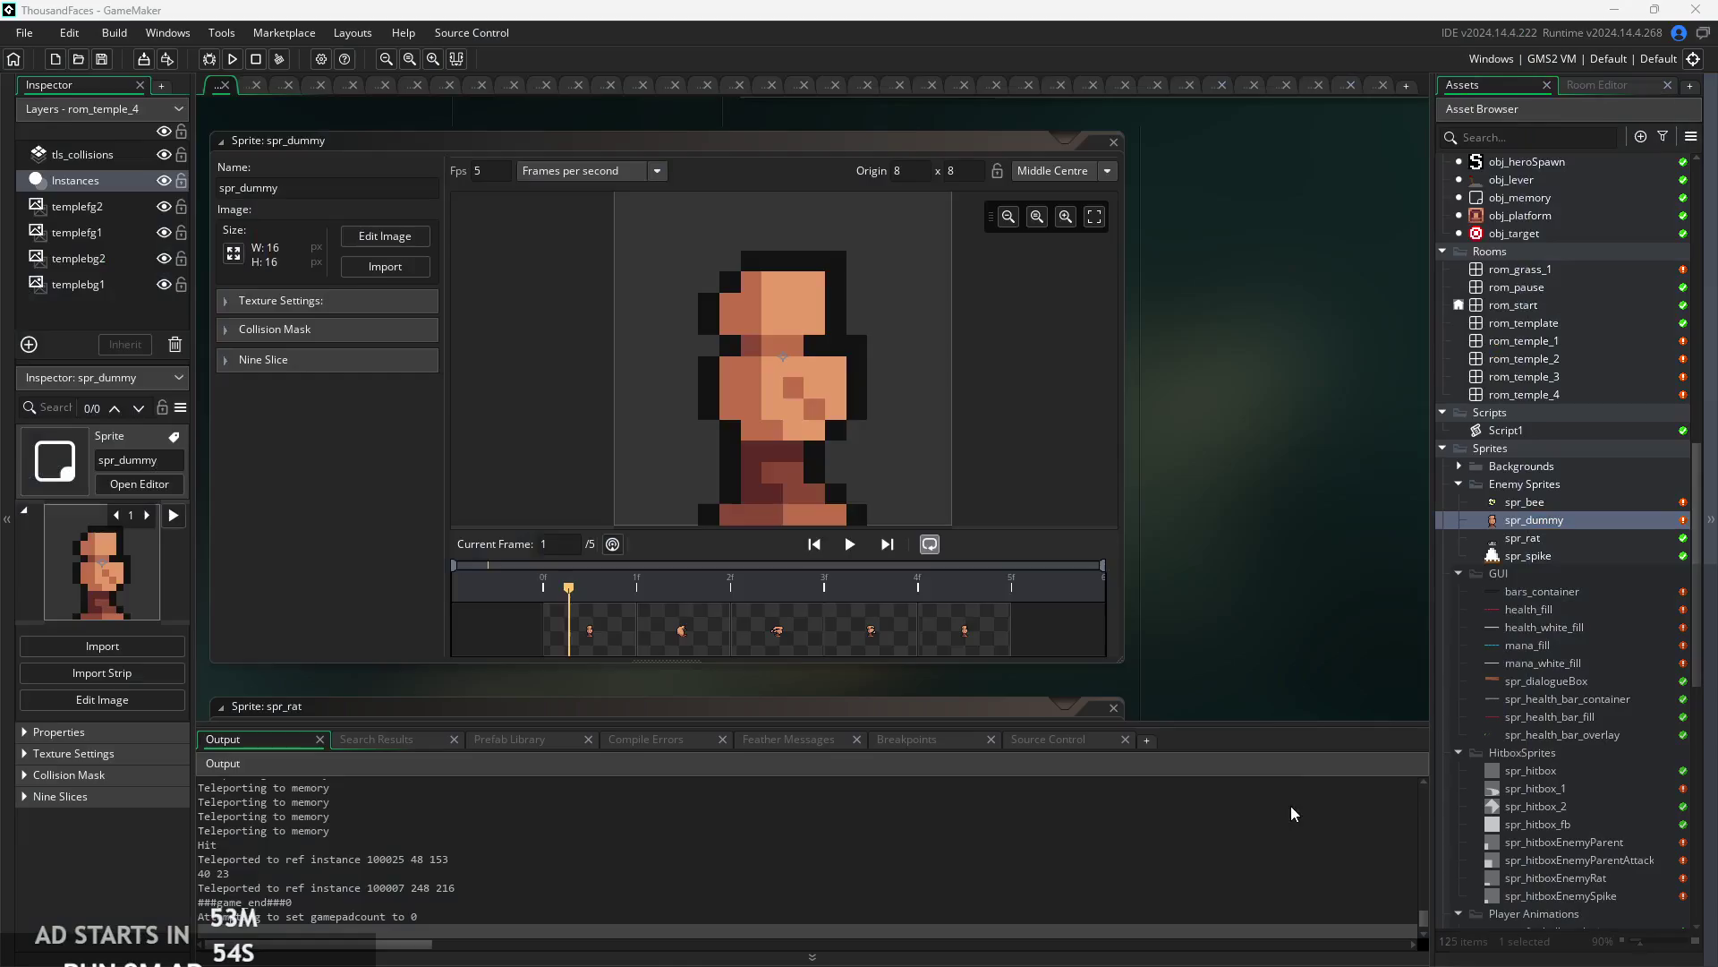
# - Open obj_enemyParent and look over the start of its Create code
pyautogui.scroll(4, 1523, 513)
pyautogui.scroll(10, 1523, 517)
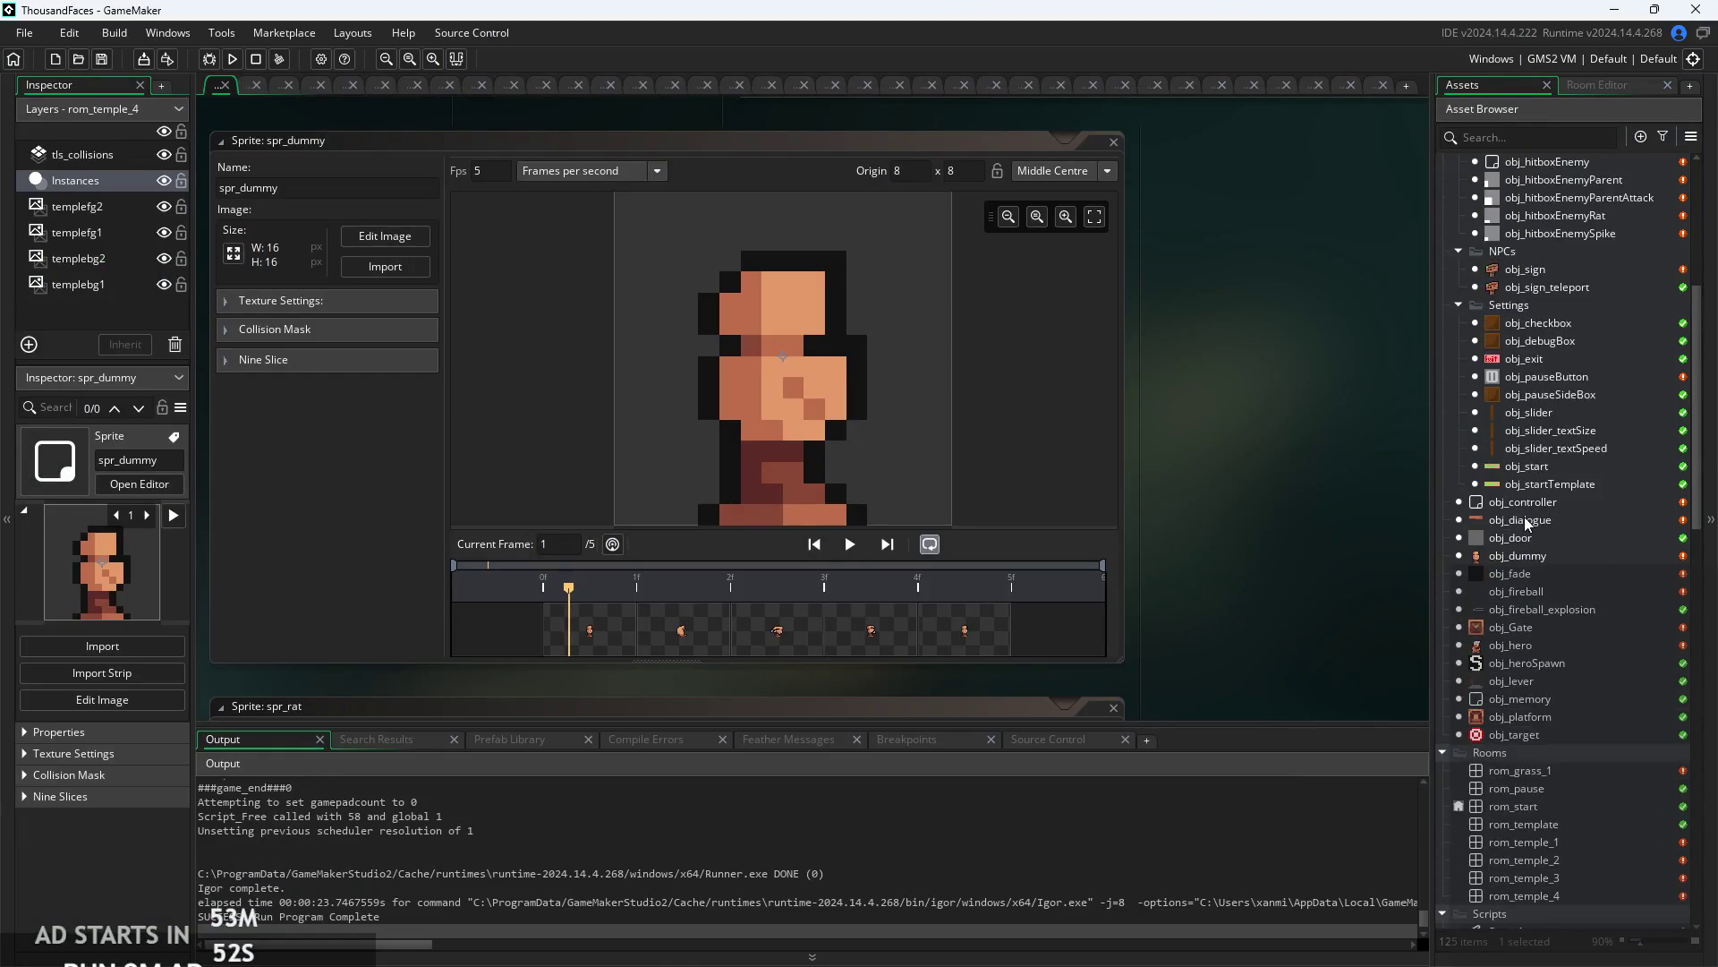
pyautogui.click(1546, 386)
pyautogui.doubleClick(1547, 387)
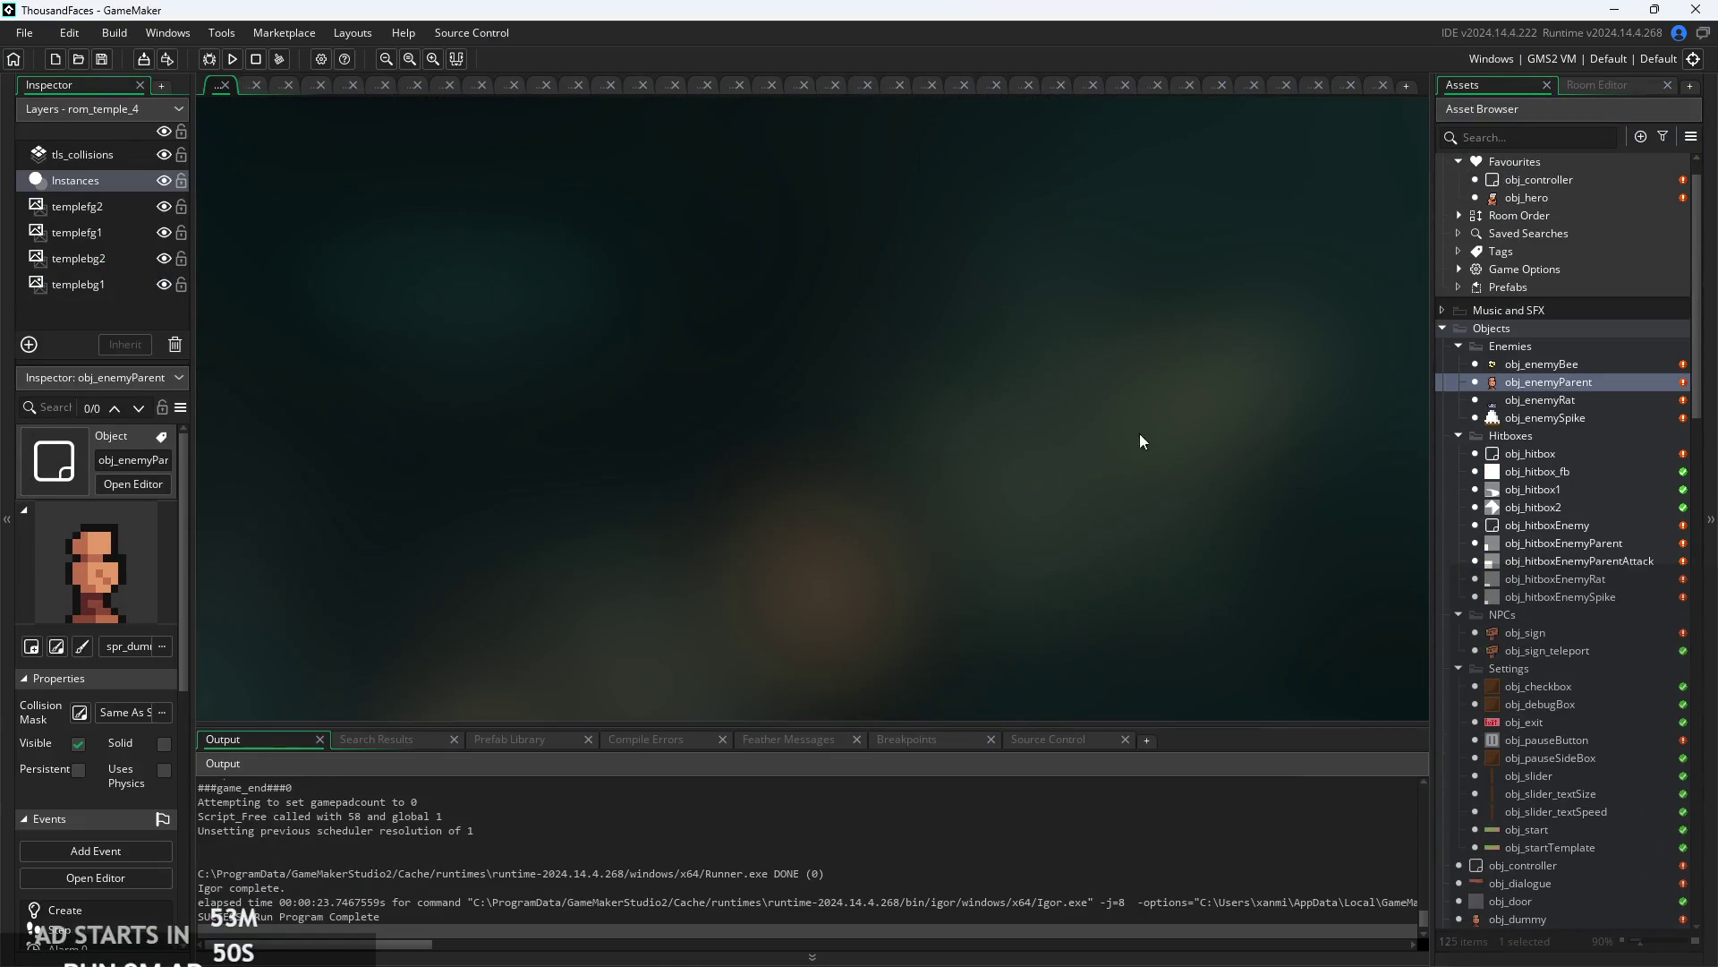
pyautogui.scroll(3, 778, 438)
pyautogui.scroll(2, 886, 418)
pyautogui.click(877, 403)
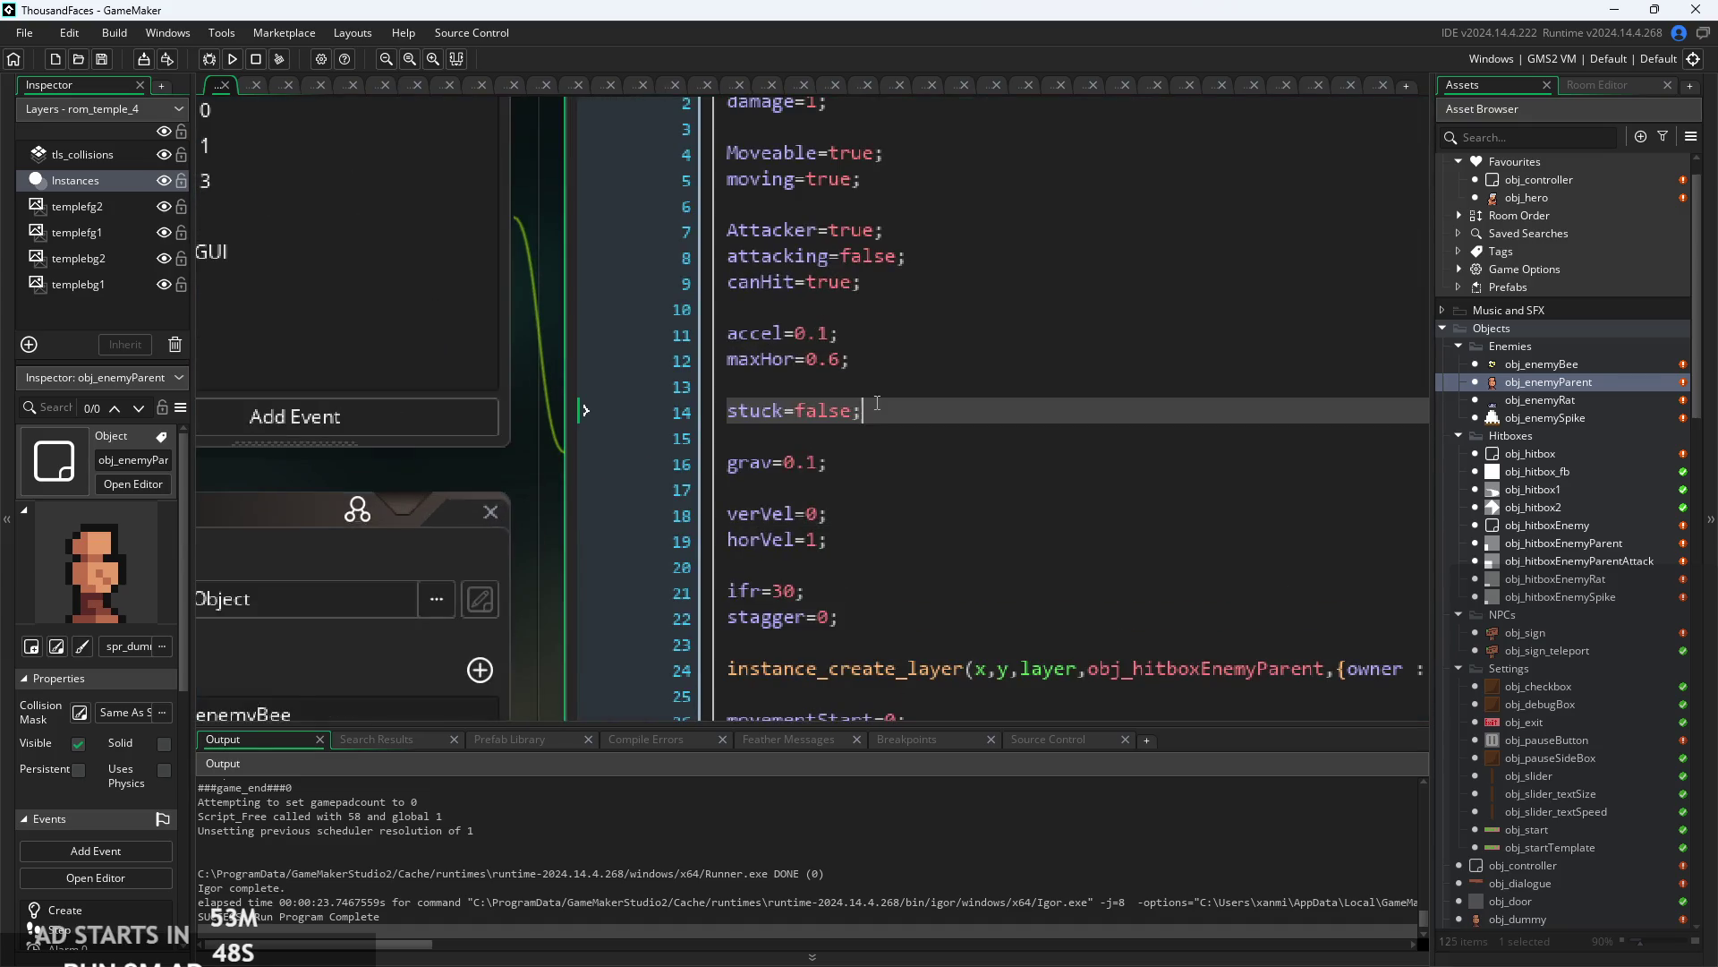
pyautogui.scroll(-2, 877, 277)
pyautogui.scroll(2, 893, 475)
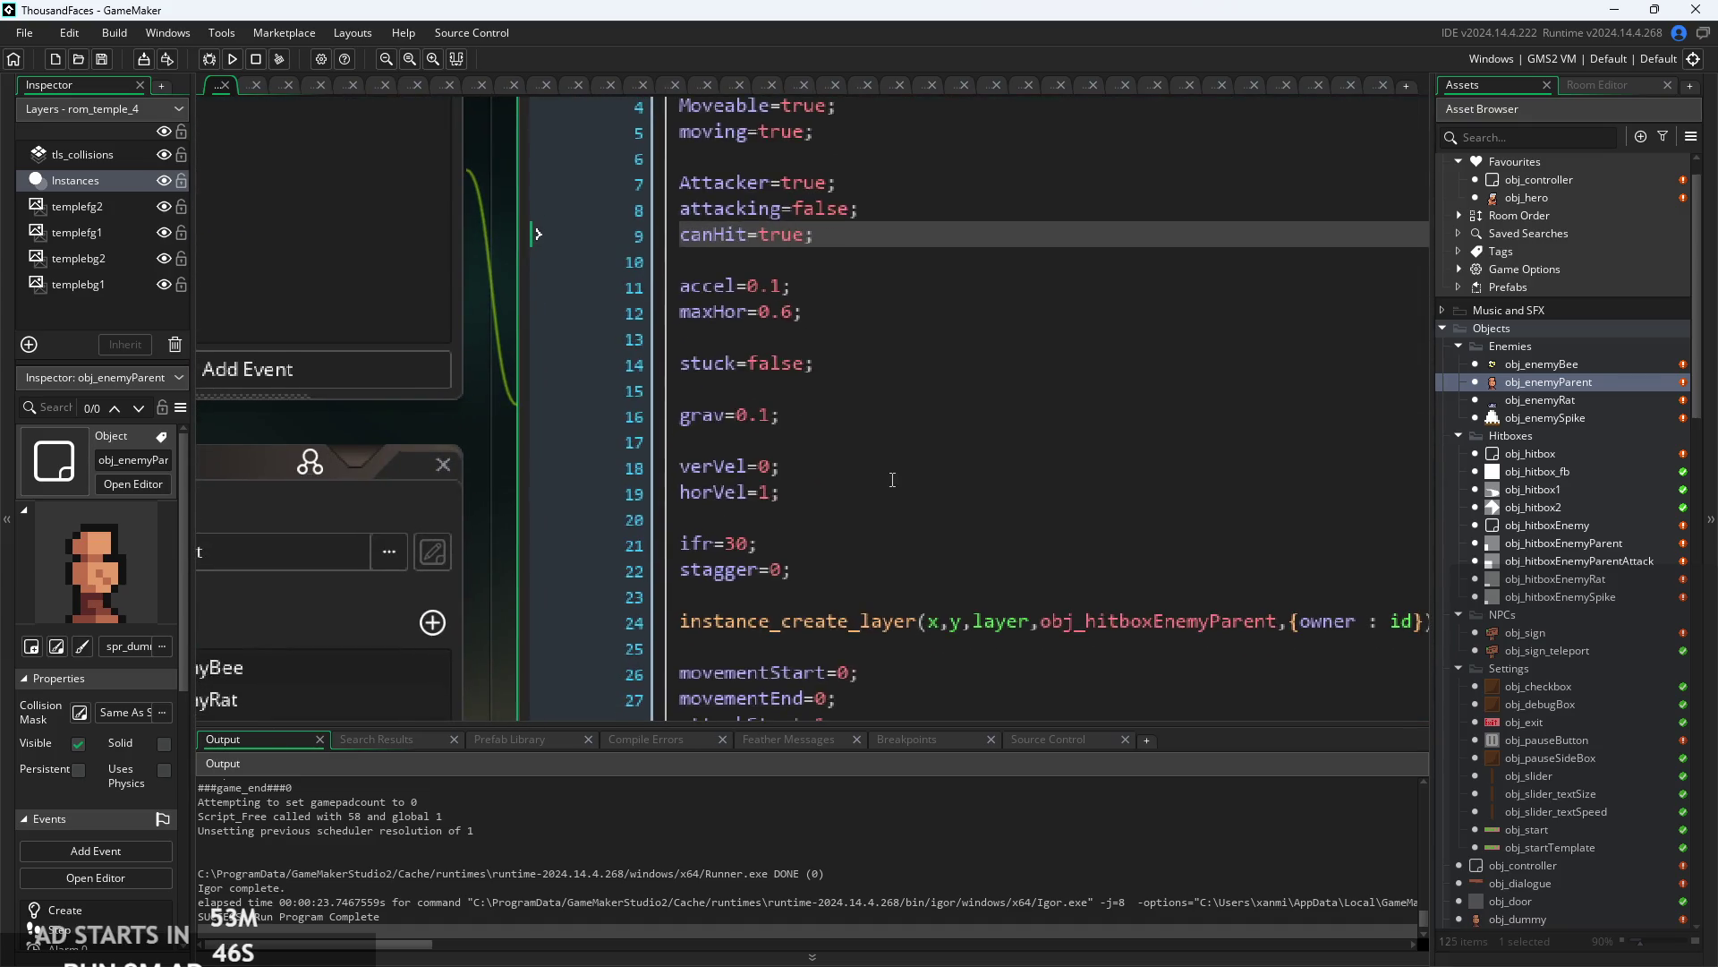
pyautogui.scroll(-3, 892, 487)
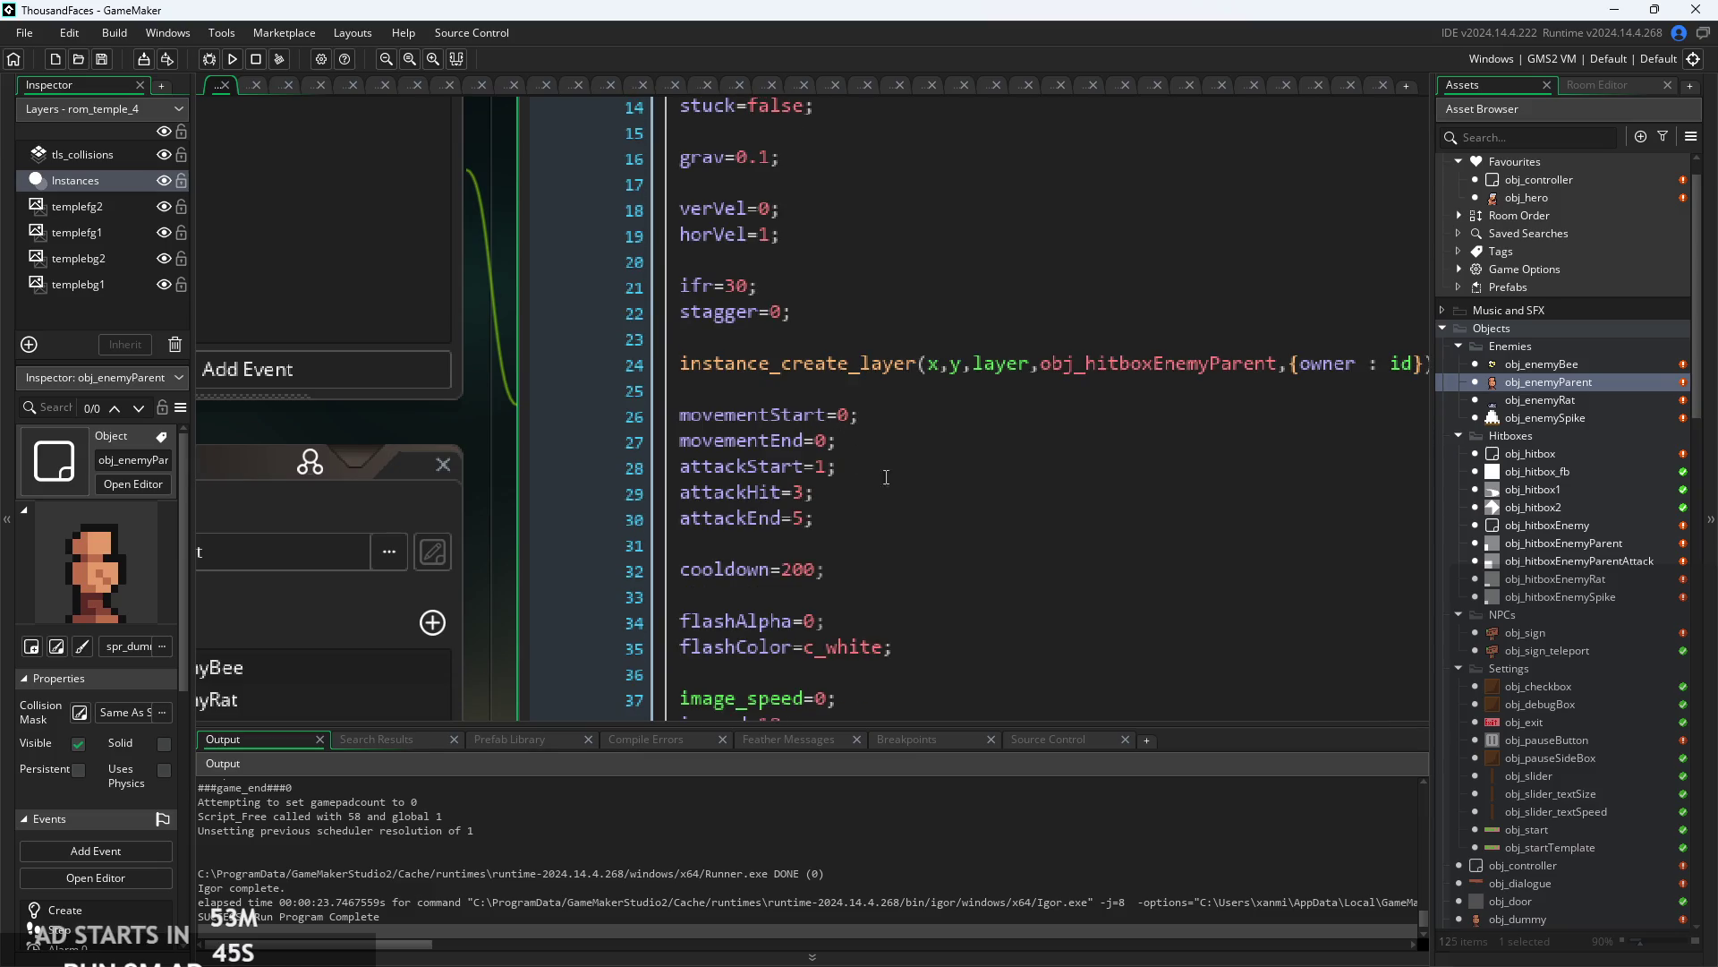
pyautogui.click(881, 517)
# - Change horVel=1 to horVel=-1 in the Create code and start a new test run
pyautogui.scroll(-3, 859, 501)
pyautogui.click(823, 439)
pyautogui.scroll(-2, 842, 539)
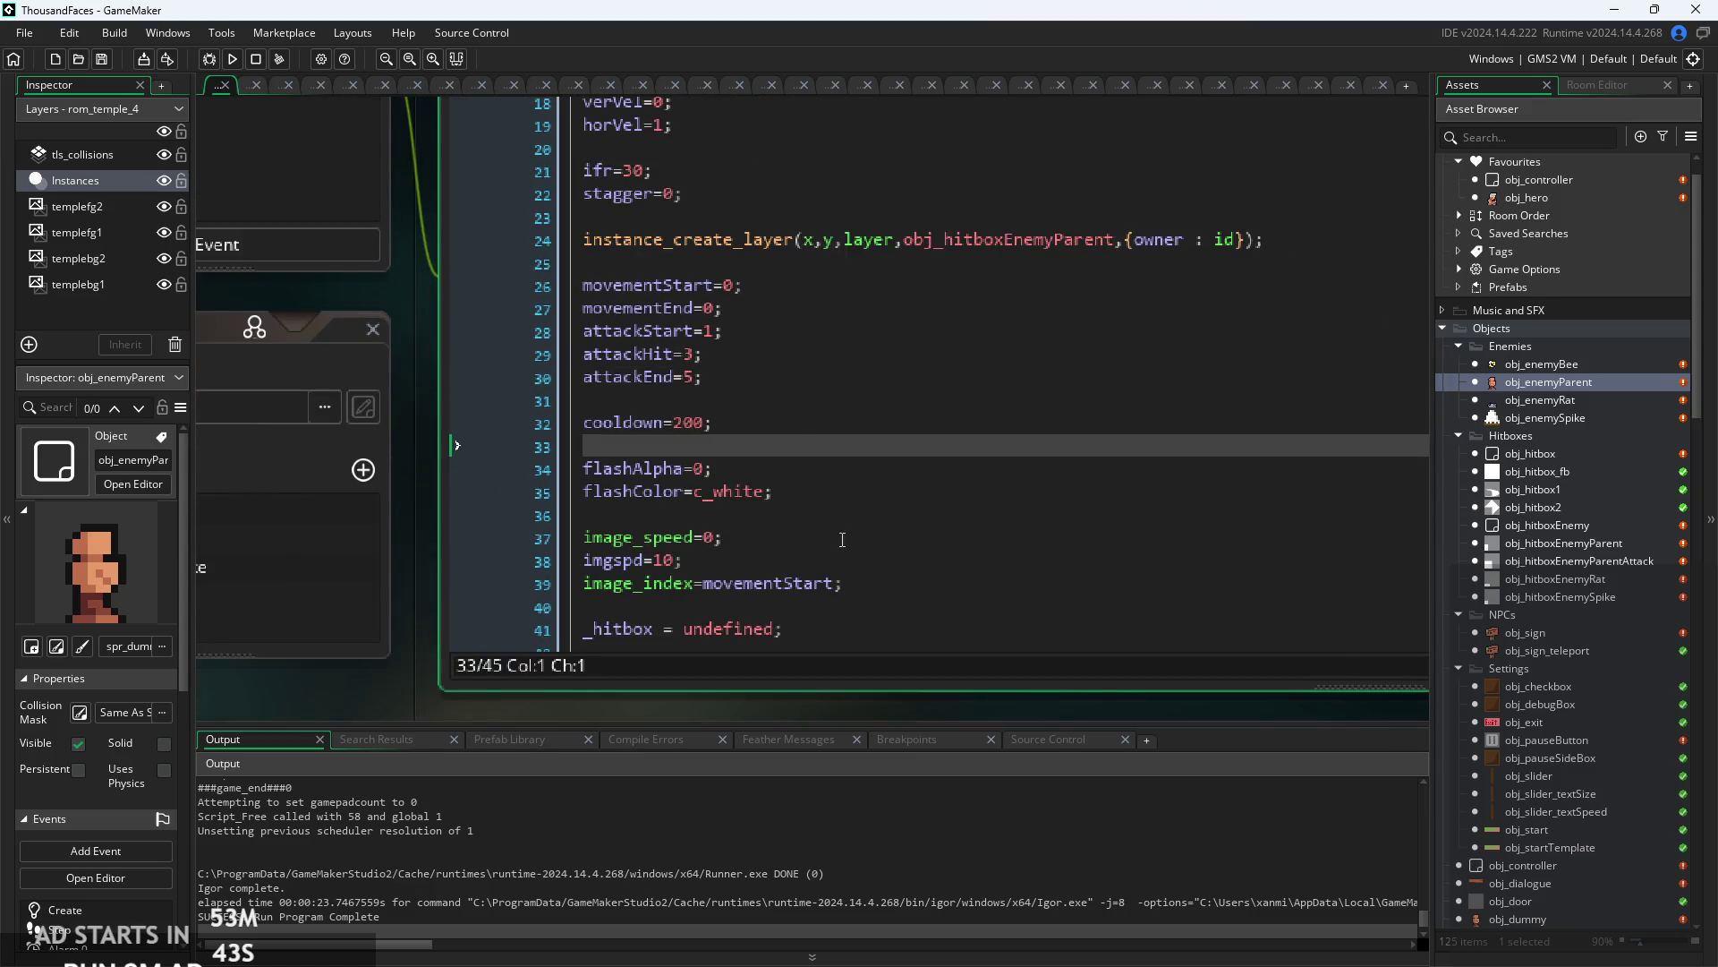
pyautogui.click(846, 583)
pyautogui.scroll(-2, 848, 575)
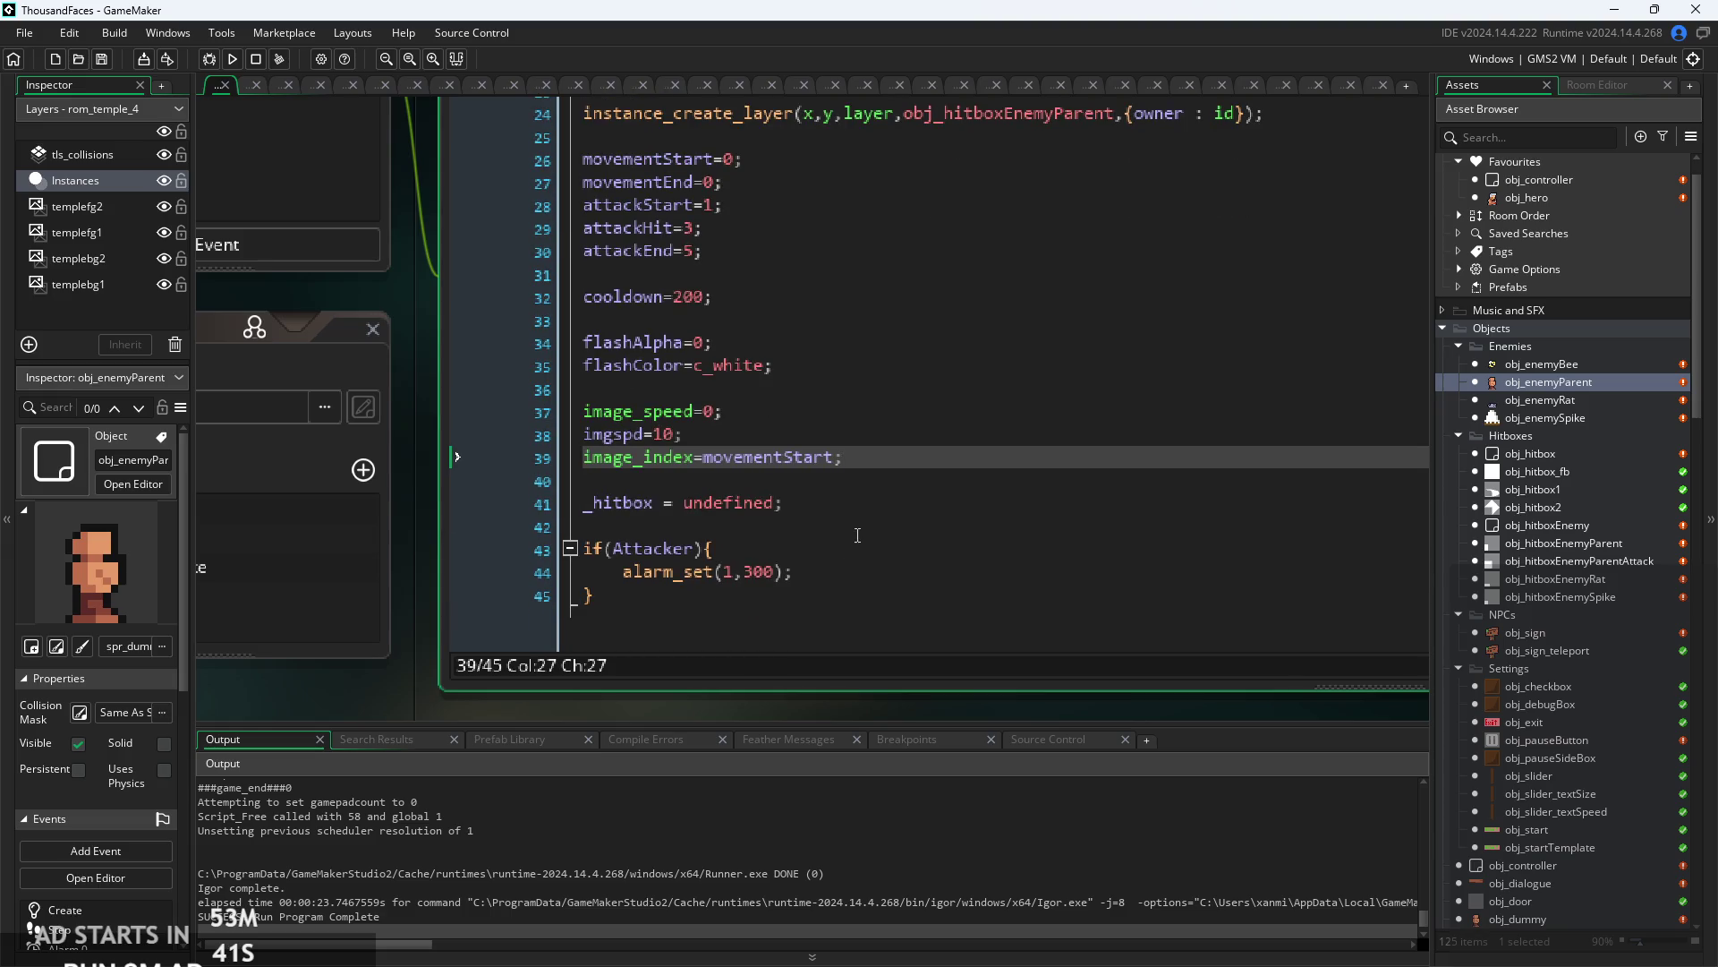
pyautogui.scroll(10, 857, 535)
pyautogui.click(822, 314)
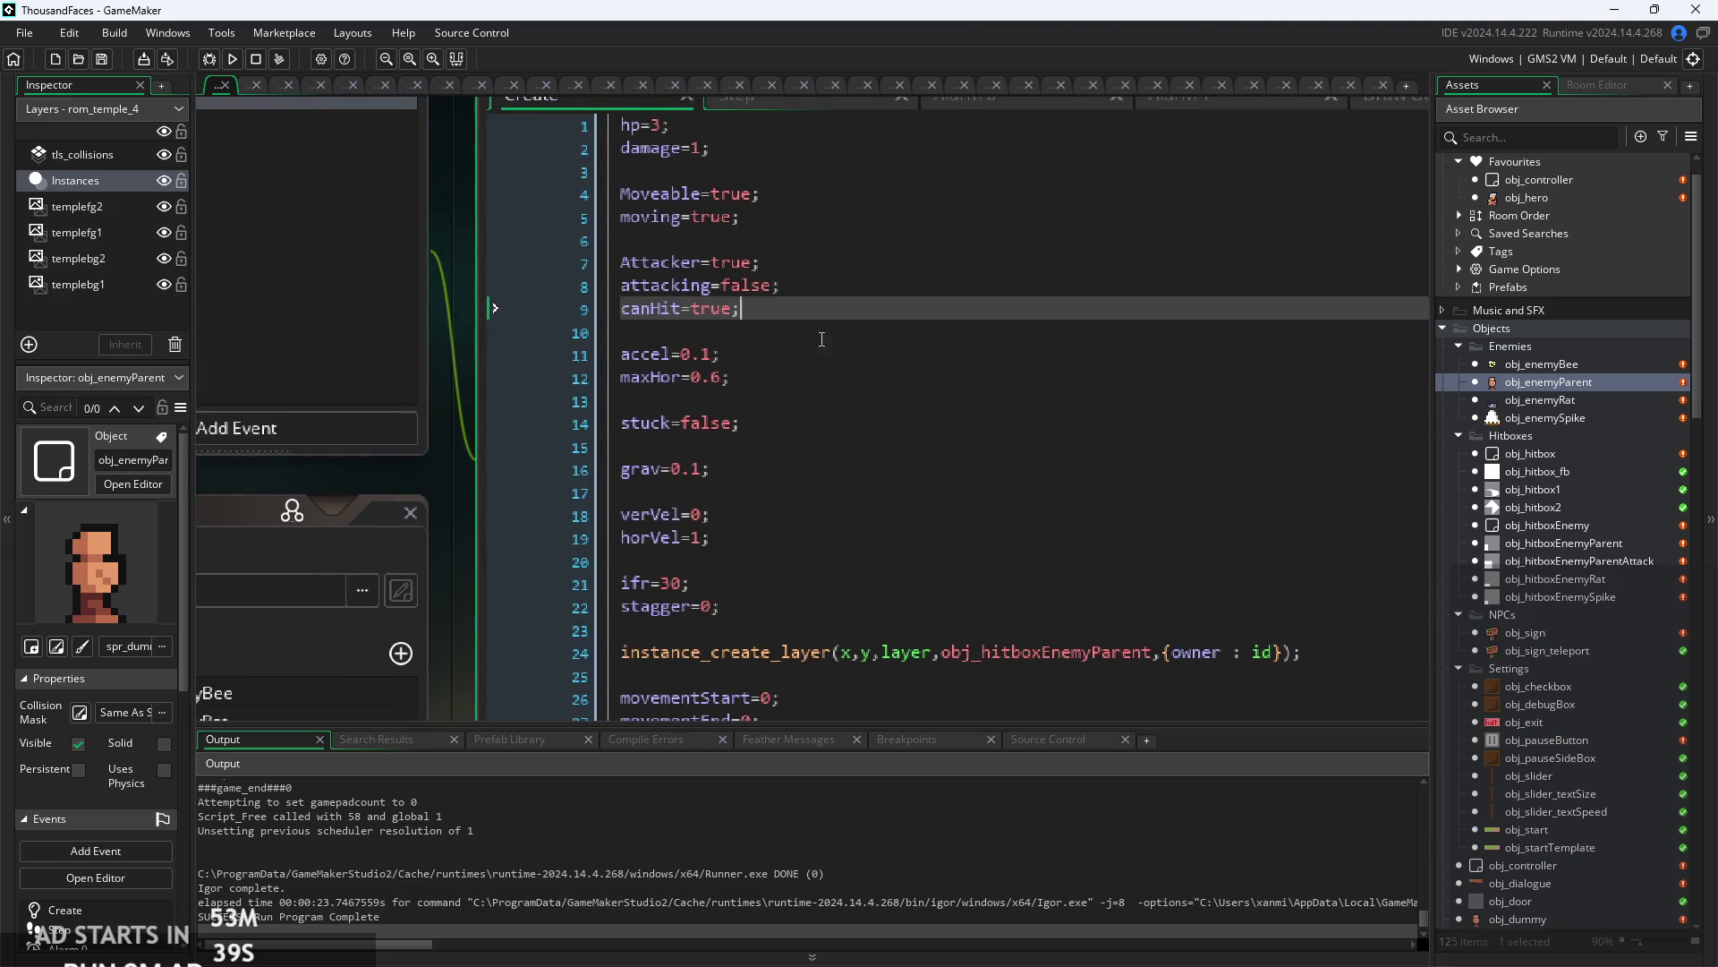
pyautogui.scroll(2, 816, 367)
pyautogui.scroll(3, 754, 456)
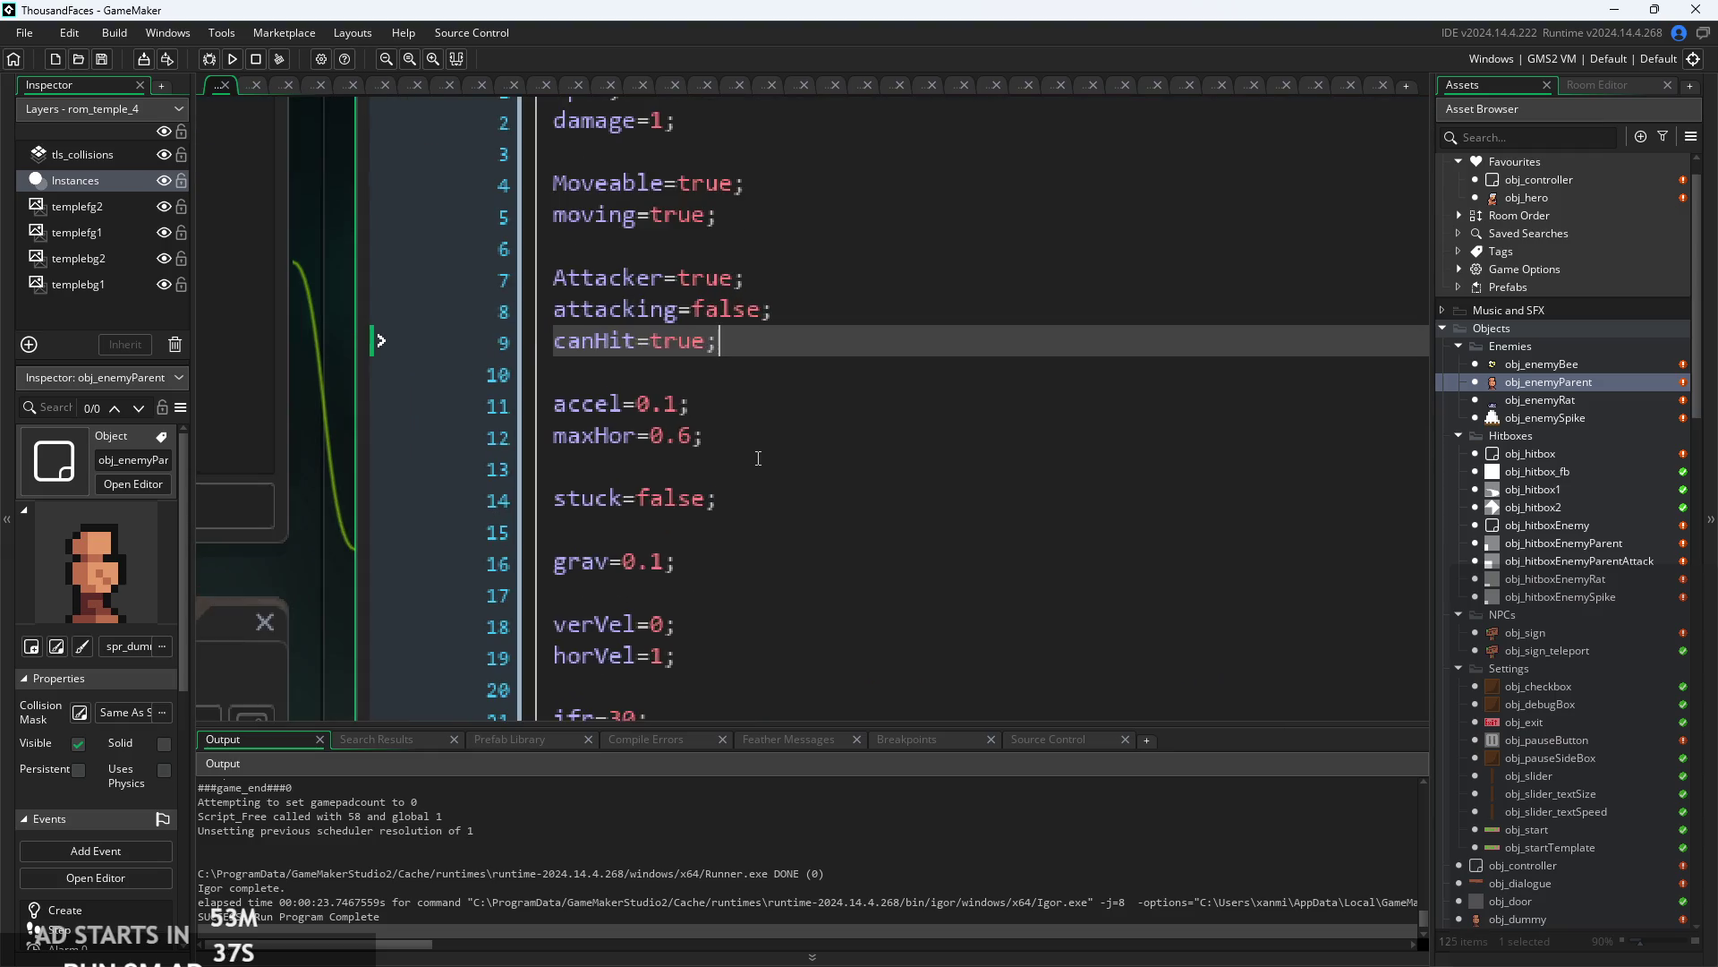
pyautogui.scroll(-3, 754, 469)
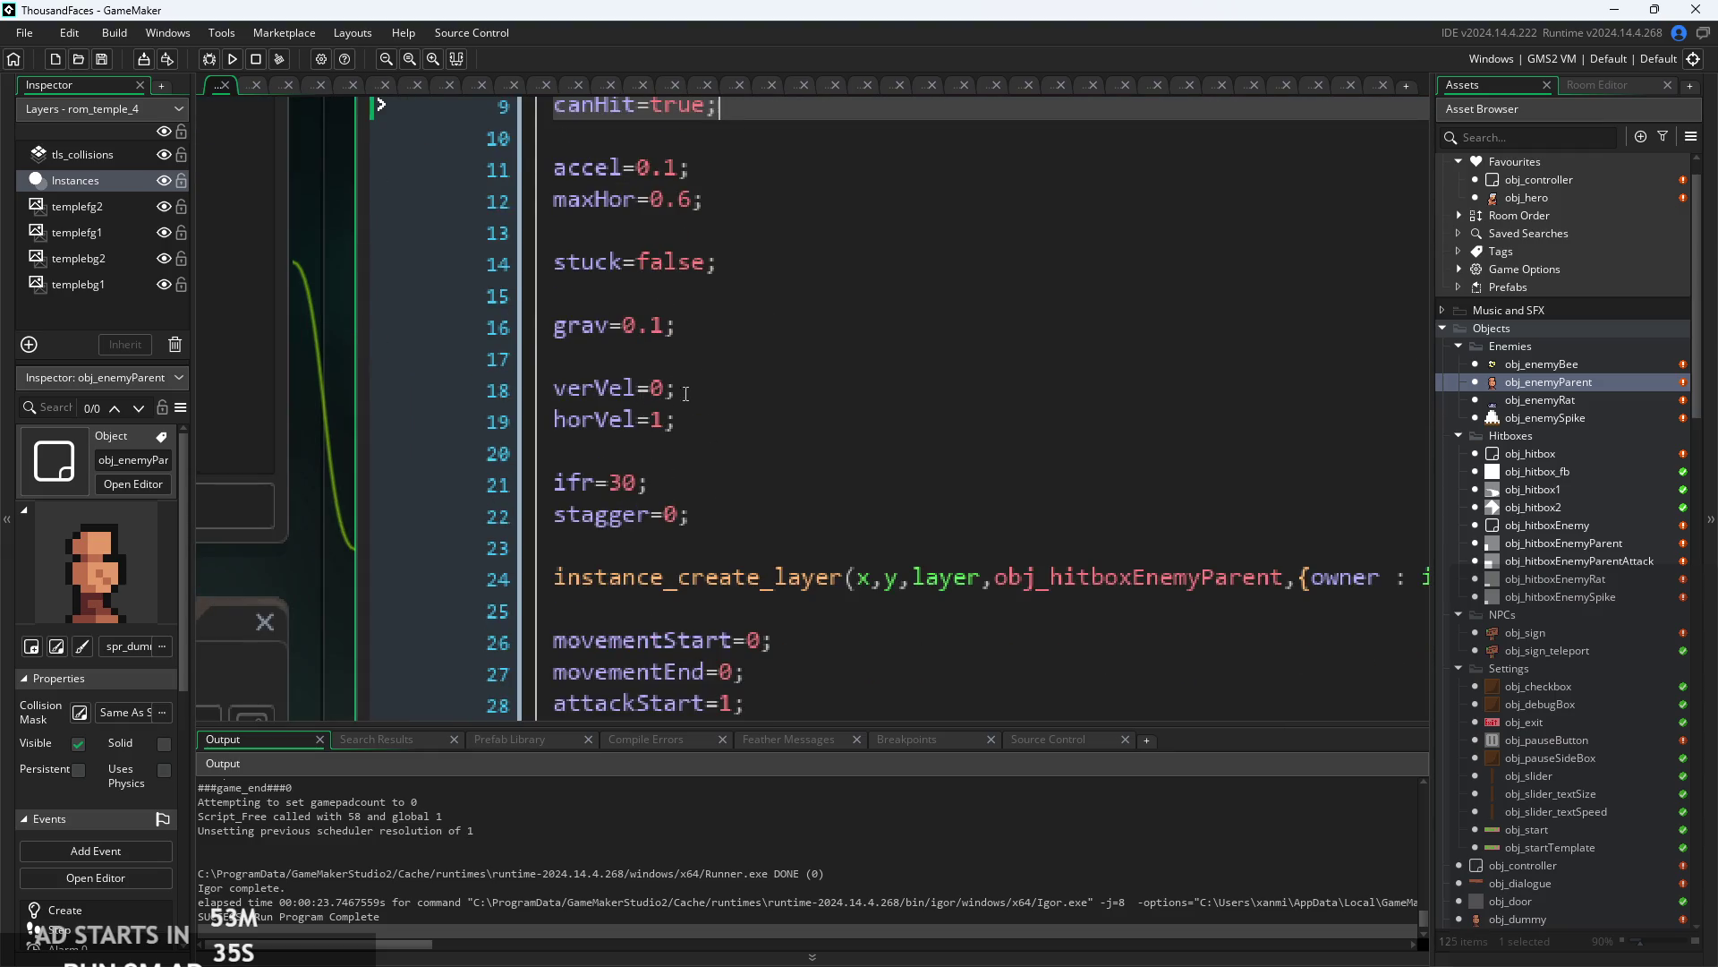
pyautogui.click(667, 420)
pyautogui.write('-')
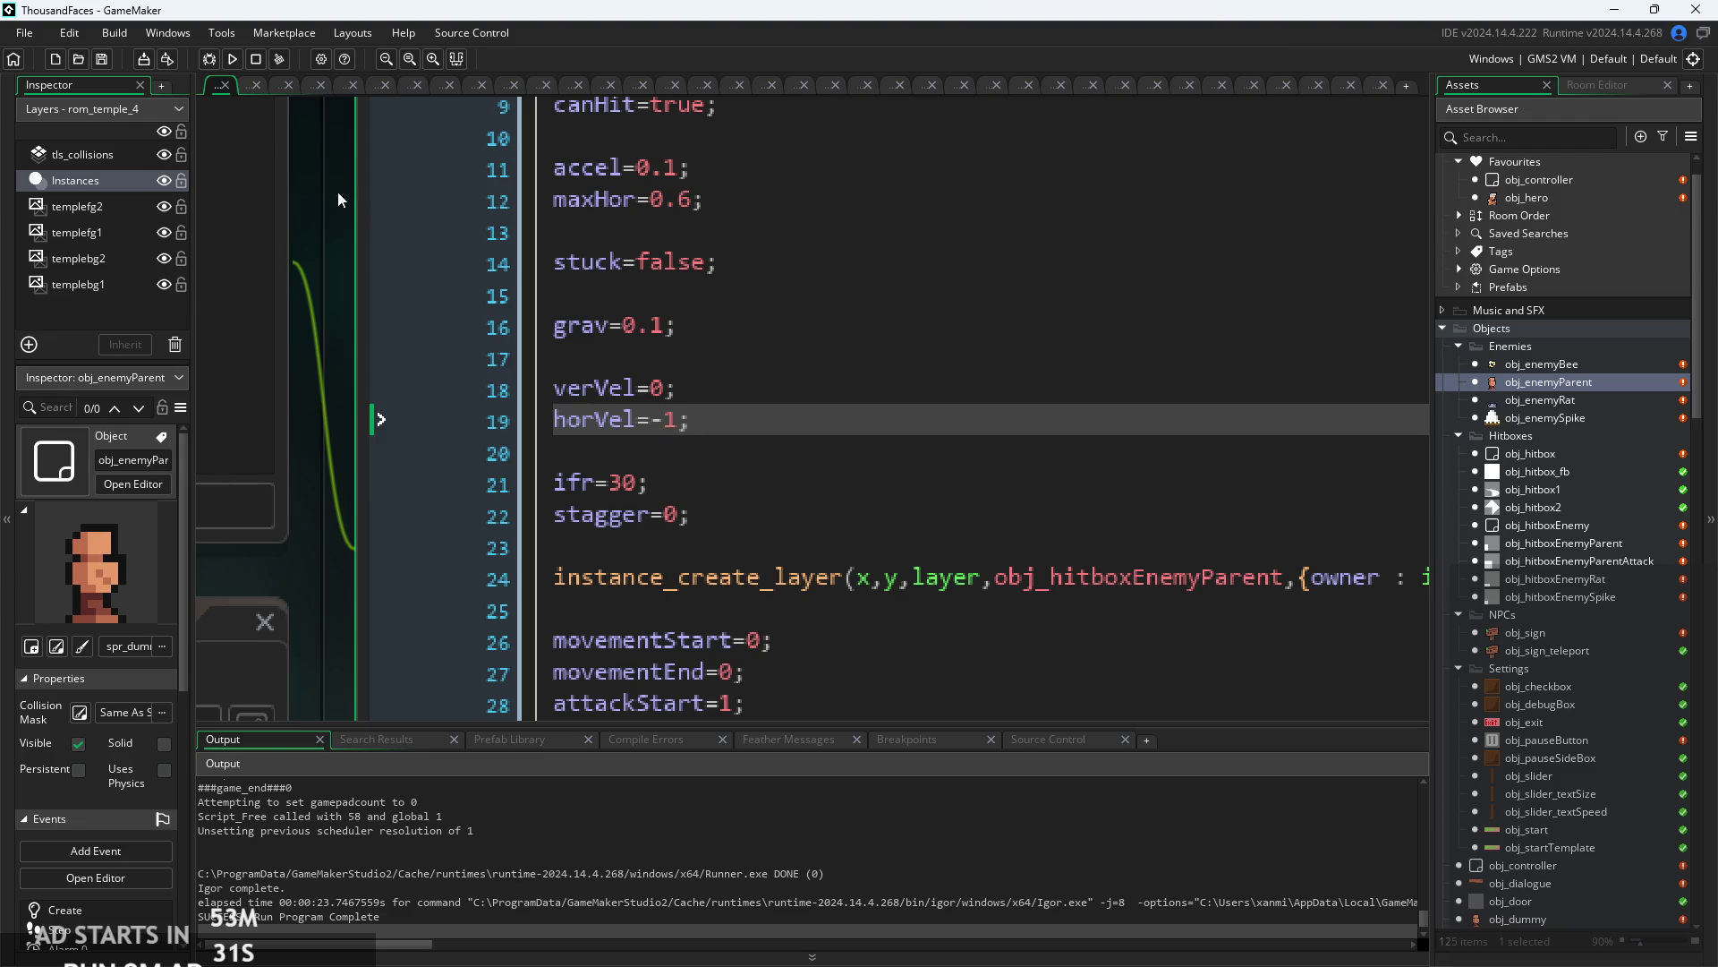
pyautogui.click(215, 62)
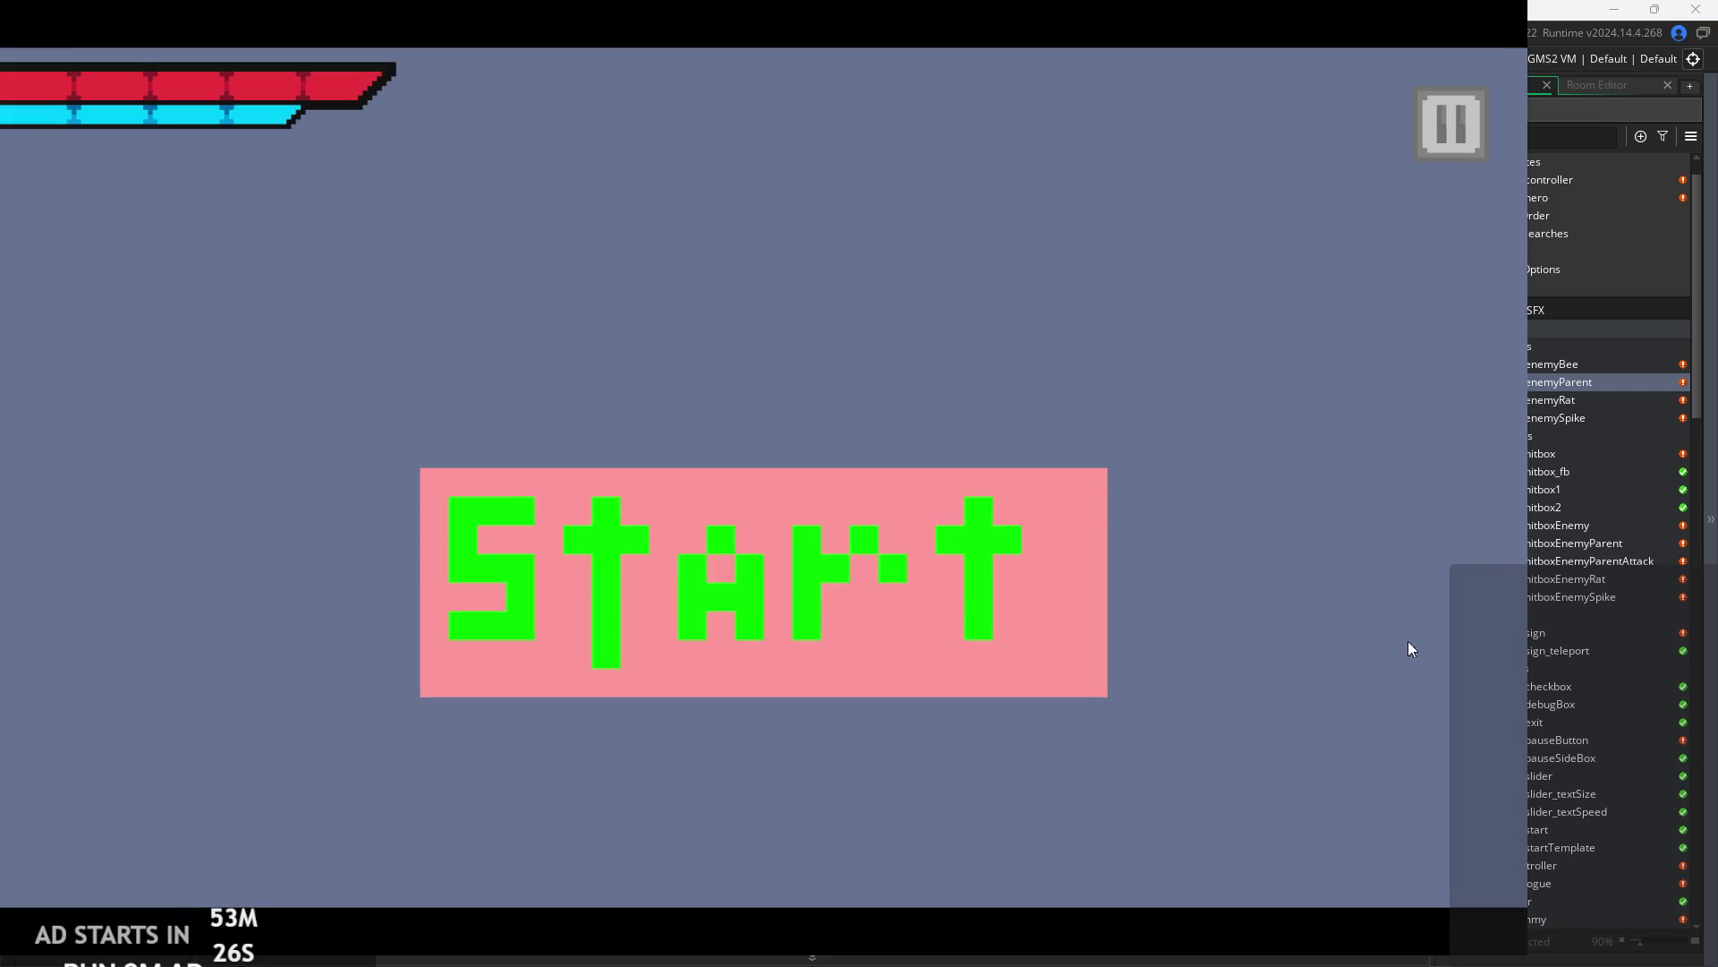
pyautogui.click(764, 542)
# - Walk, jump and slash briefly, then pause and quit the test run back to the IDE
pyautogui.press('Right')
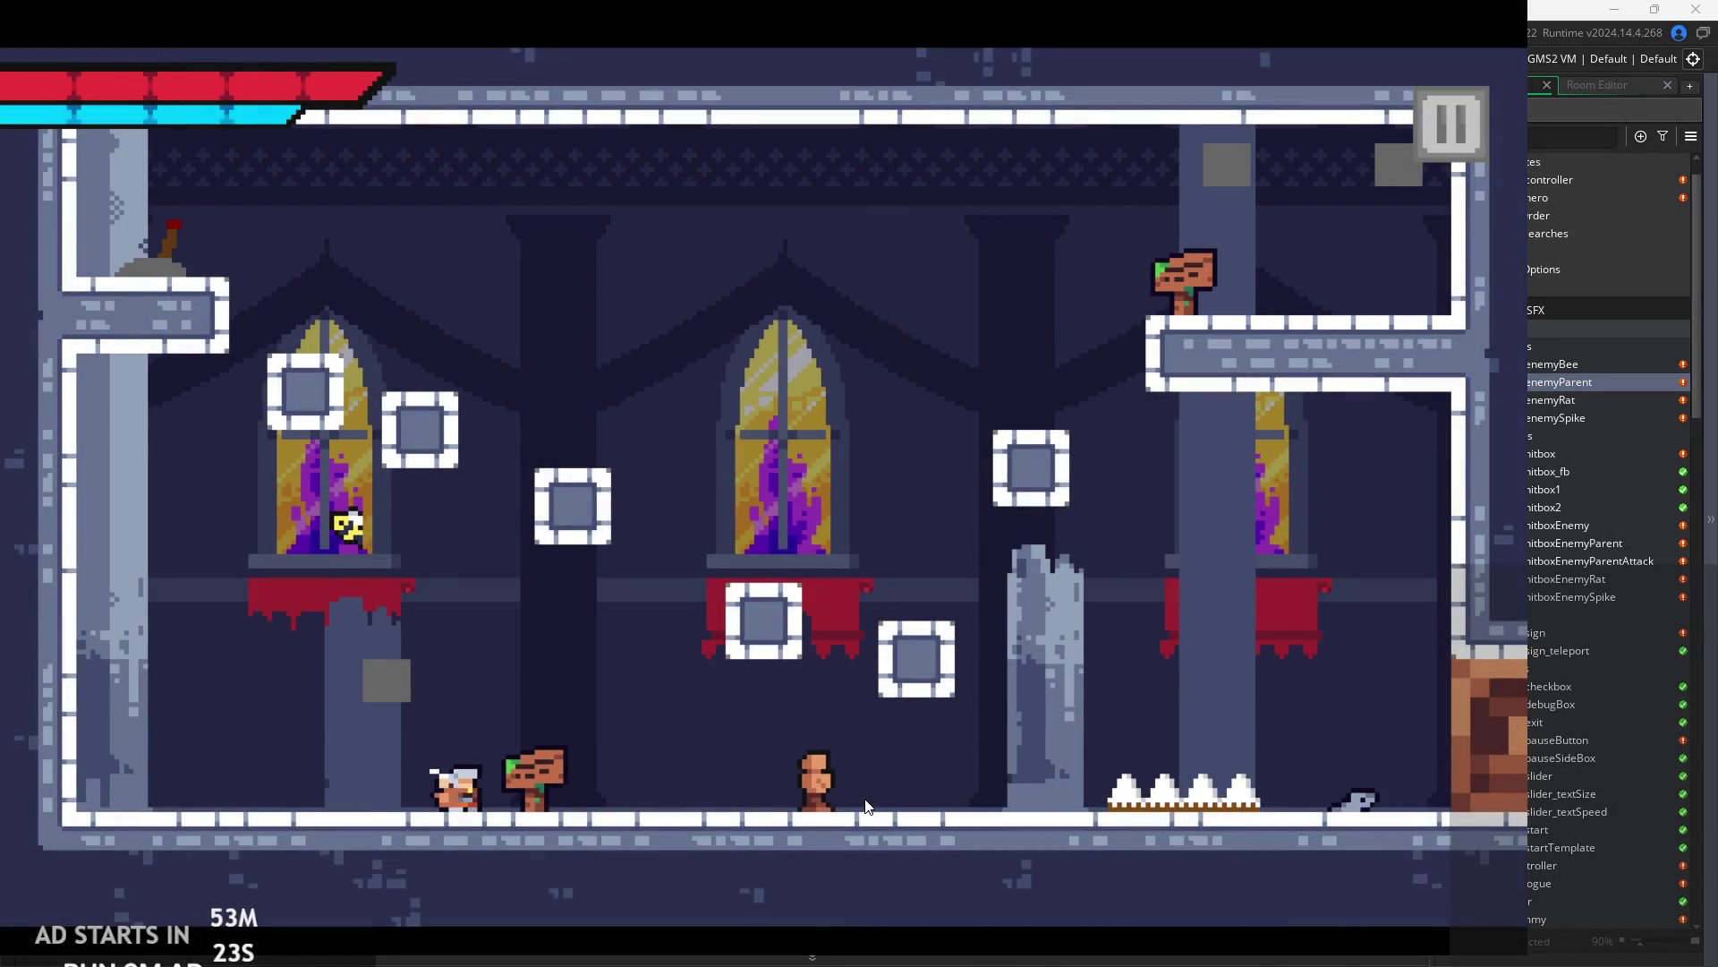
pyautogui.press('space')
pyautogui.press('Right')
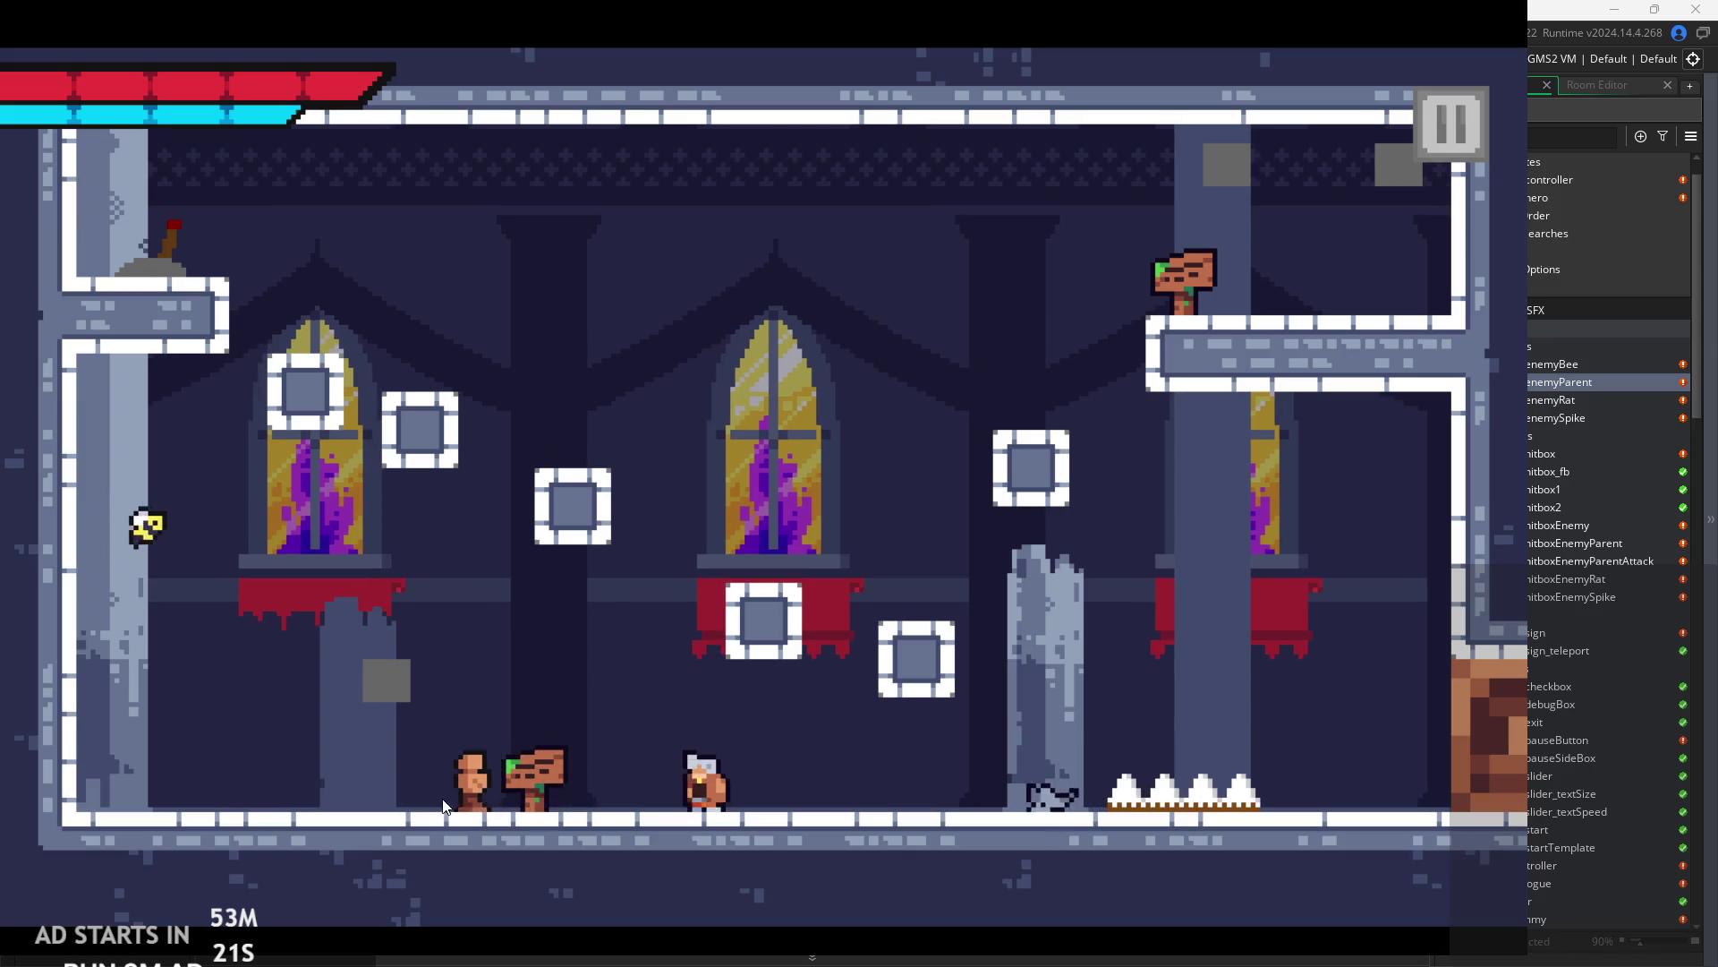
pyautogui.click(870, 766)
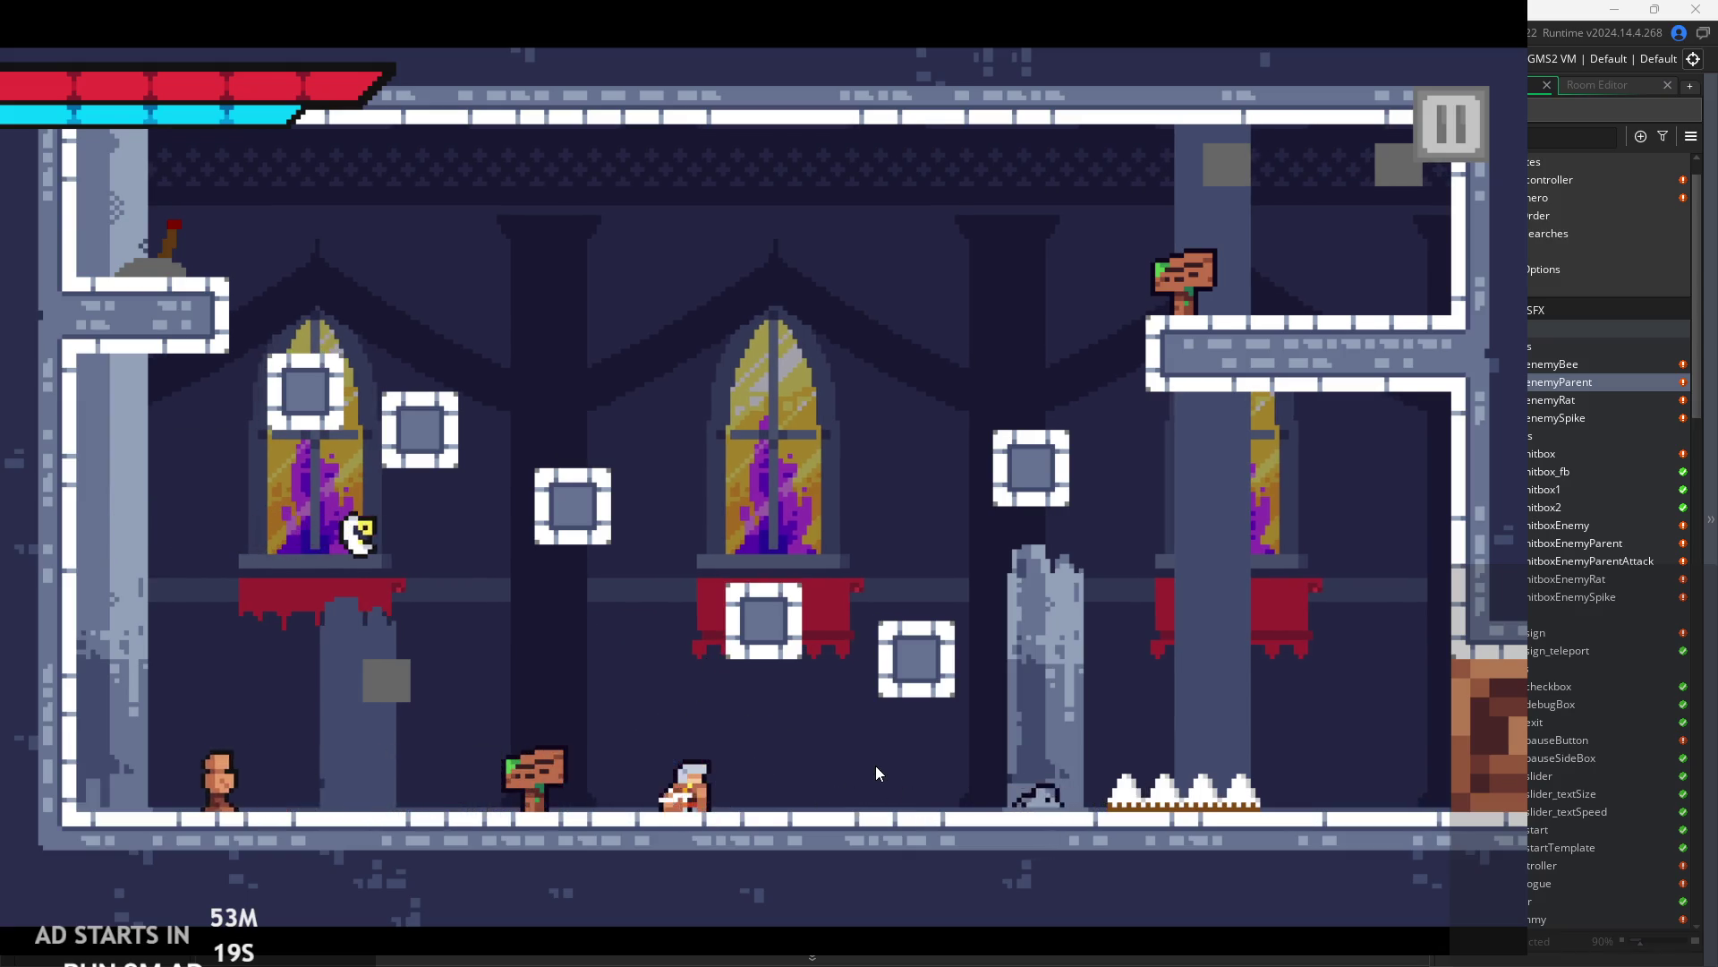
pyautogui.press('Right')
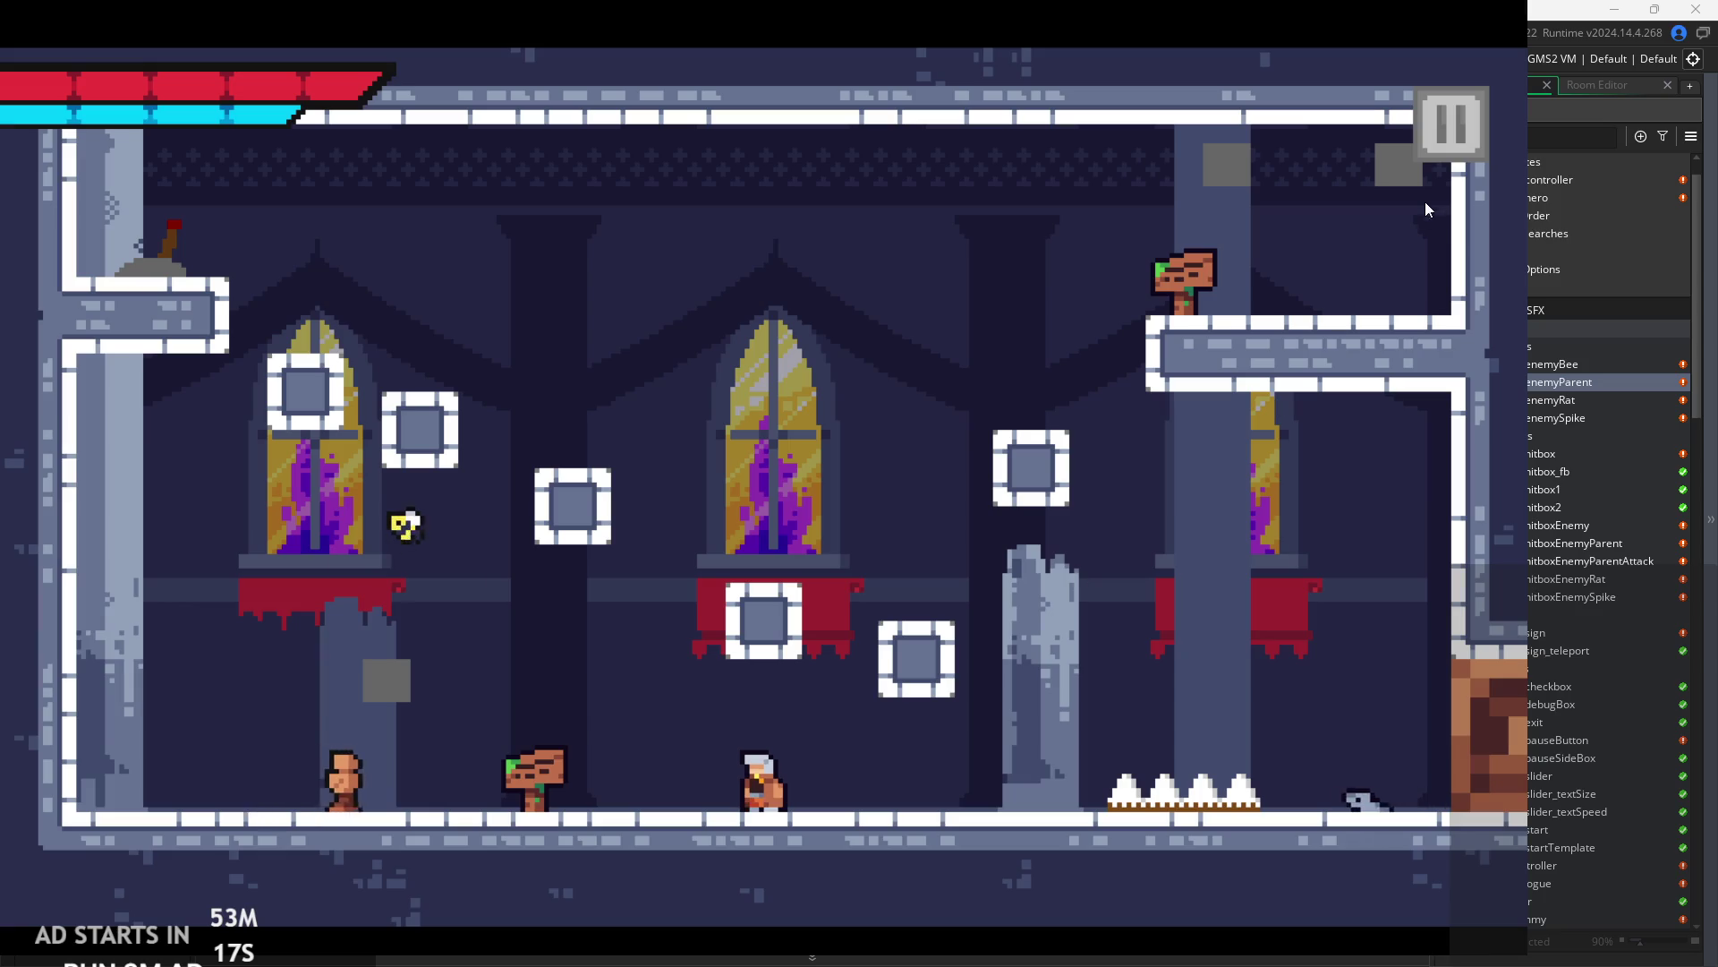
pyautogui.press('Right')
pyautogui.press('space')
pyautogui.click(1435, 149)
pyautogui.press('Escape')
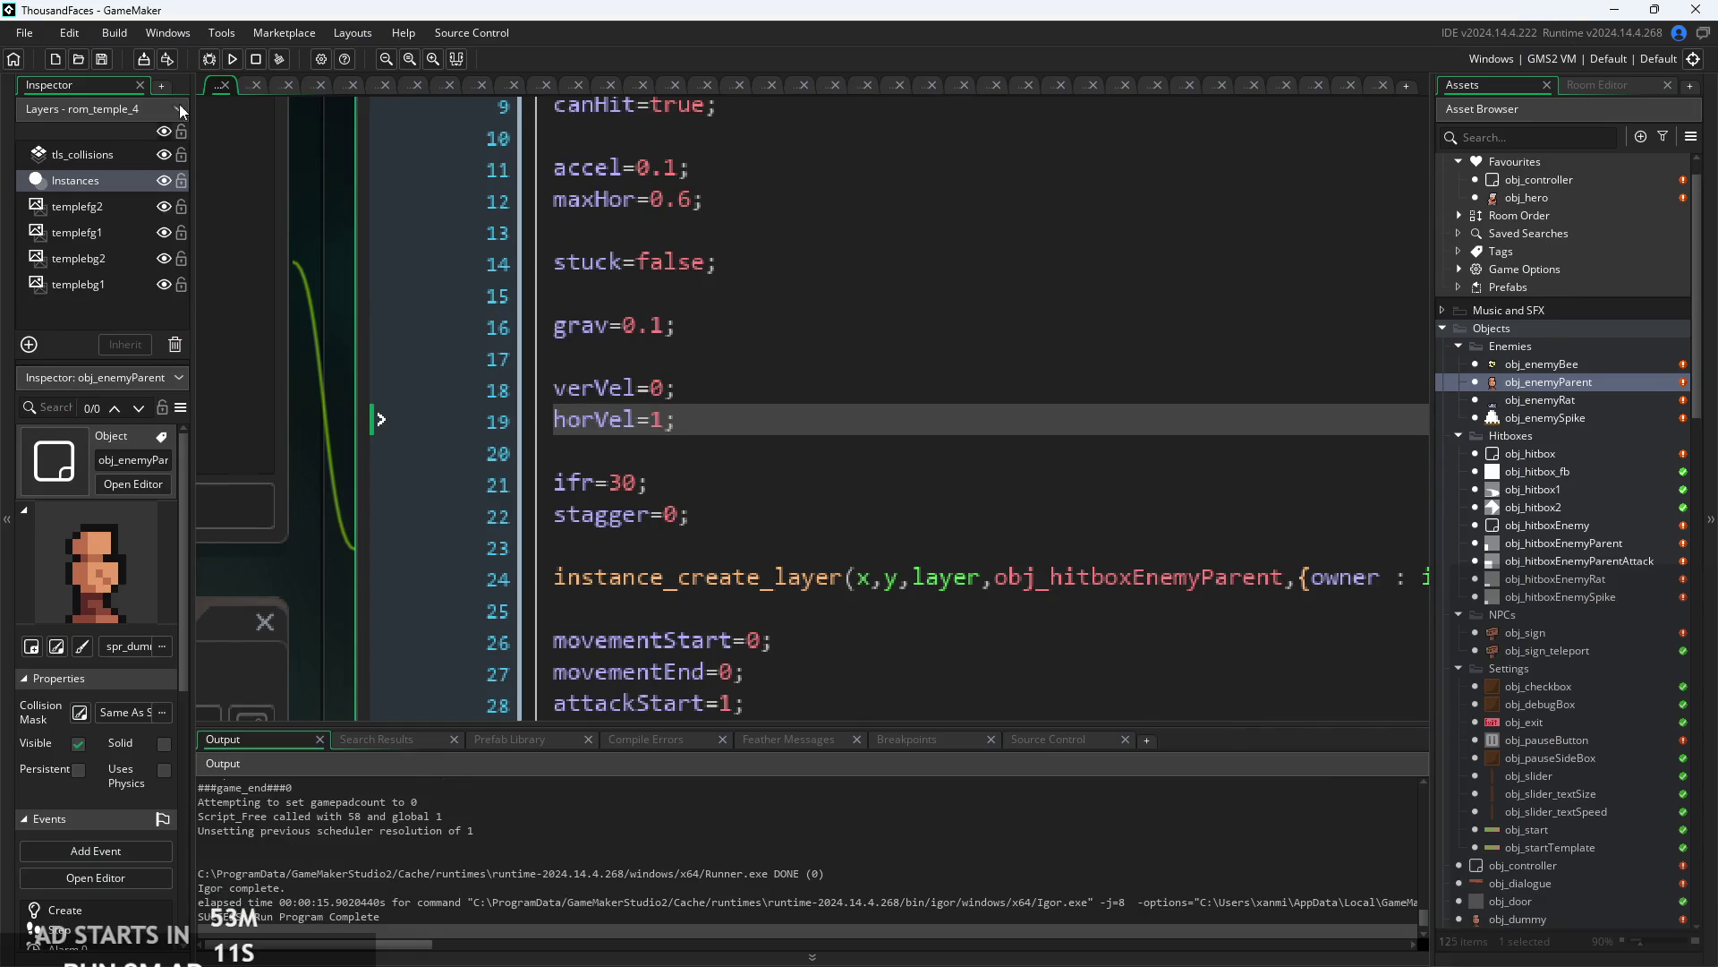
pyautogui.click(232, 59)
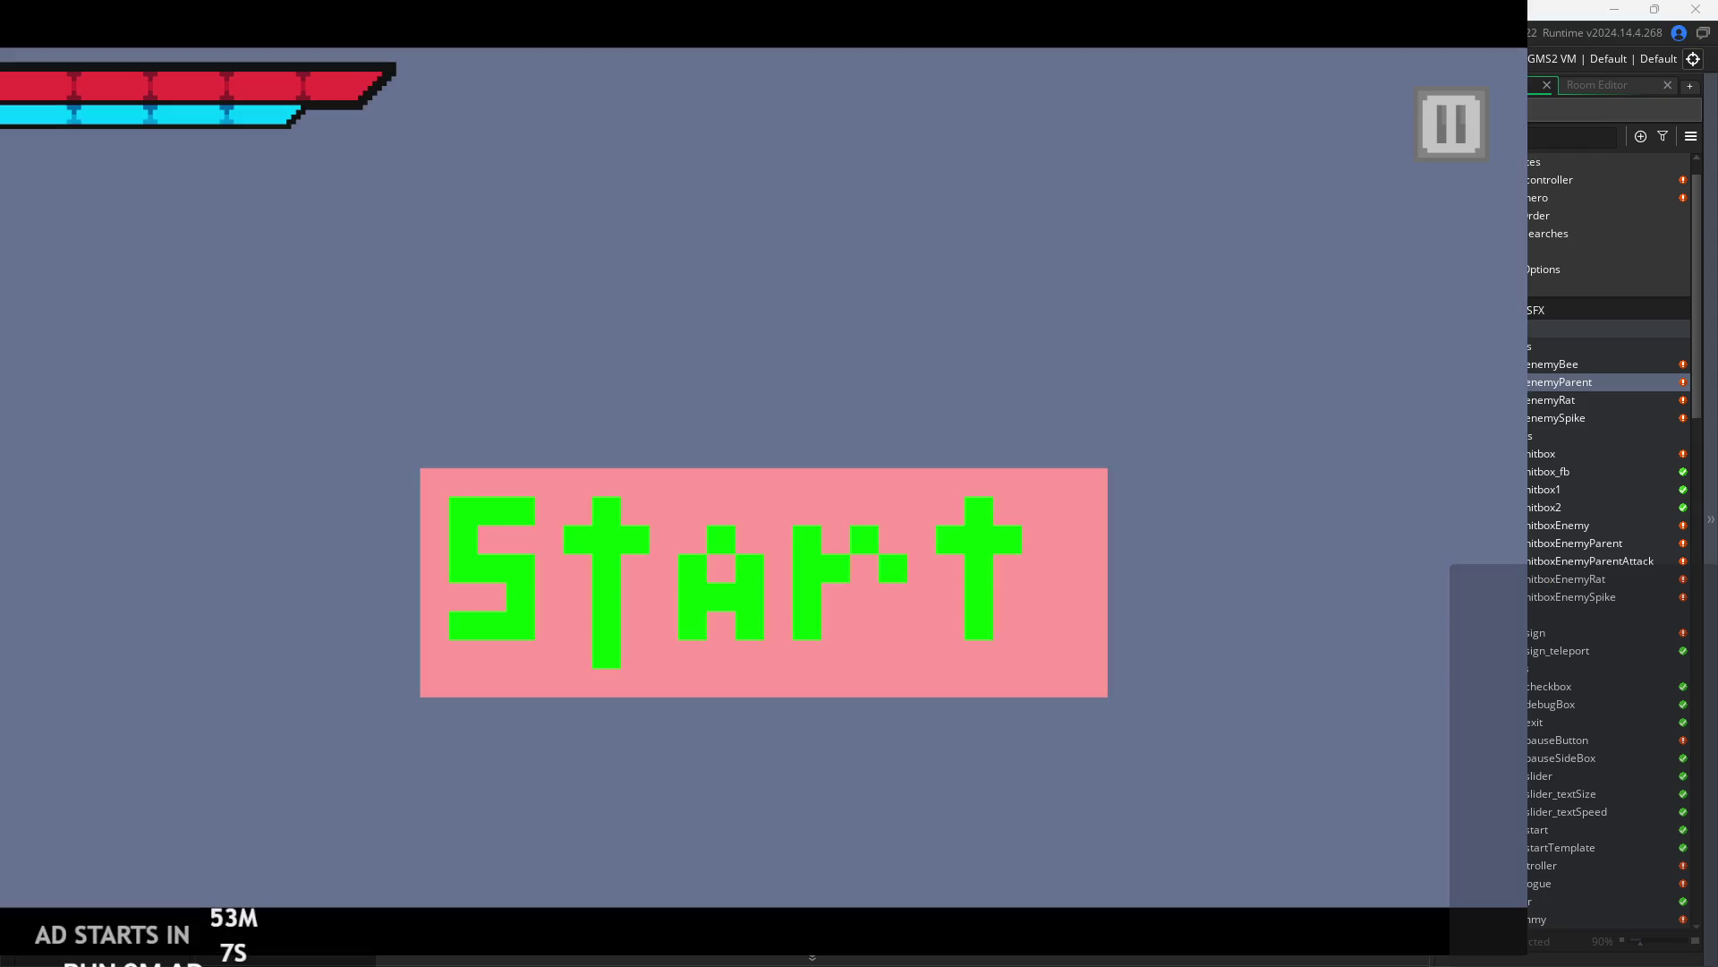
pyautogui.click(875, 593)
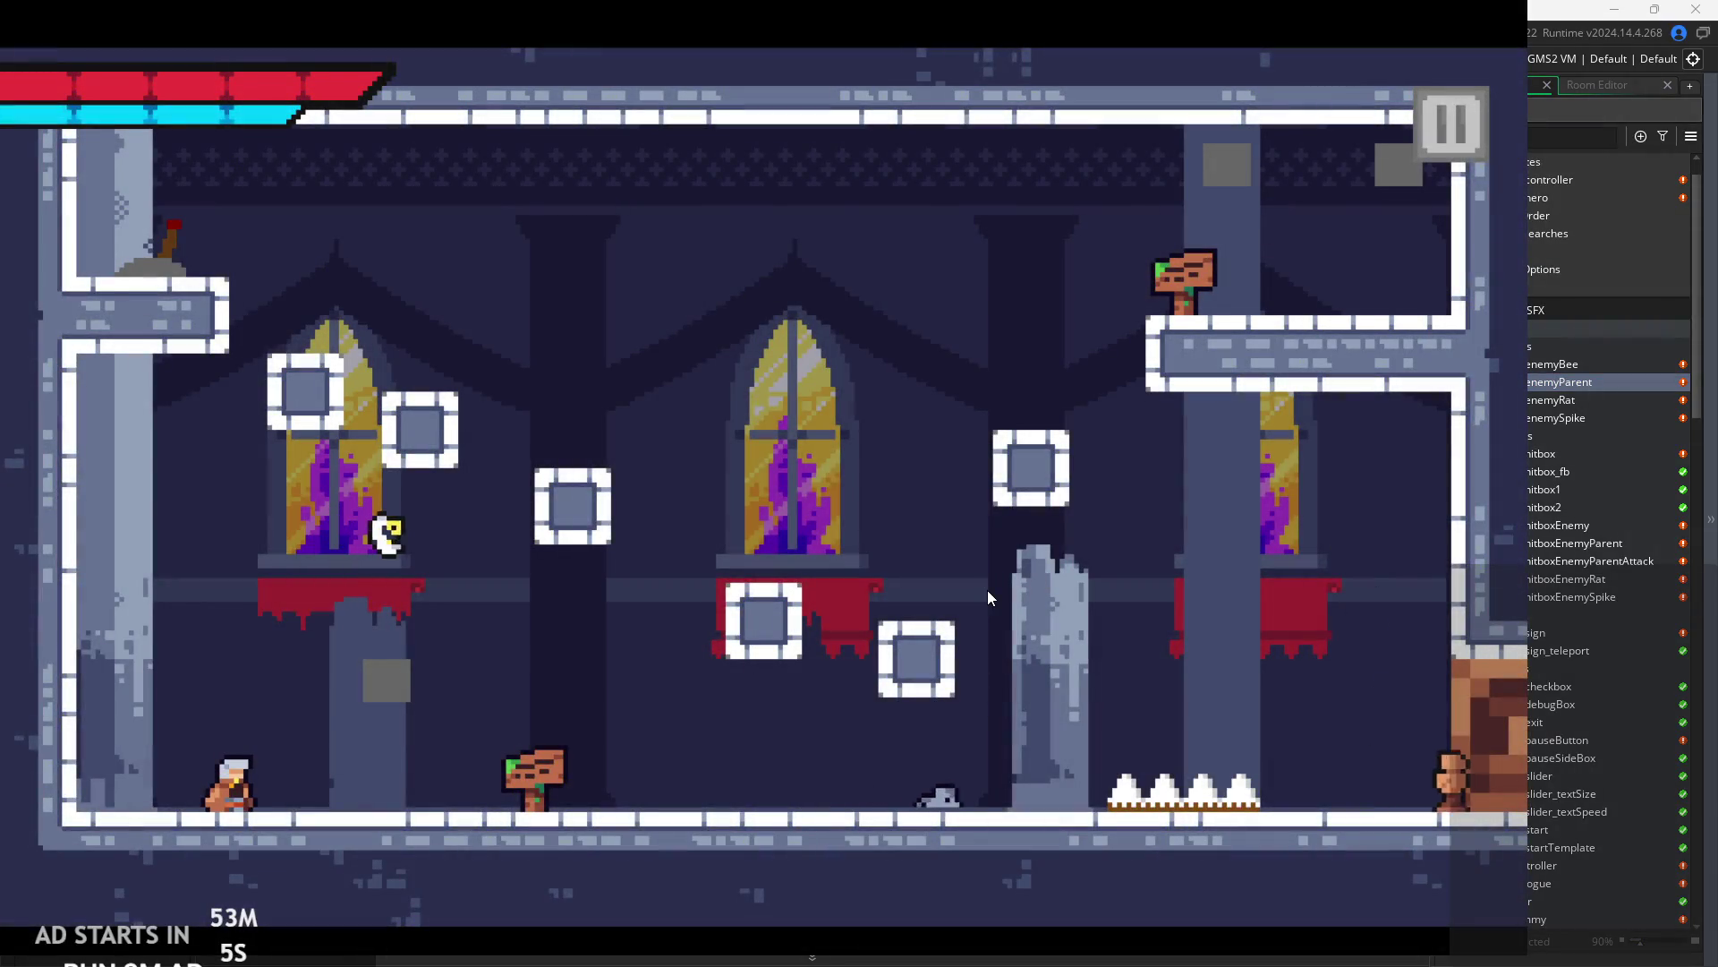
pyautogui.press('Right')
pyautogui.press('space')
pyautogui.press('Left')
pyautogui.press('Right')
pyautogui.press('space')
pyautogui.press('Left')
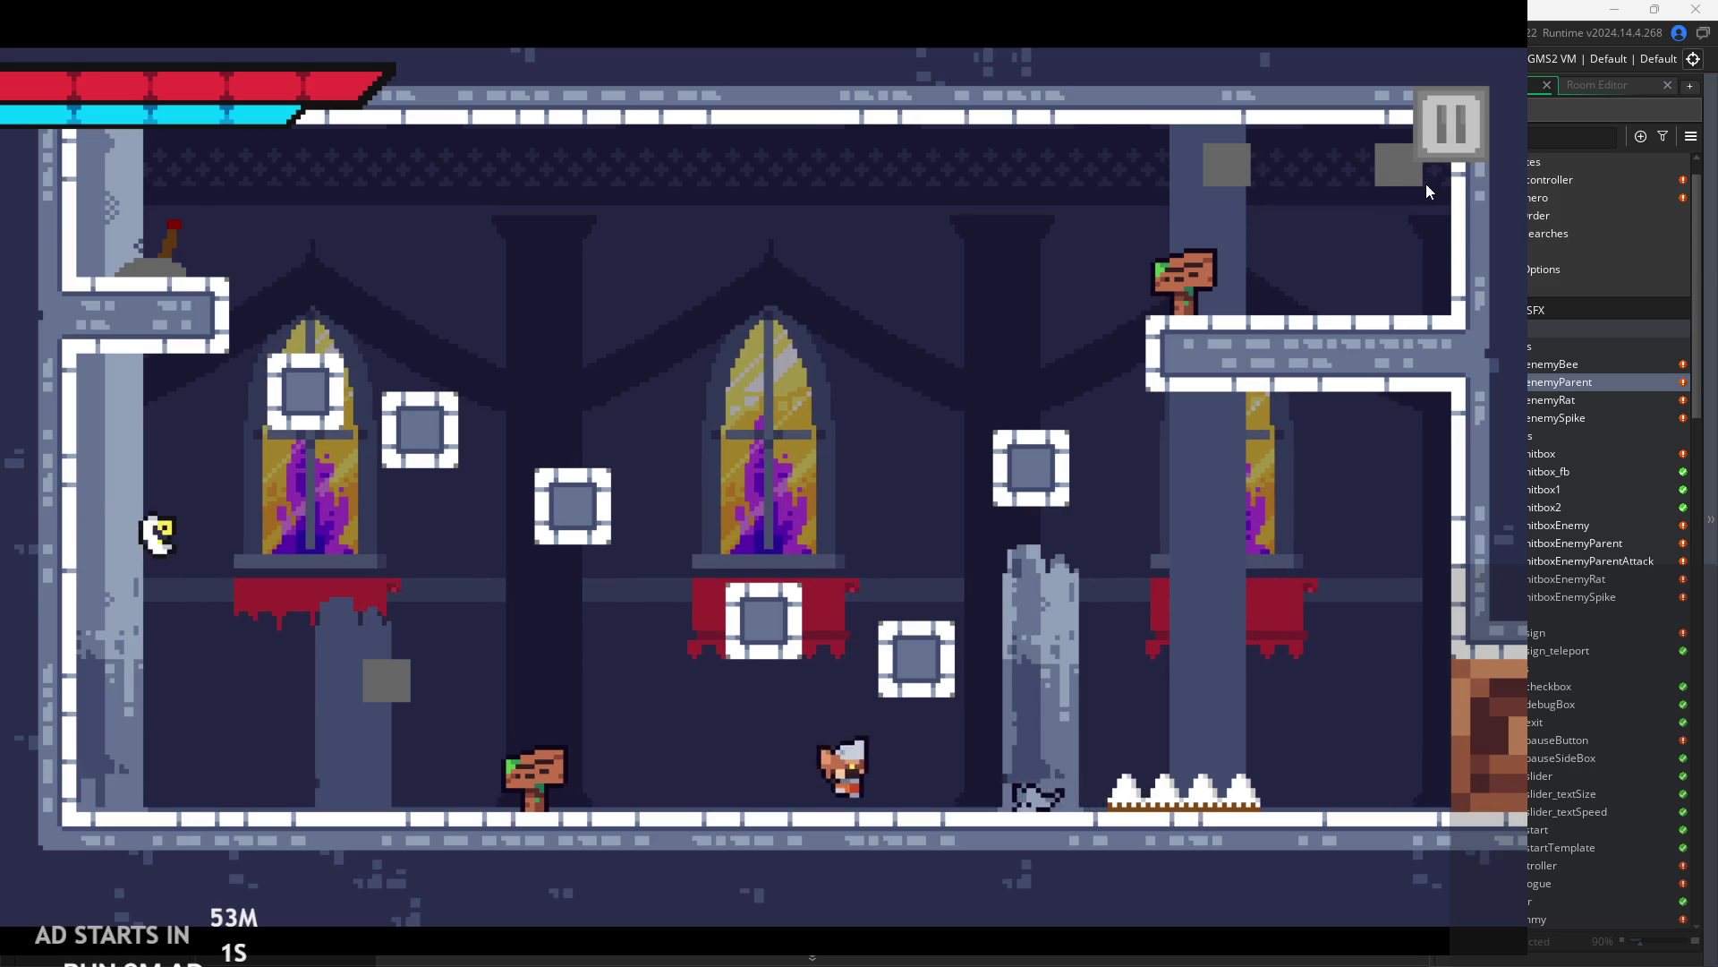
pyautogui.press('Escape')
pyautogui.click(1296, 834)
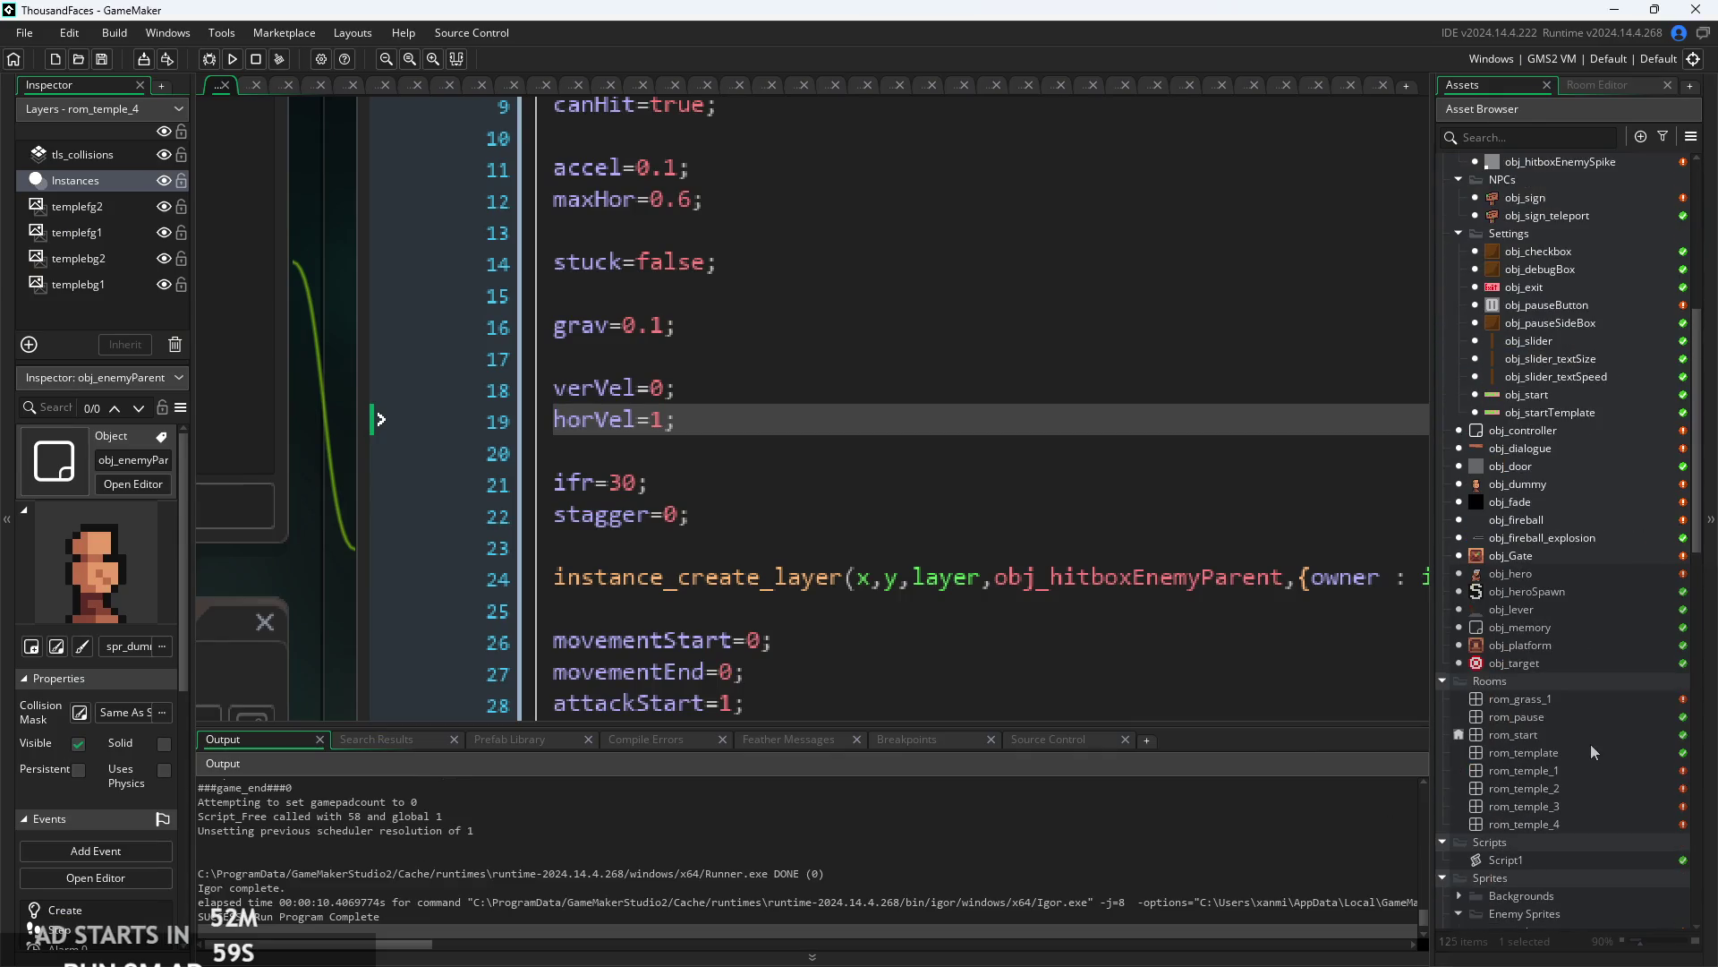
# - Move the rom_temple_1 enemy instance onto the upper-left ledge at 40,40 and run the game
pyautogui.doubleClick(1549, 774)
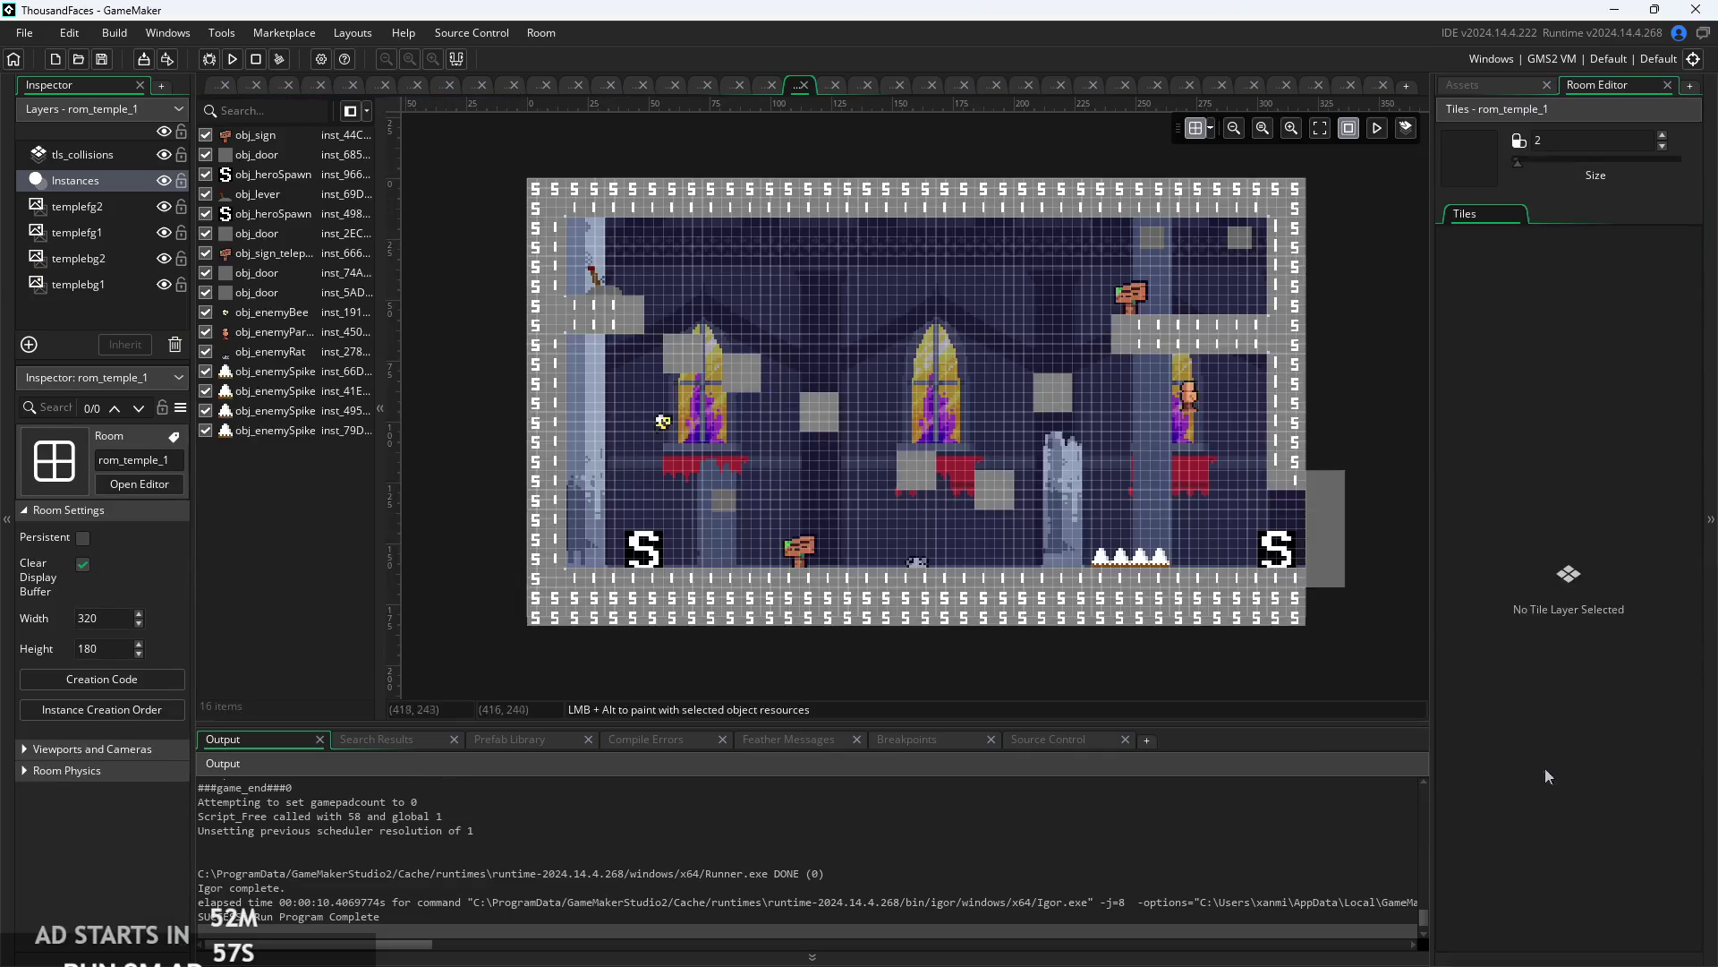
pyautogui.click(1195, 401)
pyautogui.moveTo(915, 427); pyautogui.dragTo(657, 284)
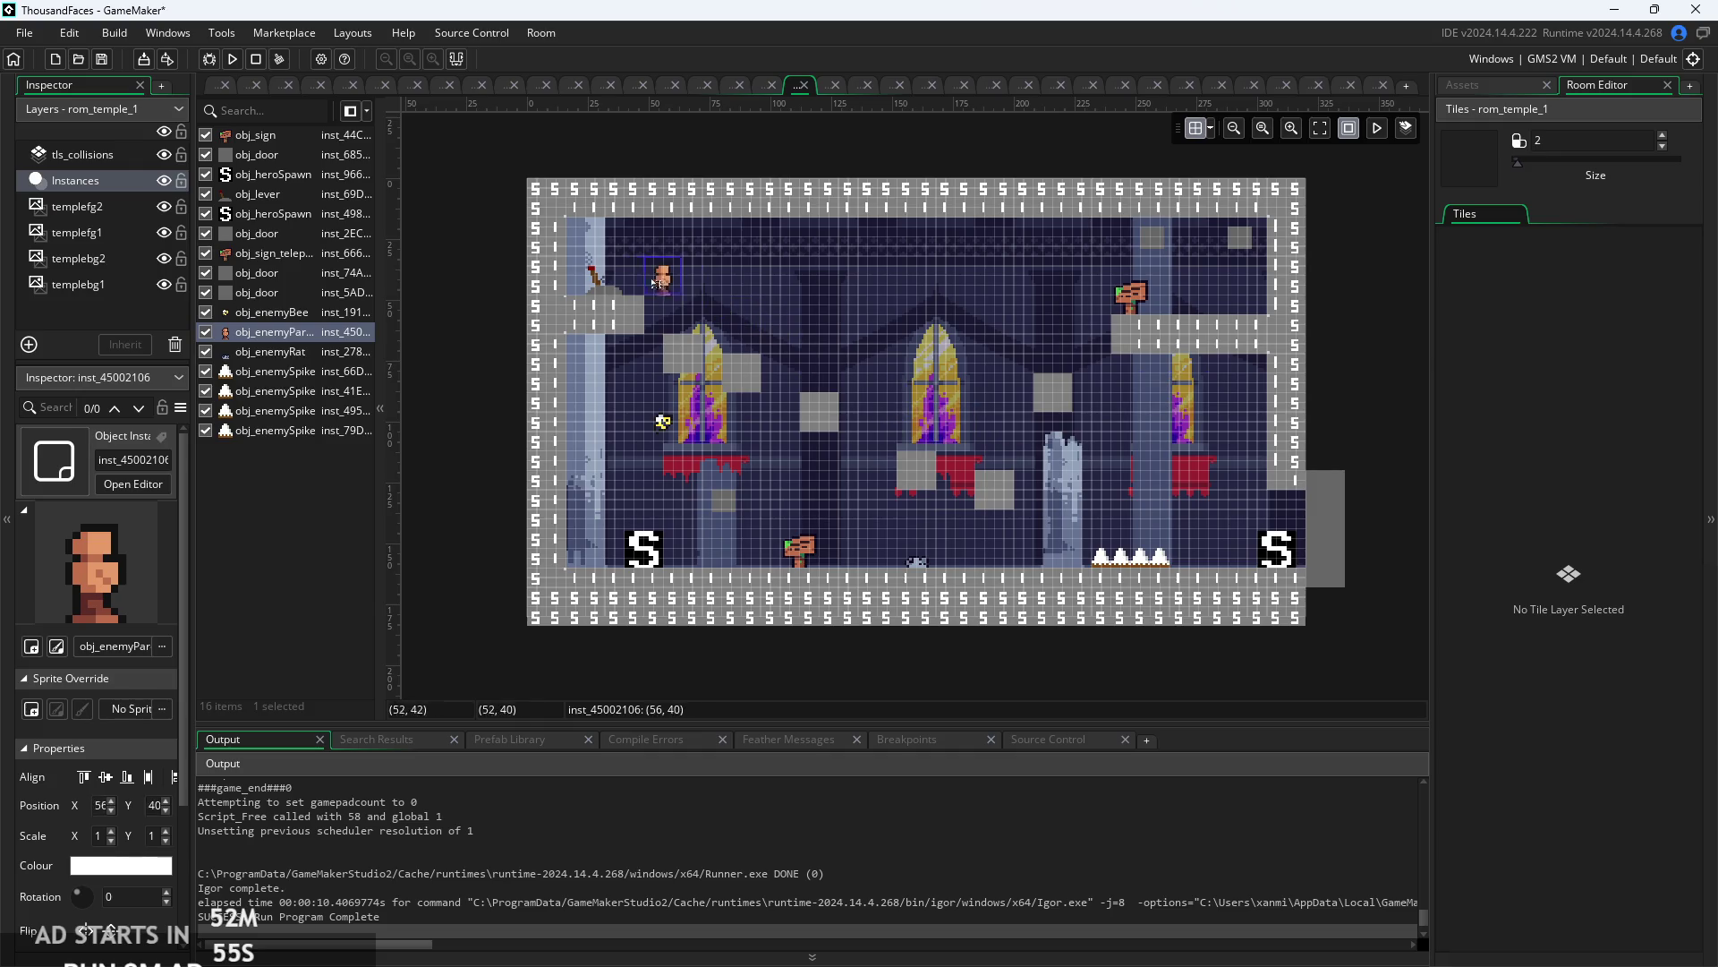
pyautogui.click(815, 320)
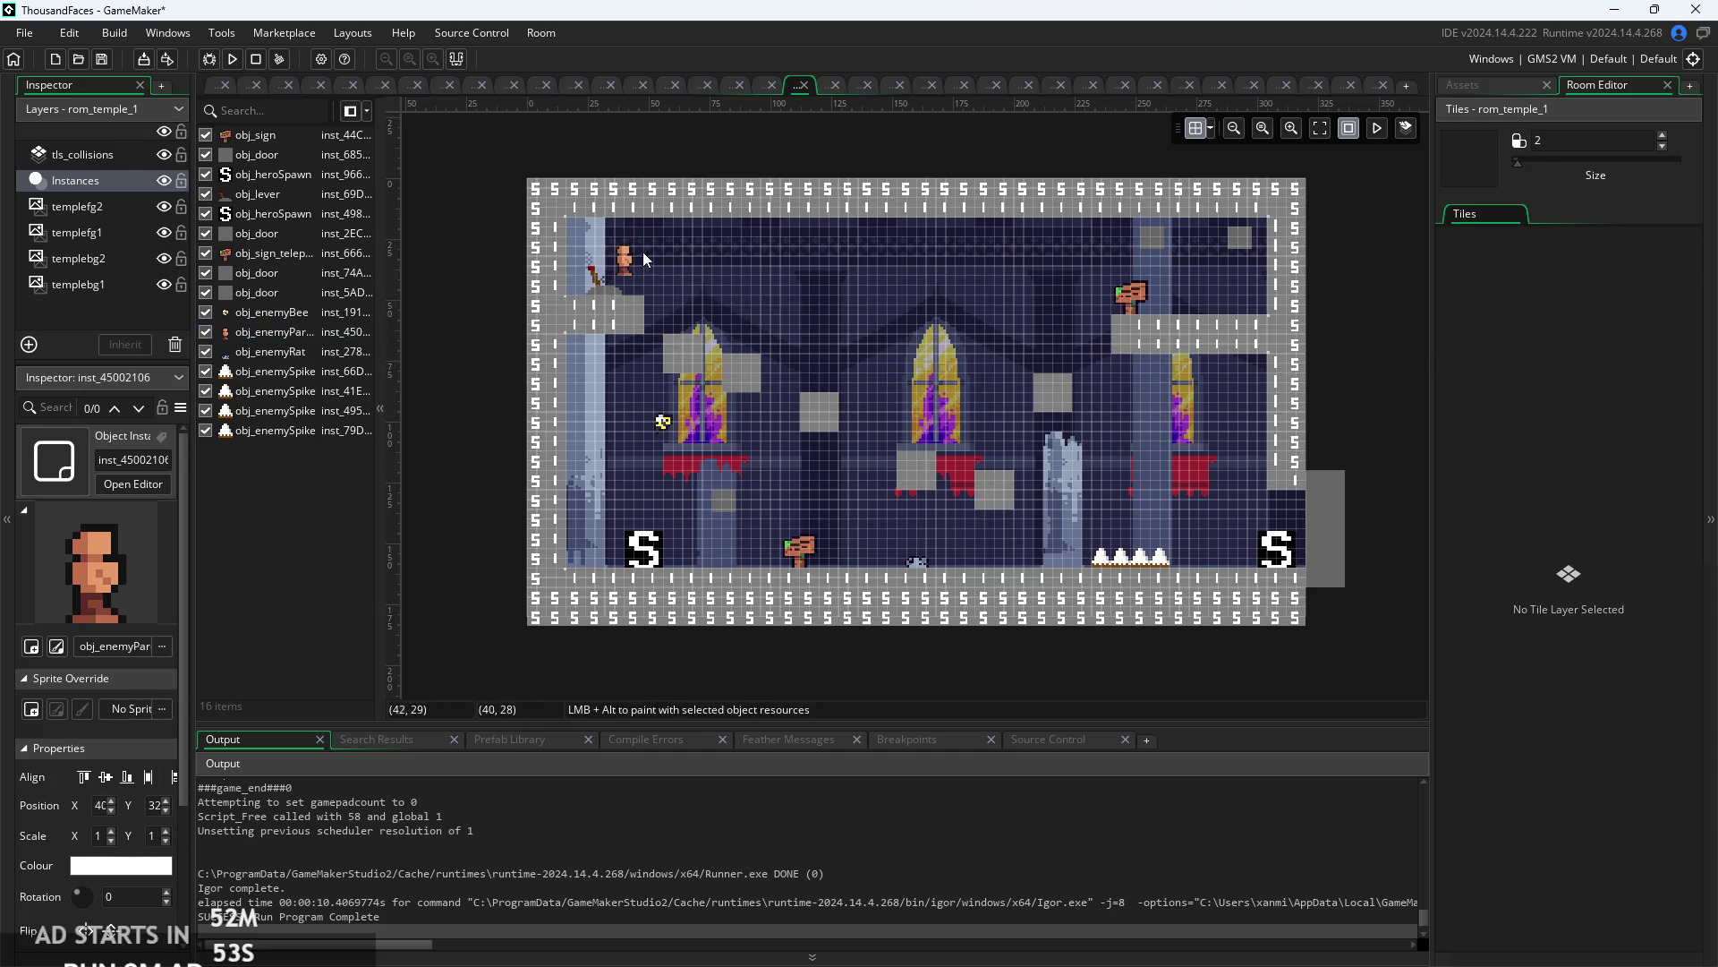
pyautogui.scroll(2, 637, 263)
pyautogui.moveTo(636, 263); pyautogui.dragTo(611, 303)
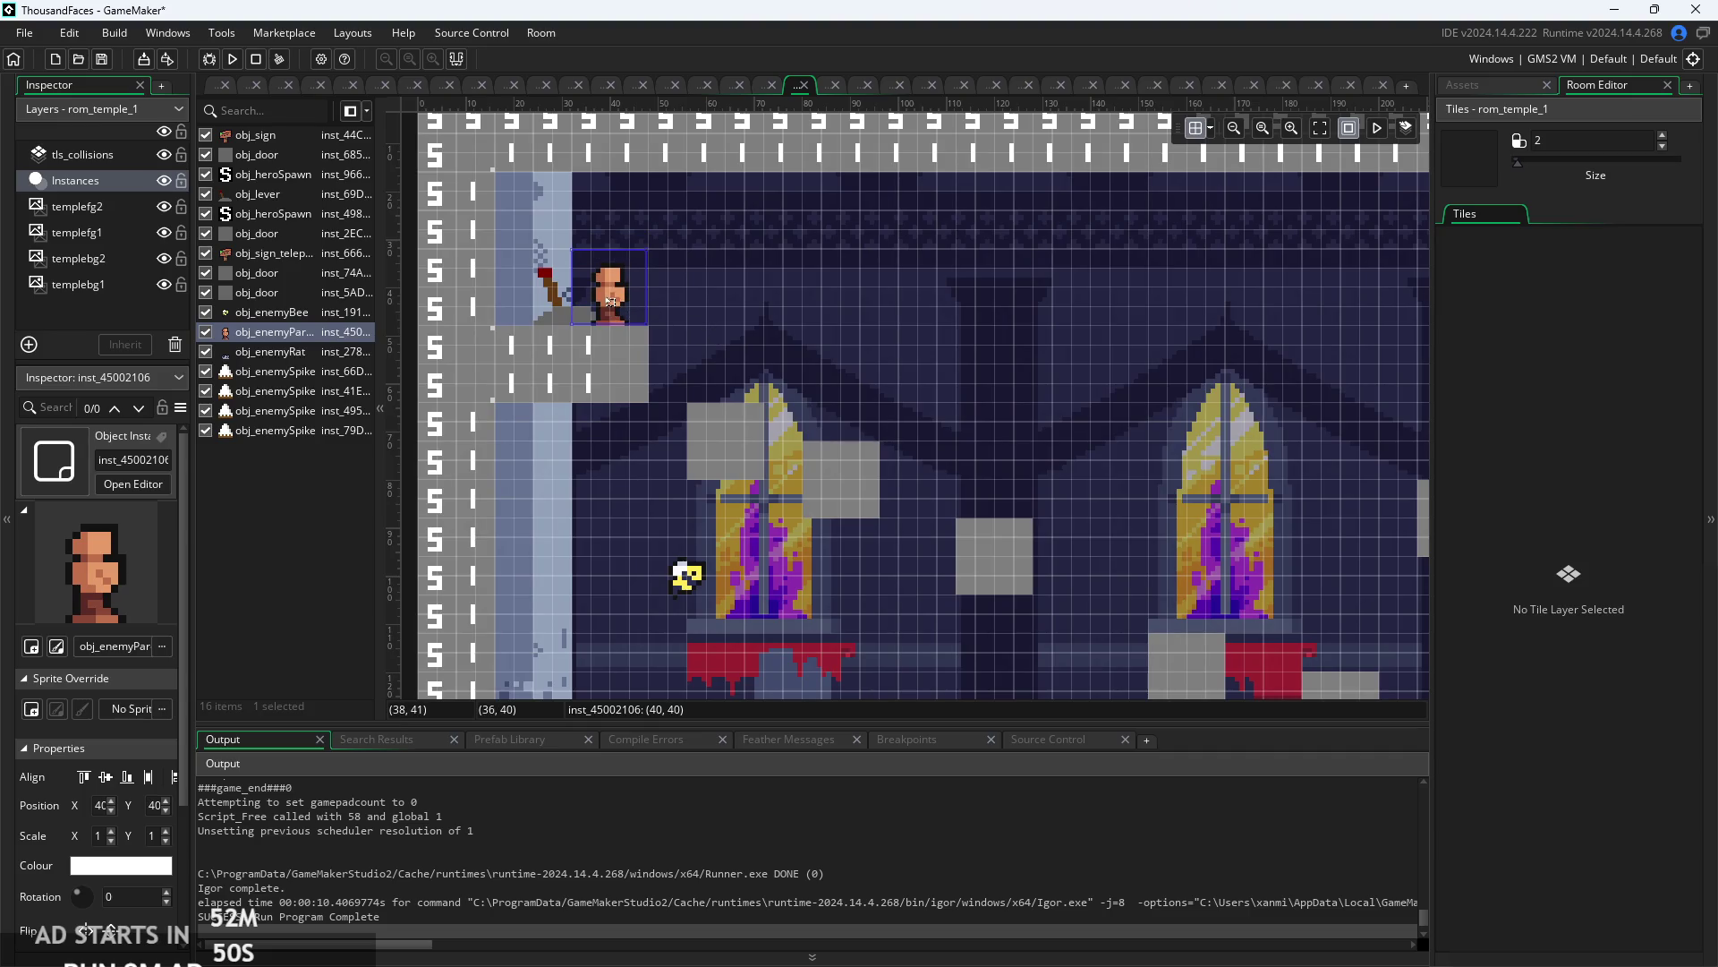
pyautogui.click(232, 62)
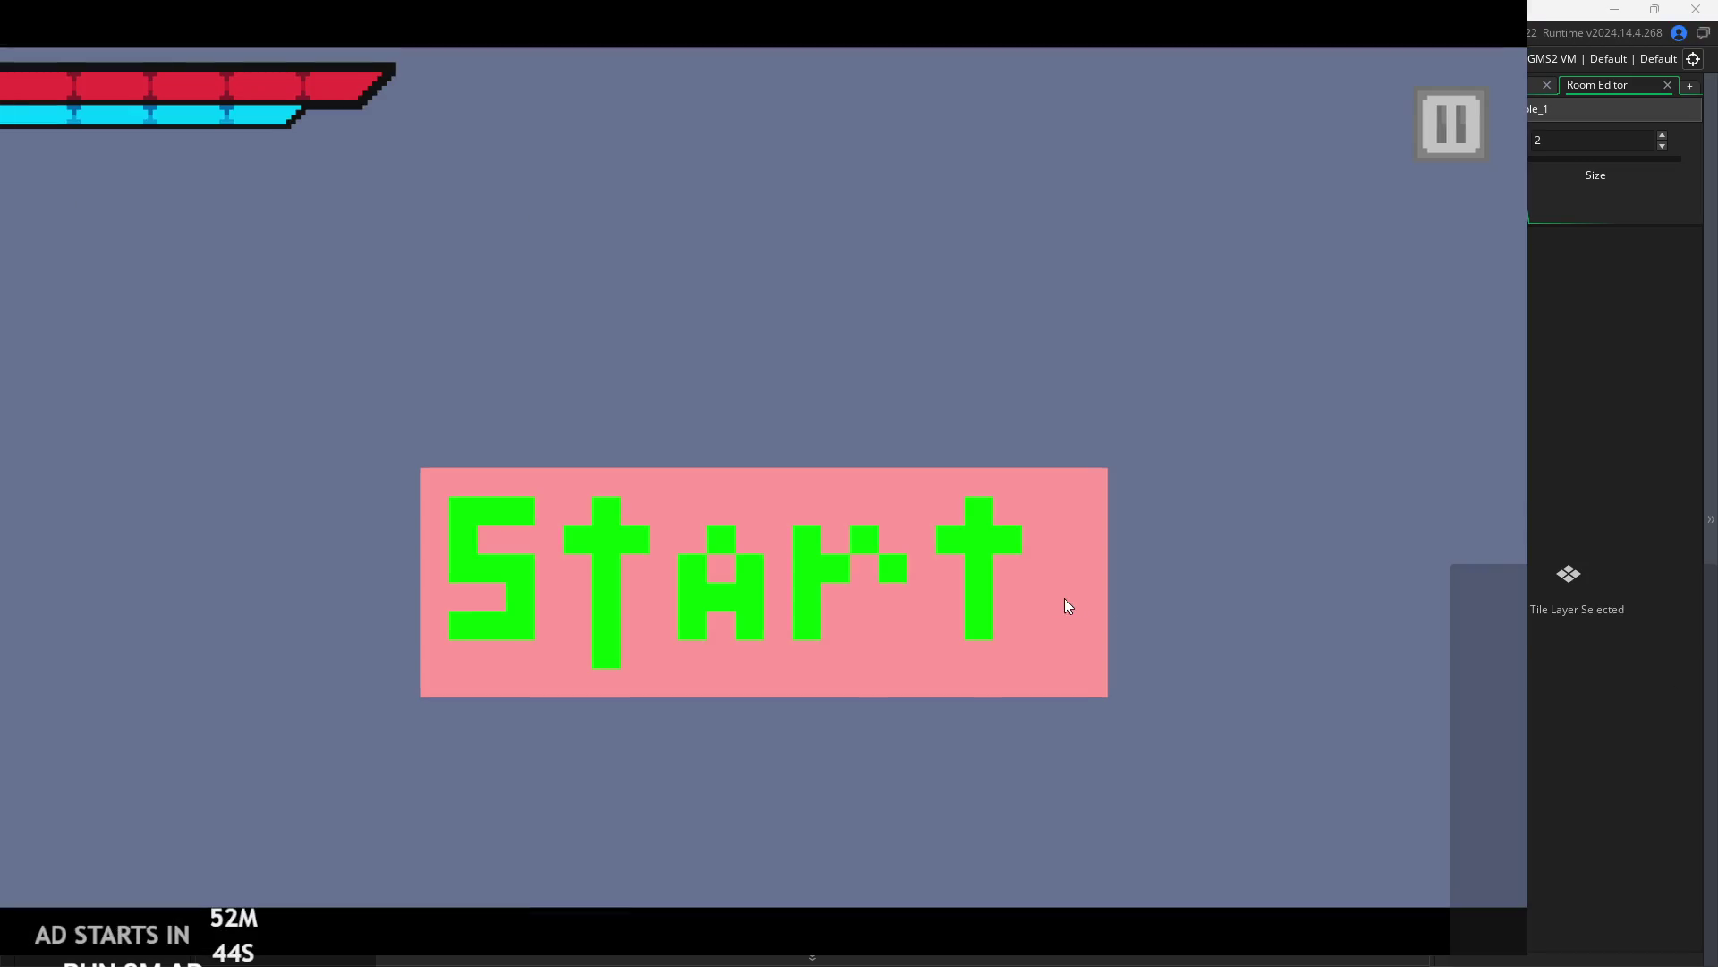
# - Start the game and run, jump and dash the player up to the upper-left ledge
pyautogui.click(1065, 599)
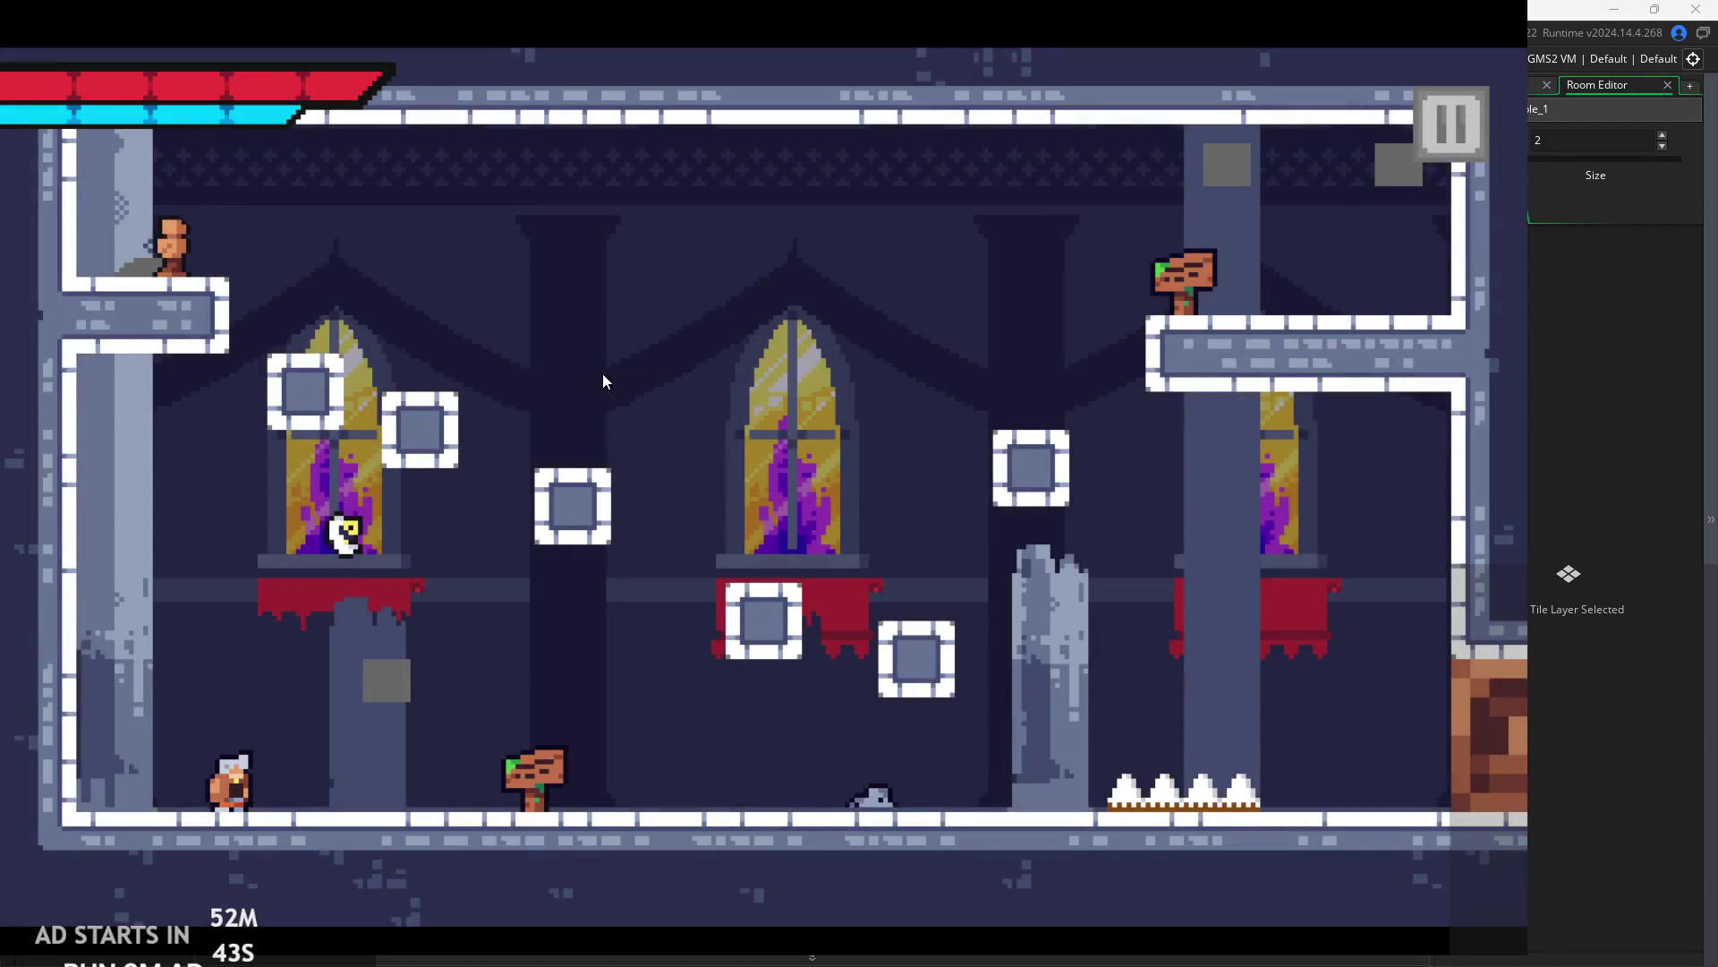
pyautogui.press('Right')
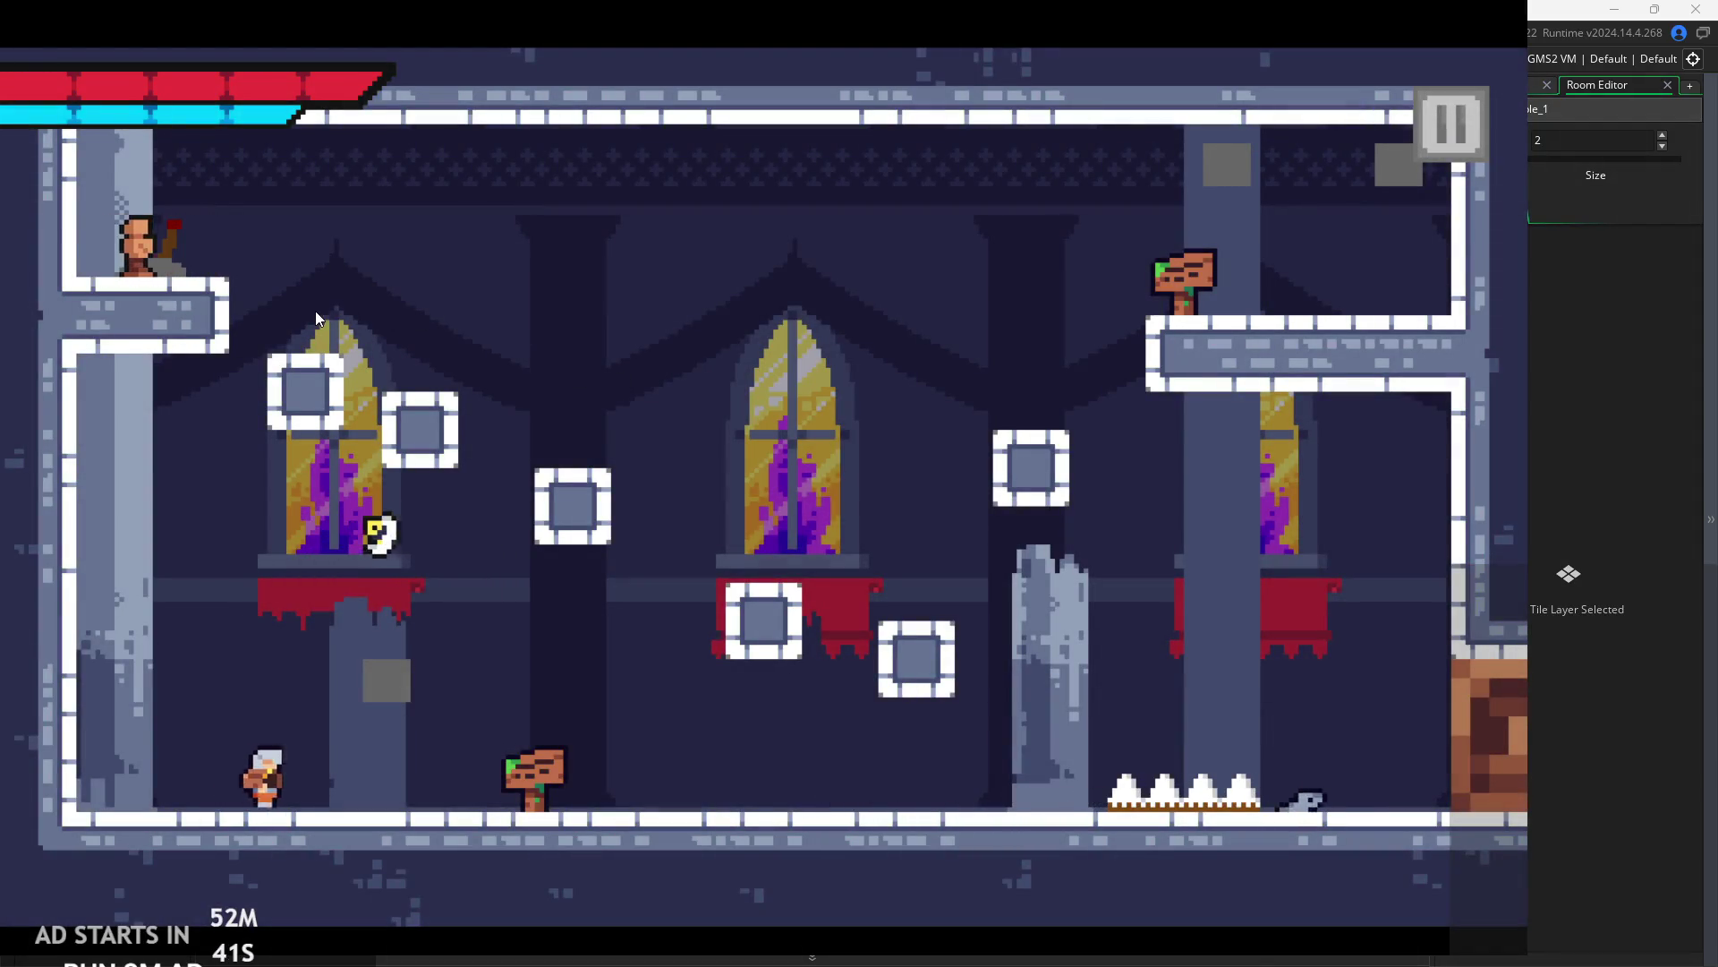
pyautogui.press('space')
pyautogui.press('space')
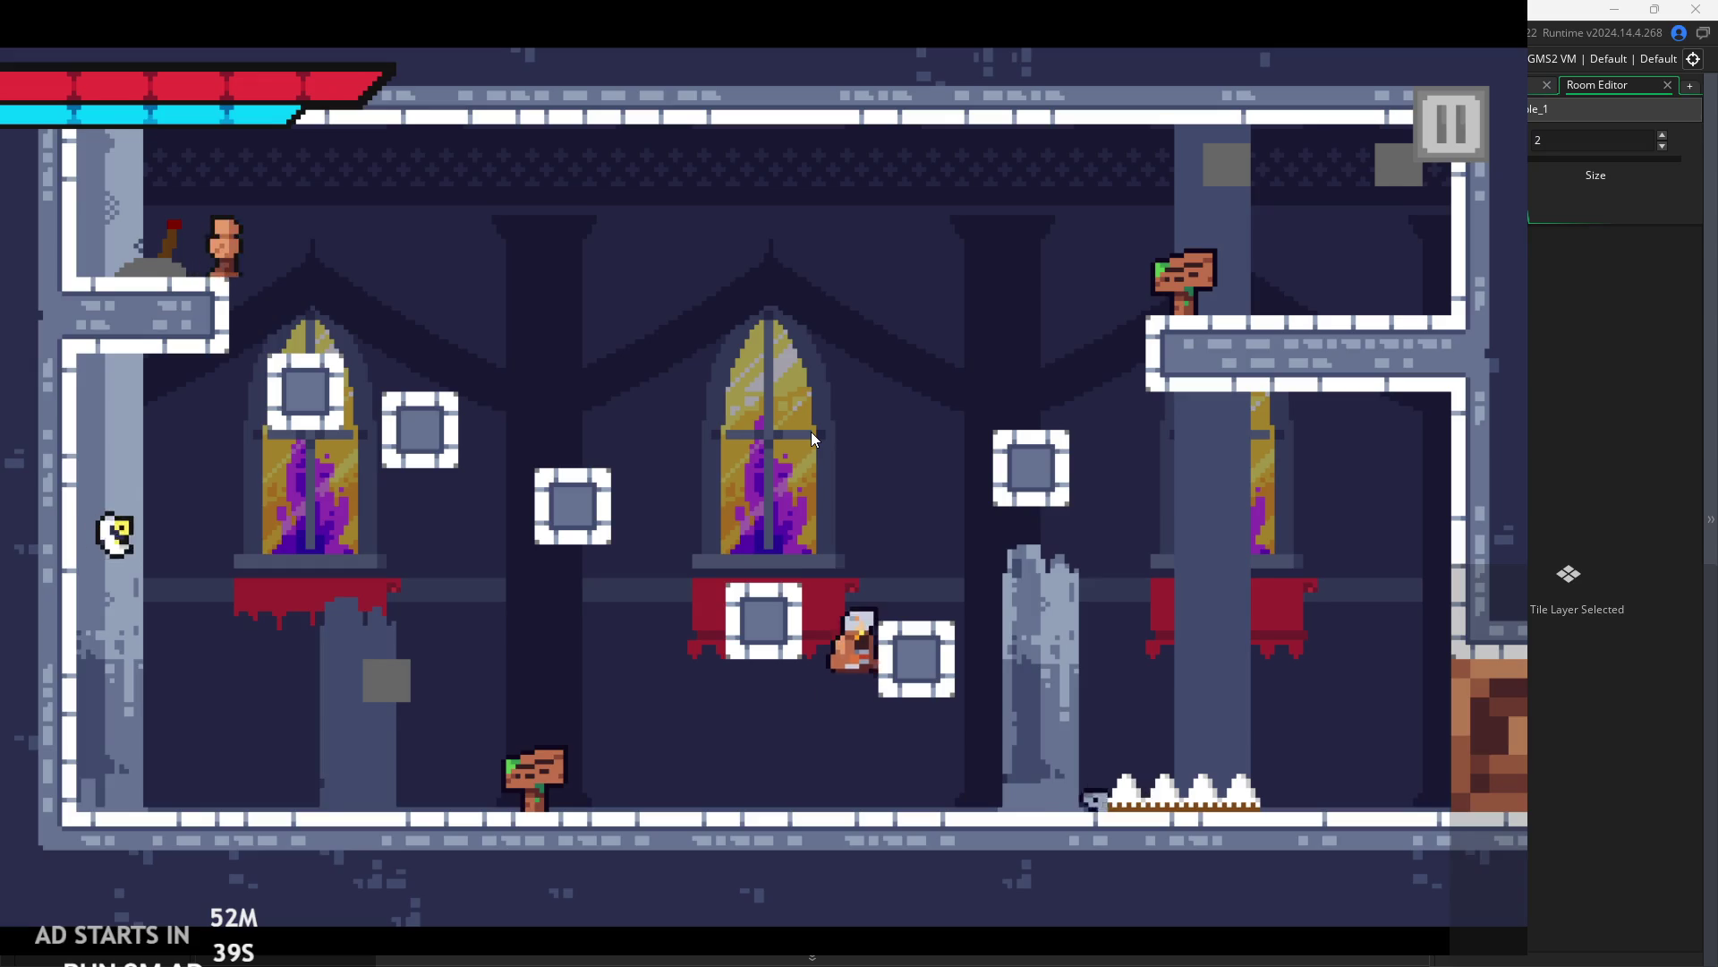
pyautogui.press('Left')
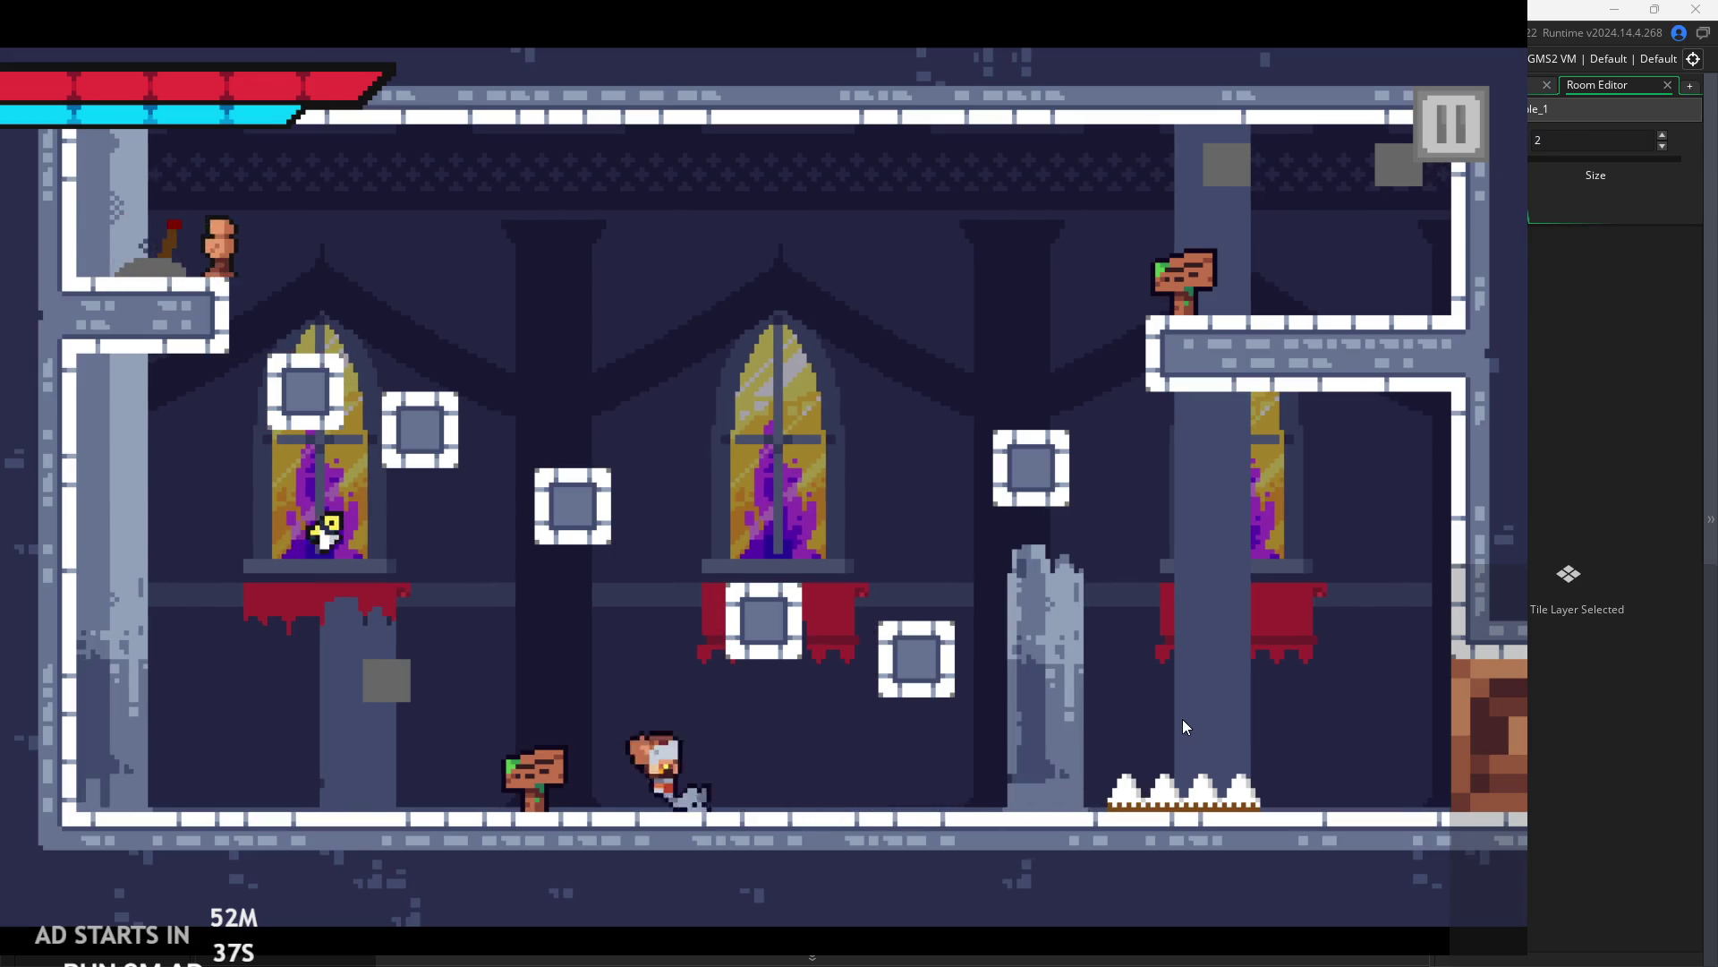
pyautogui.press('Right')
pyautogui.press('space')
pyautogui.press('Left')
pyautogui.press('space')
pyautogui.press('Left')
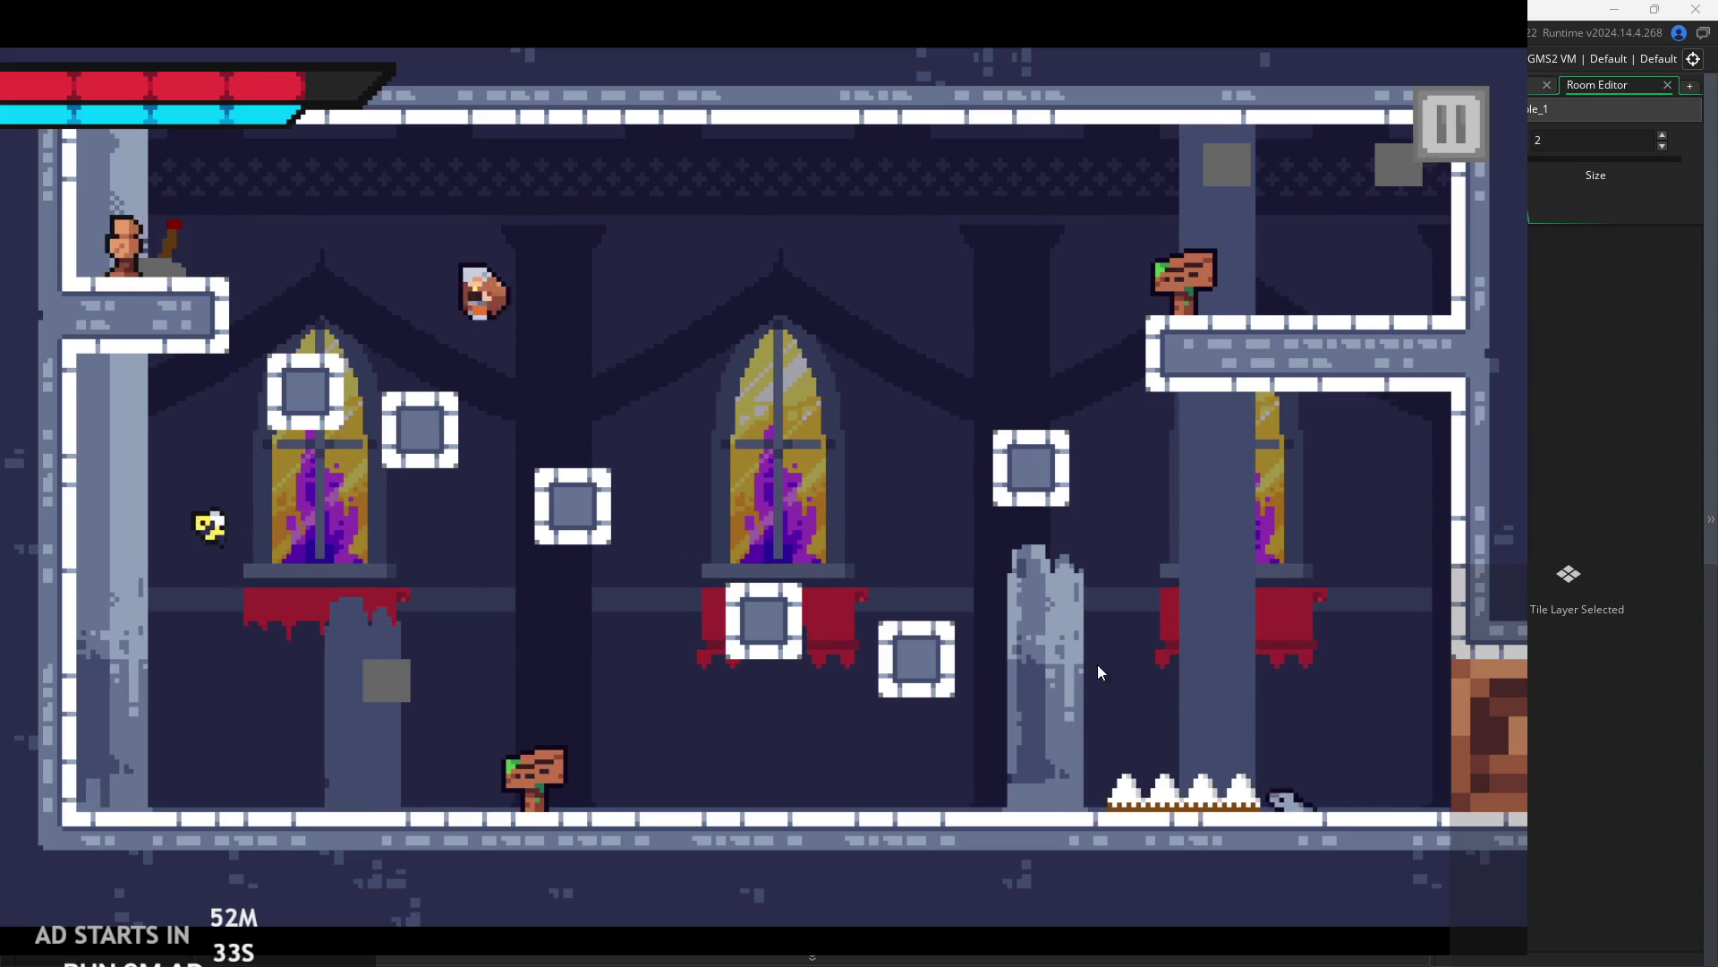
pyautogui.press('space')
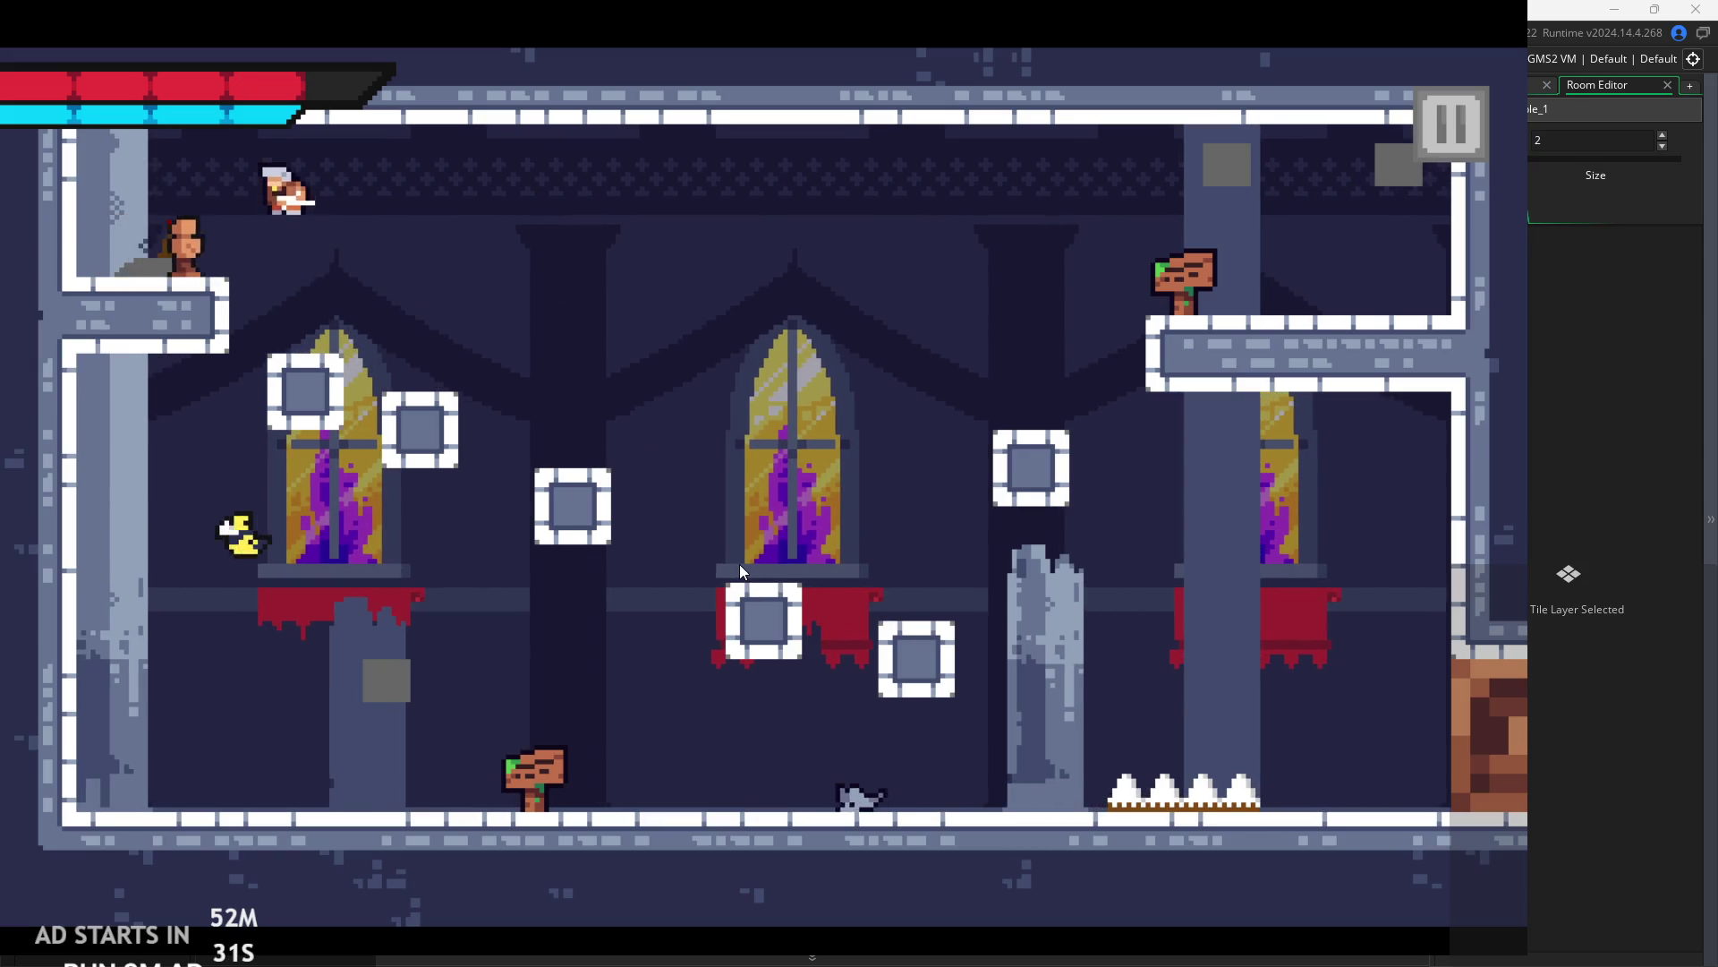
pyautogui.press('space')
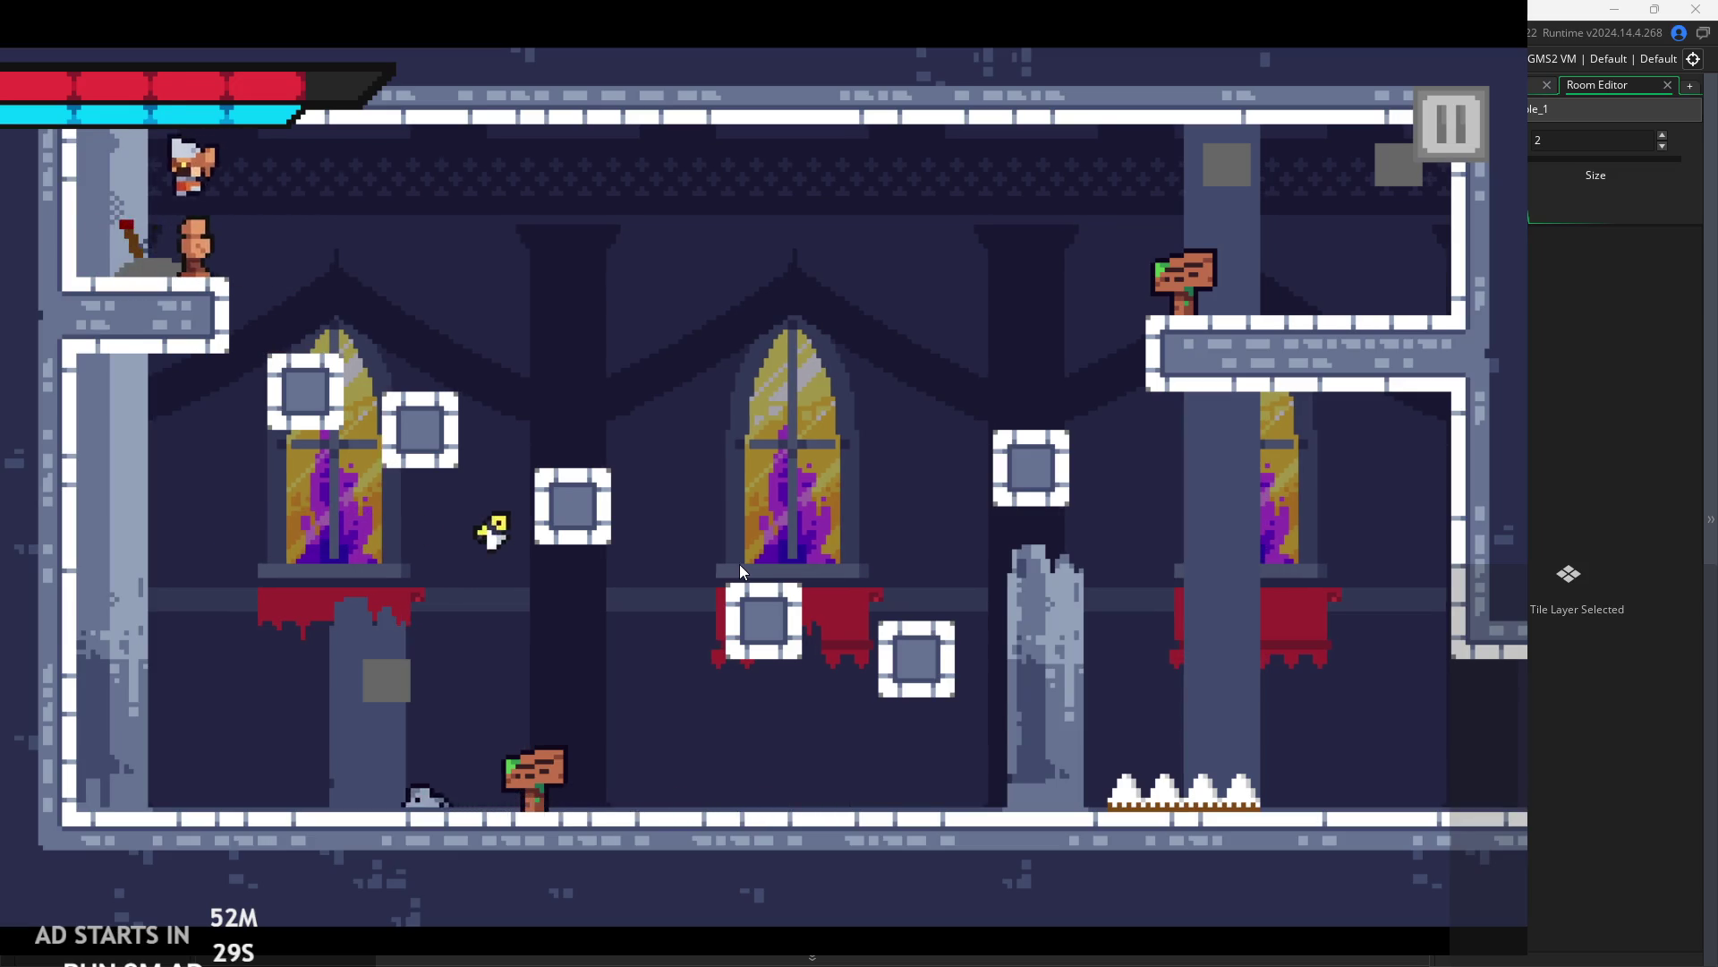
pyautogui.press('Left')
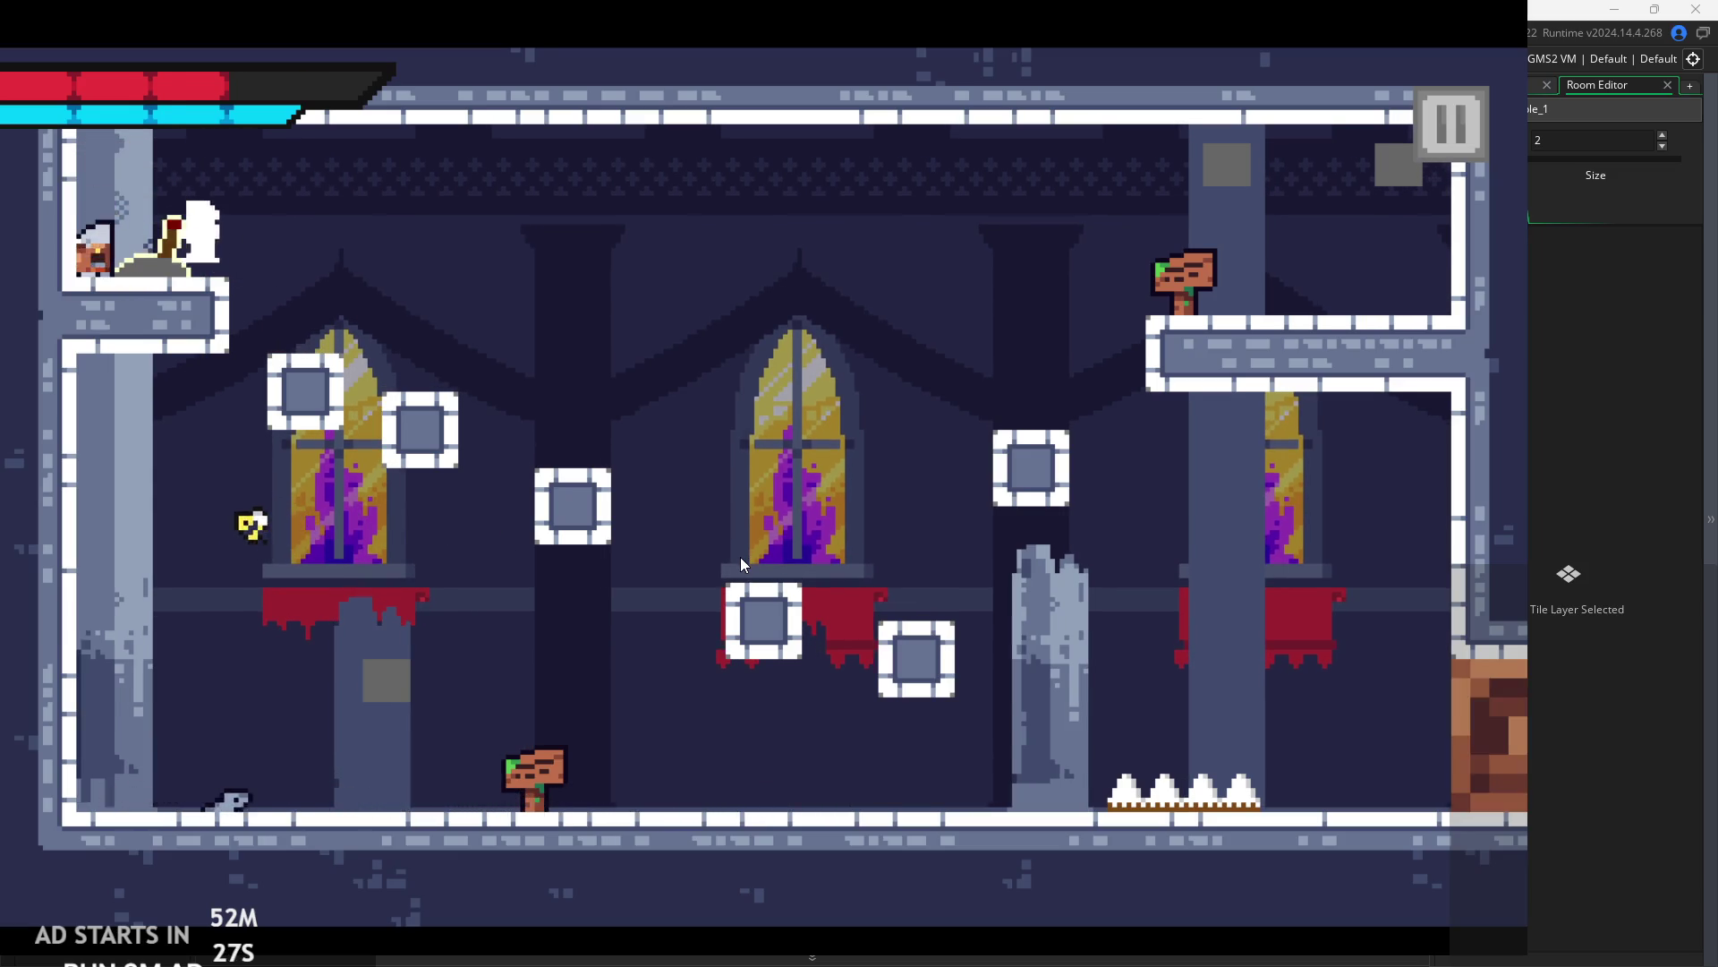
pyautogui.press('Right')
# - Exit the game, move the enemy instance to 88,32, and run again
pyautogui.click(1451, 125)
pyautogui.click(1216, 814)
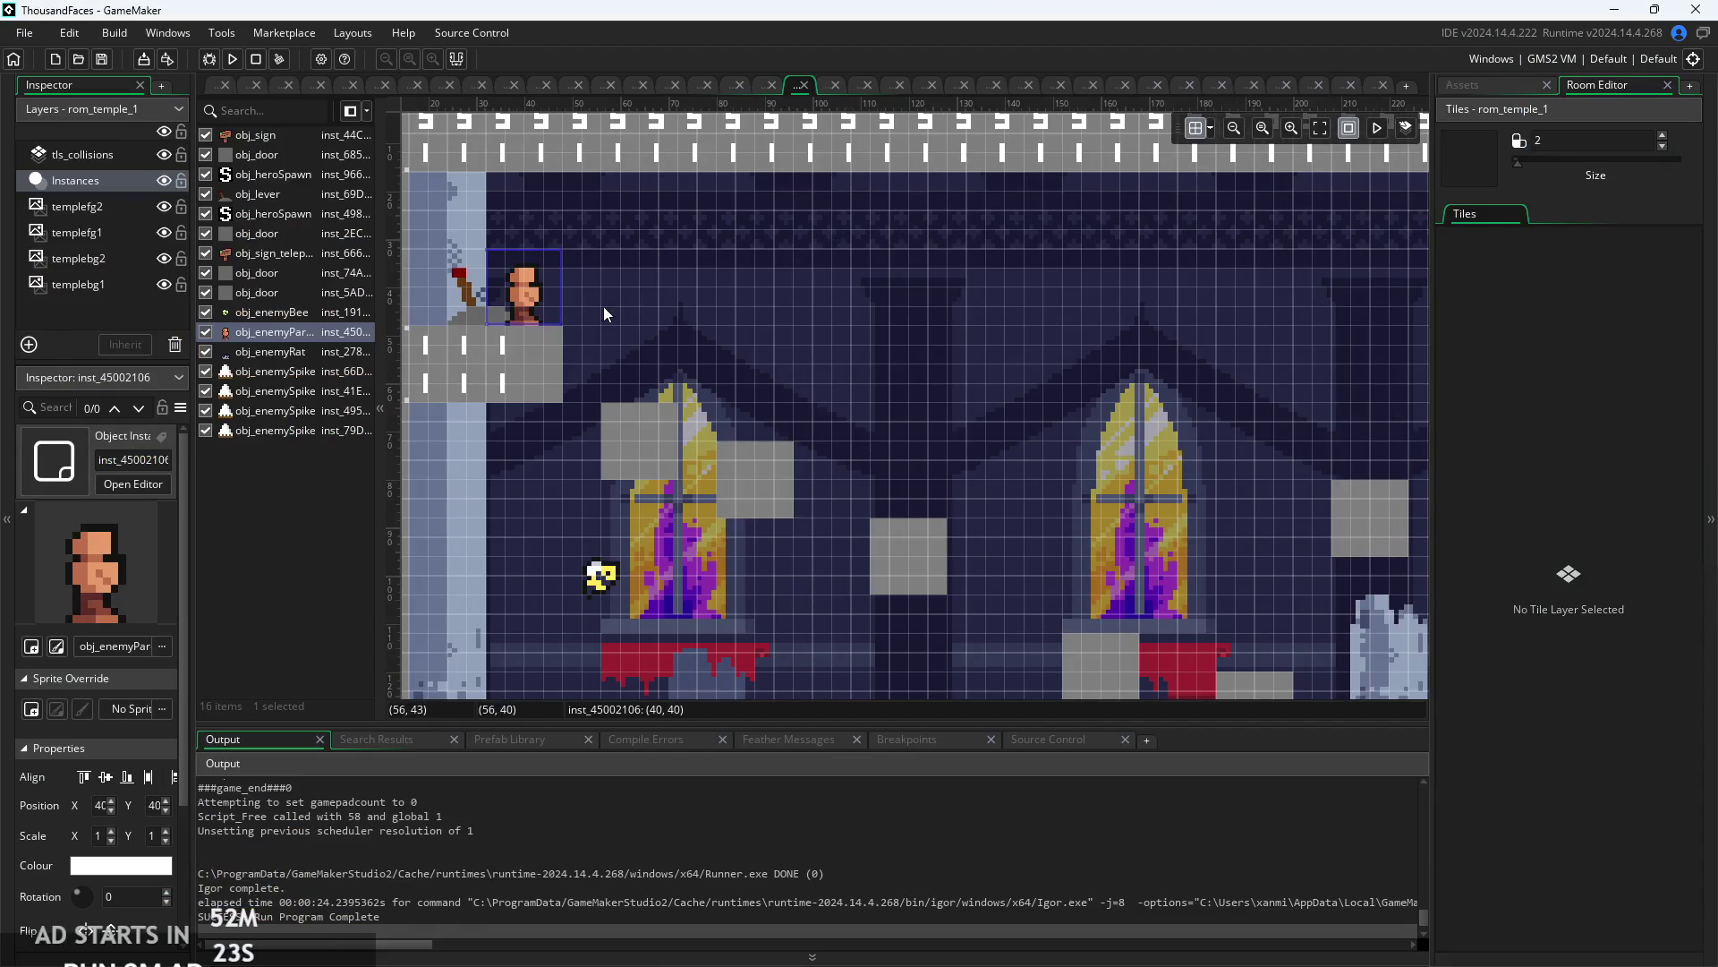
pyautogui.moveTo(527, 295); pyautogui.dragTo(759, 254)
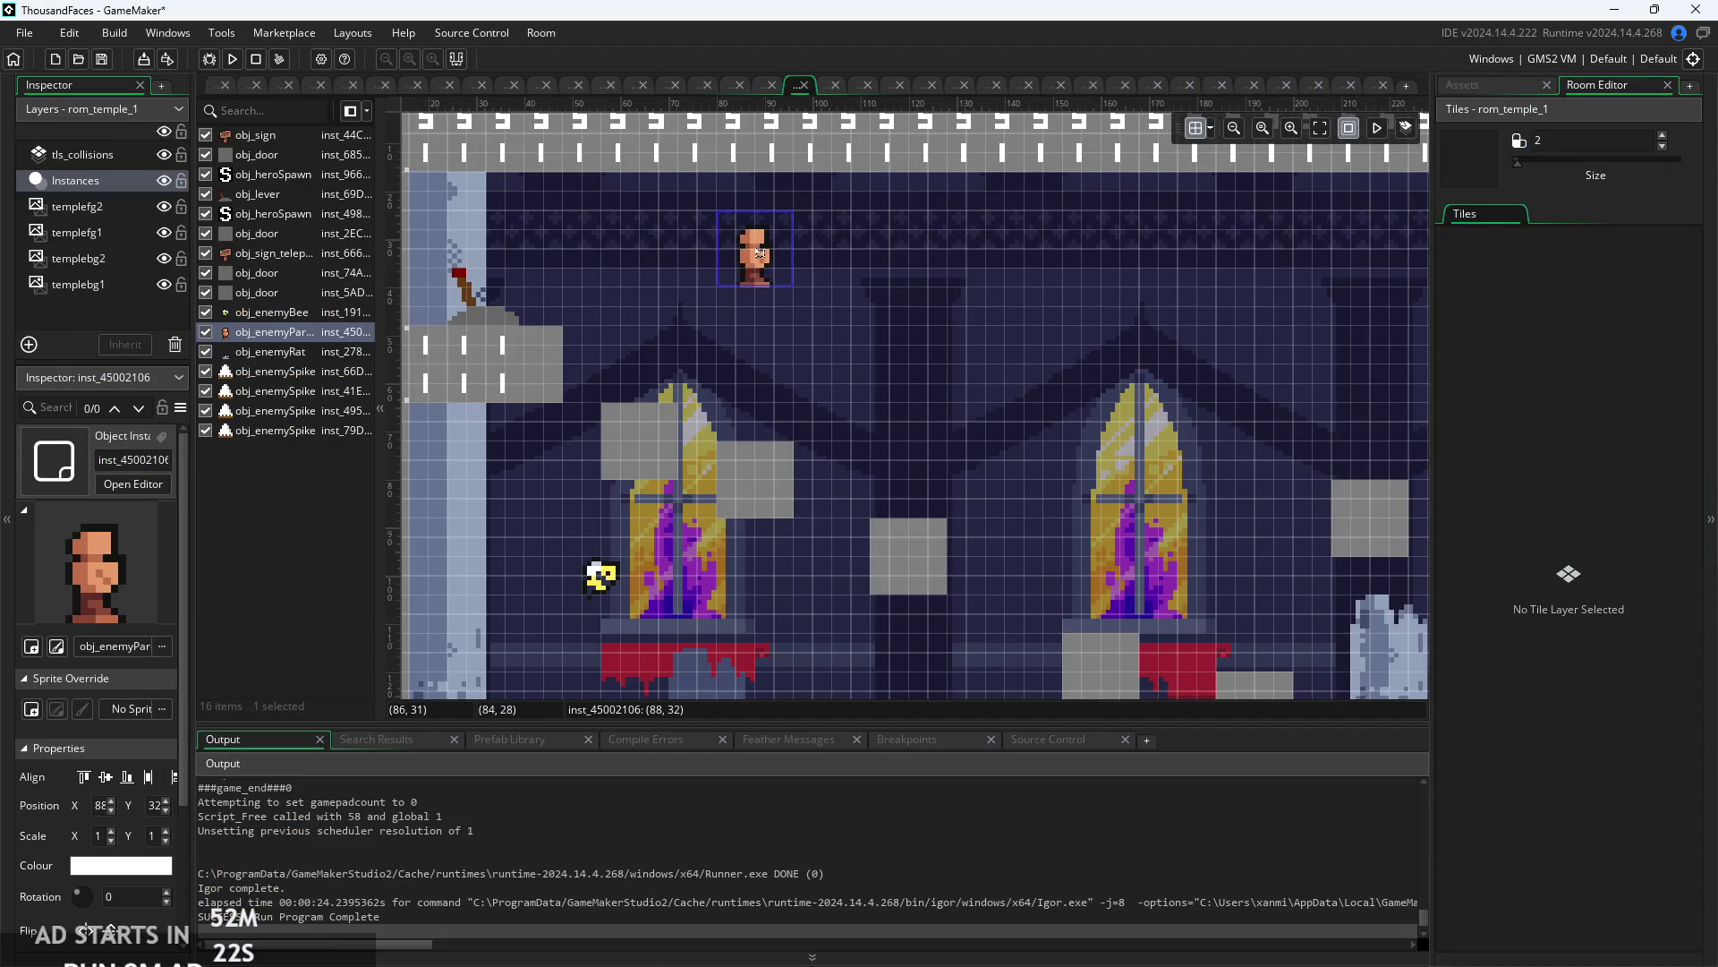
pyautogui.click(232, 58)
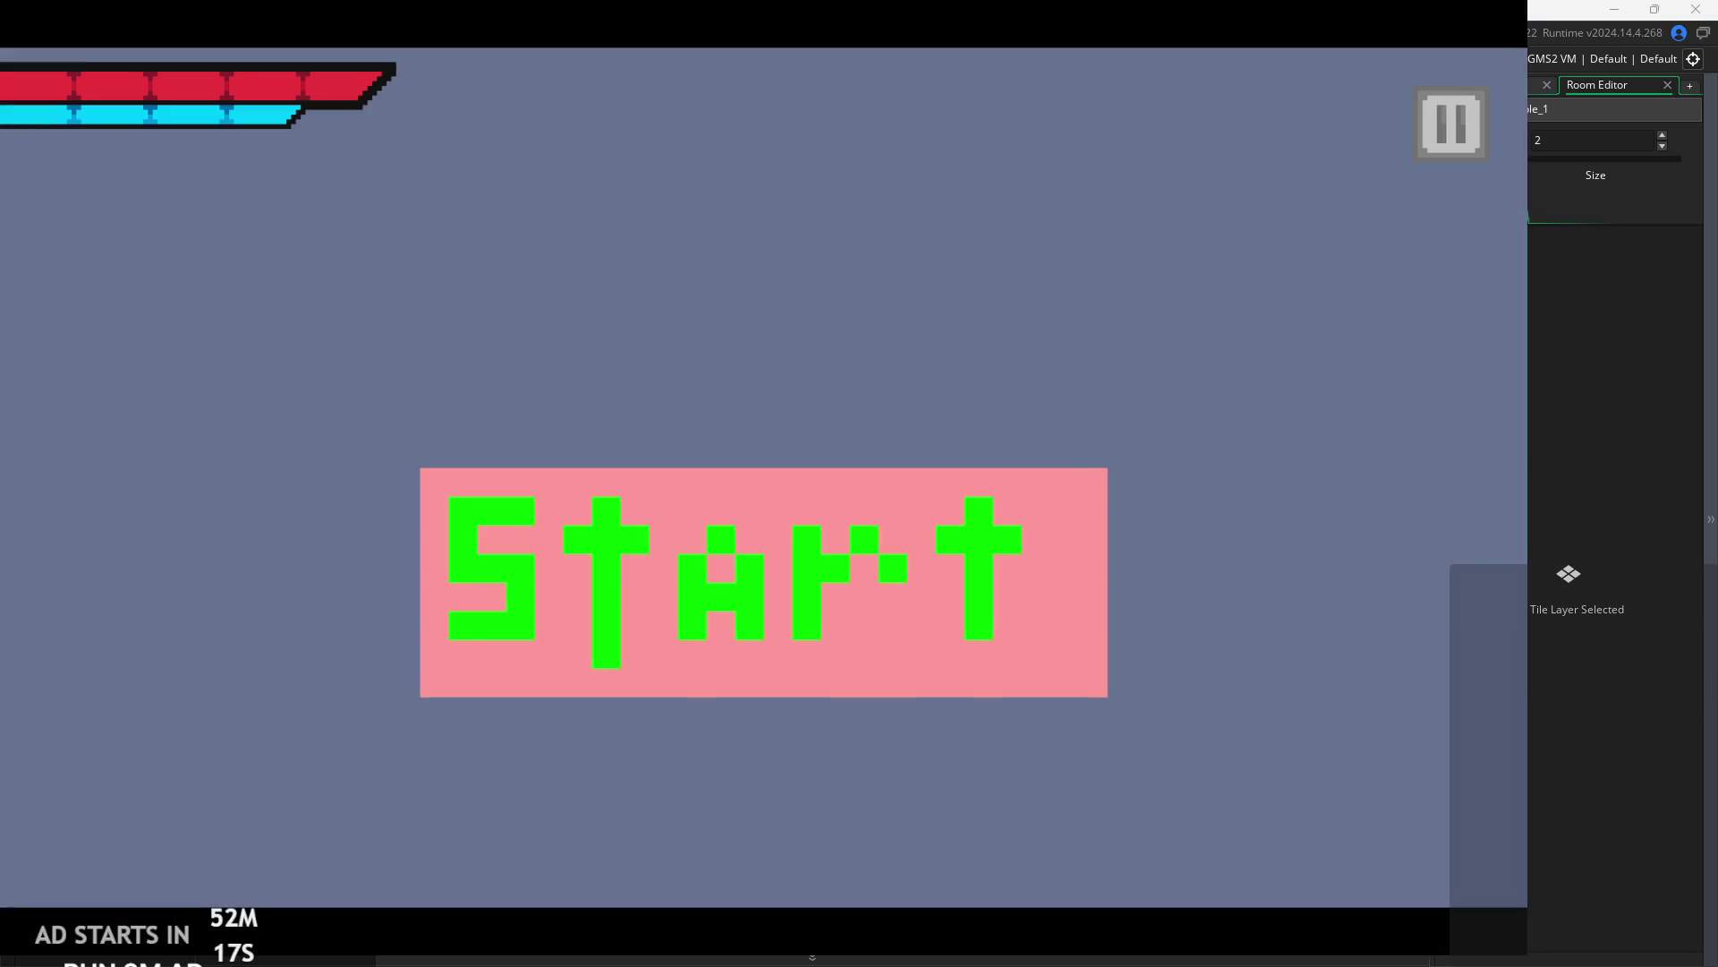
# - Start the game and jump the player around the central platform near the enemy
pyautogui.click(752, 524)
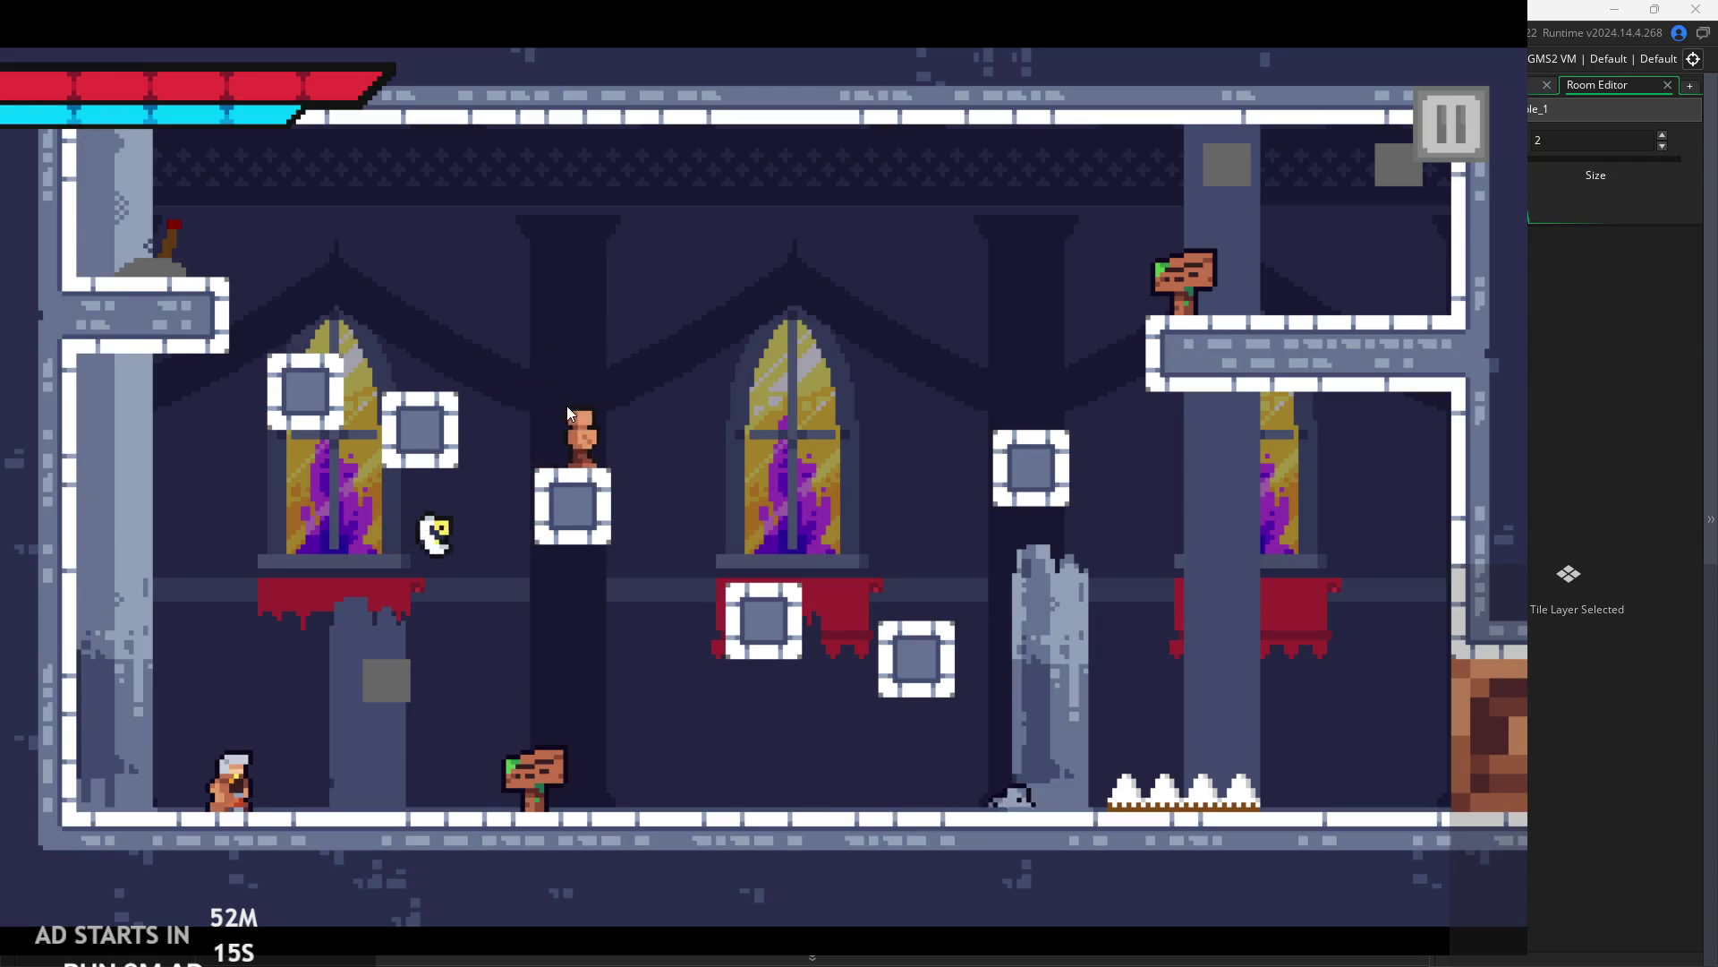
pyautogui.press('Right')
pyautogui.press('space')
pyautogui.press('Right')
pyautogui.press('space')
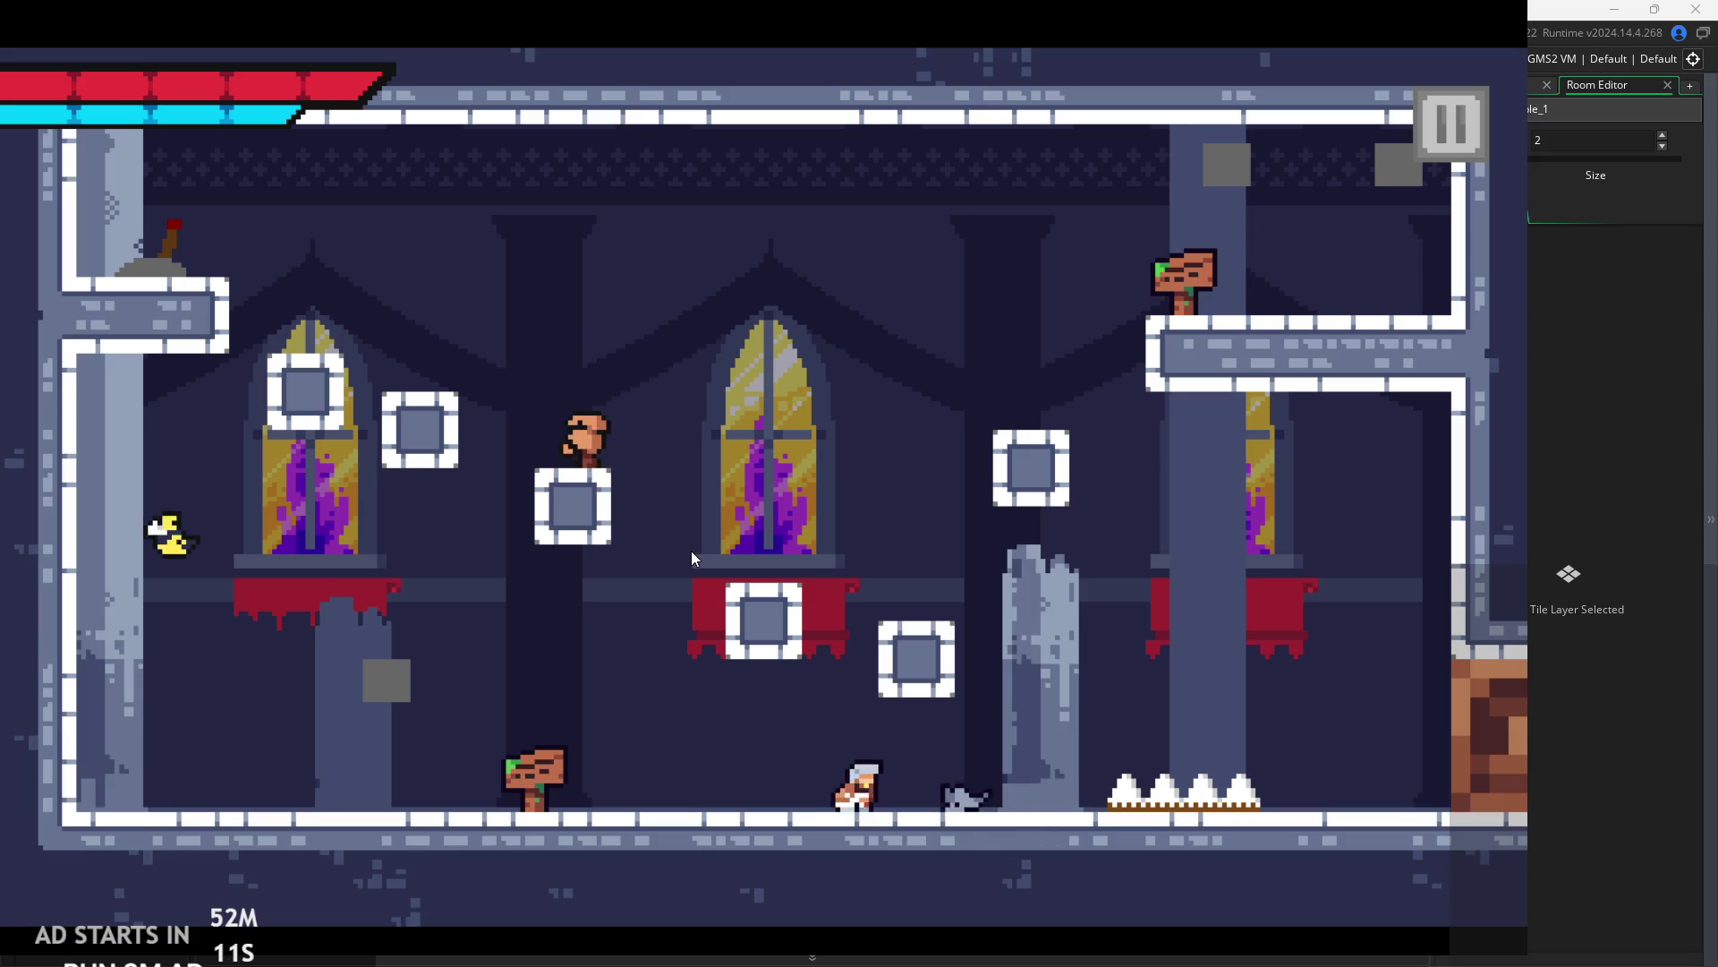
pyautogui.press('space')
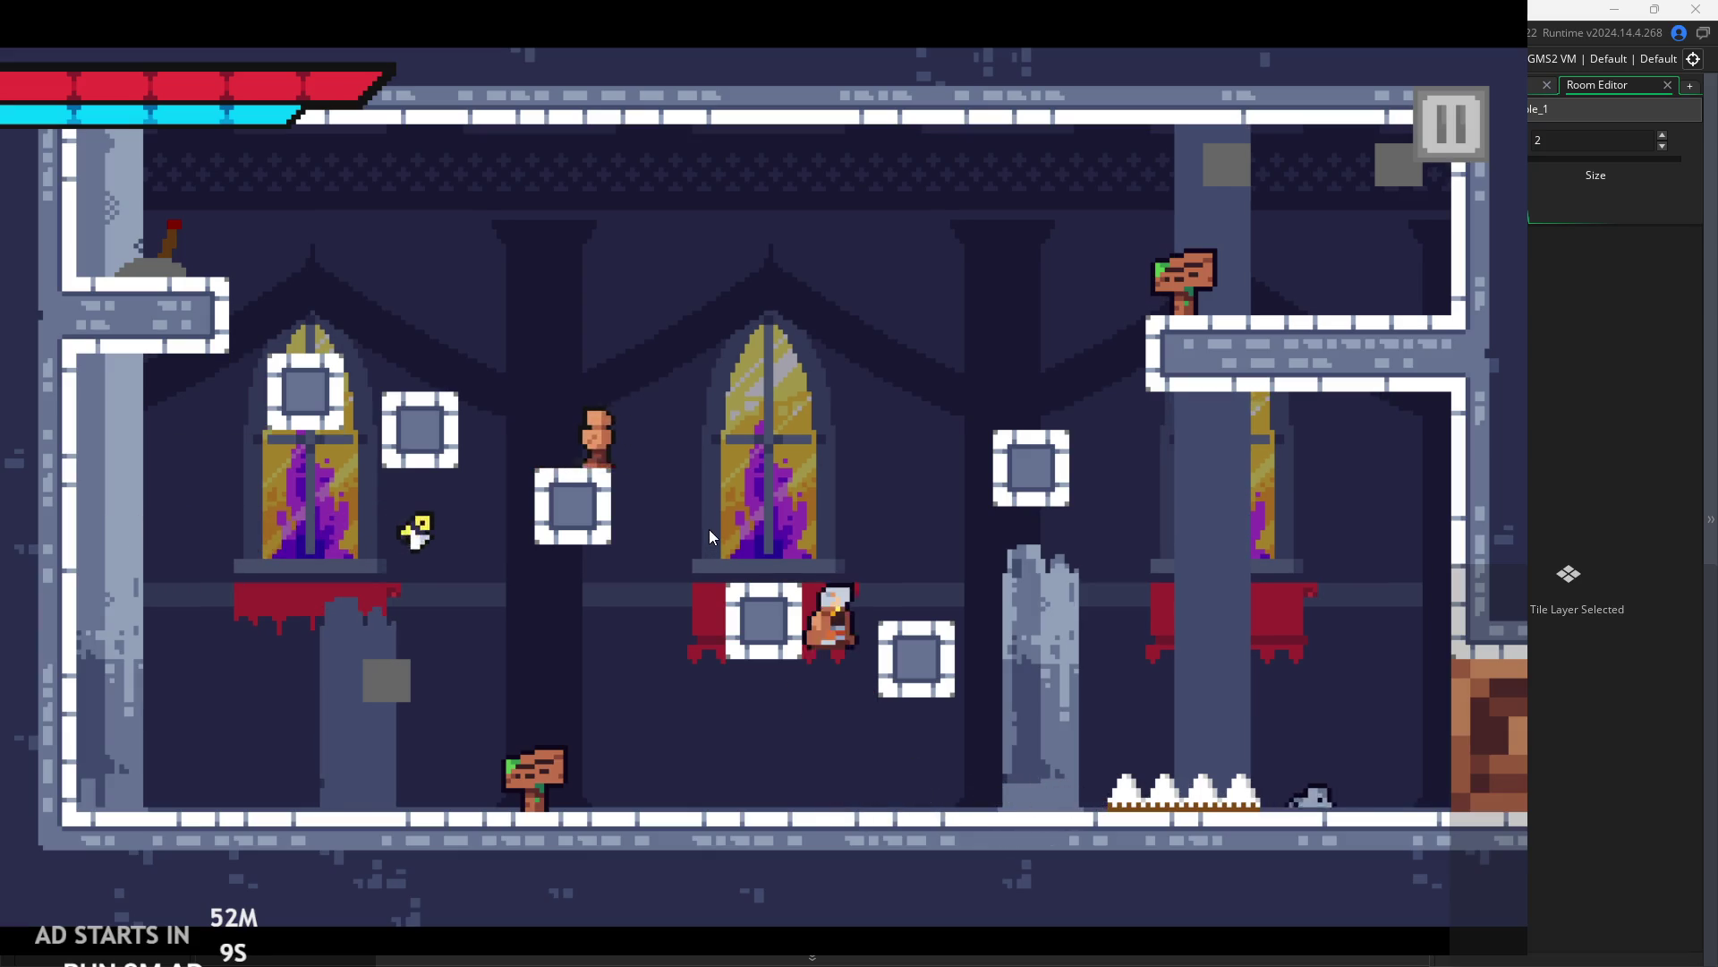
pyautogui.press('space')
pyautogui.press('Left')
pyautogui.press('x')
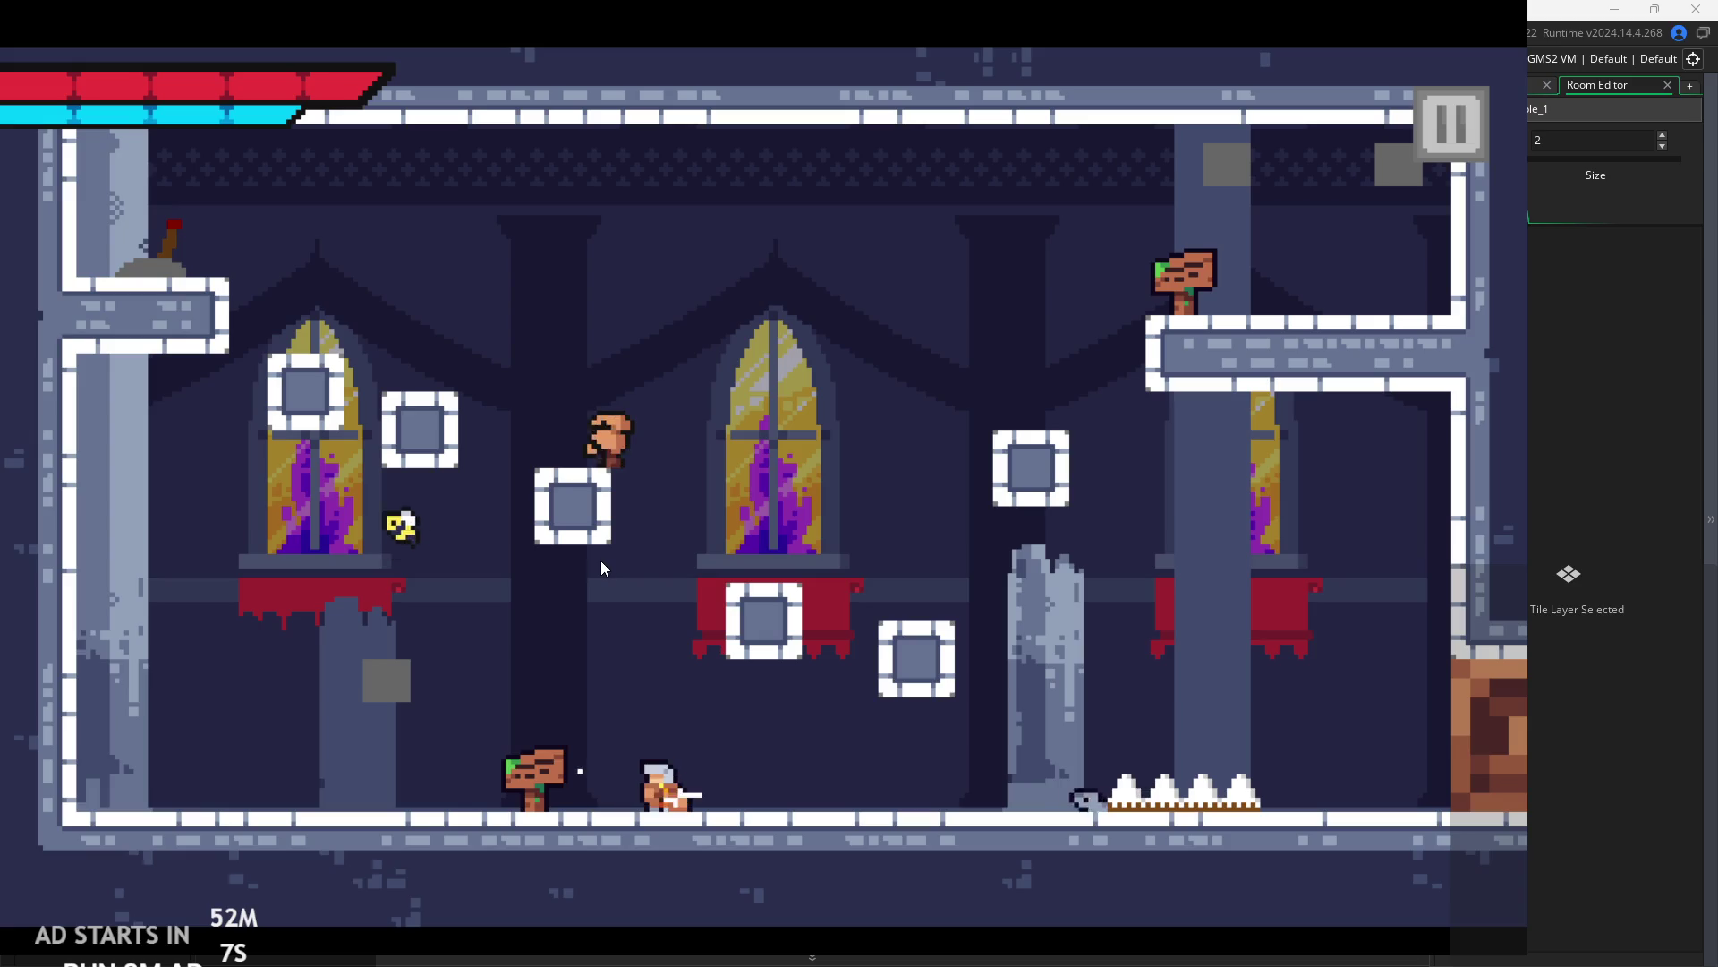
pyautogui.press('space')
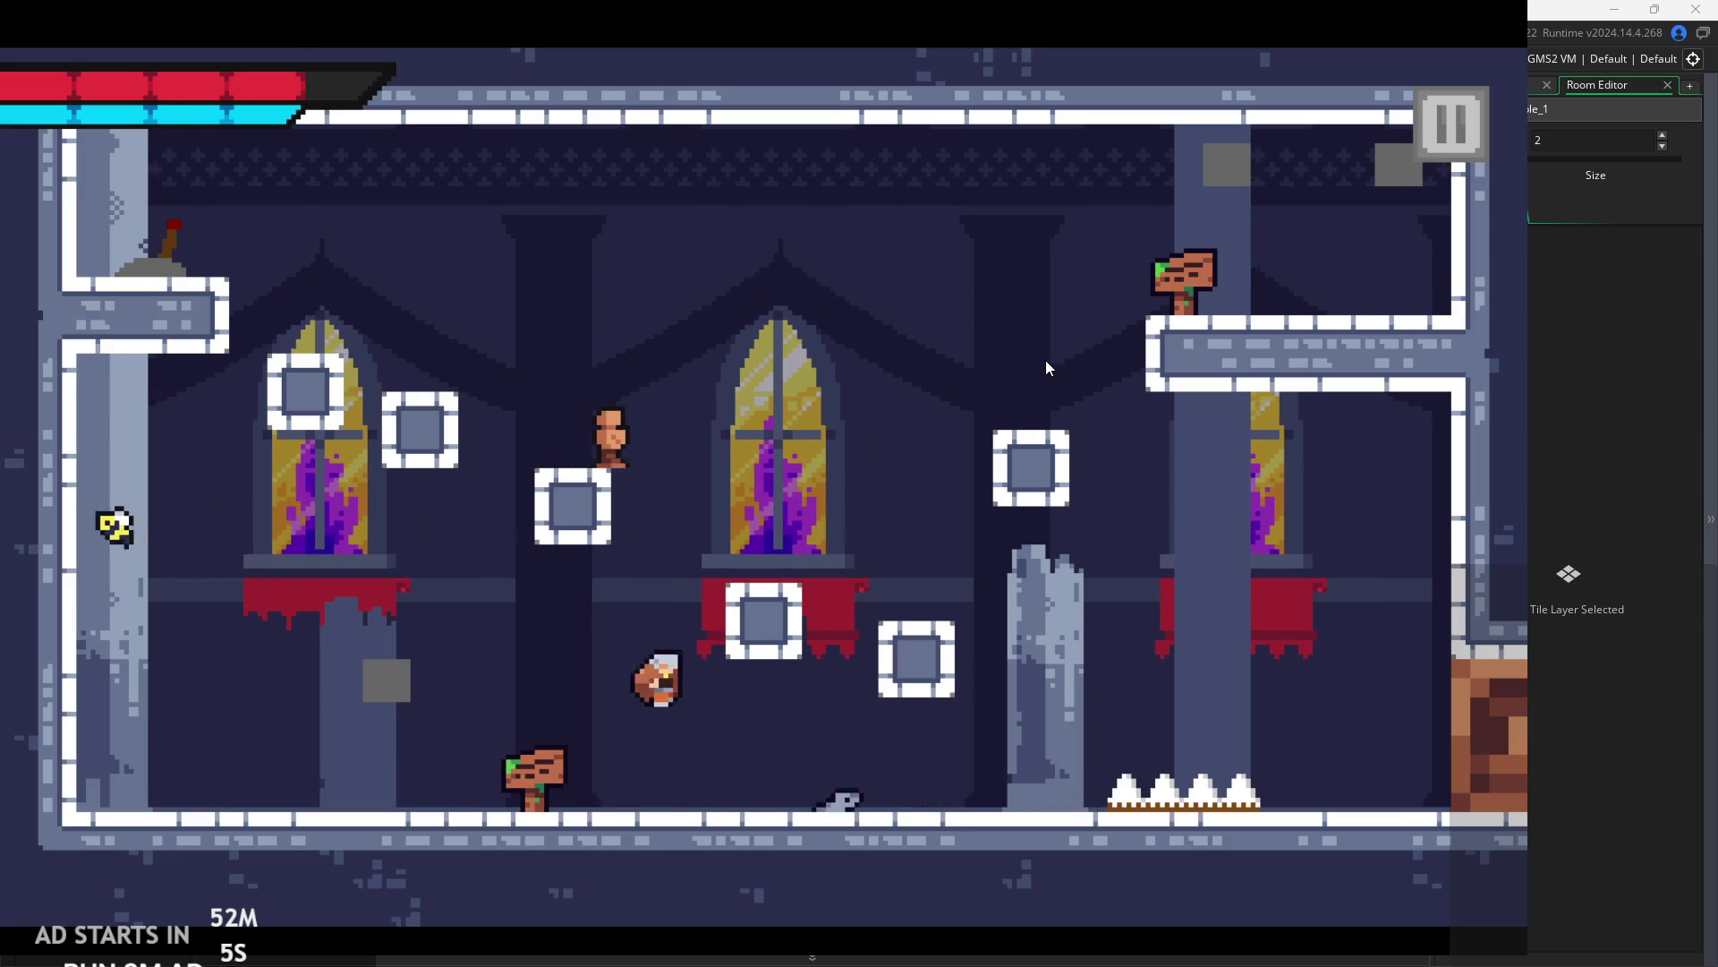
pyautogui.press('Right')
pyautogui.press('space')
pyautogui.press('Left')
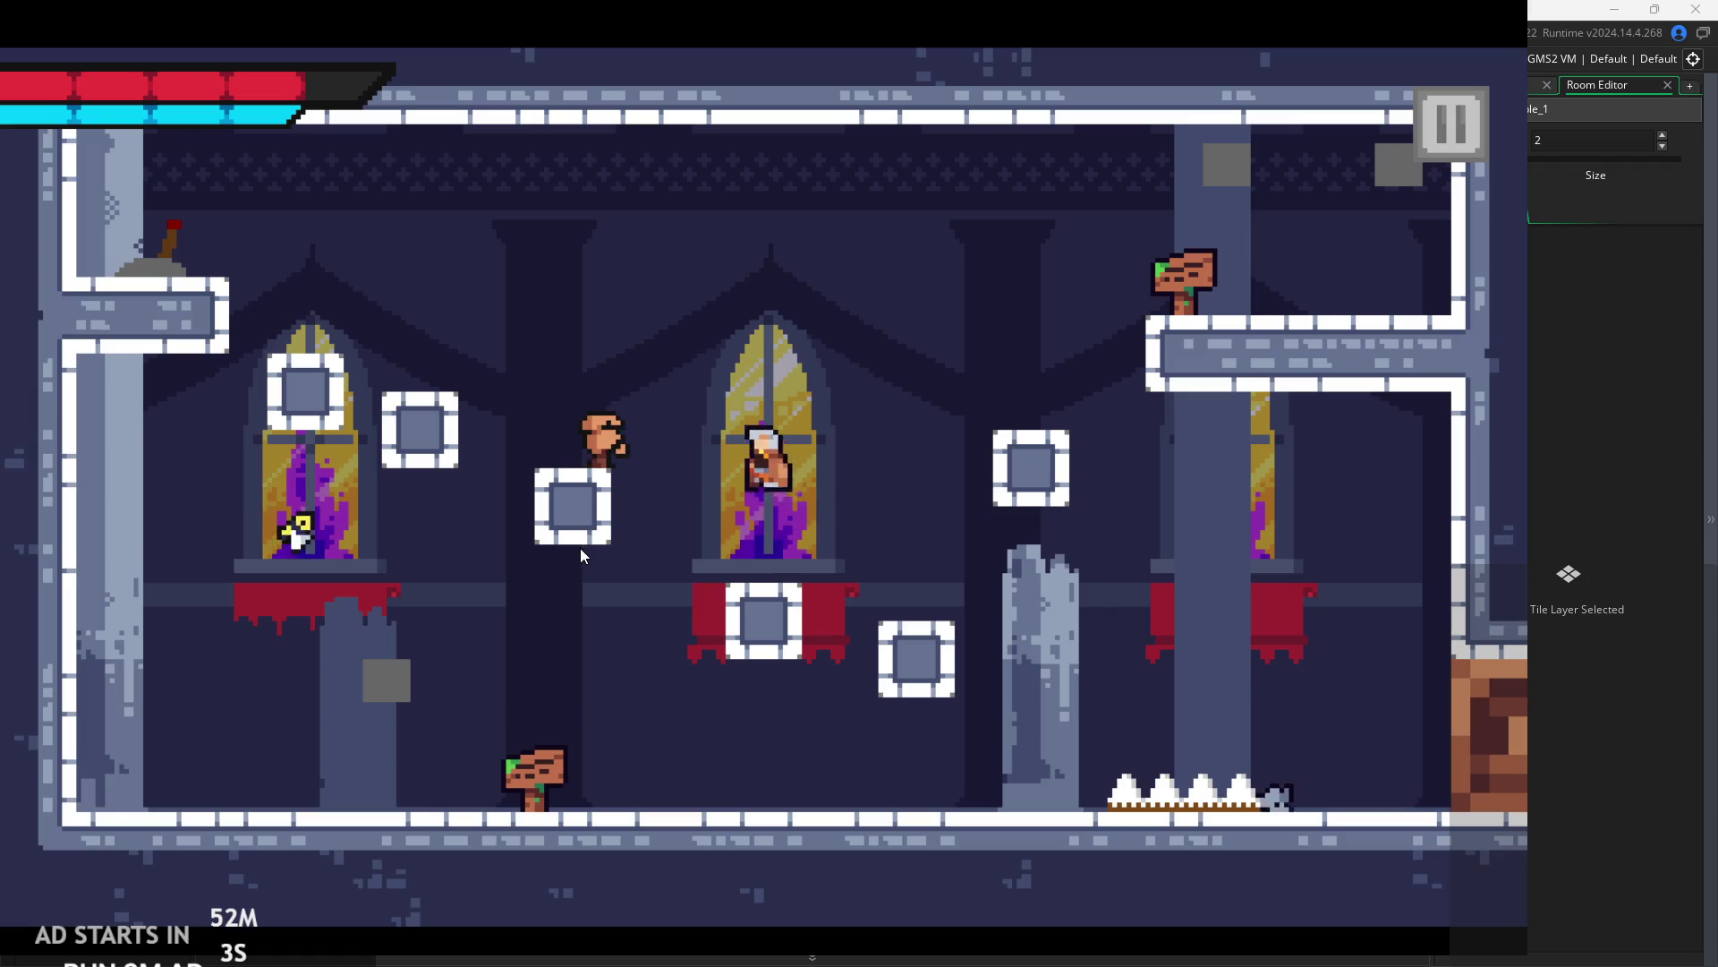
# - Slash in mid-air and keep jumping between the banner platform and the central window
pyautogui.press('x')
pyautogui.press('x')
pyautogui.press('Left')
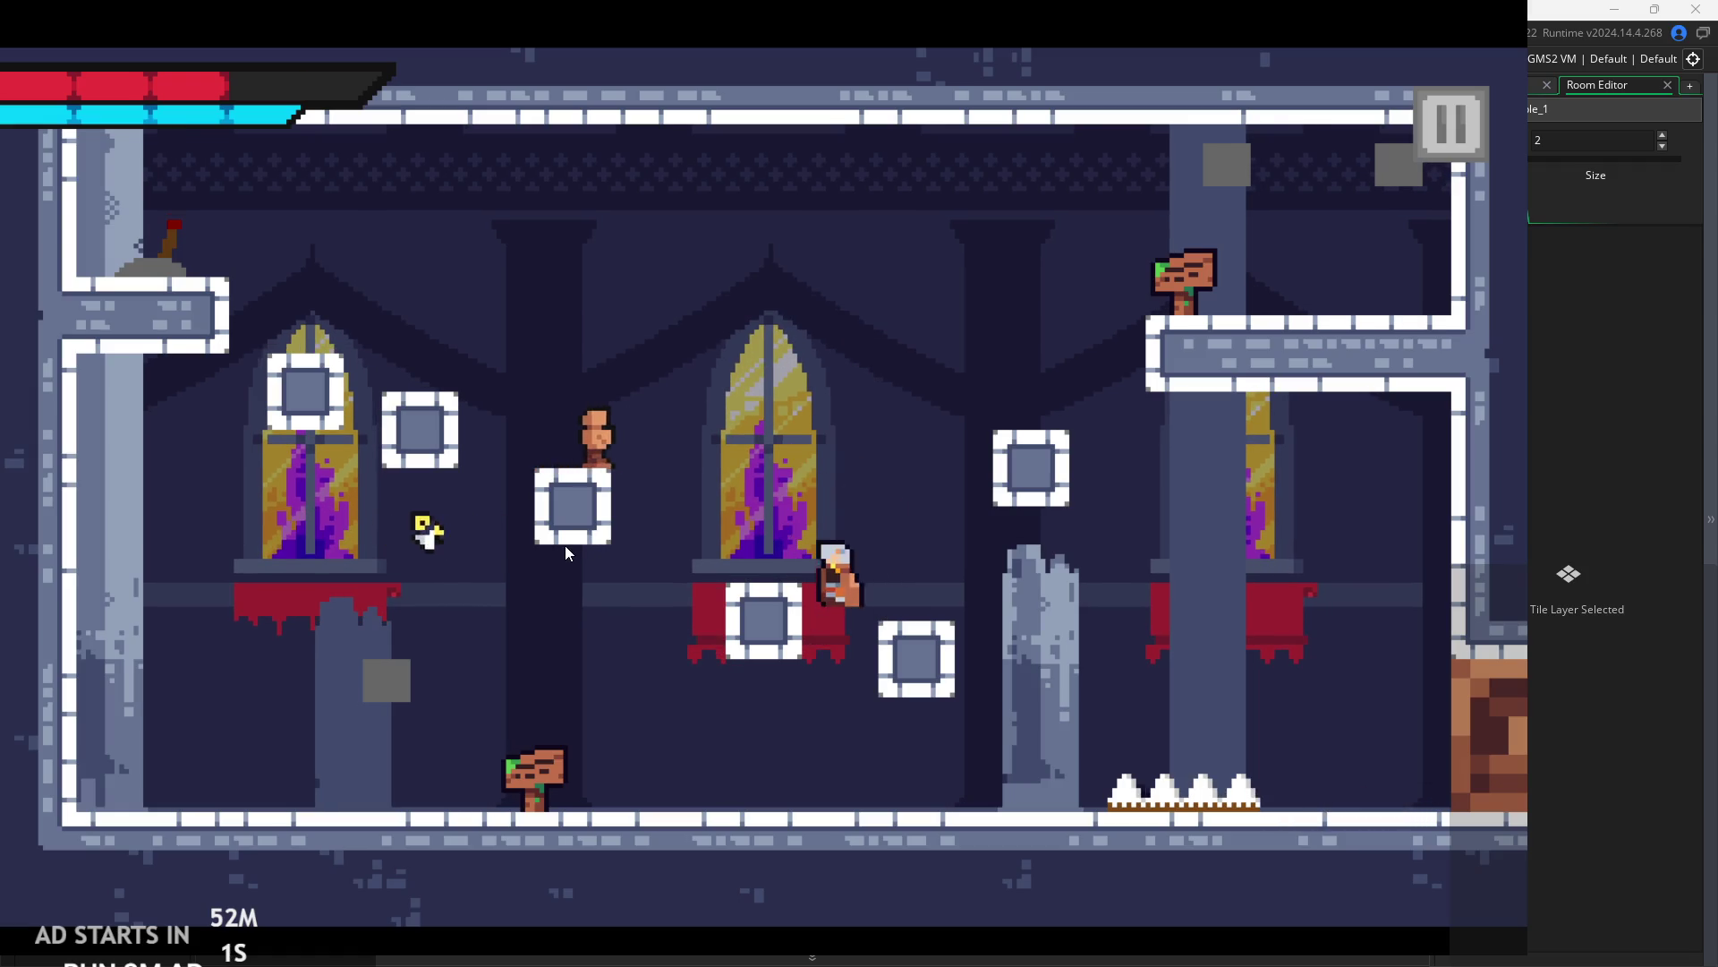
pyautogui.press('space')
pyautogui.press('Left')
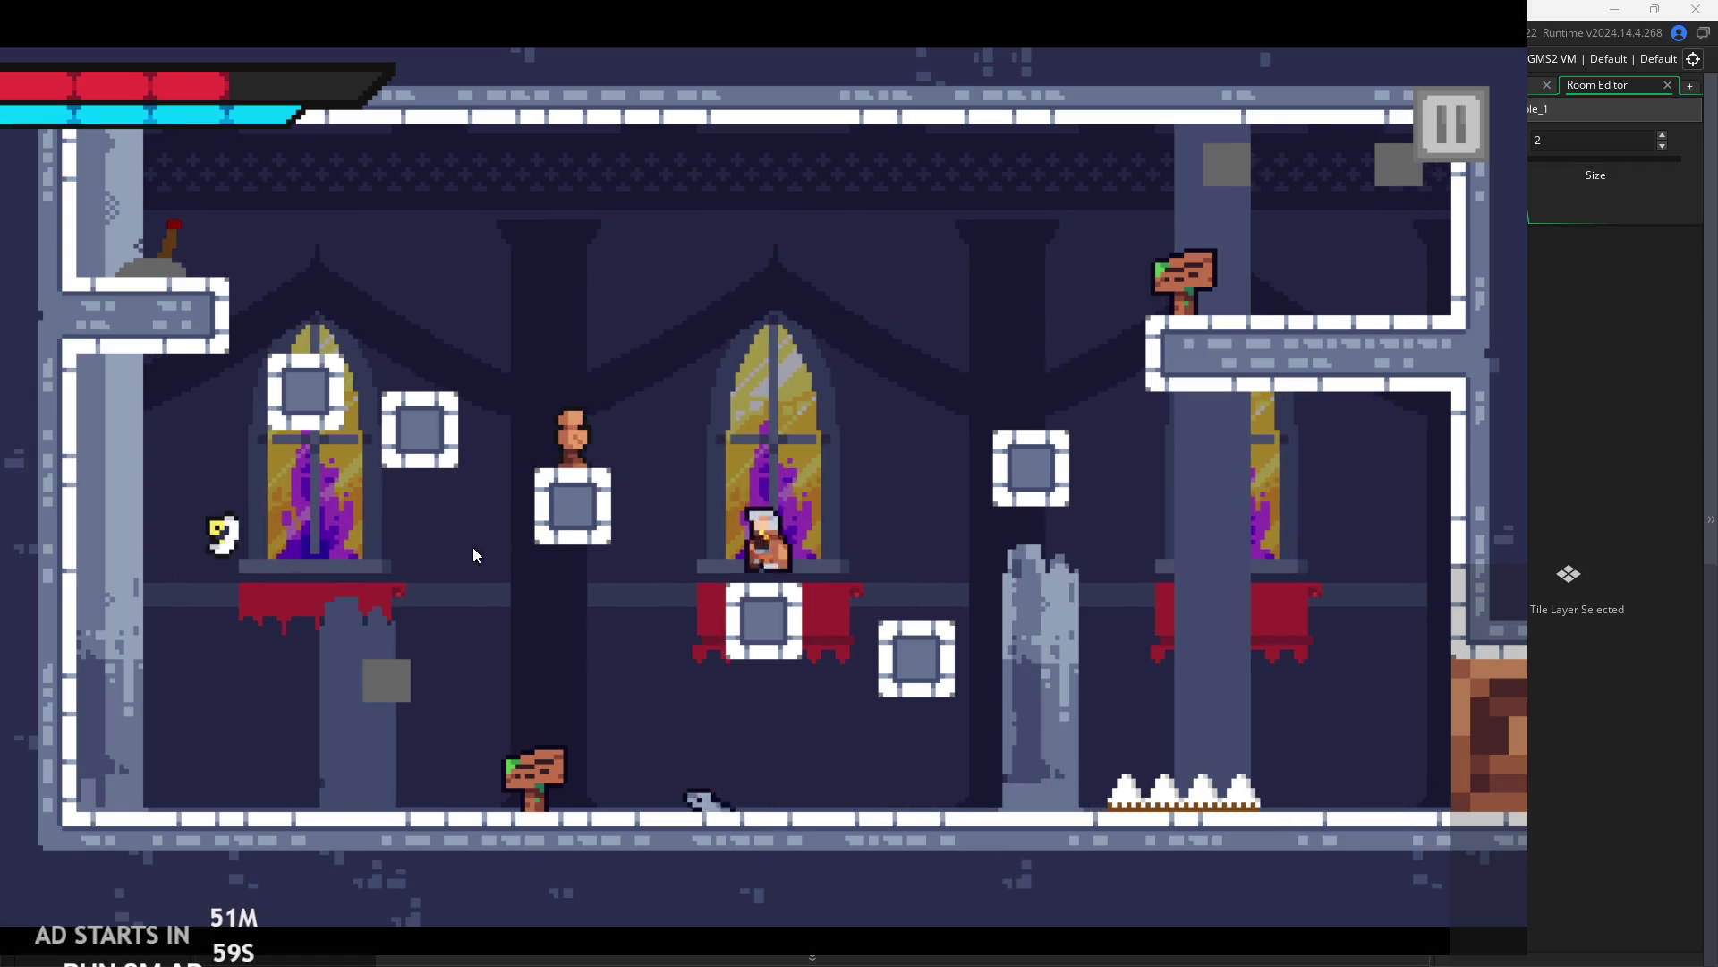
pyautogui.press('space')
pyautogui.press('Right')
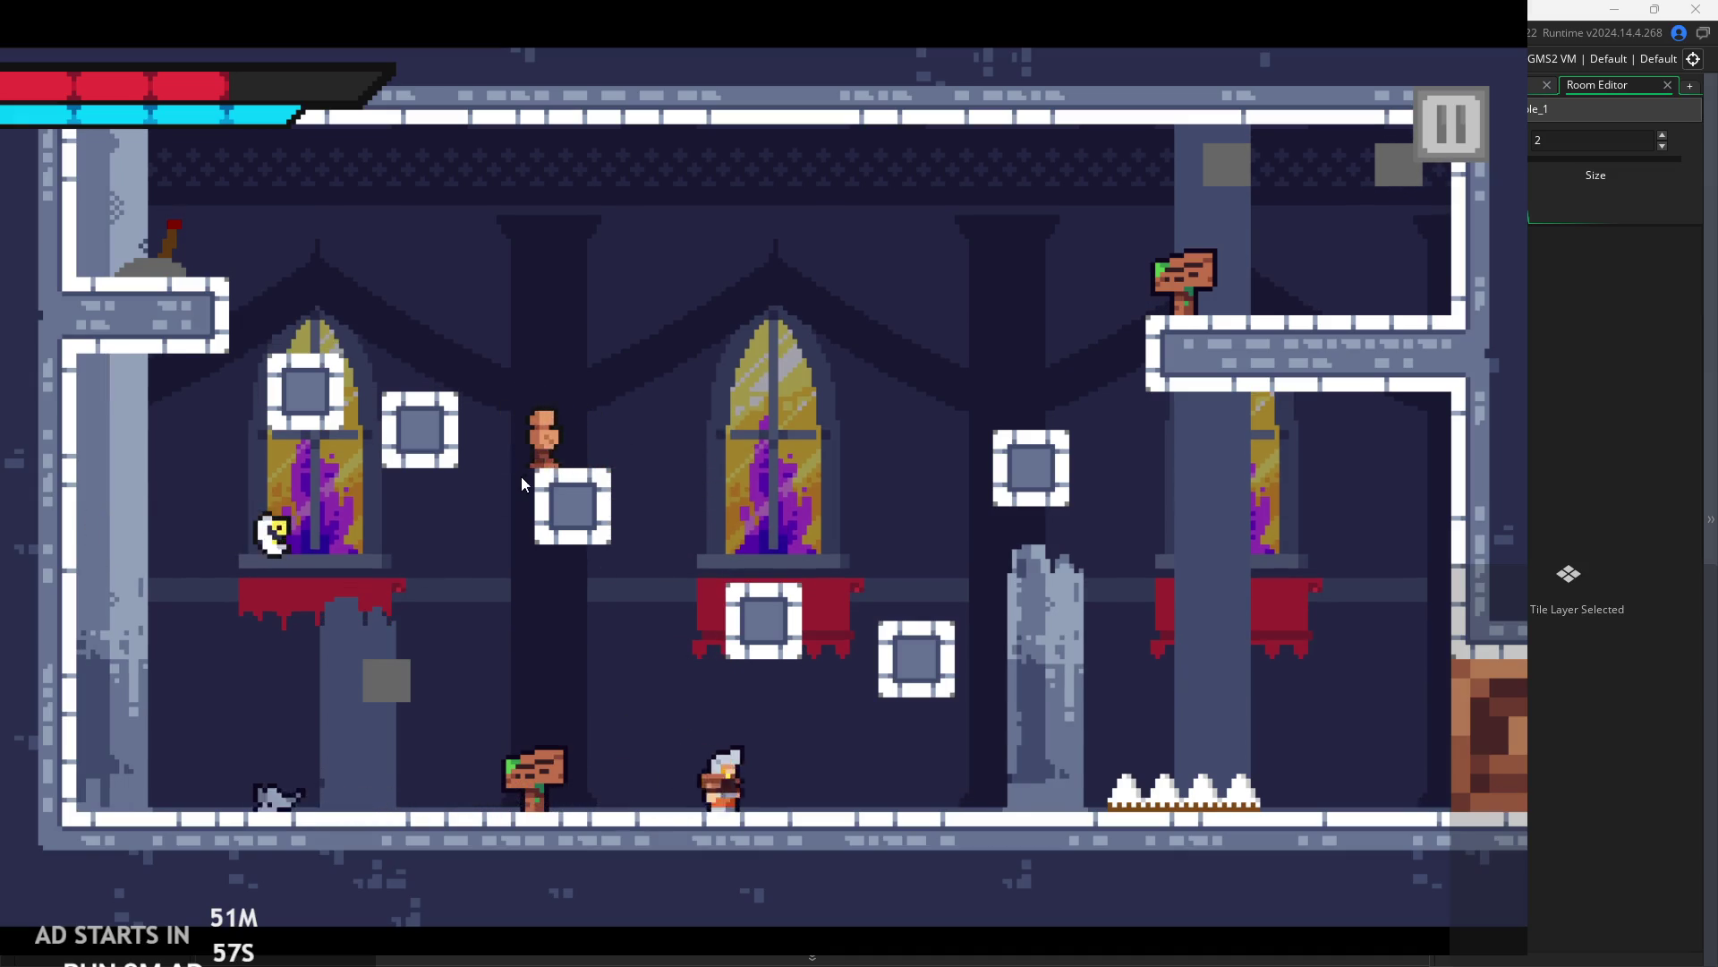
pyautogui.press('space')
pyautogui.press('Right')
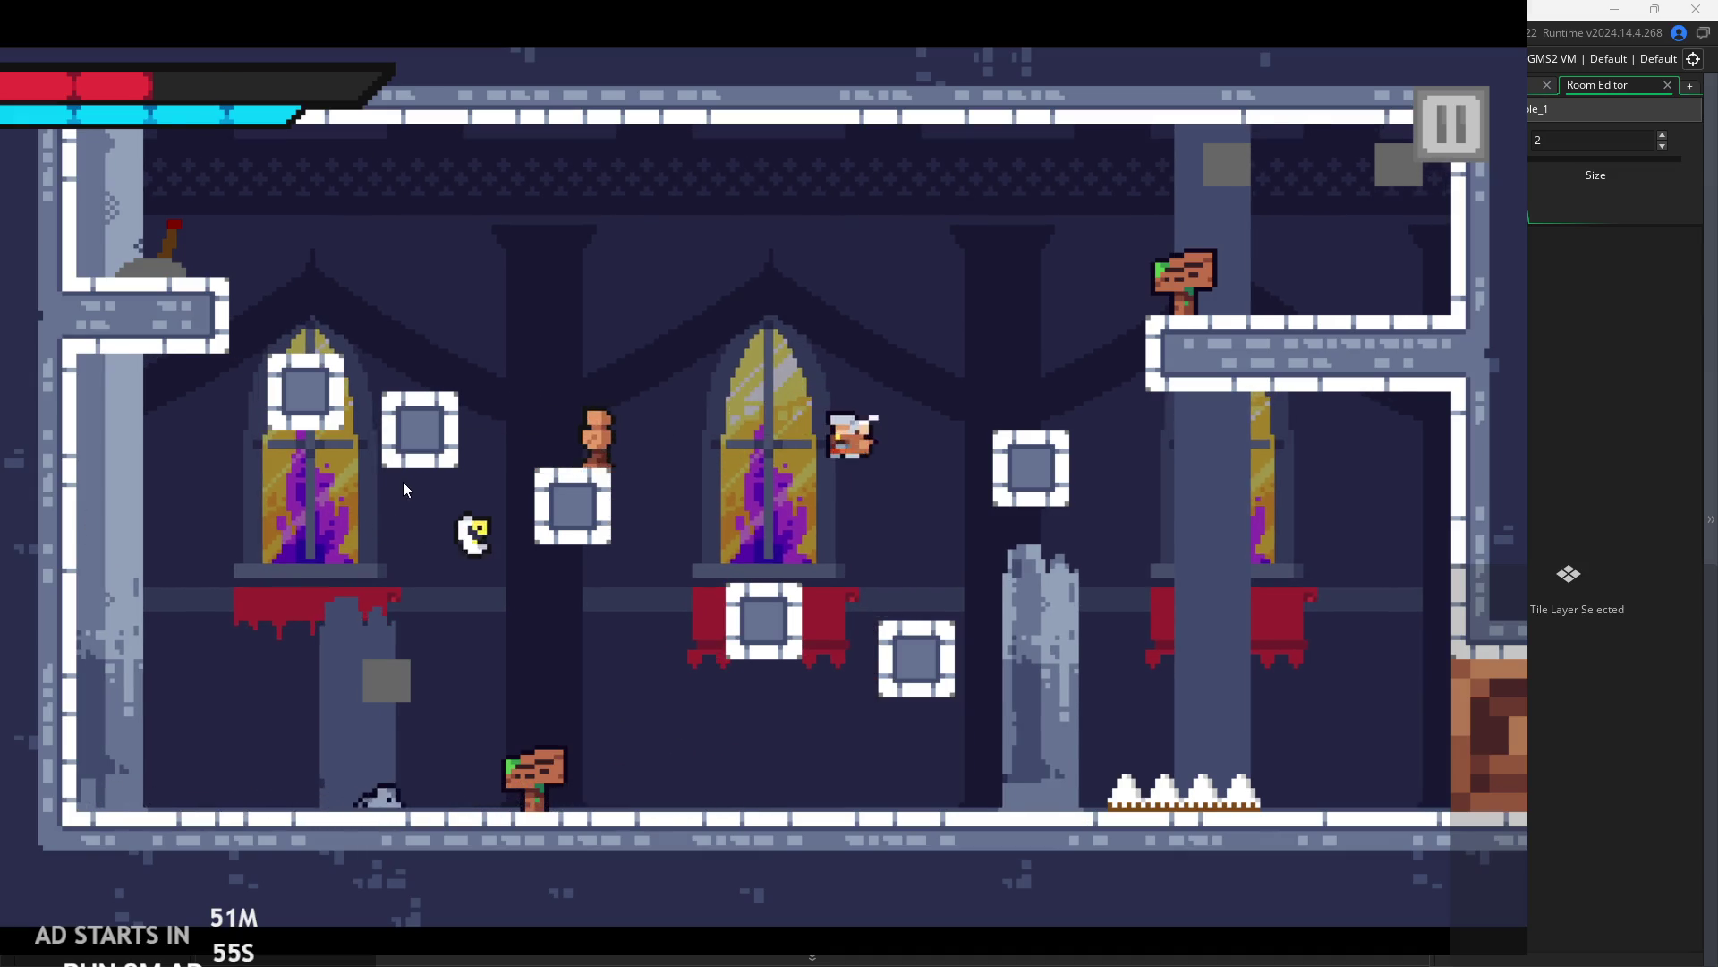
pyautogui.press('space')
pyautogui.press('Left')
pyautogui.press('Right')
pyautogui.press('space')
pyautogui.press('space')
pyautogui.press('Left')
pyautogui.press('Right')
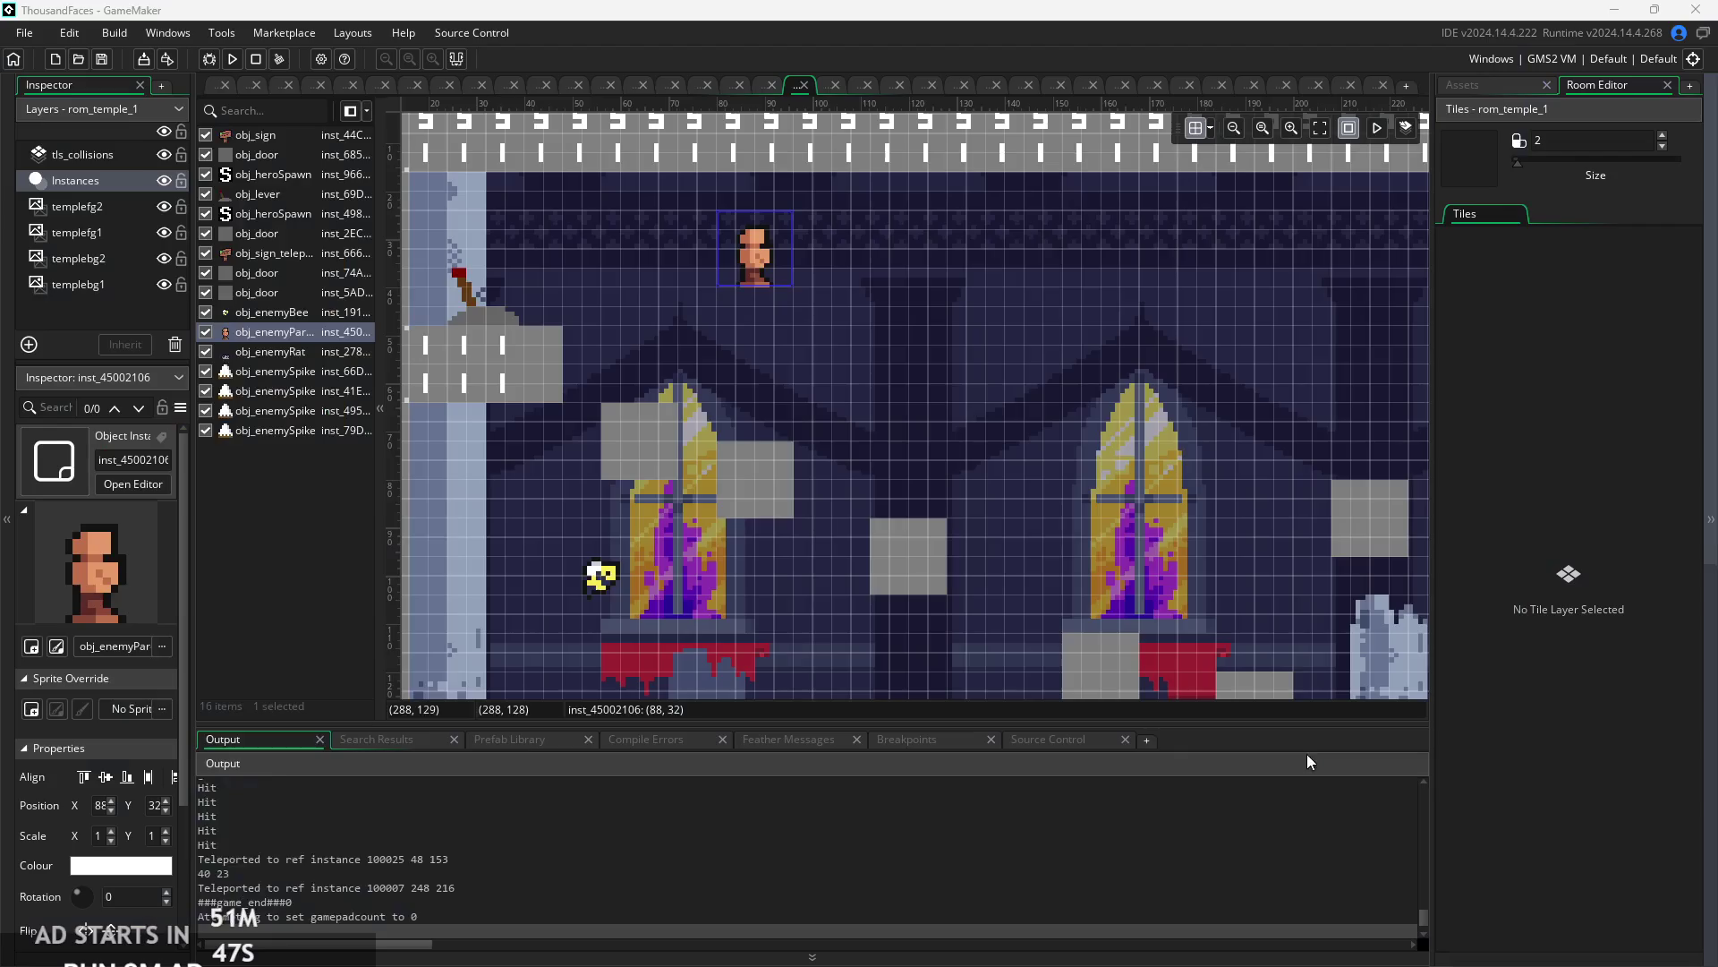
# - Deselect the enemy instance, open obj_enemyParent's code workspace and review the Create event's ifr=30 line
pyautogui.click(967, 480)
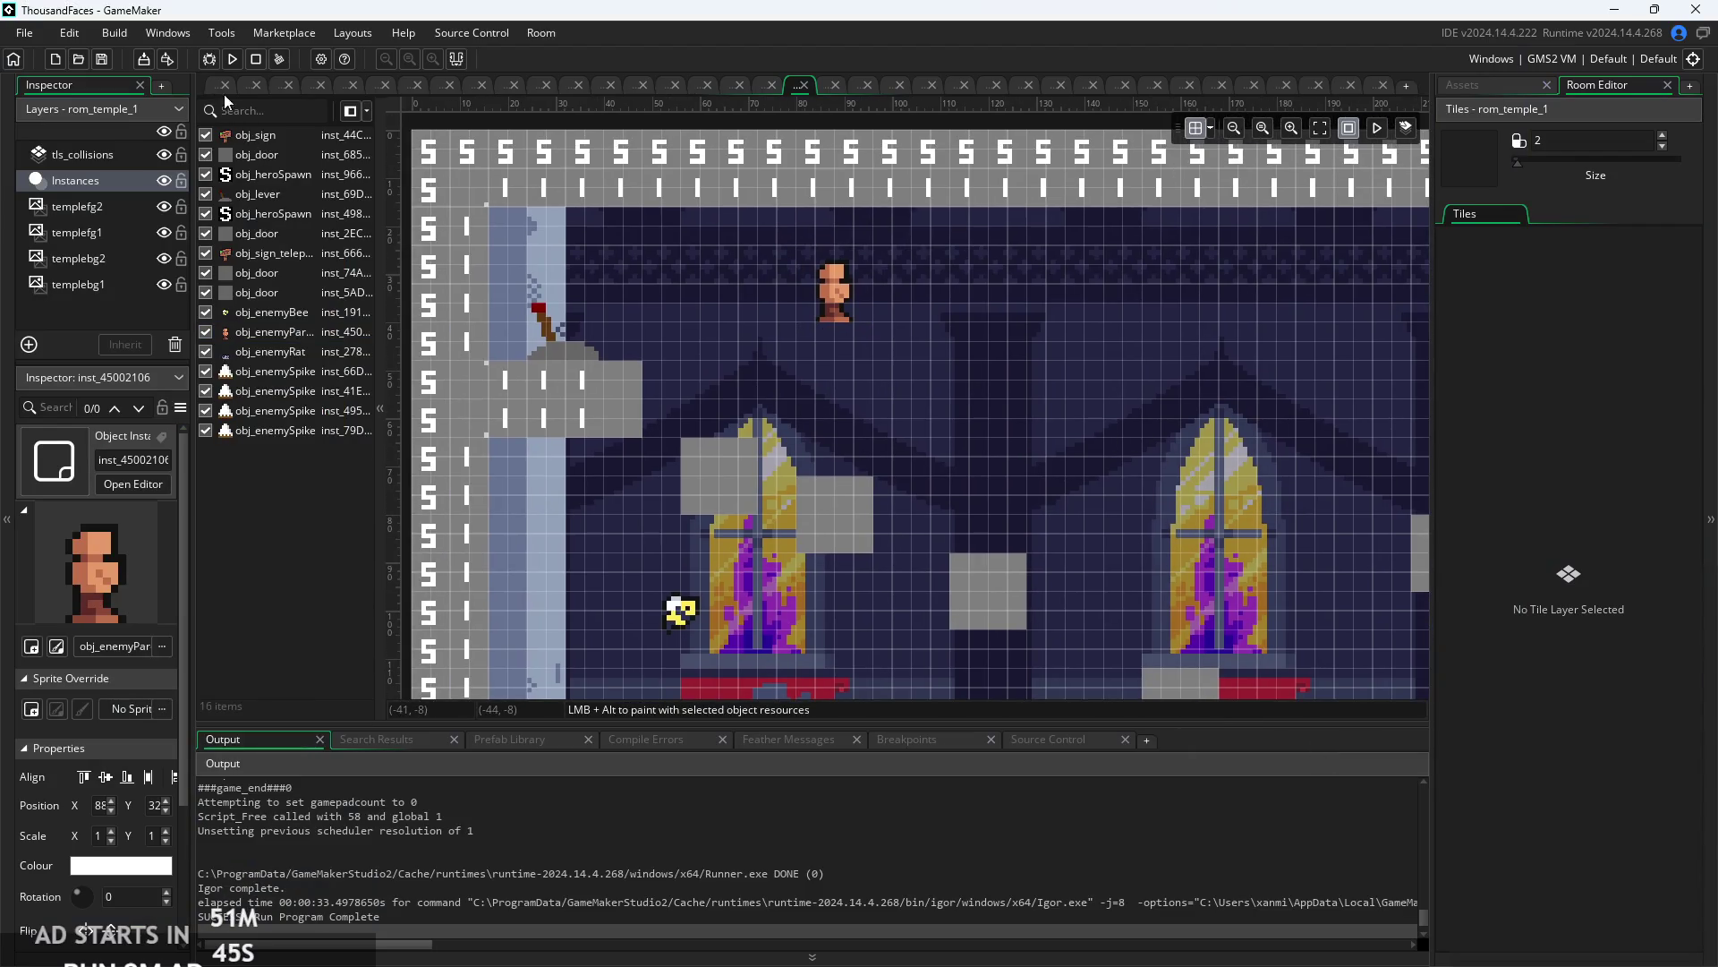
pyautogui.click(208, 88)
pyautogui.click(926, 271)
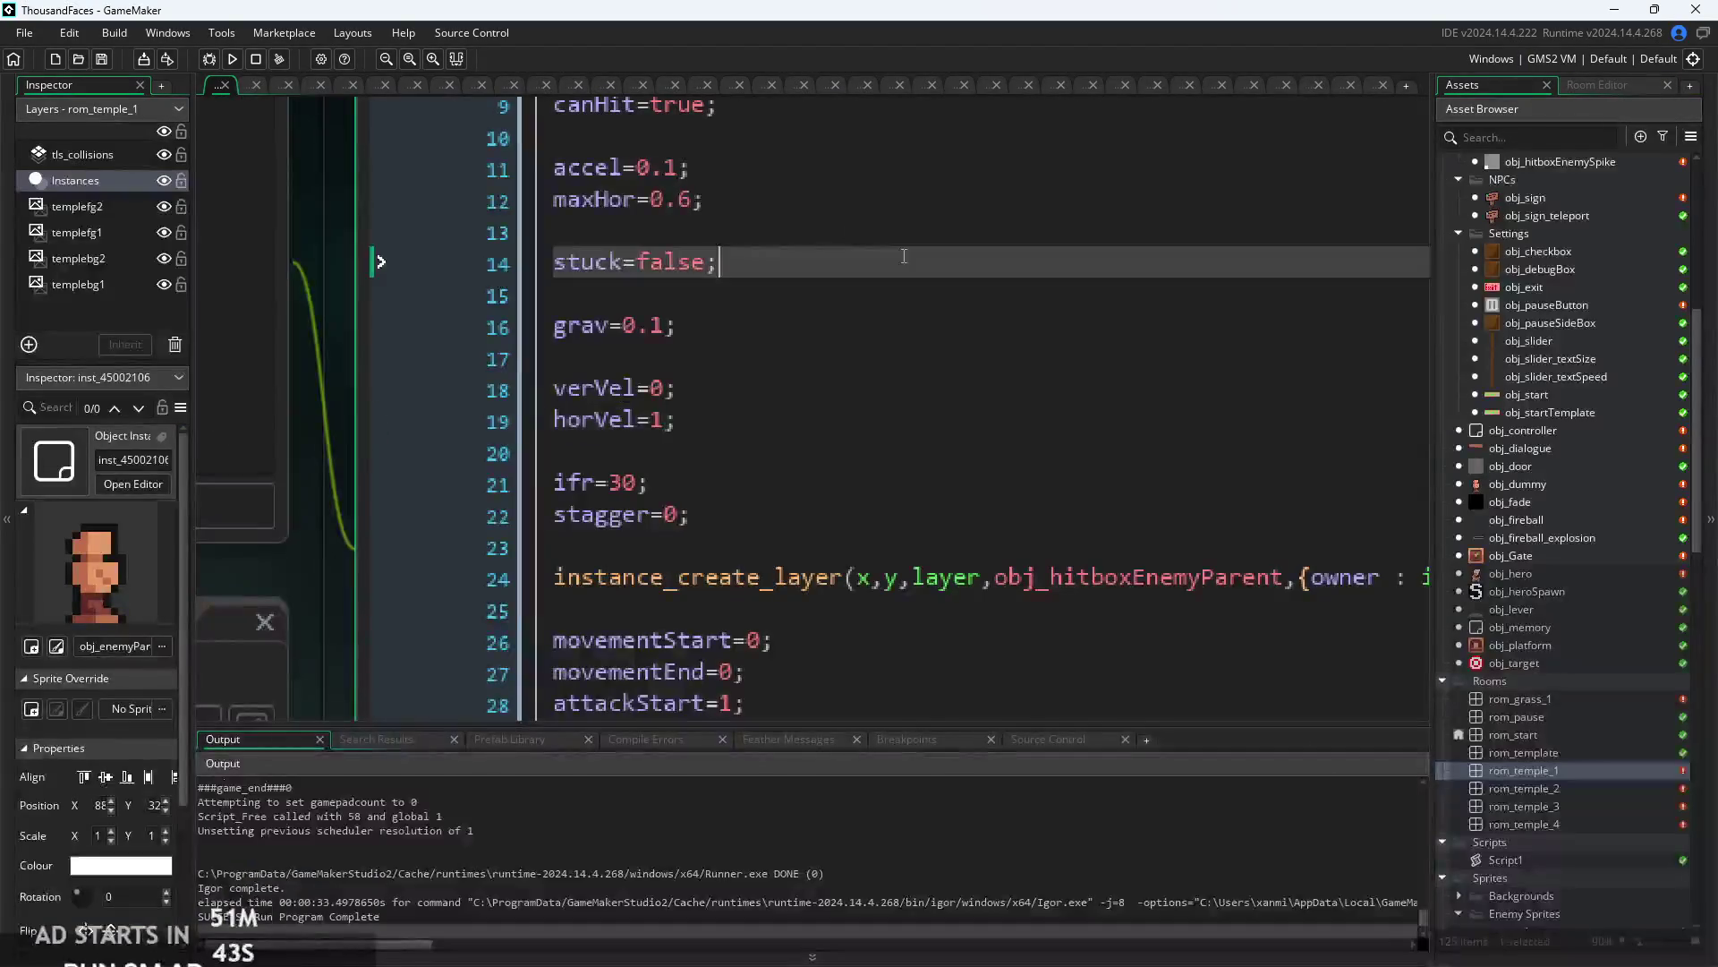
pyautogui.scroll(1, 926, 358)
pyautogui.click(926, 342)
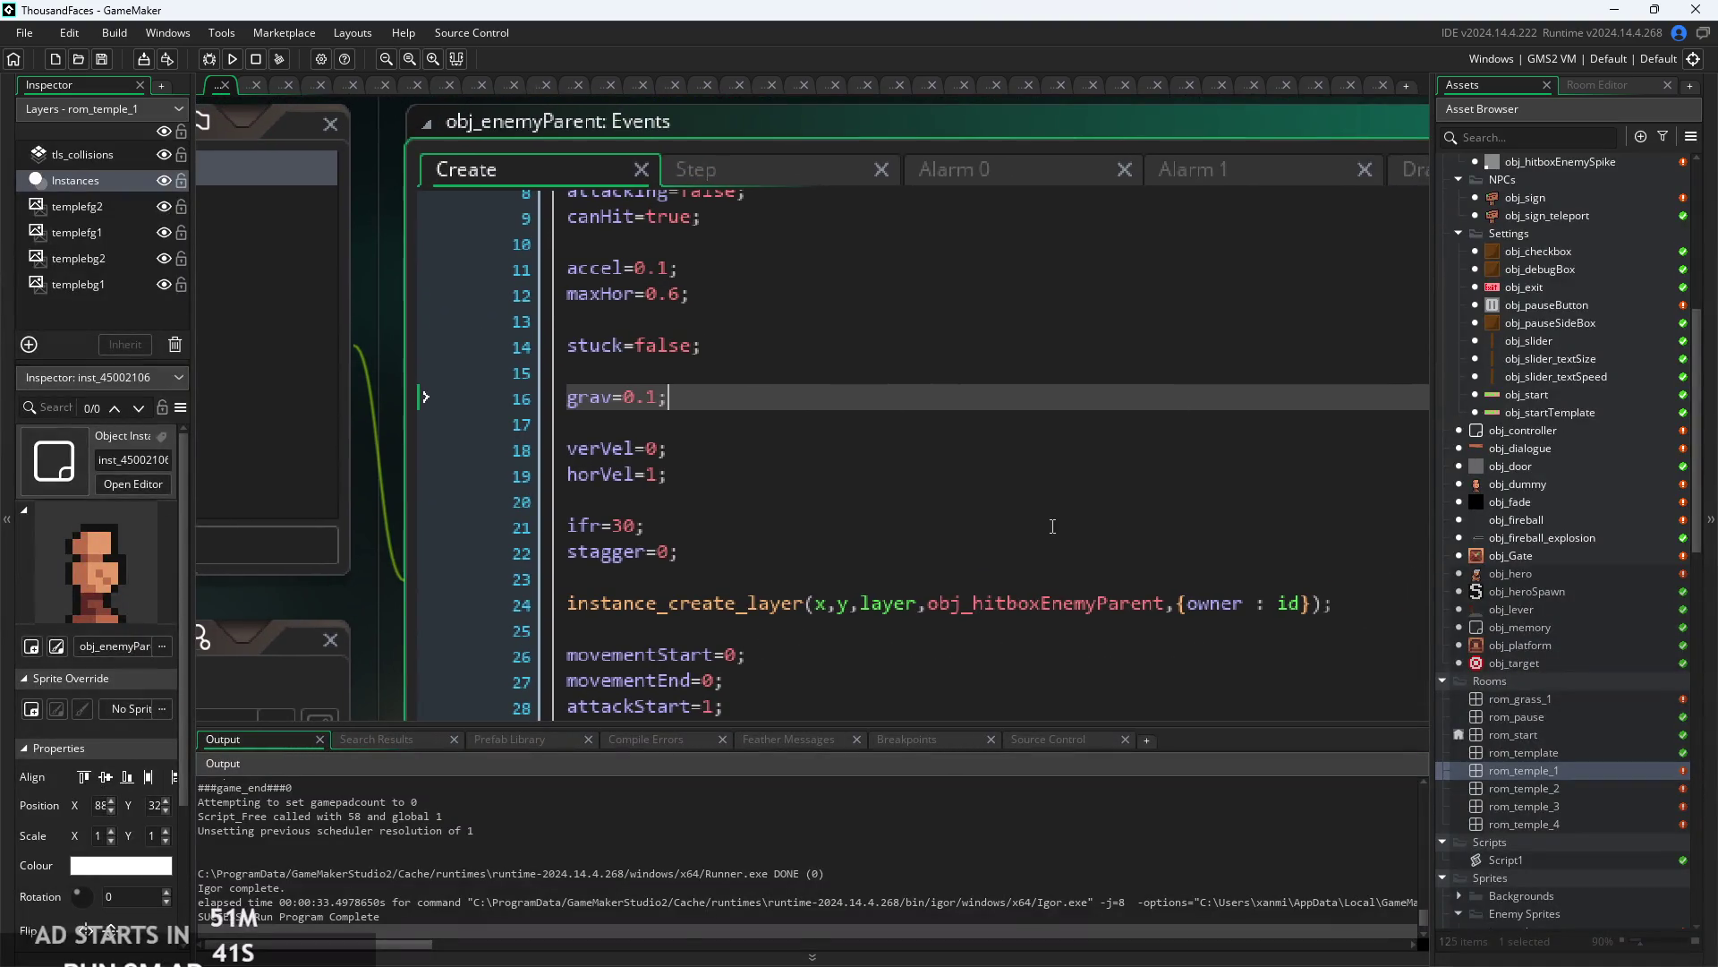
pyautogui.click(1053, 527)
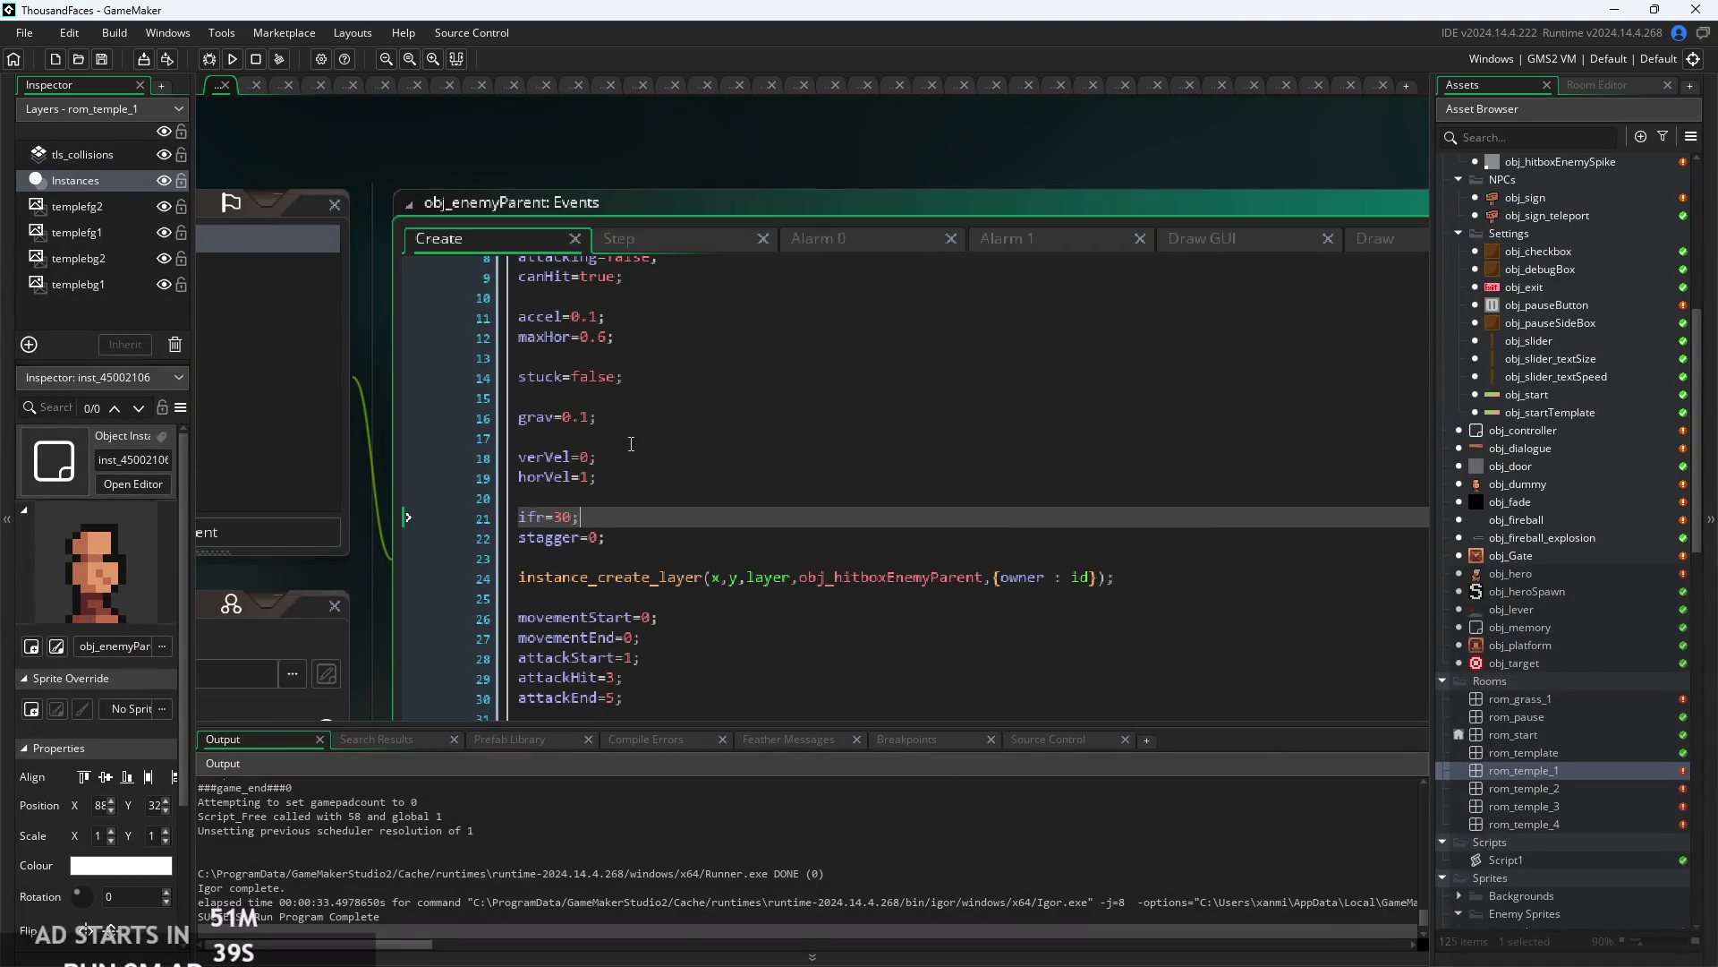
# - In the Step event, inspect the hp check block and the attackEnd attack code around lines 67-85
pyautogui.click(659, 244)
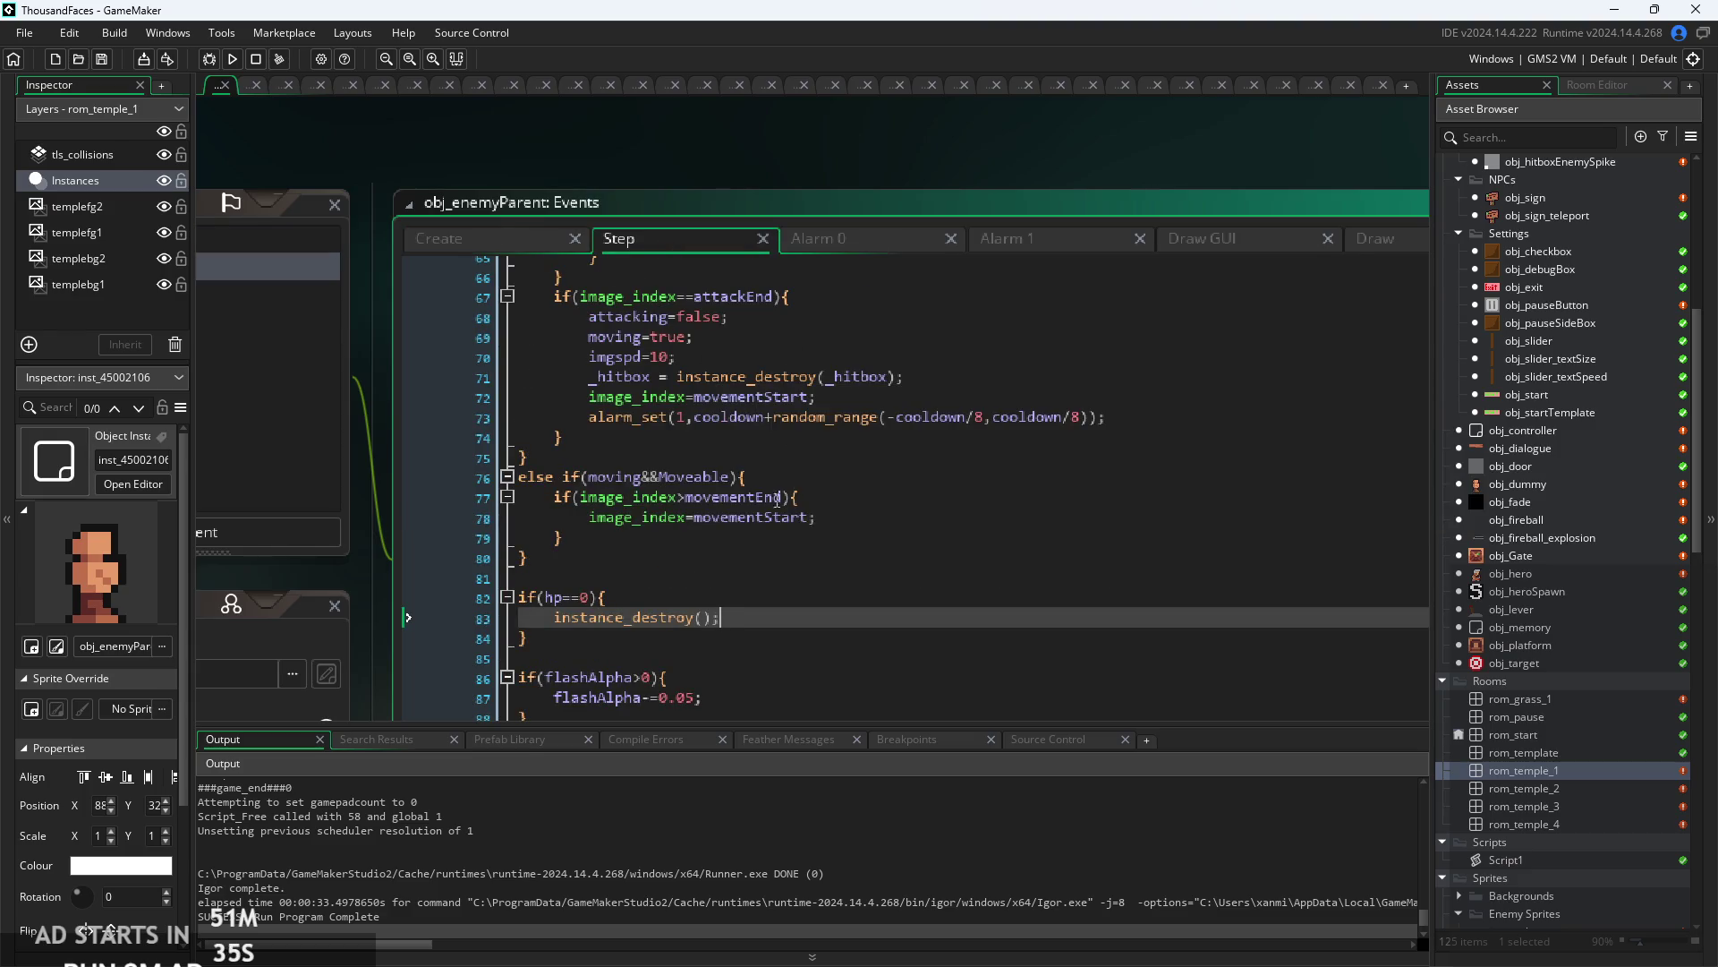
pyautogui.click(743, 638)
pyautogui.press('Down')
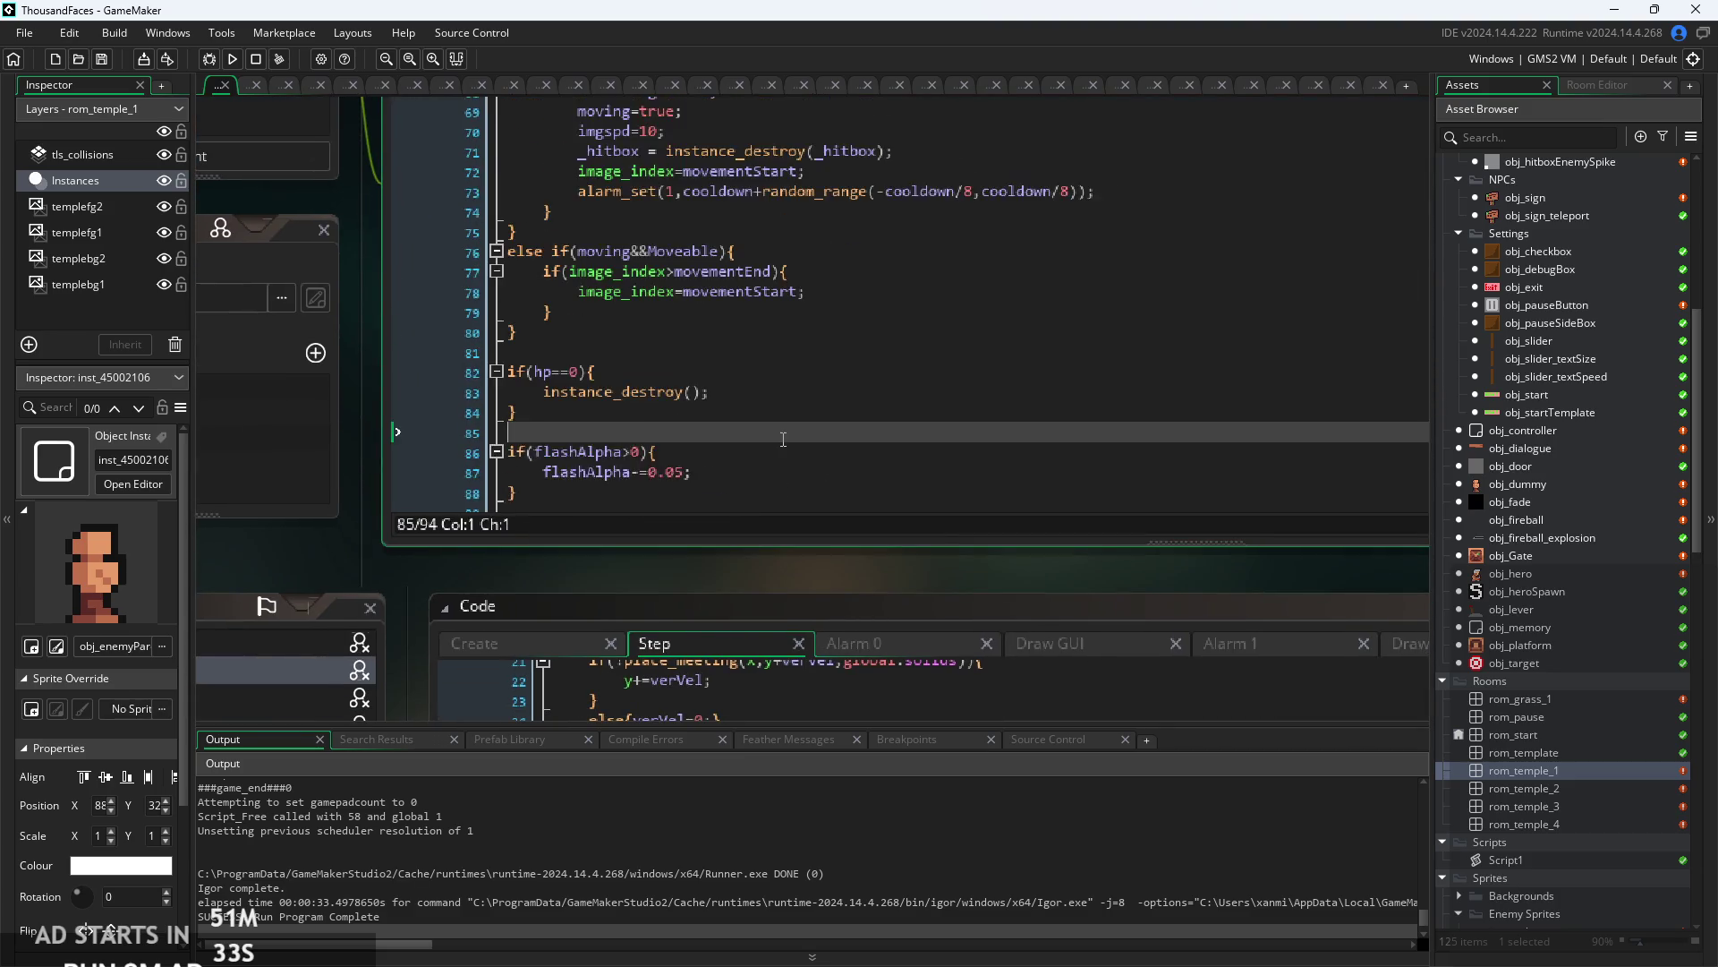
pyautogui.click(826, 320)
pyautogui.press('Down')
pyautogui.press('Down')
pyautogui.press('Down')
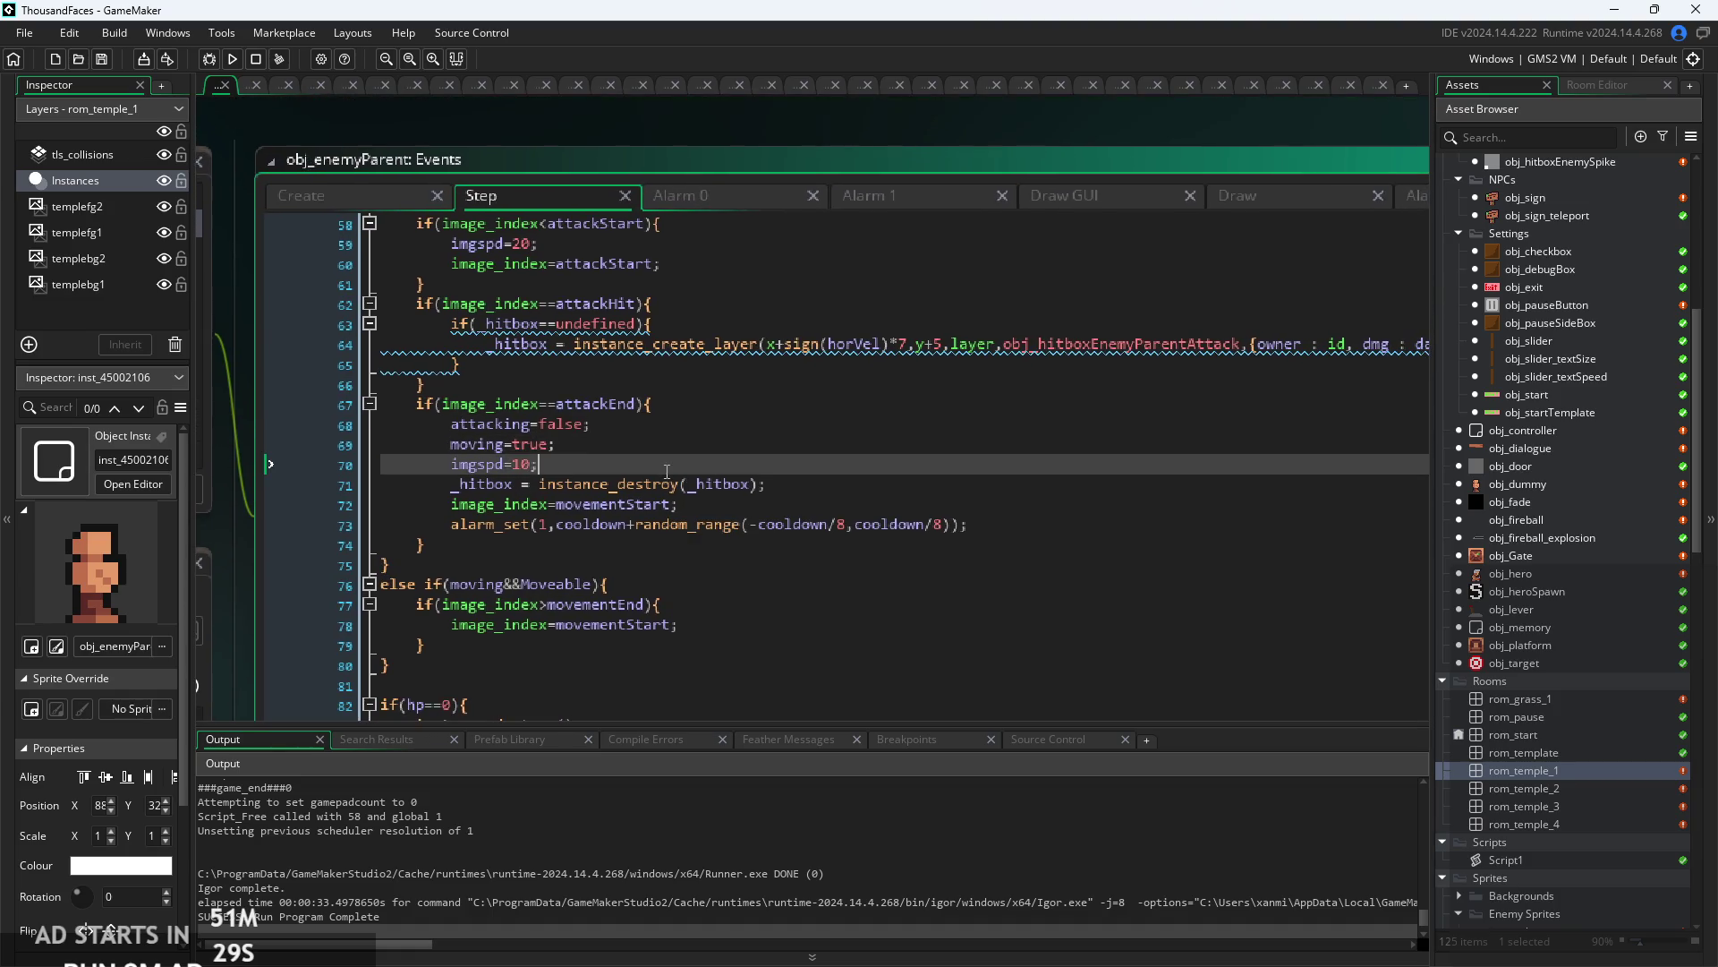
pyautogui.scroll(3, 673, 469)
pyautogui.scroll(-1, 673, 472)
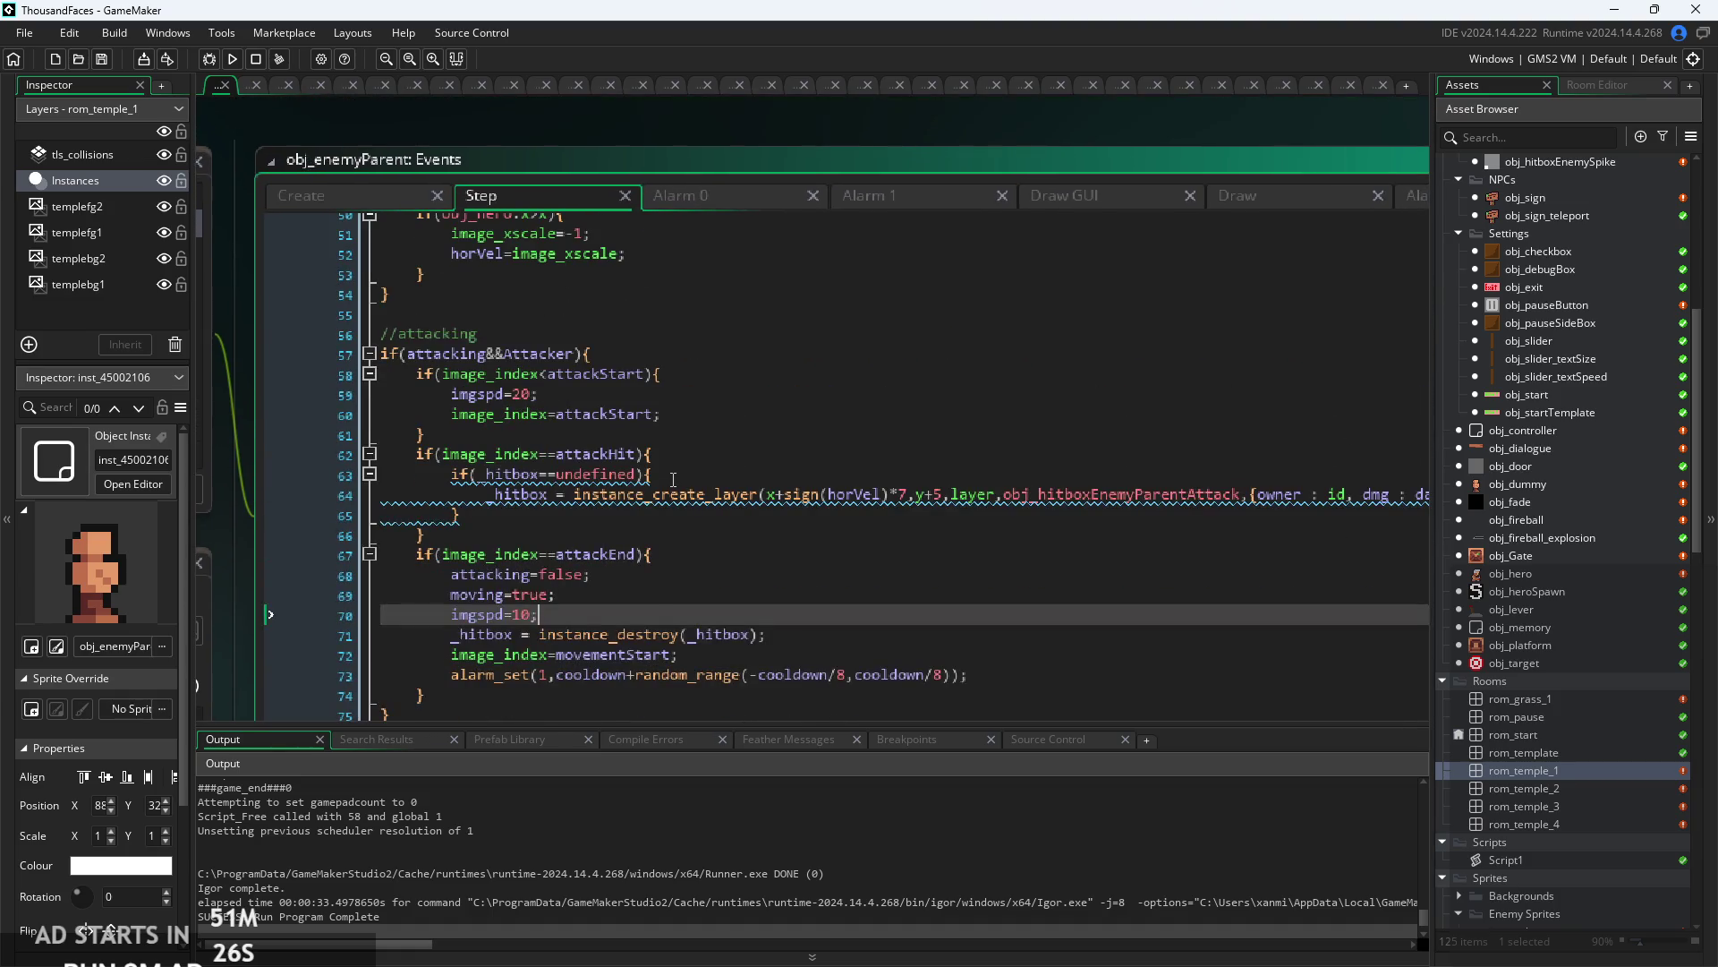
# - Review the hitbox check and hp-- combat lines, then scroll up to line 1's movement code
pyautogui.click(673, 473)
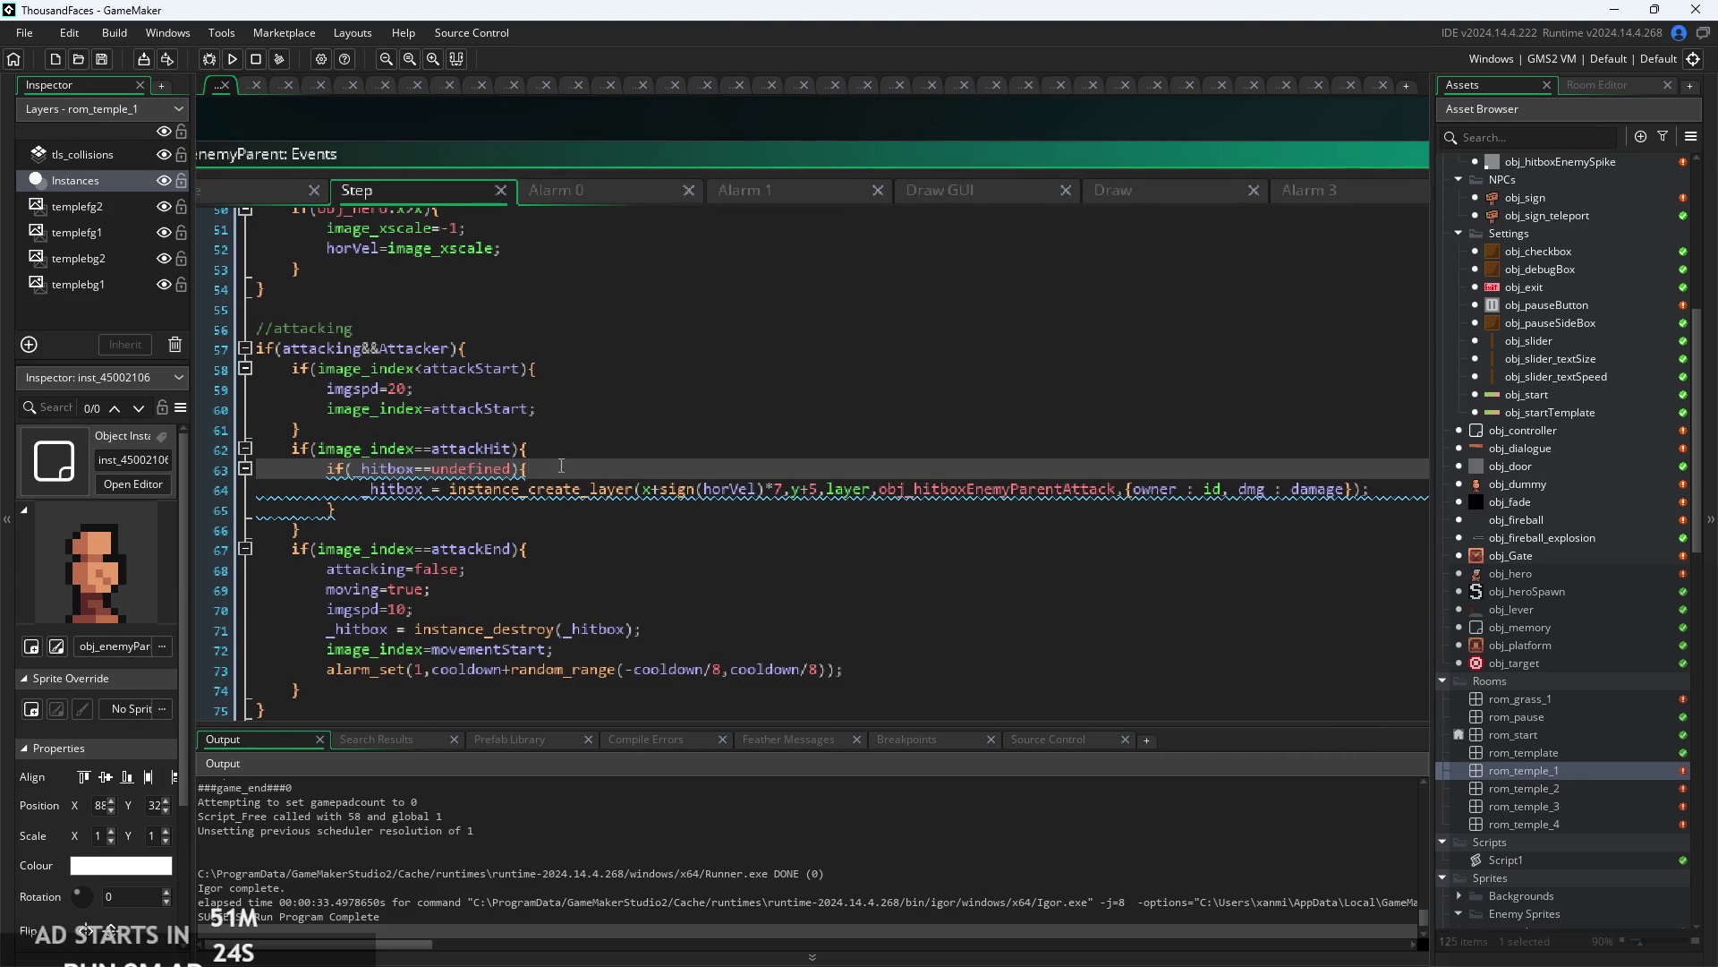
pyautogui.scroll(7, 498, 429)
pyautogui.scroll(3, 498, 429)
pyautogui.click(519, 505)
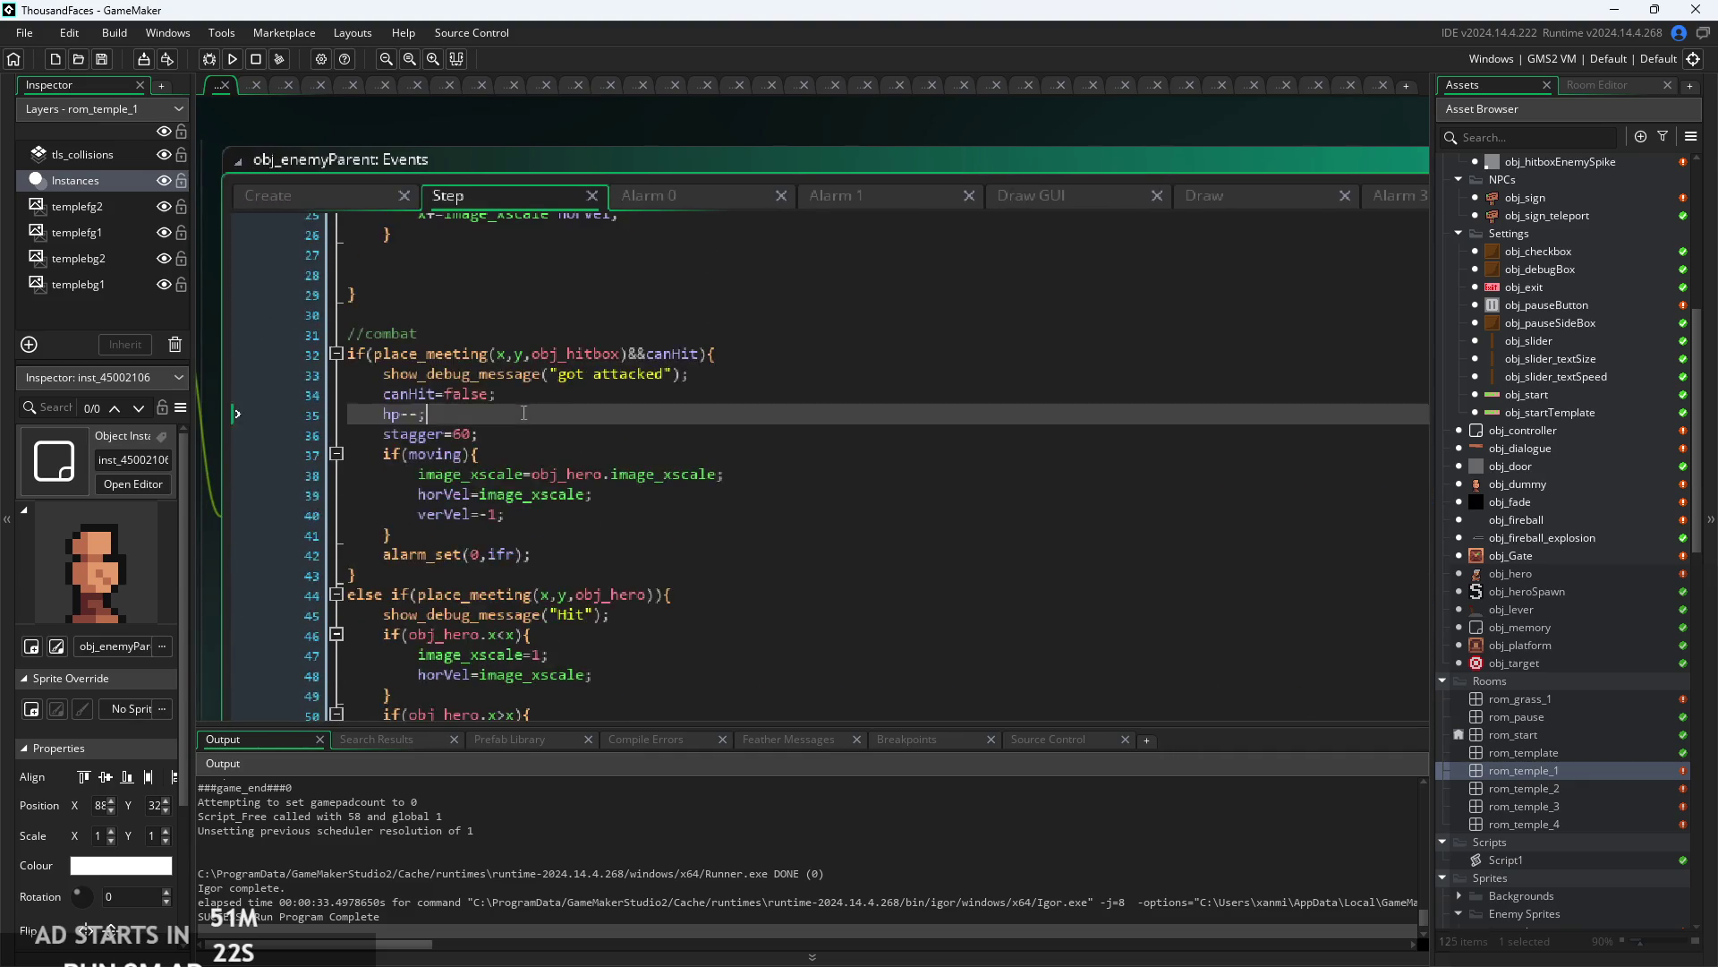
pyautogui.scroll(3, 671, 461)
pyautogui.scroll(6, 725, 537)
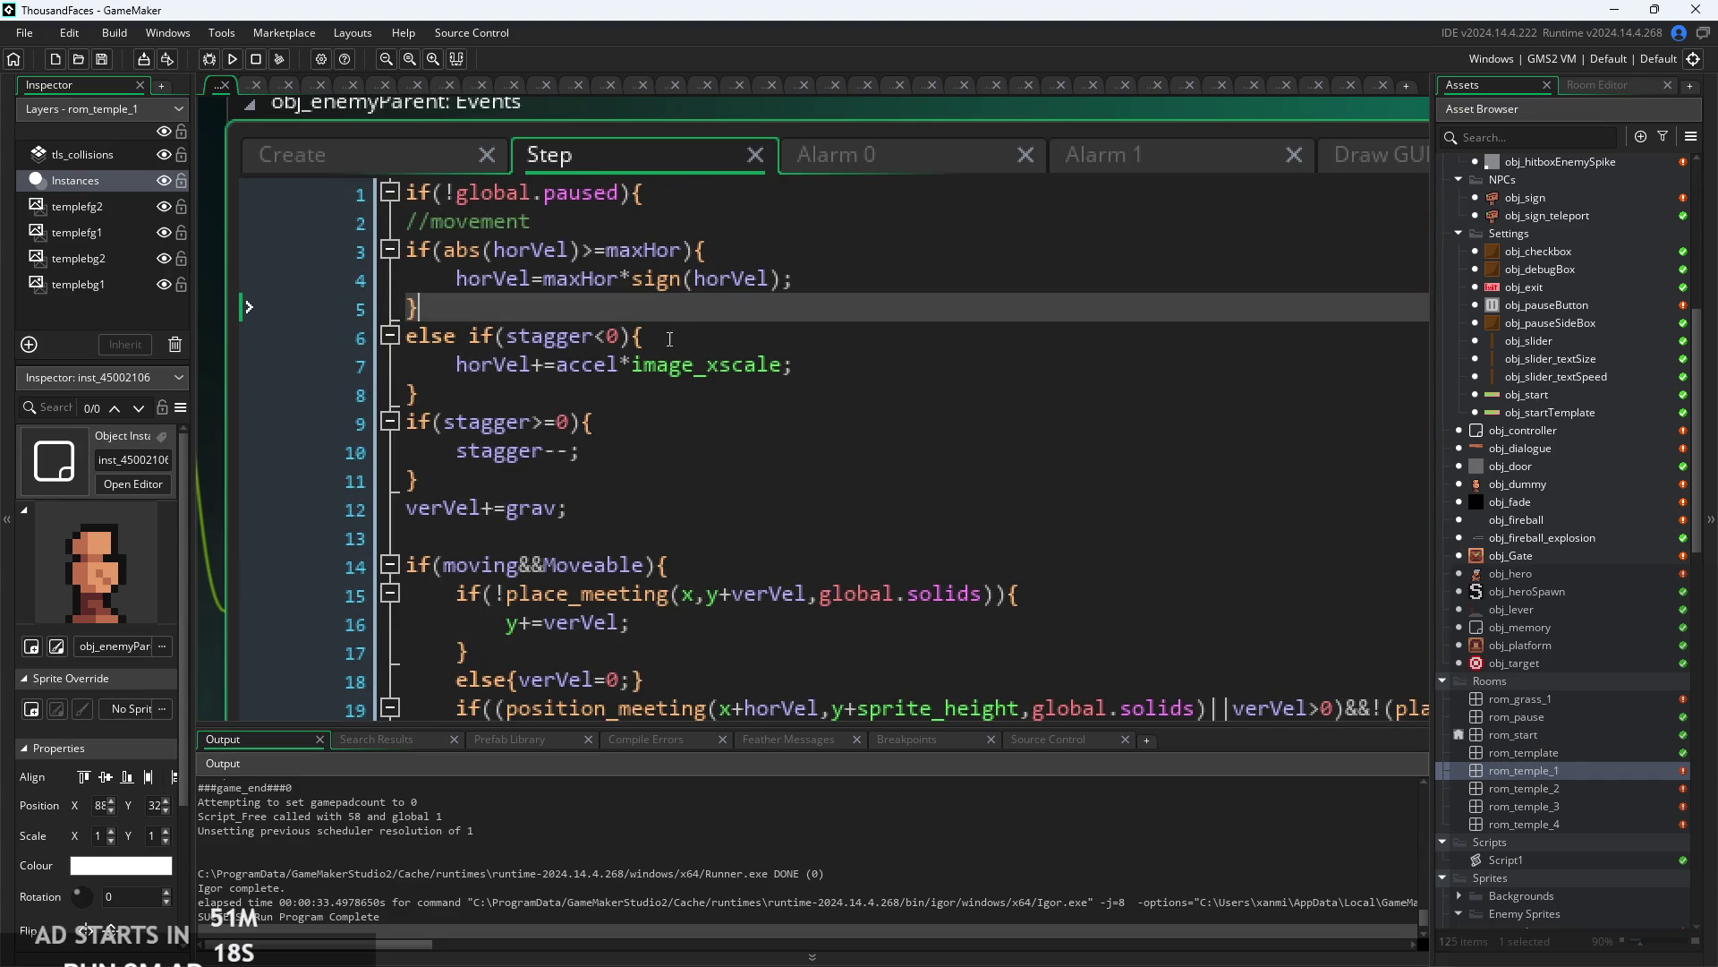
pyautogui.click(794, 275)
pyautogui.click(843, 242)
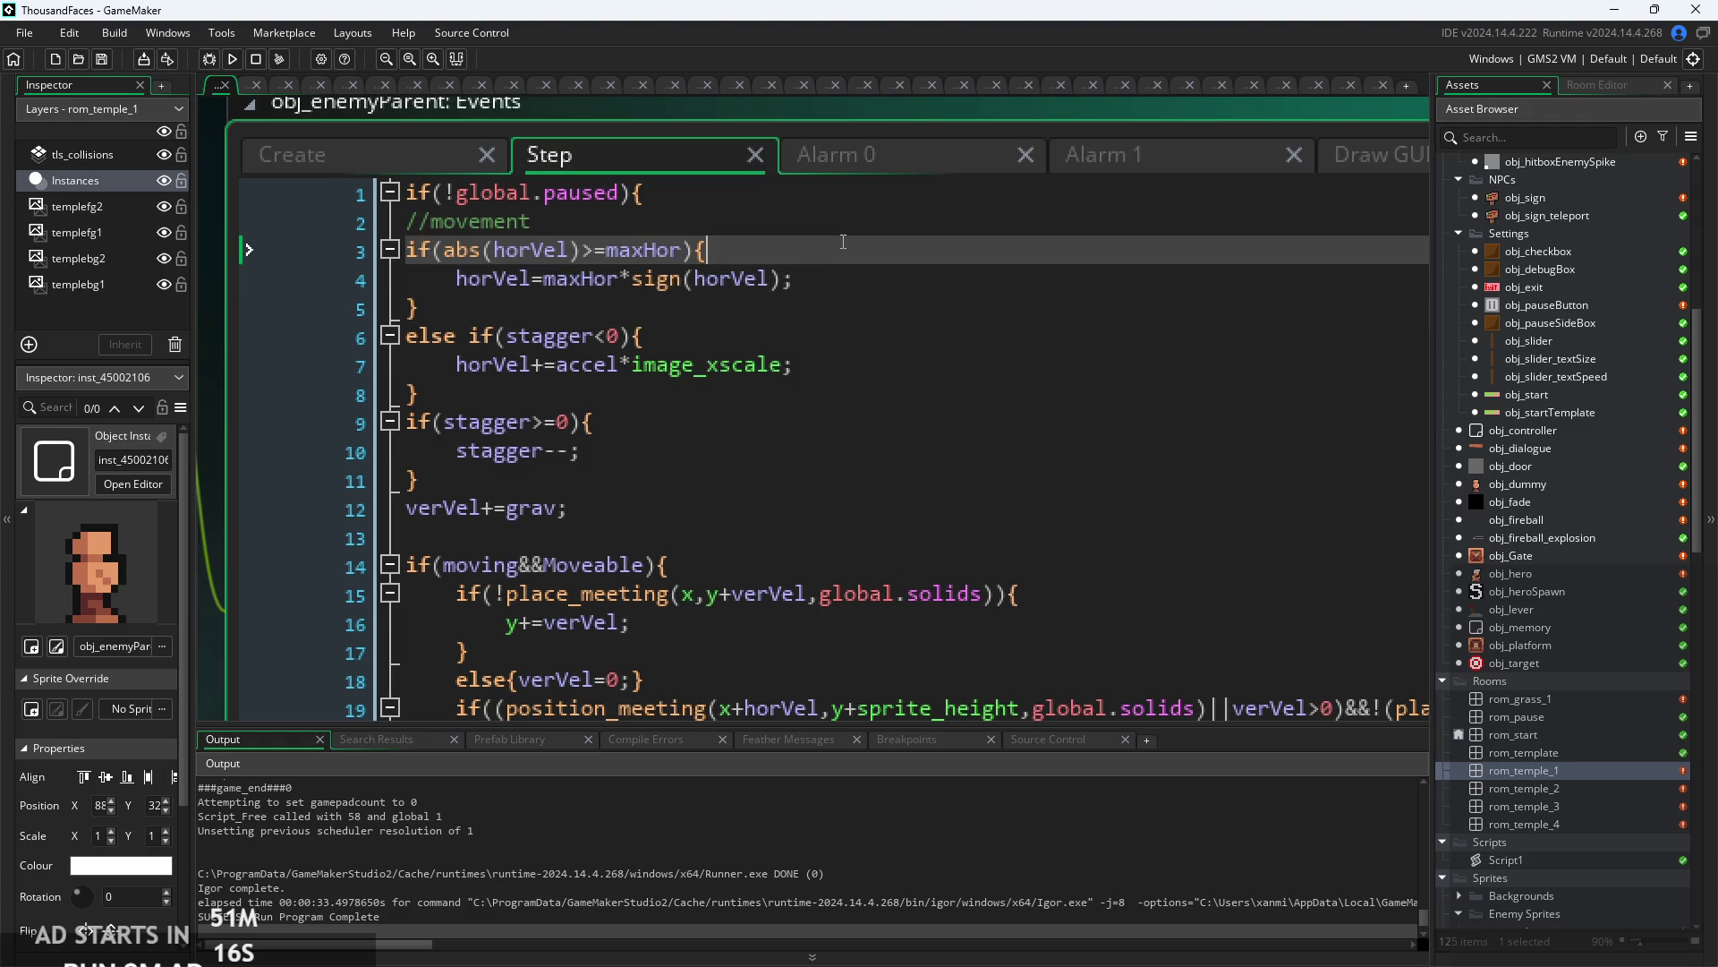
pyautogui.click(845, 279)
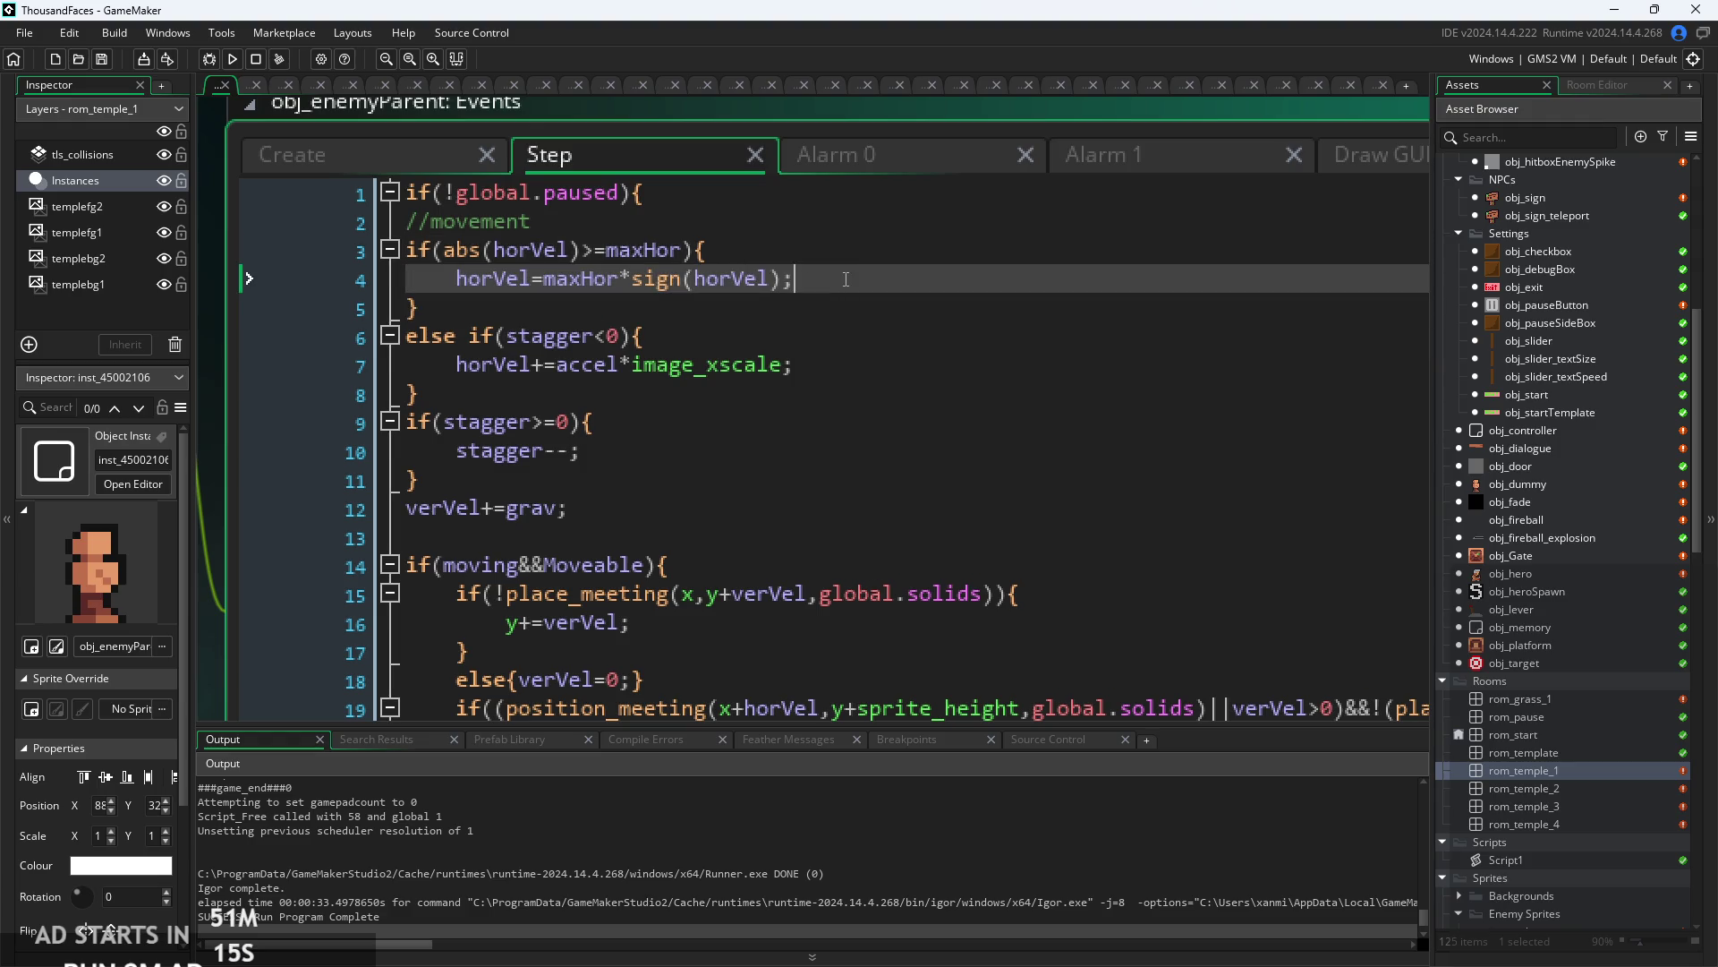
pyautogui.click(716, 250)
pyautogui.click(716, 422)
pyautogui.click(716, 451)
pyautogui.click(742, 301)
pyautogui.click(716, 250)
pyautogui.click(716, 278)
pyautogui.click(716, 336)
pyautogui.click(595, 421)
pyautogui.click(577, 507)
pyautogui.scroll(-3, 657, 495)
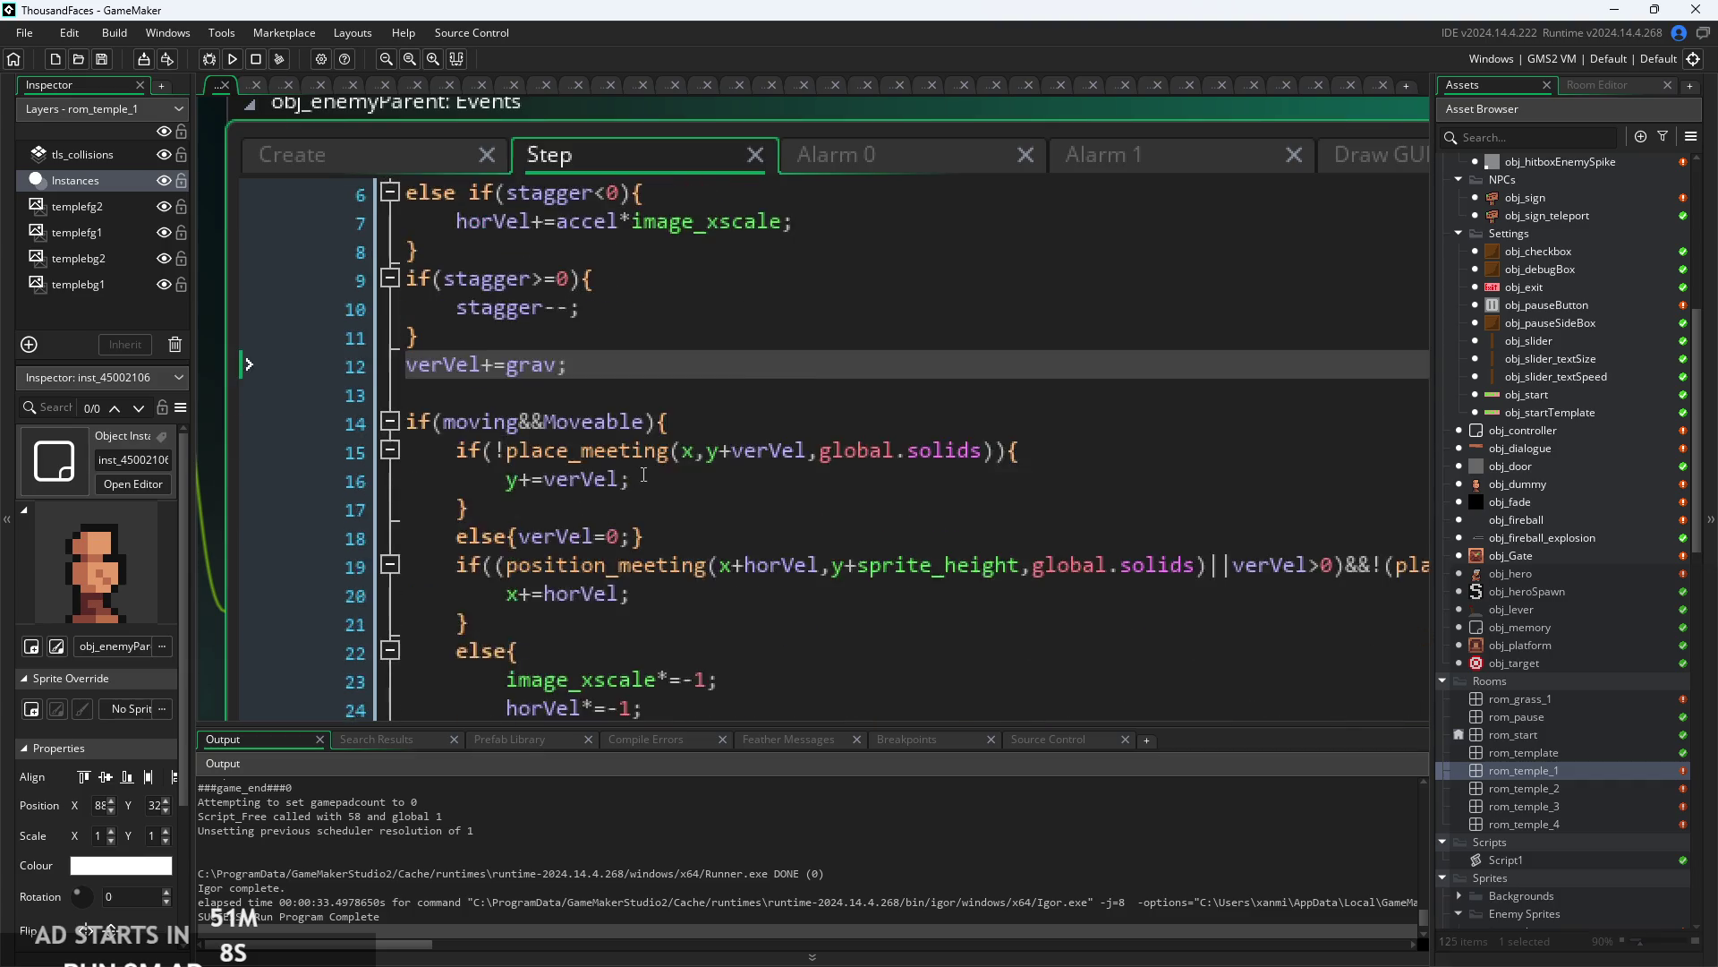
pyautogui.click(627, 447)
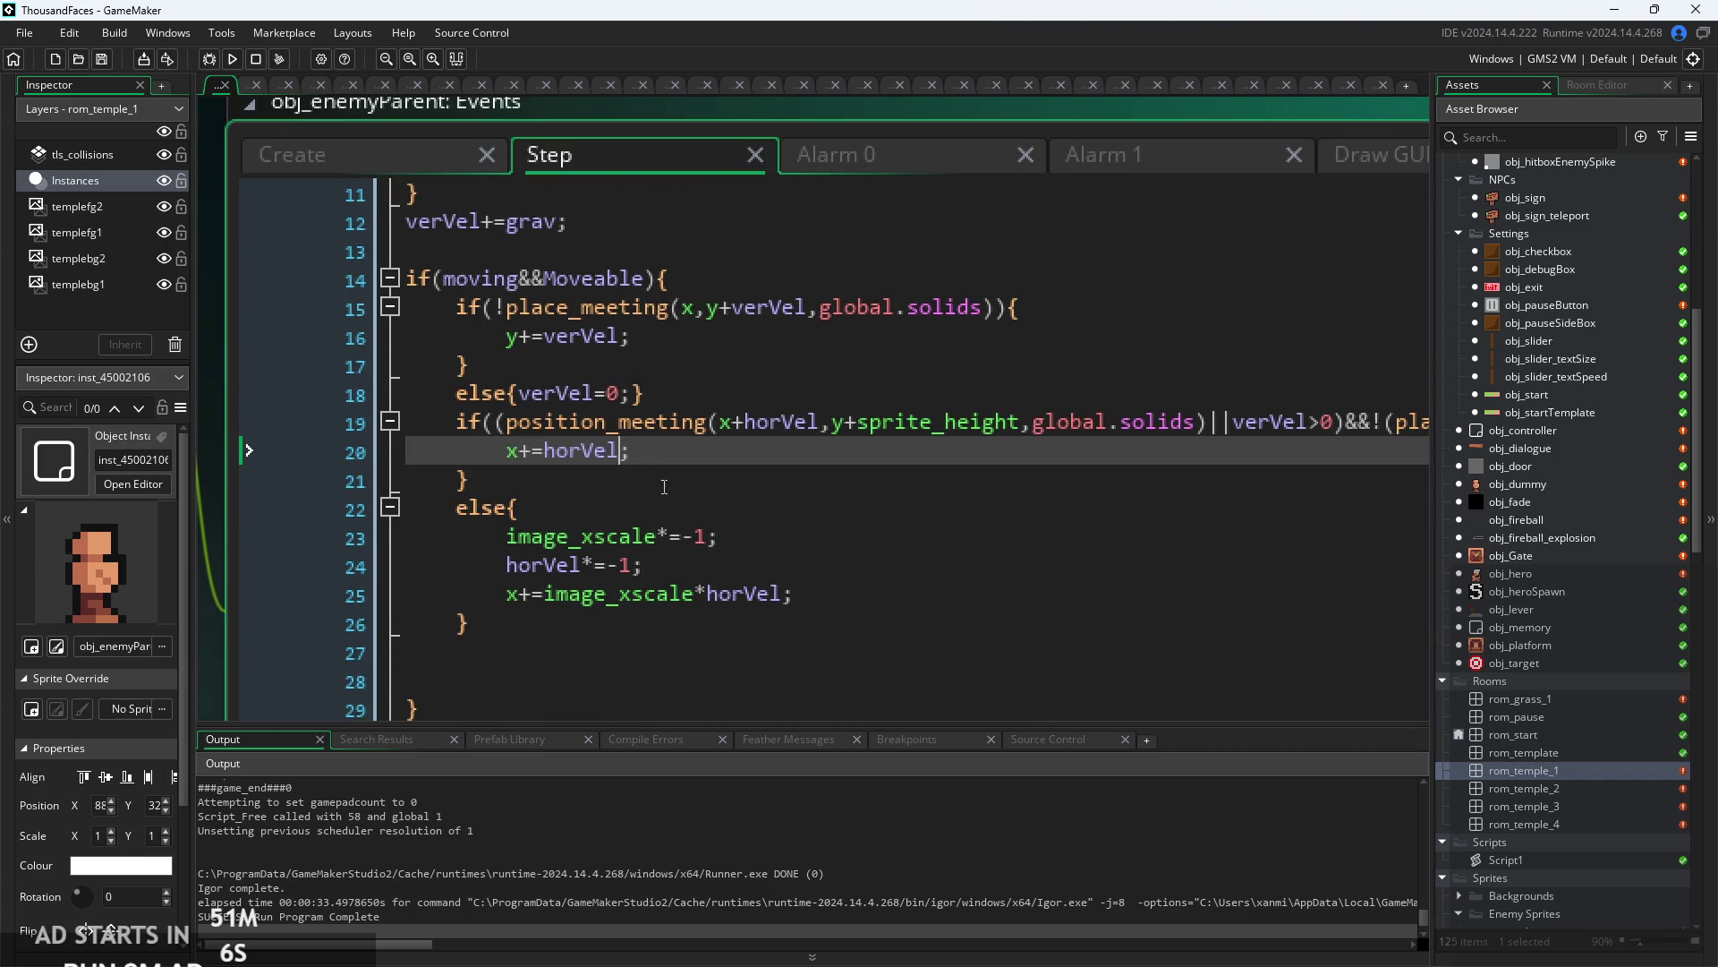
pyautogui.hscroll(3, 834, 473)
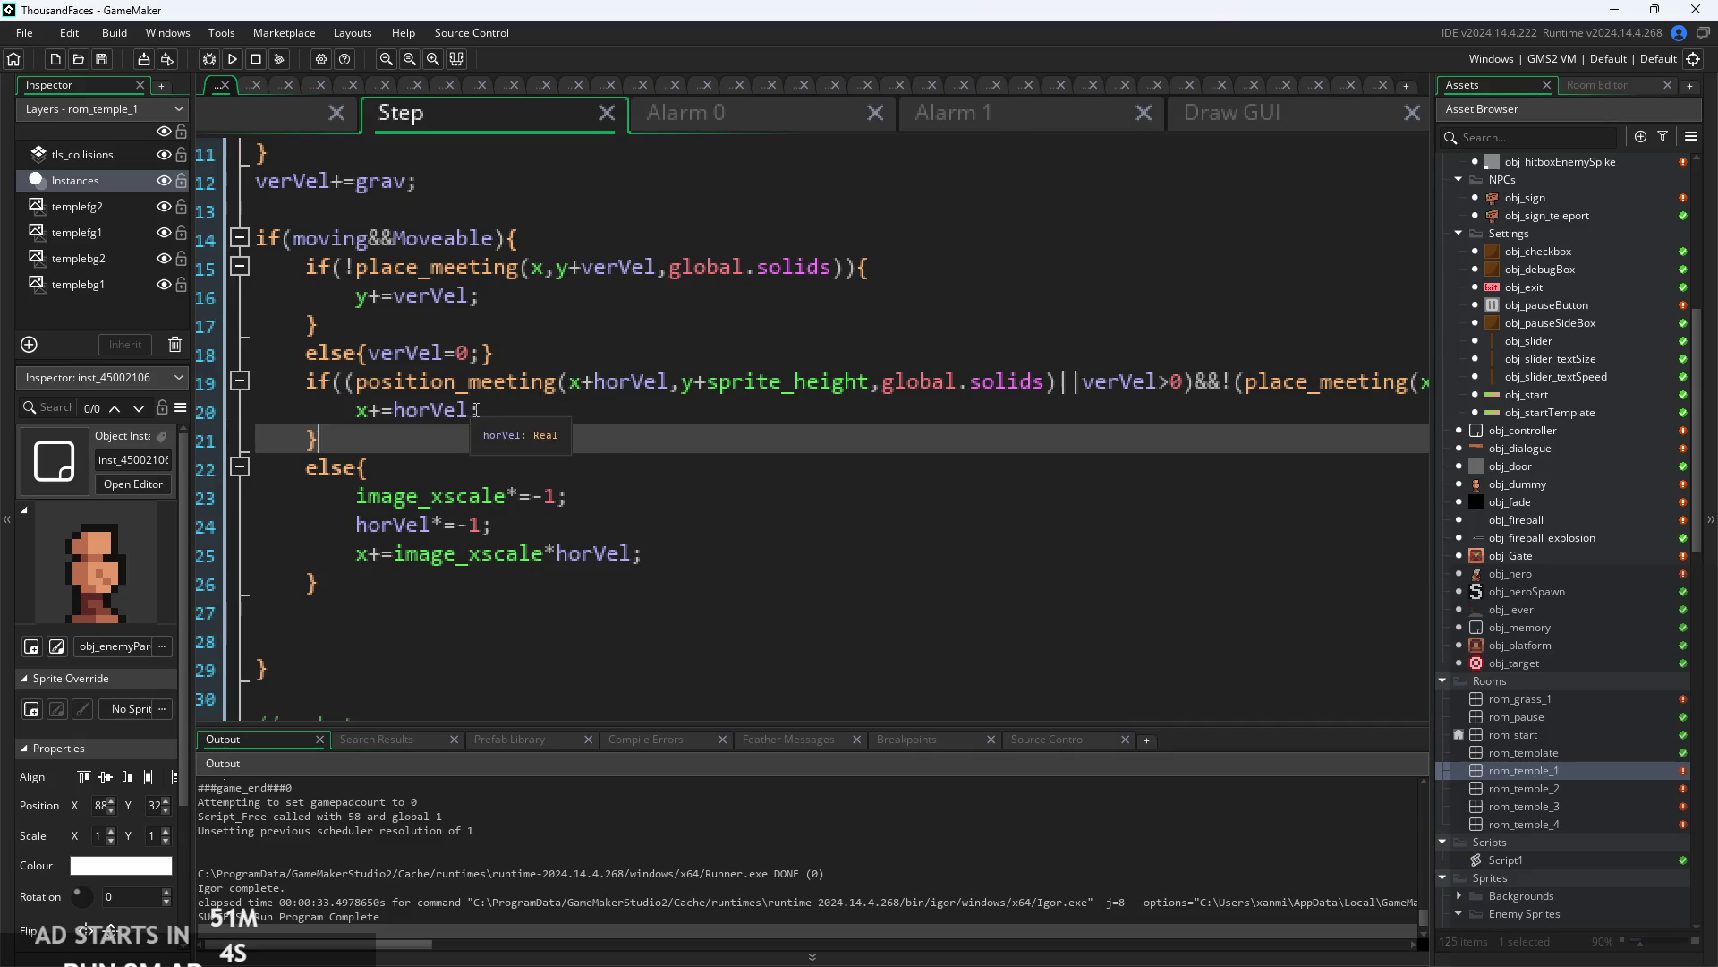
pyautogui.press('Return')
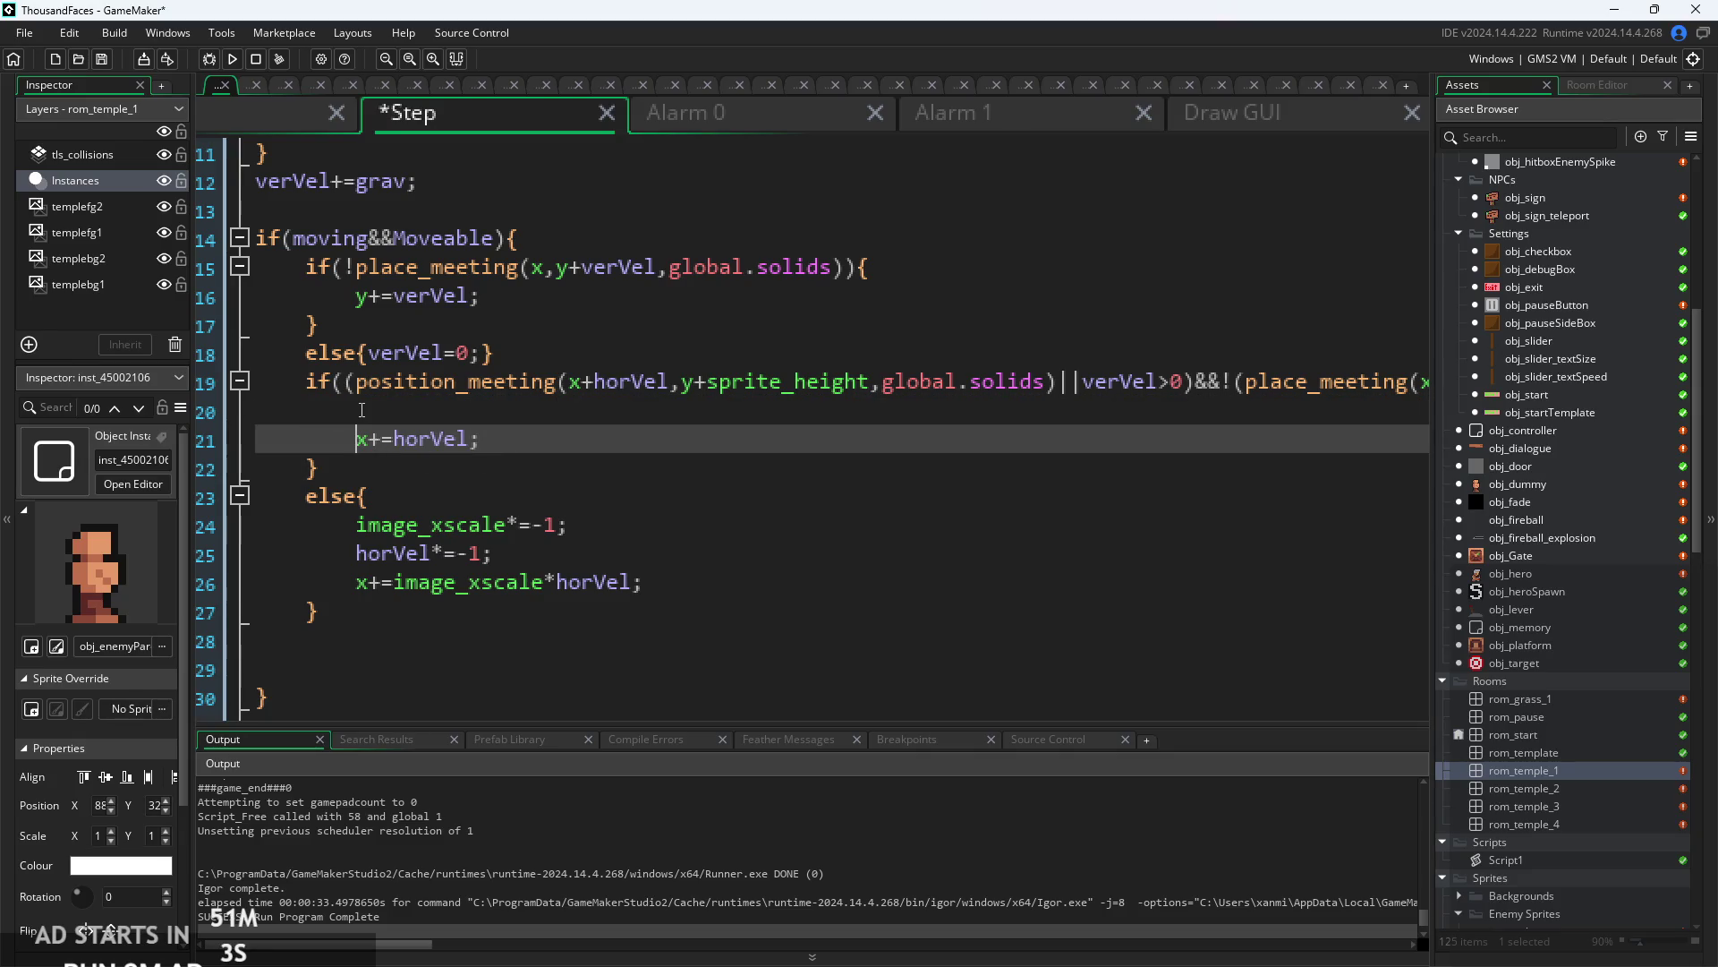
pyautogui.press('BackSpace')
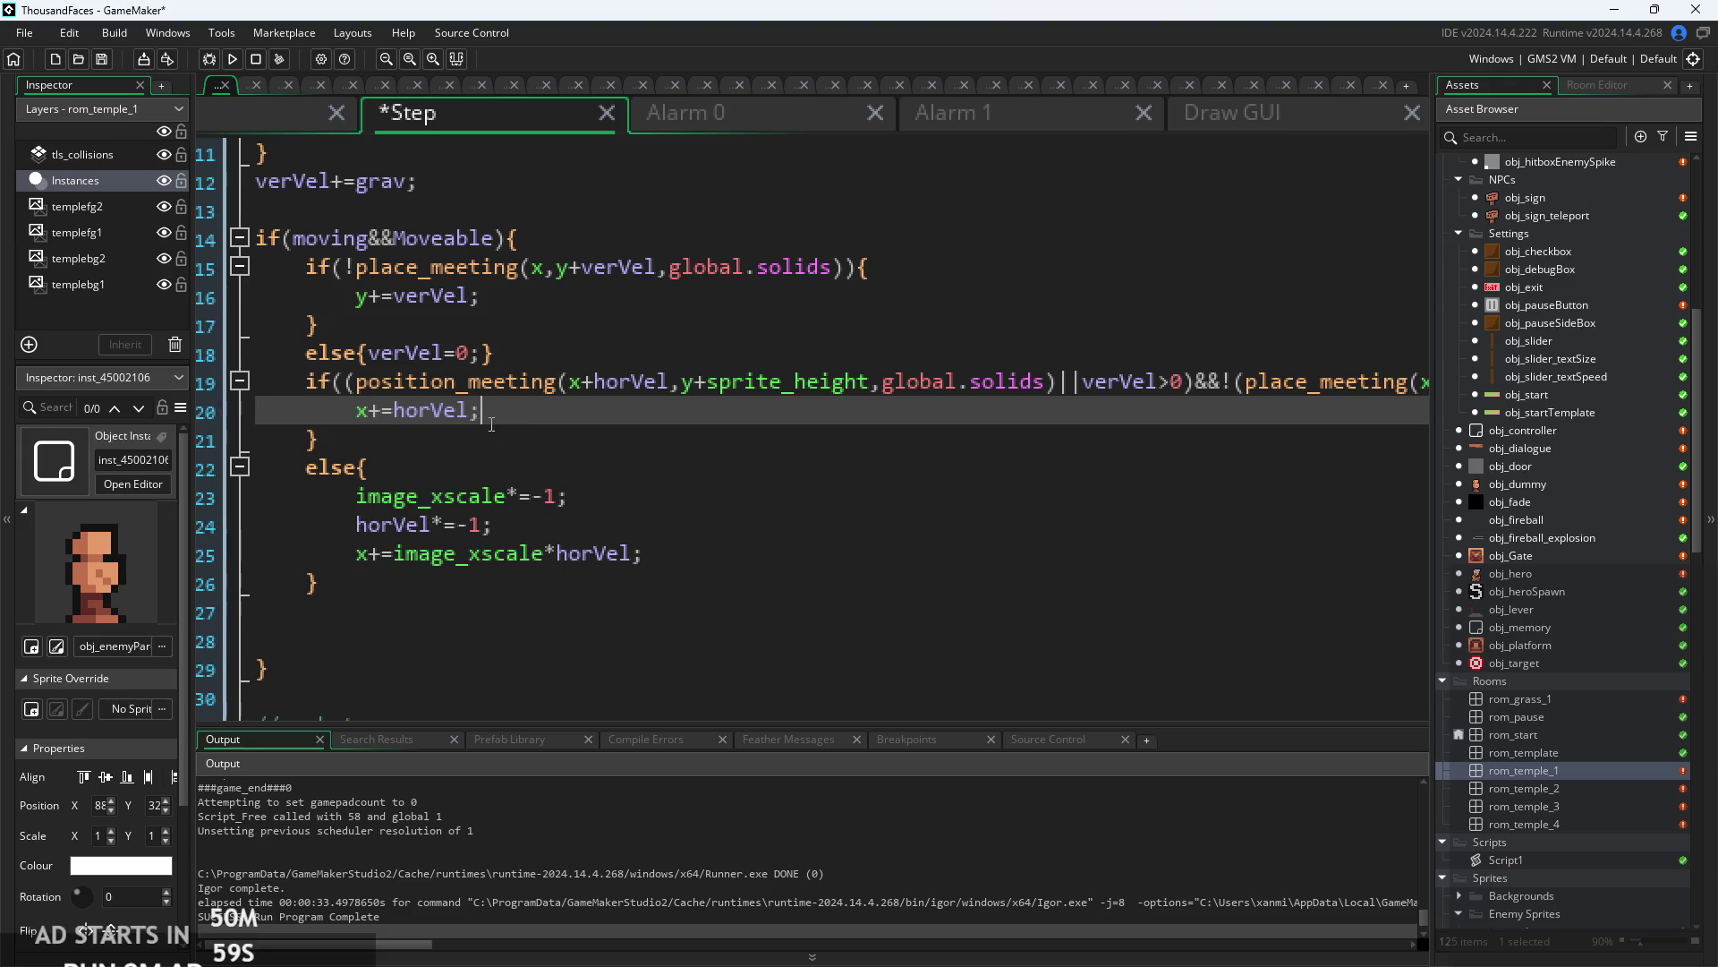
pyautogui.press('Return')
pyautogui.write('if(can')
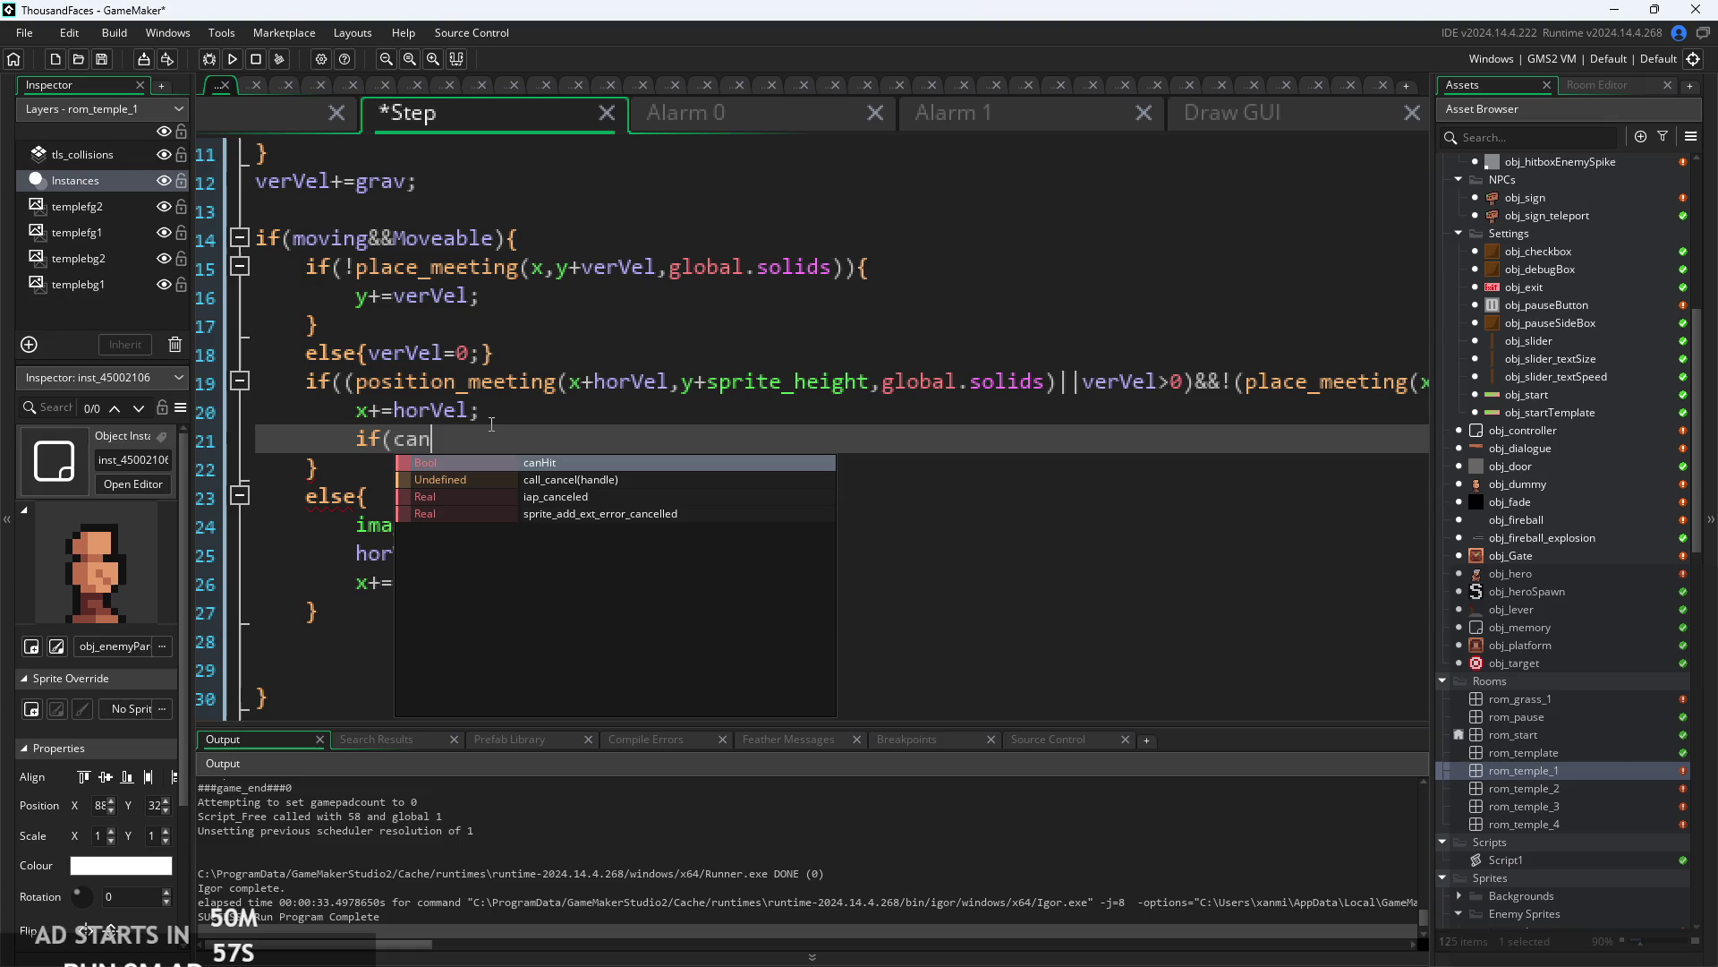
pyautogui.press('BackSpace')
pyautogui.press('BackSpace')
pyautogui.press('BackSpace')
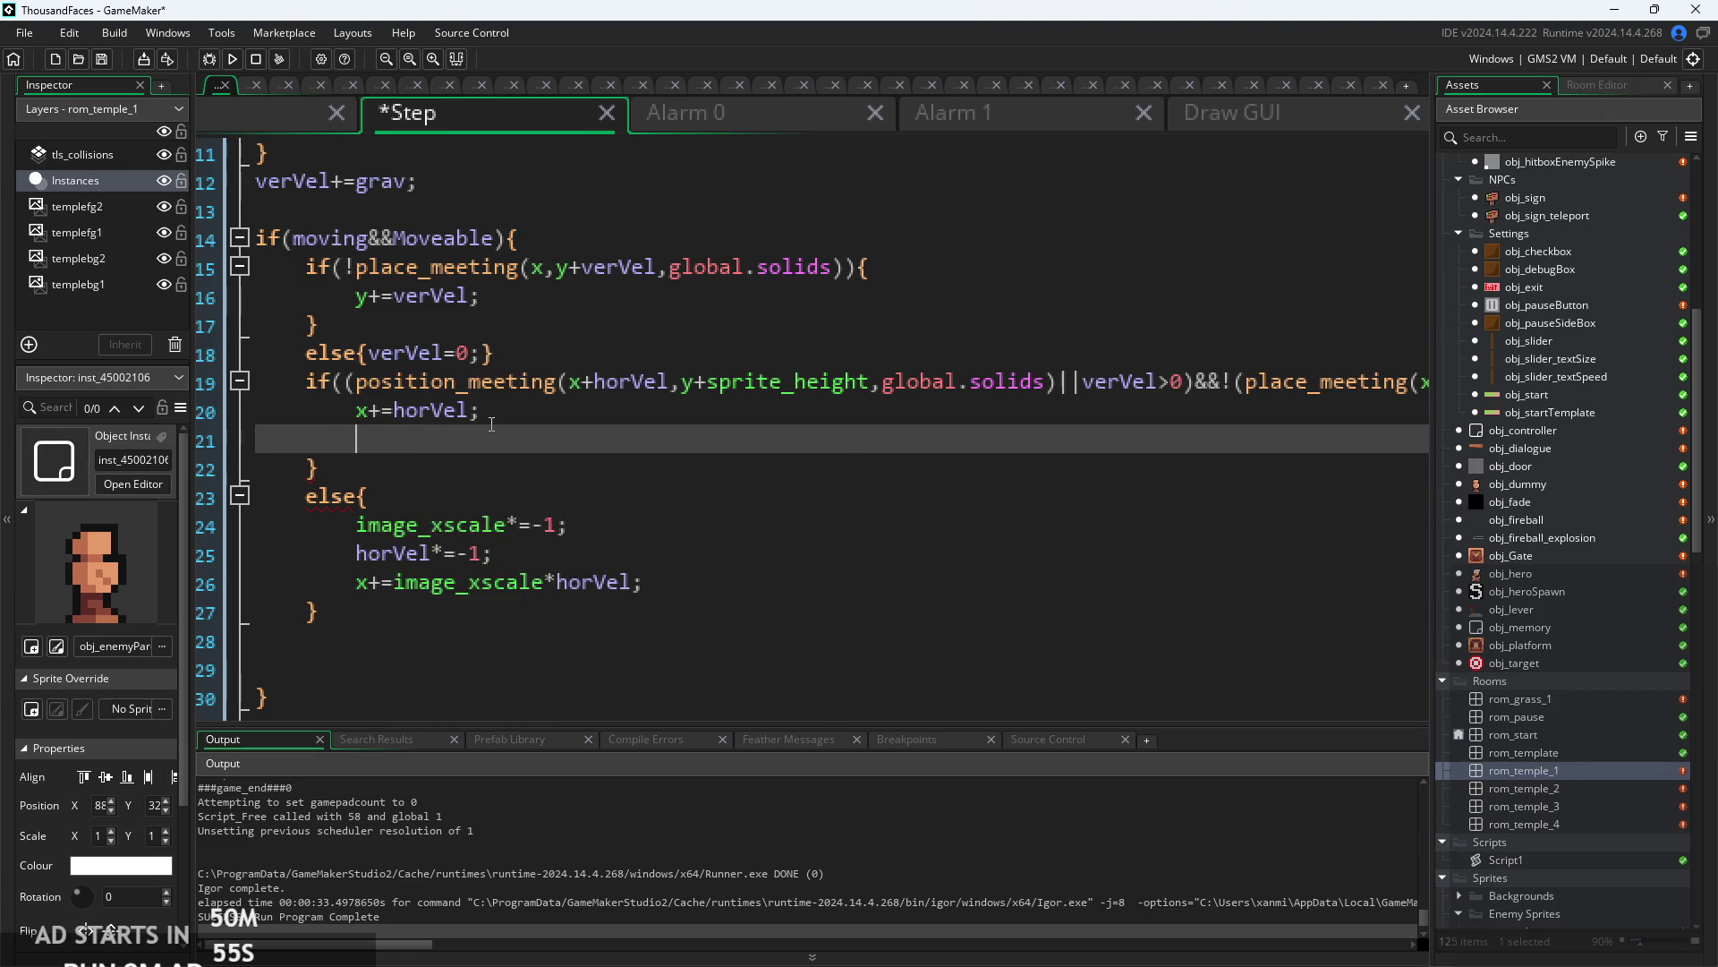
pyautogui.press('BackSpace')
pyautogui.scroll(3, 517, 347)
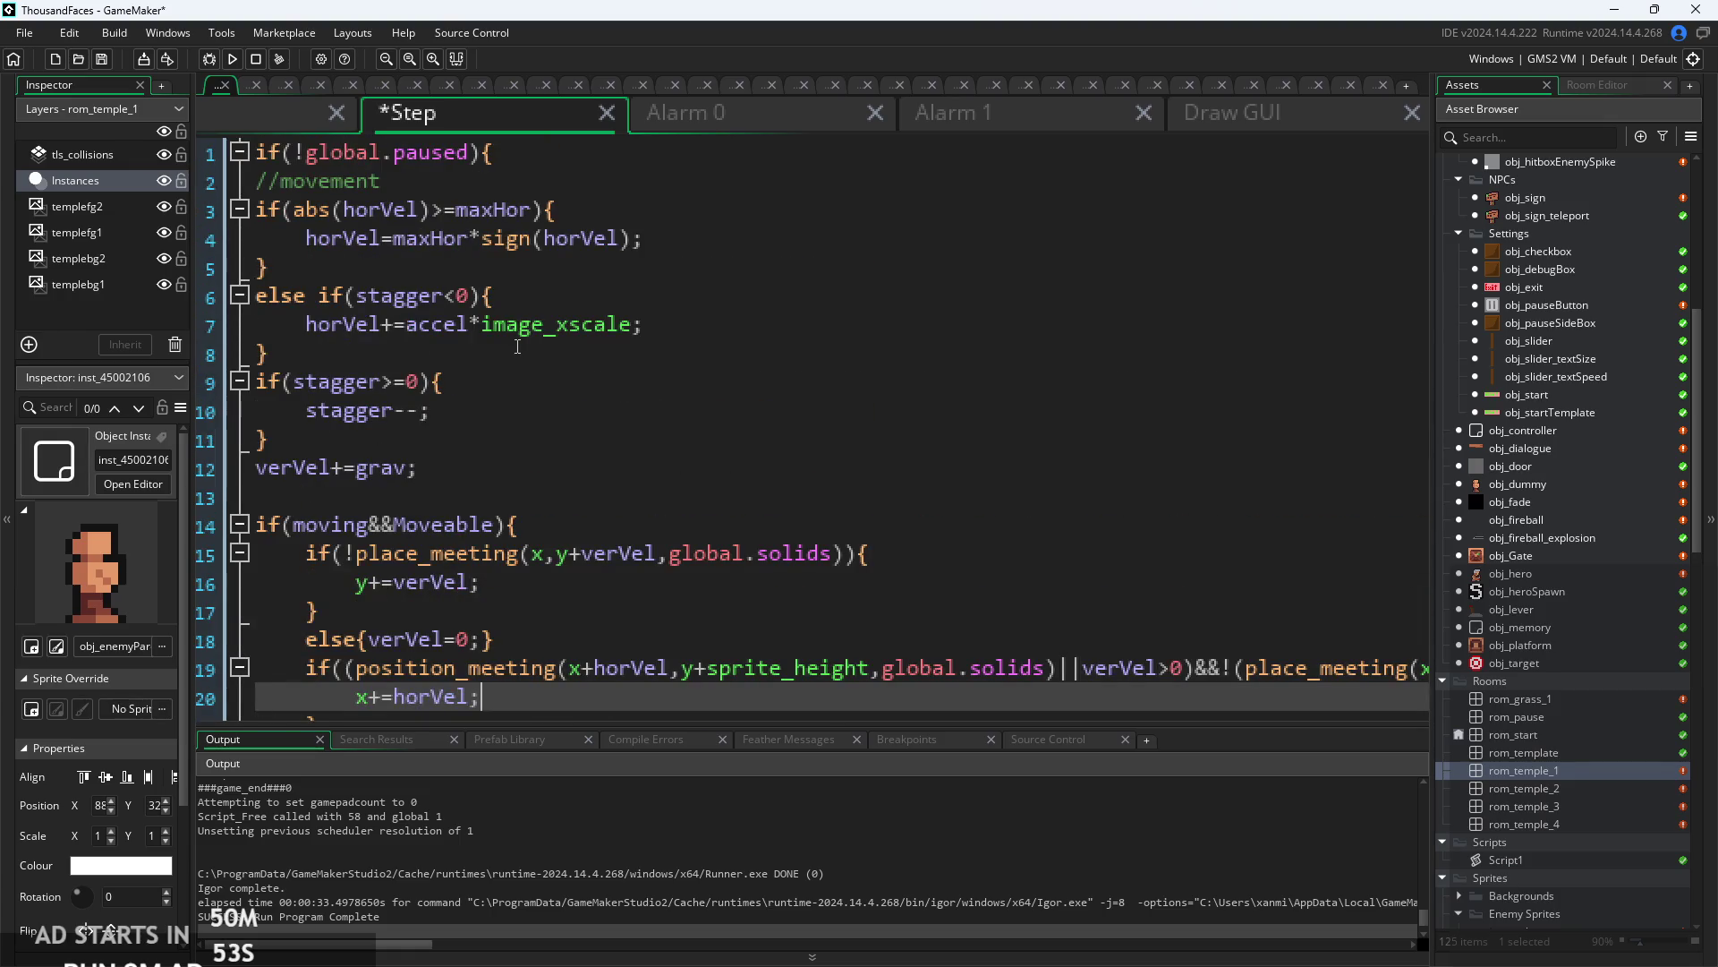
pyautogui.click(520, 209)
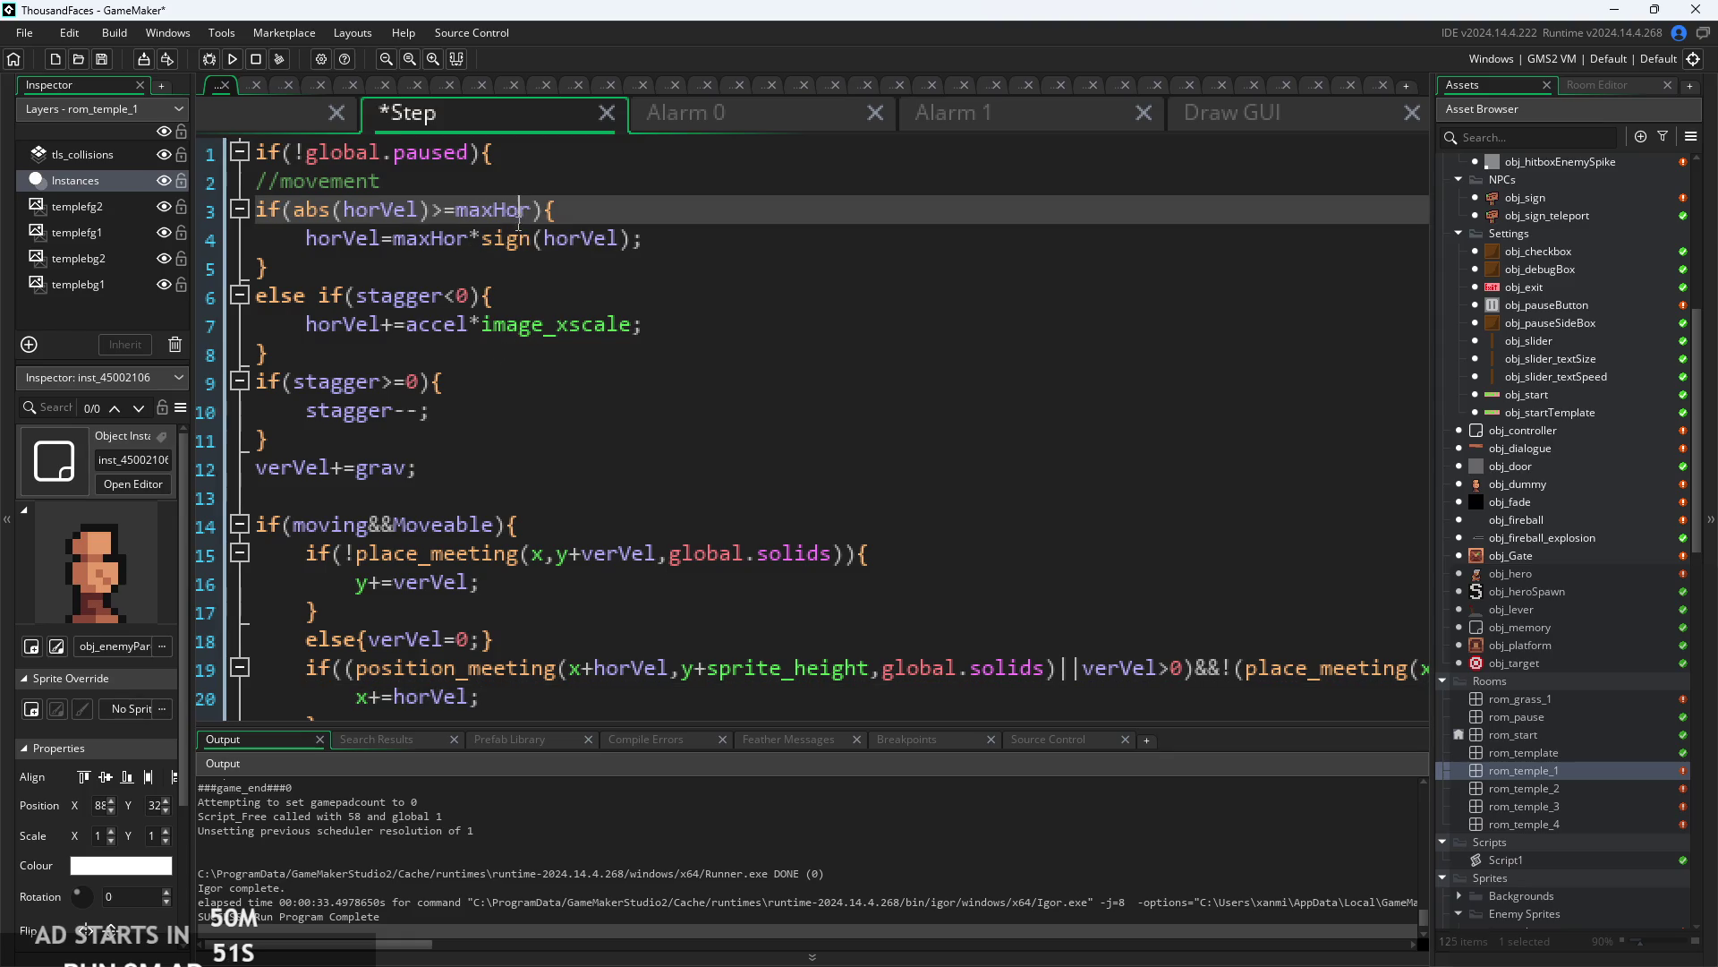
pyautogui.scroll(2, 528, 294)
pyautogui.click(933, 422)
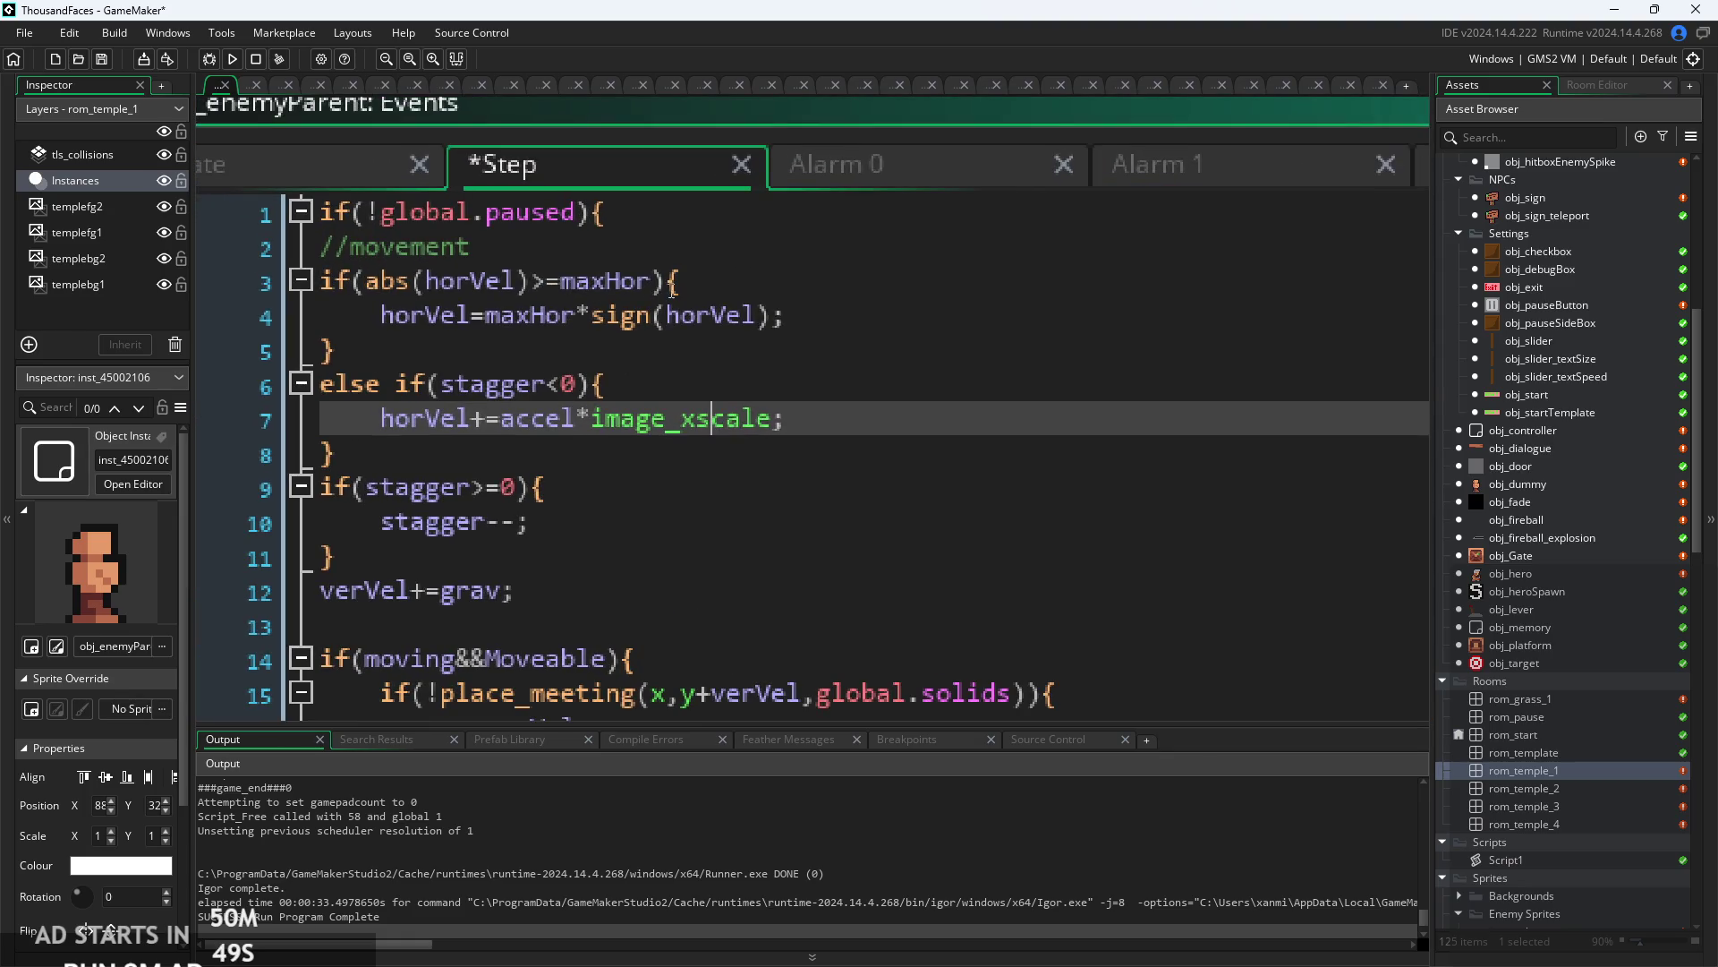
pyautogui.click(672, 289)
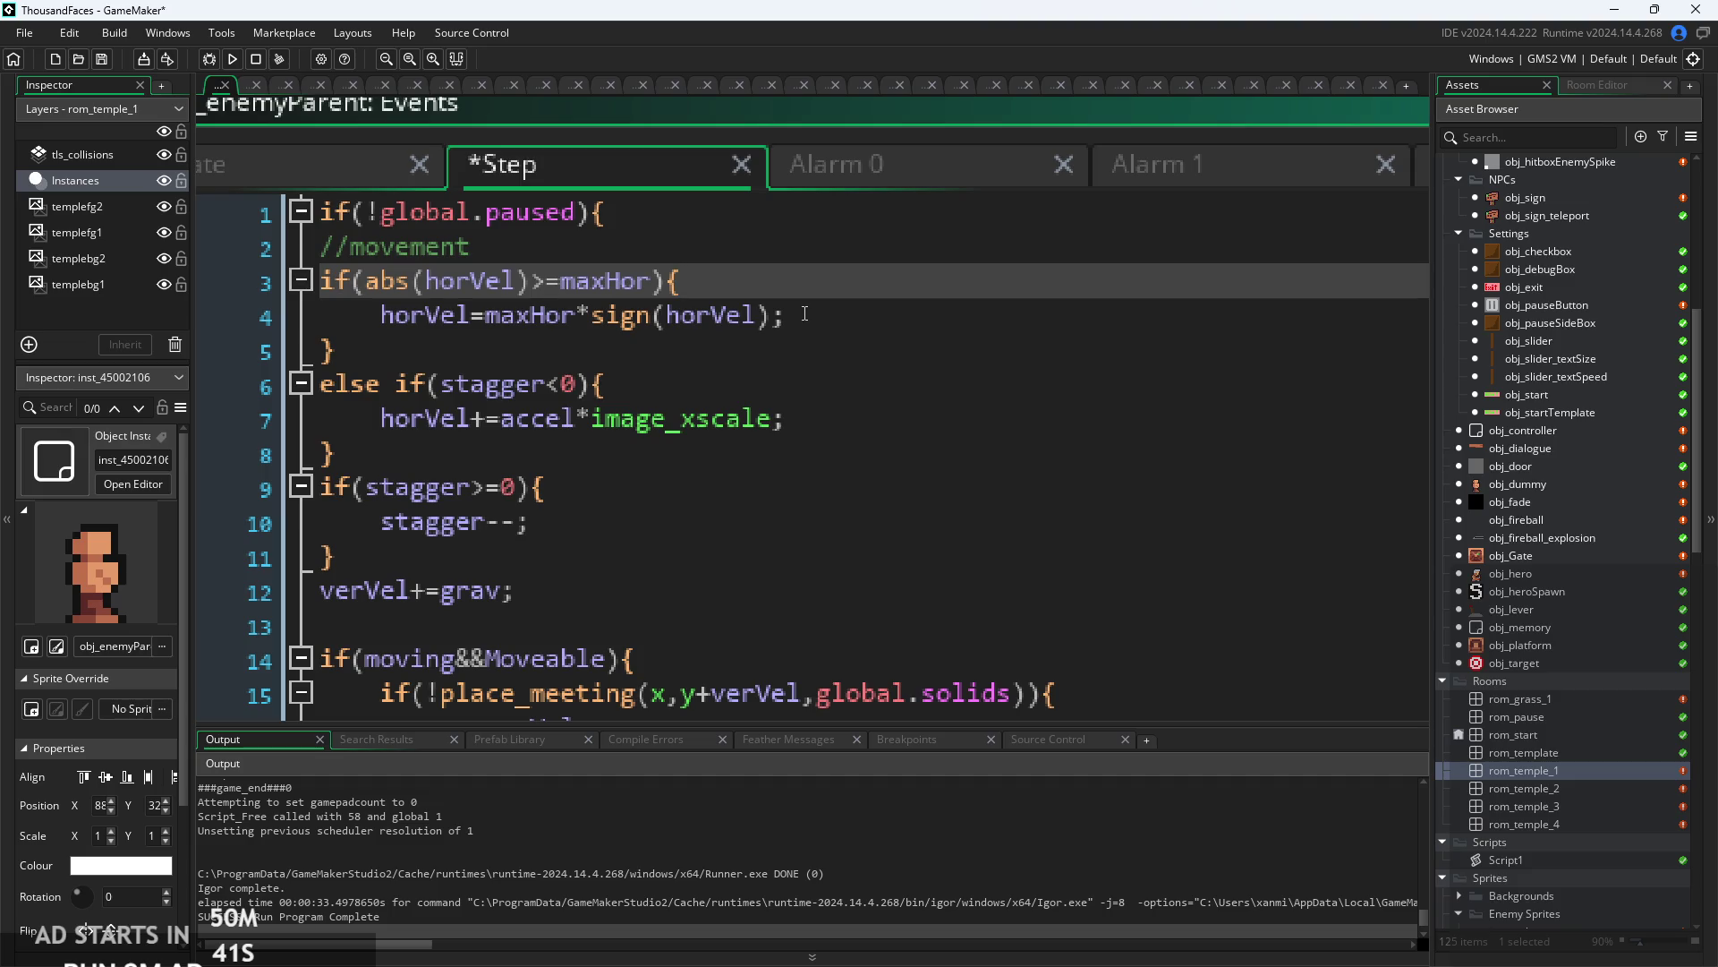
# - Extend the line 3 horizontal speed cap from maxHor to maxHor+(!canHit*2)
pyautogui.press('Left')
pyautogui.write('+')
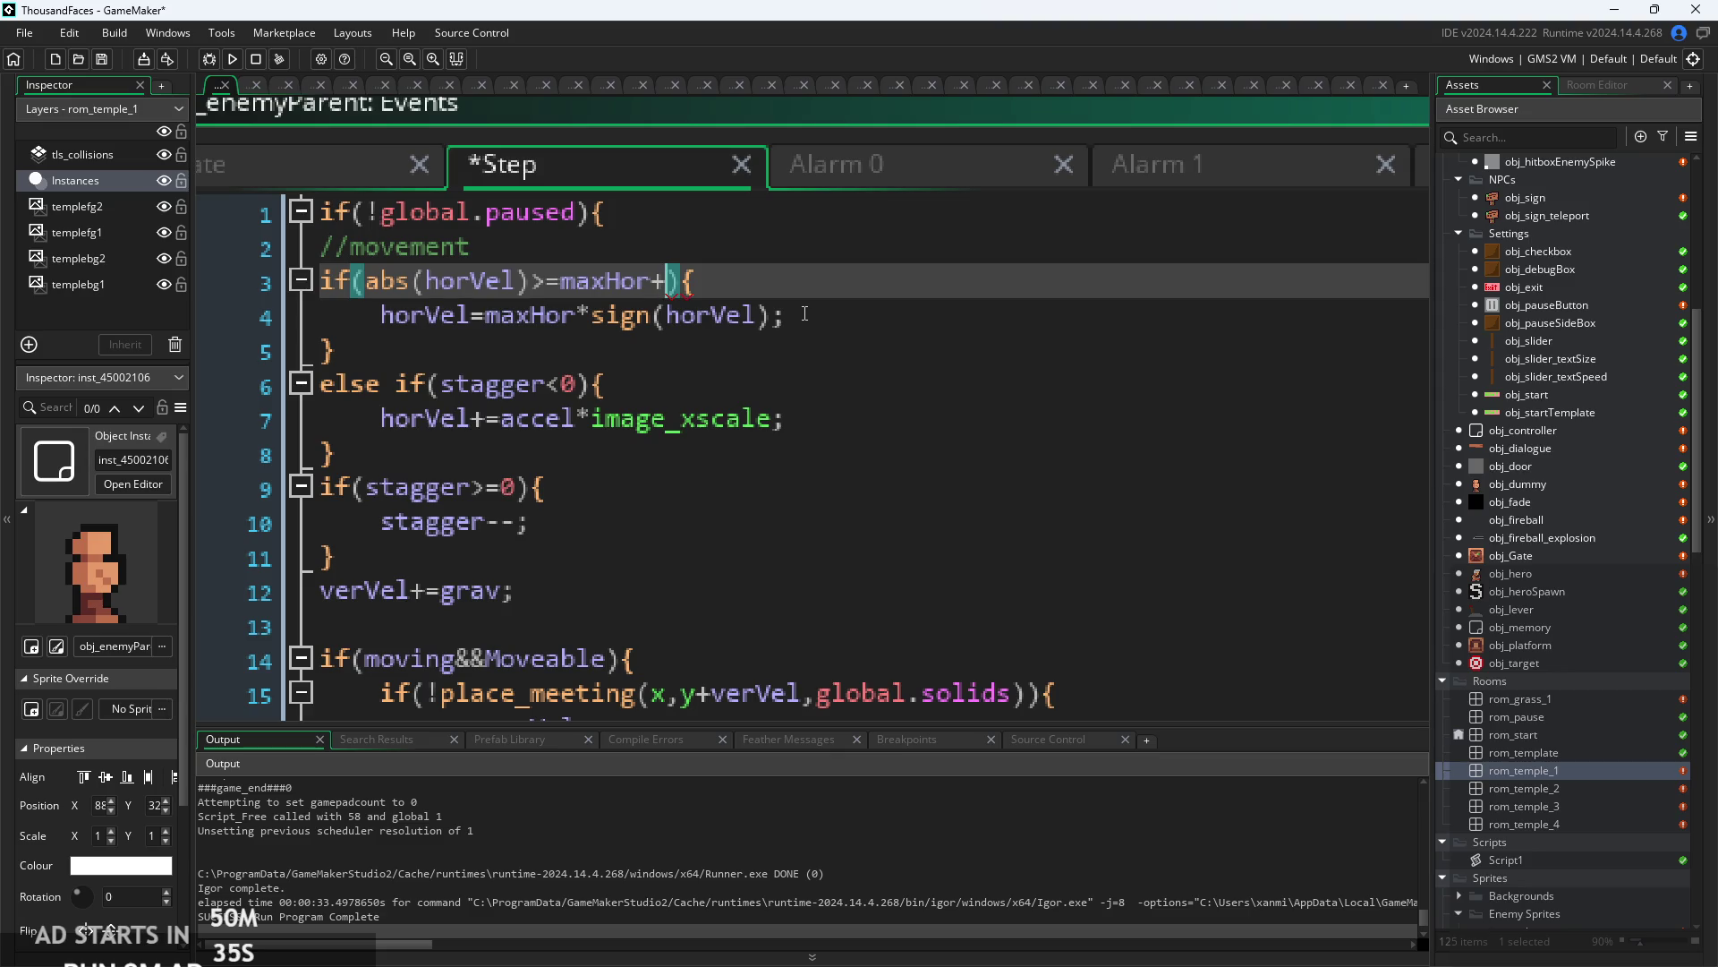
pyautogui.write('canHit*2')
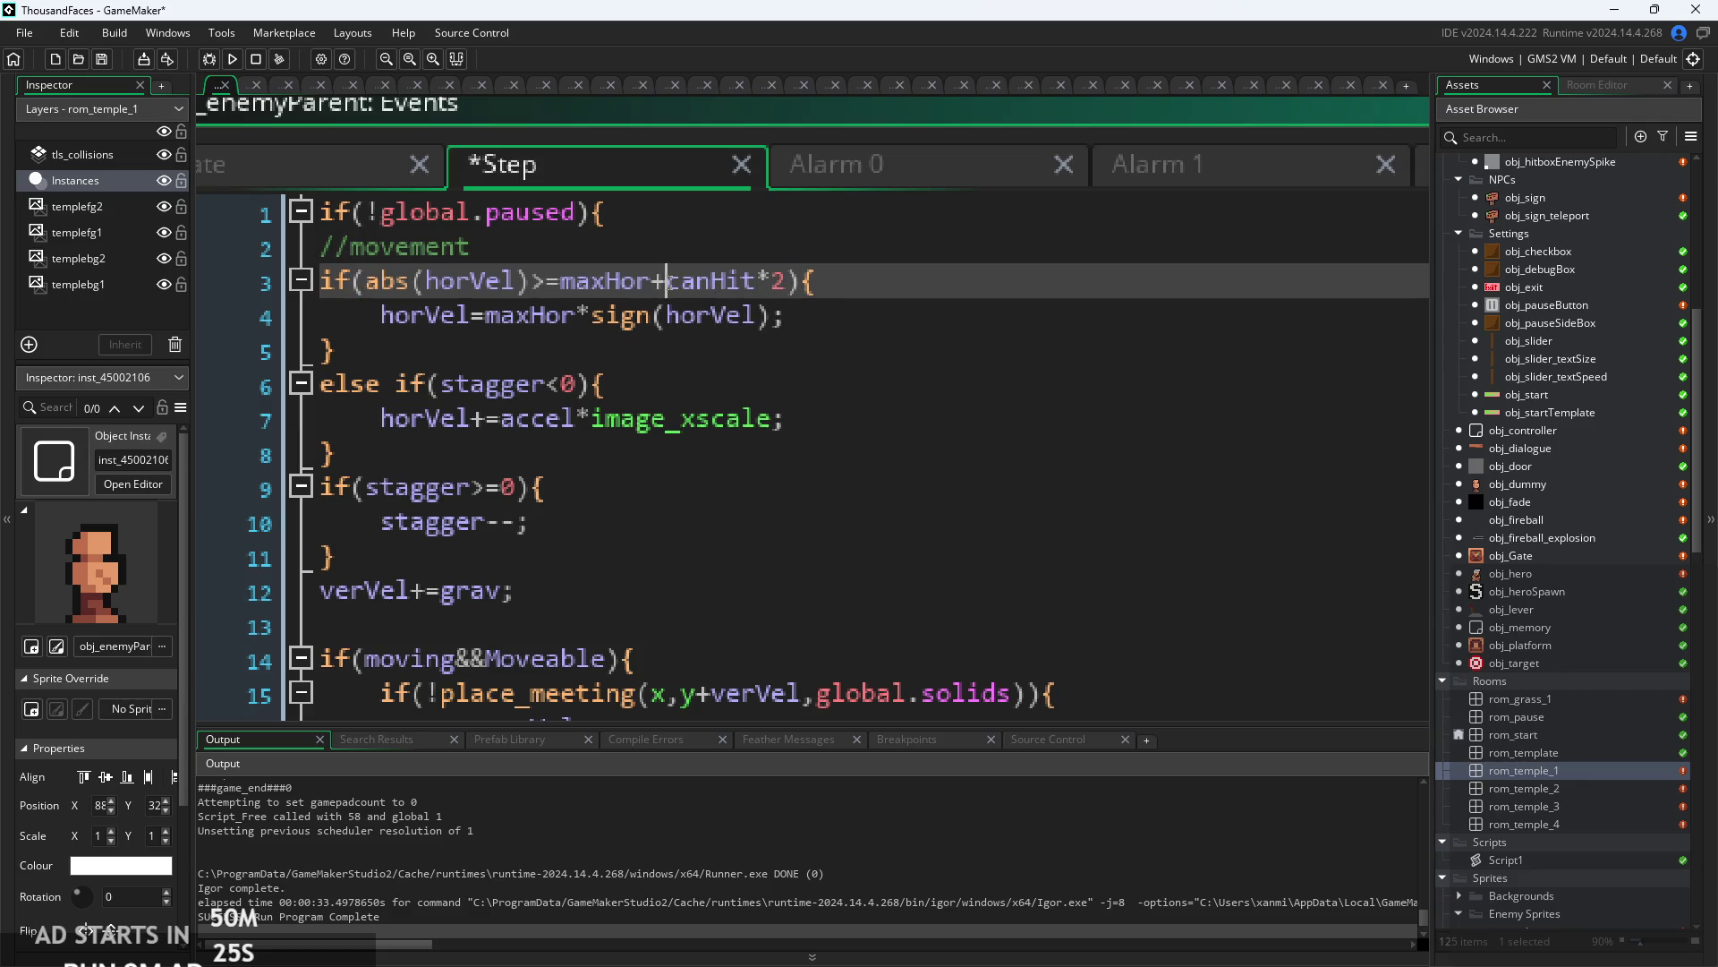
pyautogui.write('(!')
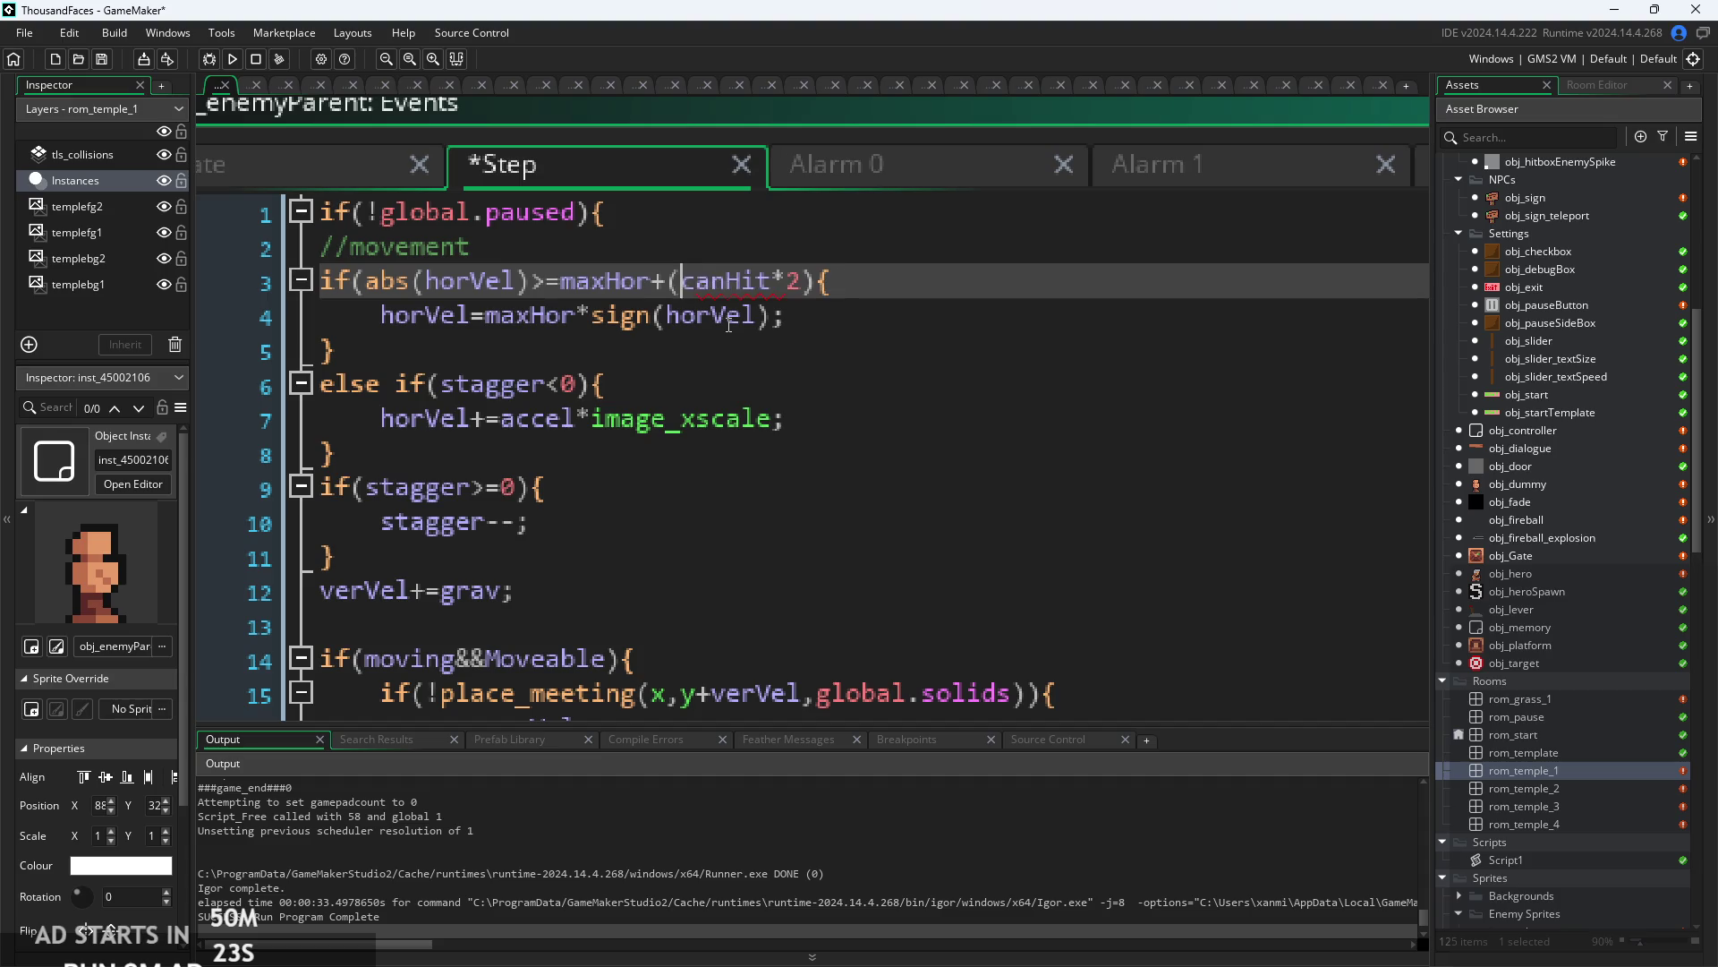
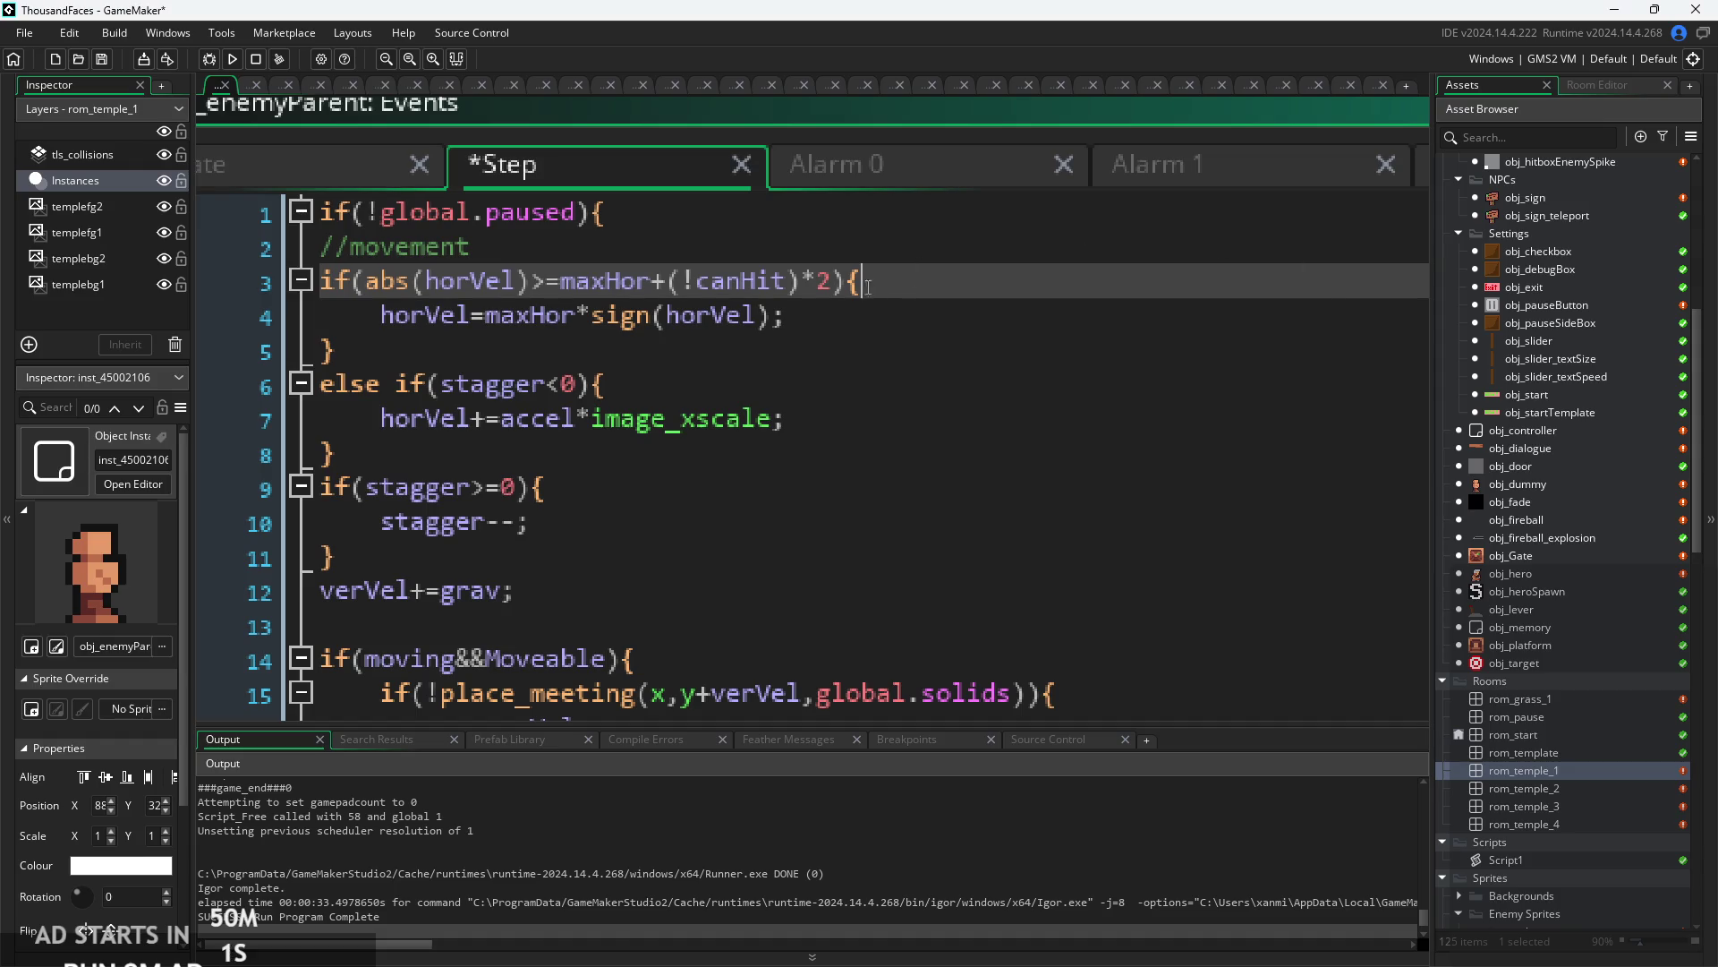
# - Review the (!canHit) hit condition and nearby lines of the Step event code
pyautogui.scroll(2, 689, 271)
pyautogui.moveTo(681, 280); pyautogui.dragTo(798, 300)
pyautogui.click(798, 299)
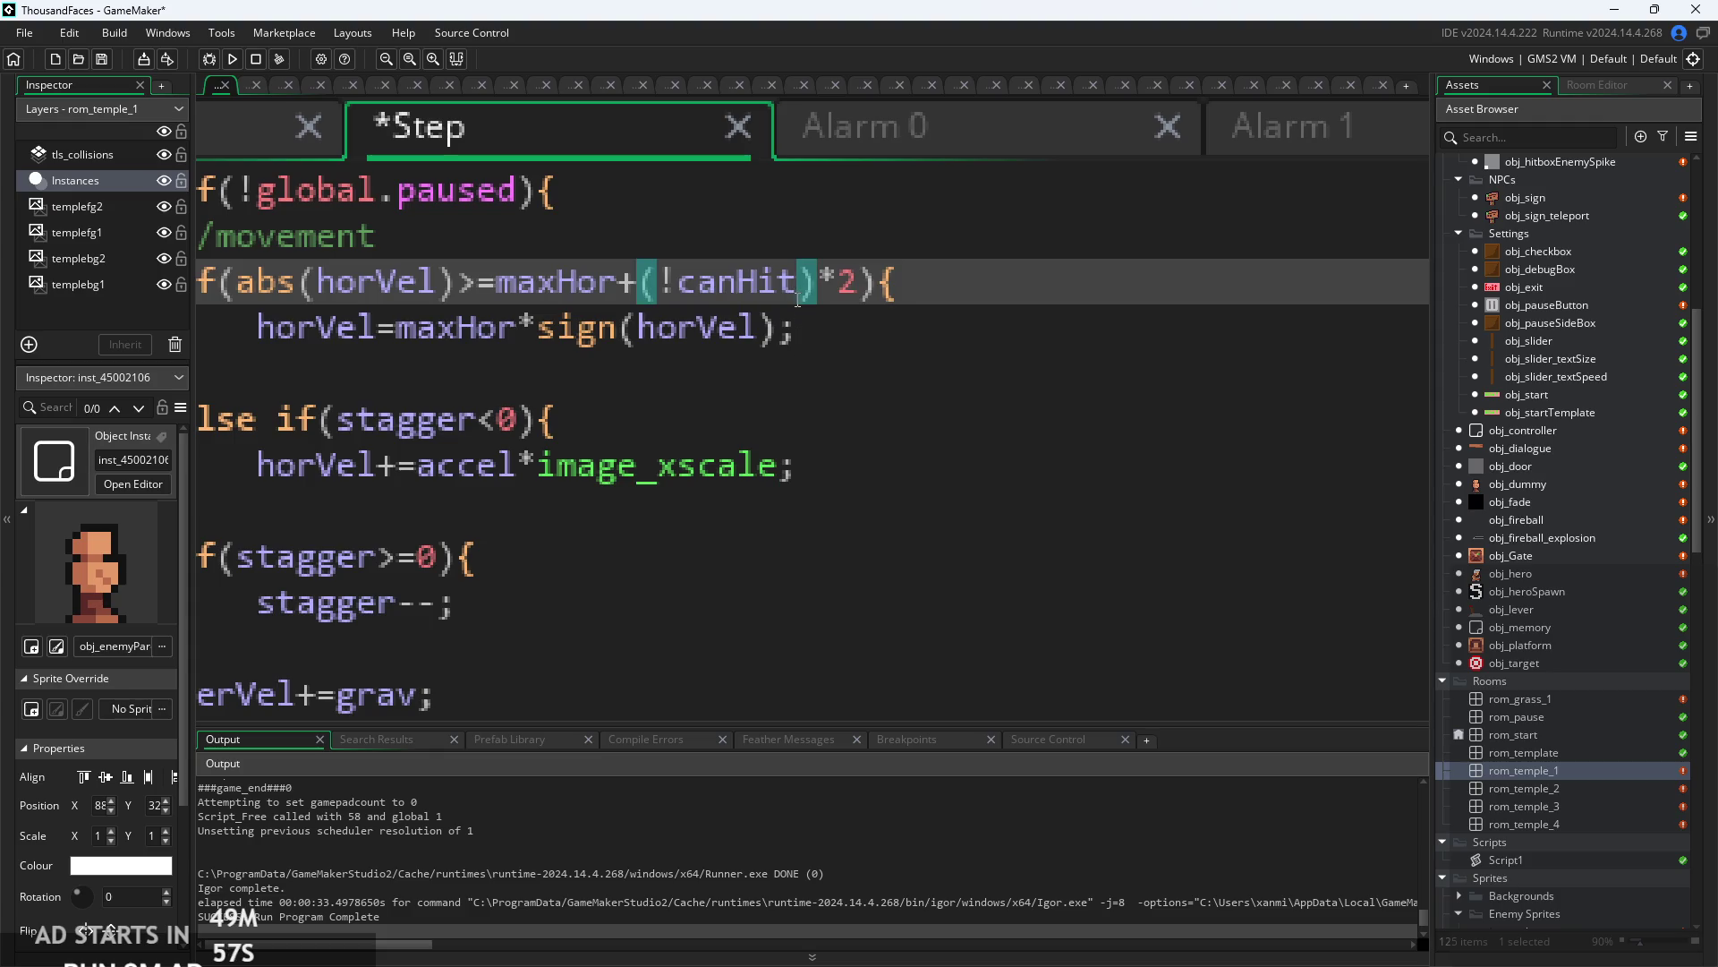
pyautogui.moveTo(695, 276)
pyautogui.mouseDown()
pyautogui.moveTo(823, 285)
pyautogui.moveTo(615, 285)
pyautogui.moveTo(755, 285)
pyautogui.moveTo(680, 292)
pyautogui.mouseUp()
pyautogui.click(739, 285)
pyautogui.press('Right')
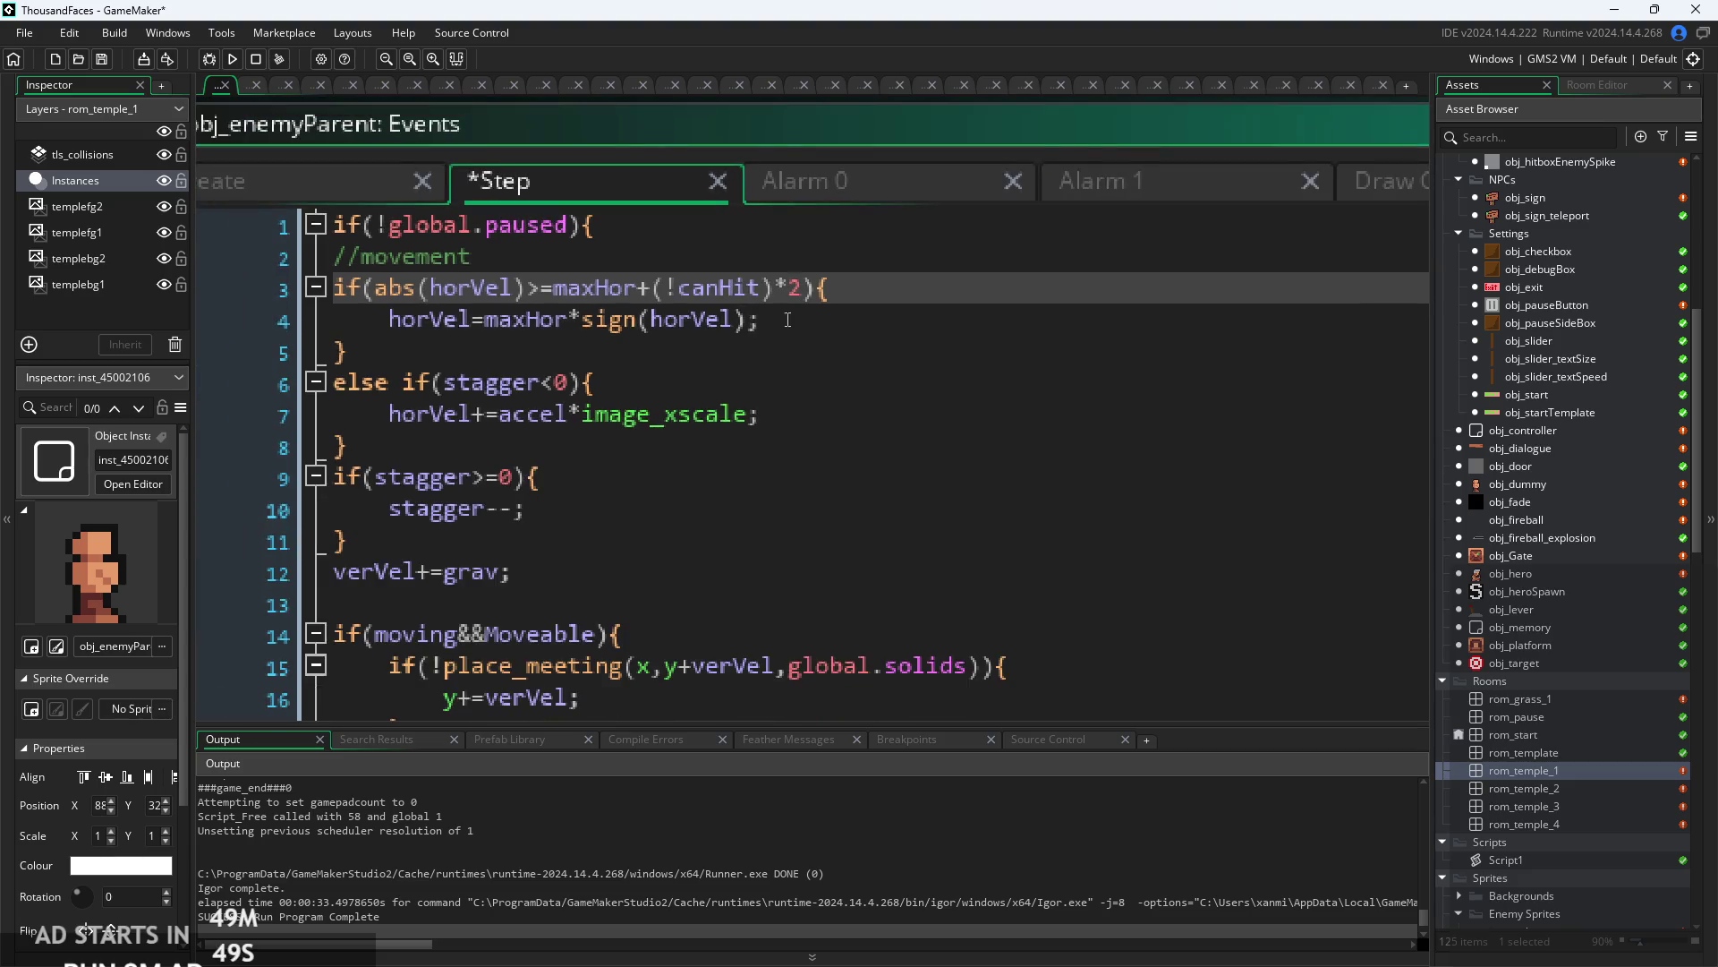
pyautogui.click(773, 322)
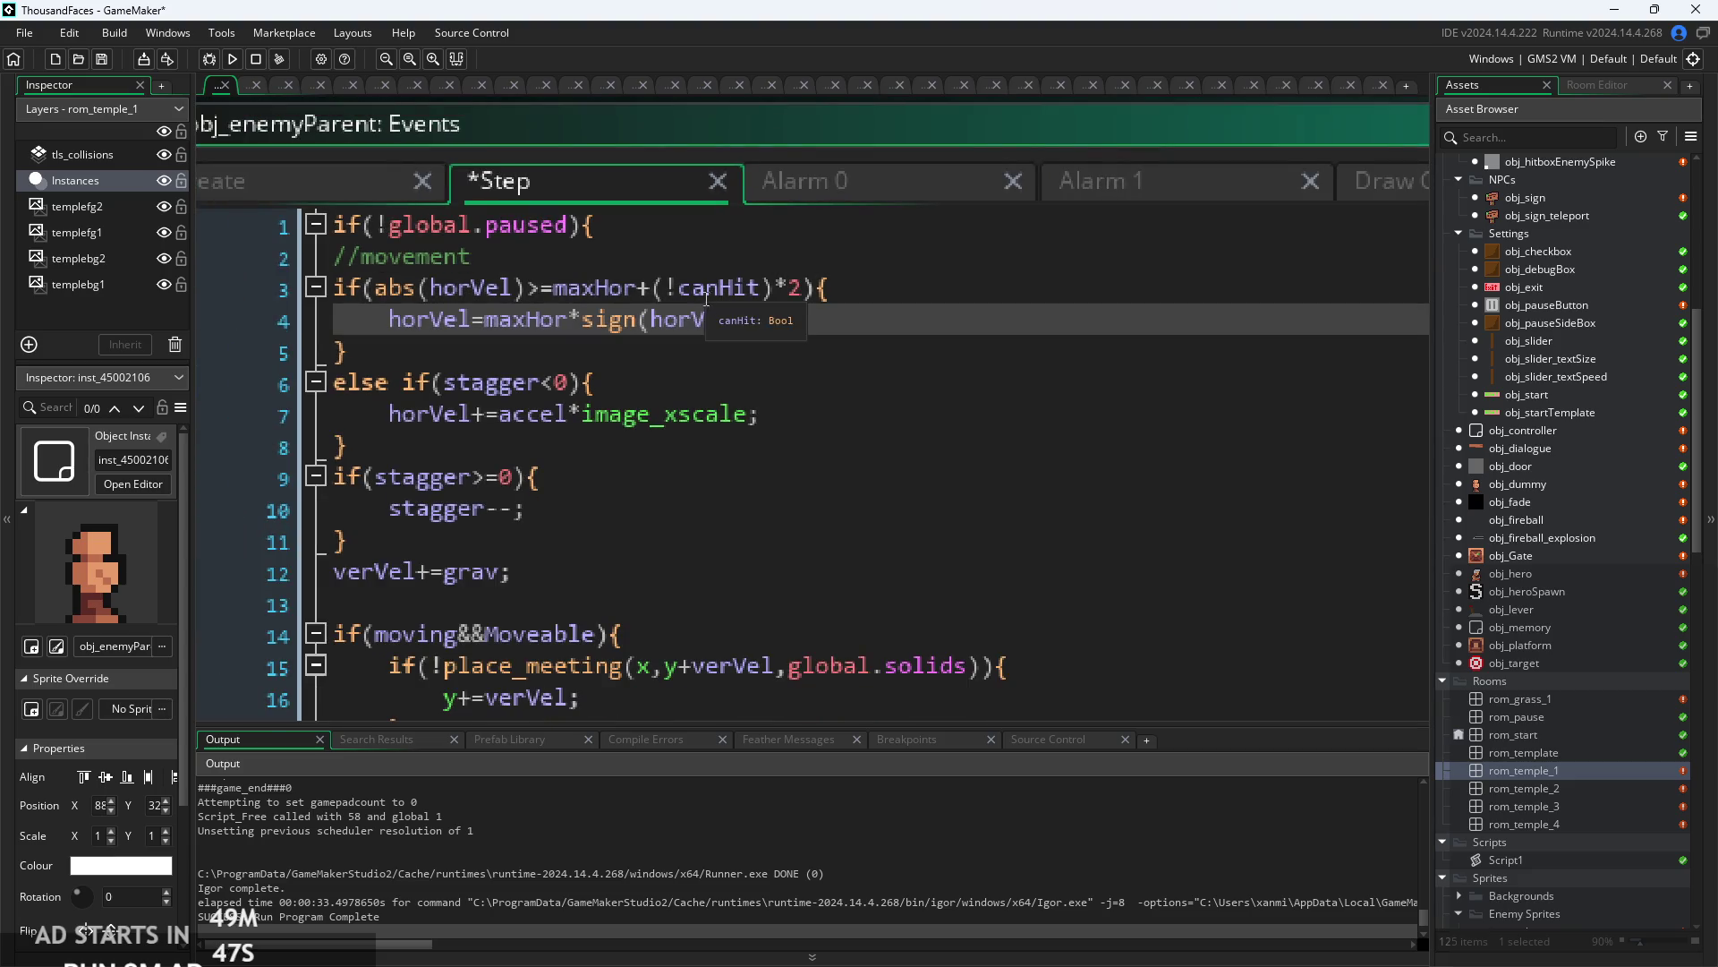
pyautogui.scroll(-3, 773, 322)
pyautogui.click(787, 250)
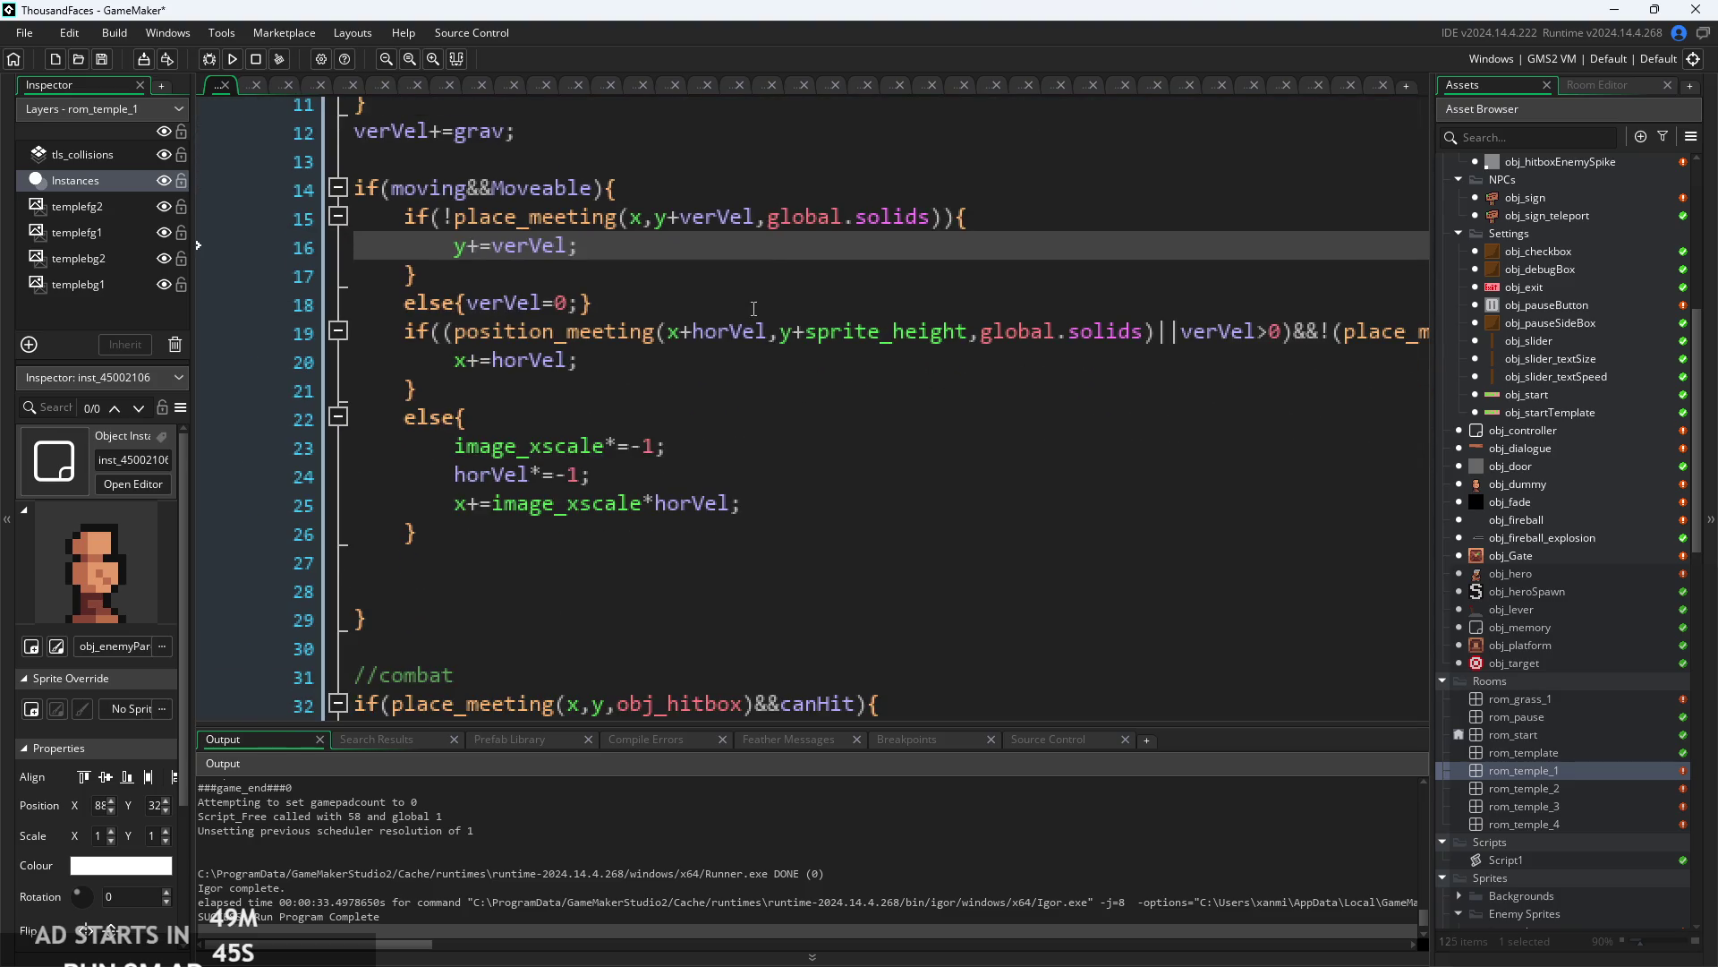
pyautogui.click(642, 450)
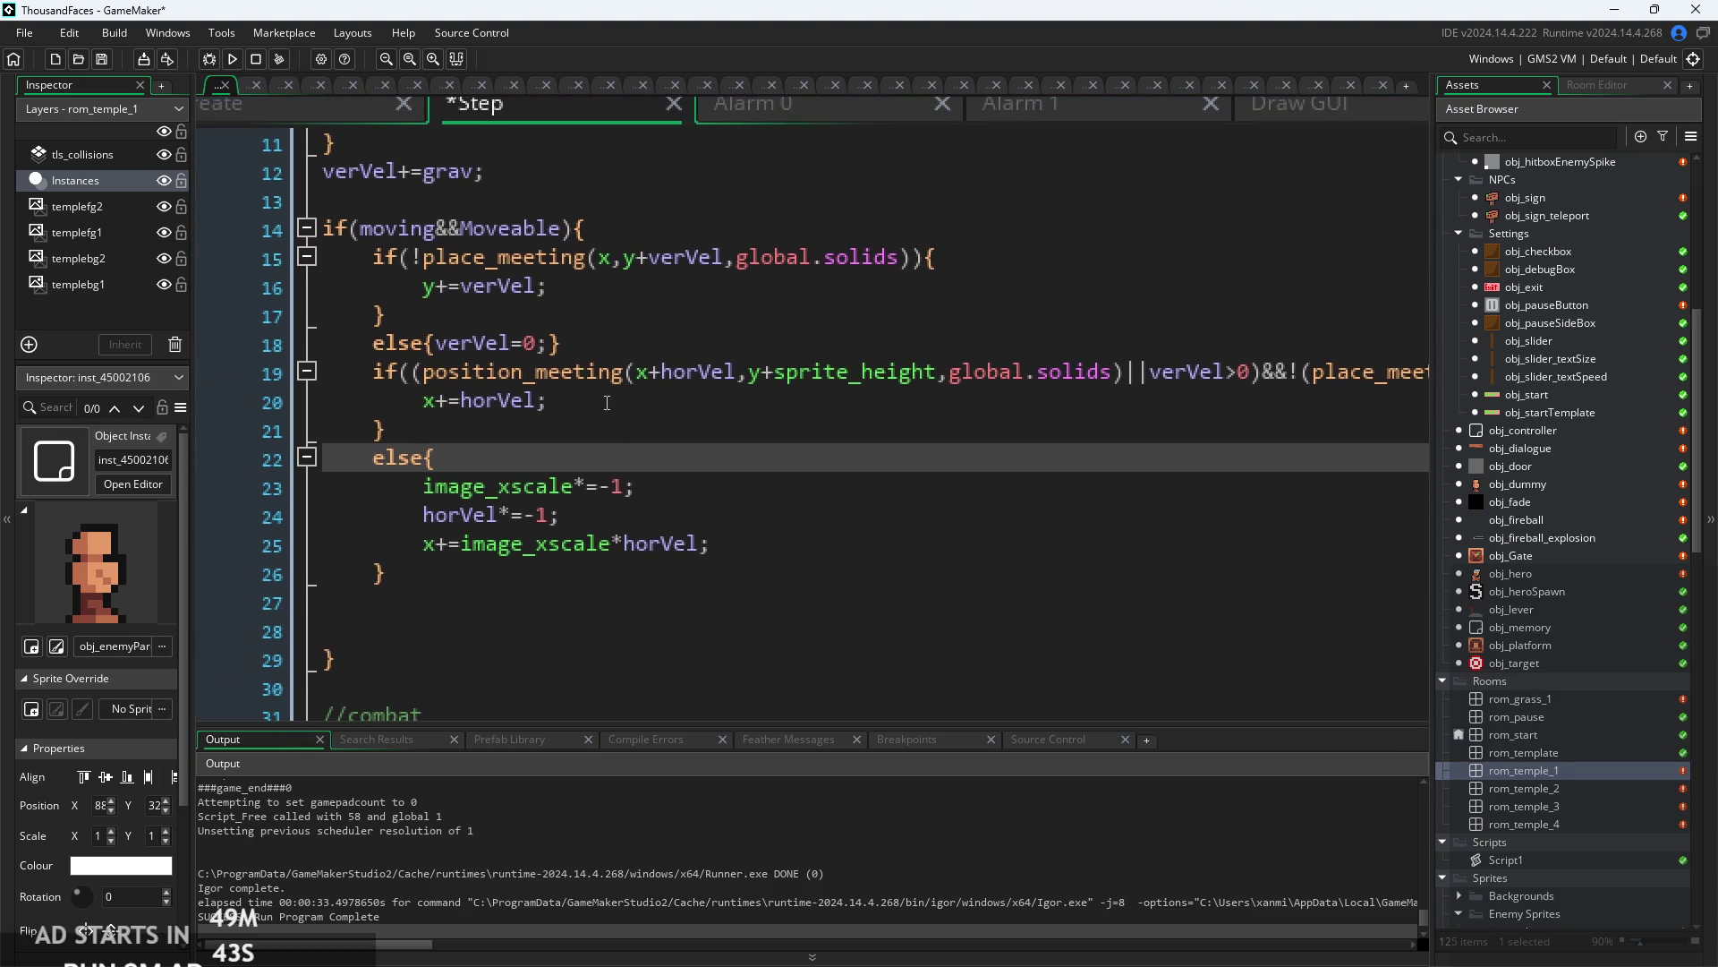
pyautogui.click(607, 402)
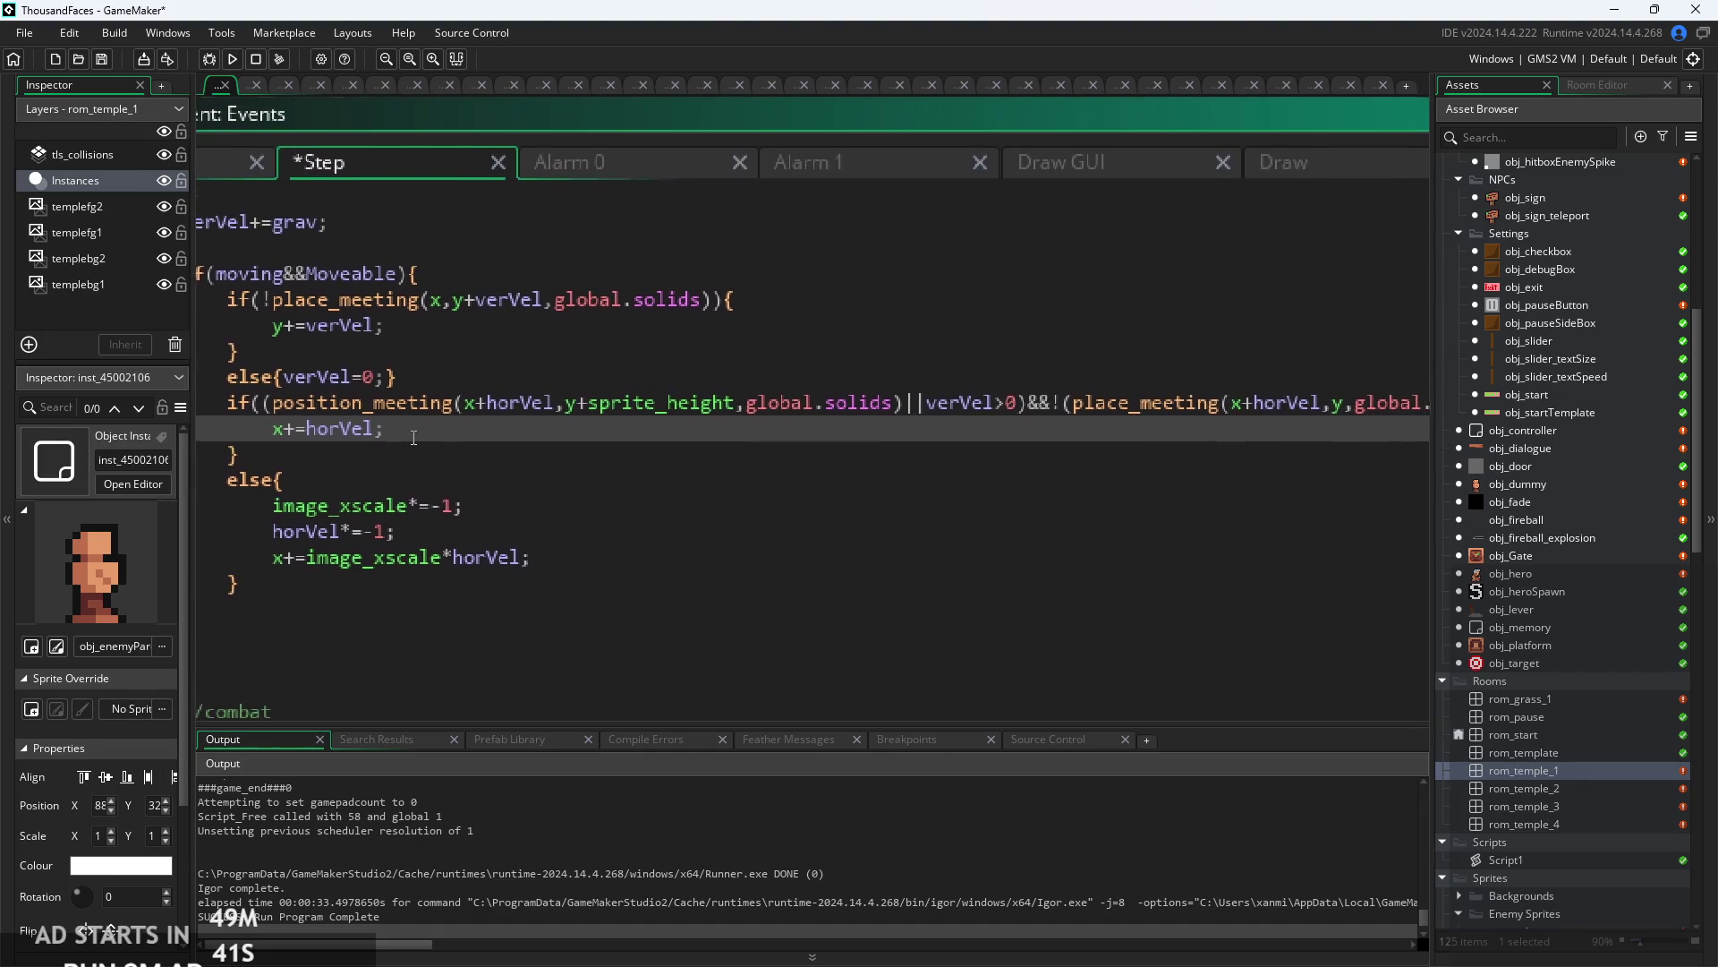
# - Change the knockback line to horVel=image_xscale*2 and launch a test run
pyautogui.scroll(-3, 622, 422)
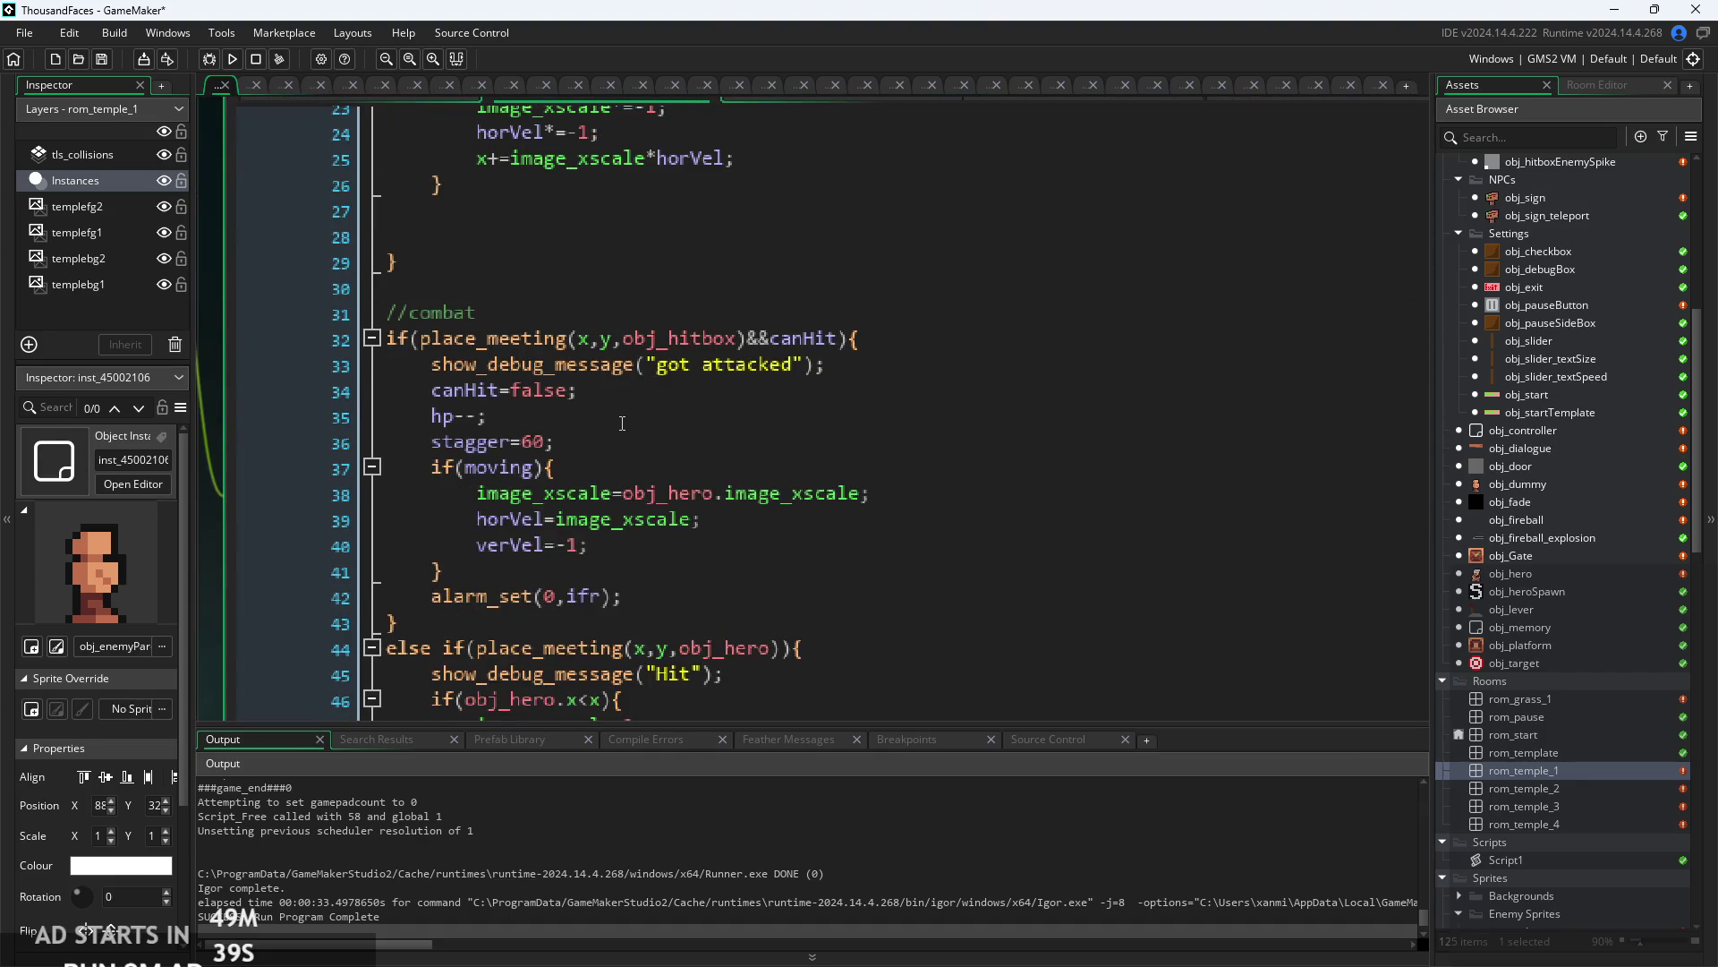
pyautogui.scroll(-4, 622, 422)
pyautogui.scroll(3, 622, 422)
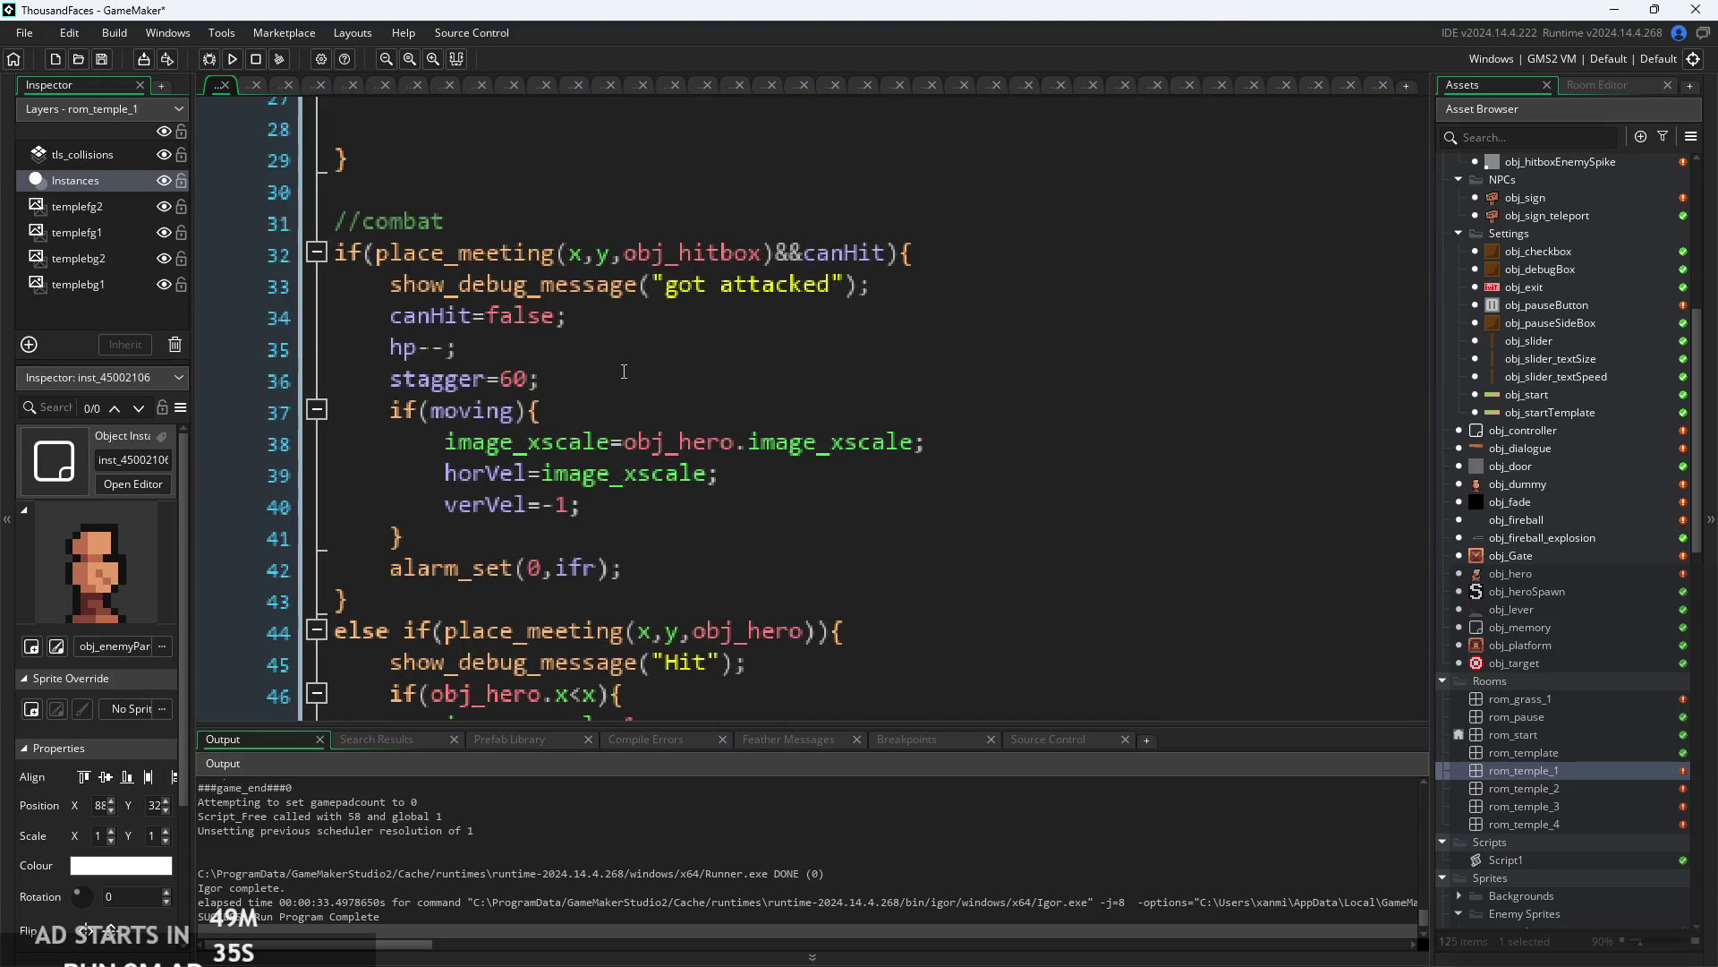
pyautogui.click(572, 410)
pyautogui.click(573, 380)
pyautogui.scroll(1, 602, 517)
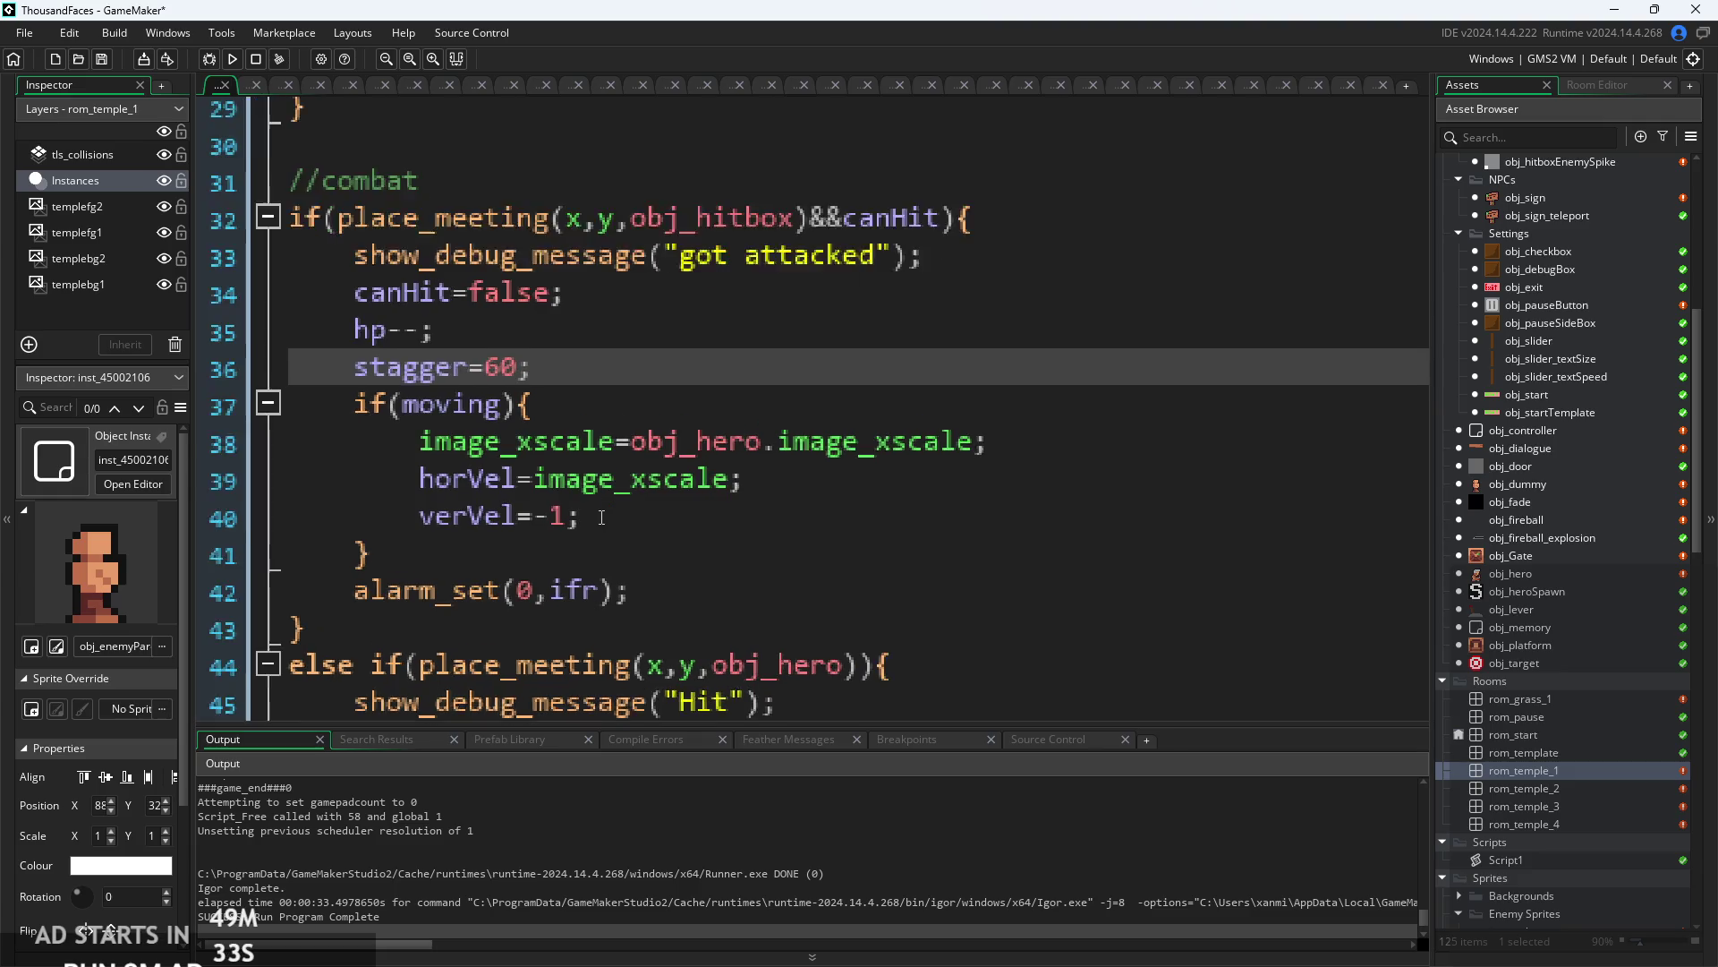
pyautogui.scroll(1, 560, 525)
pyautogui.click(741, 477)
pyautogui.write('*2')
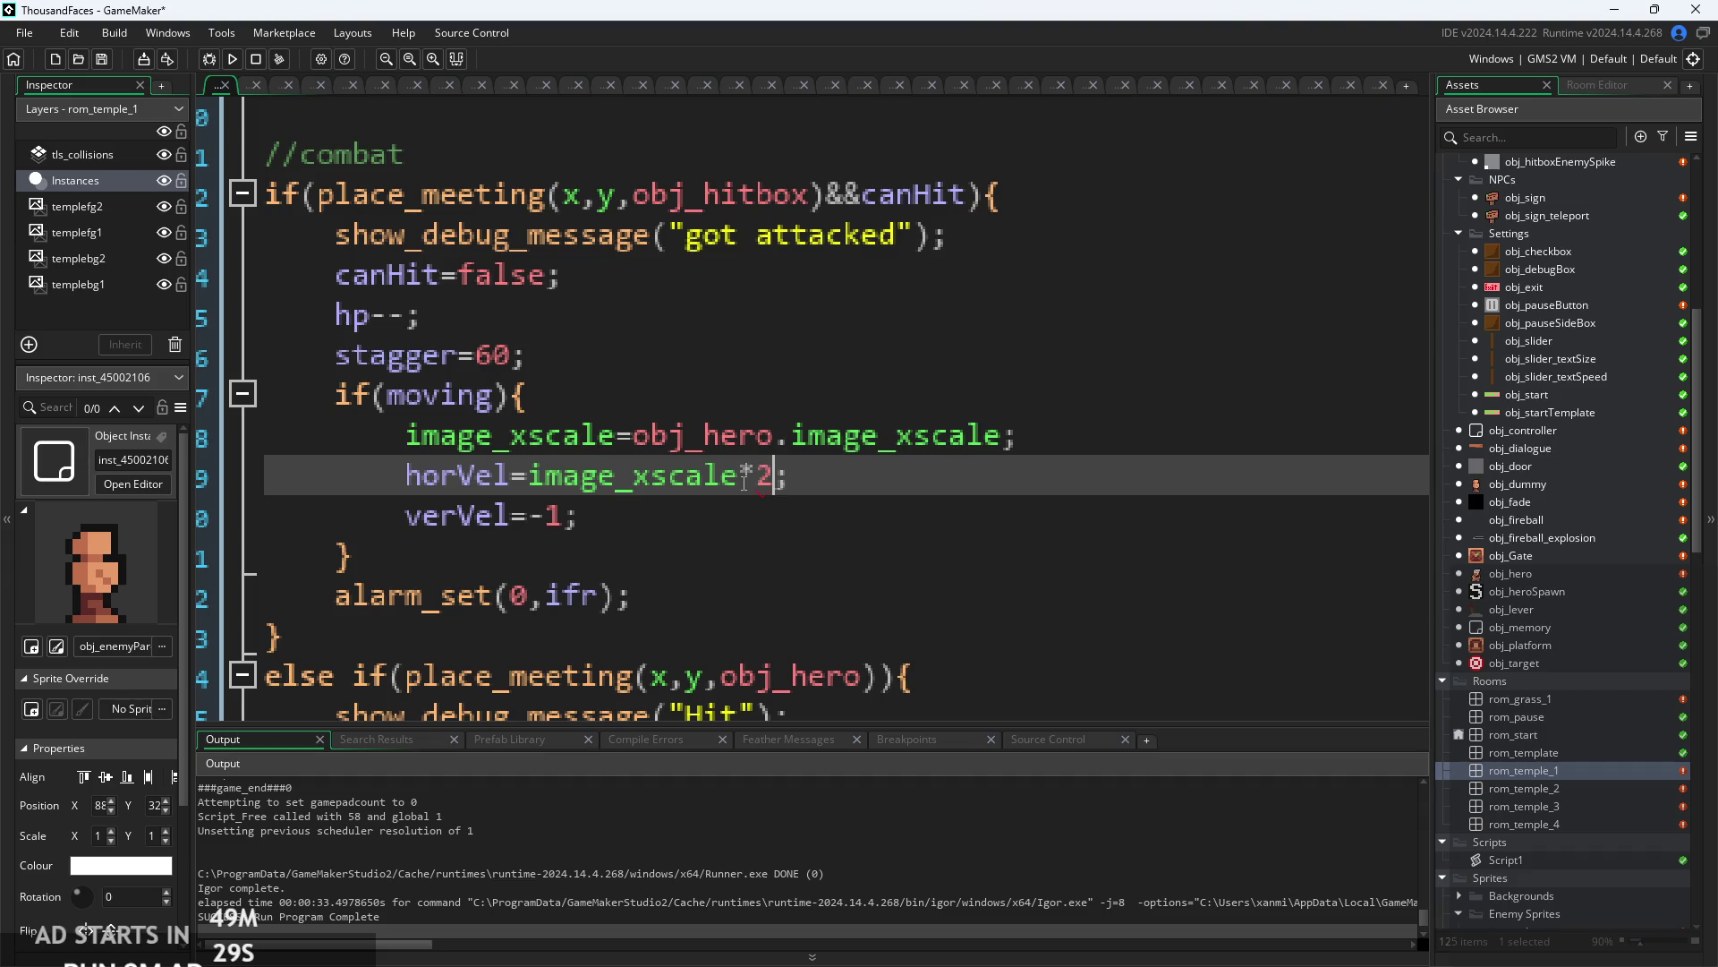
pyautogui.click(240, 65)
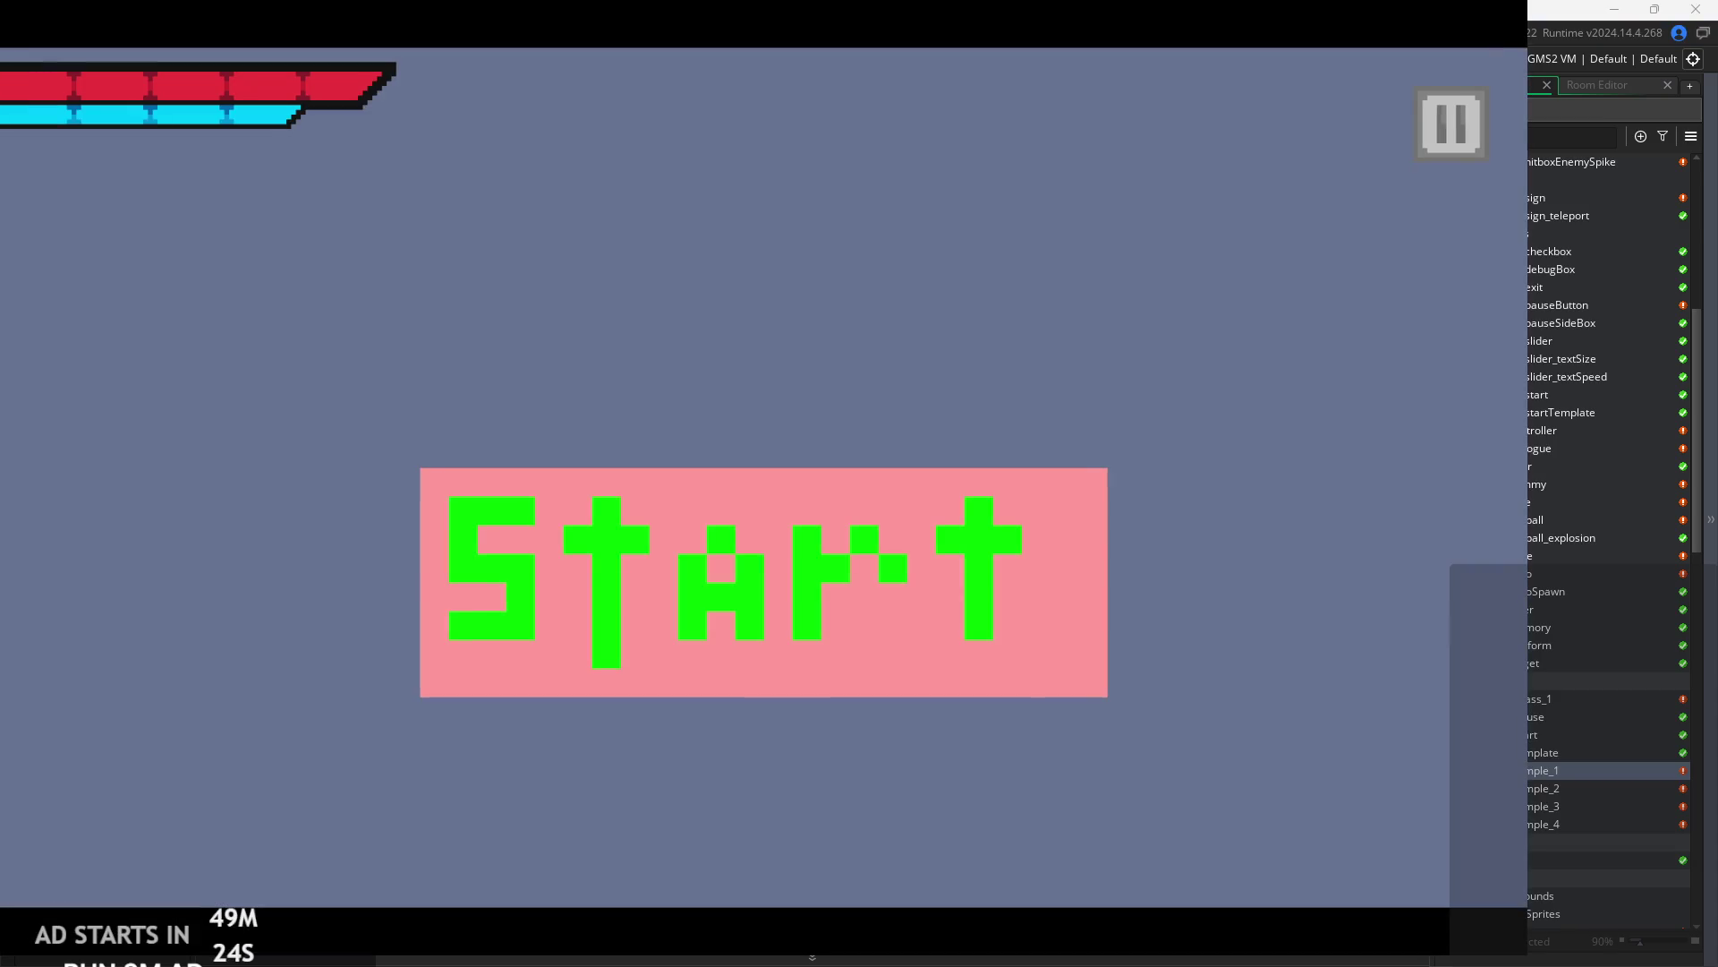
pyautogui.click(813, 544)
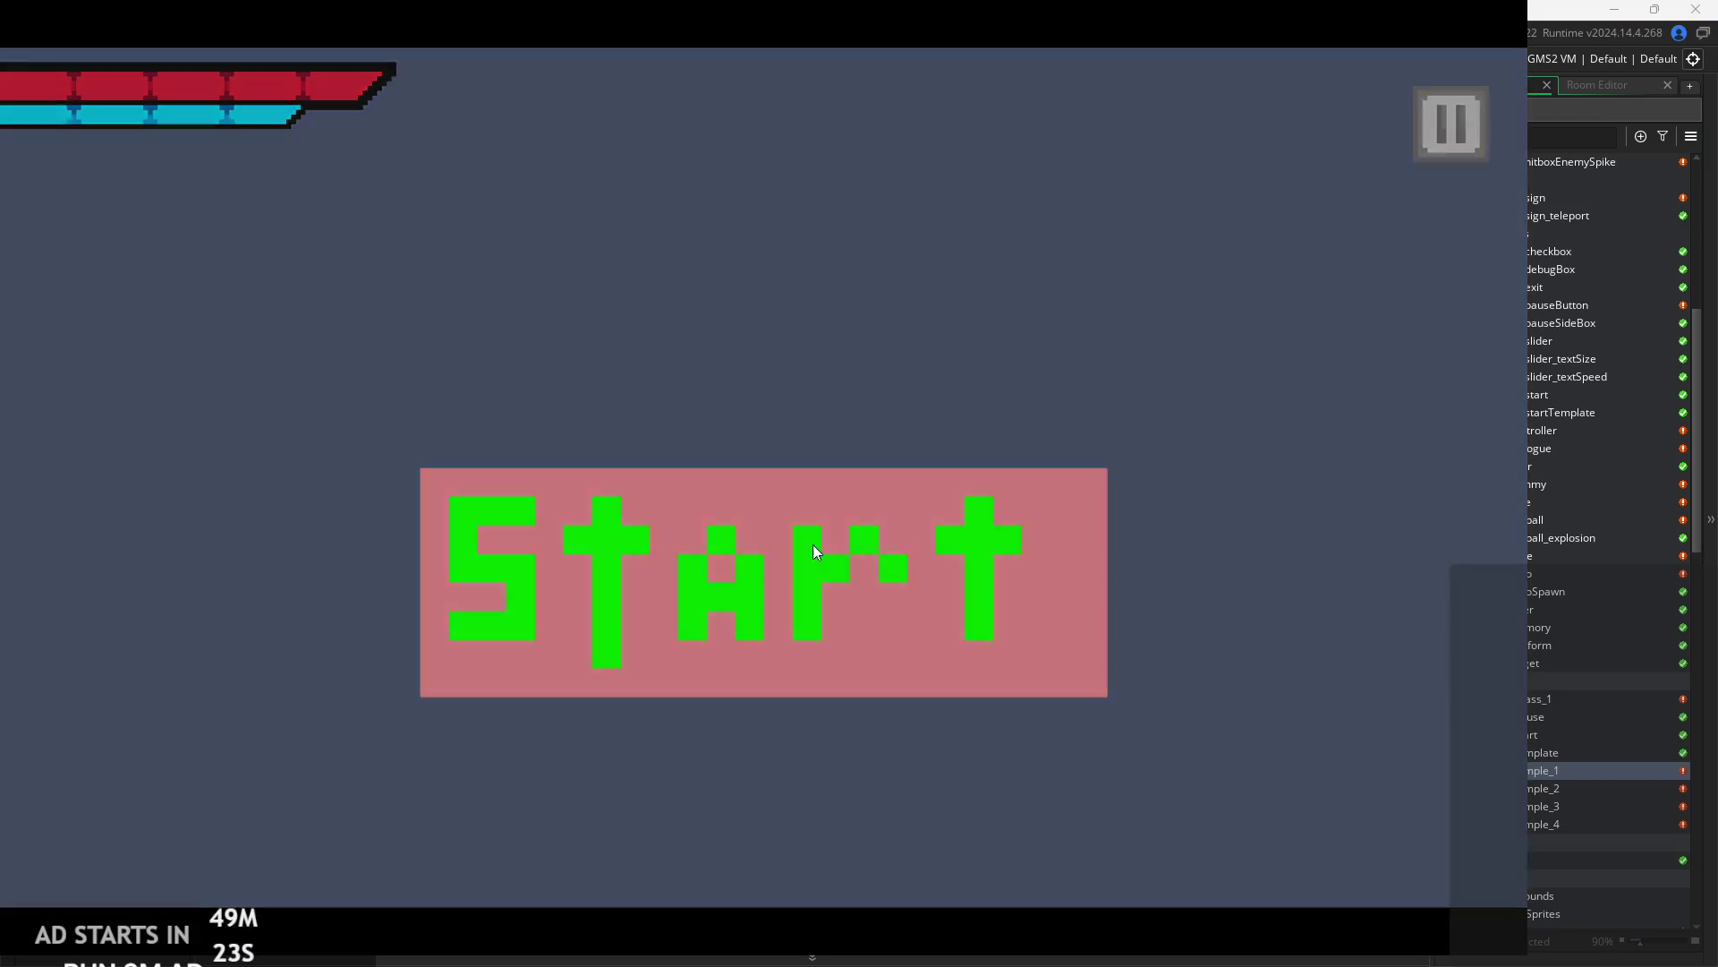
pyautogui.press('Right')
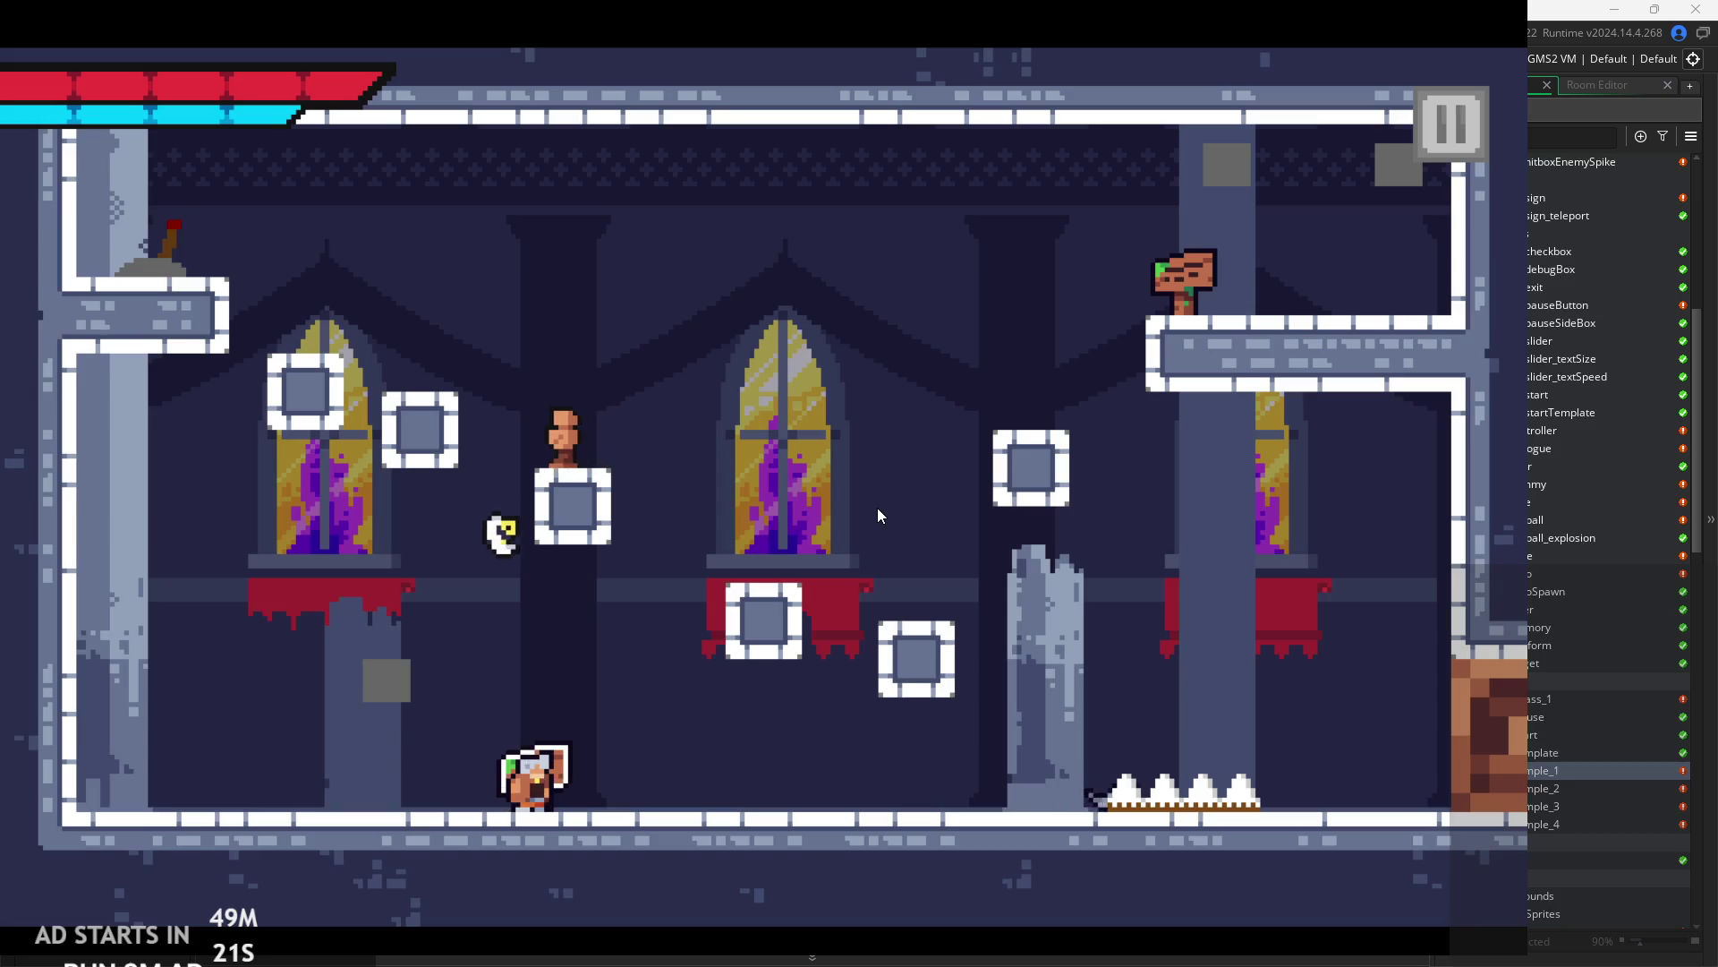
pyautogui.press('space')
pyautogui.press('Left')
pyautogui.press('space')
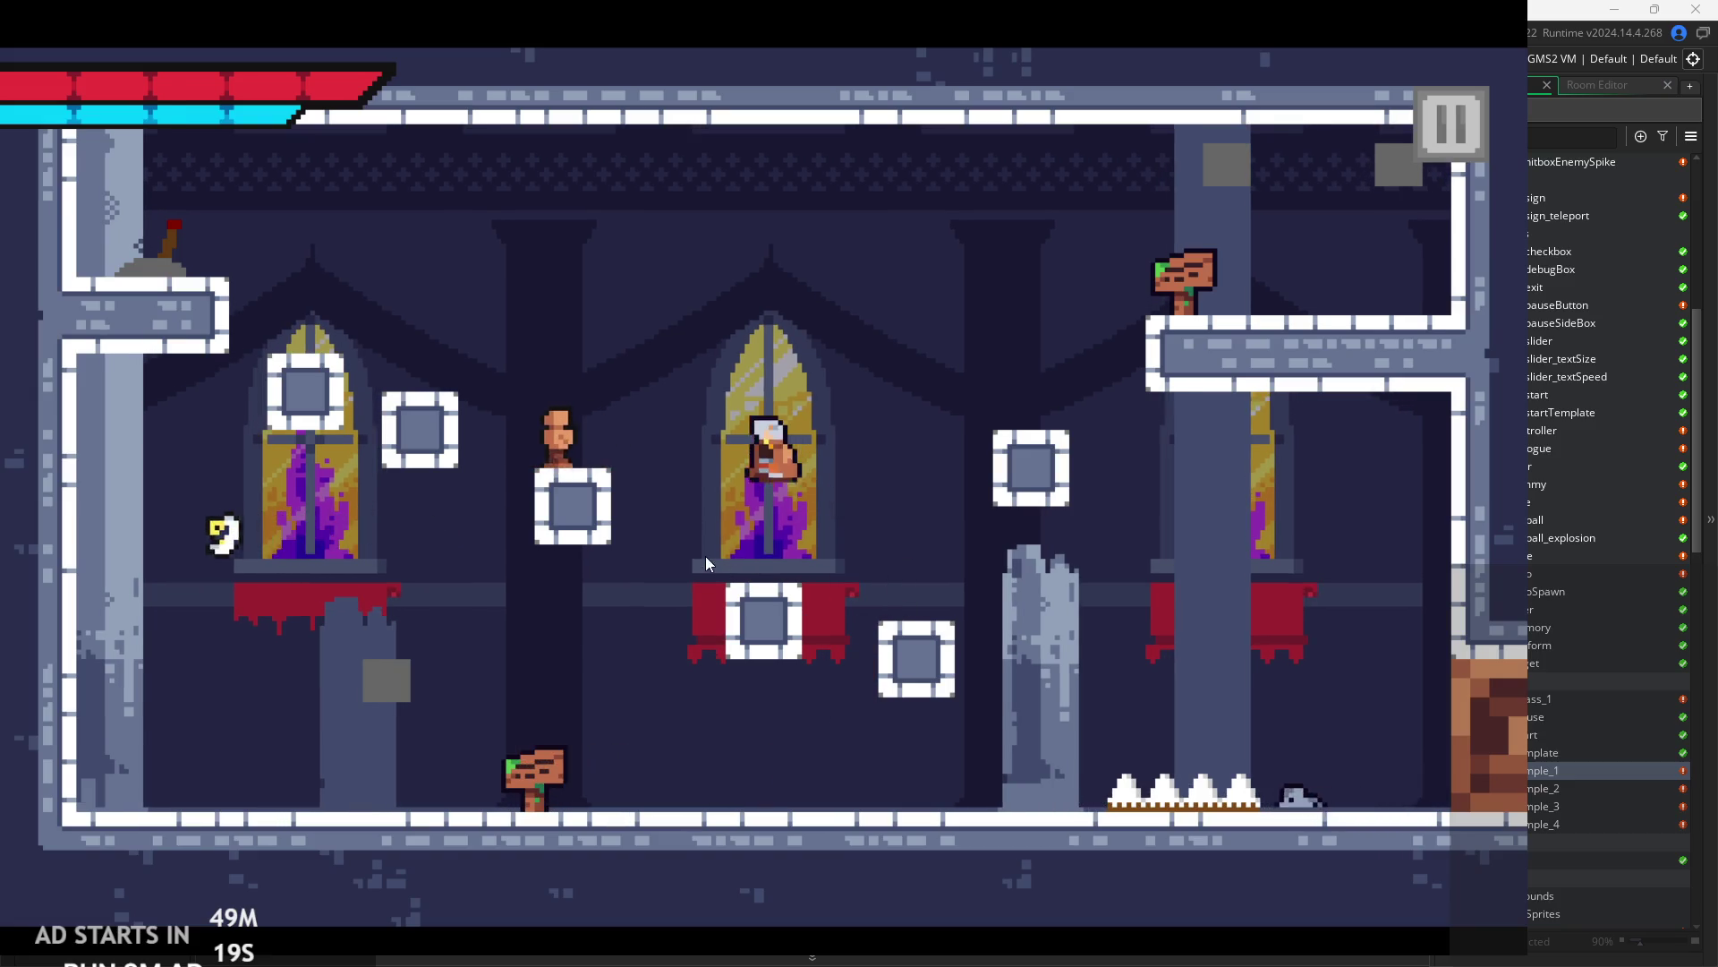
pyautogui.click(526, 574)
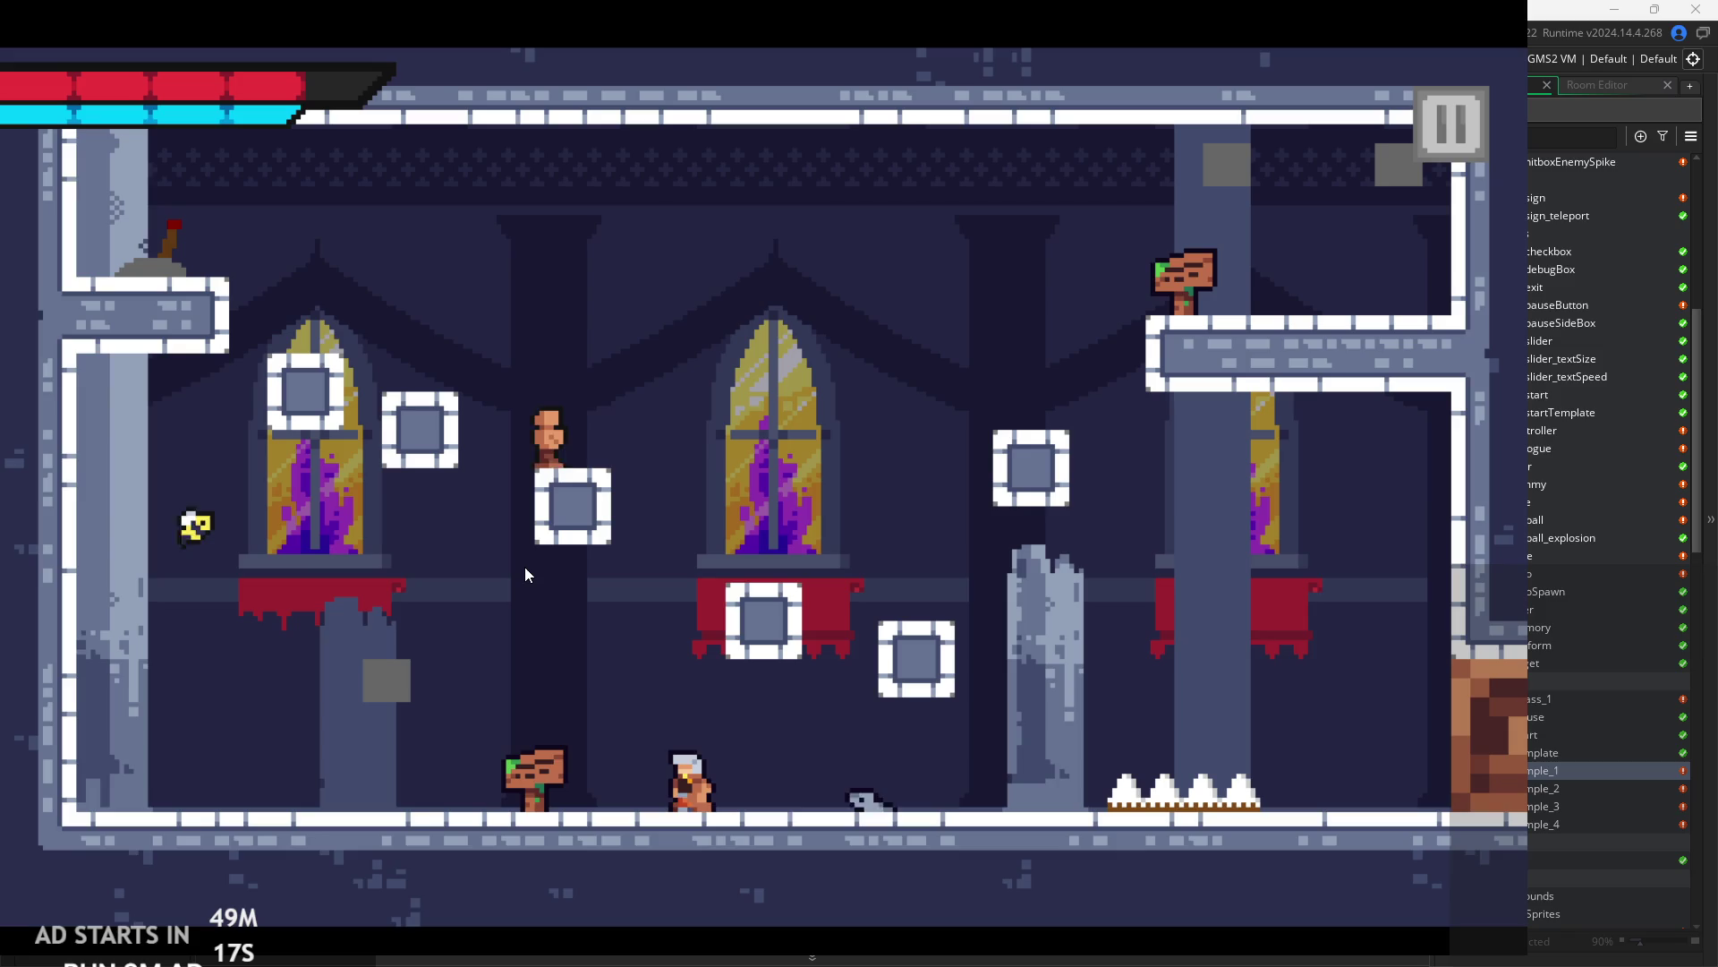
pyautogui.press('Right')
pyautogui.press('space')
pyautogui.press('Escape')
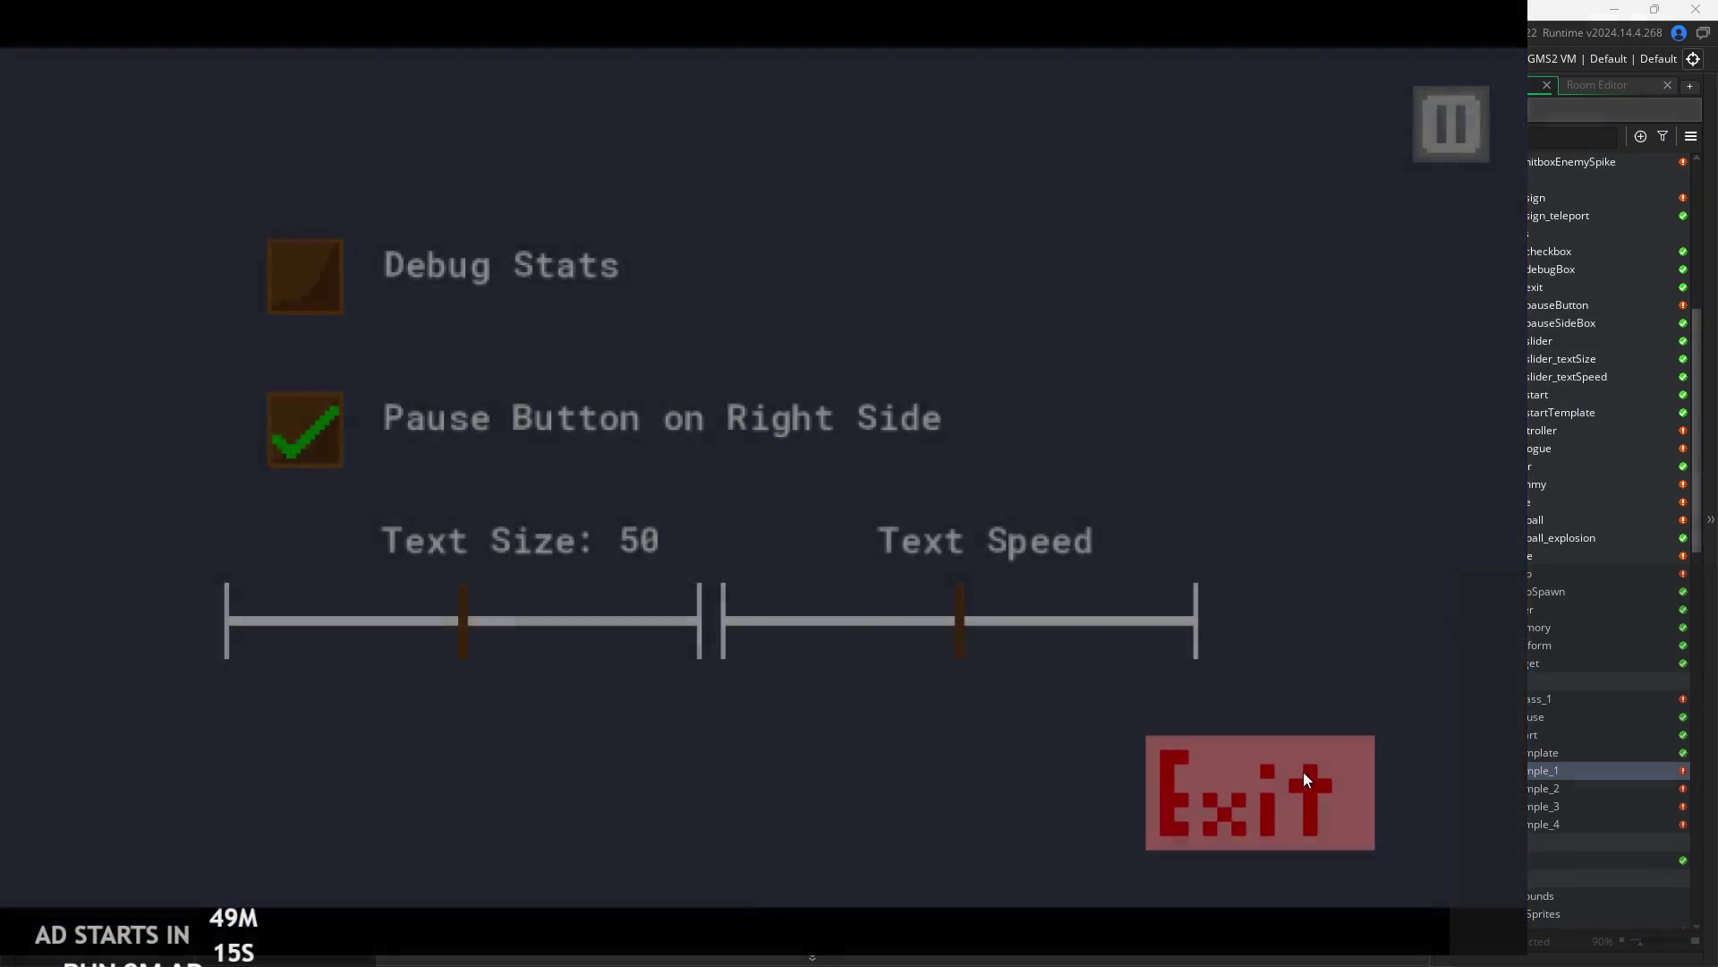
pyautogui.click(1303, 774)
pyautogui.doubleClick(1557, 591)
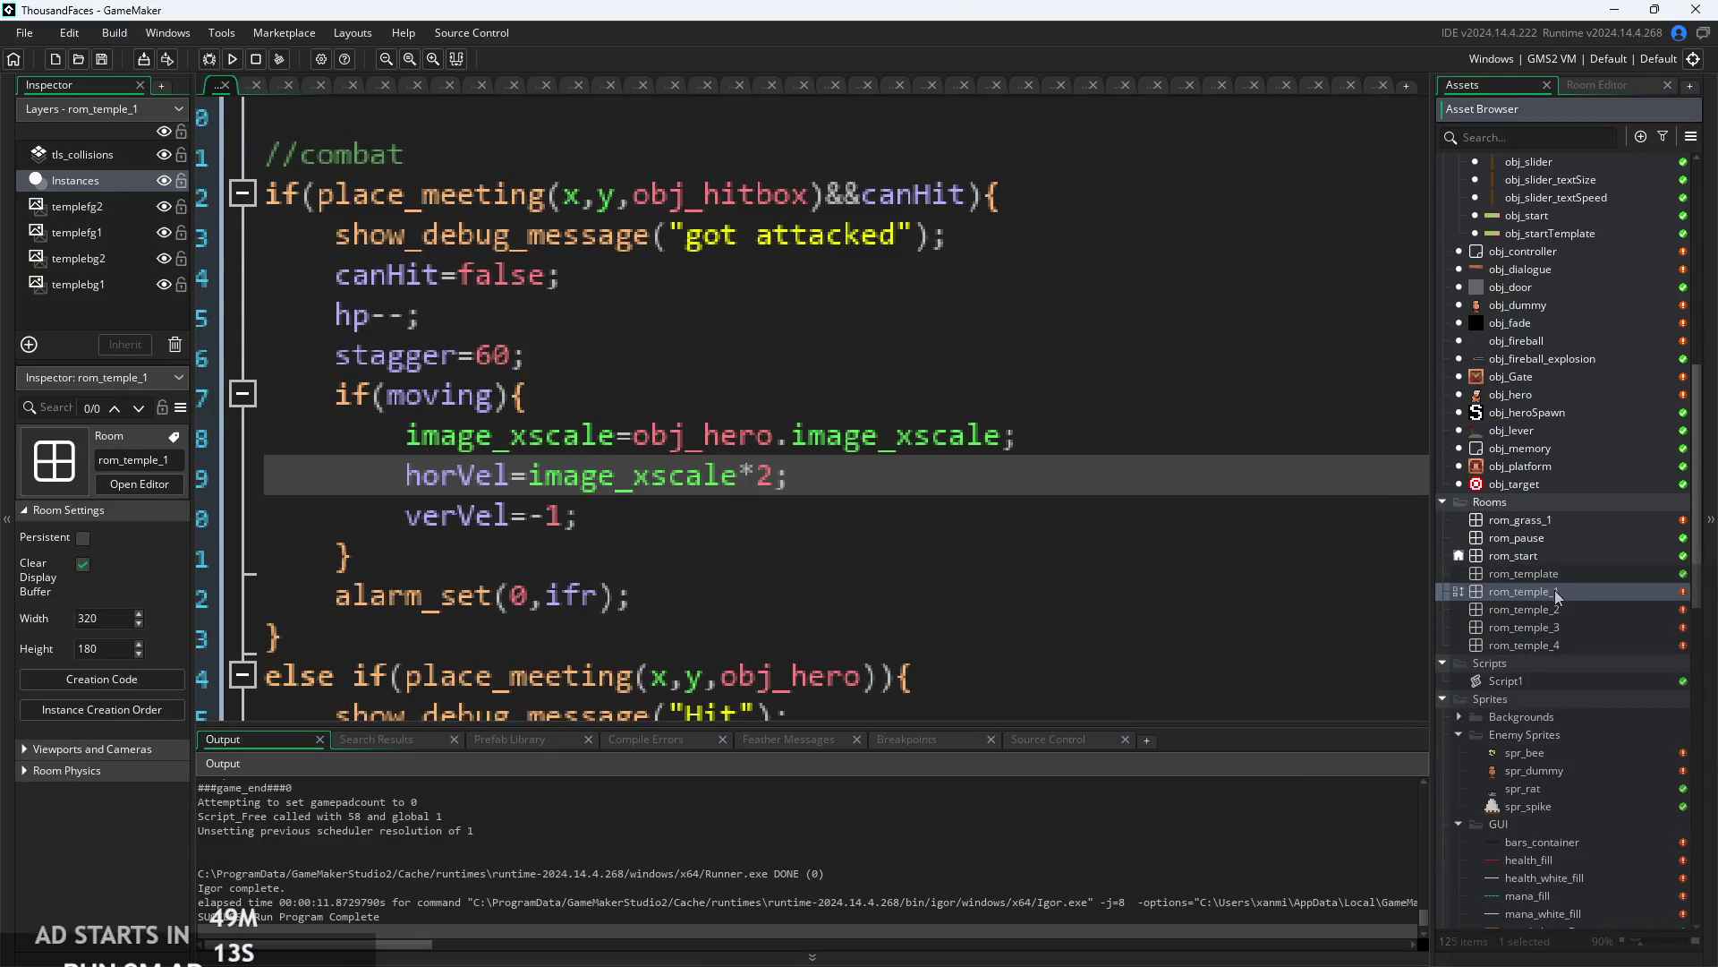
# - Reposition the enemy instance in rom_temple_1 and start the game from its title screen
pyautogui.moveTo(792, 291)
pyautogui.mouseDown()
pyautogui.moveTo(1111, 429)
pyautogui.moveTo(1091, 431)
pyautogui.moveTo(1042, 385)
pyautogui.moveTo(1222, 421)
pyautogui.moveTo(1229, 443)
pyautogui.mouseUp()
pyautogui.click(233, 59)
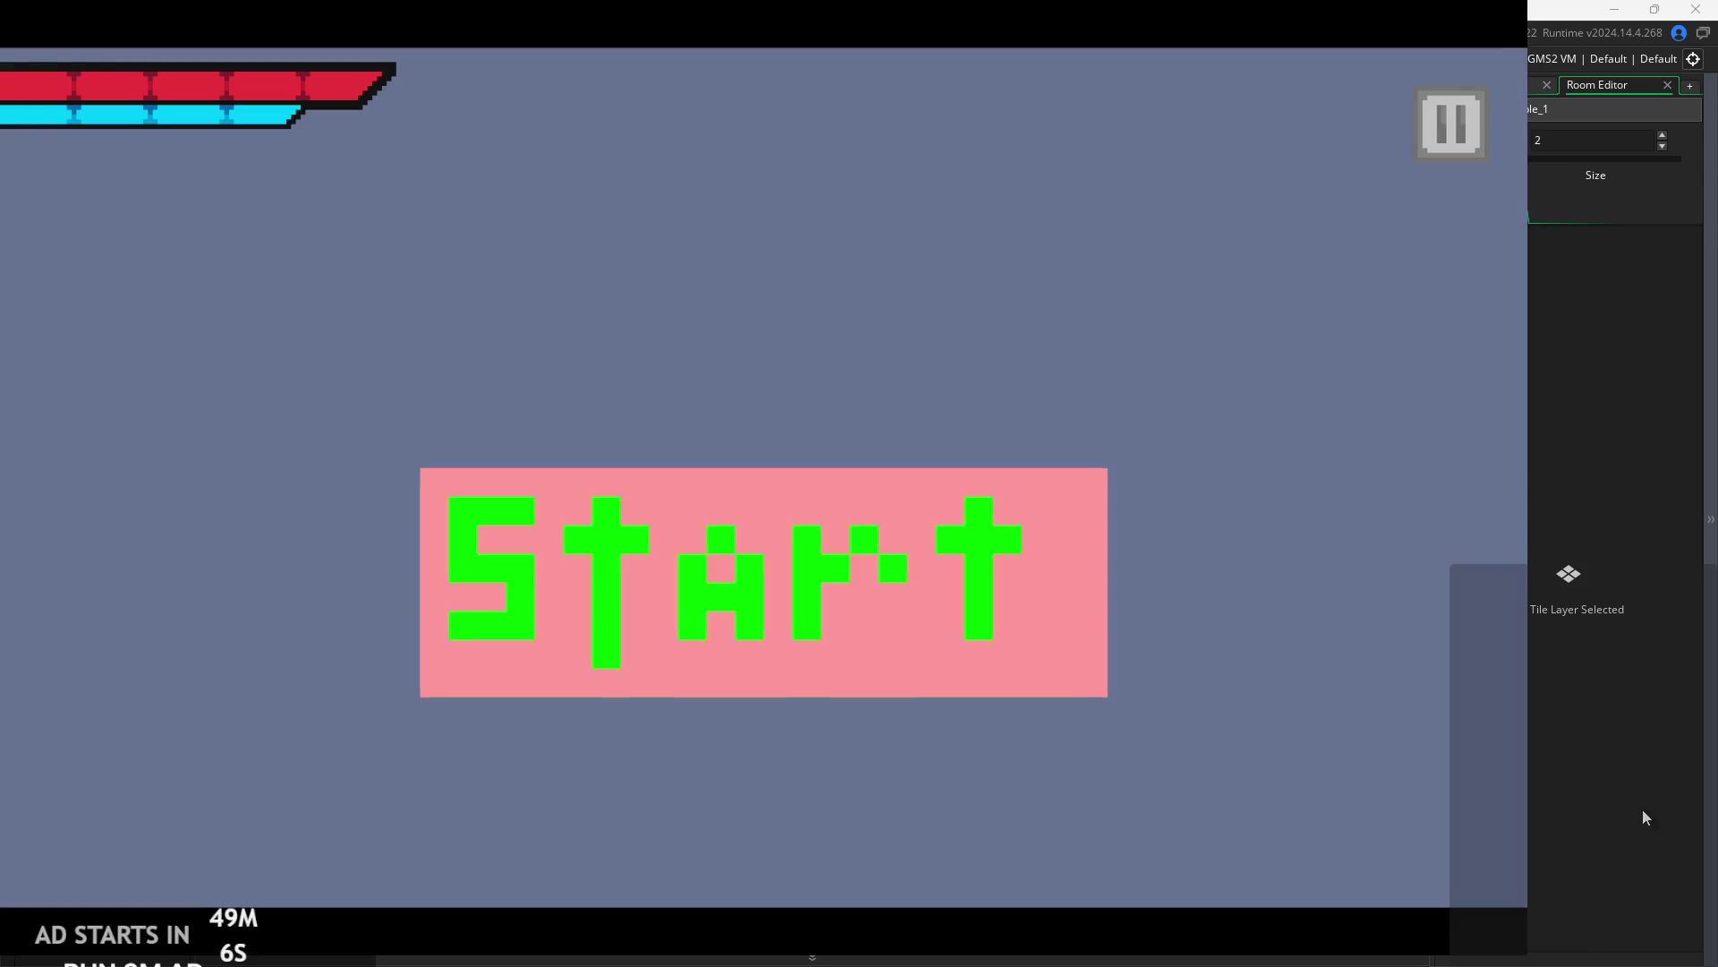
pyautogui.click(697, 528)
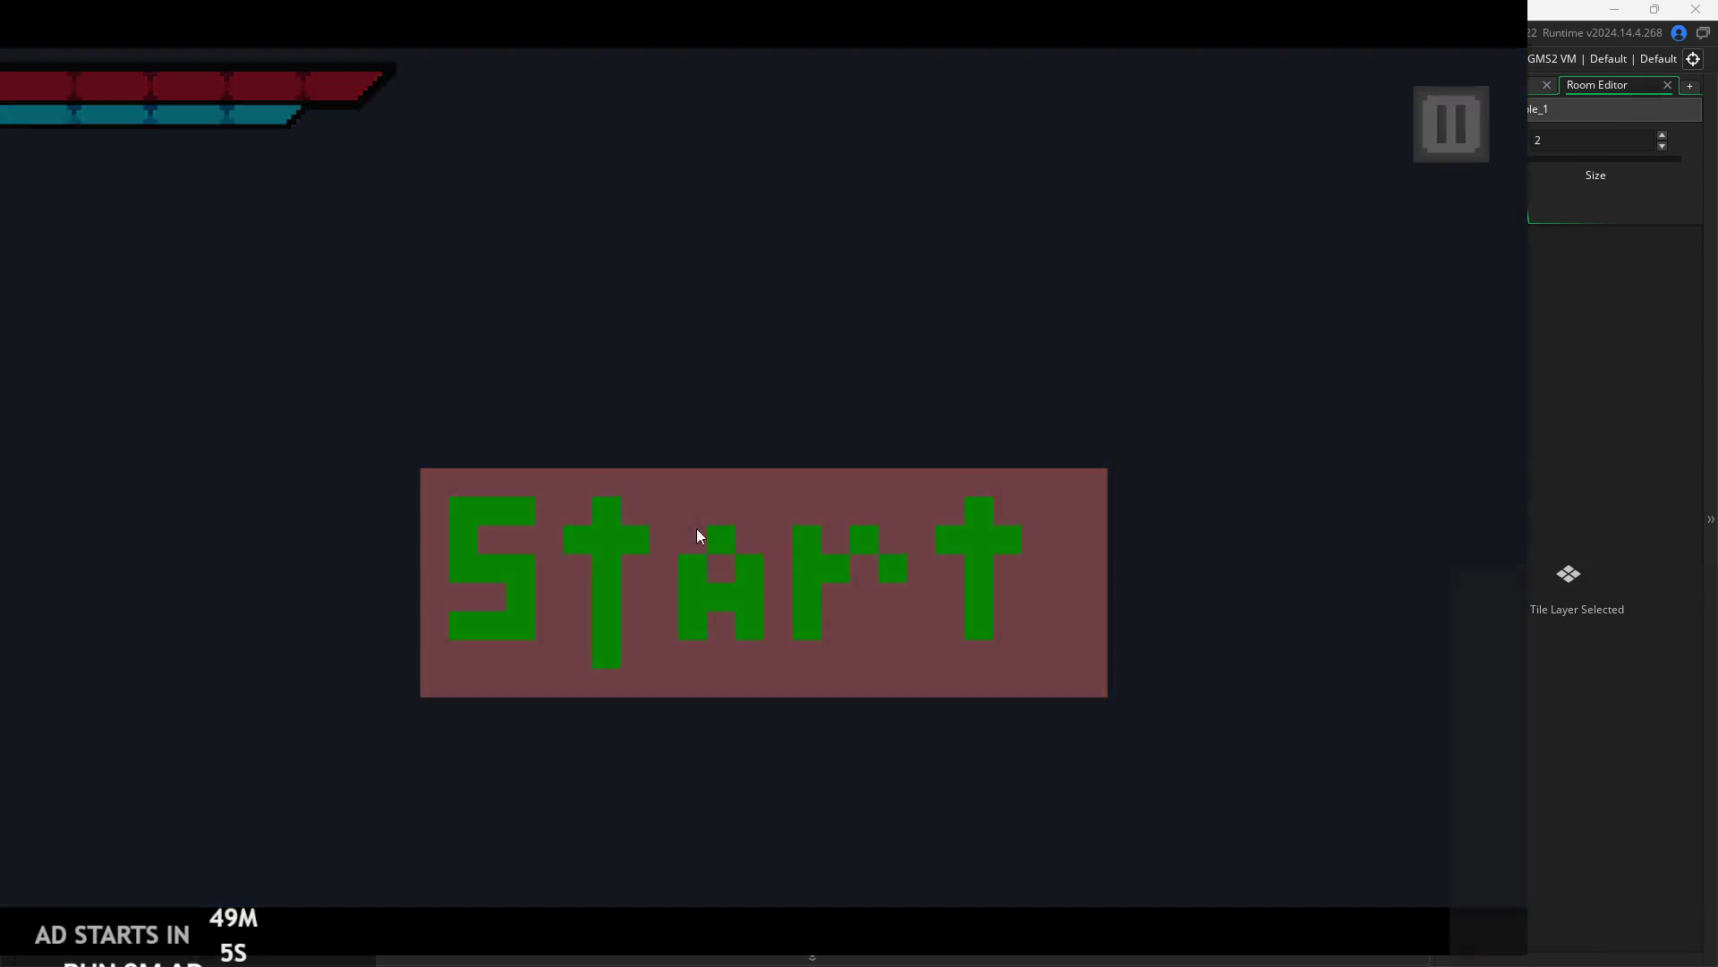
# - Walk right, jump beside the pillar, slash the enemy, then quit back to obj_enemyParent's code
pyautogui.press('Right')
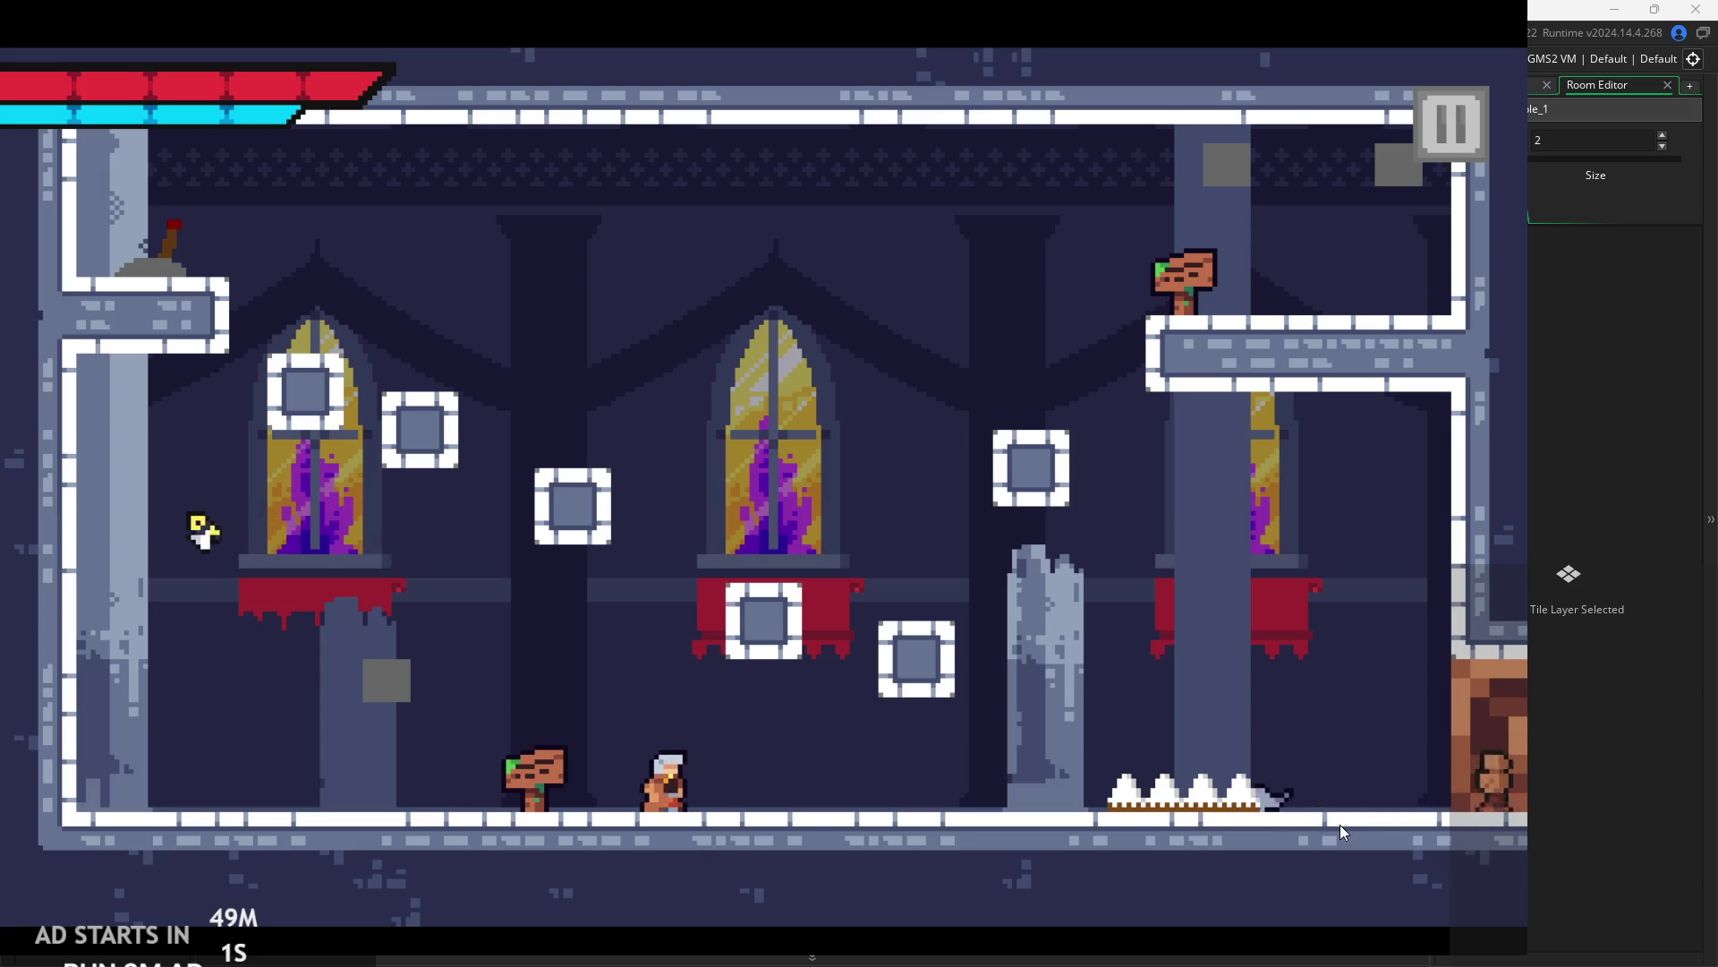
pyautogui.press('Right')
pyautogui.press('Right')
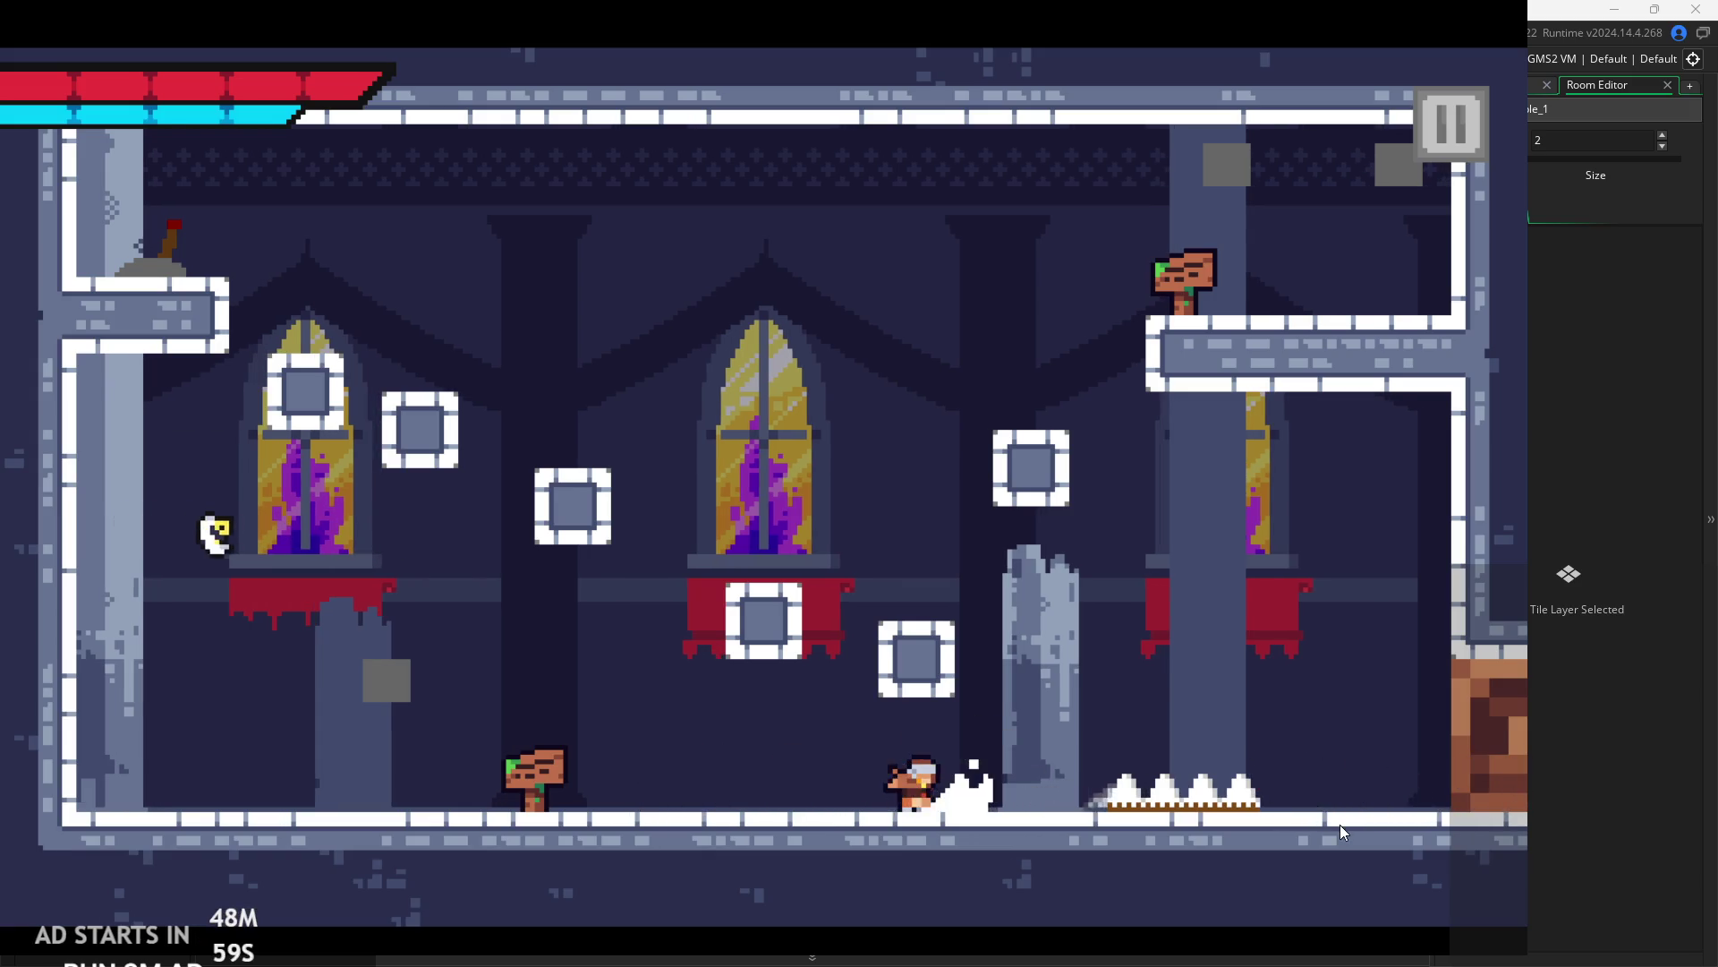
pyautogui.press('space')
pyautogui.press('space')
pyautogui.press('Right')
pyautogui.press('Escape')
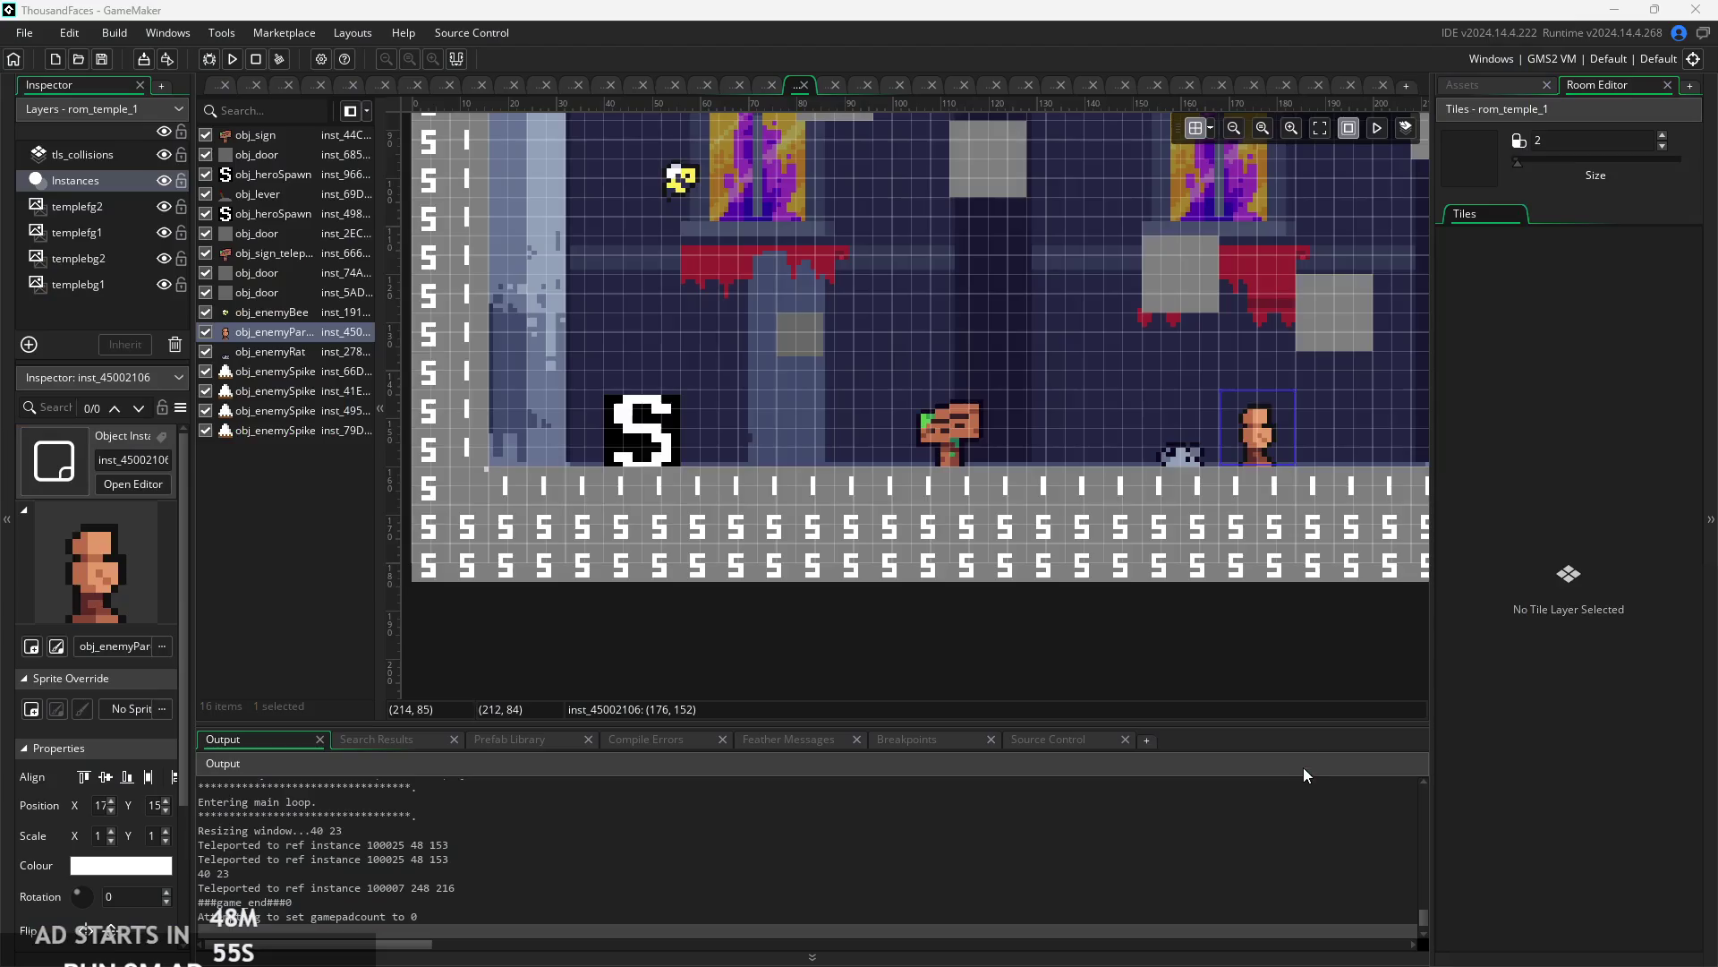
pyautogui.scroll(-2, 658, 401)
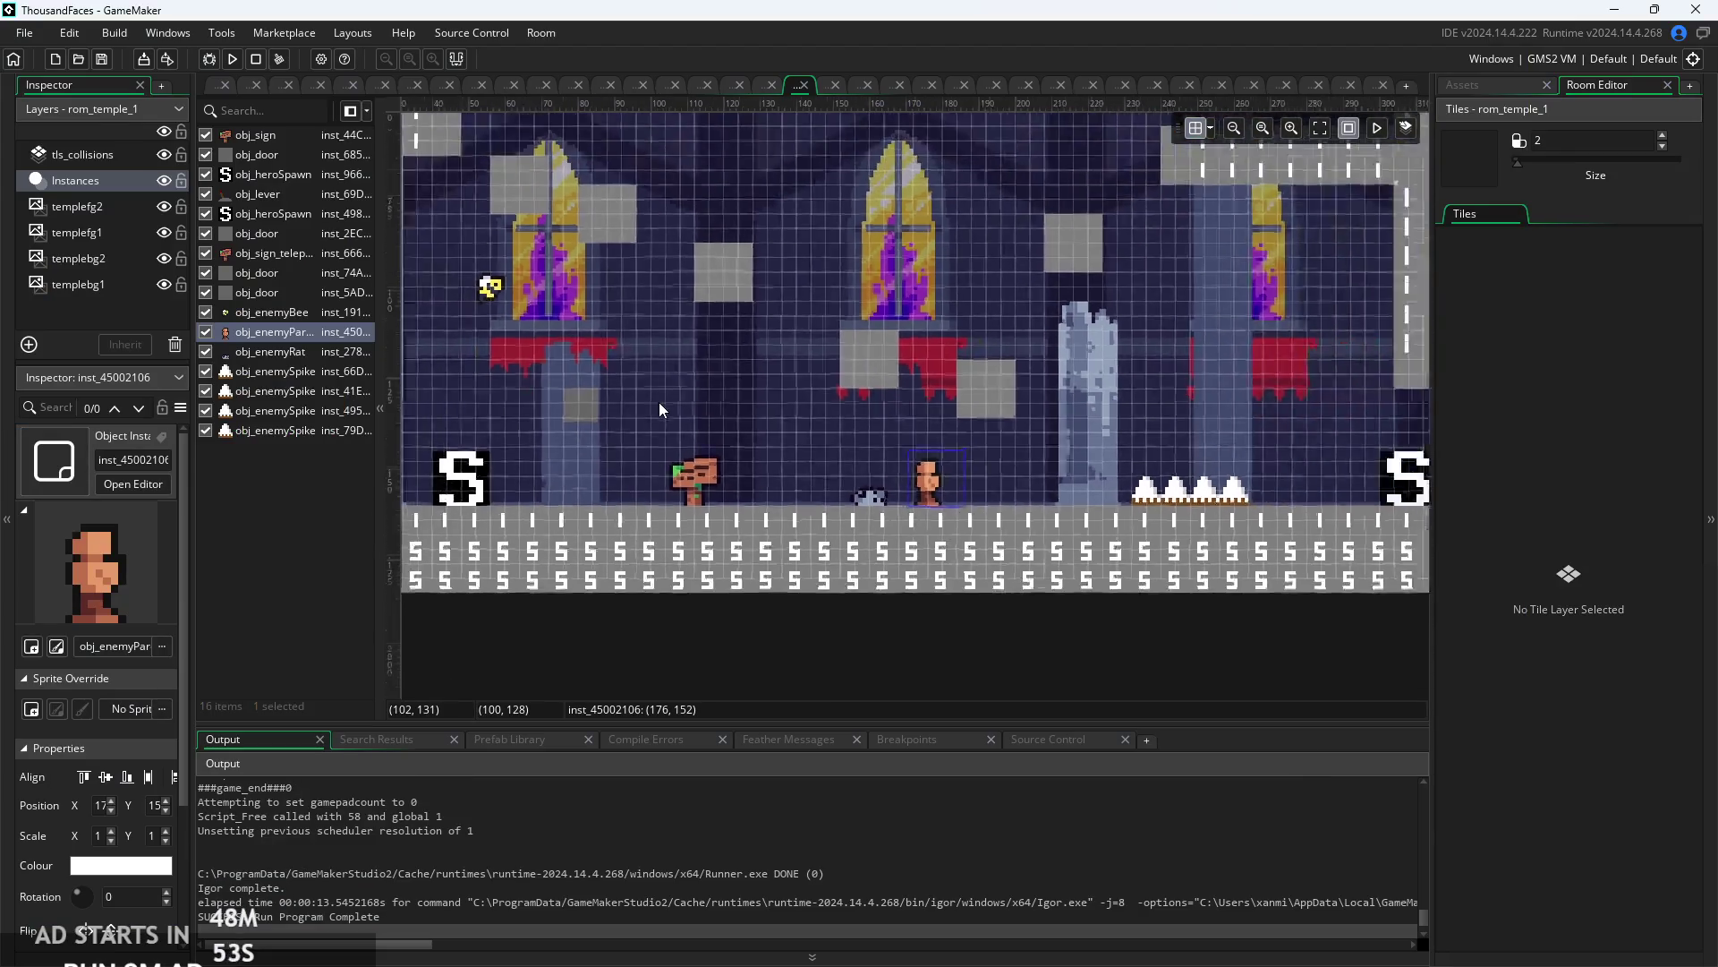
pyautogui.click(213, 82)
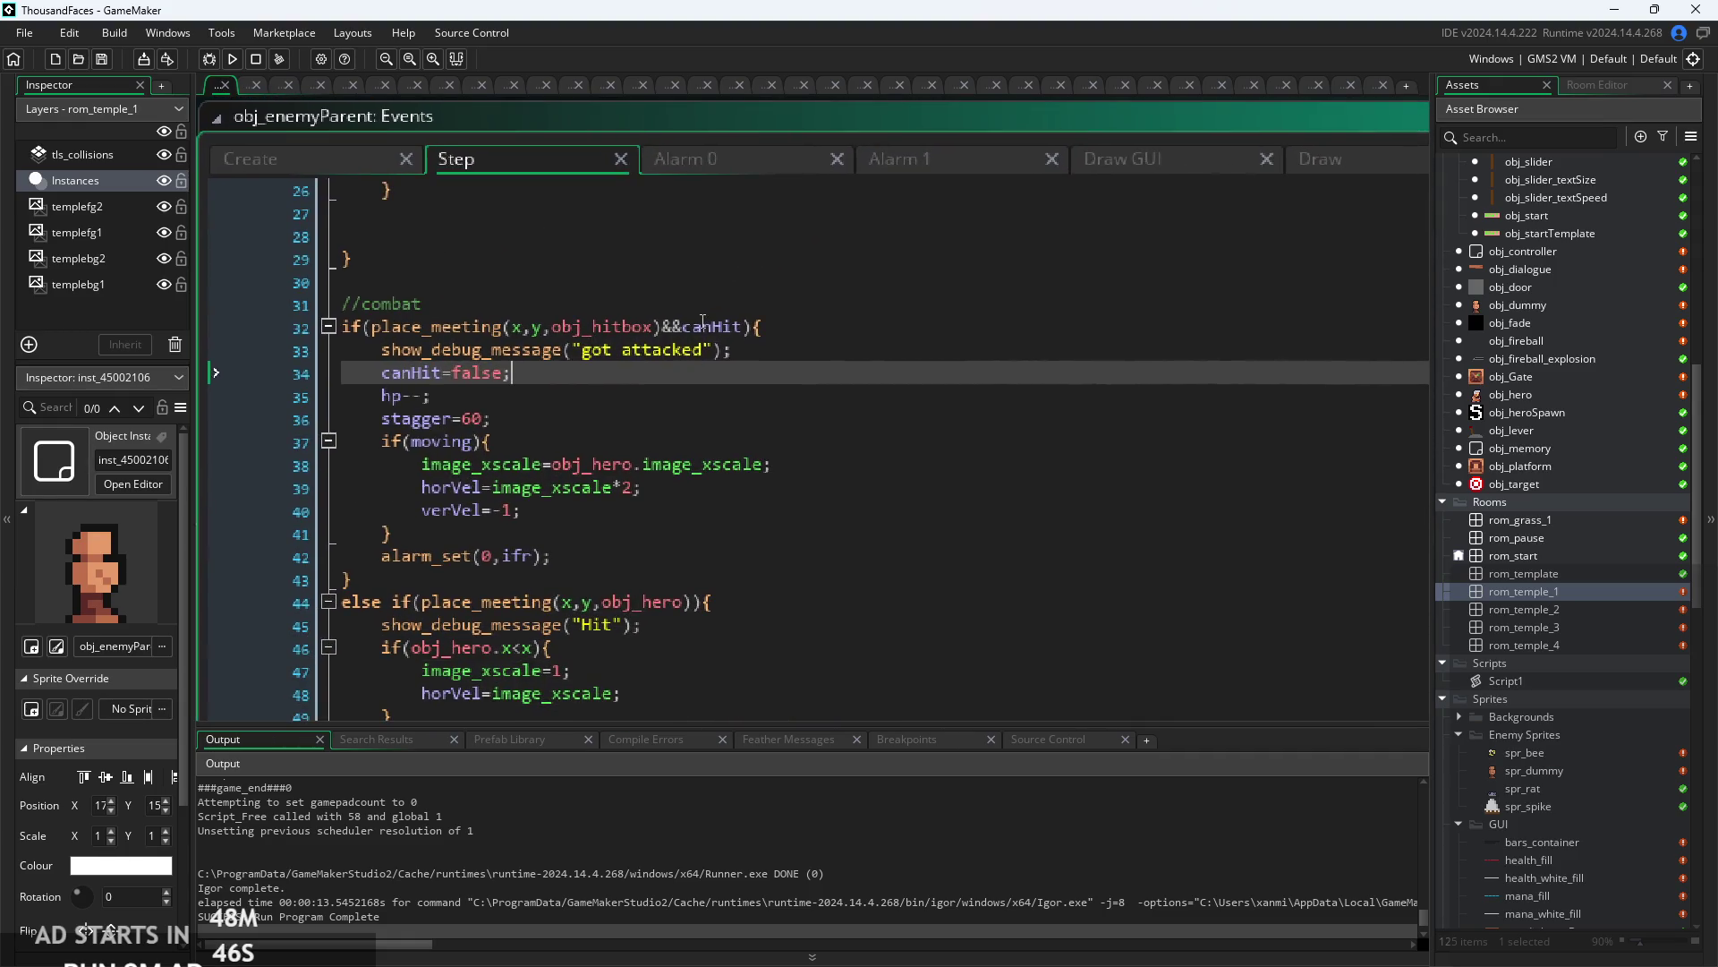
# - Check ifr=30 in the enemy's Create event, return to the Step code, and run the game
pyautogui.scroll(2, 705, 395)
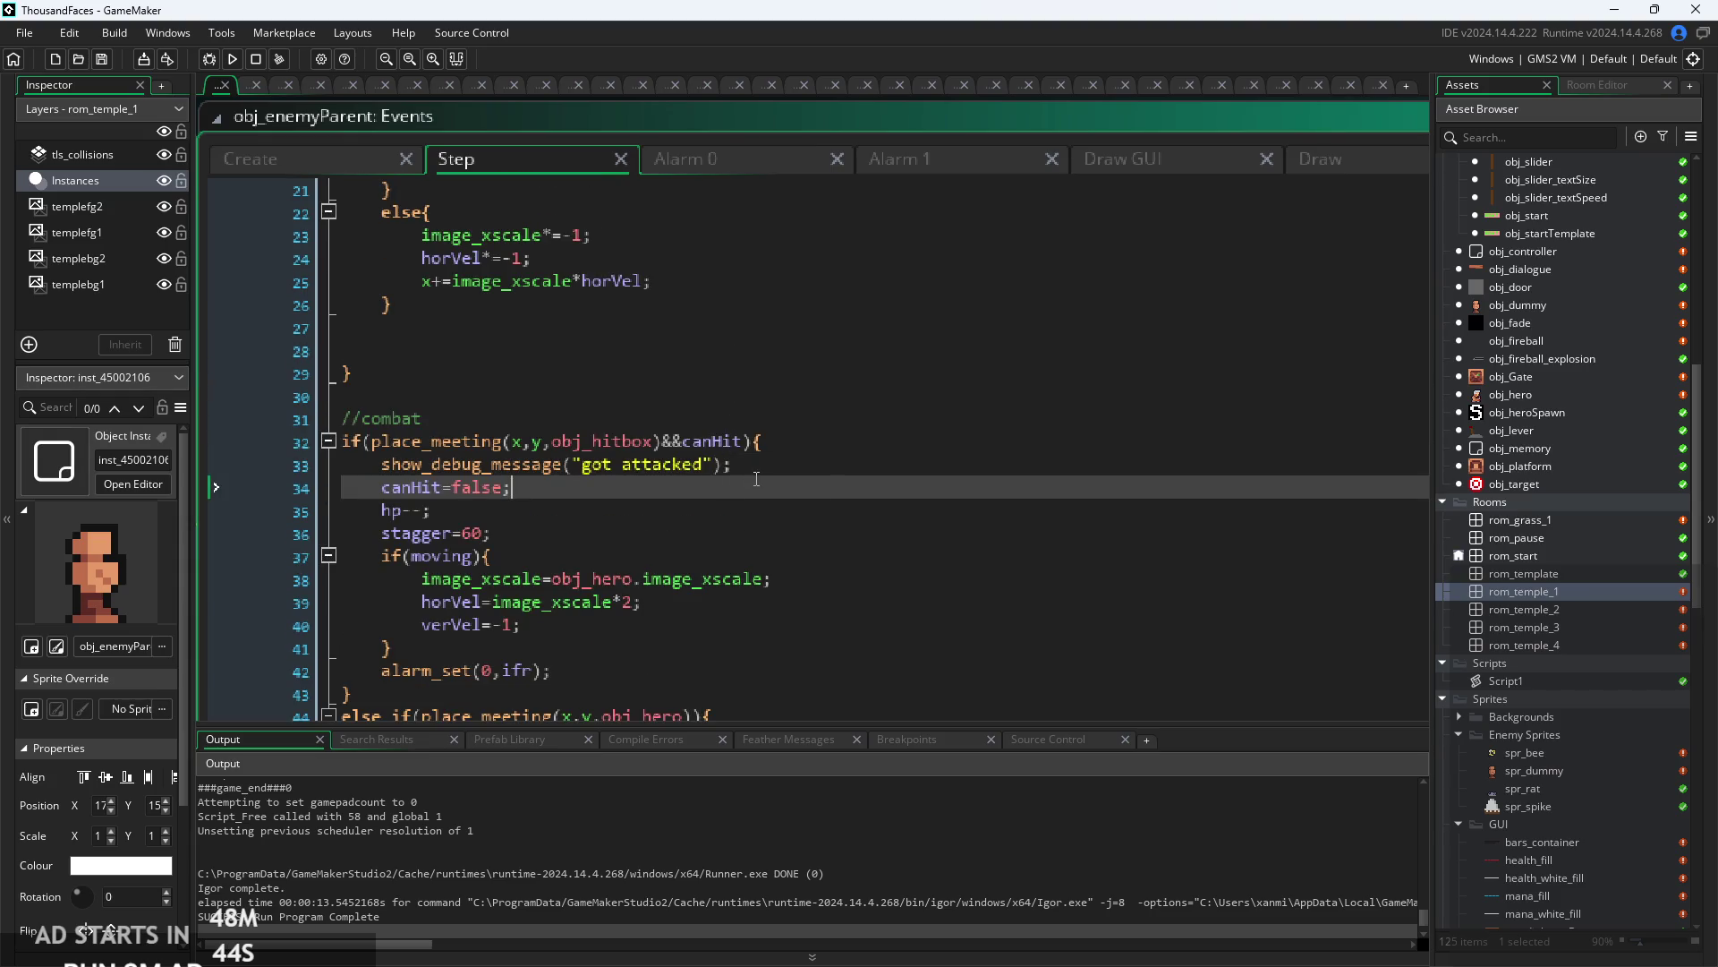
pyautogui.click(792, 435)
pyautogui.scroll(-2, 792, 435)
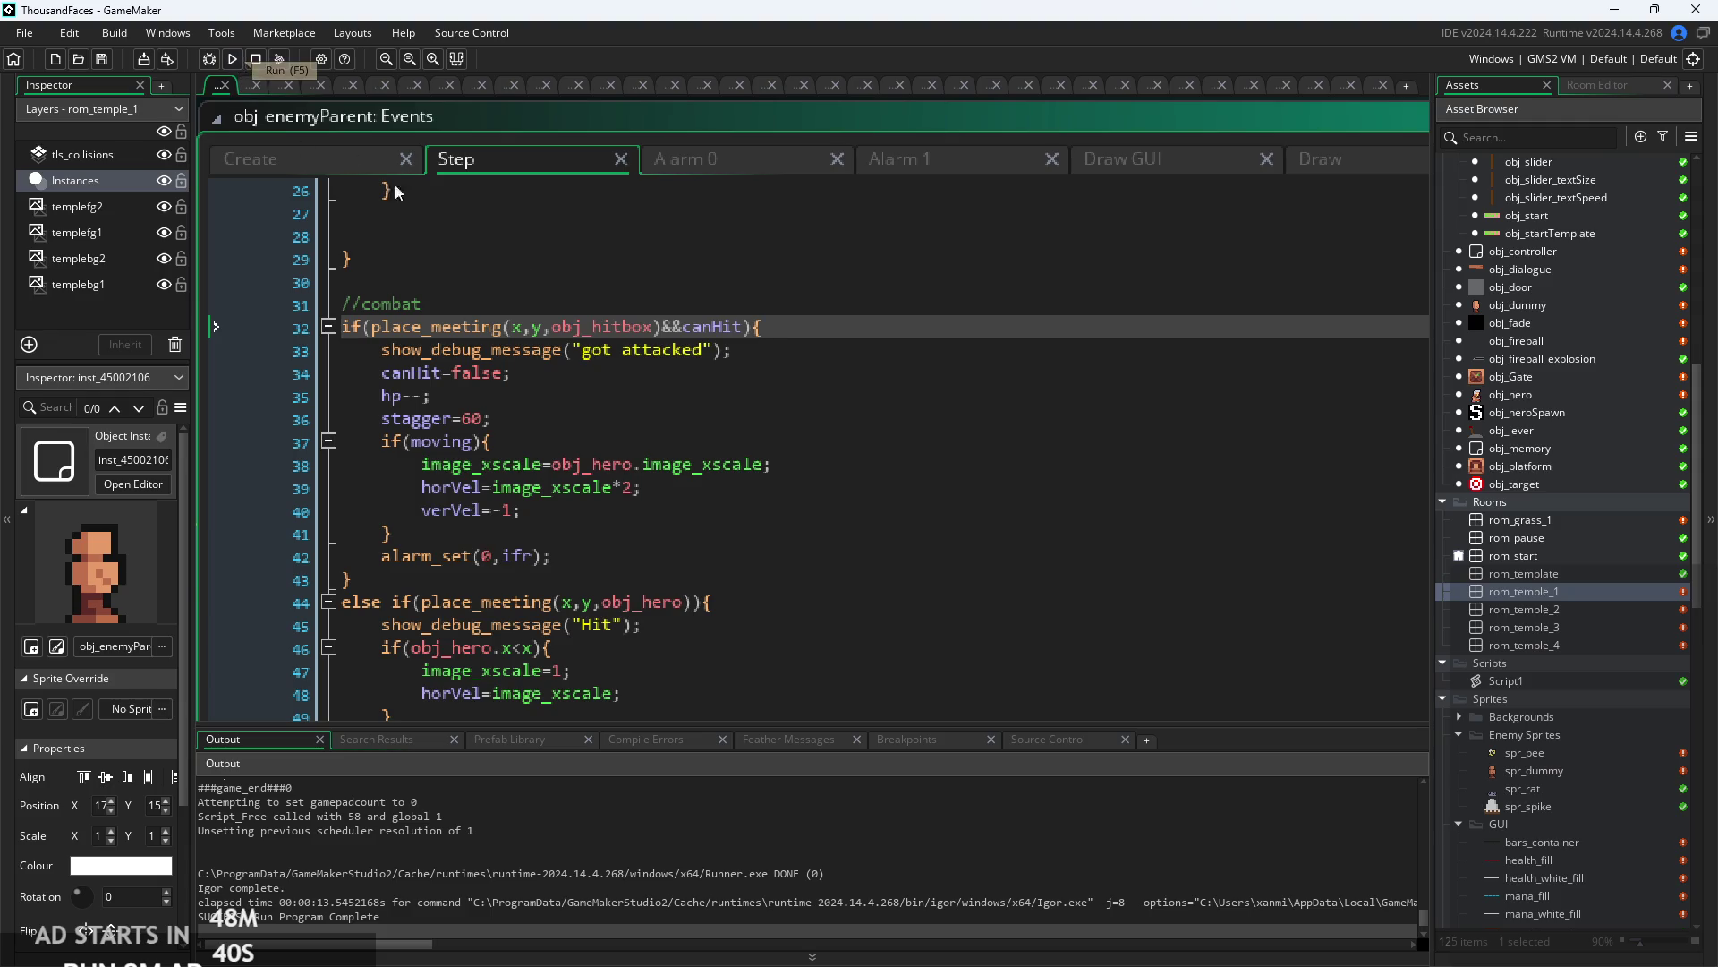
pyautogui.click(308, 158)
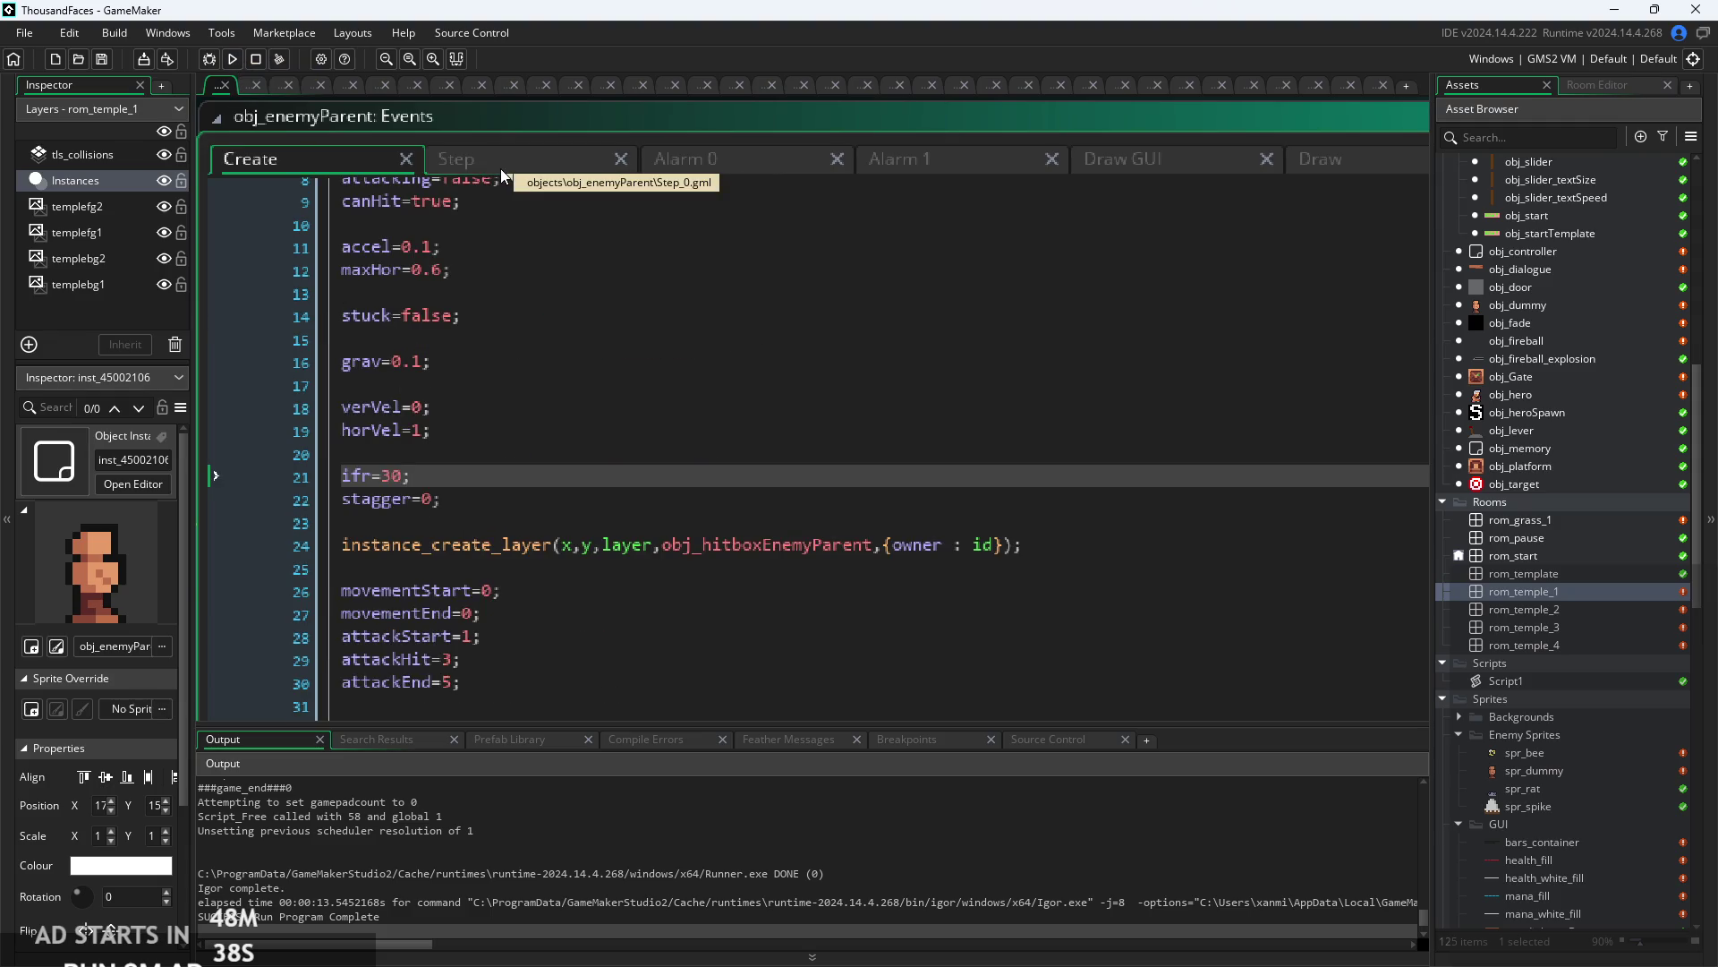
pyautogui.click(501, 168)
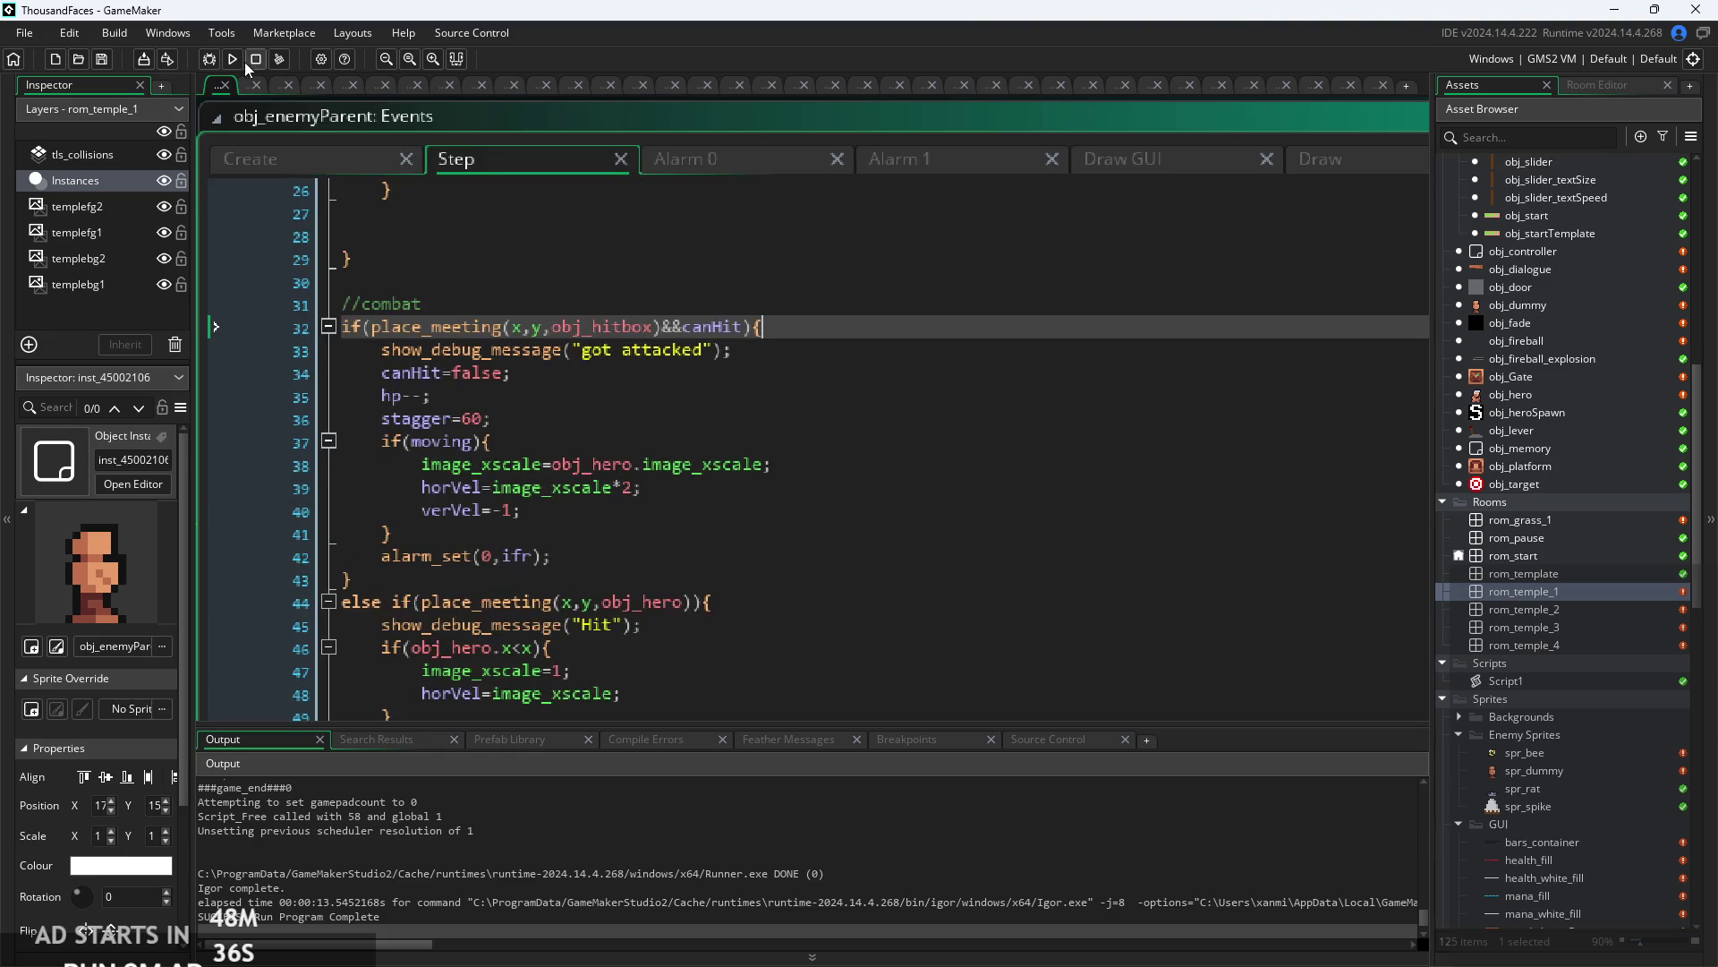
pyautogui.click(235, 62)
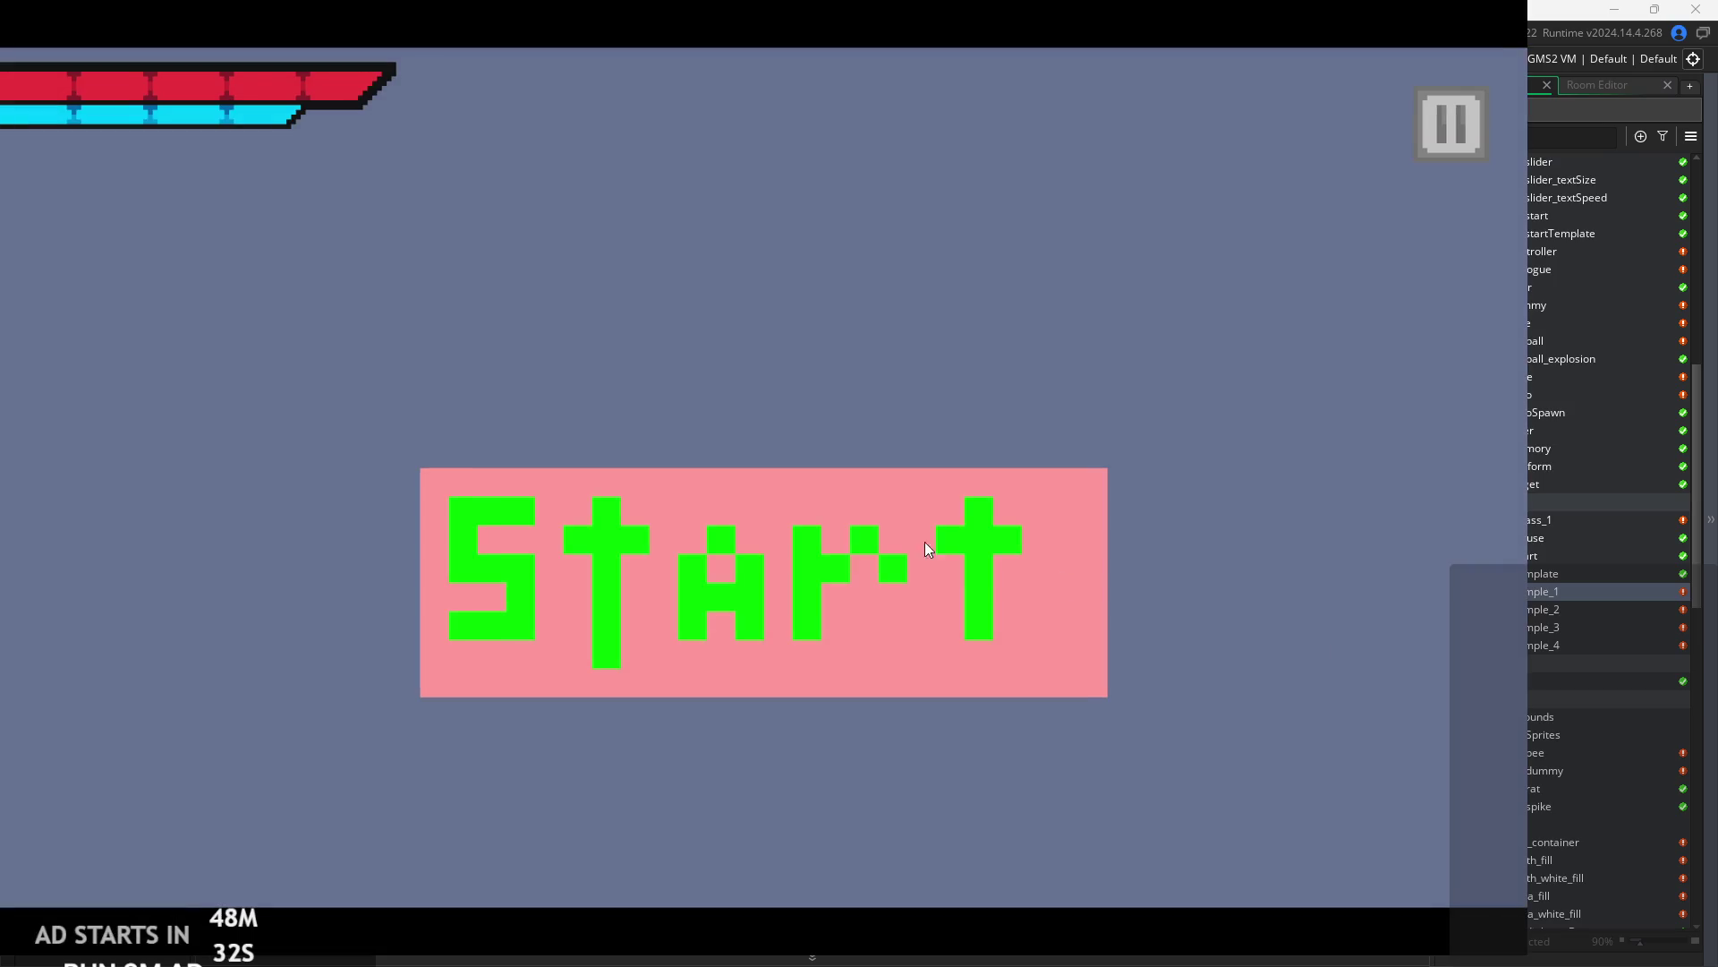
# - Start the game, run to the room's right edge, and lower the debug Text Size to 7
pyautogui.click(927, 549)
pyautogui.press('Right')
pyautogui.press('Right')
pyautogui.press('space')
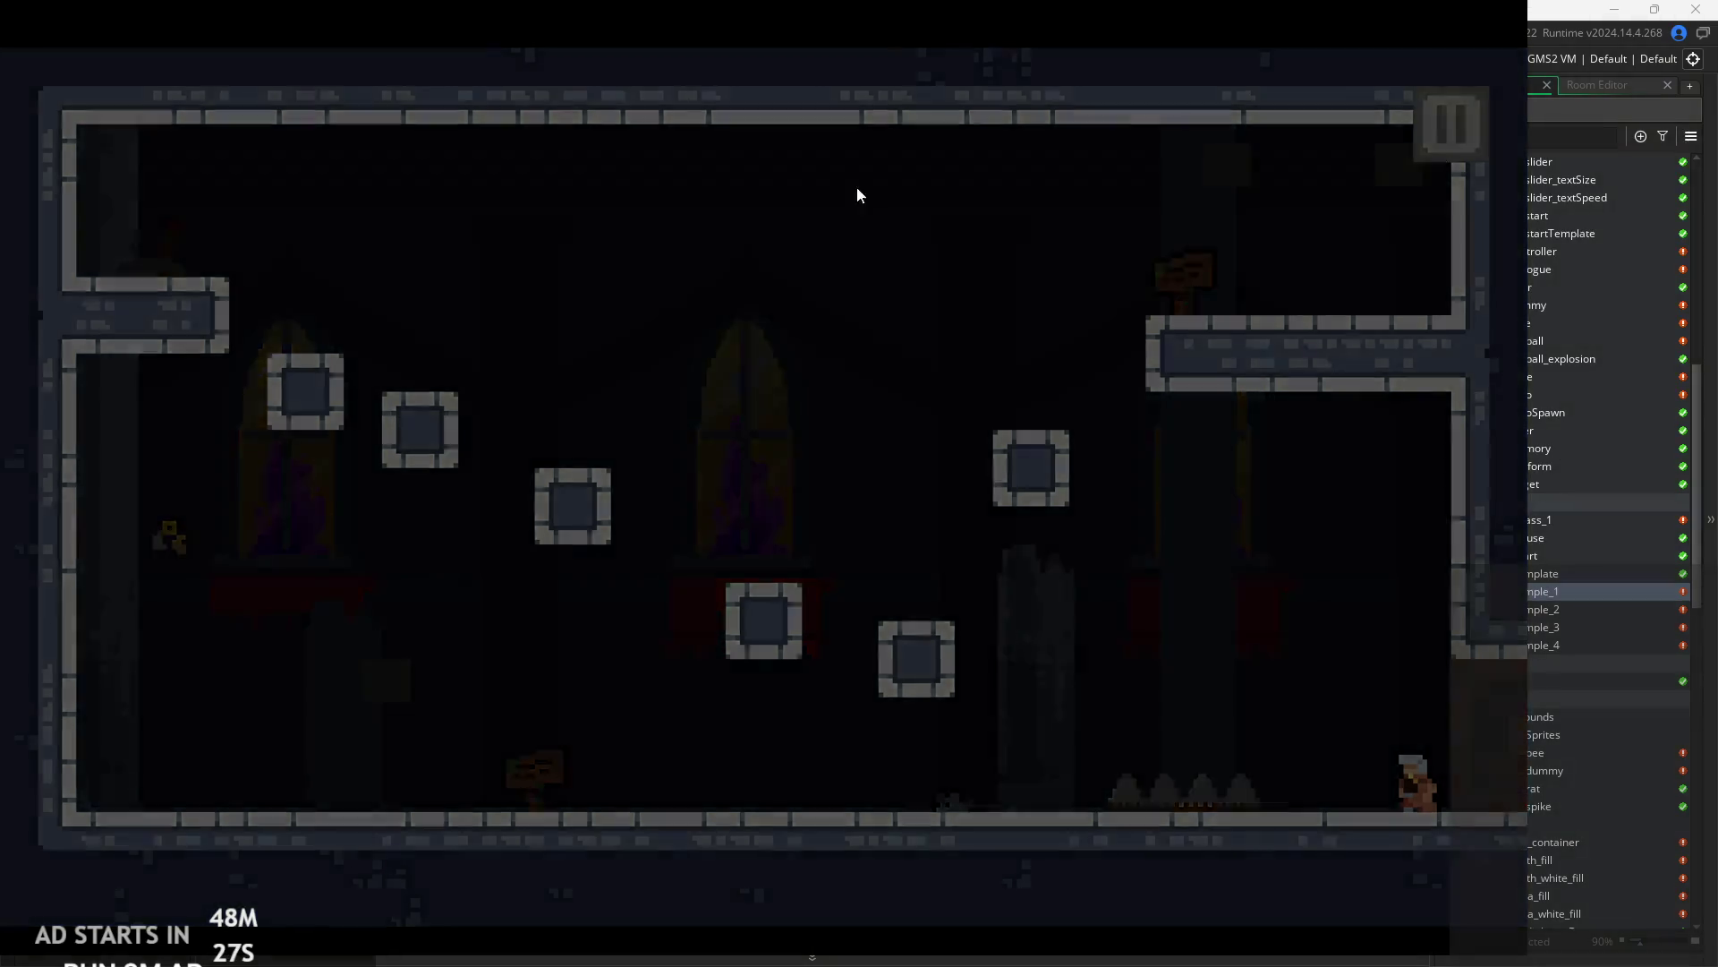
pyautogui.moveTo(469, 604); pyautogui.dragTo(231, 604)
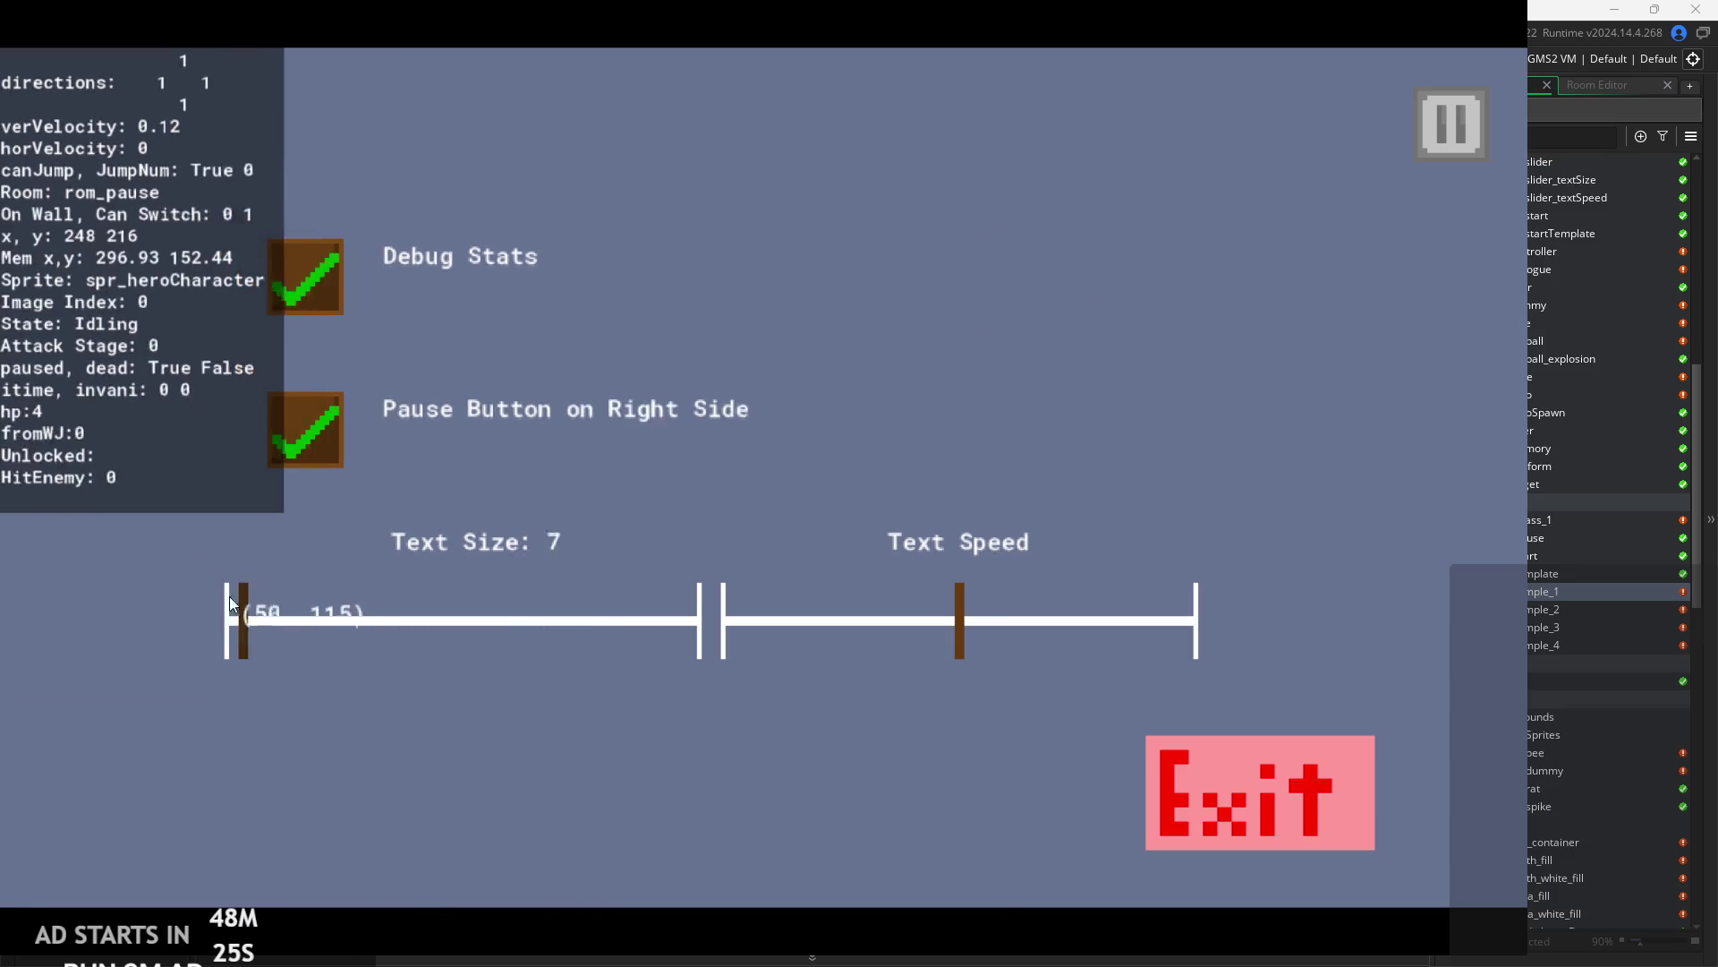
pyautogui.click(1450, 125)
# - Run and jump left and right onto the floating block, then pause and exit the game
pyautogui.press('space')
pyautogui.press('Left')
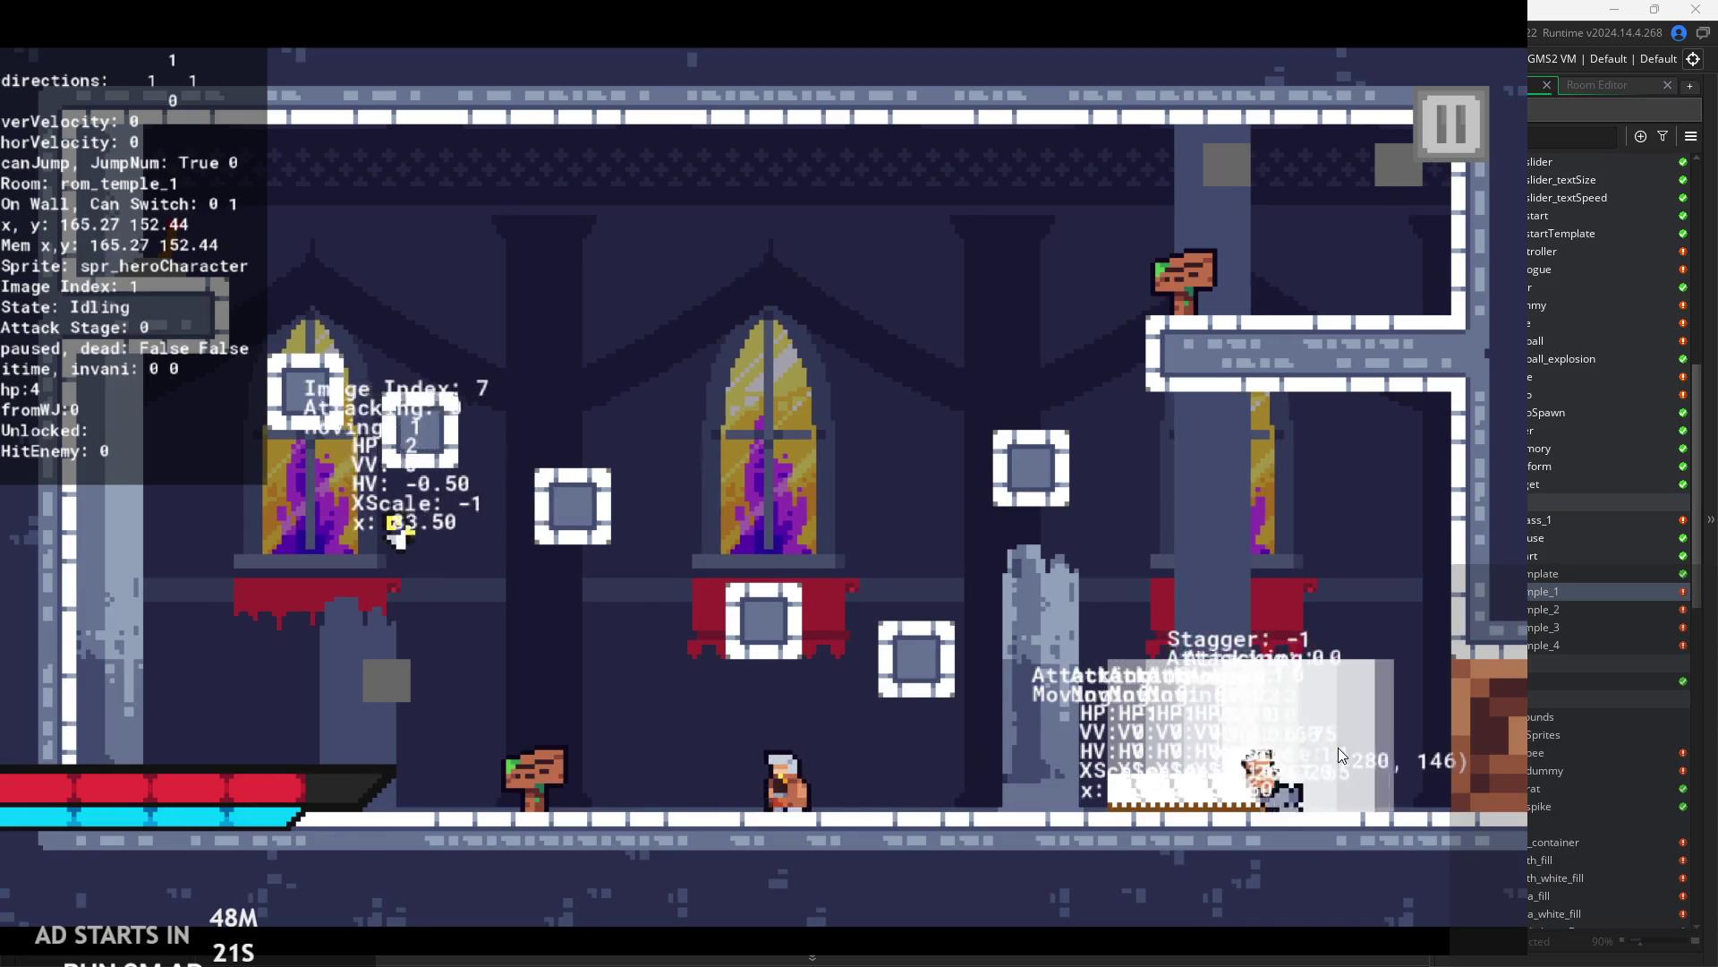
pyautogui.press('space')
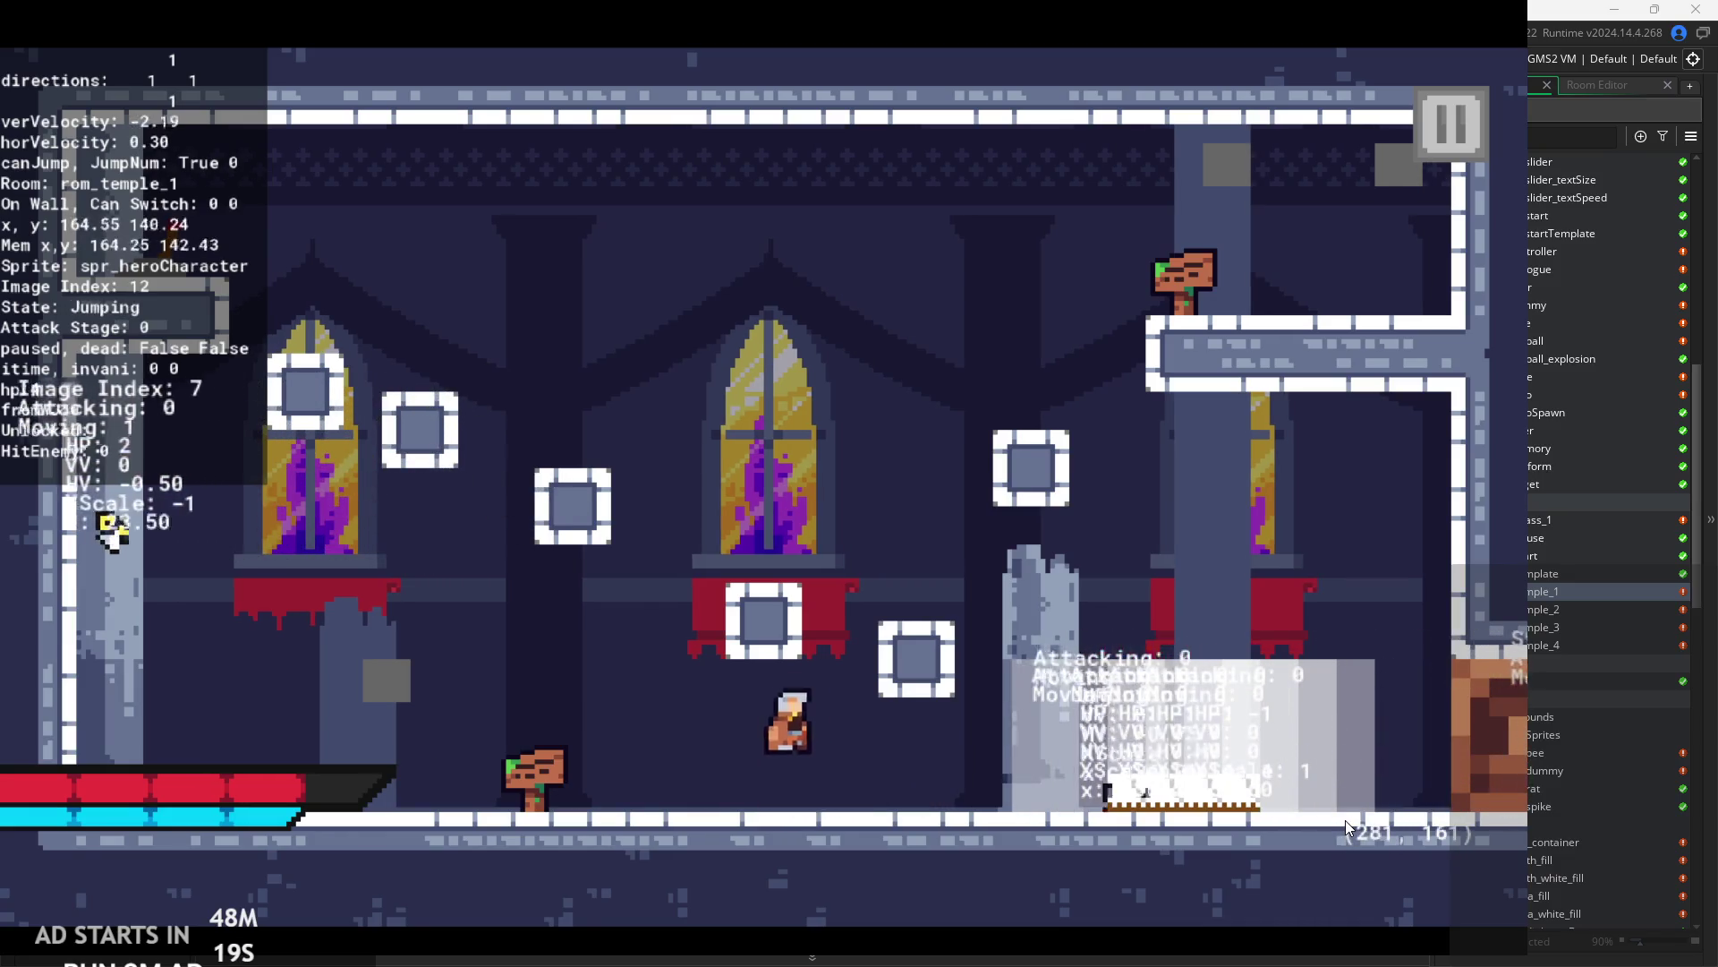
pyautogui.press('Left')
pyautogui.press('space')
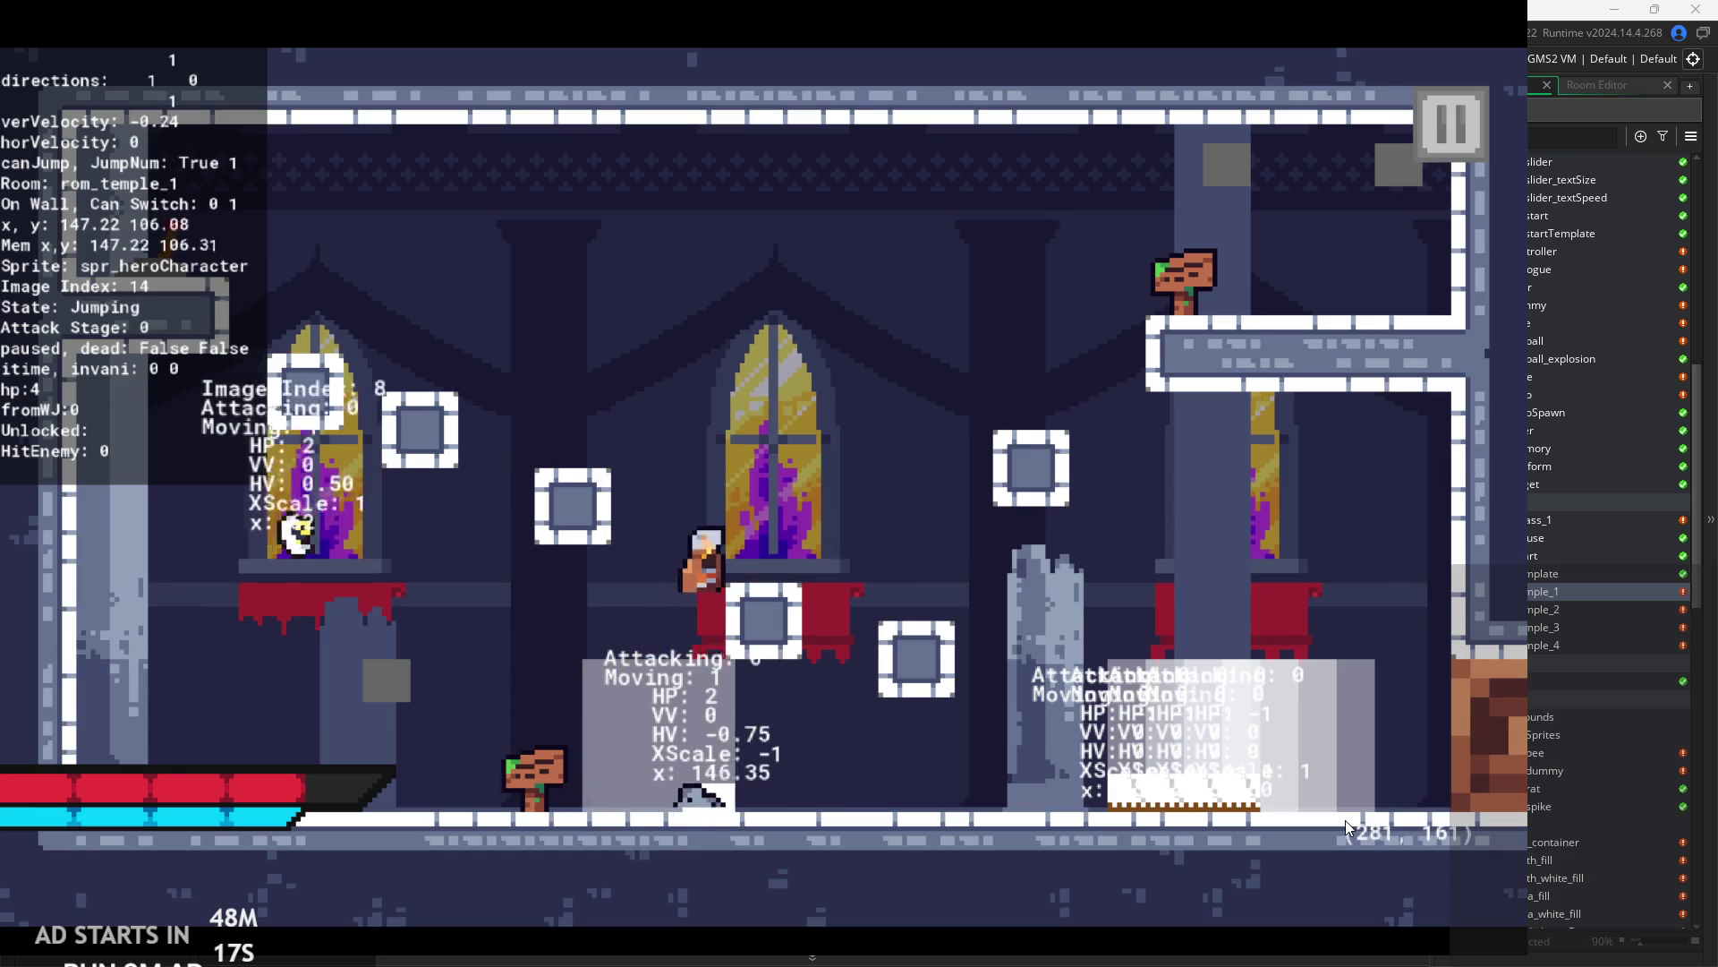
pyautogui.press('Right')
pyautogui.press('space')
pyautogui.press('Right')
pyautogui.click(1469, 135)
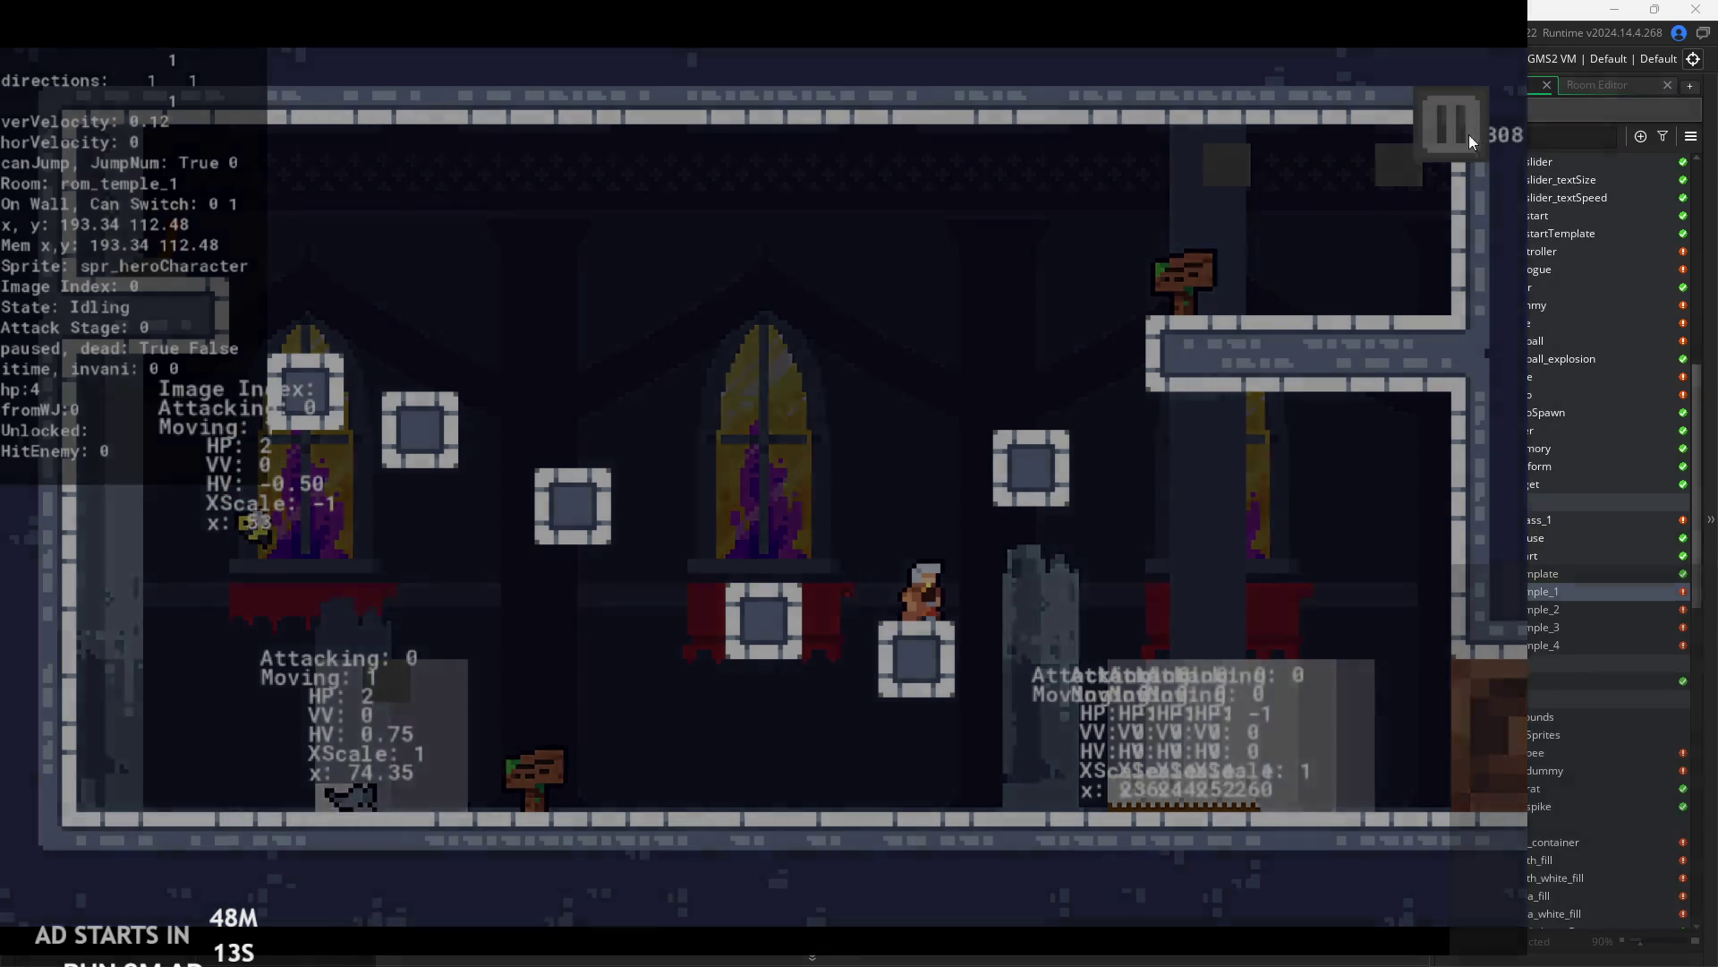
pyautogui.click(1311, 786)
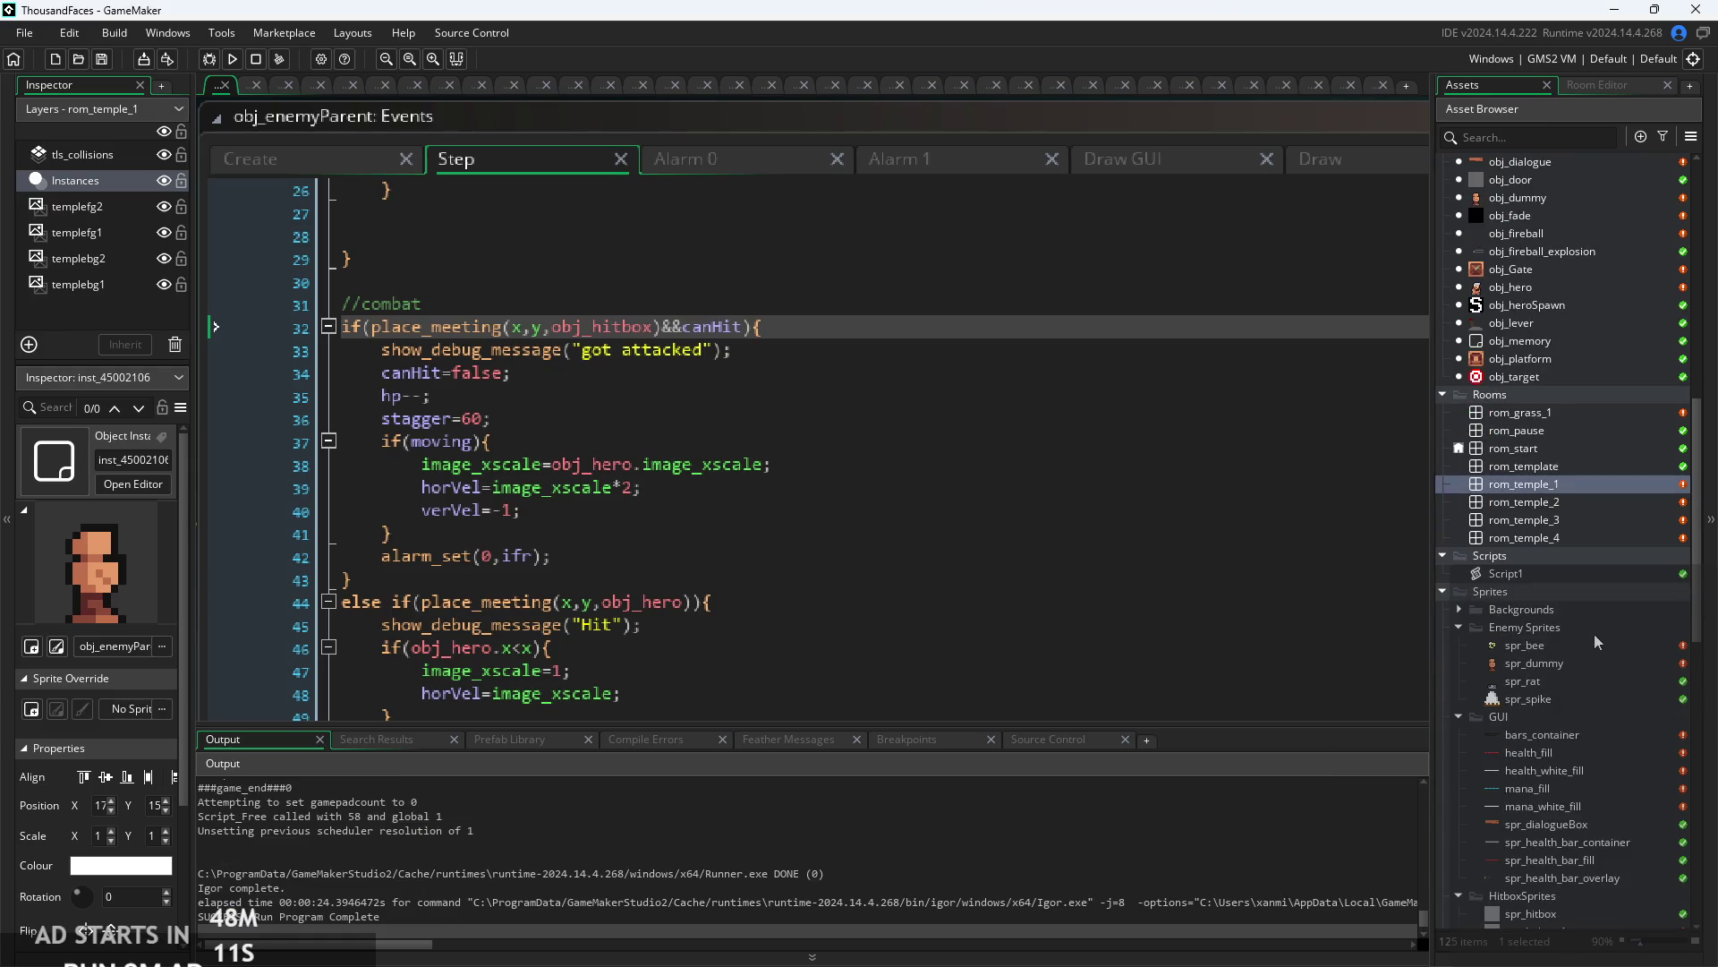
# - Open spr_dummy and step through its five 16×16 animation frames
pyautogui.doubleClick(1555, 667)
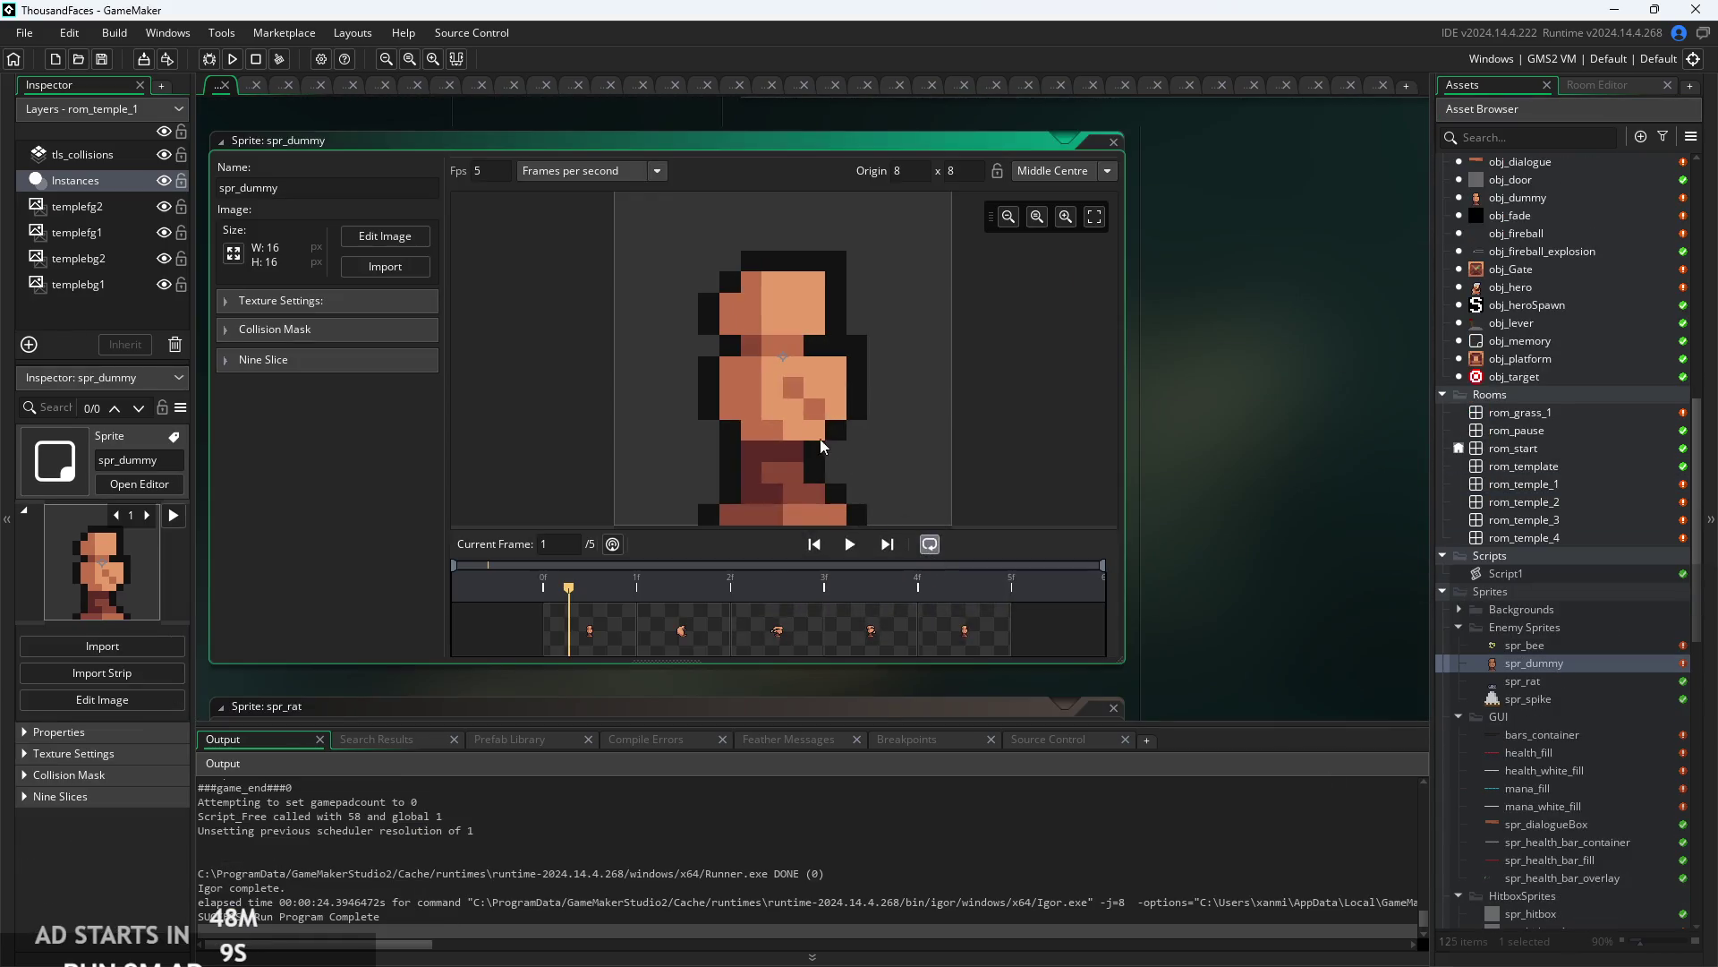
pyautogui.click(682, 628)
pyautogui.click(868, 628)
pyautogui.click(936, 632)
pyautogui.click(869, 625)
pyautogui.click(739, 615)
pyautogui.click(815, 543)
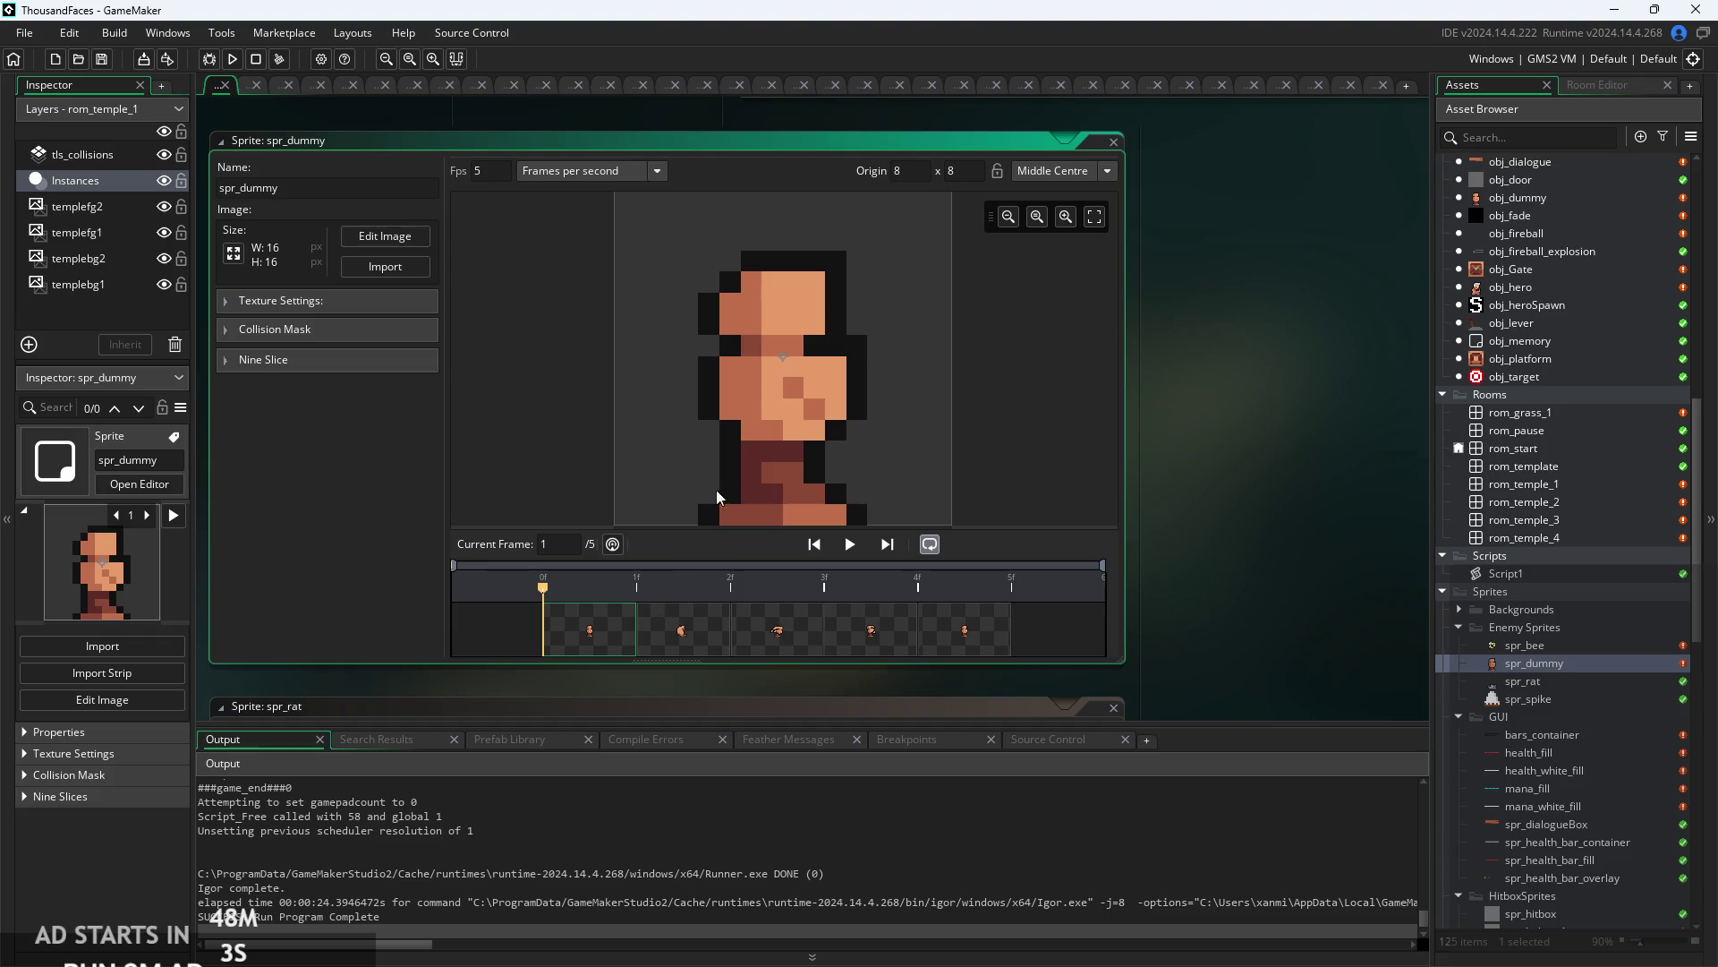
pyautogui.click(723, 639)
pyautogui.click(847, 628)
pyautogui.click(970, 630)
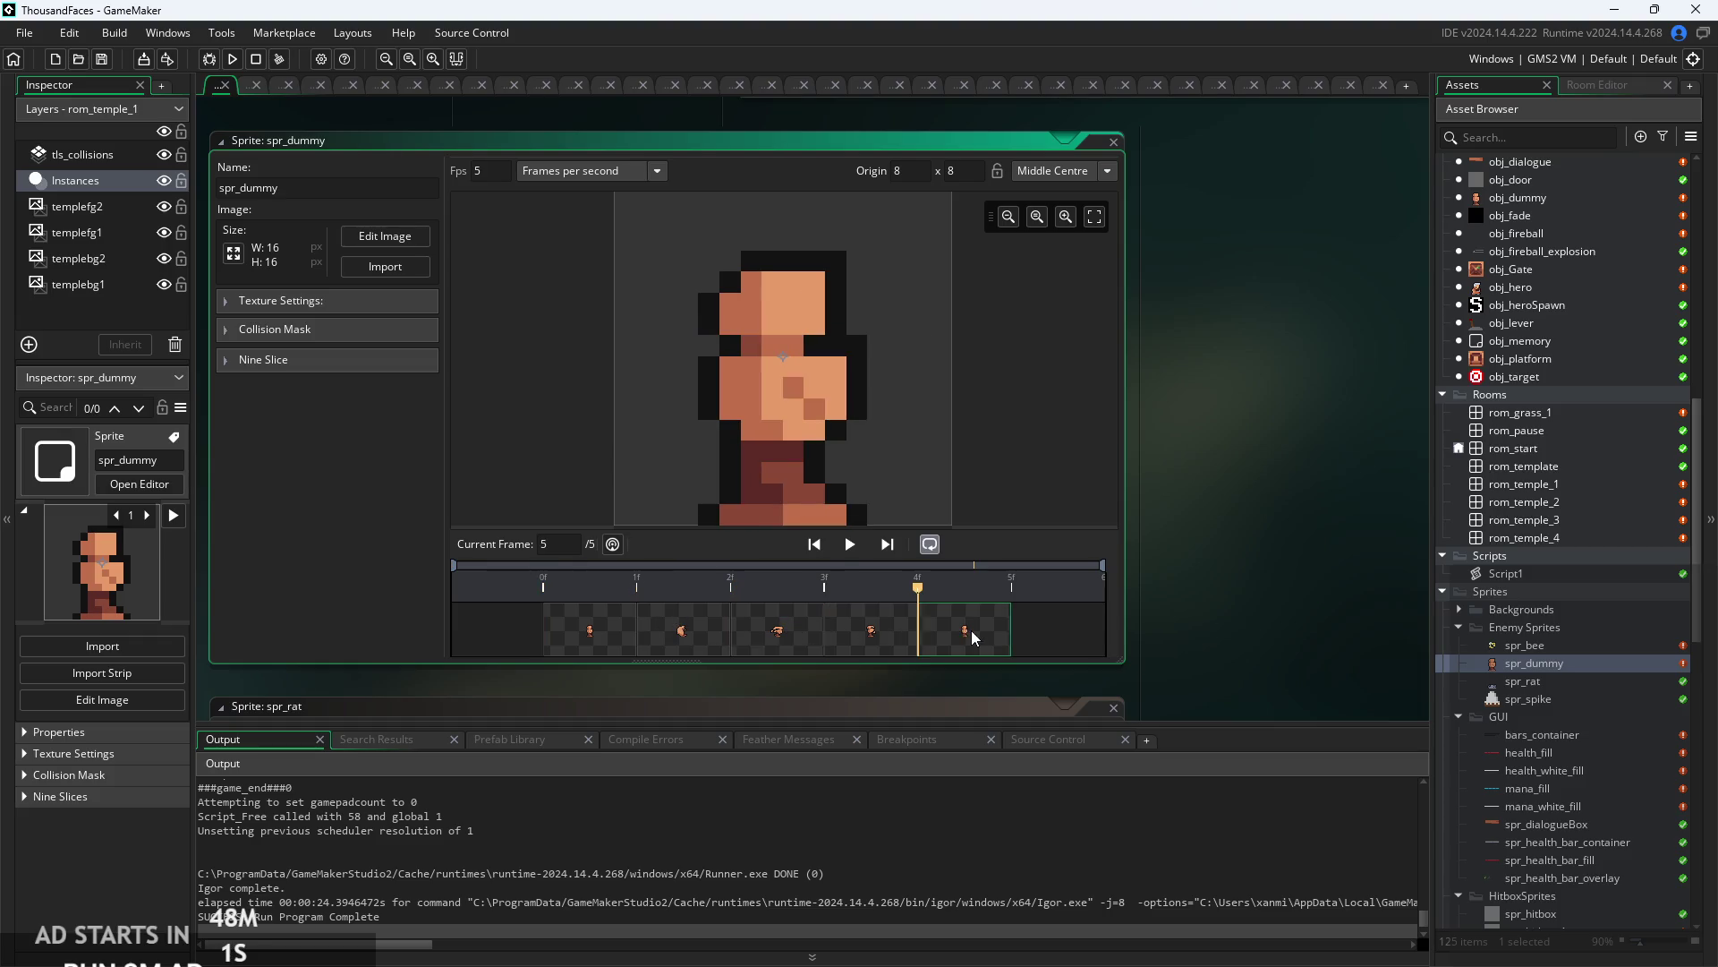
# - Compile and run the game for another test
pyautogui.scroll(1, 1519, 503)
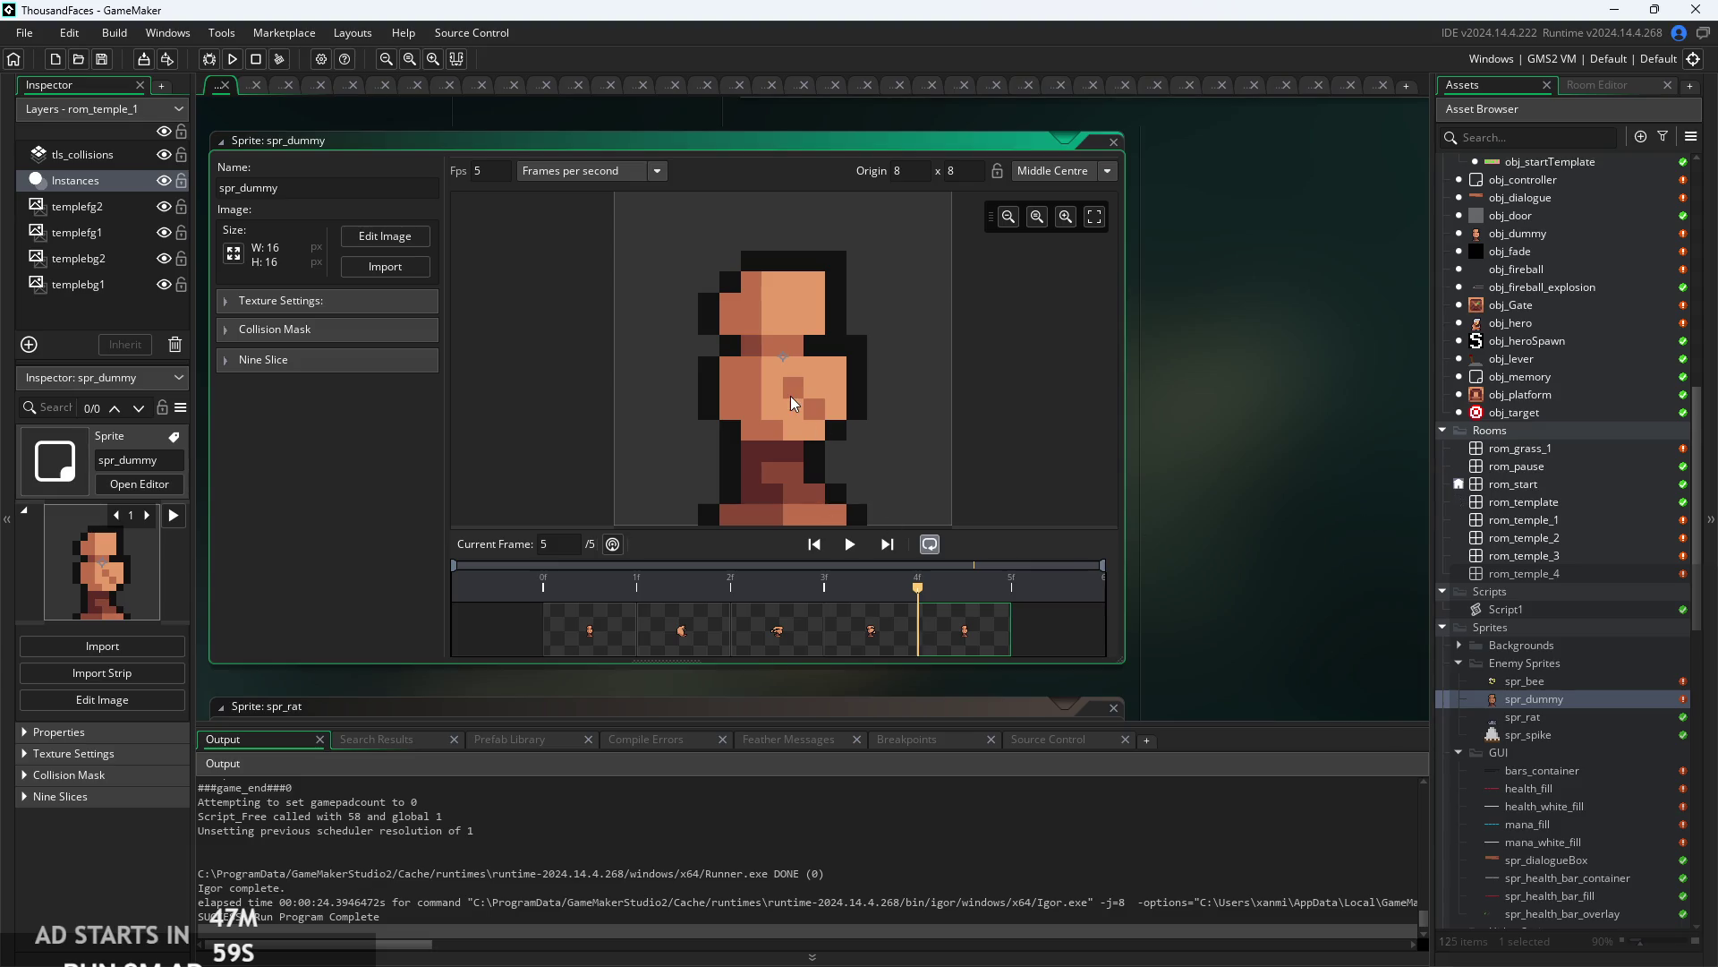
pyautogui.scroll(2, 775, 362)
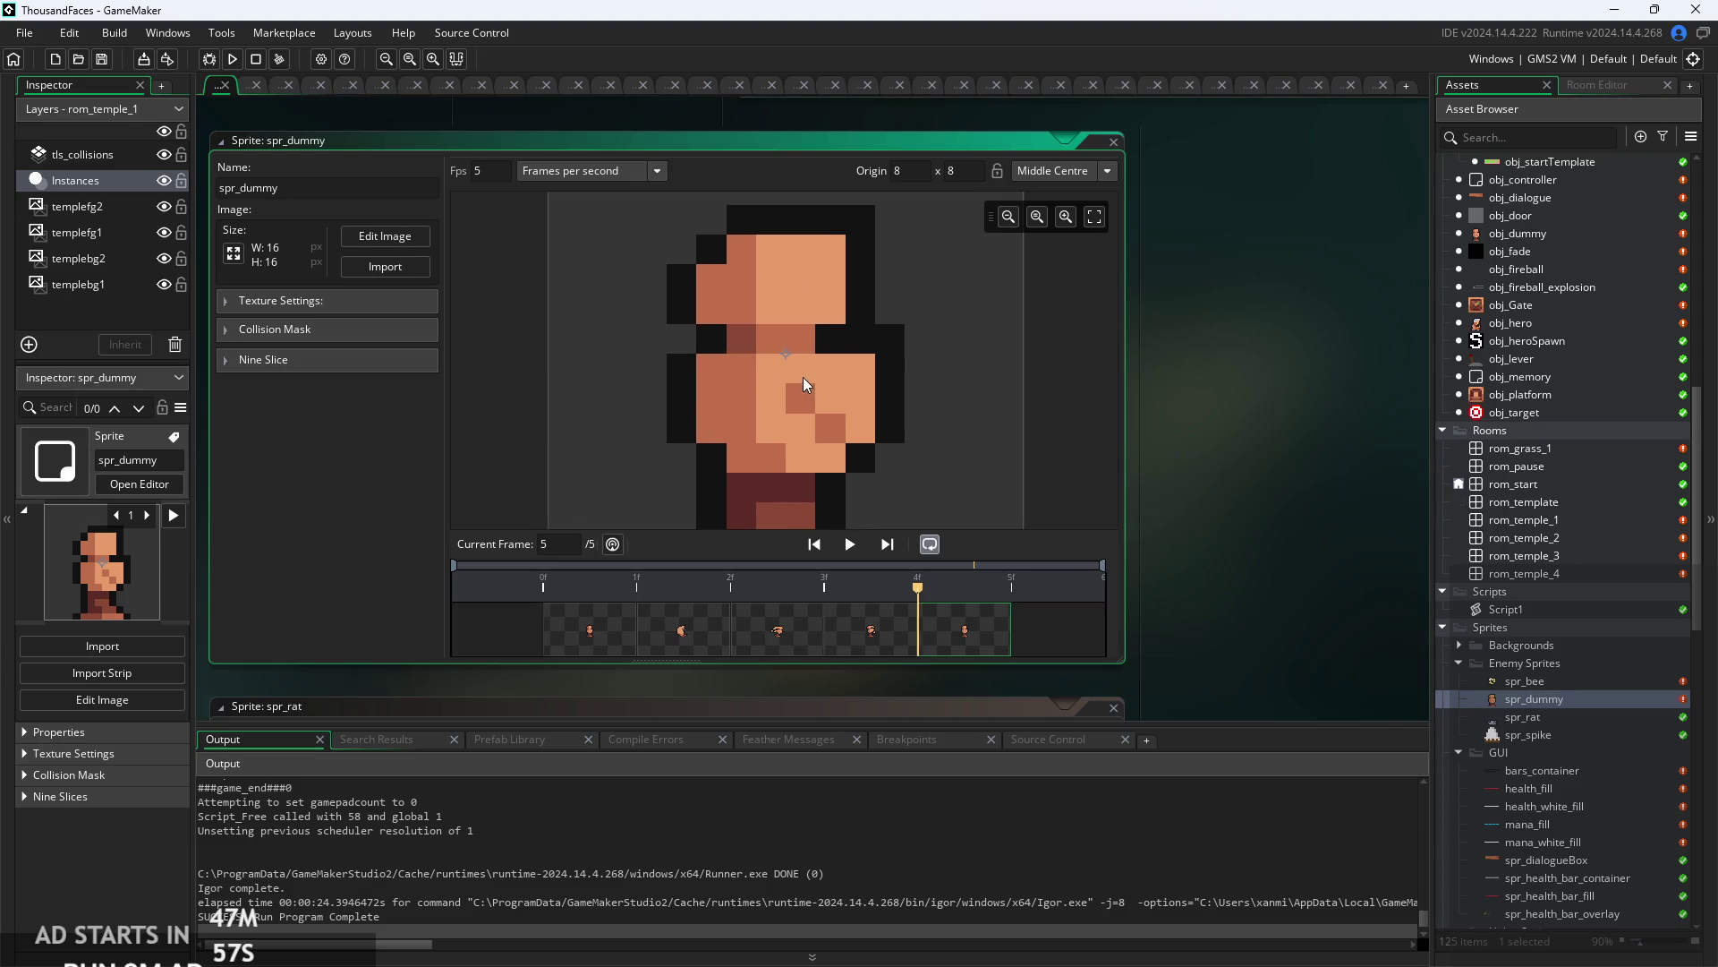
pyautogui.scroll(-1, 958, 367)
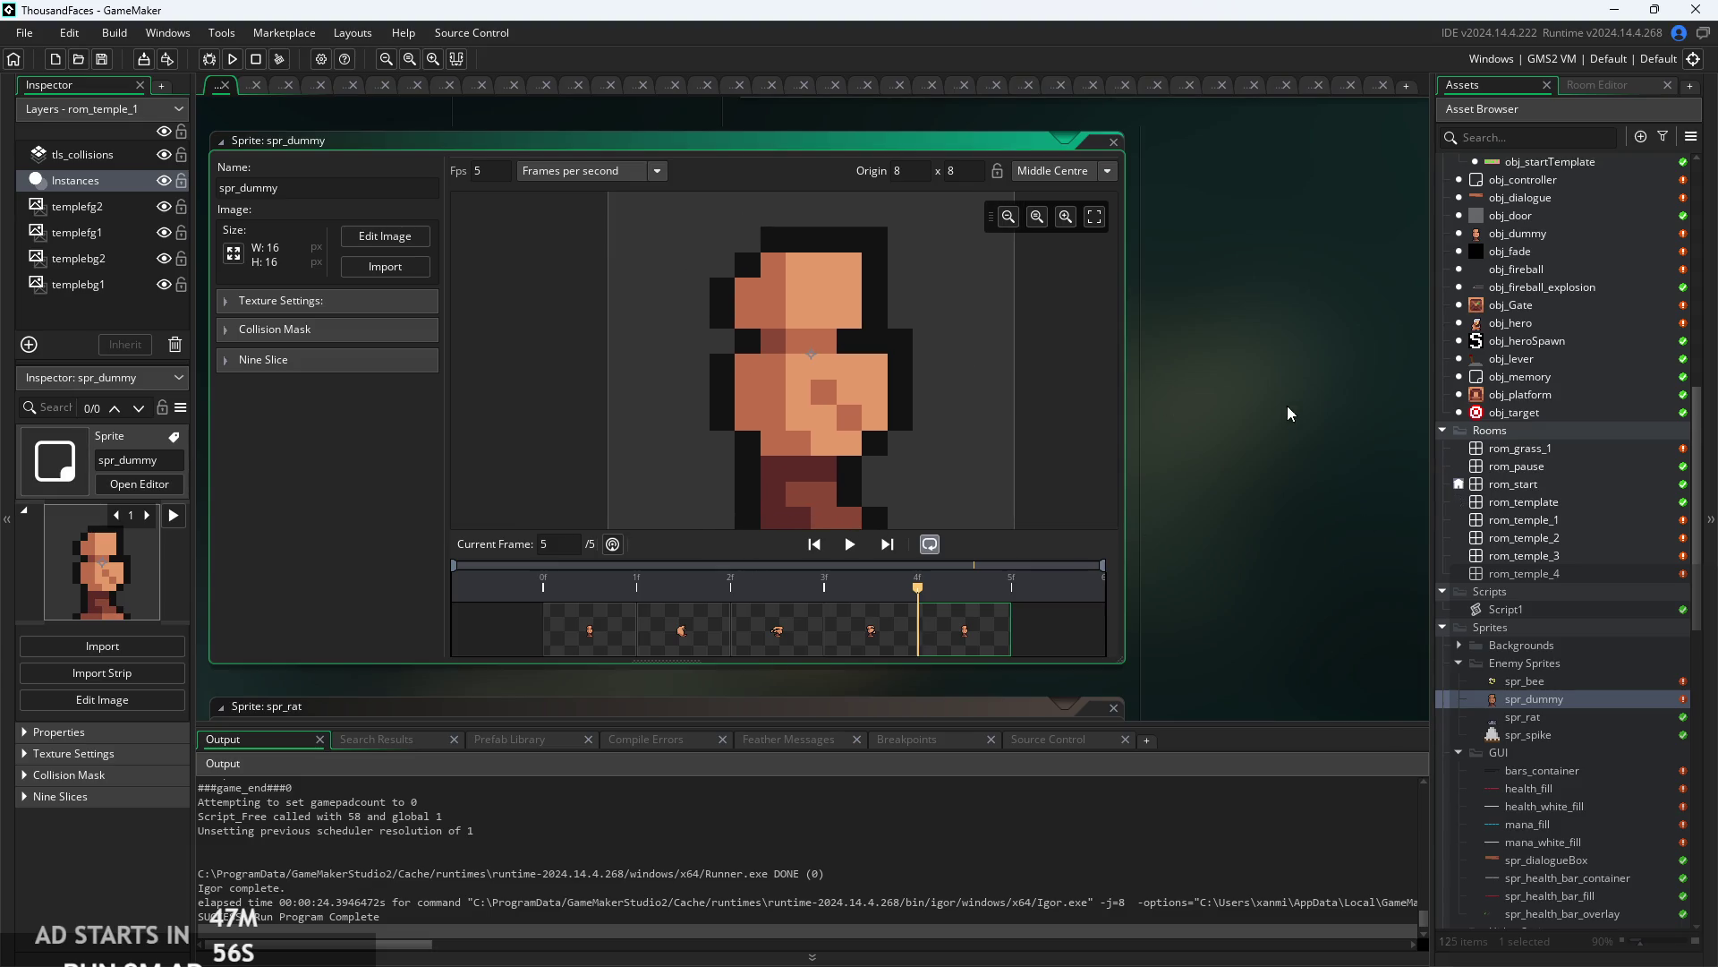
pyautogui.click(230, 65)
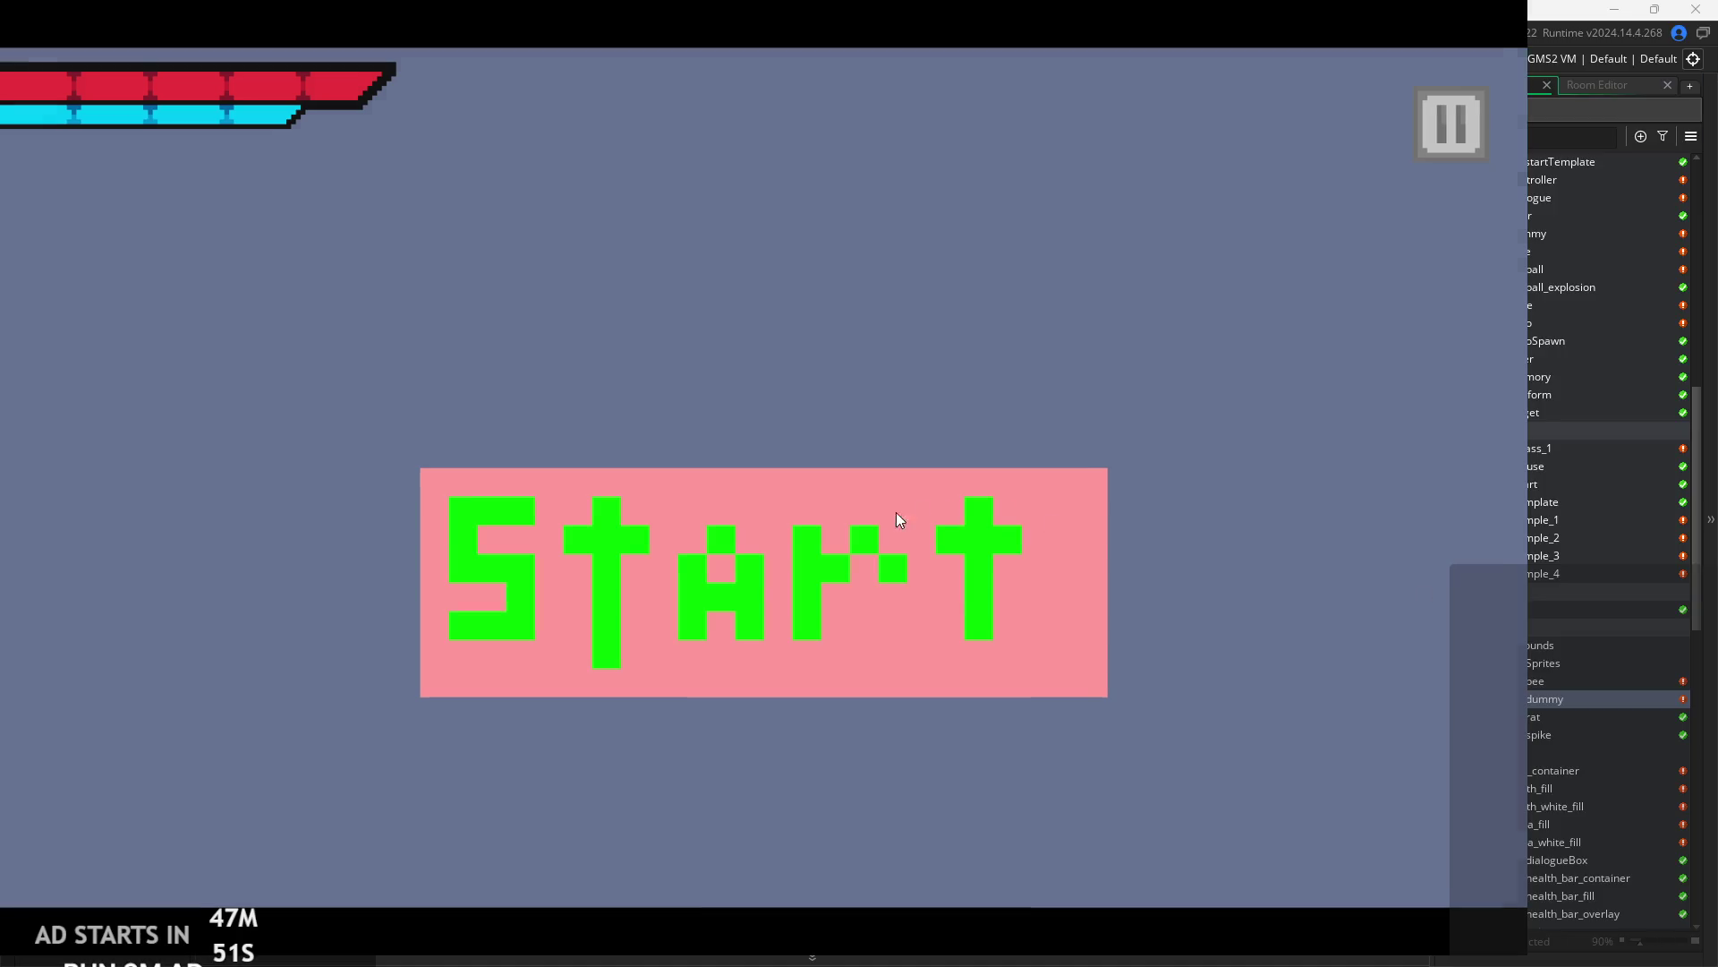
pyautogui.click(897, 517)
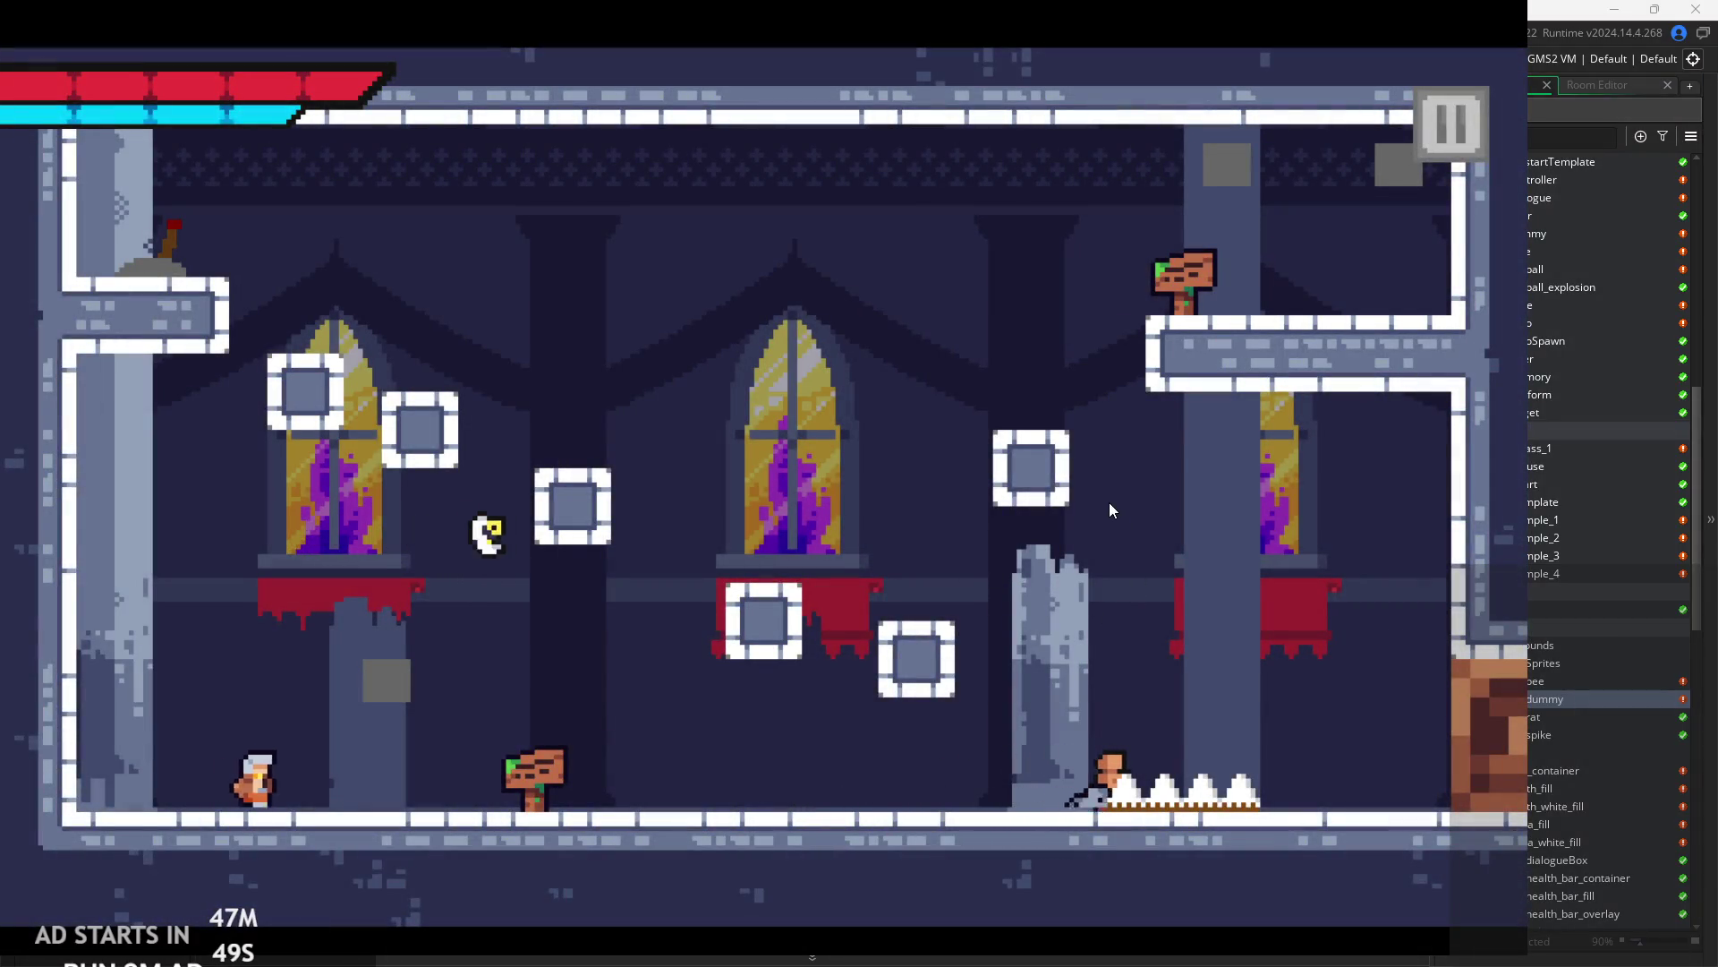
pyautogui.press('Right')
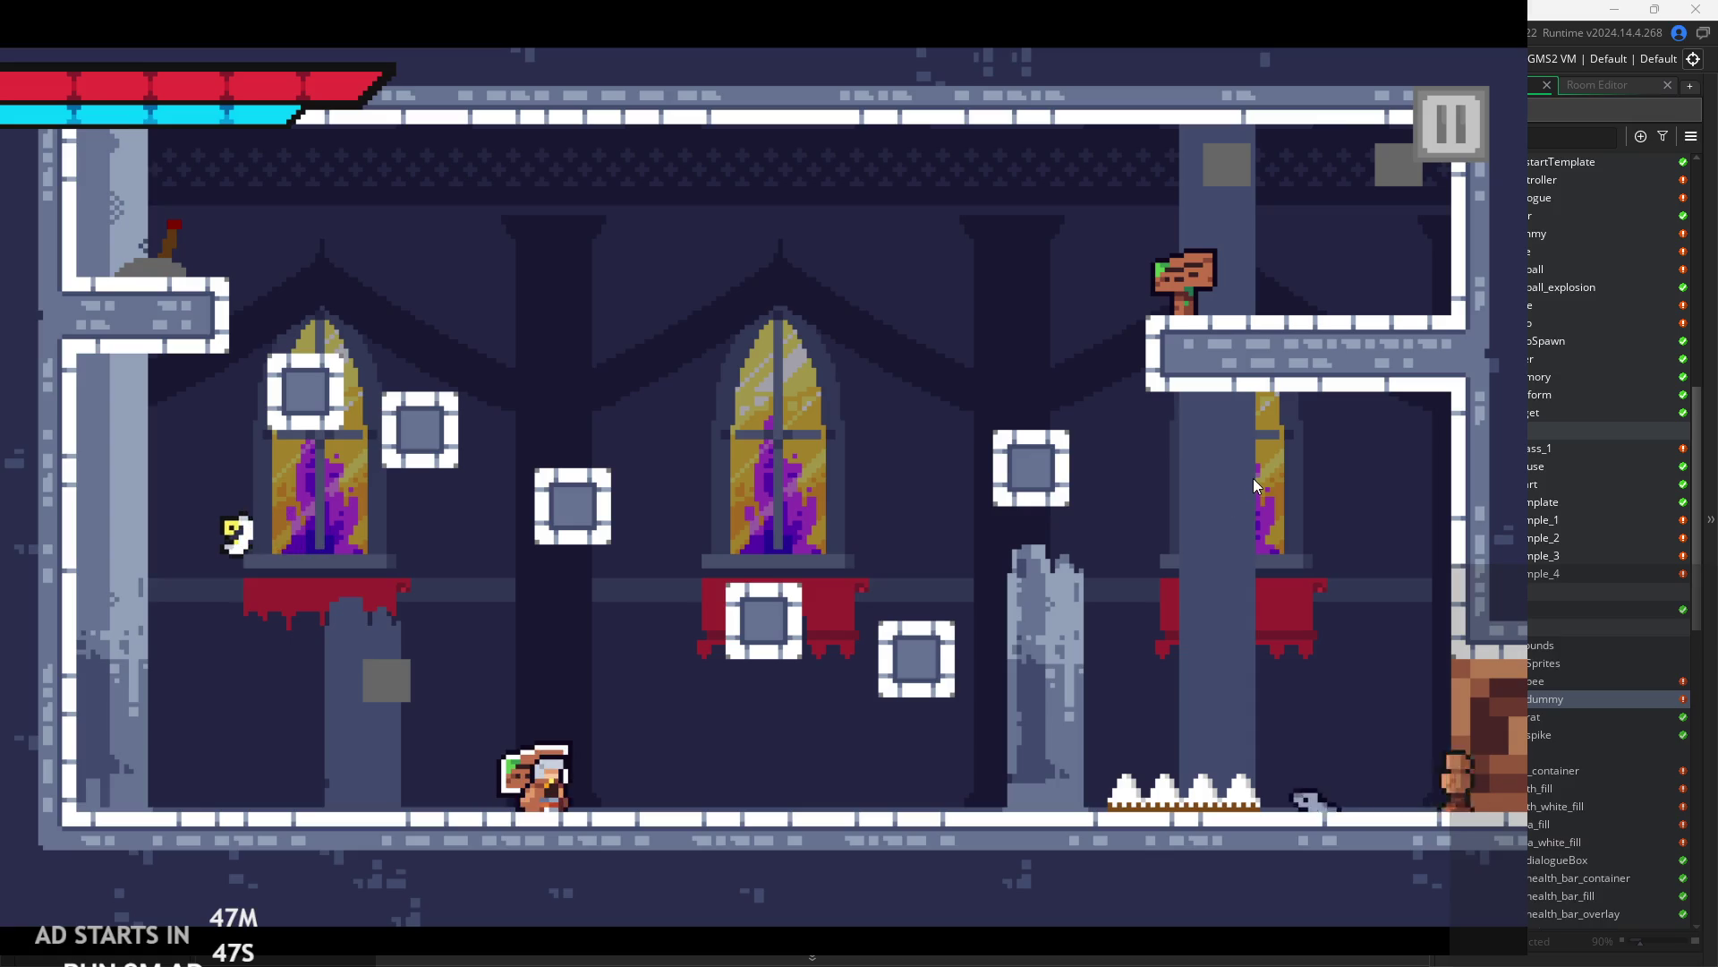
pyautogui.press('Escape')
pyautogui.scroll(15, 1518, 545)
pyautogui.click(1546, 382)
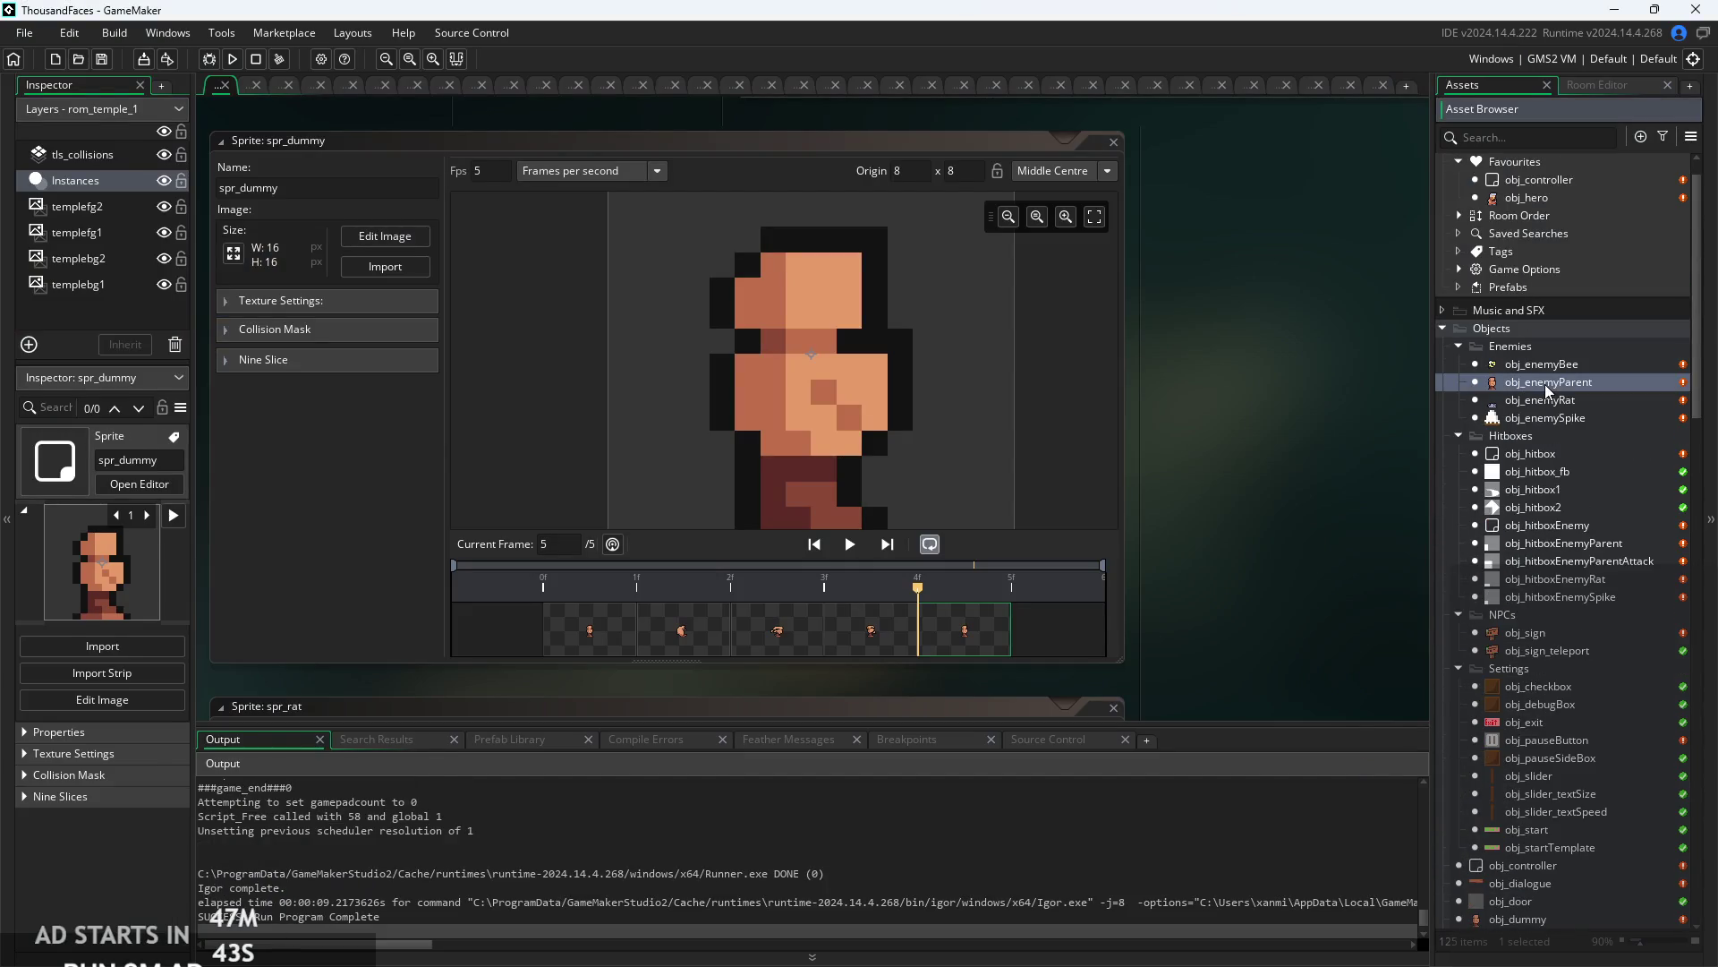
# - Open obj_enemyParent and inspect the hit condition's canHit check, hp-- and got-attacked debug line
pyautogui.doubleClick(1546, 391)
pyautogui.scroll(3, 713, 508)
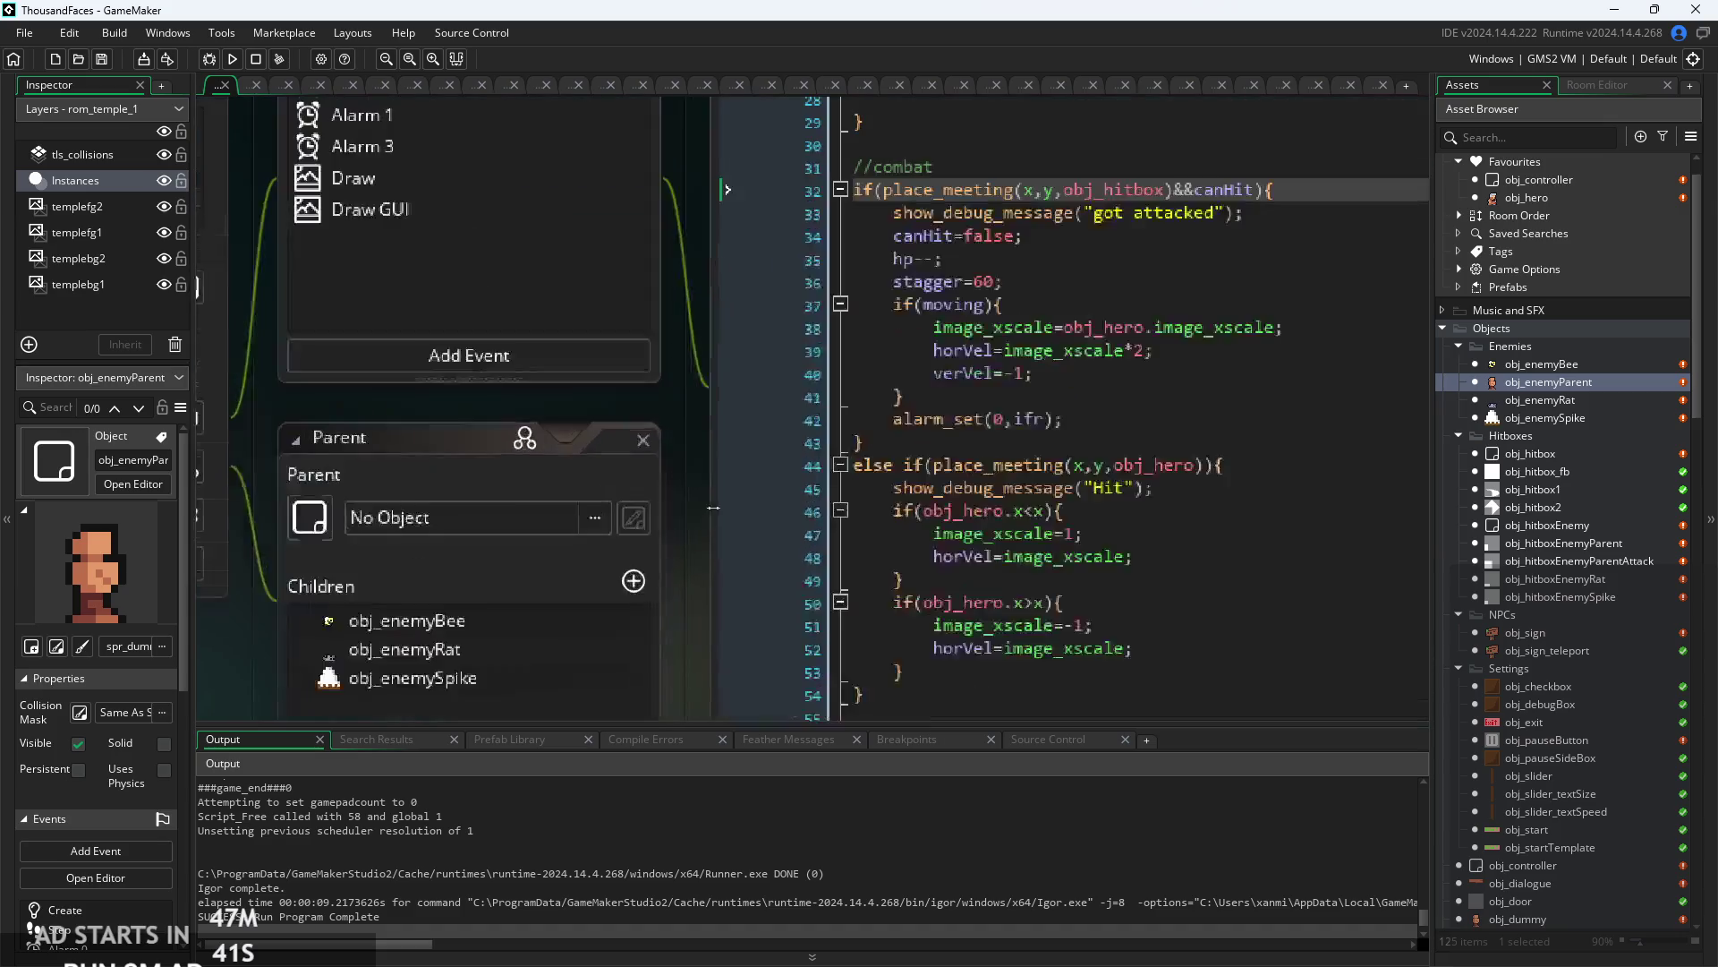
pyautogui.scroll(2, 713, 508)
pyautogui.click(957, 358)
pyautogui.scroll(2, 958, 358)
pyautogui.scroll(2, 953, 327)
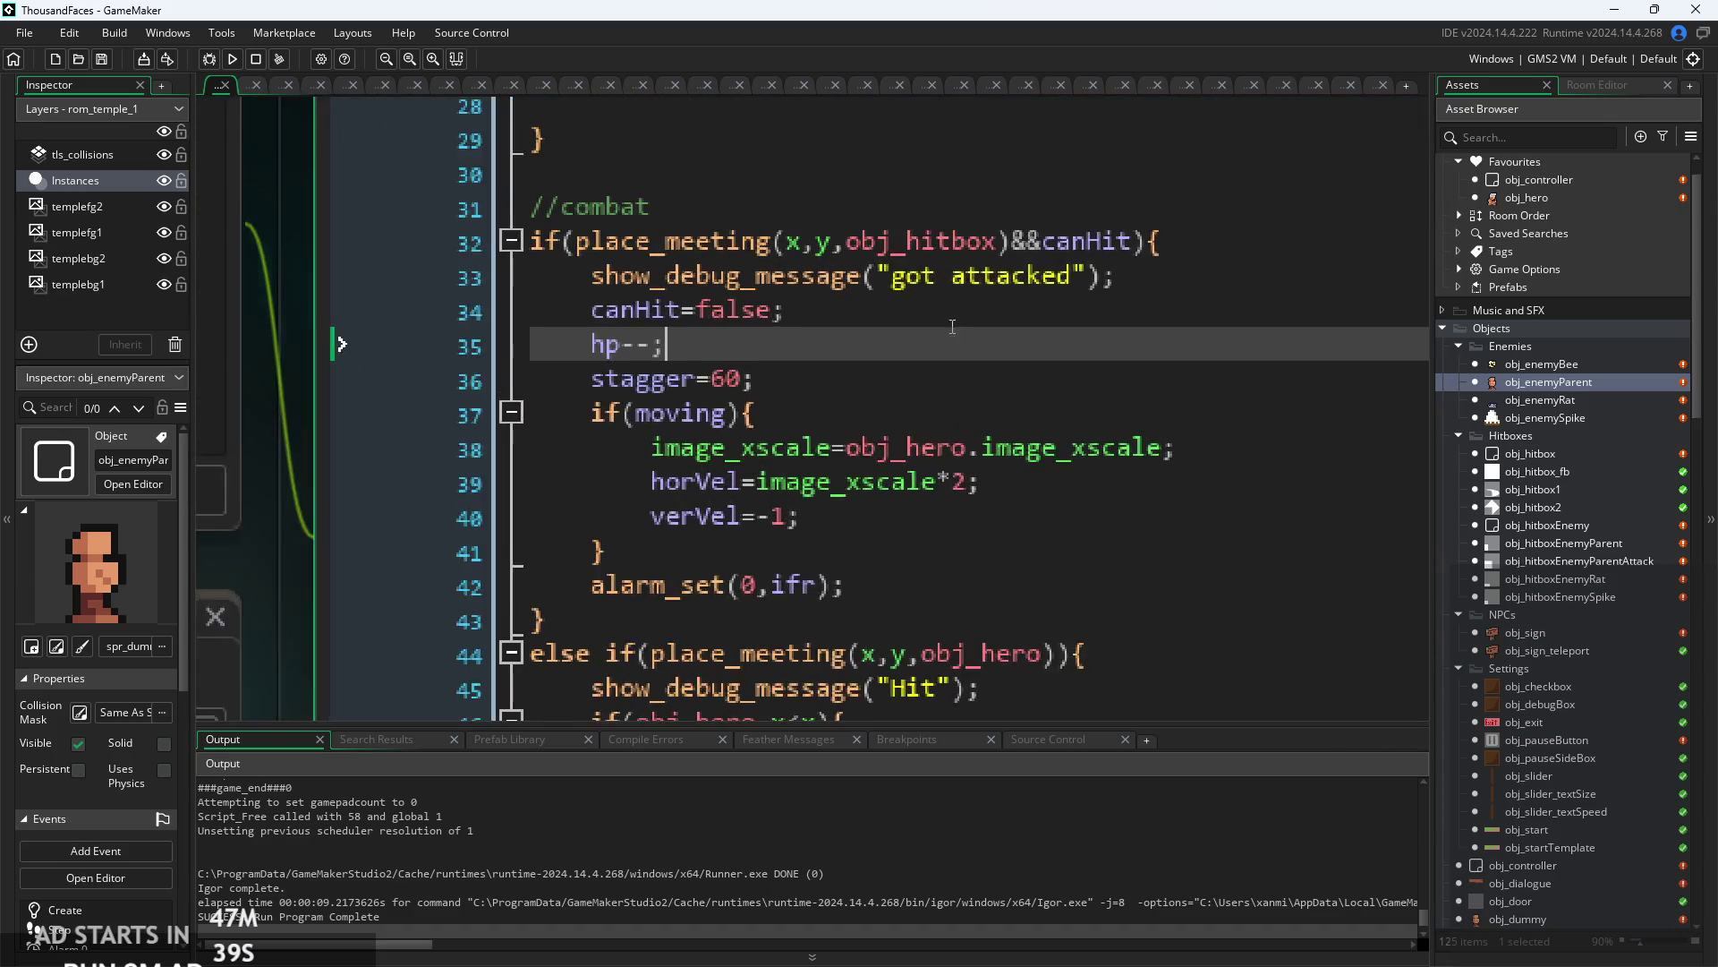
pyautogui.scroll(1, 953, 327)
pyautogui.click(979, 372)
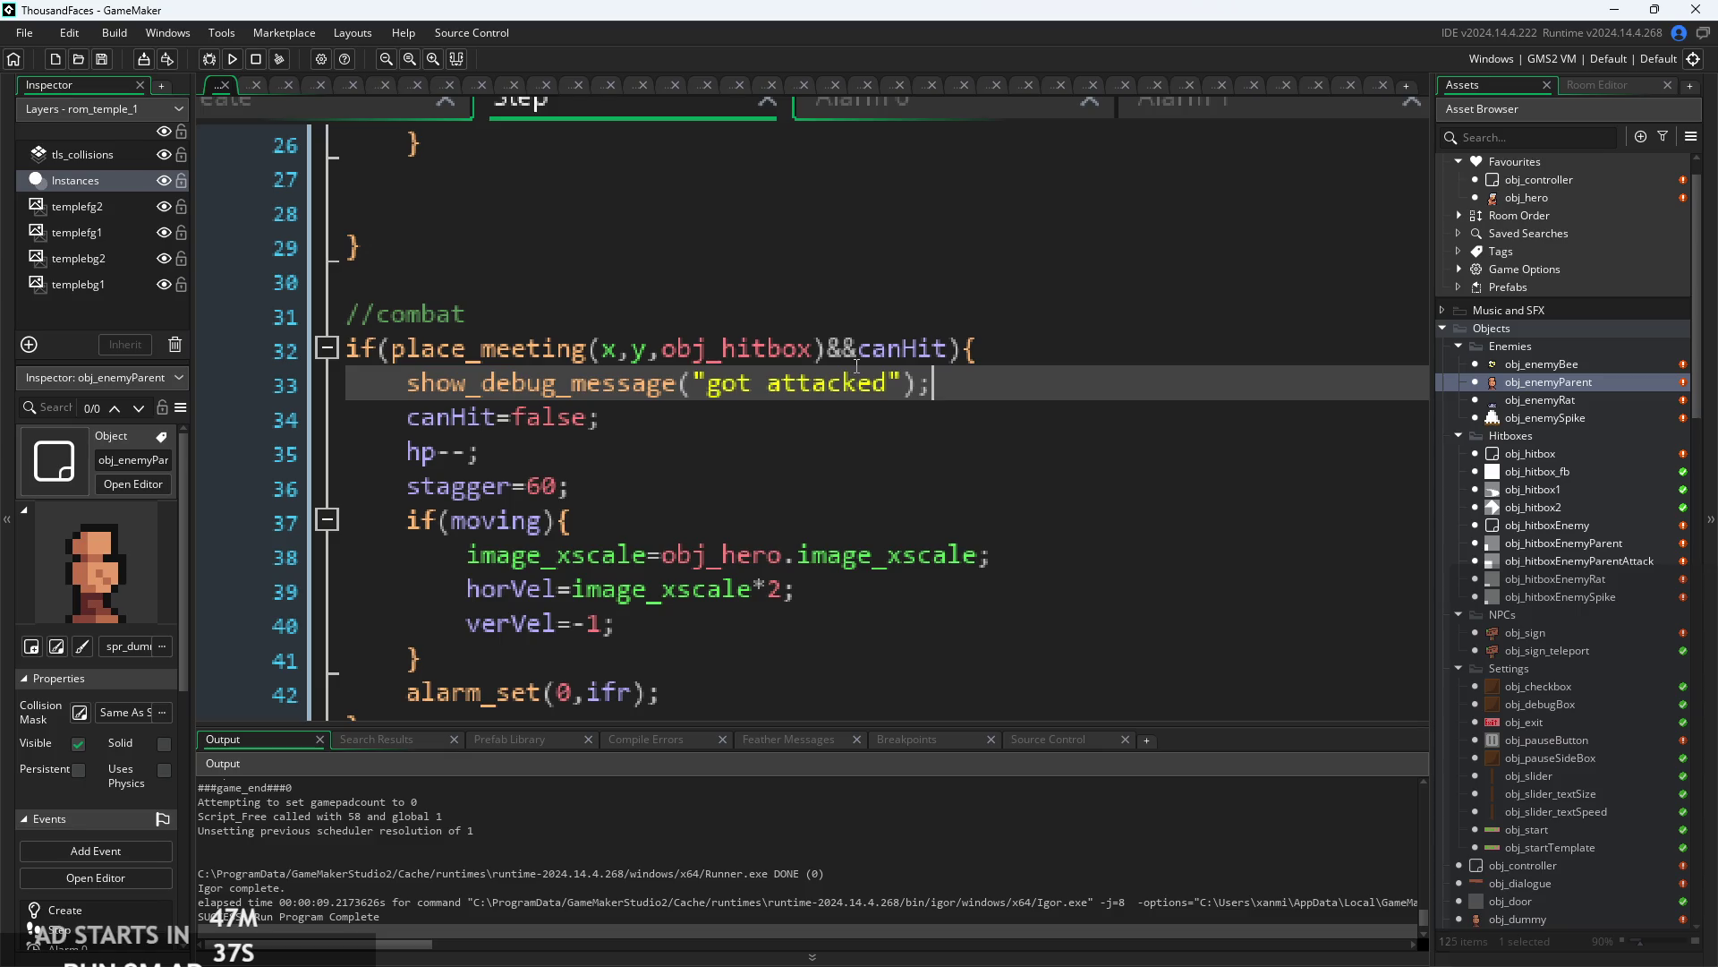
pyautogui.click(931, 351)
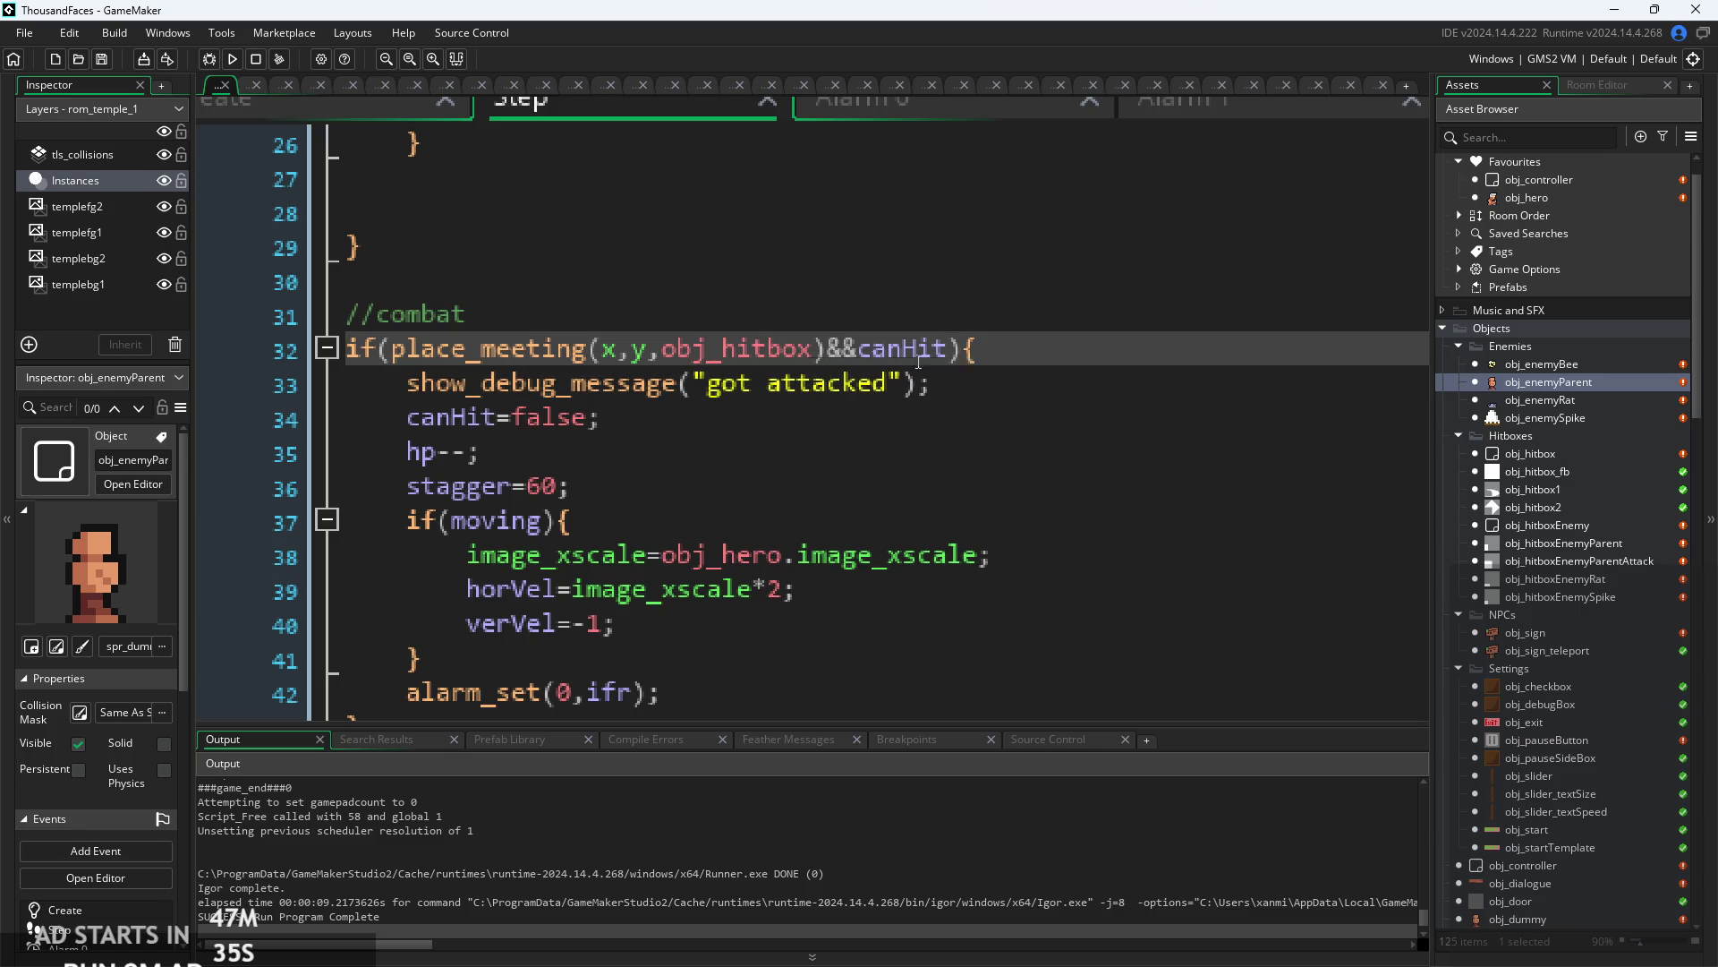
pyautogui.click(950, 352)
# - Review the canHit=false, stagger=60, if(moving) and else{verVel=0;} lines
pyautogui.scroll(-2, 887, 418)
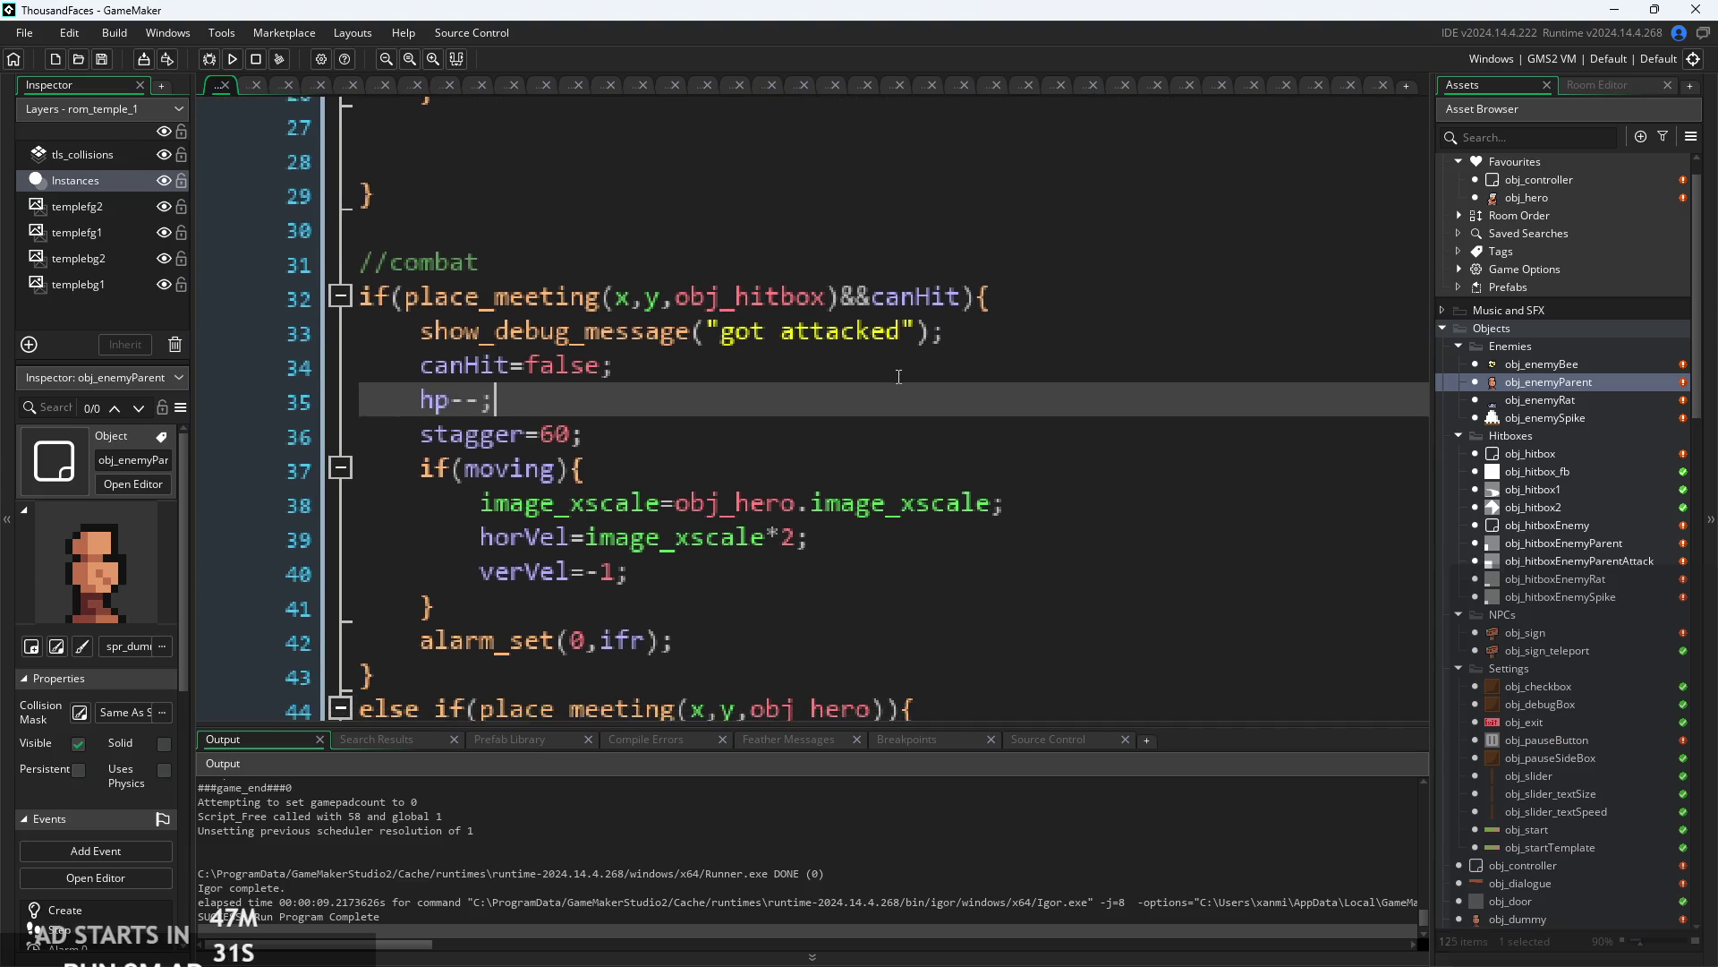
pyautogui.click(863, 356)
pyautogui.scroll(-1, 864, 356)
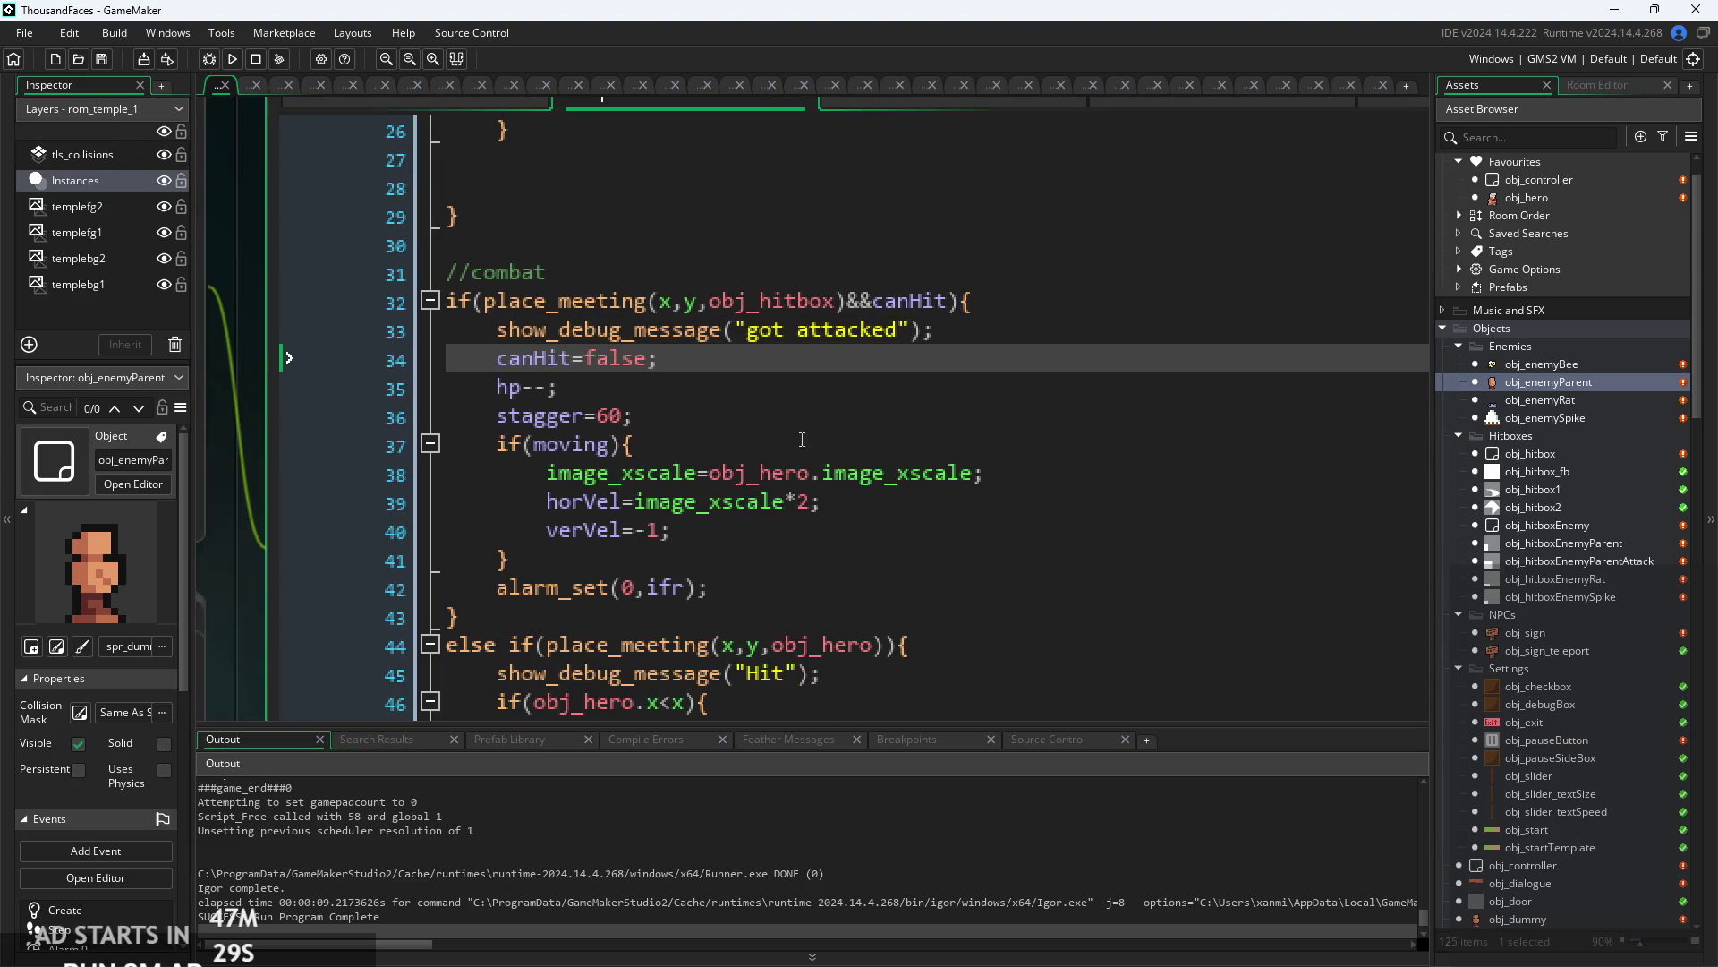
pyautogui.click(803, 445)
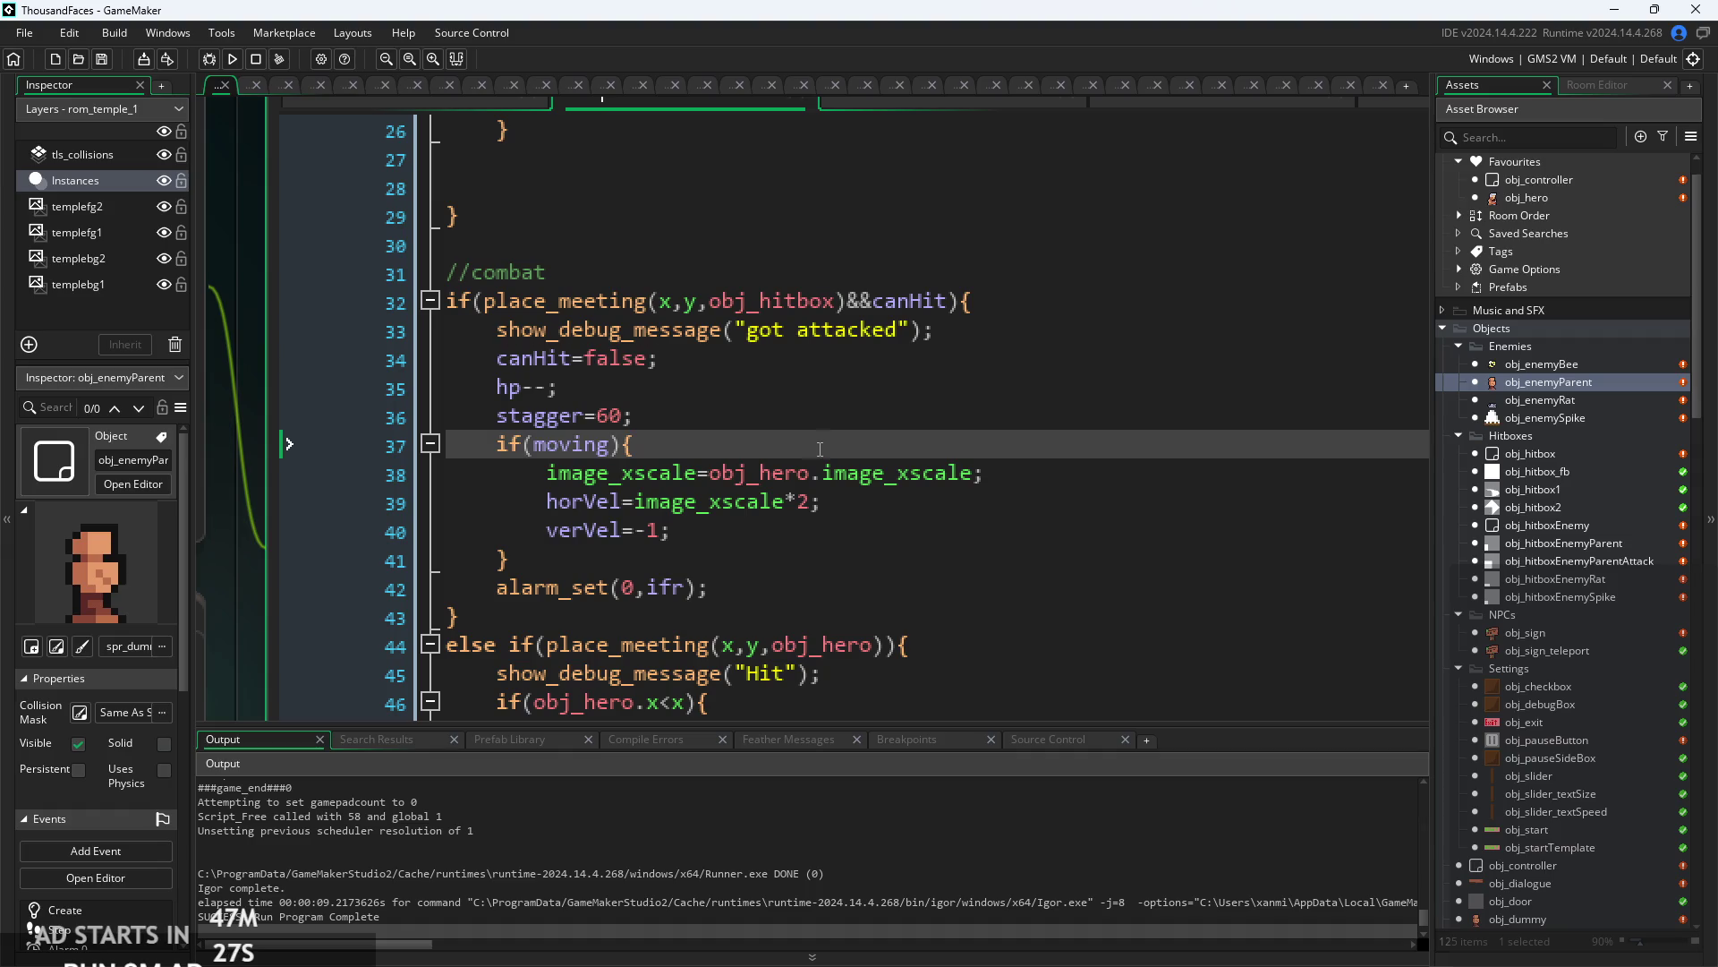
pyautogui.click(820, 427)
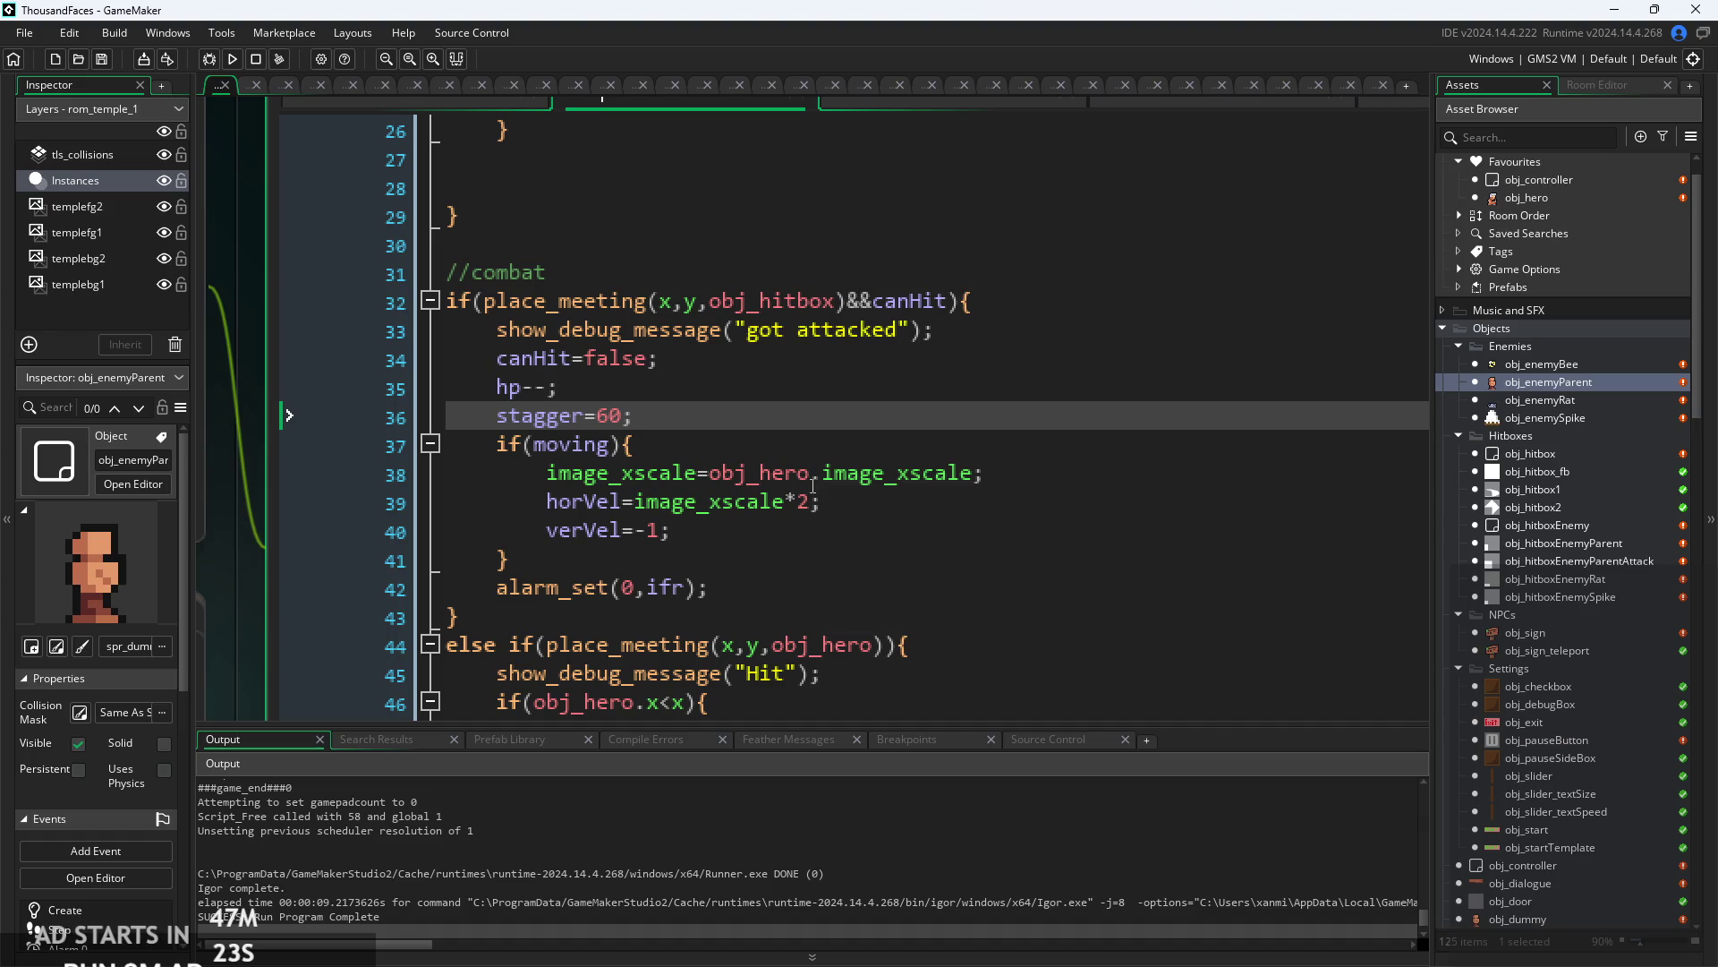
pyautogui.scroll(8, 866, 285)
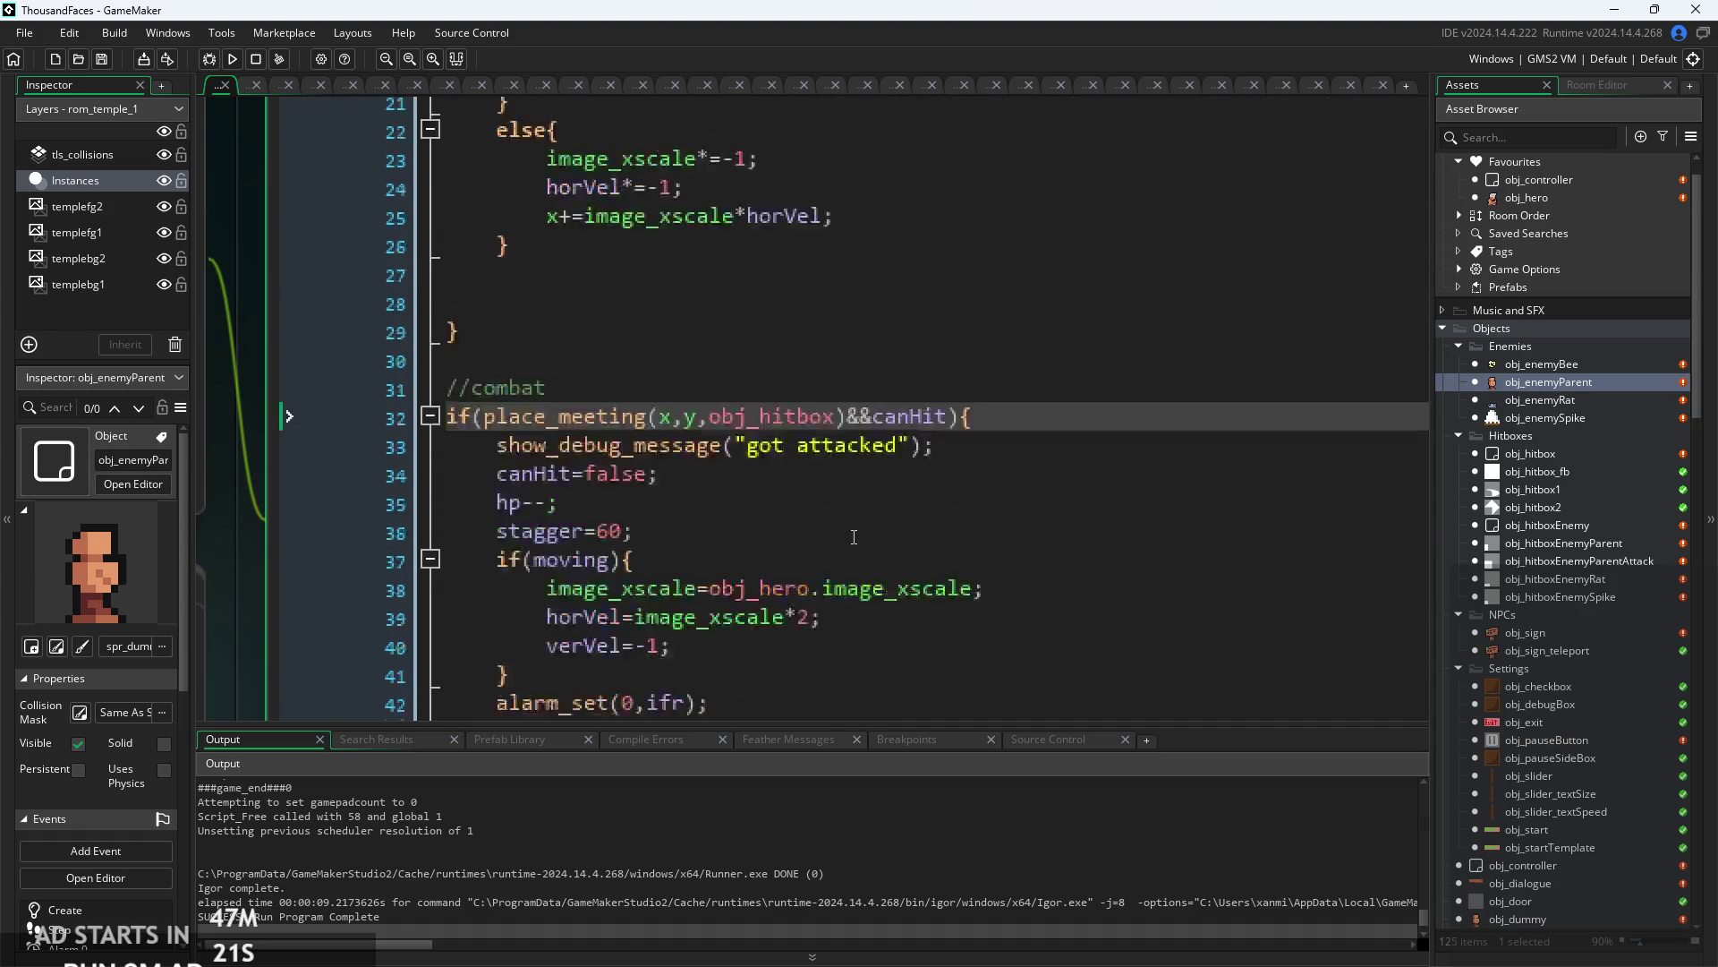
pyautogui.click(865, 502)
pyautogui.scroll(-2, 866, 519)
pyautogui.click(716, 445)
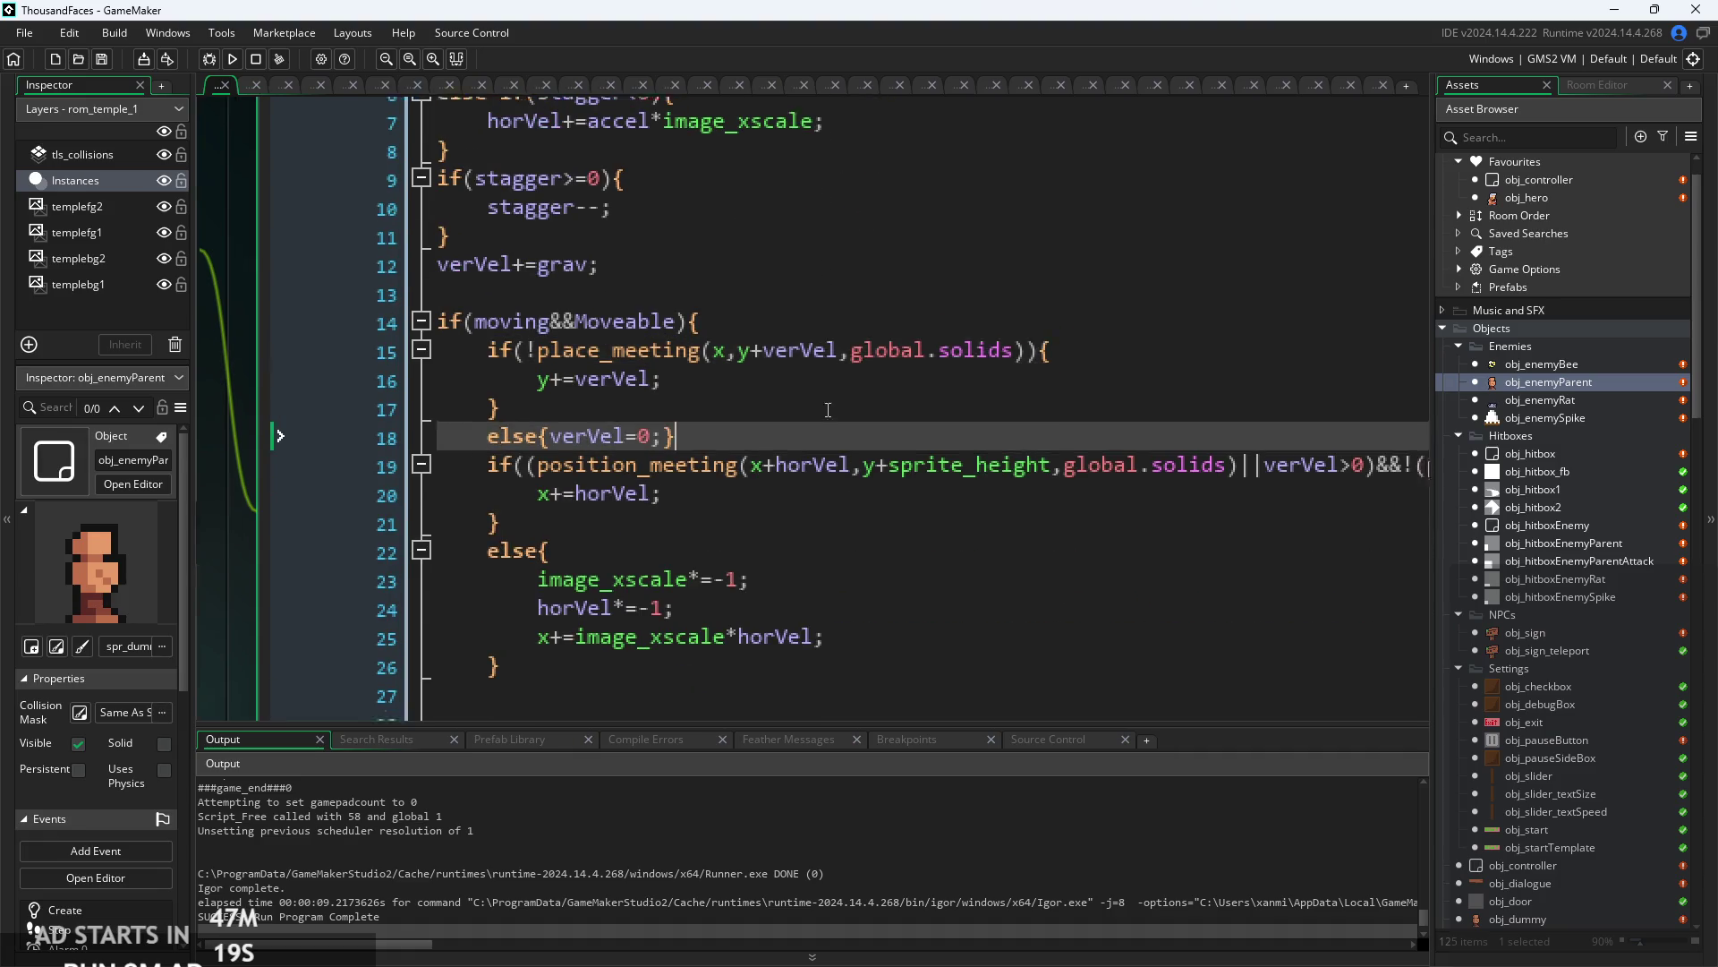
# - Inspect the long position_meeting condition stopping the enemy at solids or room edges
pyautogui.scroll(-2, 738, 358)
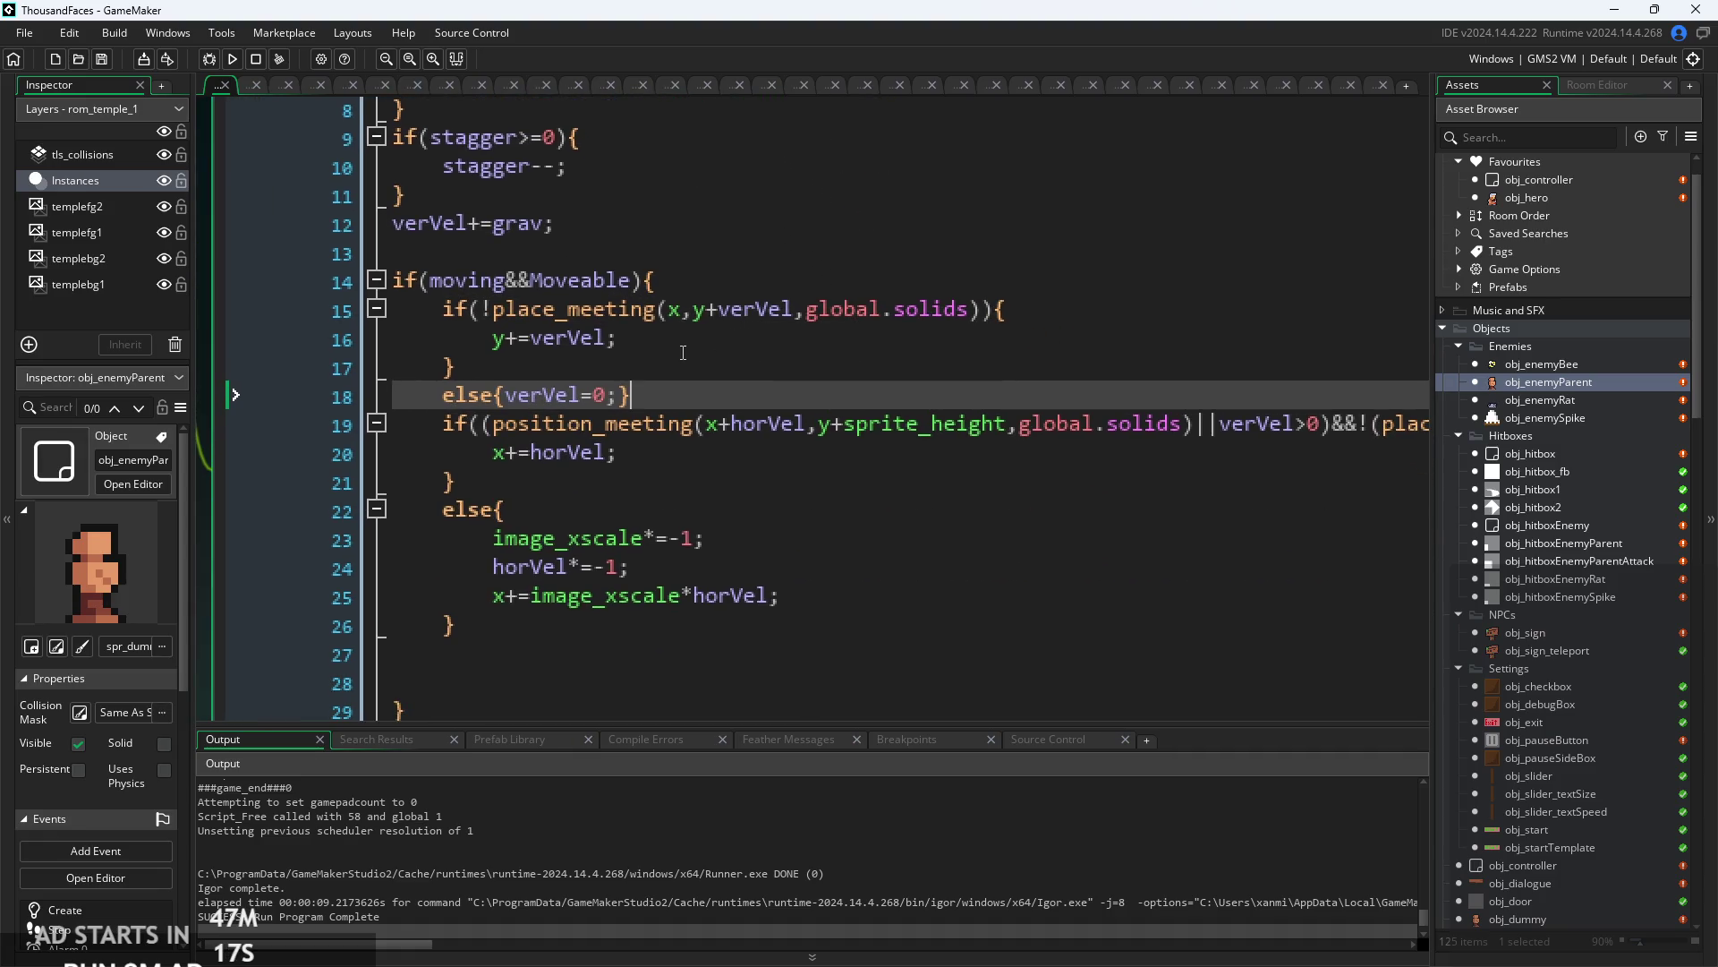
pyautogui.scroll(-1, 738, 338)
pyautogui.hscroll(3, 571, 351)
pyautogui.scroll(-1, 555, 348)
pyautogui.hscroll(1, 537, 343)
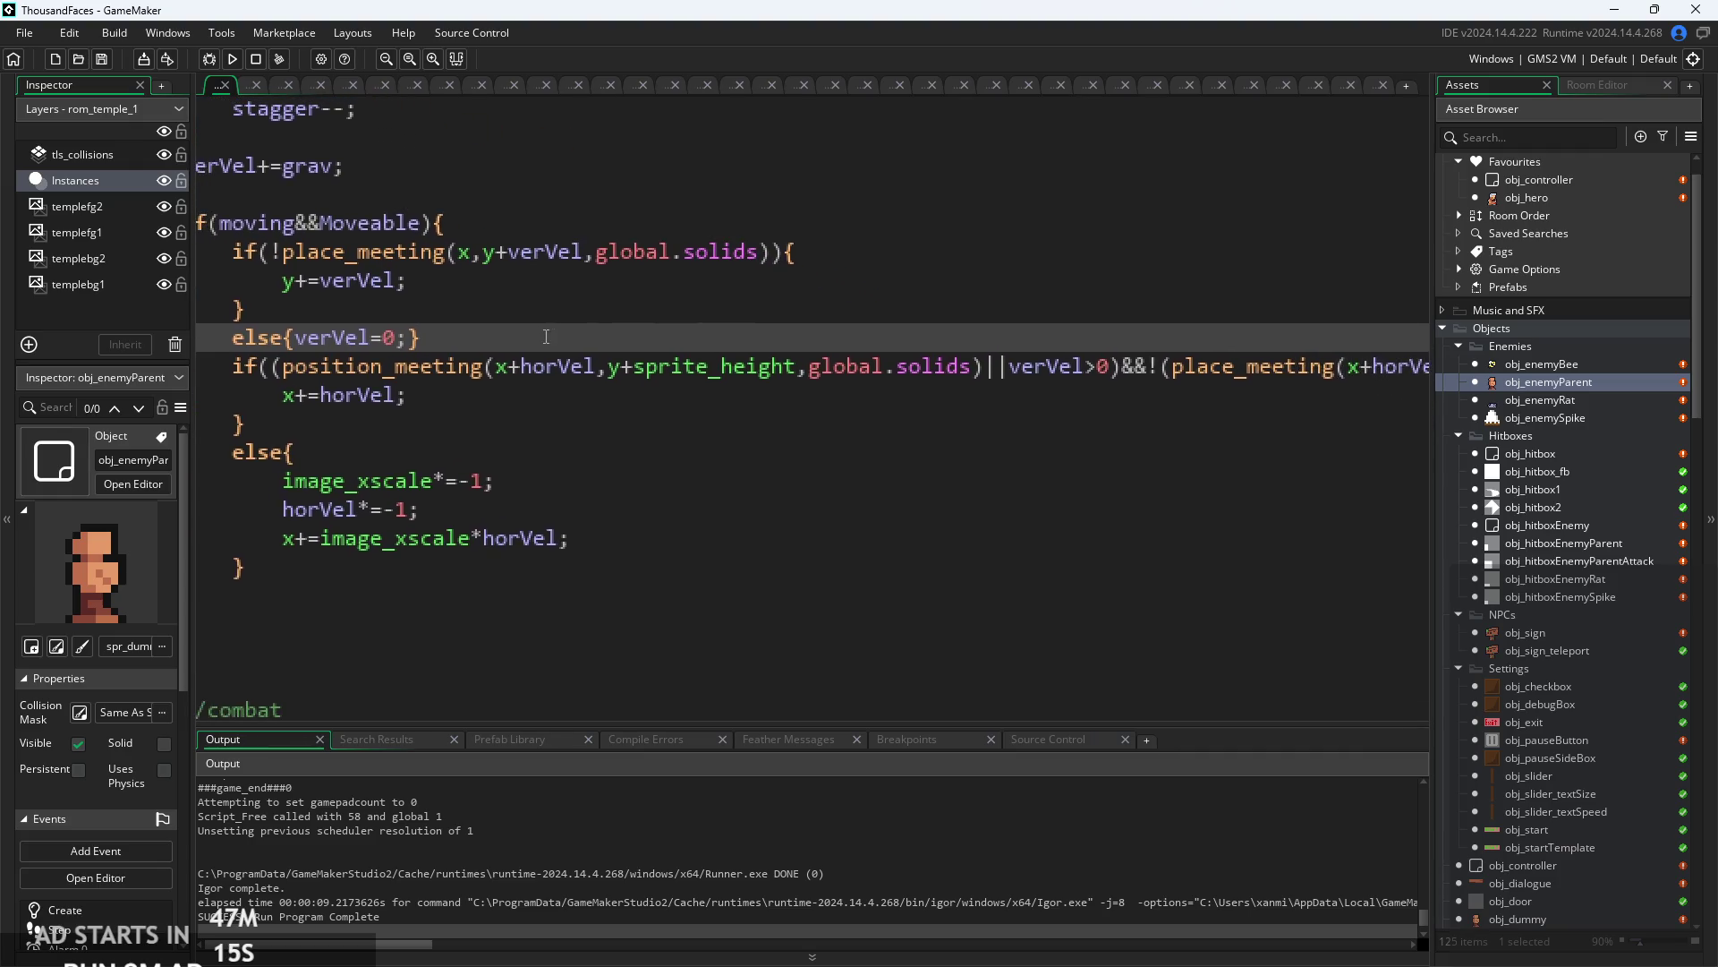
pyautogui.hscroll(-1, 563, 336)
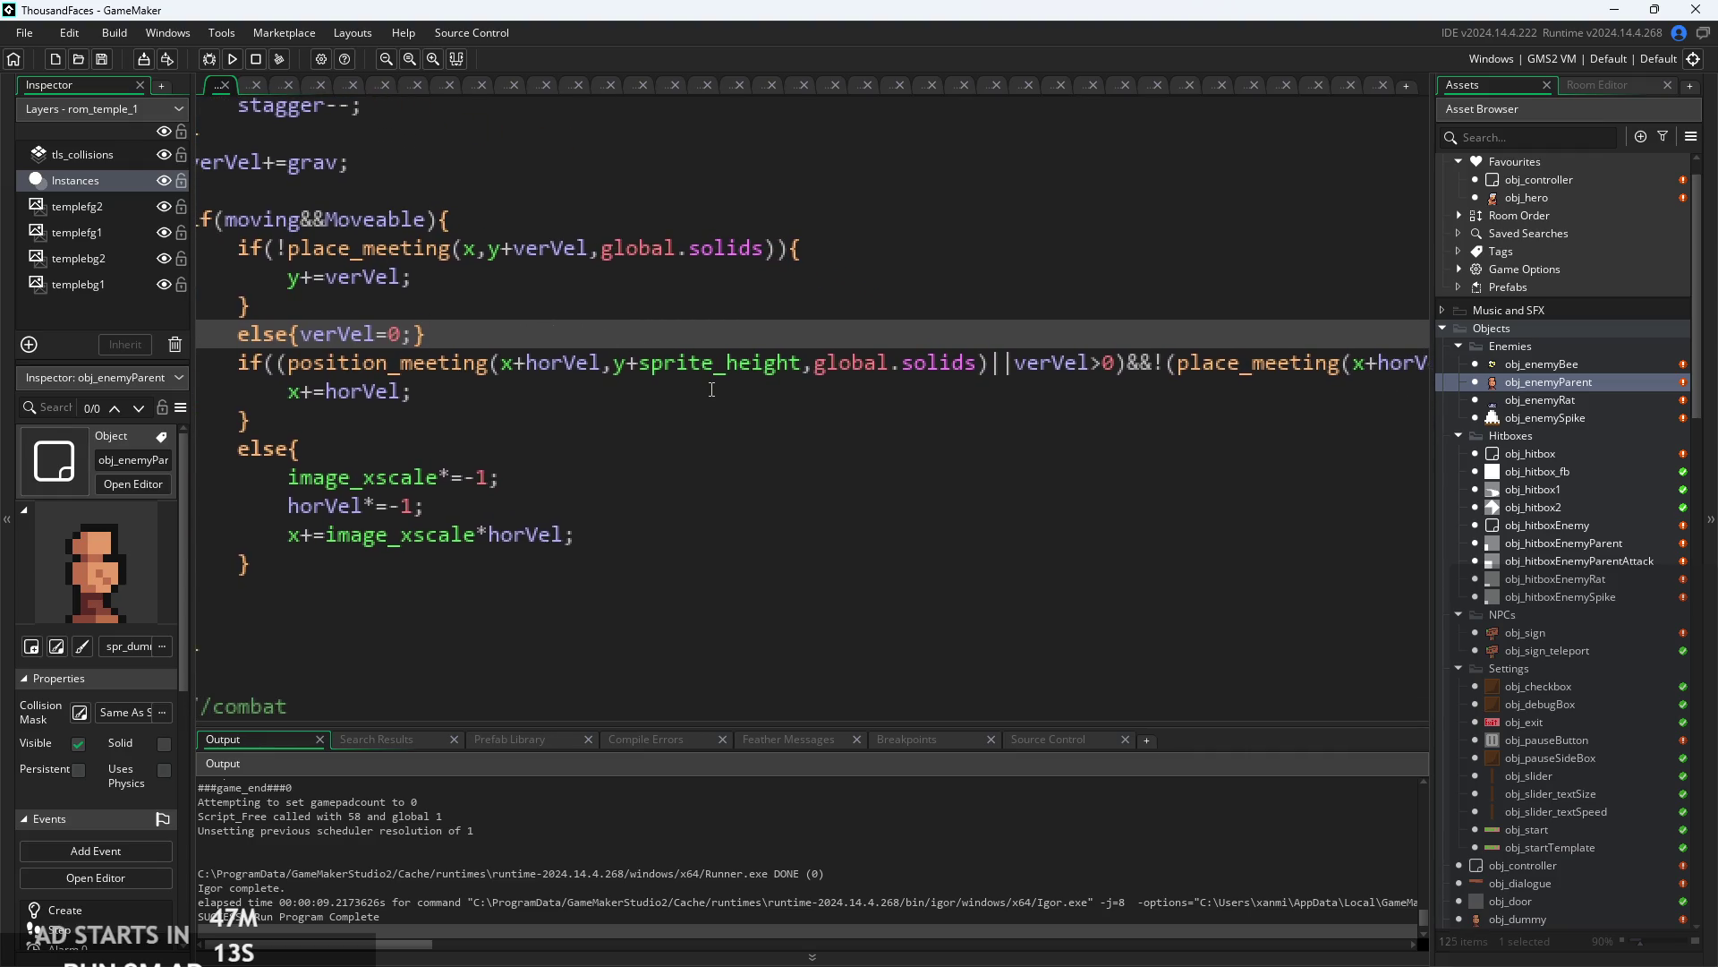
pyautogui.click(803, 362)
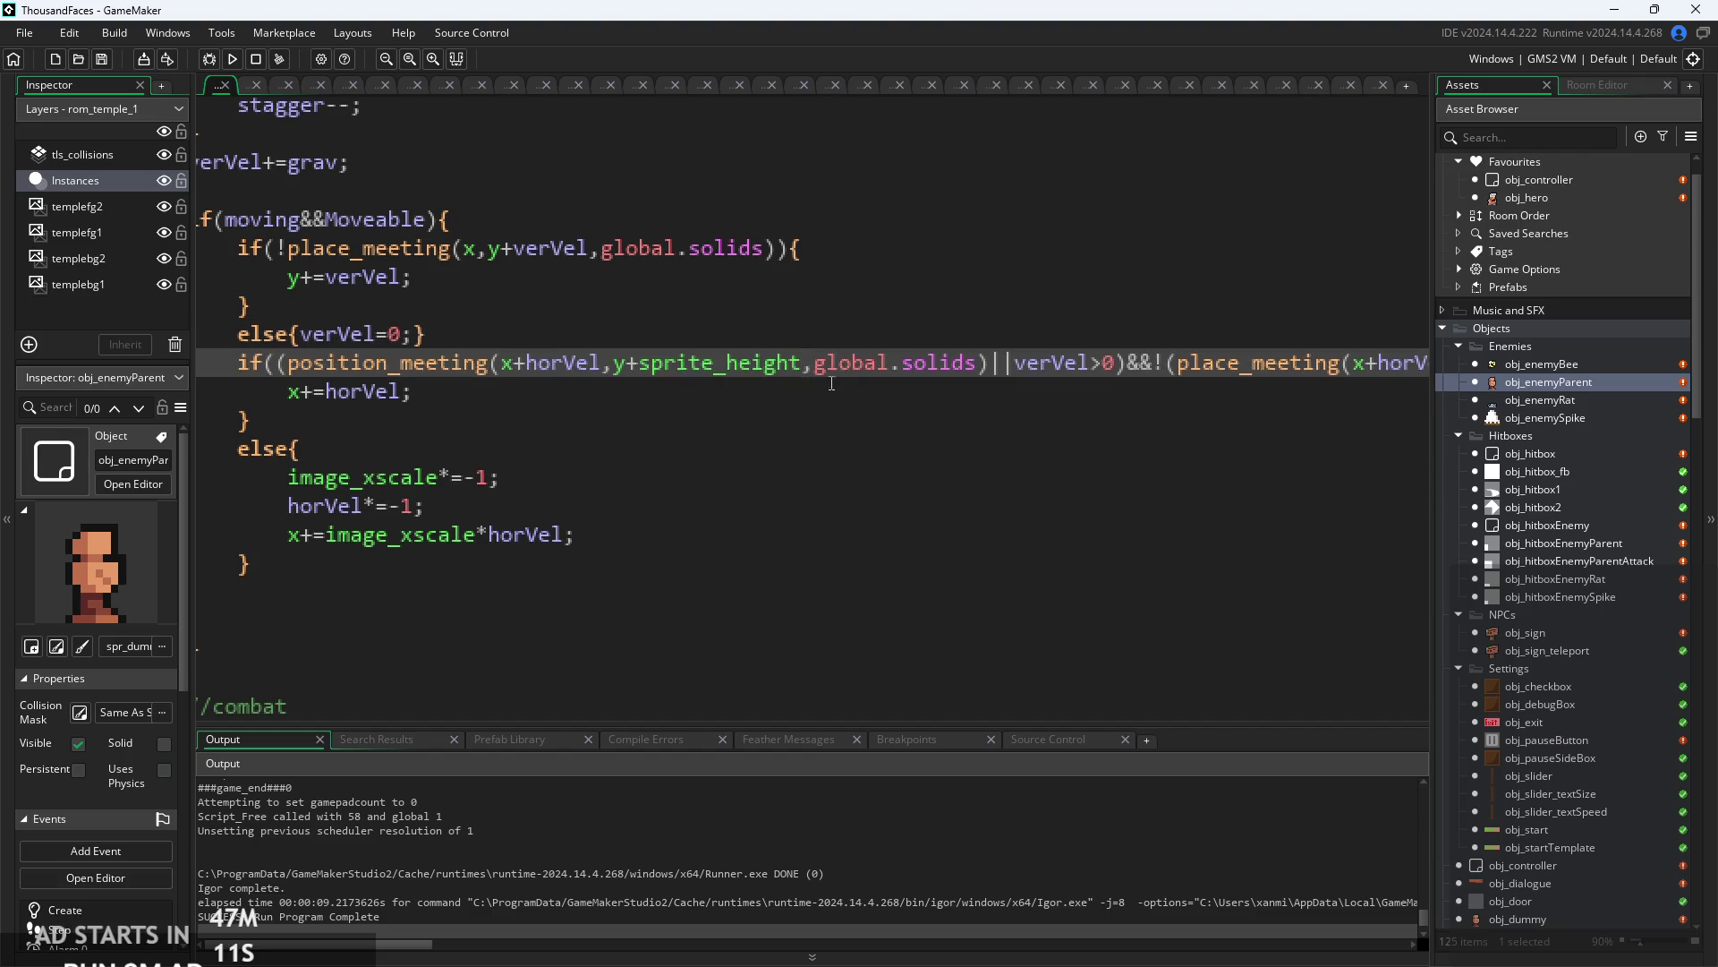
pyautogui.hscroll(8, 854, 370)
pyautogui.click(361, 388)
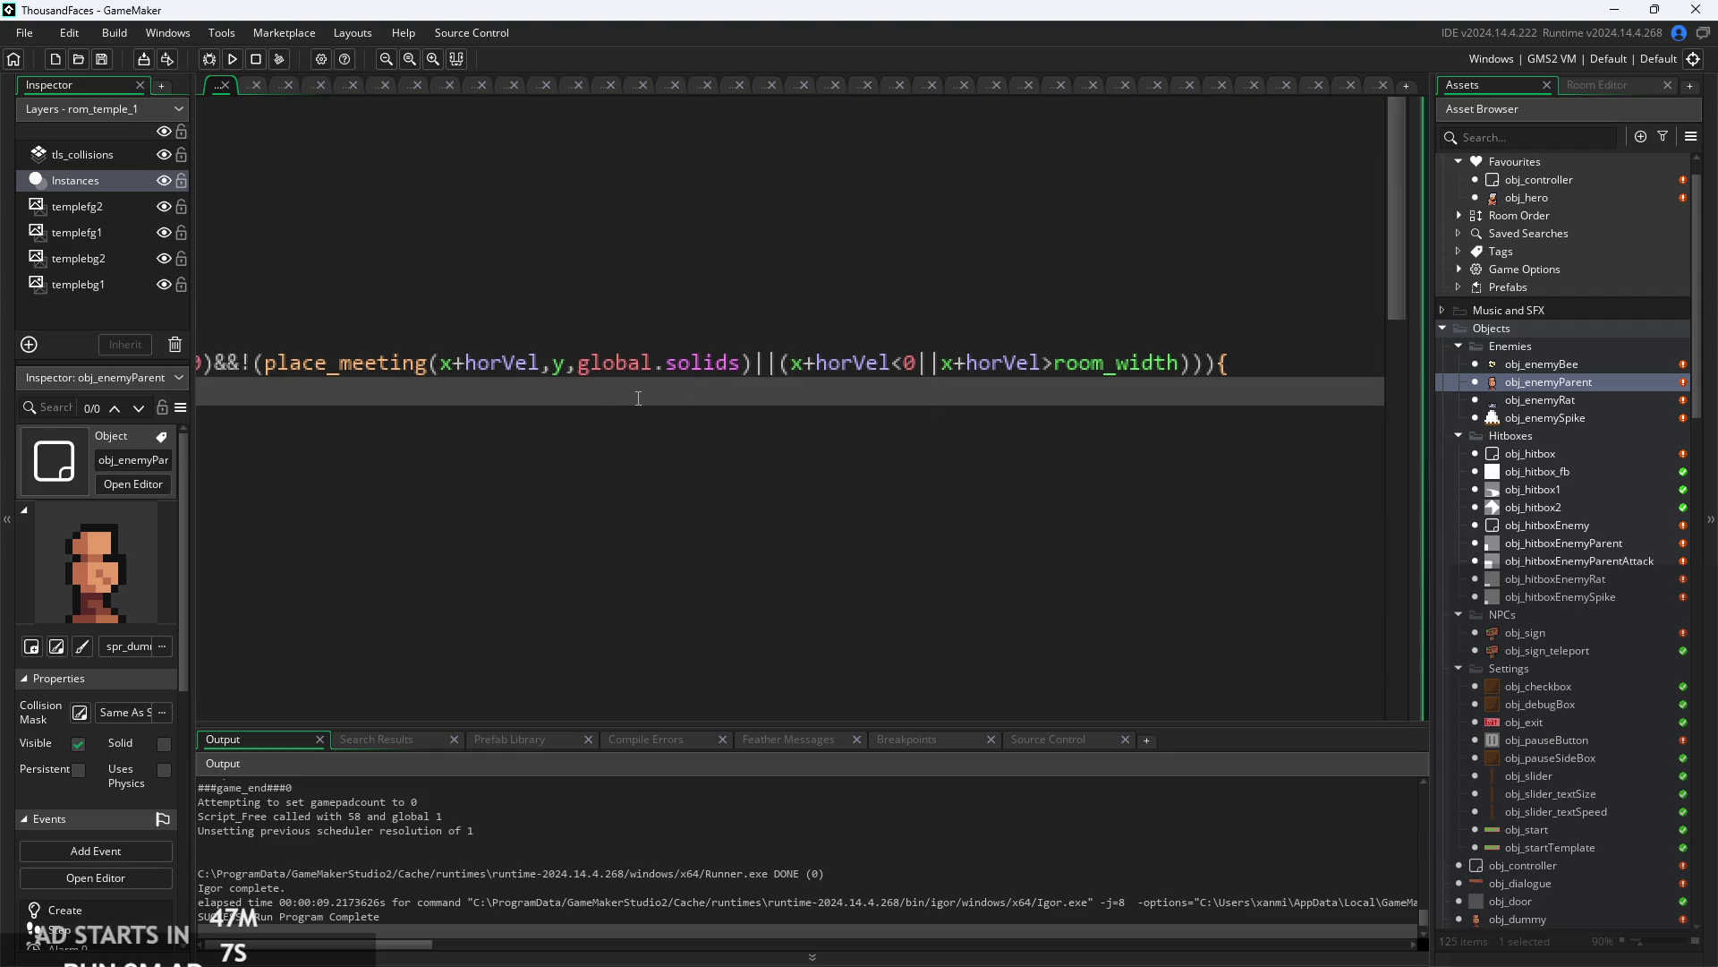
pyautogui.click(870, 426)
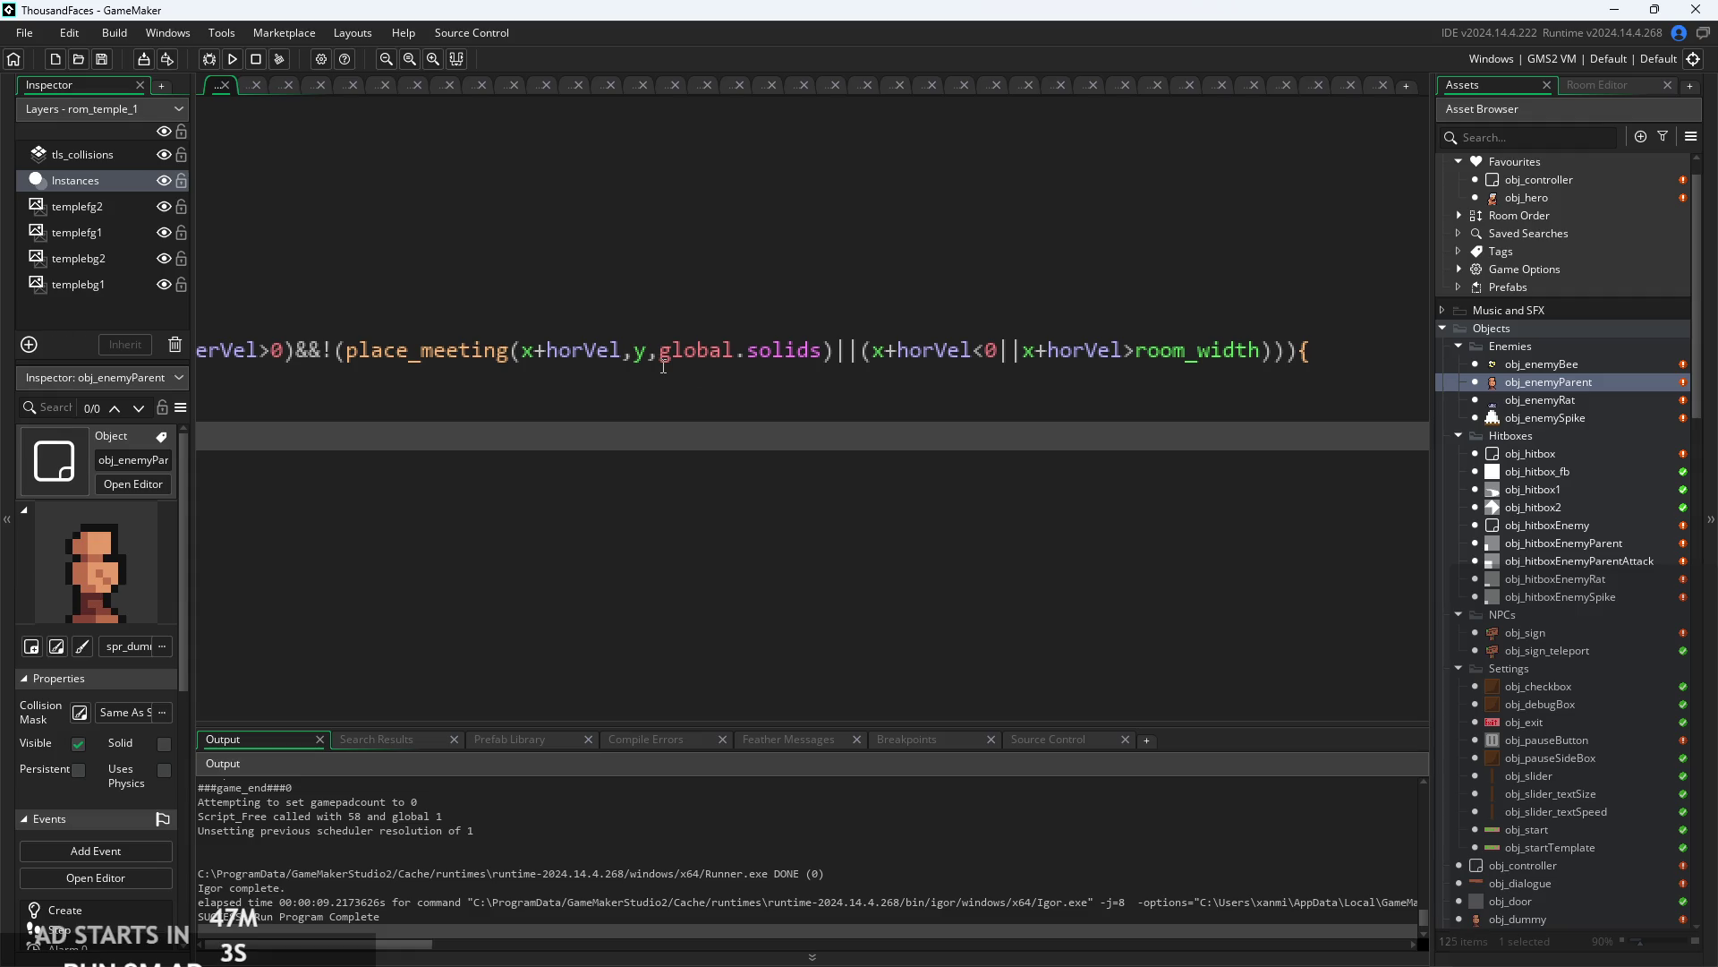
pyautogui.keyDown('ctrl'); pyautogui.scroll(-3, 687, 368); pyautogui.keyUp('ctrl')
pyautogui.keyDown('ctrl'); pyautogui.scroll(3, 608, 401); pyautogui.keyUp('ctrl')
pyautogui.hscroll(3, 608, 402)
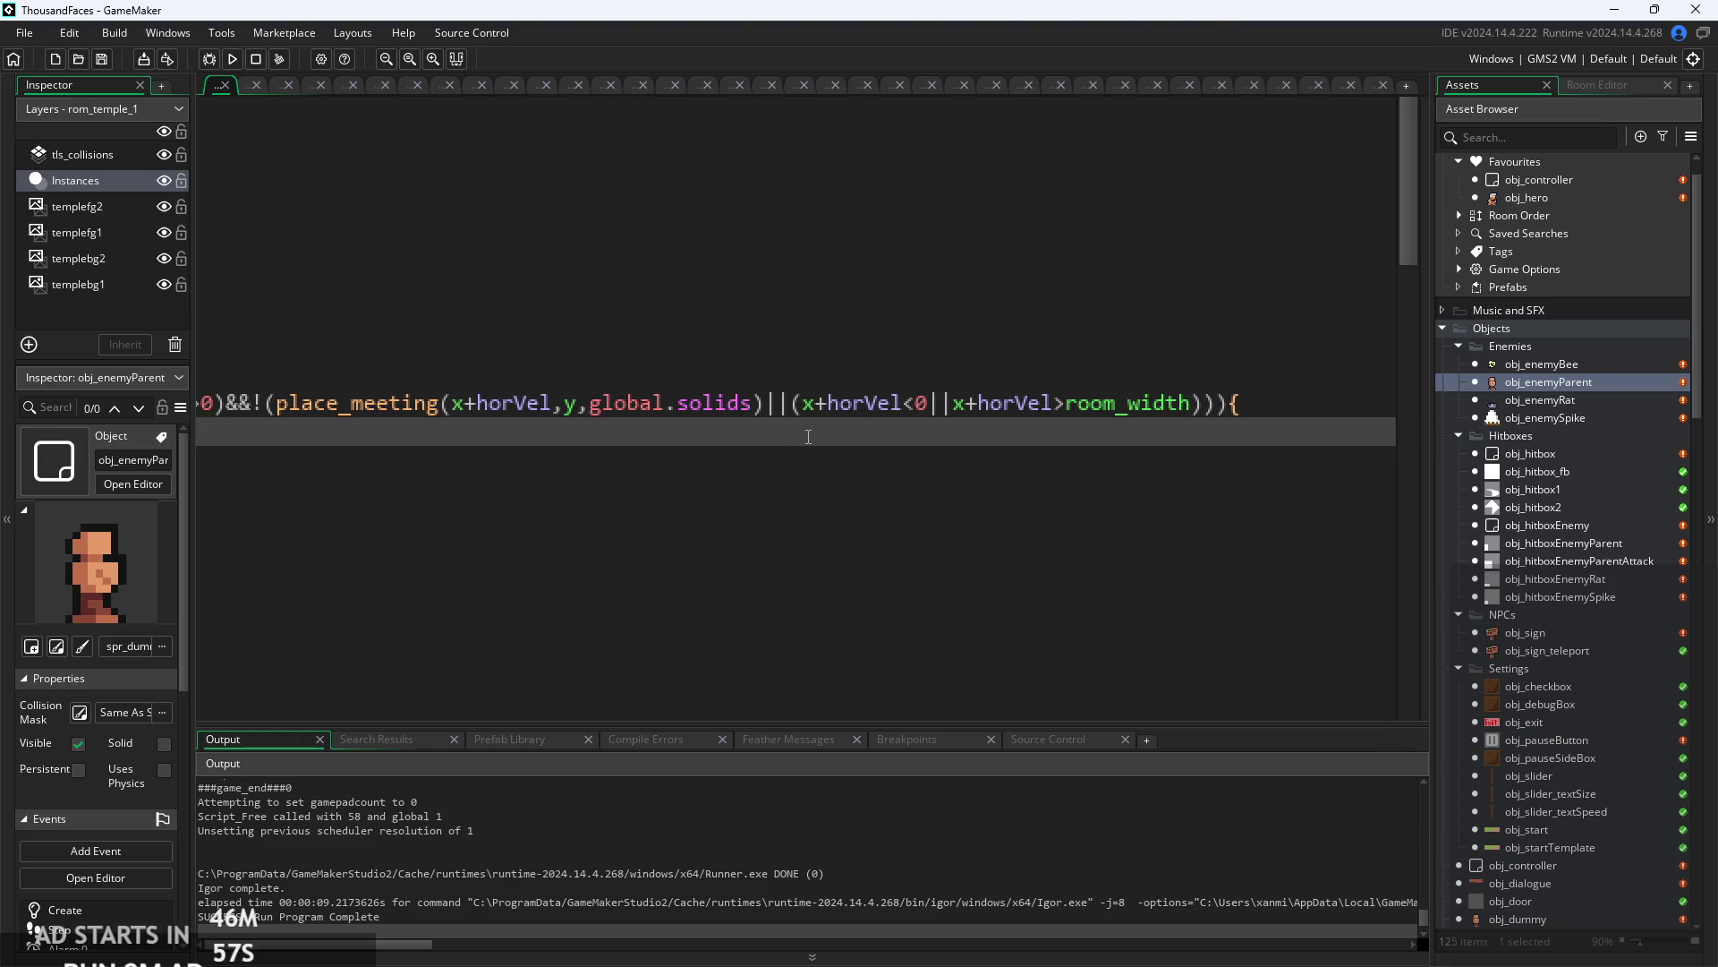
pyautogui.hscroll(-3, 713, 426)
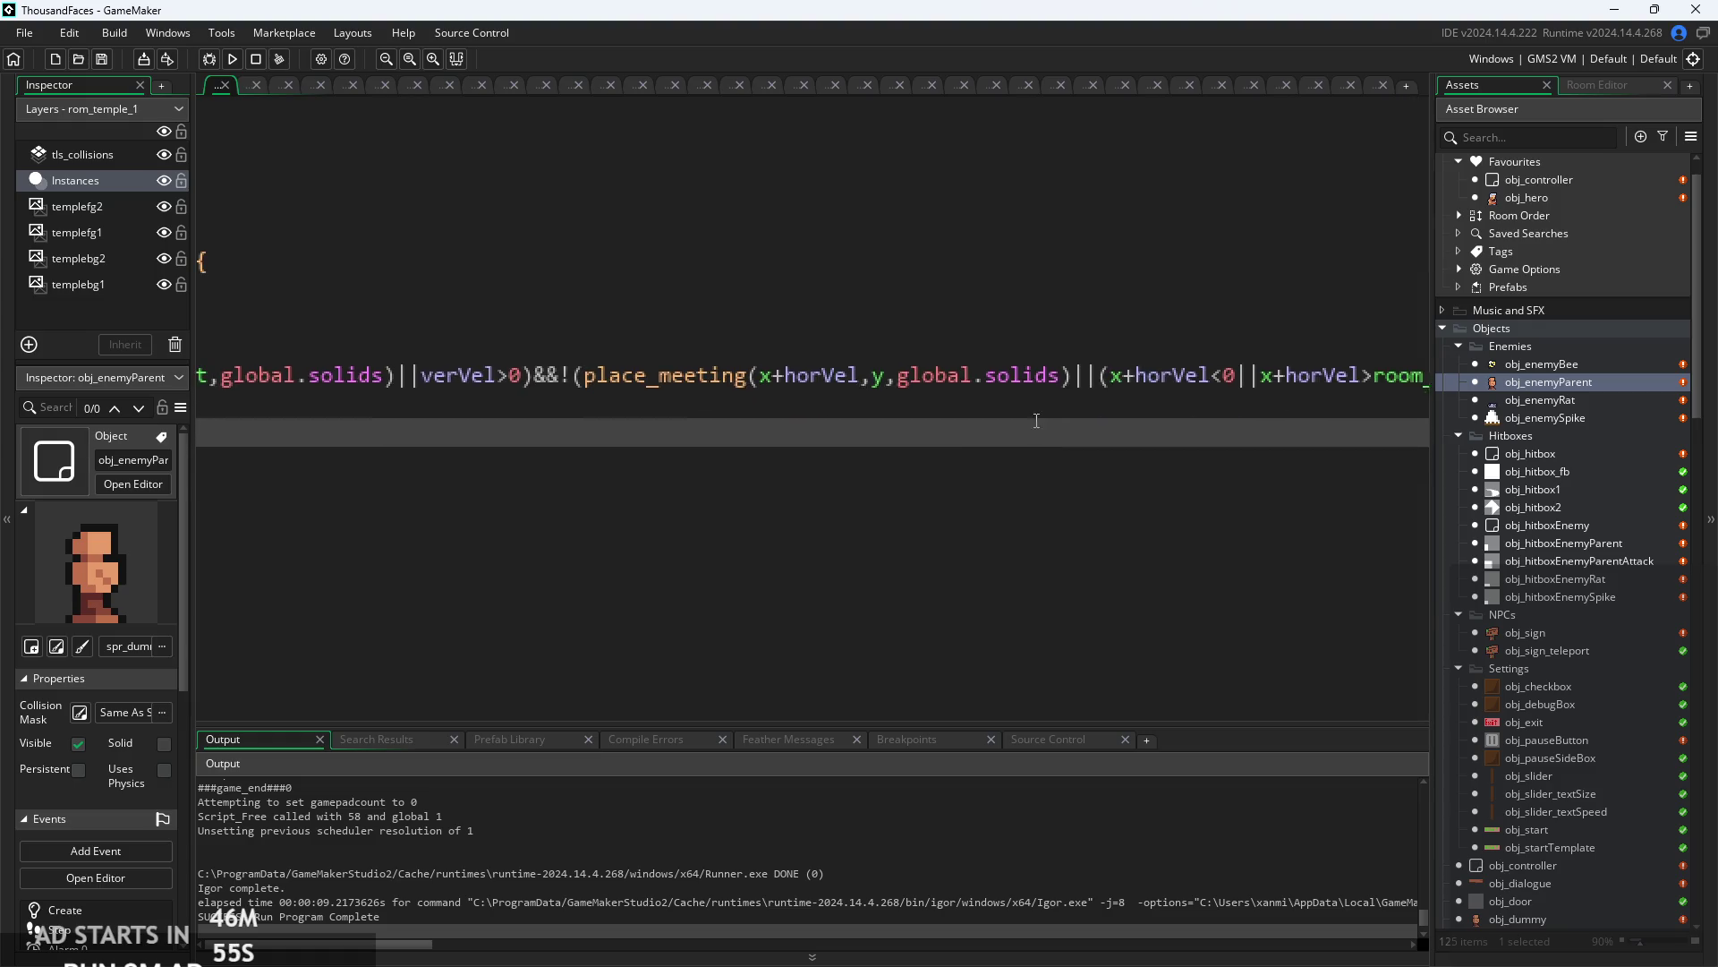
pyautogui.click(618, 372)
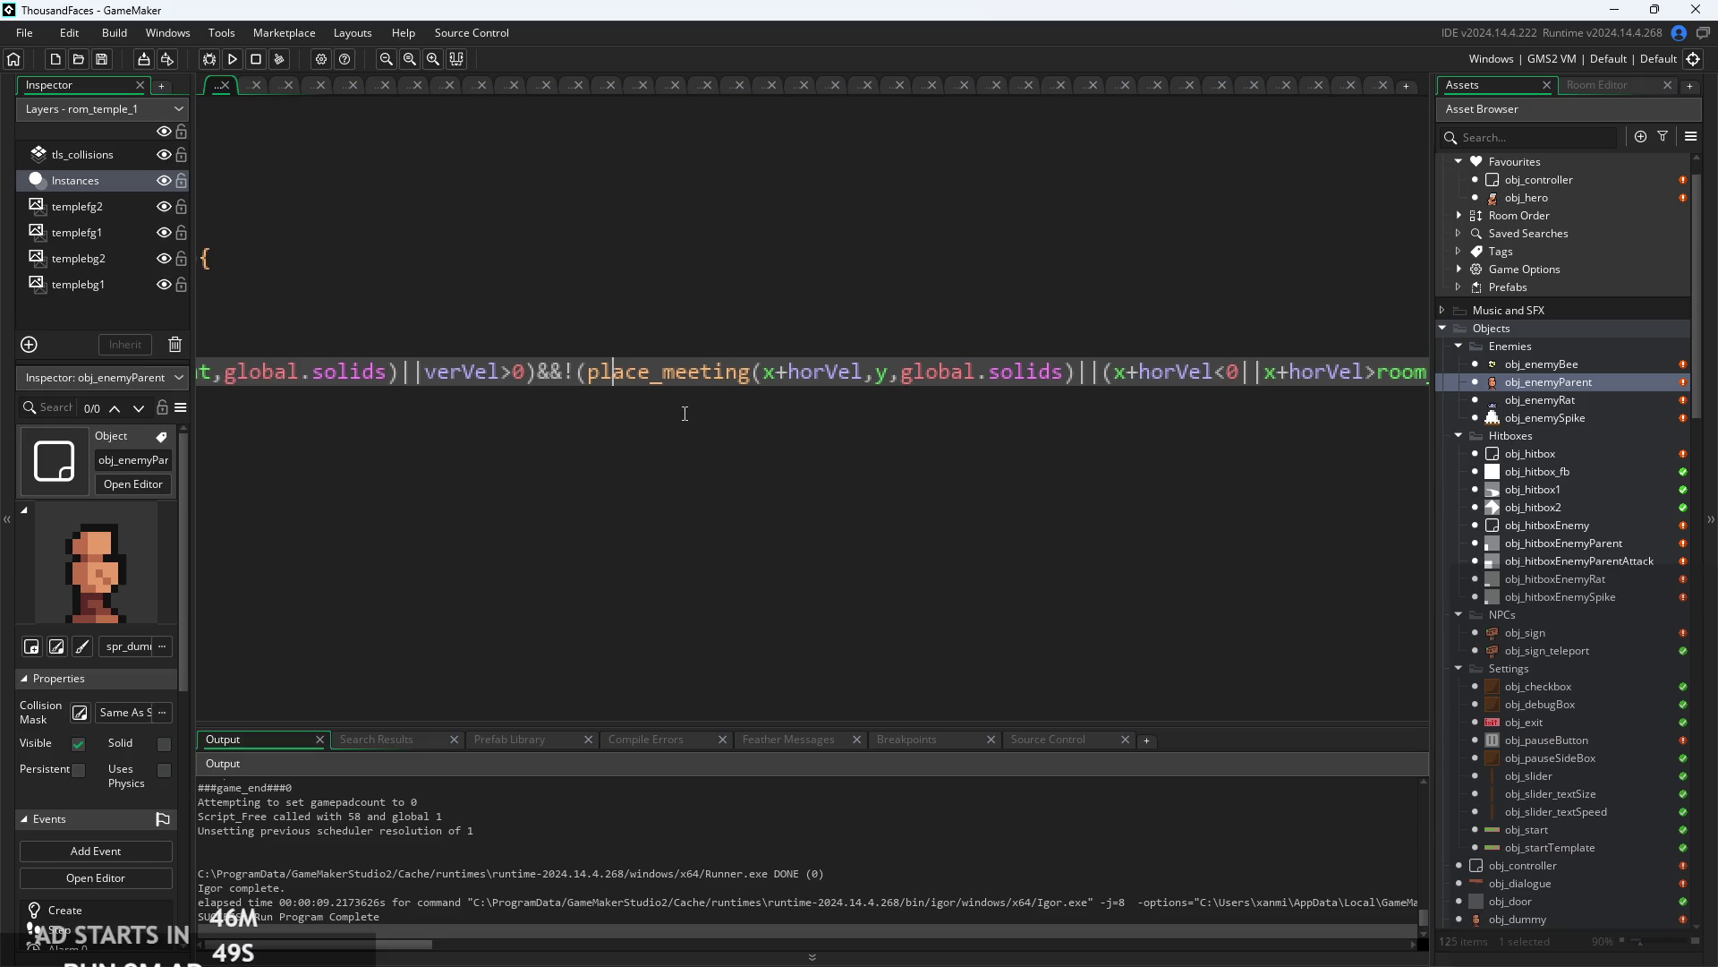
pyautogui.click(903, 411)
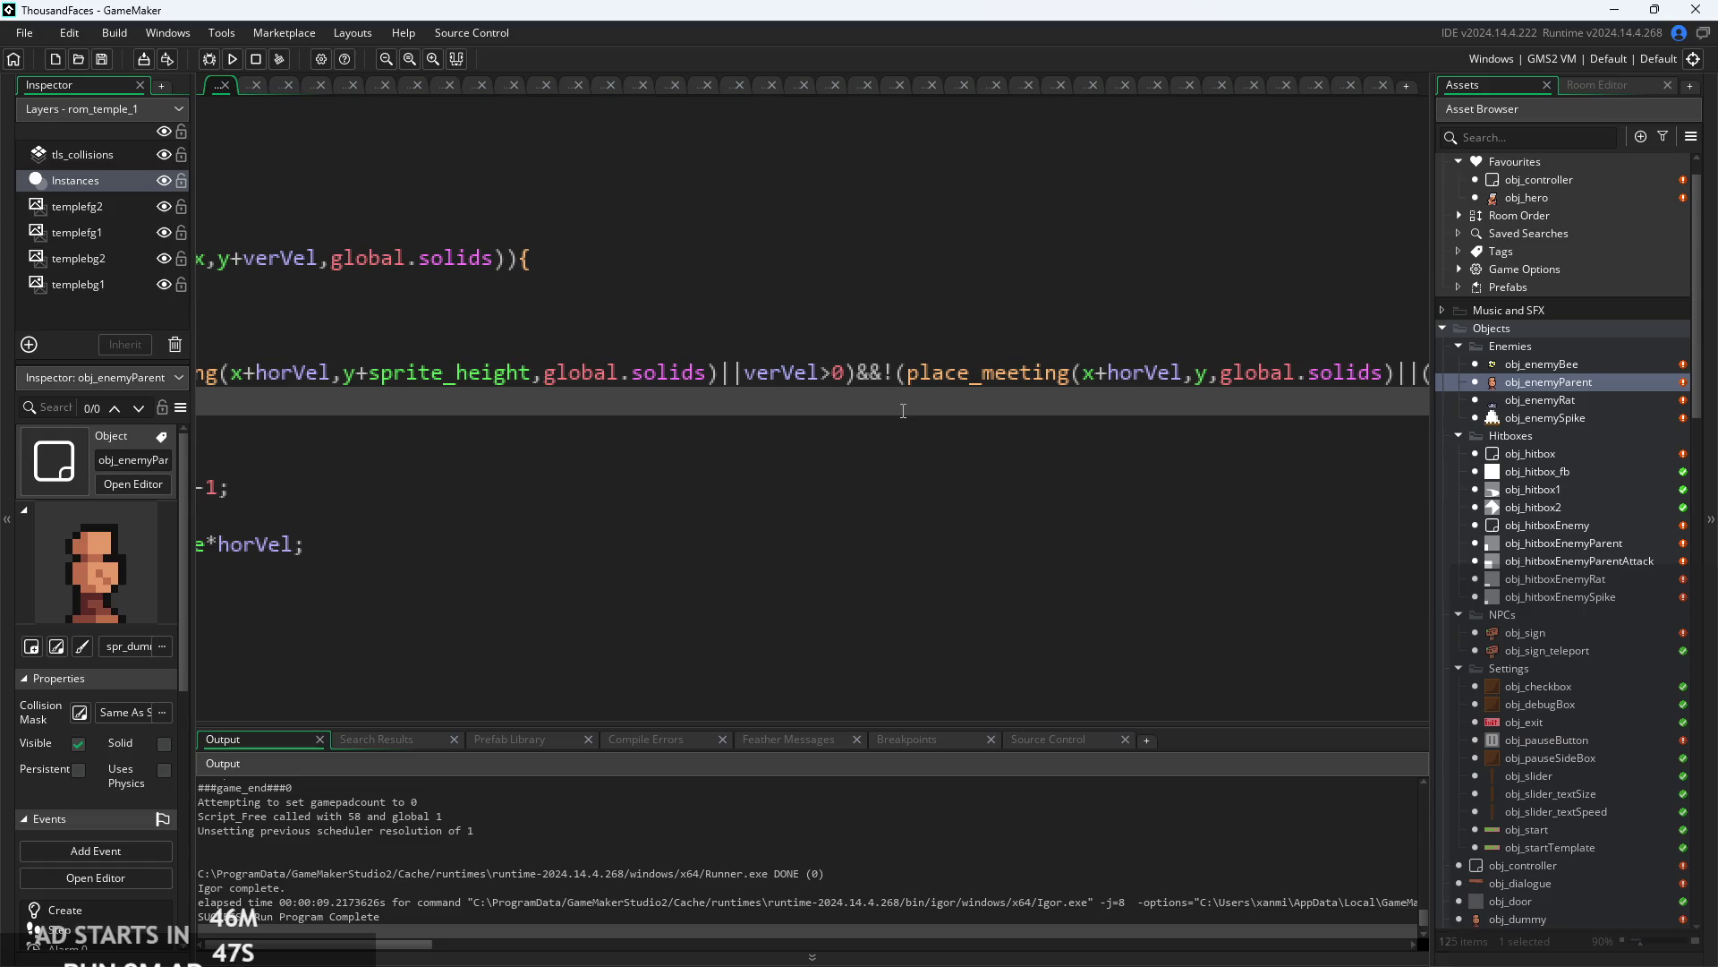
pyautogui.hscroll(-5, 805, 425)
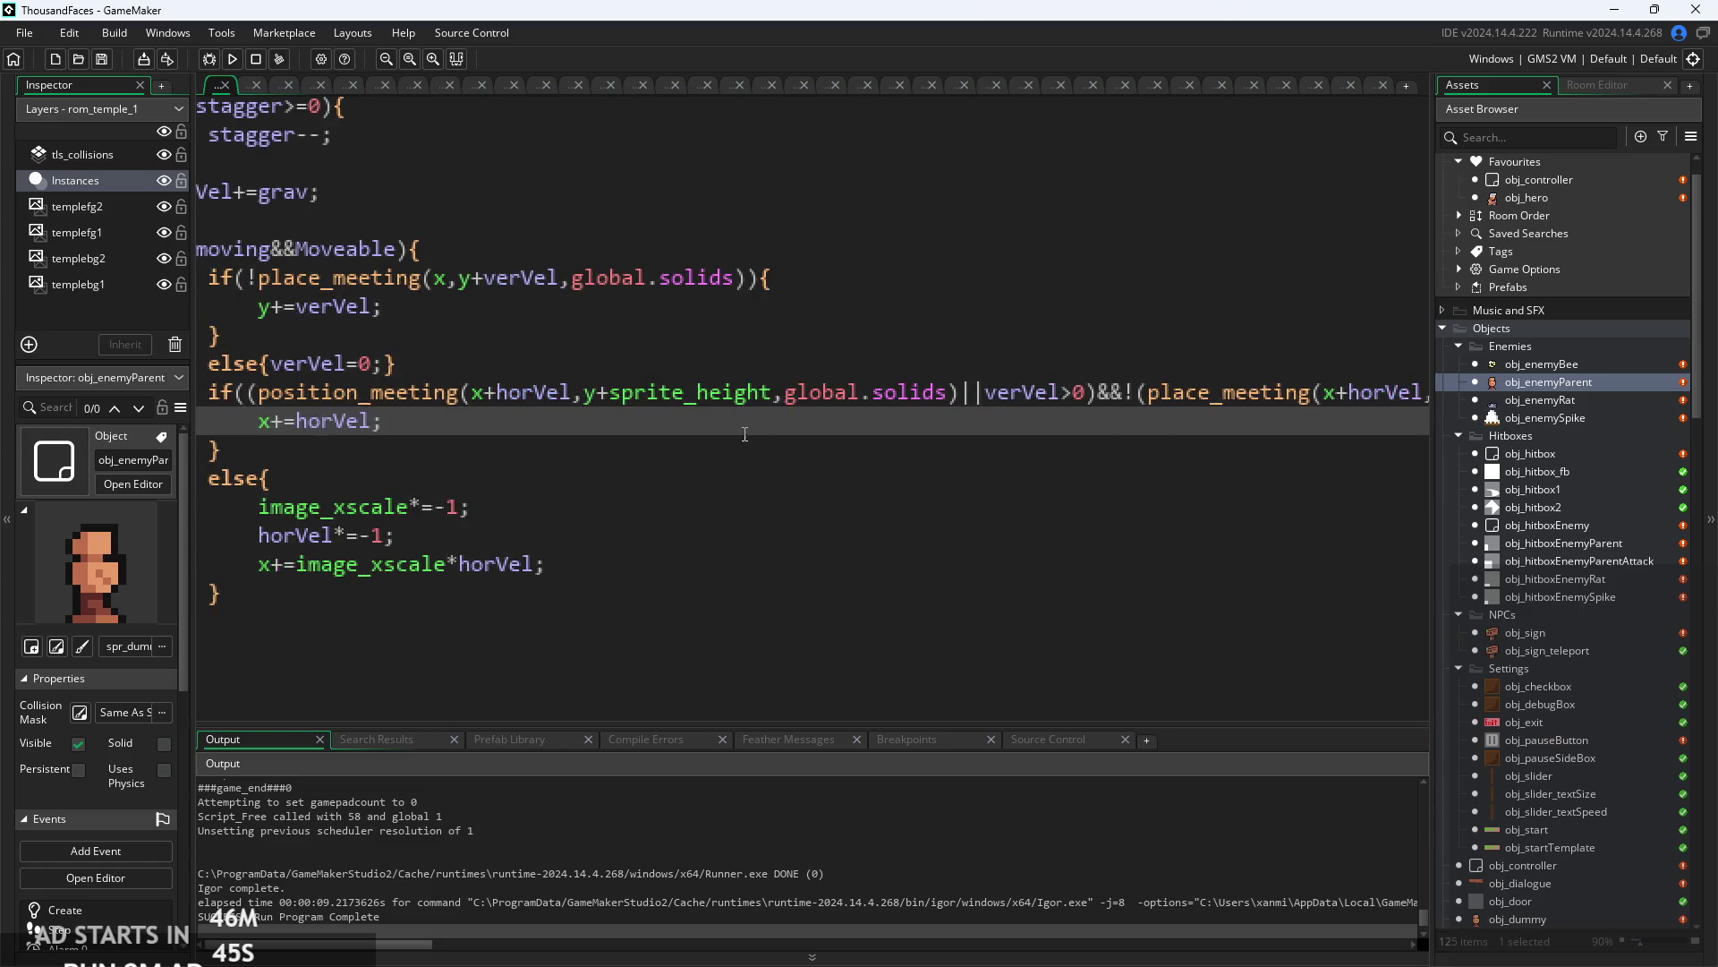
pyautogui.moveTo(677, 392)
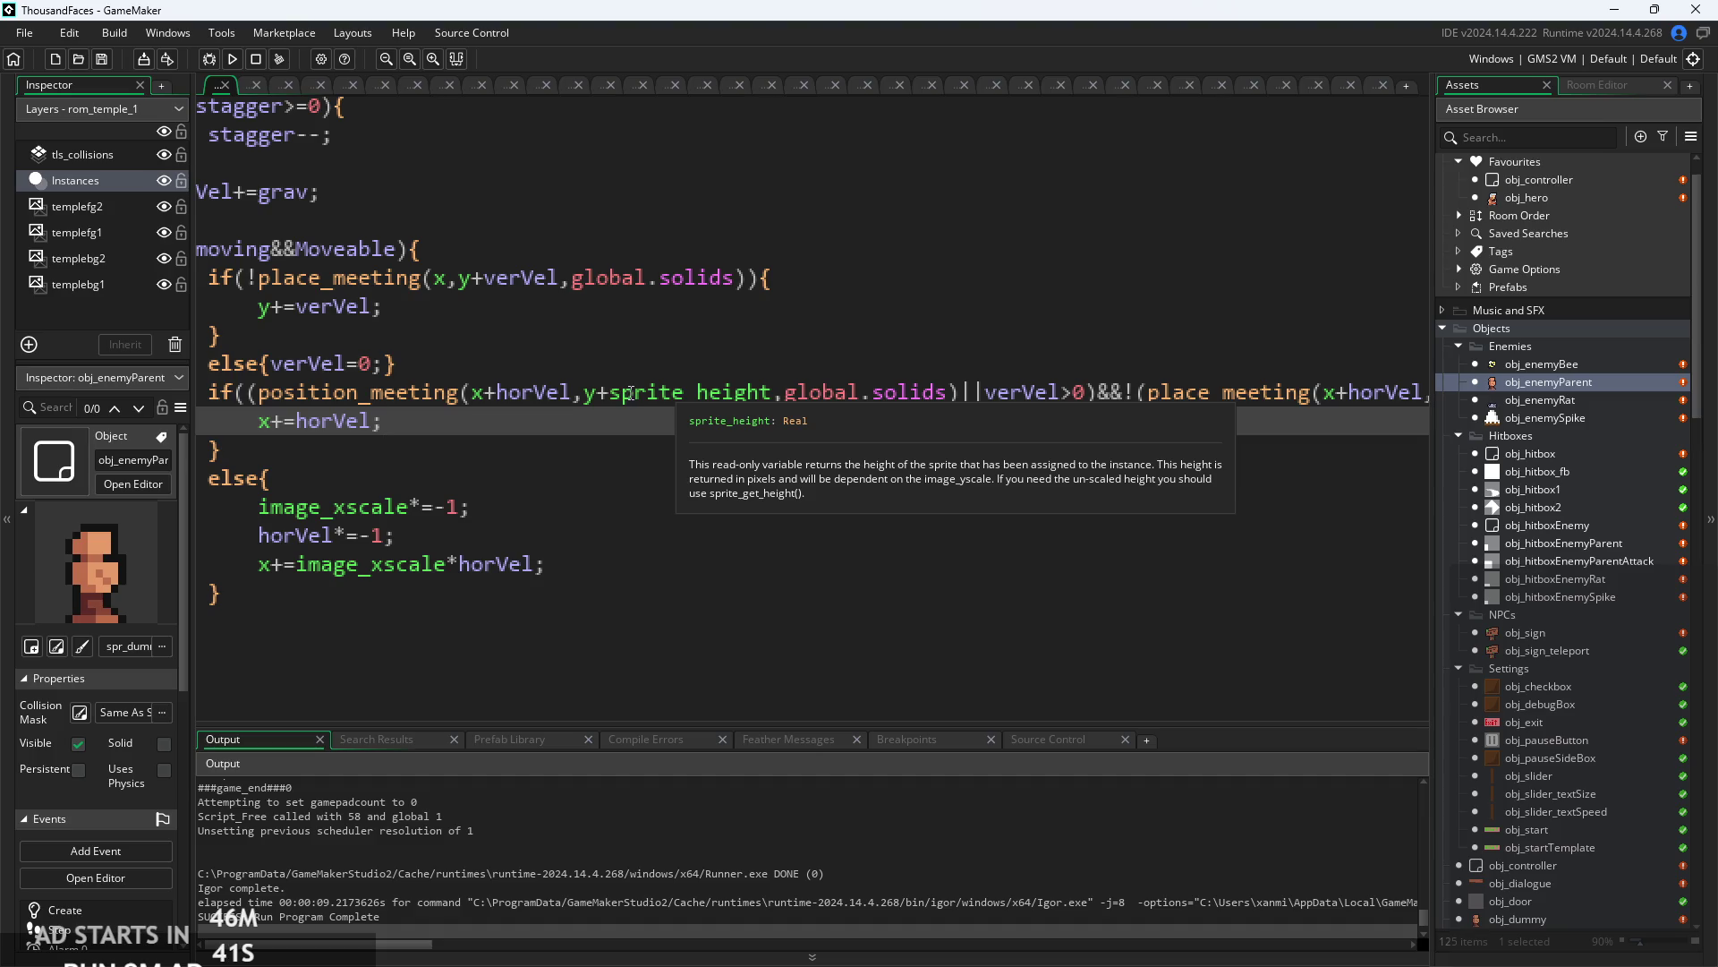
pyautogui.click(1049, 394)
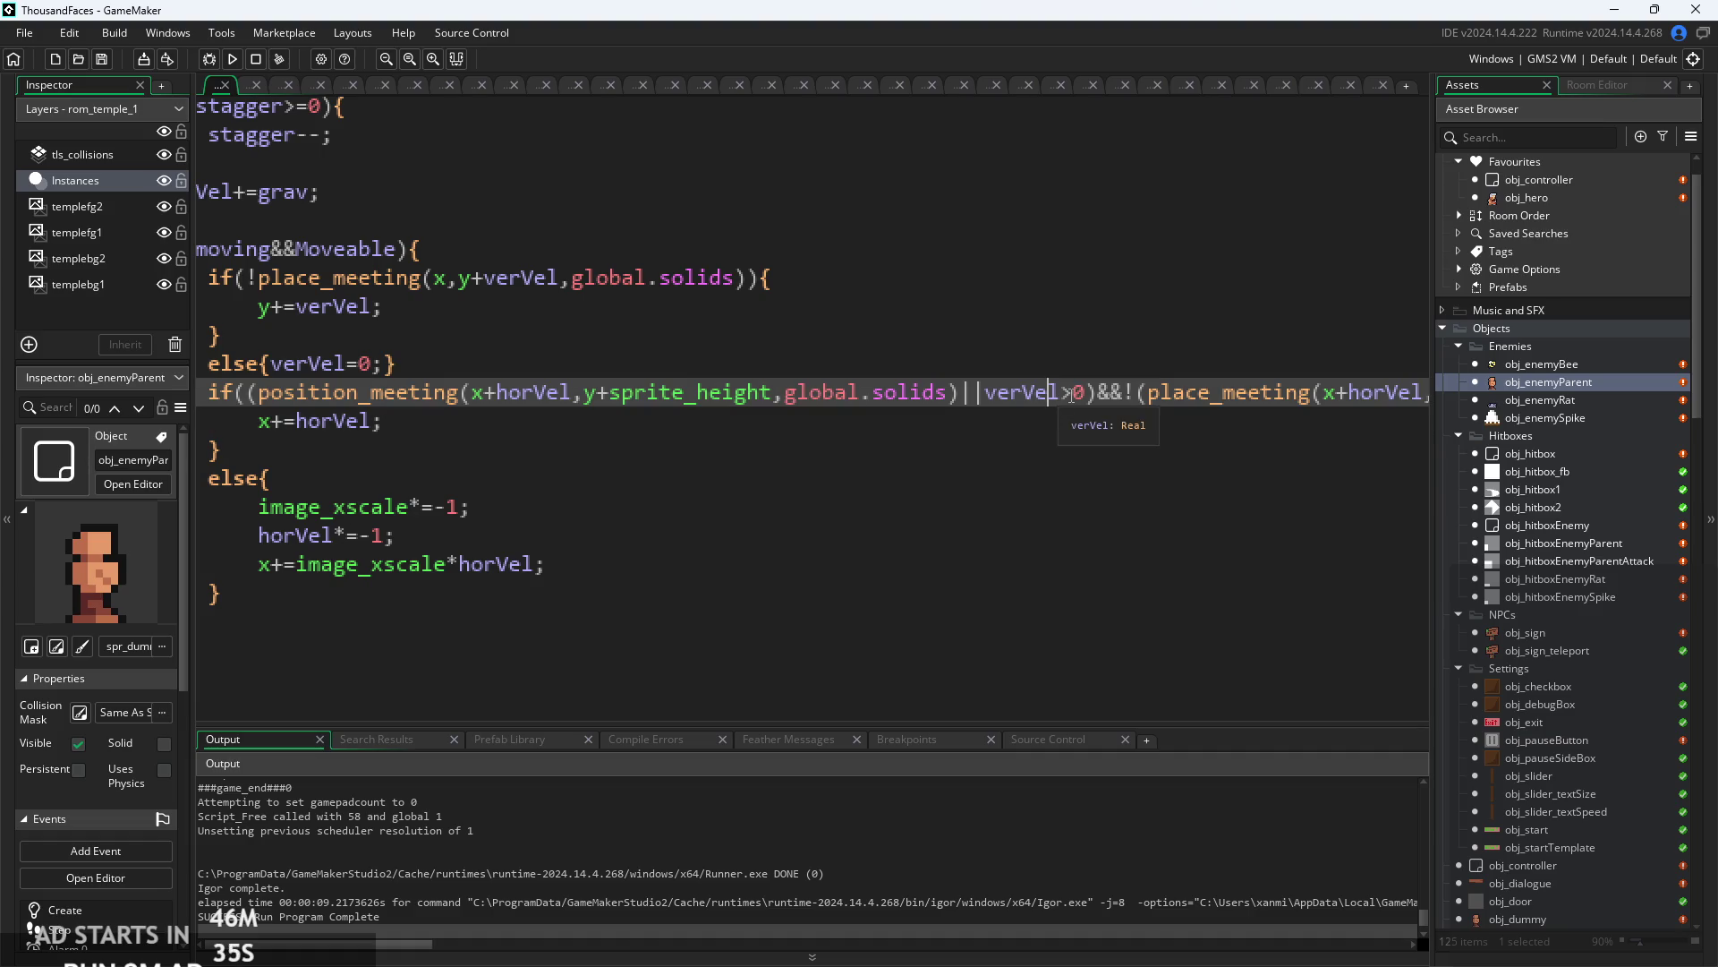
pyautogui.press('Down')
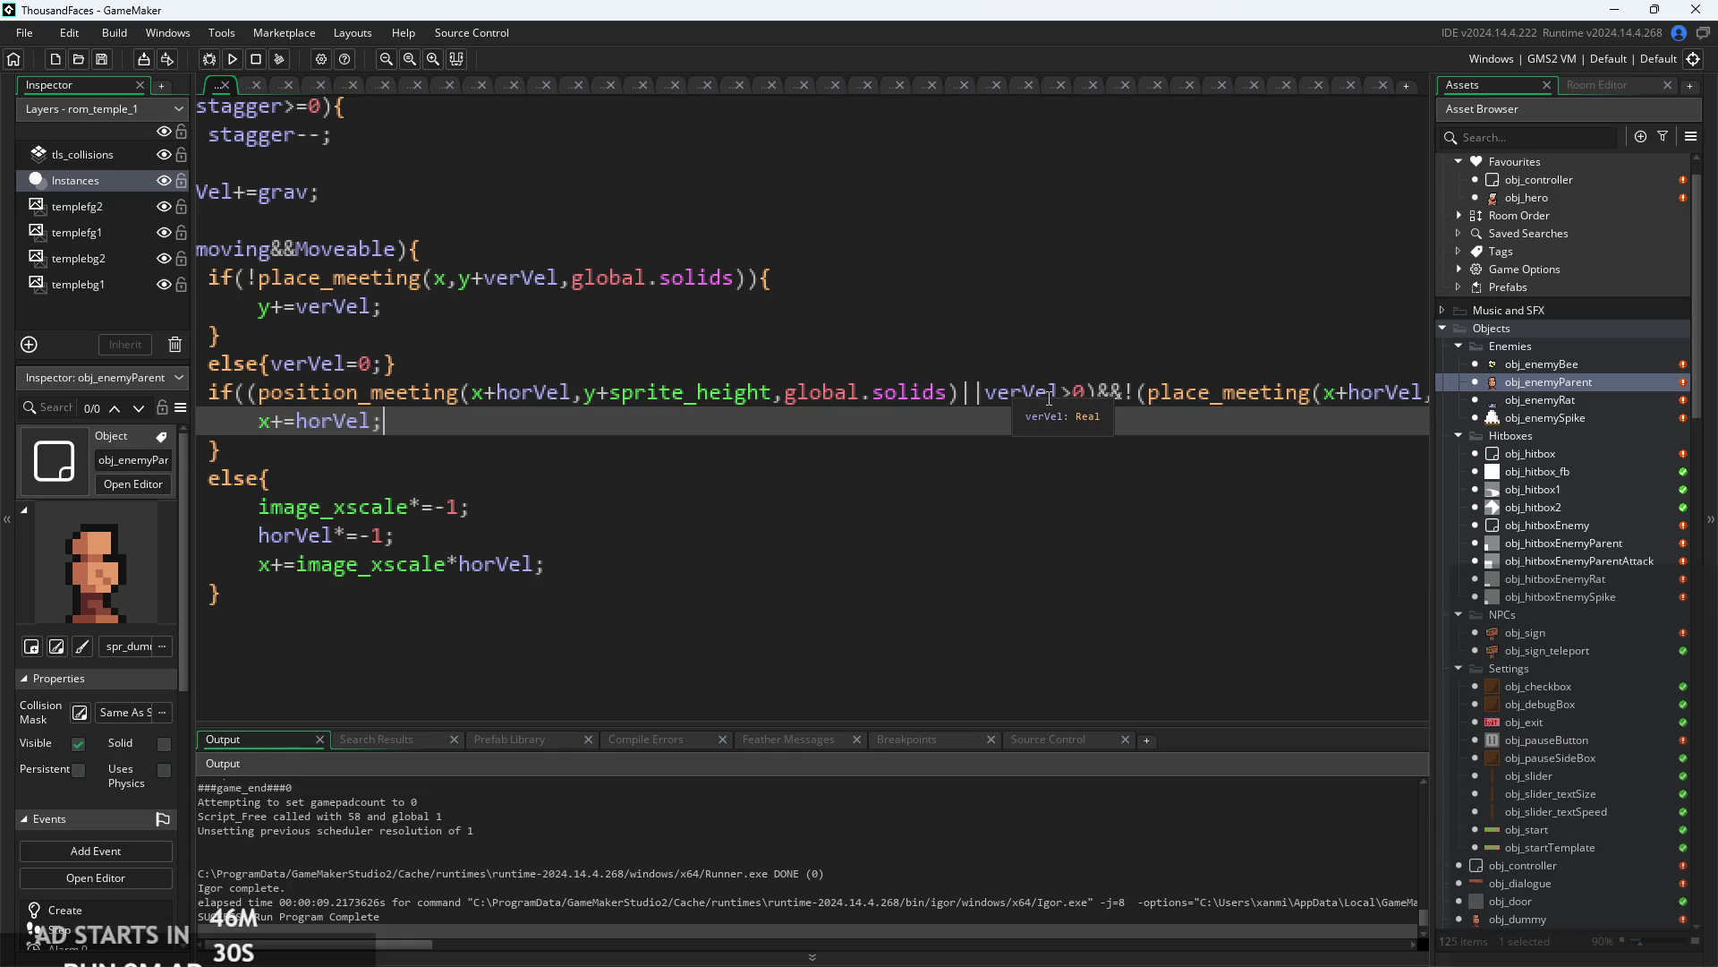
pyautogui.moveTo(592, 391)
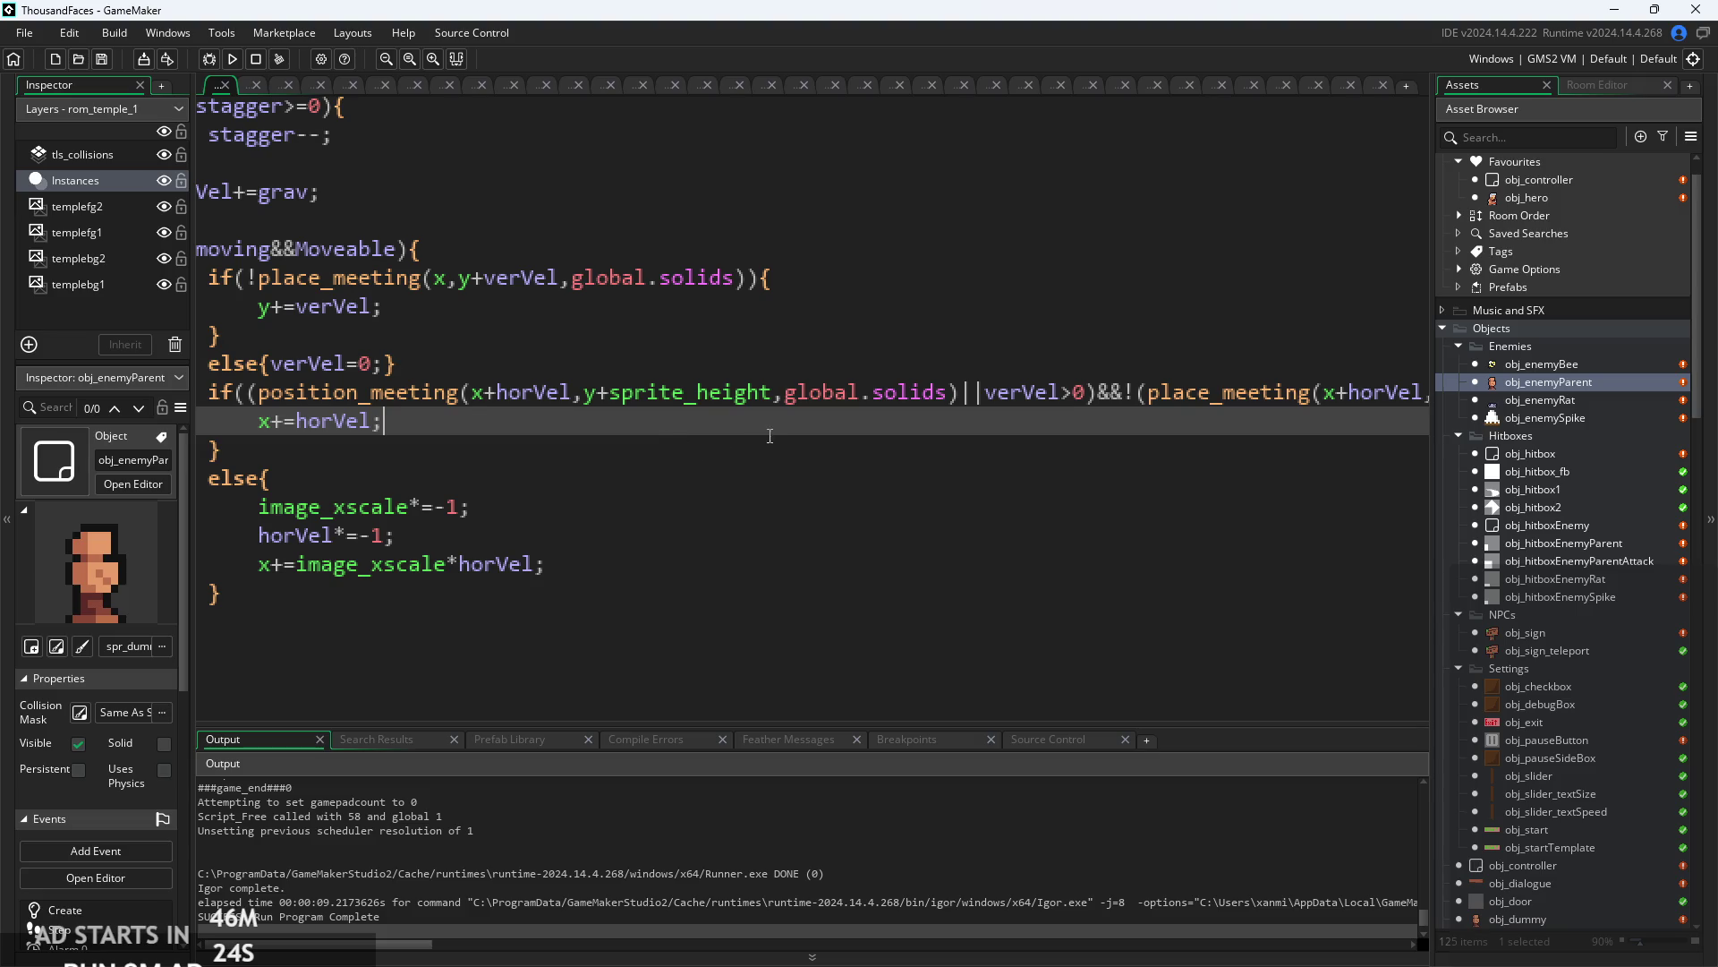
pyautogui.press('Down')
pyautogui.press('Down')
pyautogui.press('Down')
pyautogui.click(671, 572)
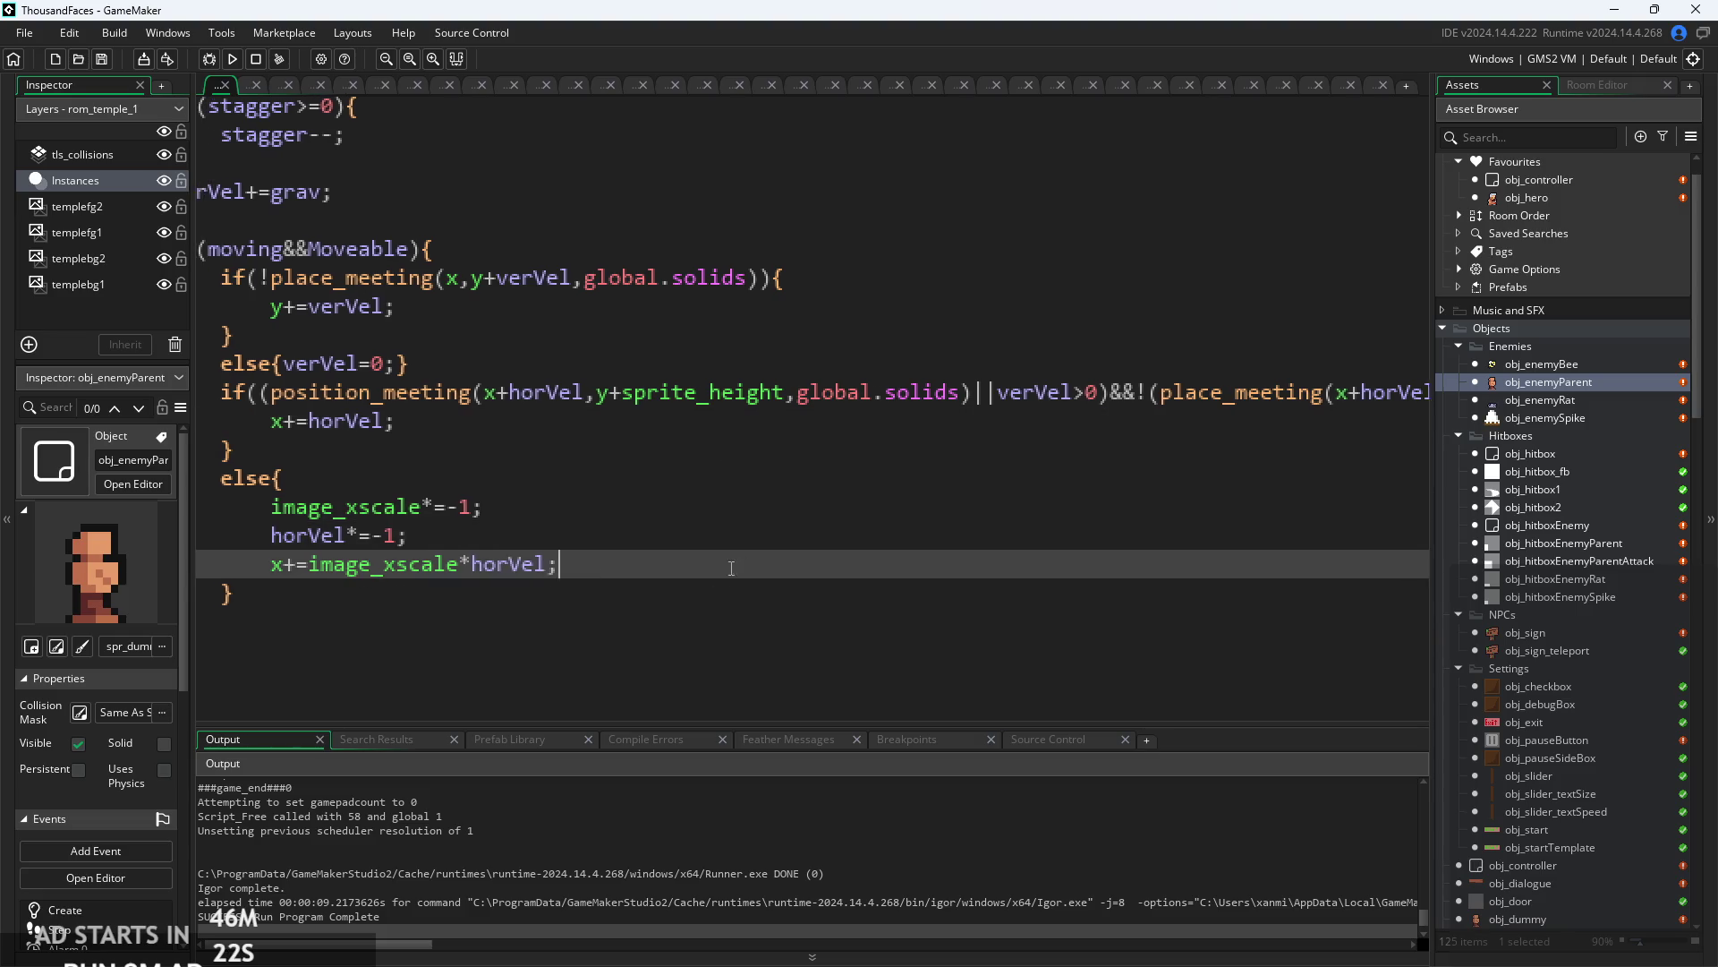
pyautogui.click(558, 491)
pyautogui.press('Return')
pyautogui.write('de')
pyautogui.press('BackSpace')
pyautogui.press('BackSpace')
pyautogui.write('show')
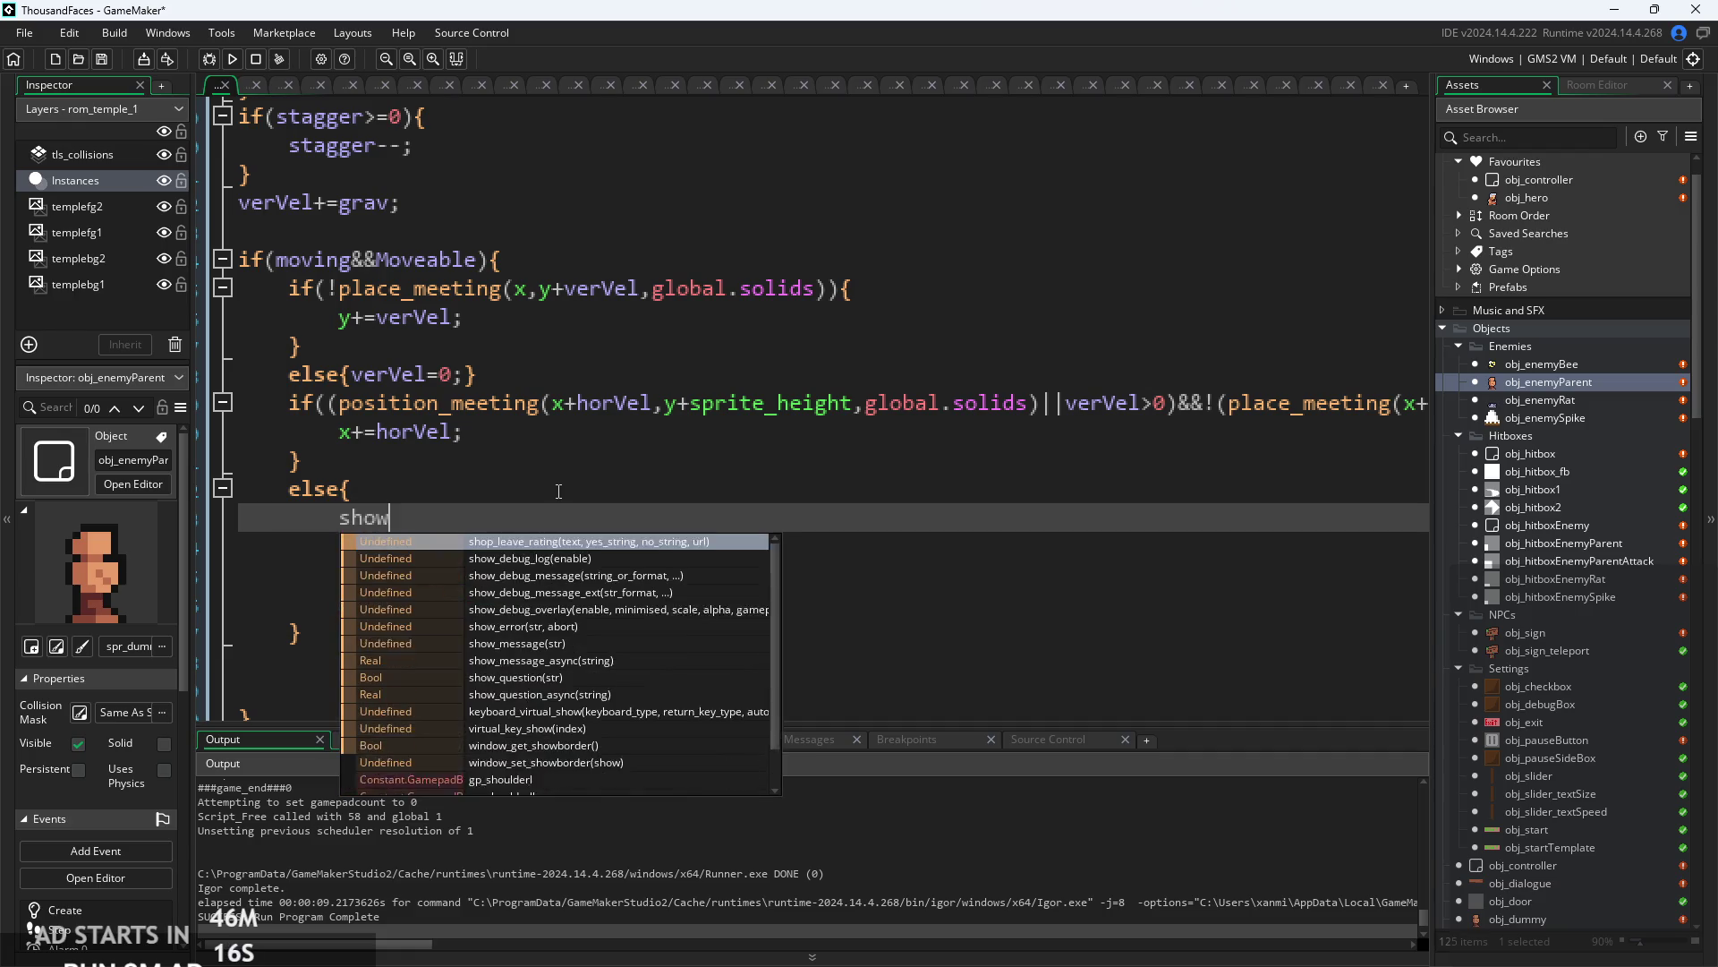
pyautogui.press('Down')
pyautogui.press('Return')
pyautogui.write('"augh:')
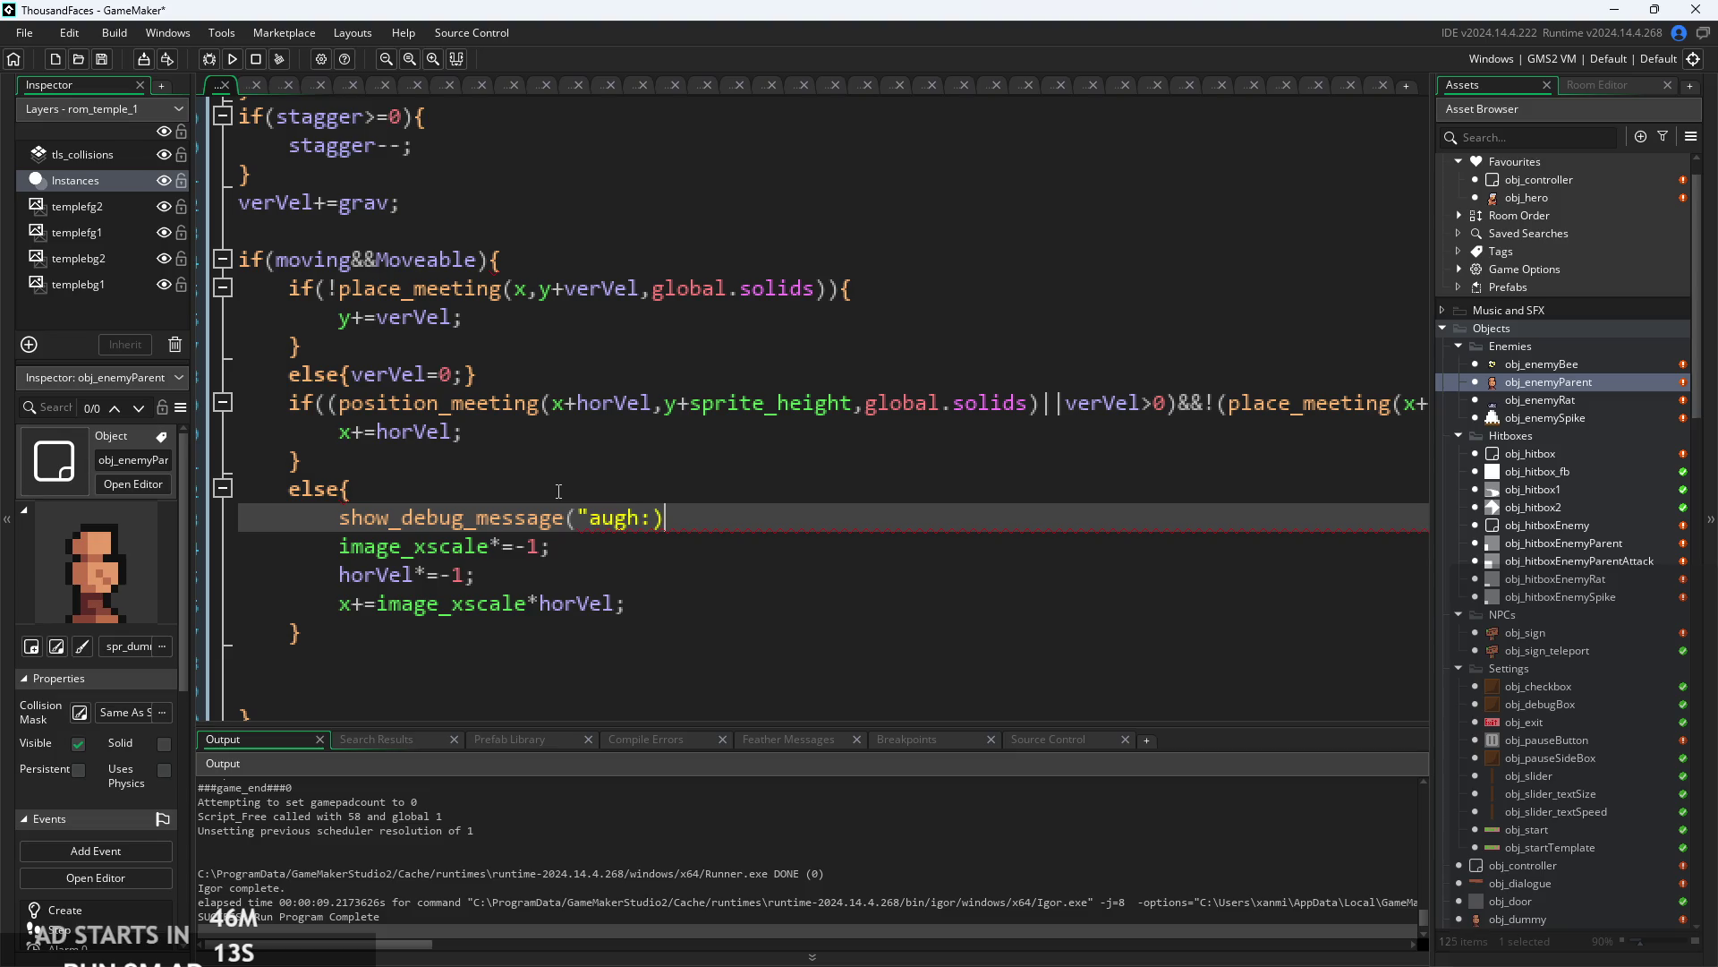
pyautogui.write('("')
pyautogui.click(232, 59)
pyautogui.click(666, 542)
pyautogui.click(715, 524)
pyautogui.hotkey('shift', 'Home')
pyautogui.press('BackSpace')
pyautogui.press('BackSpace')
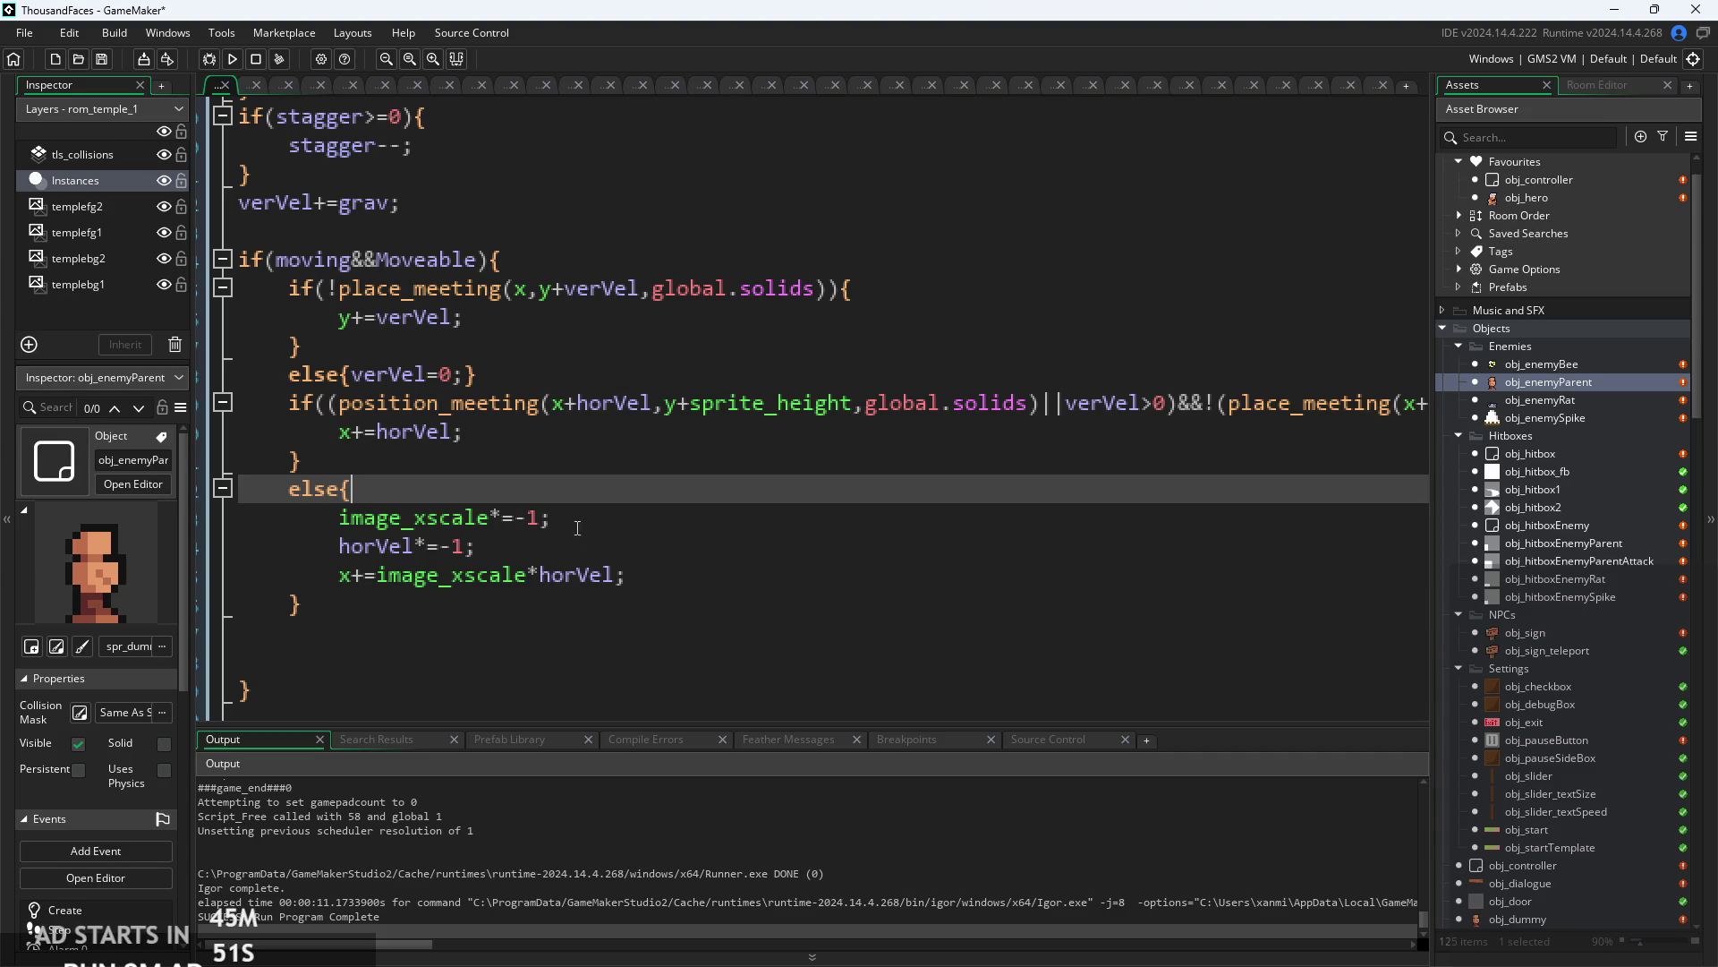
# - Try moving x+=image_xscale*horVel to the top of the else branch, then undo it
pyautogui.keyDown('ctrl'); pyautogui.scroll(-1, 536, 500); pyautogui.keyUp('ctrl')
pyautogui.keyDown('ctrl'); pyautogui.scroll(2, 609, 497); pyautogui.keyUp('ctrl')
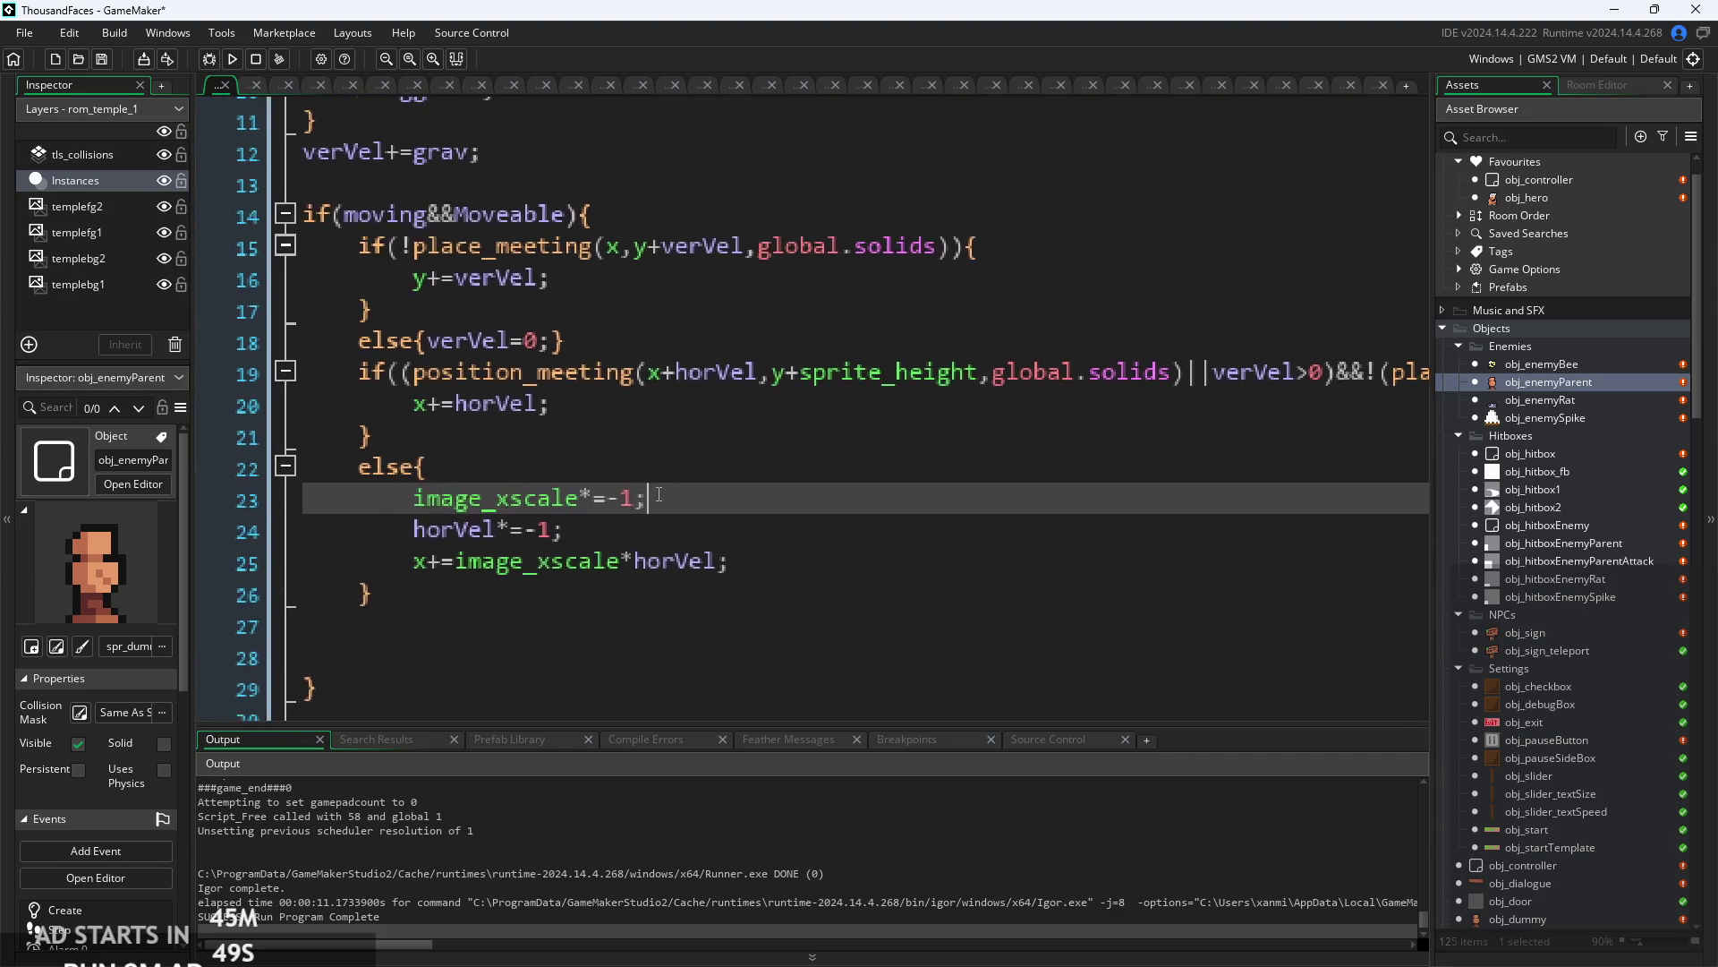
pyautogui.click(689, 577)
pyautogui.keyDown('ctrl'); pyautogui.scroll(1, 678, 564); pyautogui.keyUp('ctrl')
pyautogui.moveTo(756, 645); pyautogui.dragTo(383, 644)
pyautogui.hotkey('ctrl', 'c')
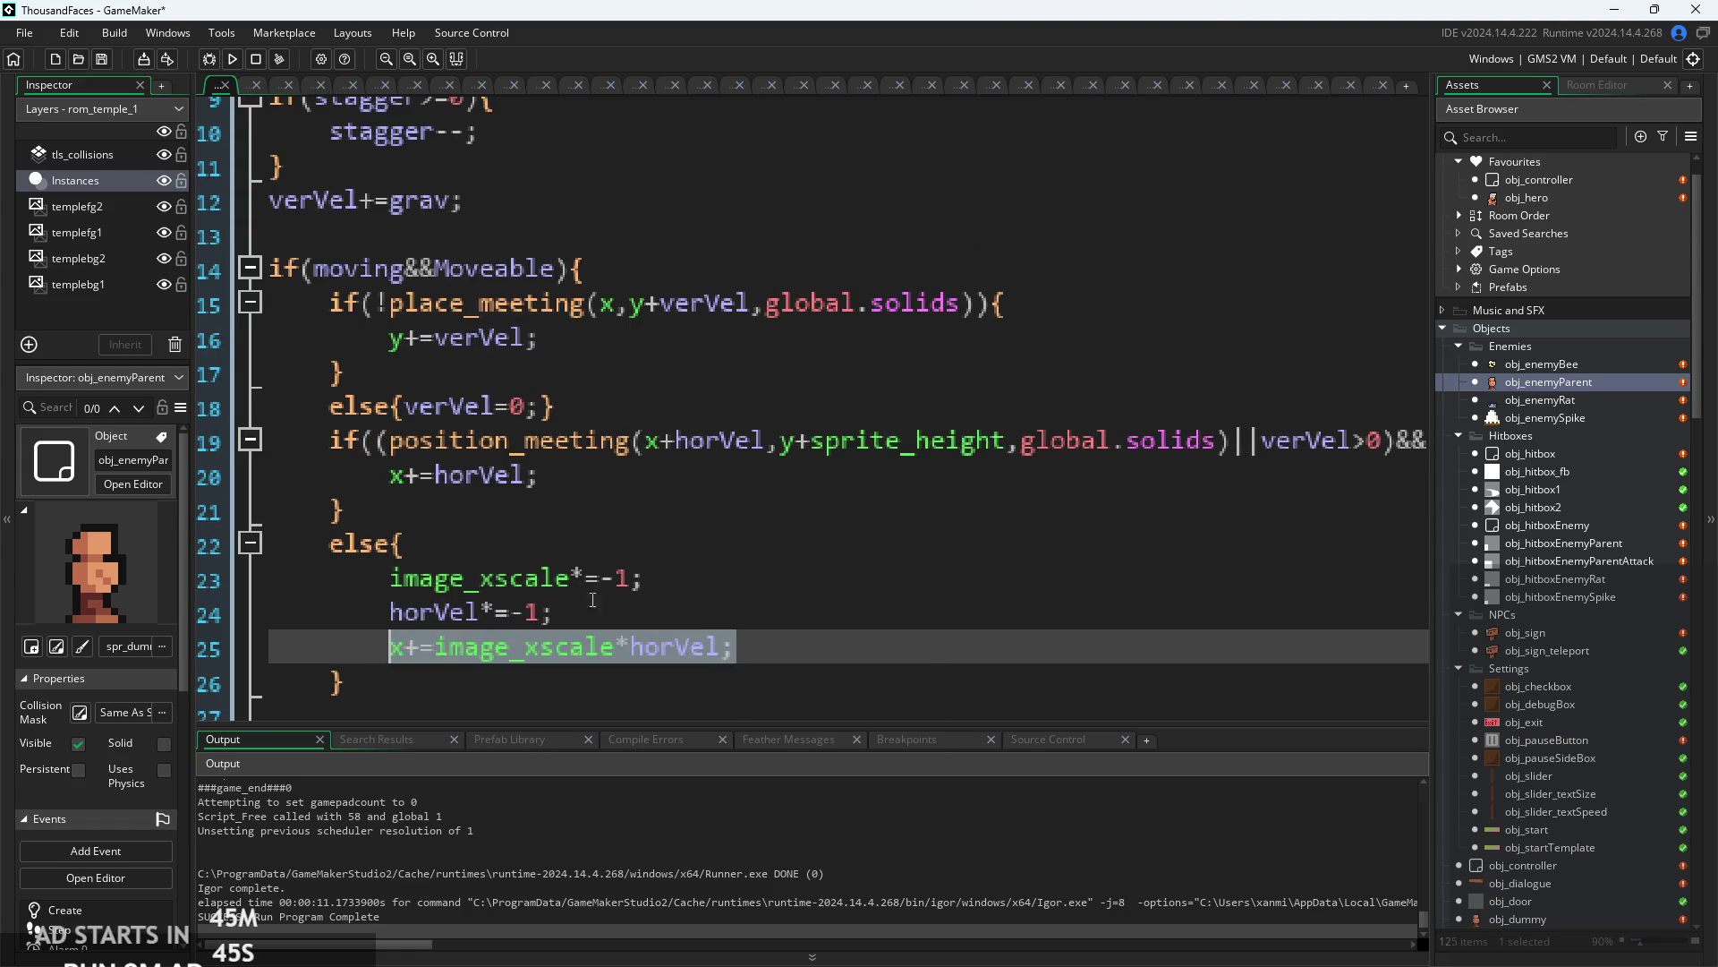
pyautogui.press('BackSpace')
pyautogui.click(690, 566)
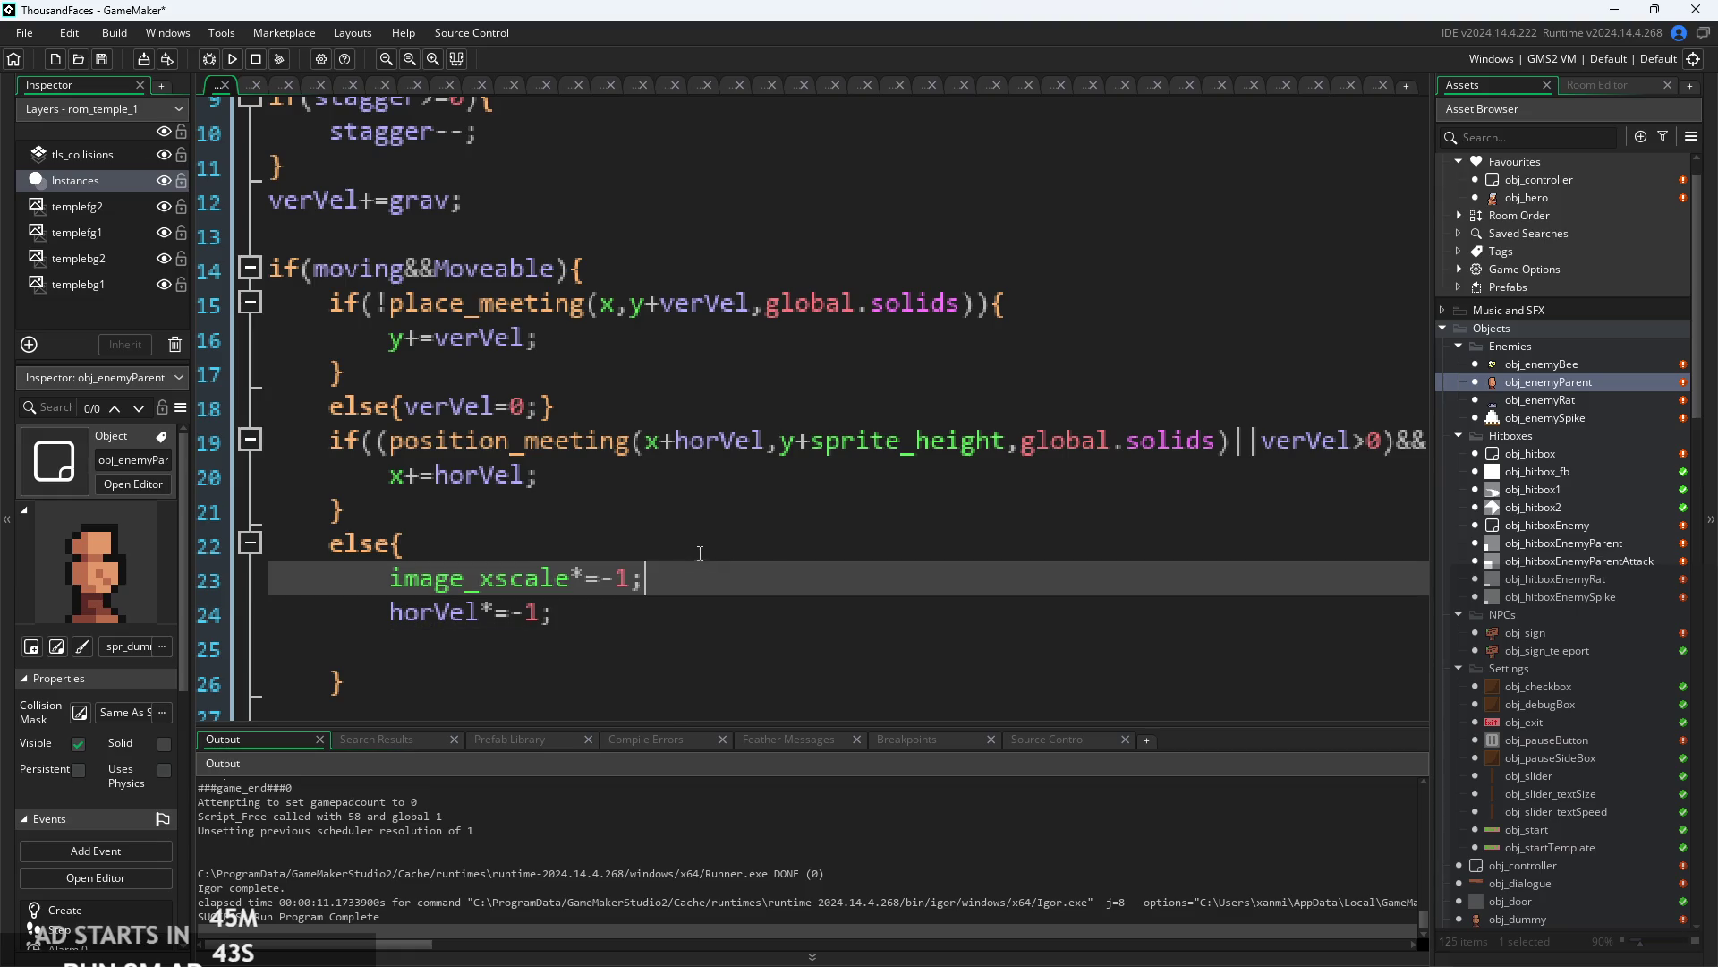
pyautogui.click(767, 536)
pyautogui.press('Return')
pyautogui.hotkey('ctrl', 'v')
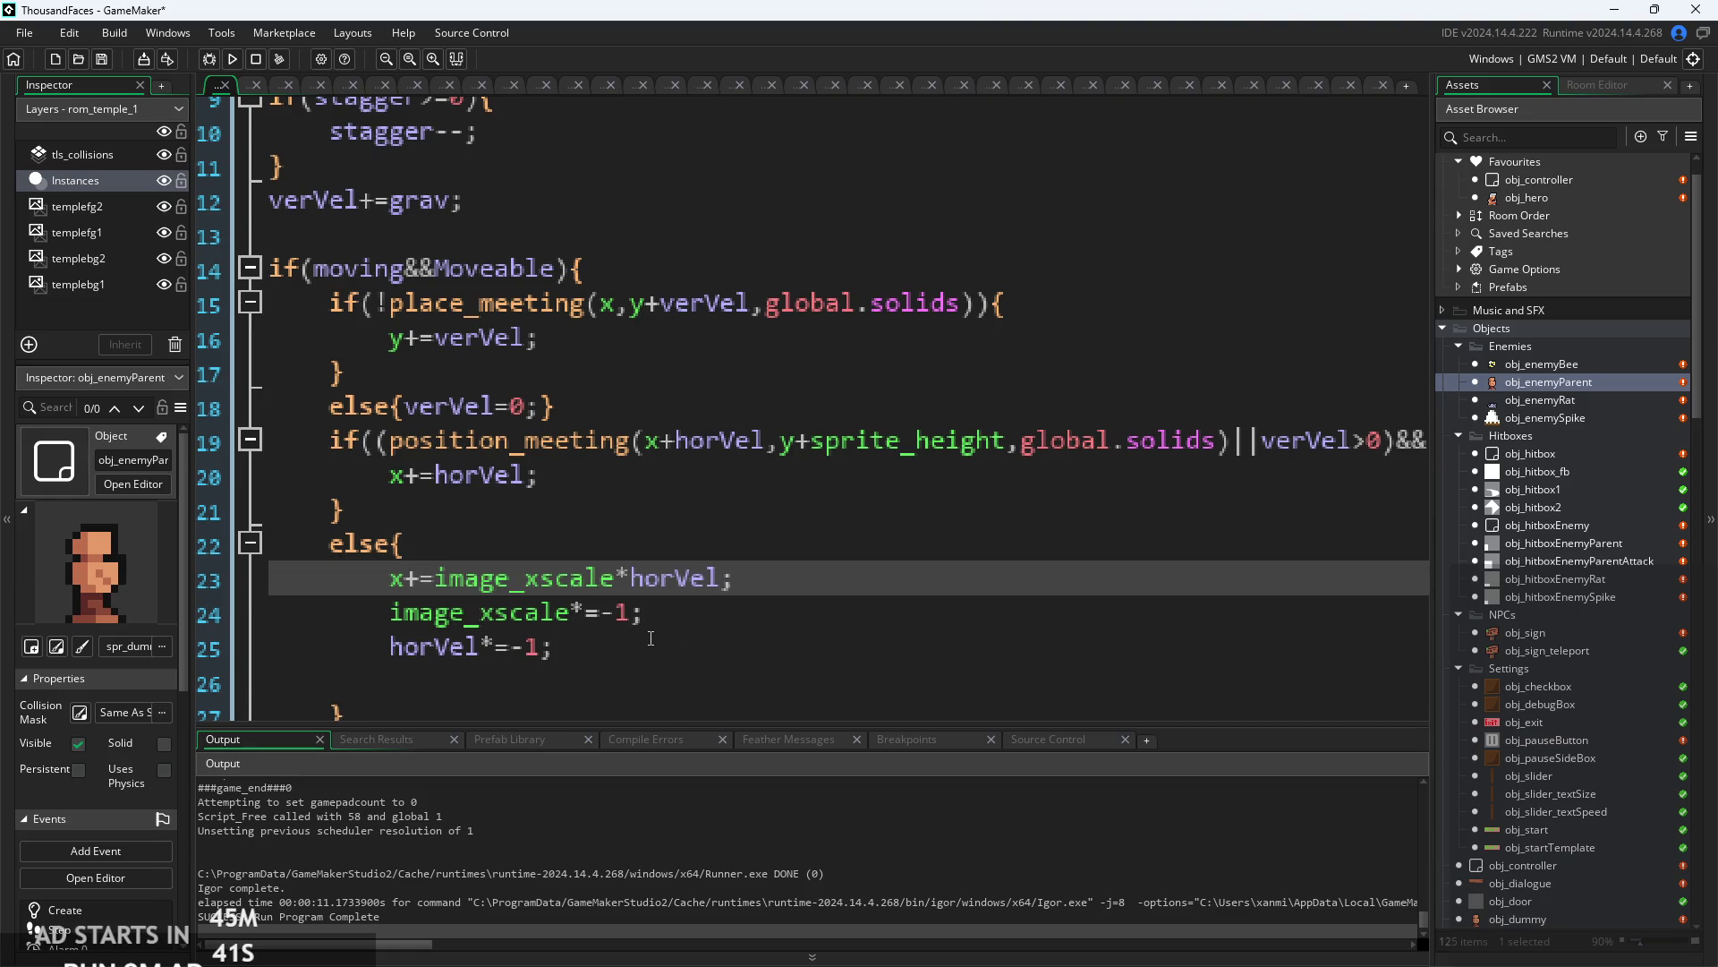
pyautogui.click(626, 680)
pyautogui.press('BackSpace')
pyautogui.press('BackSpace')
pyautogui.press('BackSpace')
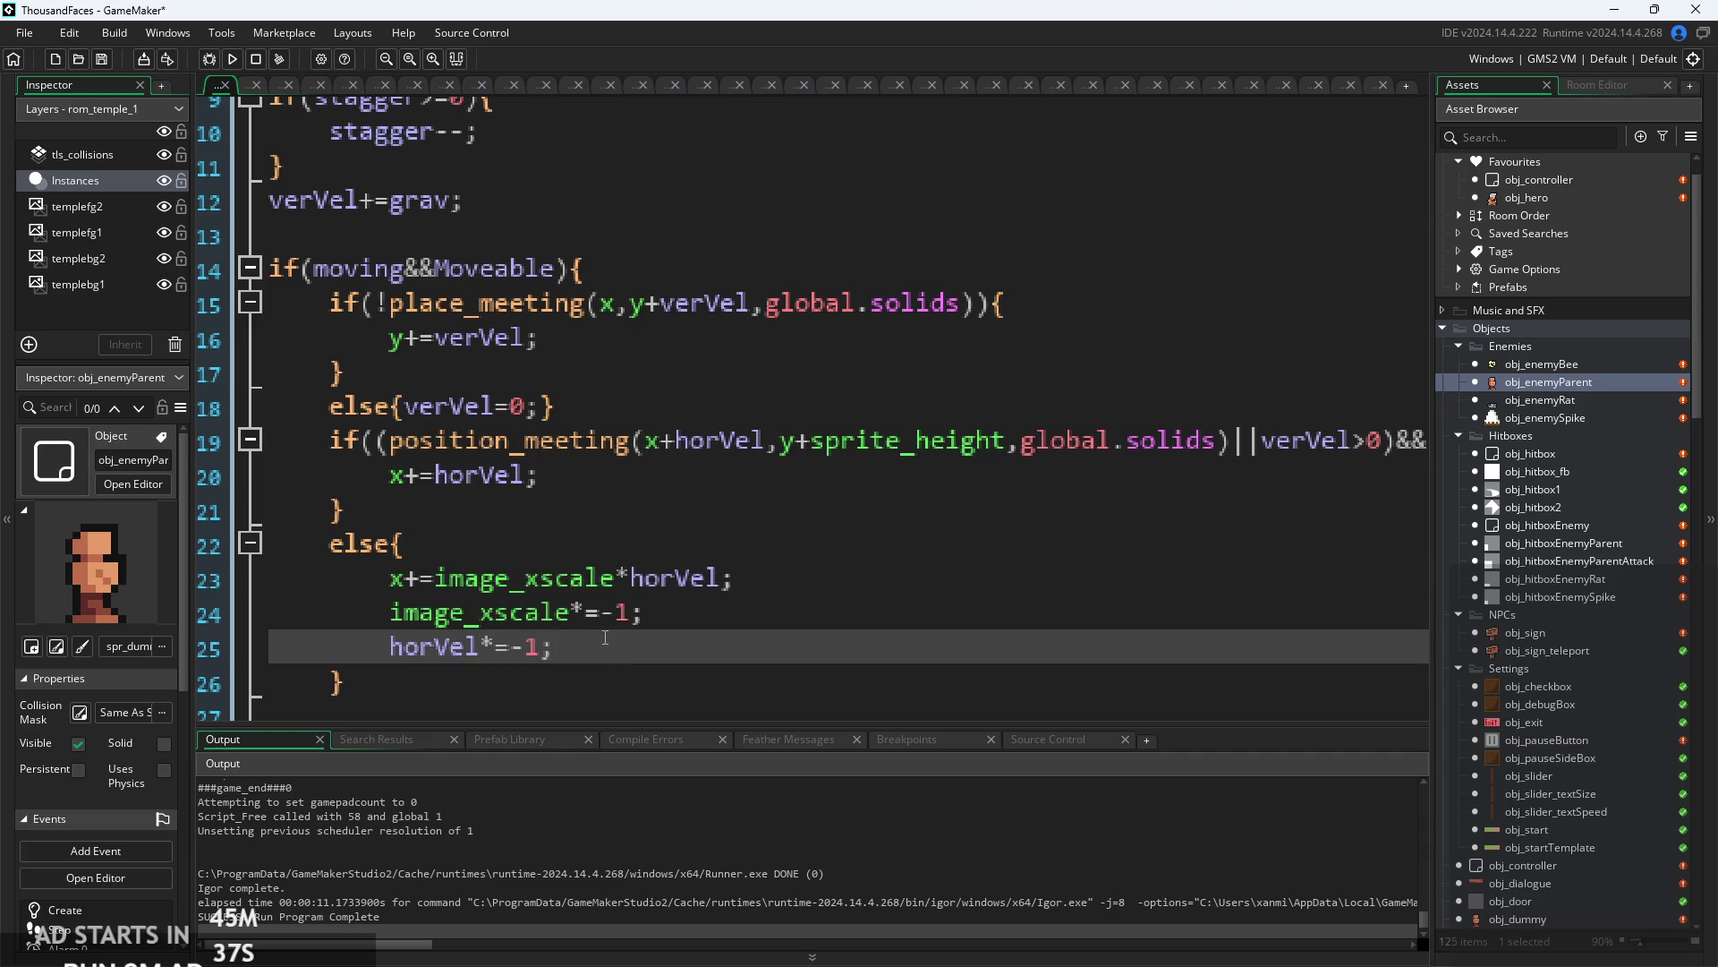
pyautogui.hotkey('ctrl', 'z')
pyautogui.hotkey('ctrl', 'z')
pyautogui.hotkey('ctrl', 'z')
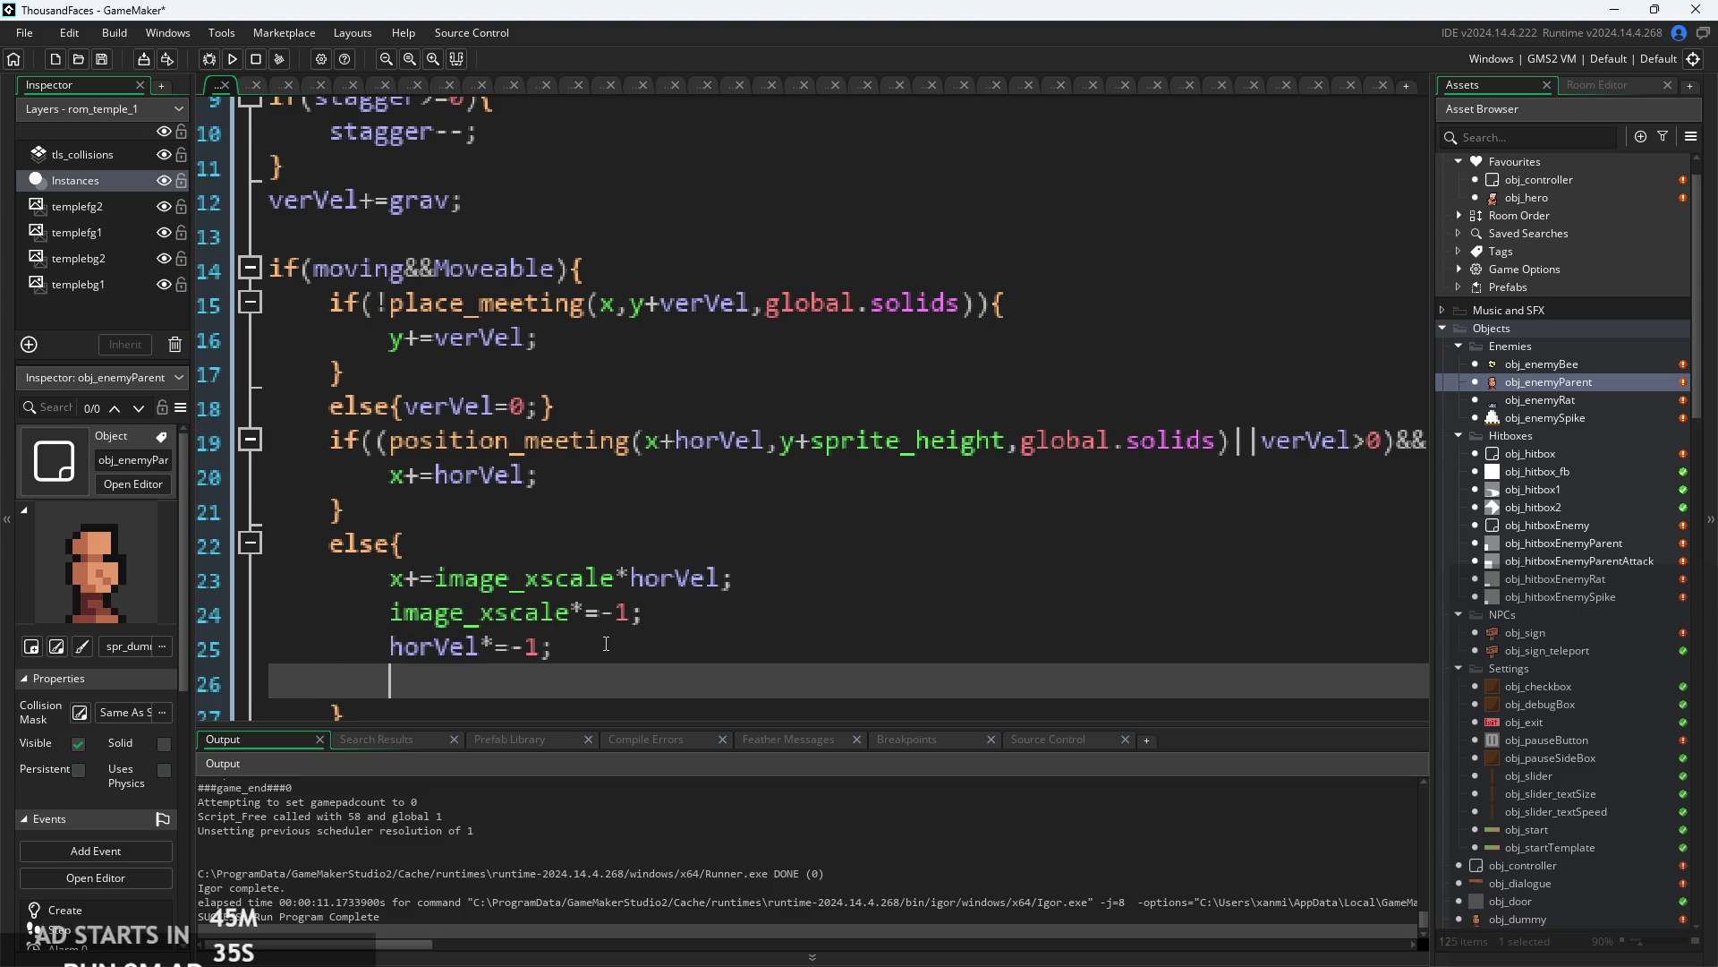
pyautogui.press('End')
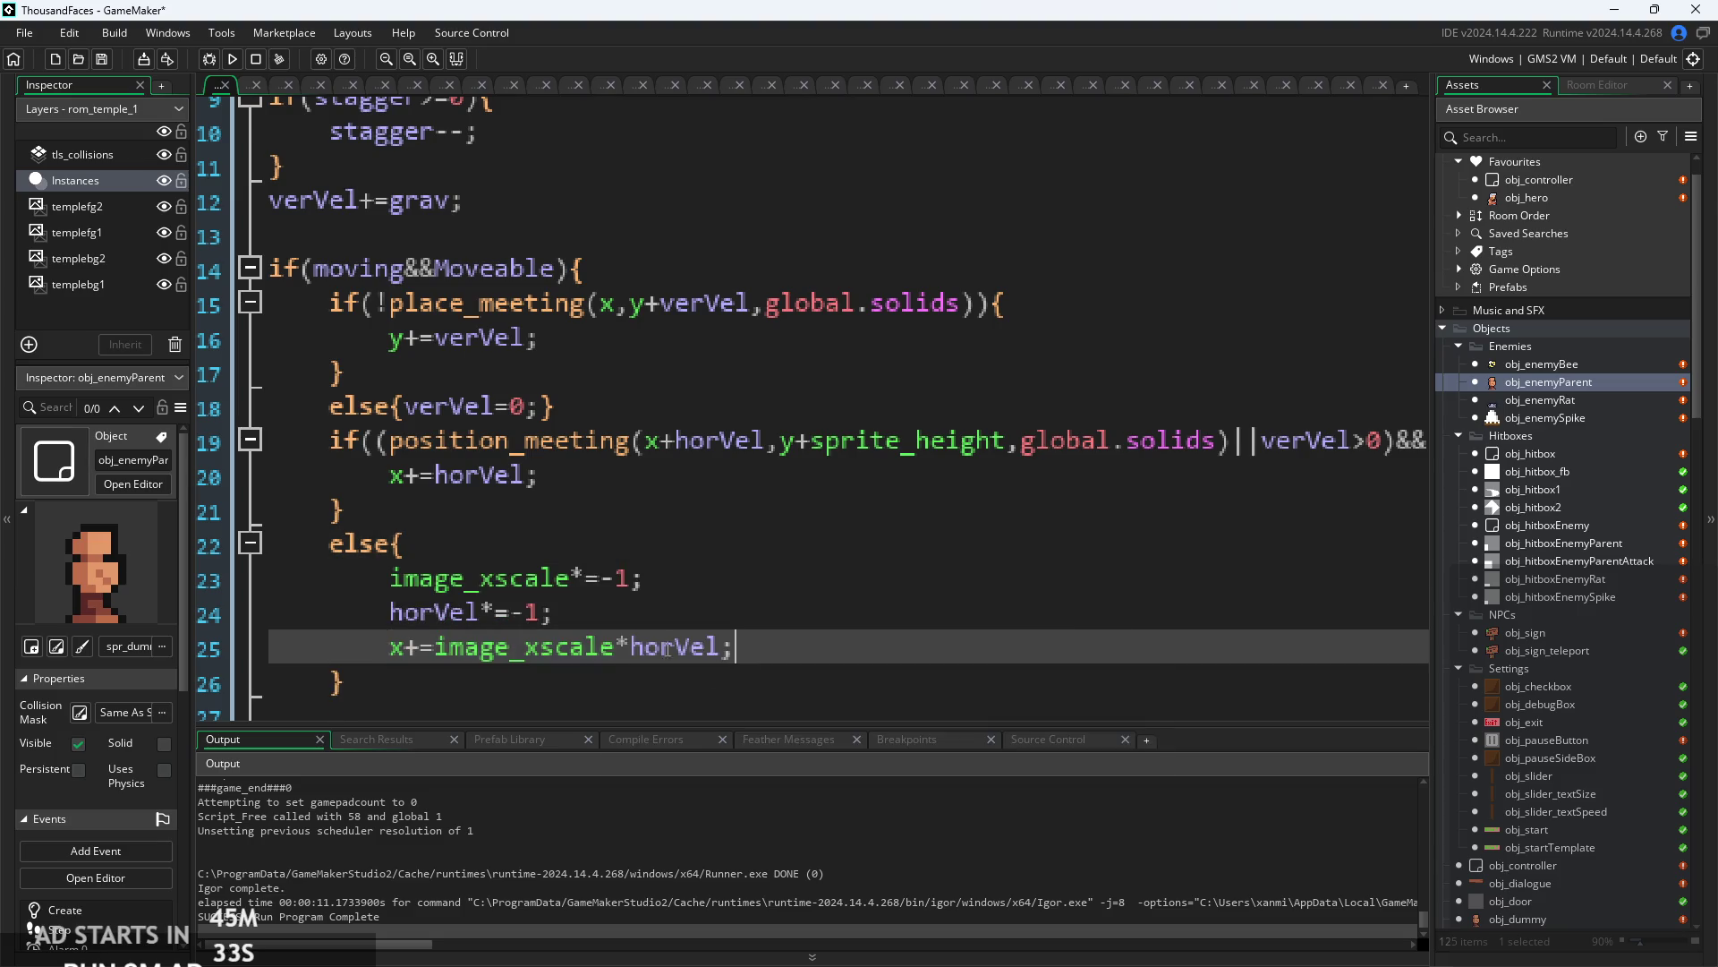
# - Change horVel*=-1 to horVel*=image_xscale and run the game to test the reversal
pyautogui.scroll(1, 560, 614)
pyautogui.click(497, 607)
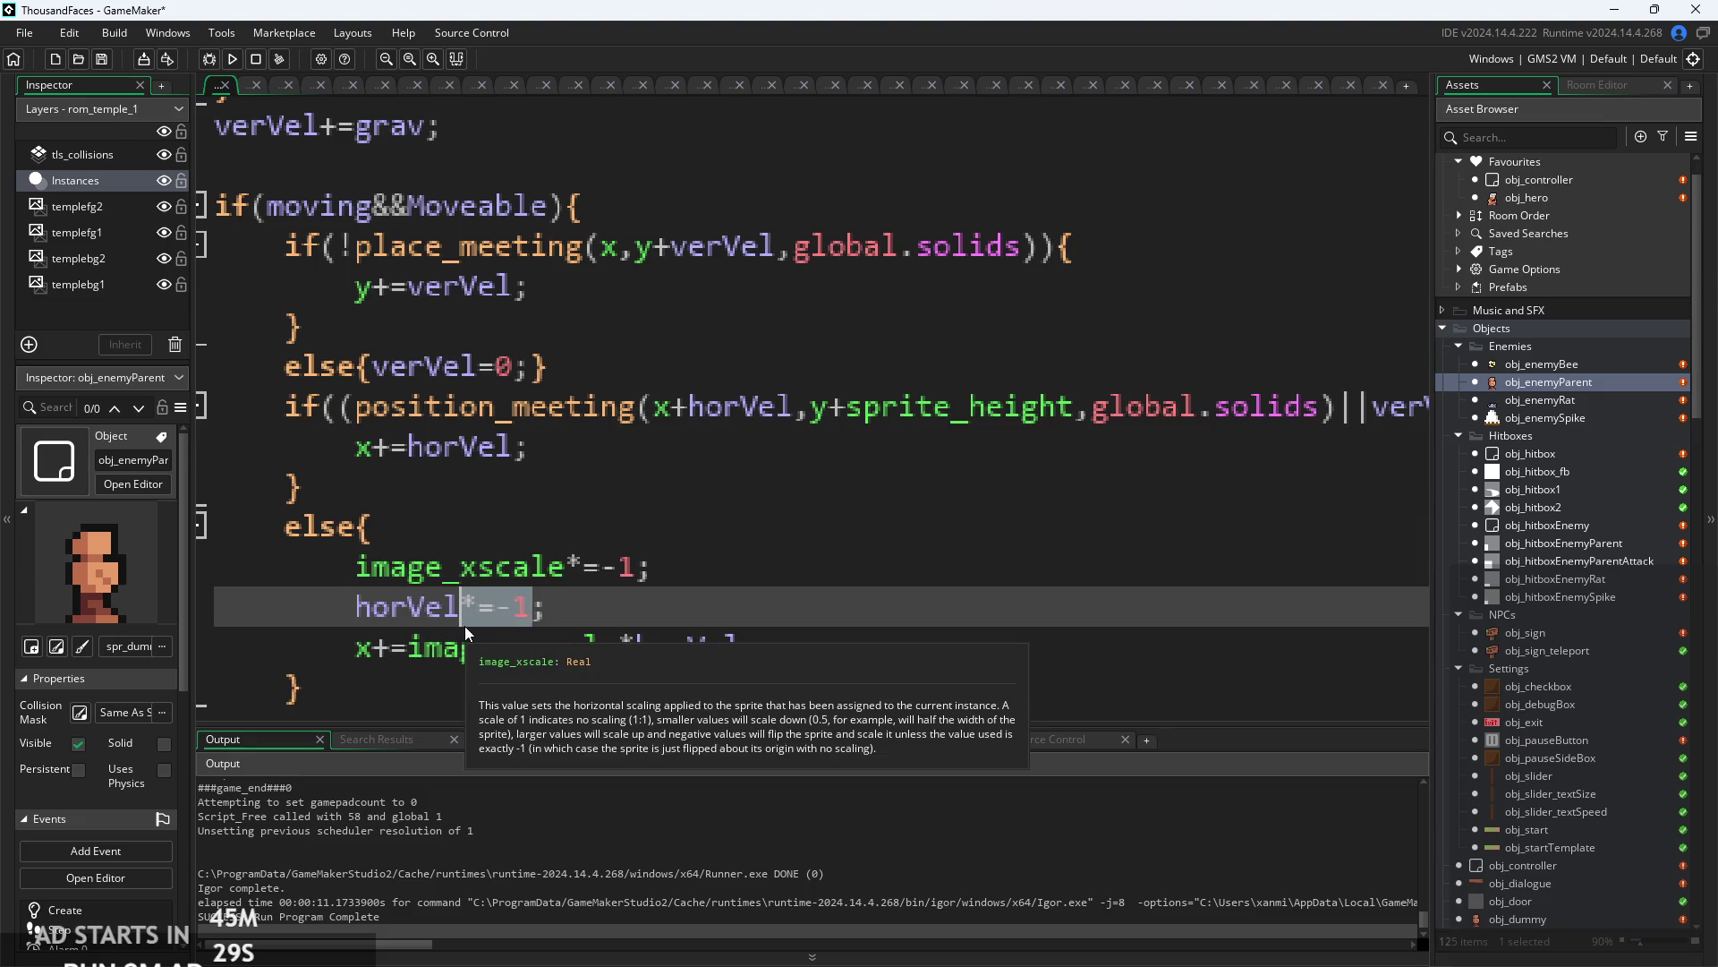
pyautogui.press('Right')
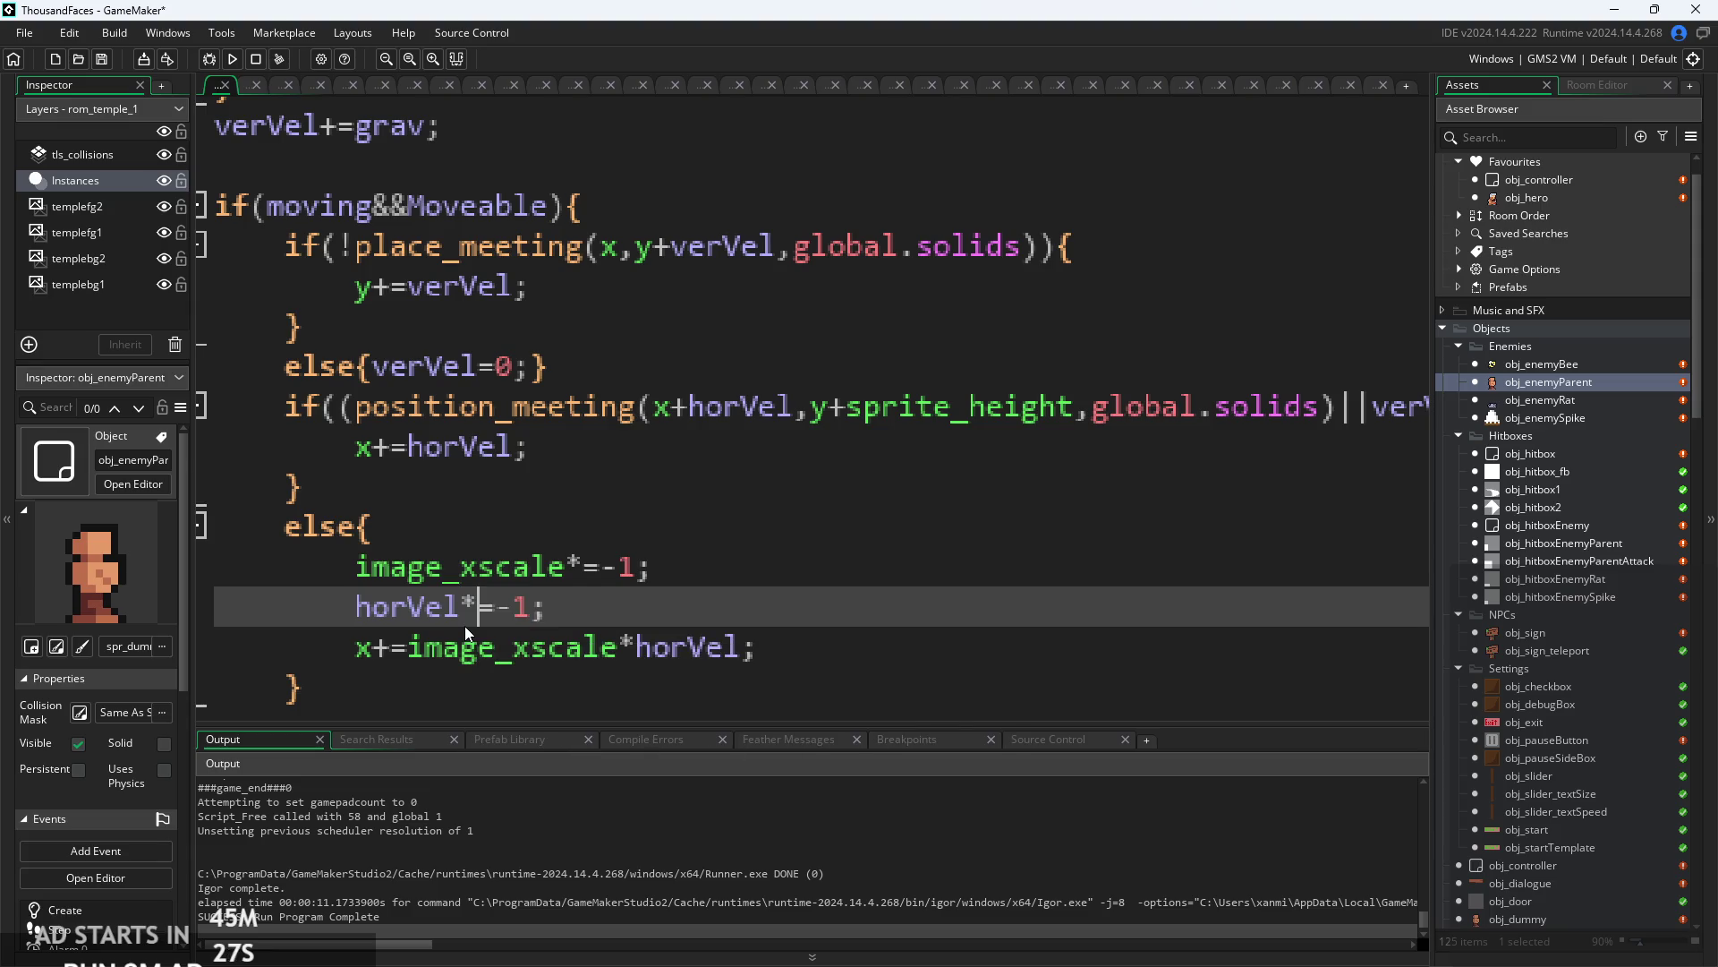
pyautogui.press('BackSpace')
pyautogui.press('BackSpace')
pyautogui.write('imag')
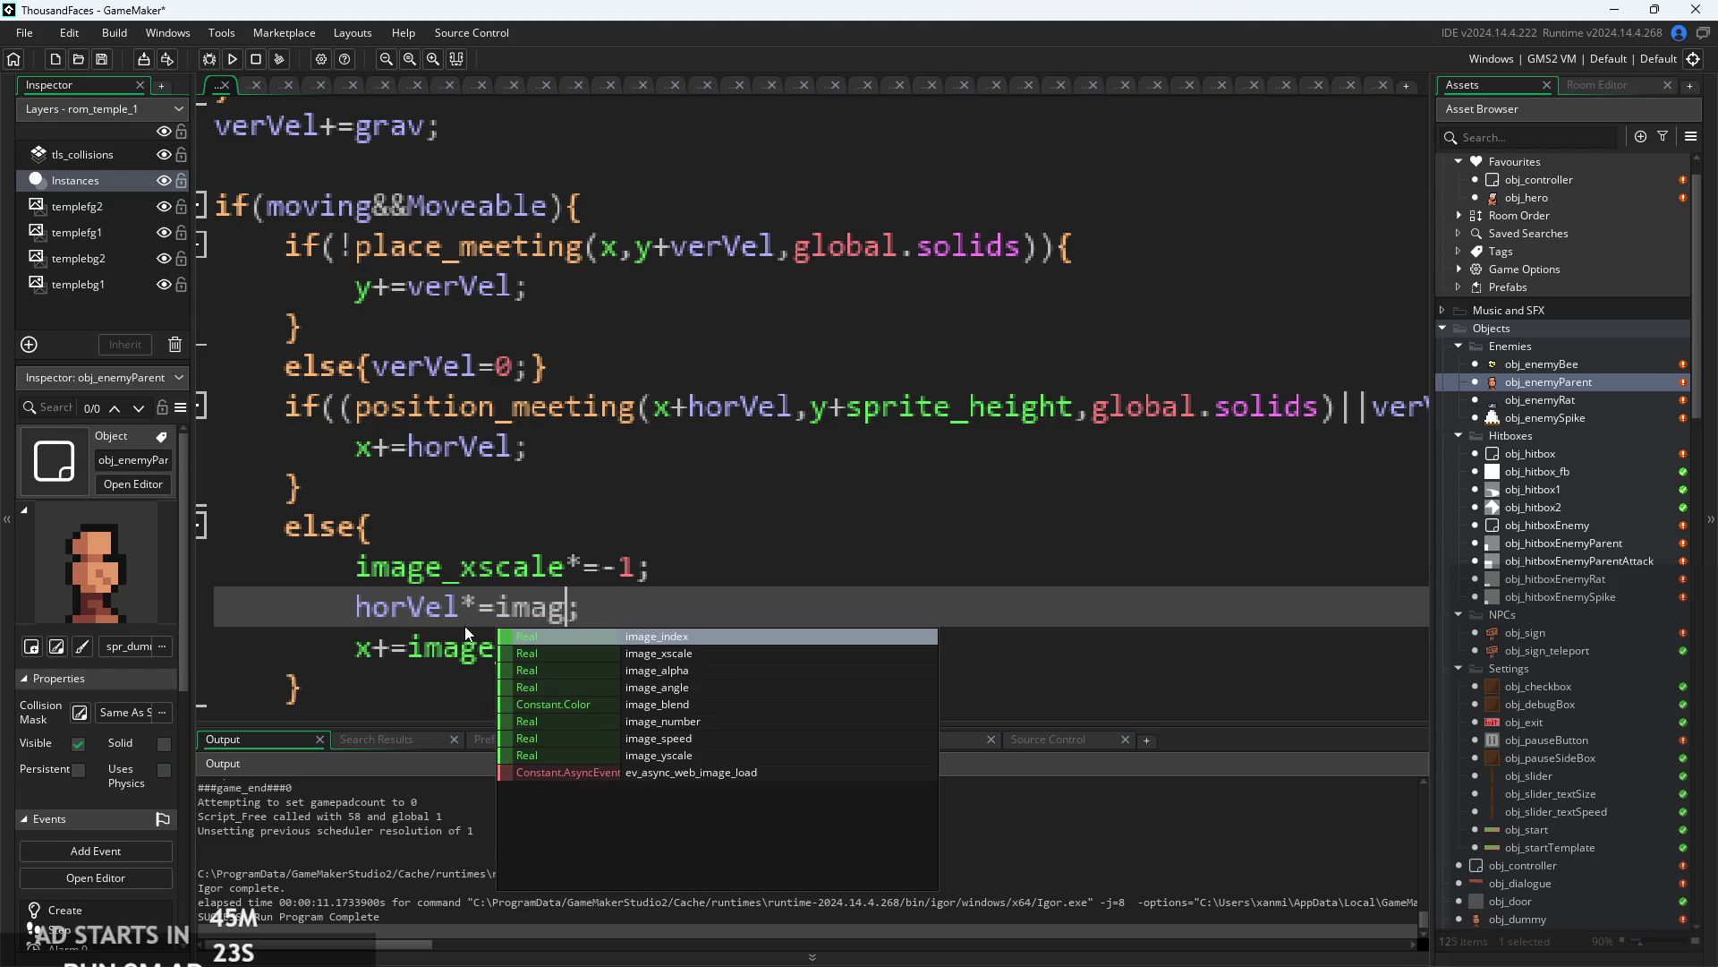
pyautogui.press('Return')
pyautogui.press('BackSpace')
pyautogui.press('BackSpace')
pyautogui.press('BackSpace')
pyautogui.write('x')
pyautogui.press('BackSpace')
pyautogui.write('x')
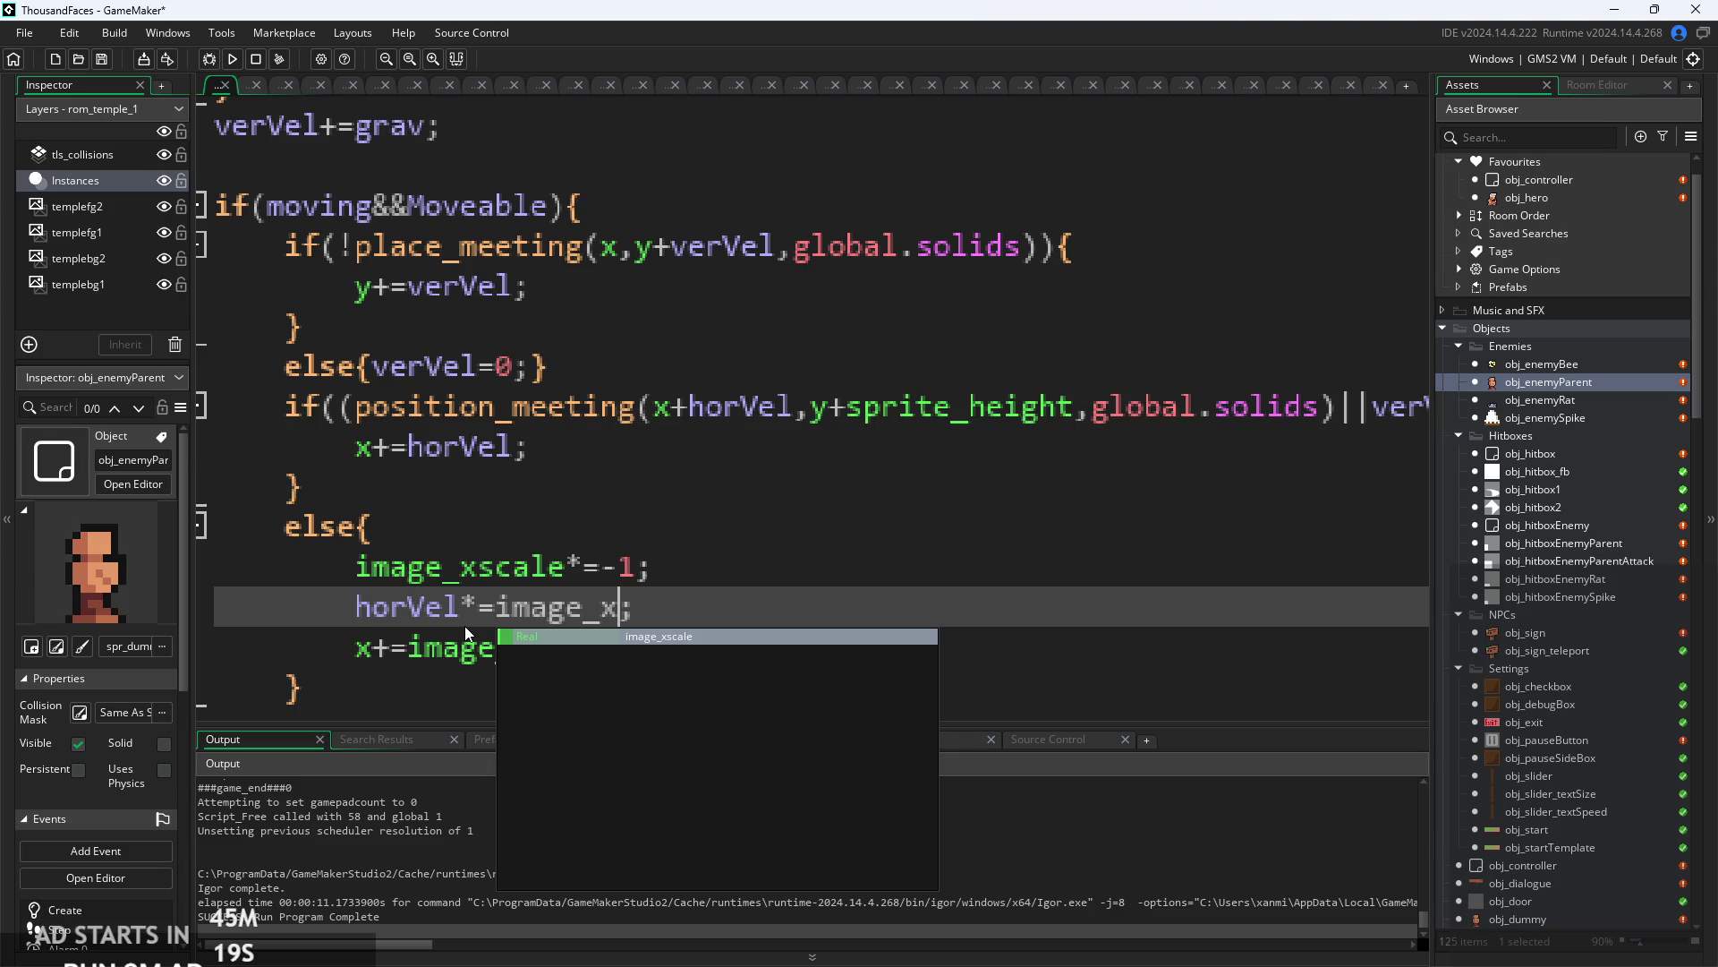
pyautogui.press('Return')
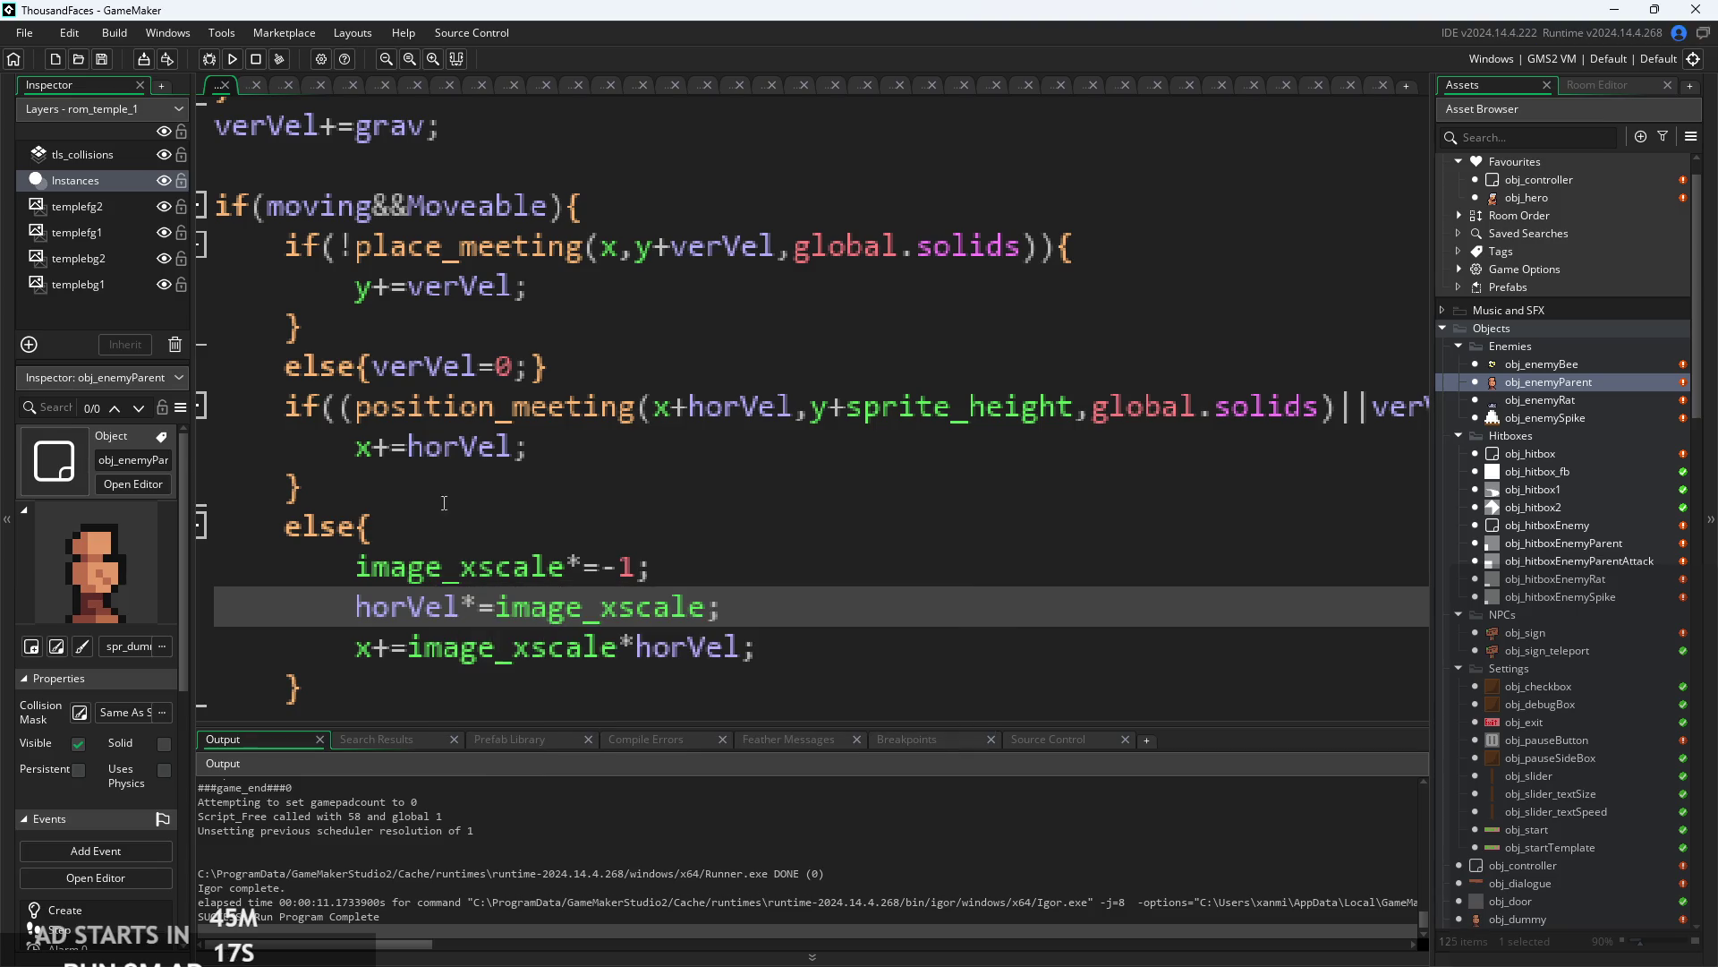
pyautogui.keyDown('ctrl'); pyautogui.scroll(-2, 746, 627); pyautogui.keyUp('ctrl')
pyautogui.press('End')
pyautogui.press('F5')
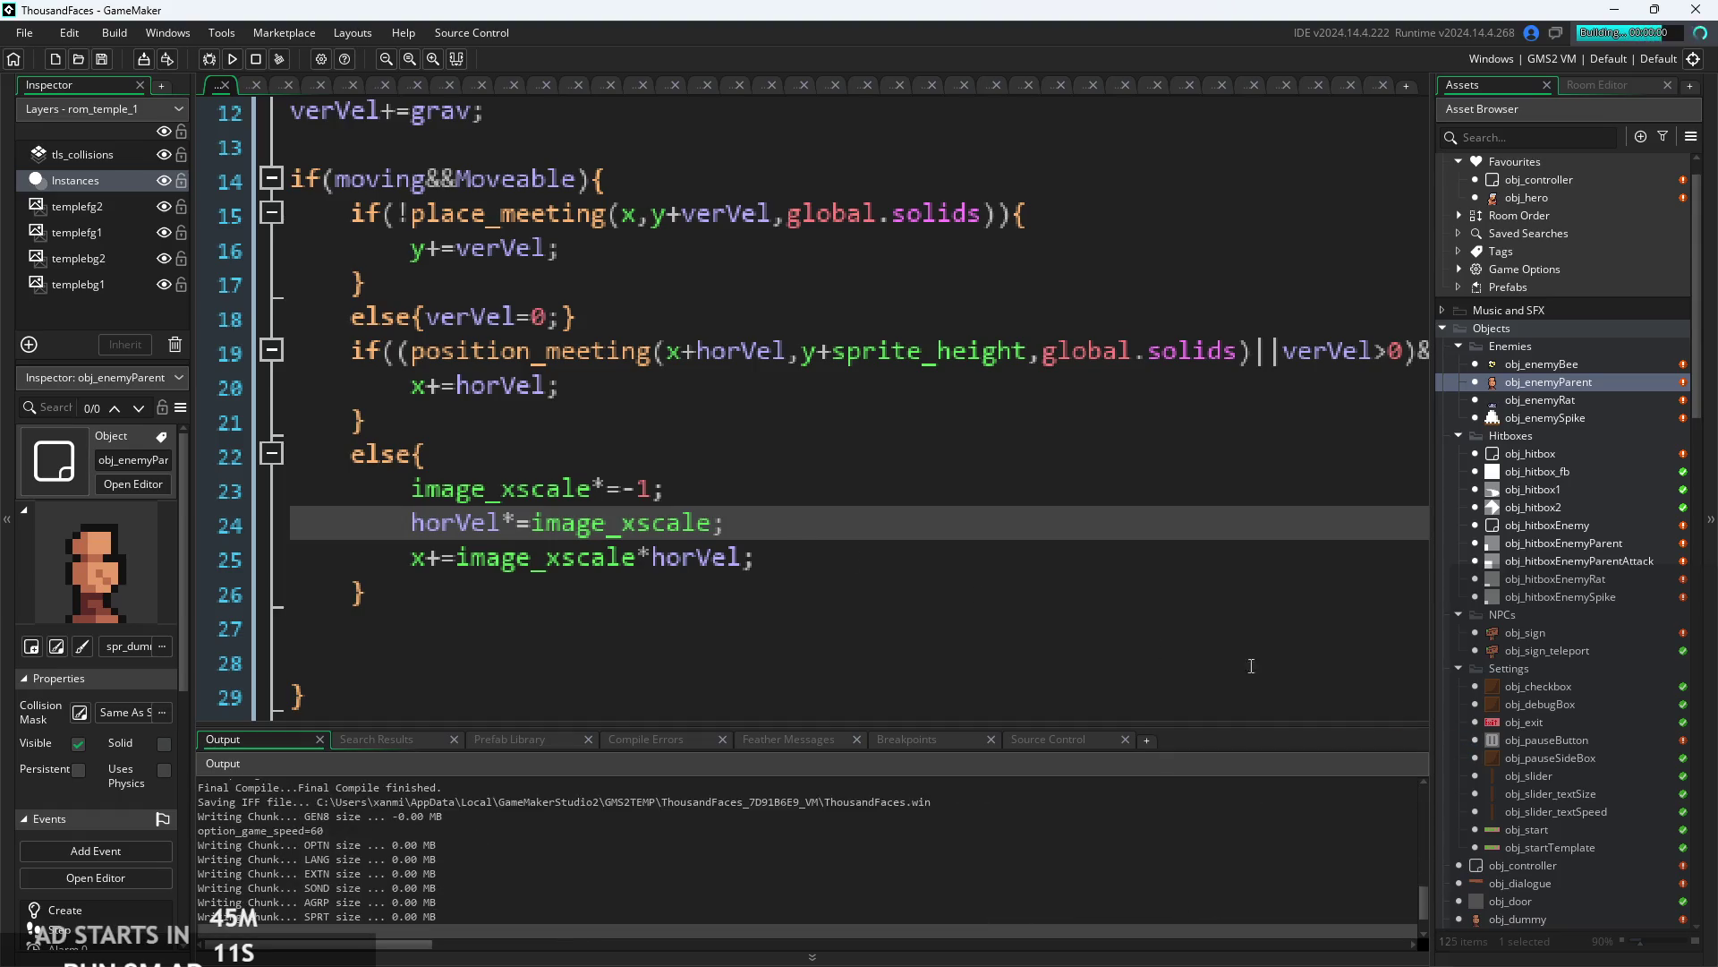
# - Revert the line to horVel*=-1 and review the surrounding image_xscale flip code
pyautogui.hotkey('ctrl', 'z')
pyautogui.hotkey('ctrl', 'z')
pyautogui.hotkey('ctrl', 'z')
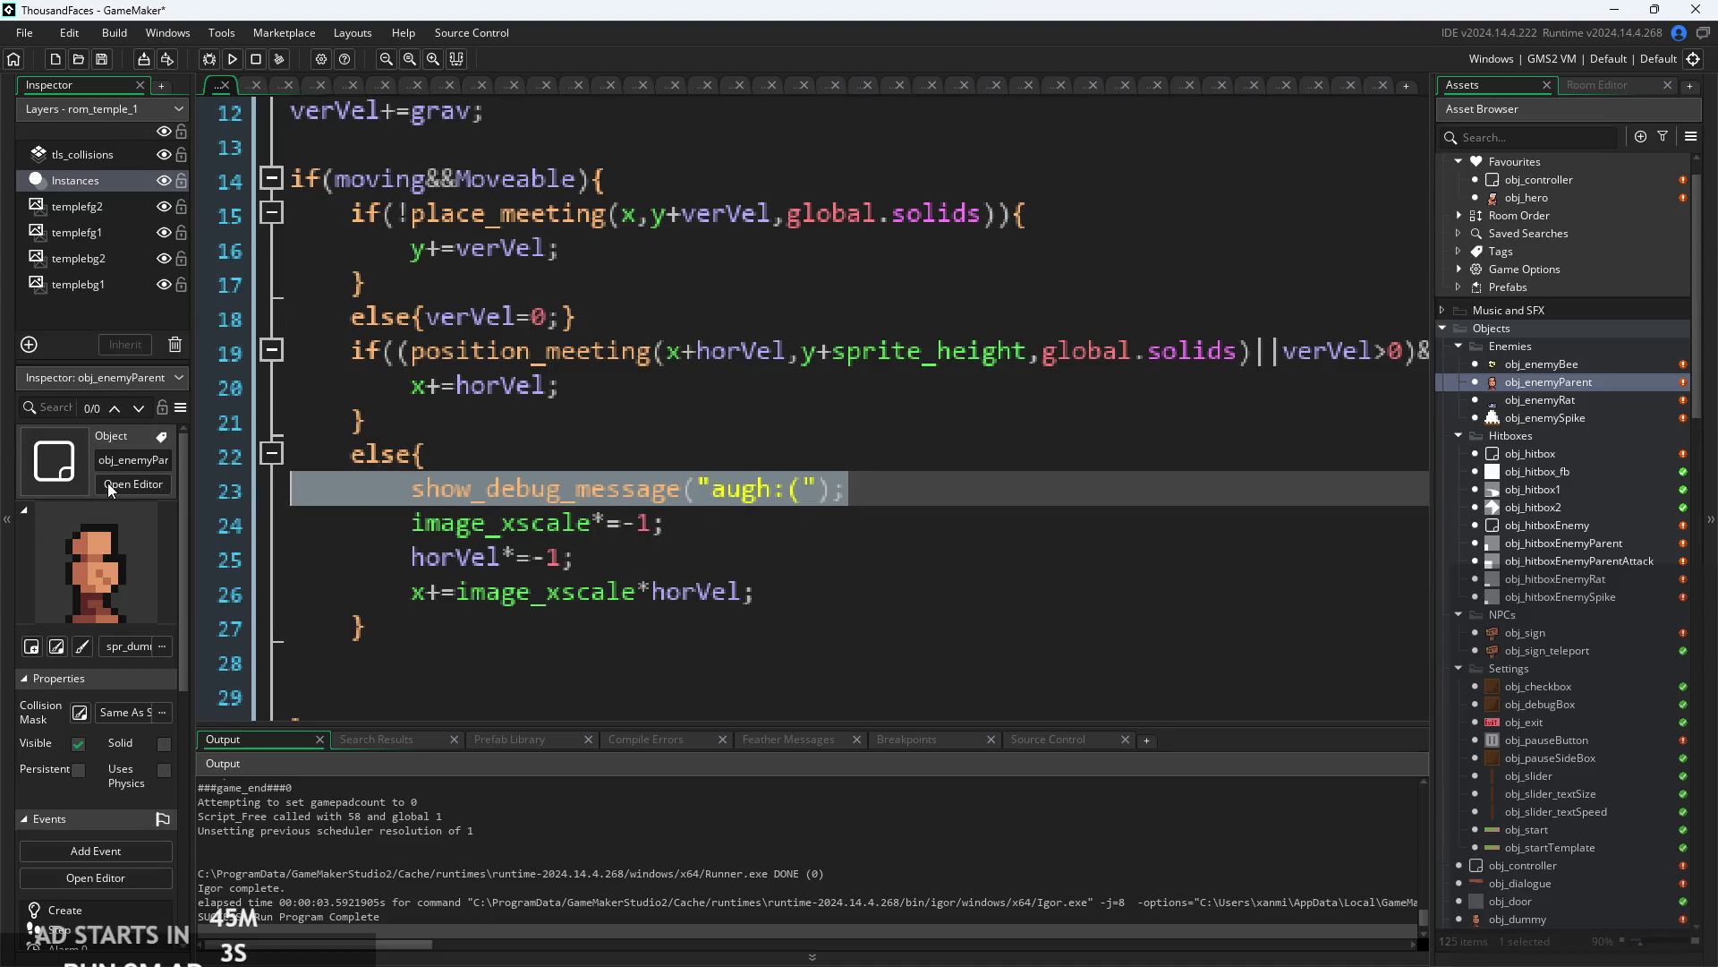
pyautogui.click(660, 516)
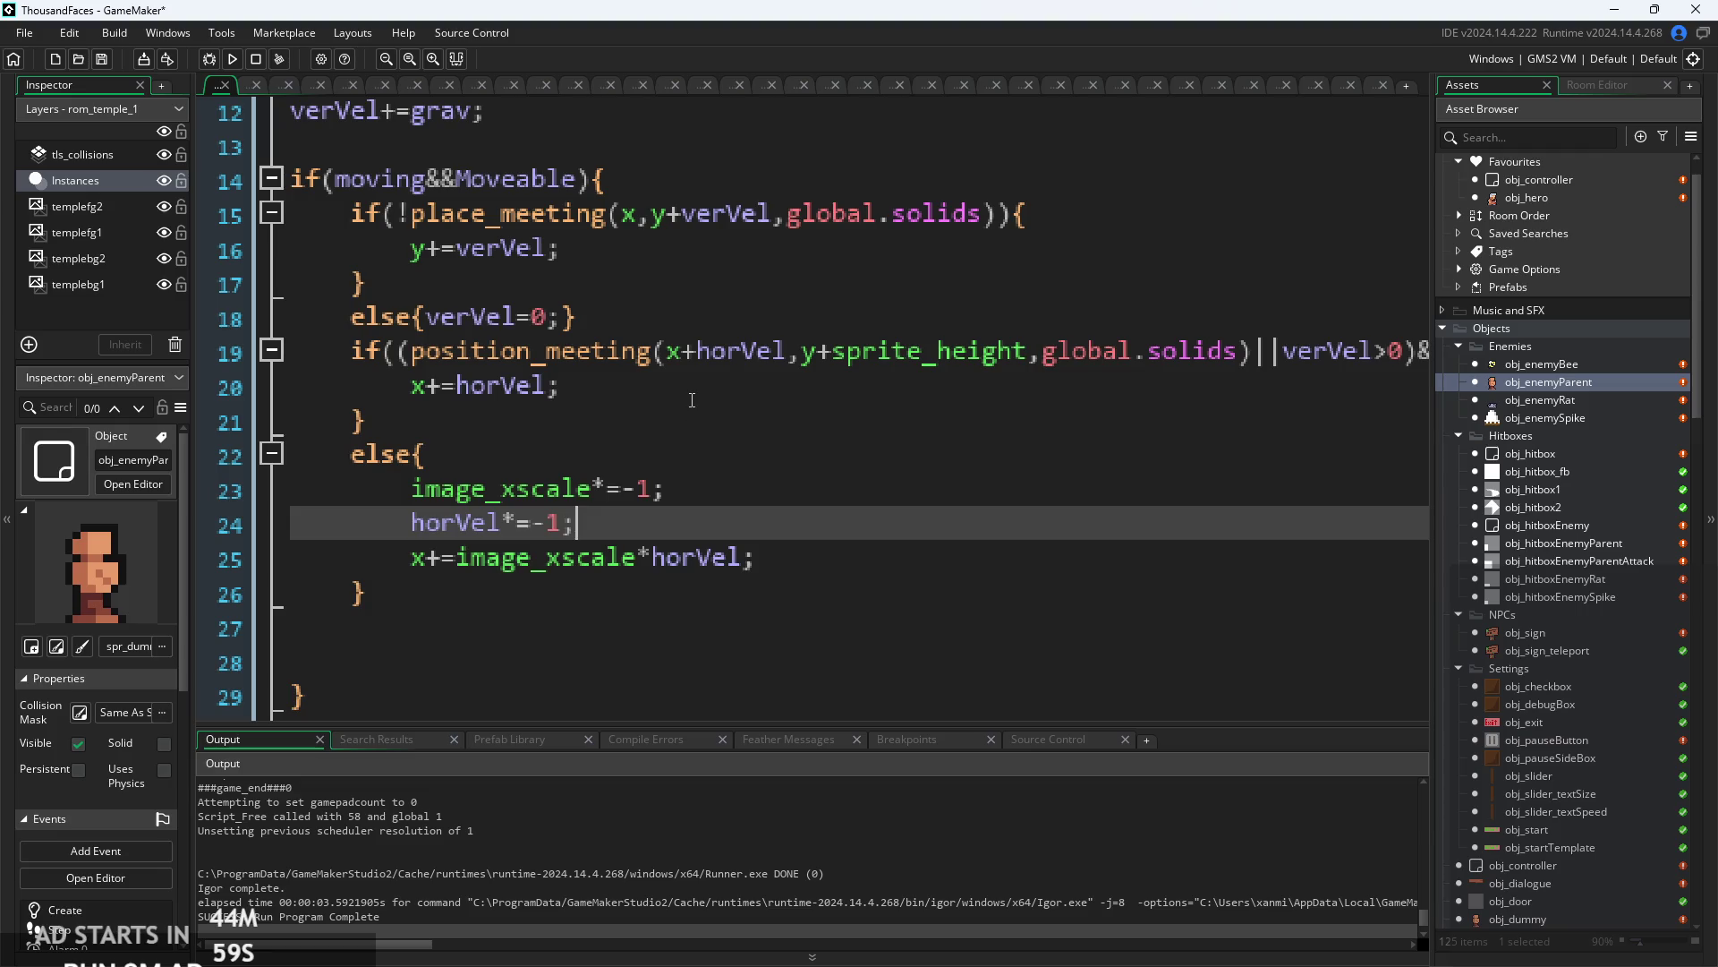
pyautogui.click(593, 462)
pyautogui.click(662, 506)
pyautogui.click(472, 557)
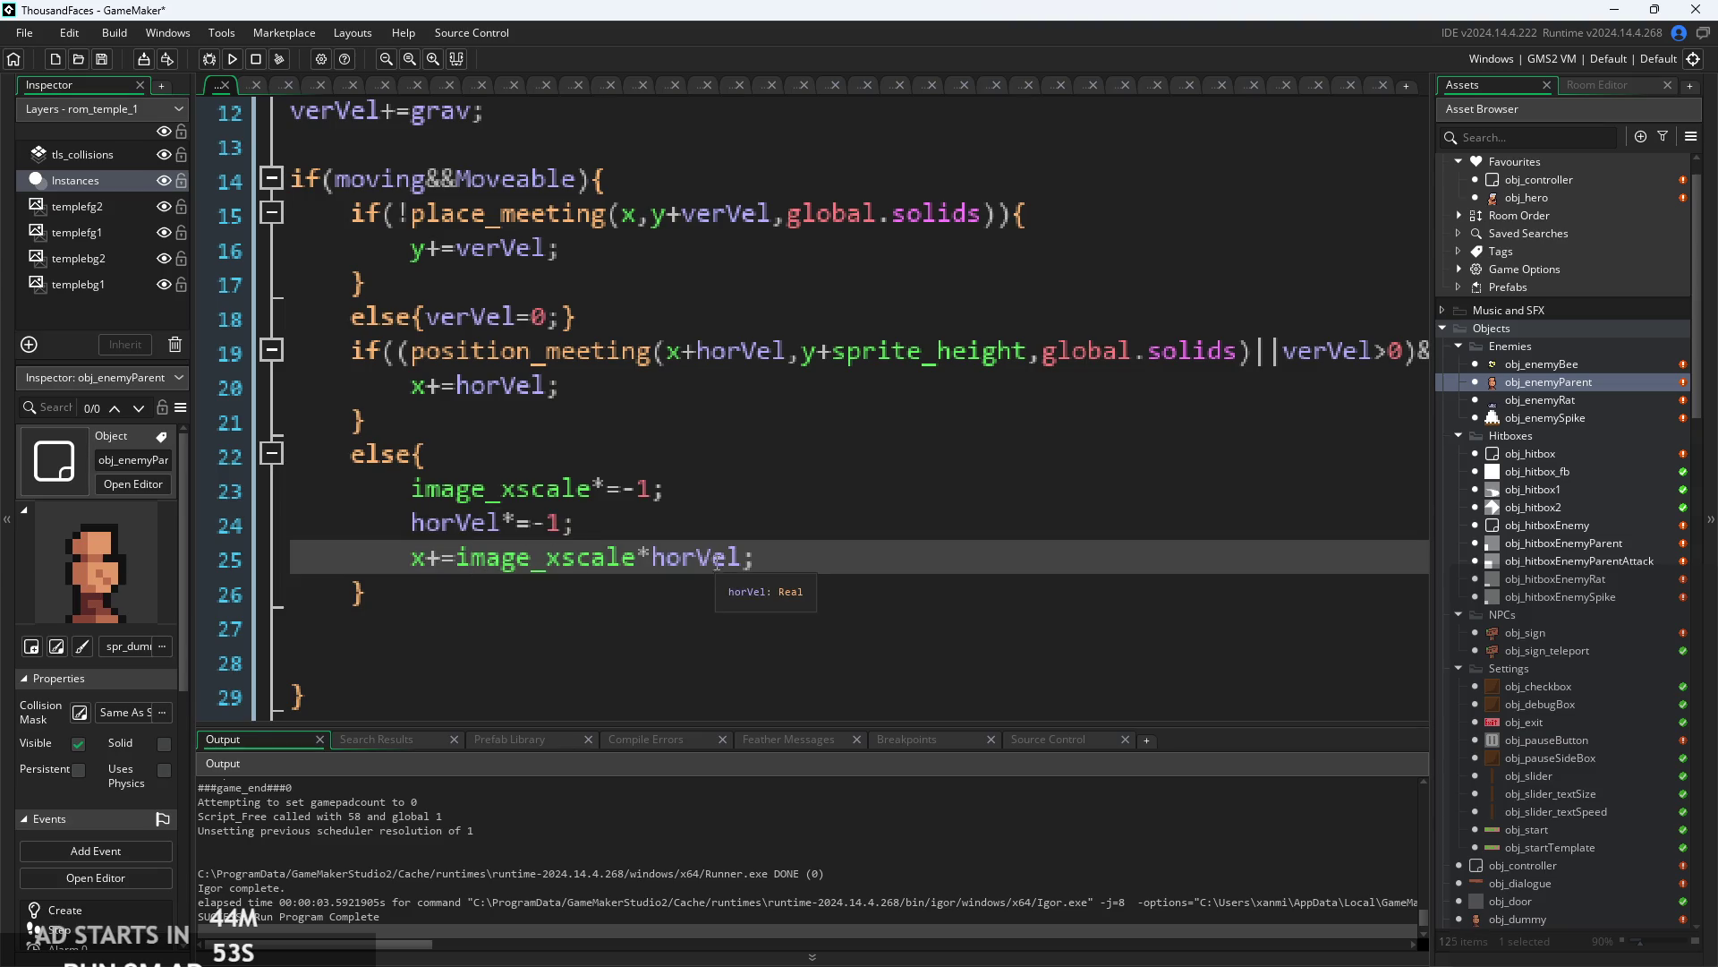
pyautogui.click(637, 524)
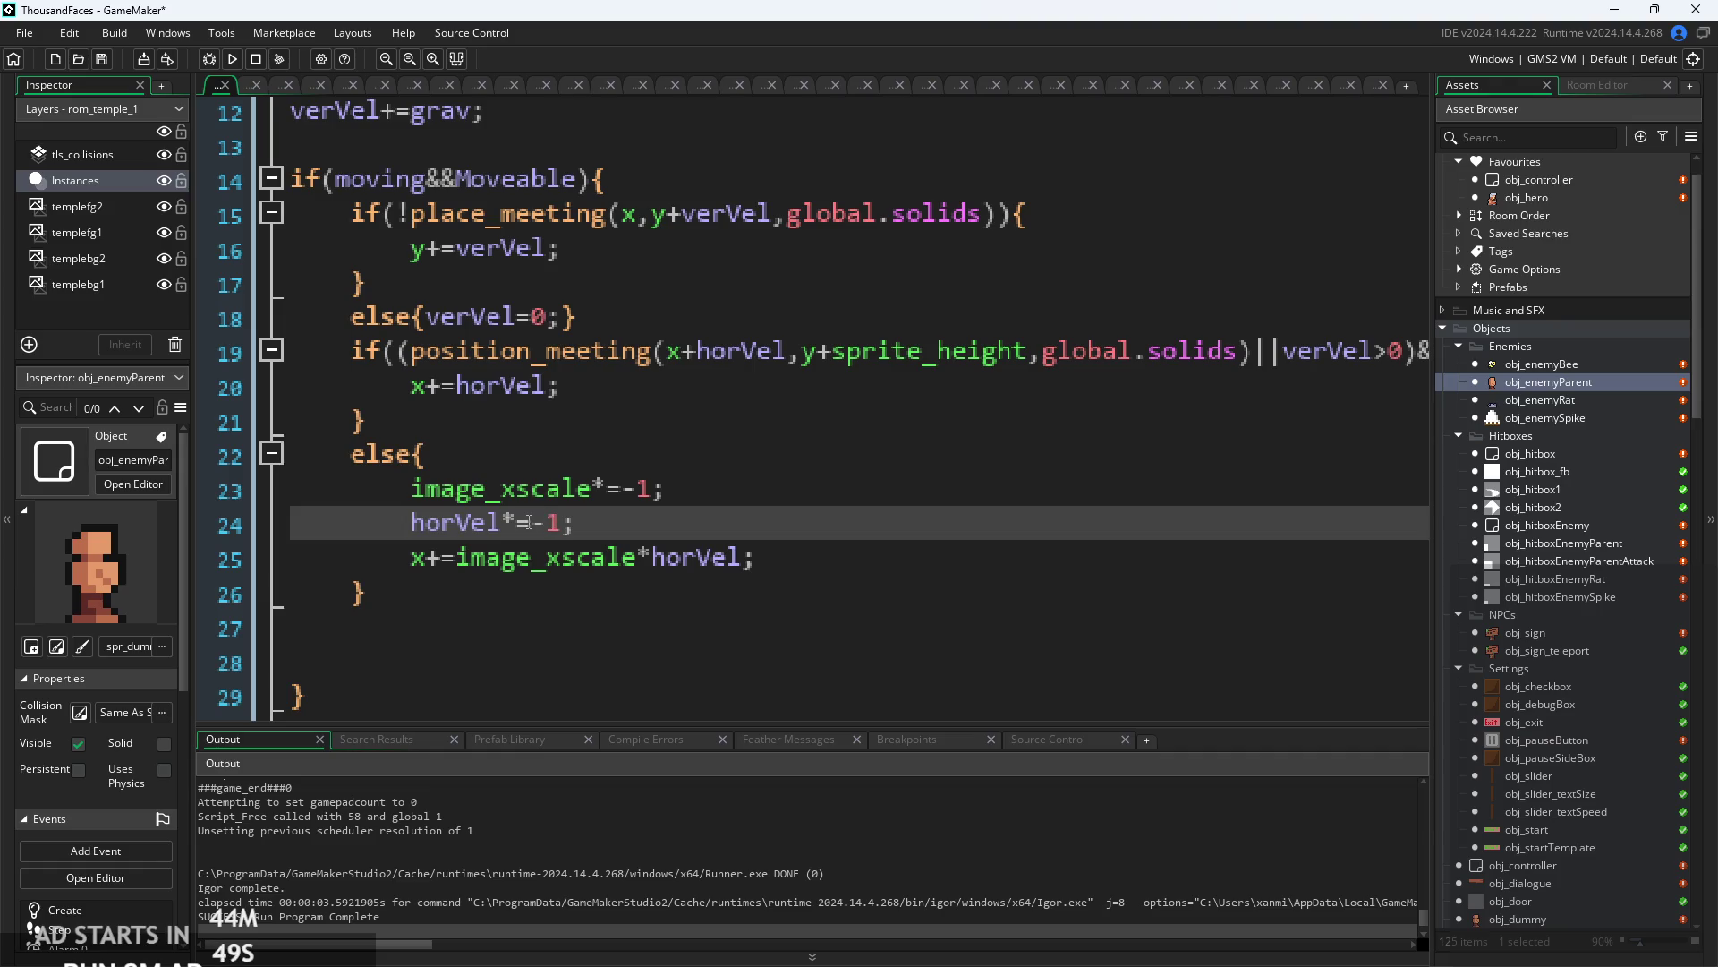
pyautogui.click(637, 489)
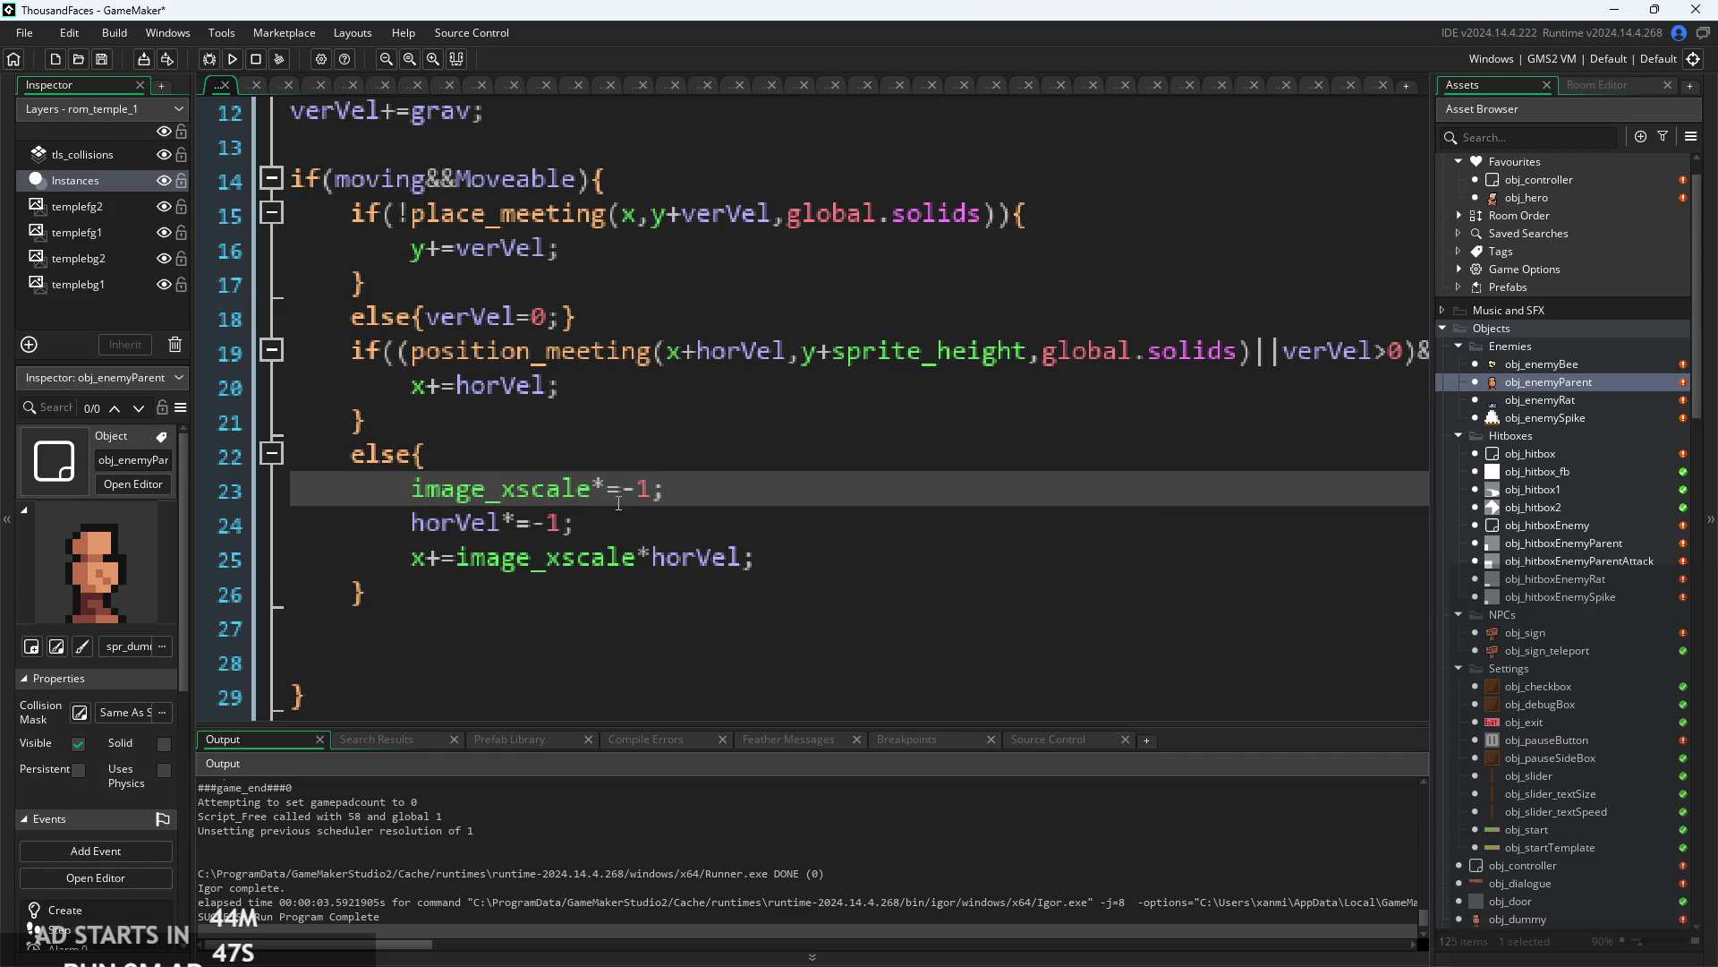
pyautogui.click(654, 491)
pyautogui.press('Down')
# - Change line 25 to x-=image_xscale*horVel, then run the game and start playing
pyautogui.click(442, 556)
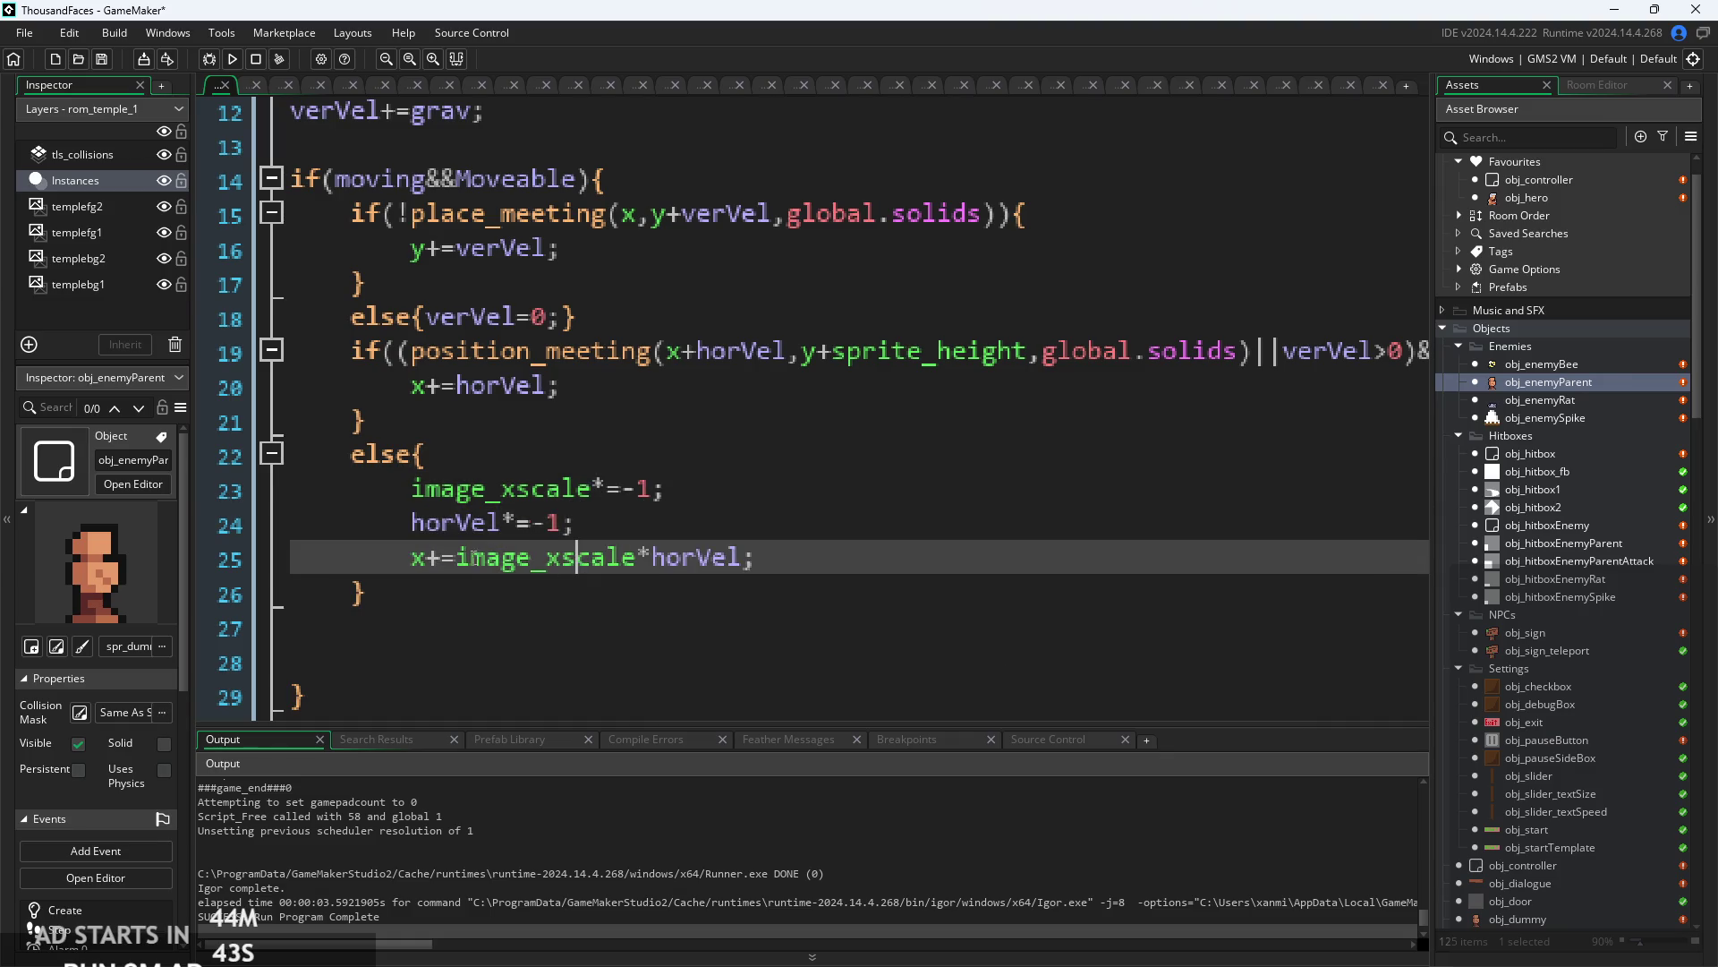
pyautogui.press('BackSpace')
pyautogui.write('-')
pyautogui.click(232, 59)
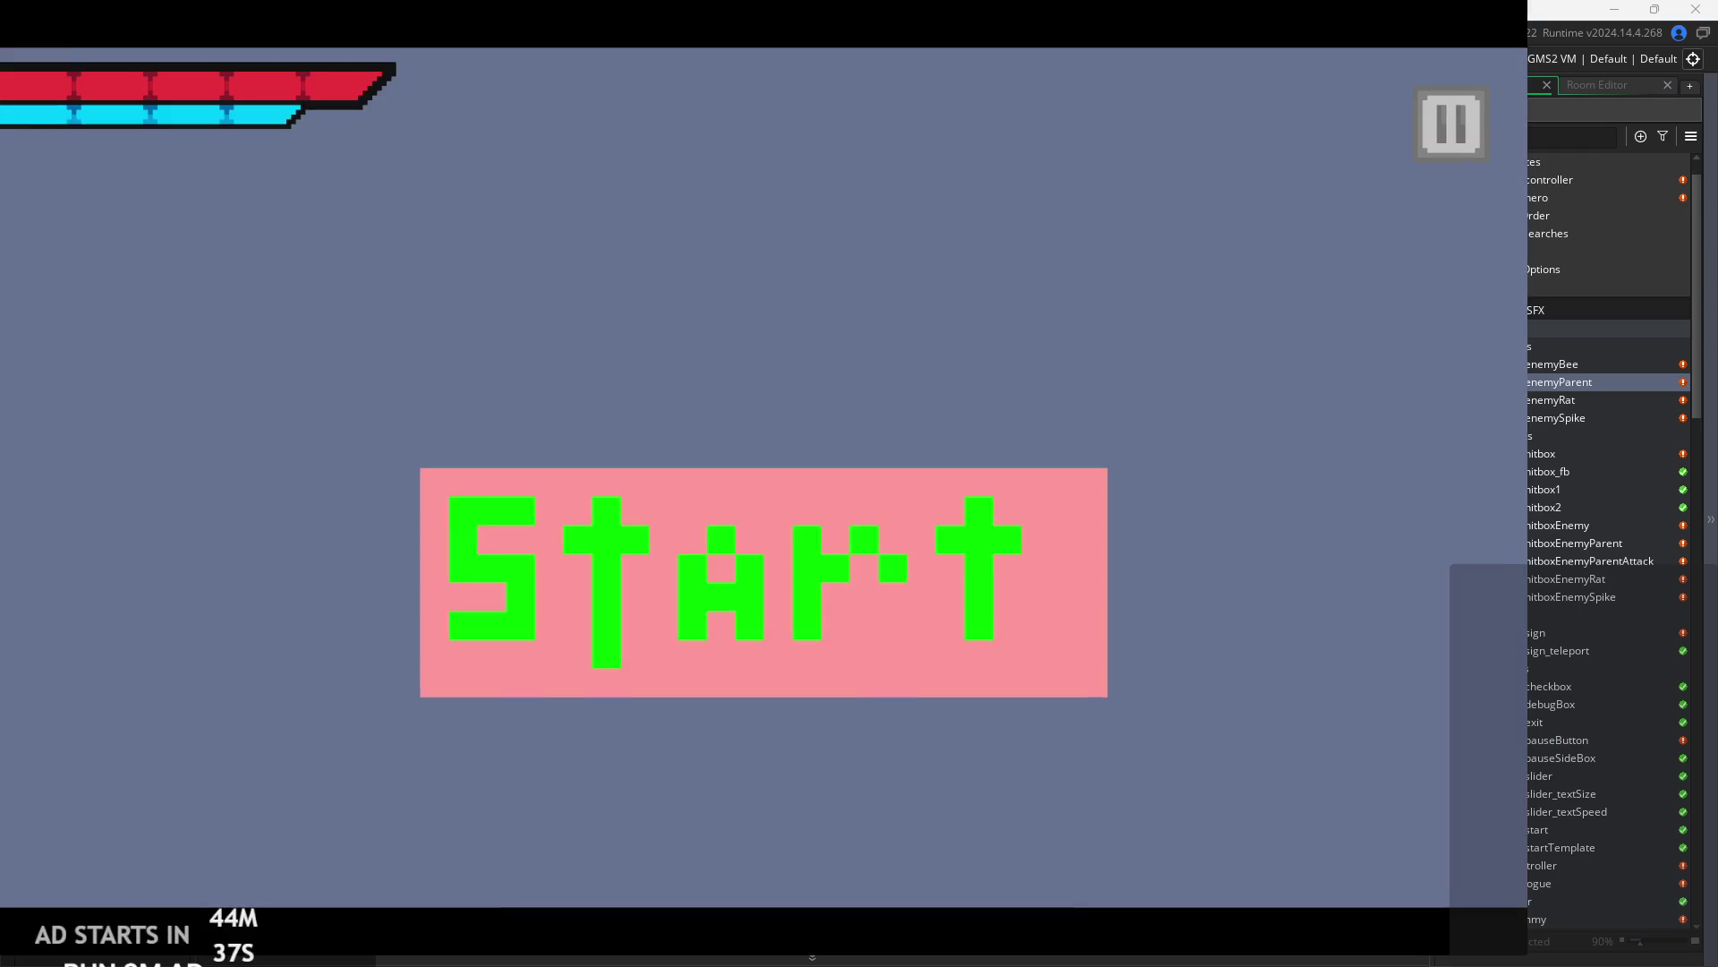
pyautogui.click(723, 524)
# - Walk the player right, jump and attack, then pause and exit the test game
pyautogui.press('Right')
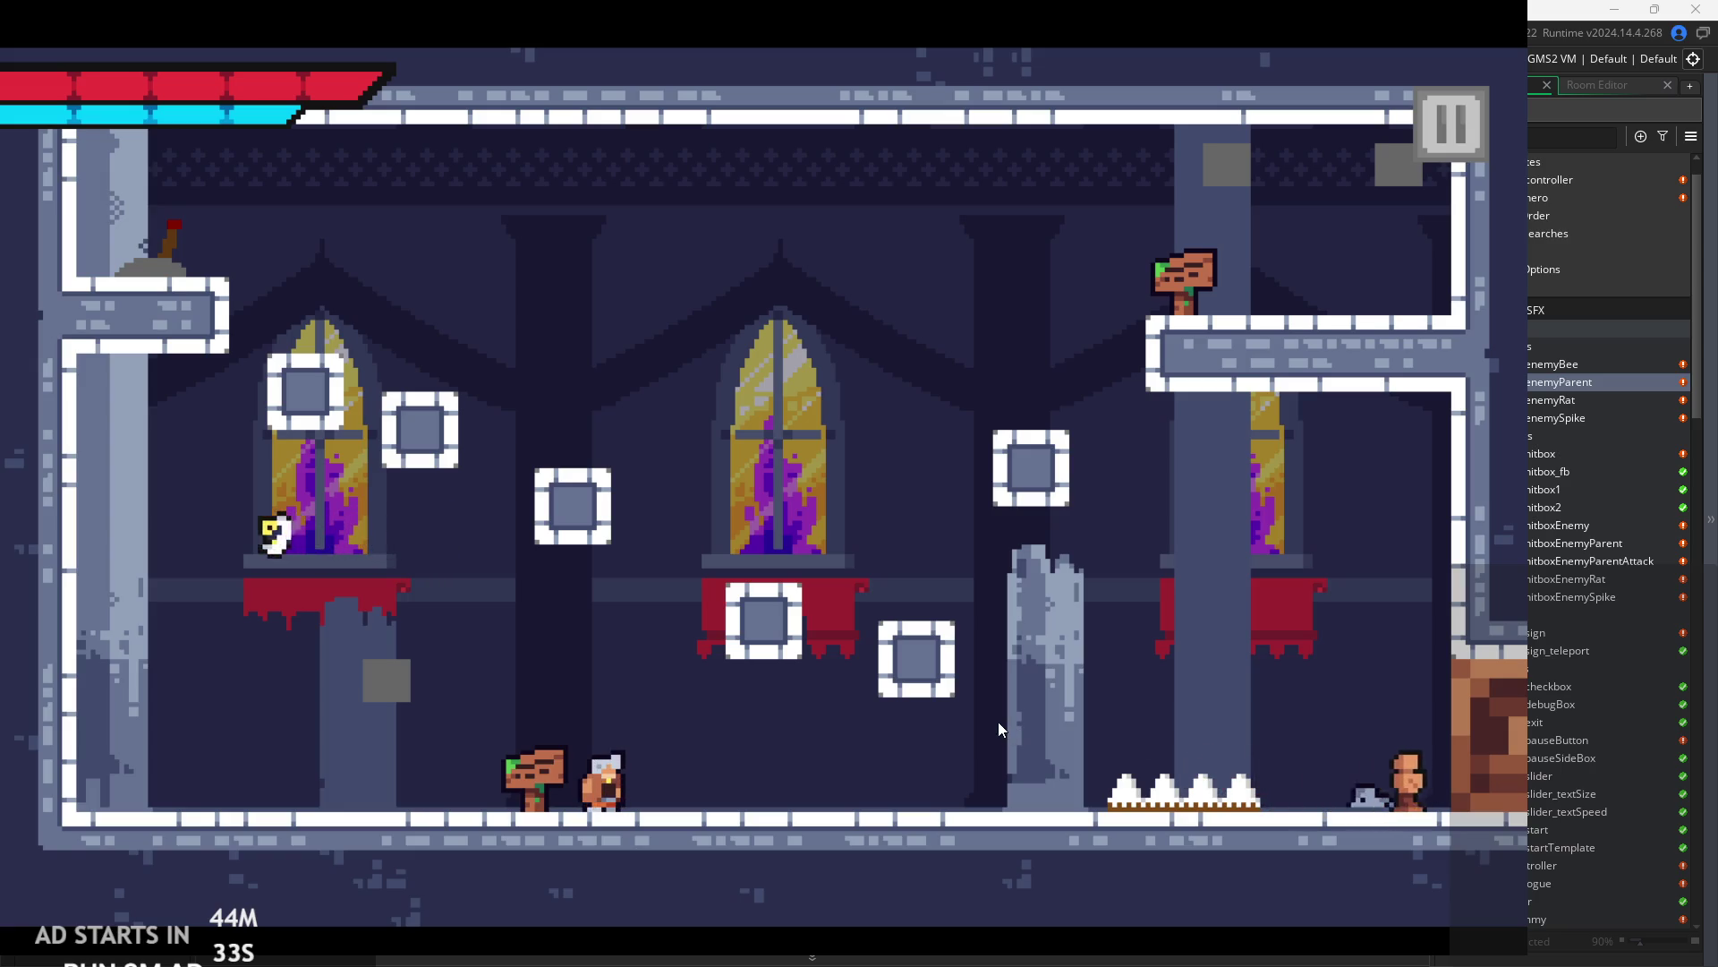
pyautogui.press('Right')
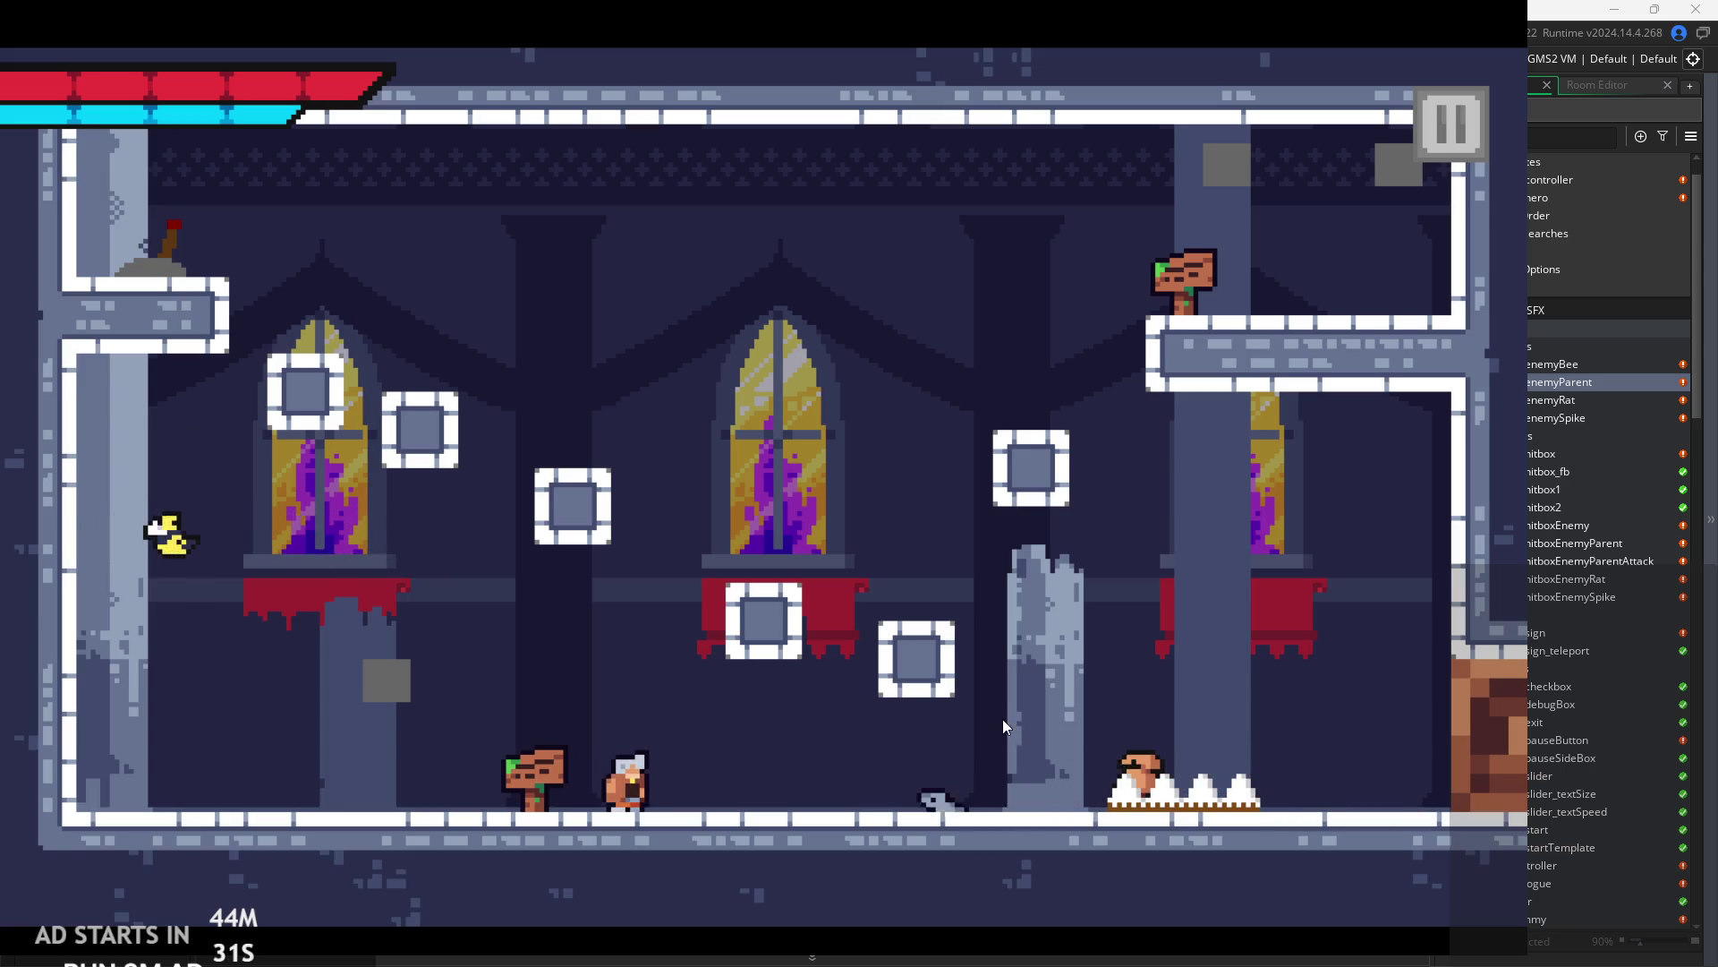
pyautogui.press('x')
pyautogui.press('space')
pyautogui.press('Right')
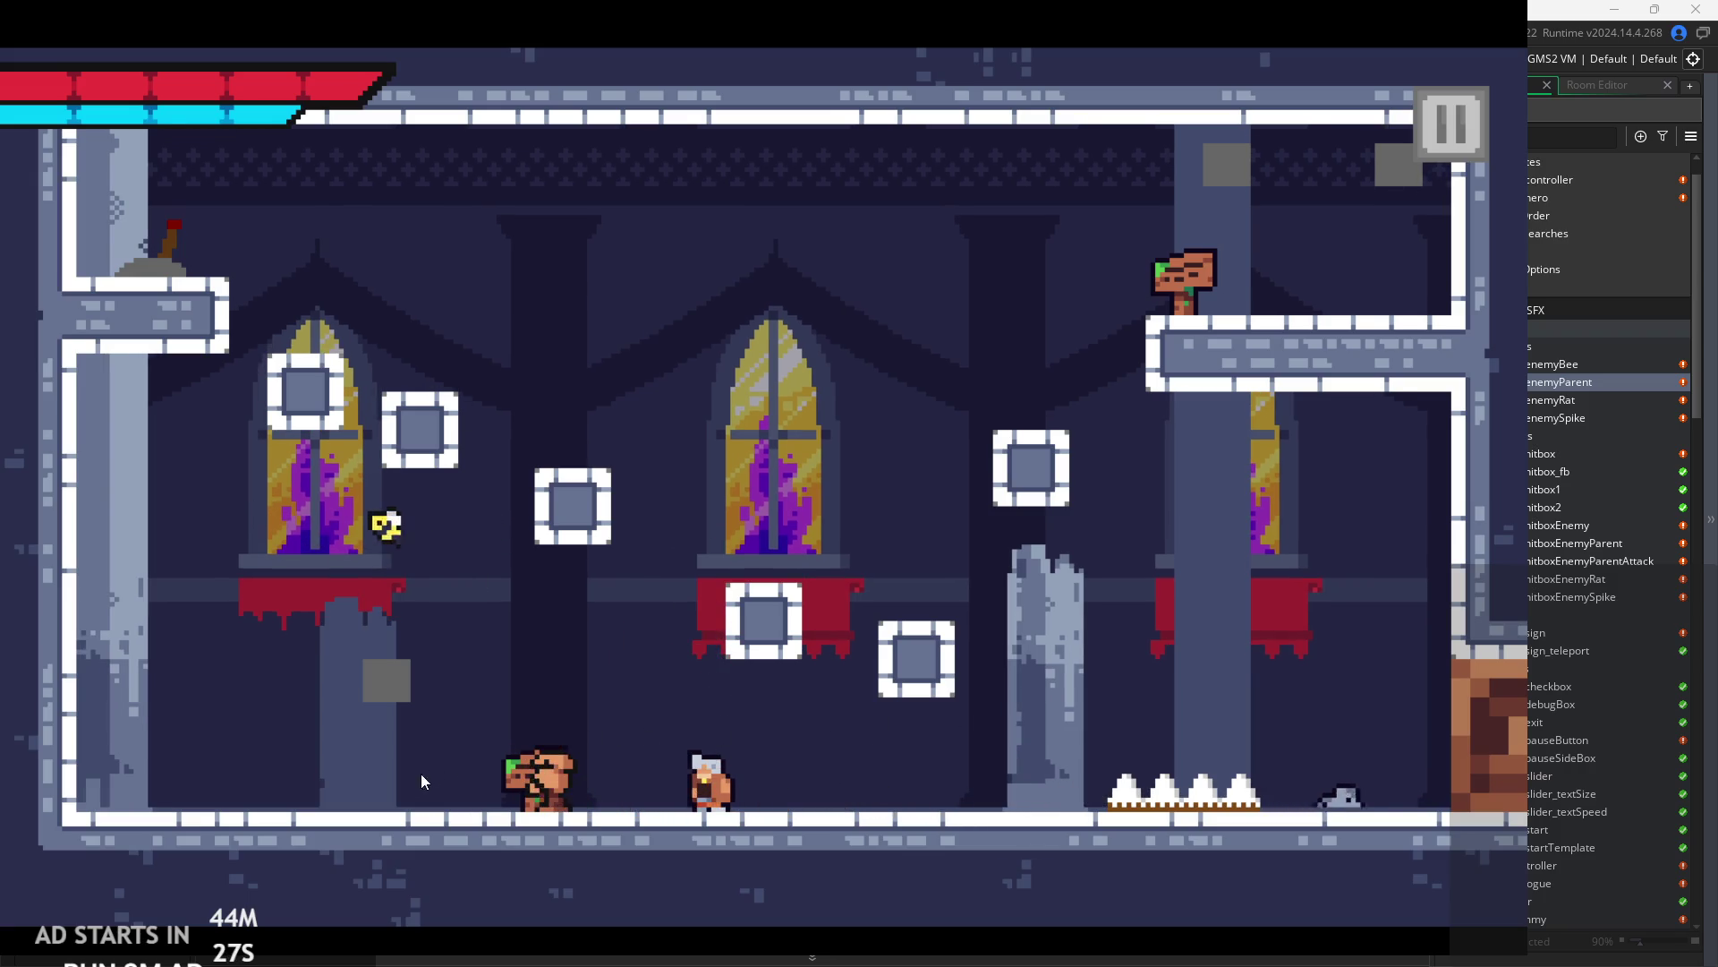
pyautogui.press('Right')
pyautogui.press('Right')
pyautogui.press('x')
pyautogui.click(1450, 123)
pyautogui.click(1258, 792)
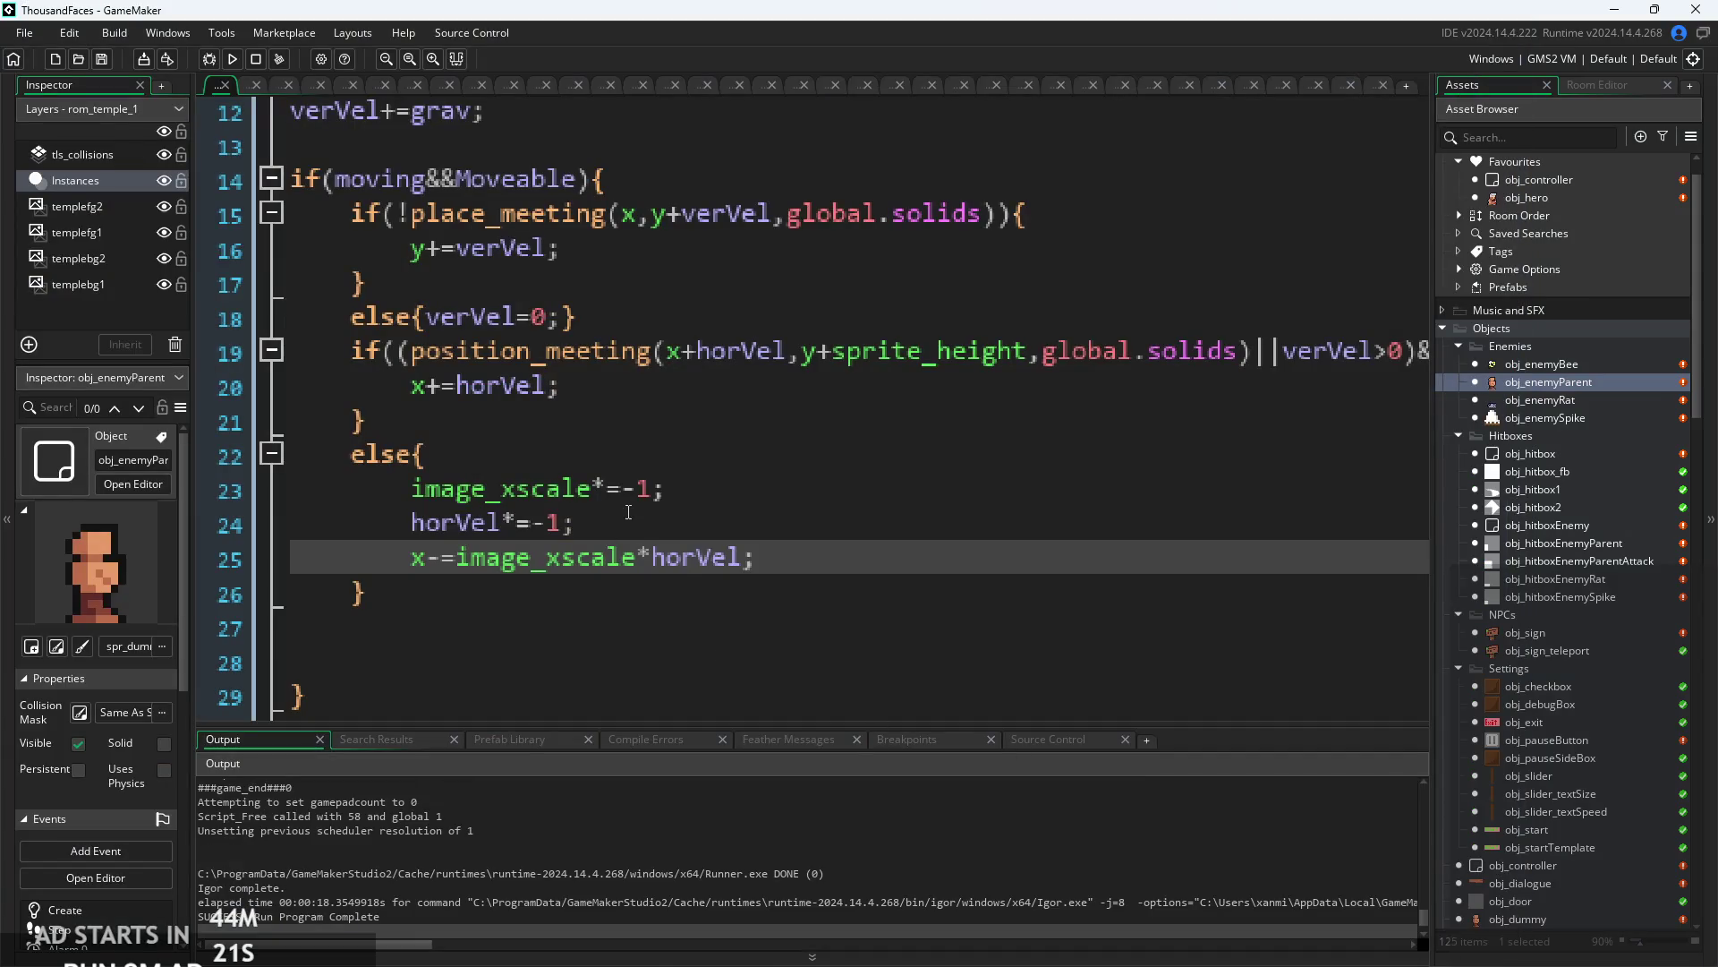
# - Change line 25's operator from x-= to x+=
pyautogui.click(444, 562)
pyautogui.press('BackSpace')
pyautogui.write('+')
pyautogui.keyDown('ctrl'); pyautogui.scroll(2, 448, 576); pyautogui.keyUp('ctrl')
pyautogui.click(663, 514)
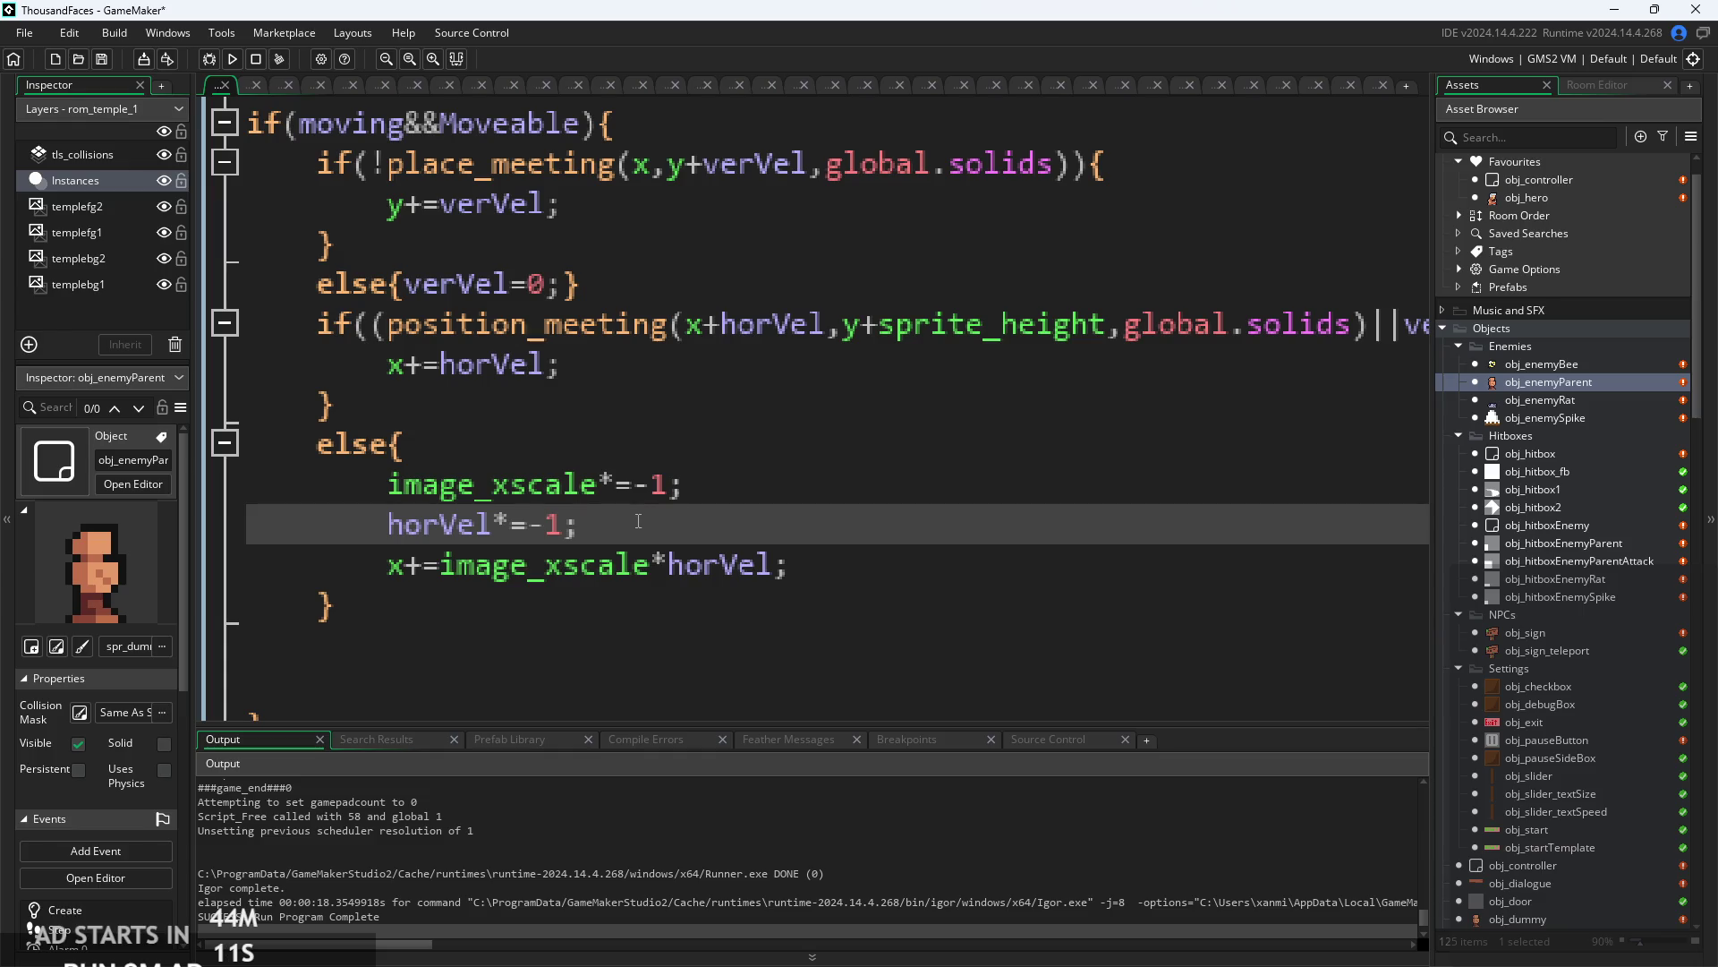
pyautogui.moveTo(622, 564)
pyautogui.scroll(-3, 797, 501)
pyautogui.hscroll(3, 797, 502)
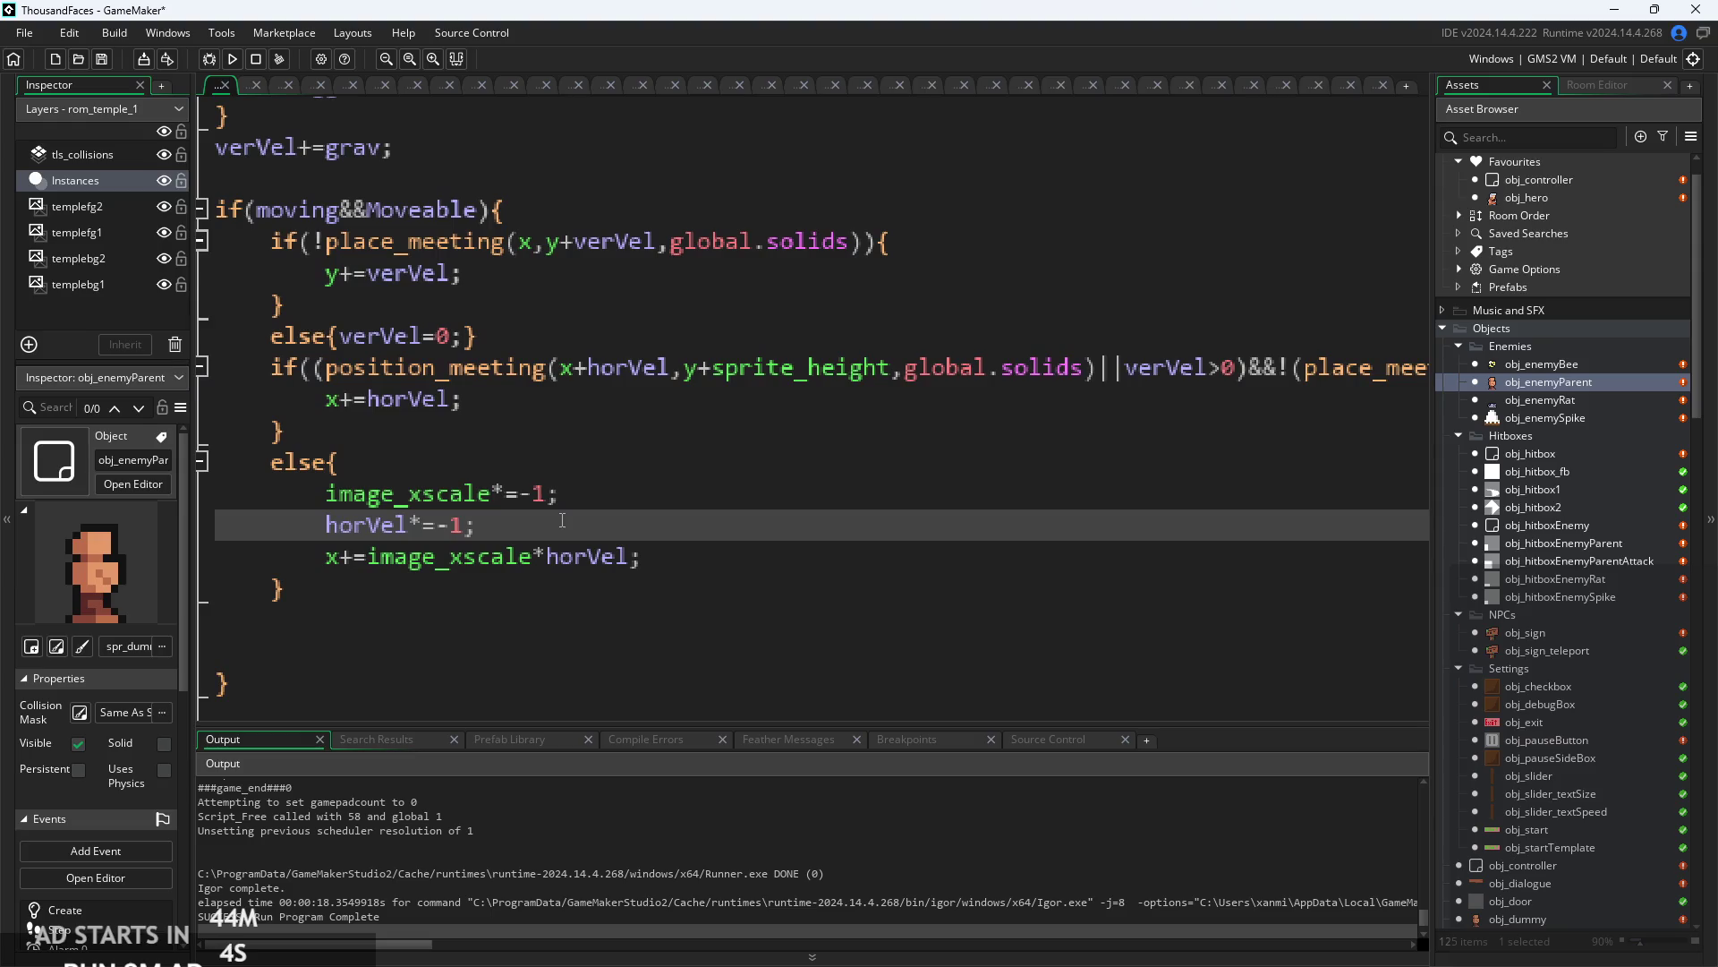
pyautogui.scroll(1, 420, 566)
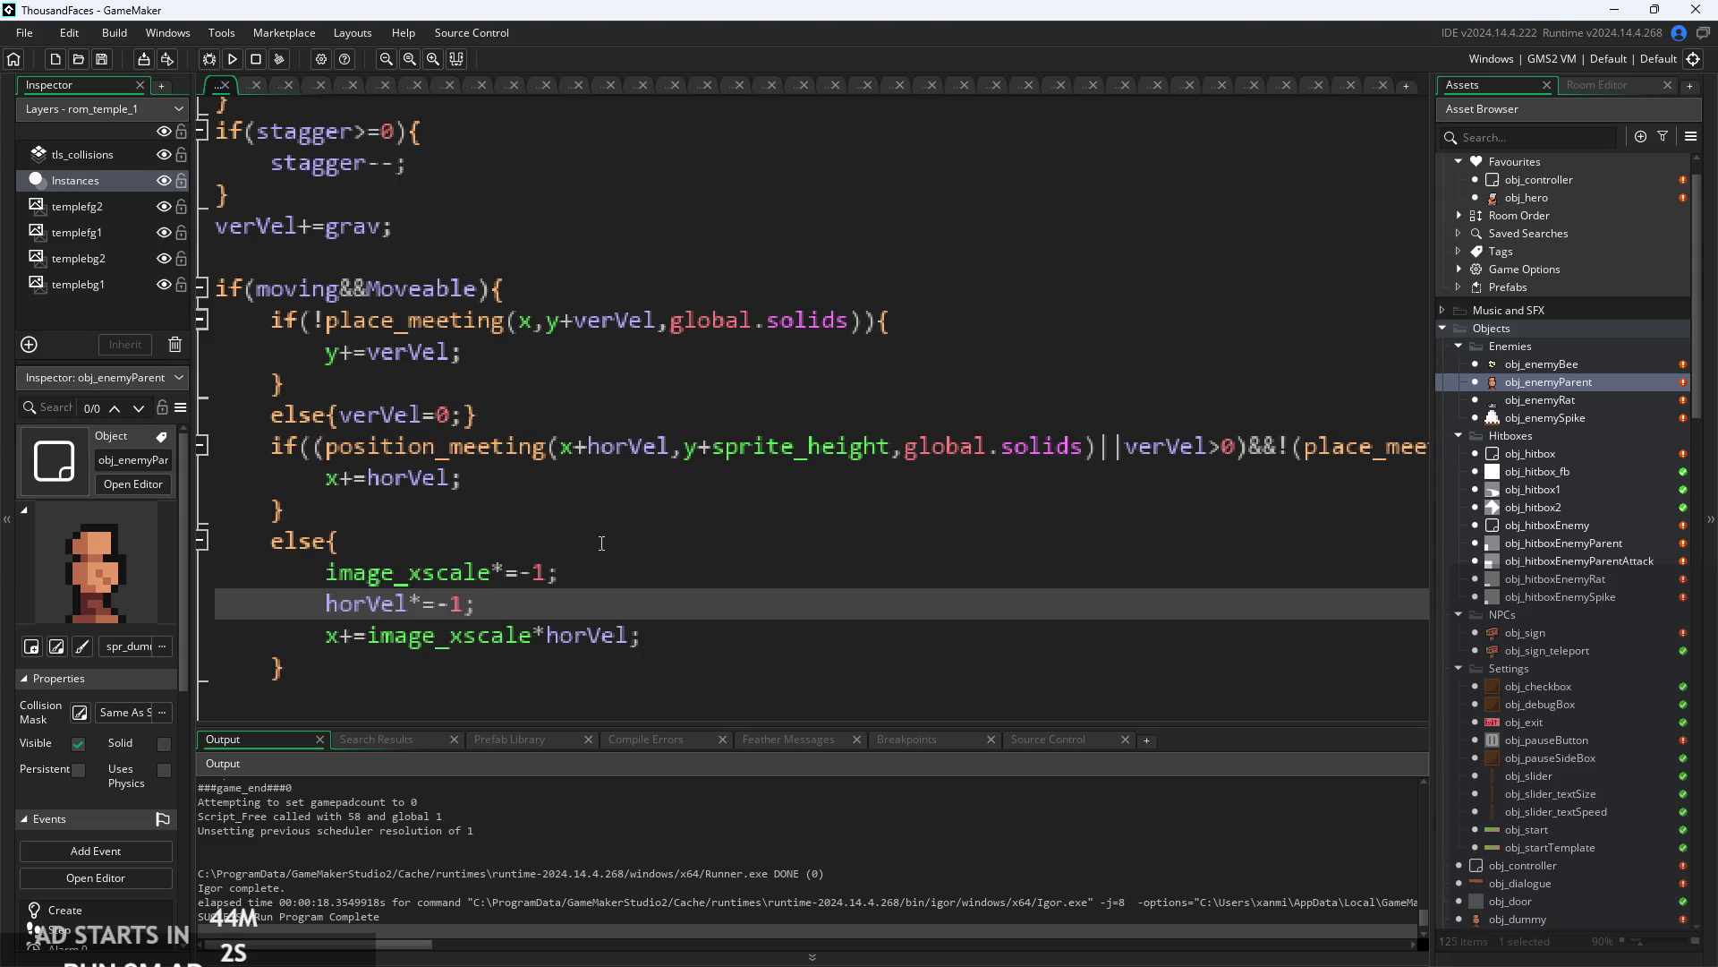
pyautogui.scroll(-1, 640, 437)
pyautogui.keyDown('ctrl'); pyautogui.scroll(1, 639, 436); pyautogui.keyUp('ctrl')
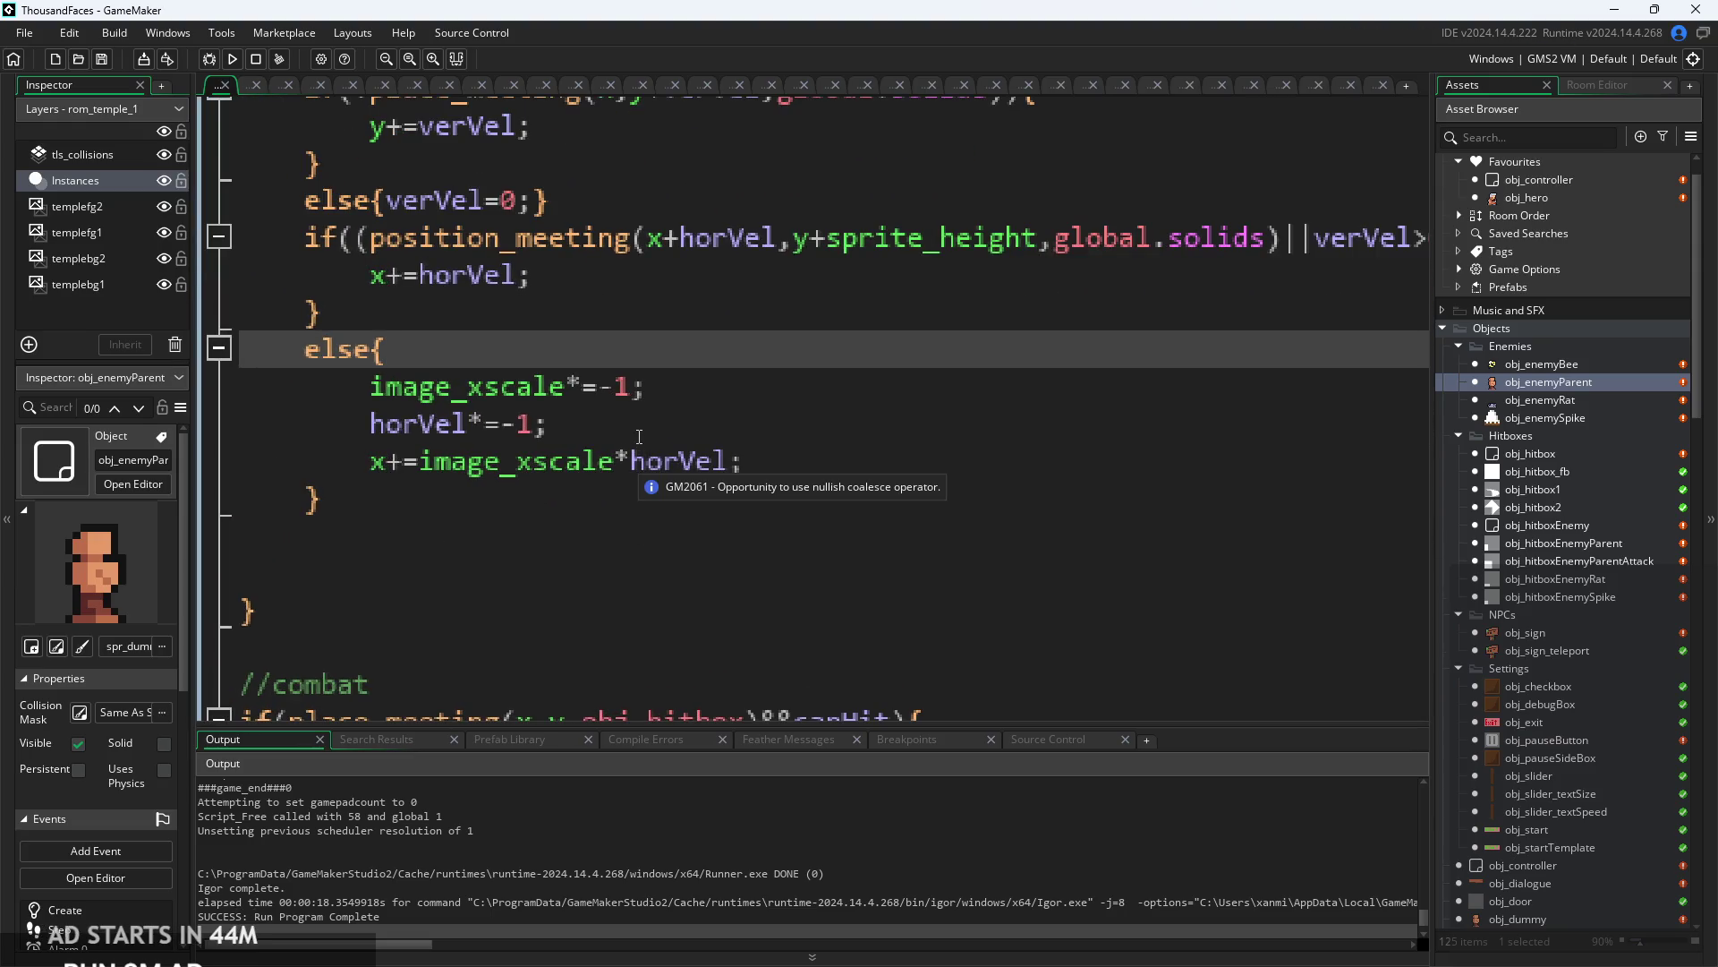
# - Review the image_xscale*=-1; statement on line 23 by selecting it
pyautogui.click(639, 437)
pyautogui.keyDown('ctrl'); pyautogui.scroll(-1, 639, 487); pyautogui.keyUp('ctrl')
pyautogui.hscroll(1, 639, 488)
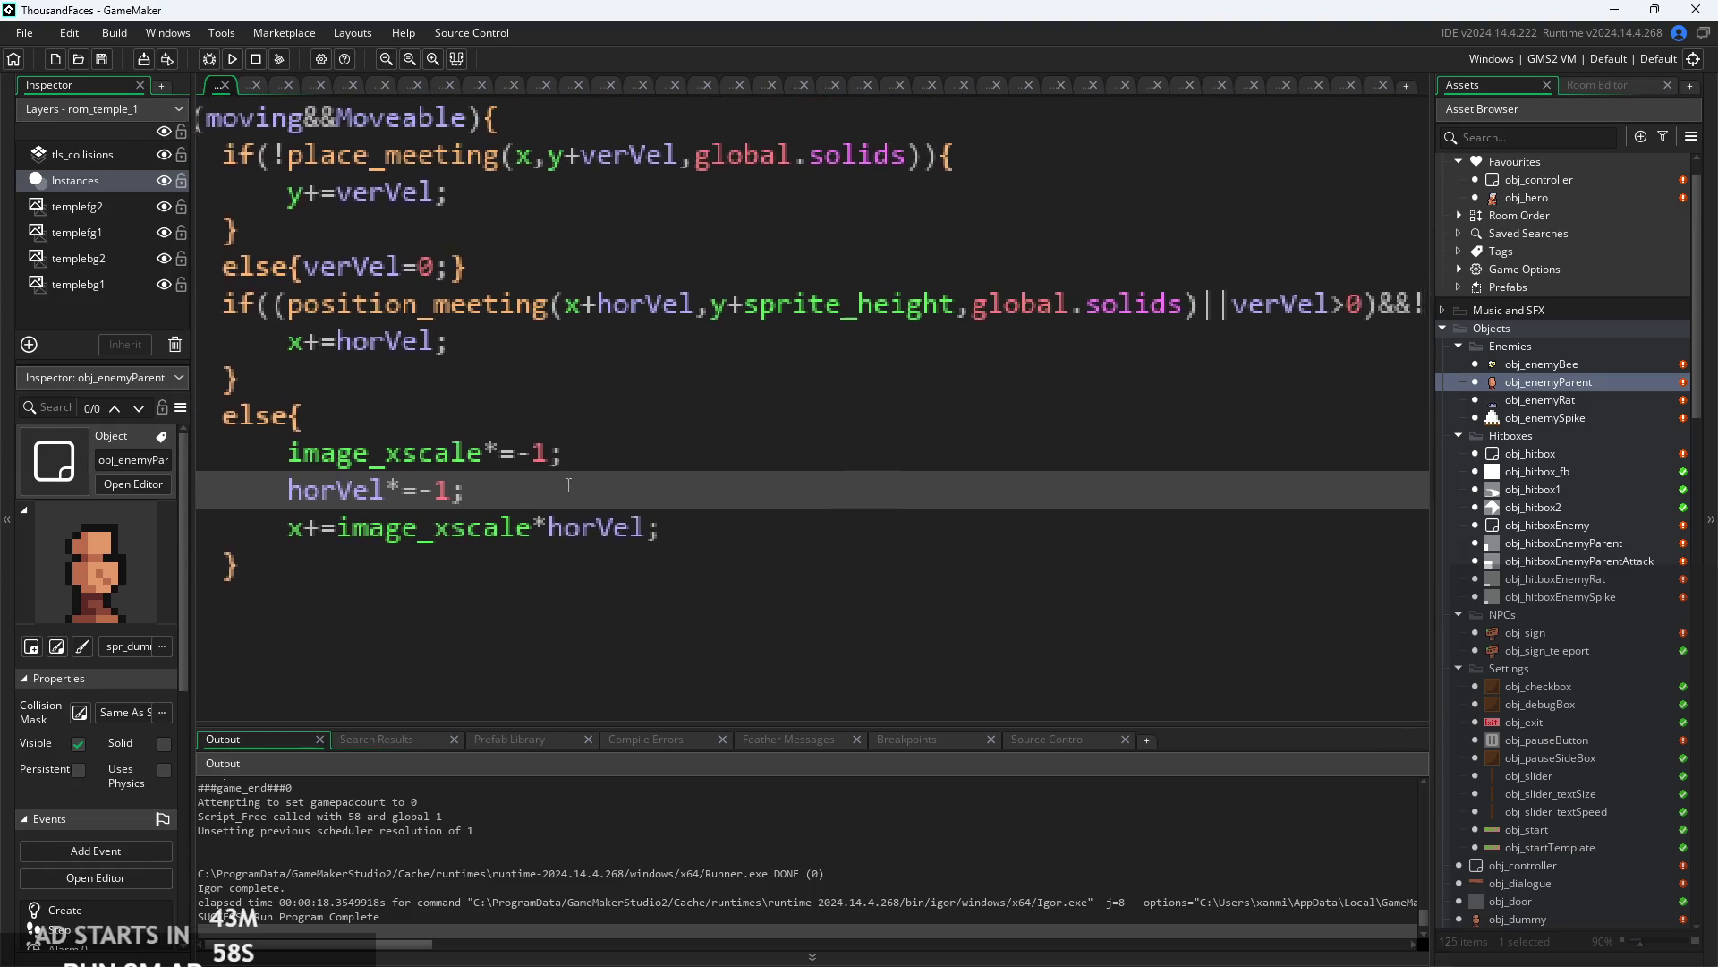
pyautogui.hscroll(-1, 537, 485)
pyautogui.hscroll(3, 427, 481)
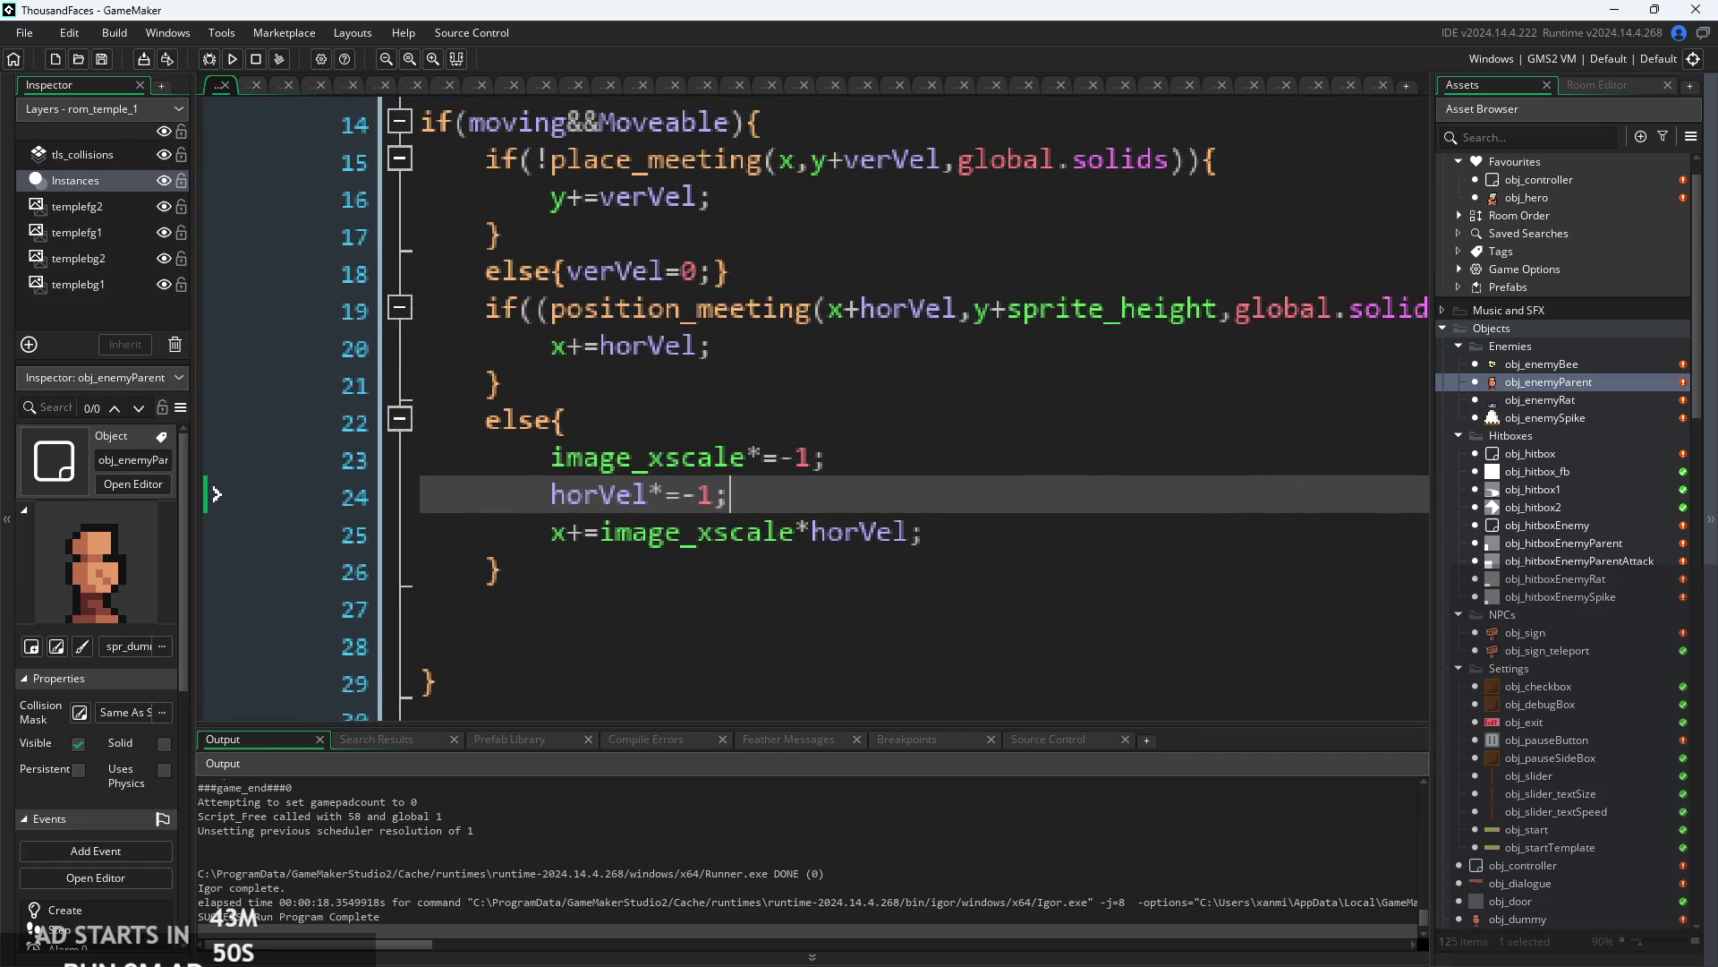
pyautogui.click(791, 461)
pyautogui.scroll(2, 791, 464)
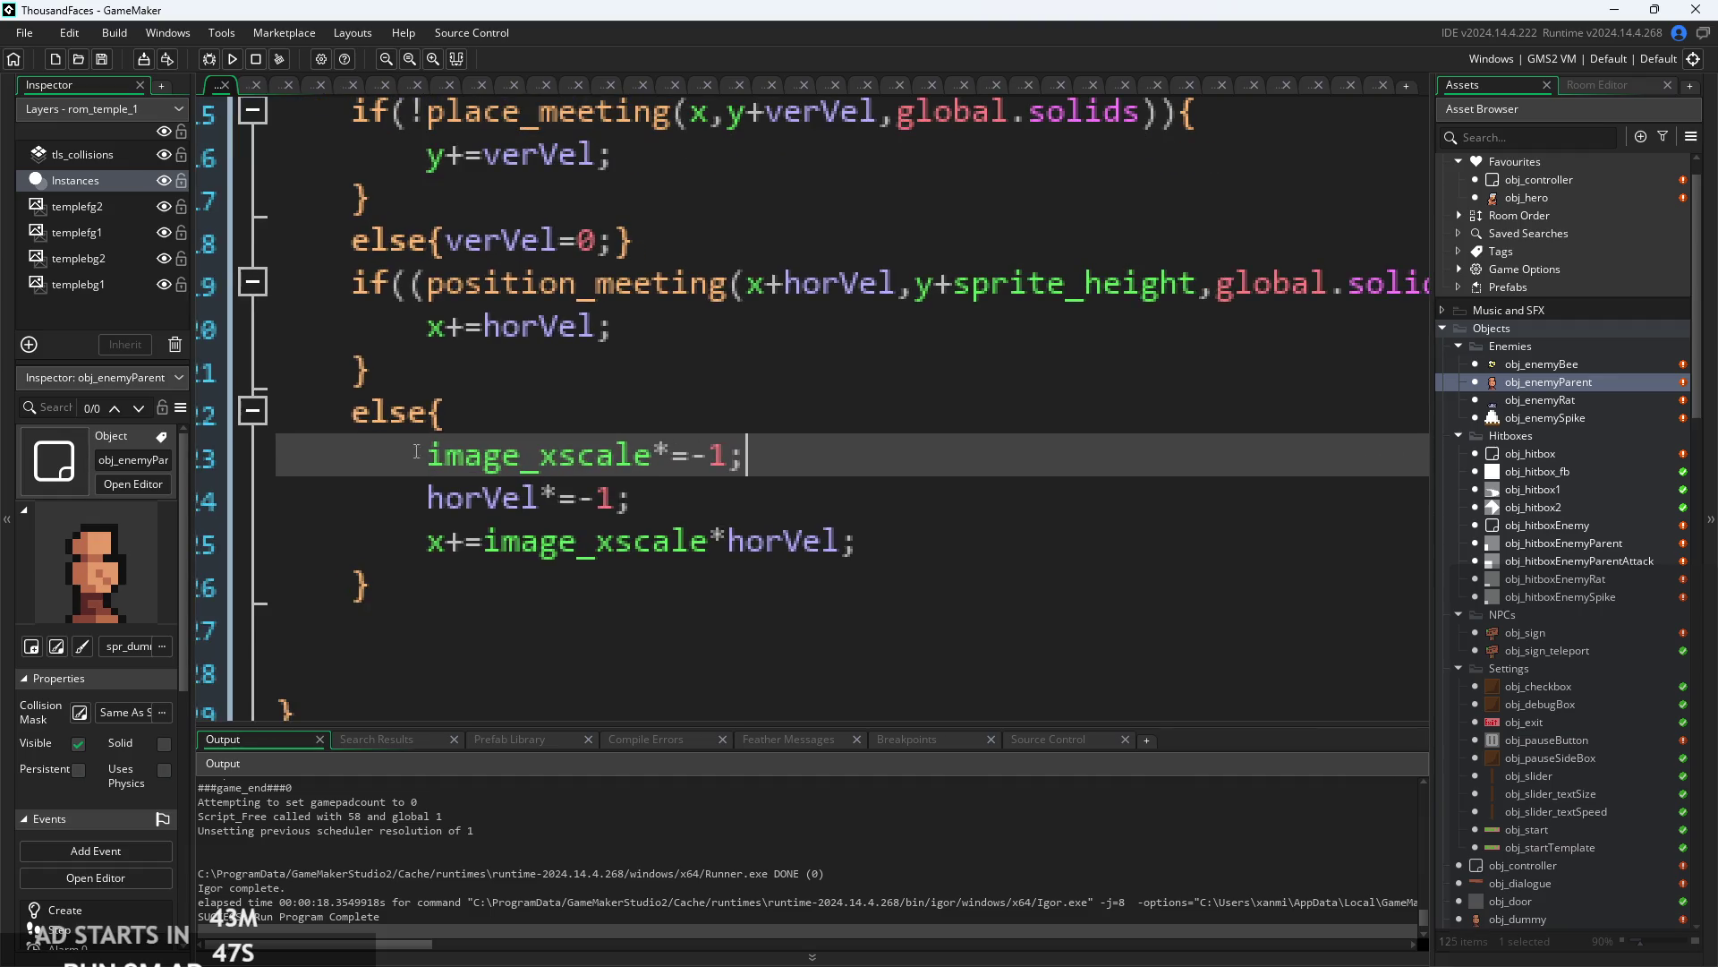
pyautogui.moveTo(405, 461); pyautogui.dragTo(802, 439)
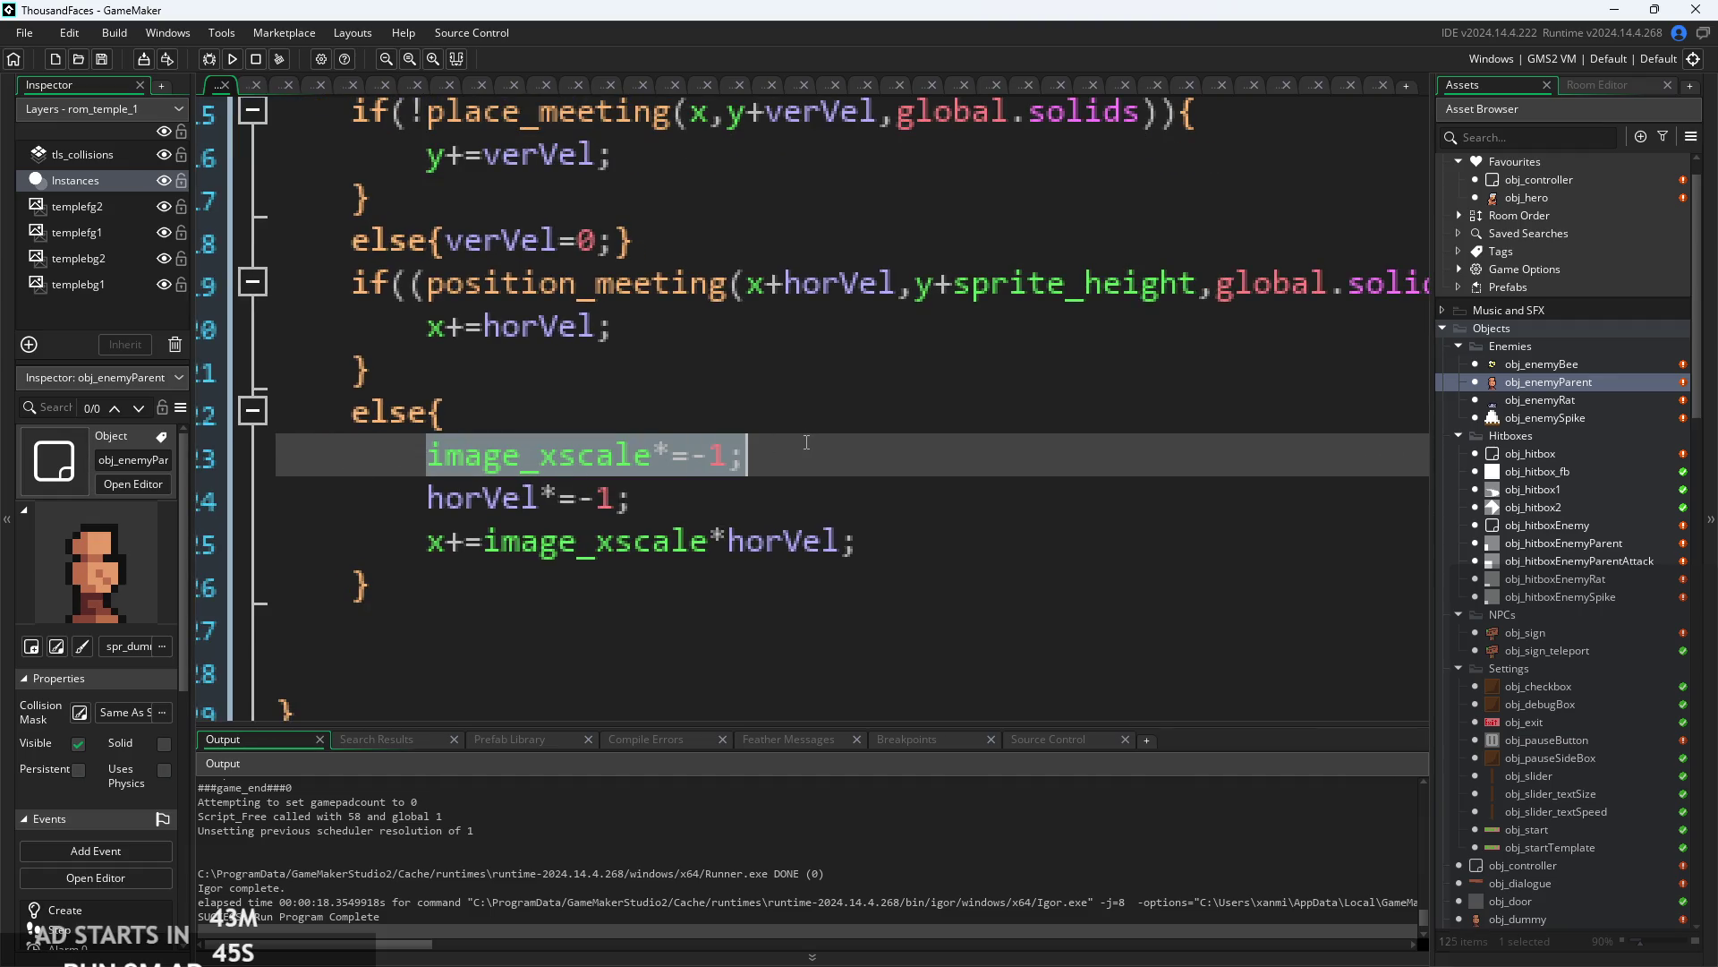
pyautogui.click(806, 442)
pyautogui.hotkey('shift', 'Home')
pyautogui.press('Left')
pyautogui.press('End')
# - Move to the end of the else{ line for the // slash comment marker
pyautogui.keyDown('ctrl'); pyautogui.scroll(-5, 747, 455); pyautogui.keyUp('ctrl')
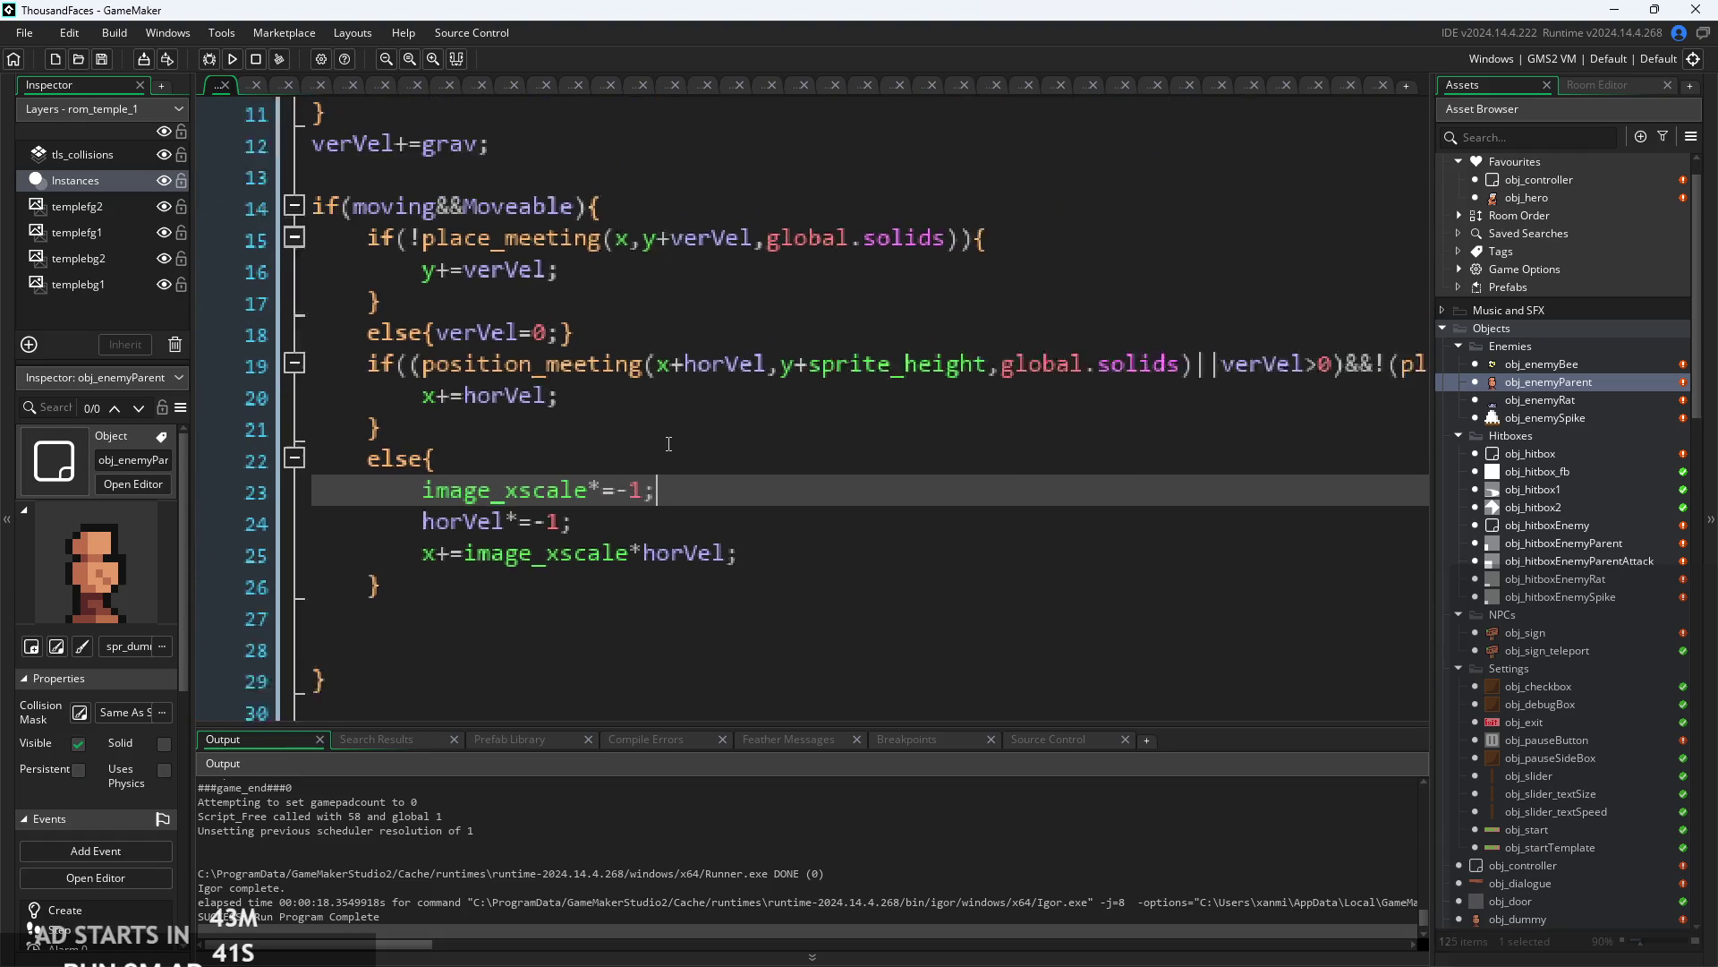
pyautogui.click(565, 414)
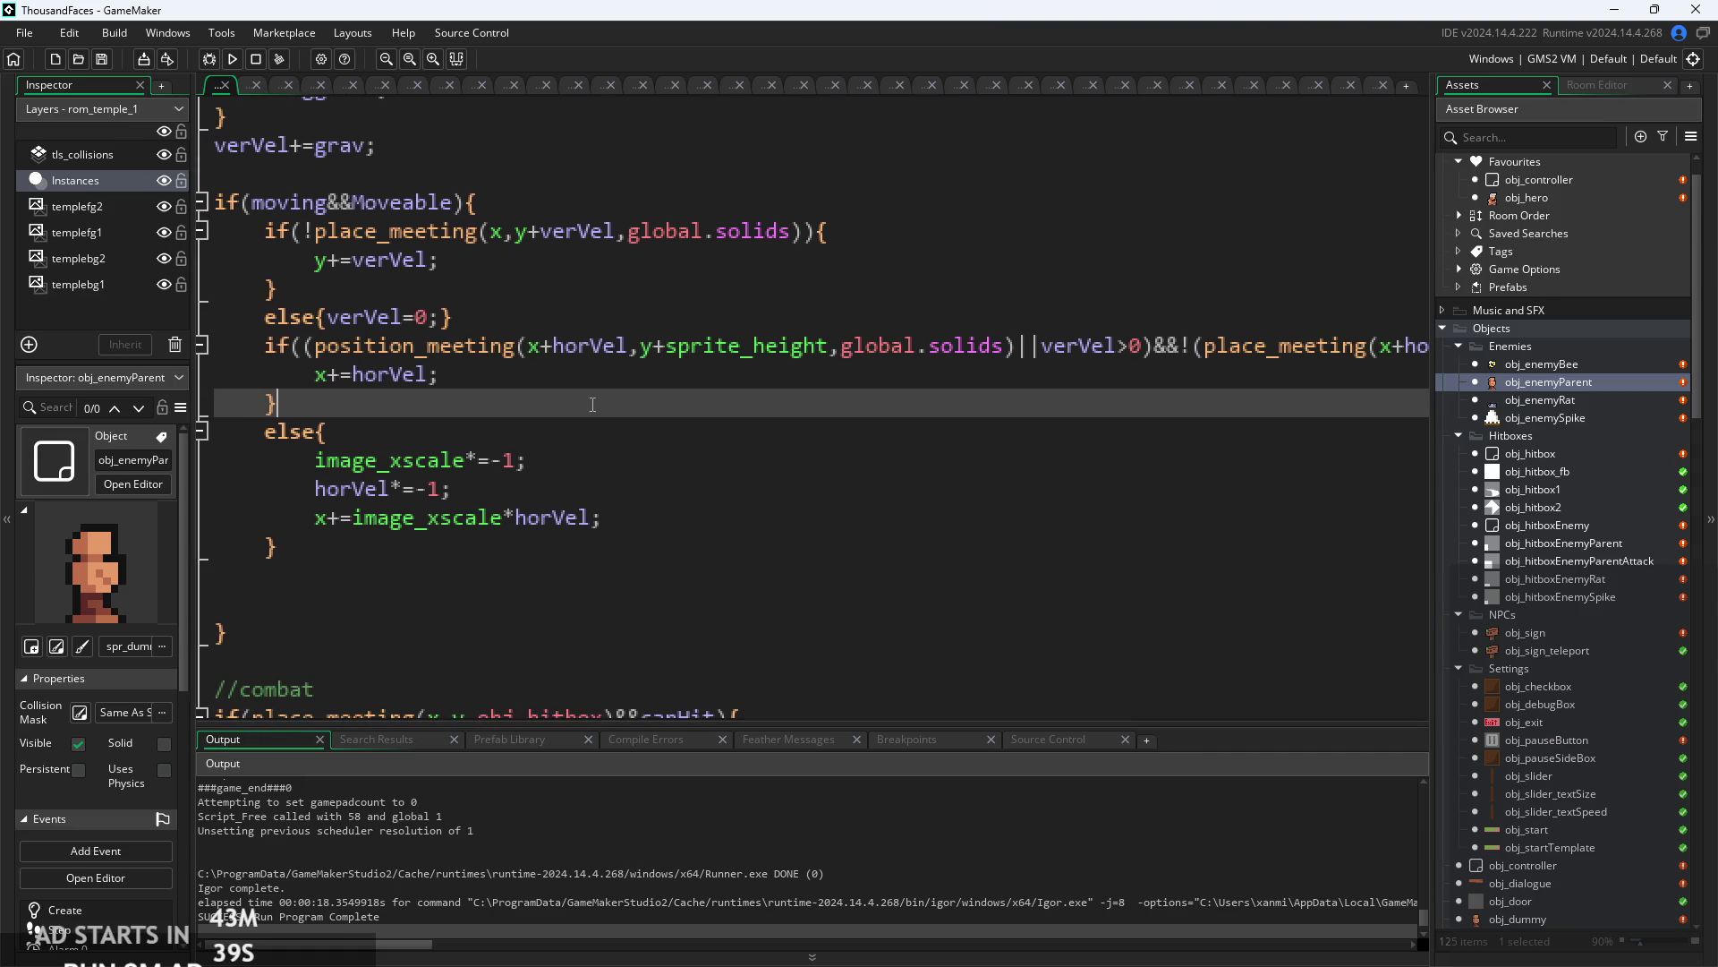
pyautogui.moveTo(333, 222)
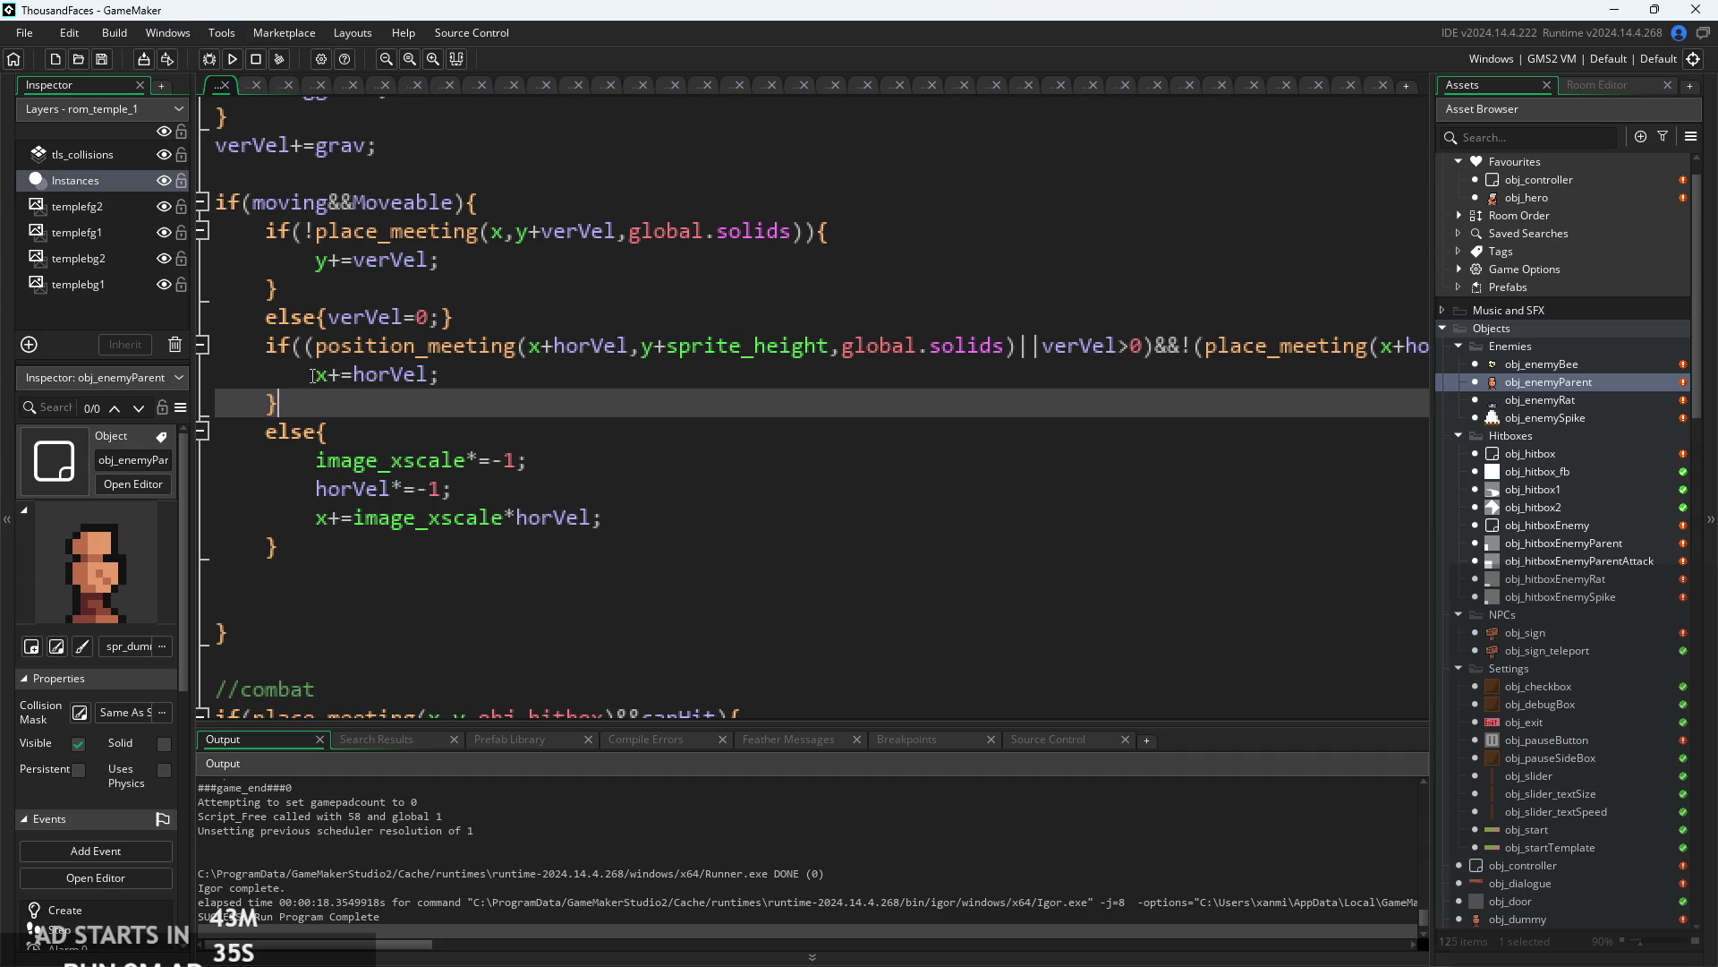
pyautogui.scroll(1, 312, 376)
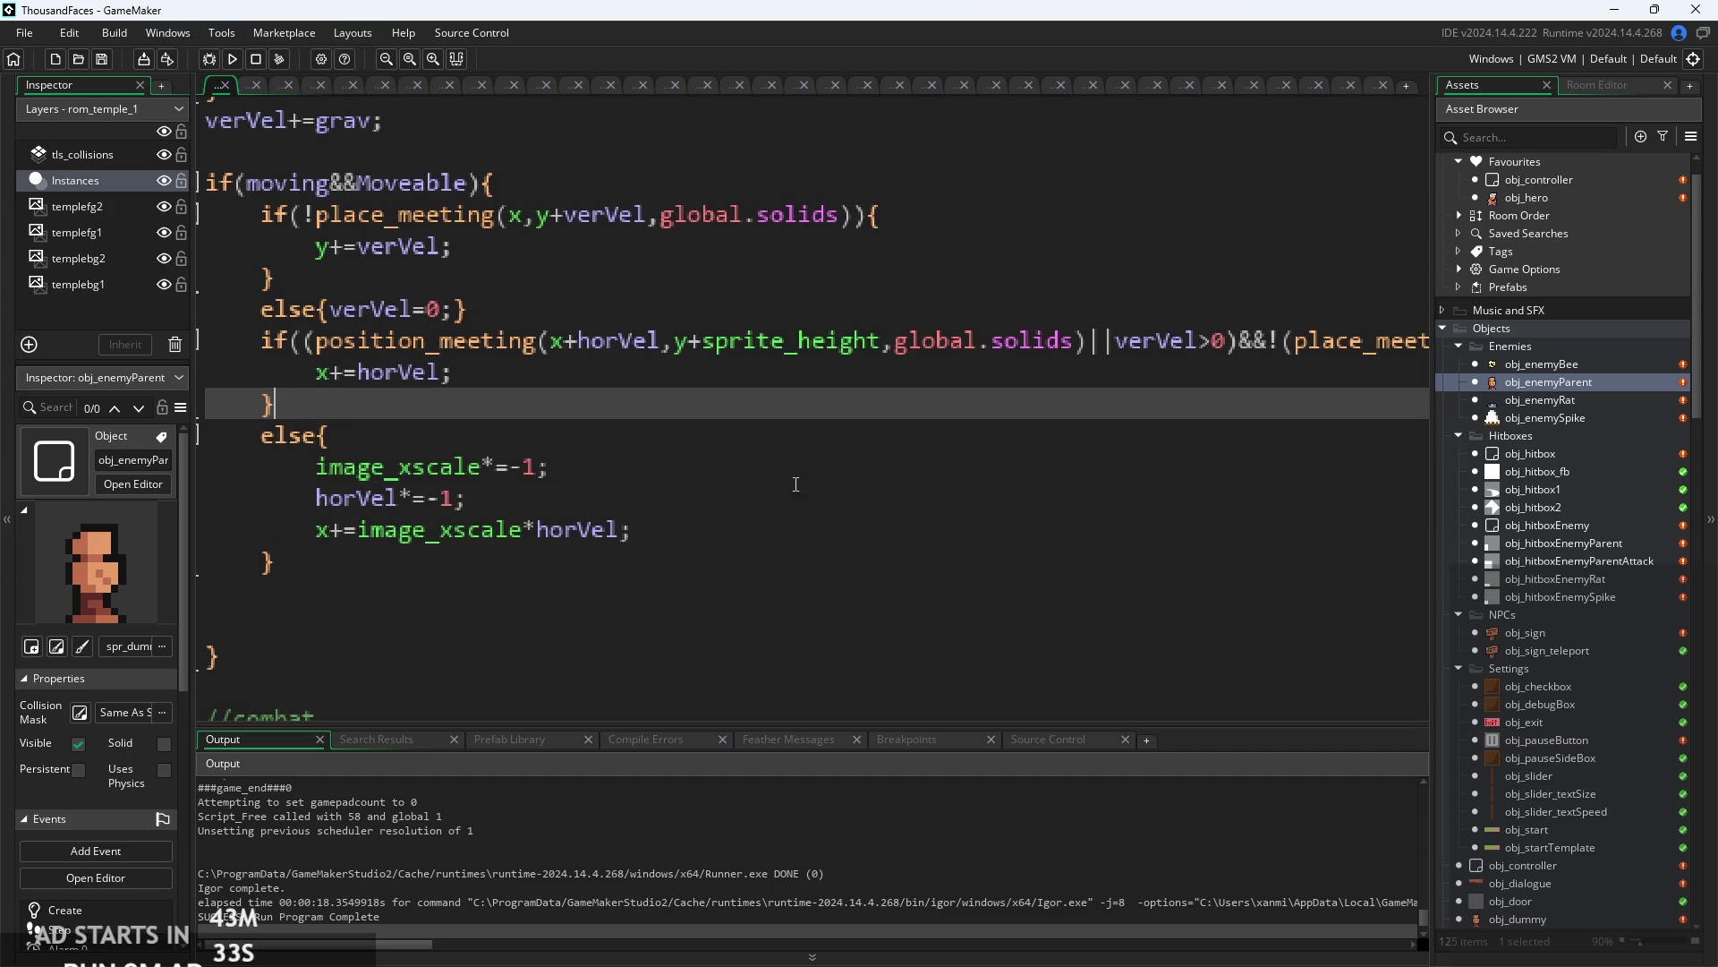
pyautogui.press('Down')
pyautogui.click(698, 554)
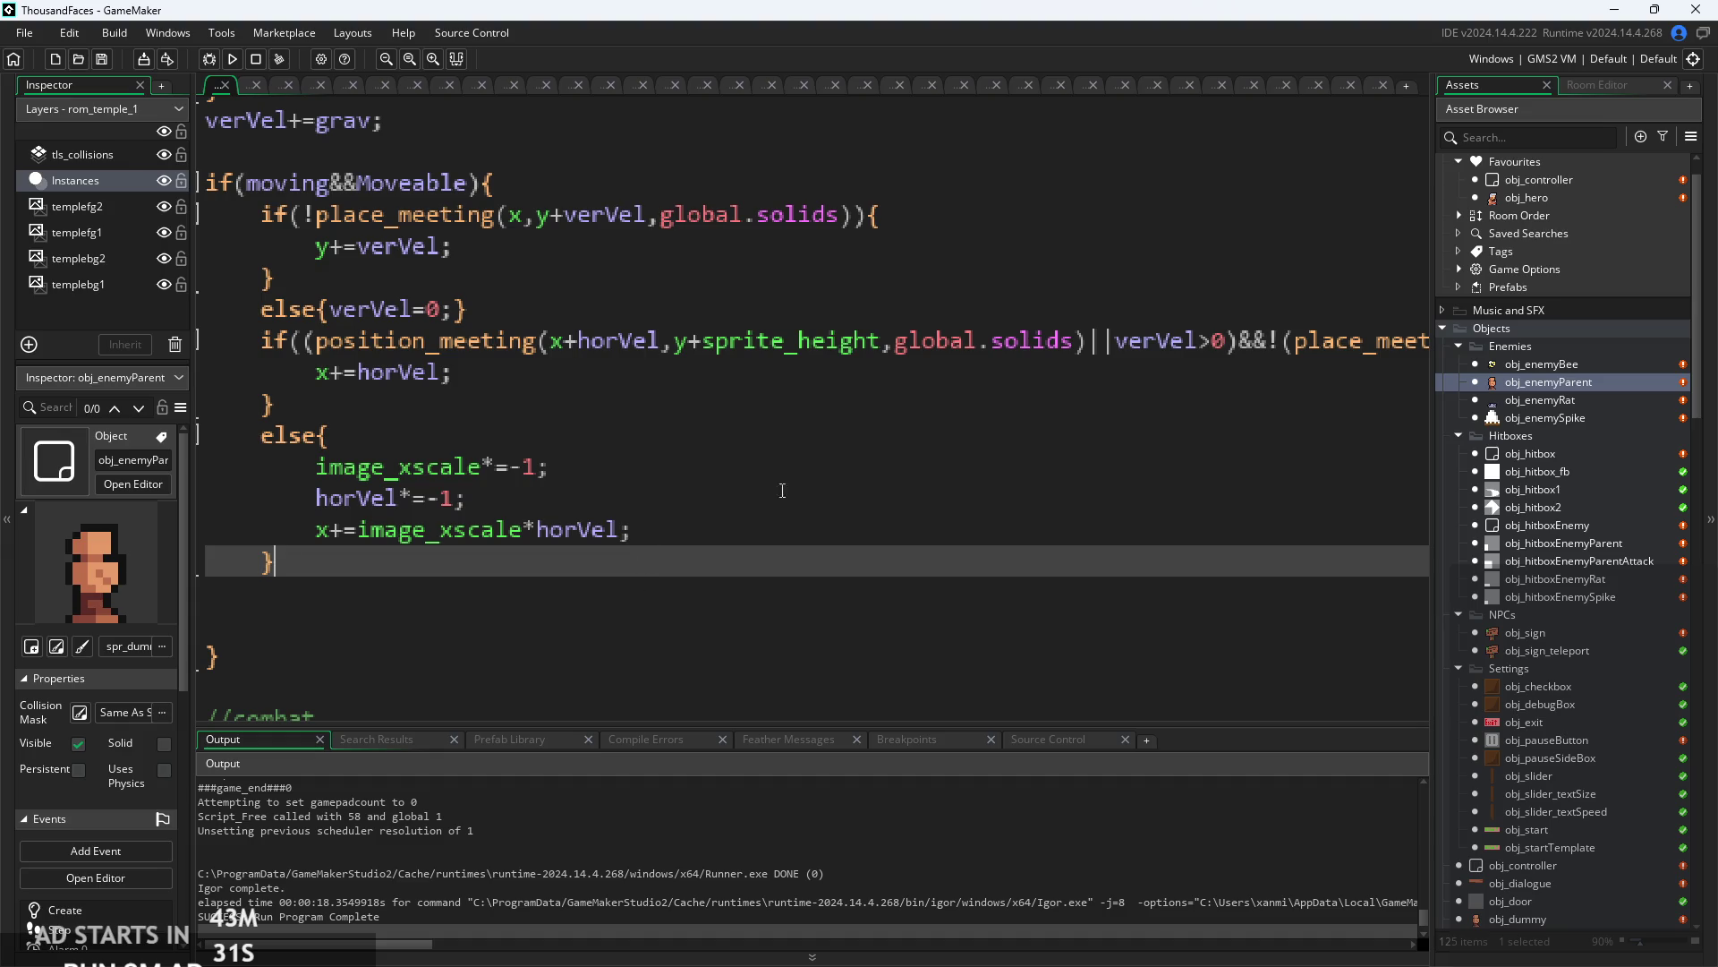
pyautogui.click(789, 437)
pyautogui.write('/////////////////////////////////||///')
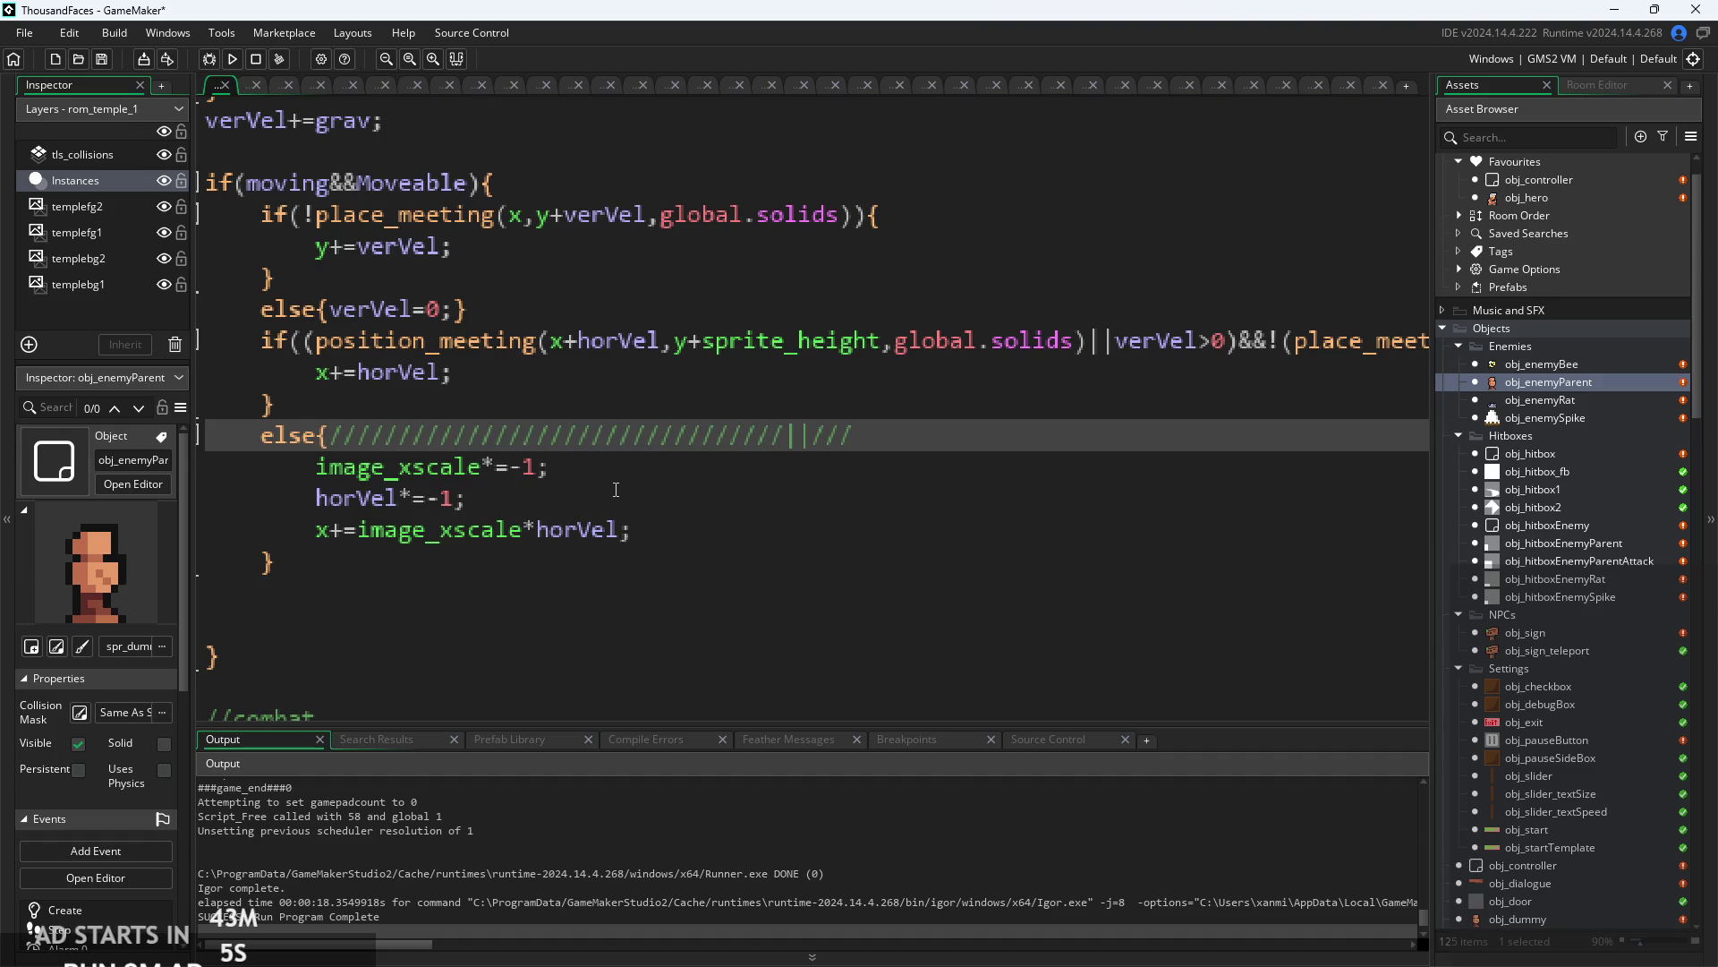
# - Review the position_meeting condition and line 22's slash comment
pyautogui.click(385, 340)
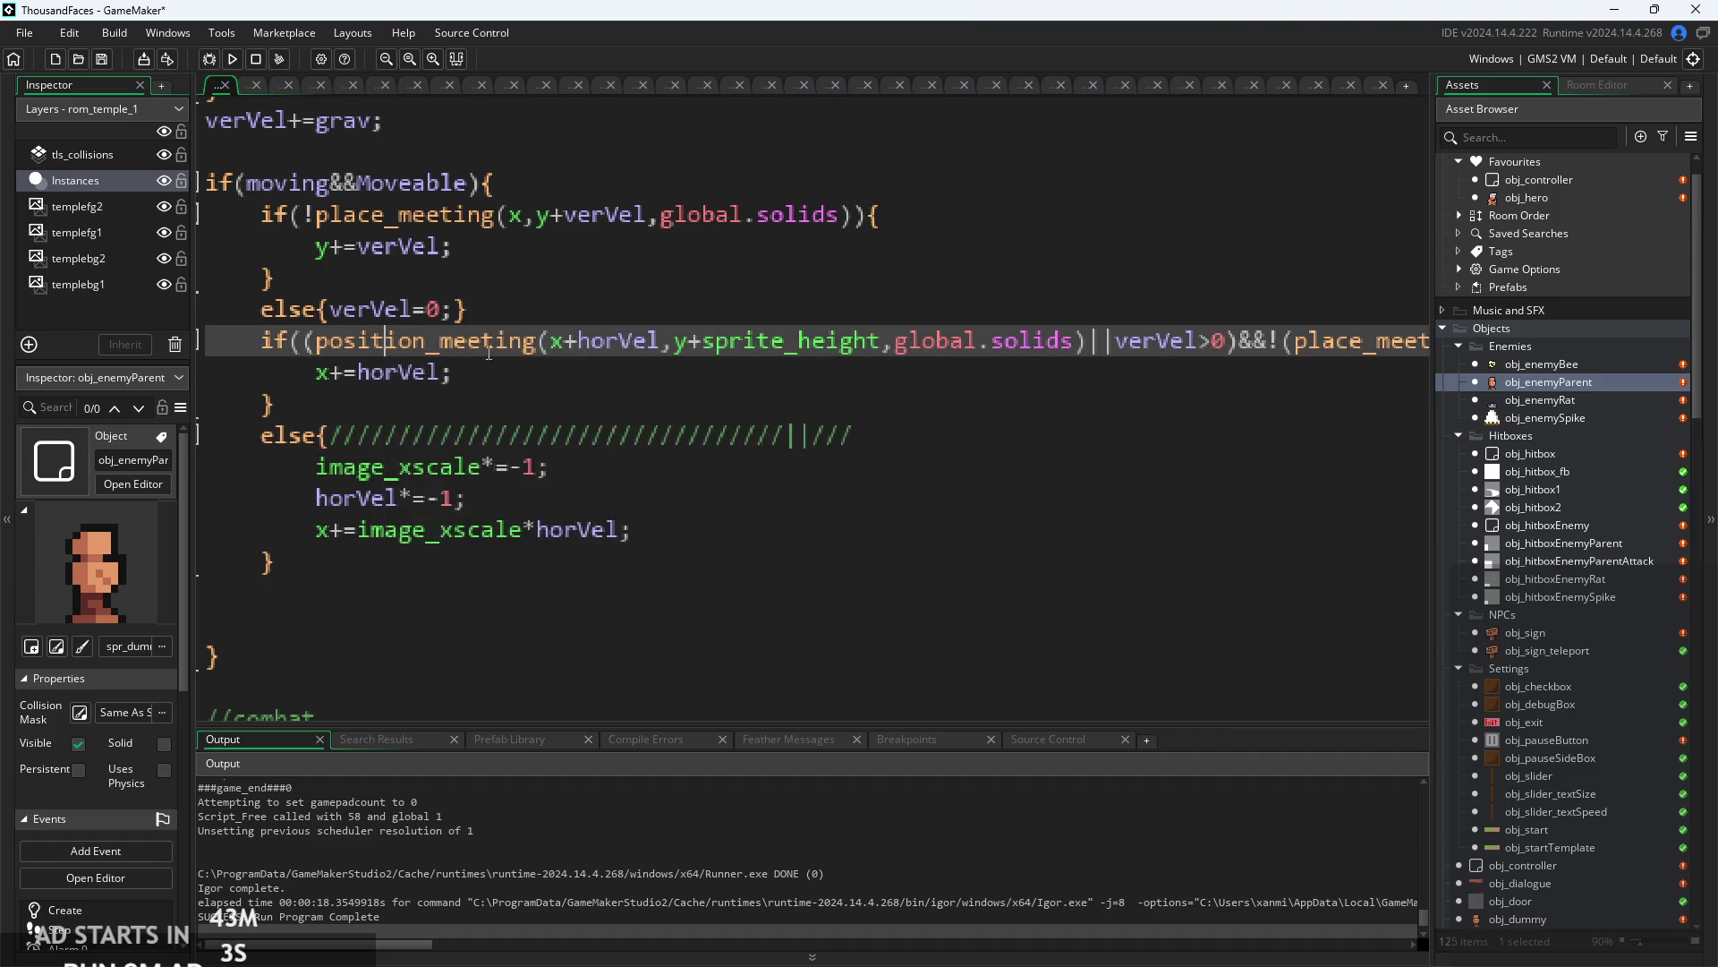
pyautogui.moveTo(484, 341); pyautogui.dragTo(650, 341)
pyautogui.hscroll(5, 674, 385)
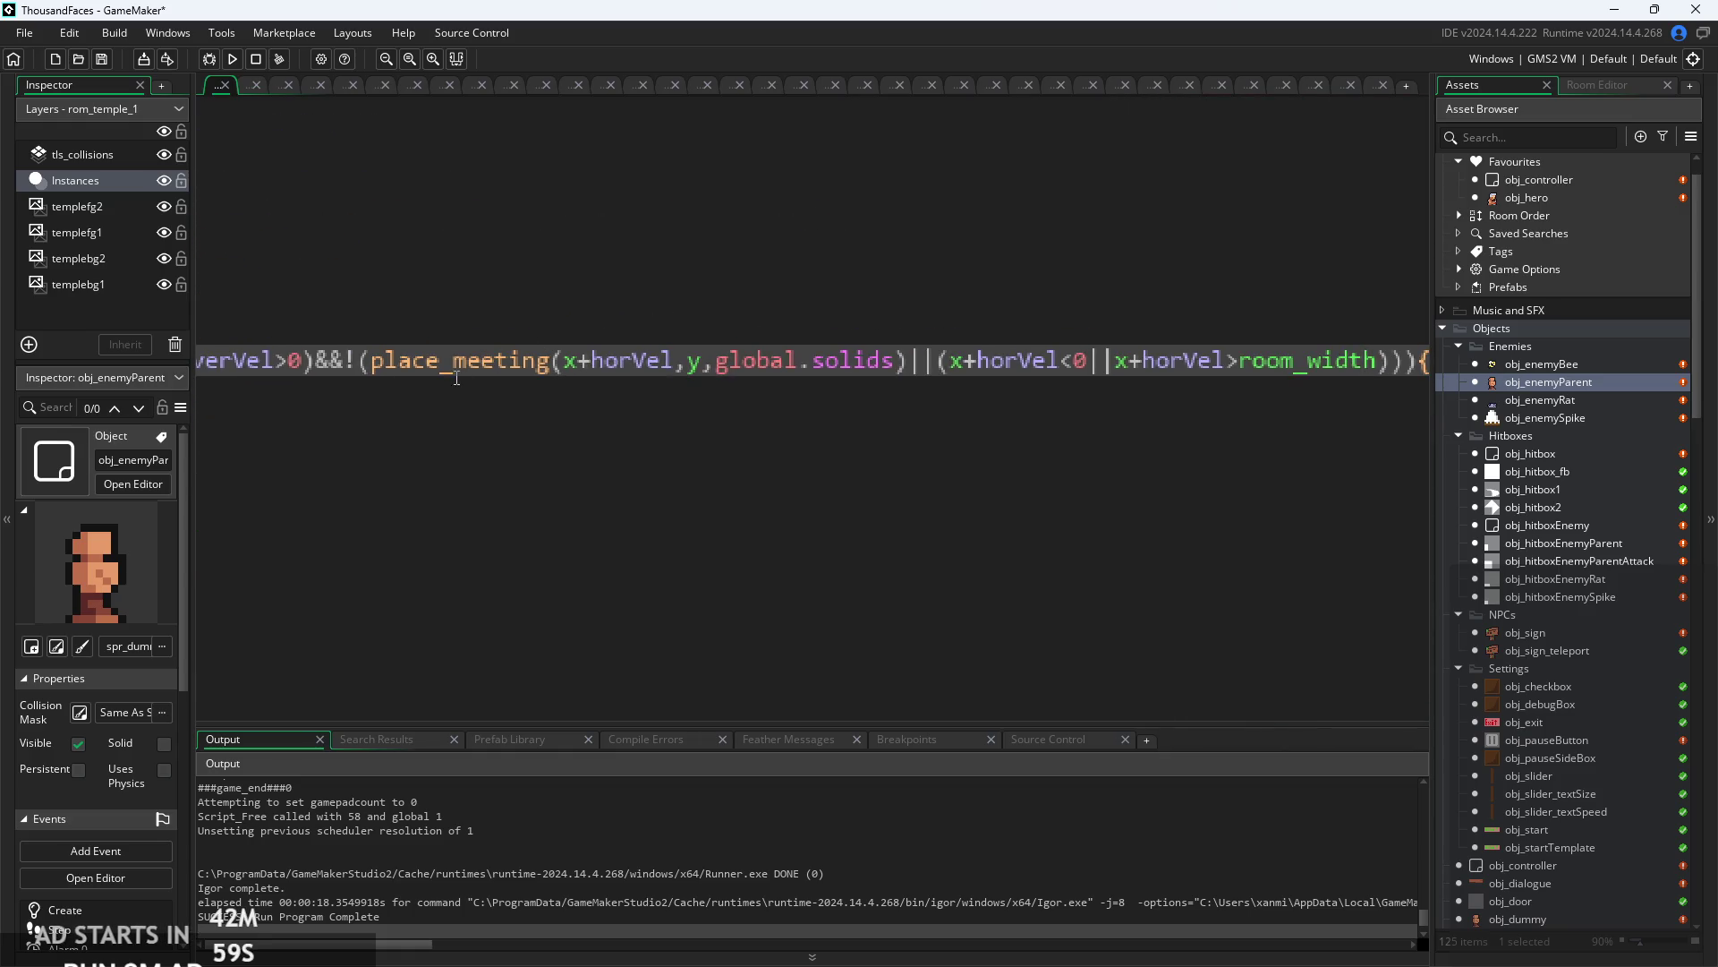
pyautogui.hscroll(-8, 456, 378)
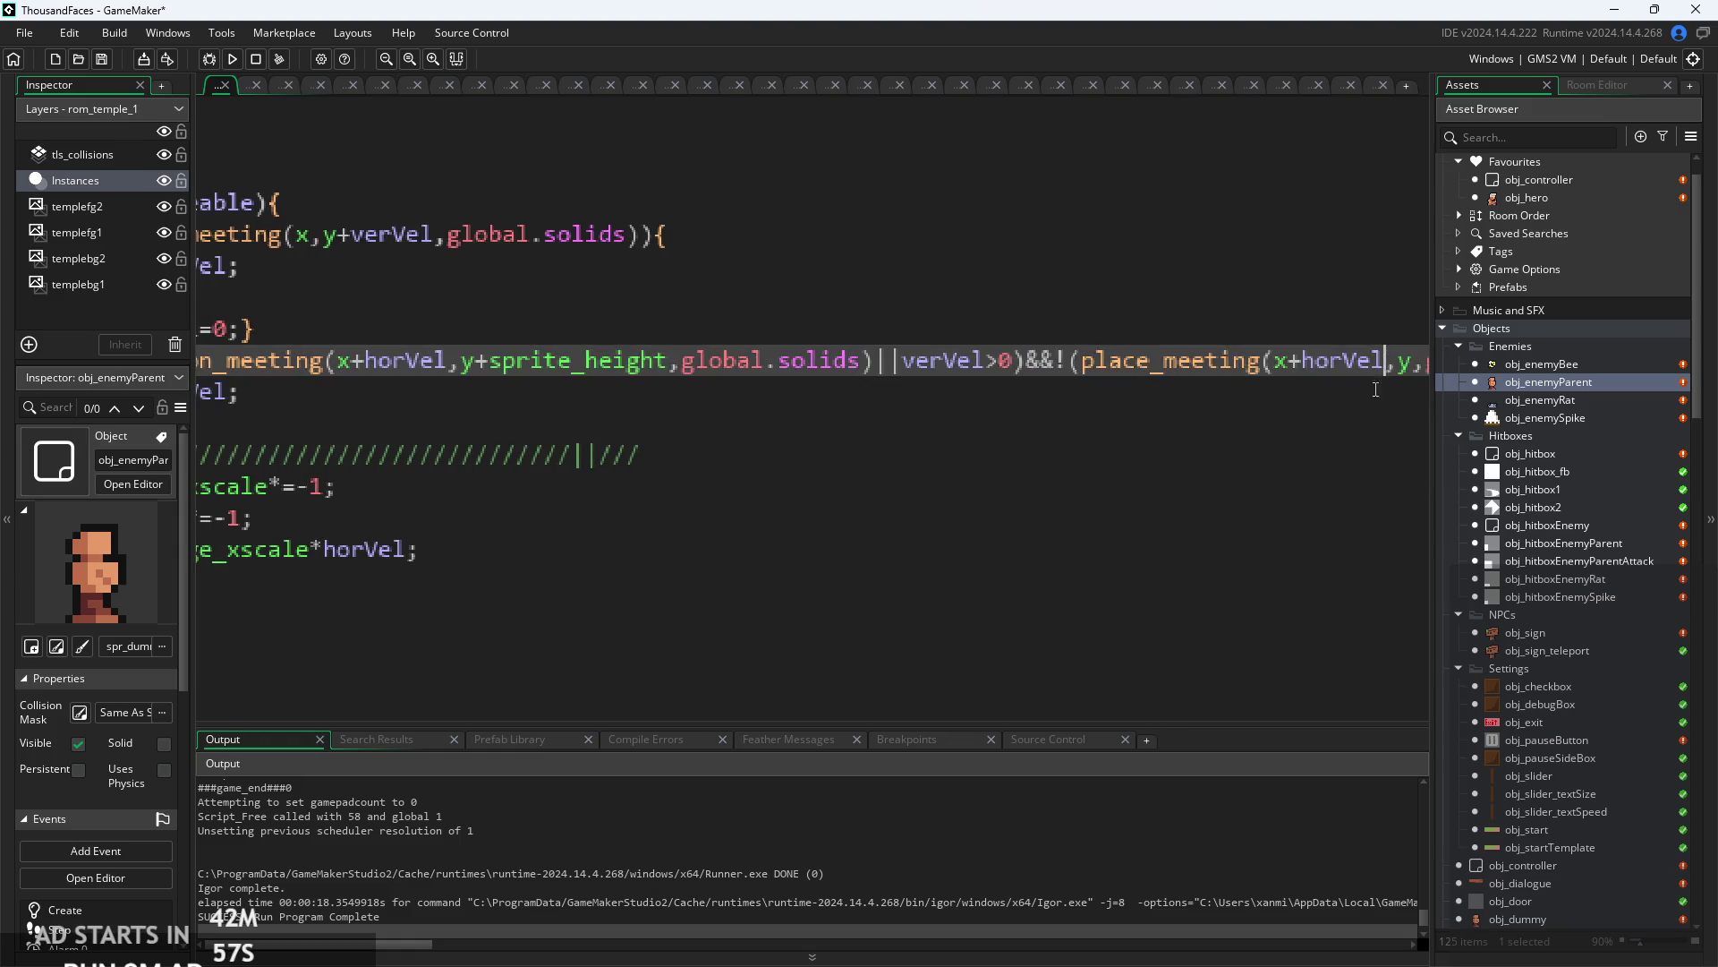
pyautogui.hscroll(8, 1376, 389)
pyautogui.click(839, 432)
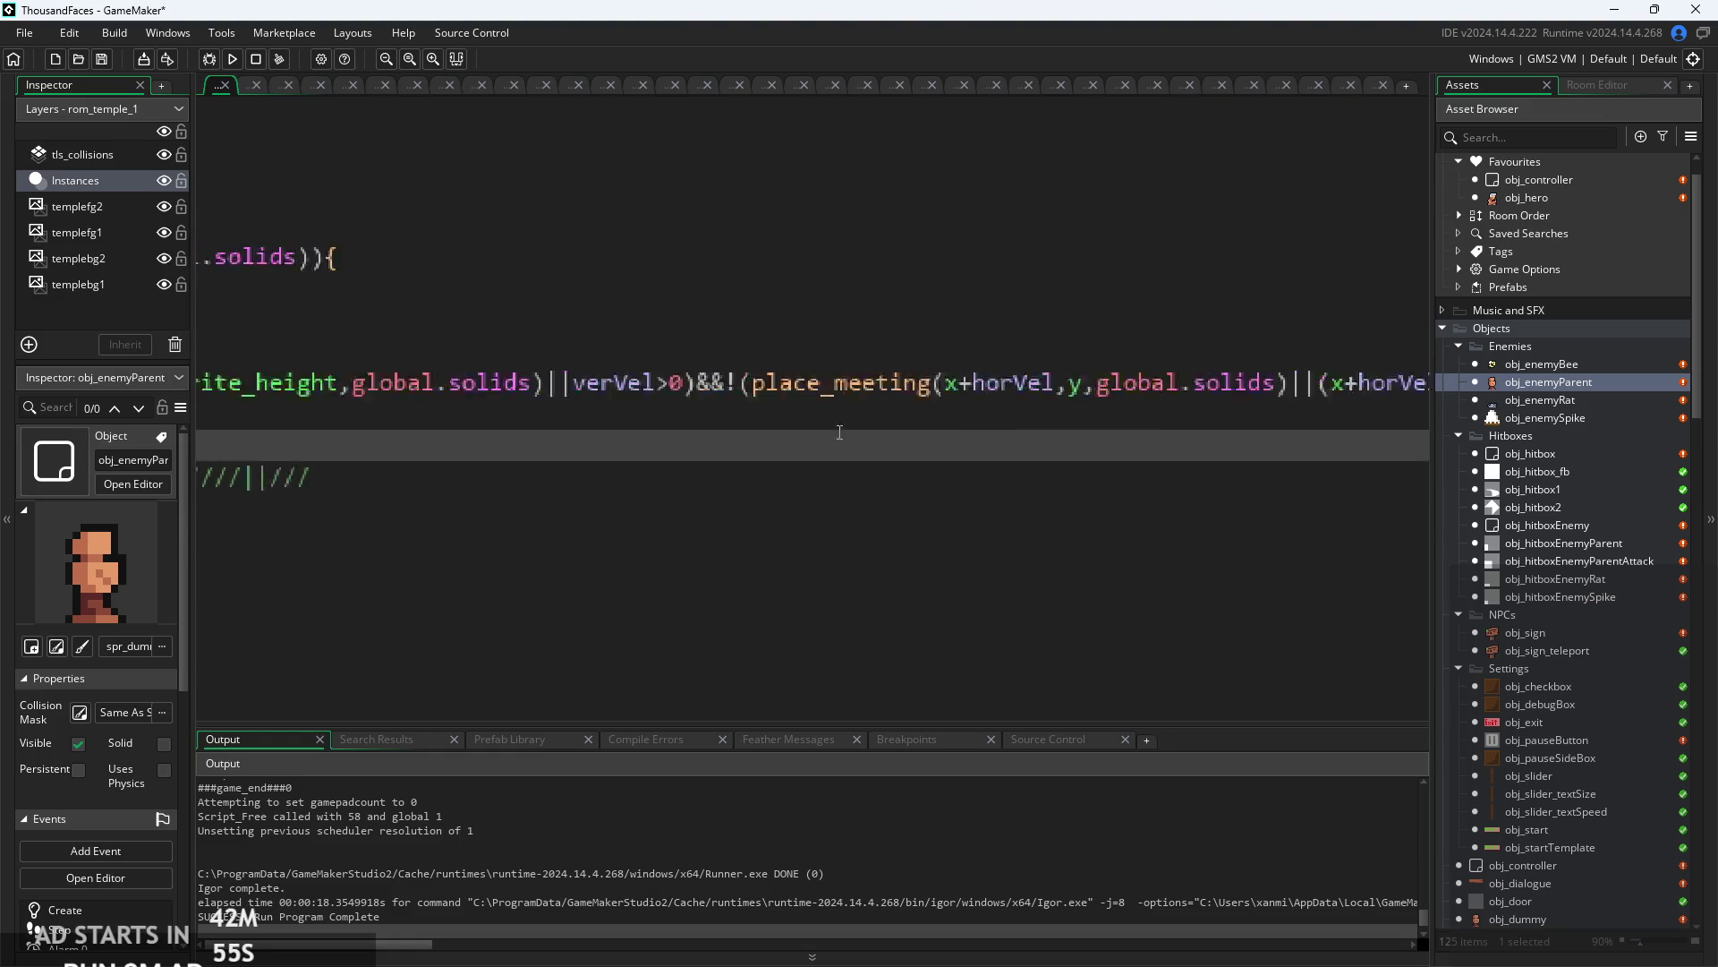
pyautogui.hscroll(-8, 840, 432)
pyautogui.scroll(-1, 805, 421)
pyautogui.click(752, 413)
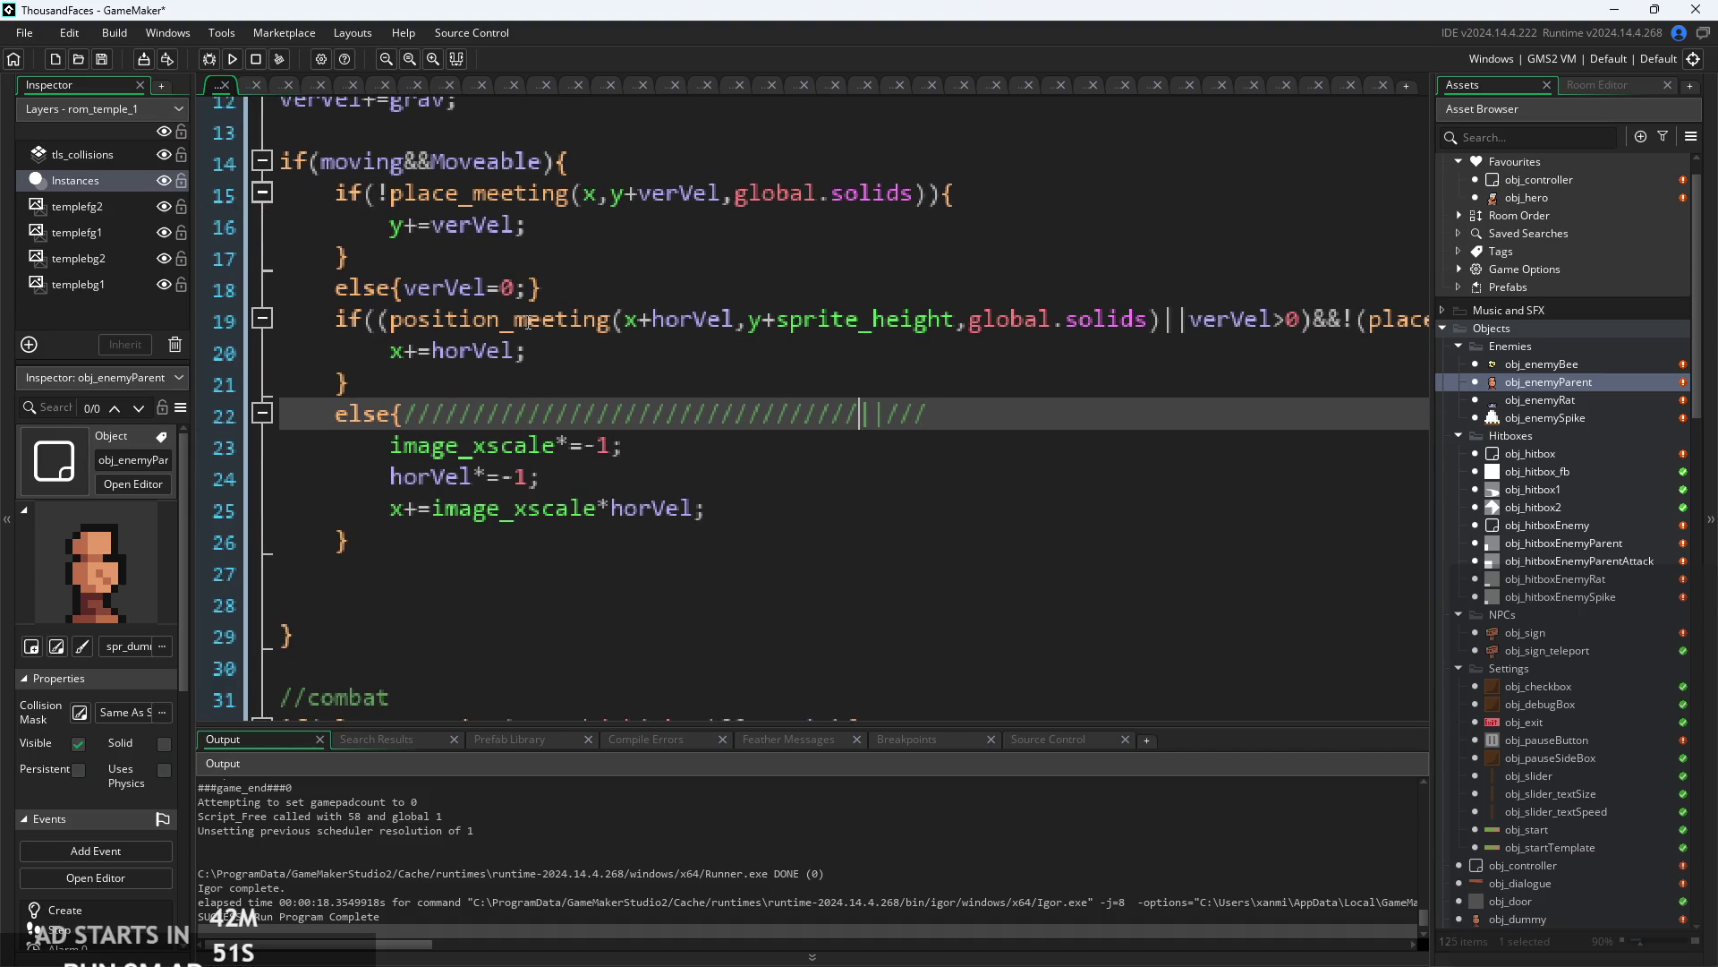
pyautogui.press('Up')
pyautogui.press('Up')
pyautogui.click(861, 416)
# - Delete image_xscale* so line 25 reads x+=horVel;, then relaunch the game and start playing
pyautogui.click(433, 508)
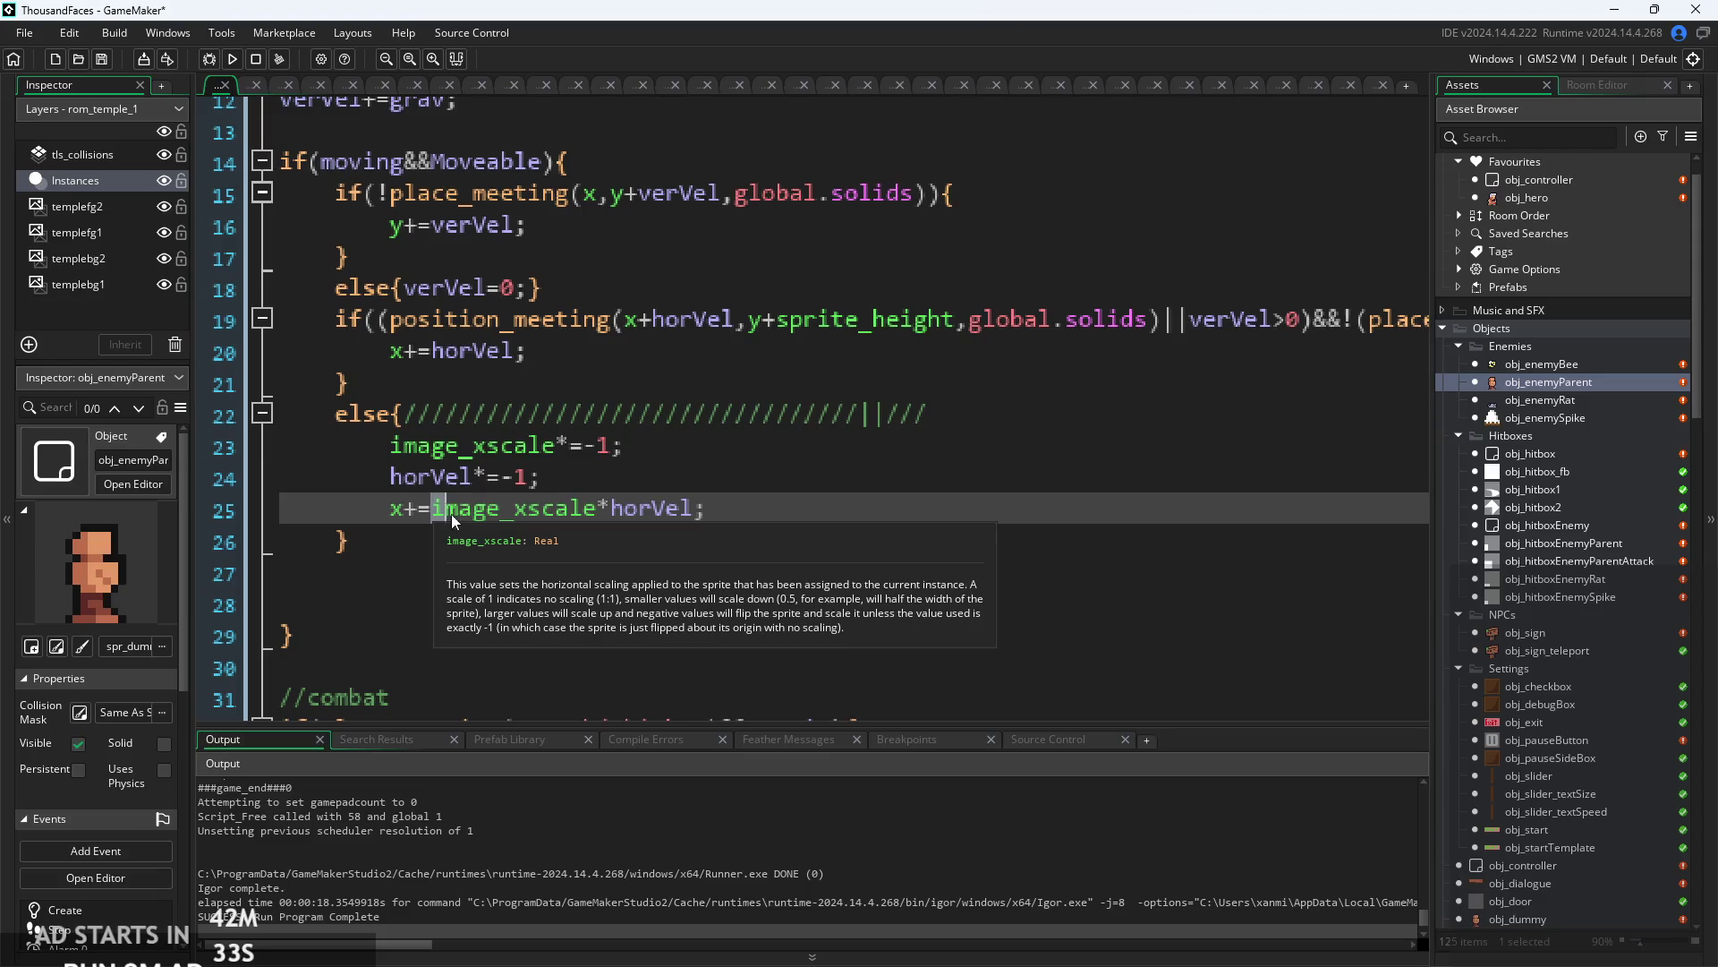
pyautogui.moveTo(573, 508); pyautogui.dragTo(612, 517)
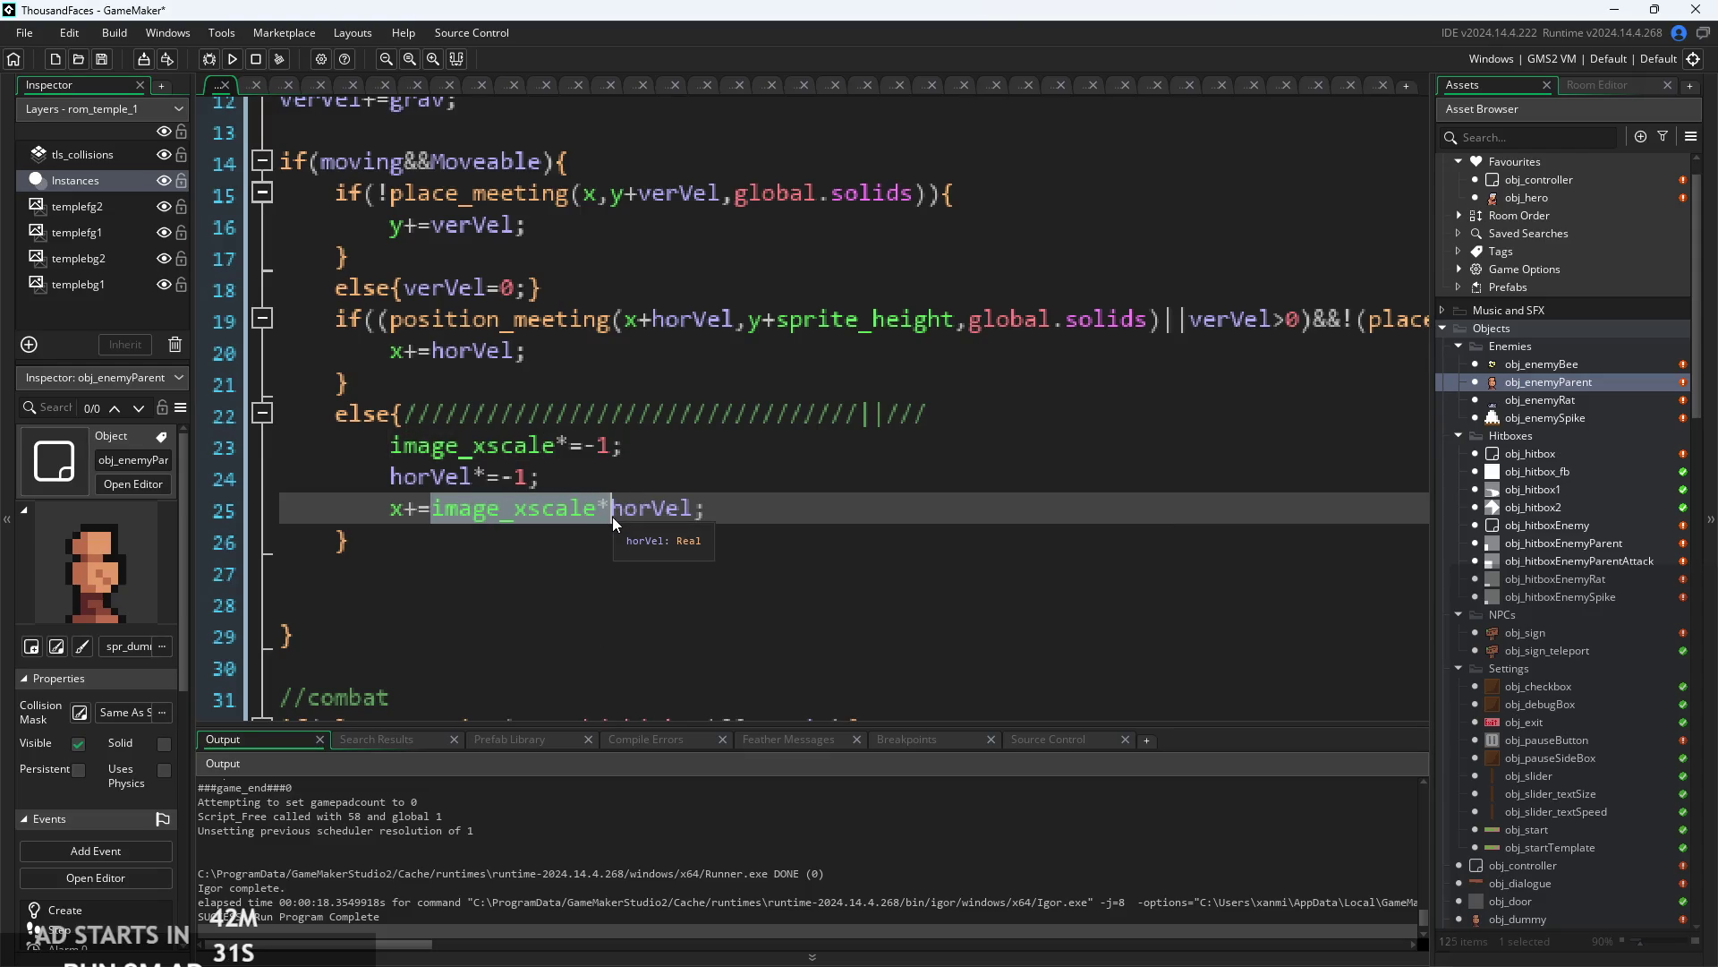
pyautogui.press('BackSpace')
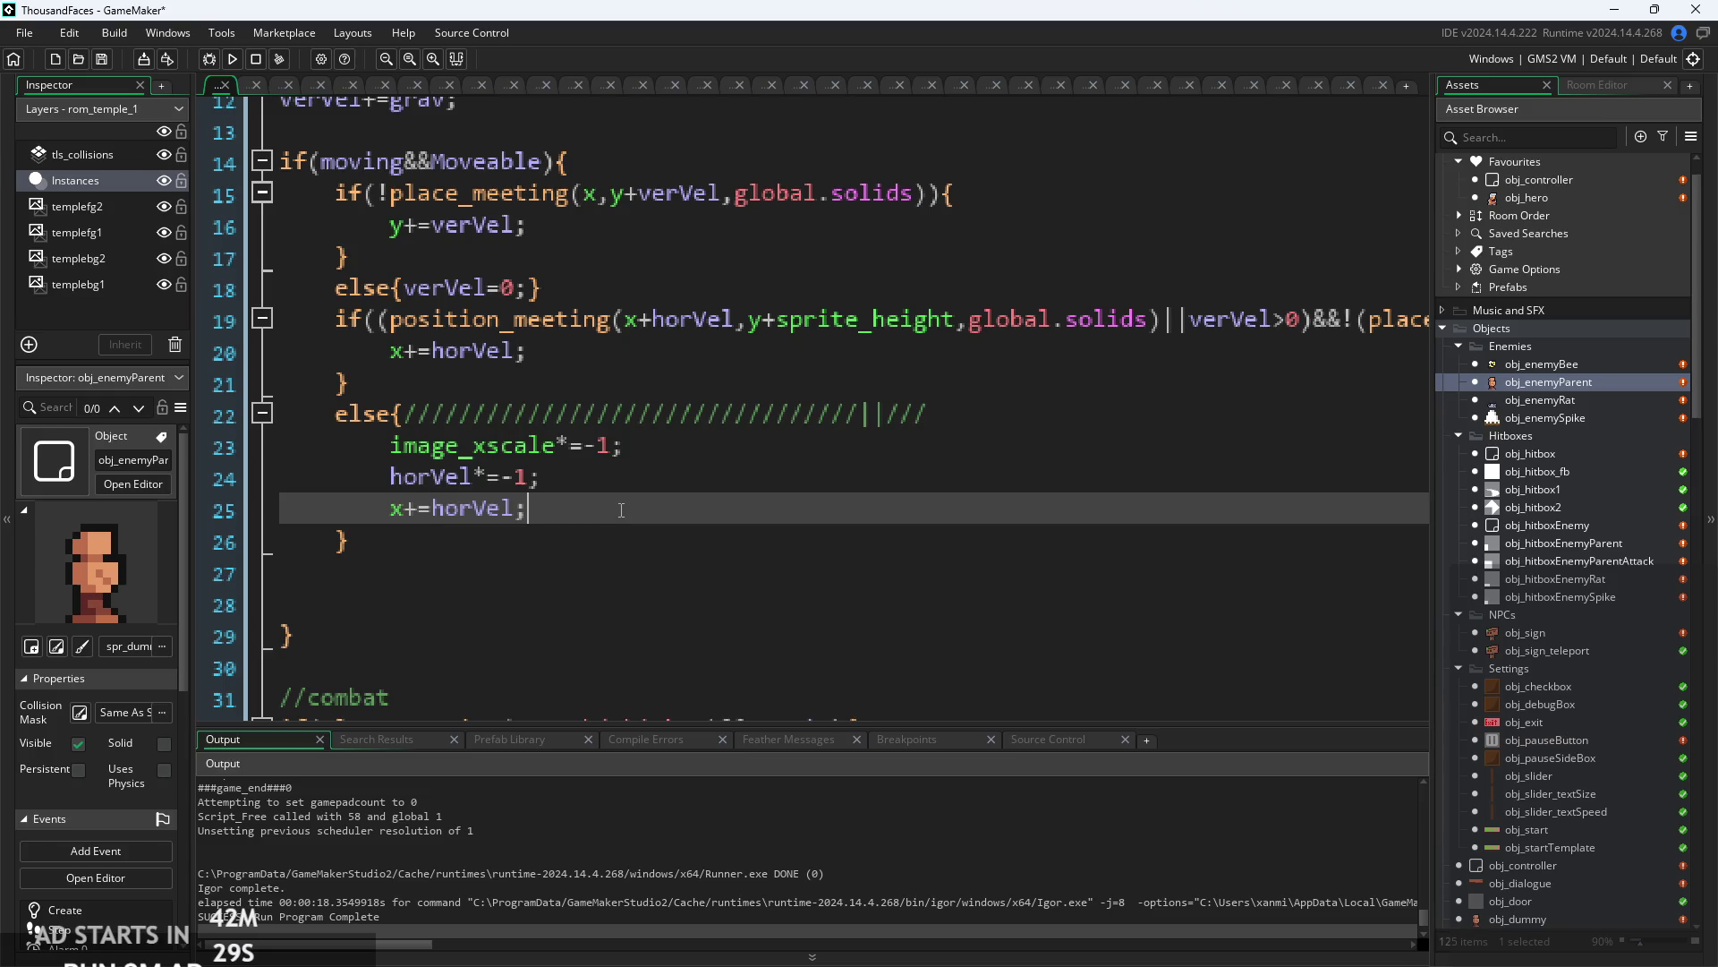
pyautogui.click(232, 58)
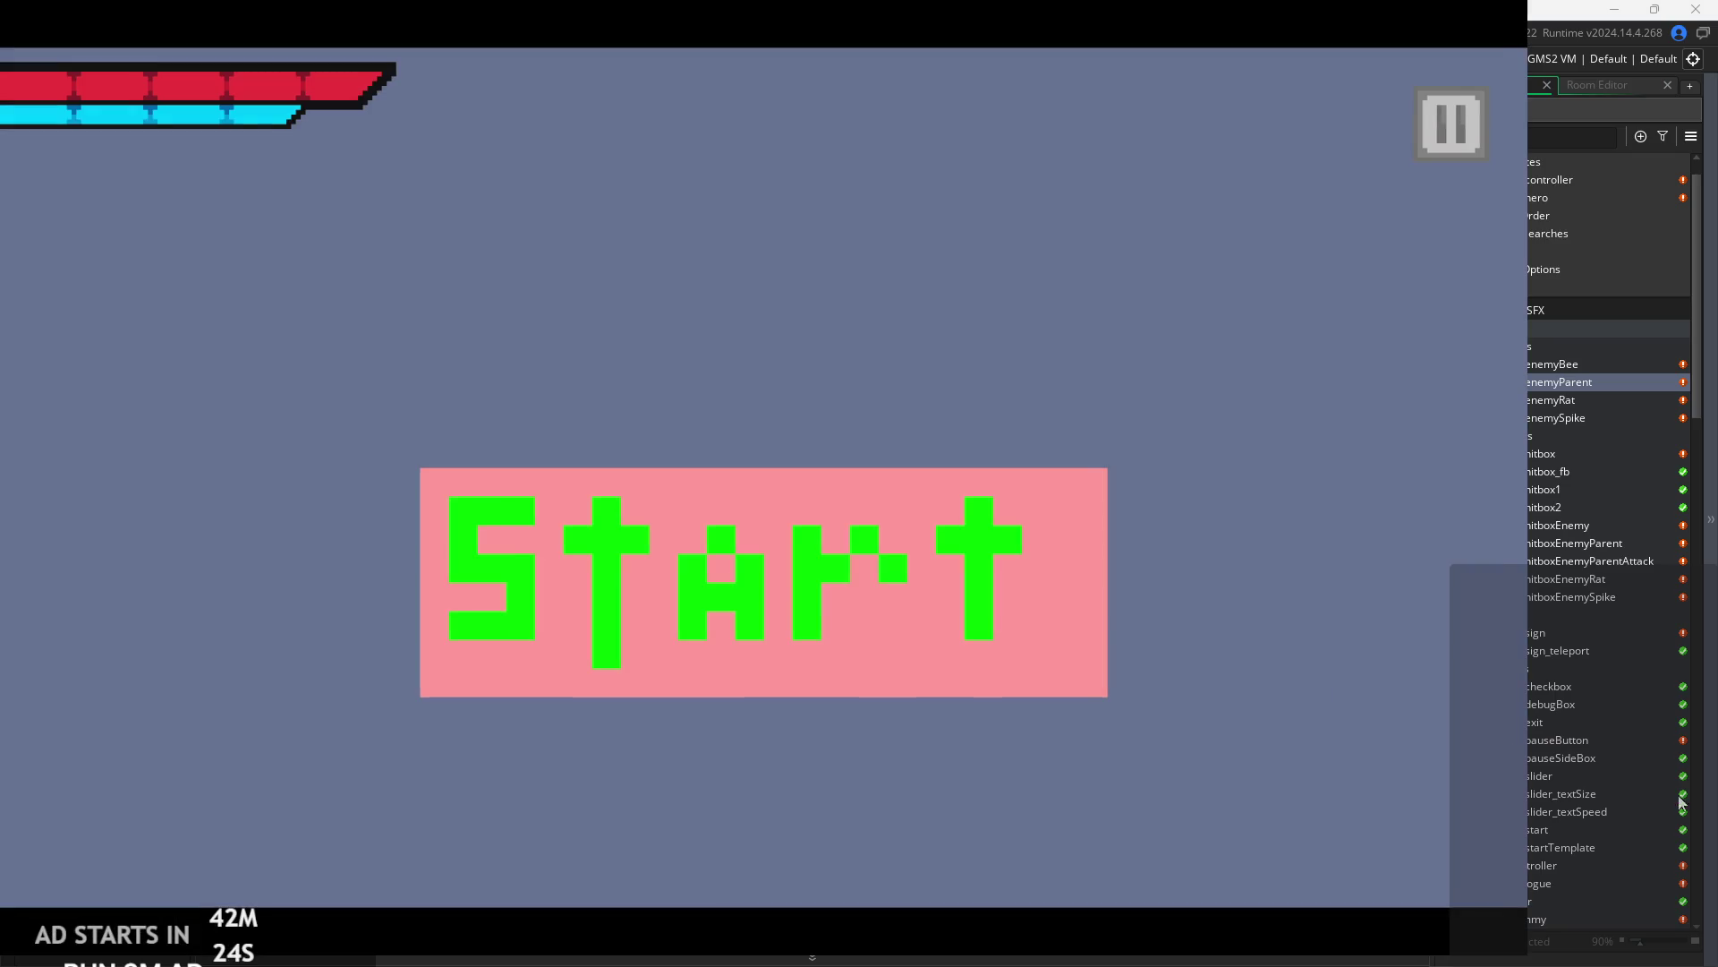
pyautogui.click(878, 518)
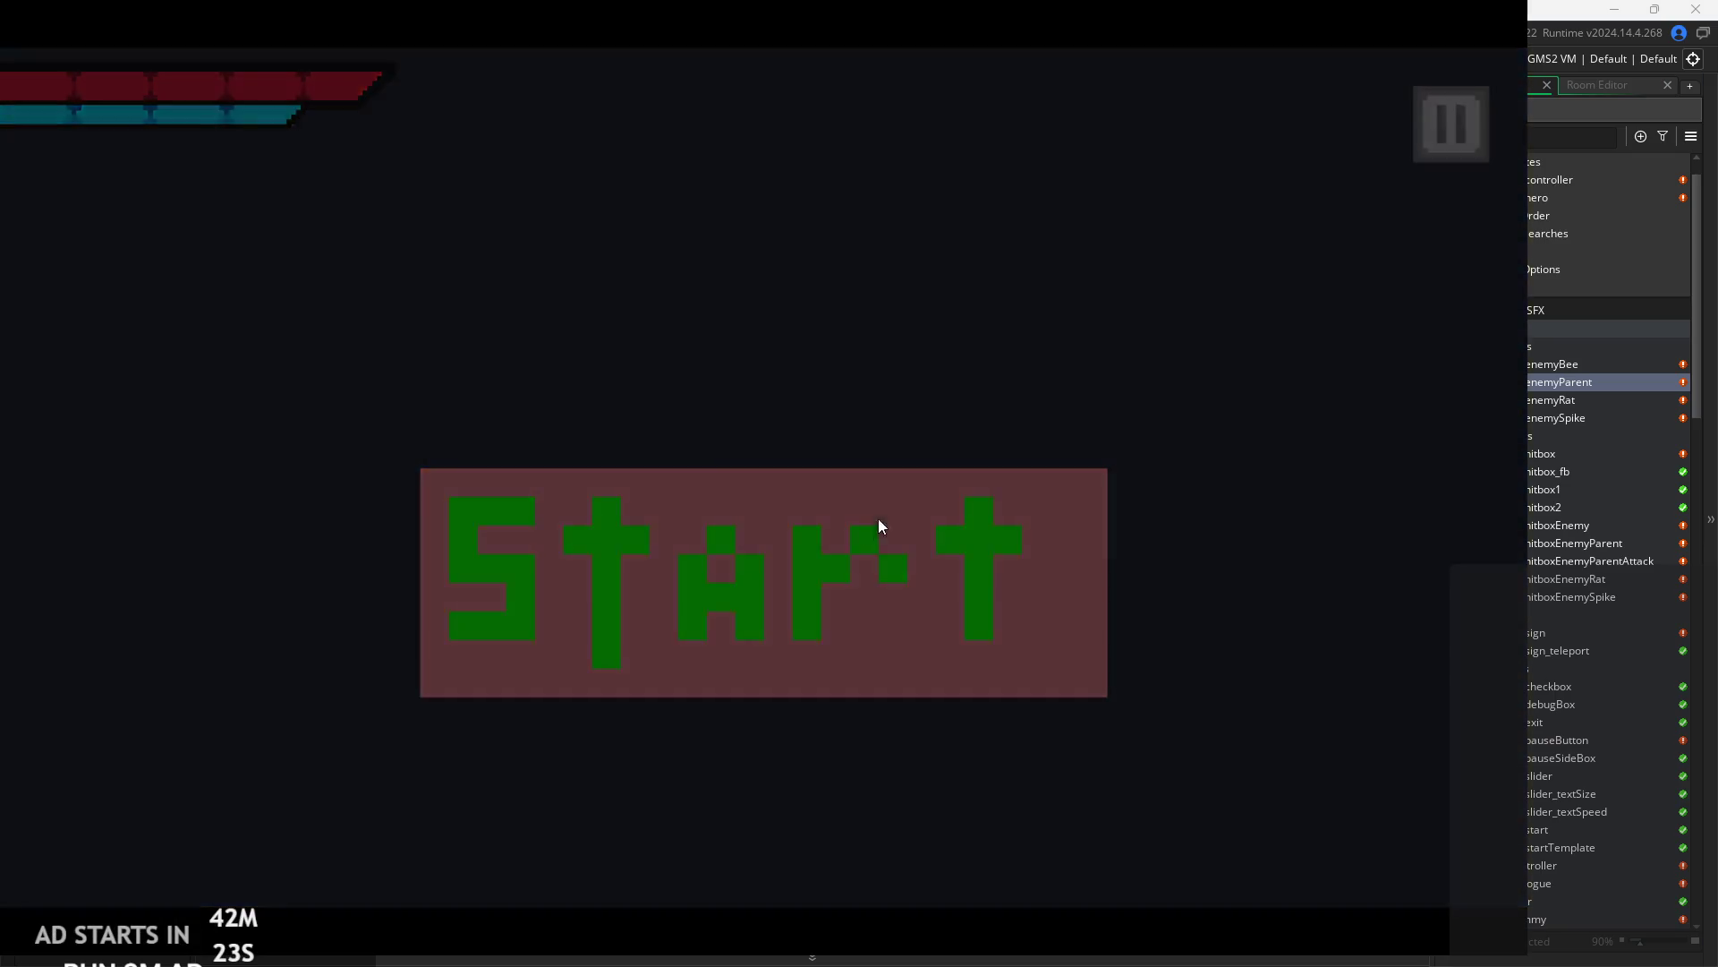
# - Play through the temple room, jumping onto the ledge and attacking the floor enemy
pyautogui.press('Right')
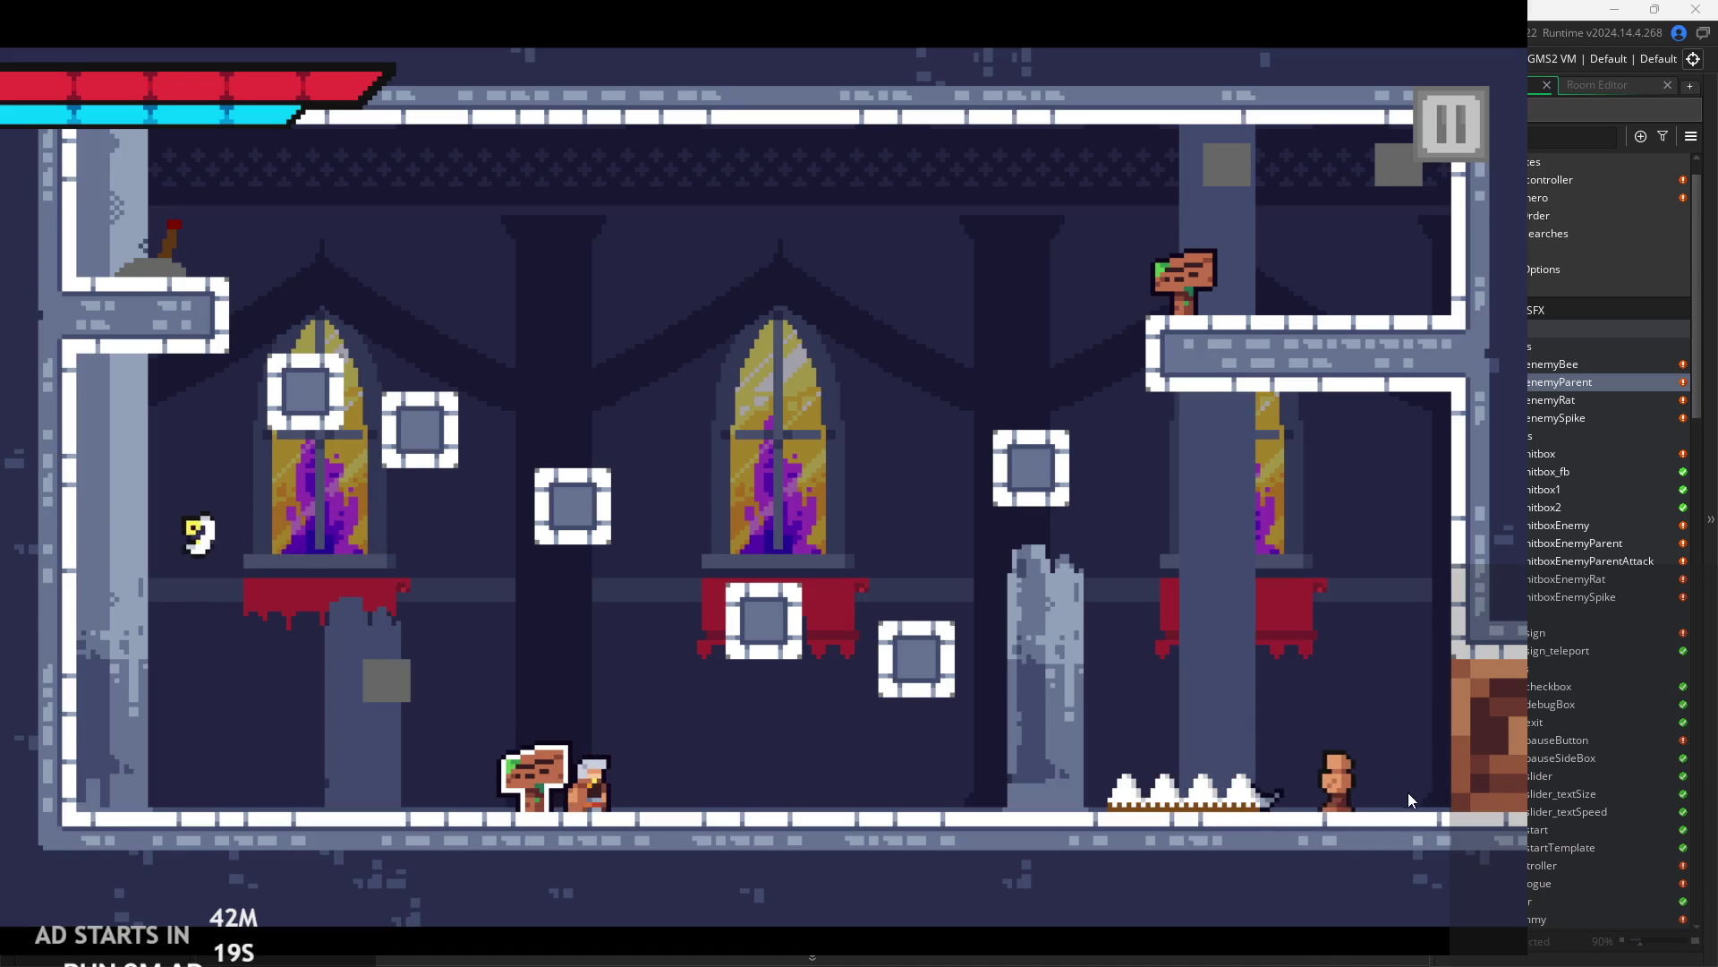
pyautogui.press('Right')
pyautogui.press('Right')
pyautogui.press('space')
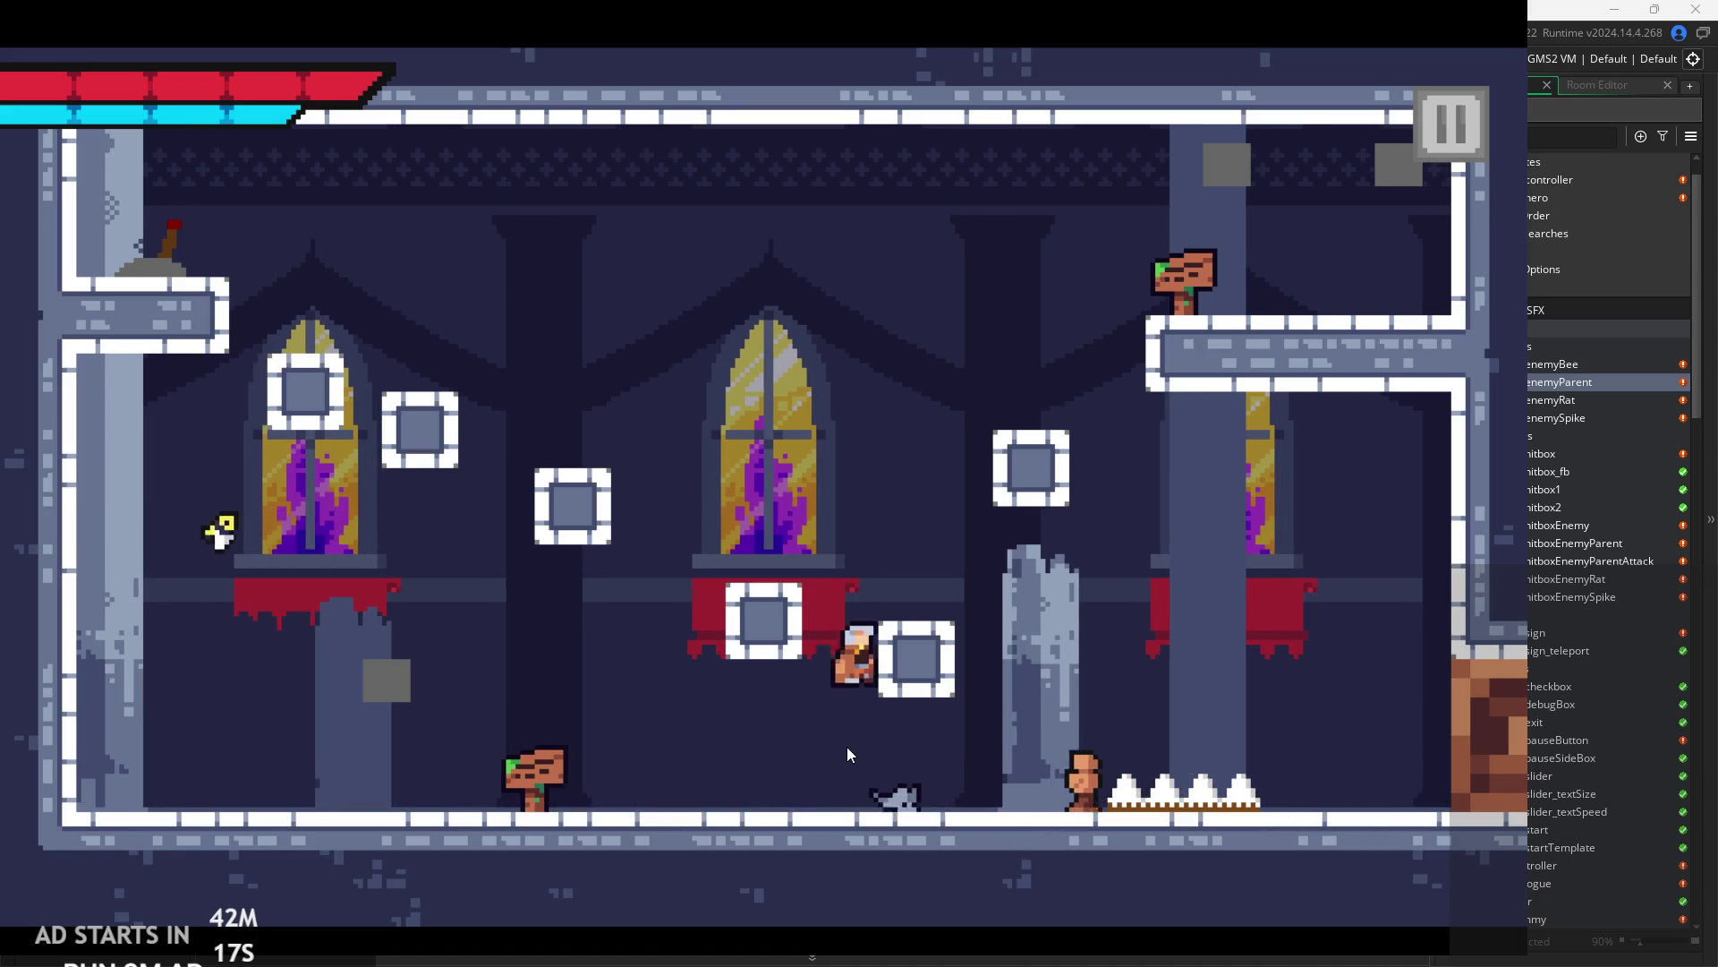
pyautogui.press('Left')
pyautogui.press('Right')
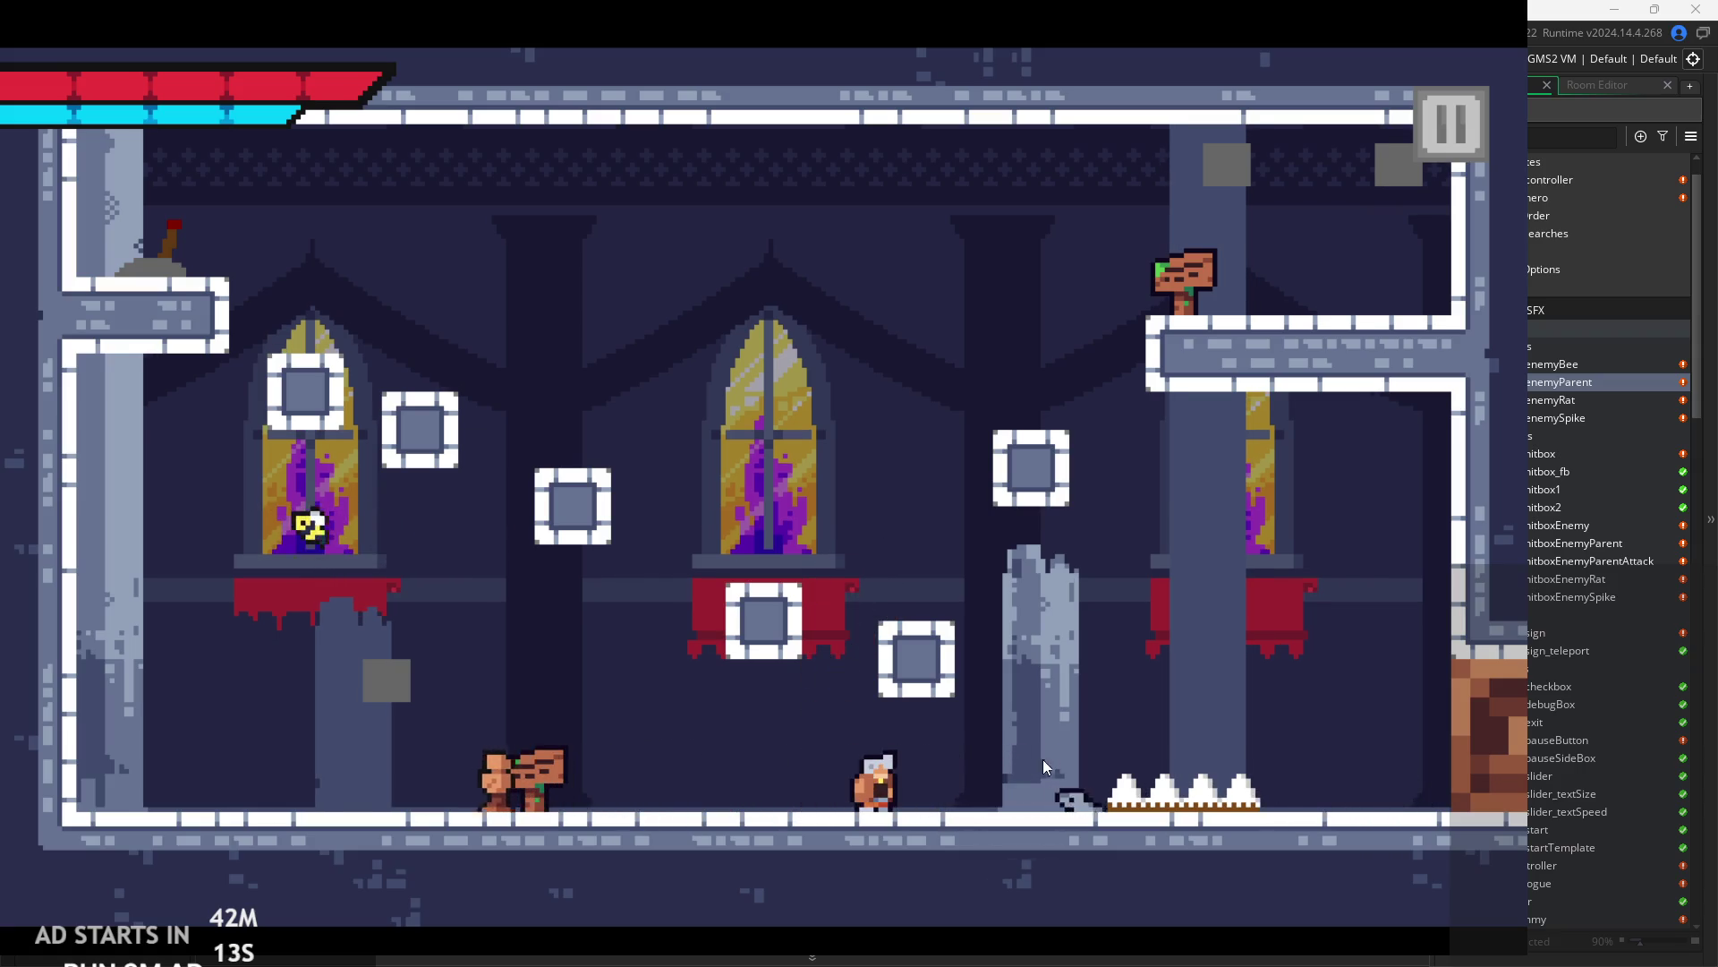
pyautogui.press('Right')
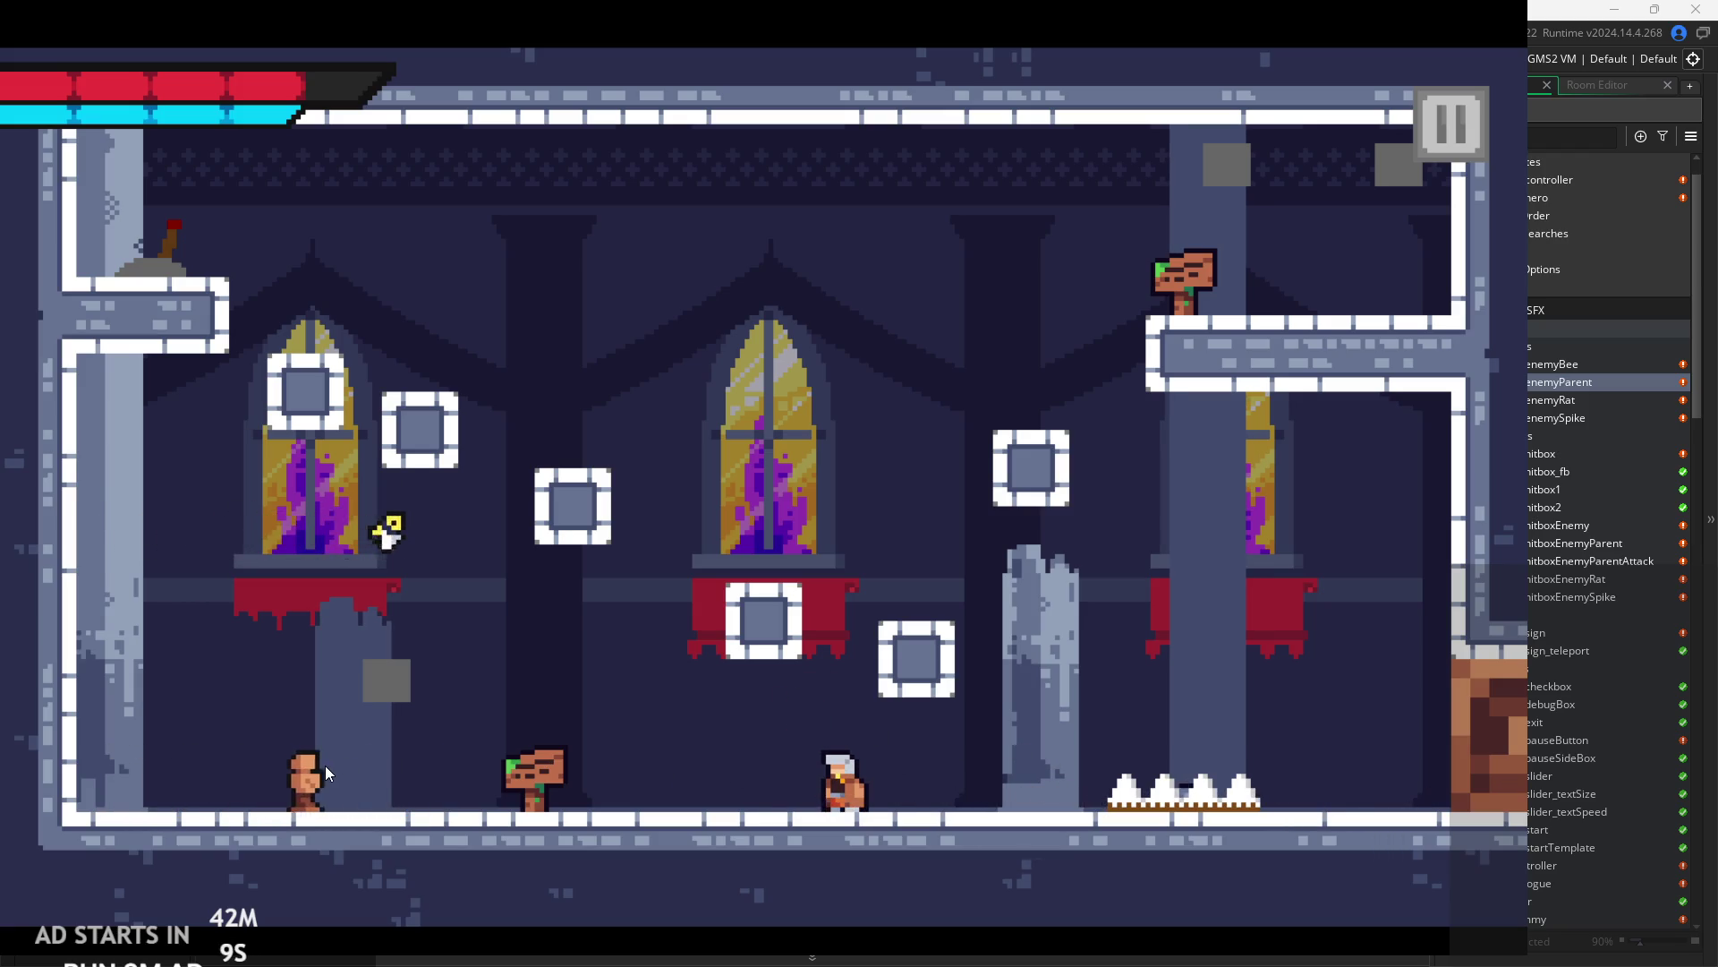
pyautogui.press('Right')
pyautogui.press('space')
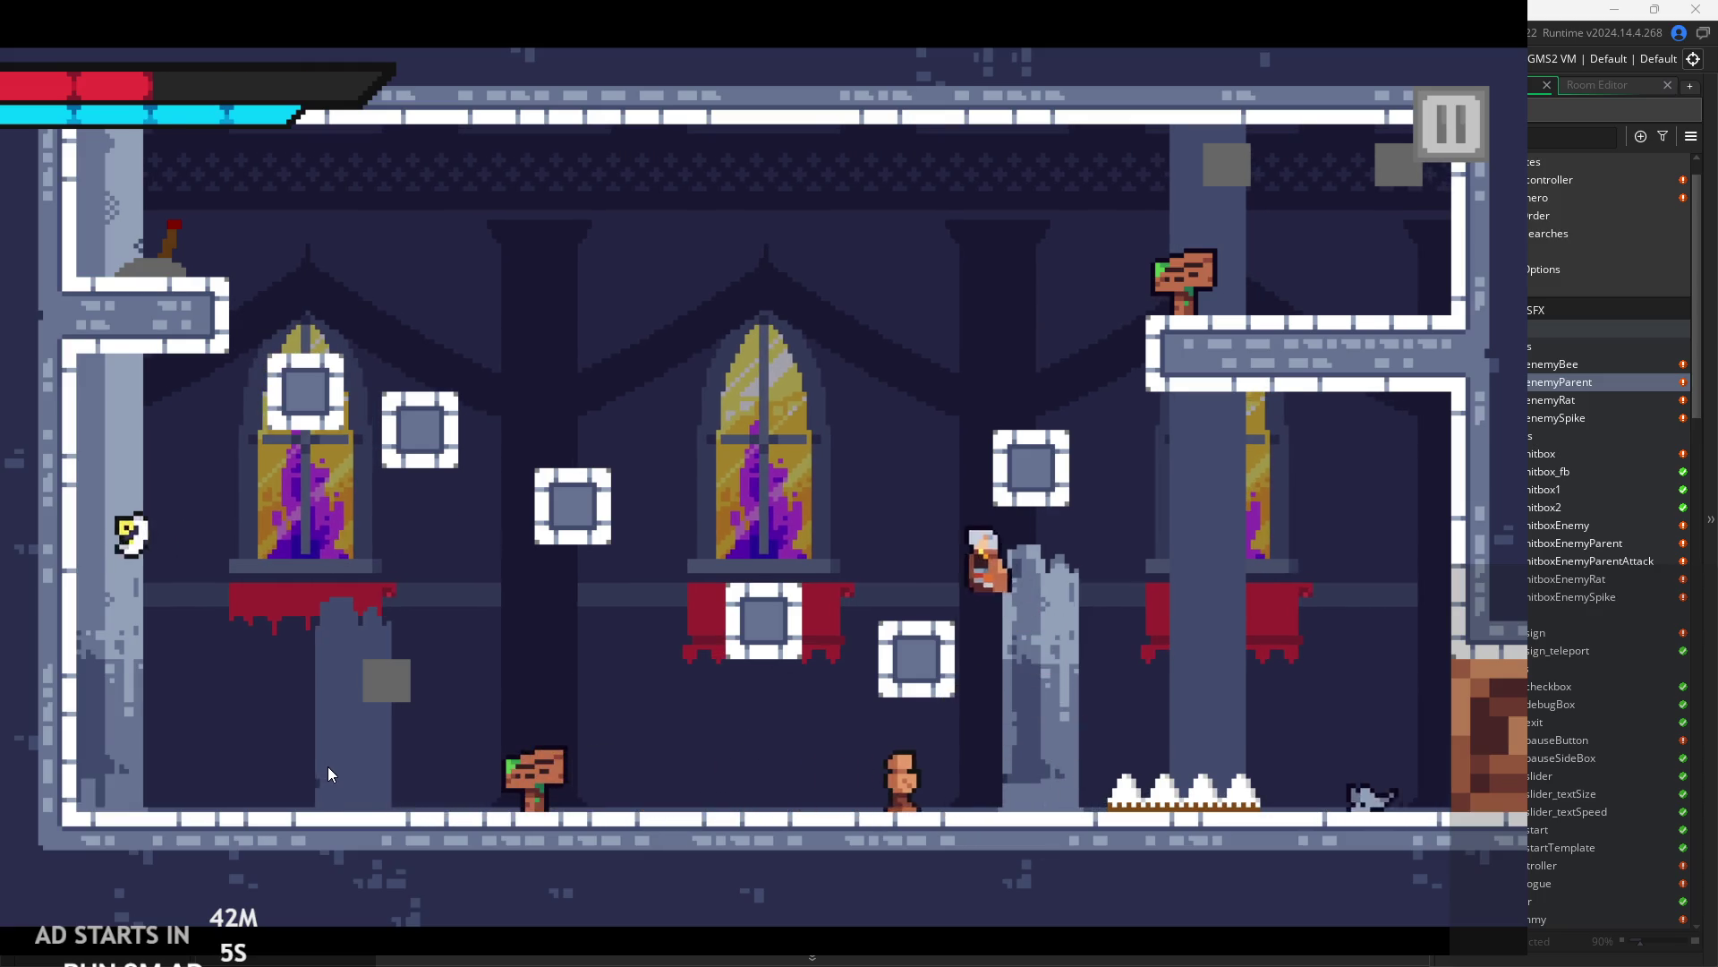
pyautogui.press('Left')
pyautogui.press('Right')
pyautogui.press('Left')
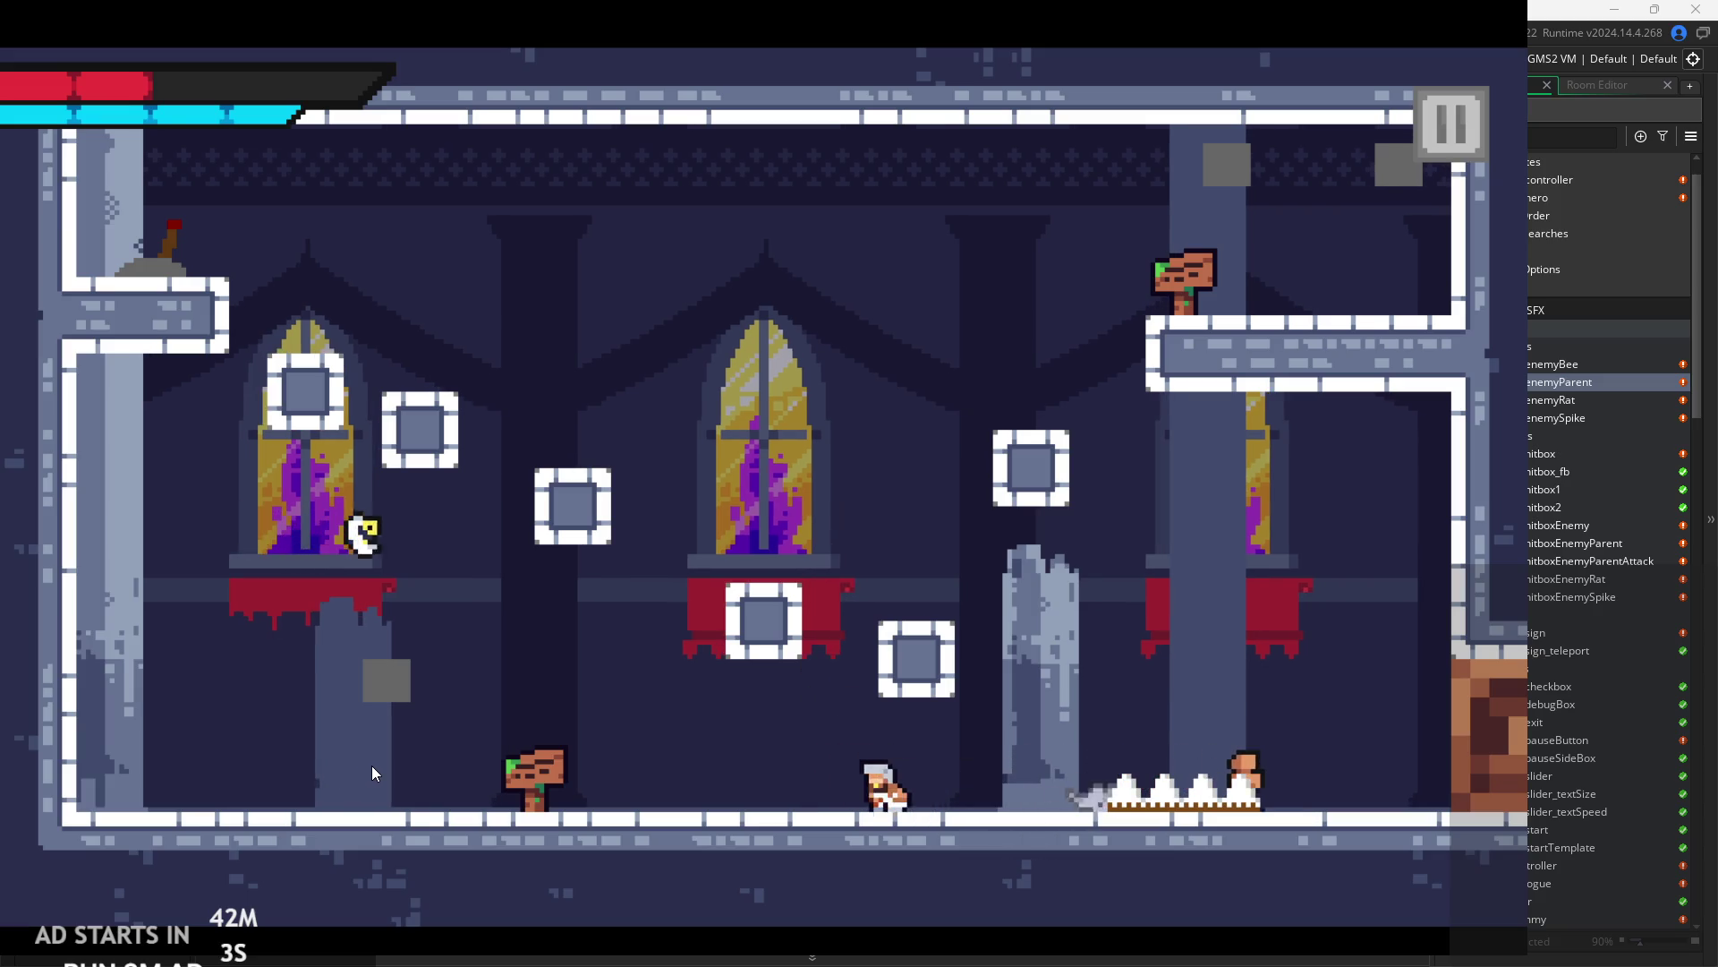
pyautogui.press('Right')
pyautogui.press('Left')
pyautogui.press('Right')
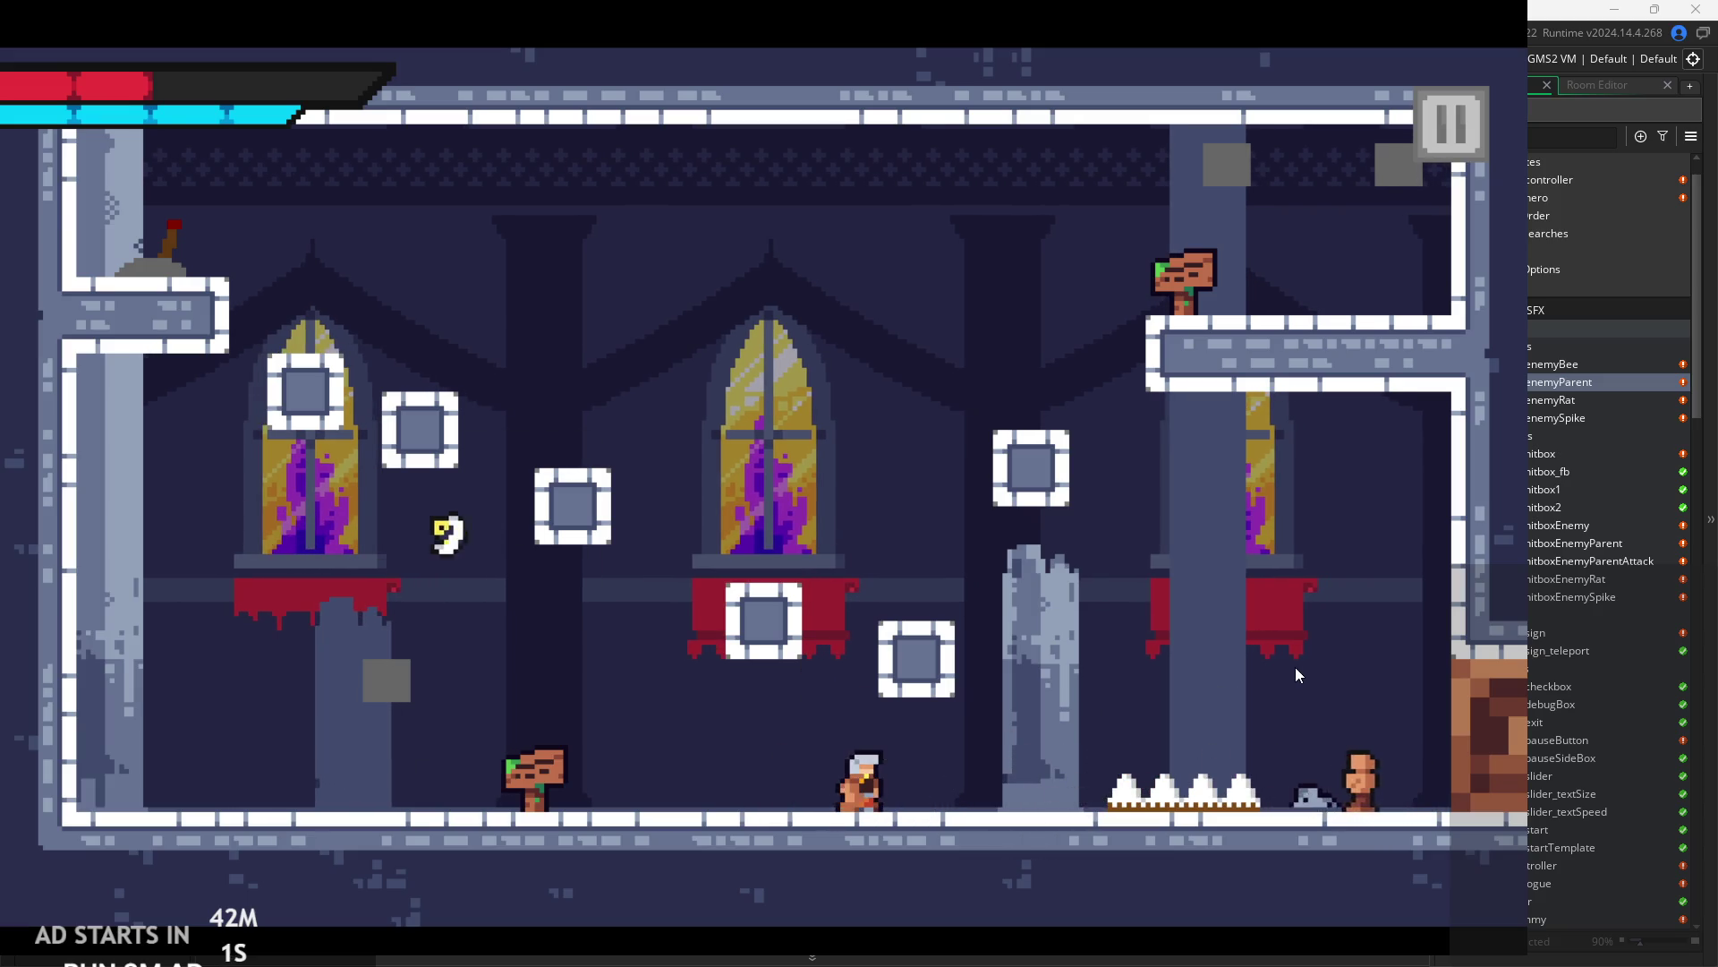
pyautogui.press('Right')
pyautogui.press('x')
pyautogui.press('x')
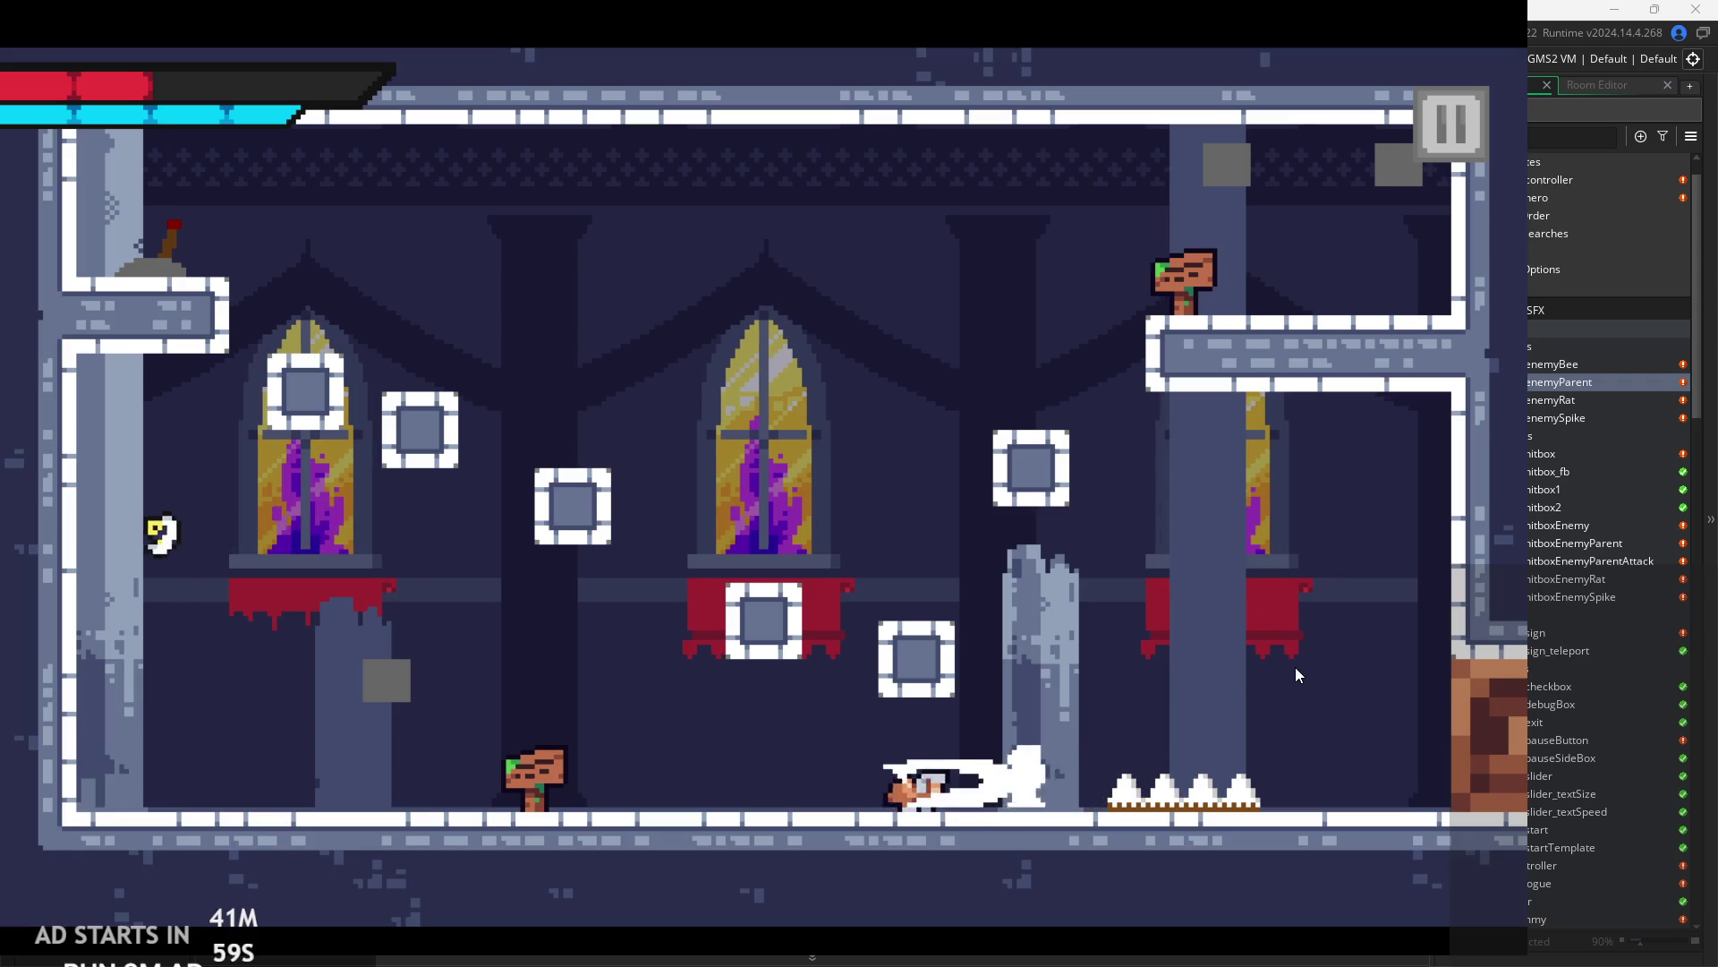
pyautogui.press('space')
pyautogui.press('Right')
pyautogui.press('Left')
pyautogui.press('space')
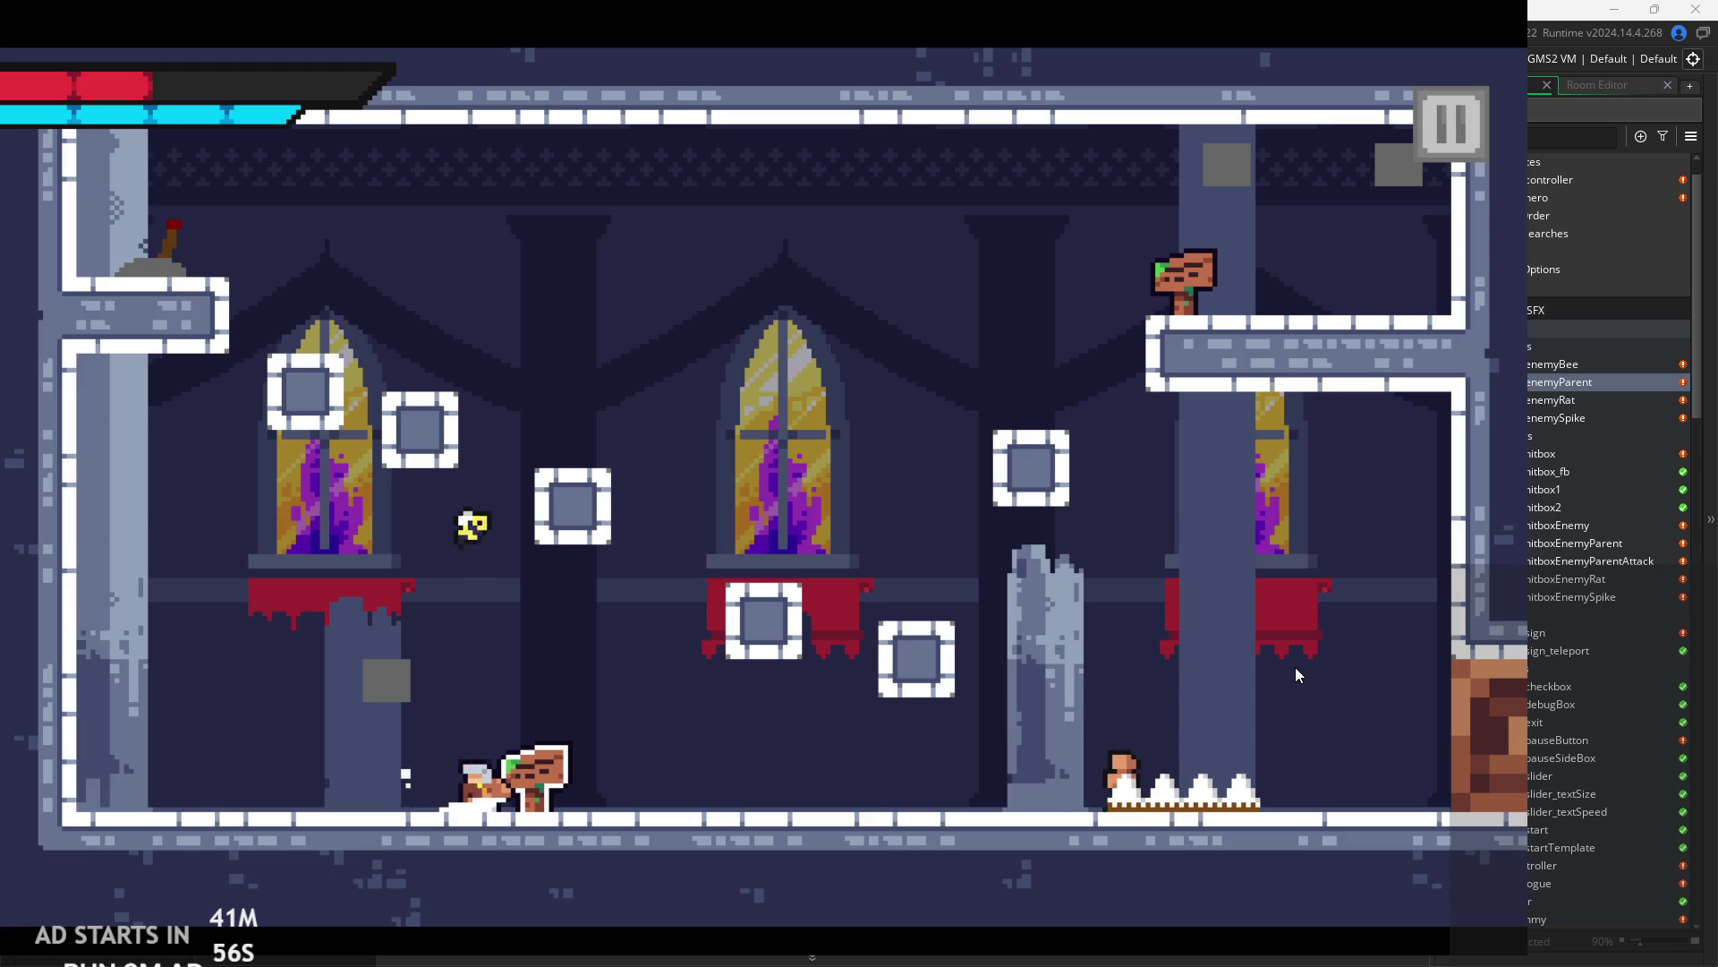
# - Enter the next room, run left toward the enemies, then pause and tick Debug Stats
pyautogui.press('Up')
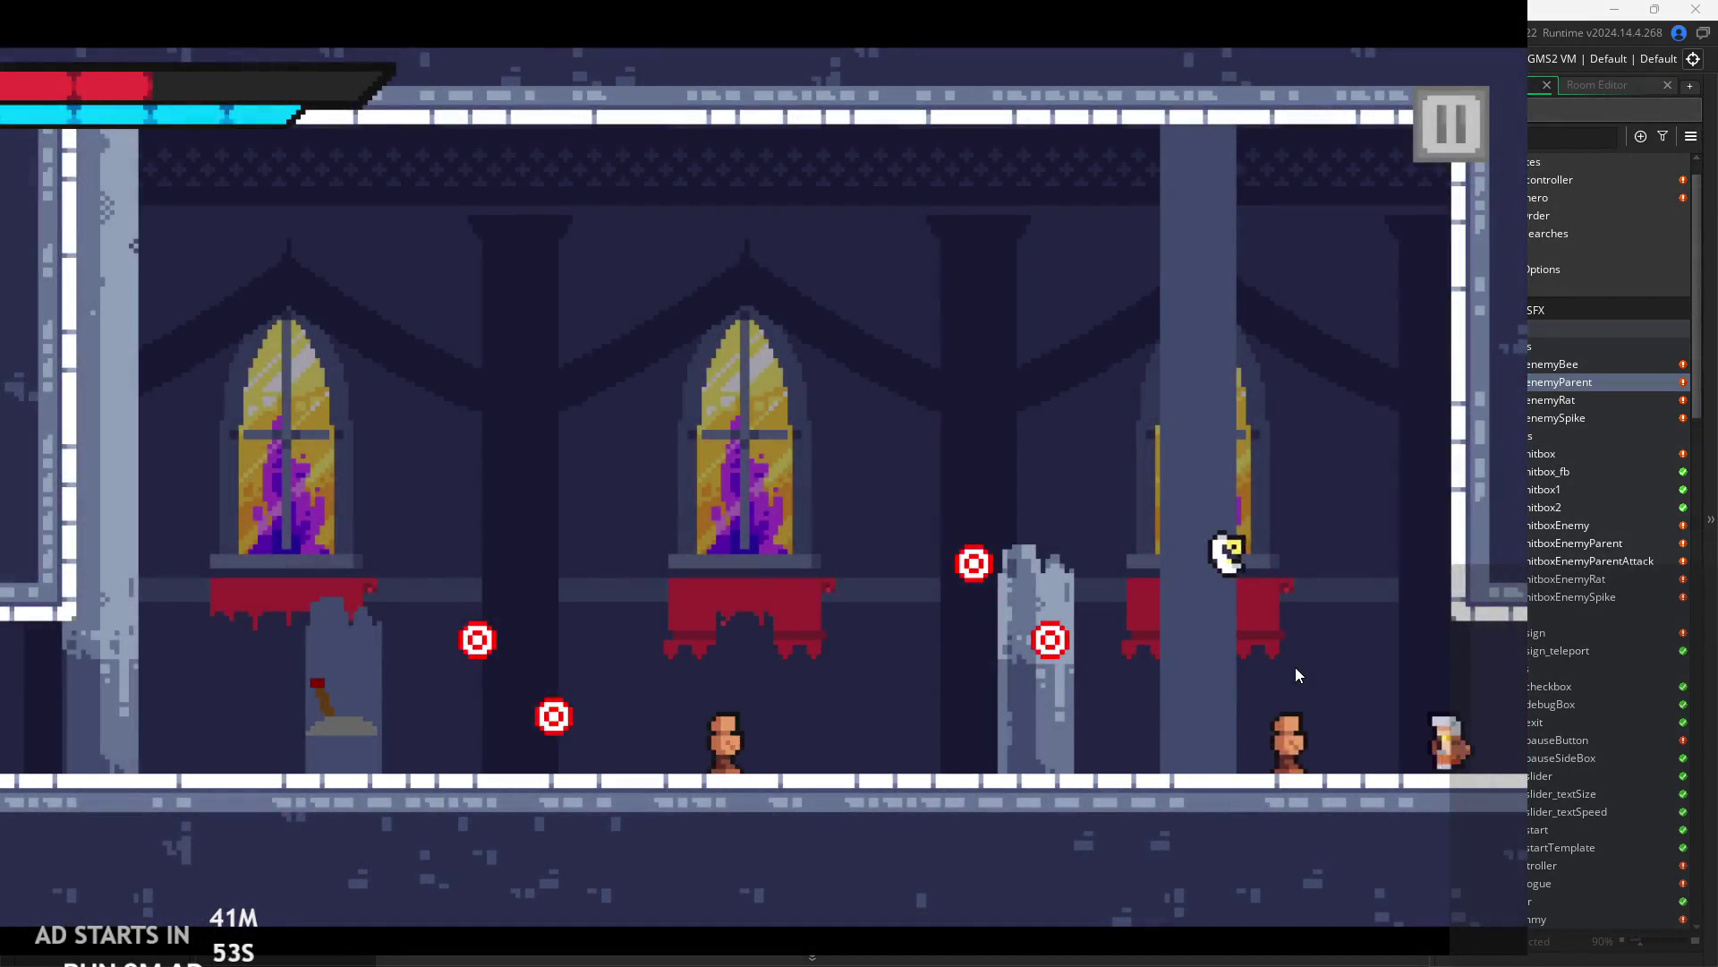
pyautogui.press('Left')
pyautogui.press('space')
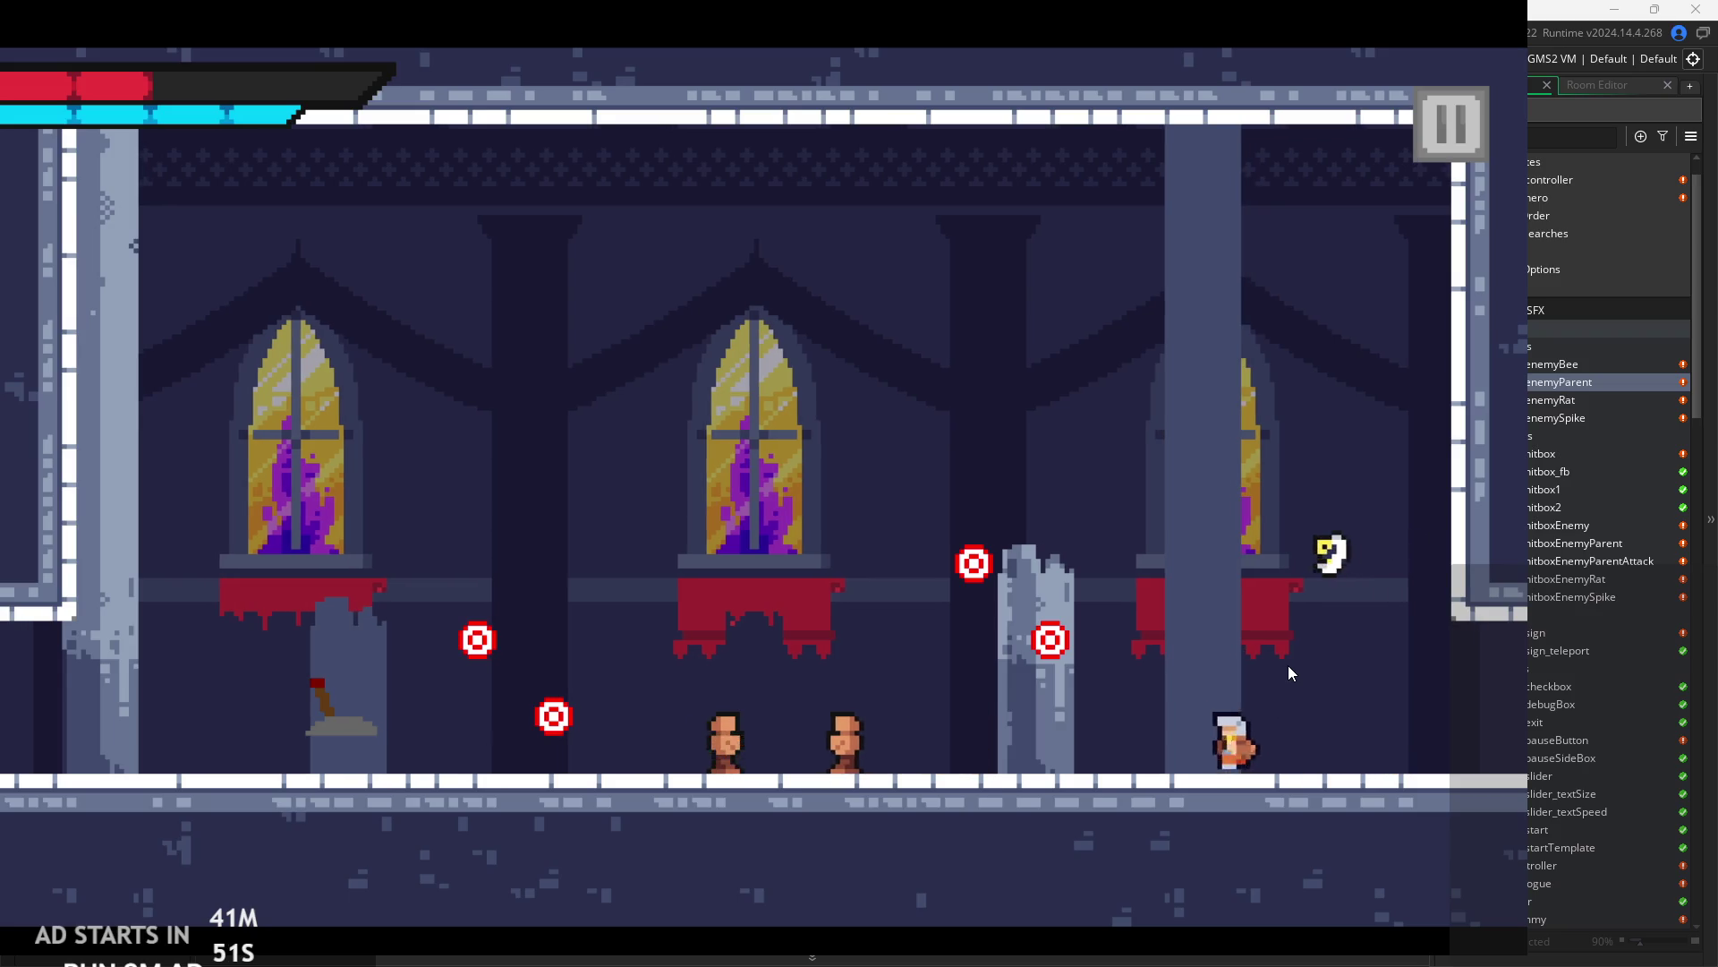
pyautogui.press('Left')
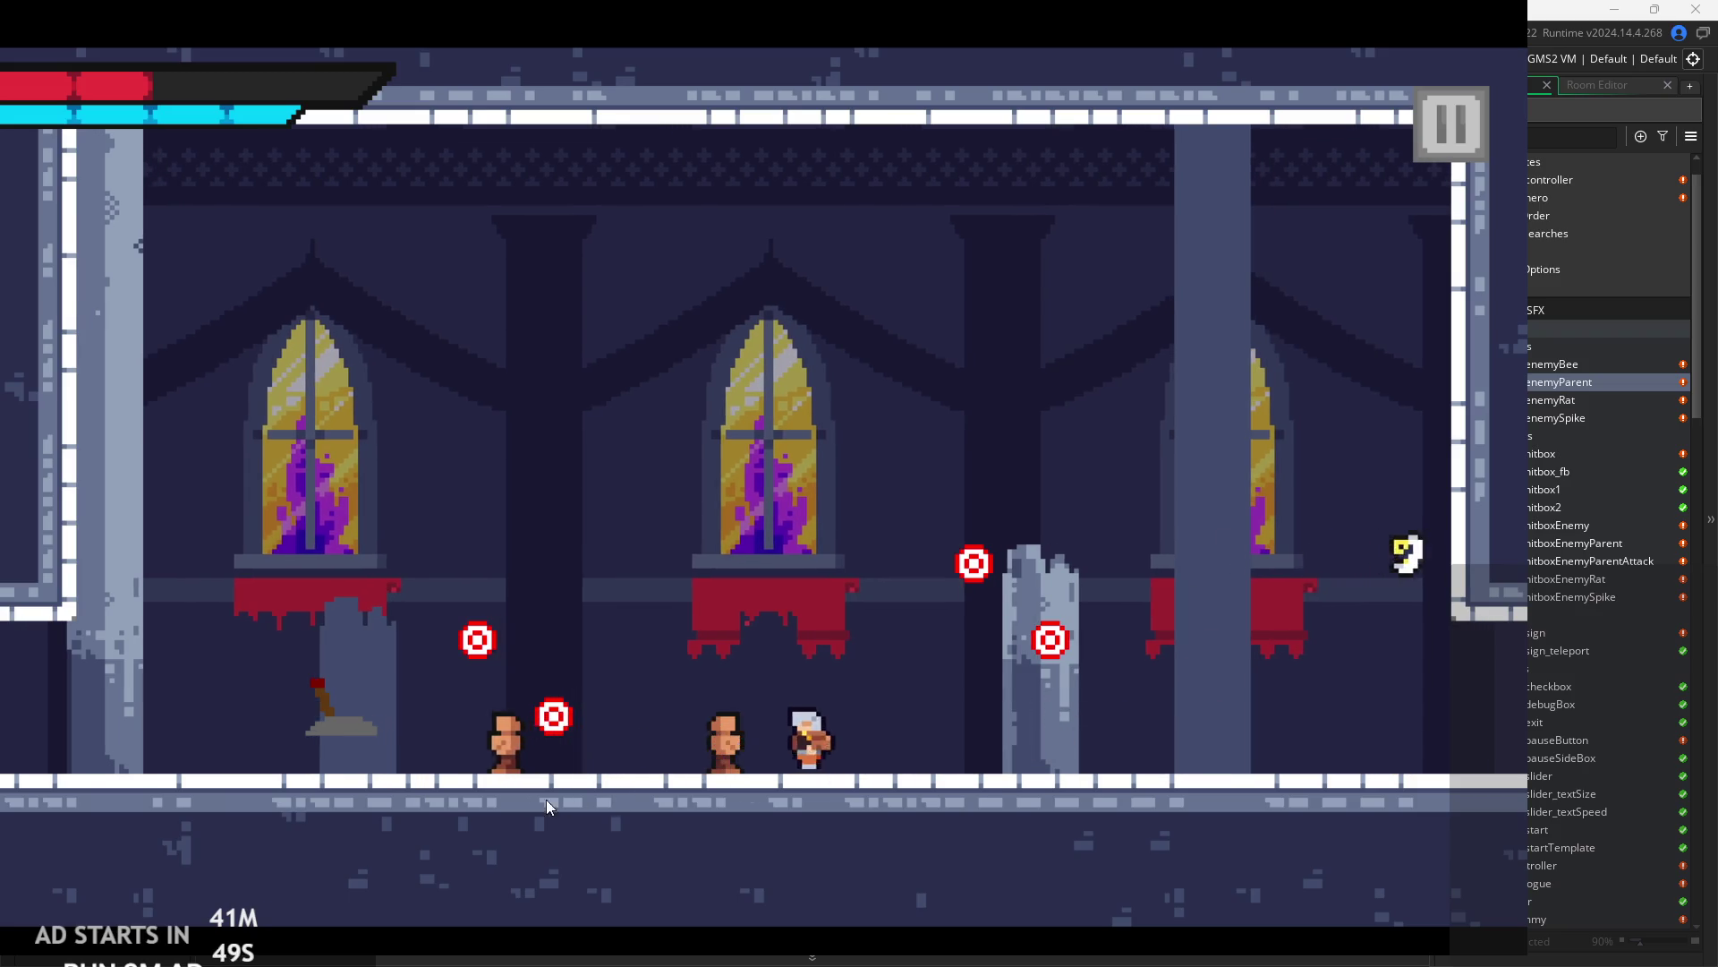
pyautogui.press('space')
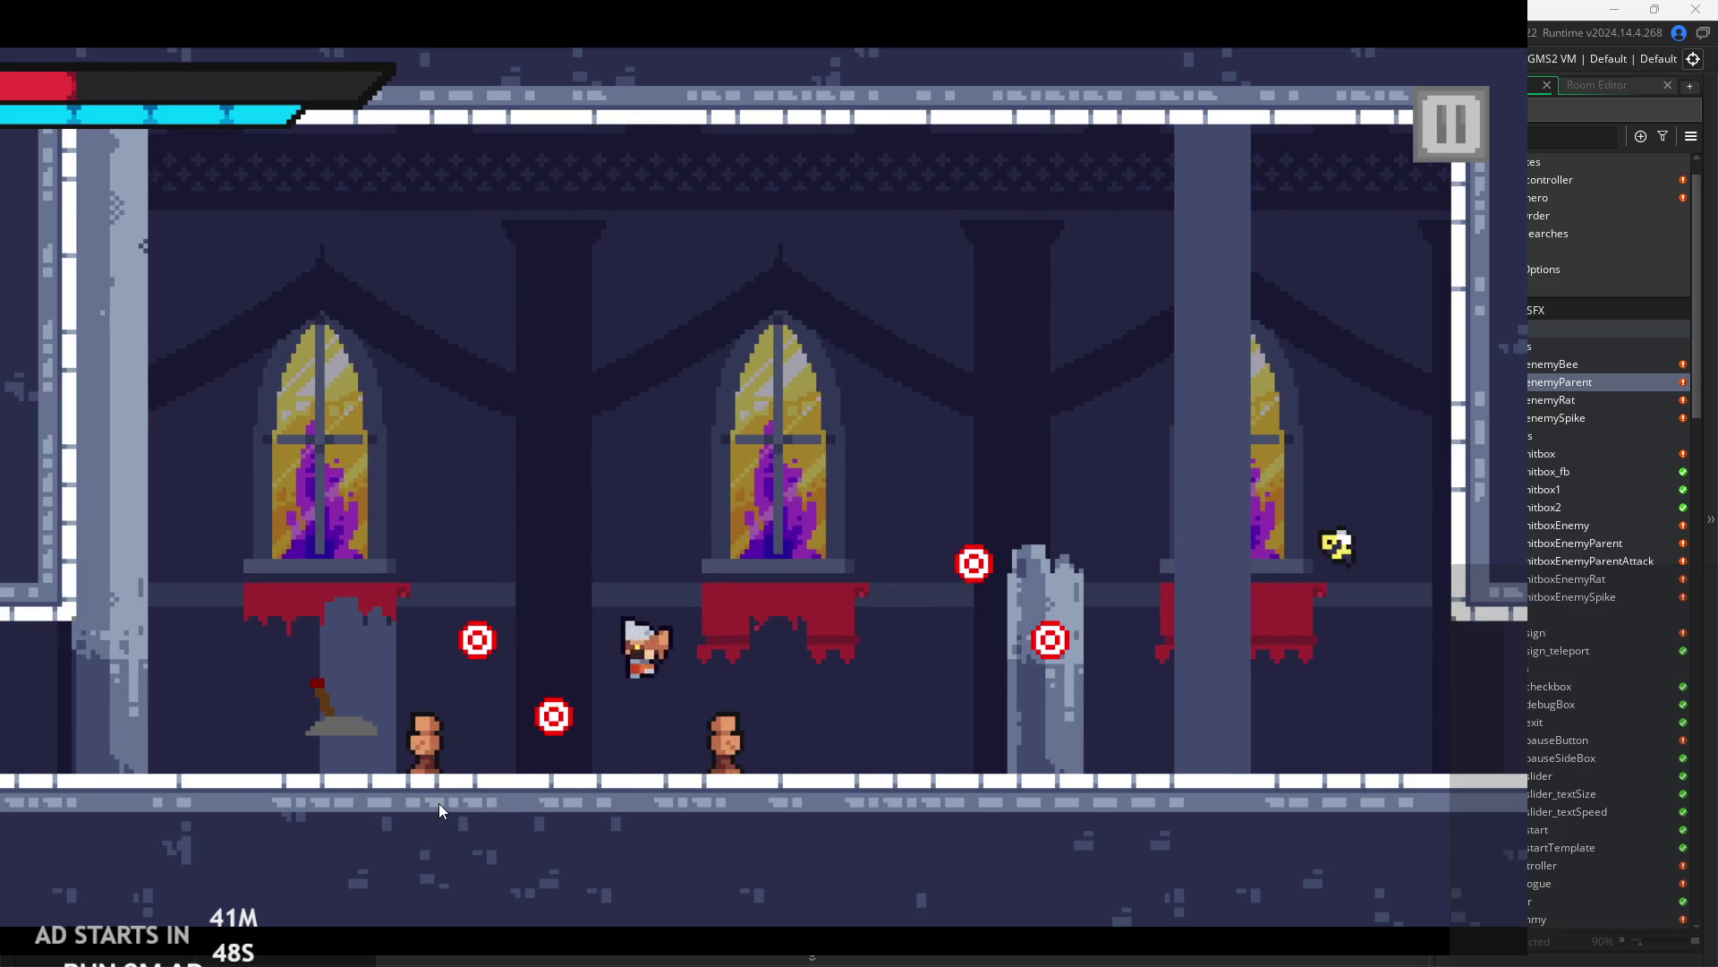
pyautogui.press('Left')
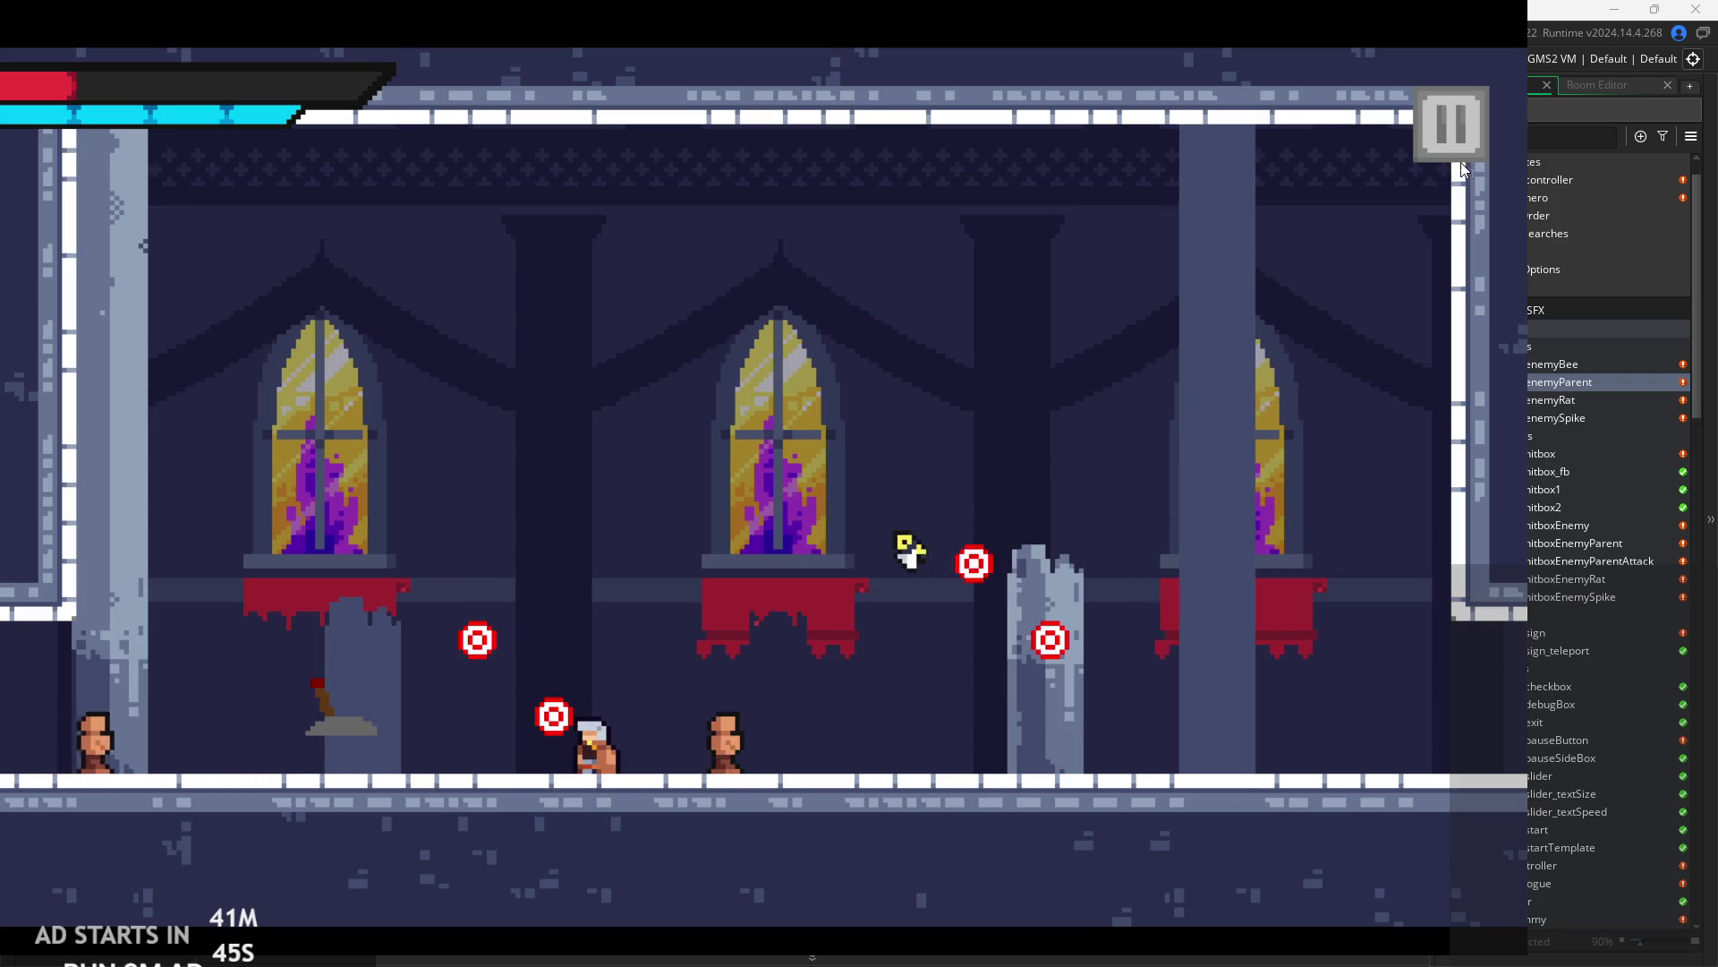
pyautogui.press('Escape')
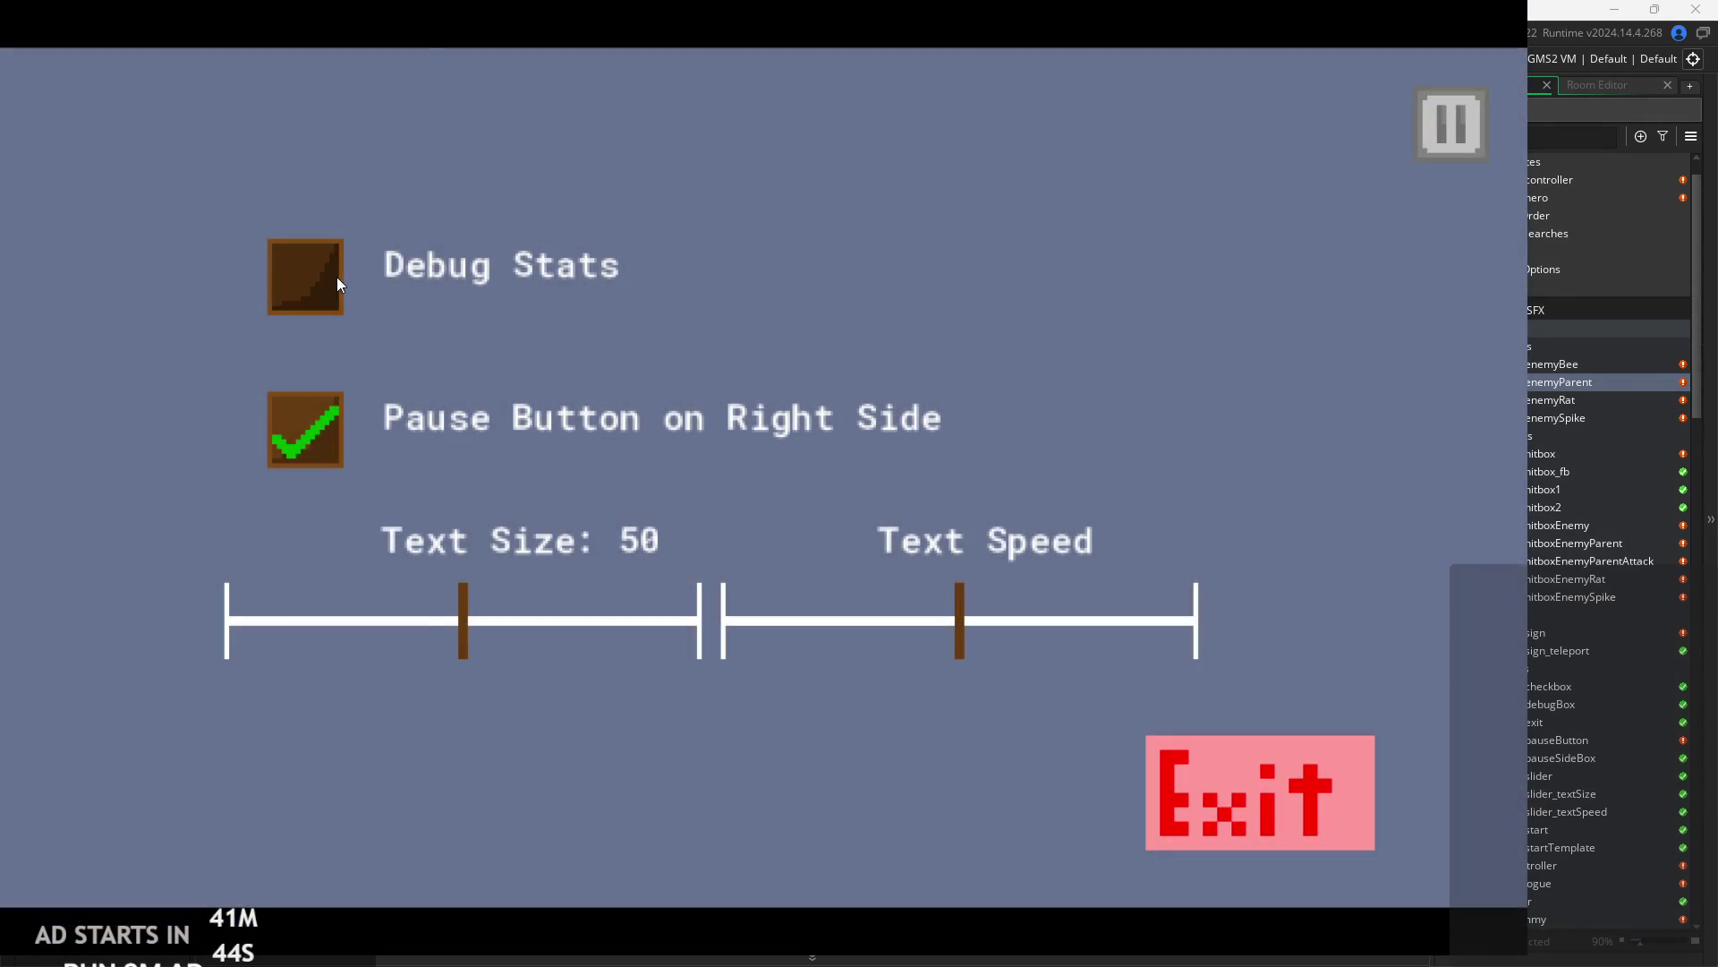
pyautogui.click(337, 277)
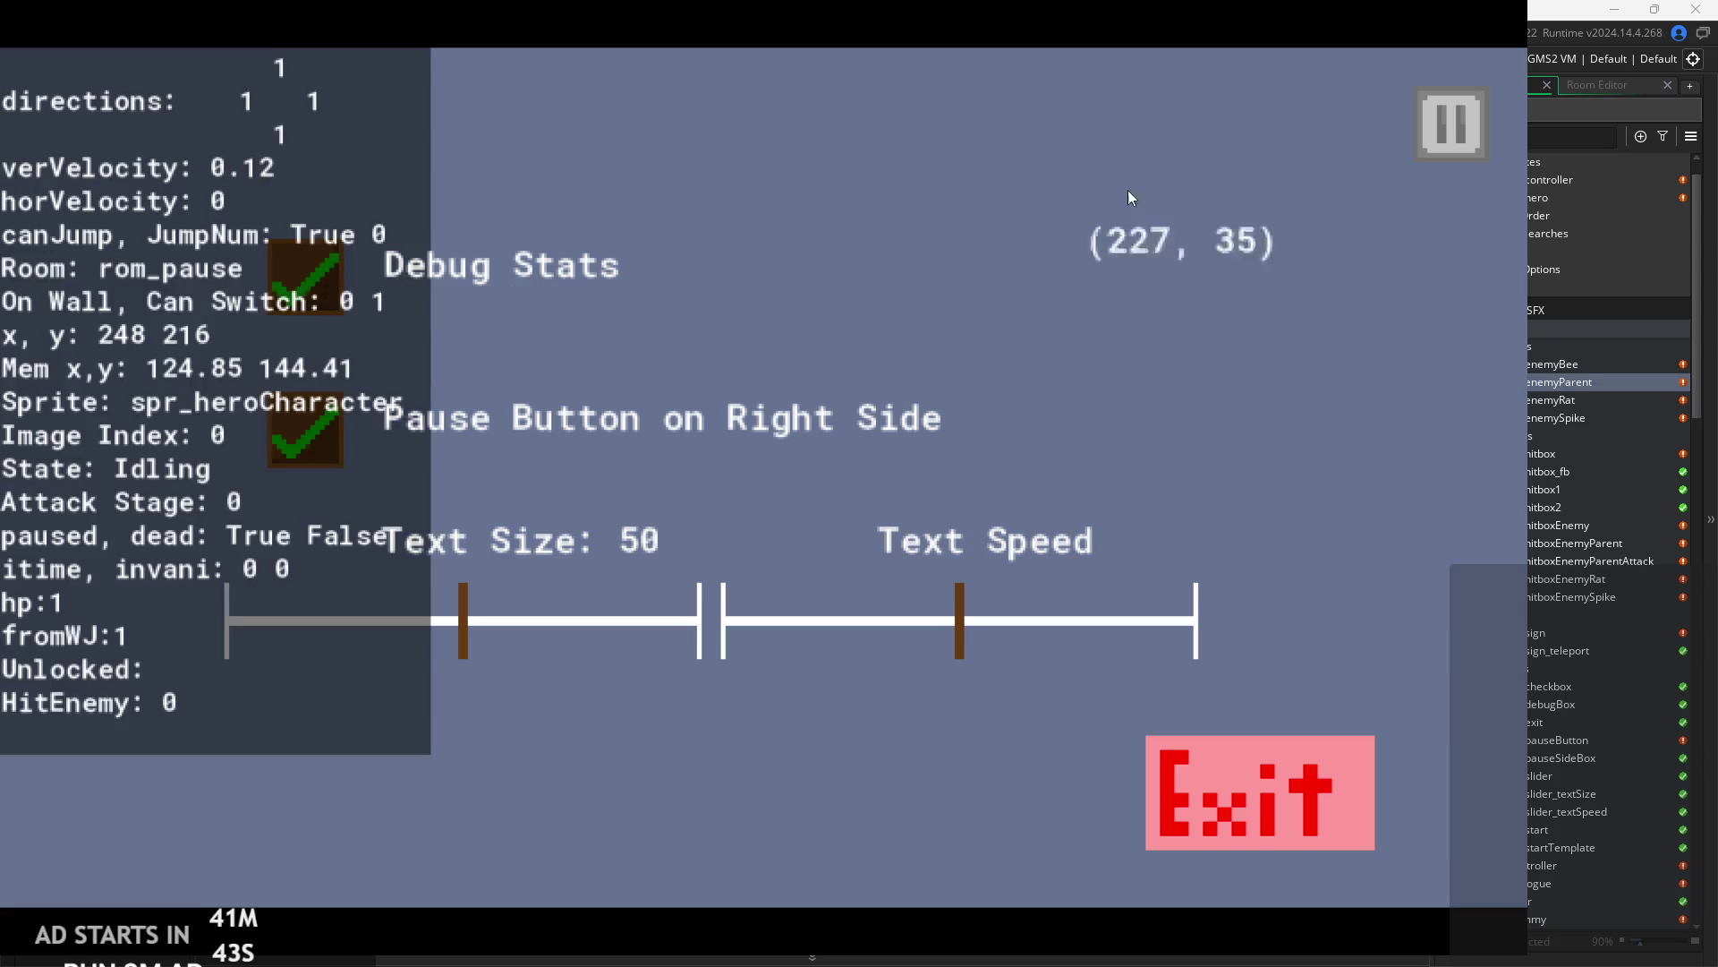
# - Set the overlay Text Size to 0, resume, and move the hero past the enemies
pyautogui.moveTo(459, 630); pyautogui.dragTo(224, 619)
pyautogui.click(1437, 121)
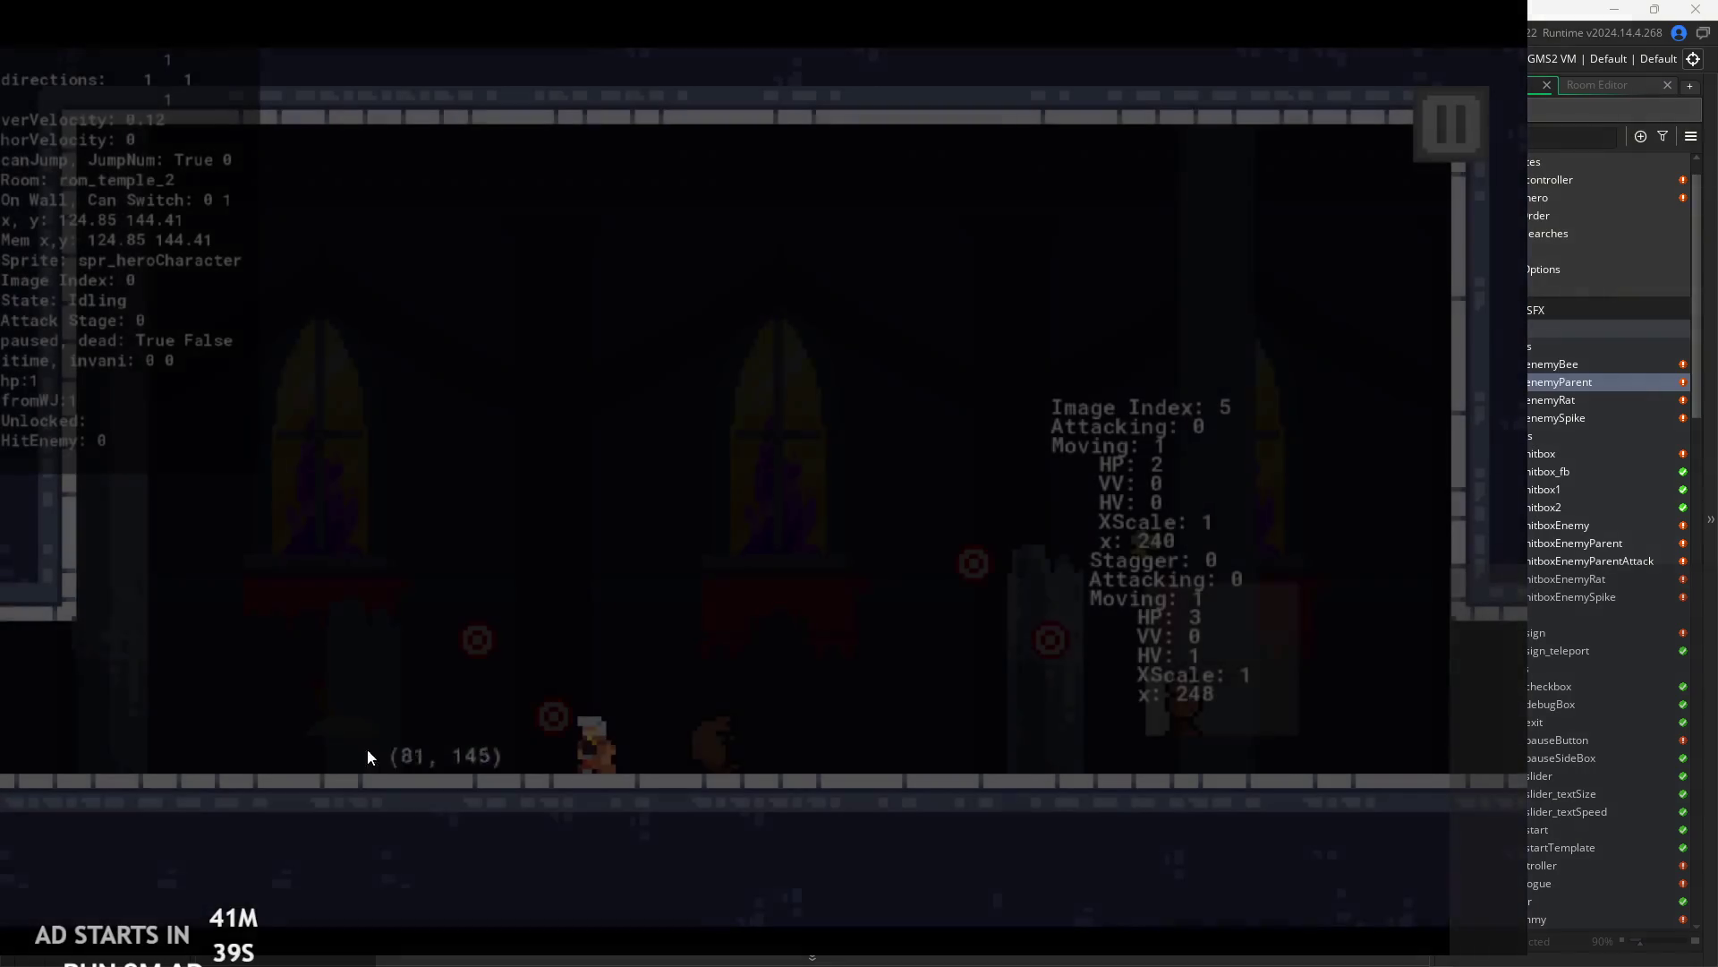
pyautogui.press('Right')
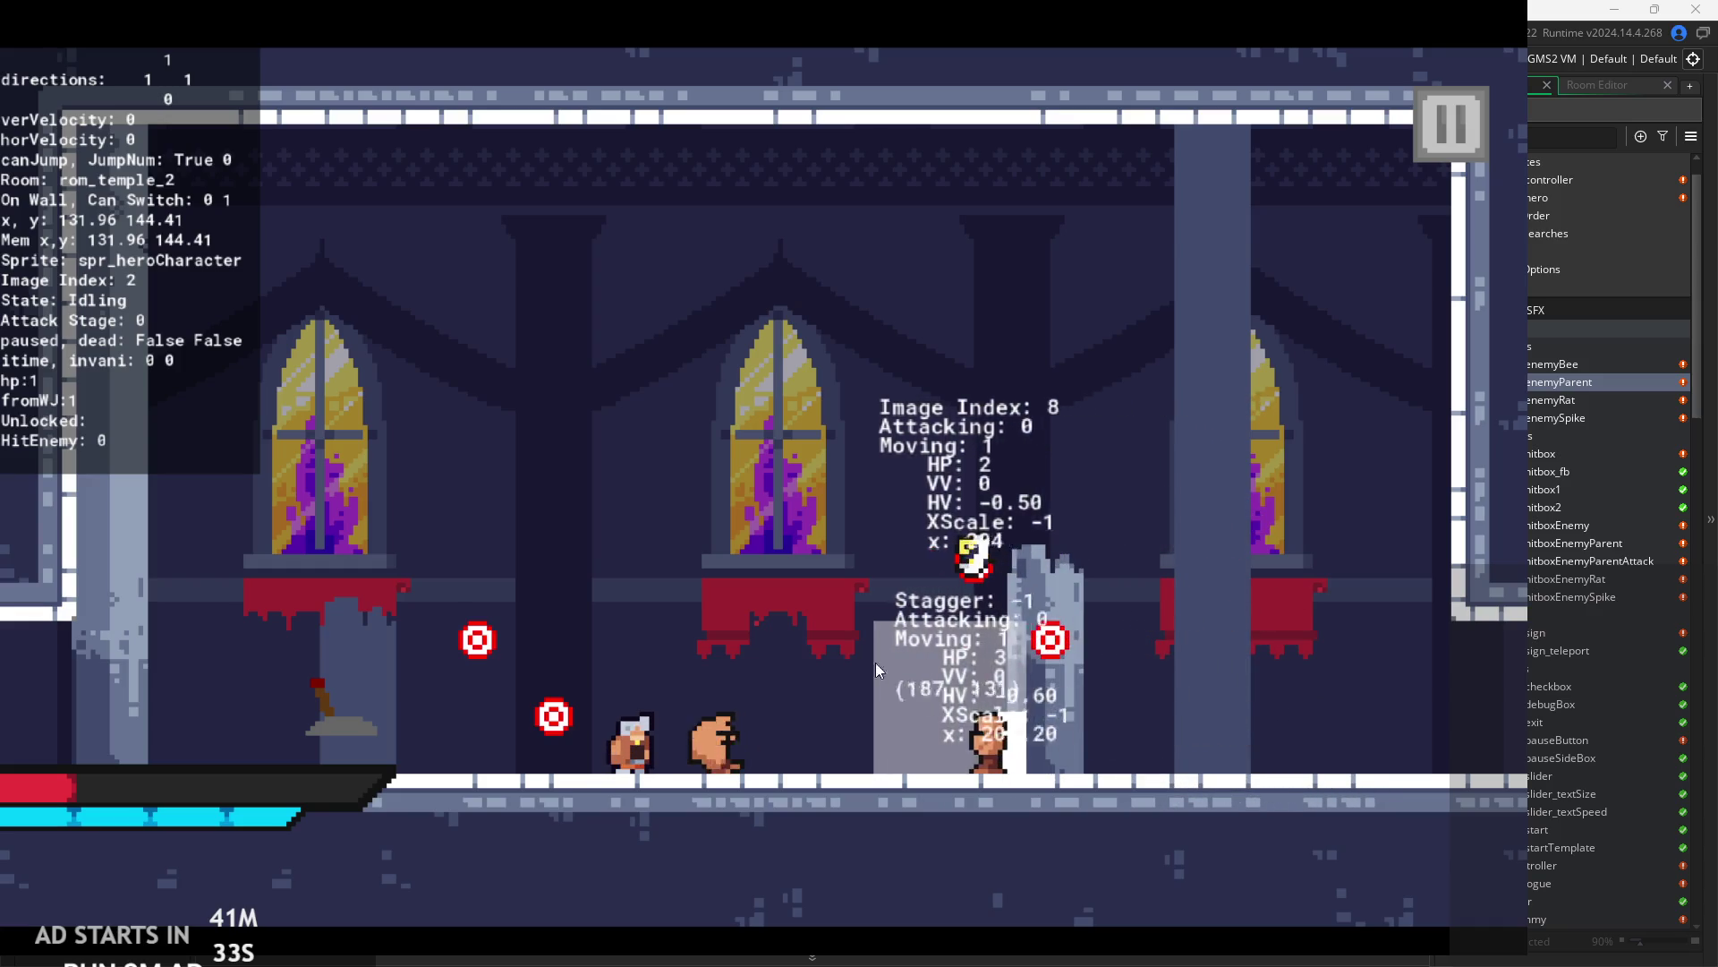
pyautogui.press('Left')
pyautogui.press('Right')
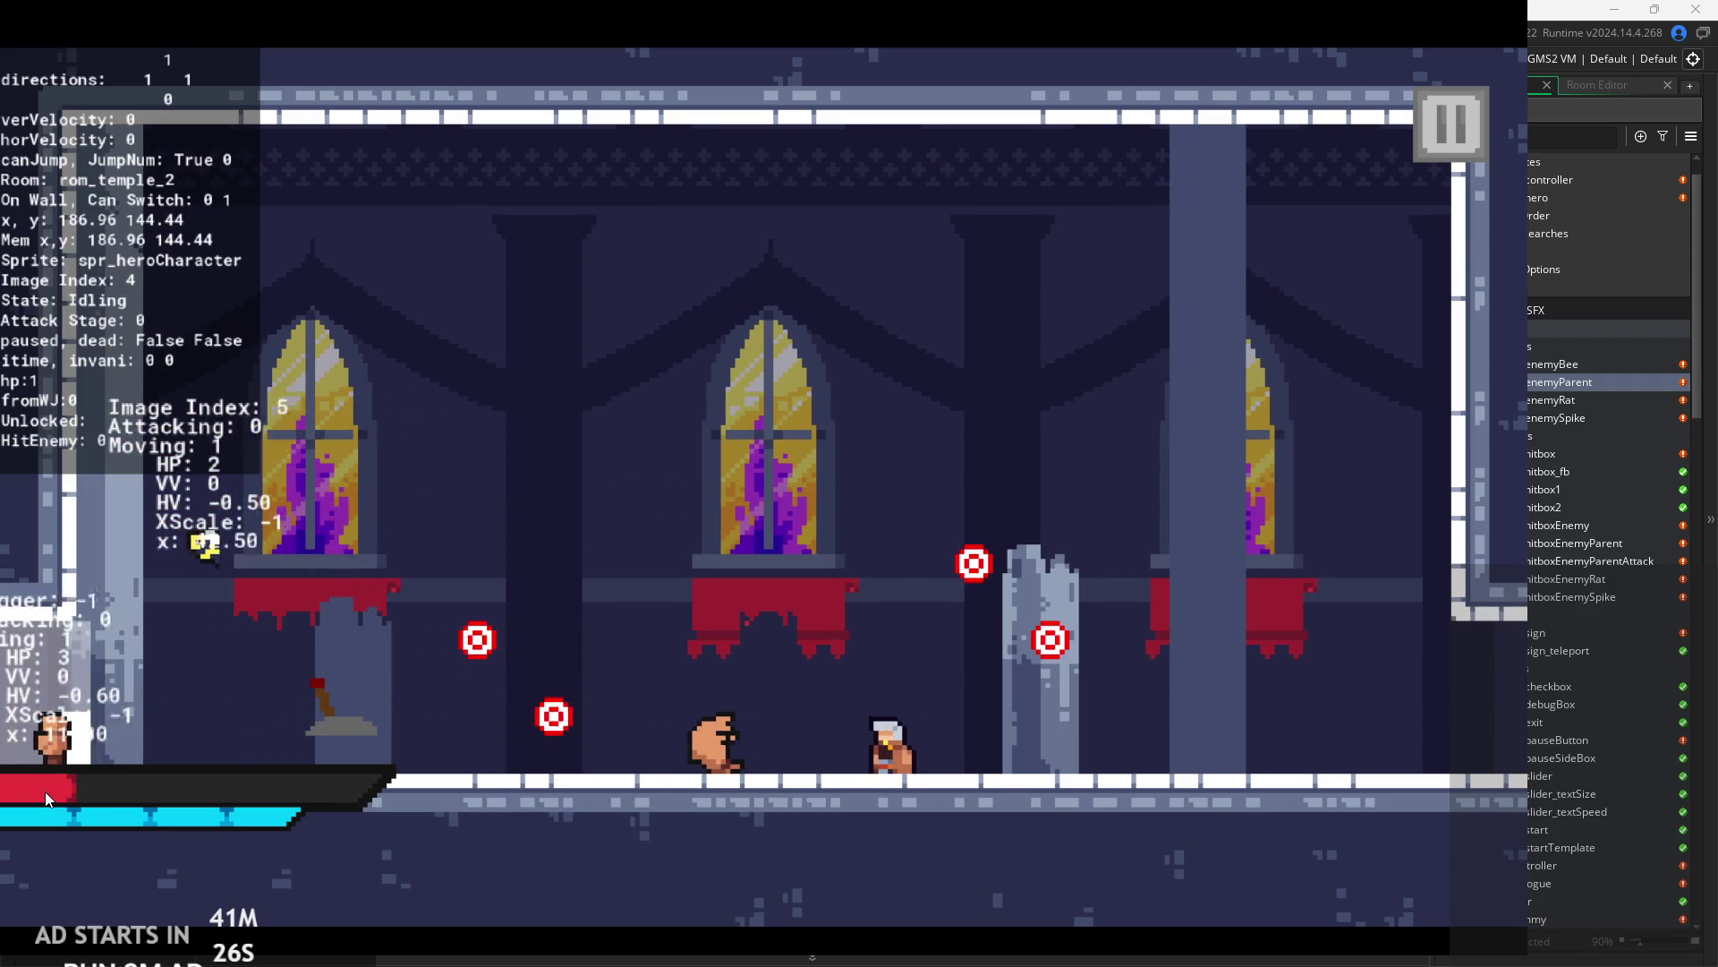
pyautogui.press('Right')
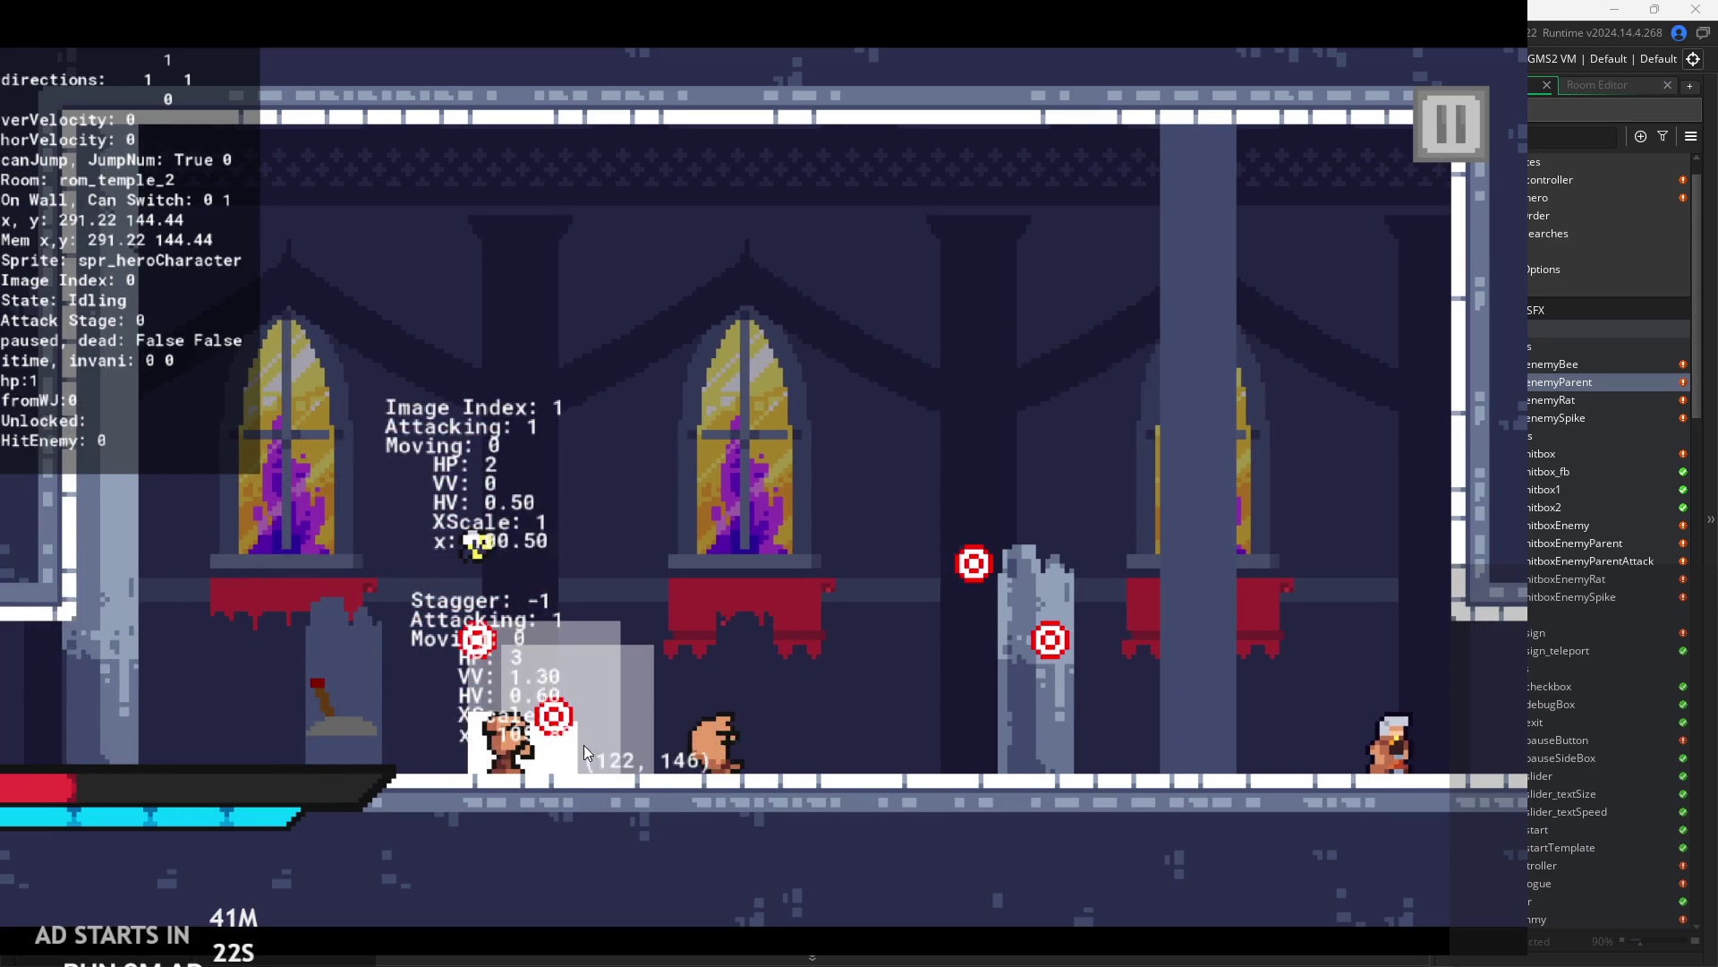
# - Jump and attack the dummy enemies while watching the overlay, then pause again
pyautogui.press('Left')
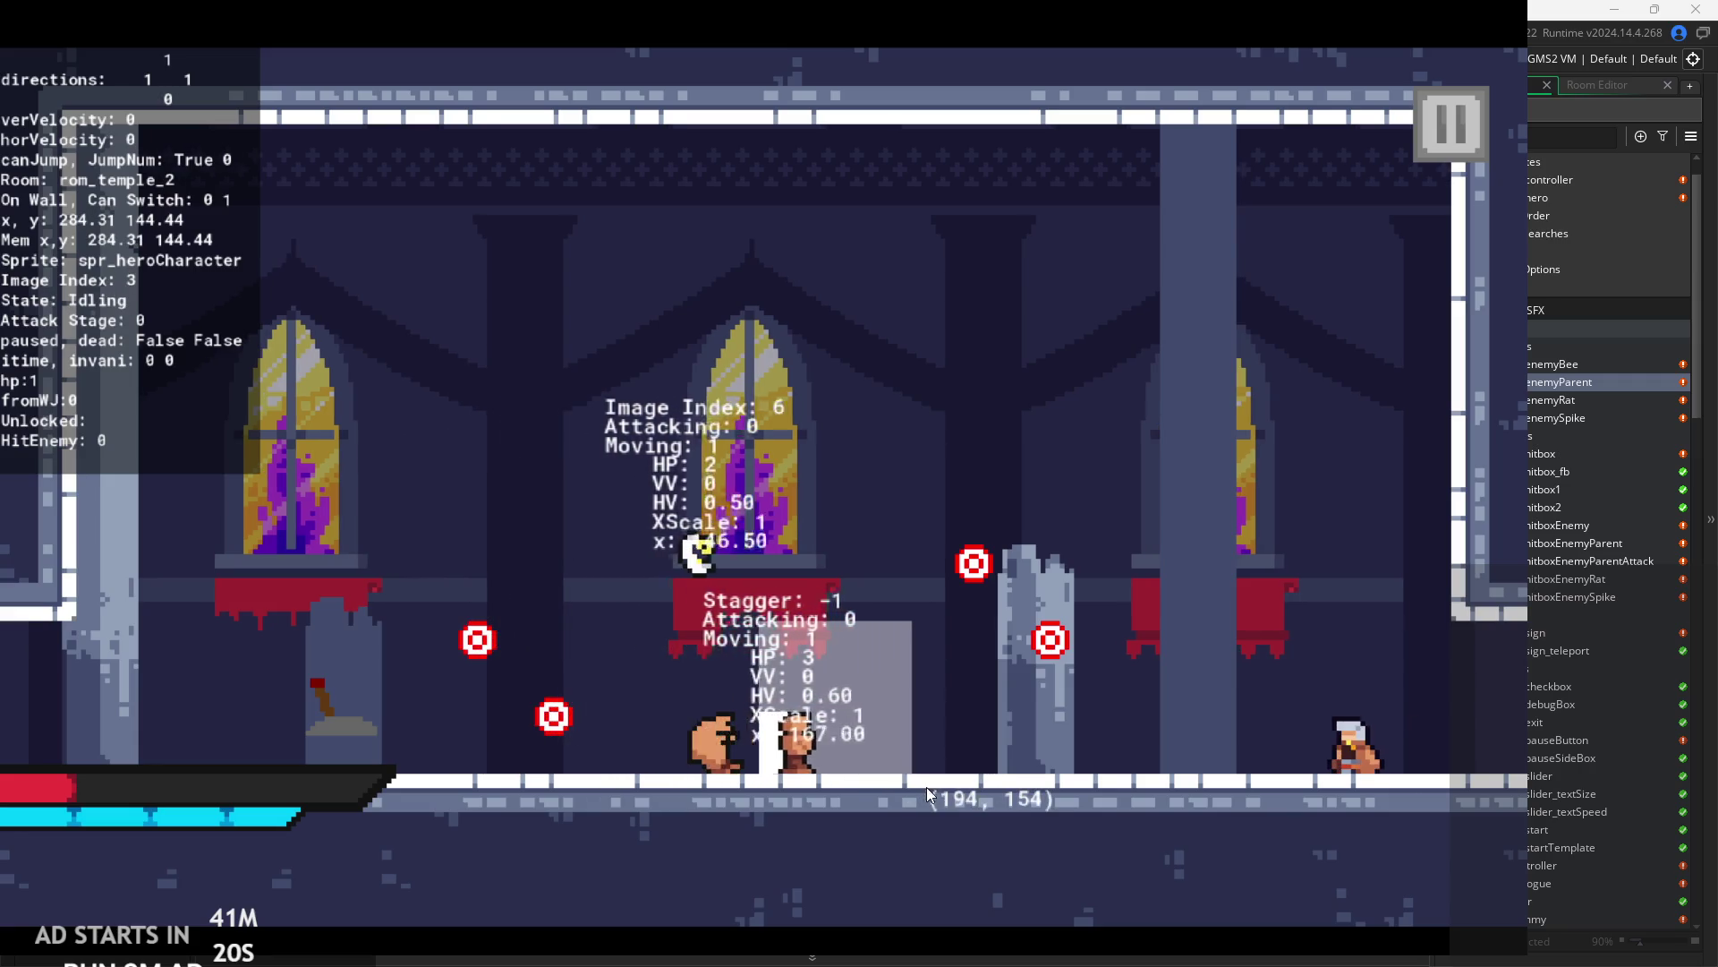
pyautogui.press('space')
pyautogui.press('Left')
pyautogui.press('x')
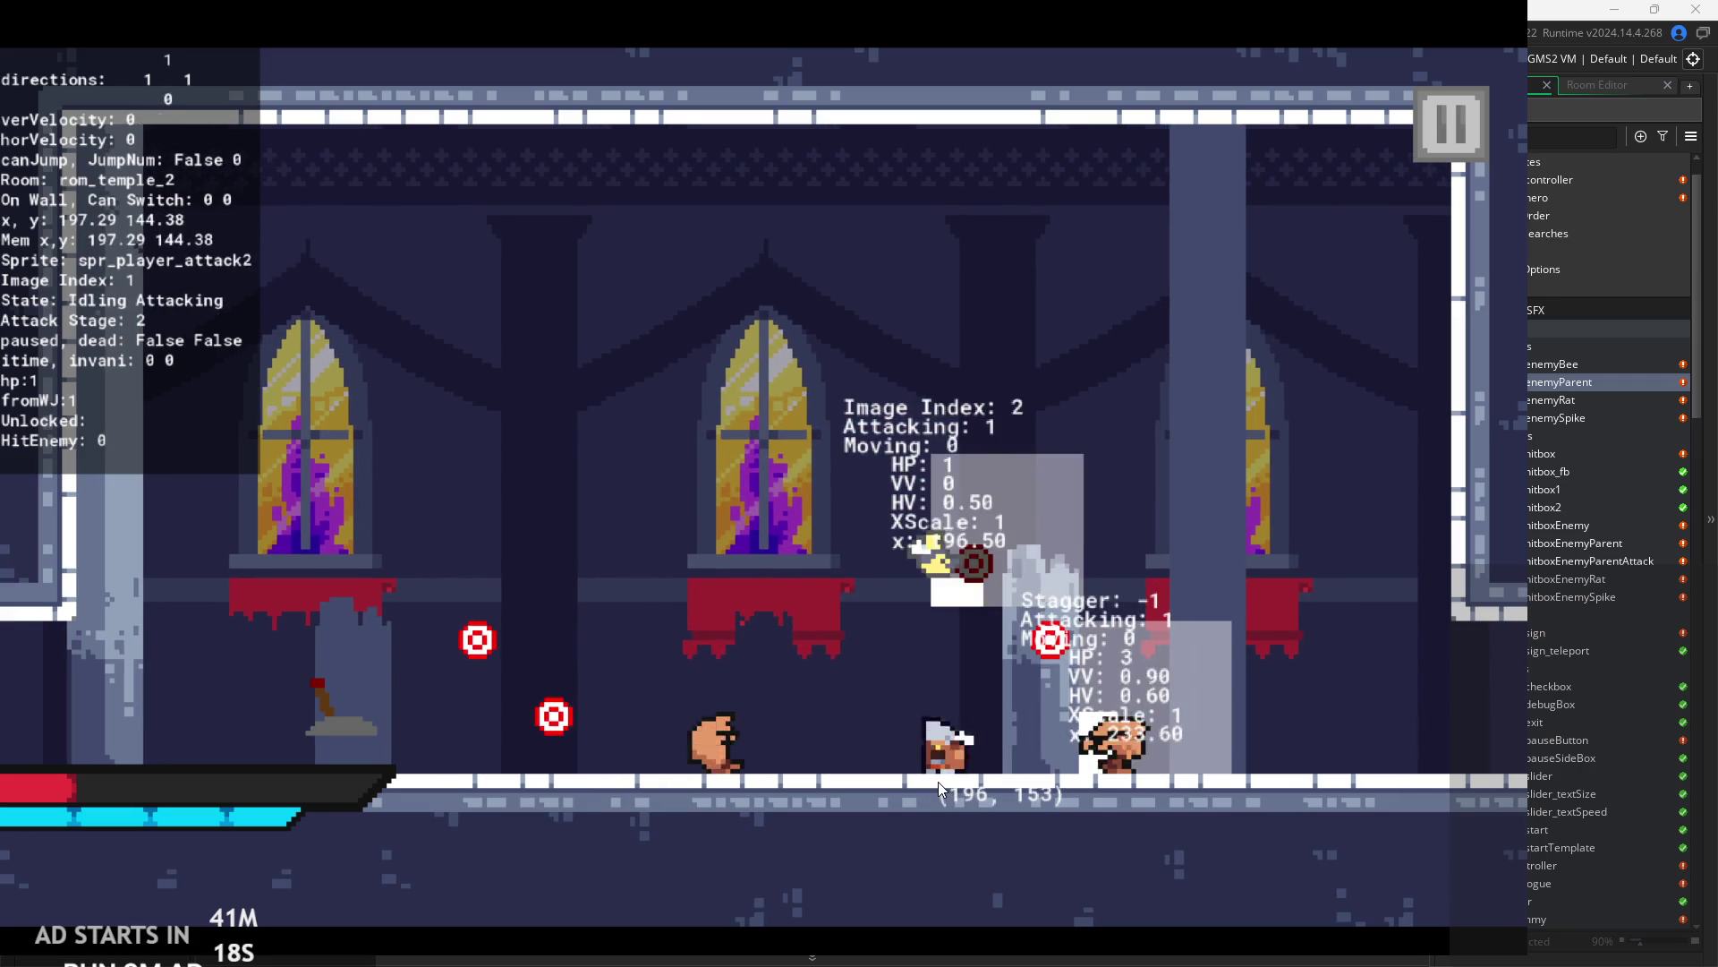
pyautogui.press('Left')
pyautogui.press('space')
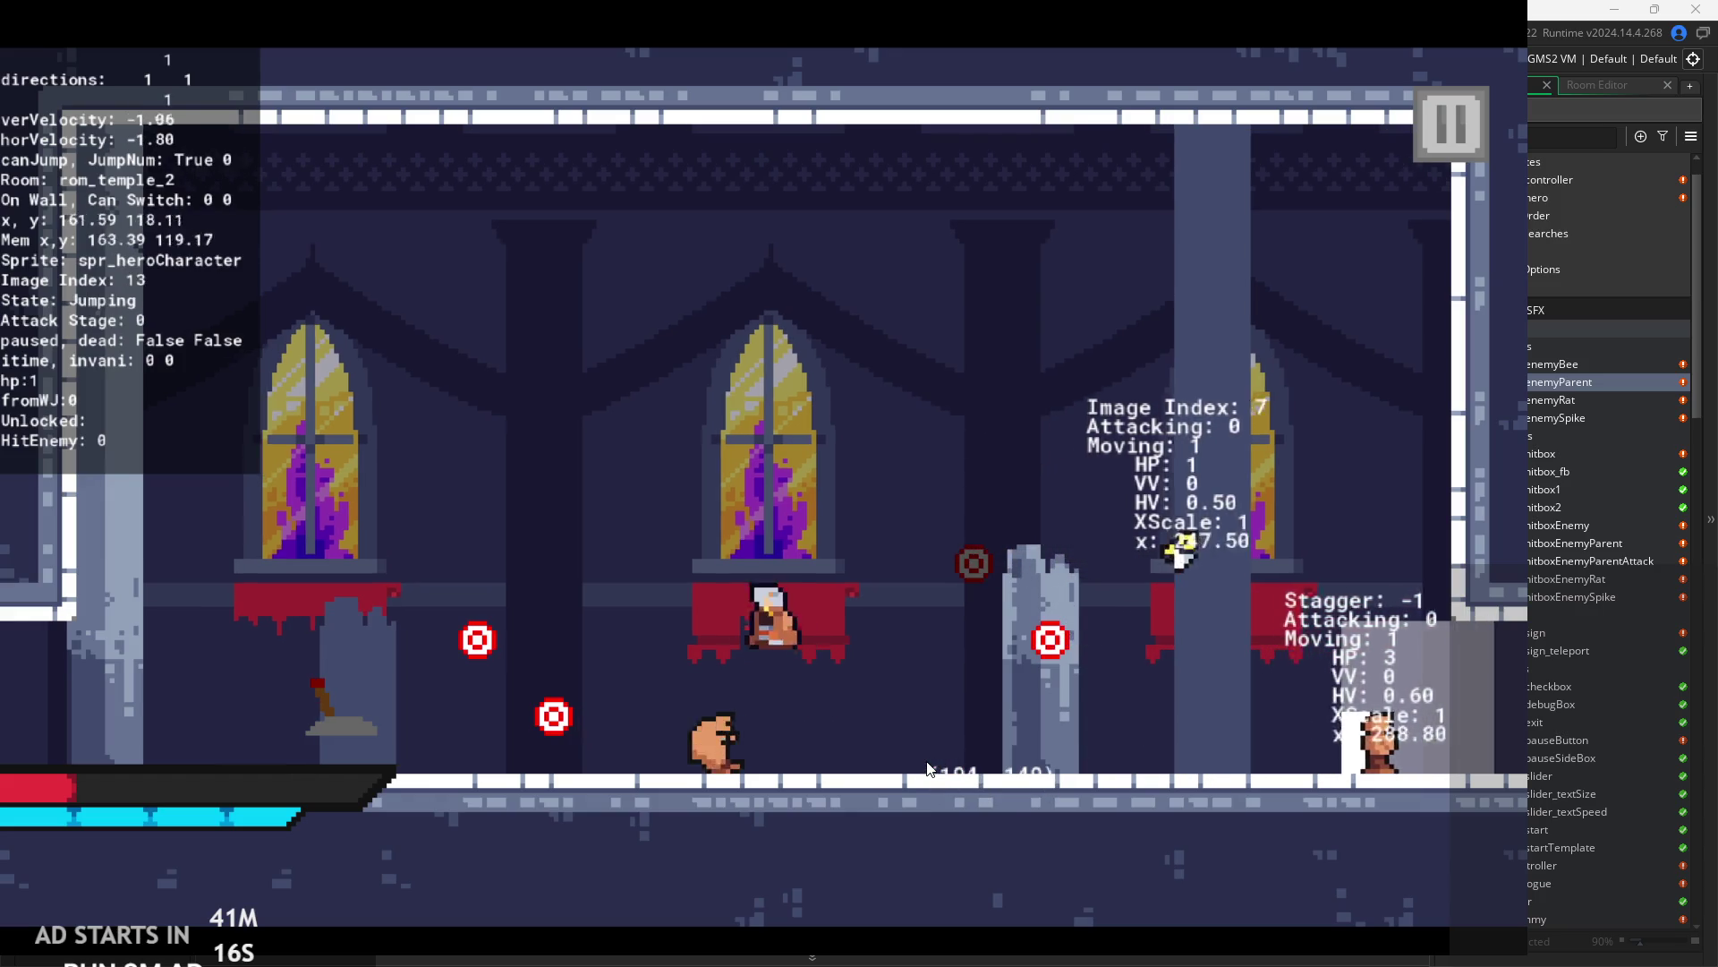
pyautogui.press('x')
pyautogui.press('Left')
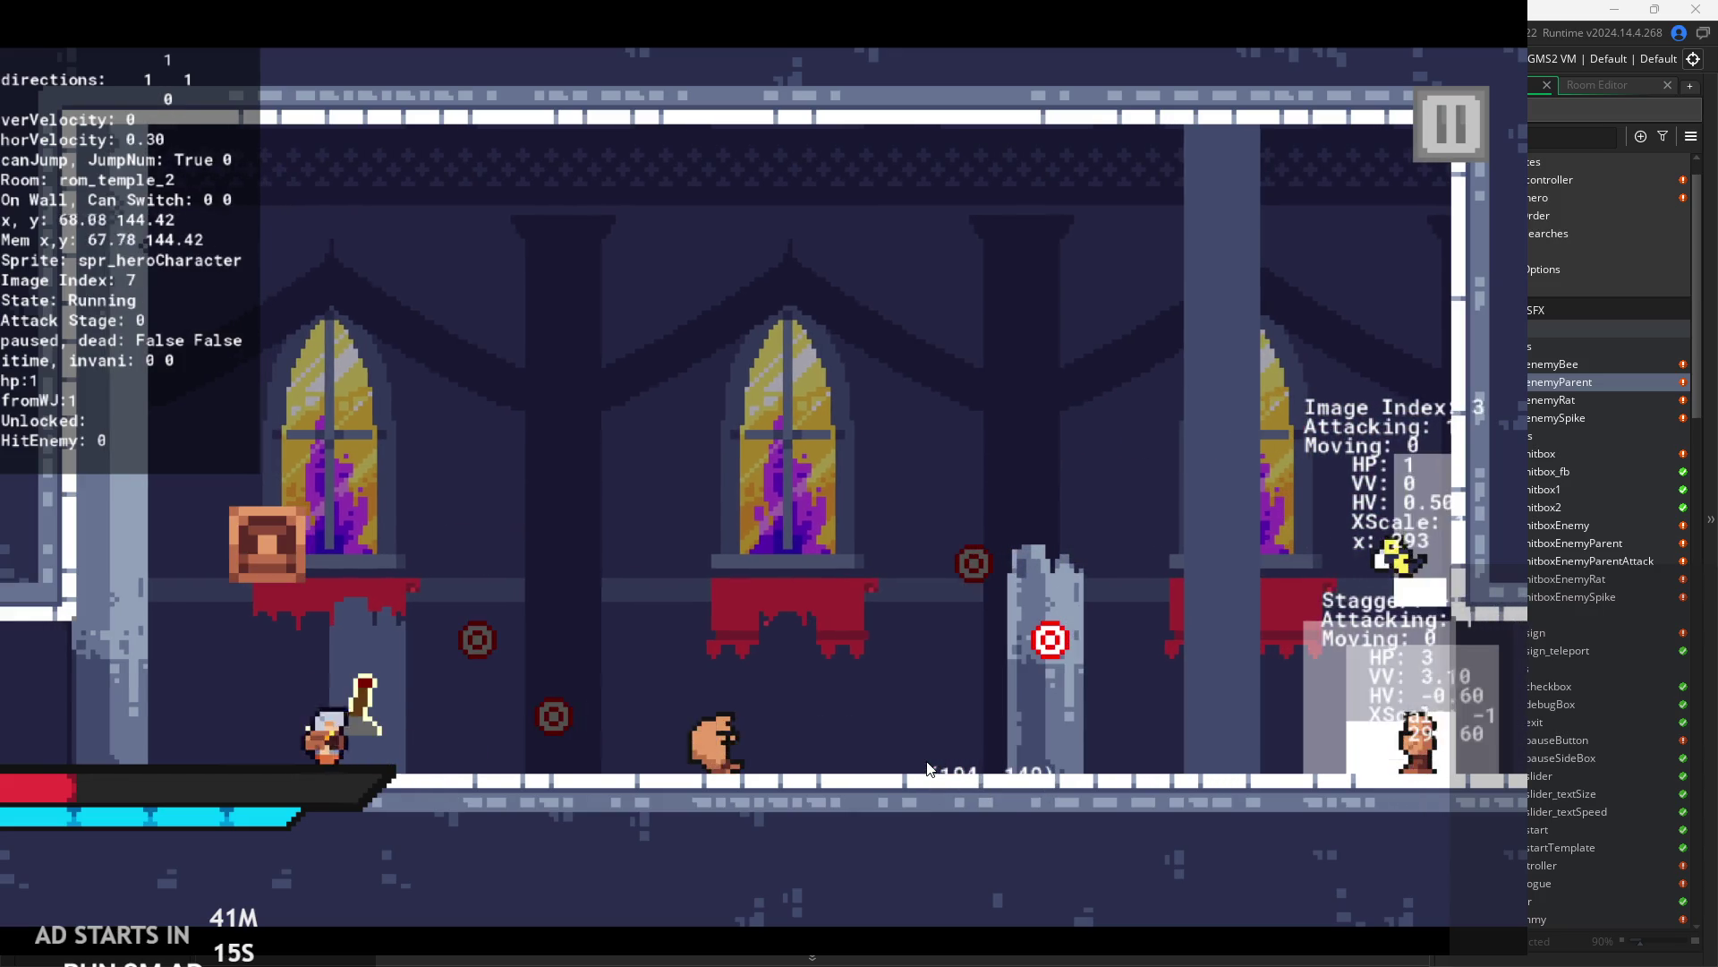
pyautogui.press('Right')
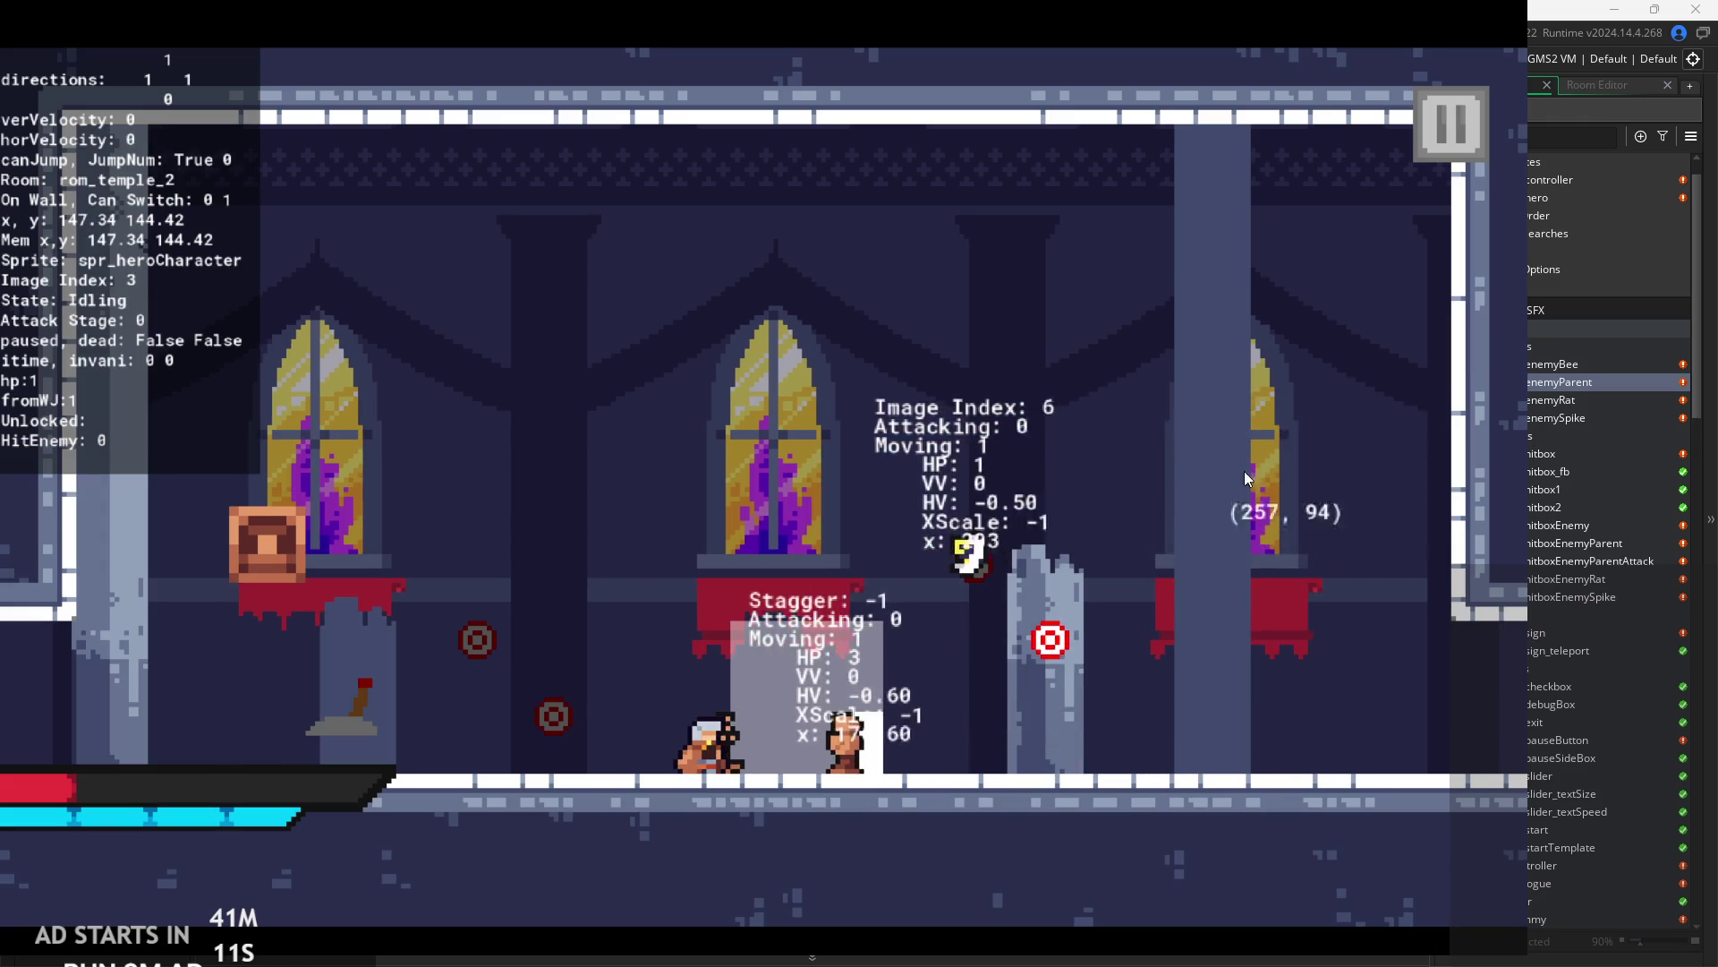
pyautogui.click(1439, 136)
# - Close the playtest and open the spr_dummy sprite from the Asset Browser
pyautogui.click(1202, 846)
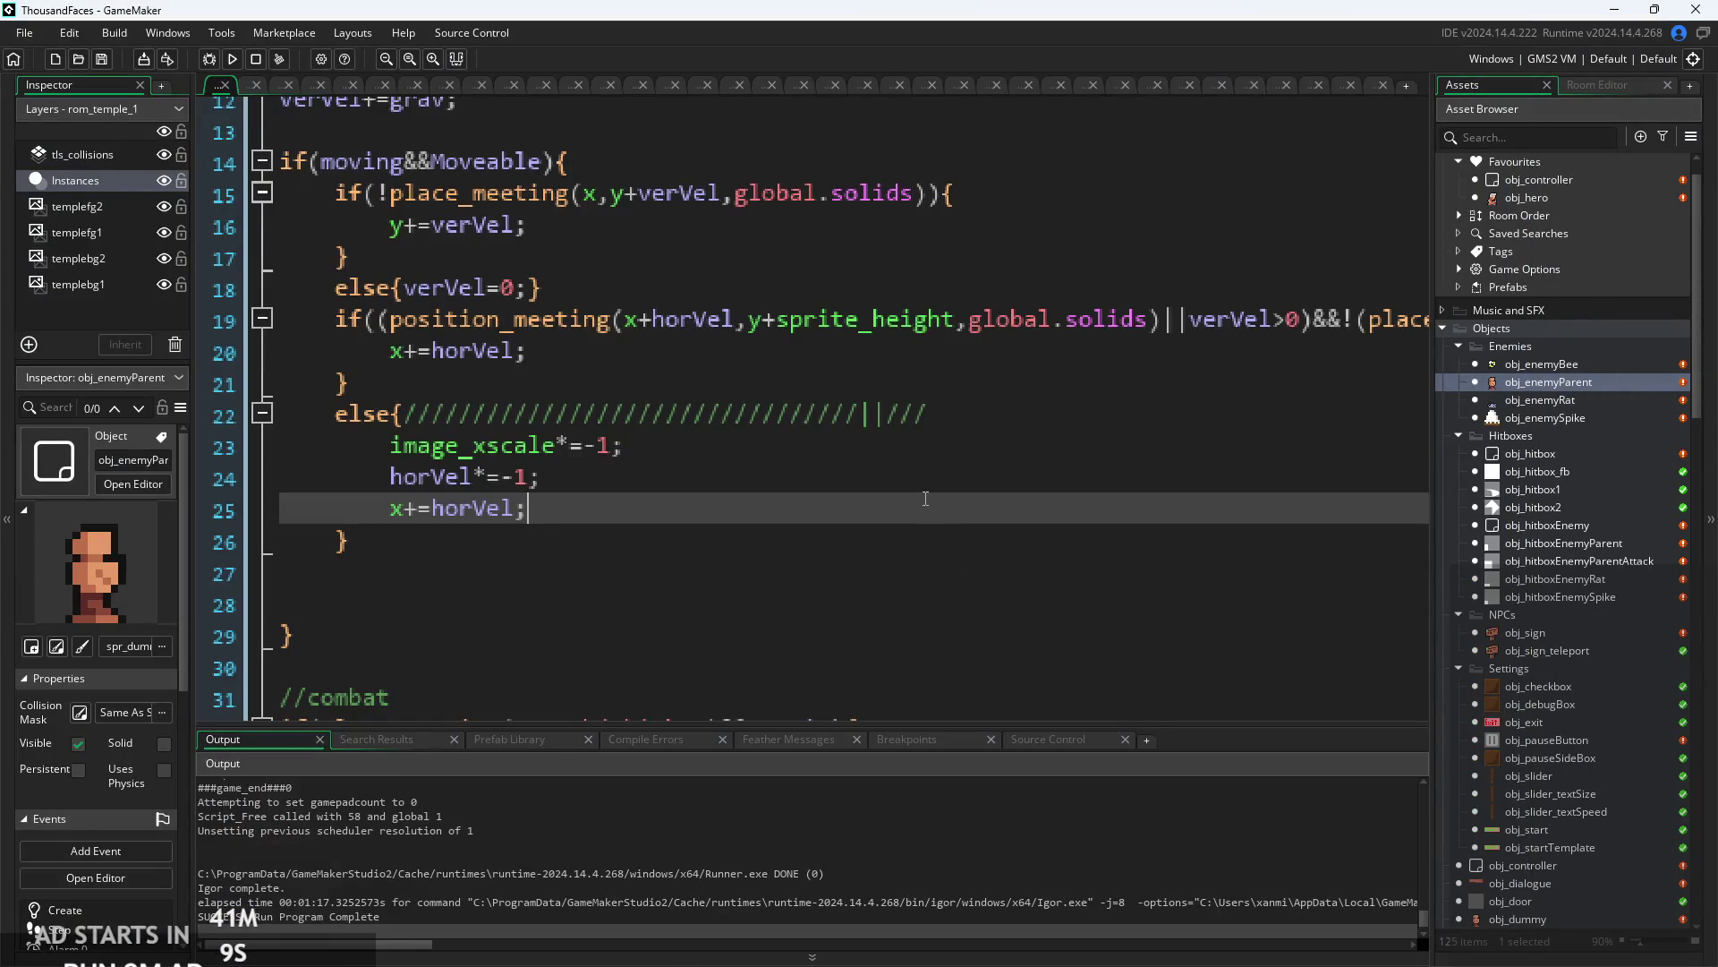
pyautogui.scroll(-10, 1645, 630)
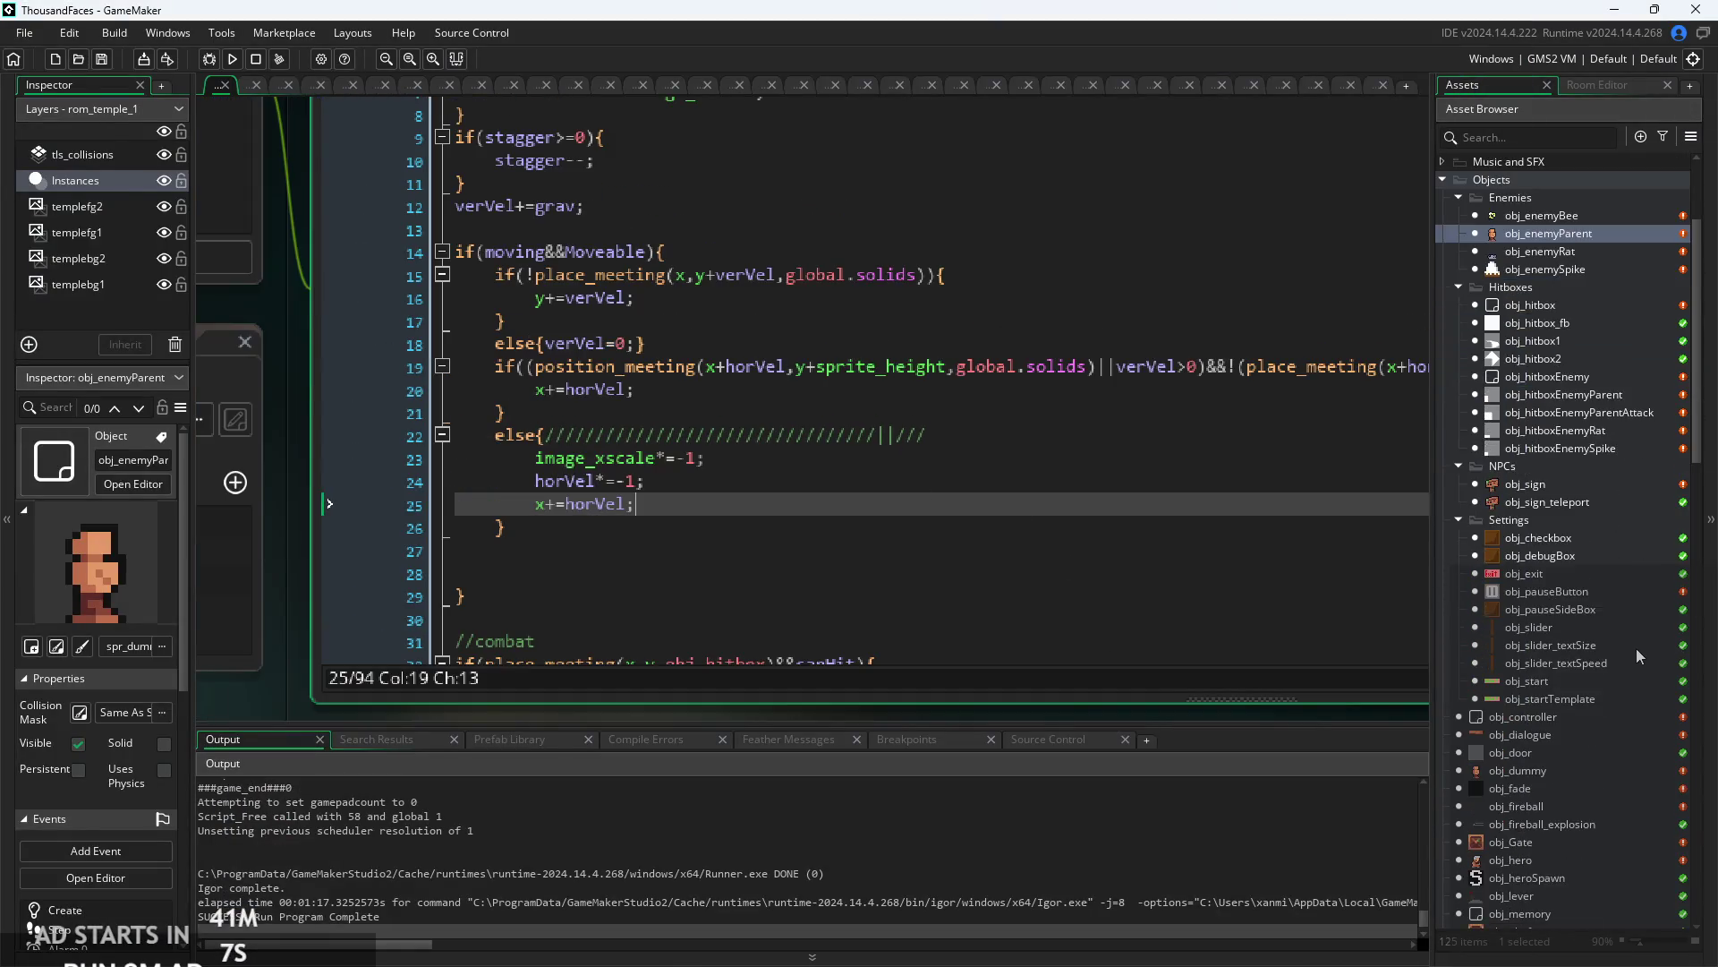
pyautogui.doubleClick(1583, 700)
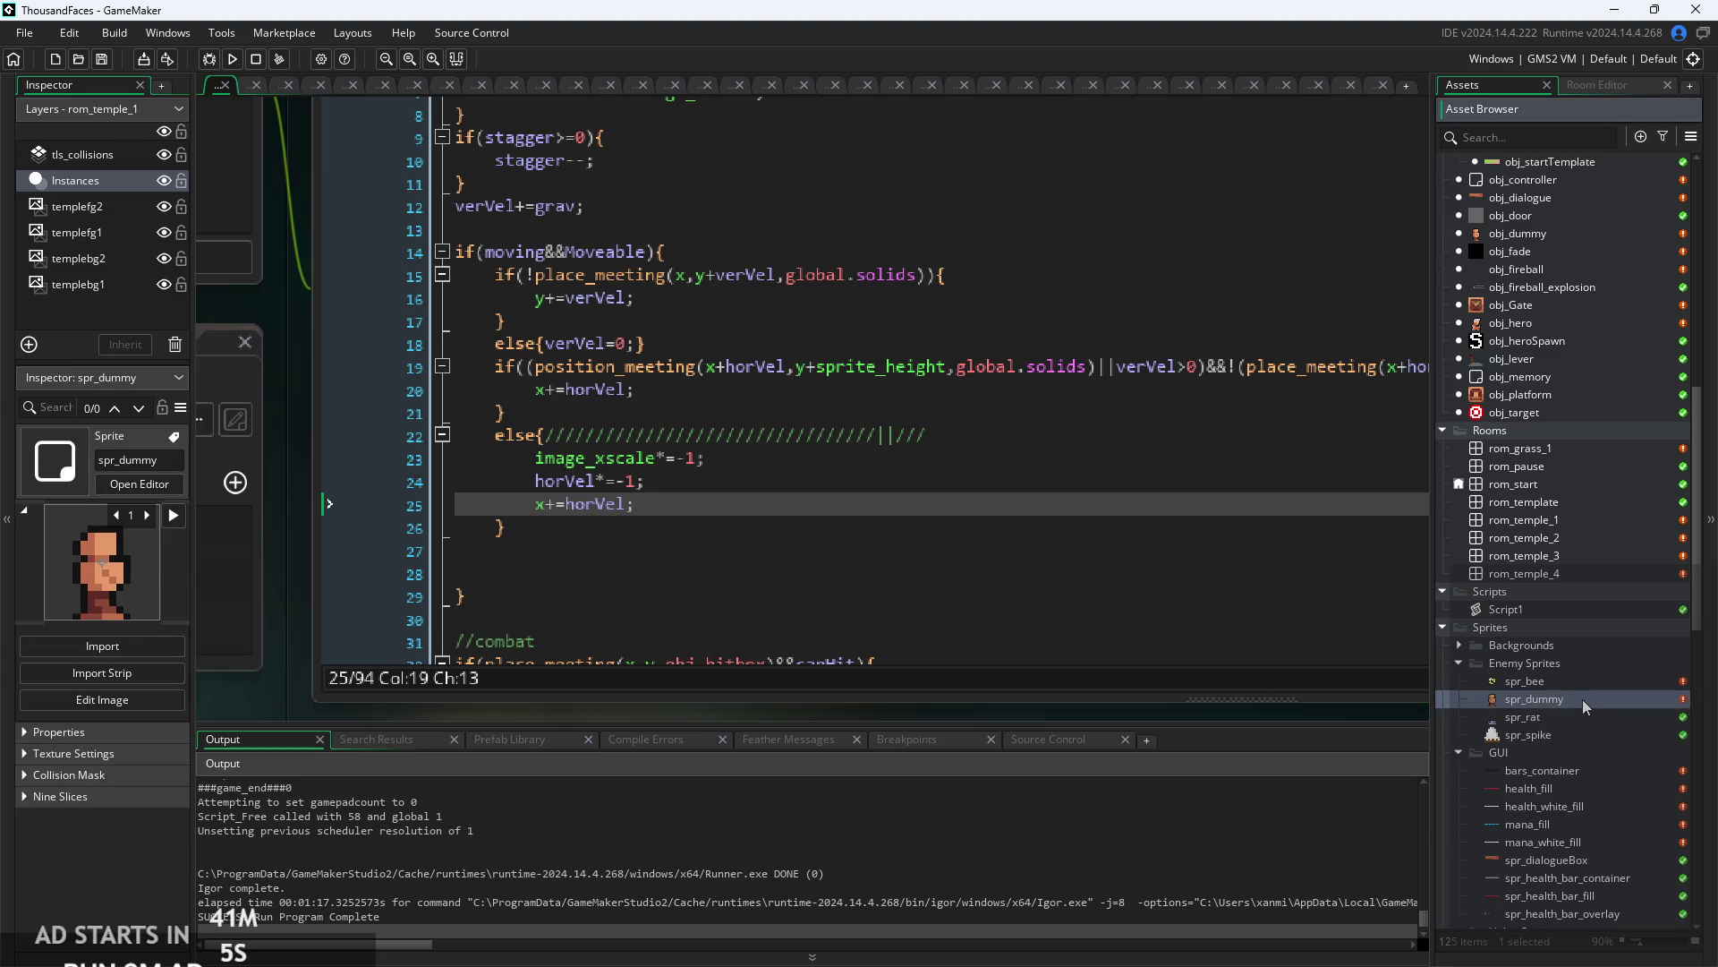
# - Step back and forth through spr_dummy's five animation frames
pyautogui.click(631, 616)
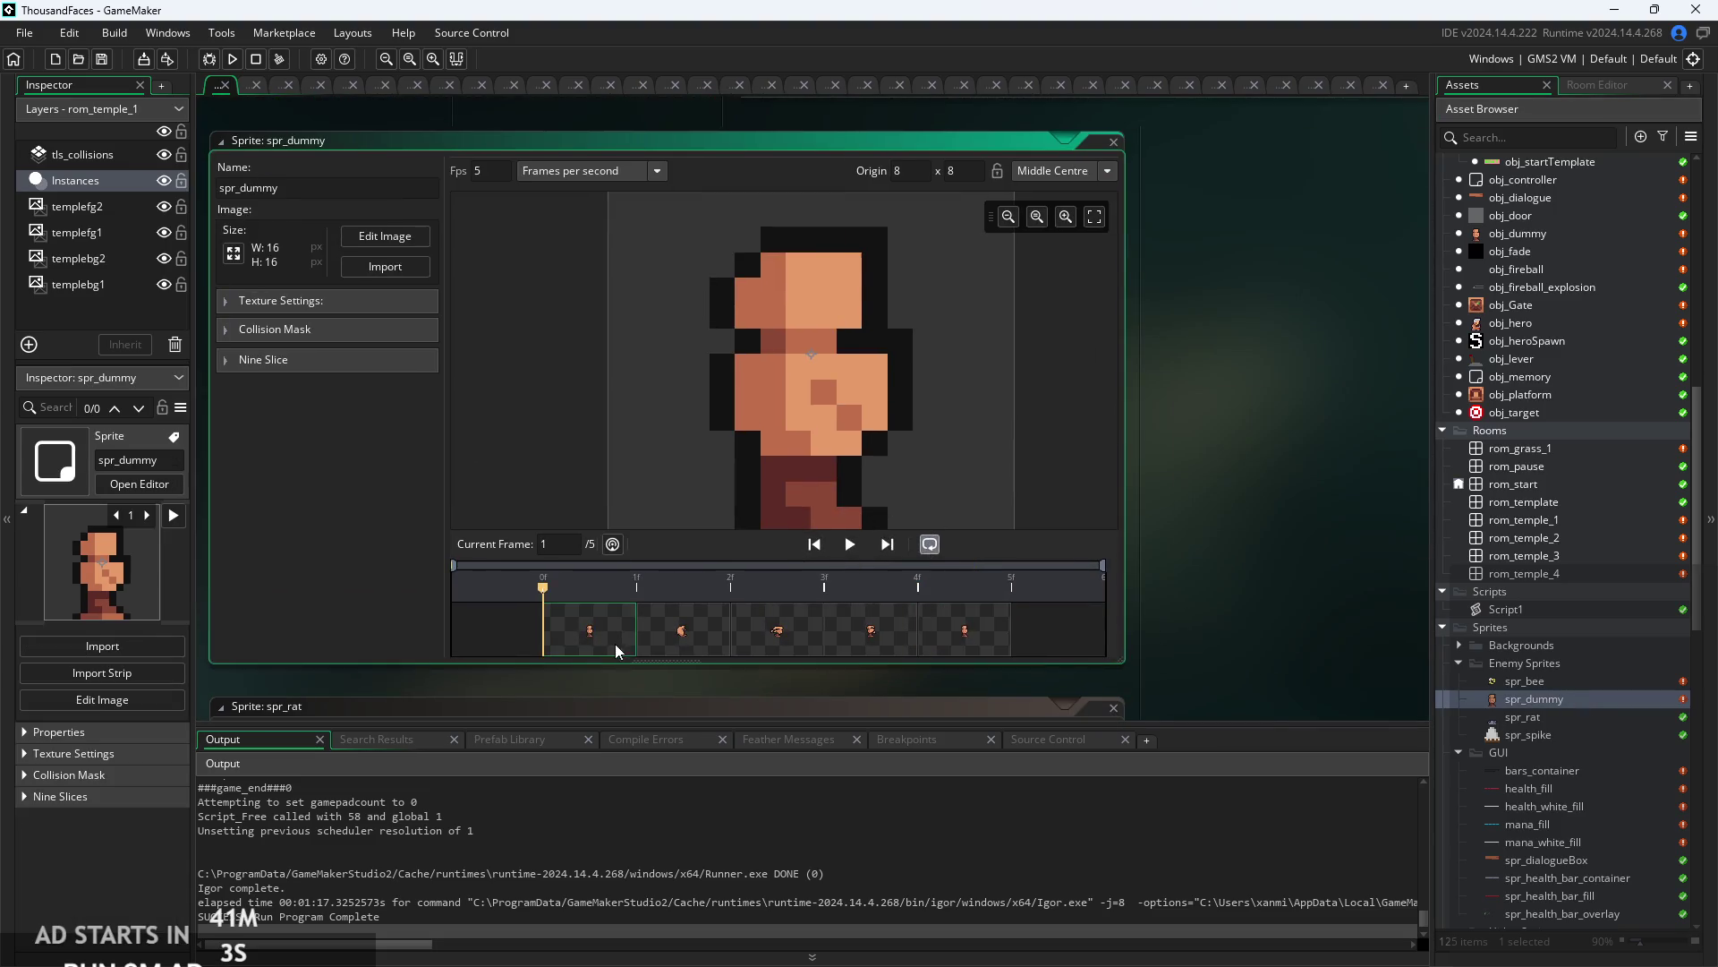
pyautogui.click(689, 646)
pyautogui.click(789, 642)
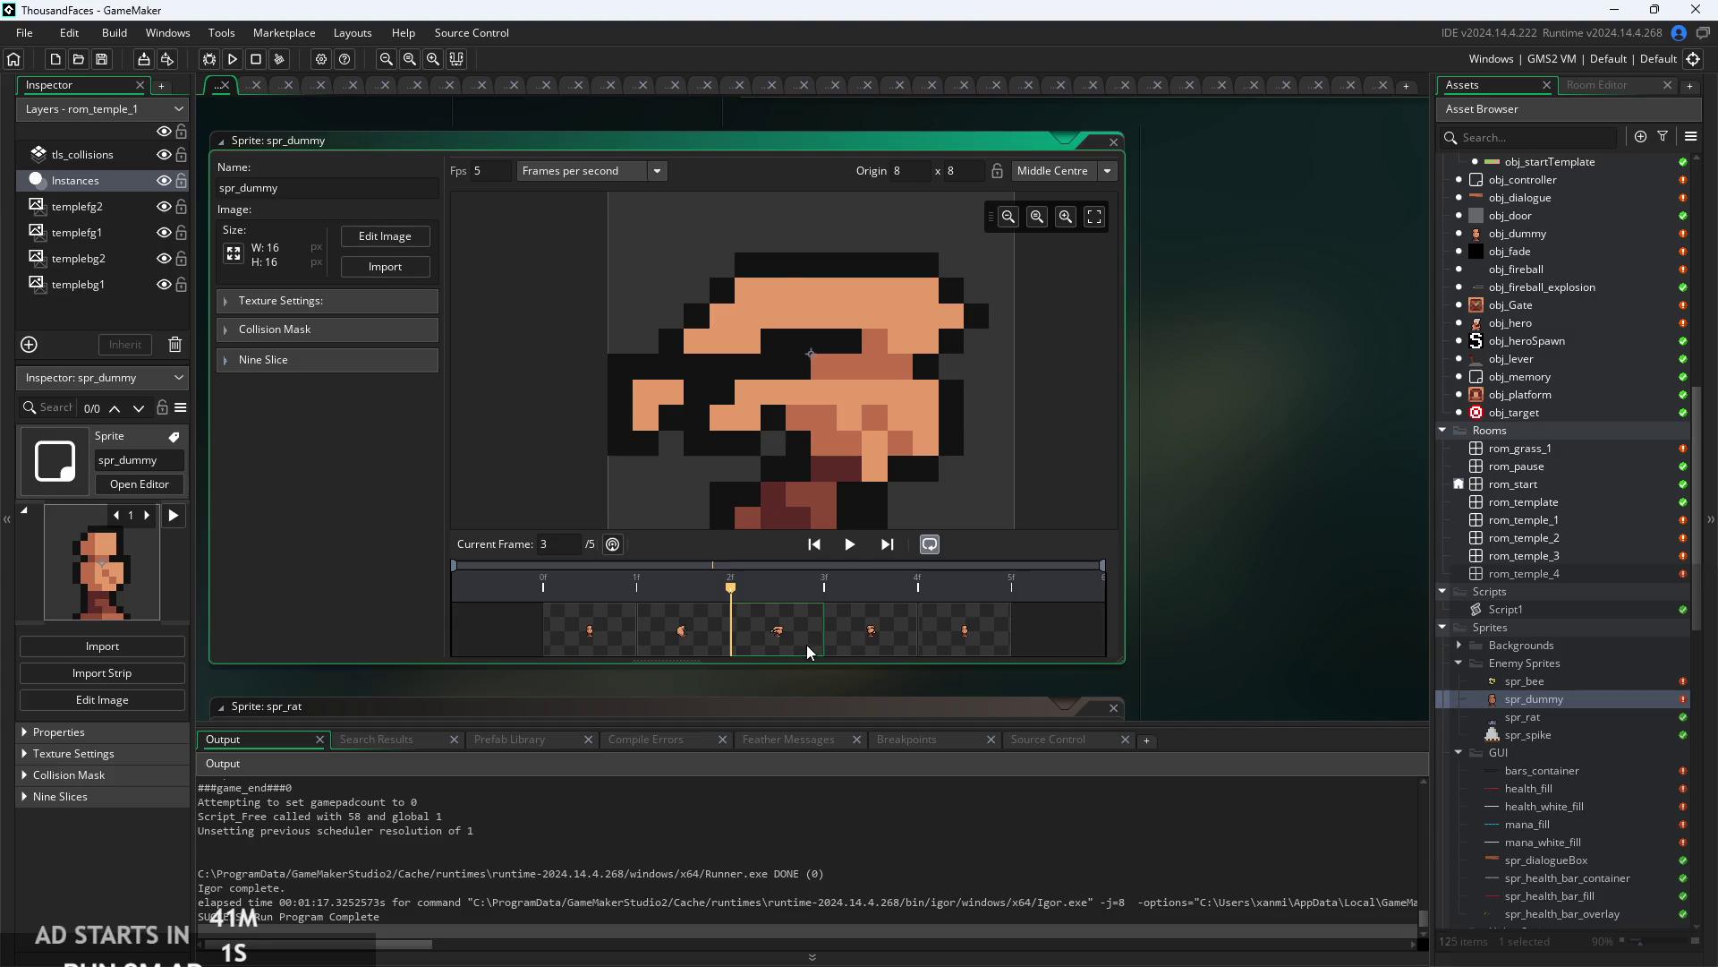
pyautogui.click(859, 641)
pyautogui.click(941, 638)
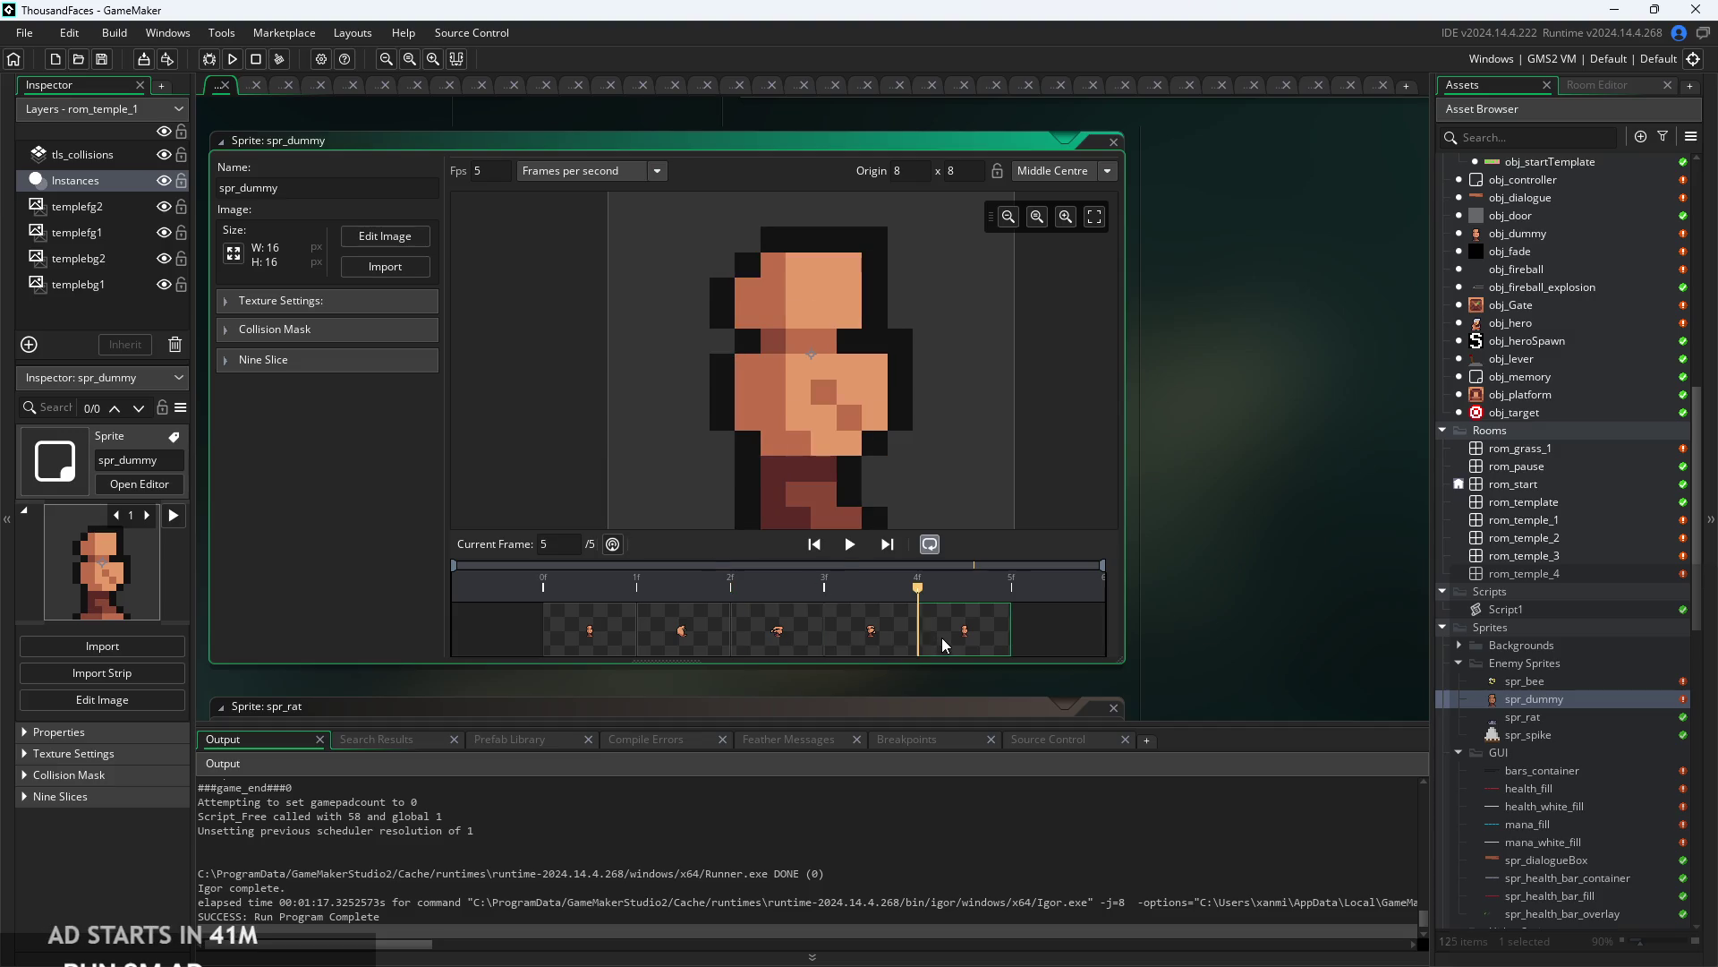
pyautogui.click(676, 642)
pyautogui.click(766, 634)
pyautogui.click(845, 637)
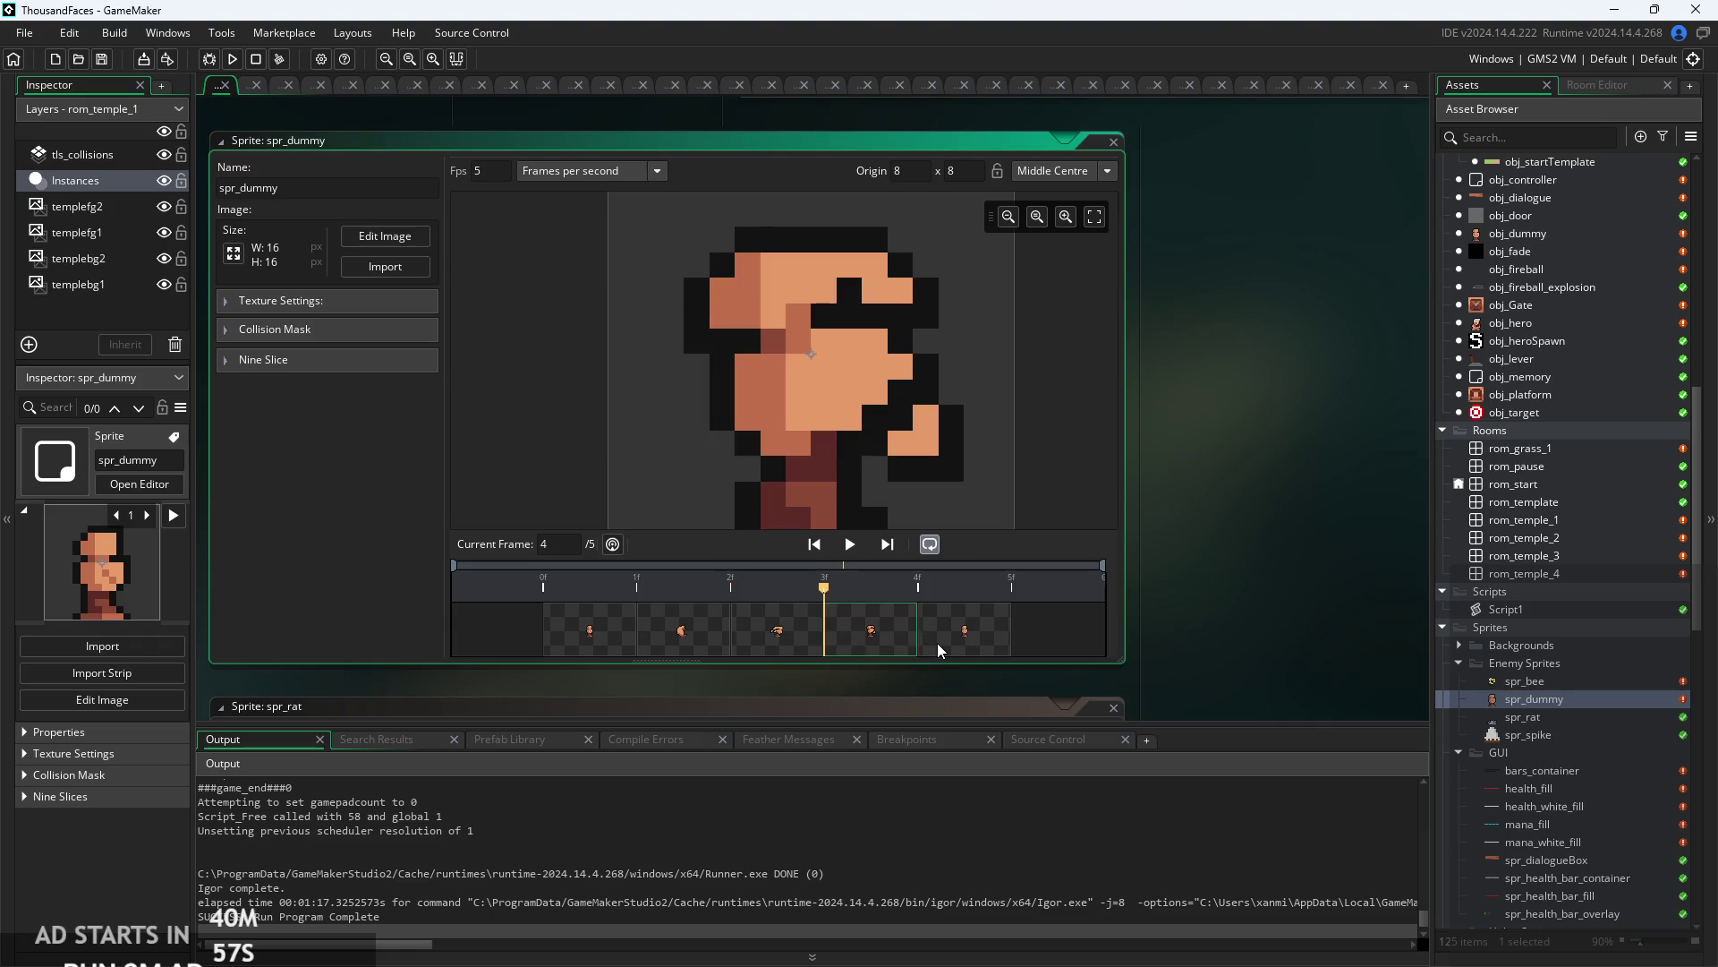
pyautogui.click(938, 642)
pyautogui.press('Home')
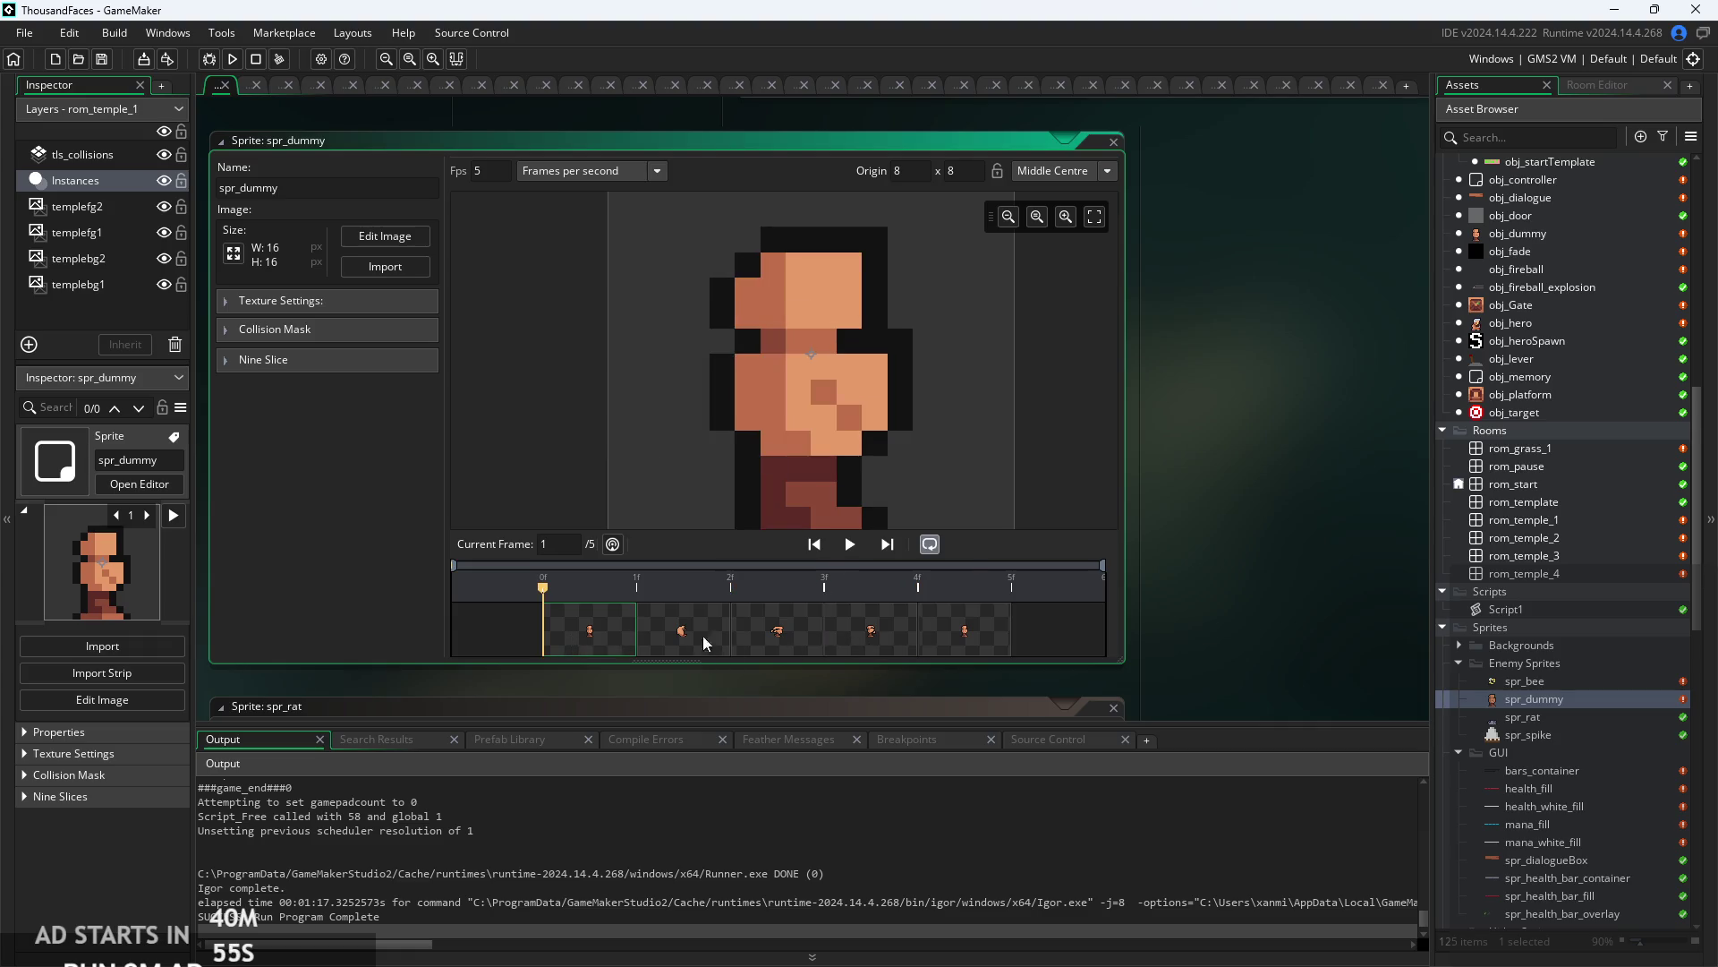
pyautogui.click(872, 645)
pyautogui.click(661, 637)
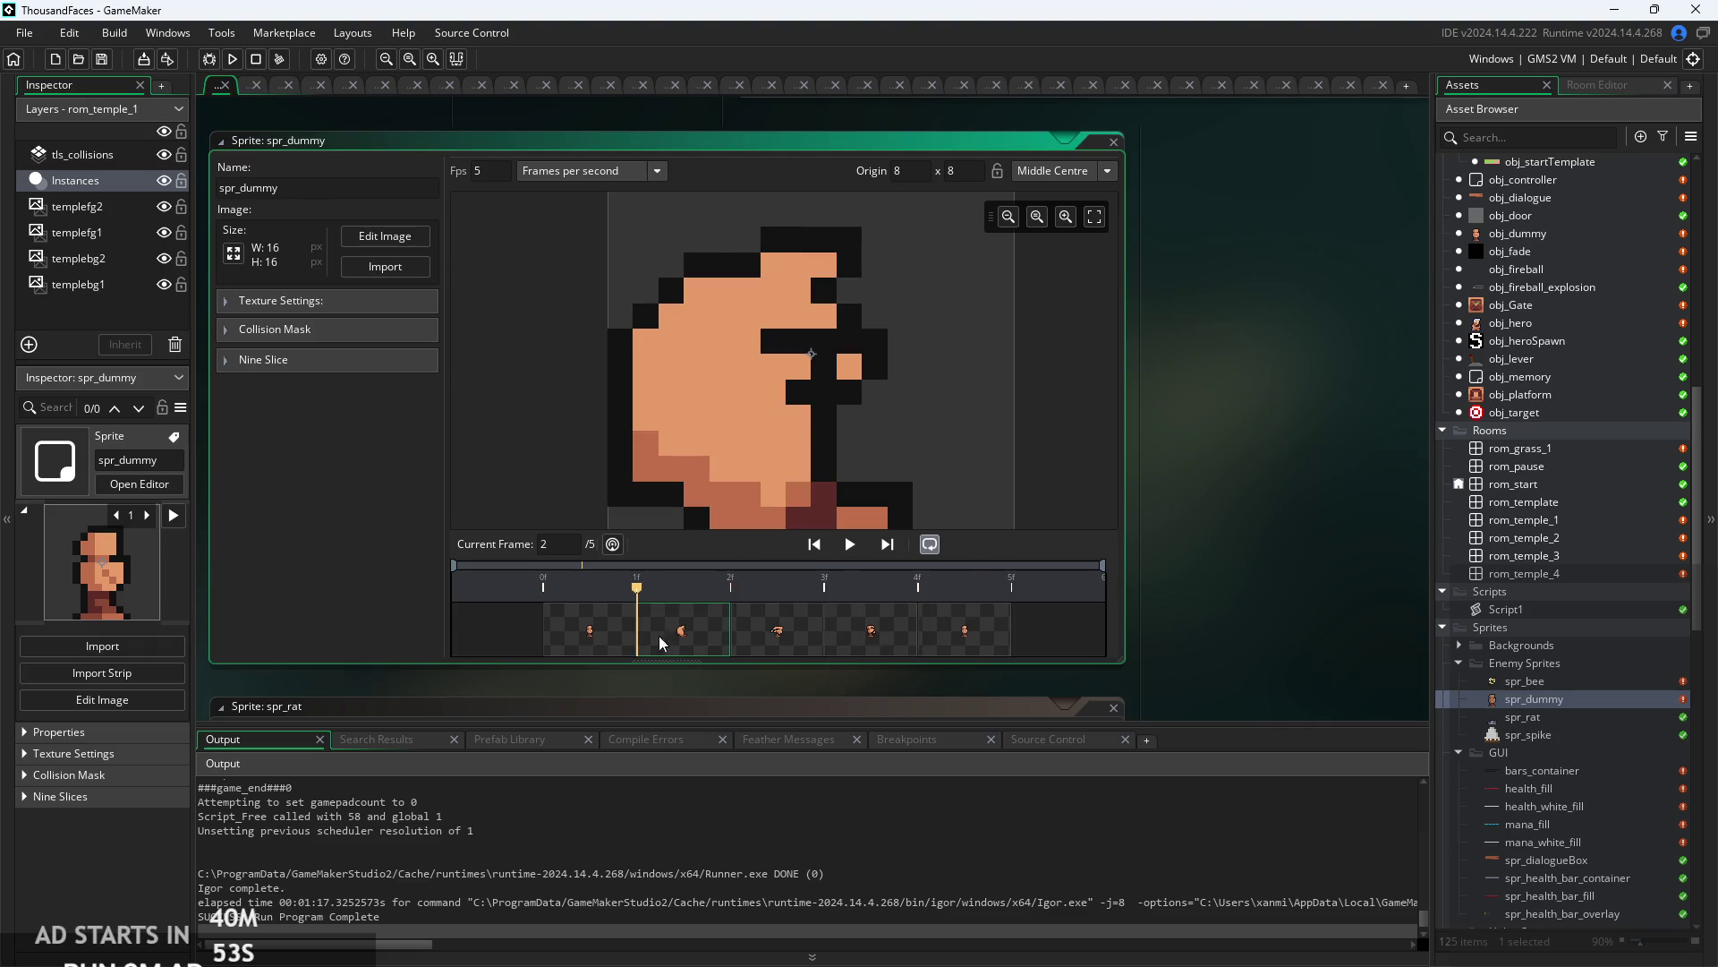
pyautogui.click(825, 626)
# - In the Image Editor, duplicate frame 4 and move the copy into second position
pyautogui.click(385, 236)
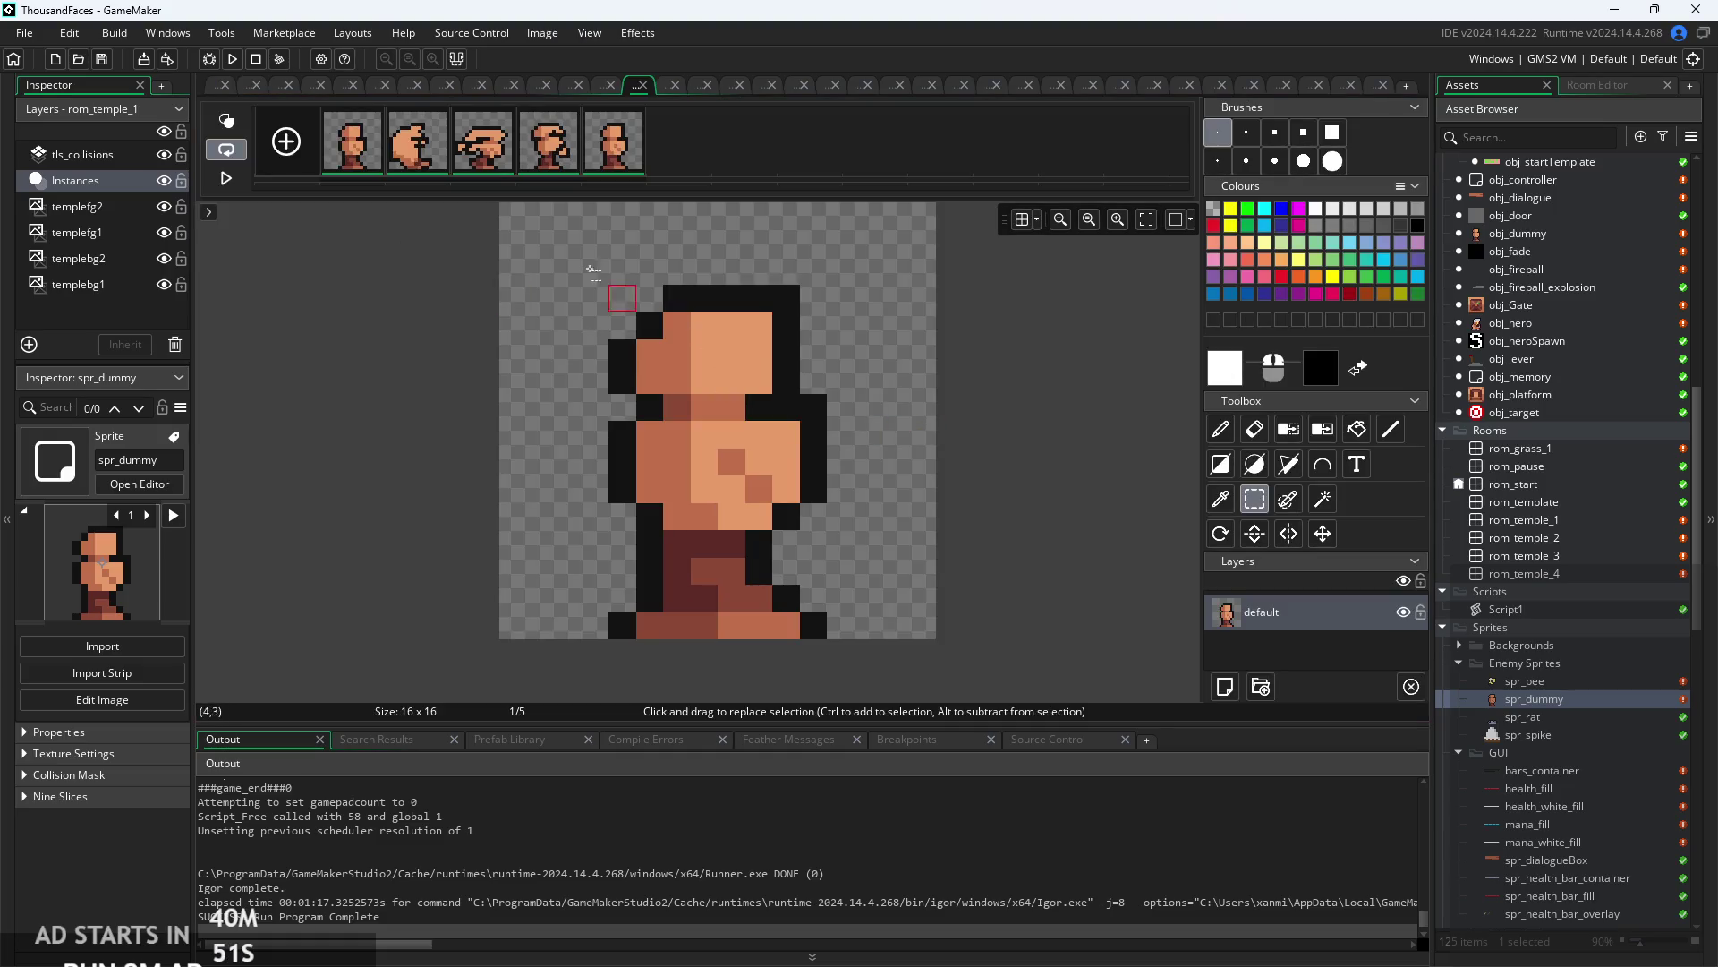
pyautogui.click(549, 167)
pyautogui.hotkey('ctrl', 'd')
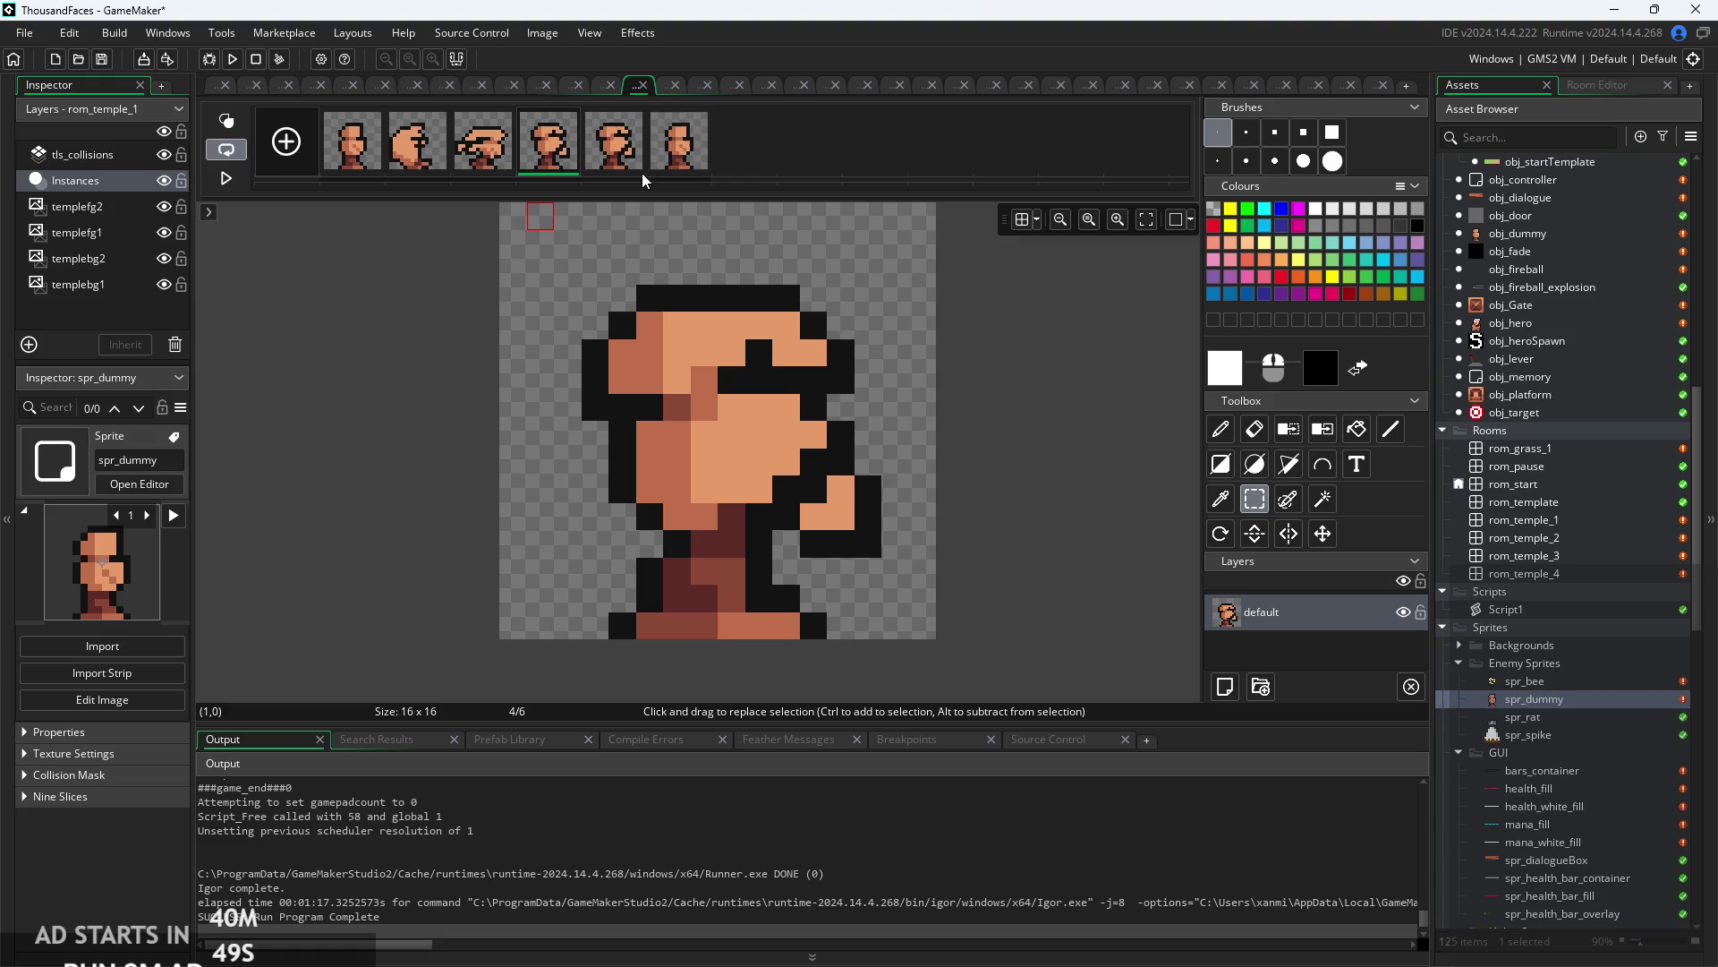
pyautogui.moveTo(641, 154); pyautogui.dragTo(394, 152)
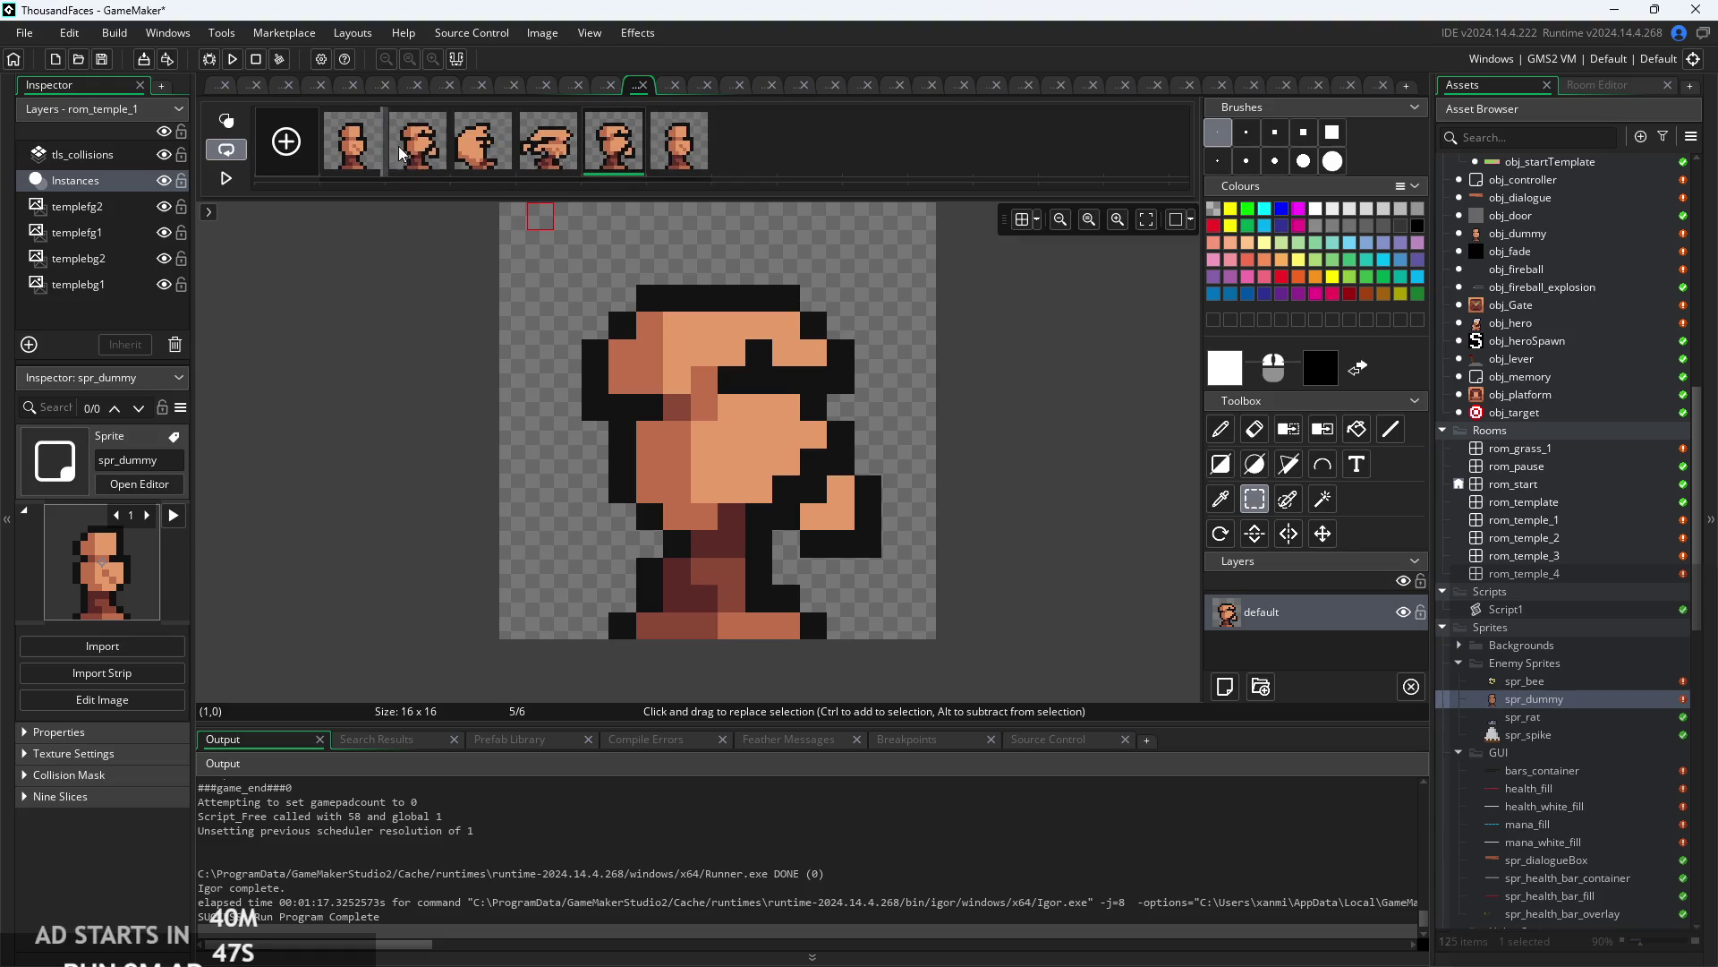
# - Review all six frames, then close the Image Editor back to the spr_dummy sprite editor
pyautogui.click(350, 150)
pyautogui.click(416, 152)
pyautogui.click(483, 154)
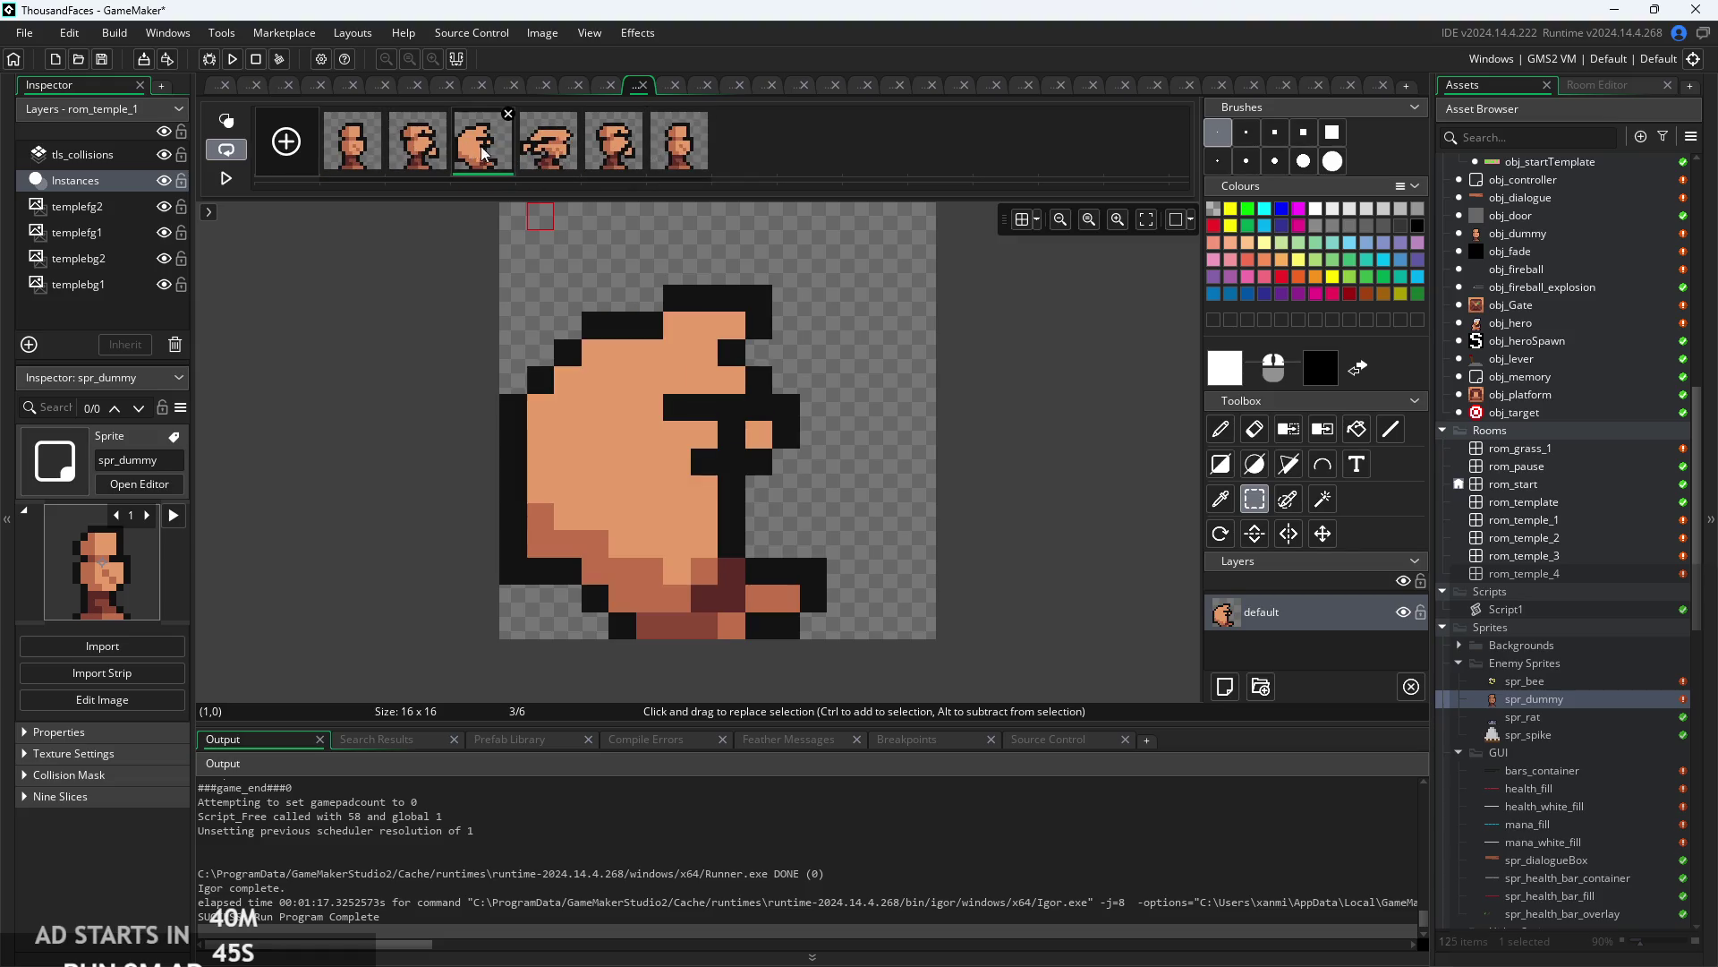
pyautogui.click(549, 156)
pyautogui.click(618, 157)
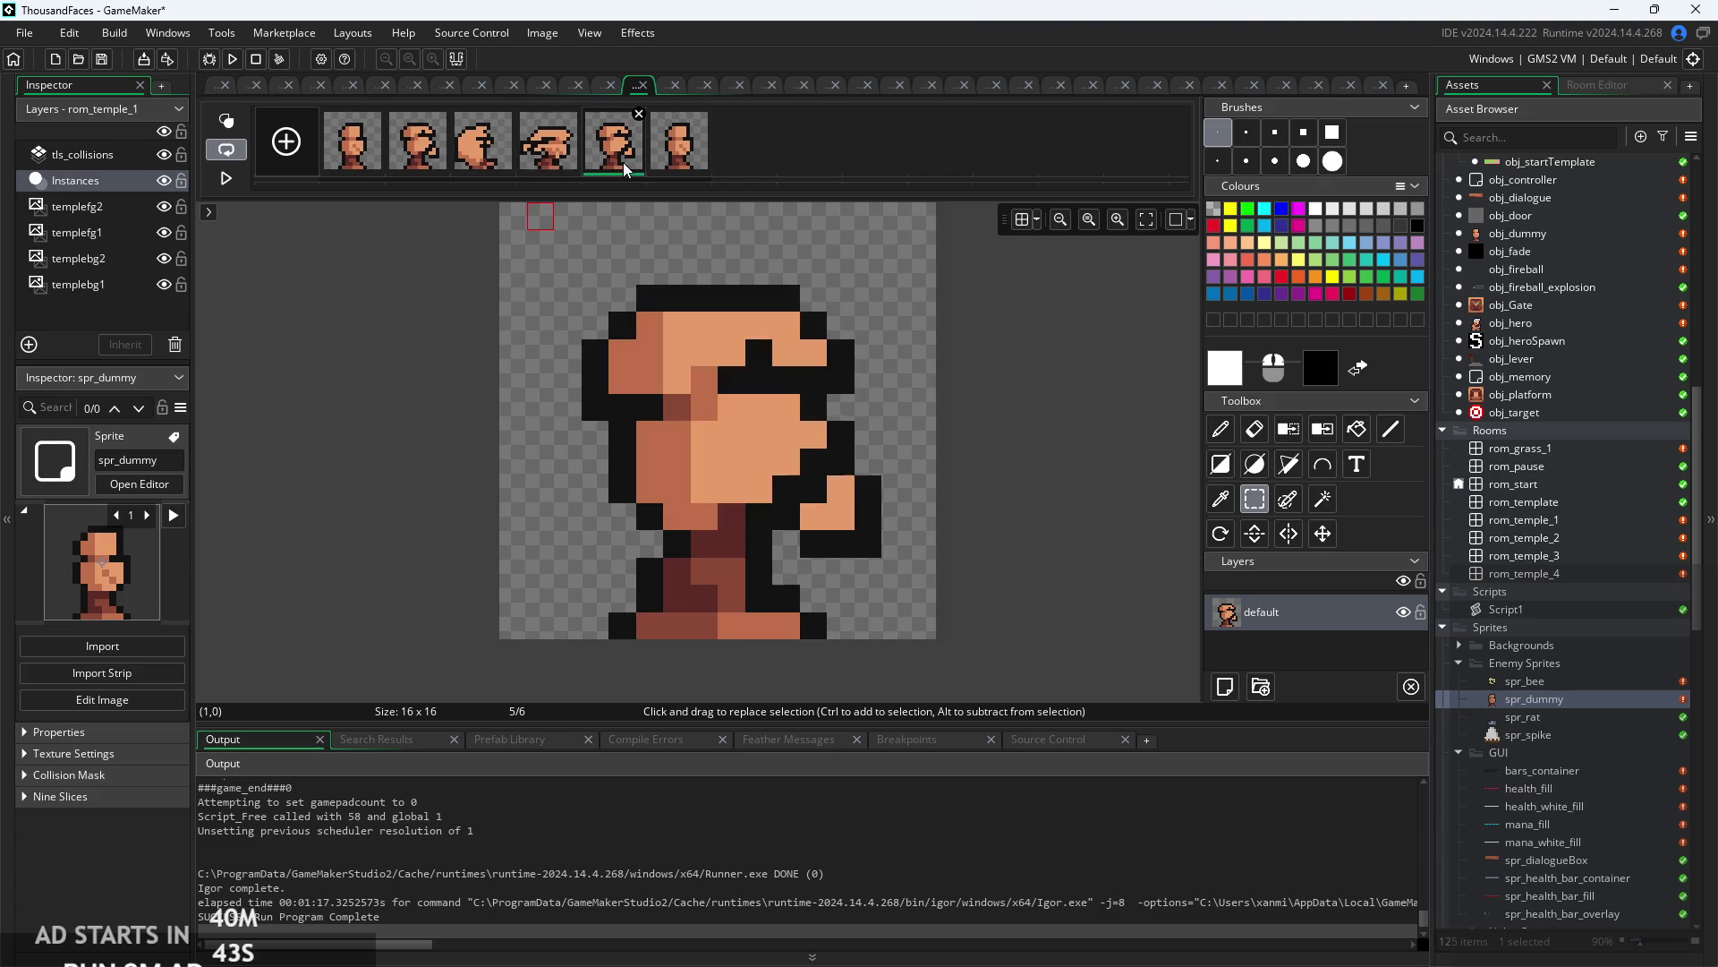
pyautogui.click(677, 161)
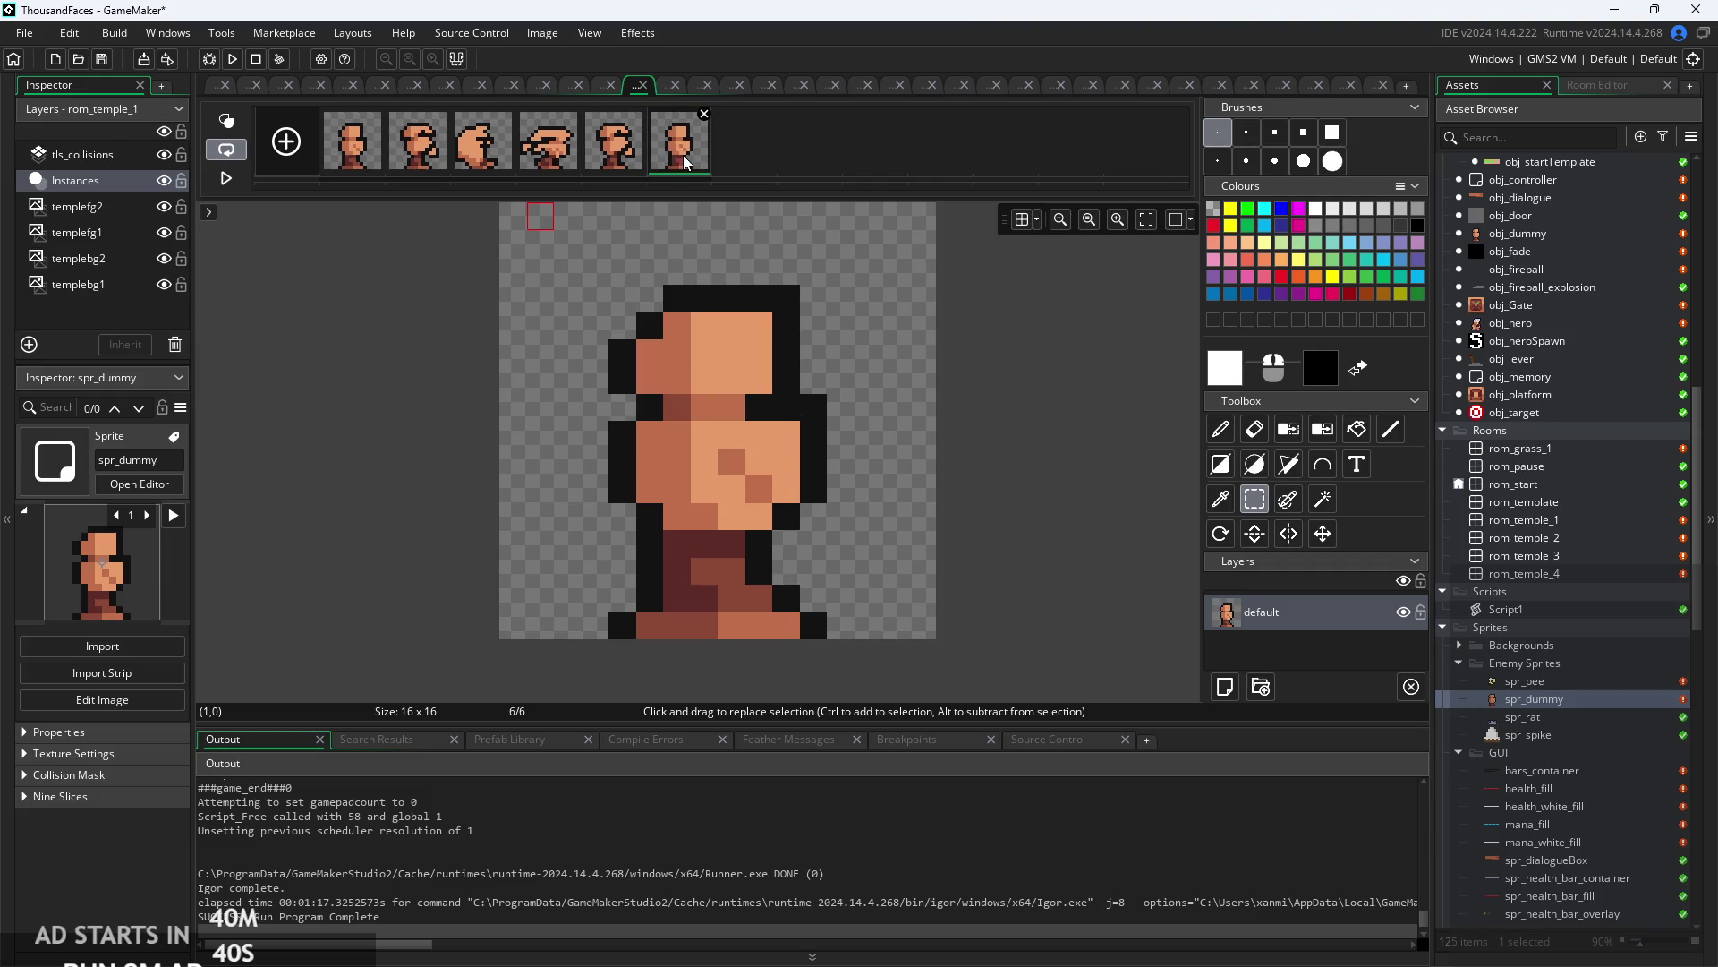
pyautogui.click(432, 157)
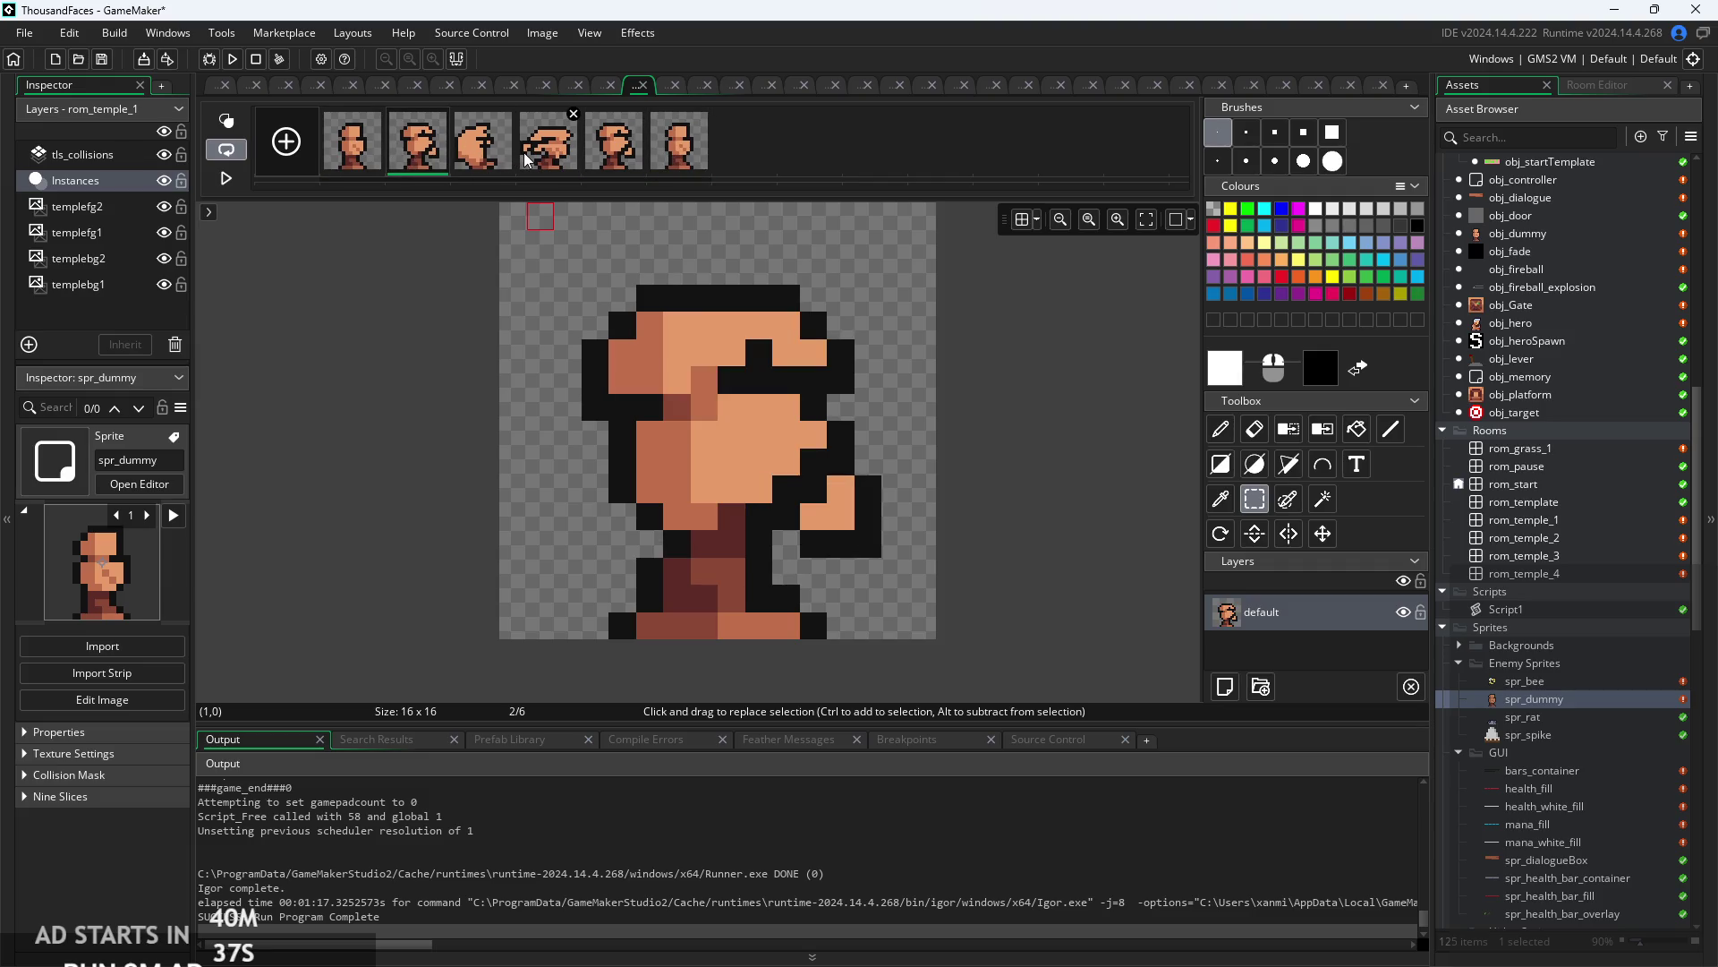
pyautogui.click(526, 160)
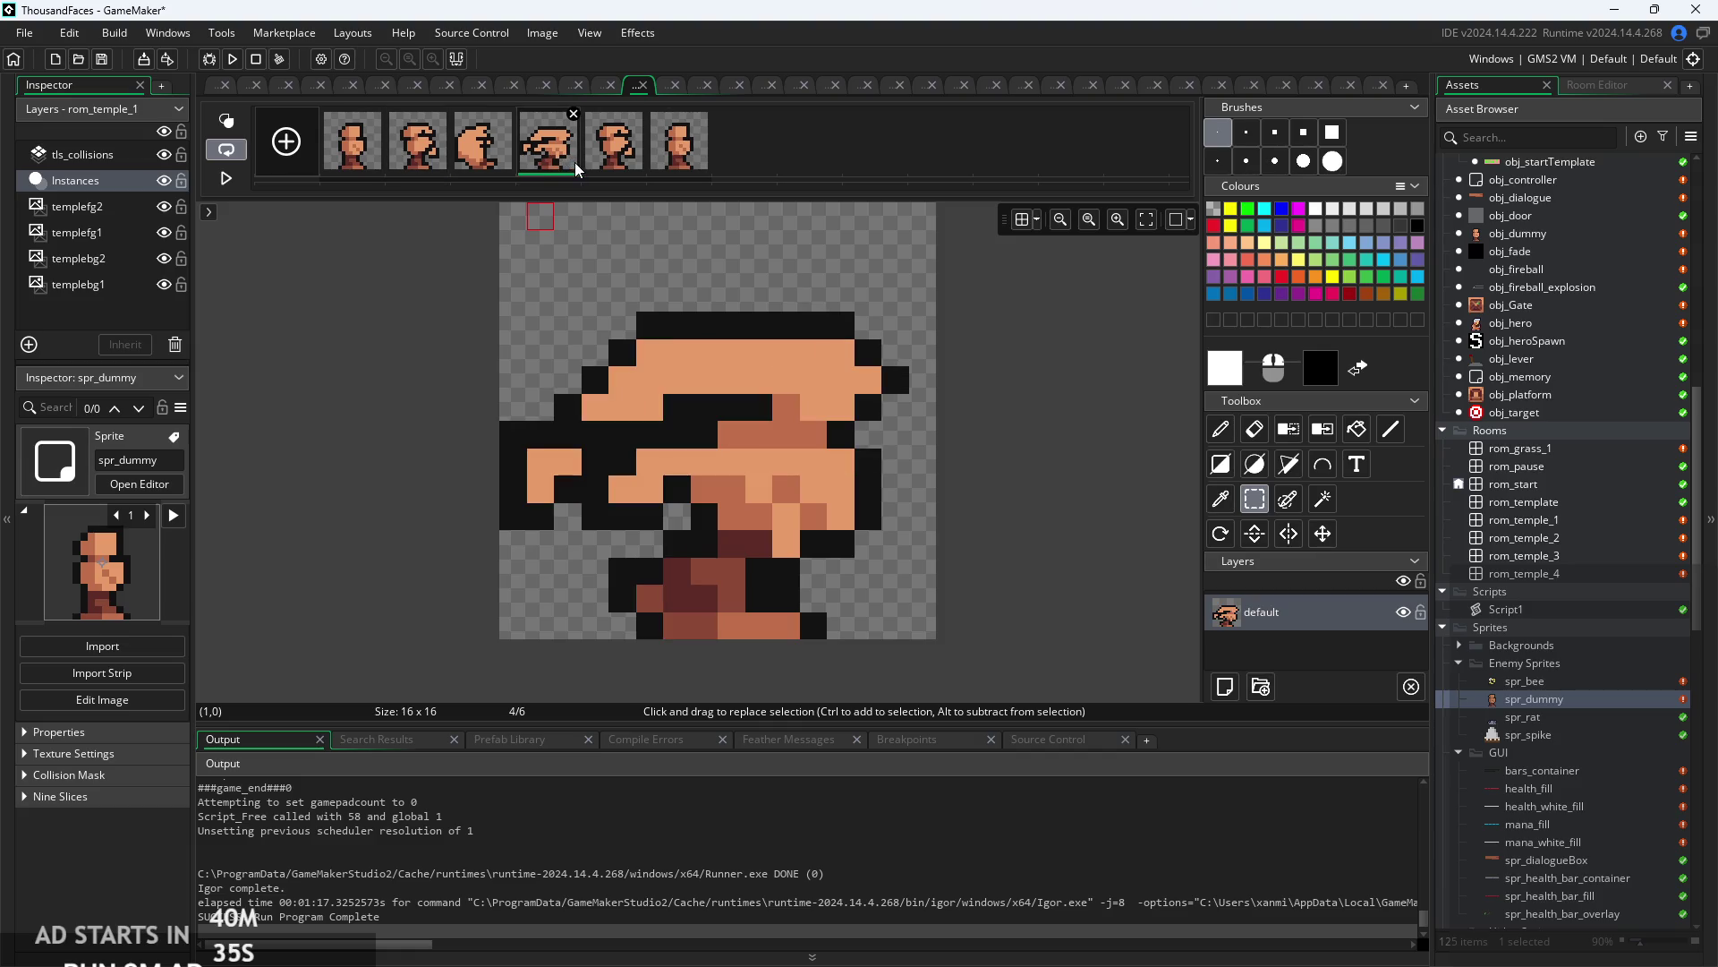
pyautogui.click(506, 162)
pyautogui.click(547, 147)
pyautogui.click(614, 145)
pyautogui.click(679, 143)
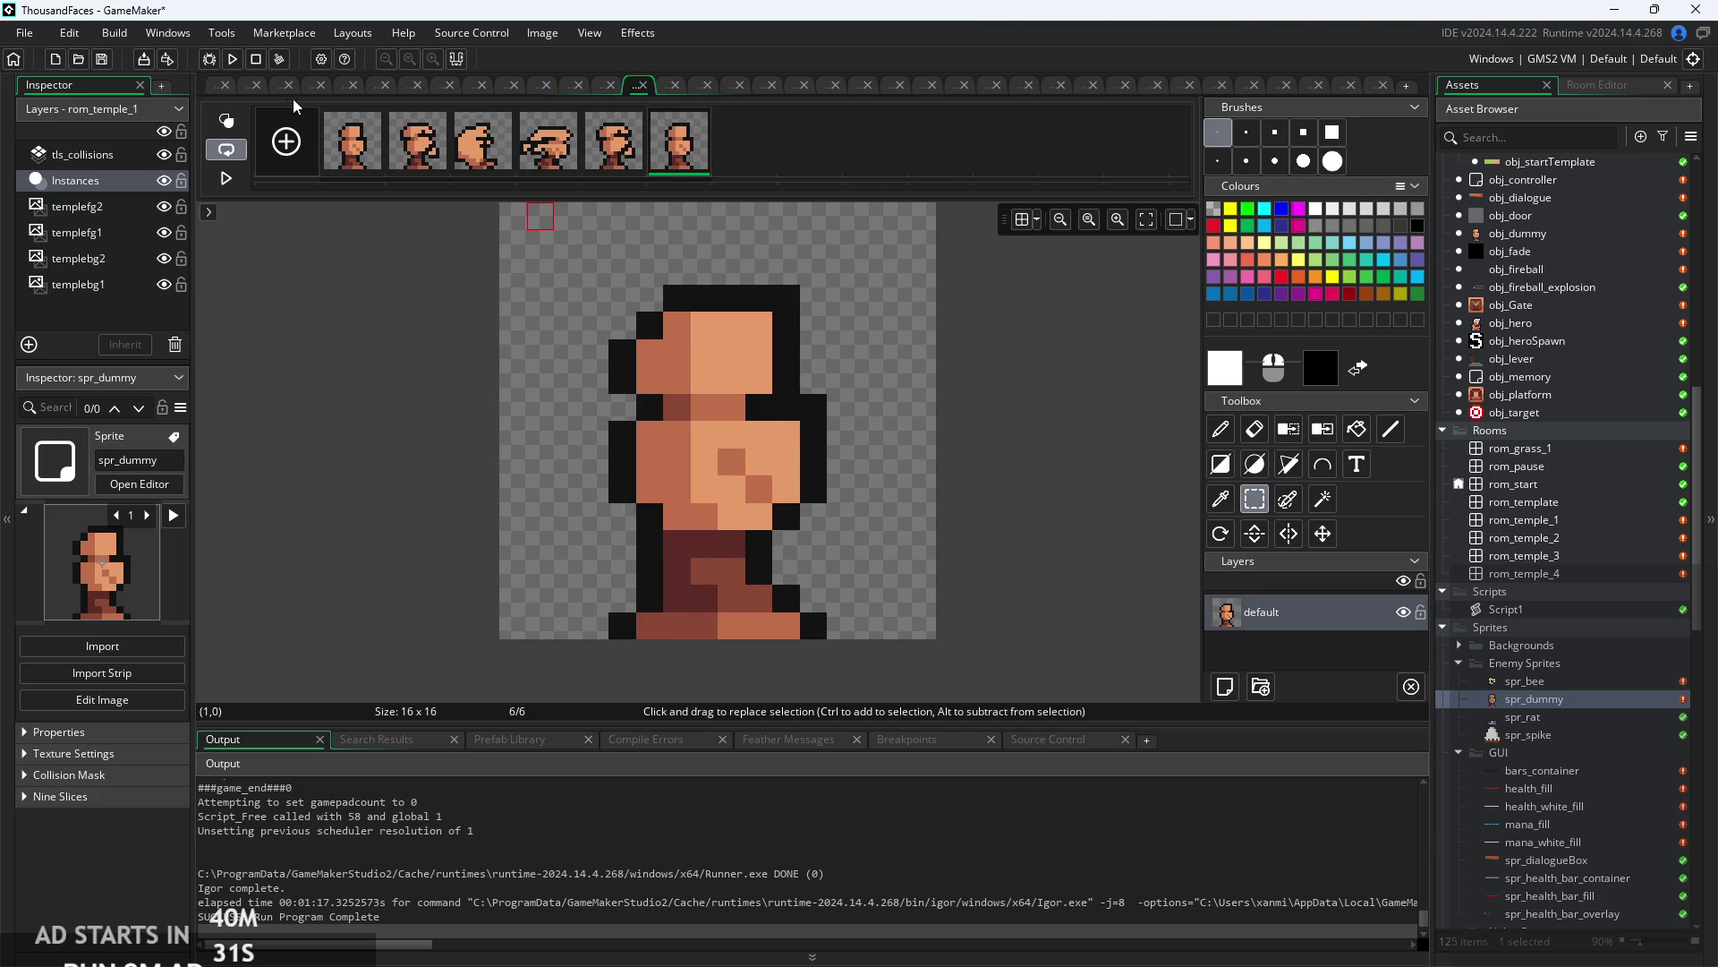
pyautogui.click(214, 87)
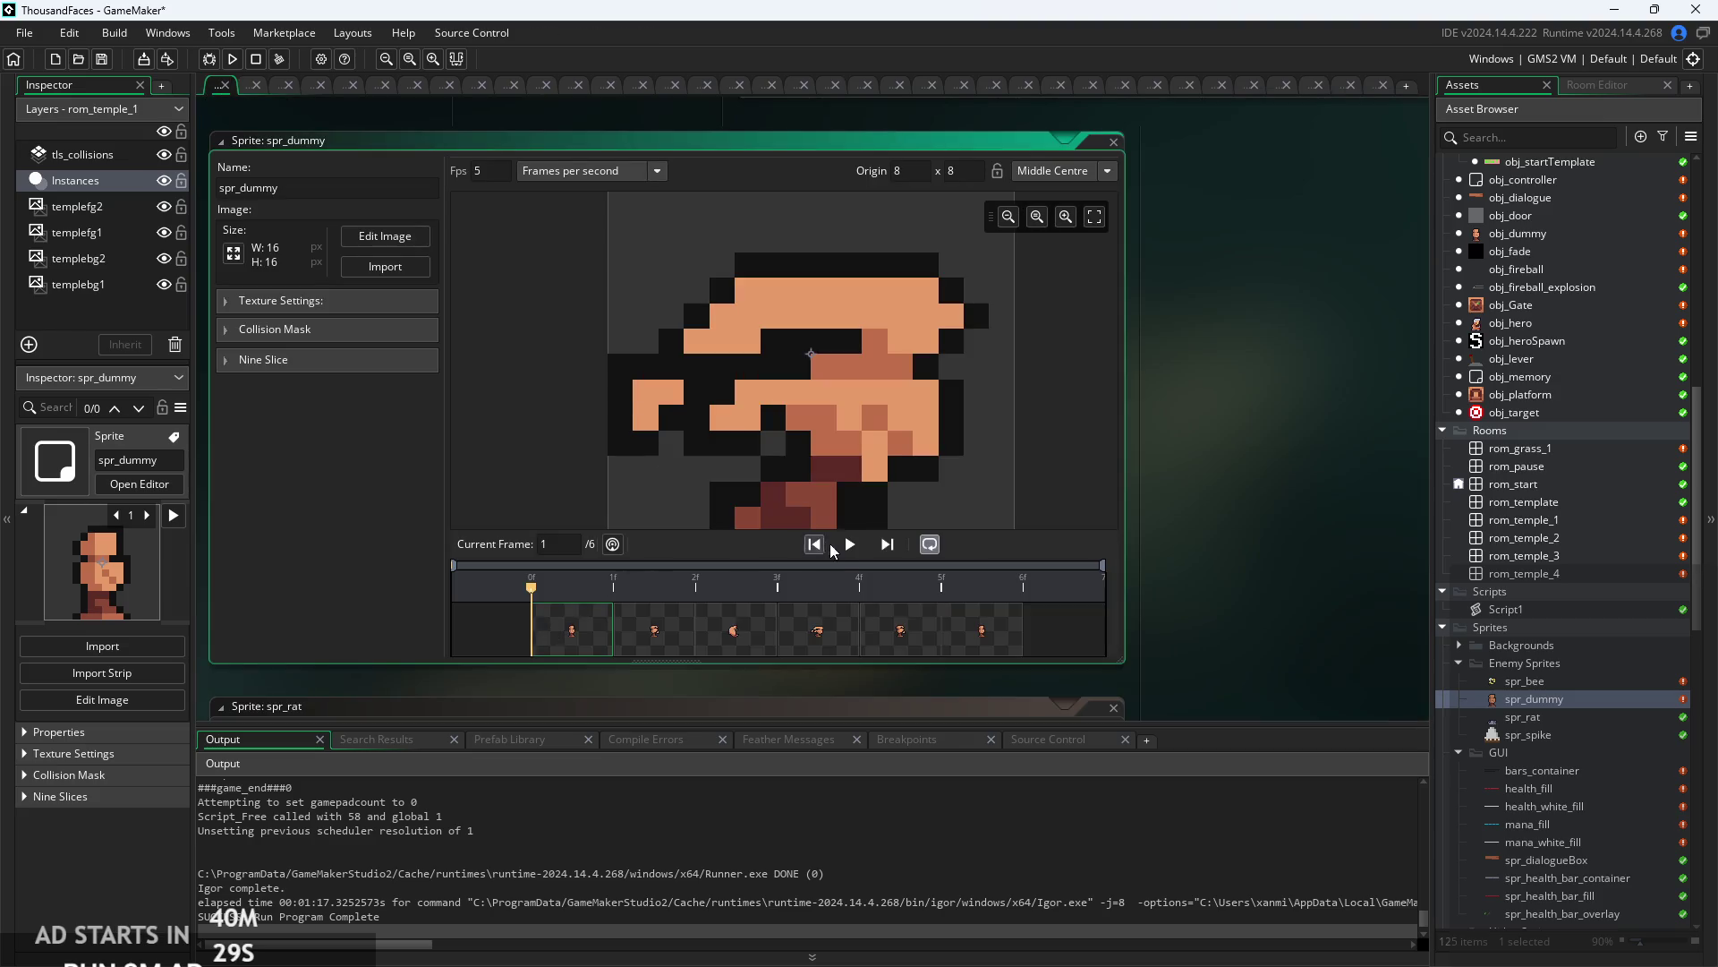
# - Preview the six-frame spr_dummy loop, then reopen its frames in the Image Editor
pyautogui.click(851, 544)
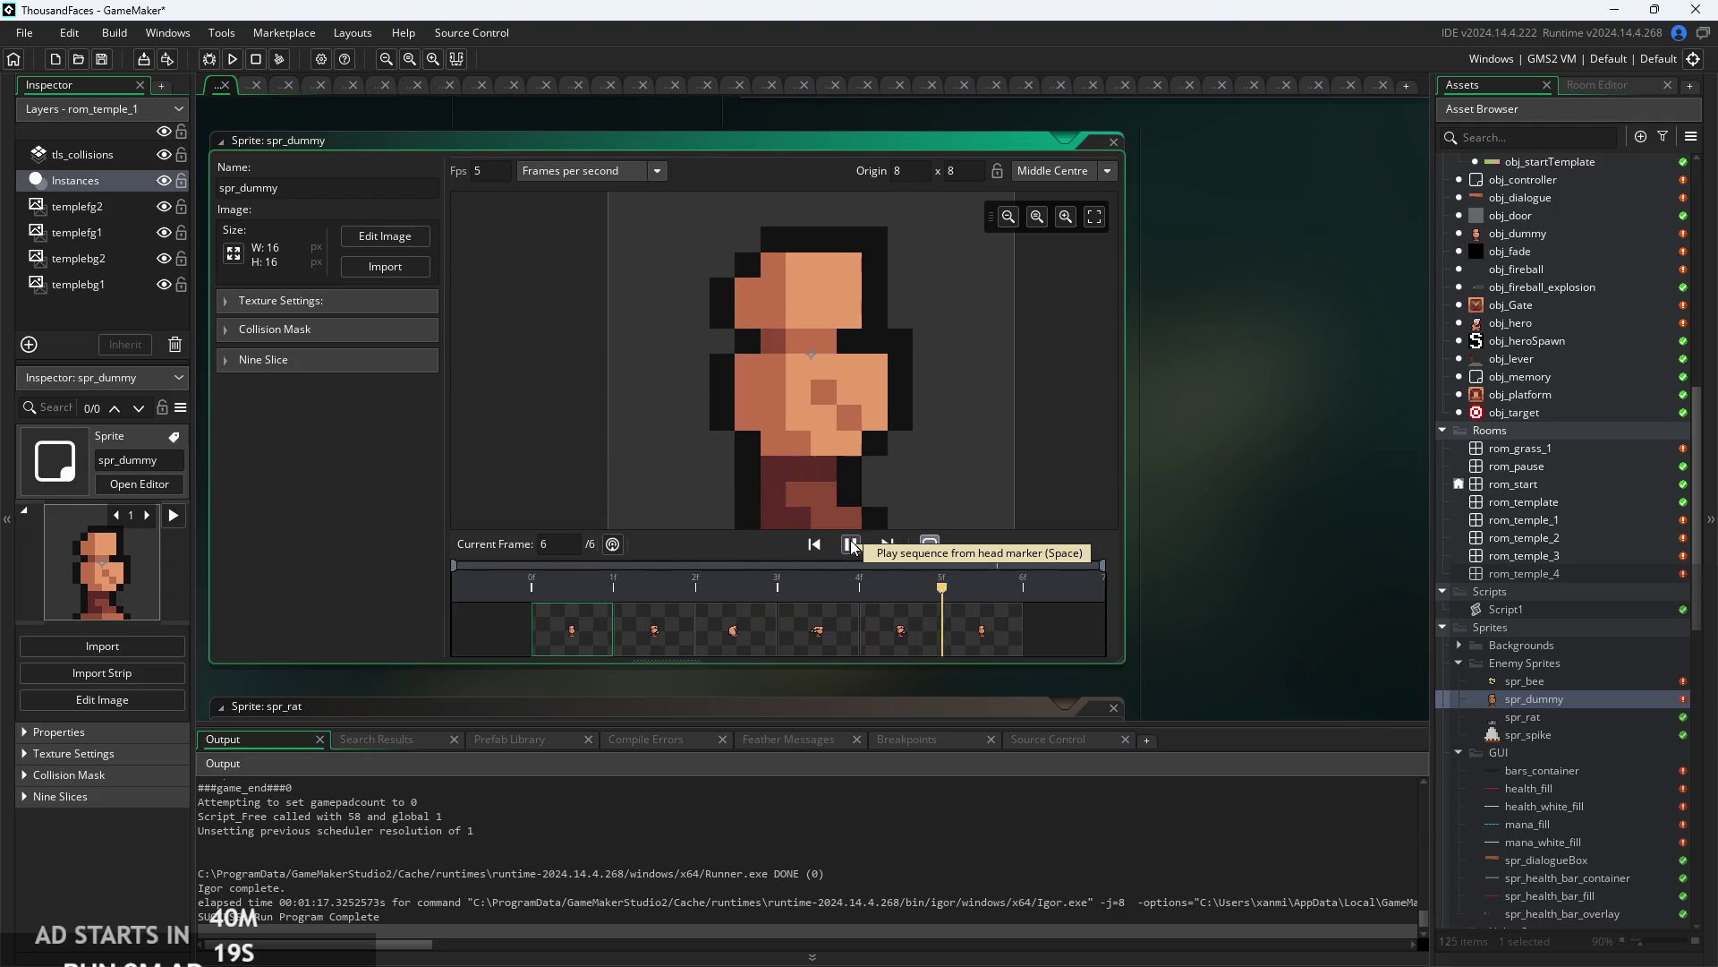
pyautogui.click(394, 235)
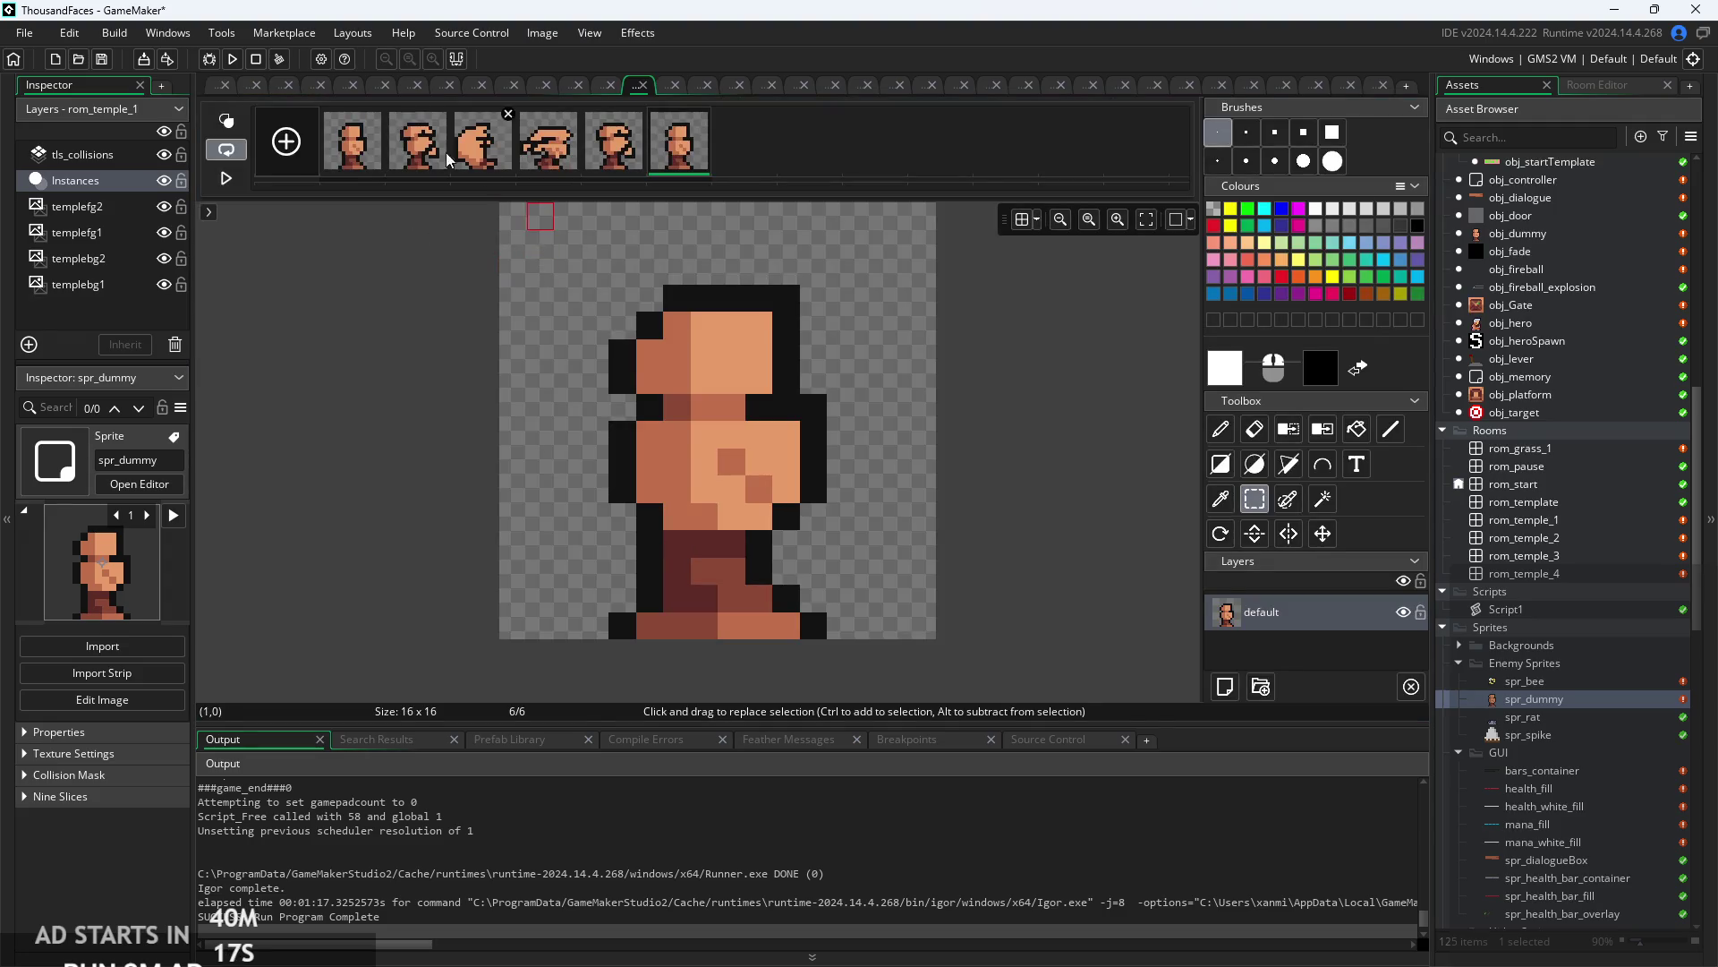
# - Duplicate the first and second frames of spr_dummy and drag each copy into position 4
pyautogui.hotkey('ctrl', 'd')
pyautogui.moveTo(437, 162); pyautogui.dragTo(574, 162)
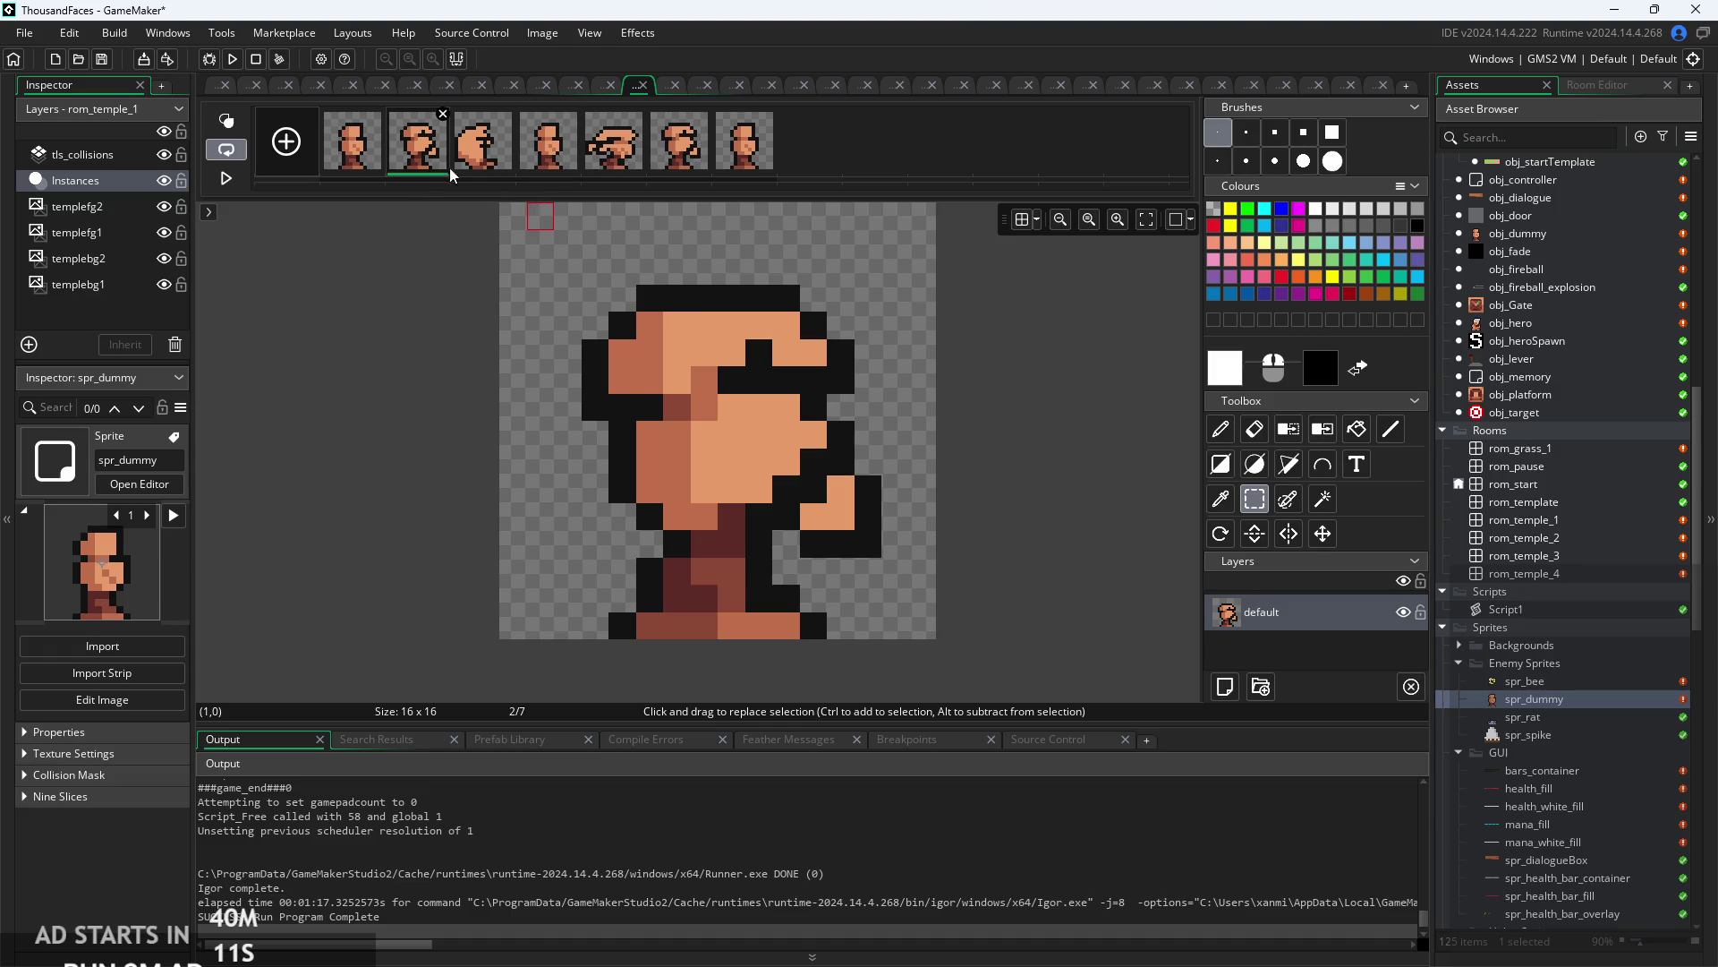
pyautogui.press('Right')
pyautogui.press('Right')
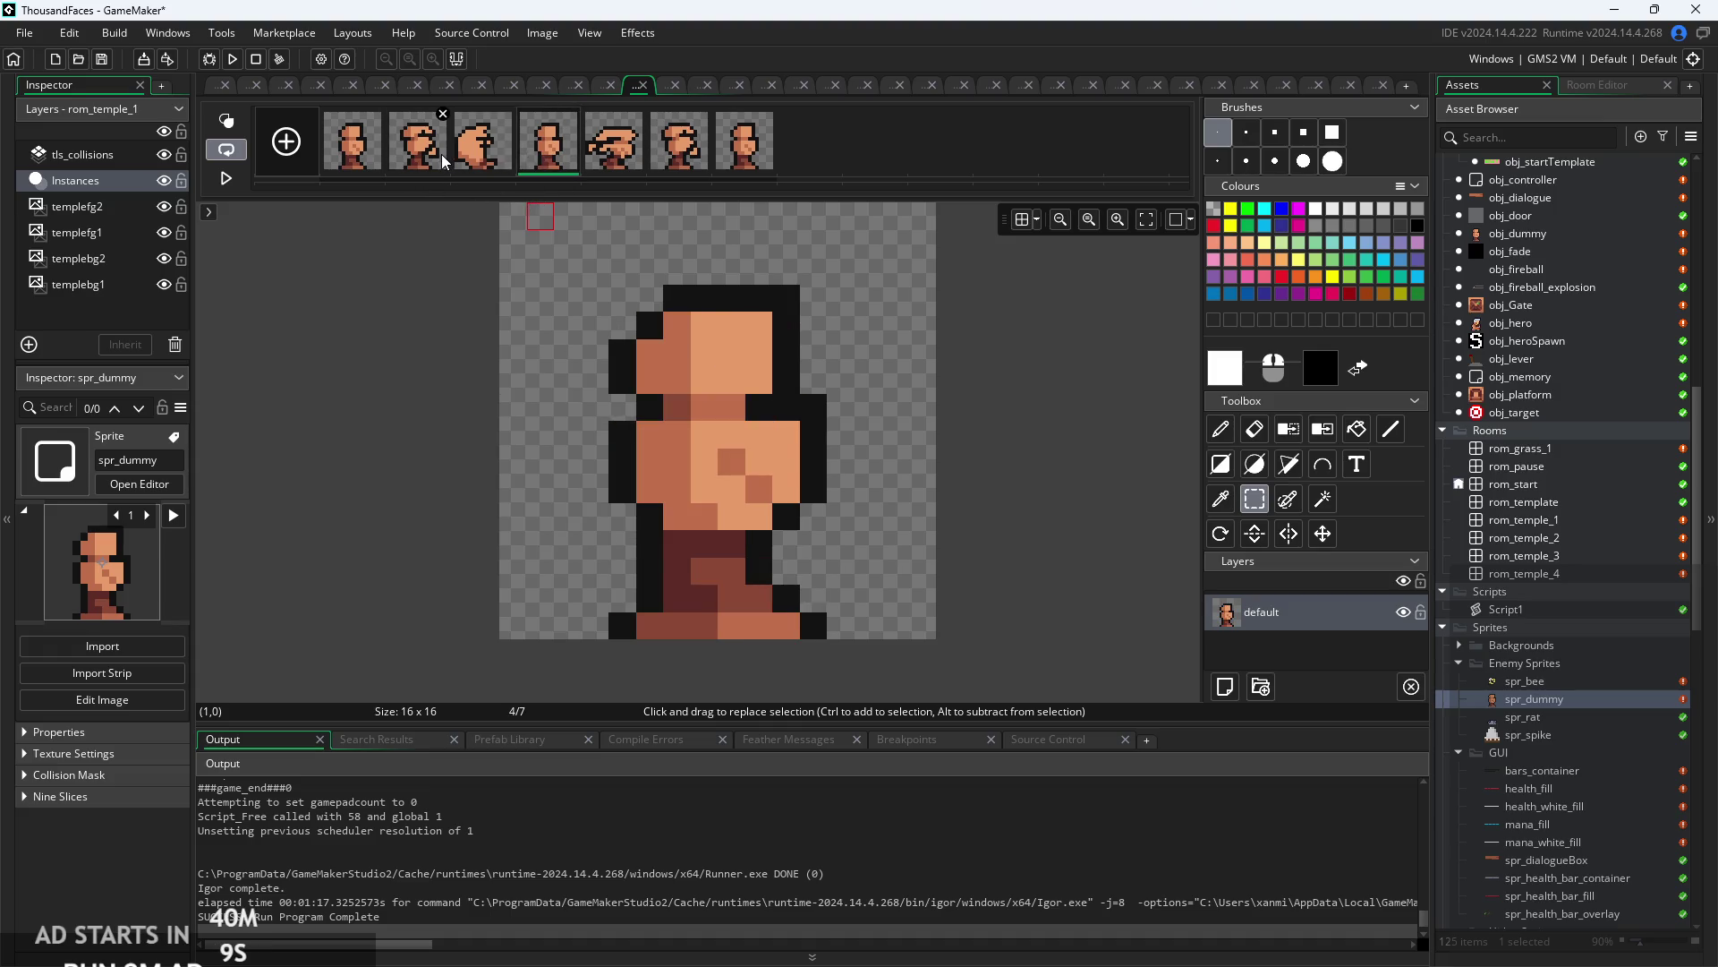
pyautogui.click(442, 154)
pyautogui.hotkey('ctrl', 'd')
pyautogui.moveTo(457, 172)
pyautogui.mouseDown()
pyautogui.moveTo(586, 157)
pyautogui.moveTo(534, 166)
pyautogui.mouseUp()
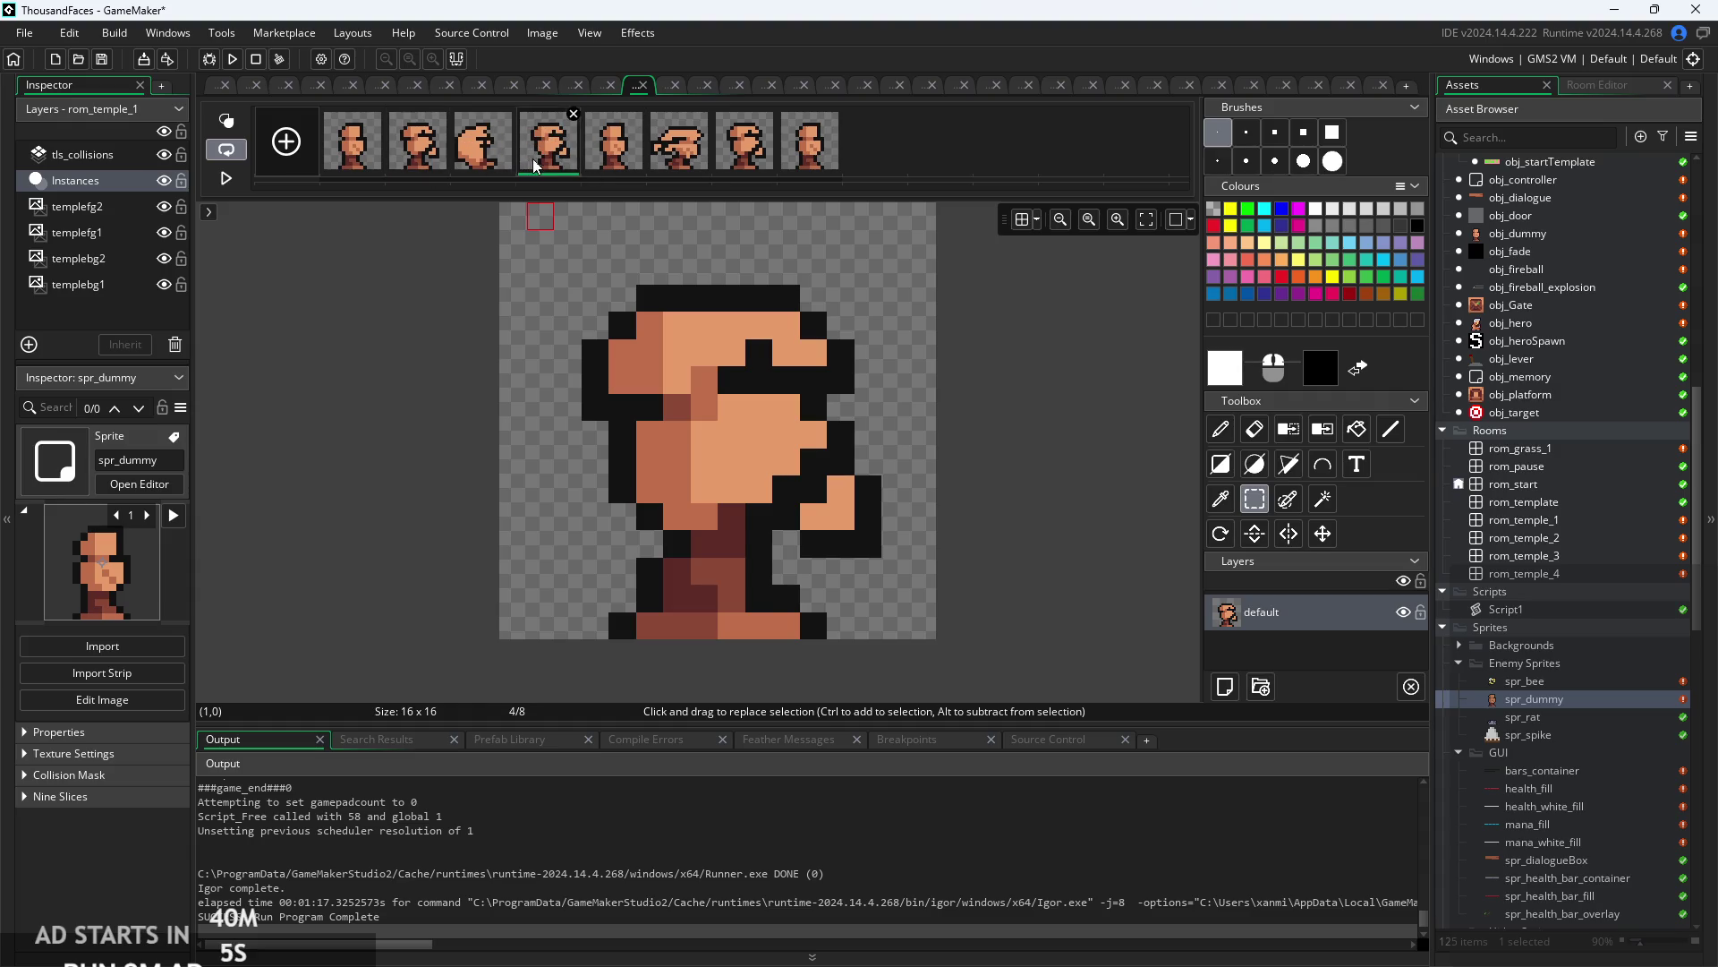
# - Review frames 5 and 6, then preview the eight-frame animation in the sprite view
pyautogui.click(614, 154)
pyautogui.click(678, 157)
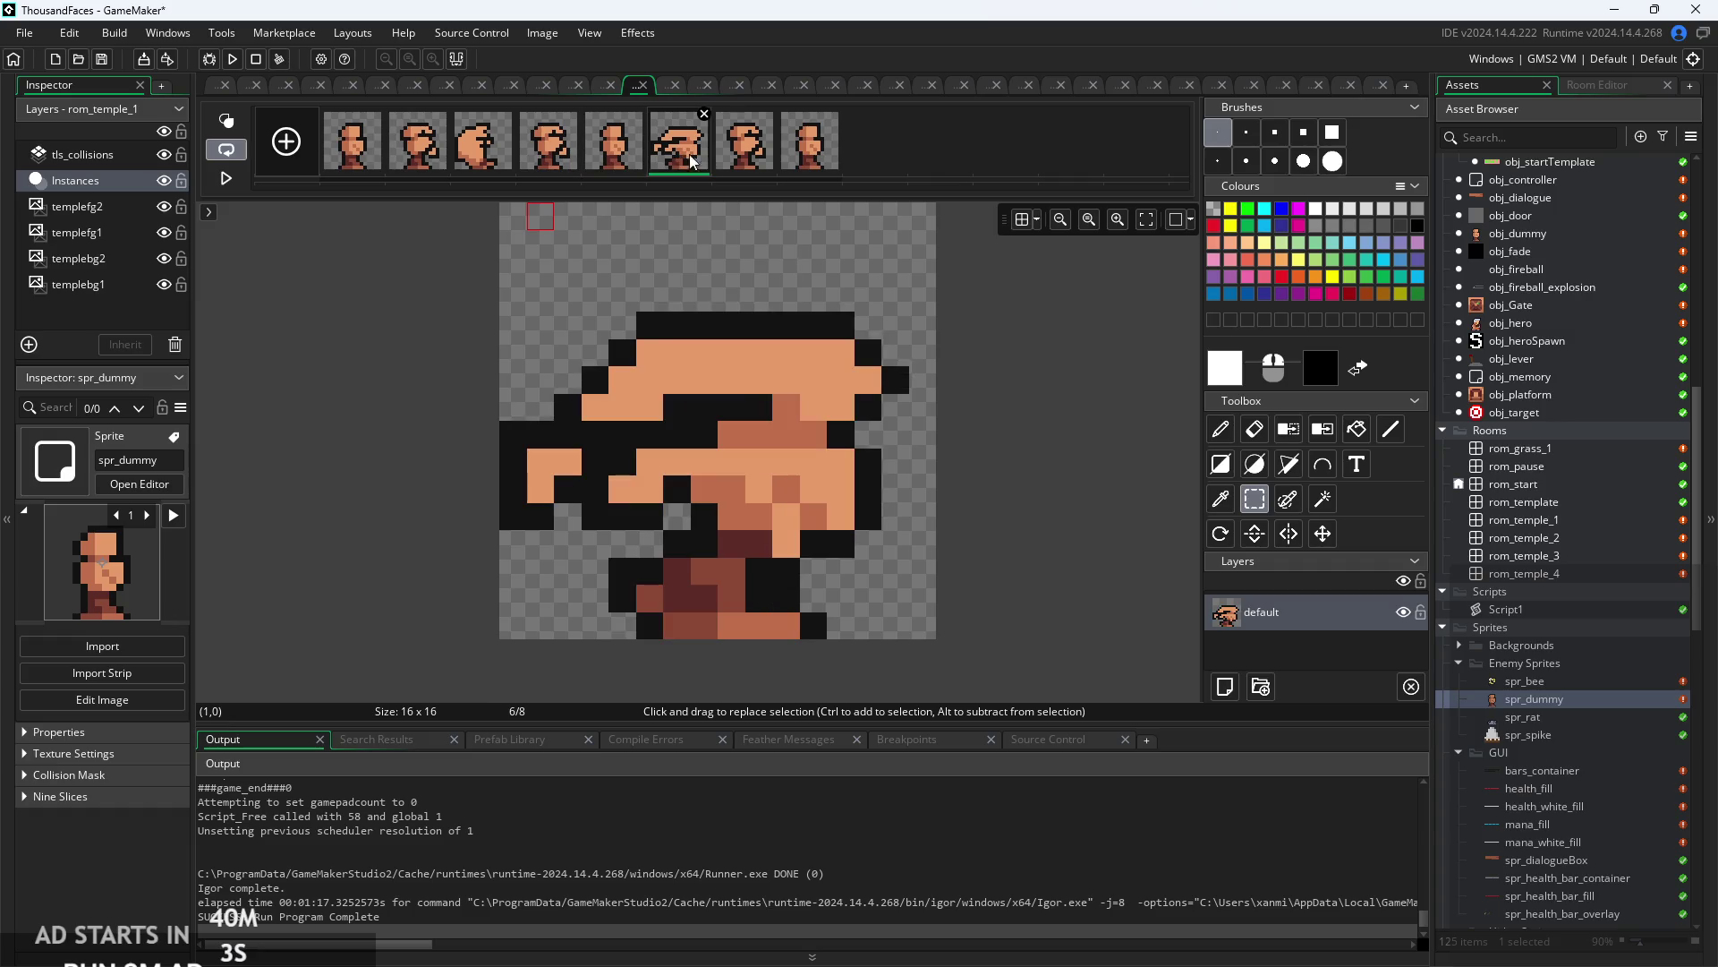
pyautogui.click(743, 156)
pyautogui.click(691, 161)
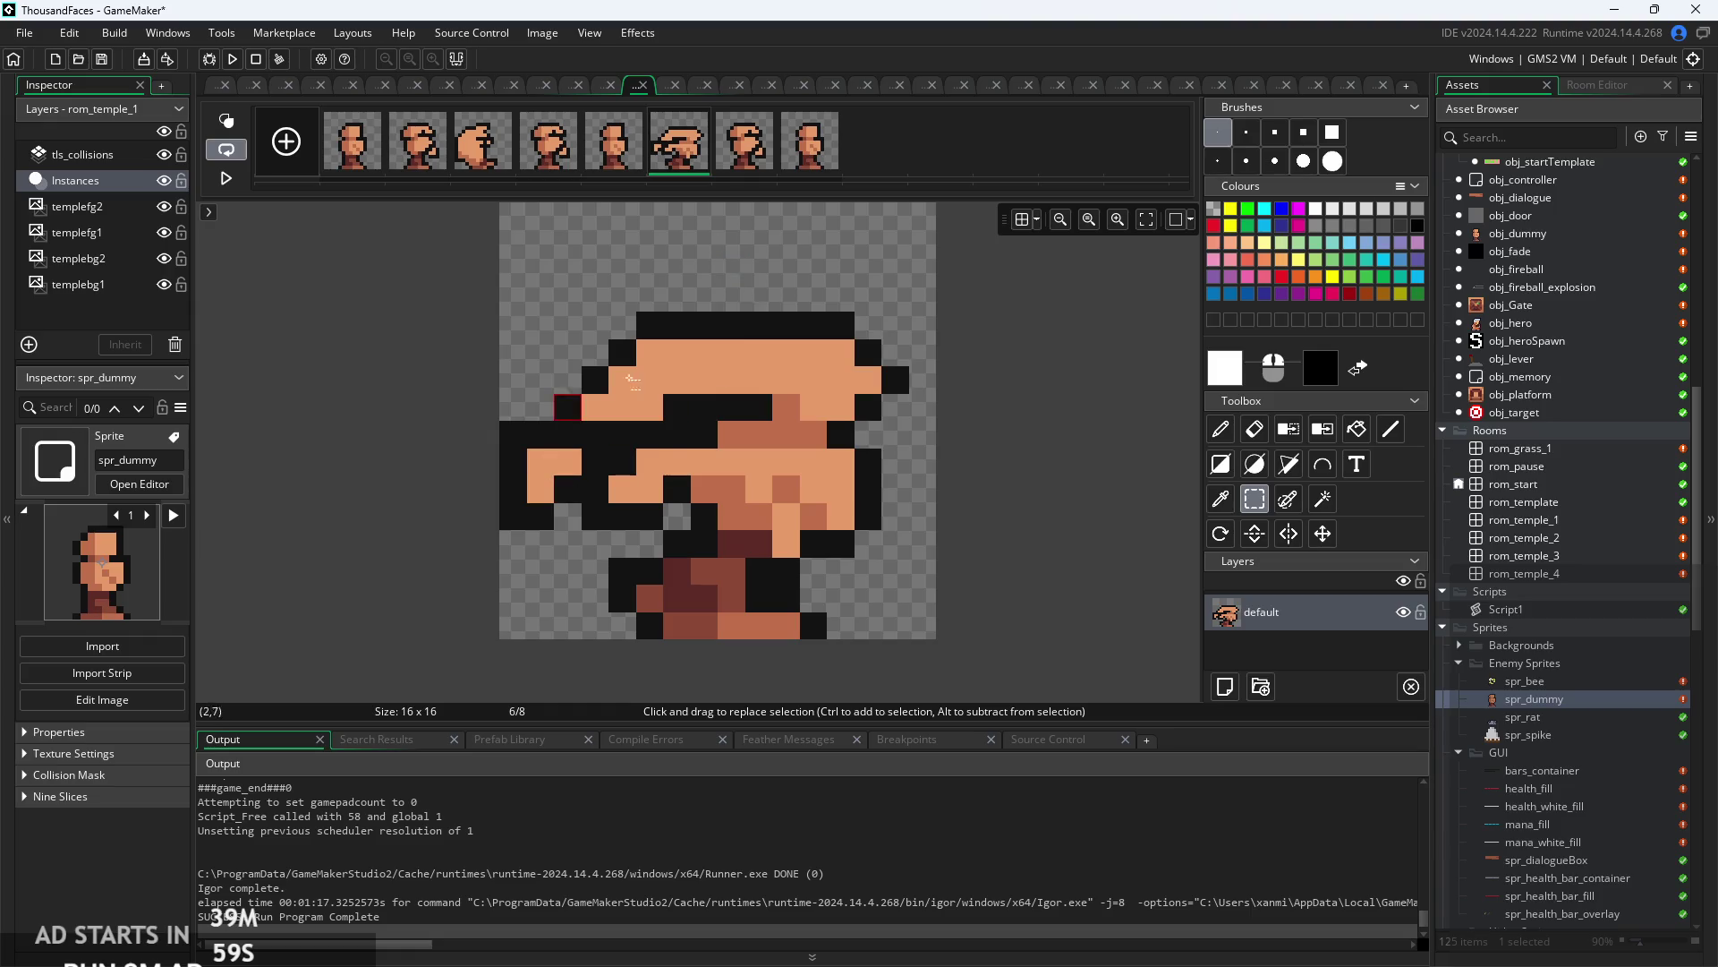
pyautogui.click(363, 121)
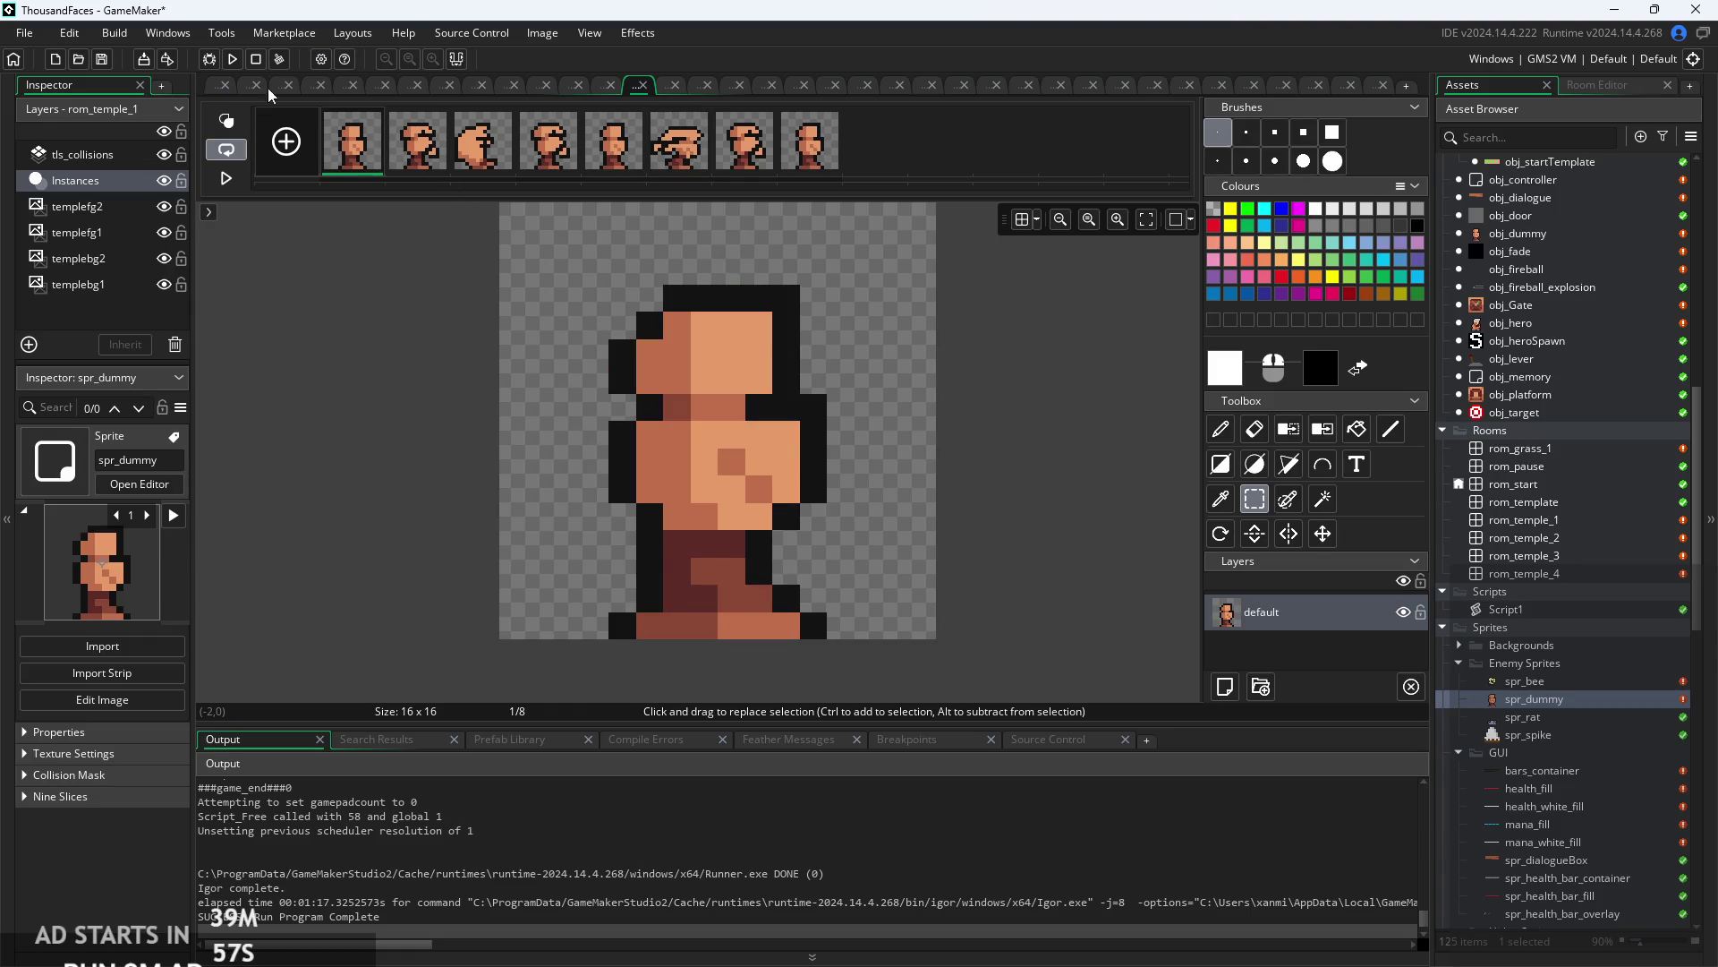
pyautogui.click(217, 87)
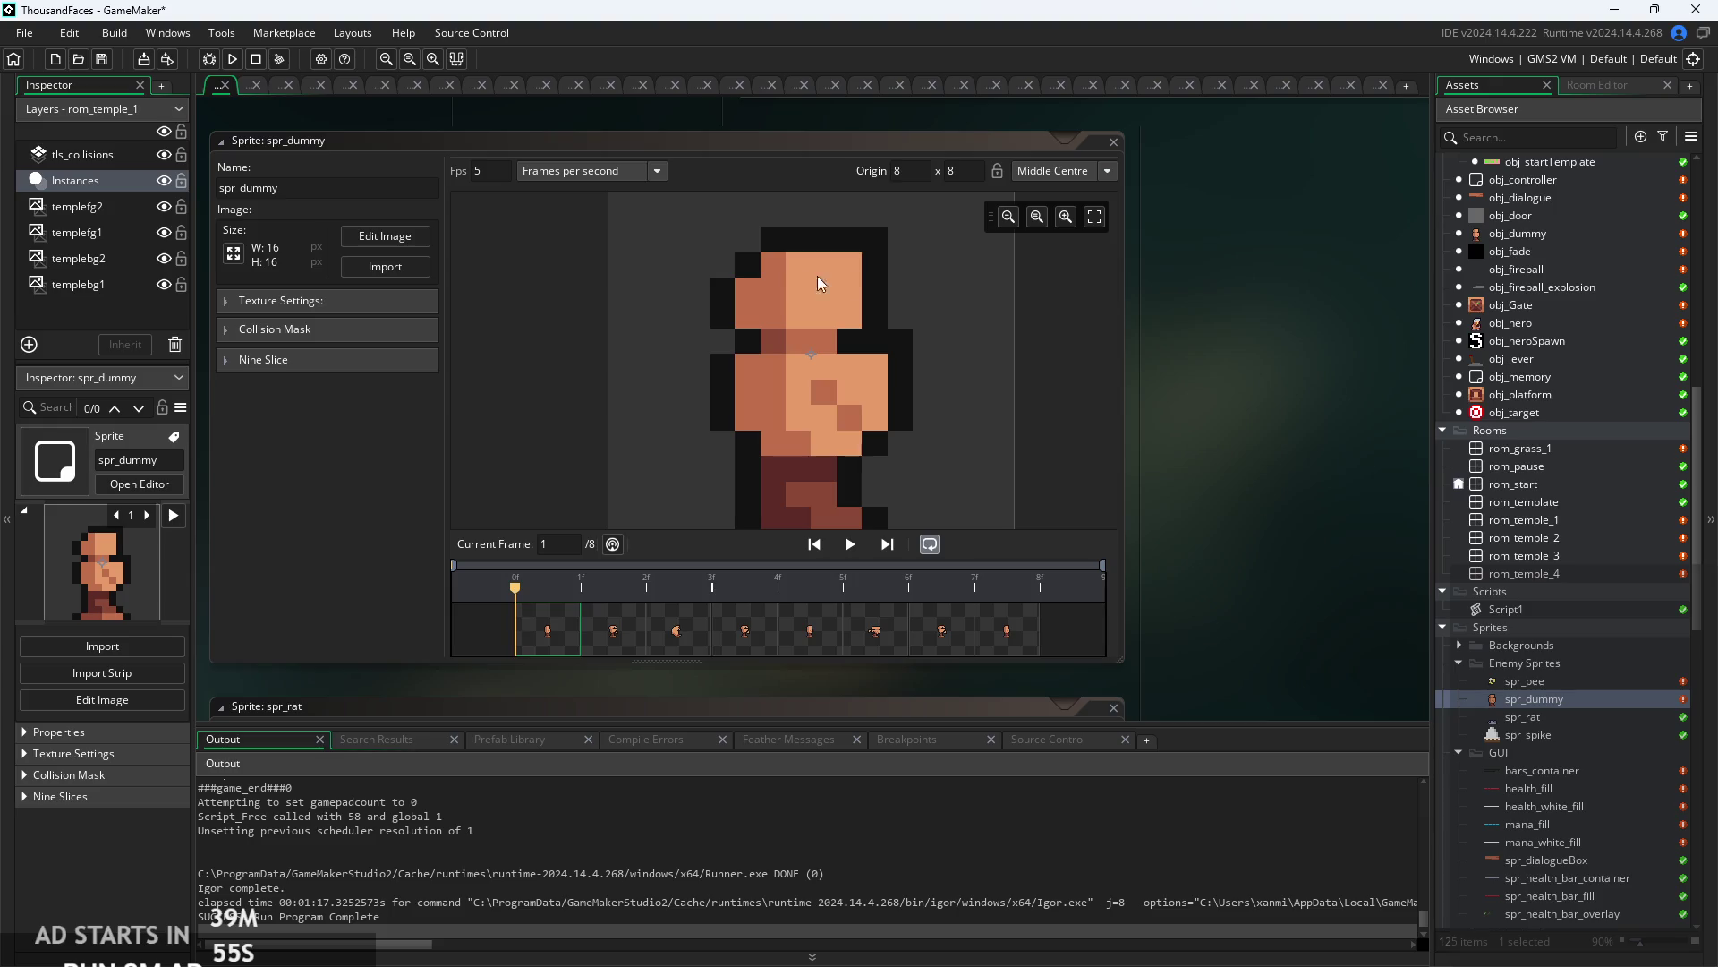
pyautogui.click(849, 544)
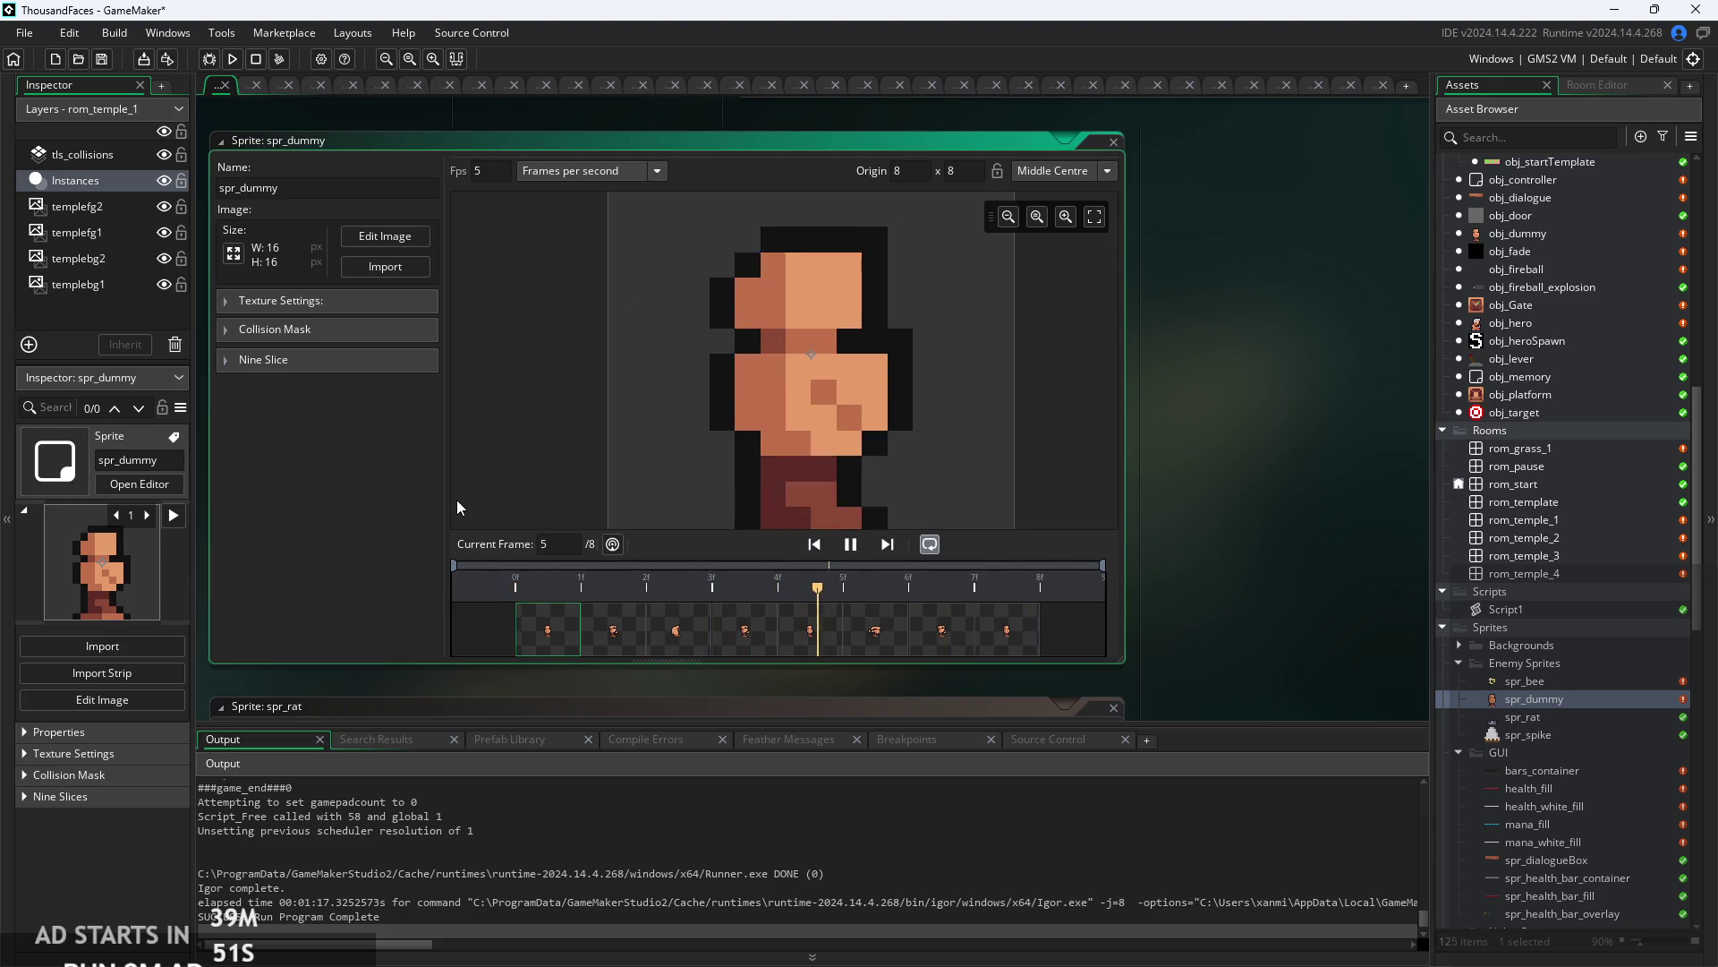
# - Delete frame 5 to leave seven frames, then return to the spr_dummy sprite view
pyautogui.click(385, 235)
pyautogui.click(617, 141)
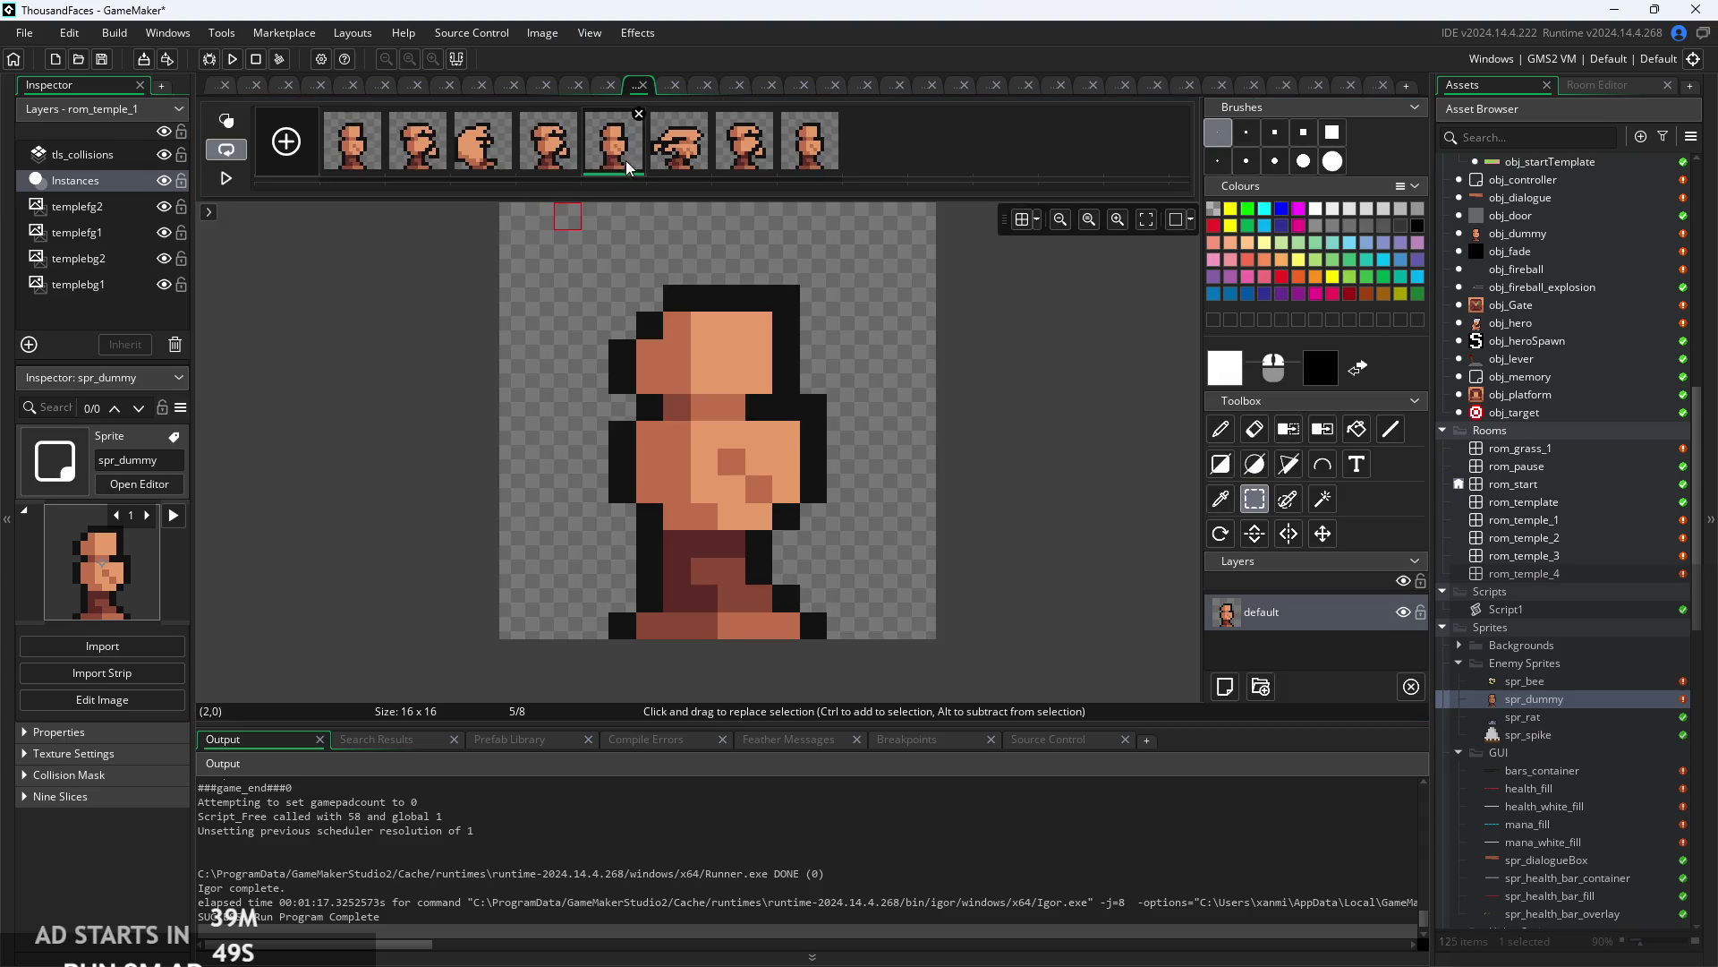
pyautogui.click(638, 113)
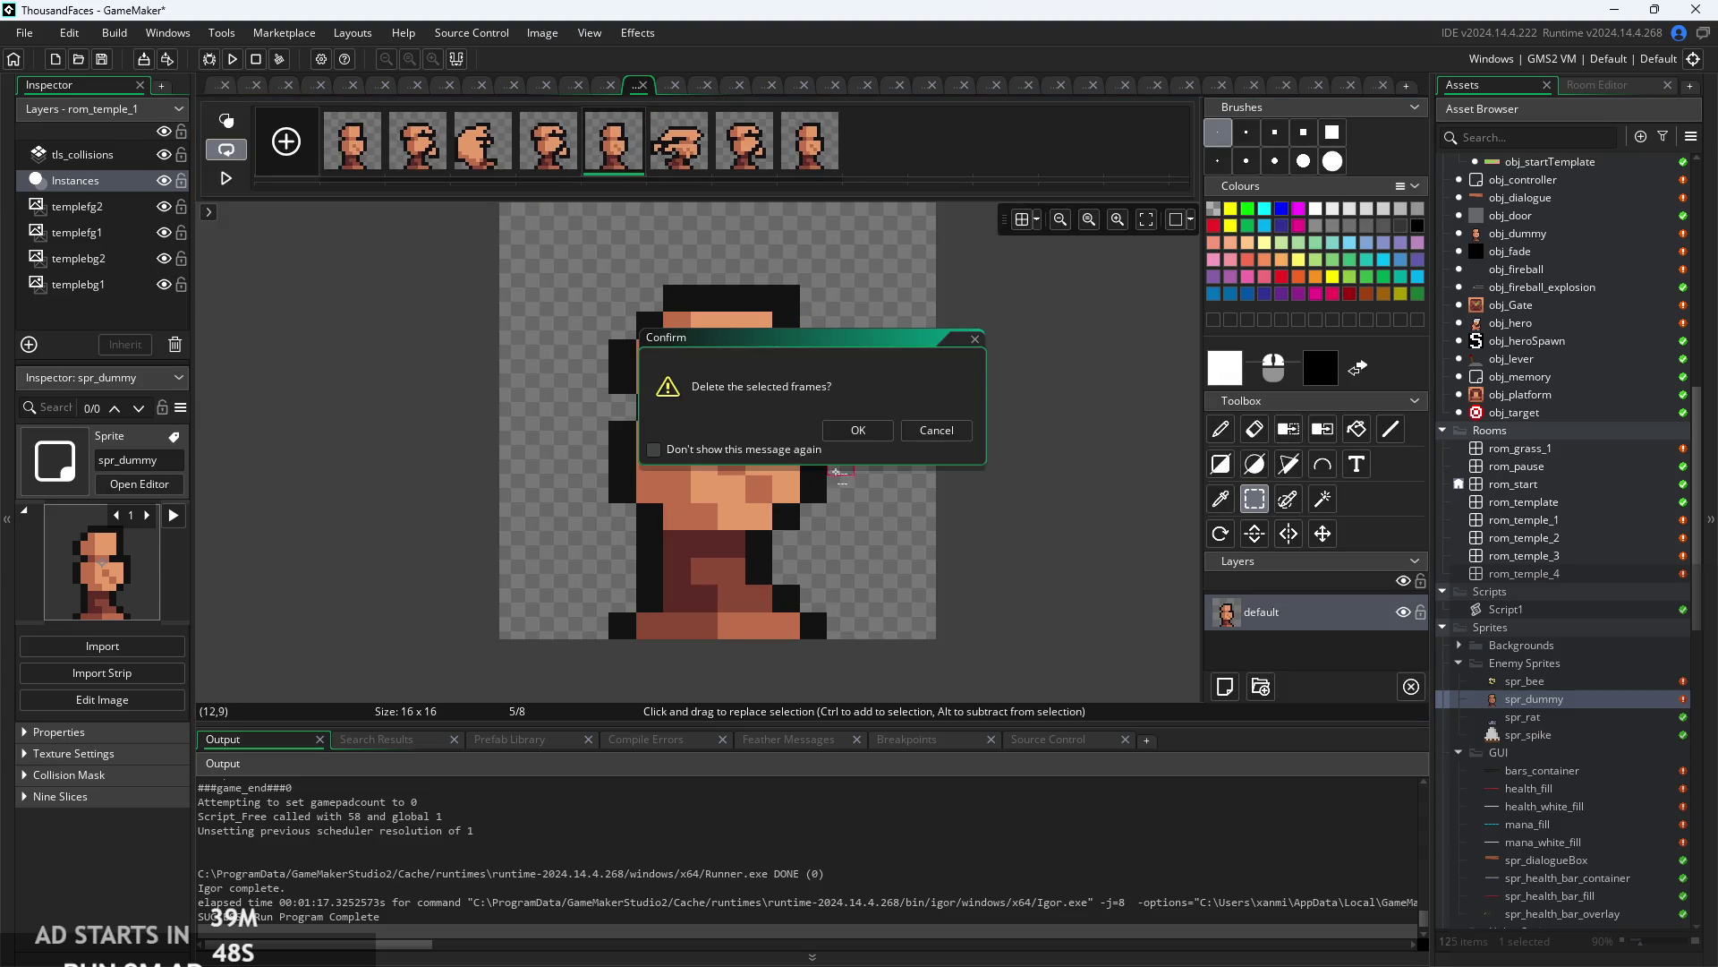
pyautogui.click(857, 431)
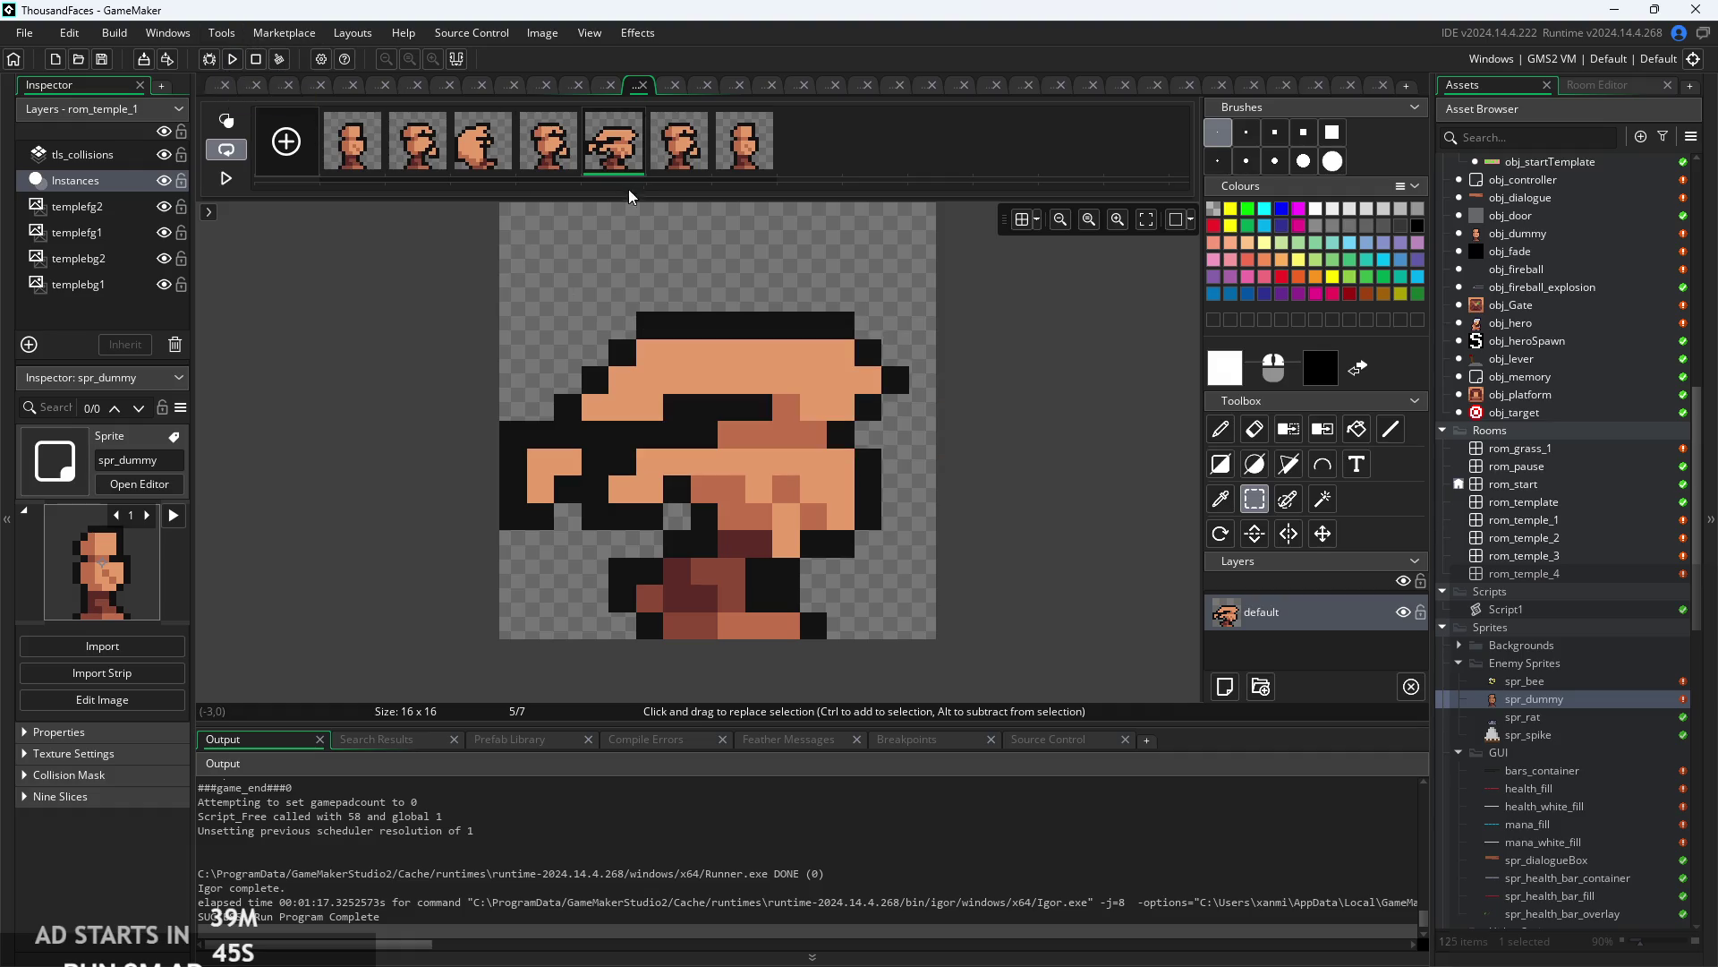
pyautogui.click(663, 174)
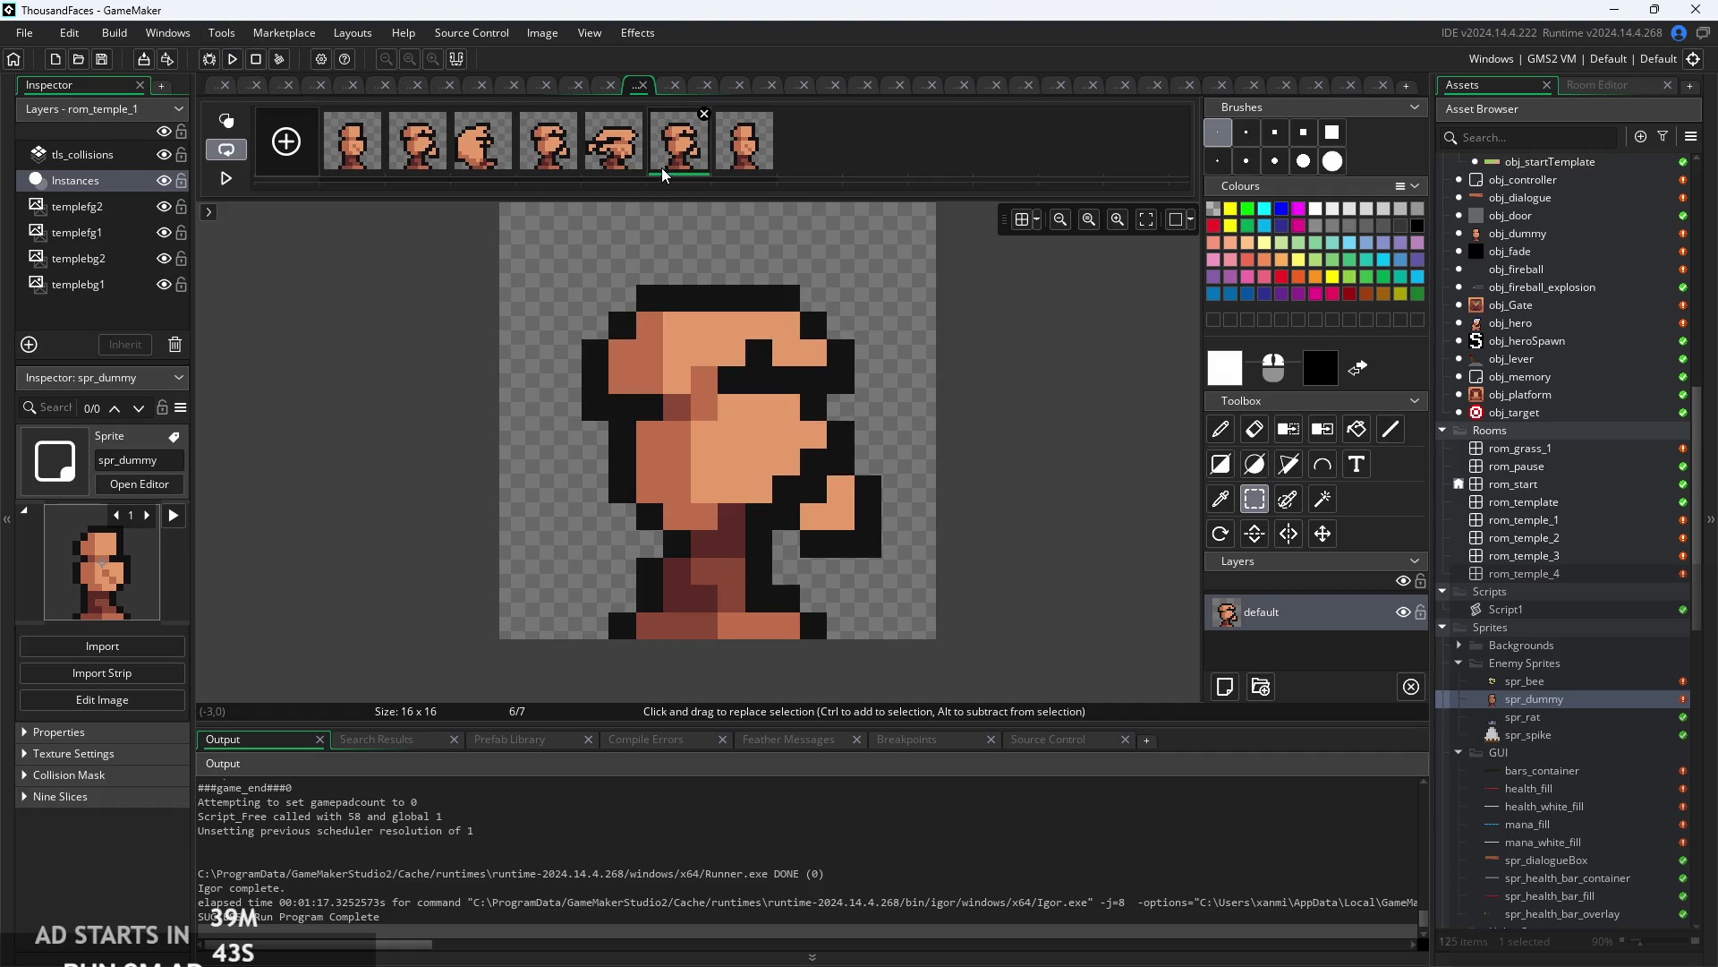
pyautogui.click(219, 88)
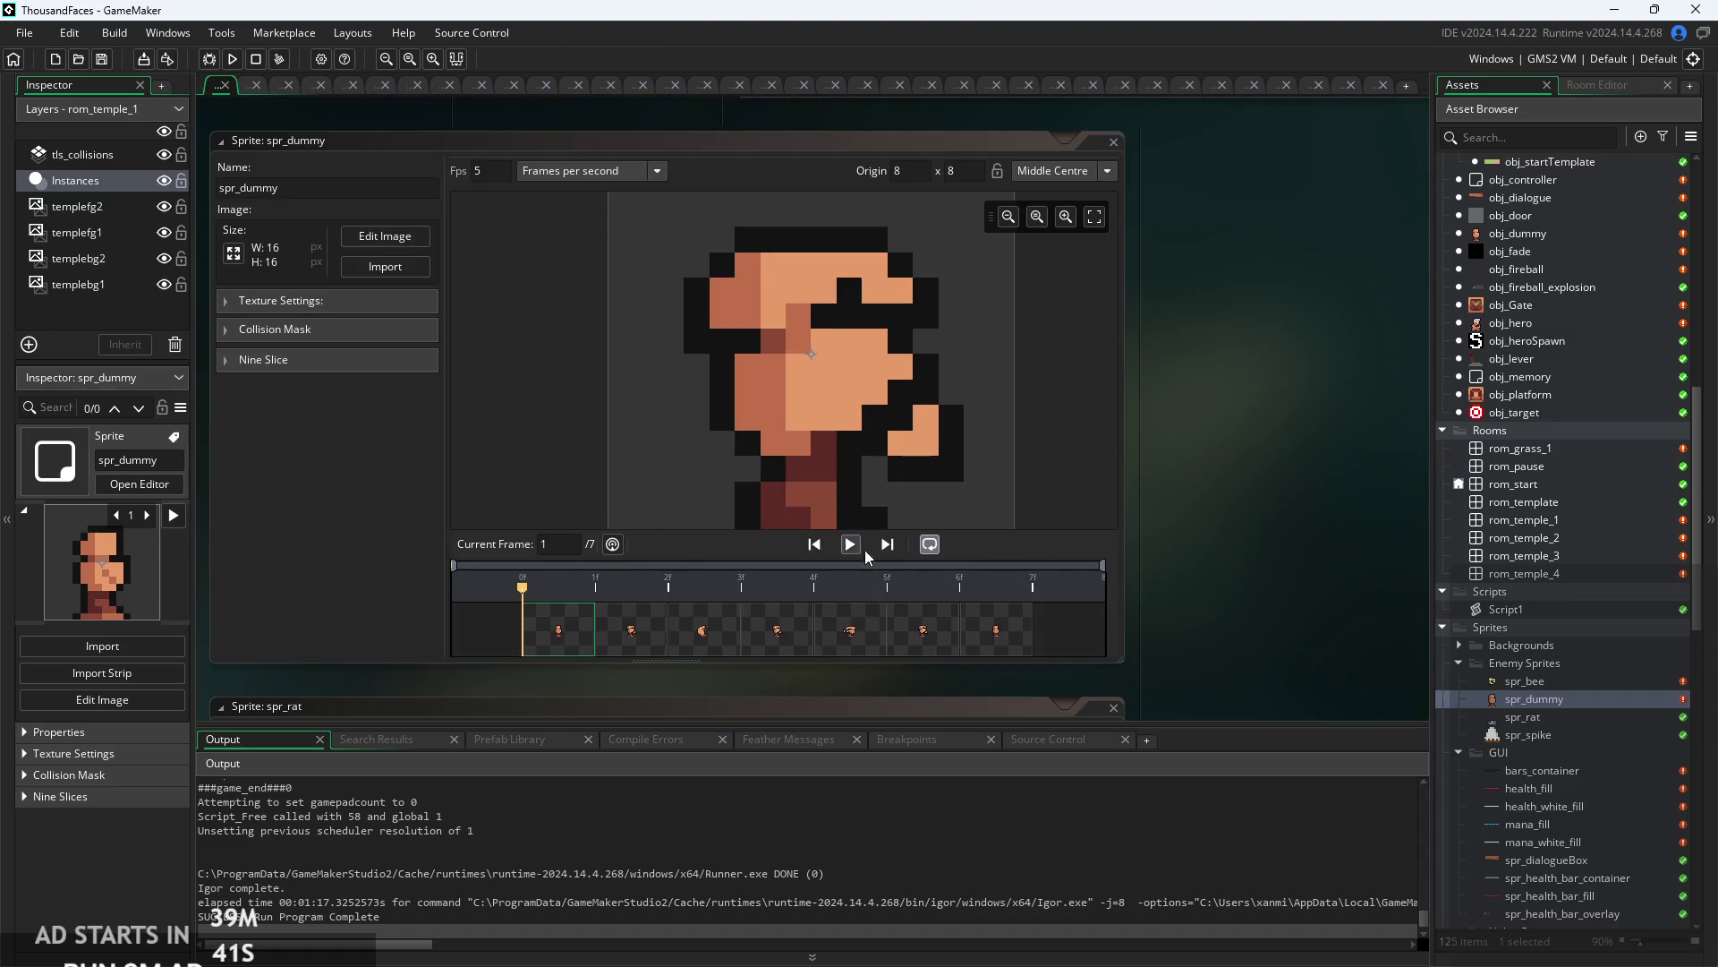
# - Play spr_dummy's seven-frame animation at 5 fps, then stop it and compare frames 3 and 5
pyautogui.click(850, 545)
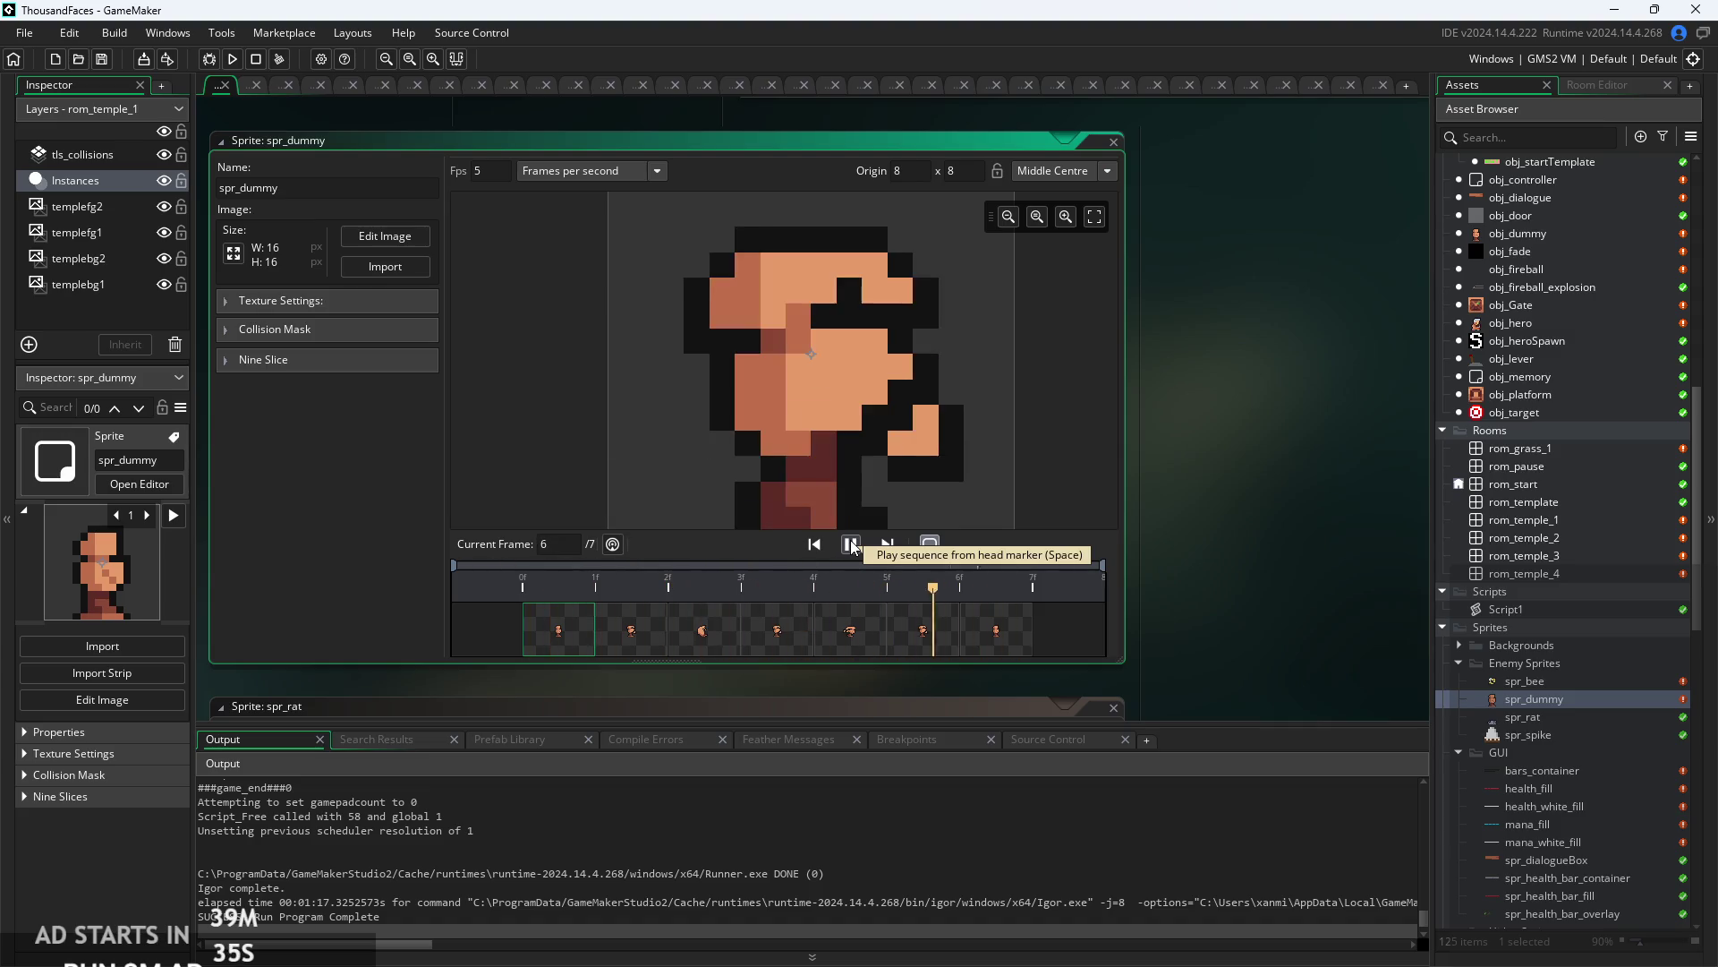
pyautogui.click(850, 544)
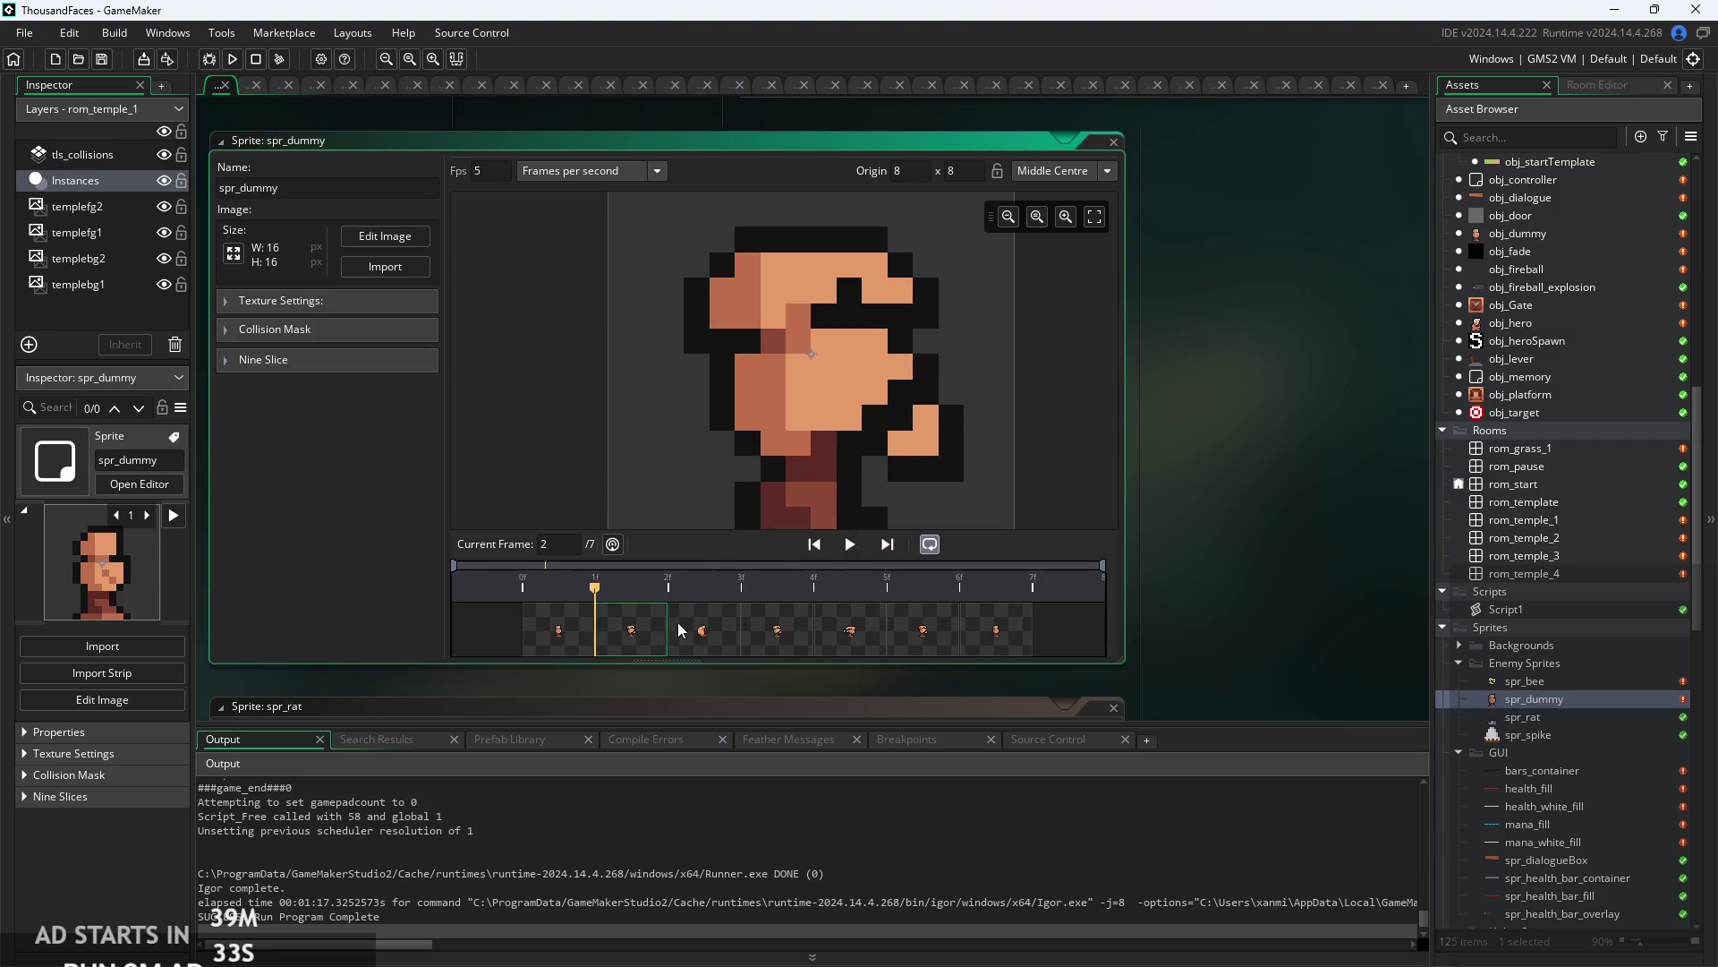
pyautogui.click(719, 632)
pyautogui.click(904, 647)
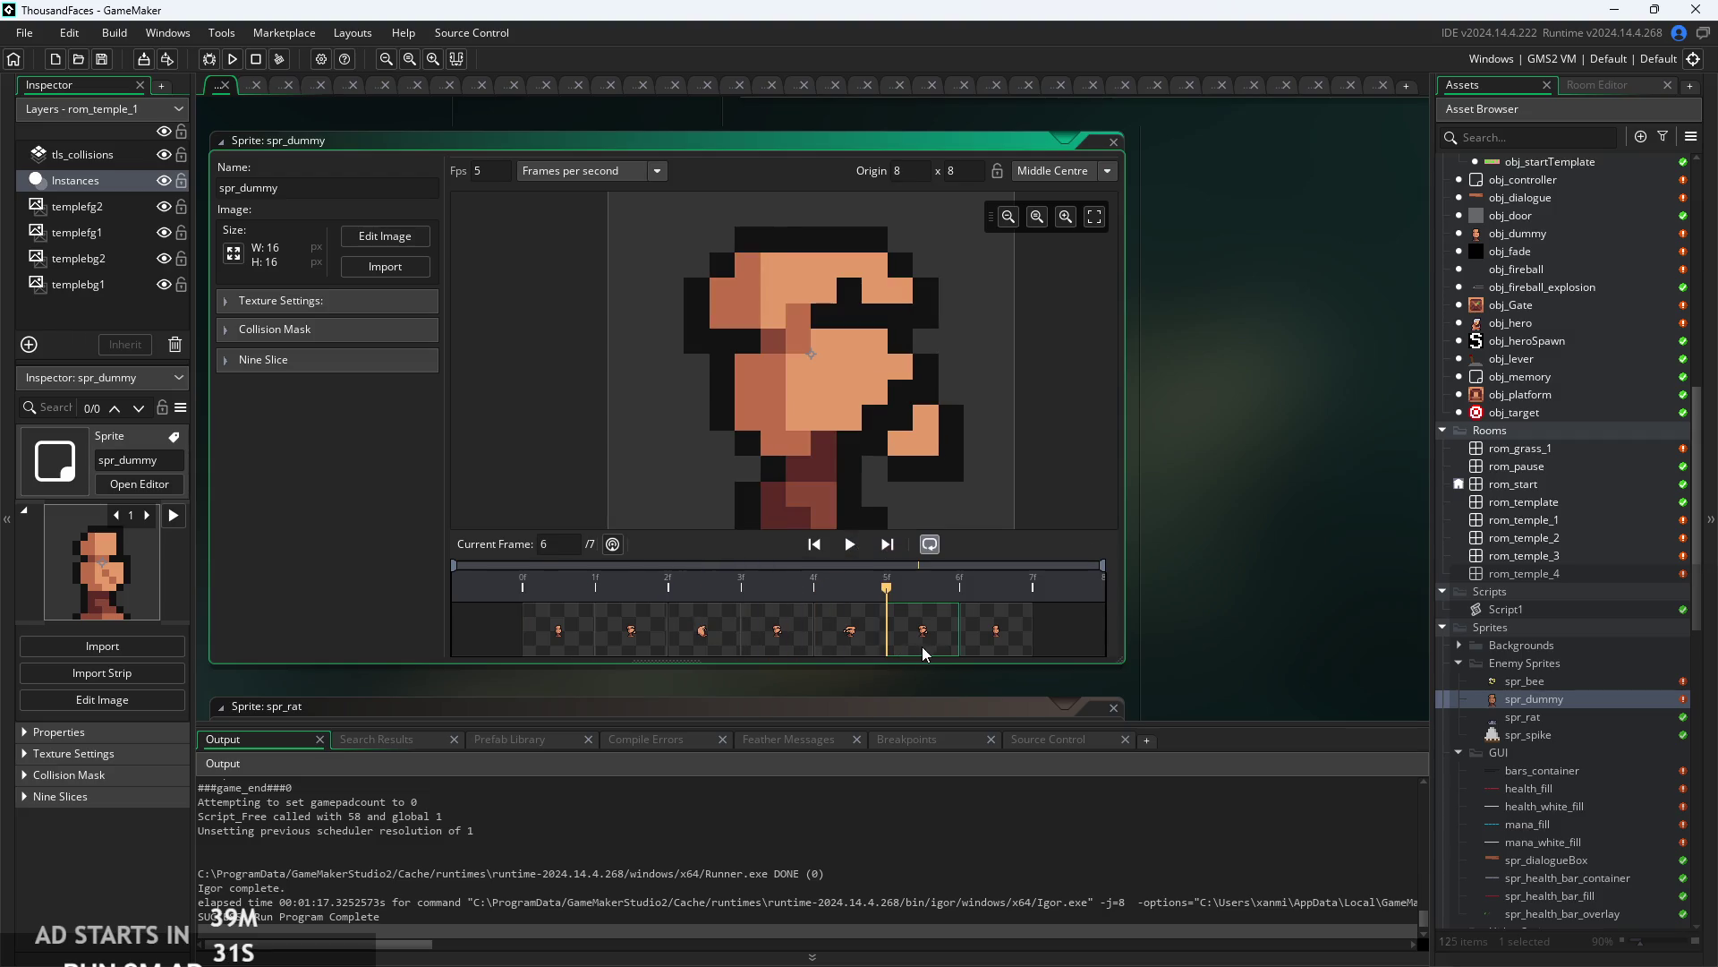
pyautogui.click(964, 635)
pyautogui.click(863, 639)
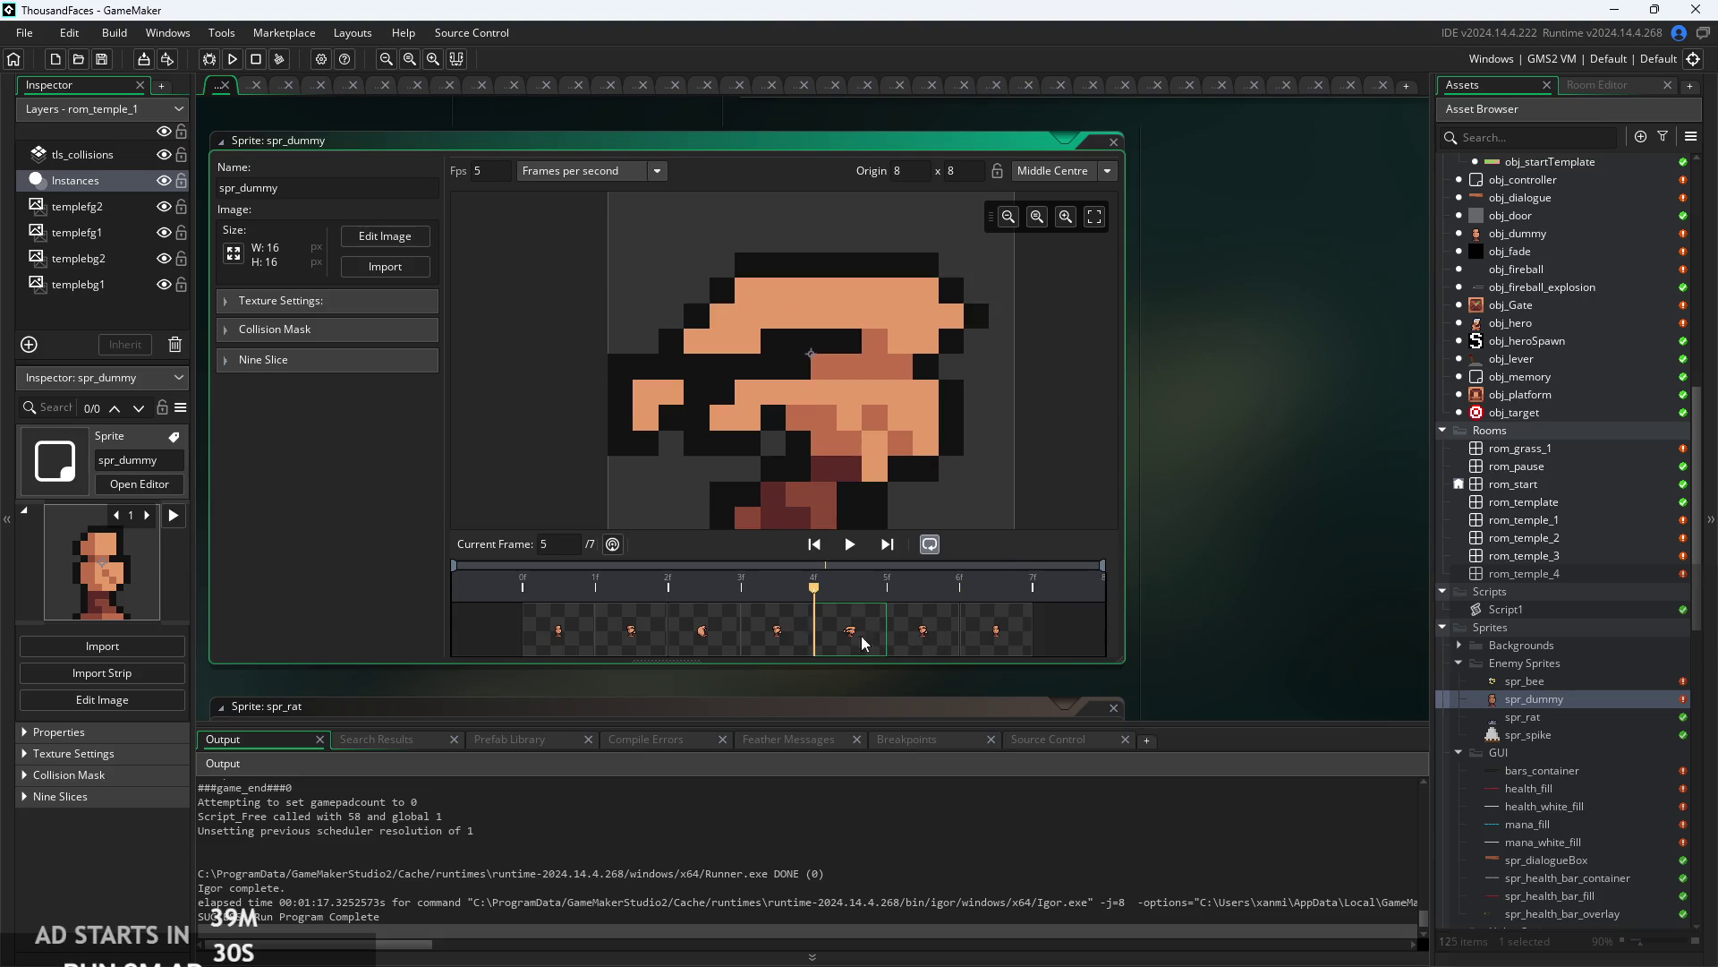
pyautogui.click(631, 640)
pyautogui.click(739, 639)
pyautogui.click(882, 641)
pyautogui.click(705, 643)
pyautogui.click(847, 639)
pyautogui.click(712, 640)
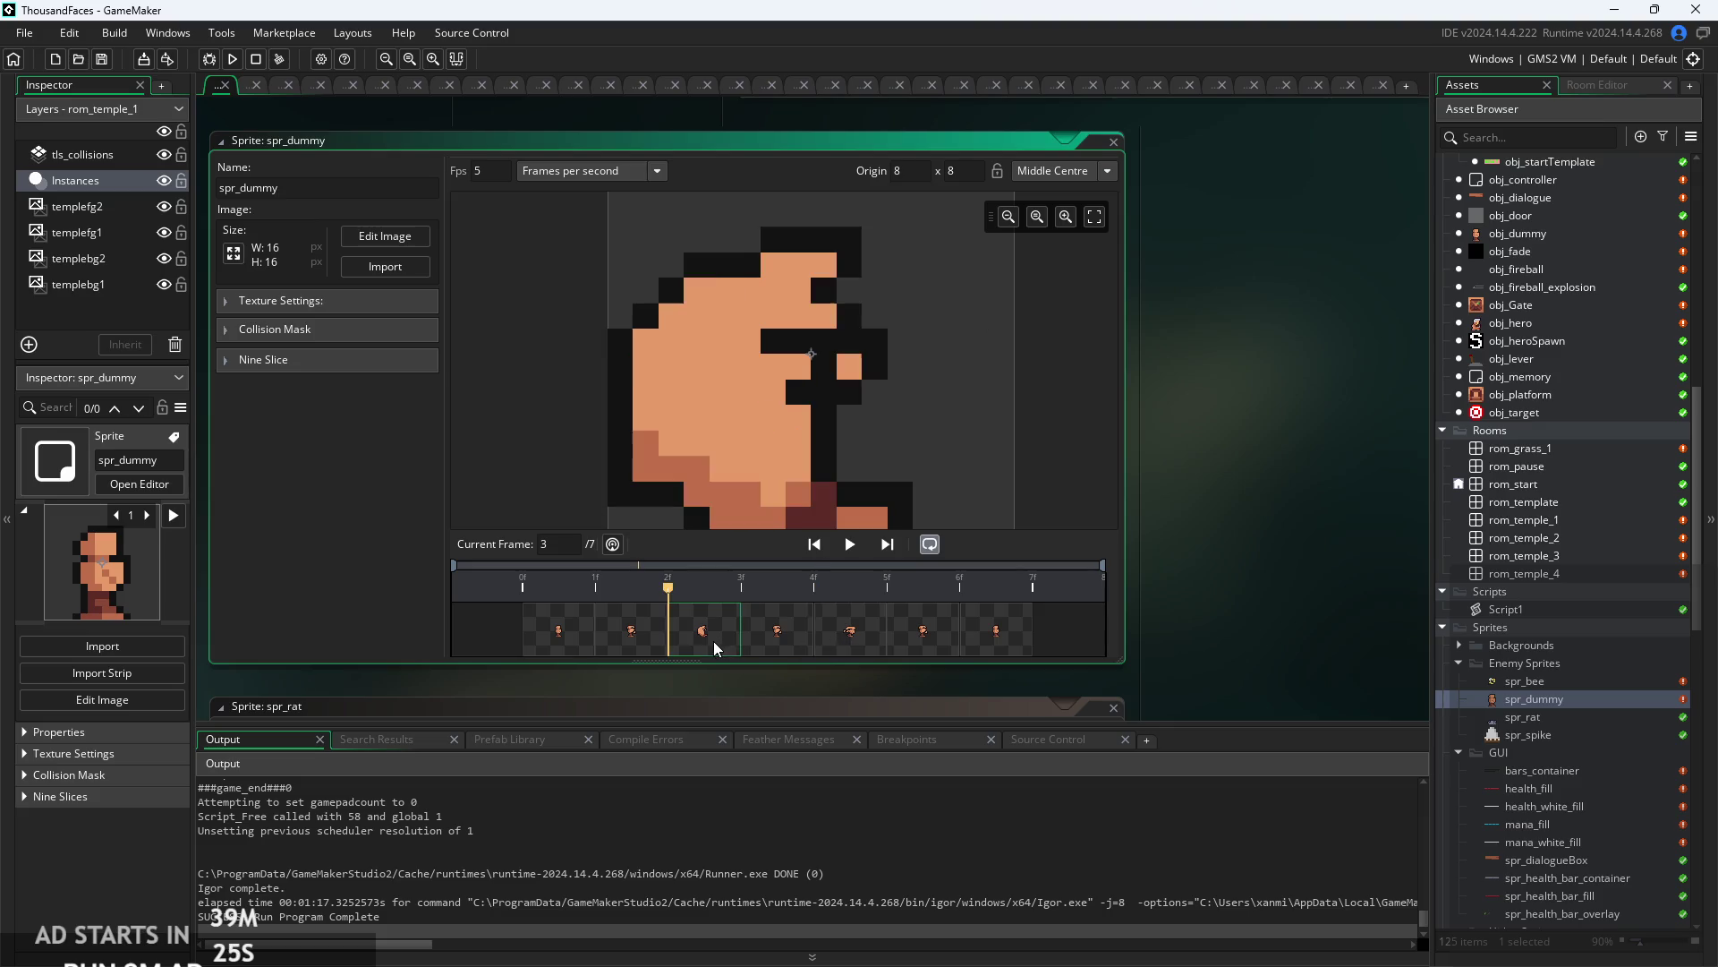
pyautogui.click(779, 641)
pyautogui.click(863, 641)
pyautogui.click(781, 642)
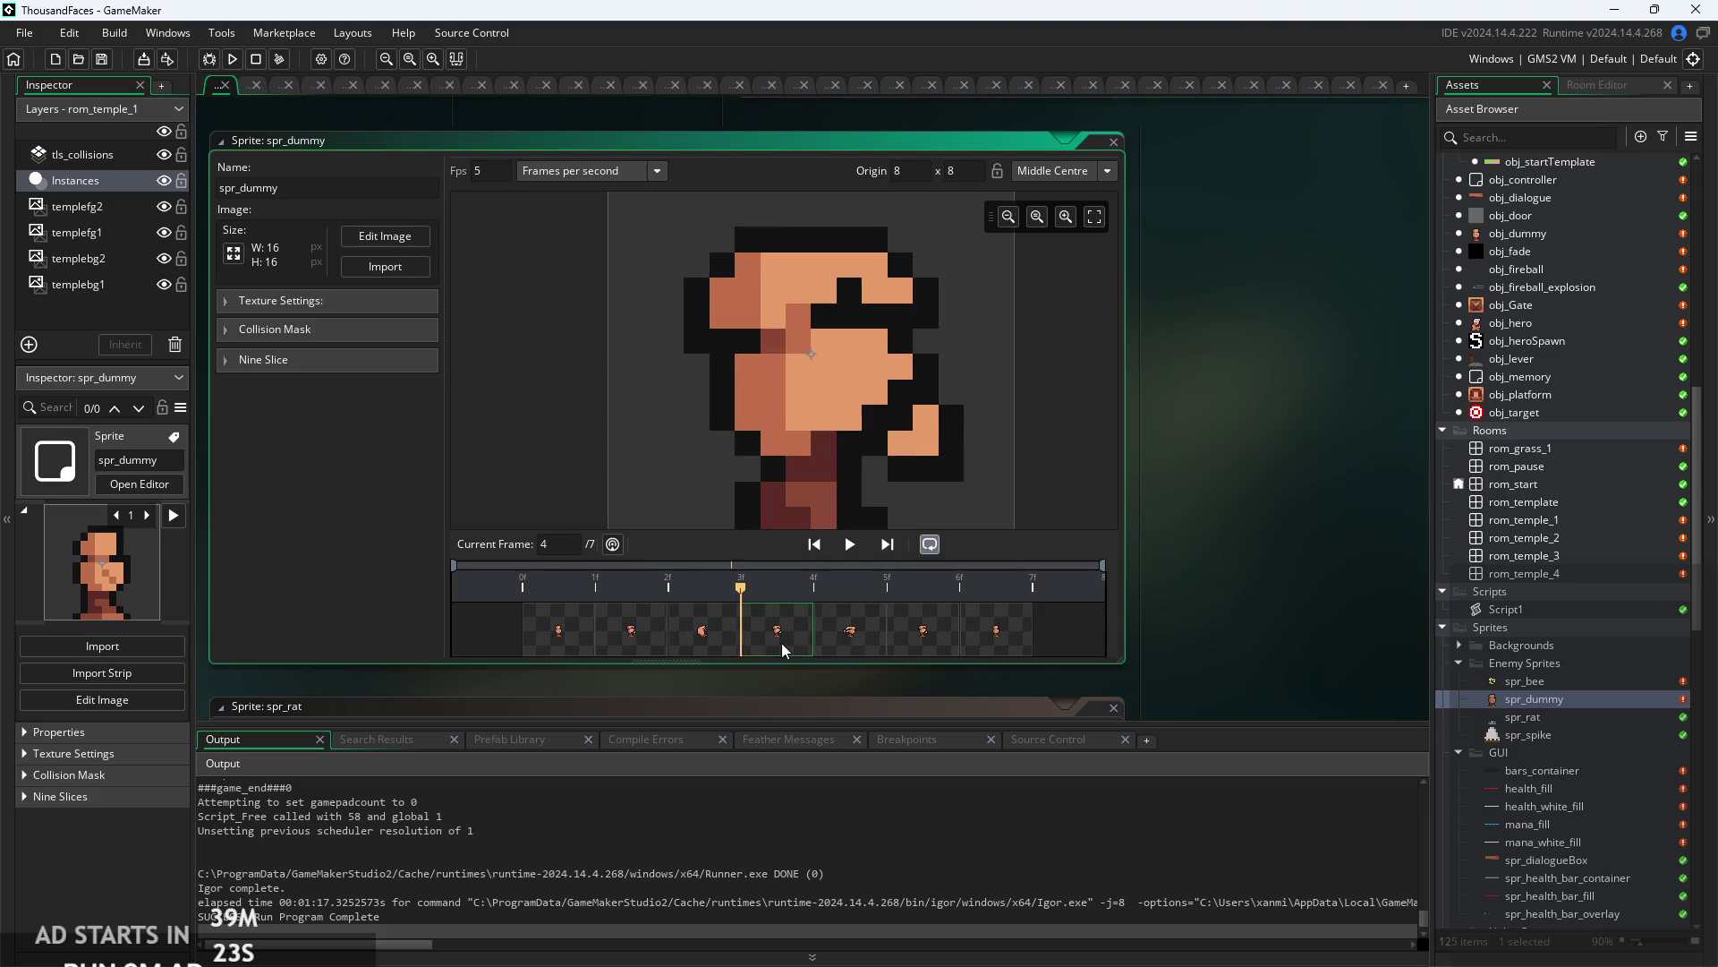
pyautogui.click(703, 643)
# - Step through frames 1 to 7 one by one, rechecking frames 1, 2 and 4
pyautogui.click(580, 641)
pyautogui.click(637, 640)
pyautogui.click(707, 637)
pyautogui.click(775, 639)
pyautogui.click(832, 646)
pyautogui.click(926, 648)
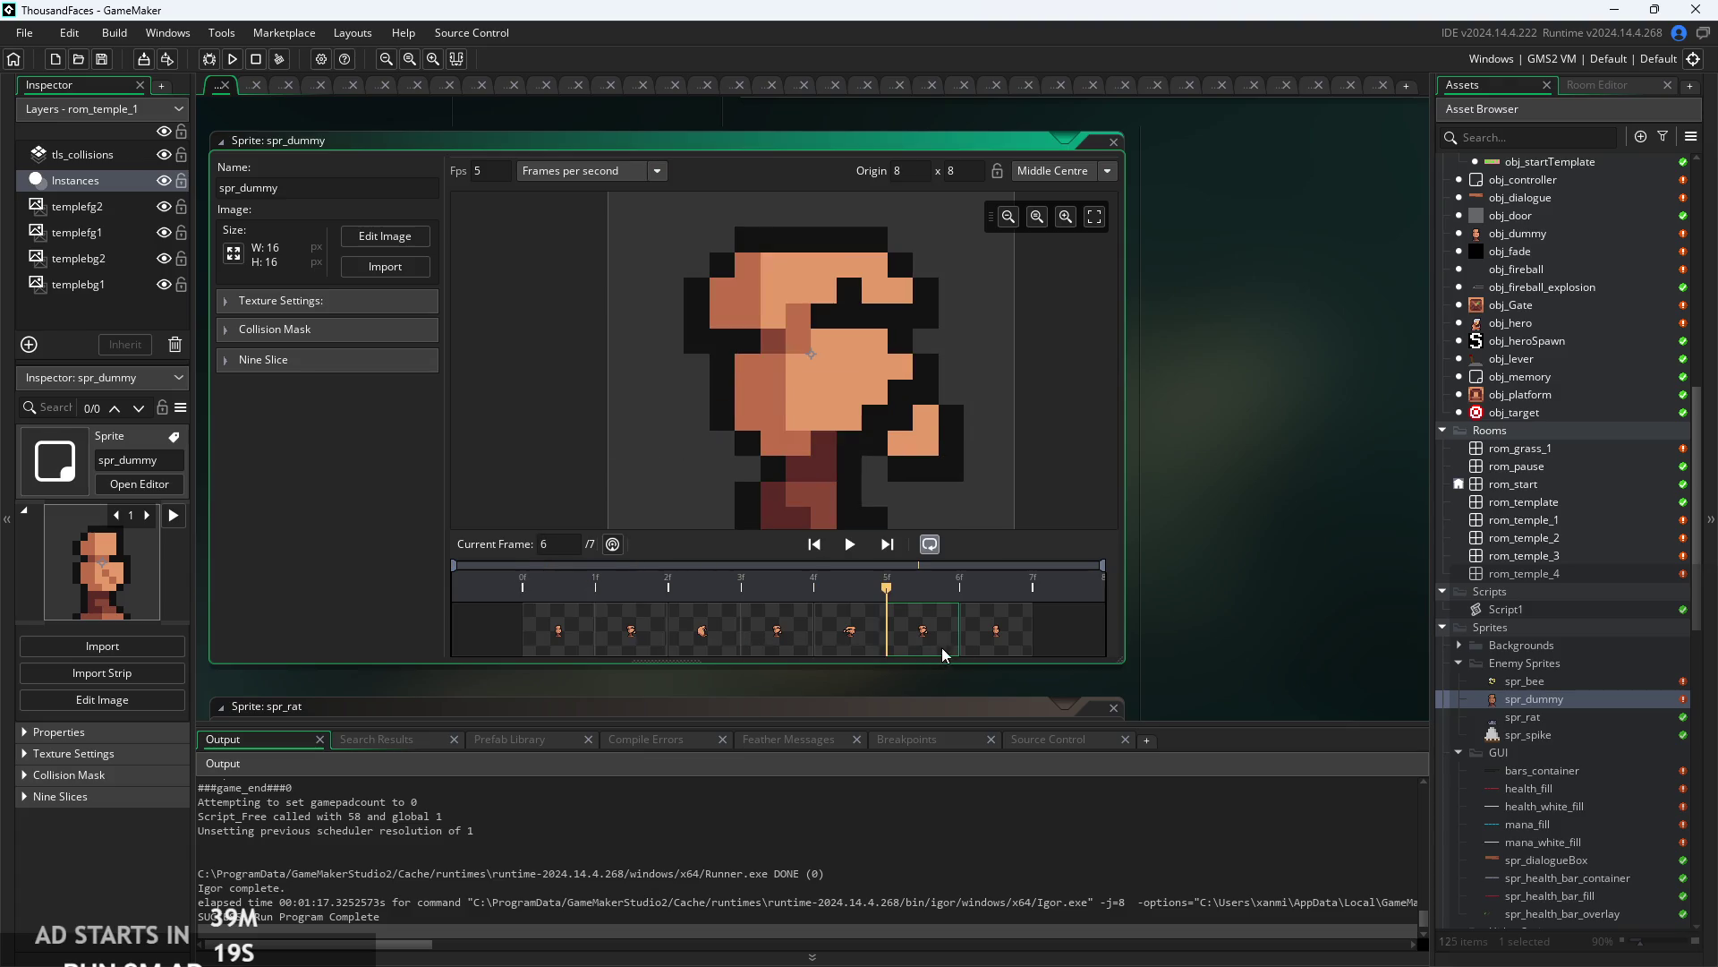
pyautogui.click(999, 647)
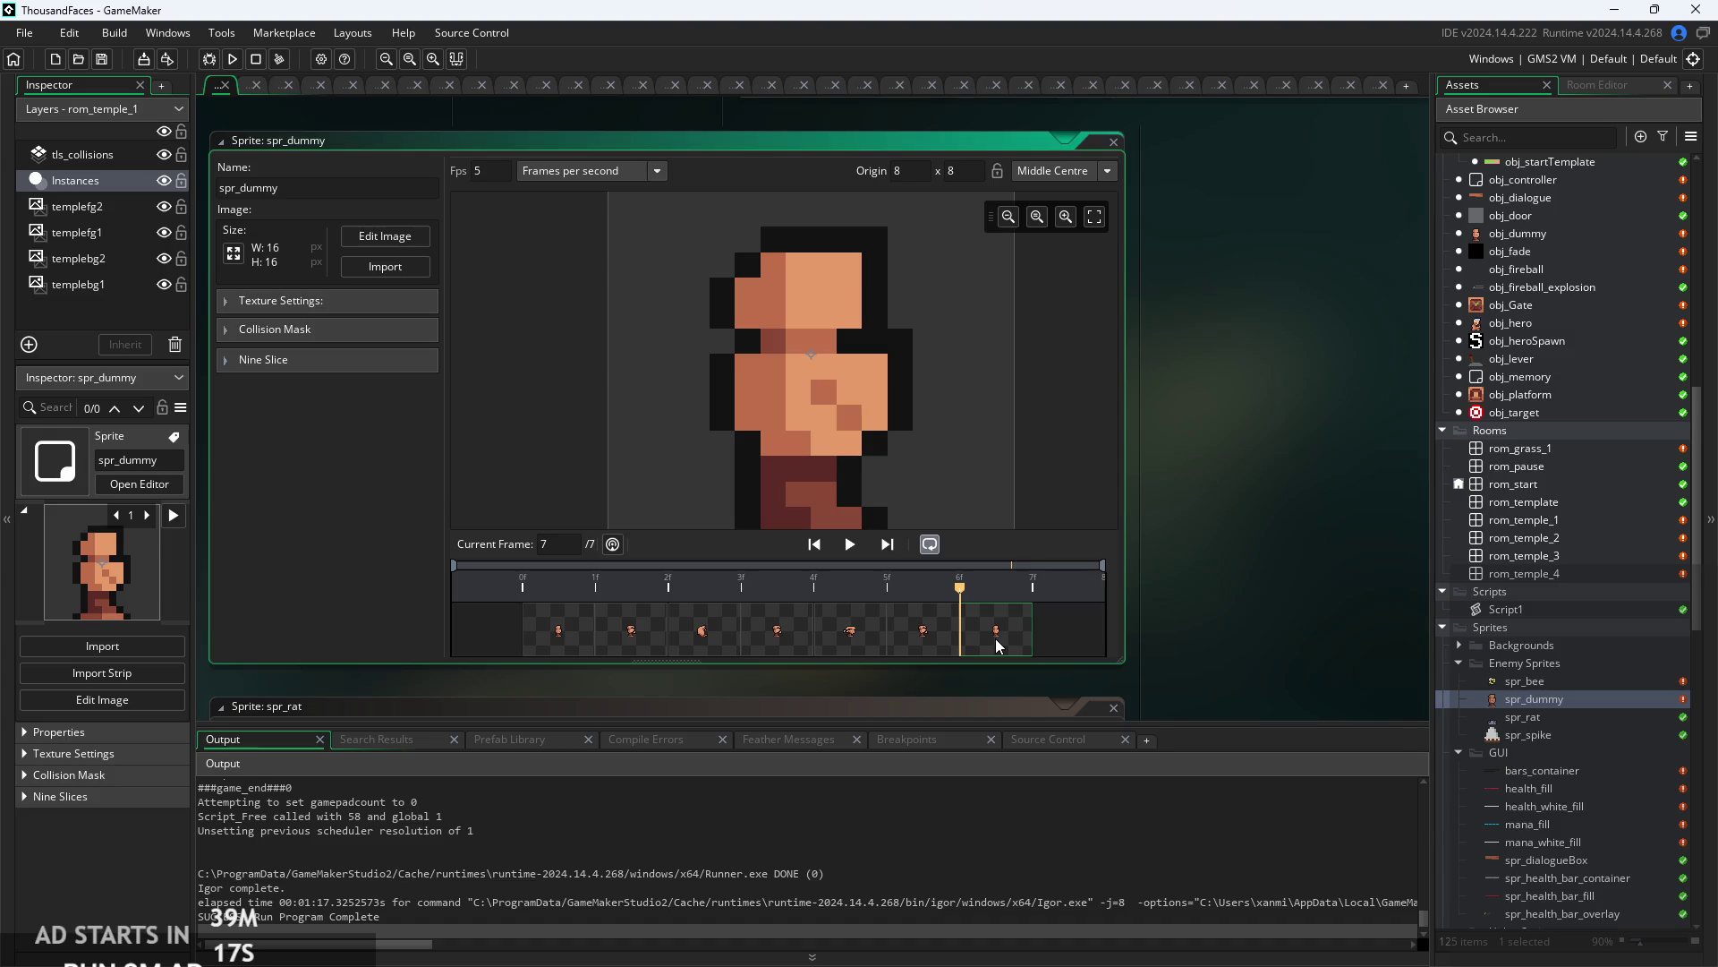
pyautogui.click(777, 650)
pyautogui.click(653, 636)
pyautogui.click(597, 631)
pyautogui.click(656, 631)
pyautogui.click(776, 636)
pyautogui.click(598, 646)
pyautogui.click(583, 647)
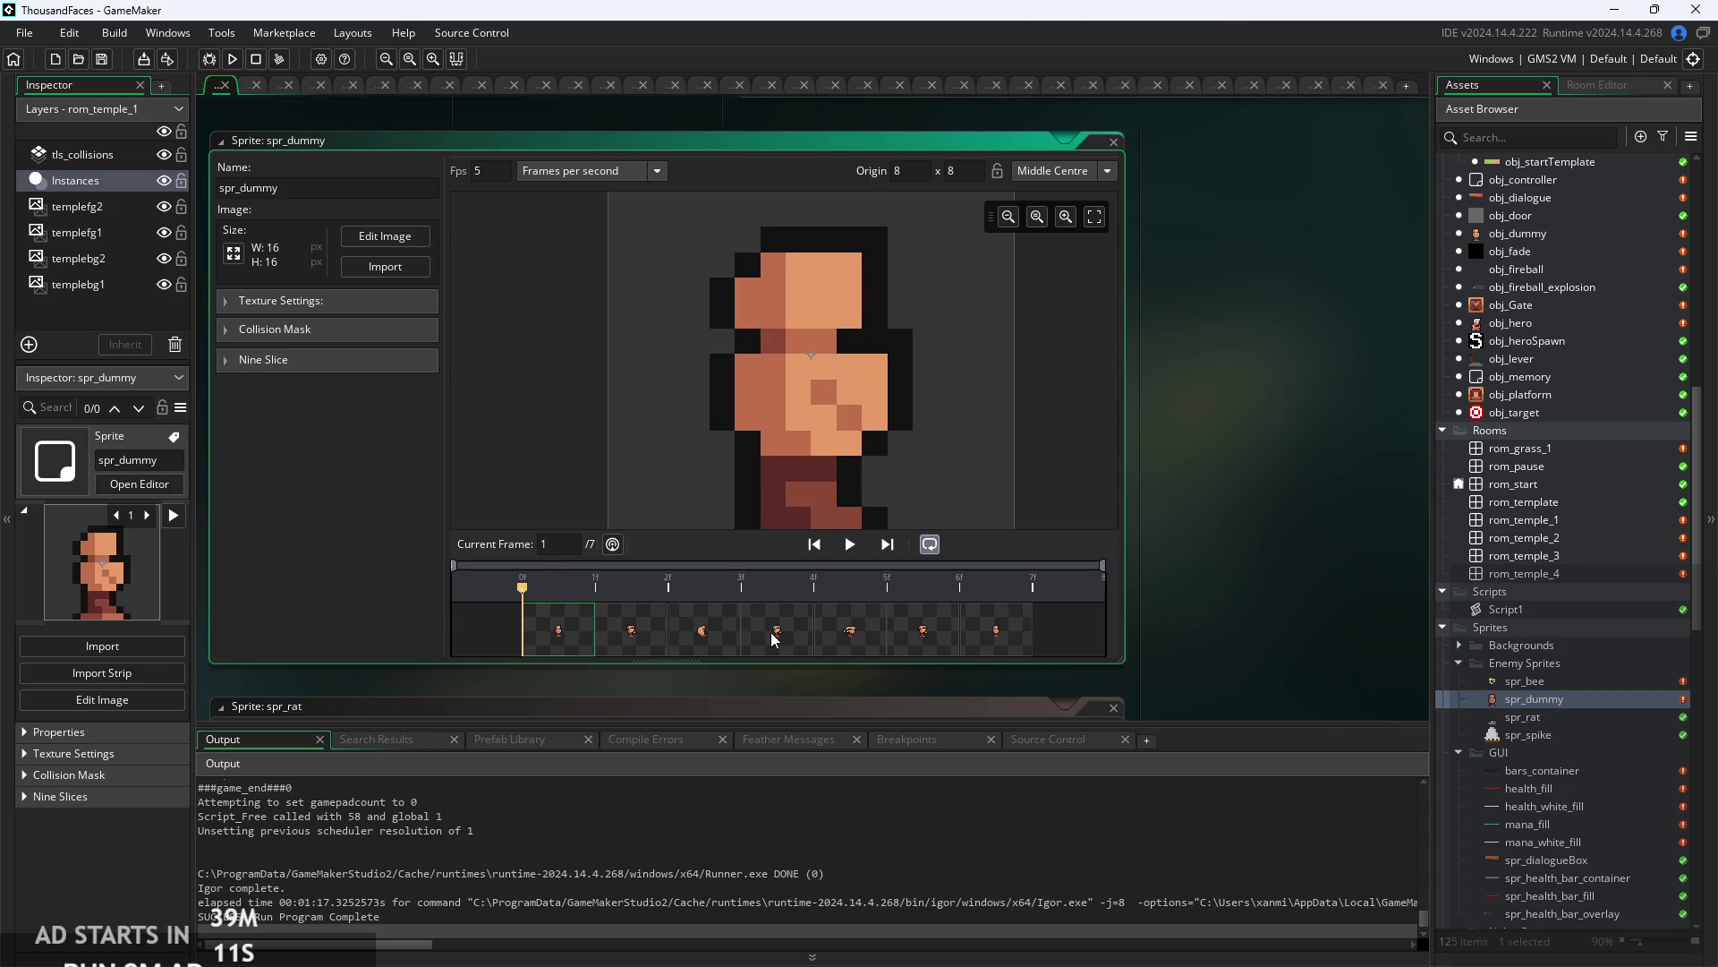
pyautogui.click(637, 655)
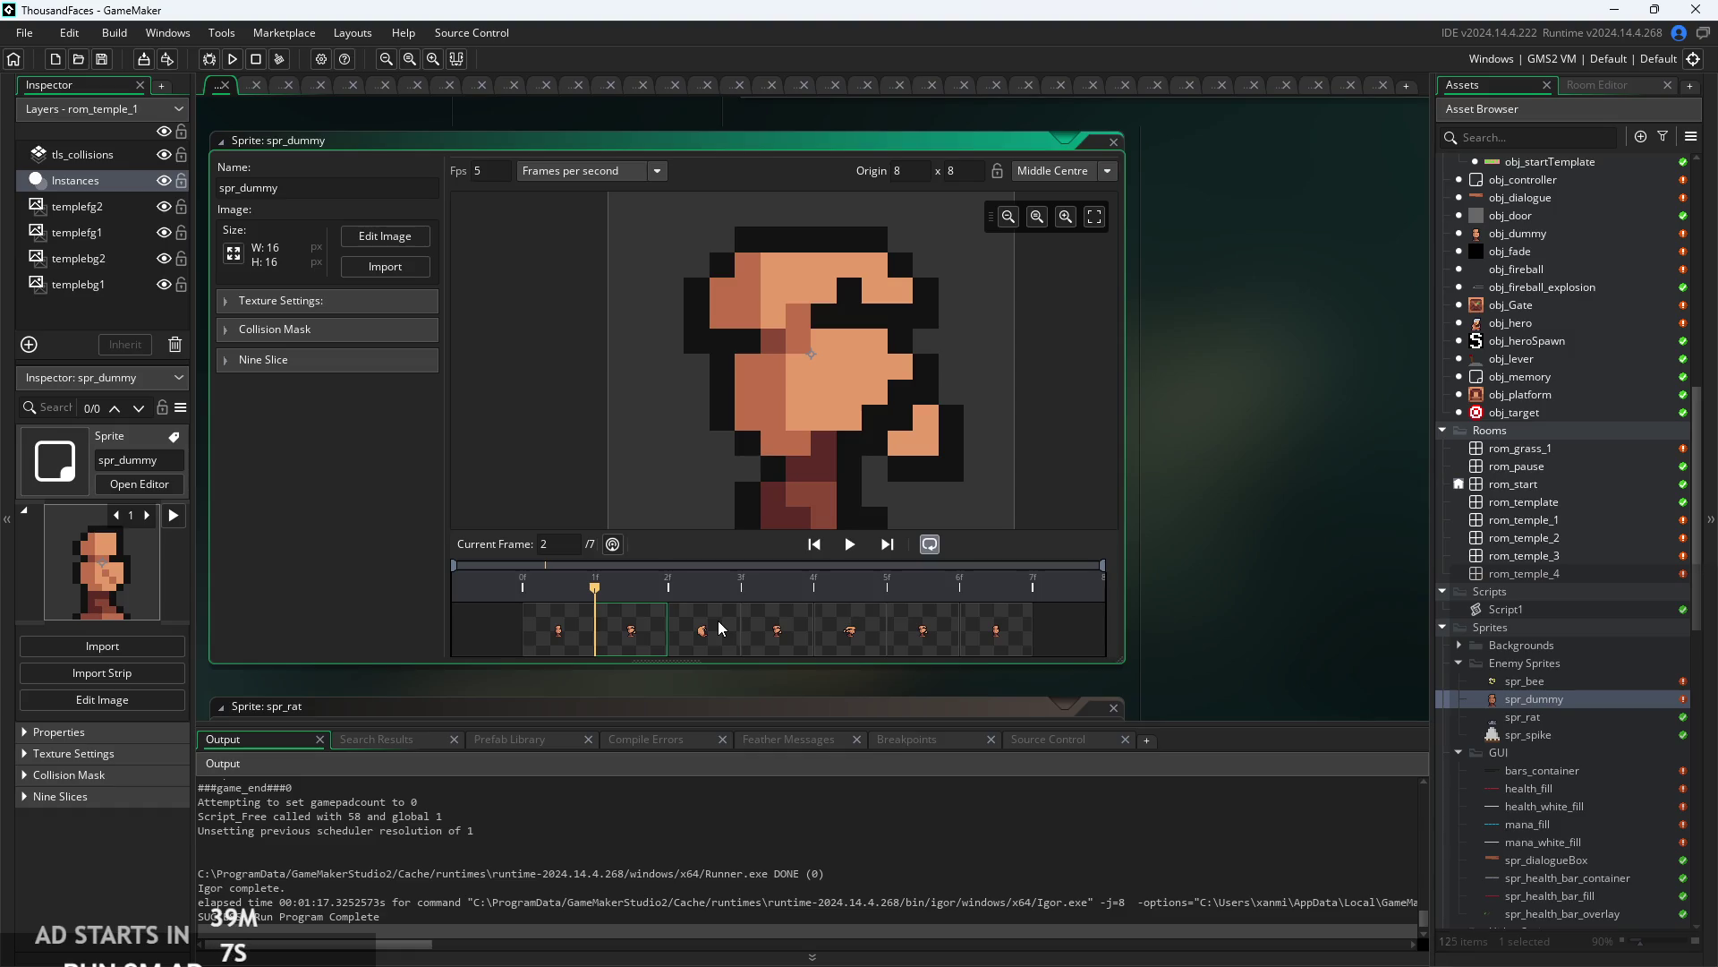
pyautogui.click(718, 620)
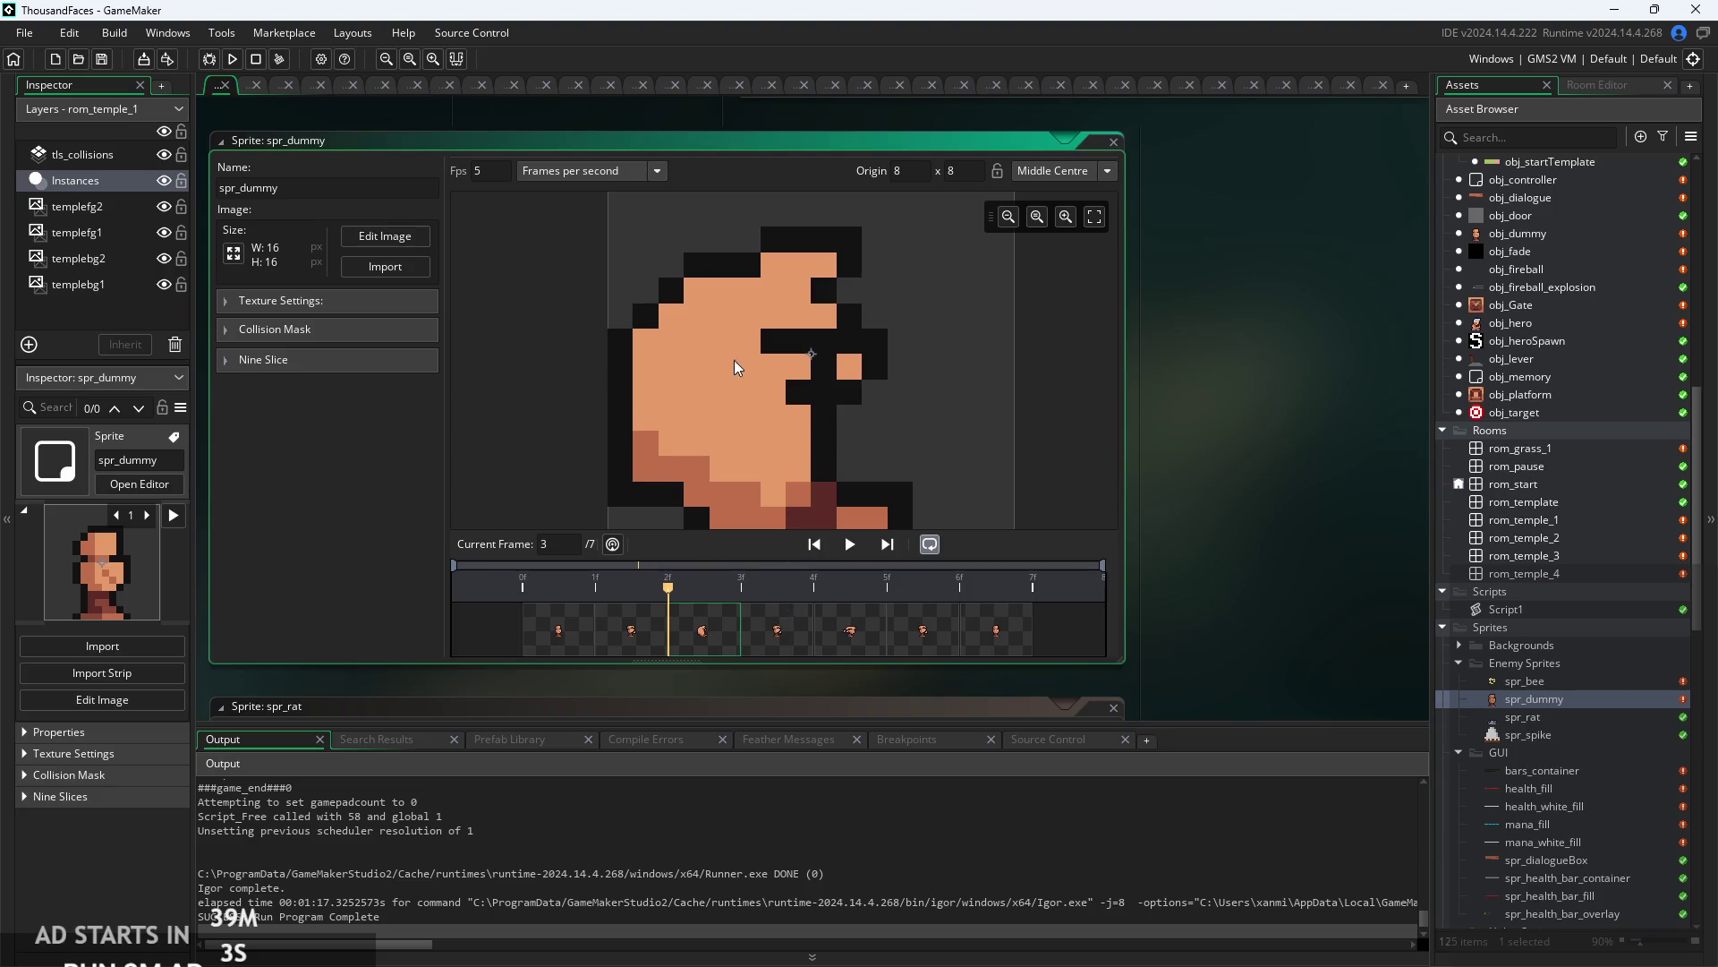
pyautogui.click(756, 631)
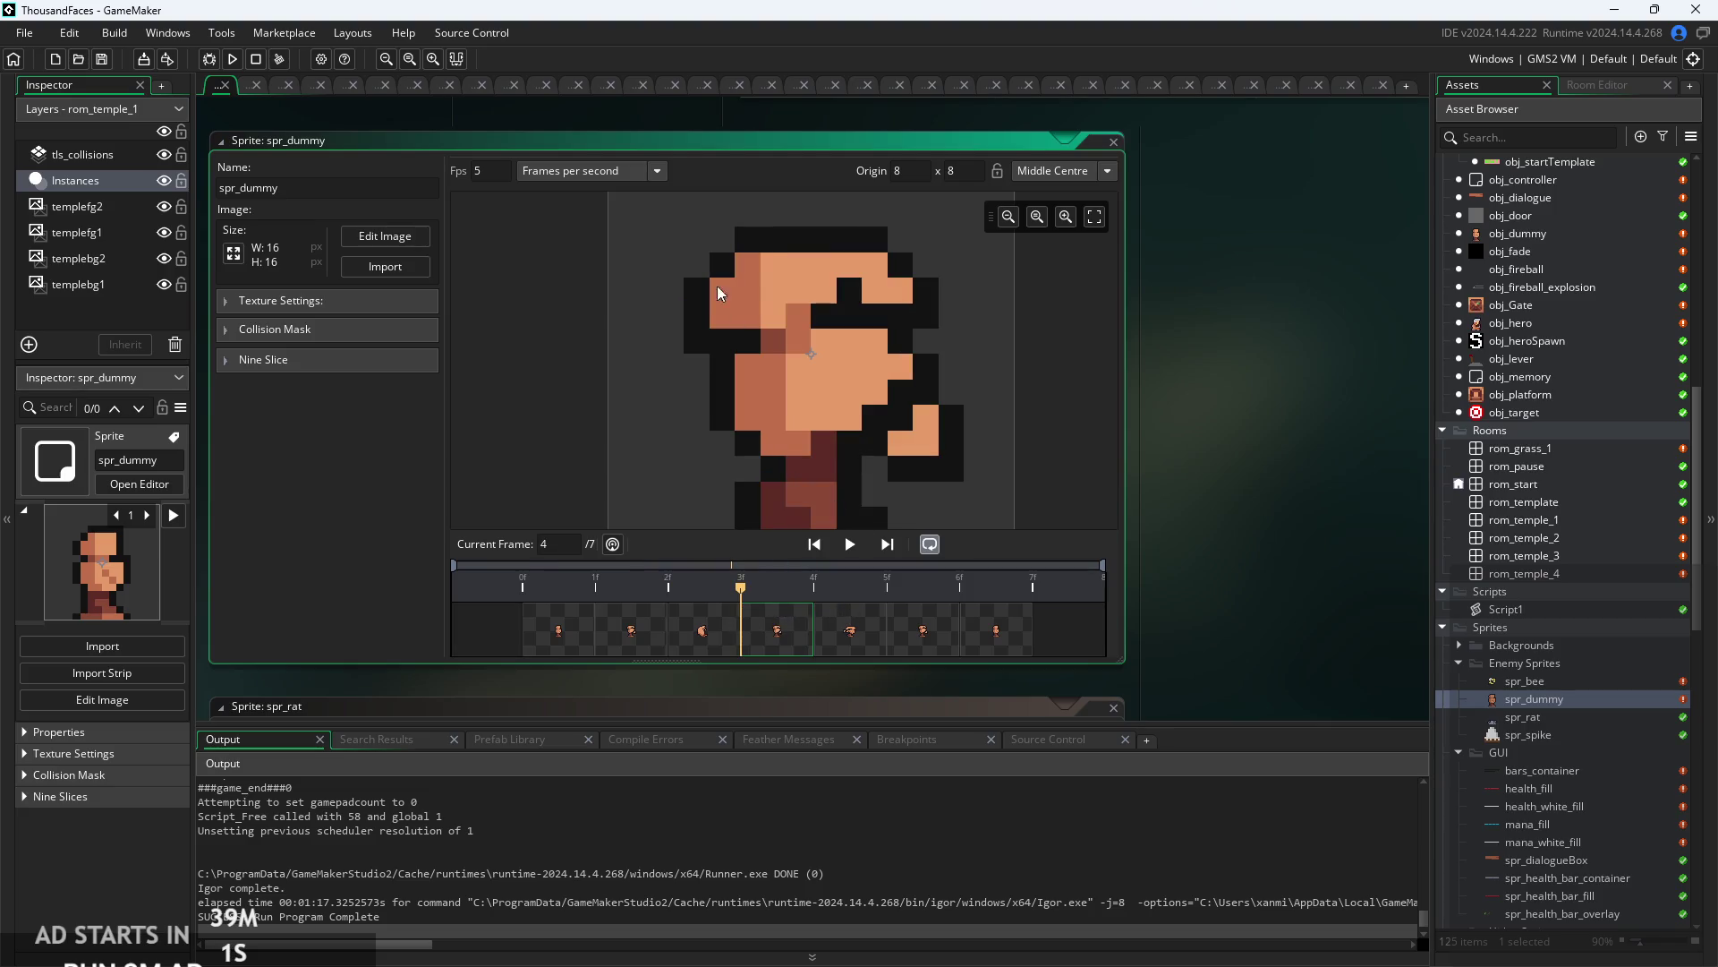
pyautogui.click(824, 631)
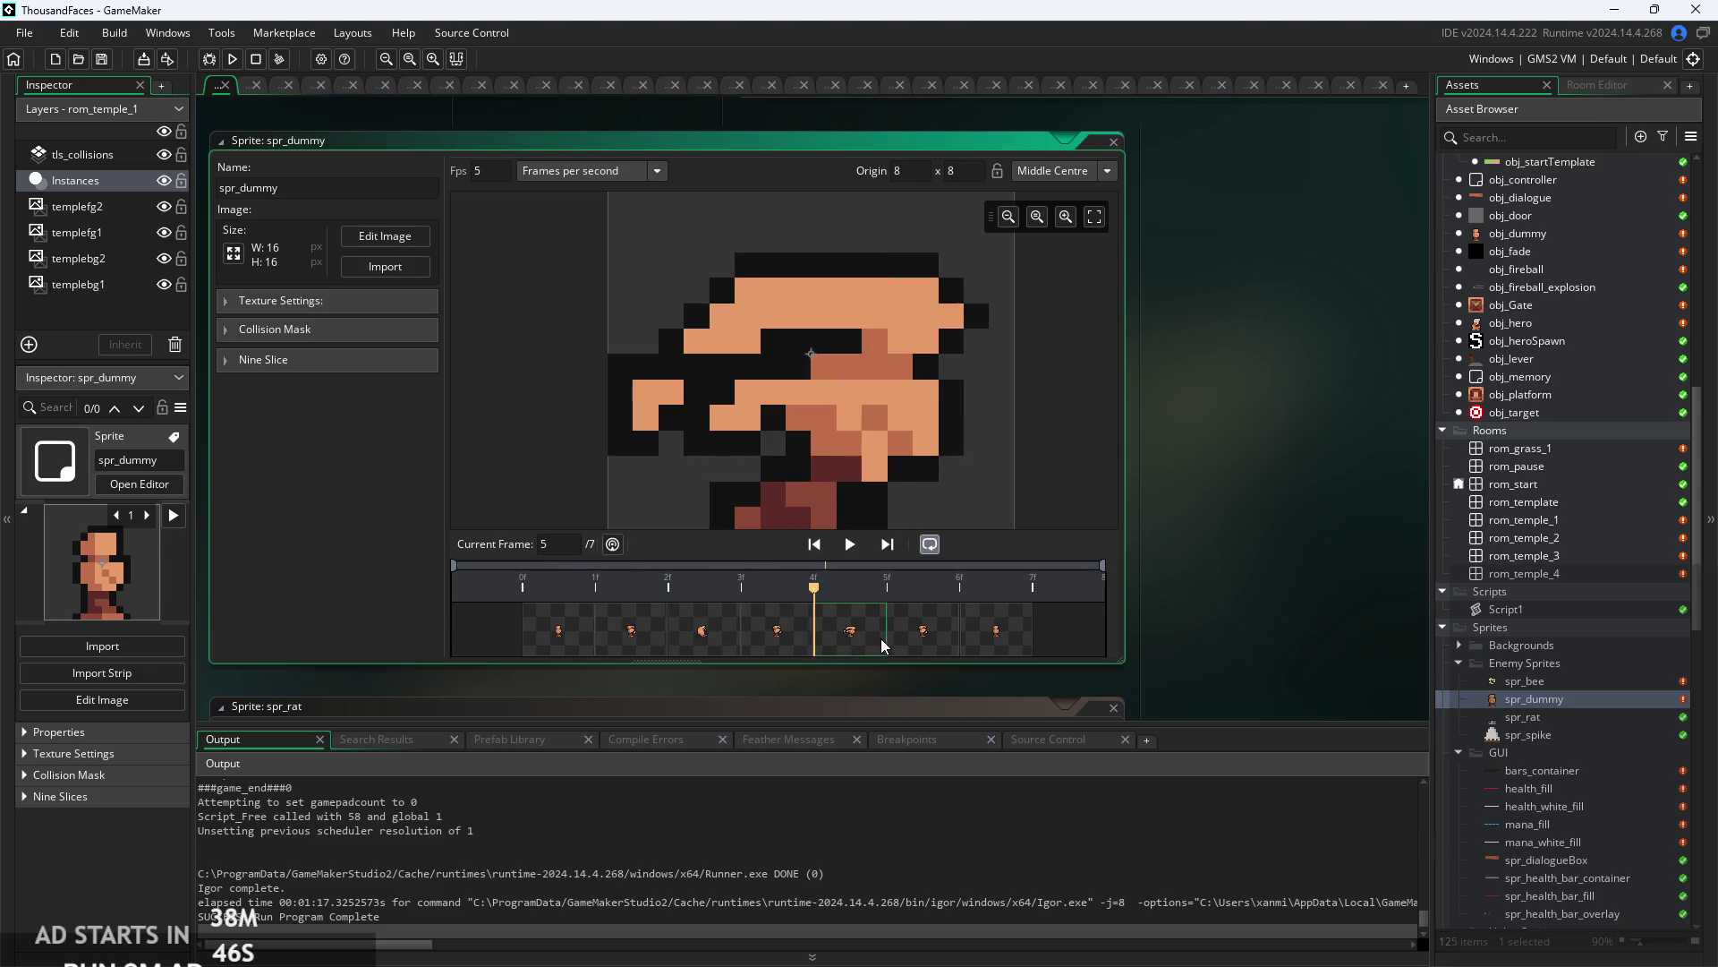
# - Delete the fourth frame of spr_dummy with Delete Selected Frames
pyautogui.click(385, 235)
pyautogui.click(562, 143)
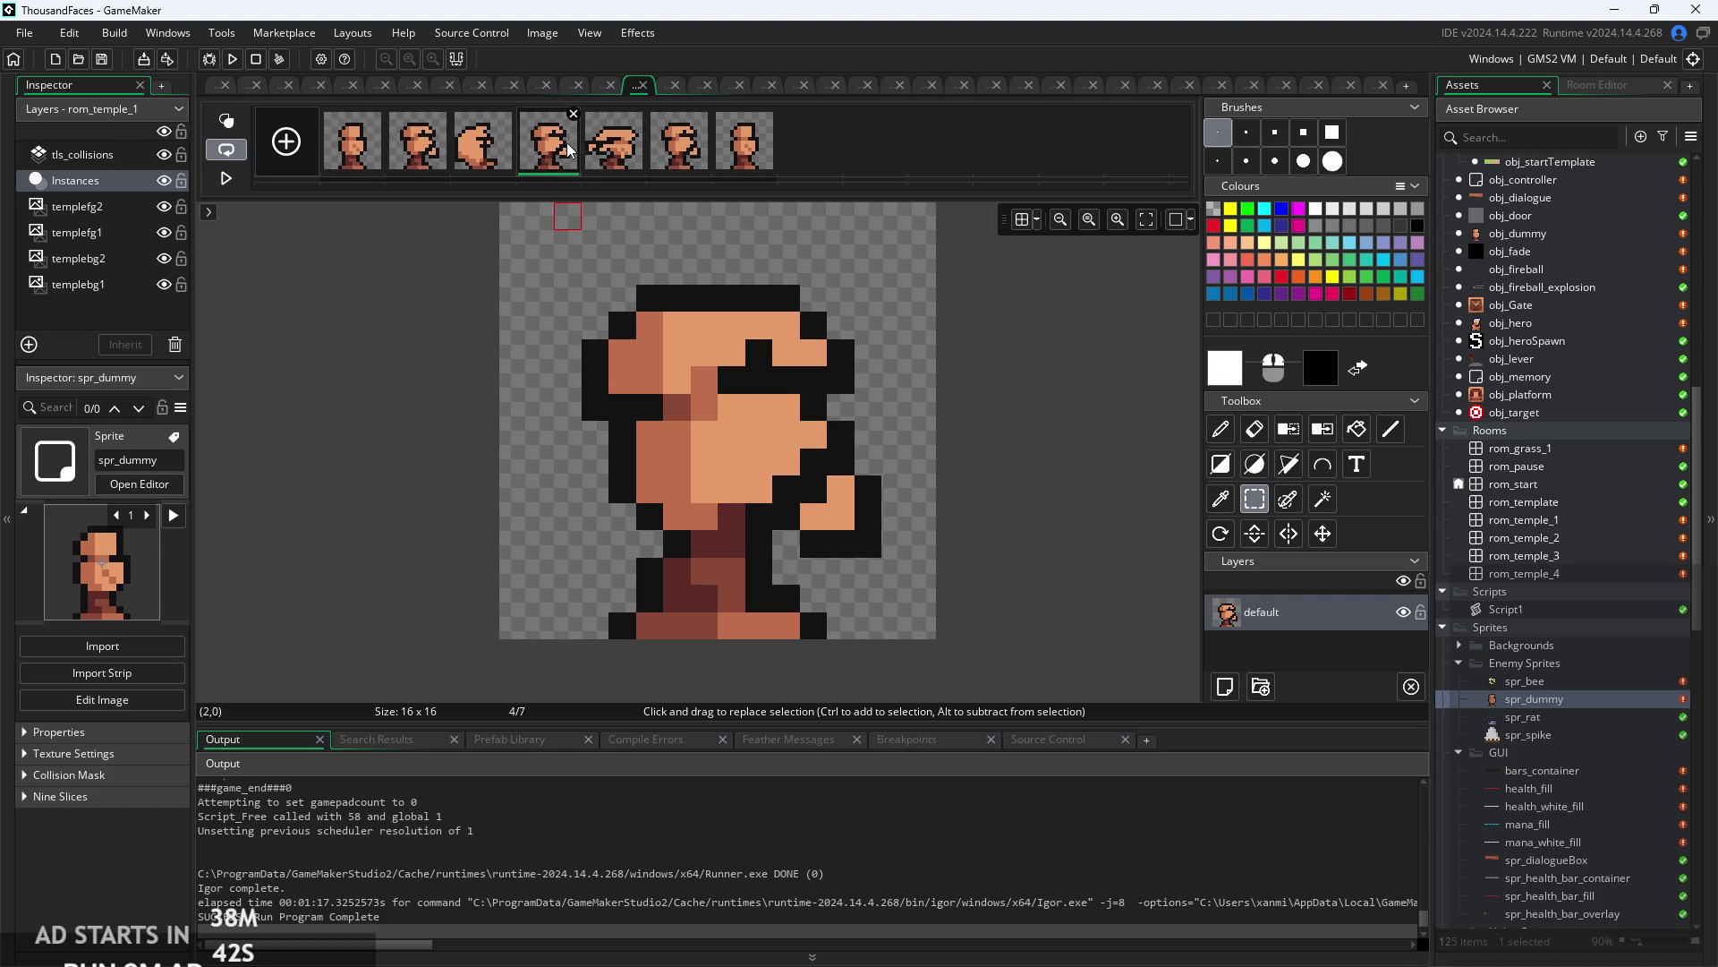
pyautogui.rightClick(566, 141)
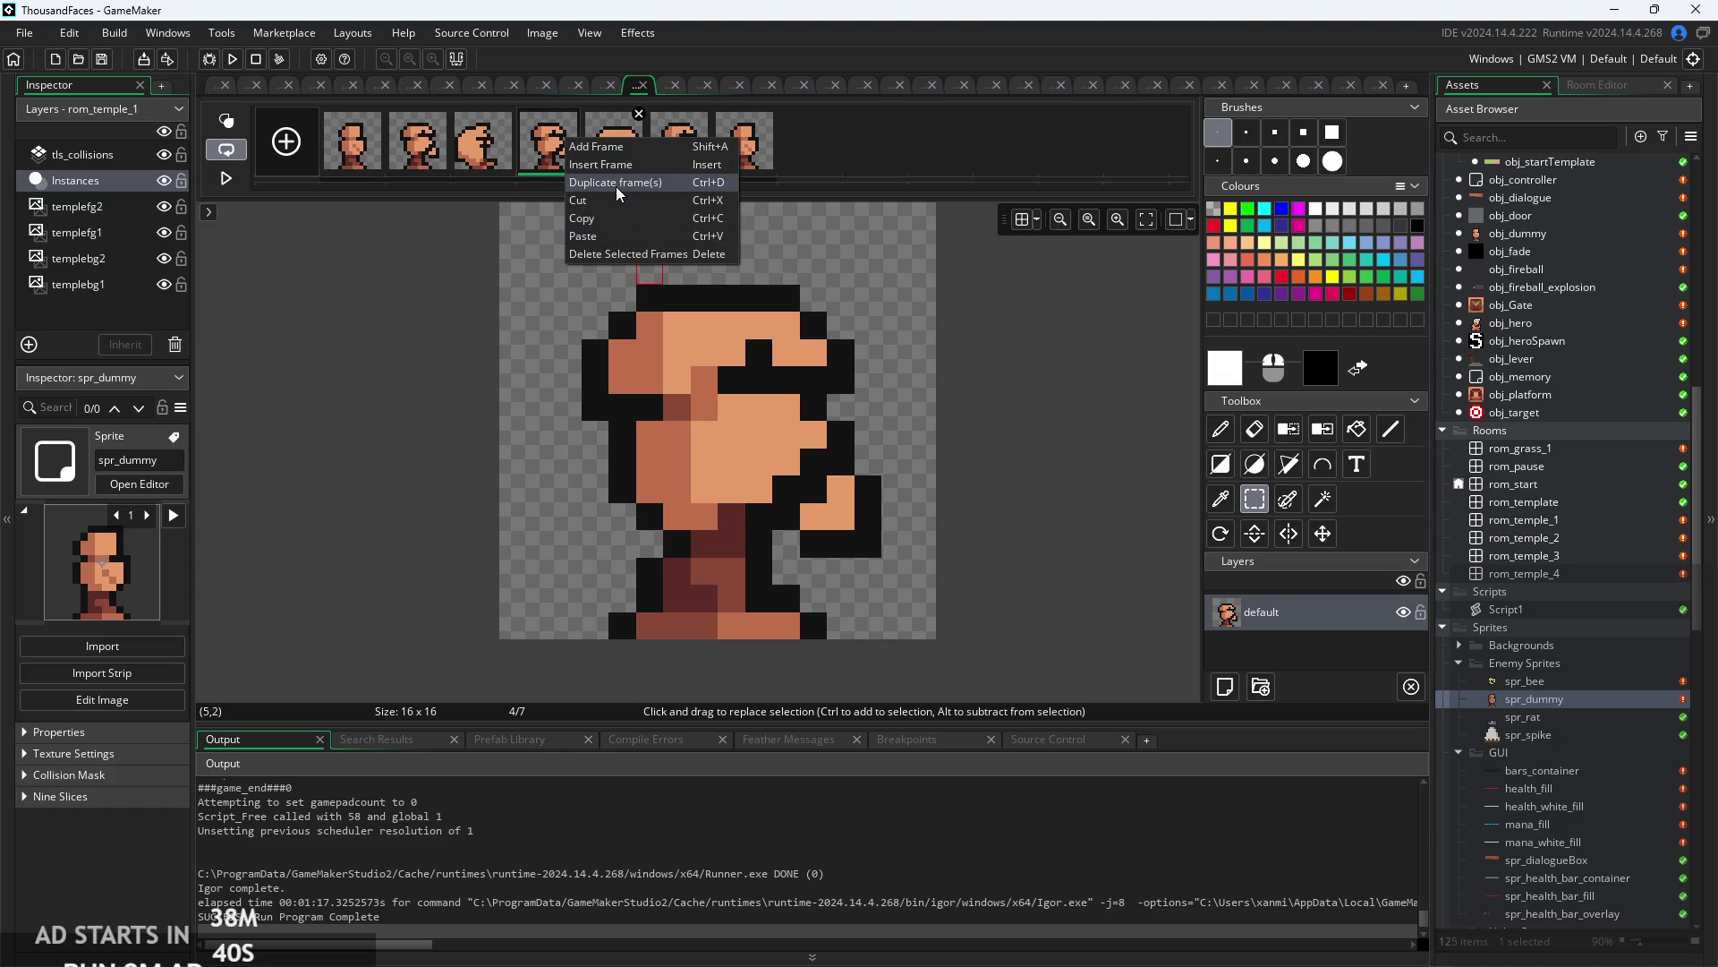
pyautogui.click(637, 254)
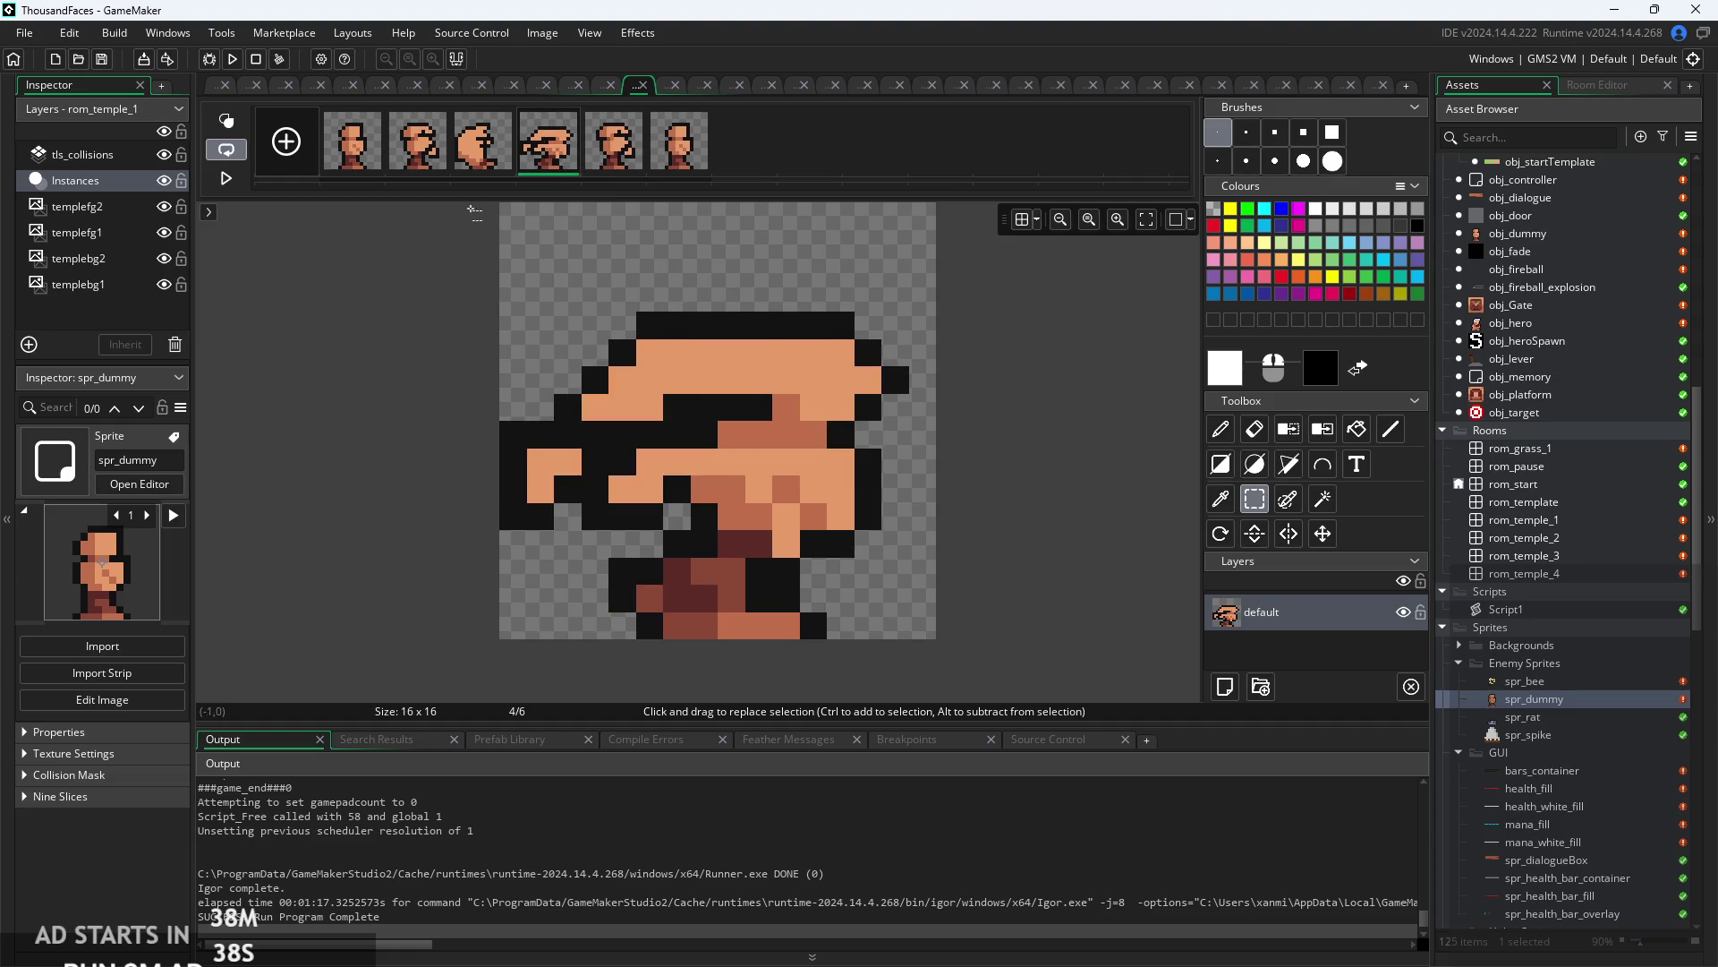
# - Play the six-frame animation, then step through frames 2 to 6 to compare them
pyautogui.click(225, 179)
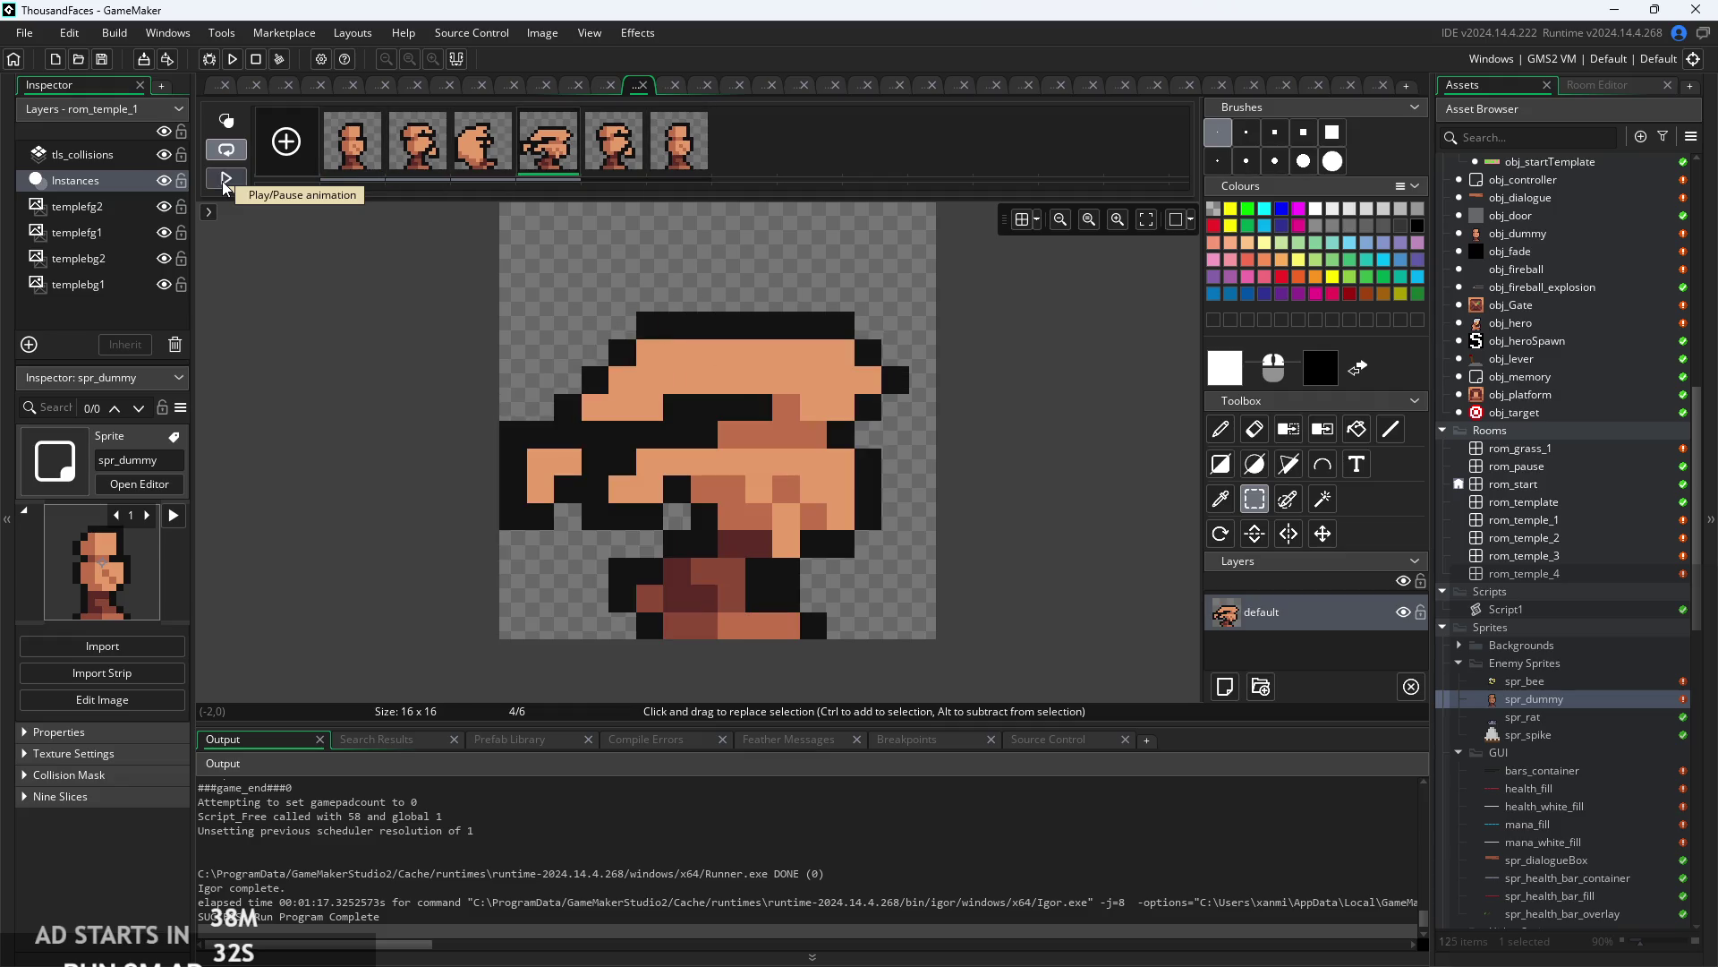
pyautogui.click(226, 180)
pyautogui.click(352, 143)
pyautogui.click(418, 144)
pyautogui.click(480, 158)
pyautogui.click(550, 156)
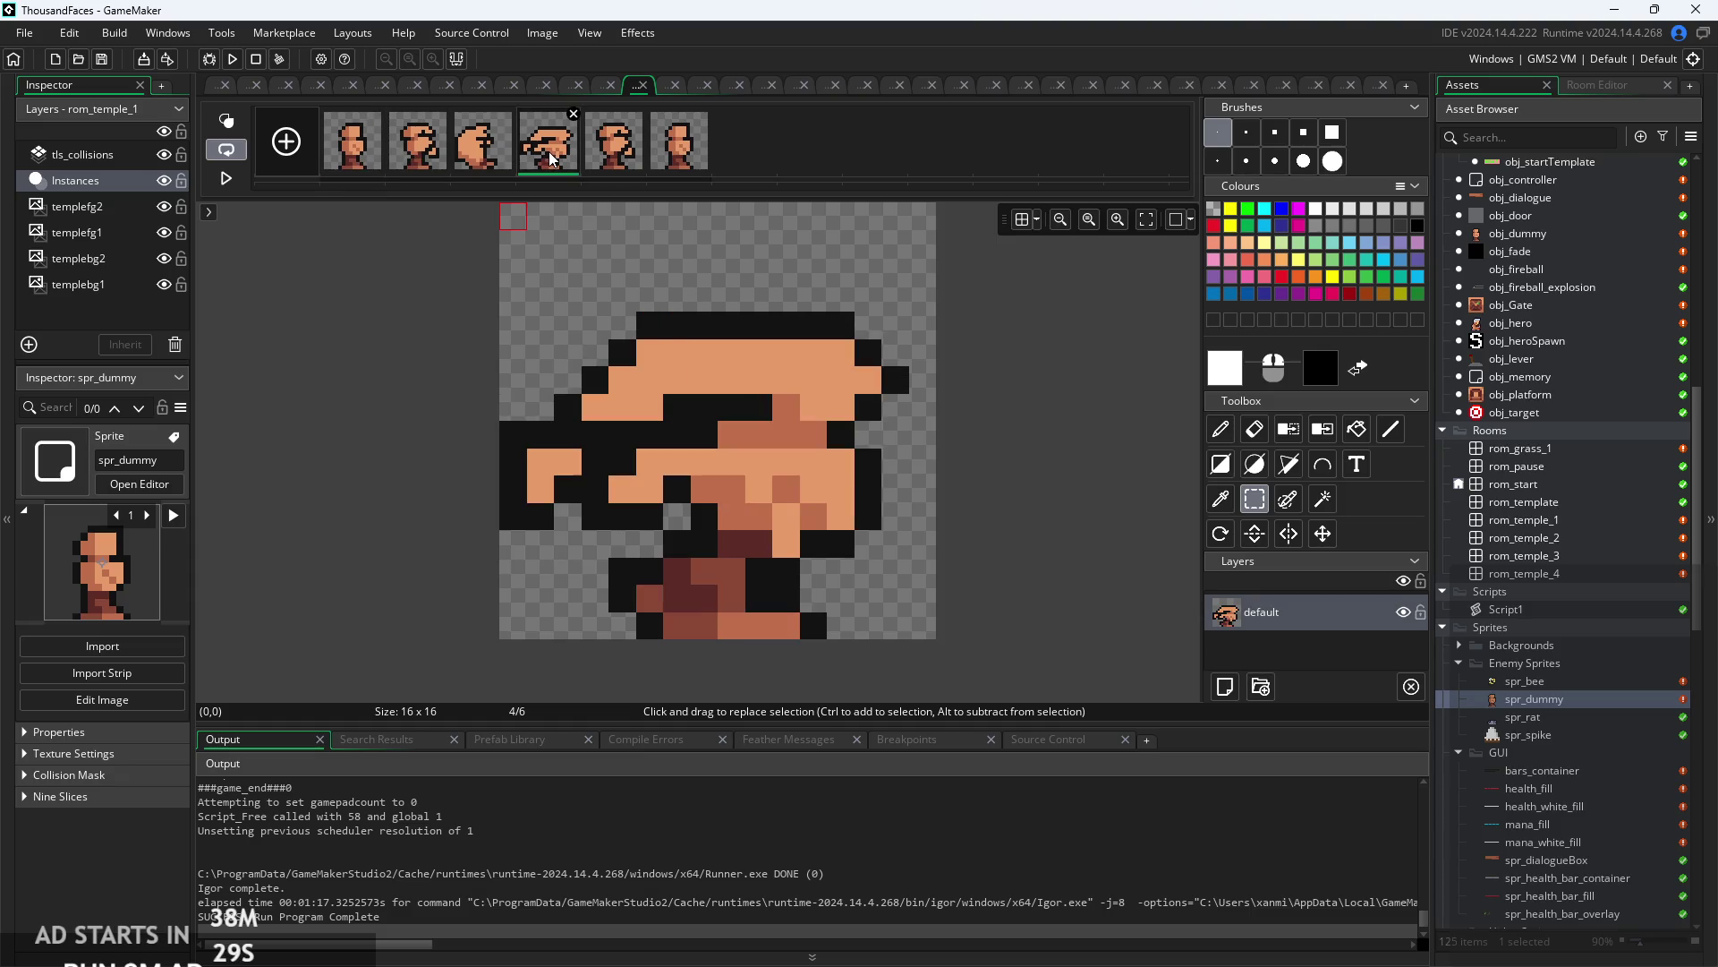
pyautogui.click(609, 167)
pyautogui.click(653, 166)
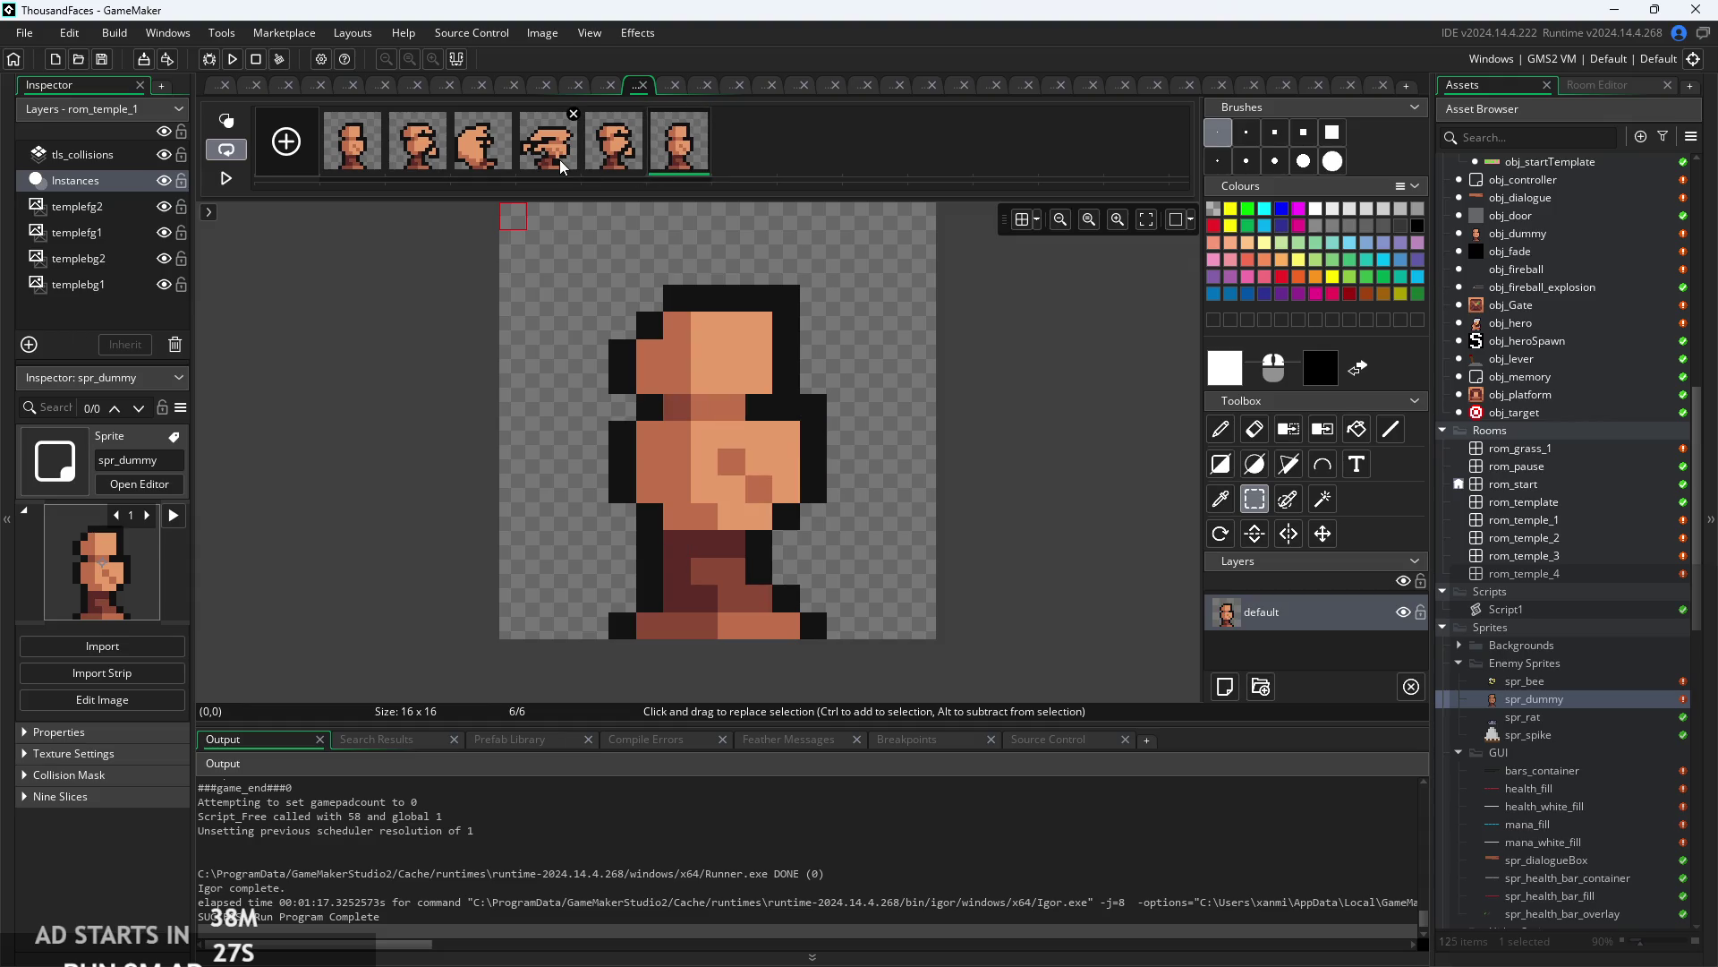
pyautogui.click(560, 160)
pyautogui.click(639, 170)
pyautogui.click(679, 168)
# - Open obj_enemyParent from the Asset Browser
pyautogui.scroll(7, 1584, 735)
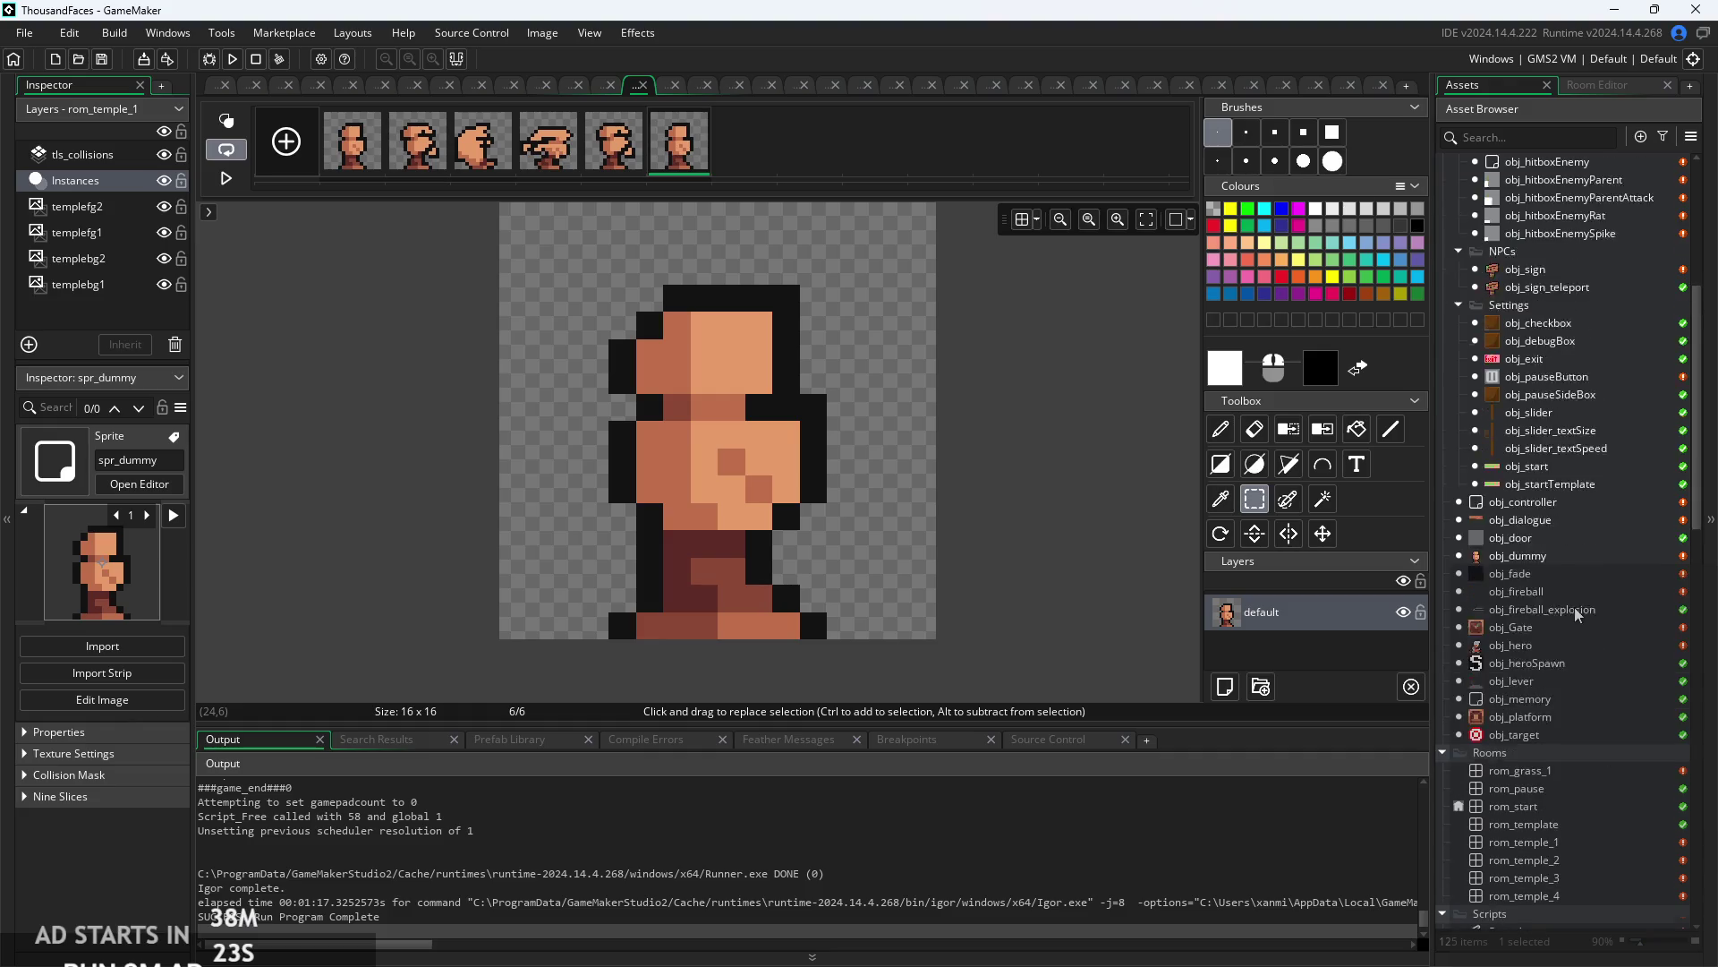
pyautogui.scroll(5, 1584, 735)
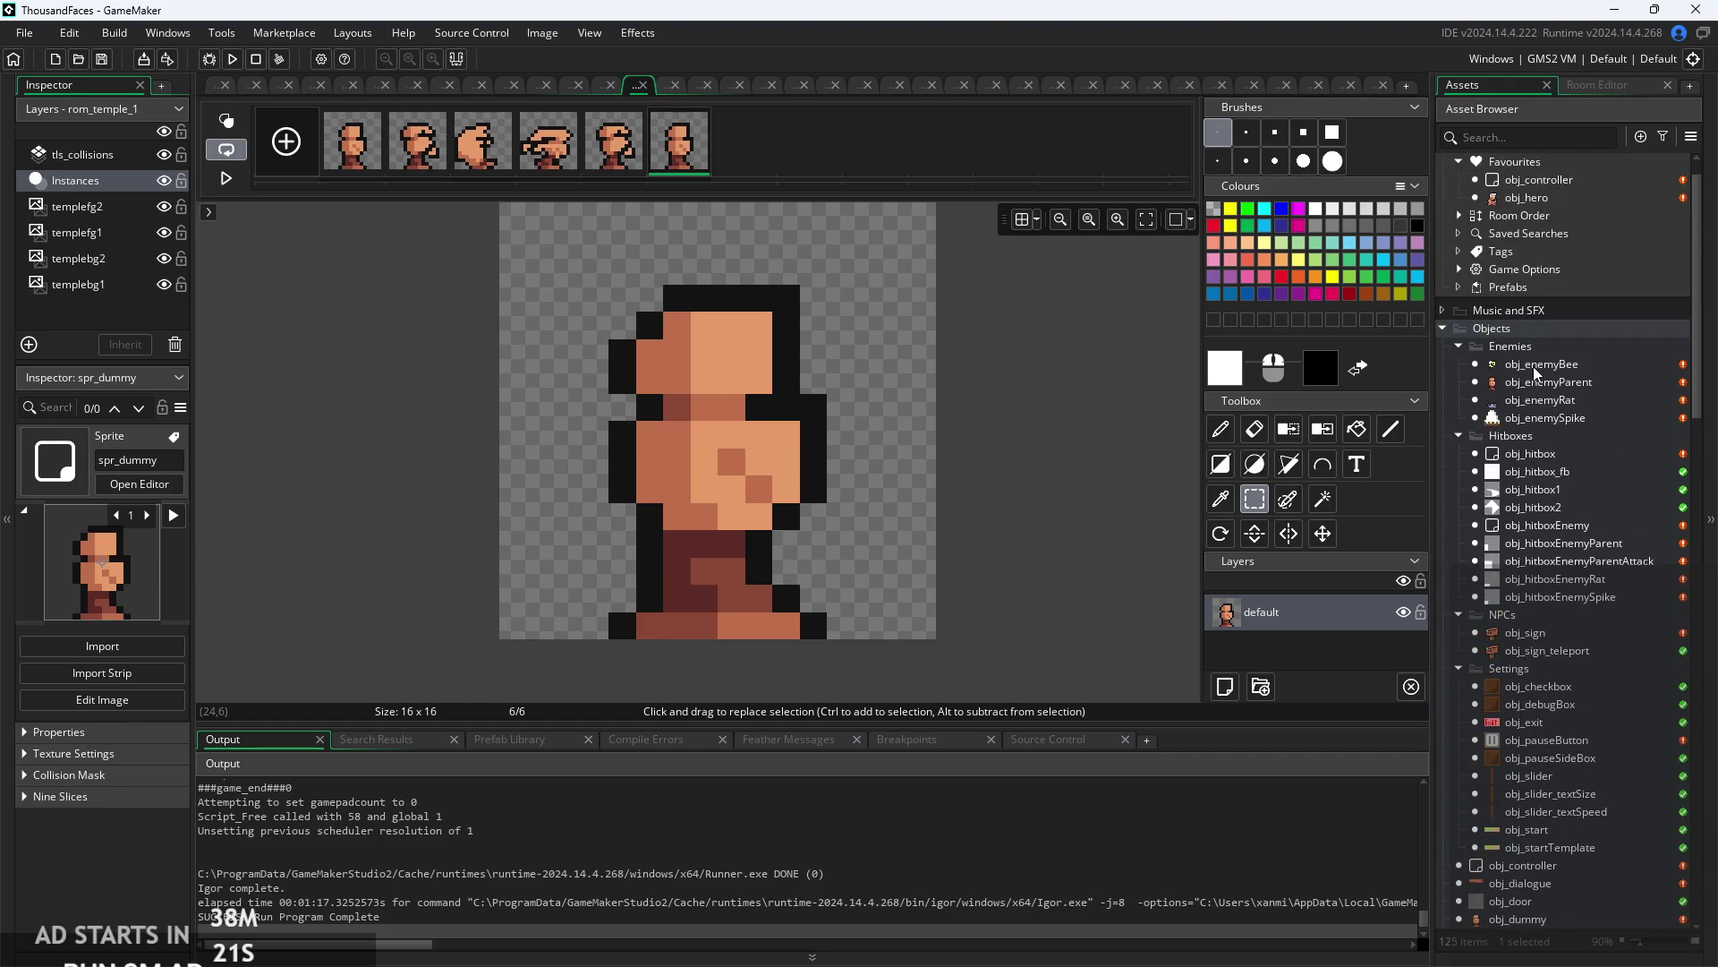
pyautogui.doubleClick(1534, 385)
# - Review the Create event variables movementStart, attackStart, attackHit and attackEnd
pyautogui.scroll(3, 761, 485)
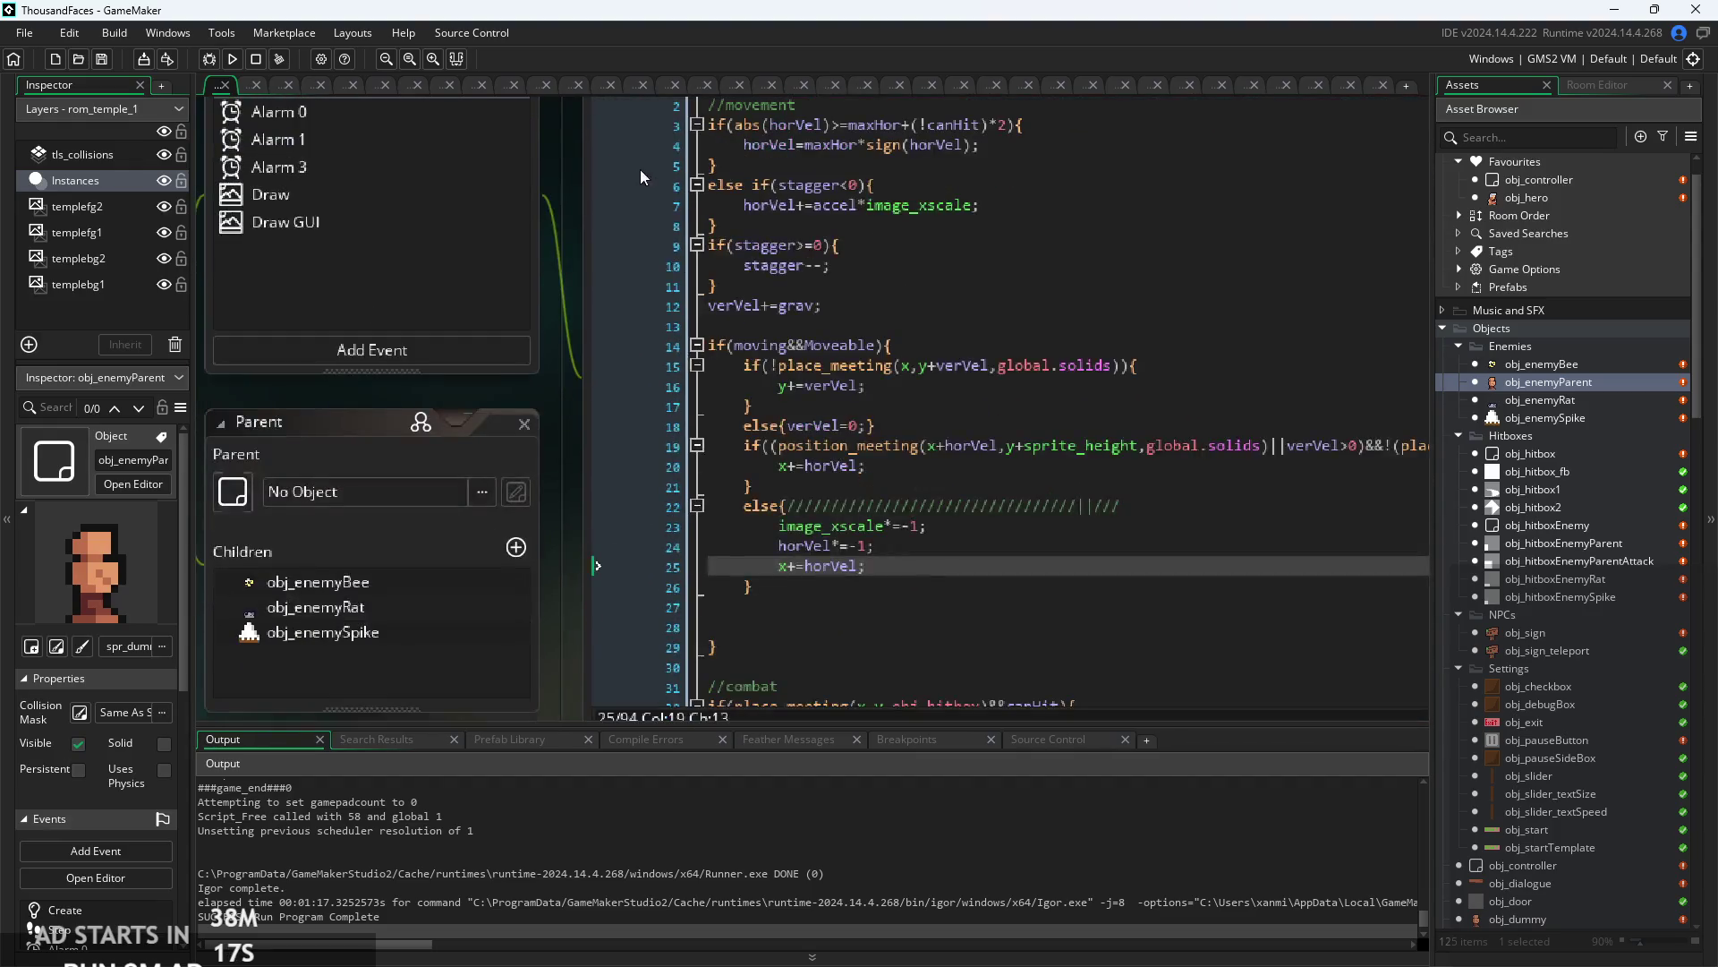
pyautogui.scroll(2, 641, 177)
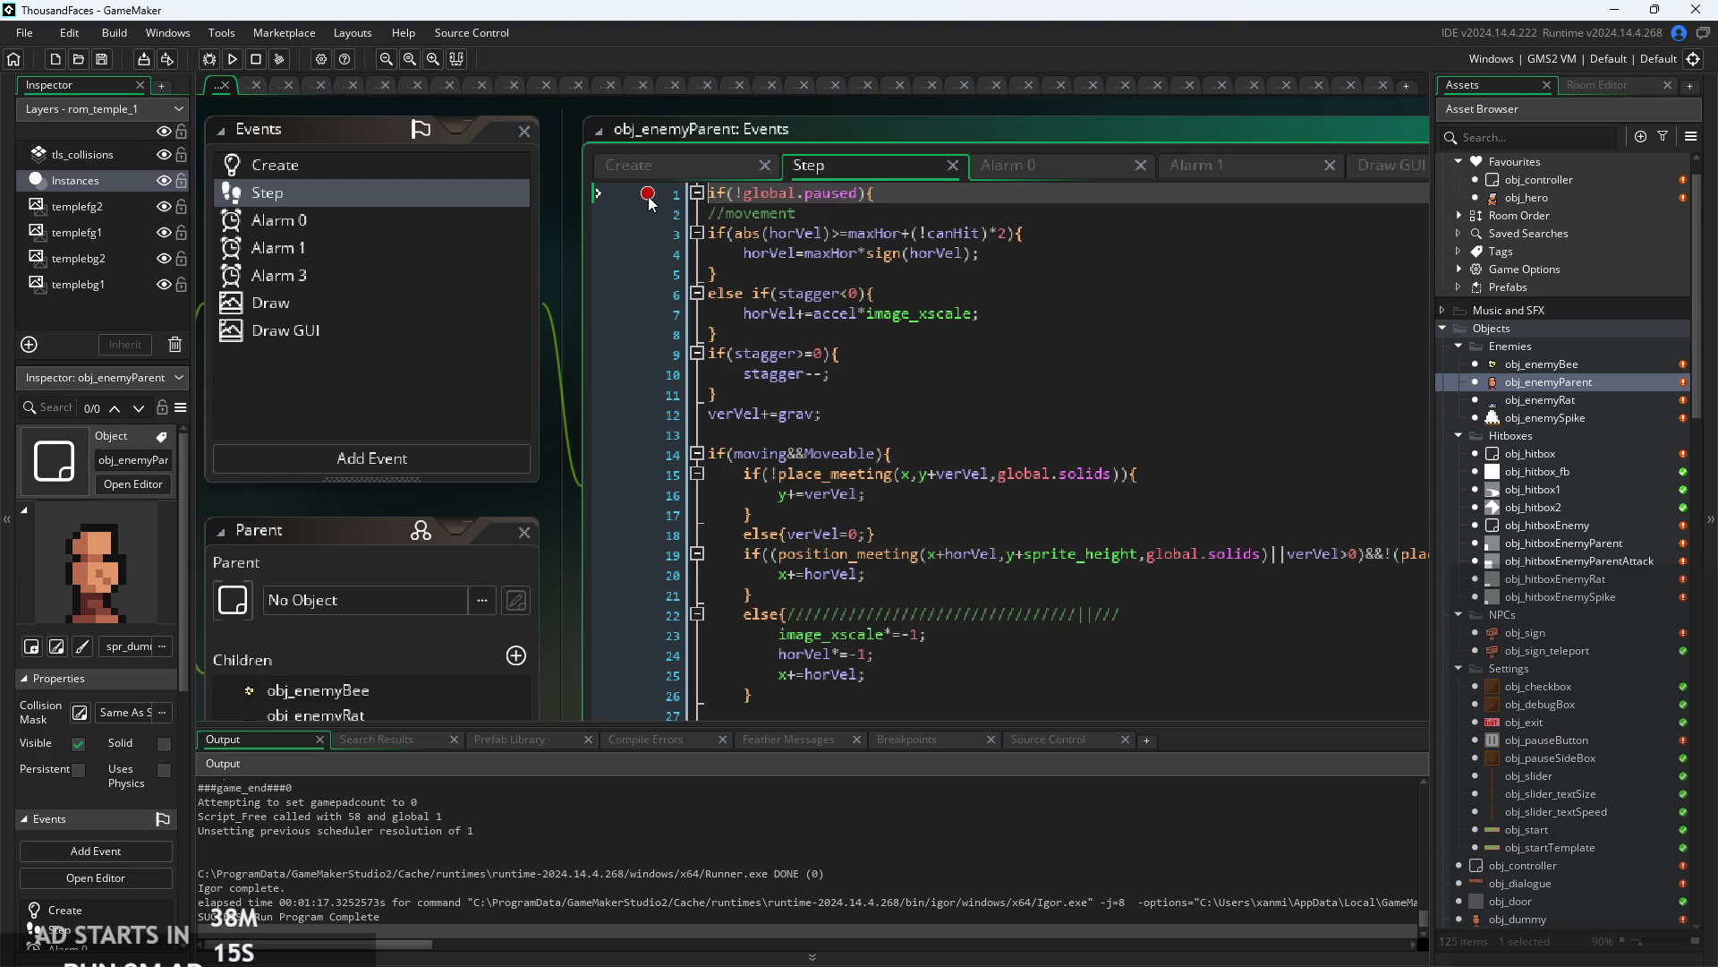
pyautogui.click(669, 178)
pyautogui.moveTo(868, 485); pyautogui.dragTo(656, 405)
pyautogui.press('Down')
pyautogui.press('Down')
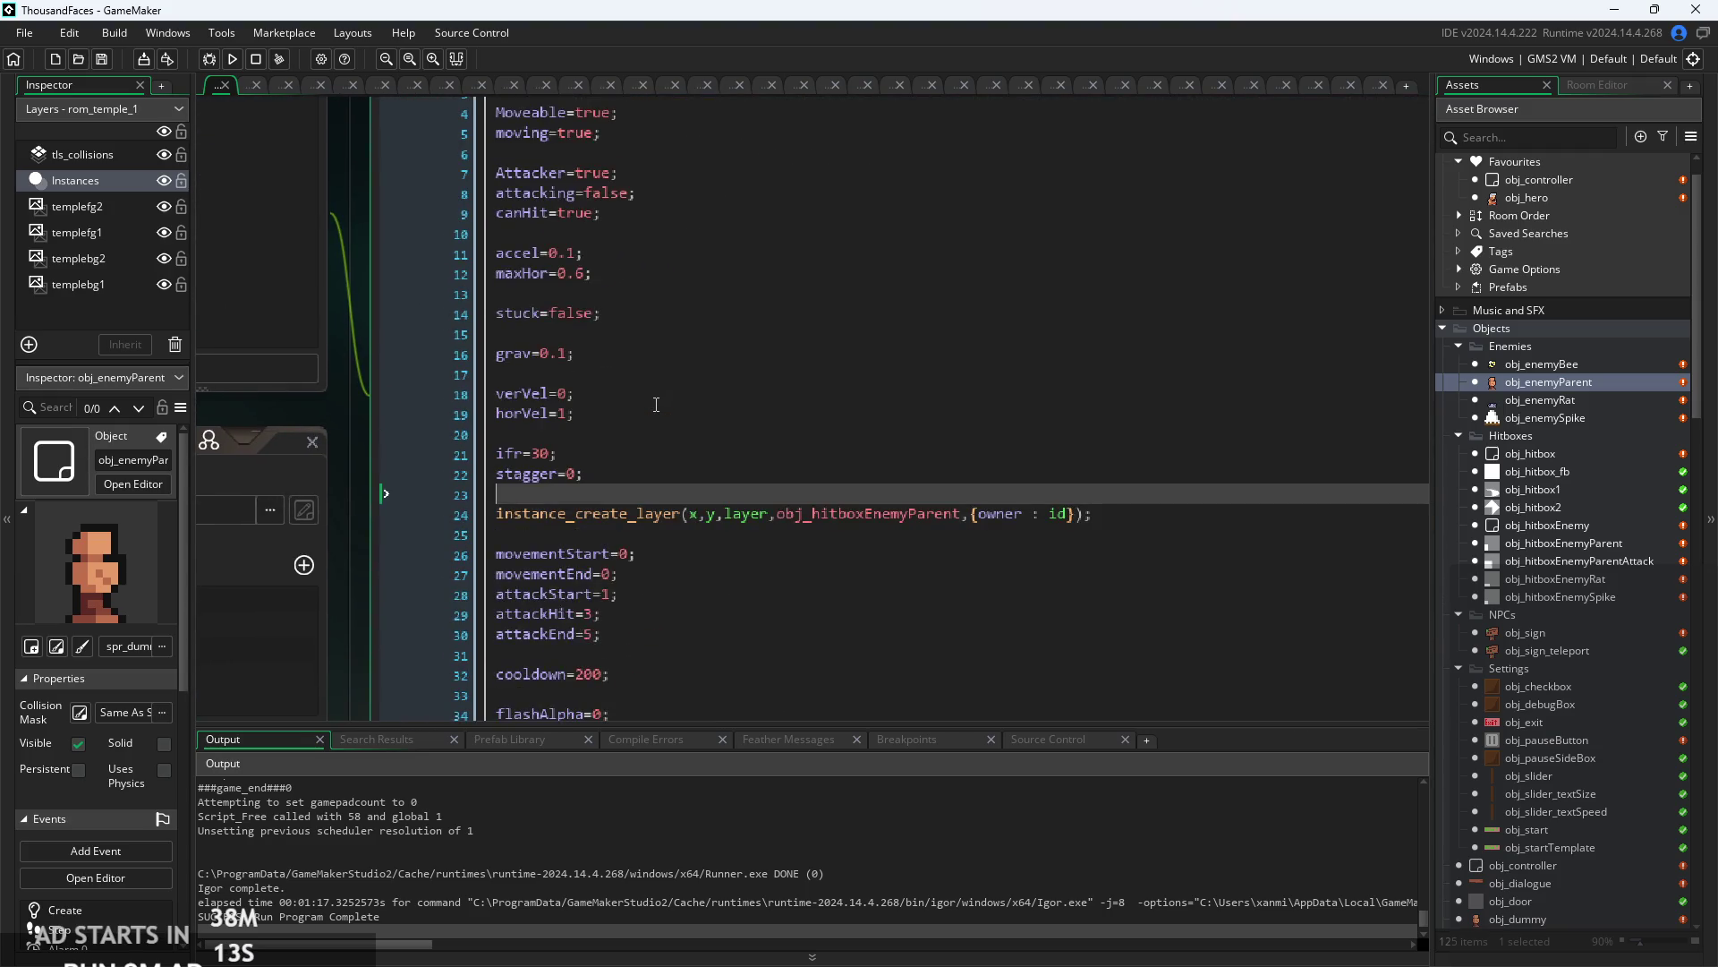
pyautogui.scroll(-2, 639, 520)
pyautogui.keyDown('ctrl'); pyautogui.scroll(1, 622, 518); pyautogui.keyUp('ctrl')
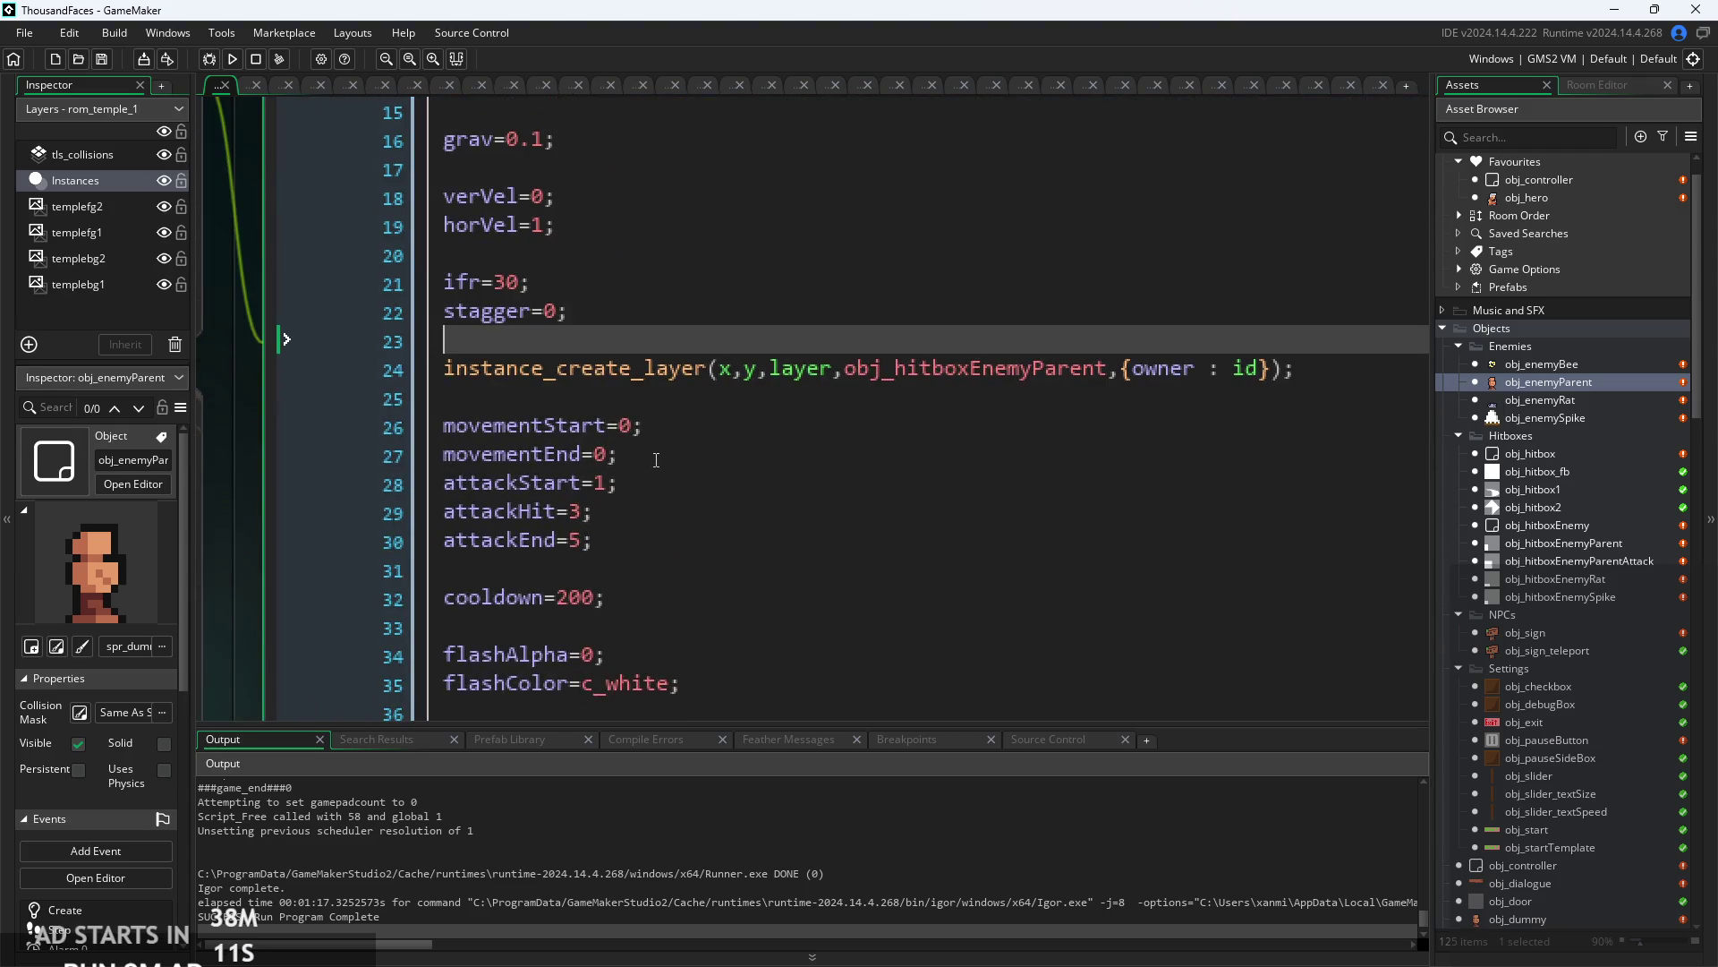
pyautogui.click(674, 435)
pyautogui.click(630, 491)
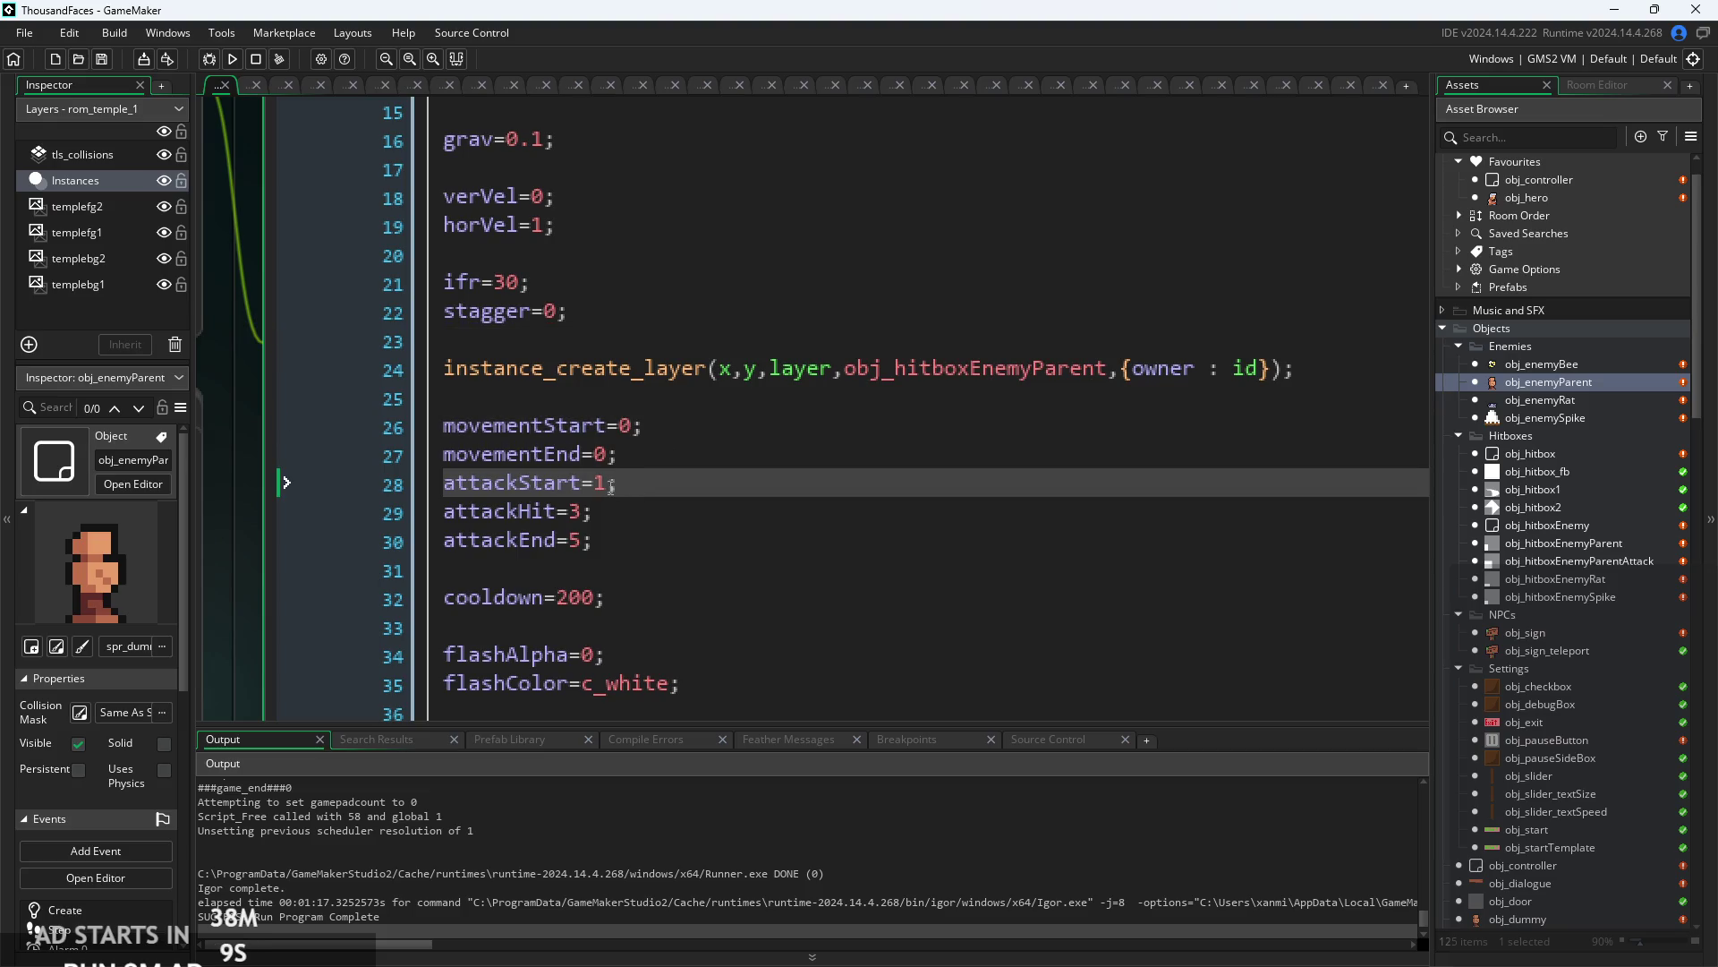
pyautogui.click(607, 465)
pyautogui.click(625, 486)
pyautogui.click(649, 430)
pyautogui.click(614, 485)
pyautogui.click(626, 540)
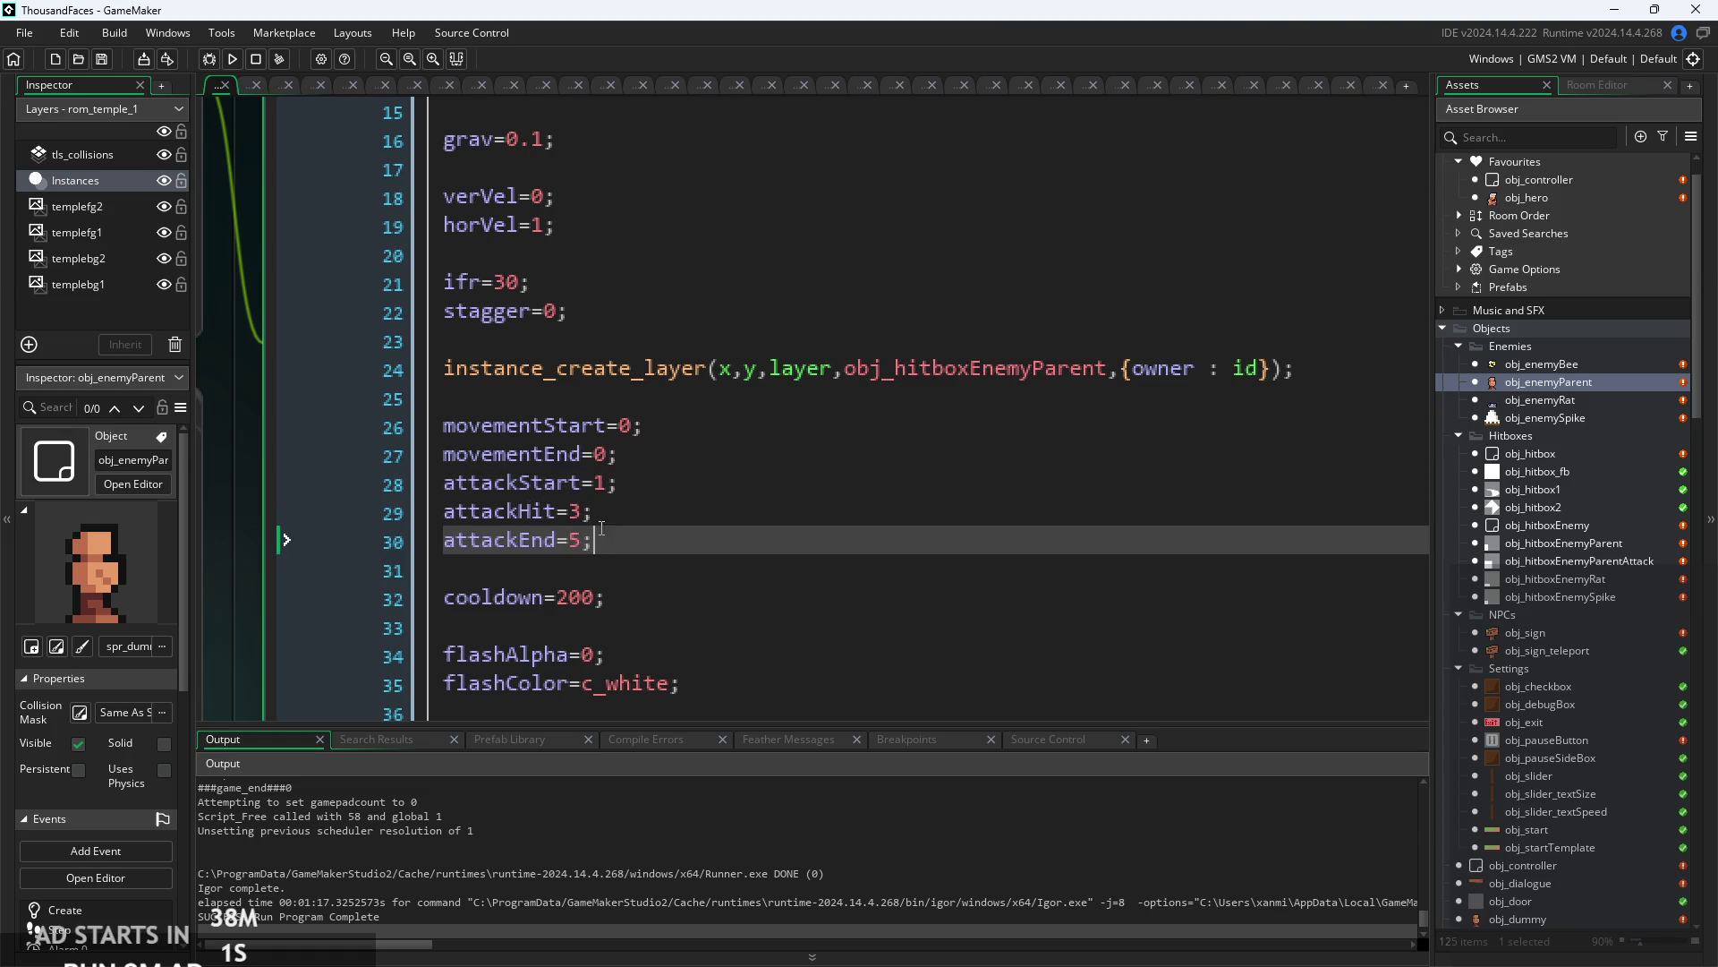
pyautogui.click(618, 511)
pyautogui.click(618, 539)
pyautogui.click(615, 503)
# - Inspect the Step event's stagger block, combat alarm line and the attack imgspd line
pyautogui.scroll(-1, 615, 503)
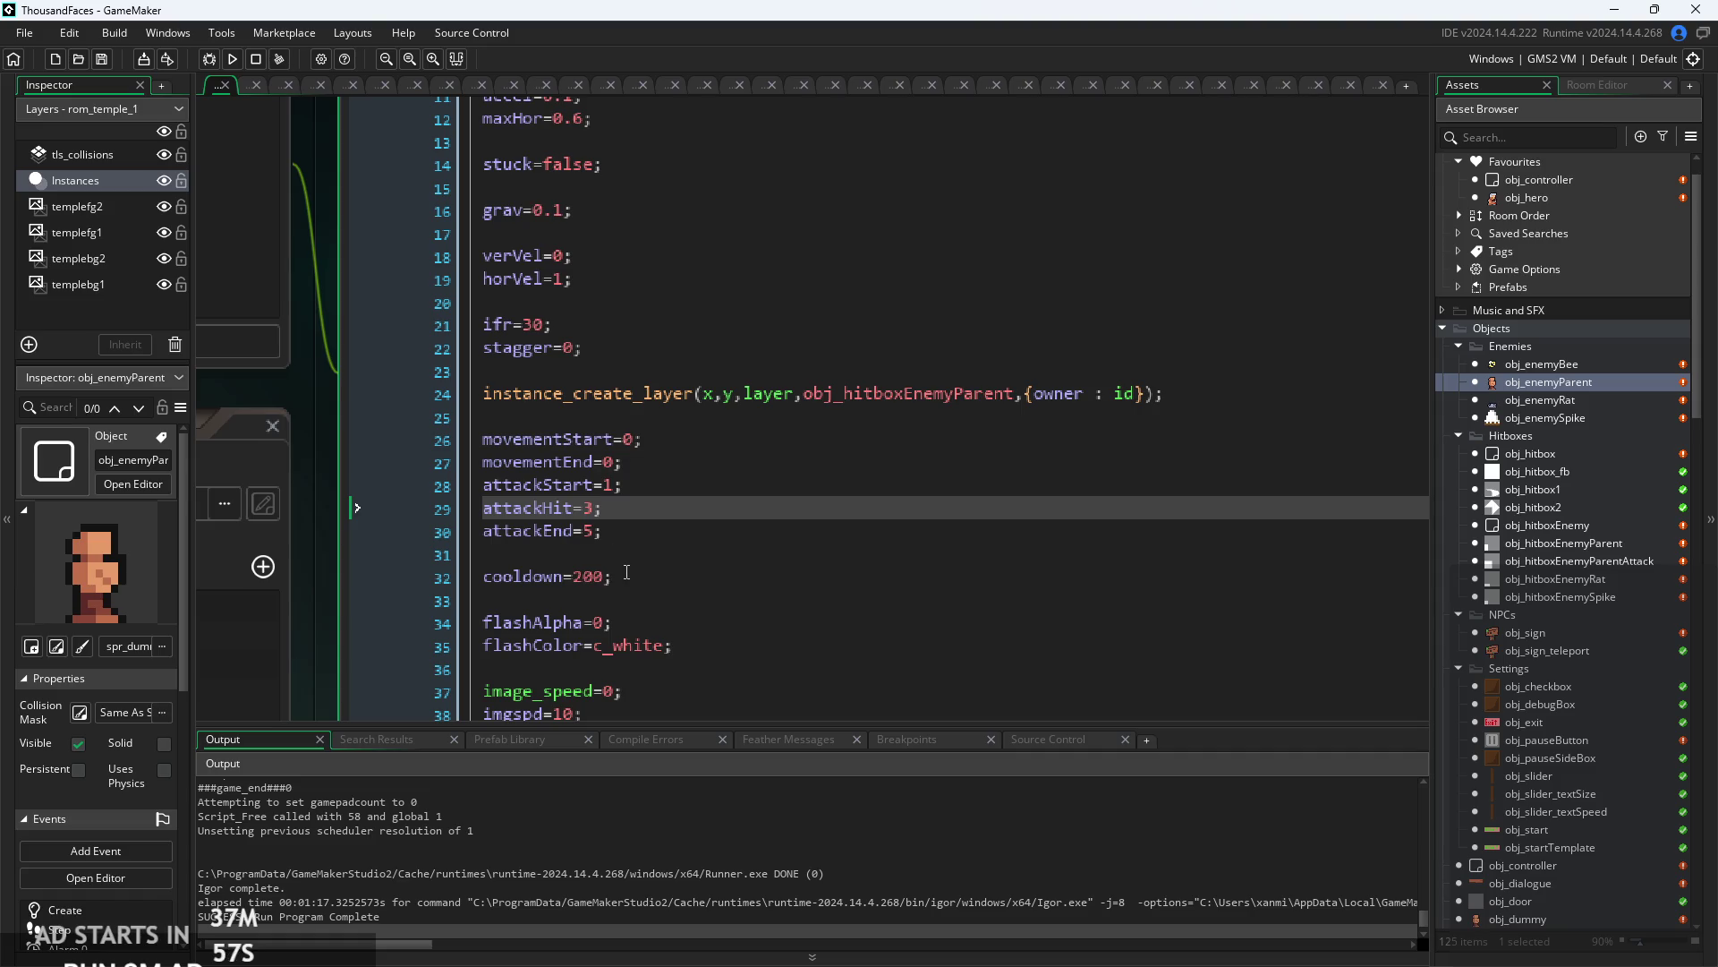
pyautogui.scroll(-1, 615, 606)
pyautogui.scroll(-2, 609, 618)
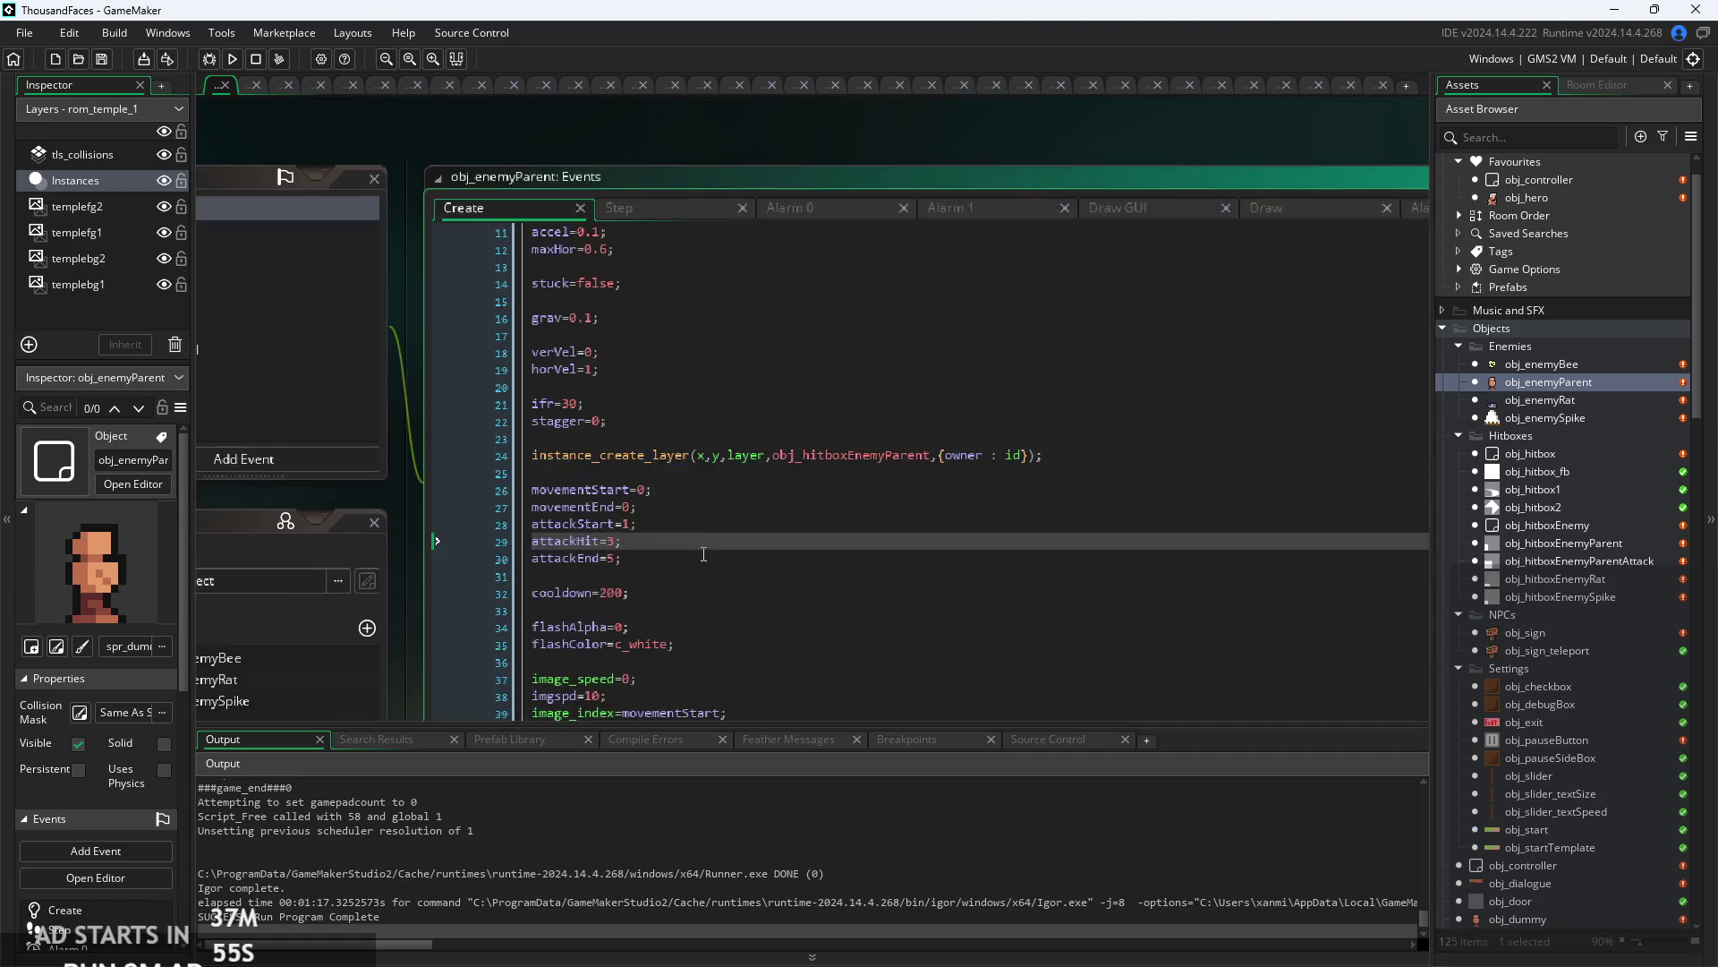
pyautogui.click(602, 246)
pyautogui.click(721, 374)
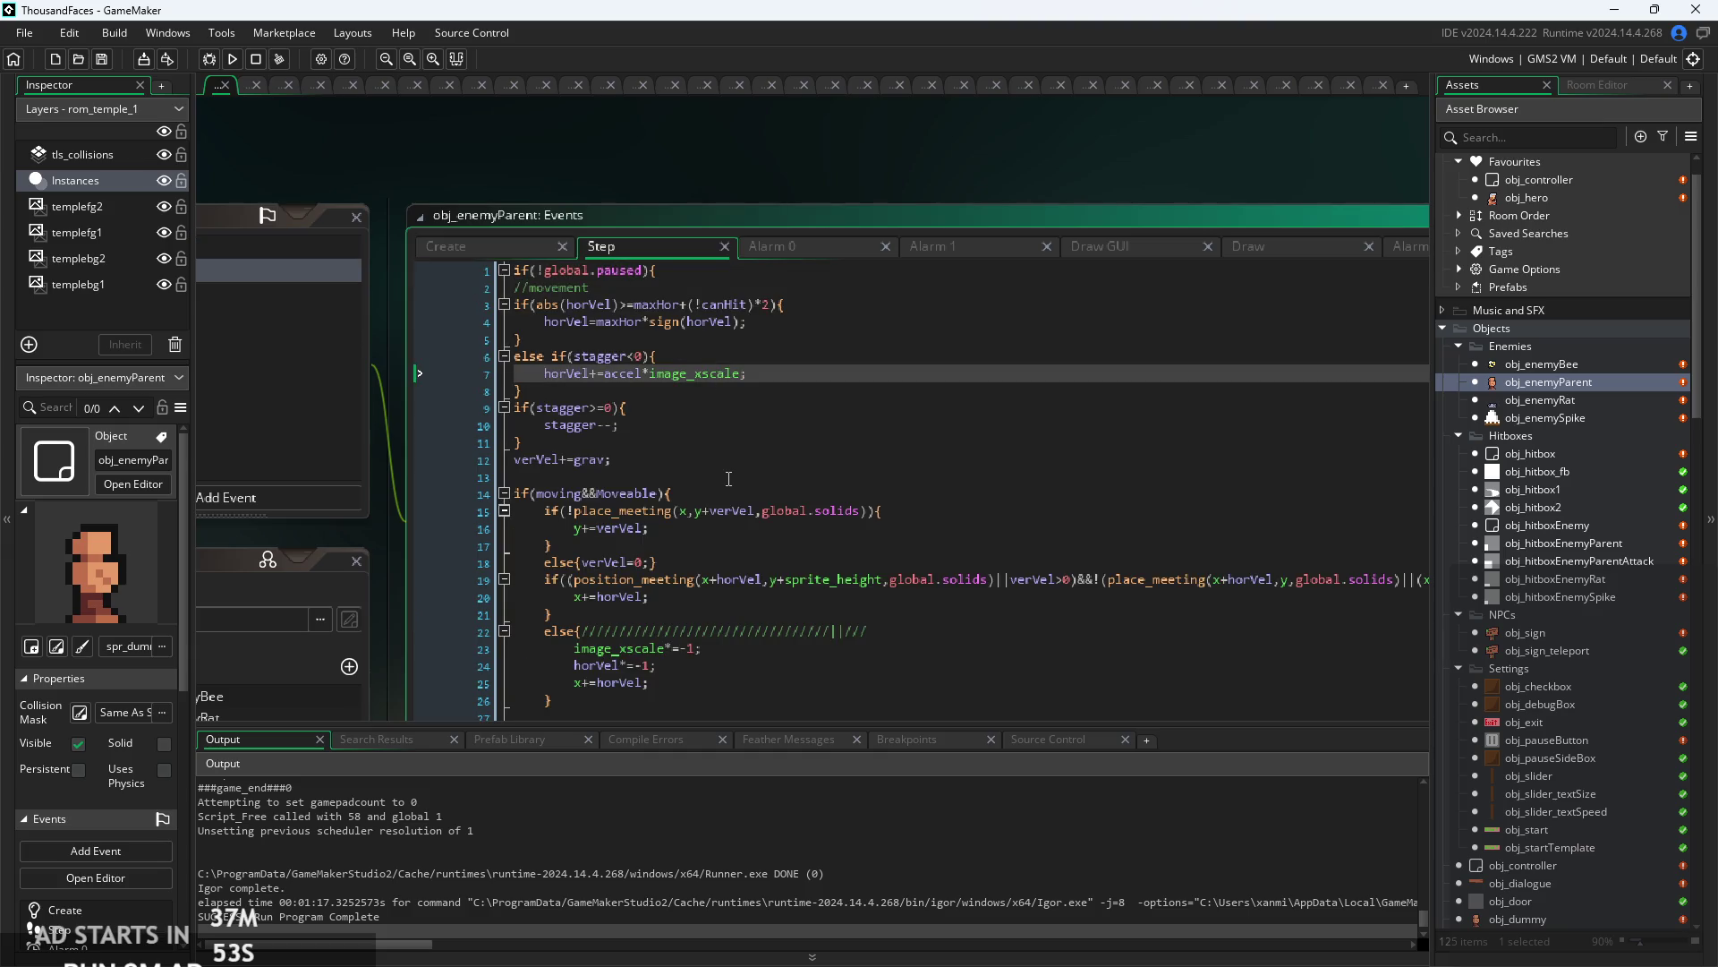
pyautogui.scroll(1, 728, 479)
pyautogui.click(736, 431)
pyautogui.scroll(-5, 739, 439)
pyautogui.scroll(3, 742, 458)
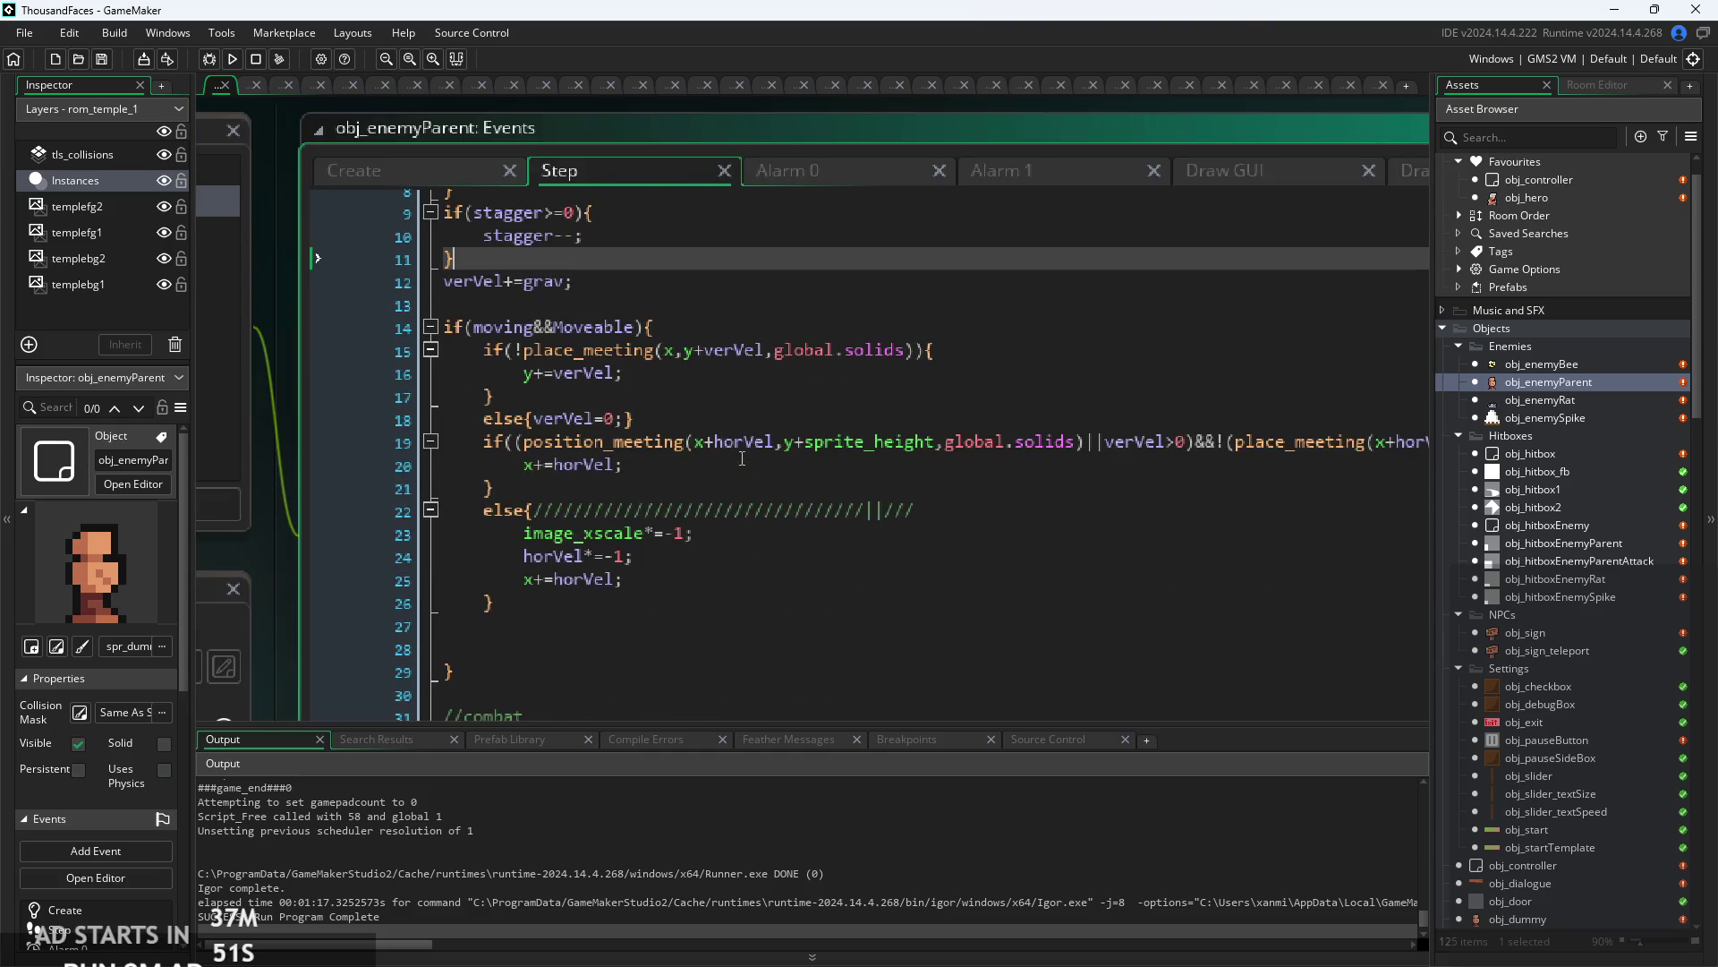
pyautogui.scroll(-5, 742, 458)
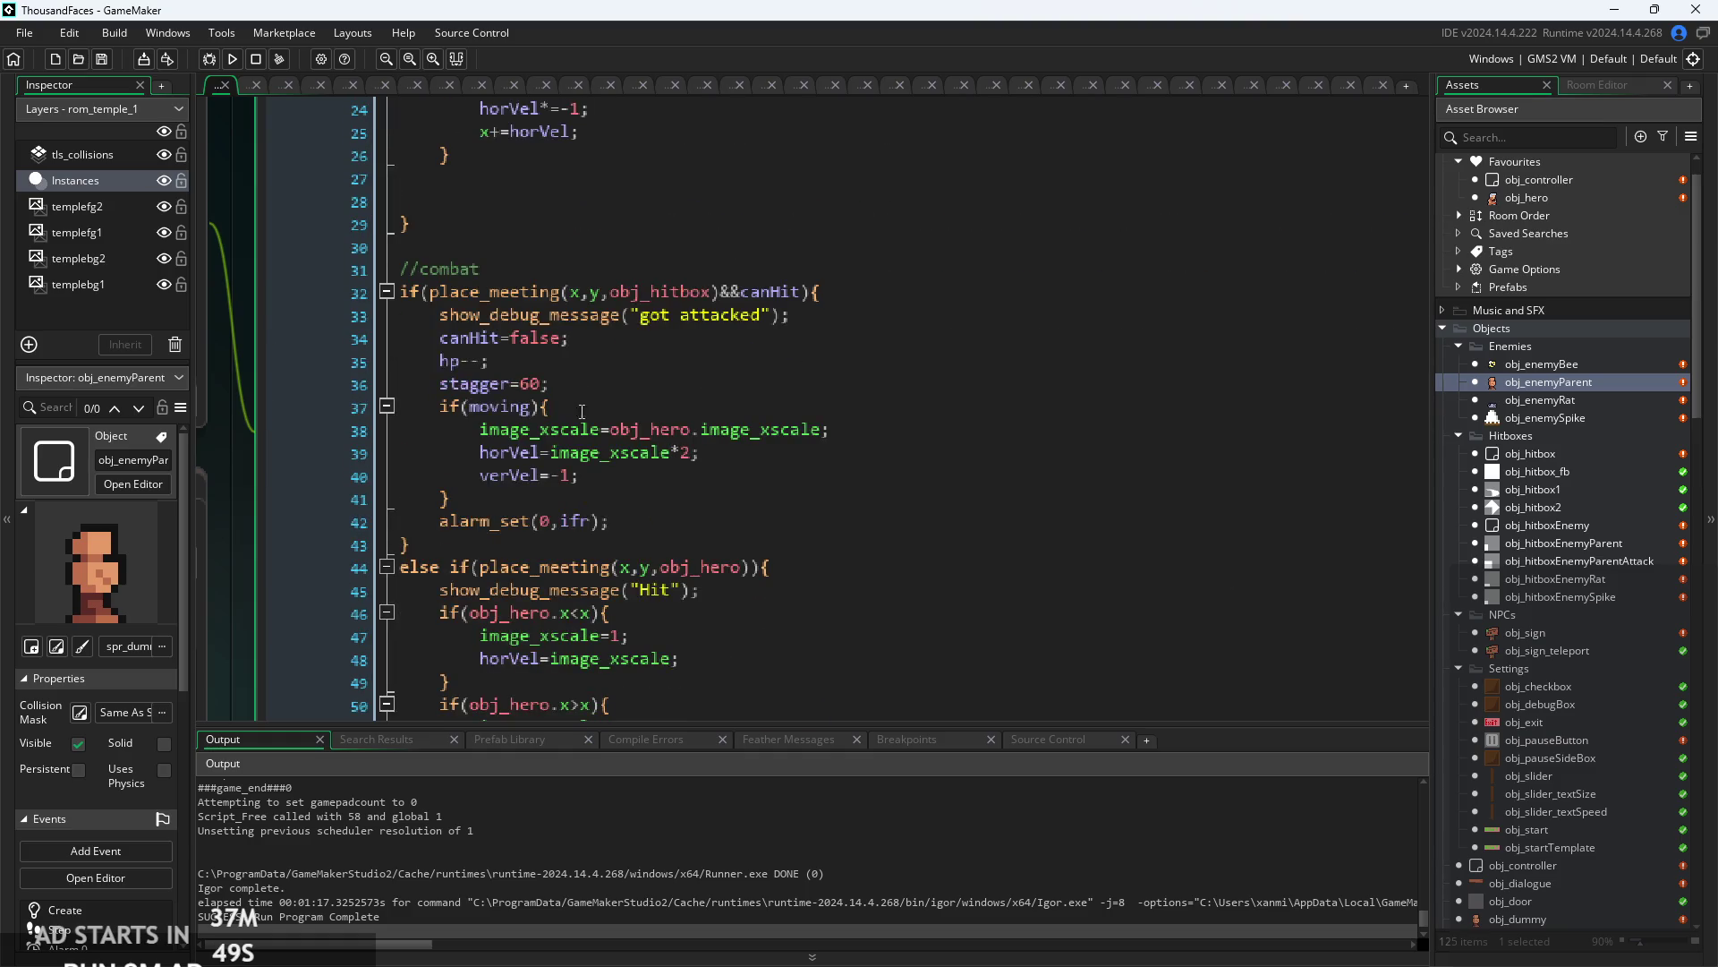
pyautogui.scroll(2, 581, 412)
pyautogui.click(764, 438)
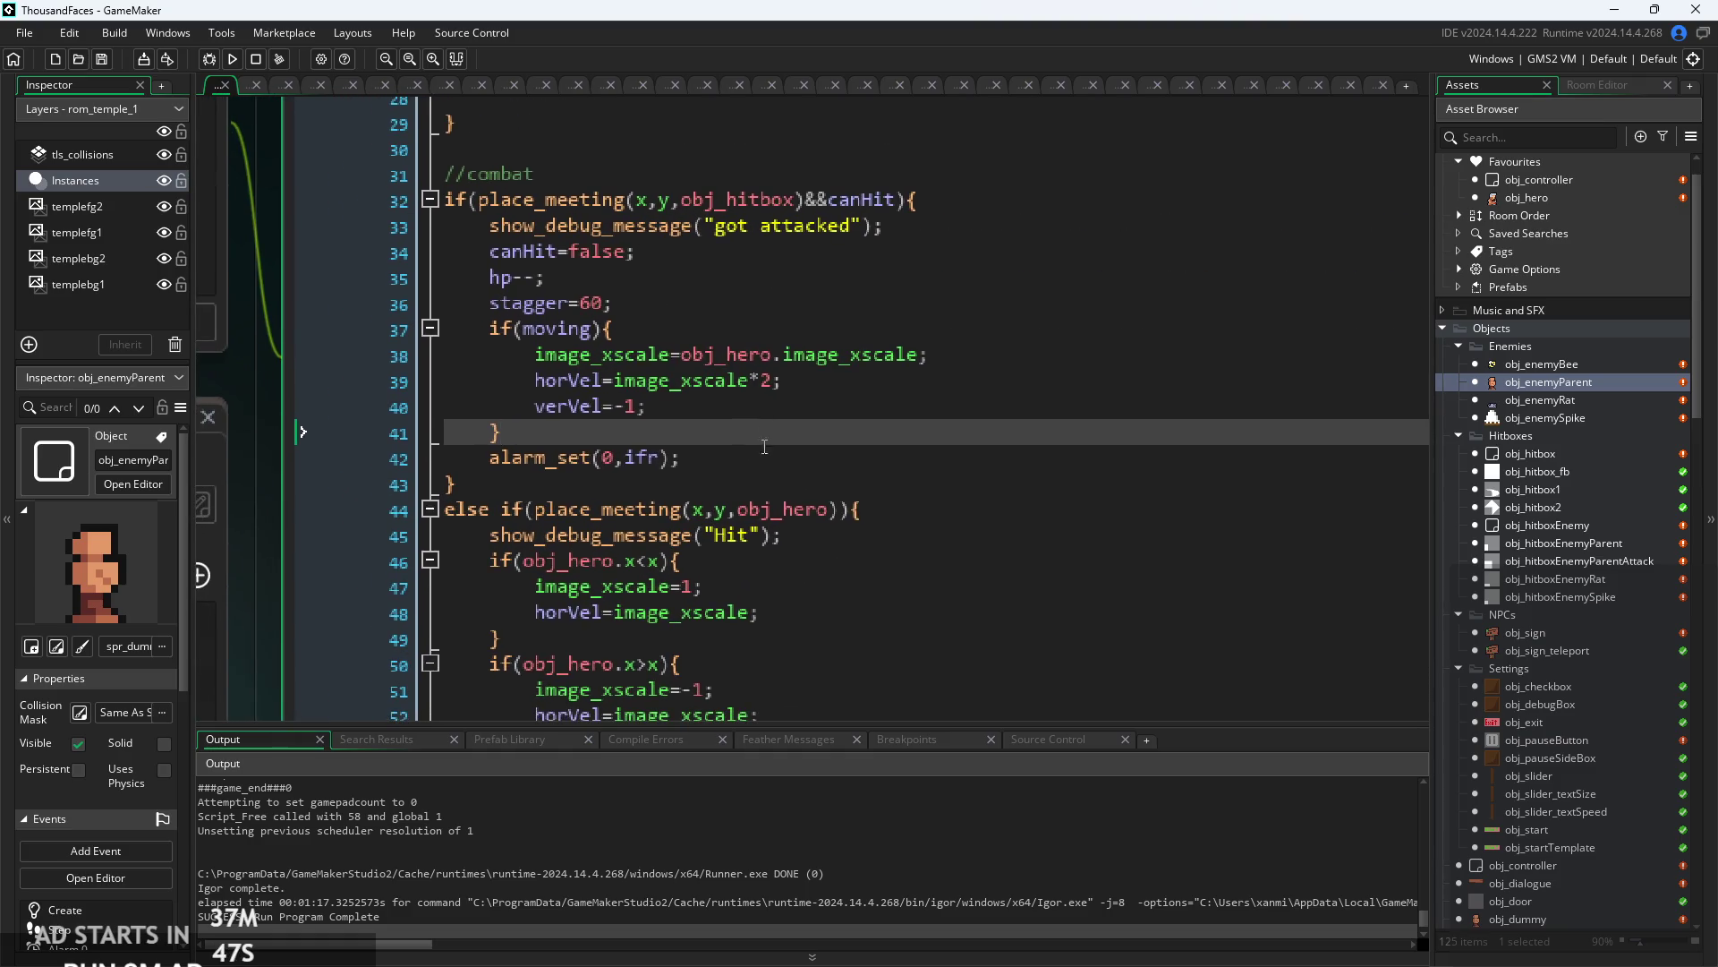
pyautogui.click(764, 454)
pyautogui.scroll(2, 716, 430)
pyautogui.scroll(-1, 693, 429)
pyautogui.click(687, 438)
pyautogui.scroll(-2, 671, 437)
pyautogui.scroll(-5, 671, 429)
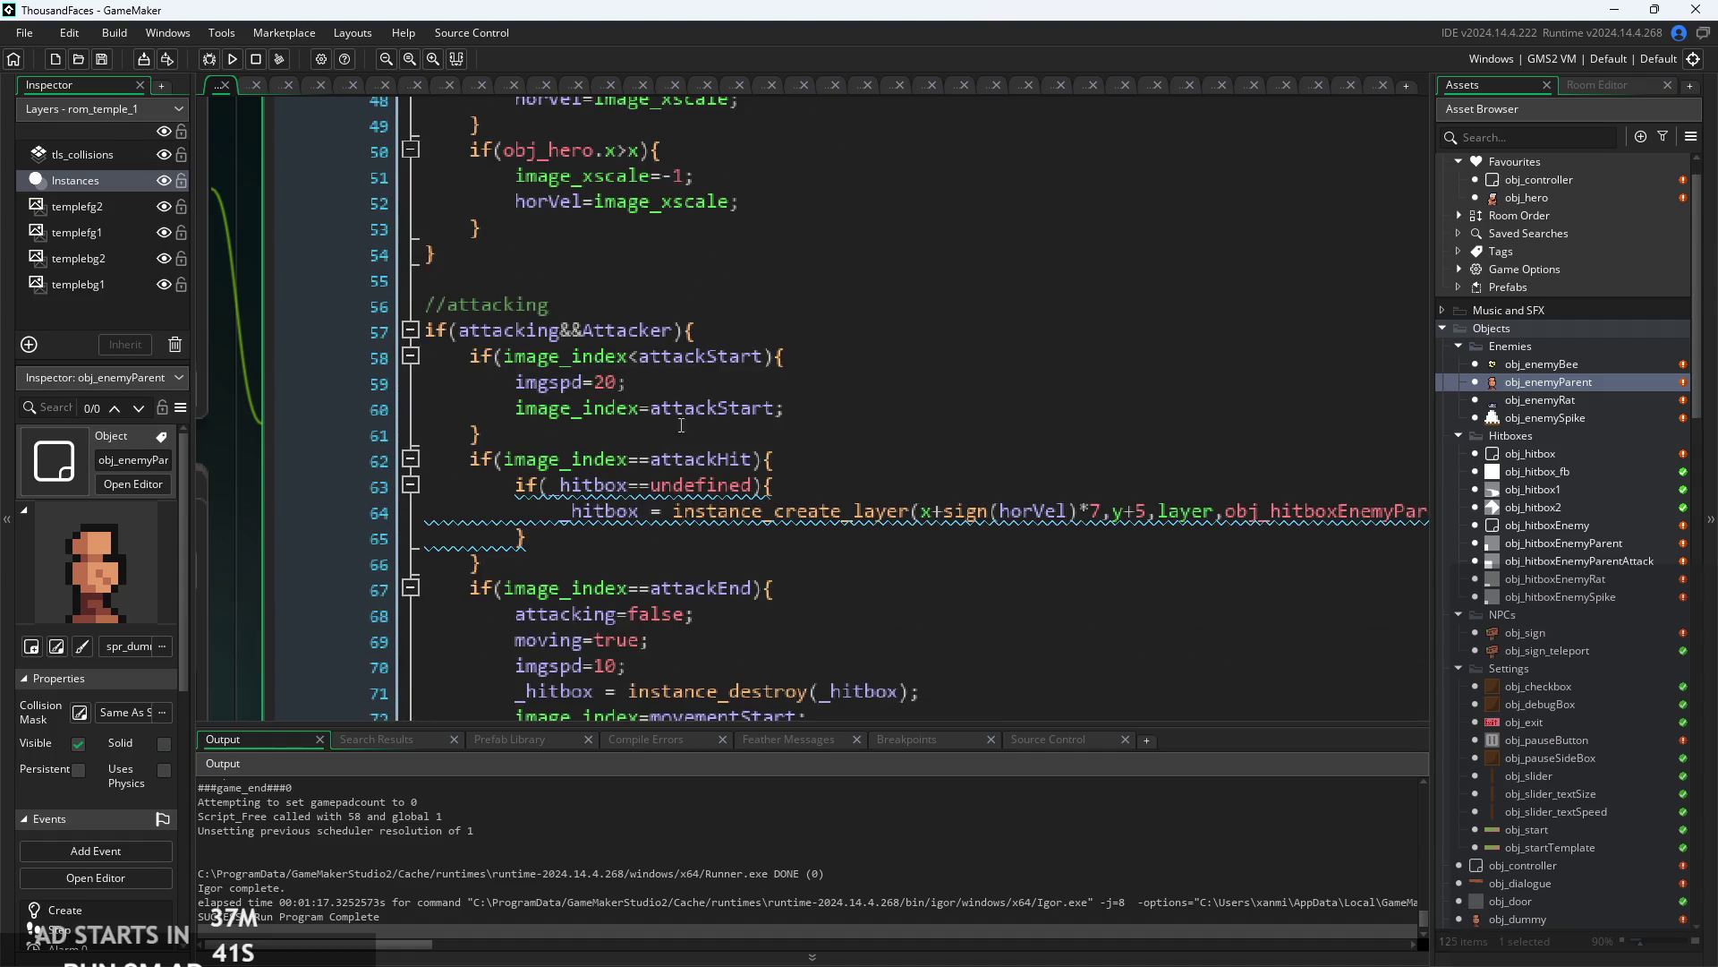
pyautogui.click(630, 383)
pyautogui.scroll(2, 640, 363)
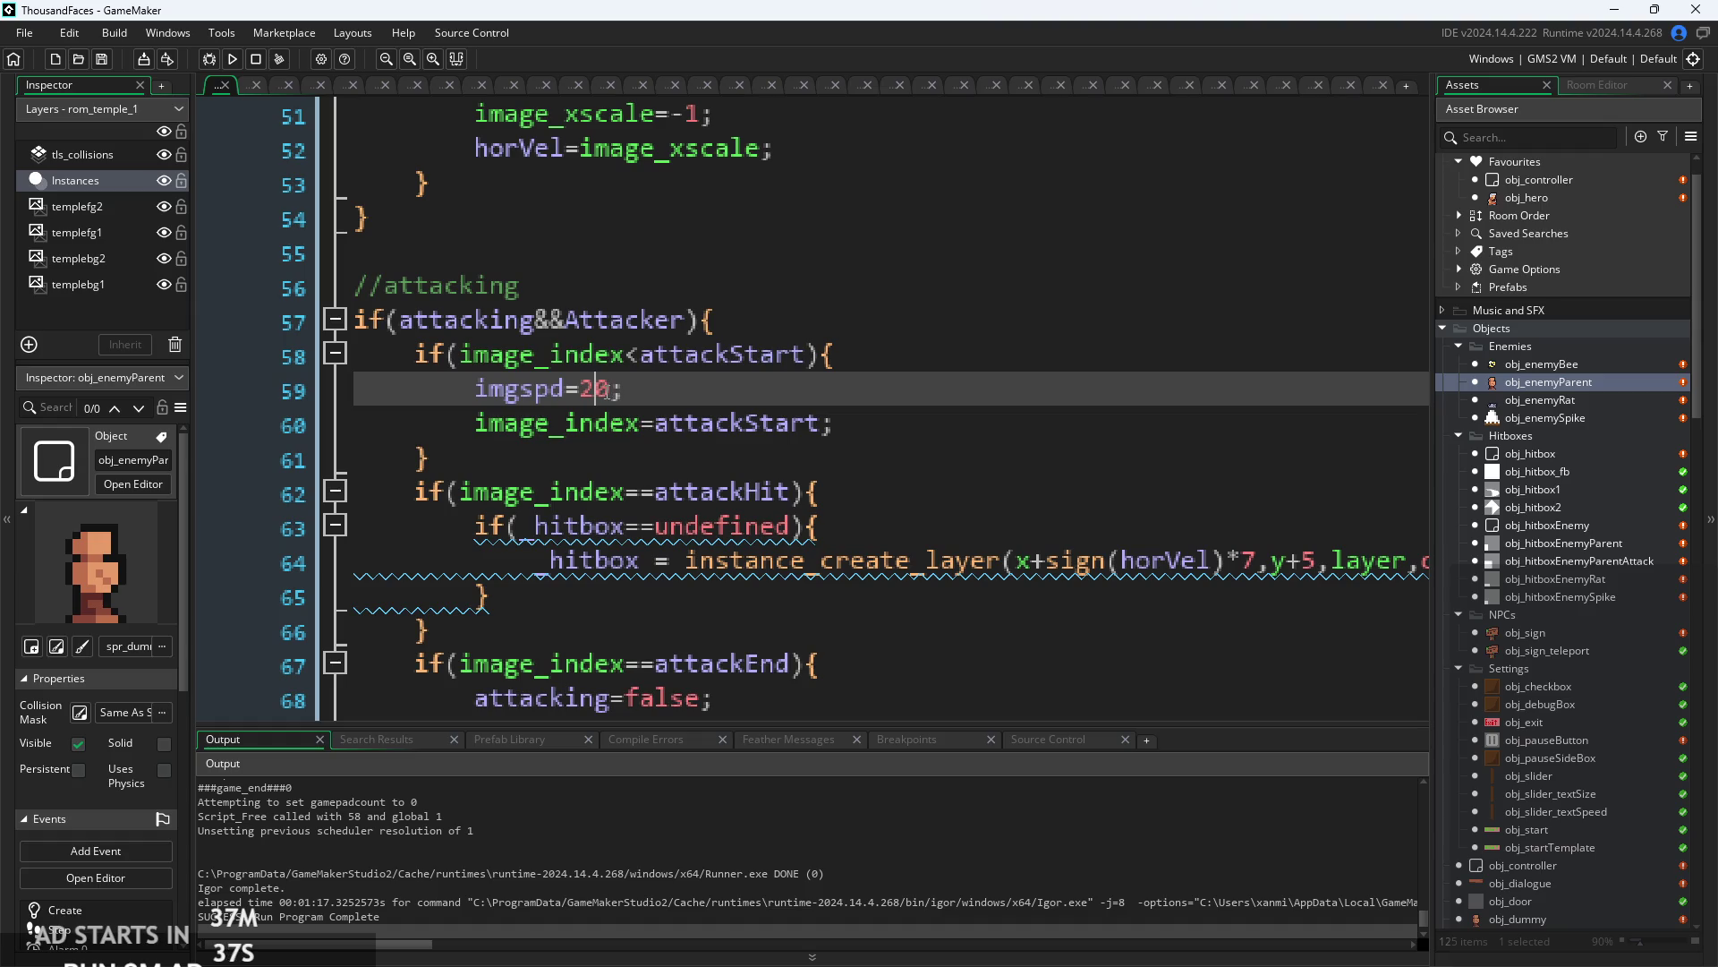
# - Change the attacking block's imgspd from 20 to 30 in the Step event
pyautogui.moveTo(620, 418)
pyautogui.press('BackSpace')
pyautogui.write('3')
pyautogui.scroll(-1, 597, 394)
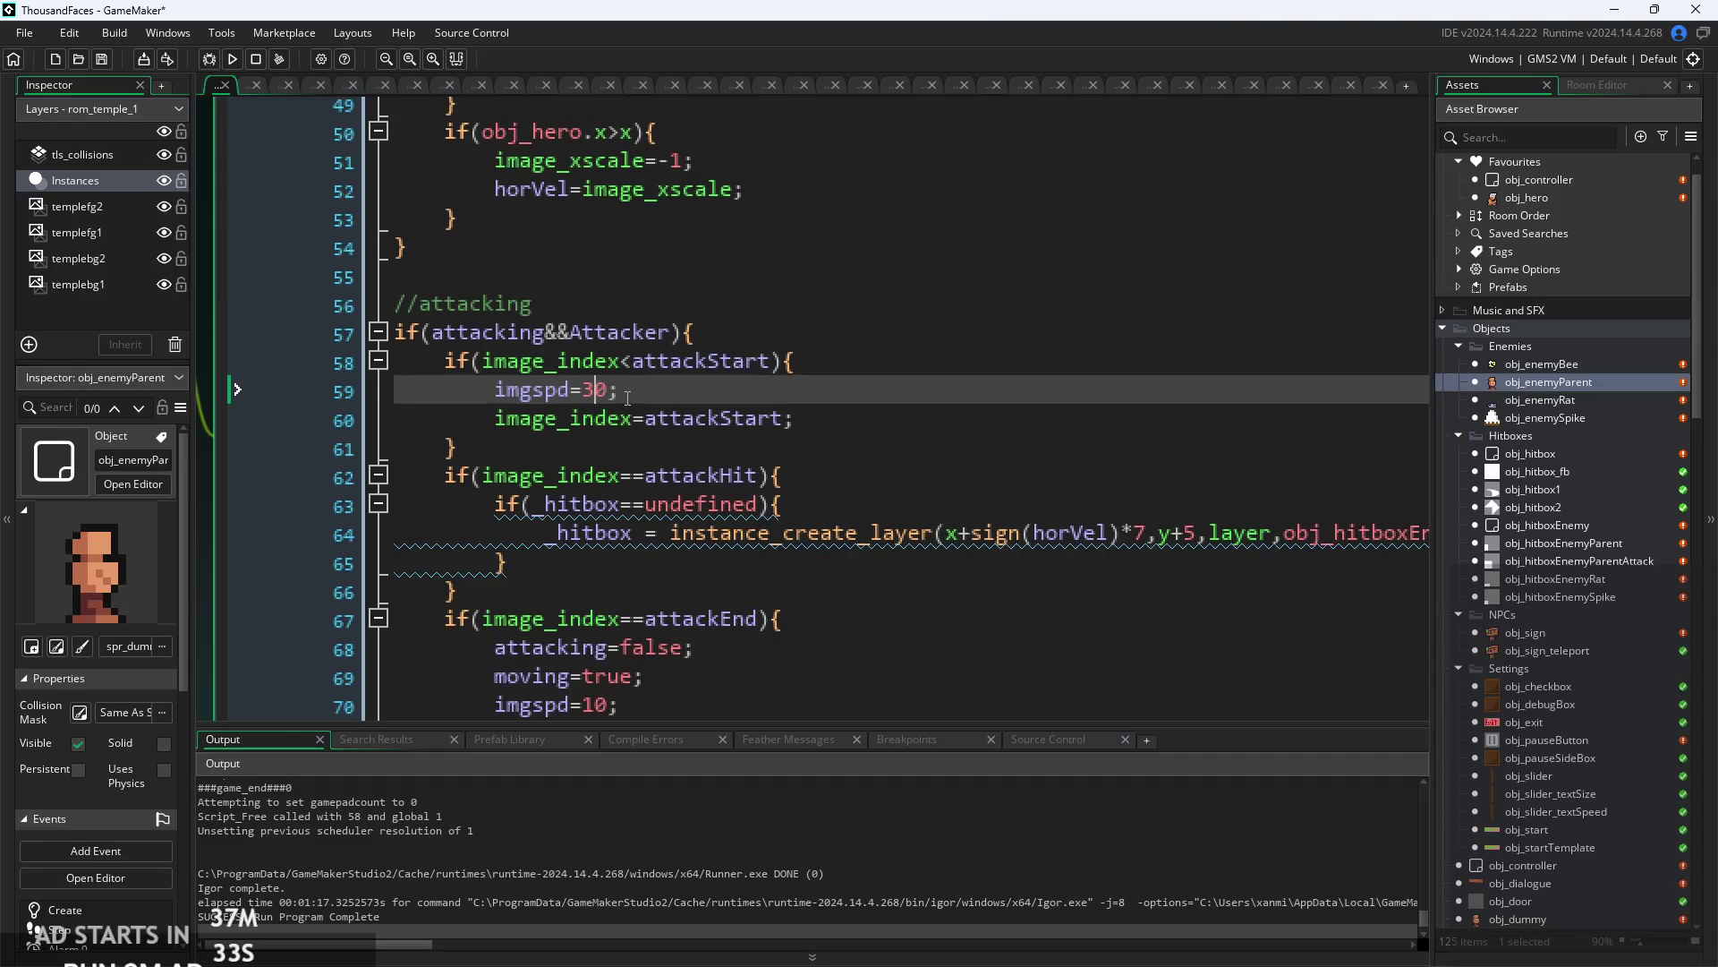
pyautogui.scroll(-1, 627, 398)
pyautogui.click(690, 501)
pyautogui.scroll(-3, 690, 486)
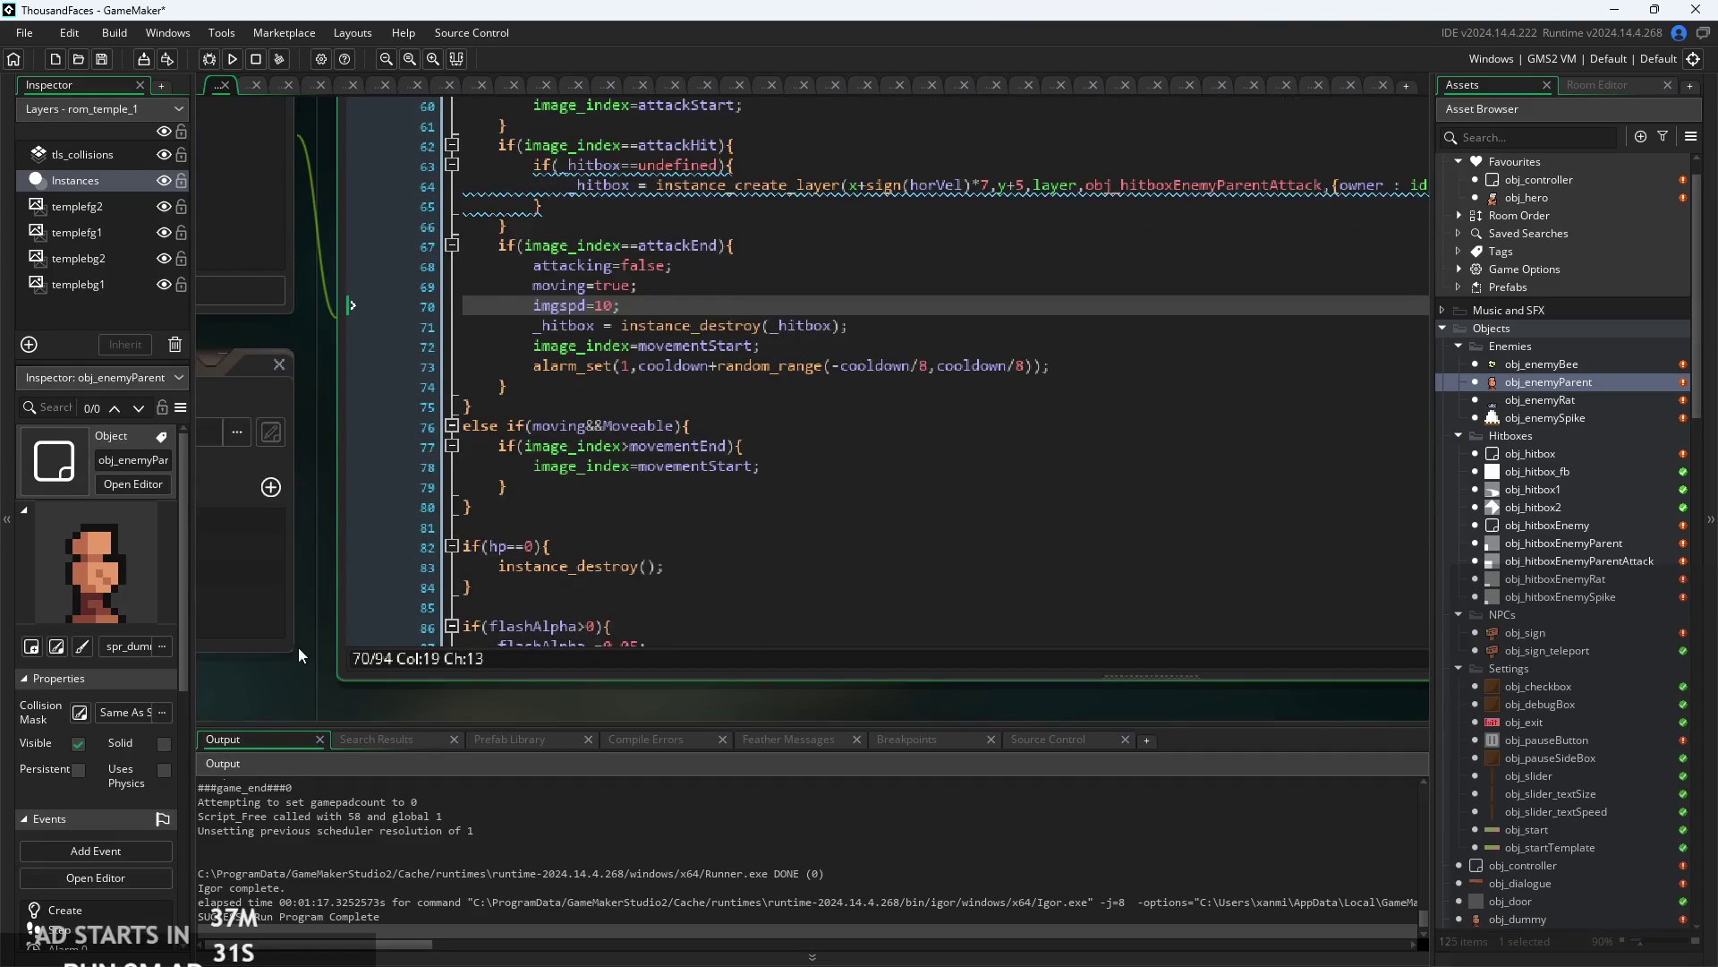
pyautogui.scroll(1, 298, 647)
pyautogui.scroll(2, 717, 453)
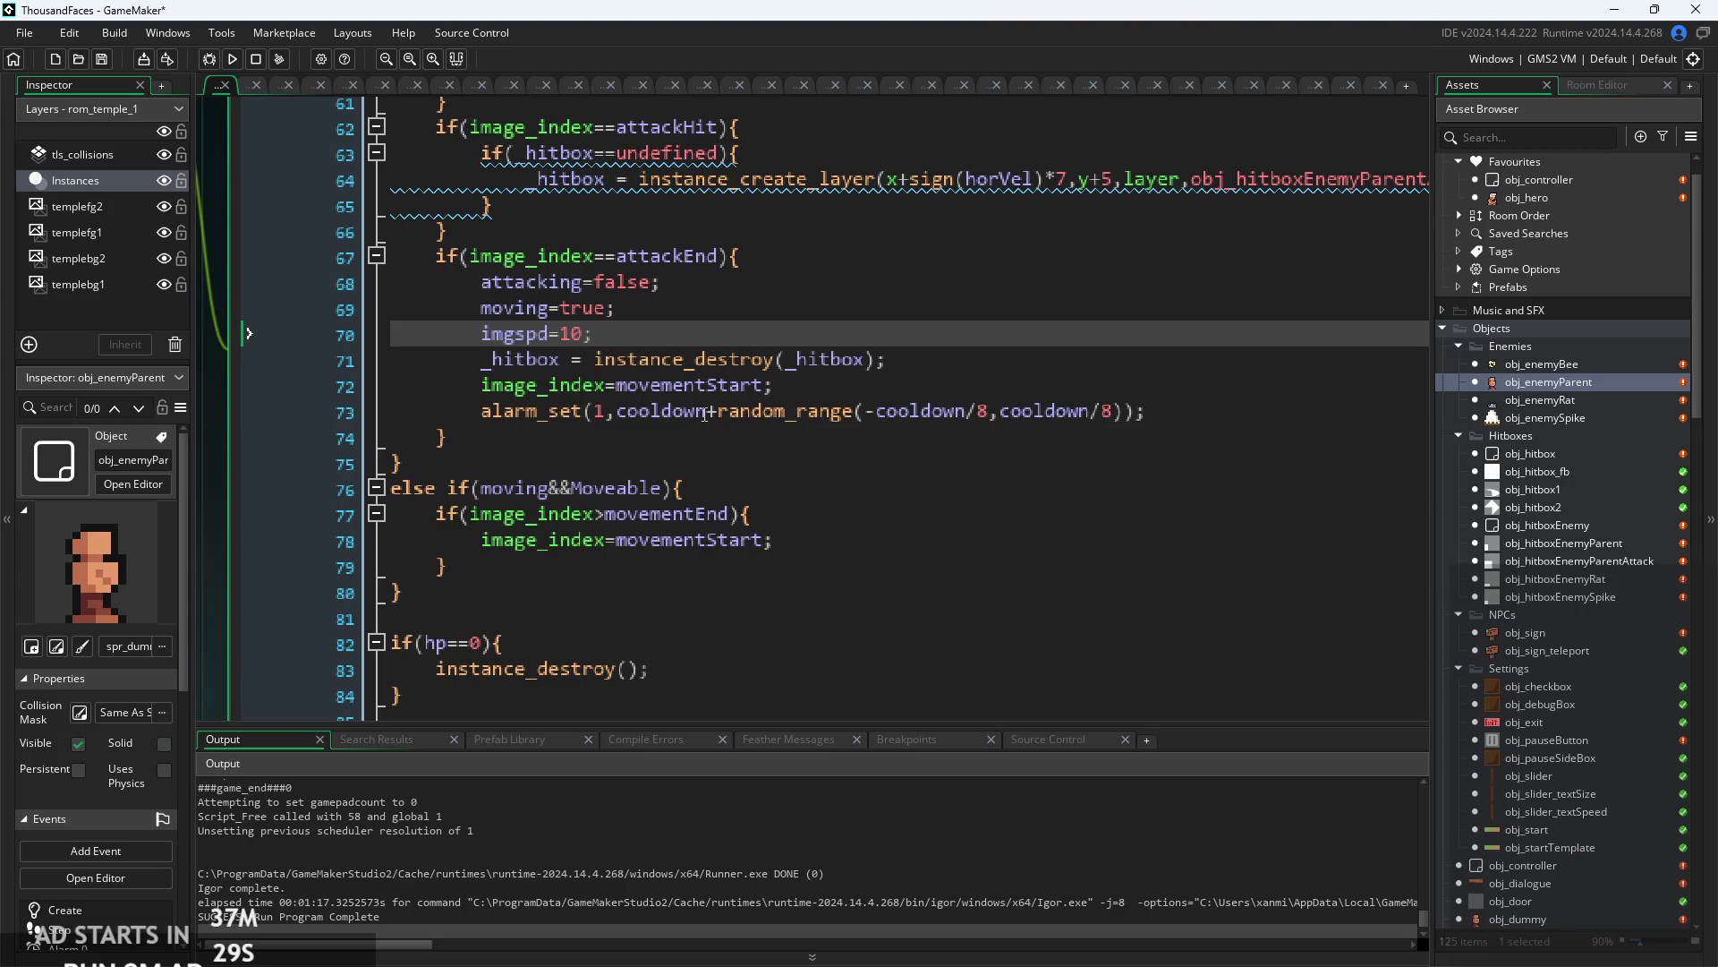
# - Inspect the alarm_set cooldown expression and the hitbox destroy line
pyautogui.click(647, 414)
pyautogui.scroll(-1, 691, 430)
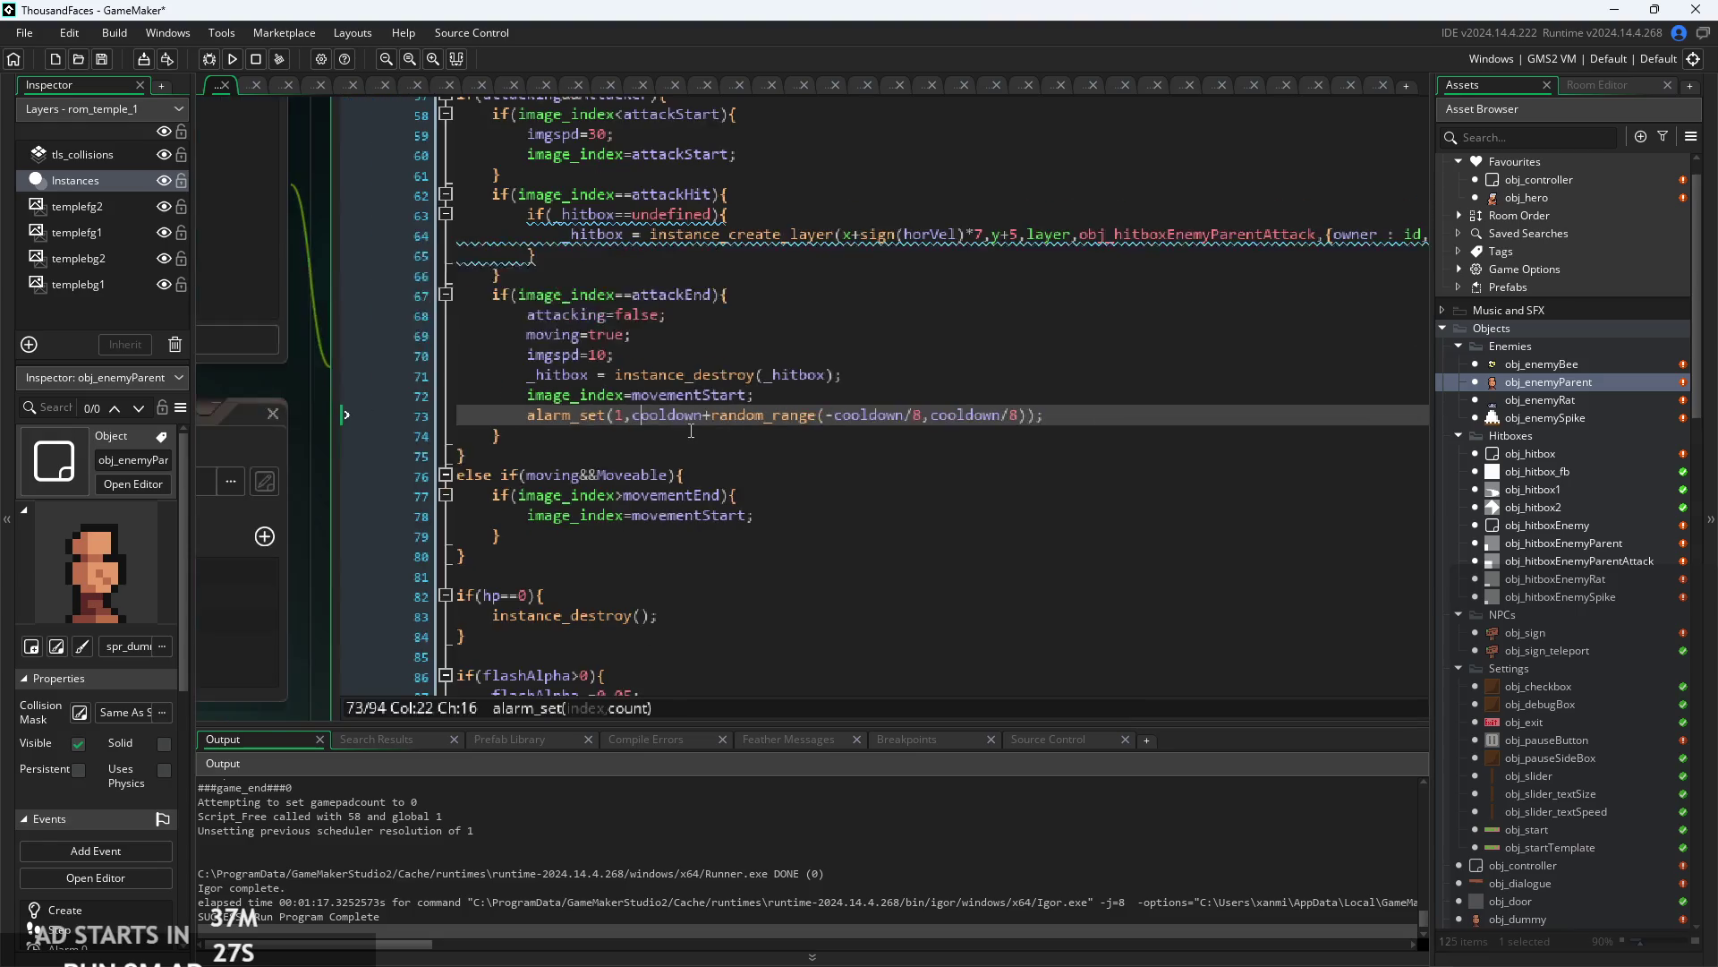
pyautogui.moveTo(720, 438); pyautogui.dragTo(541, 534)
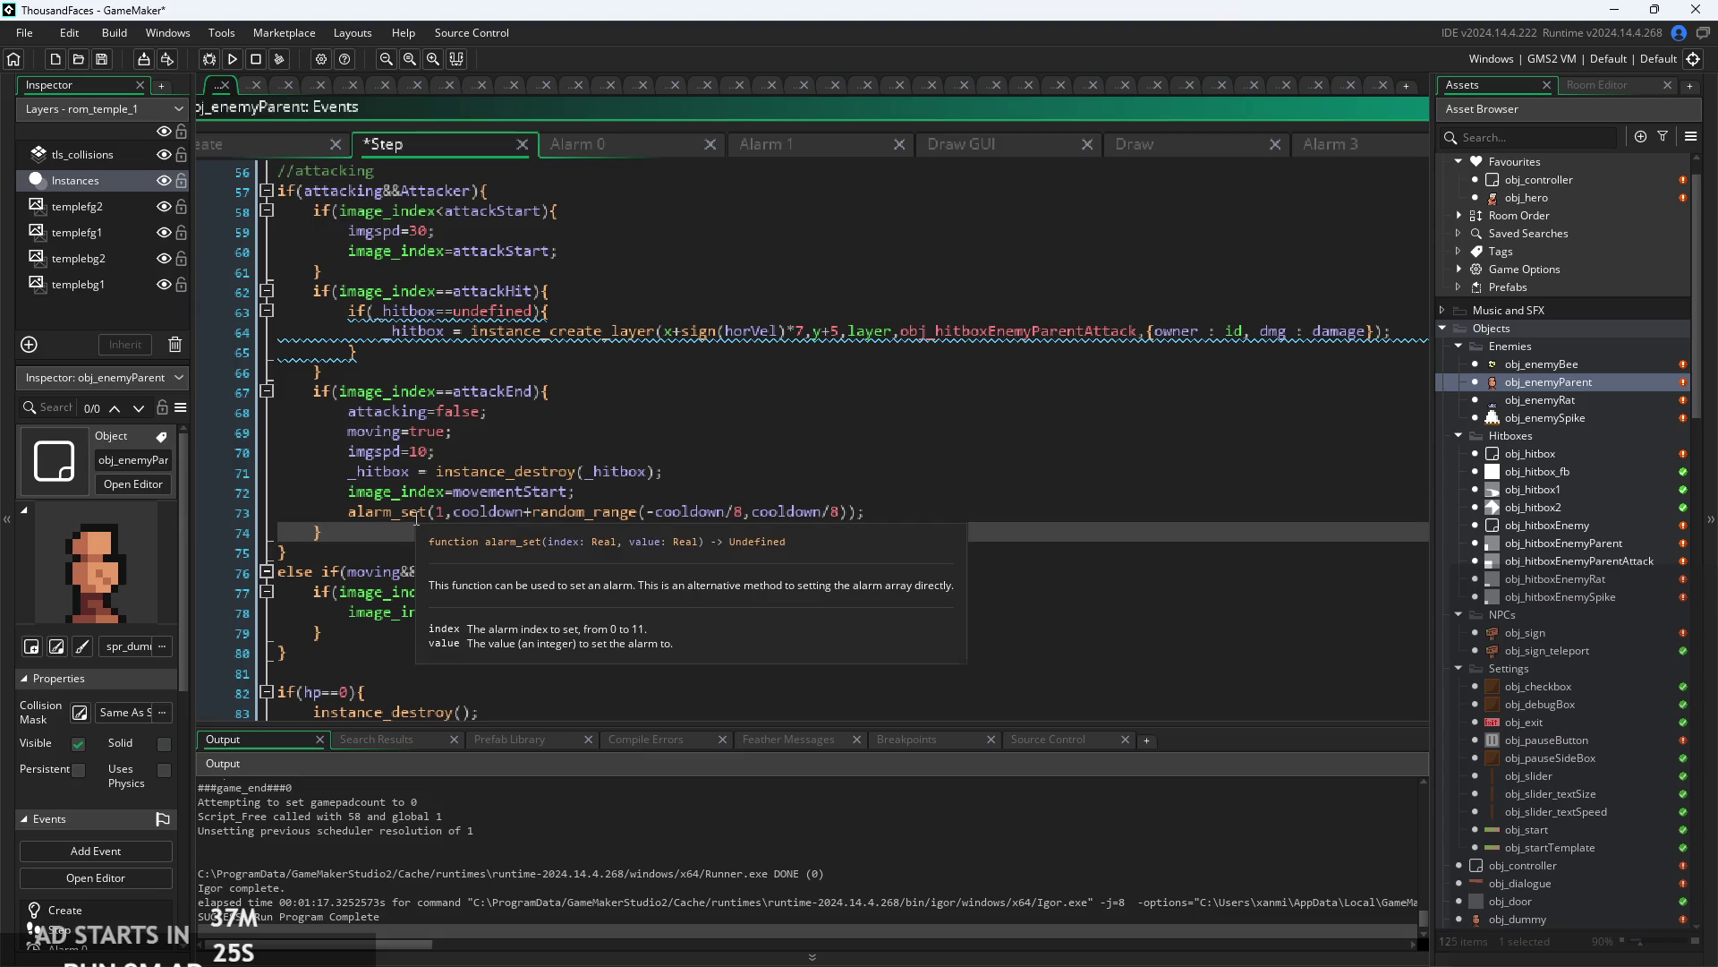
pyautogui.click(424, 515)
pyautogui.scroll(1, 430, 514)
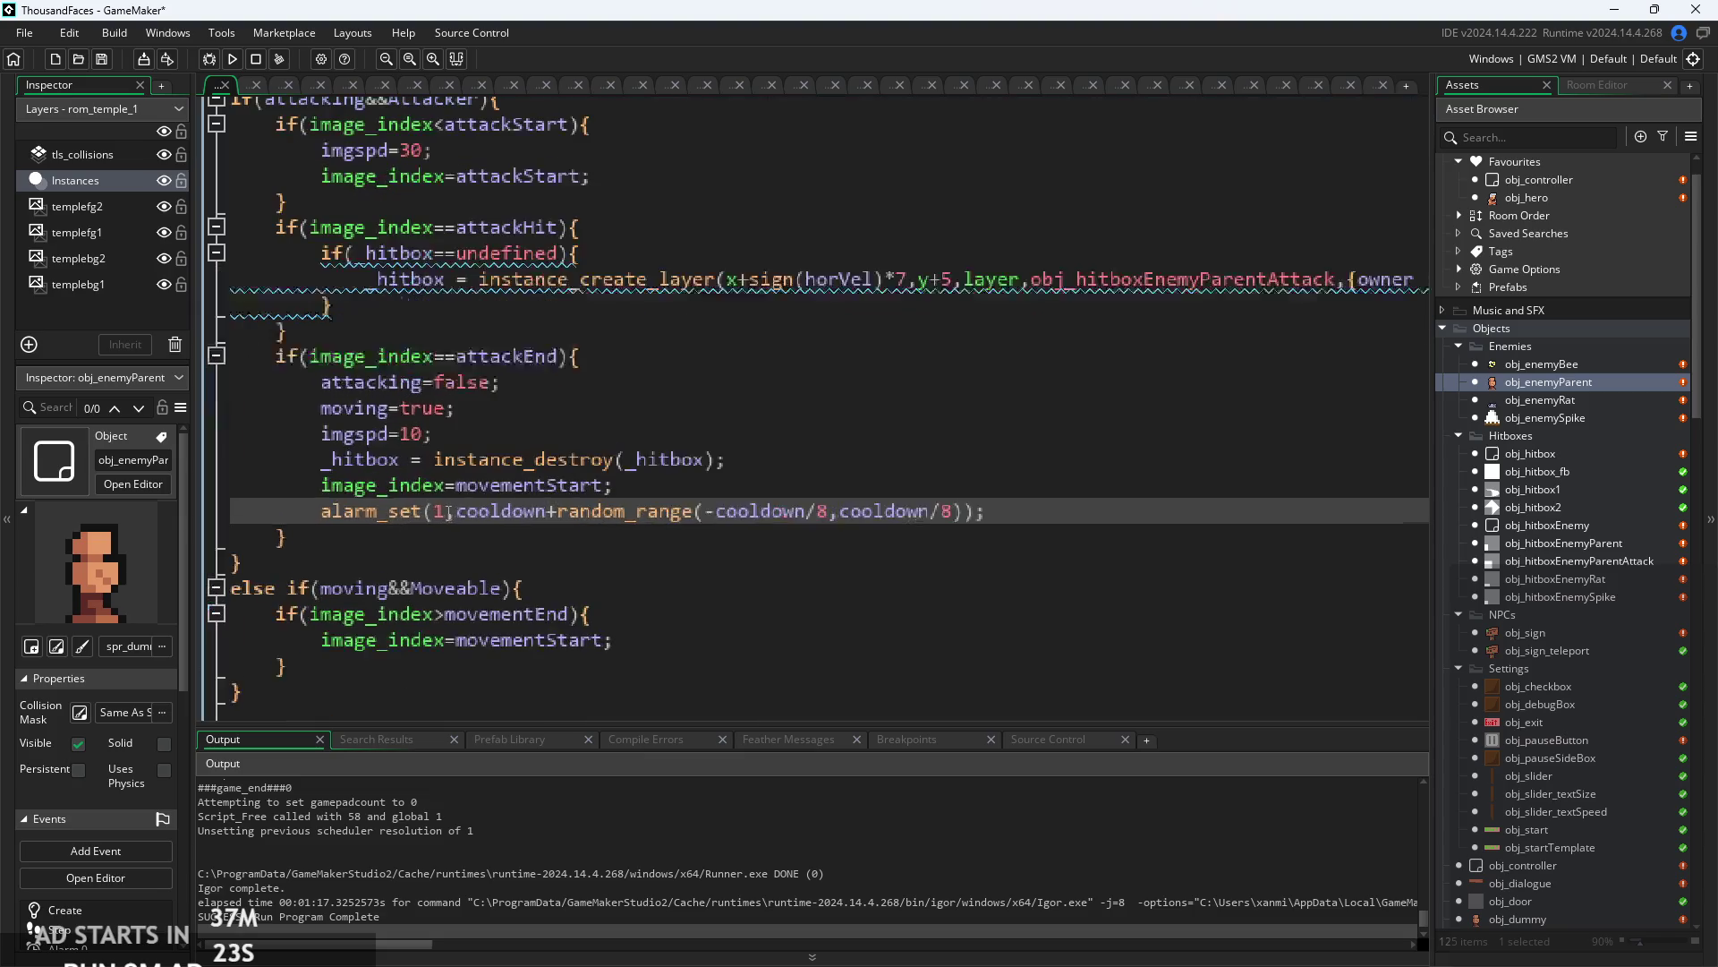
pyautogui.press('Up')
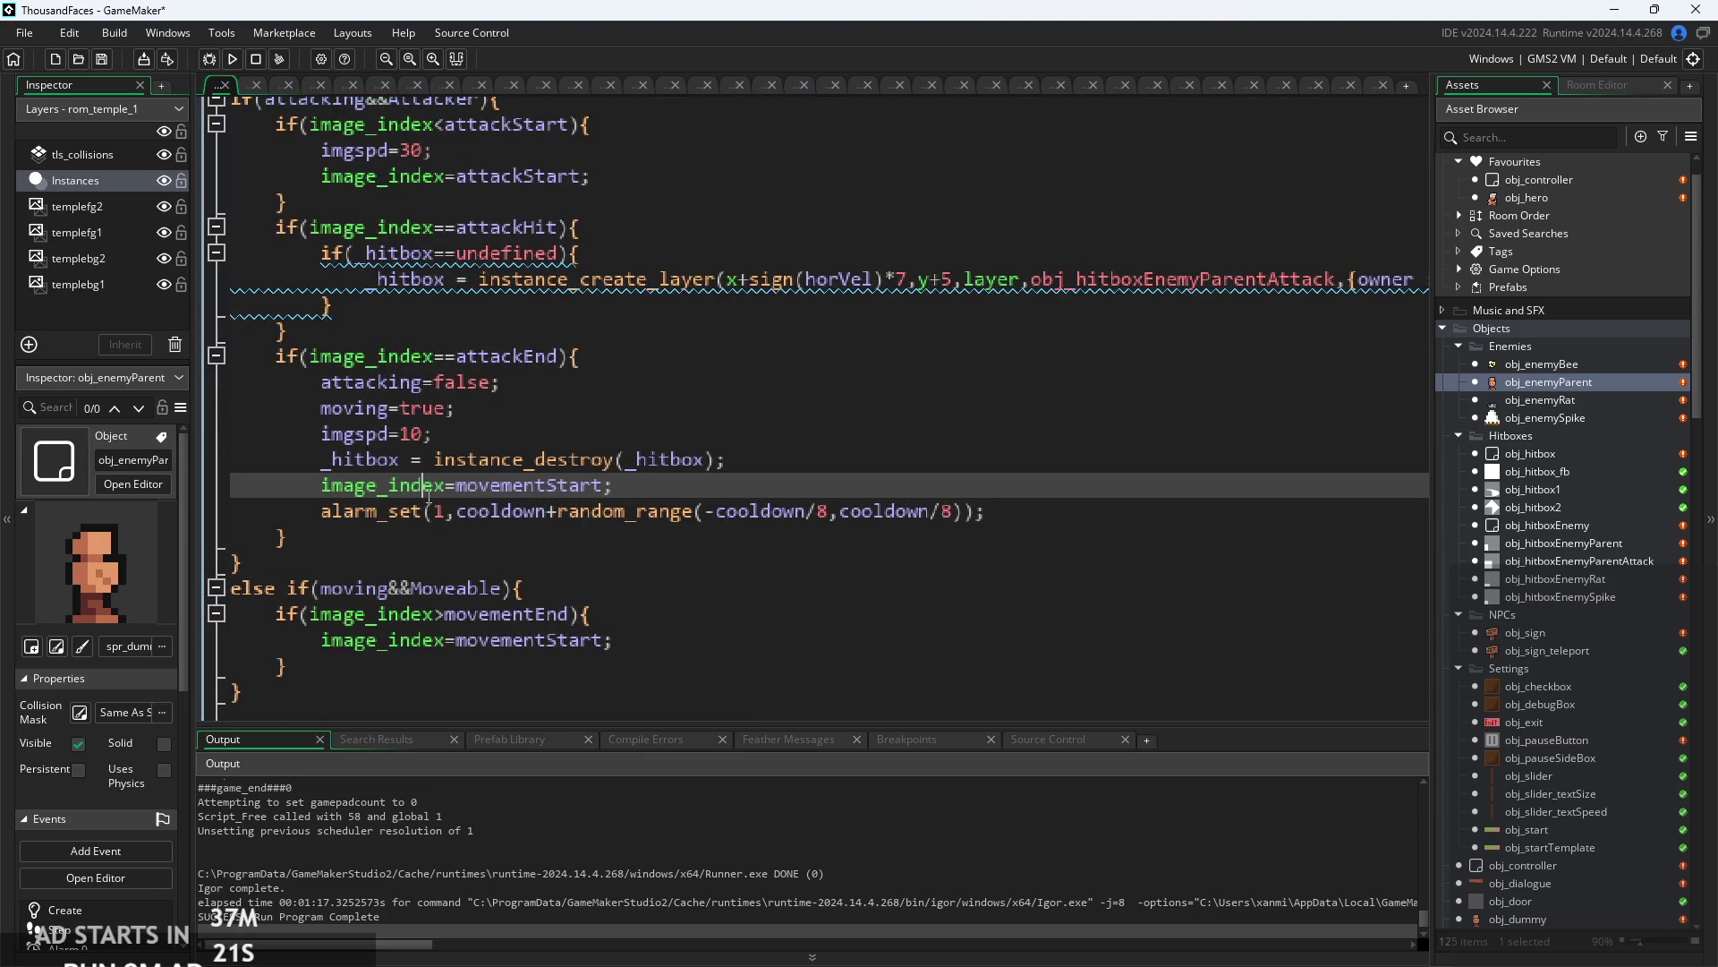
pyautogui.click(569, 512)
pyautogui.click(738, 458)
pyautogui.scroll(-1, 765, 416)
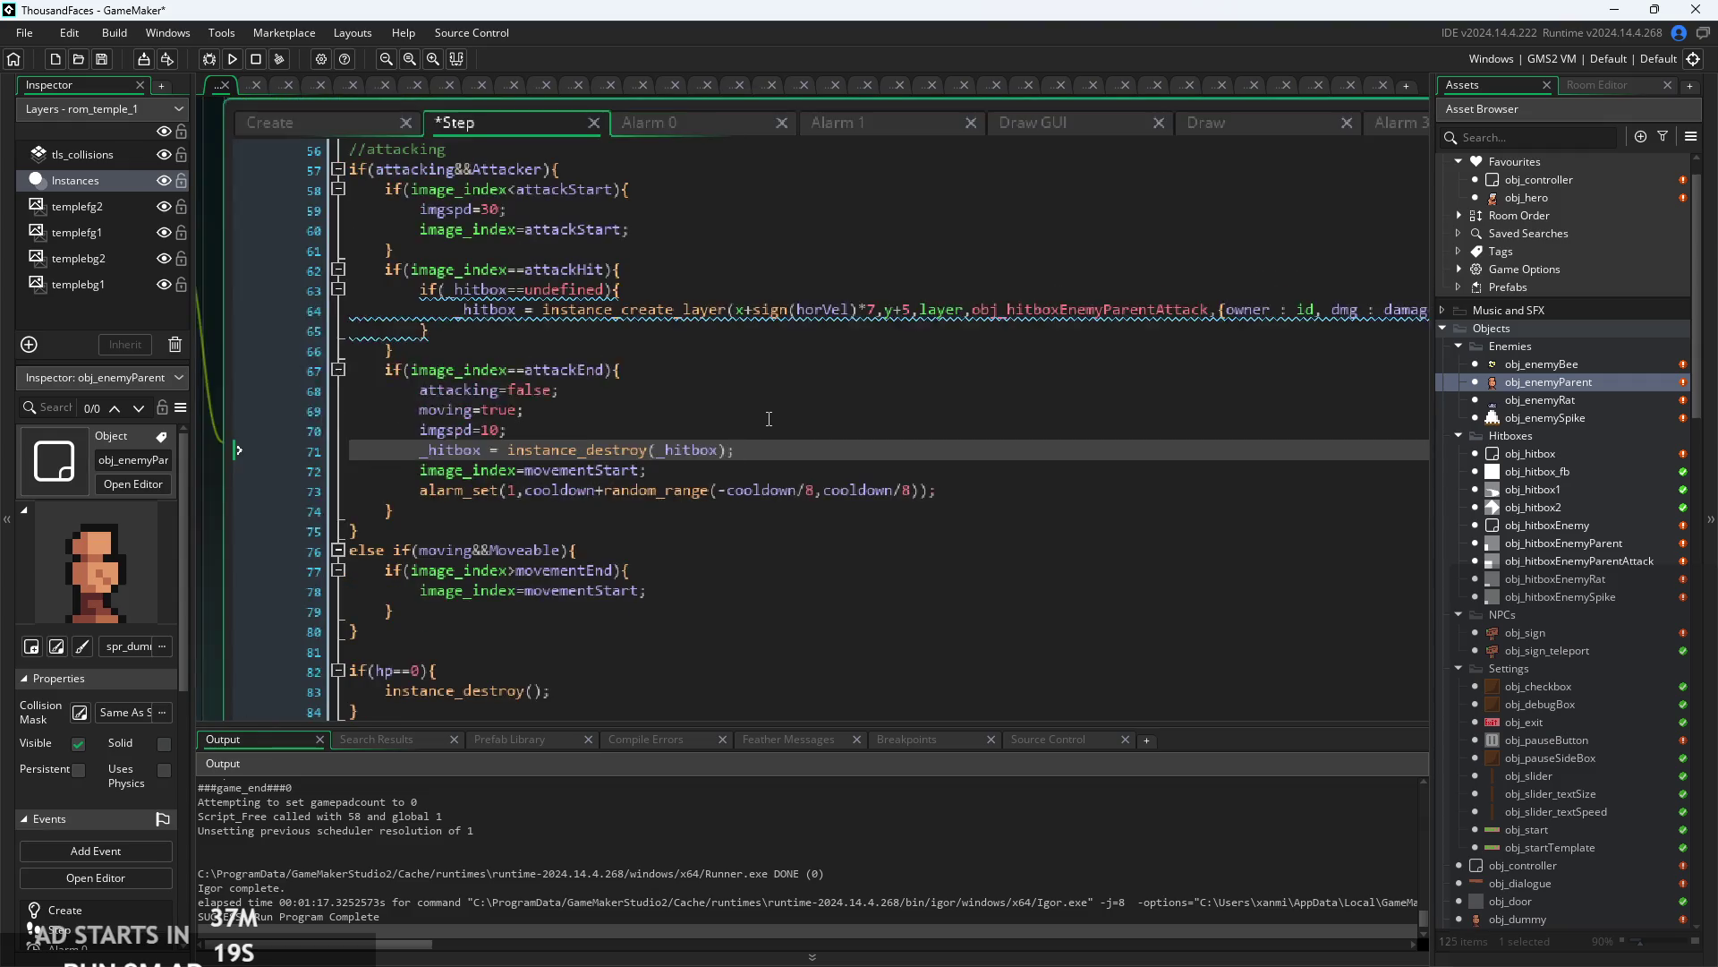
# - Check the Draw GUI and Alarm 1 code, then return to the imgspd=30 line in Step
pyautogui.click(1040, 116)
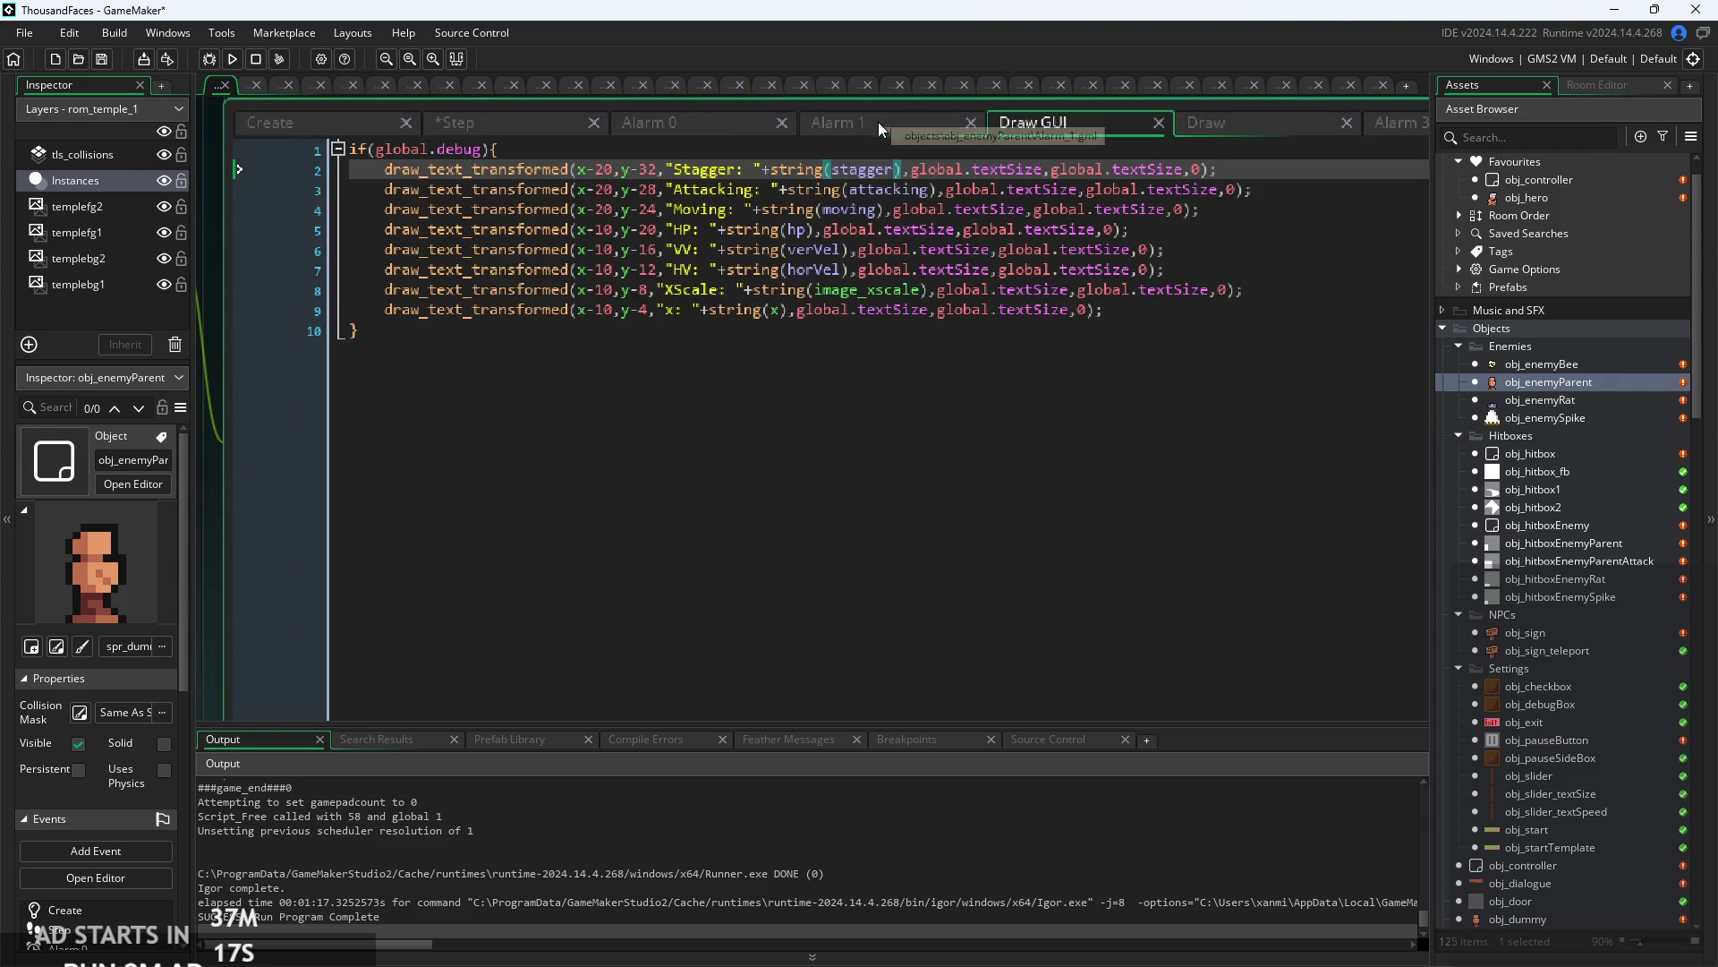
pyautogui.click(878, 122)
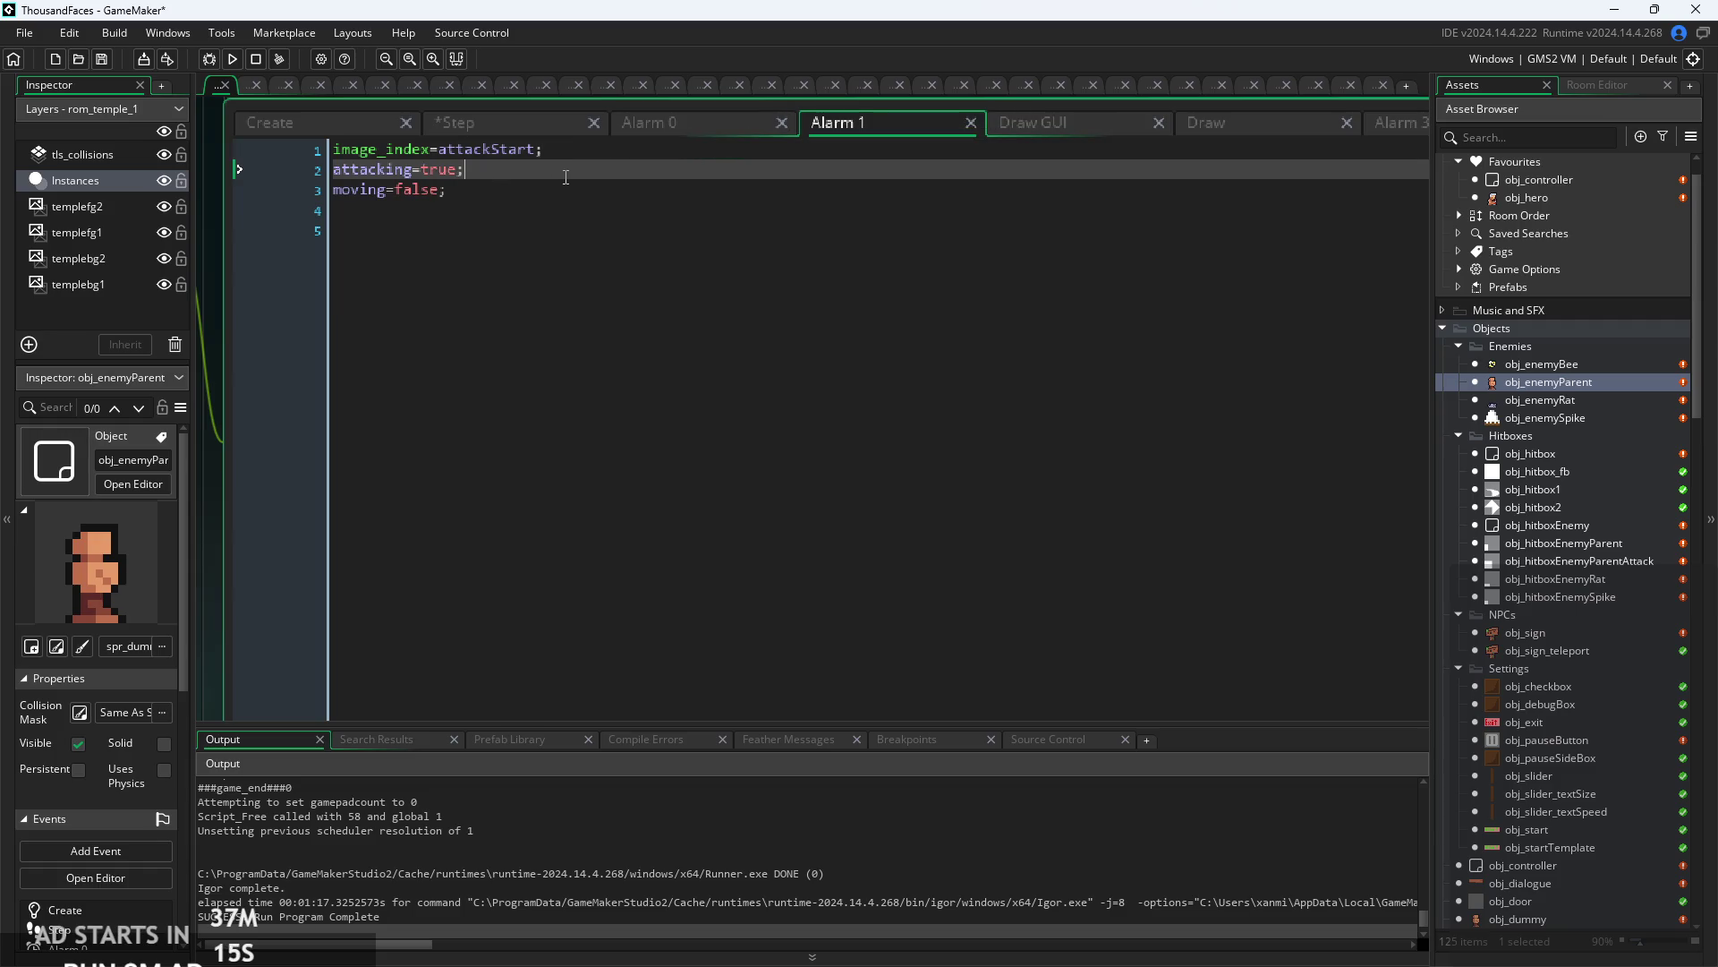
pyautogui.click(582, 168)
pyautogui.click(569, 197)
pyautogui.click(523, 122)
pyautogui.scroll(2, 563, 296)
pyautogui.click(541, 308)
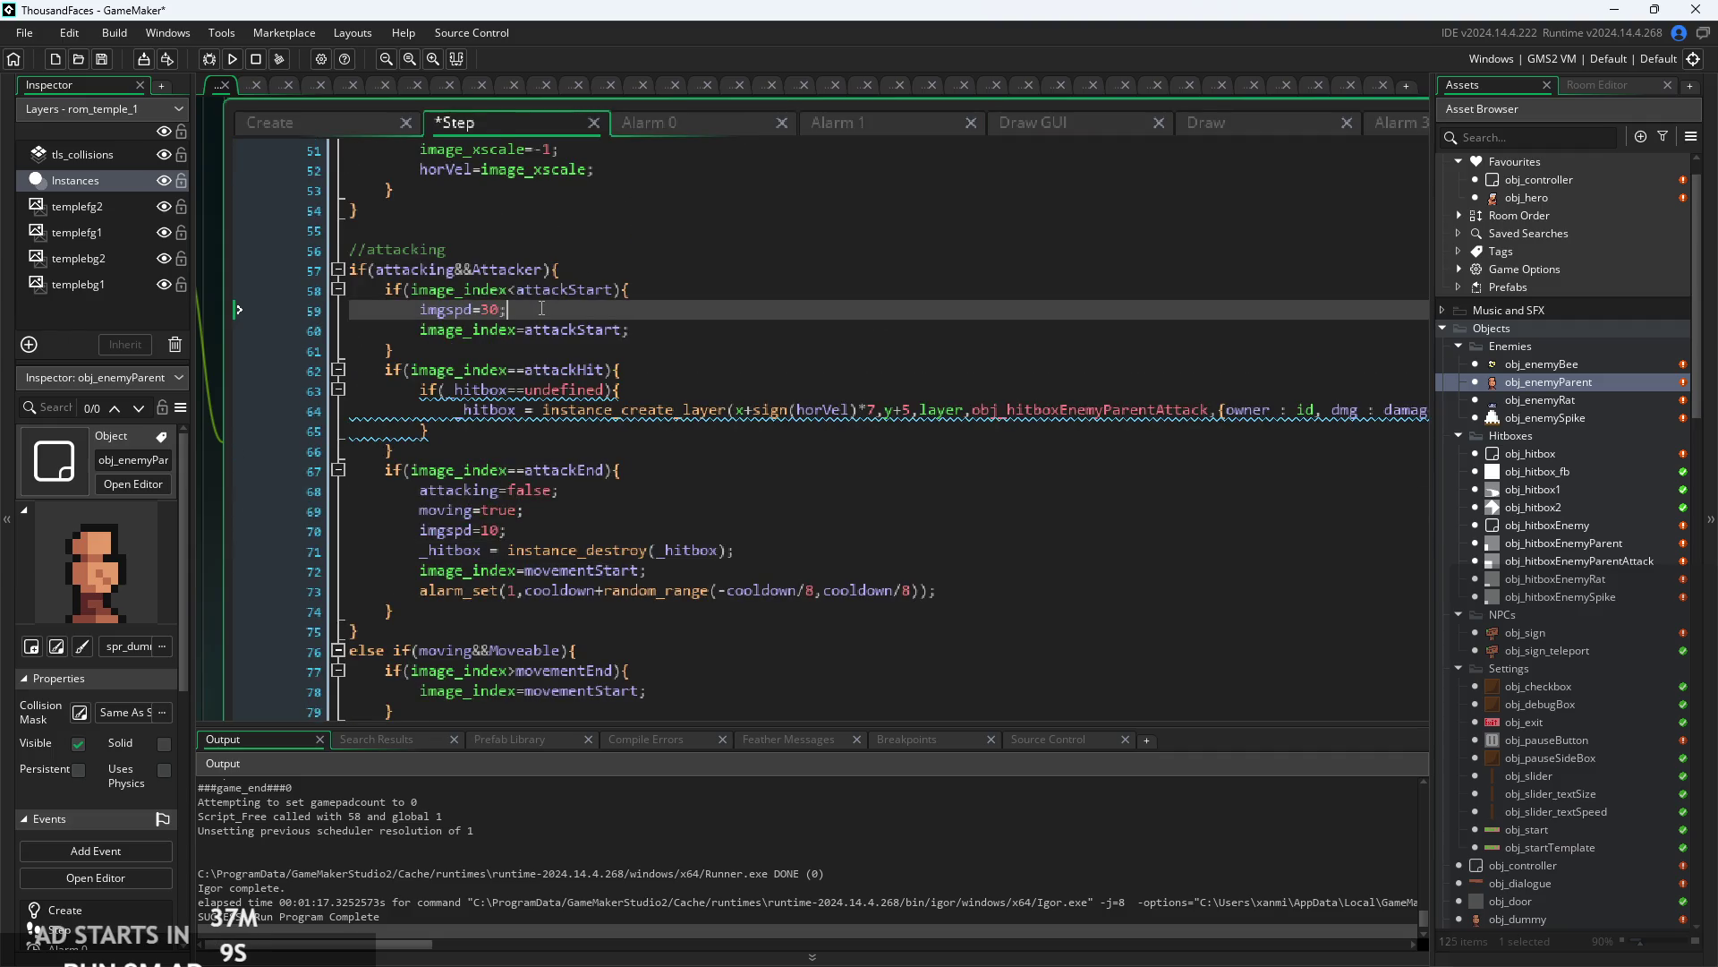
# - Move imgspd=30; from the Step event's attackStart check into Alarm 1, below image_index=attackStart
pyautogui.moveTo(426, 309); pyautogui.dragTo(417, 311)
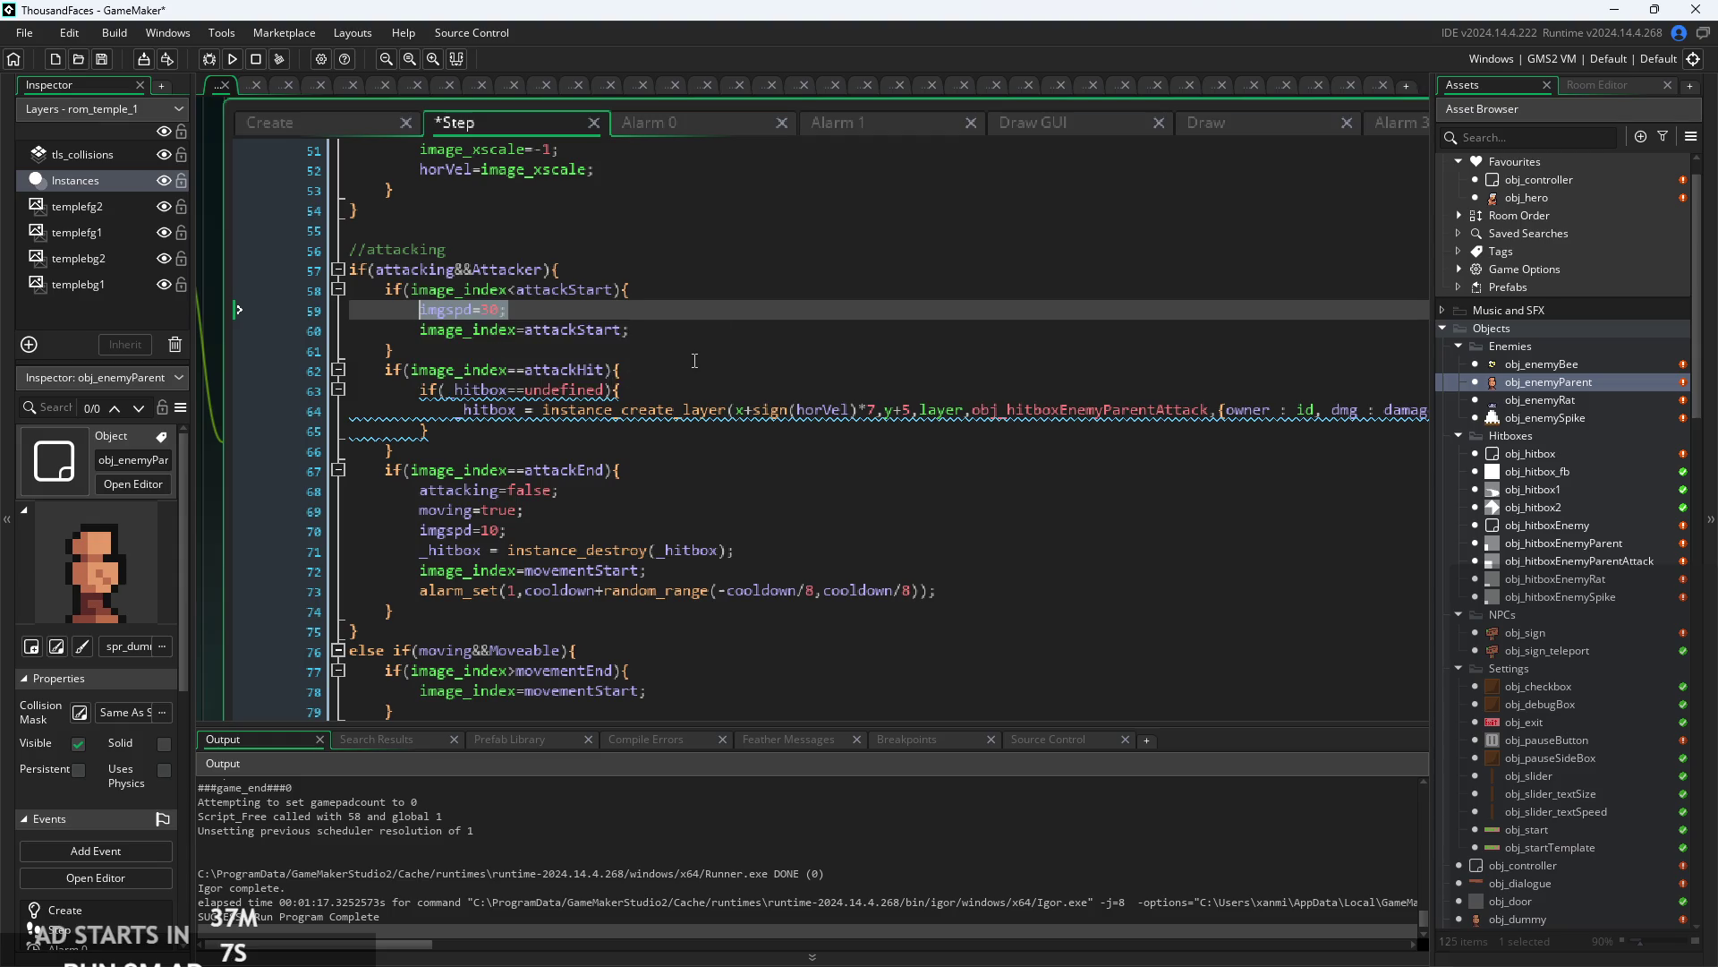
pyautogui.press('BackSpace')
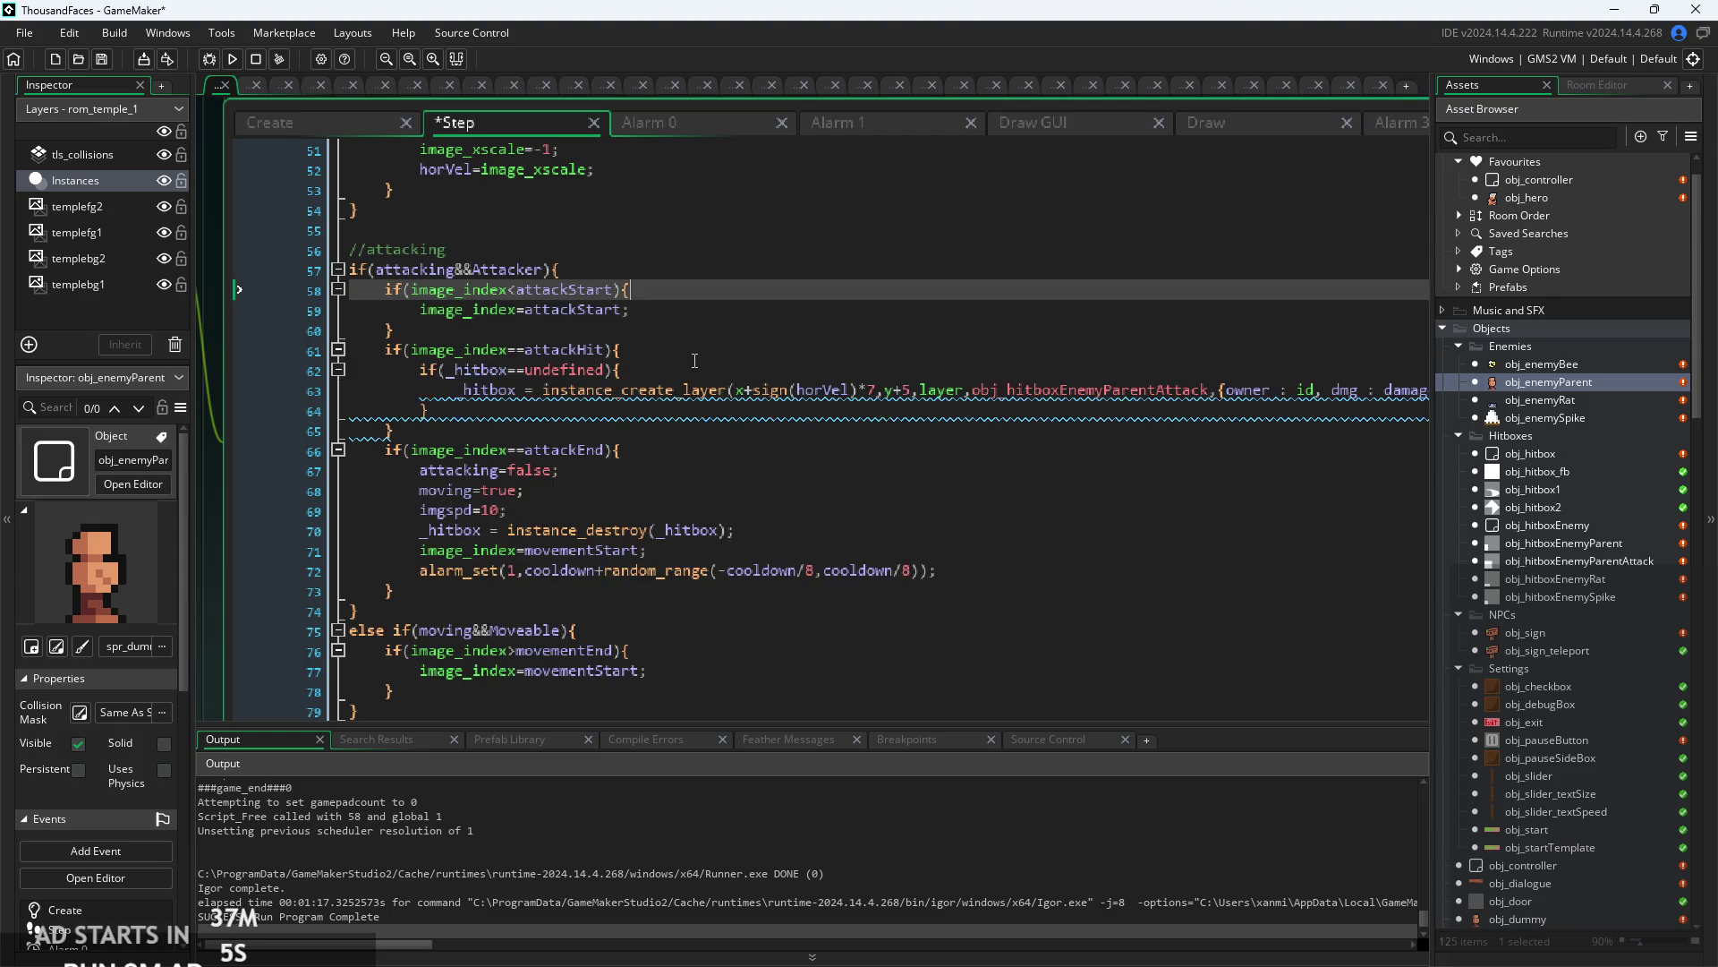
pyautogui.click(847, 138)
pyautogui.click(721, 164)
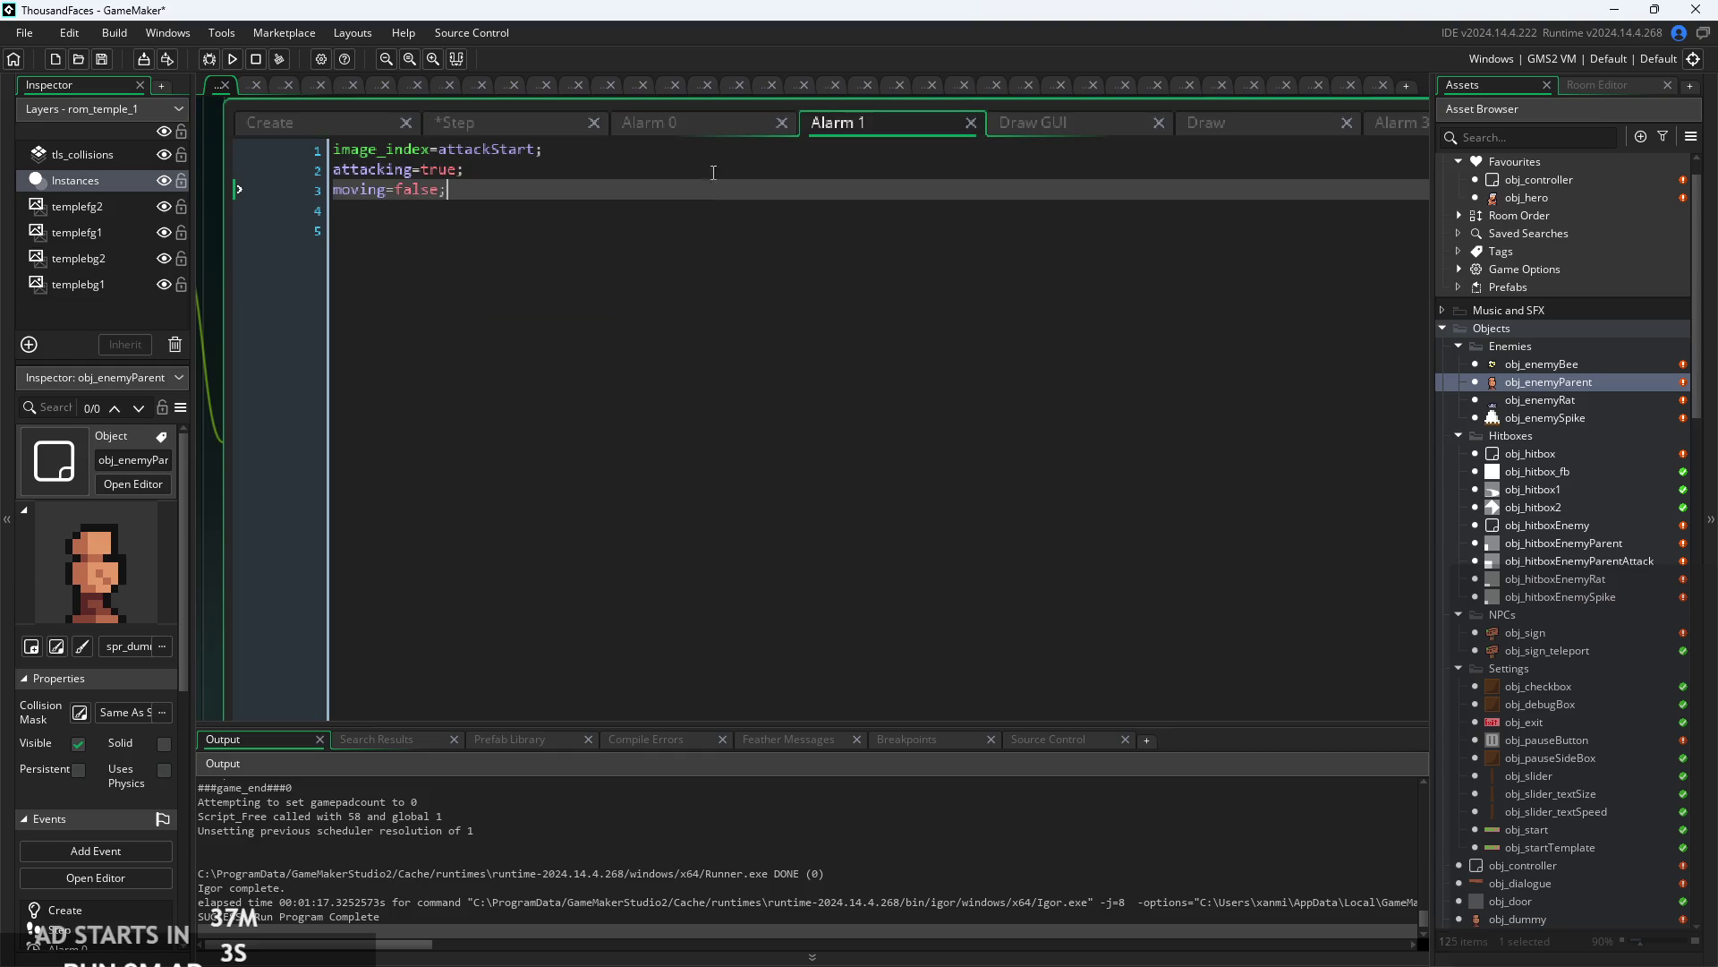
pyautogui.press('Up')
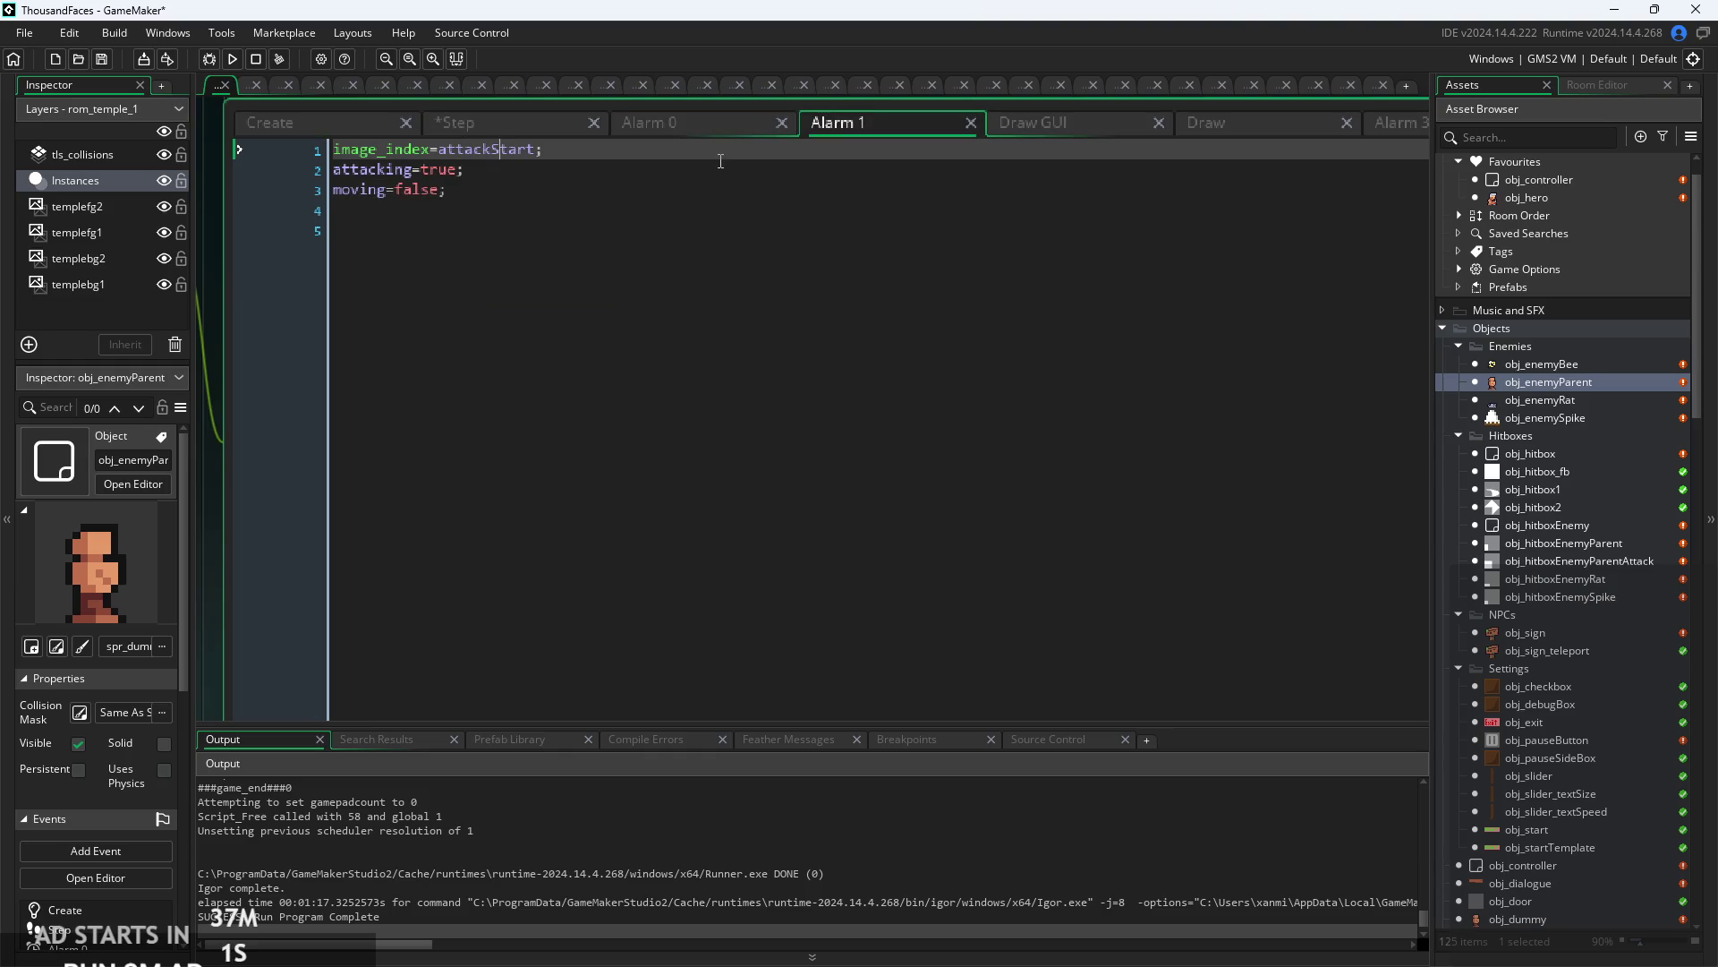
pyautogui.press('Return')
pyautogui.write('imgspd=30;')
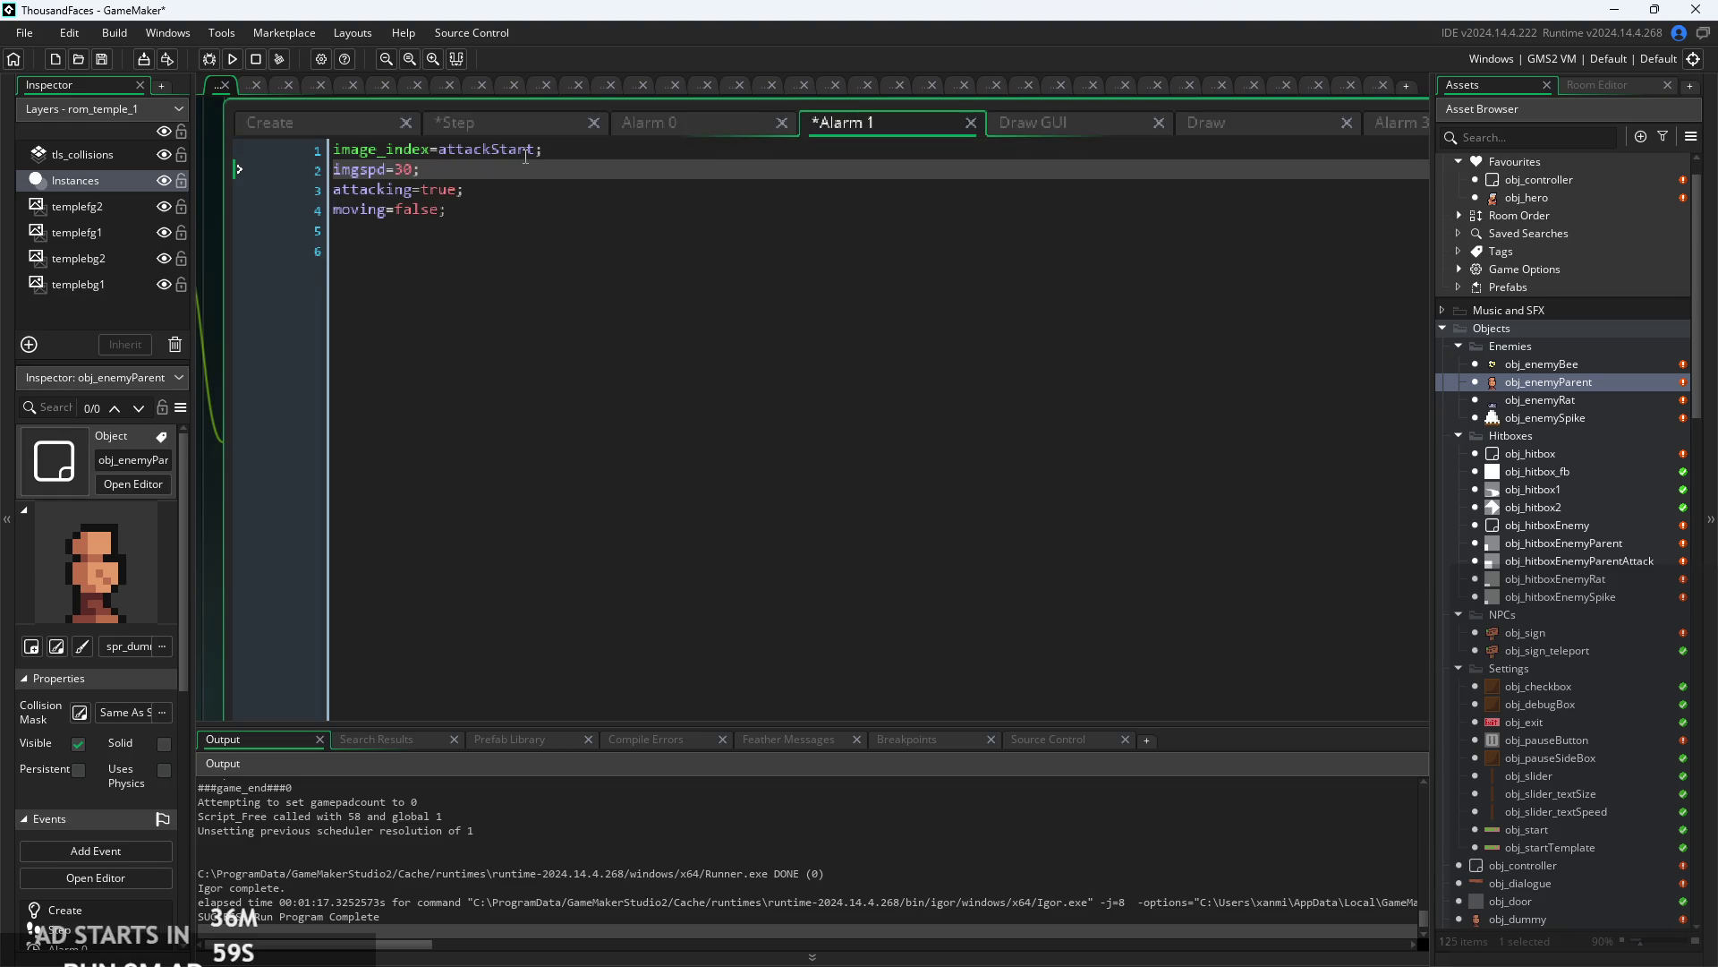
# - Review the Step event code and glance over the Alarm 0, Alarm 1 and Alarm 3 events
pyautogui.click(487, 125)
pyautogui.click(530, 349)
pyautogui.keyDown('ctrl'); pyautogui.scroll(3, 537, 340); pyautogui.keyUp('ctrl')
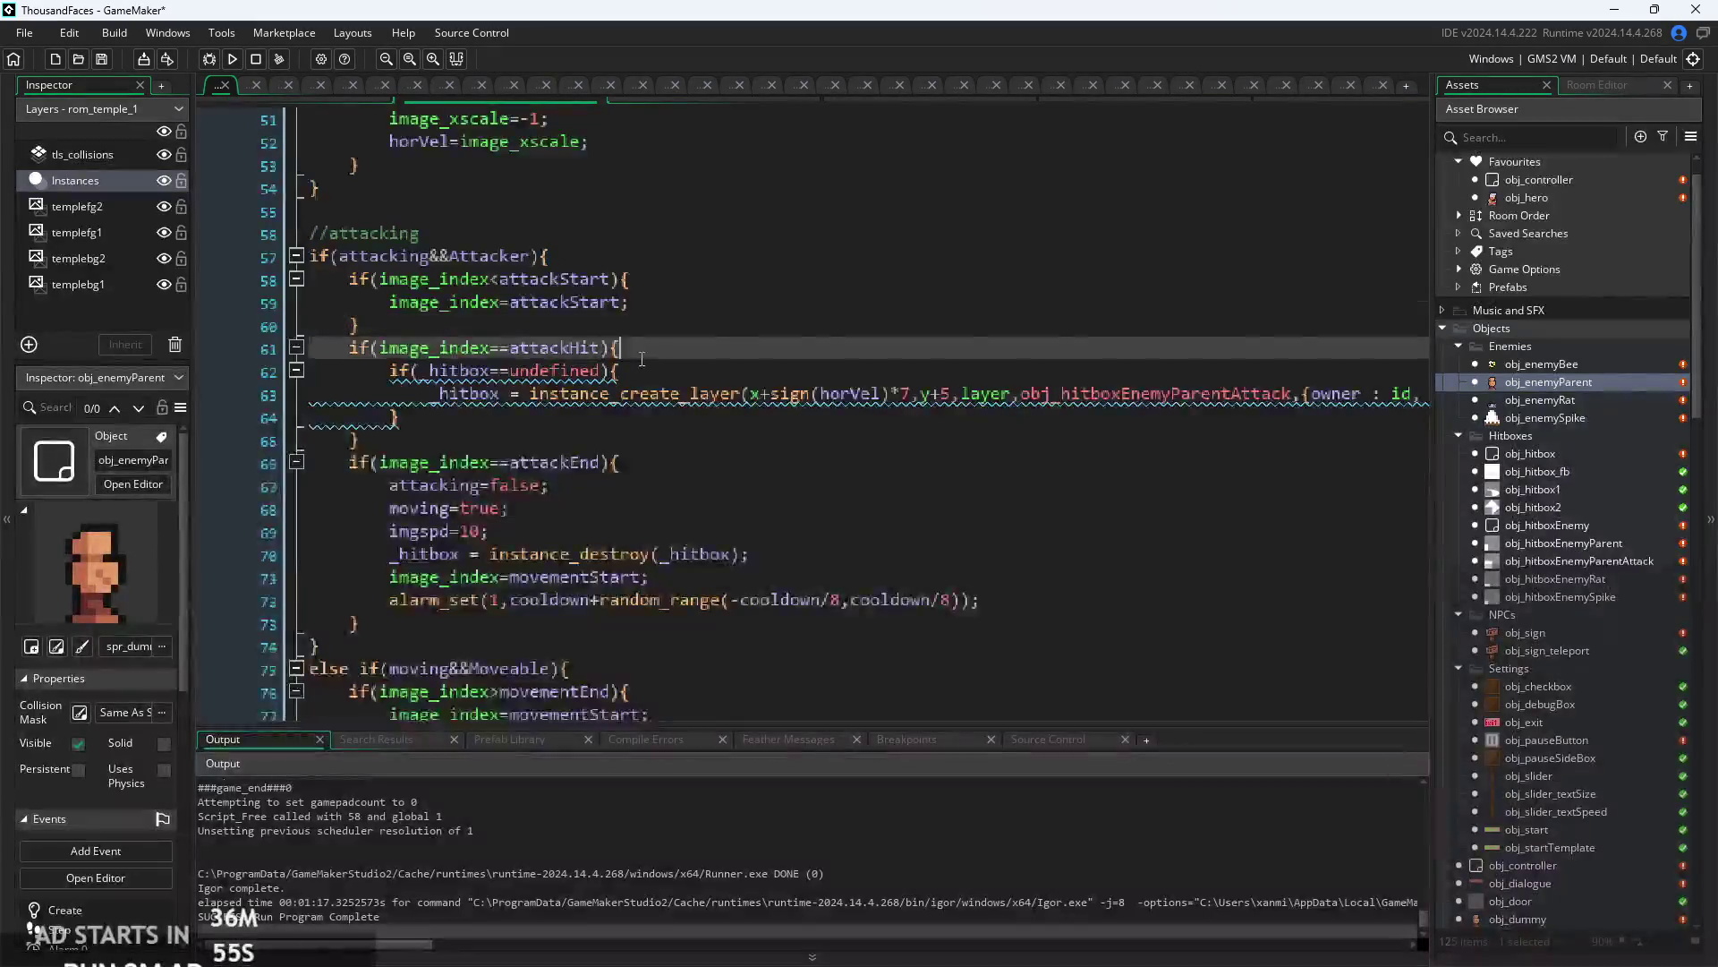
pyautogui.click(552, 386)
pyautogui.keyDown('ctrl'); pyautogui.scroll(-3, 552, 387); pyautogui.keyUp('ctrl')
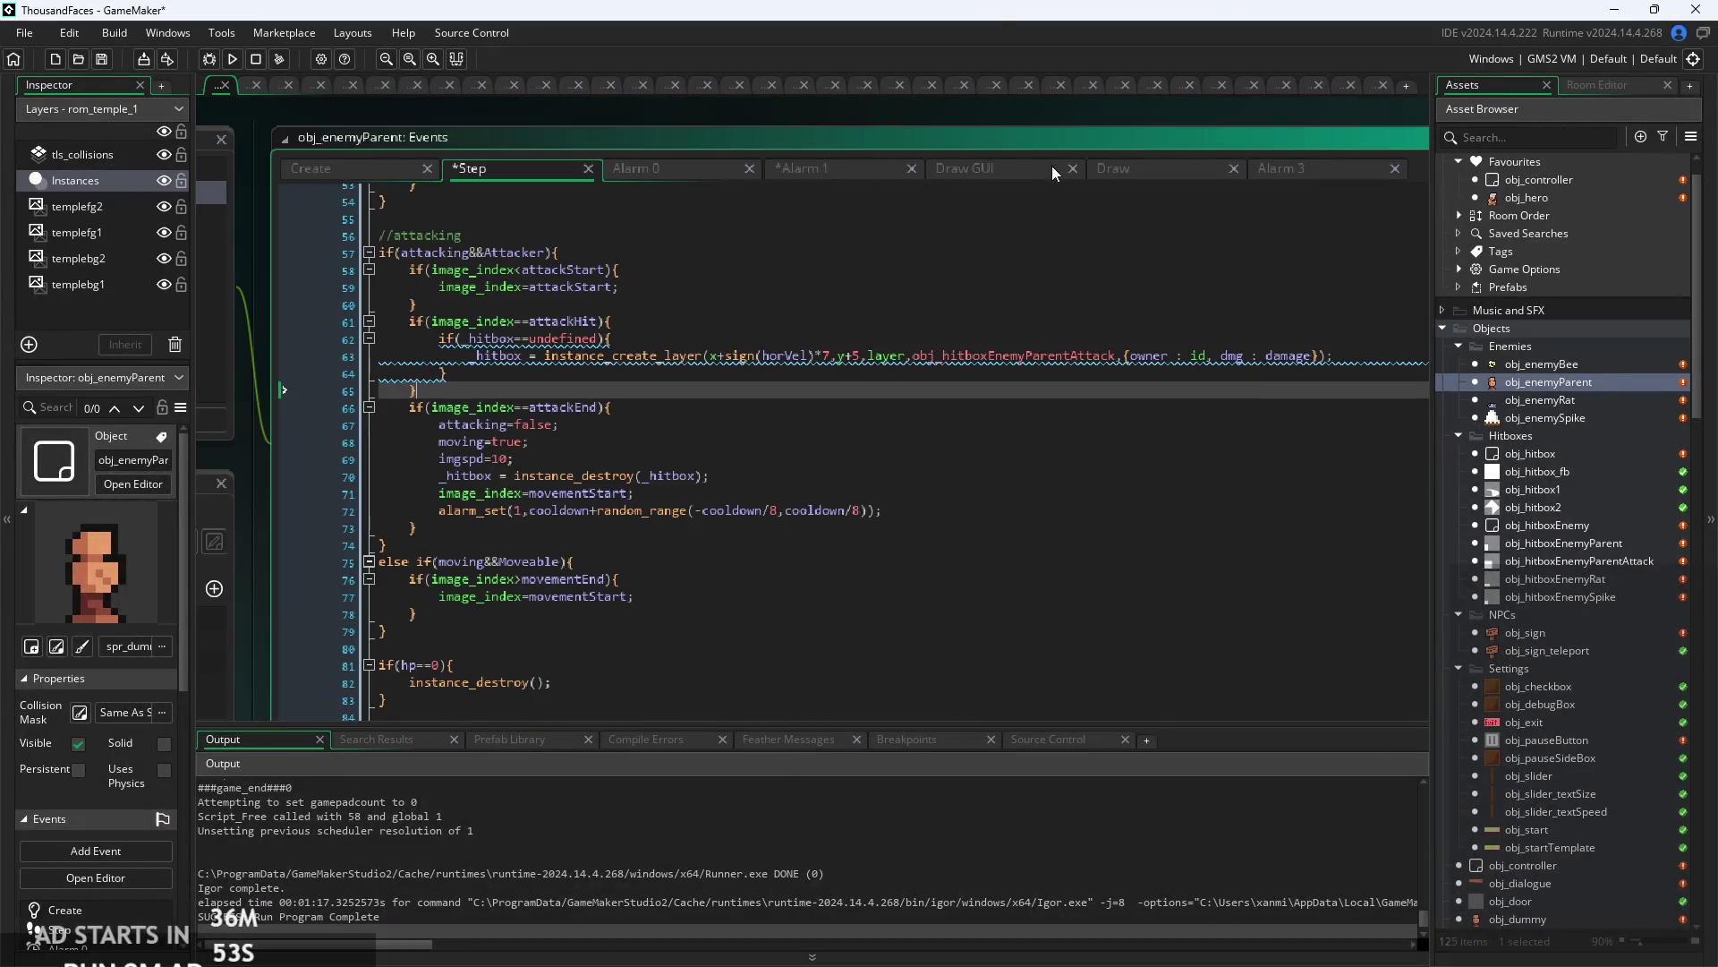
pyautogui.click(703, 168)
pyautogui.click(829, 170)
pyautogui.click(1274, 168)
pyautogui.click(501, 169)
pyautogui.scroll(-3, 537, 453)
pyautogui.keyDown('ctrl'); pyautogui.scroll(2, 536, 454); pyautogui.keyUp('ctrl')
pyautogui.scroll(-1, 545, 537)
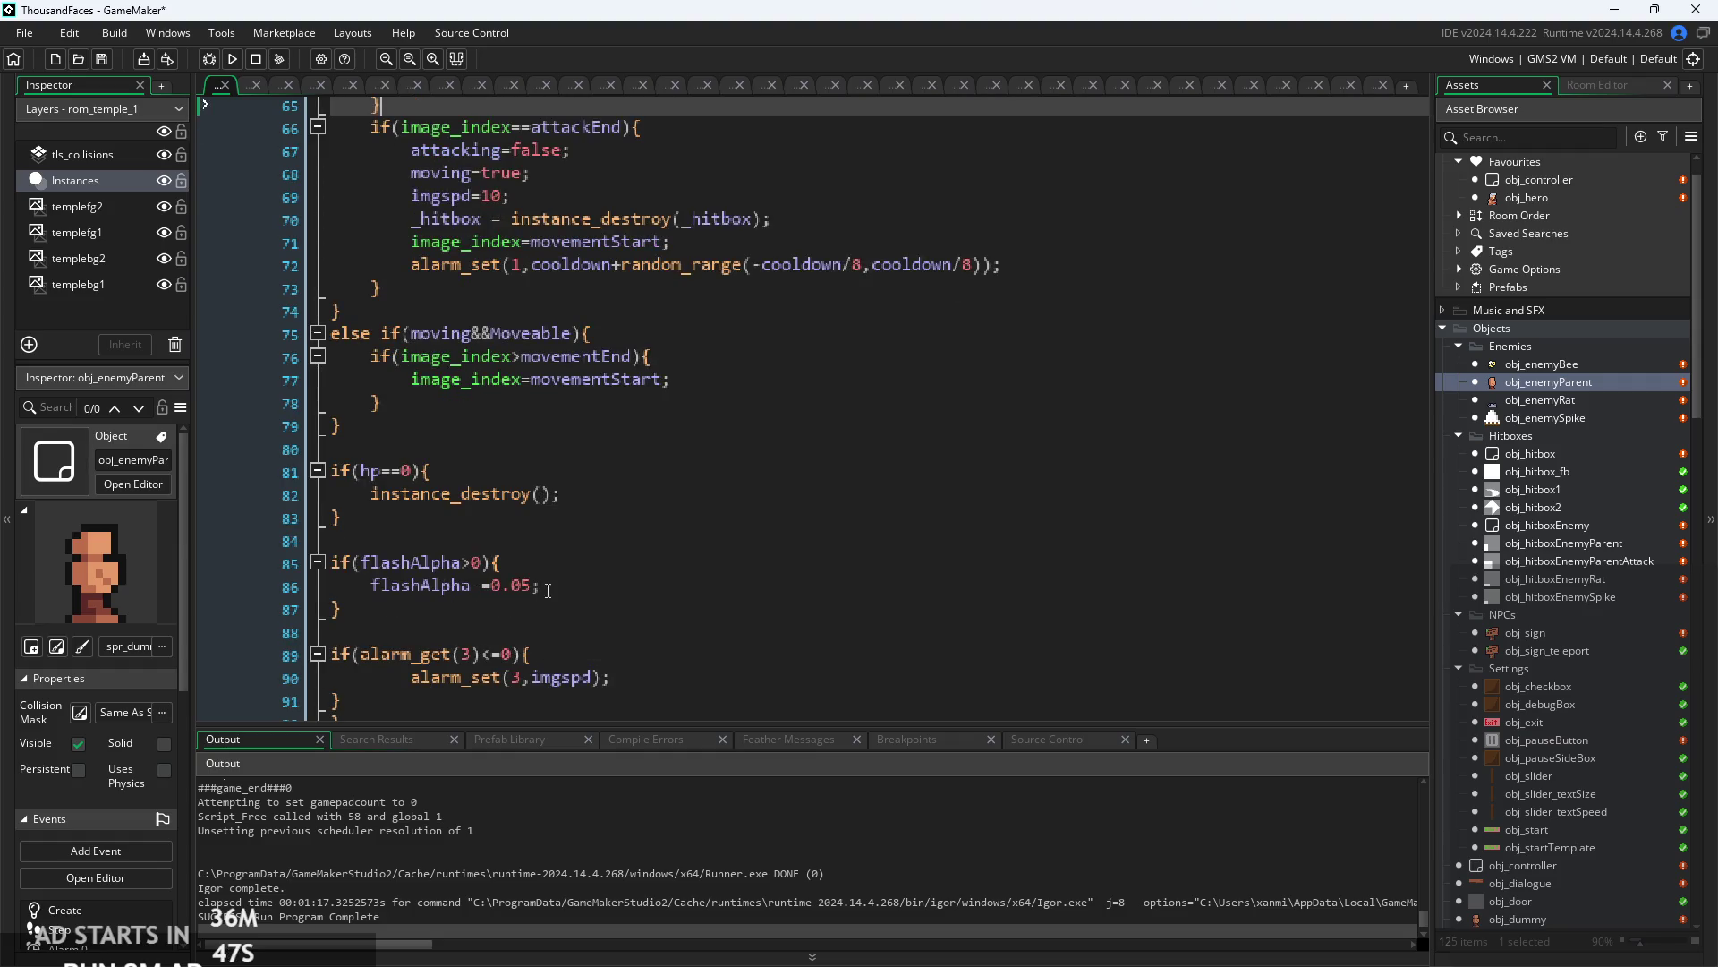
# - Inspect the alarm_get(3) check near line 88 of the Step event
pyautogui.click(538, 689)
pyautogui.keyDown('ctrl'); pyautogui.scroll(-2, 547, 667); pyautogui.keyUp('ctrl')
pyautogui.click(556, 637)
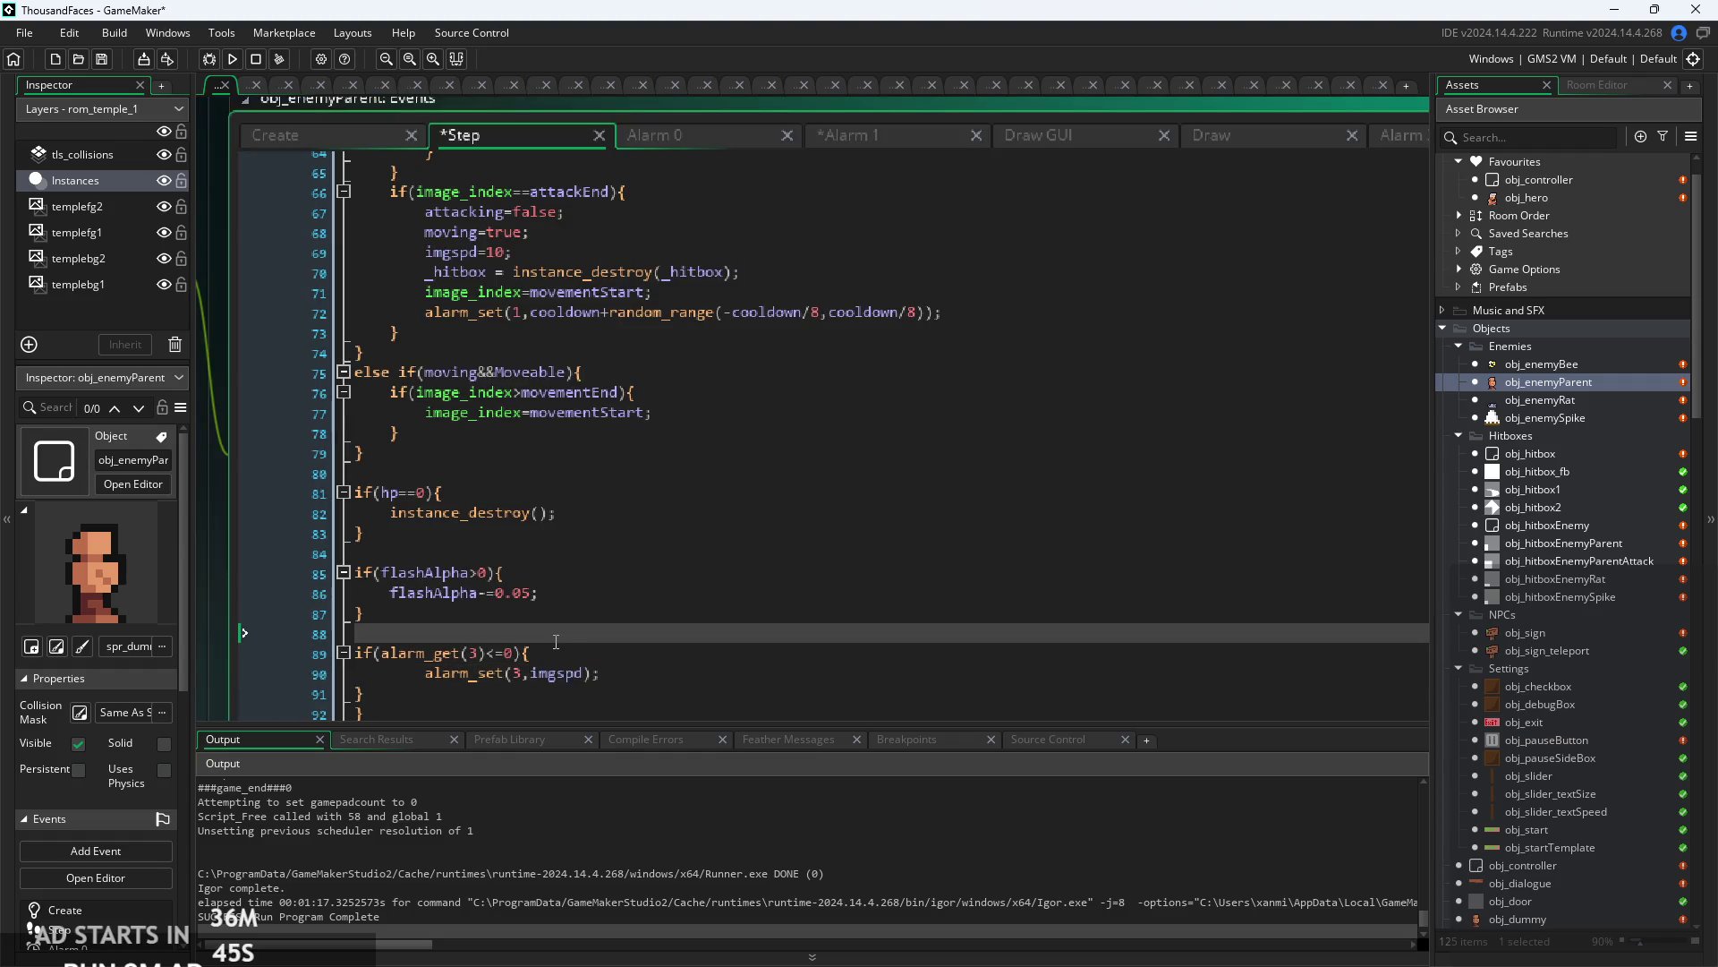
pyautogui.click(563, 656)
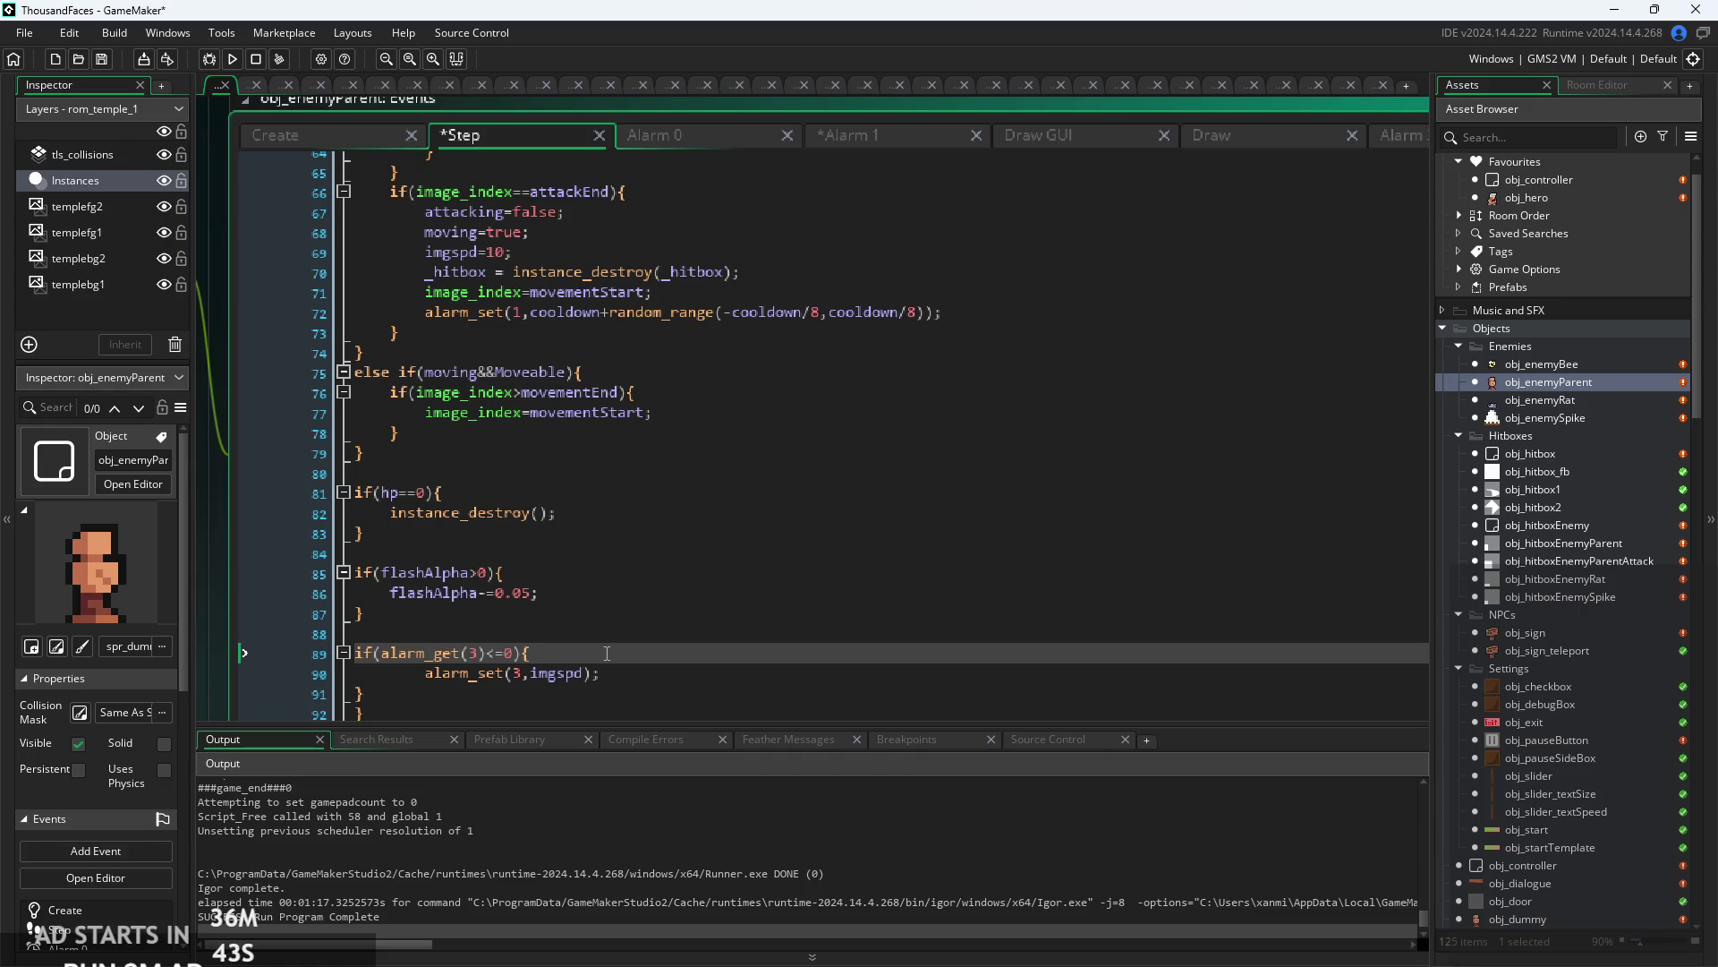
pyautogui.scroll(2, 607, 653)
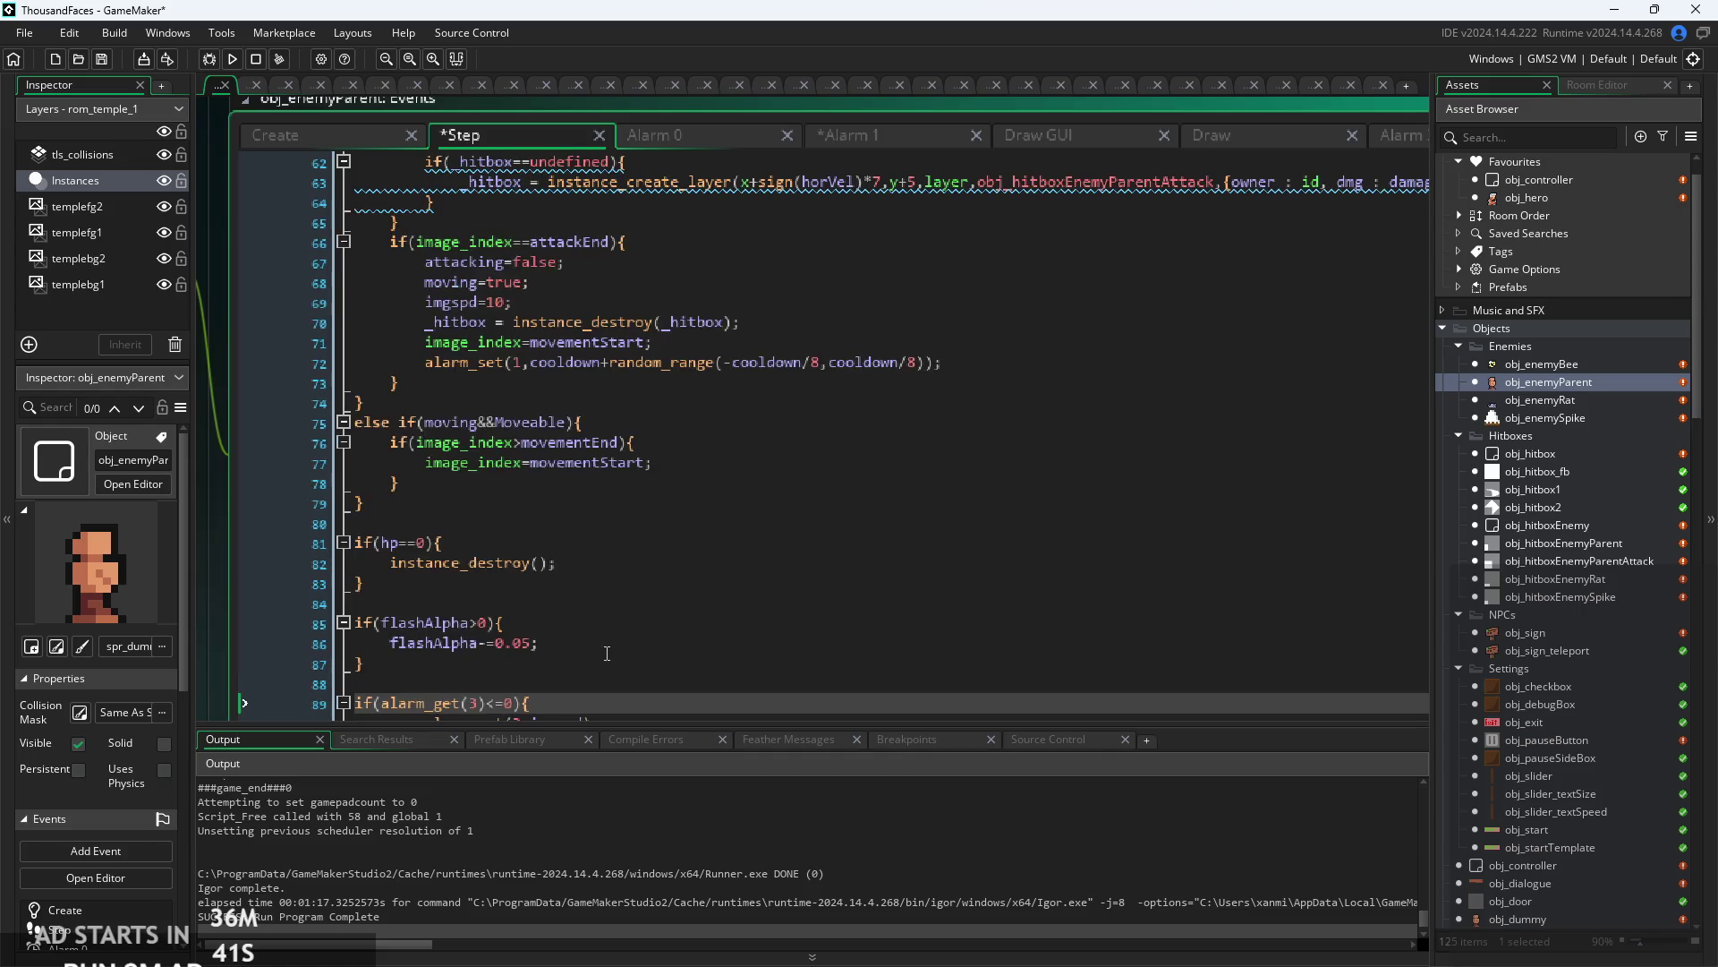
pyautogui.scroll(-2, 607, 652)
pyautogui.scroll(1, 607, 652)
pyautogui.scroll(5, 607, 653)
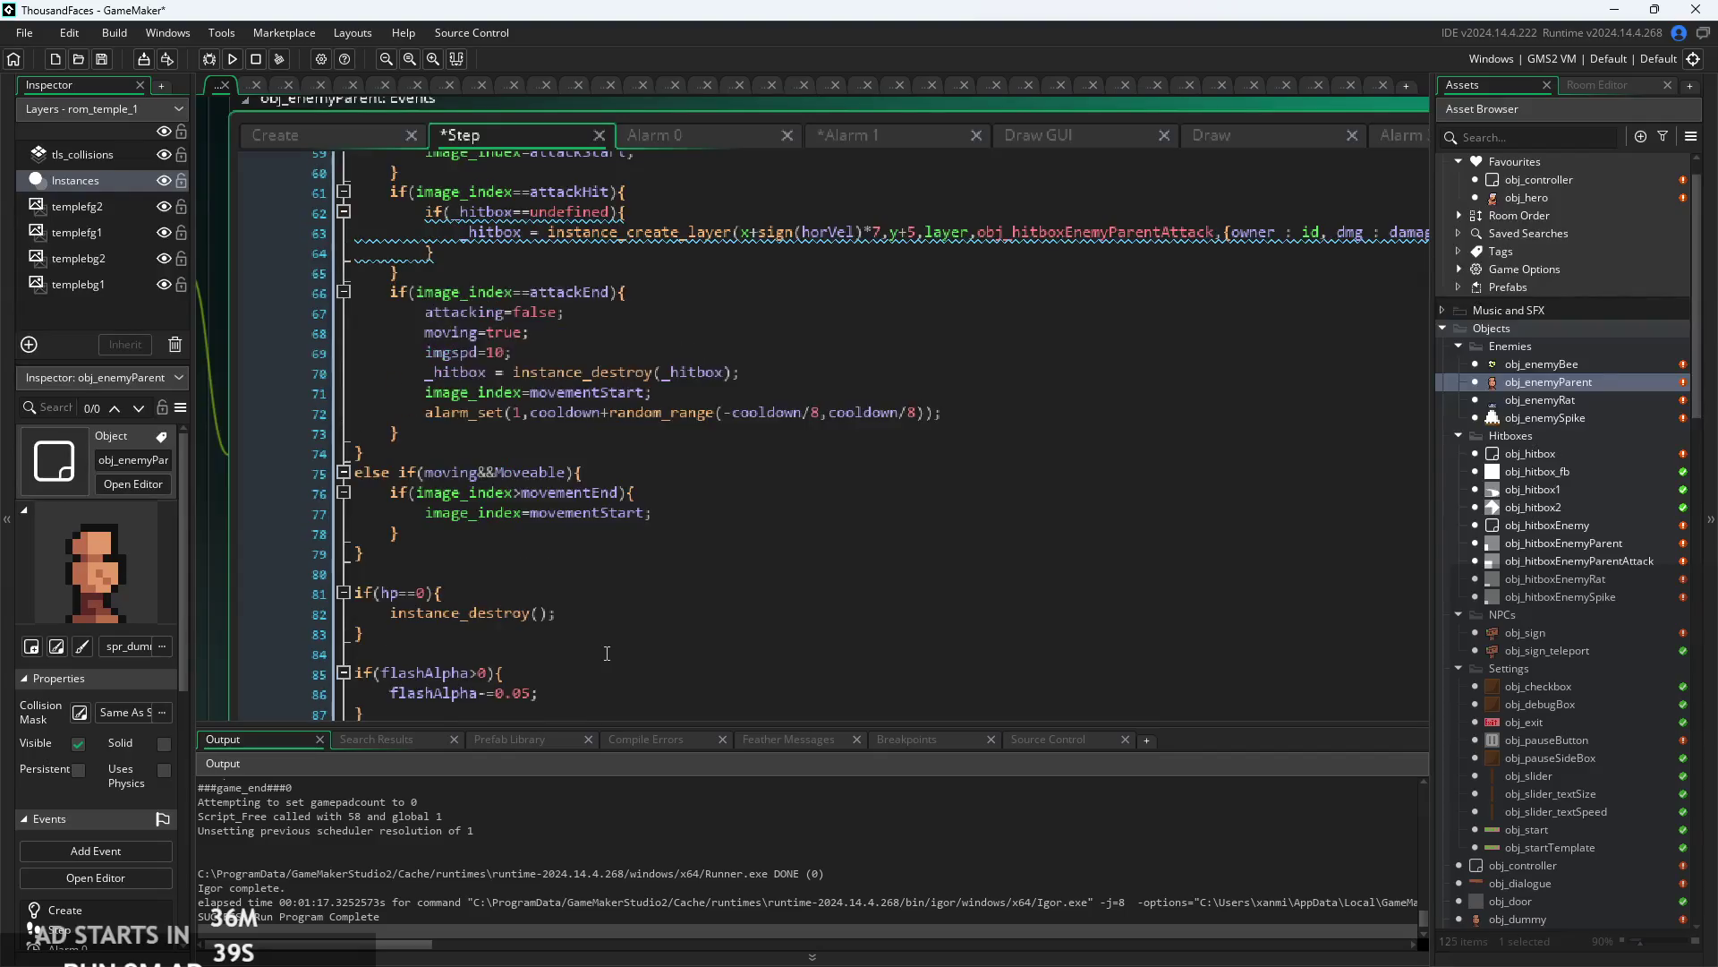
# - Inspect the attackEnd check, placing the caret inside the imgspd=10 value
pyautogui.click(637, 507)
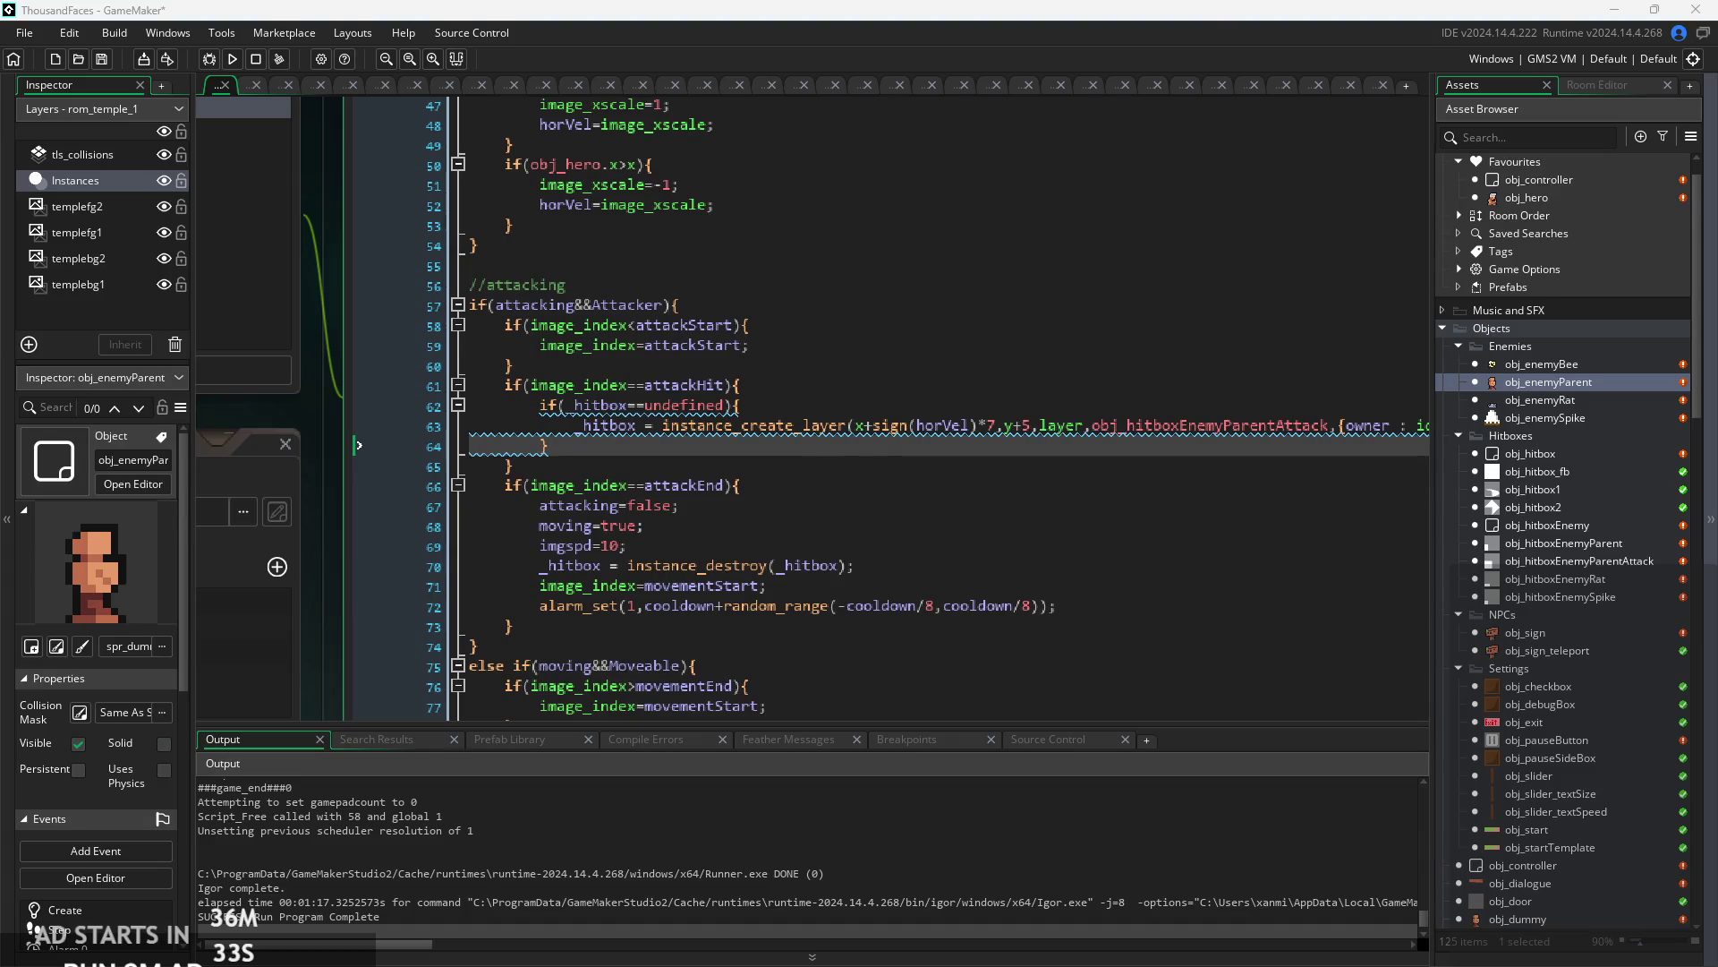
pyautogui.click(626, 485)
pyautogui.scroll(2, 783, 506)
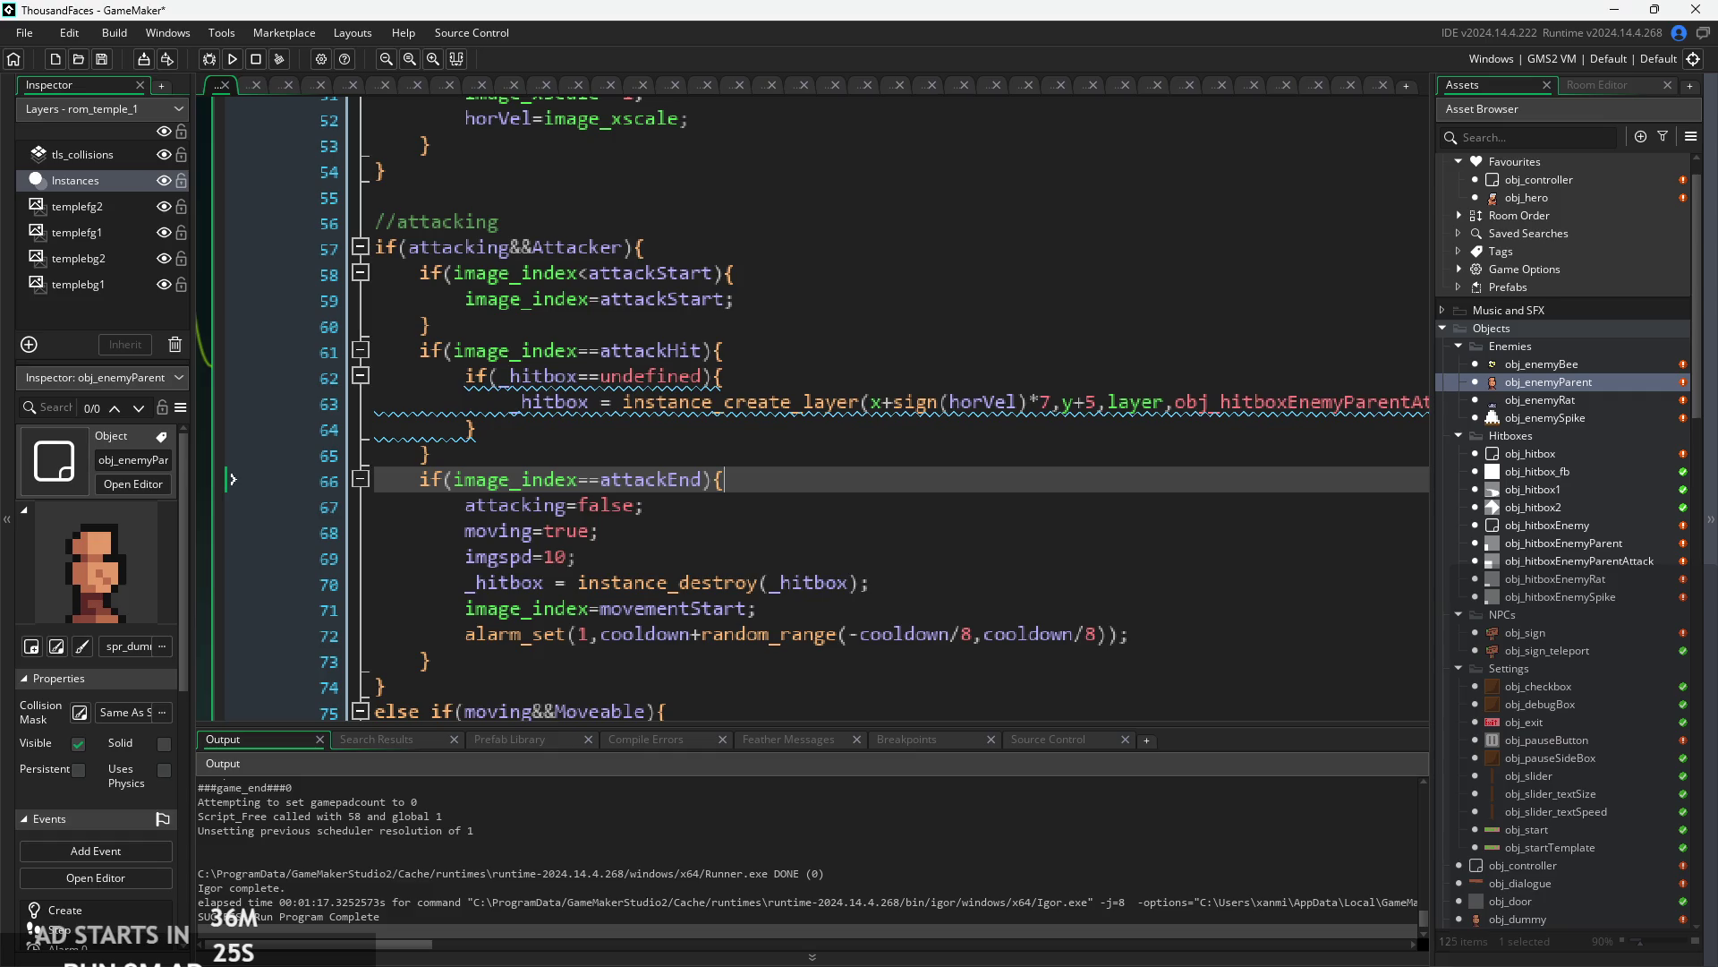
pyautogui.click(836, 505)
pyautogui.scroll(1, 837, 504)
pyautogui.click(677, 551)
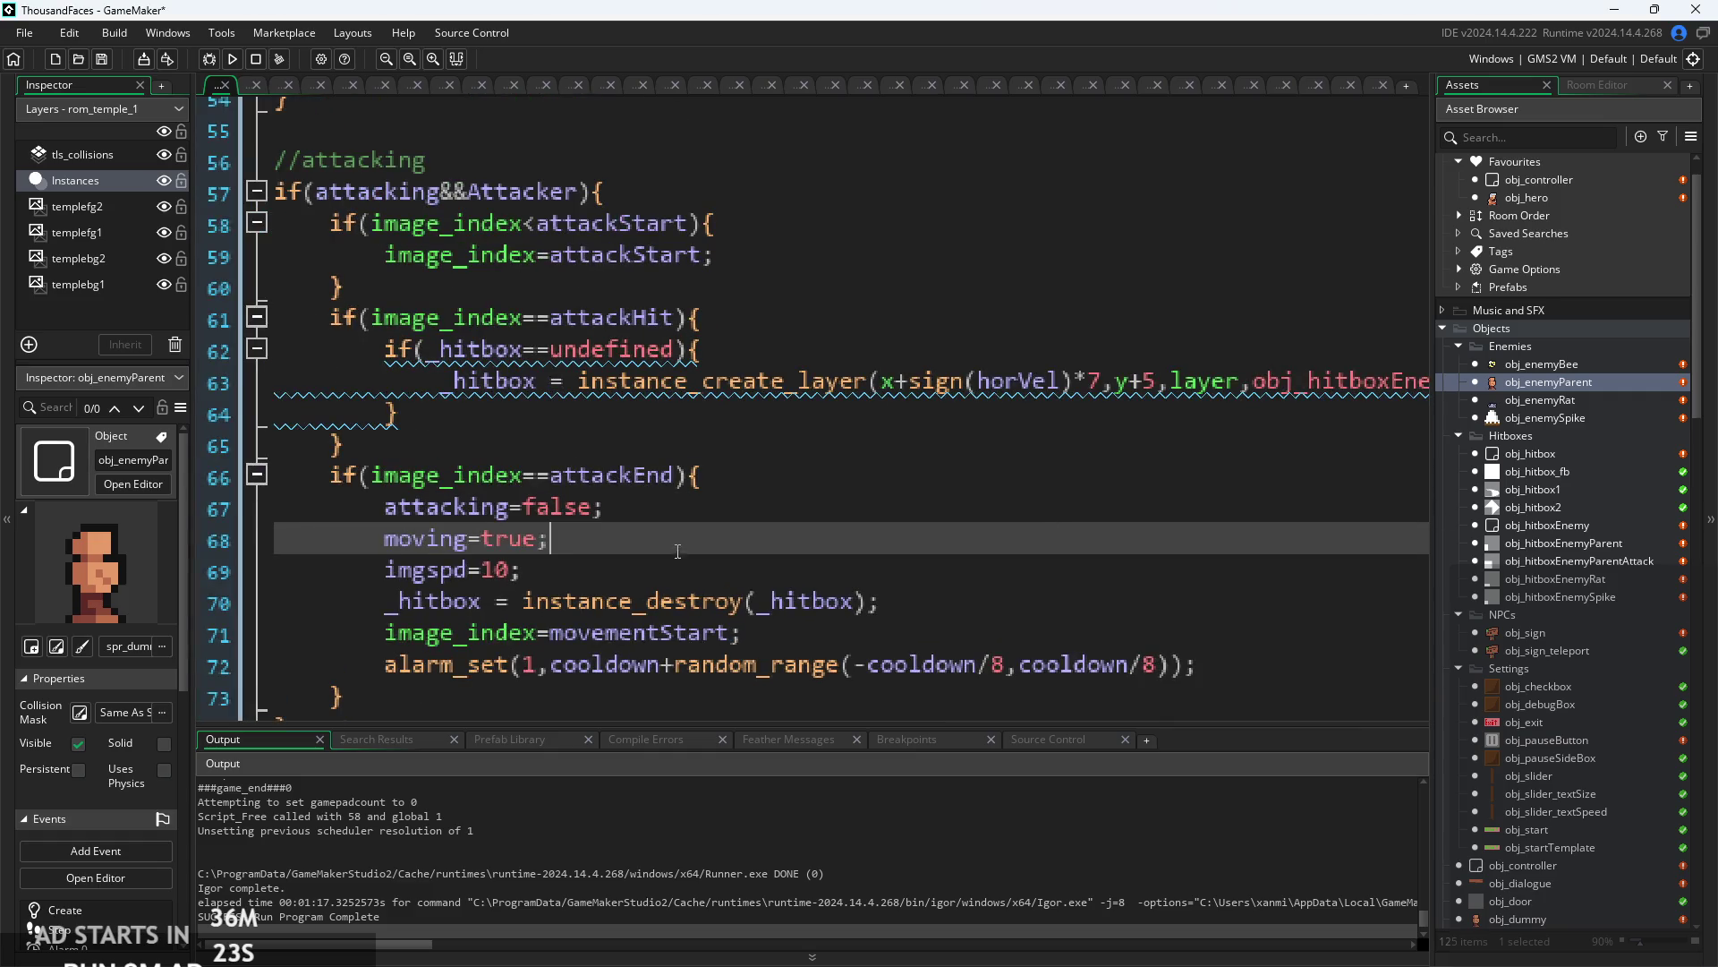
pyautogui.scroll(-1, 677, 551)
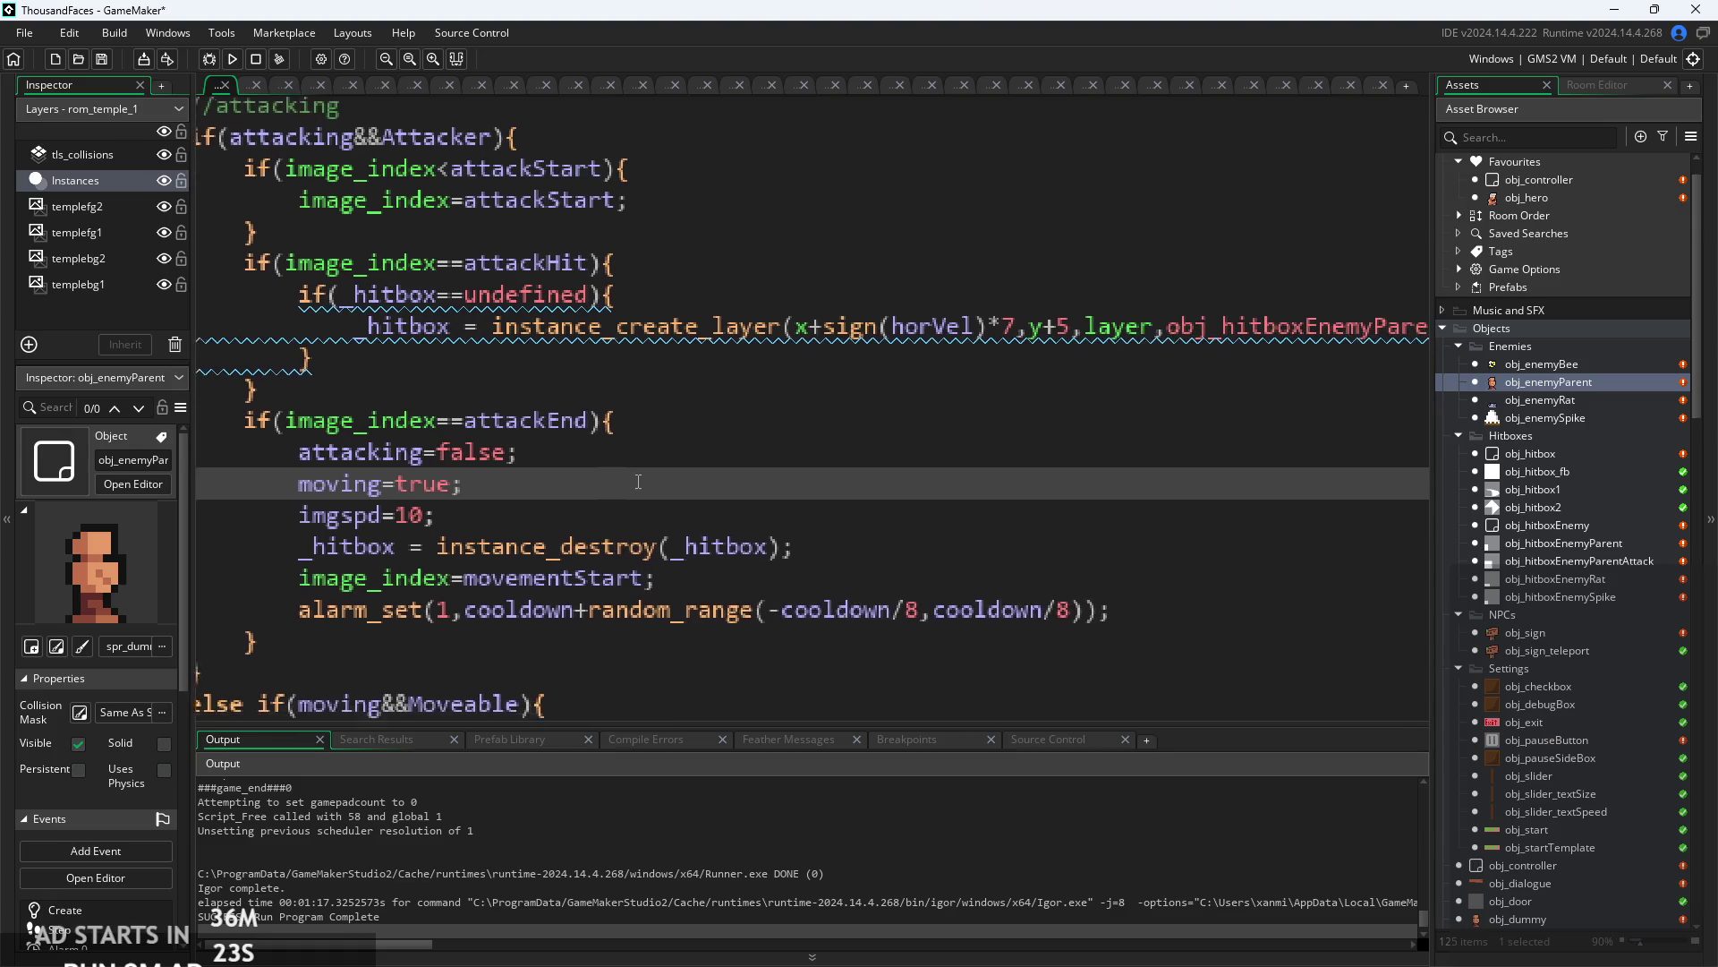
pyautogui.click(471, 499)
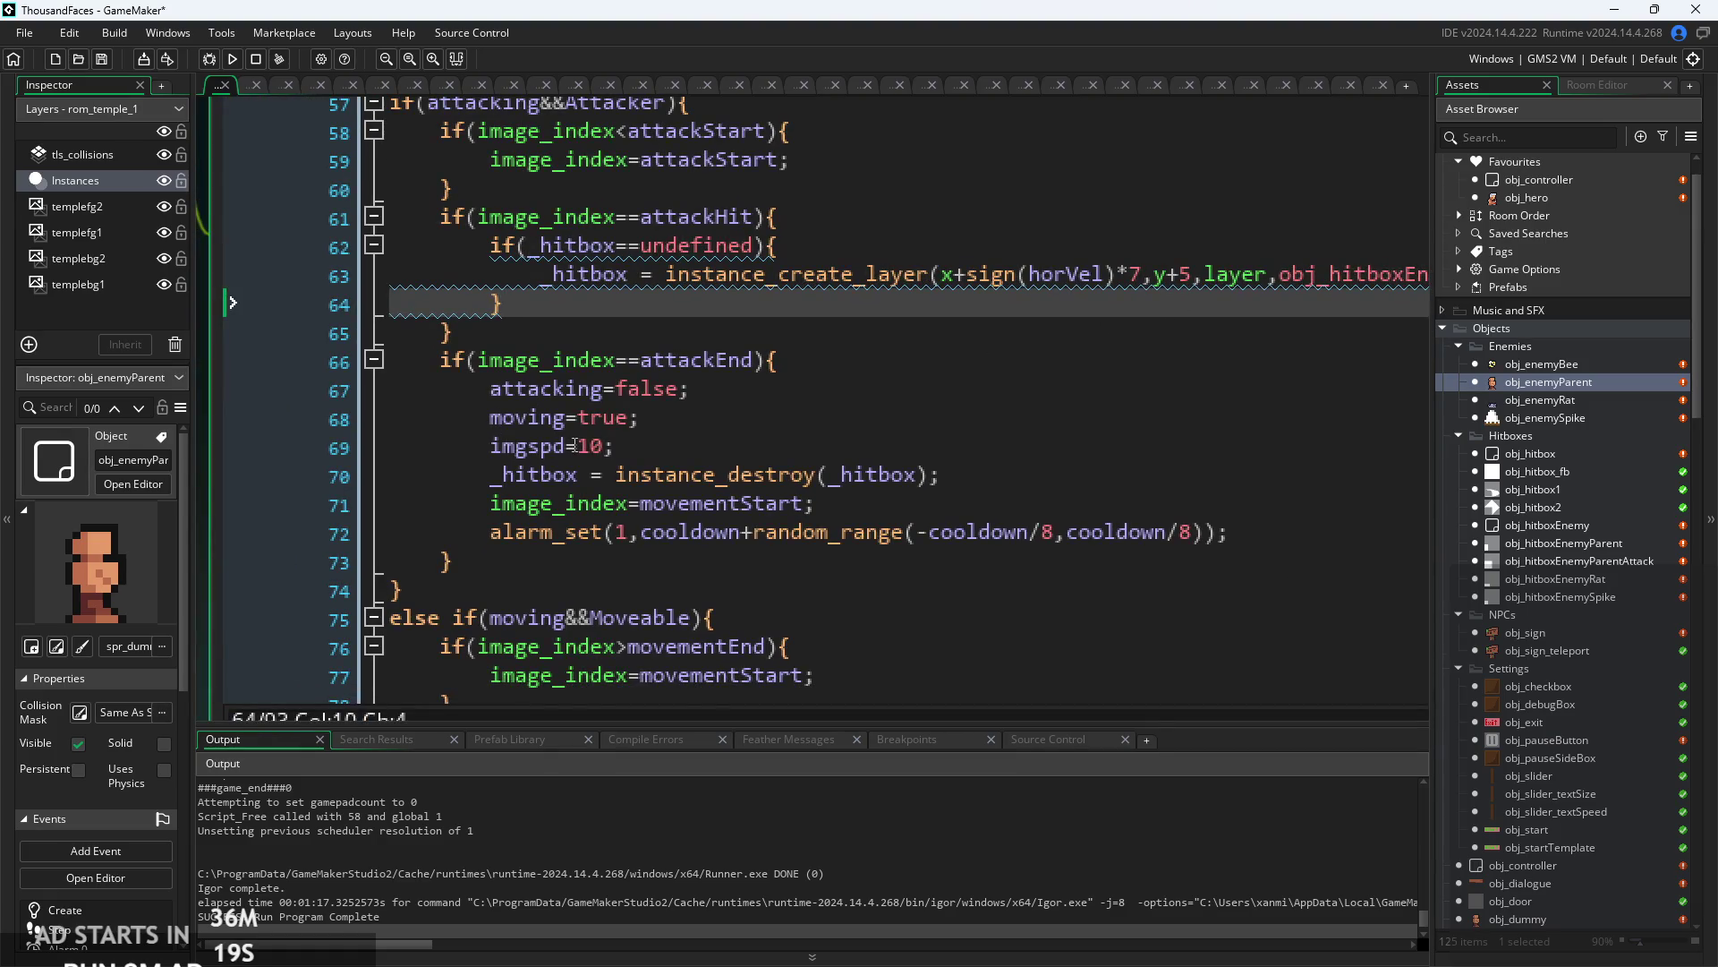
pyautogui.press('Left')
pyautogui.press('Left')
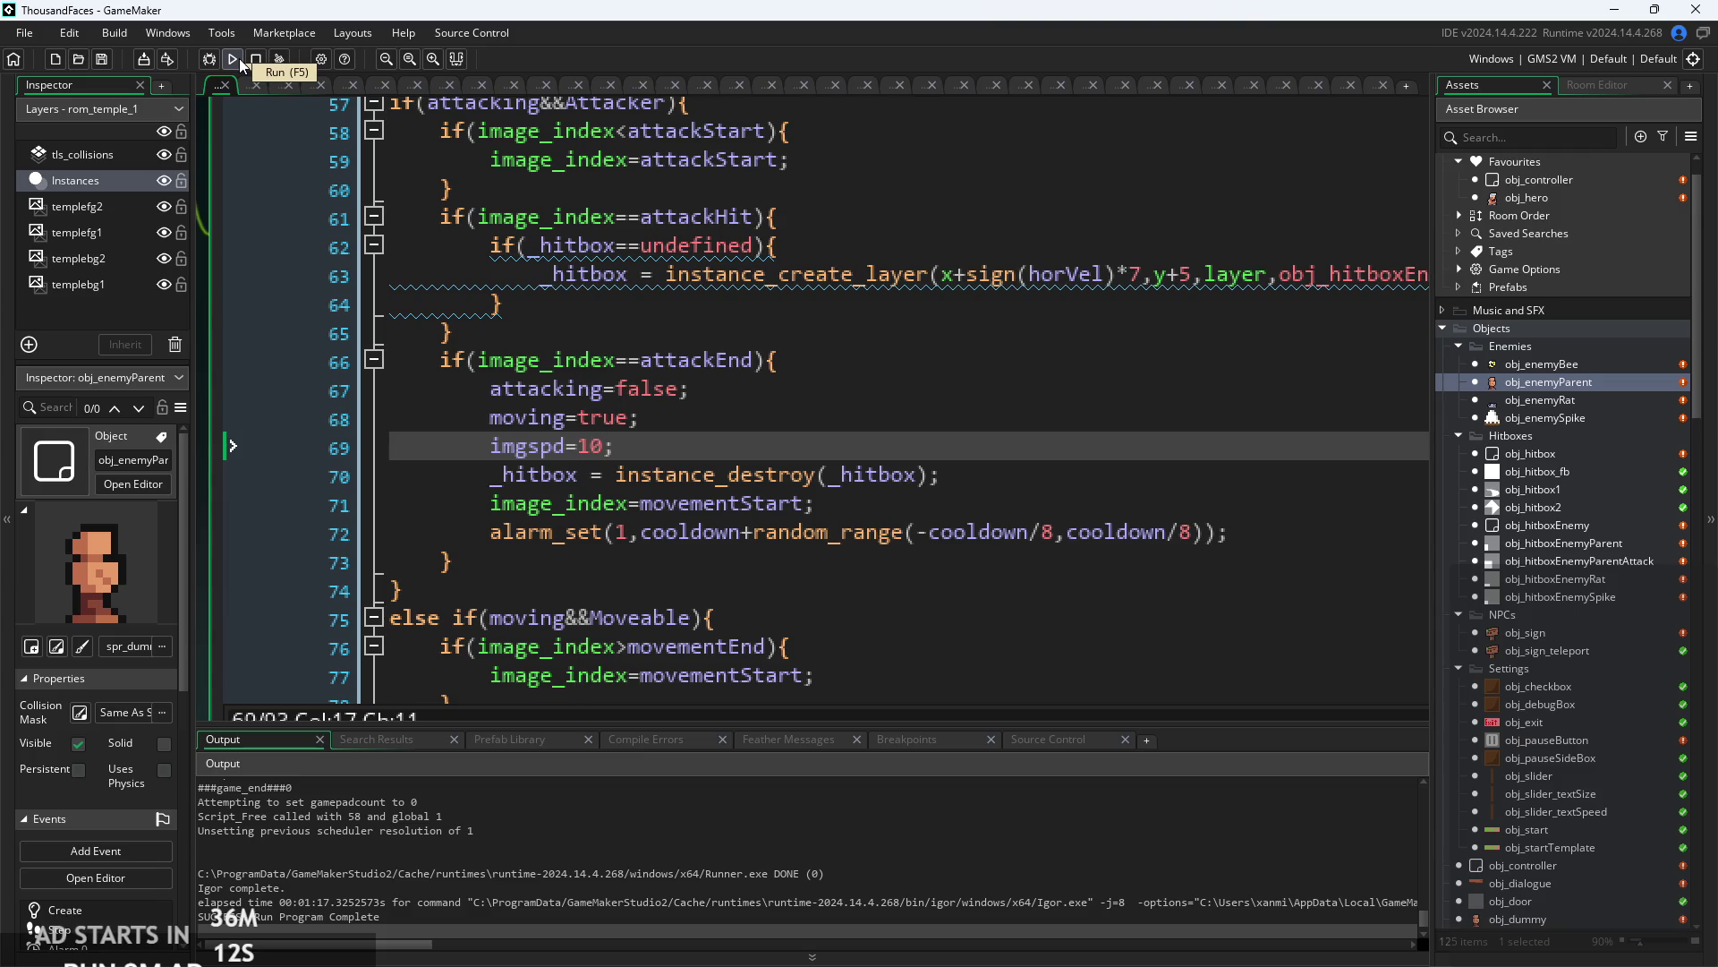
# - Run the game from the title screen and turn on the Debug Stats overlay
pyautogui.click(239, 58)
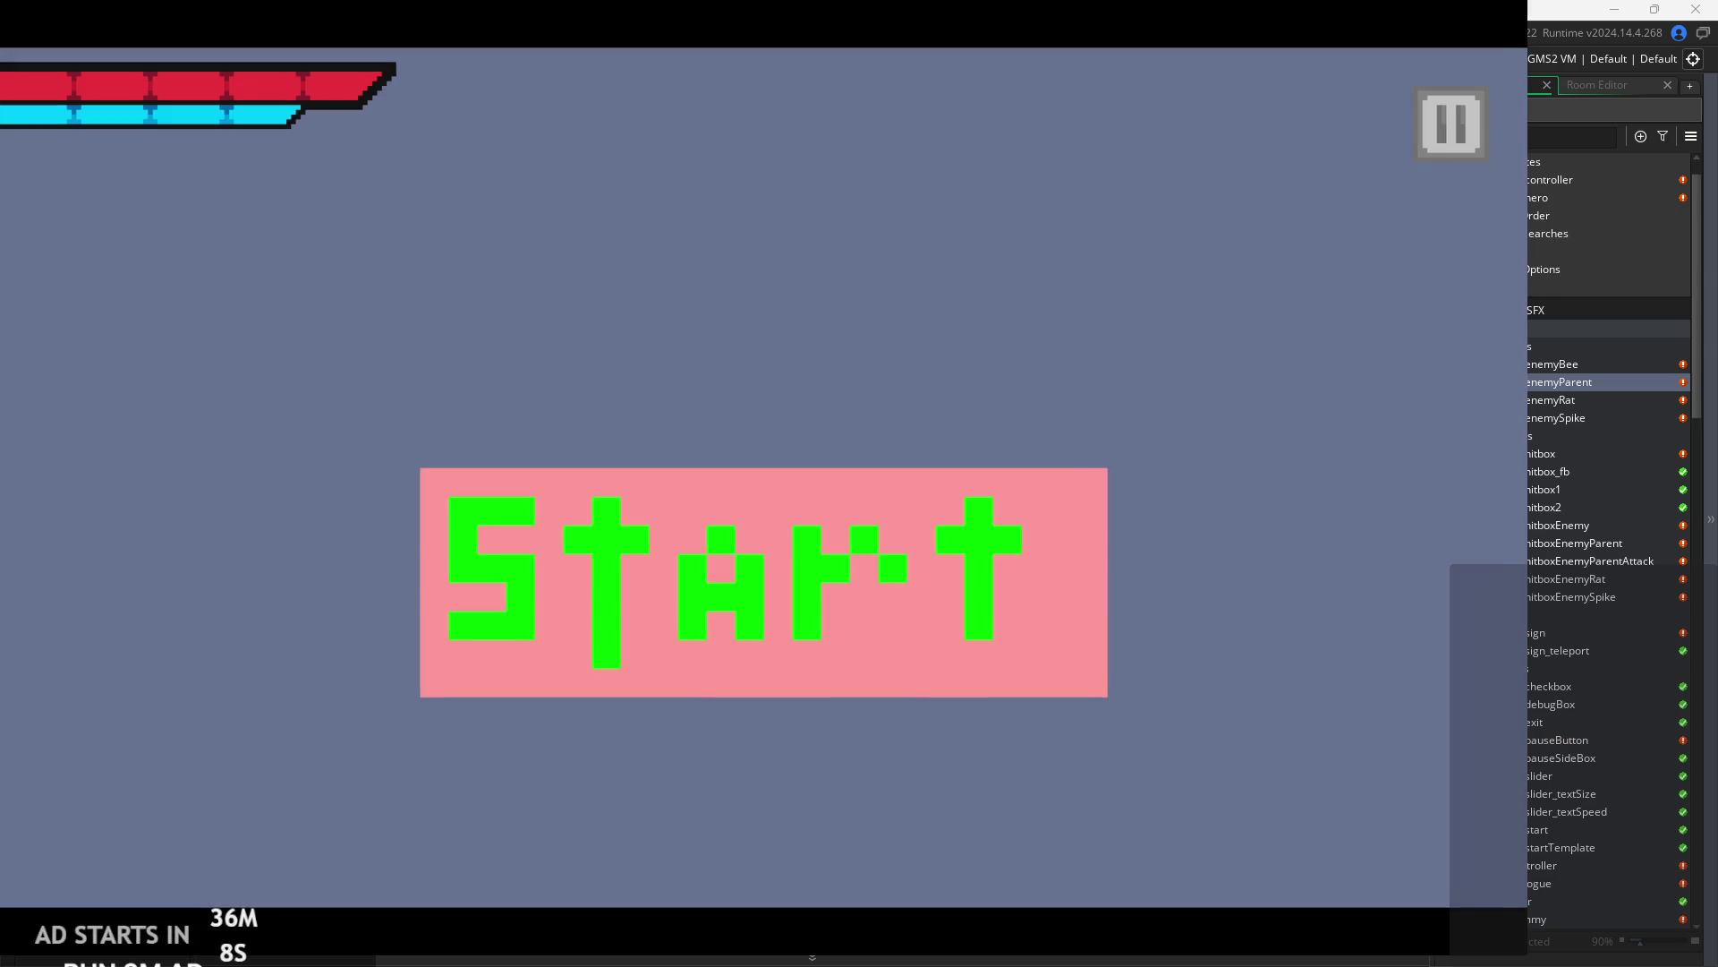
pyautogui.click(541, 572)
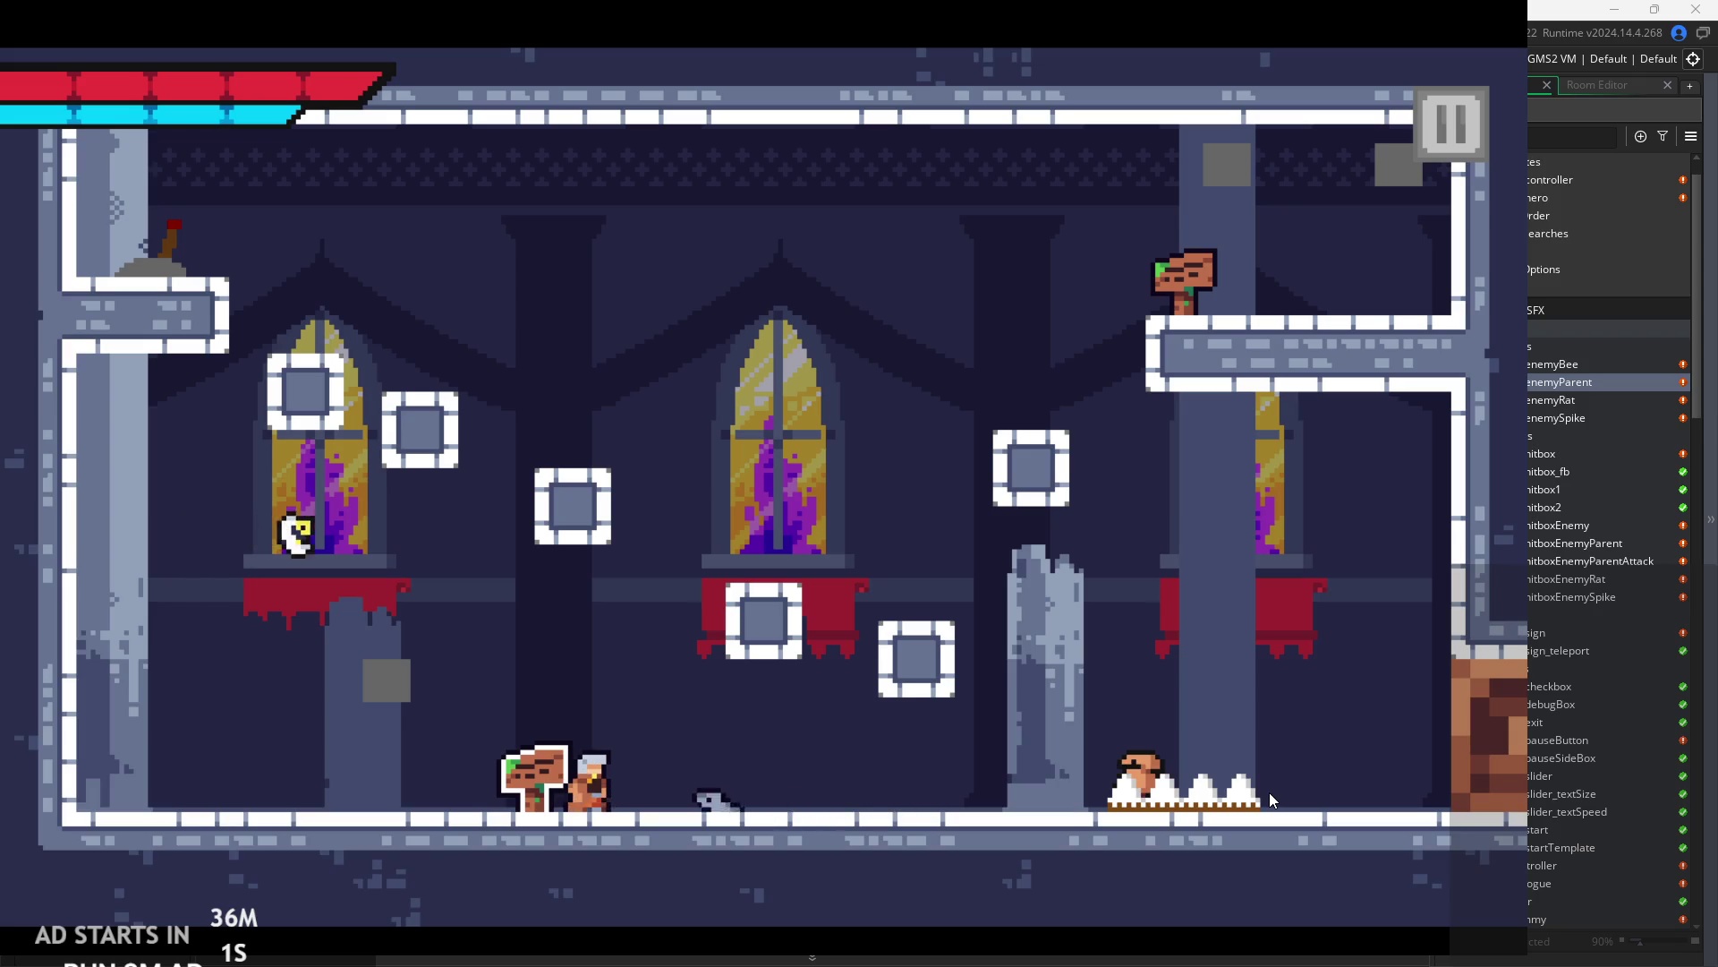
pyautogui.press('Right')
pyautogui.press('space')
pyautogui.click(1450, 123)
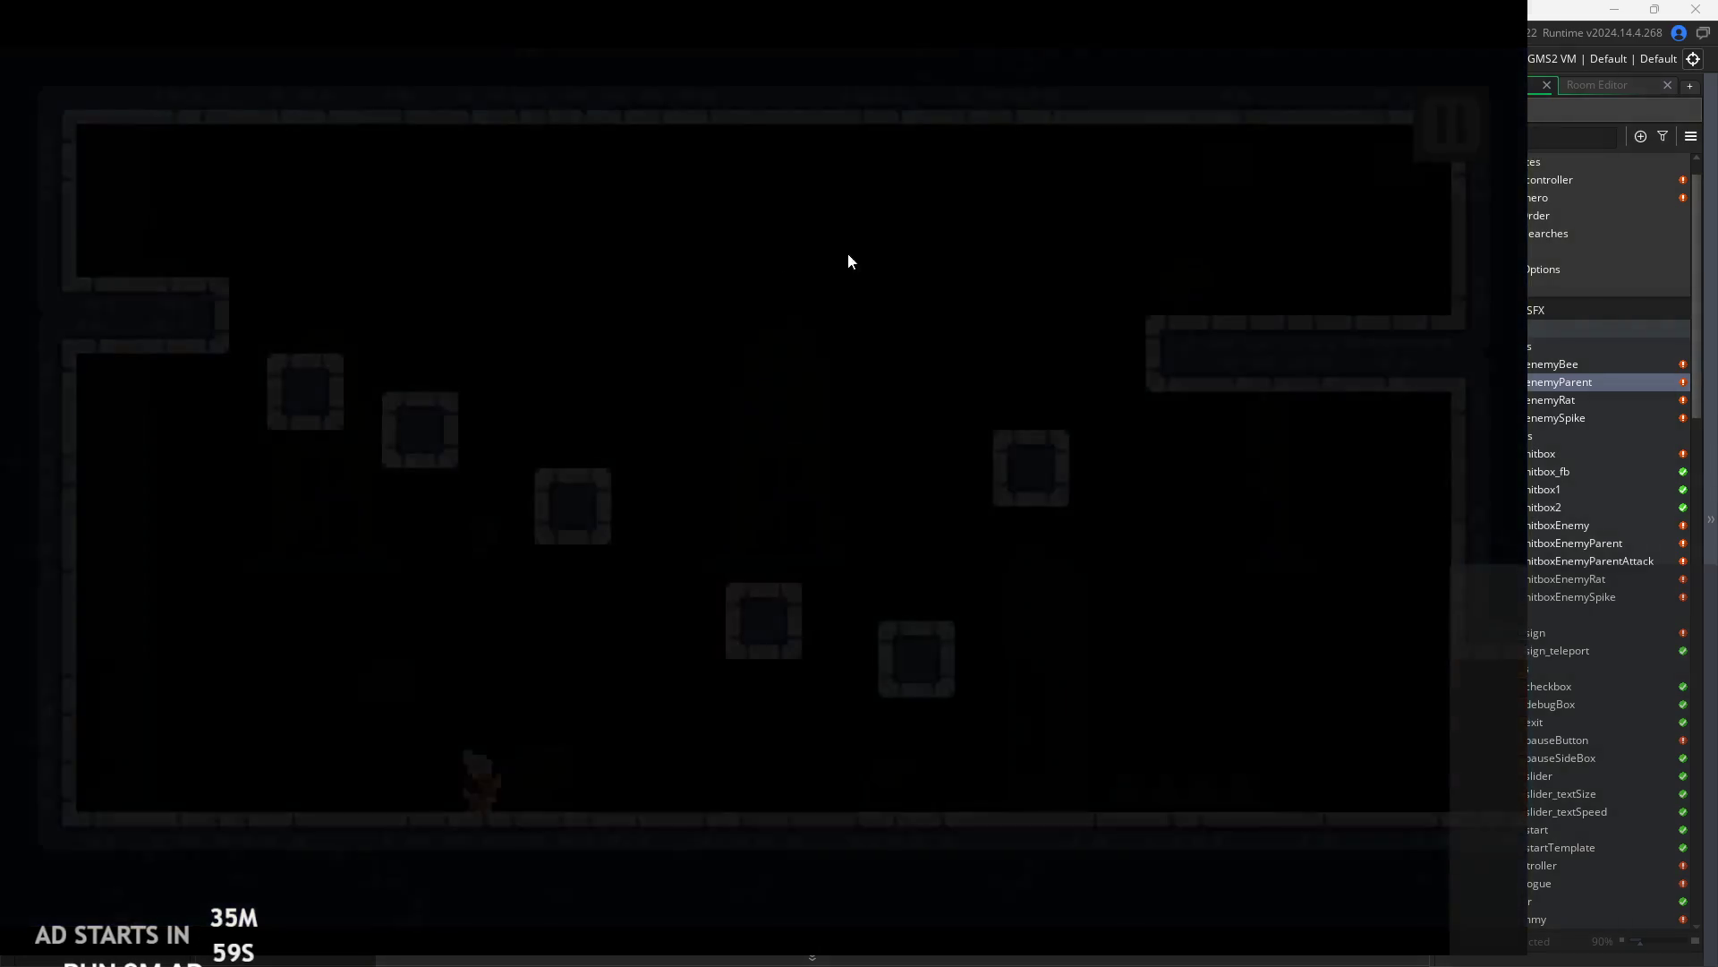
pyautogui.click(303, 273)
pyautogui.click(1432, 107)
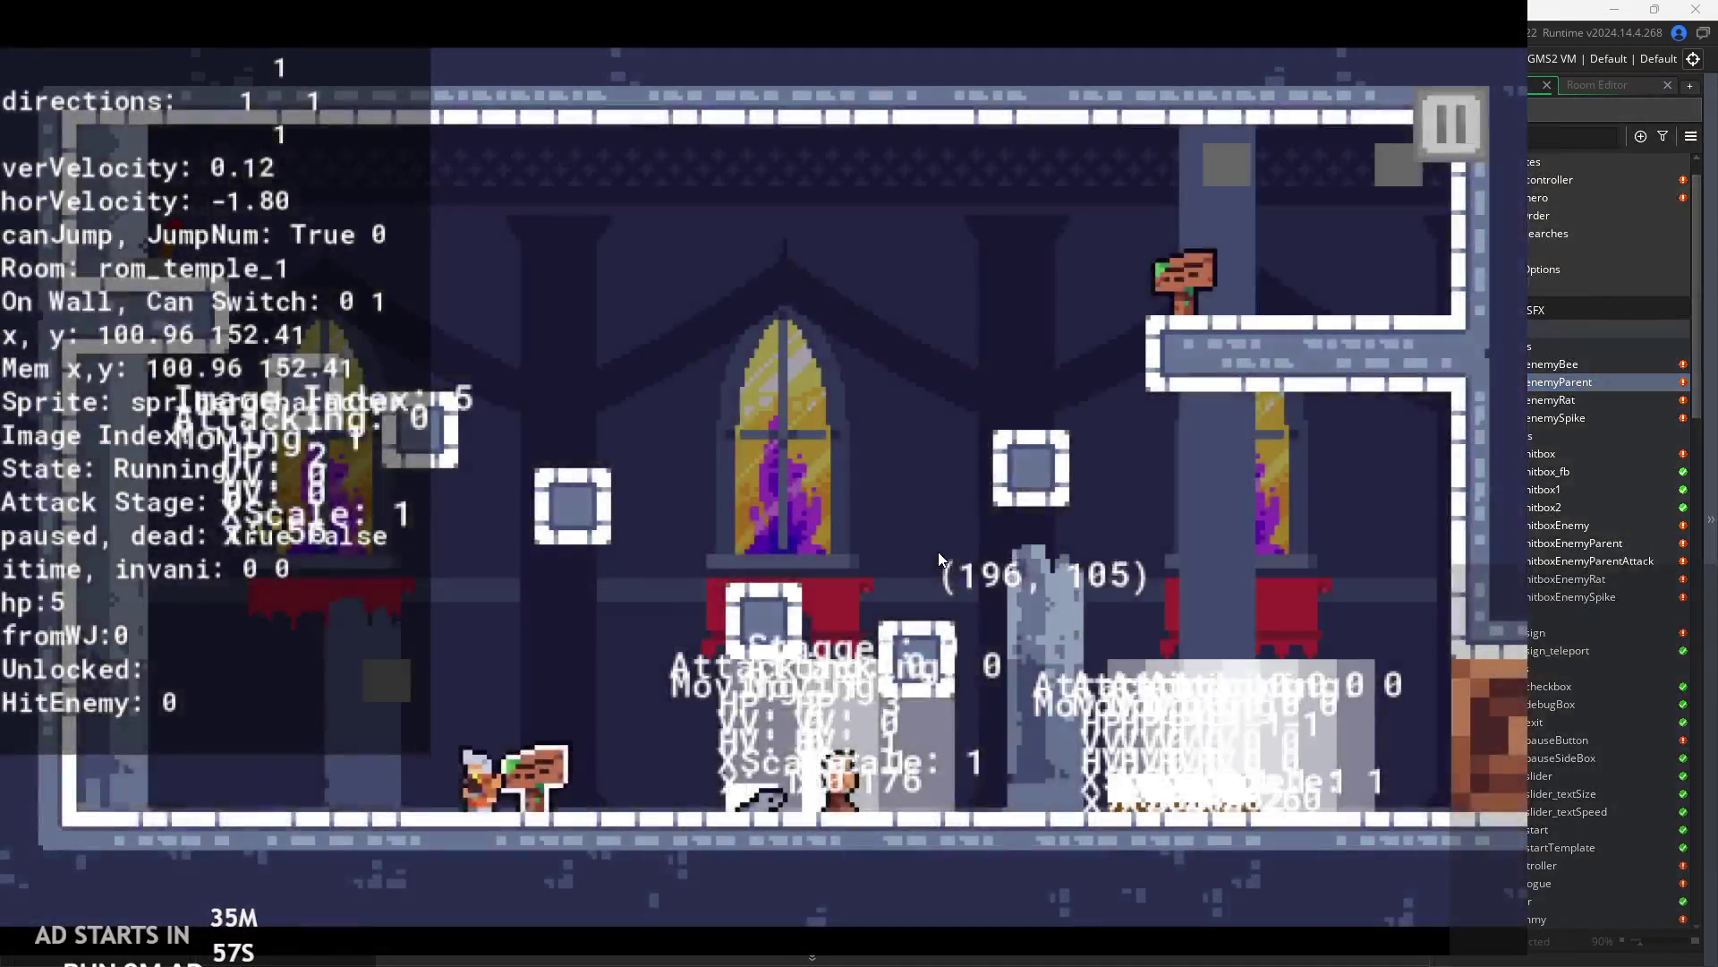
# - Run and jump the hero right toward the enemies and onto the block
pyautogui.press('Right')
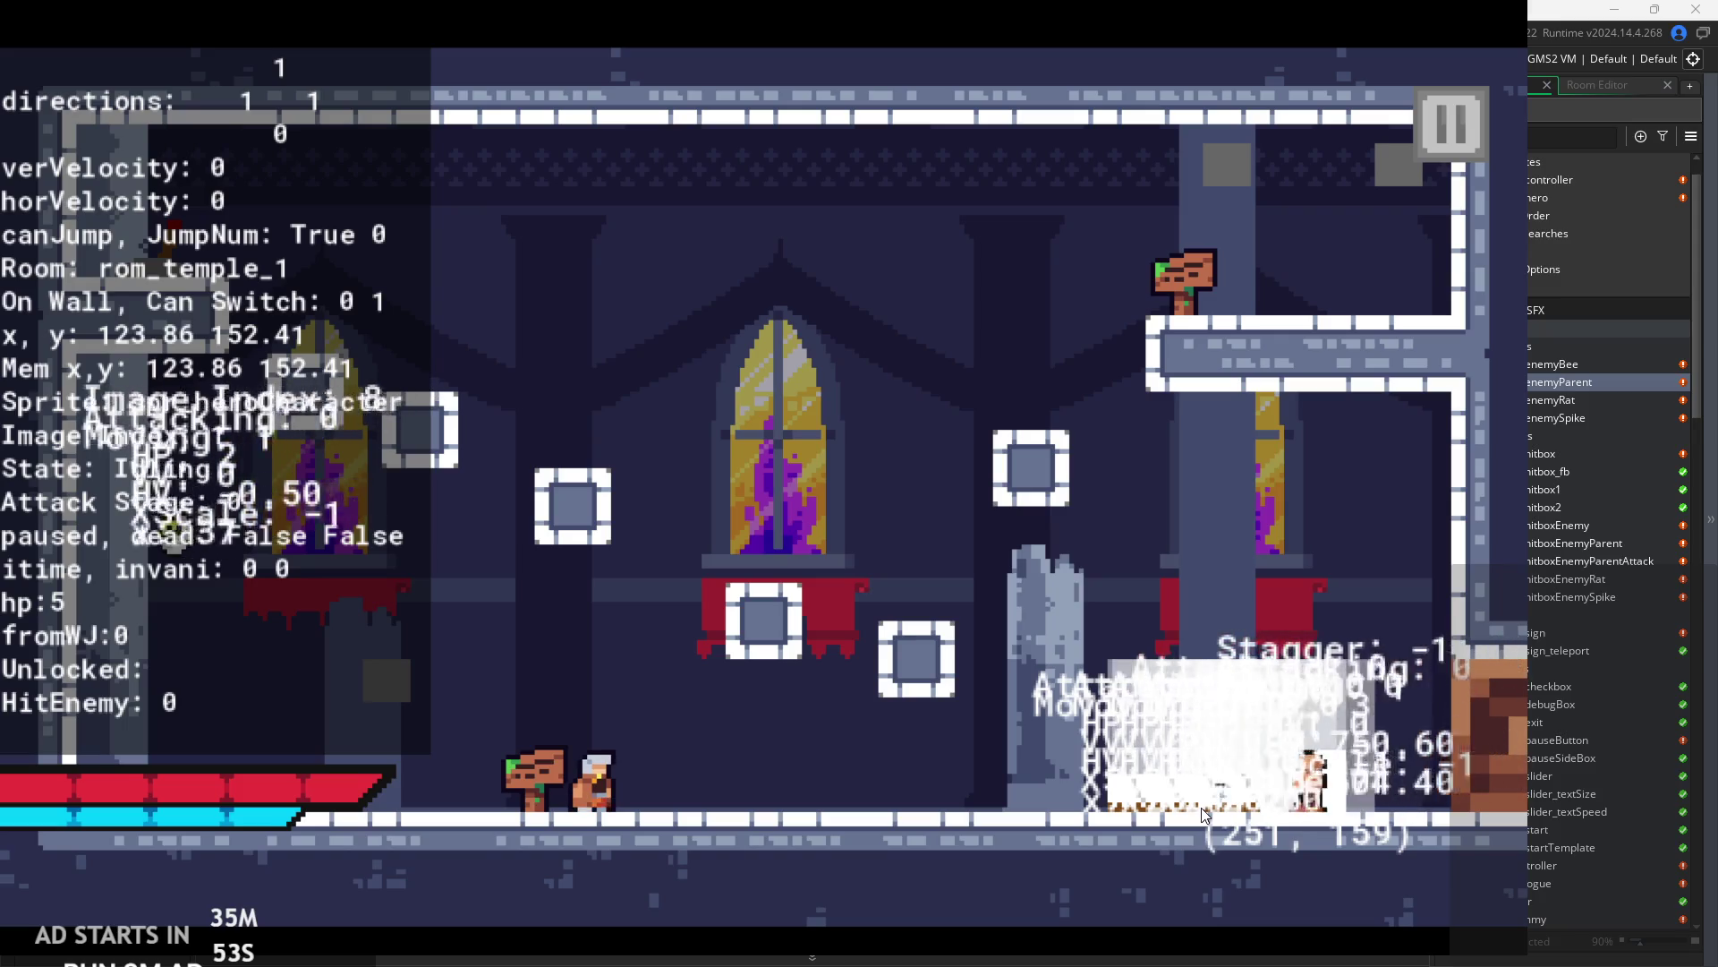
pyautogui.press('Right')
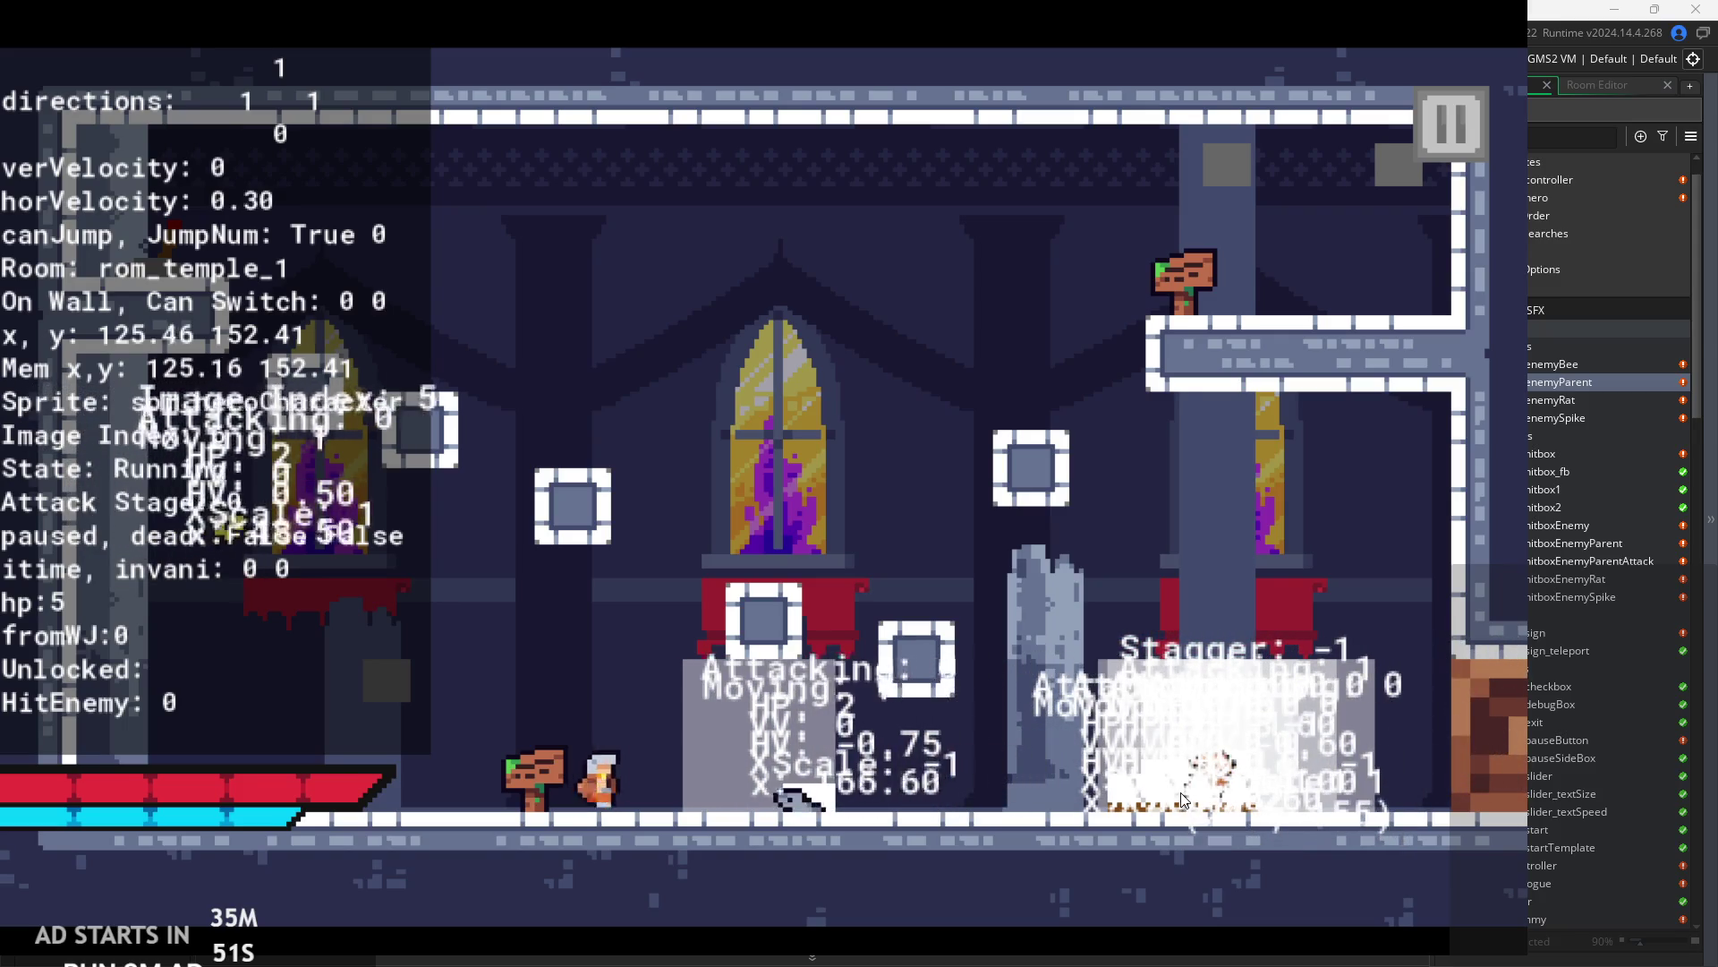
pyautogui.press('space')
pyautogui.press('Right')
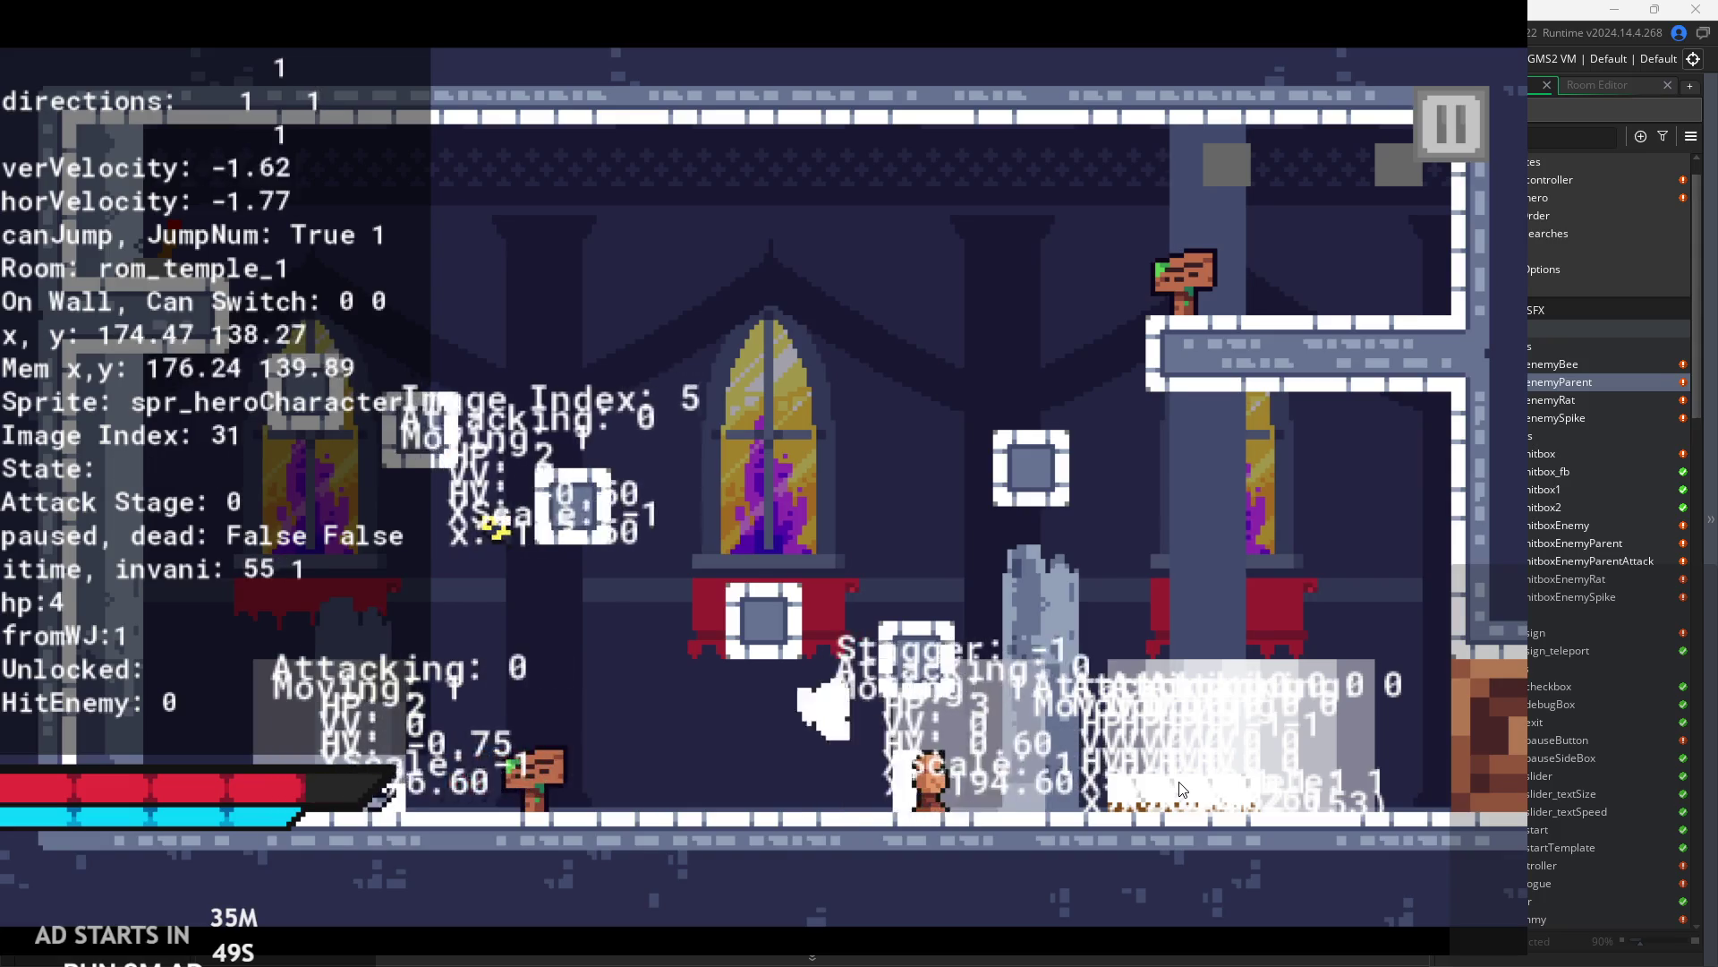
pyautogui.press('space')
pyautogui.press('Right')
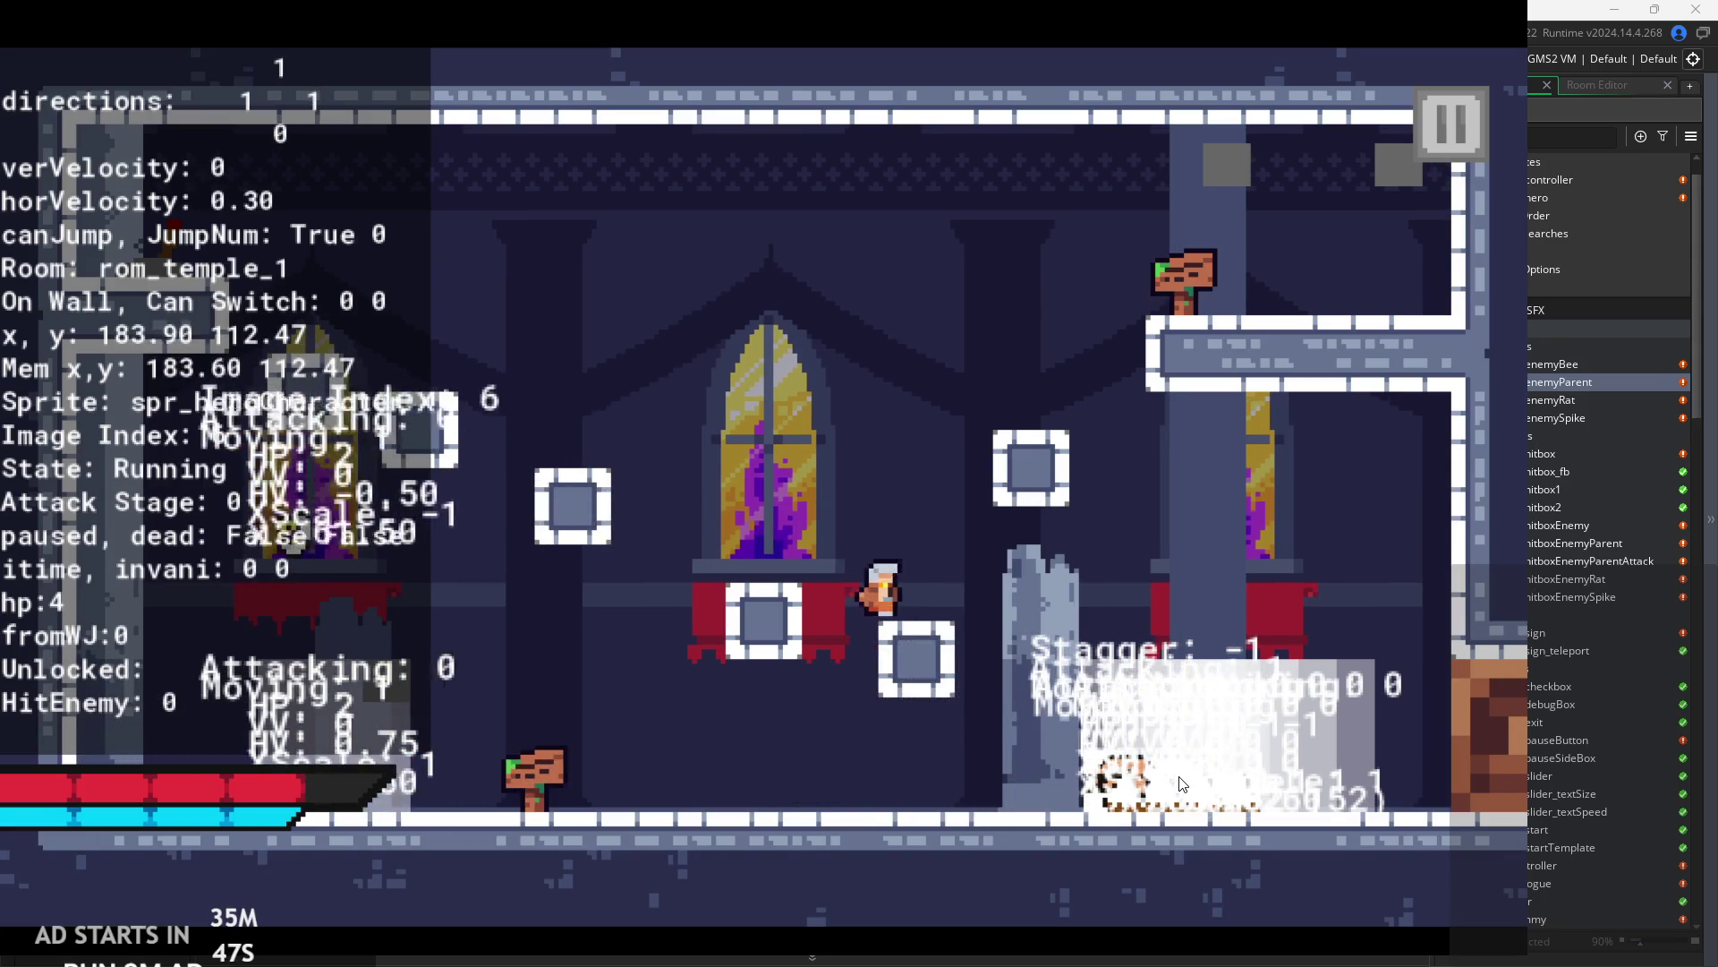
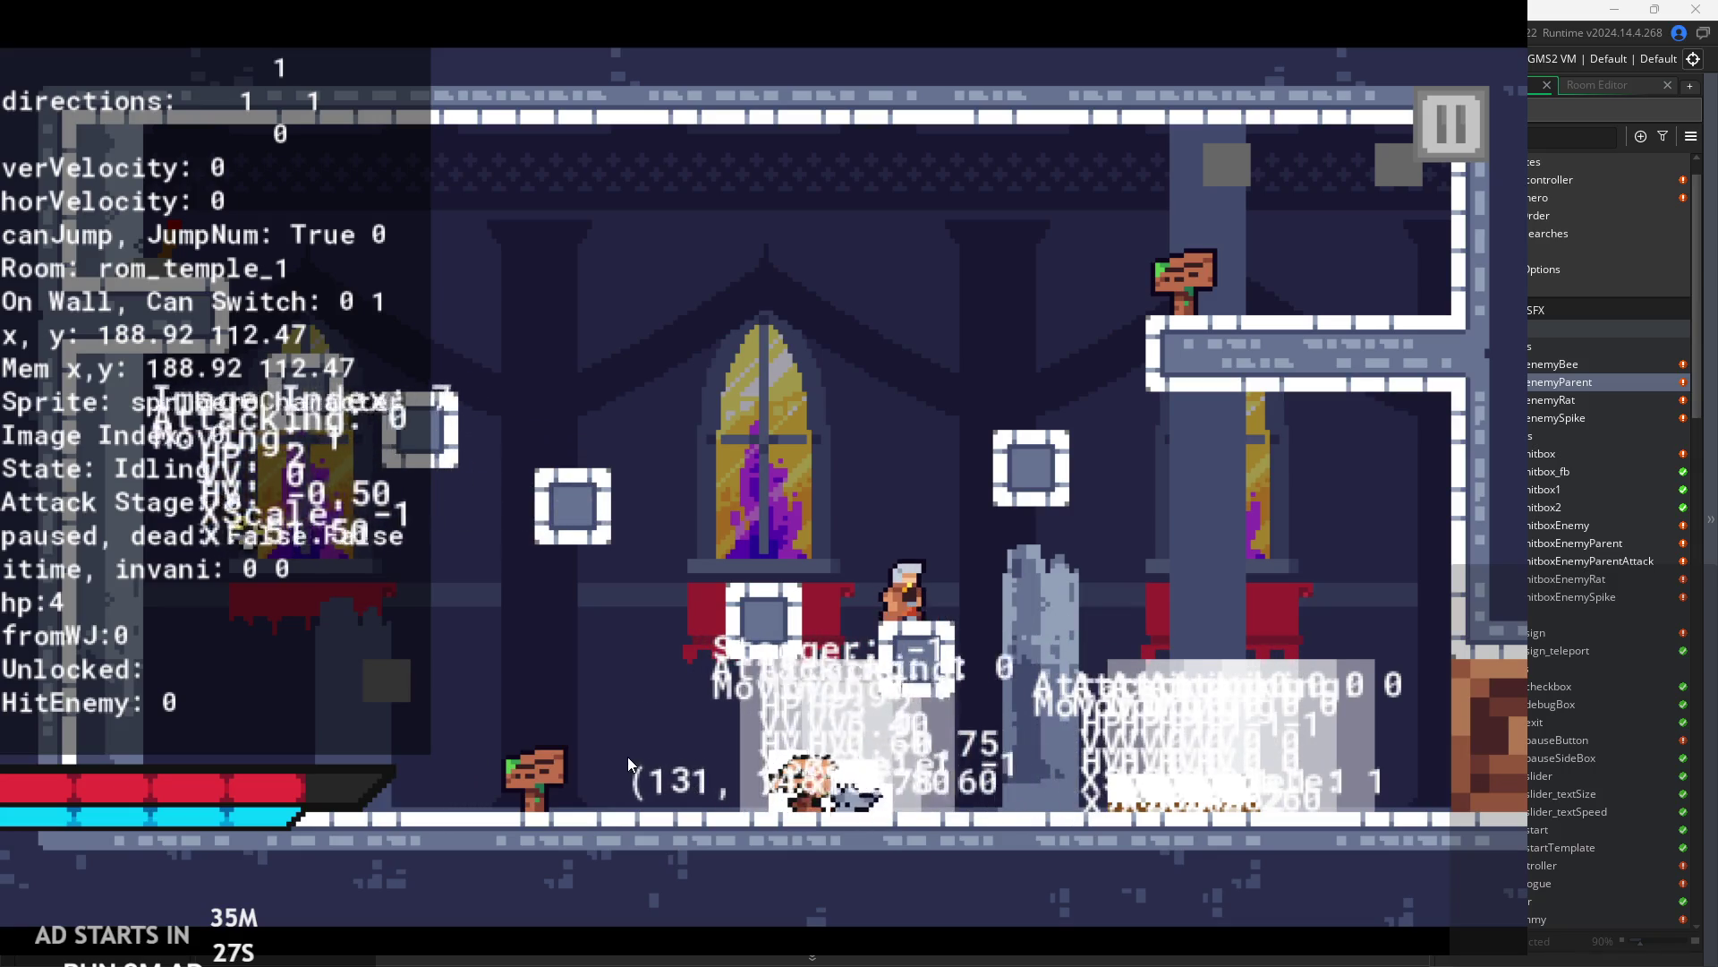
# - Close the running rom_temple_1 playtest and return to obj_enemyParent's attack code
pyautogui.click(1455, 144)
pyautogui.click(1233, 755)
# - Review obj_enemyParent's Step code around the hitbox-creation and attack-end blocks
pyautogui.click(787, 532)
pyautogui.click(614, 446)
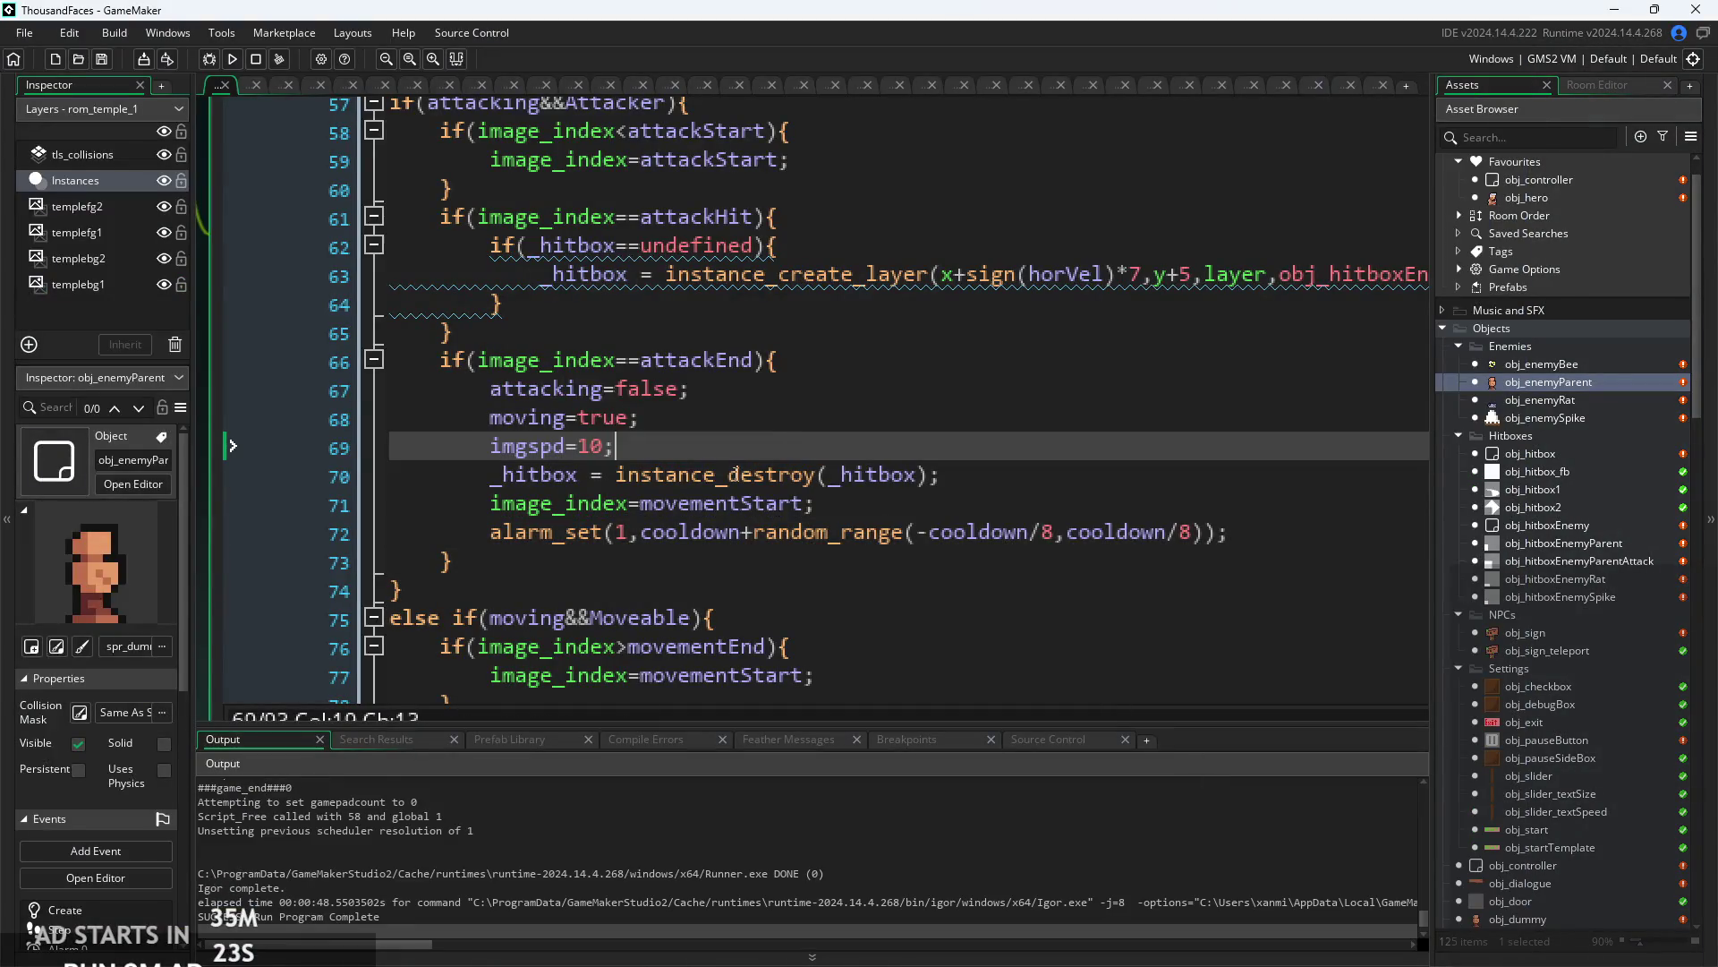
pyautogui.scroll(2, 634, 528)
pyautogui.scroll(-1, 605, 522)
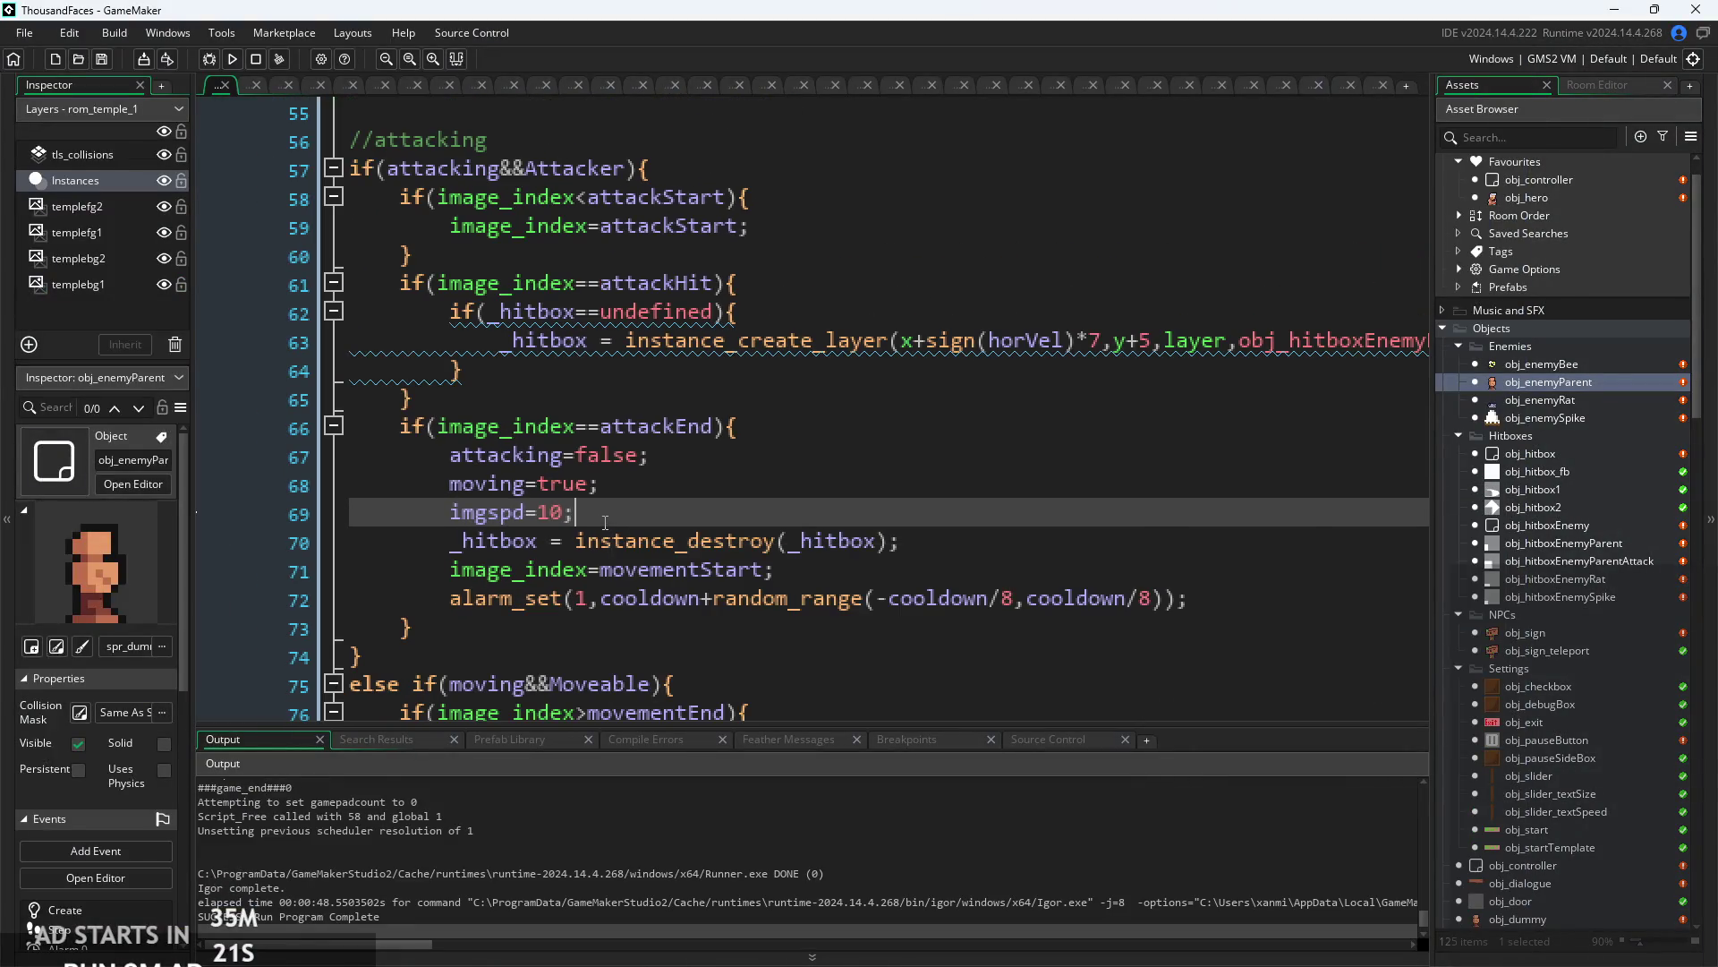
pyautogui.click(814, 488)
pyautogui.scroll(-2, 741, 504)
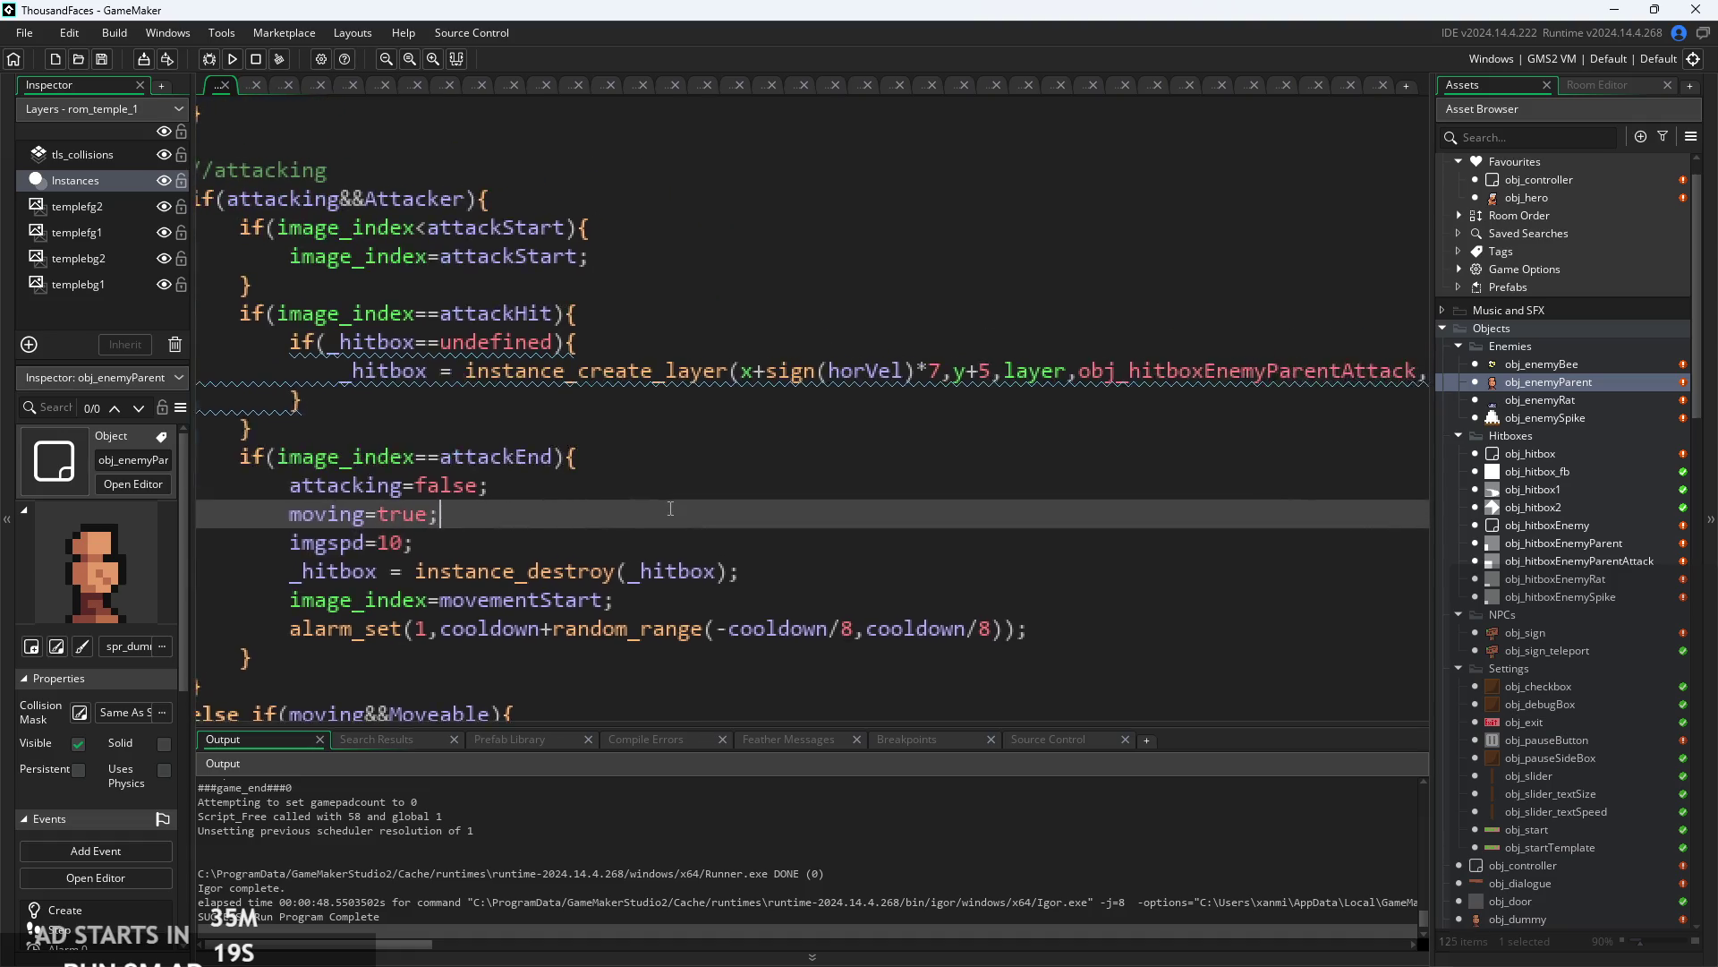
pyautogui.scroll(-3, 742, 504)
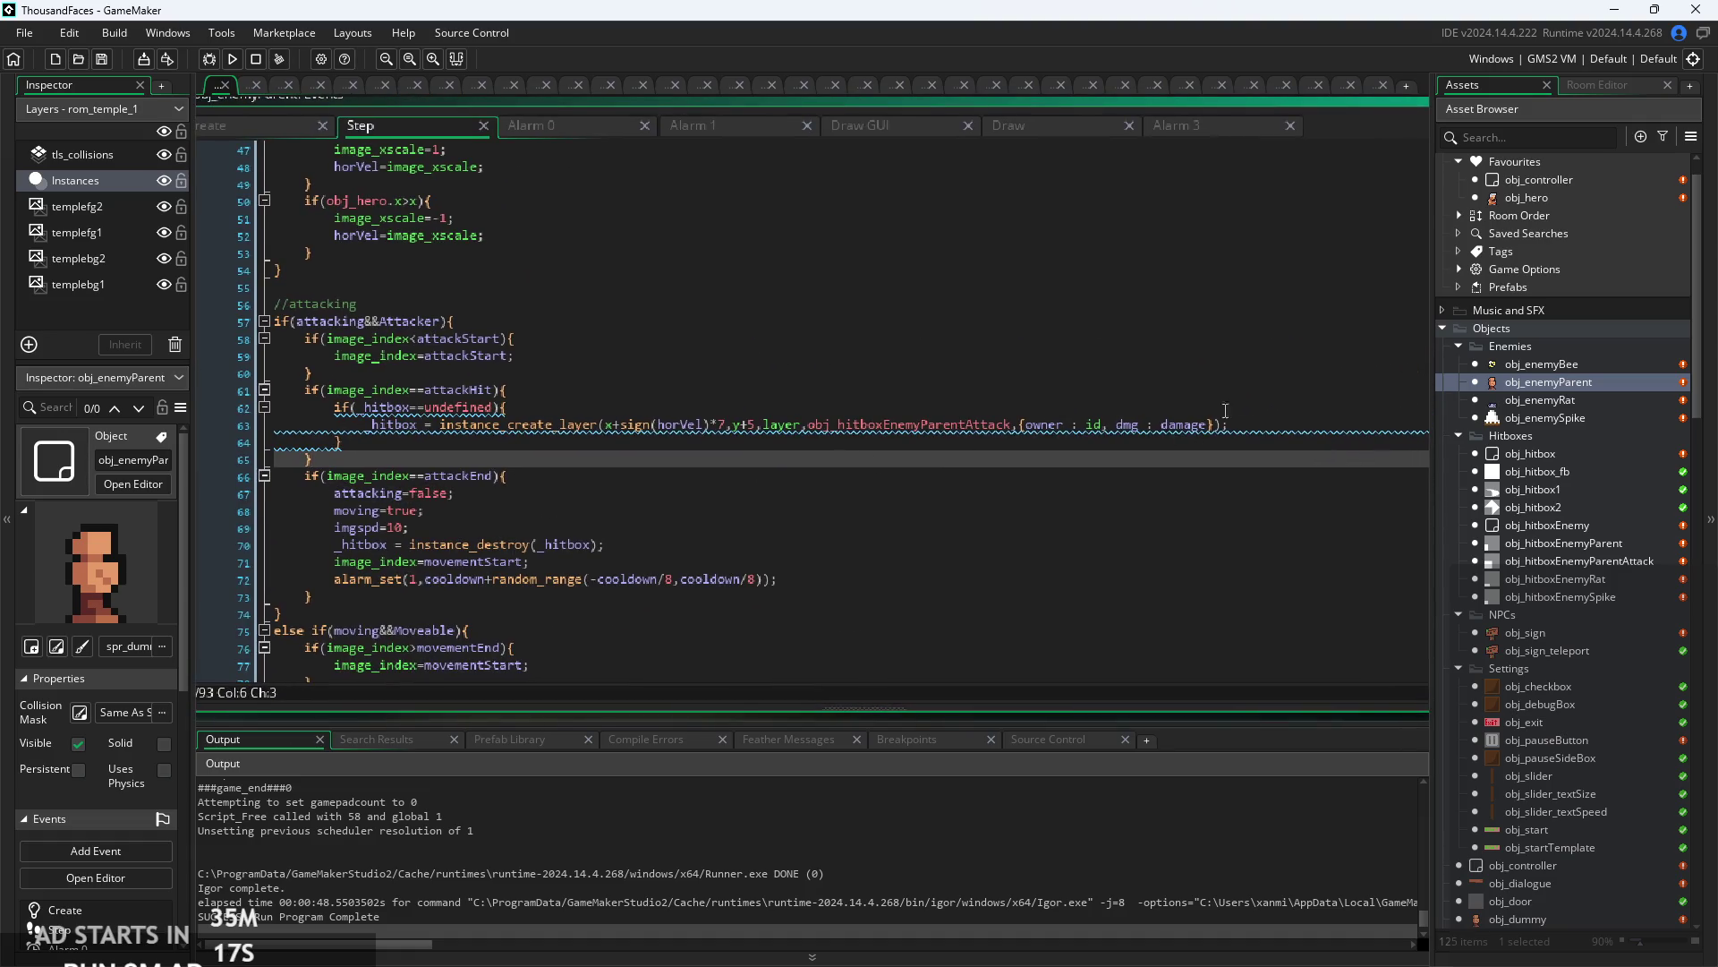
pyautogui.click(1267, 410)
pyautogui.click(1270, 452)
pyautogui.scroll(2, 534, 407)
# - Paste imgspd=20 on a new line after the hitbox-creation block and run the game
pyautogui.click(430, 460)
pyautogui.press('Return')
pyautogui.write('imgspd=10;')
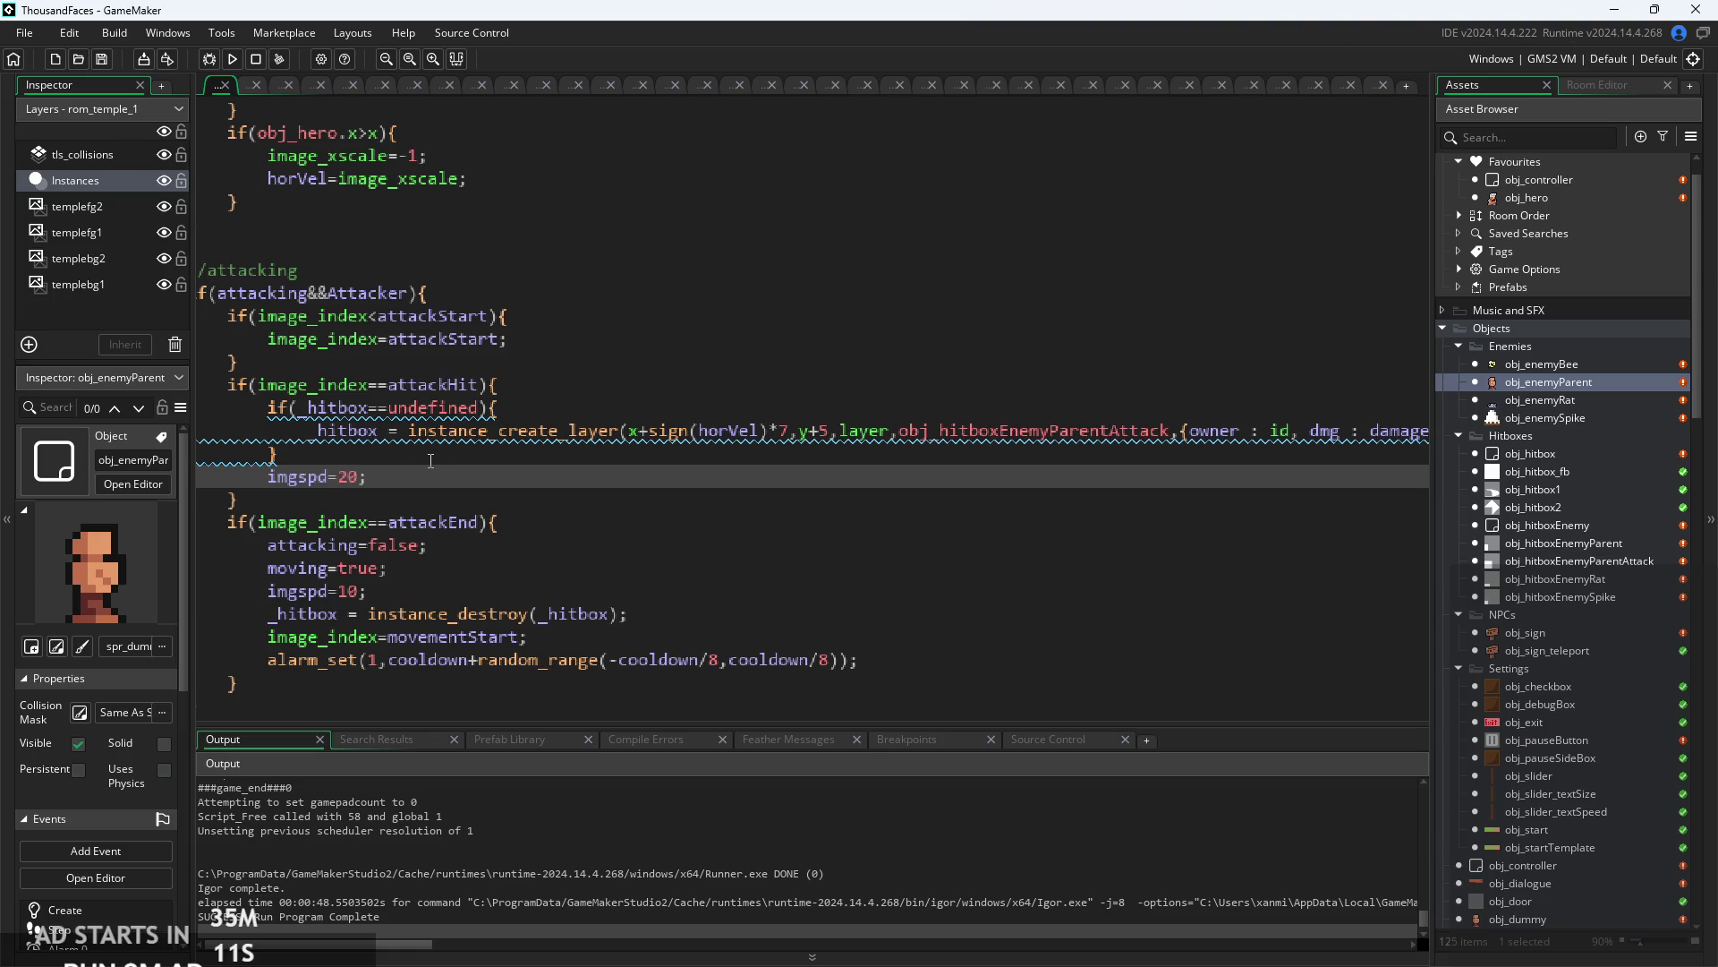
pyautogui.press('Down')
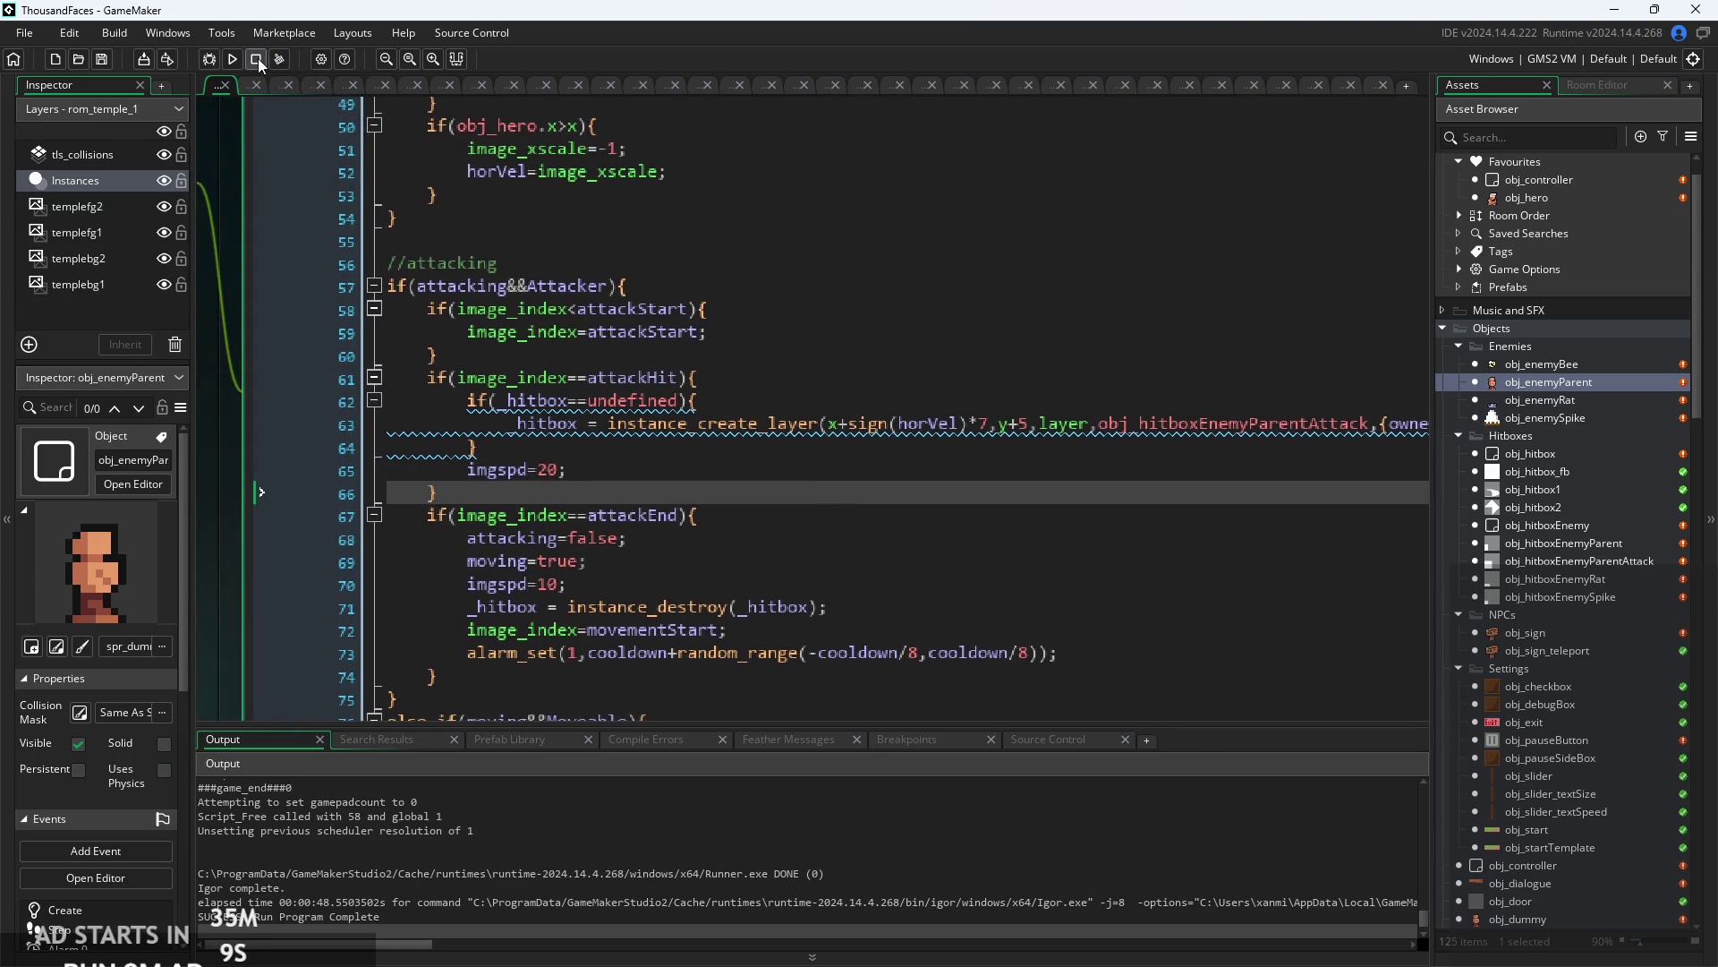
pyautogui.click(232, 60)
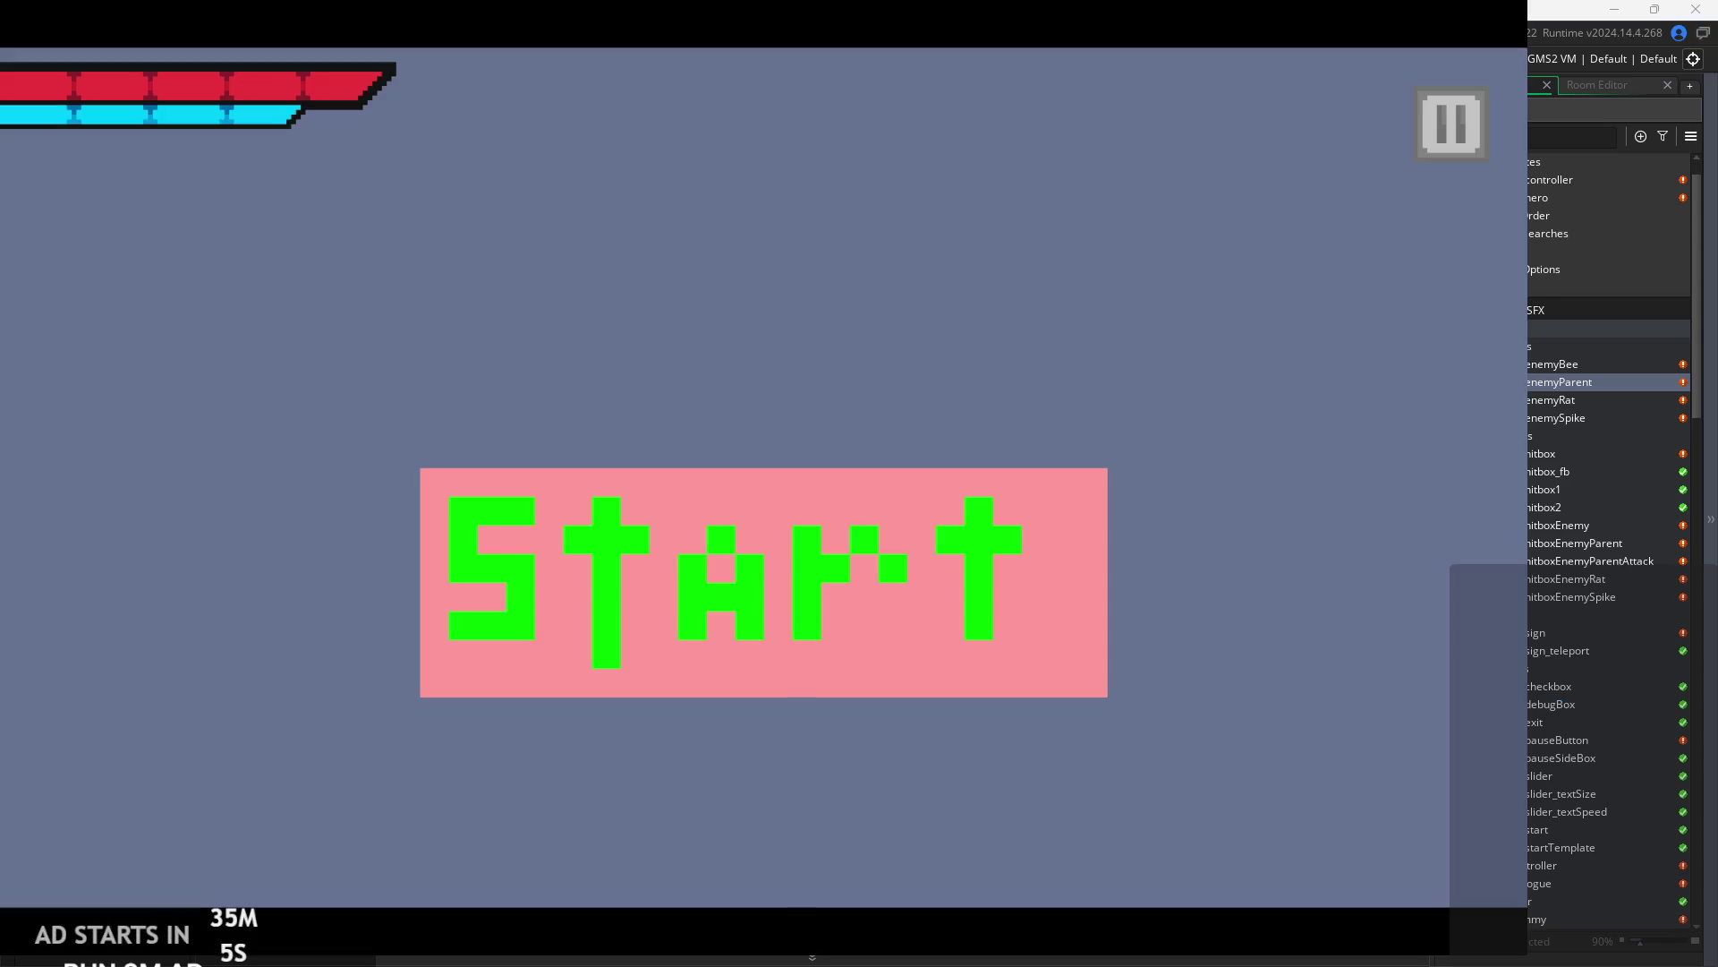
# - Start the game and jump the hero across the first temple room's blocks
pyautogui.click(877, 588)
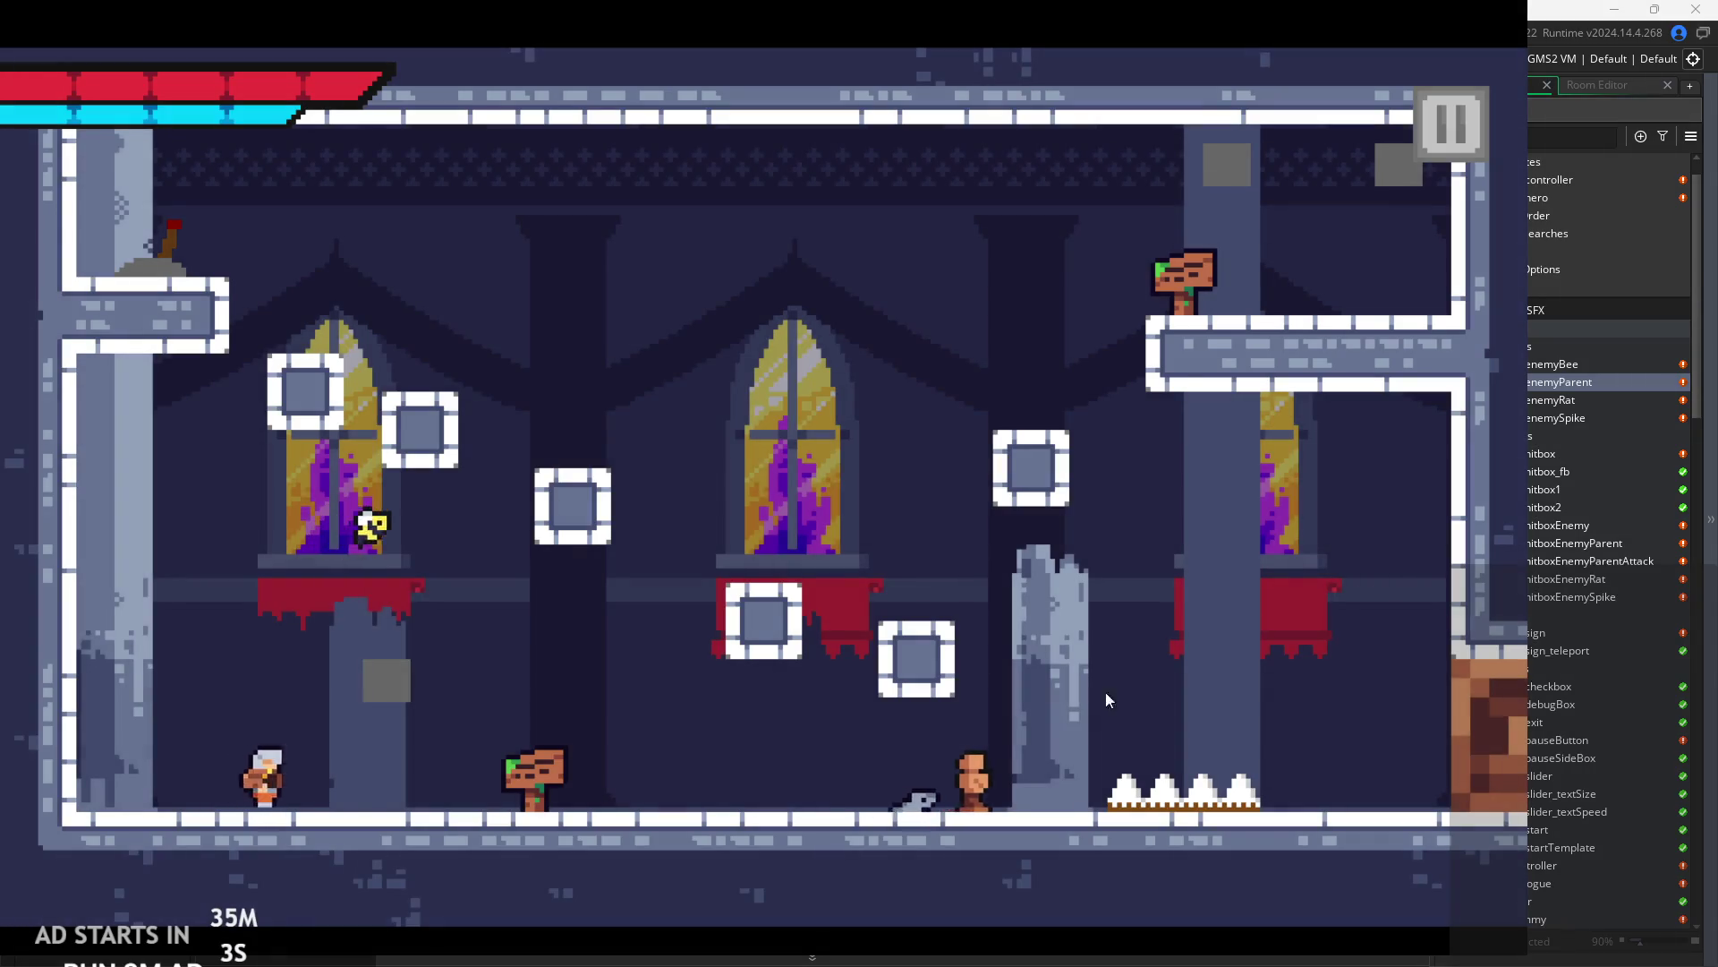
pyautogui.press('Right')
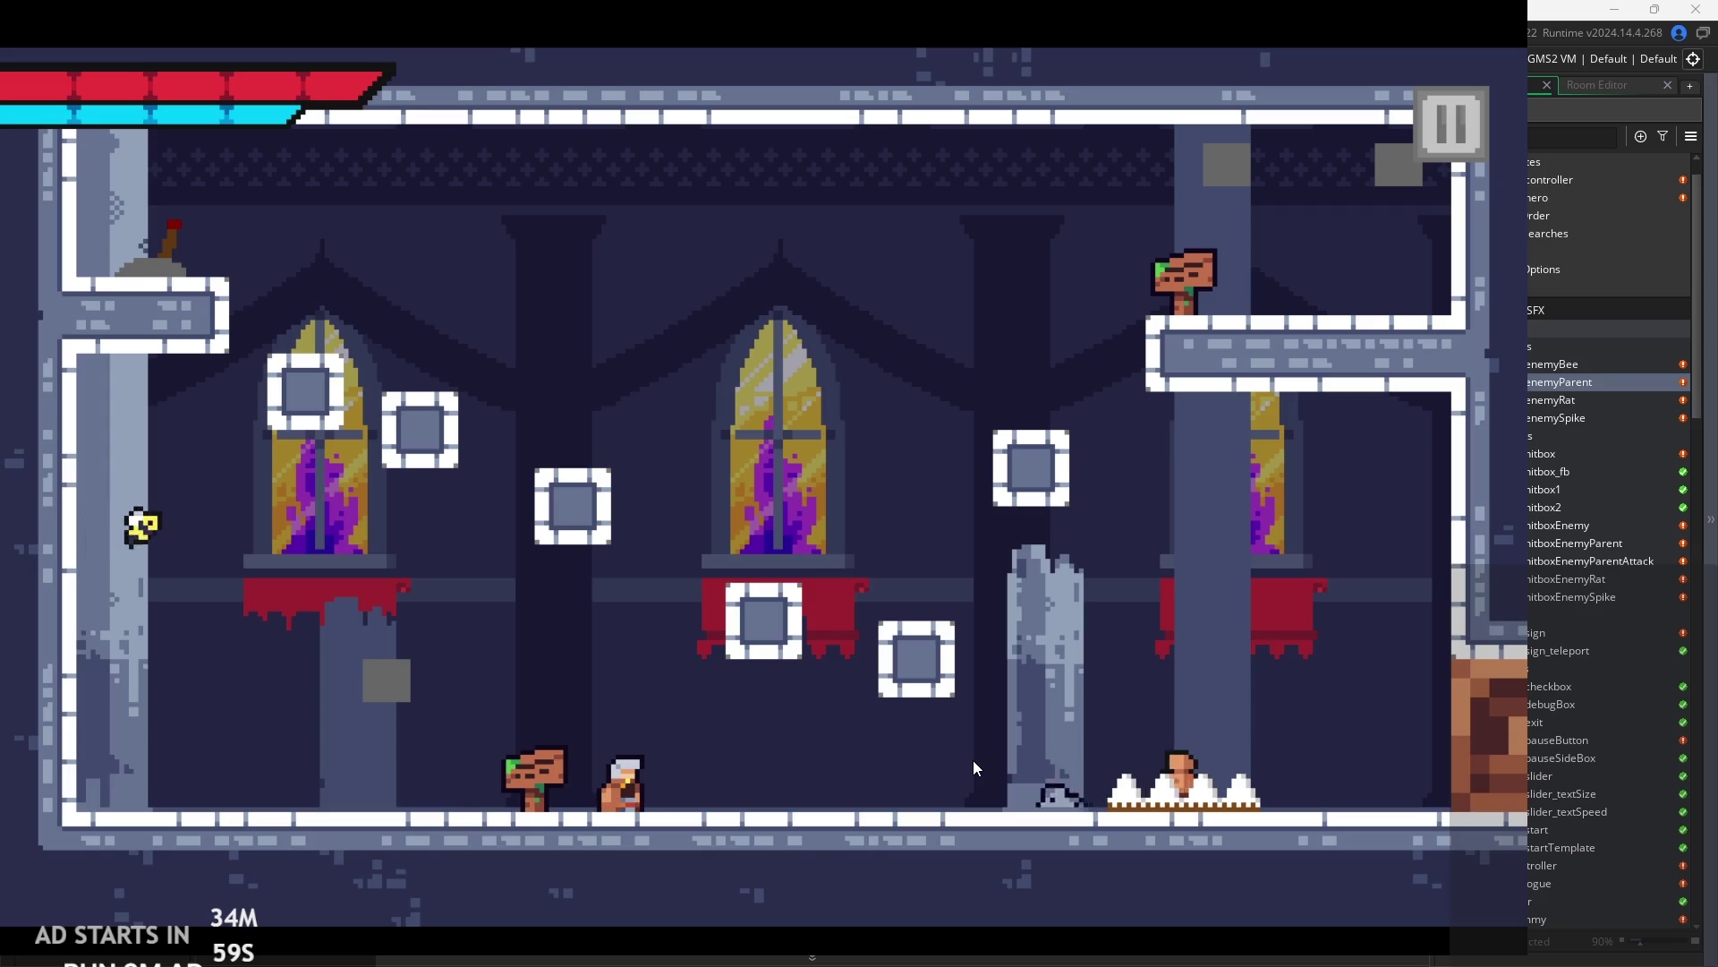
pyautogui.press('Right')
pyautogui.press('space')
pyautogui.press('Left')
pyautogui.press('space')
pyautogui.press('Right')
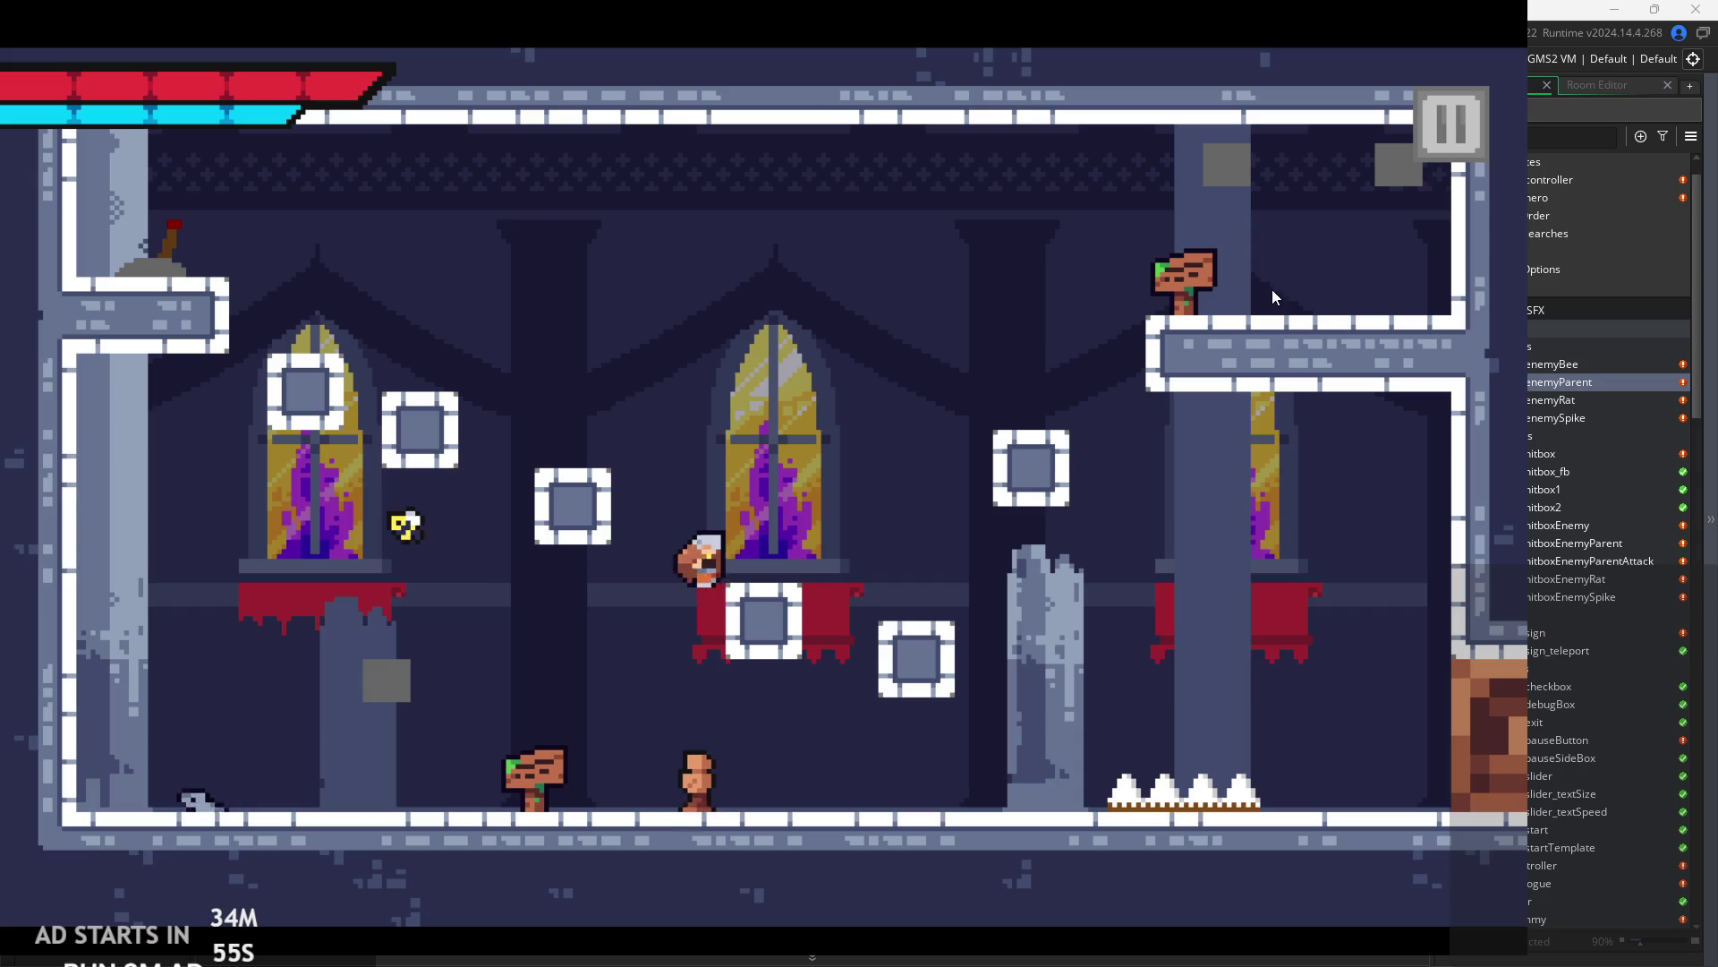
pyautogui.press('space')
pyautogui.press('Left')
pyautogui.press('space')
pyautogui.press('Right')
pyautogui.press('Left')
pyautogui.press('Left')
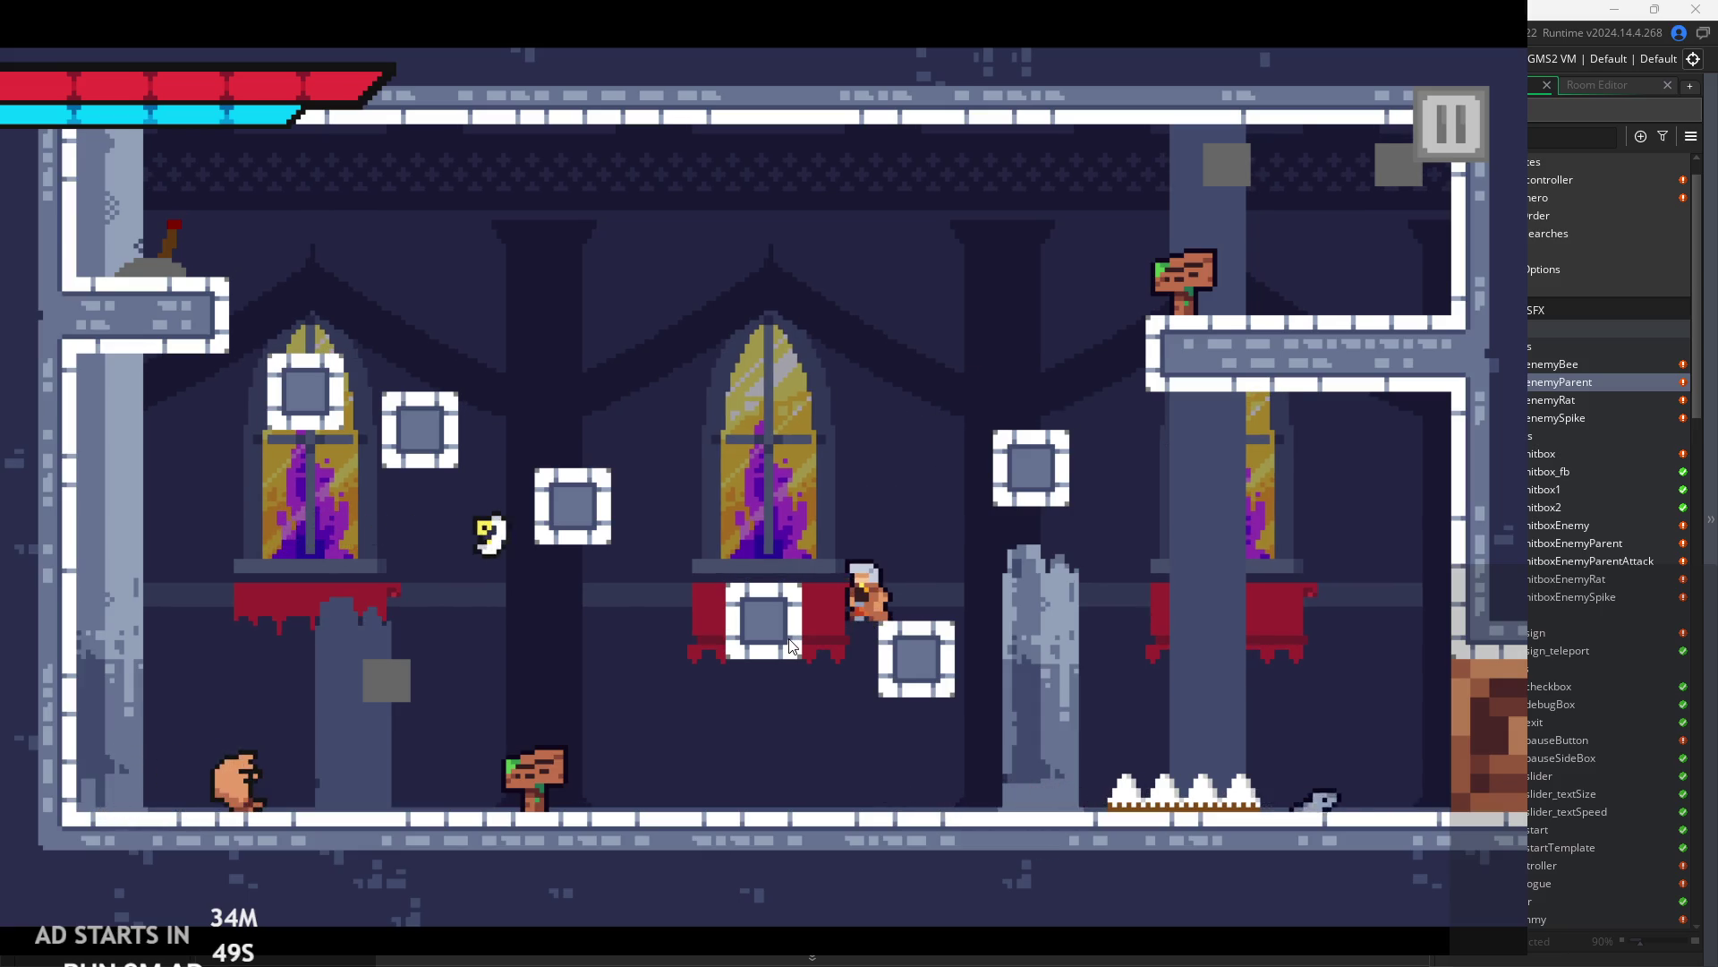
pyautogui.press('Right')
pyautogui.press('space')
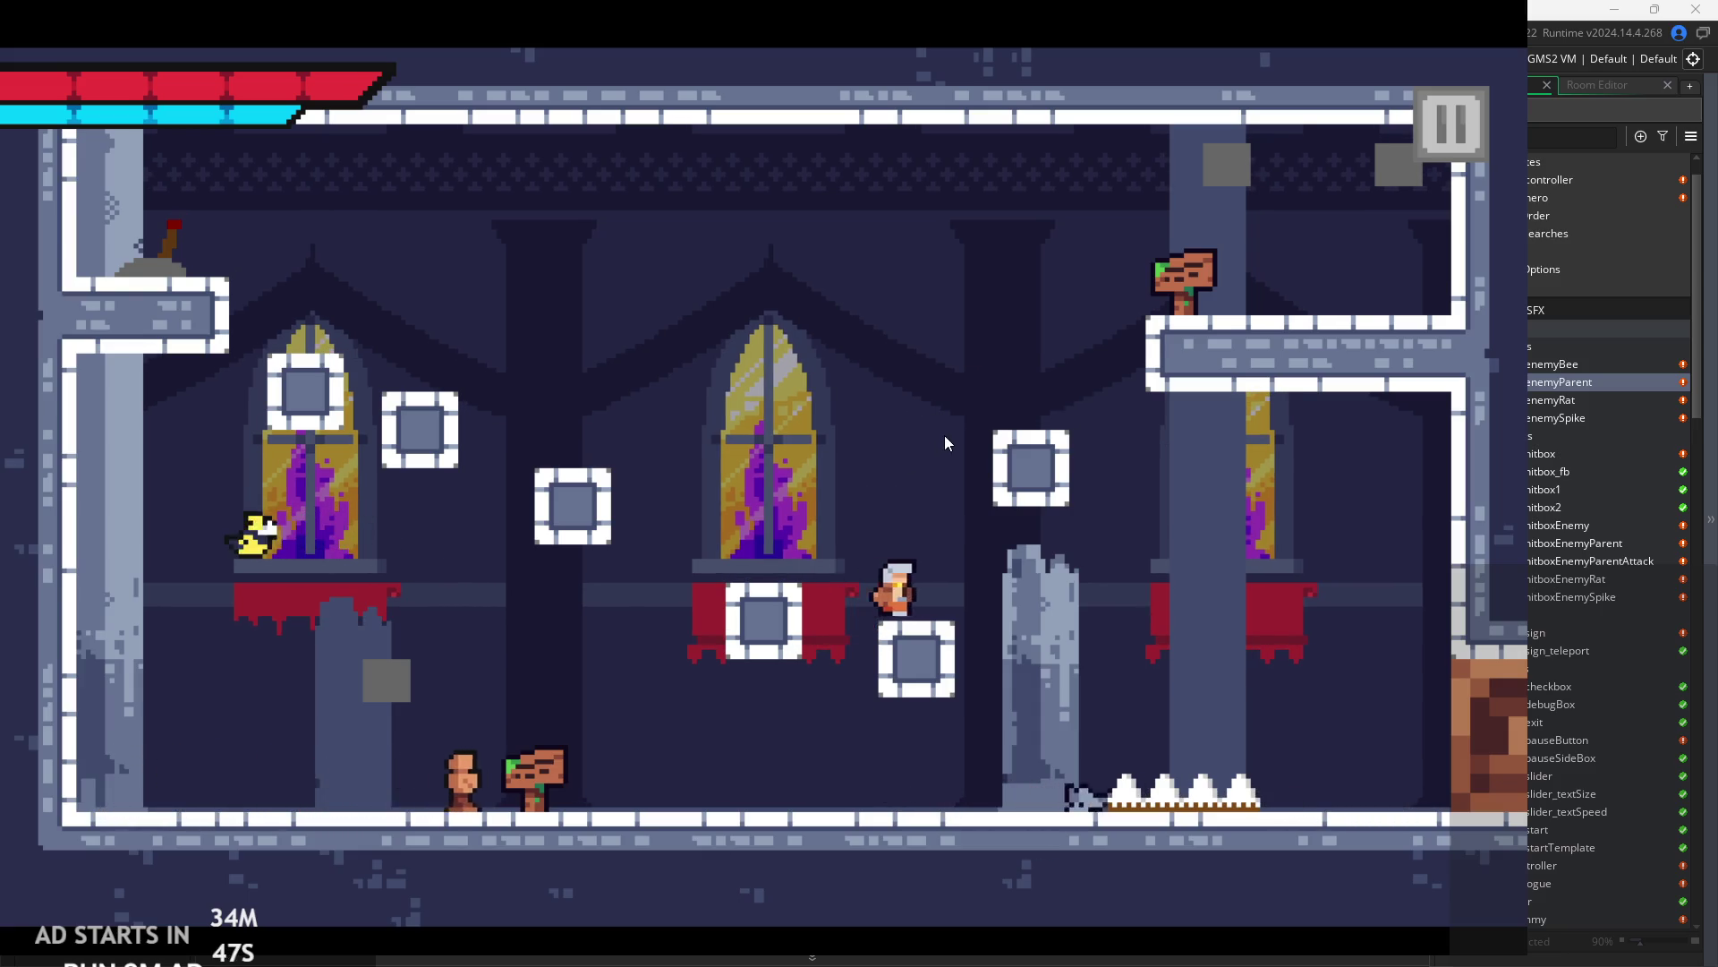
pyautogui.press('Left')
pyautogui.press('Left')
pyautogui.press('space')
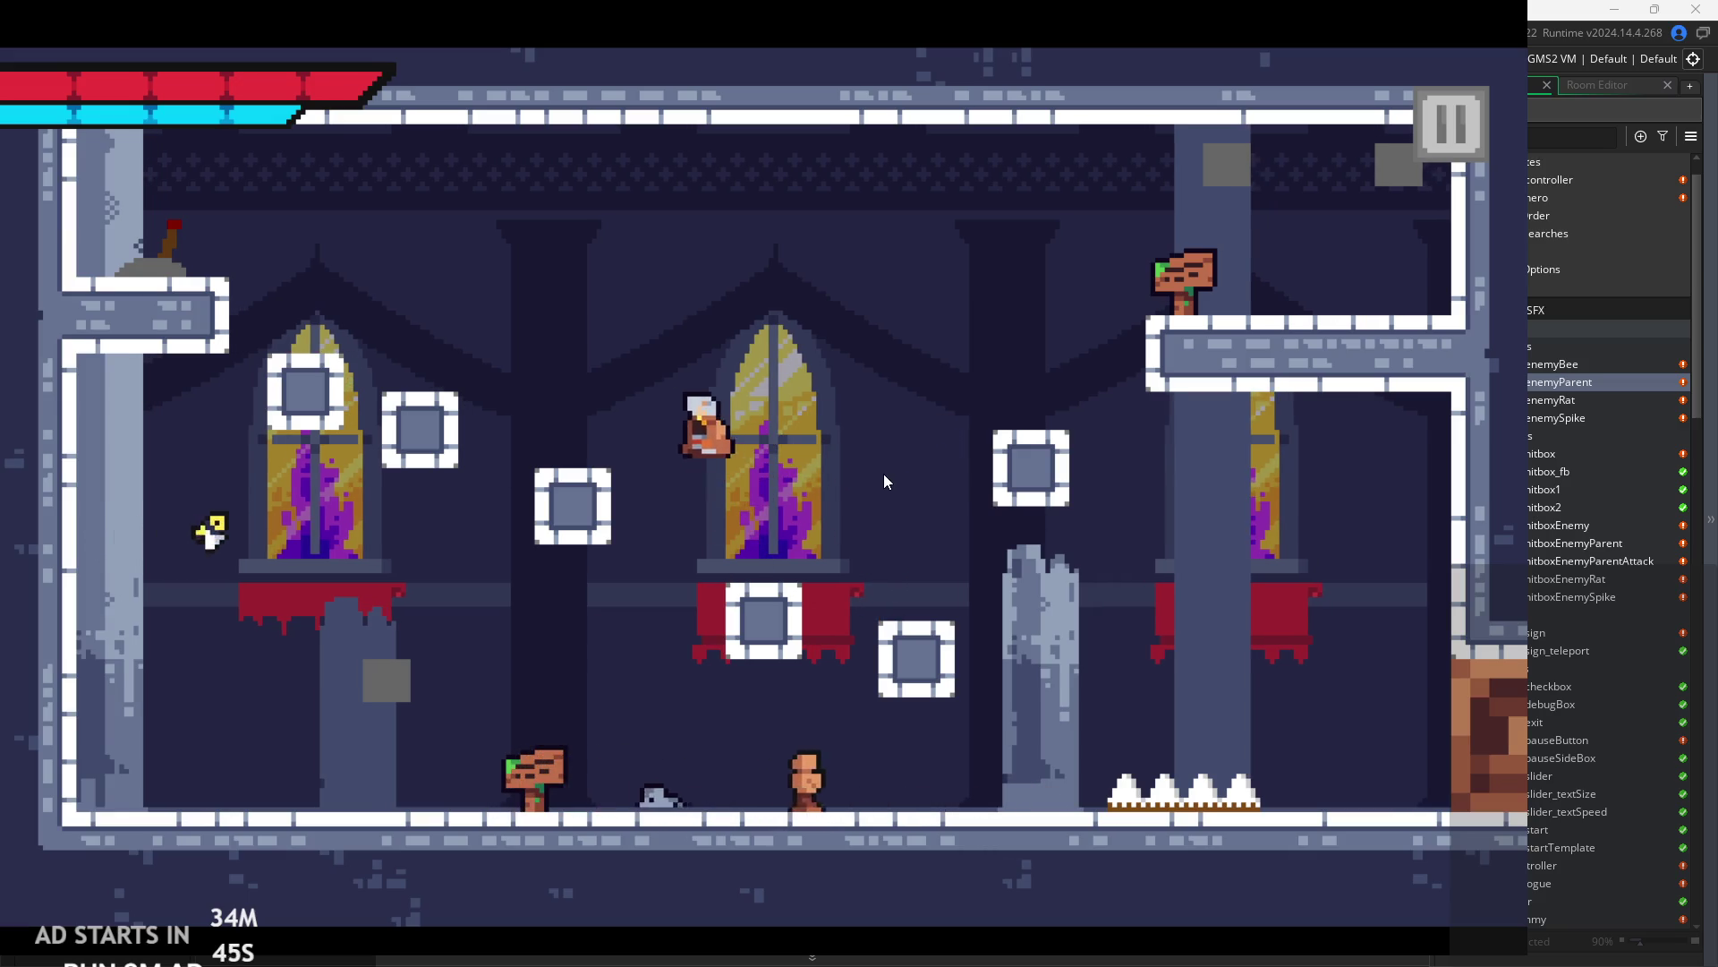
# - Climb the hero to the upper platforms and exit the room to the right
pyautogui.press('space')
pyautogui.press('Right')
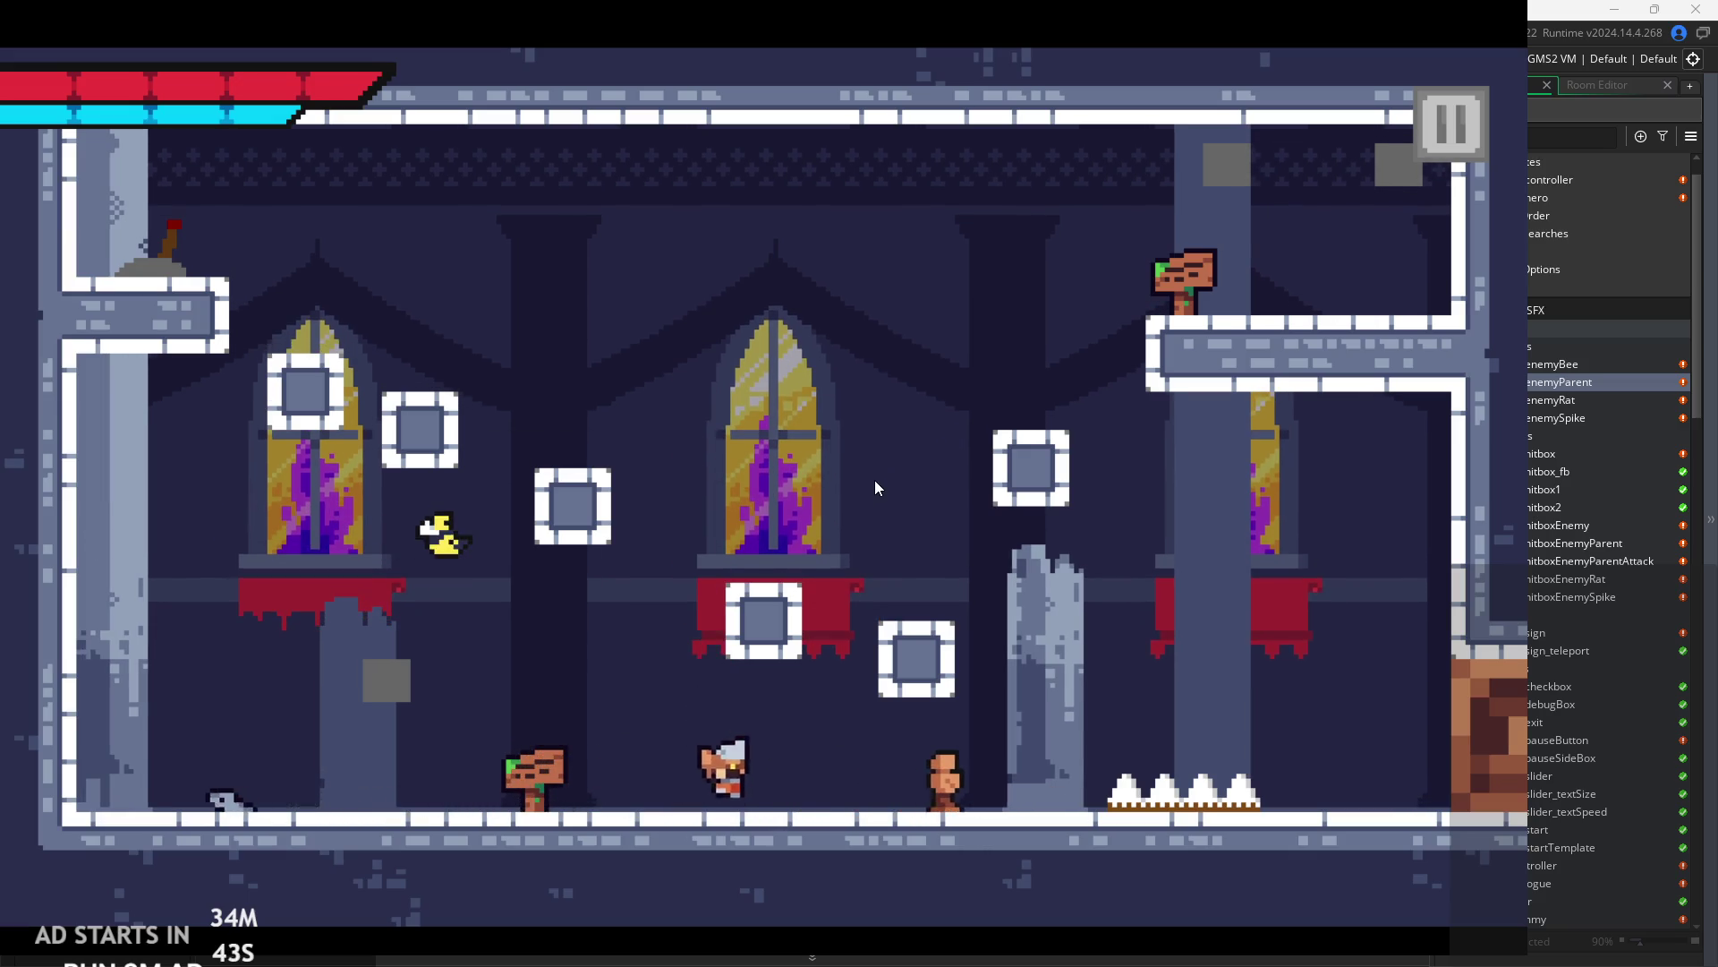
pyautogui.press('space')
pyautogui.press('space')
pyautogui.press('Left')
pyautogui.press('Right')
pyautogui.press('space')
pyautogui.press('Left')
pyautogui.press('space')
pyautogui.press('Right')
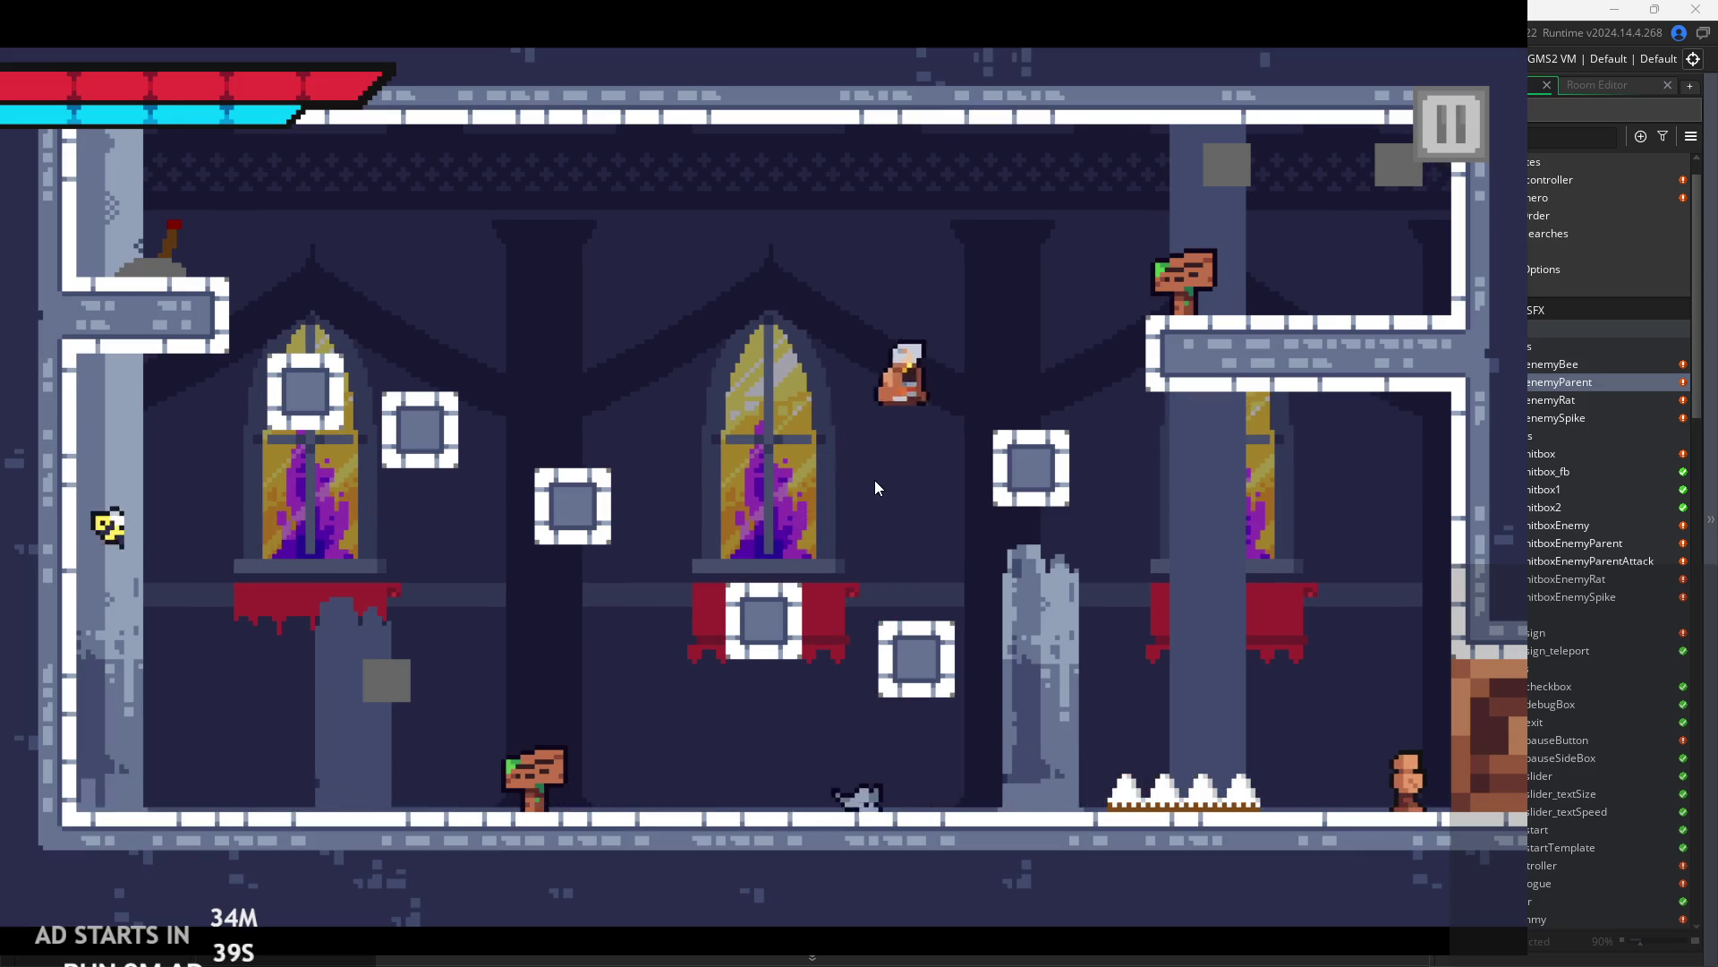
pyautogui.press('Left')
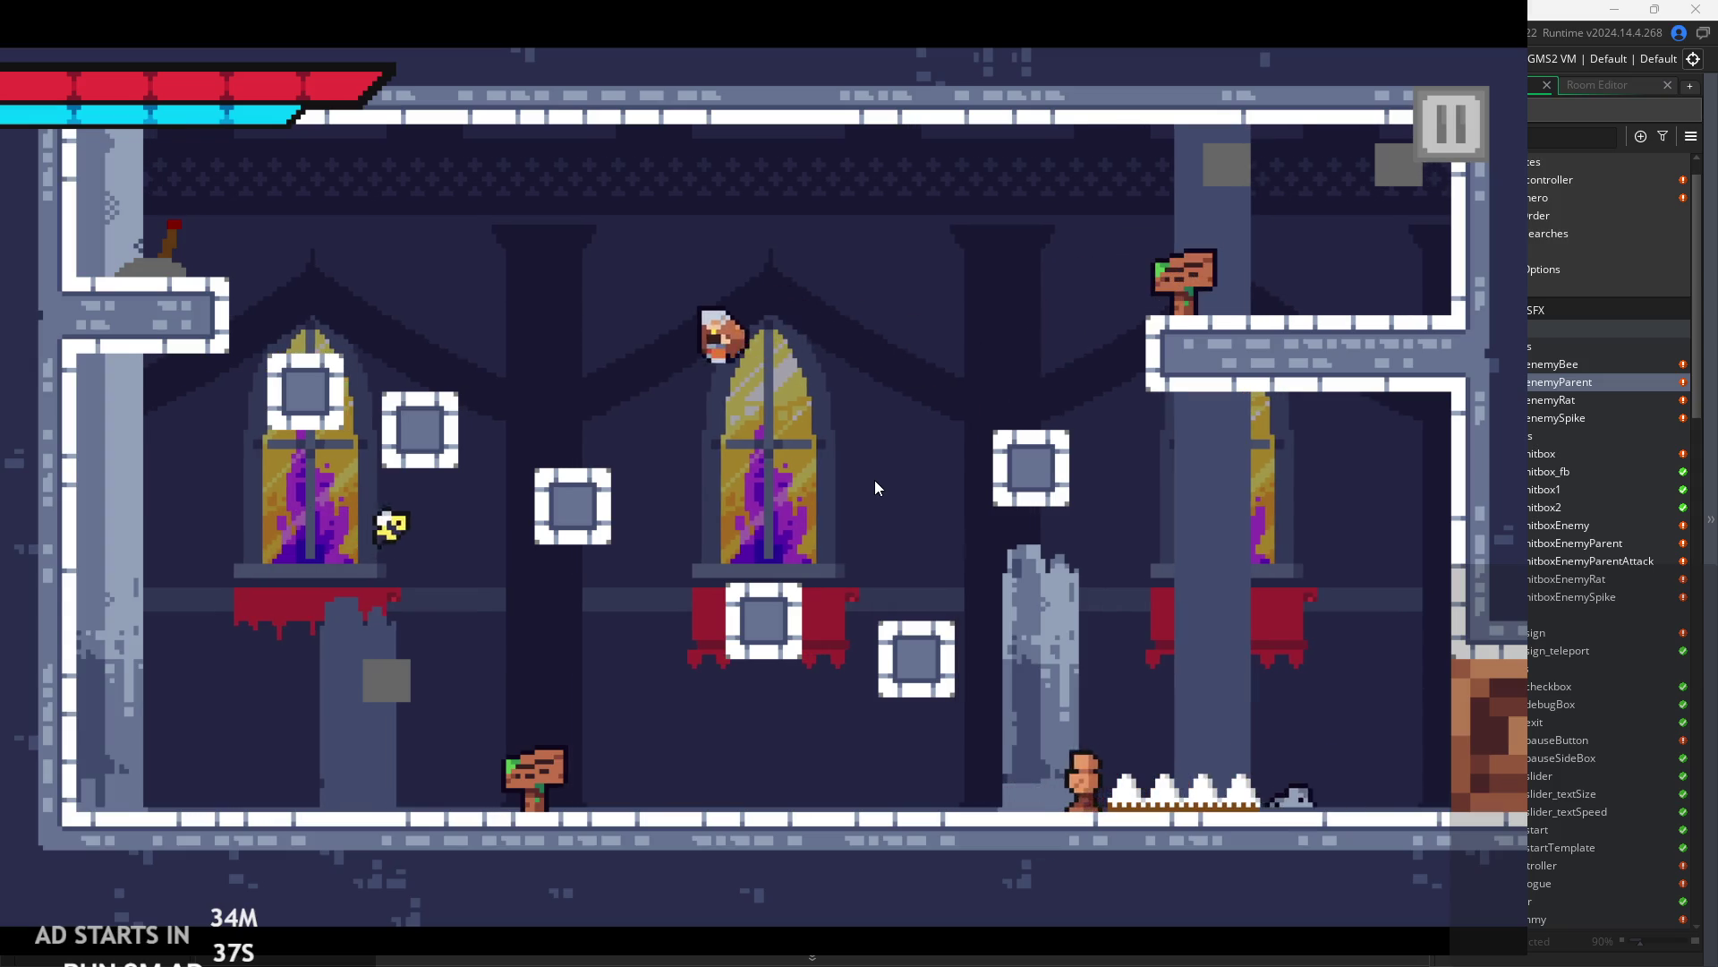
pyautogui.press('space')
pyautogui.press('space')
pyautogui.press('Right')
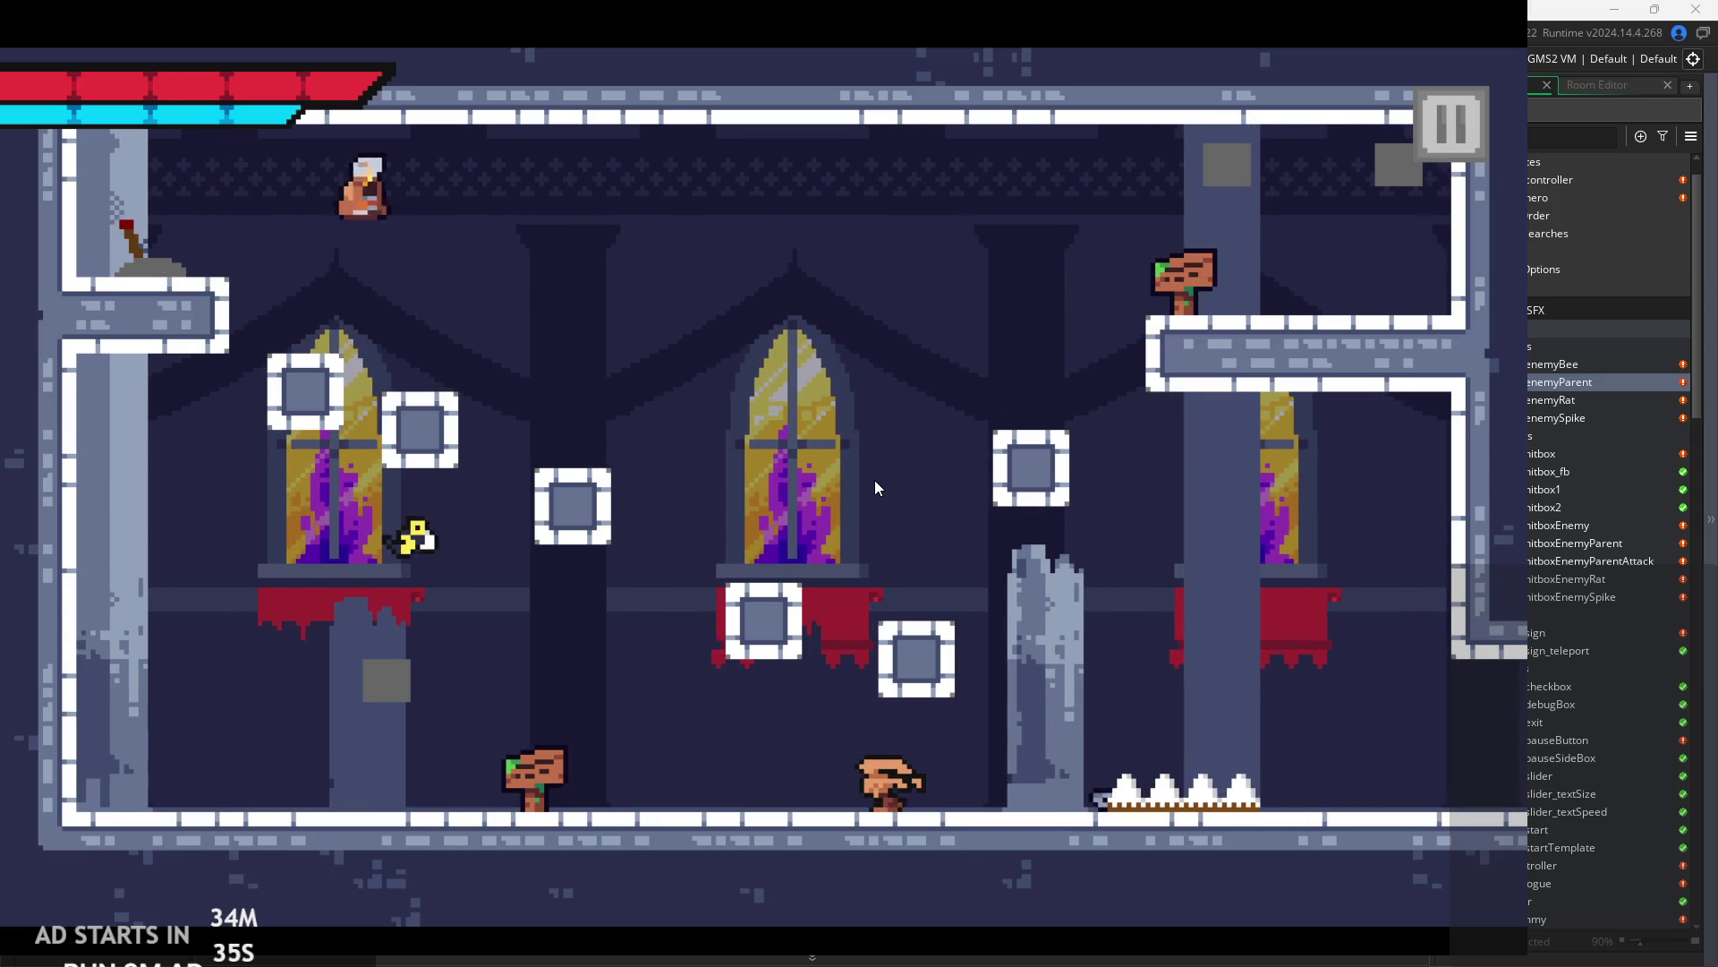
pyautogui.press('Right')
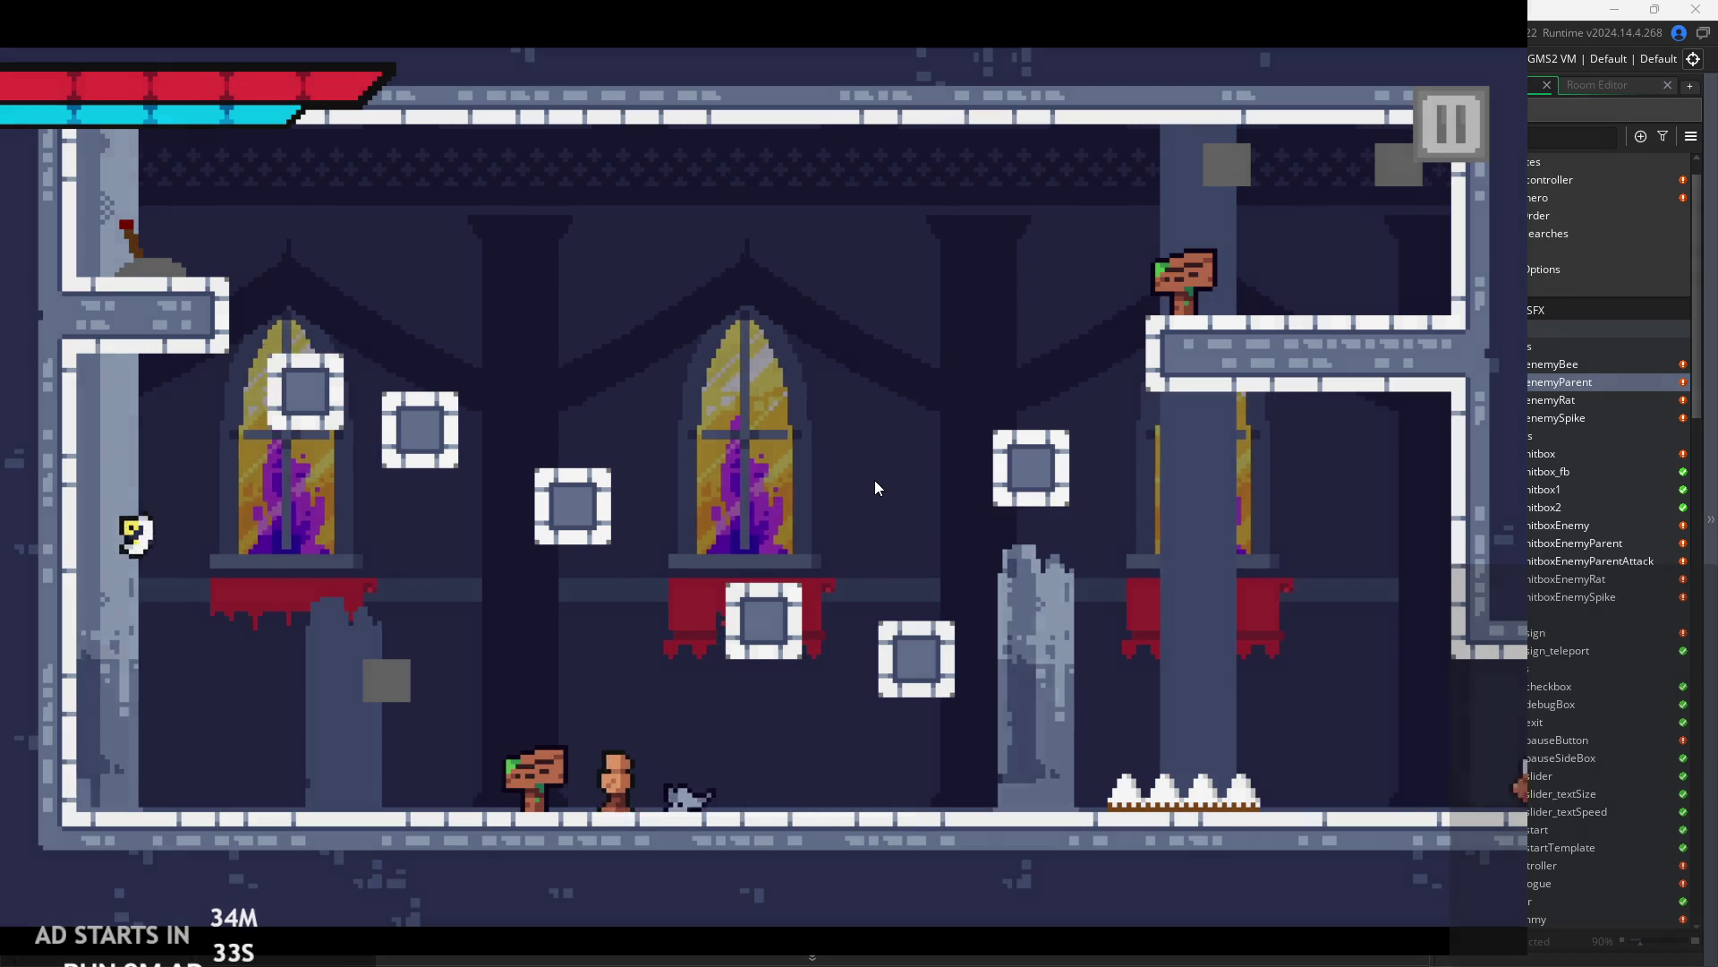
# - Flip the lever, slash the targets, then pause the game
pyautogui.press('Right')
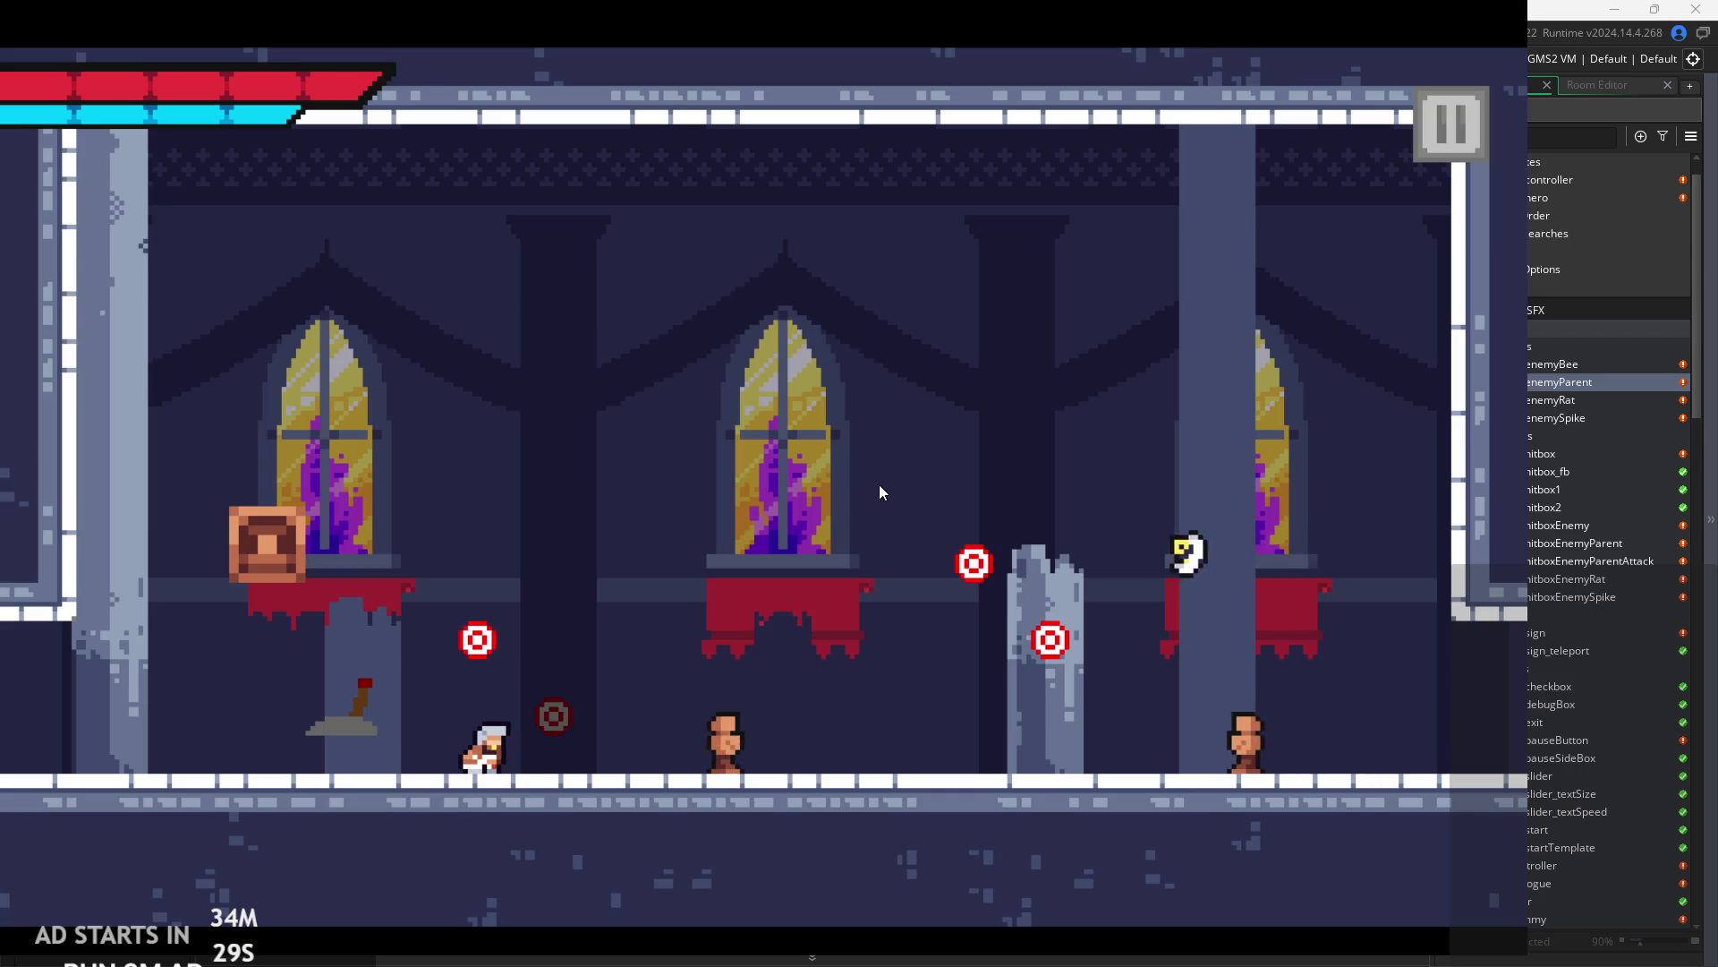
pyautogui.press('x')
pyautogui.press('Right')
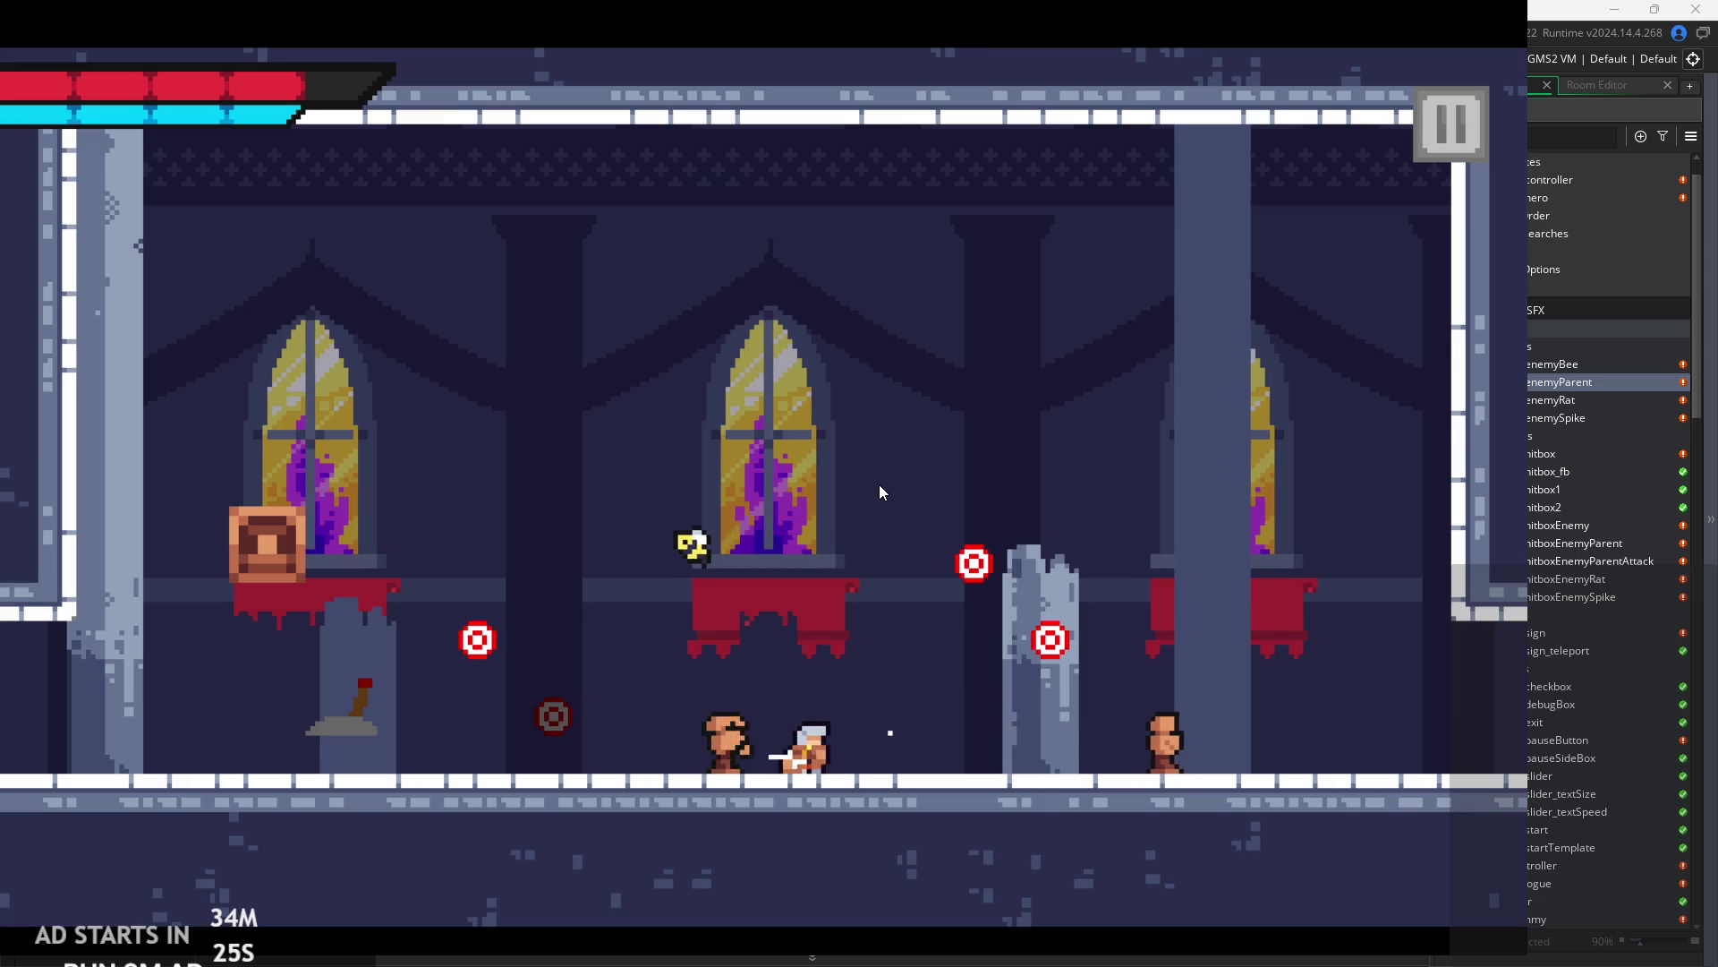
pyautogui.press('Right')
pyautogui.press('x')
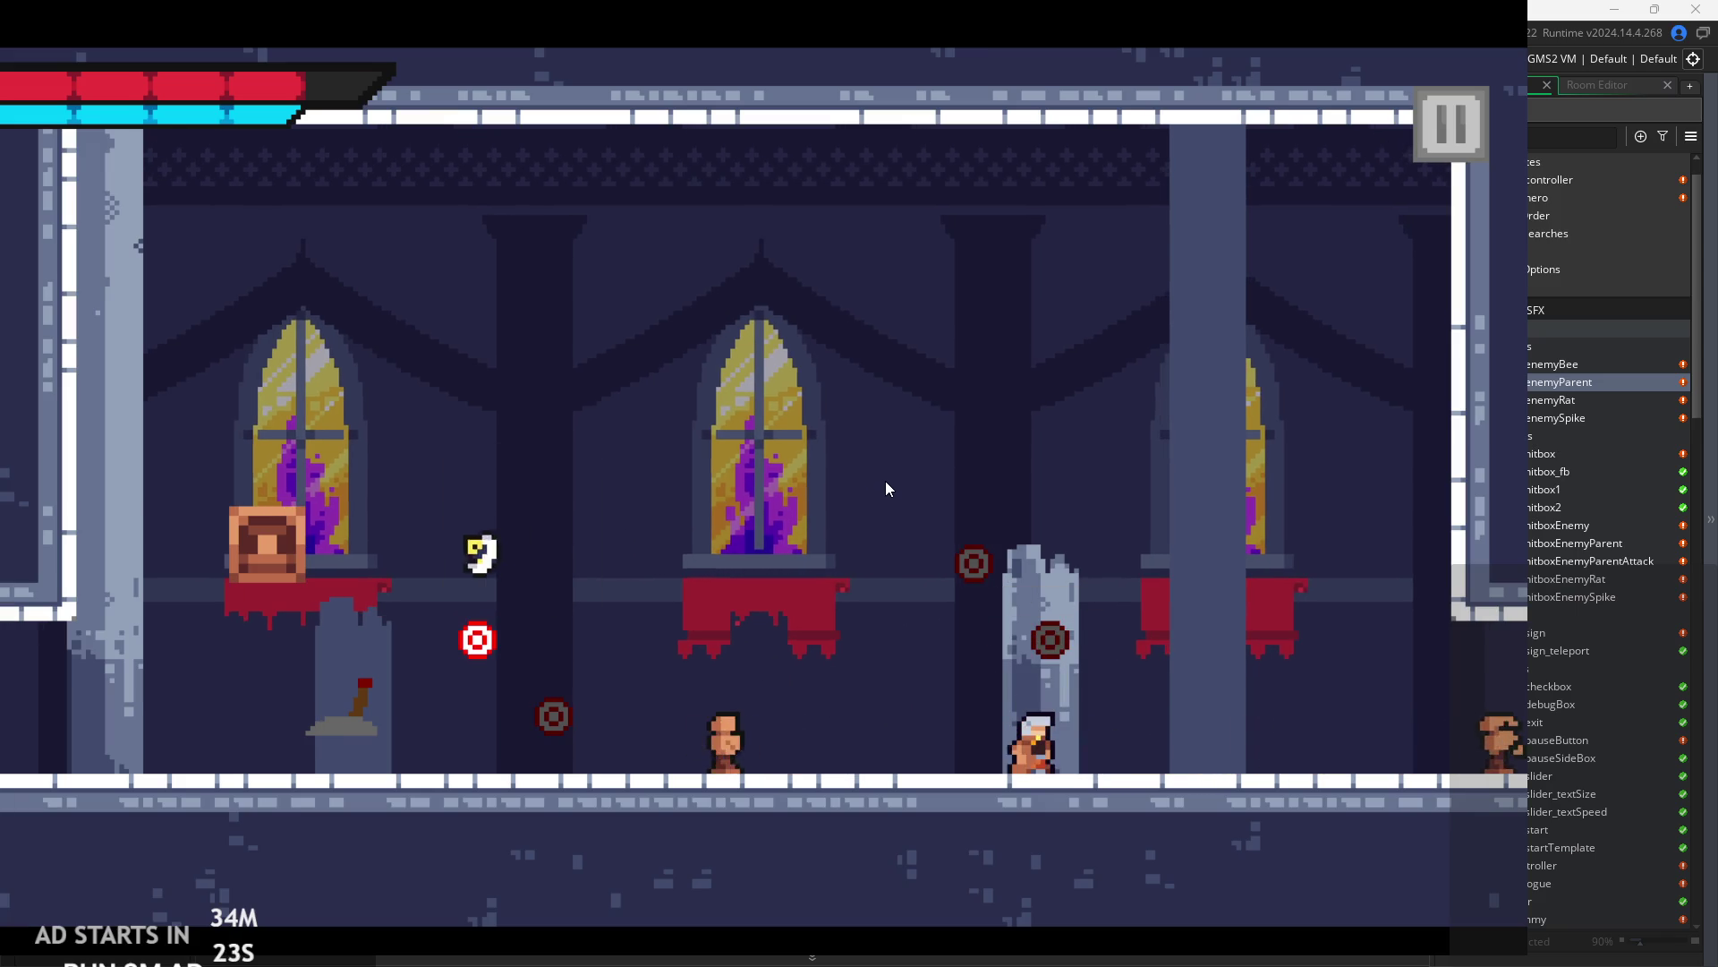
pyautogui.press('Left')
pyautogui.press('Left')
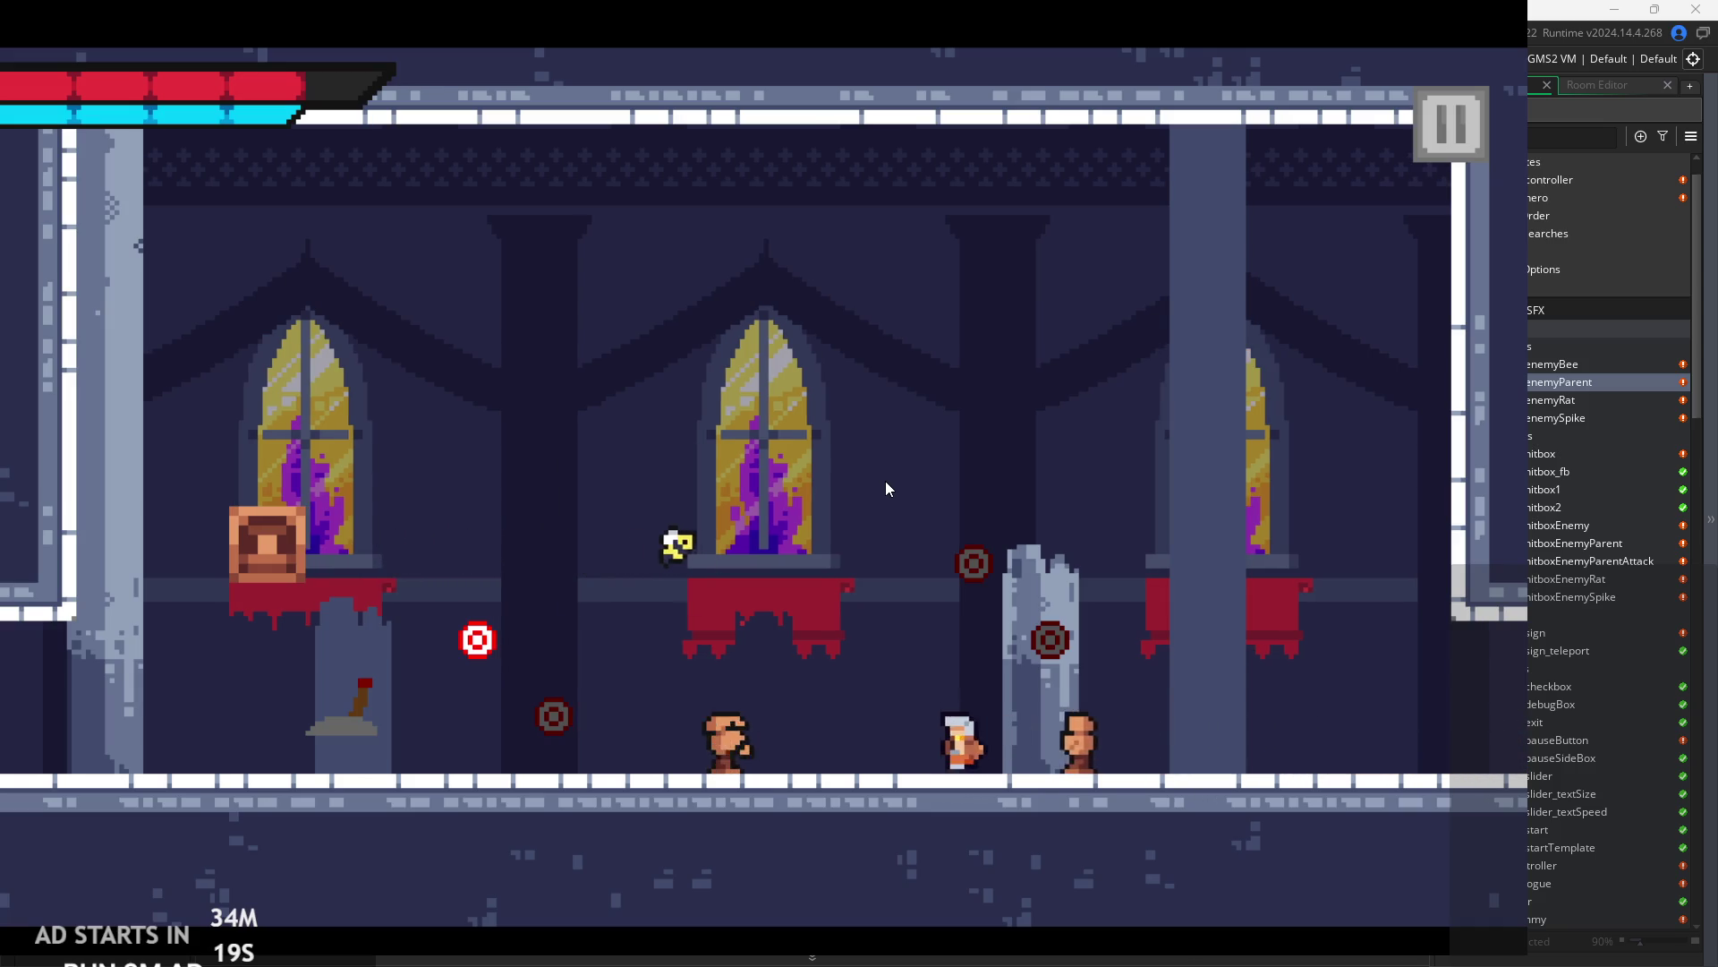
pyautogui.press('z')
pyautogui.press('Right')
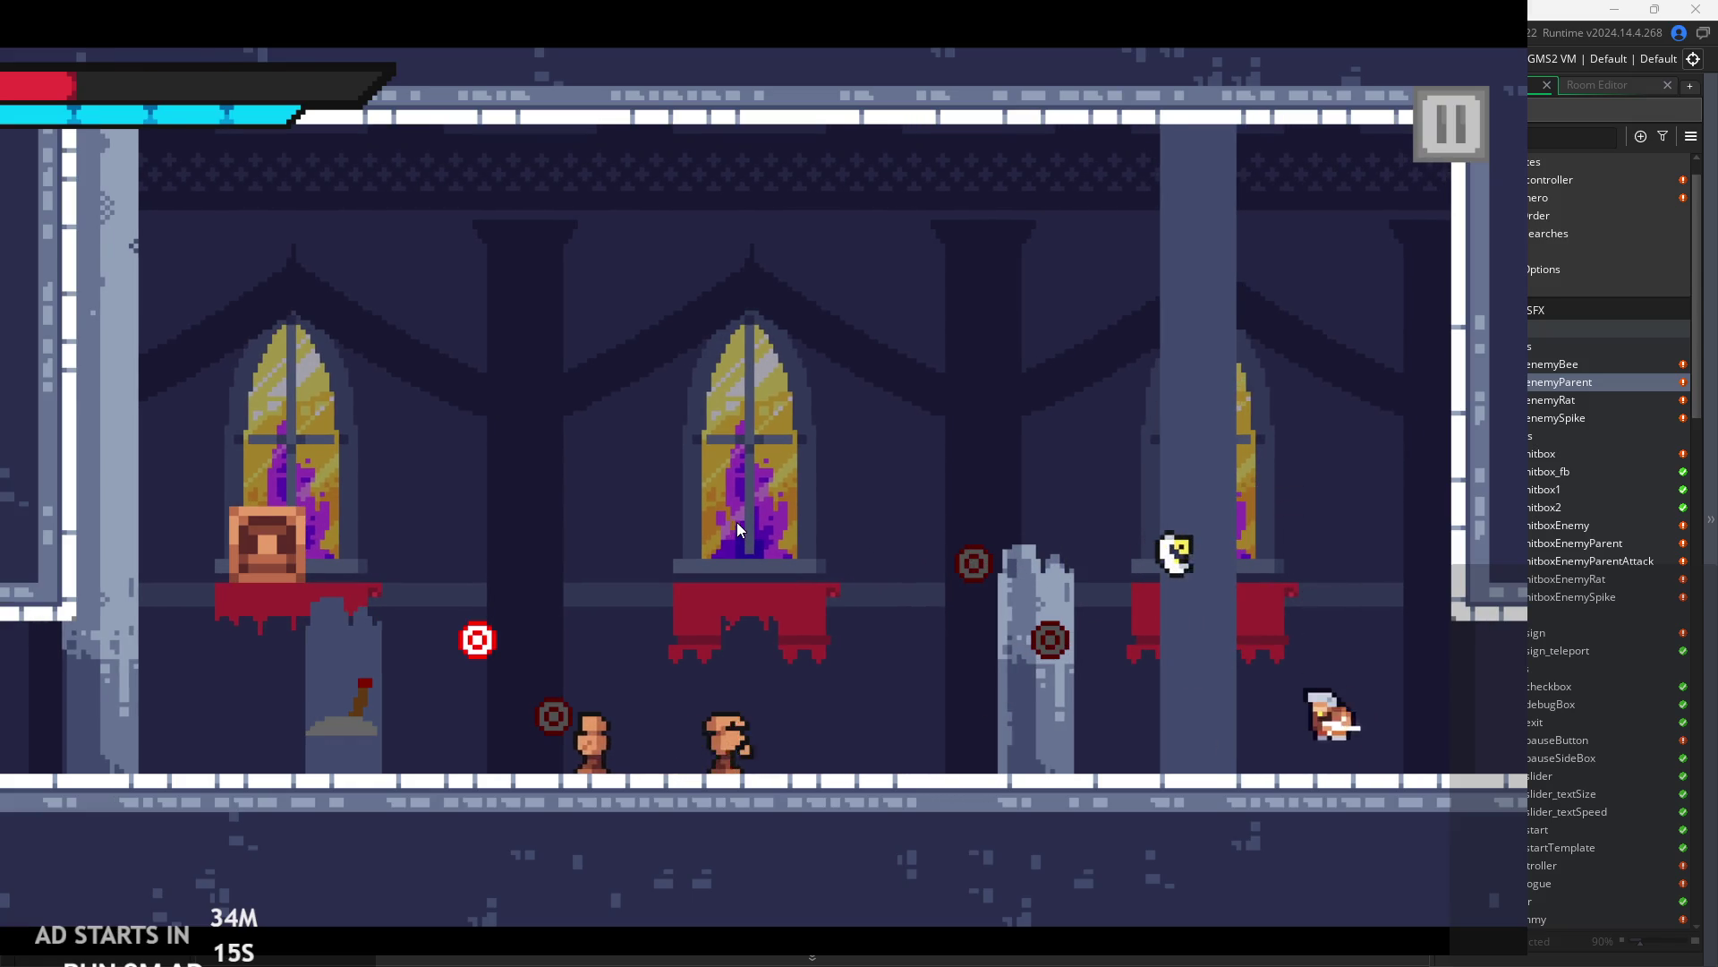
pyautogui.click(1482, 109)
# - Exit the game and step through the bee's attackStart and attacking lines in Step
pyautogui.click(1340, 781)
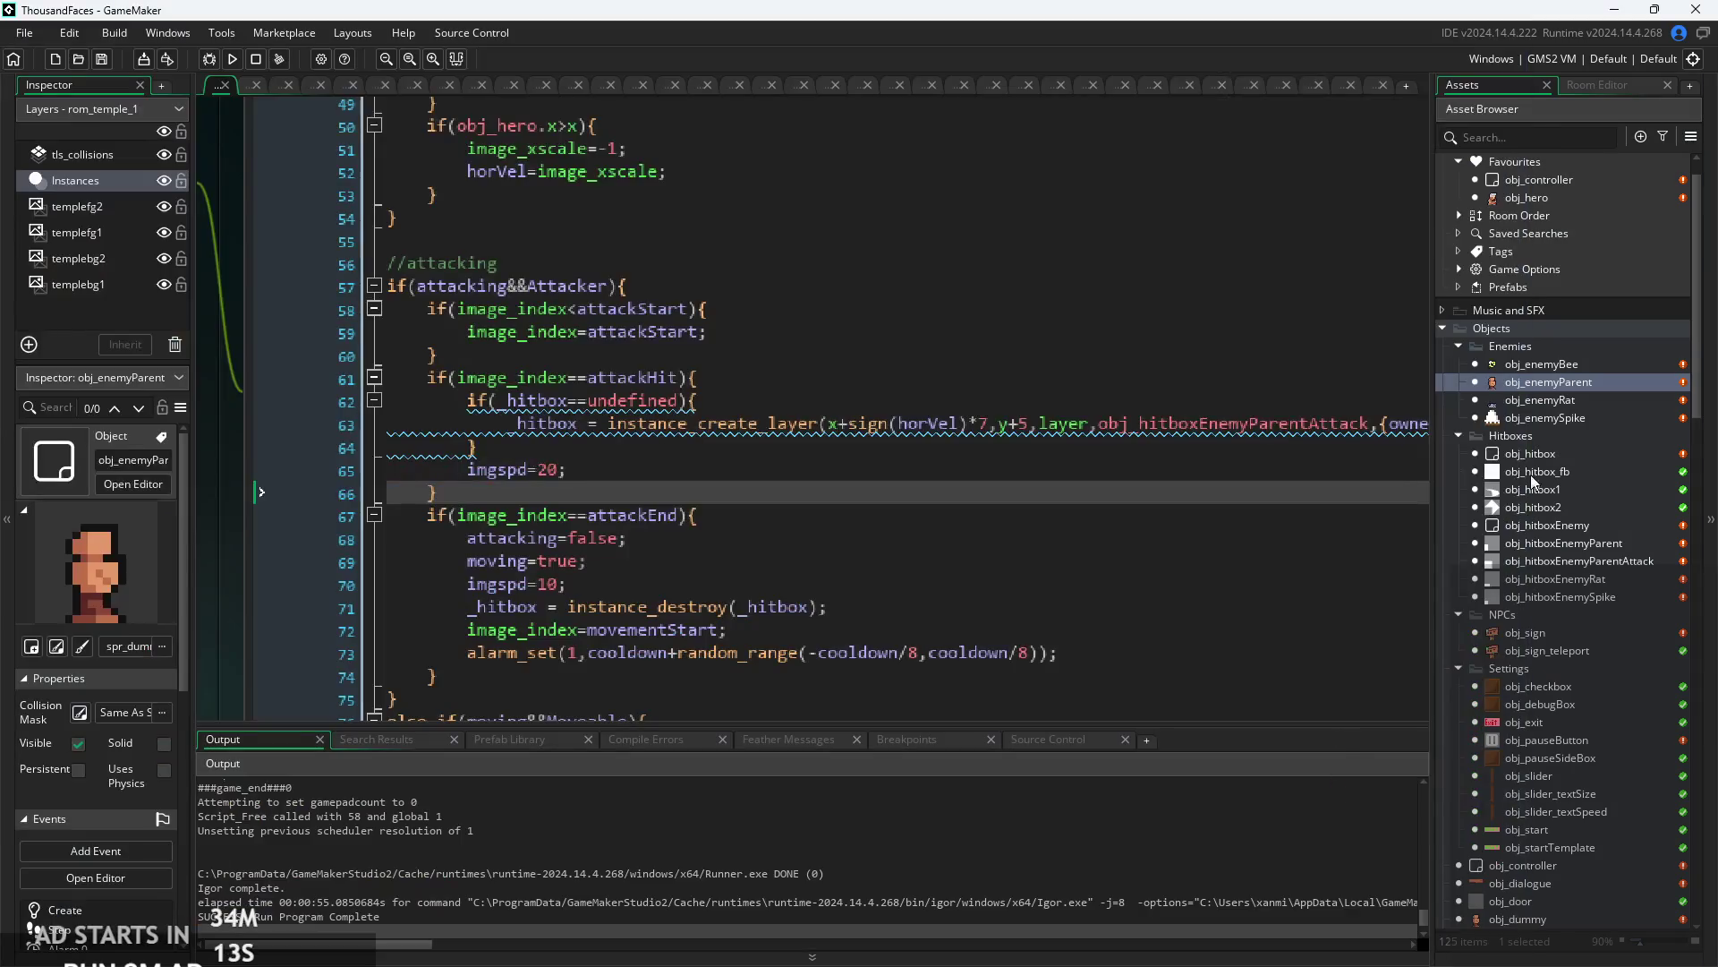
pyautogui.click(1553, 365)
pyautogui.scroll(-3, 1062, 432)
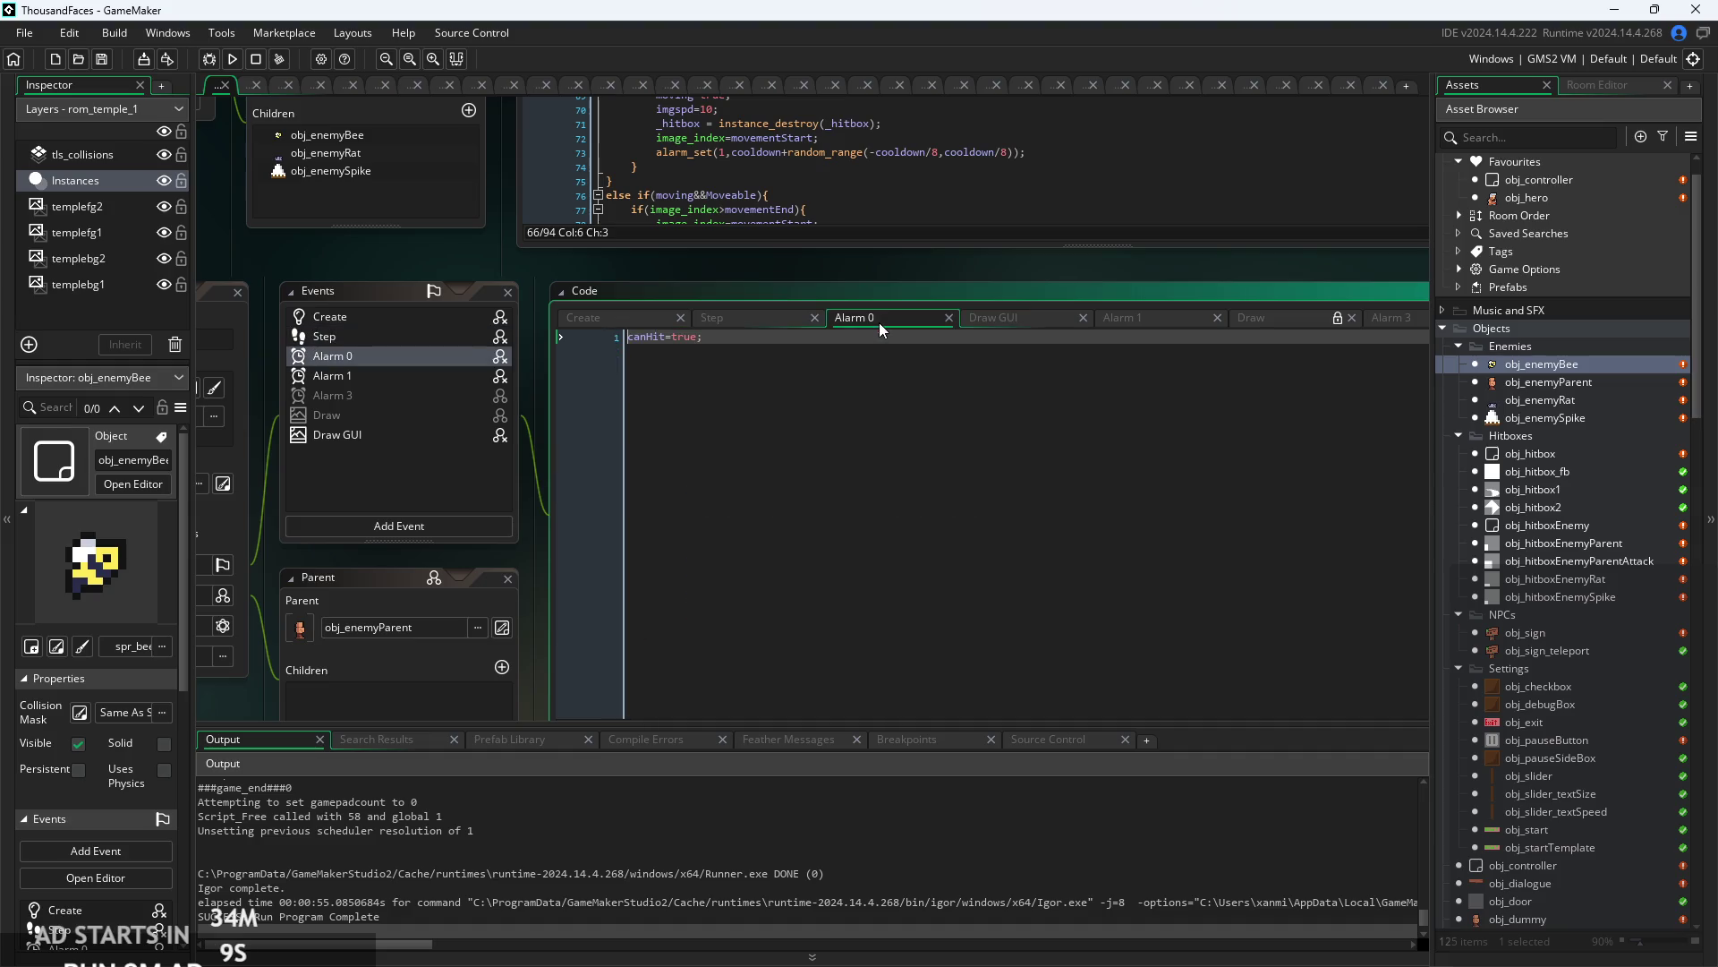
pyautogui.scroll(3, 879, 322)
pyautogui.click(763, 387)
pyautogui.press('Down')
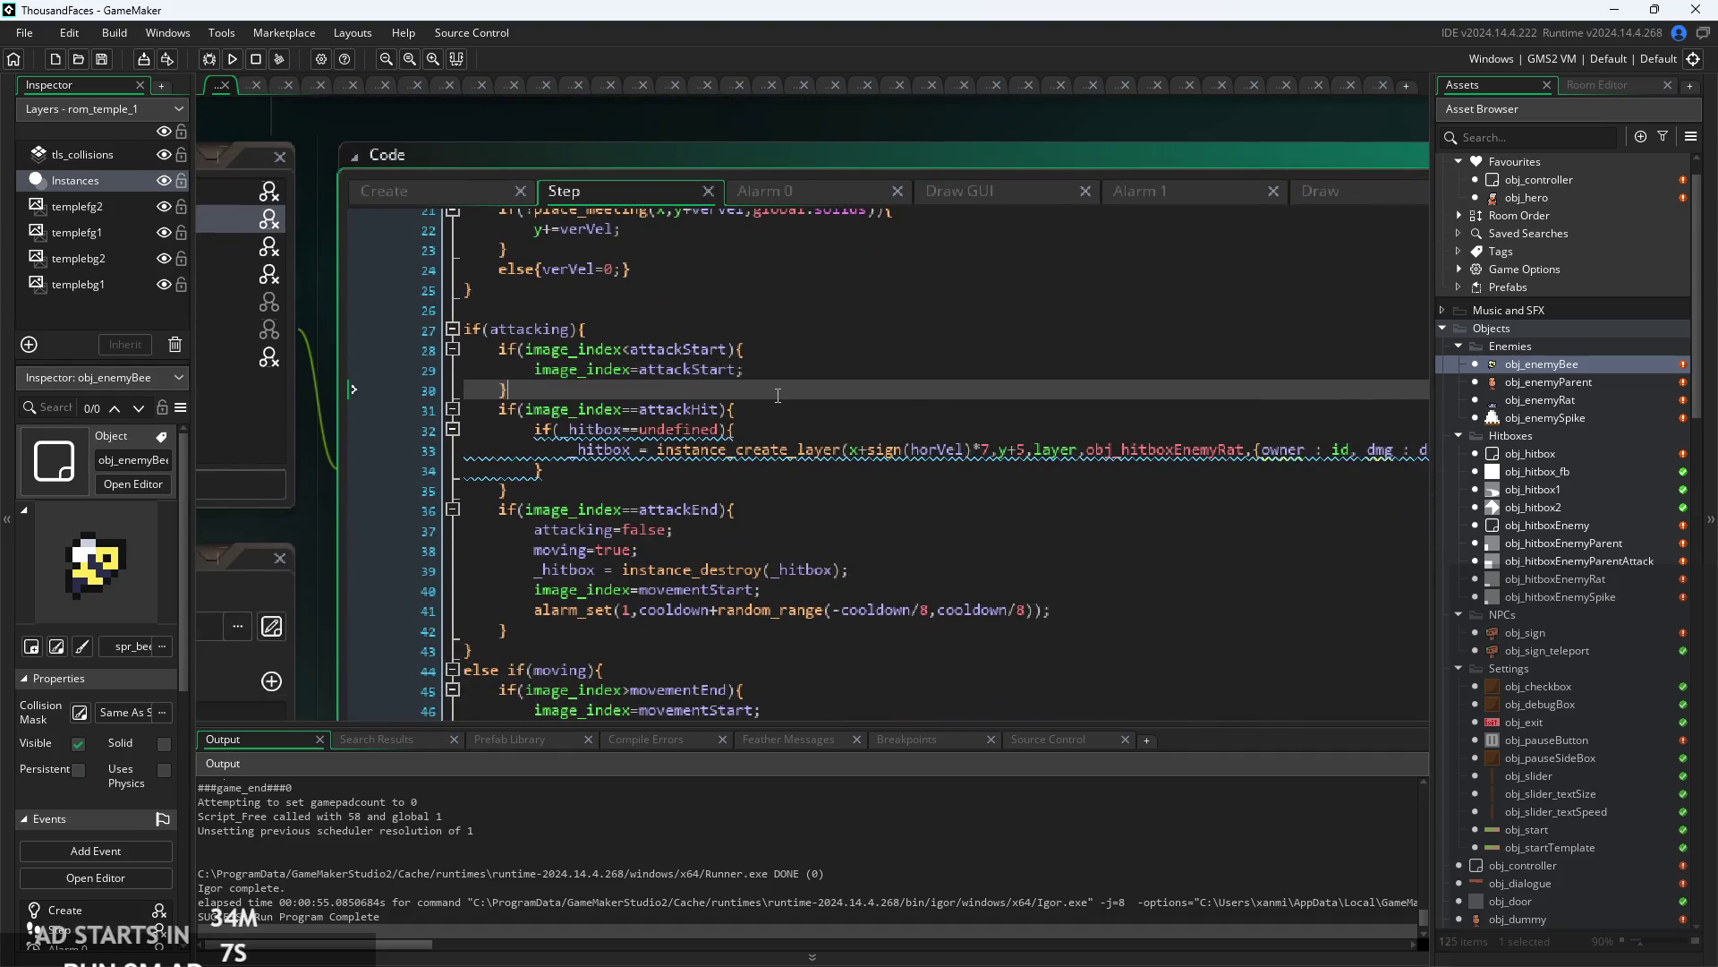
pyautogui.scroll(-4, 761, 376)
pyautogui.click(793, 384)
pyautogui.scroll(2, 793, 430)
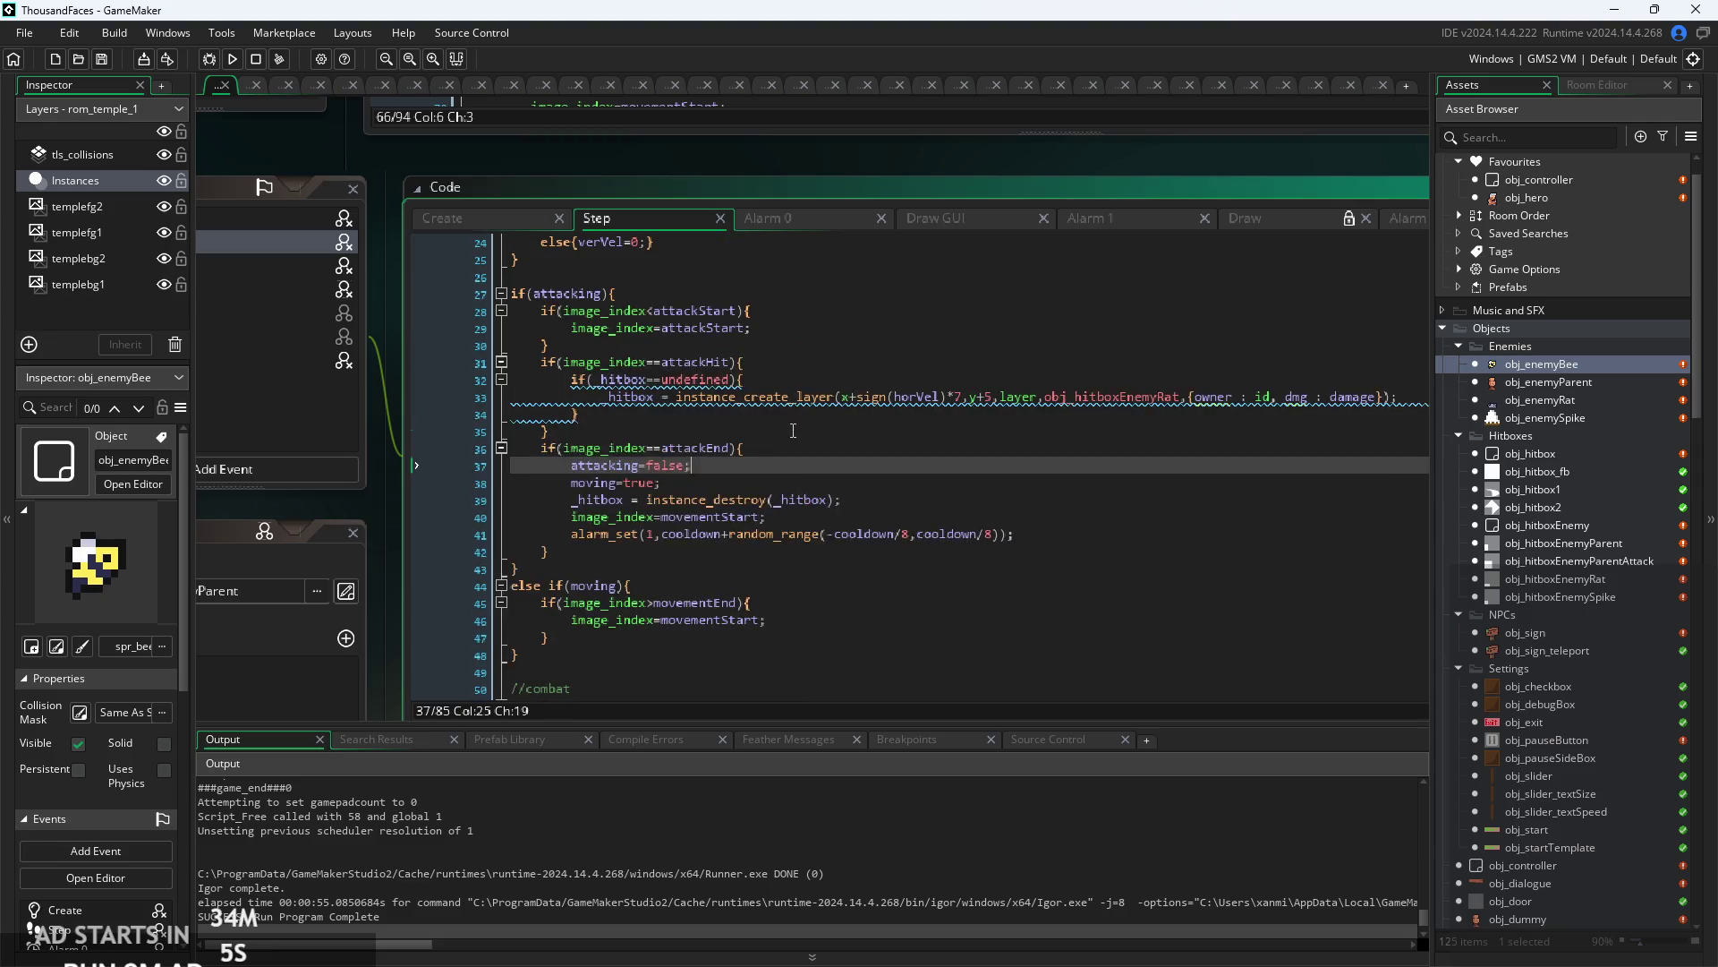
pyautogui.press('Up')
pyautogui.press('Down')
pyautogui.press('Down')
pyautogui.press('Up')
pyautogui.press('Up')
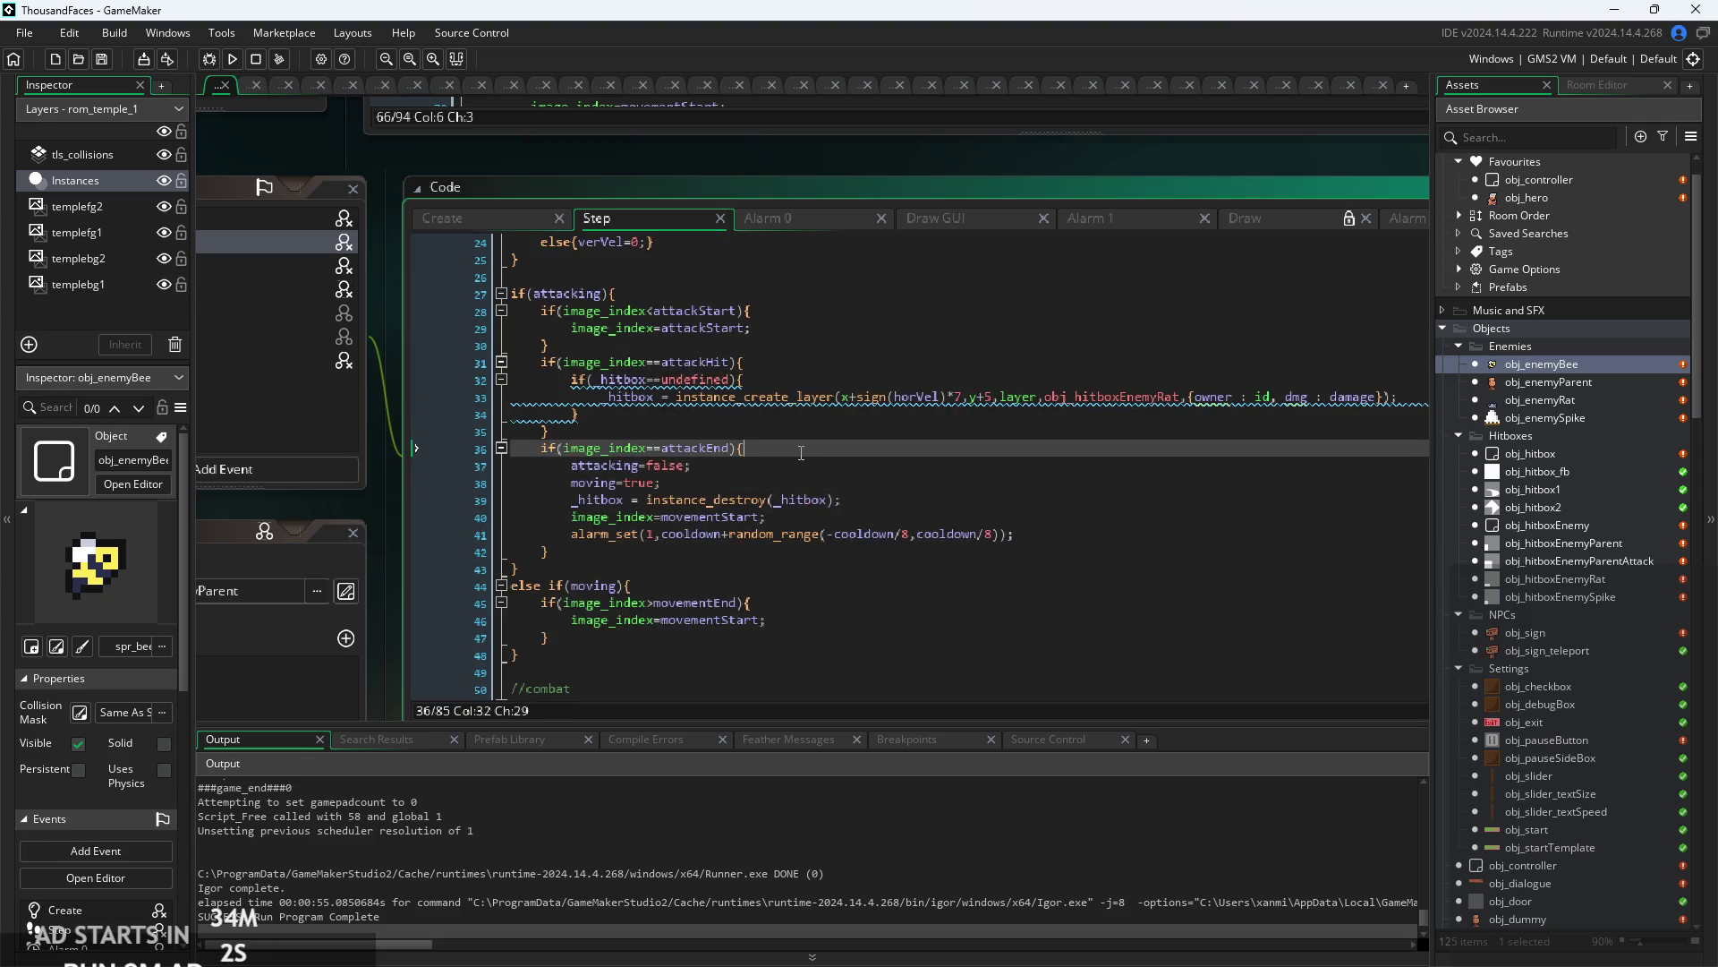
# - Try adding imgspd at the end of line 29, then remove it again
pyautogui.scroll(2, 762, 475)
pyautogui.scroll(2, 751, 495)
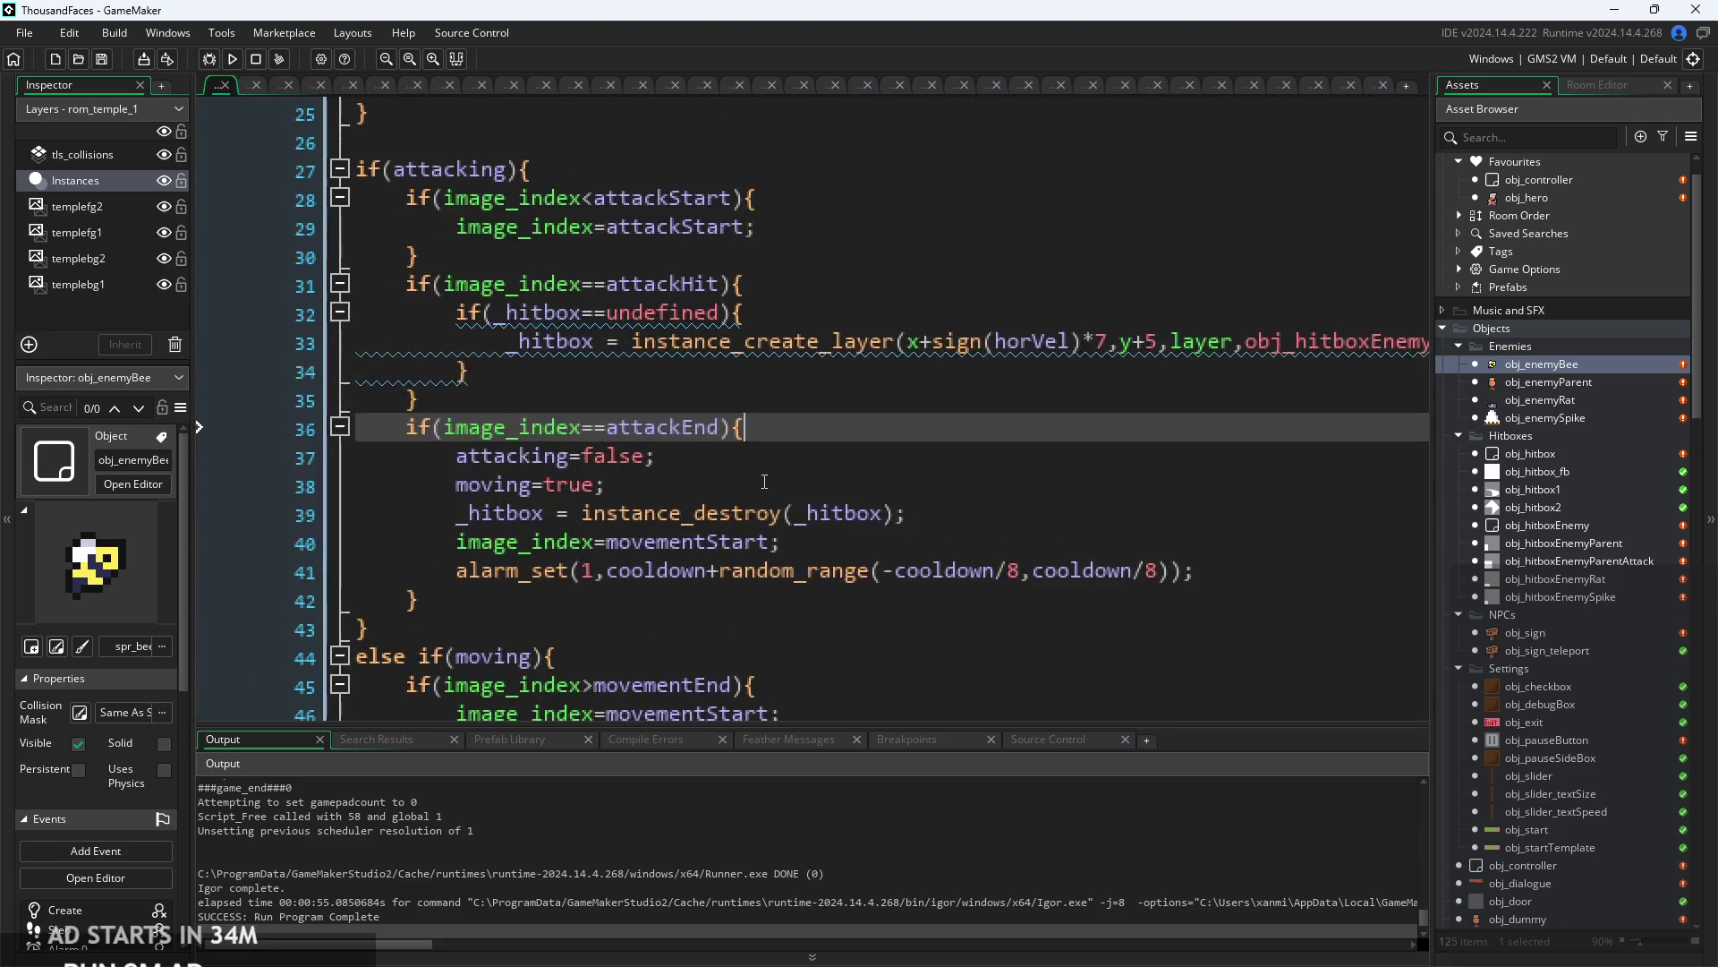
pyautogui.click(681, 467)
pyautogui.scroll(1, 681, 464)
pyautogui.scroll(-1, 681, 465)
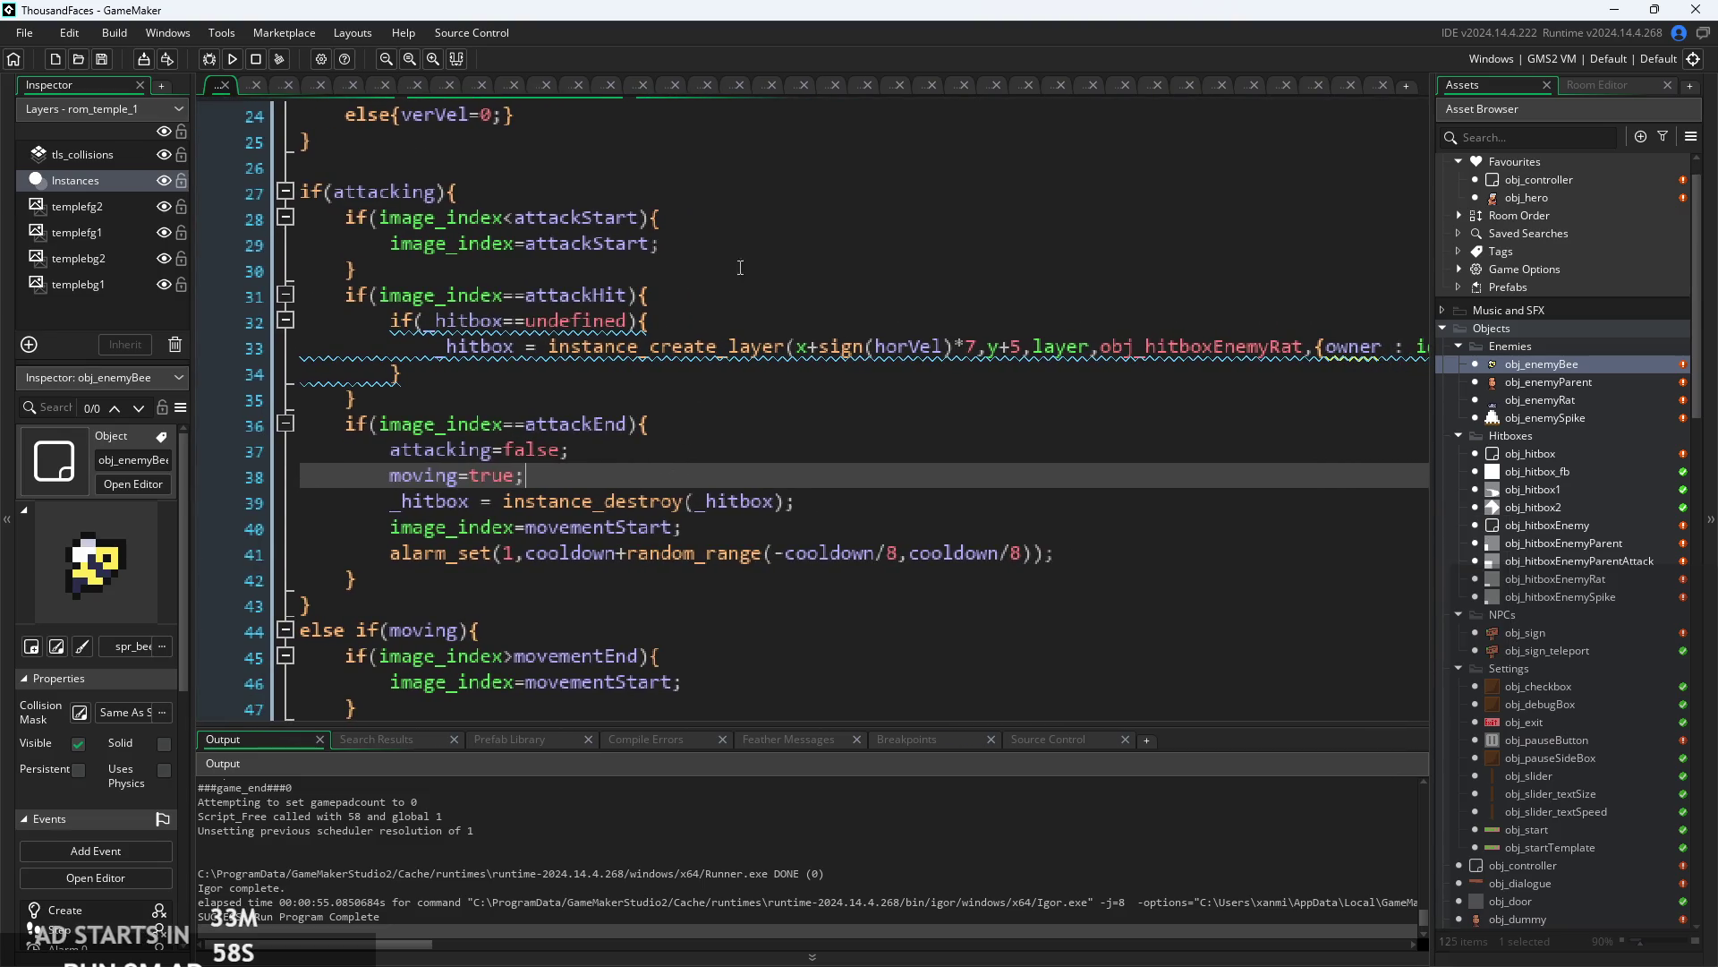
pyautogui.click(750, 239)
pyautogui.write('IM')
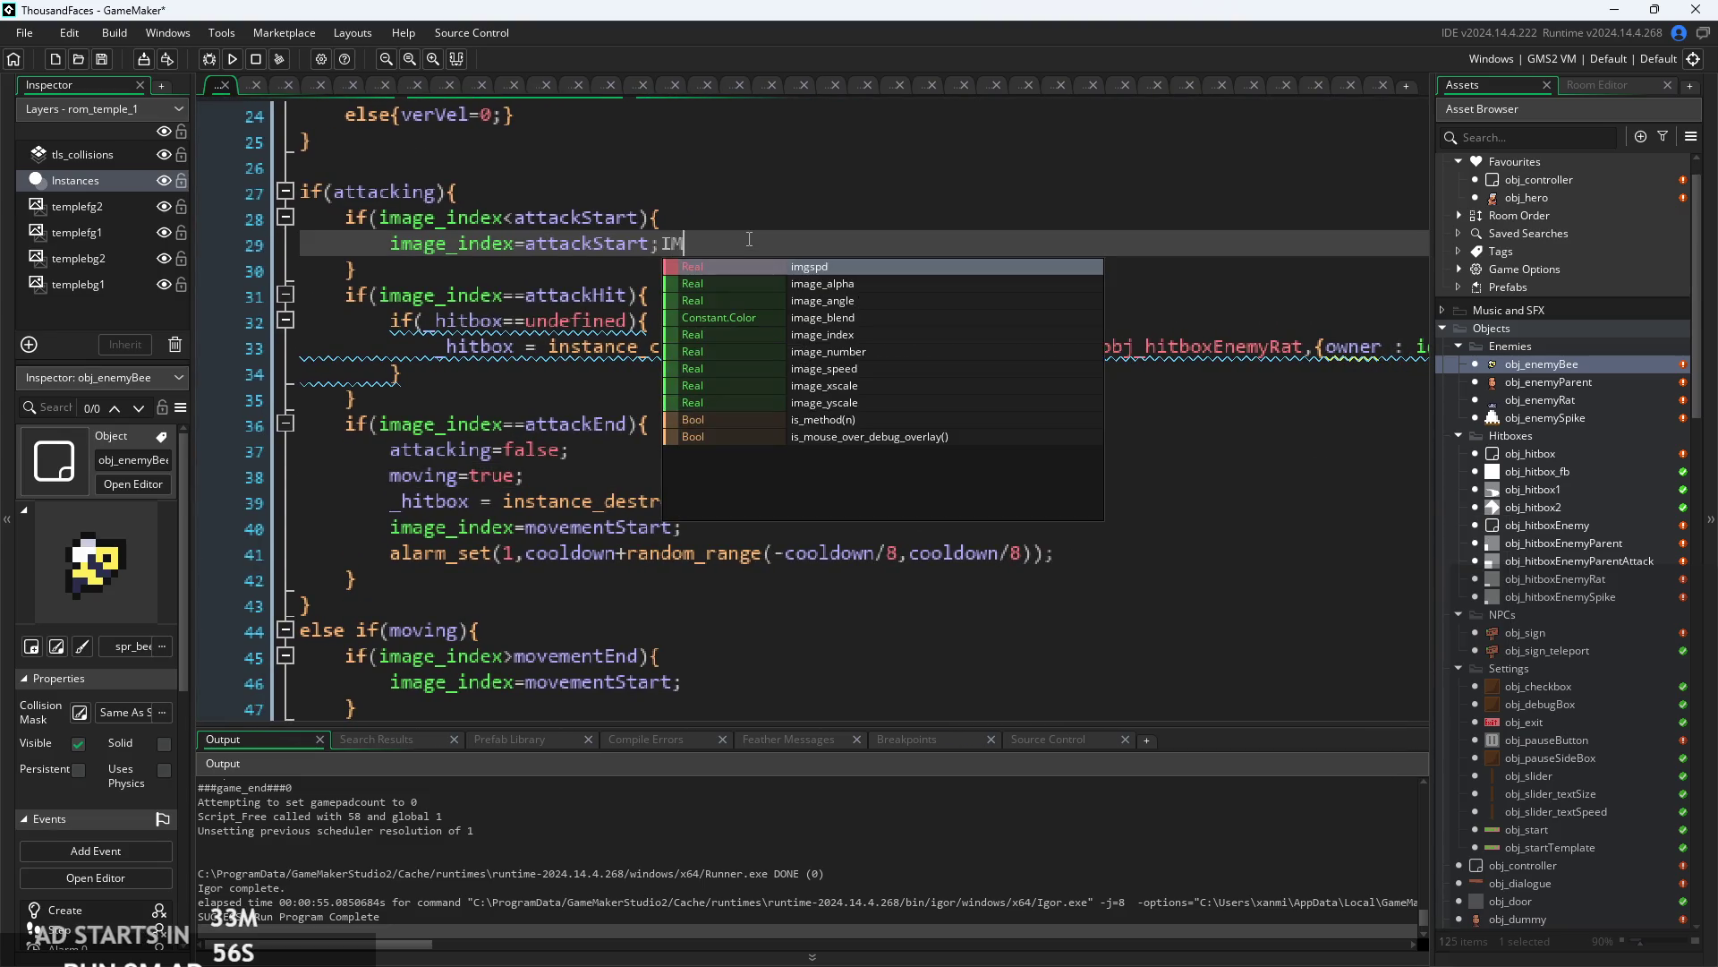
pyautogui.press('Return')
pyautogui.press('BackSpace')
pyautogui.press('BackSpace')
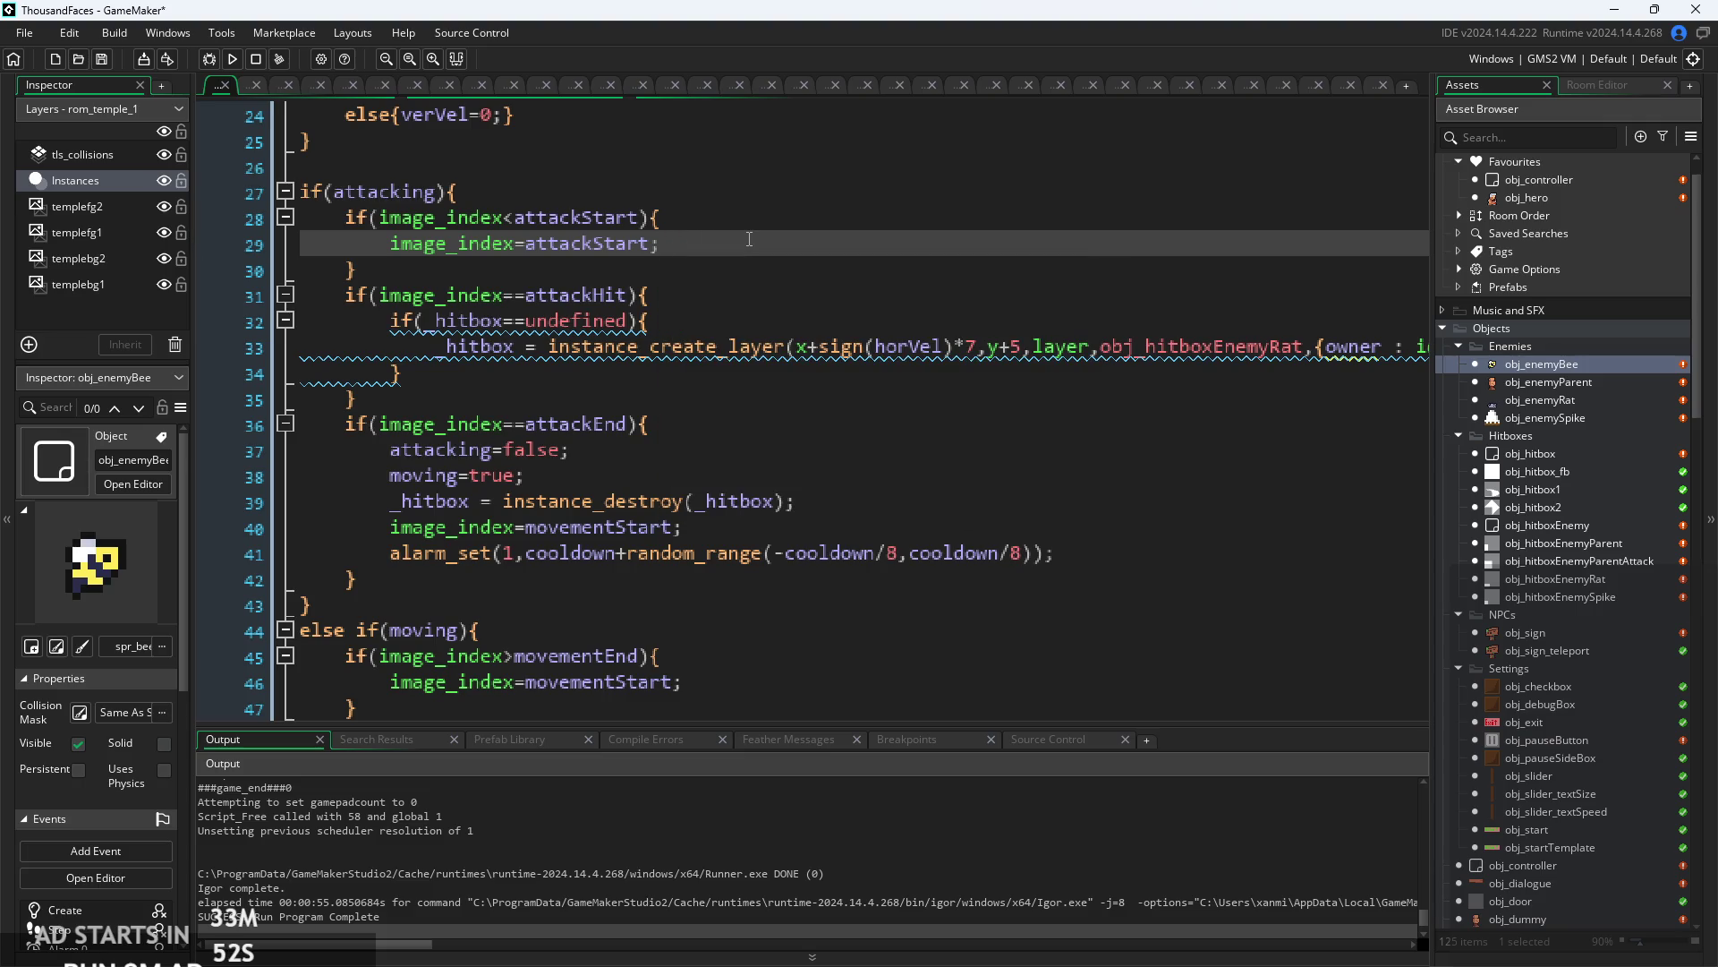
# - Restore the code editor to a floating window and open the bee's Alarm 1 code
pyautogui.press('Down')
pyautogui.press('Down')
pyautogui.hotkey('shift', 'space')
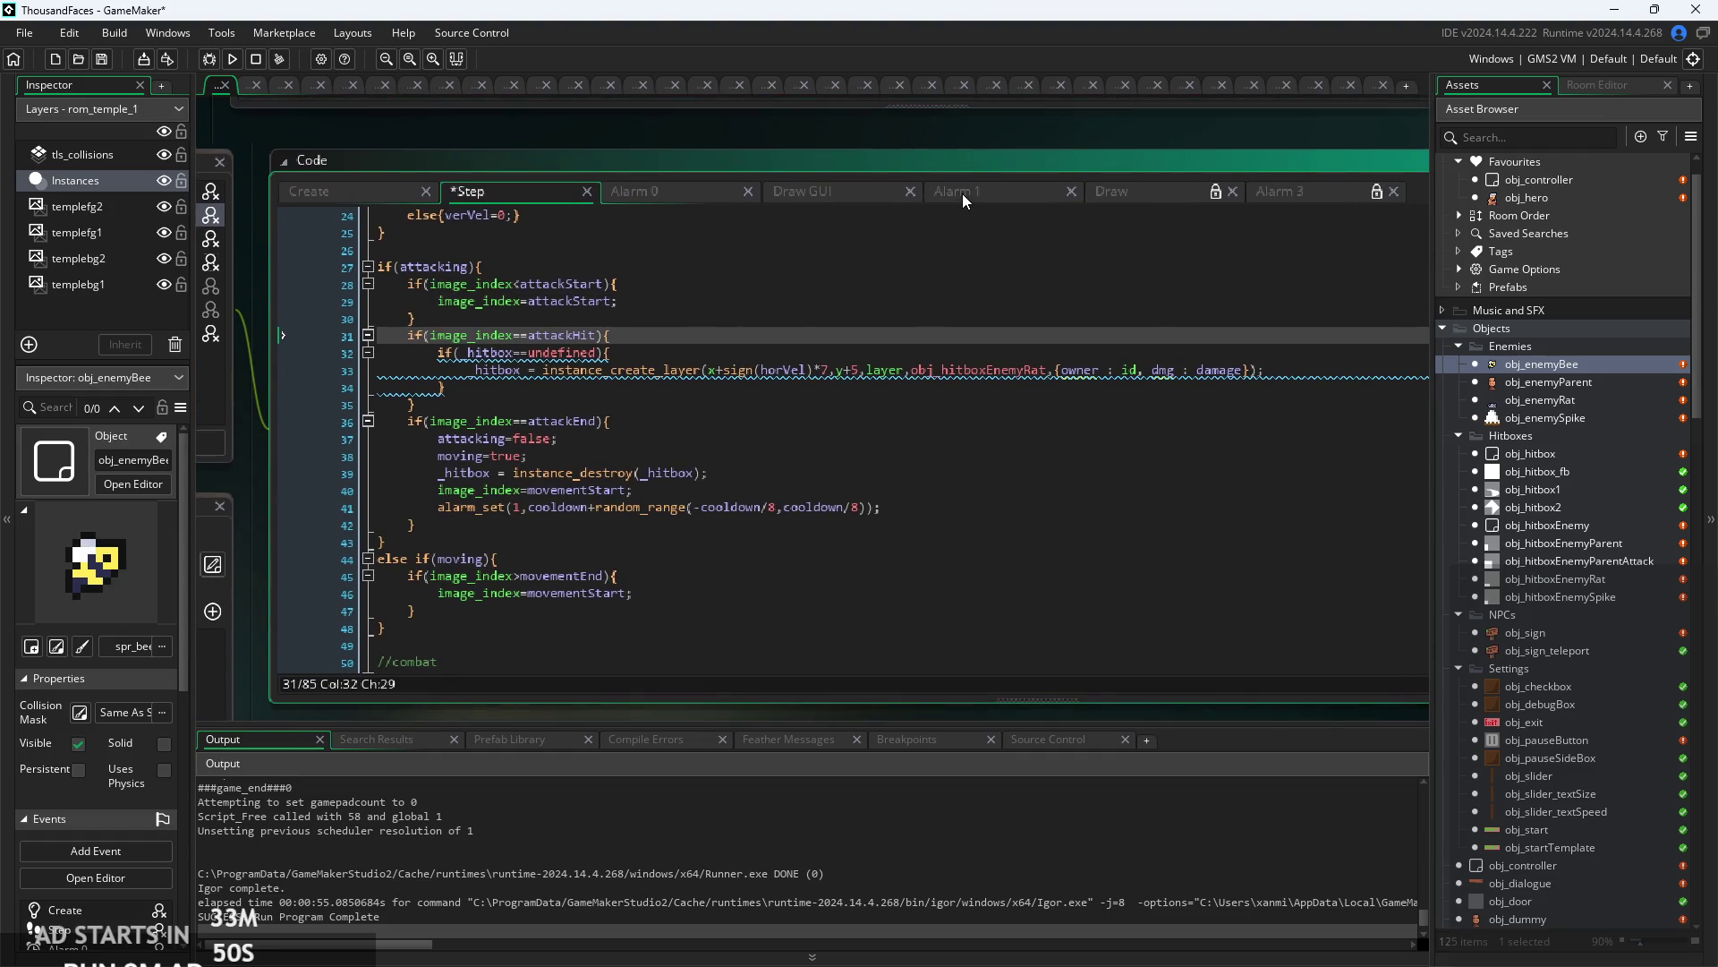
pyautogui.click(963, 194)
# - Add imgspd=10 after image_index=attackStart in Alarm 1, glance at Alarm 0, return to Step
pyautogui.click(710, 213)
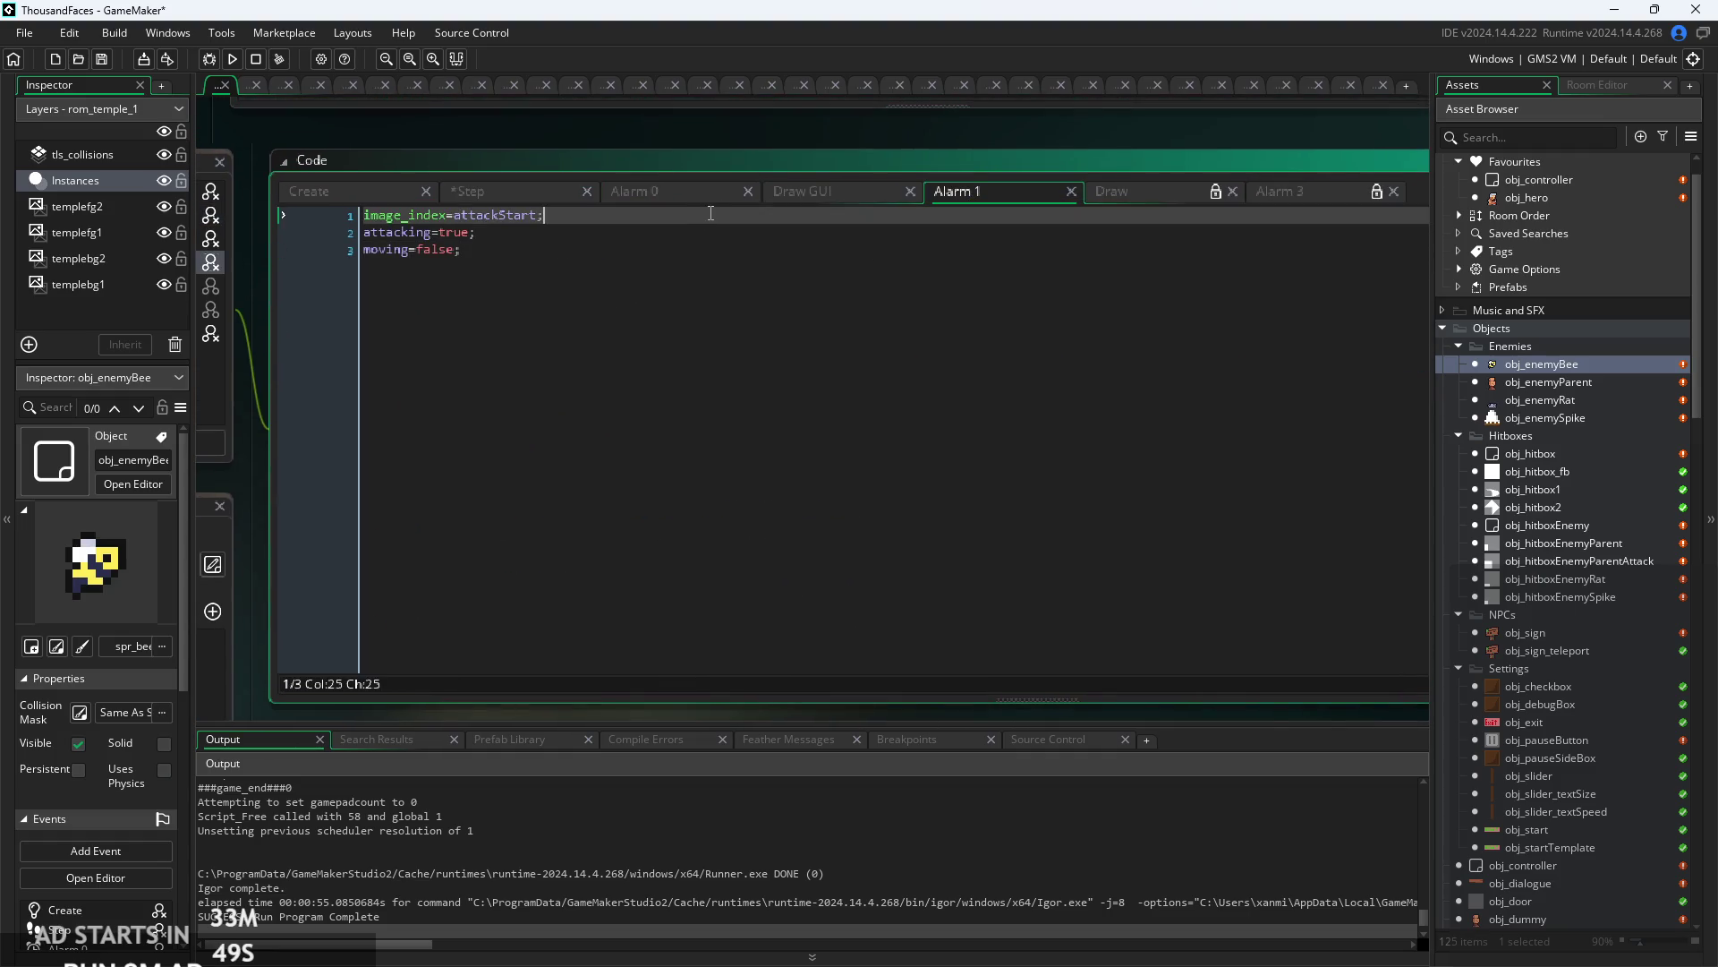
pyautogui.press('Return')
pyautogui.write('IMG')
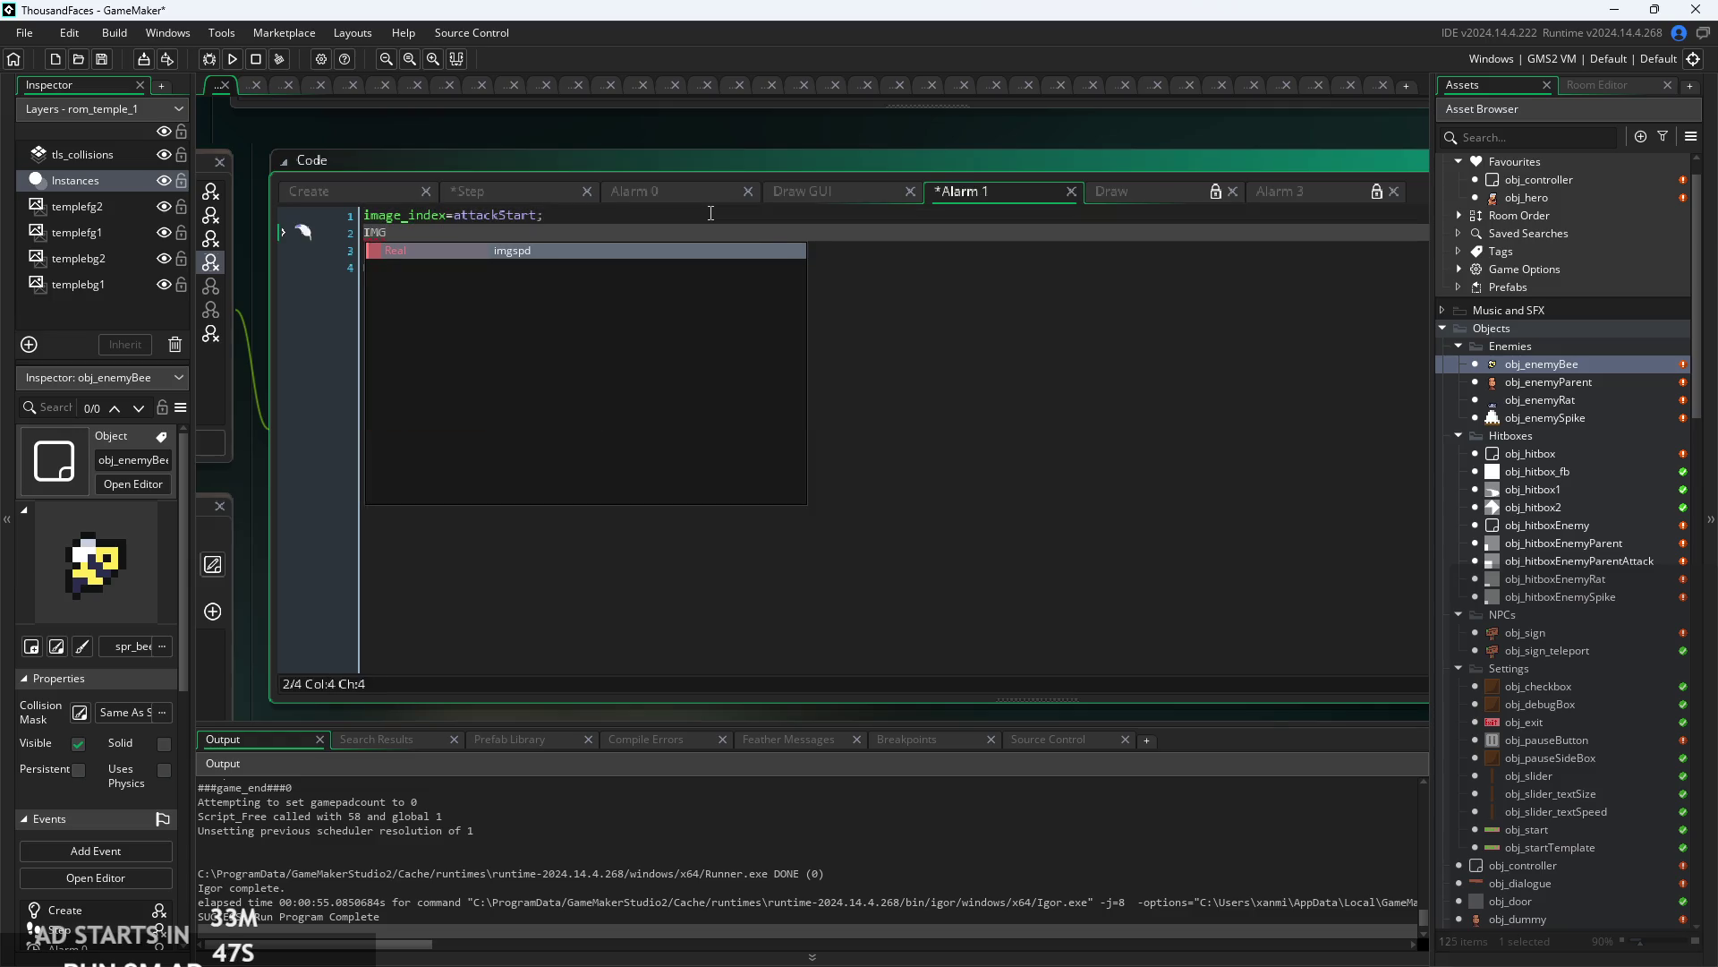
pyautogui.press('Return')
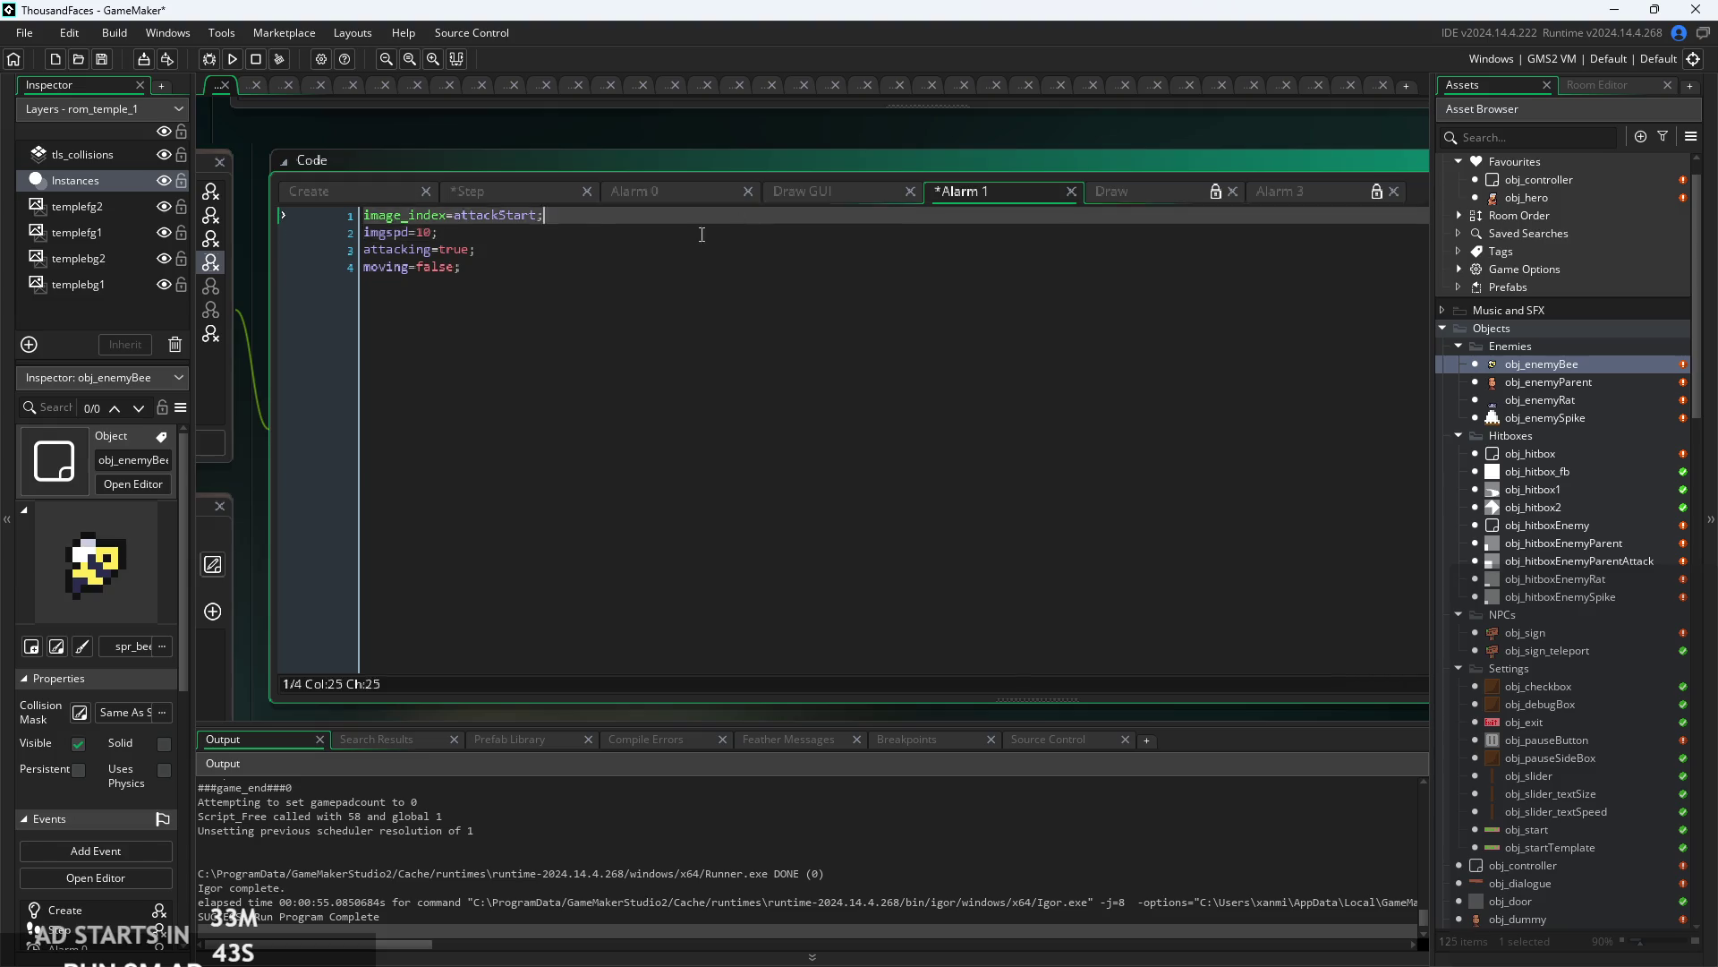
pyautogui.click(404, 231)
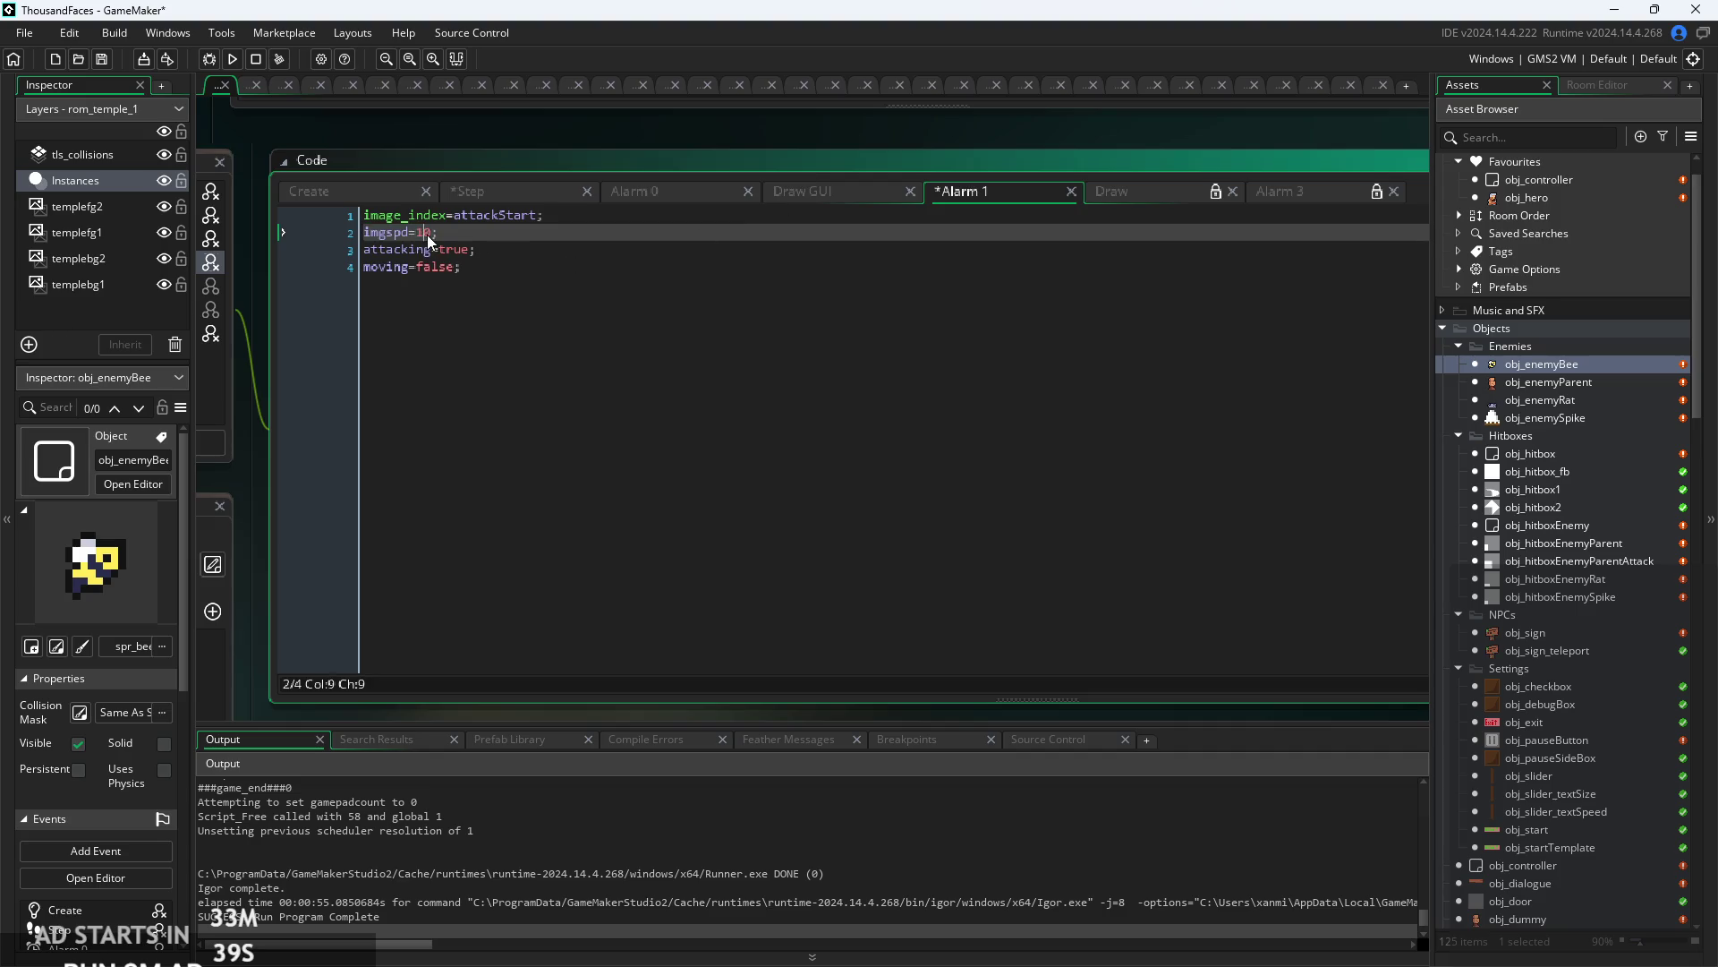
pyautogui.click(641, 201)
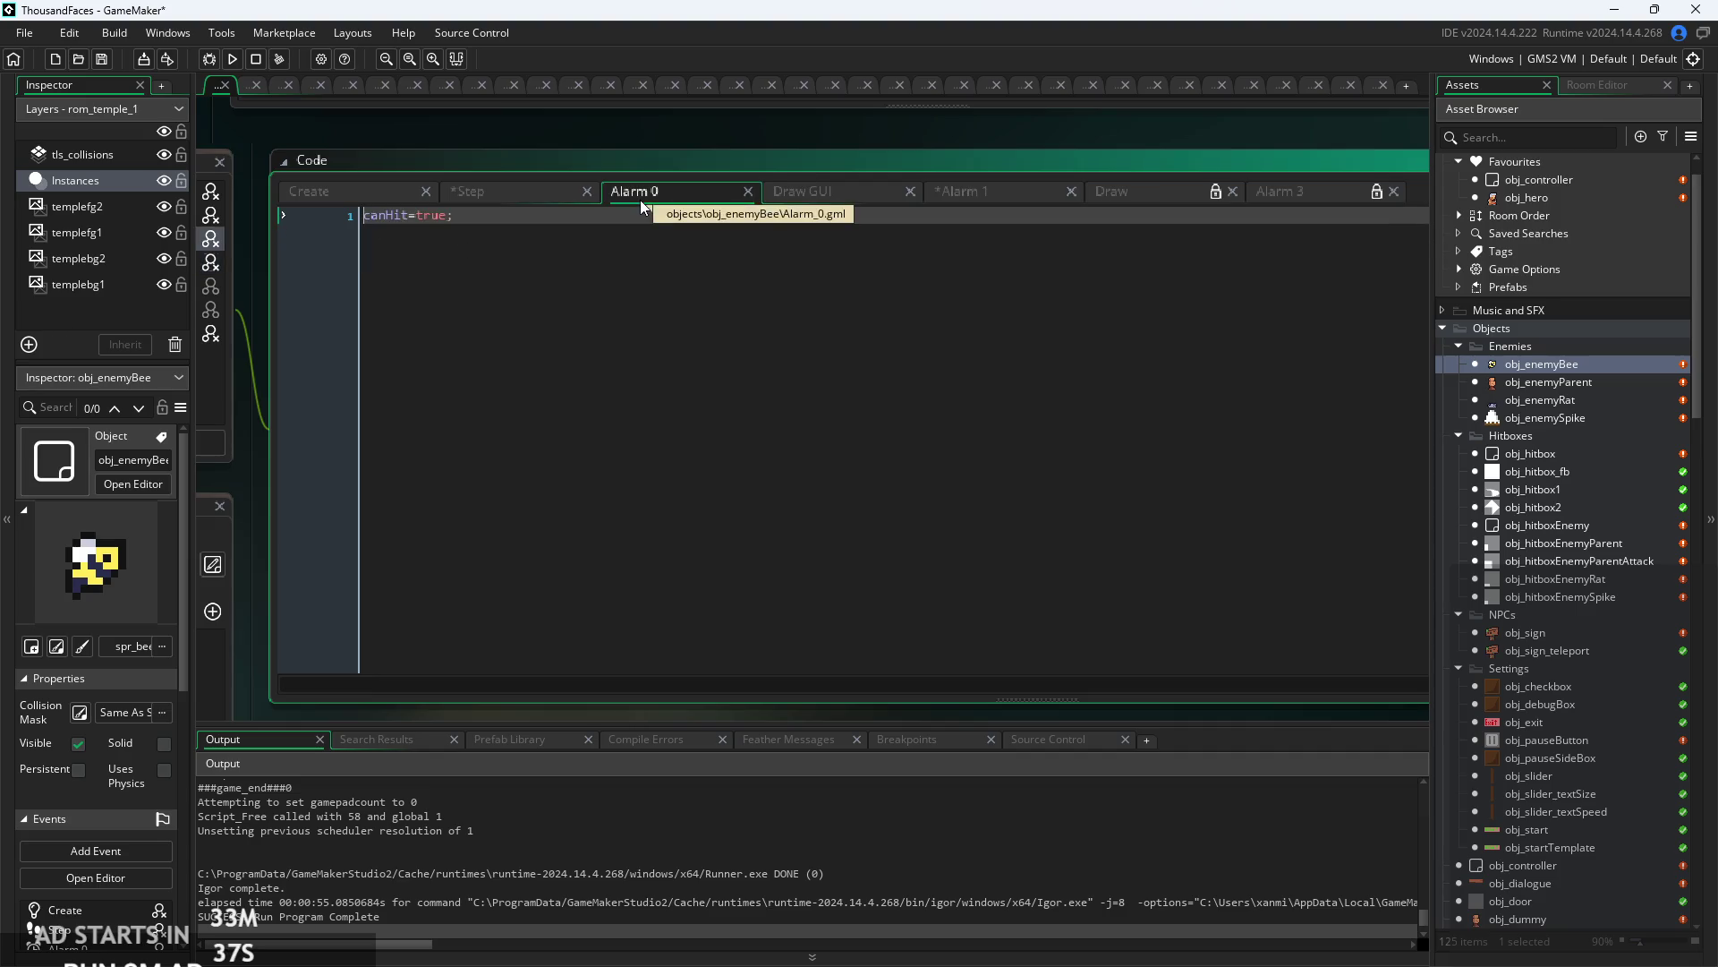
pyautogui.click(511, 199)
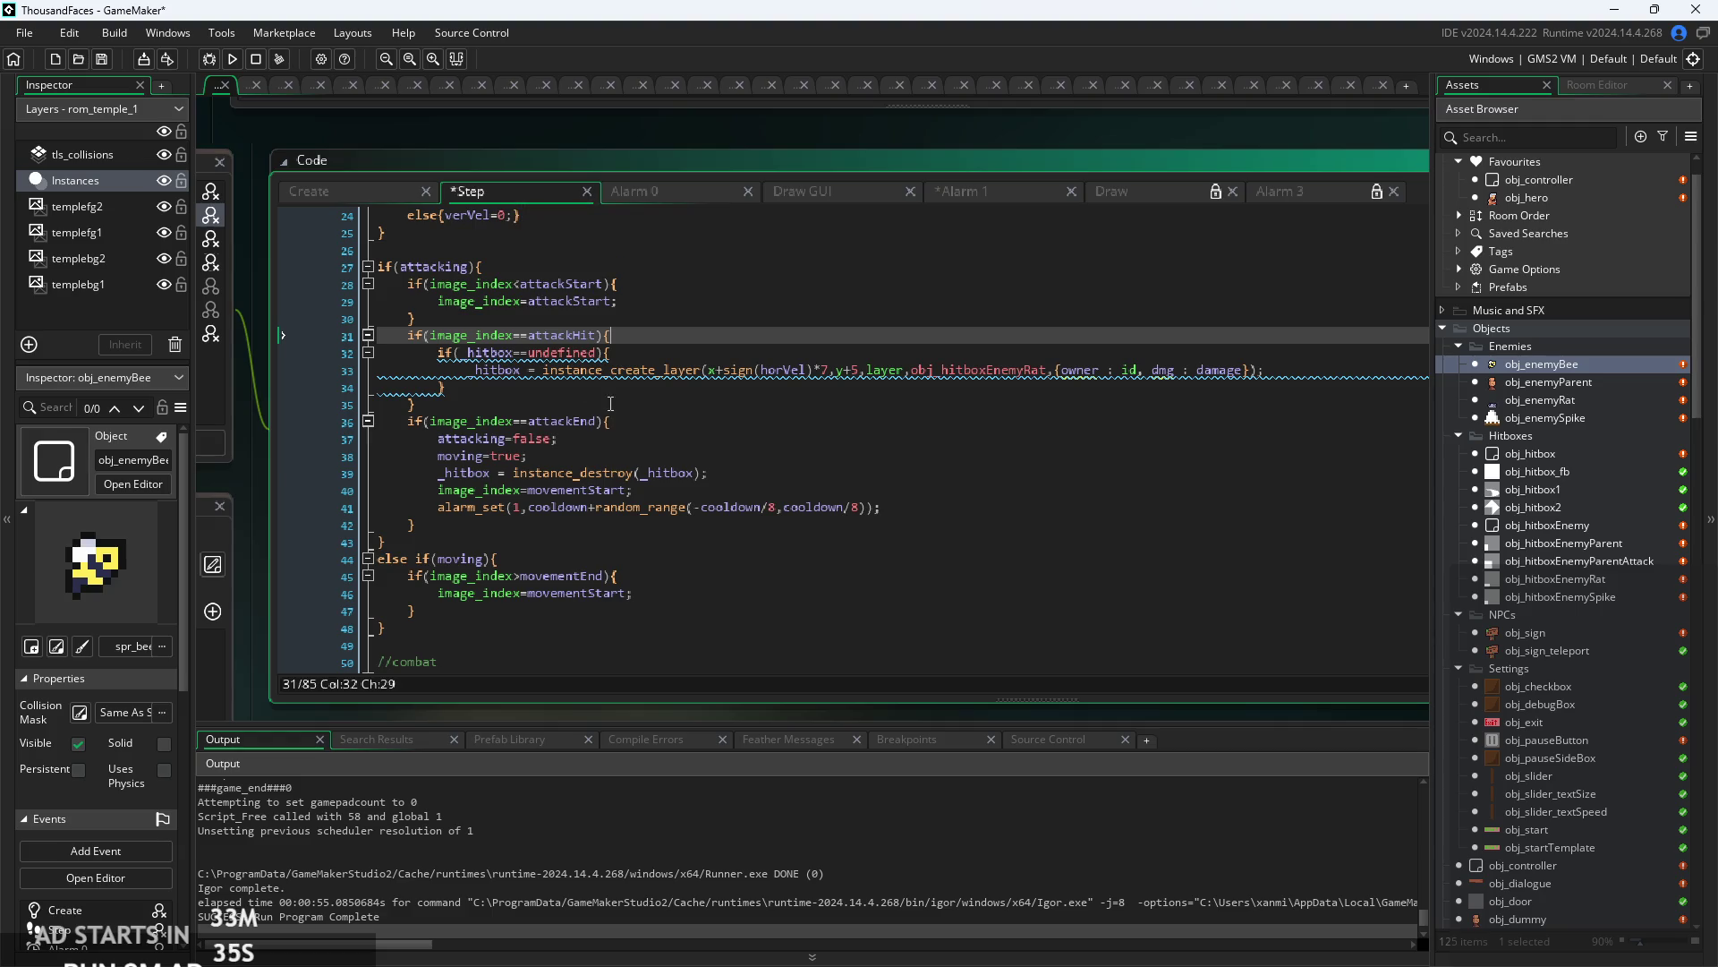
# - Open a new line after the hitbox-creation block in the bee's Step code
pyautogui.click(631, 456)
pyautogui.keyDown('ctrl'); pyautogui.scroll(1, 642, 424); pyautogui.keyUp('ctrl')
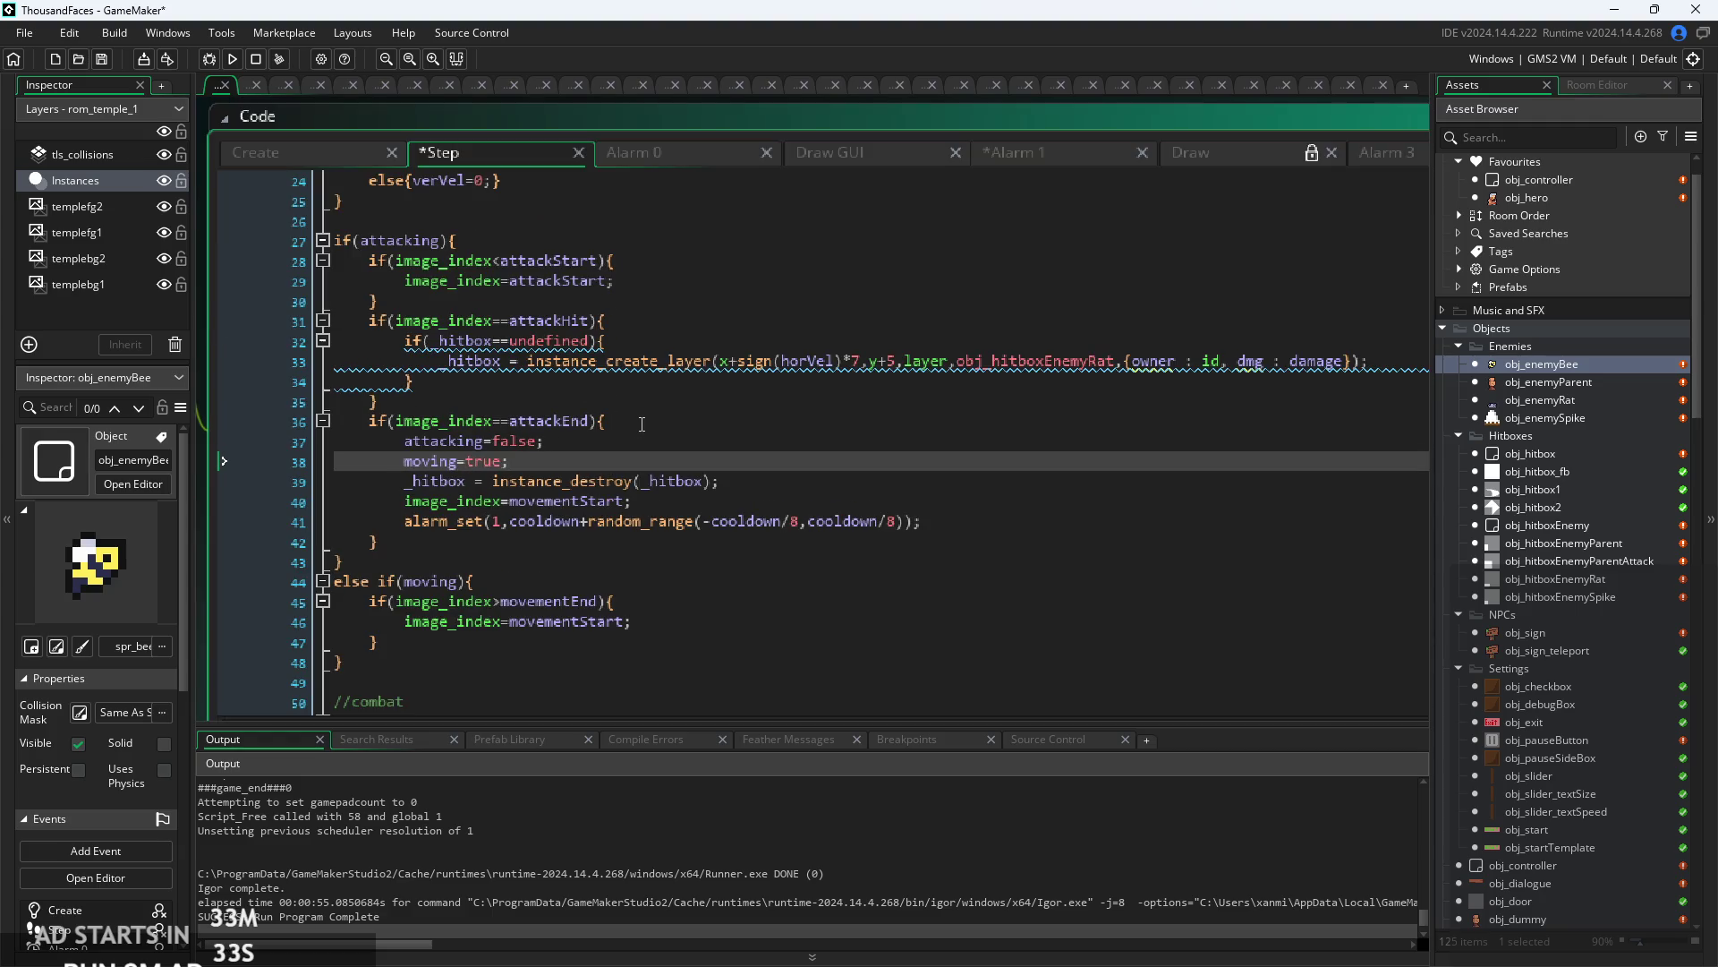
pyautogui.click(1386, 359)
pyautogui.press('Down')
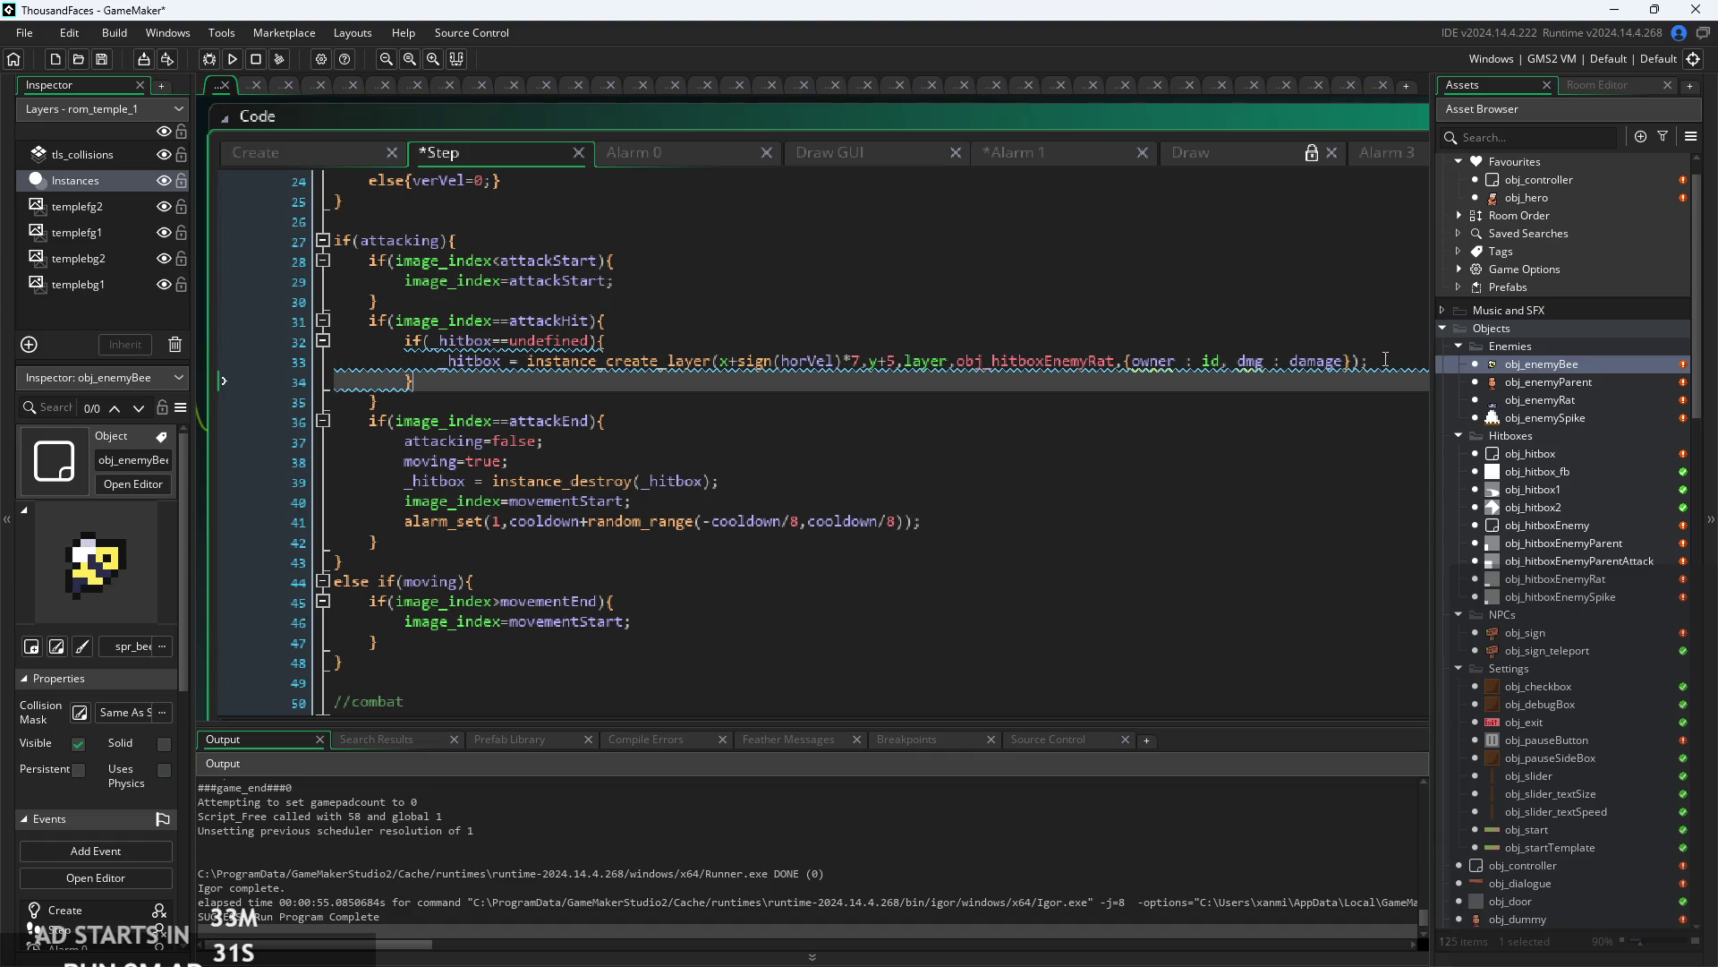
pyautogui.press('Return')
pyautogui.write('imgspd=5;')
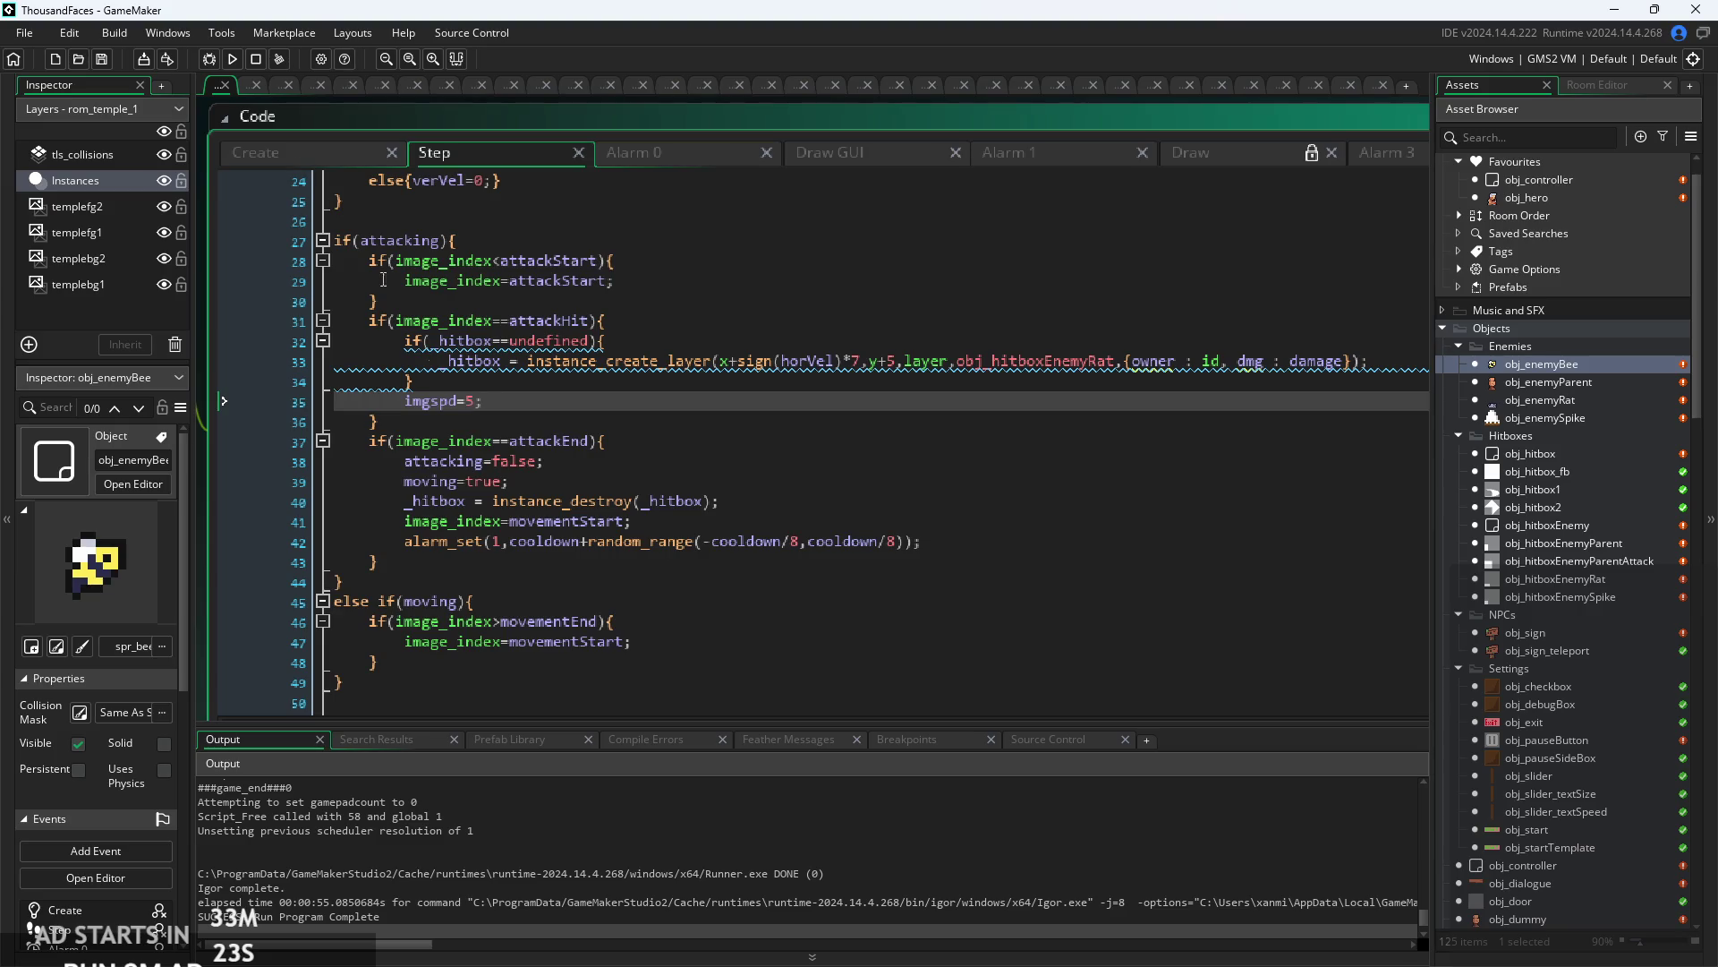
pyautogui.scroll(-12, 383, 279)
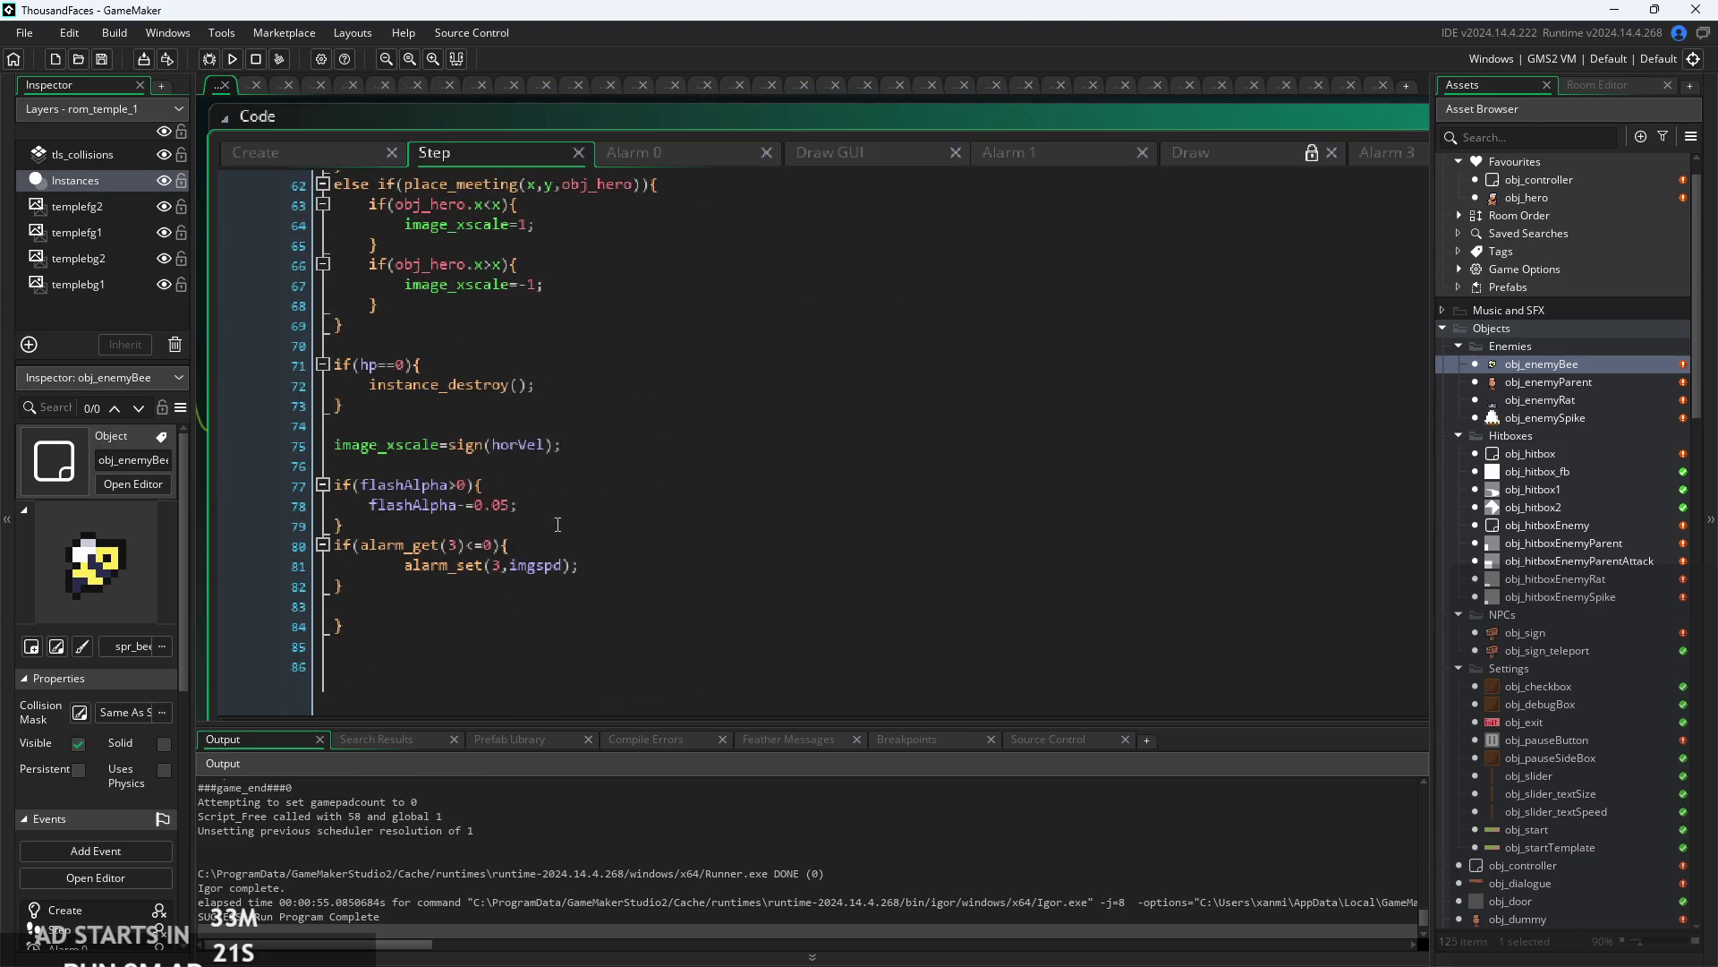
pyautogui.scroll(4, 565, 559)
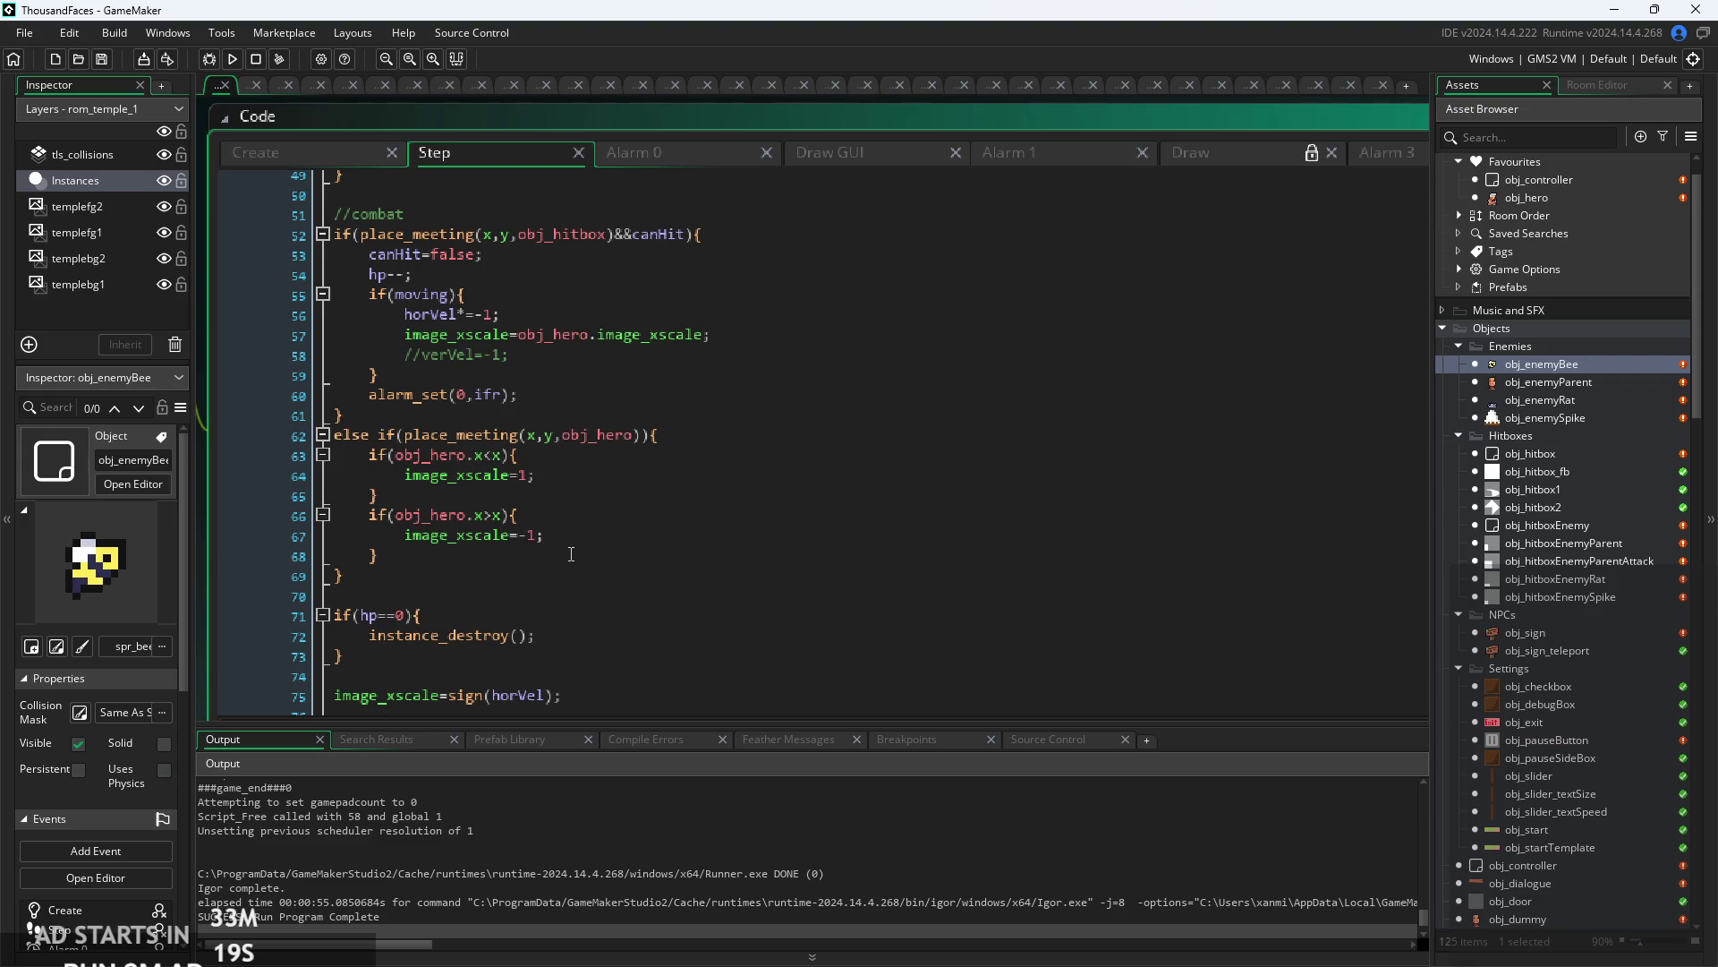
pyautogui.scroll(-4, 571, 555)
pyautogui.scroll(8, 571, 555)
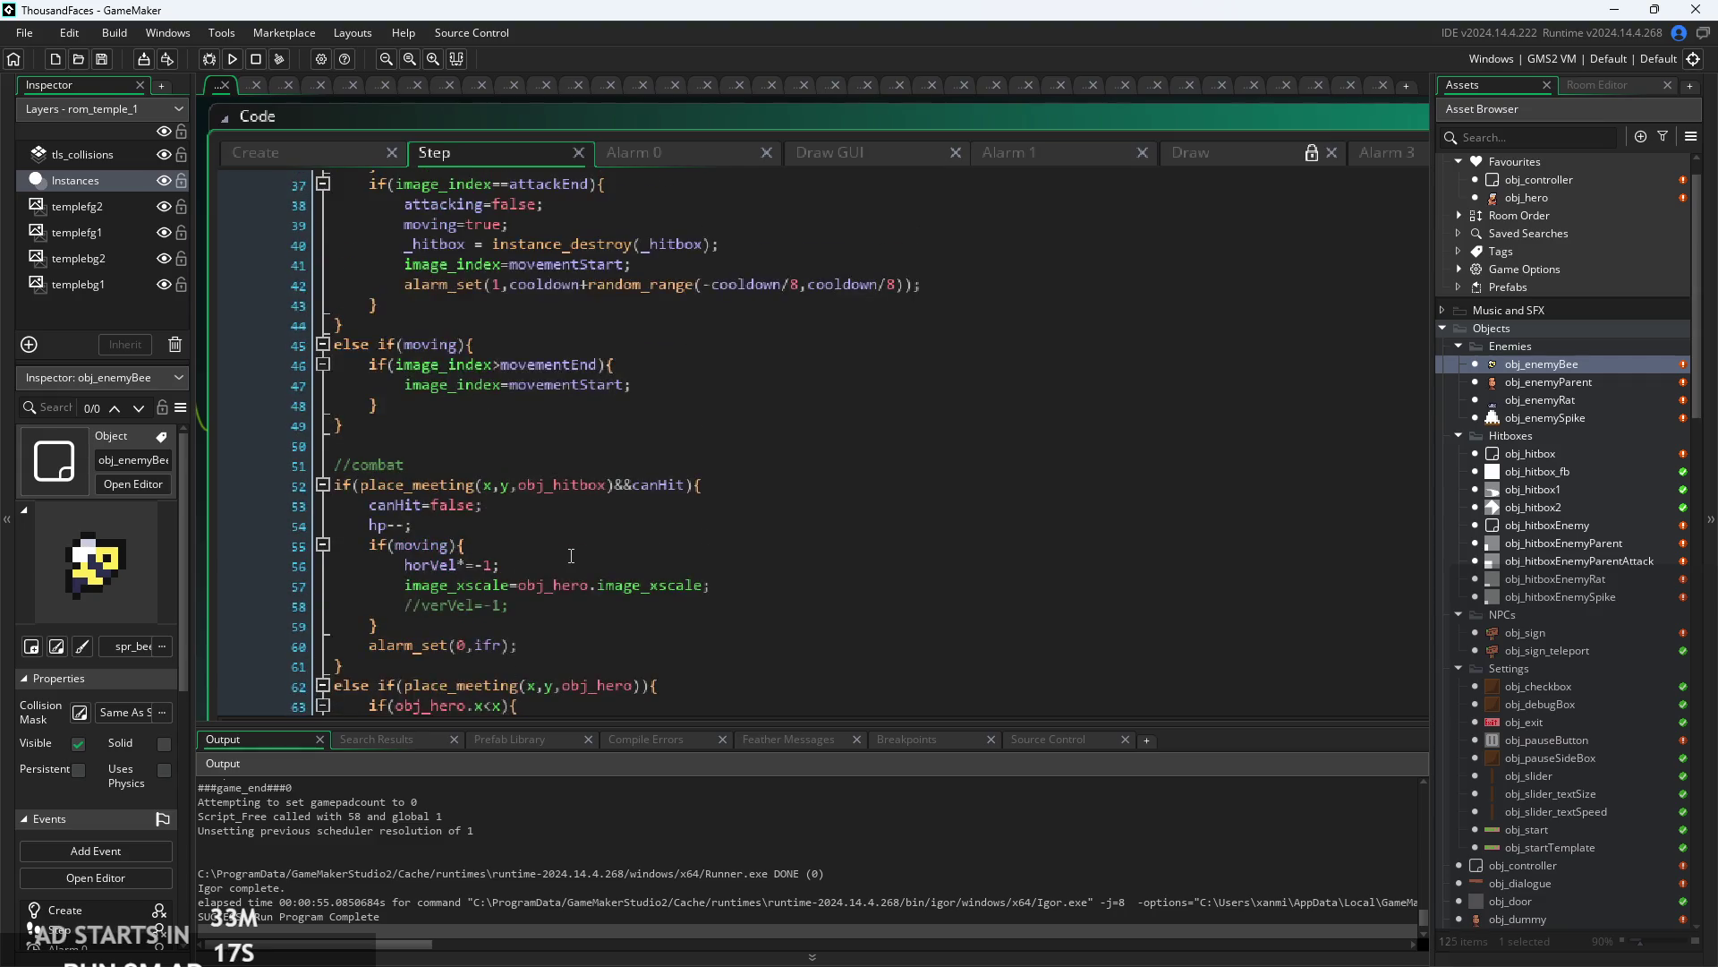
pyautogui.scroll(9, 571, 555)
# - Check the bee's Create event variables, then review the Step attack code again
pyautogui.click(285, 154)
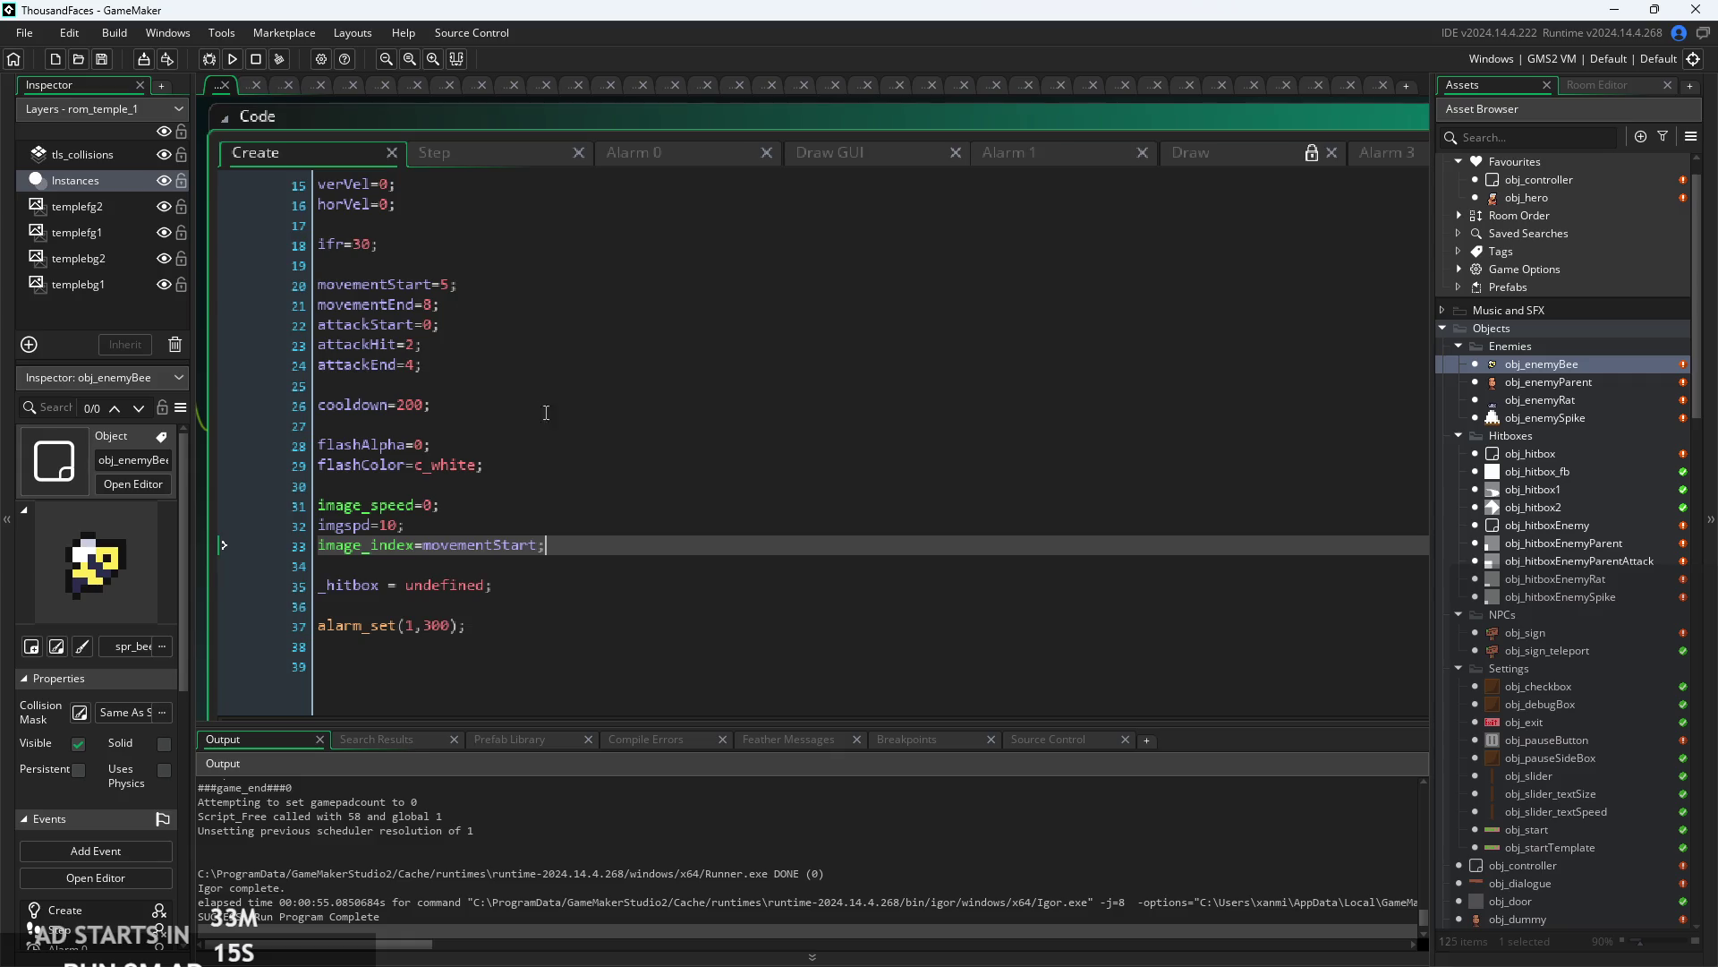
pyautogui.click(441, 154)
pyautogui.scroll(-3, 538, 487)
pyautogui.scroll(1, 495, 493)
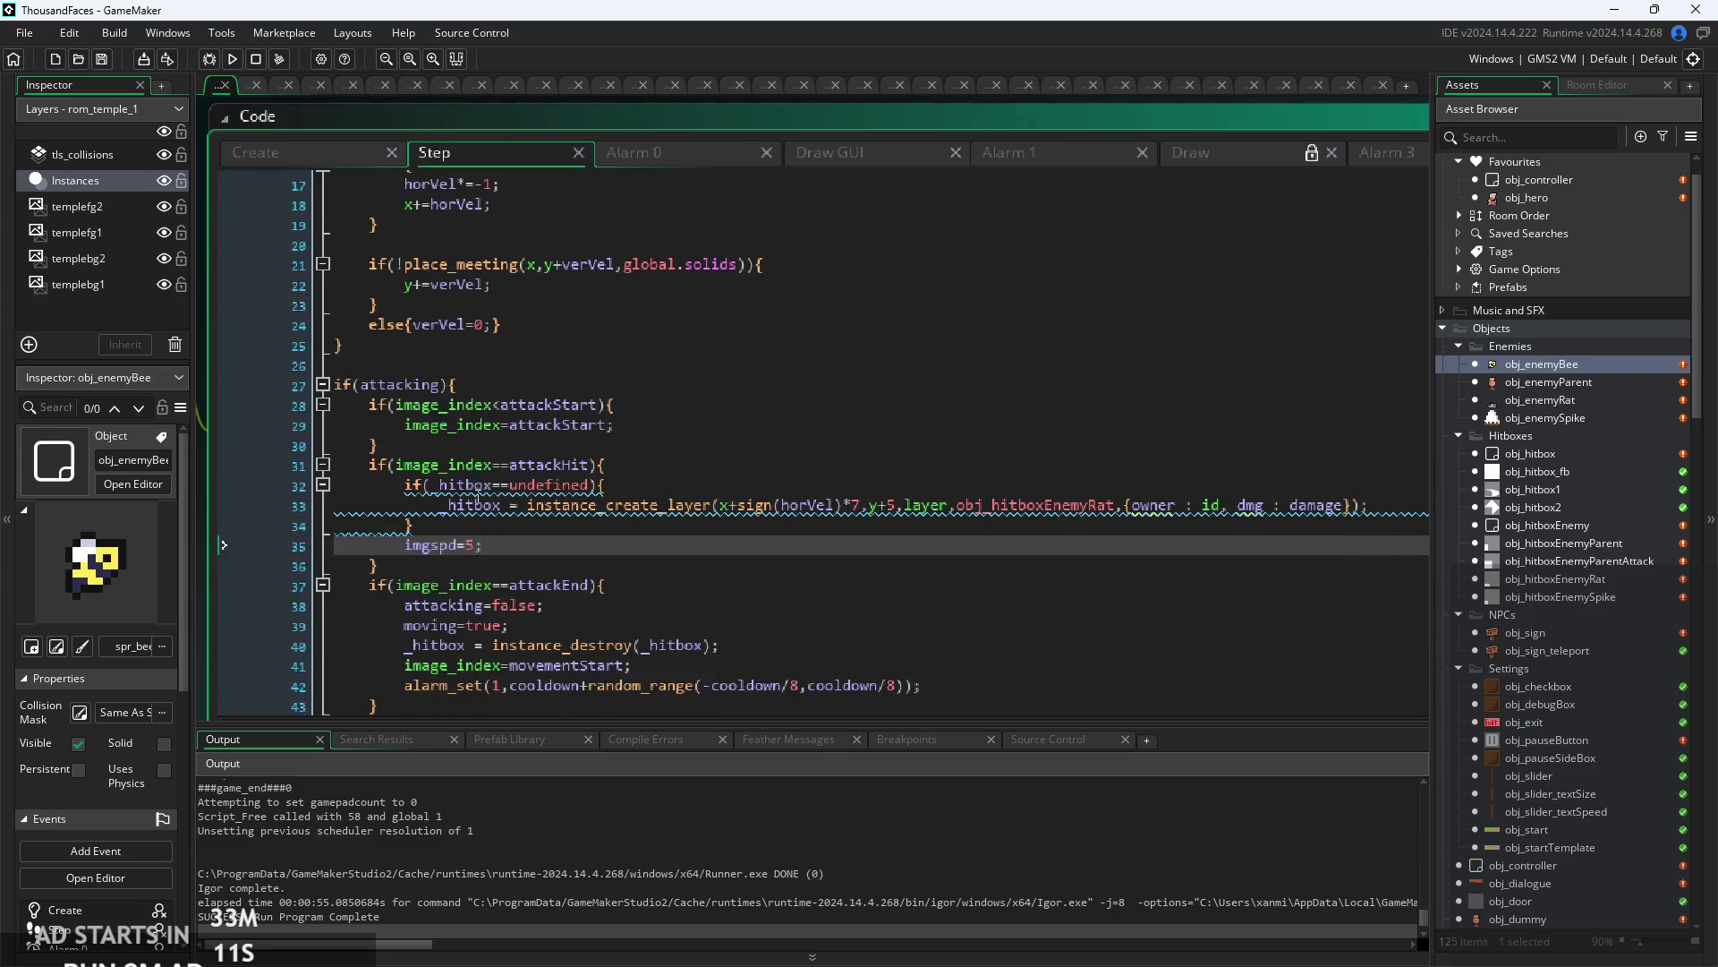
pyautogui.scroll(2, 495, 493)
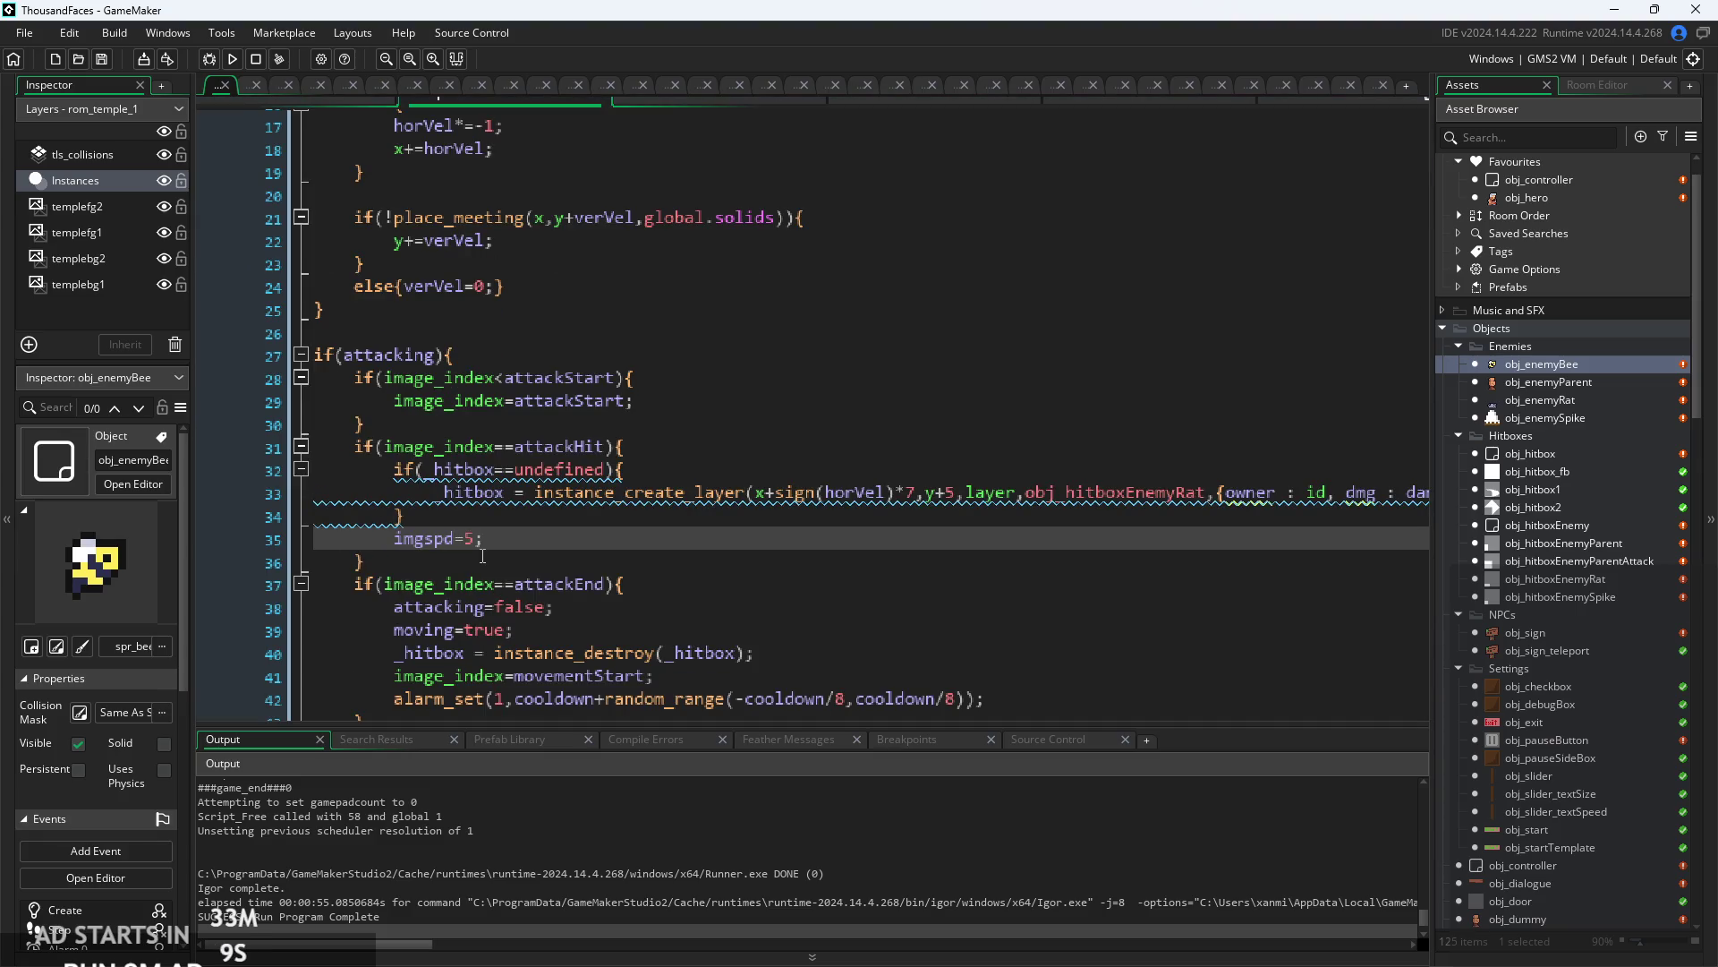
pyautogui.scroll(-3, 598, 484)
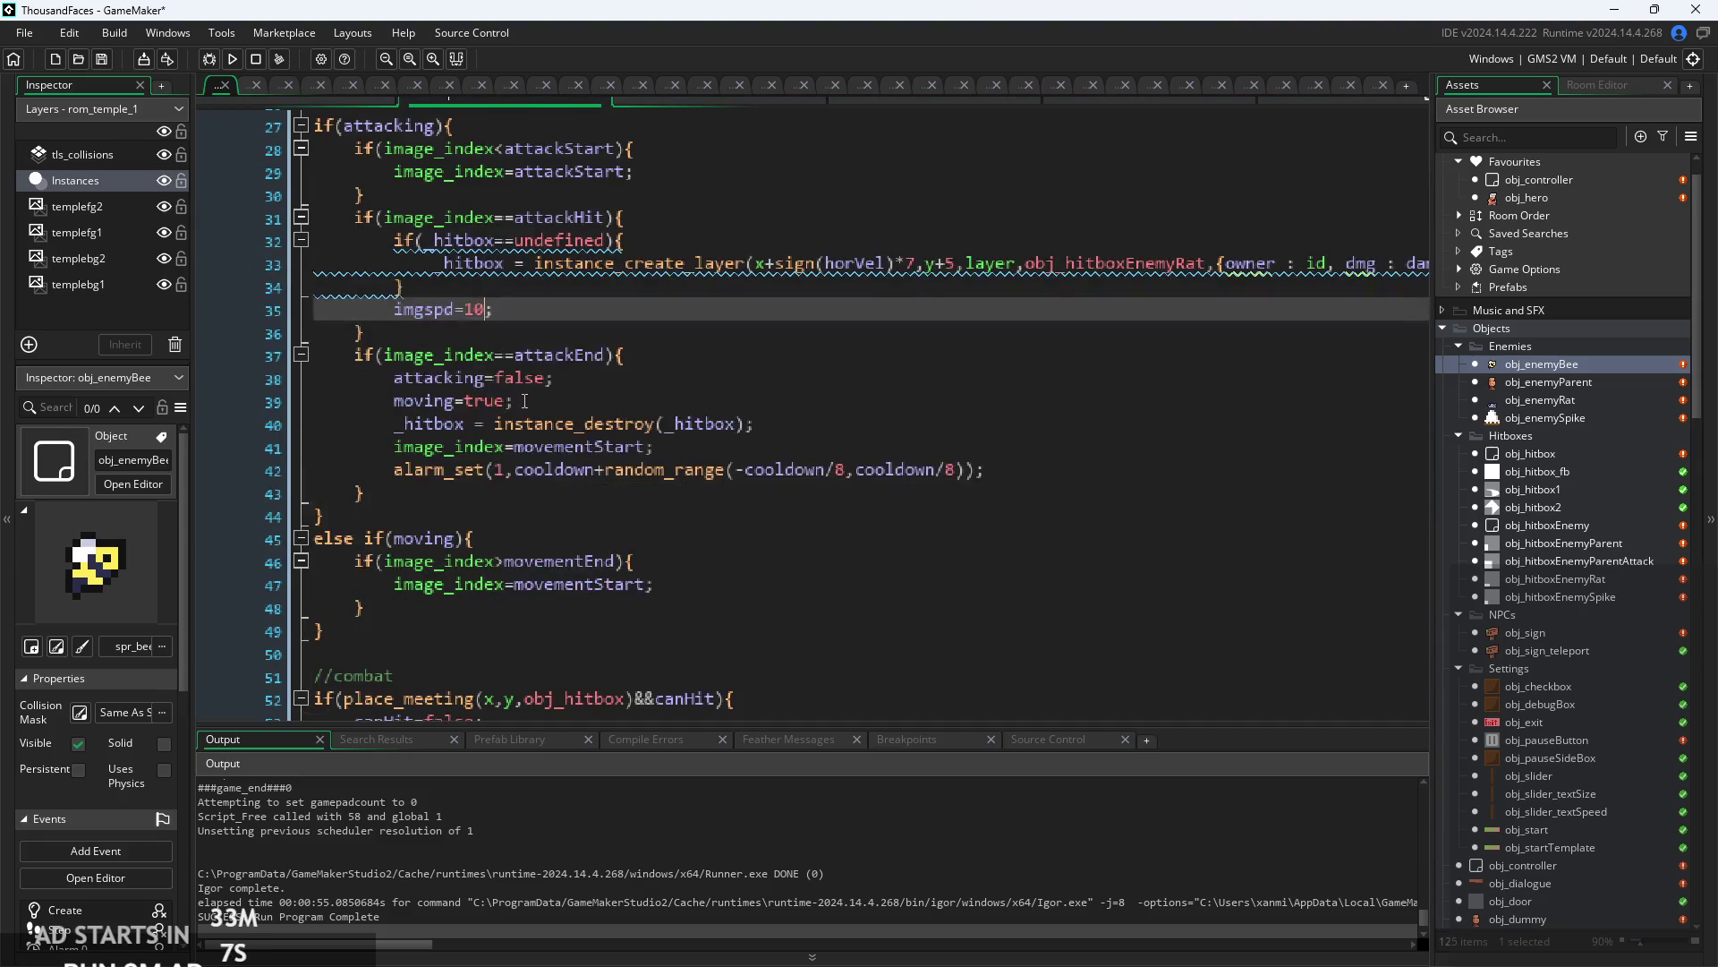
pyautogui.scroll(3, 497, 411)
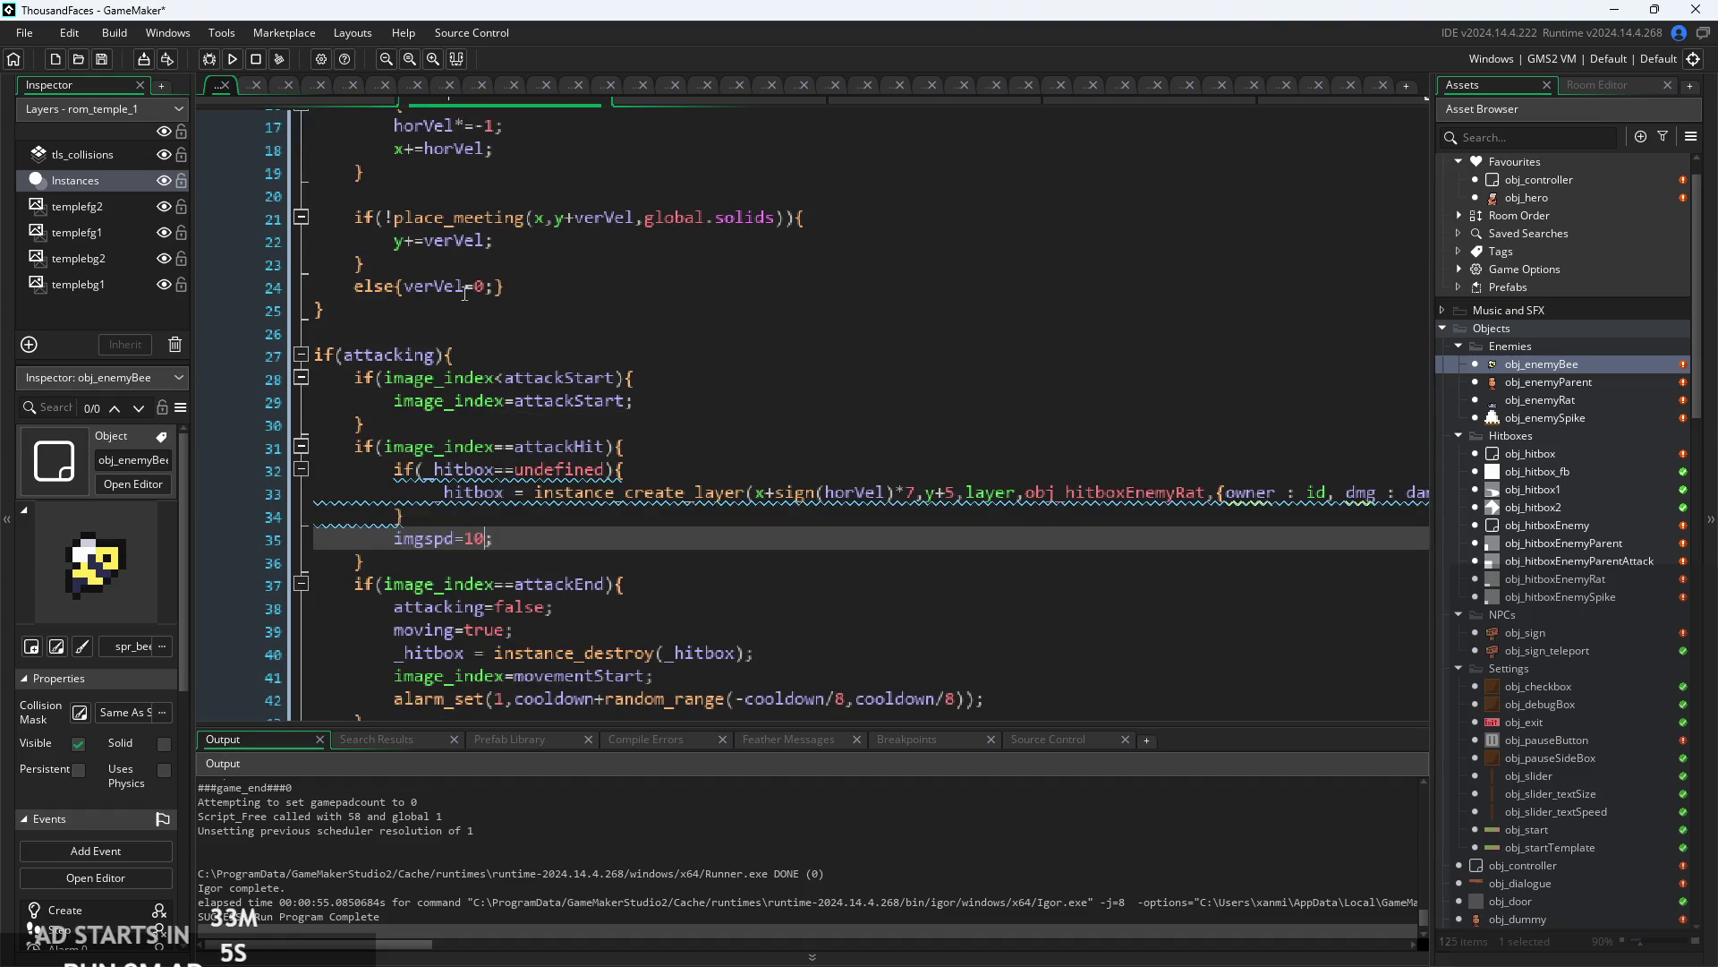
pyautogui.scroll(-1, 761, 396)
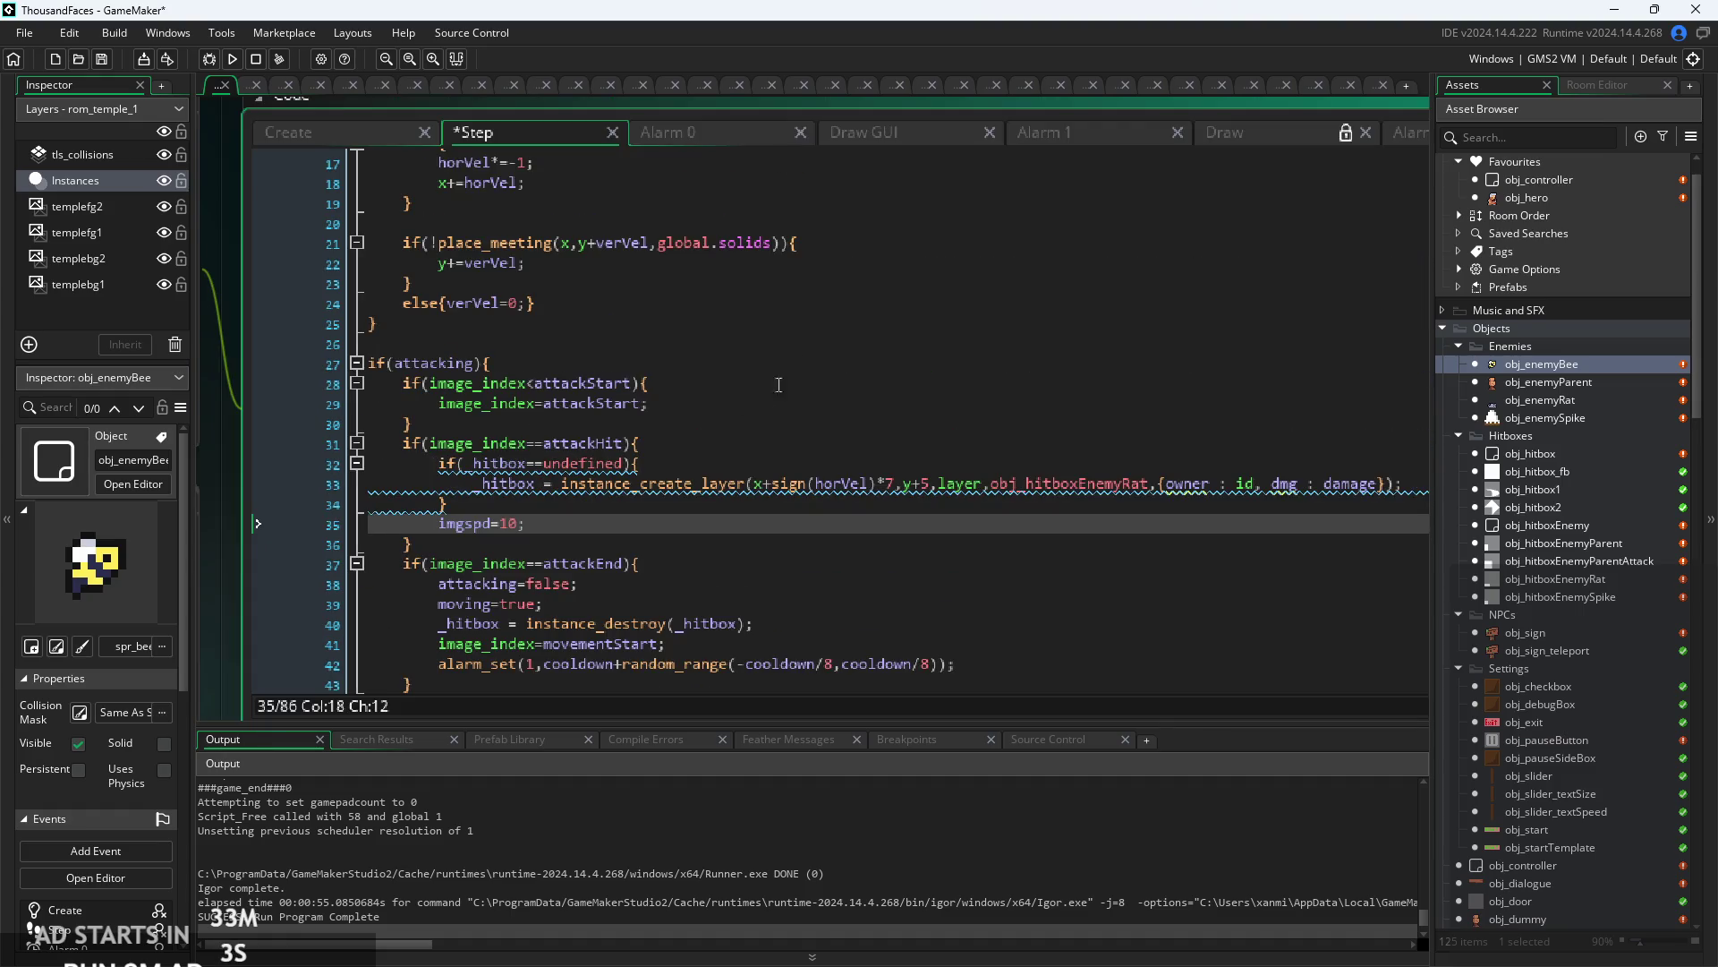
# - Delete the first digit of Alarm 1's imgspd value and rebuild the game
pyautogui.click(1011, 134)
pyautogui.scroll(2, 422, 179)
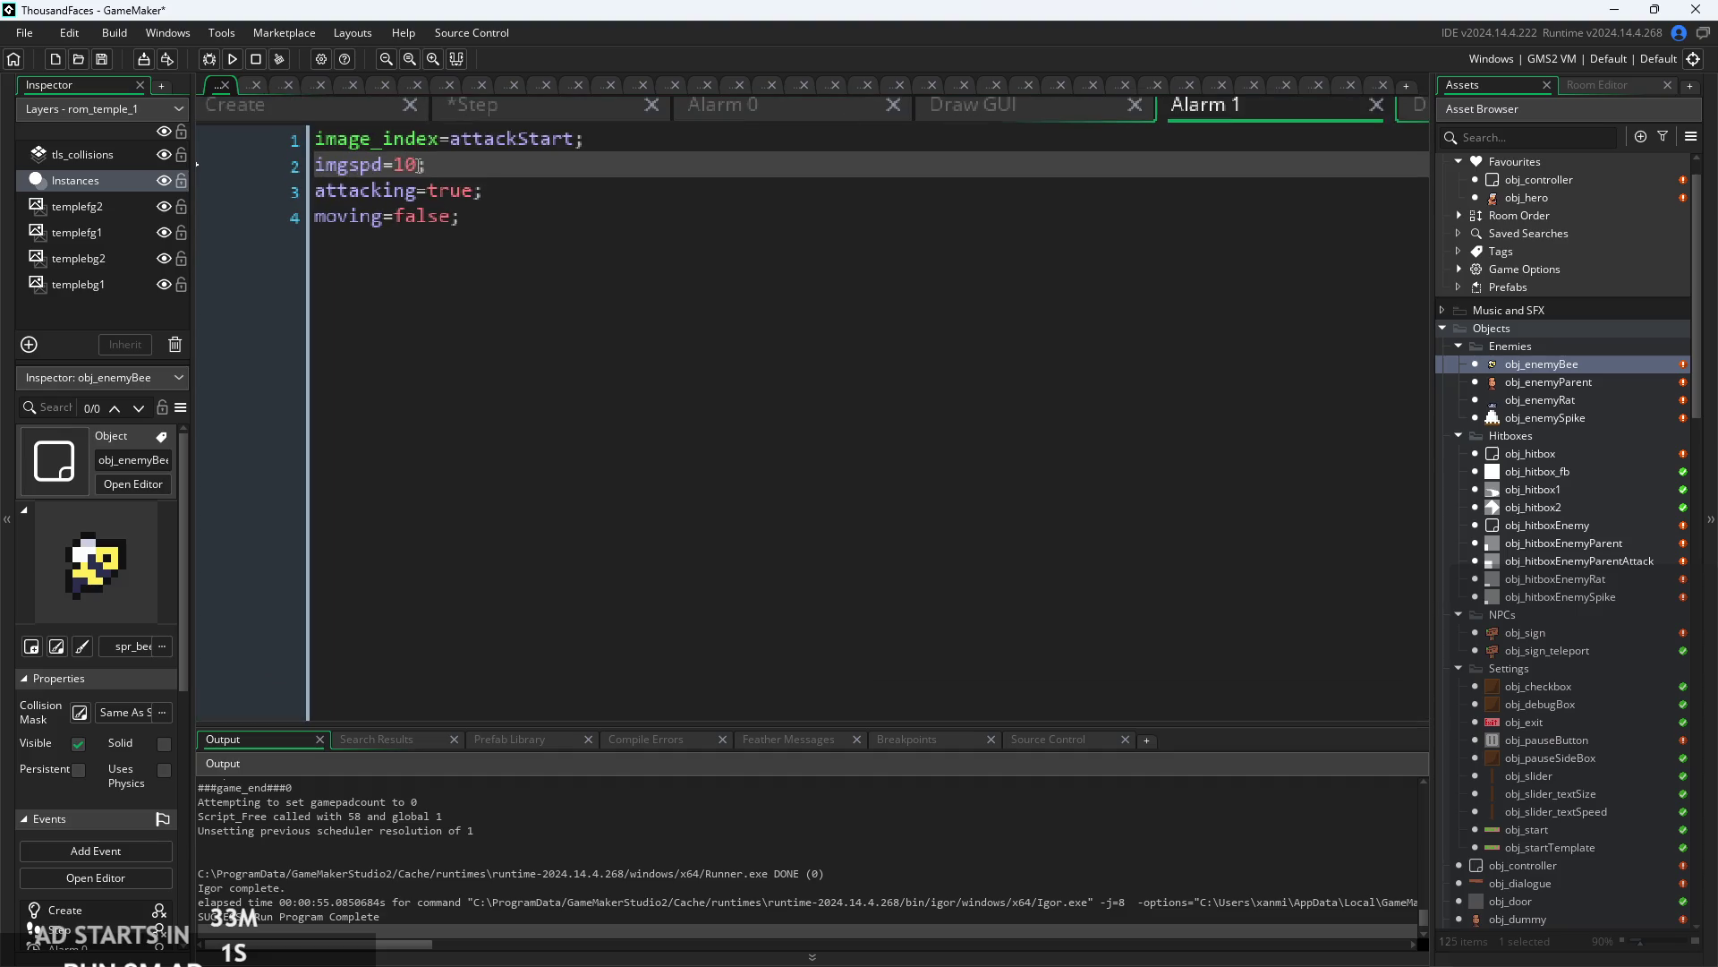
pyautogui.press('BackSpace')
pyautogui.click(232, 58)
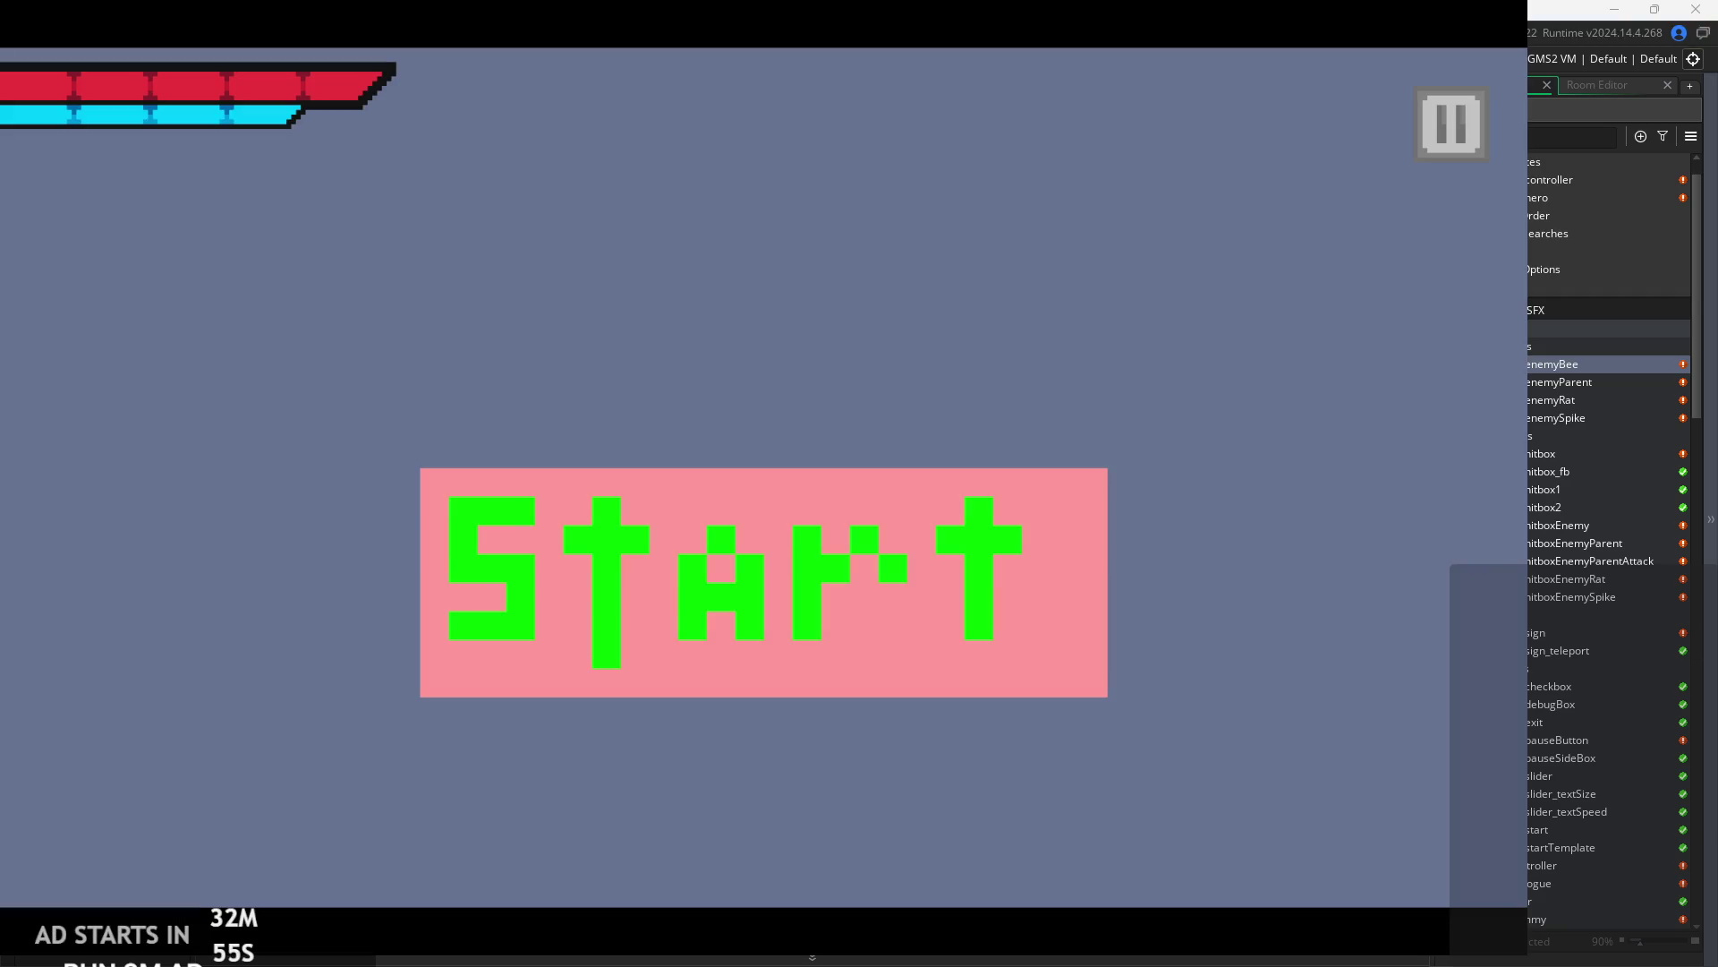
# - Start the game, walk the hero right through the temple room, then pause
pyautogui.click(711, 513)
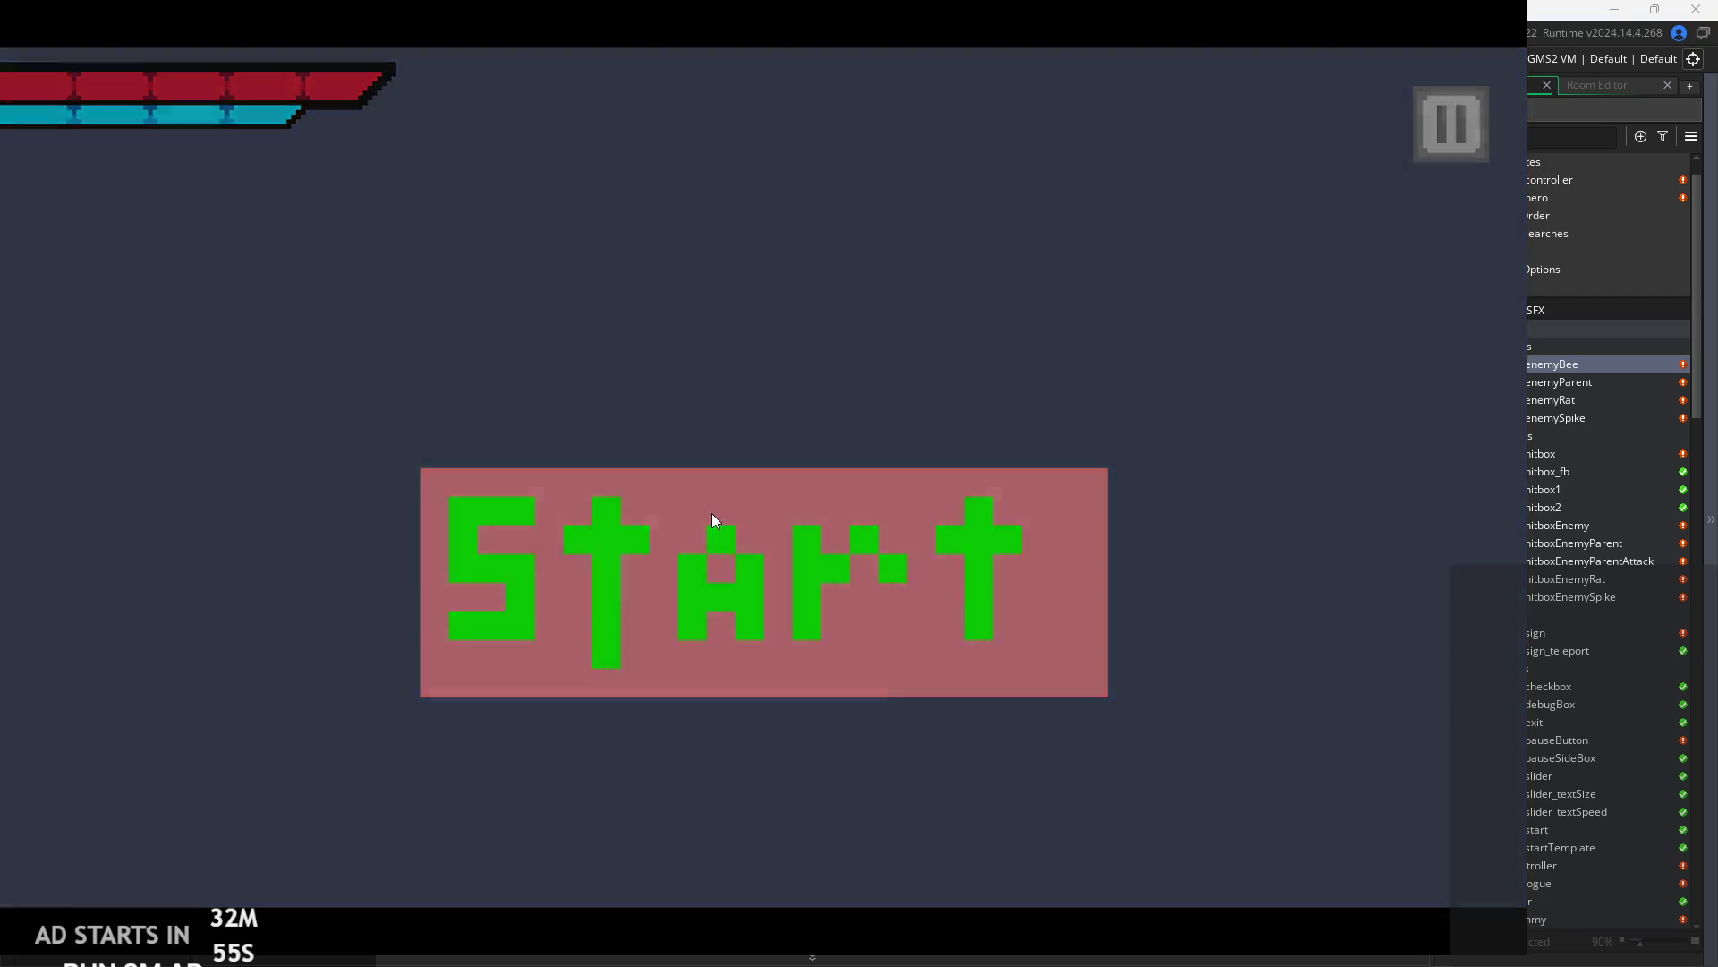
pyautogui.press('Right')
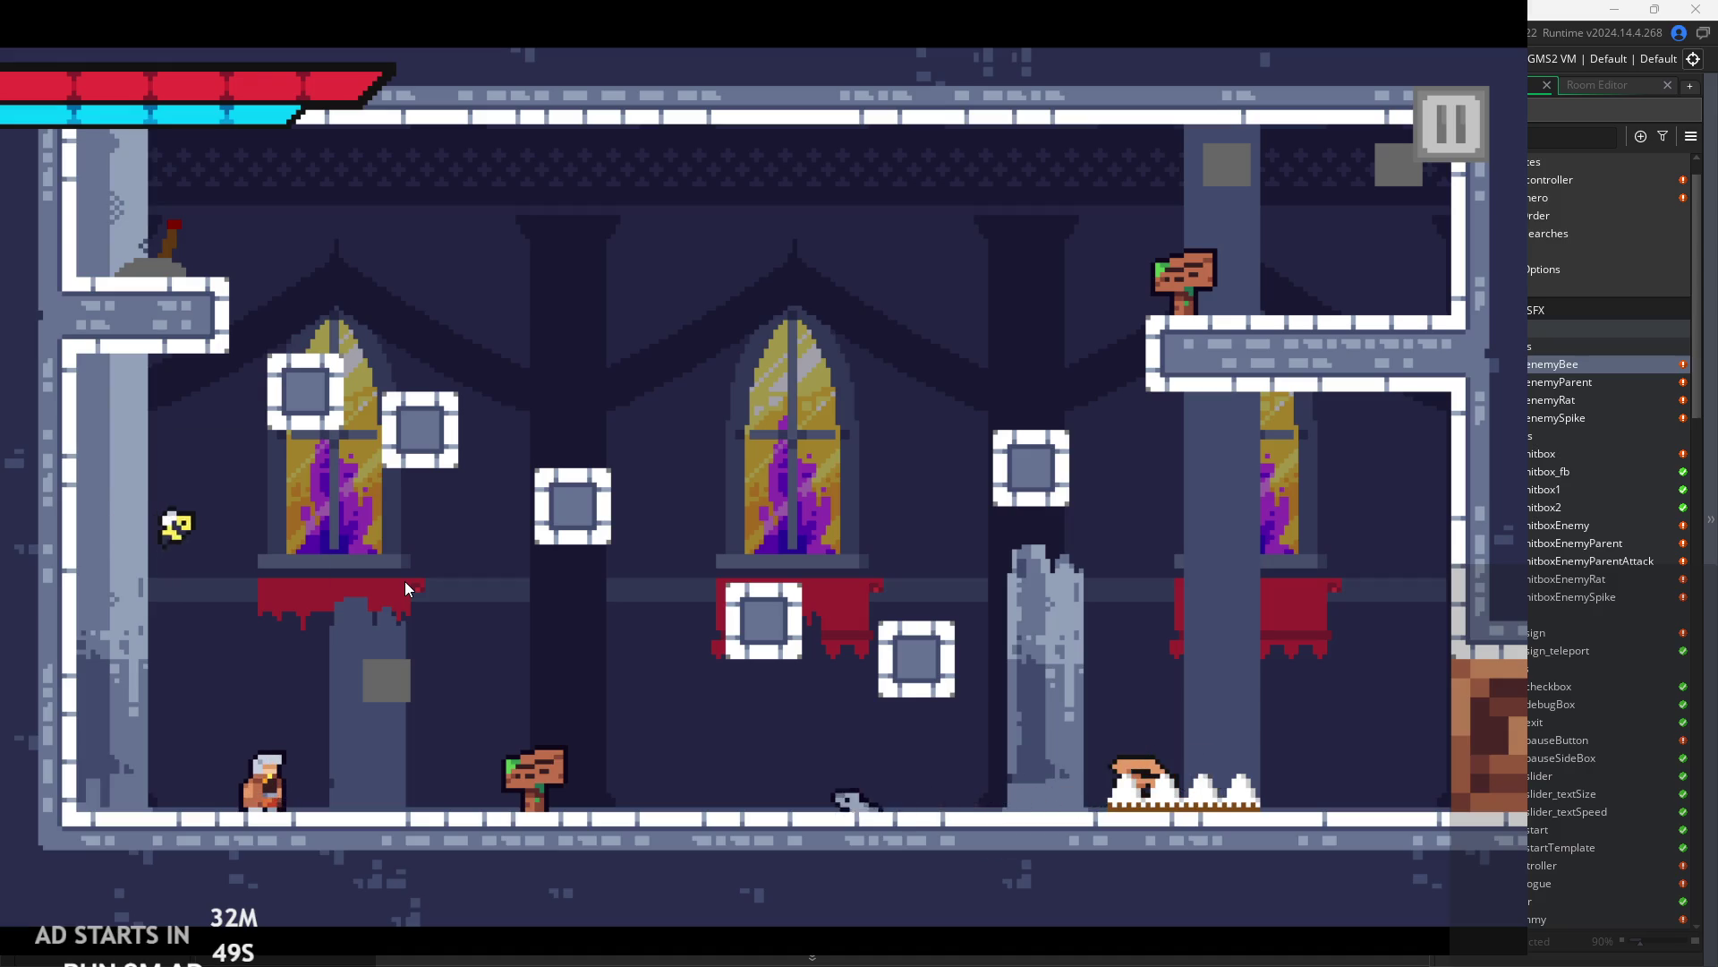
pyautogui.press('Right')
pyautogui.press('Right')
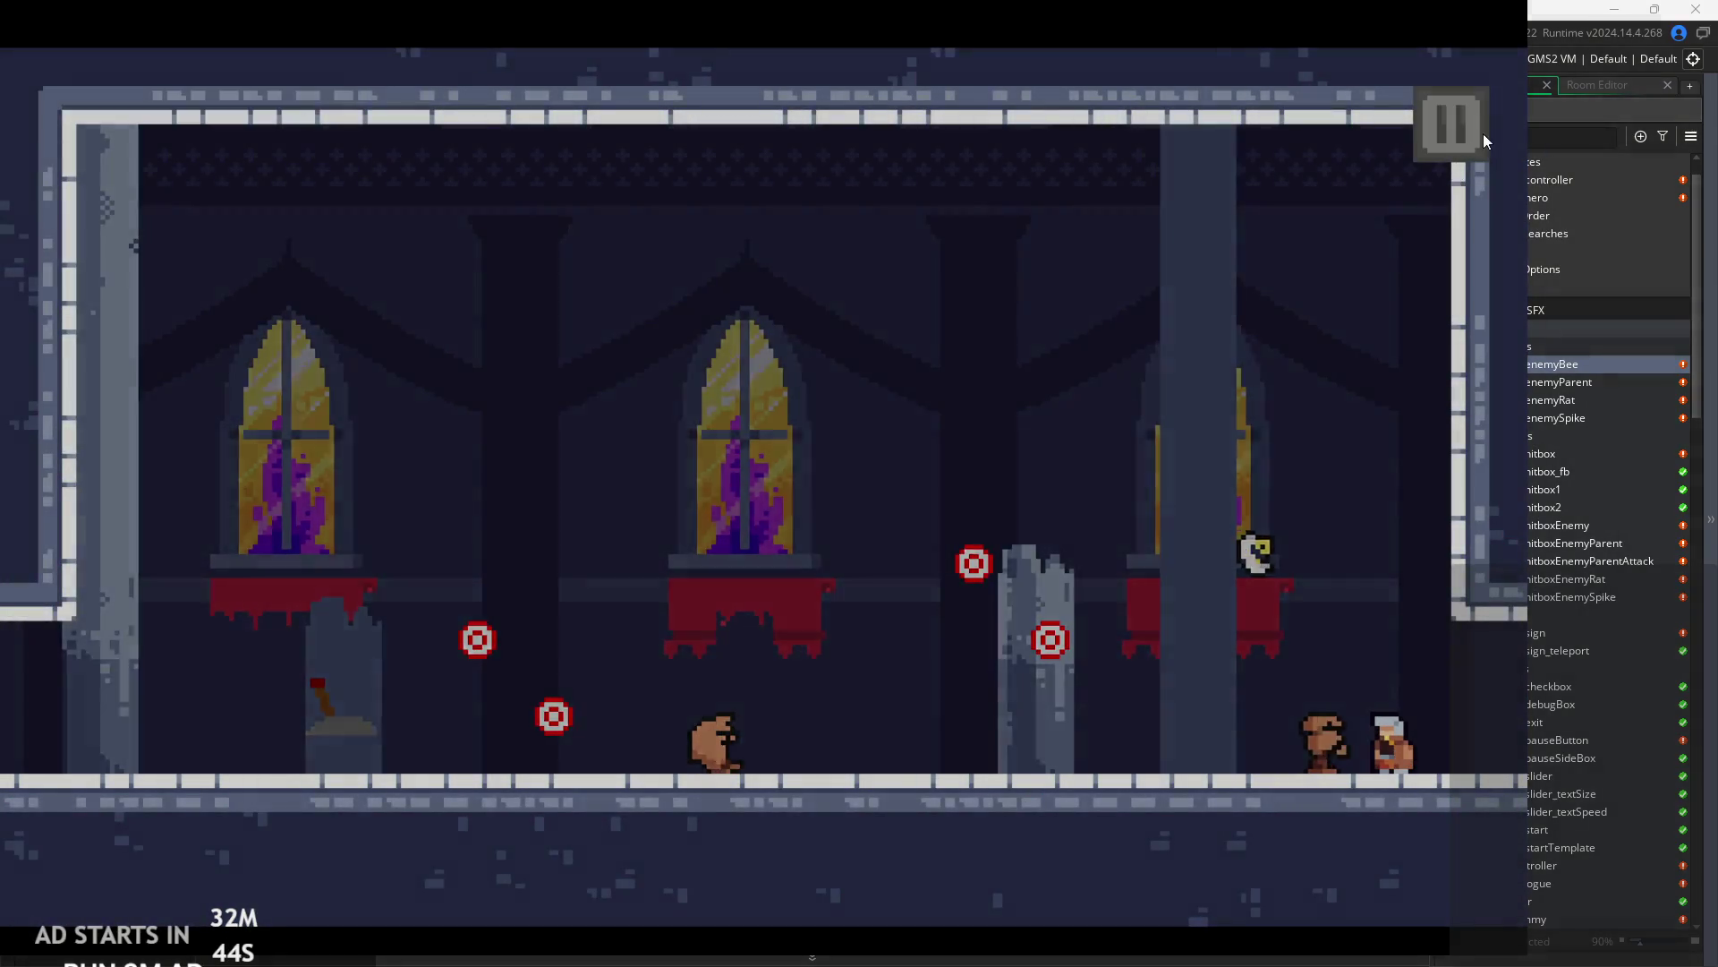
pyautogui.click(1468, 130)
# - Exit the game, make obj_hitboxEnemyRat invisible, and relaunch past the Start screen
pyautogui.click(1356, 761)
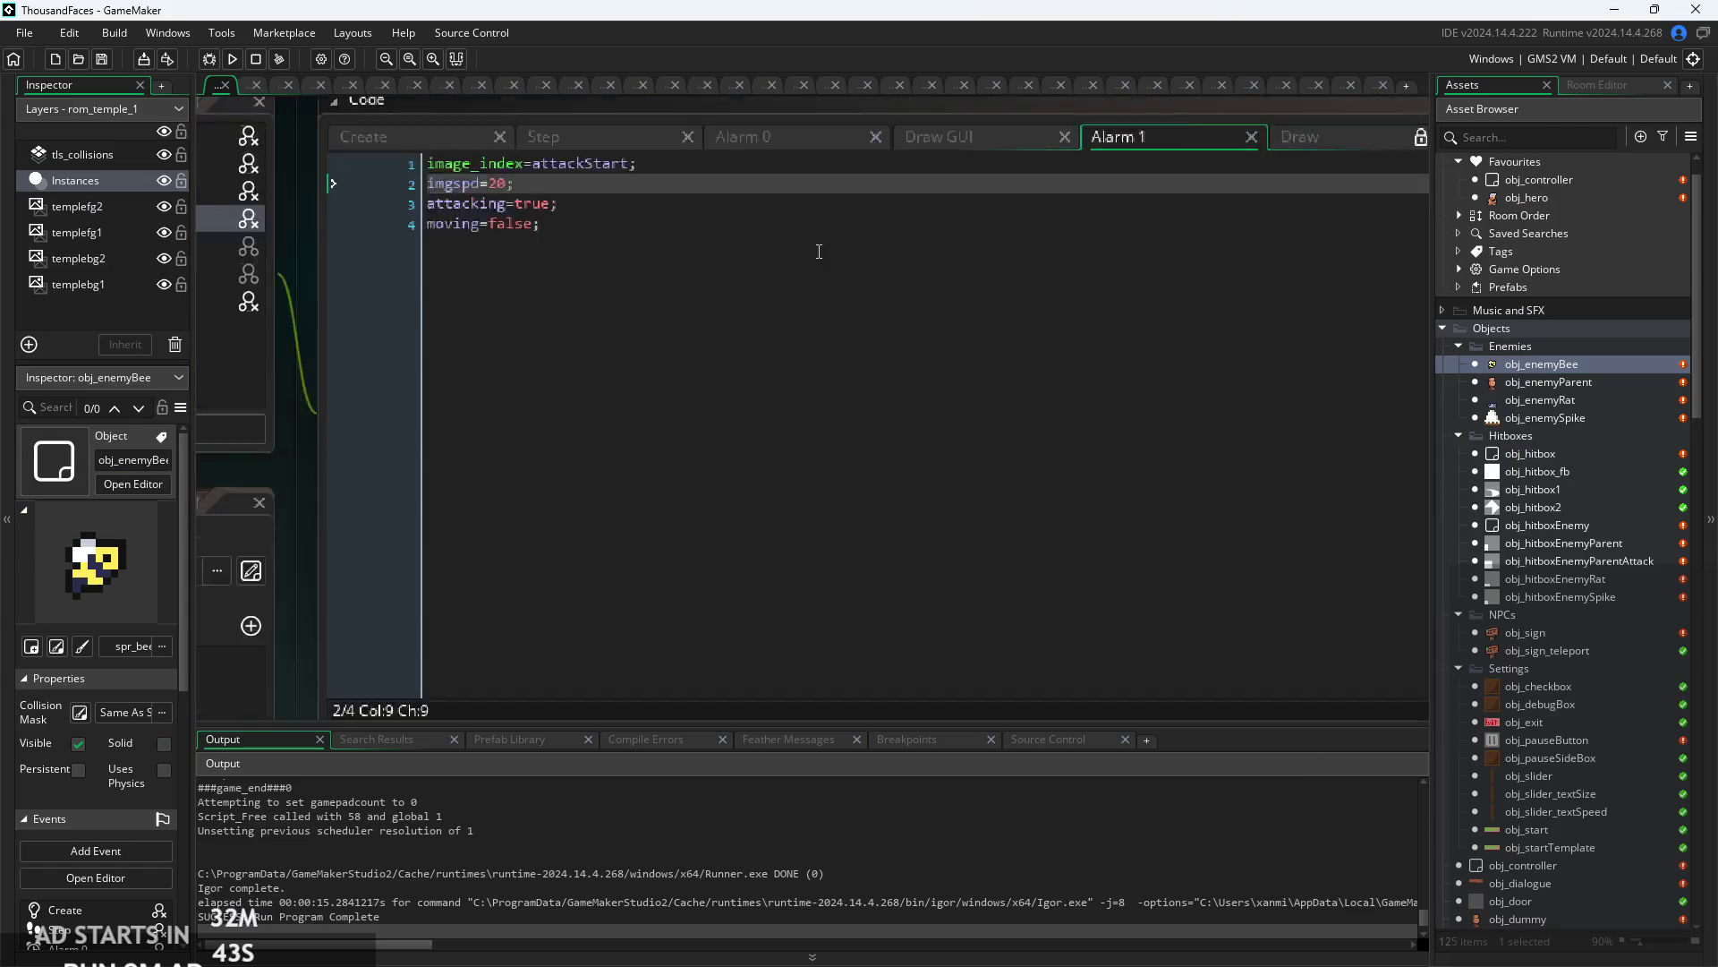
pyautogui.doubleClick(1562, 579)
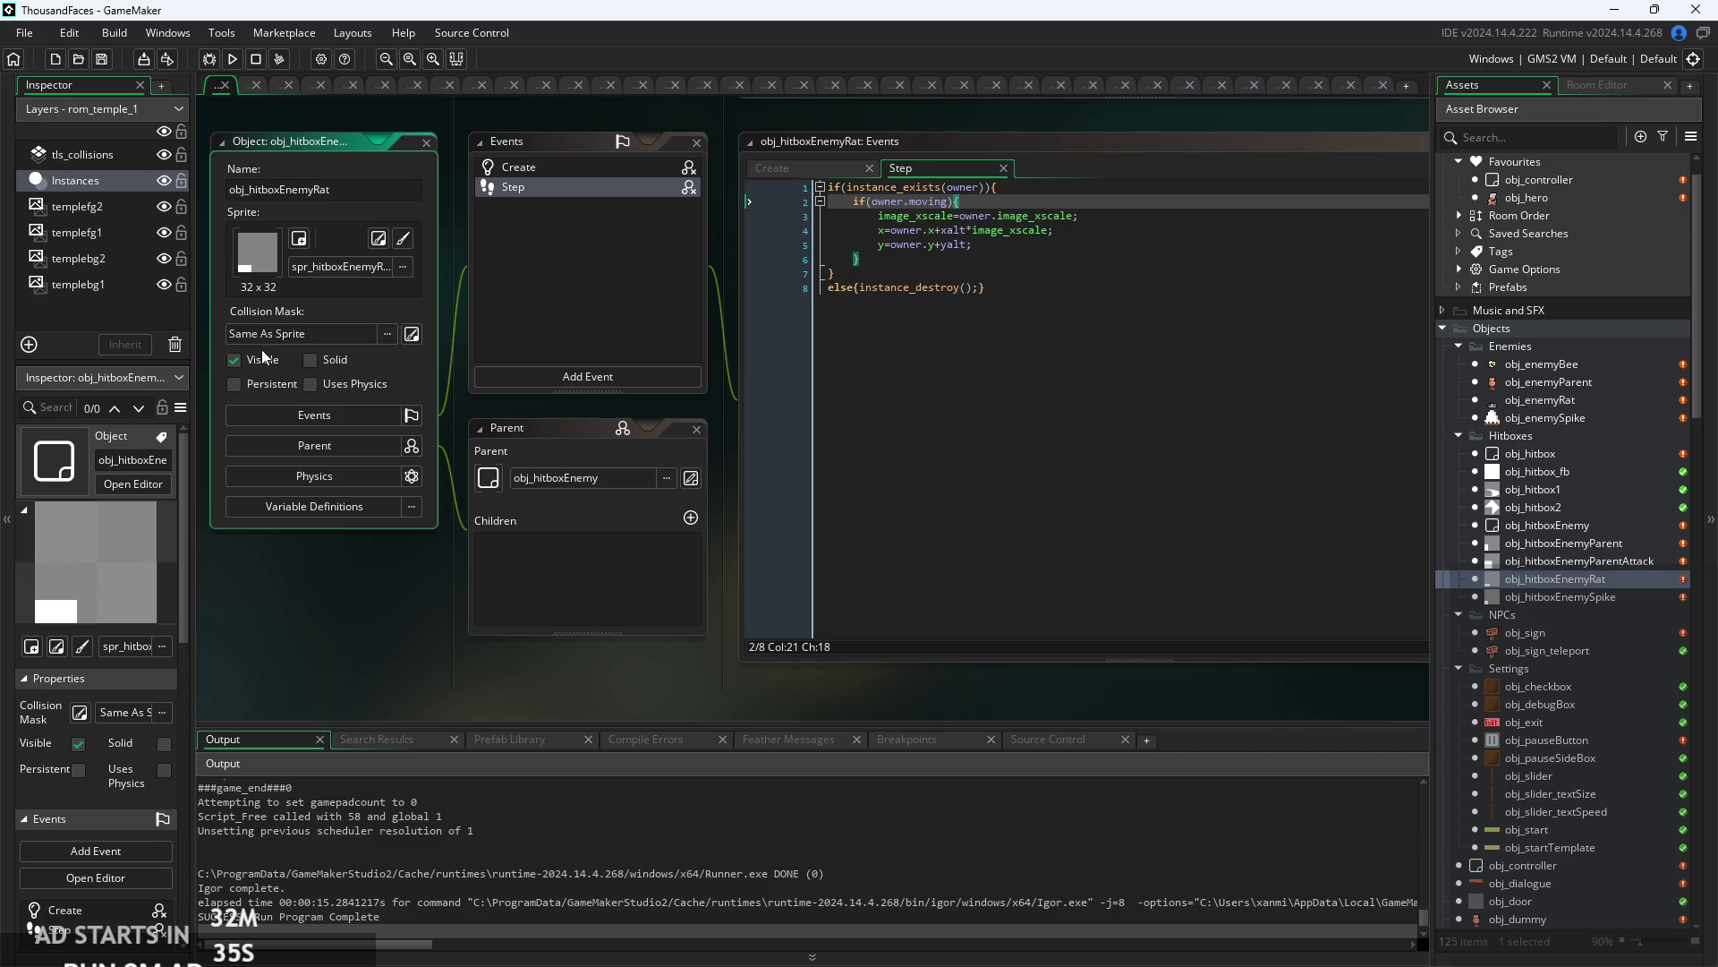
pyautogui.moveTo(330, 617); pyautogui.dragTo(398, 629)
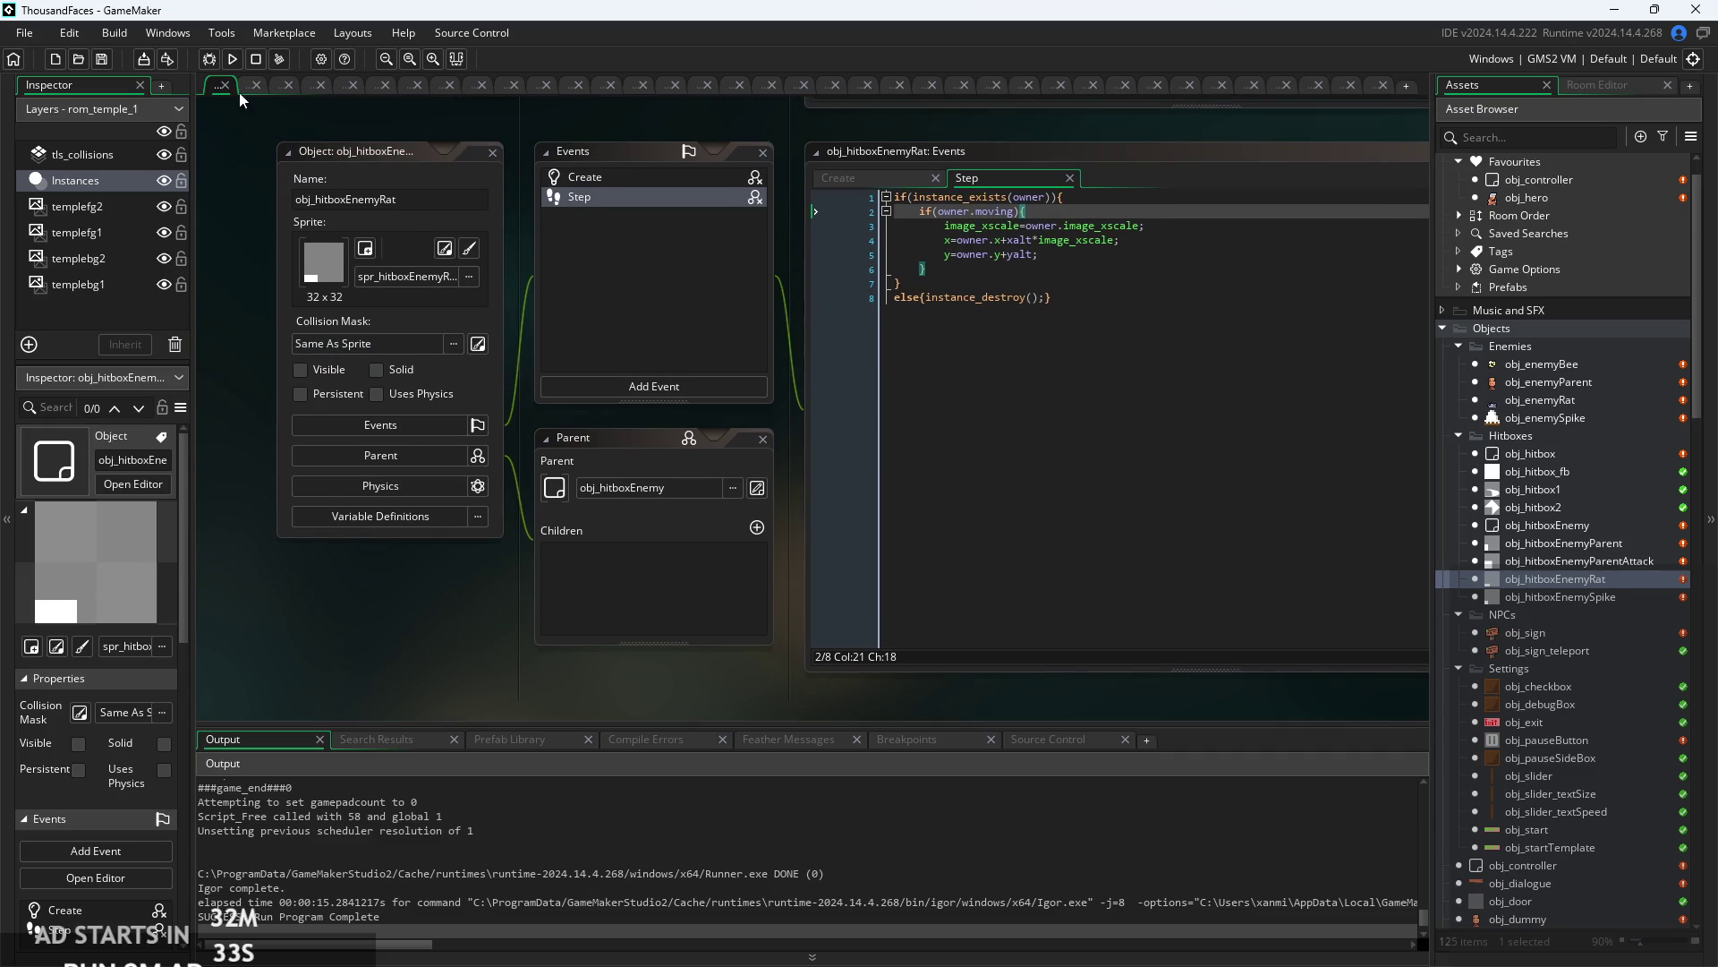
pyautogui.click(231, 62)
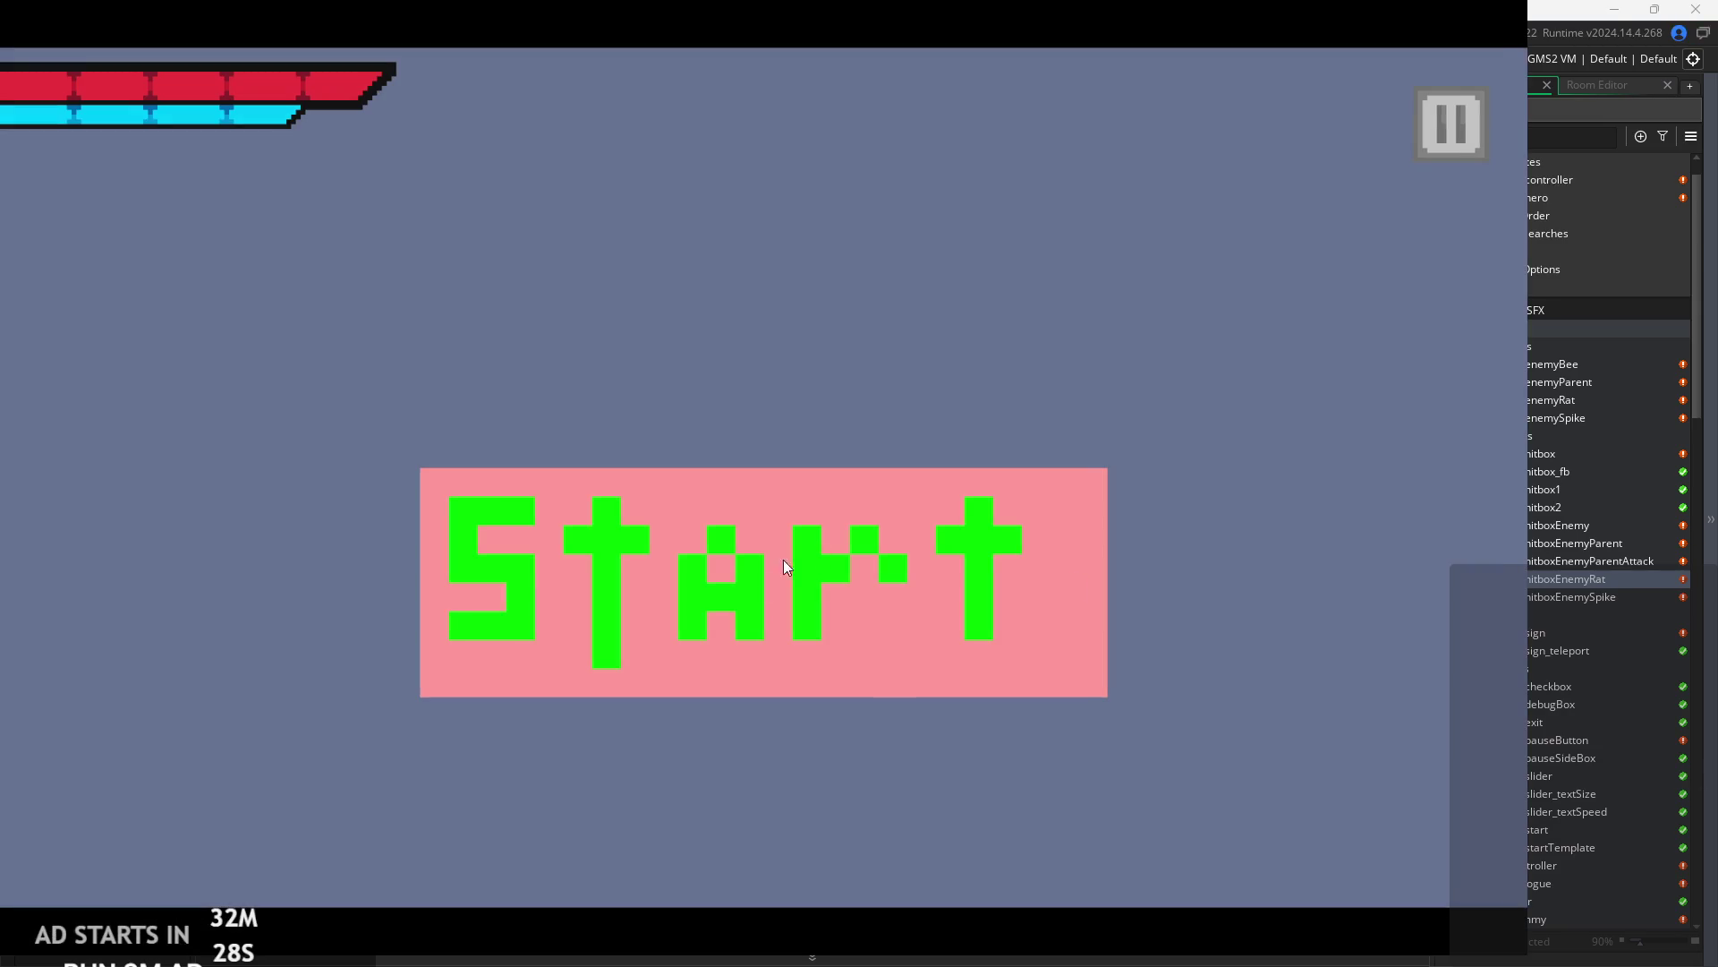
pyautogui.click(785, 566)
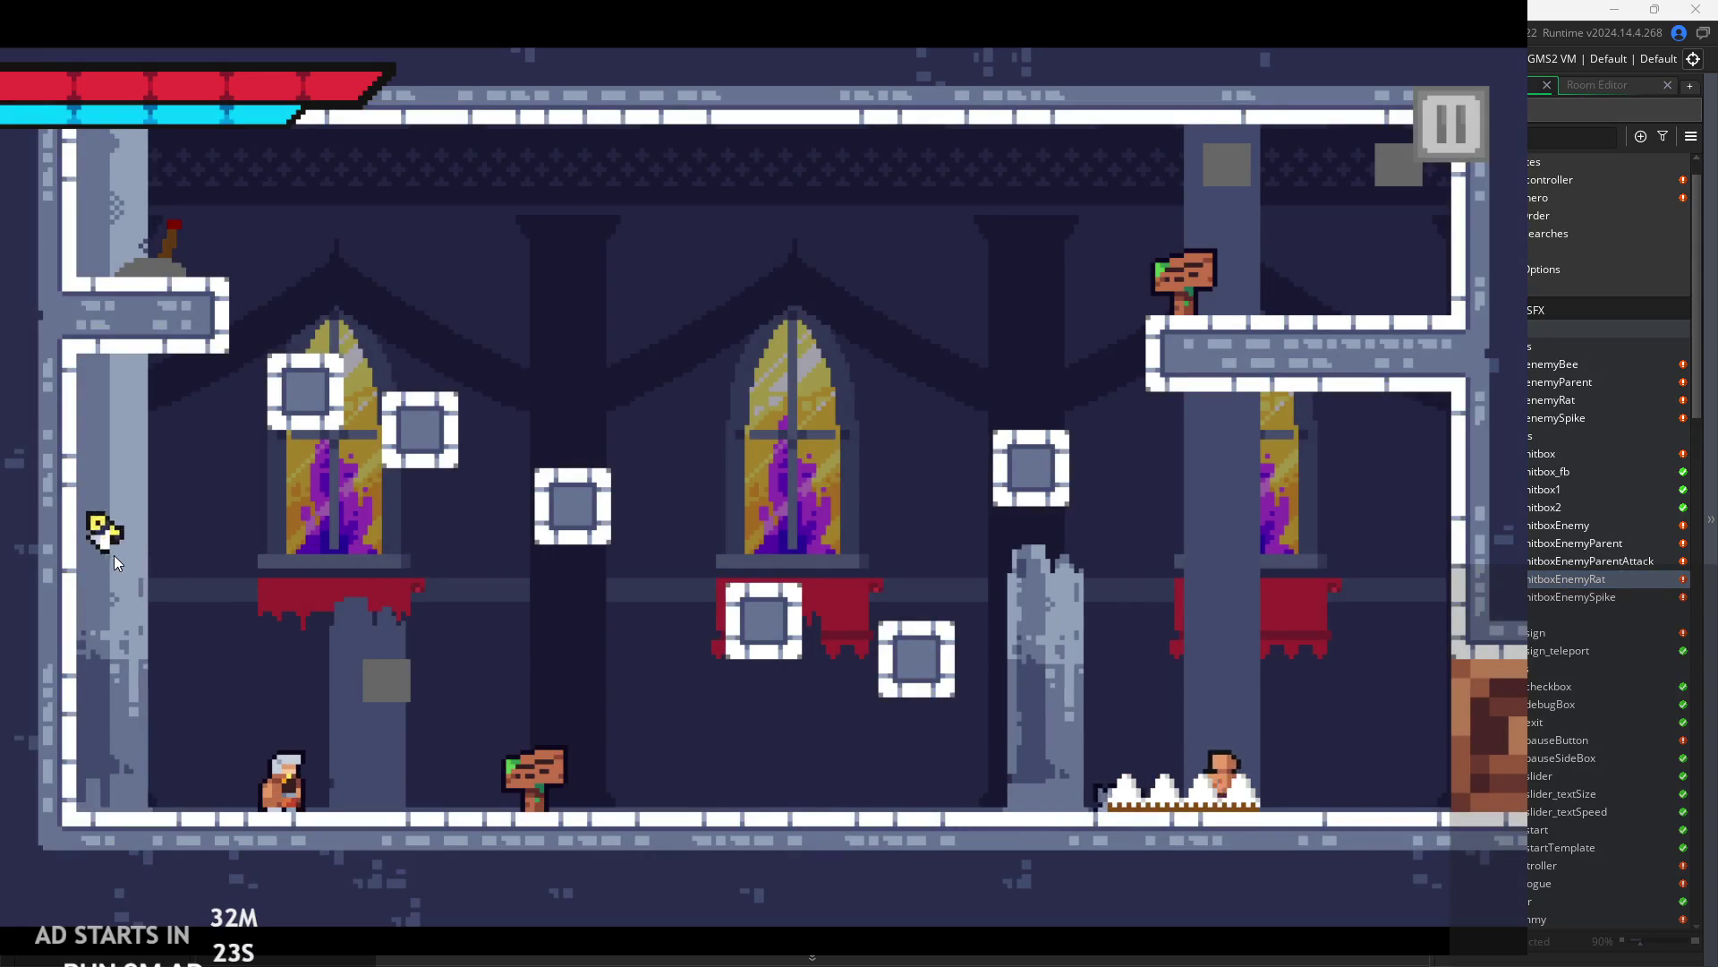
# - Walk and jump the hero right through the temple room toward the pillar
pyautogui.press('d')
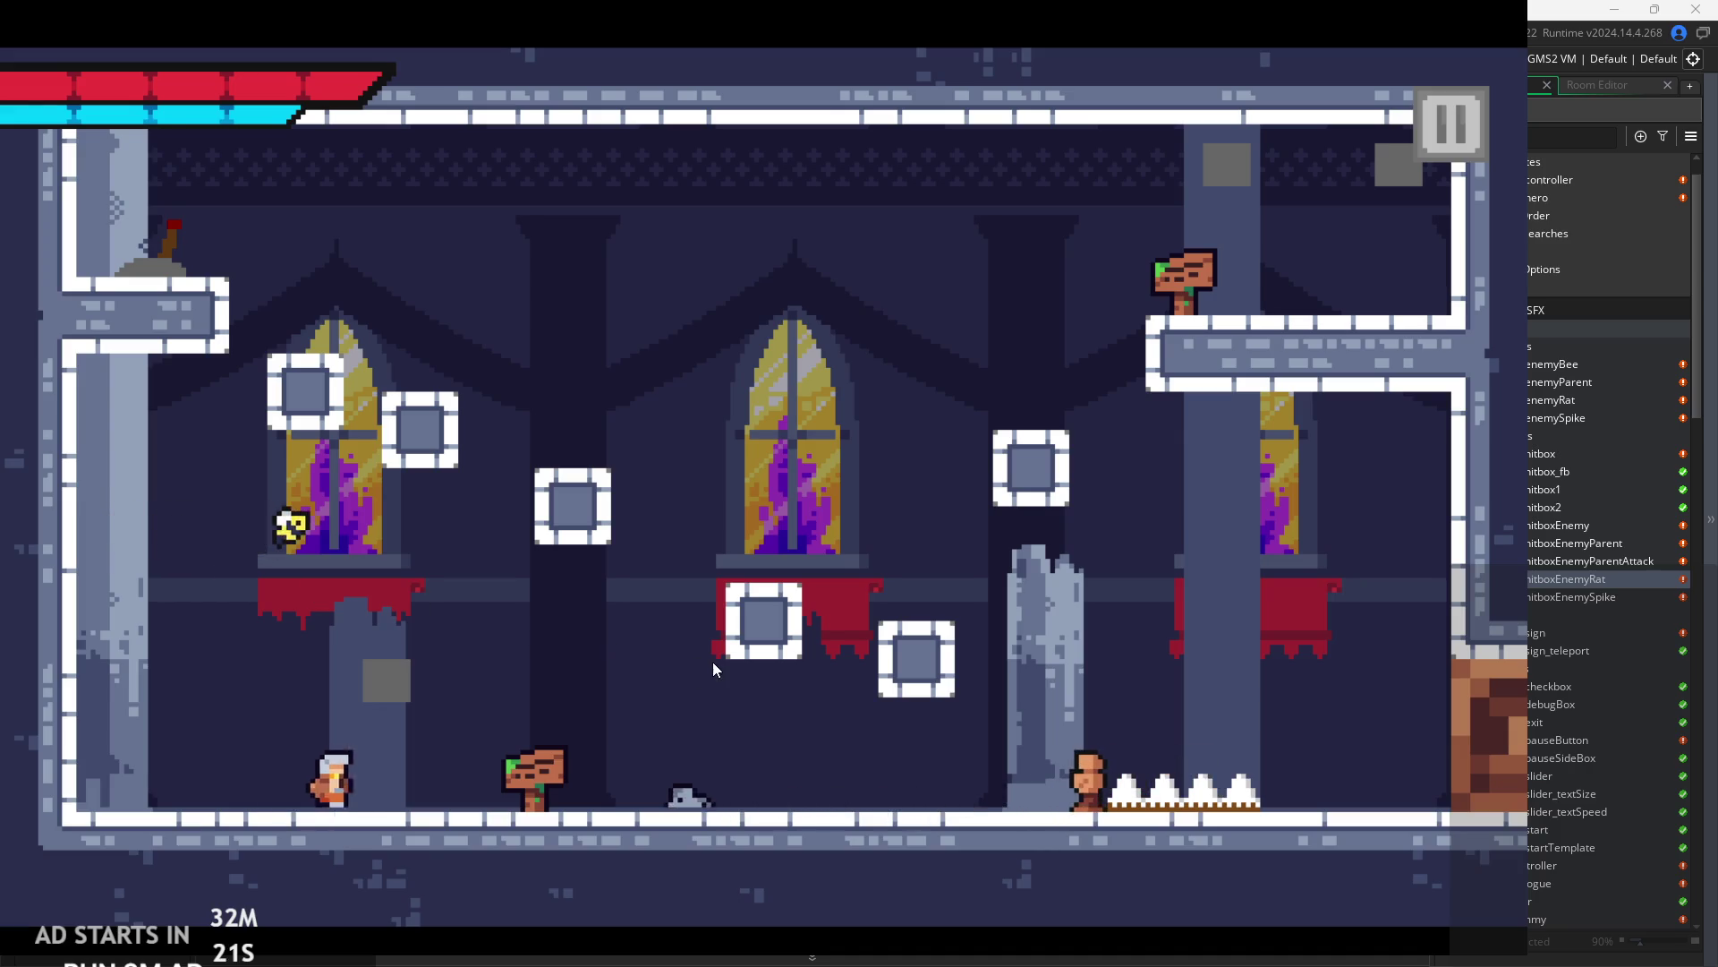
pyautogui.press('d')
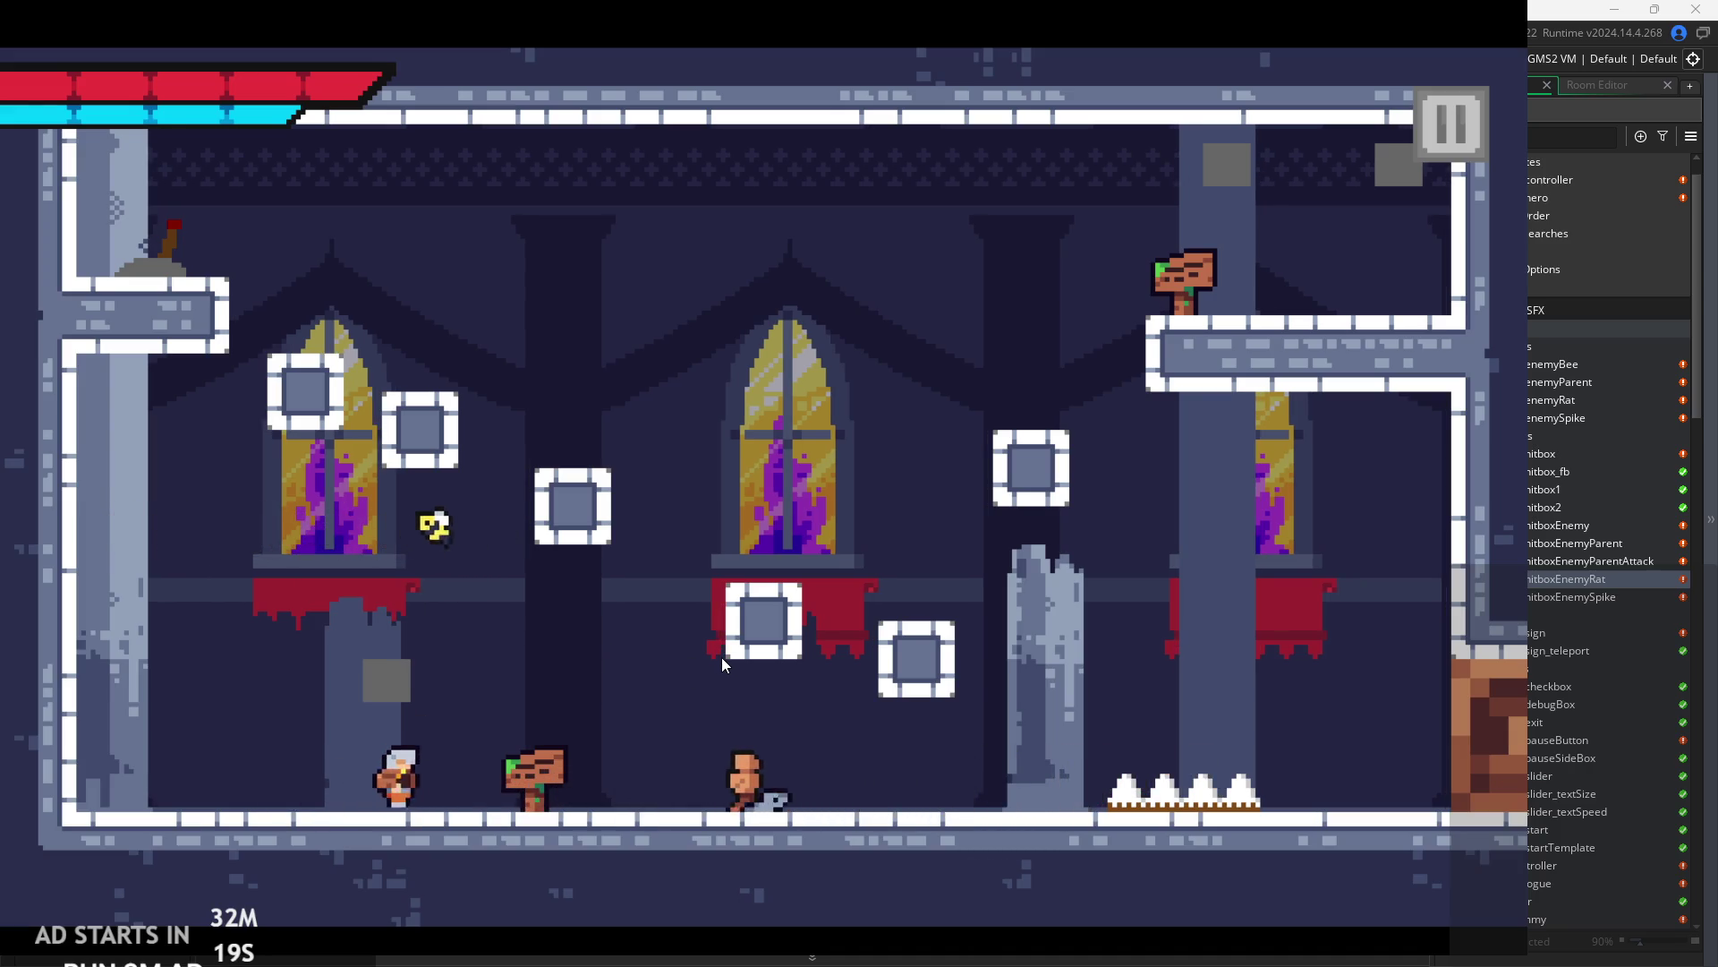
pyautogui.press('a')
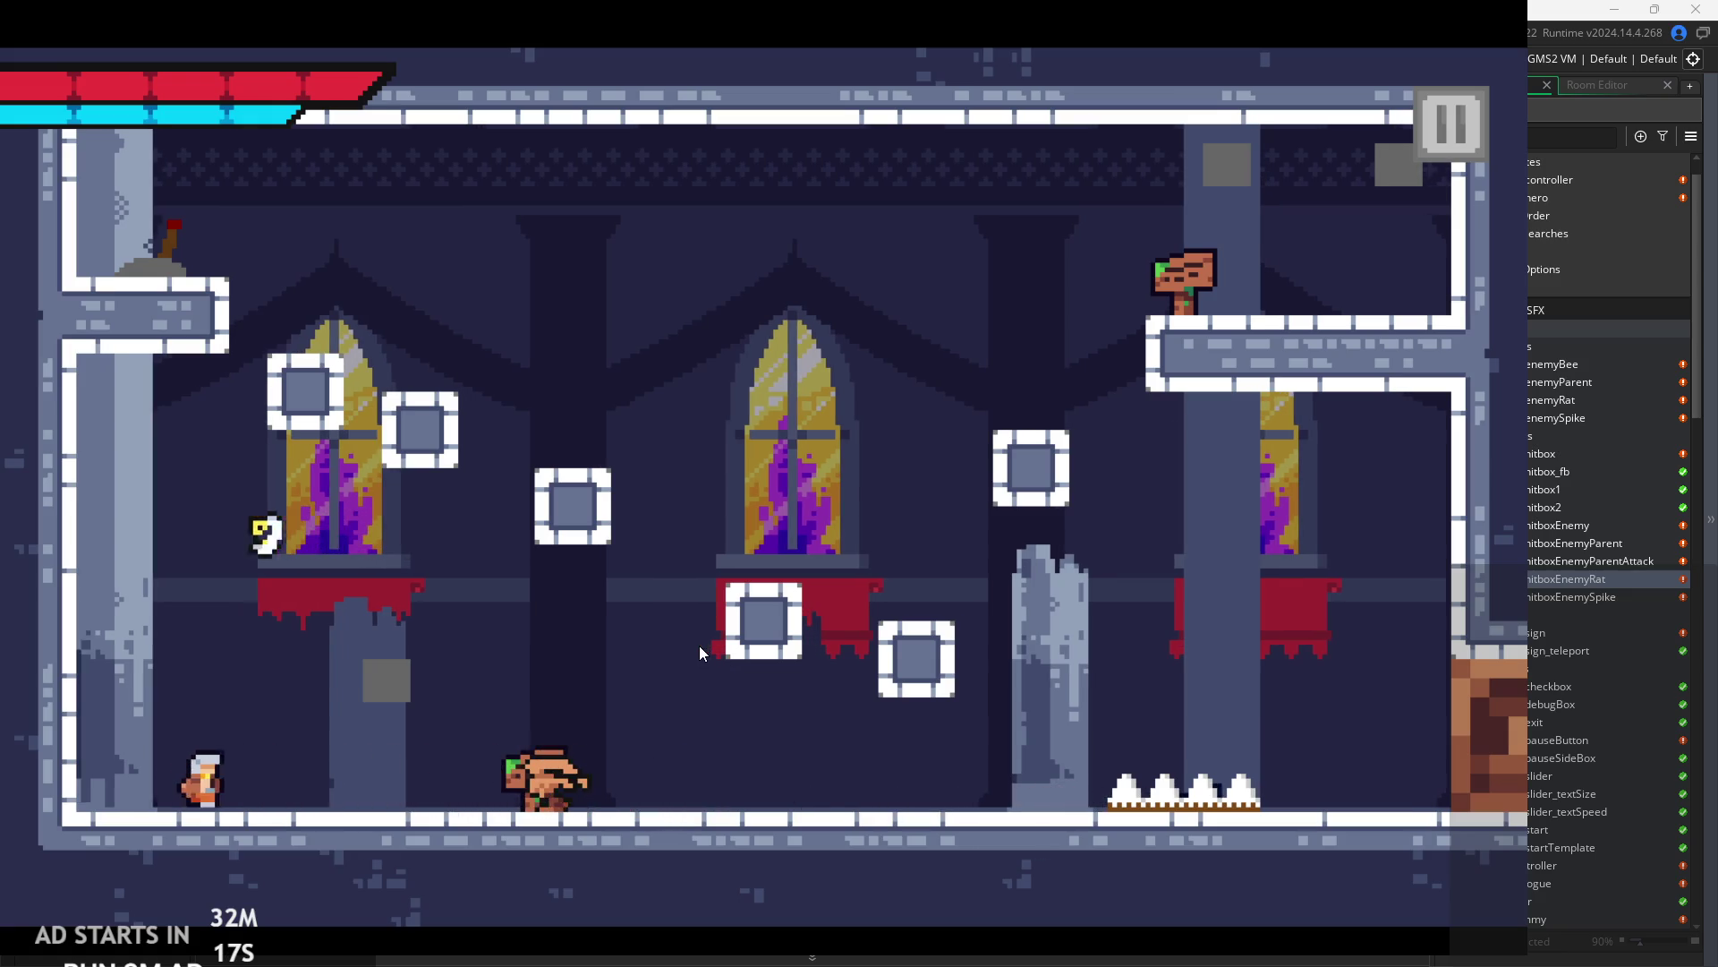
pyautogui.press('space')
pyautogui.press('d')
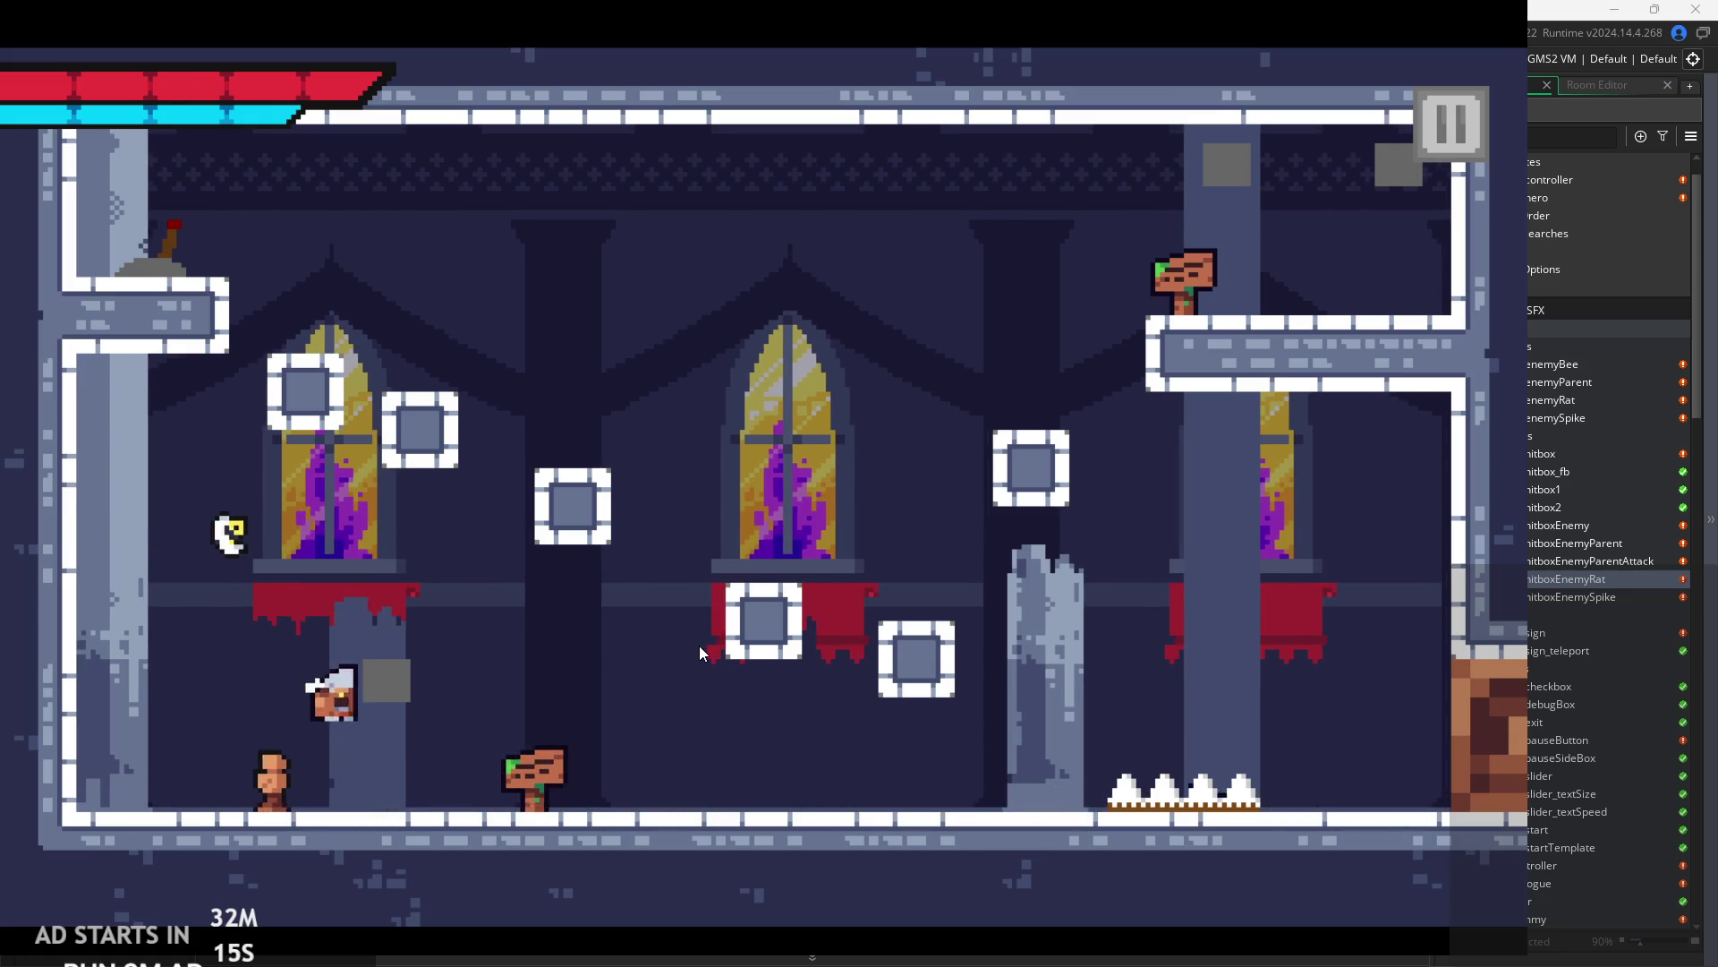
pyautogui.press('space')
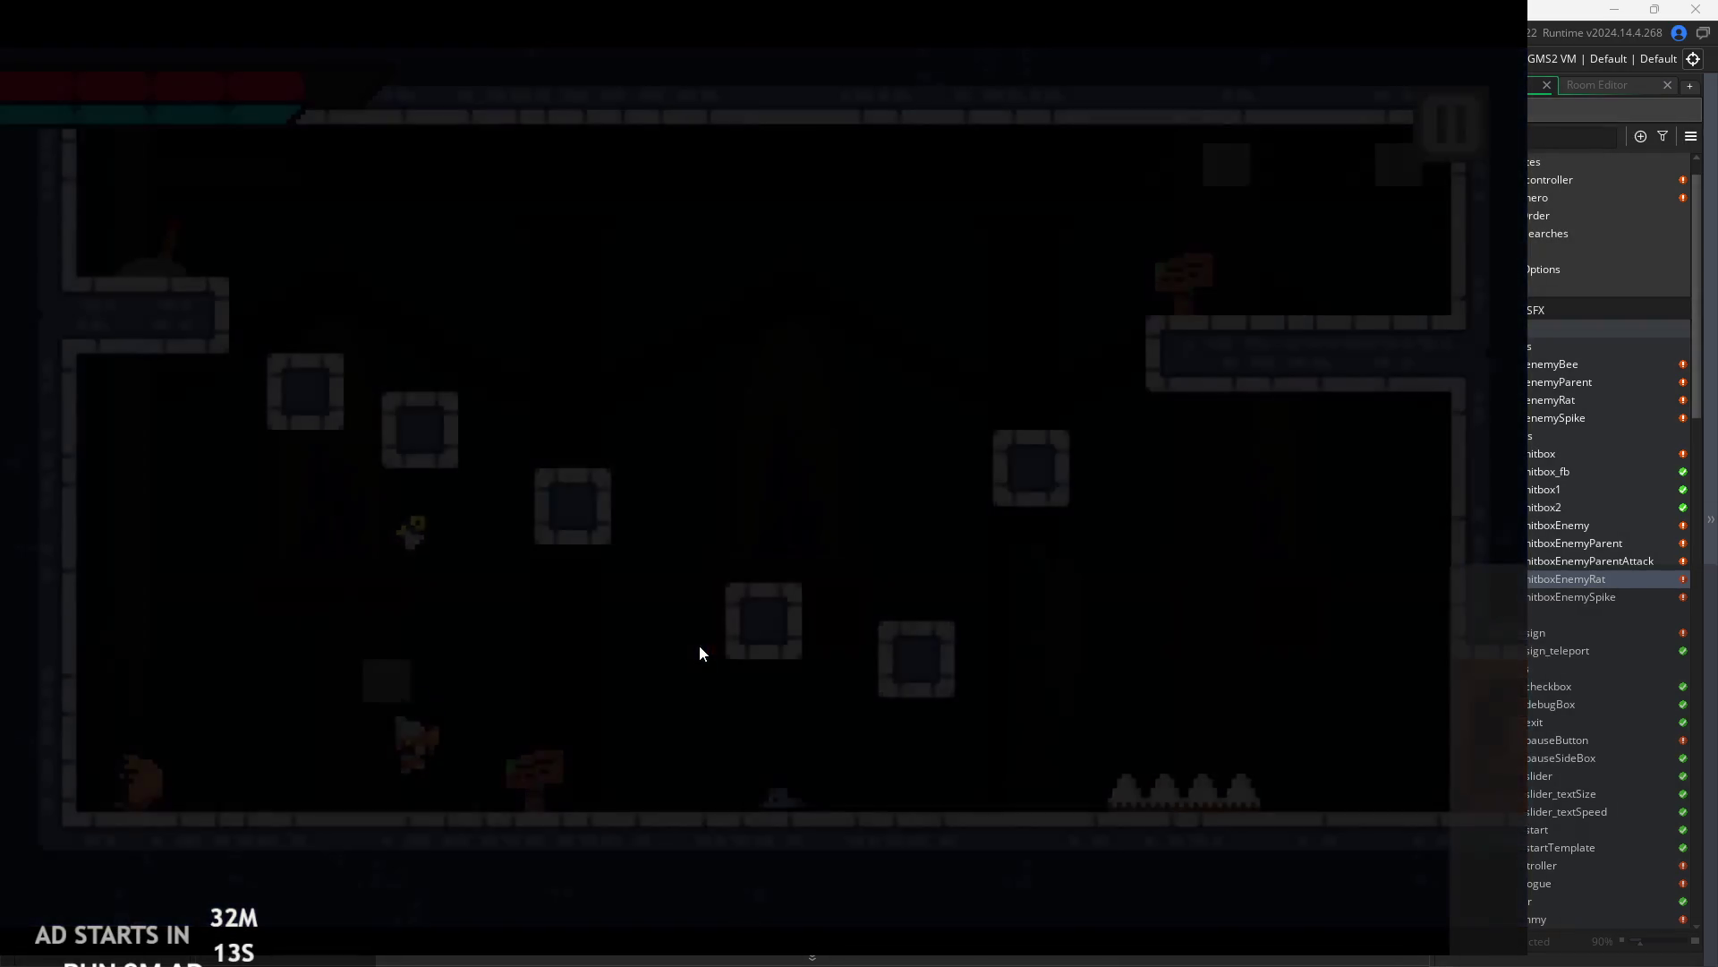
pyautogui.press('d')
pyautogui.press('space')
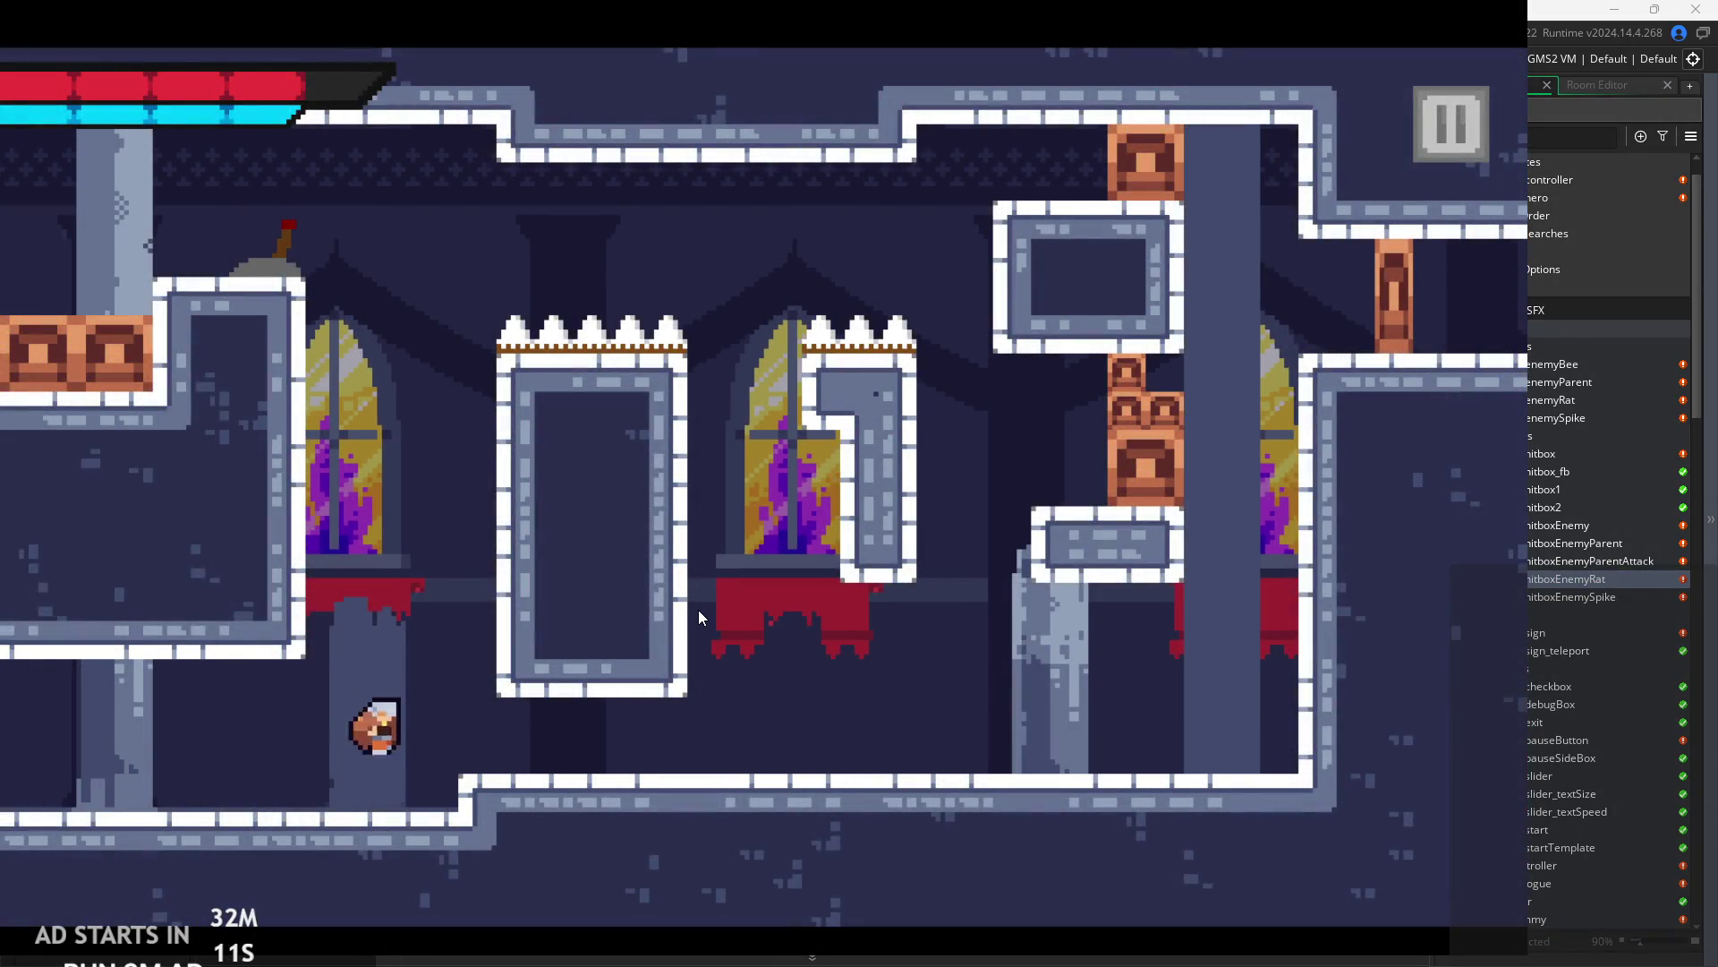
pyautogui.press('space')
# - Run the hero into the next room and jump around the broken pillar among the enemies
pyautogui.press('a')
pyautogui.press('a')
pyautogui.press('a')
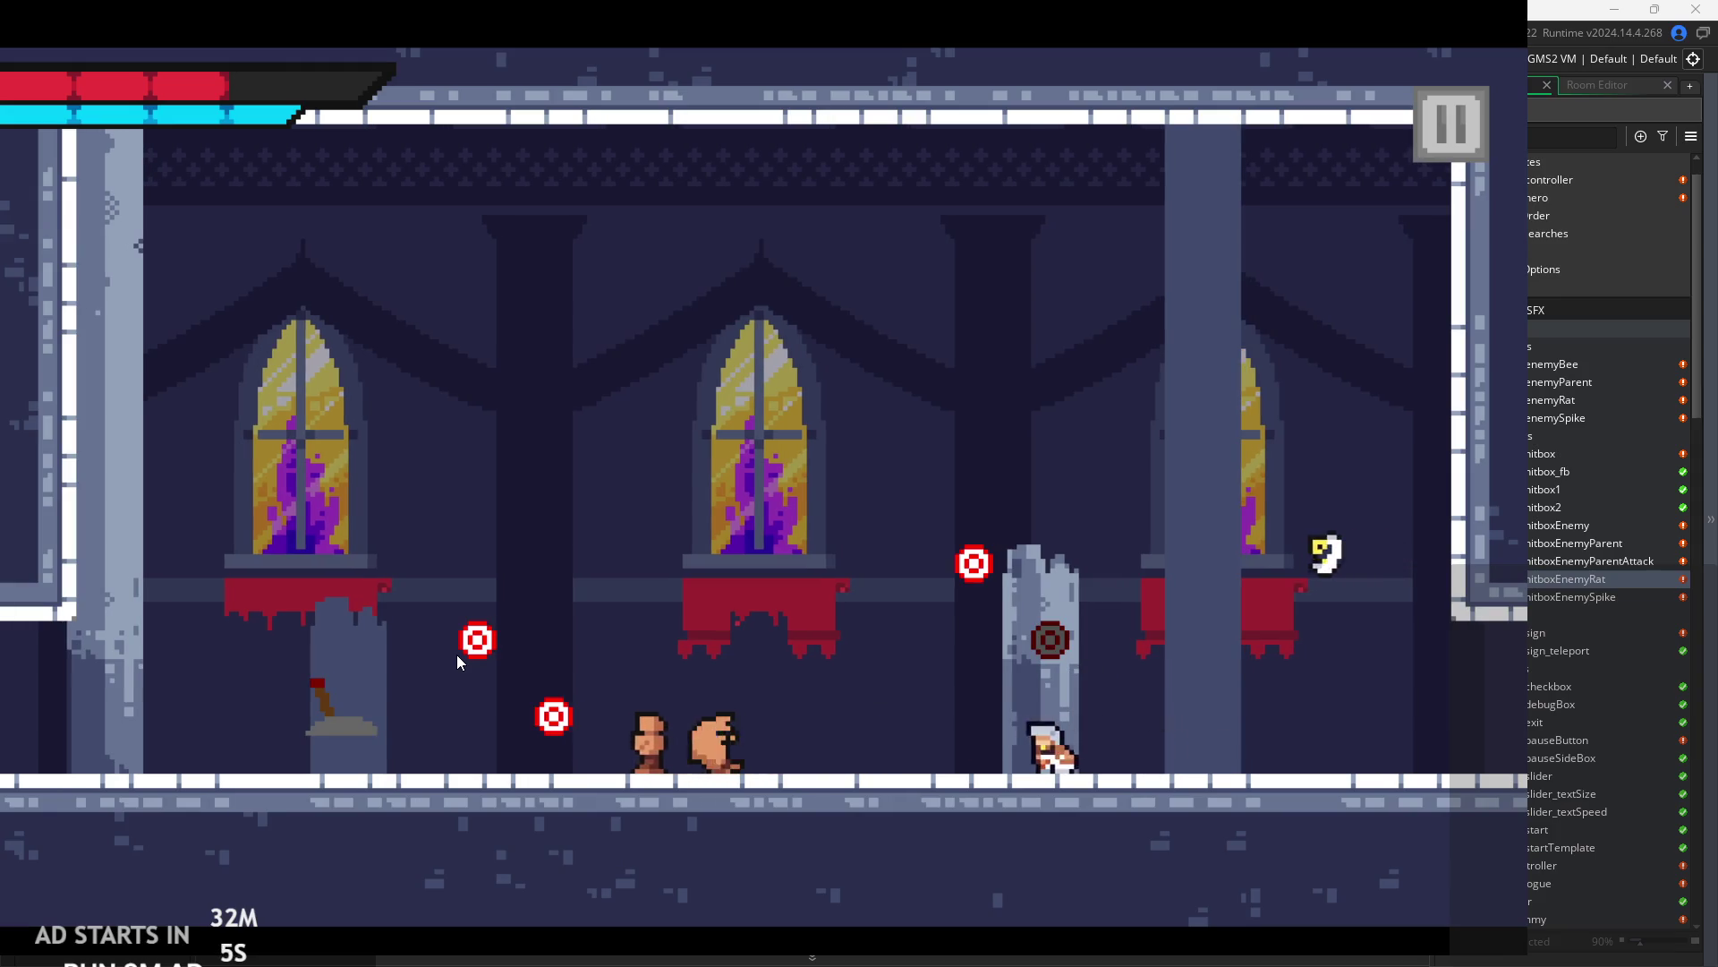
pyautogui.press('d')
pyautogui.press('space')
pyautogui.press('a')
pyautogui.press('space')
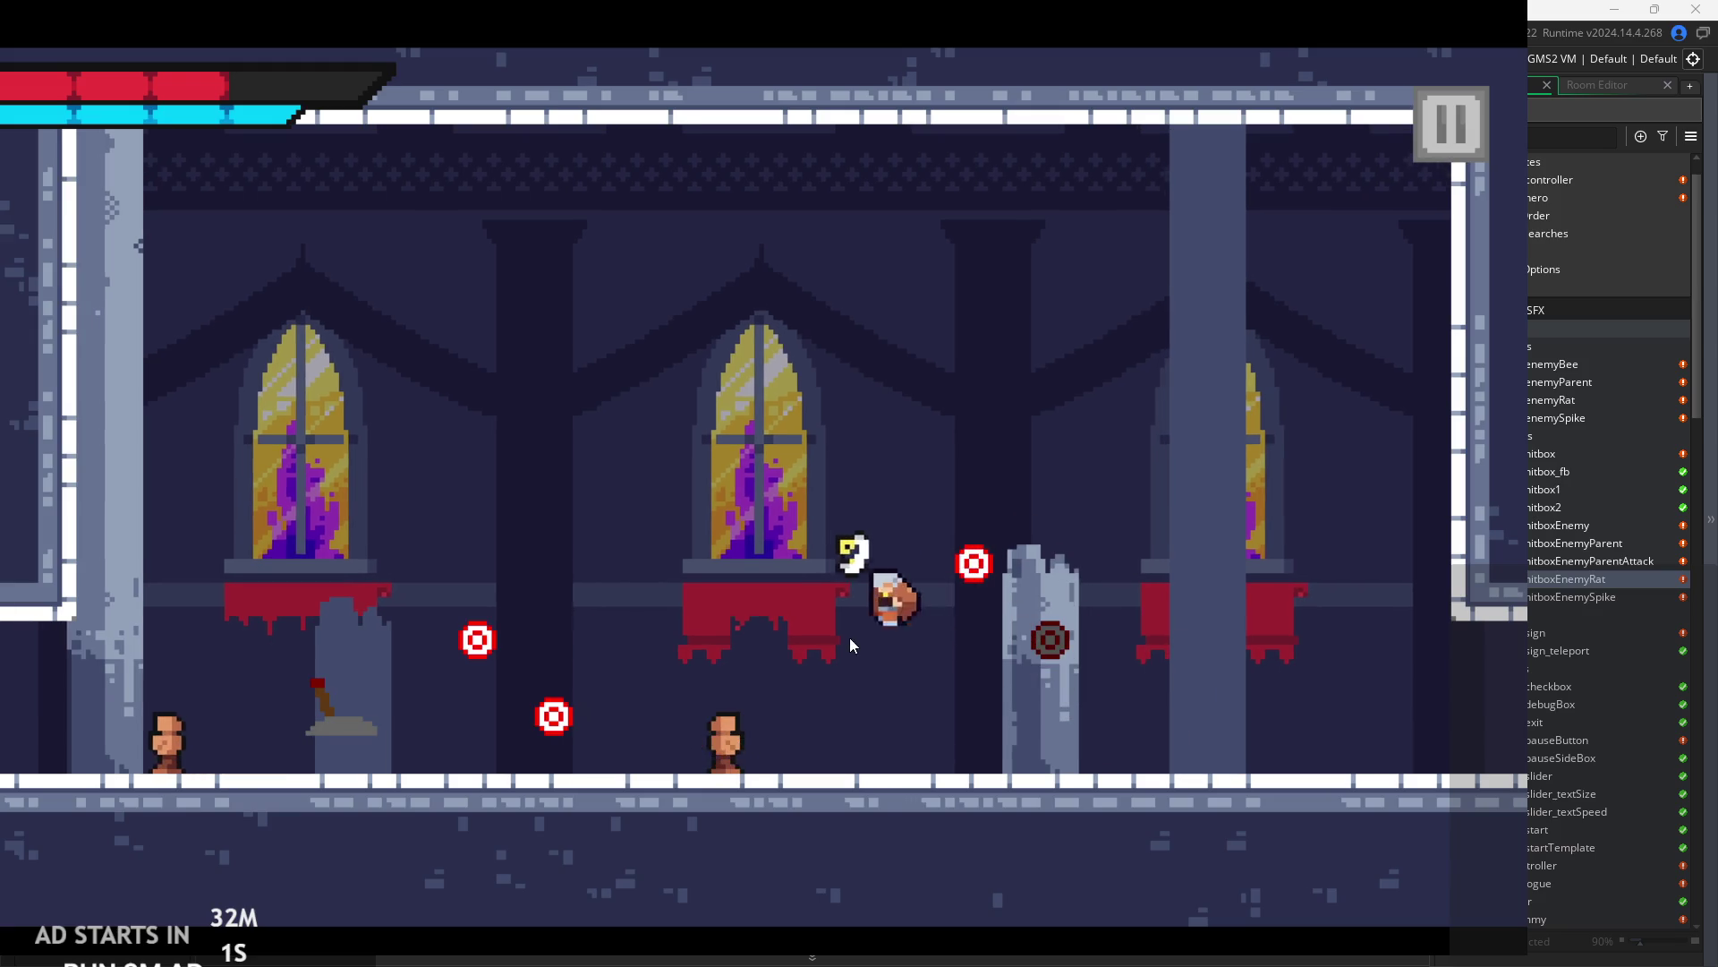
pyautogui.press('d')
pyautogui.press('space')
pyautogui.press('d')
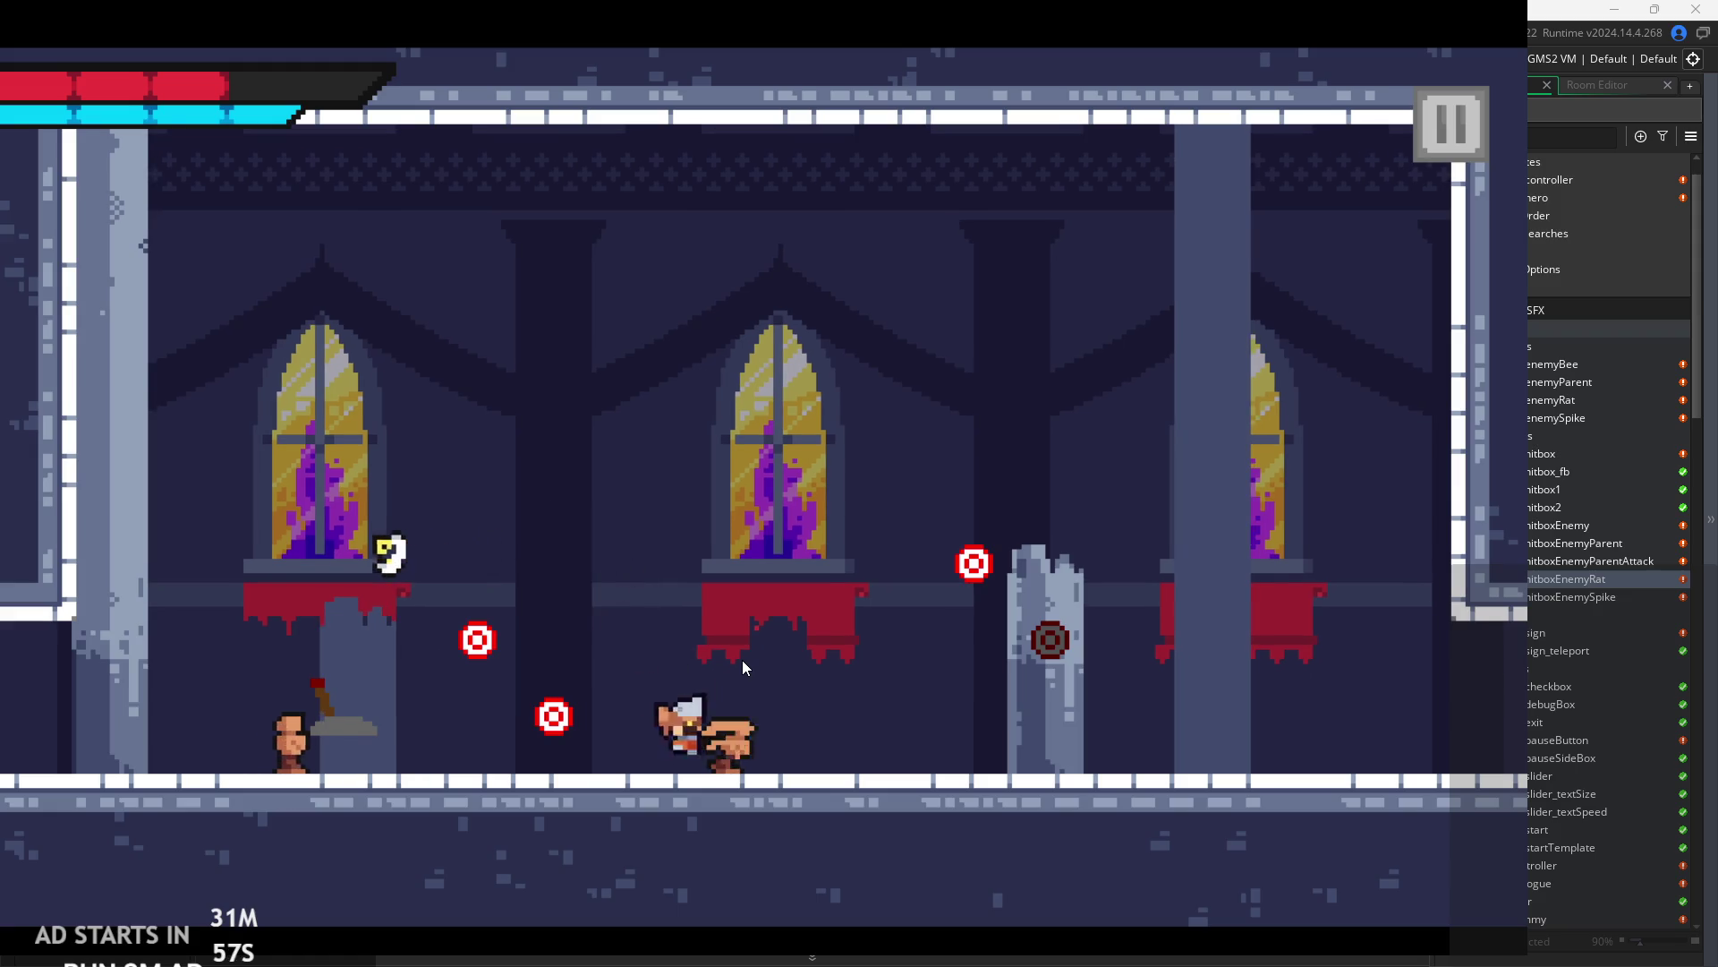